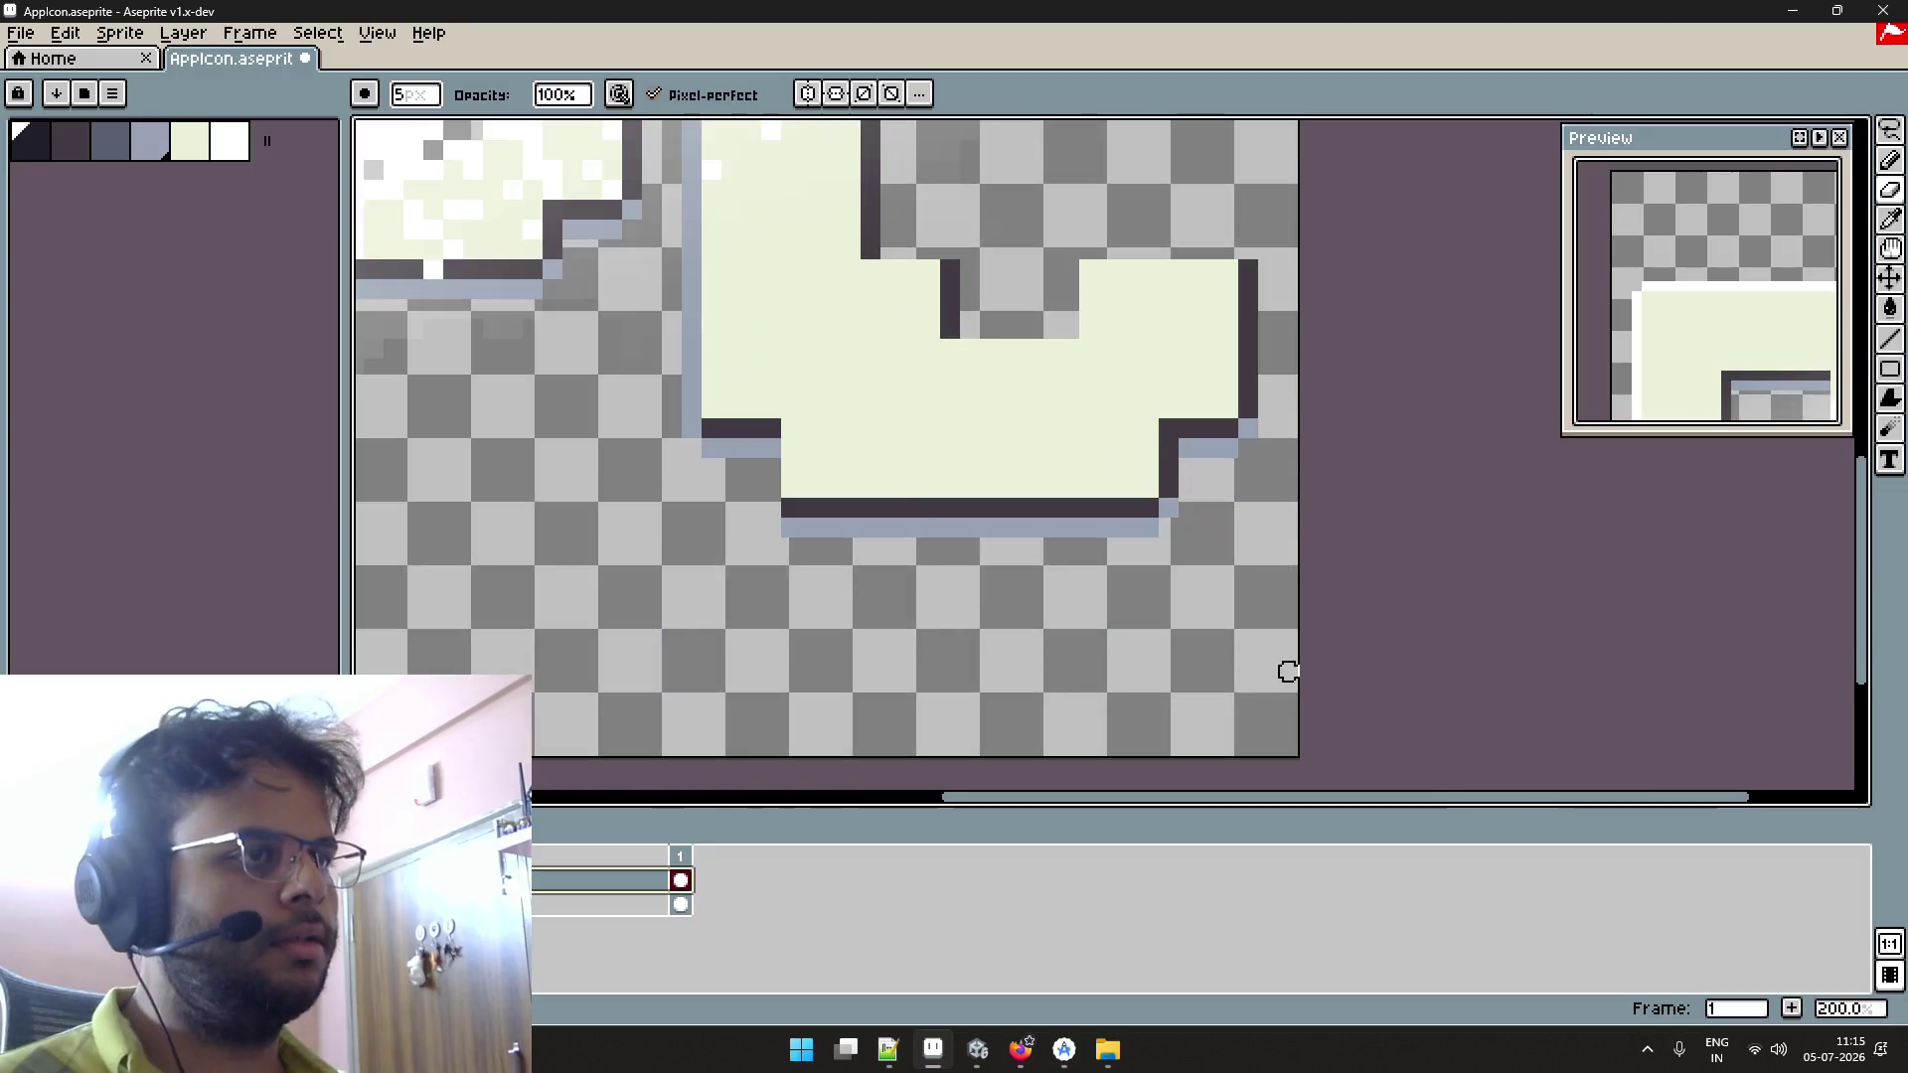
{"action": "scroll", "coordinate": [1229, 599], "scroll_direction": "down", "scroll_amount": 1}
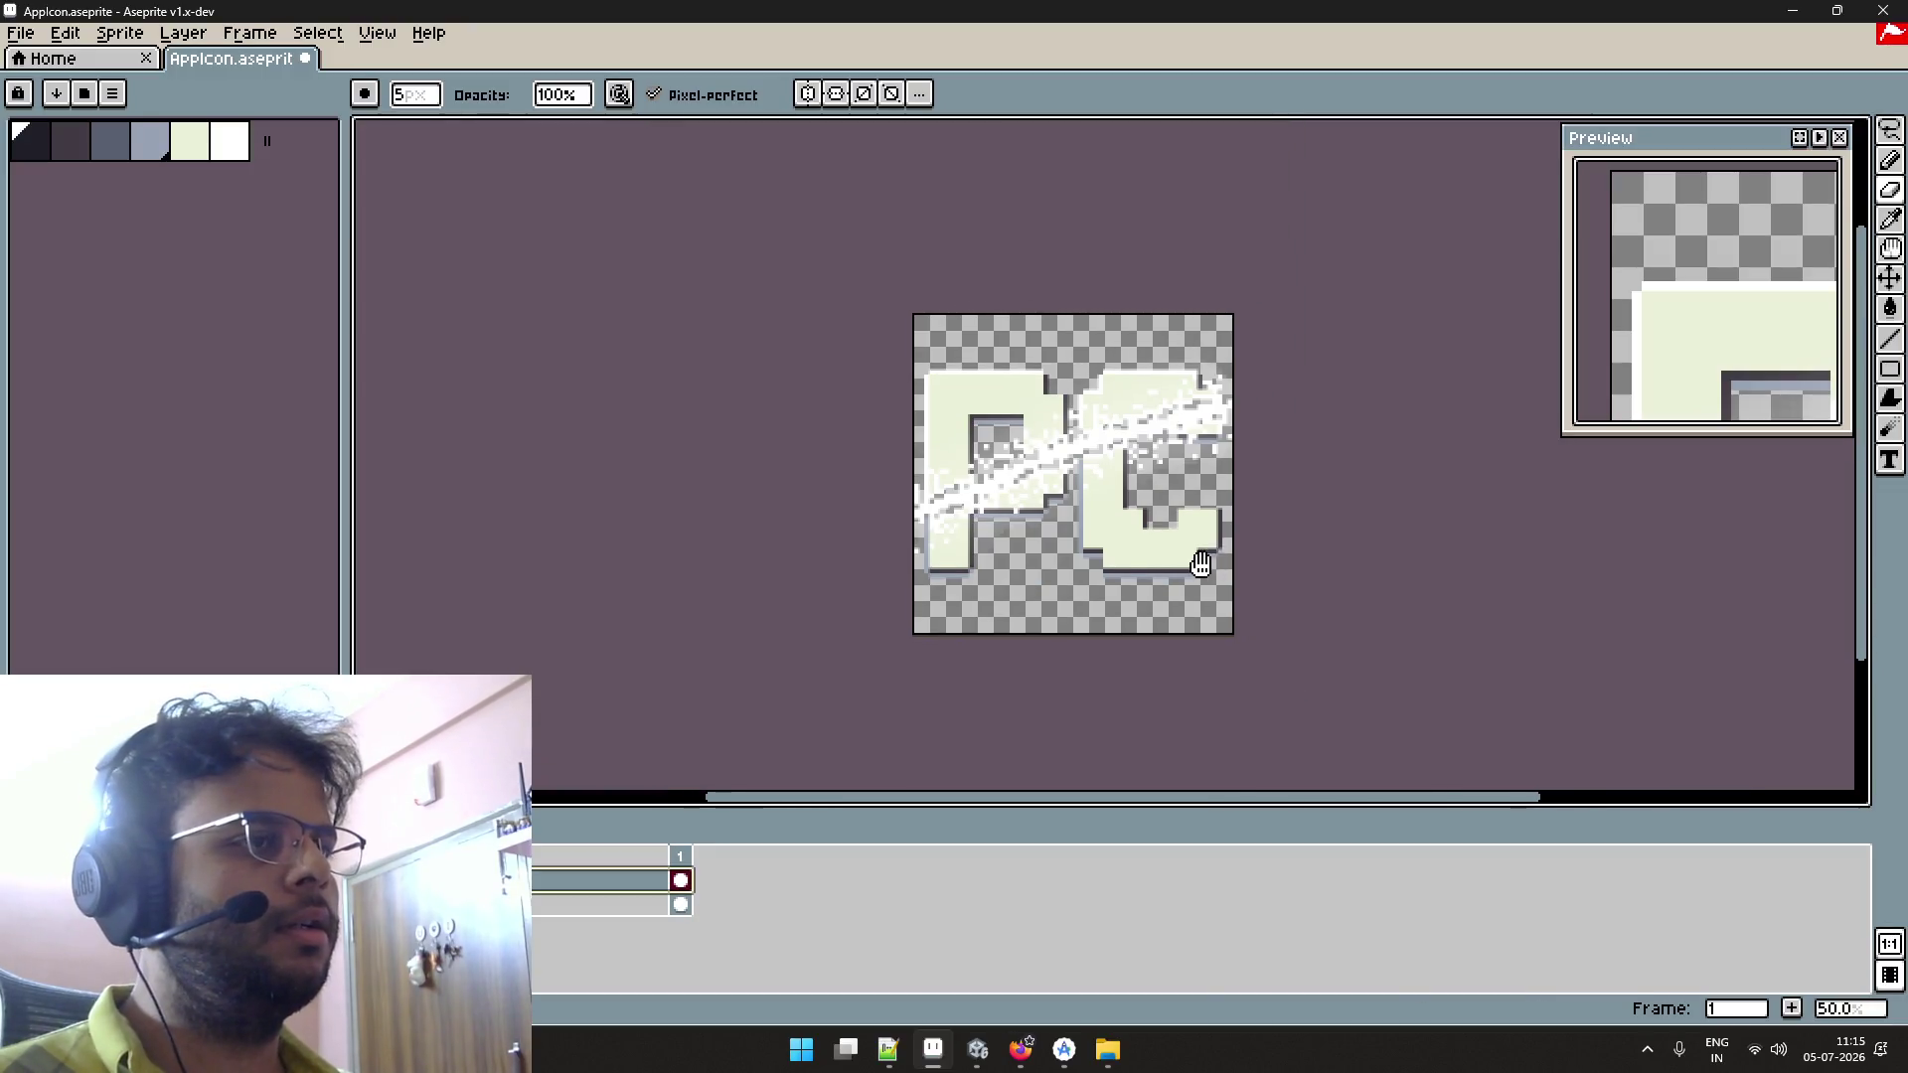
Enlarge the icon canvas from 320×320 to 512×512, centred, and save the file
{"action": "left_click", "coordinate": [21, 33]}
{"action": "mouse_move", "coordinate": [242, 37]}
{"action": "mouse_move", "coordinate": [184, 32]}
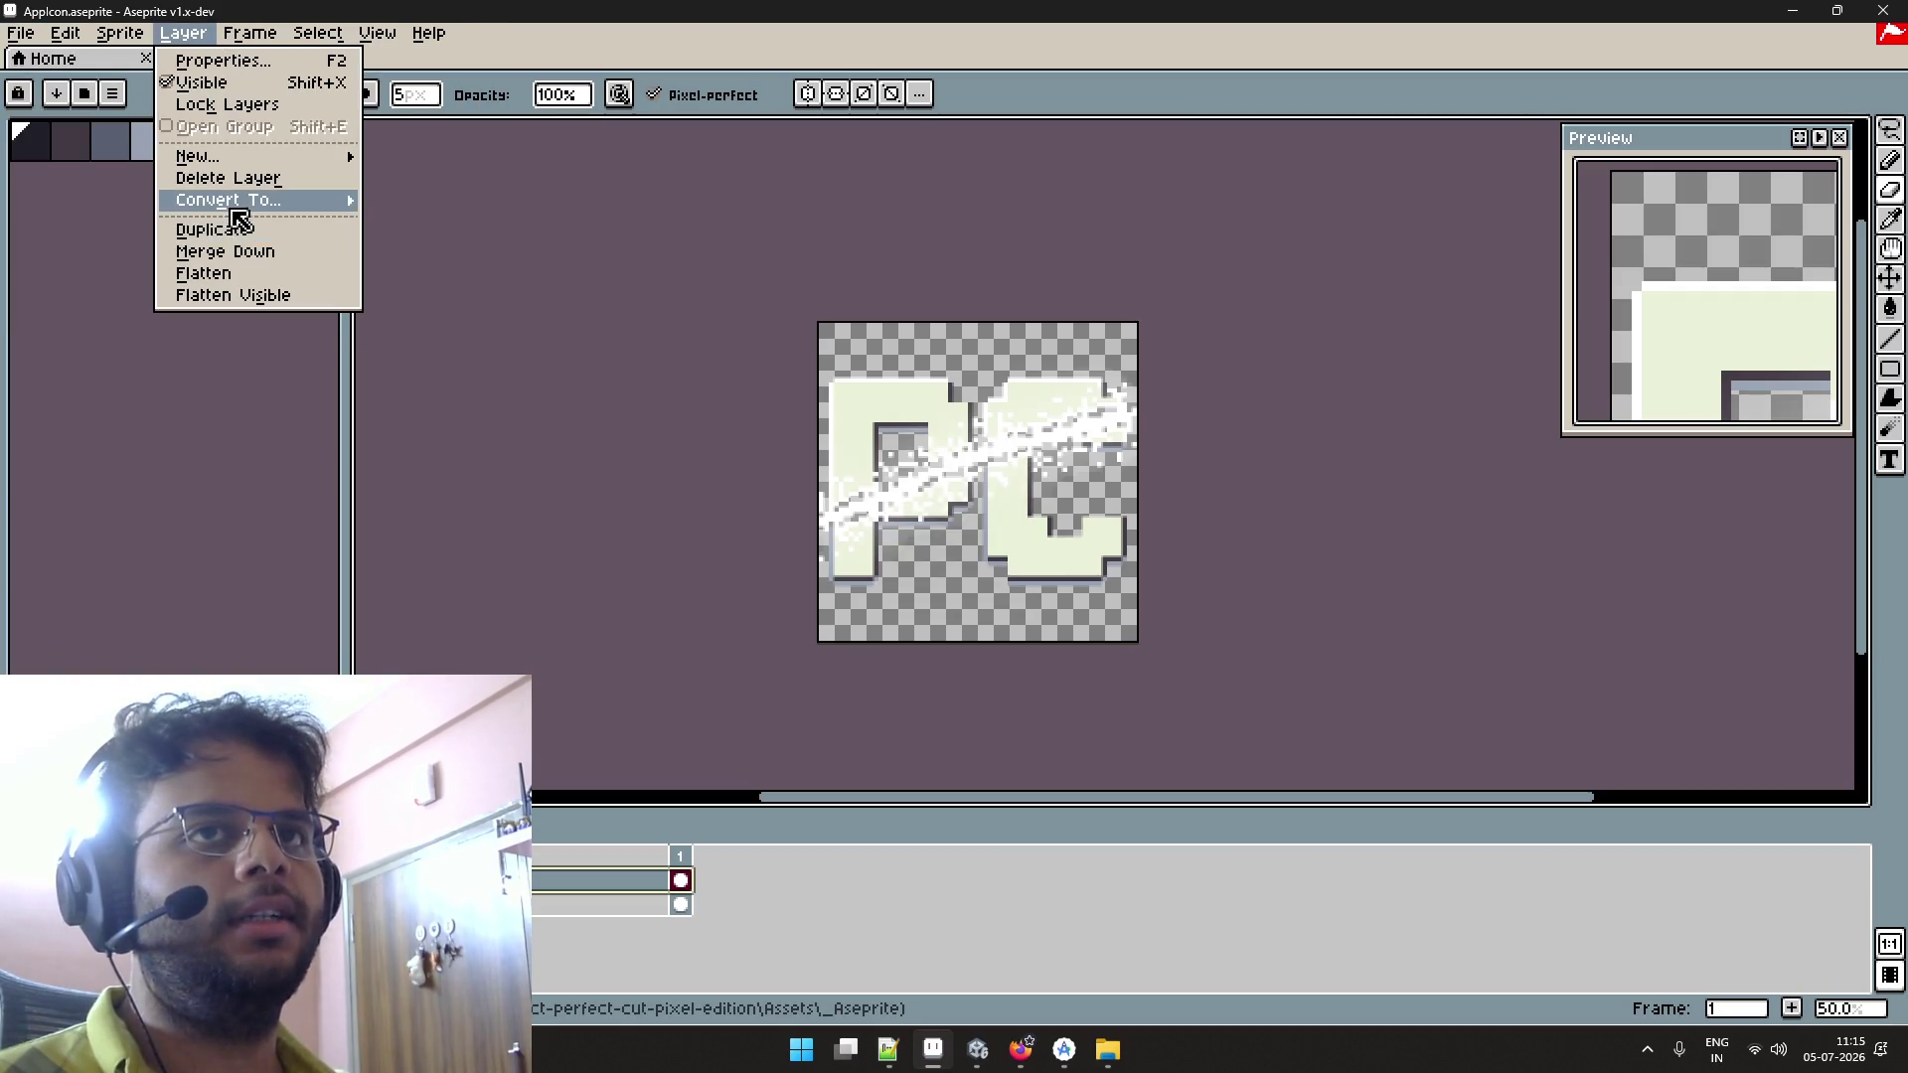
{"action": "mouse_move", "coordinate": [119, 33]}
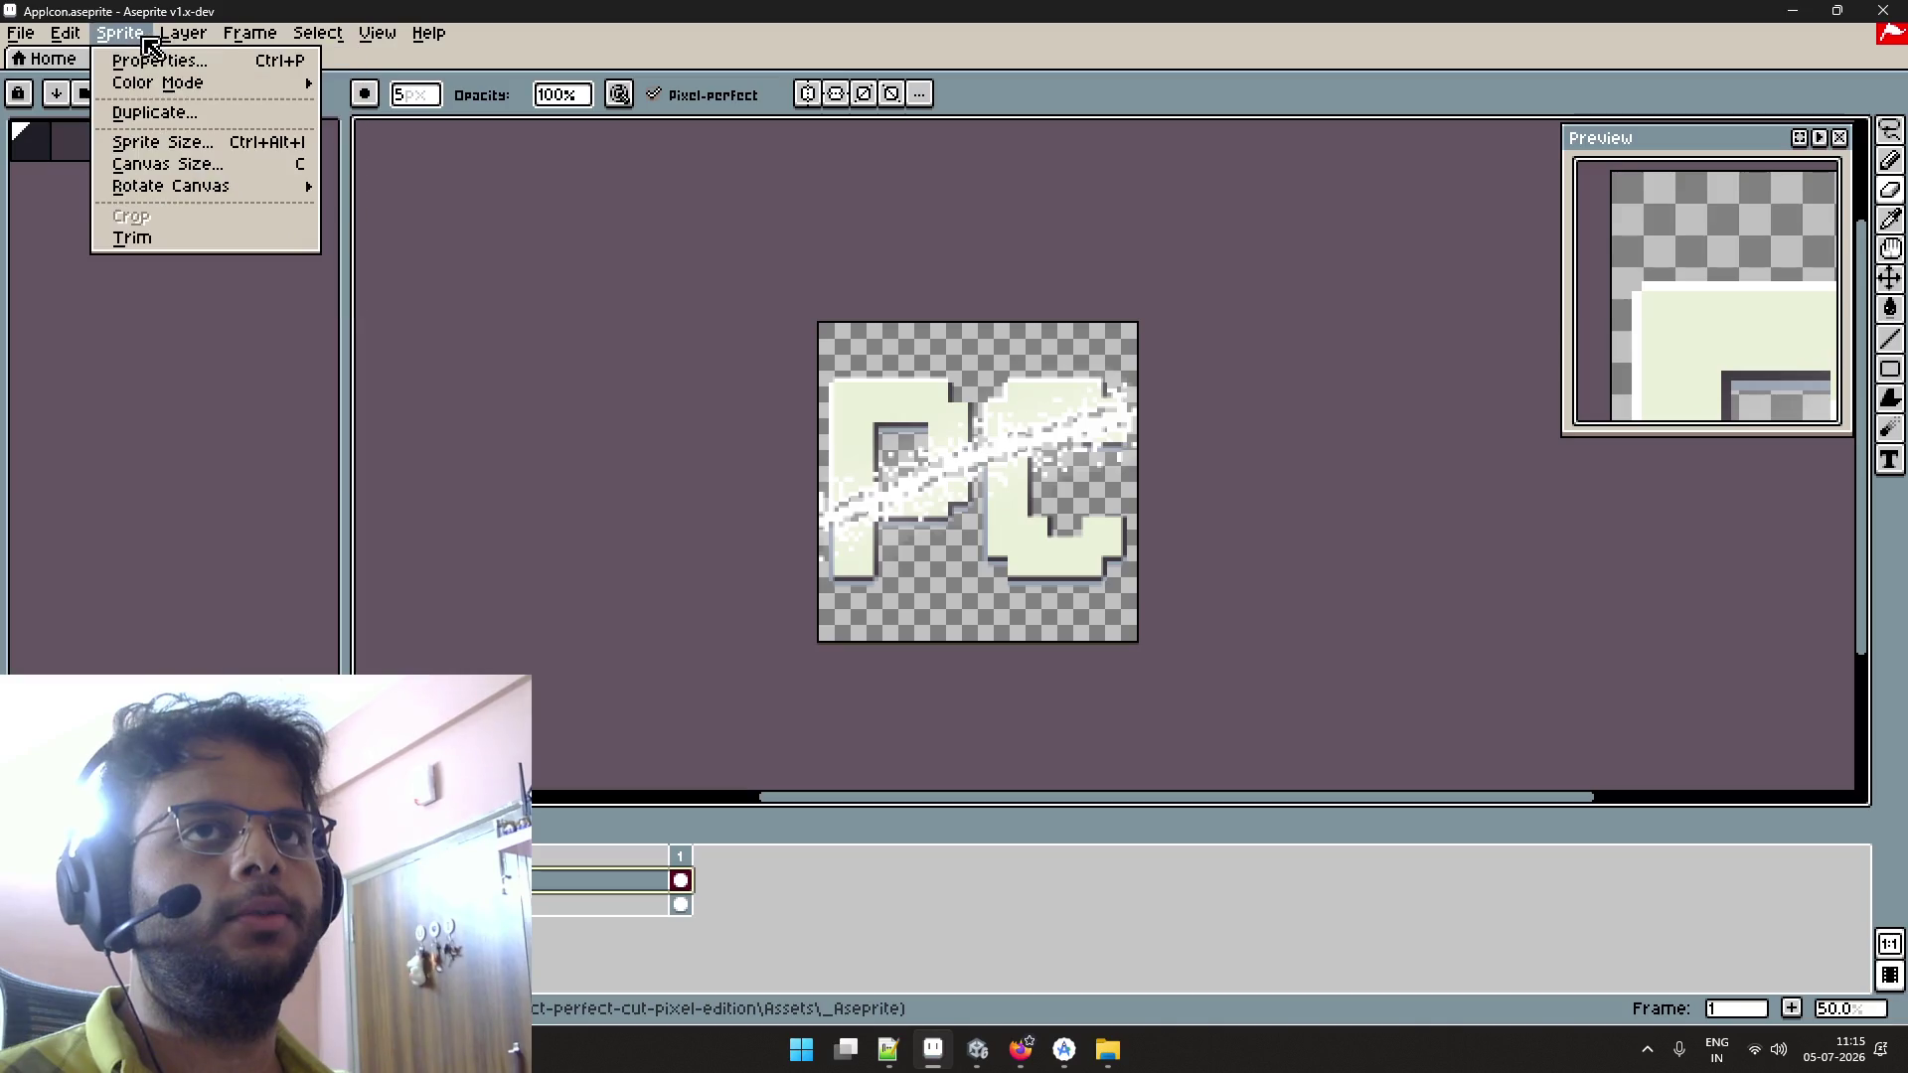
{"action": "left_click", "coordinate": [164, 164]}
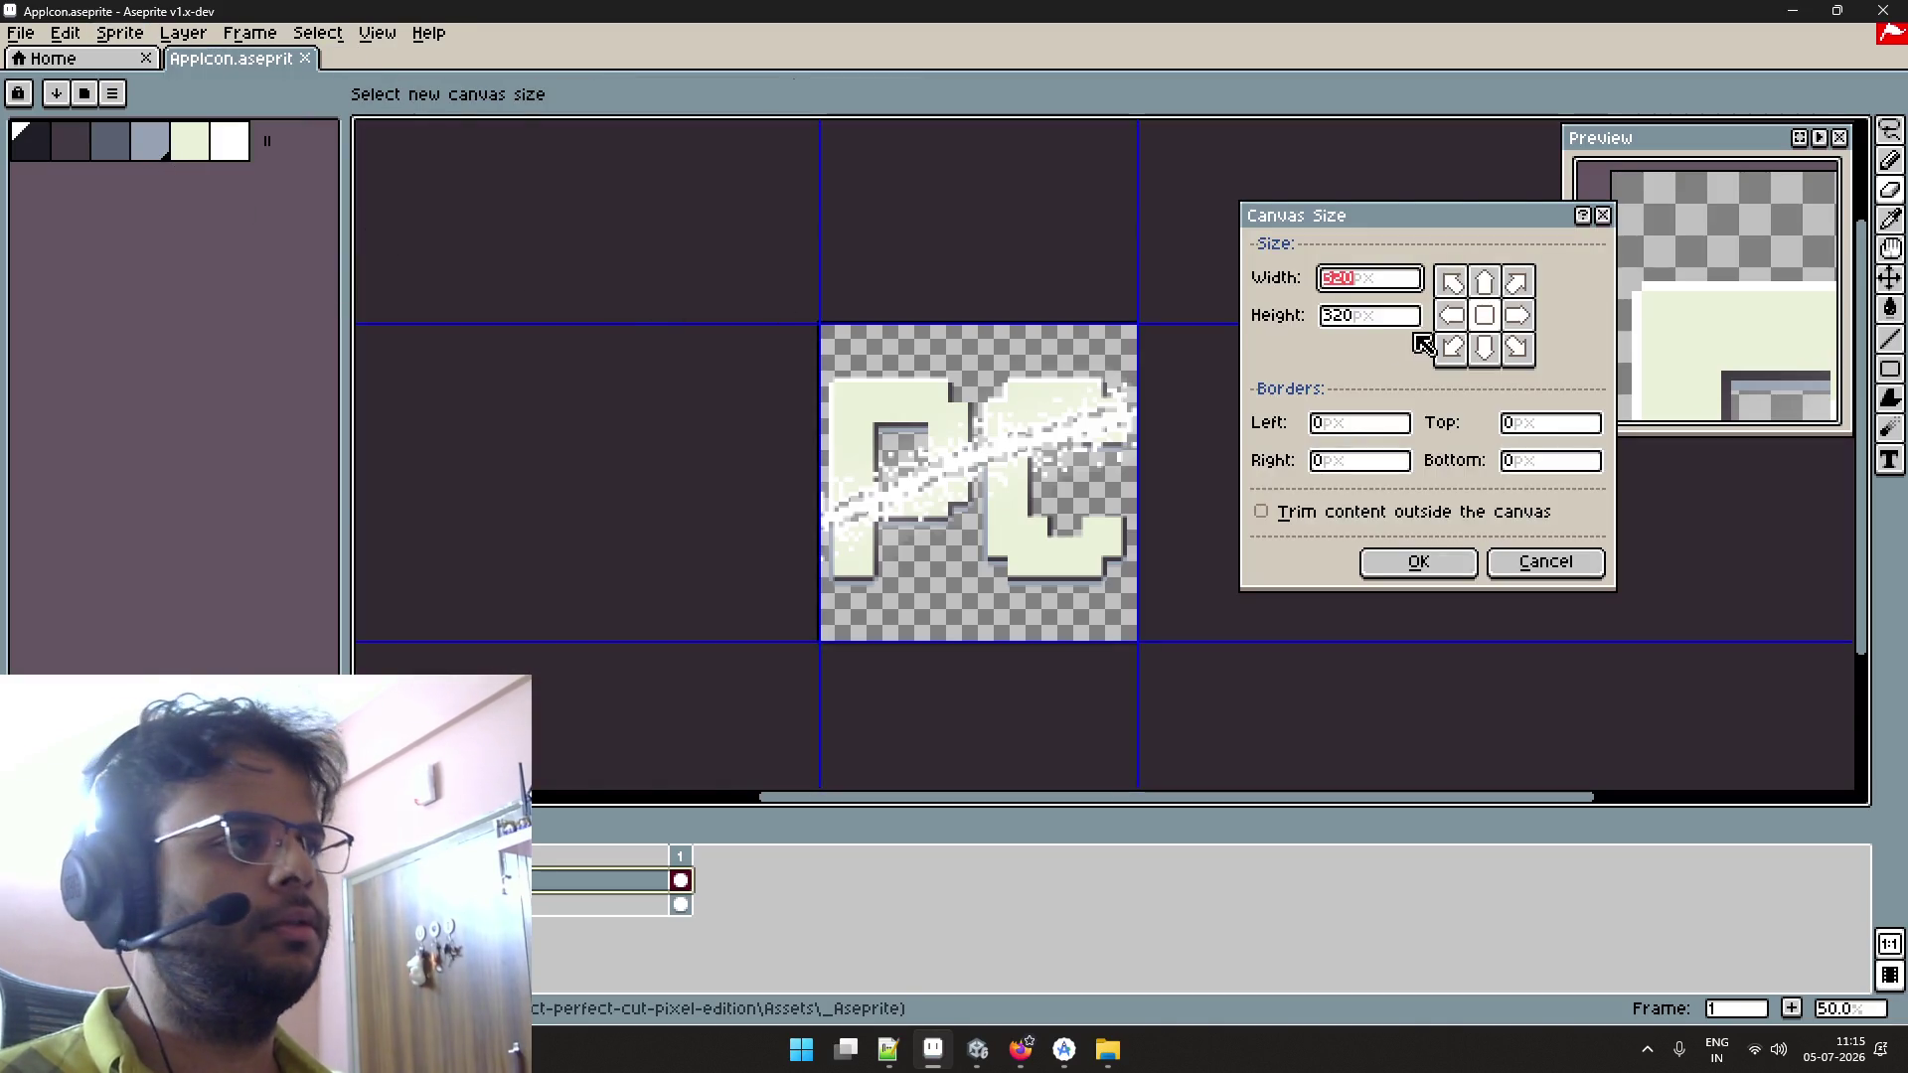
{"action": "type", "text": "512"}
{"action": "key", "text": "Tab"}
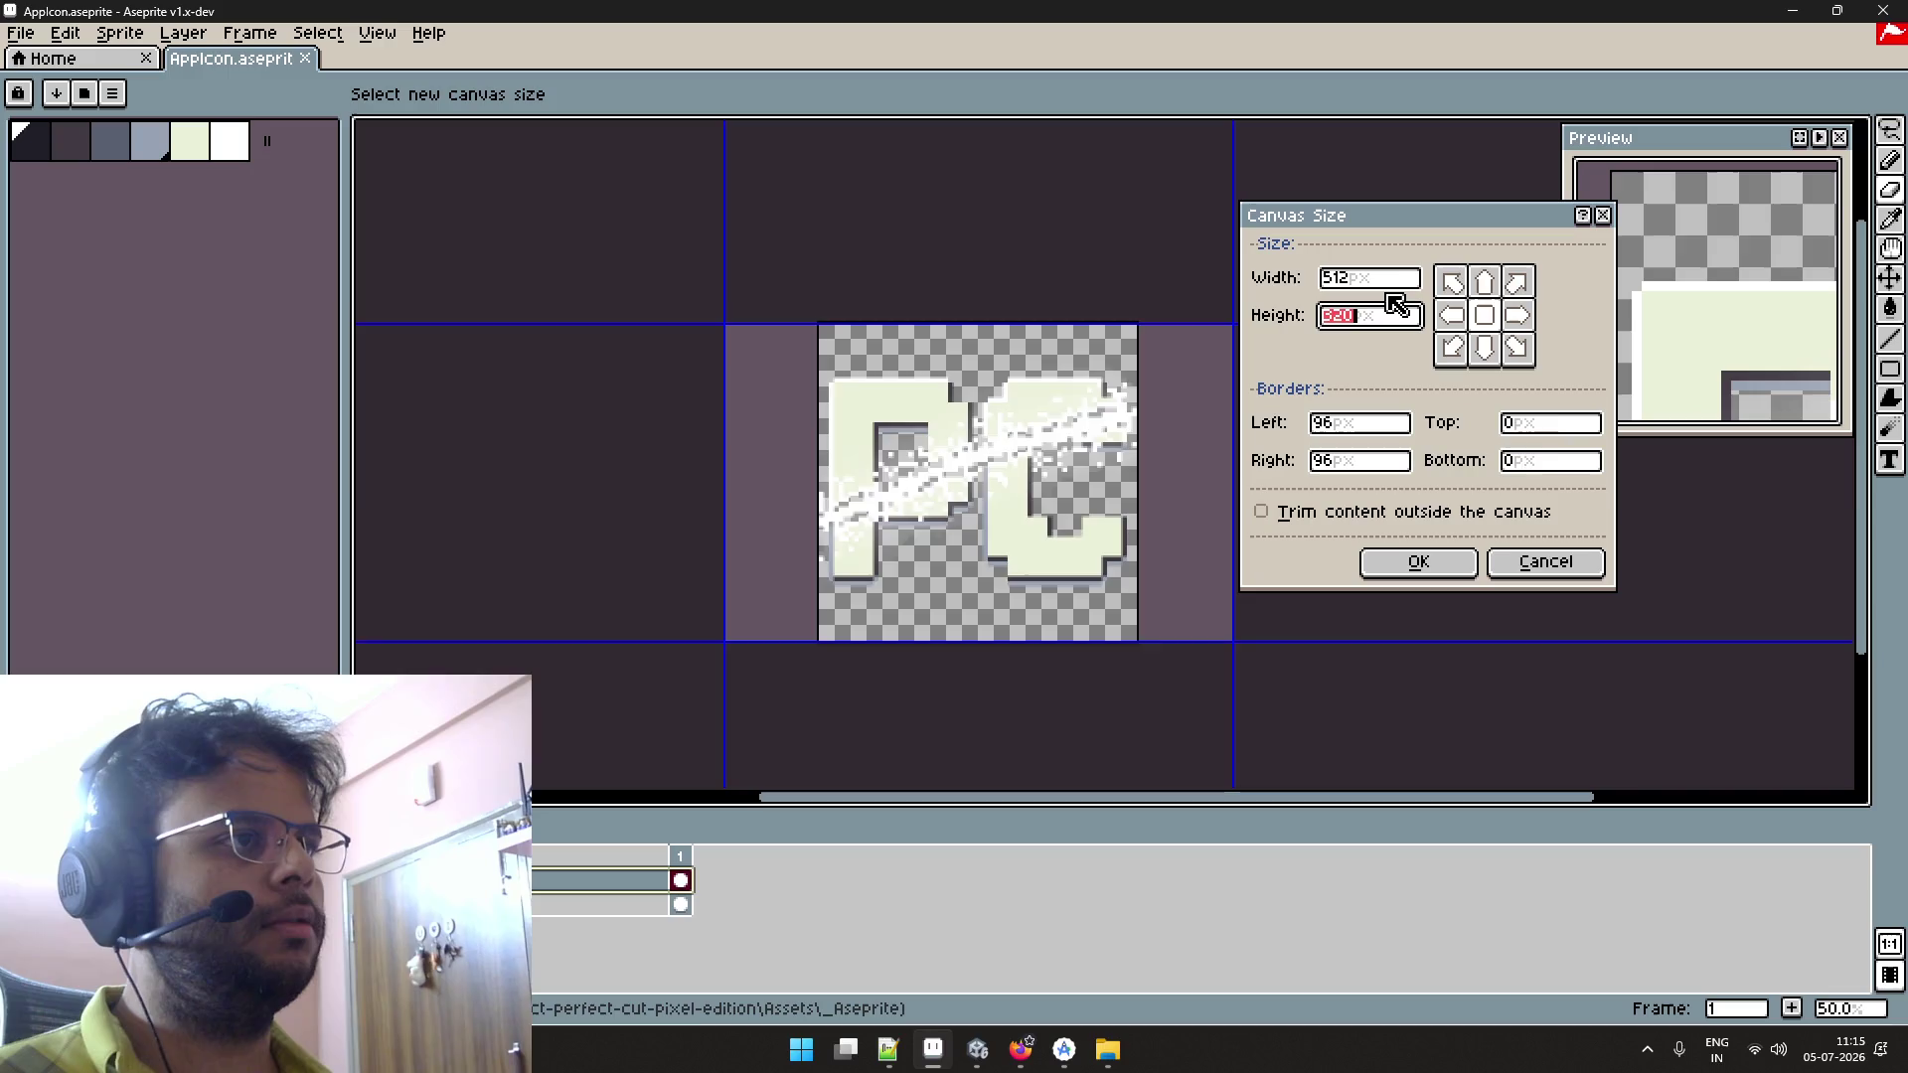
{"action": "type", "text": "5120"}
{"action": "key", "text": "BackSpace"}
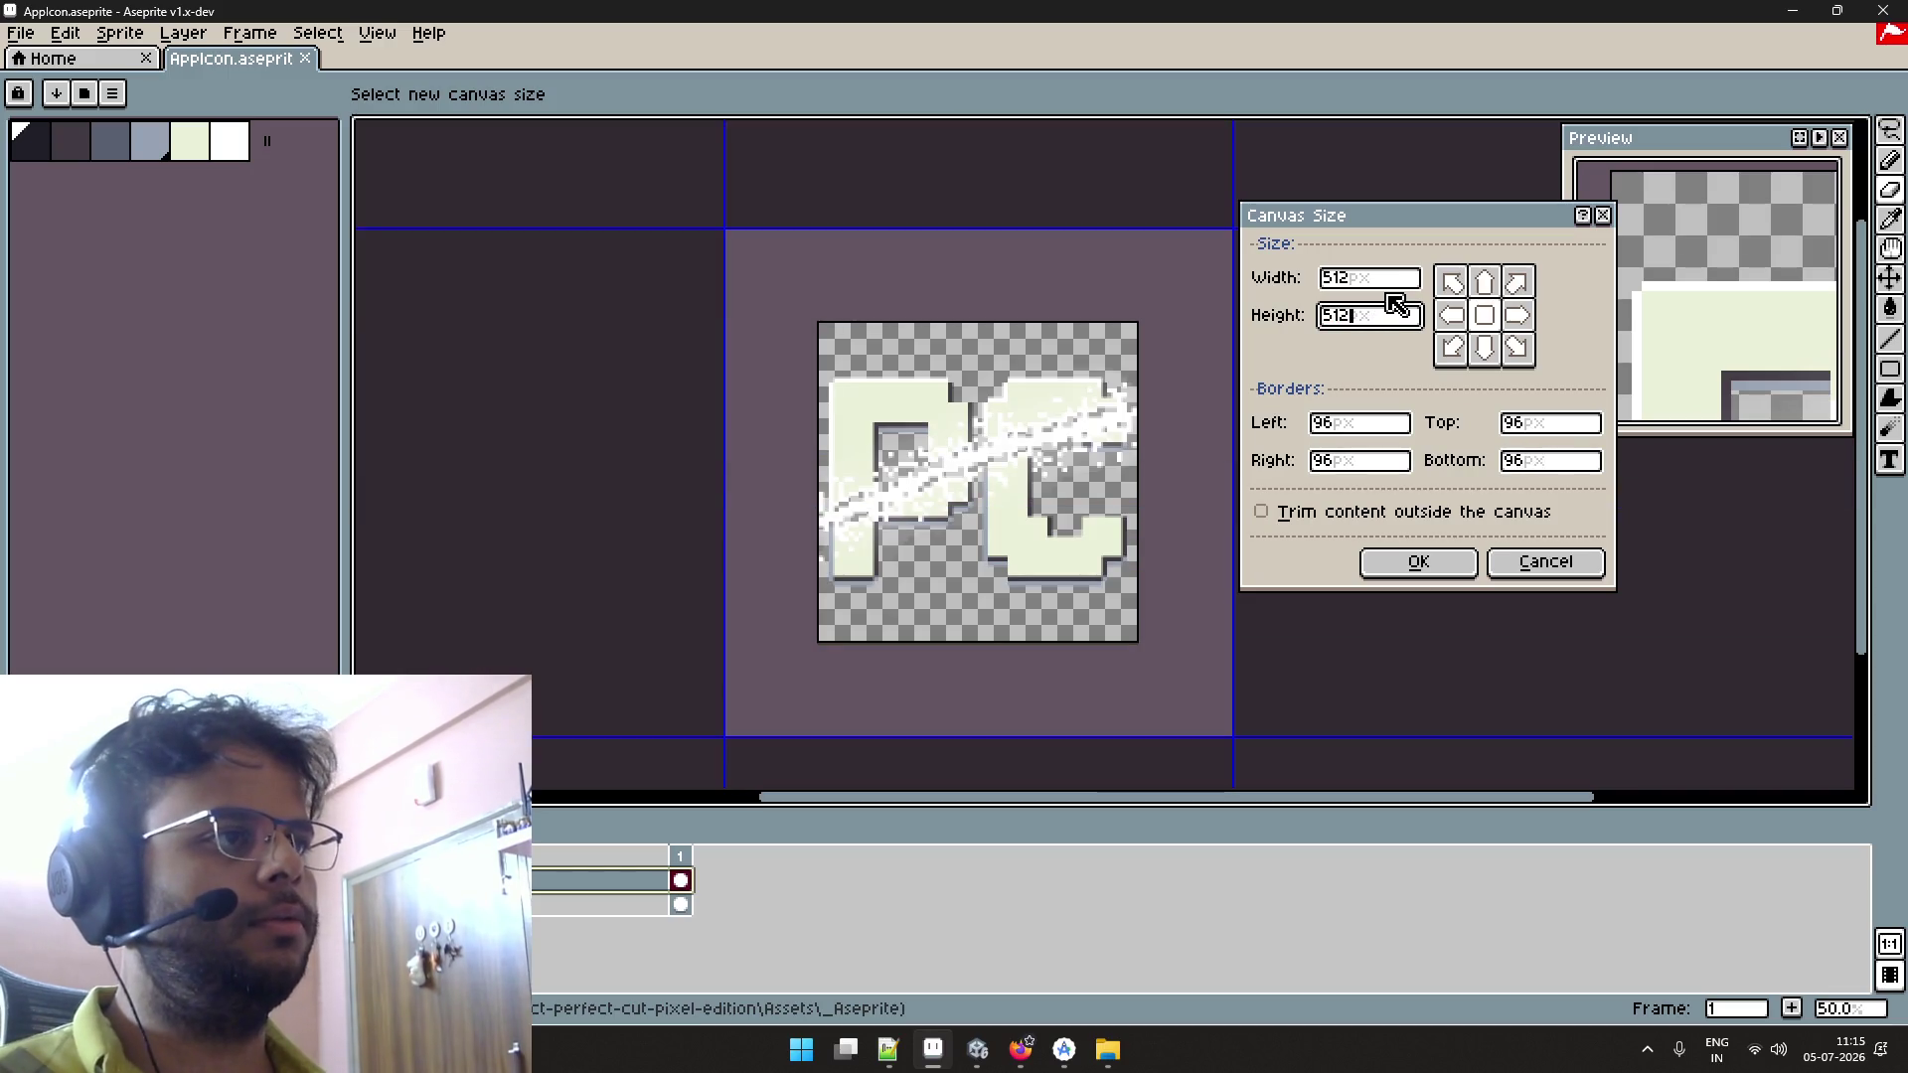
{"action": "key", "text": "Return"}
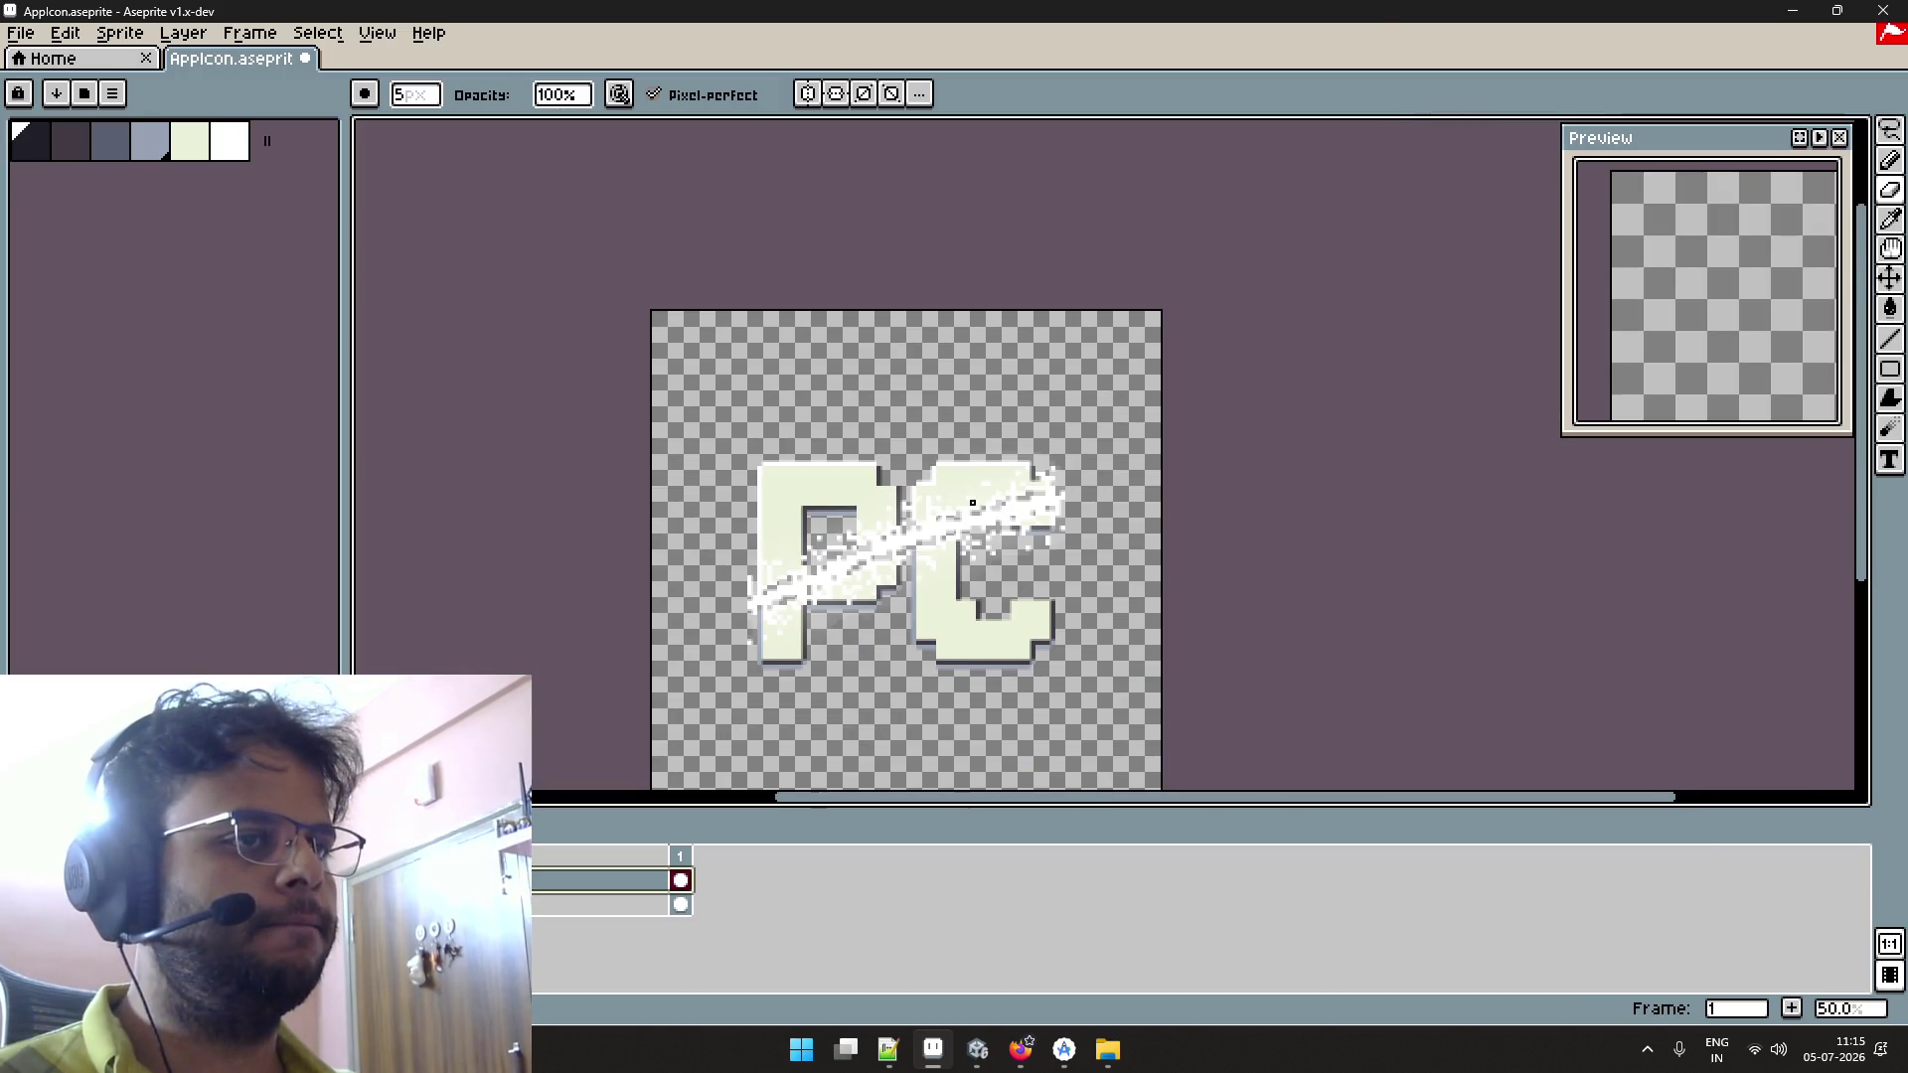
{"action": "scroll", "coordinate": [882, 485], "scroll_direction": "down", "scroll_amount": 3}
{"action": "key", "text": "ctrl+s"}
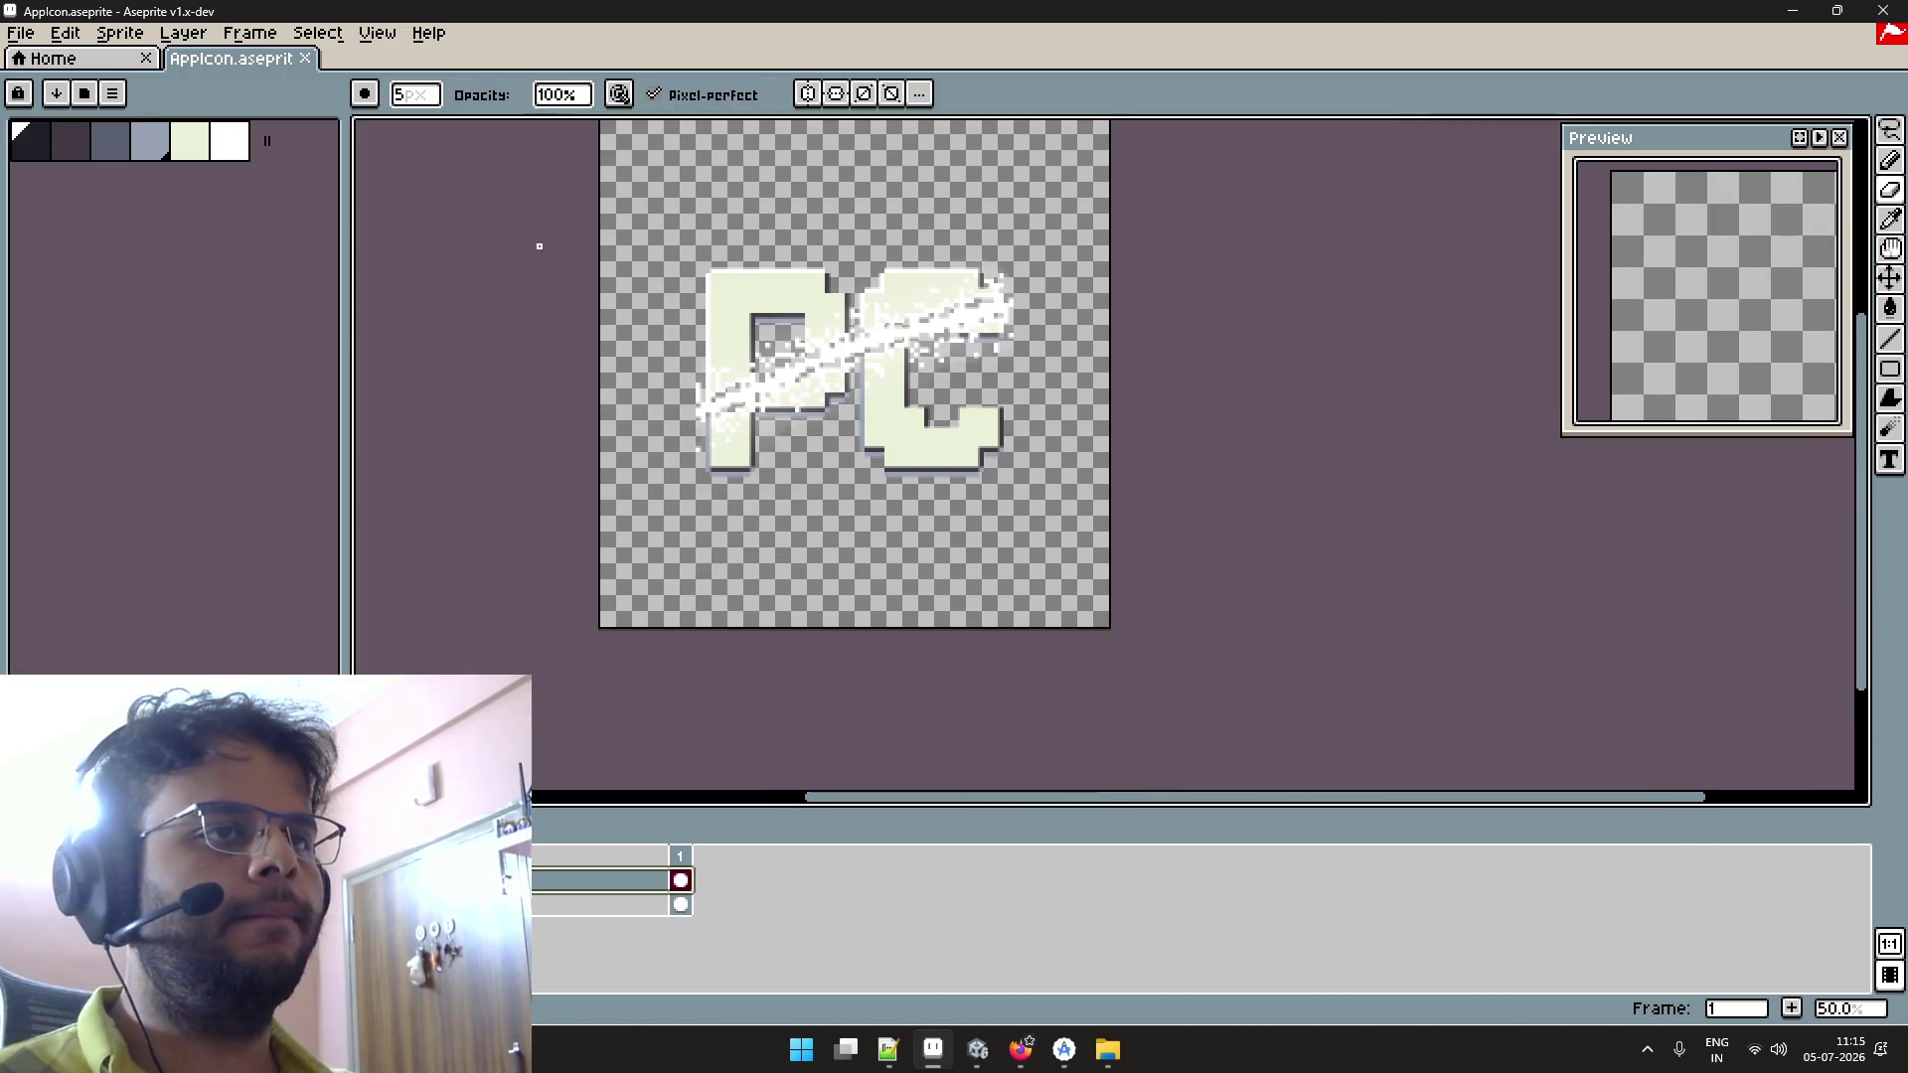
Export the PC artwork at 100% scale as AppIcon_FG.png into the Sprites folder
{"action": "left_click", "coordinate": [20, 32]}
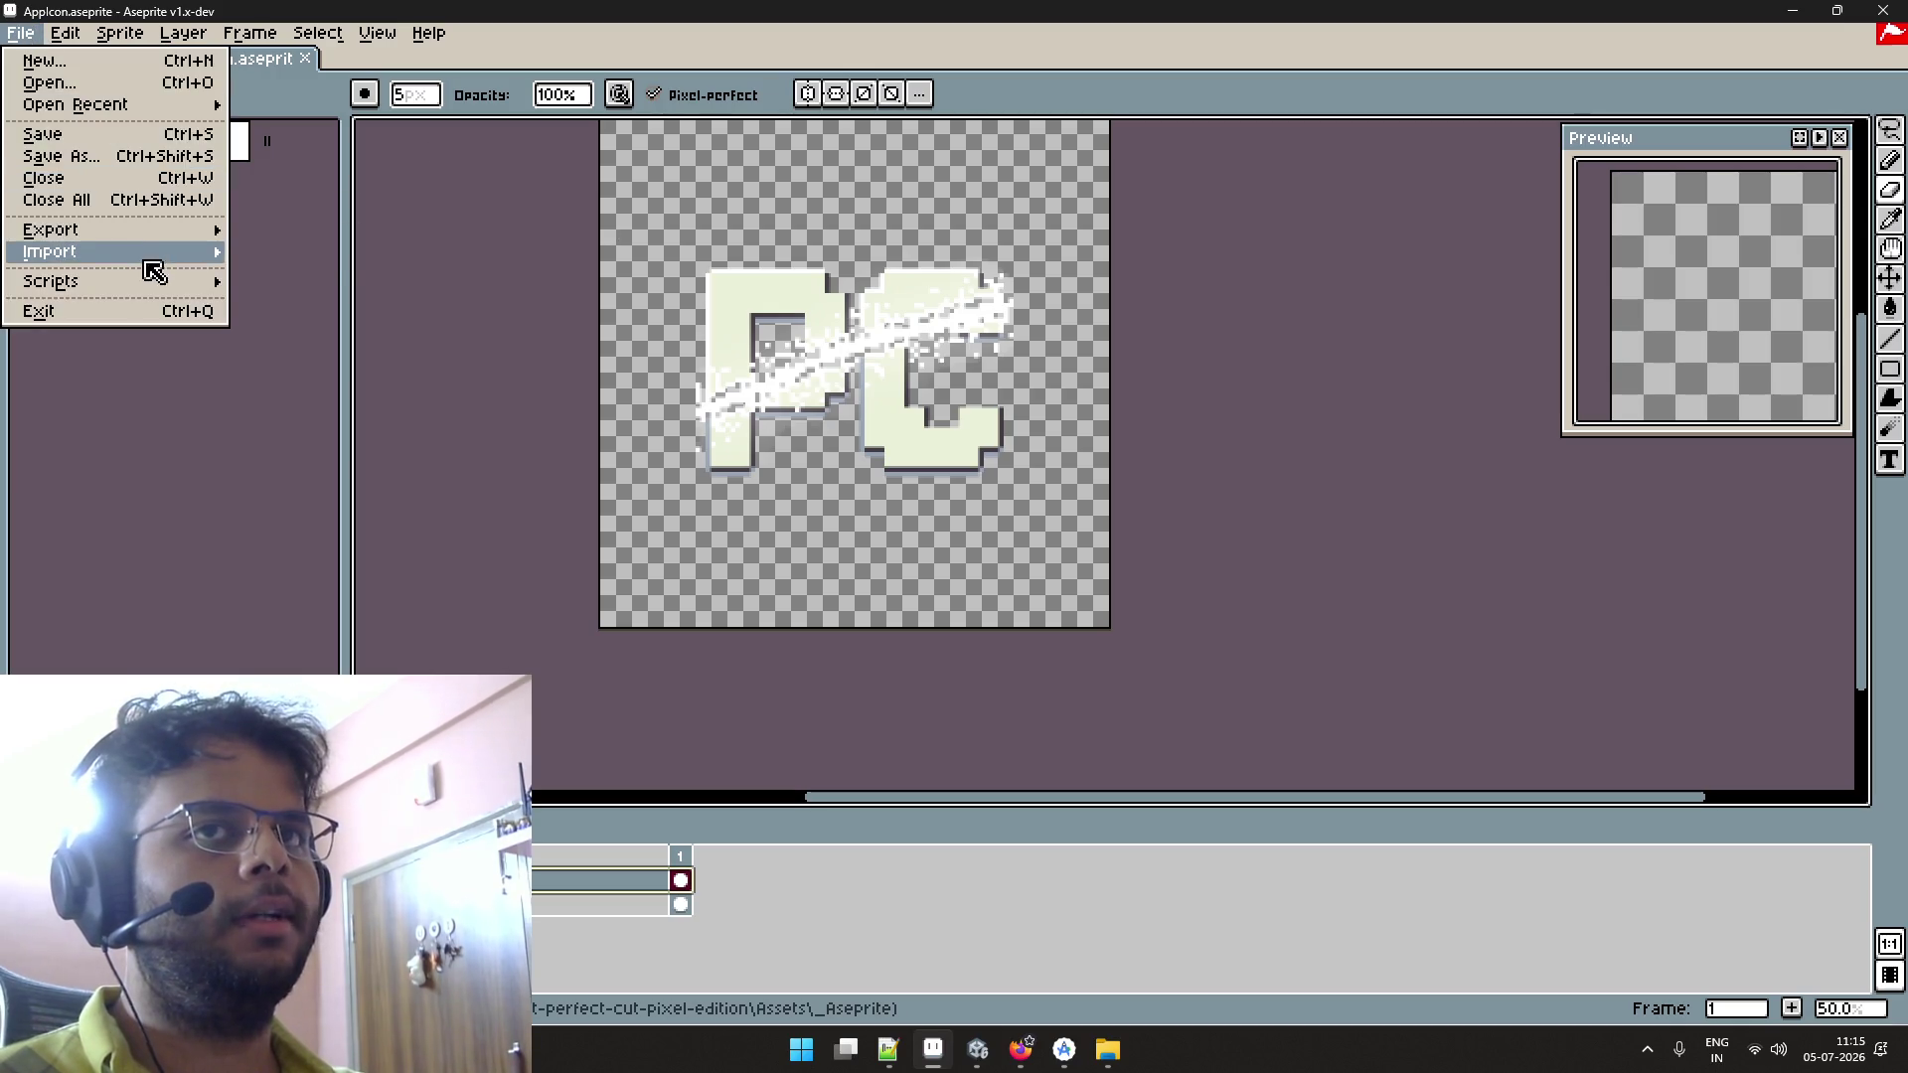
{"action": "mouse_move", "coordinate": [145, 234]}
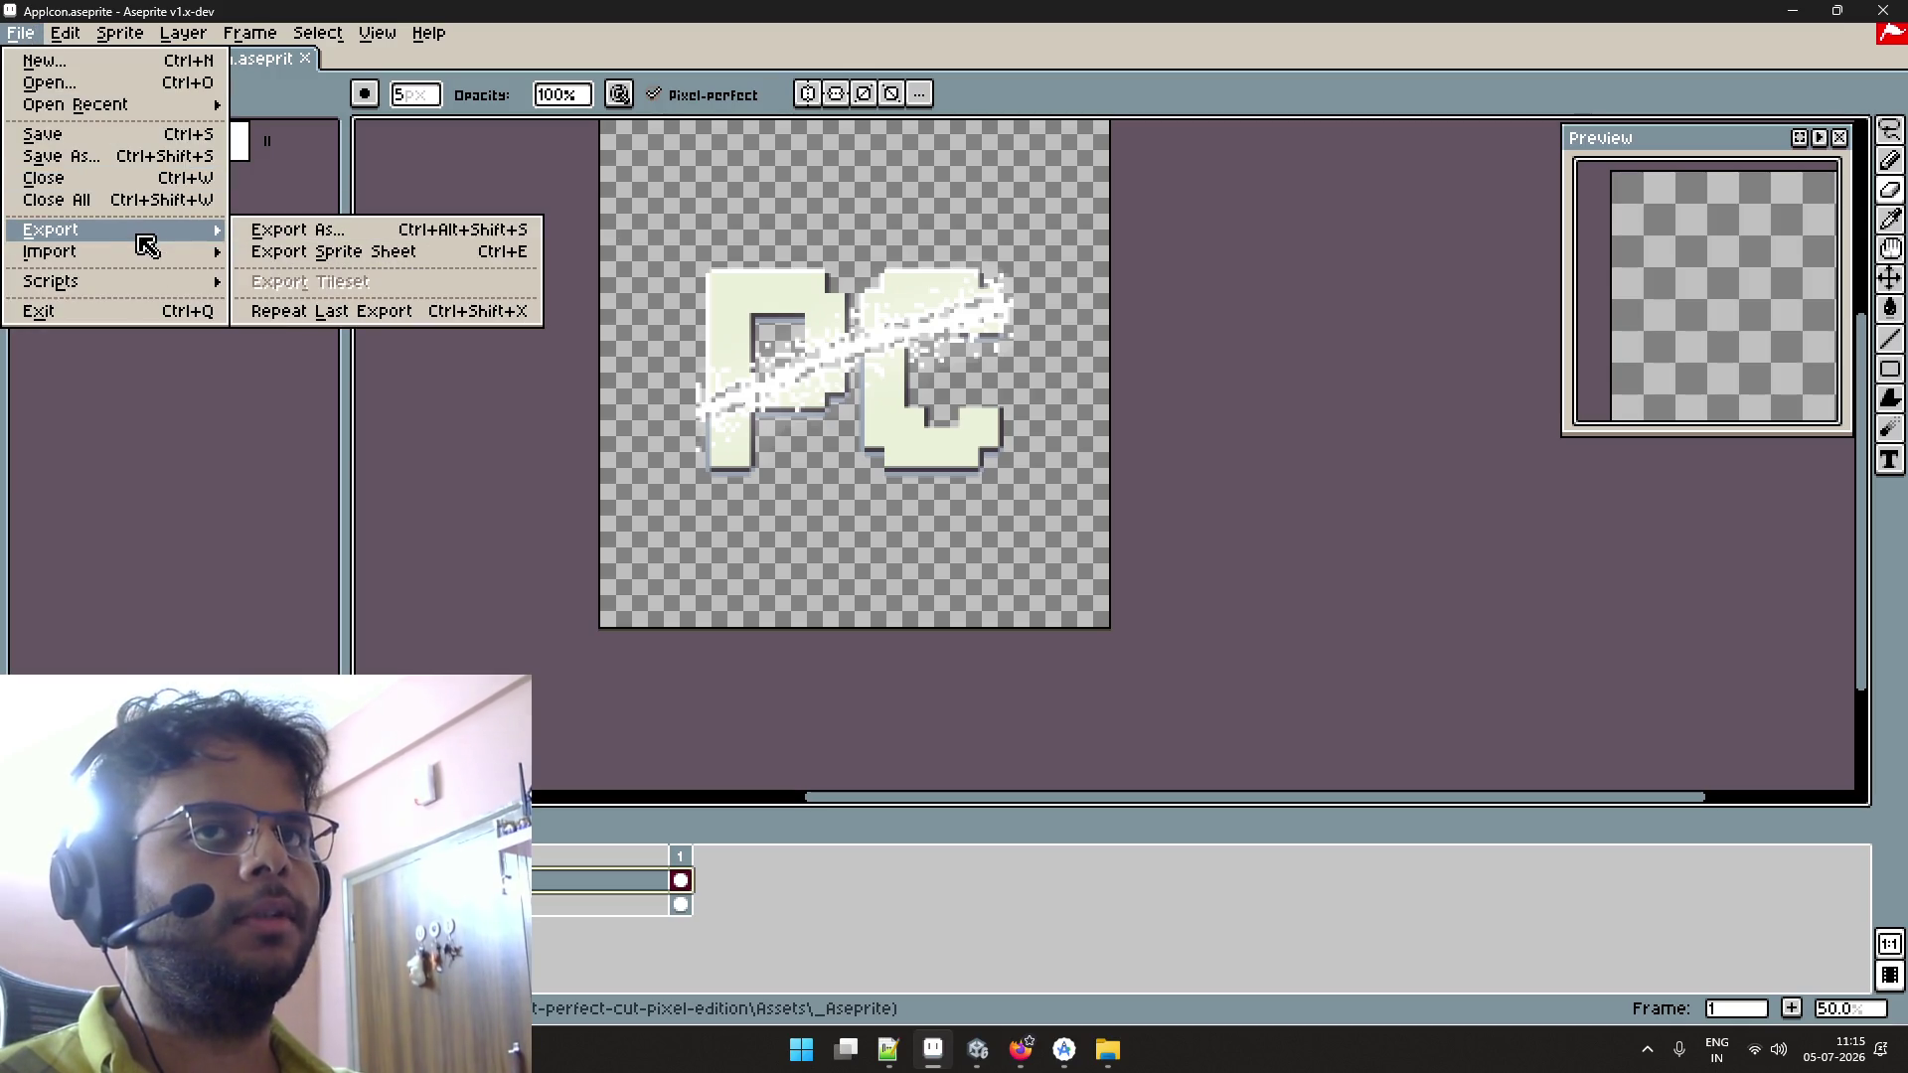
{"action": "left_click", "coordinate": [360, 239]}
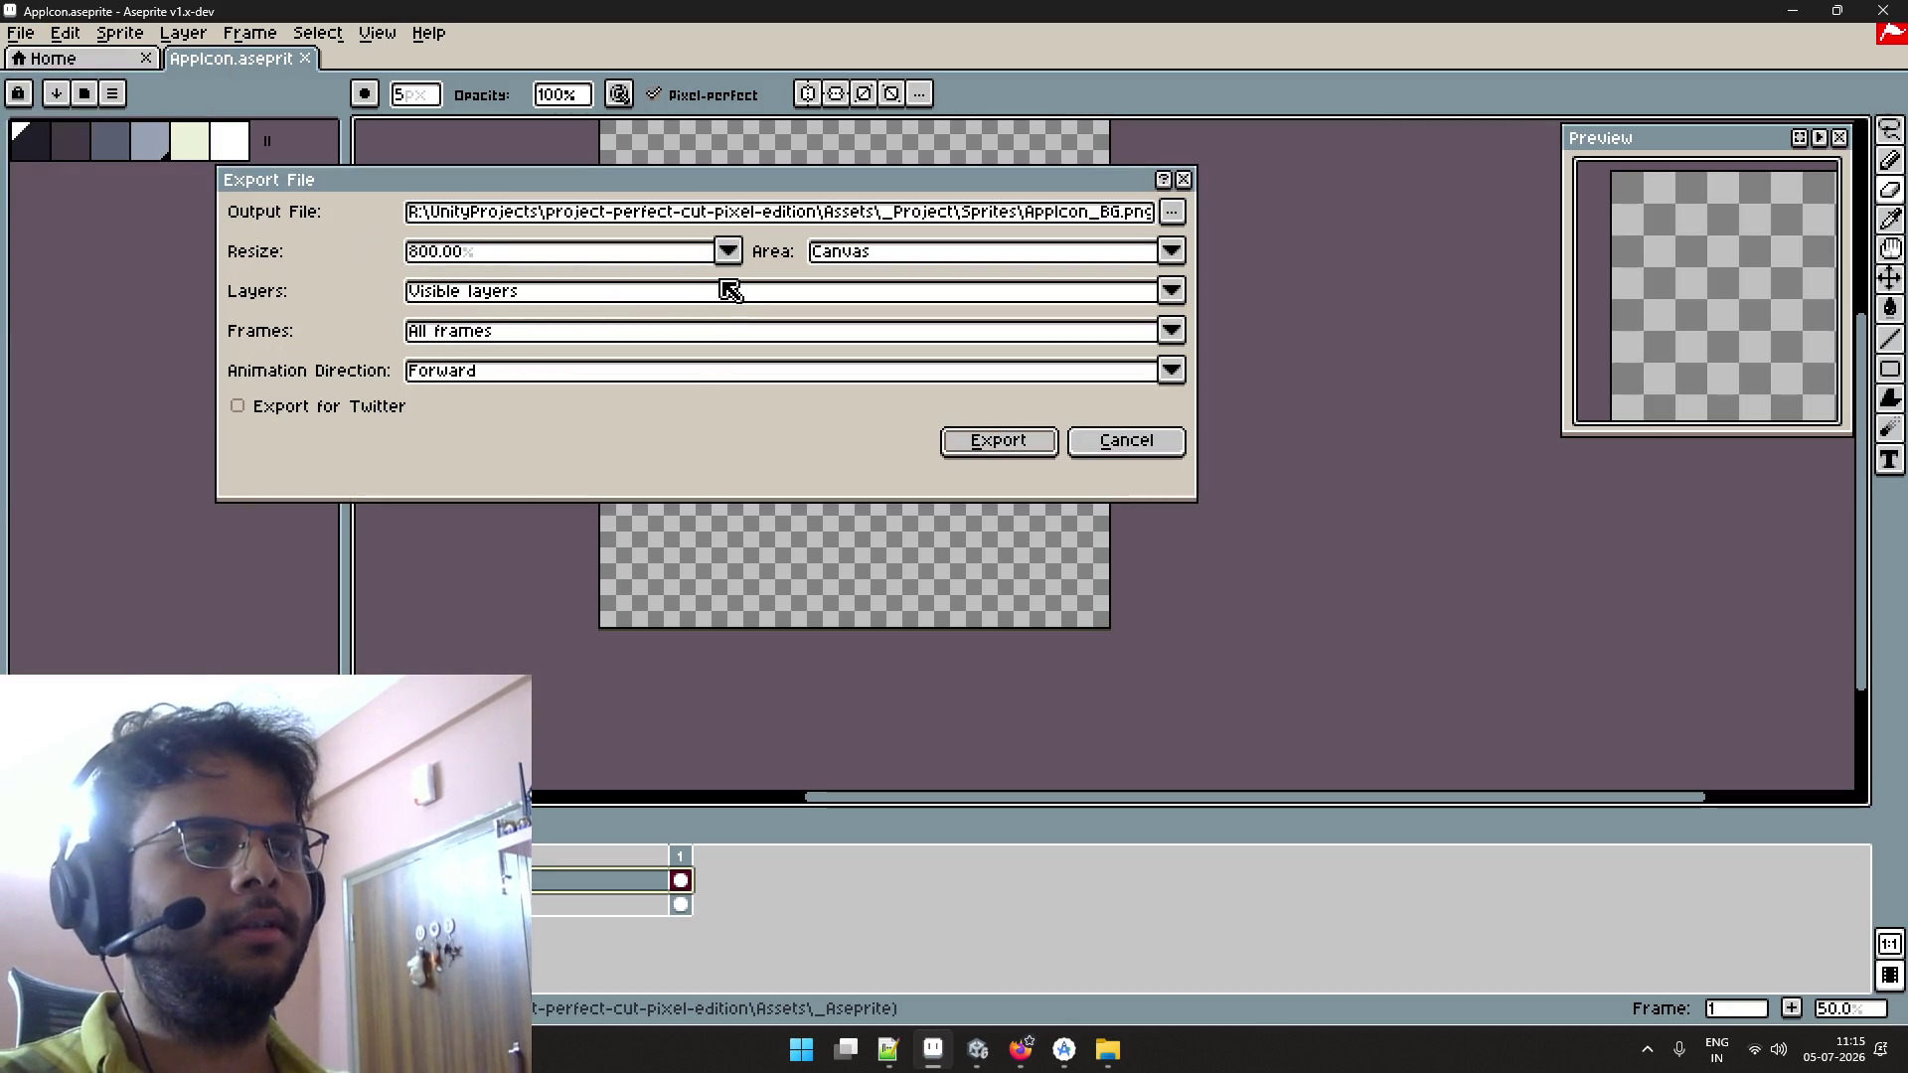
{"action": "left_click", "coordinate": [1130, 219]}
{"action": "type", "text": "F"}
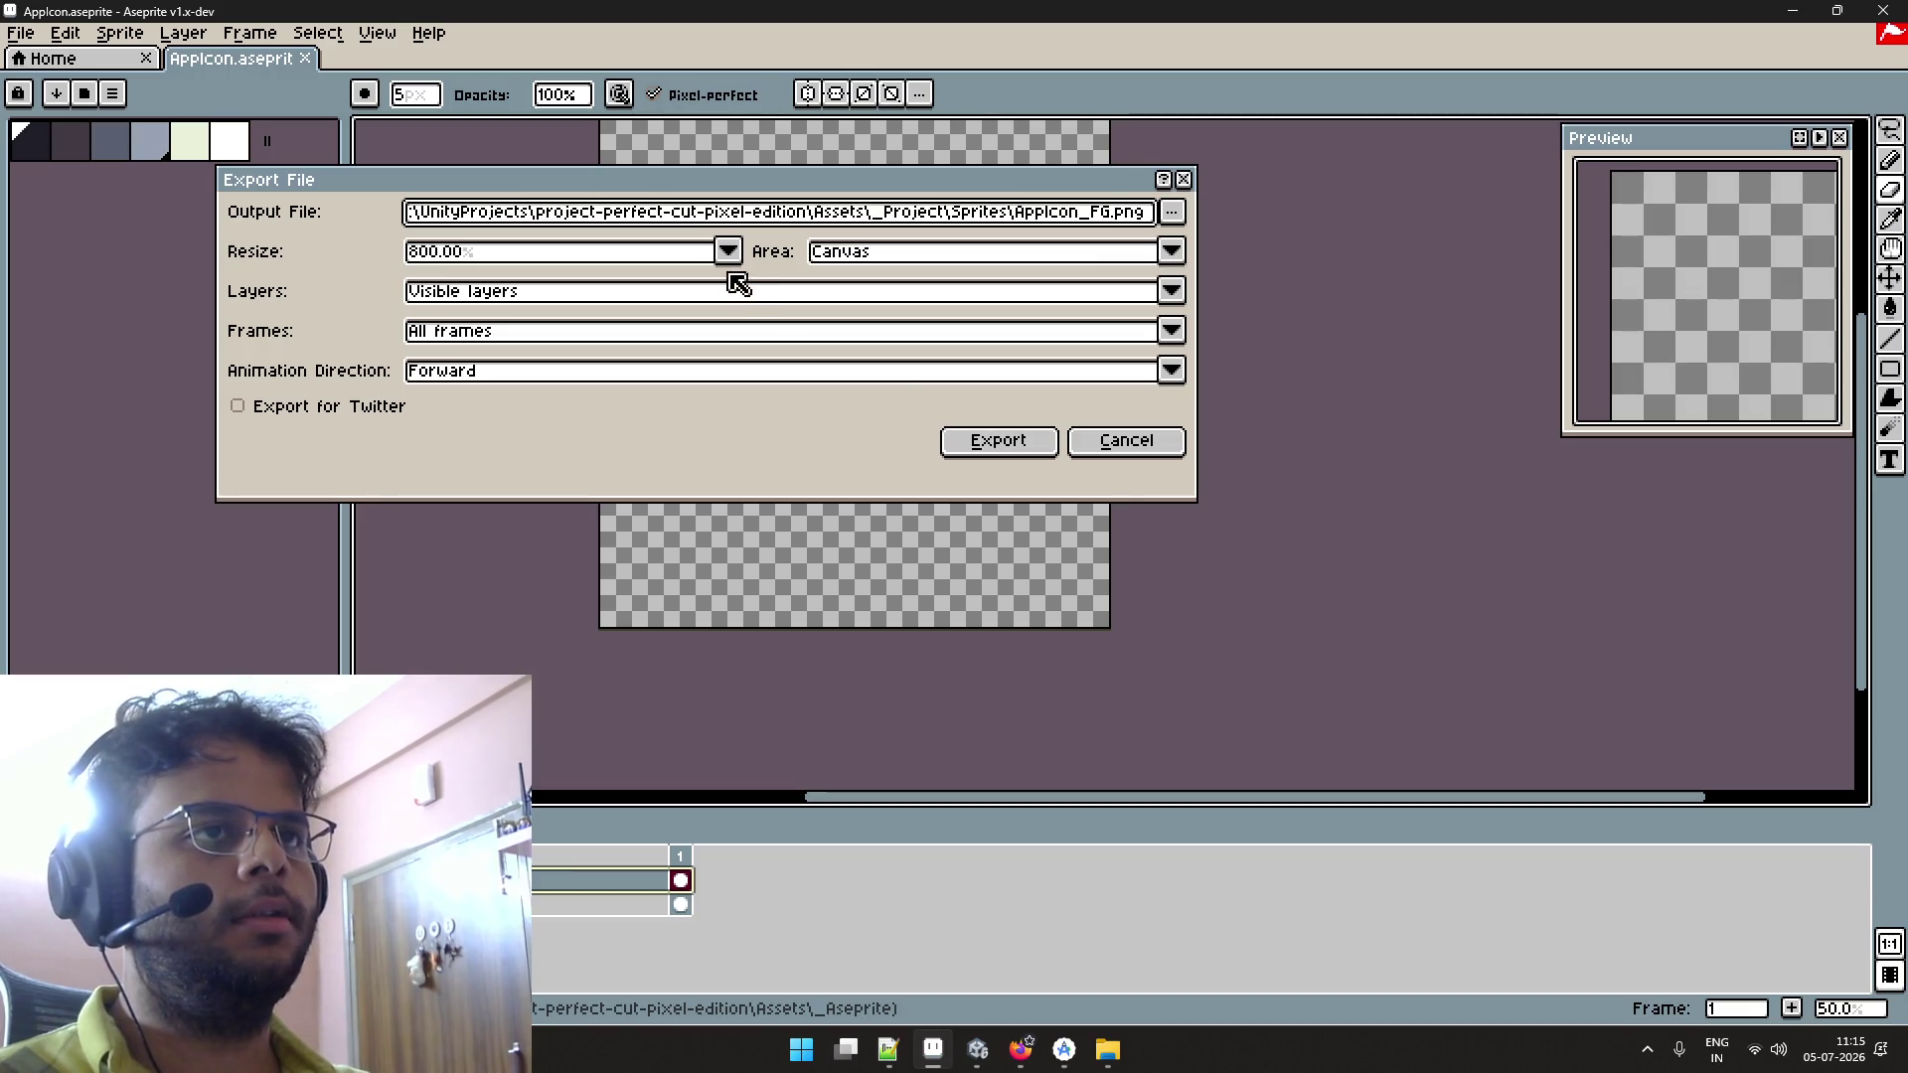
{"action": "left_click", "coordinate": [730, 251]}
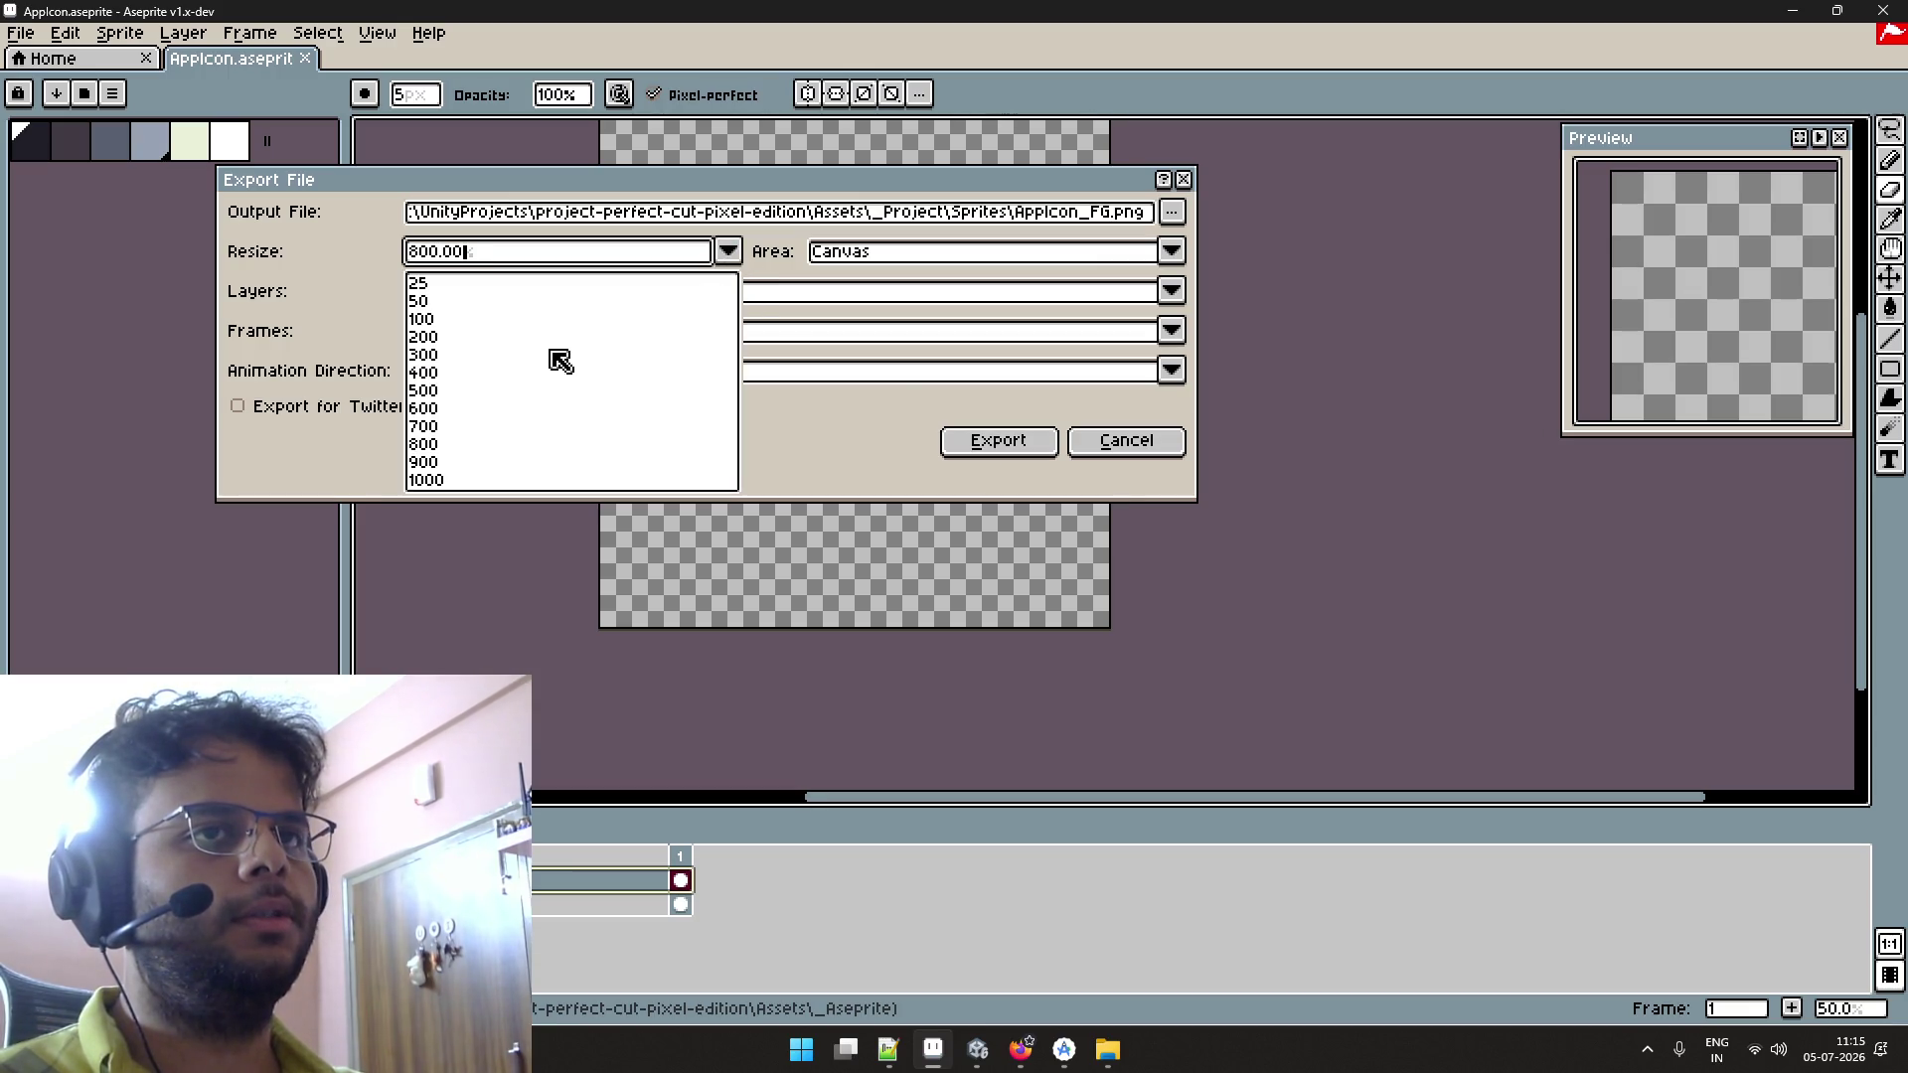
{"action": "left_click", "coordinate": [460, 320]}
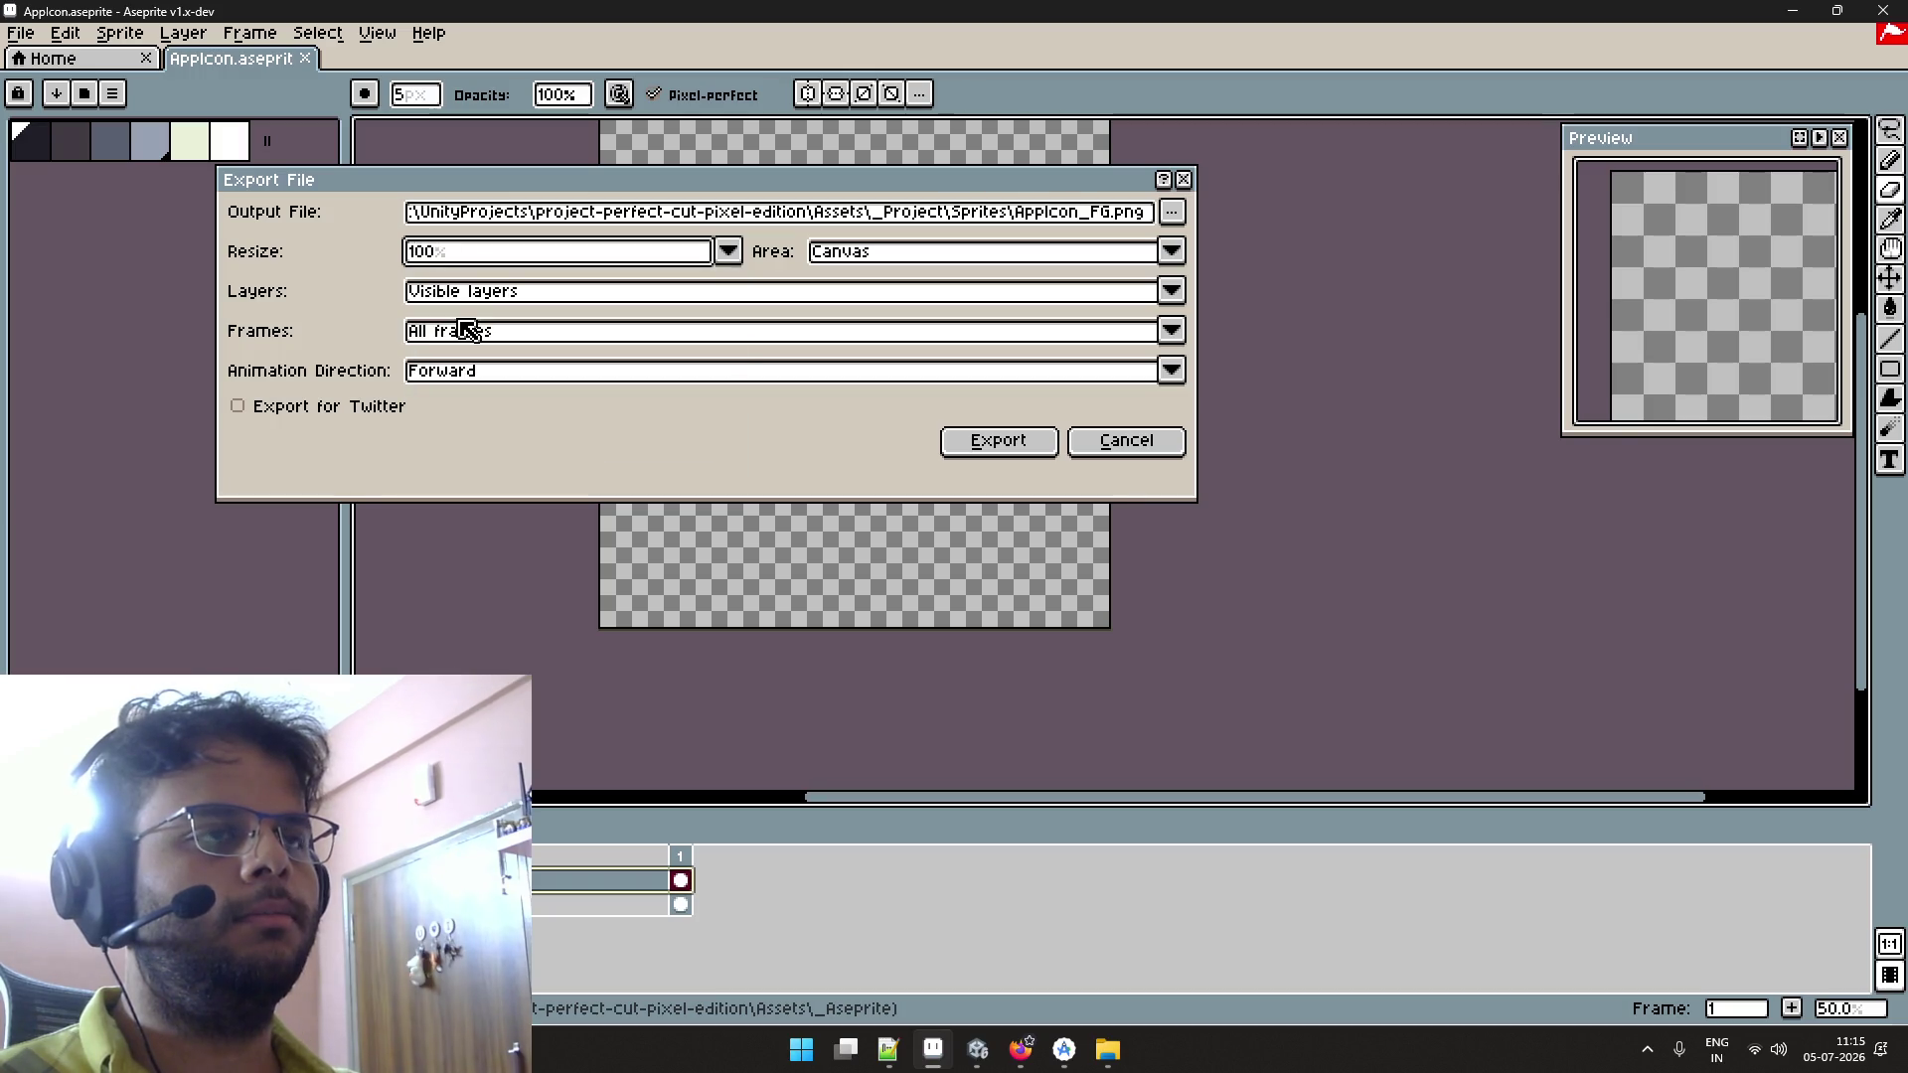
{"action": "left_click", "coordinate": [971, 447]}
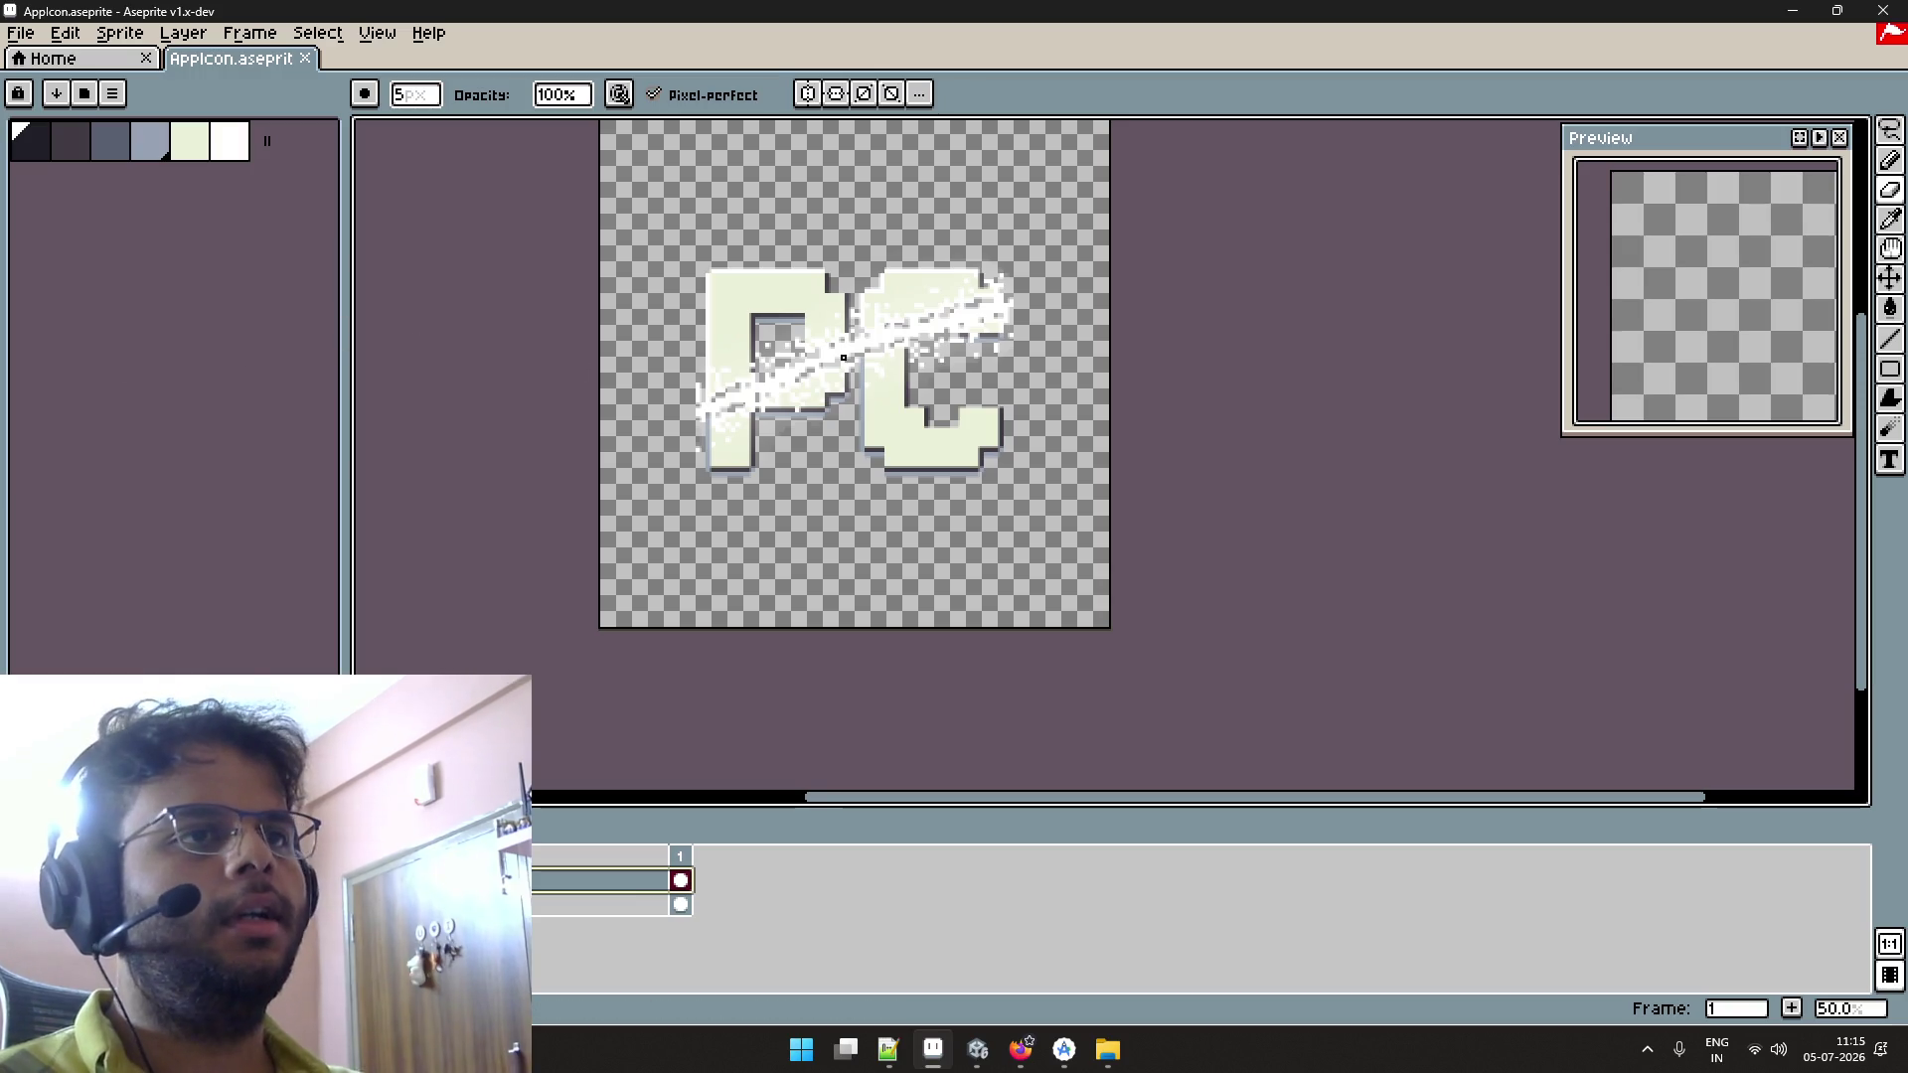
{"action": "left_click", "coordinate": [19, 36]}
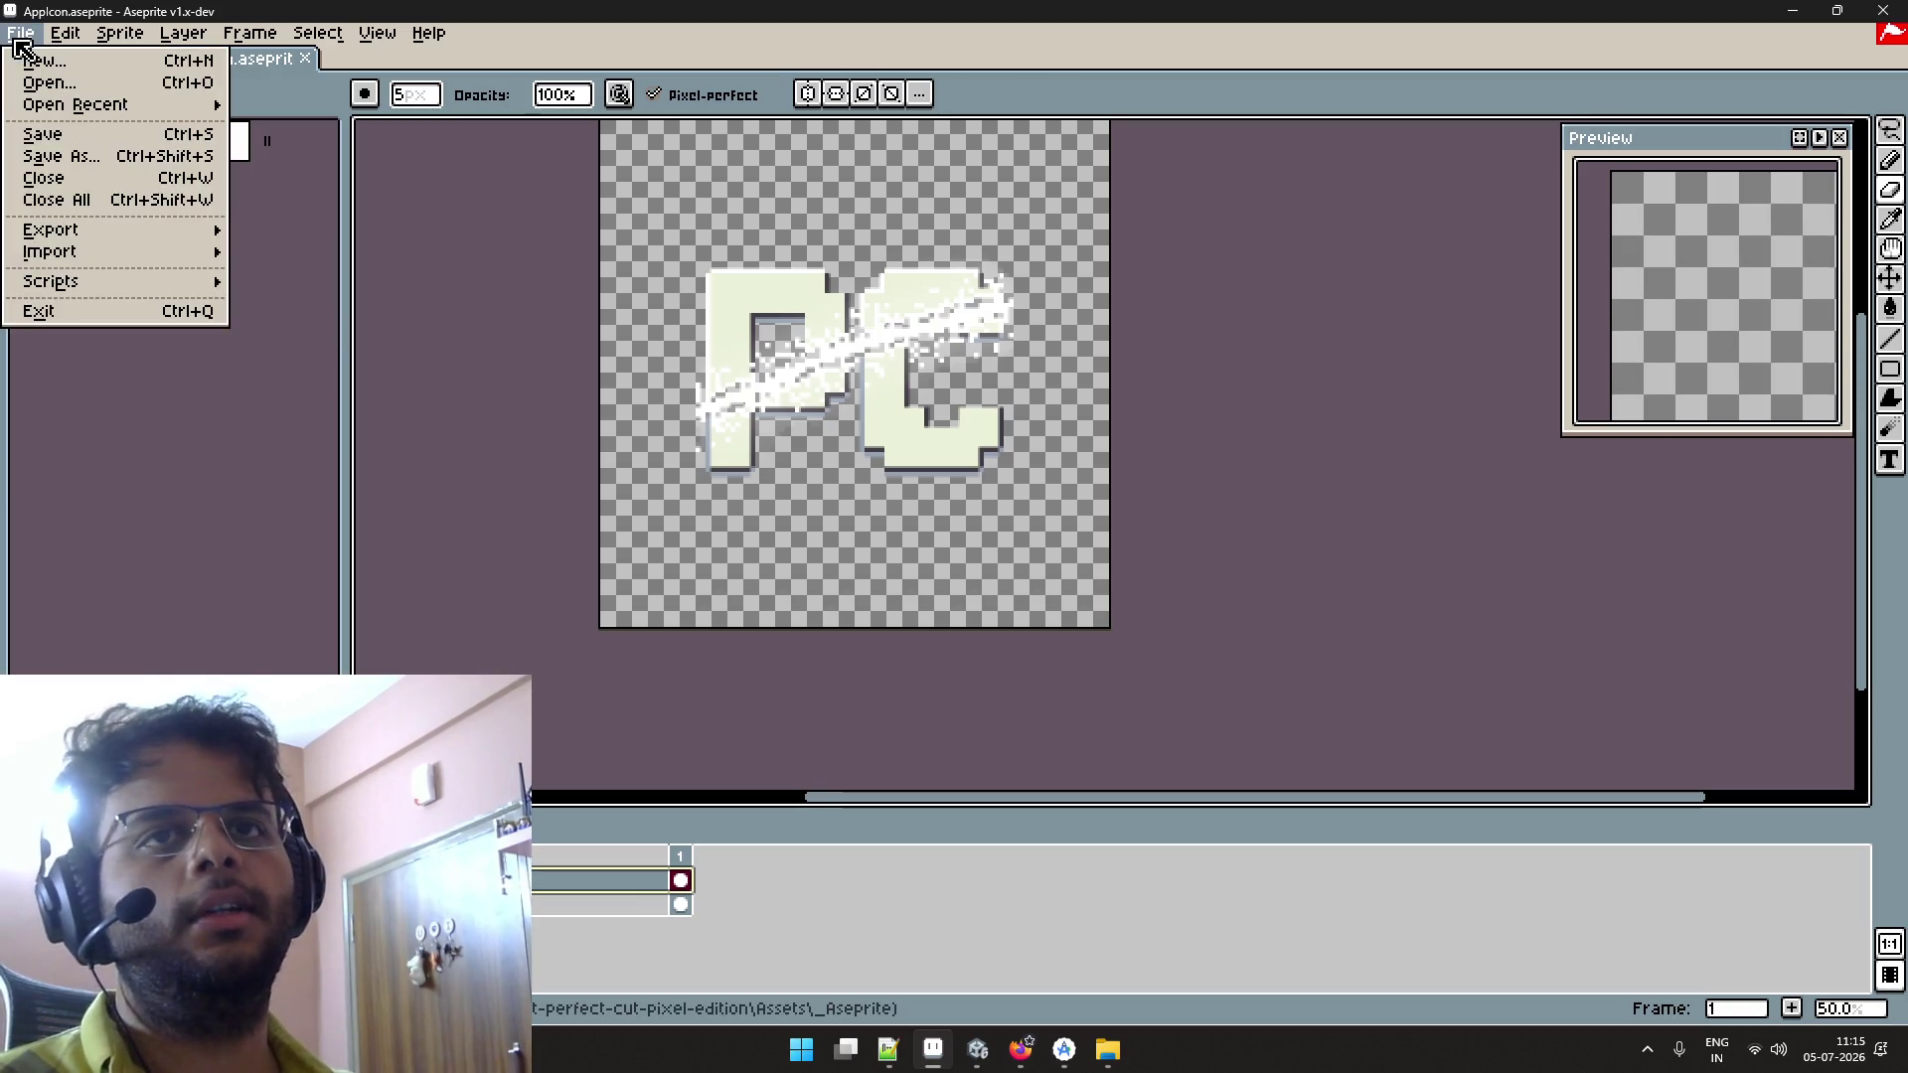
{"action": "key", "text": "alt+Tab"}
{"action": "key", "text": "alt+Tab"}
{"action": "key", "text": "alt+Tab"}
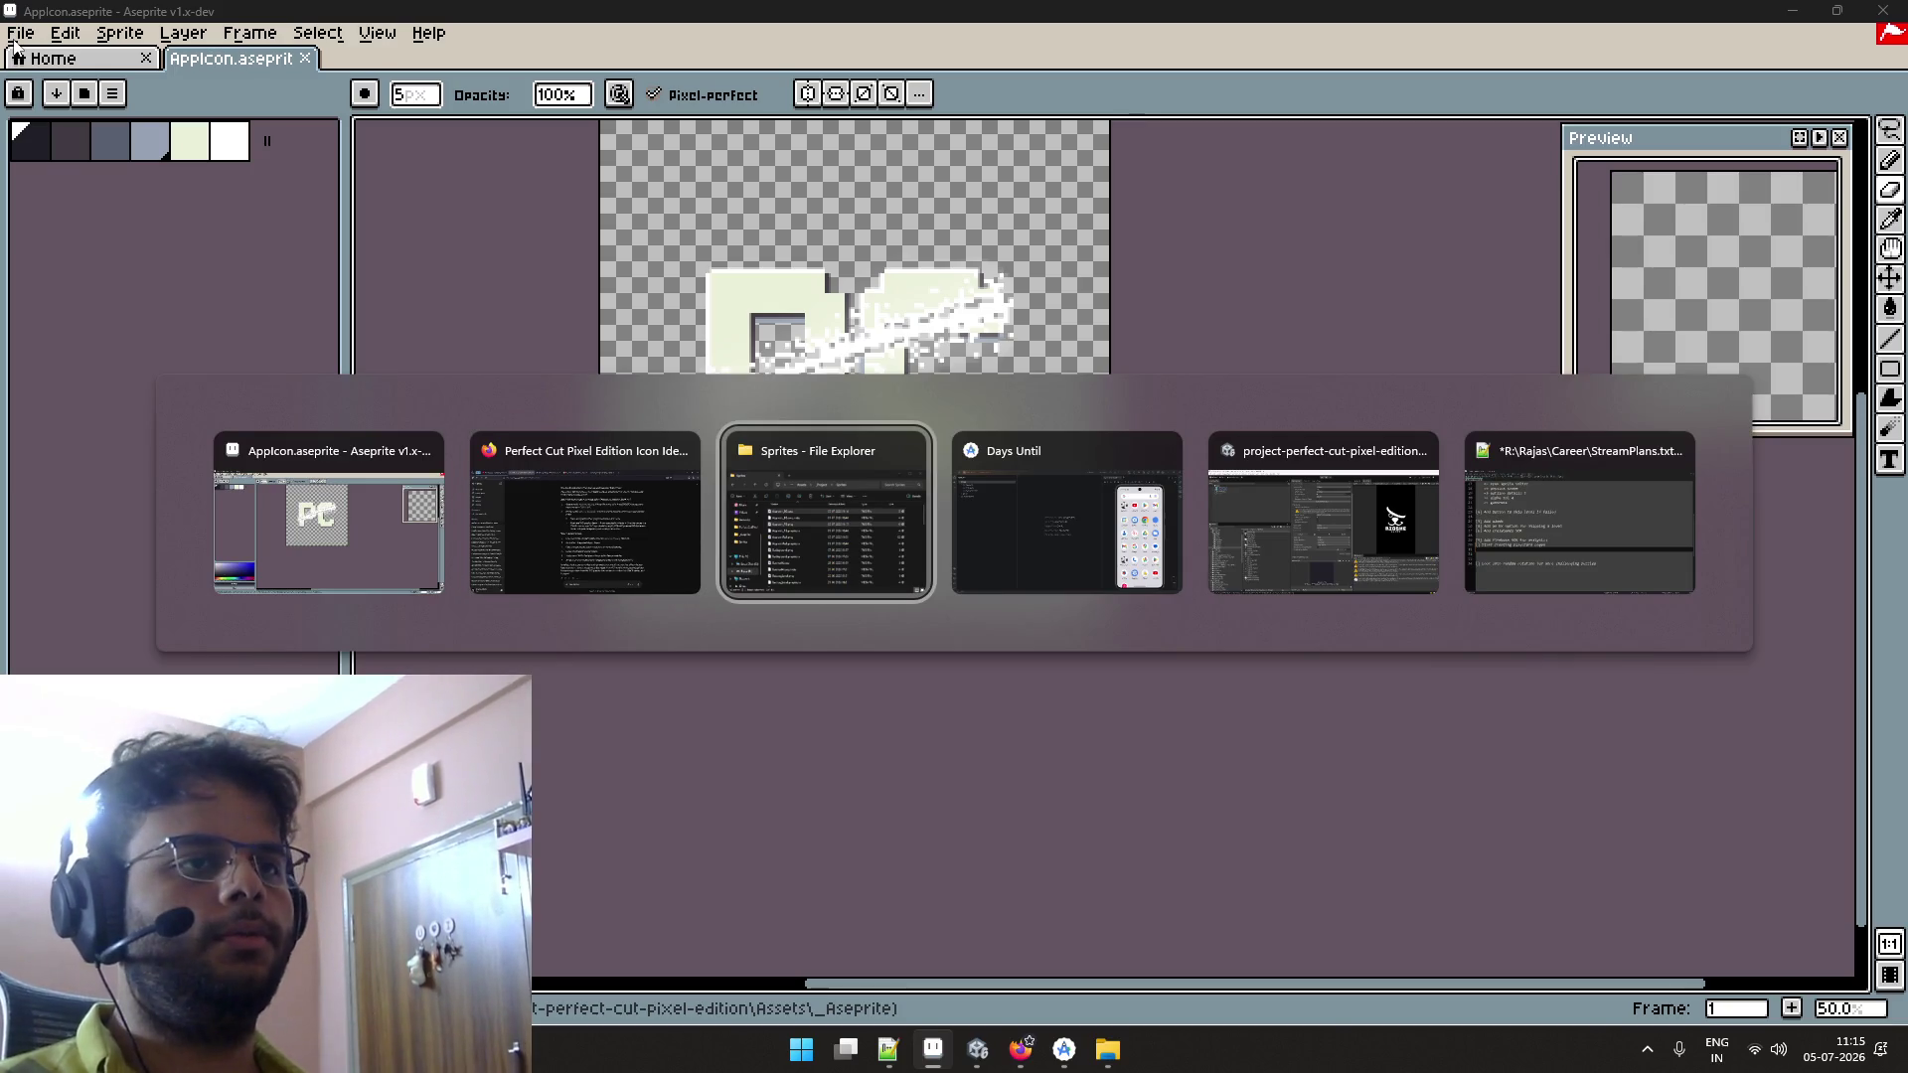
Step through the AppIcon_FG, AppIconFull and AppIcon_BG previews in Unity's Sprites folder
{"action": "key", "text": "alt+Tab"}
{"action": "key", "text": "alt+Tab"}
{"action": "key", "text": "alt+Tab"}
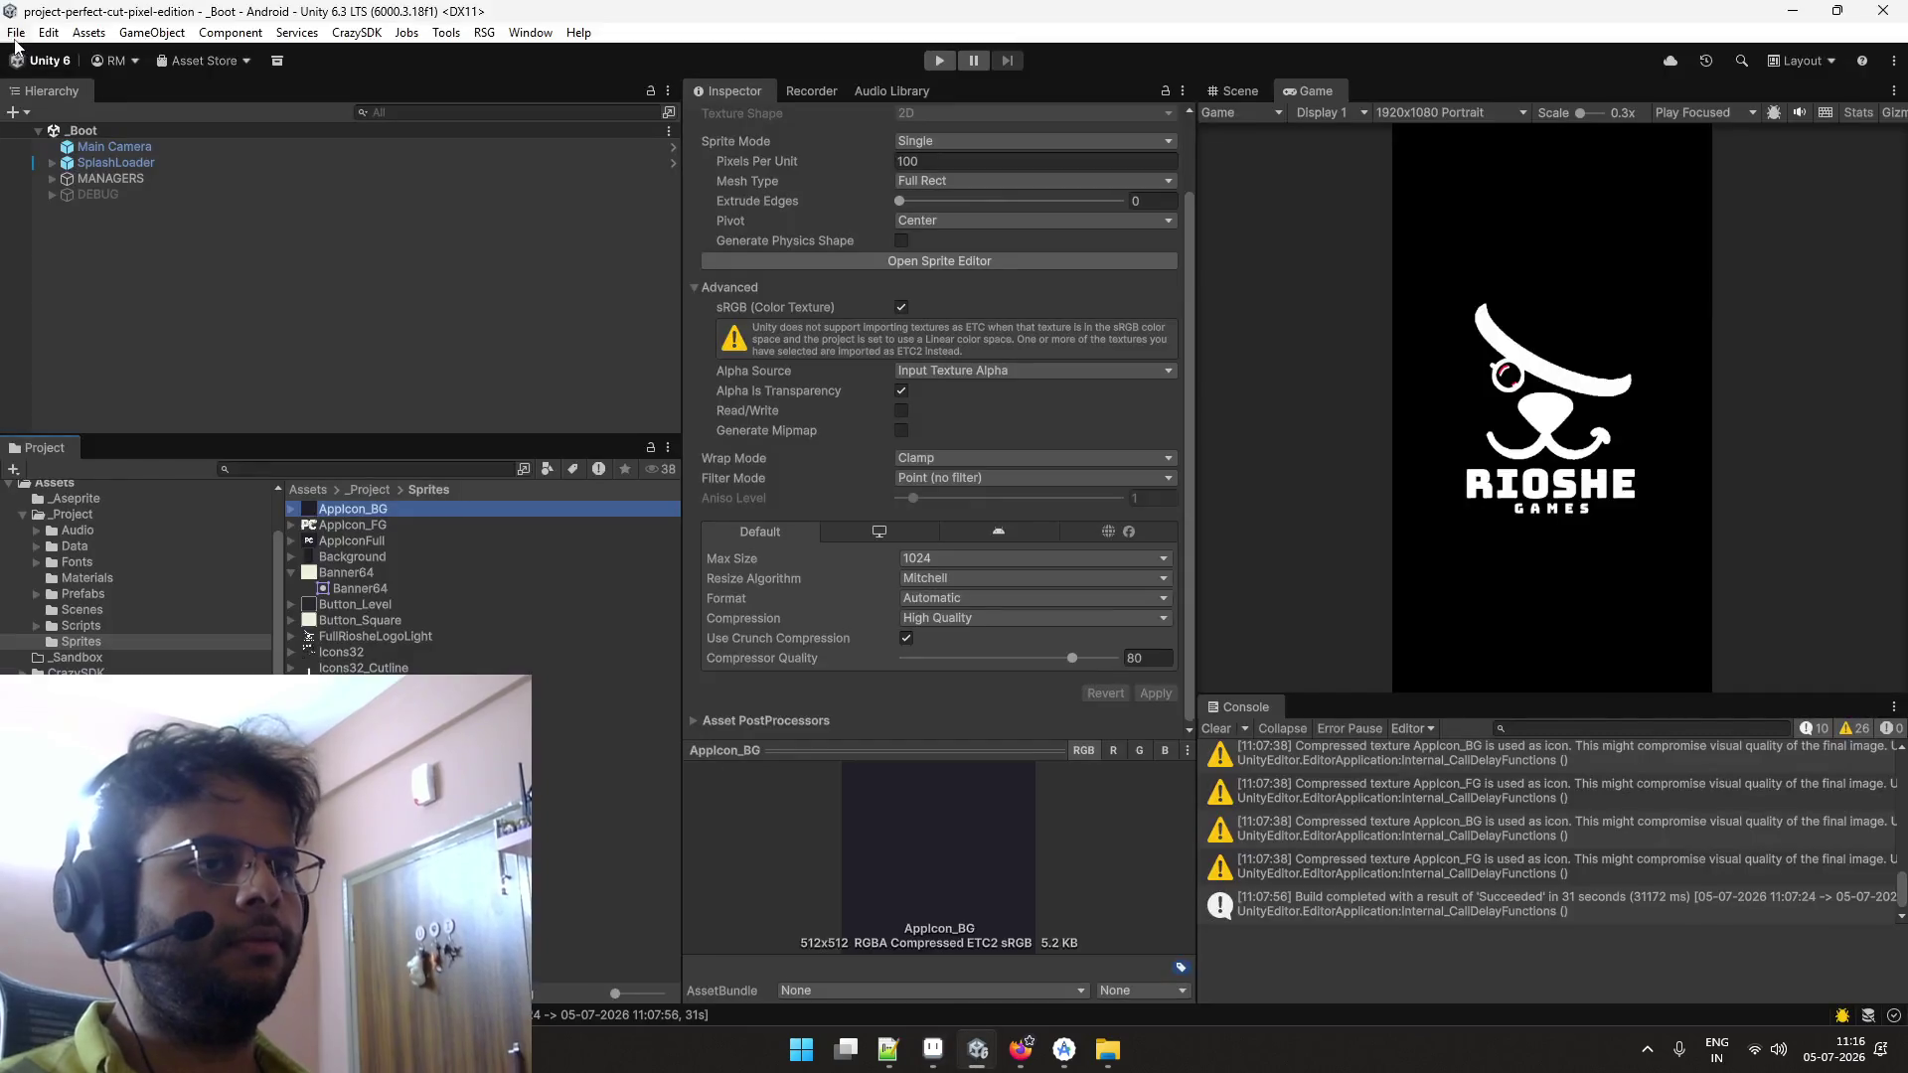
{"action": "left_click", "coordinate": [379, 527]}
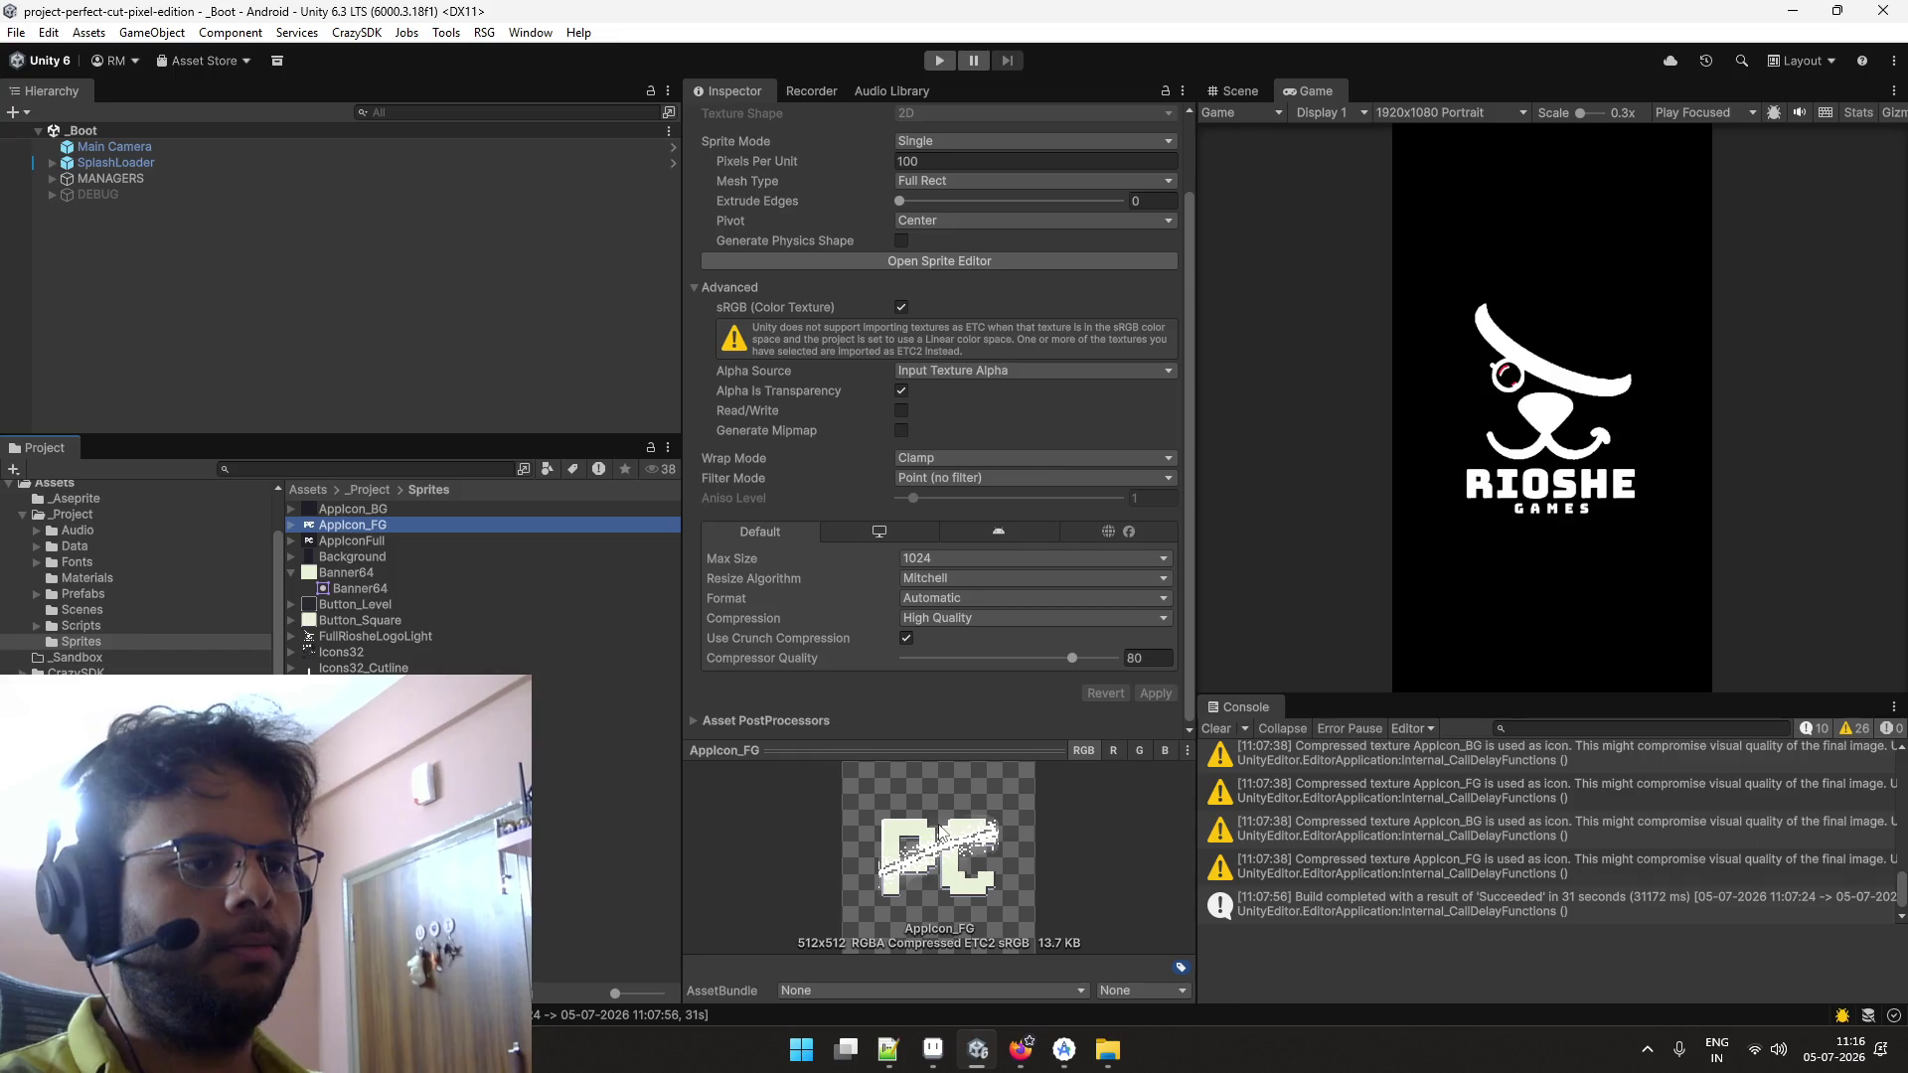
{"action": "key", "text": "Down"}
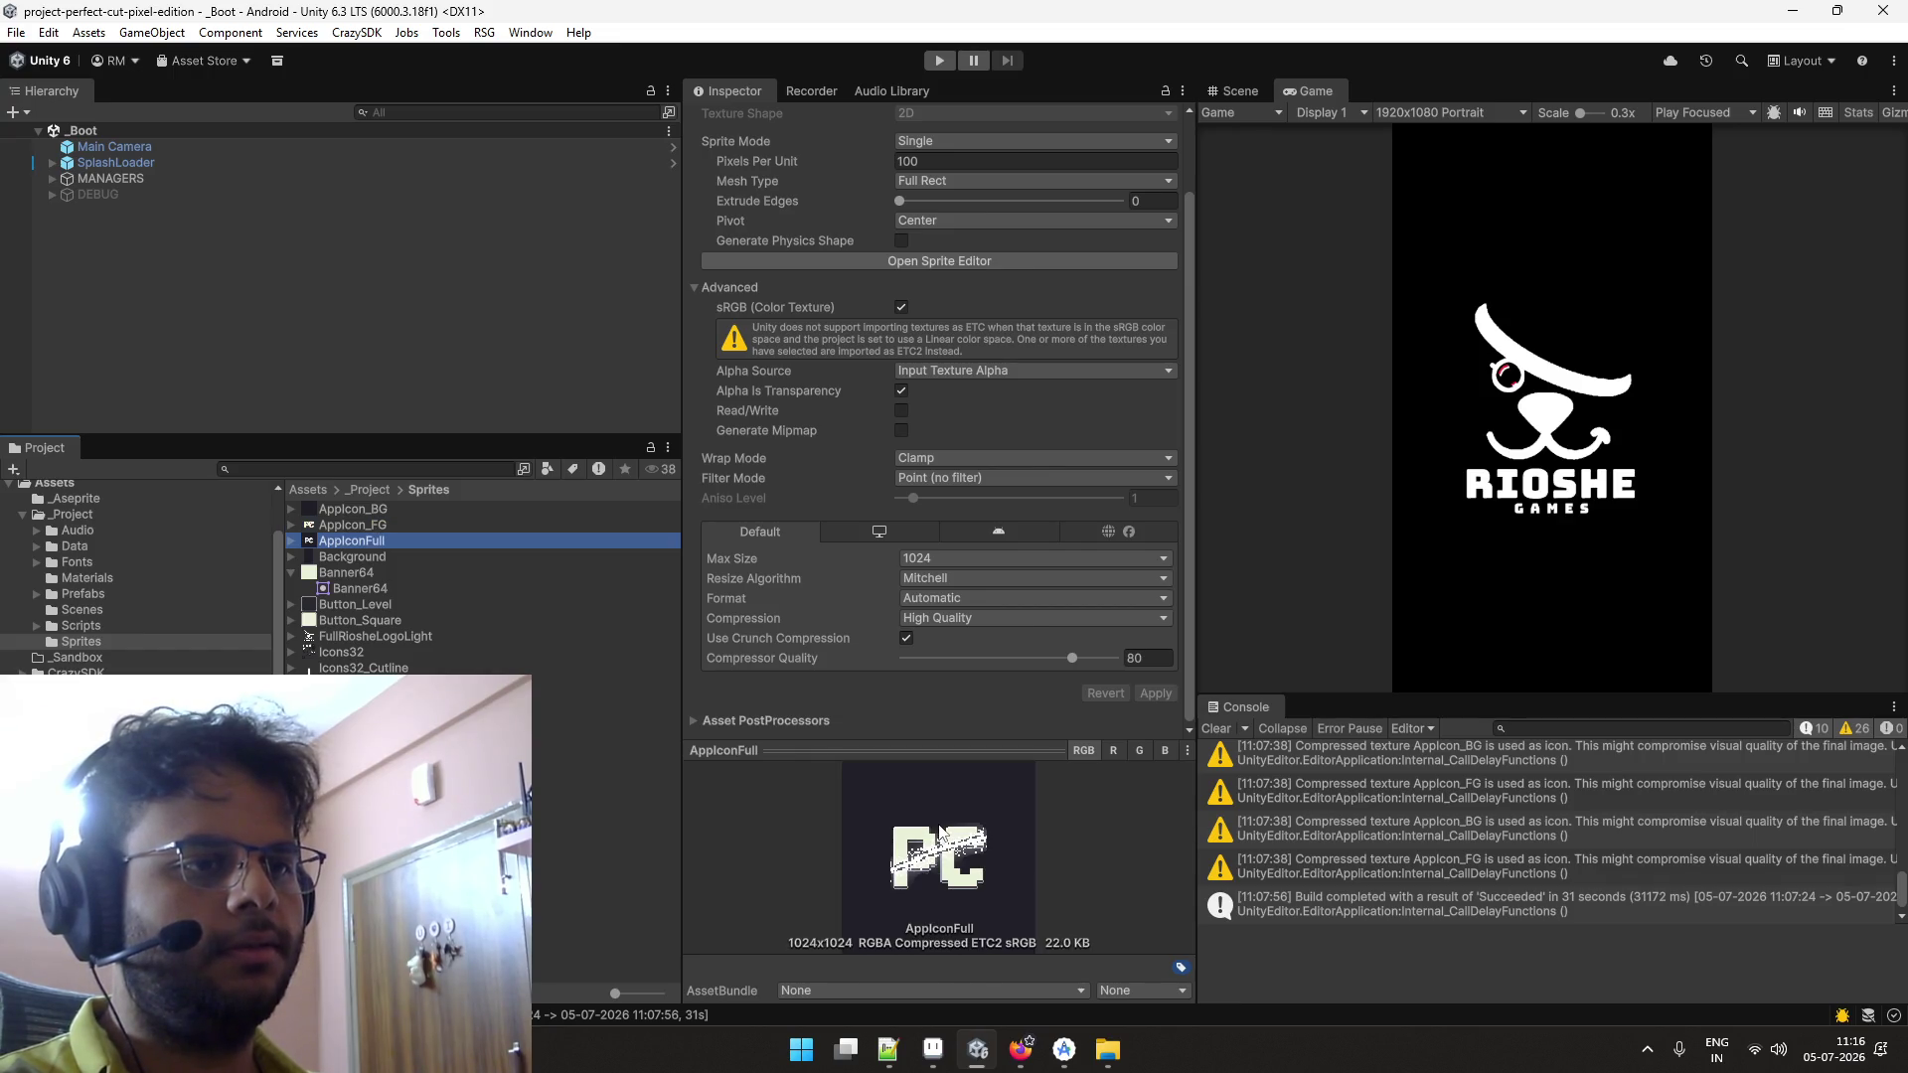
{"action": "key", "text": "Up"}
{"action": "key", "text": "Up"}
{"action": "key", "text": "Down"}
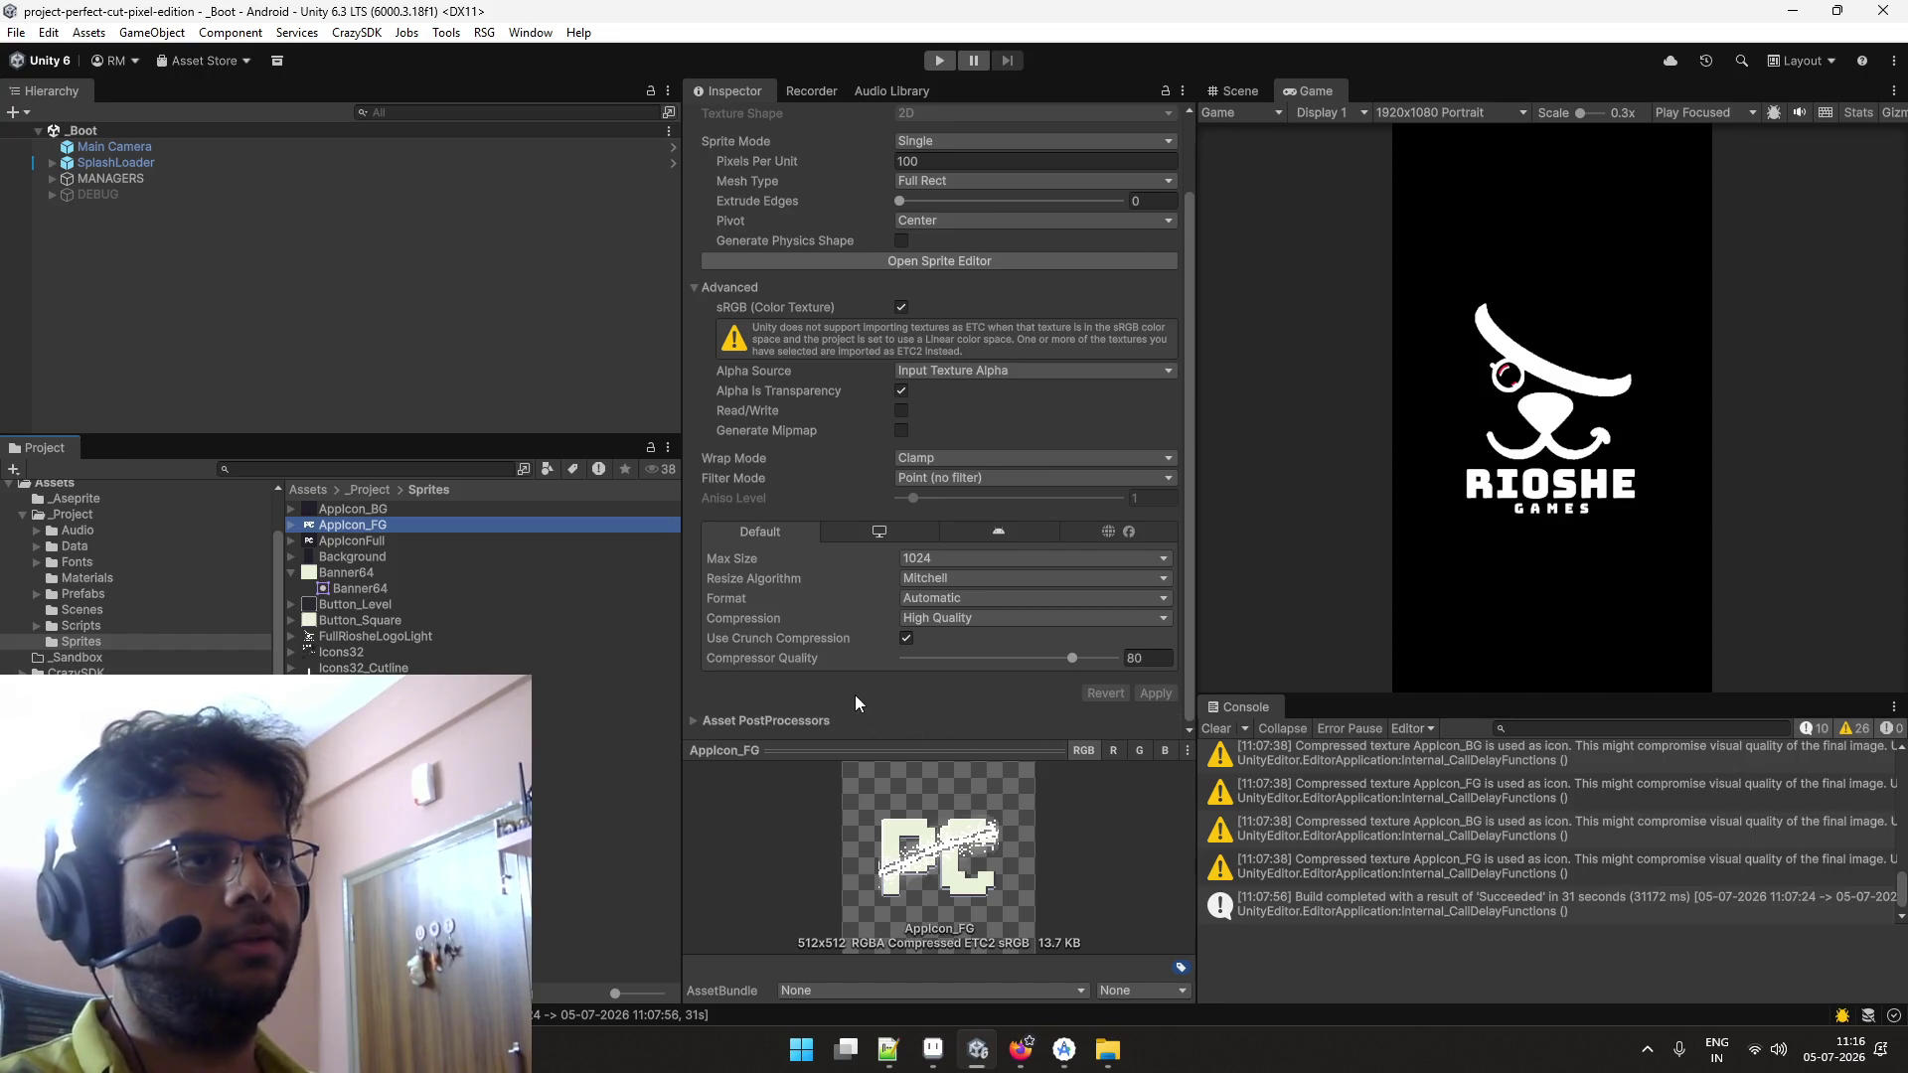
{"action": "key", "text": "Up"}
{"action": "key", "text": "Down"}
{"action": "key", "text": "Up"}
{"action": "left_click", "coordinate": [15, 33]}
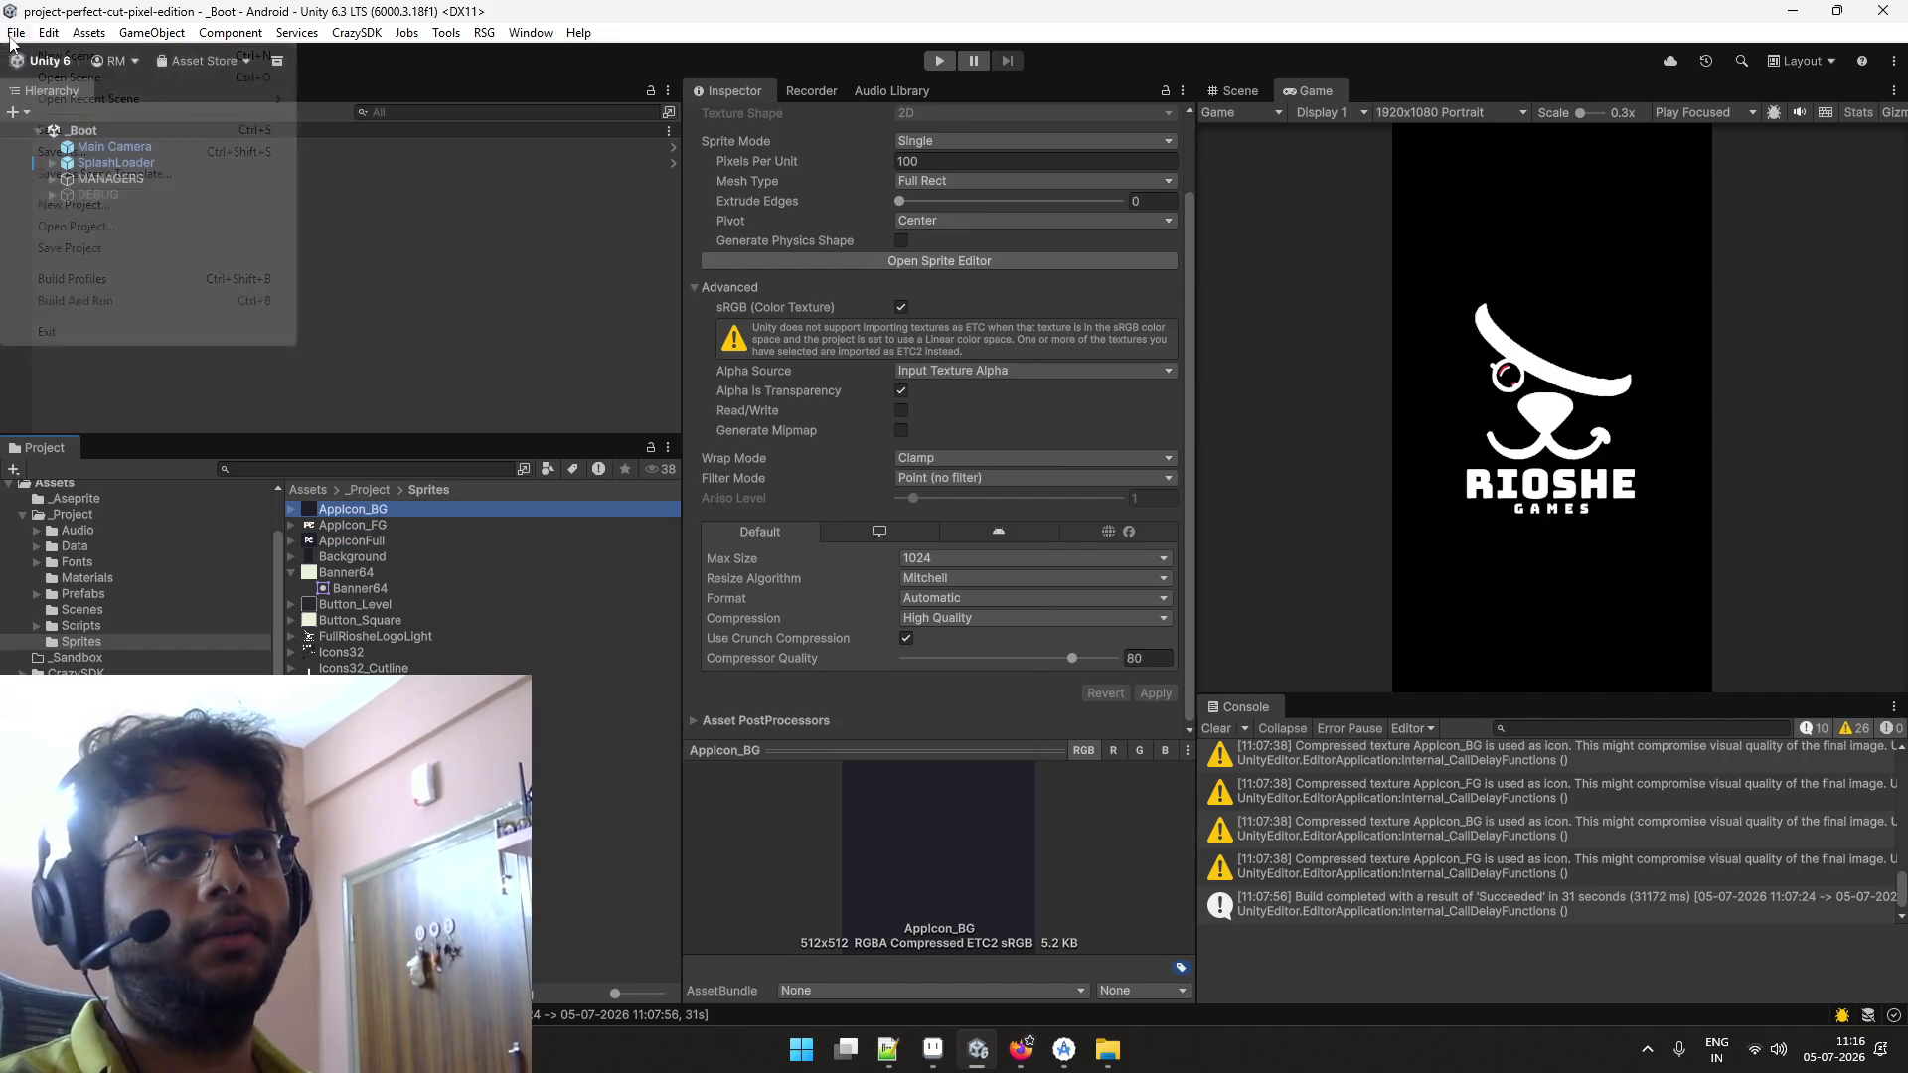
Check the icon in Player Settings from the Build Profiles window
{"action": "left_click", "coordinate": [127, 280]}
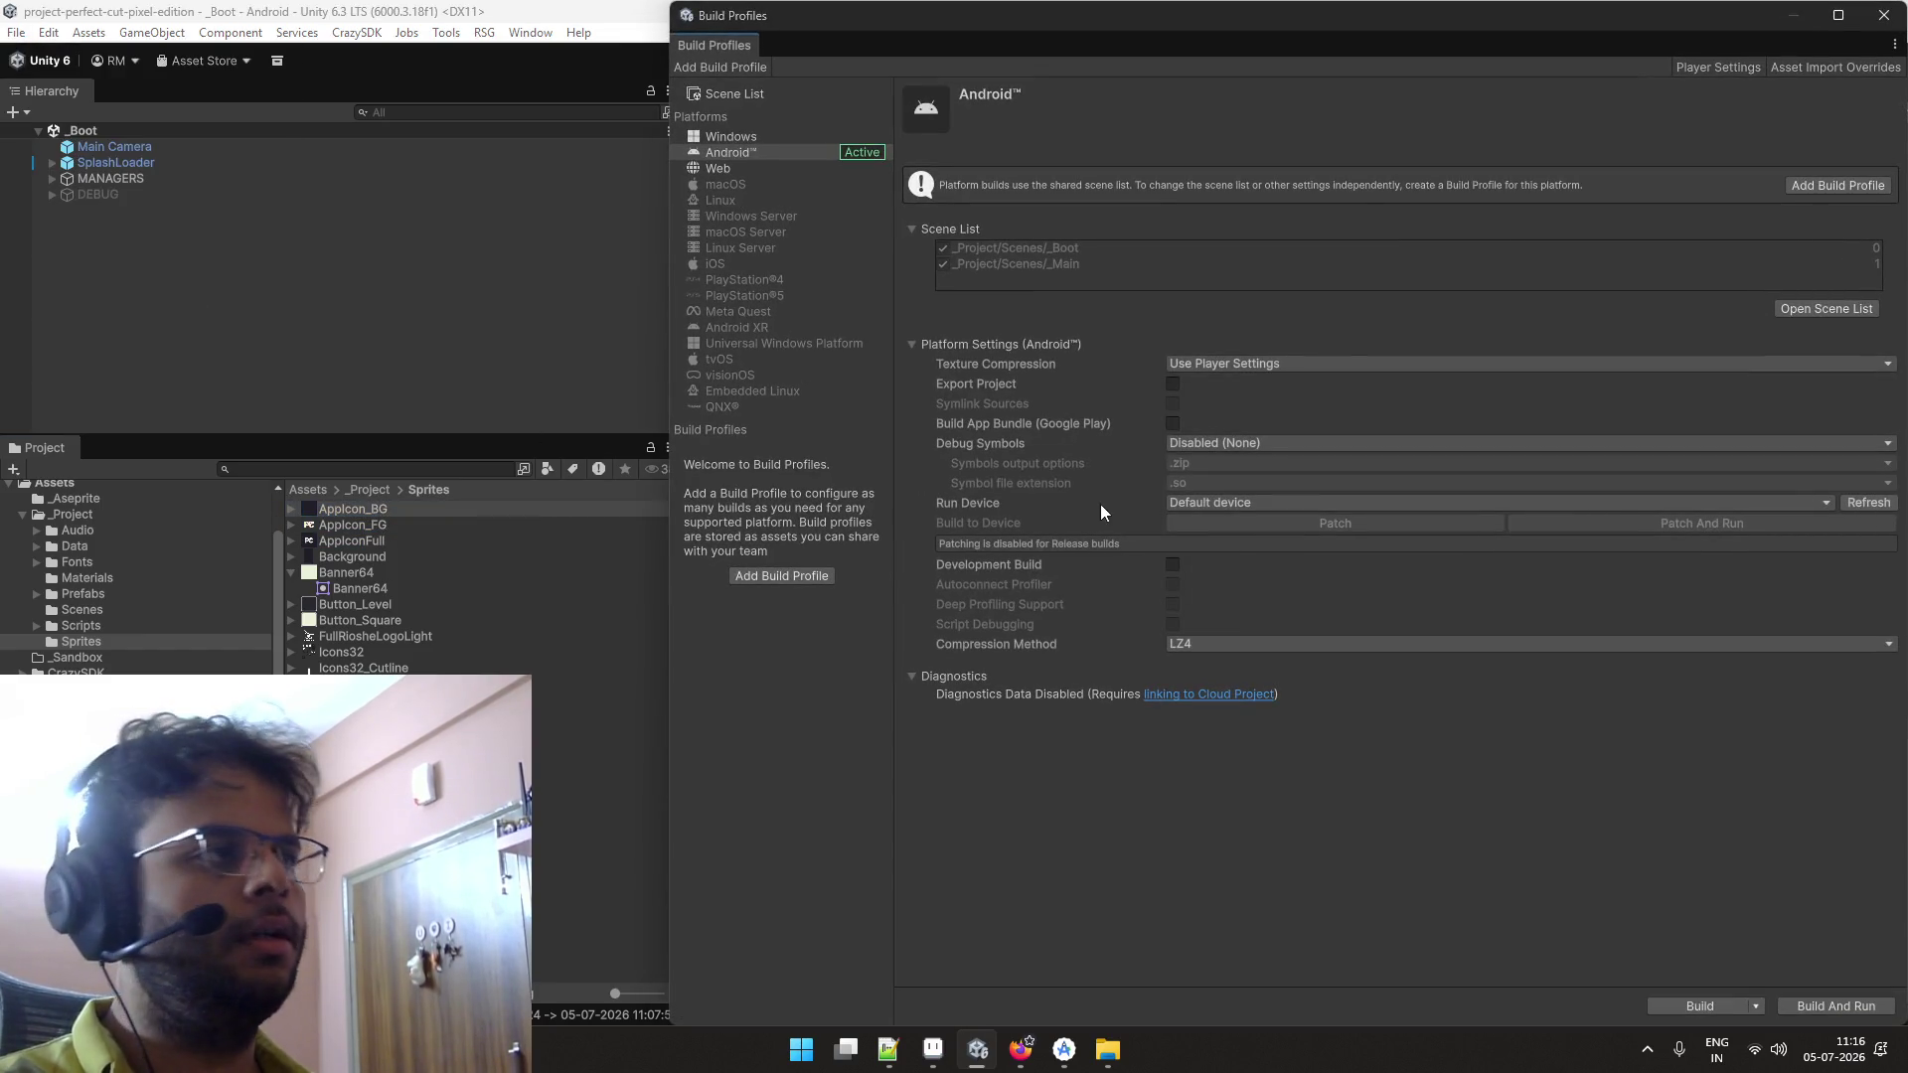
{"action": "left_click", "coordinate": [1718, 68]}
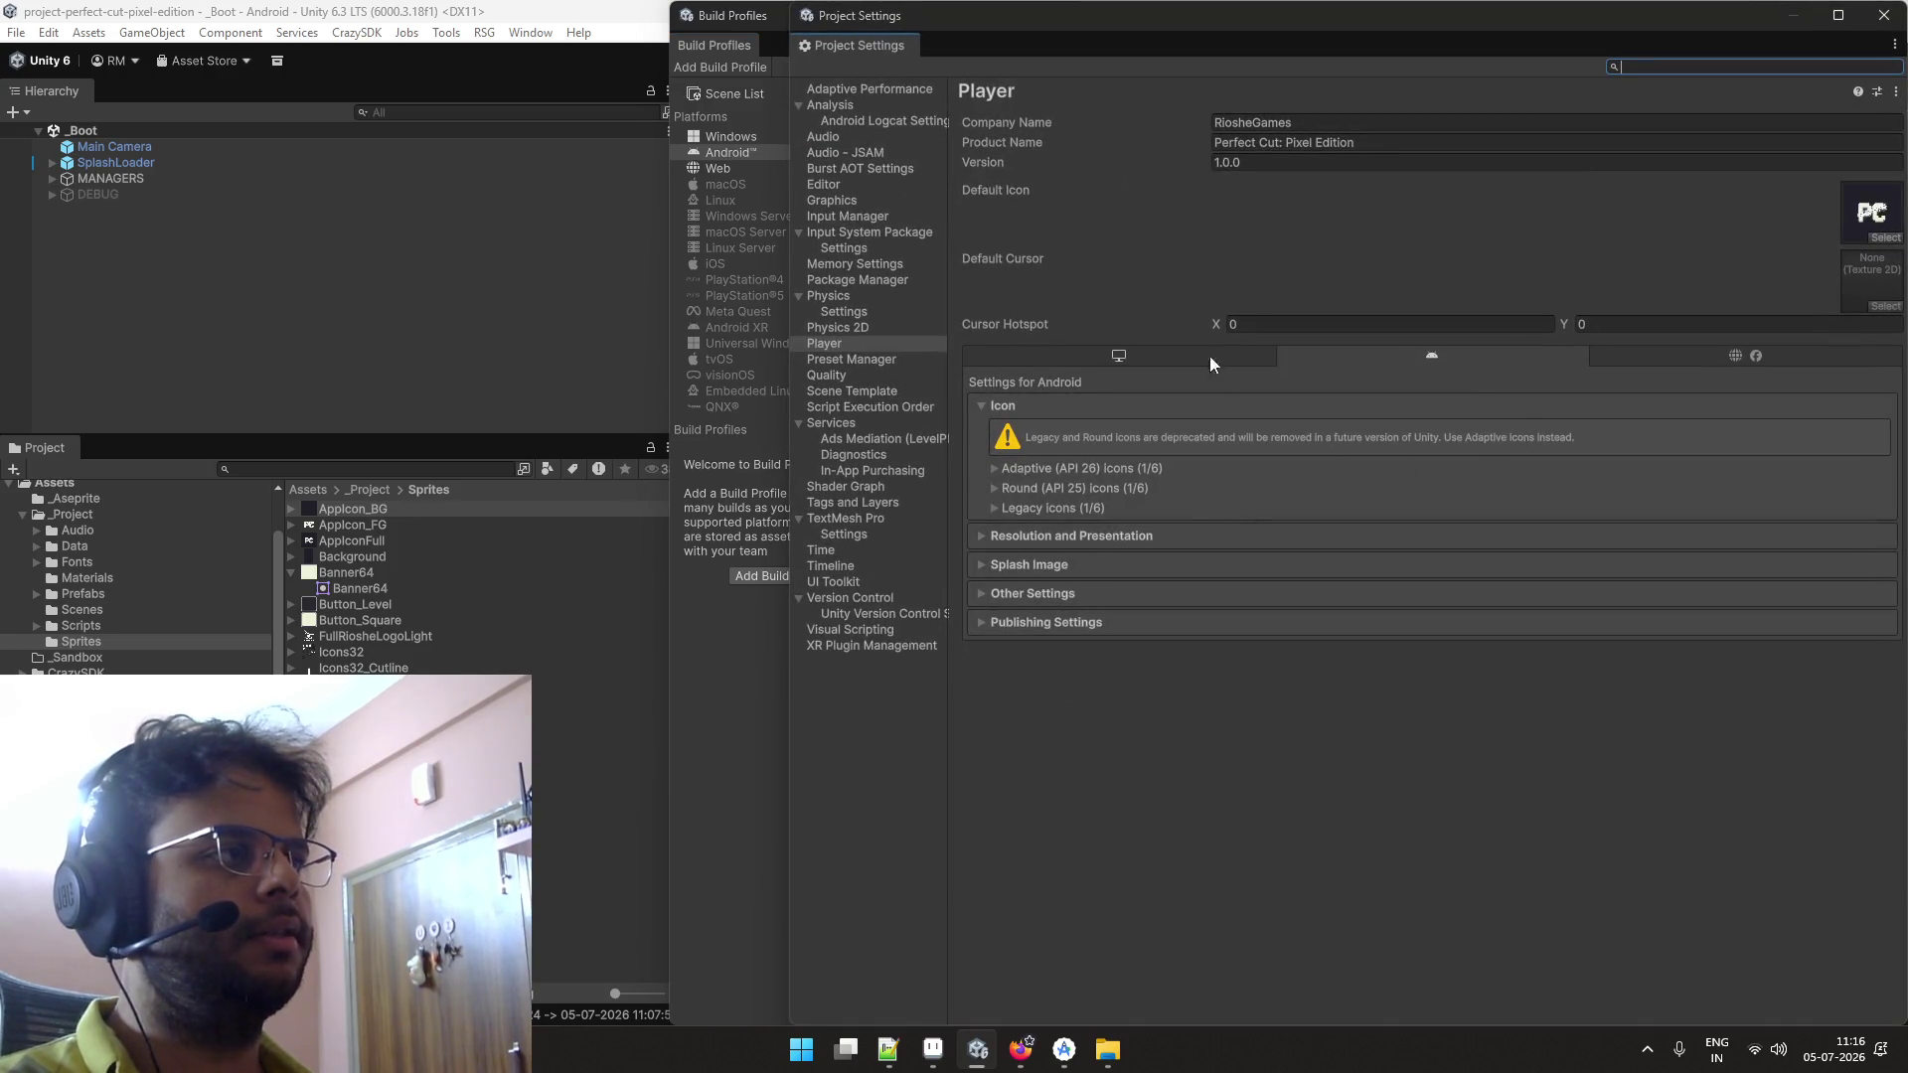
{"action": "left_click", "coordinate": [1883, 14]}
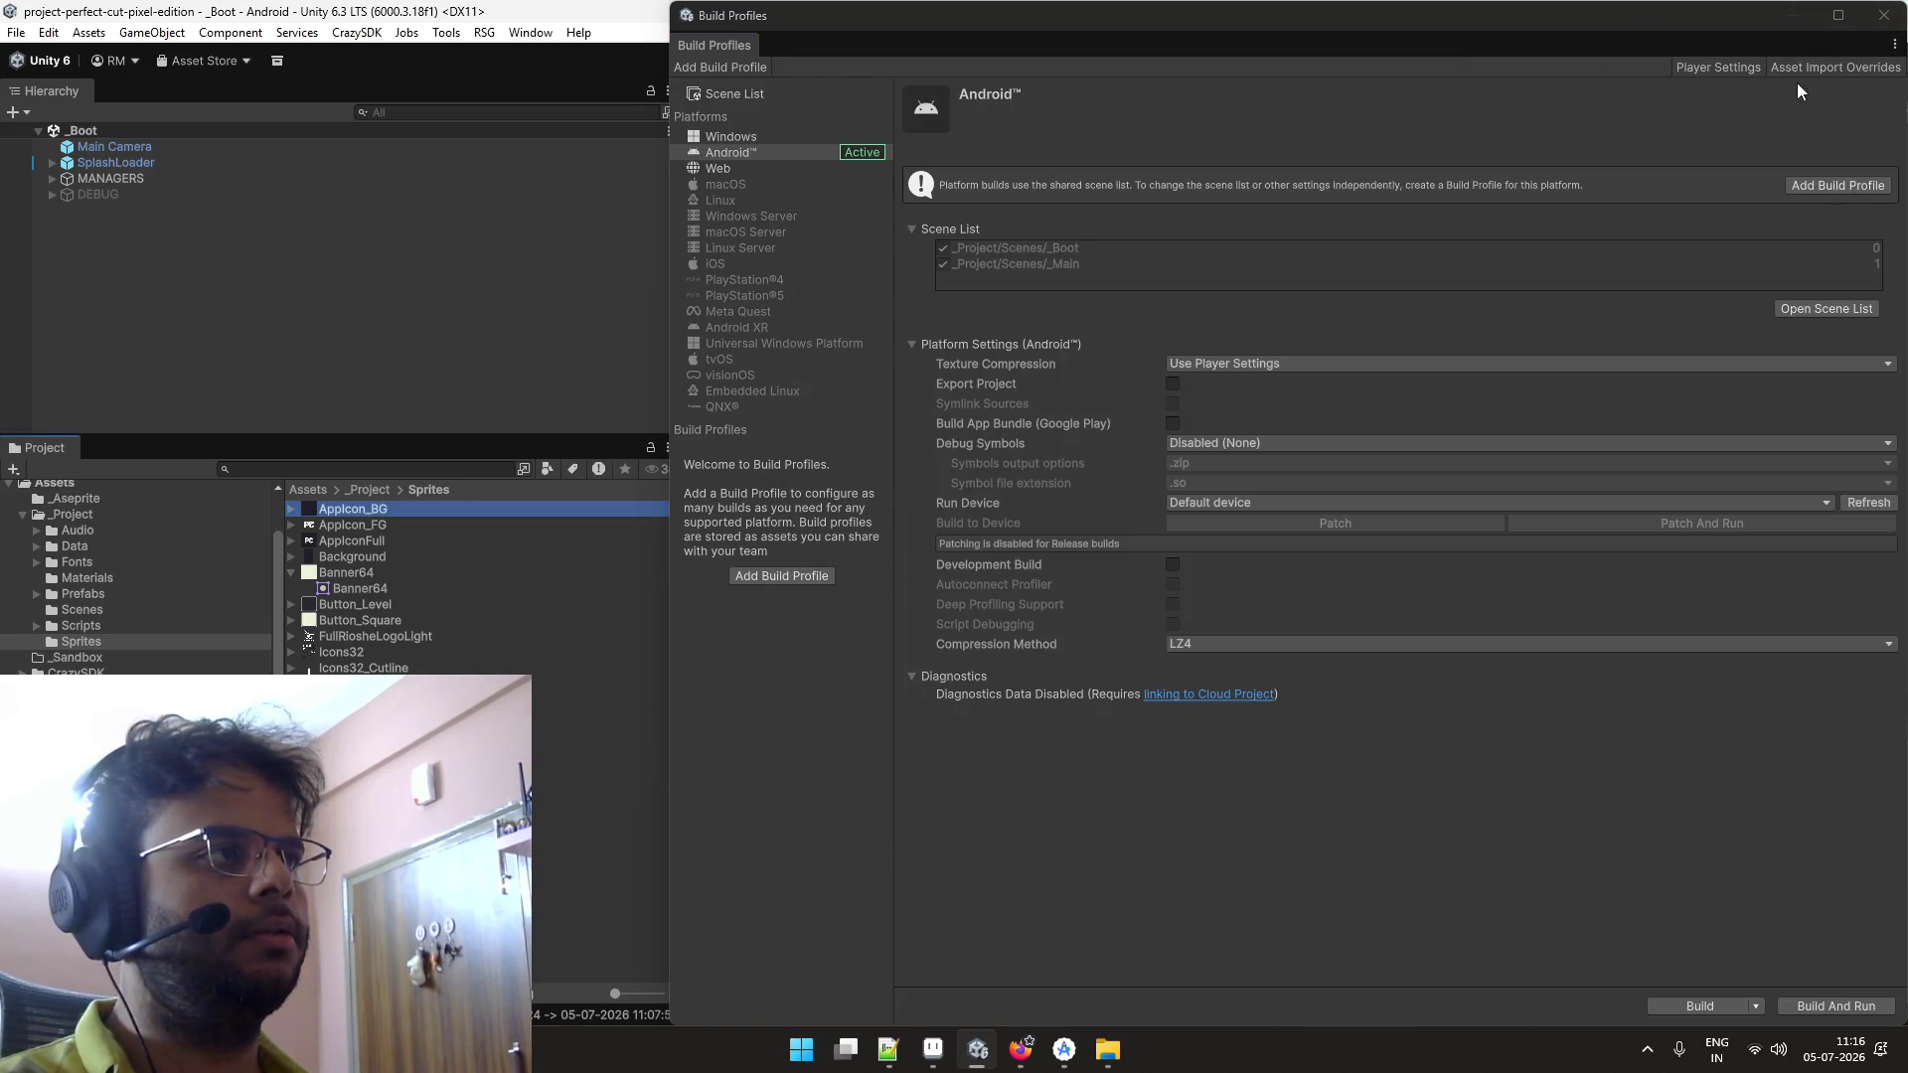
{"action": "left_click", "coordinate": [1733, 70]}
{"action": "left_click", "coordinate": [1884, 15]}
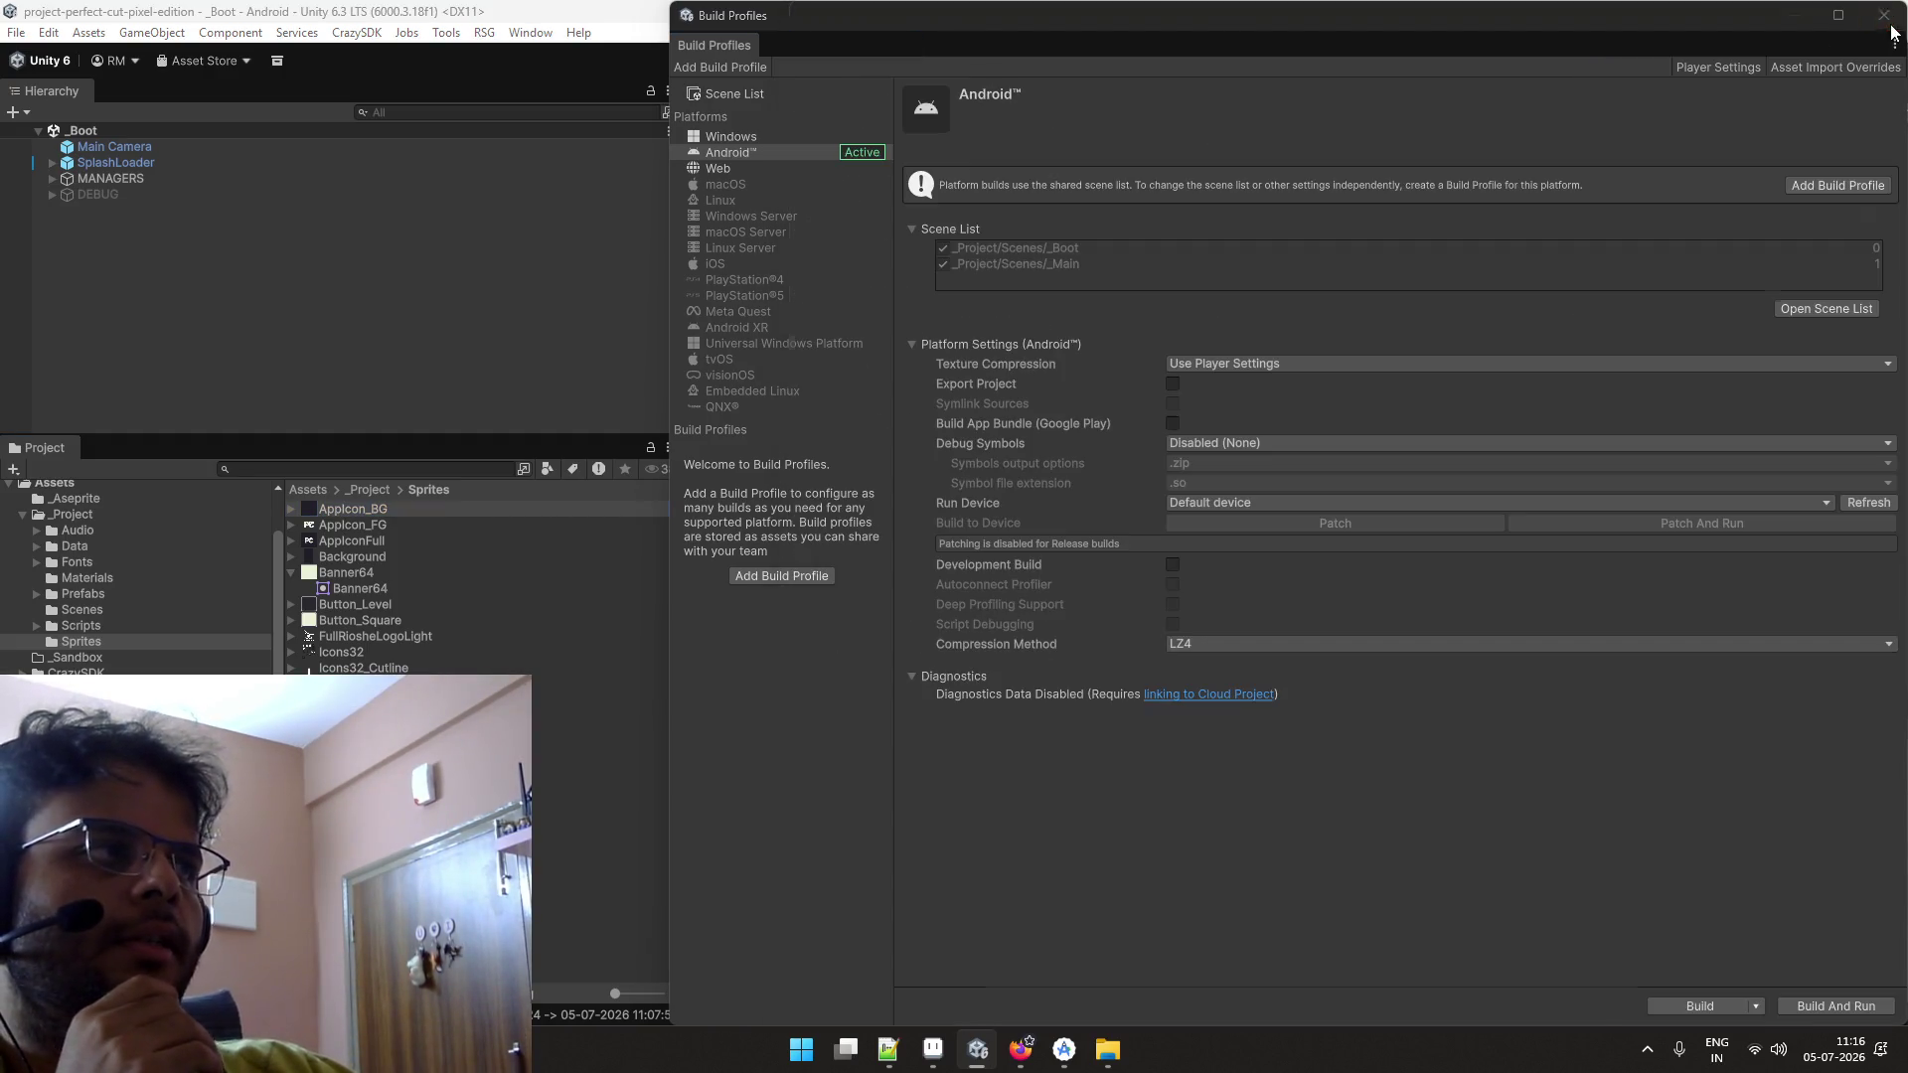
Build the Android game as PCPE_25.apk in the PerfectCutPixel builds folder
{"action": "left_click", "coordinate": [1695, 1000]}
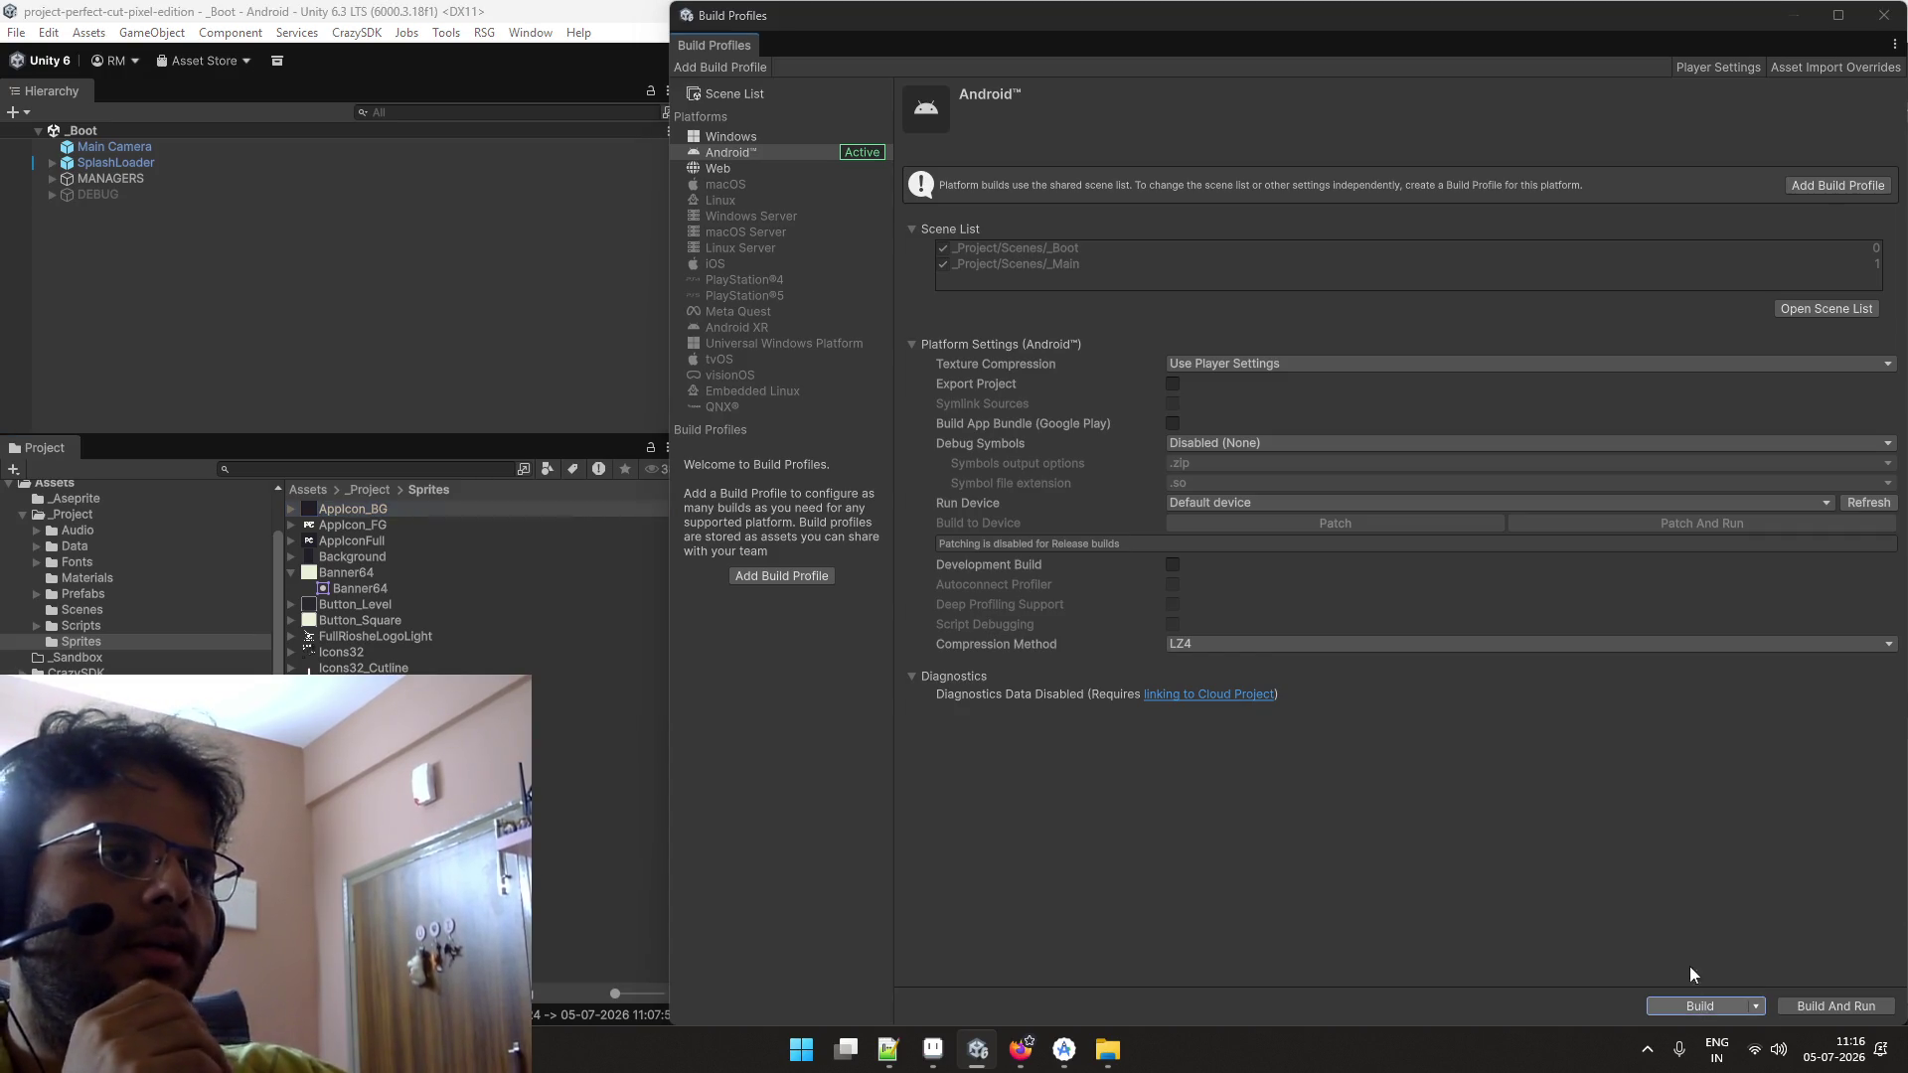
{"action": "left_click", "coordinate": [684, 595]}
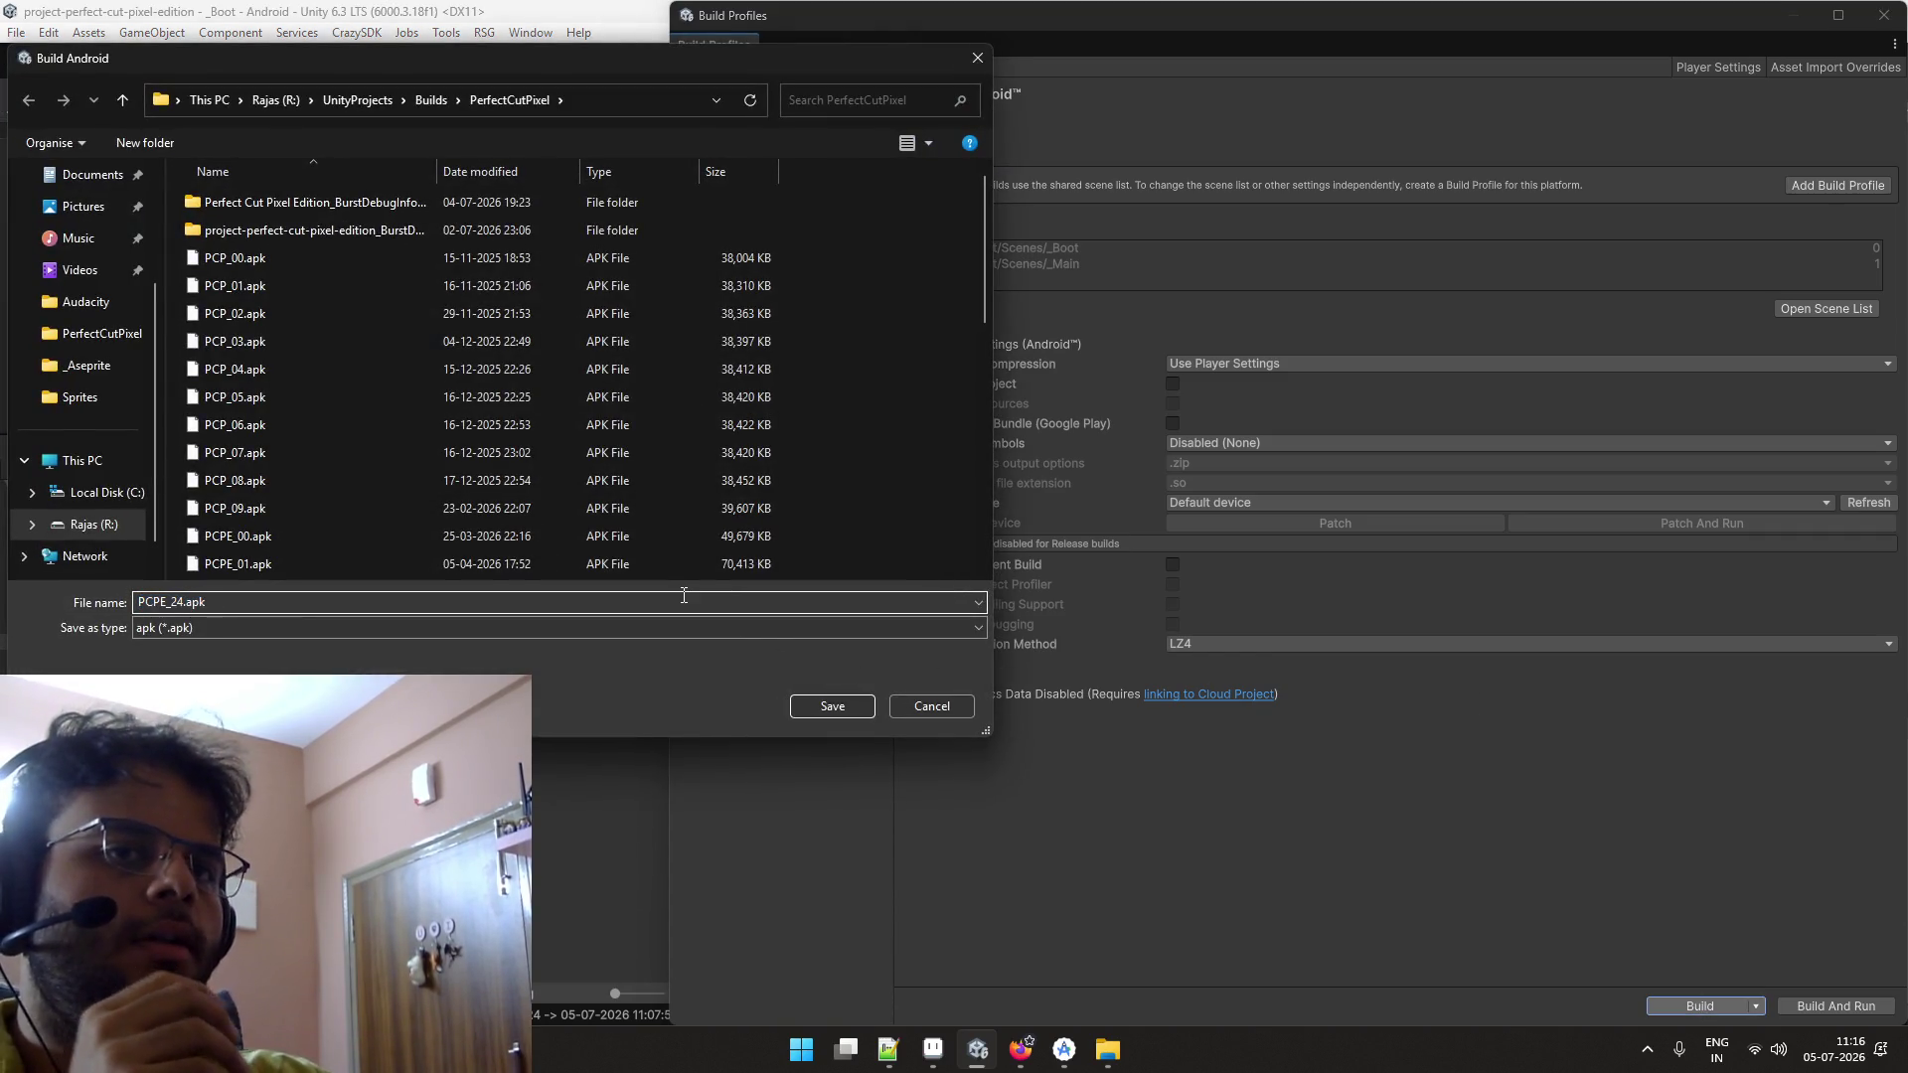
{"action": "key", "text": "Left"}
{"action": "key", "text": "Left"}
{"action": "key", "text": "BackSpace"}
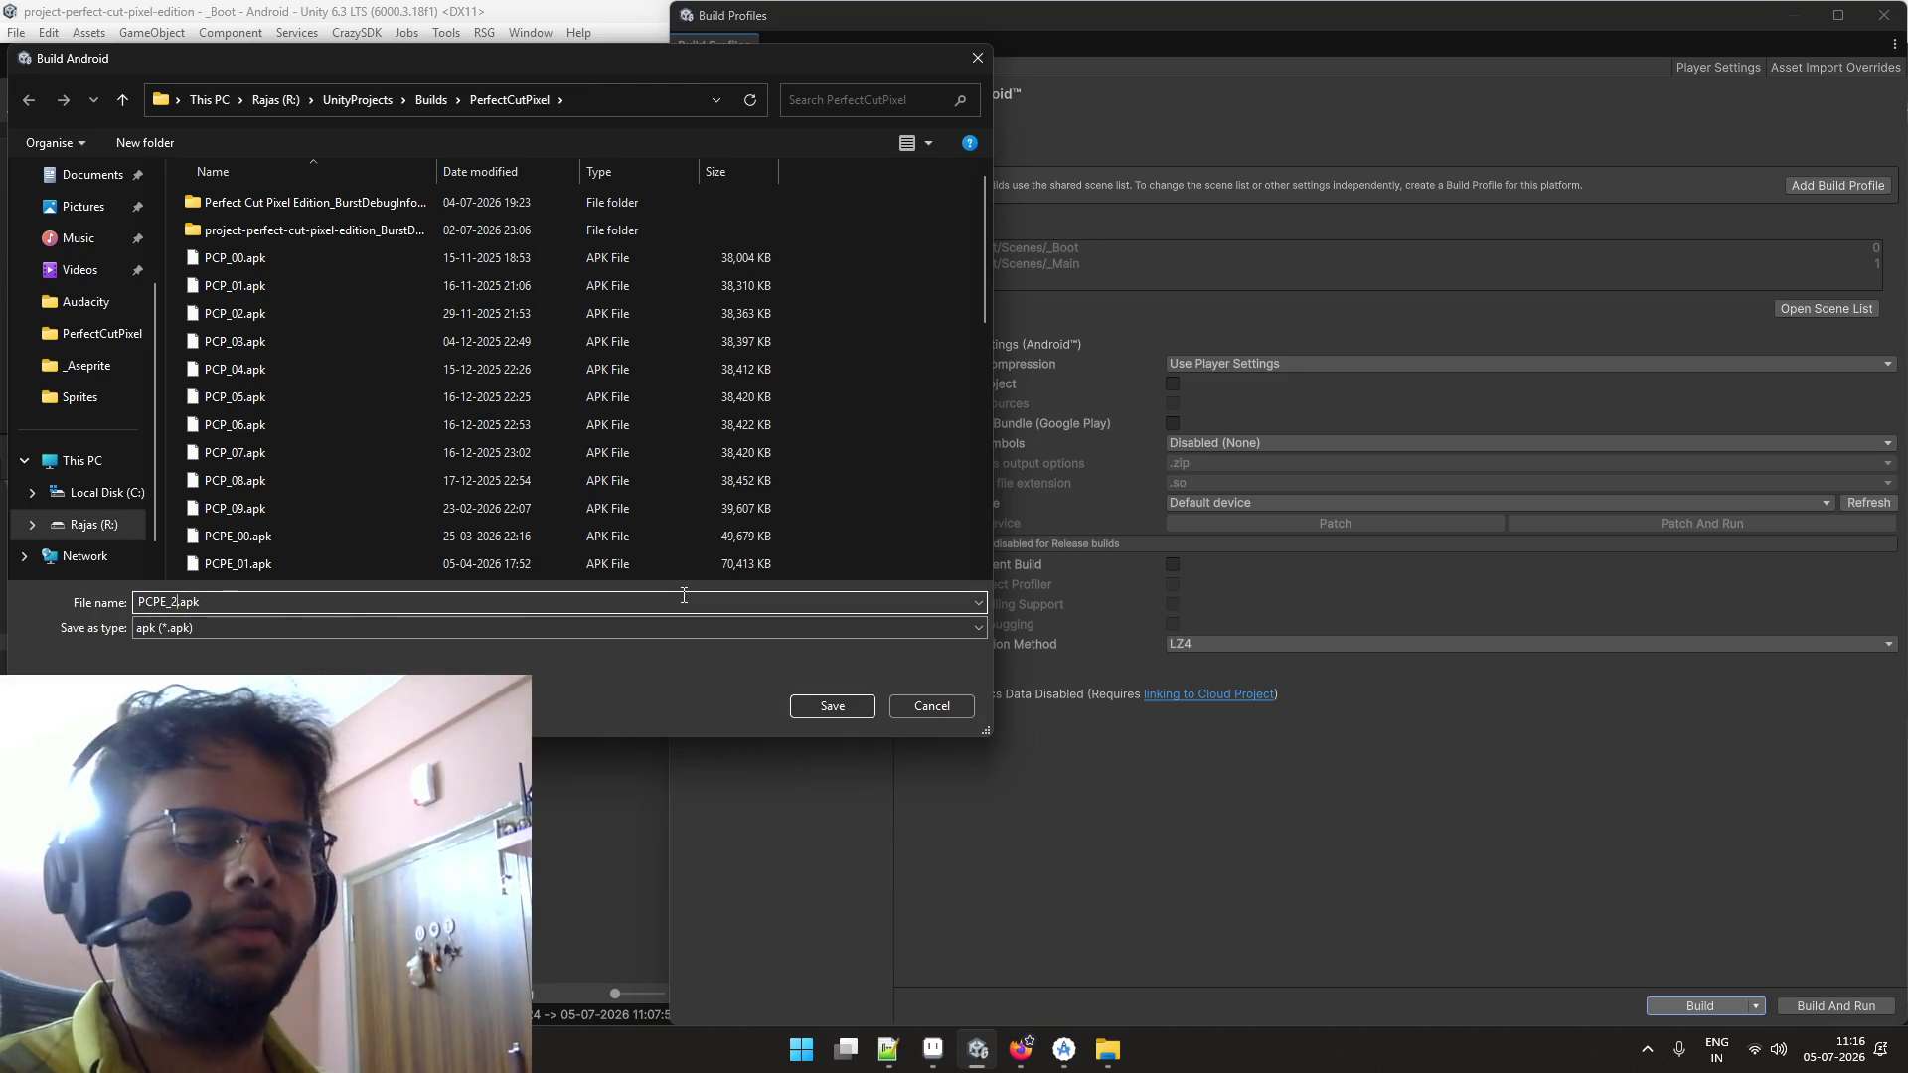
{"action": "key", "text": "Return"}
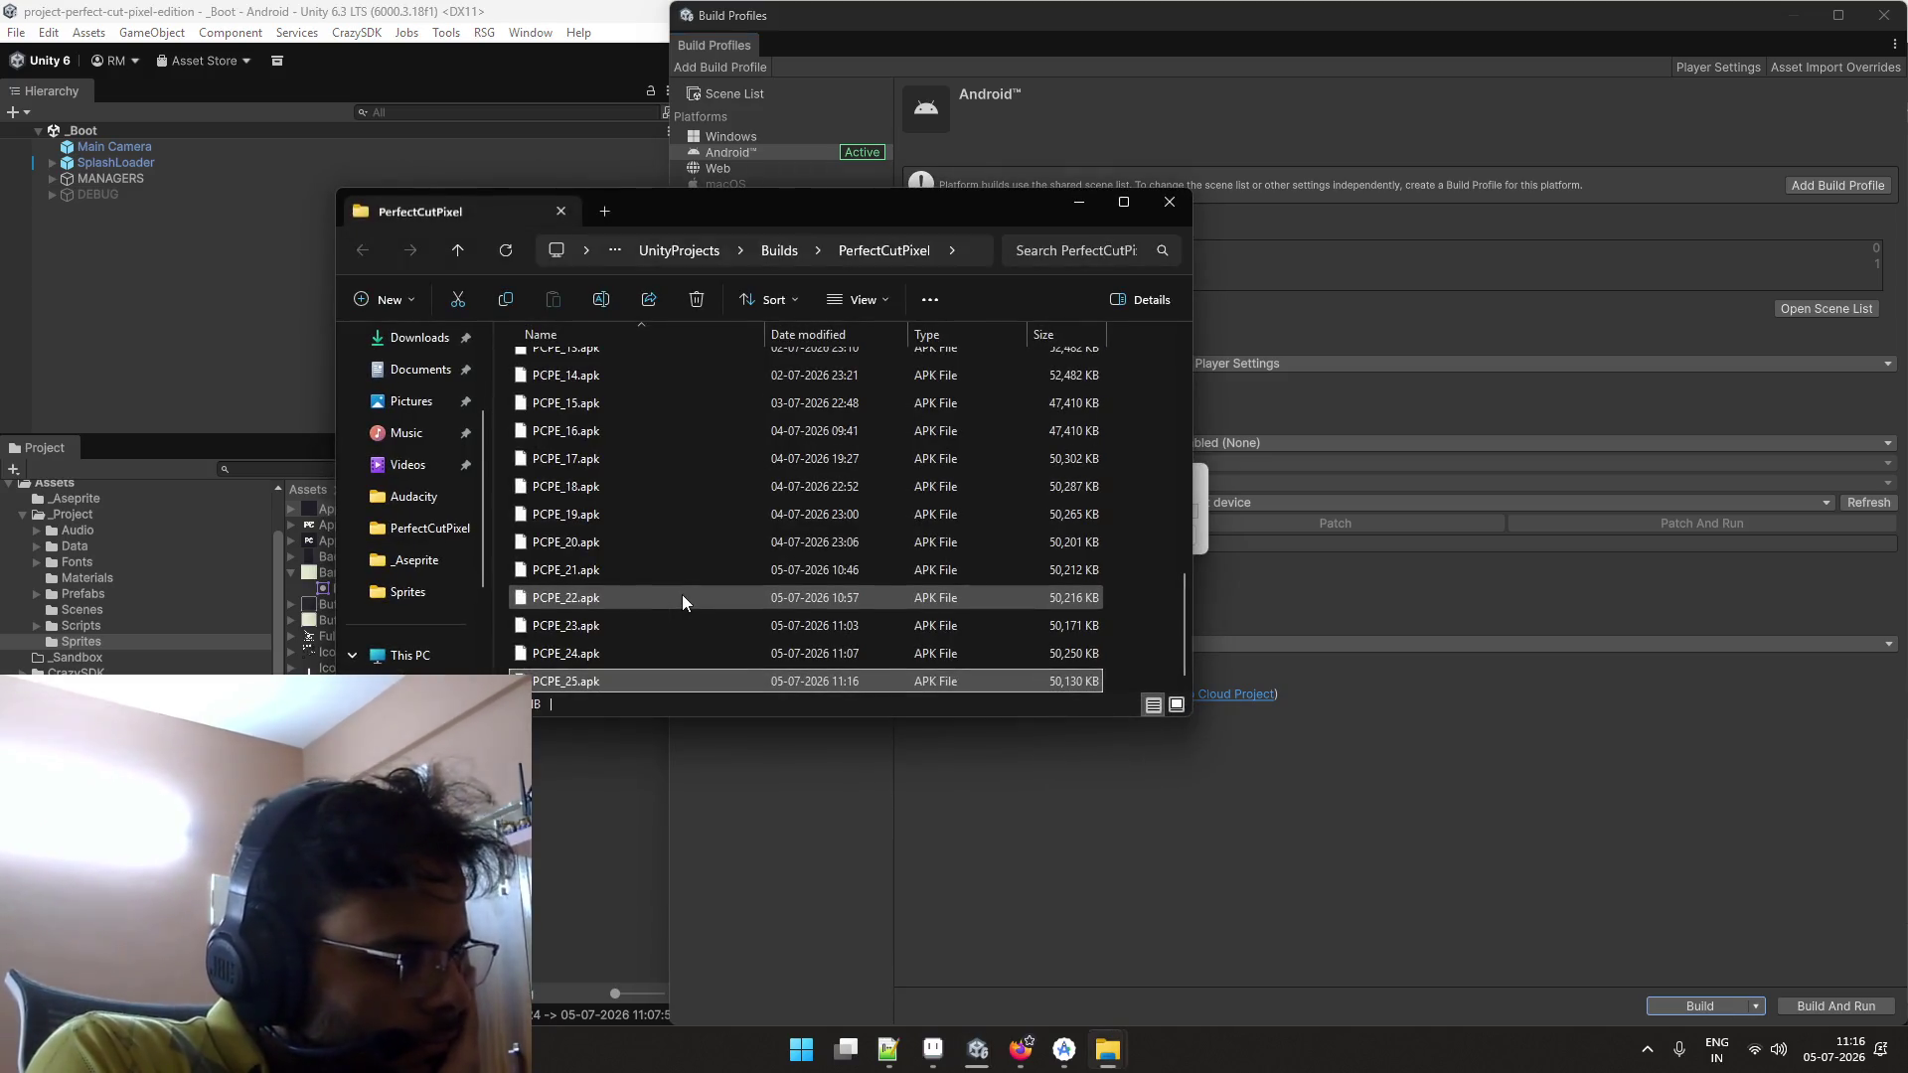
Install PCPE_25.apk on the Pixel 8 emulator and look for the new PC icon
{"action": "key", "text": "alt+Tab"}
{"action": "key", "text": "alt+Tab"}
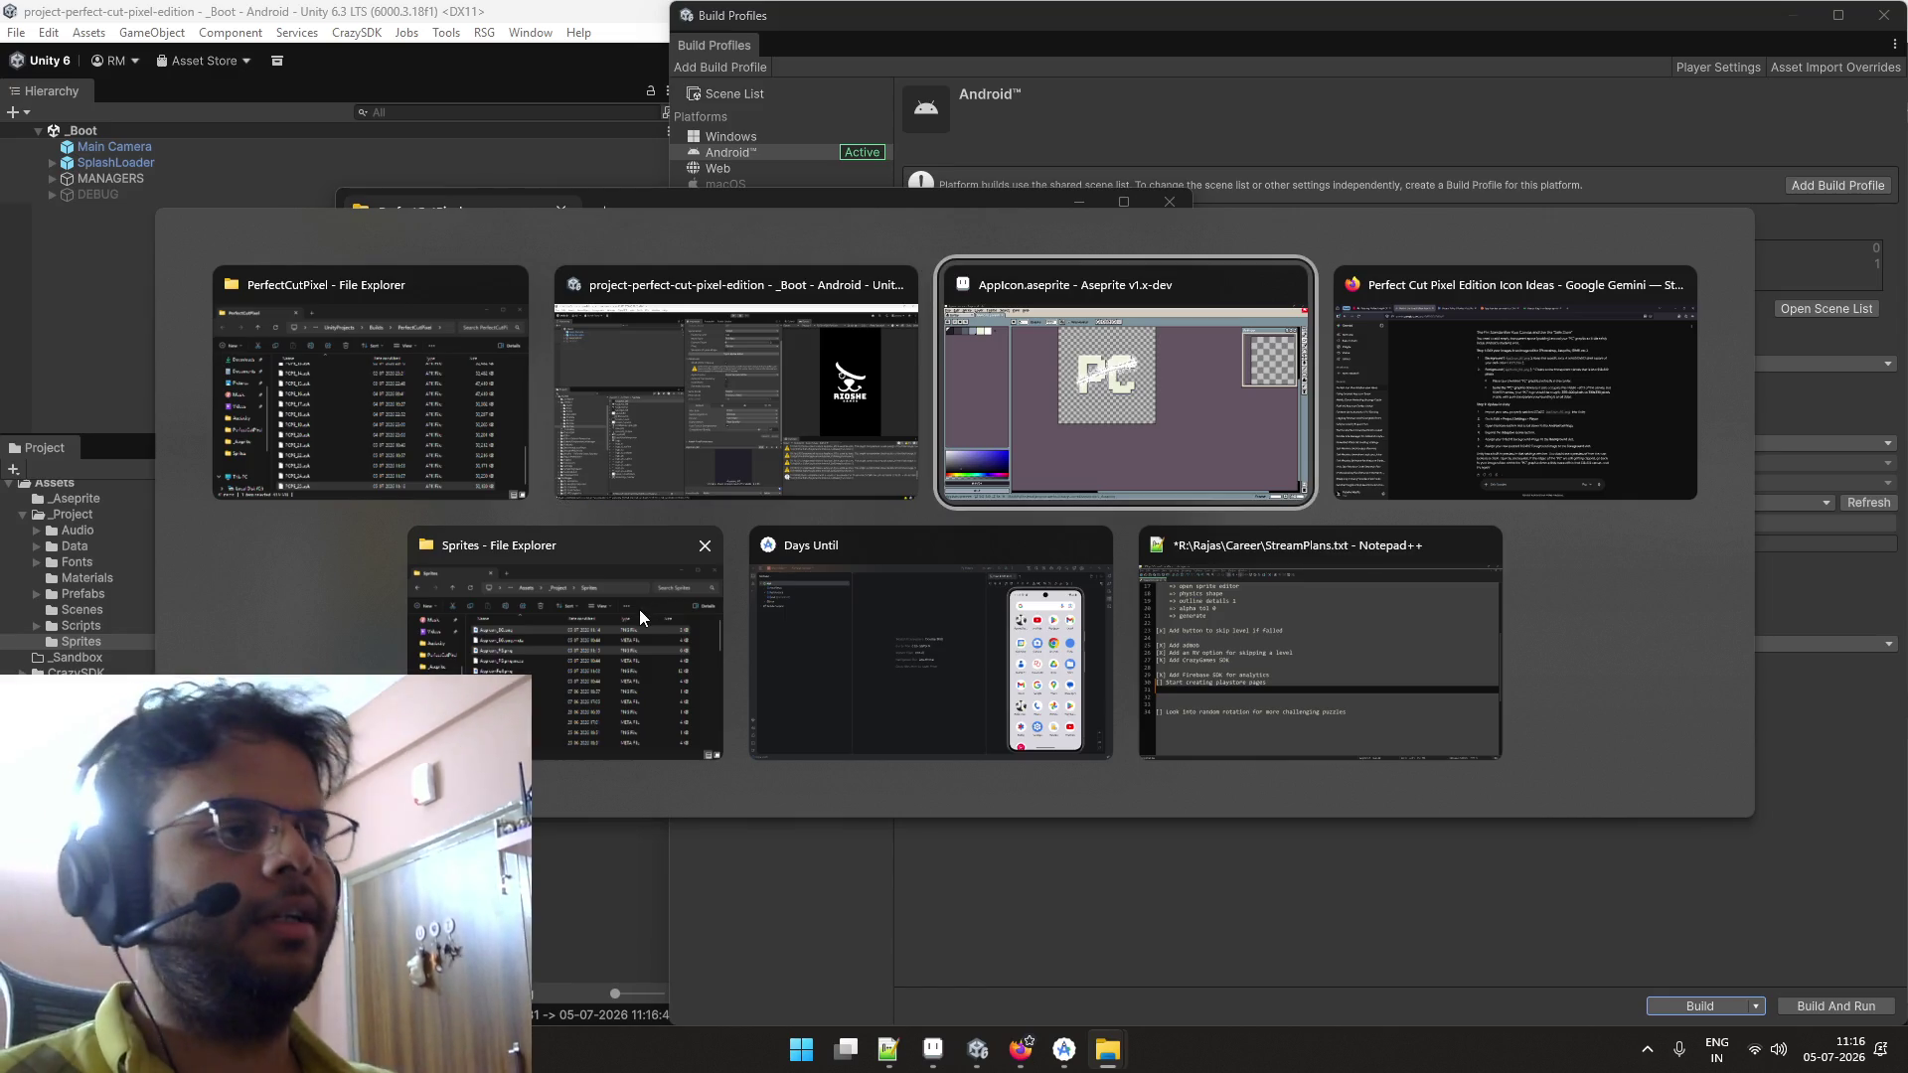
{"action": "left_click", "coordinate": [874, 582]}
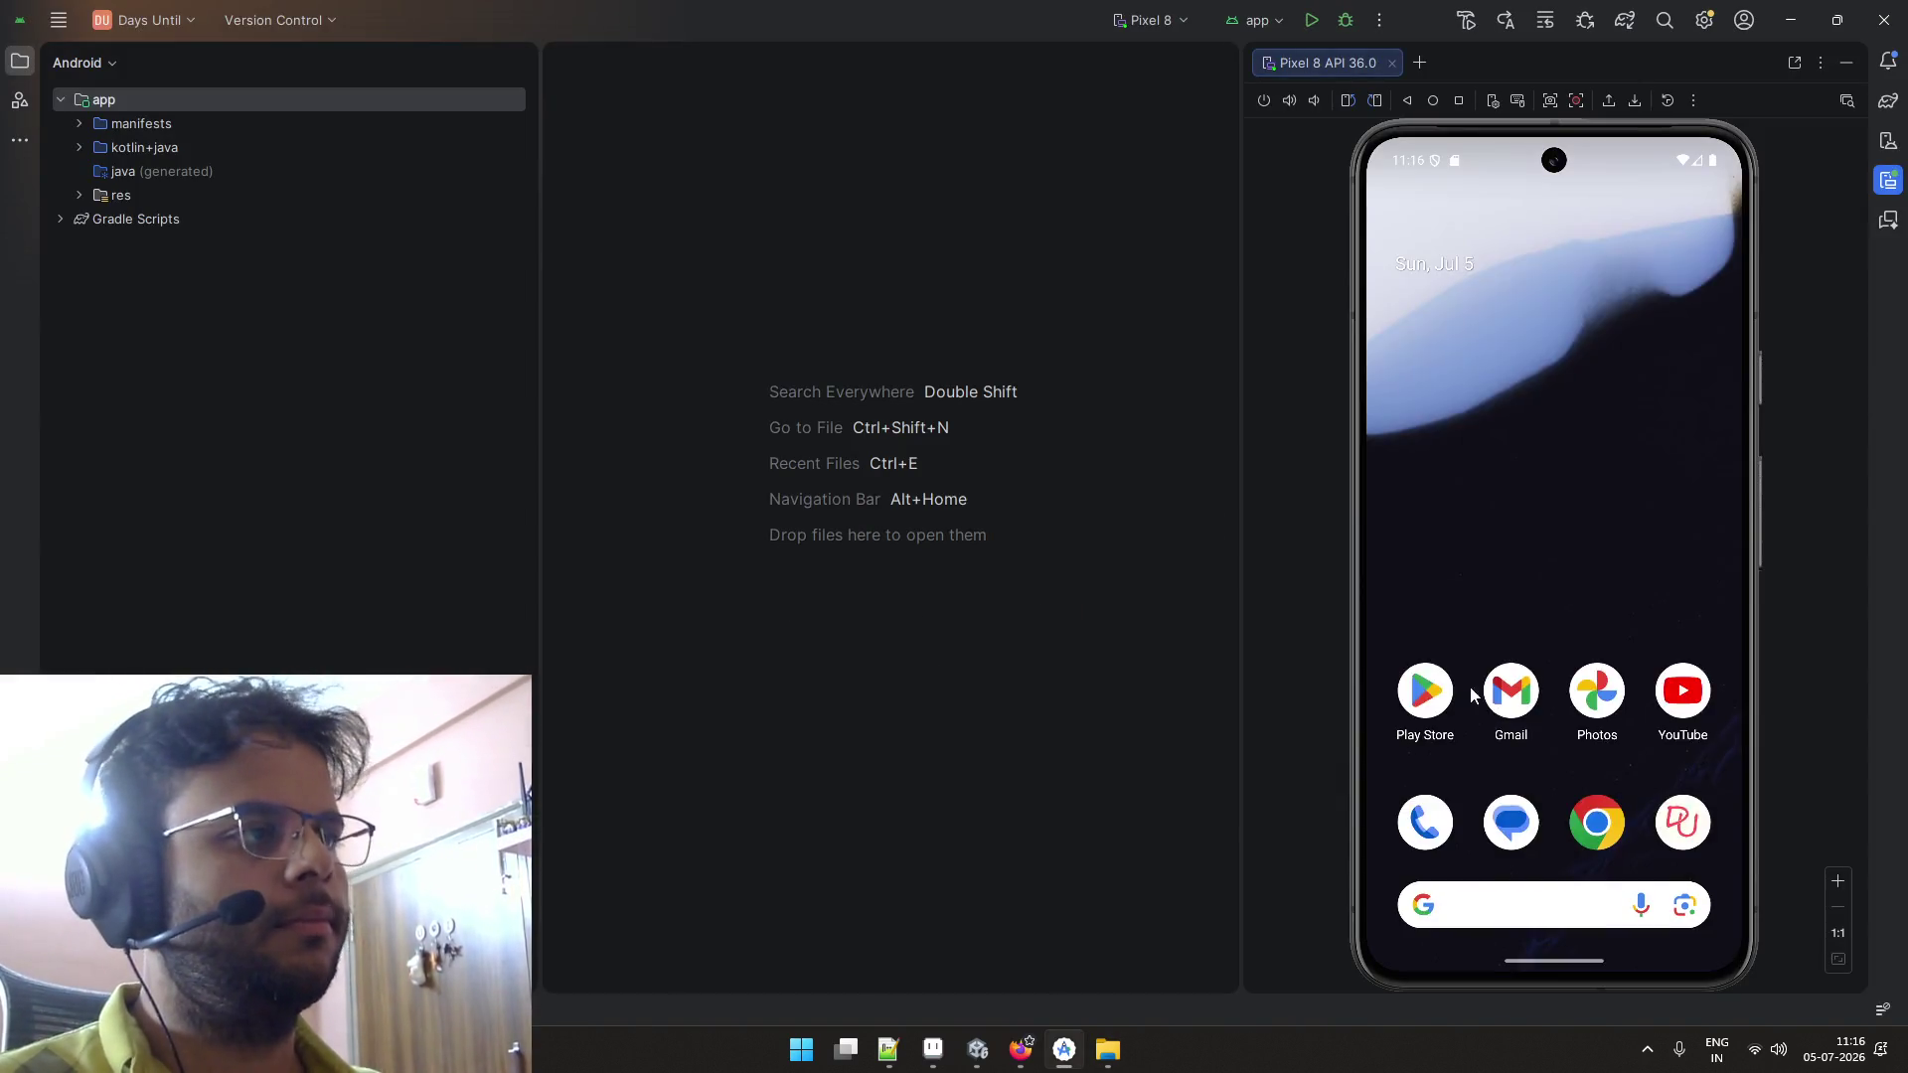
{"action": "key", "text": "alt+Tab"}
{"action": "left_click_drag", "start_coordinate": [751, 680], "coordinate": [1458, 462]}
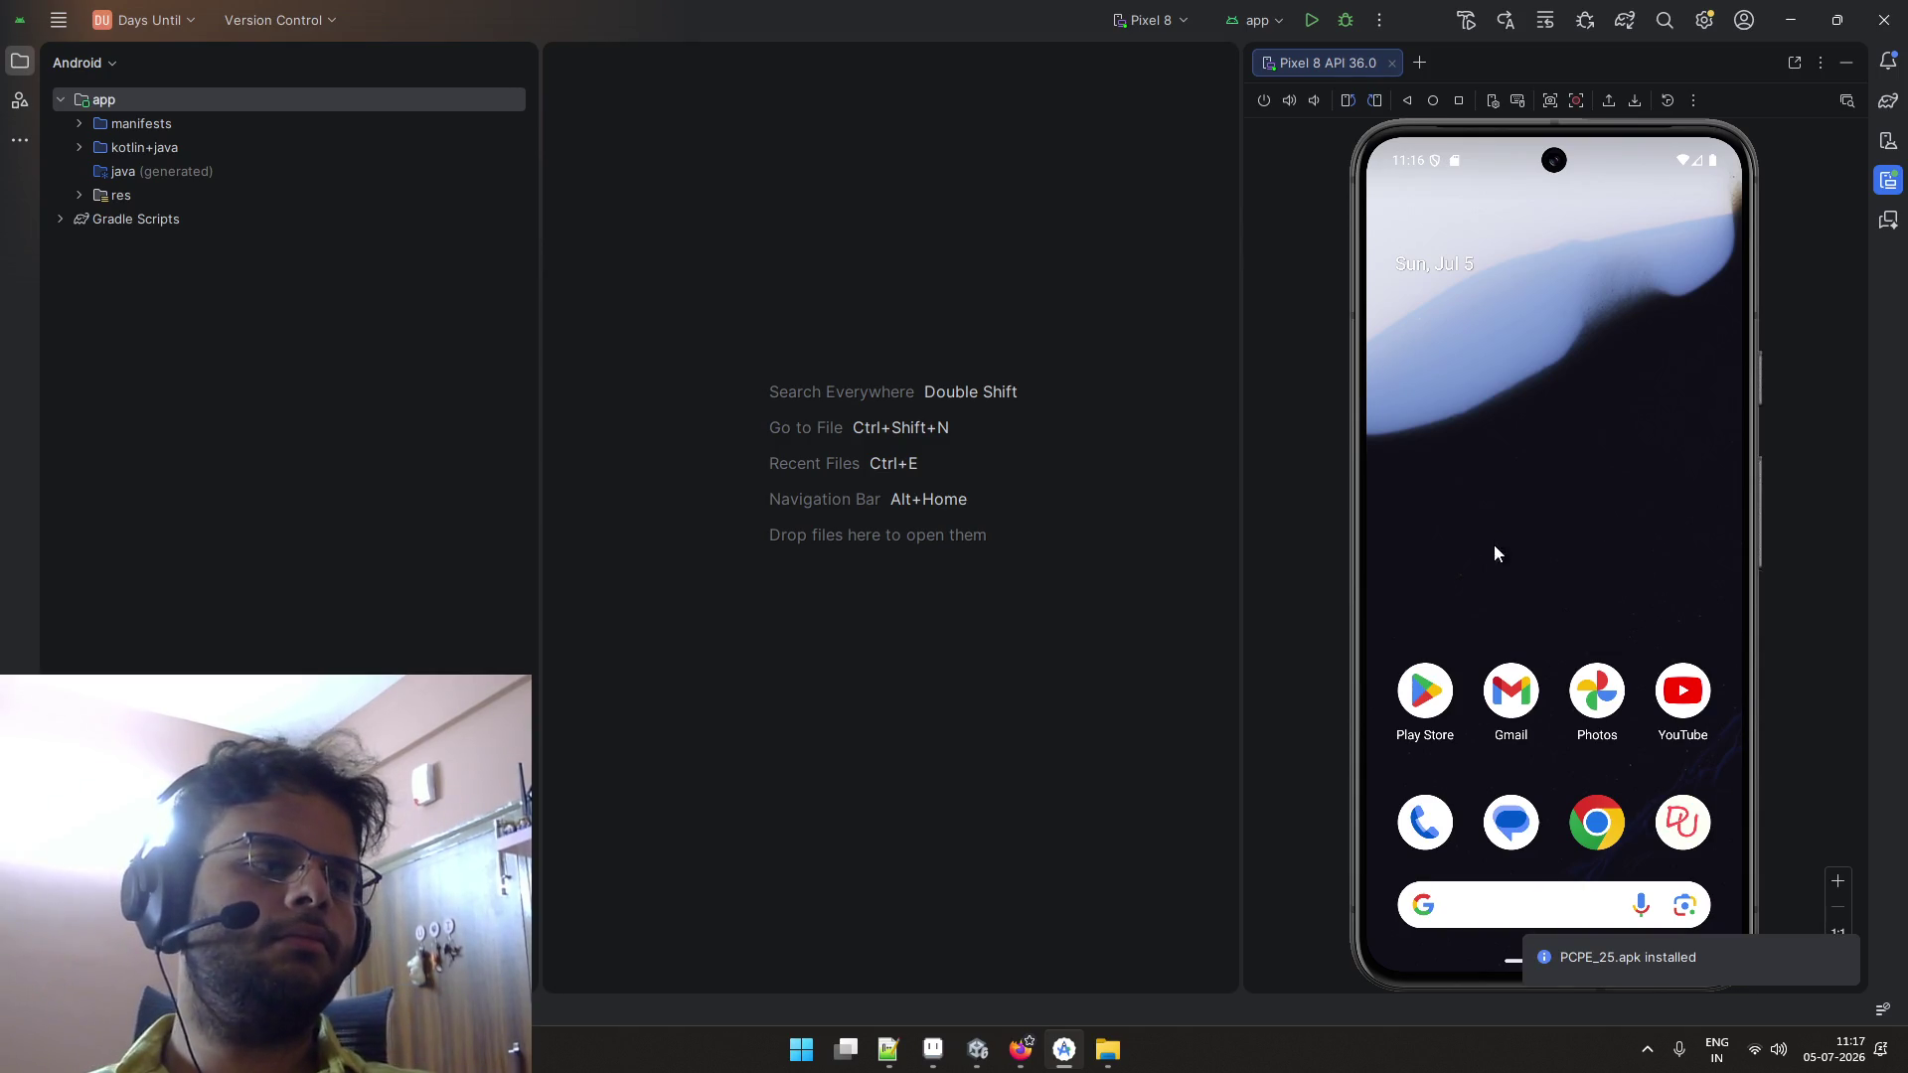
{"action": "left_click_drag", "start_coordinate": [1493, 540], "coordinate": [1493, 435]}
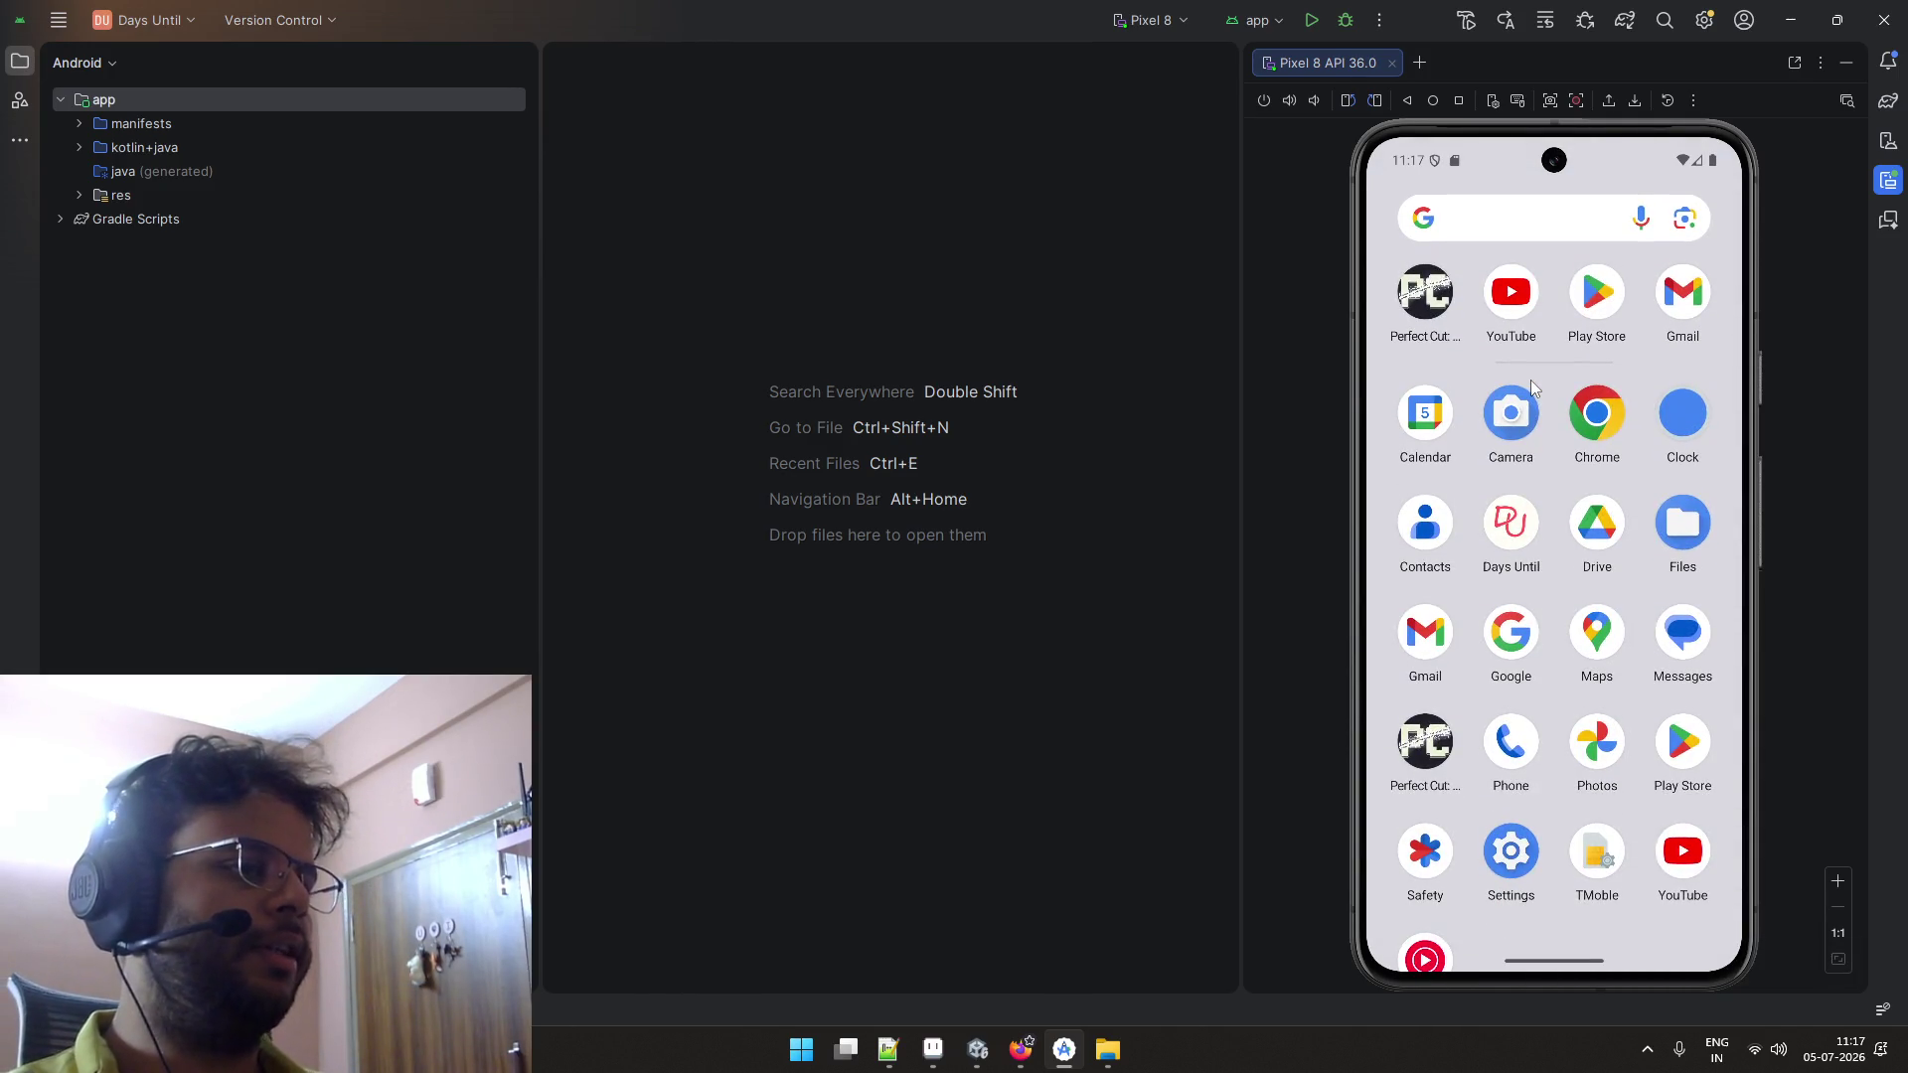
{"action": "mouse_move", "coordinate": [1530, 380]}
{"action": "left_mouse_down"}
{"action": "mouse_move", "coordinate": [1598, 552]}
{"action": "mouse_move", "coordinate": [1578, 360]}
{"action": "mouse_move", "coordinate": [1590, 538]}
{"action": "left_mouse_up"}
{"action": "key", "text": "alt+Tab"}
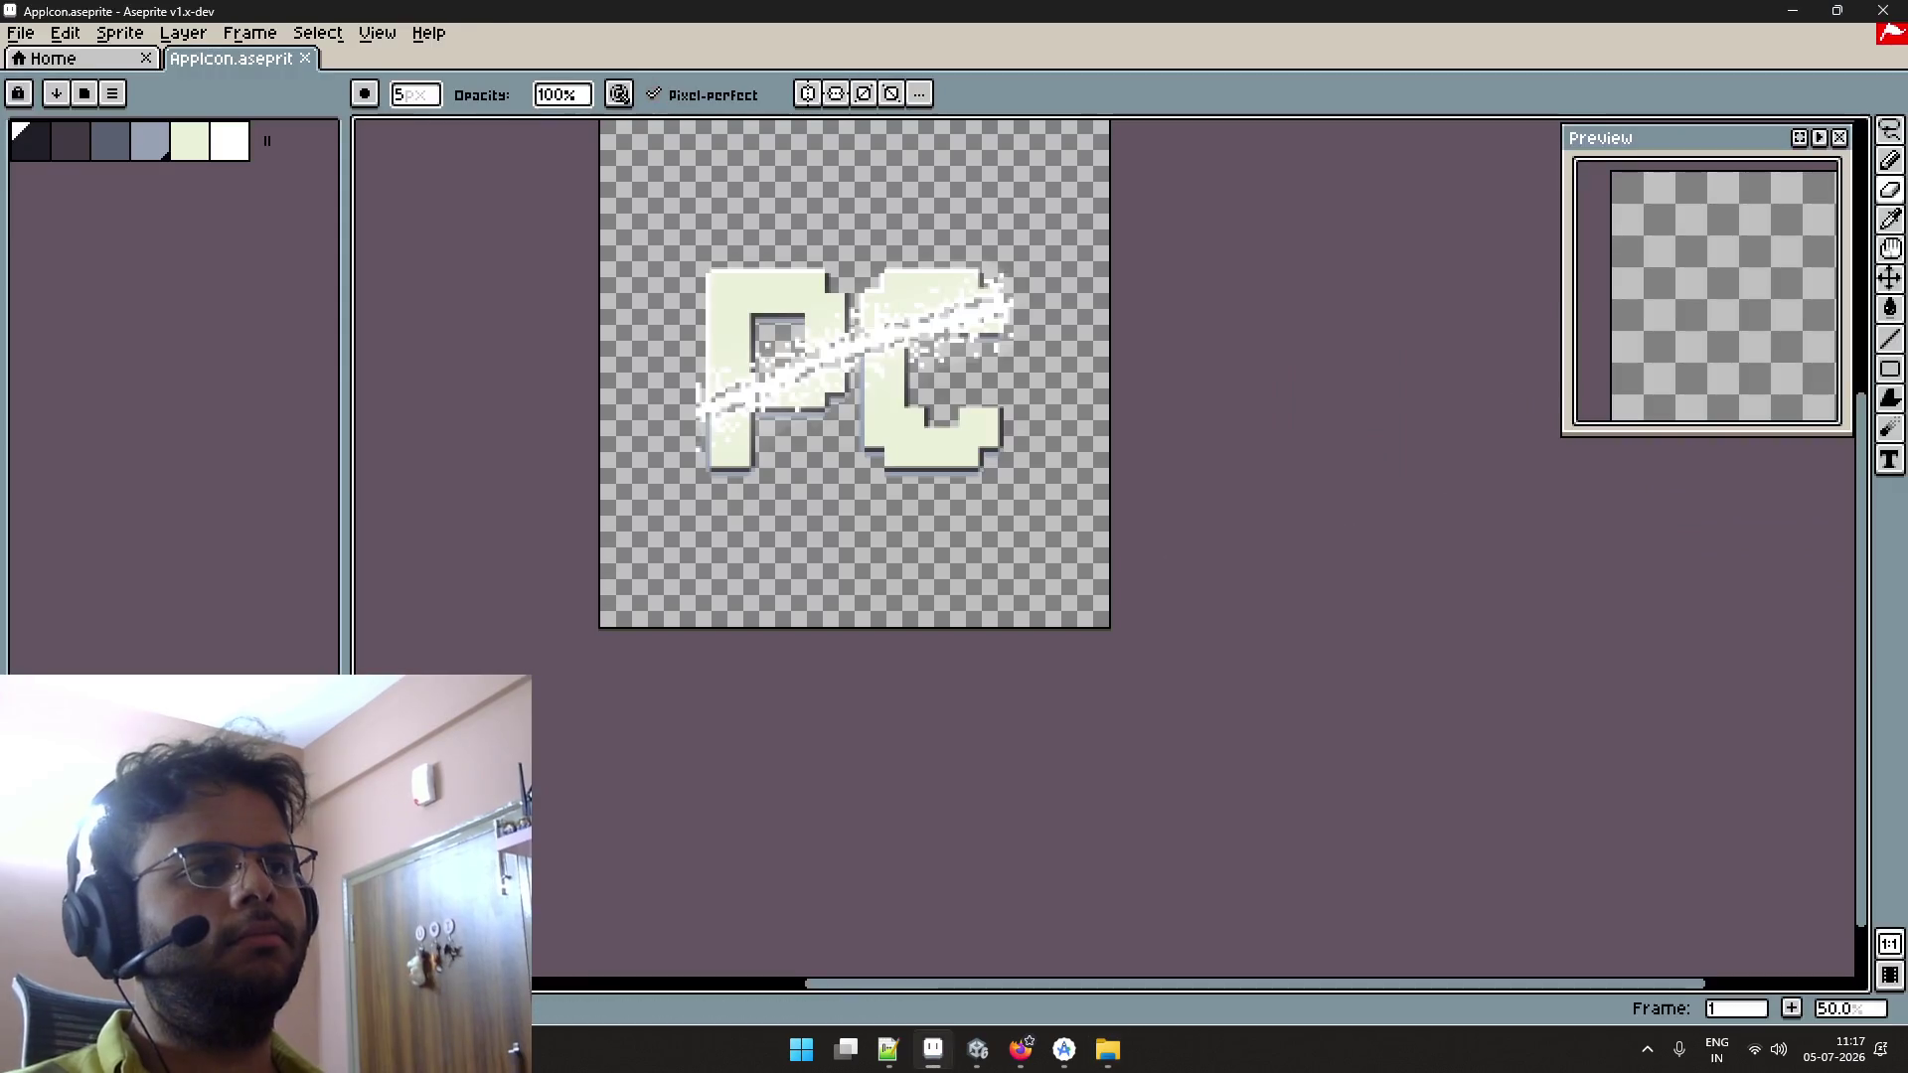
Undo the last eraser stroke and the canvas-size change, then inspect the small PC icon
{"action": "scroll", "coordinate": [815, 383], "scroll_direction": "down", "scroll_amount": 1}
{"action": "scroll", "coordinate": [815, 383], "scroll_direction": "up", "scroll_amount": 1}
{"action": "mouse_move", "coordinate": [815, 382]}
{"action": "left_mouse_down"}
{"action": "mouse_move", "coordinate": [799, 484]}
{"action": "mouse_move", "coordinate": [878, 561]}
{"action": "left_mouse_up"}
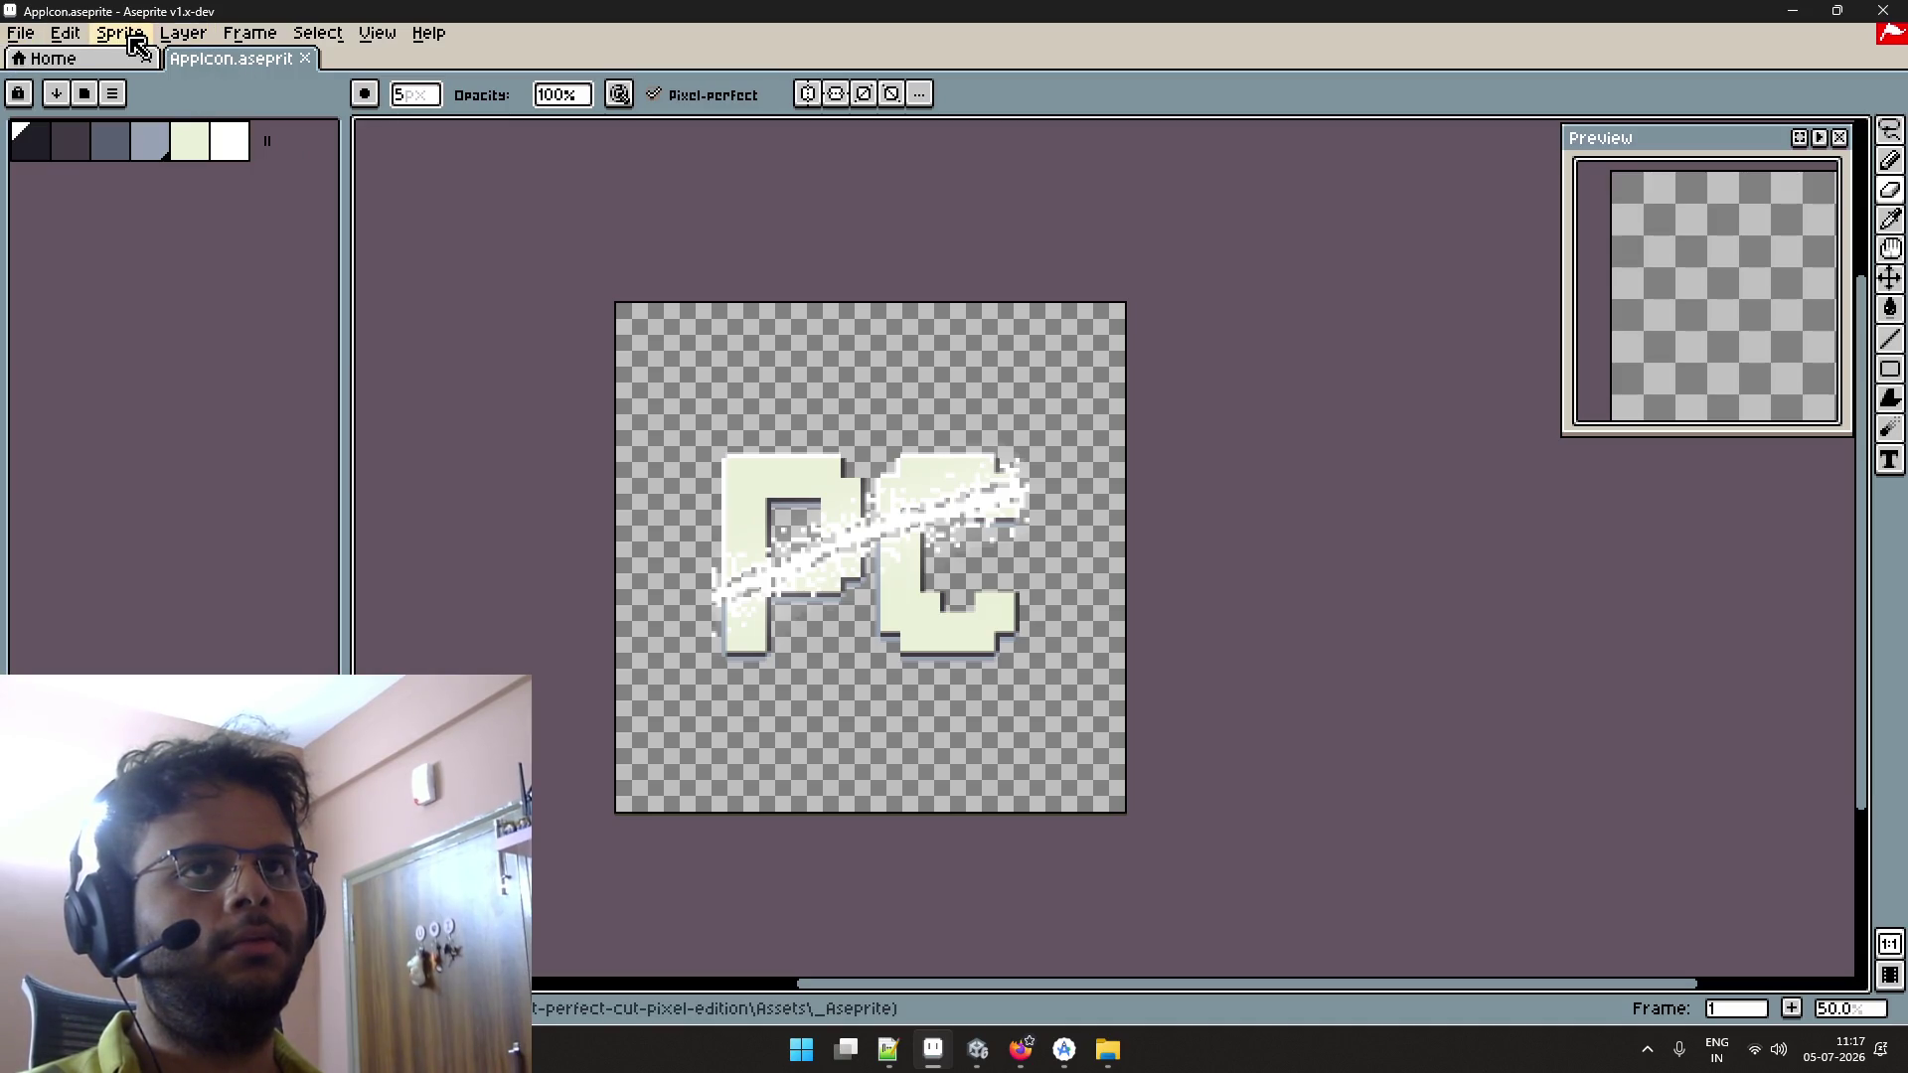
{"action": "key", "text": "ctrl+z"}
{"action": "key", "text": "ctrl+z"}
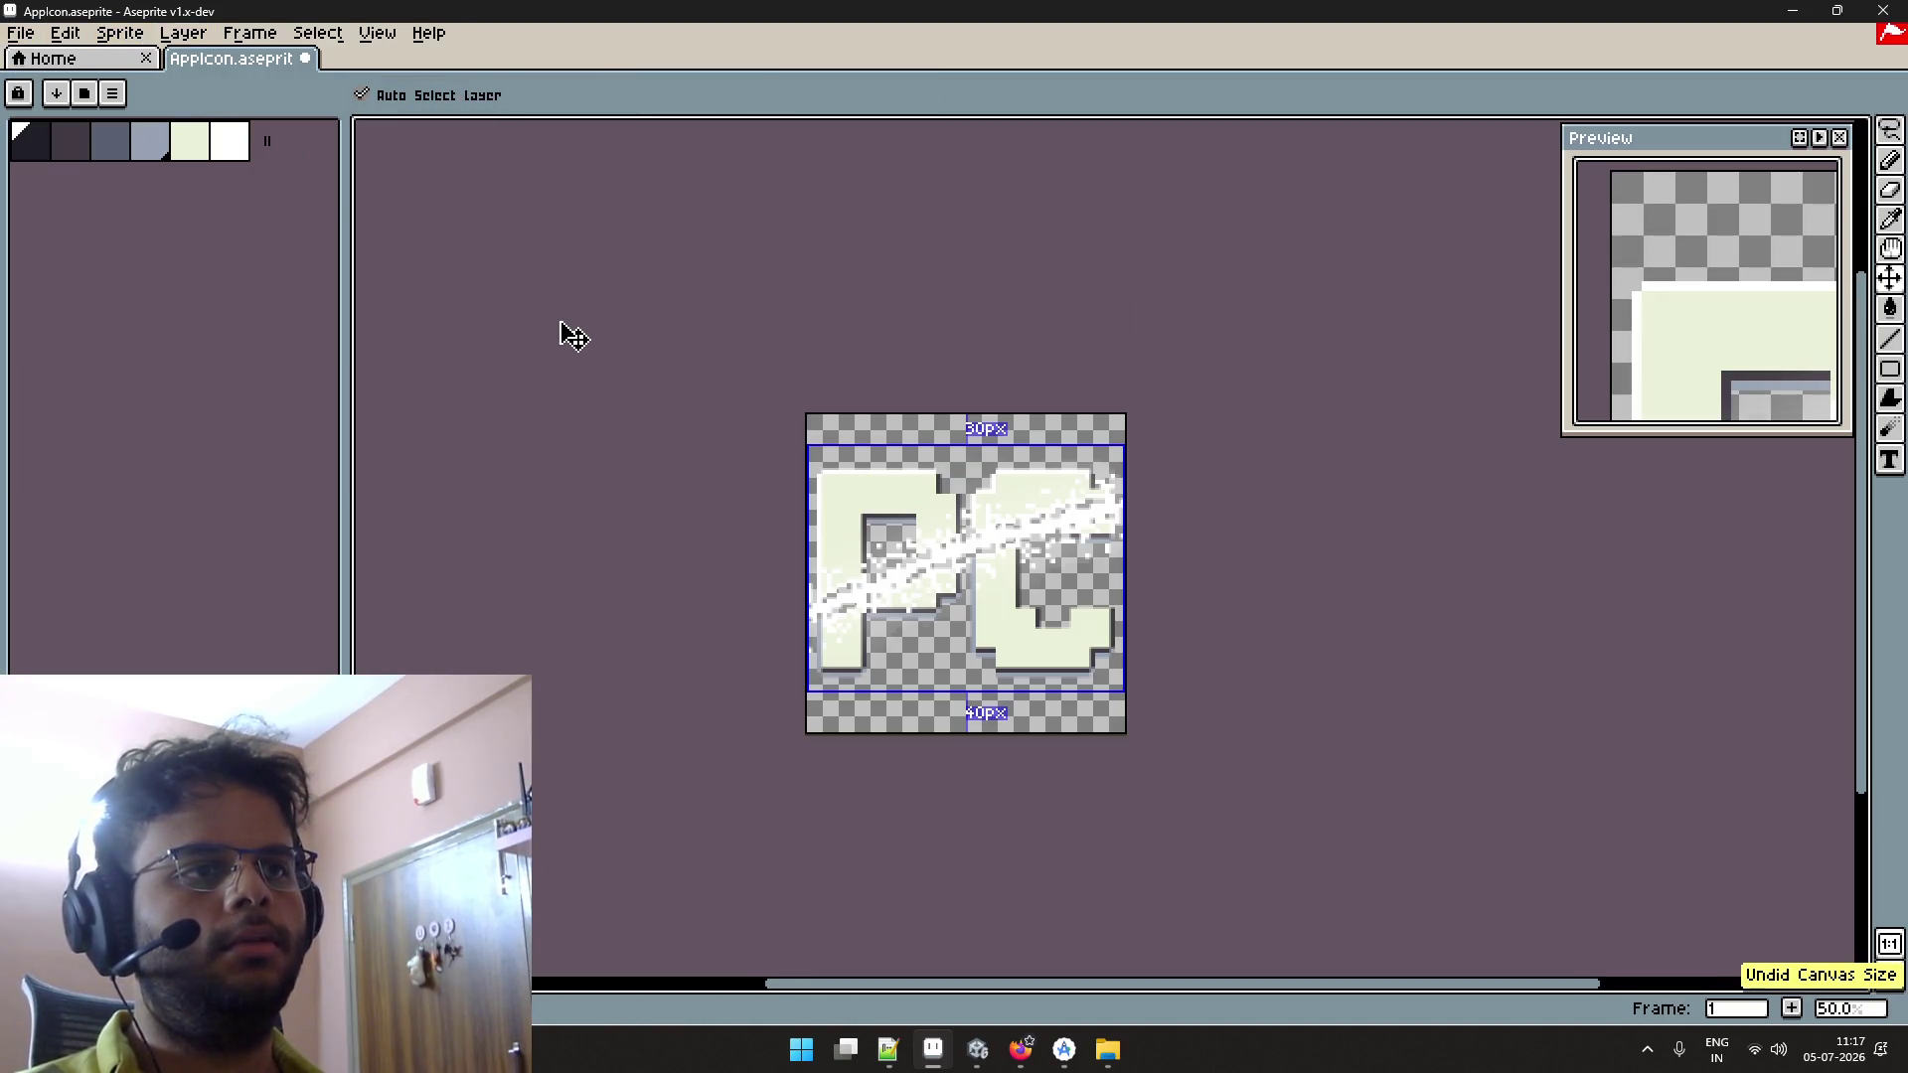
{"action": "key", "text": "ctrl+z"}
{"action": "left_click_drag", "start_coordinate": [911, 464], "coordinate": [773, 423]}
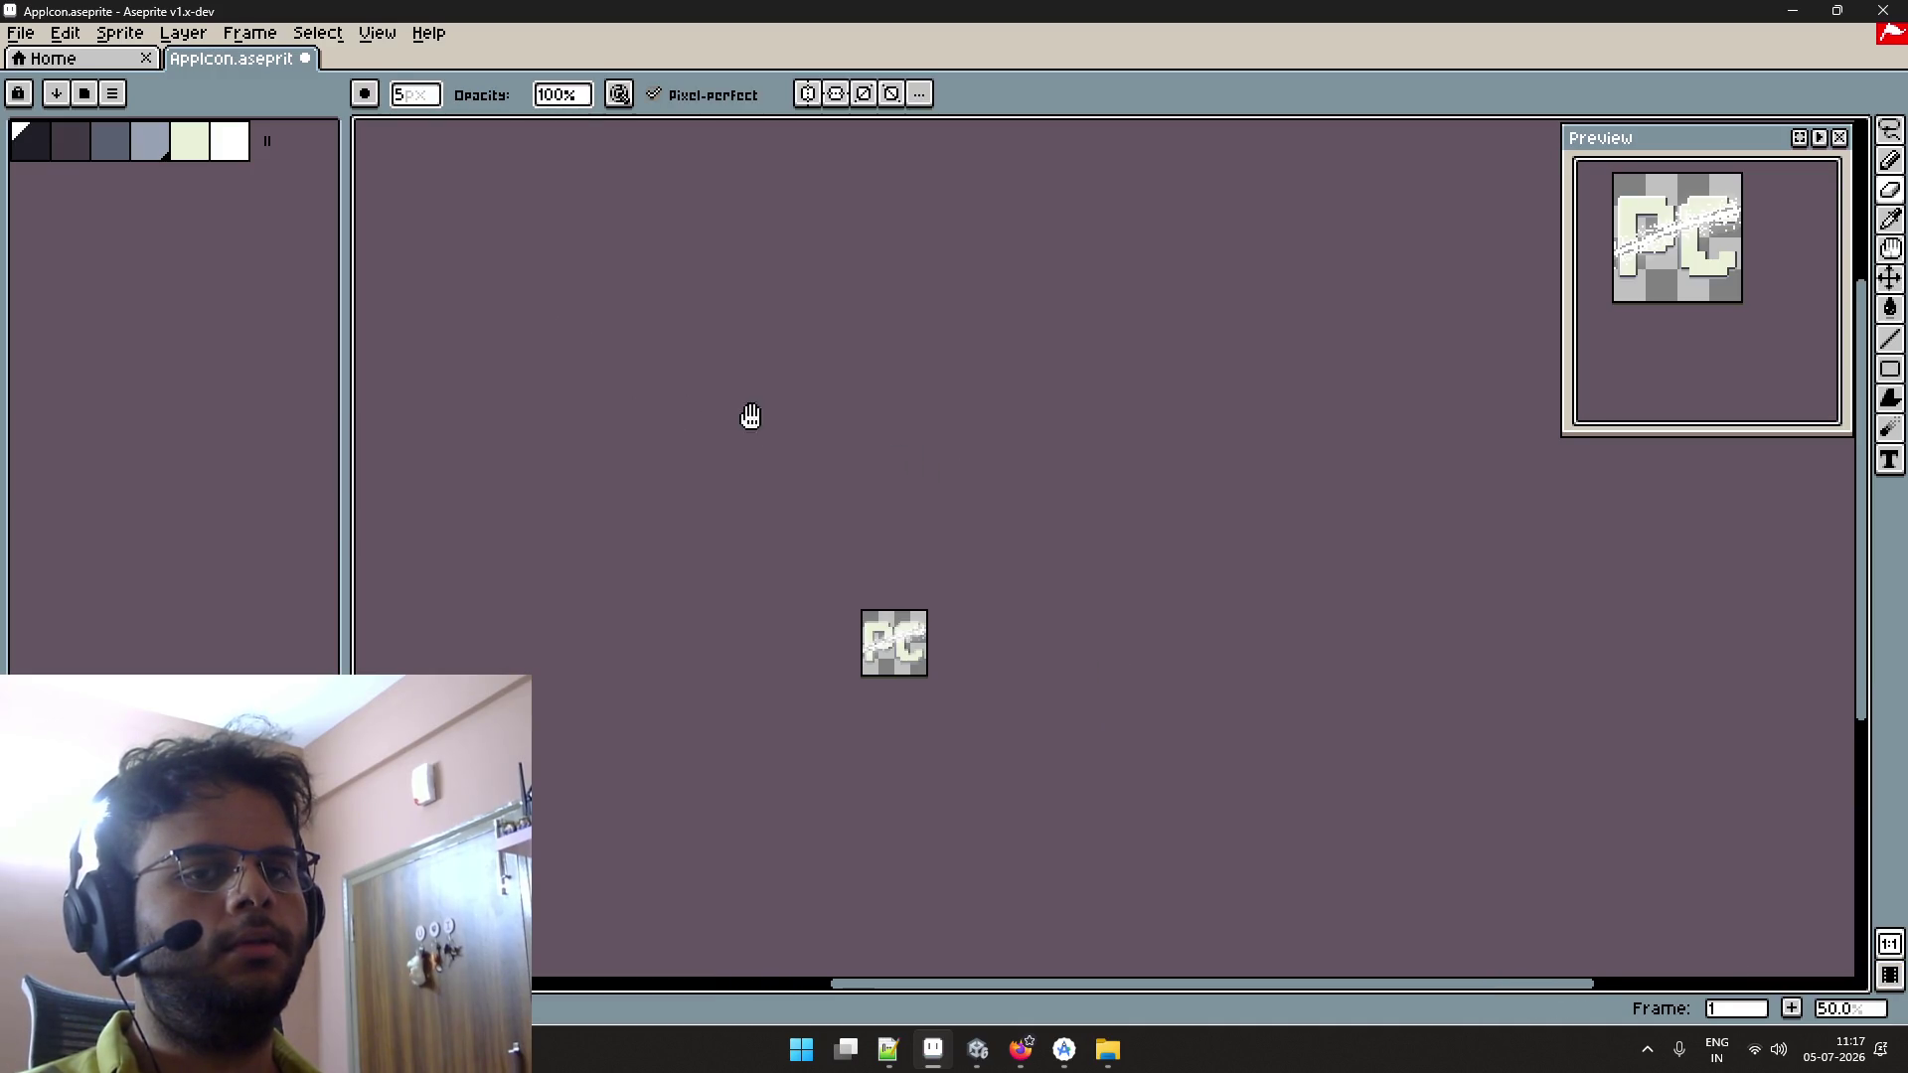
{"action": "scroll", "coordinate": [894, 503], "scroll_direction": "up", "scroll_amount": 4}
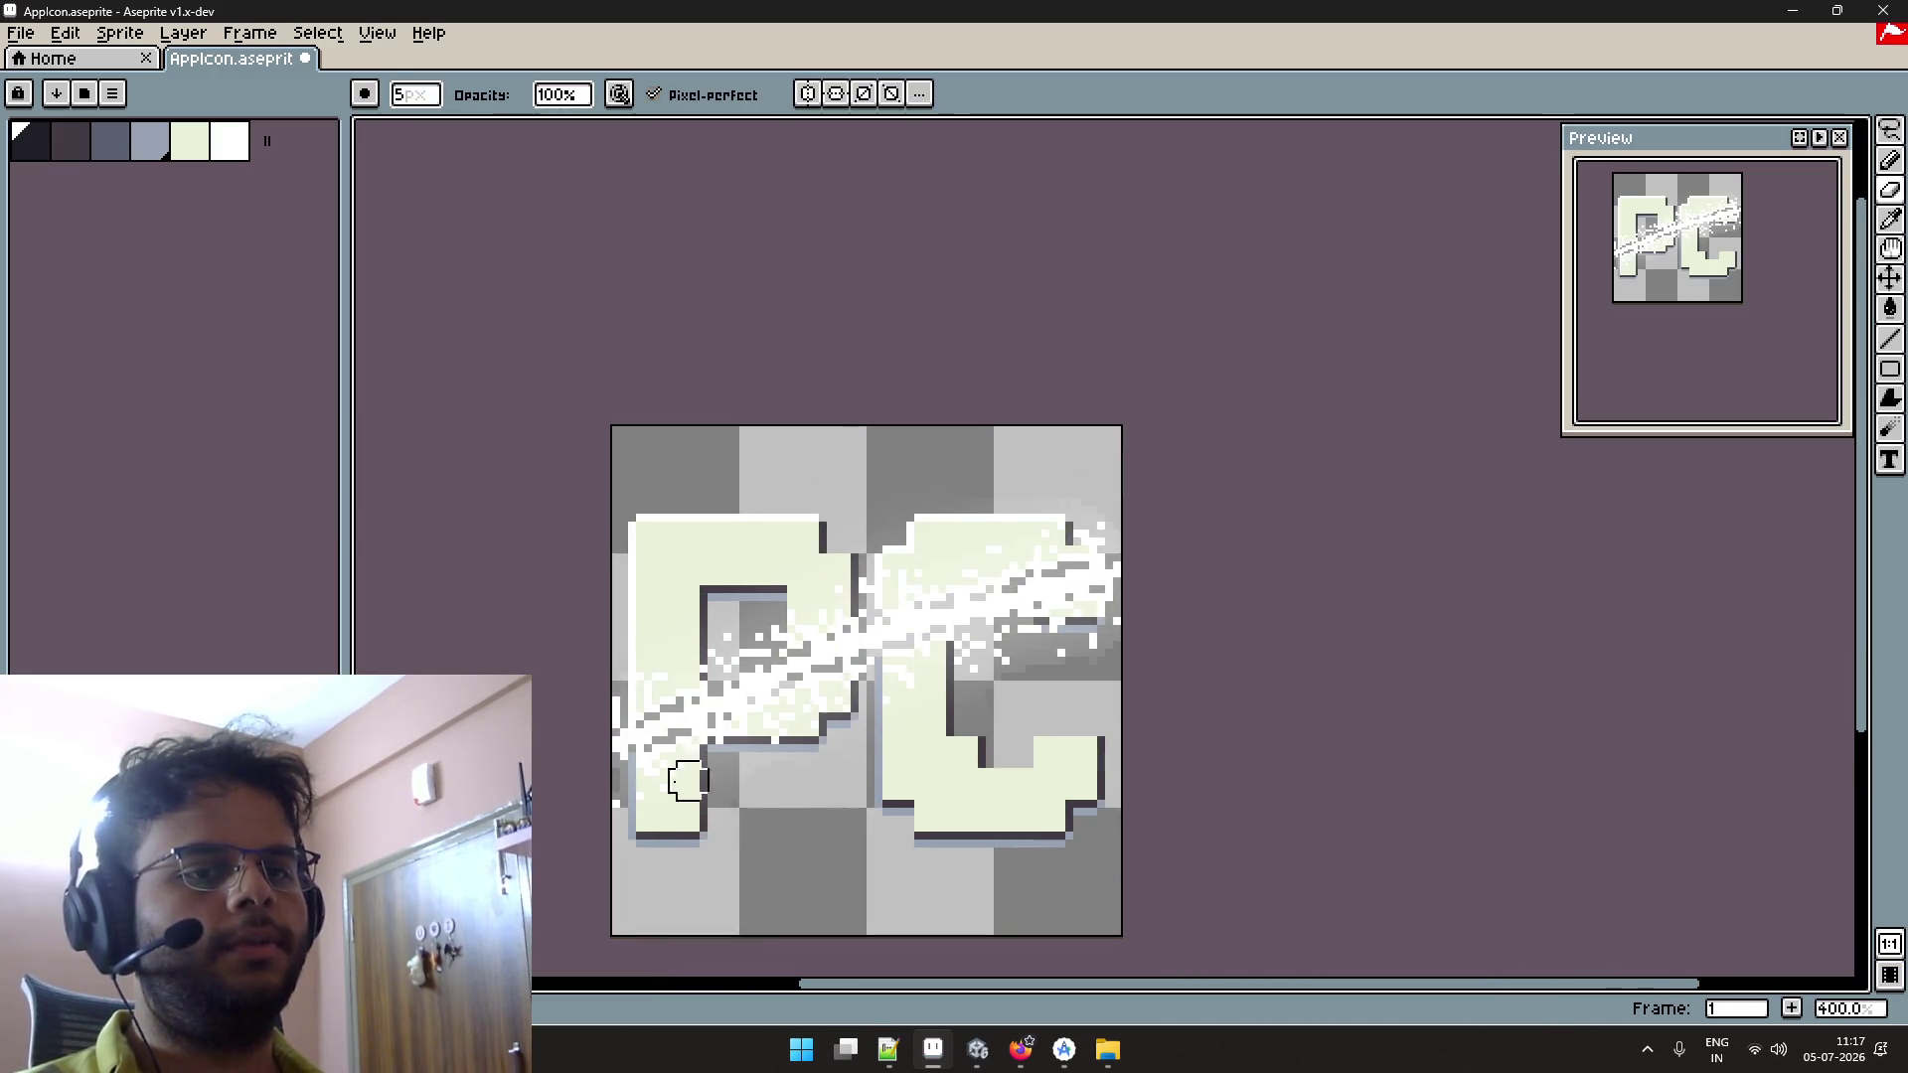
{"action": "key", "text": "Tab"}
{"action": "scroll", "coordinate": [714, 447], "scroll_direction": "down", "scroll_amount": 2}
Resize the sprite to 400% using RotSprite interpolation
{"action": "key", "text": "v"}
{"action": "key", "text": "b"}
{"action": "left_click", "coordinate": [119, 33]}
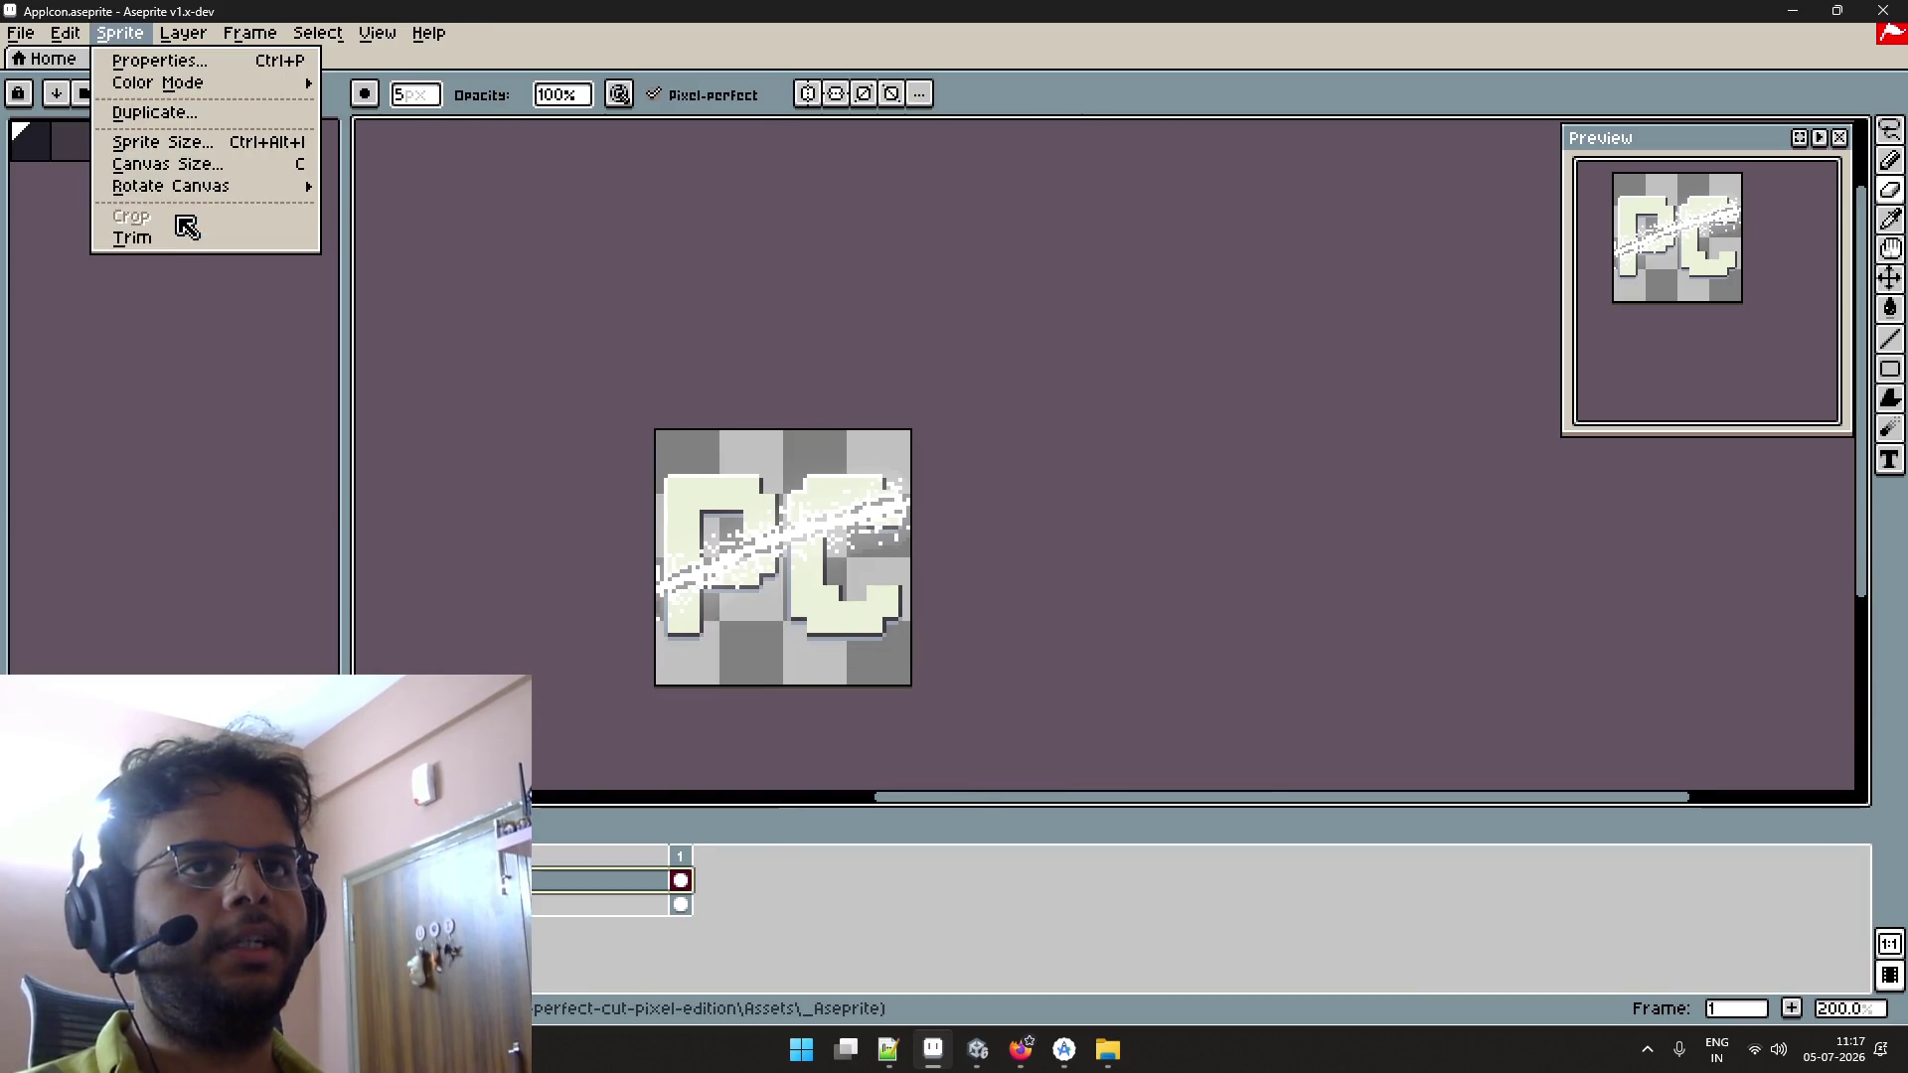
{"action": "left_click", "coordinate": [187, 150]}
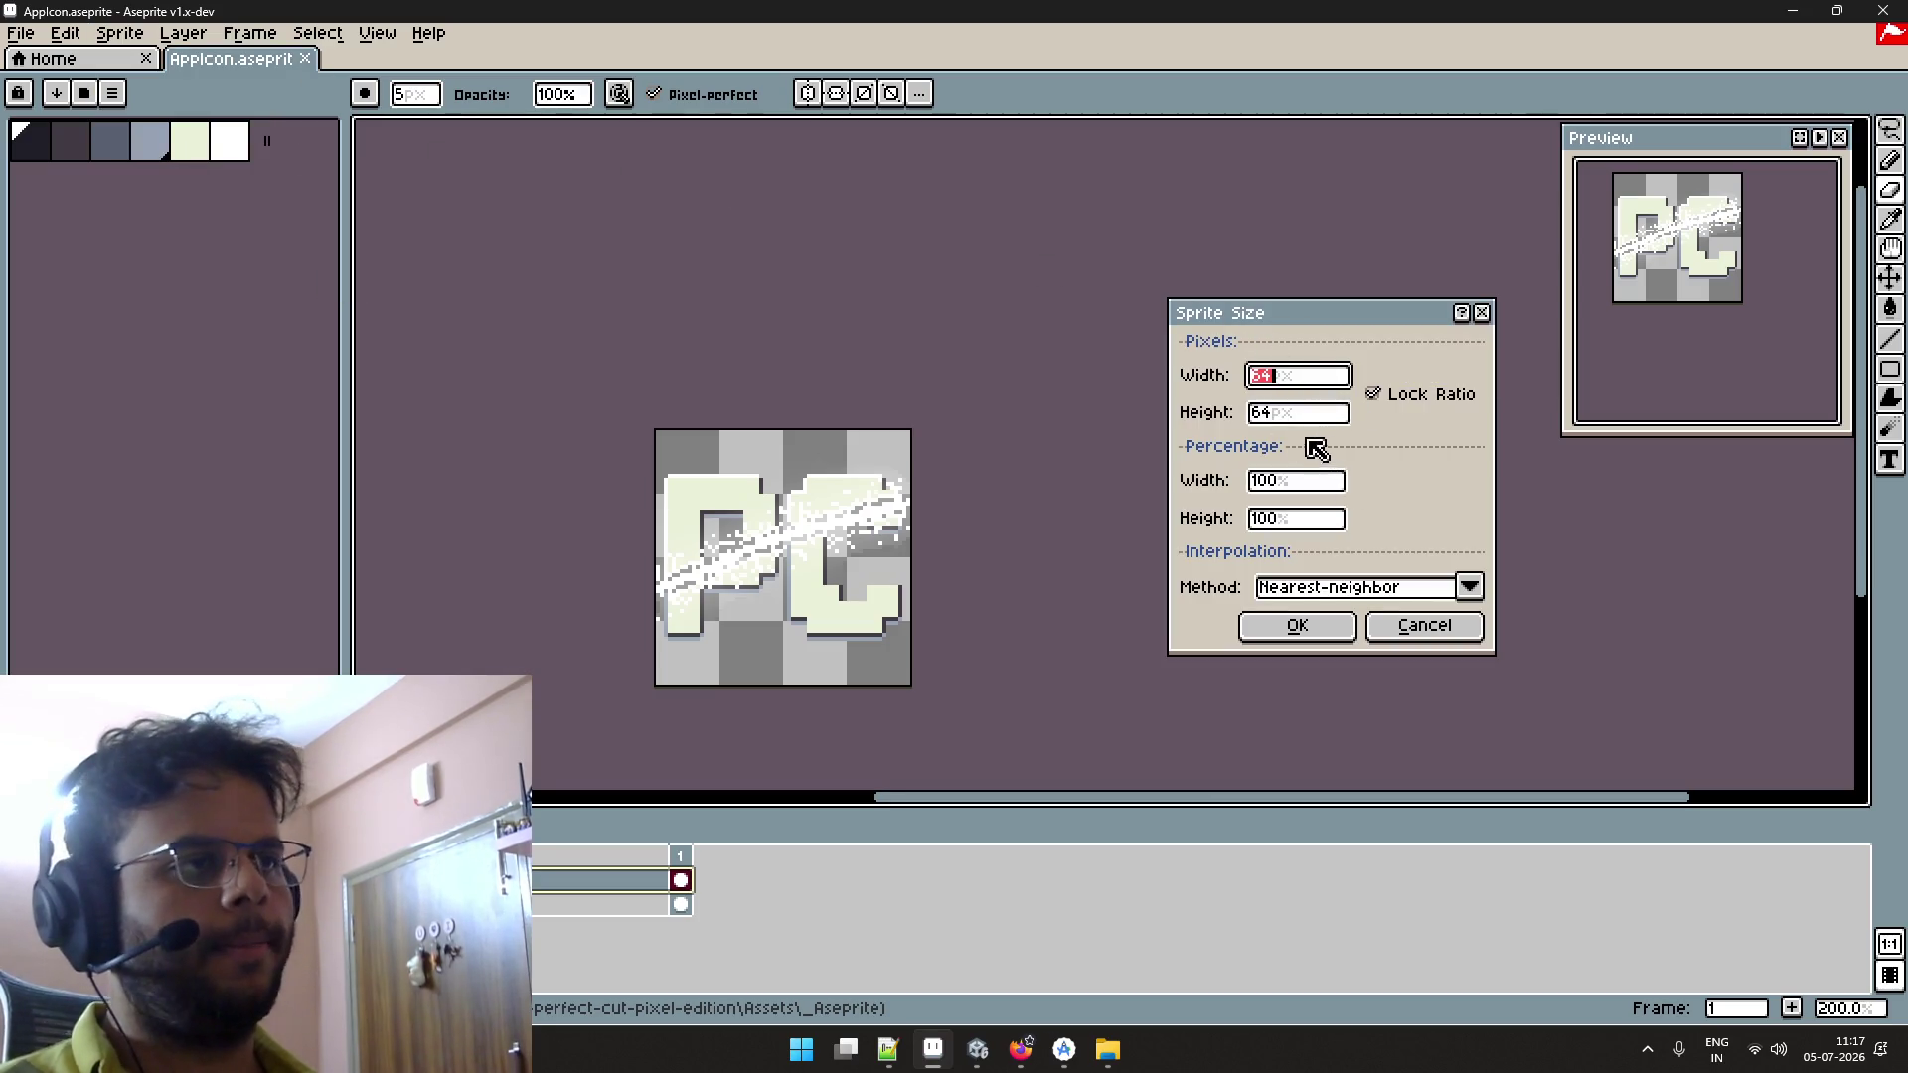
{"action": "left_click", "coordinate": [1321, 485]}
{"action": "type", "text": "2"}
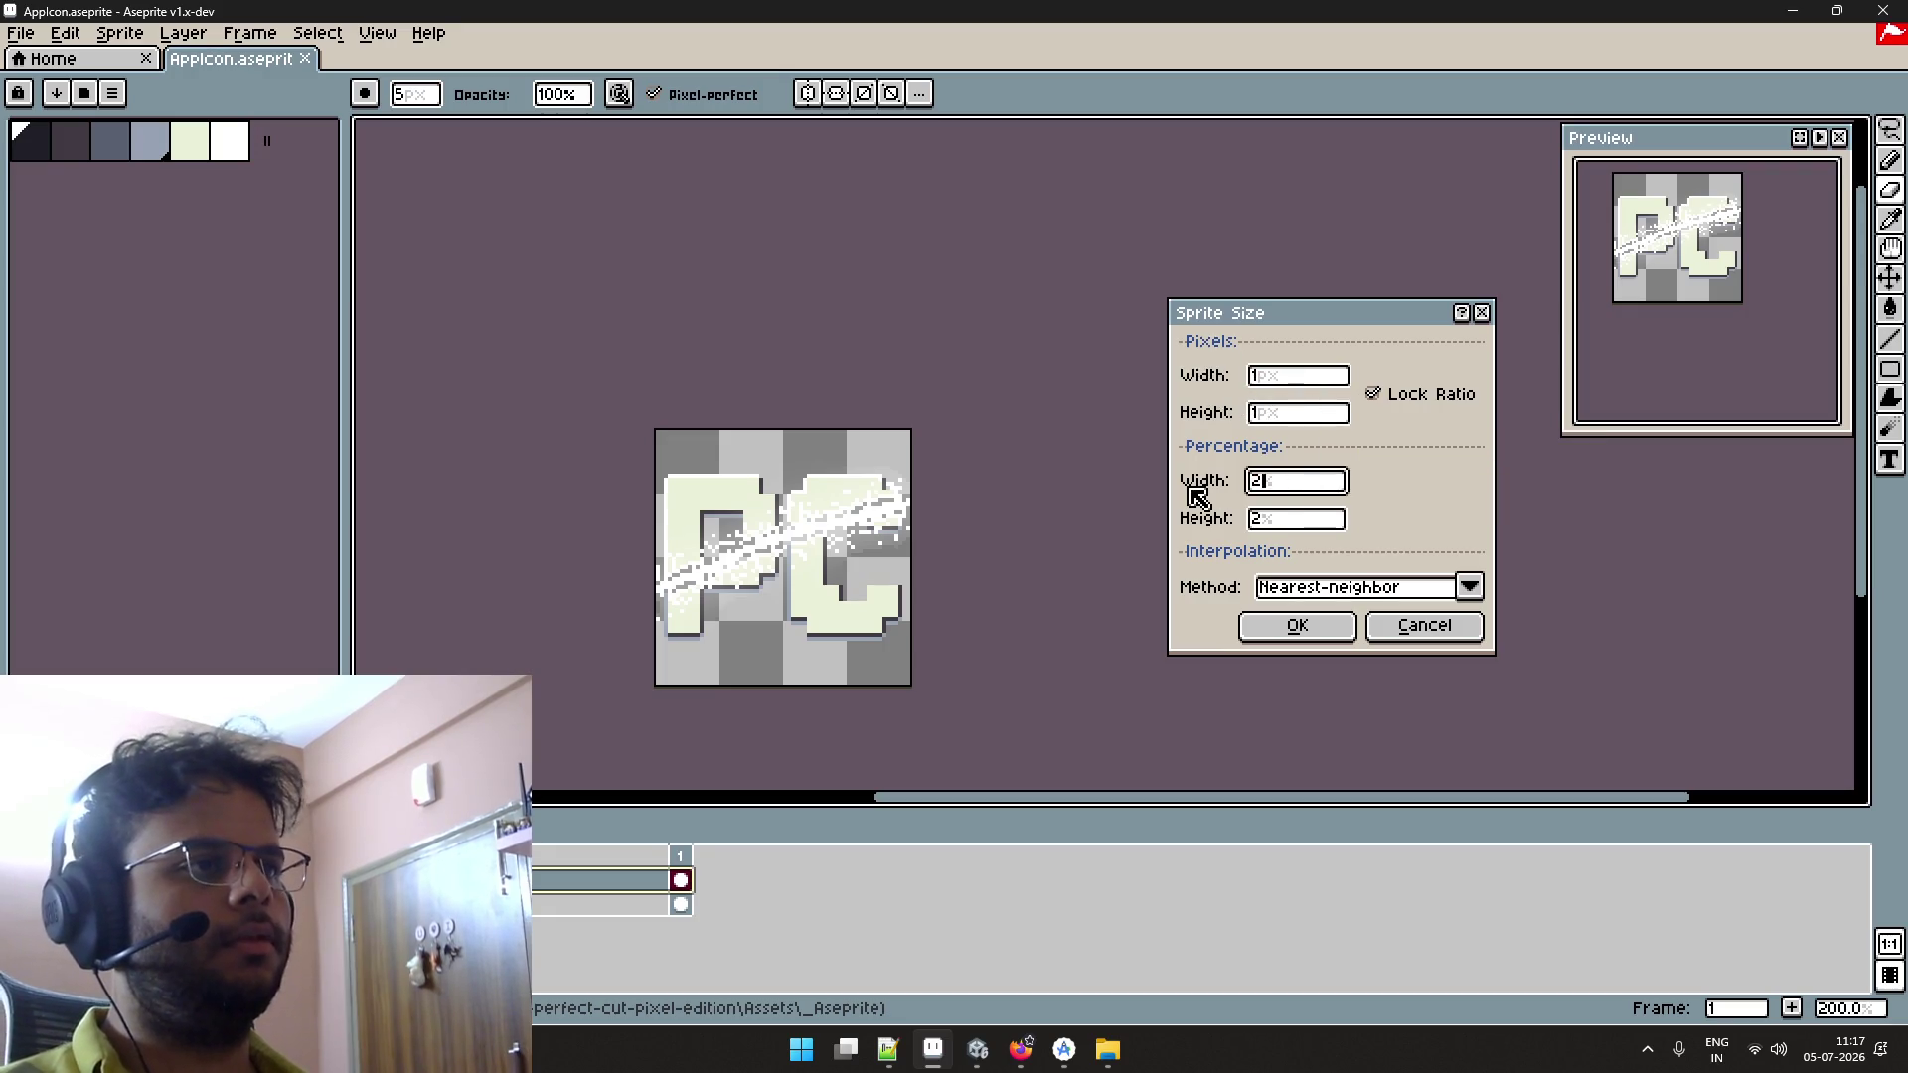
{"action": "type", "text": "00"}
{"action": "key", "text": "ctrl+a"}
{"action": "type", "text": "400"}
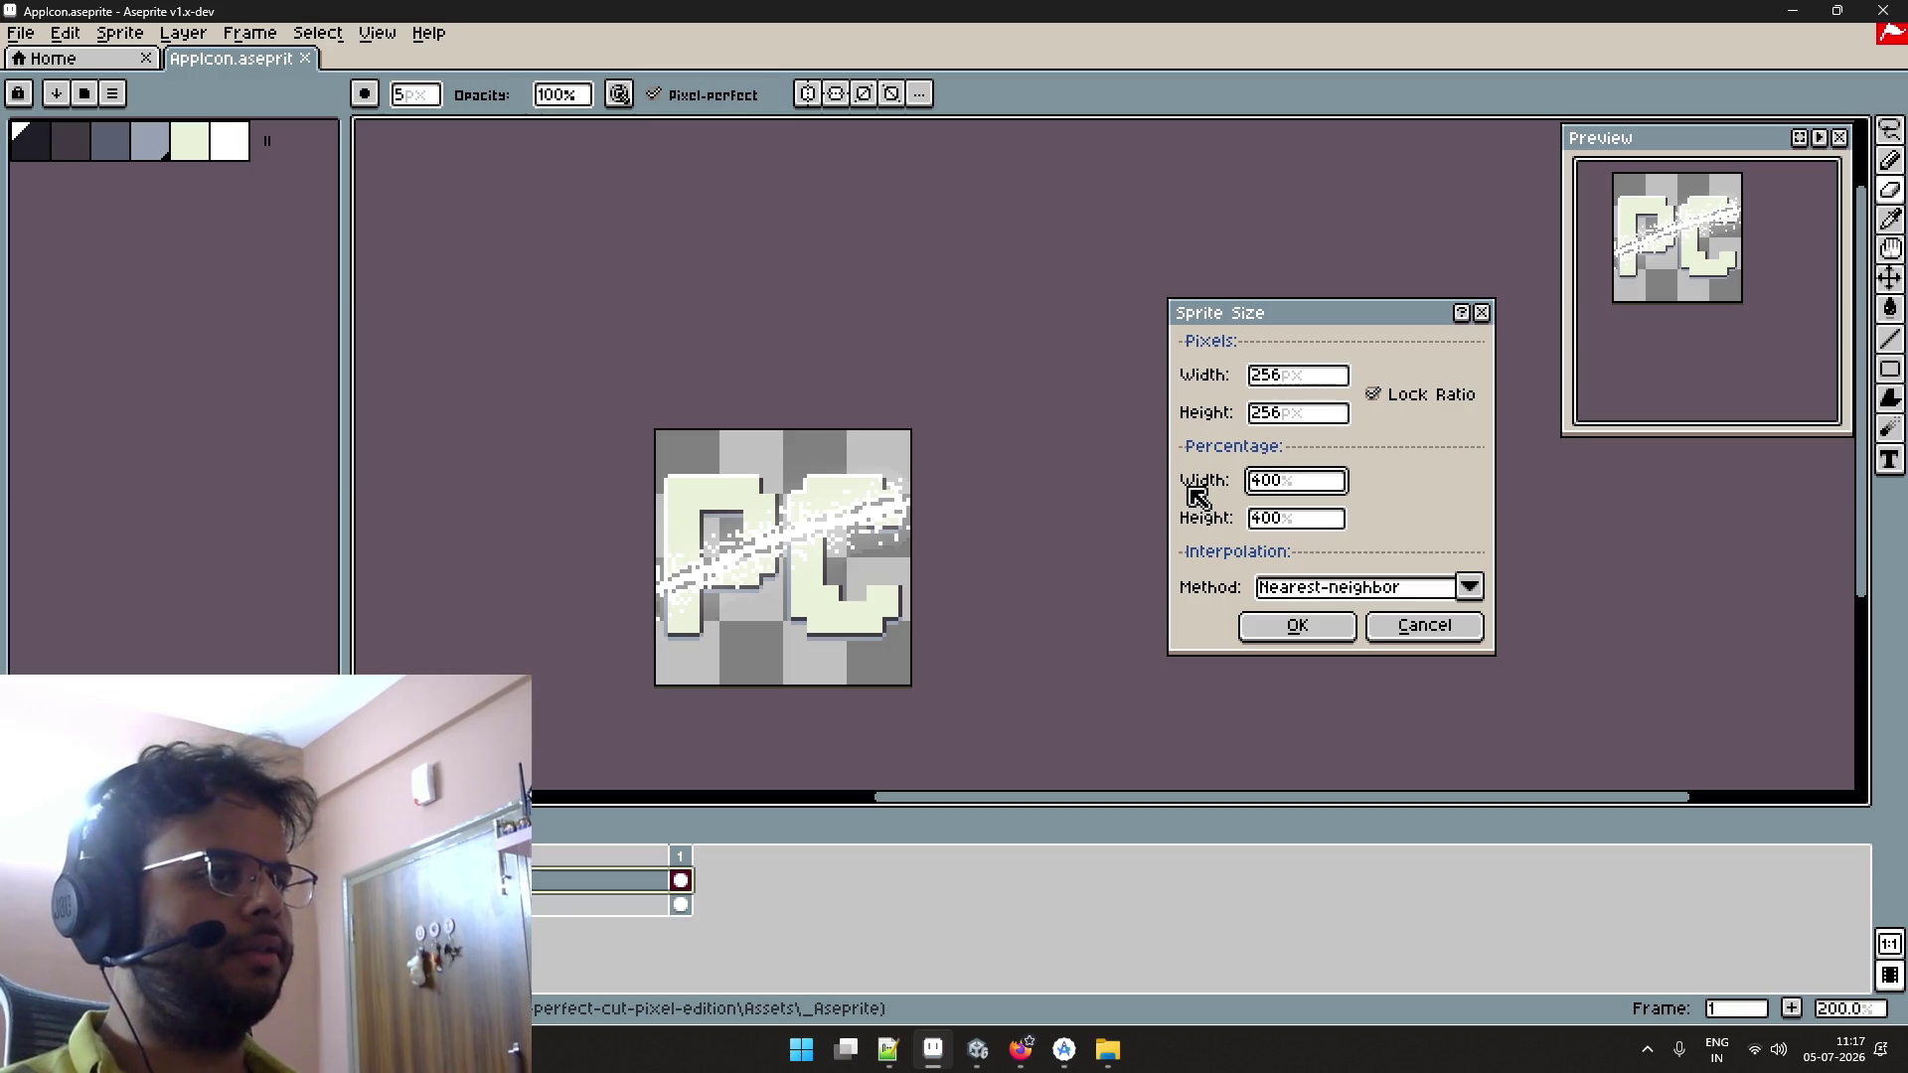
{"action": "left_click", "coordinate": [1349, 587]}
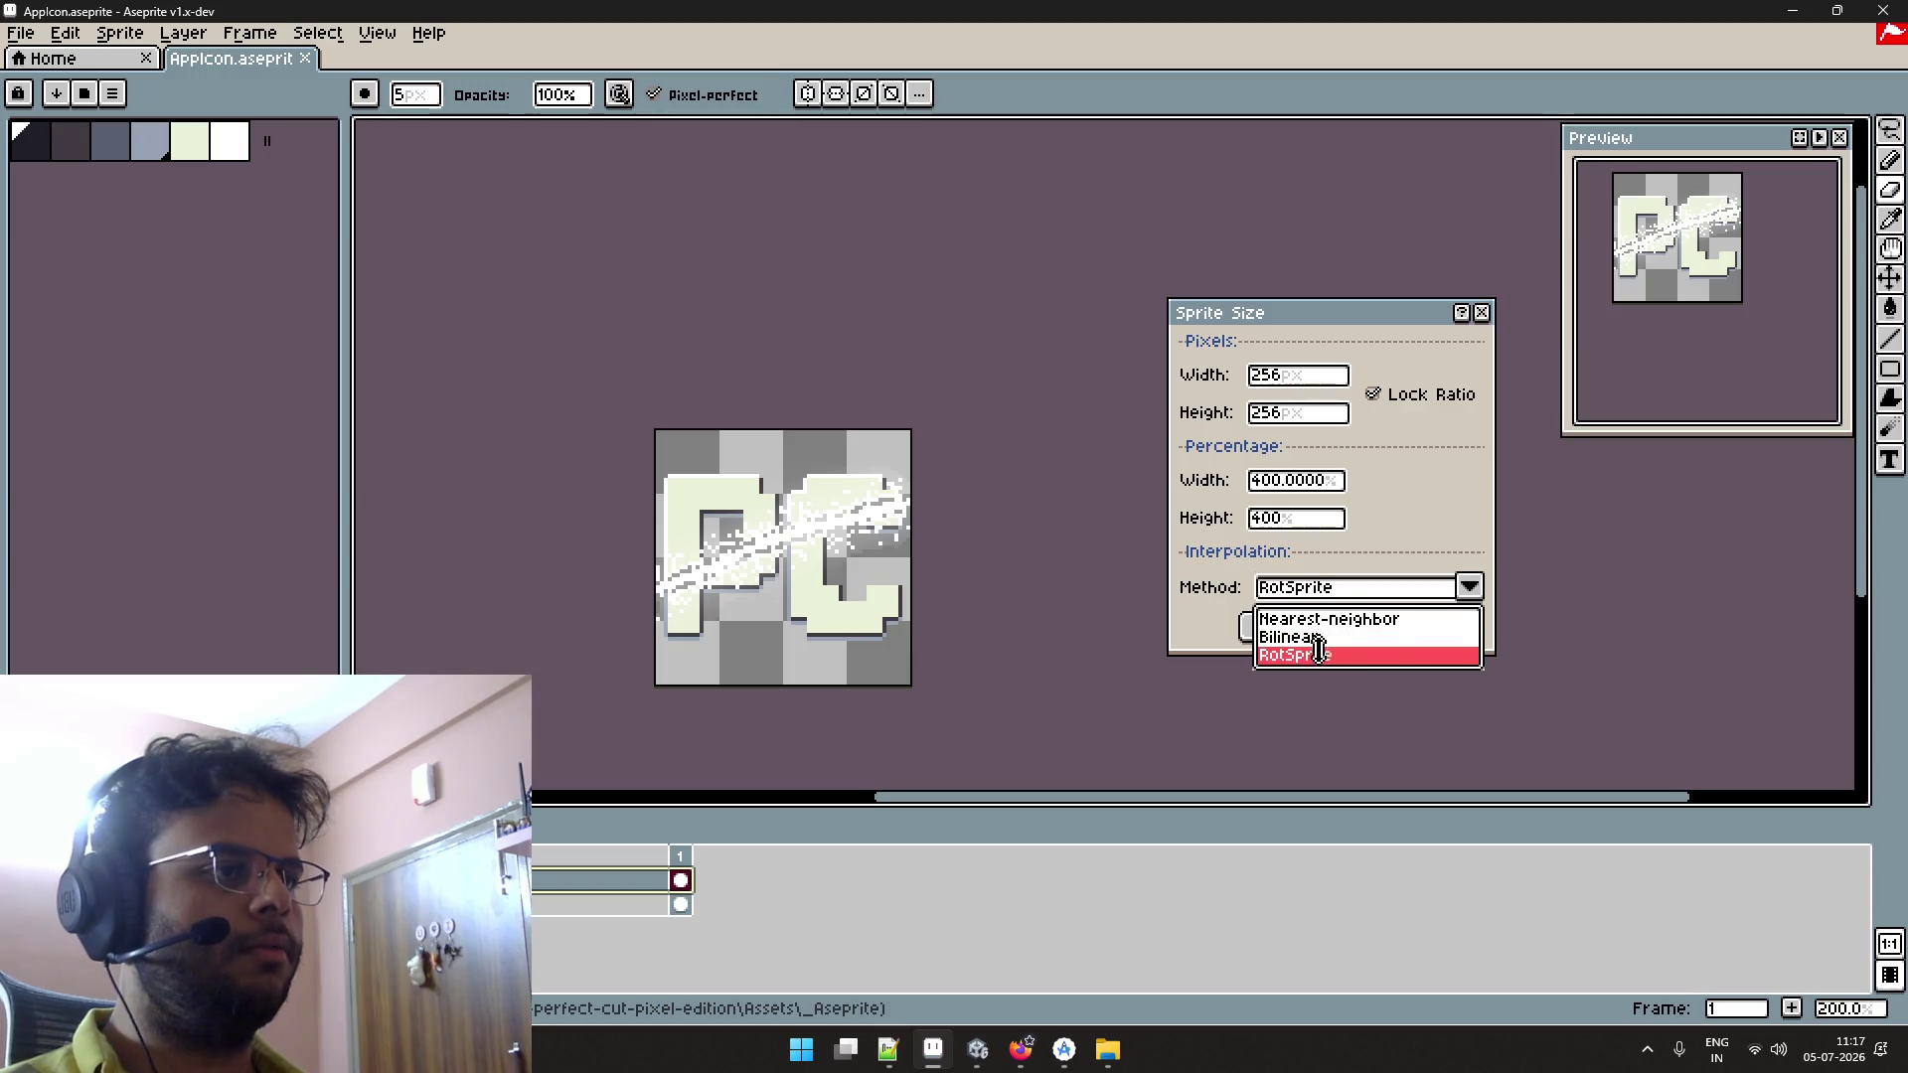
{"action": "left_click", "coordinate": [1332, 656]}
{"action": "left_click", "coordinate": [1320, 624]}
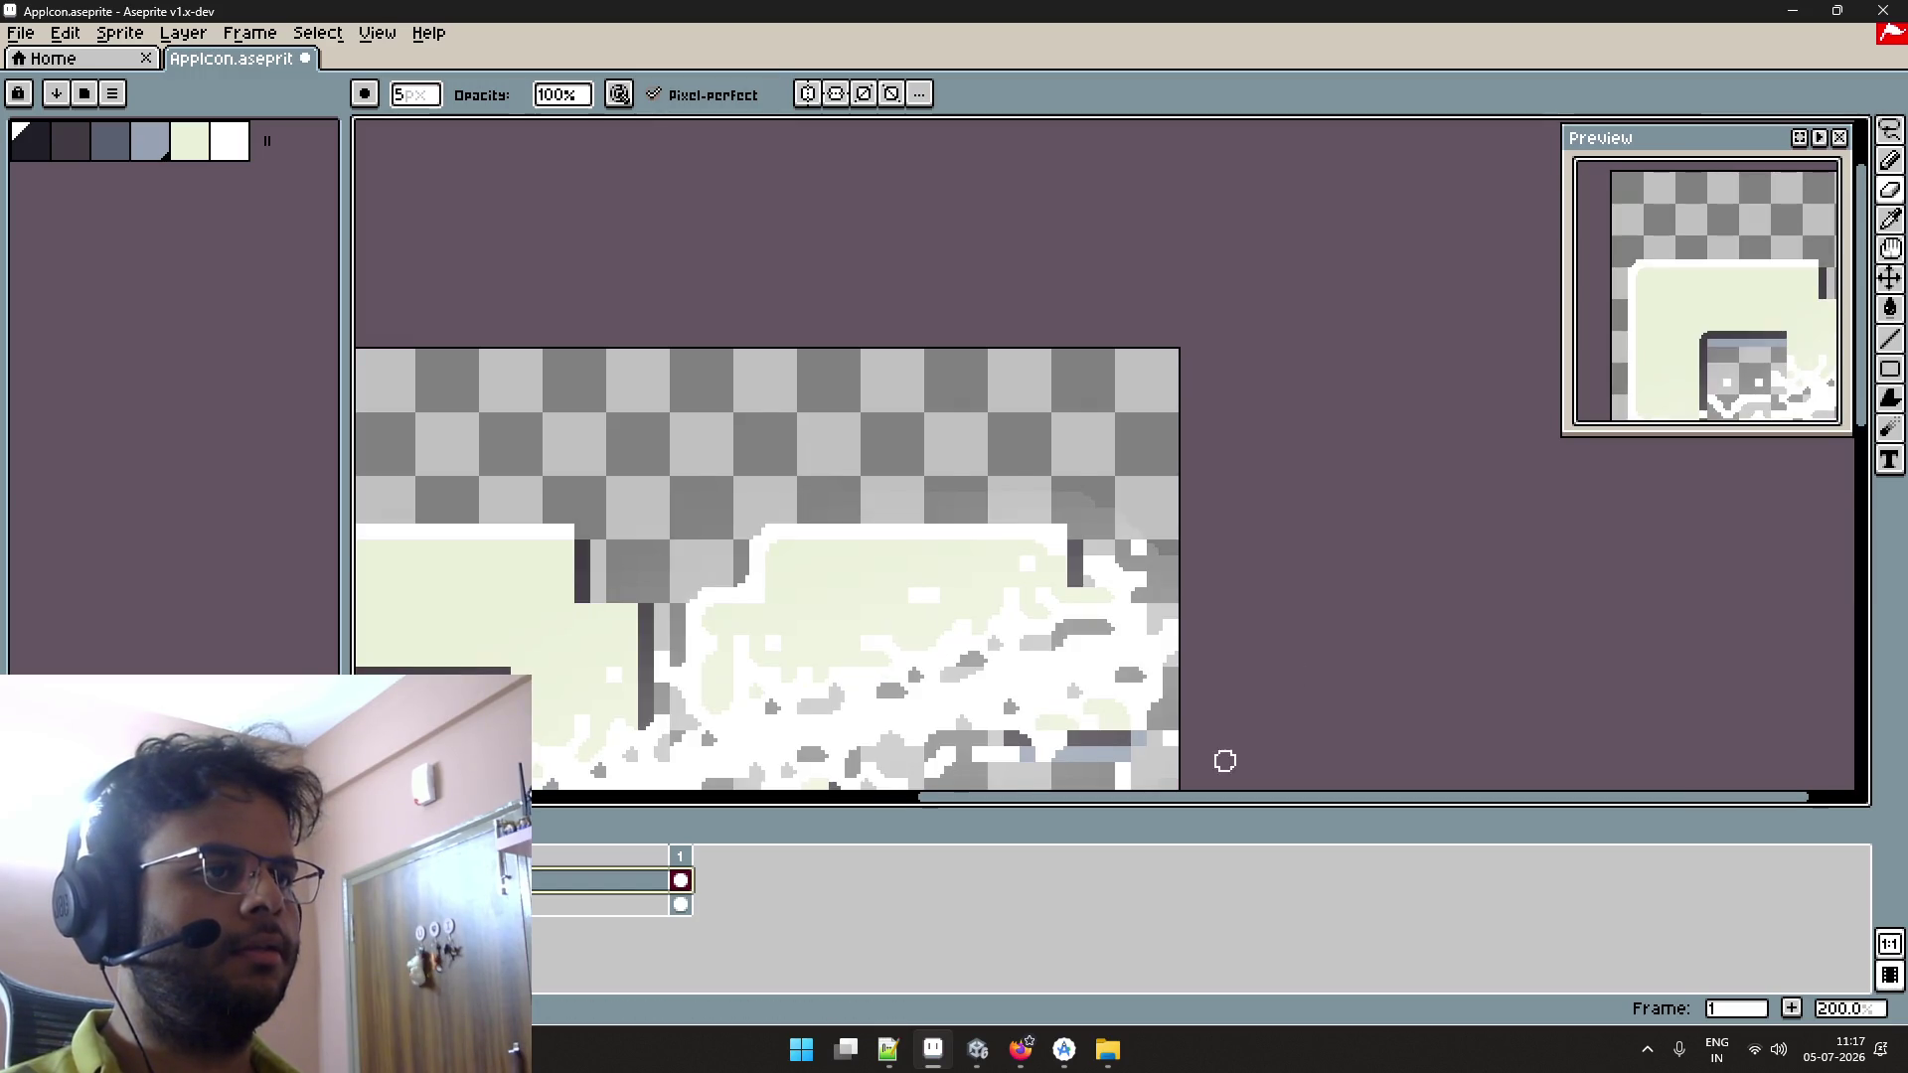
Inspect the 400% result, then undo it to restore the original size
{"action": "scroll", "coordinate": [1222, 758], "scroll_direction": "down", "scroll_amount": 2}
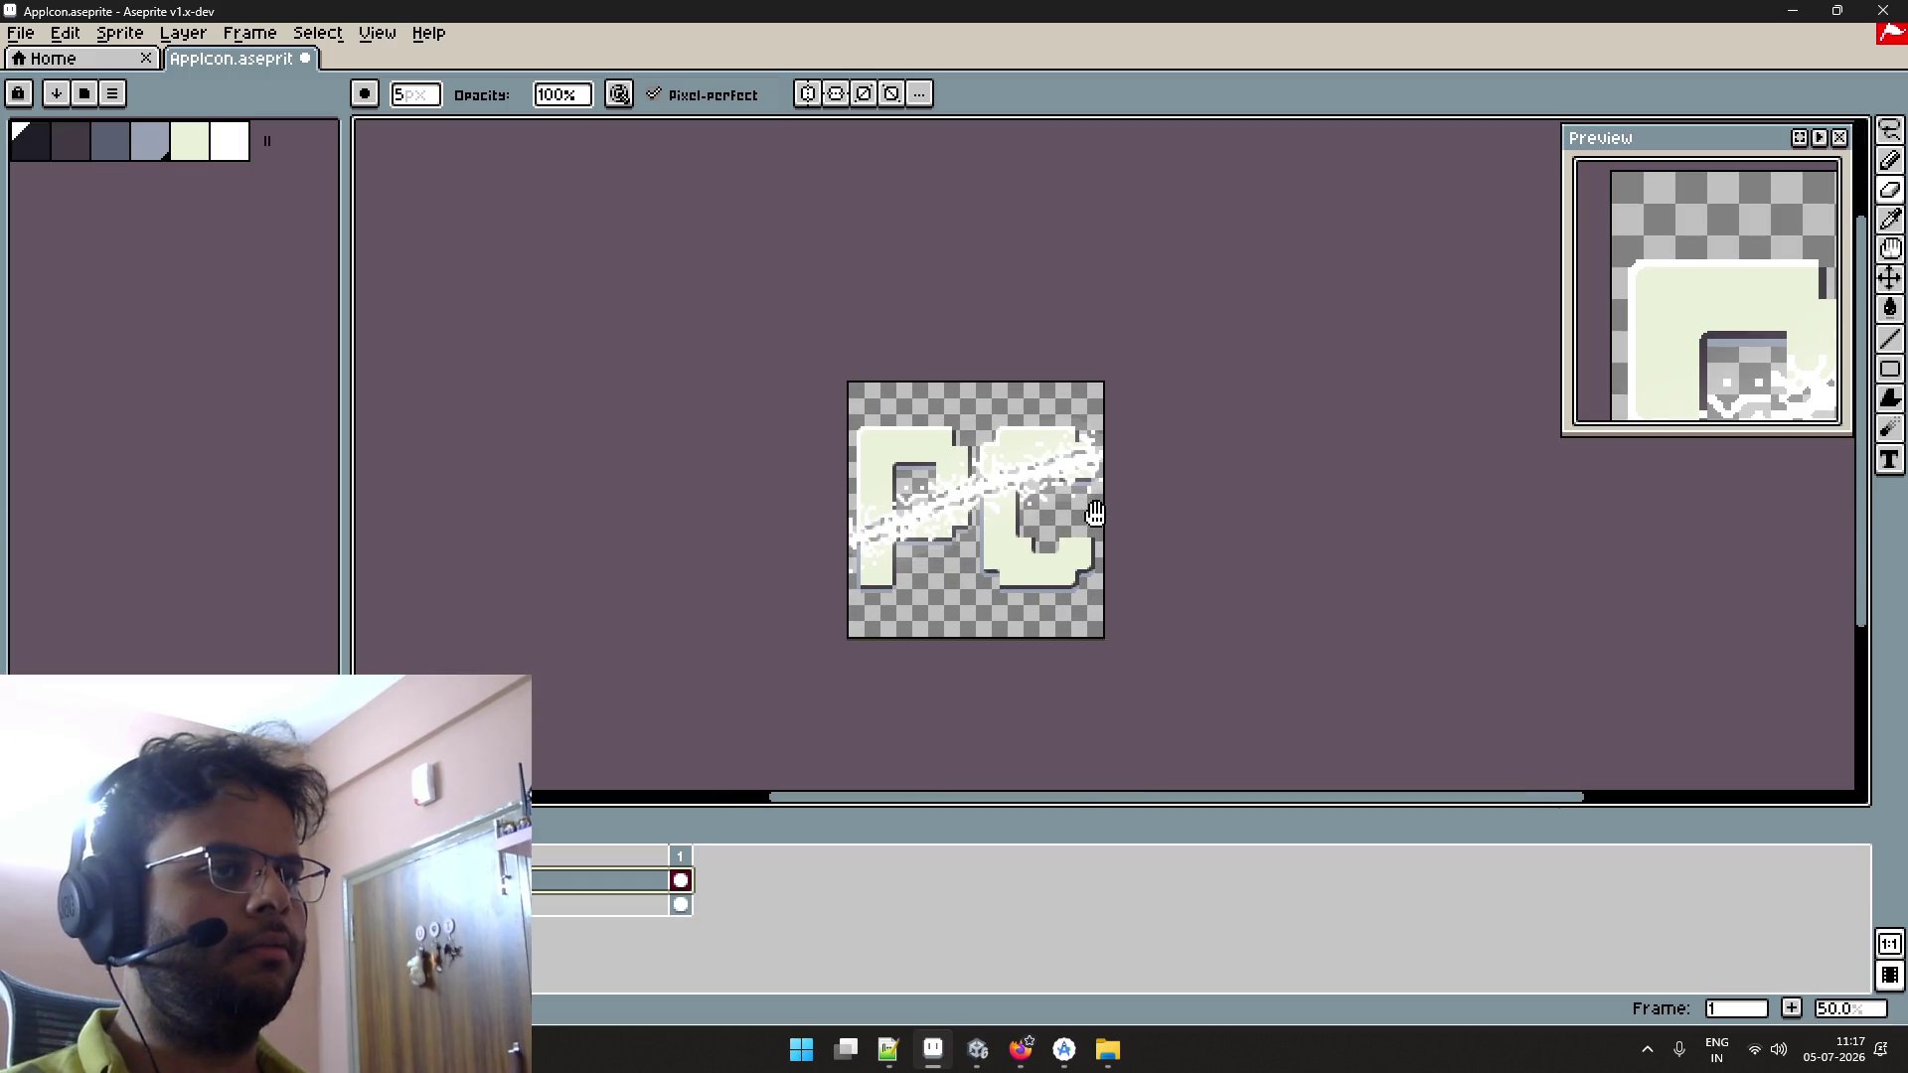
{"action": "scroll", "coordinate": [1082, 586], "scroll_direction": "up", "scroll_amount": 1}
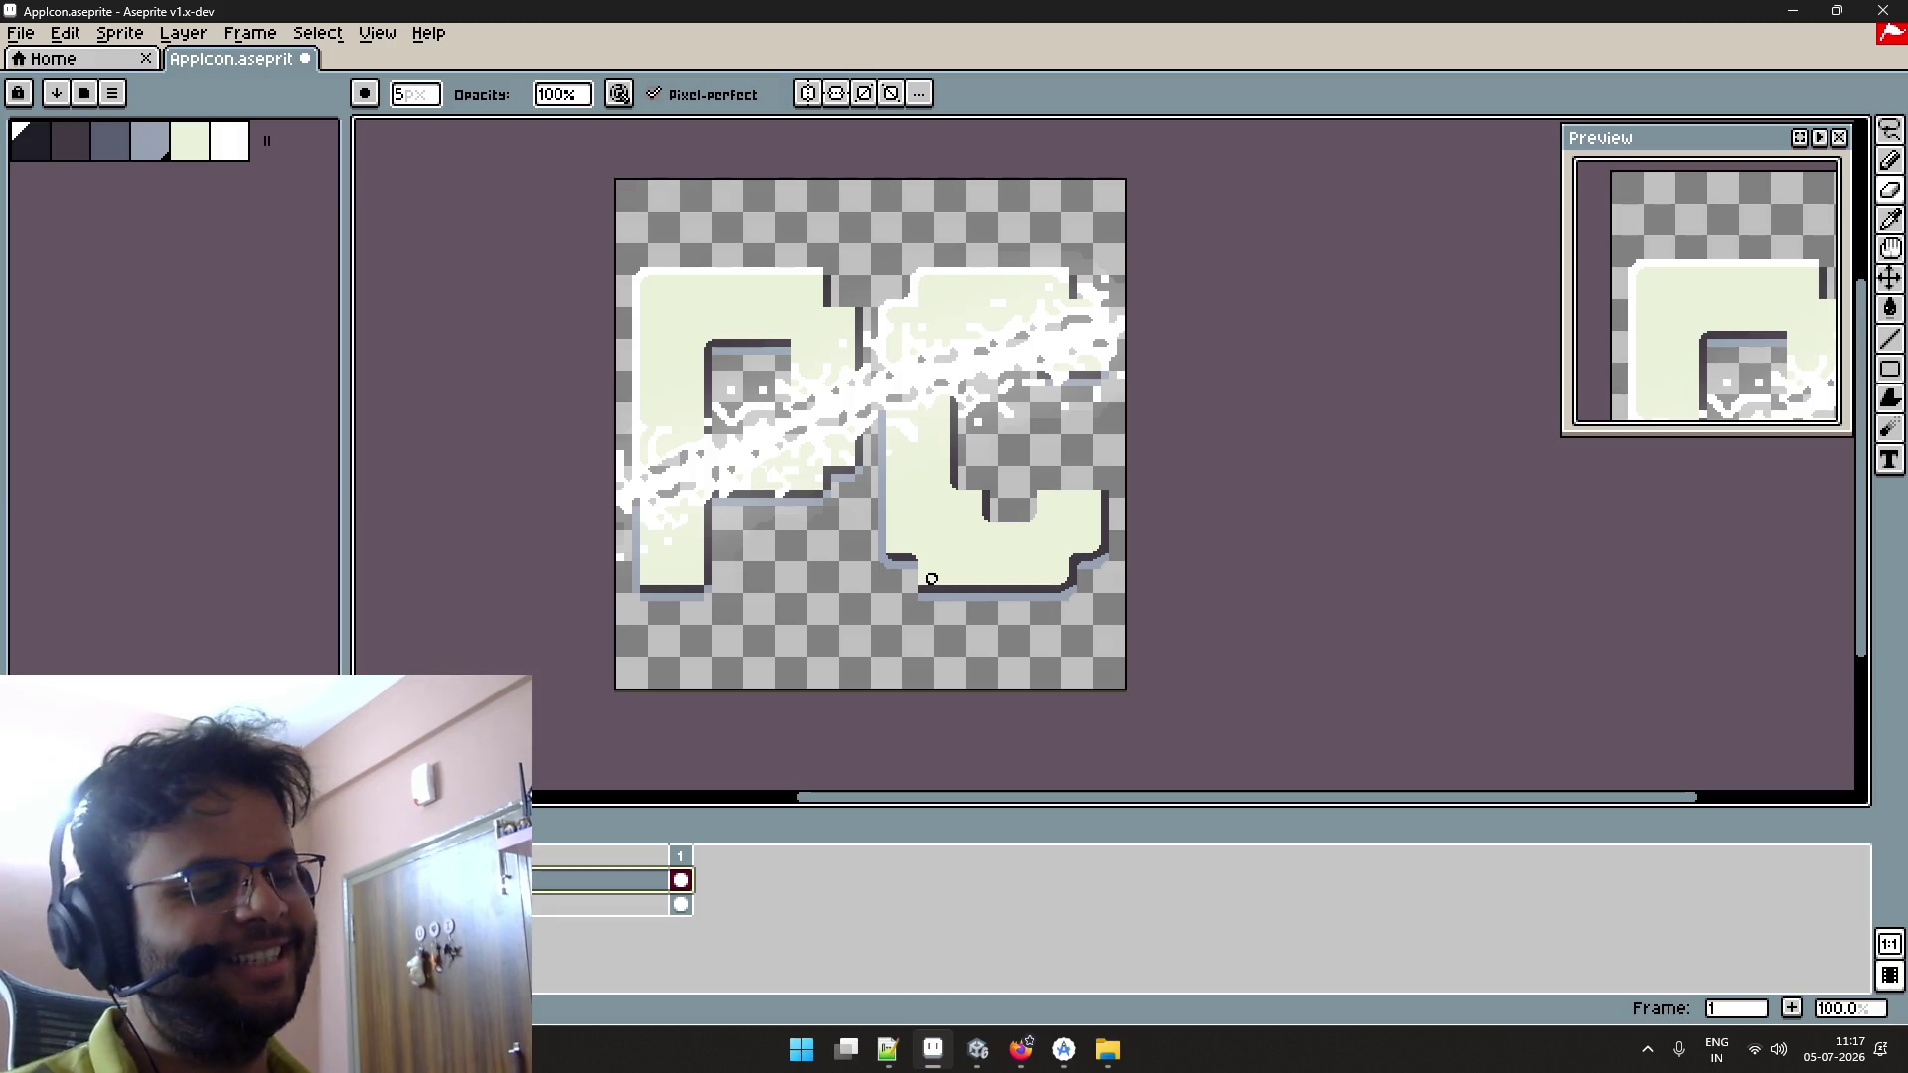
{"action": "key", "text": "ctrl+z"}
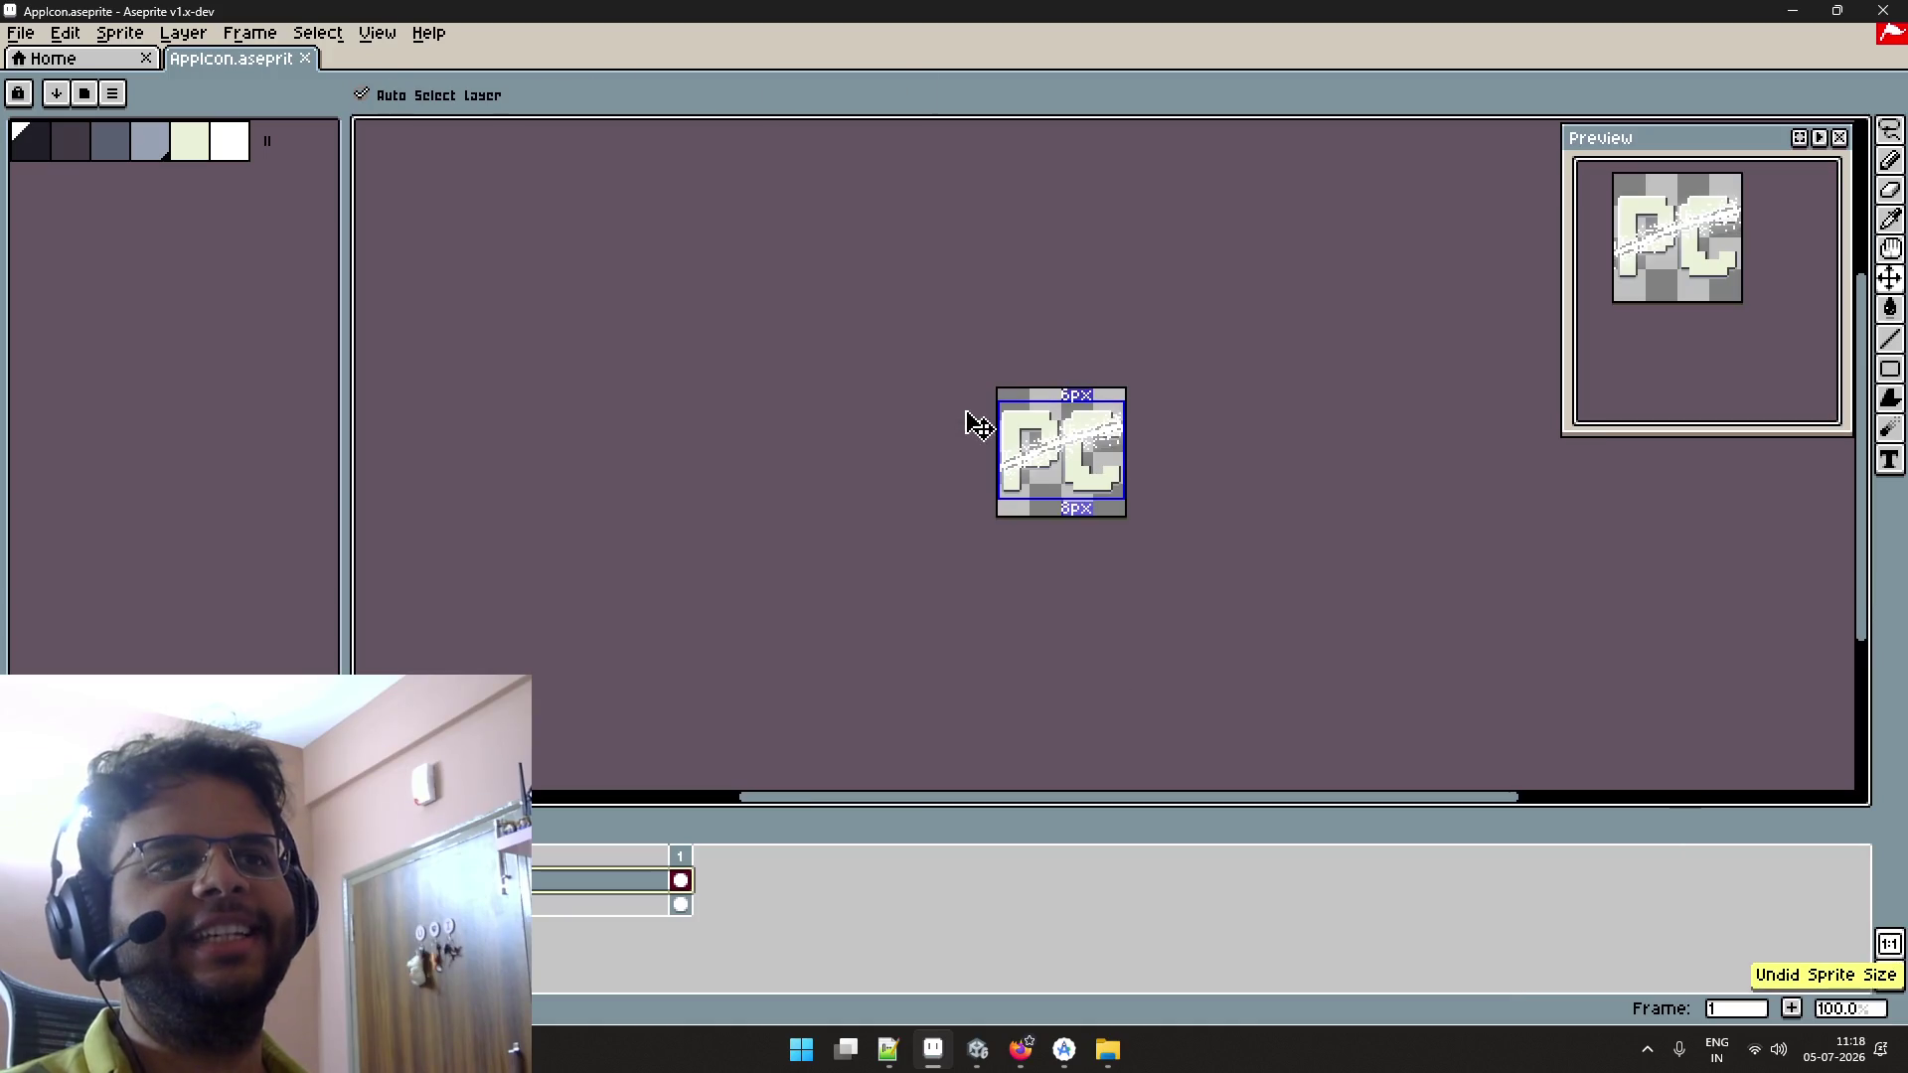
Save the icon, then expand its canvas to 512×512 around the small PC art
{"action": "key", "text": "ctrl+s"}
{"action": "left_click", "coordinate": [119, 33]}
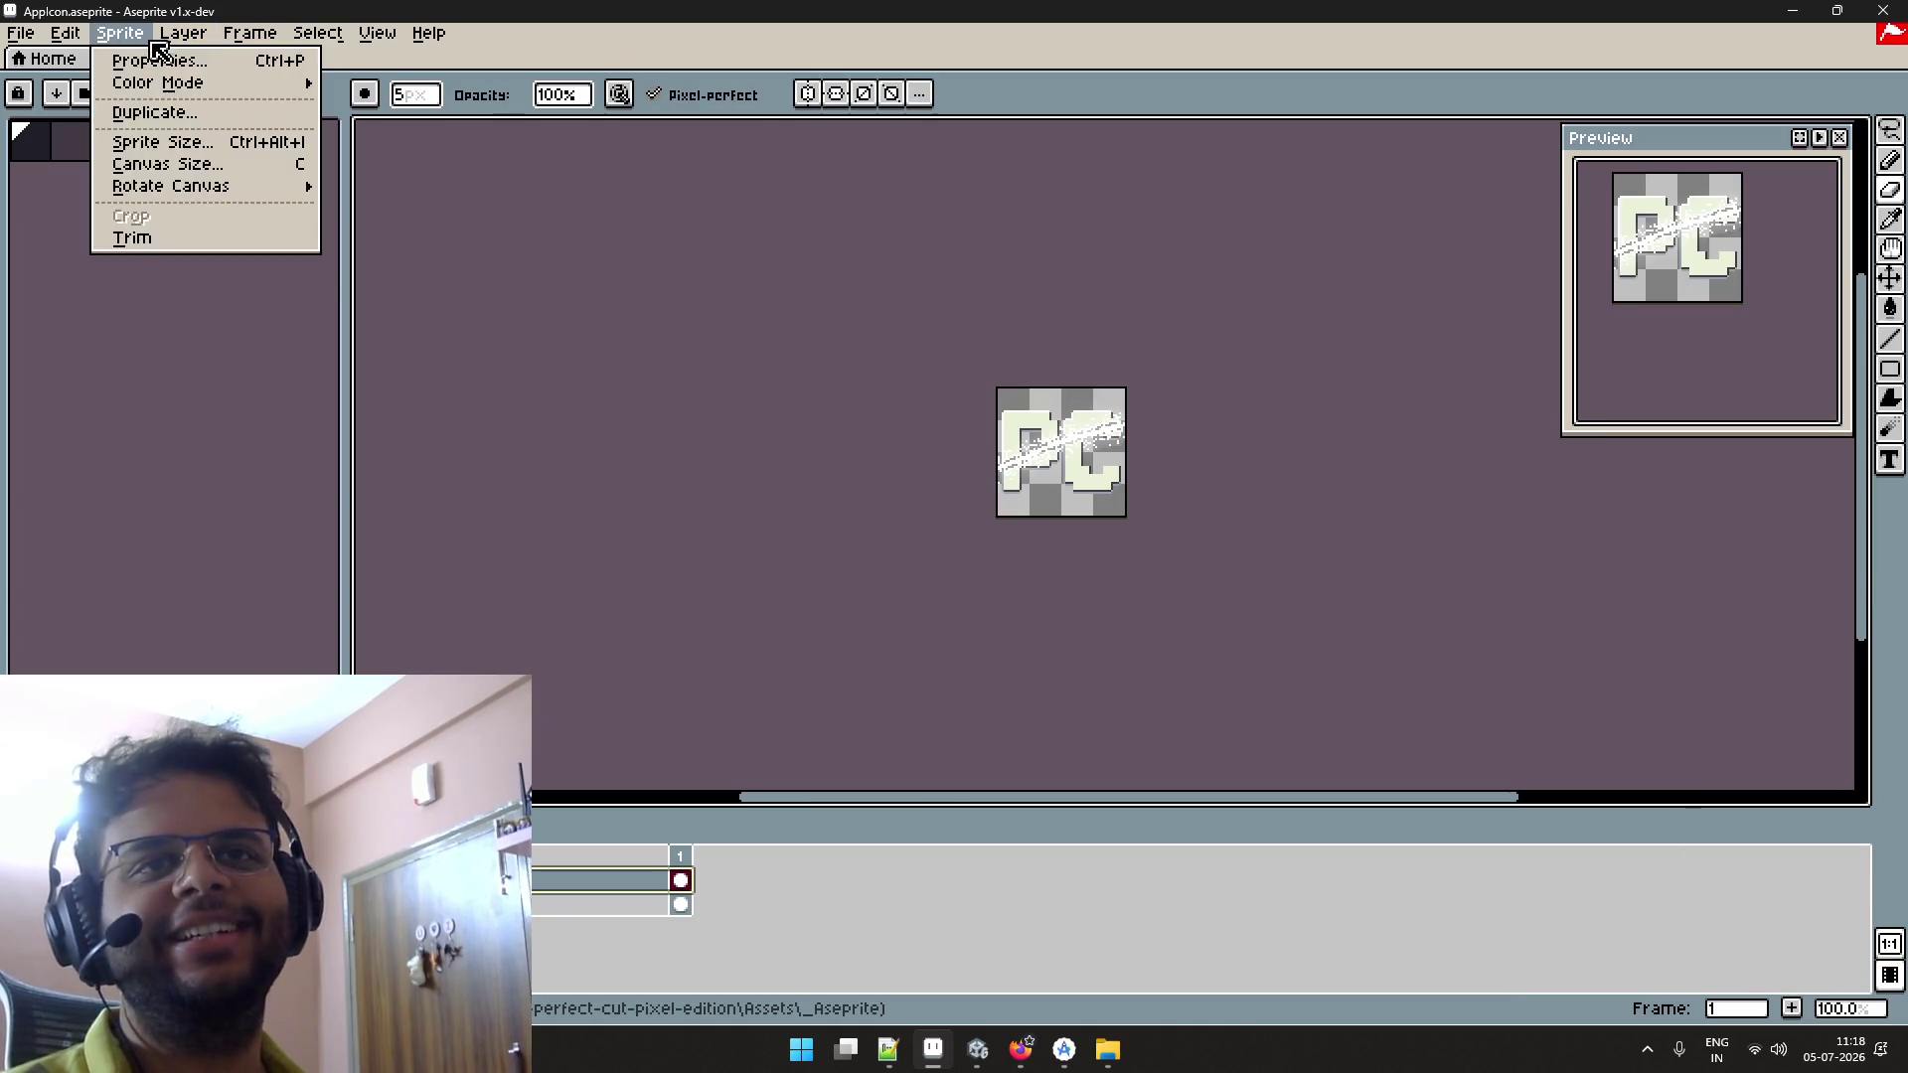
{"action": "left_click", "coordinate": [198, 164]}
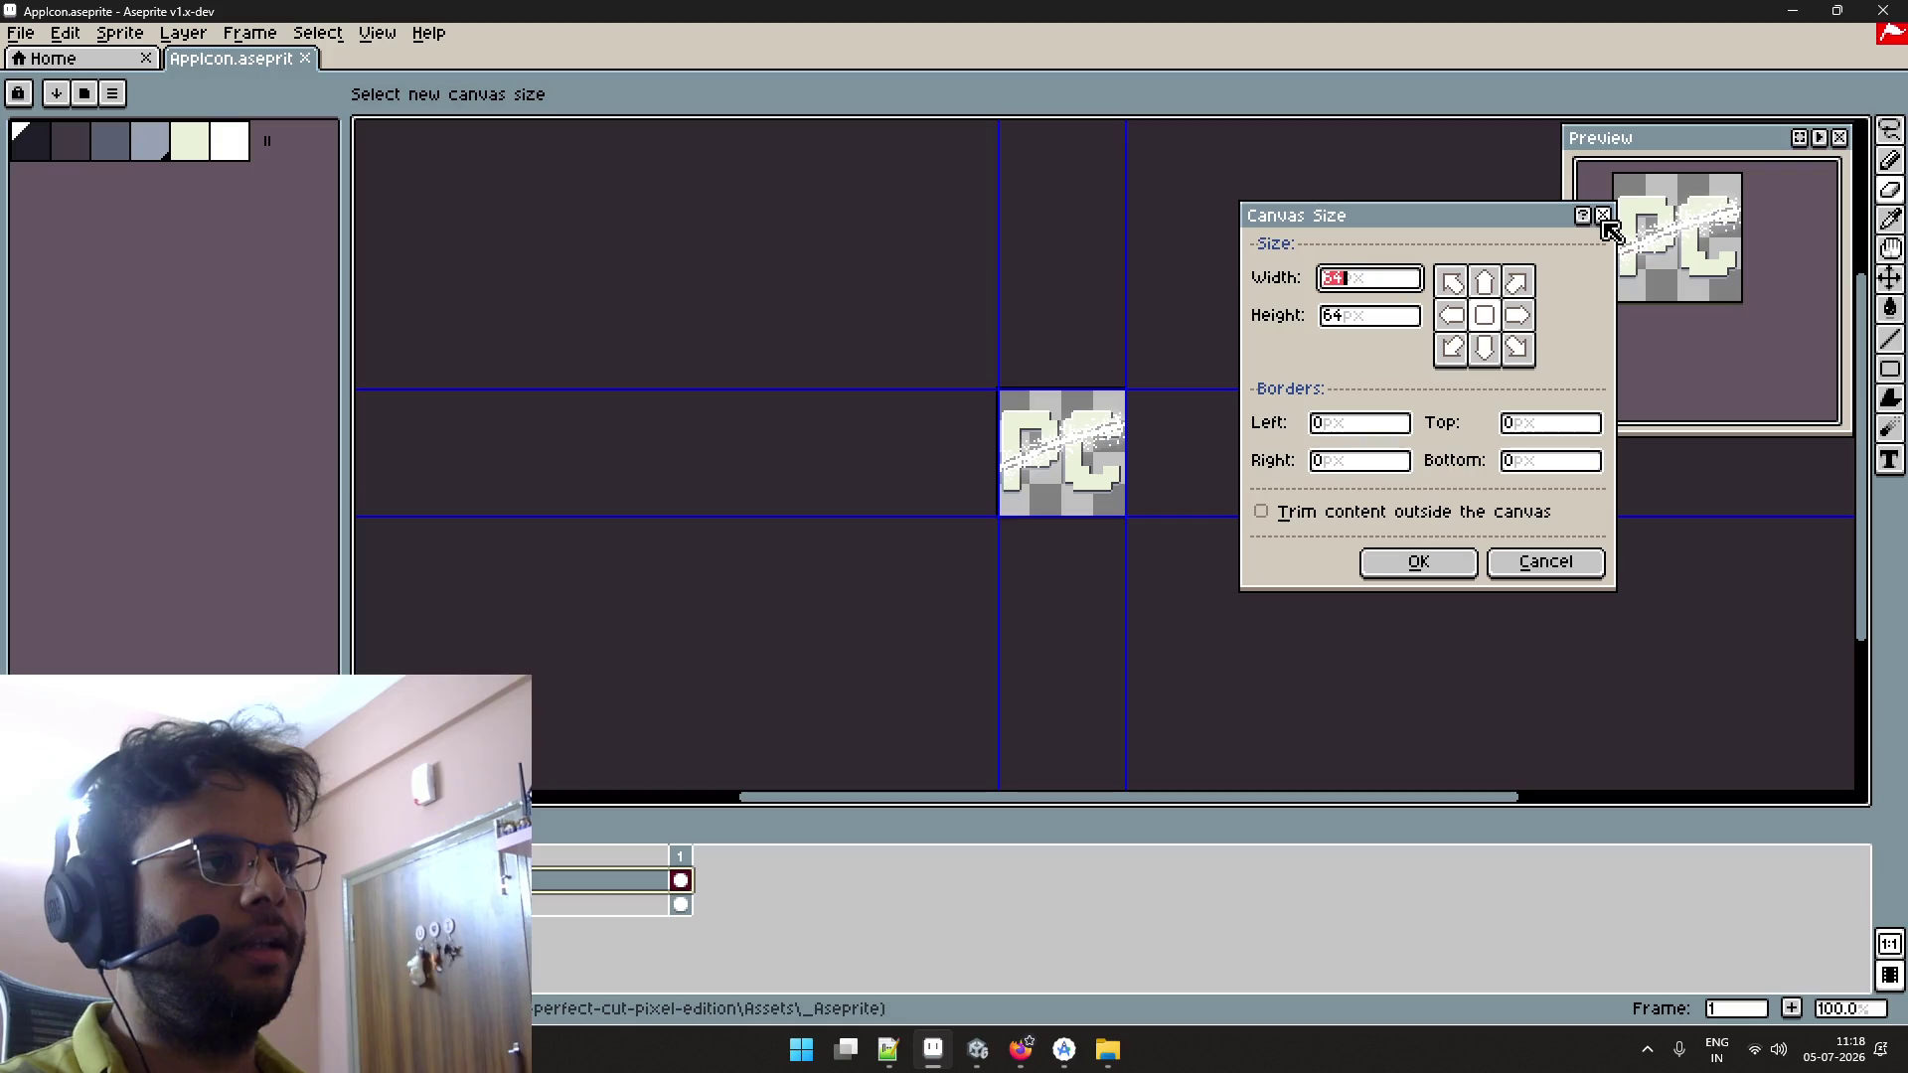
{"action": "type", "text": "5412"}
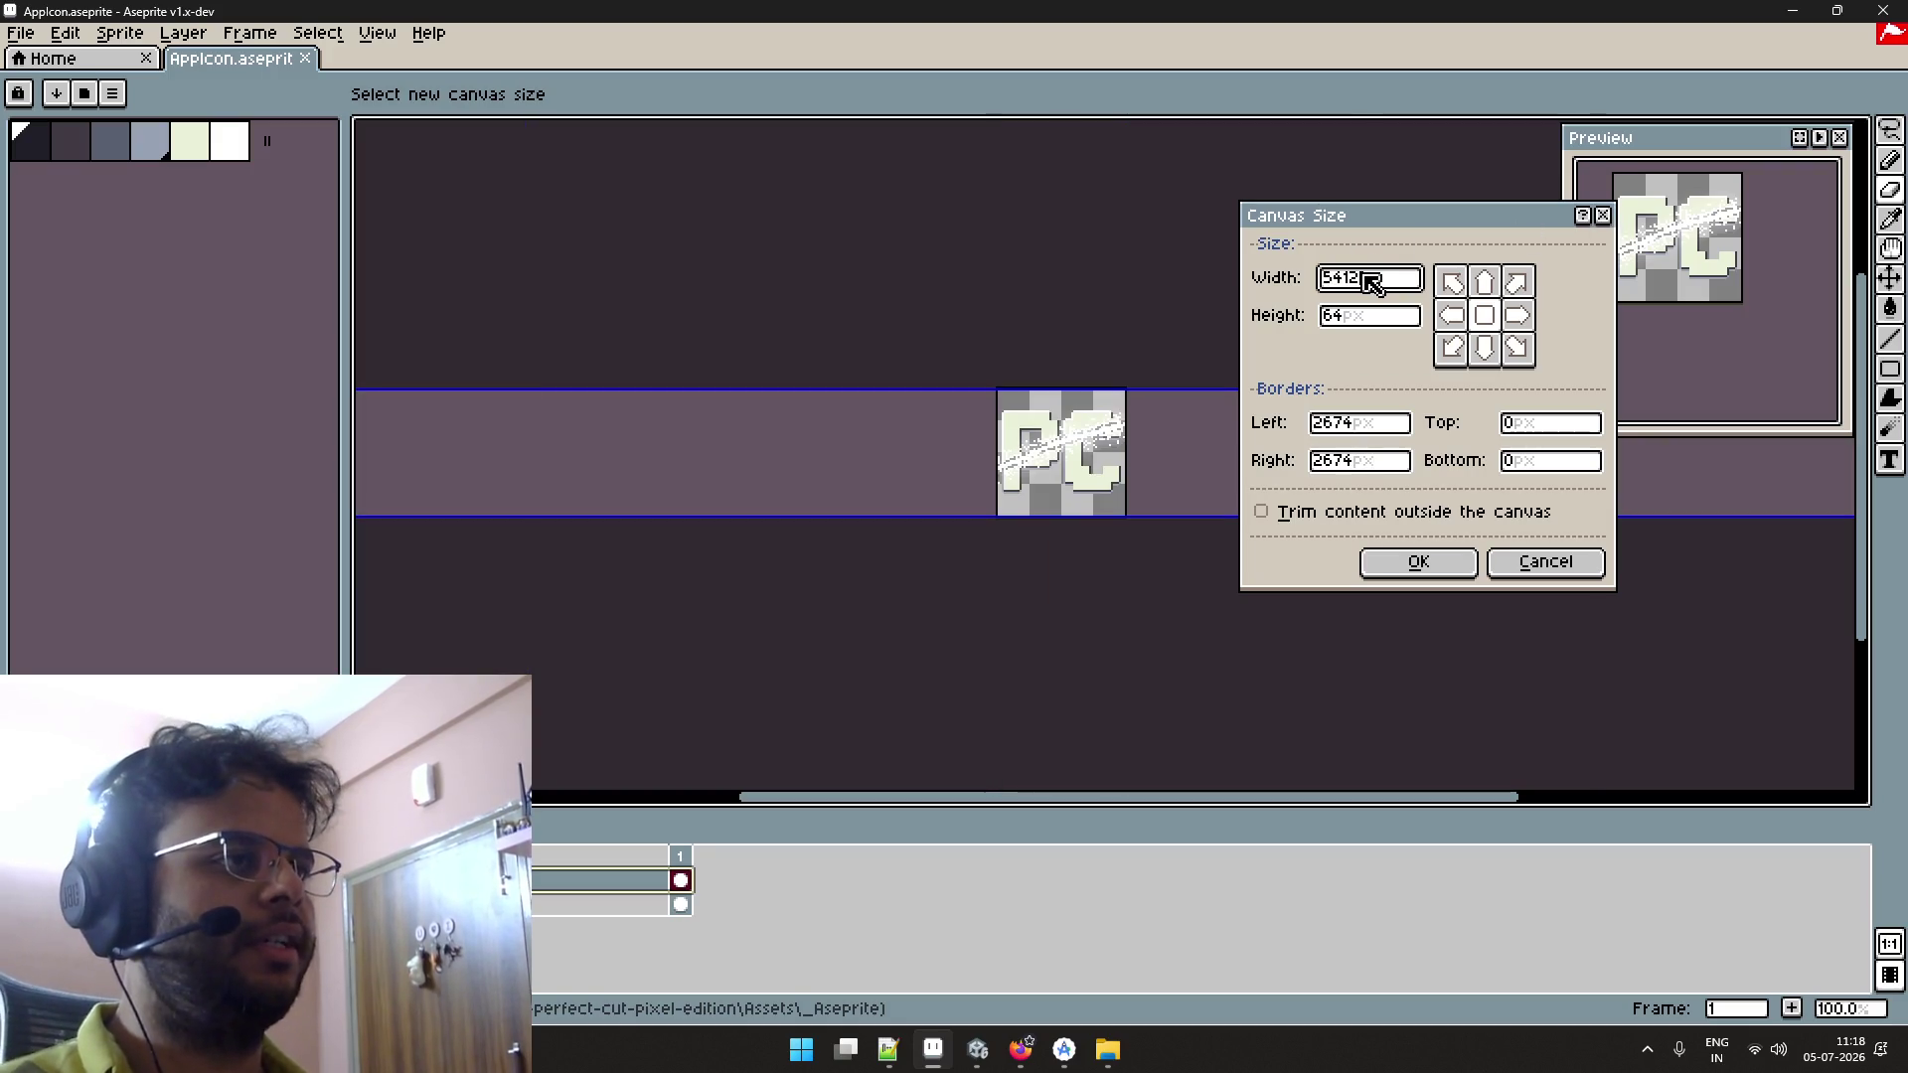
{"action": "type", "text": "512"}
{"action": "key", "text": "Tab"}
{"action": "type", "text": "512"}
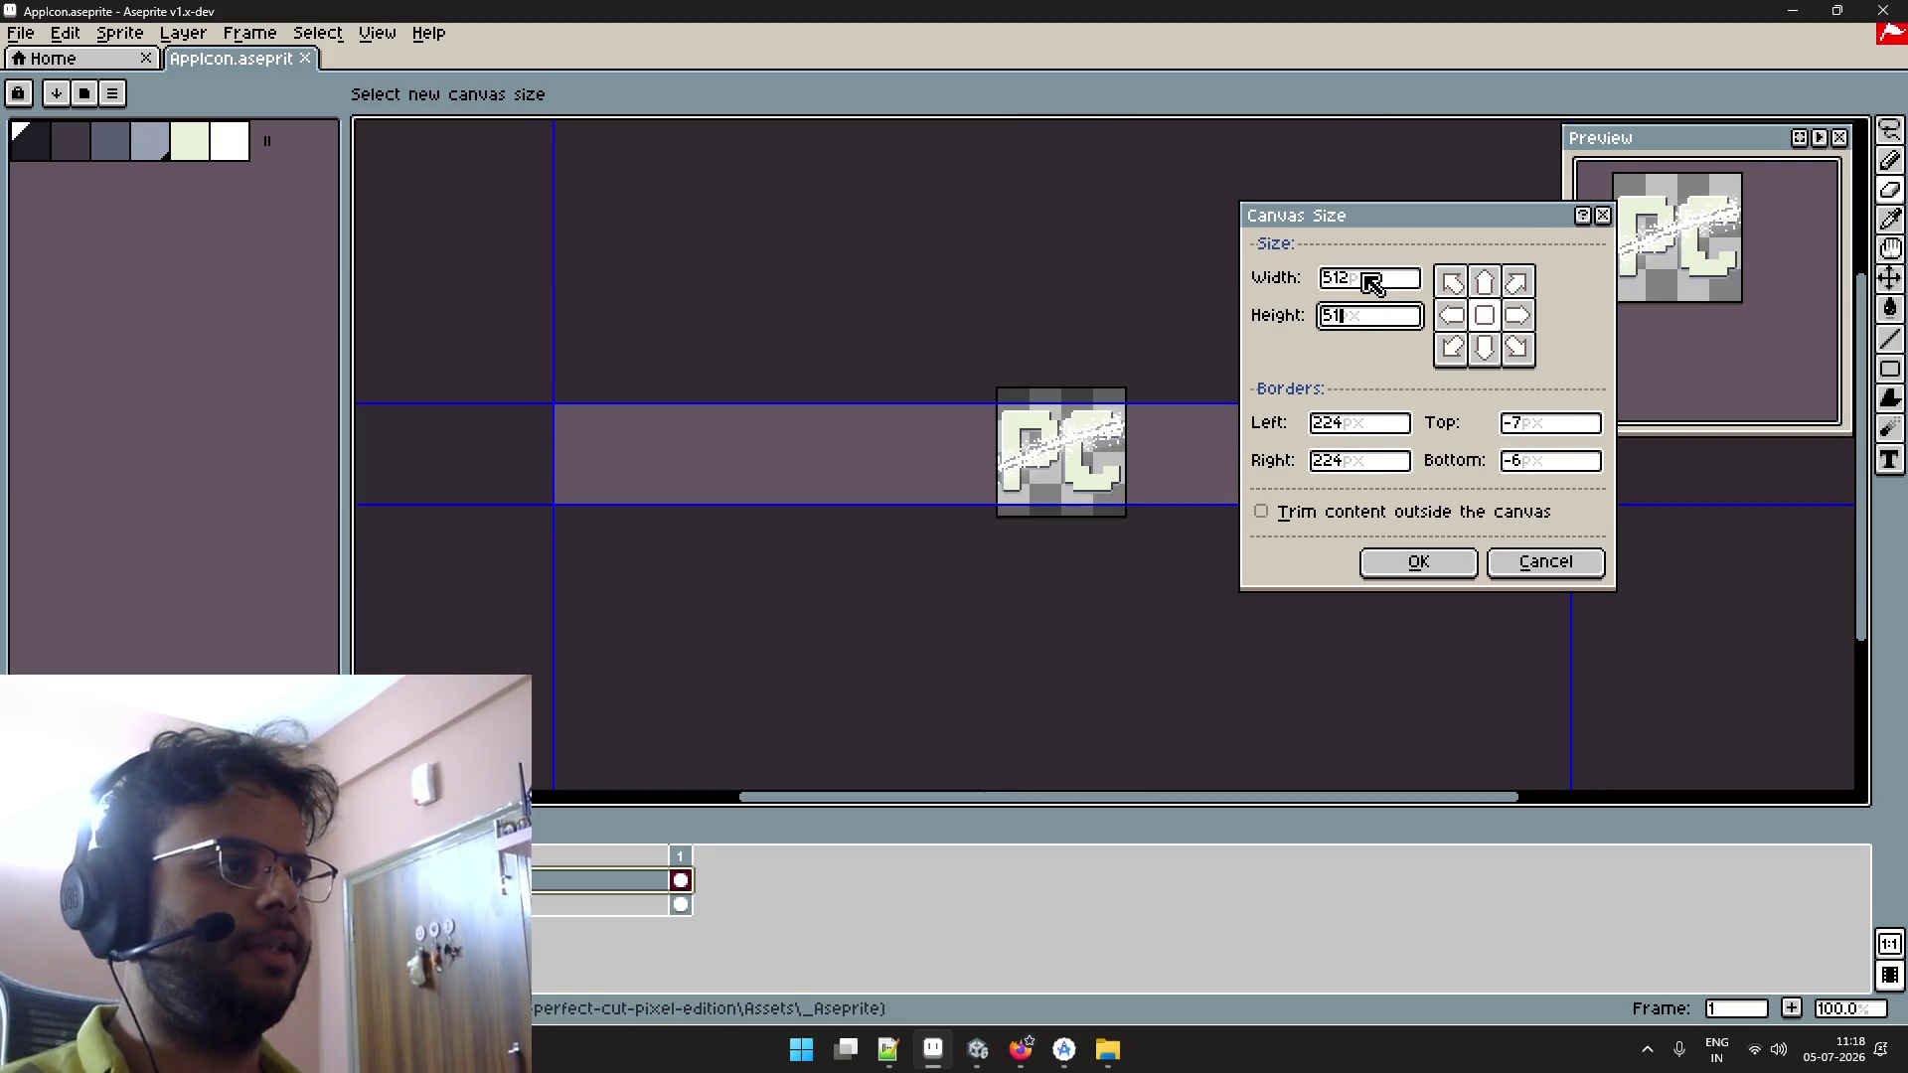
{"action": "key", "text": "Return"}
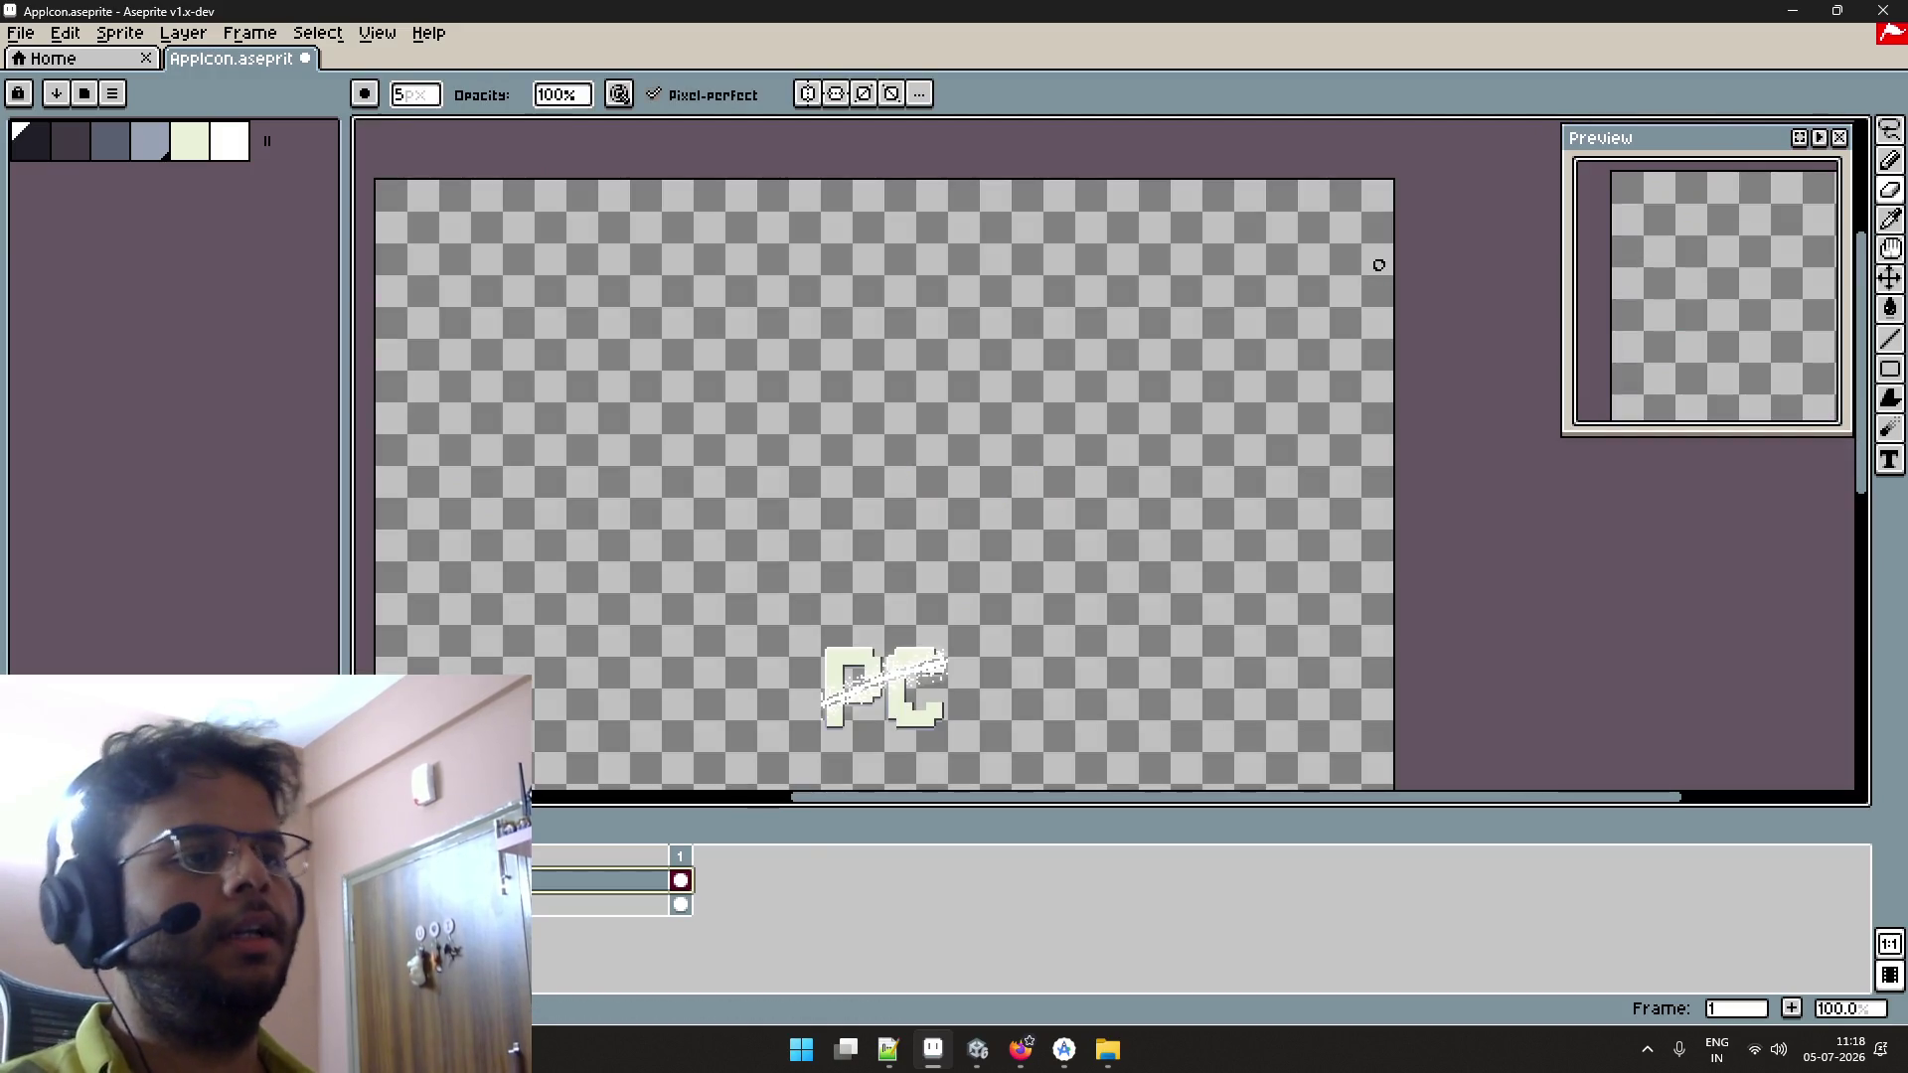
Bring up the Sprite Size settings for the icon
{"action": "scroll", "coordinate": [941, 549], "scroll_direction": "down", "scroll_amount": 1}
{"action": "key", "text": "v"}
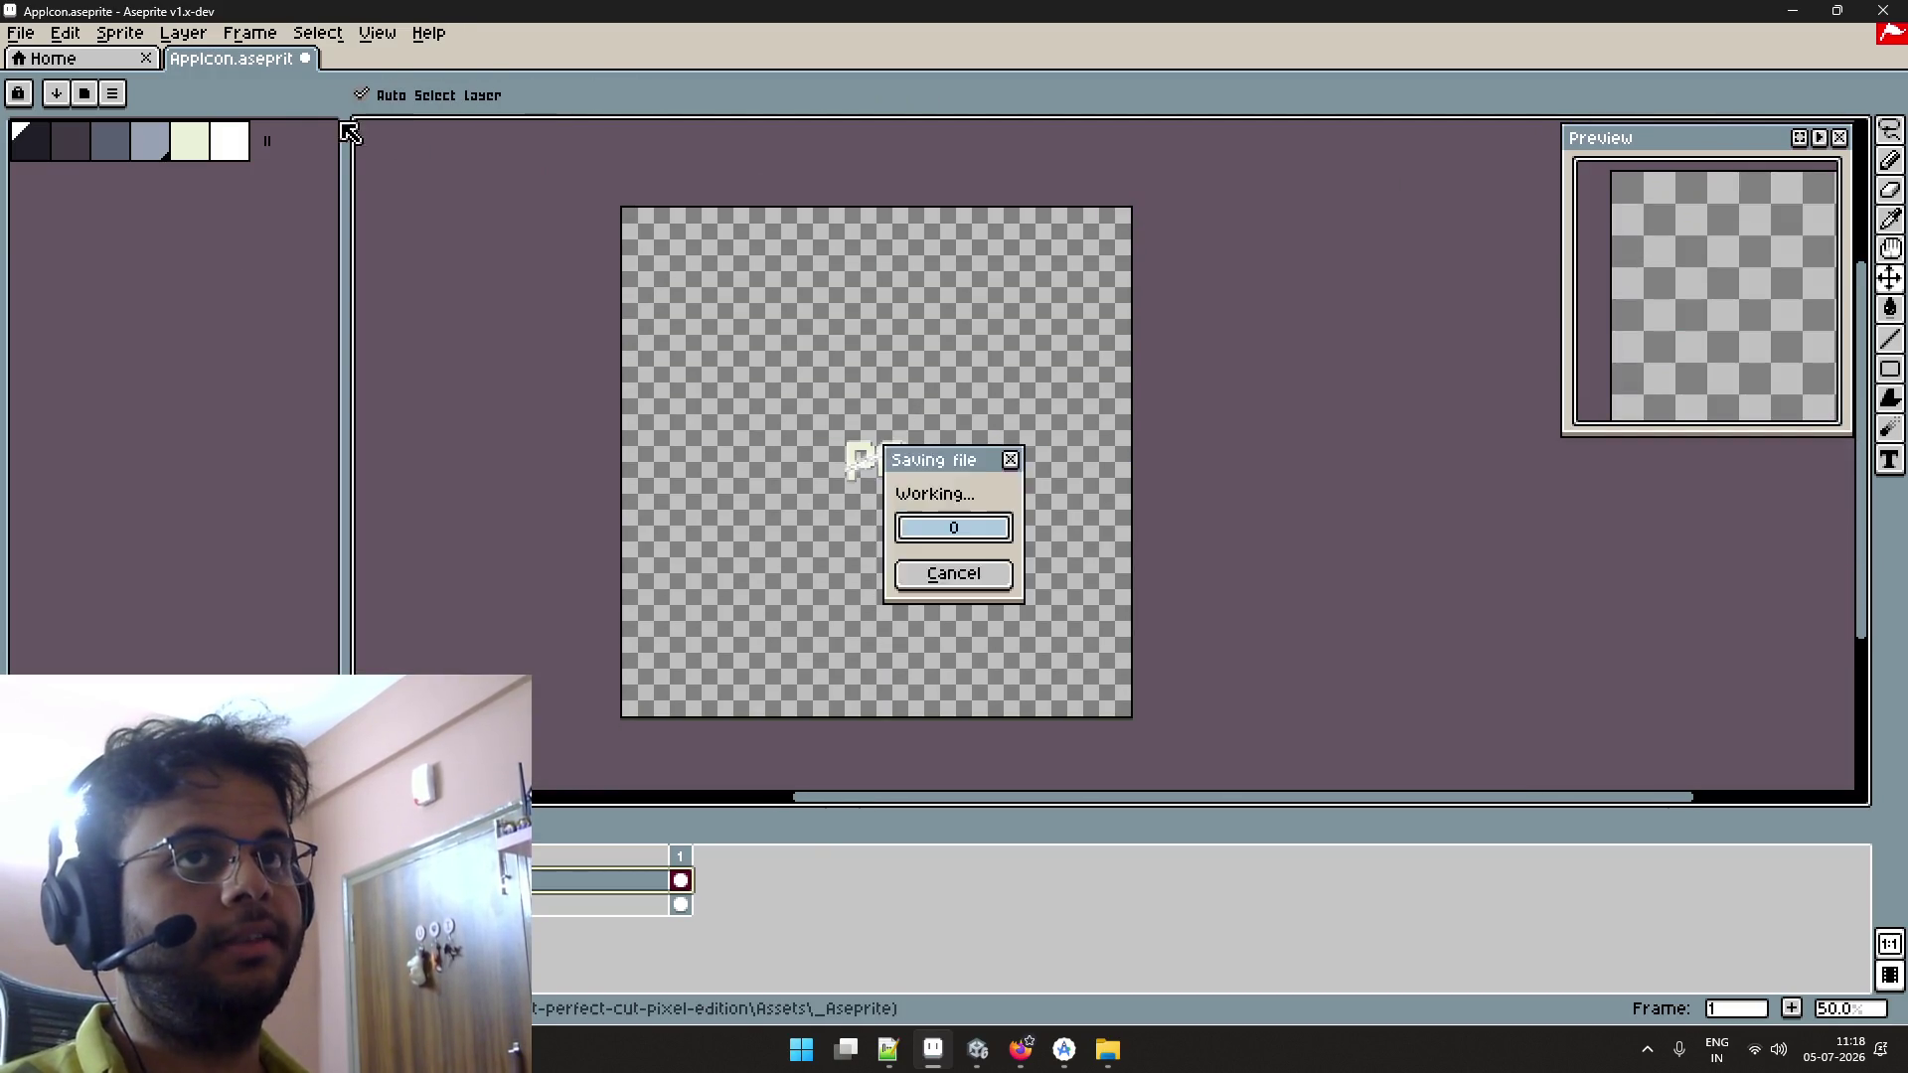
{"action": "left_click", "coordinate": [121, 33]}
{"action": "left_click", "coordinate": [109, 143]}
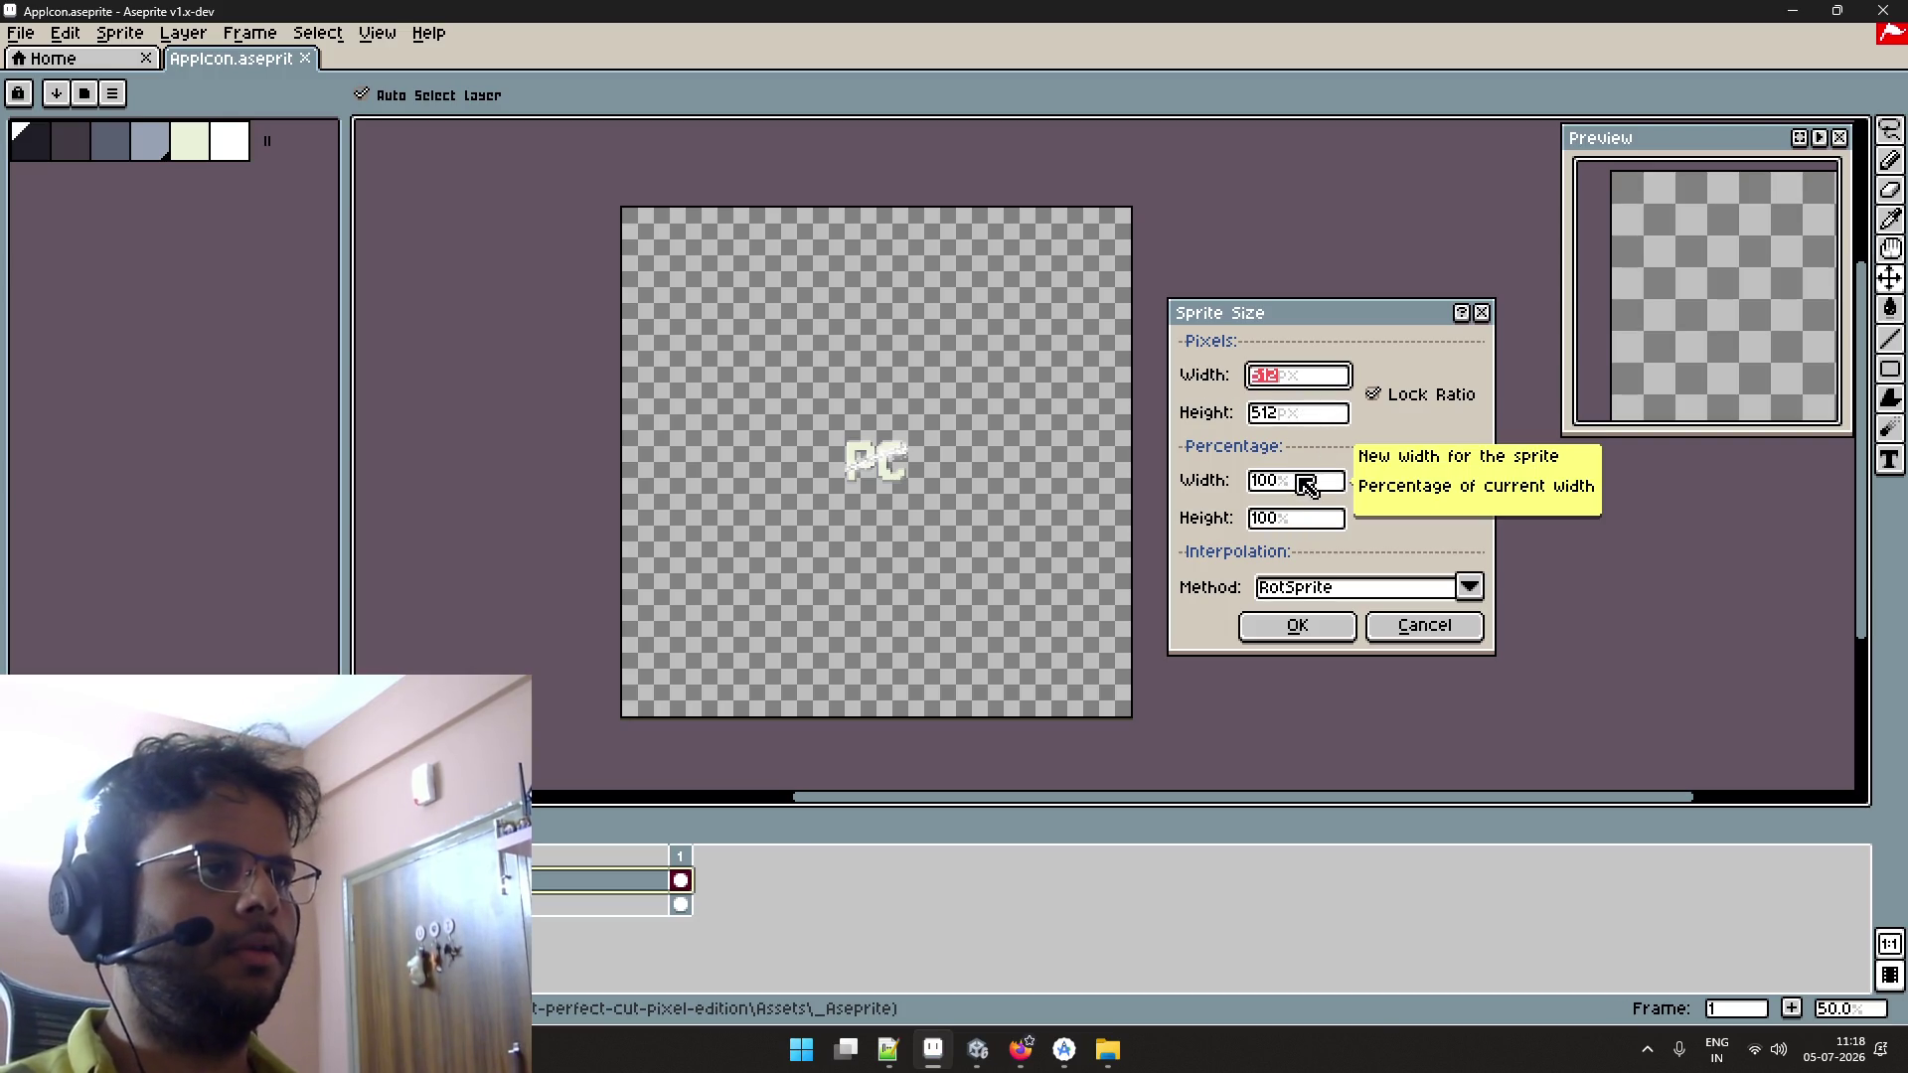
Try a 256 px RotSprite resize, then undo it
{"action": "type", "text": "256"}
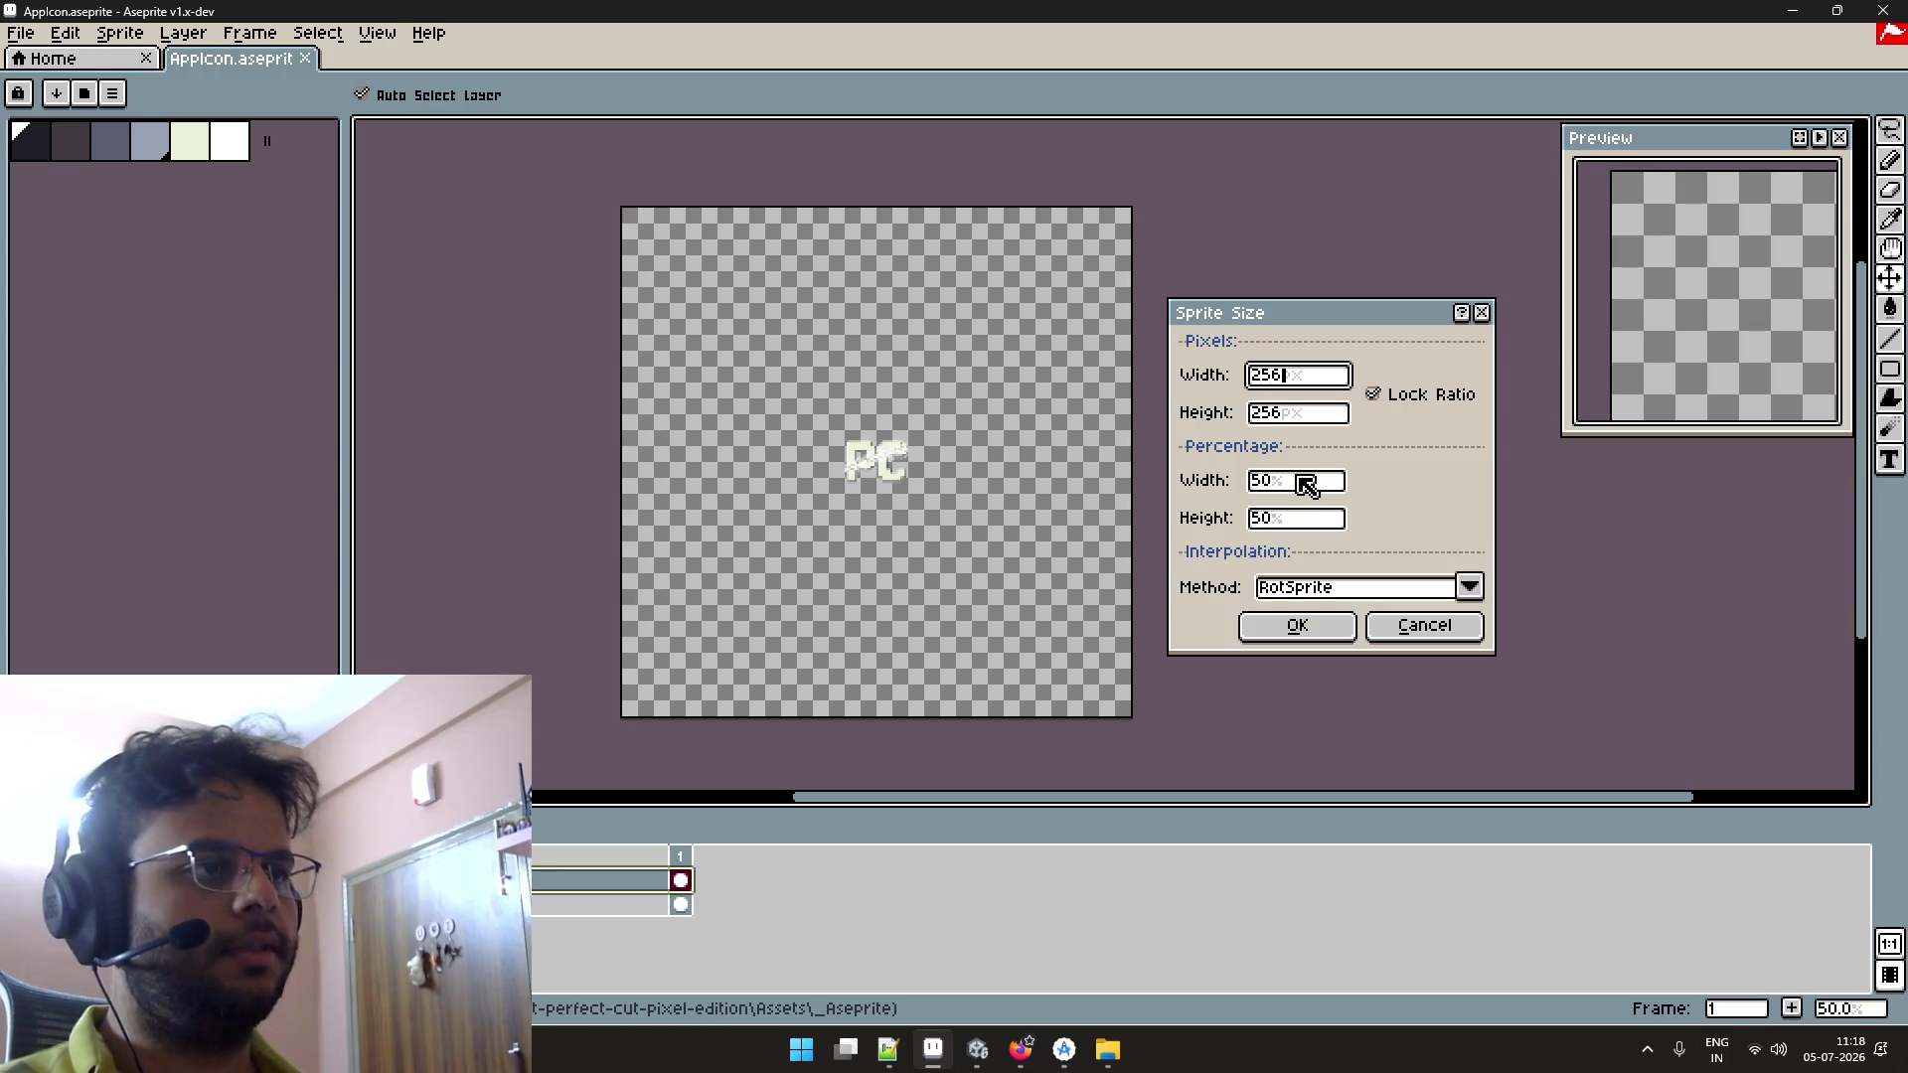
{"action": "left_click", "coordinate": [1340, 587]}
{"action": "left_click", "coordinate": [1349, 646]}
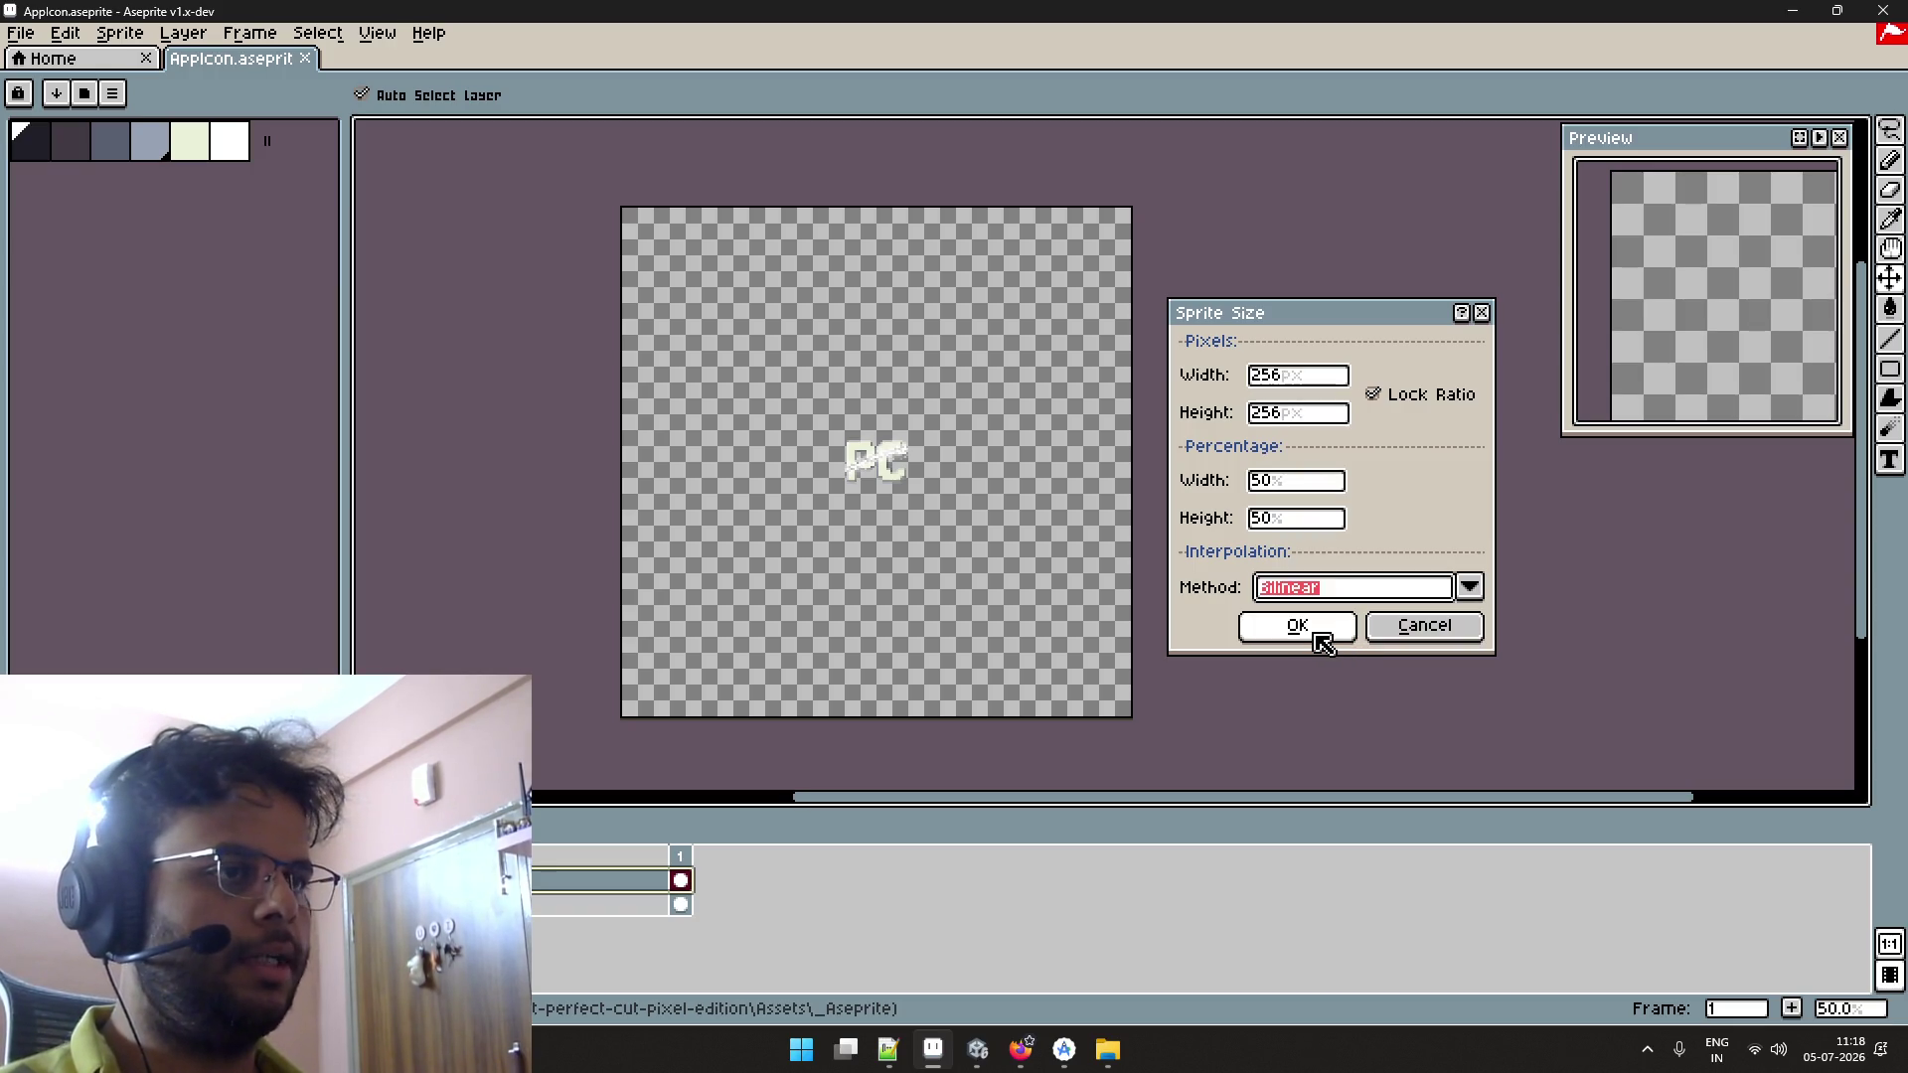
{"action": "left_click", "coordinate": [1310, 632]}
{"action": "key", "text": "ctrl+z"}
{"action": "key", "text": "ctrl+z"}
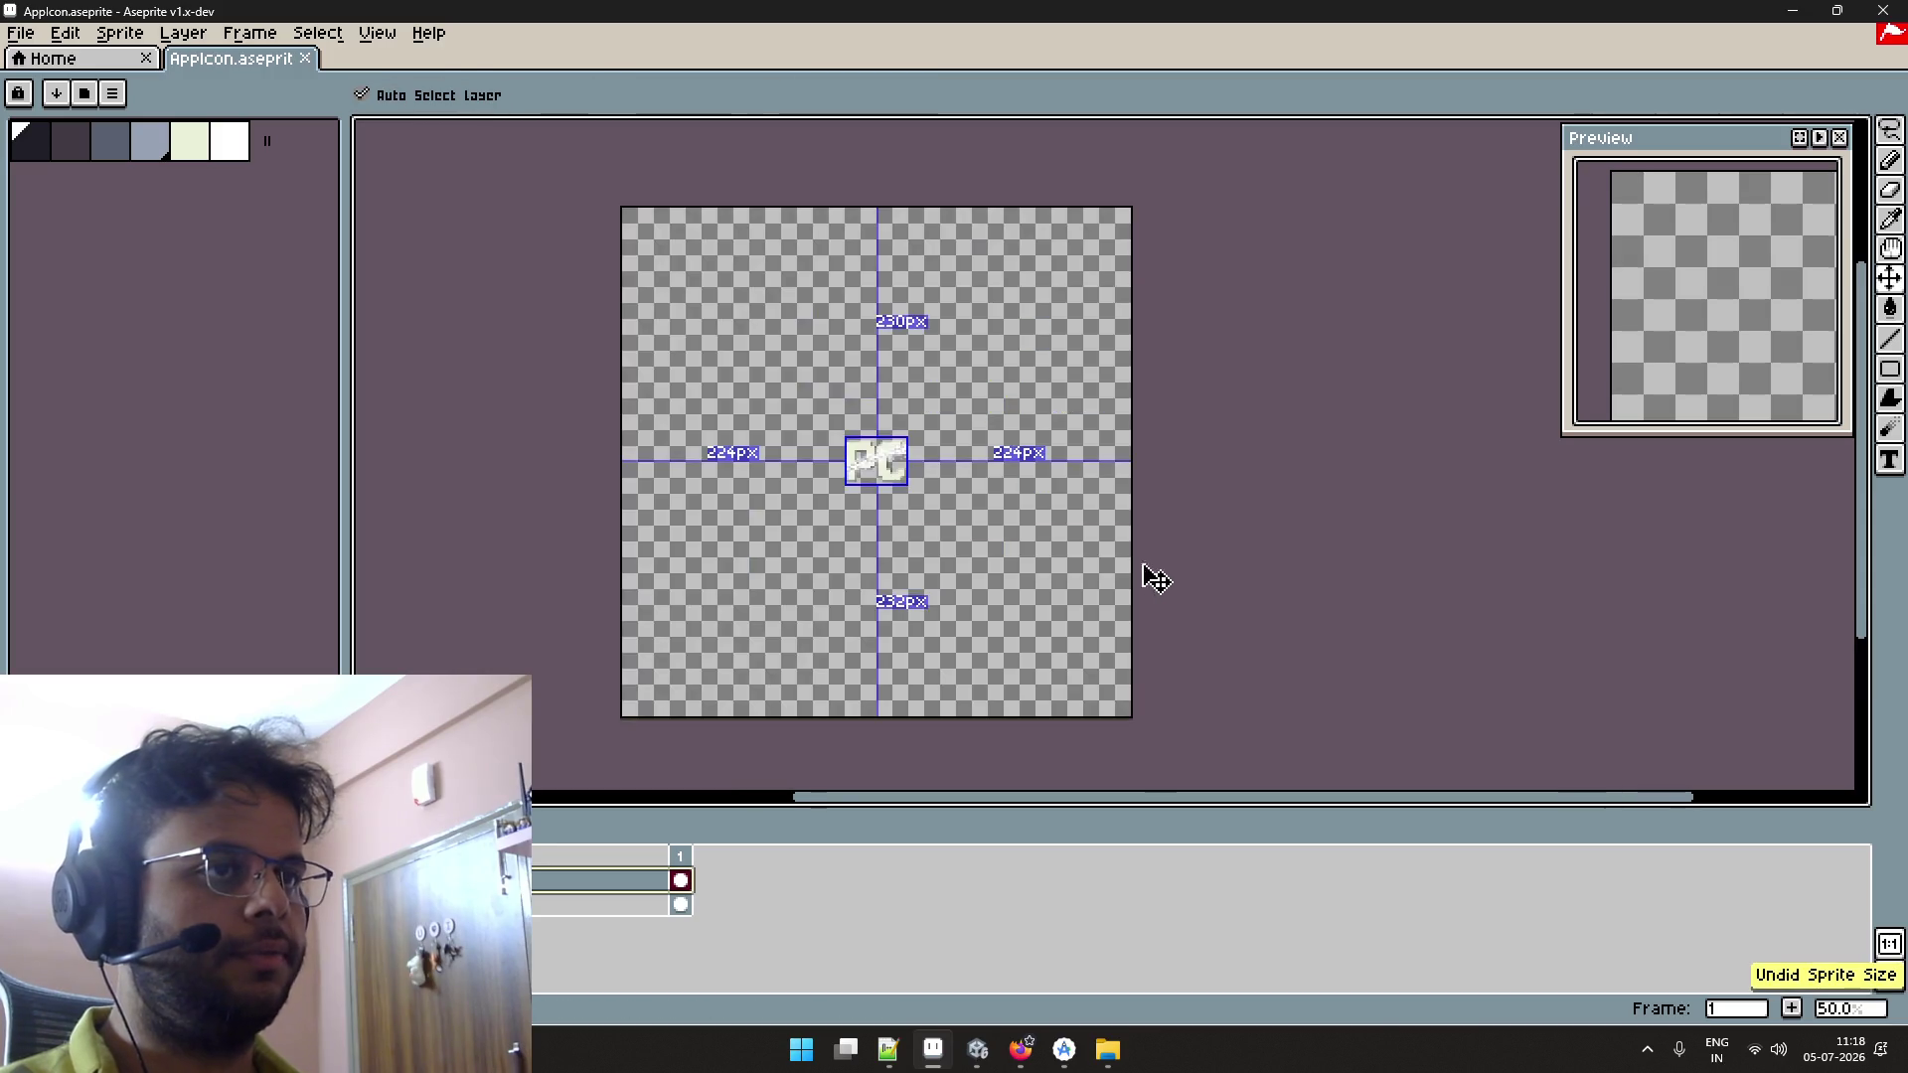
Try a 256 px resize with the default method, then undo the blurry result
{"action": "left_click", "coordinate": [120, 33]}
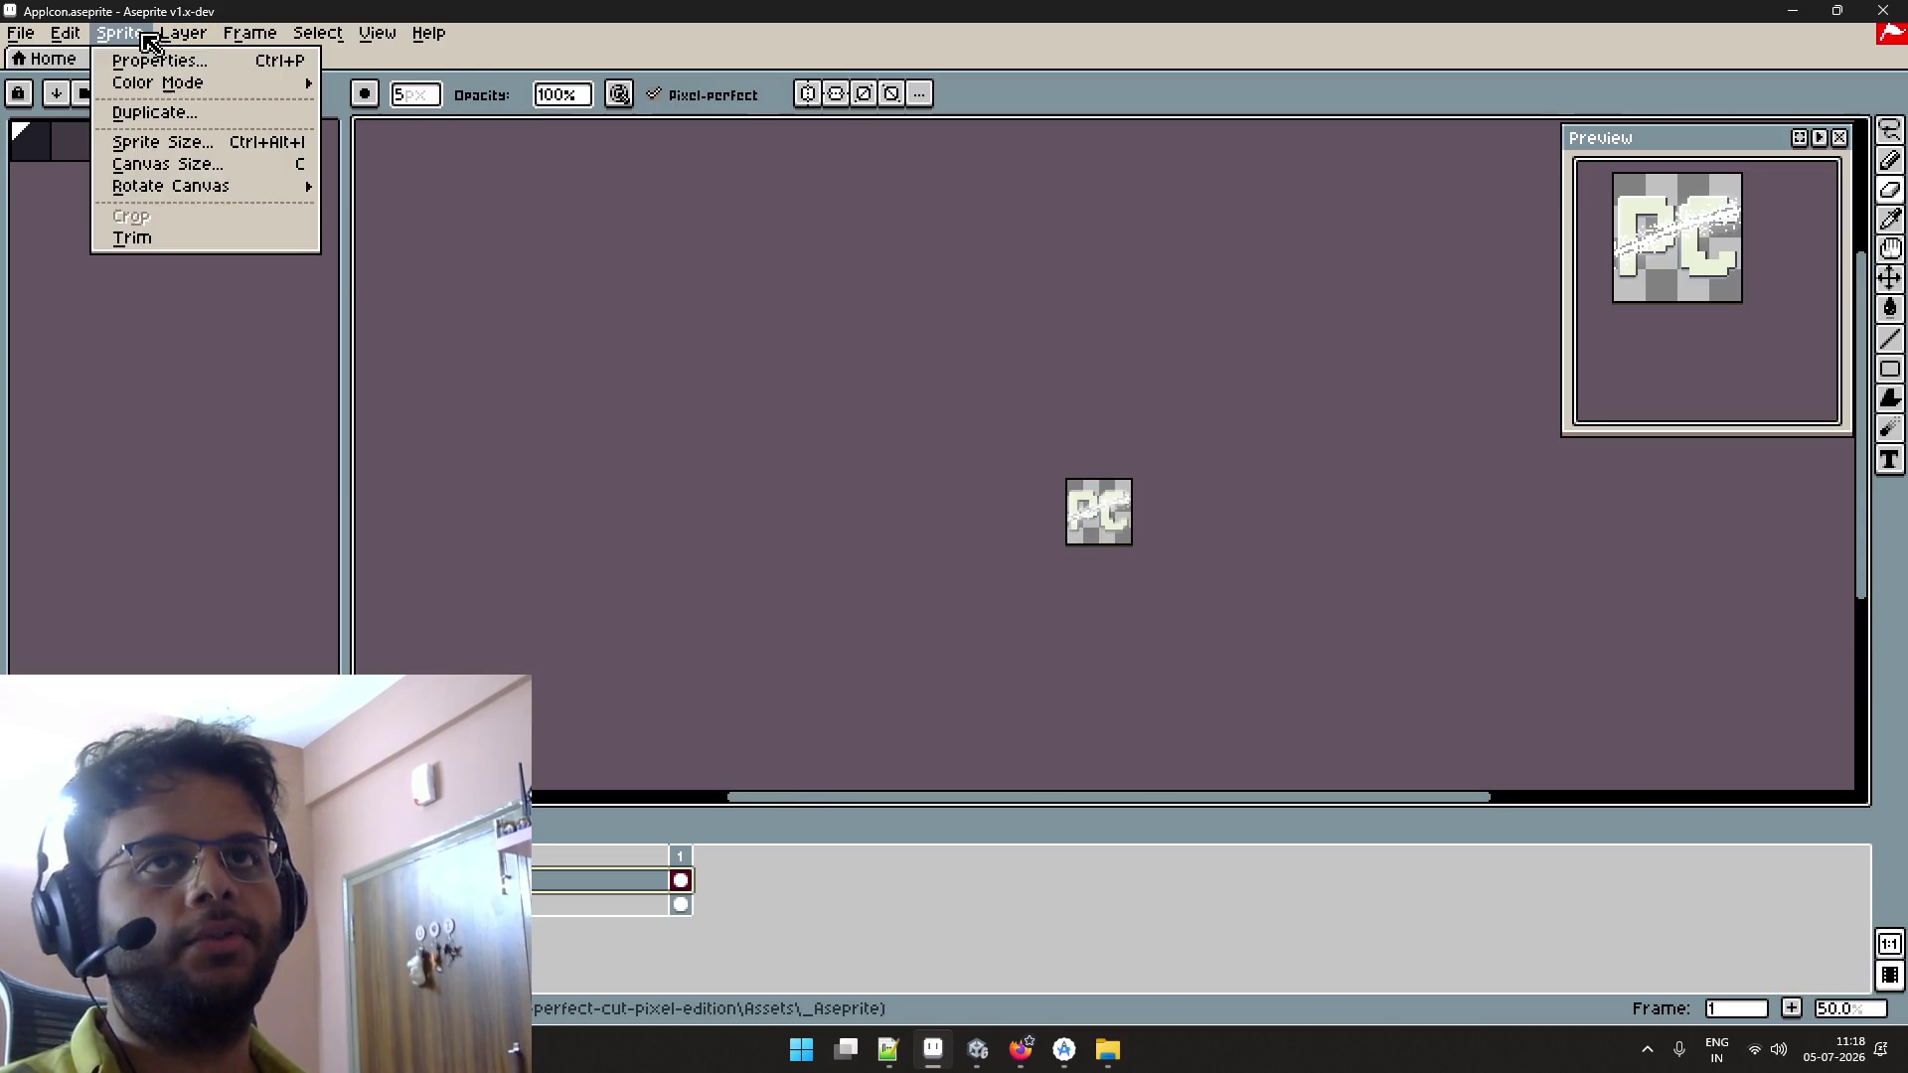
{"action": "mouse_move", "coordinate": [235, 188]}
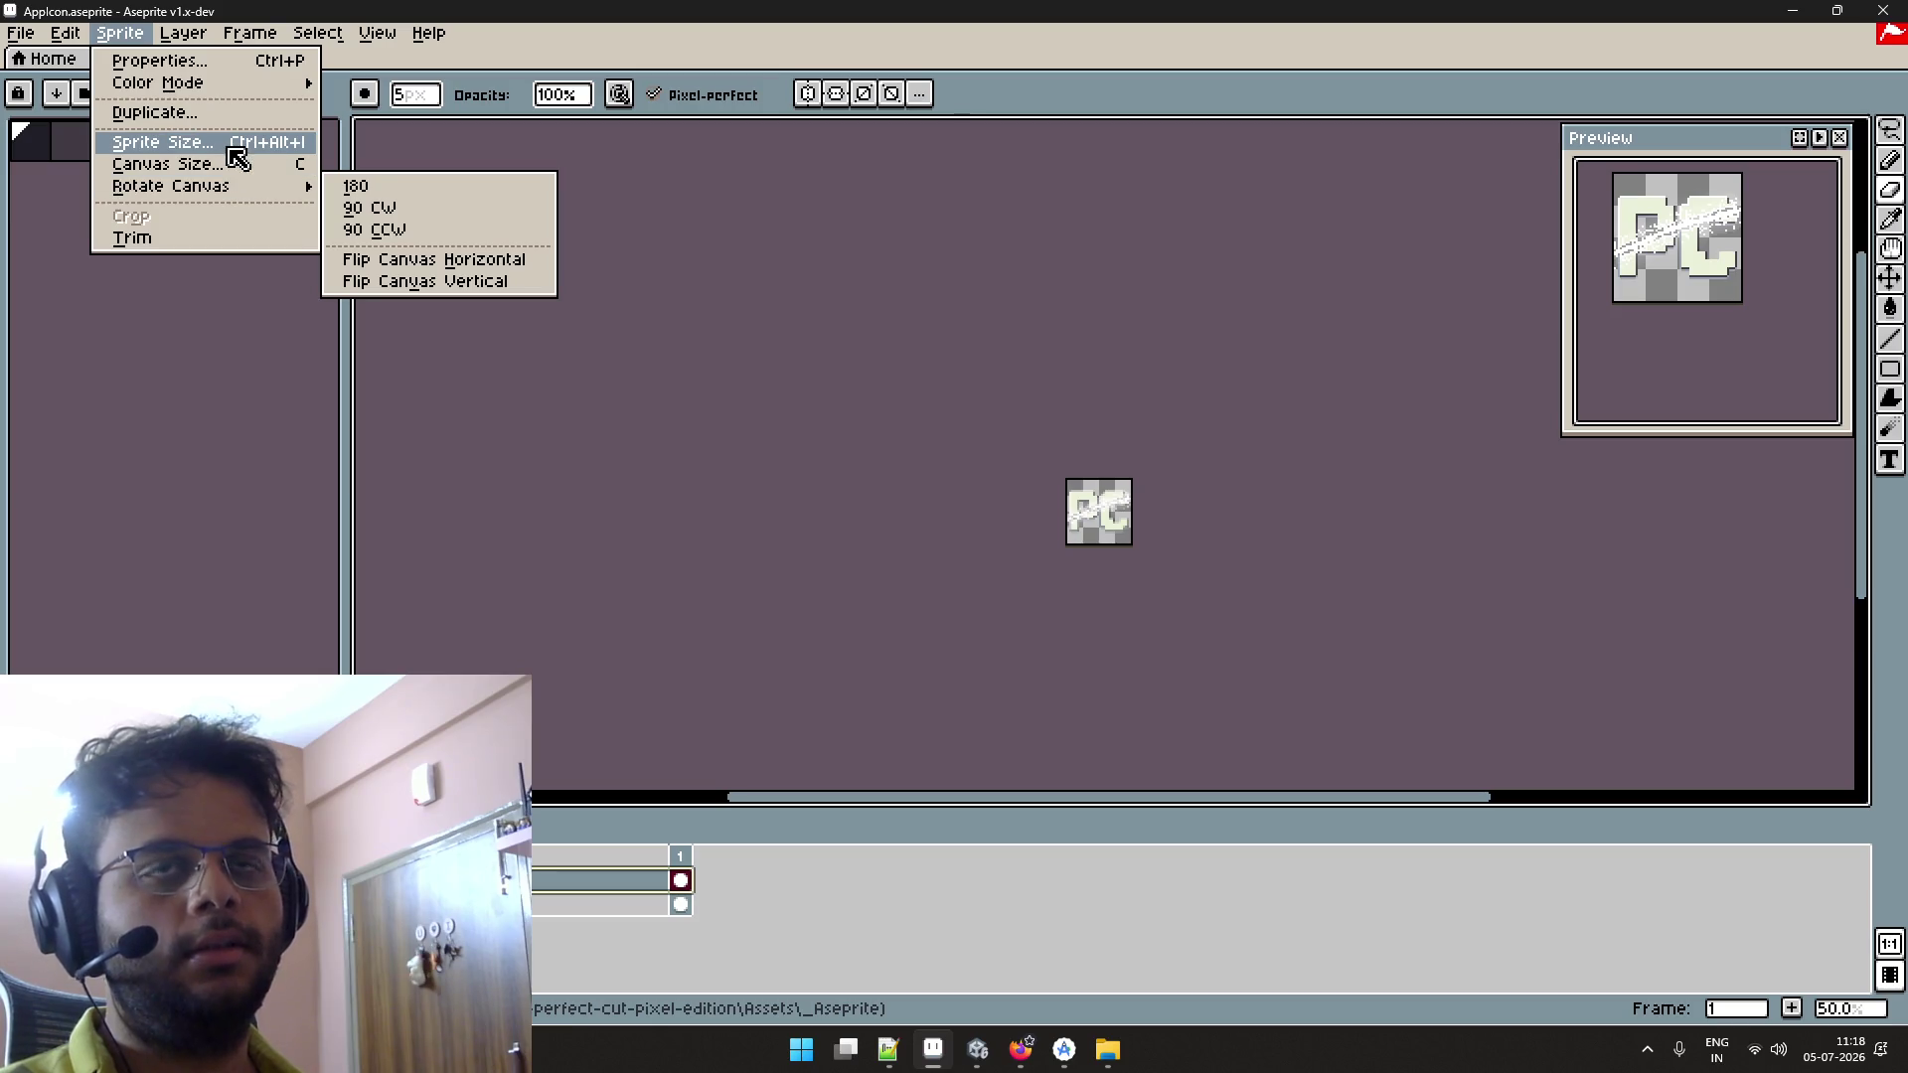
{"action": "left_click", "coordinate": [231, 147]}
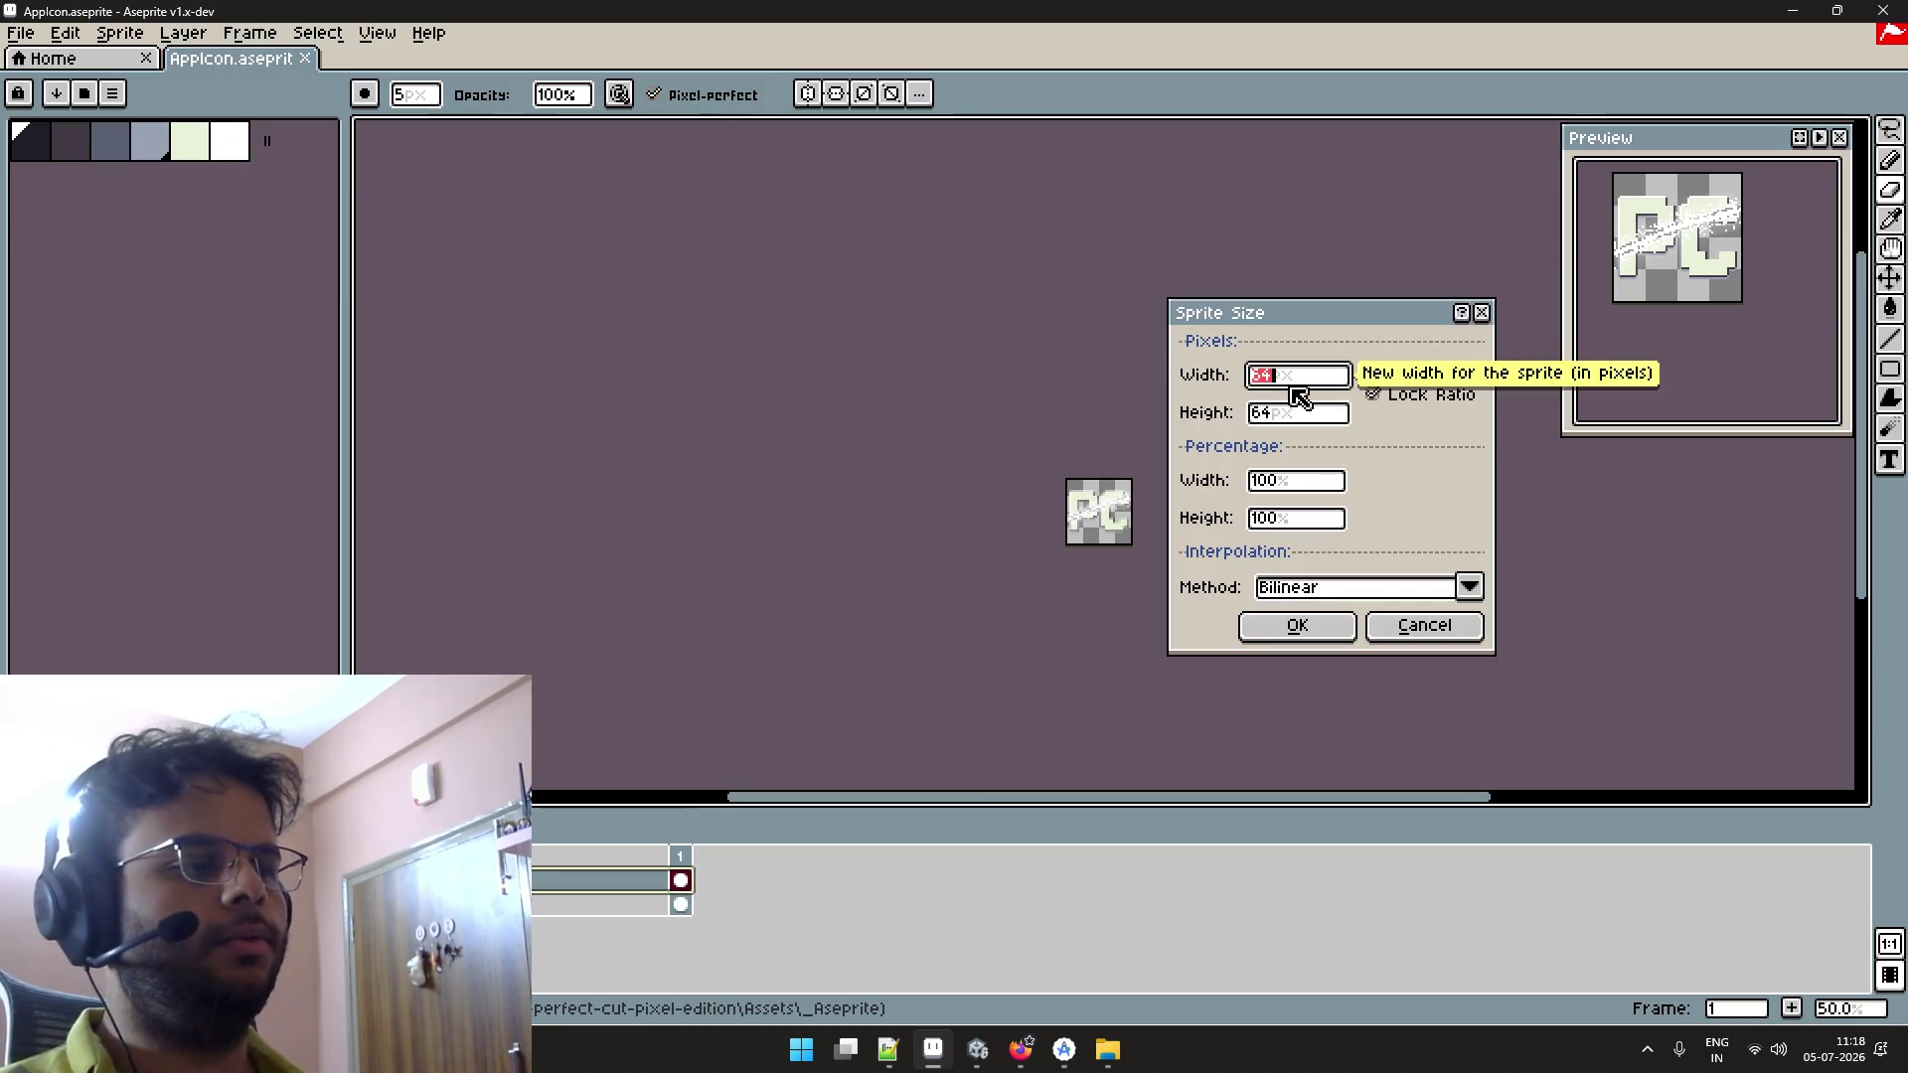
{"action": "type", "text": "256"}
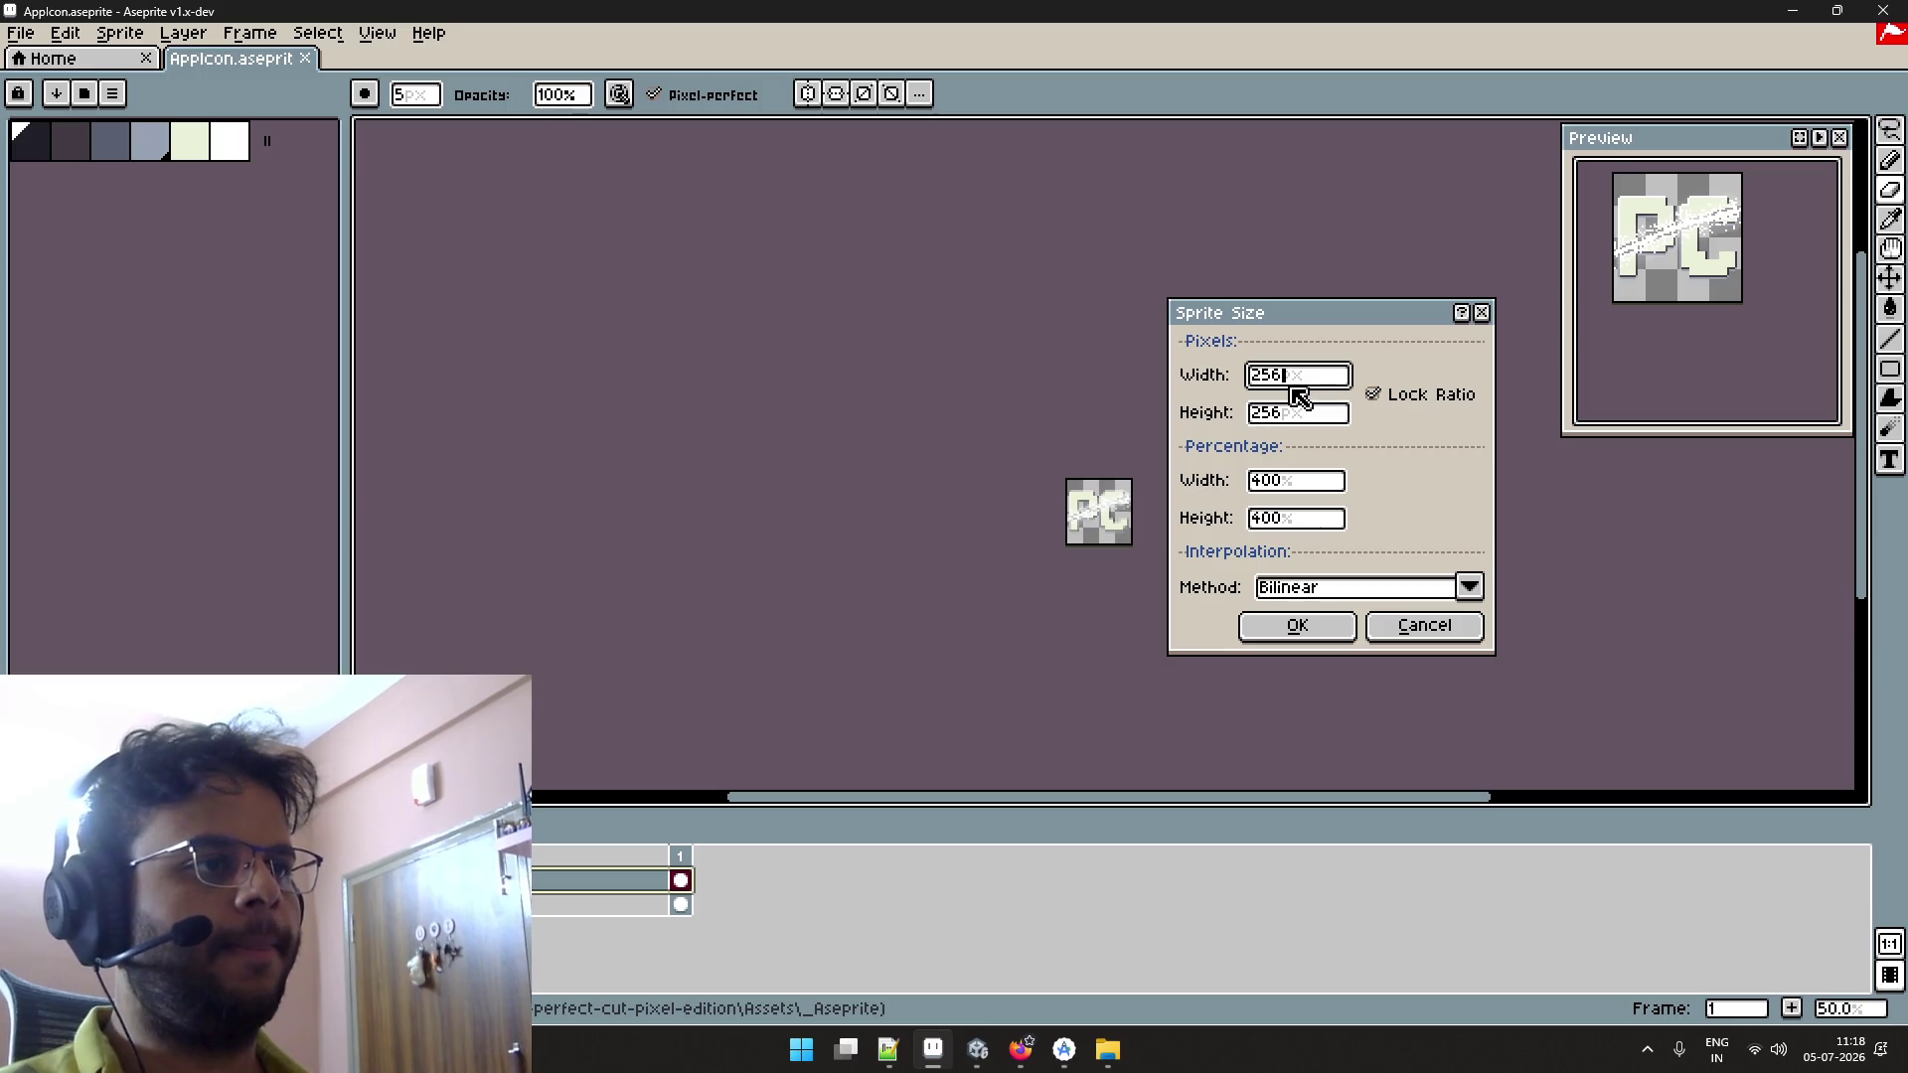
{"action": "key", "text": "Return"}
{"action": "scroll", "coordinate": [1054, 422], "scroll_direction": "up", "scroll_amount": 3}
{"action": "scroll", "coordinate": [1059, 425], "scroll_direction": "down", "scroll_amount": 2}
{"action": "key", "text": "ctrl+z"}
Resize the sprite to 256×256 using Nearest-neighbor resampling
{"action": "left_click", "coordinate": [146, 38]}
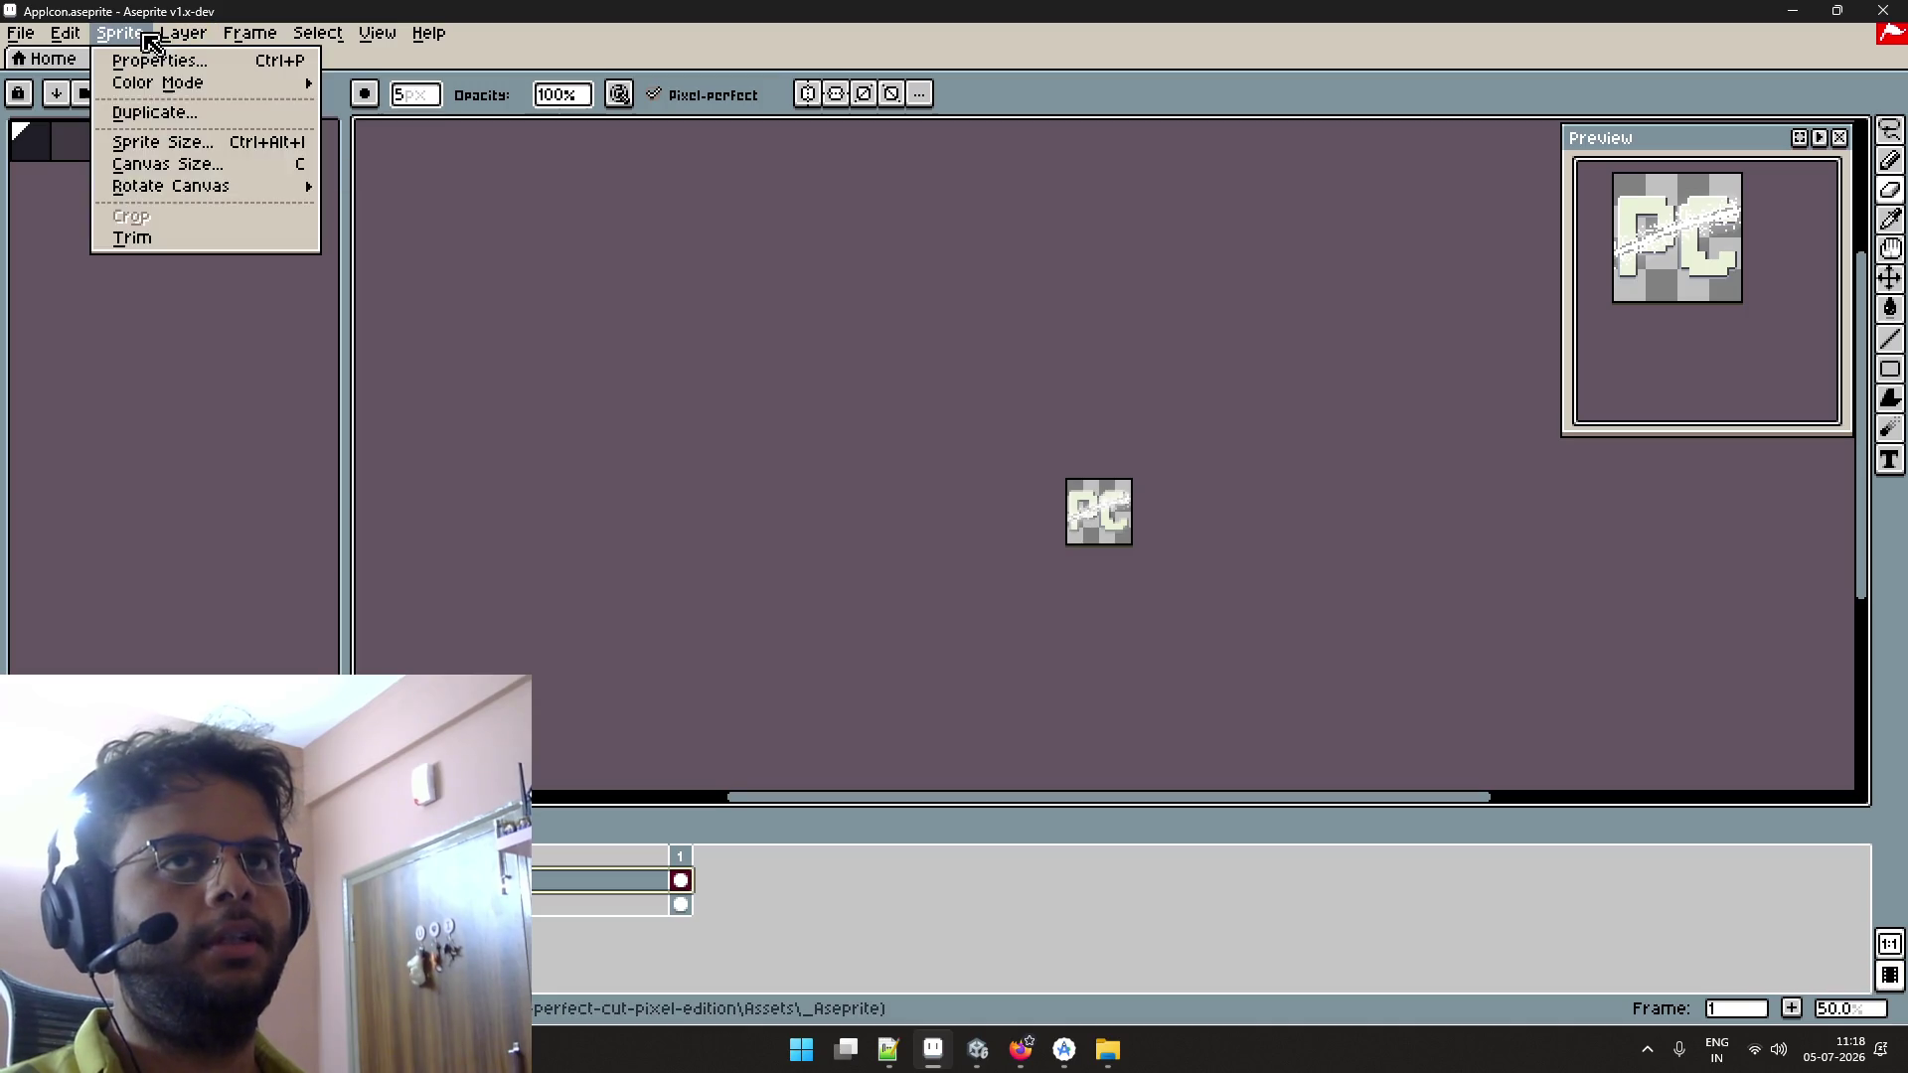
{"action": "left_click", "coordinate": [174, 142]}
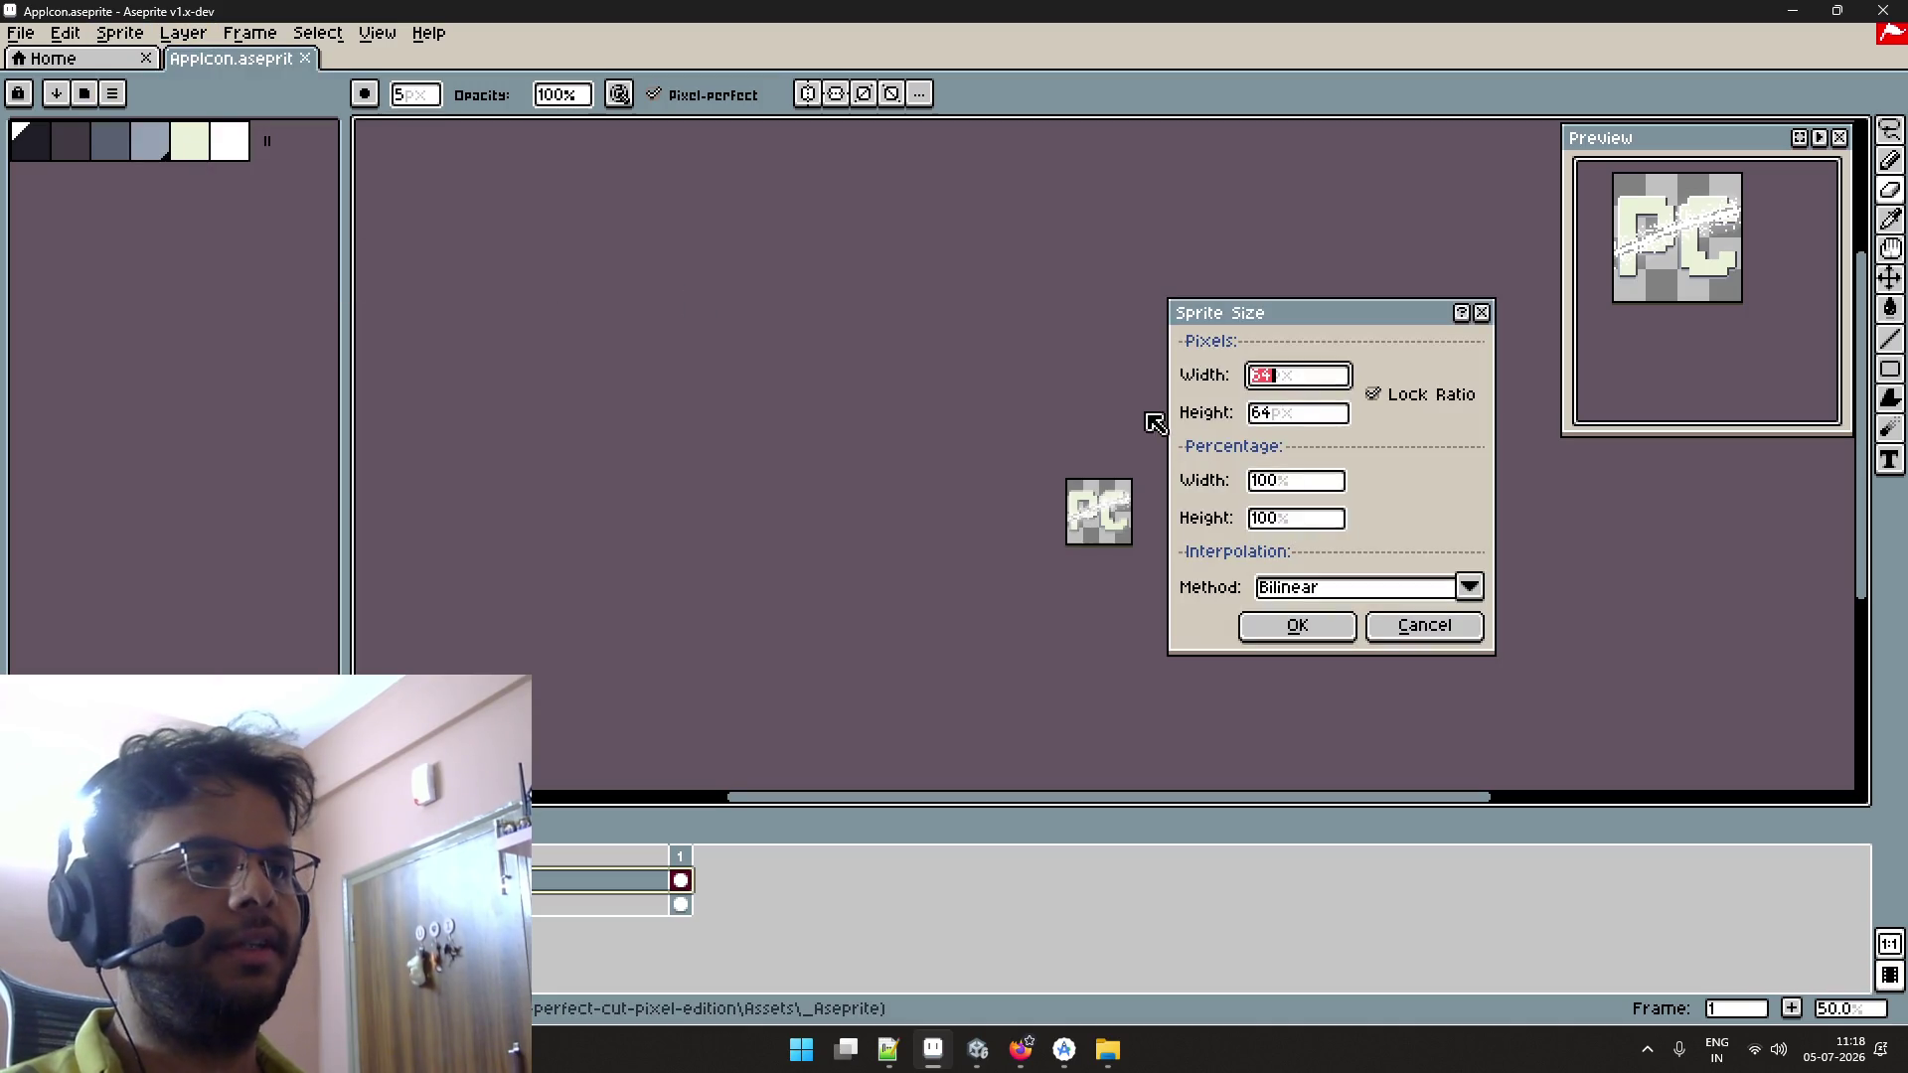
{"action": "left_click", "coordinate": [1365, 590]}
{"action": "left_click", "coordinate": [1371, 618]}
{"action": "left_click", "coordinate": [1282, 378]}
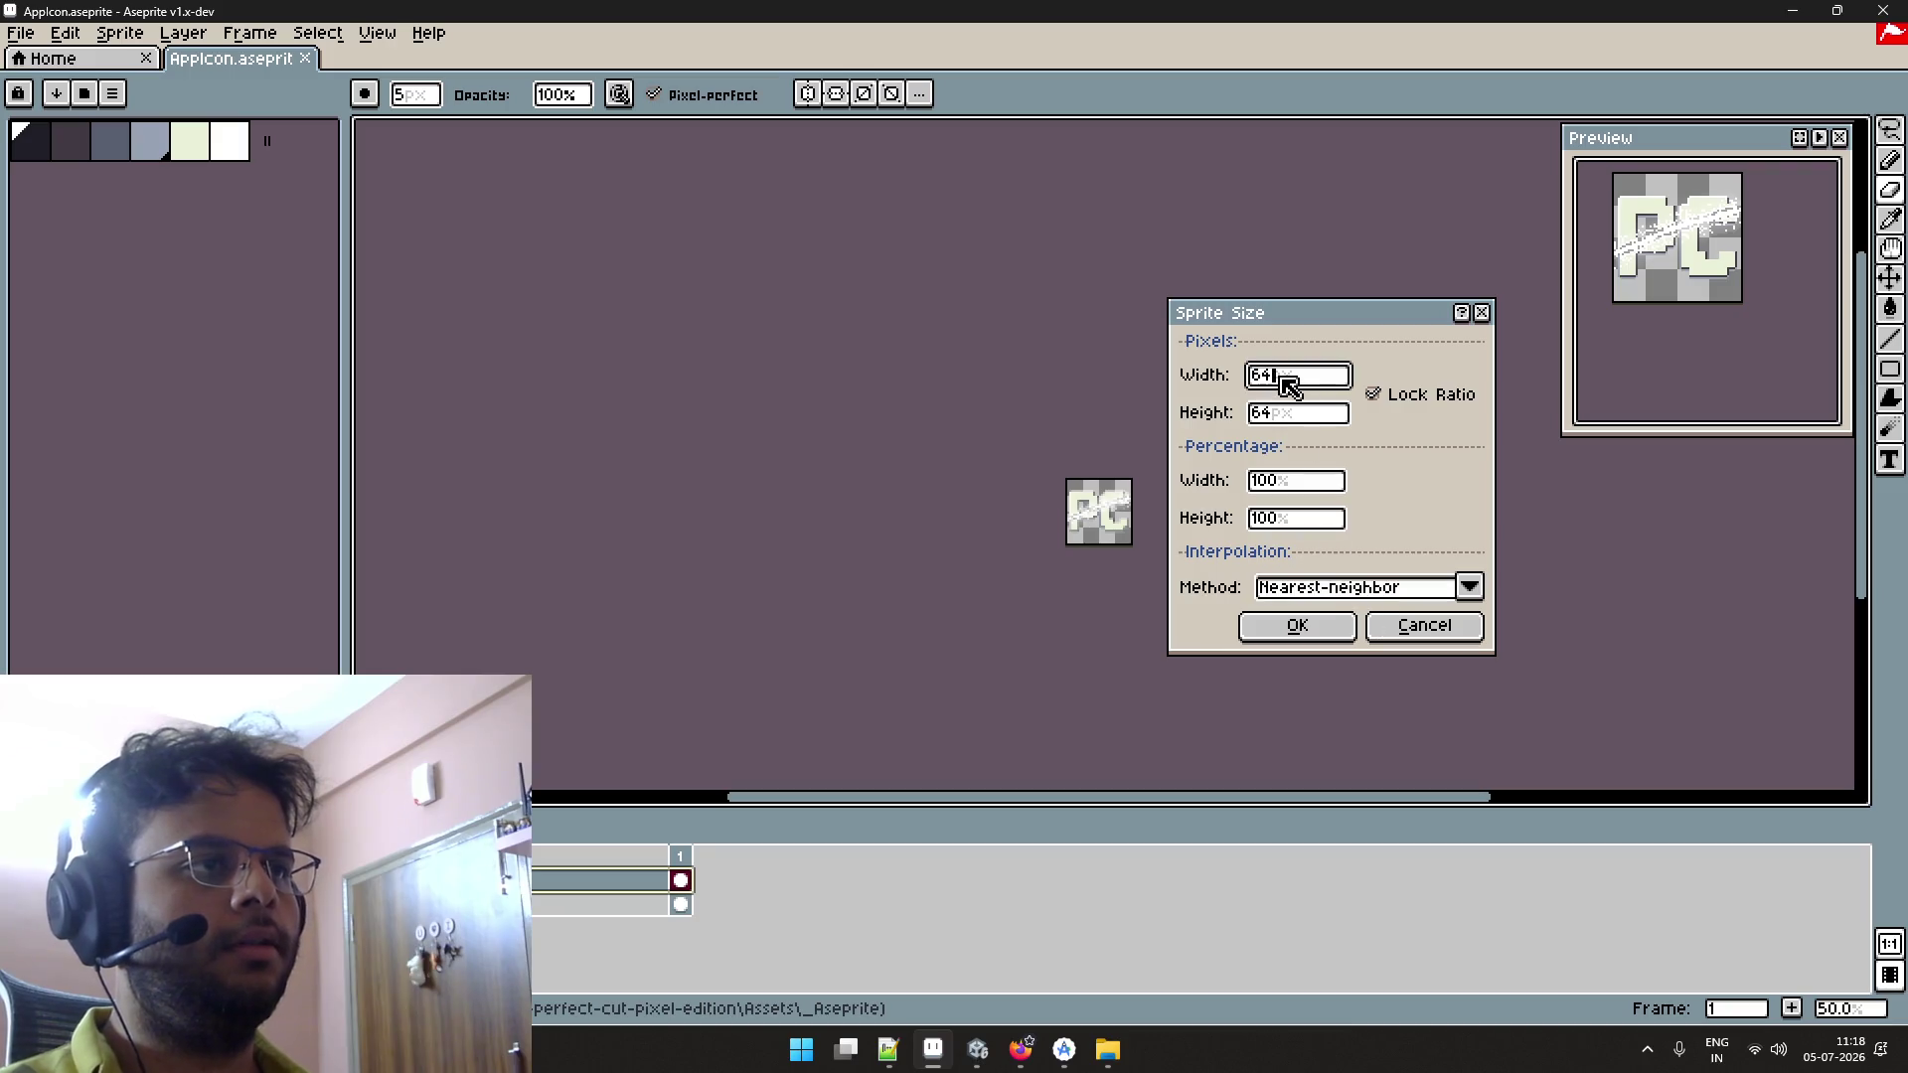
{"action": "type", "text": "256"}
{"action": "key", "text": "Return"}
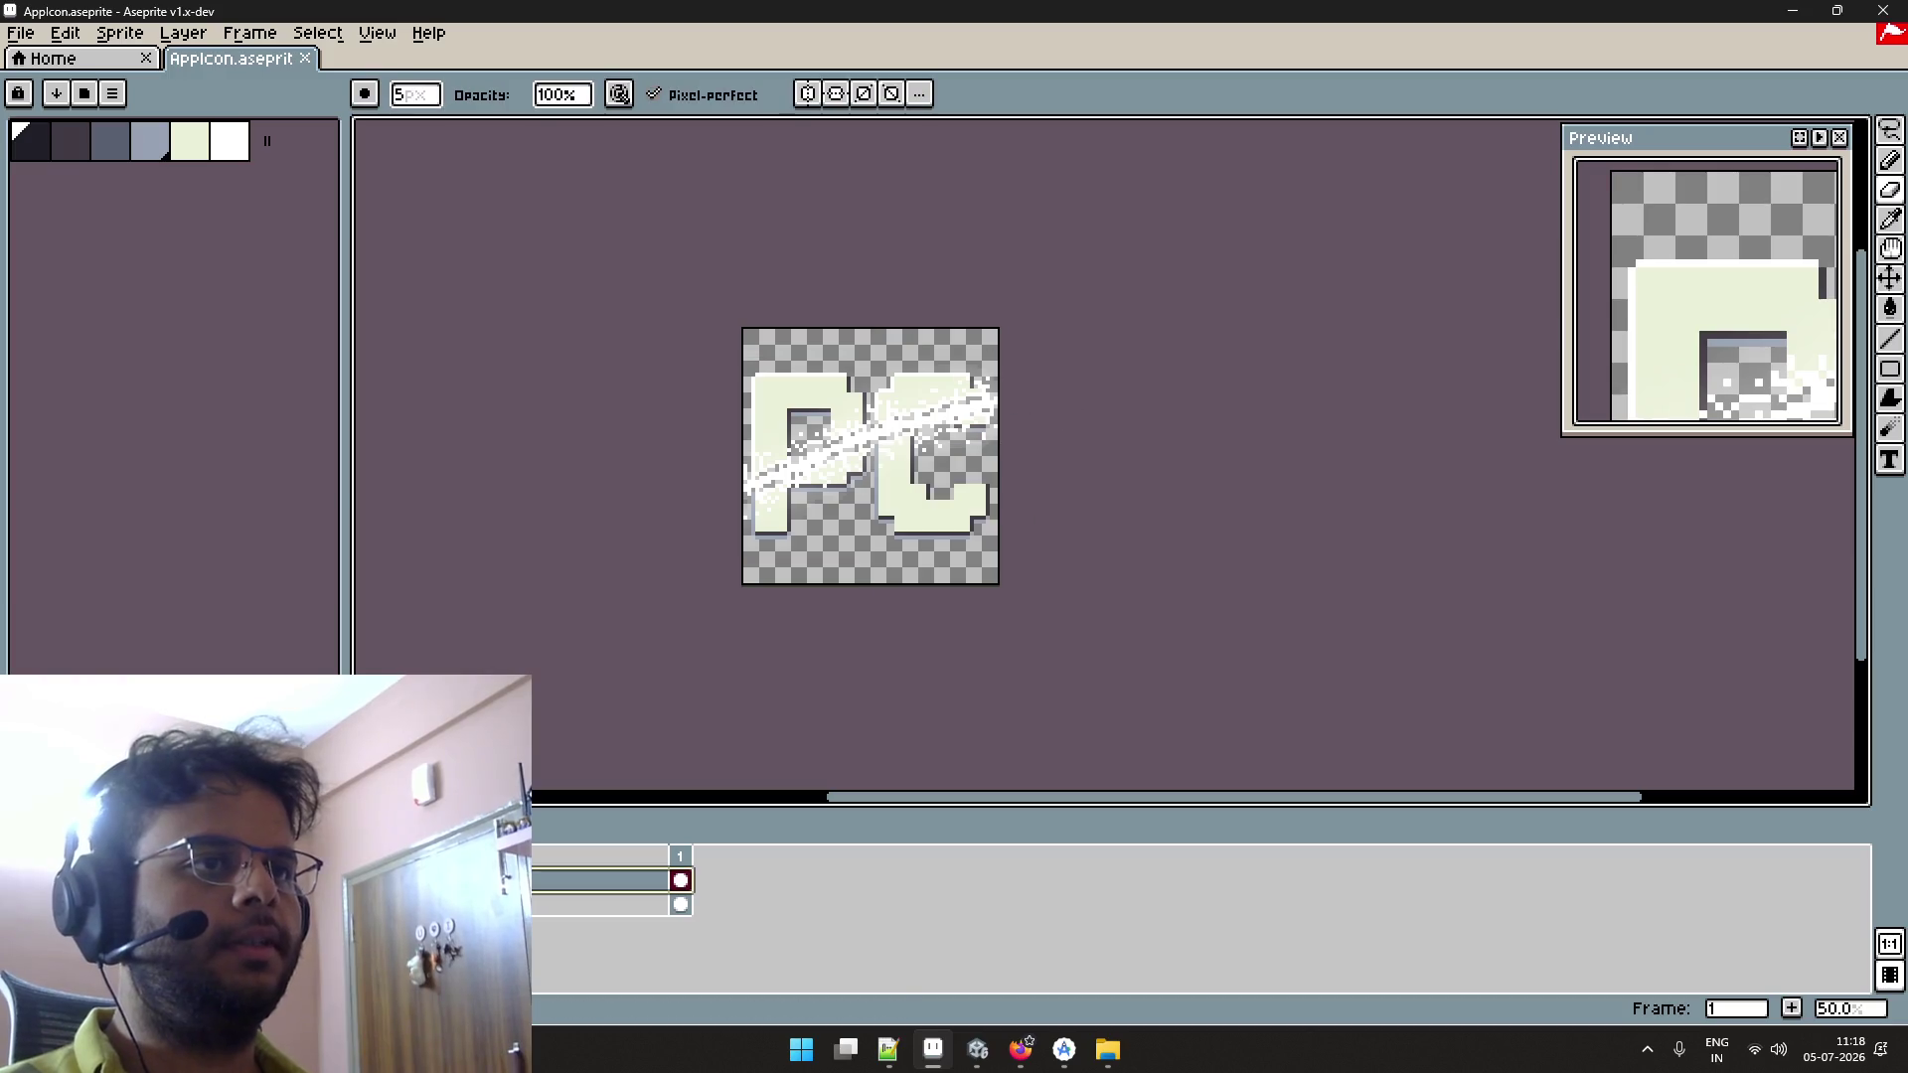
Extend the canvas to 512×512 around the centred 256 px PC art
{"action": "left_click", "coordinate": [134, 37]}
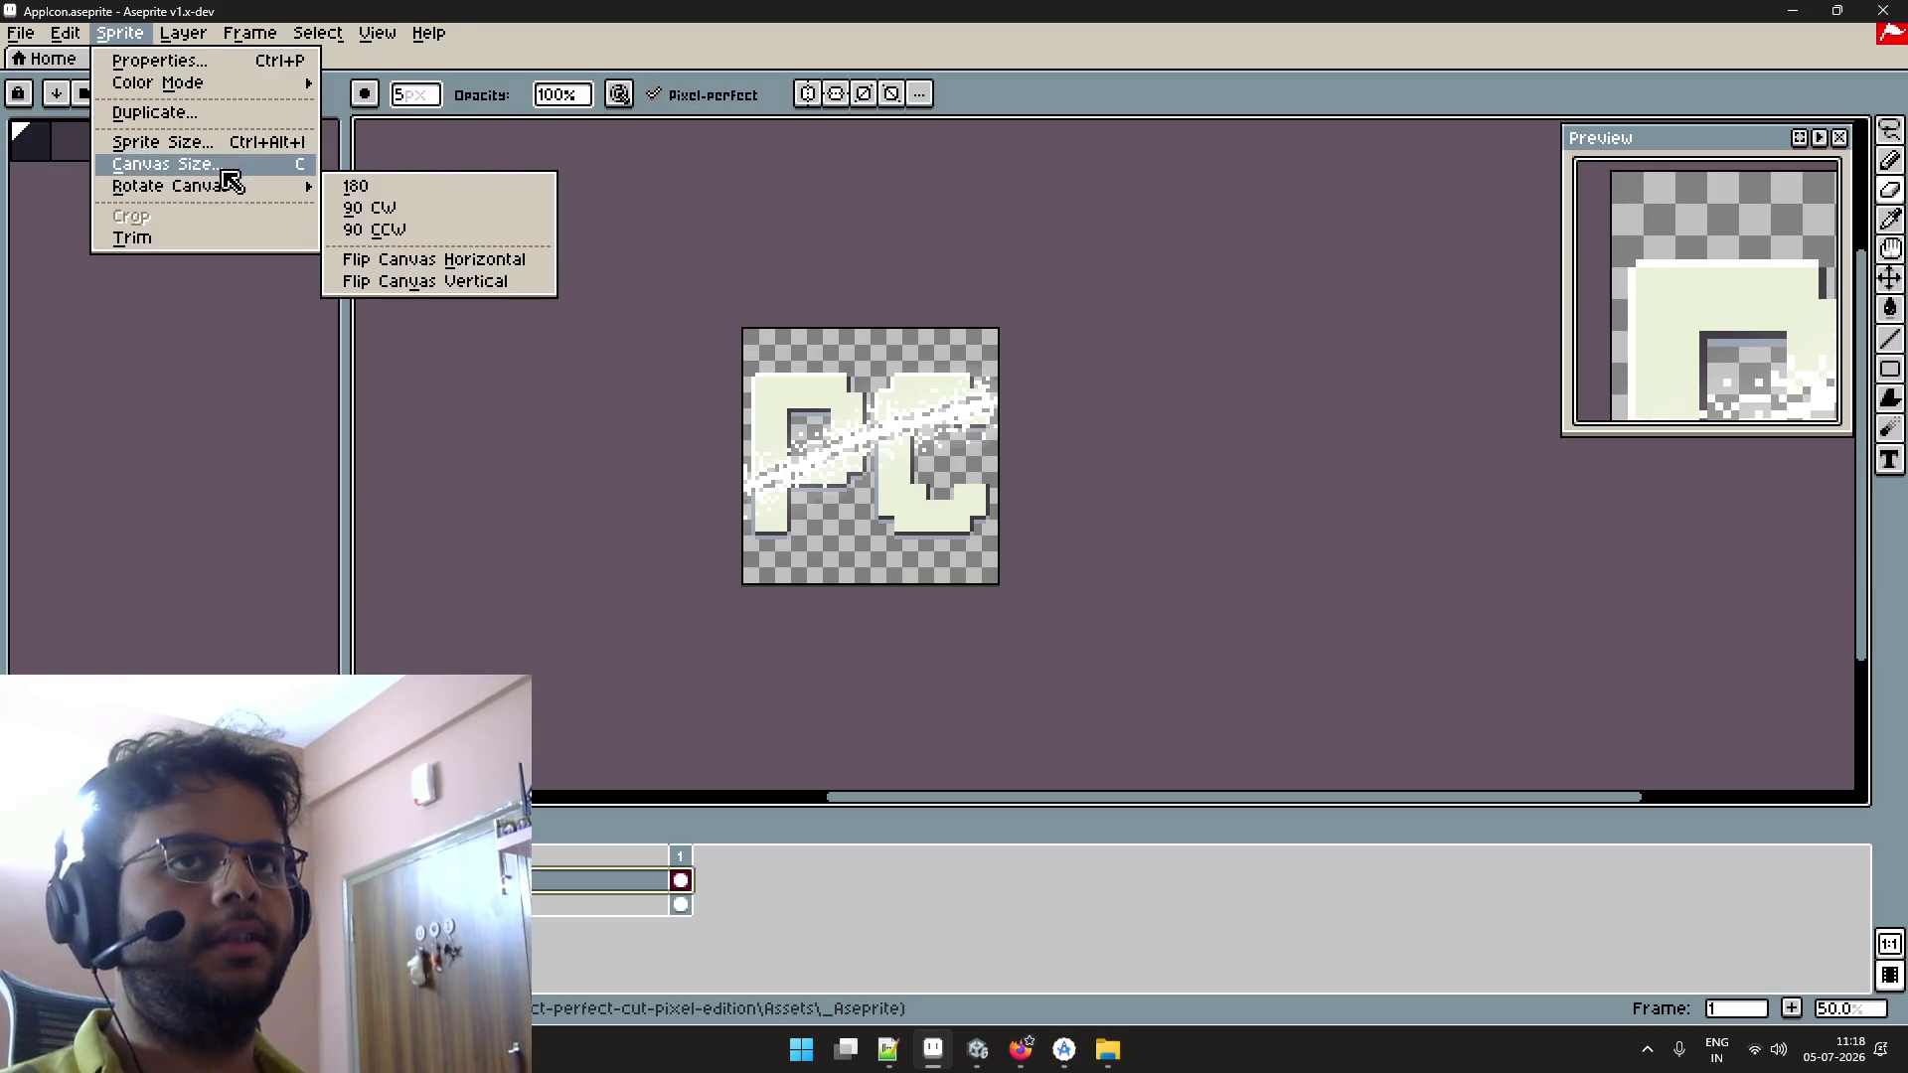
{"action": "left_click", "coordinate": [224, 164]}
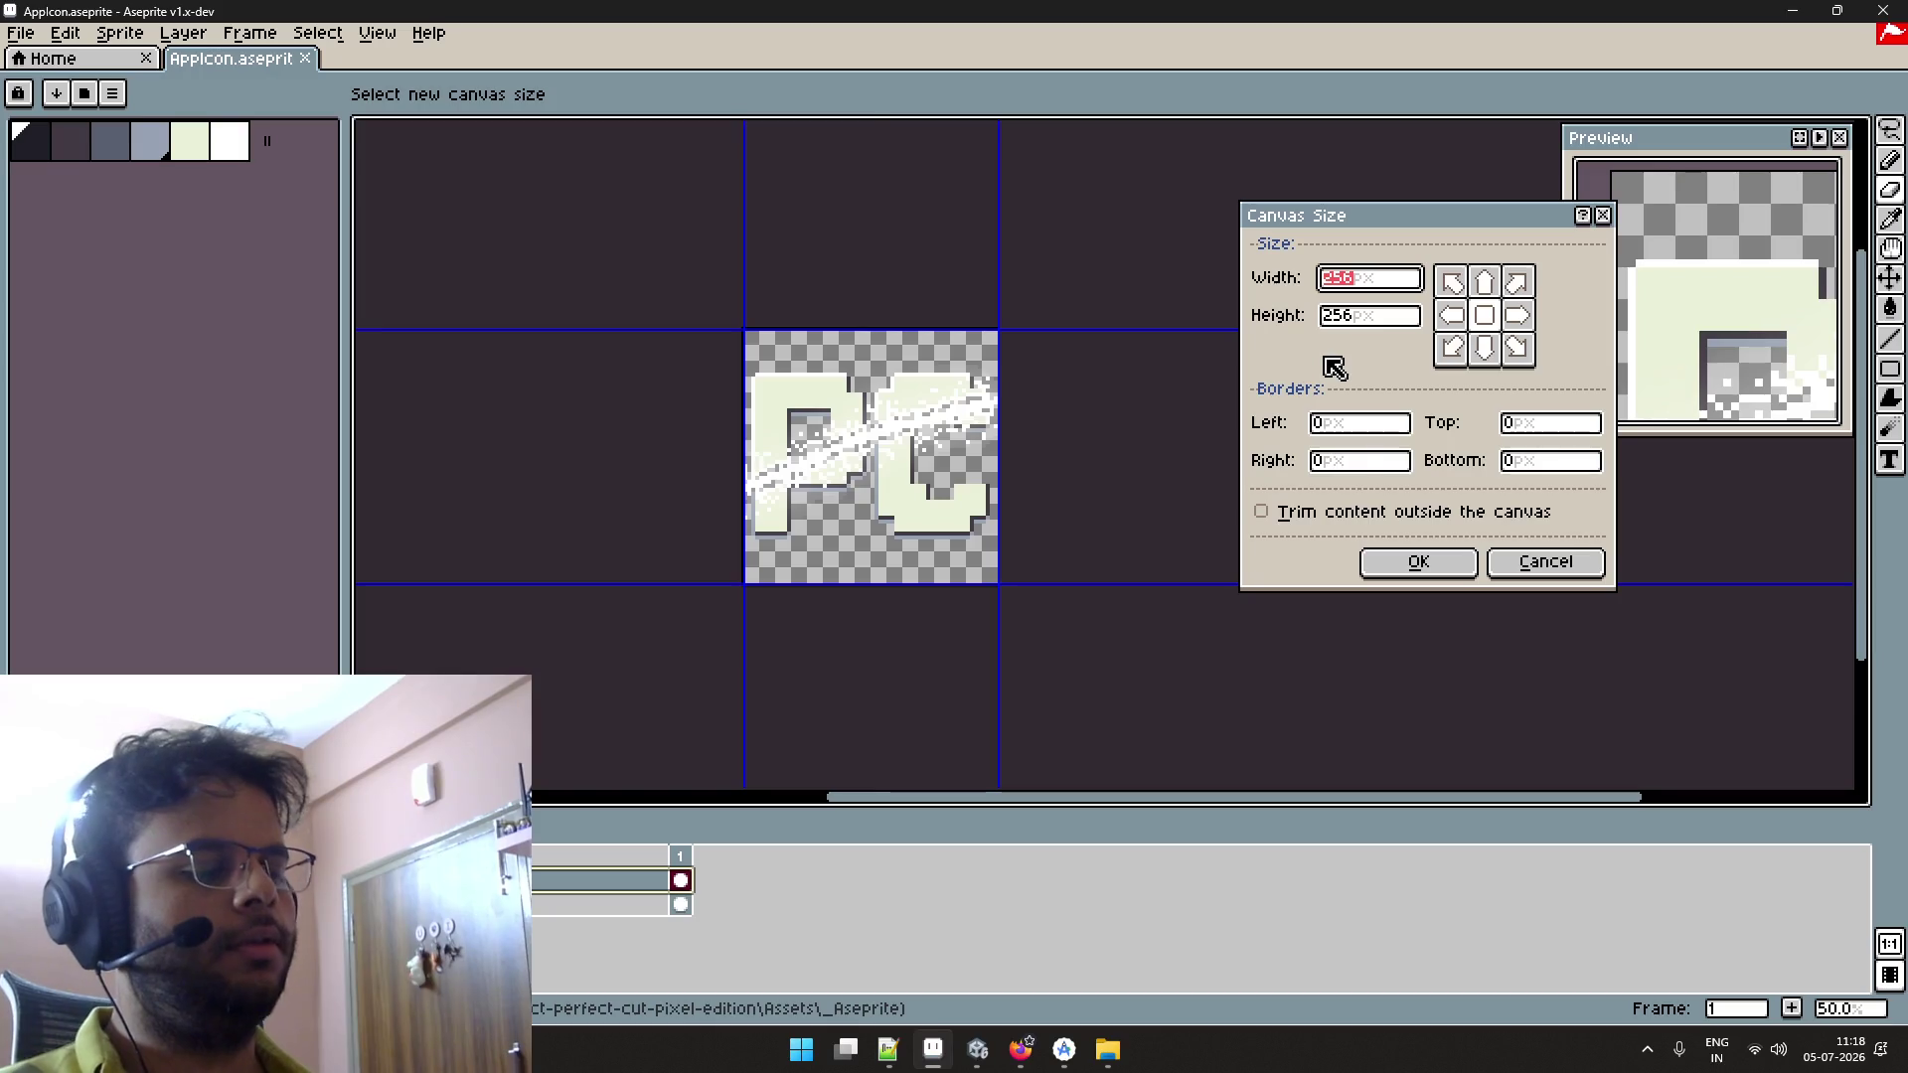
{"action": "type", "text": "512"}
{"action": "key", "text": "Tab"}
{"action": "type", "text": "512"}
{"action": "key", "text": "Return"}
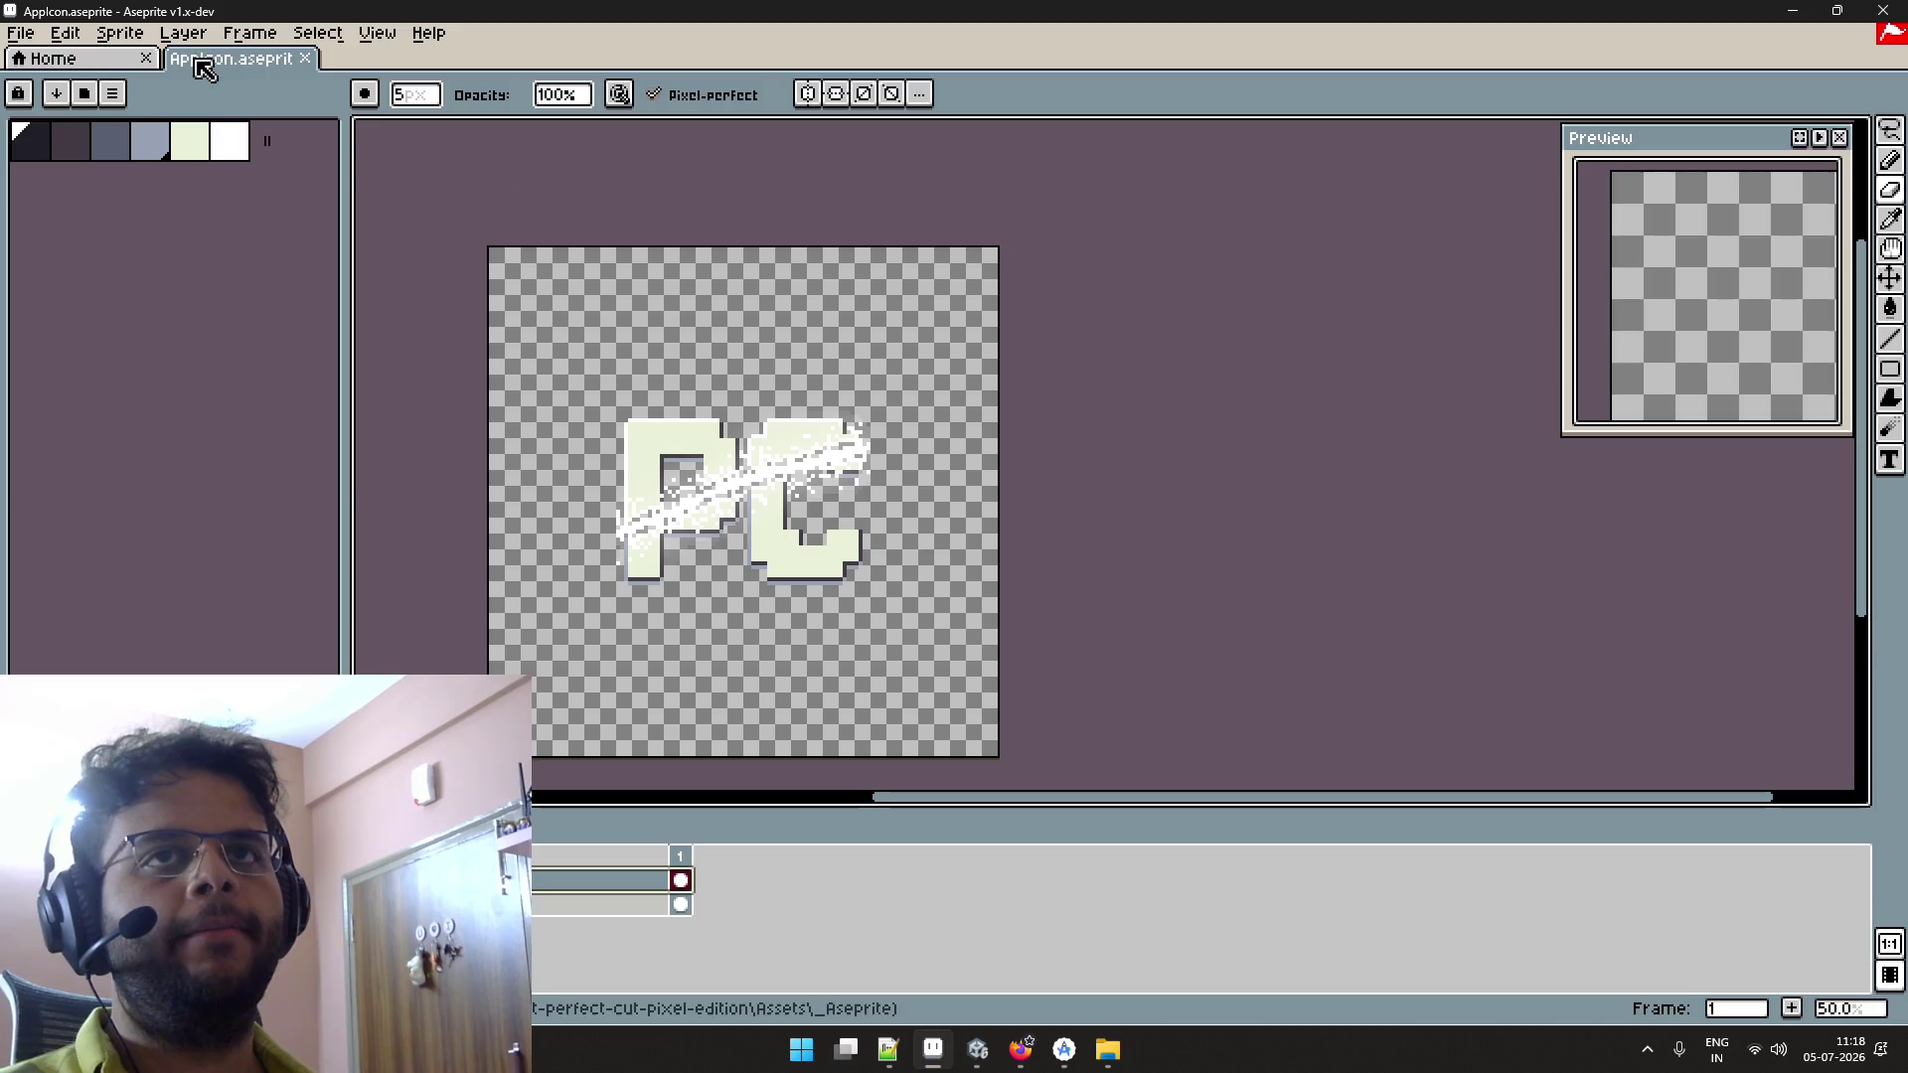
Re-export the icon as AppIcon_FG.png into the Sprites folder
{"action": "left_click", "coordinate": [20, 33]}
{"action": "mouse_move", "coordinate": [169, 230]}
{"action": "left_click", "coordinate": [426, 230]}
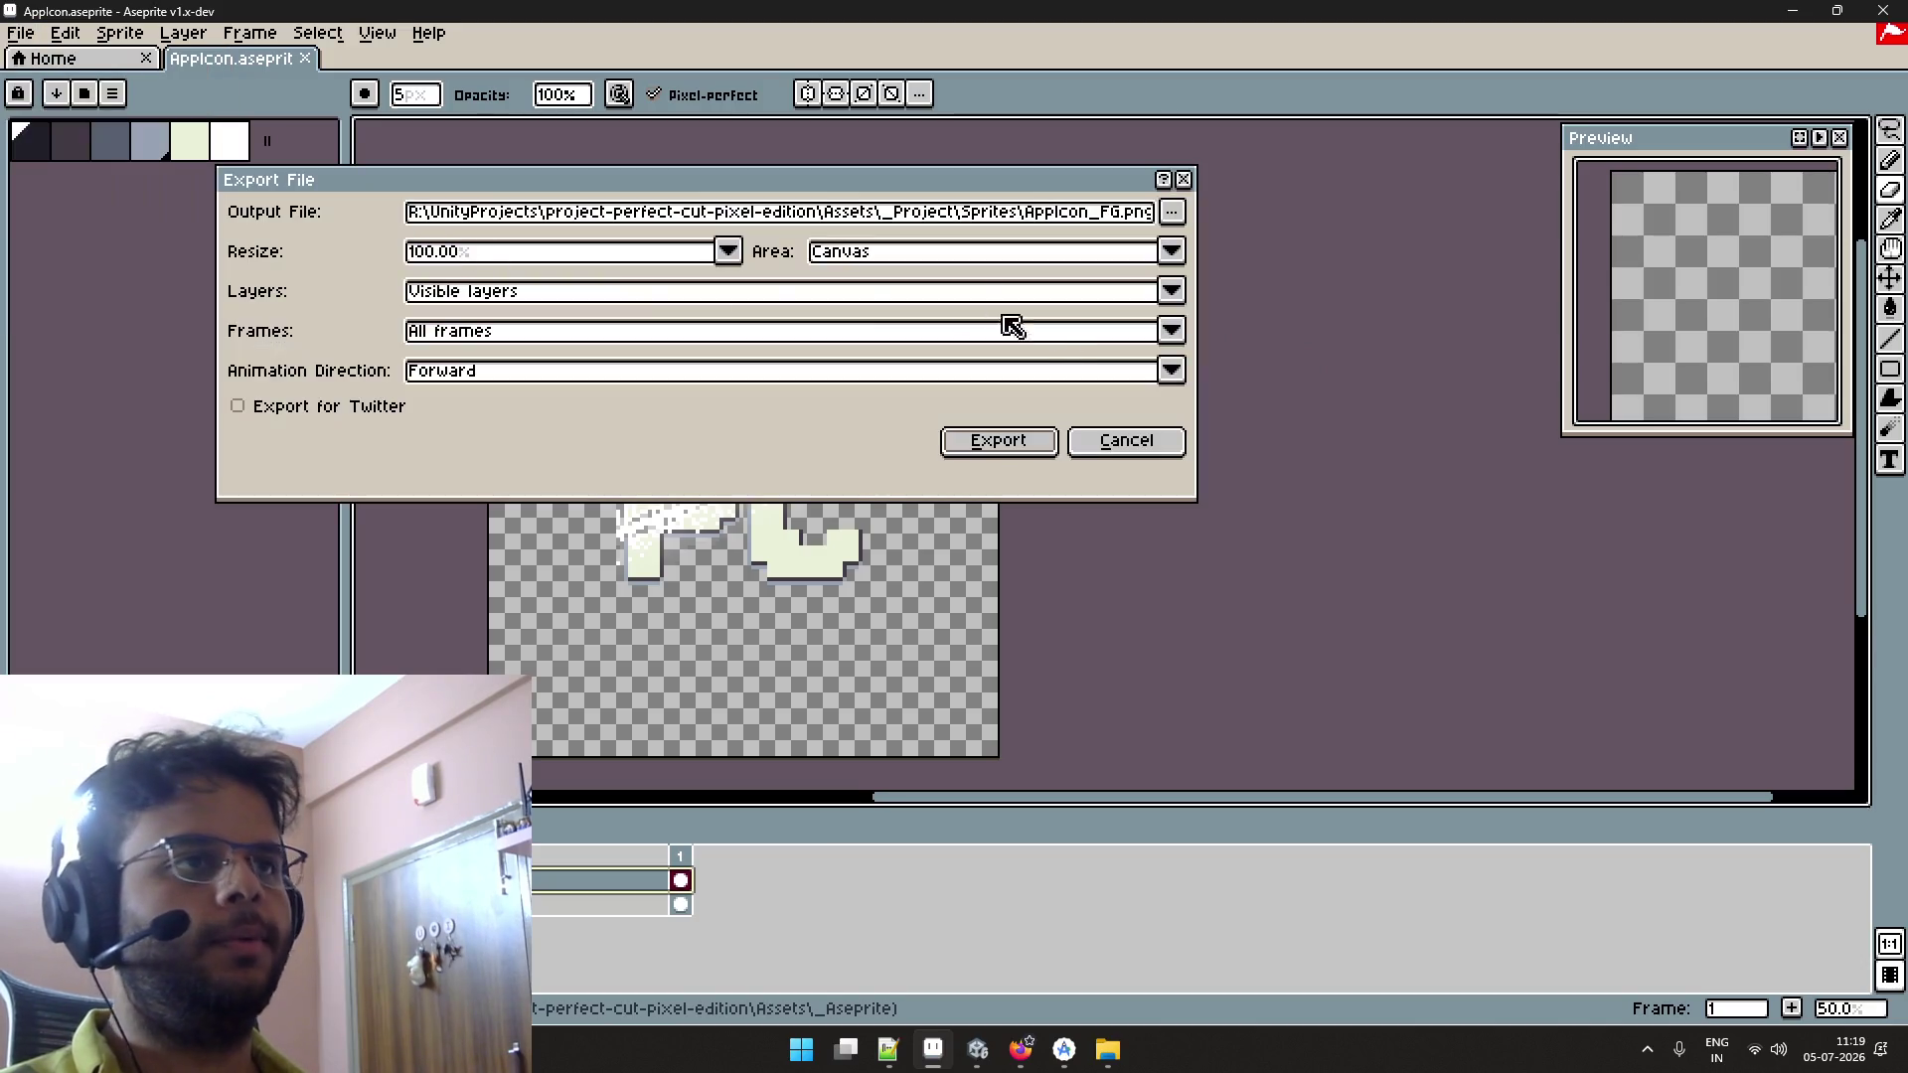
{"action": "left_click", "coordinate": [998, 441]}
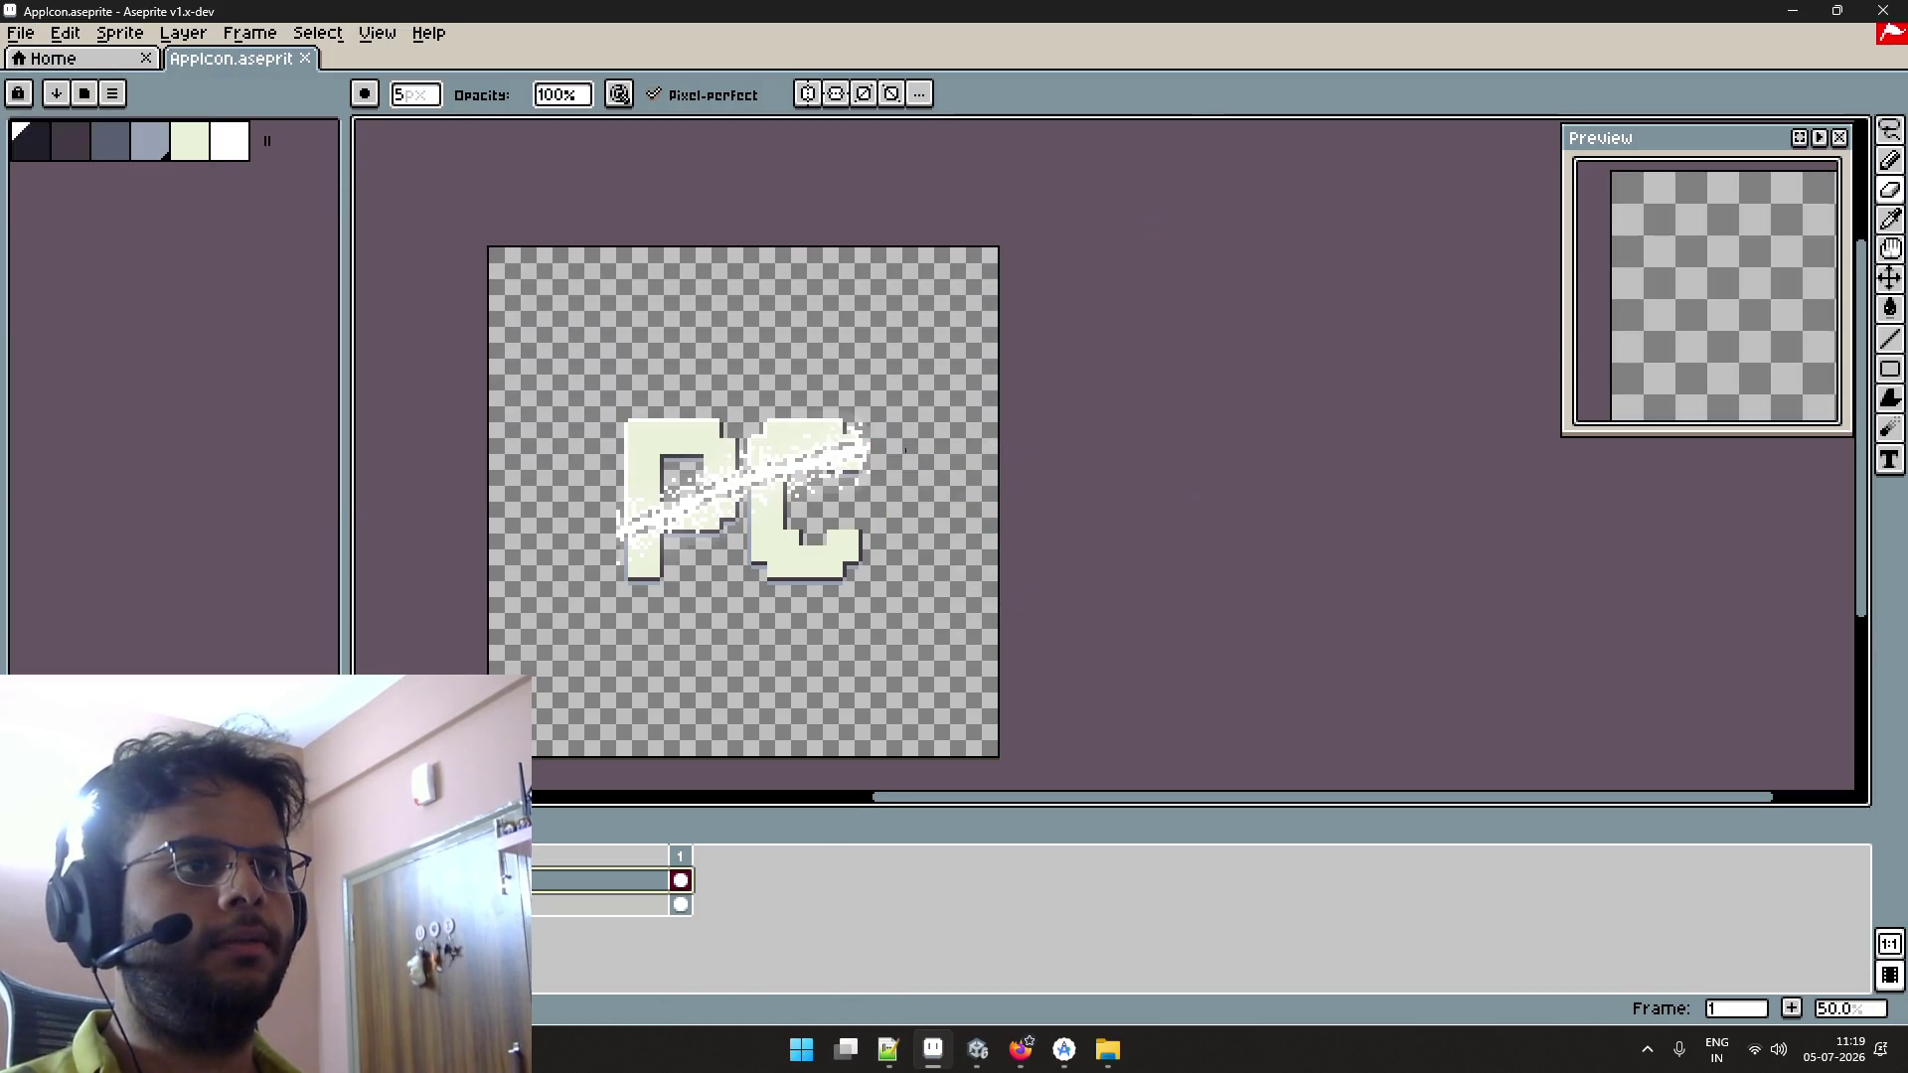
{"action": "key", "text": "alt+Tab"}
{"action": "key", "text": "alt+Tab"}
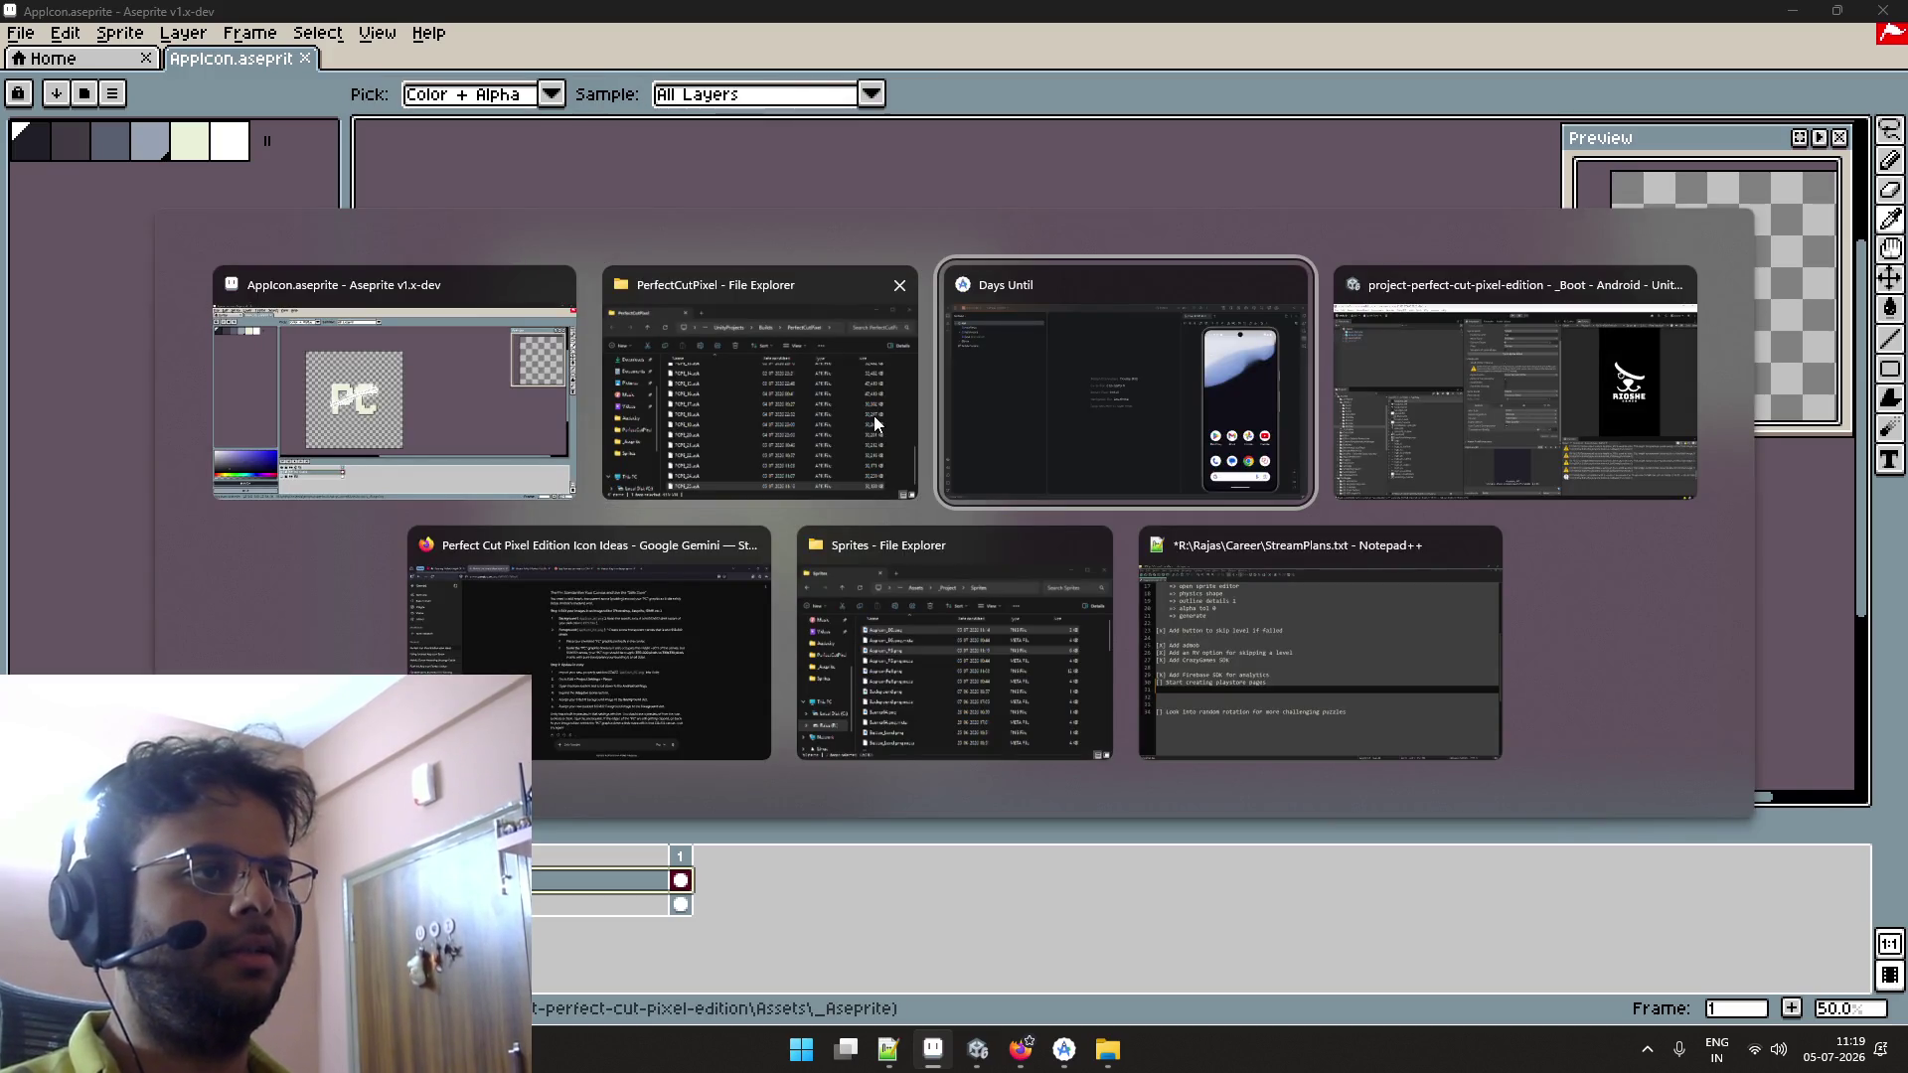
Build the Android APK from Unity's Build Profiles and save it as PCPE_26.apk
{"action": "left_click", "coordinate": [1482, 356]}
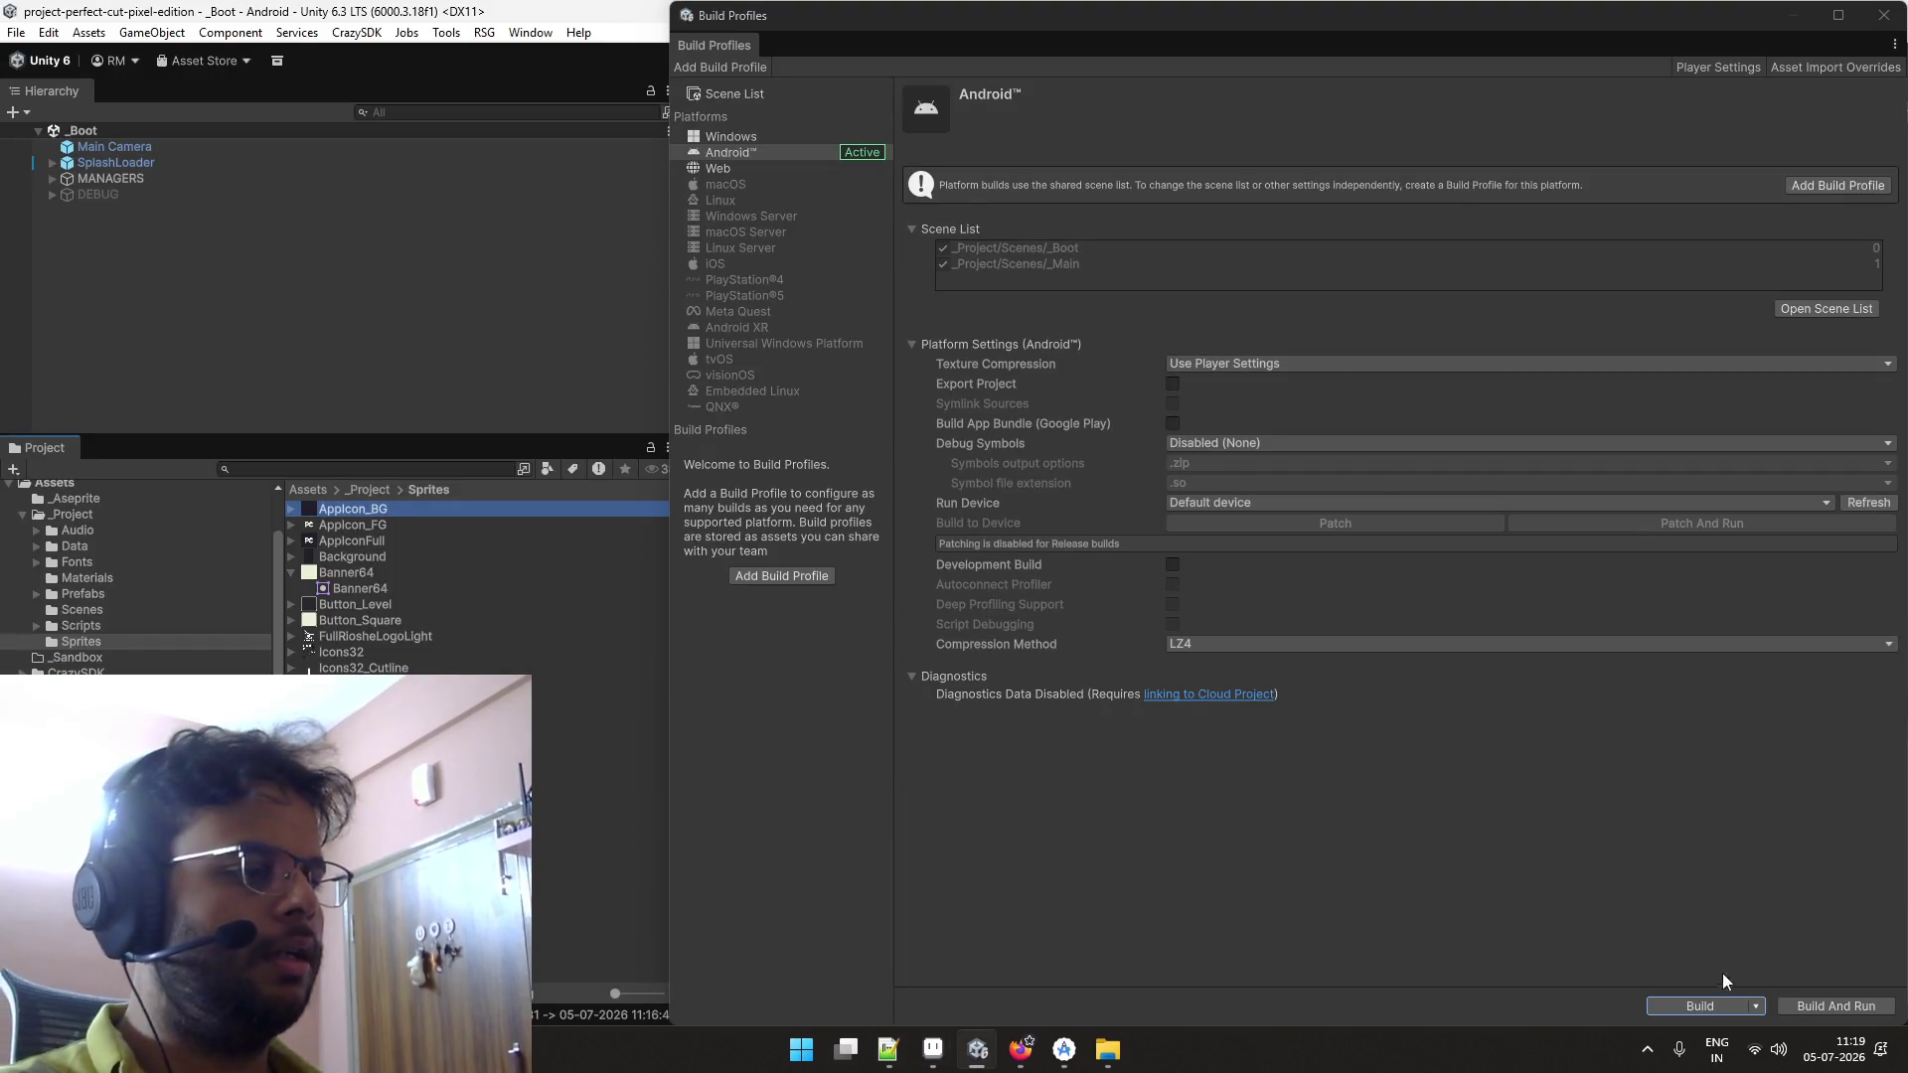
{"action": "left_click", "coordinate": [1721, 1002]}
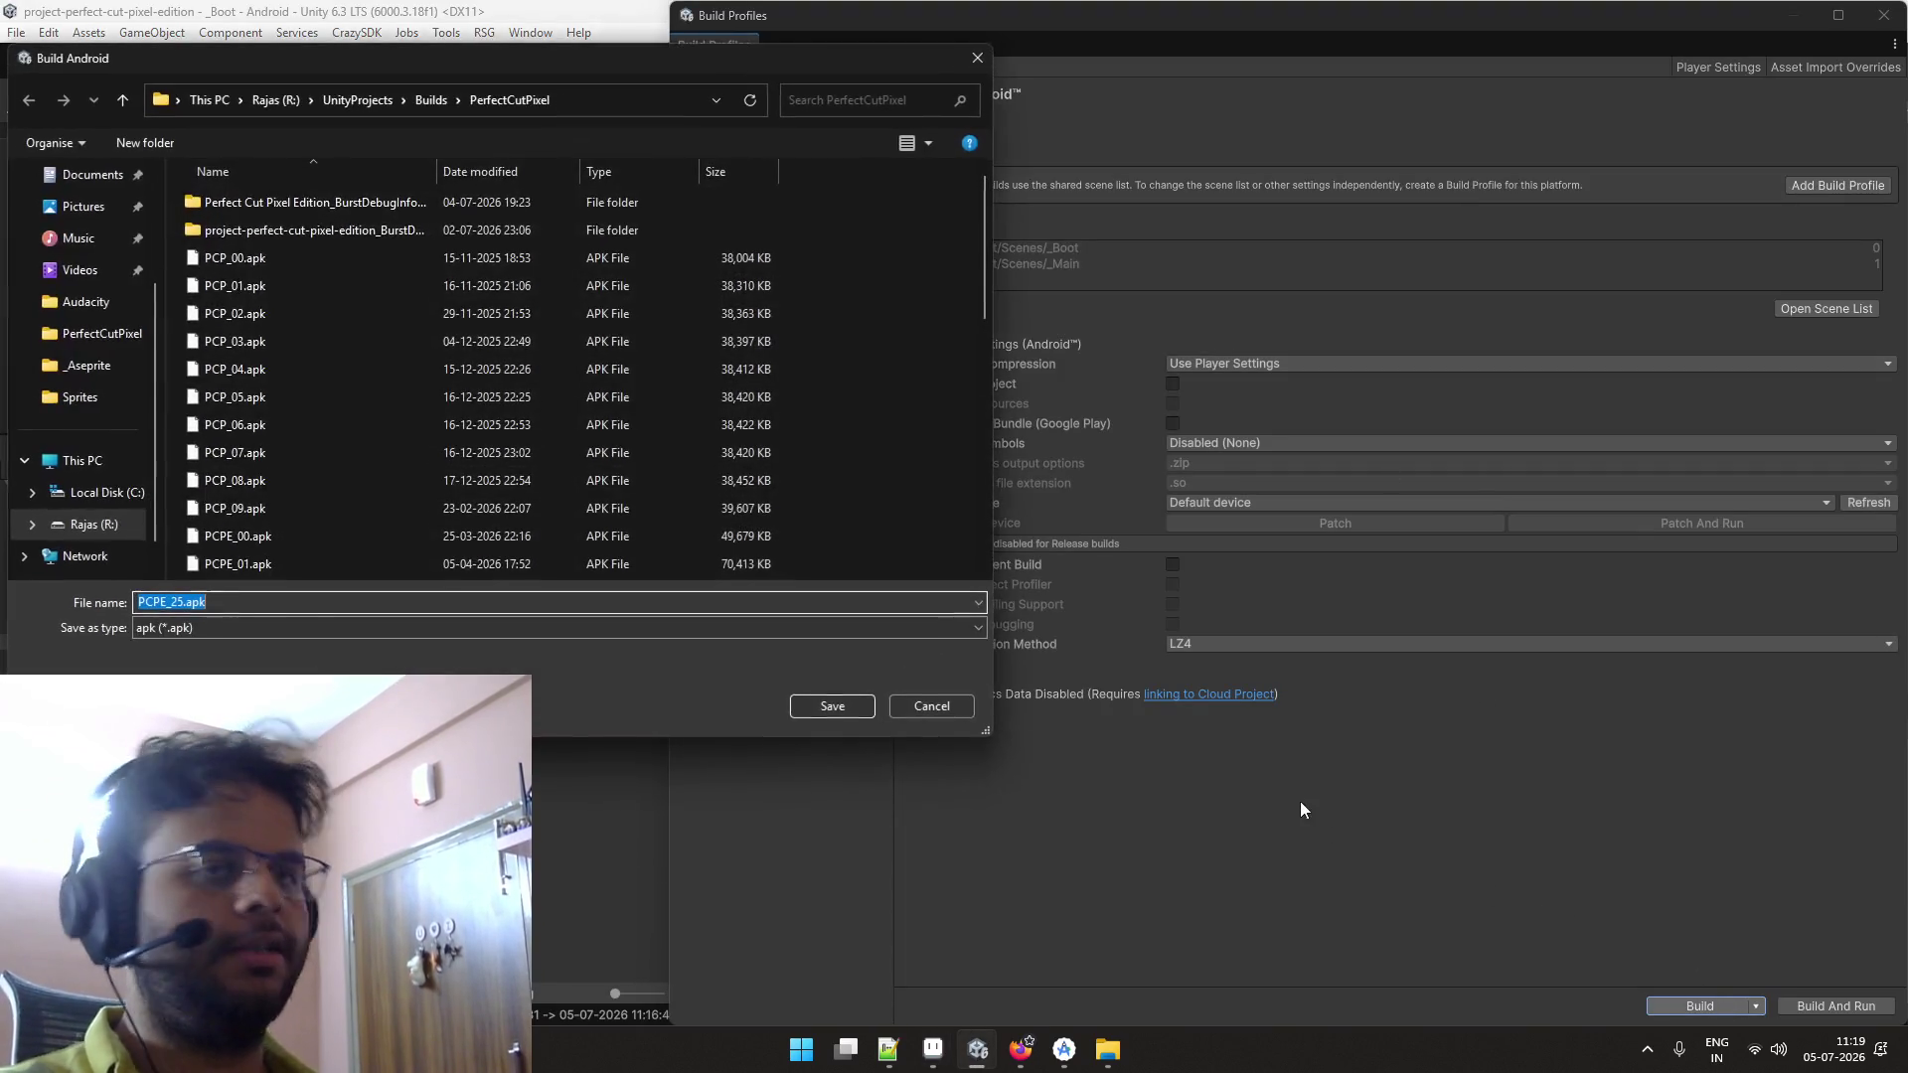
{"action": "left_click", "coordinate": [265, 592]}
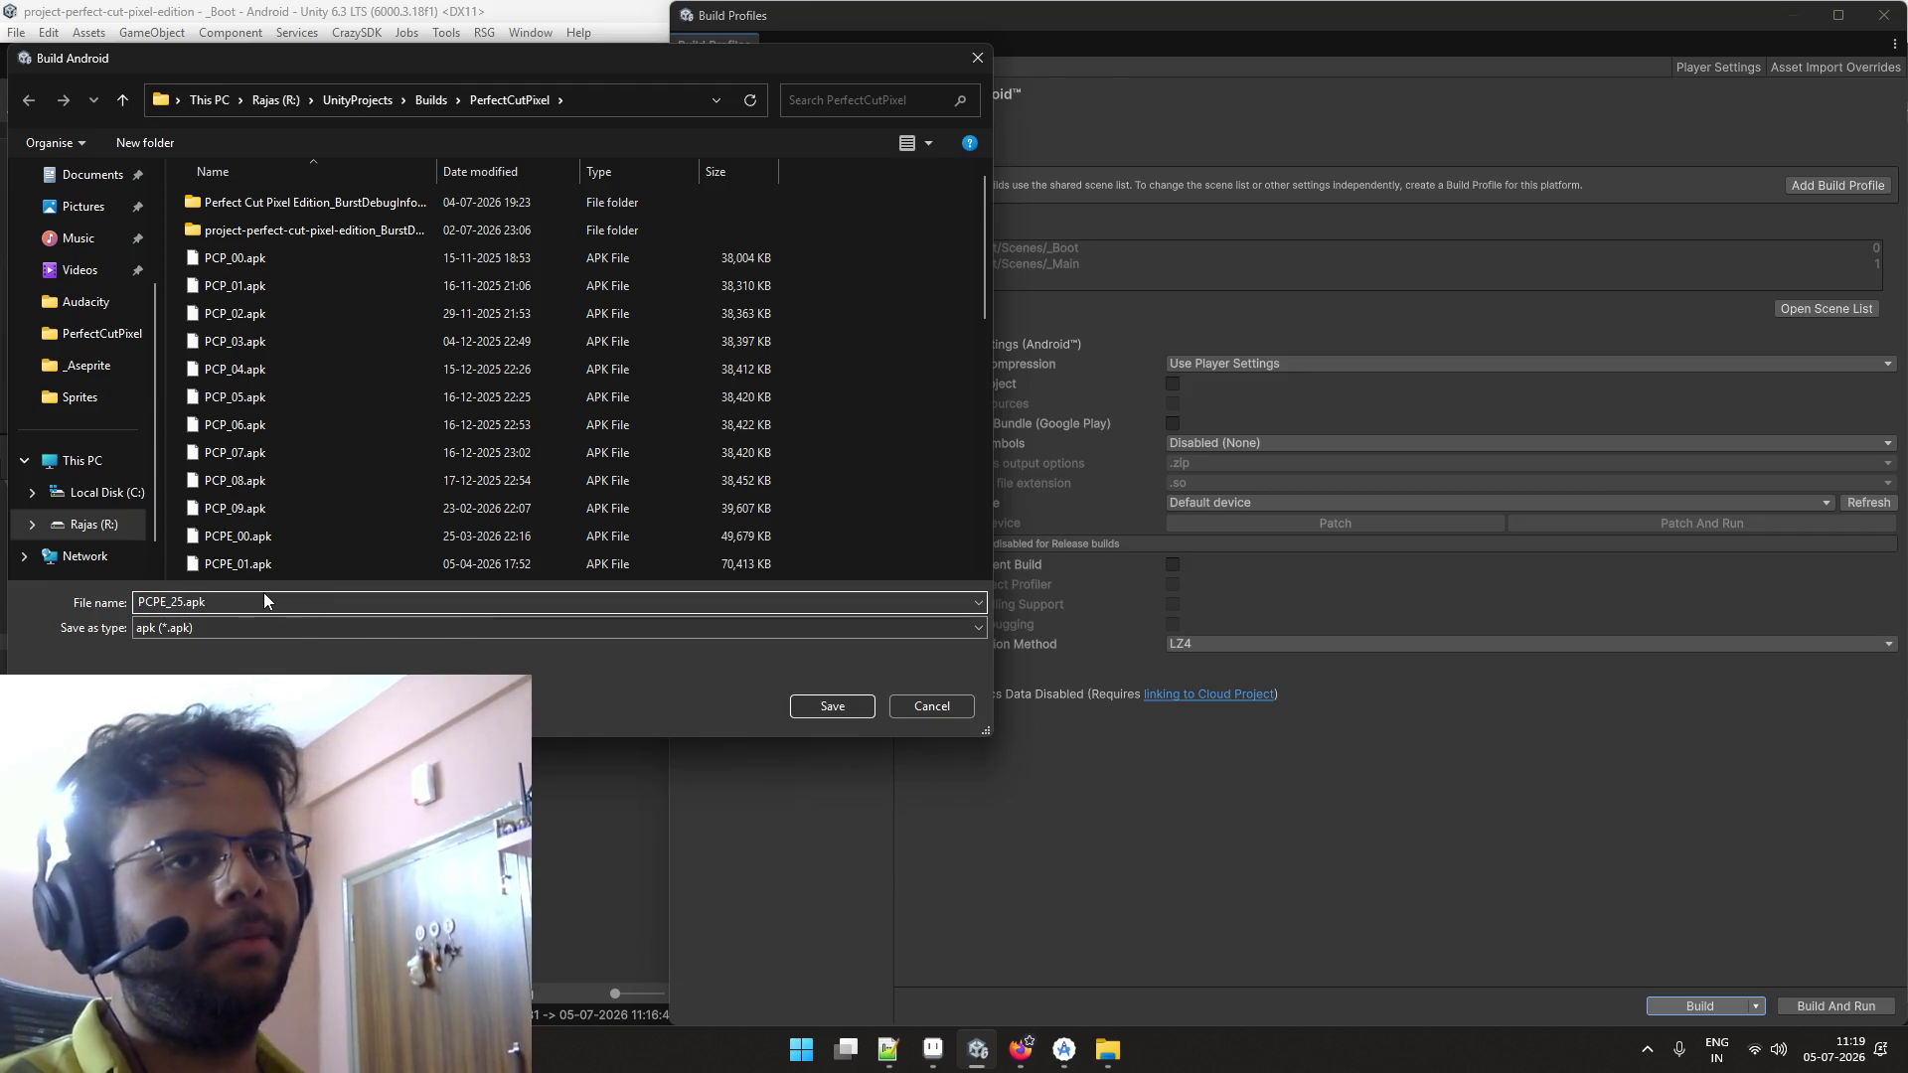
{"action": "type", "text": "6"}
{"action": "key", "text": "Return"}
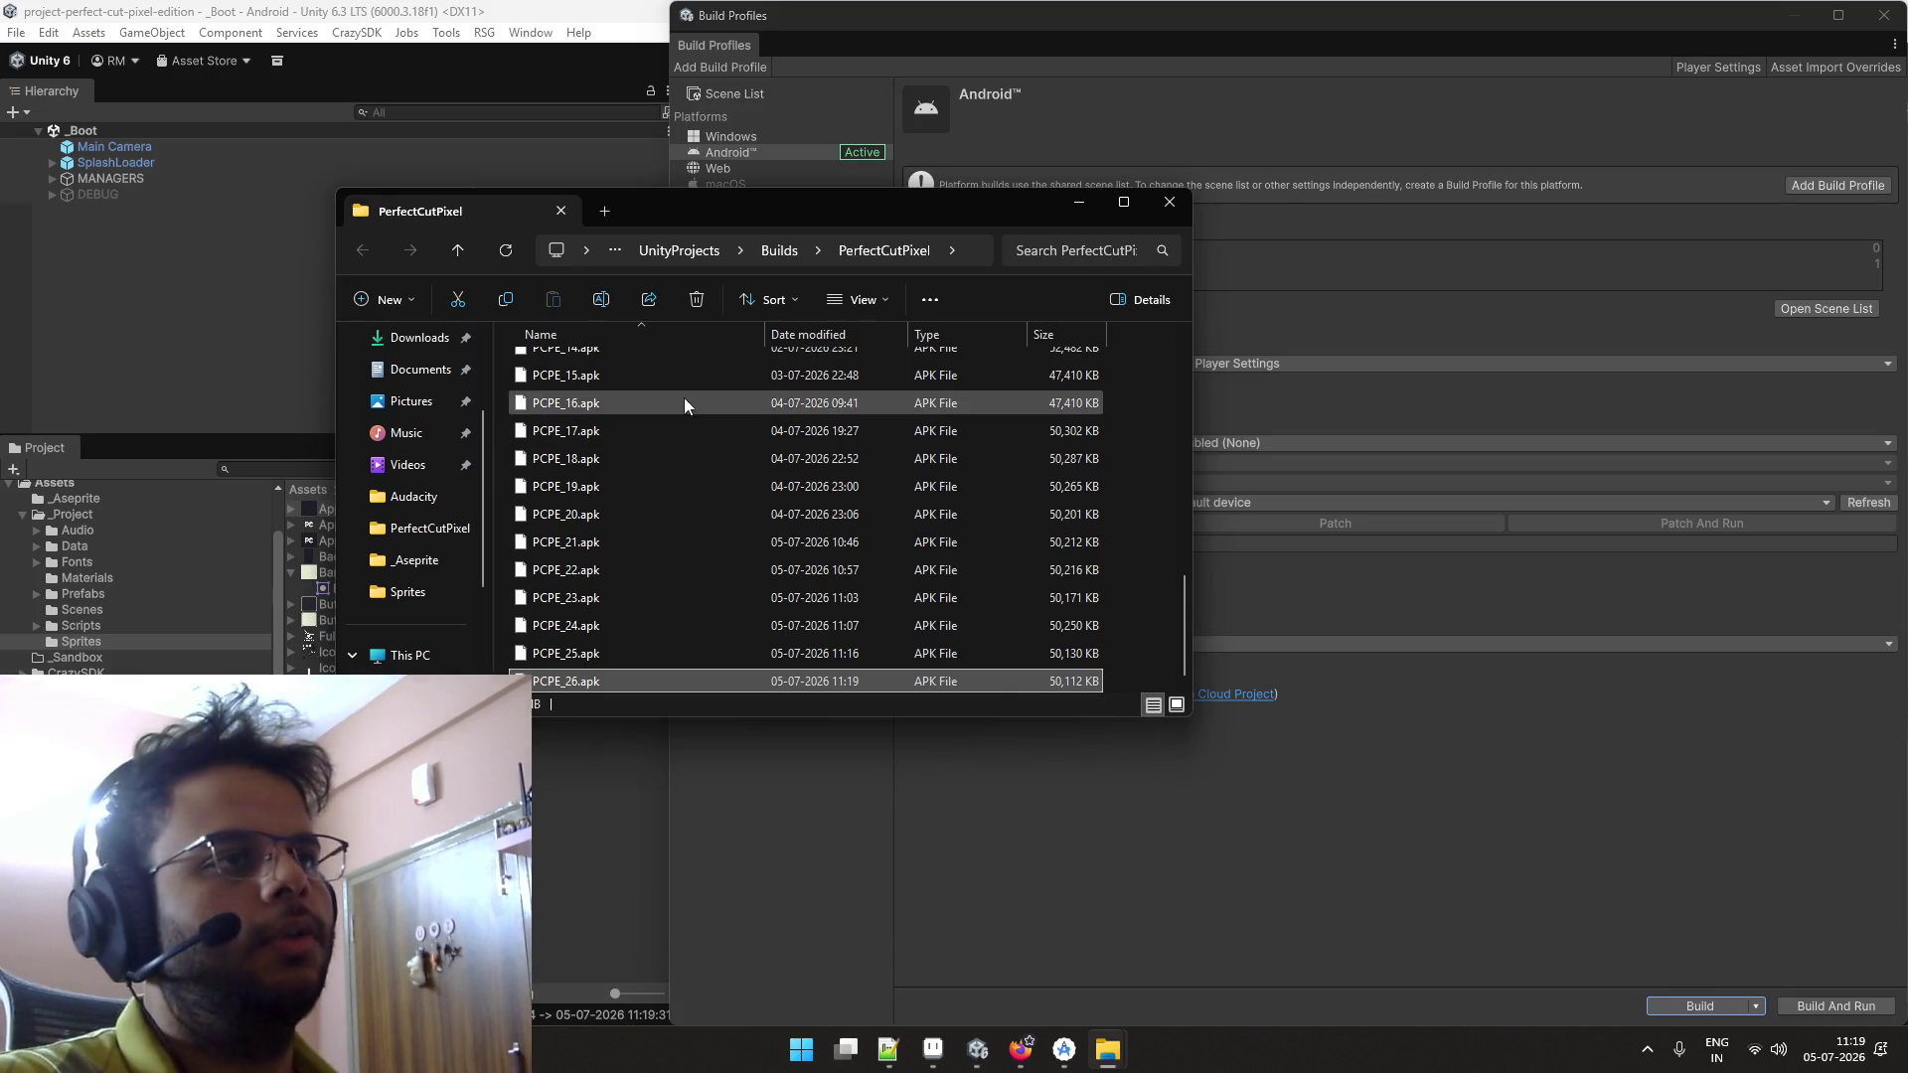
{"action": "left_click", "coordinate": [1082, 204]}
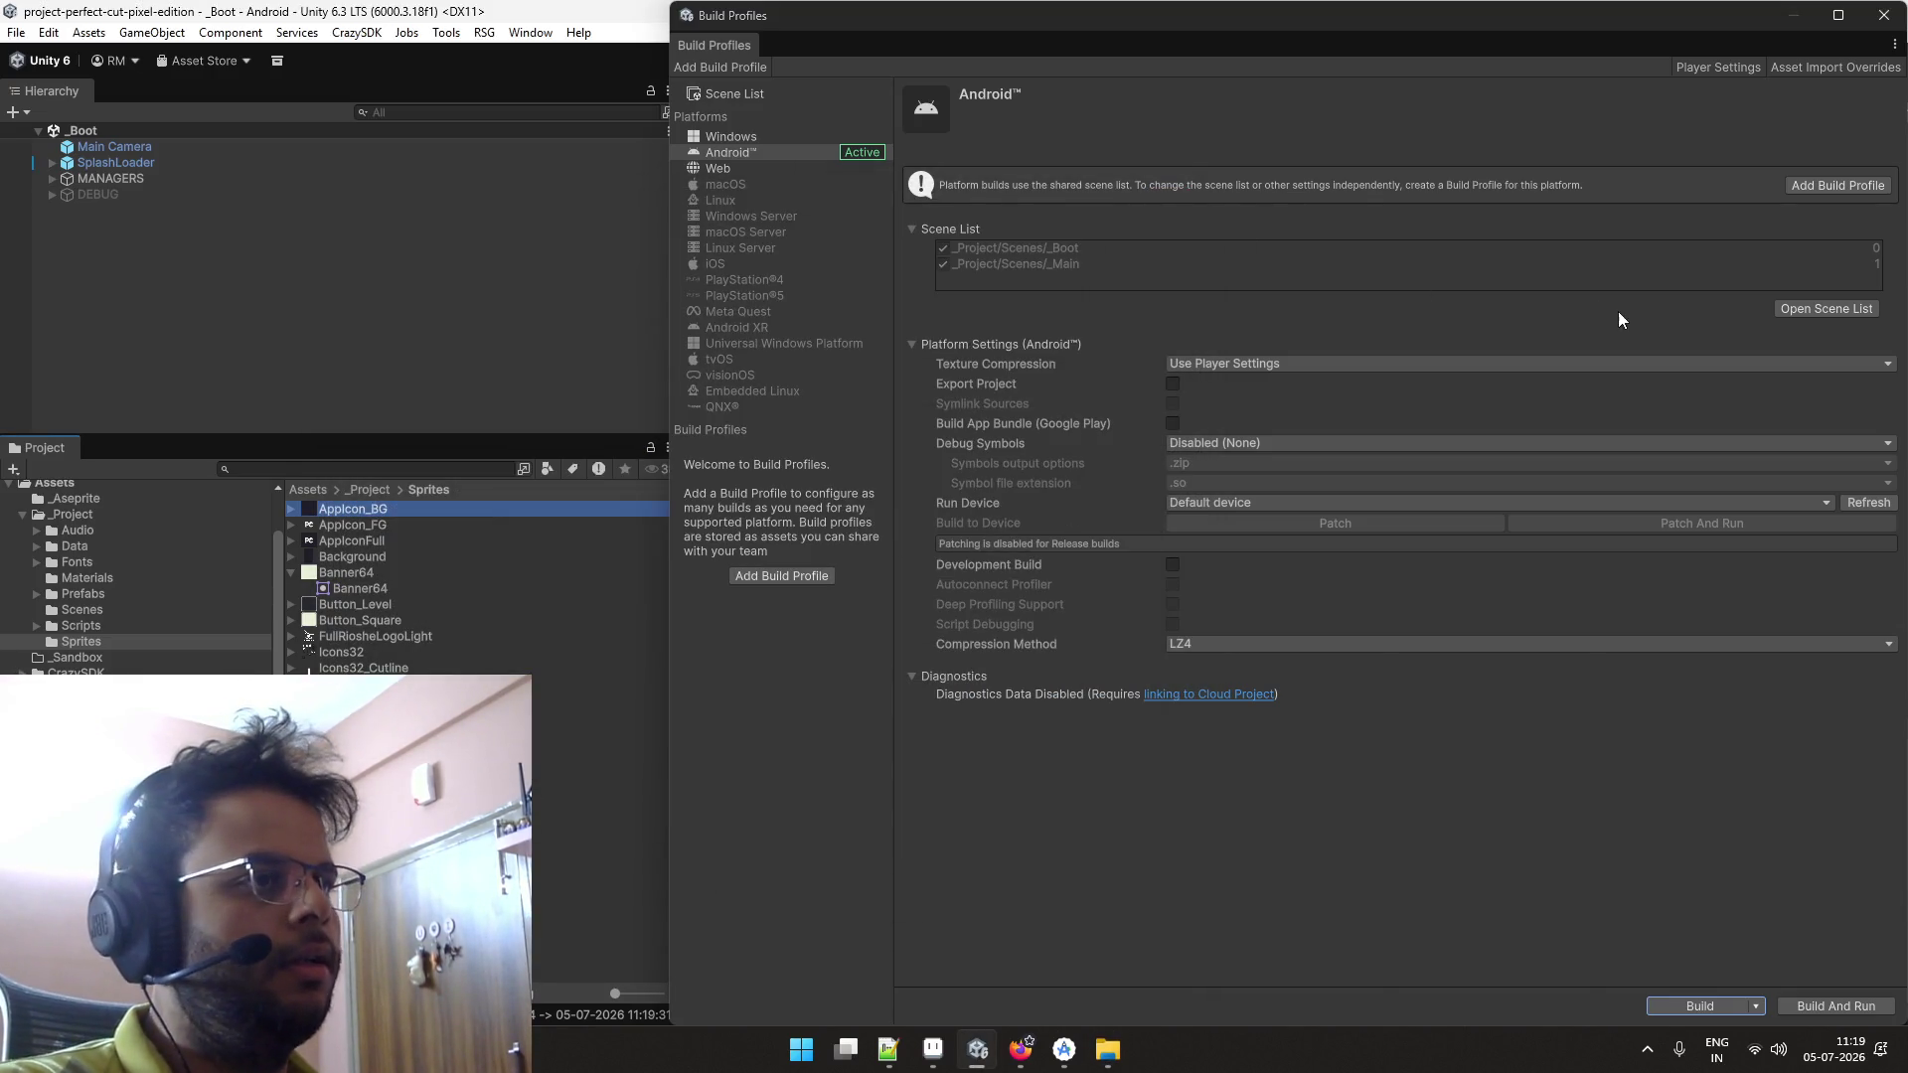
In Player Settings, assign the PC icon as the xxxhdpi adaptive background and foreground
{"action": "left_click", "coordinate": [1711, 66]}
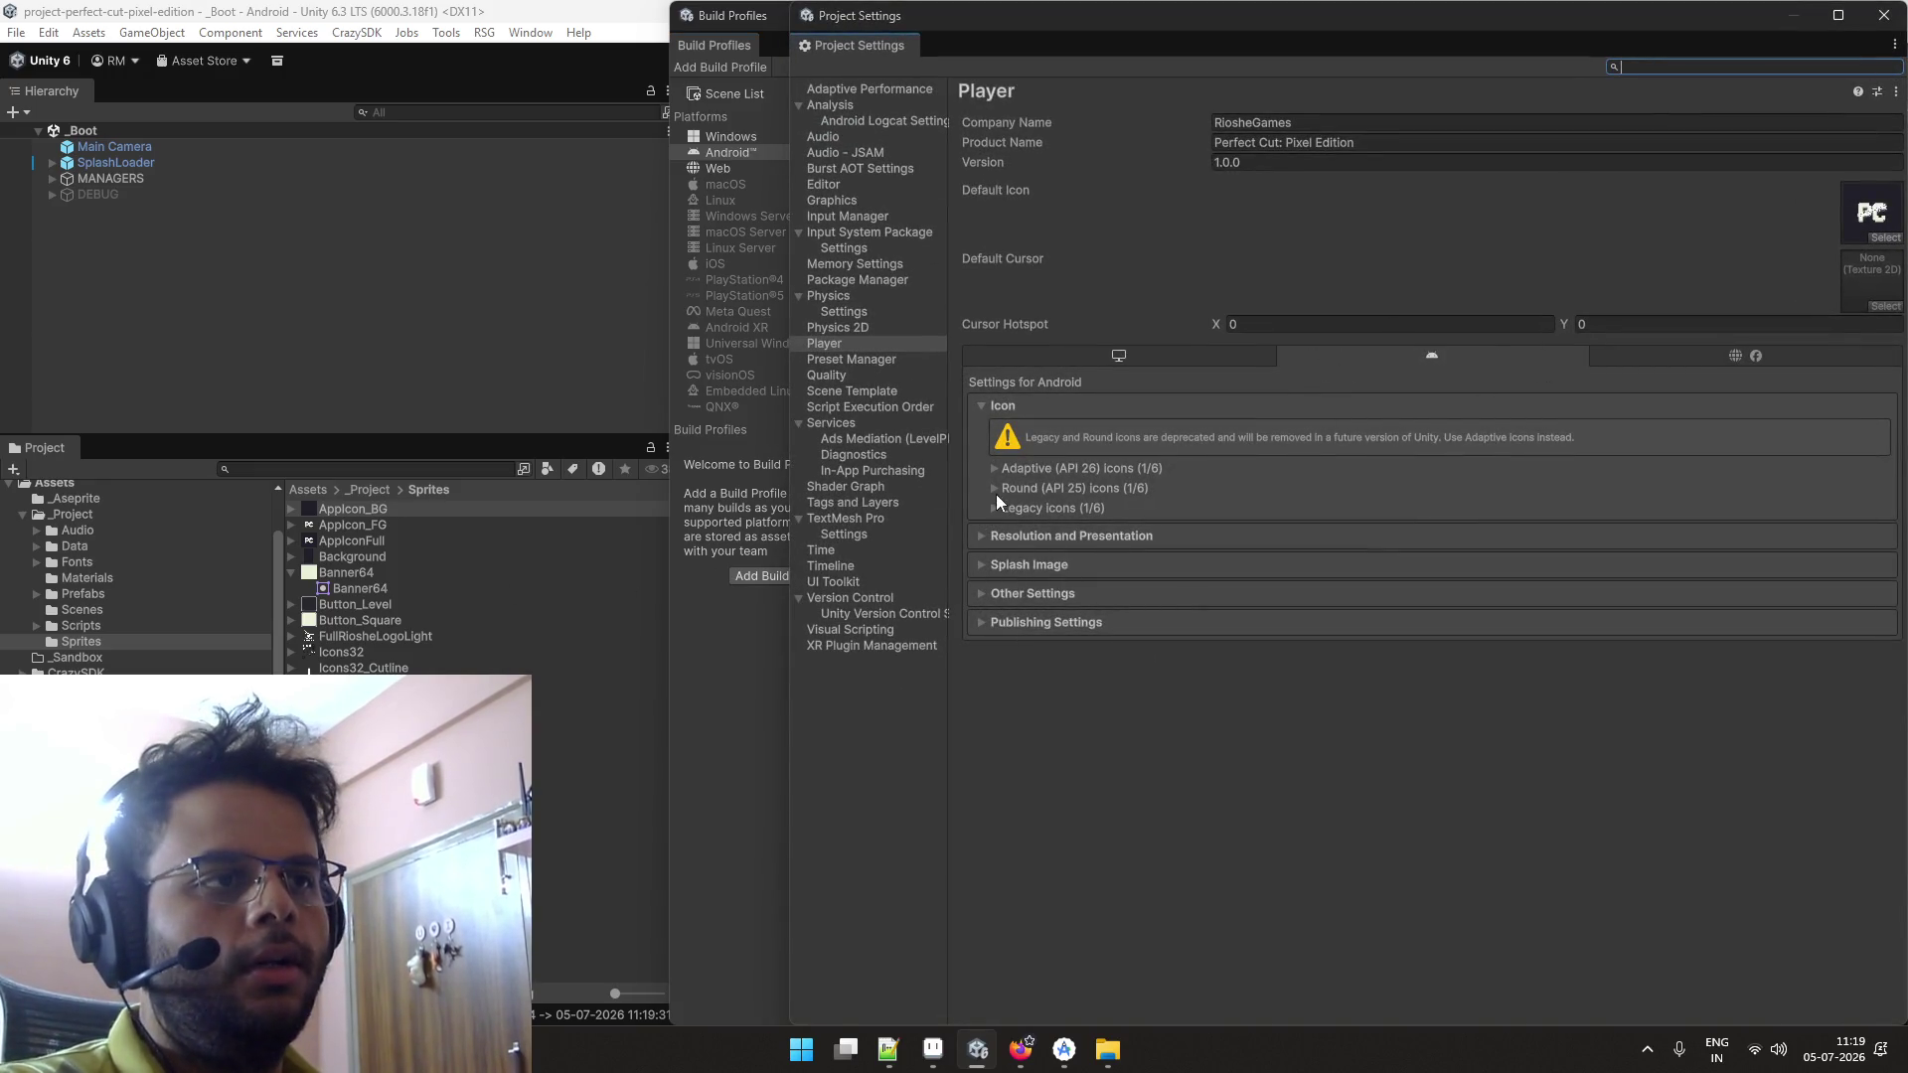
{"action": "left_click", "coordinate": [1007, 467]}
{"action": "left_click", "coordinate": [1767, 576]}
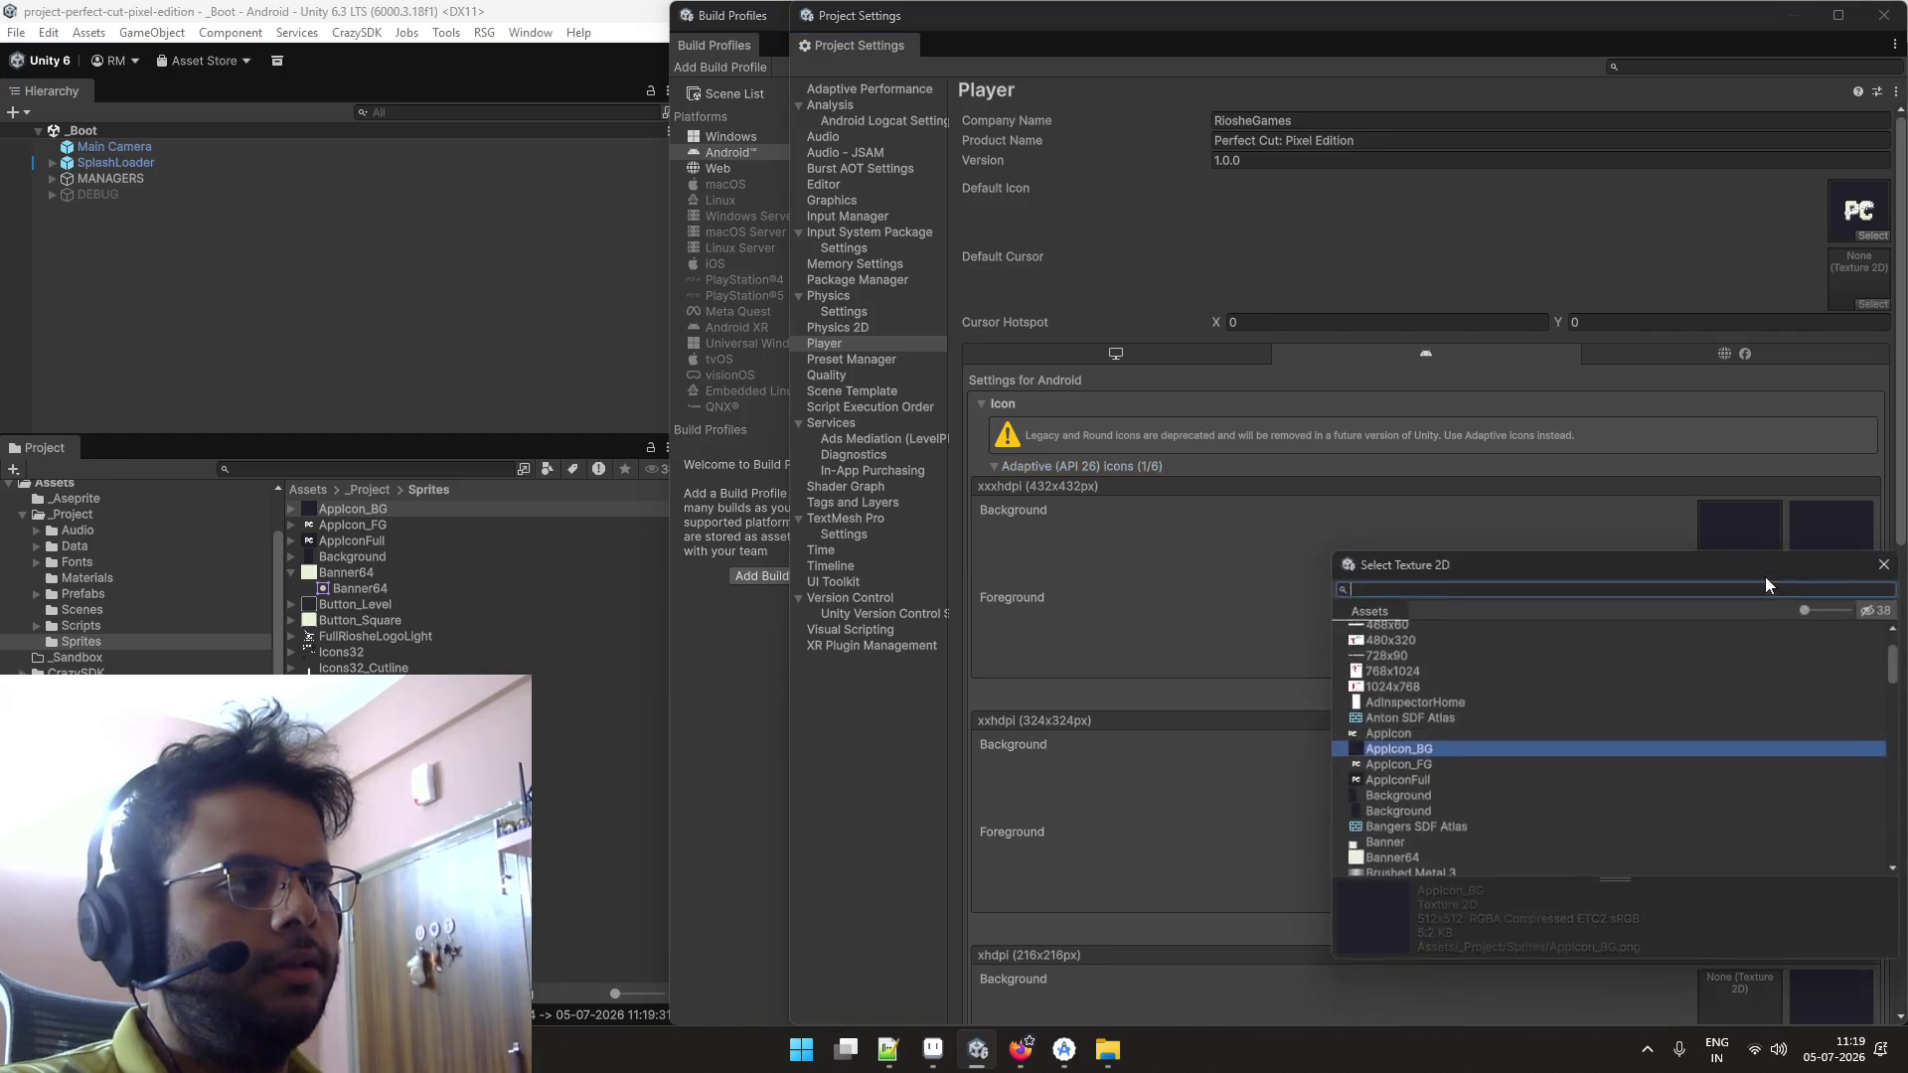
{"action": "double_click", "coordinate": [1401, 784]}
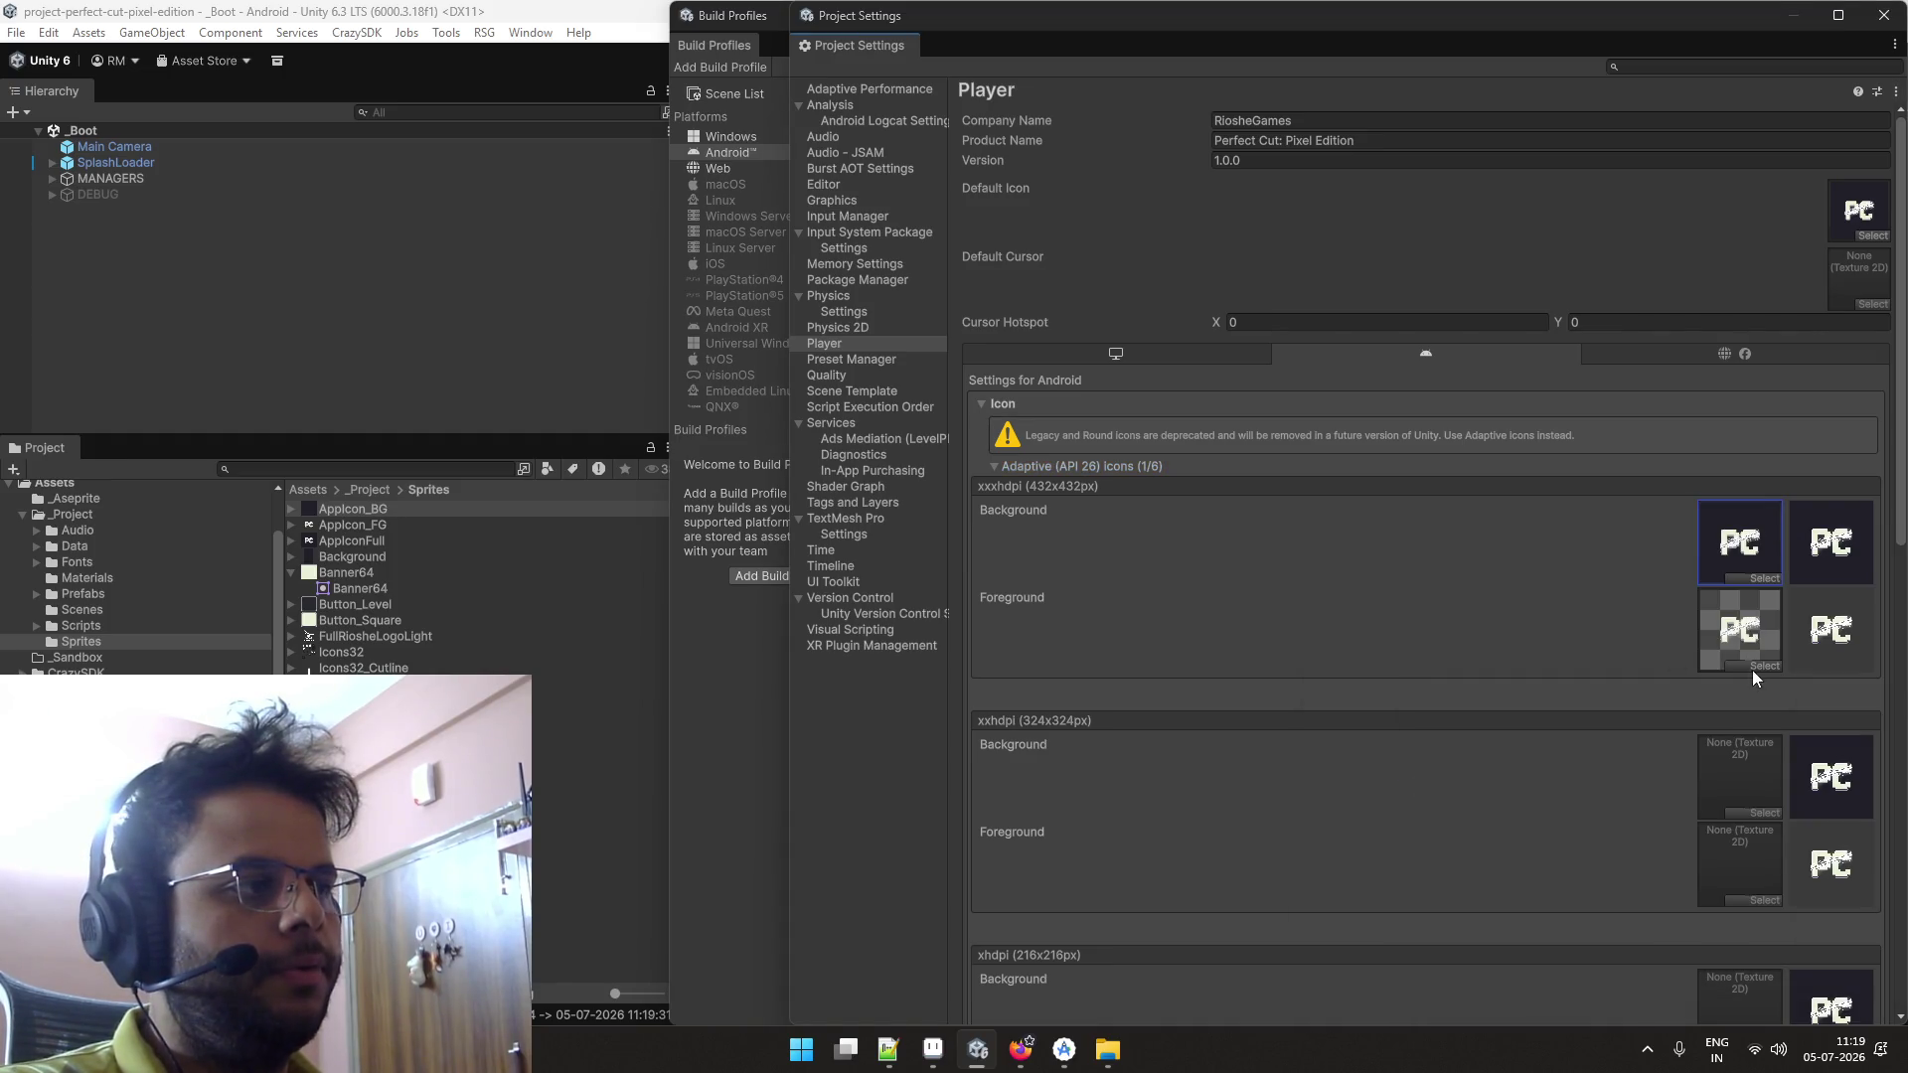
{"action": "left_click", "coordinate": [1757, 666]}
{"action": "left_click", "coordinate": [1404, 837]}
{"action": "double_click", "coordinate": [1396, 833]}
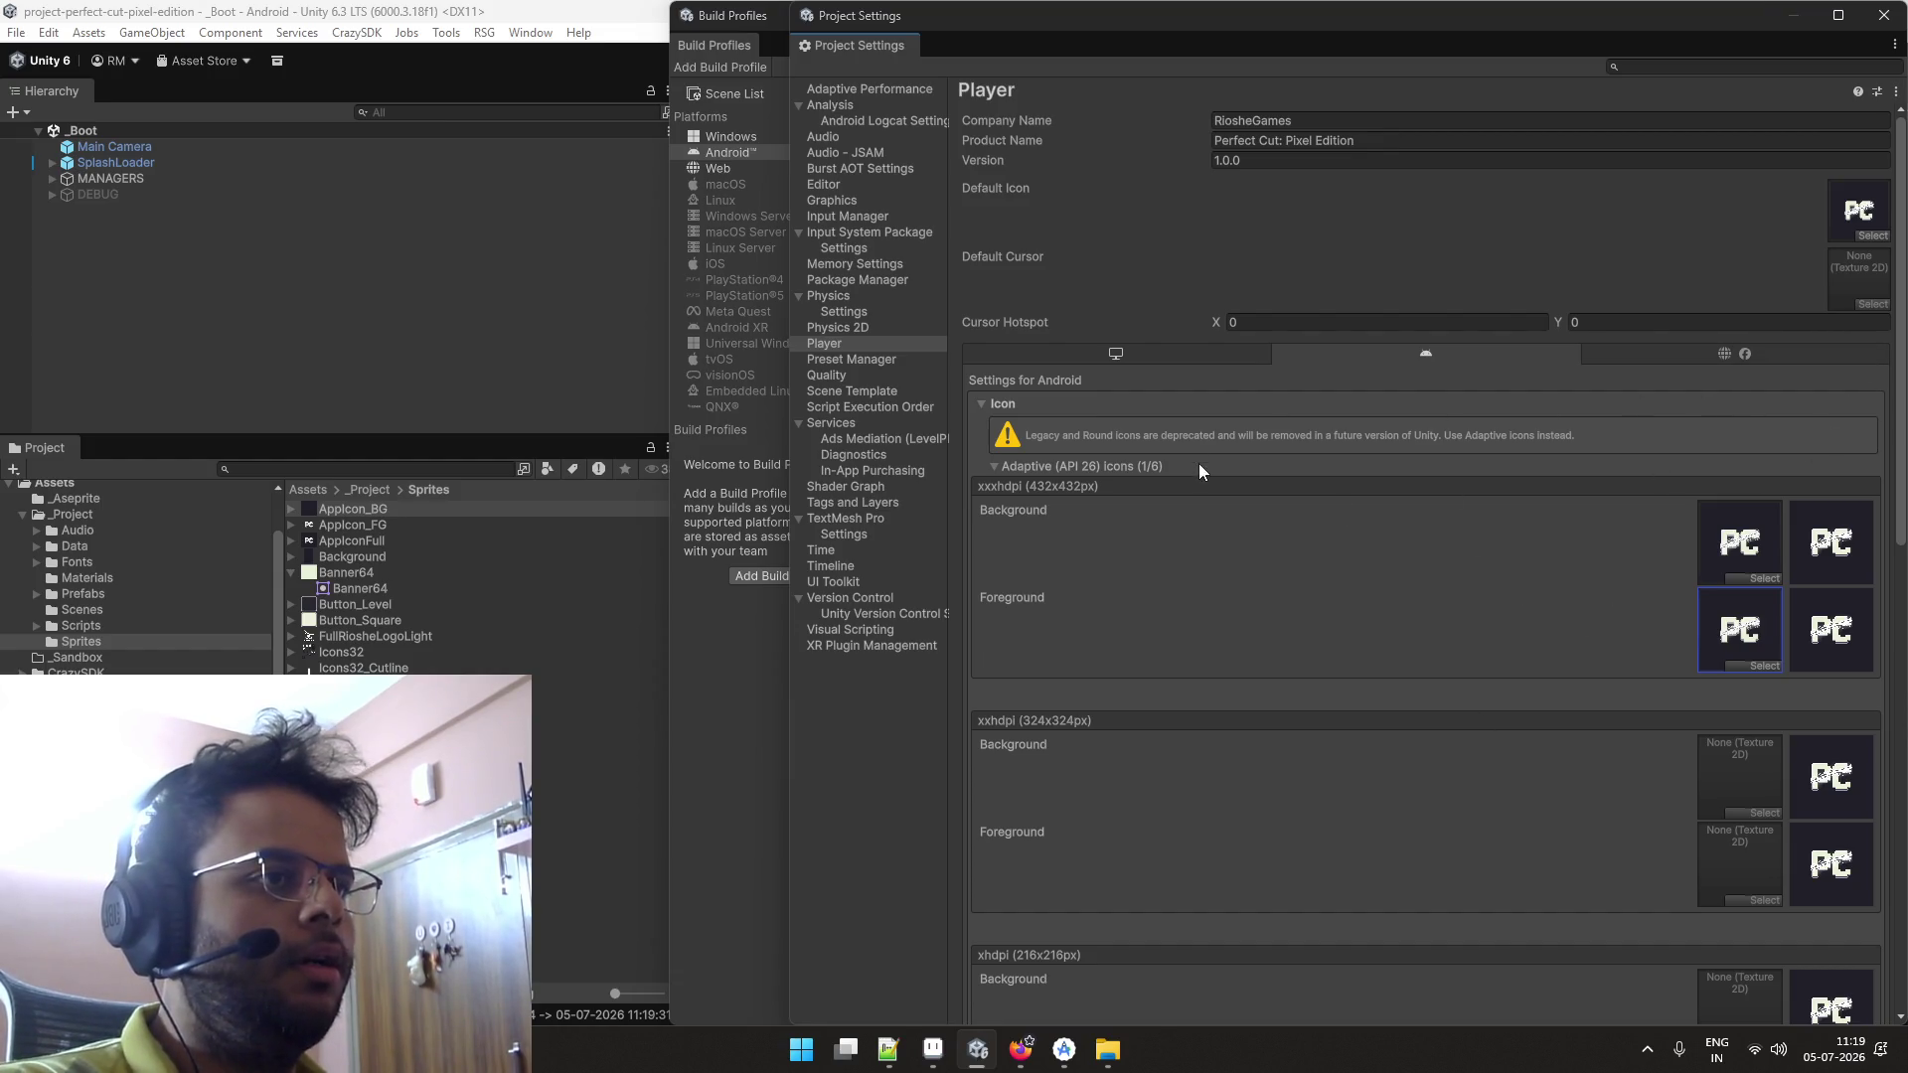
{"action": "left_click", "coordinate": [1883, 14]}
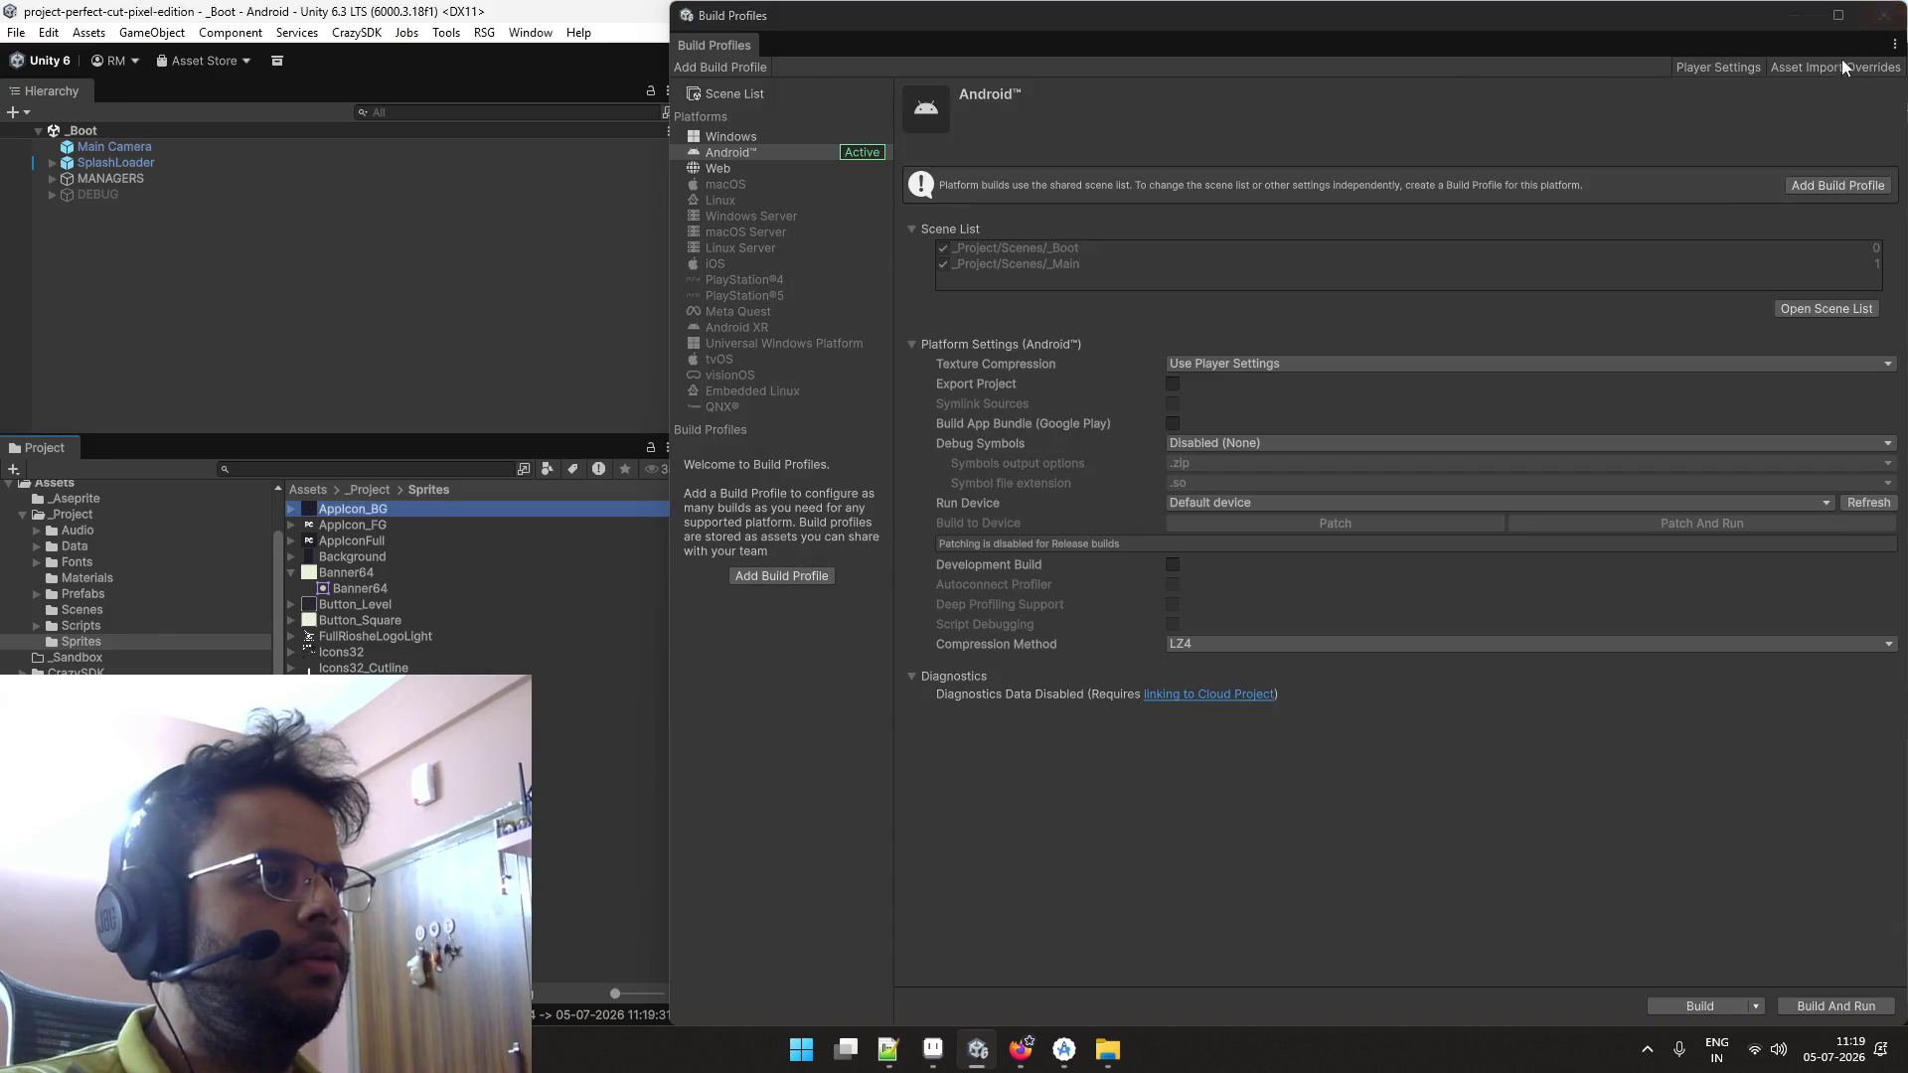
Check the asset import overrides and recheck the default icon and adaptive icon slots
{"action": "left_click", "coordinate": [1835, 66]}
{"action": "left_click", "coordinate": [1891, 102]}
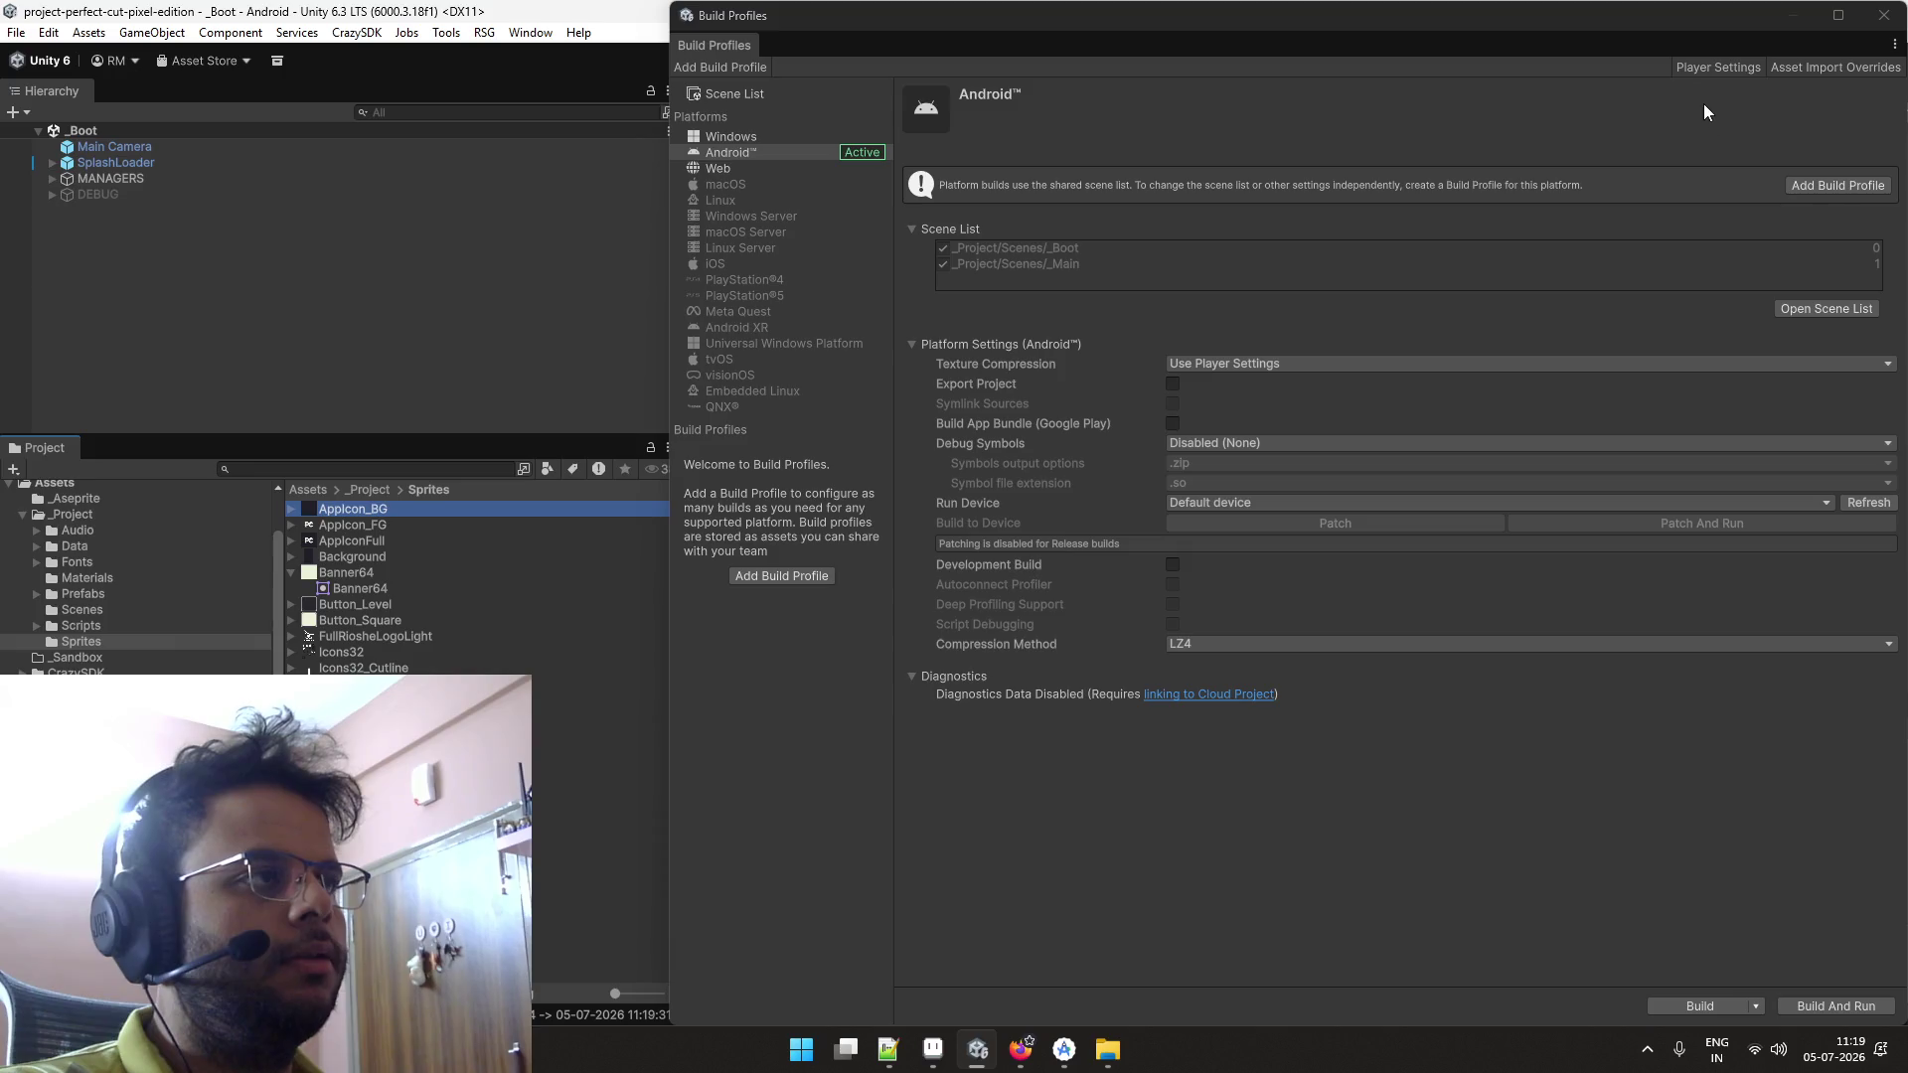
{"action": "left_click", "coordinate": [1718, 66]}
{"action": "left_click", "coordinate": [1878, 231]}
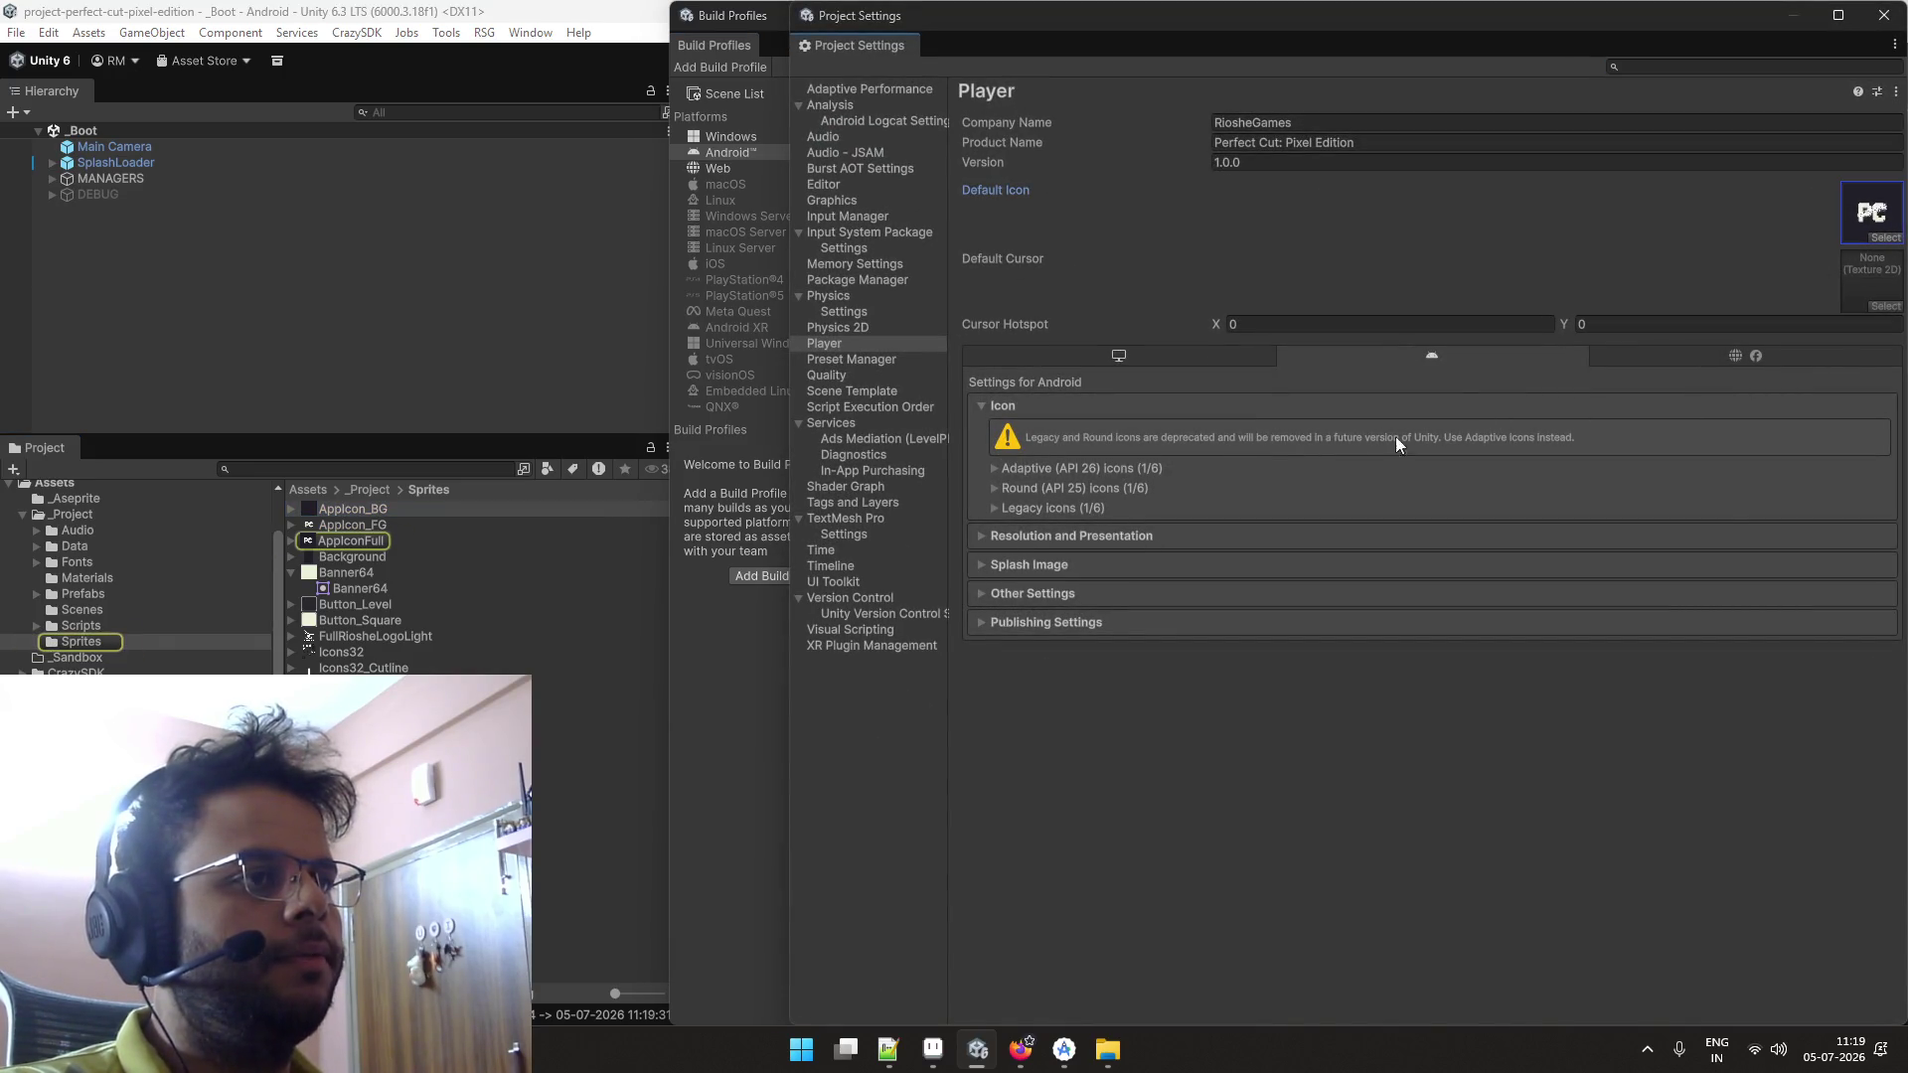
{"action": "left_click", "coordinate": [1242, 469]}
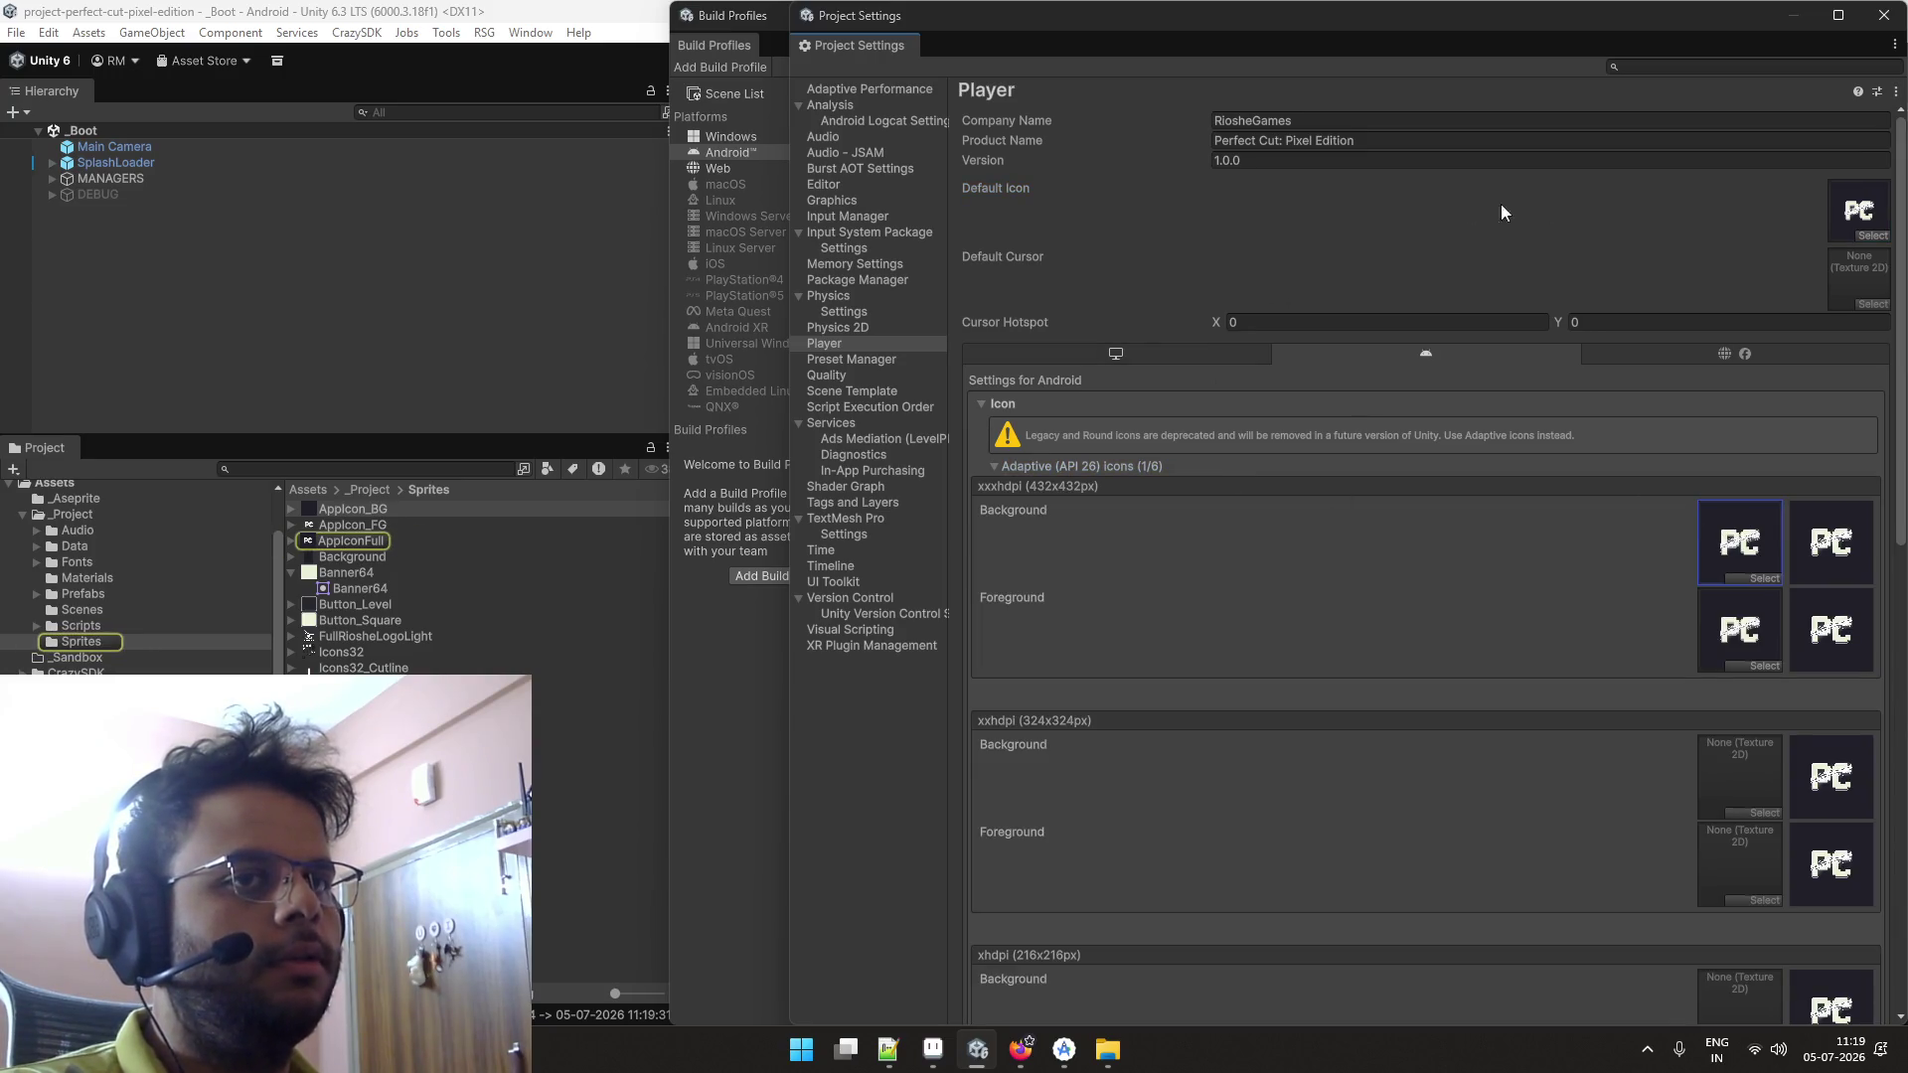
{"action": "left_click", "coordinate": [1884, 16]}
Start another Android build, changing the APK name's number to 7
{"action": "left_click", "coordinate": [1701, 1008]}
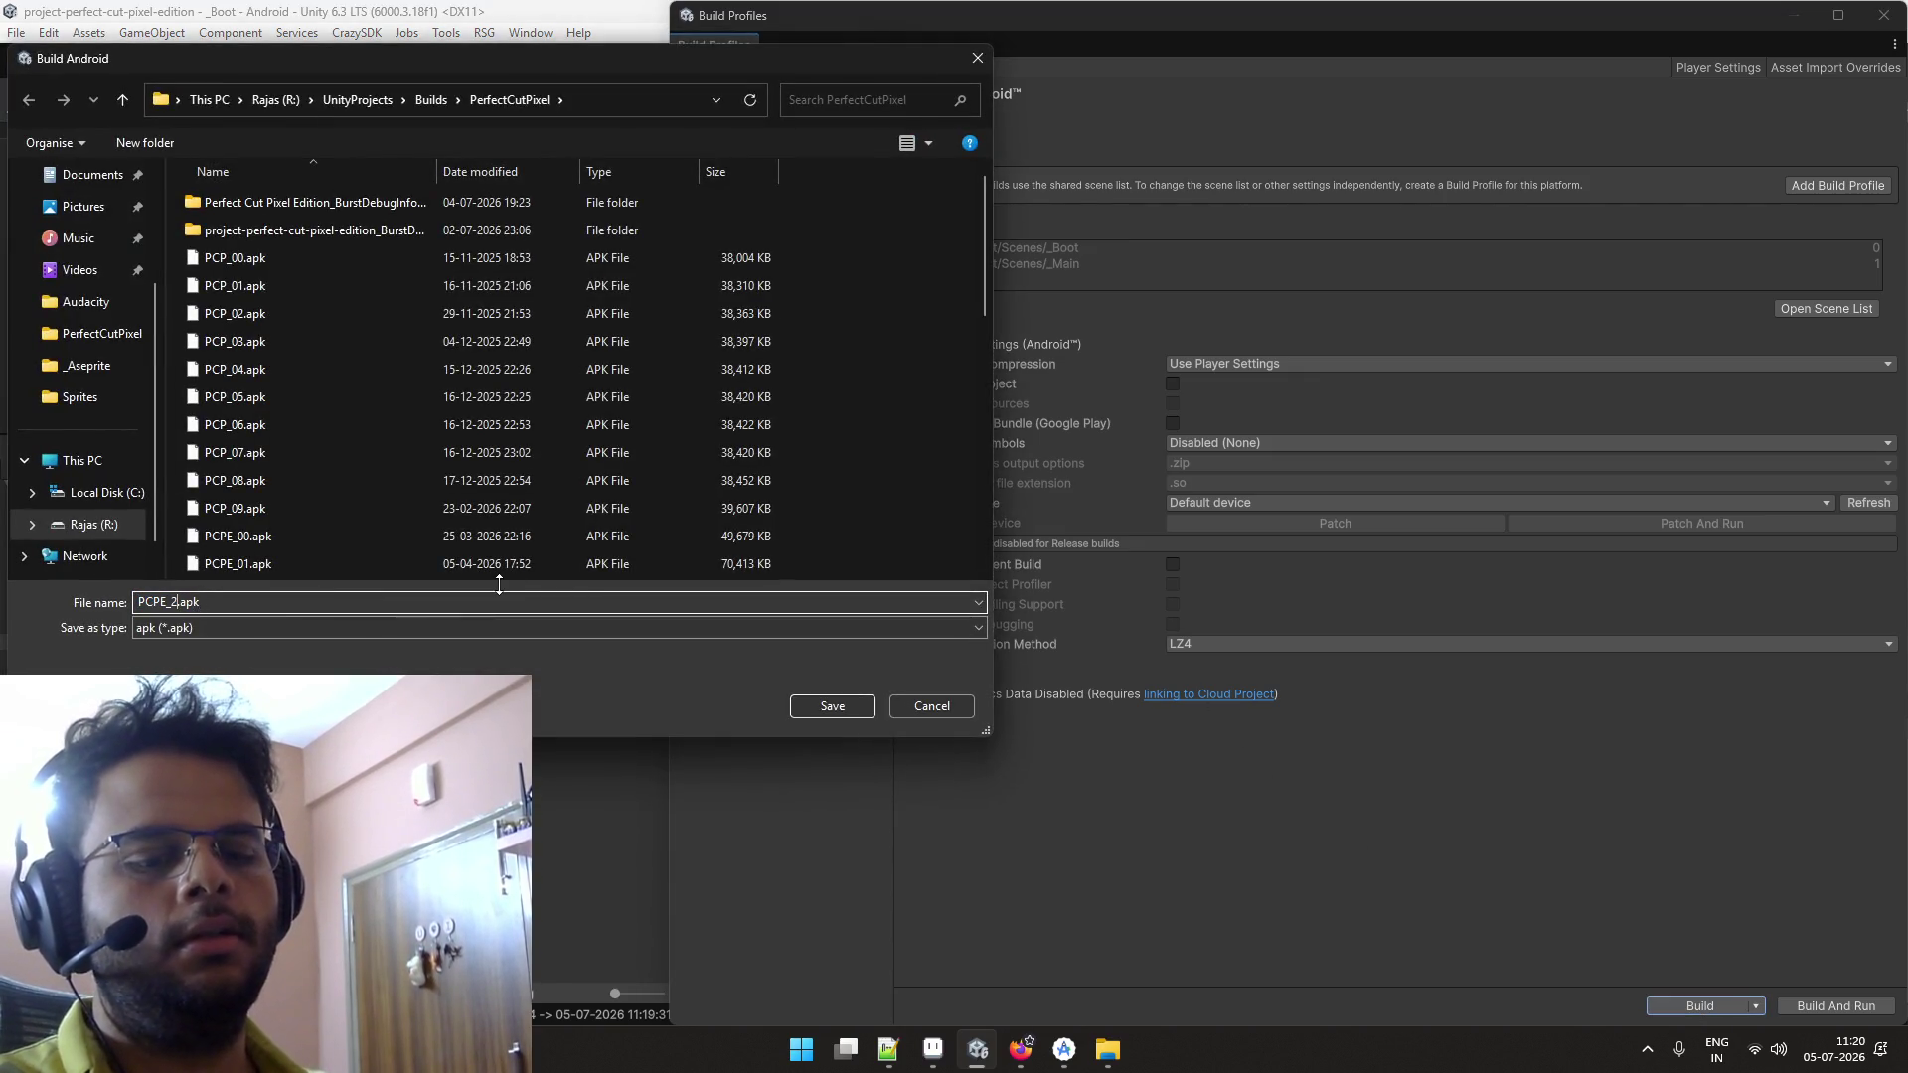
{"action": "type", "text": "7"}
{"action": "key", "text": "Return"}
{"action": "key", "text": "alt+Tab"}
{"action": "key", "text": "Tab"}
{"action": "key", "text": "Tab"}
{"action": "key", "text": "Tab"}
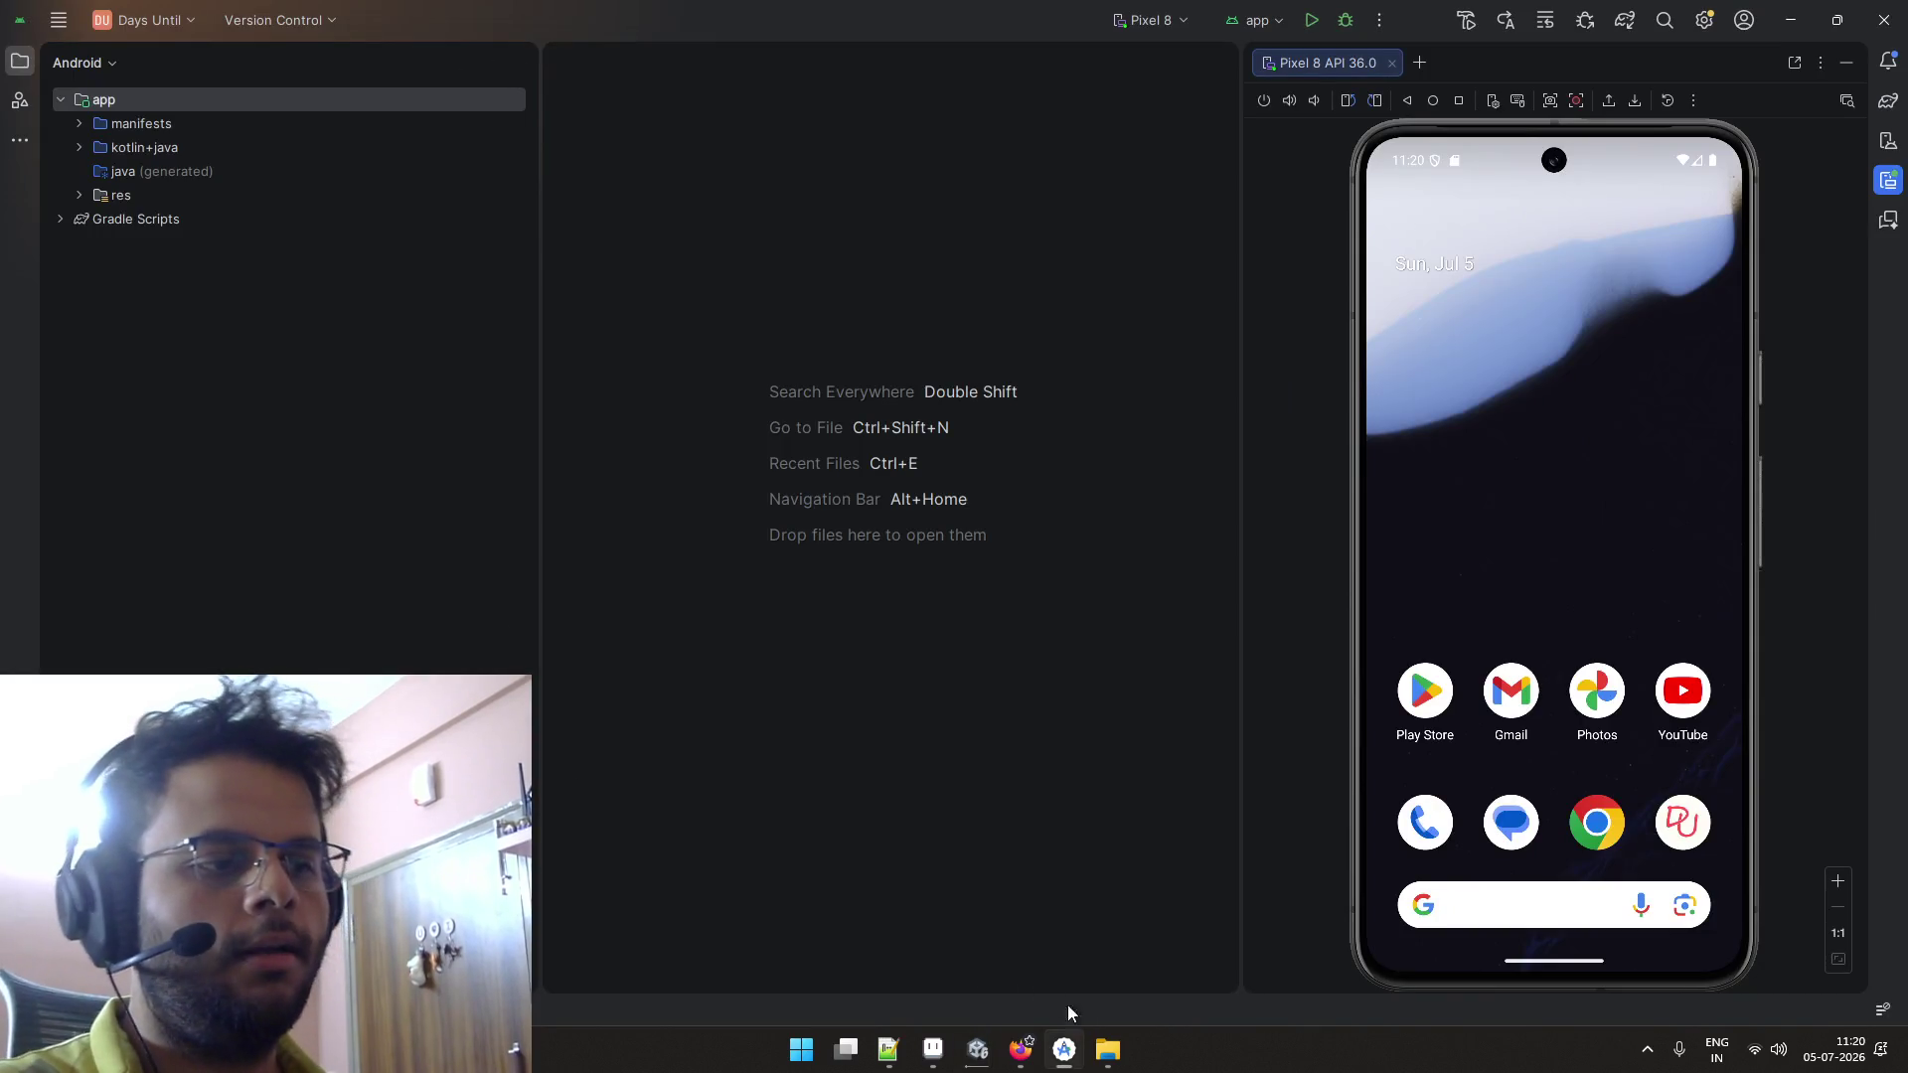
Close the PerfectCutPixel and Sprites folder windows and bring the browser forward
{"action": "mouse_move", "coordinate": [1107, 1050]}
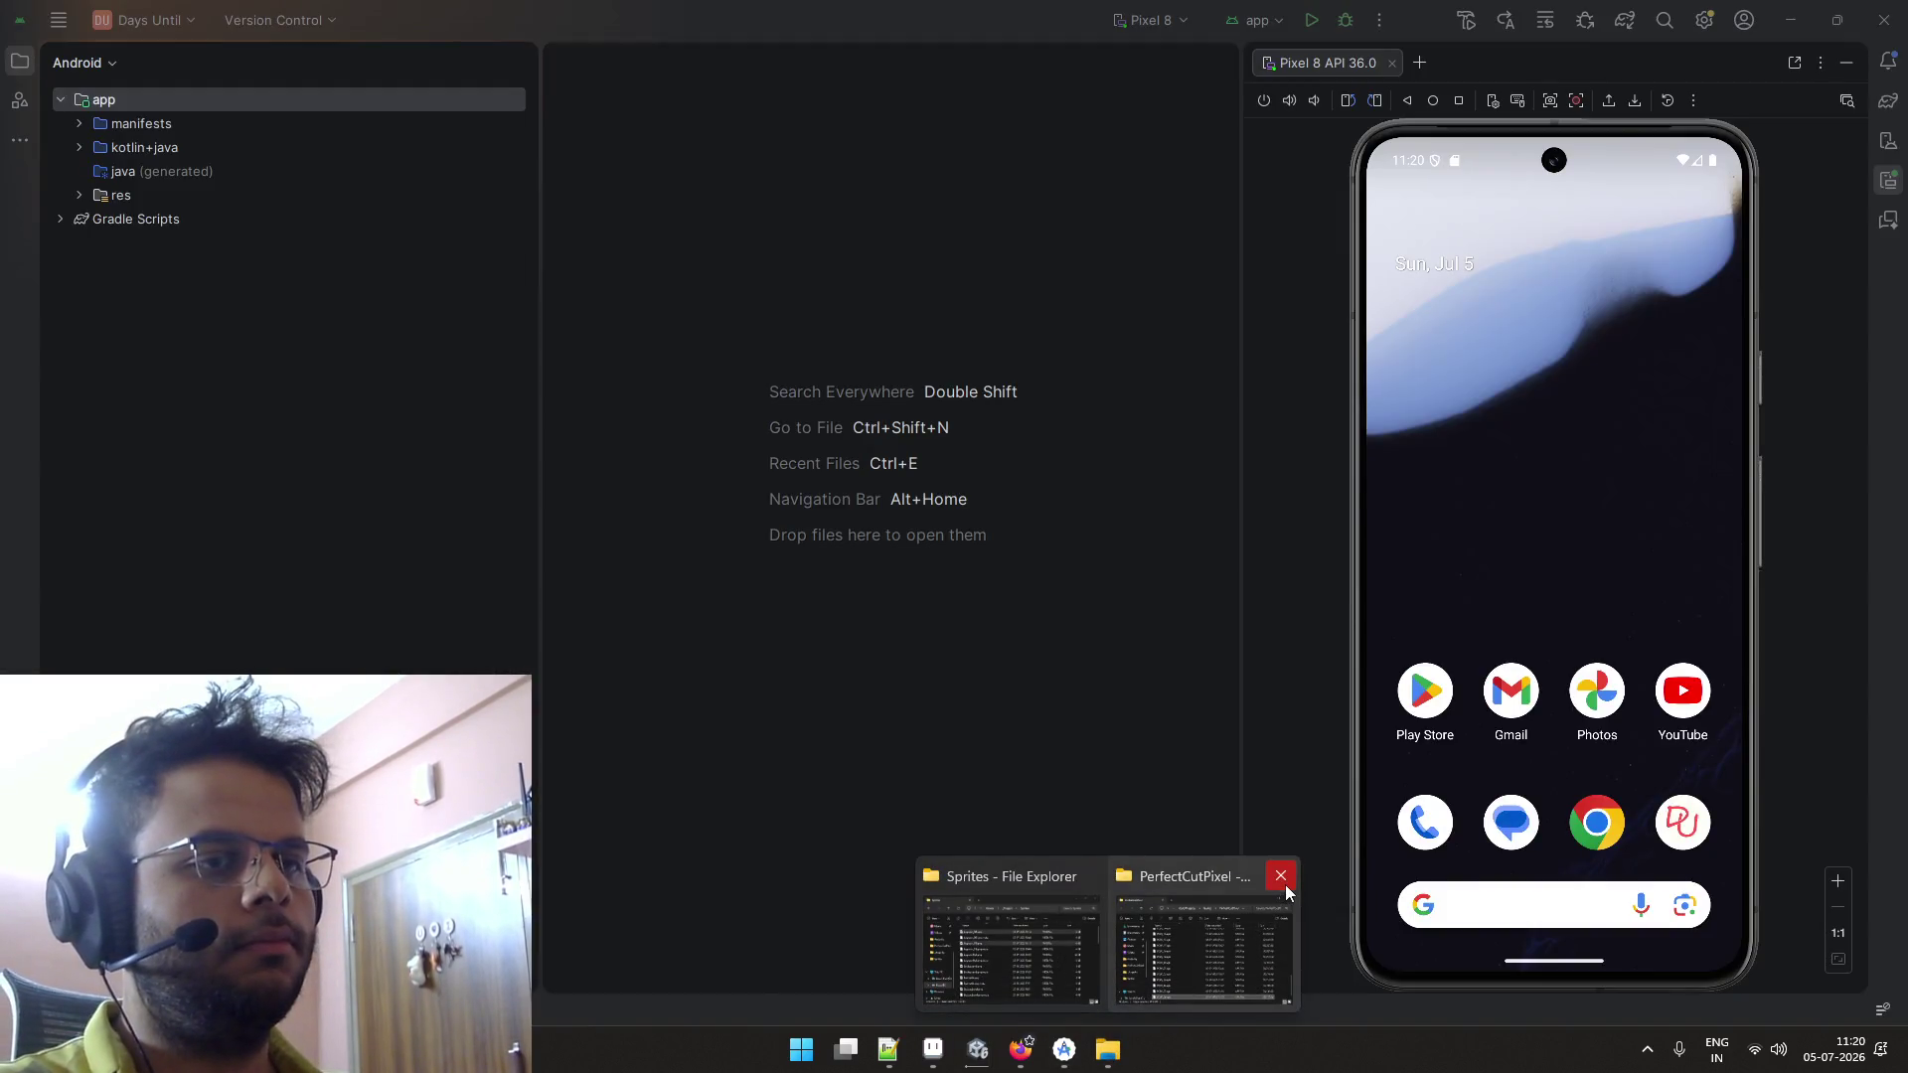
{"action": "left_click", "coordinate": [1285, 883]}
{"action": "left_click", "coordinate": [1109, 951]}
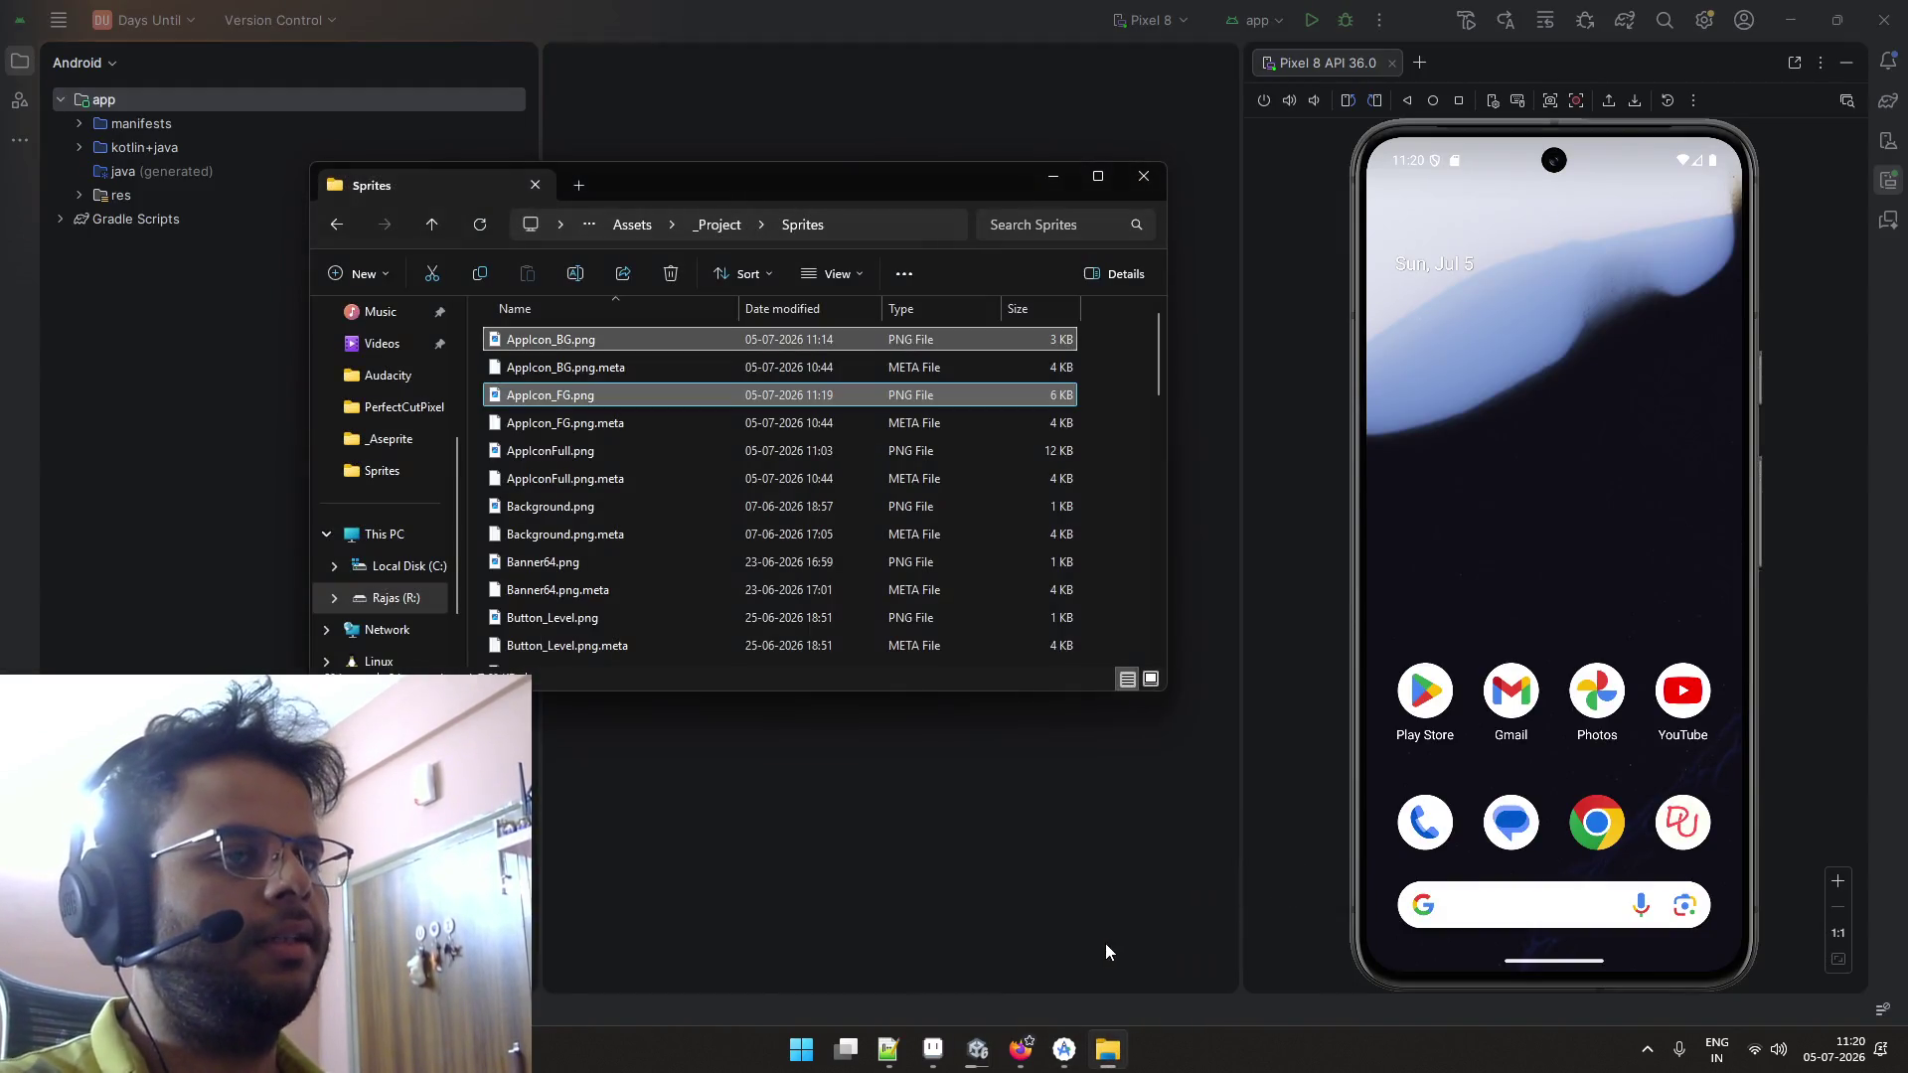
{"action": "left_click", "coordinate": [1144, 176]}
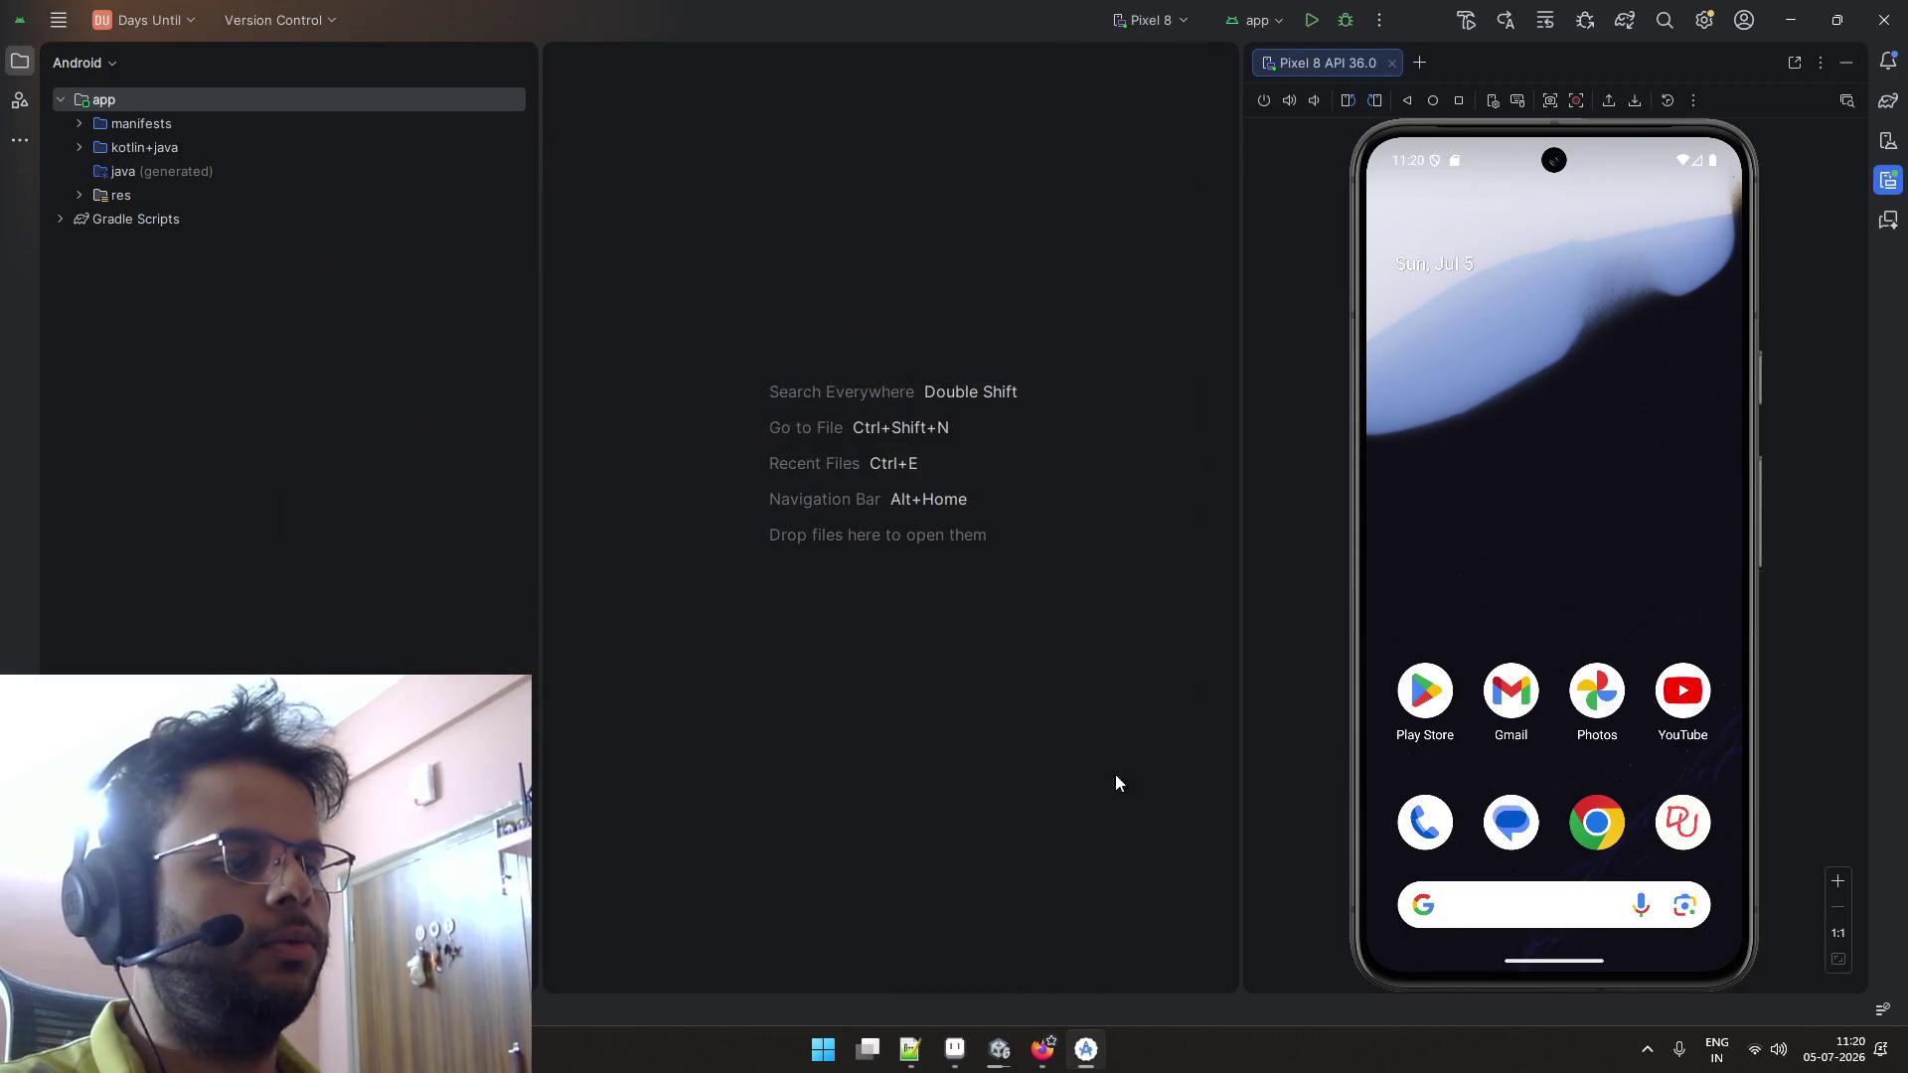
{"action": "mouse_move", "coordinate": [1004, 1065]}
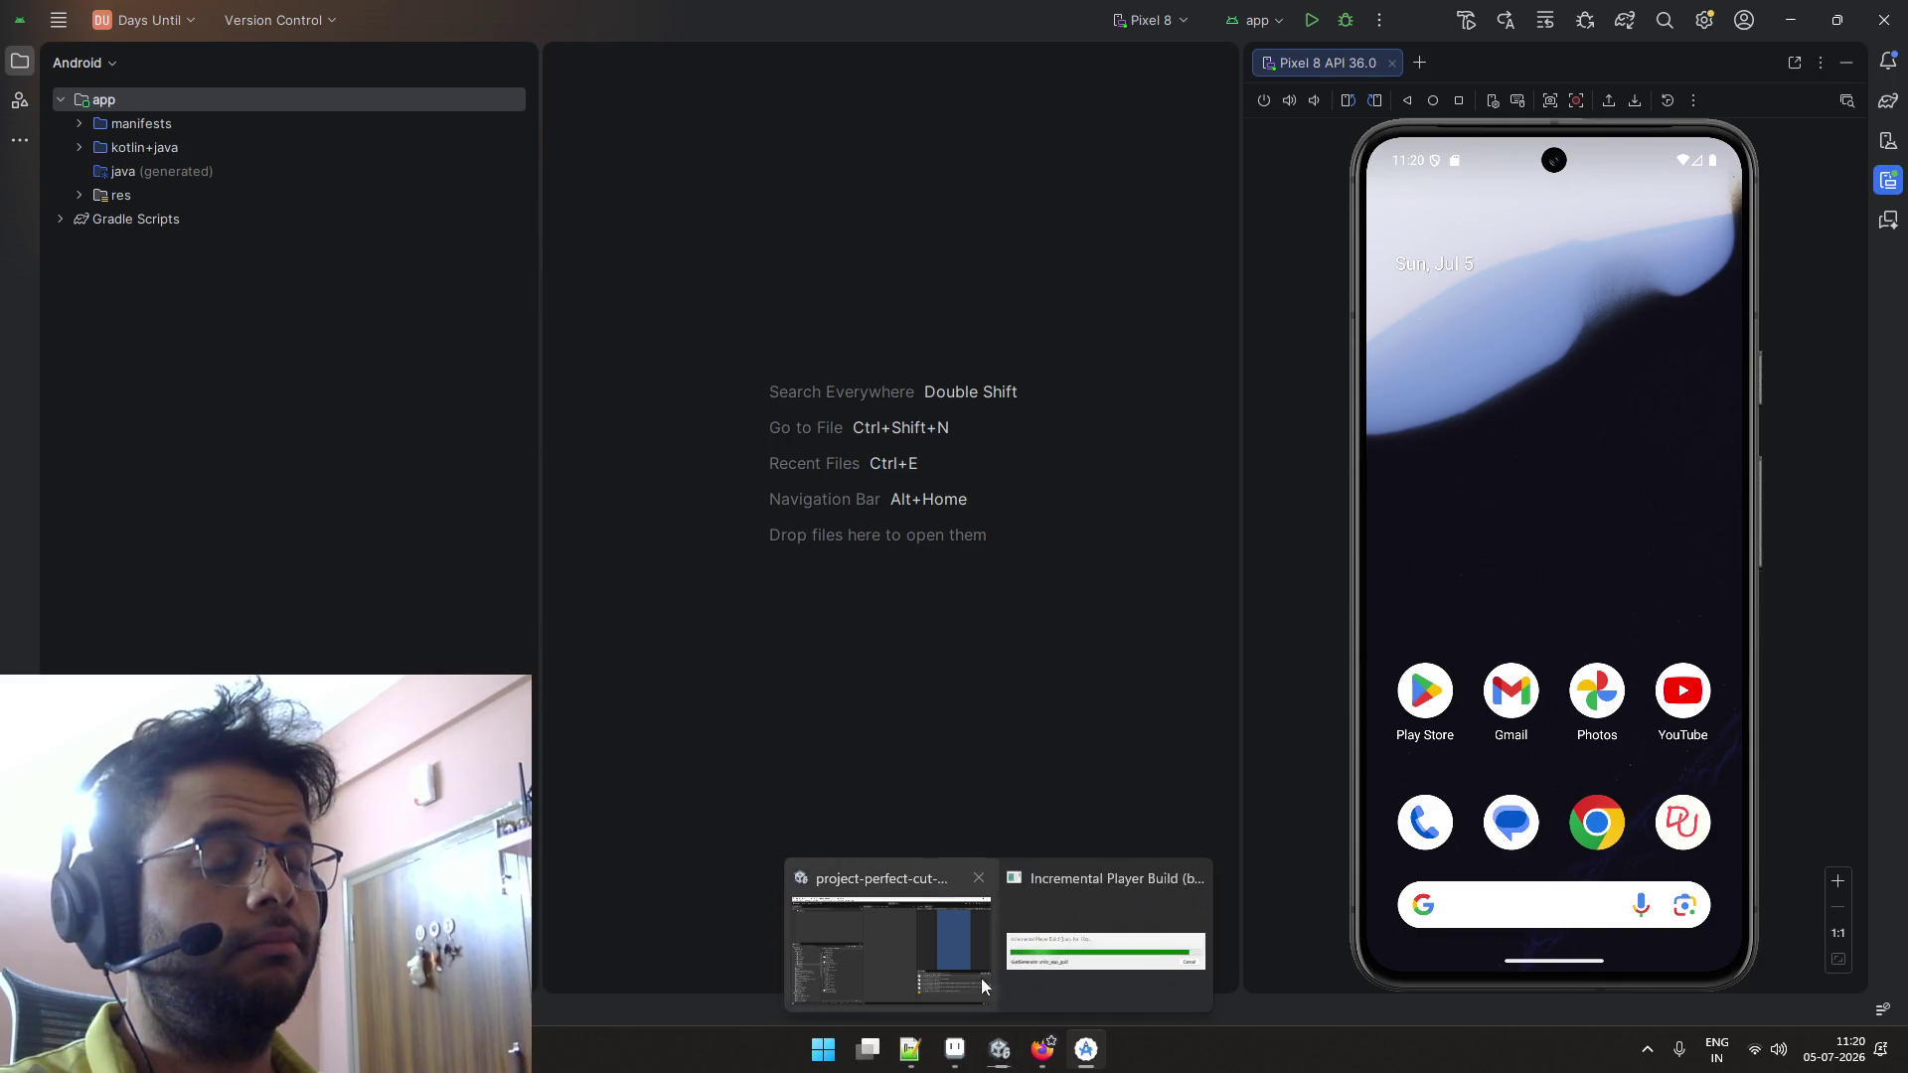
{"action": "left_click", "coordinate": [1043, 1050]}
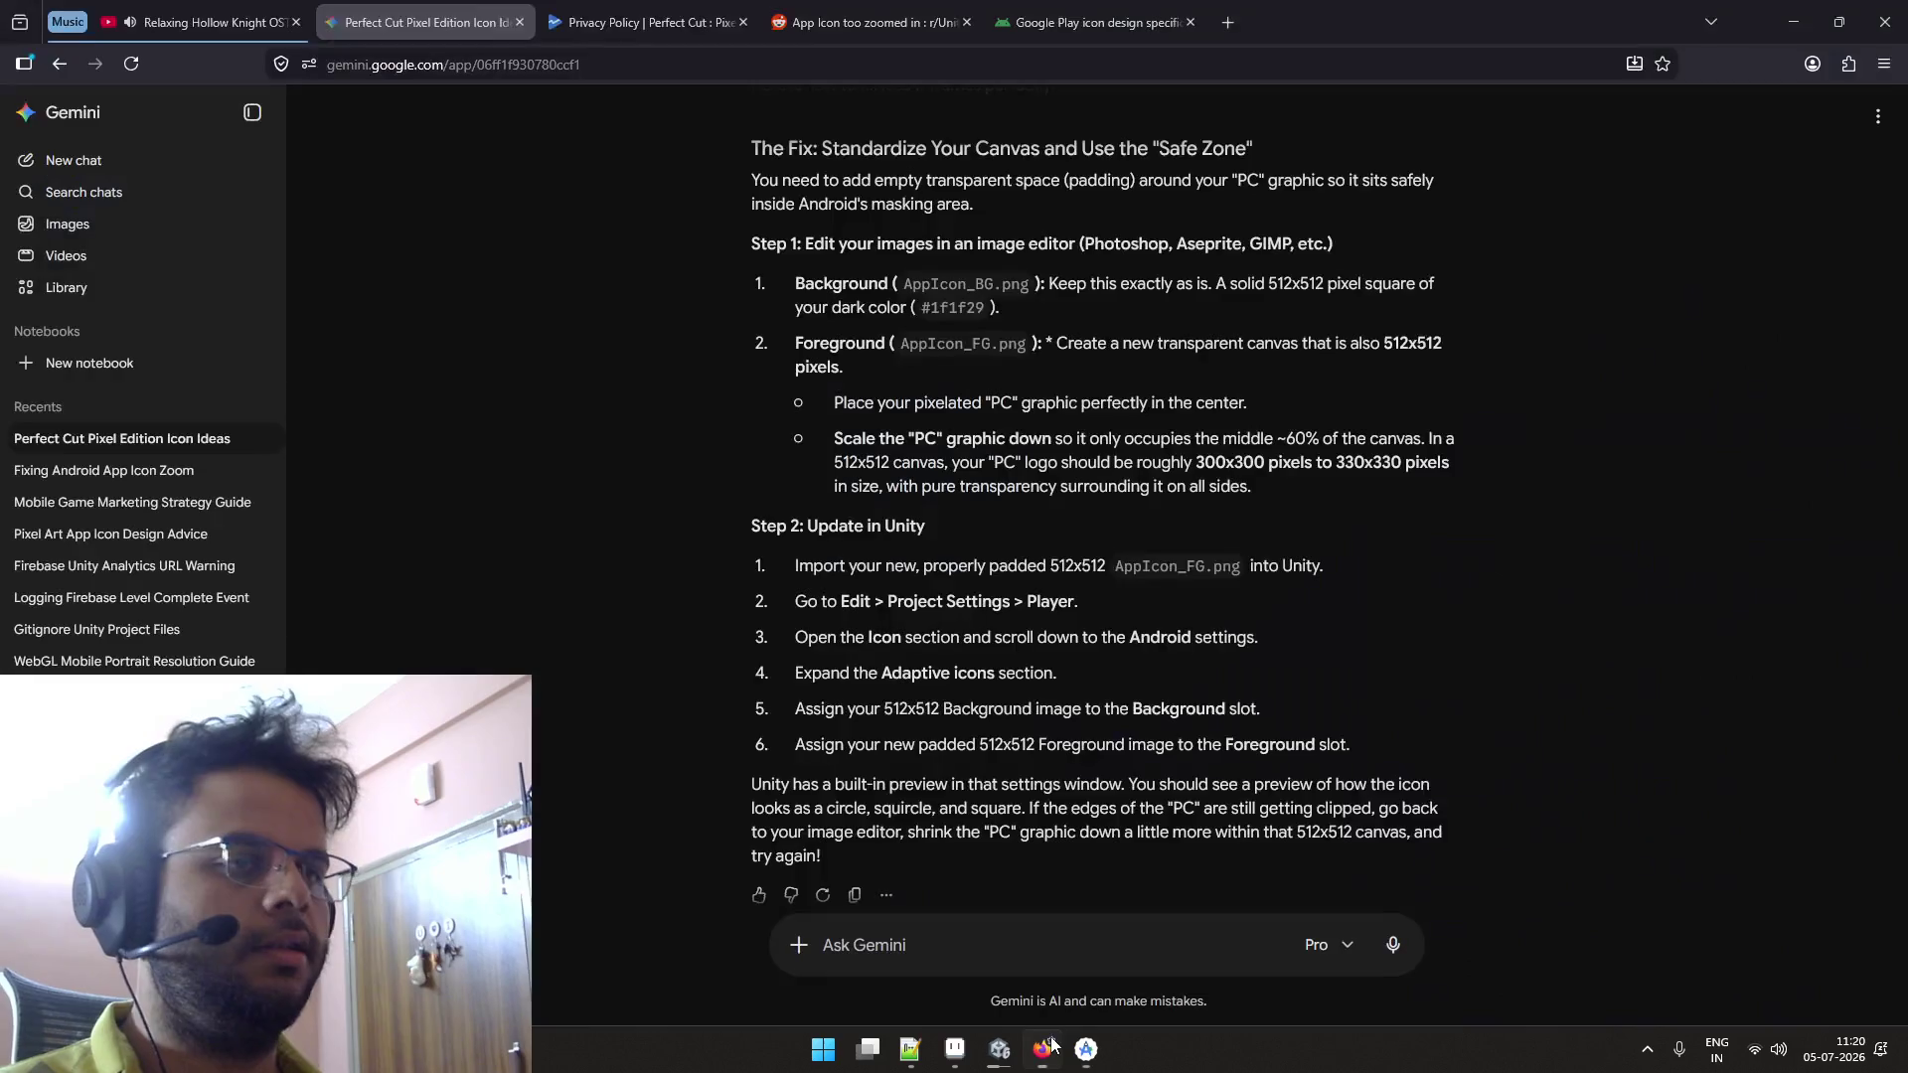
Switch the YouTube background music to the Ghibli piano collection video
{"action": "key", "text": "ctrl+shift+Tab"}
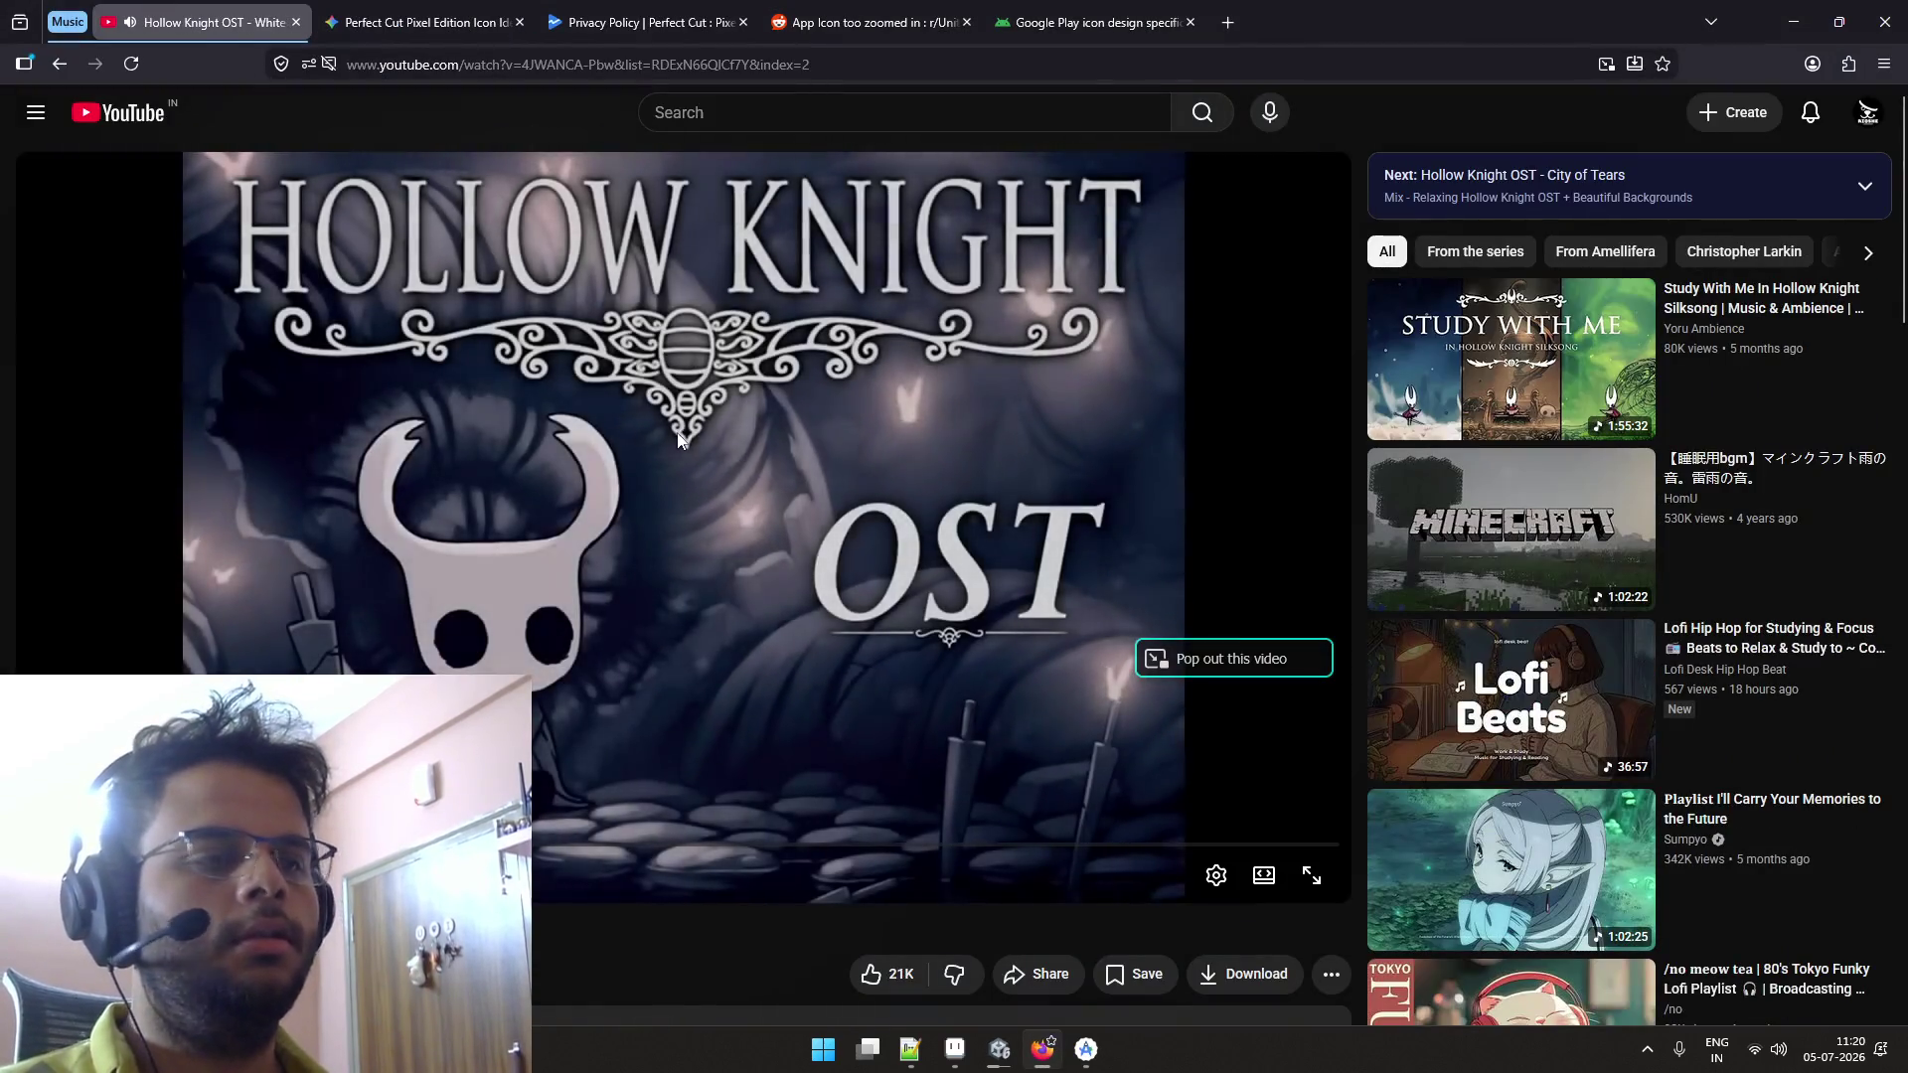
{"action": "scroll", "coordinate": [1378, 368], "scroll_direction": "down", "scroll_amount": 3}
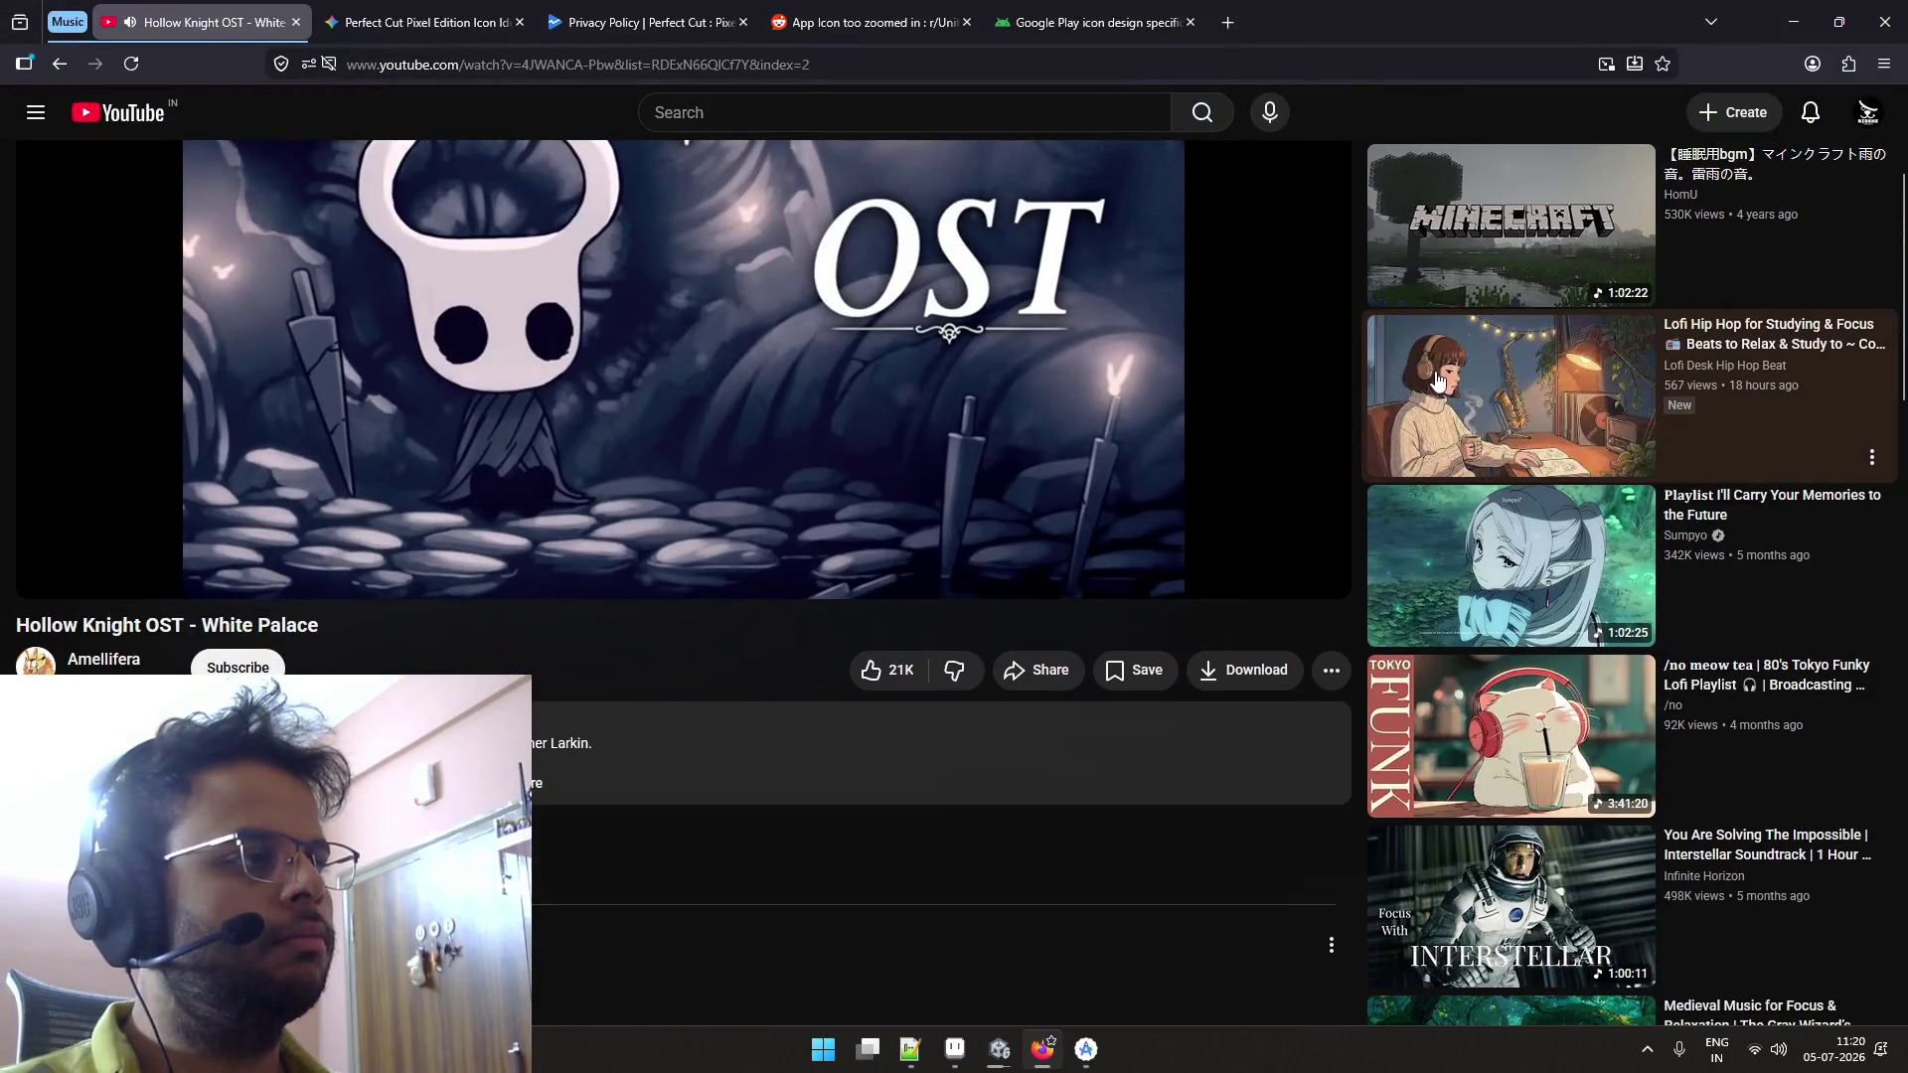
{"action": "scroll", "coordinate": [1465, 415], "scroll_direction": "down", "scroll_amount": 2}
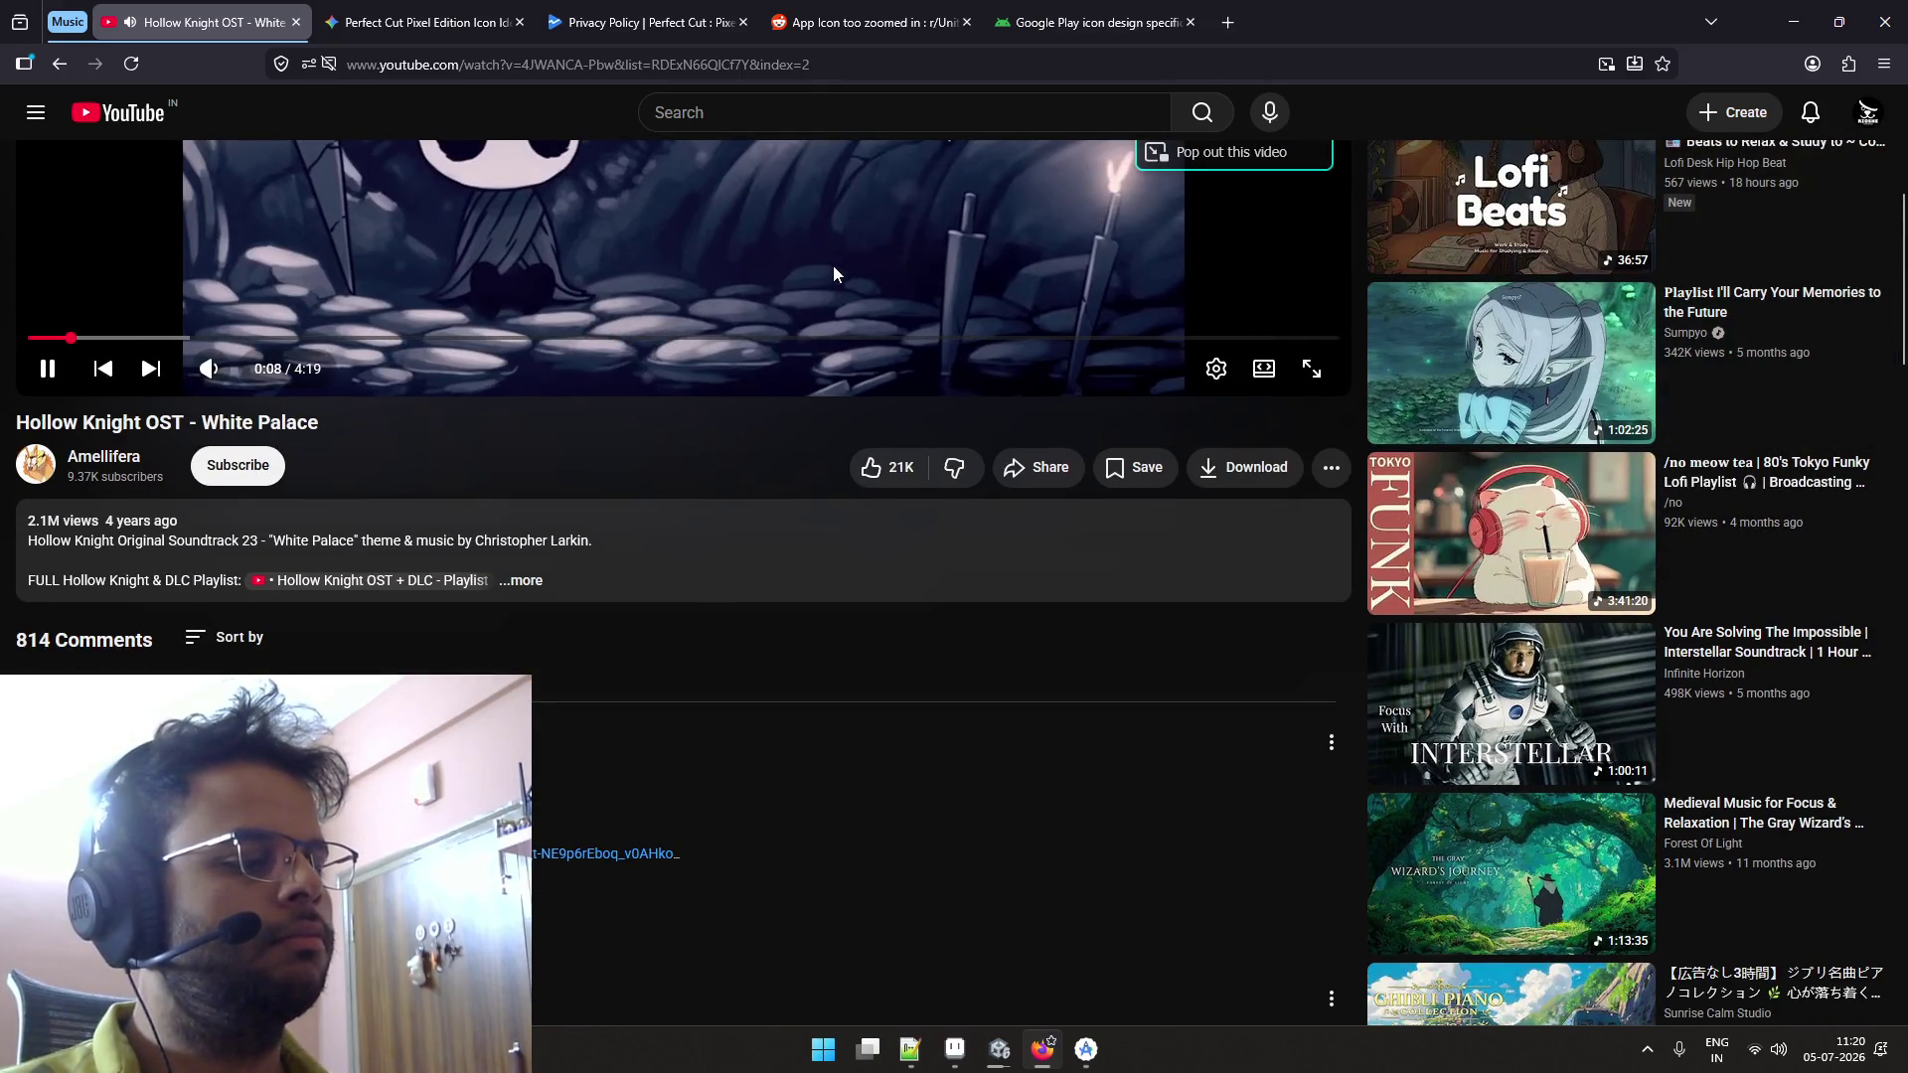
{"action": "scroll", "coordinate": [1527, 686], "scroll_direction": "down", "scroll_amount": 1}
{"action": "scroll", "coordinate": [1528, 686], "scroll_direction": "down", "scroll_amount": 3}
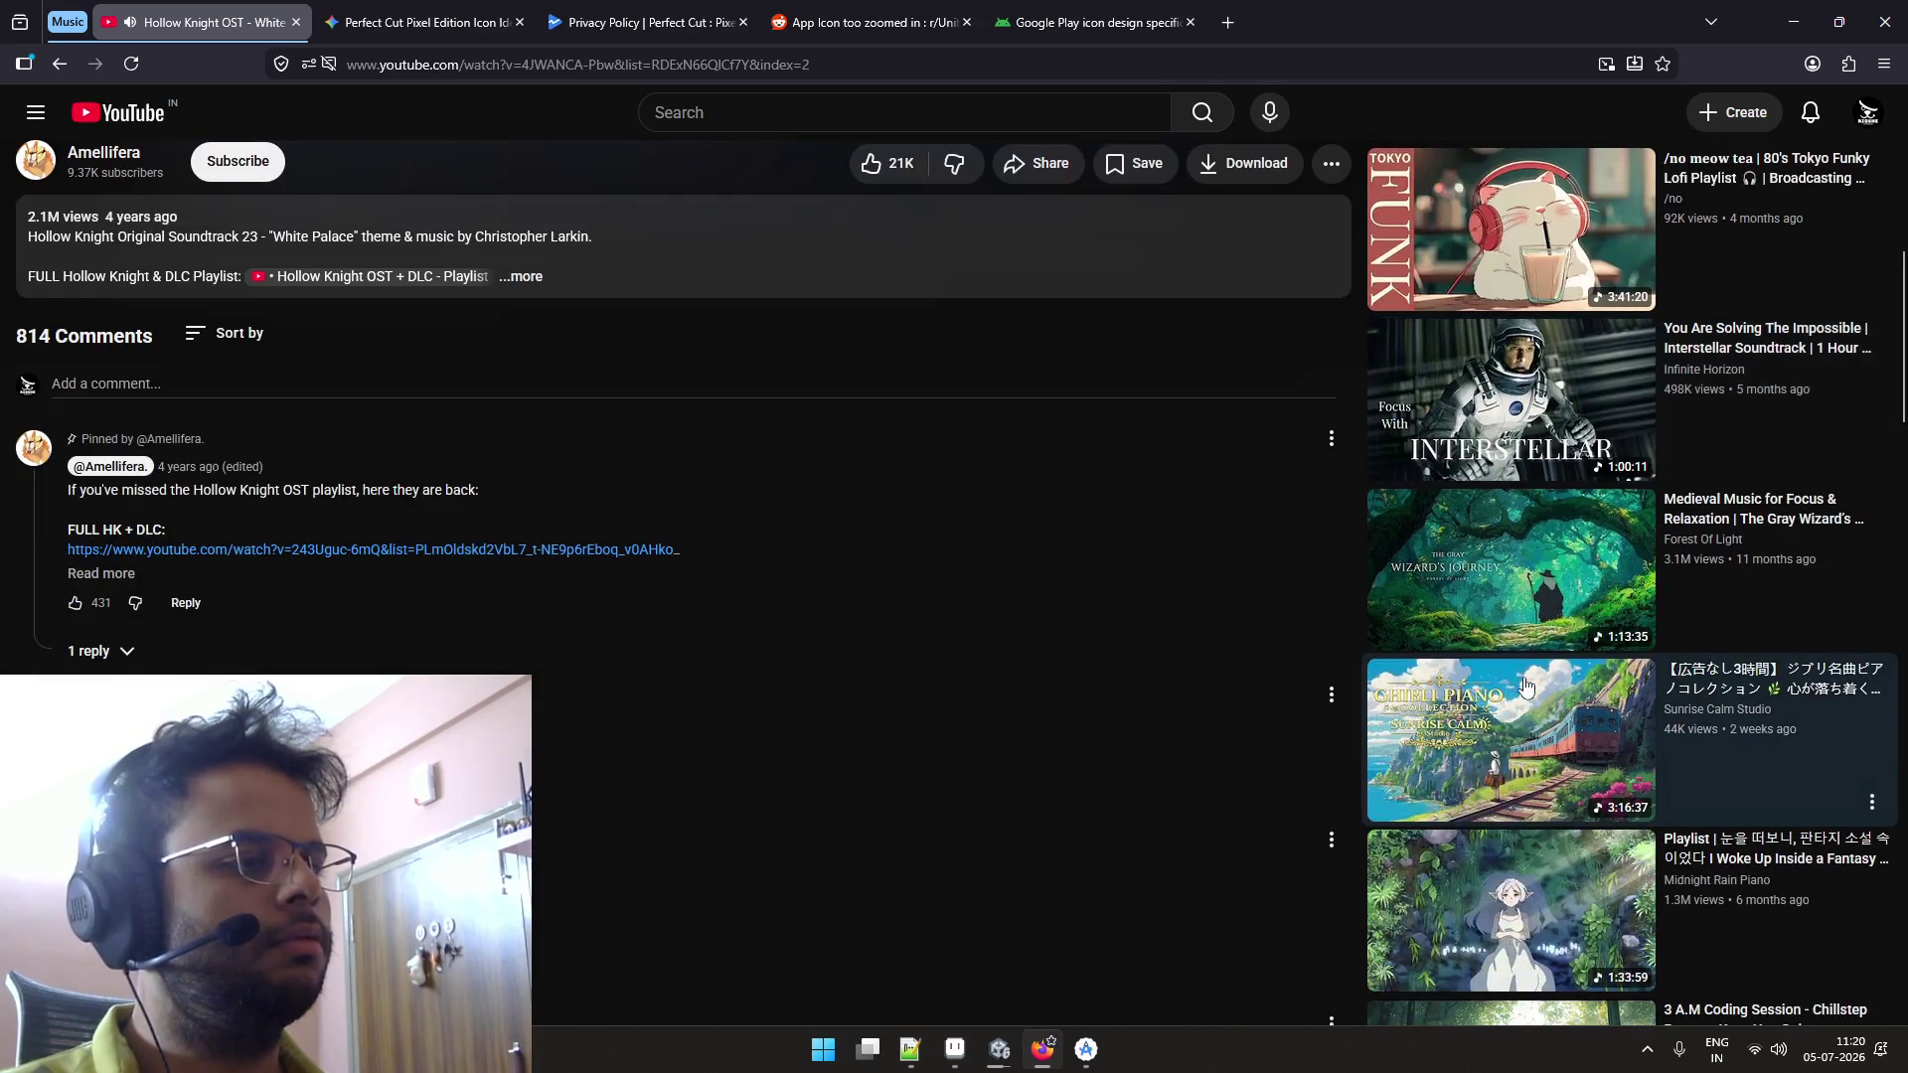
{"action": "left_click", "coordinate": [1491, 725]}
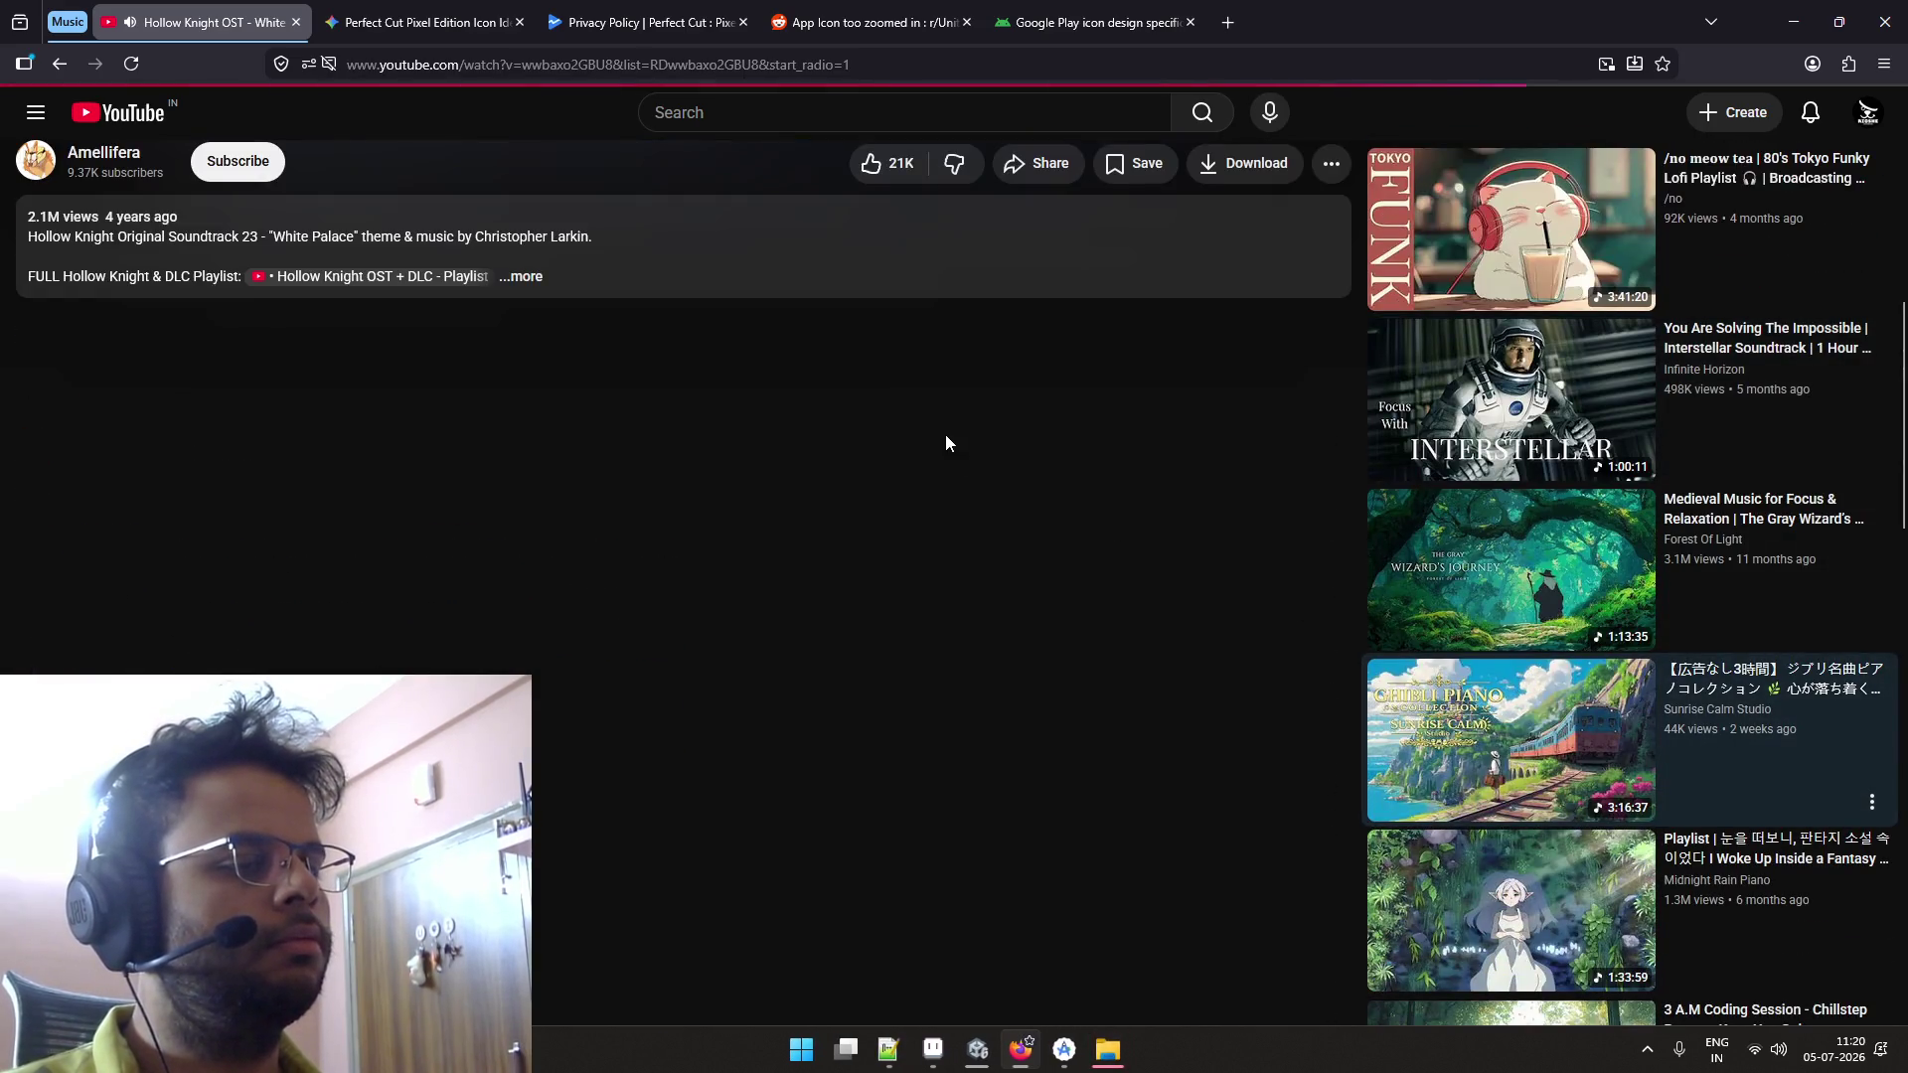
{"action": "key", "text": "alt+Tab"}
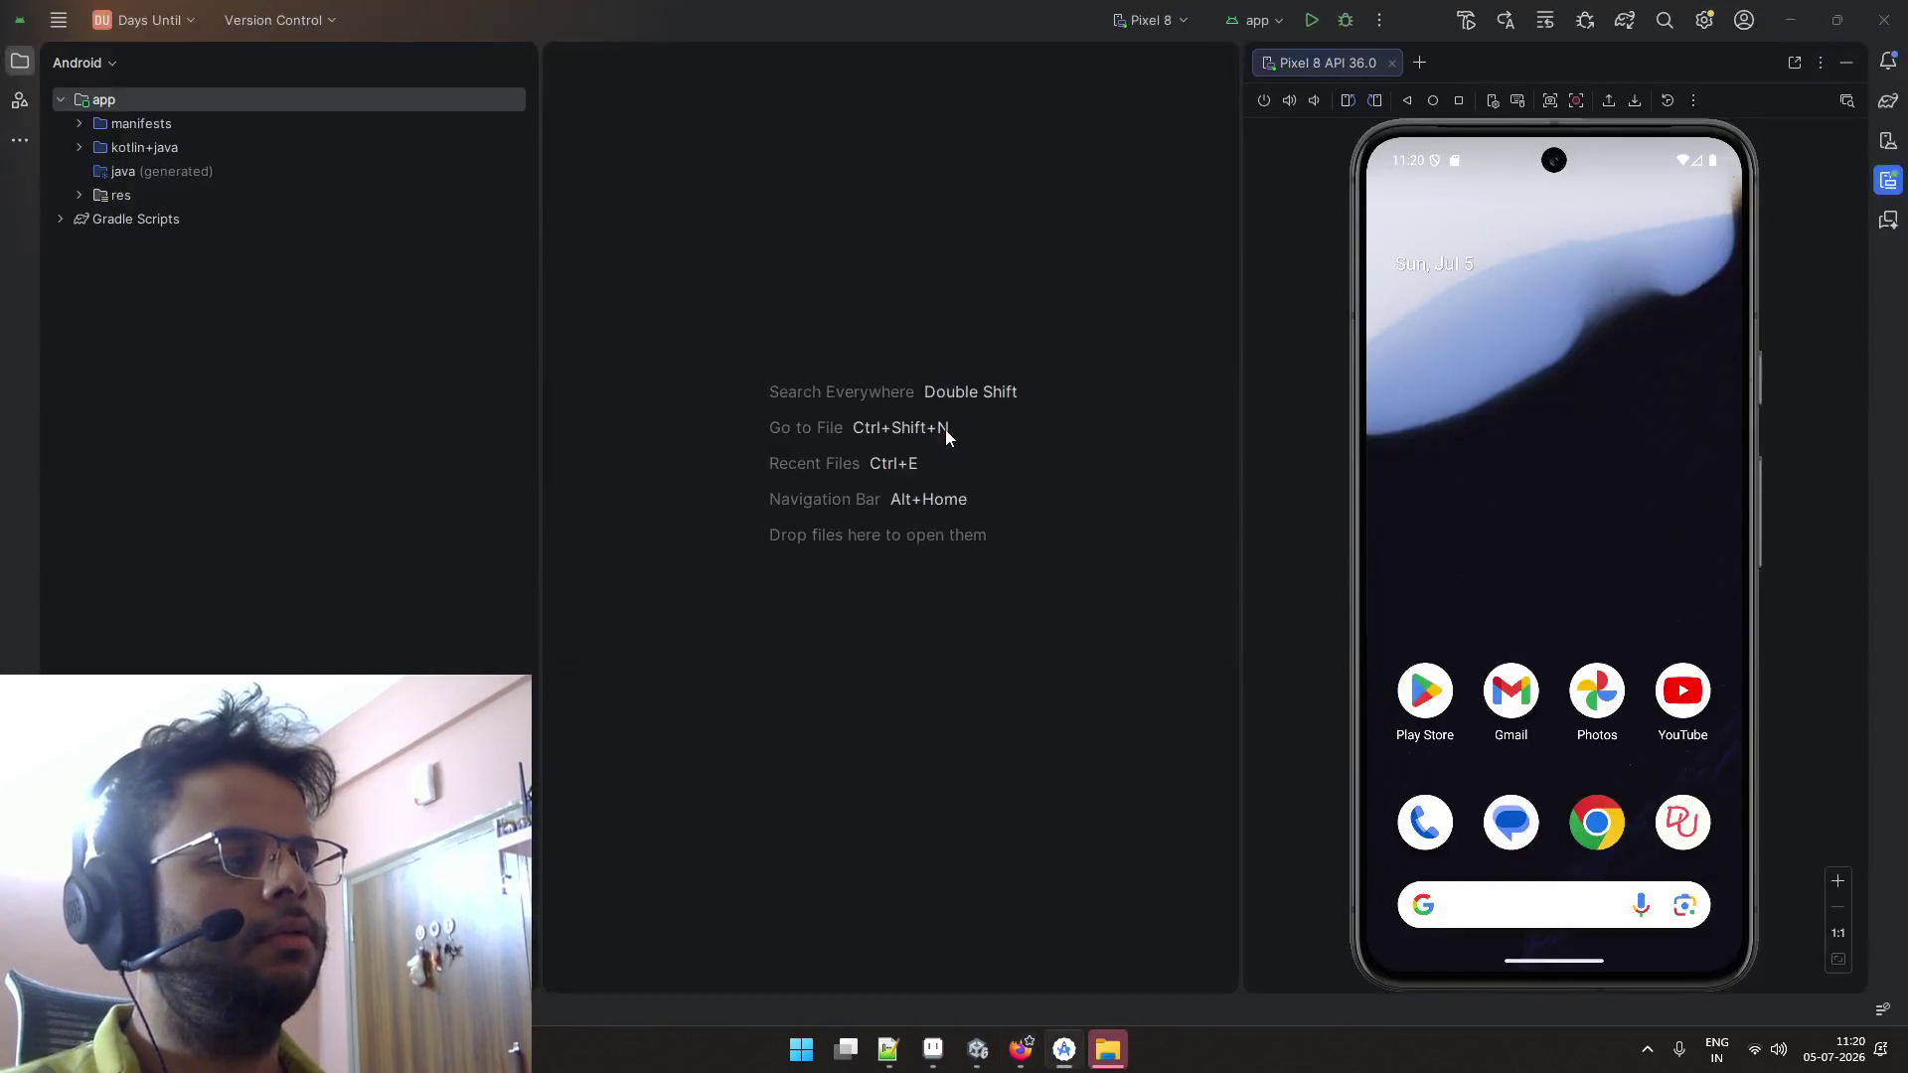
Drag PCPE_26.apk from the builds folder onto the Pixel 8 emulator to install it
{"action": "key", "text": "alt+Tab"}
{"action": "key", "text": "alt+shift+Tab"}
{"action": "key", "text": "alt+shift+Tab"}
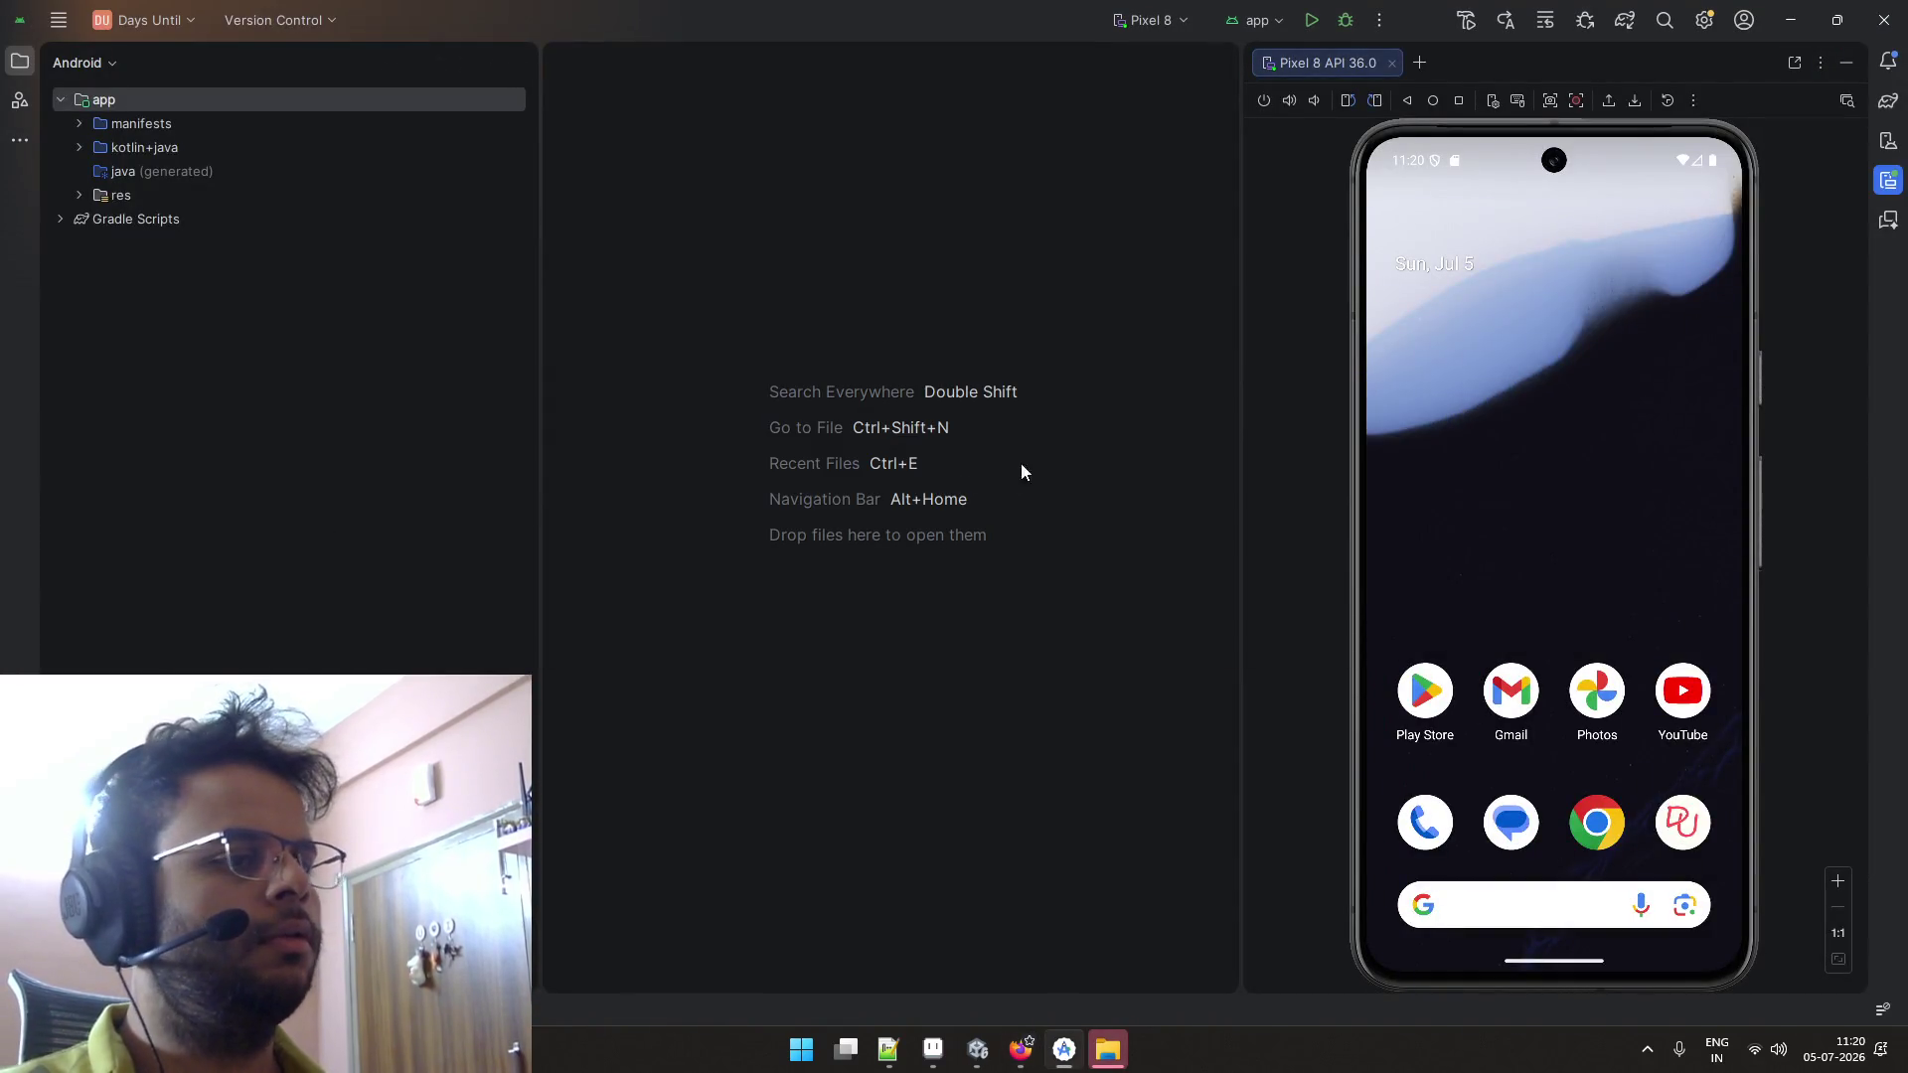
{"action": "left_click", "coordinate": [1131, 1050]}
{"action": "mouse_move", "coordinate": [646, 656]}
{"action": "left_mouse_down"}
{"action": "mouse_move", "coordinate": [1297, 586]}
{"action": "mouse_move", "coordinate": [1553, 513]}
{"action": "left_mouse_up"}
{"action": "left_click", "coordinate": [1576, 443]}
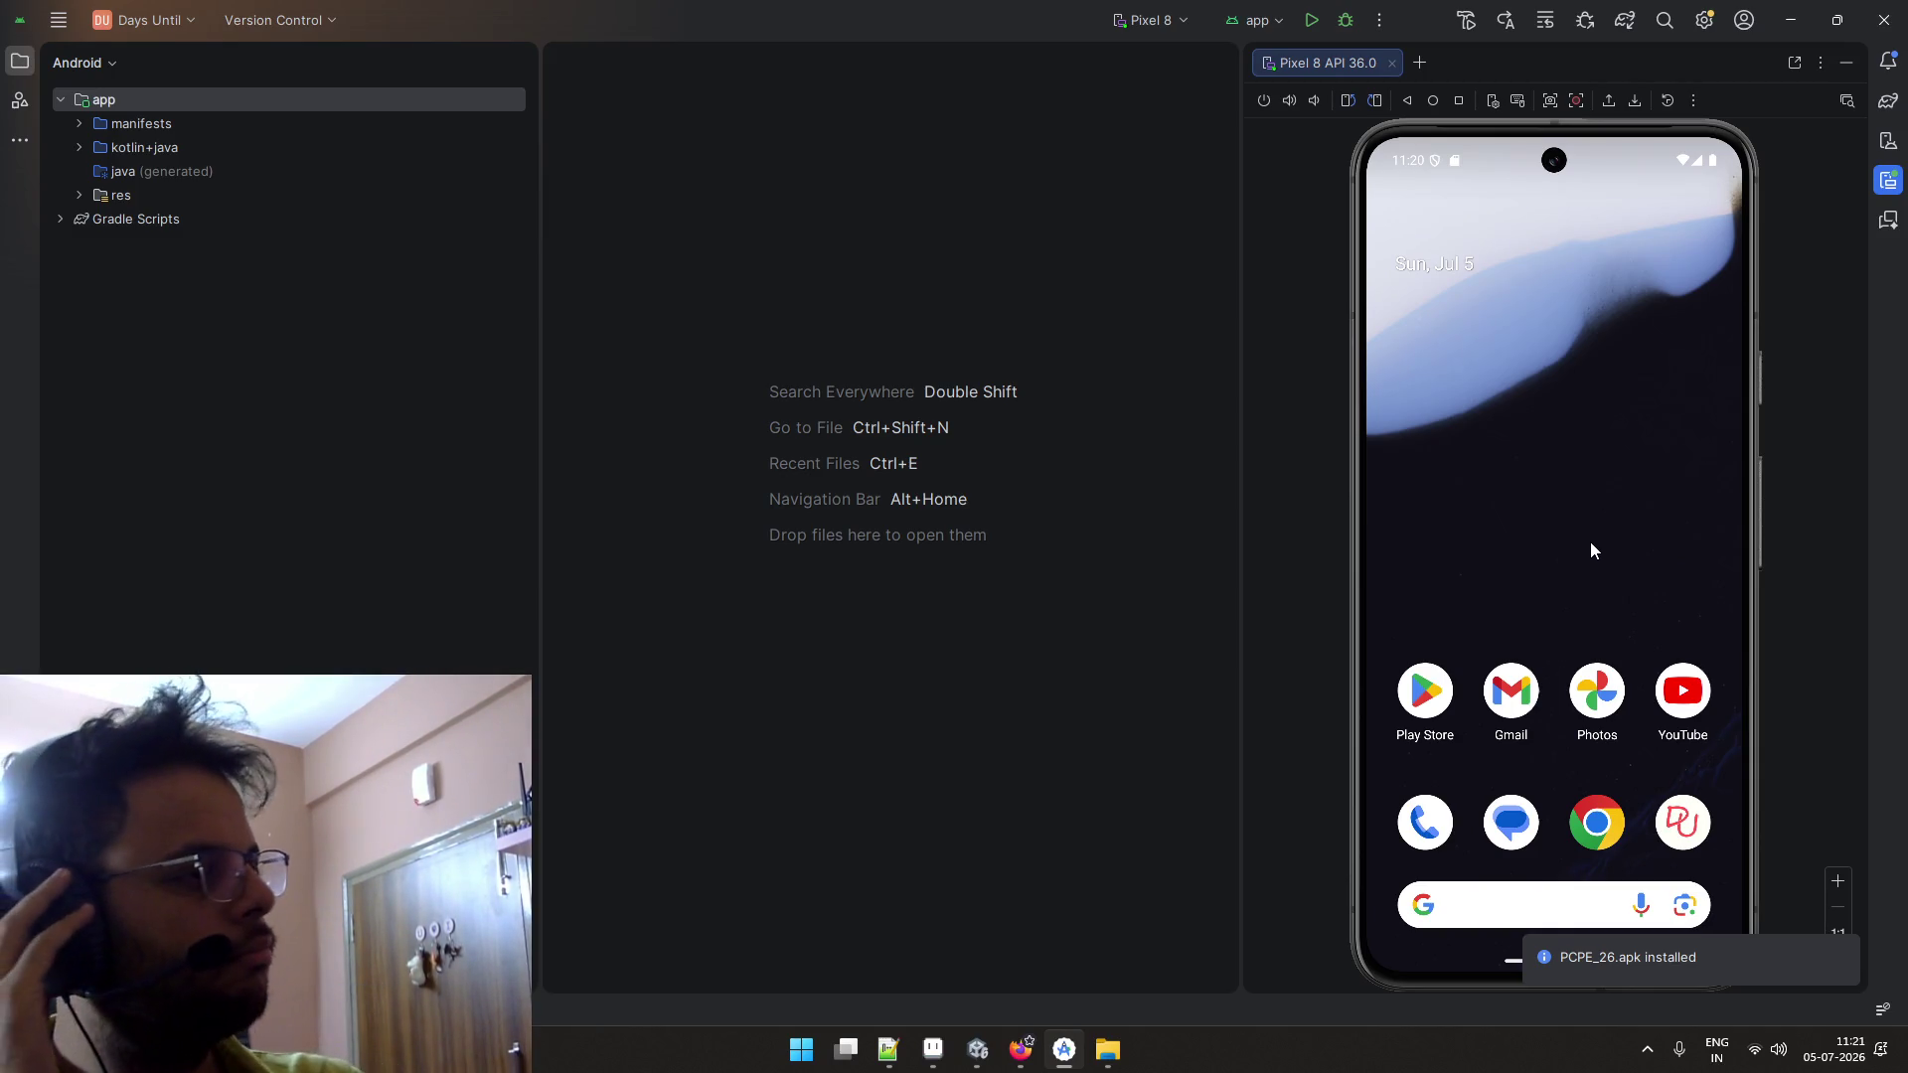
{"action": "mouse_move", "coordinate": [1606, 443]}
{"action": "left_mouse_down"}
{"action": "mouse_move", "coordinate": [1590, 404]}
{"action": "mouse_move", "coordinate": [1606, 344]}
{"action": "left_mouse_up"}
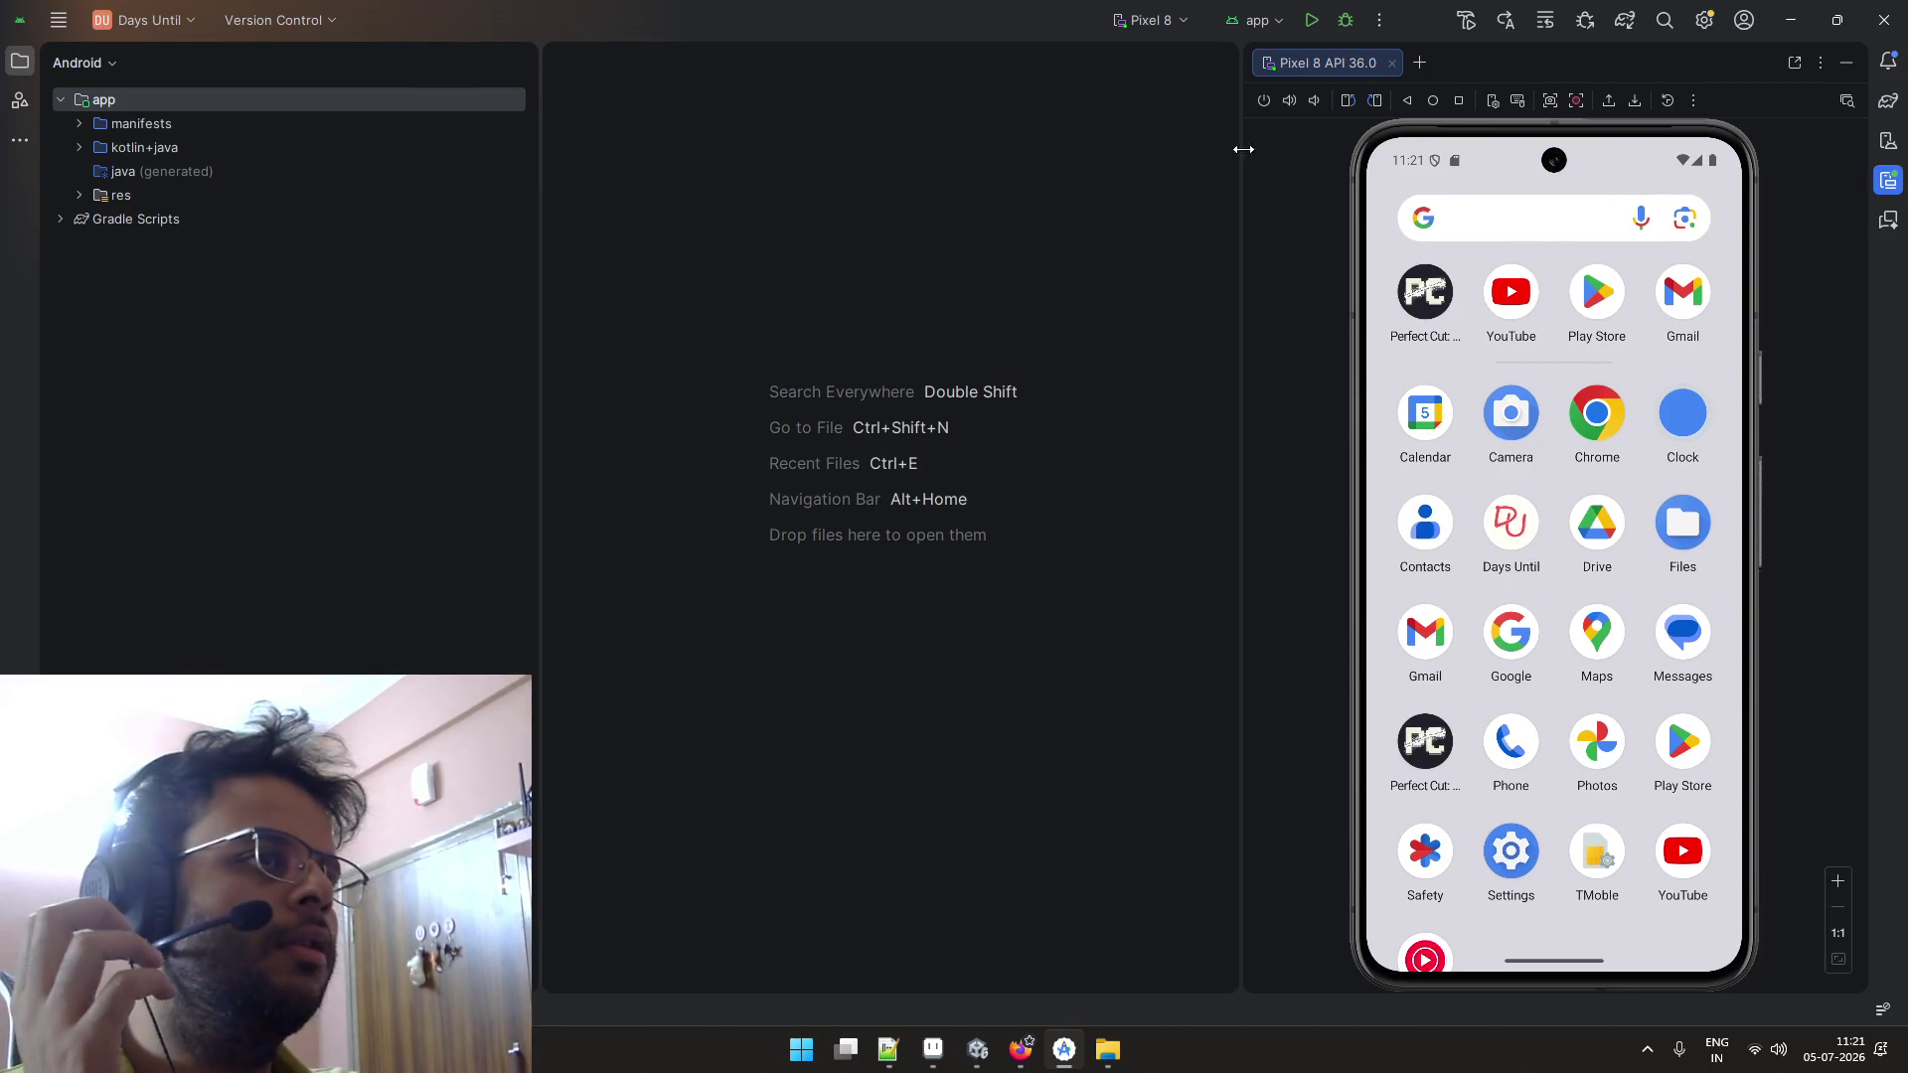
Widen the emulator panel and return the phone to its home screen
{"action": "left_click_drag", "start_coordinate": [1242, 194], "coordinate": [847, 199]}
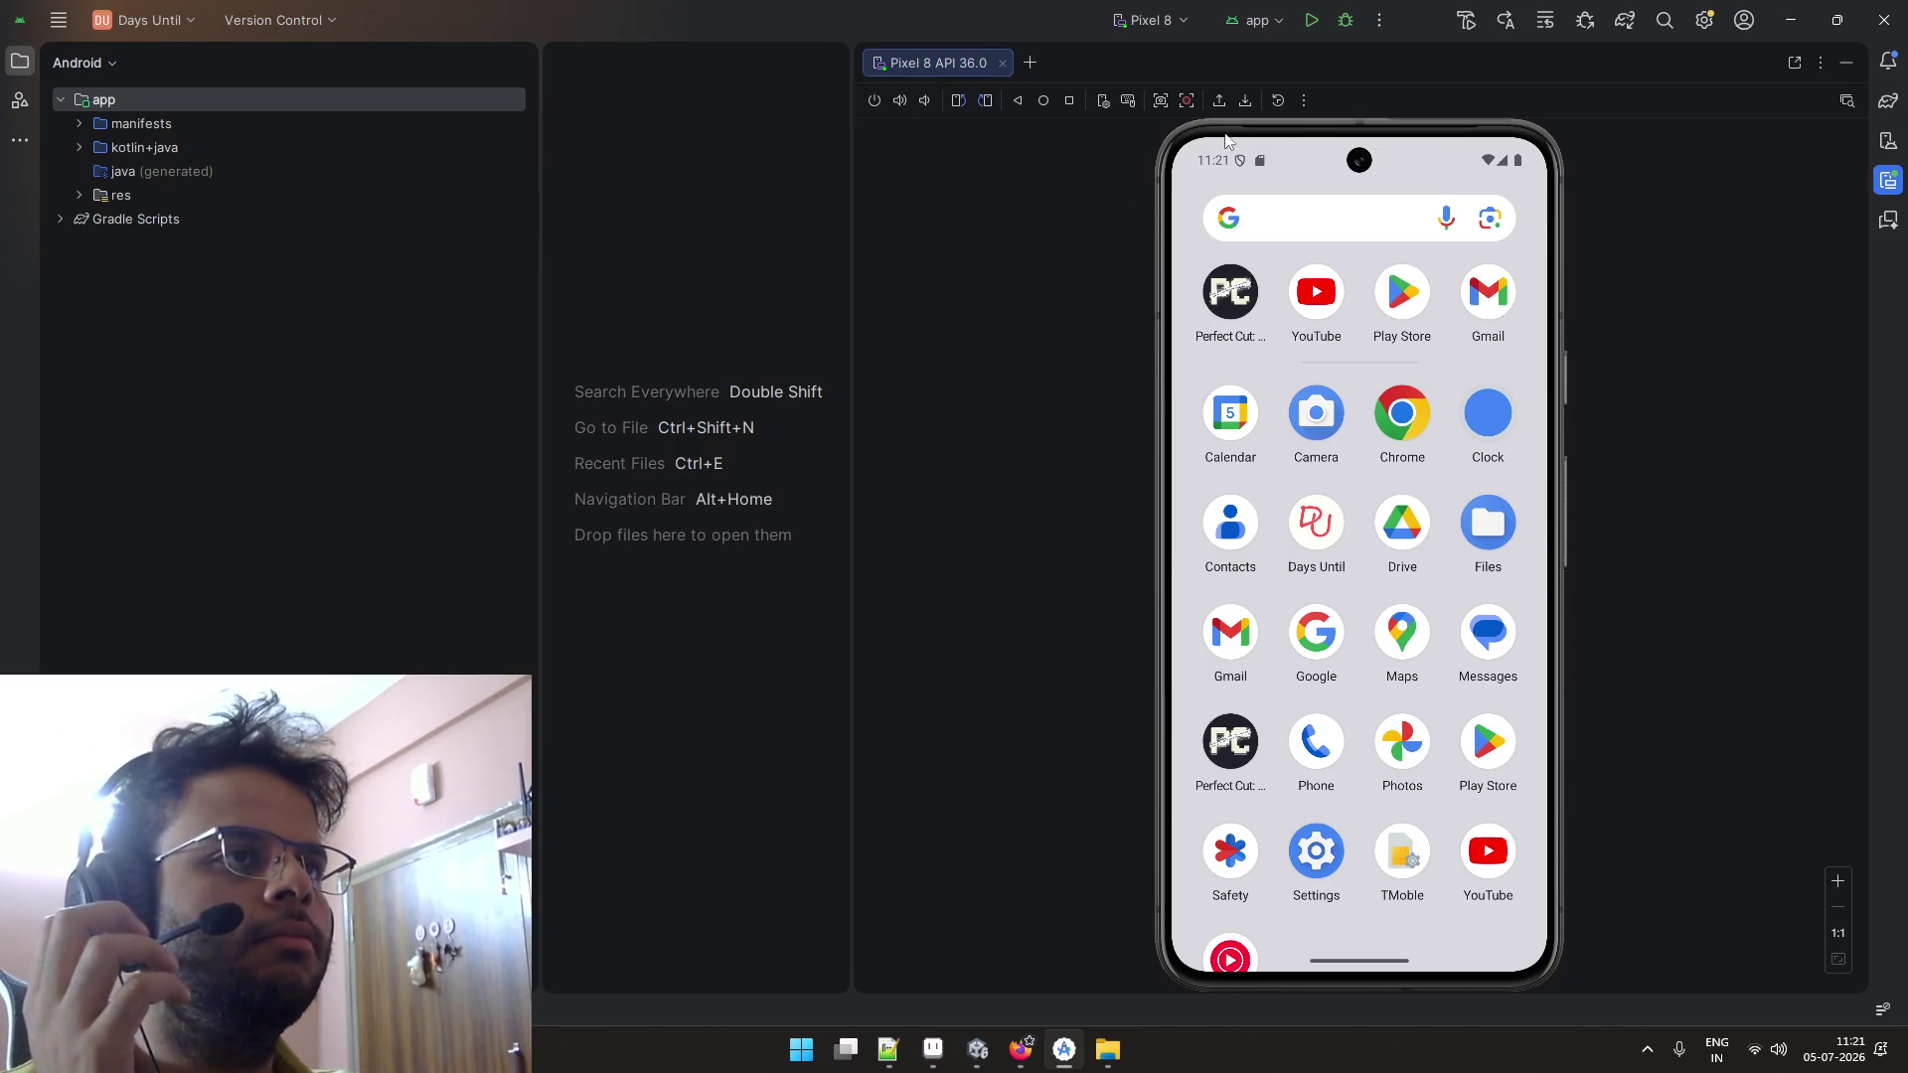
{"action": "right_click", "coordinate": [934, 67]}
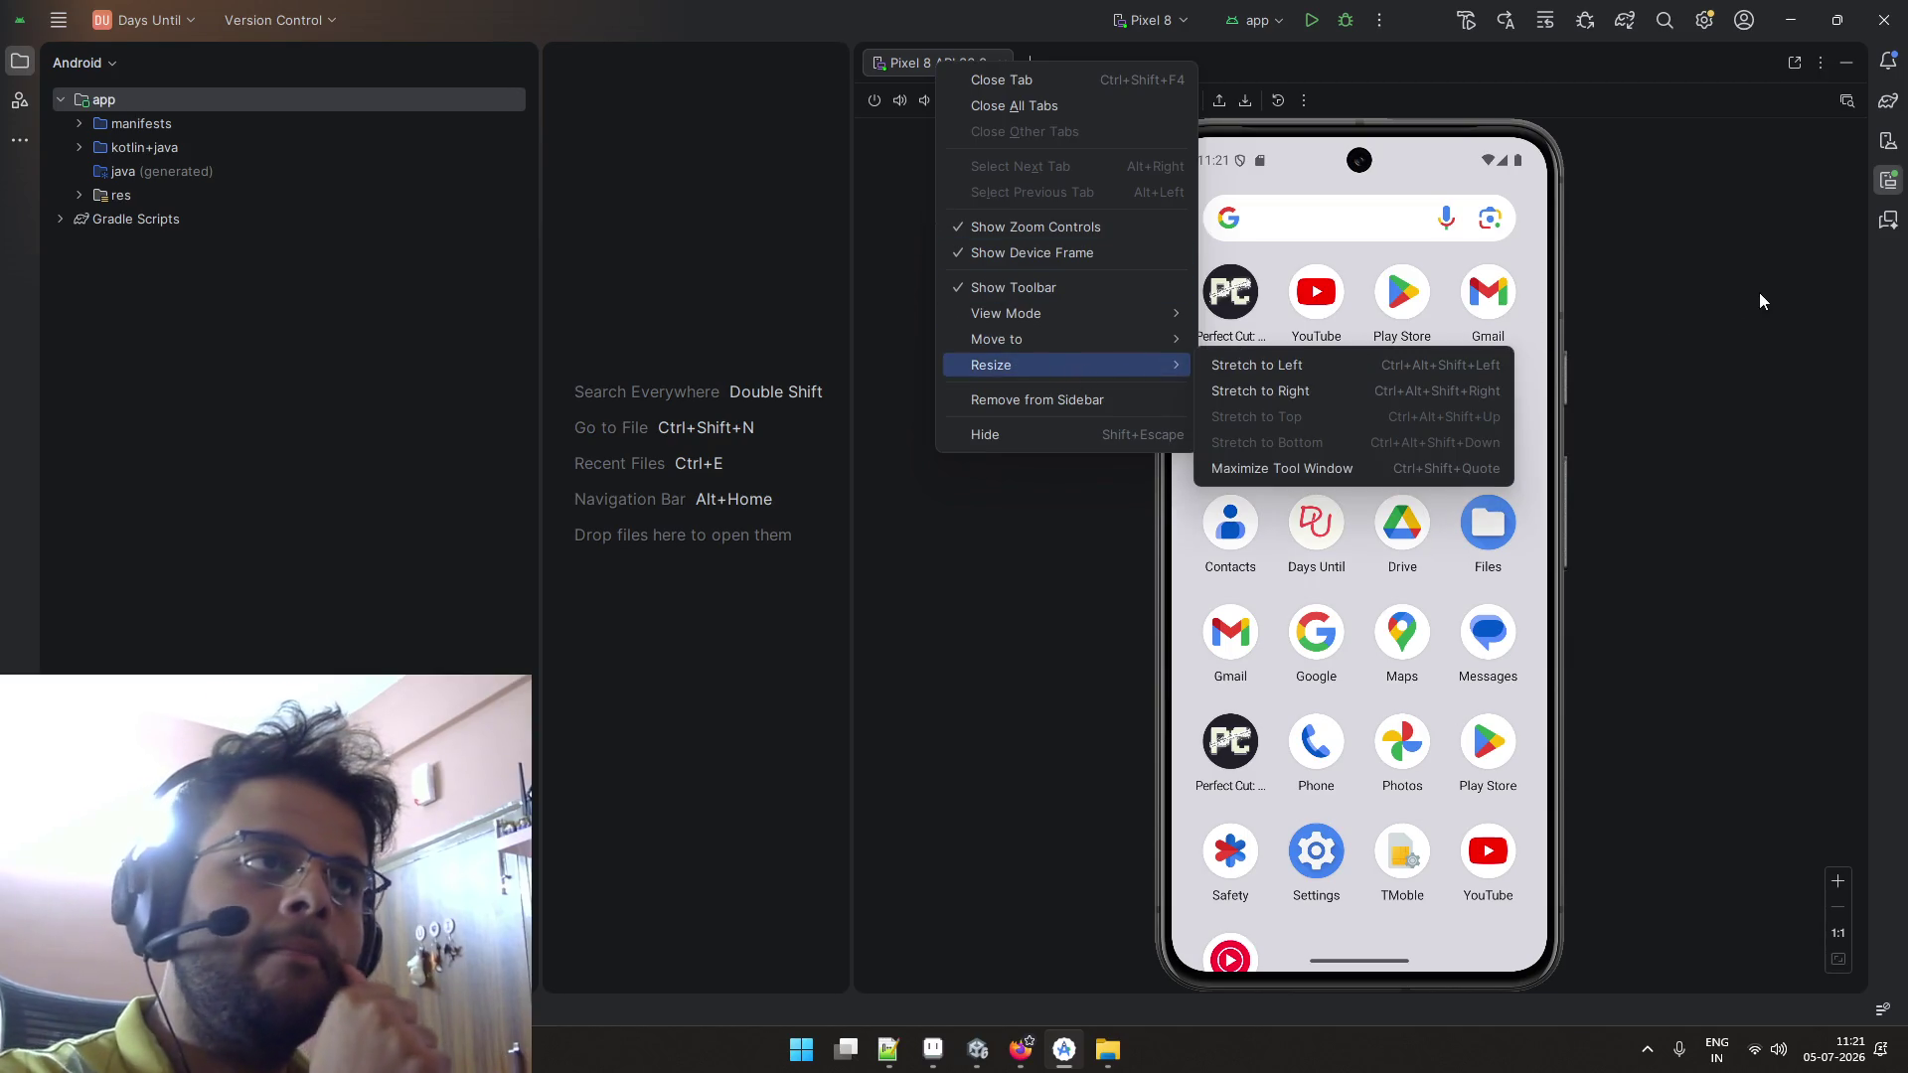
{"action": "key", "text": "Escape"}
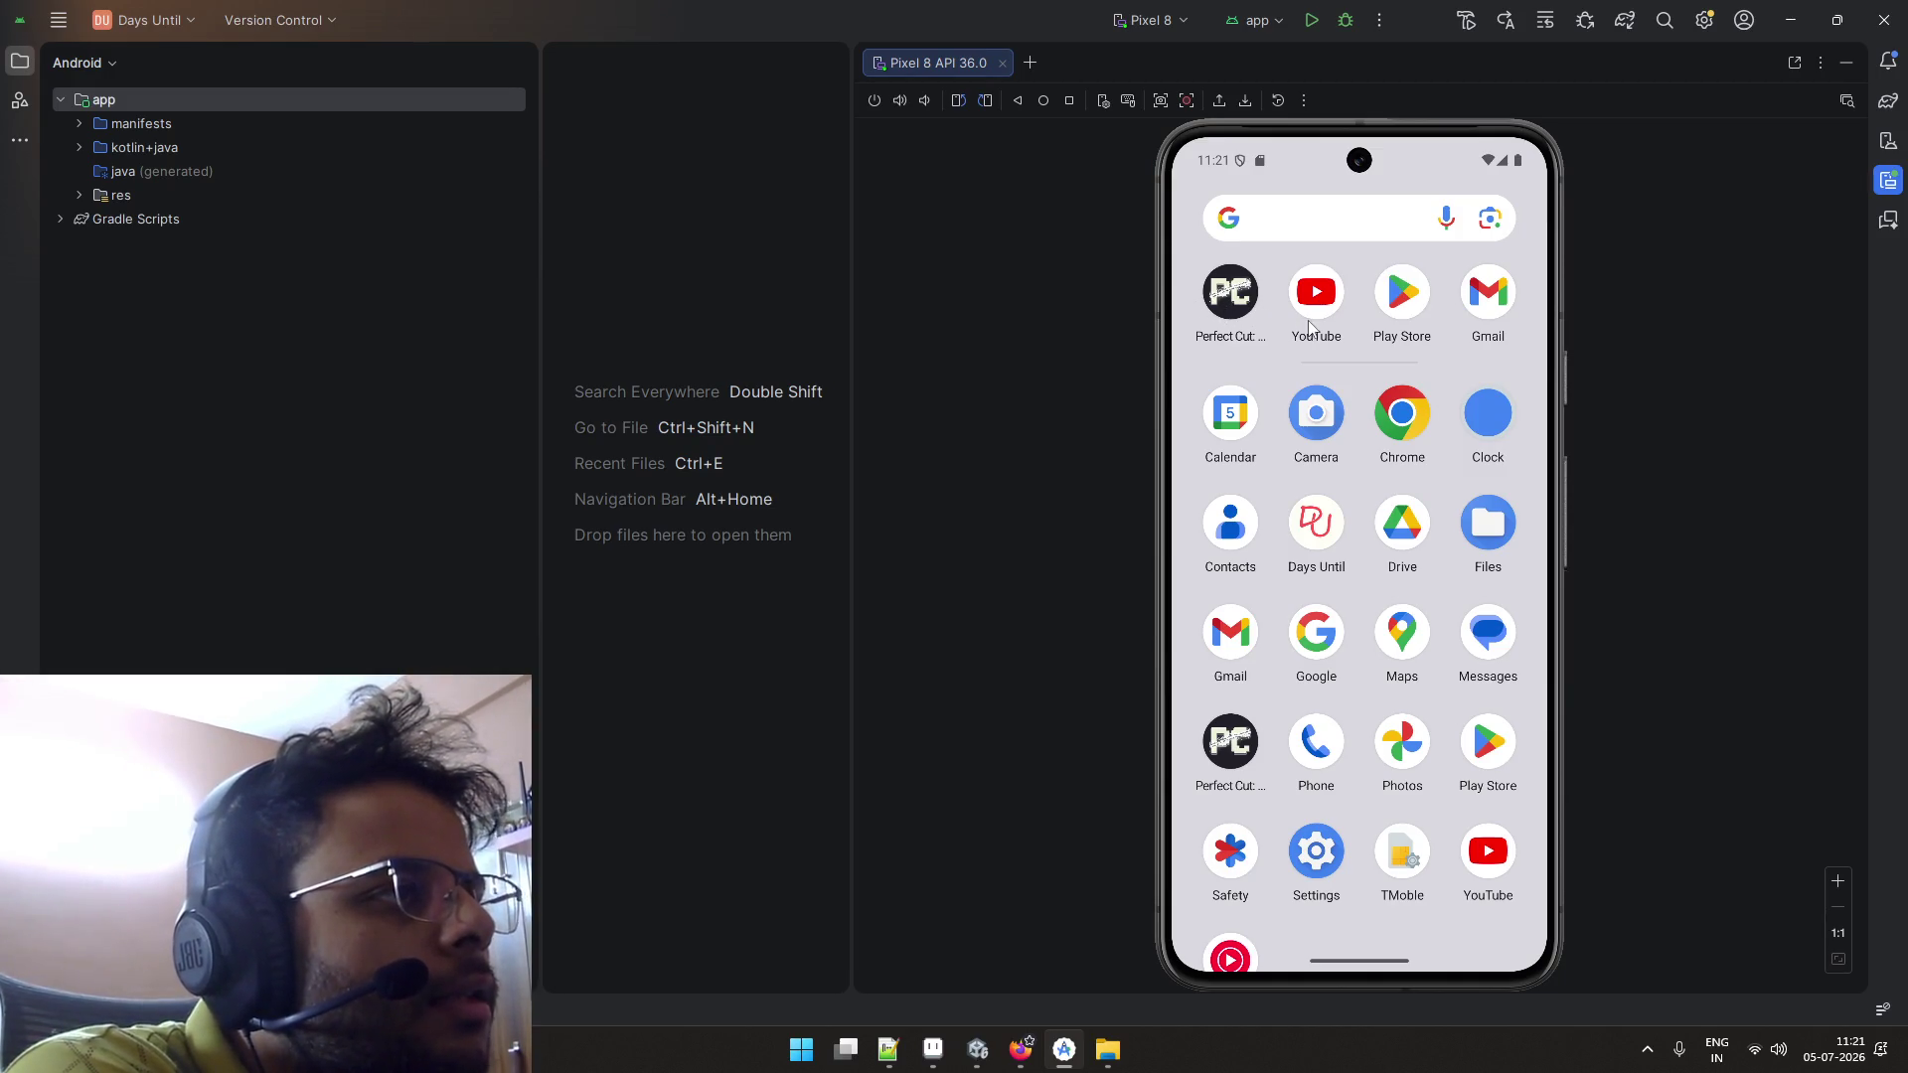
{"action": "left_click_drag", "start_coordinate": [1328, 316], "coordinate": [1327, 597]}
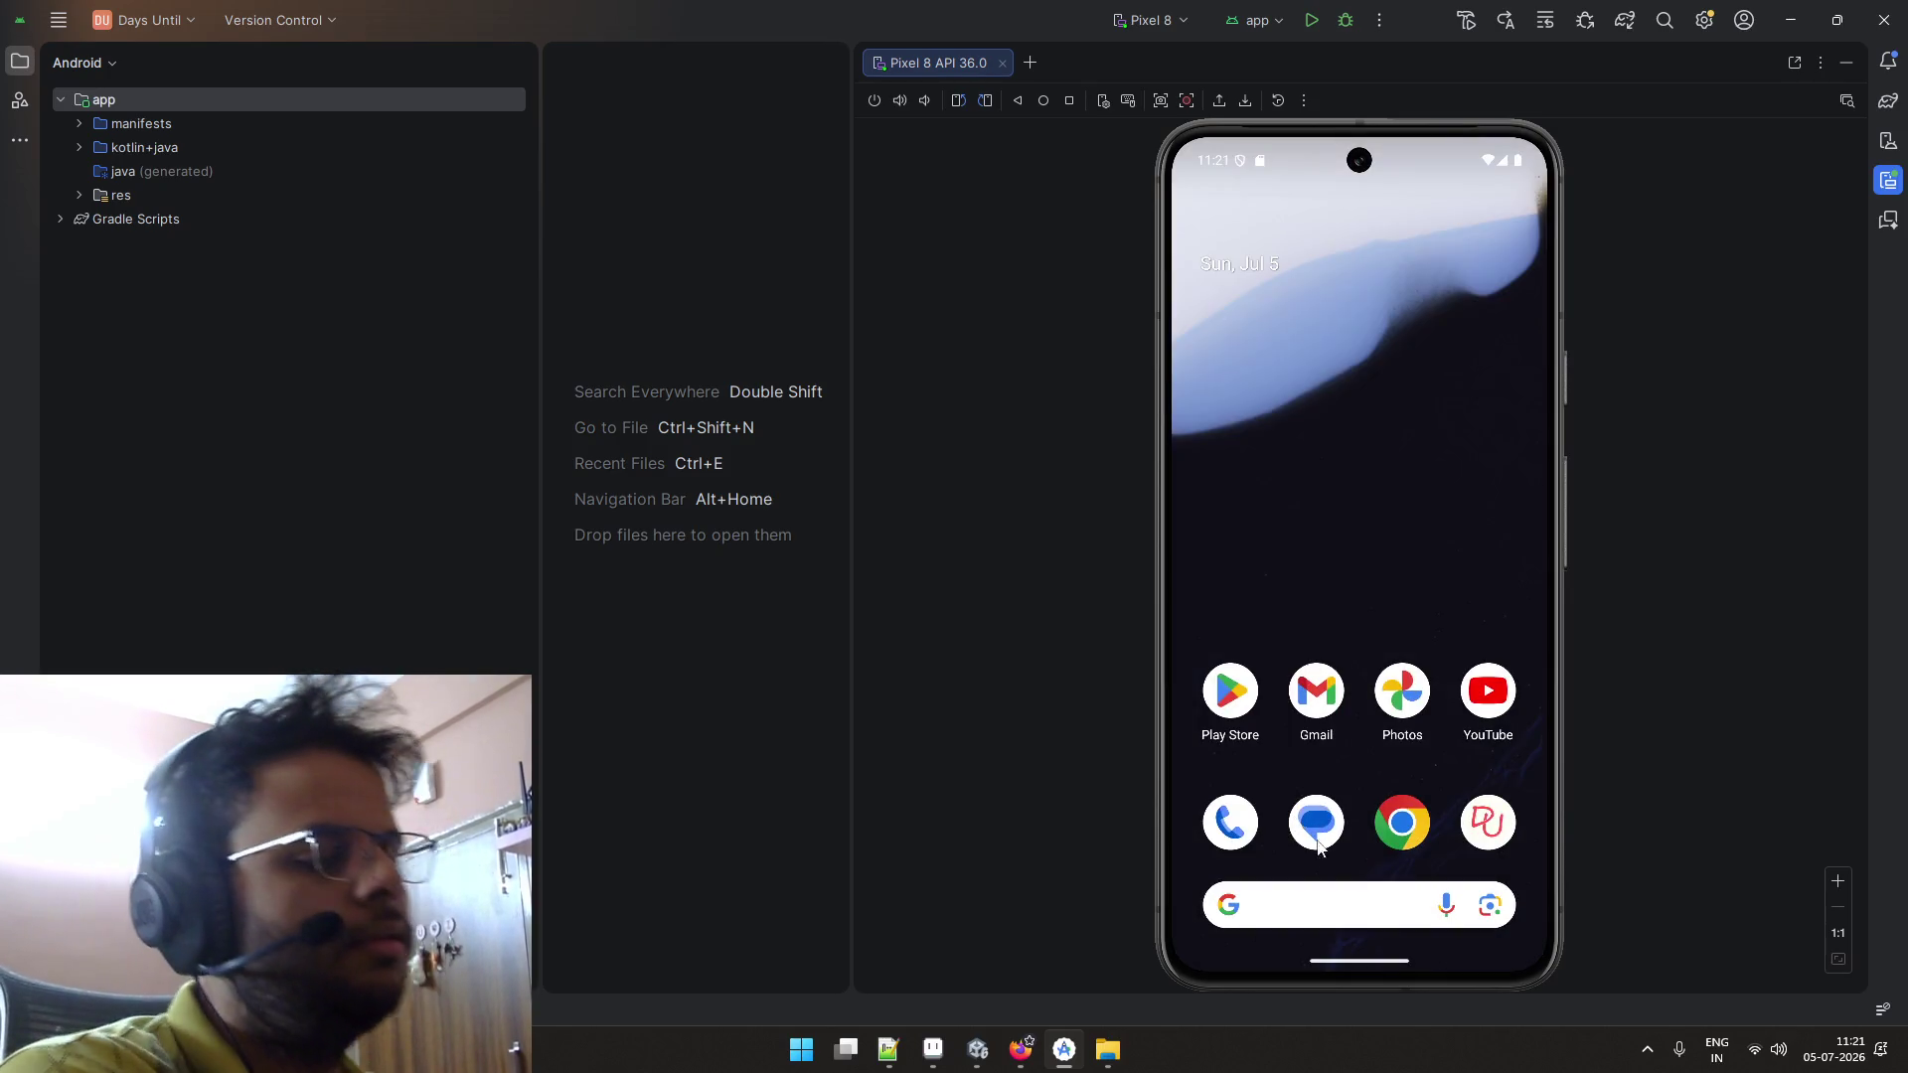
Install PCPE_27.apk, check its icon in the app list, then reinstall PCPE_26.apk
{"action": "left_click", "coordinate": [1109, 1049]}
{"action": "left_click_drag", "start_coordinate": [592, 682], "coordinate": [1363, 479]}
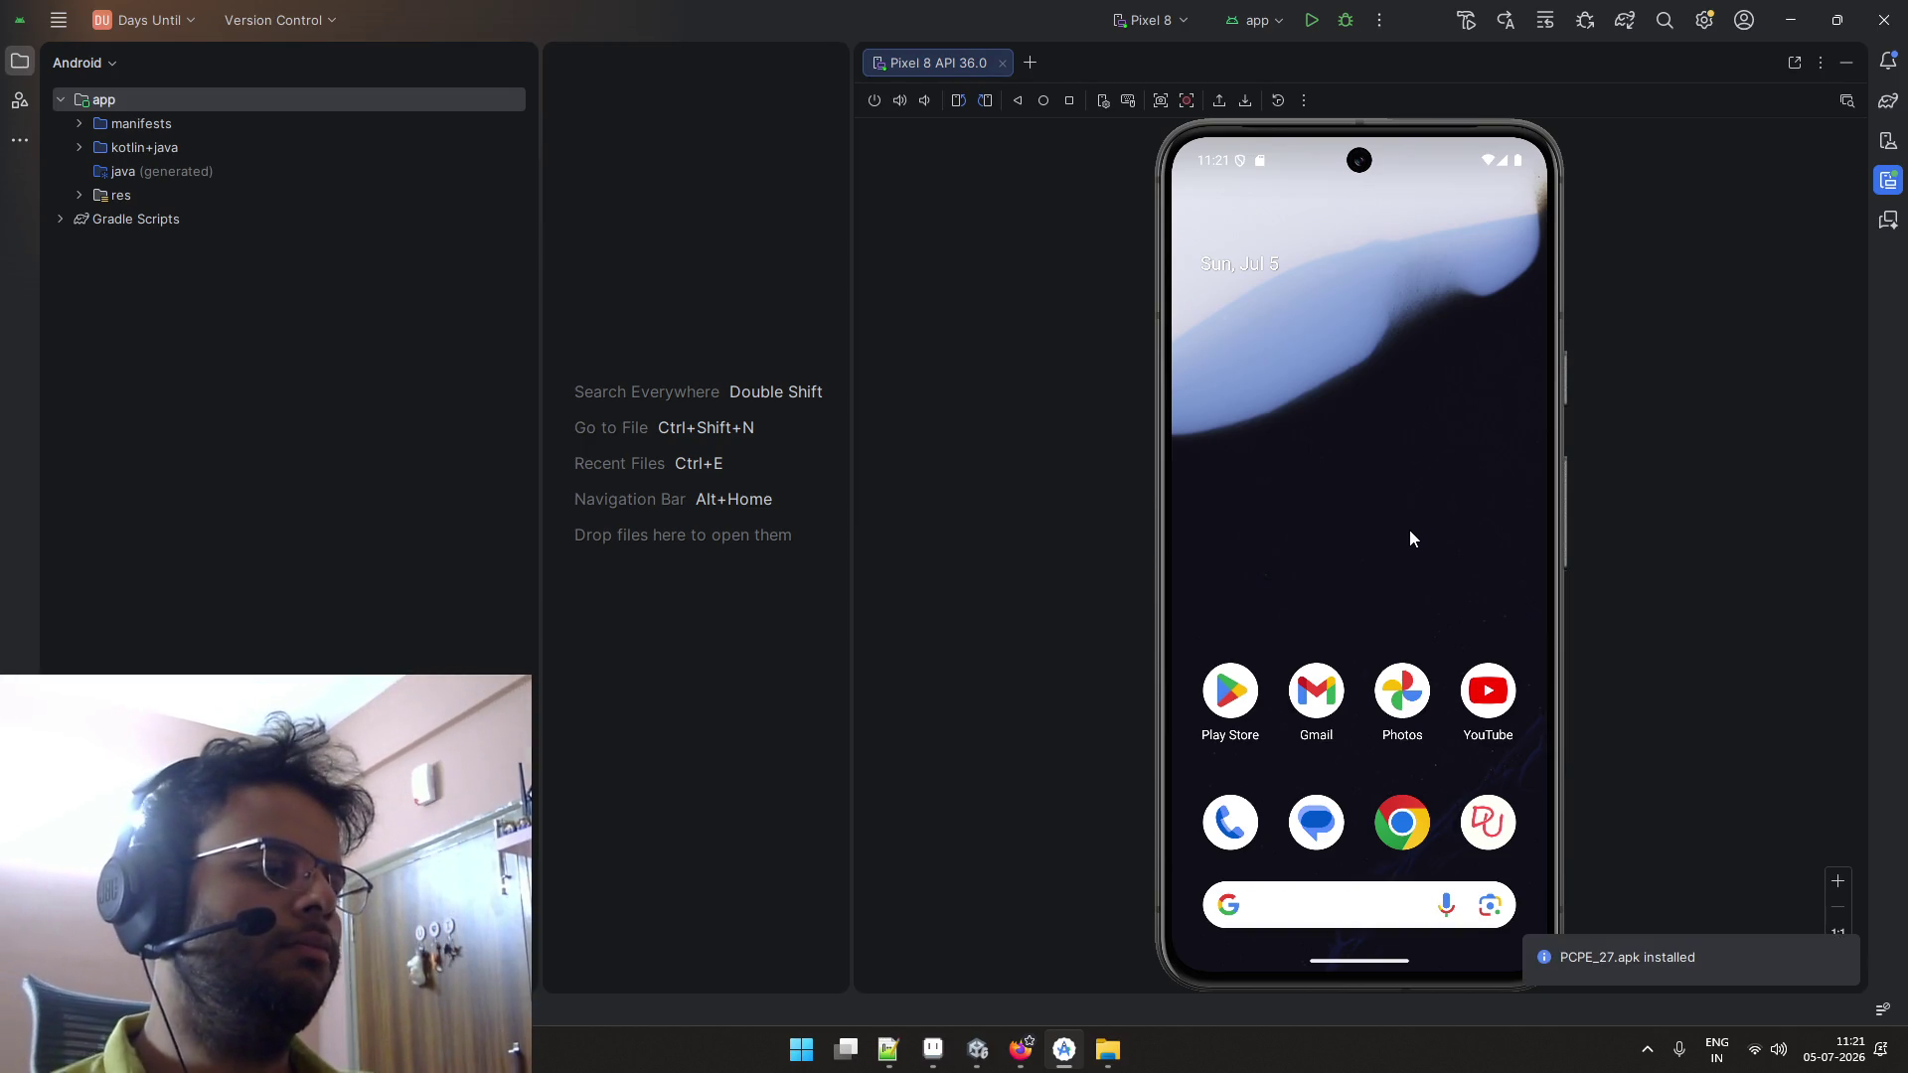
{"action": "left_click_drag", "start_coordinate": [1404, 549], "coordinate": [1395, 357]}
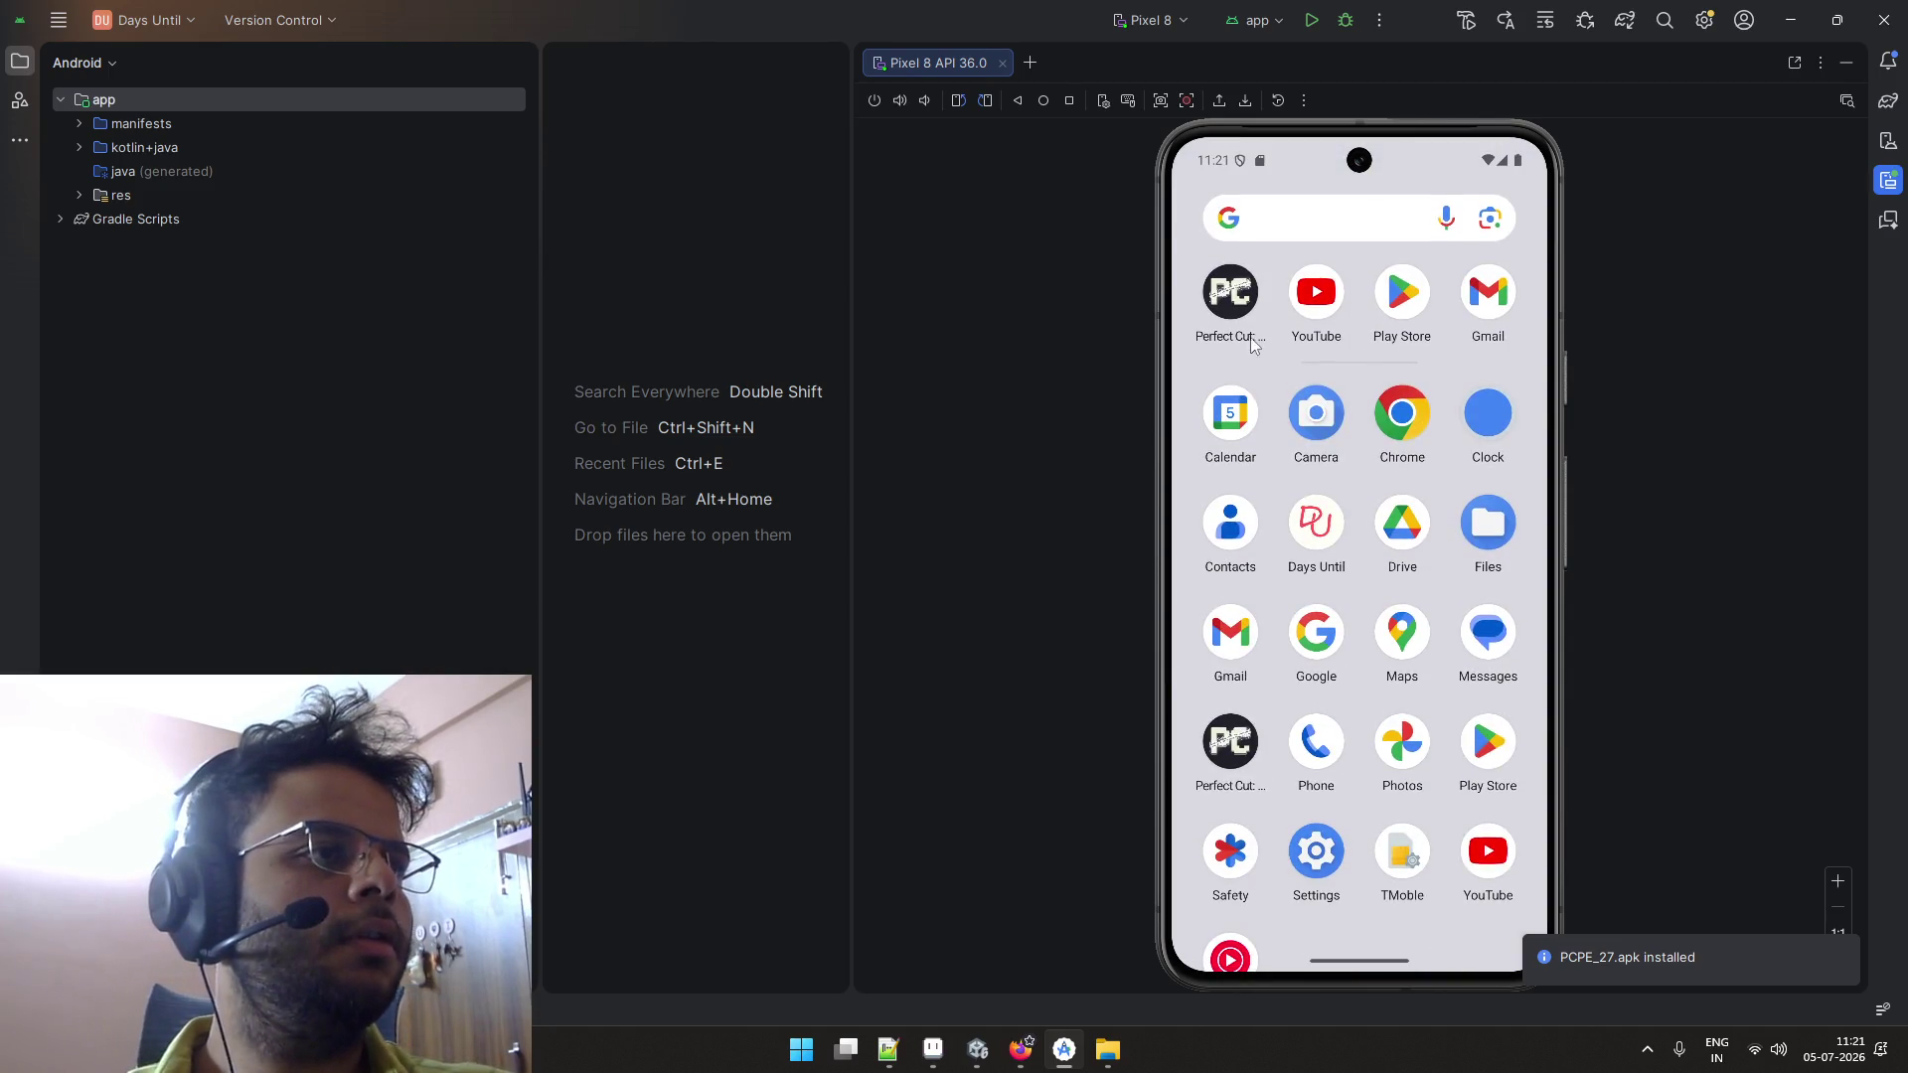
{"action": "mouse_move", "coordinate": [1232, 344]}
{"action": "left_mouse_down"}
{"action": "mouse_move", "coordinate": [1260, 390]}
{"action": "mouse_move", "coordinate": [1226, 635]}
{"action": "left_mouse_up"}
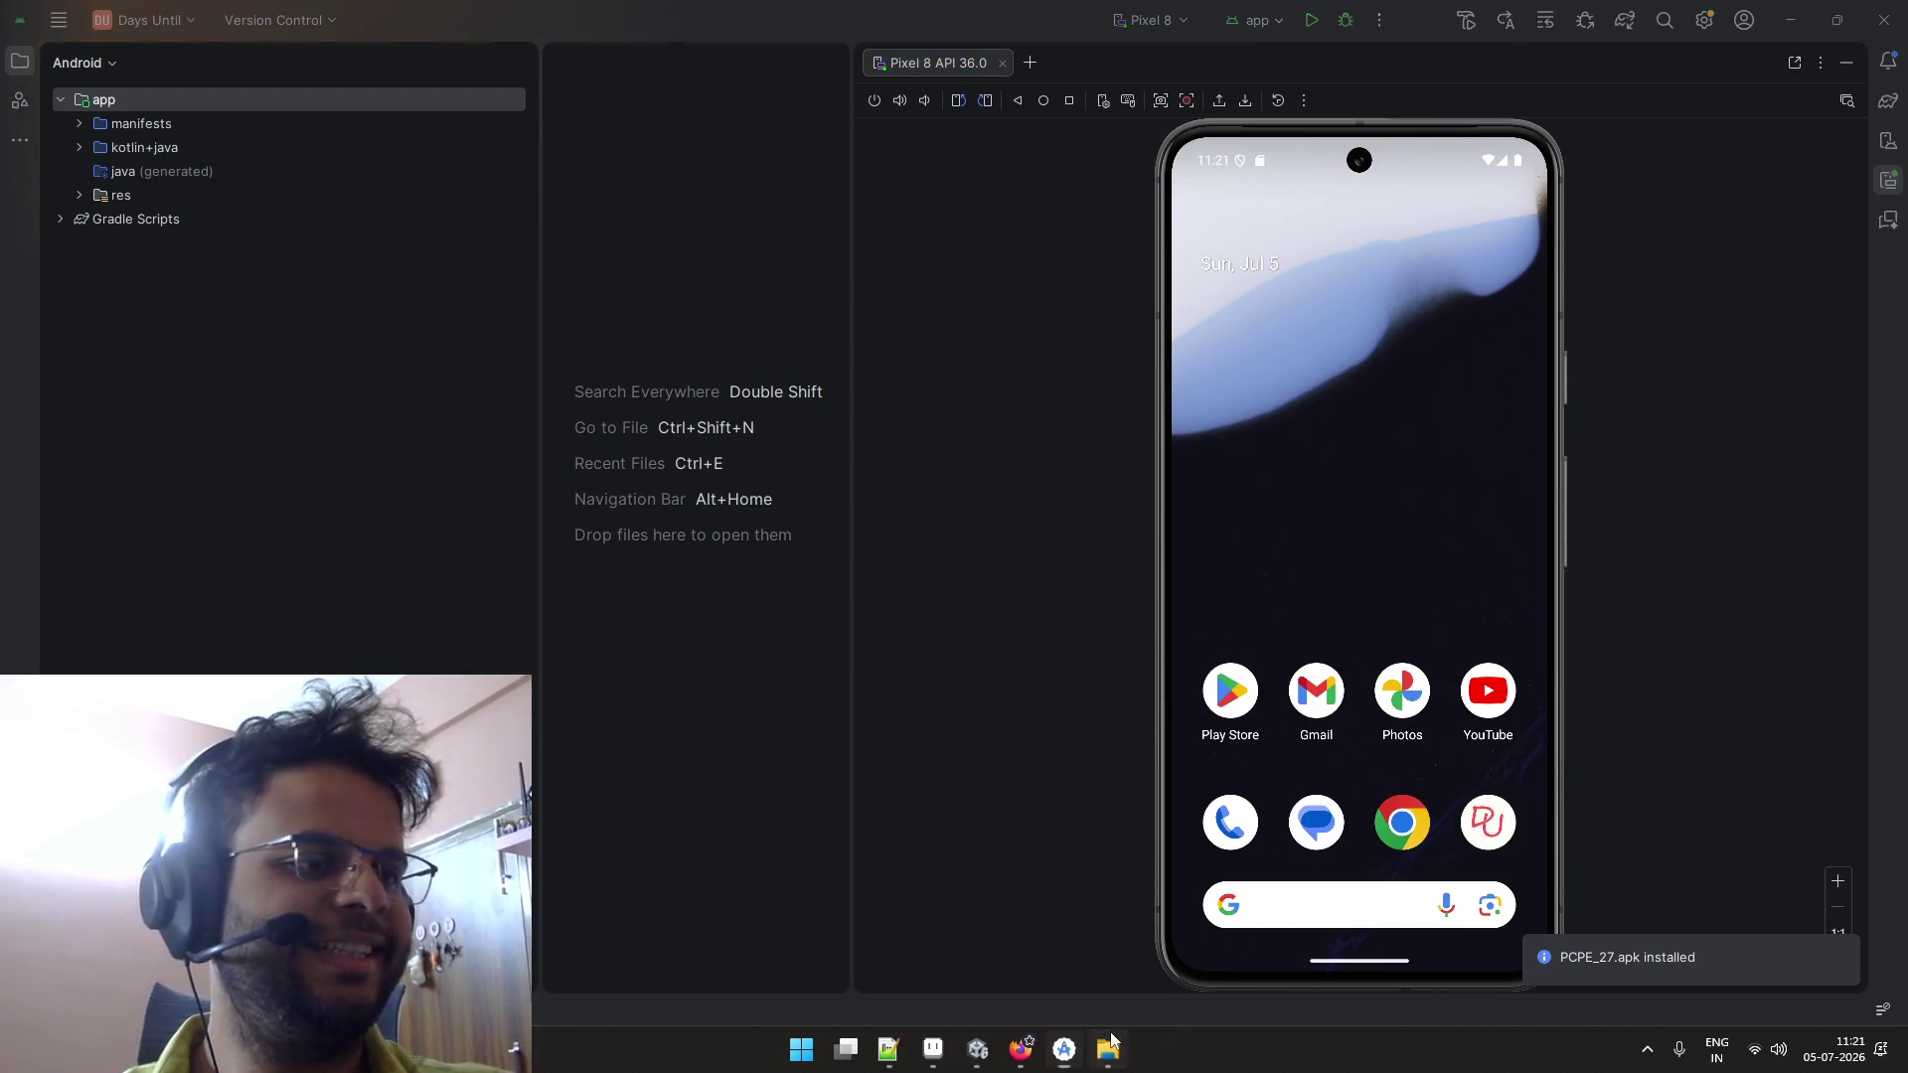
{"action": "left_click", "coordinate": [1111, 1039]}
{"action": "mouse_move", "coordinate": [733, 650]}
{"action": "left_mouse_down"}
{"action": "mouse_move", "coordinate": [1115, 614]}
{"action": "mouse_move", "coordinate": [1373, 546]}
{"action": "left_mouse_up"}
{"action": "left_click", "coordinate": [1427, 493]}
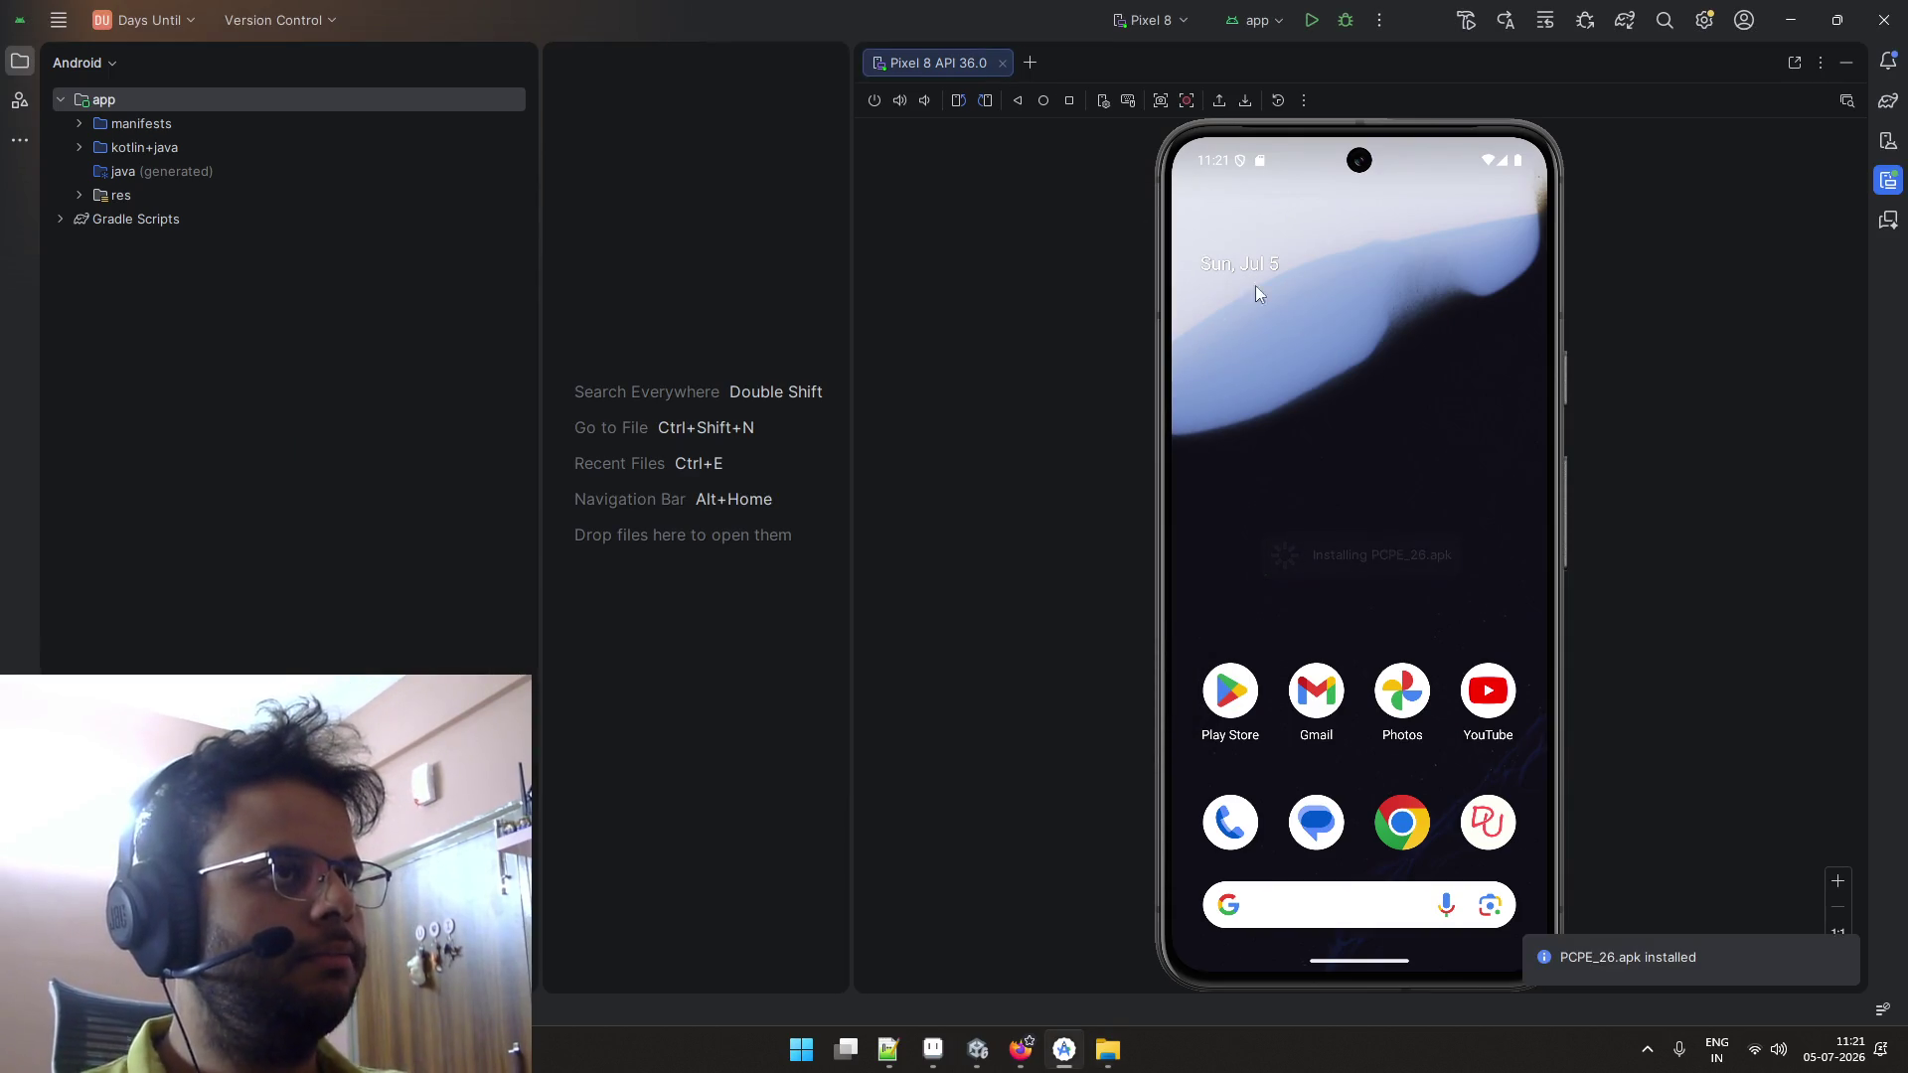
Capture an emulator screenshot, paste it into PureRef, then delete it from the board
{"action": "left_click", "coordinate": [1160, 101]}
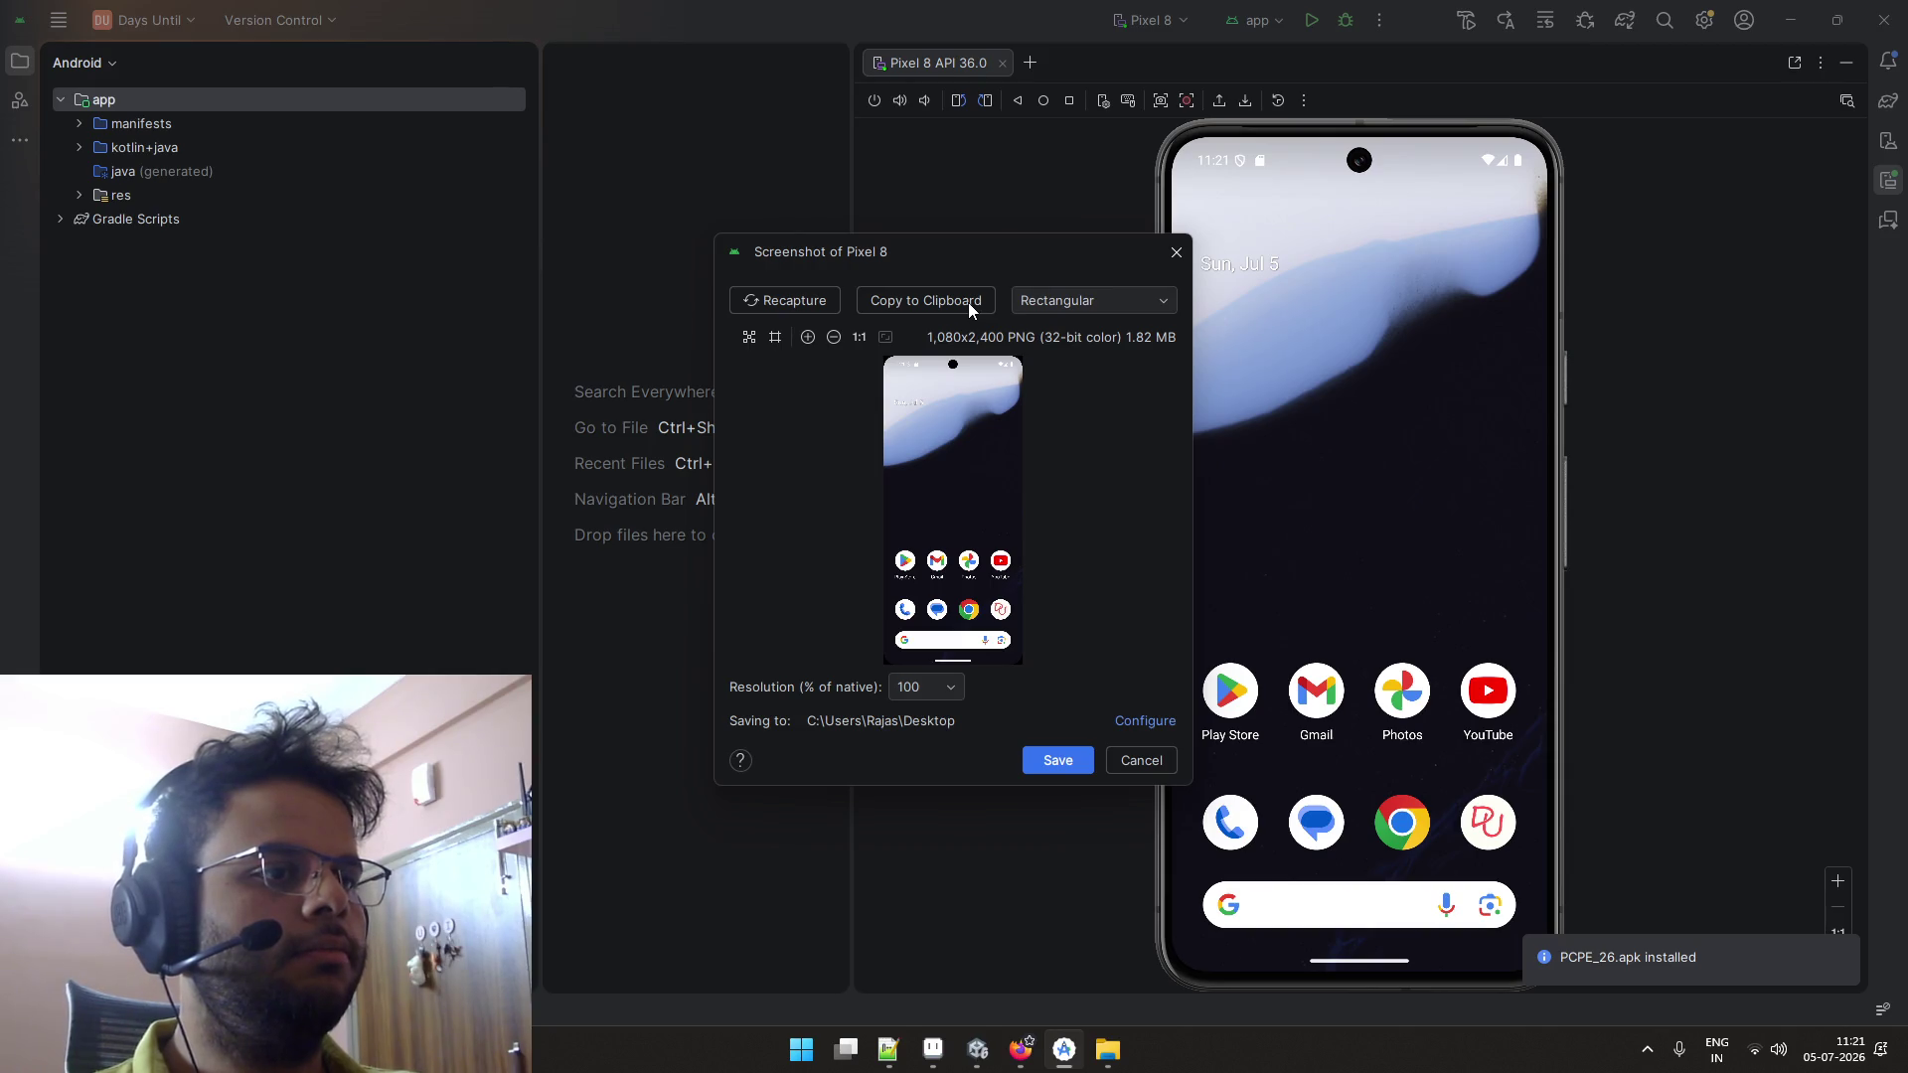
{"action": "key", "text": "super"}
{"action": "type", "text": "paint"}
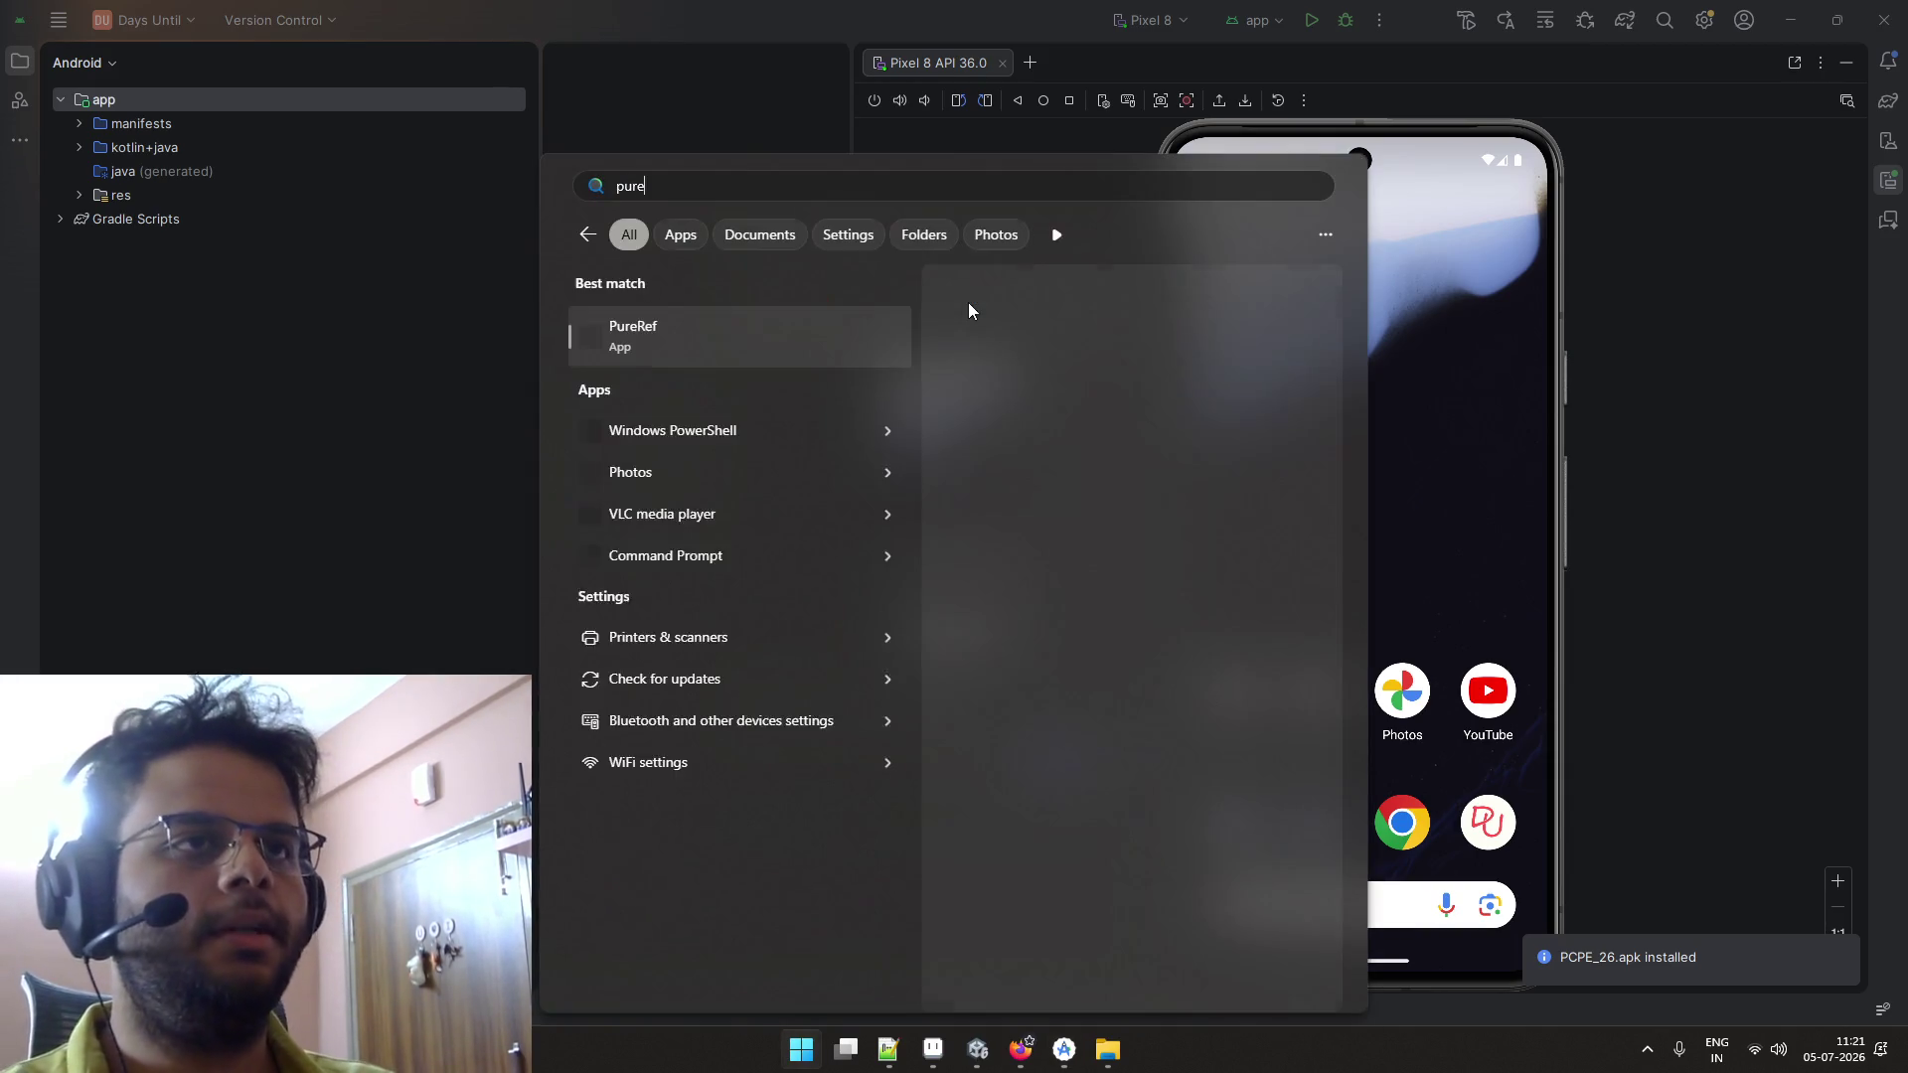
{"action": "key", "text": "Return"}
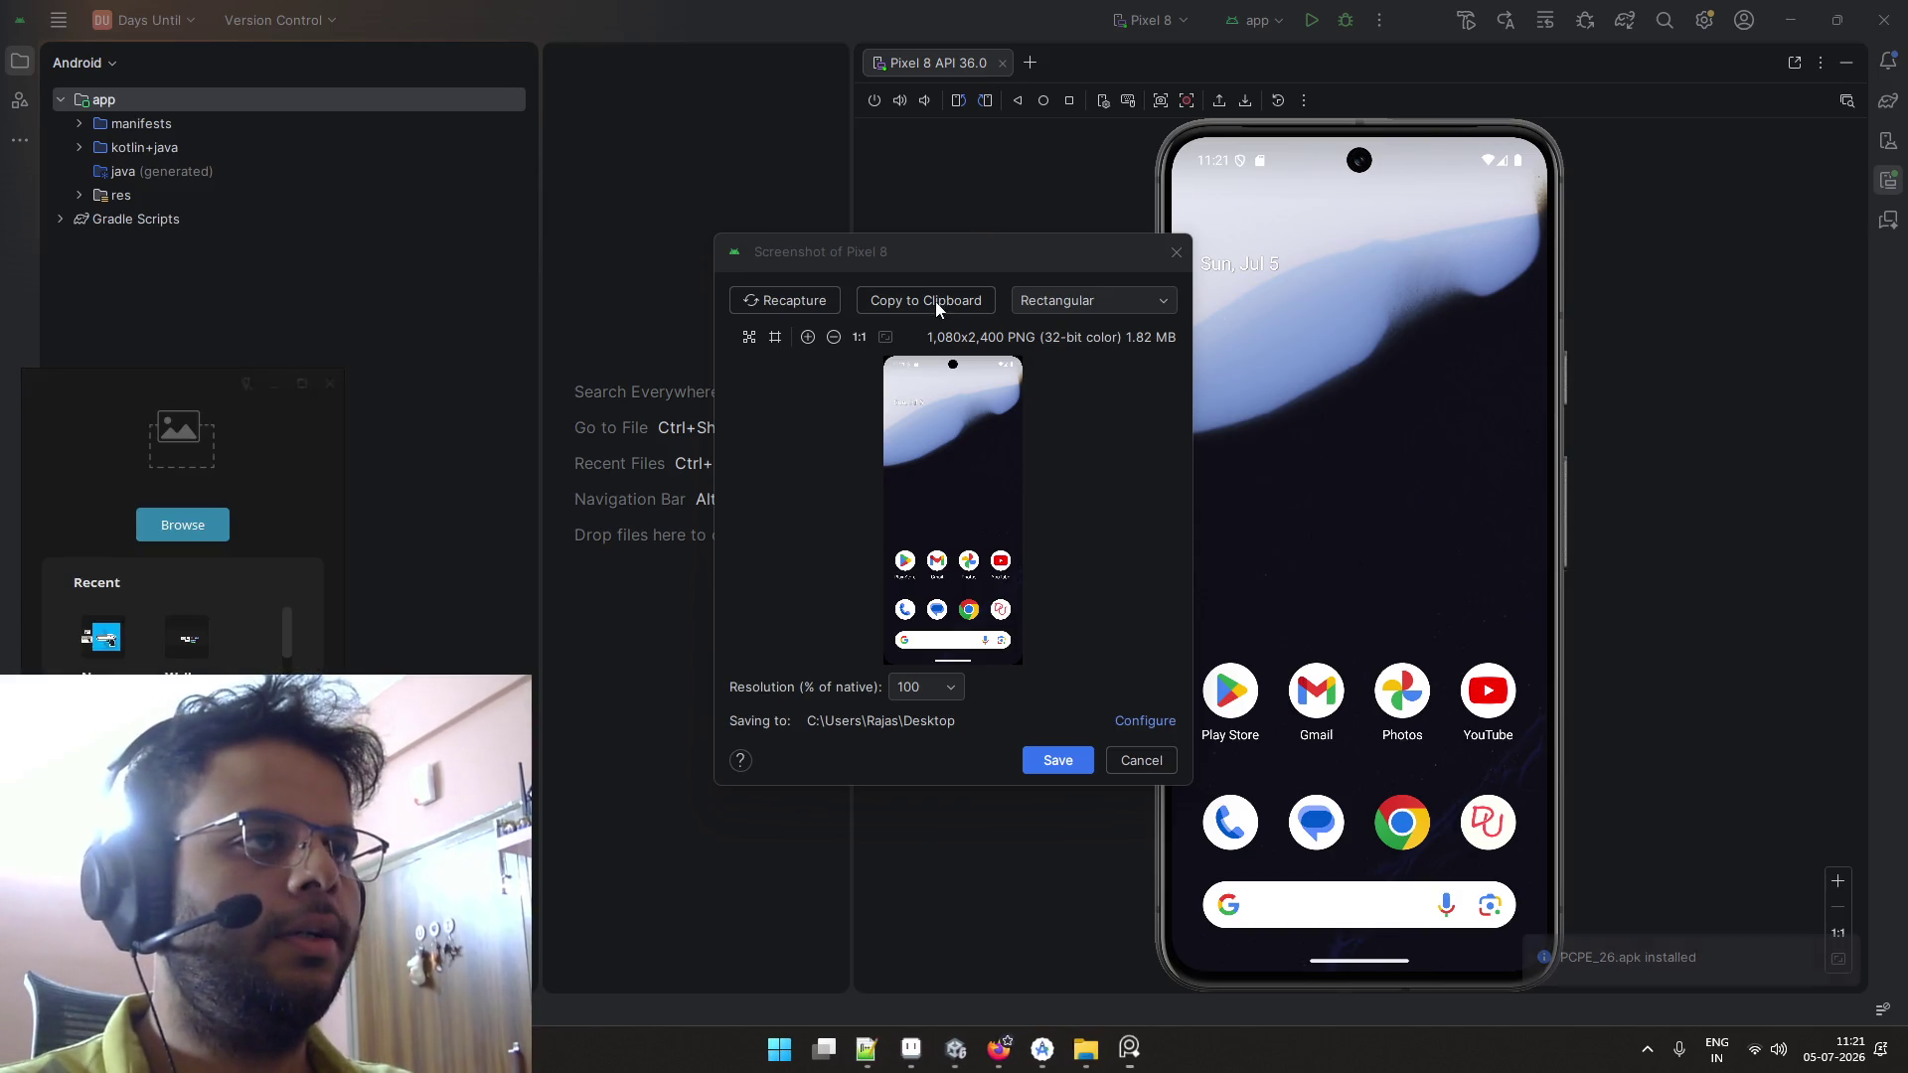
{"action": "left_click", "coordinate": [932, 301]}
{"action": "left_click", "coordinate": [229, 420]}
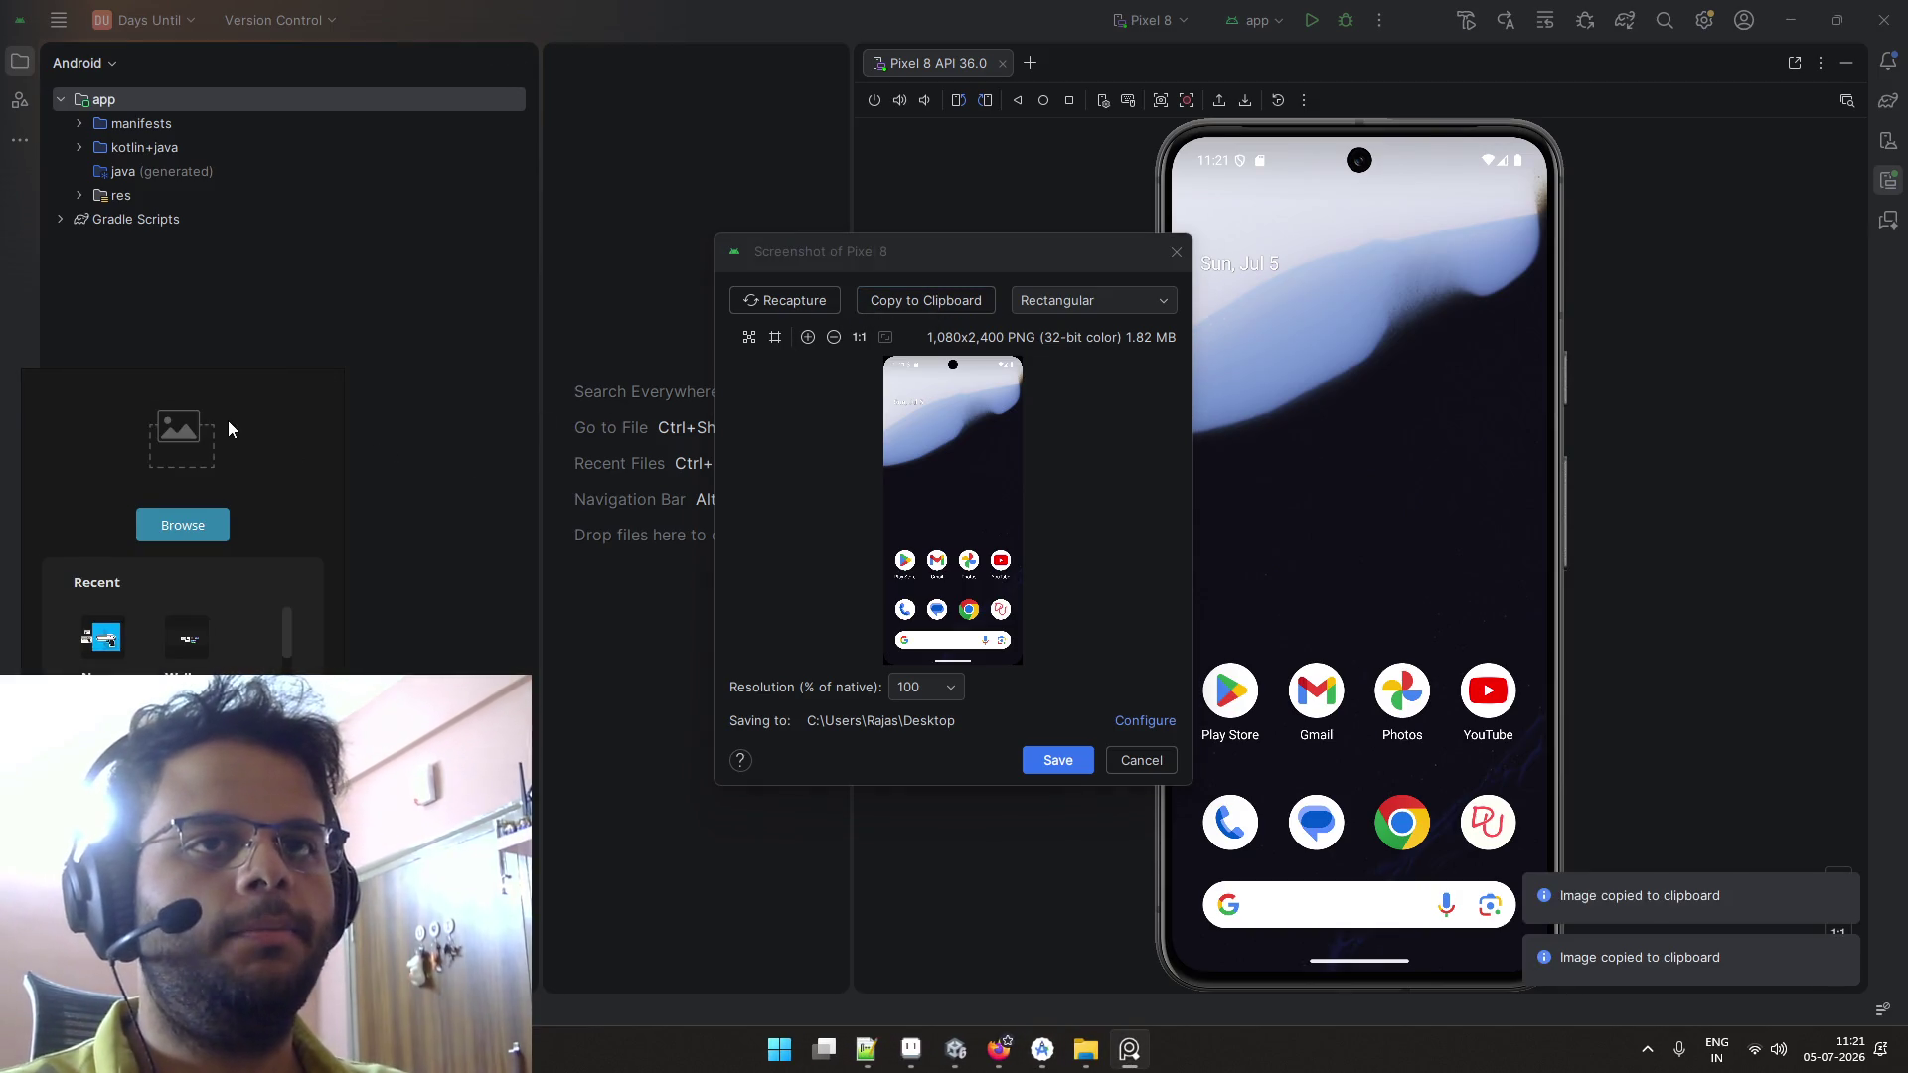
{"action": "key", "text": "ctrl+v"}
{"action": "scroll", "coordinate": [240, 480], "scroll_direction": "down", "scroll_amount": 3}
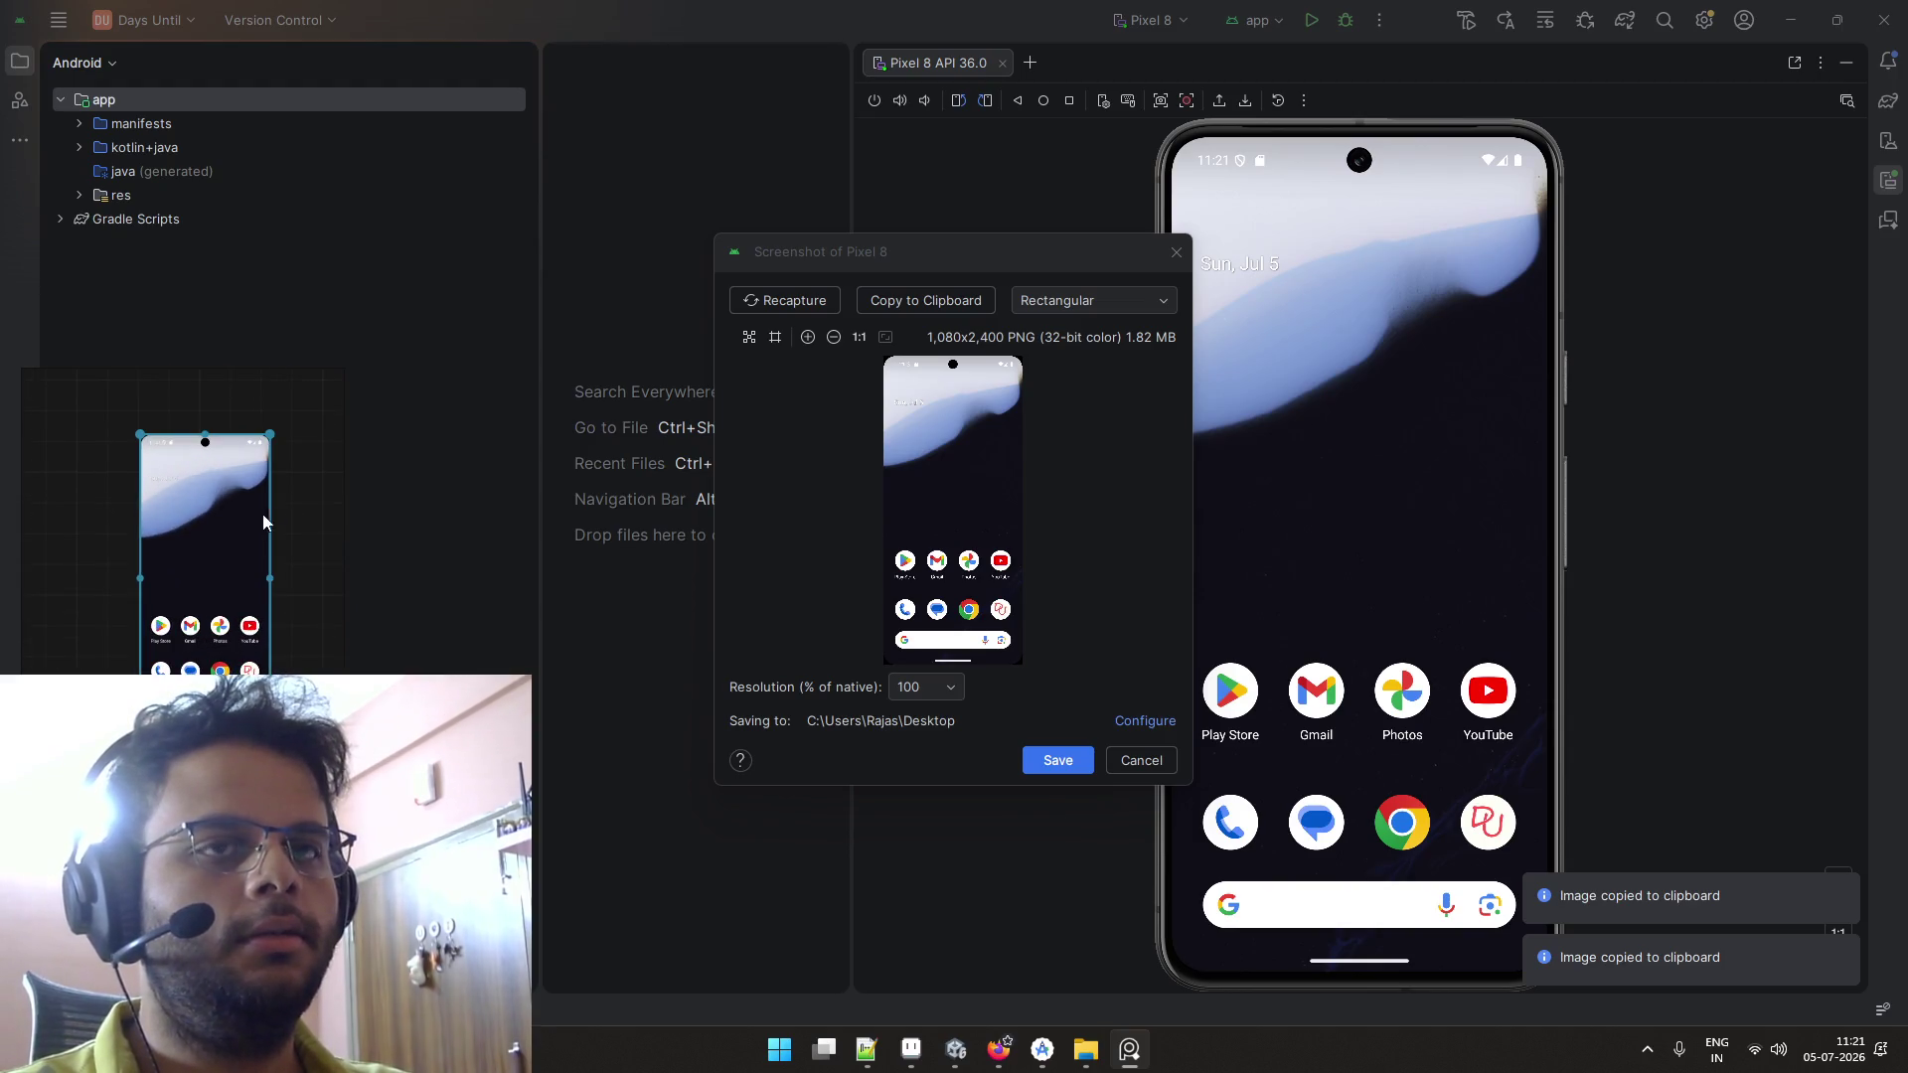
{"action": "key", "text": "Delete"}
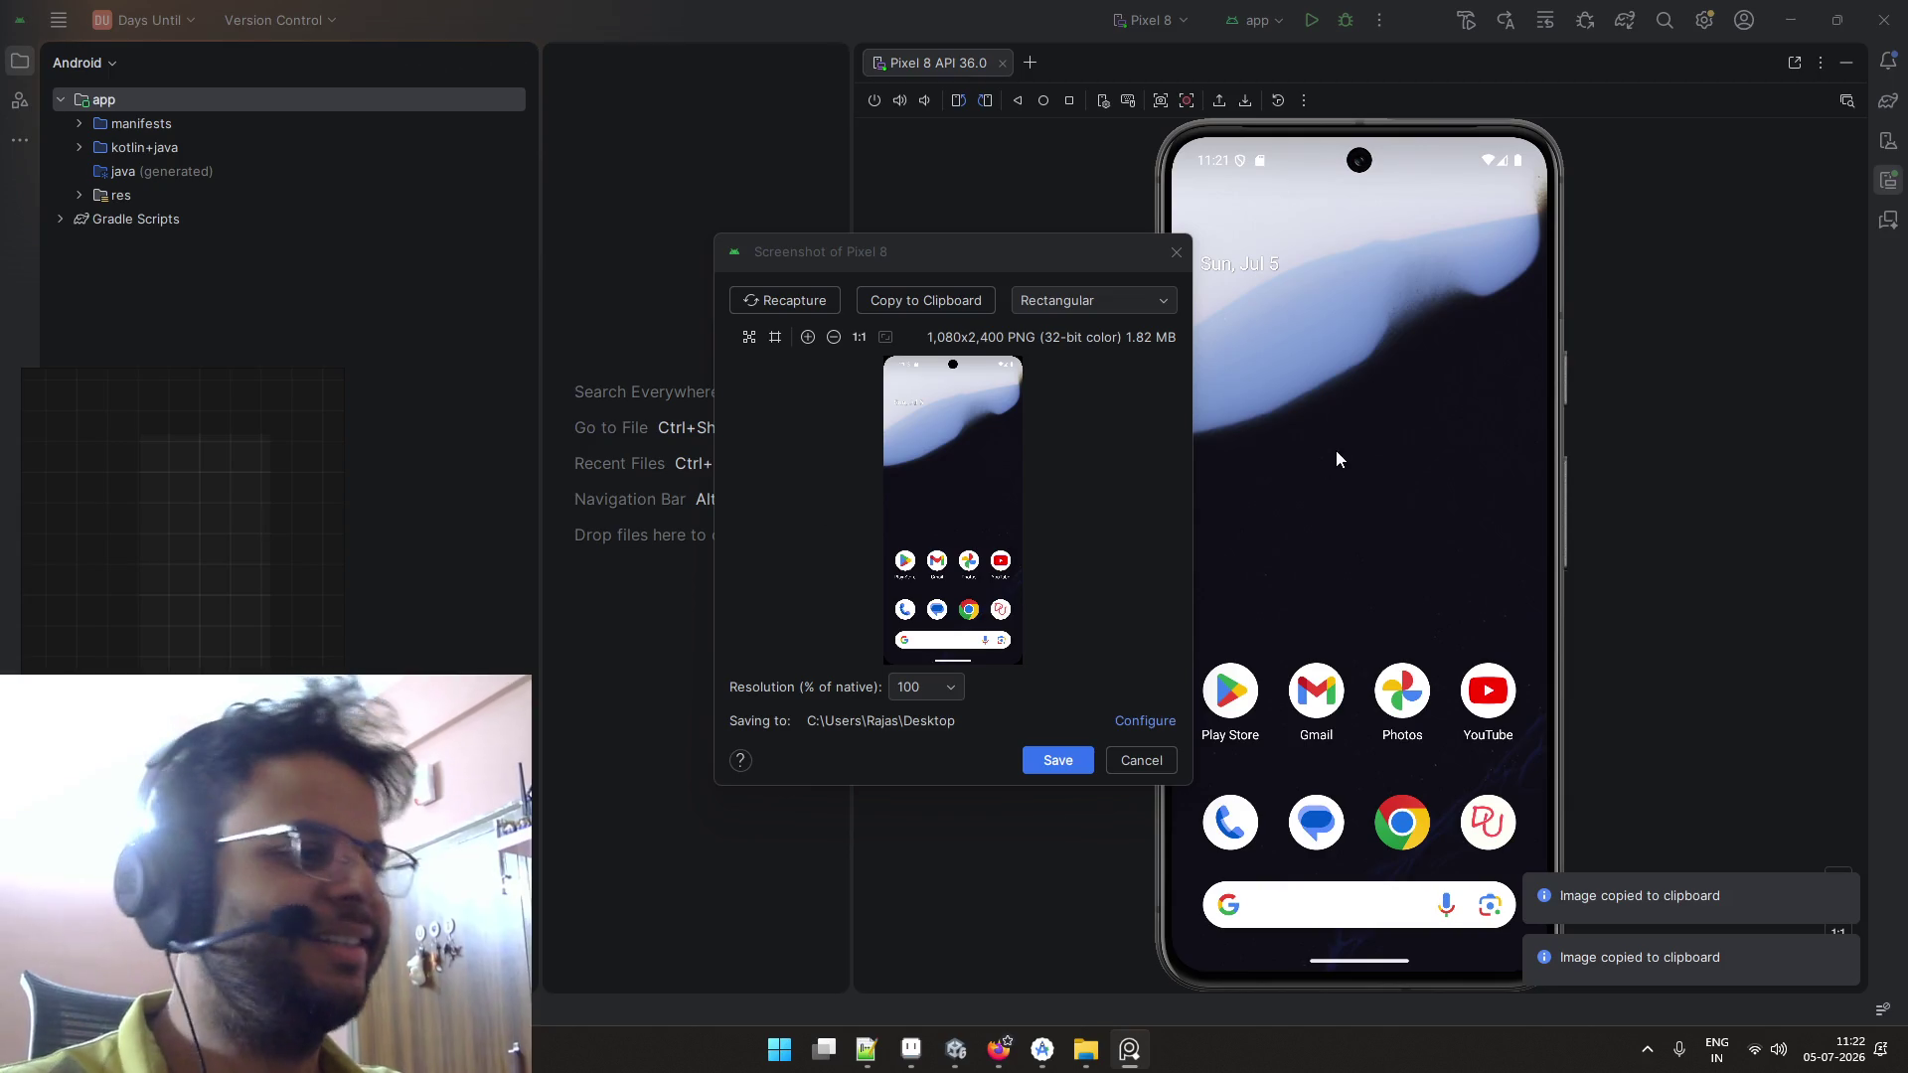
Screenshot the phone's app list, paste it onto the PureRef board, and return home
{"action": "left_click_drag", "start_coordinate": [1333, 456], "coordinate": [1337, 259]}
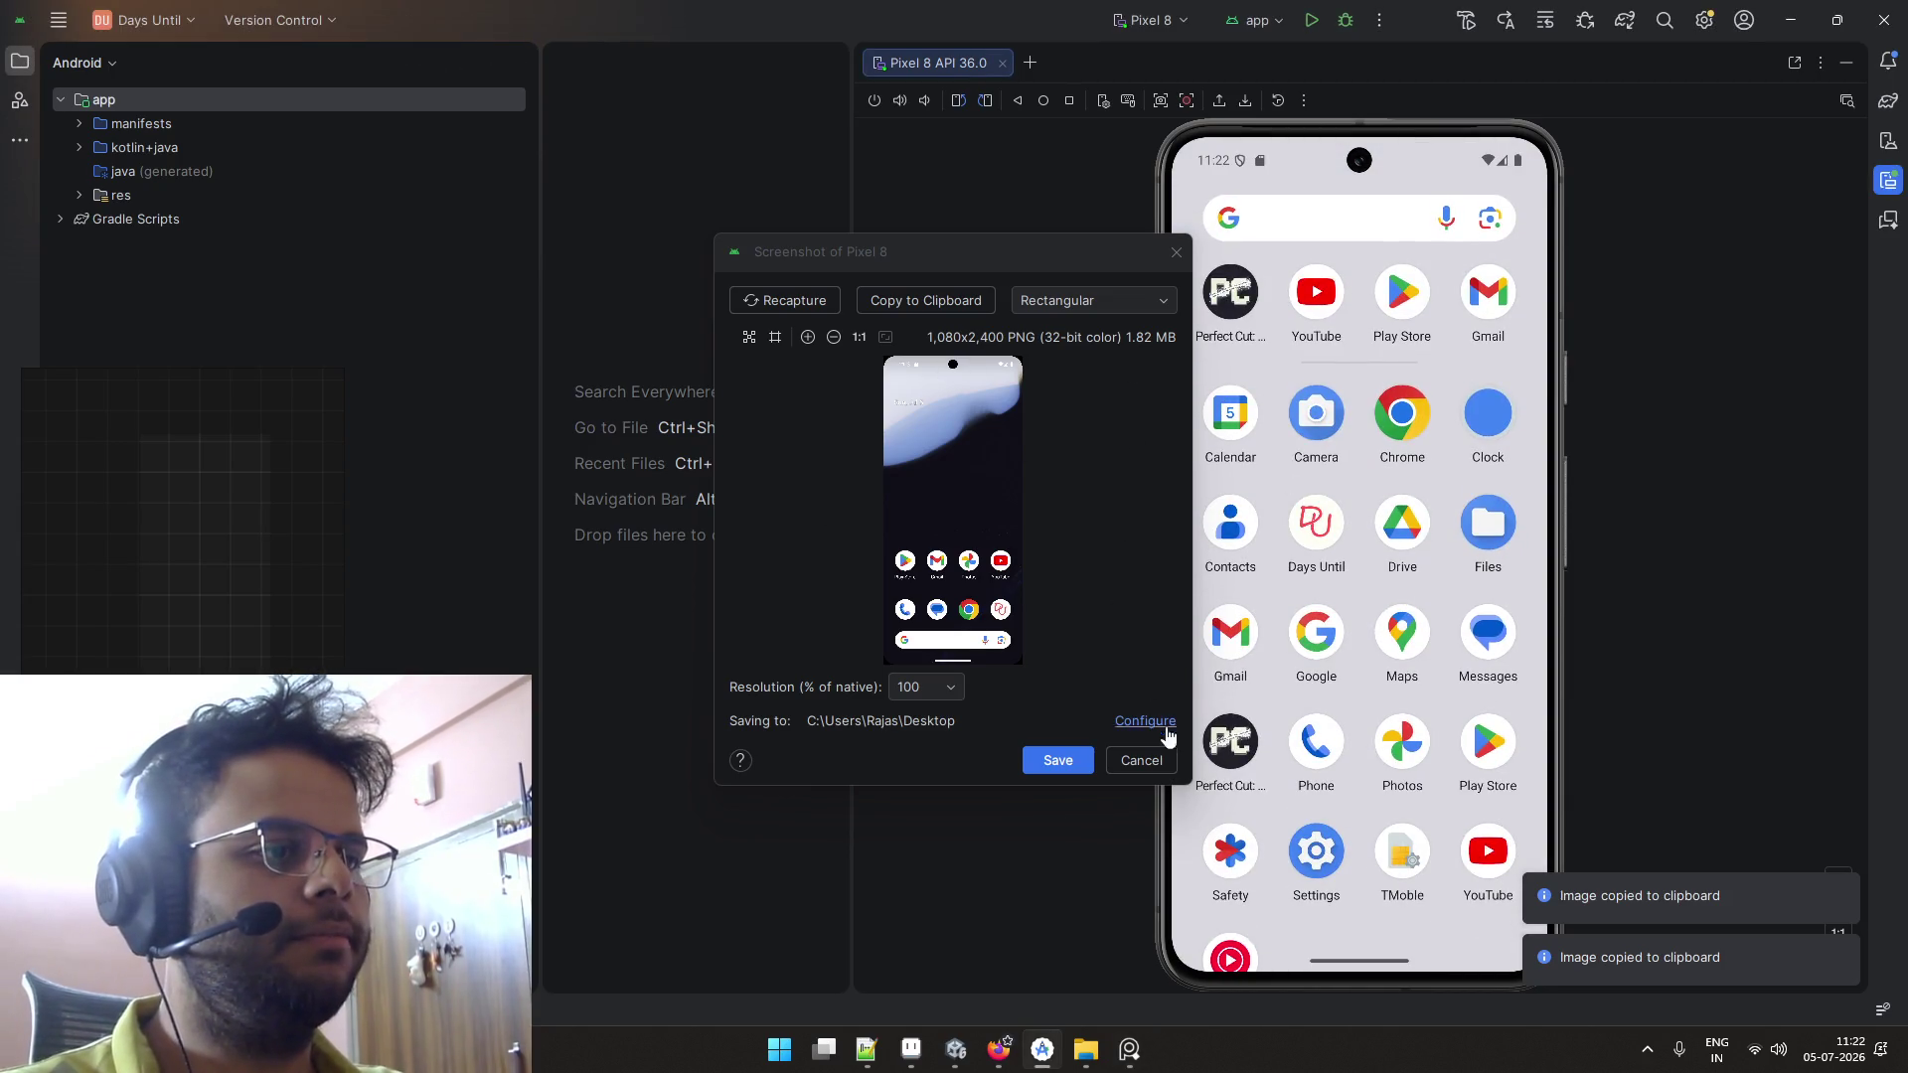
{"action": "left_click", "coordinate": [1141, 760]}
{"action": "left_click", "coordinate": [1161, 101]}
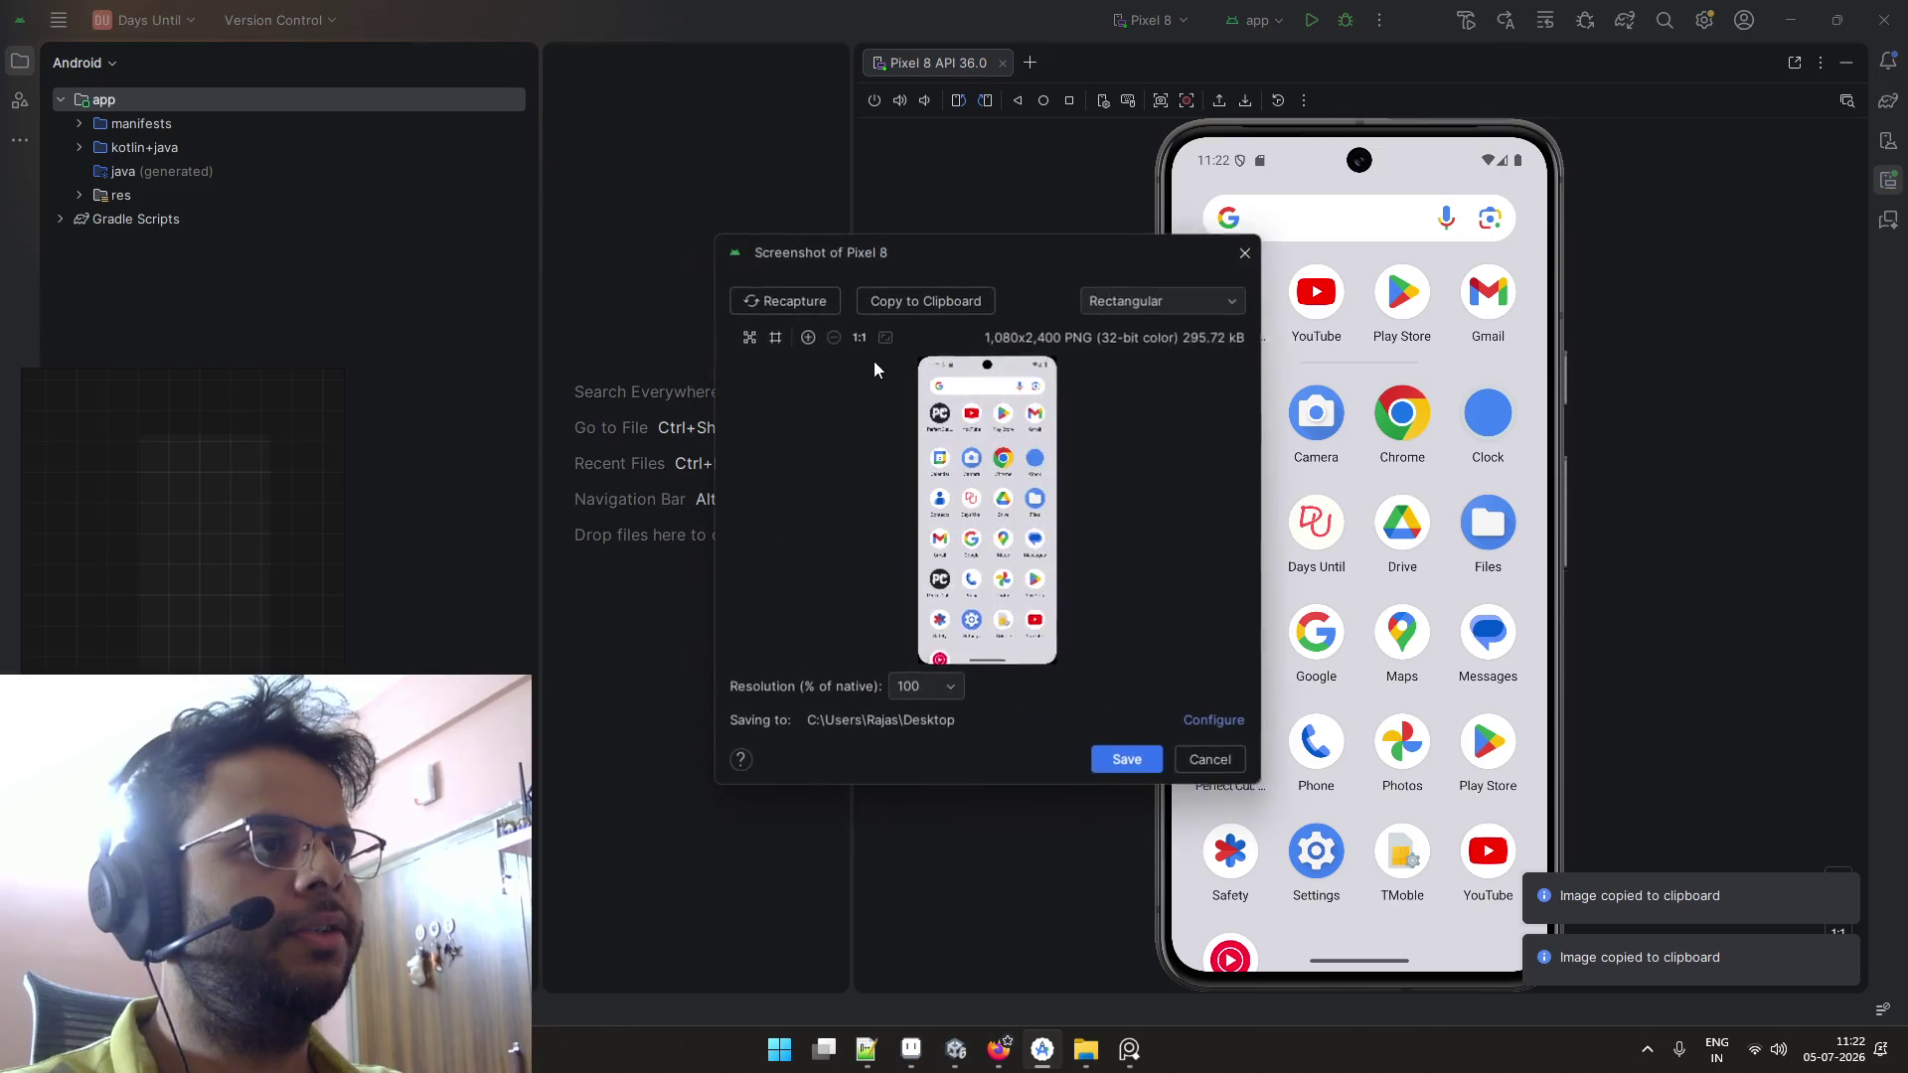
{"action": "left_click", "coordinate": [916, 306]}
{"action": "left_click", "coordinate": [226, 519]}
{"action": "key", "text": "ctrl+v"}
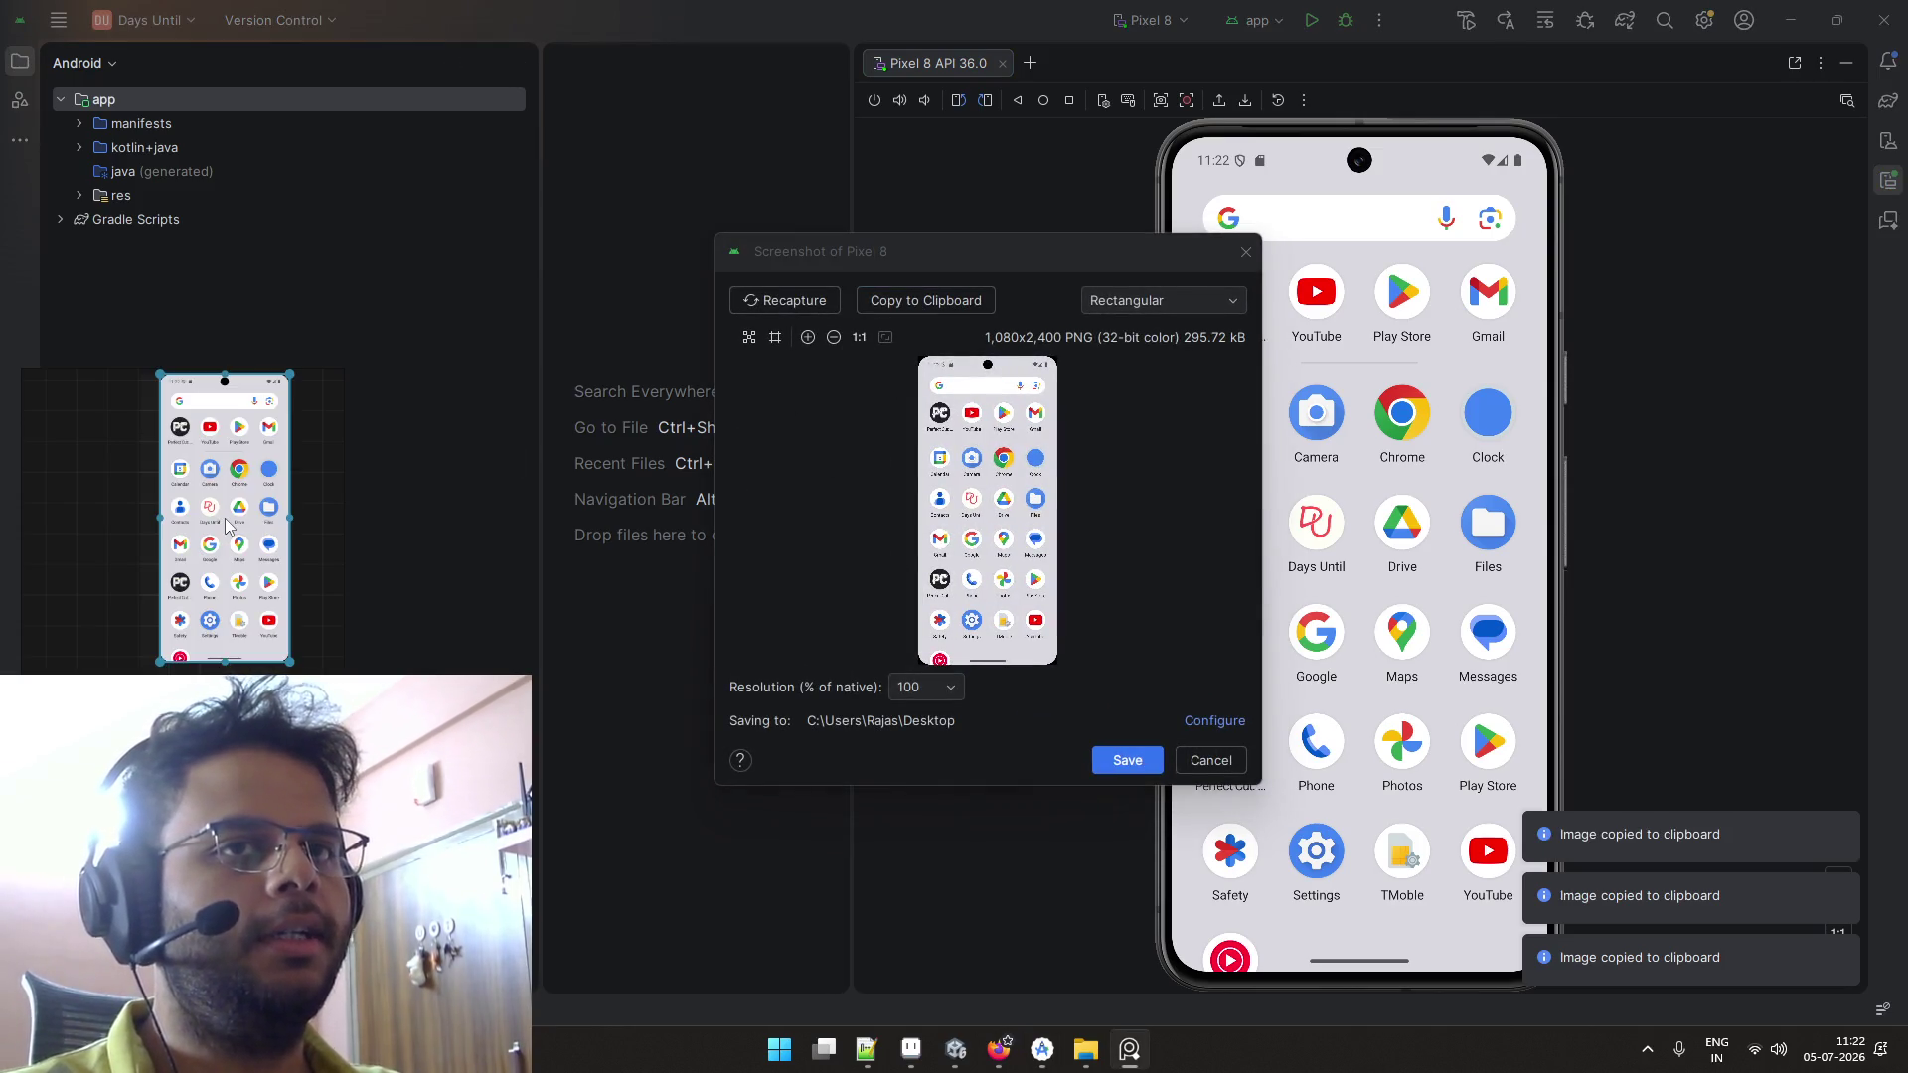
{"action": "left_click", "coordinate": [1206, 770]}
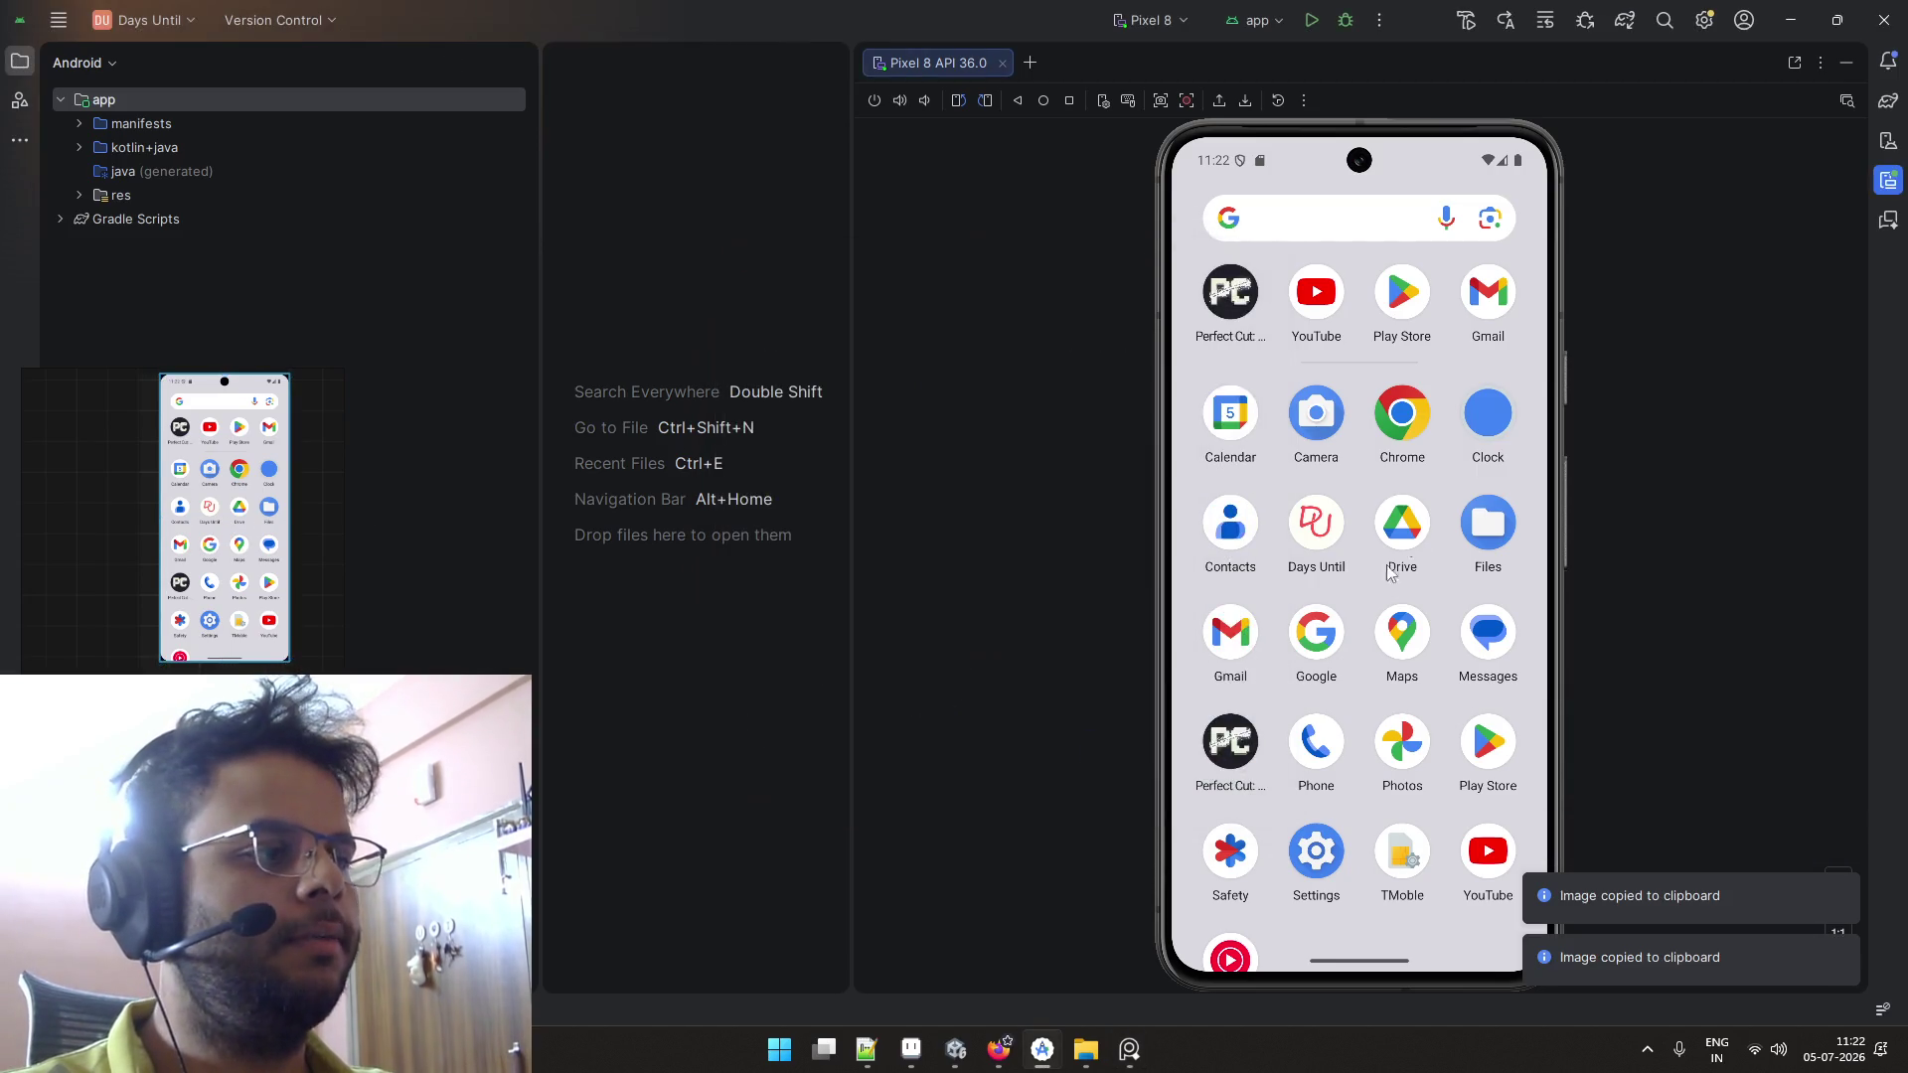
{"action": "left_click_drag", "start_coordinate": [1350, 417], "coordinate": [1349, 600]}
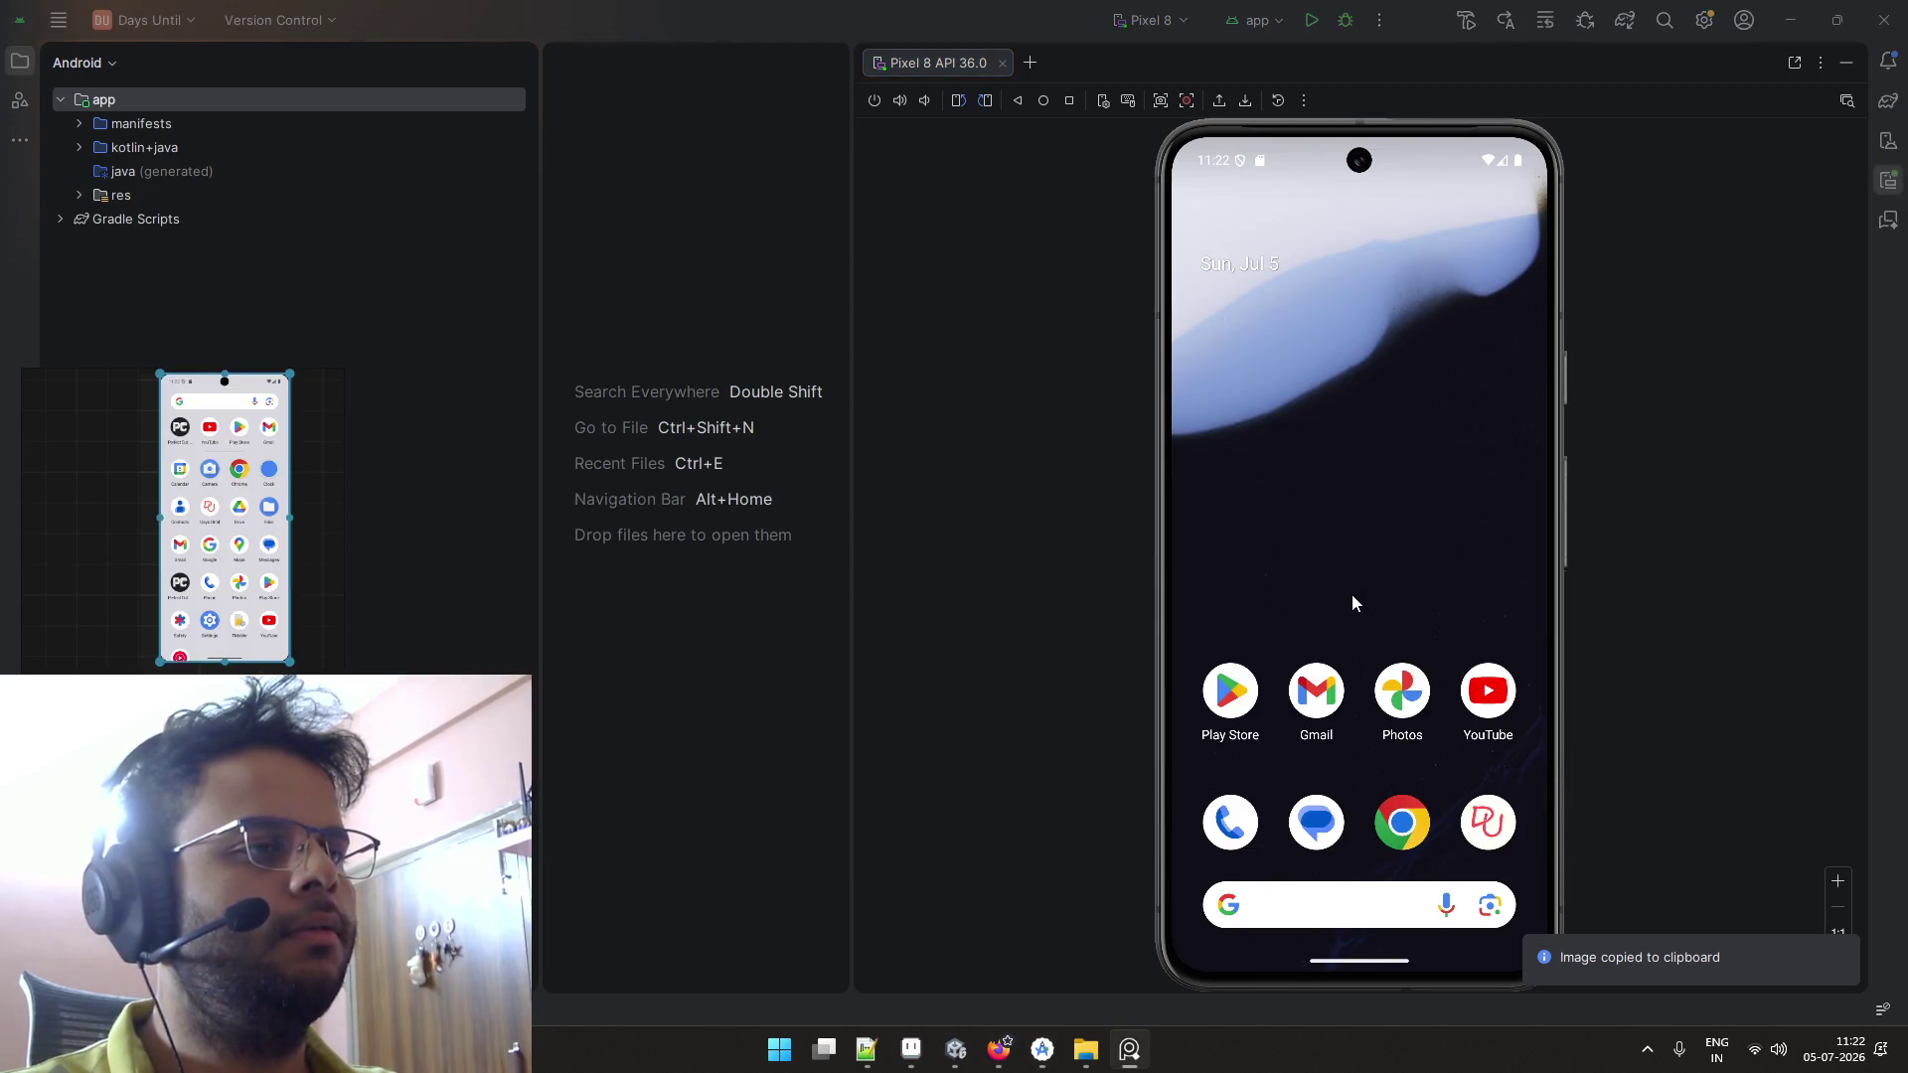
{"action": "key", "text": "alt+Tab"}
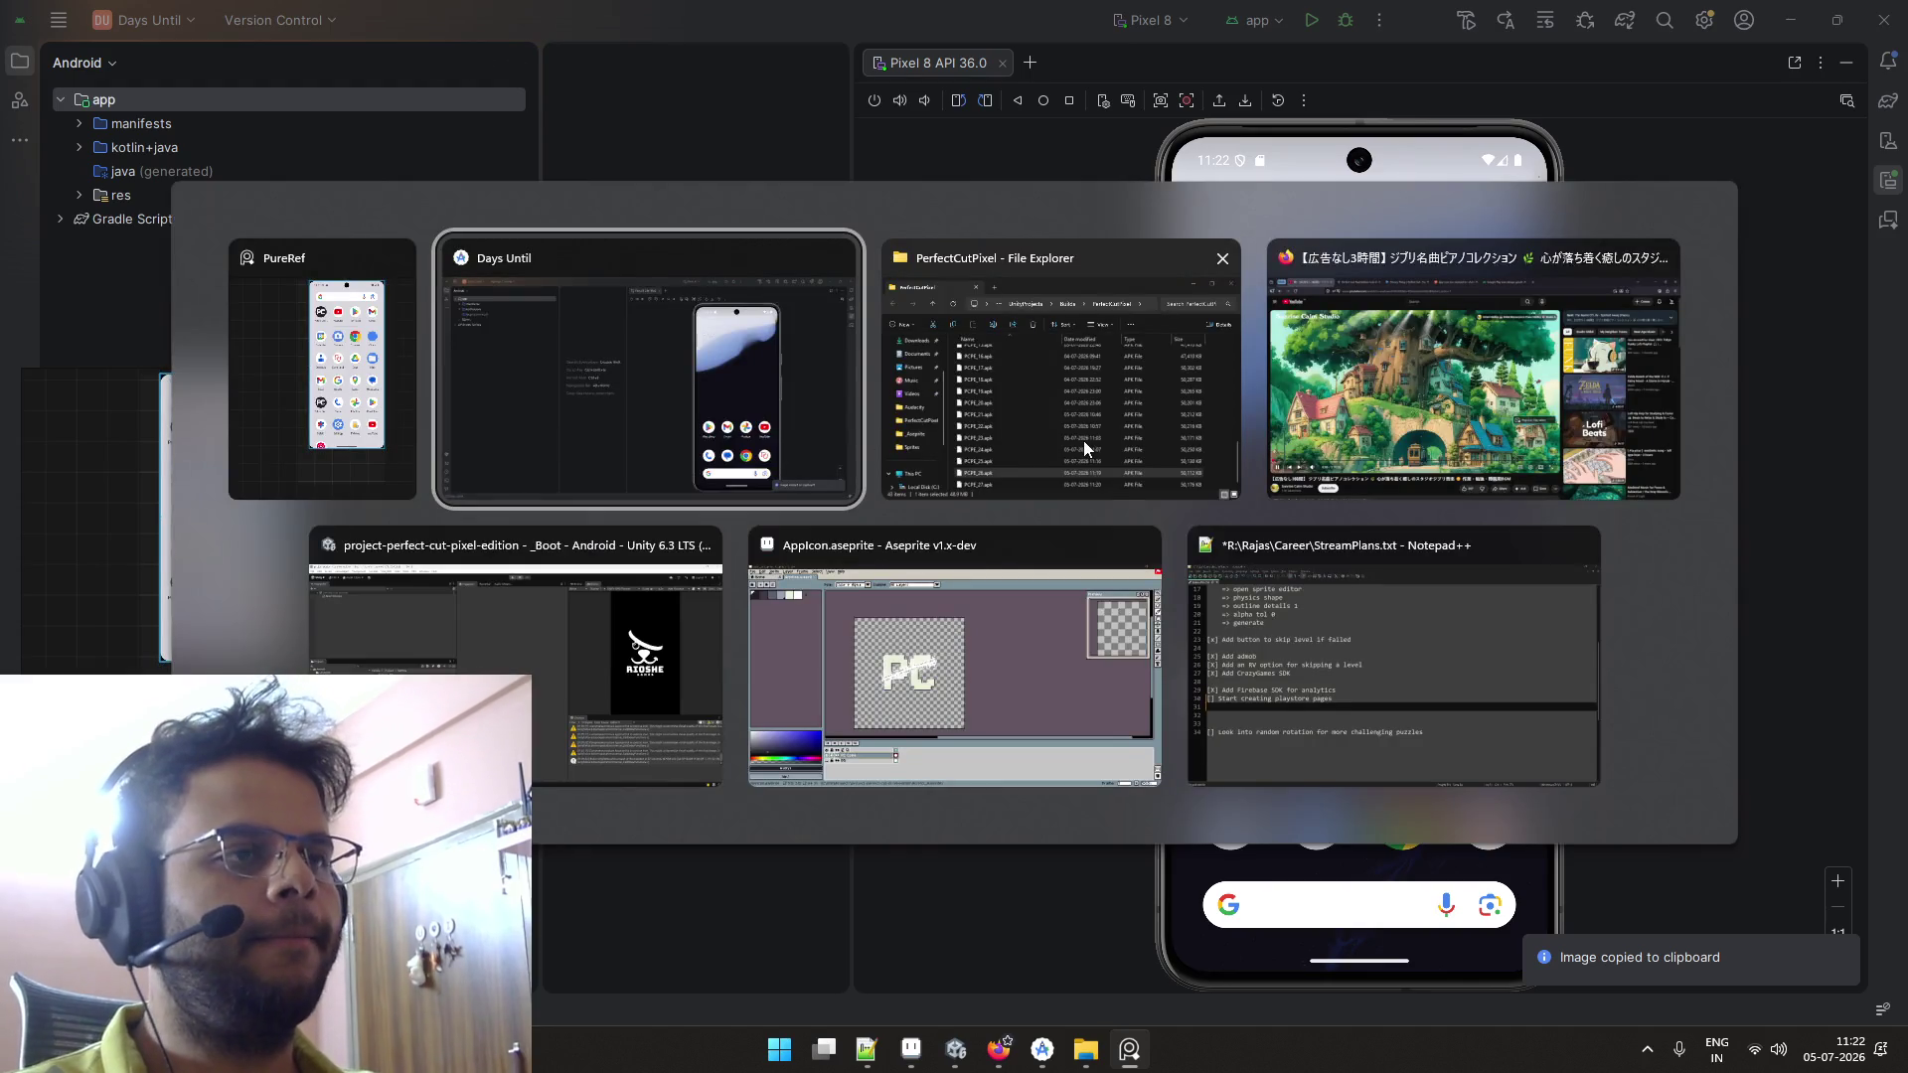
Drag PCPE_26.apk from the builds folder onto the emulator to reinstall it
{"action": "left_click", "coordinate": [1083, 440]}
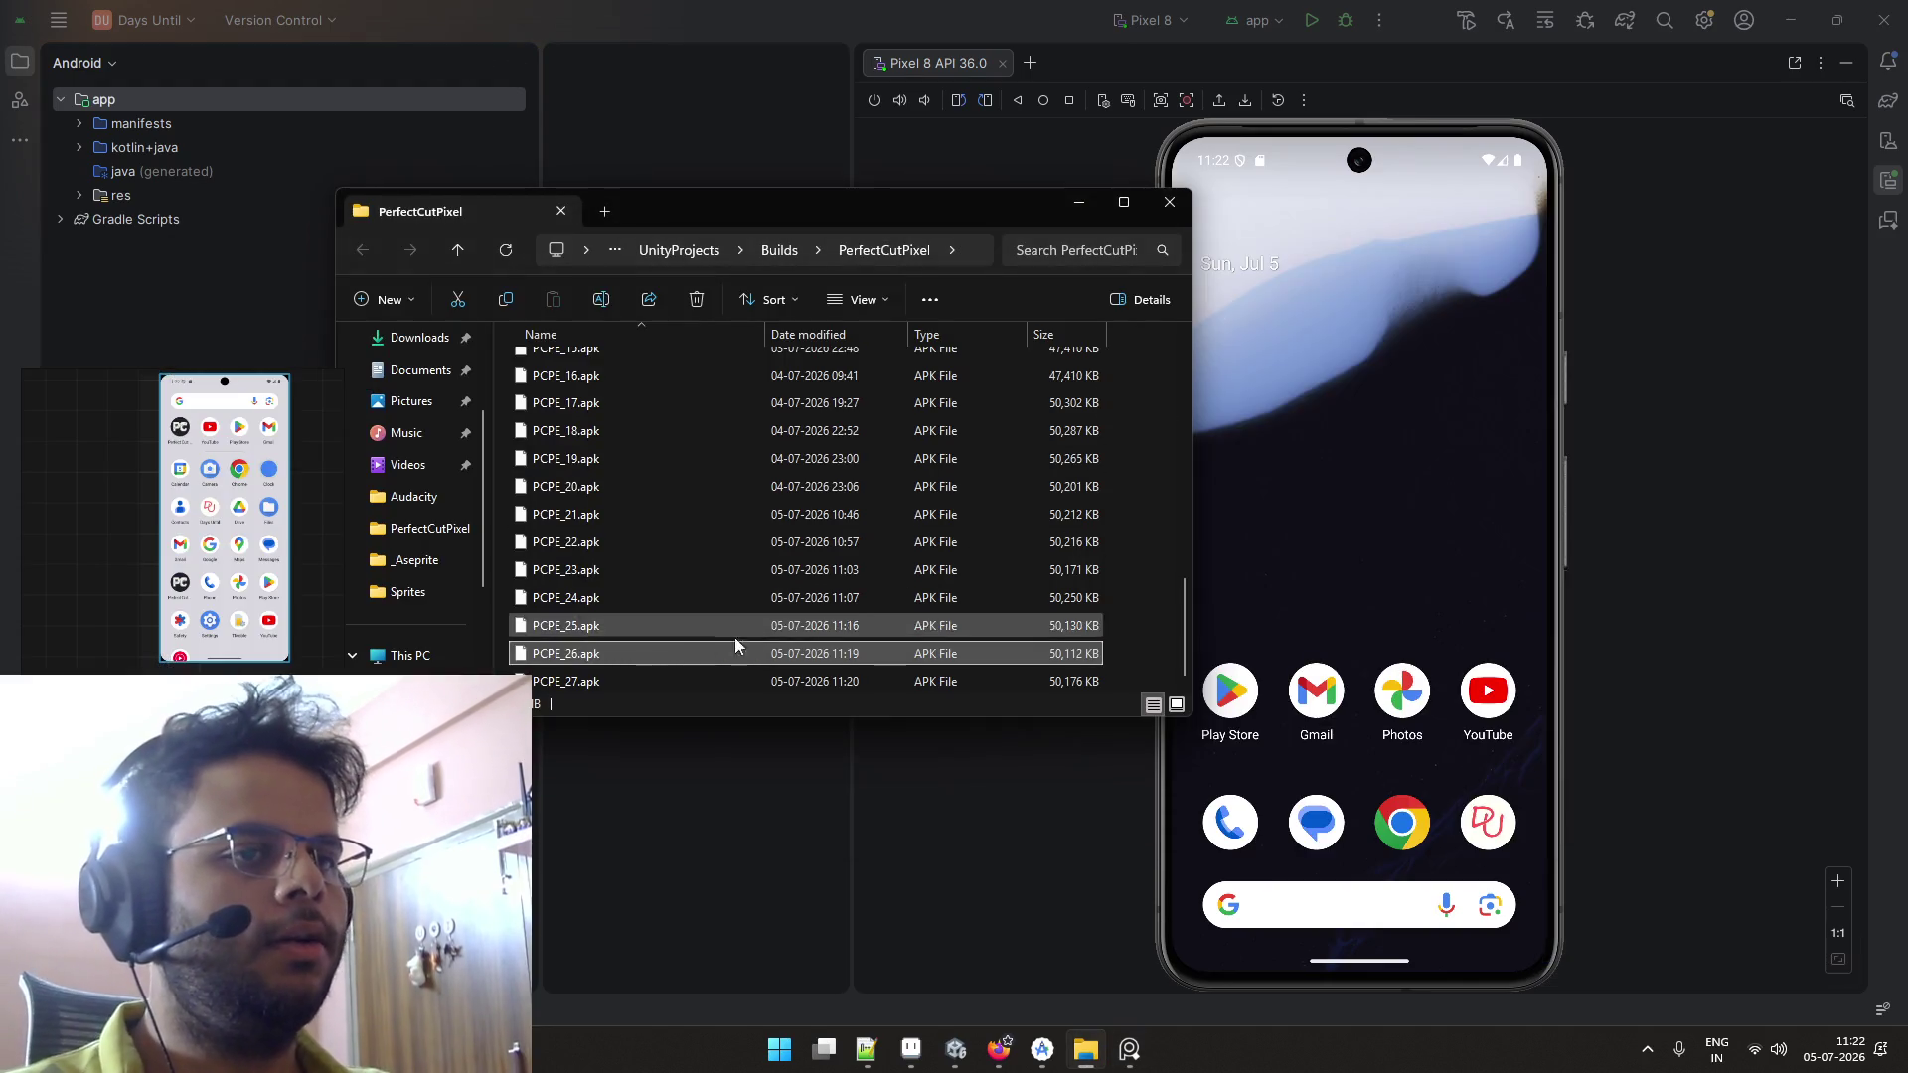
{"action": "left_click_drag", "start_coordinate": [601, 653], "coordinate": [1468, 491]}
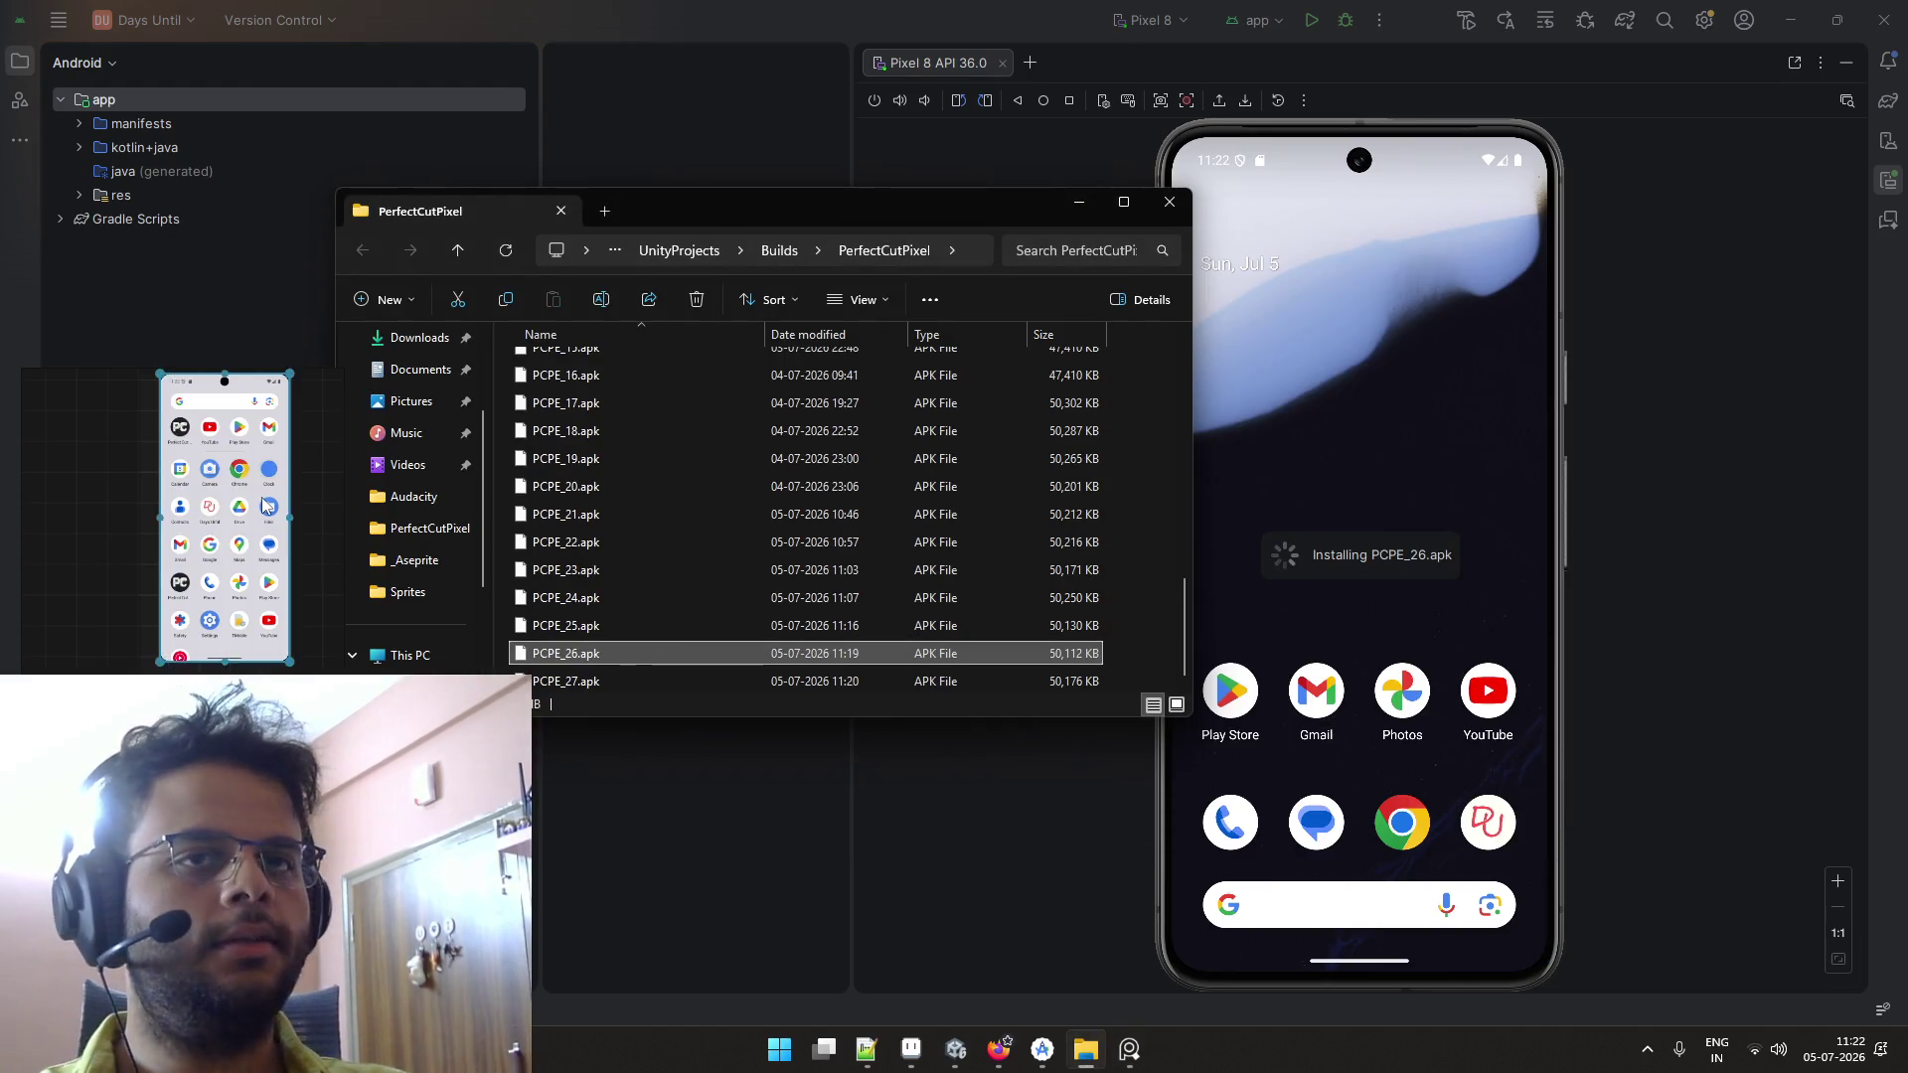
{"action": "left_click", "coordinate": [1351, 300]}
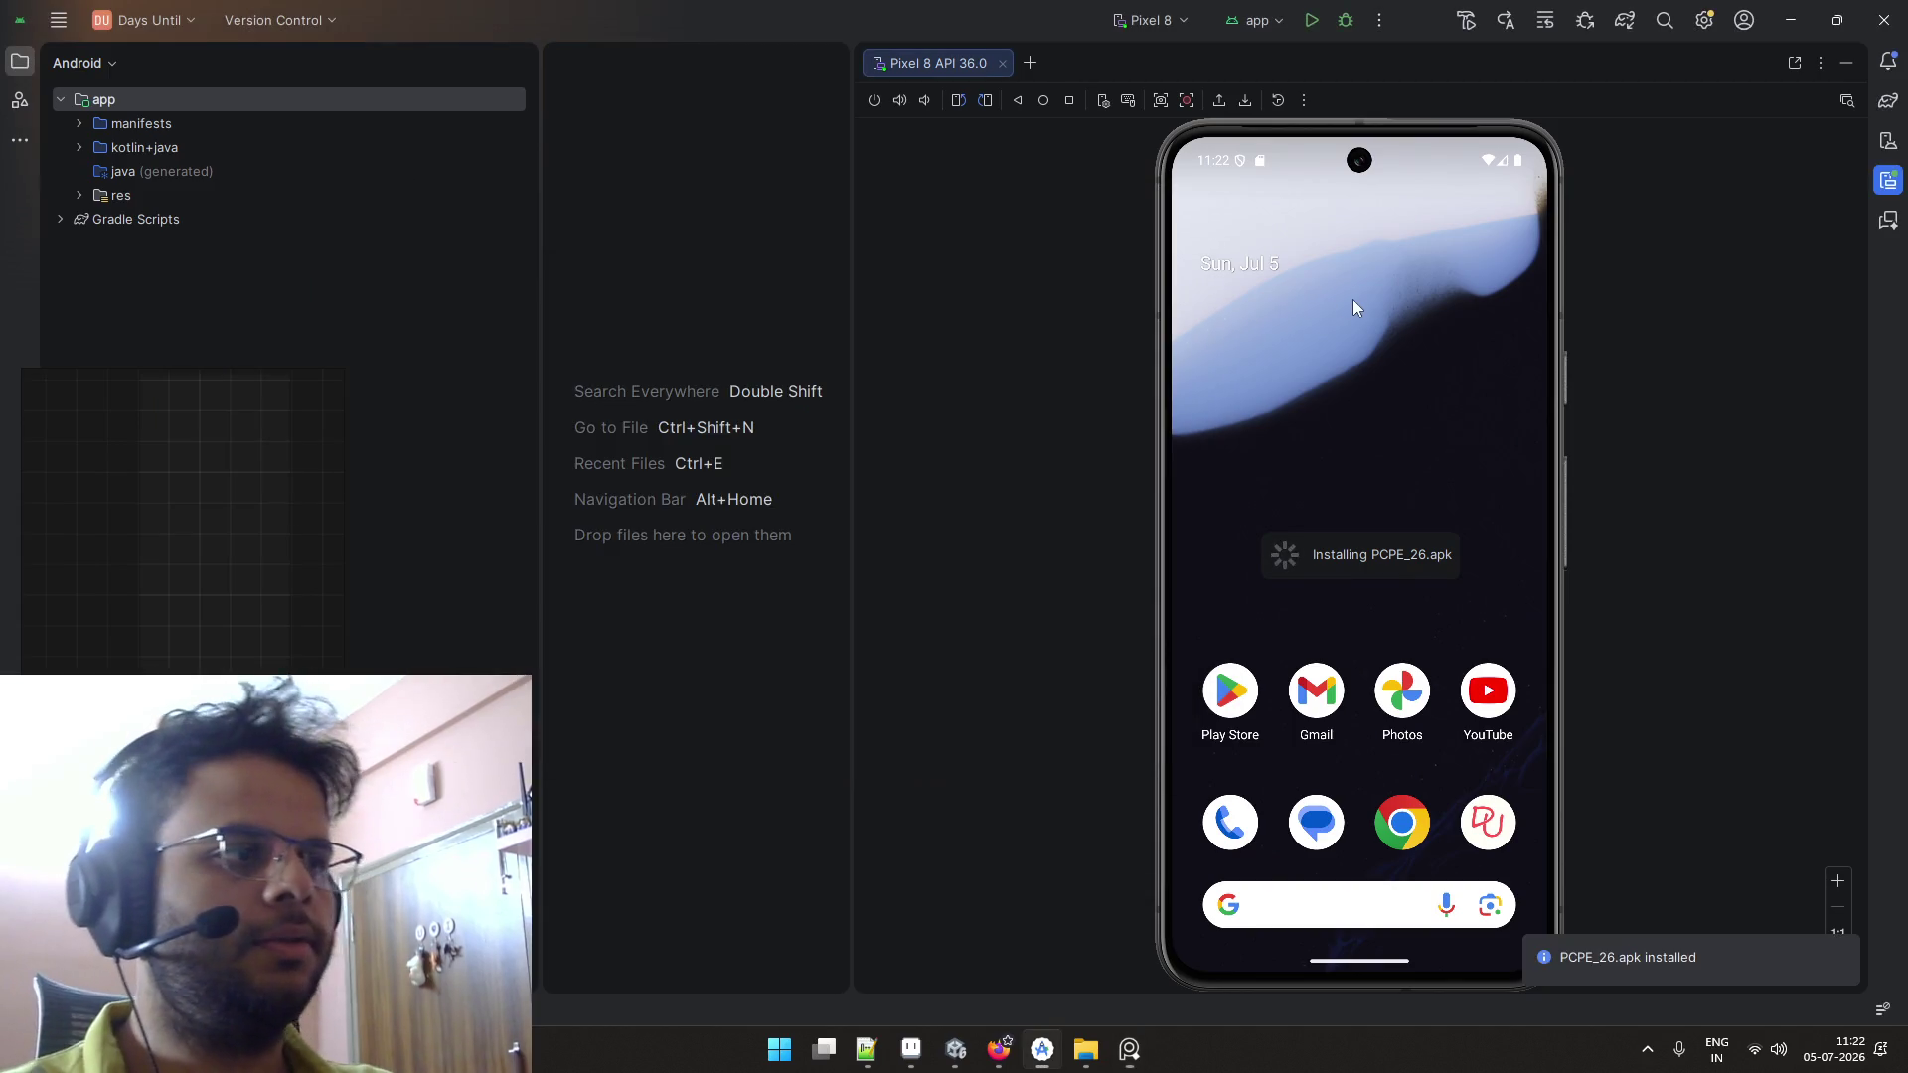
Reopen the phone's app drawer, screenshot it, and copy the image to the clipboard
{"action": "left_click_drag", "start_coordinate": [1385, 591], "coordinate": [1382, 298]}
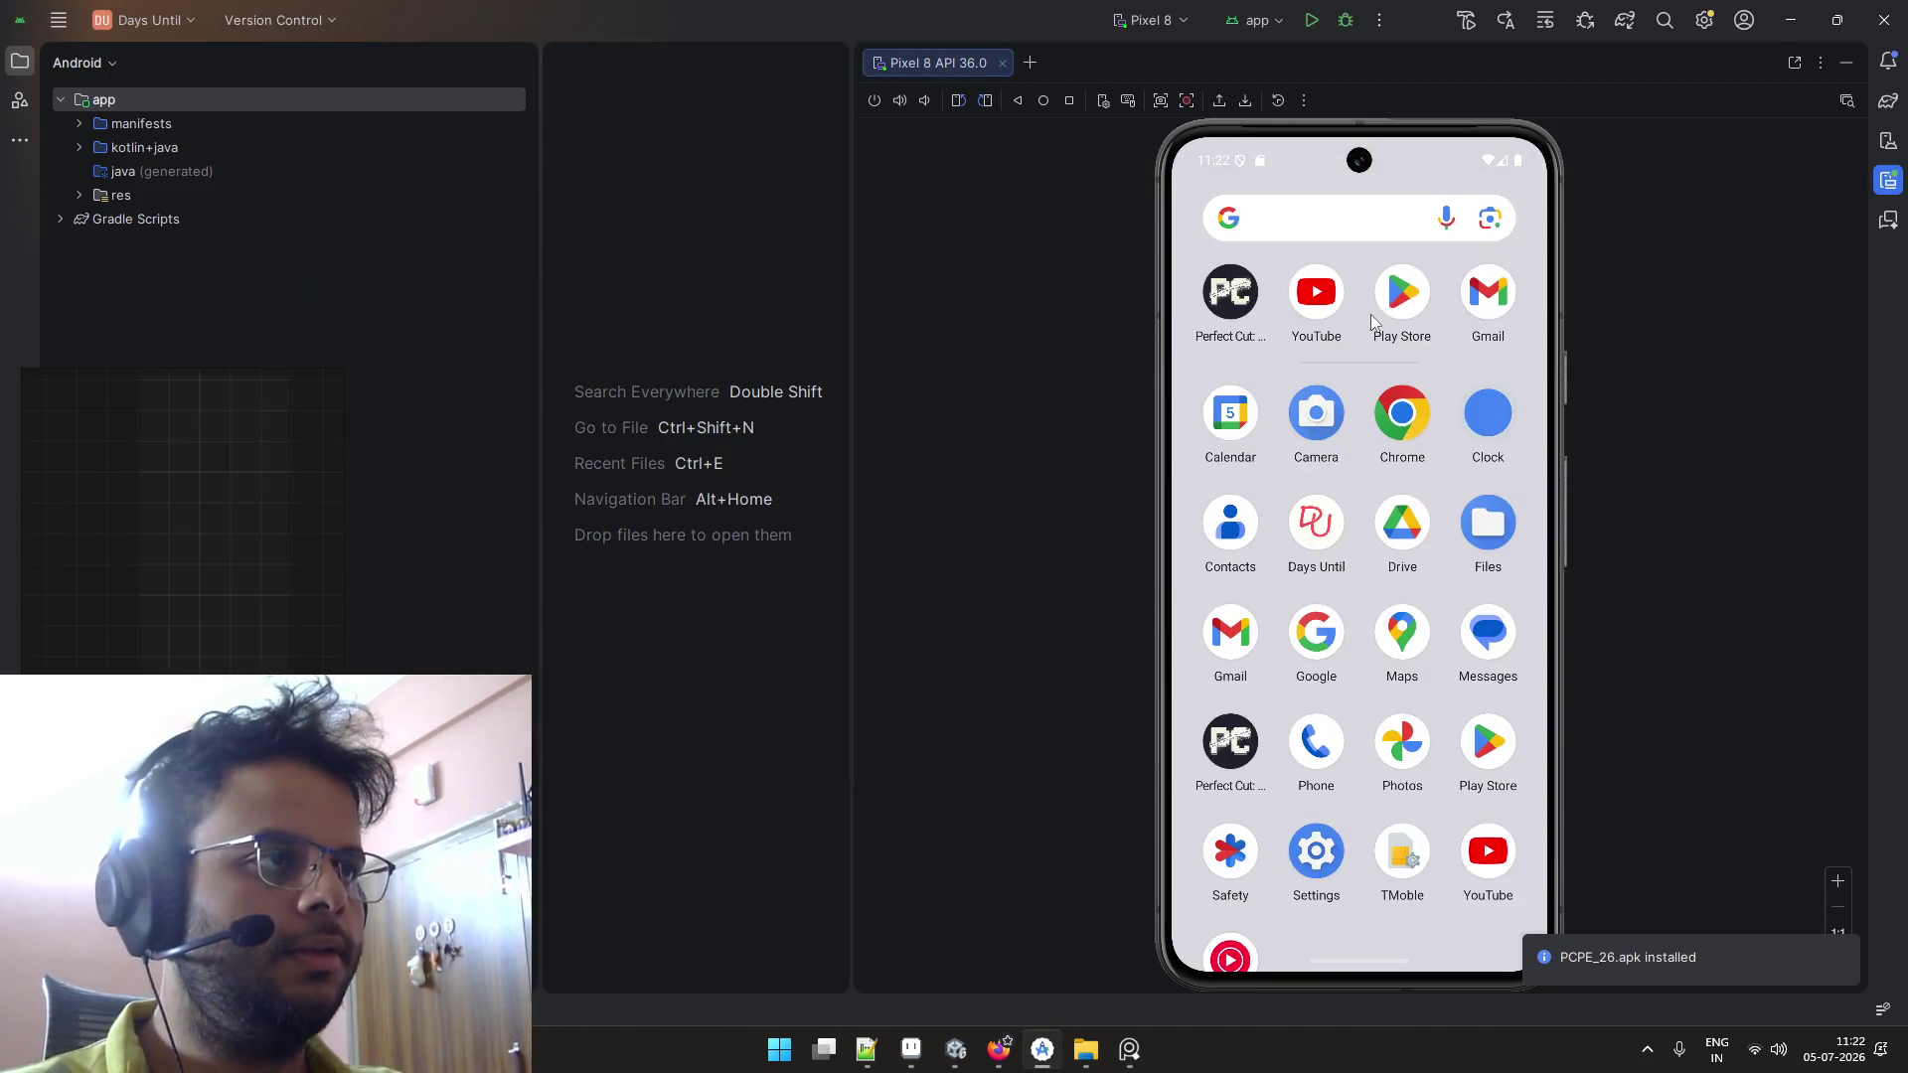
{"action": "left_click", "coordinate": [1312, 418]}
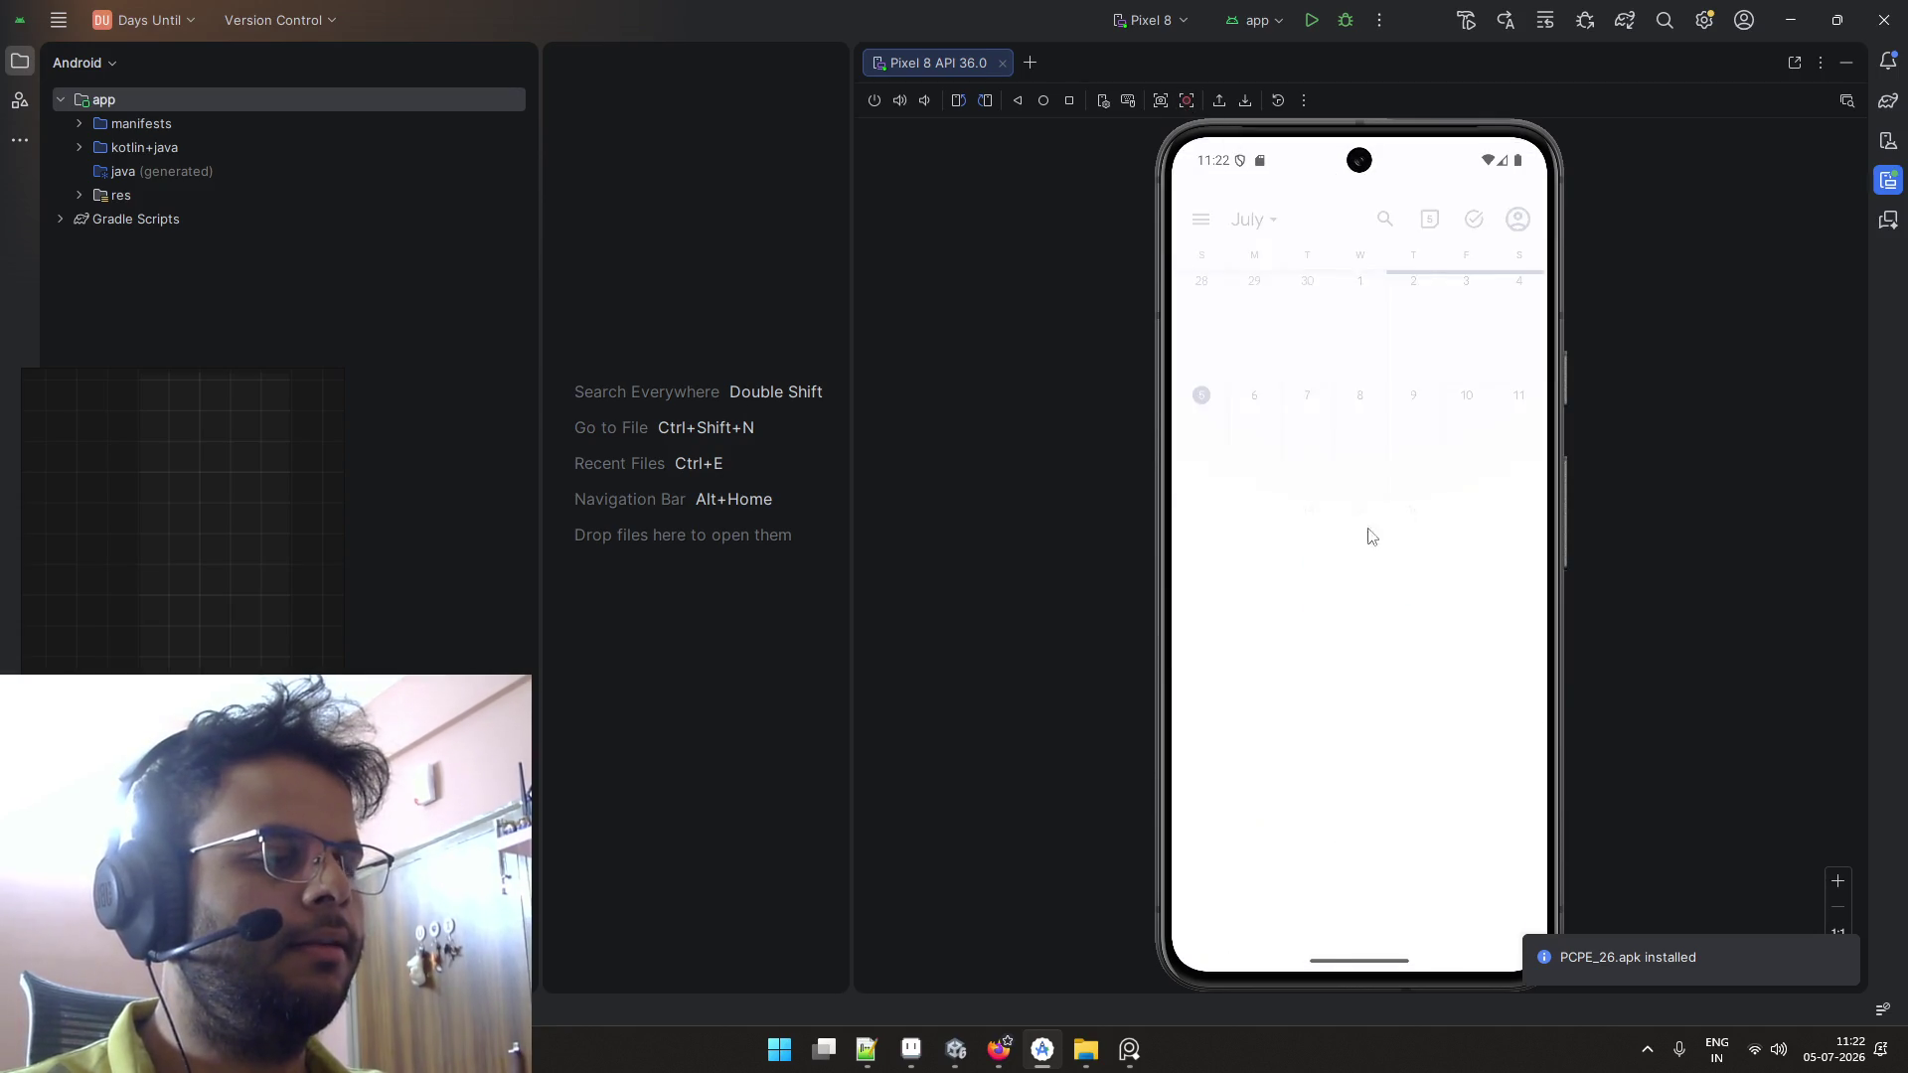
{"action": "left_click_drag", "start_coordinate": [1327, 947], "coordinate": [1297, 641]}
{"action": "left_click_drag", "start_coordinate": [1360, 746], "coordinate": [1357, 417]}
{"action": "left_click_drag", "start_coordinate": [1314, 639], "coordinate": [1314, 463]}
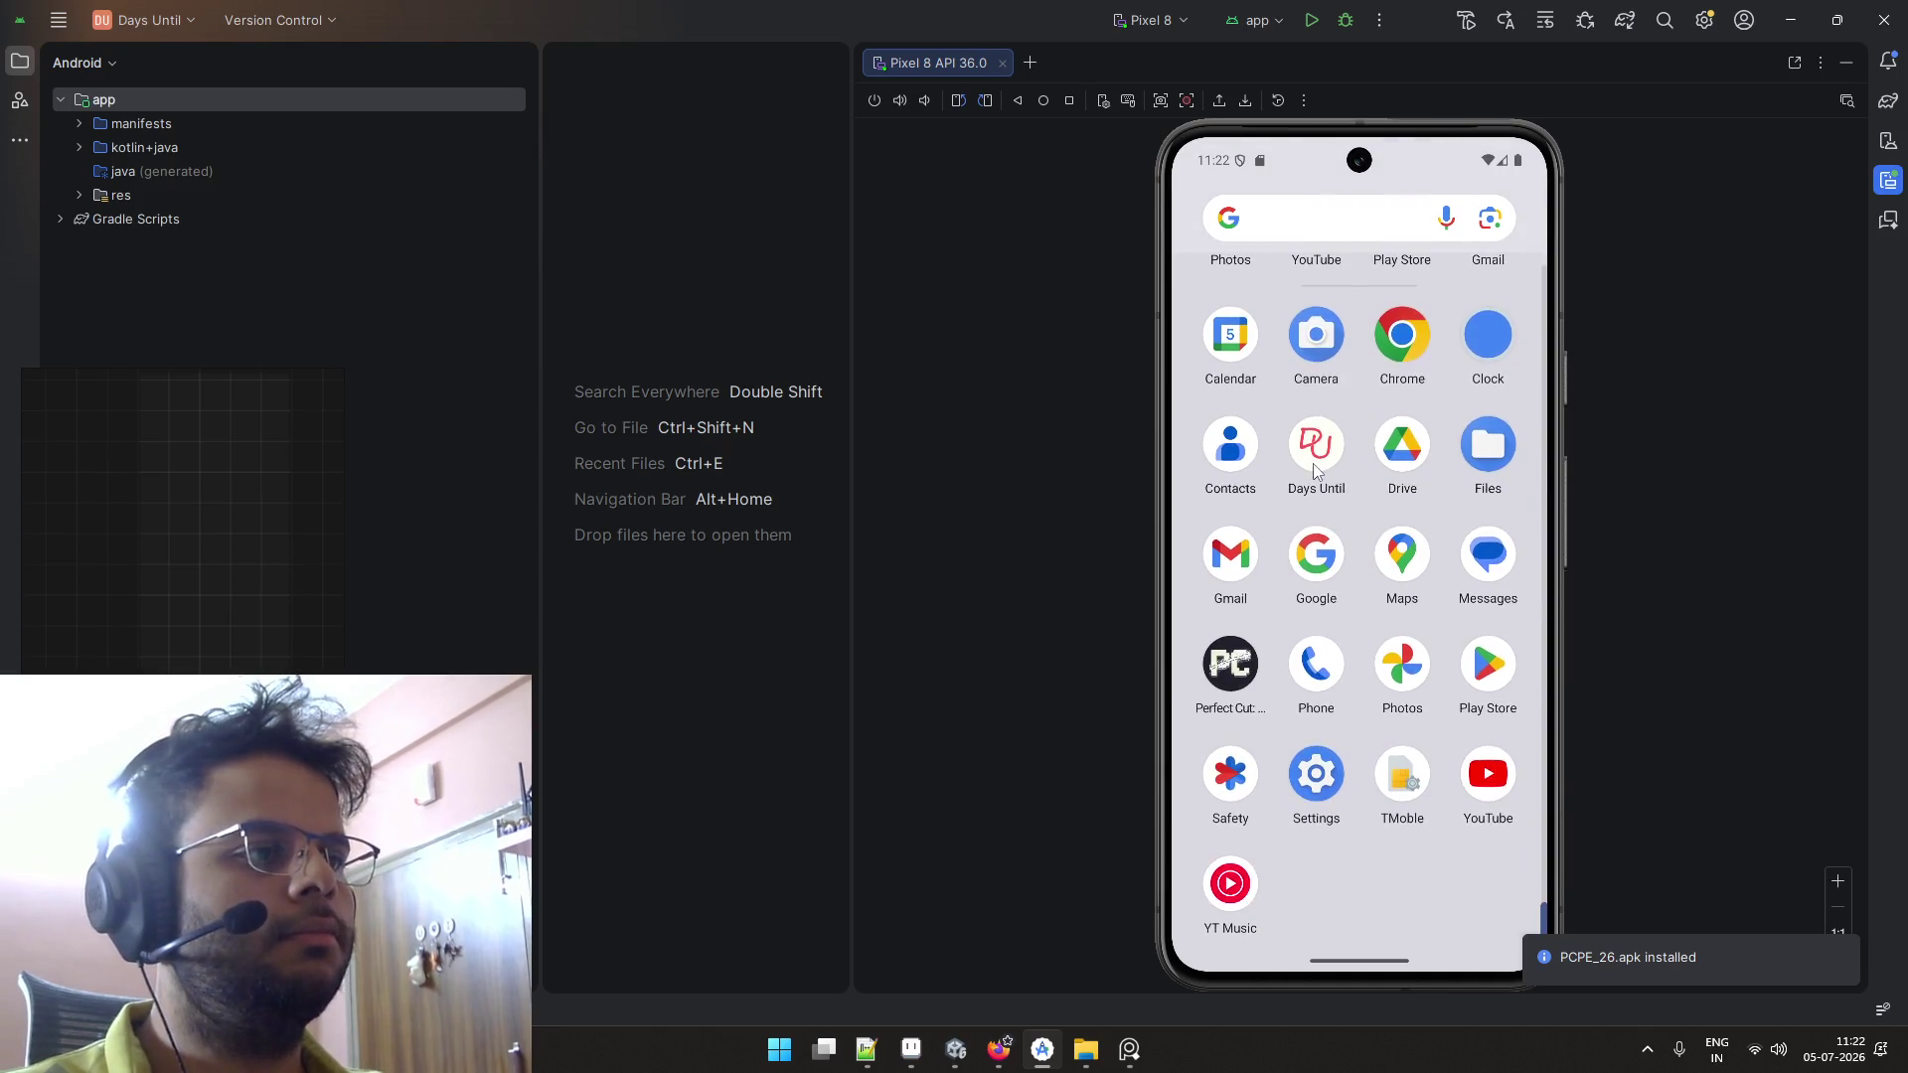
{"action": "left_click", "coordinate": [1160, 101]}
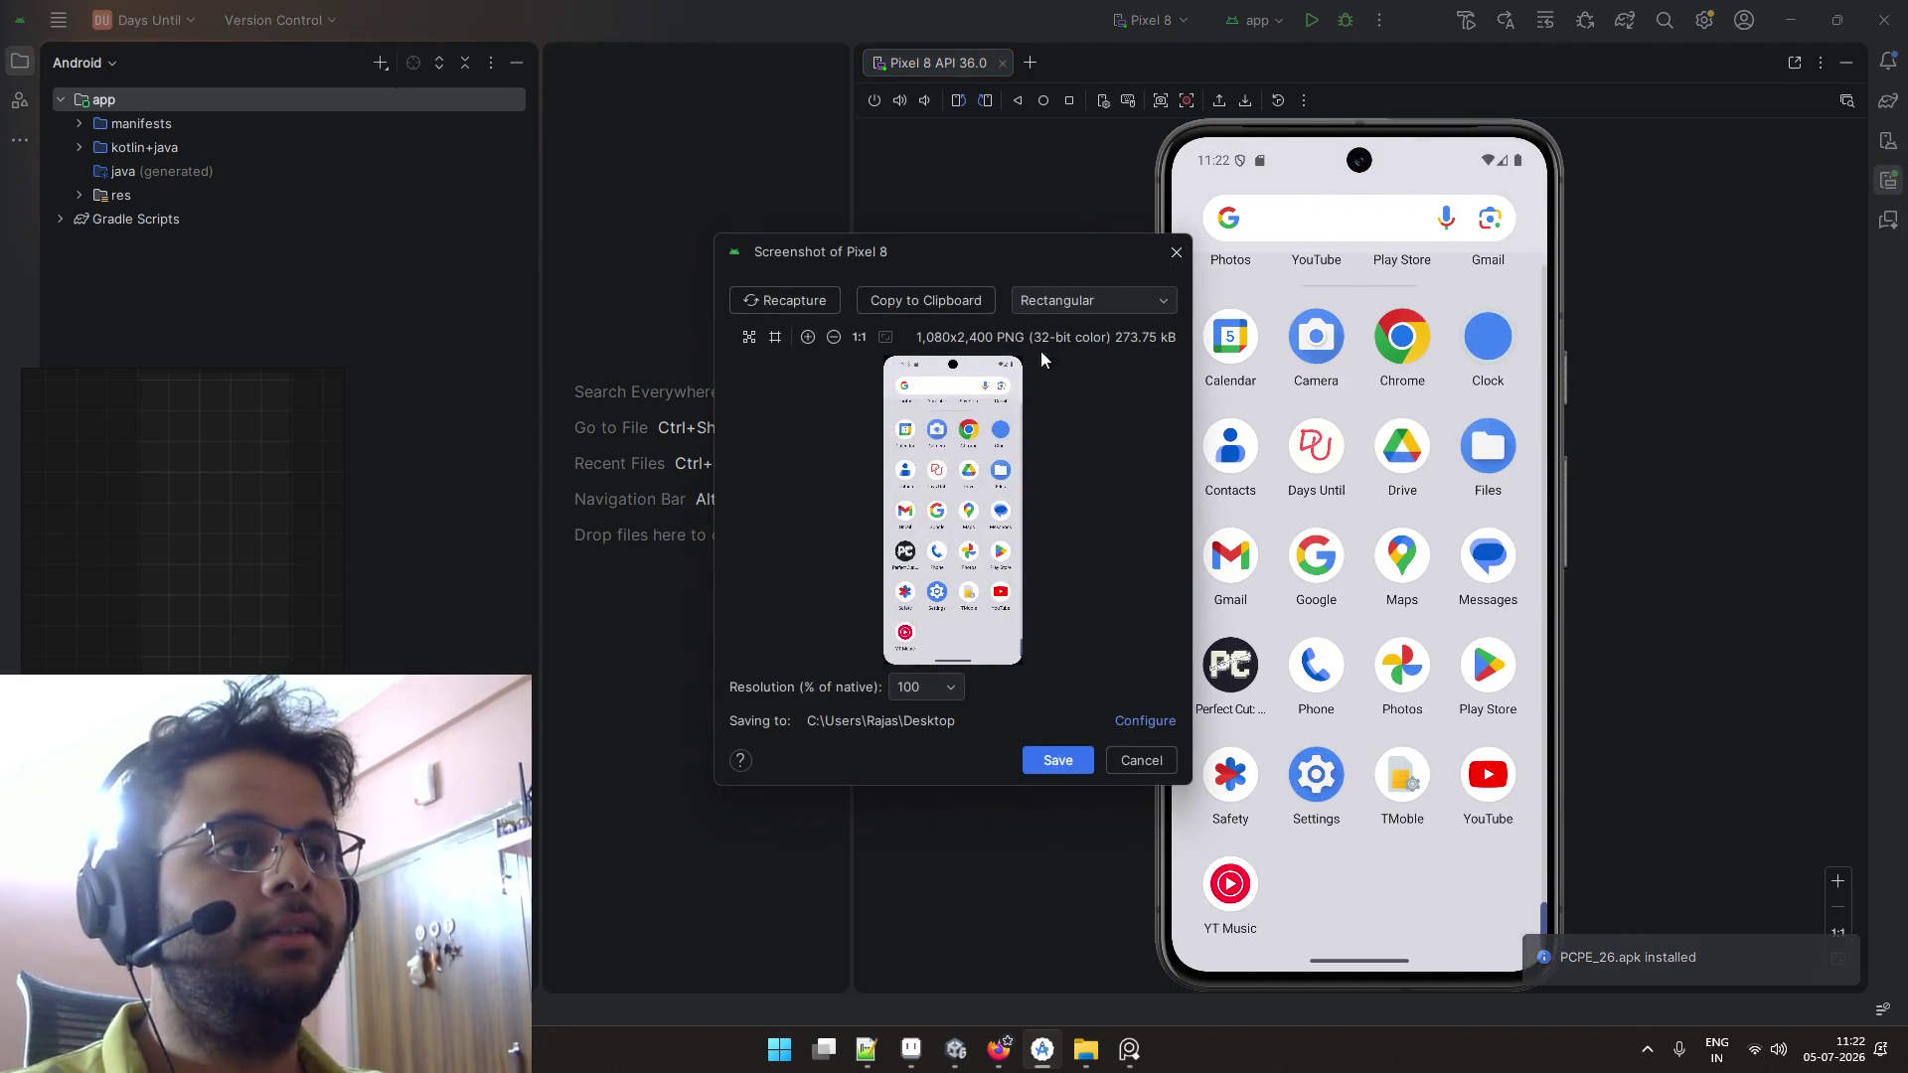
{"action": "left_click", "coordinate": [968, 302]}
{"action": "left_click", "coordinate": [1177, 253]}
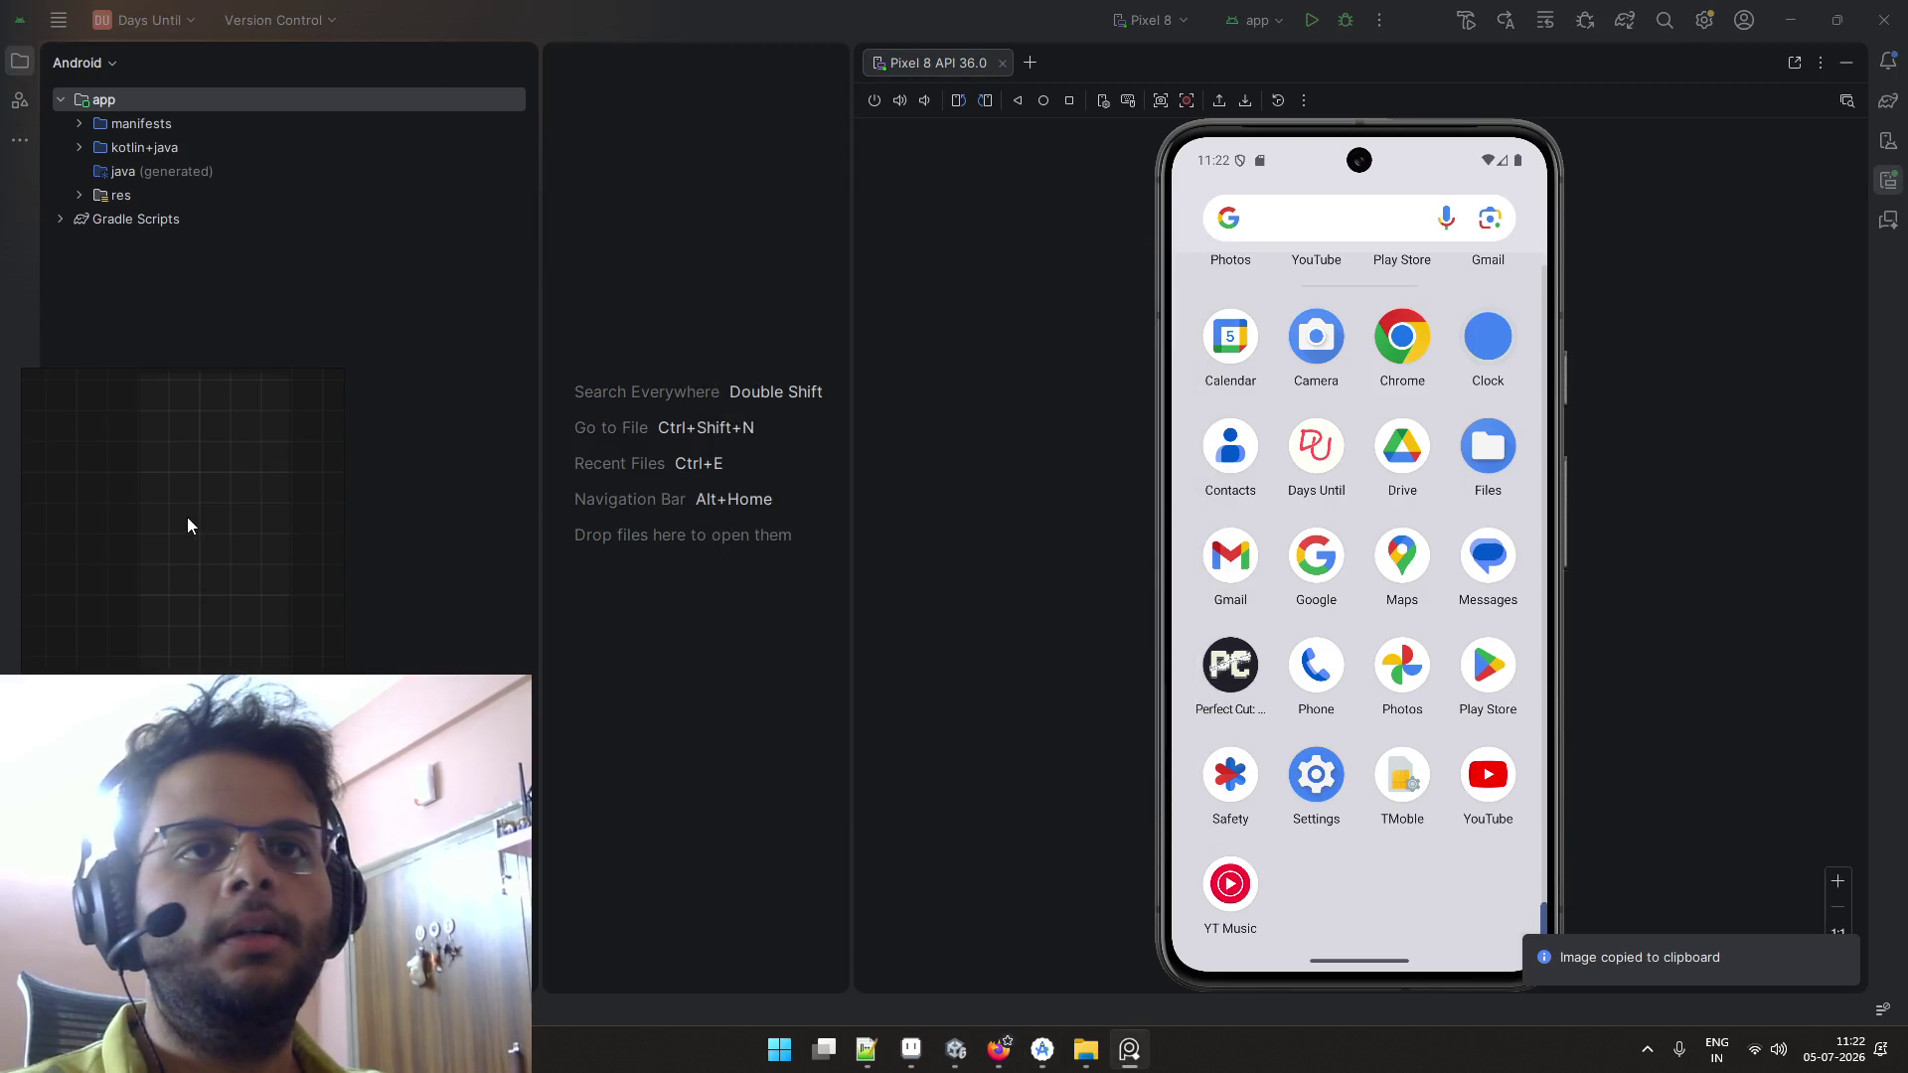
Paste the app-list screenshot into PureRef, move it to the upper left, and un-maximize the board
{"action": "key", "text": "ctrl+v"}
{"action": "key", "text": "ctrl+f"}
{"action": "mouse_move", "coordinate": [149, 401]}
{"action": "left_mouse_down"}
{"action": "mouse_move", "coordinate": [404, 533]}
{"action": "mouse_move", "coordinate": [615, 316]}
{"action": "left_mouse_up"}
{"action": "right_click", "coordinate": [593, 289]}
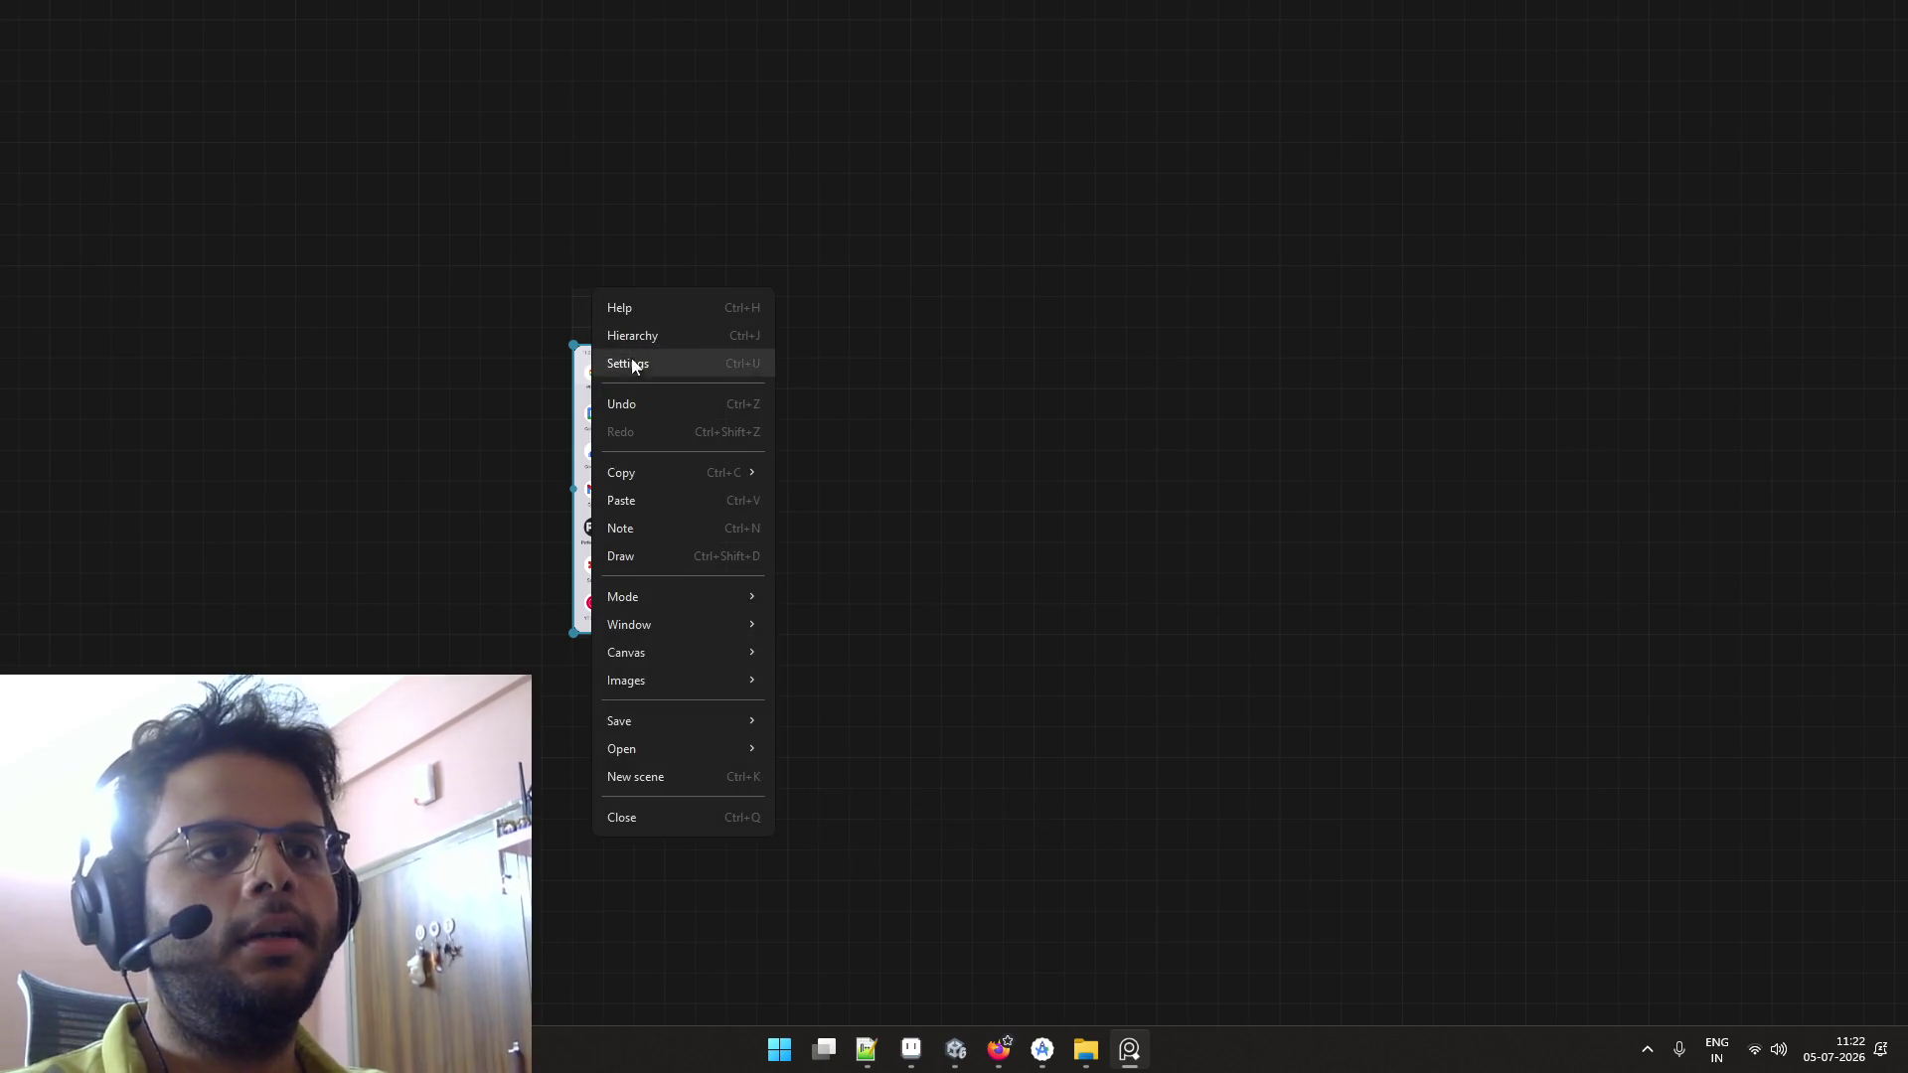
{"action": "mouse_move", "coordinate": [724, 620]}
{"action": "mouse_move", "coordinate": [724, 658]}
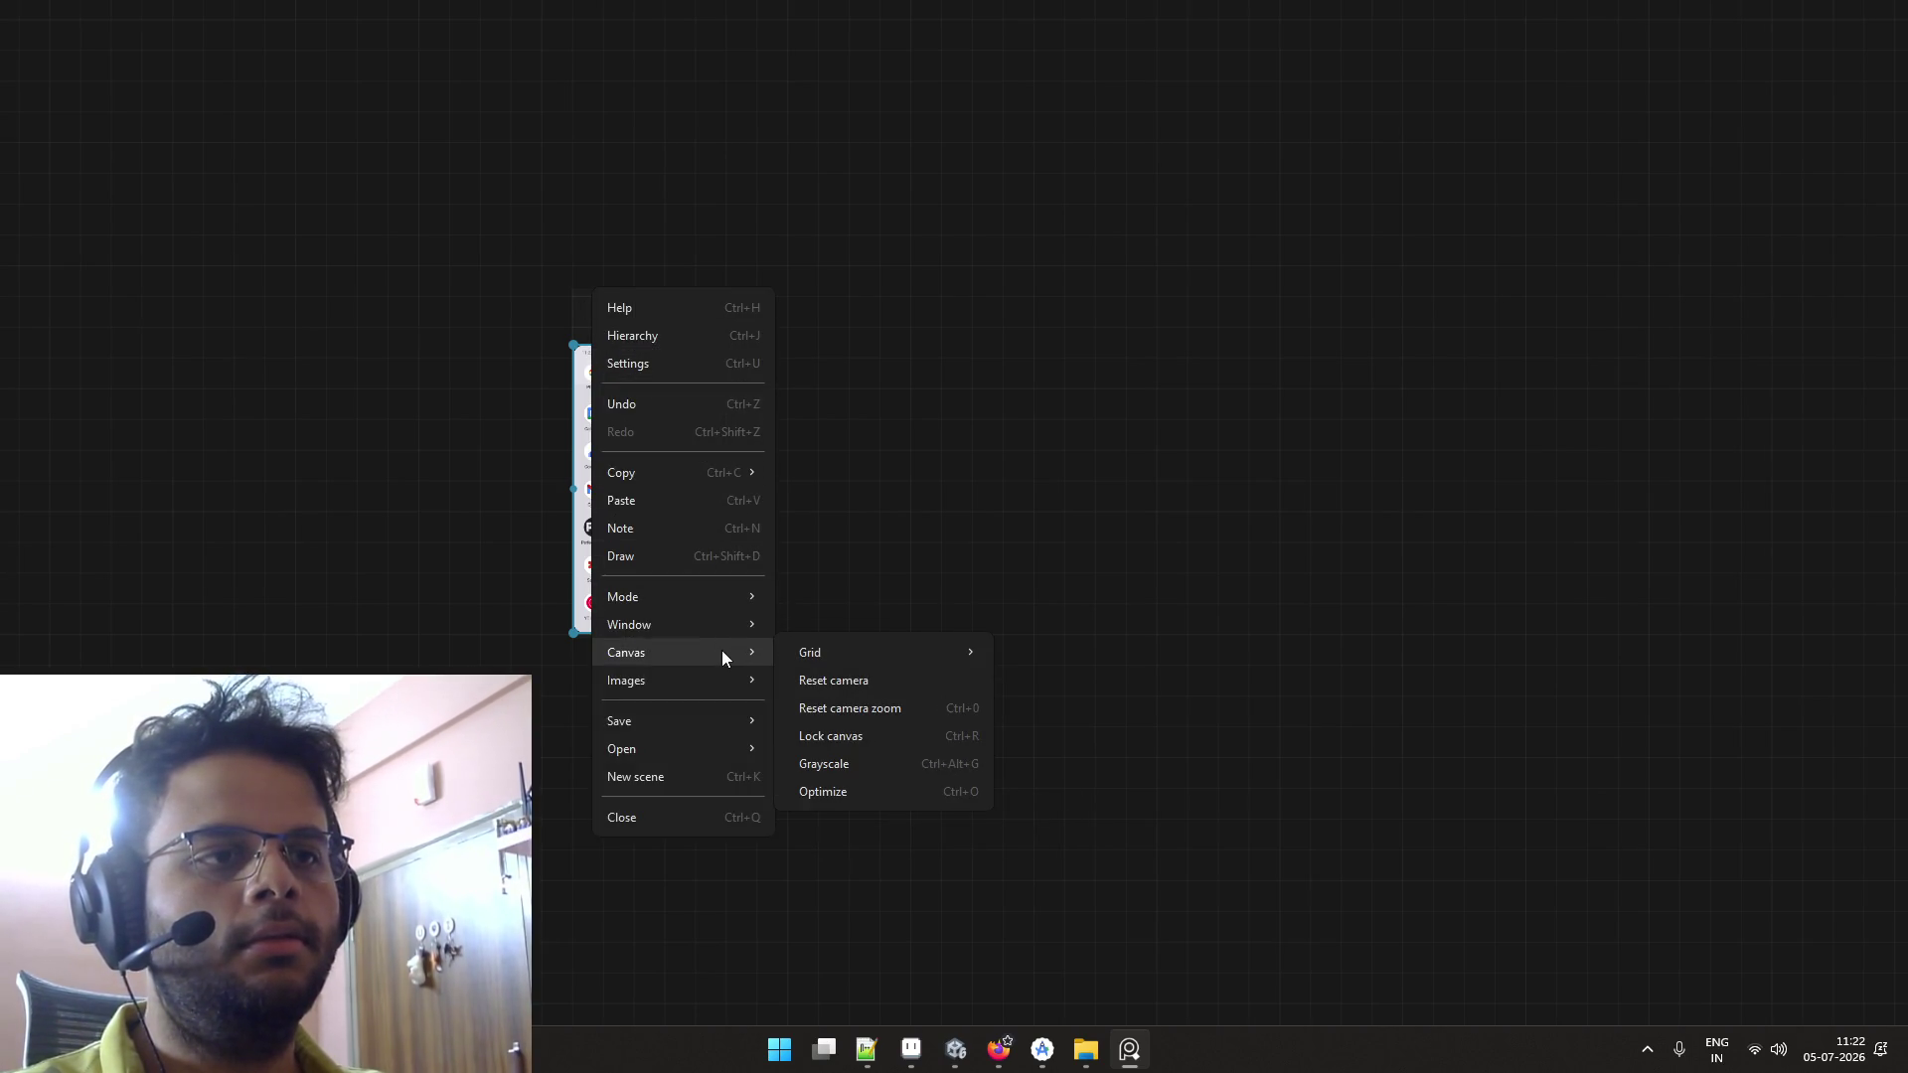
{"action": "left_click", "coordinate": [911, 474]}
{"action": "scroll", "coordinate": [642, 393], "scroll_direction": "up", "scroll_amount": 3}
{"action": "left_click_drag", "start_coordinate": [668, 443], "coordinate": [331, 223]}
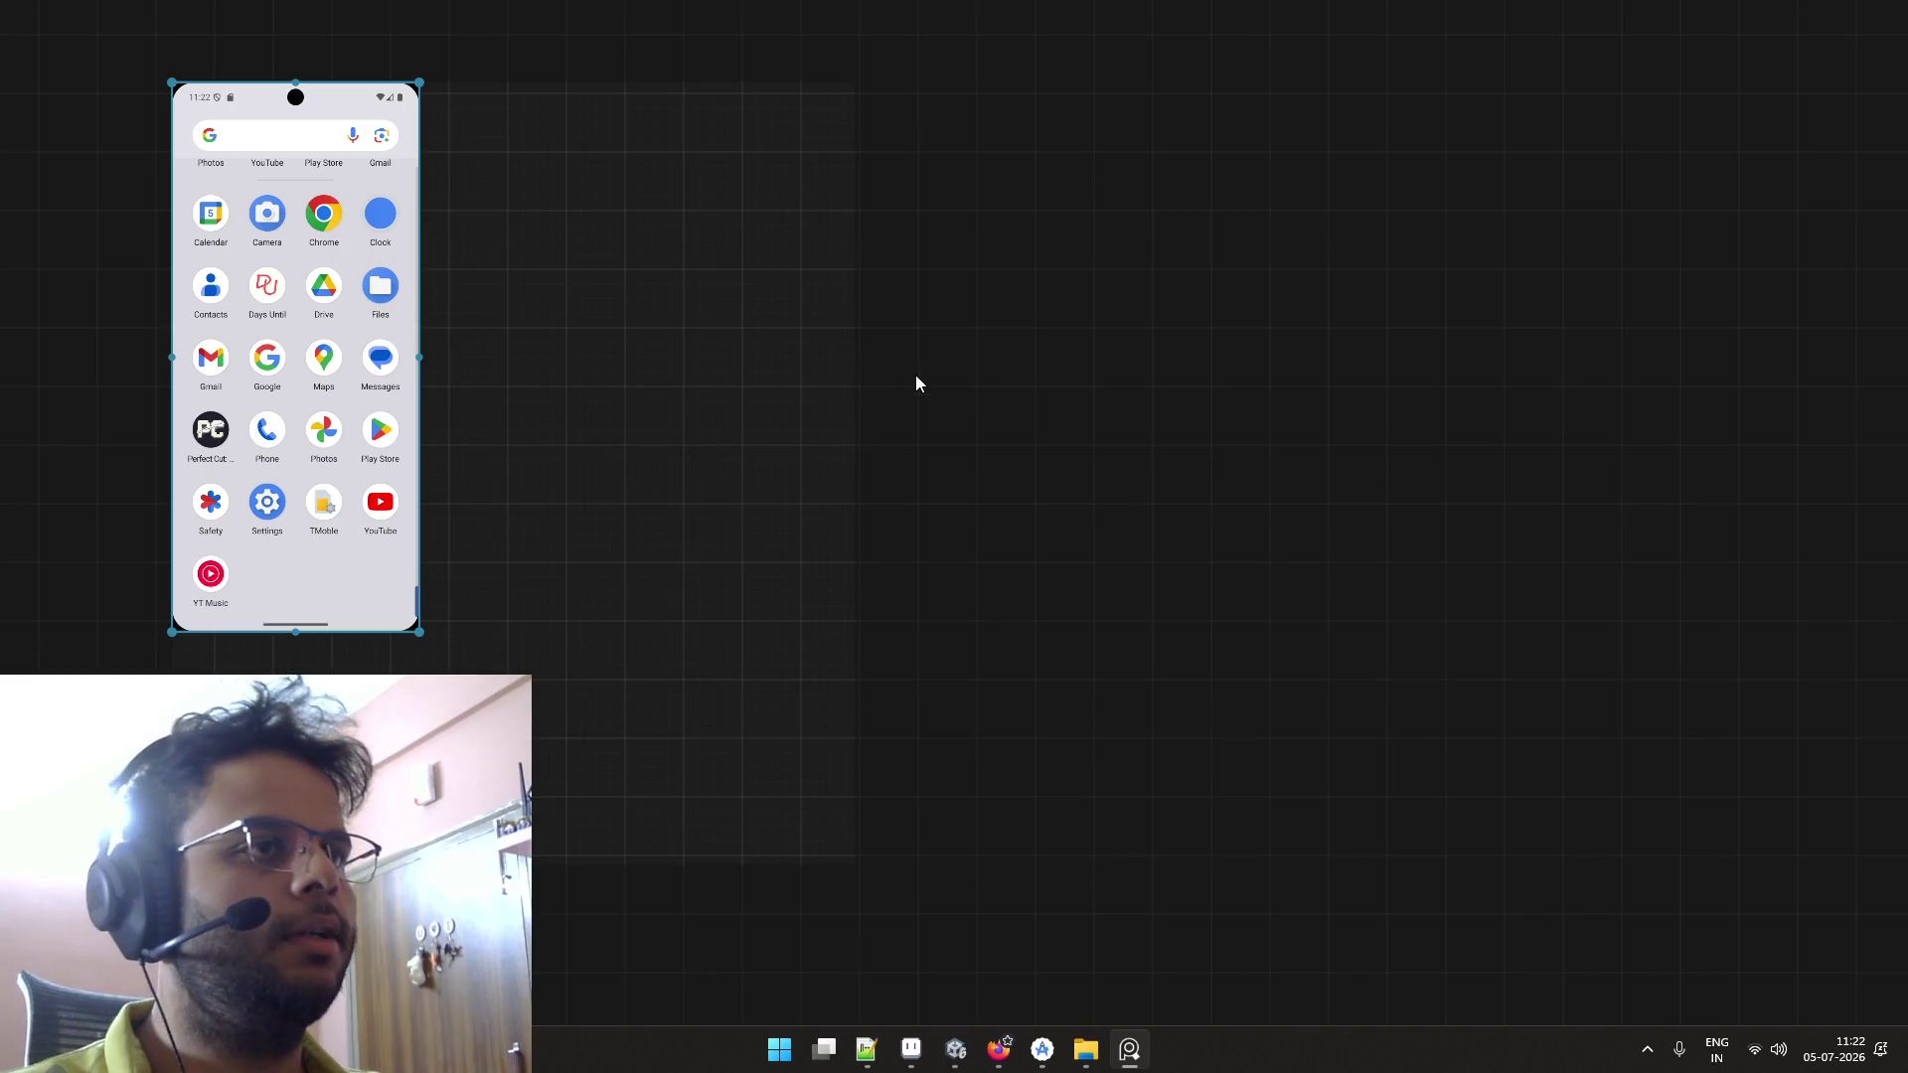
{"action": "scroll", "coordinate": [1292, 334], "scroll_direction": "down", "scroll_amount": 2}
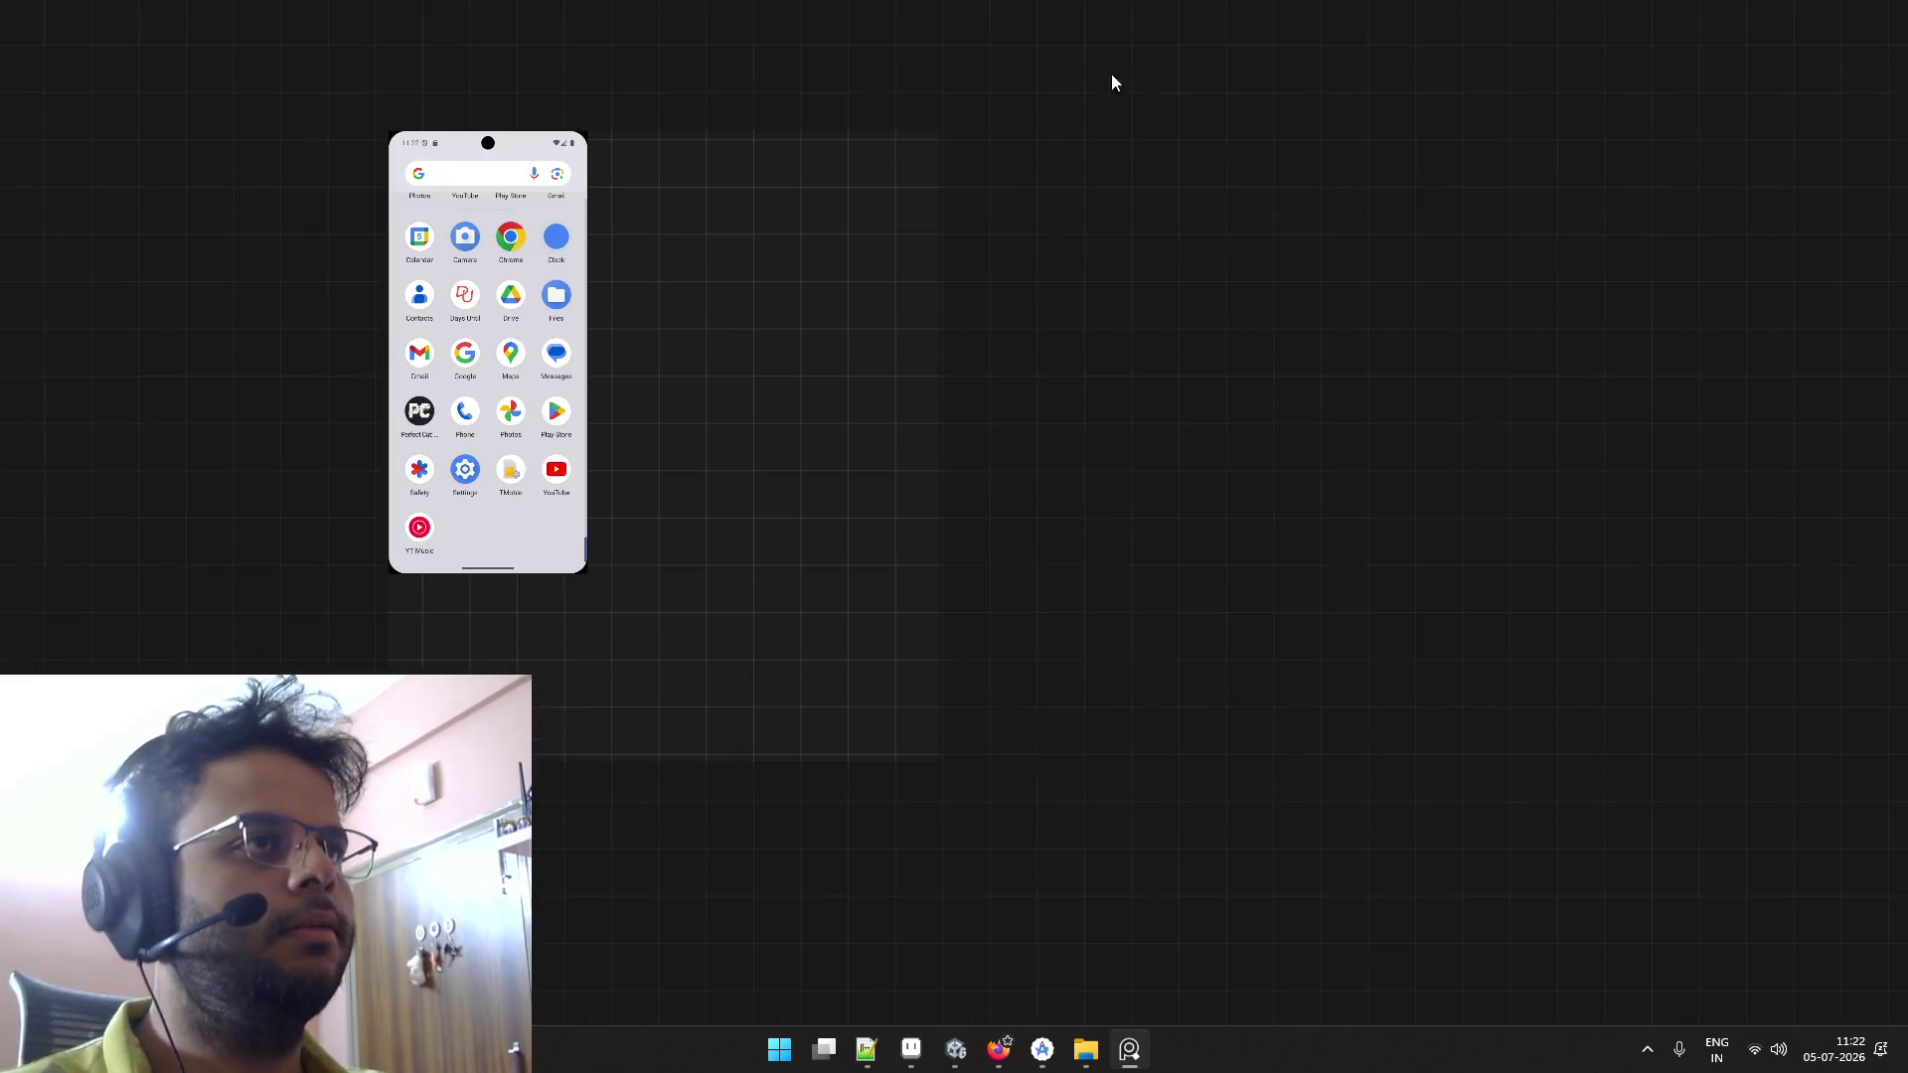
{"action": "left_click", "coordinate": [1836, 16]}
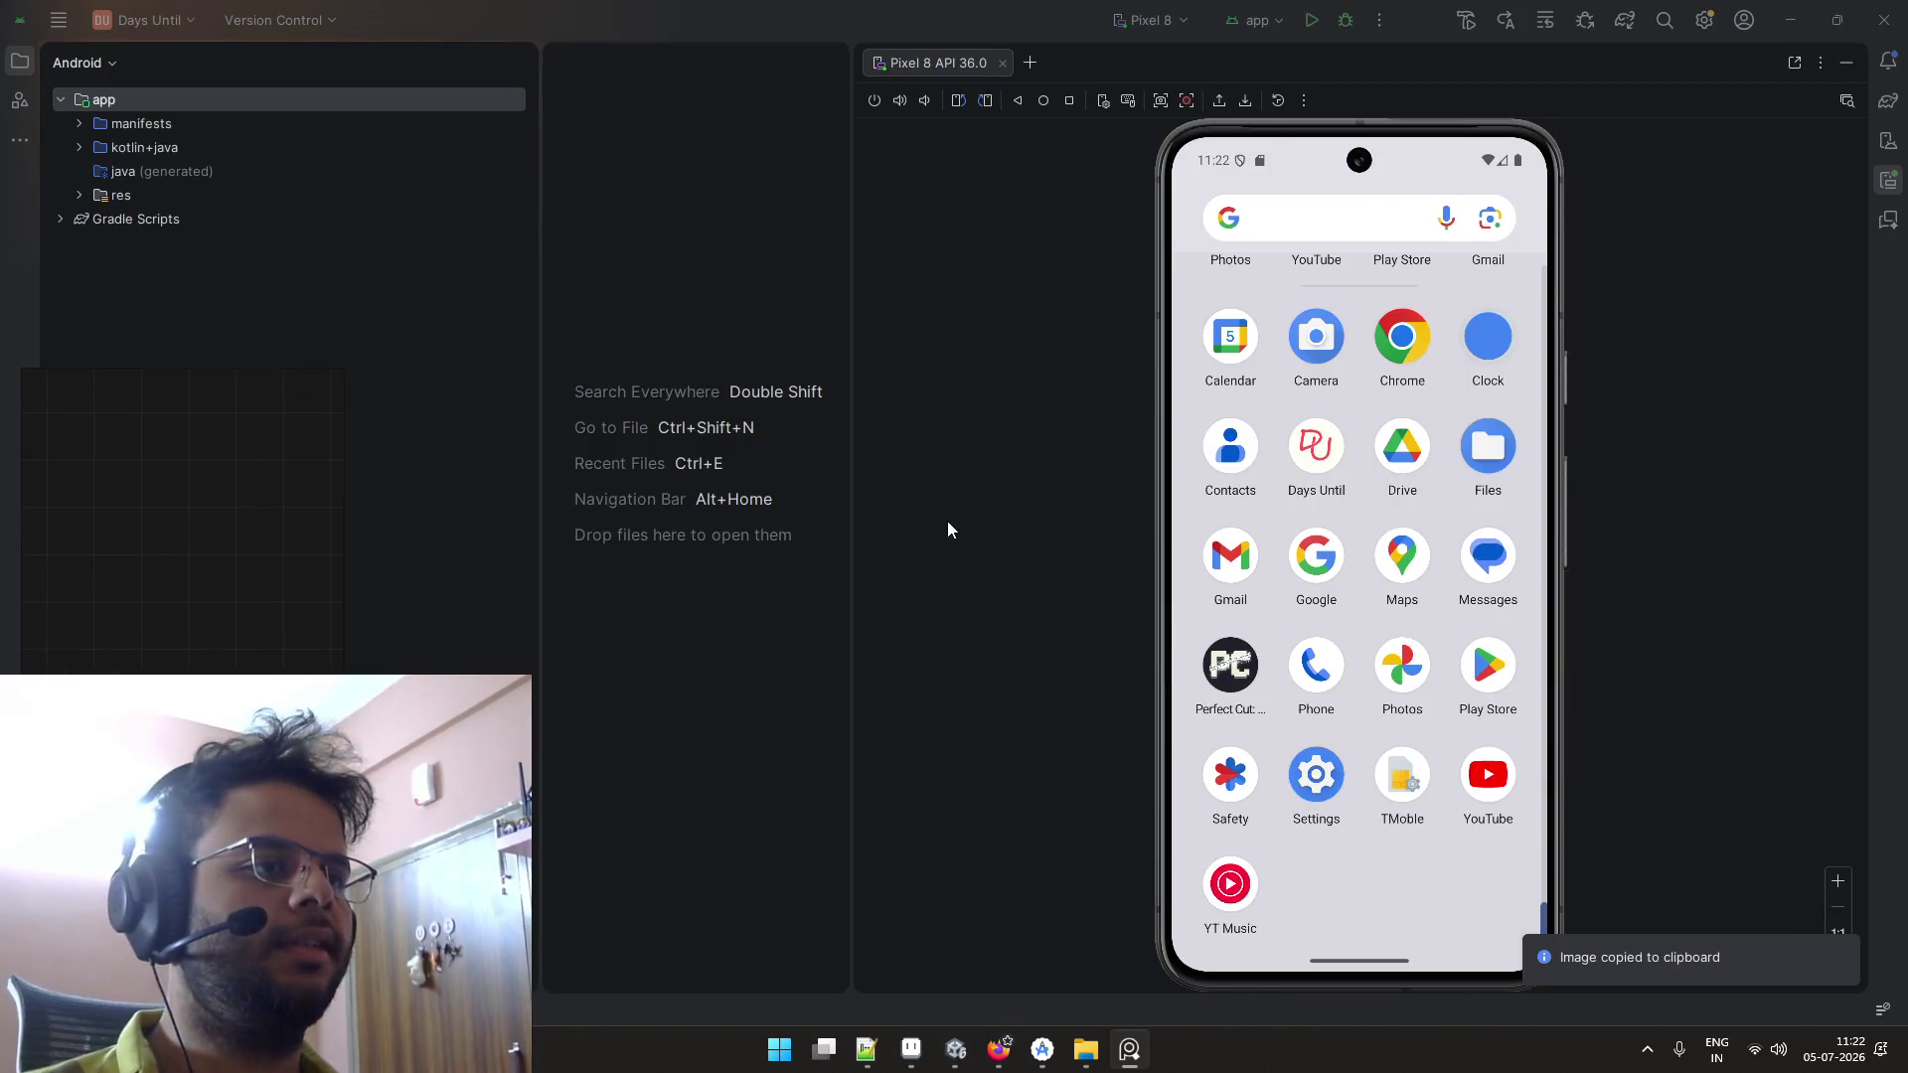
Paste the copied screenshot onto the board and install PCPE_27.apk on the emulator
{"action": "key", "text": "ctrl+v"}
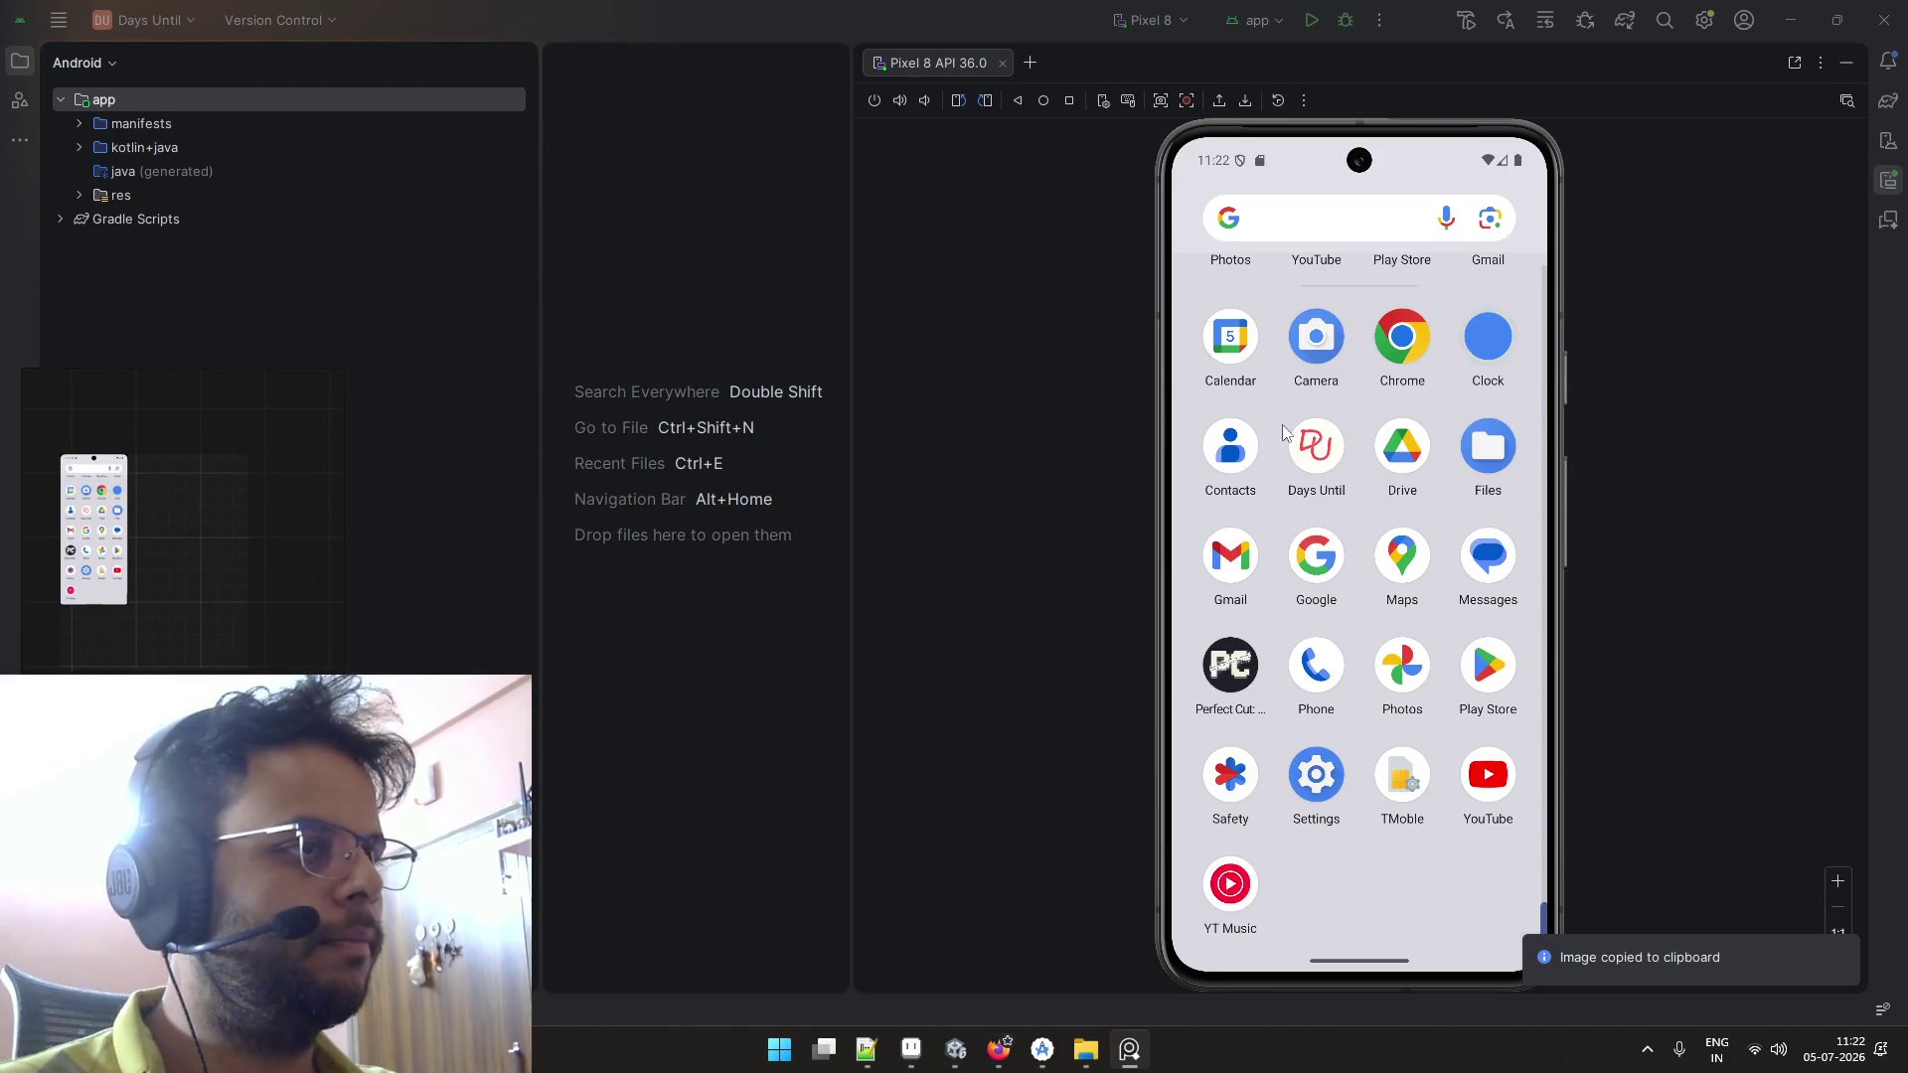
{"action": "key", "text": "alt+Tab"}
{"action": "key", "text": "alt+Tab"}
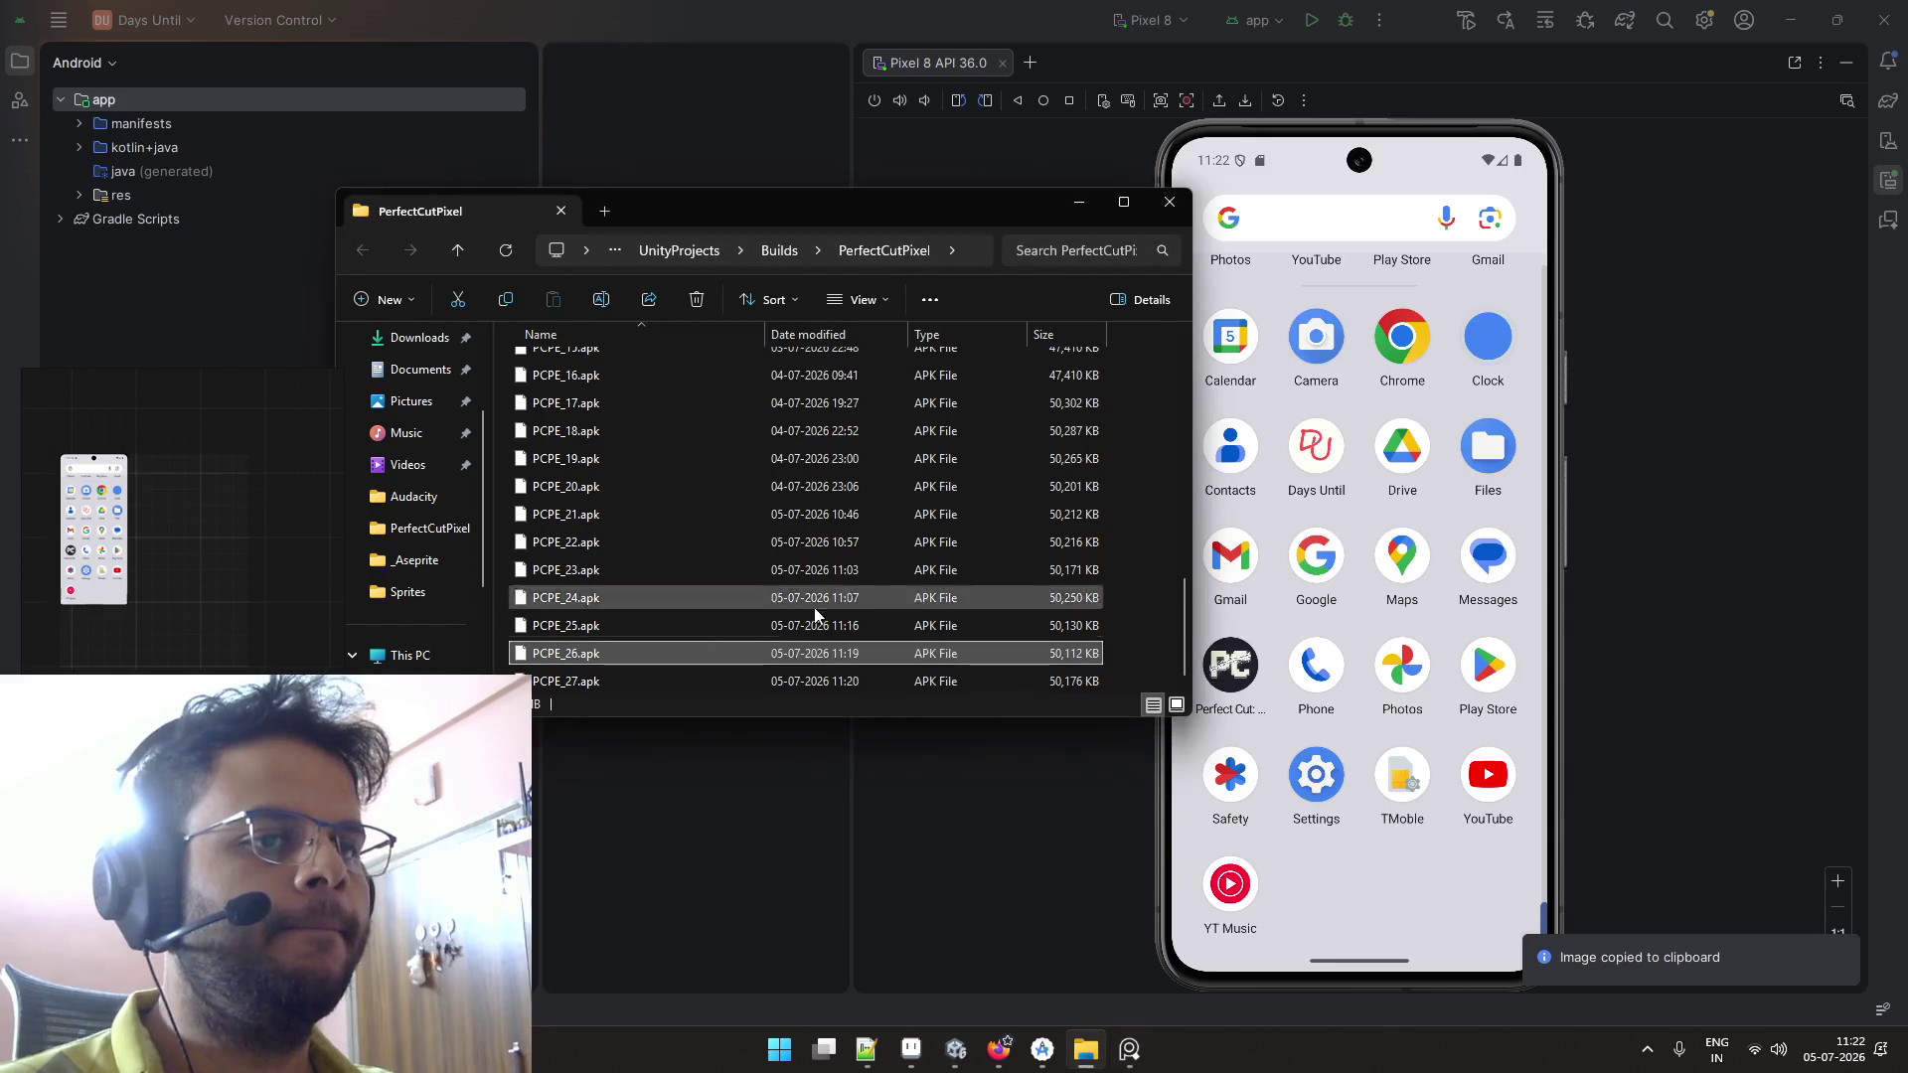
{"action": "mouse_move", "coordinate": [584, 689]}
{"action": "left_mouse_down"}
{"action": "mouse_move", "coordinate": [1317, 557]}
{"action": "mouse_move", "coordinate": [1313, 685]}
{"action": "left_mouse_up"}
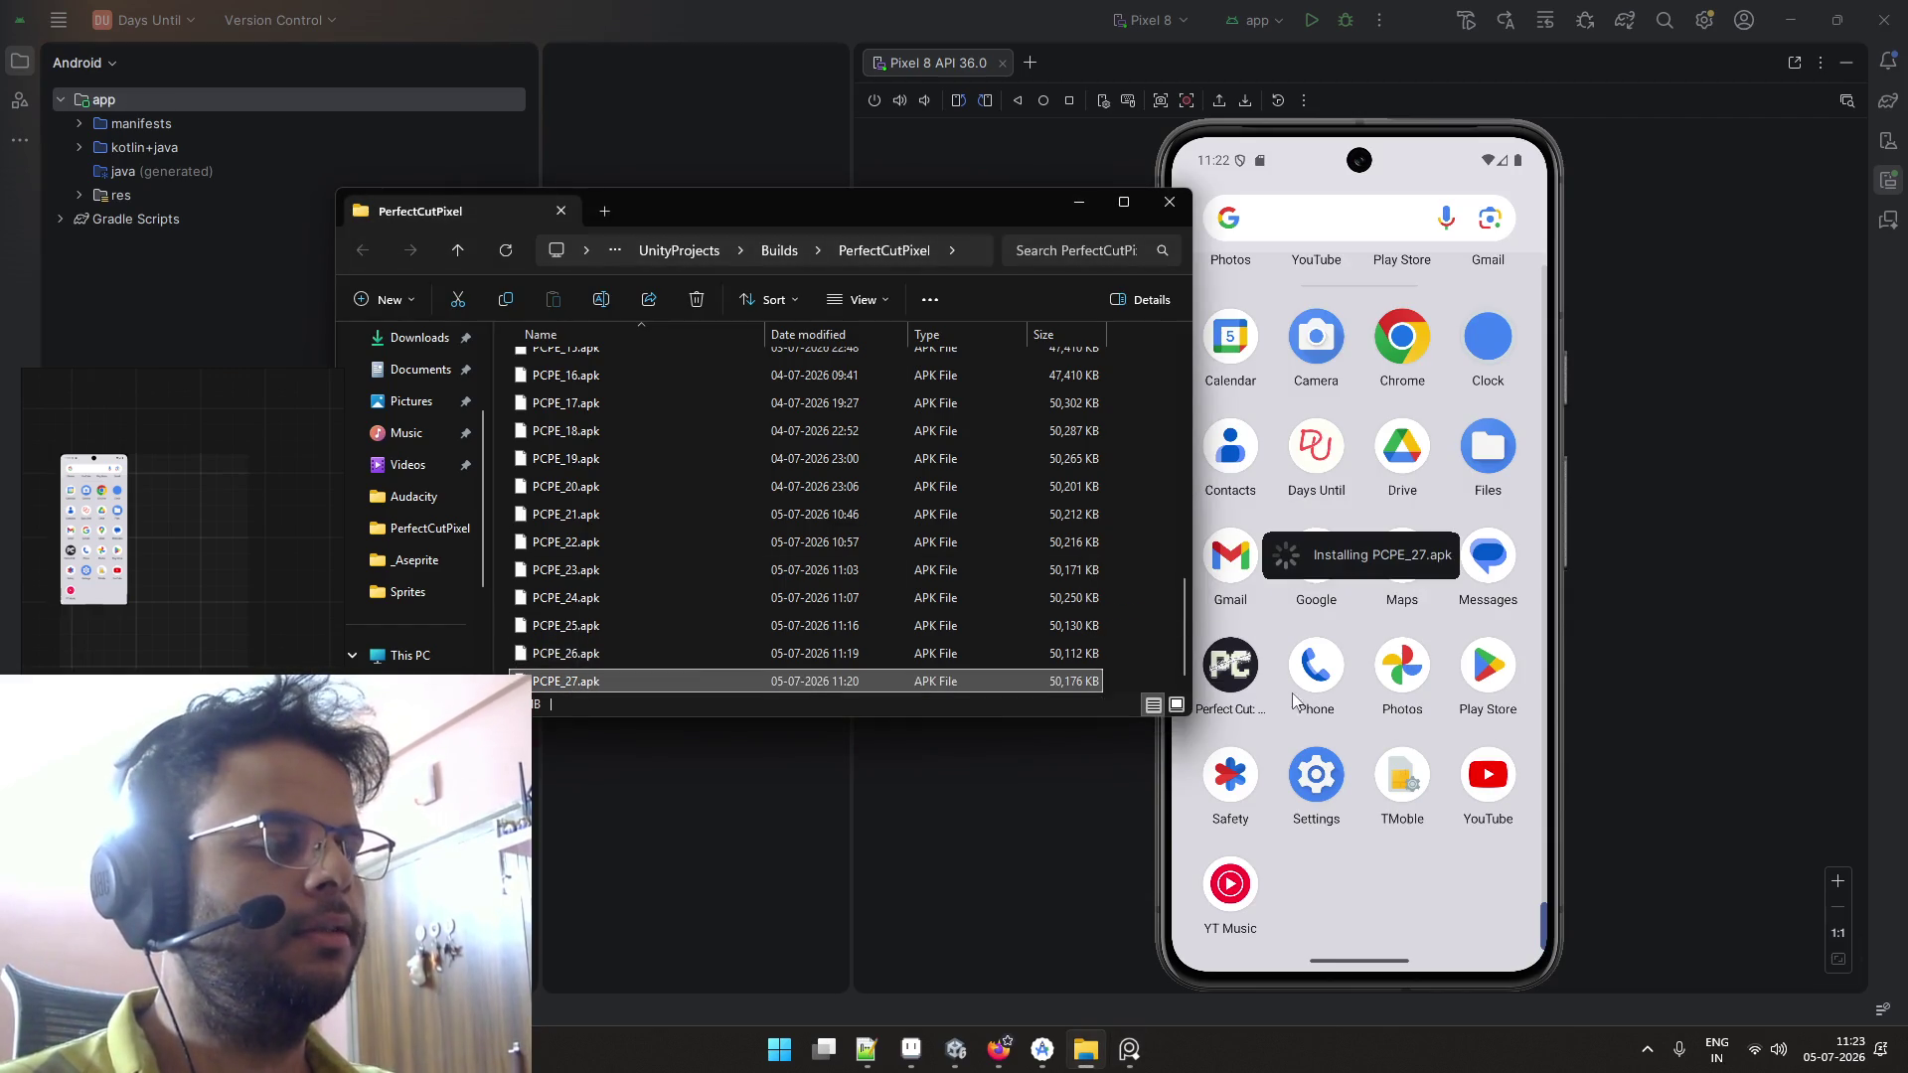
{"action": "left_click", "coordinate": [1357, 821]}
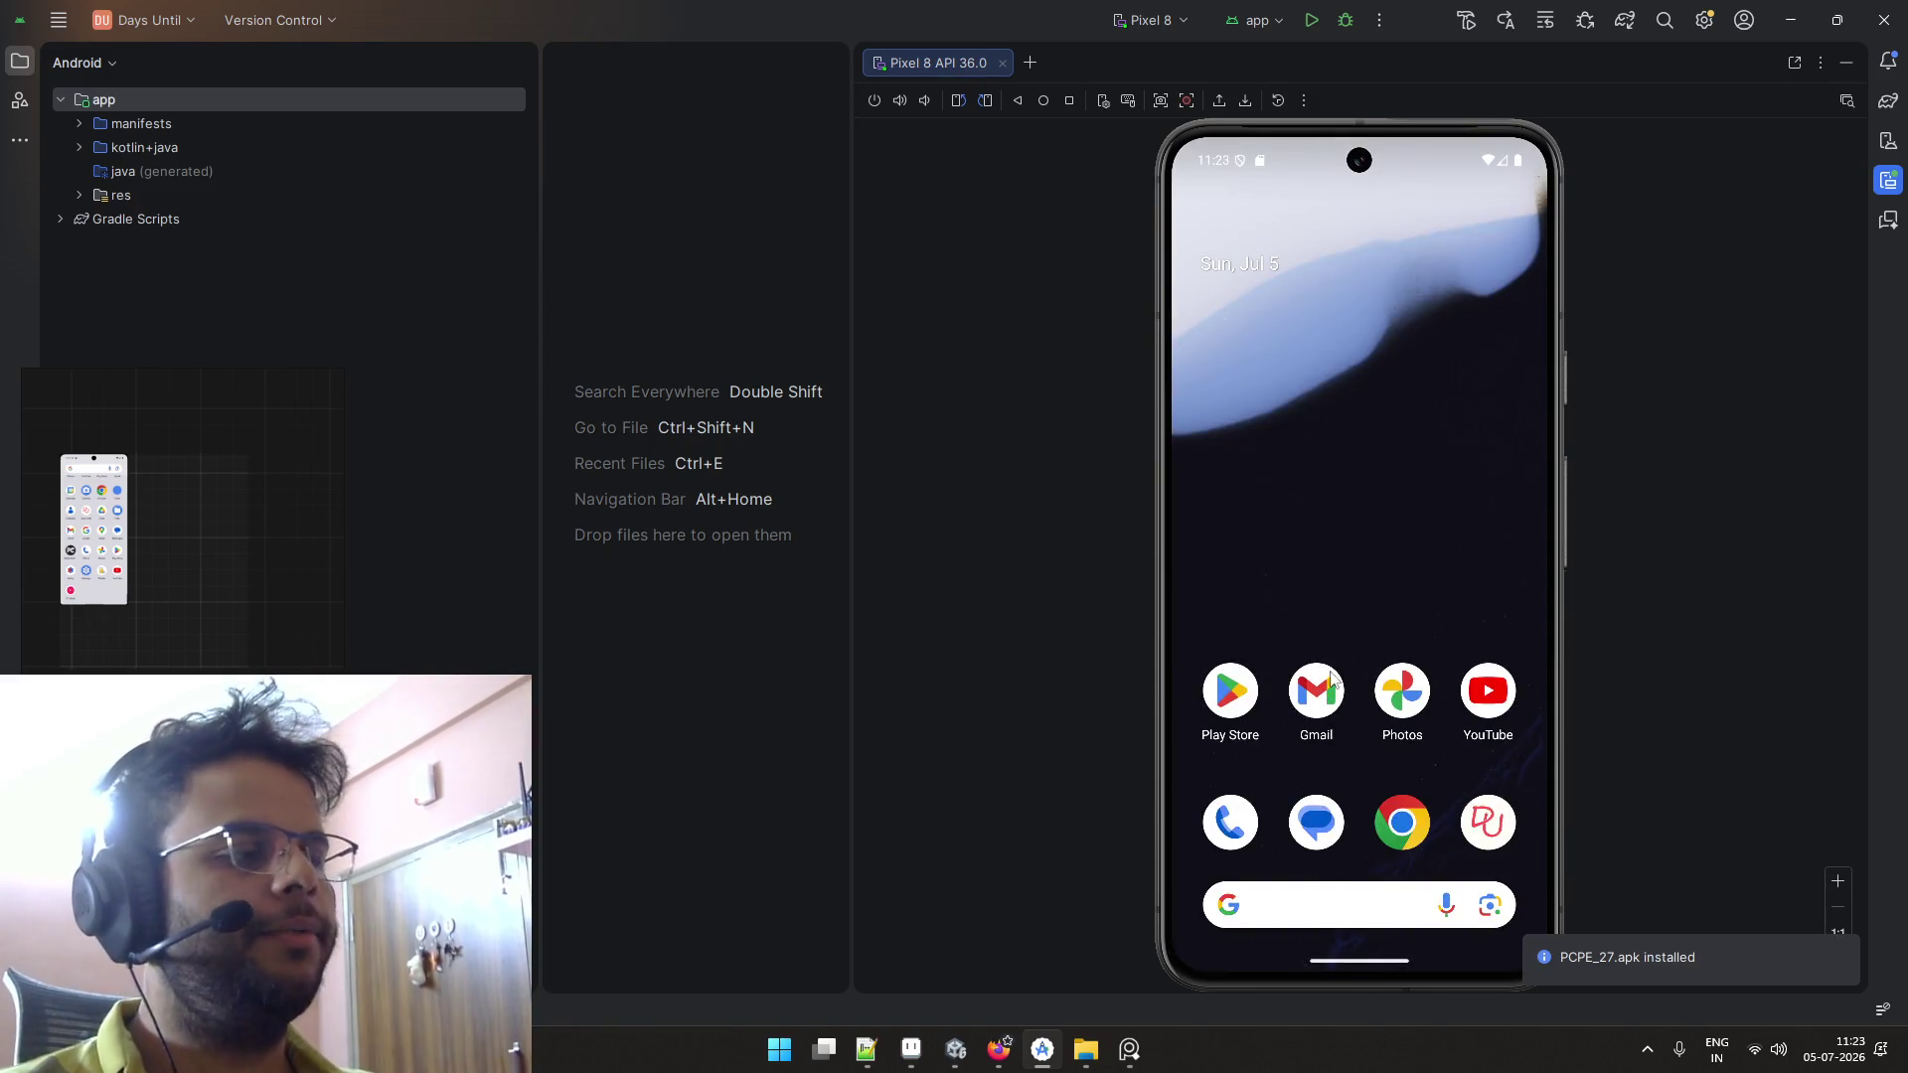
Screenshot the app drawer, paste it beside the first in PureRef, and maximize the board
{"action": "mouse_move", "coordinate": [1367, 532]}
{"action": "left_mouse_down"}
{"action": "mouse_move", "coordinate": [1403, 390]}
{"action": "mouse_move", "coordinate": [1394, 684]}
{"action": "mouse_move", "coordinate": [1182, 342]}
{"action": "left_mouse_up"}
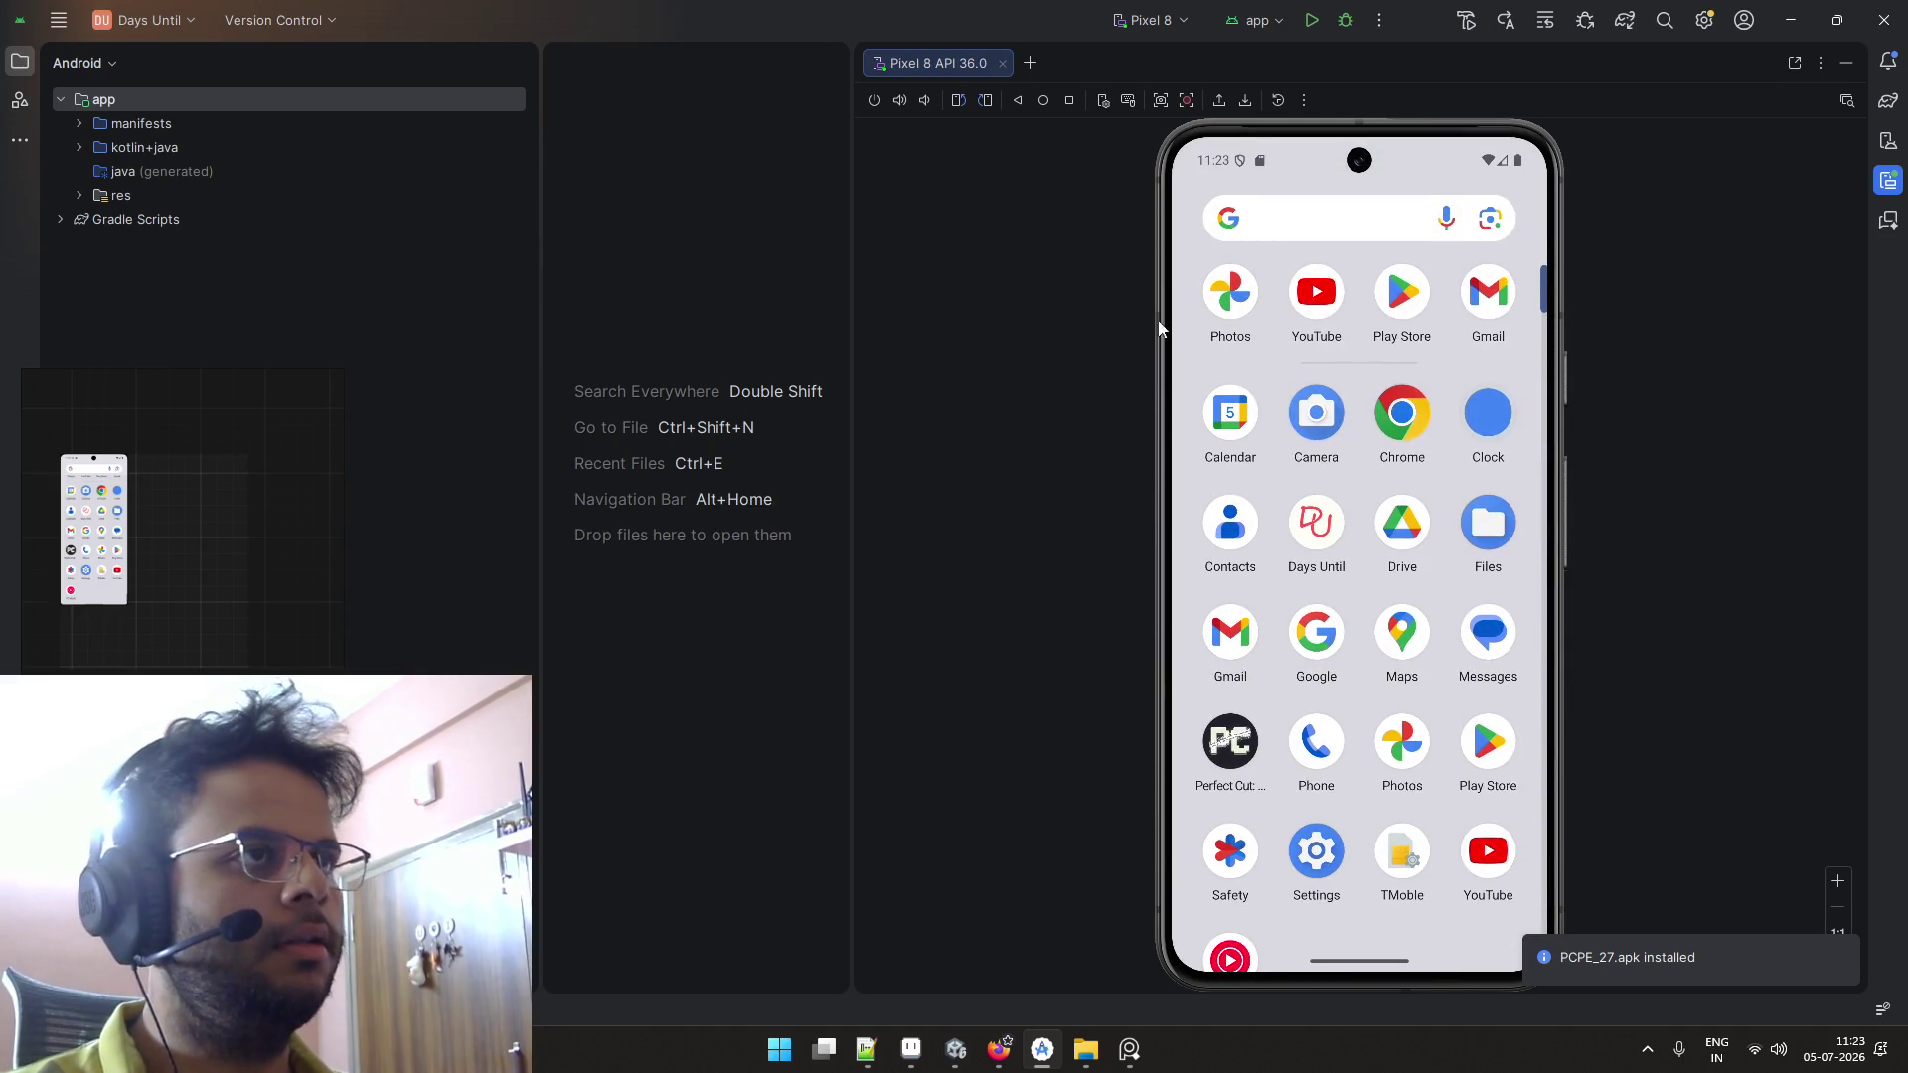
{"action": "left_click", "coordinate": [1160, 101]}
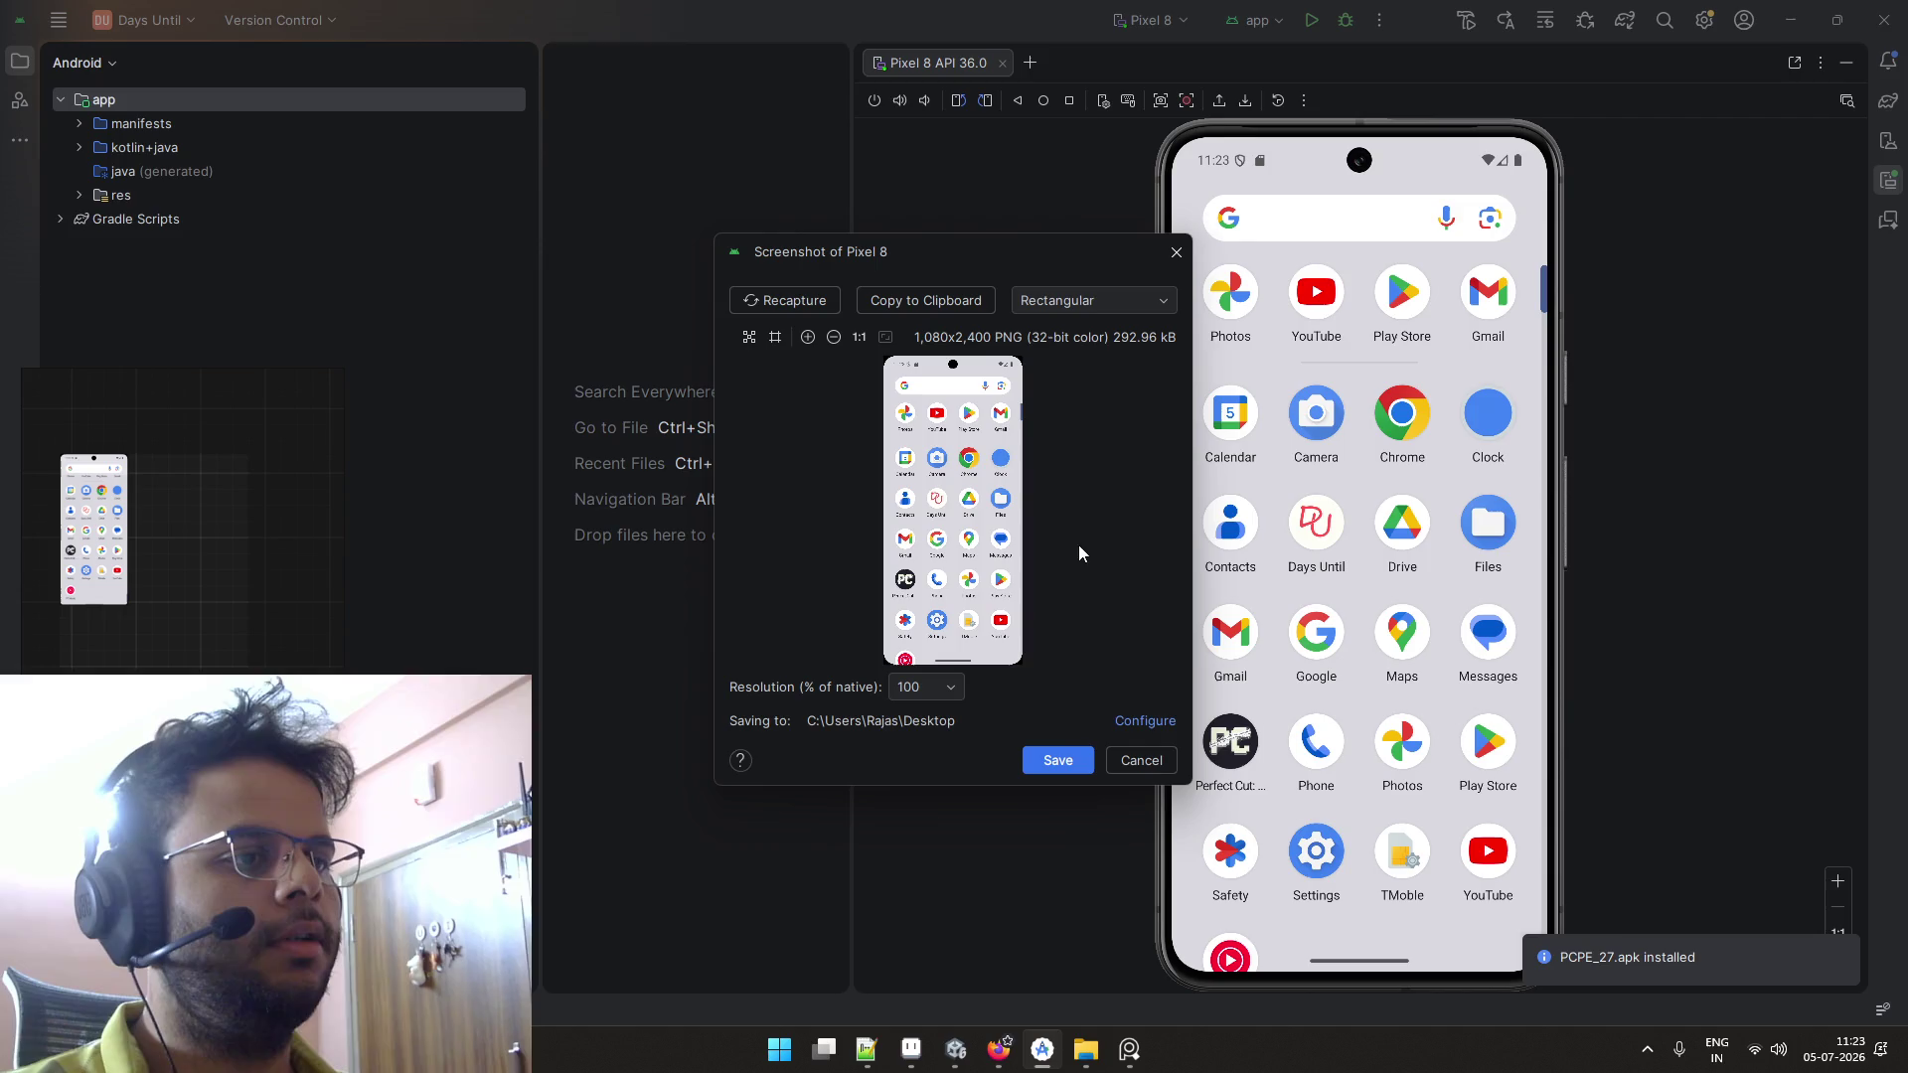
{"action": "left_click", "coordinate": [944, 307]}
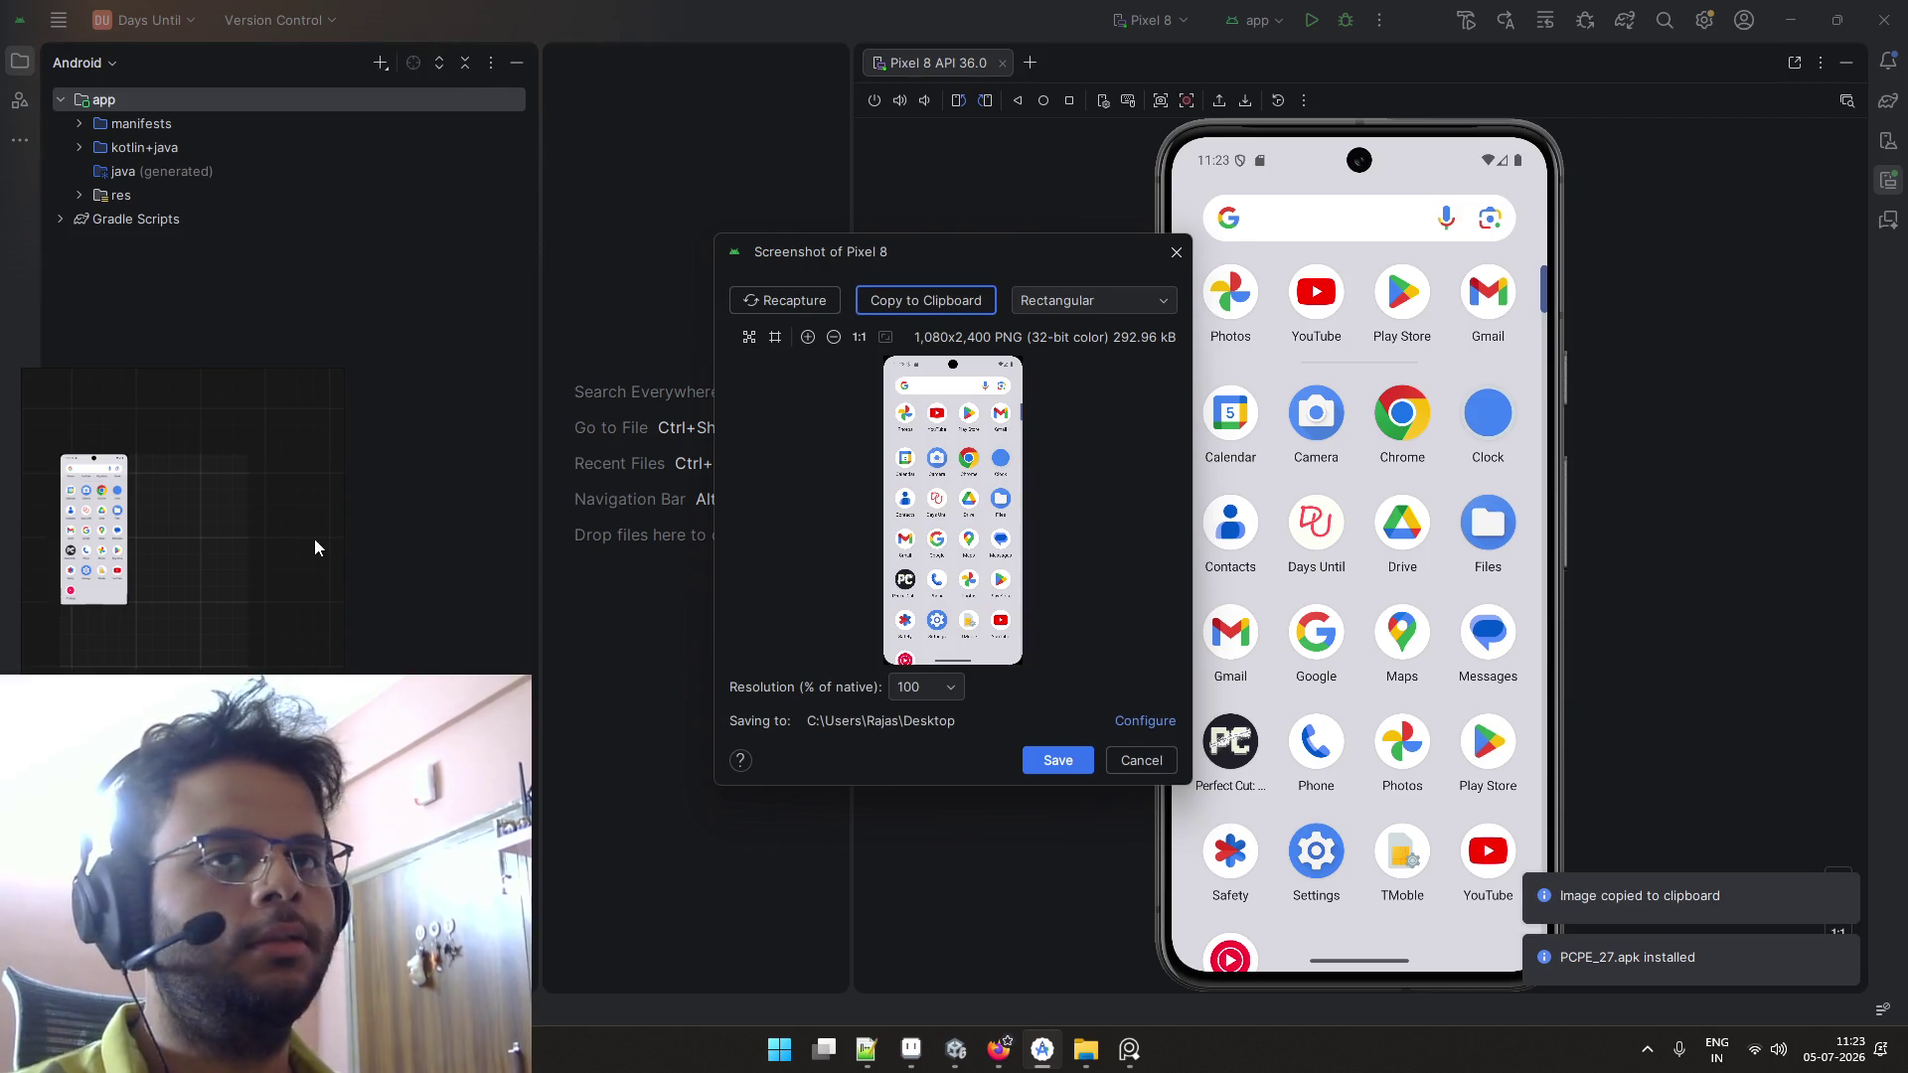
{"action": "left_click", "coordinate": [259, 546]}
{"action": "key", "text": "ctrl+v"}
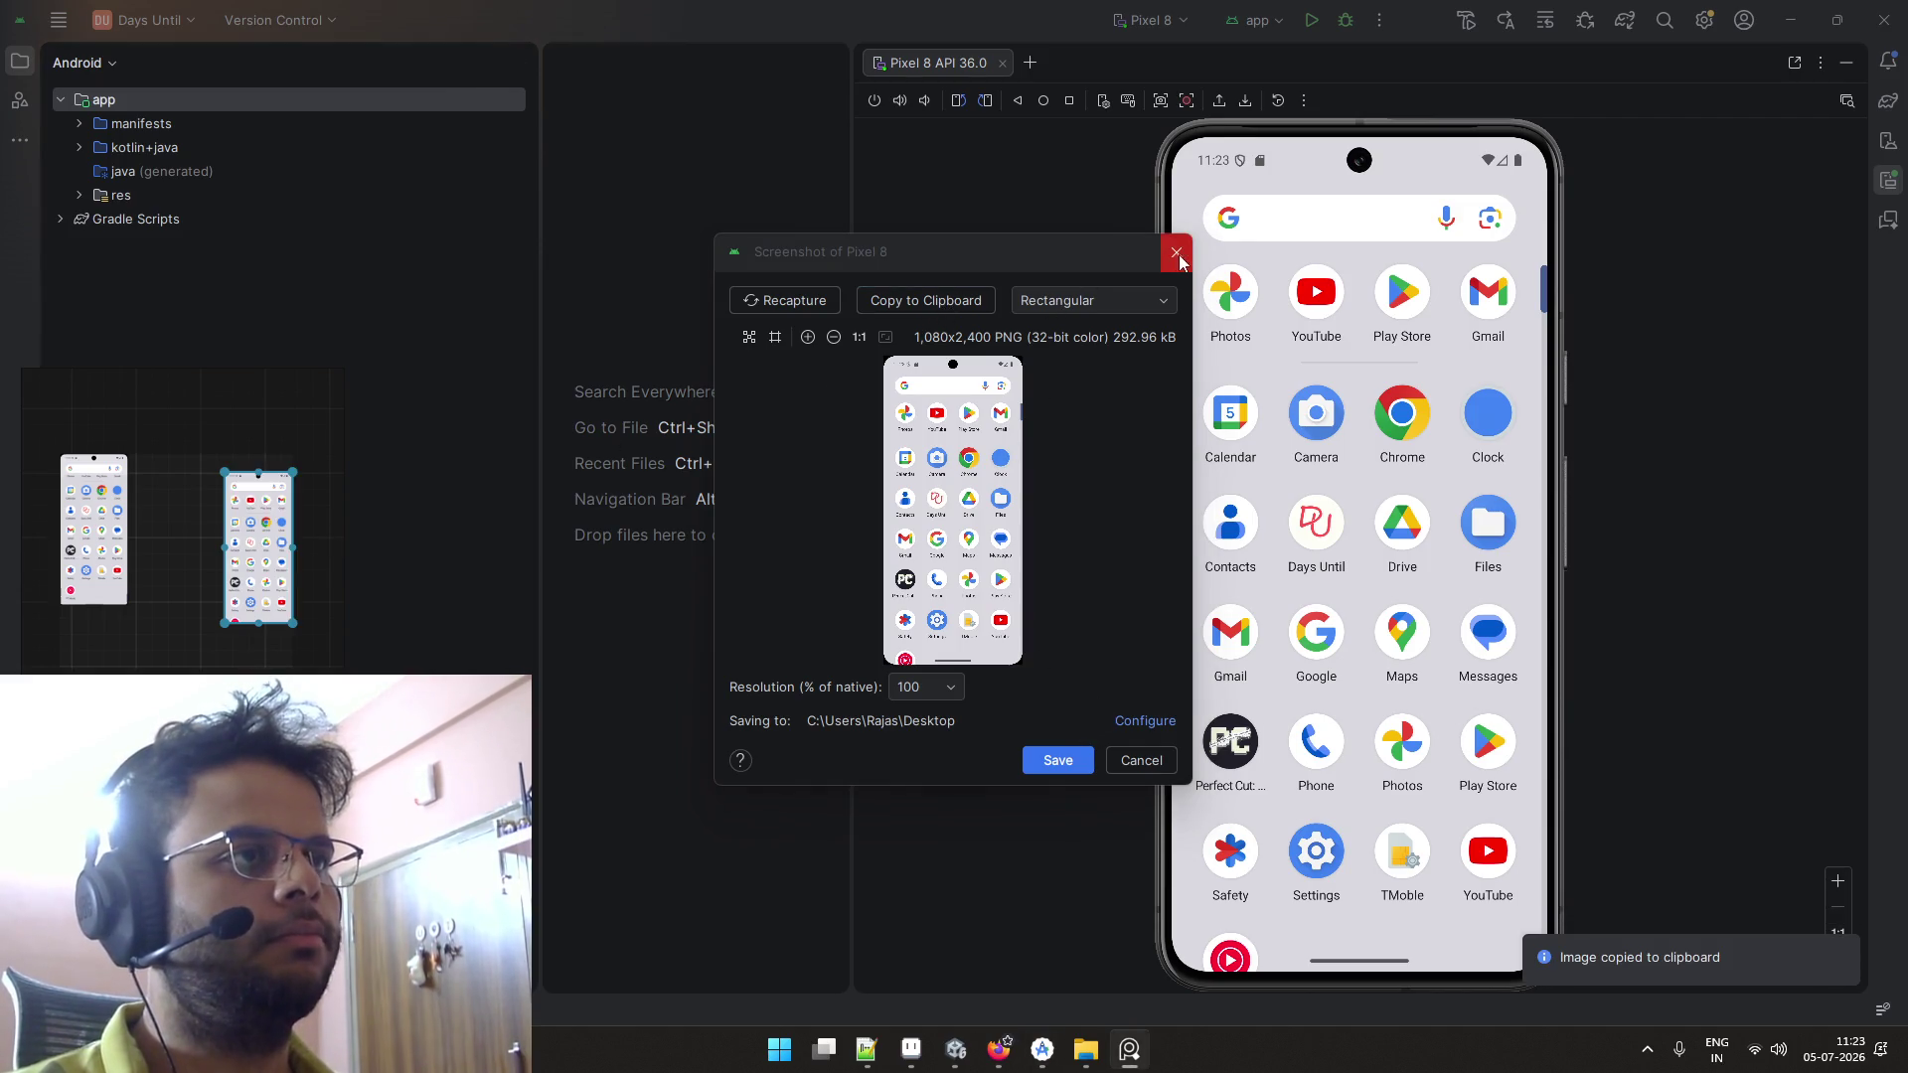
{"action": "double_click", "coordinate": [188, 384]}
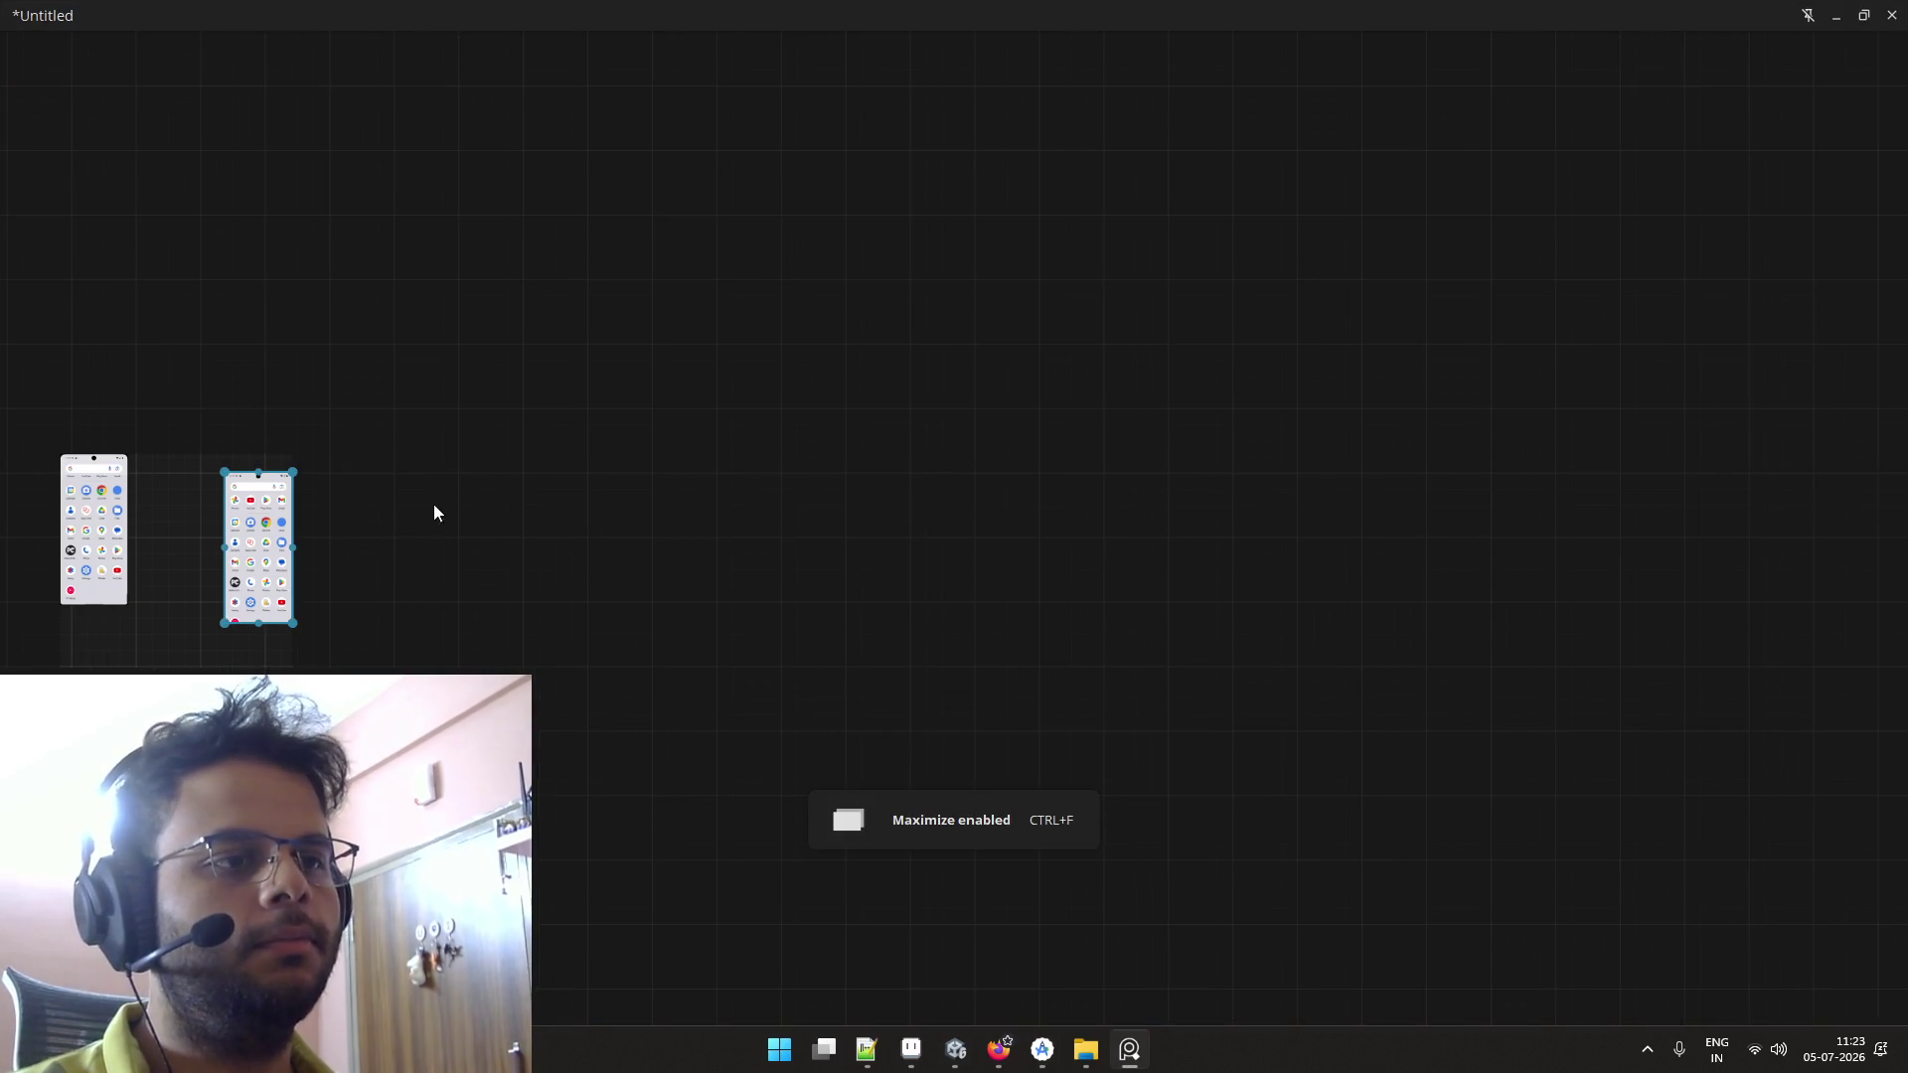
Fit both phone screenshots in view and overlap the right one onto the left
{"action": "key", "text": "space"}
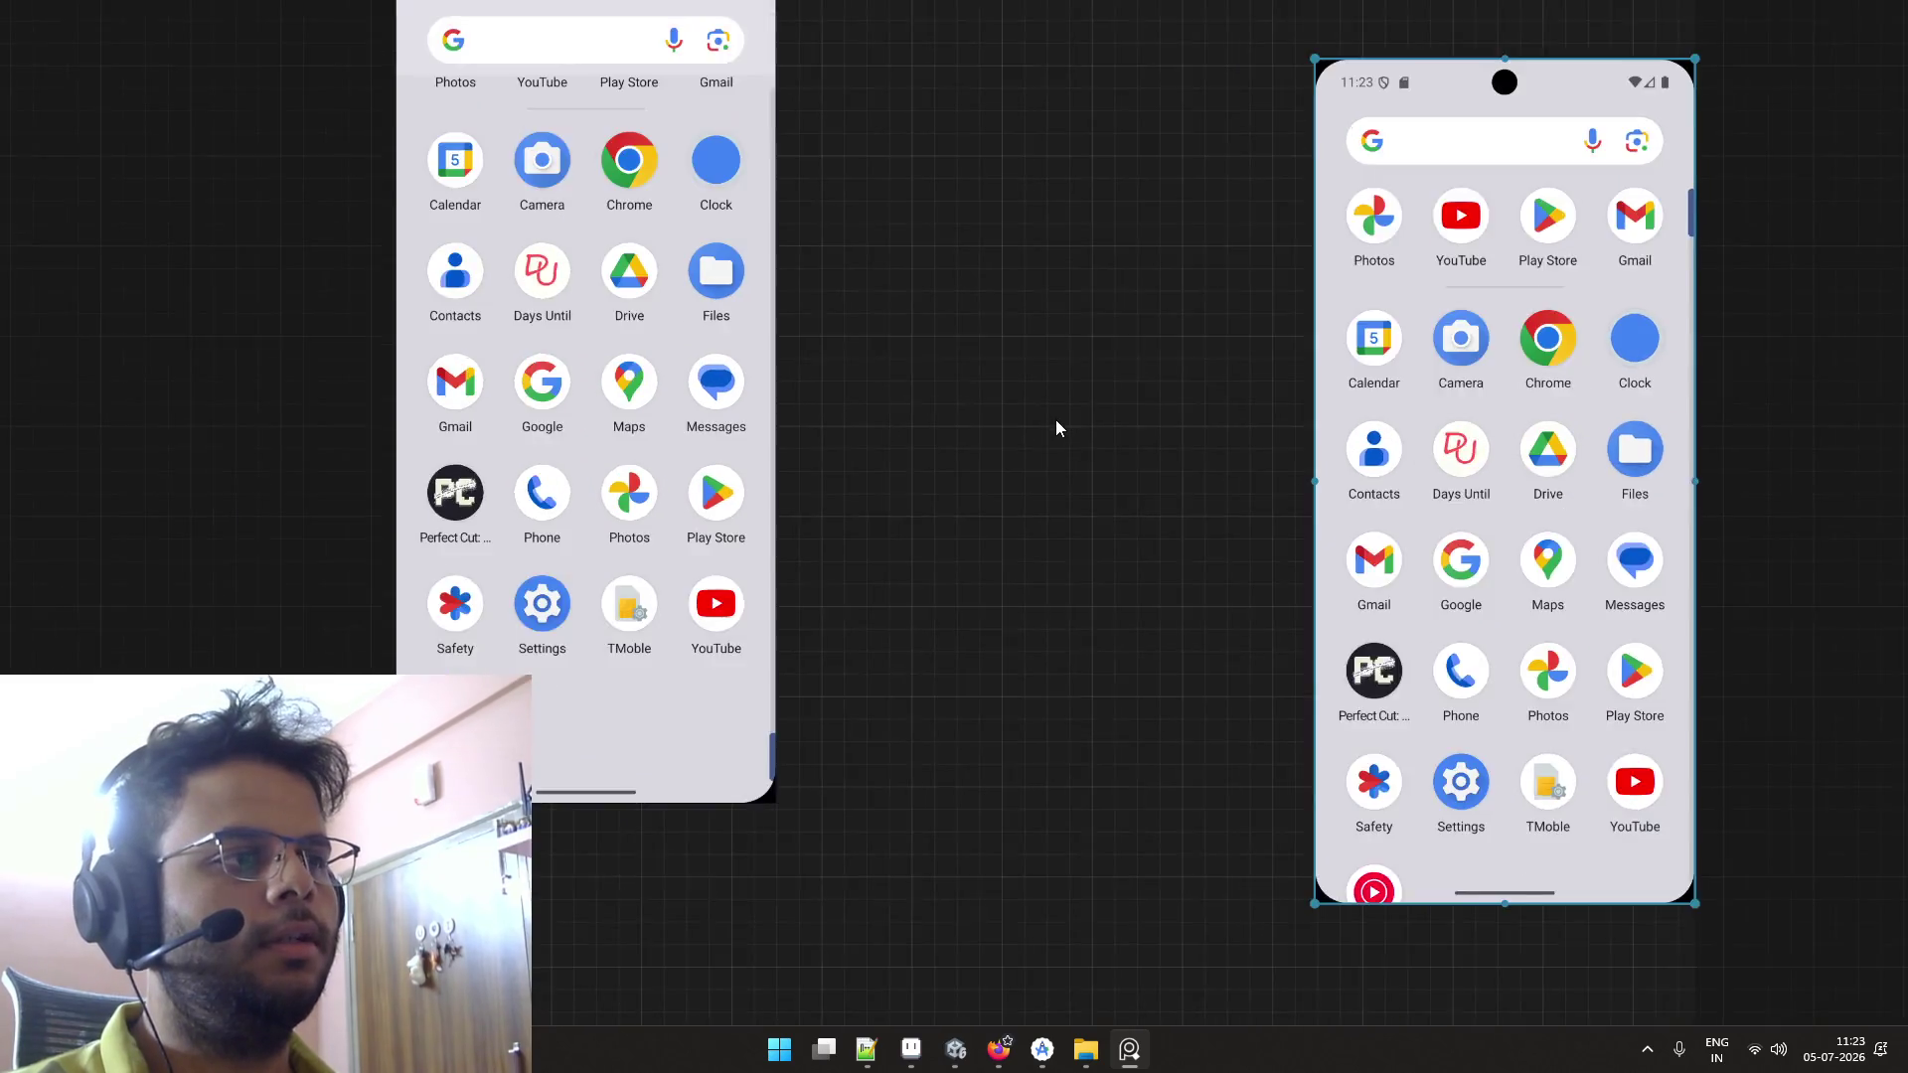
{"action": "scroll", "coordinate": [1056, 420], "scroll_direction": "down", "scroll_amount": 2}
{"action": "mouse_move", "coordinate": [1333, 410]}
{"action": "left_mouse_down"}
{"action": "mouse_move", "coordinate": [1036, 325]}
{"action": "mouse_move", "coordinate": [937, 346]}
{"action": "left_mouse_up"}
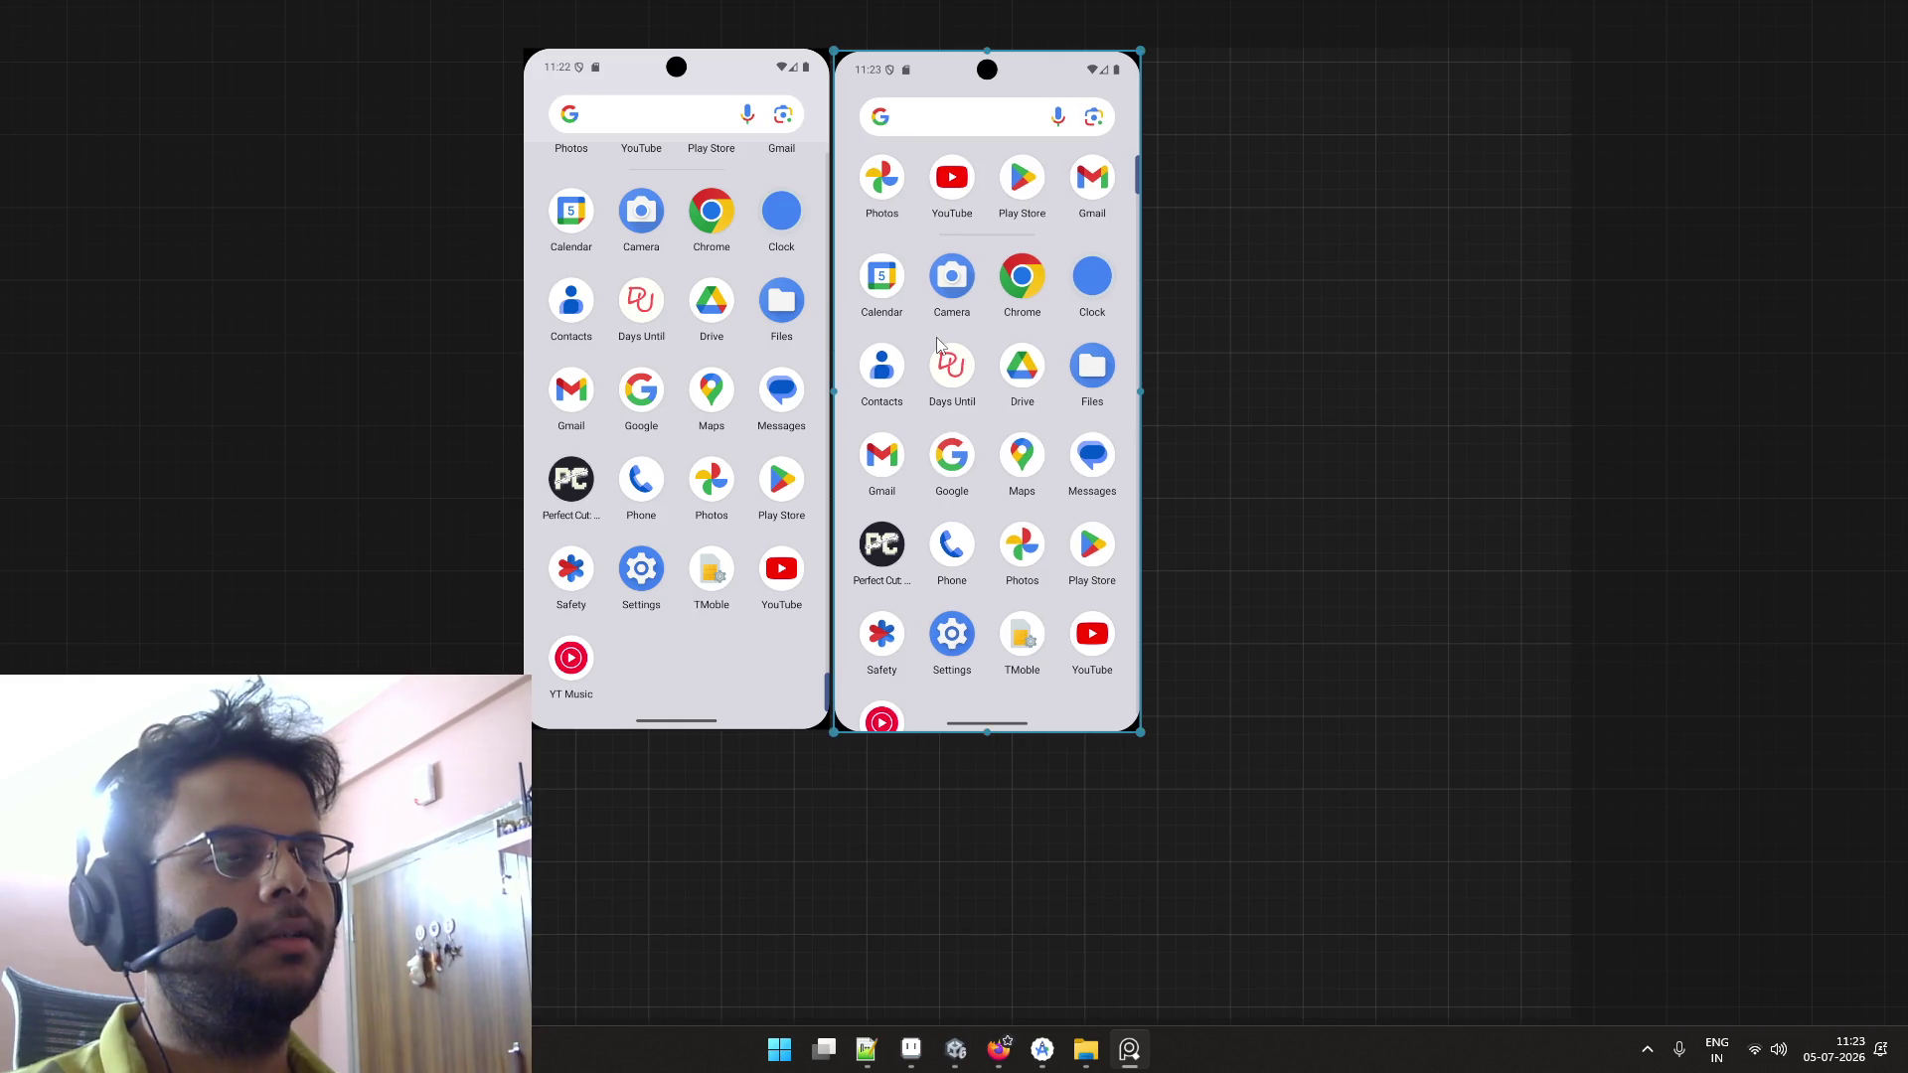
{"action": "scroll", "coordinate": [776, 407], "scroll_direction": "up", "scroll_amount": 2}
{"action": "scroll", "coordinate": [776, 407], "scroll_direction": "up", "scroll_amount": 2}
{"action": "scroll", "coordinate": [754, 483], "scroll_direction": "up", "scroll_amount": 2}
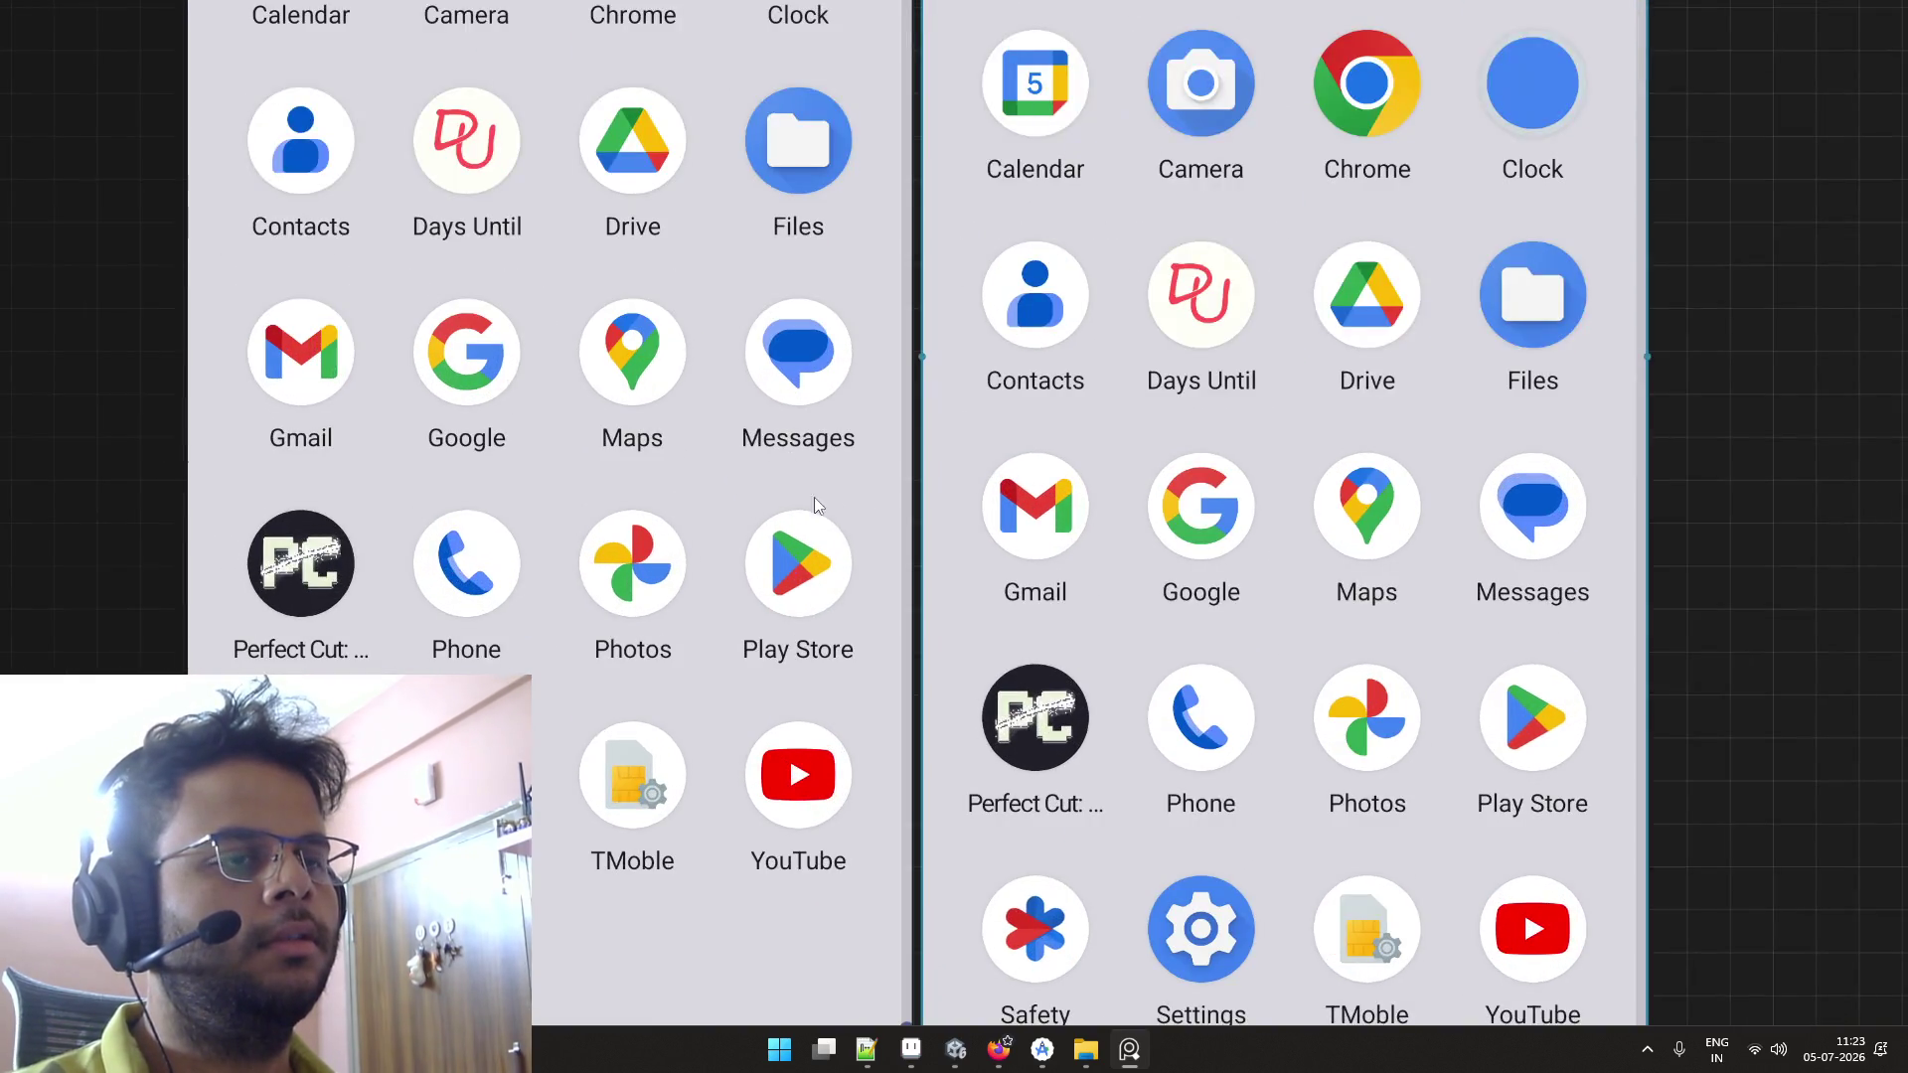
{"action": "scroll", "coordinate": [761, 429], "scroll_direction": "right", "scroll_amount": 3}
{"action": "left_click_drag", "start_coordinate": [761, 429], "coordinate": [509, 359]}
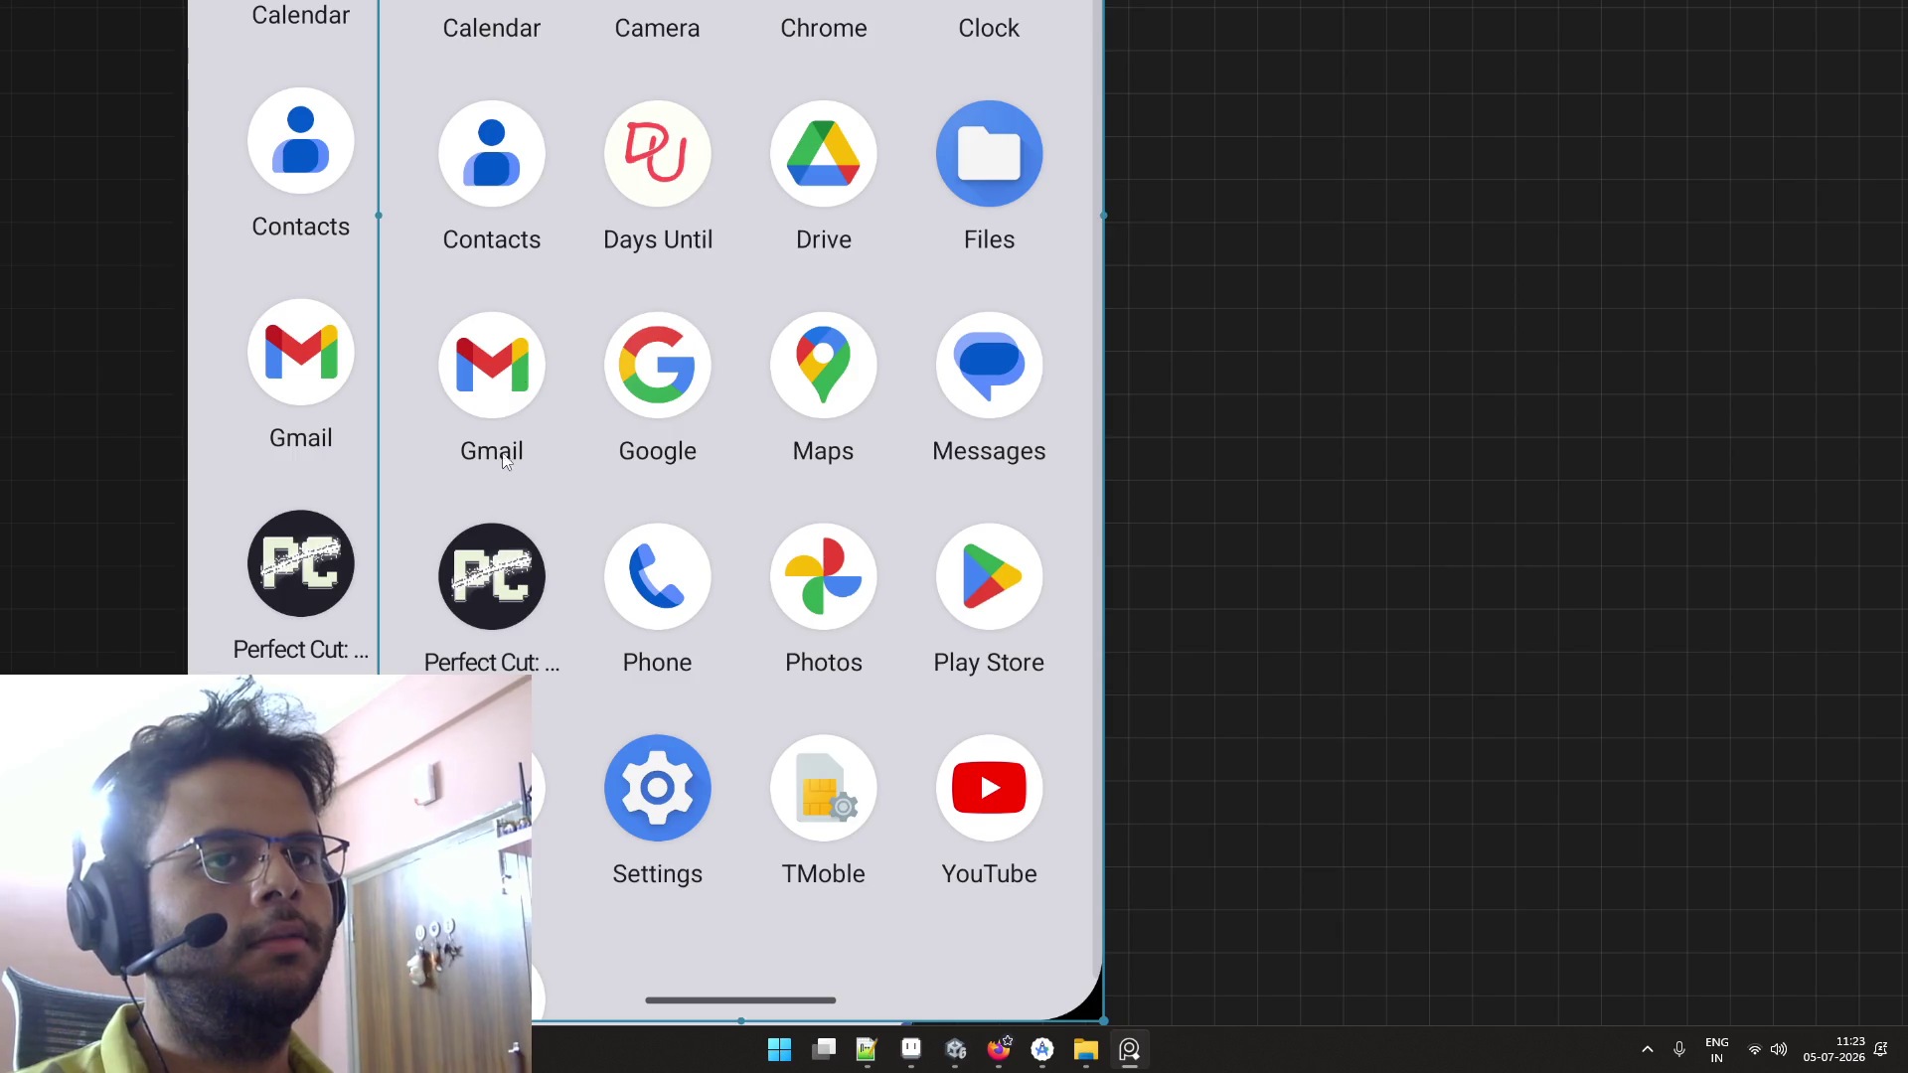
Zoom and pan across the icon rows to compare the Perfect Cut icon up close
{"action": "scroll", "coordinate": [703, 423], "scroll_direction": "left", "scroll_amount": 3}
{"action": "scroll", "coordinate": [702, 423], "scroll_direction": "left", "scroll_amount": 3}
{"action": "scroll", "coordinate": [873, 408], "scroll_direction": "up", "scroll_amount": 2}
{"action": "scroll", "coordinate": [890, 427], "scroll_direction": "down", "scroll_amount": 1}
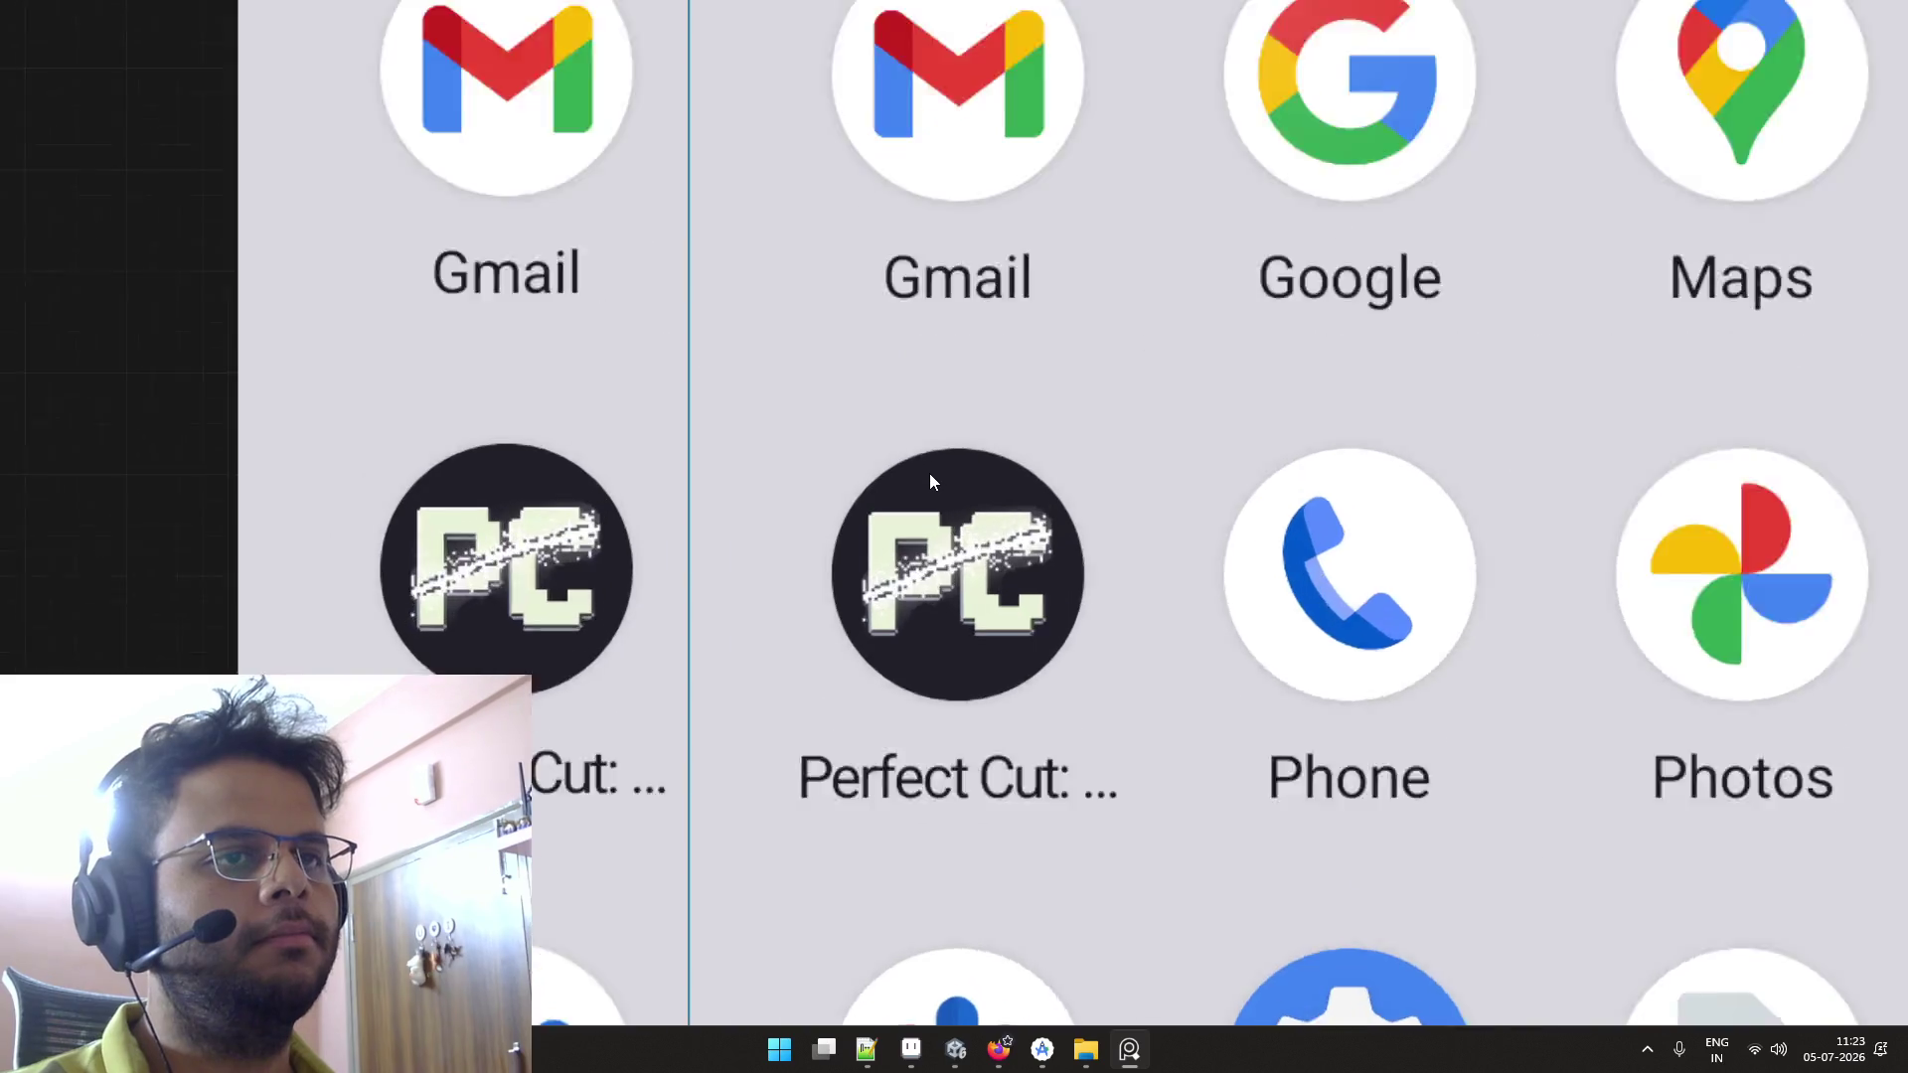
{"action": "scroll", "coordinate": [929, 473], "scroll_direction": "up", "scroll_amount": 2}
{"action": "left_click_drag", "start_coordinate": [920, 473], "coordinate": [1045, 383]}
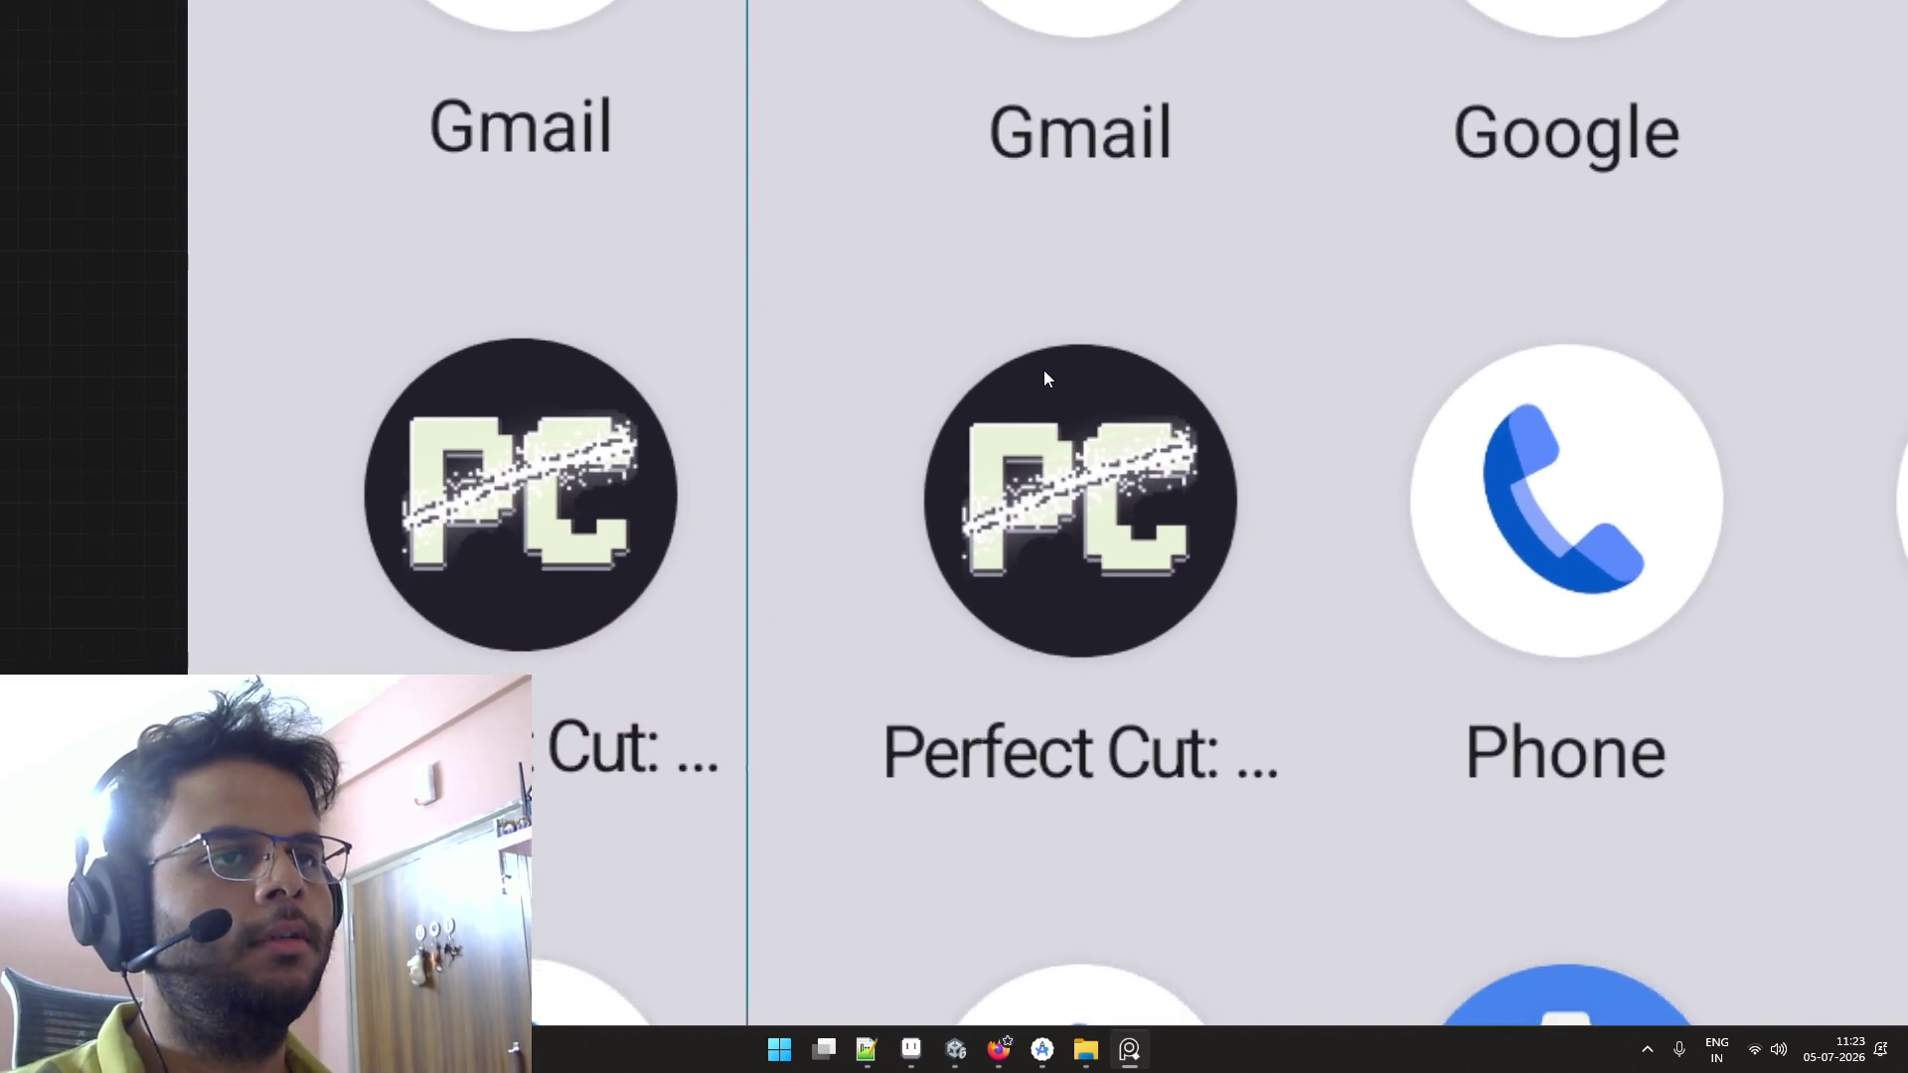
{"action": "scroll", "coordinate": [1047, 367], "scroll_direction": "down", "scroll_amount": 1}
{"action": "scroll", "coordinate": [1048, 367], "scroll_direction": "down", "scroll_amount": 1}
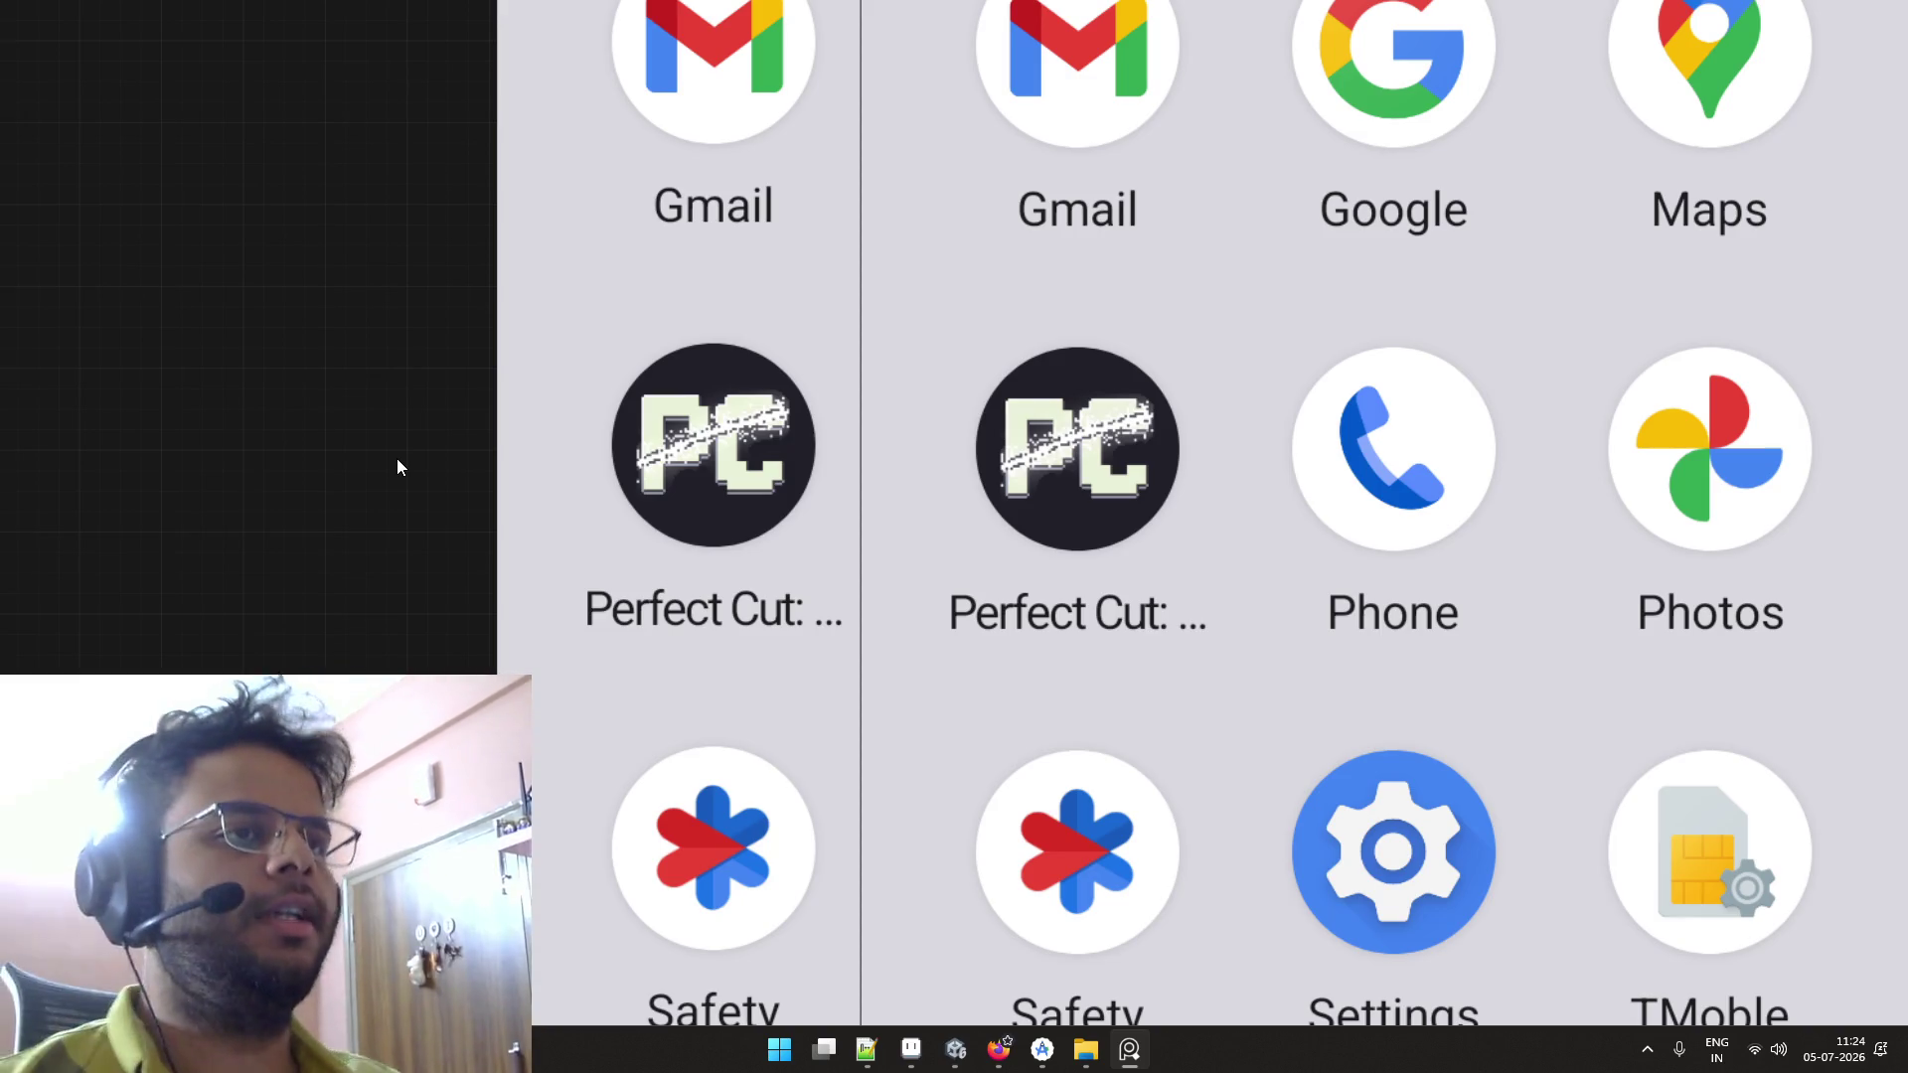
{"action": "scroll", "coordinate": [396, 467], "scroll_direction": "down", "scroll_amount": 5}
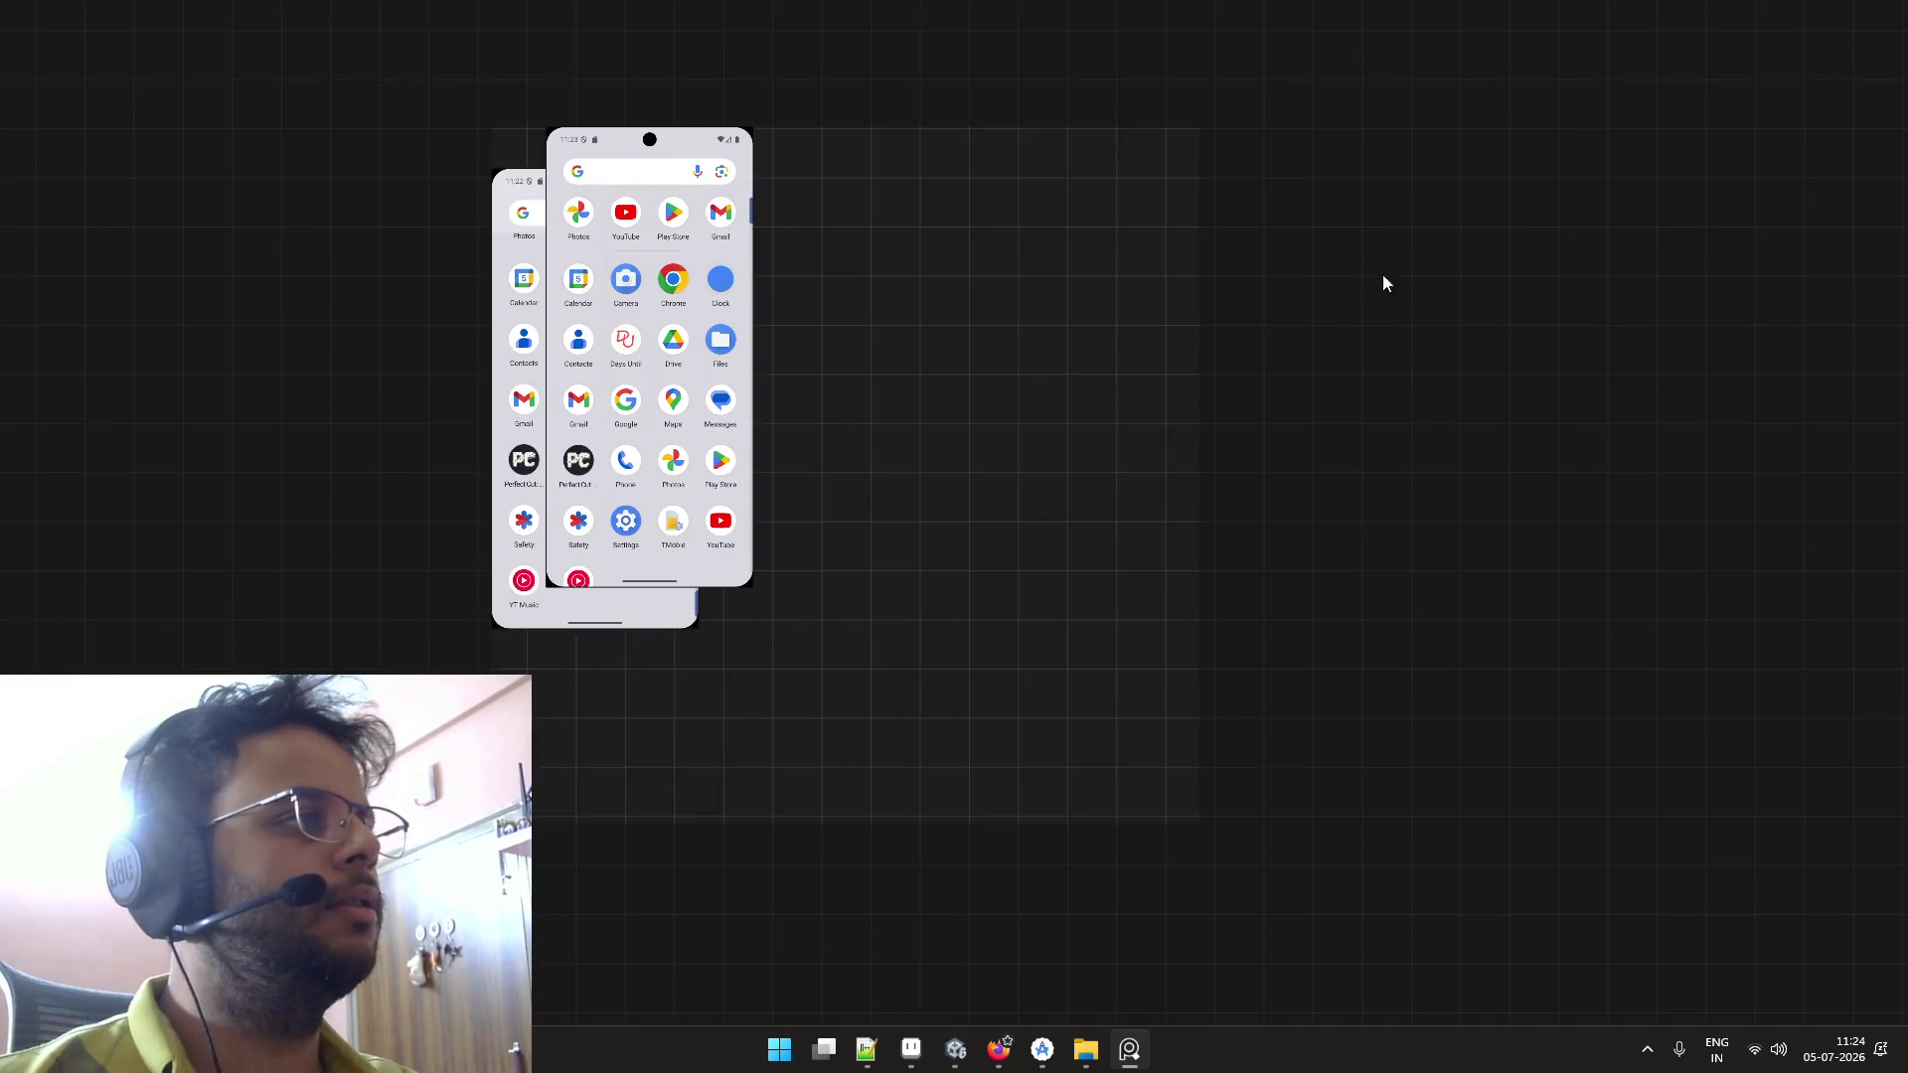
Close PureRef and discard the unsaved reference board
{"action": "mouse_move", "coordinate": [1729, 10]}
{"action": "left_click", "coordinate": [1891, 15]}
{"action": "left_click", "coordinate": [944, 570]}
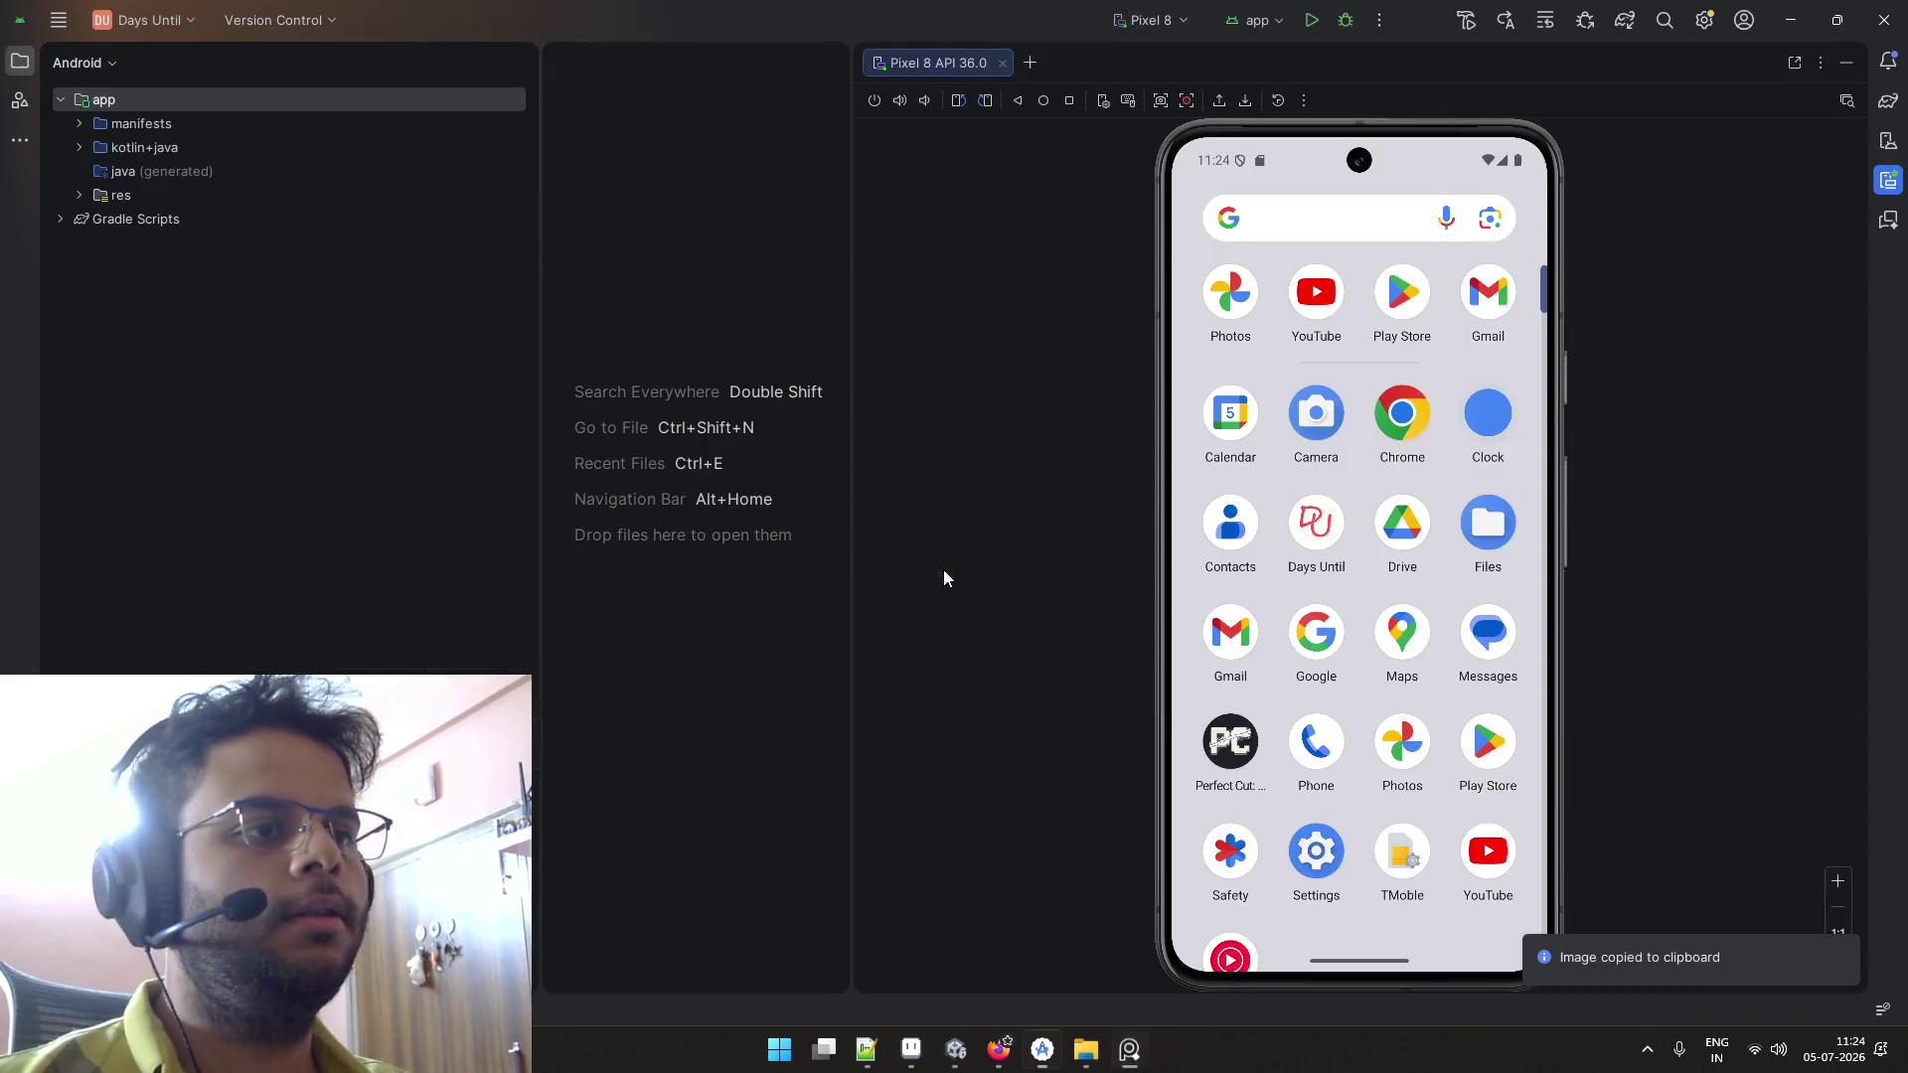
Dismiss the Running Devices tool-window menu and switch to Unity's Build Profiles window
{"action": "key", "text": "alt+Tab"}
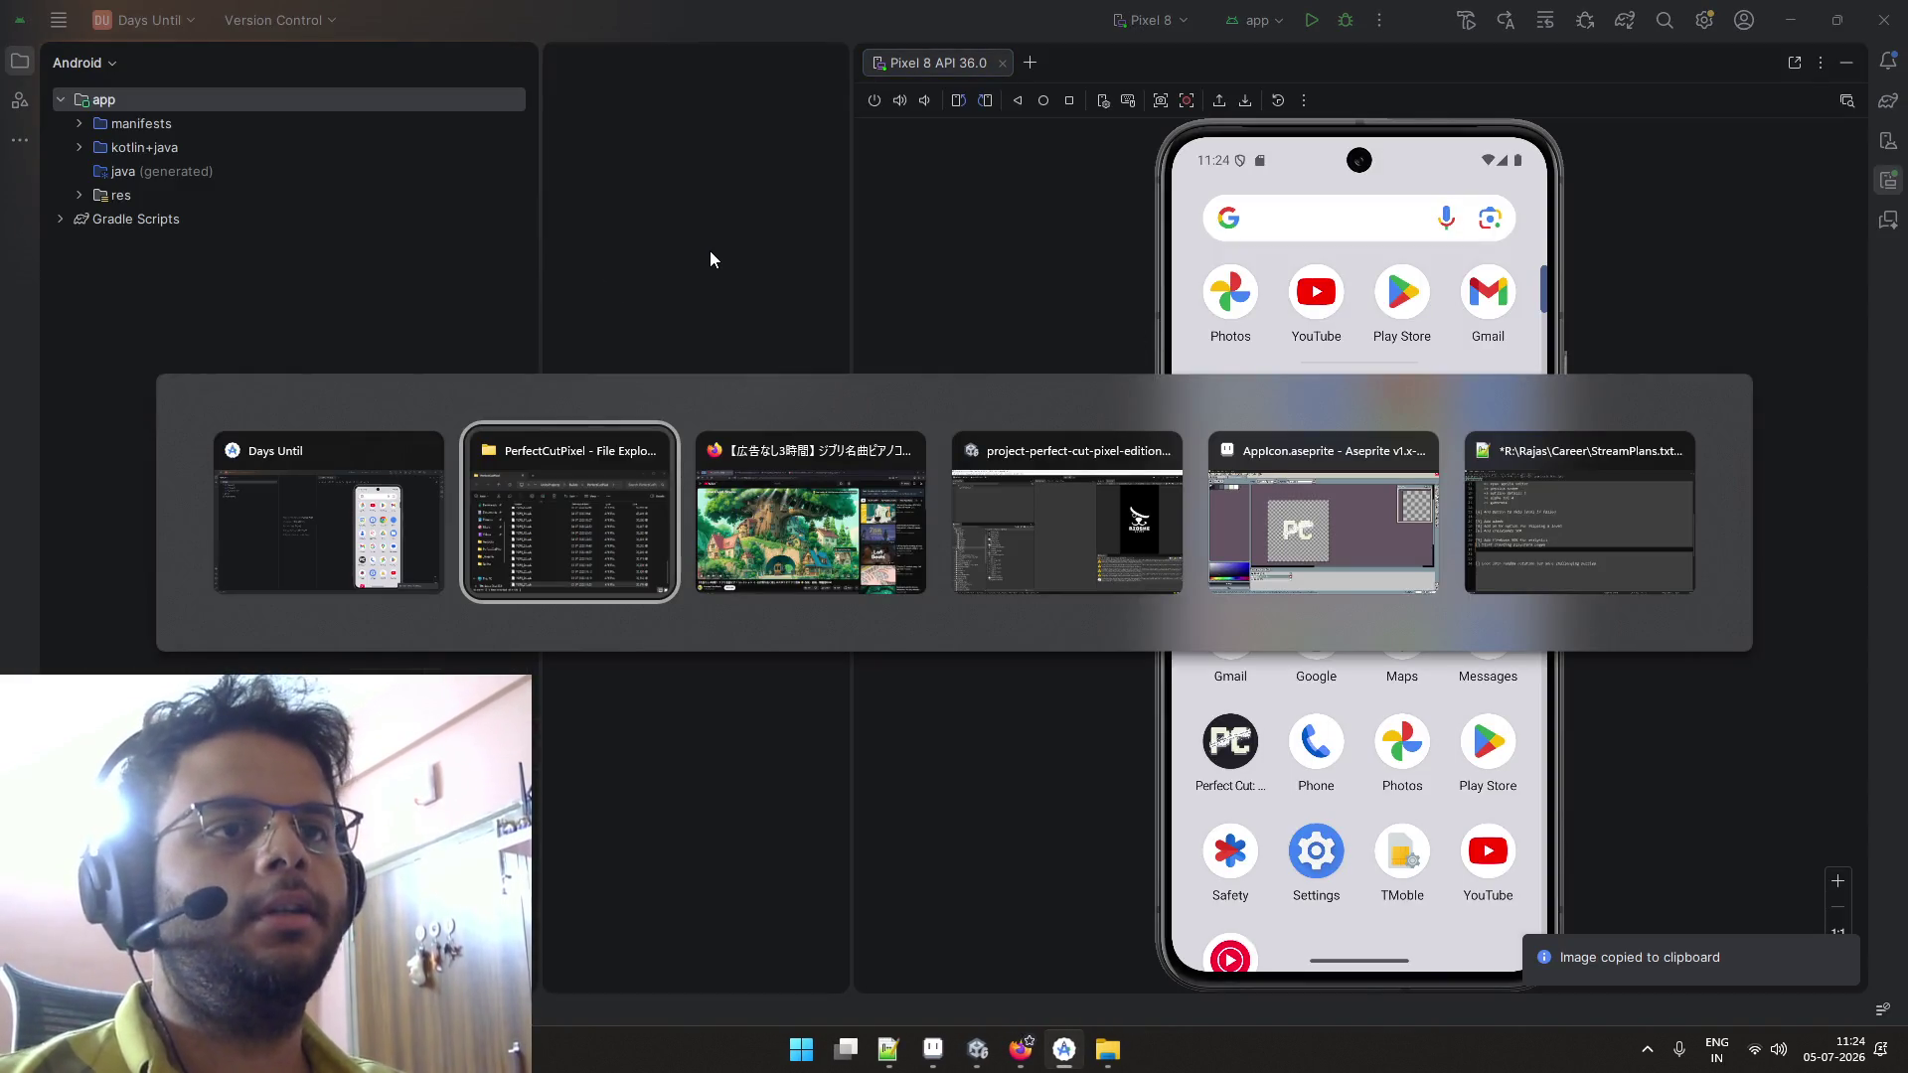
{"action": "key", "text": "Escape"}
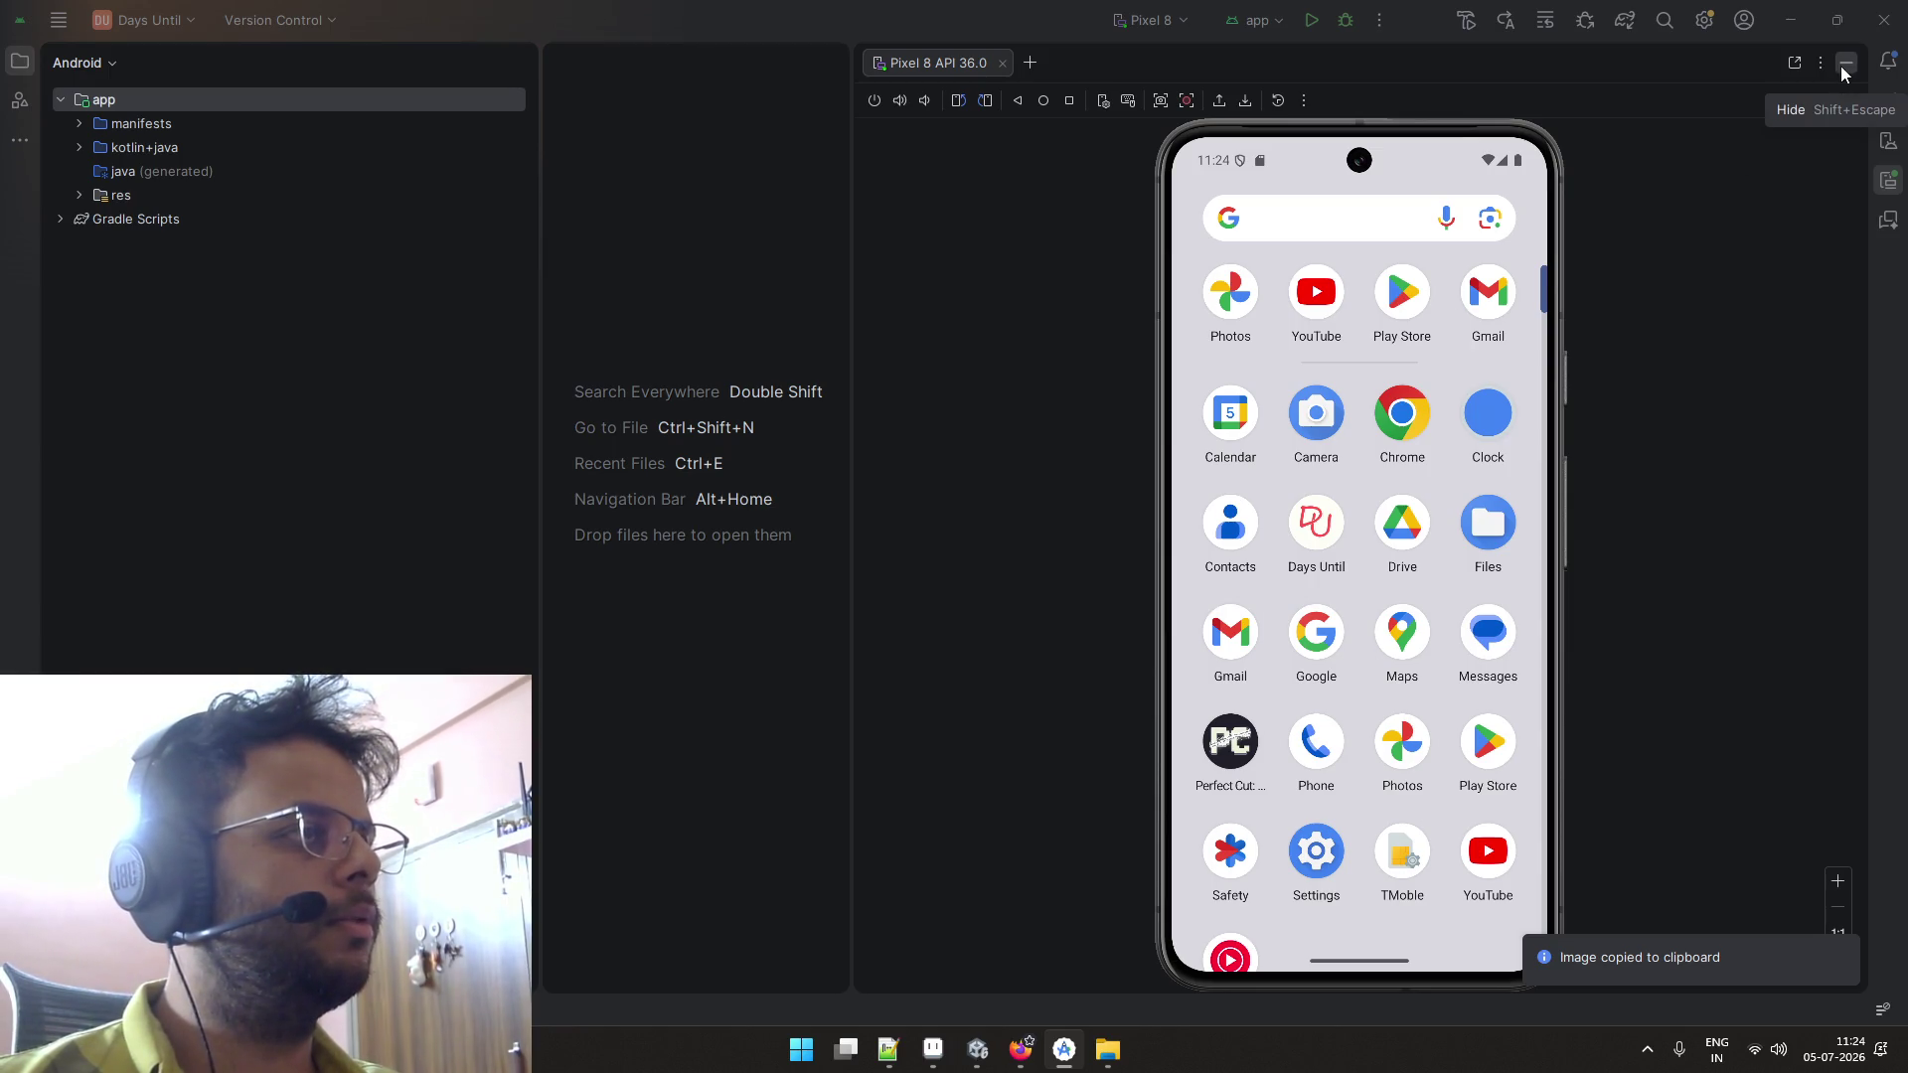
{"action": "right_click", "coordinate": [1889, 183]}
{"action": "left_click", "coordinate": [1761, 151]}
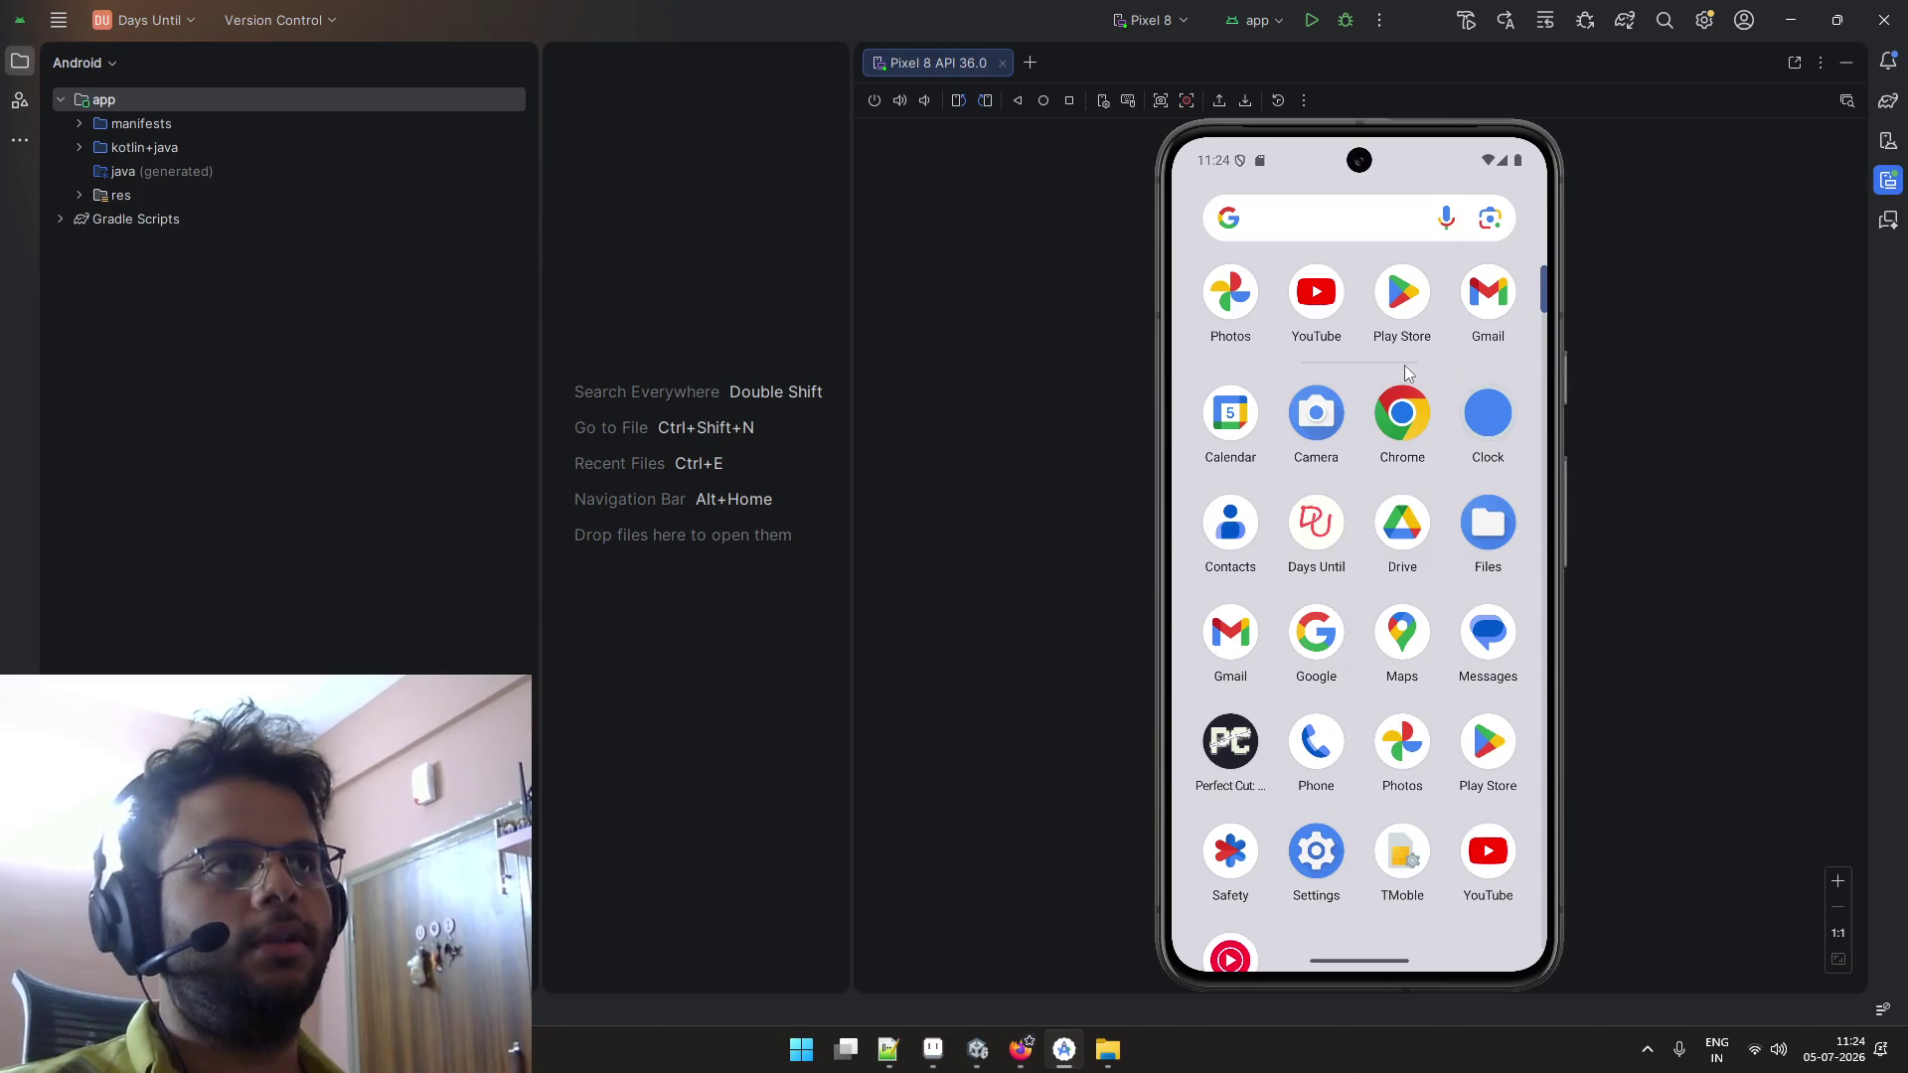
{"action": "key", "text": "alt+Tab"}
{"action": "key", "text": "alt+Tab"}
{"action": "key", "text": "alt+Tab"}
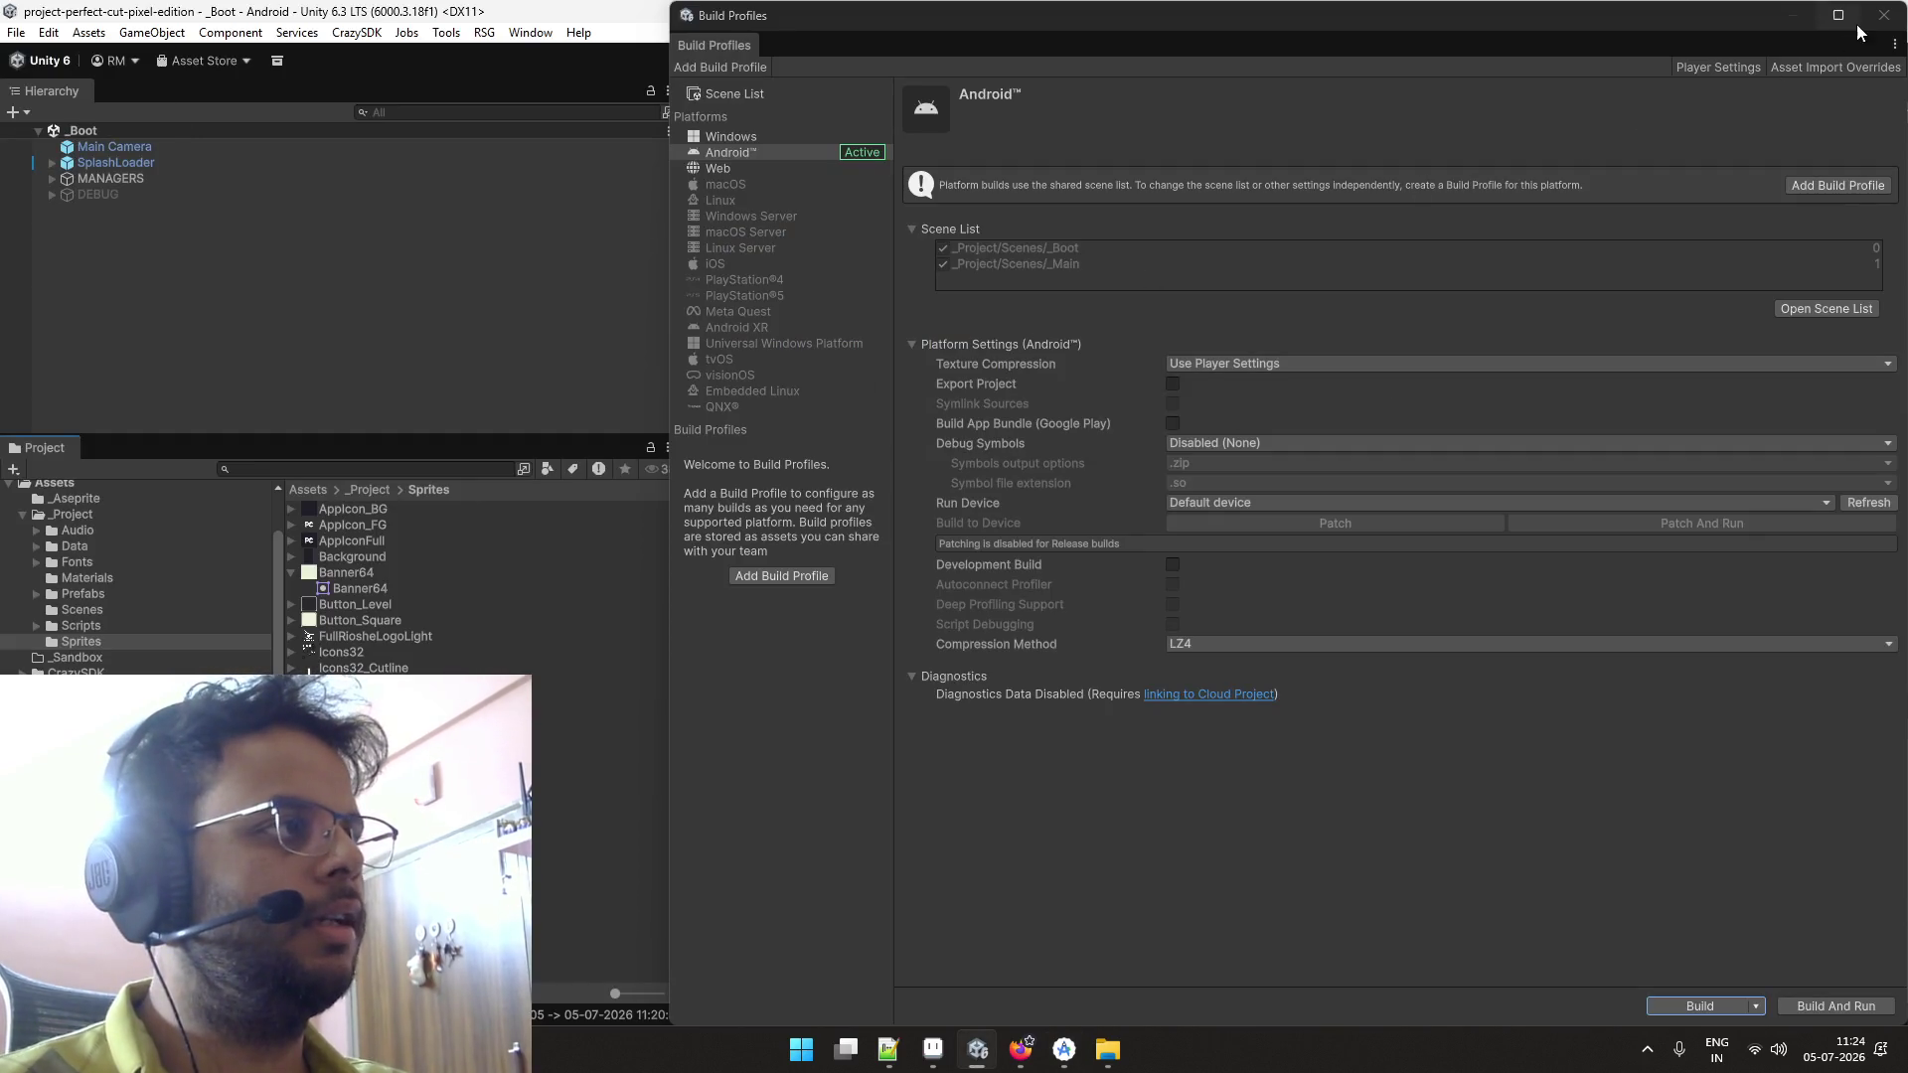
Close Build Profiles, delete AppIcon_BG and AppIcon_FG, select AppIconFull, and switch to Aseprite
{"action": "left_click", "coordinate": [1873, 16]}
{"action": "left_click", "coordinate": [509, 510]}
{"action": "left_click", "coordinate": [492, 525], "text": "shift"}
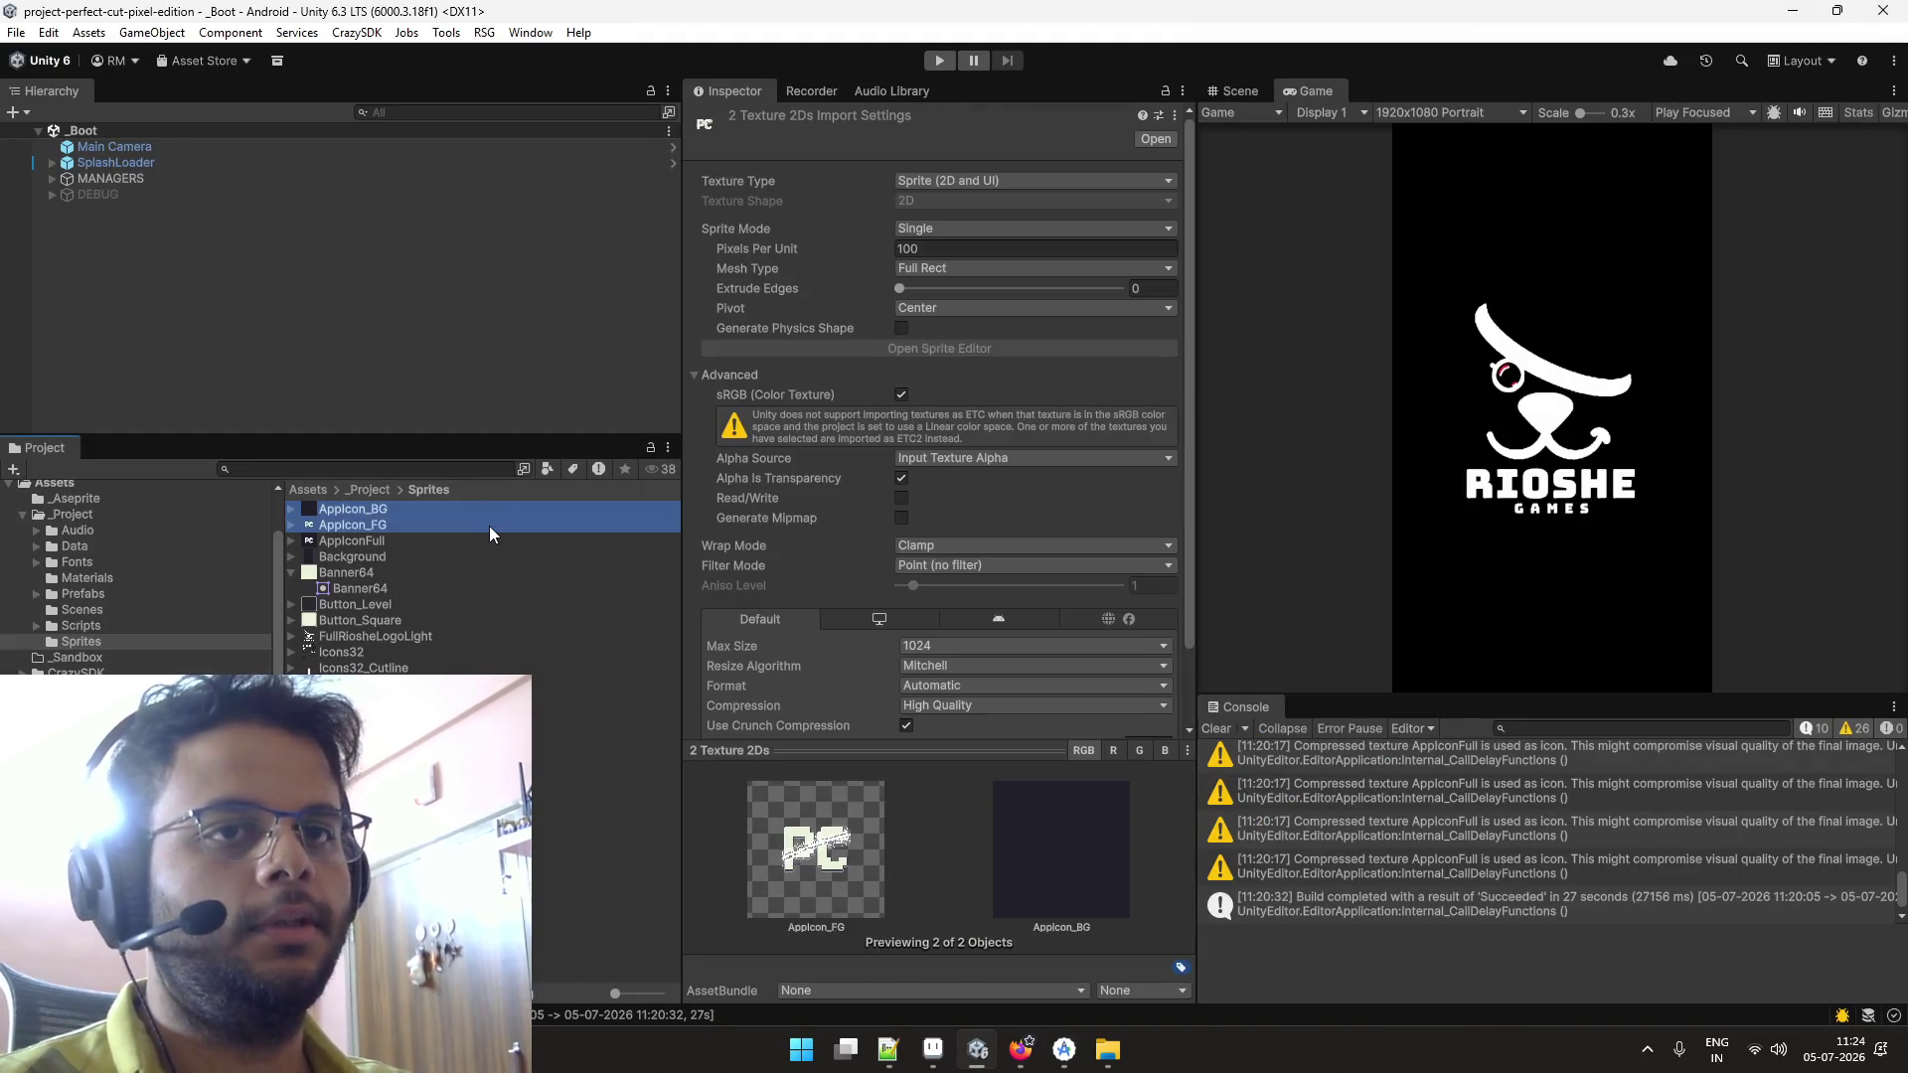
{"action": "key", "text": "Delete"}
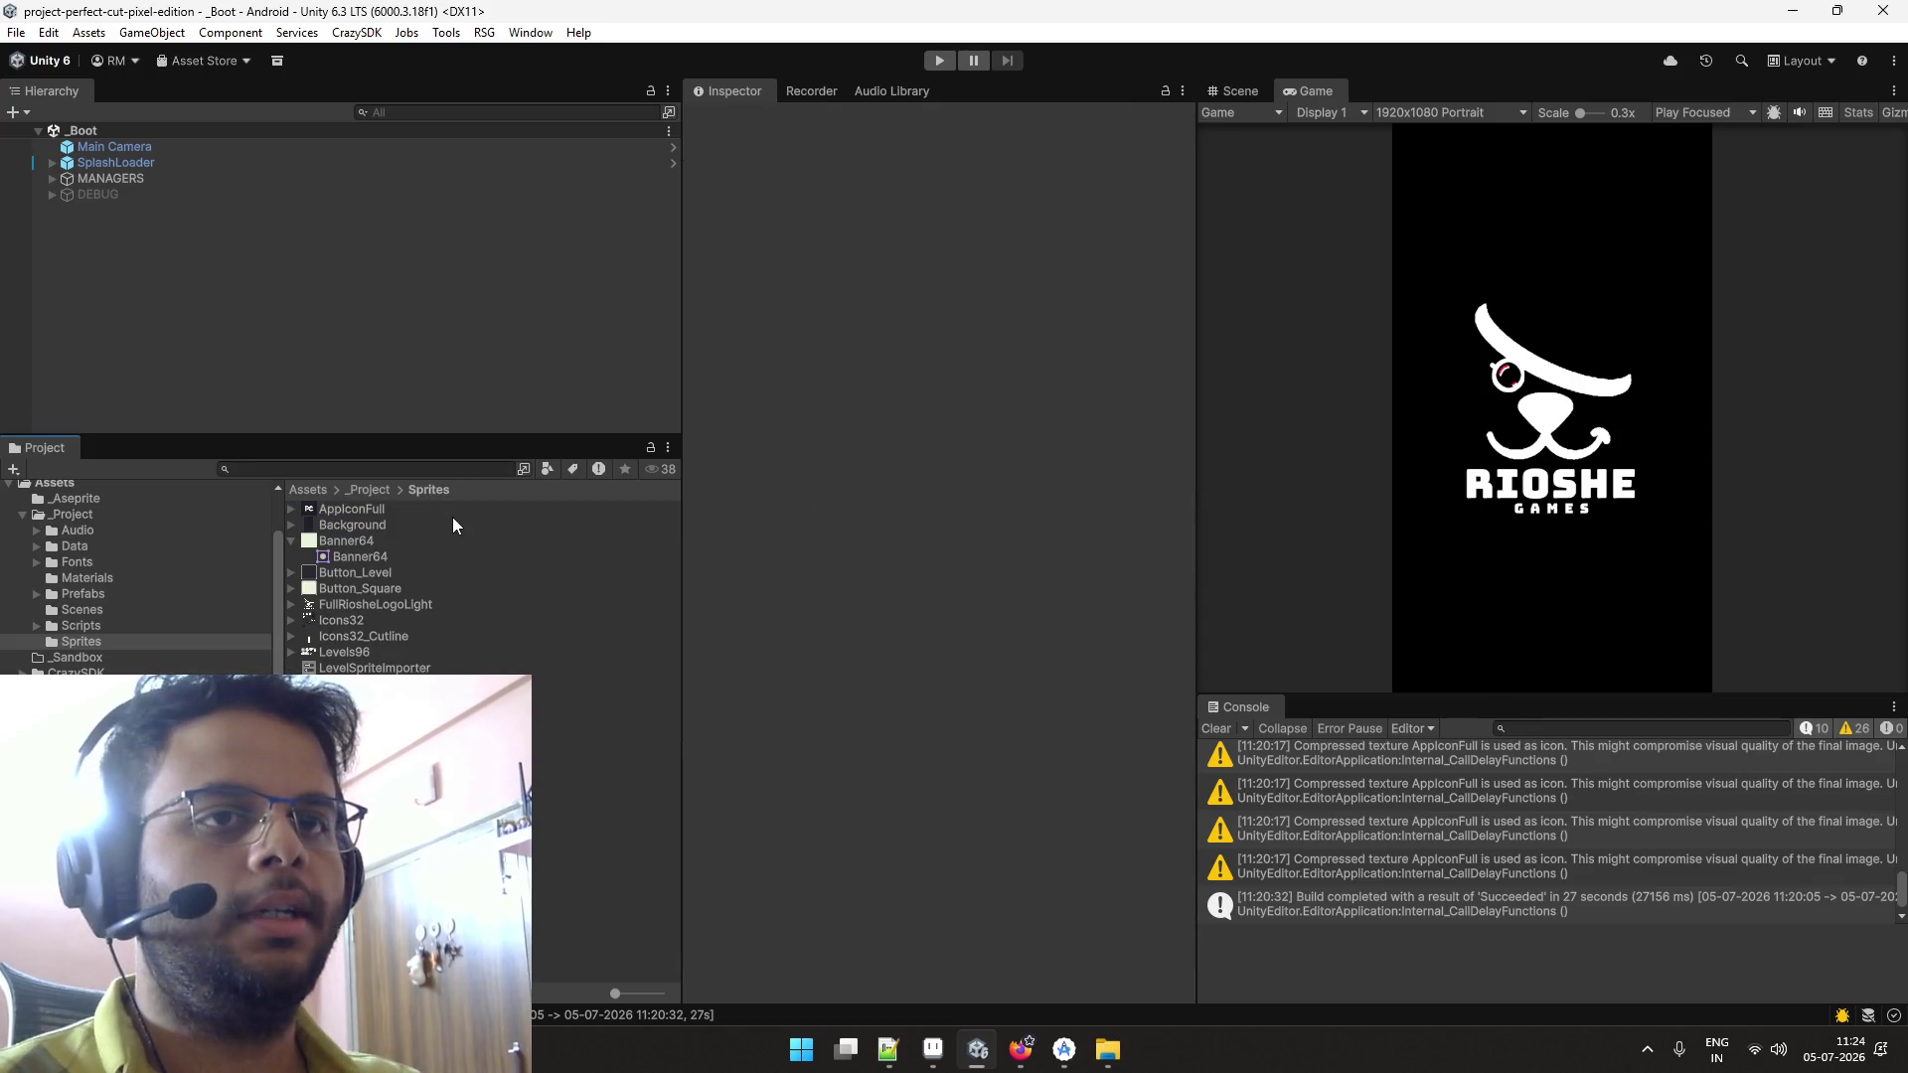
{"action": "left_click", "coordinate": [469, 506]}
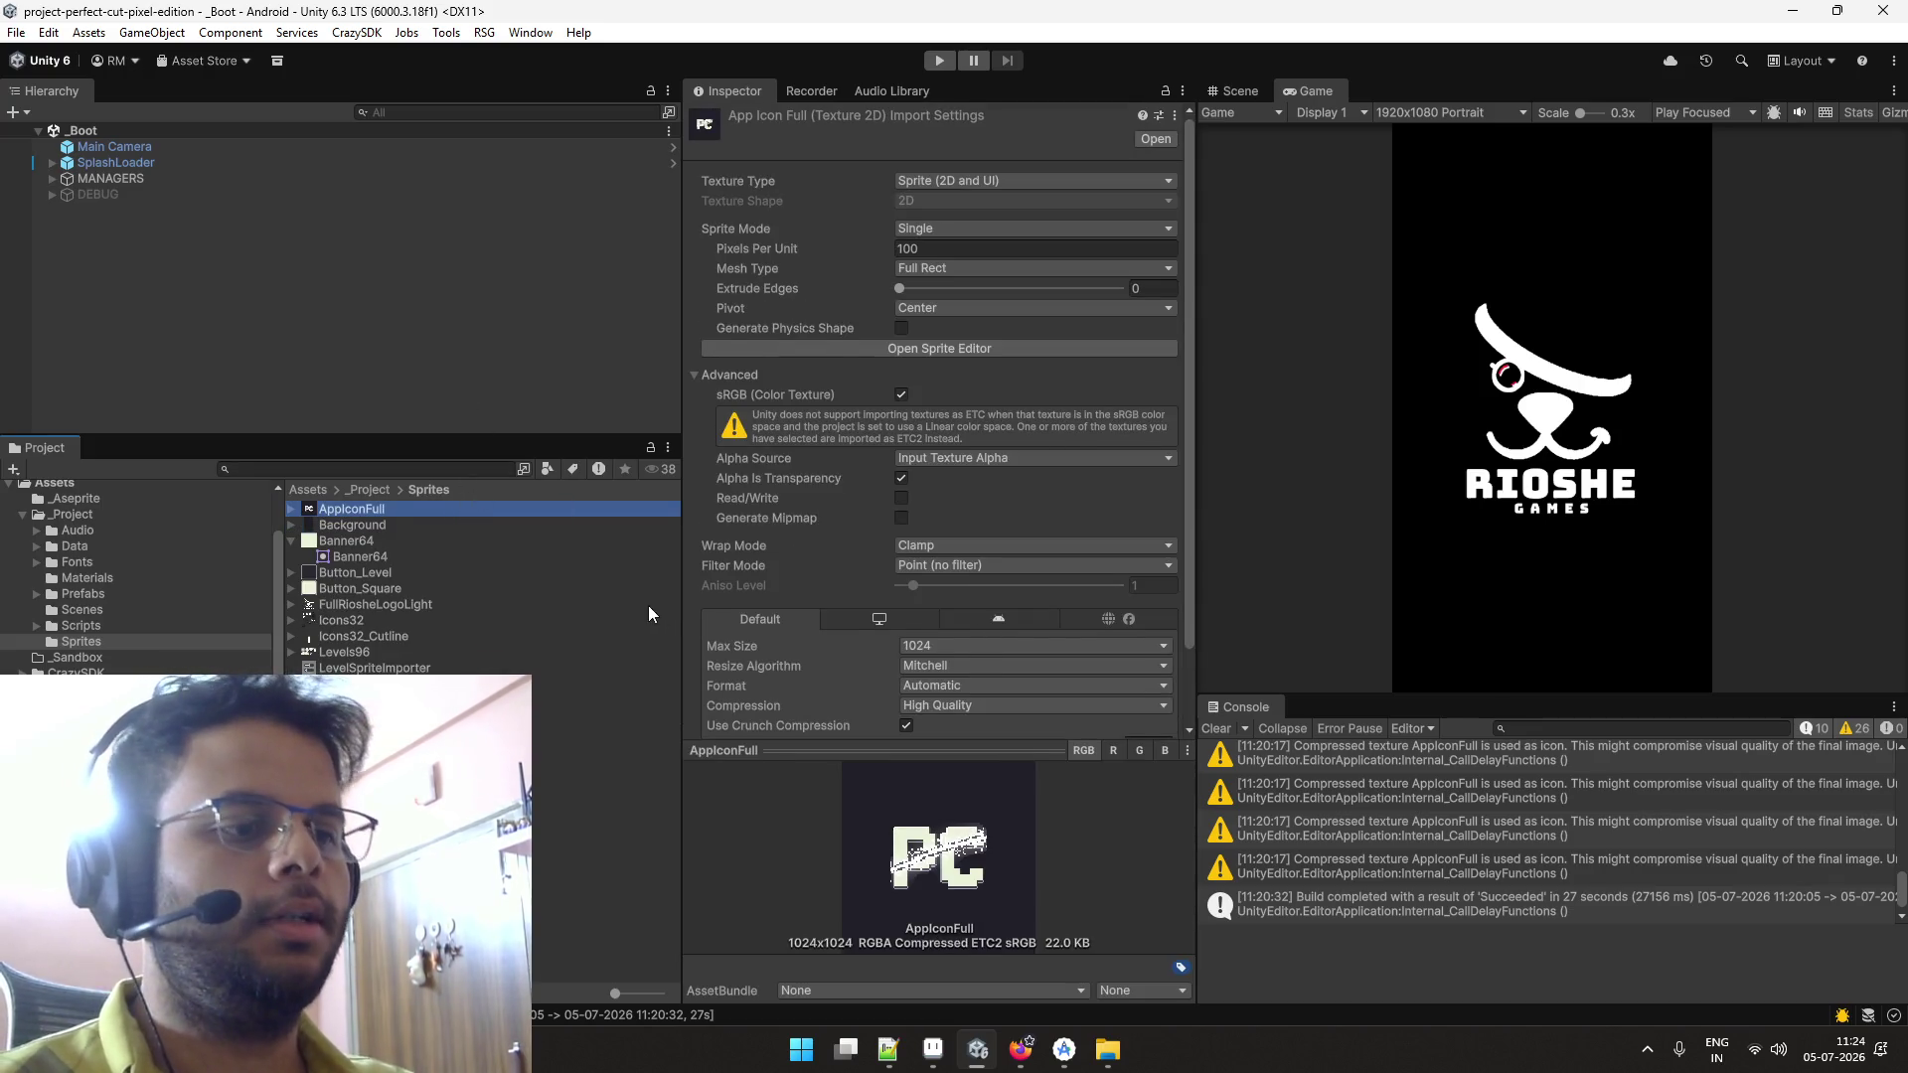
{"action": "left_click", "coordinate": [932, 1049]}
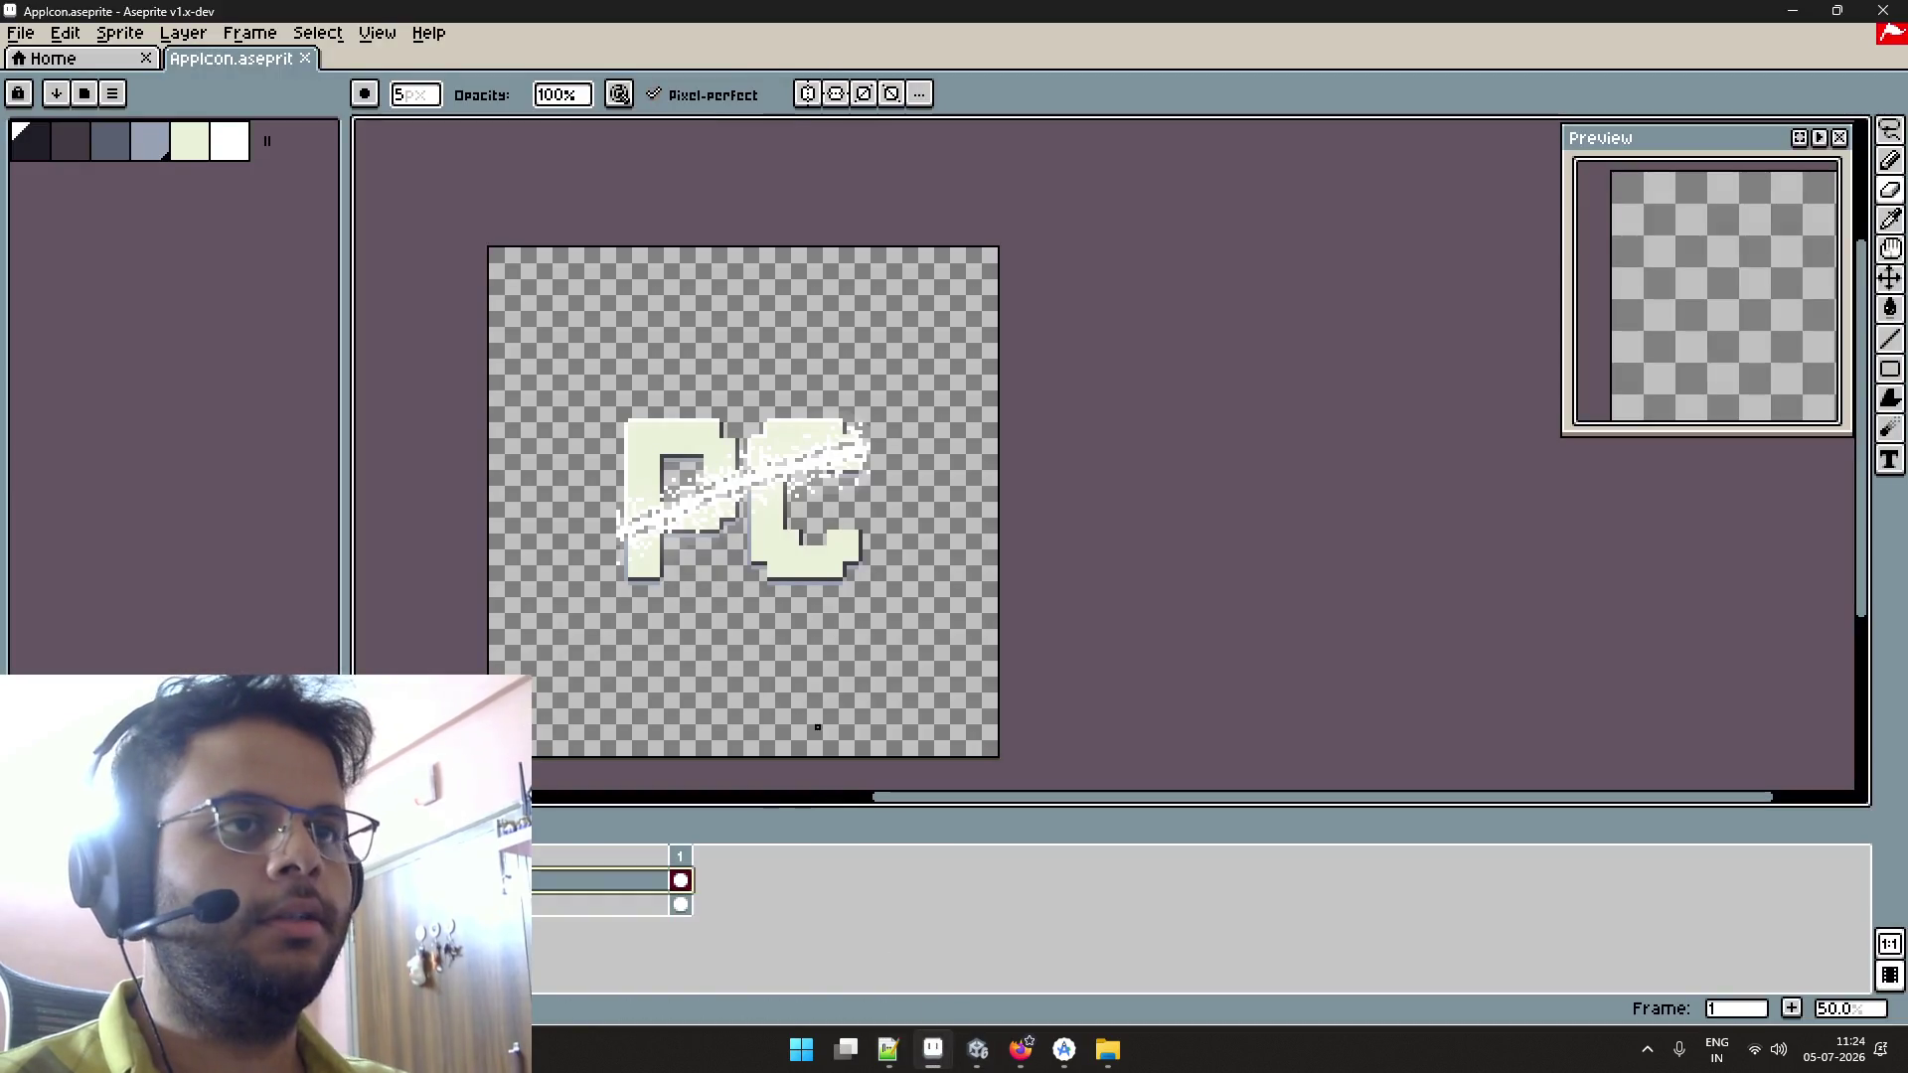
Undo twice back to the saved dark-background PC icon, then close AppIcon.aseprite
{"action": "key", "text": "ctrl+z"}
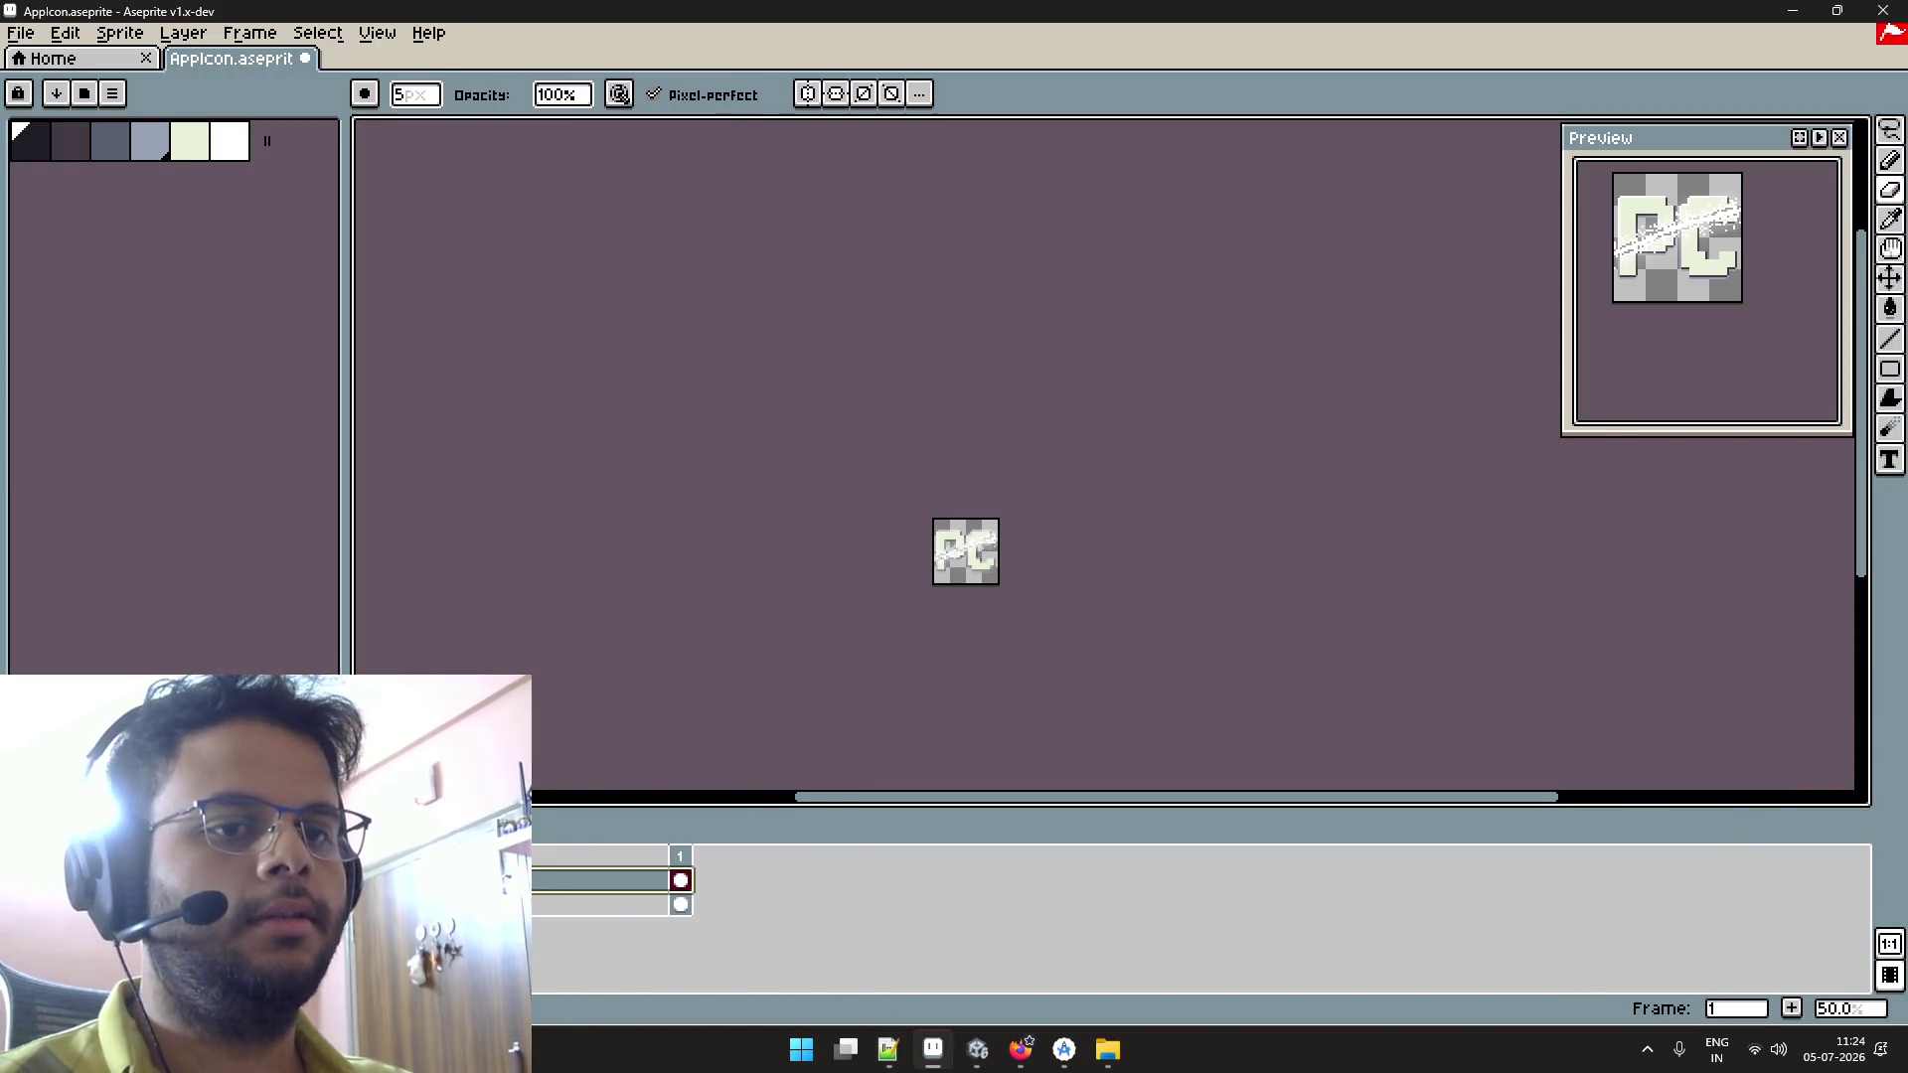
{"action": "key", "text": "ctrl+z"}
{"action": "left_click_drag", "start_coordinate": [927, 636], "coordinate": [694, 623]}
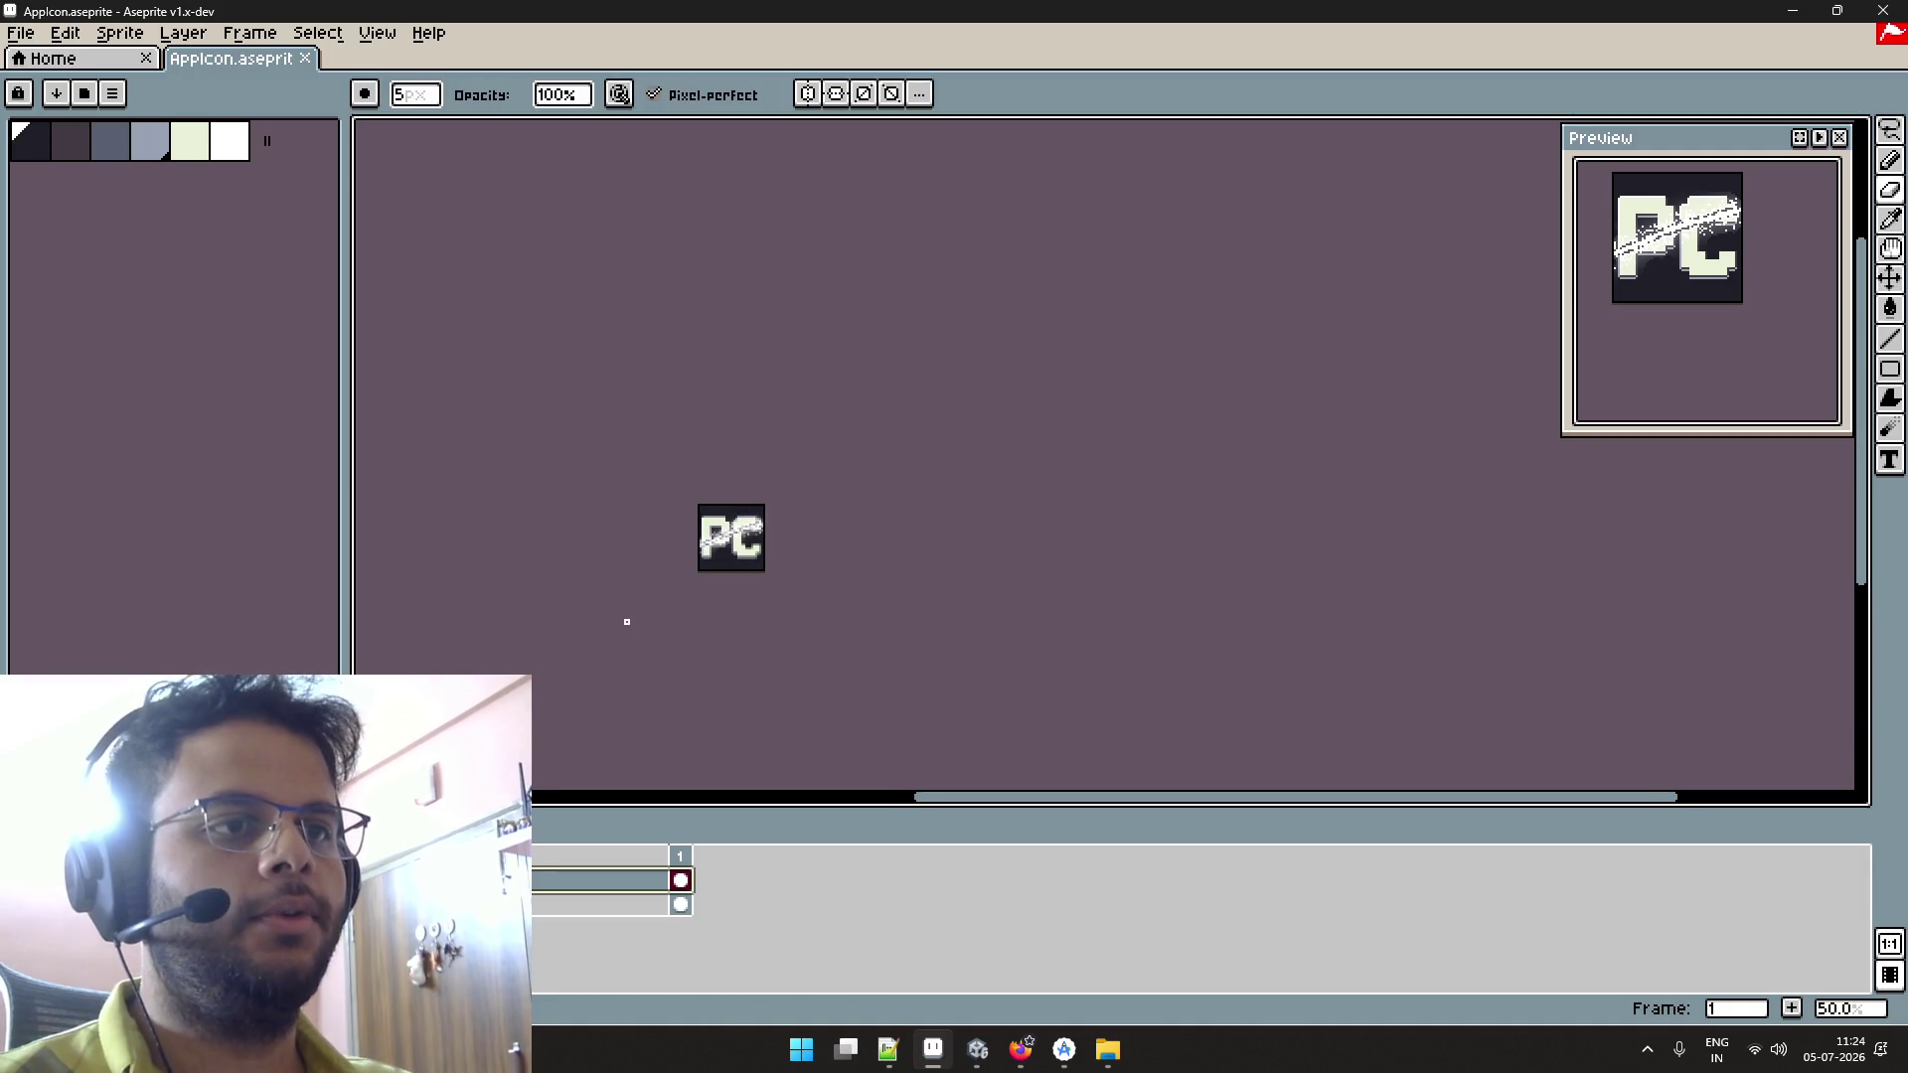
{"action": "scroll", "coordinate": [628, 621], "scroll_direction": "up", "scroll_amount": 3}
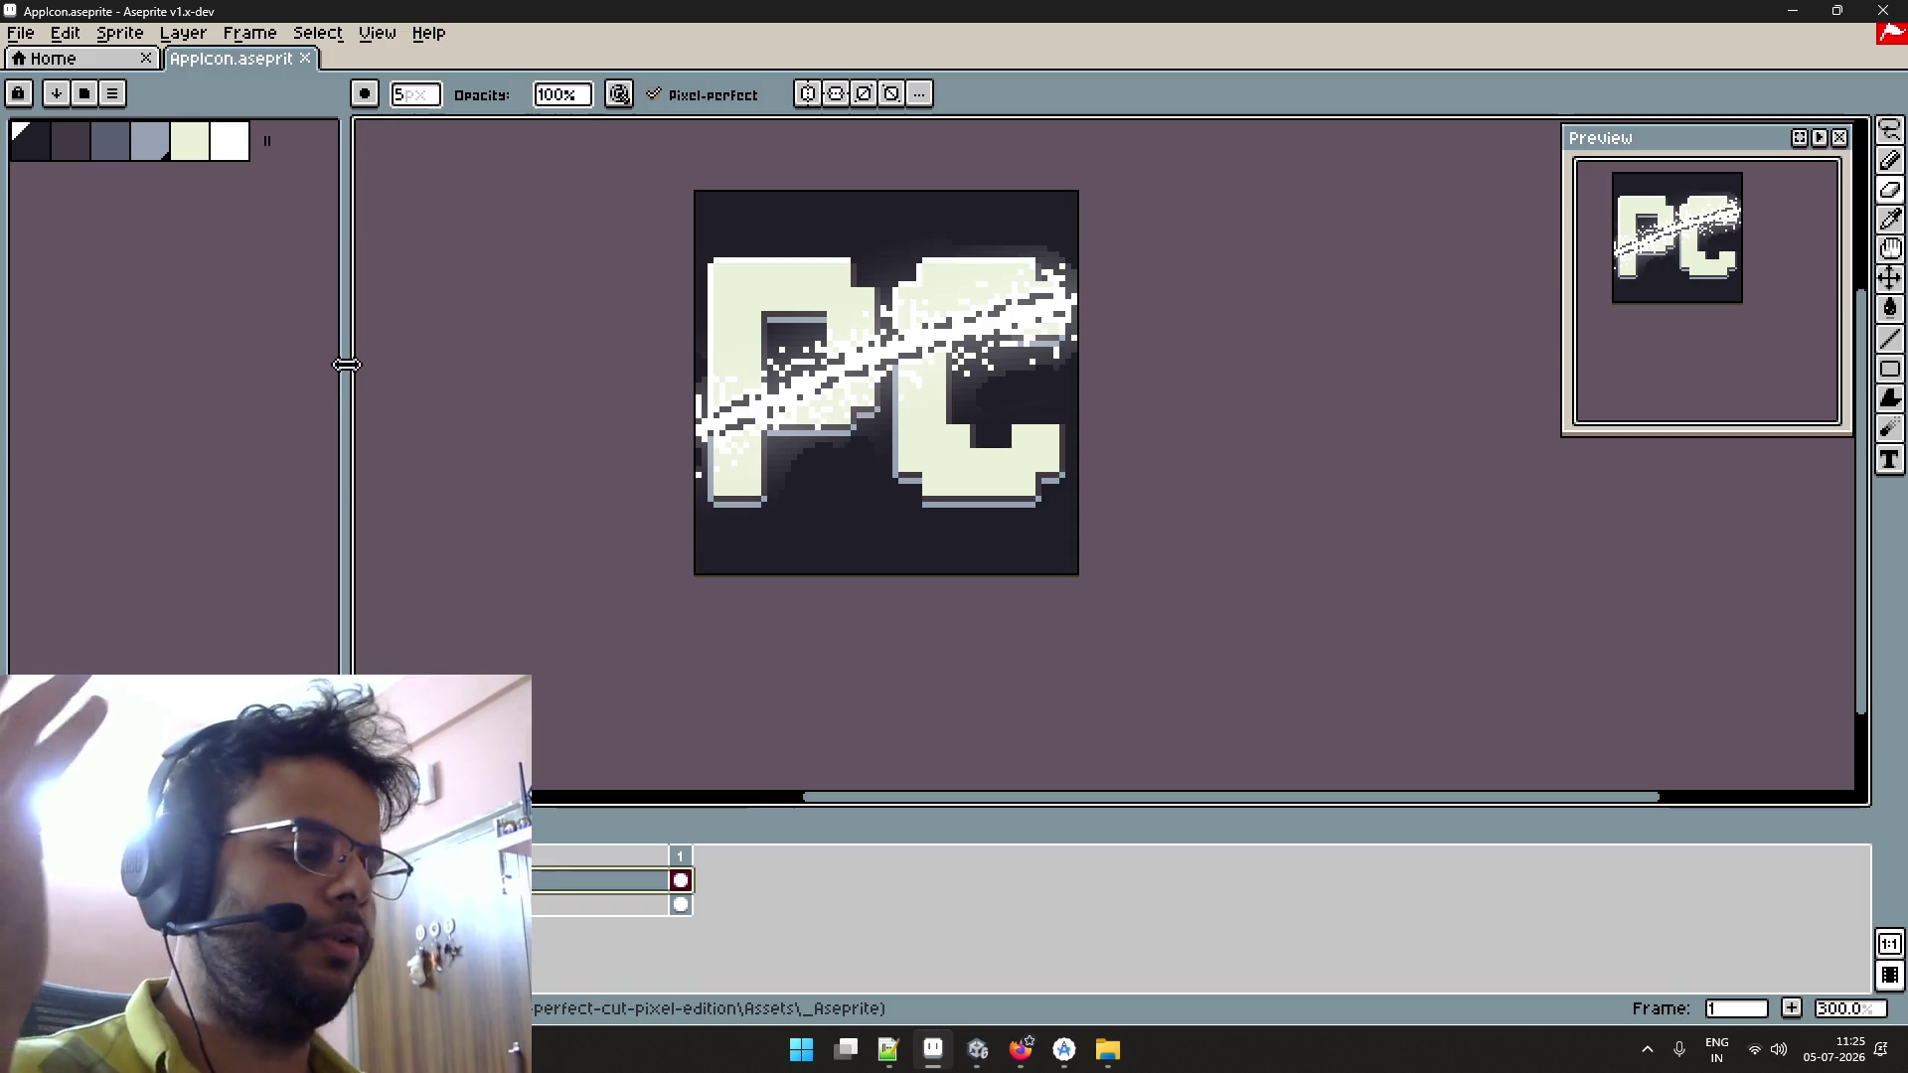
{"action": "left_click", "coordinate": [305, 58]}
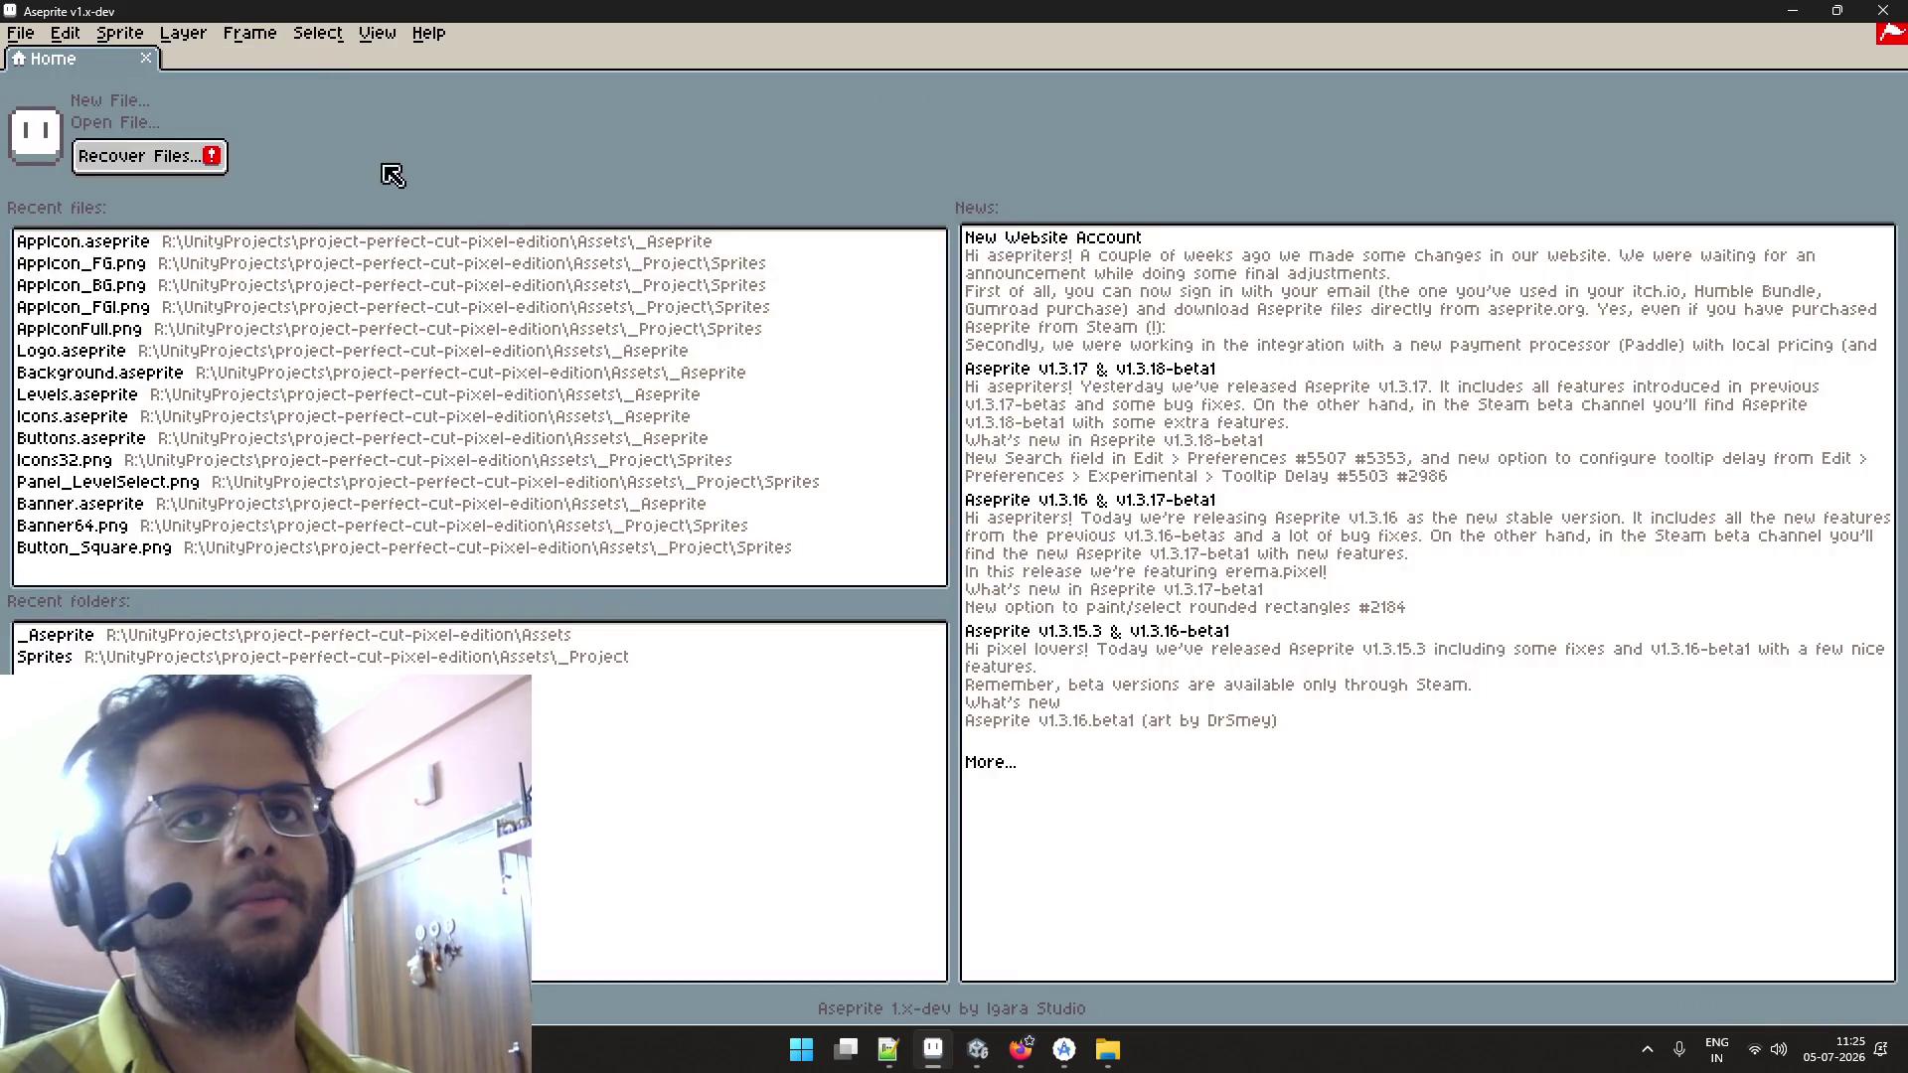
{"action": "key", "text": "alt+Tab"}
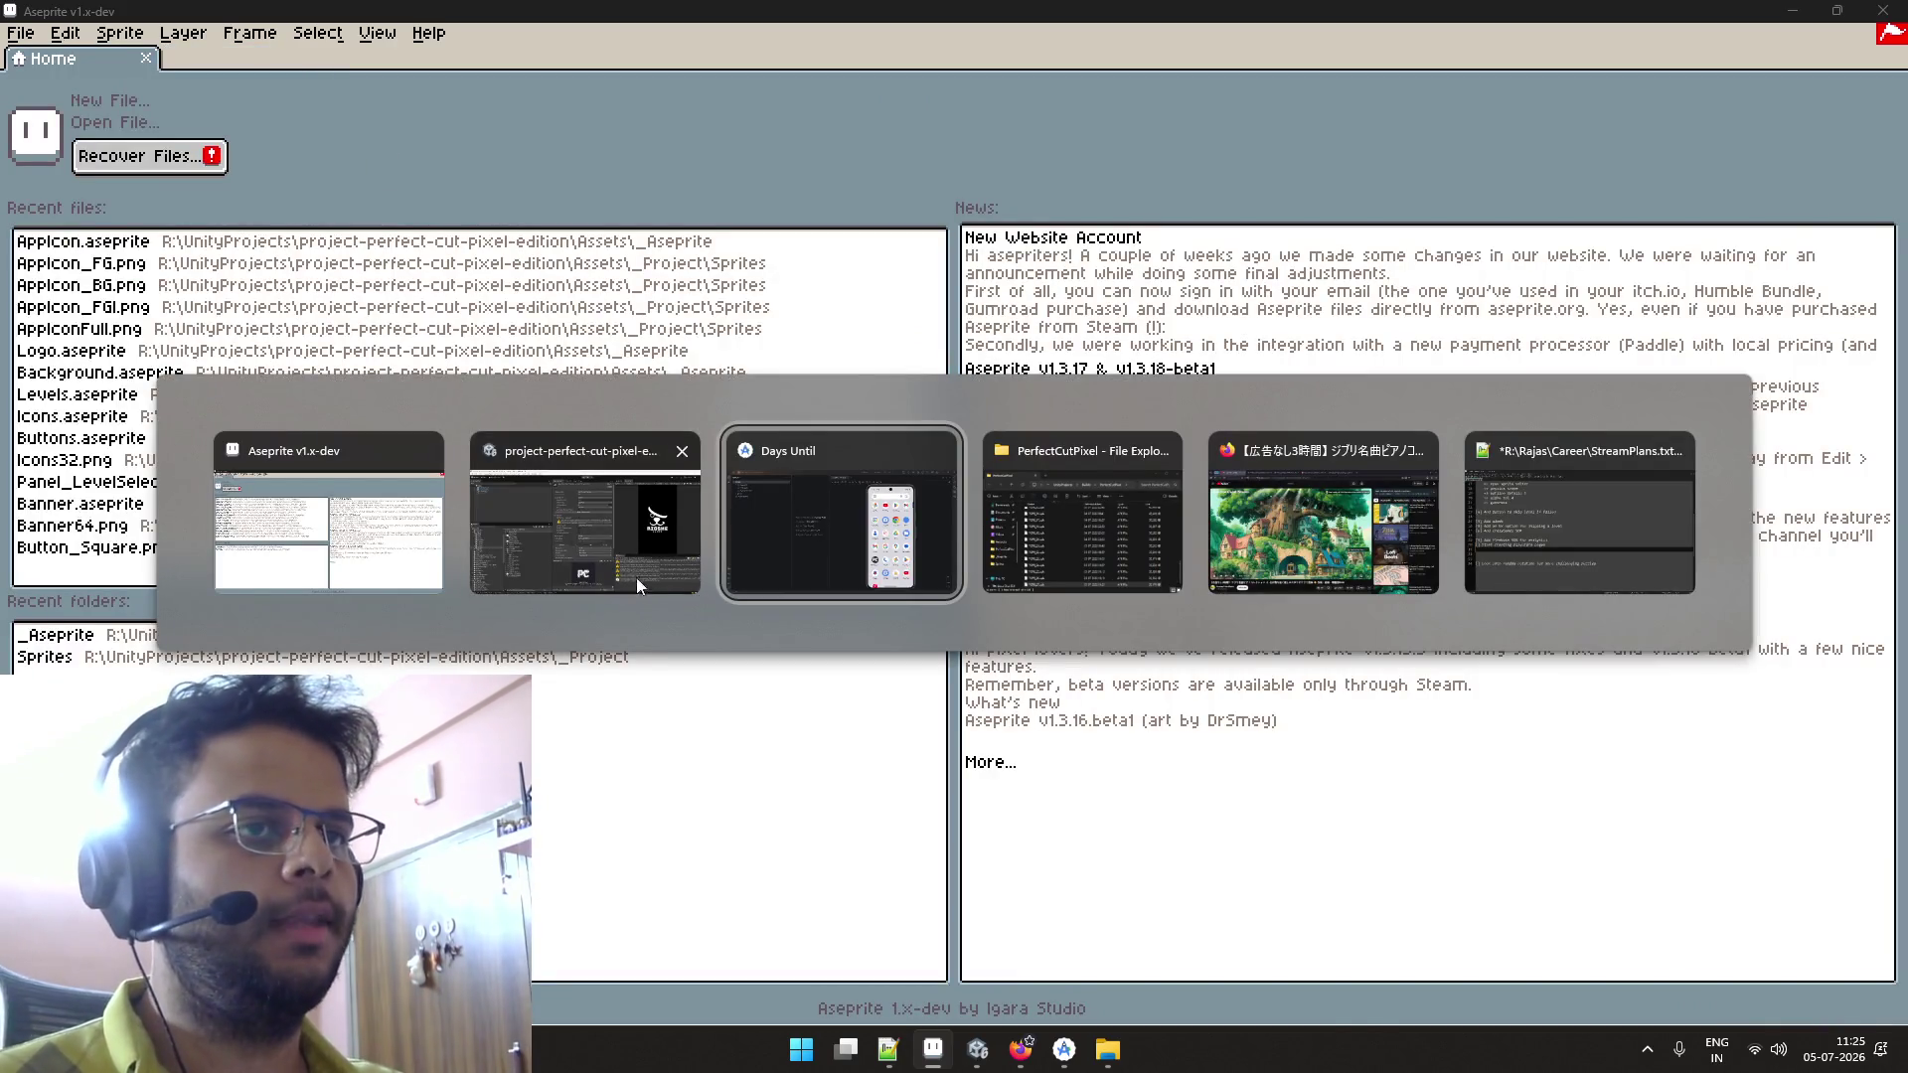
Open Player Settings via Build Profiles and check the Adaptive (API 26) icon slots show the PC icon
{"action": "left_click", "coordinate": [628, 570]}
{"action": "left_click", "coordinate": [17, 33]}
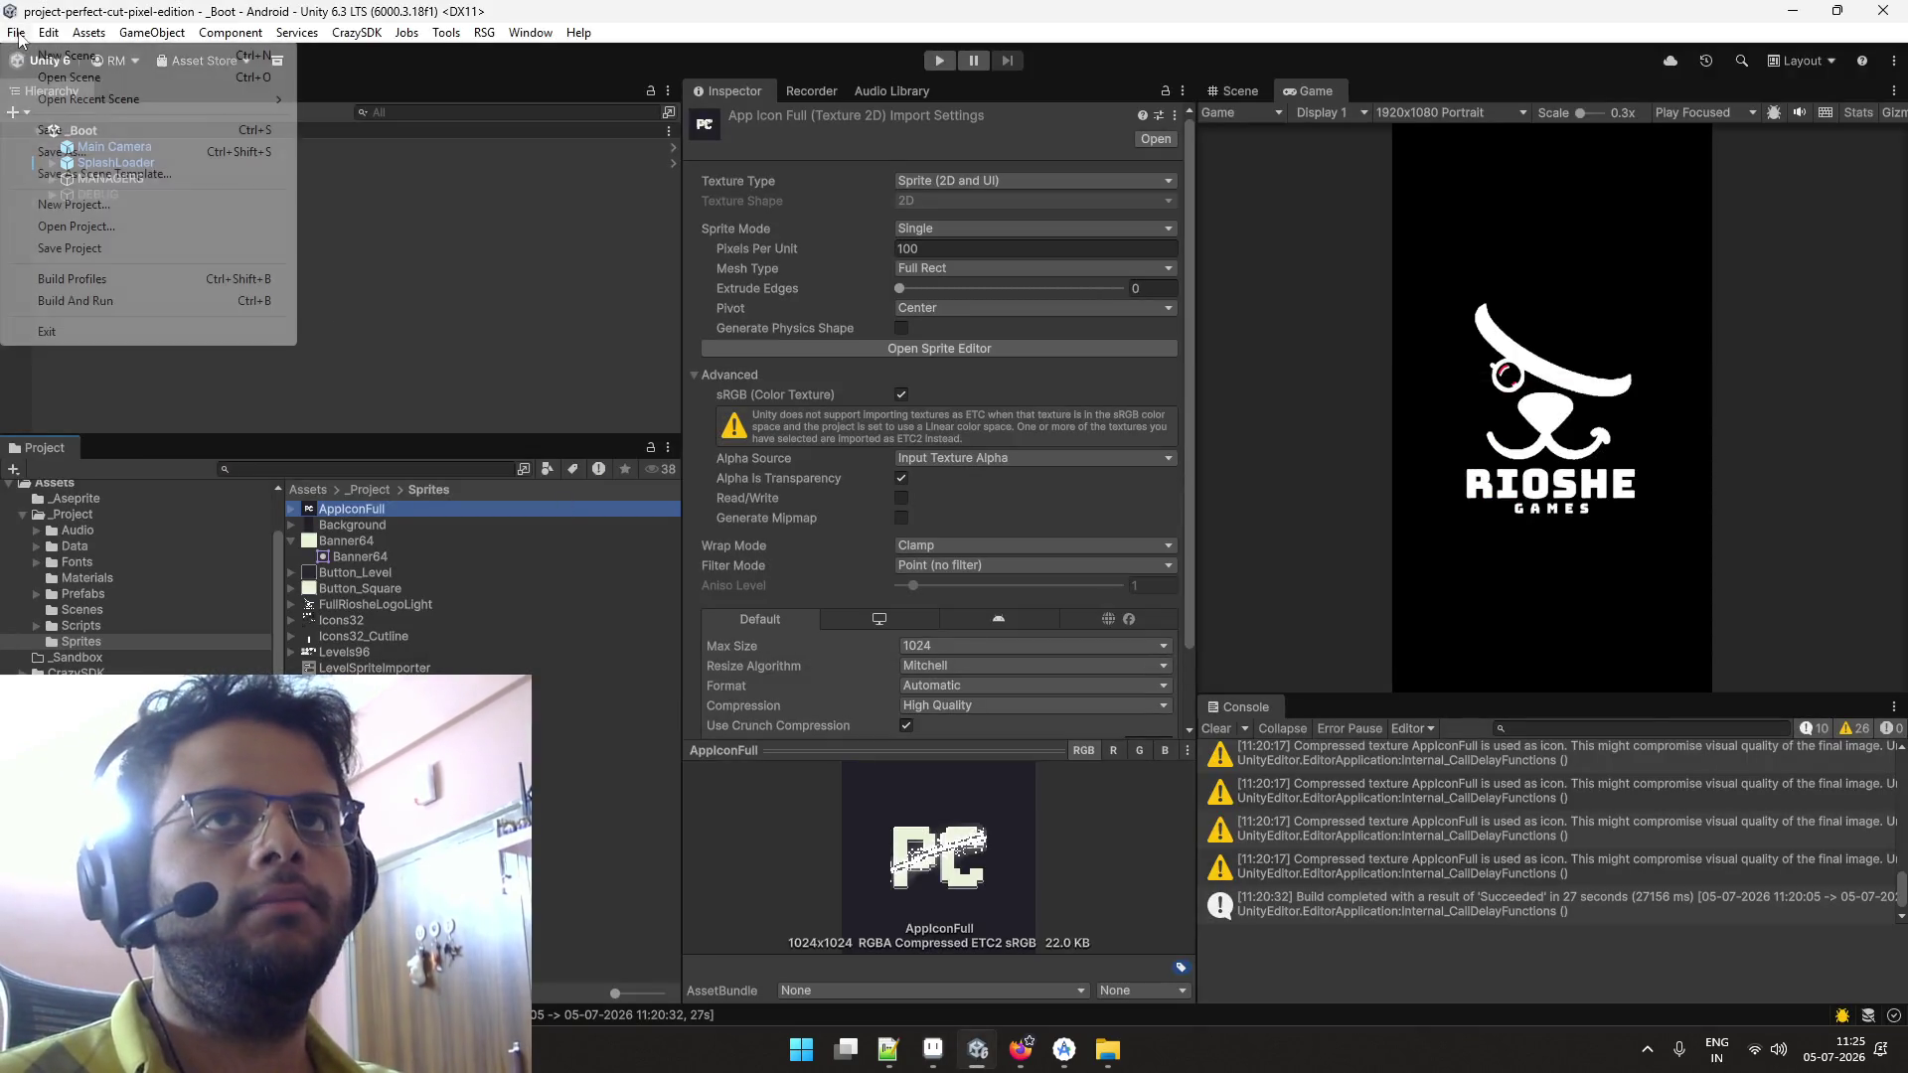
{"action": "left_click", "coordinate": [131, 287]}
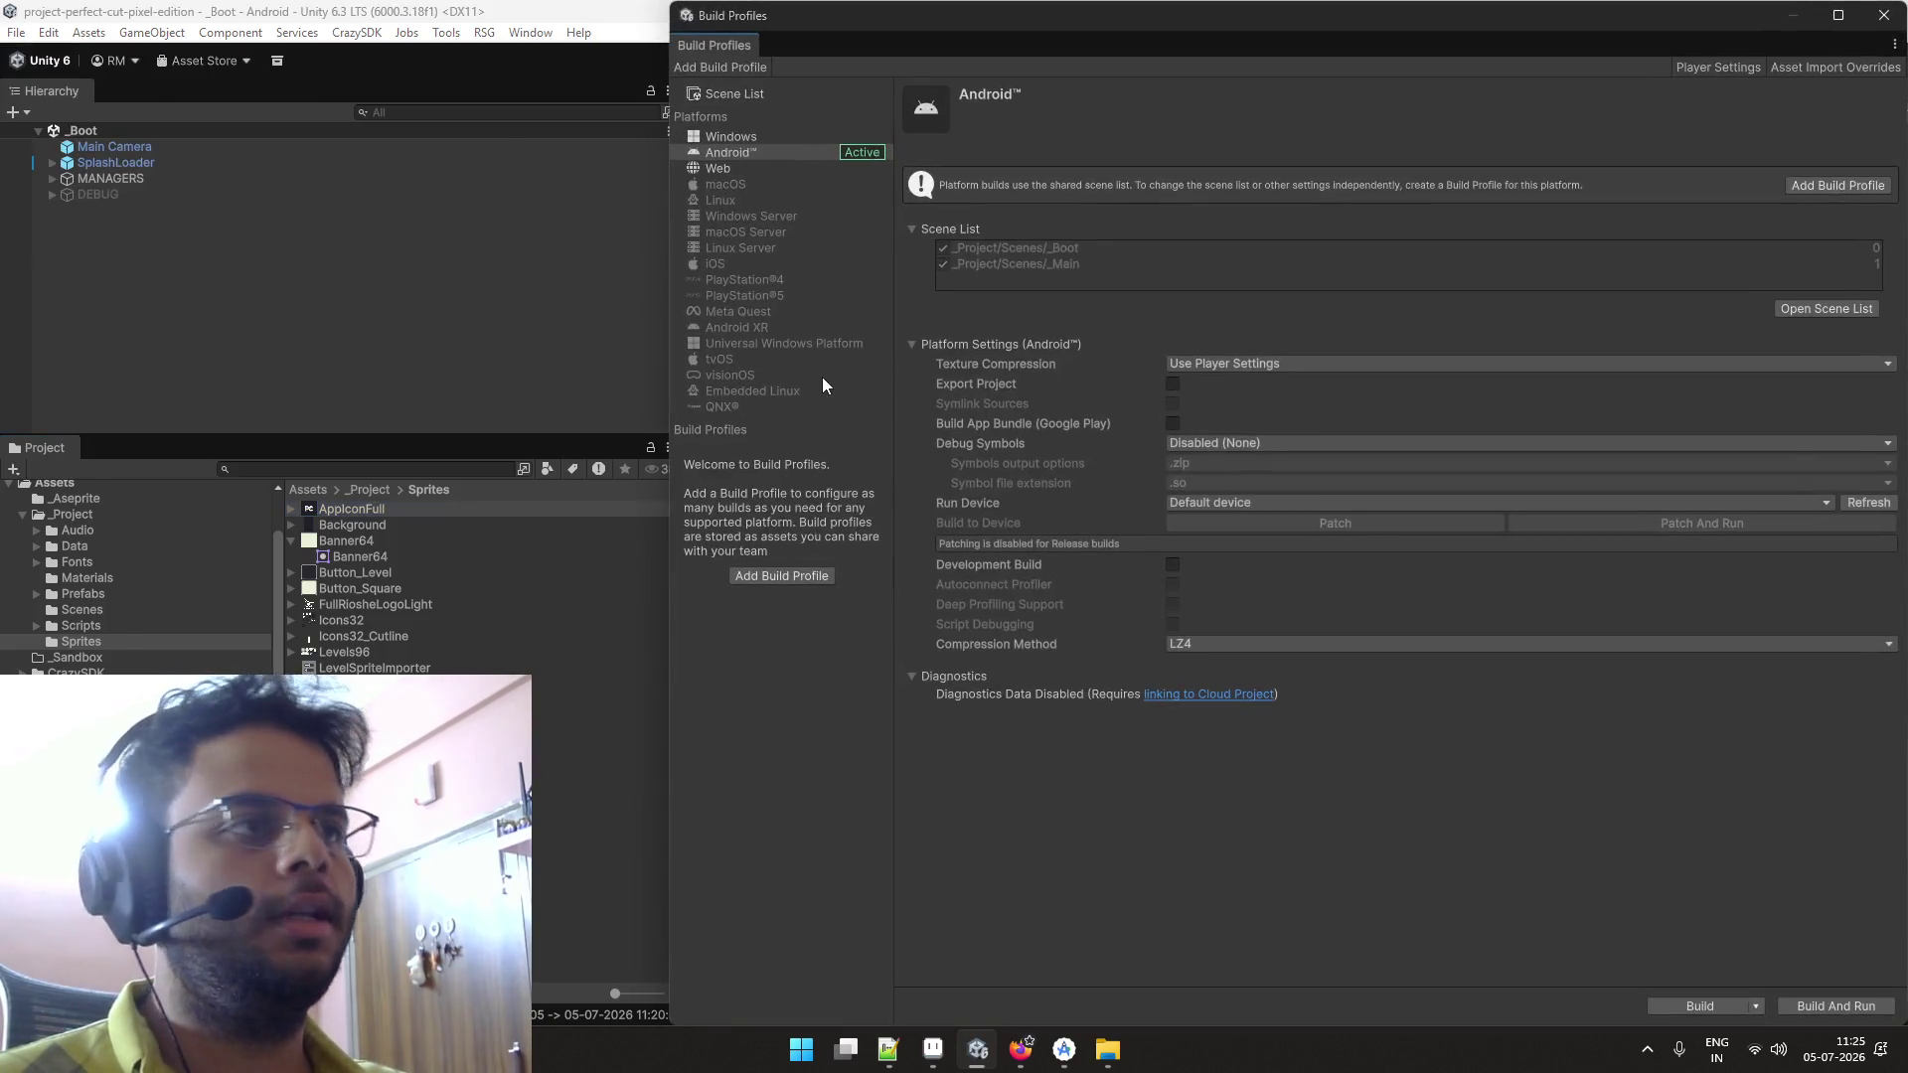
{"action": "left_click", "coordinate": [1716, 72]}
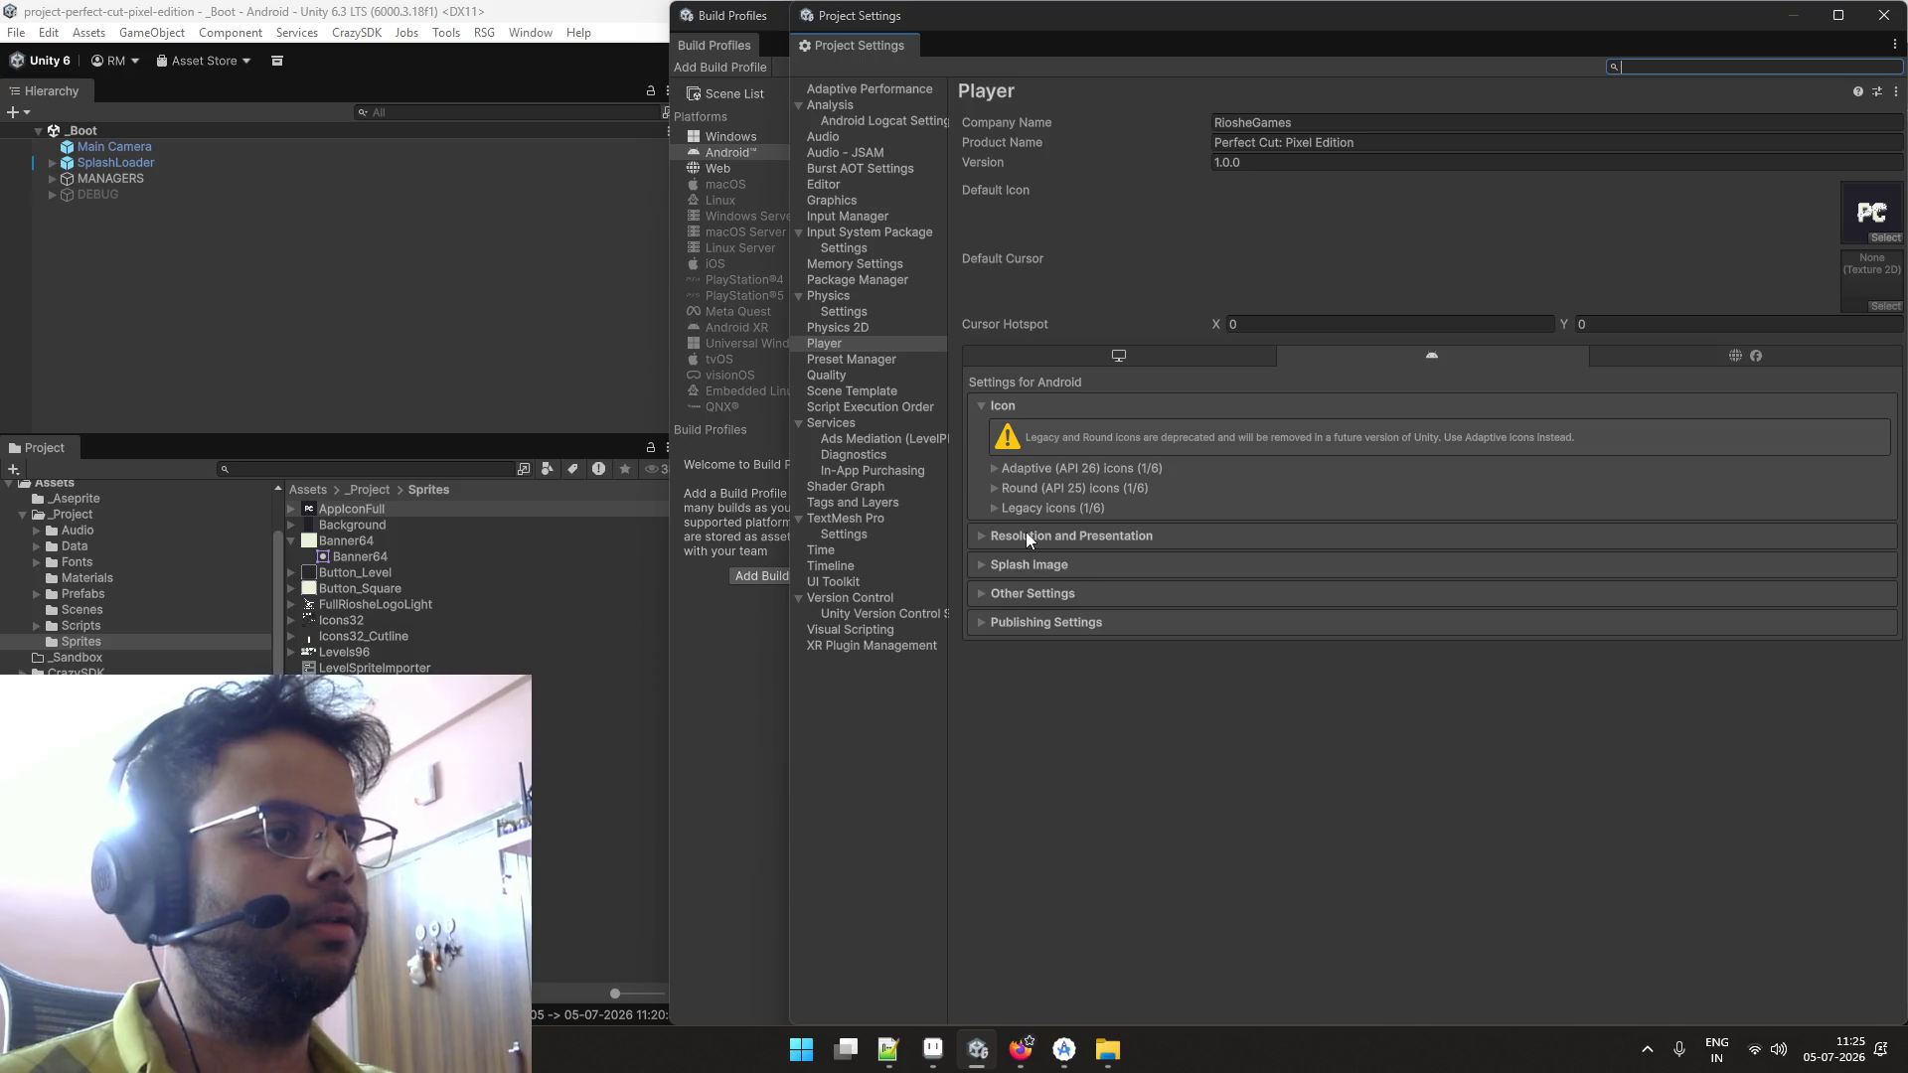
{"action": "left_click", "coordinate": [1029, 537]}
{"action": "left_click", "coordinate": [1034, 468]}
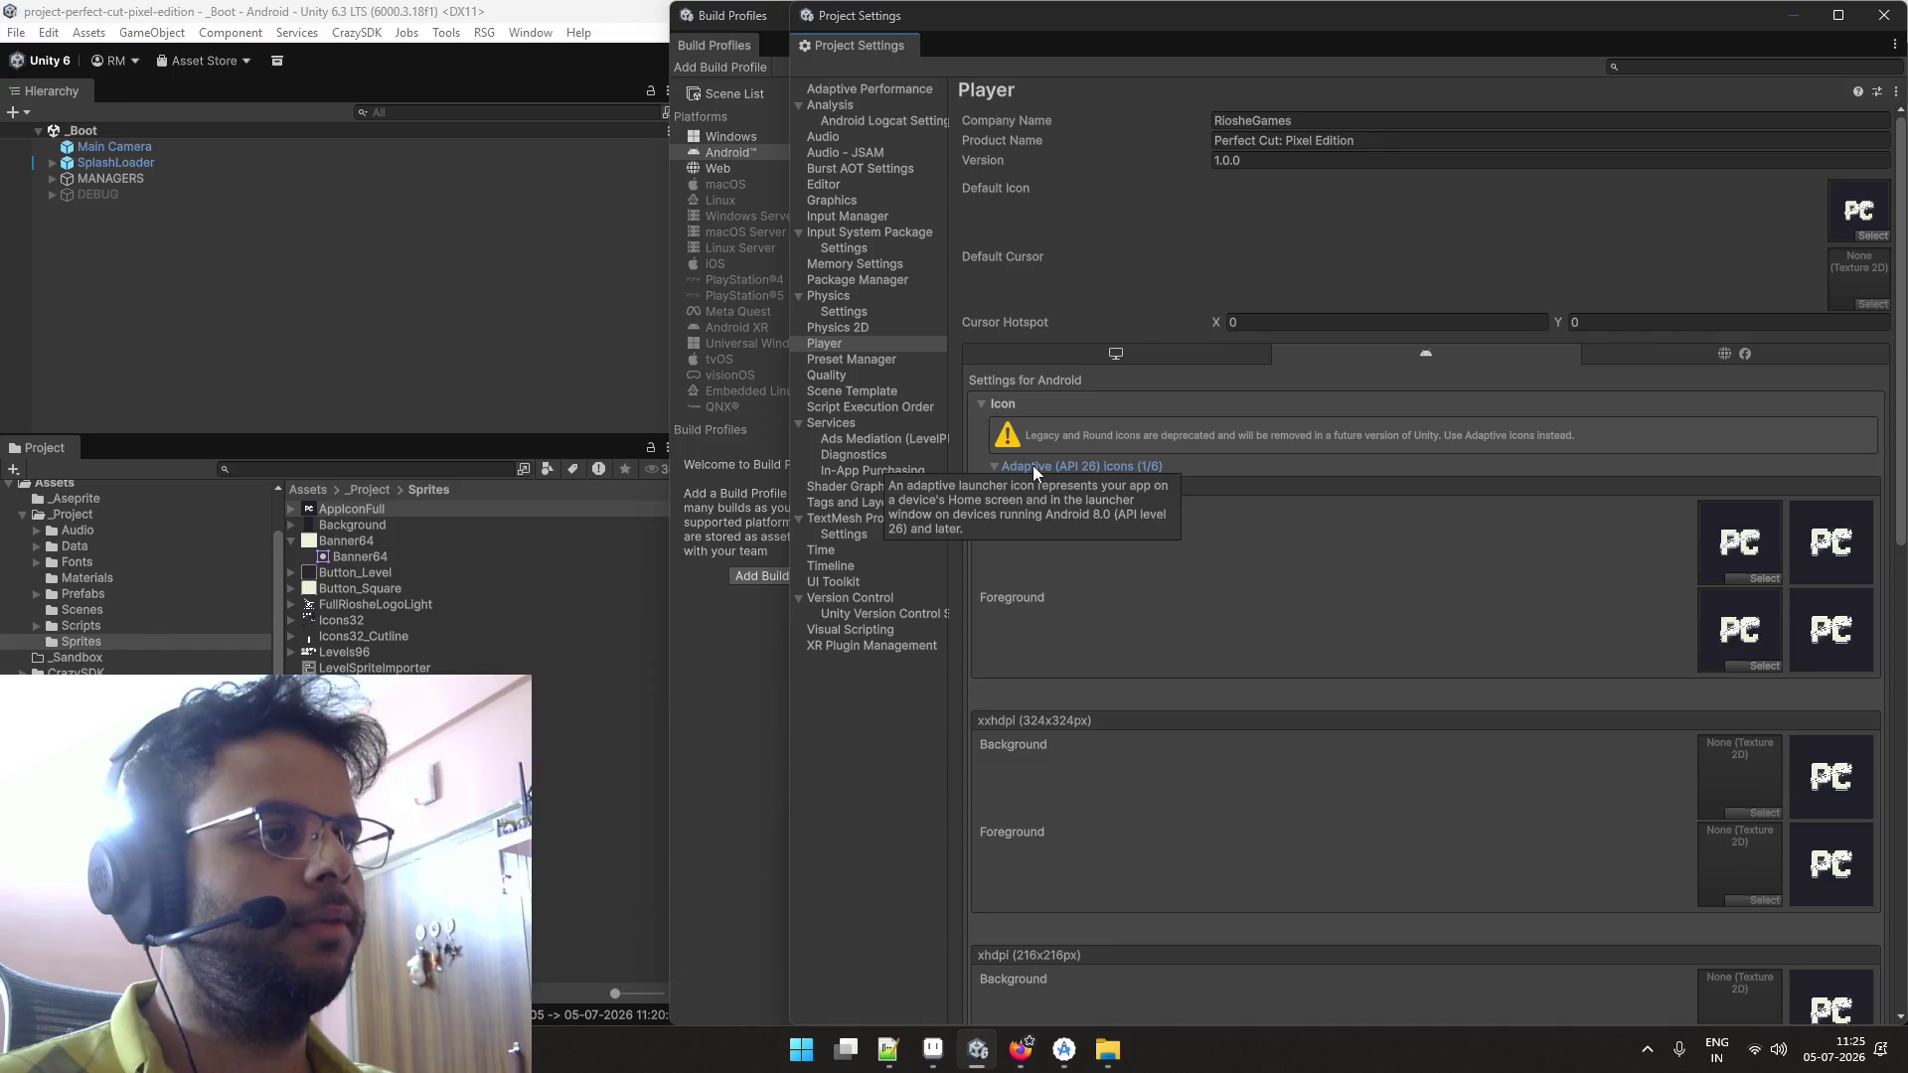
{"action": "left_click", "coordinate": [1033, 465]}
{"action": "left_click", "coordinate": [1056, 471]}
{"action": "left_click", "coordinate": [1049, 475]}
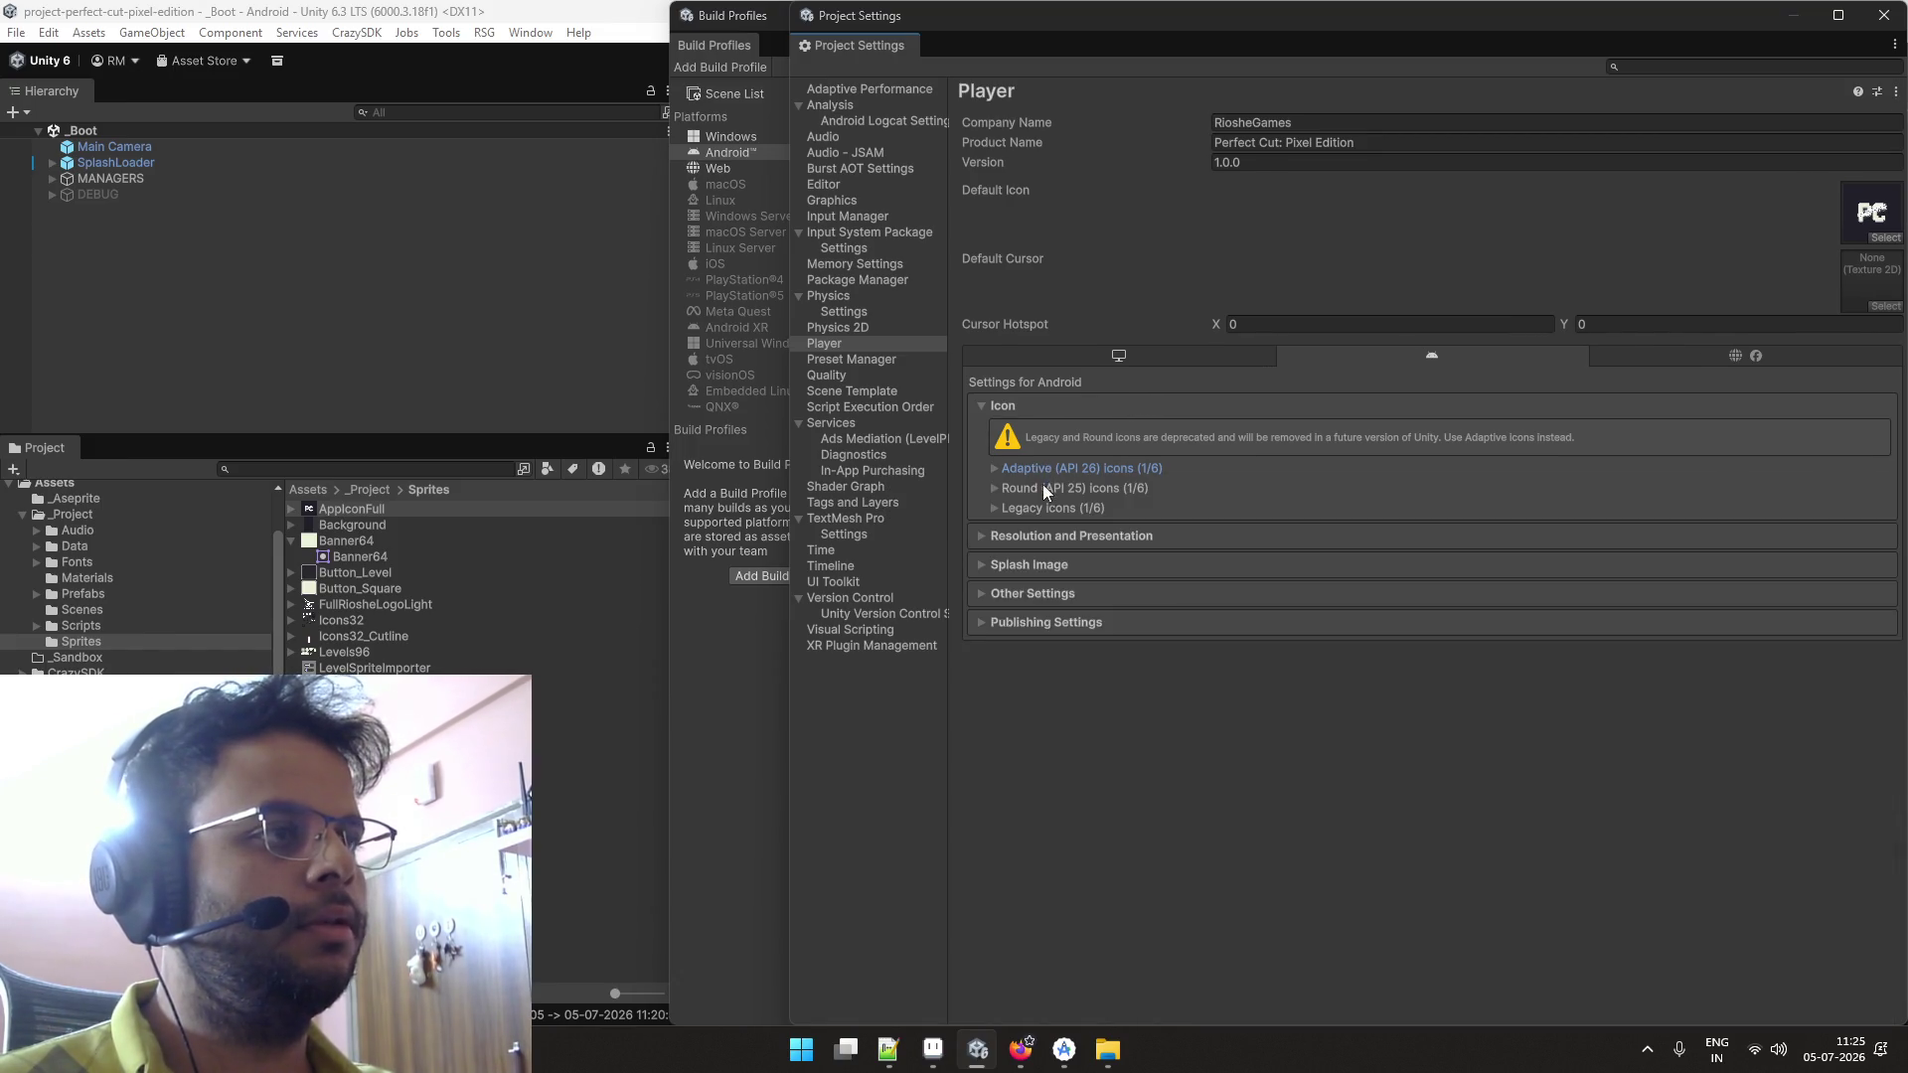
Close Project Settings and Build Profiles, then close the PerfectCutPixel File Explorer window
{"action": "left_click_drag", "start_coordinate": [1615, 52], "coordinate": [1151, 46]}
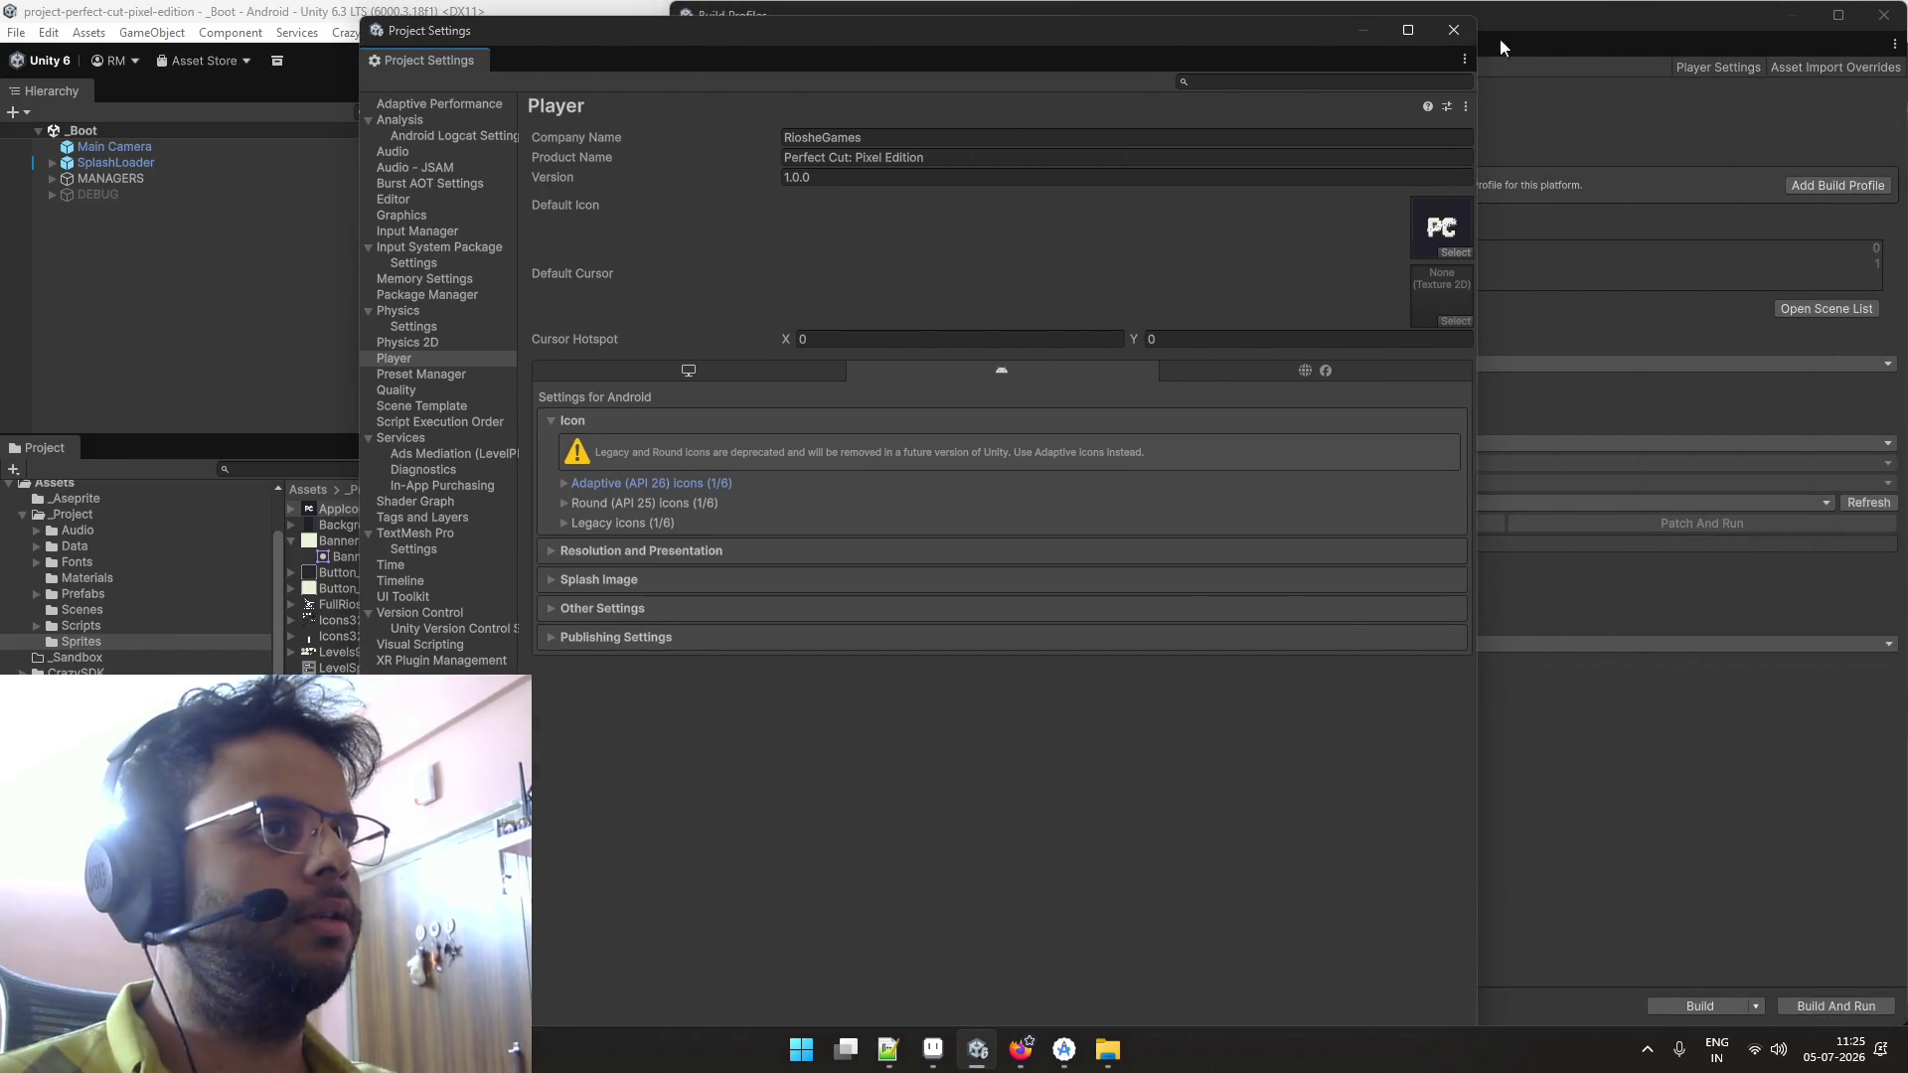
{"action": "left_click", "coordinate": [1457, 38]}
{"action": "left_click", "coordinate": [1884, 15]}
{"action": "key", "text": "alt+Tab"}
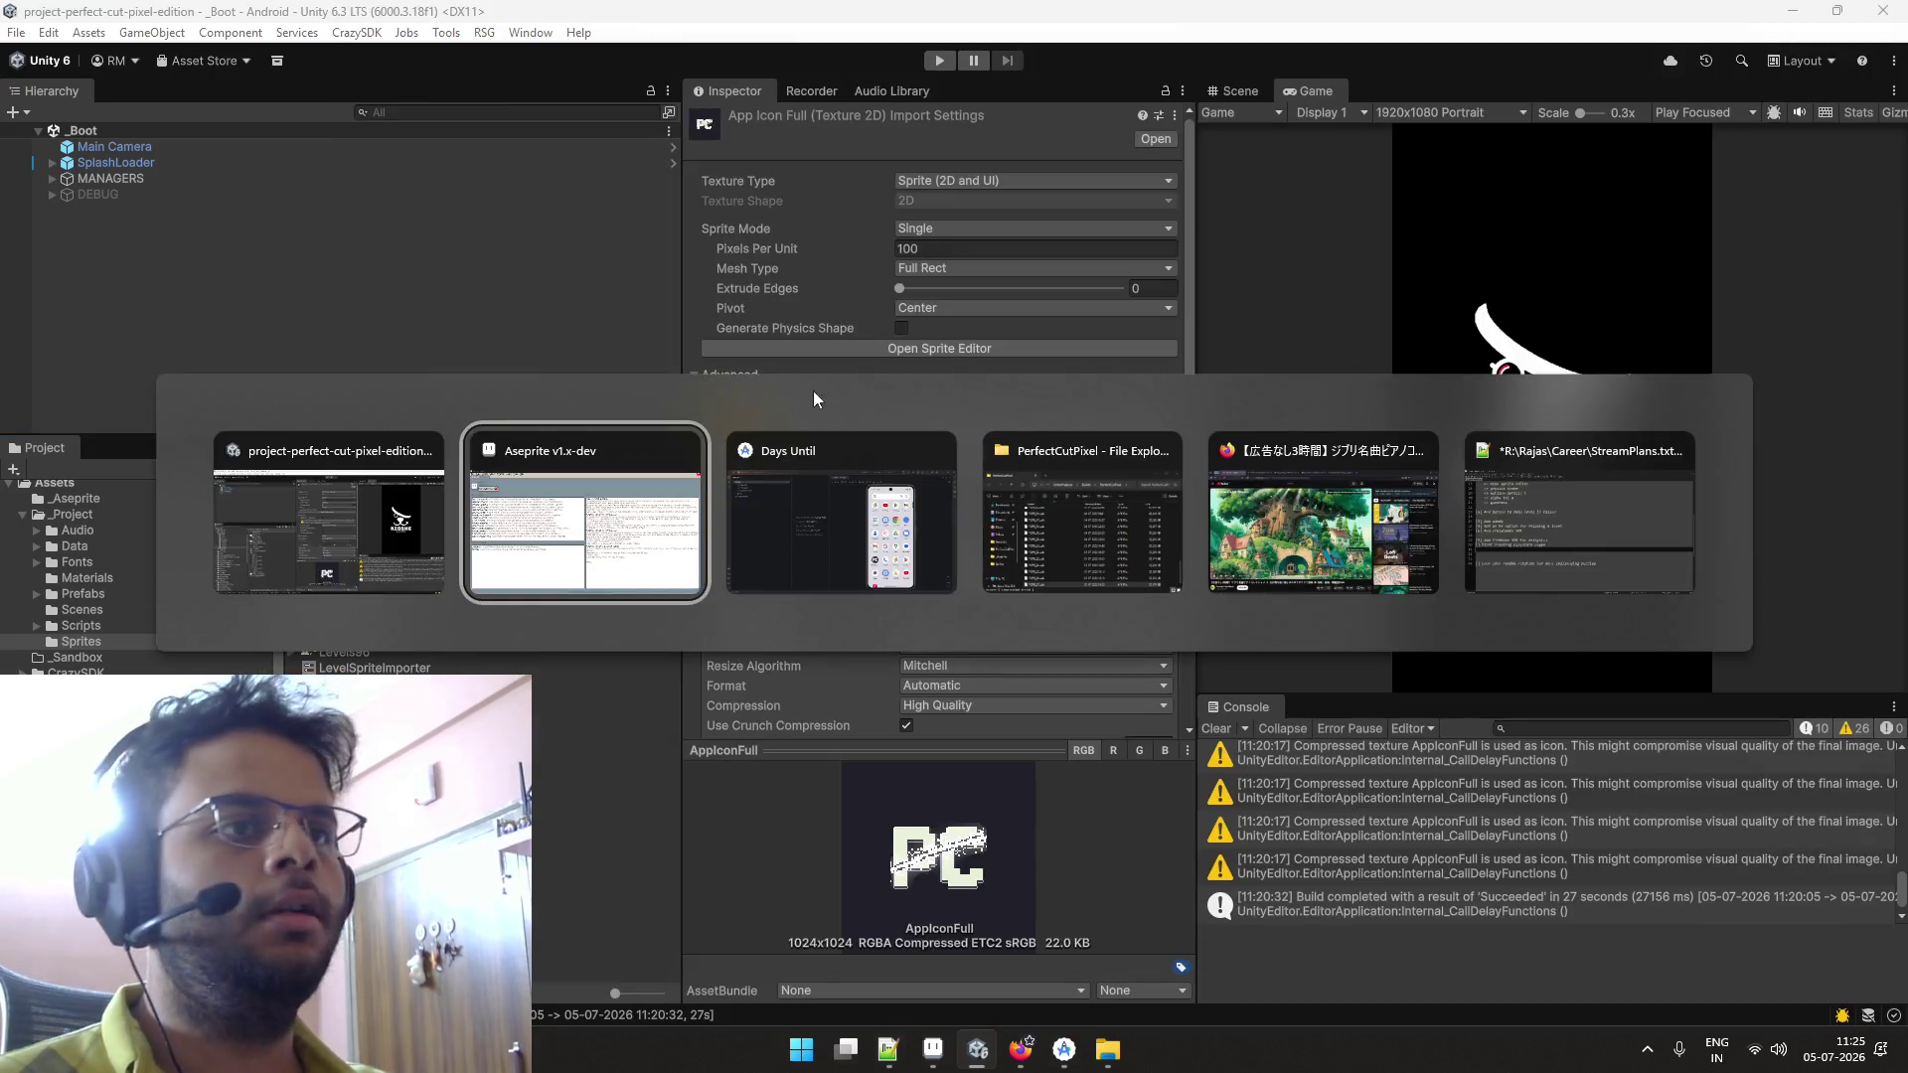
{"action": "left_click", "coordinate": [1163, 451]}
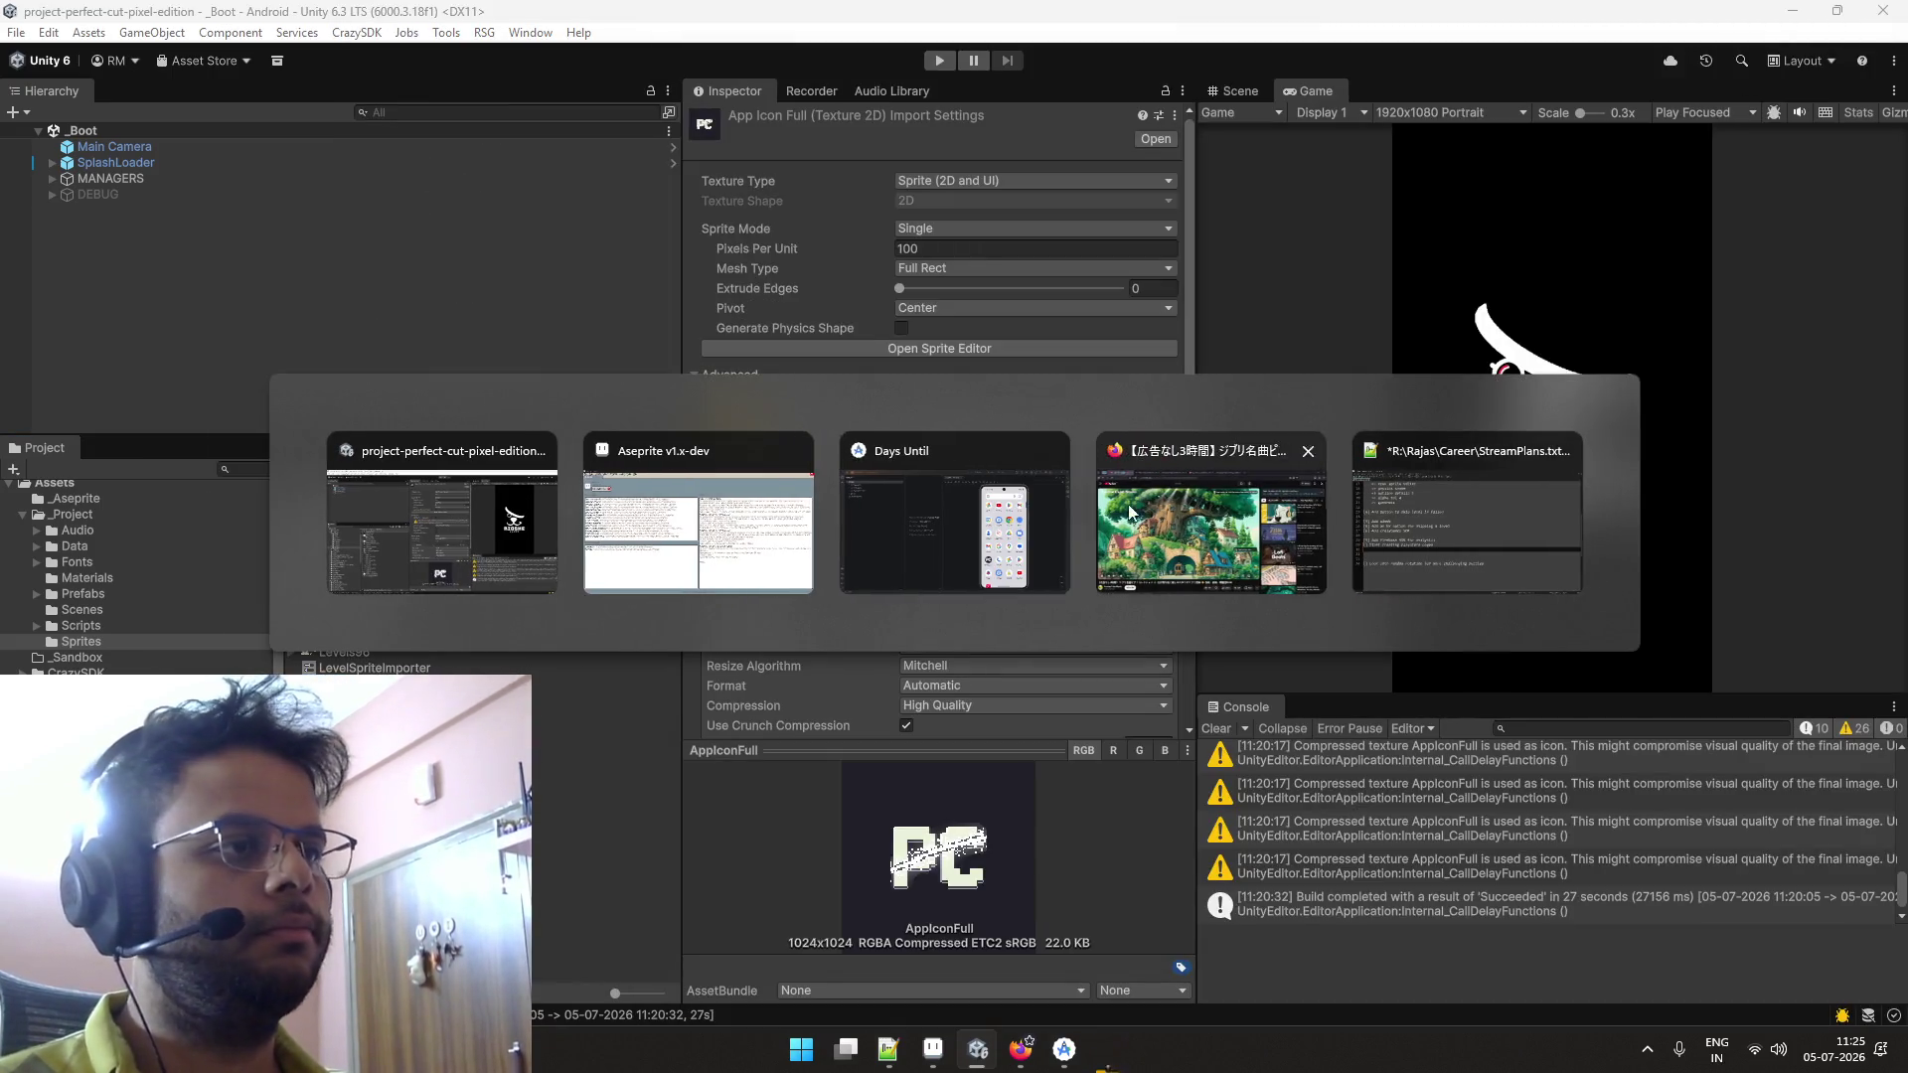
{"action": "key", "text": "Tab"}
{"action": "key", "text": "Tab"}
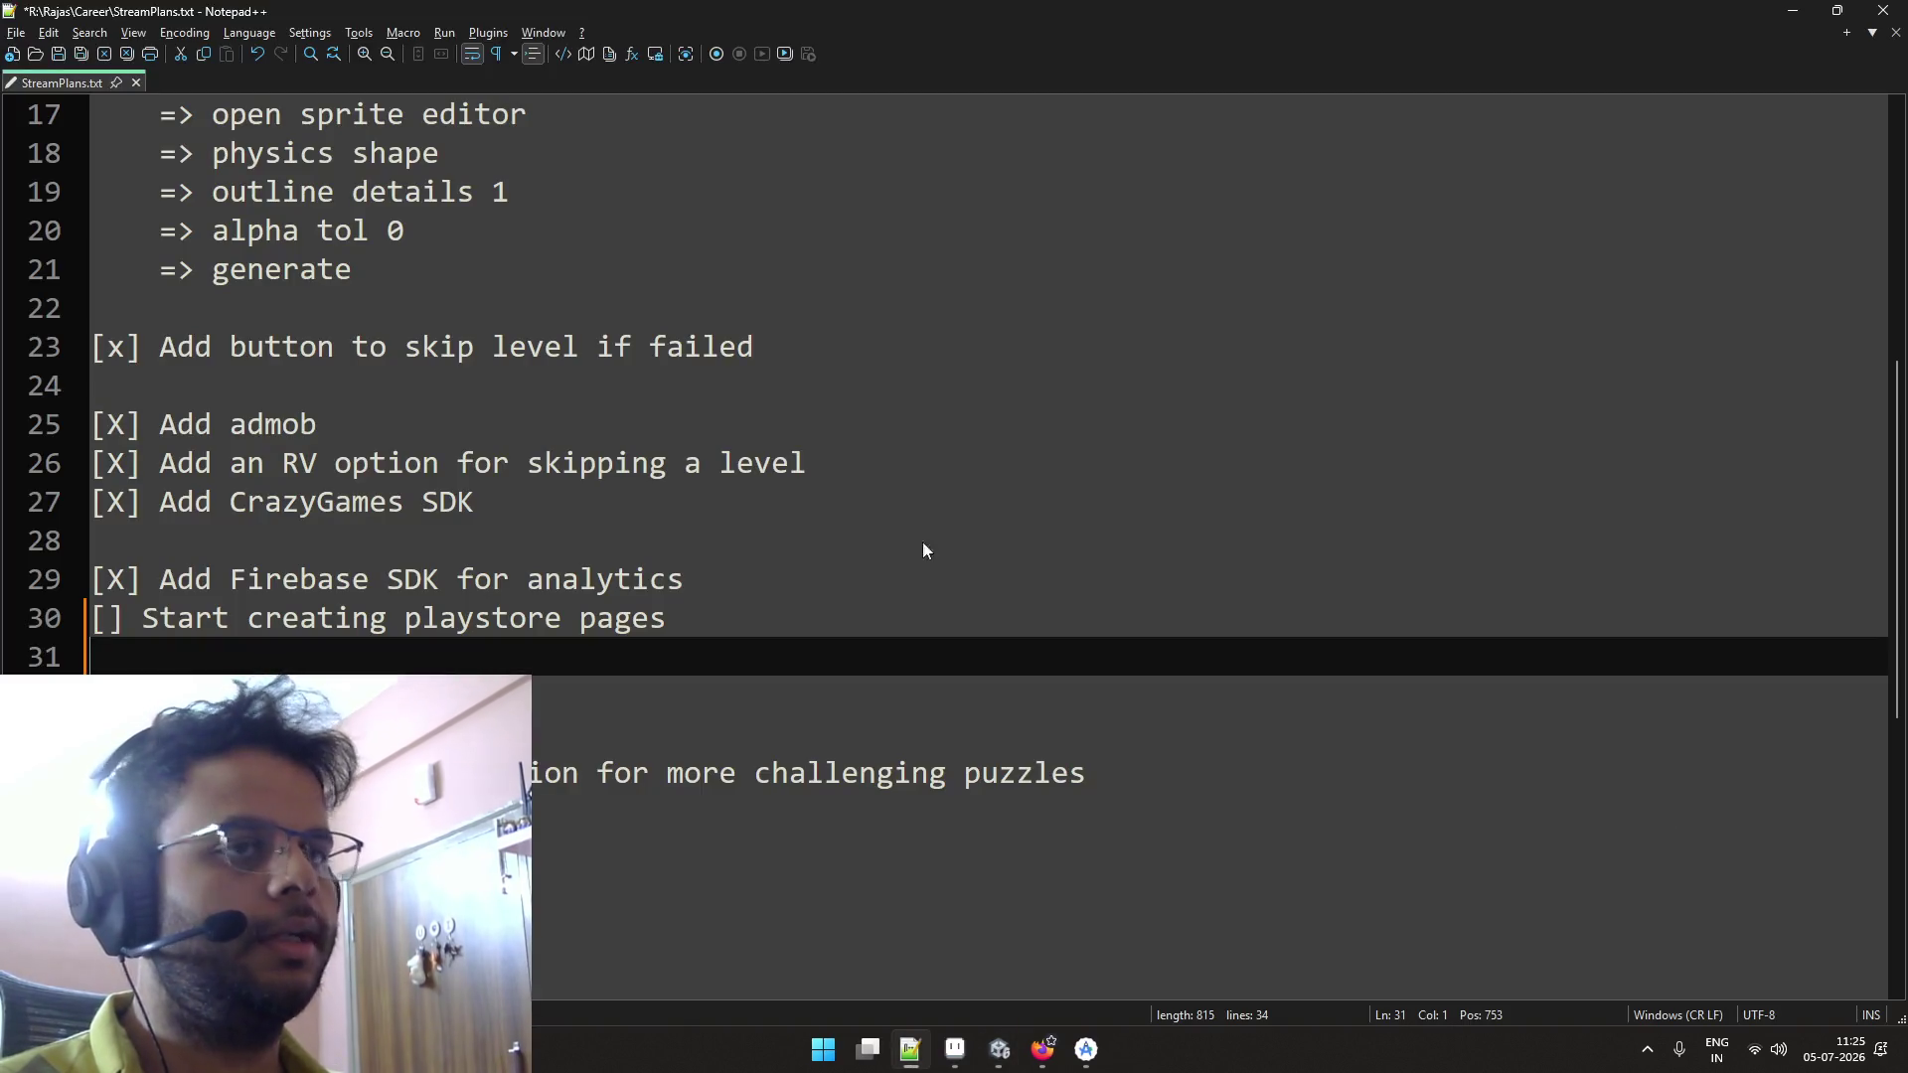
Mark Create app icon done with an X and save StreamPlans.txt
{"action": "left_click", "coordinate": [316, 463]}
{"action": "scroll", "coordinate": [309, 463], "scroll_direction": "up", "scroll_amount": 5}
{"action": "left_click", "coordinate": [116, 428]}
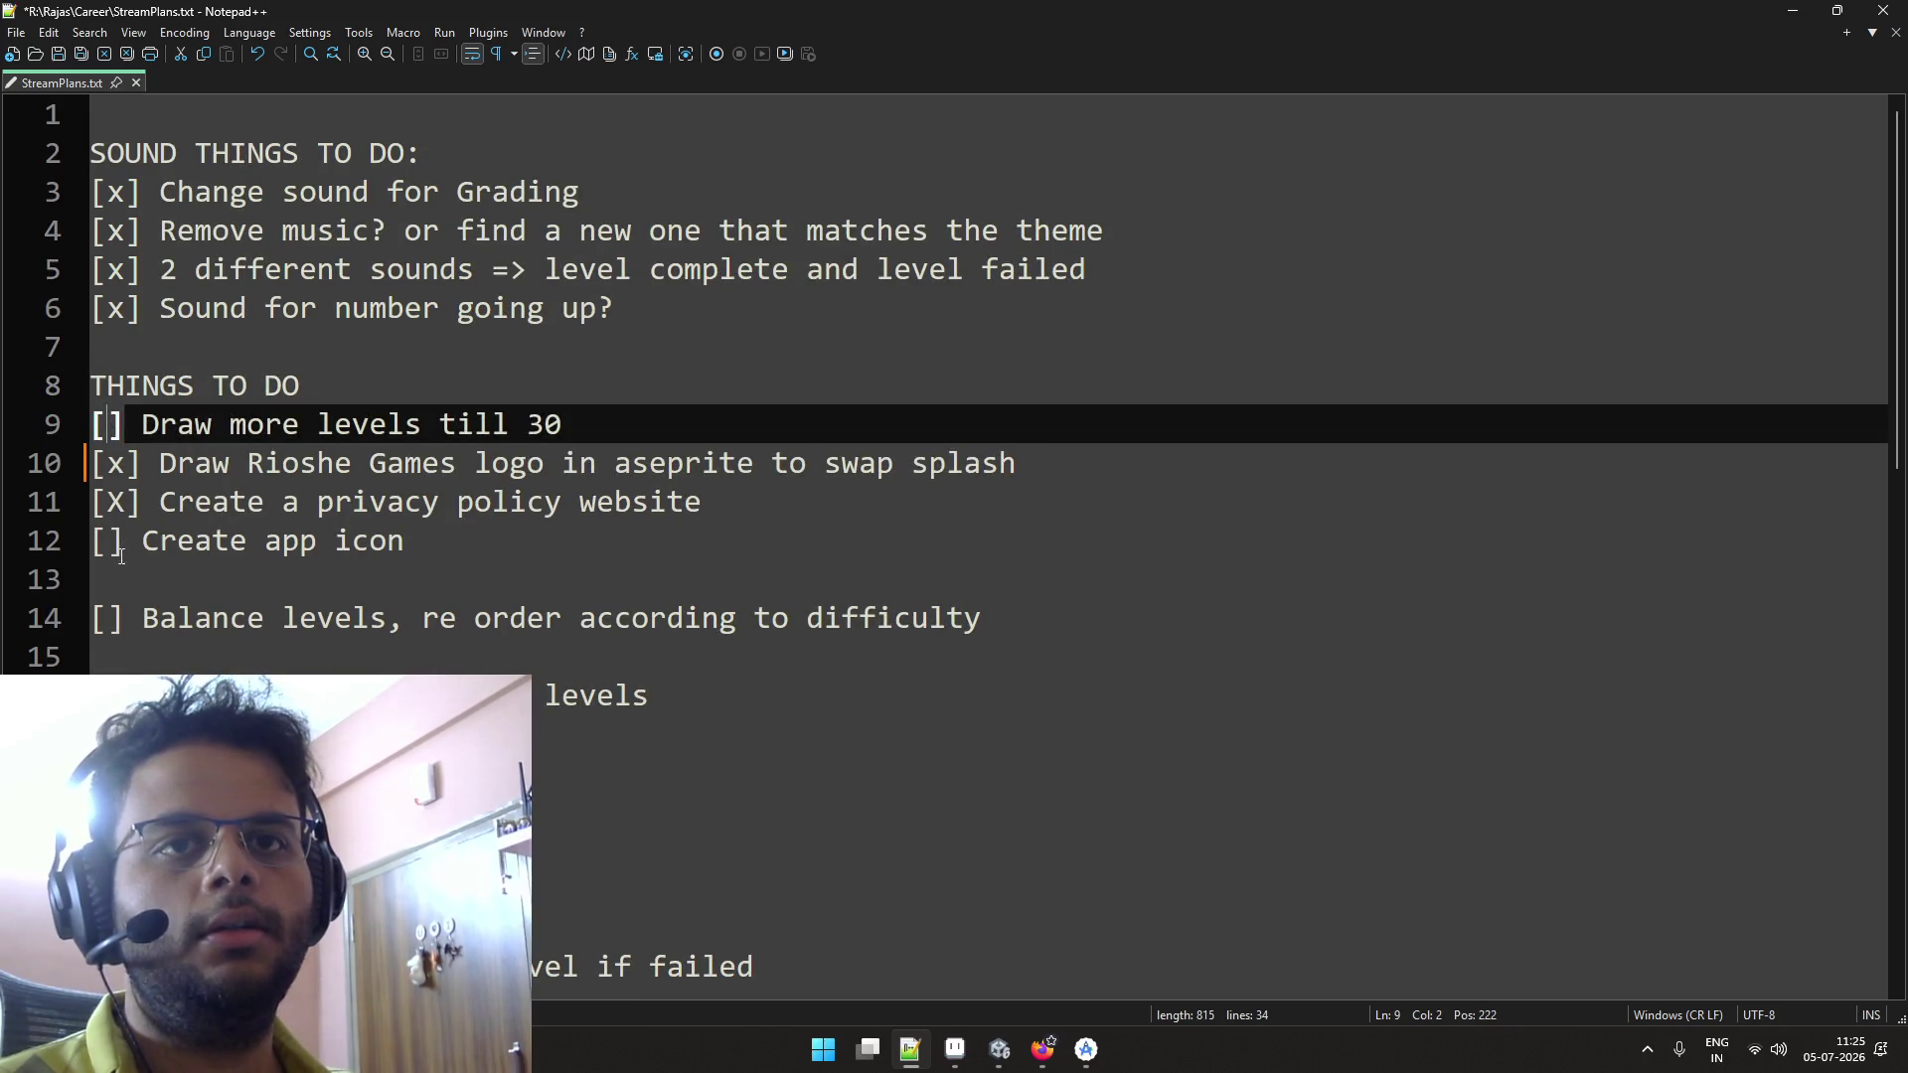
{"action": "left_click", "coordinate": [107, 541]}
{"action": "type", "text": "X"}
{"action": "left_click", "coordinate": [161, 546]}
{"action": "key", "text": "ctrl+s"}
Move the three completed tasks from lines 10–12 to the top of THINGS TO DO and save
{"action": "scroll", "coordinate": [198, 547], "scroll_direction": "down", "scroll_amount": 1}
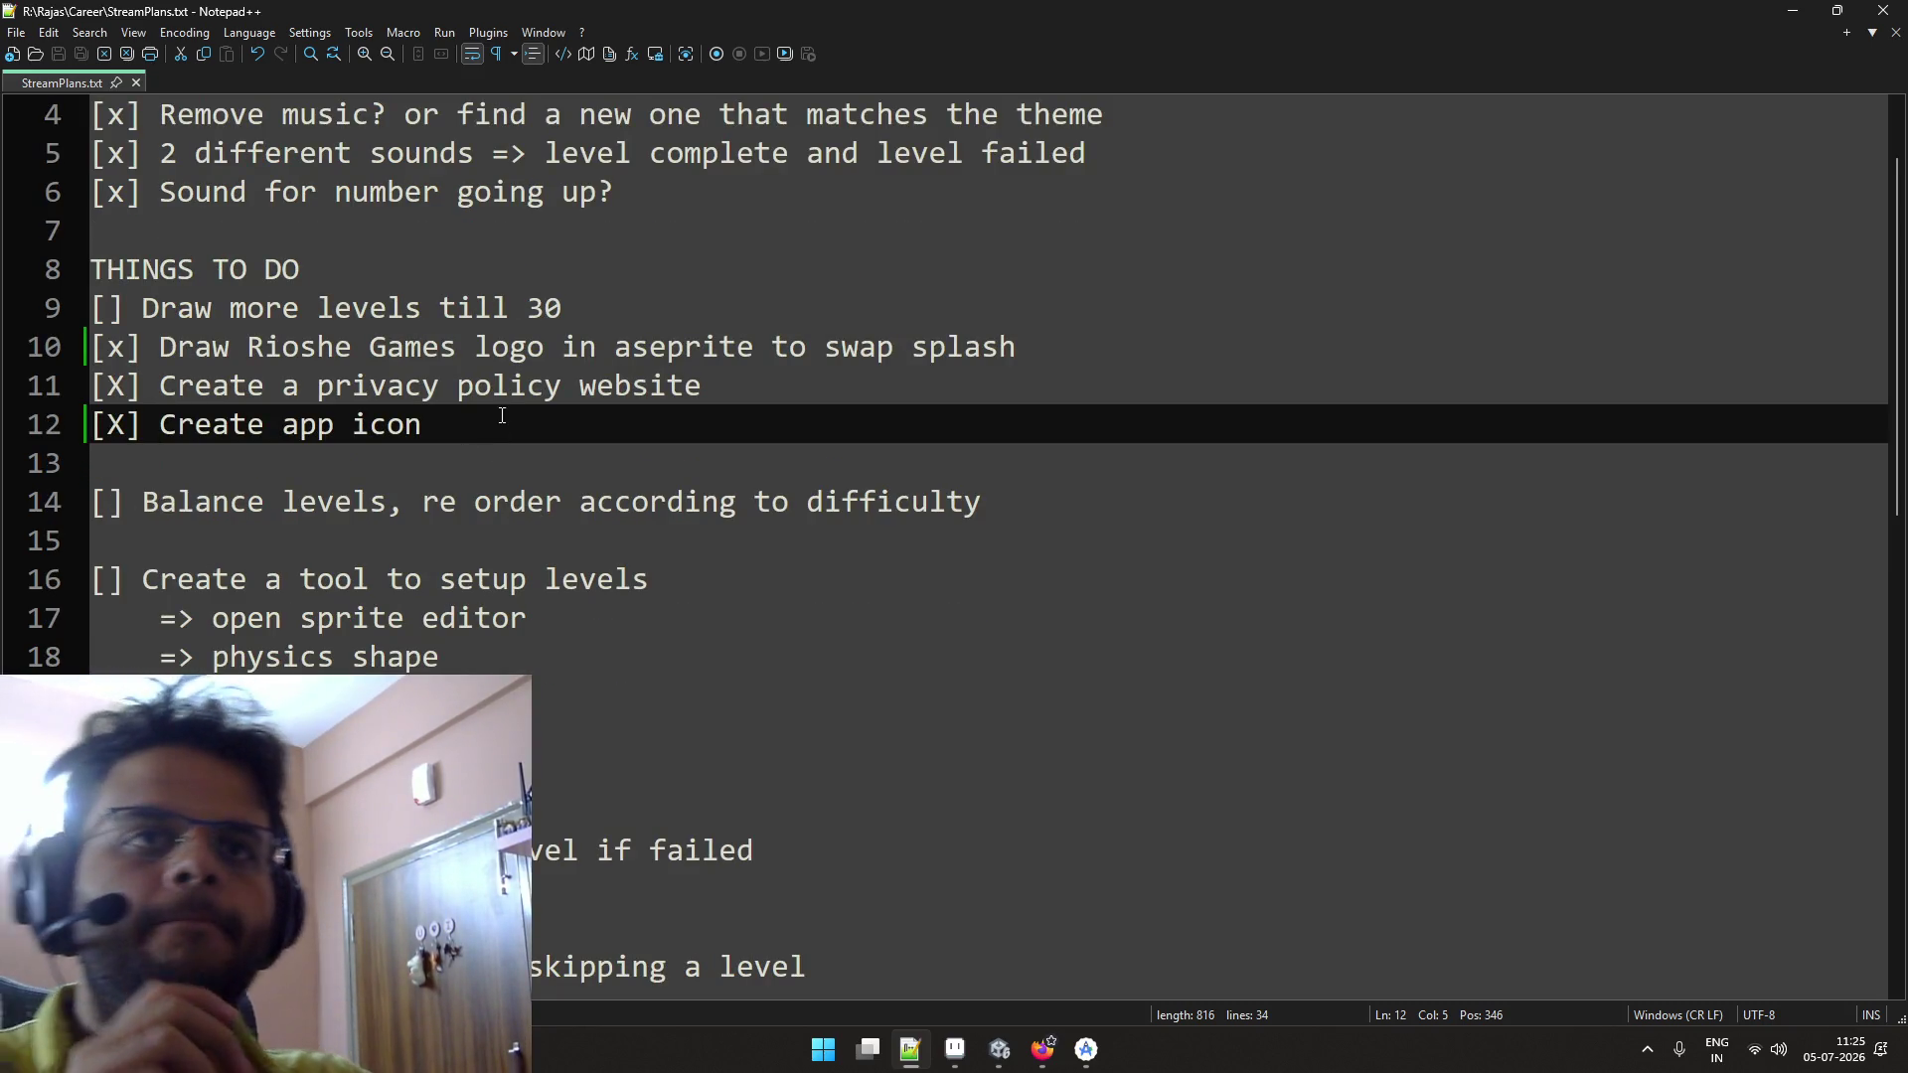
{"action": "left_click_drag", "start_coordinate": [502, 415], "coordinate": [91, 347]}
{"action": "key", "text": "ctrl+c"}
{"action": "key", "text": "Delete"}
{"action": "left_click", "coordinate": [182, 239]}
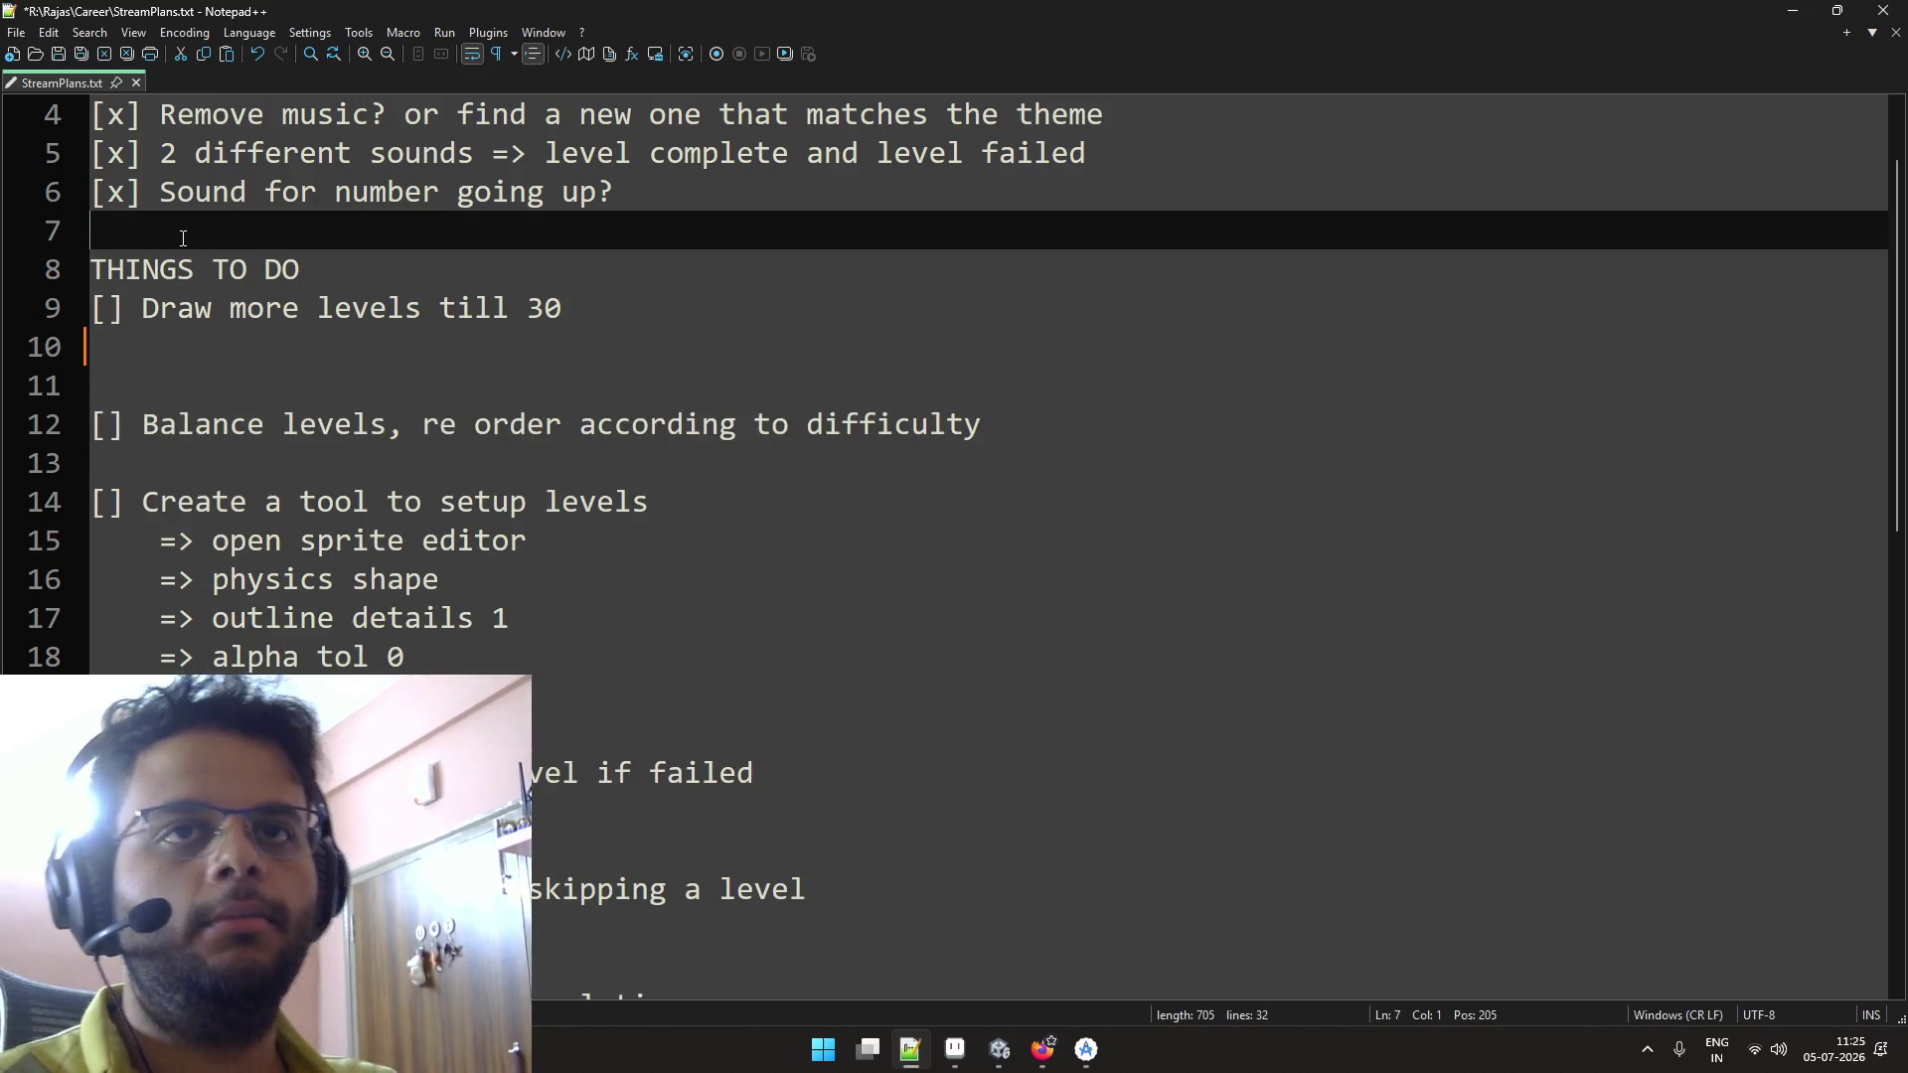
{"action": "key", "text": "Down"}
{"action": "key", "text": "Down"}
{"action": "key", "text": "Return"}
{"action": "key", "text": "Return"}
{"action": "key", "text": "Up"}
{"action": "key", "text": "Up"}
{"action": "key", "text": "ctrl+v"}
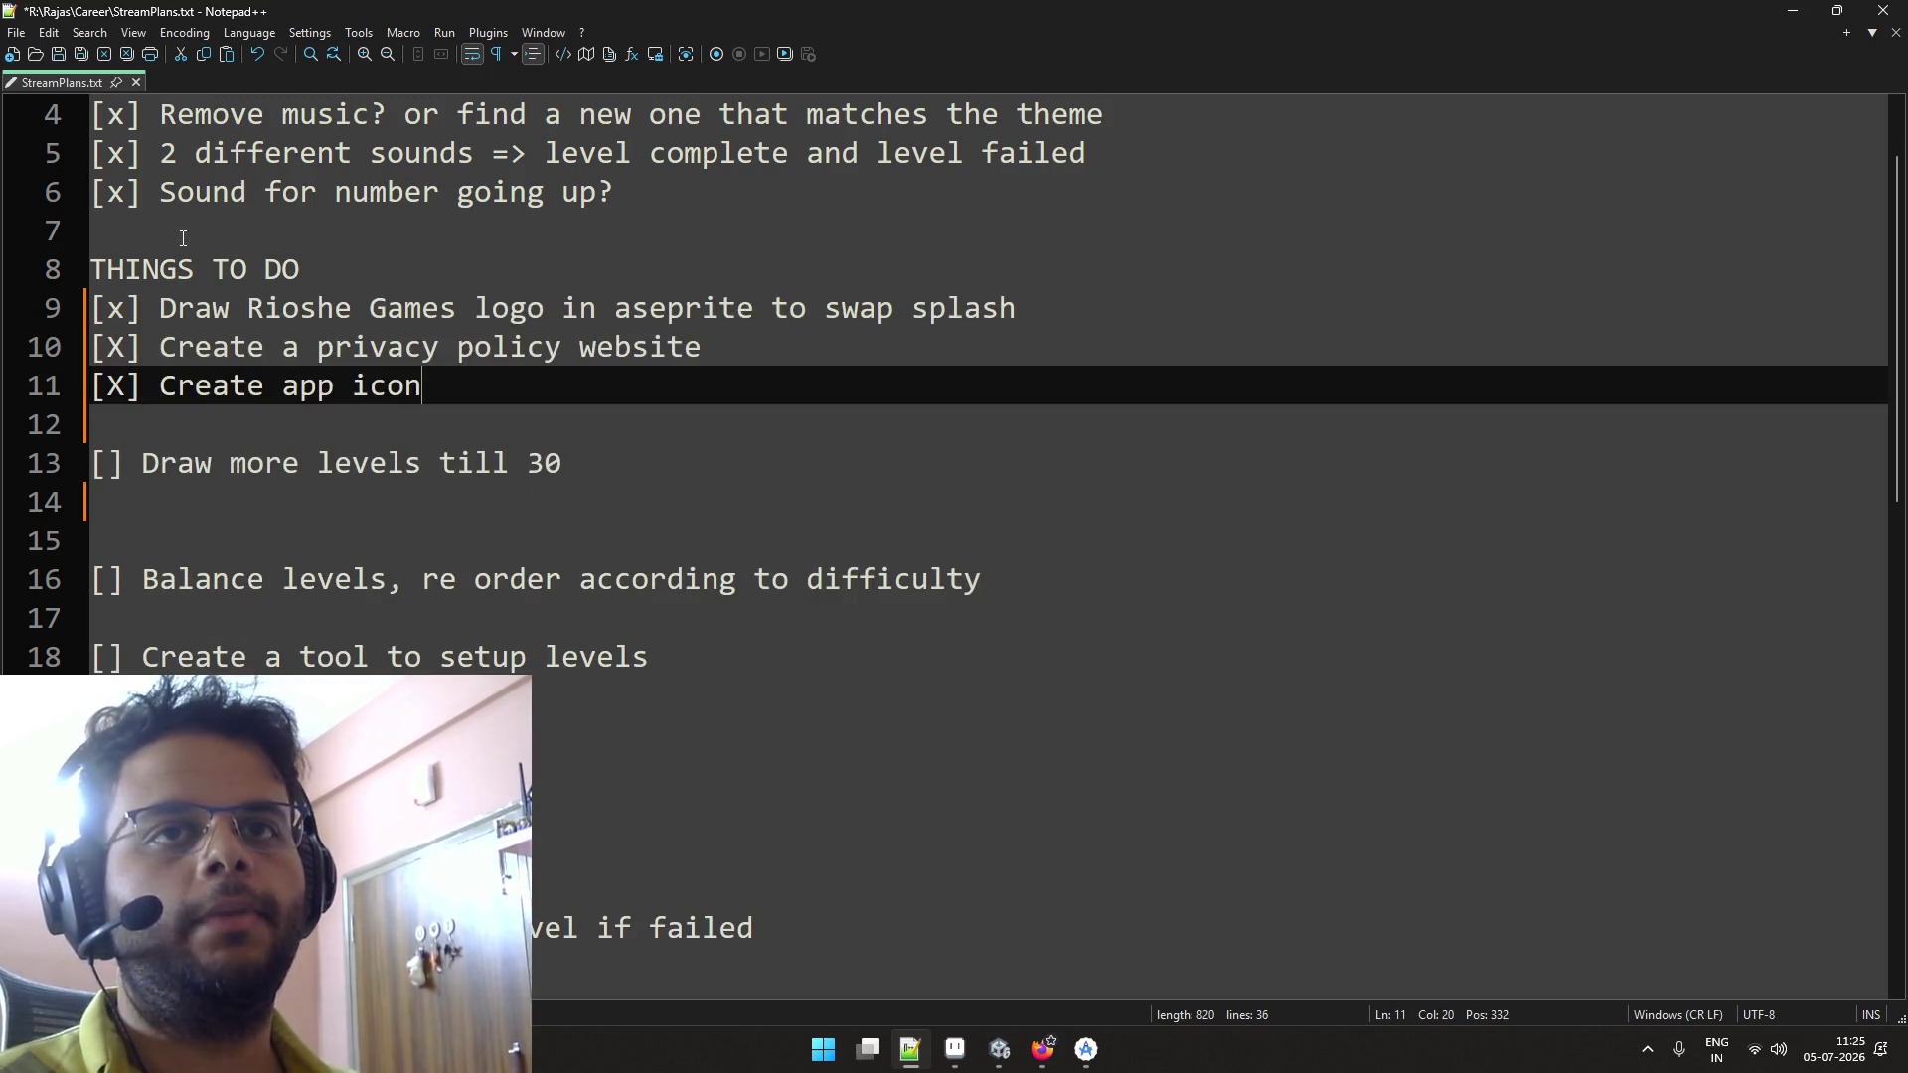
{"action": "key", "text": "Down"}
{"action": "key", "text": "ctrl+s"}
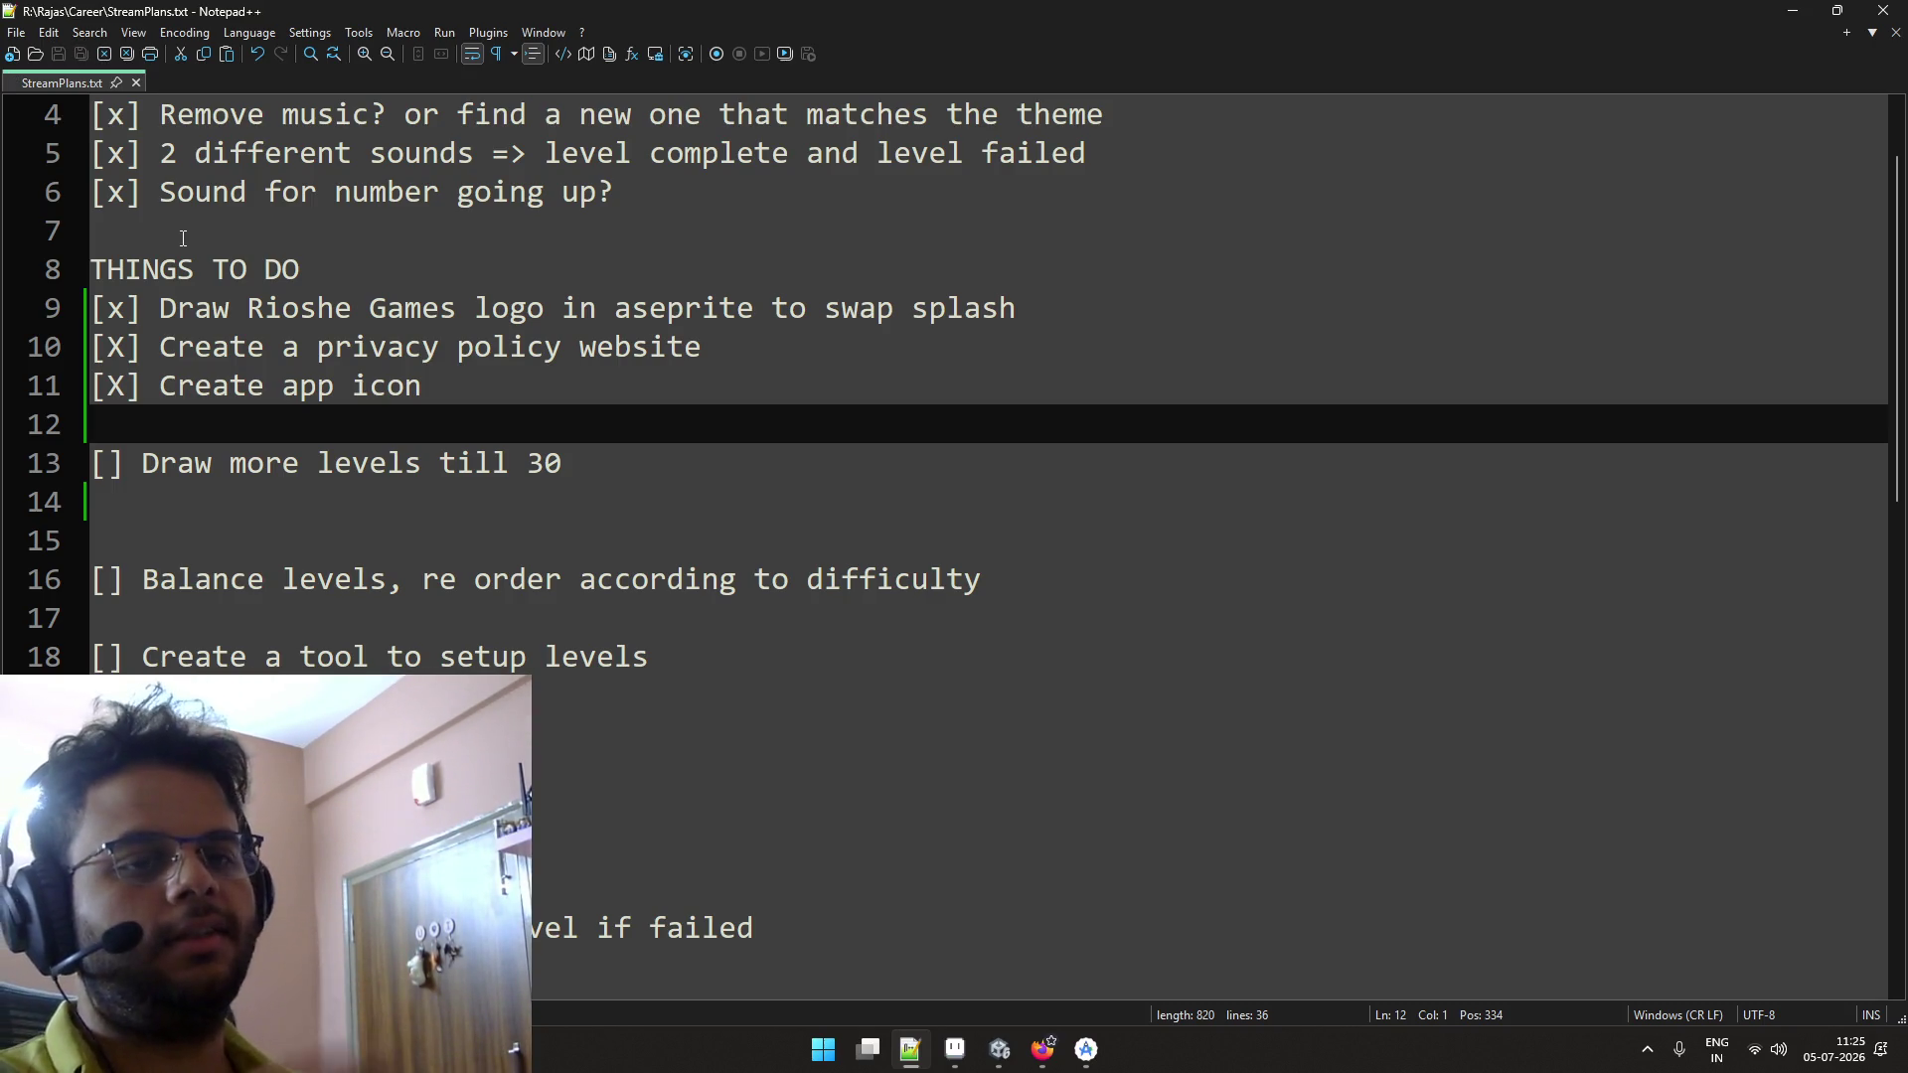
Move the finished skip-level through Firebase SDK tasks to just below Create app icon
{"action": "scroll", "coordinate": [185, 244], "scroll_direction": "down", "scroll_amount": 4}
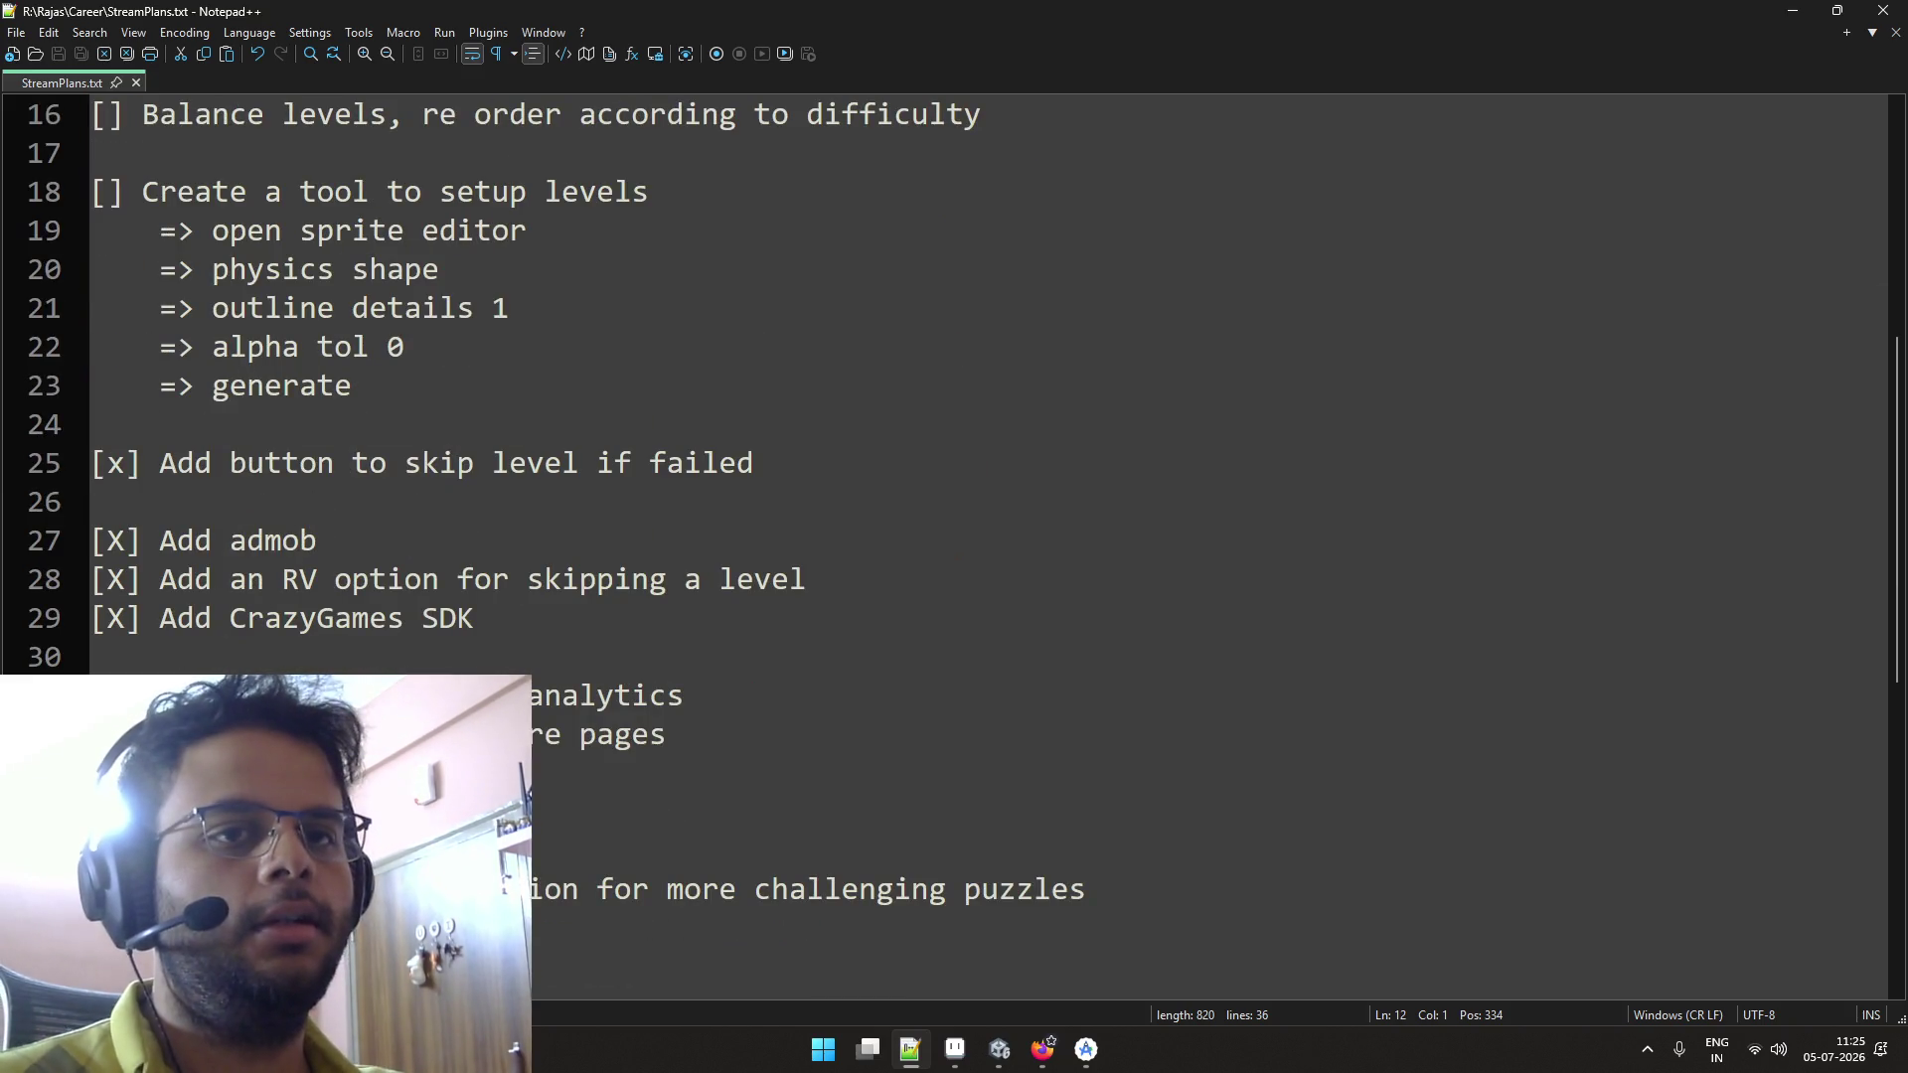
{"action": "mouse_move", "coordinate": [715, 696]}
{"action": "left_mouse_down"}
{"action": "mouse_move", "coordinate": [60, 502]}
{"action": "mouse_move", "coordinate": [50, 388]}
{"action": "mouse_move", "coordinate": [50, 497]}
{"action": "mouse_move", "coordinate": [47, 471]}
{"action": "left_mouse_up"}
{"action": "key", "text": "ctrl+c"}
{"action": "key", "text": "Delete"}
{"action": "key", "text": "BackSpace"}
{"action": "key", "text": "ctrl+s"}
{"action": "scroll", "coordinate": [40, 481], "scroll_direction": "up", "scroll_amount": 4}
{"action": "left_click", "coordinate": [577, 387]}
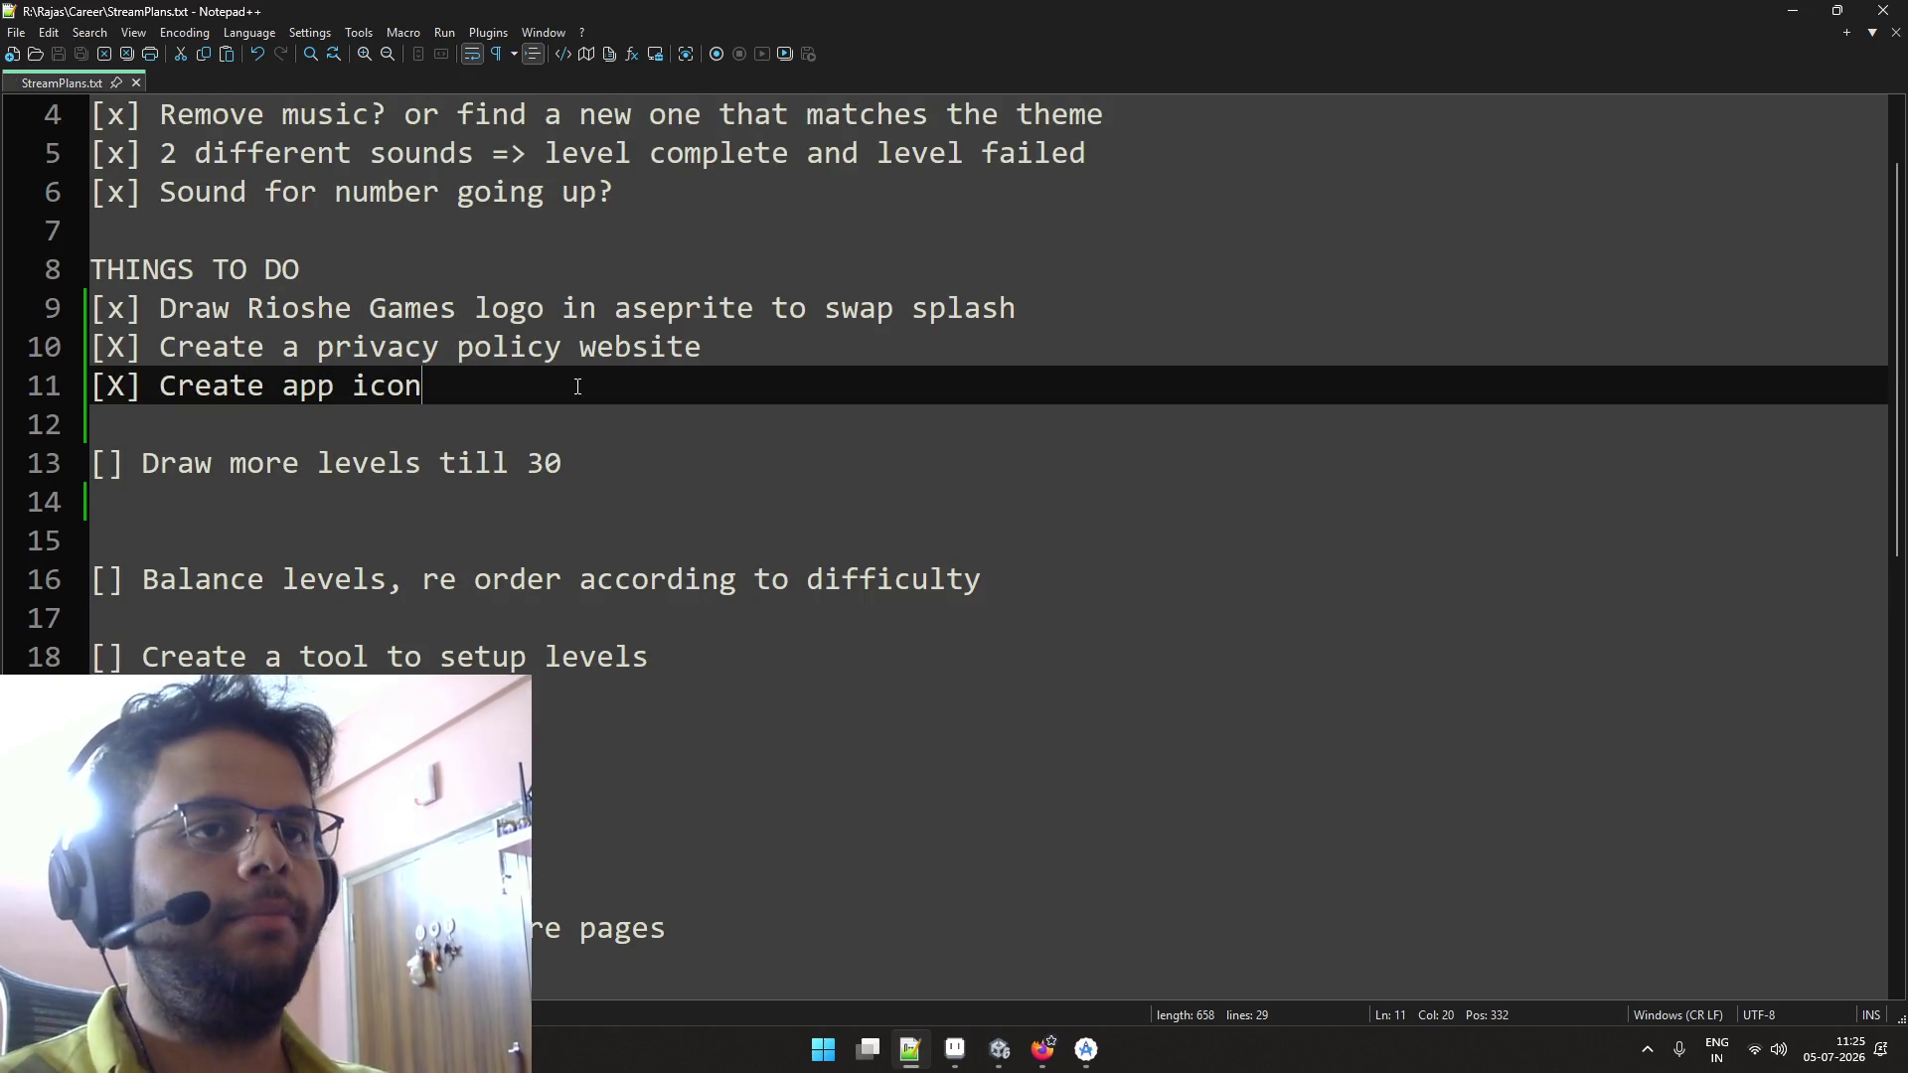
{"action": "key", "text": "Return"}
{"action": "key", "text": "Return"}
{"action": "key", "text": "ctrl+v"}
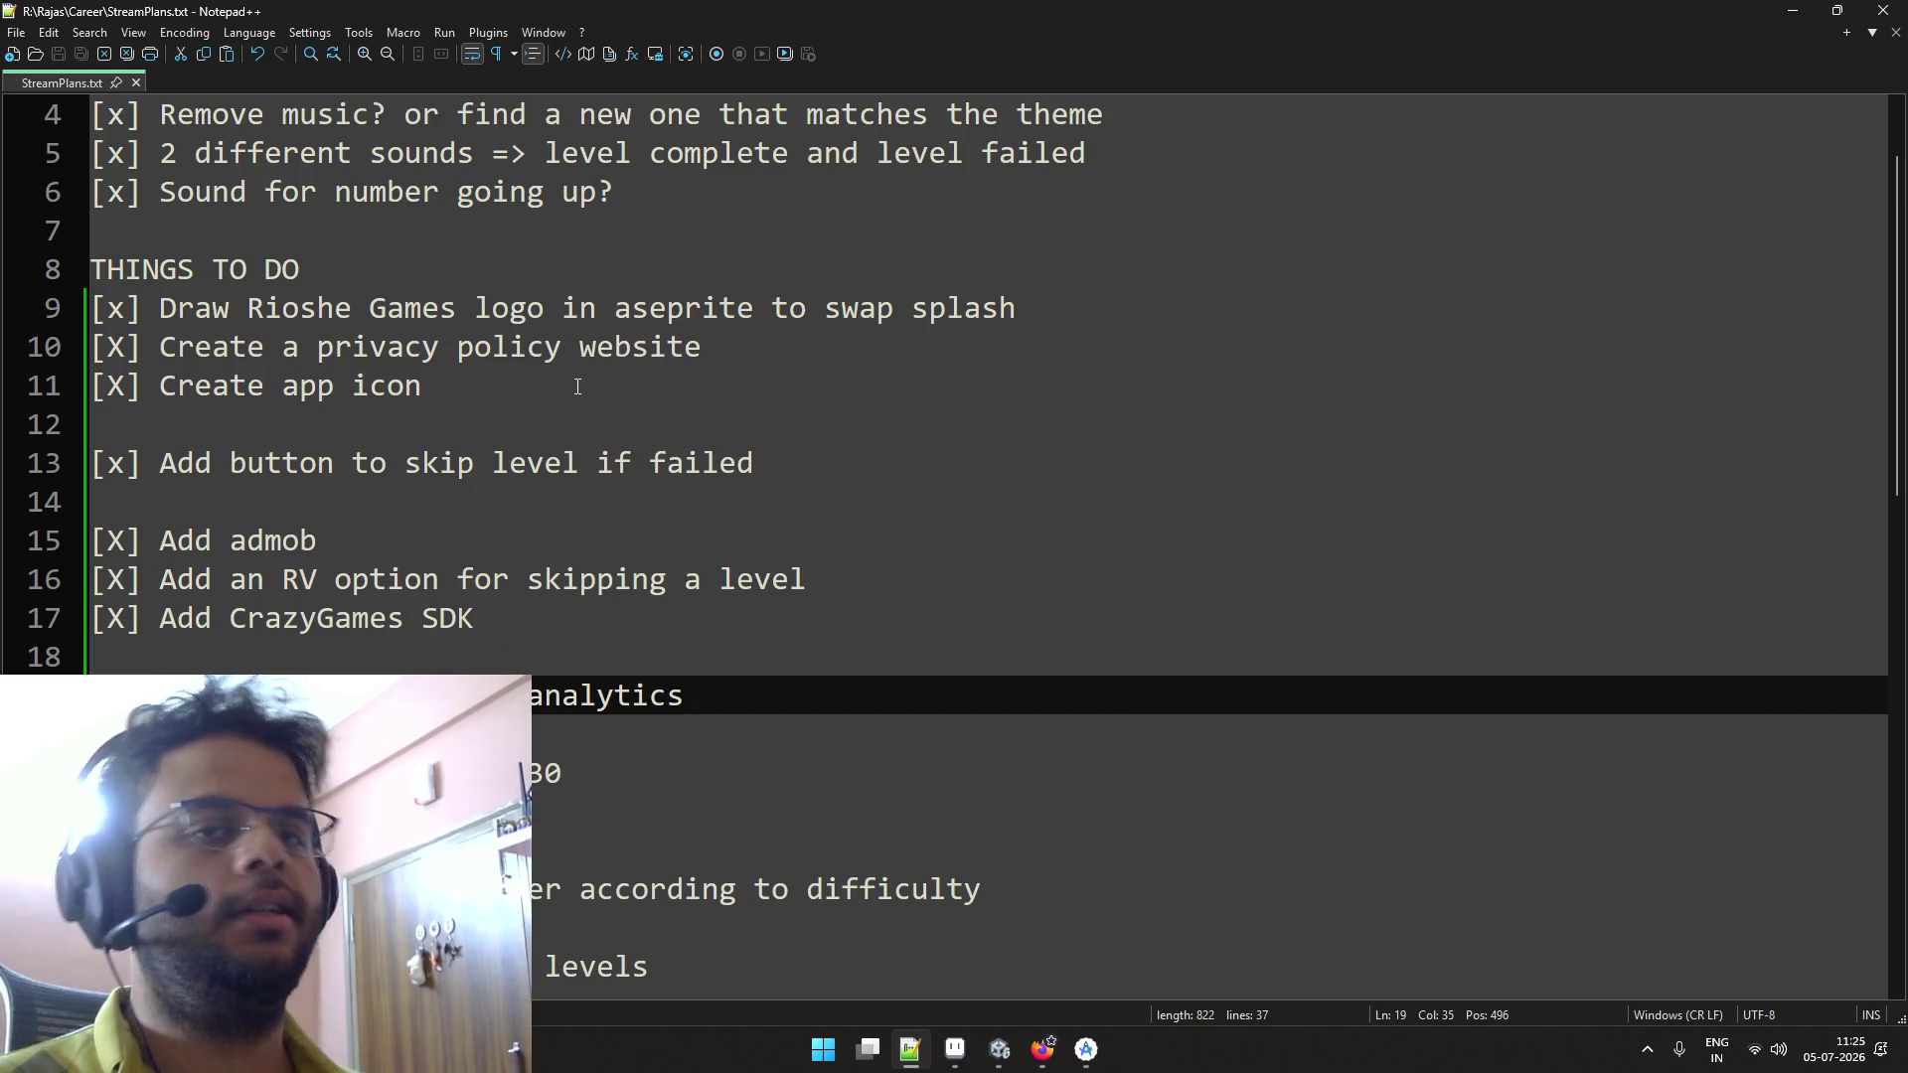
{"action": "scroll", "coordinate": [597, 398], "scroll_direction": "down", "scroll_amount": 4}
{"action": "key", "text": "Down"}
Launch Firefox from the system app search
{"action": "key", "text": "super"}
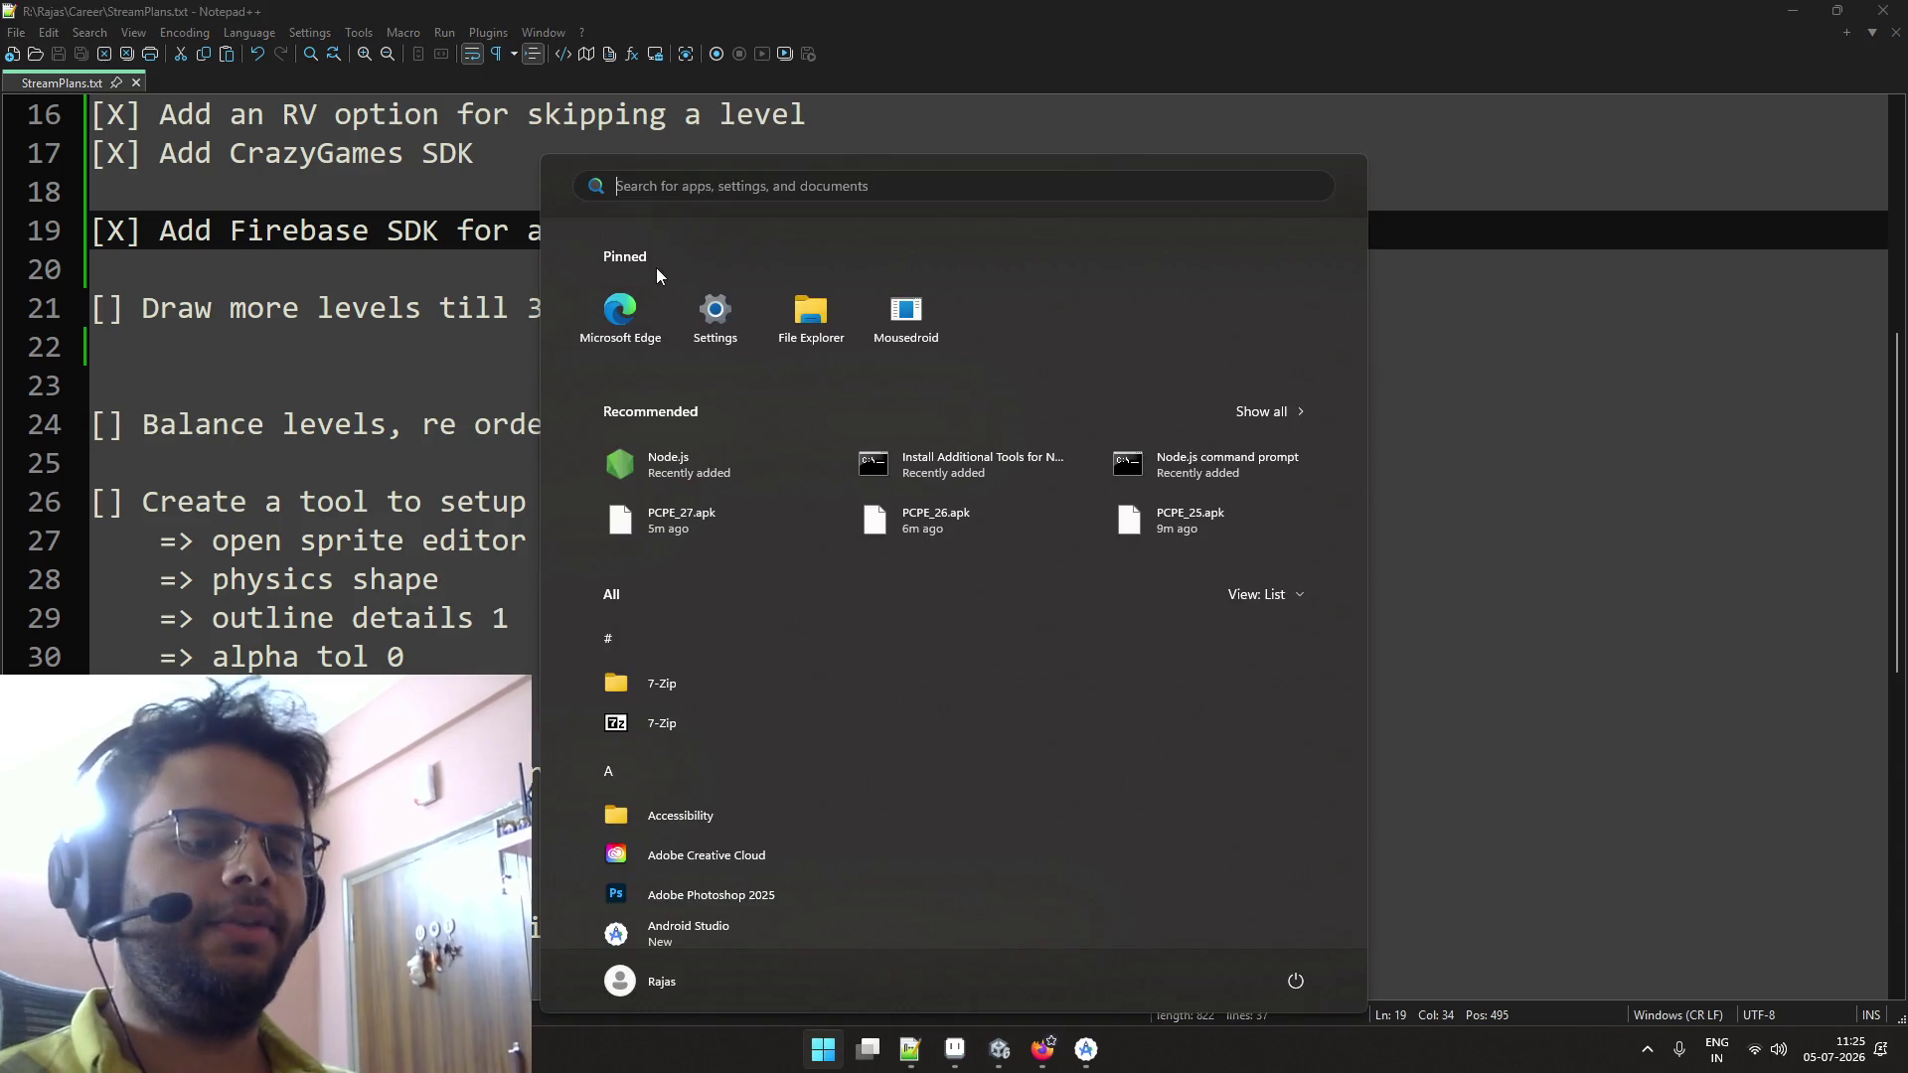
{"action": "type", "text": "firefox"}
{"action": "key", "text": "Return"}
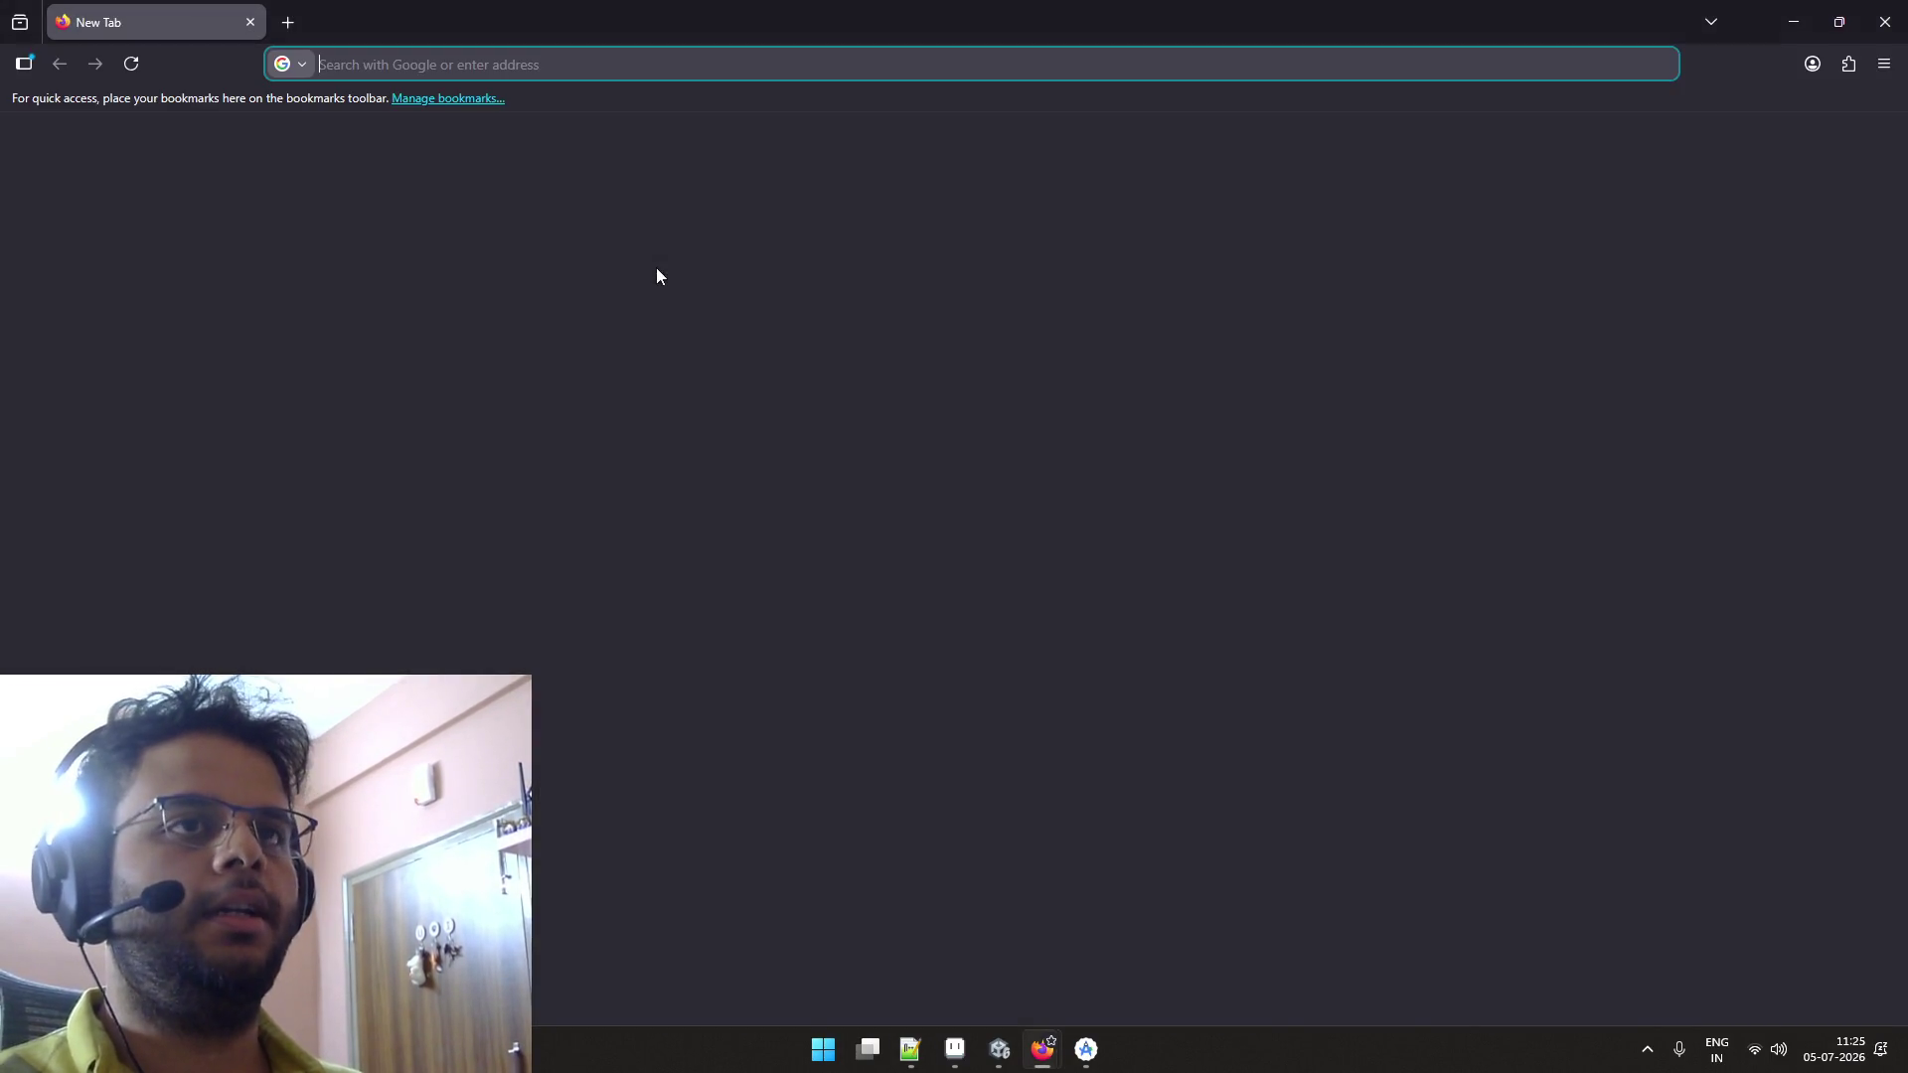
Open the perfect-cut-pixel-edition Firebase console overview in a new tab
{"action": "type", "text": "firebas"}
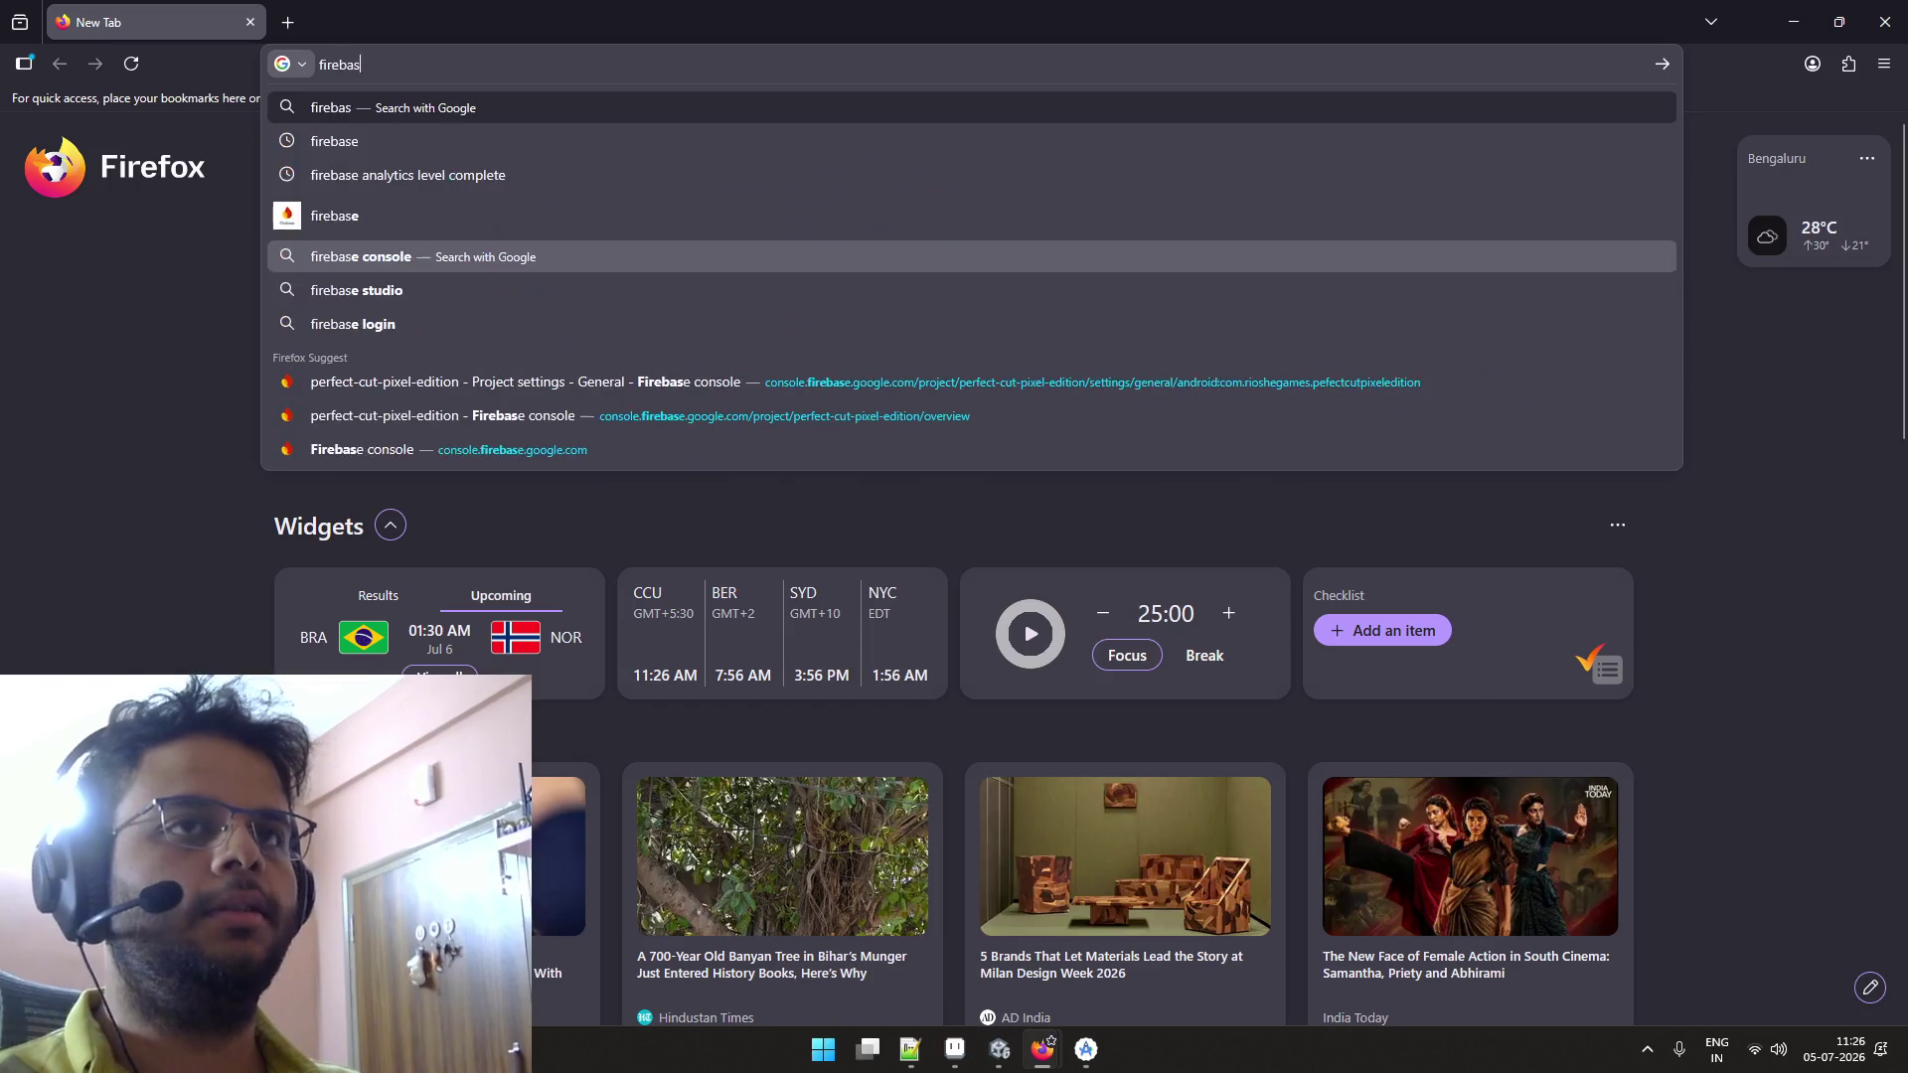
{"action": "key", "text": "ctrl+BackSpace"}
{"action": "key", "text": "ctrl+w"}
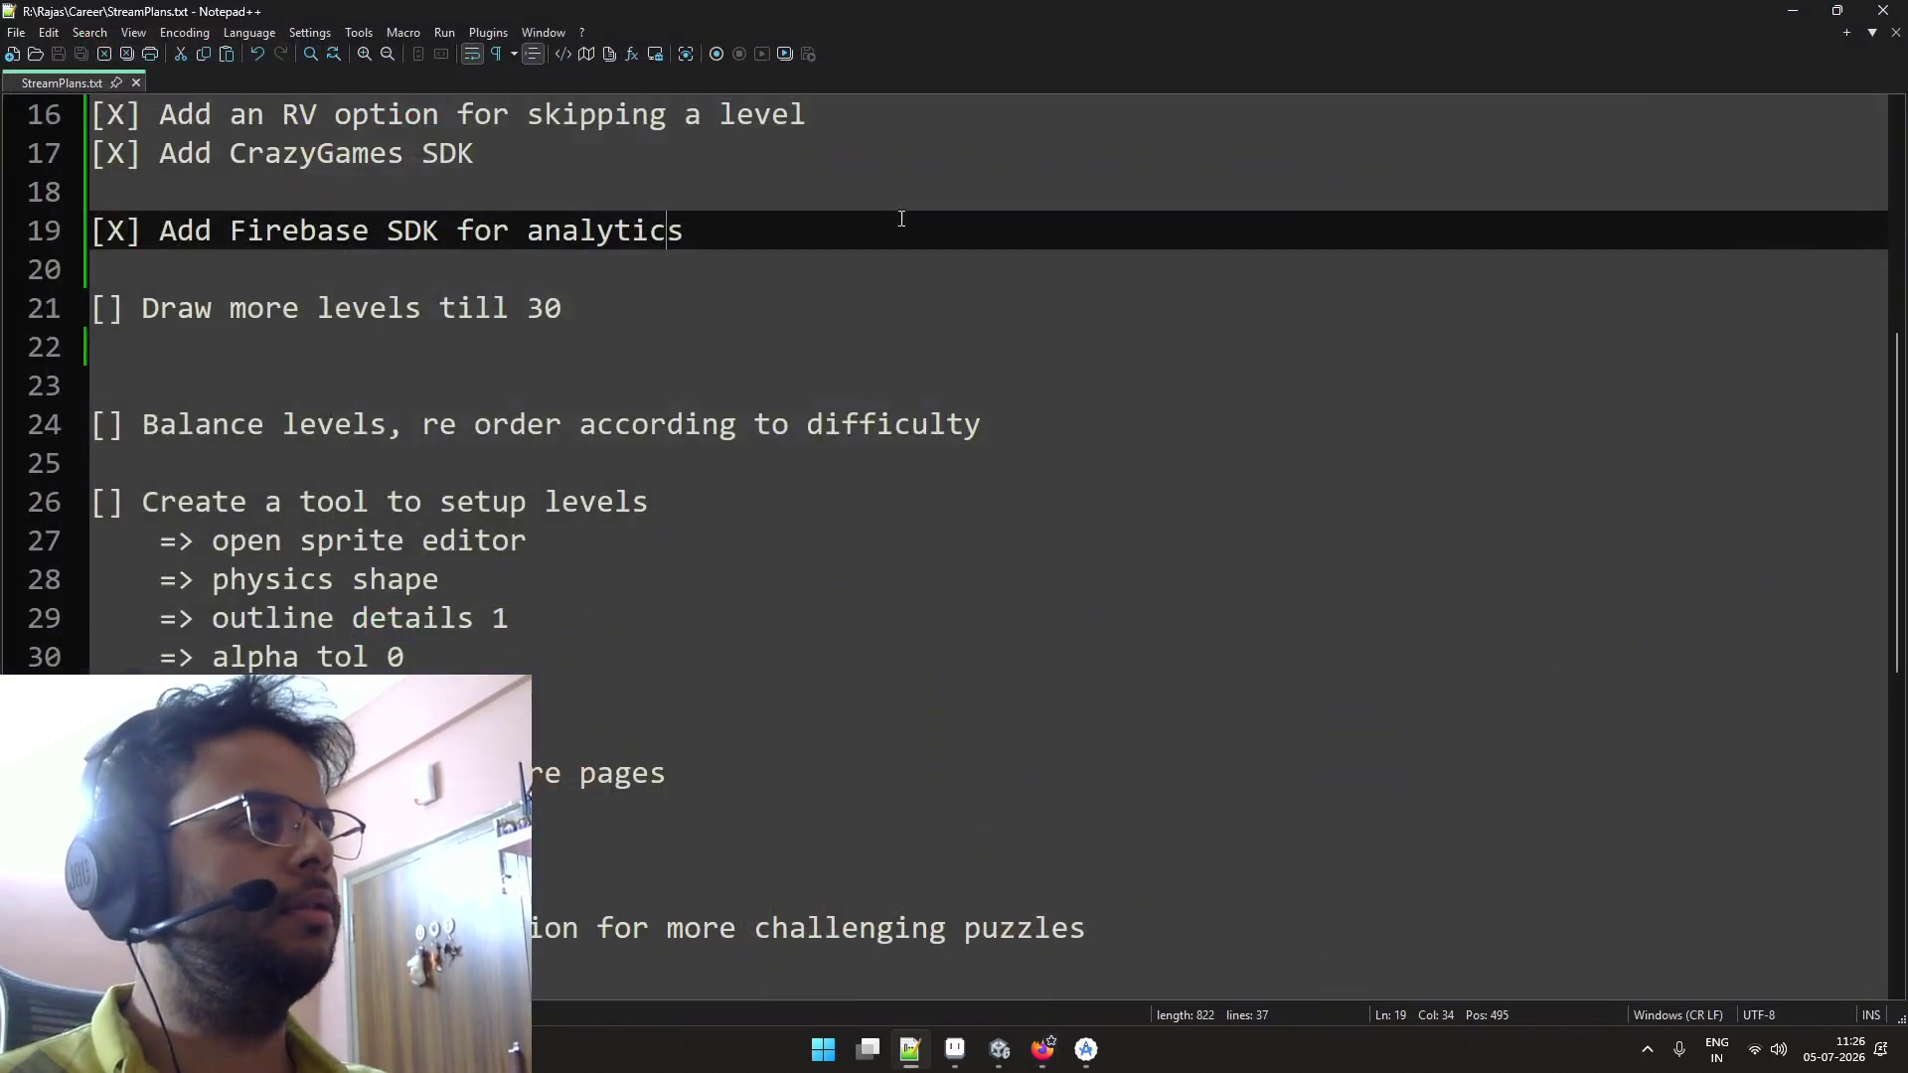
{"action": "key", "text": "alt+Tab"}
{"action": "key", "text": "alt+Tab"}
{"action": "key", "text": "alt+Tab"}
{"action": "key", "text": "alt+Tab"}
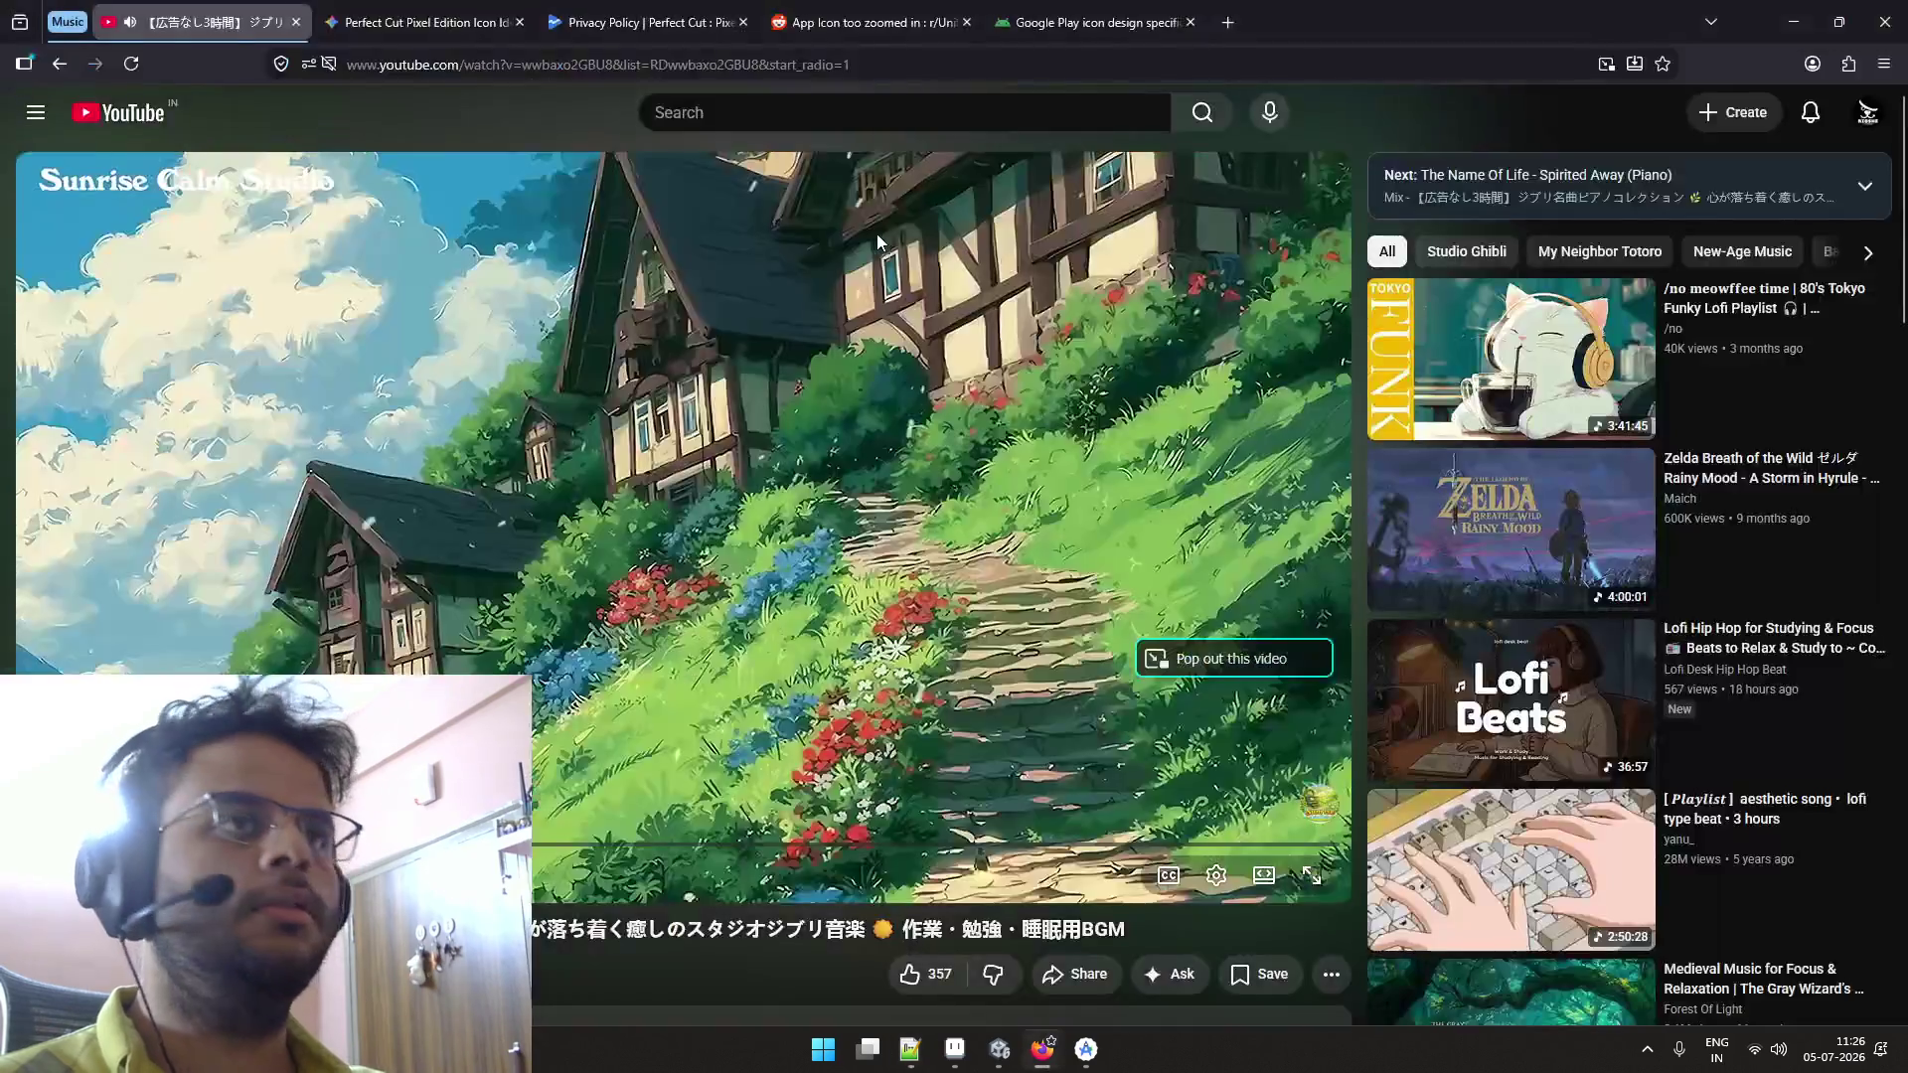
{"action": "key", "text": "ctrl+t"}
{"action": "type", "text": "fireb"}
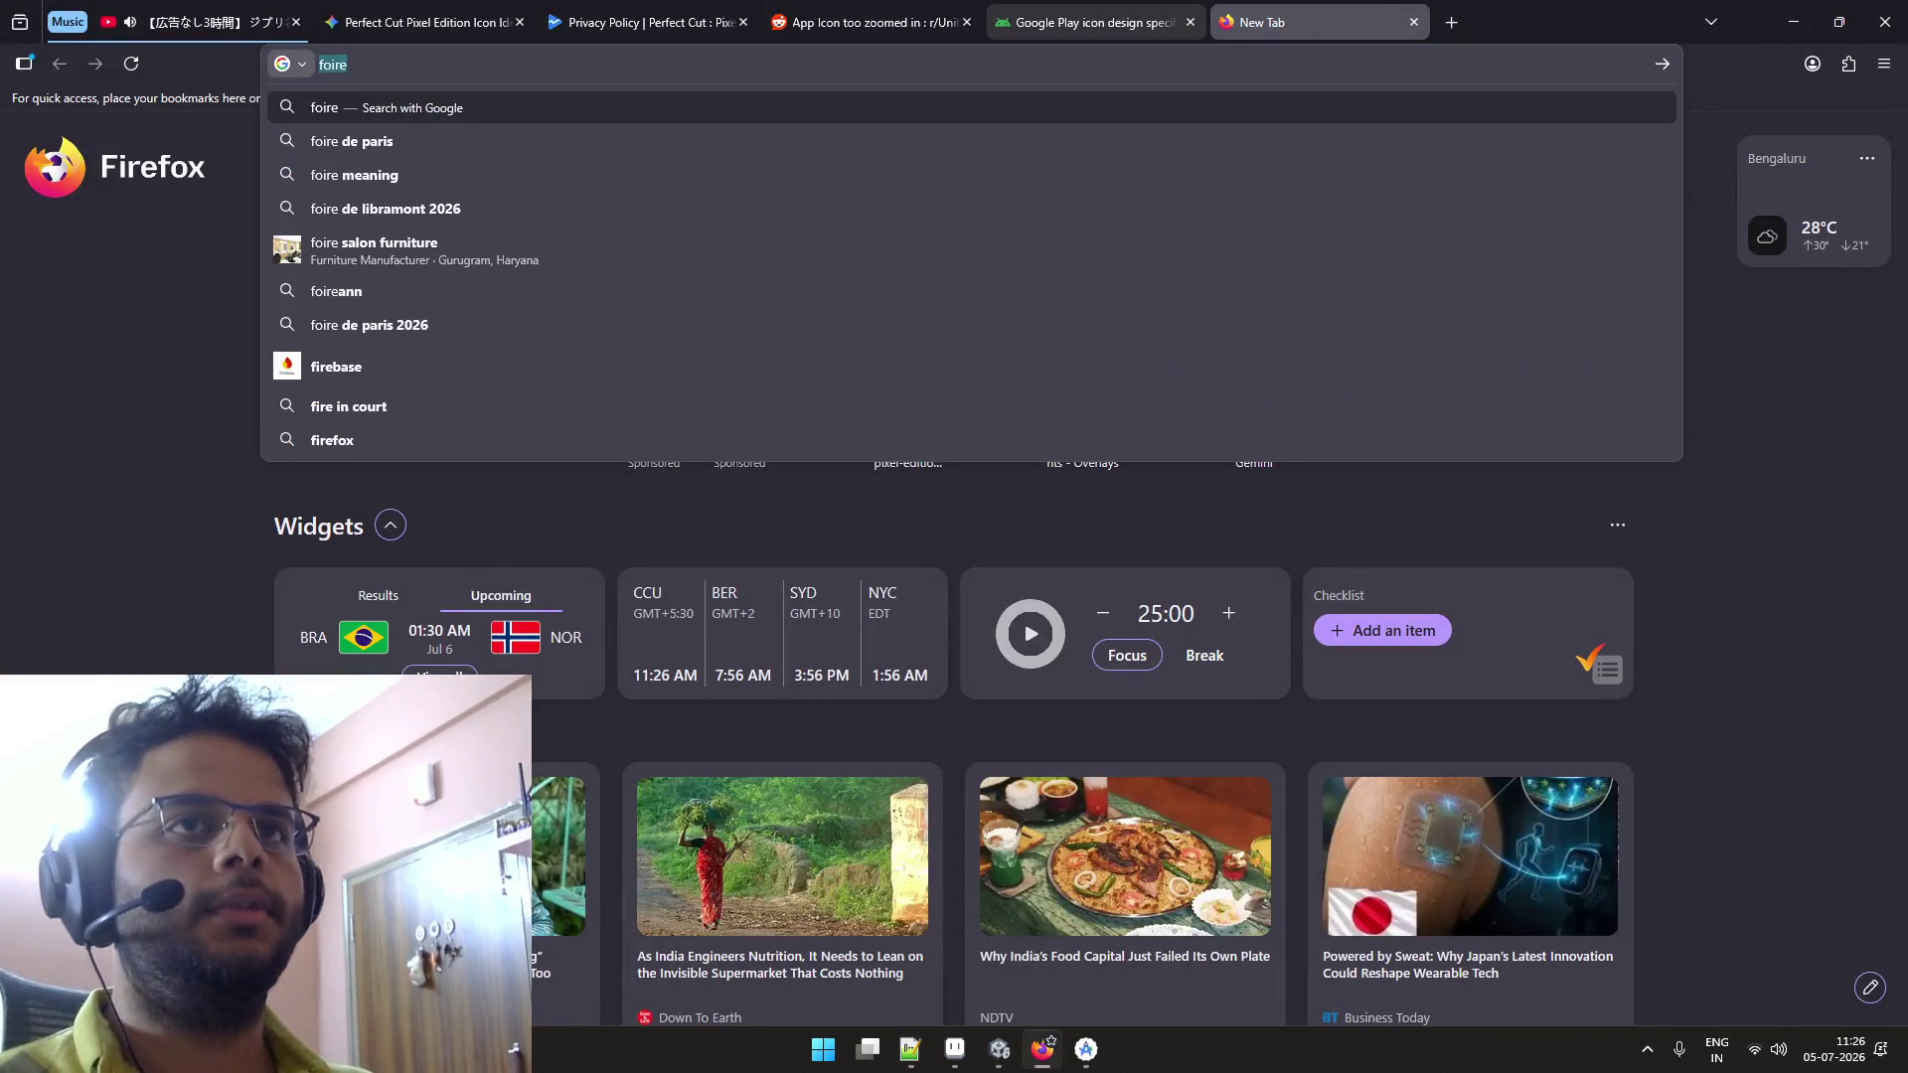
{"action": "key", "text": "Up"}
{"action": "key", "text": "Up"}
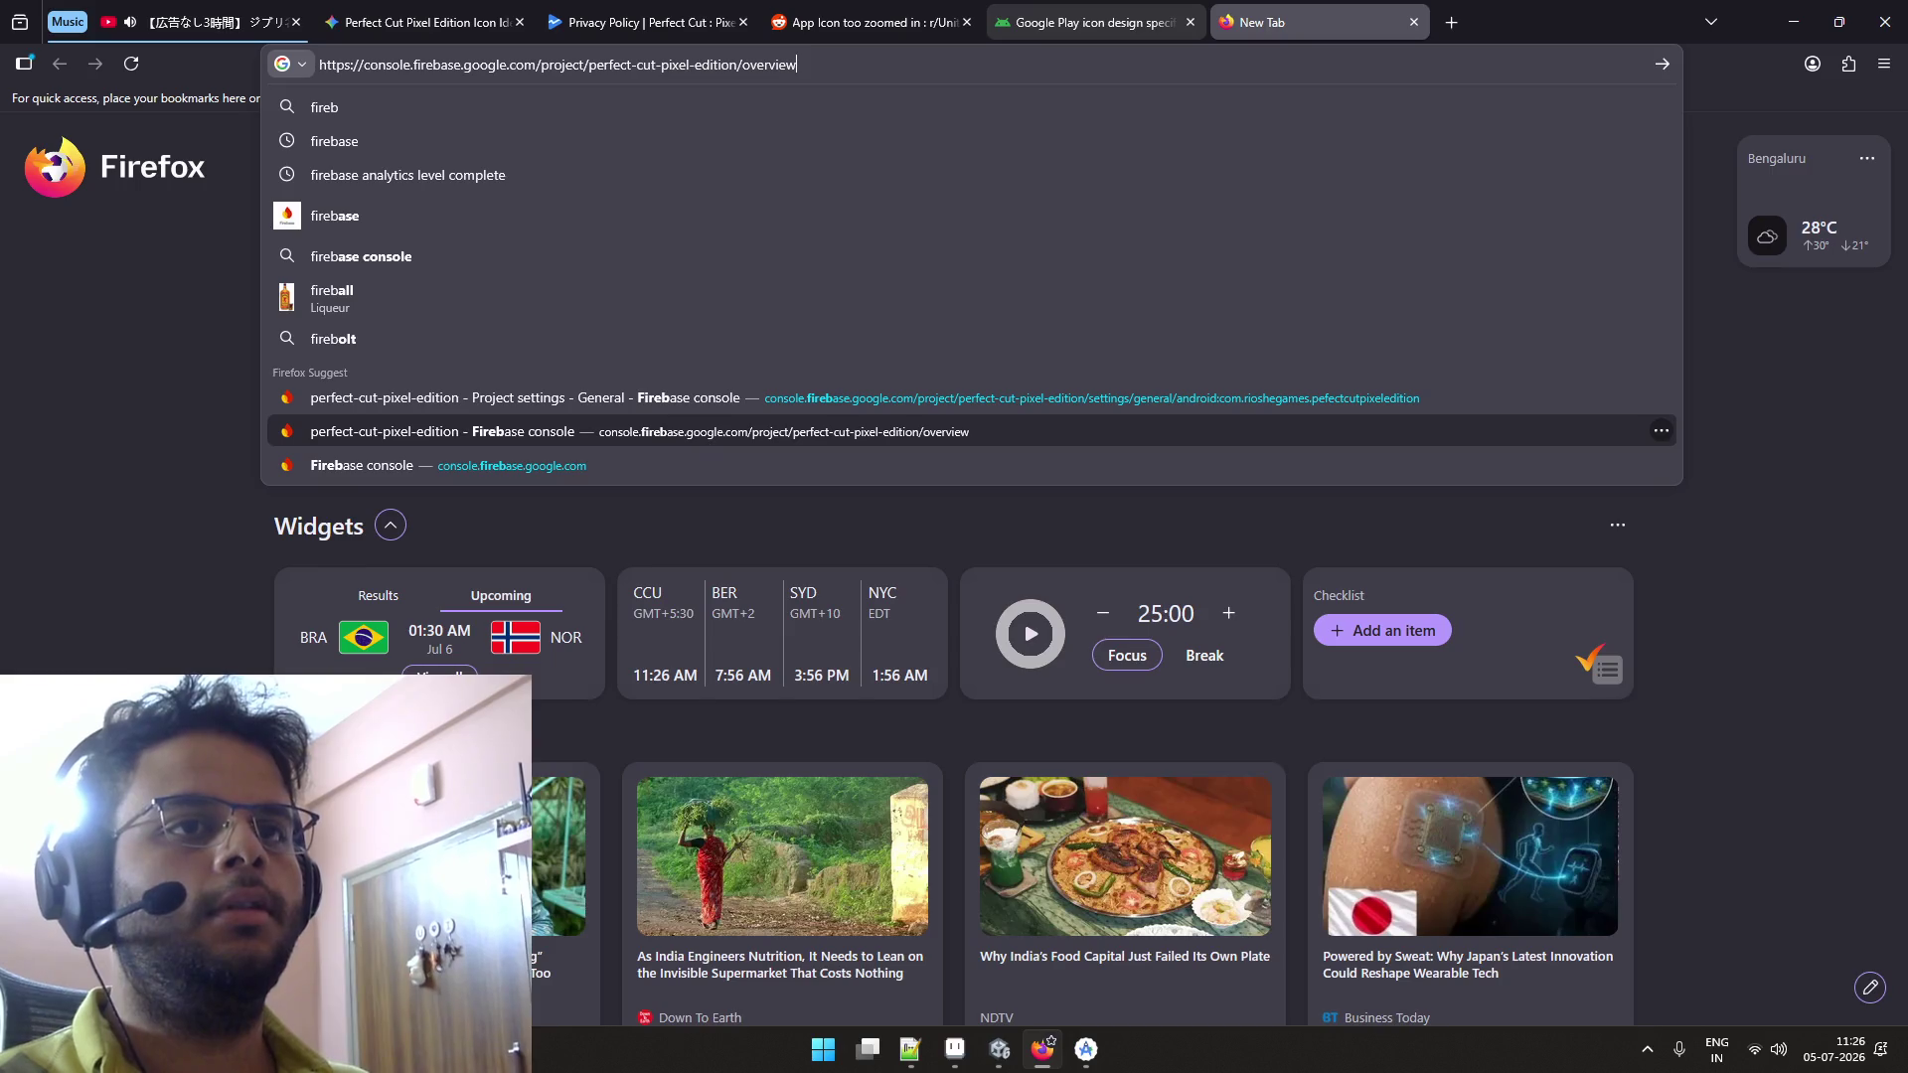
{"action": "key", "text": "Return"}
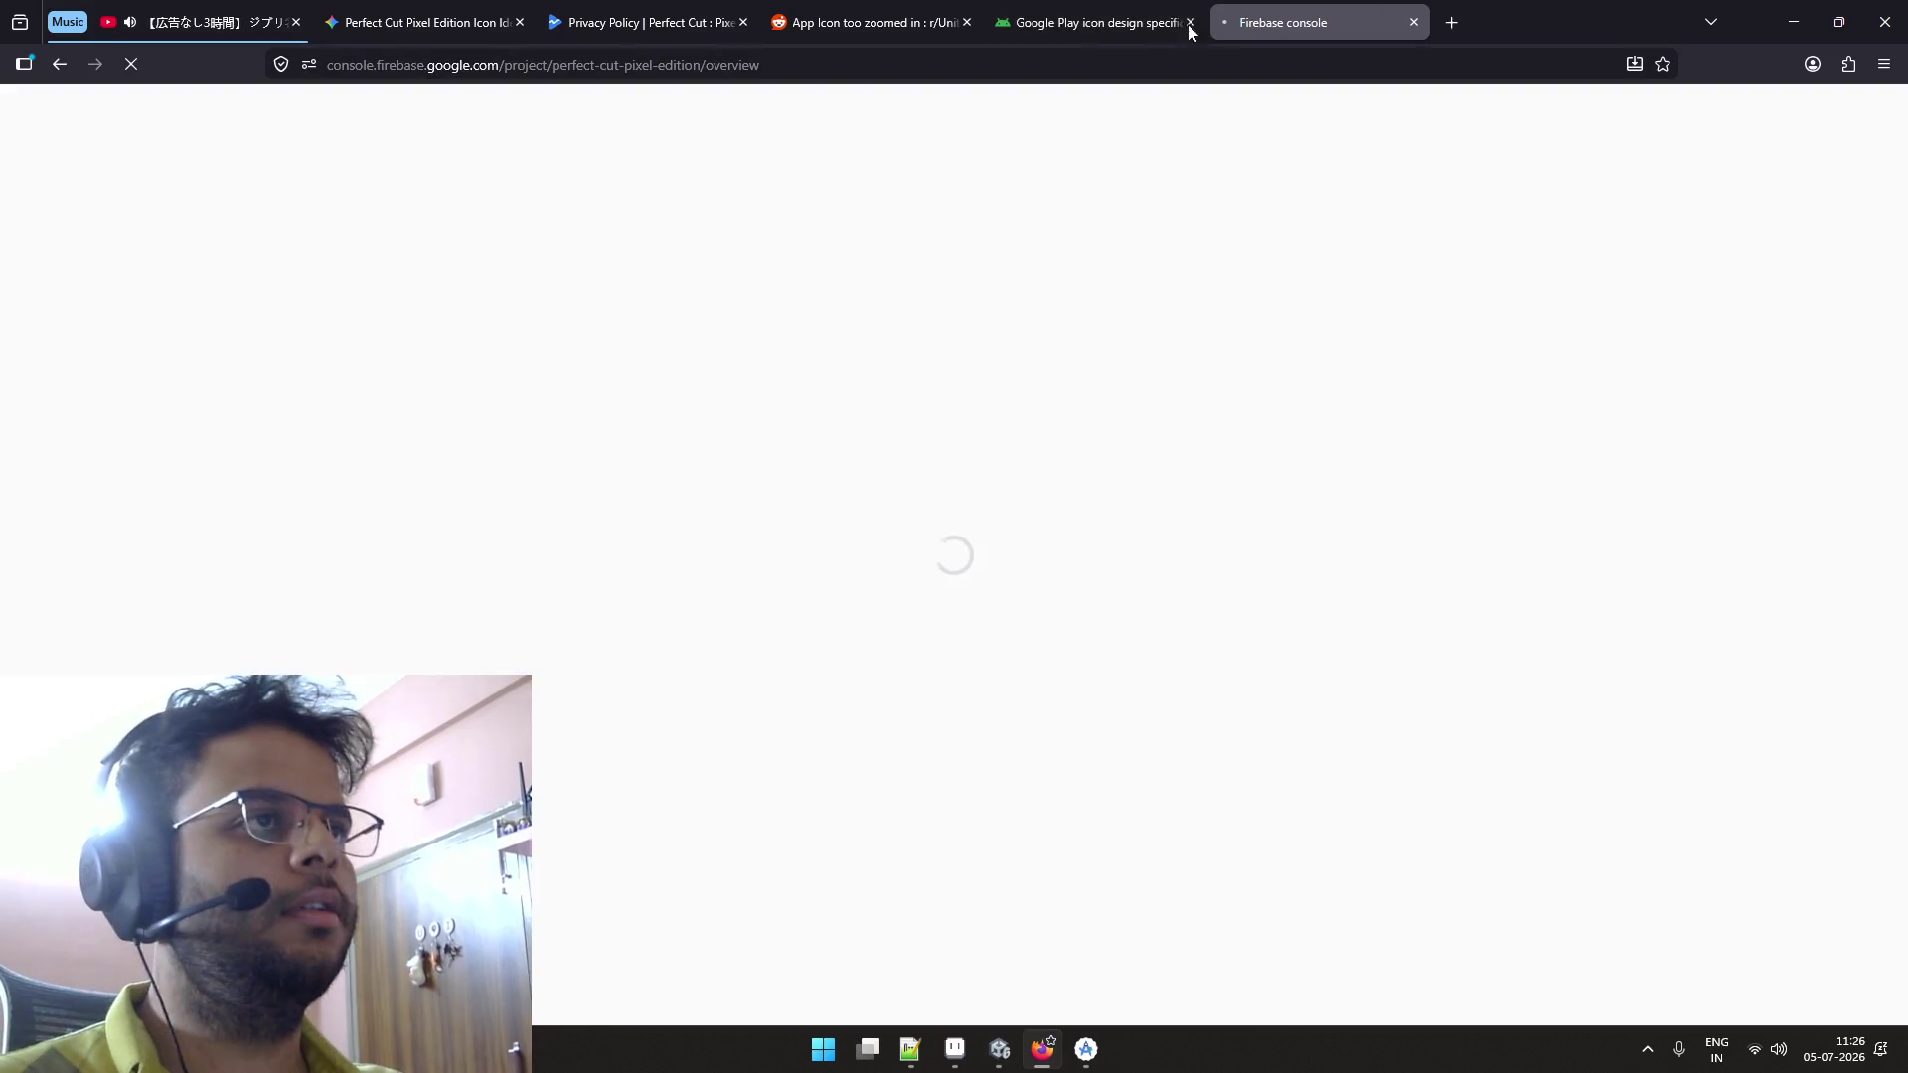
Close the Google Play icon design, App Icon too zoomed and Gemini tabs, then return to Firebase
{"action": "left_click", "coordinate": [1189, 21]}
{"action": "left_click", "coordinate": [966, 22]}
{"action": "left_click_drag", "start_coordinate": [668, 40], "coordinate": [437, 29]}
{"action": "left_click", "coordinate": [571, 39]}
{"action": "middle_click", "coordinate": [570, 38]}
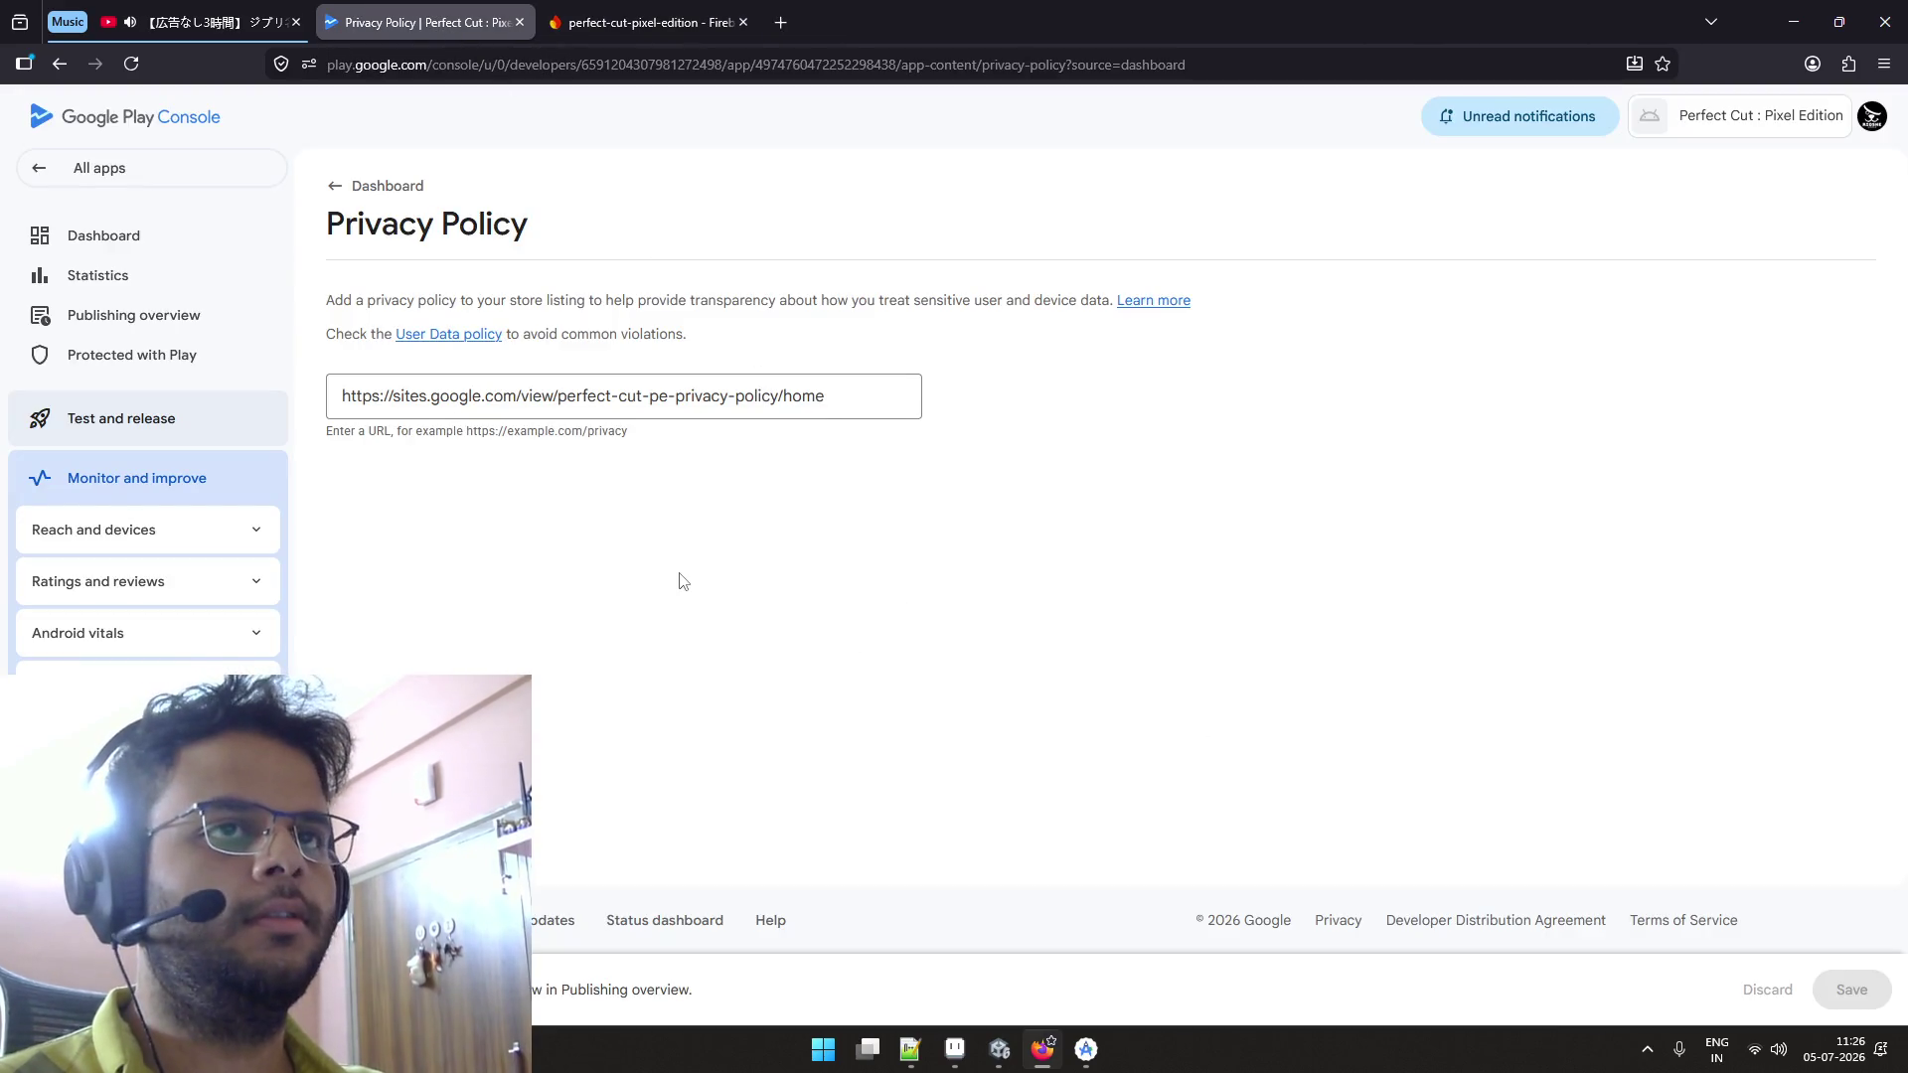
{"action": "left_click", "coordinate": [140, 422]}
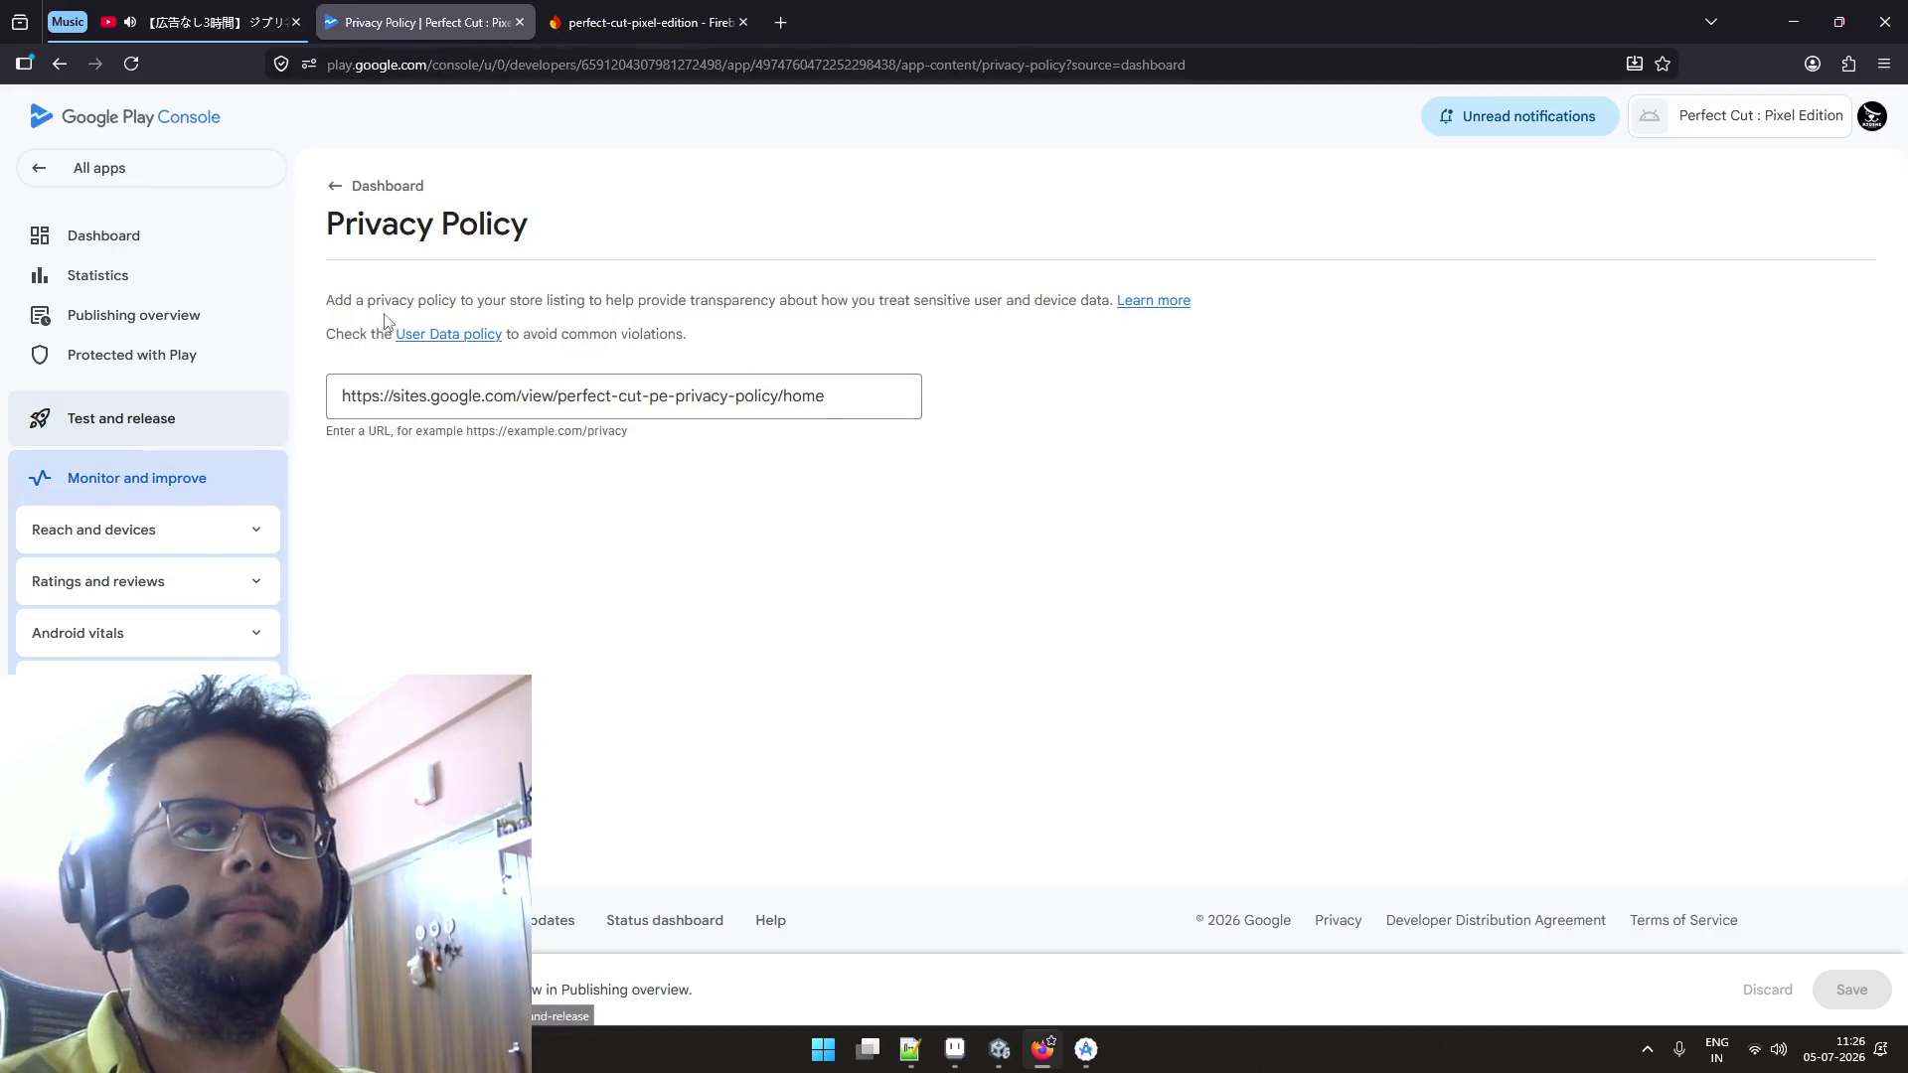
{"action": "left_click", "coordinate": [646, 22]}
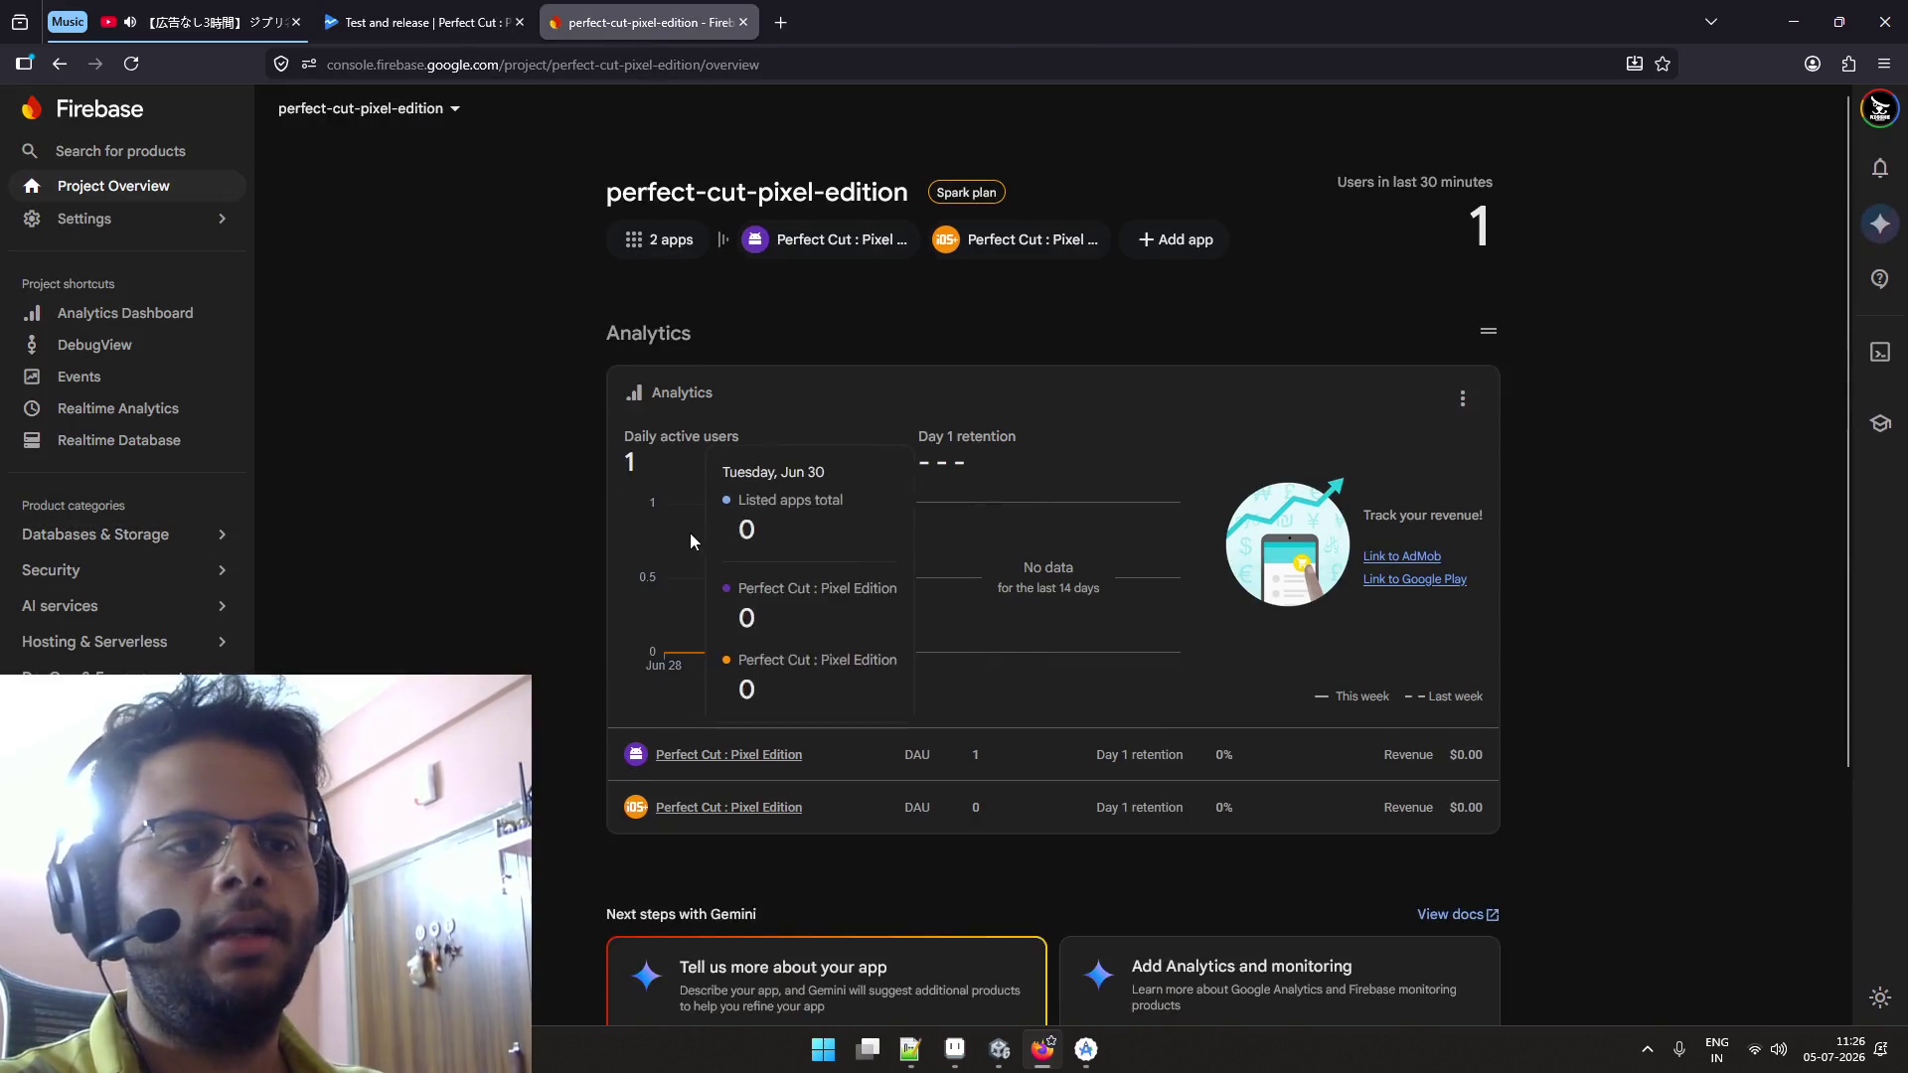
Open the Android app's Analytics dashboard and select level_end under Event count by Event name
{"action": "scroll", "coordinate": [692, 533], "scroll_direction": "down", "scroll_amount": 2}
{"action": "left_click", "coordinate": [780, 636]}
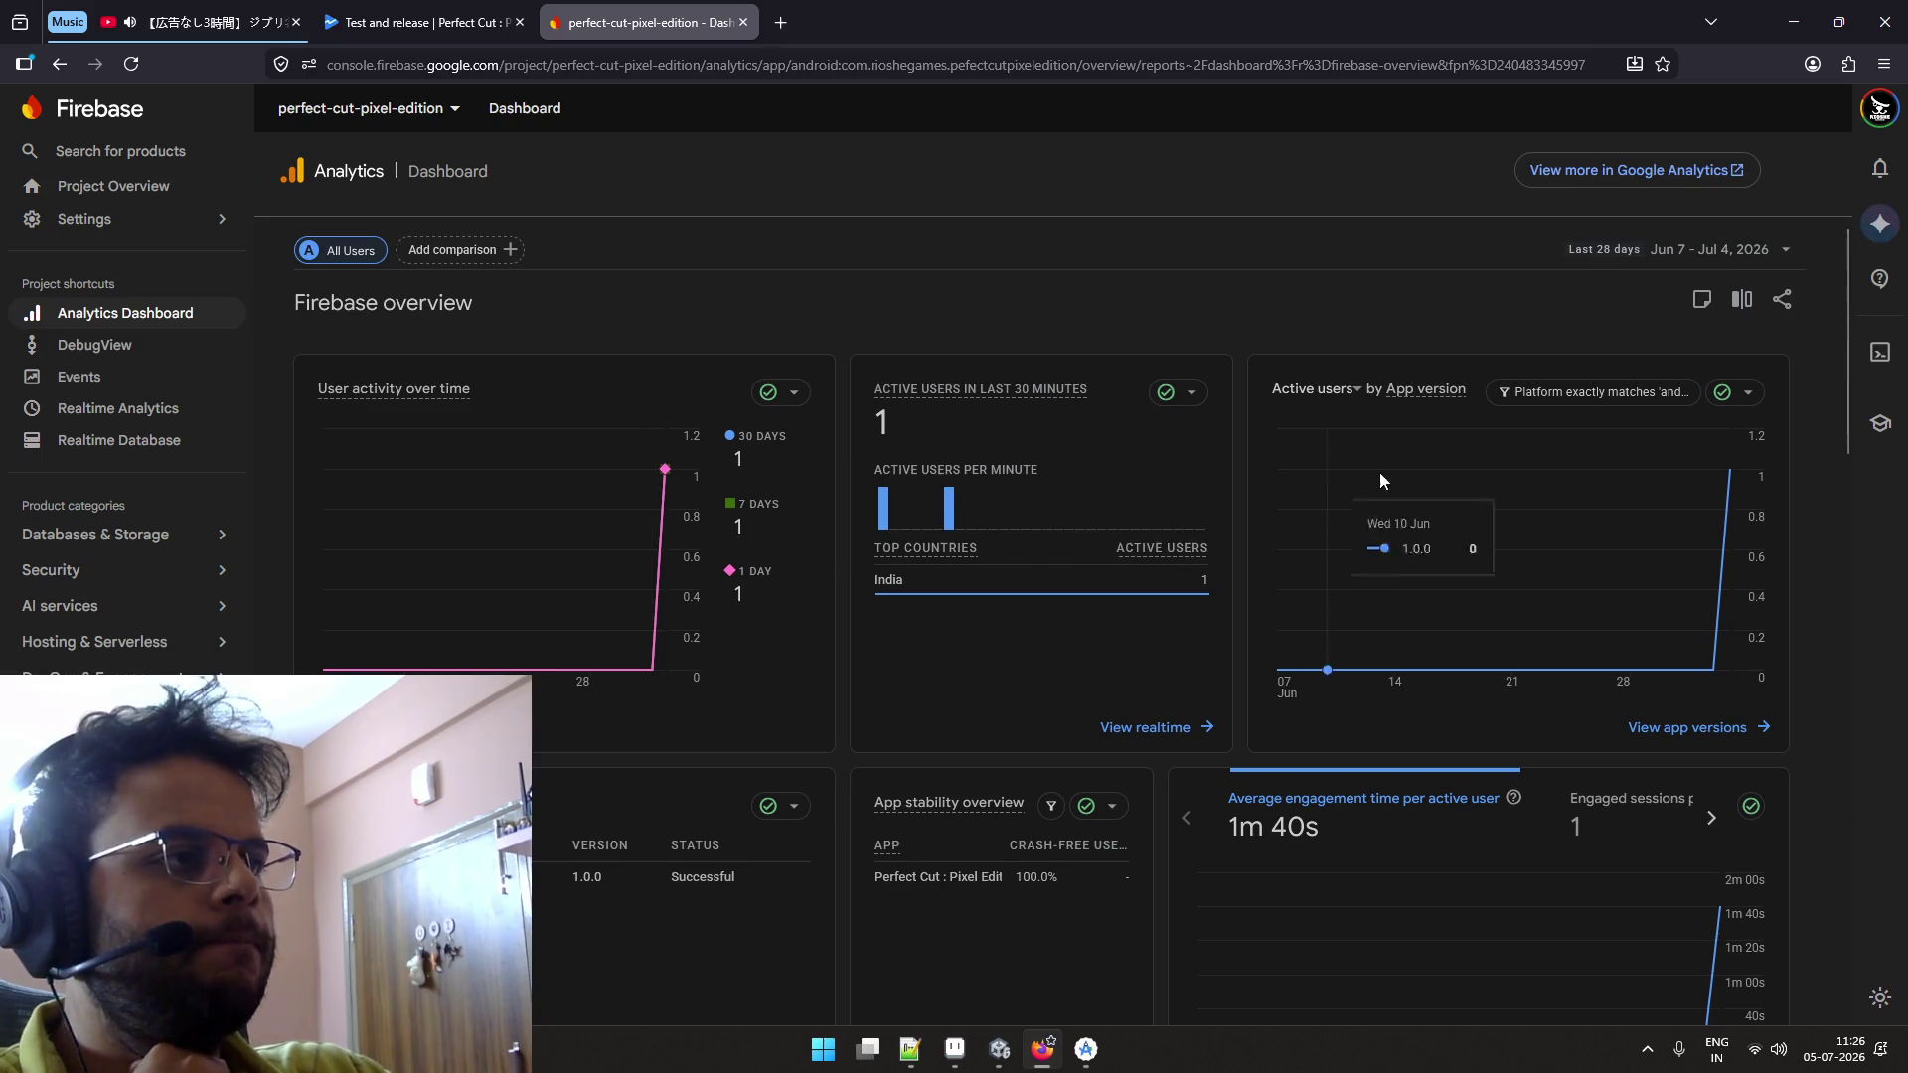
{"action": "scroll", "coordinate": [1345, 479], "scroll_direction": "down", "scroll_amount": 5}
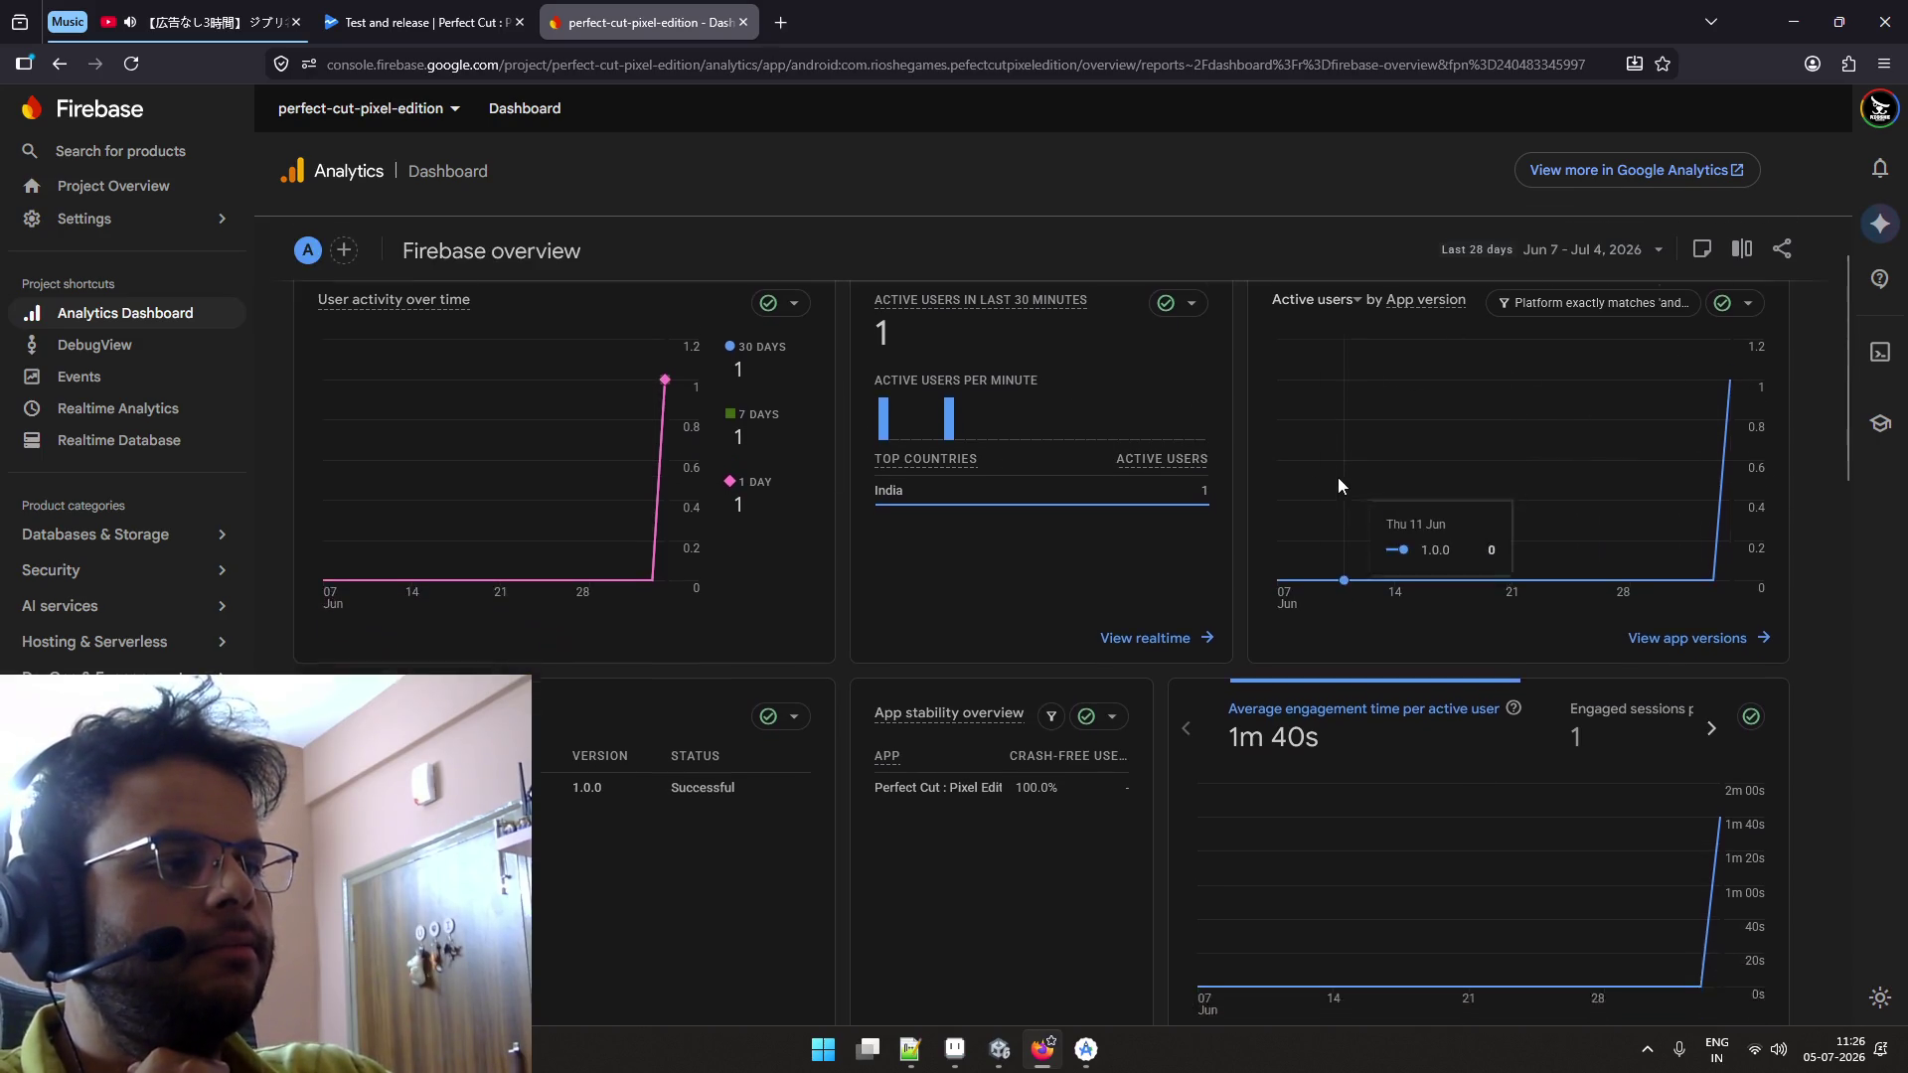
{"action": "scroll", "coordinate": [1262, 477], "scroll_direction": "down", "scroll_amount": 4}
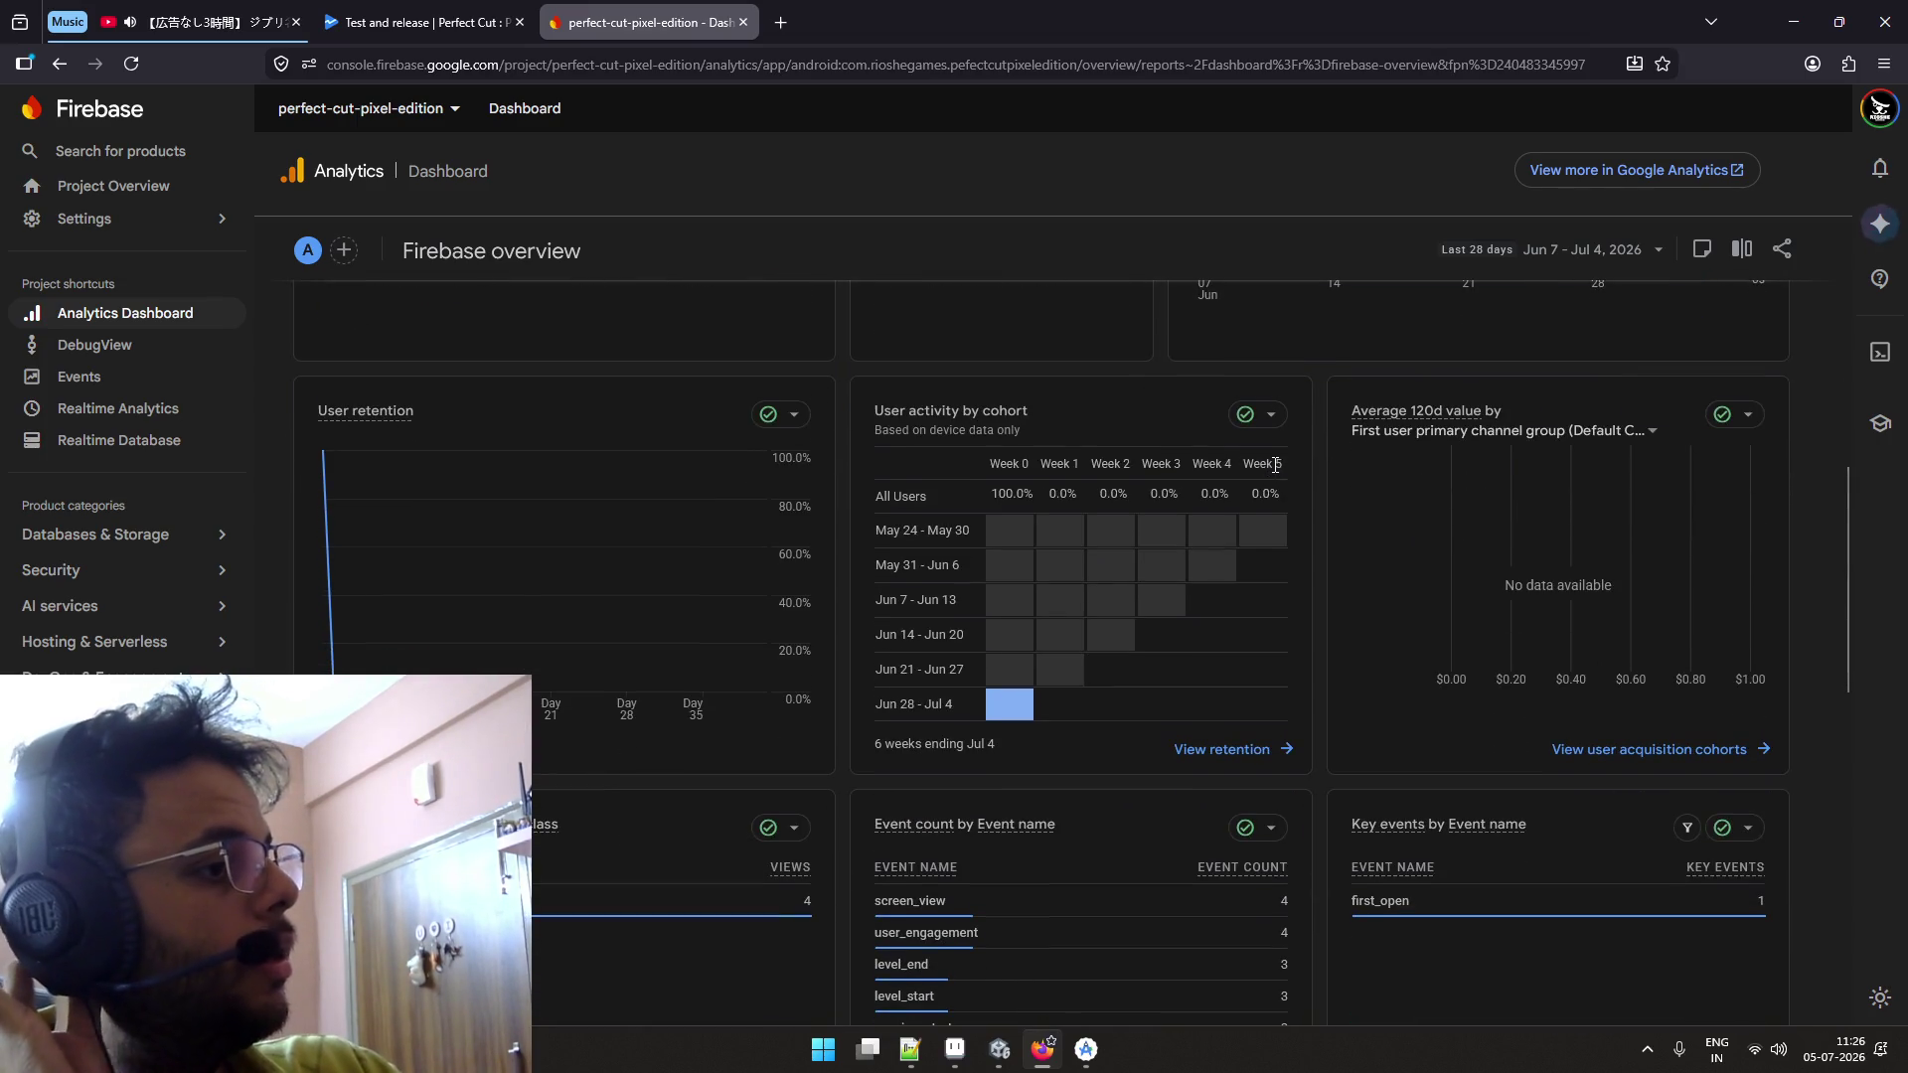
{"action": "scroll", "coordinate": [1275, 467], "scroll_direction": "down", "scroll_amount": 3}
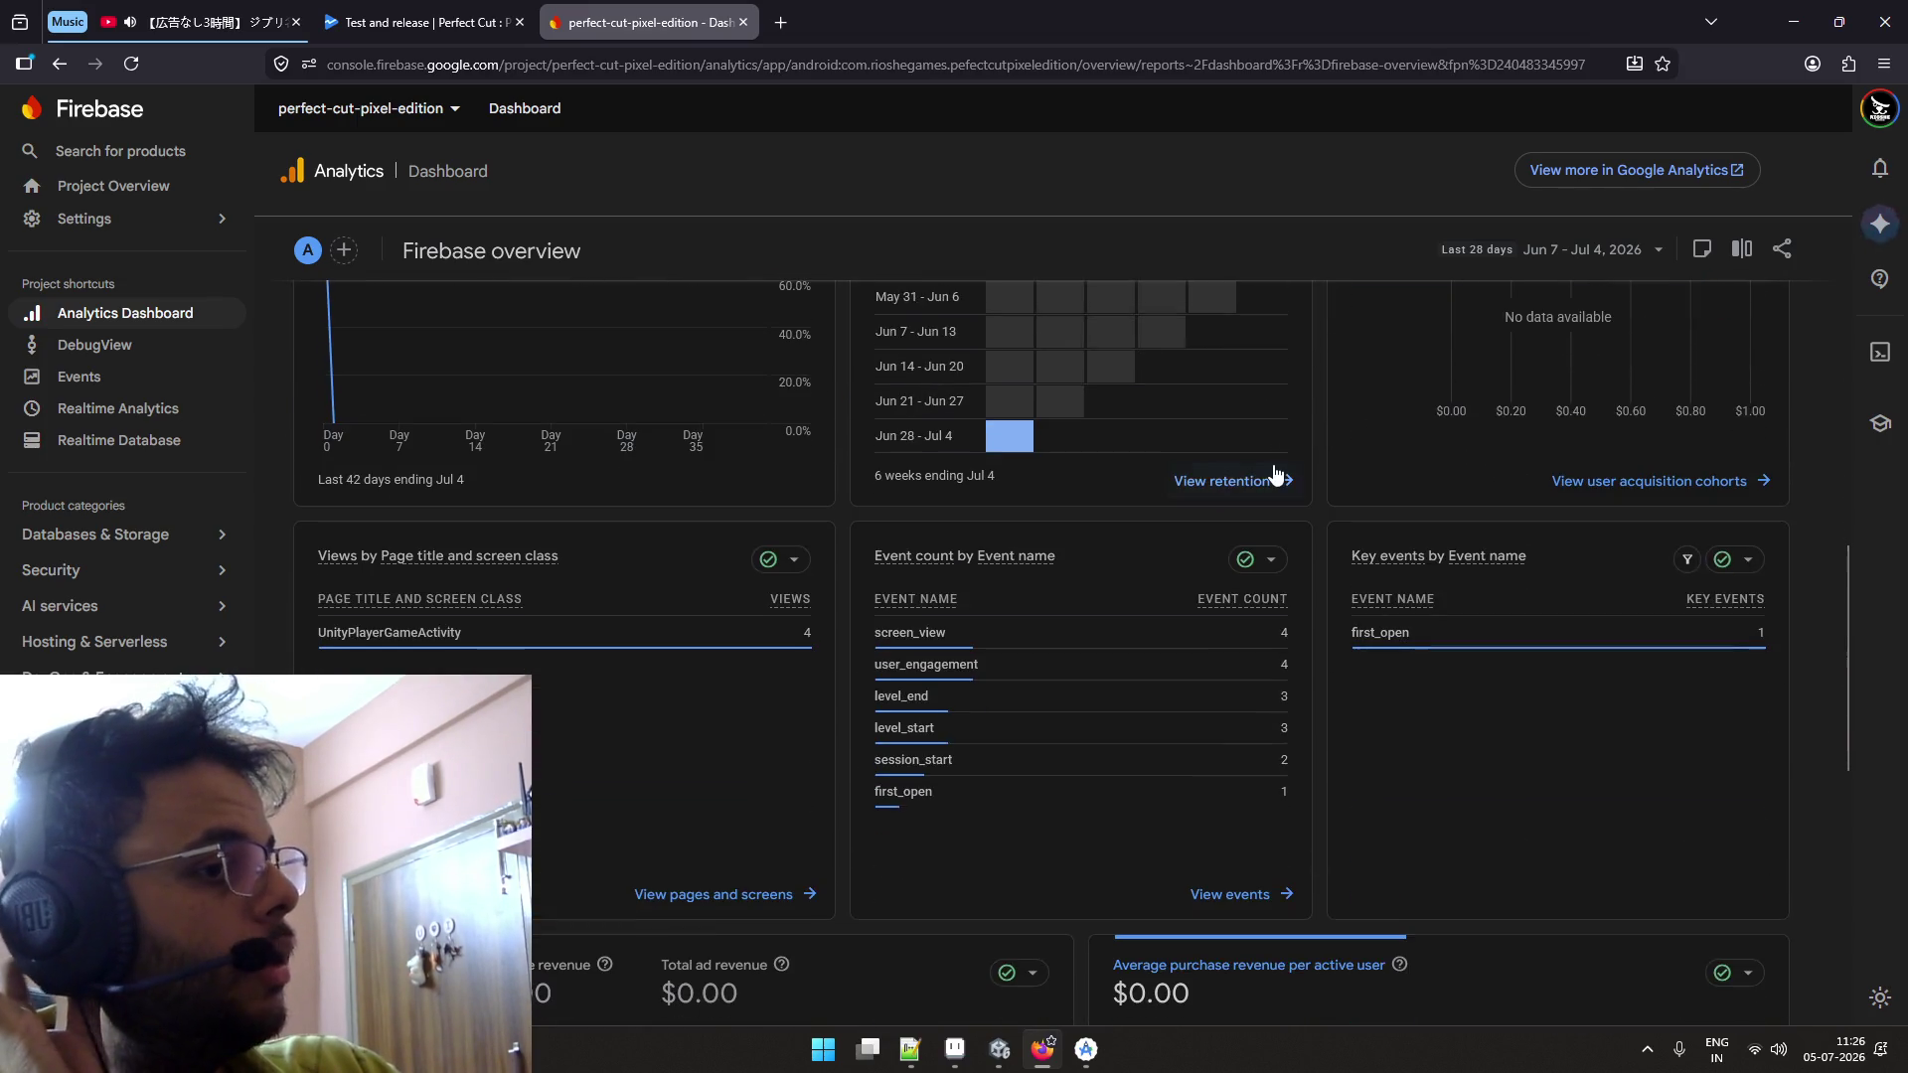
{"action": "left_click", "coordinate": [914, 708]}
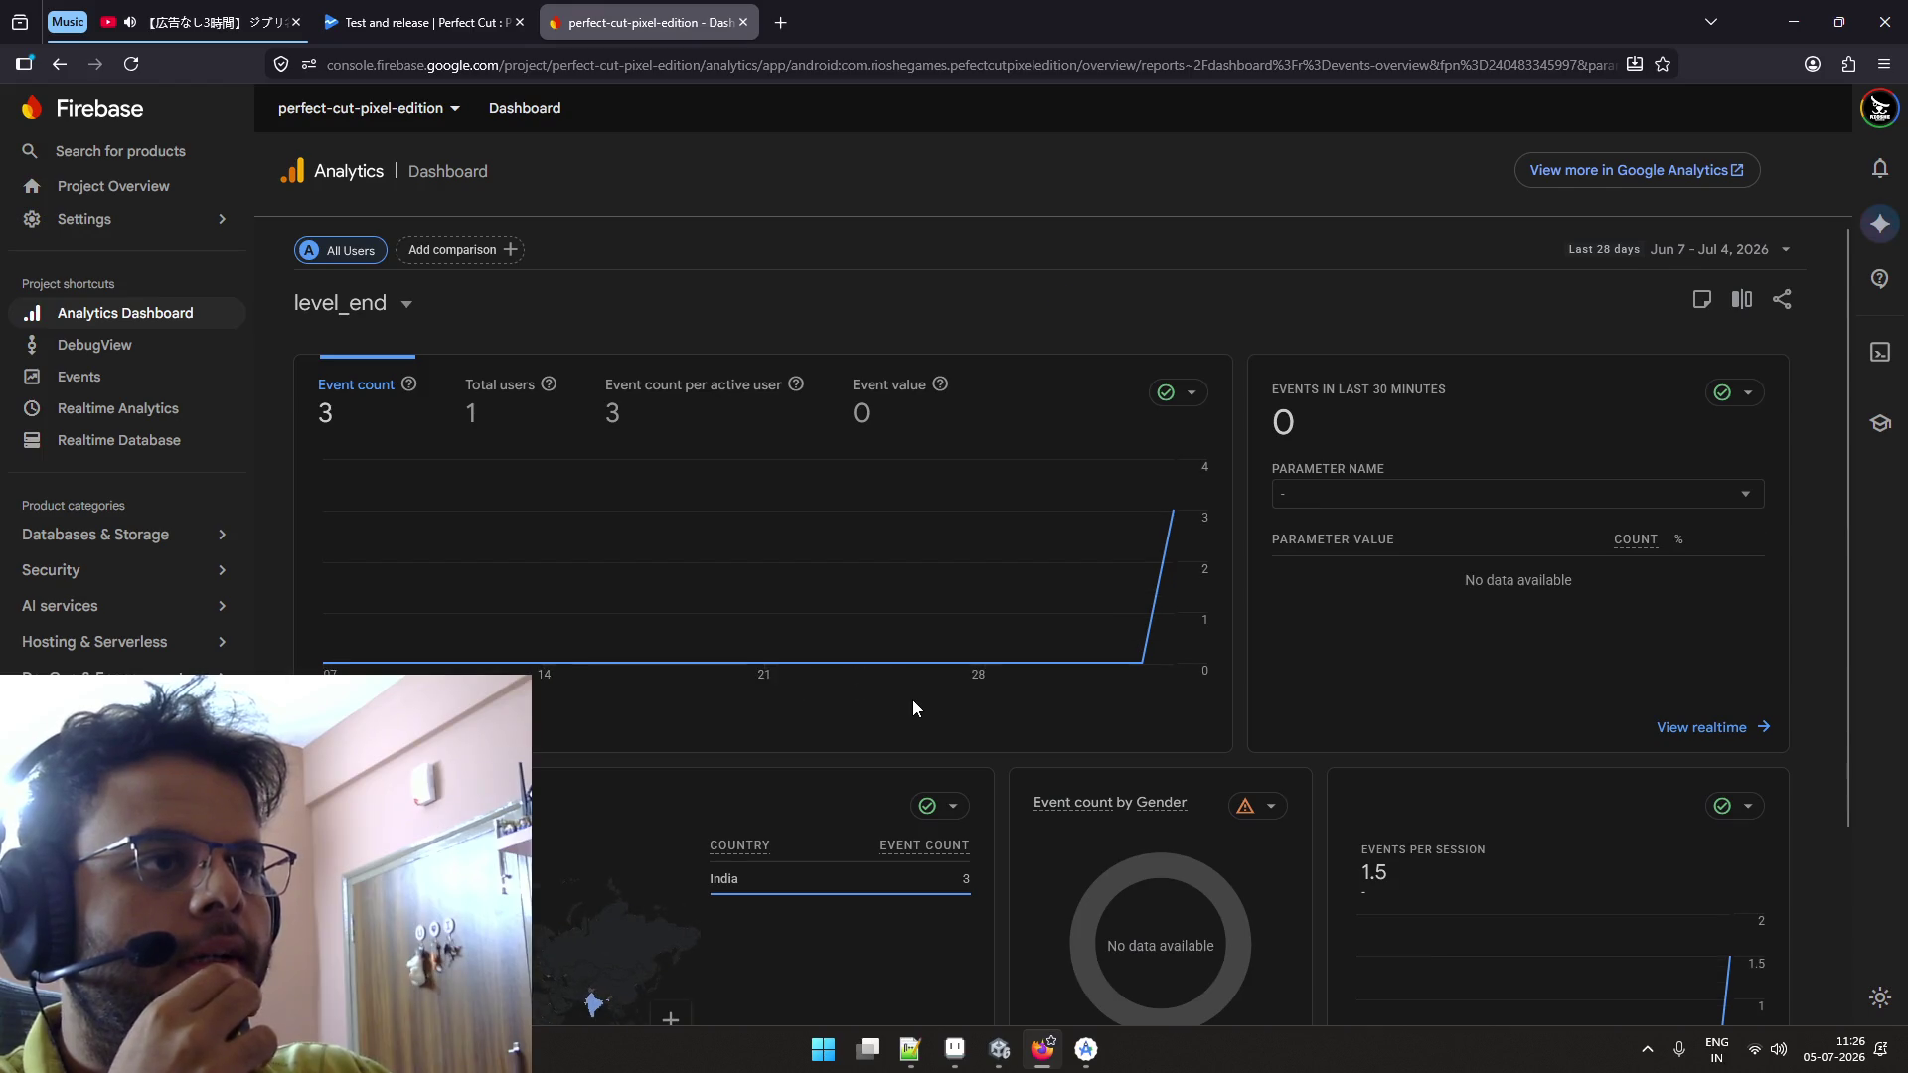
Review level_end's parameter names and comparison options, then view the report in Google Analytics
{"action": "left_click", "coordinate": [1426, 502]}
{"action": "left_click", "coordinate": [1563, 497]}
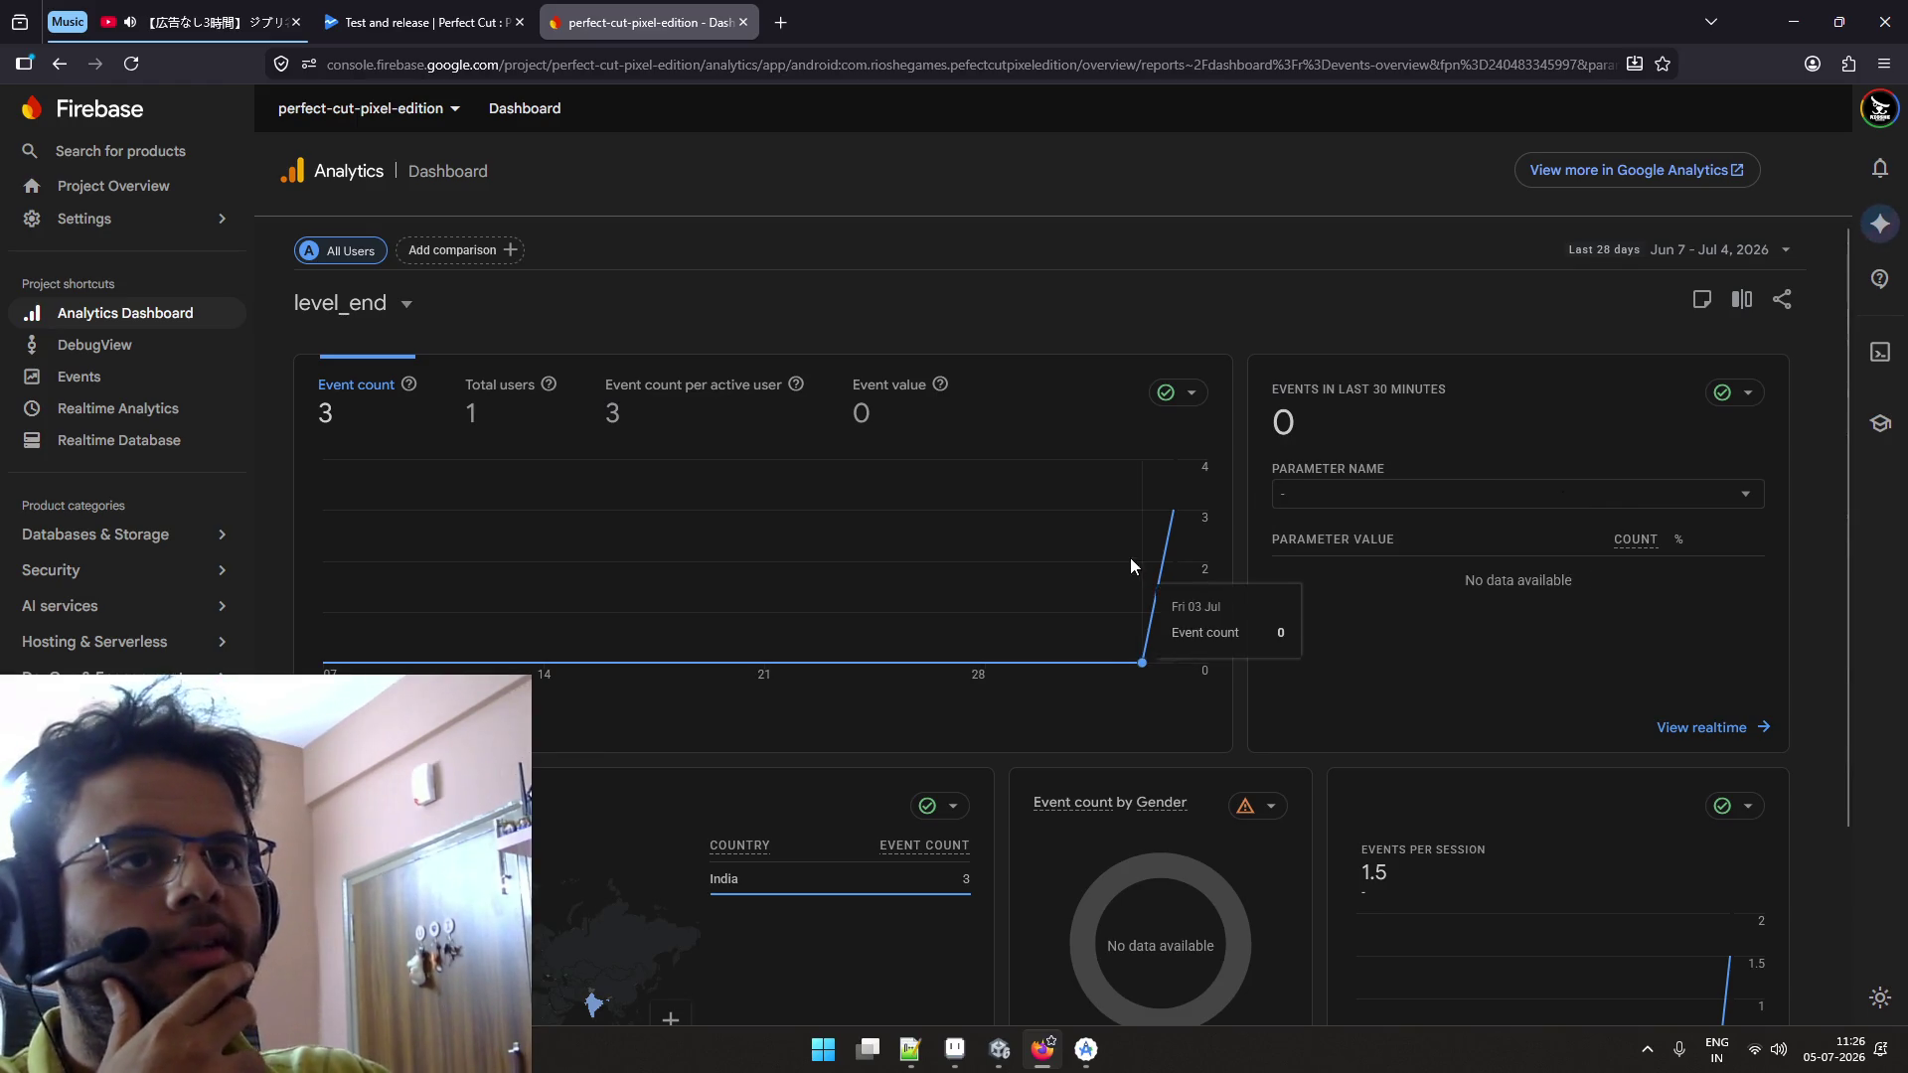
{"action": "scroll", "coordinate": [1130, 557], "scroll_direction": "down", "scroll_amount": 3}
{"action": "scroll", "coordinate": [1071, 525], "scroll_direction": "up", "scroll_amount": 3}
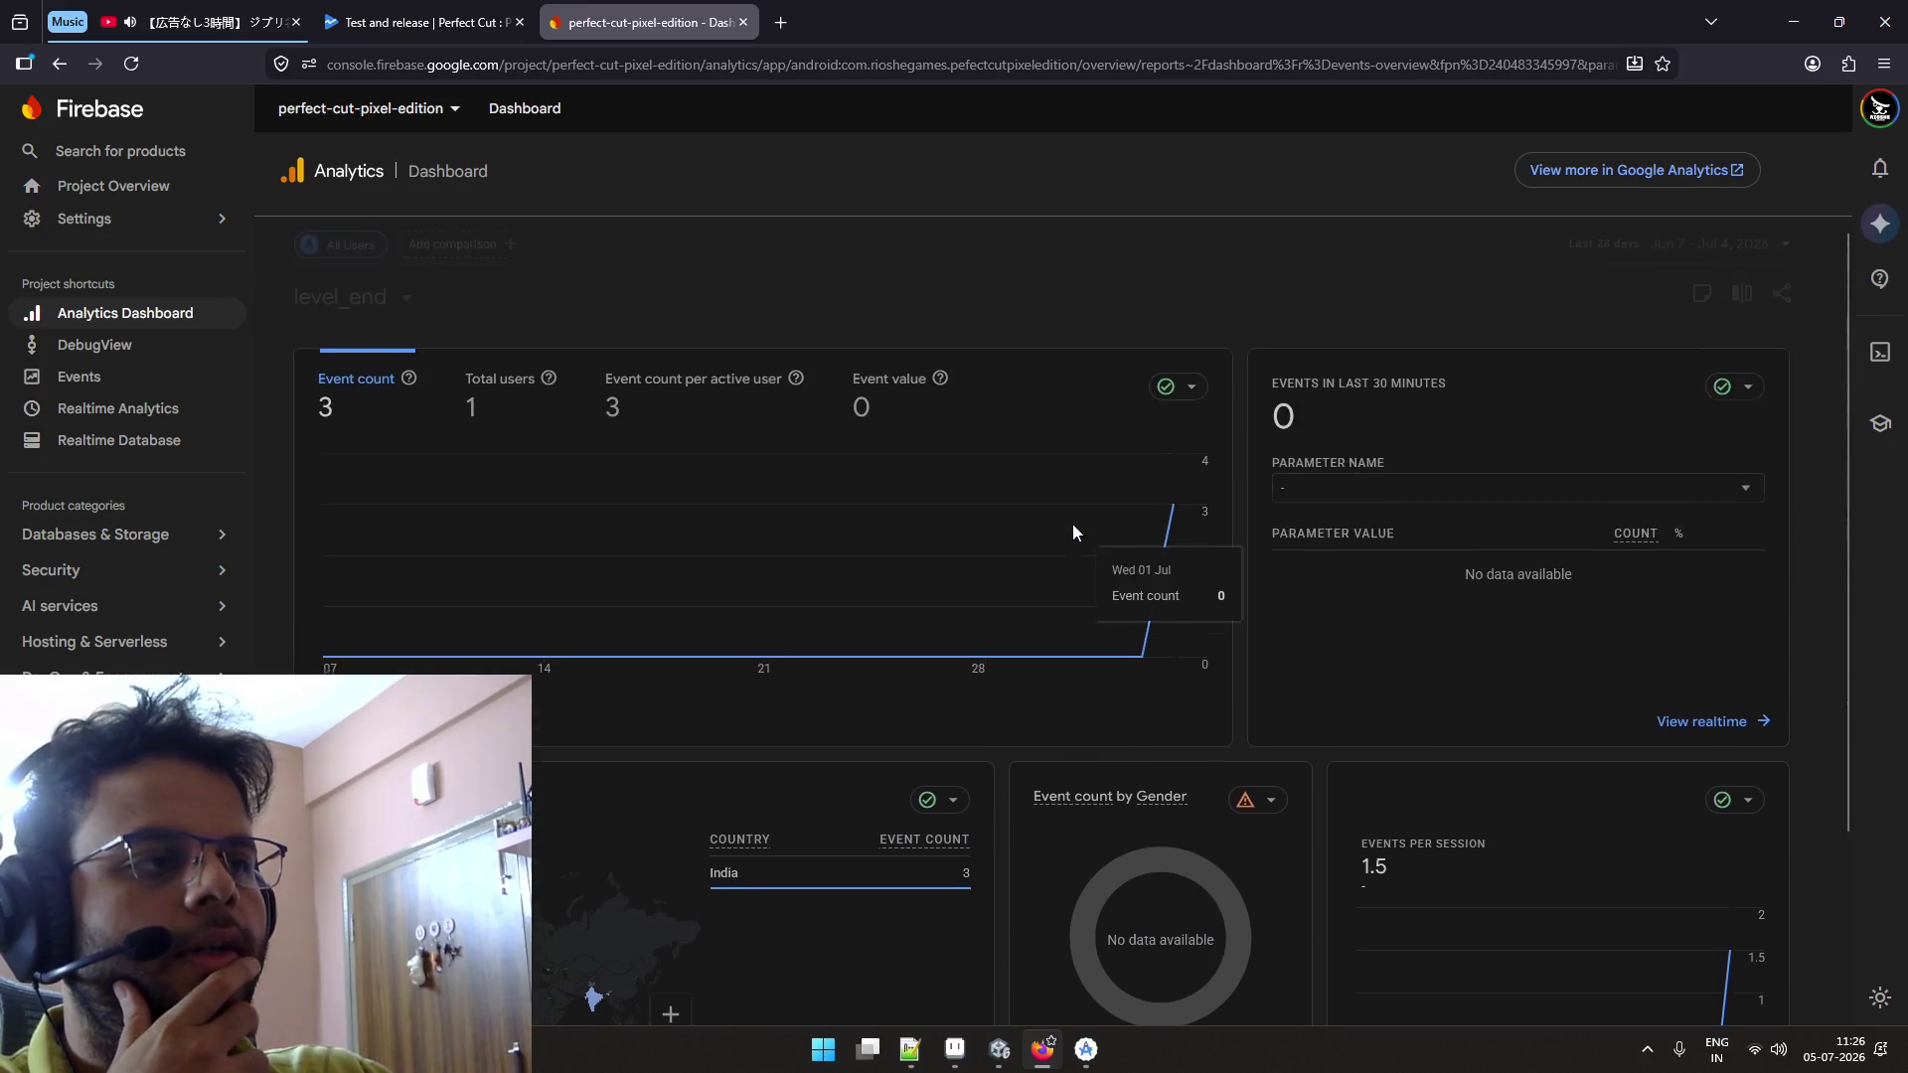
{"action": "scroll", "coordinate": [664, 640], "scroll_direction": "down", "scroll_amount": 2}
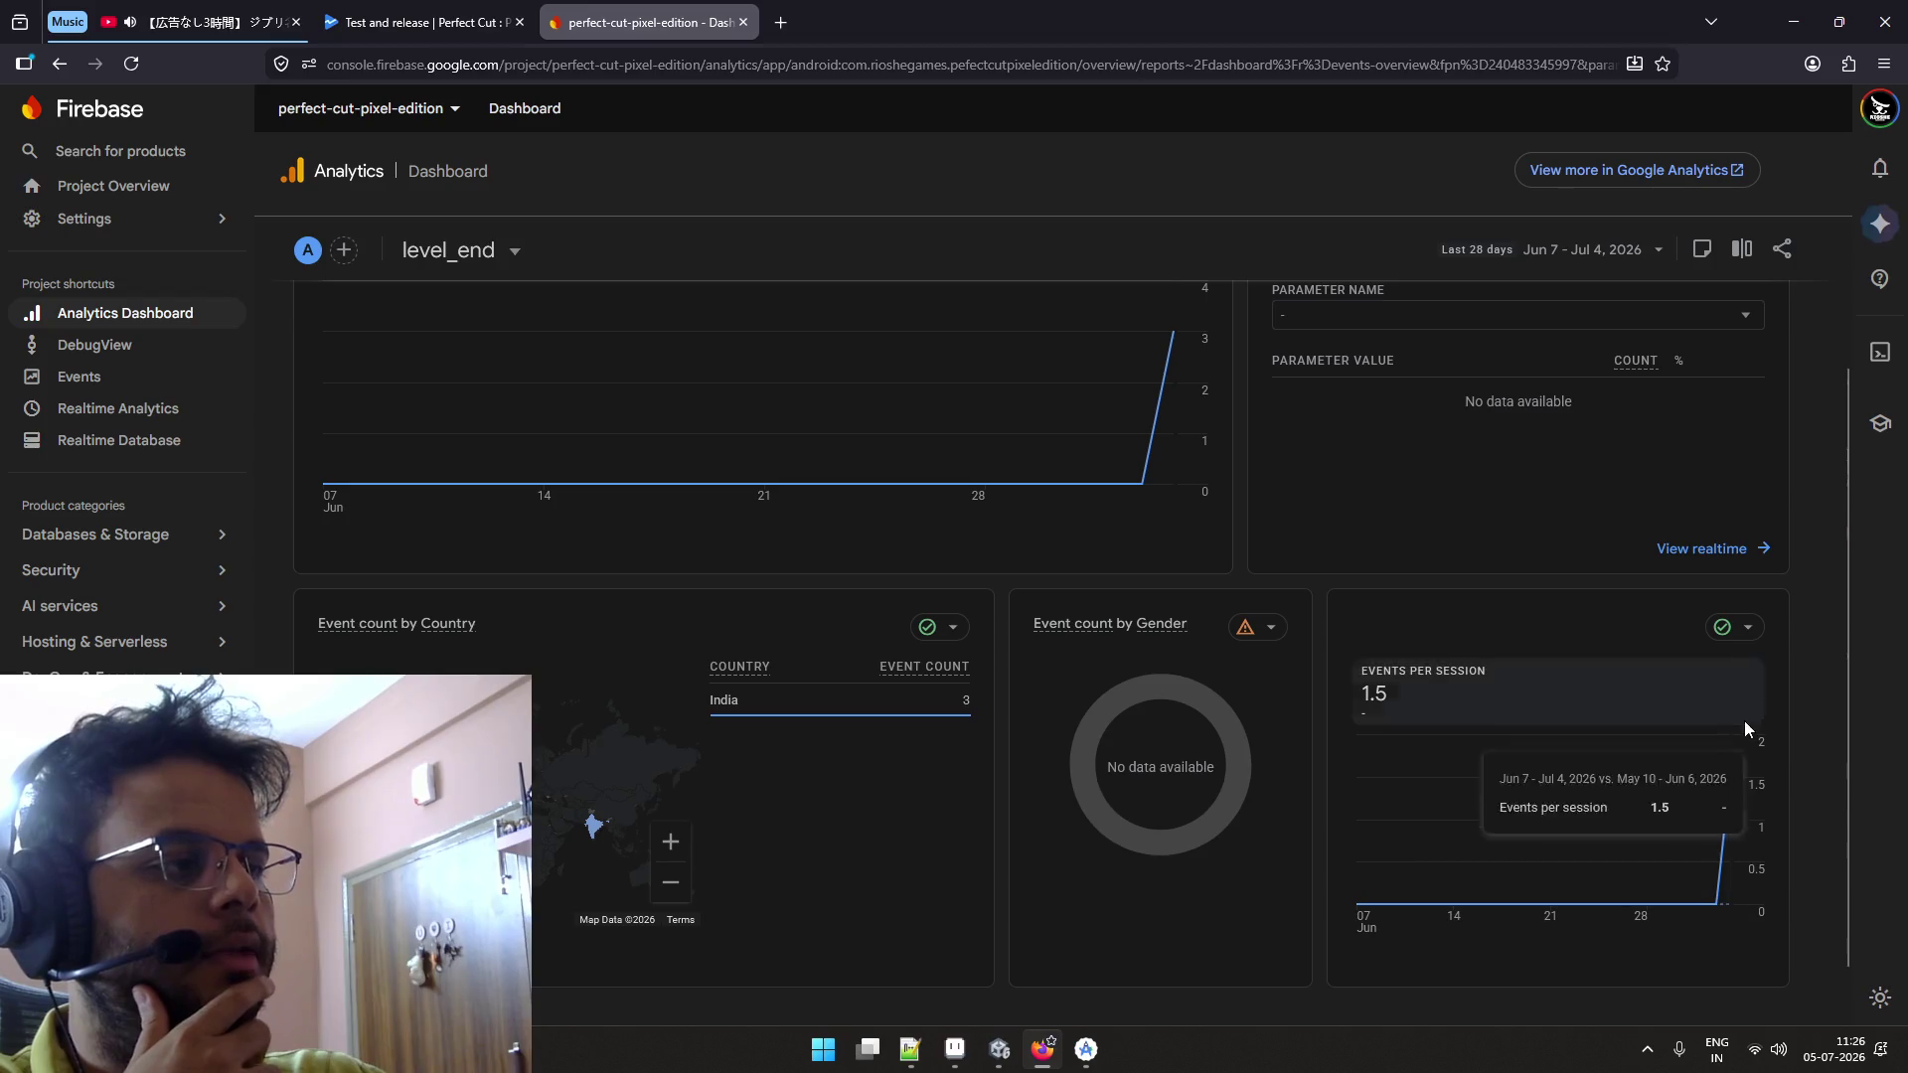
{"action": "scroll", "coordinate": [1143, 581], "scroll_direction": "up", "scroll_amount": 2}
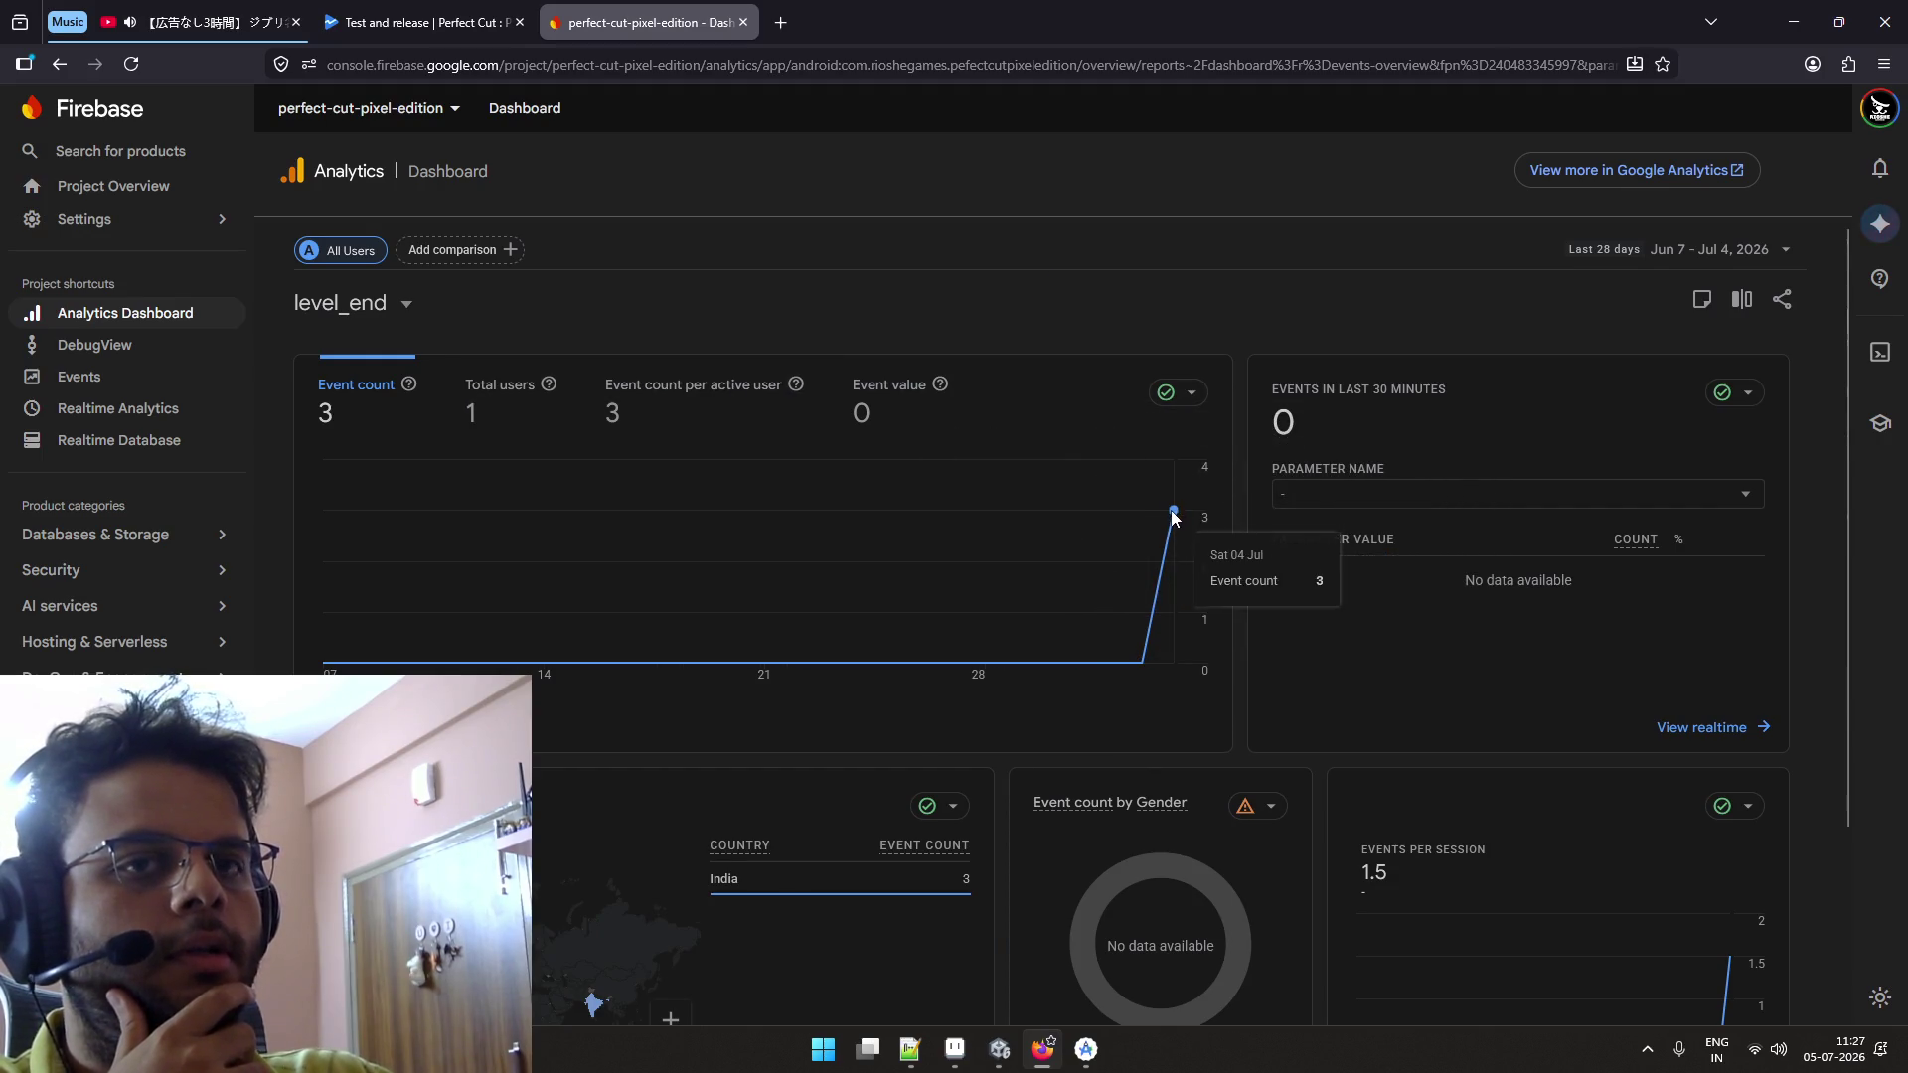
{"action": "left_click", "coordinate": [477, 255]}
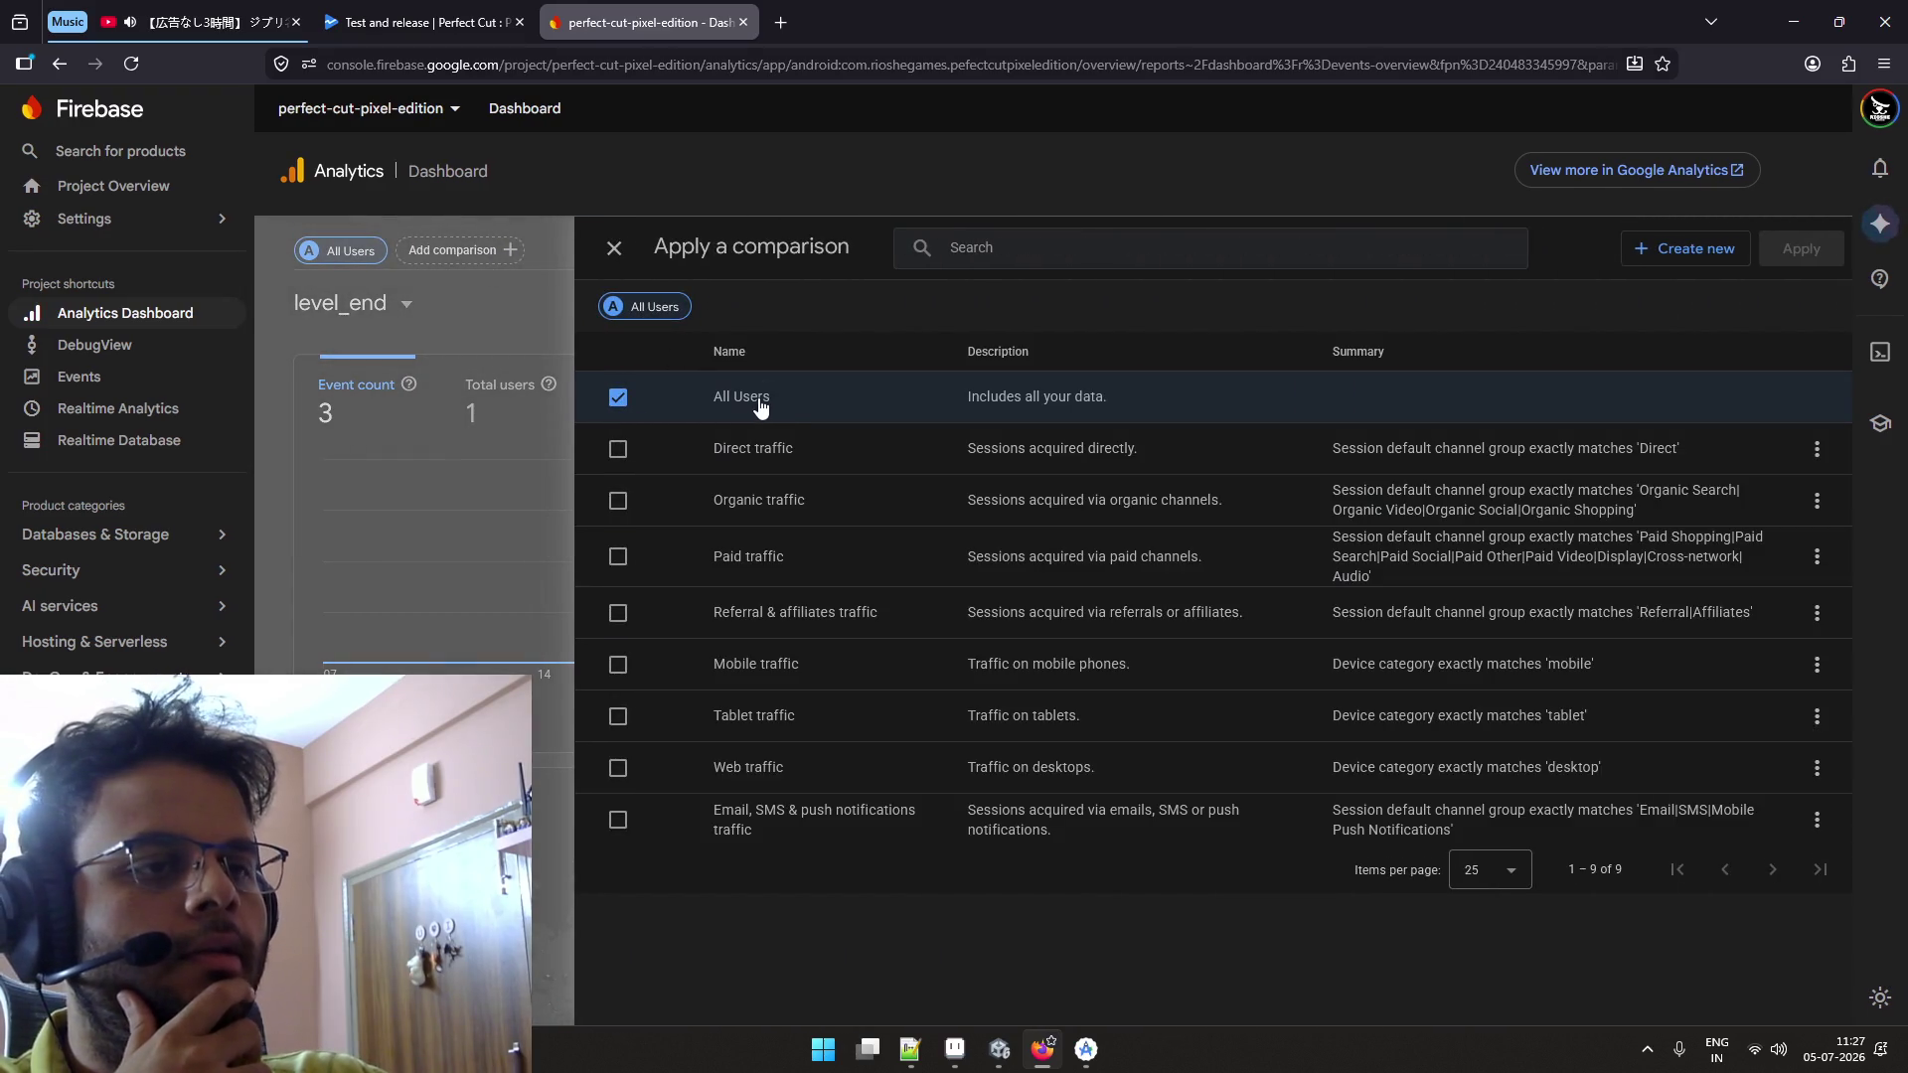
{"action": "left_click", "coordinate": [564, 445]}
{"action": "left_click", "coordinate": [1344, 502]}
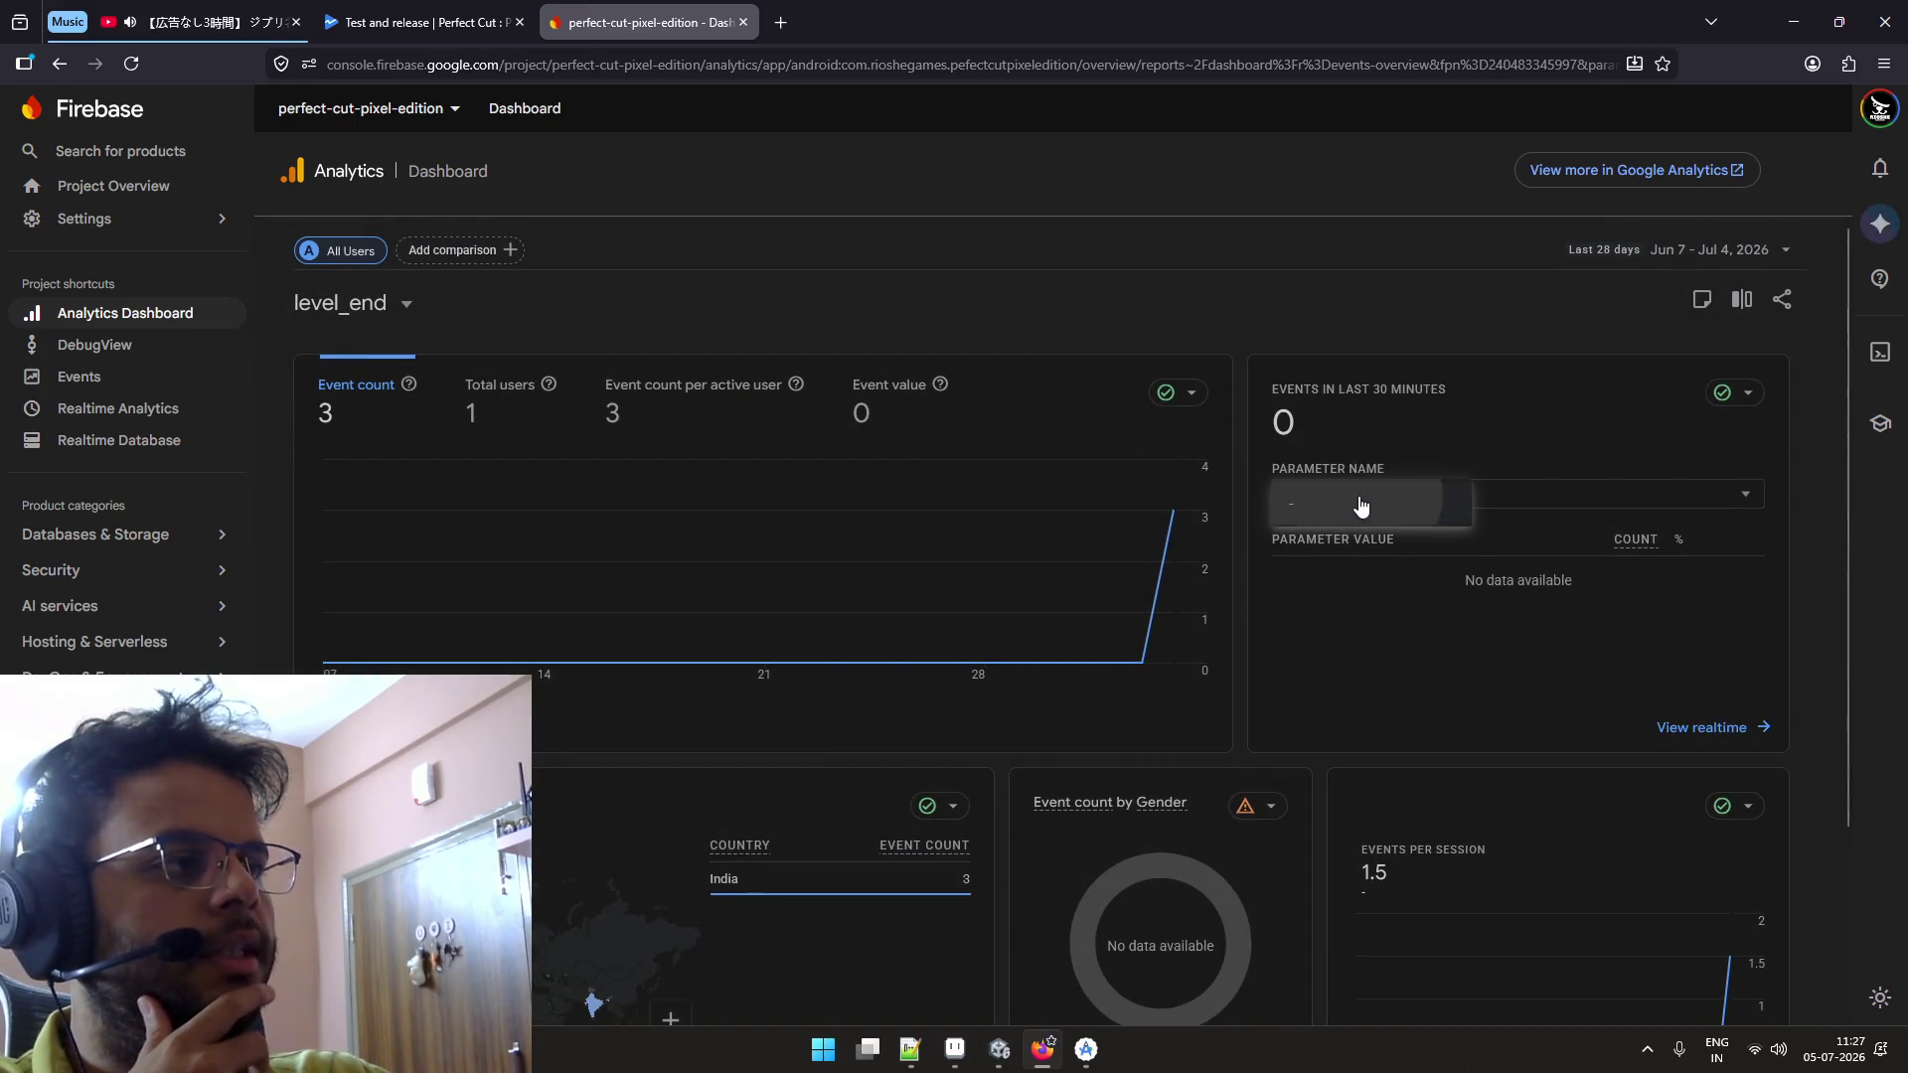
{"action": "left_click", "coordinate": [1689, 480]}
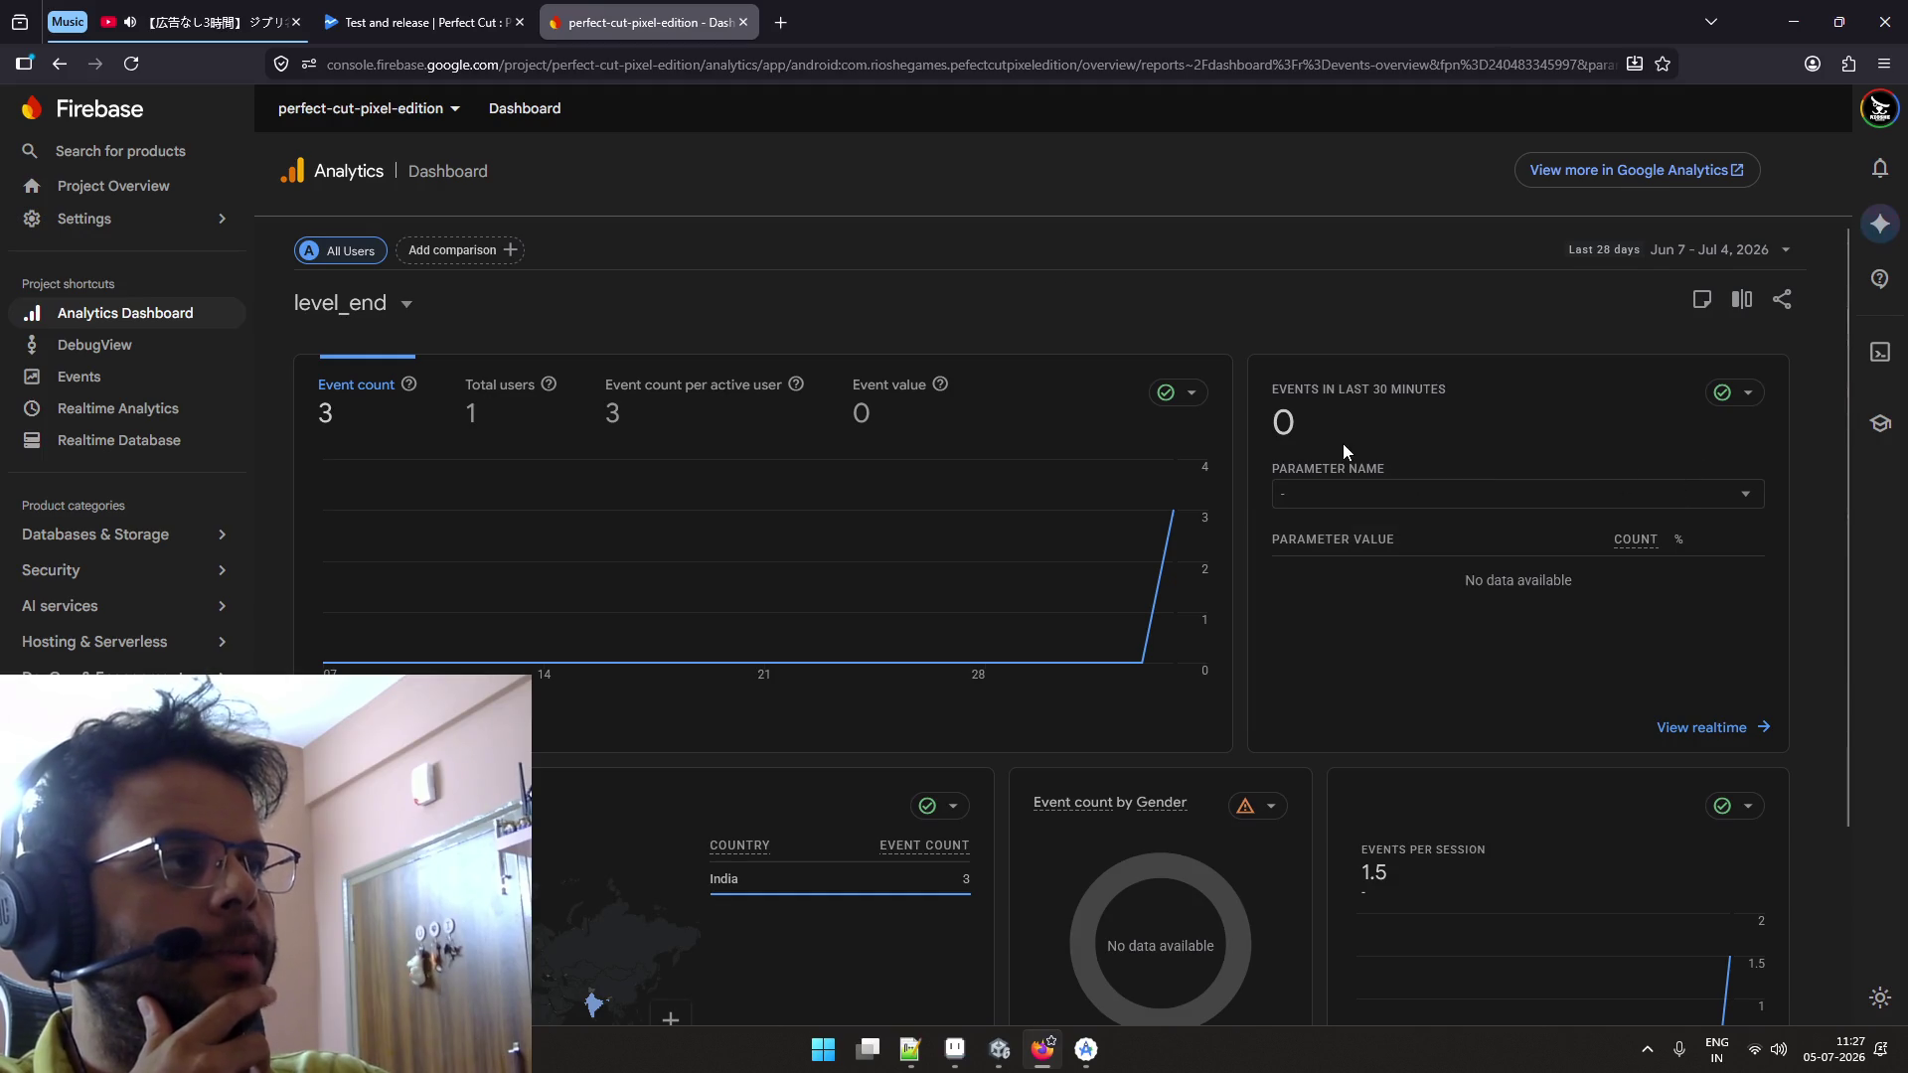
{"action": "left_click", "coordinate": [1632, 179]}
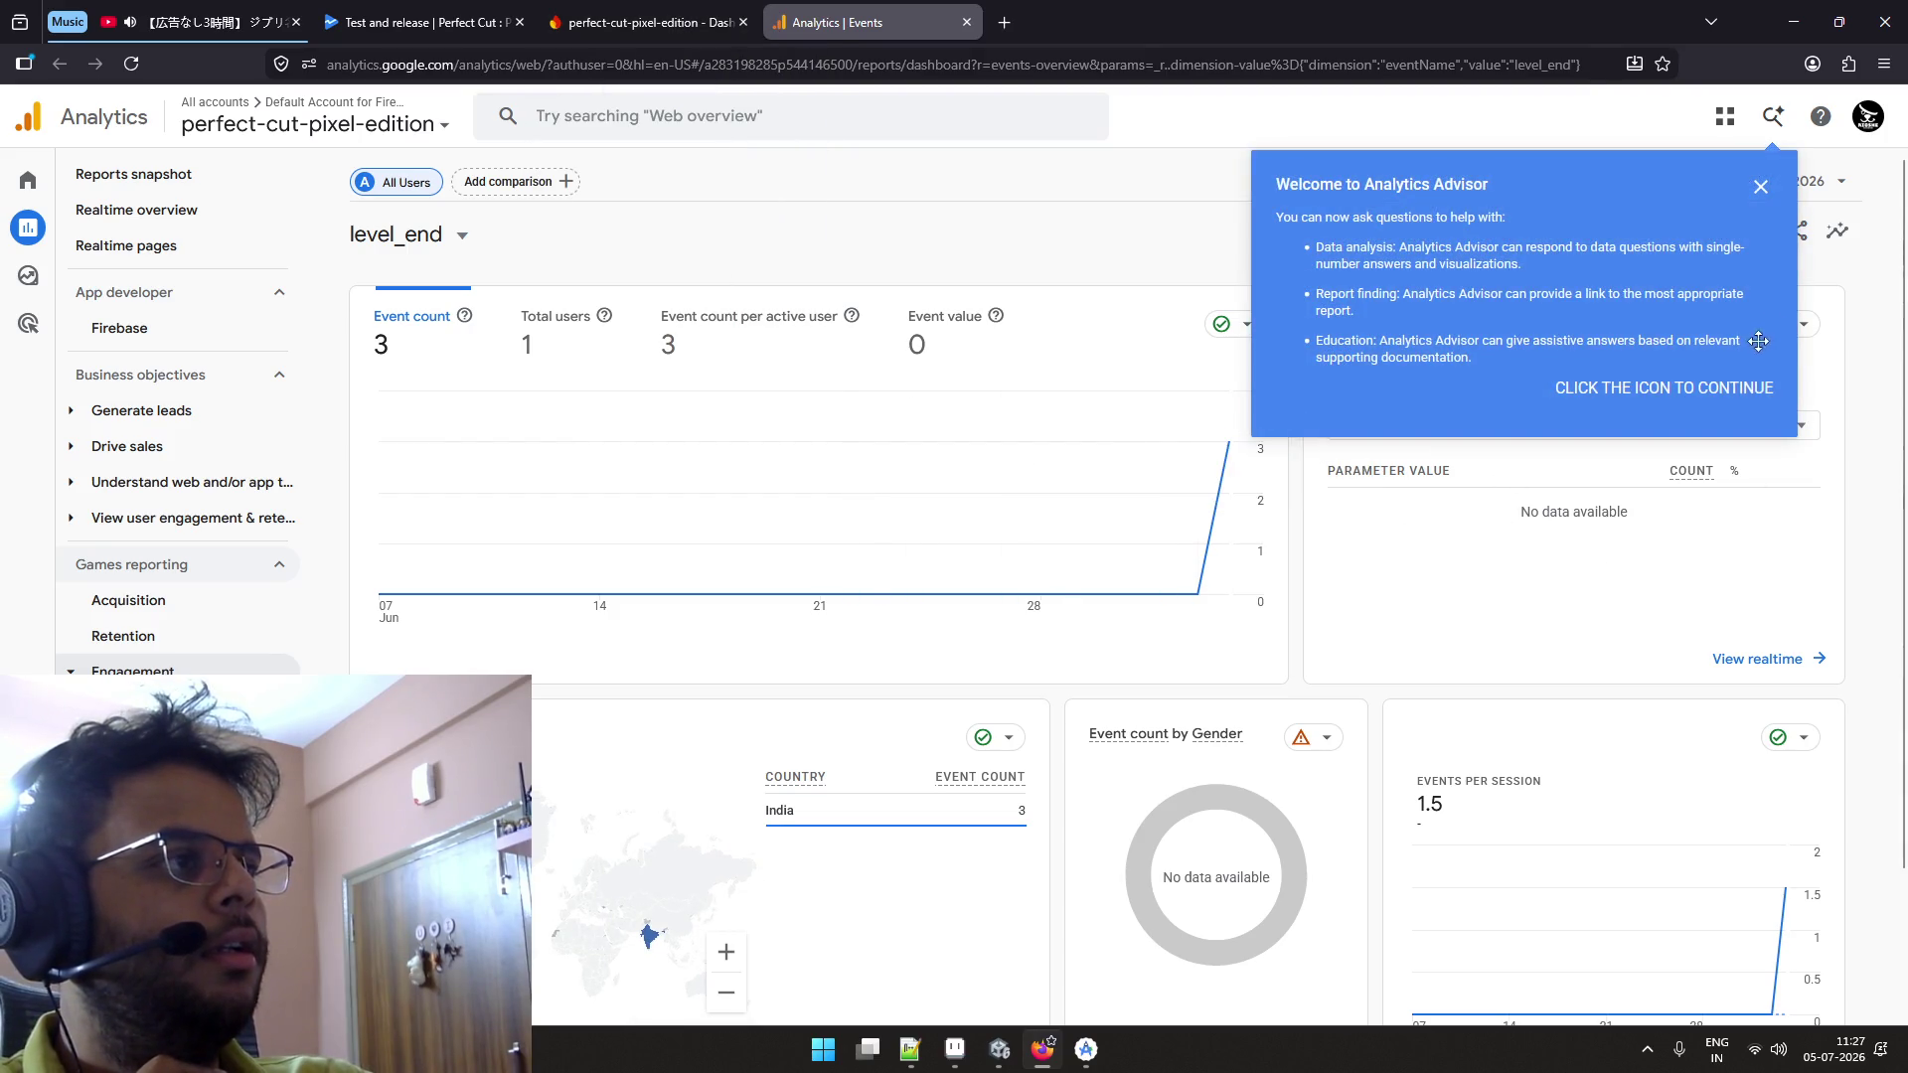
Dismiss the Analytics Advisor message and show the level_start event report
{"action": "left_click", "coordinate": [1761, 187]}
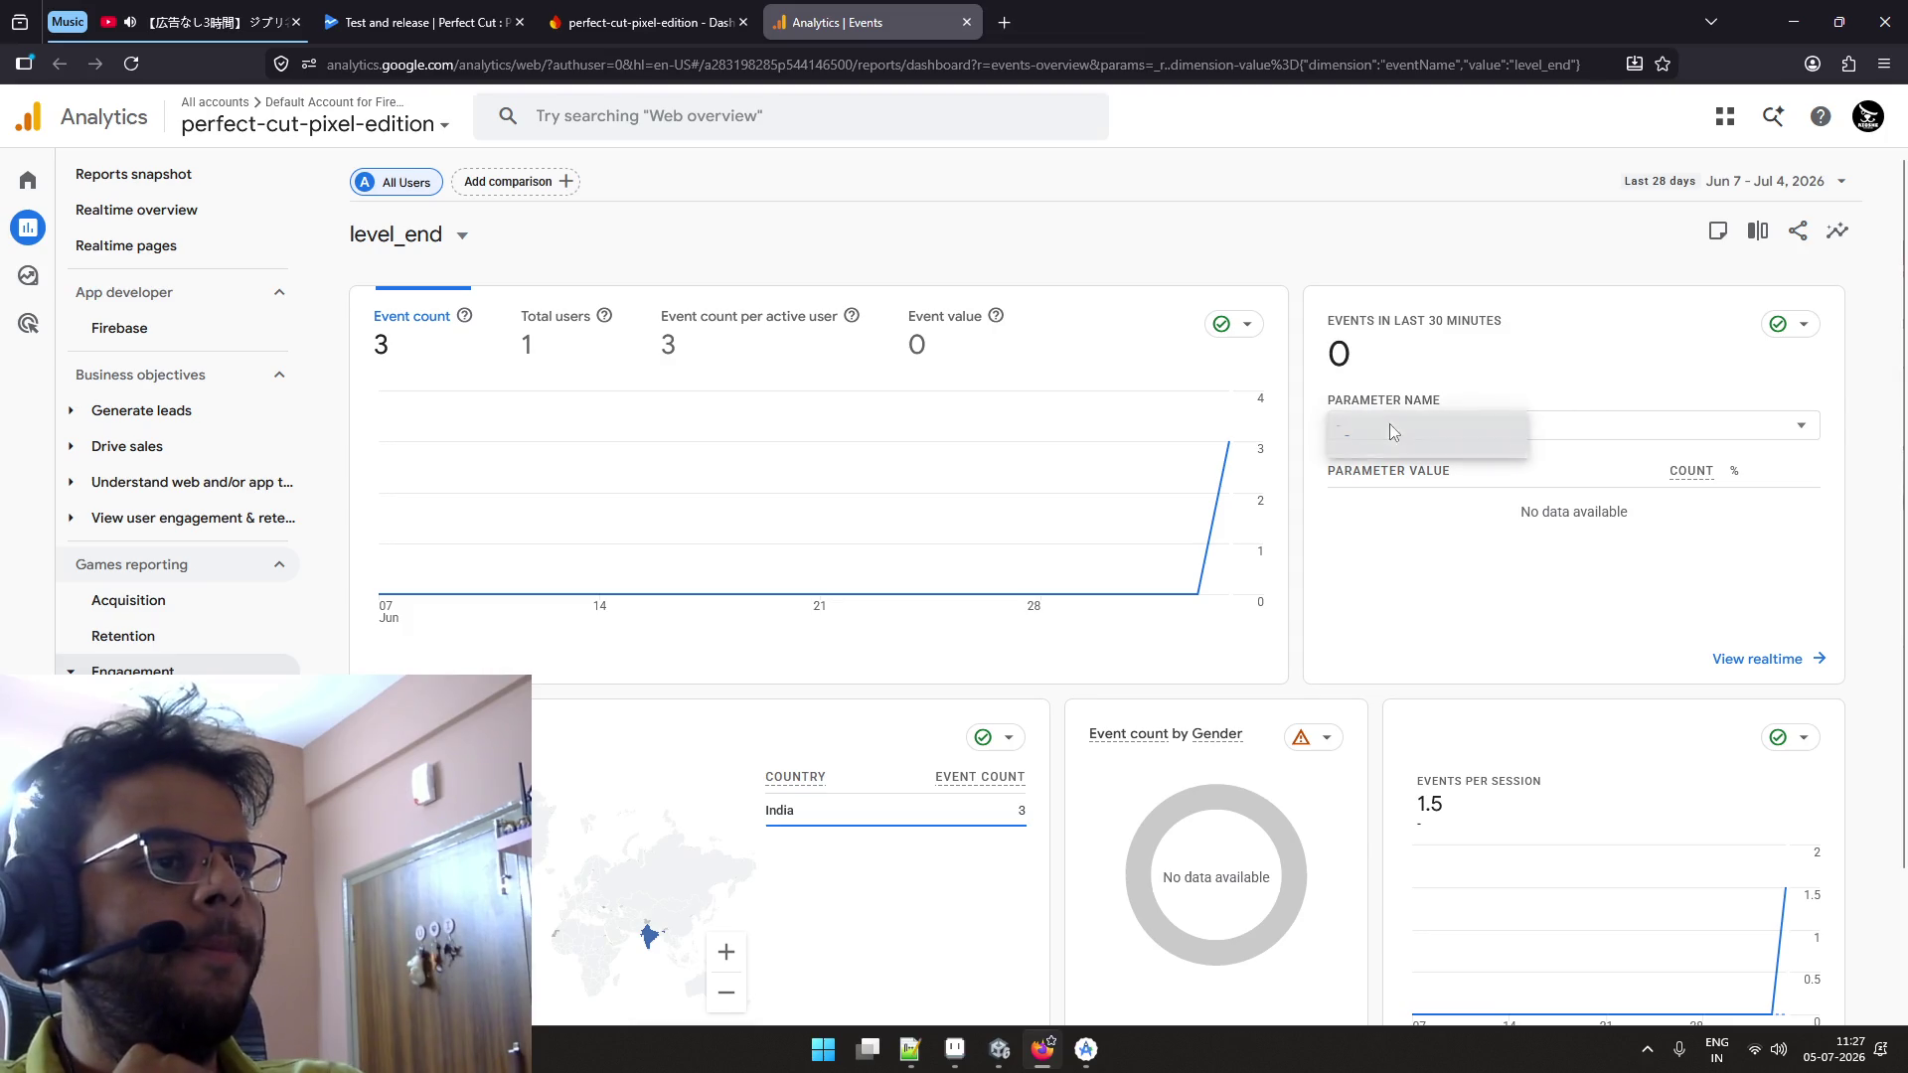
{"action": "scroll", "coordinate": [430, 566], "scroll_direction": "down", "scroll_amount": 2}
{"action": "scroll", "coordinate": [426, 497], "scroll_direction": "up", "scroll_amount": 2}
{"action": "mouse_move", "coordinate": [462, 325]}
{"action": "left_click", "coordinate": [462, 237]}
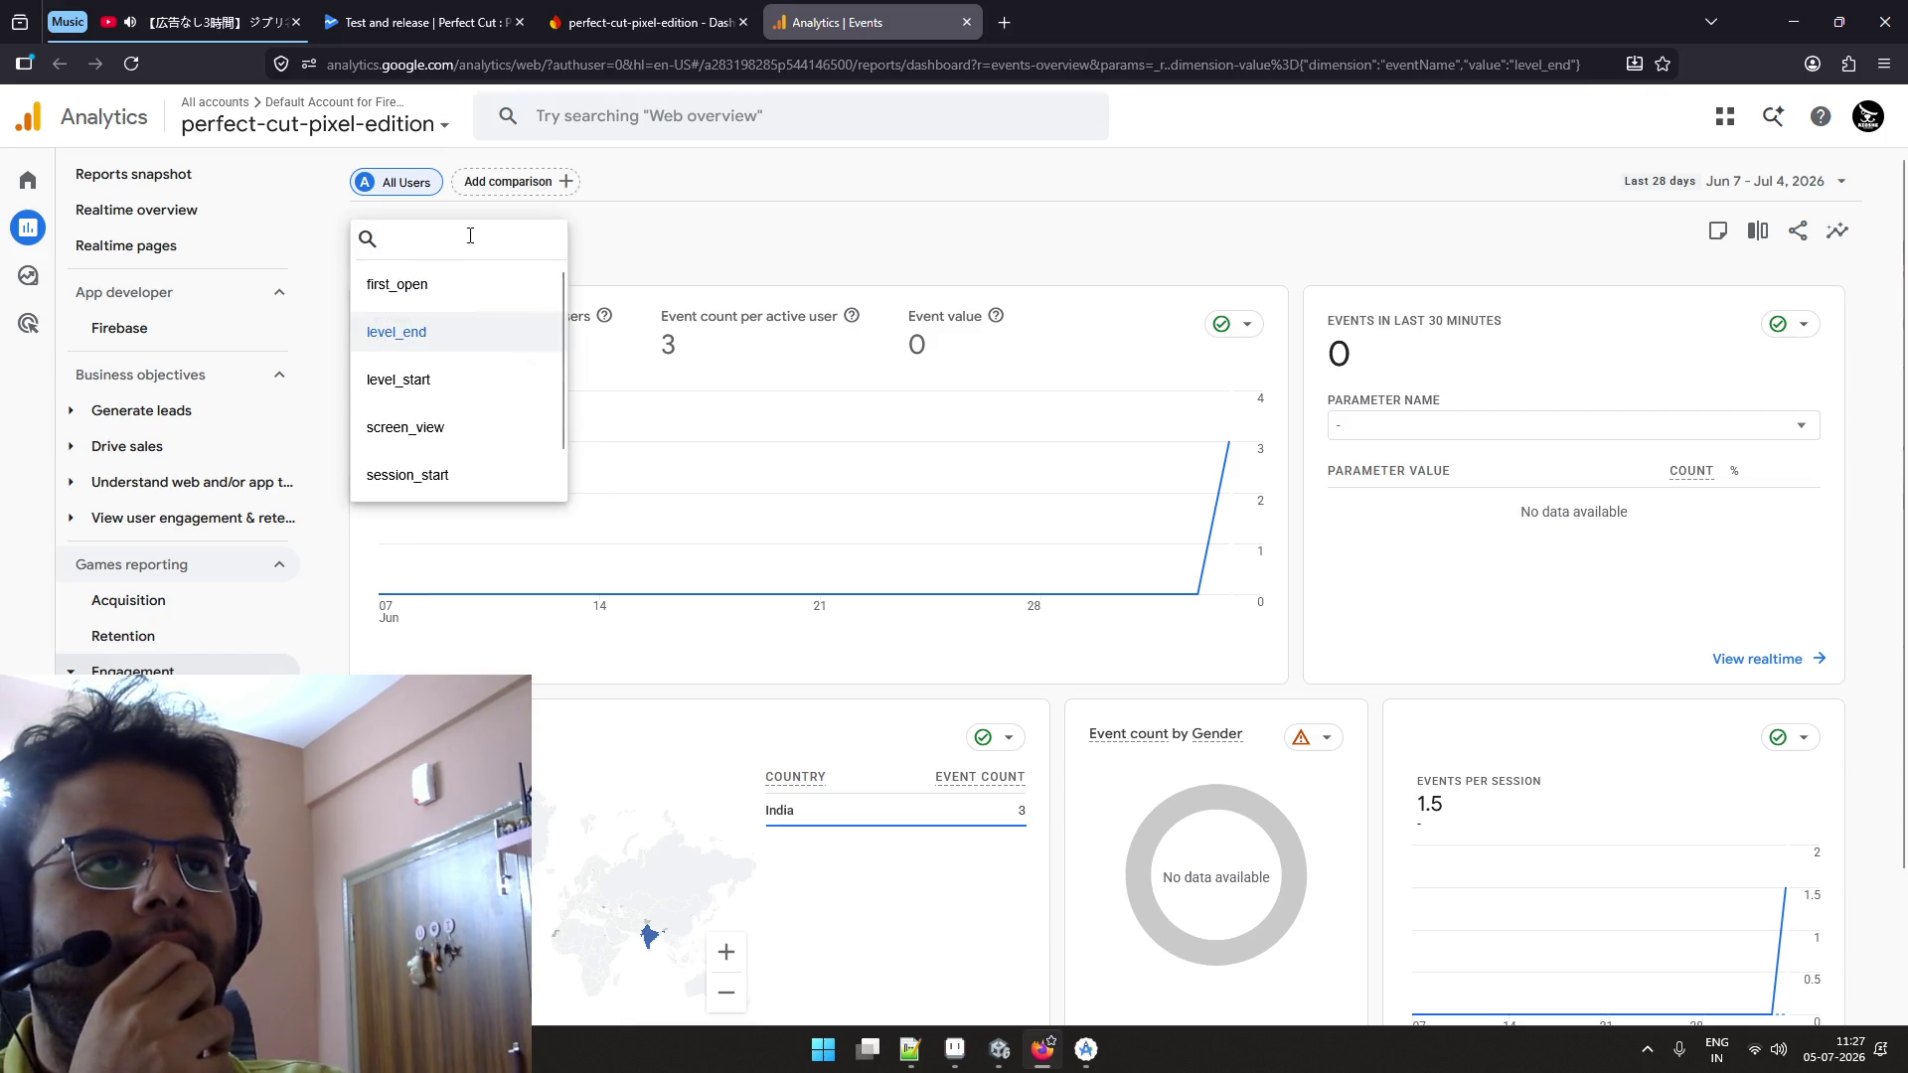
{"action": "left_click", "coordinate": [445, 389]}
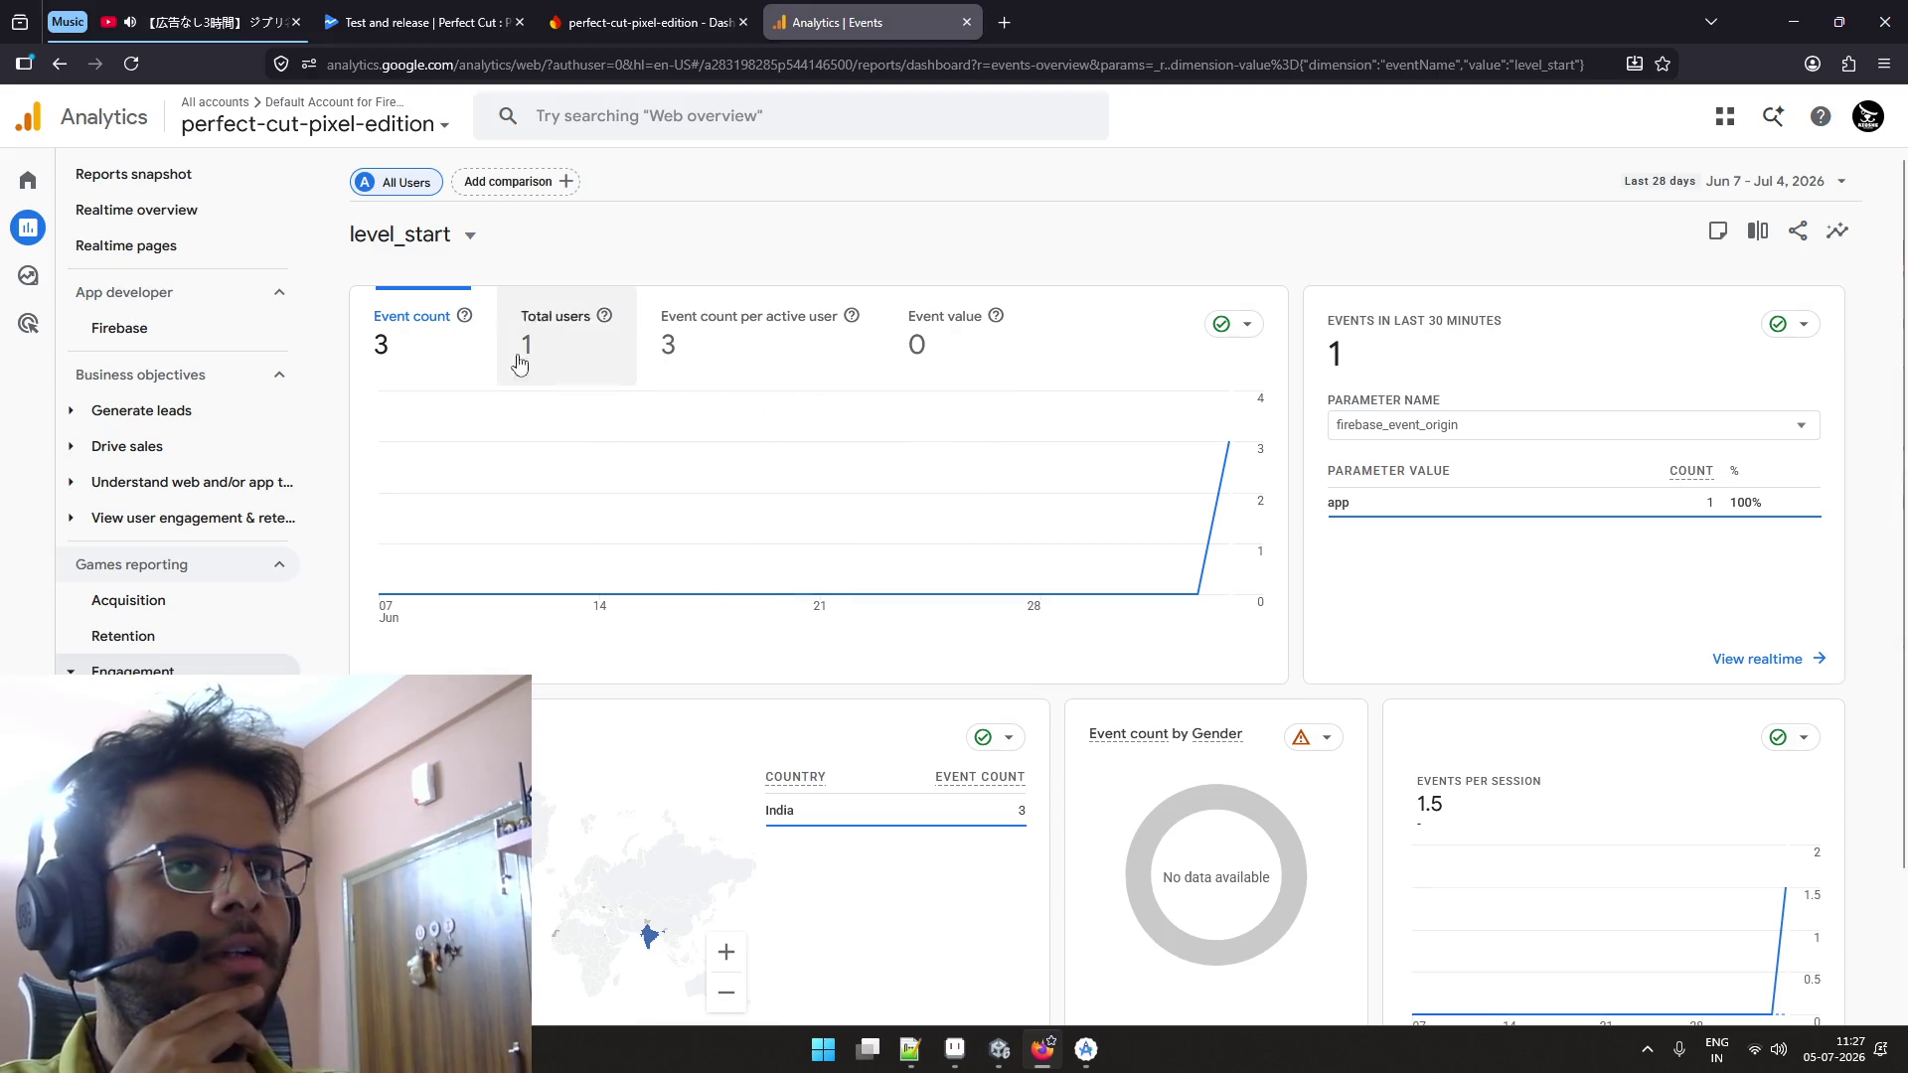
{"action": "left_click", "coordinate": [455, 243]}
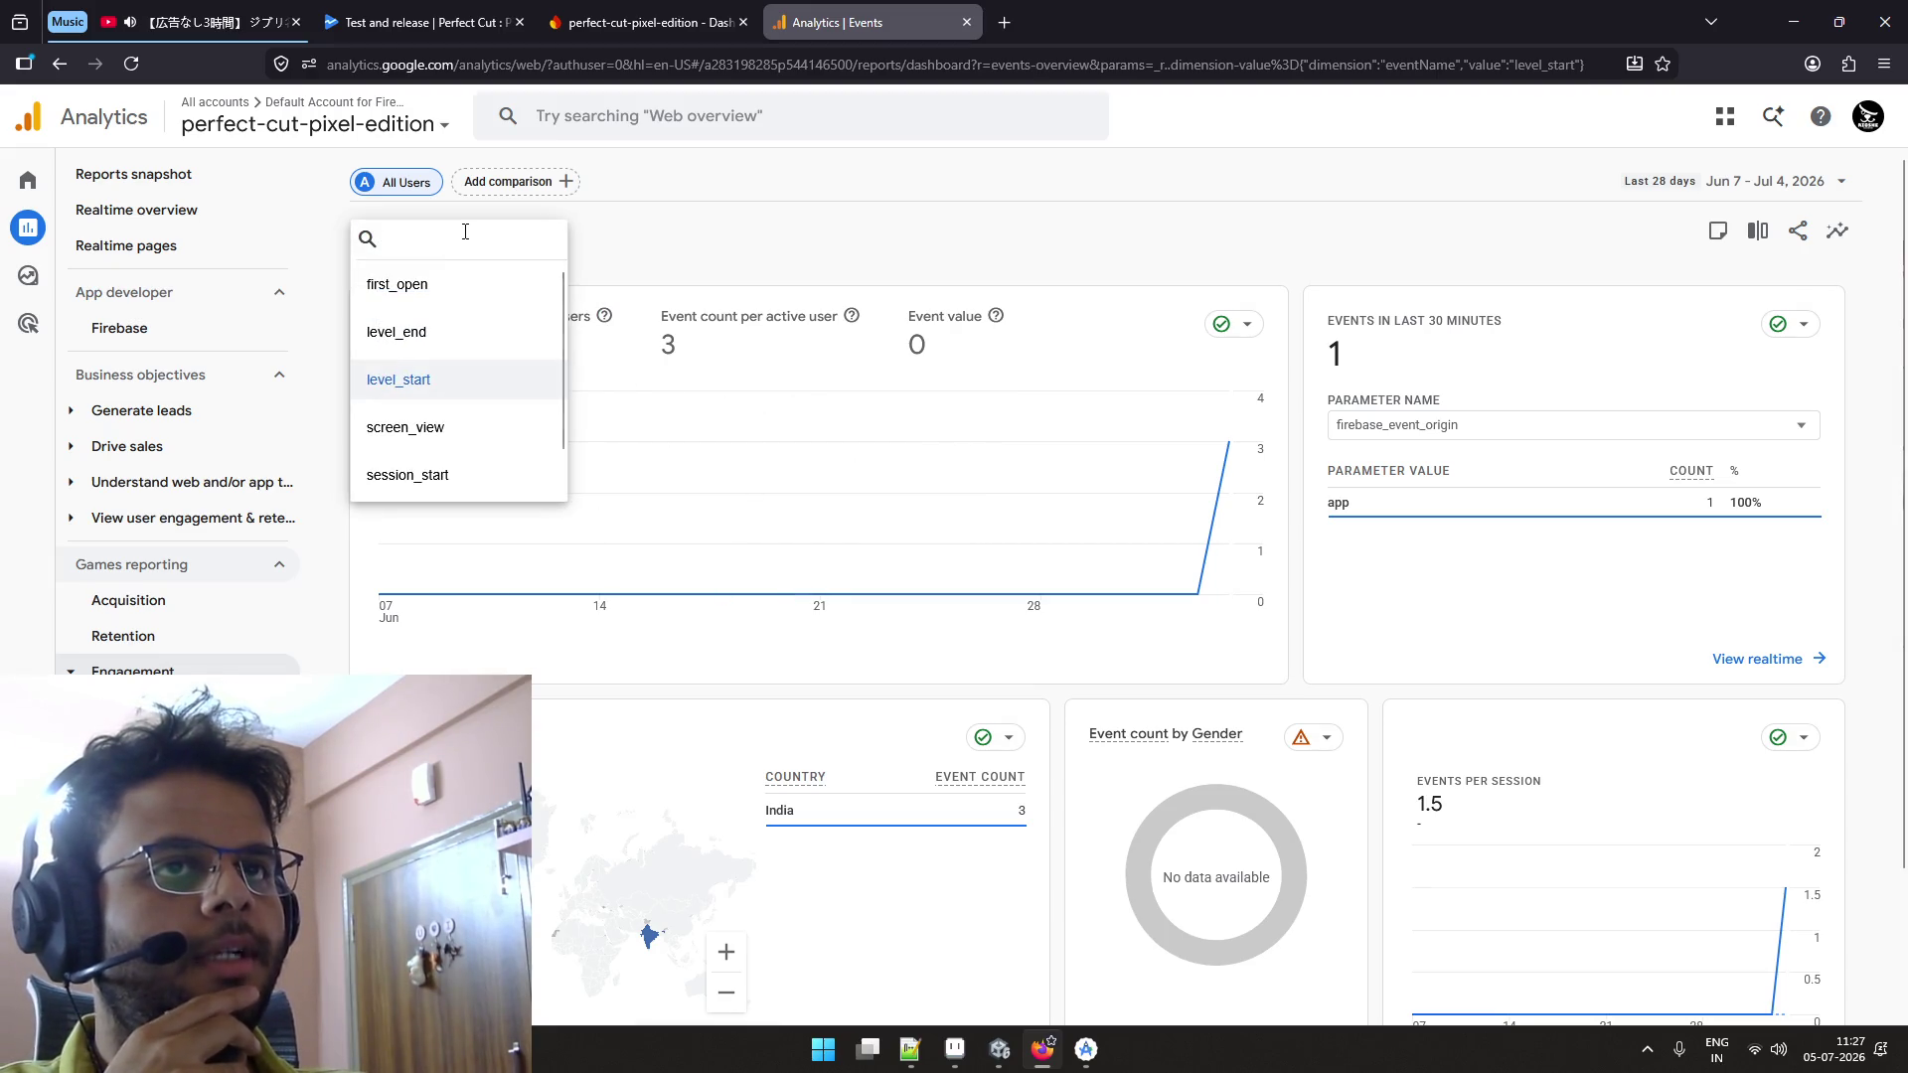
{"action": "left_click", "coordinate": [455, 397]}
Check the level_start parameter names, then switch the report to level_end
{"action": "scroll", "coordinate": [1574, 545], "scroll_direction": "down", "scroll_amount": 1}
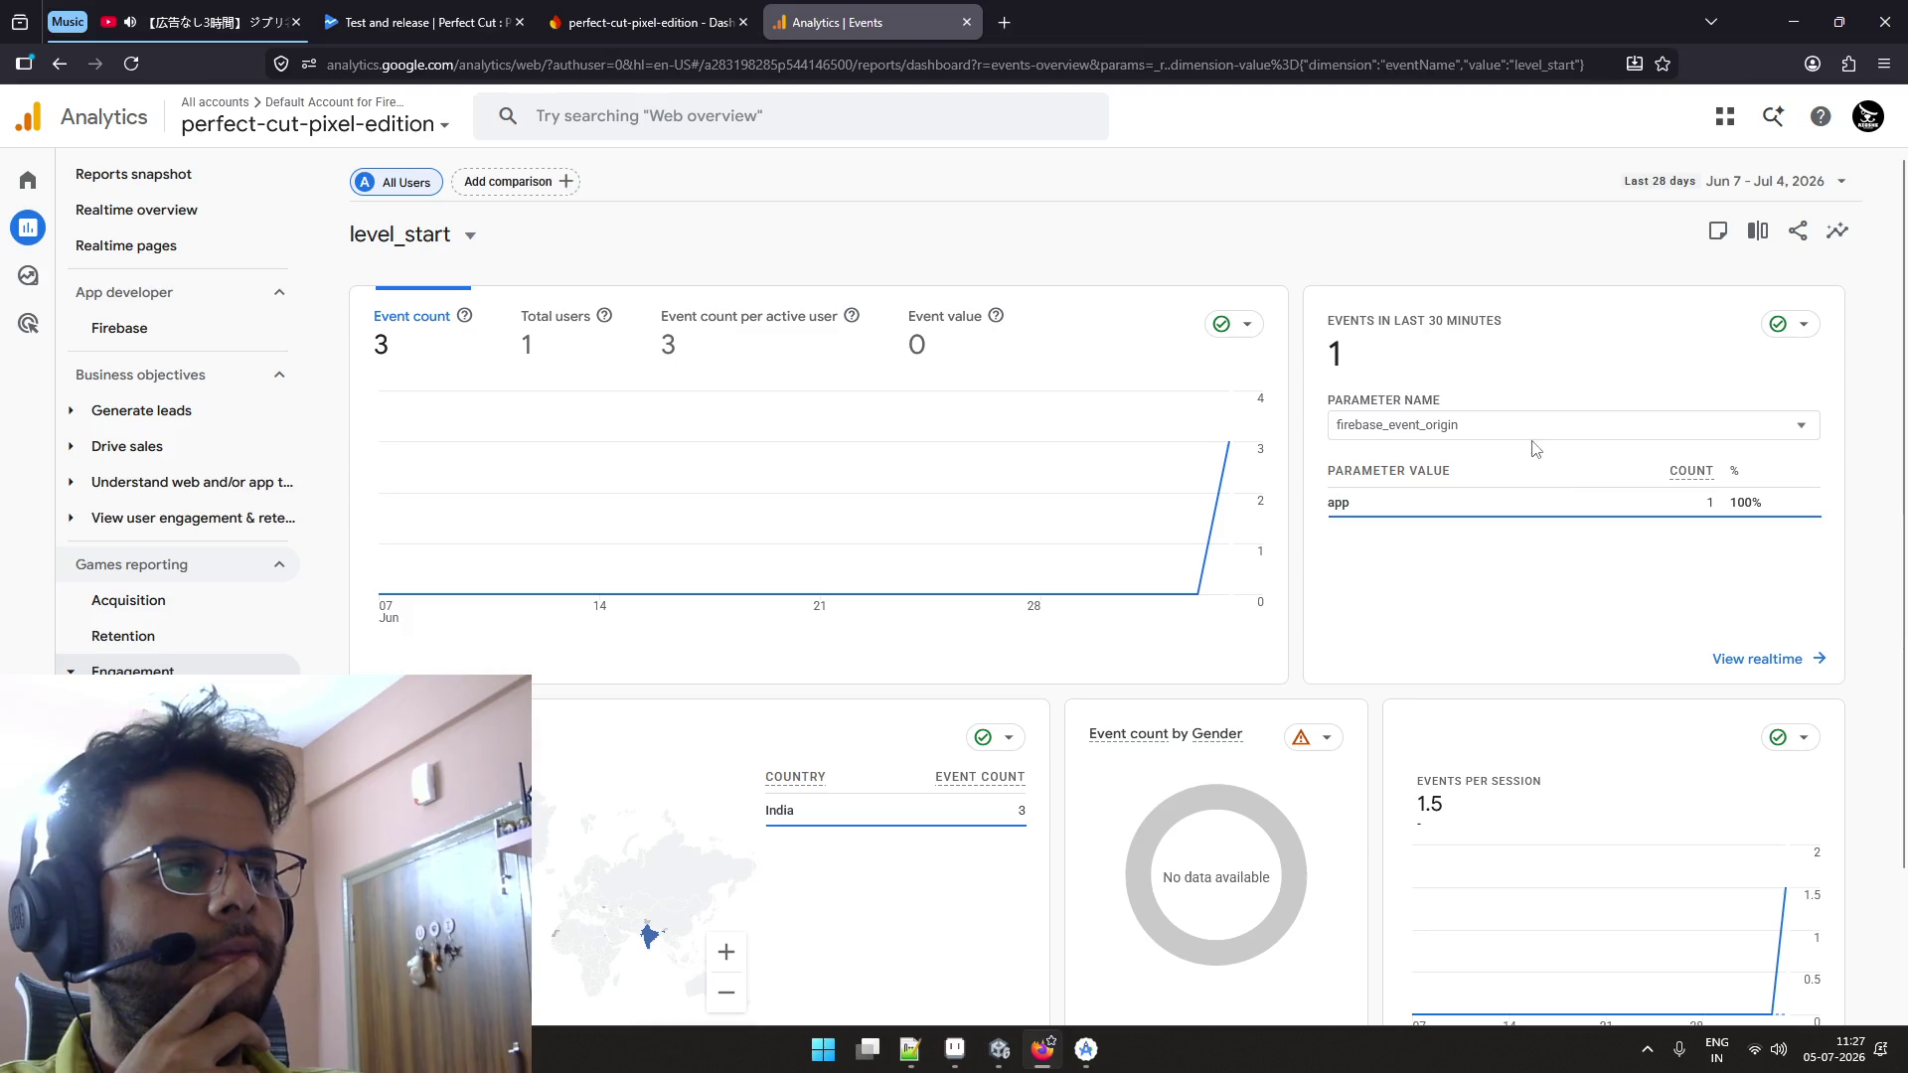
{"action": "left_click", "coordinate": [1529, 427]}
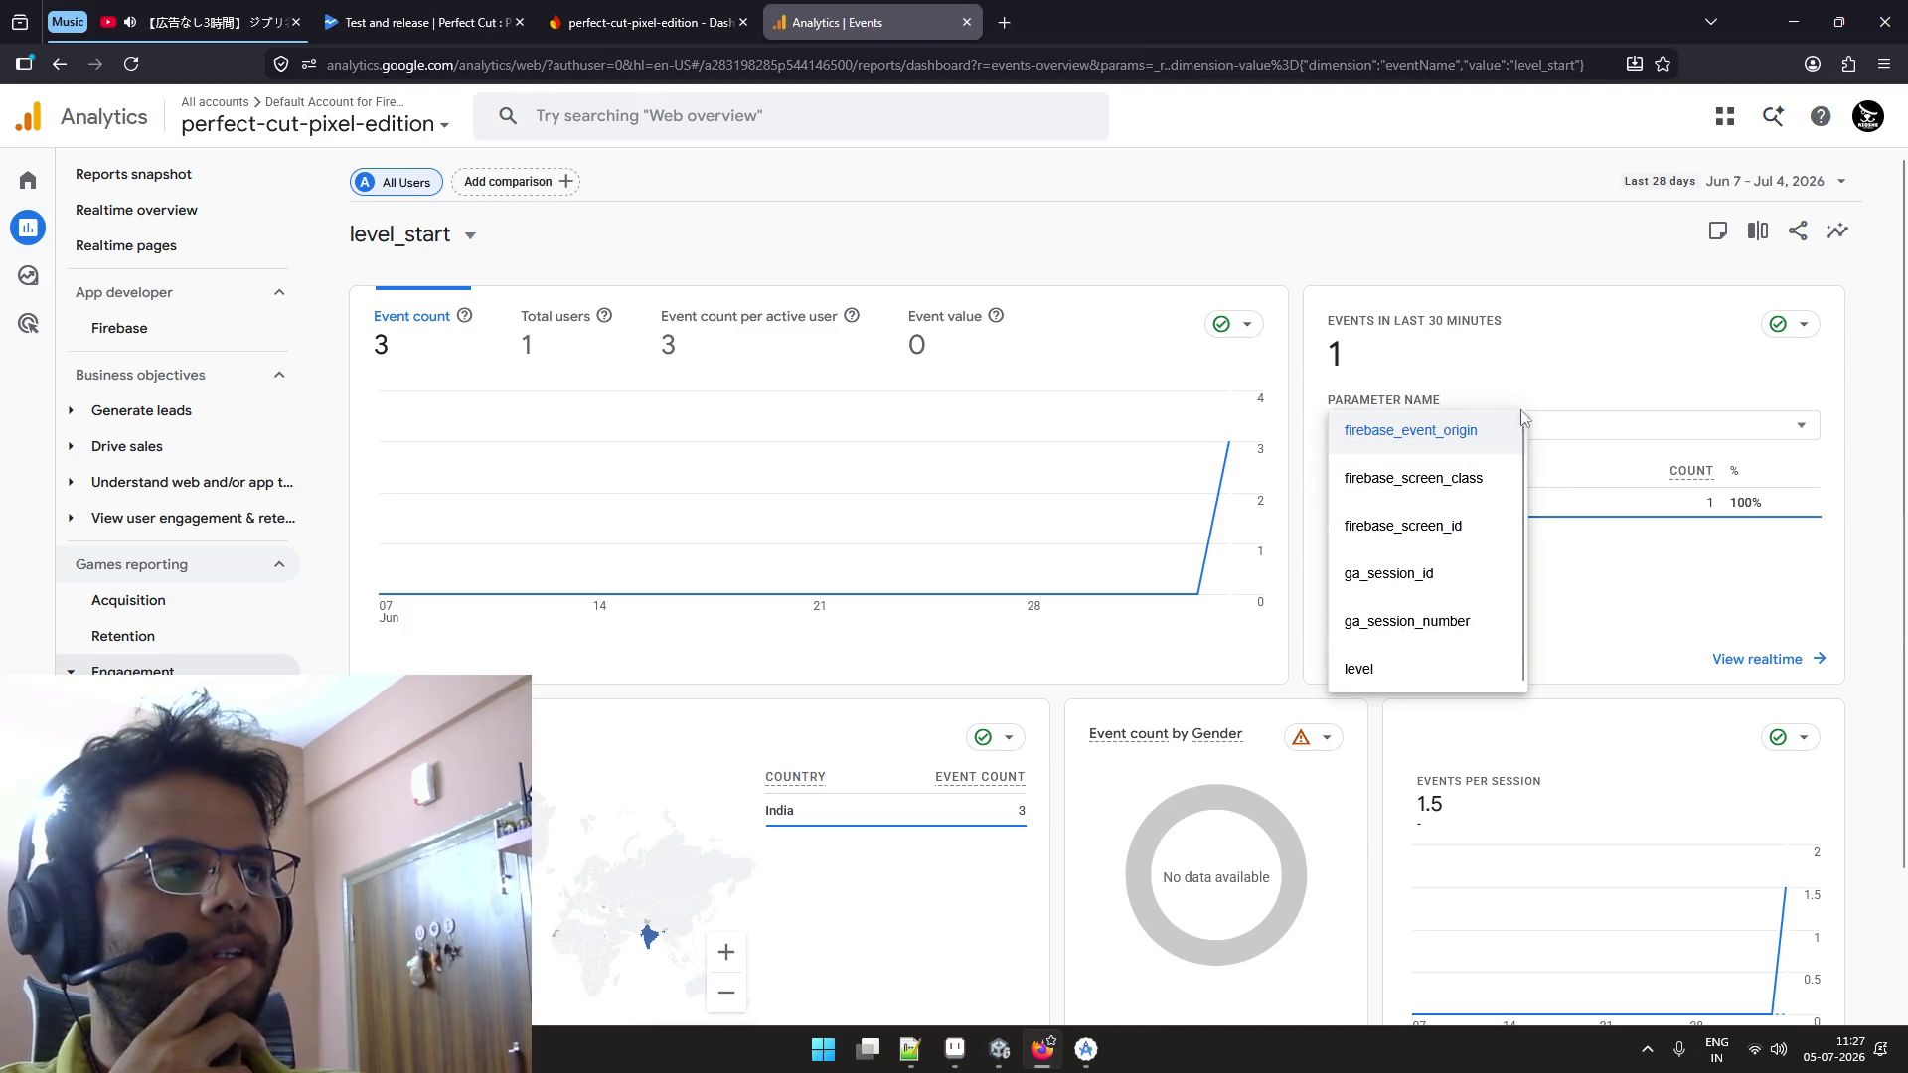
{"action": "left_click", "coordinate": [1510, 430]}
{"action": "left_click", "coordinate": [452, 241]}
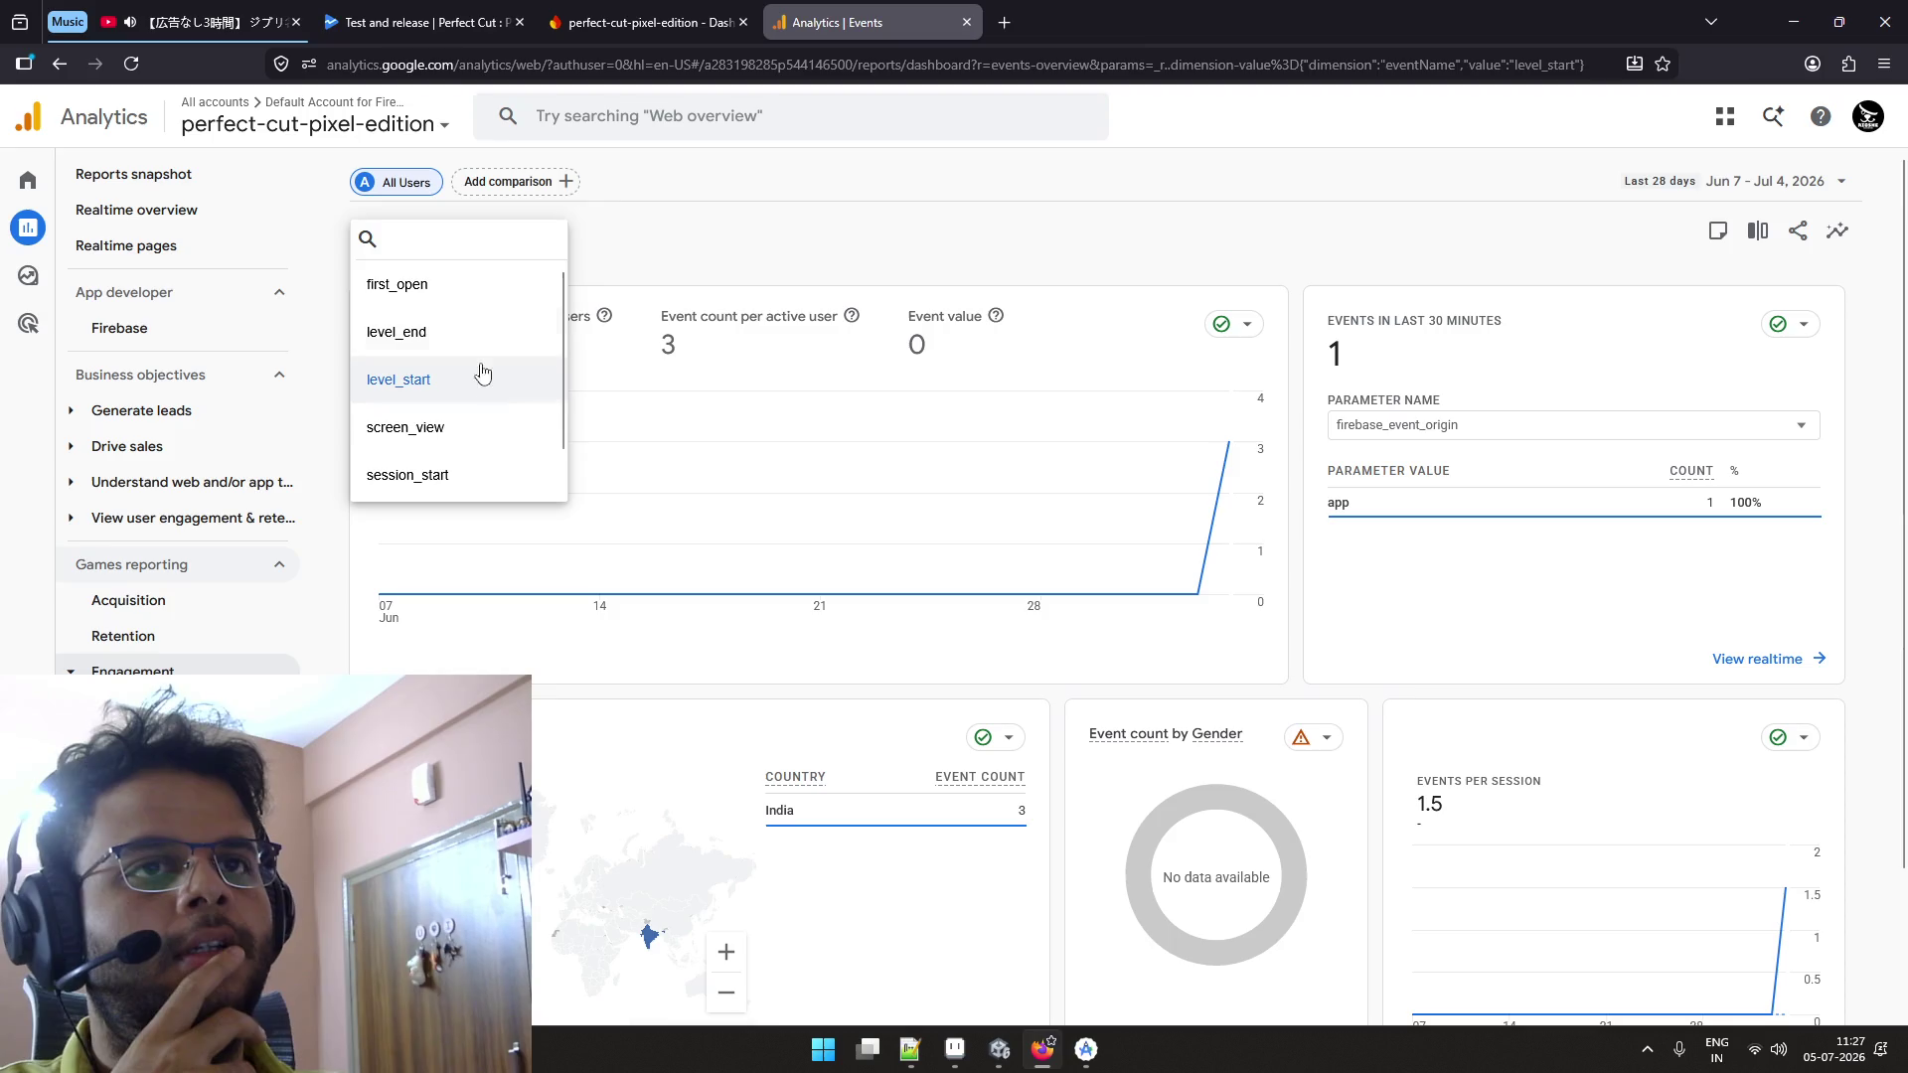
{"action": "left_click", "coordinate": [443, 332]}
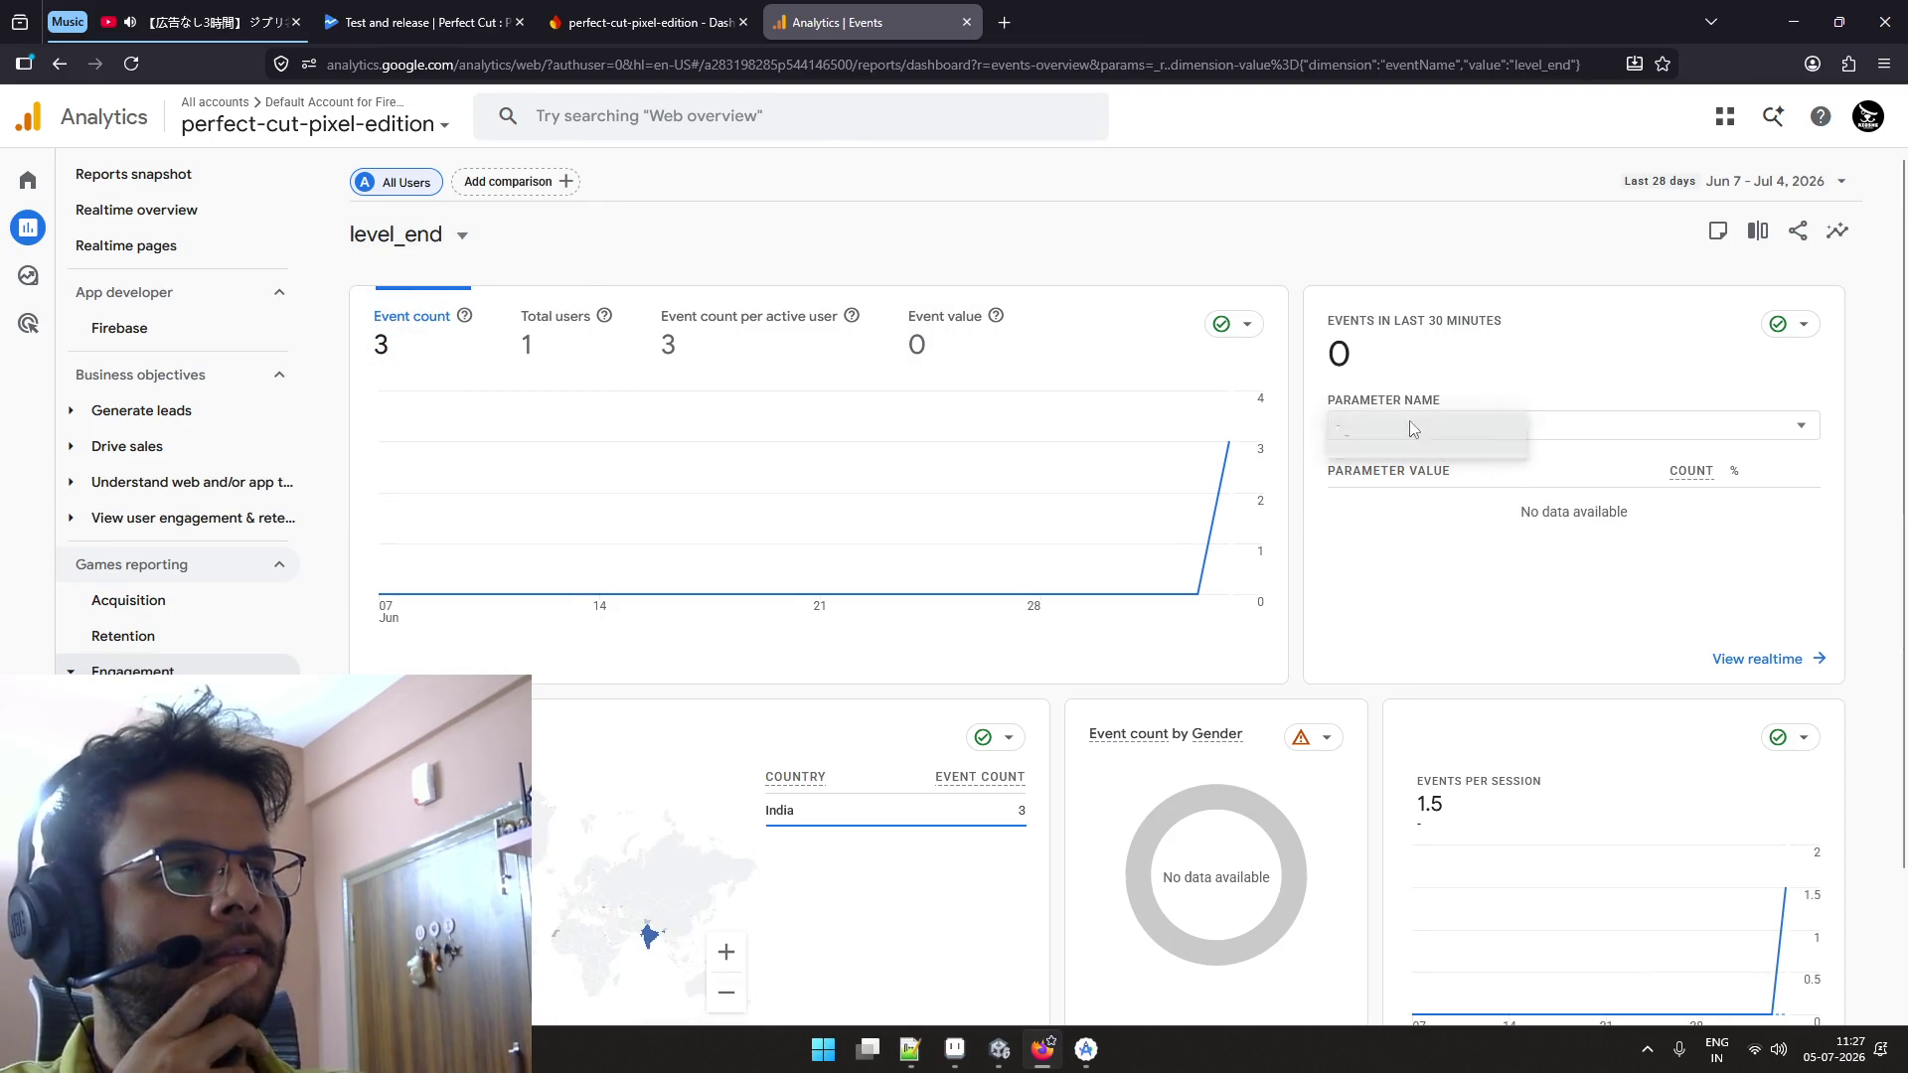
{"action": "scroll", "coordinate": [1402, 493], "scroll_direction": "down", "scroll_amount": 2}
{"action": "scroll", "coordinate": [1403, 493], "scroll_direction": "up", "scroll_amount": 2}
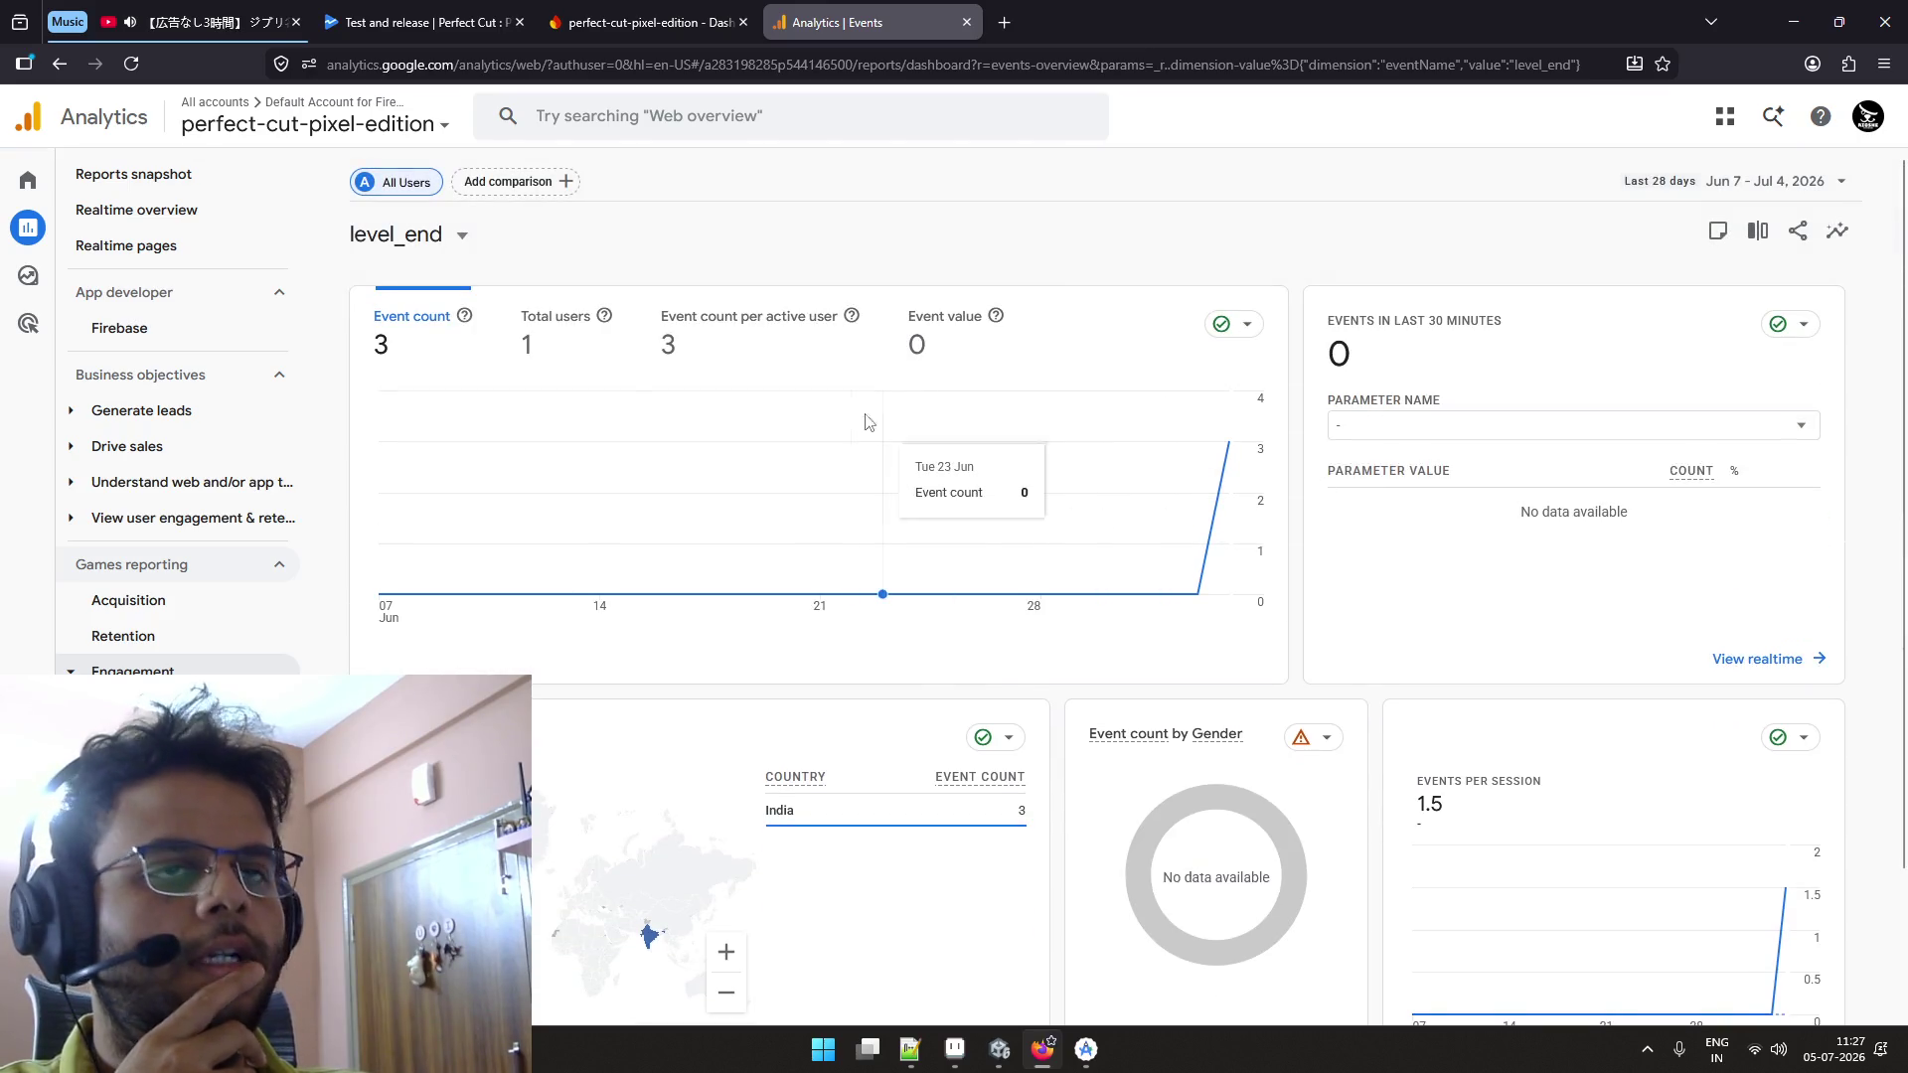
Review the session_start, first_open and screen_view event reports in turn
{"action": "left_click", "coordinate": [397, 239]}
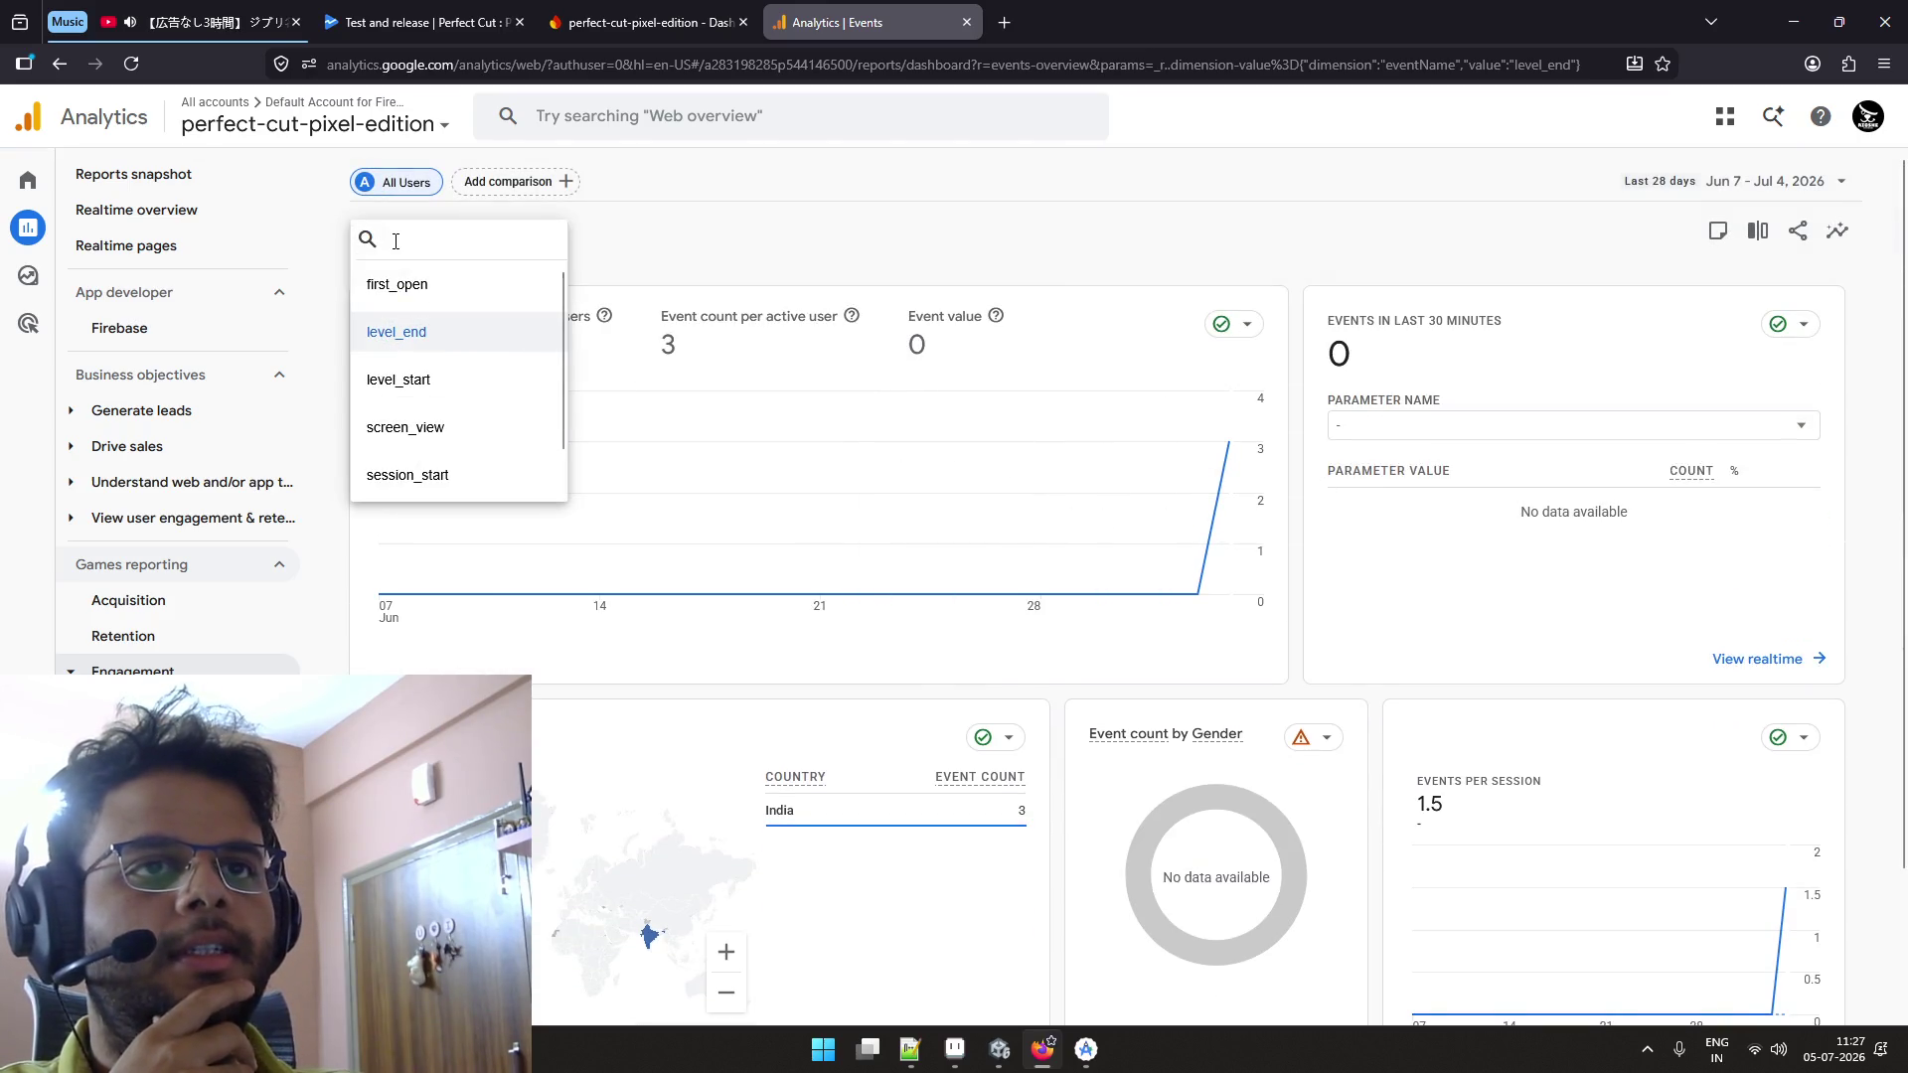
{"action": "left_click", "coordinate": [430, 474]}
{"action": "left_click", "coordinate": [441, 236]}
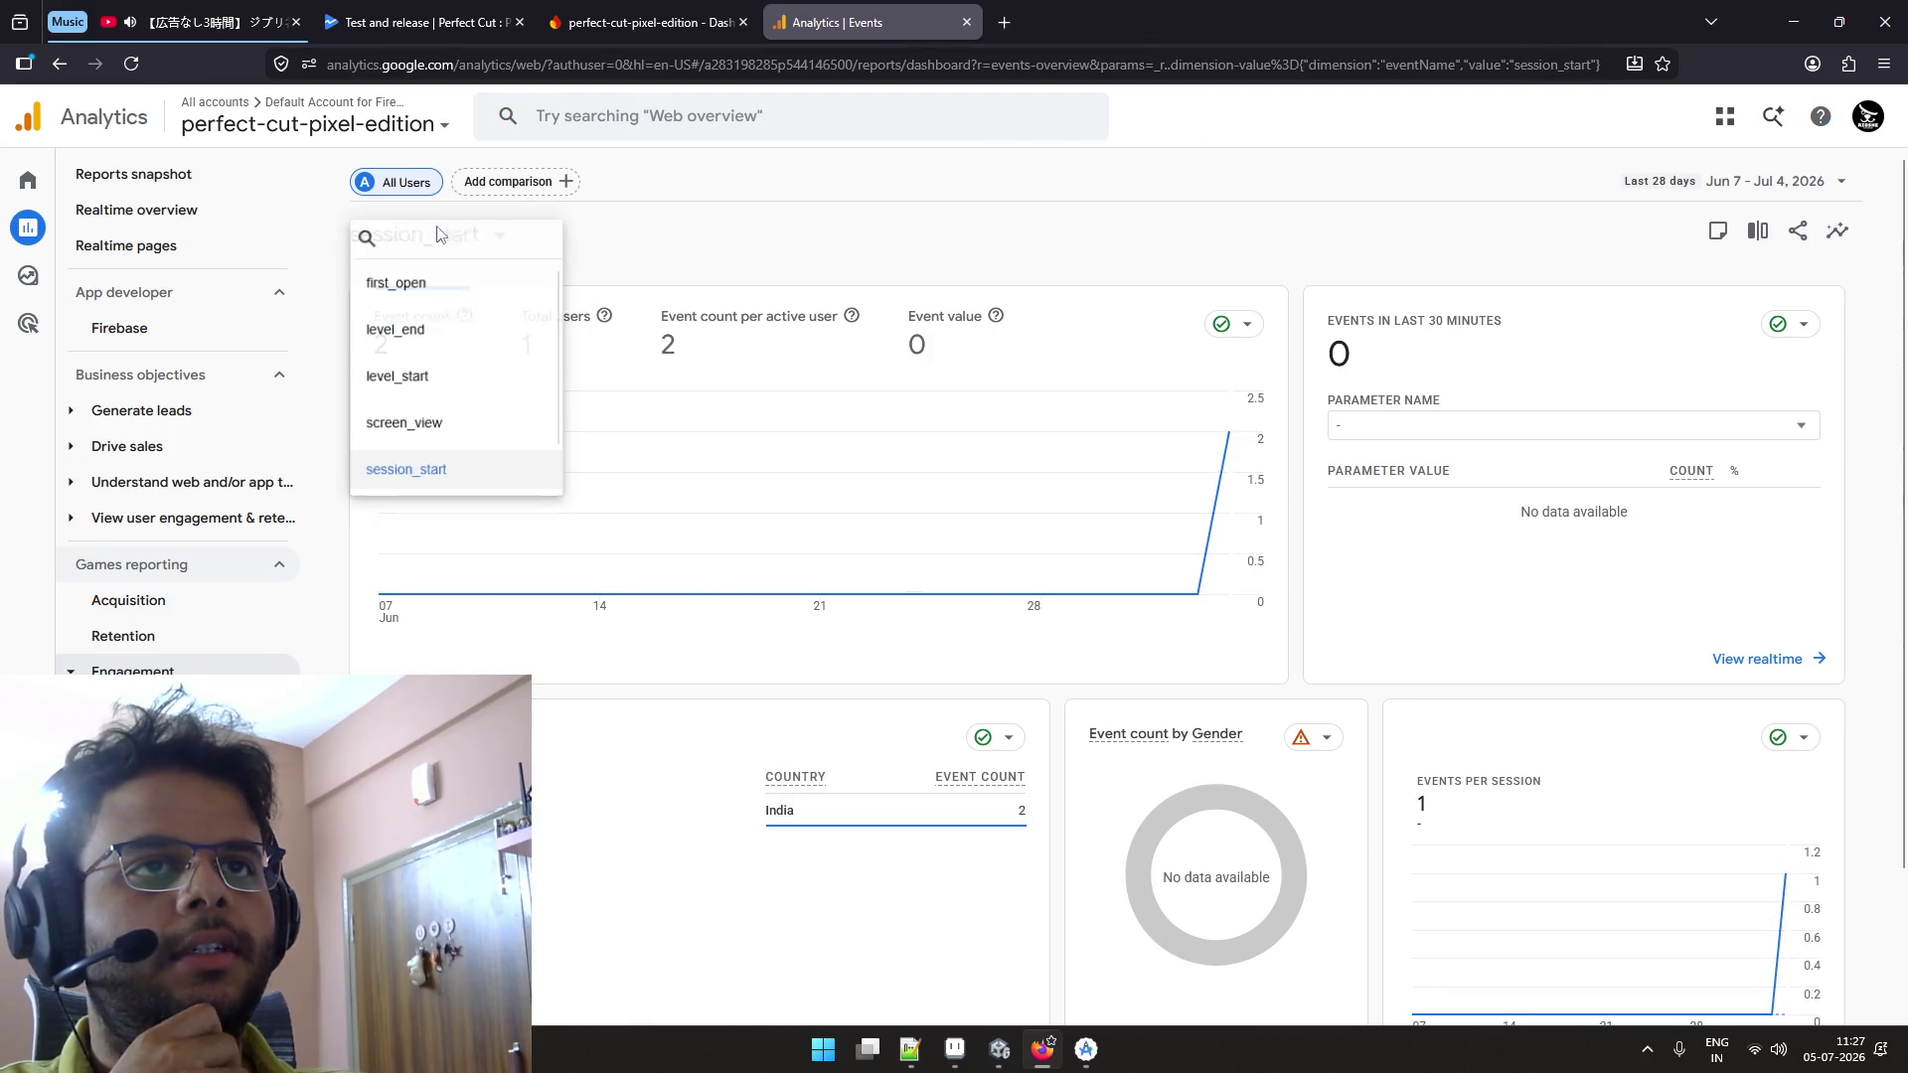
{"action": "left_click", "coordinate": [443, 298]}
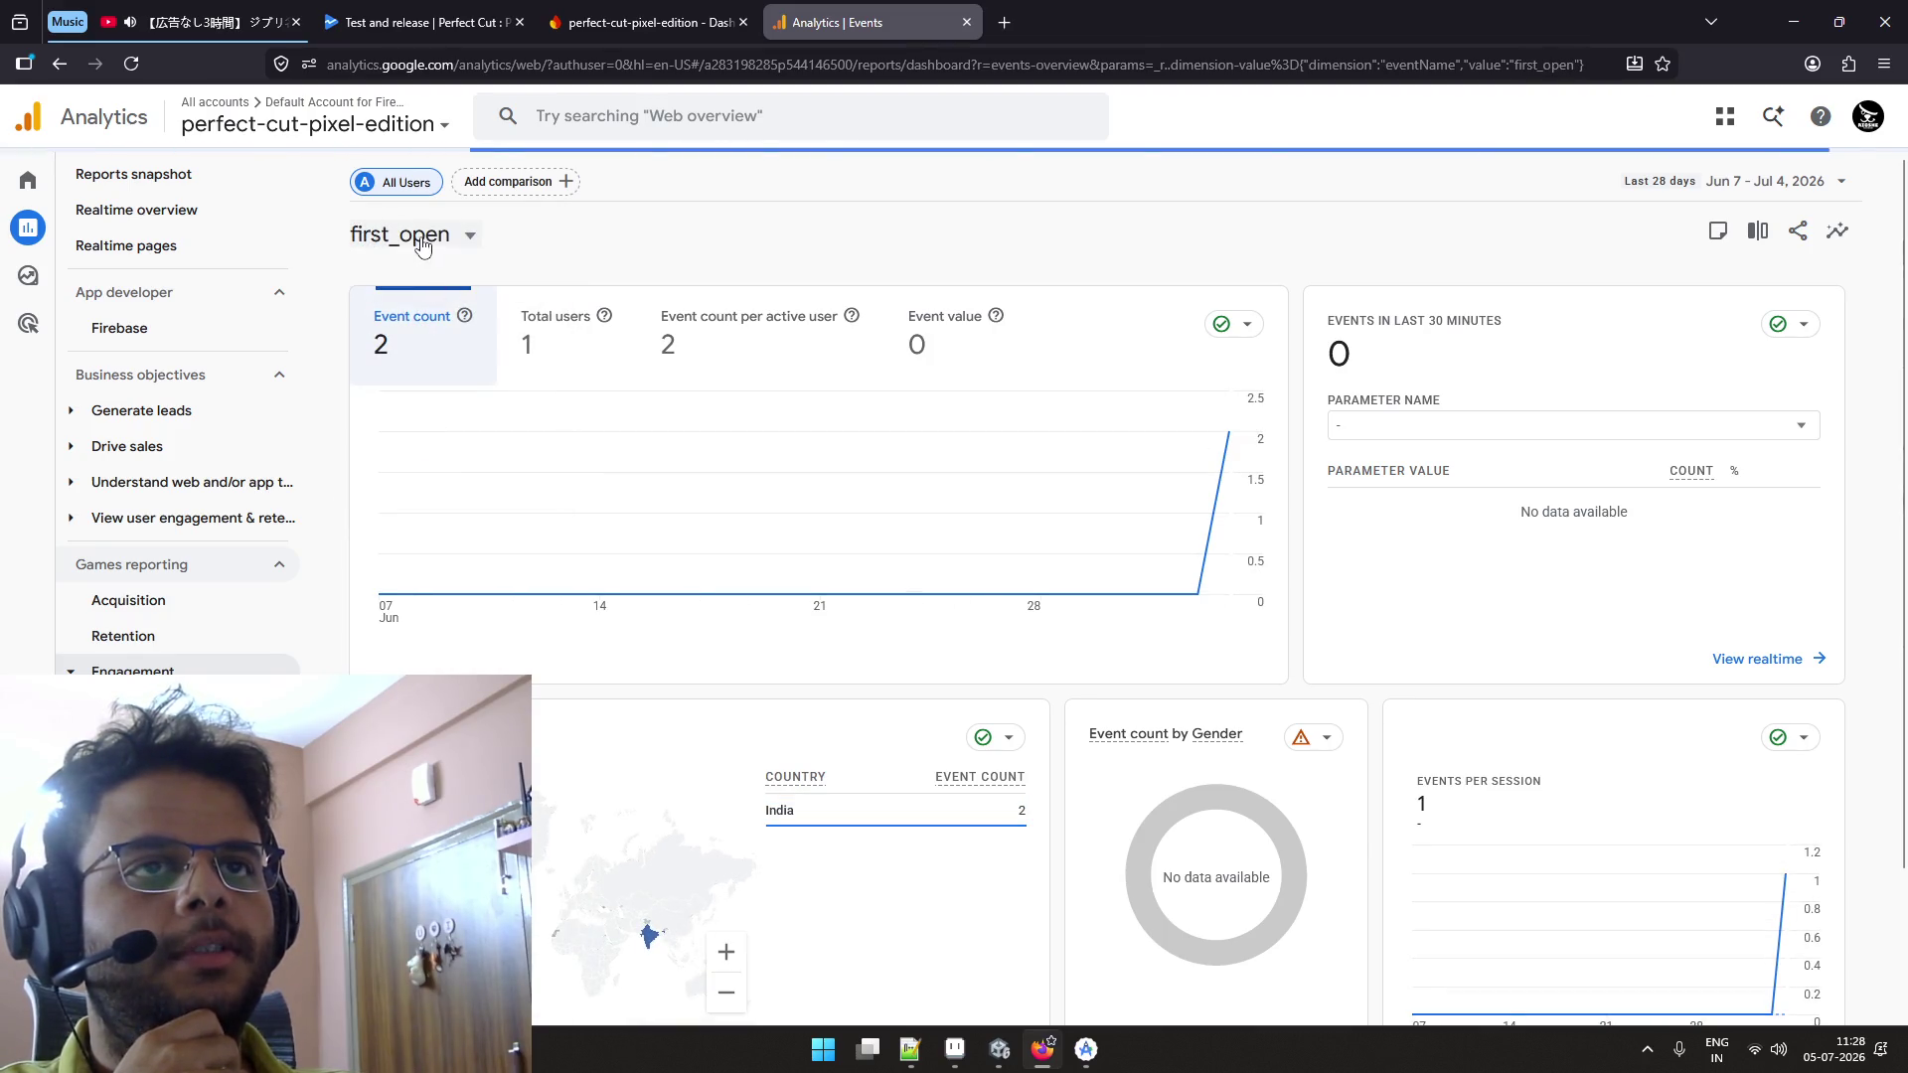
{"action": "left_click", "coordinate": [418, 242]}
{"action": "left_click", "coordinate": [425, 427]}
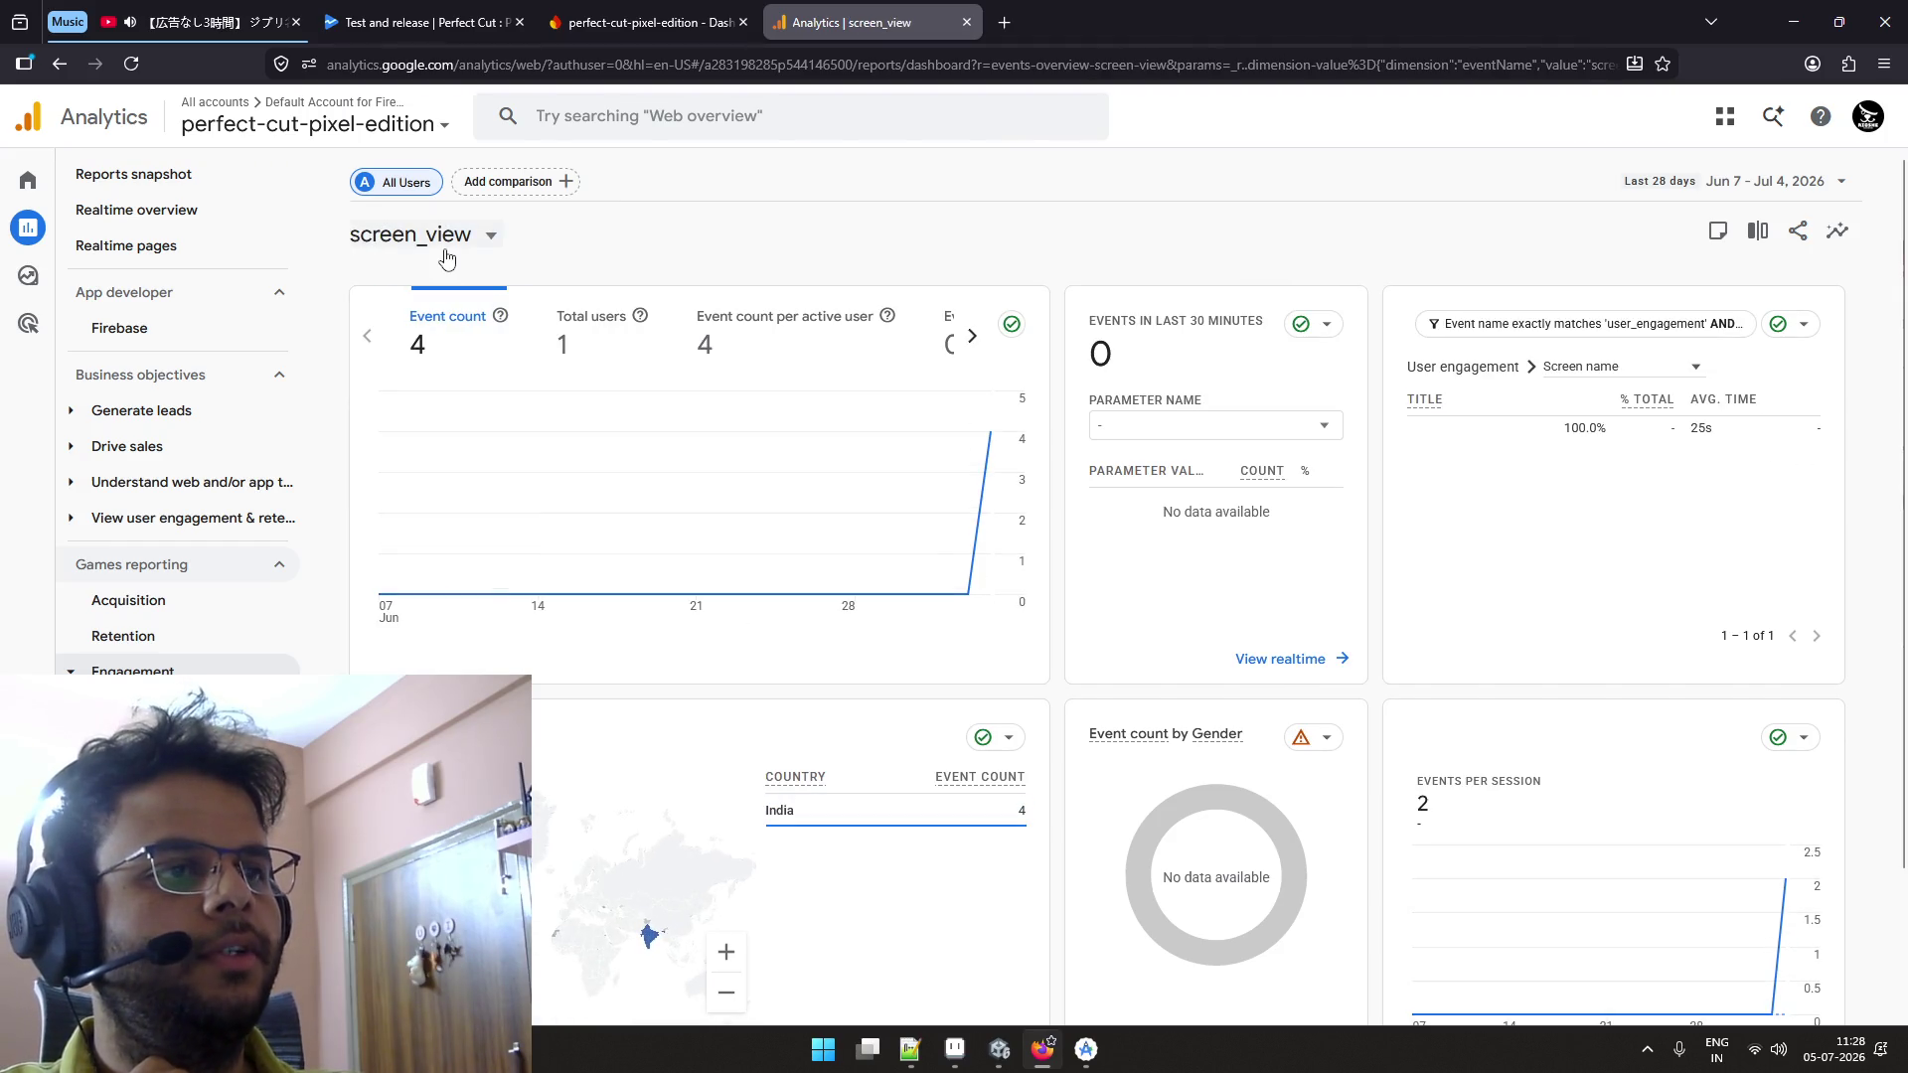
Look over the screen_view report, then close the Google Analytics tab
{"action": "scroll", "coordinate": [554, 328], "scroll_direction": "down", "scroll_amount": 2}
{"action": "scroll", "coordinate": [553, 344], "scroll_direction": "up", "scroll_amount": 2}
{"action": "scroll", "coordinate": [550, 344], "scroll_direction": "down", "scroll_amount": 2}
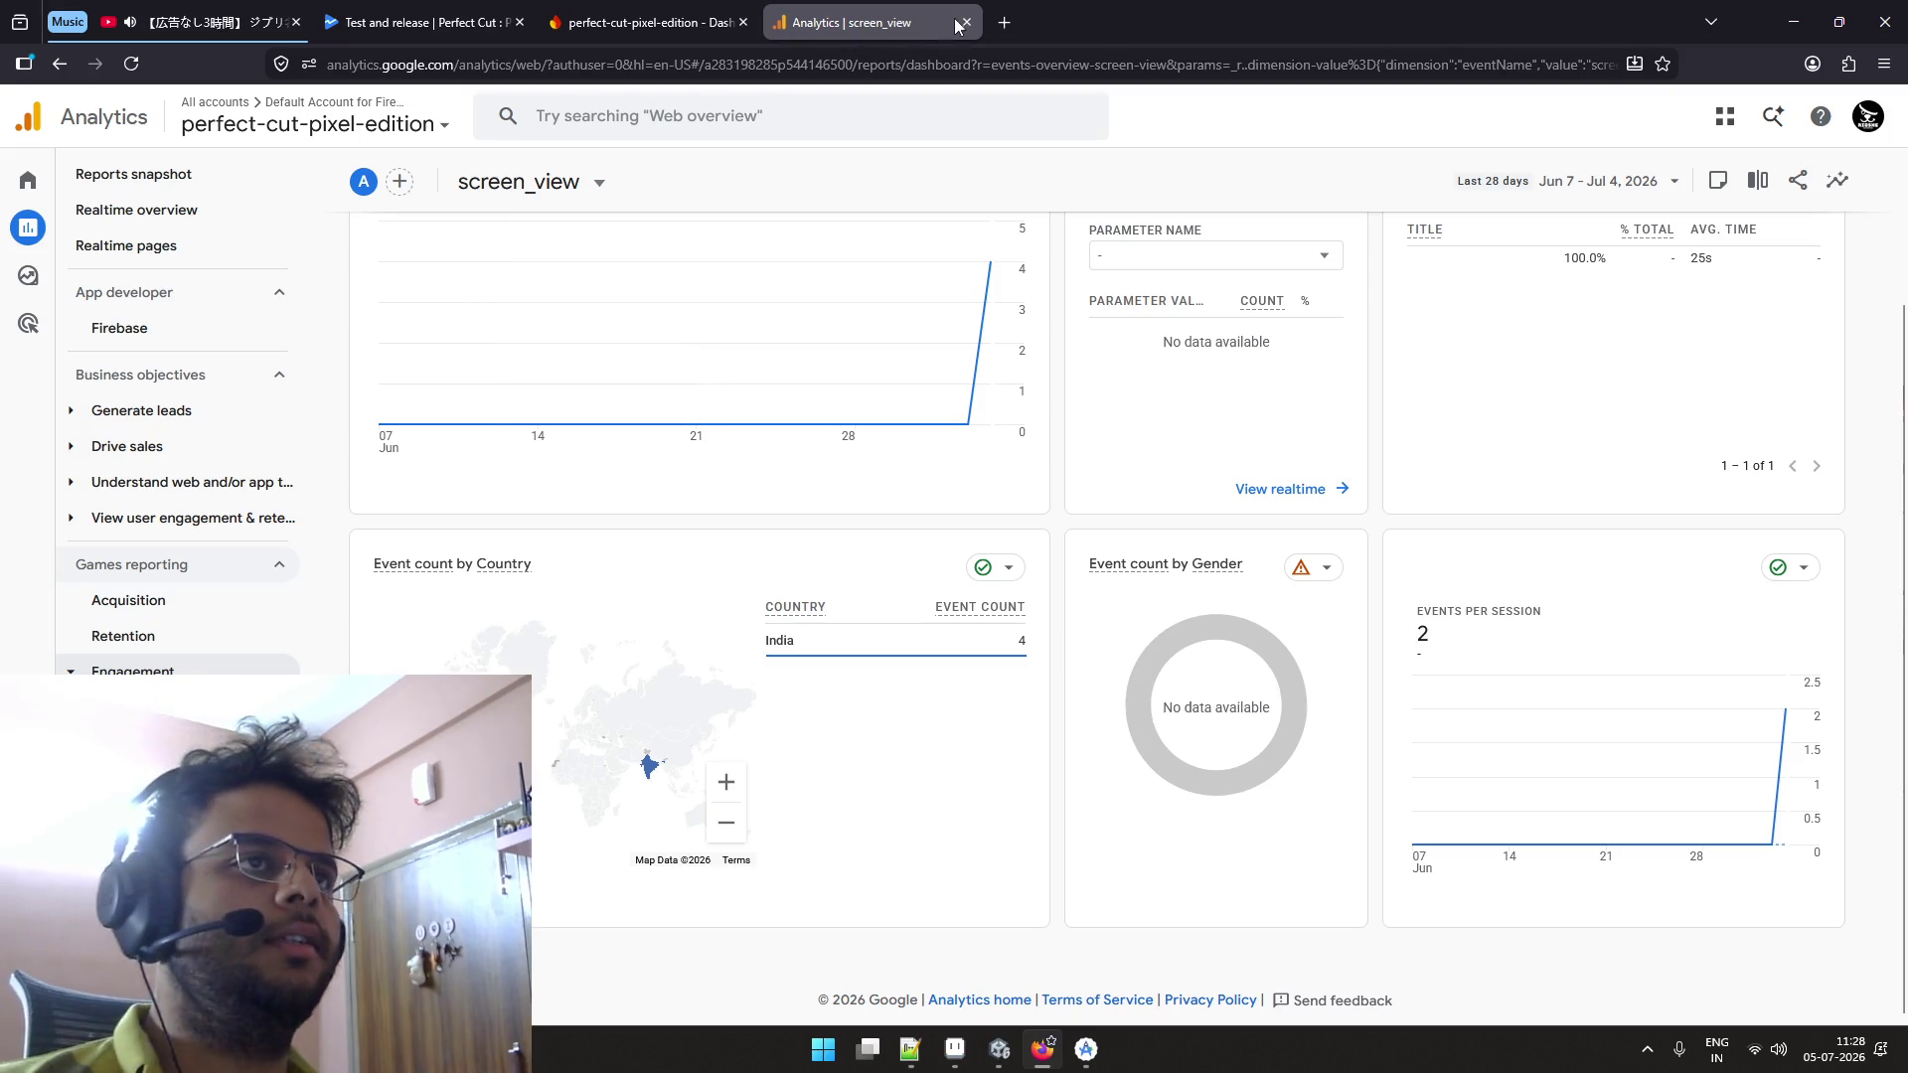
{"action": "left_click", "coordinate": [579, 177]}
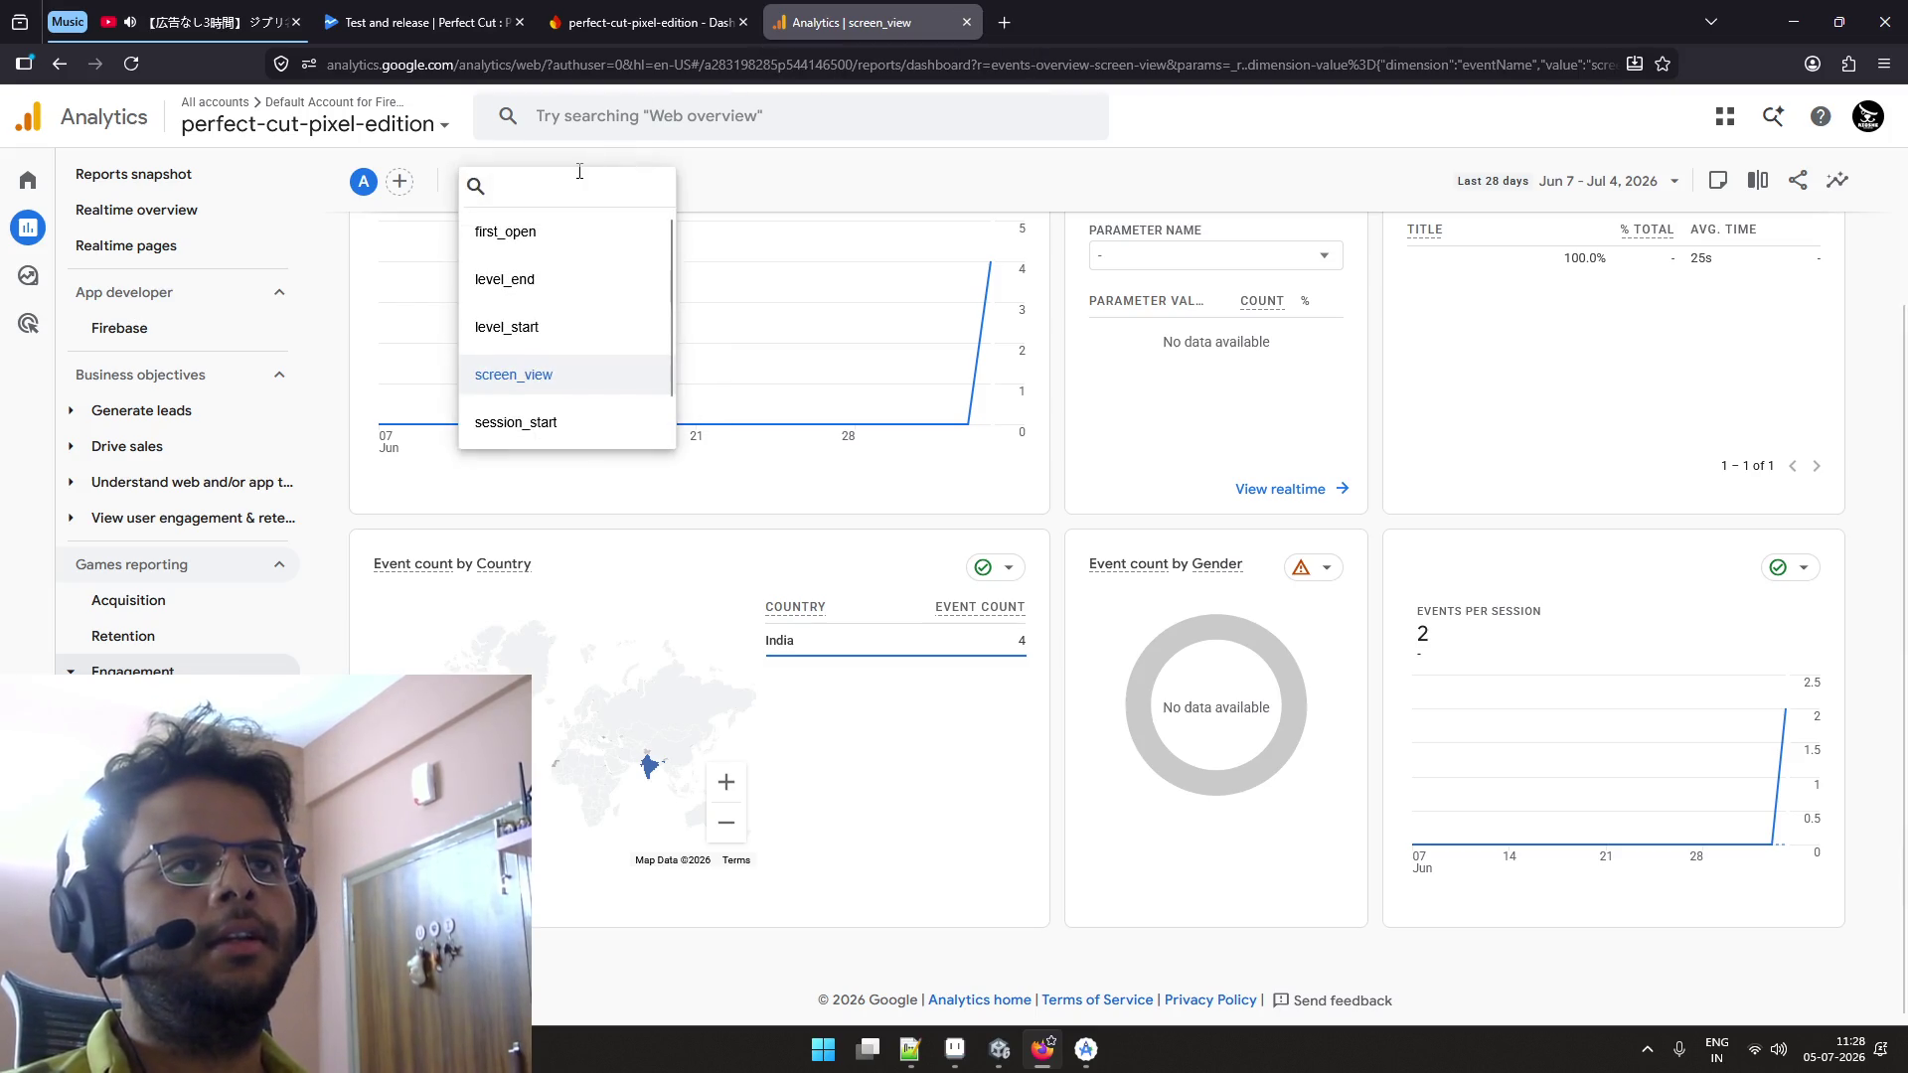
{"action": "middle_click", "coordinate": [791, 30]}
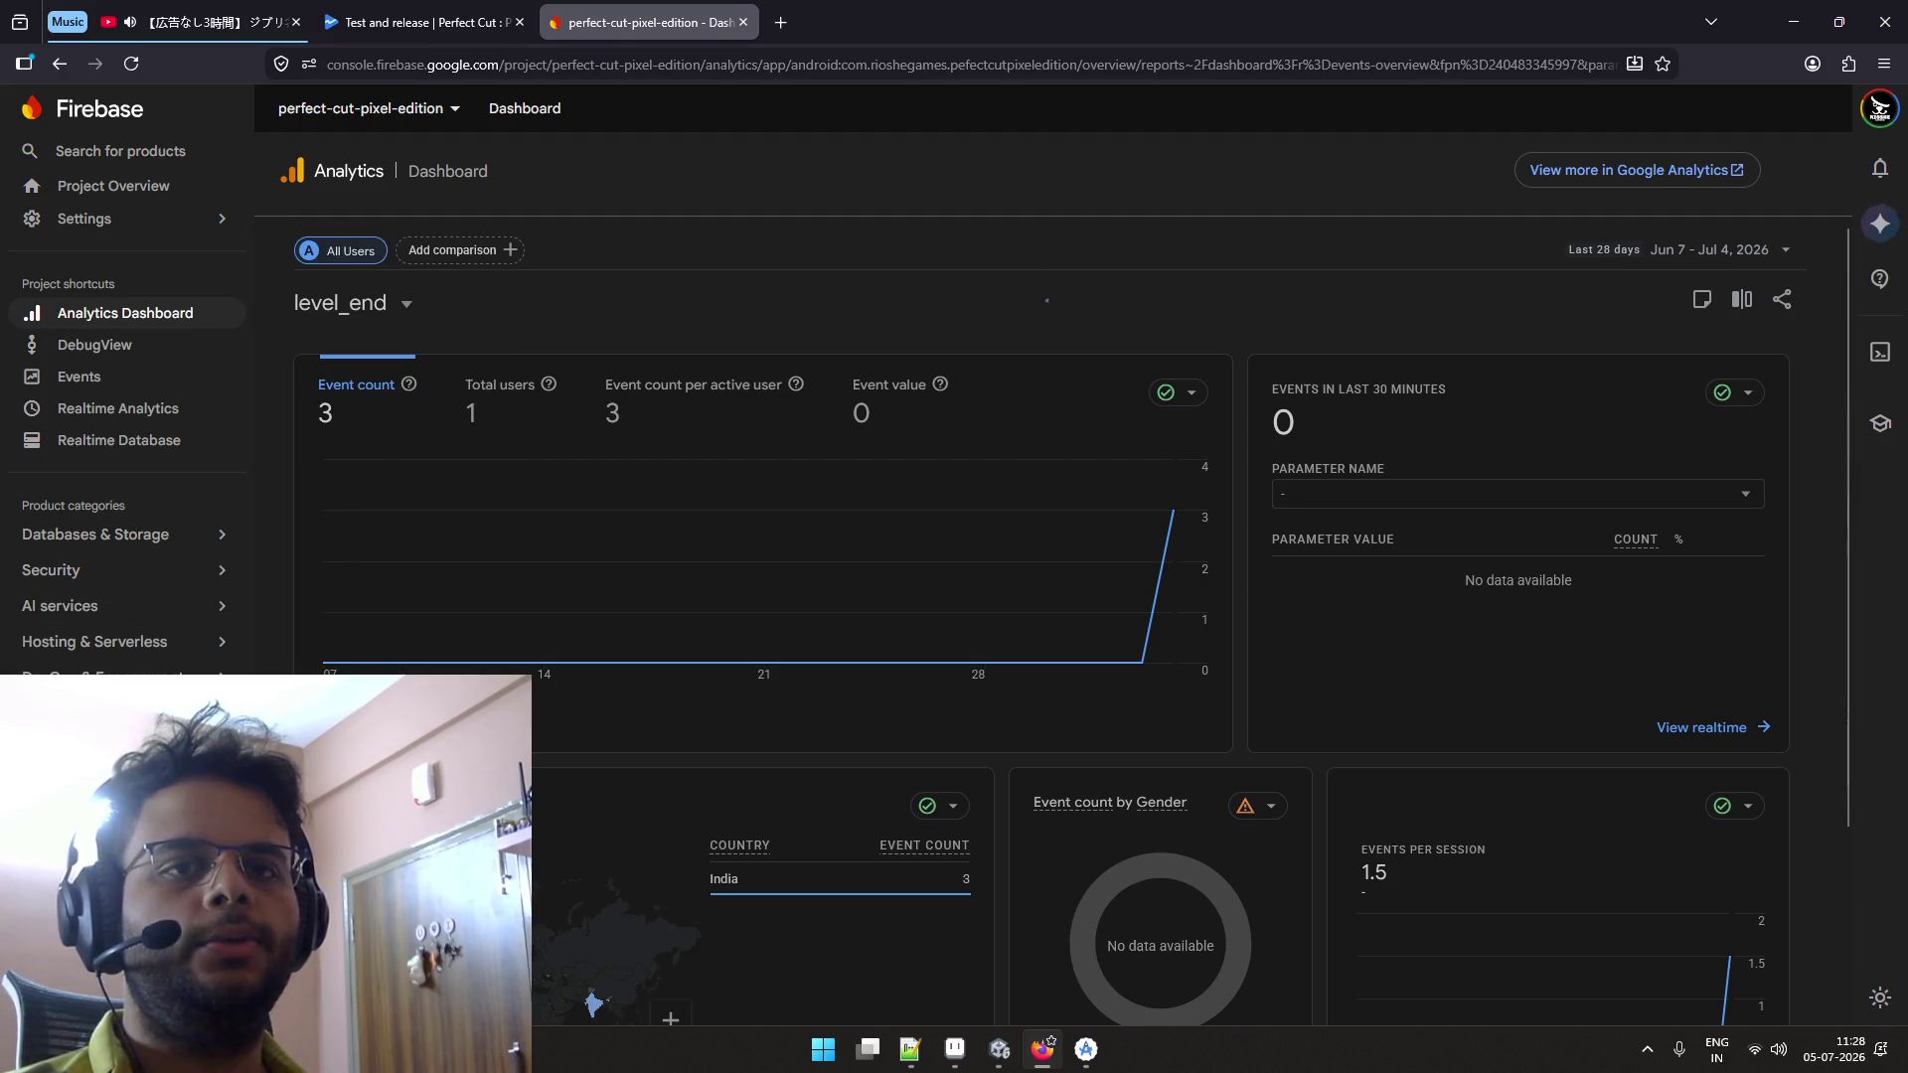
Open the project's Firebase DebugView, then start a fresh browser tab for a search
{"action": "left_click", "coordinate": [94, 344]}
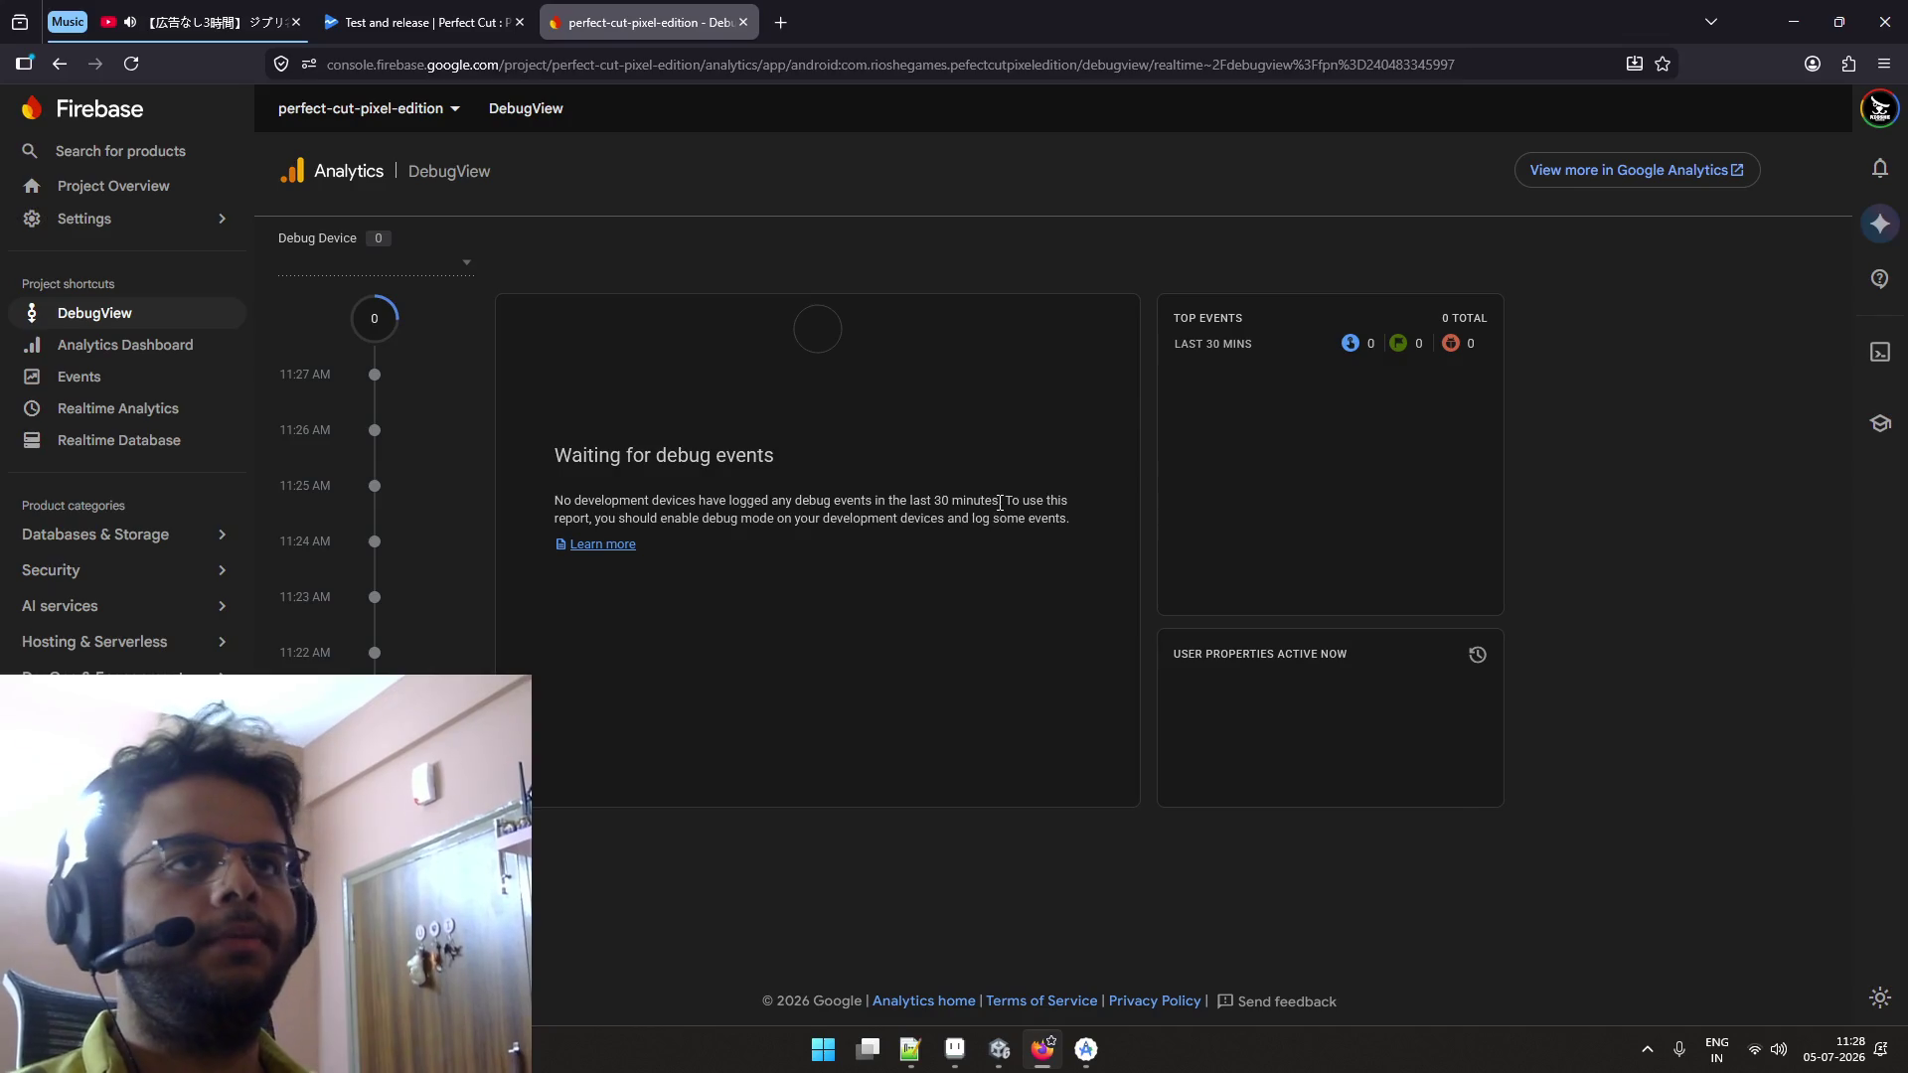
{"action": "key", "text": "ctrl+t"}
{"action": "type", "text": "e"}
{"action": "key", "text": "BackSpace"}
{"action": "key", "text": "BackSpace"}
{"action": "key", "text": "BackSpace"}
Search Google for 'enable deug mode firebase for events', block location access, and read the adb setprop answer
{"action": "type", "text": "enable deb"}
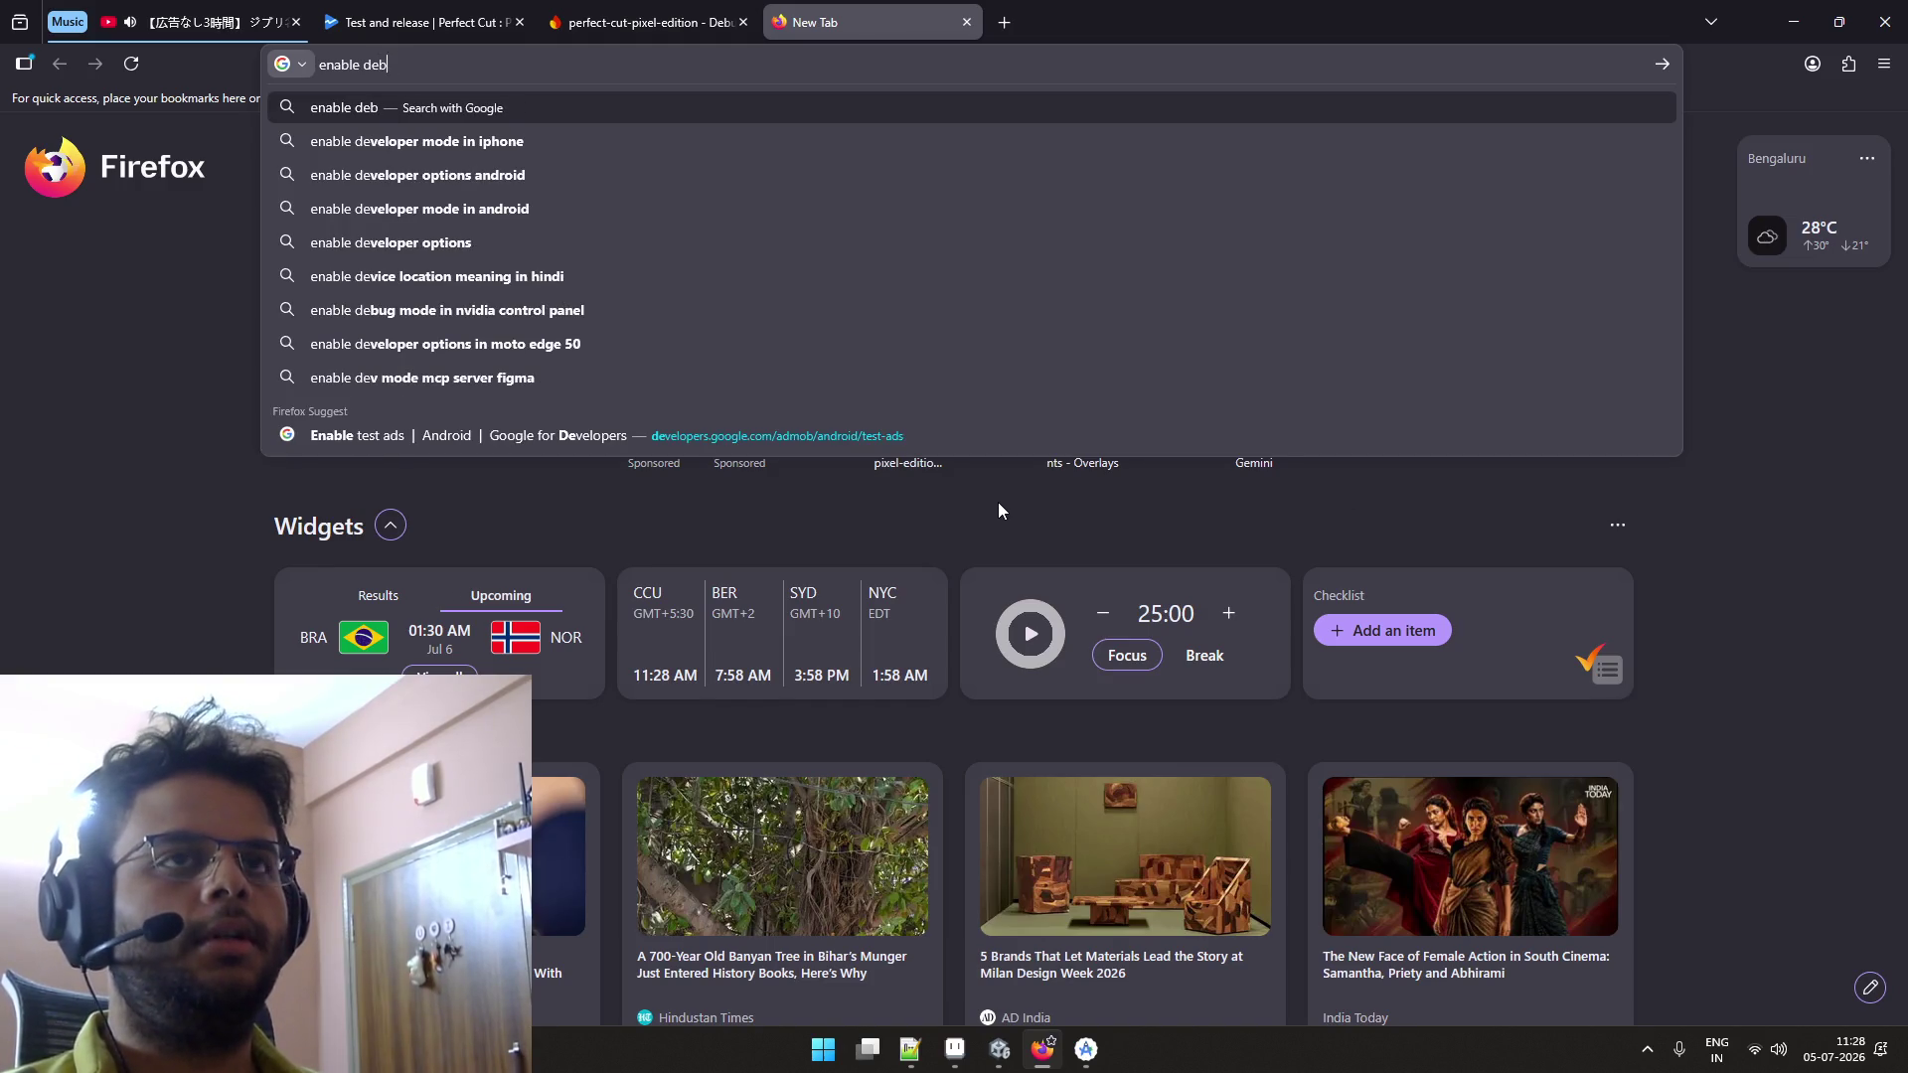
{"action": "type", "text": "ug mode firebase"}
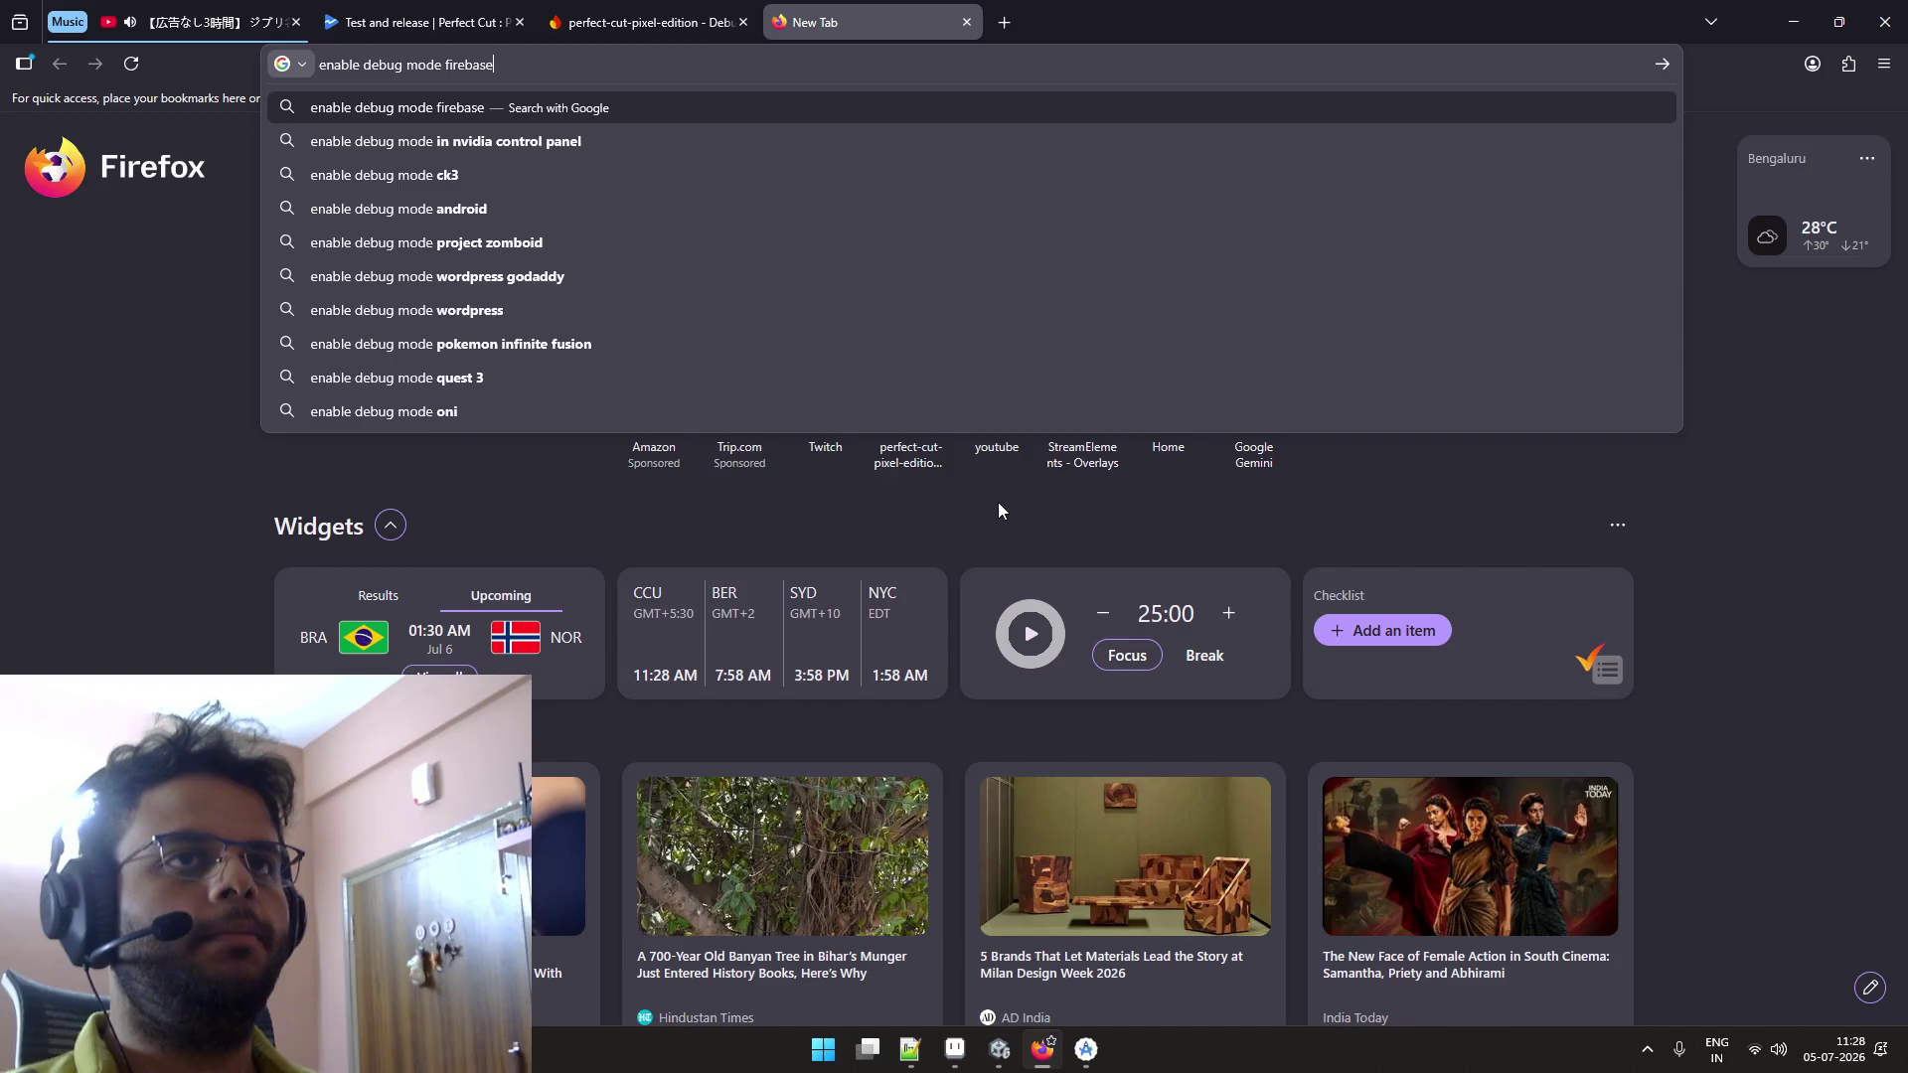
{"action": "type", "text": " for event"}
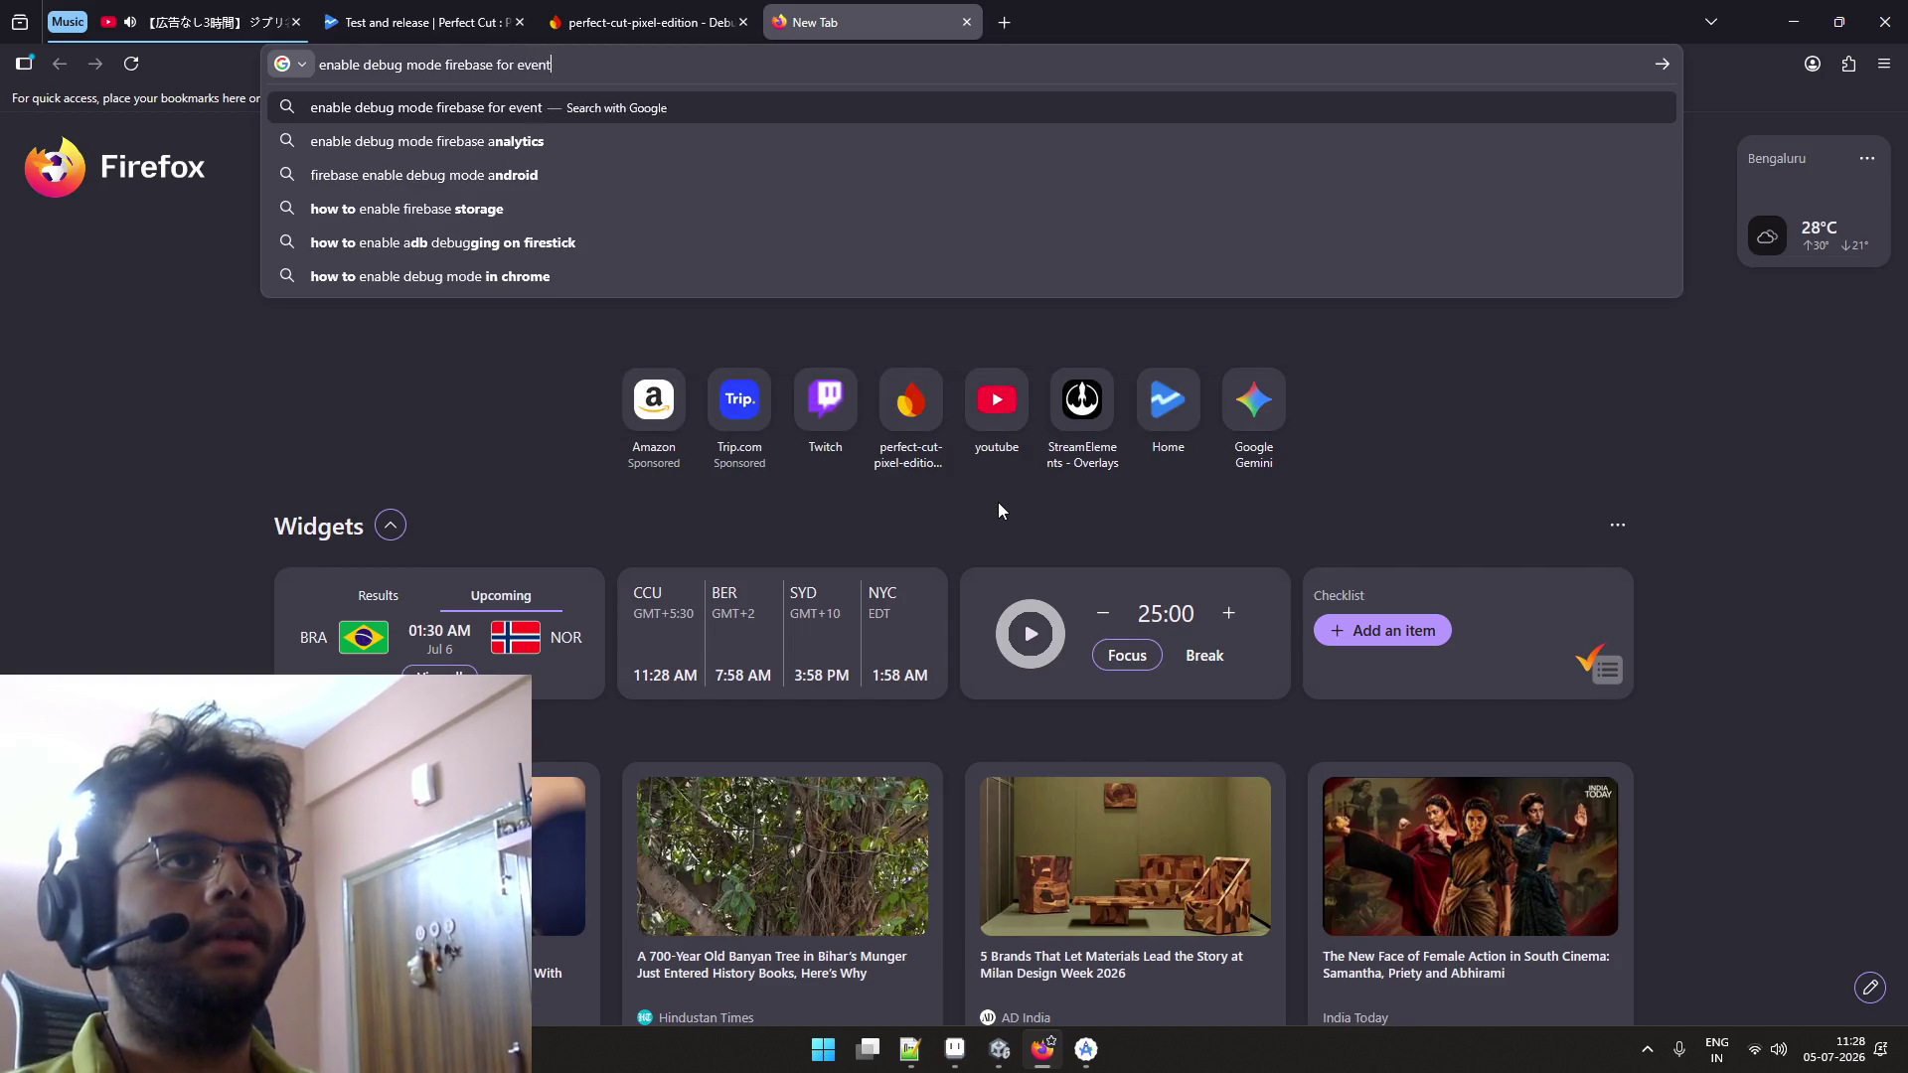
{"action": "type", "text": "s"}
{"action": "key", "text": "Return"}
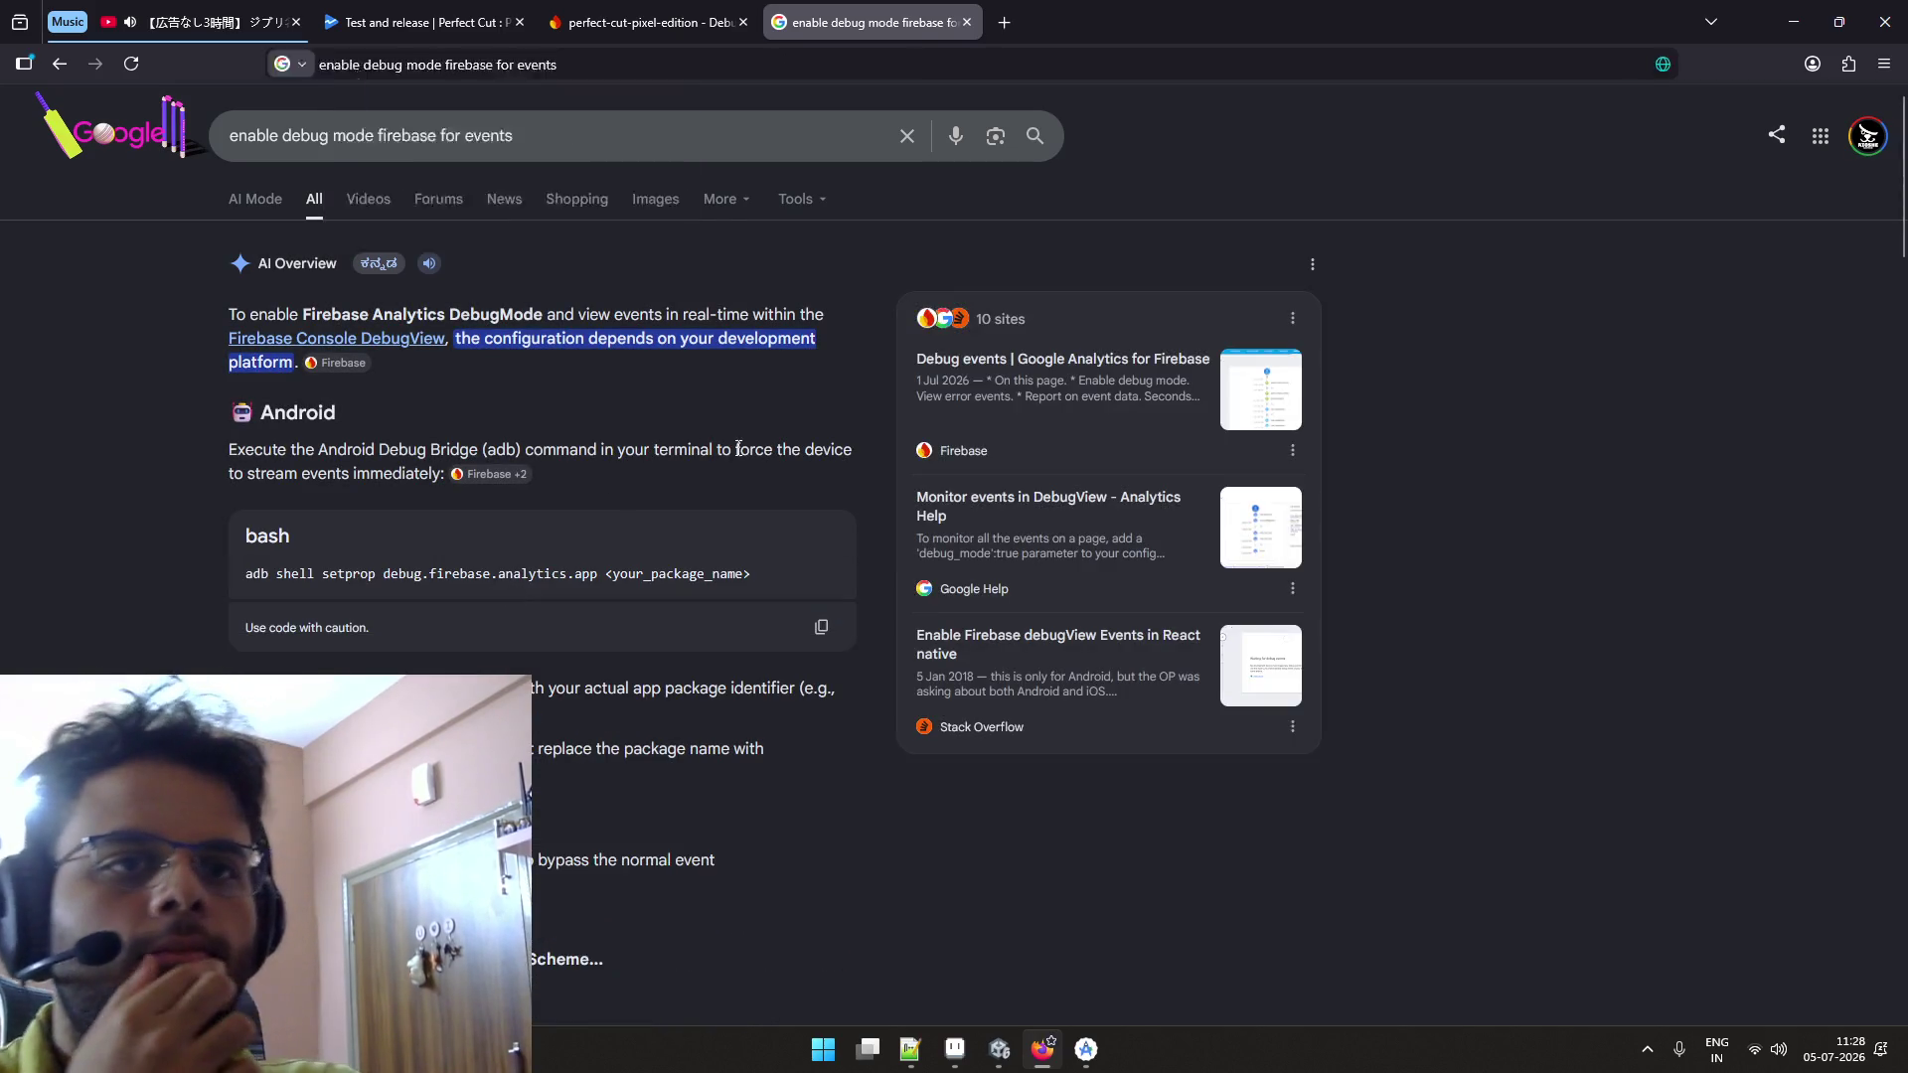
{"action": "scroll", "coordinate": [744, 489], "scroll_direction": "down", "scroll_amount": 1}
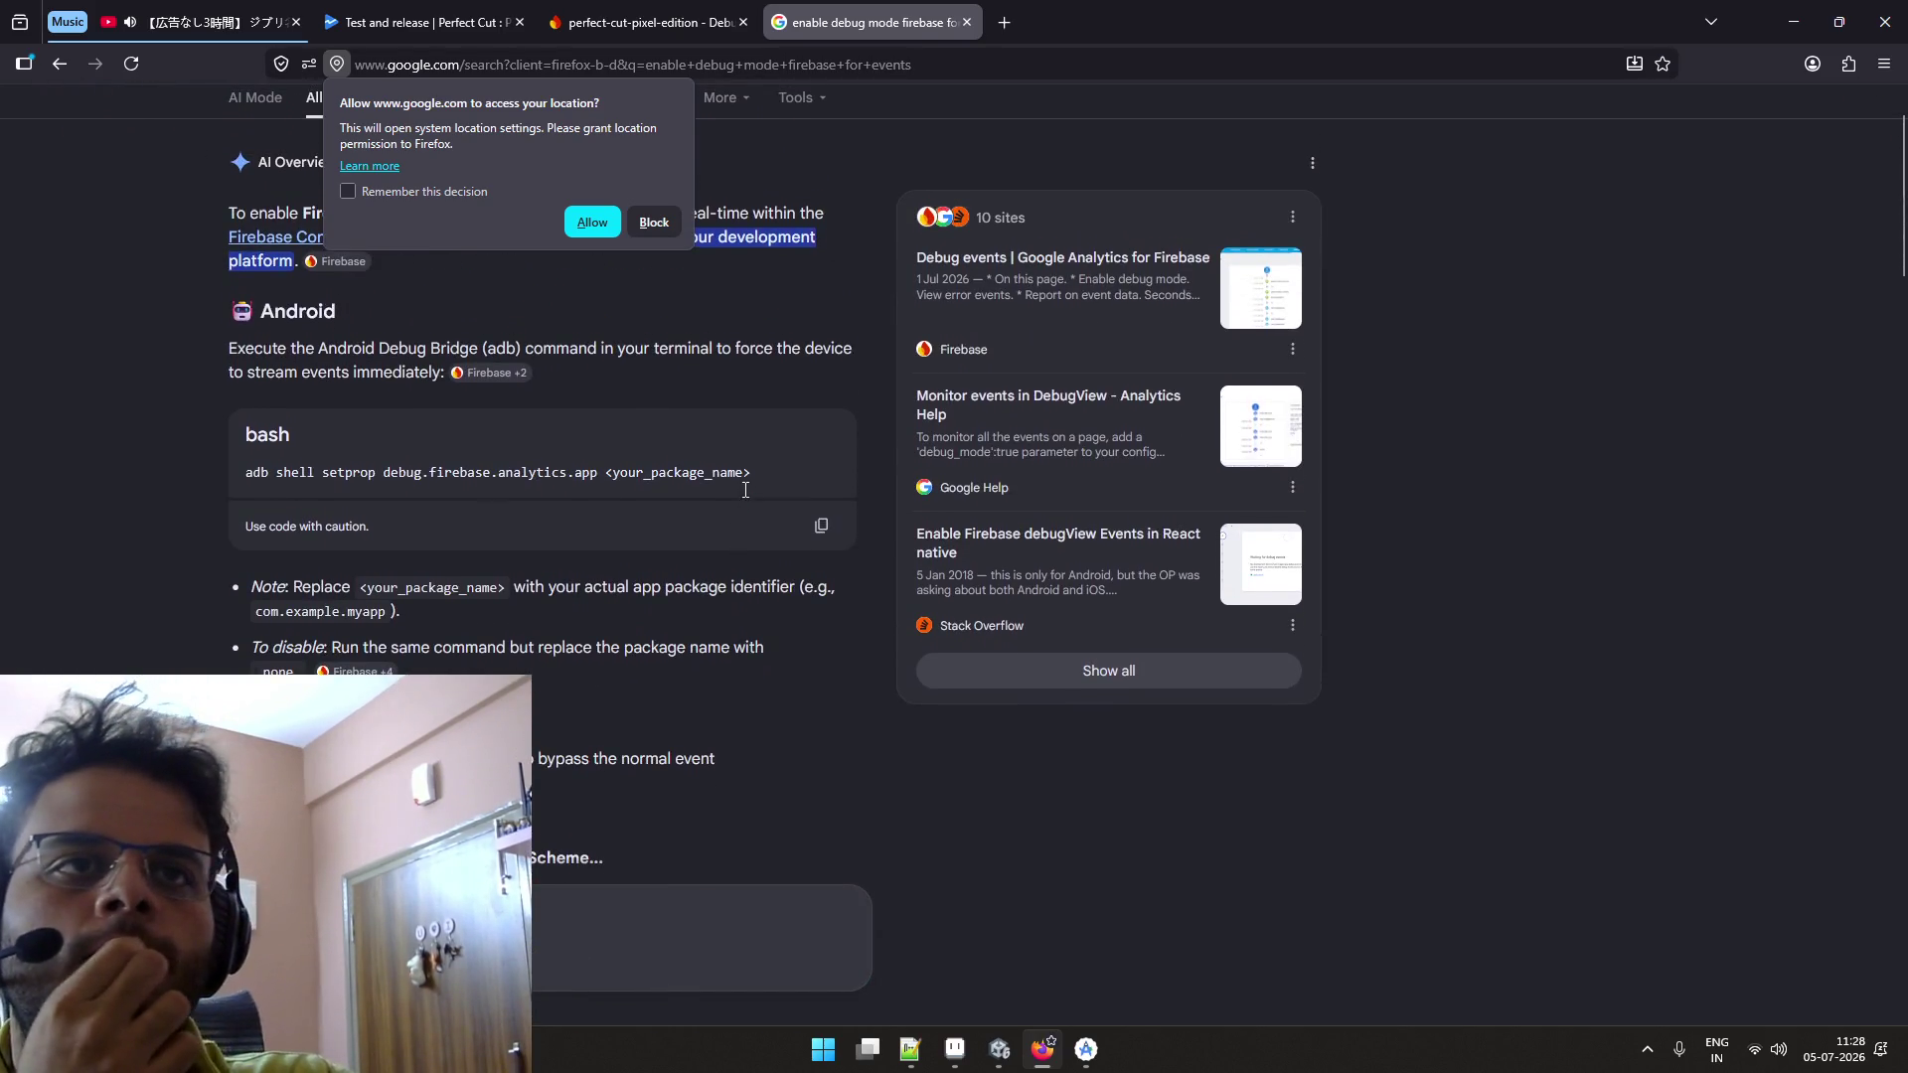
{"action": "left_click", "coordinate": [388, 402]}
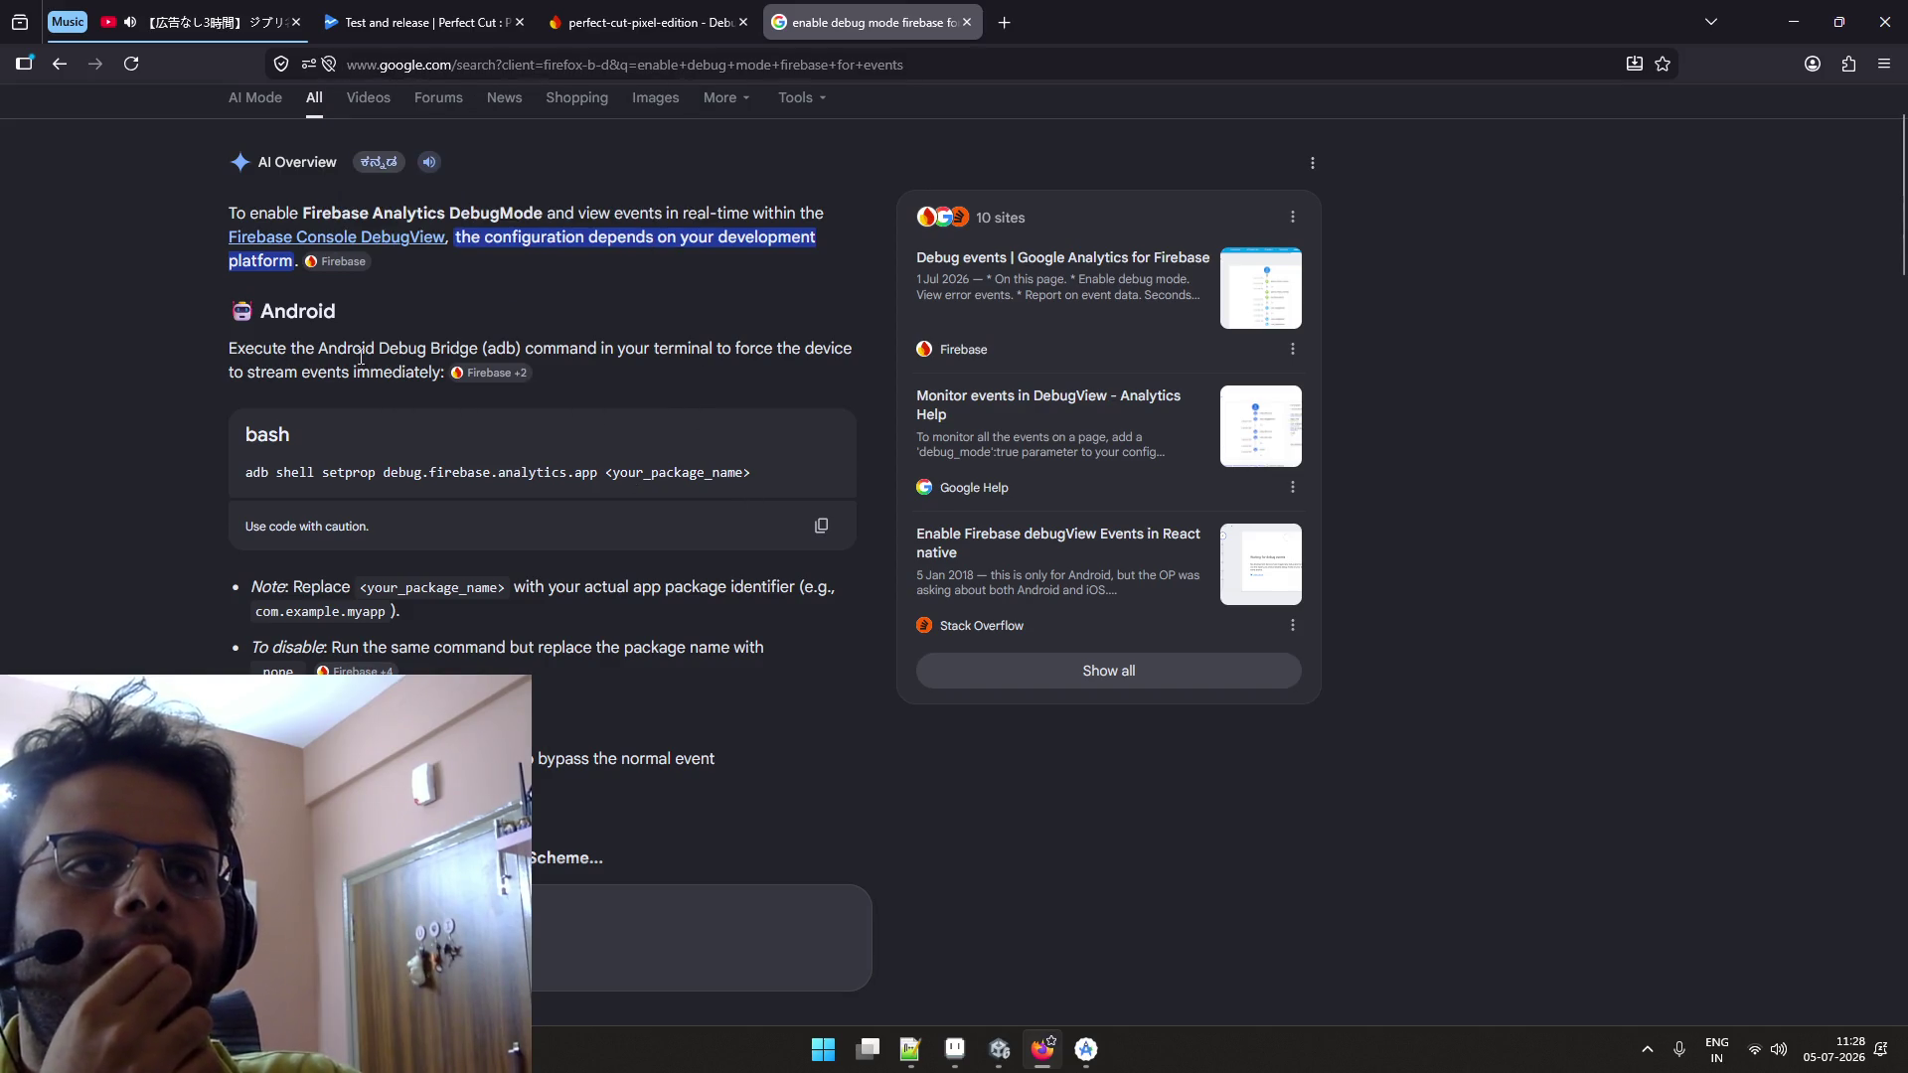
{"action": "scroll", "coordinate": [573, 350], "scroll_direction": "down", "scroll_amount": 1}
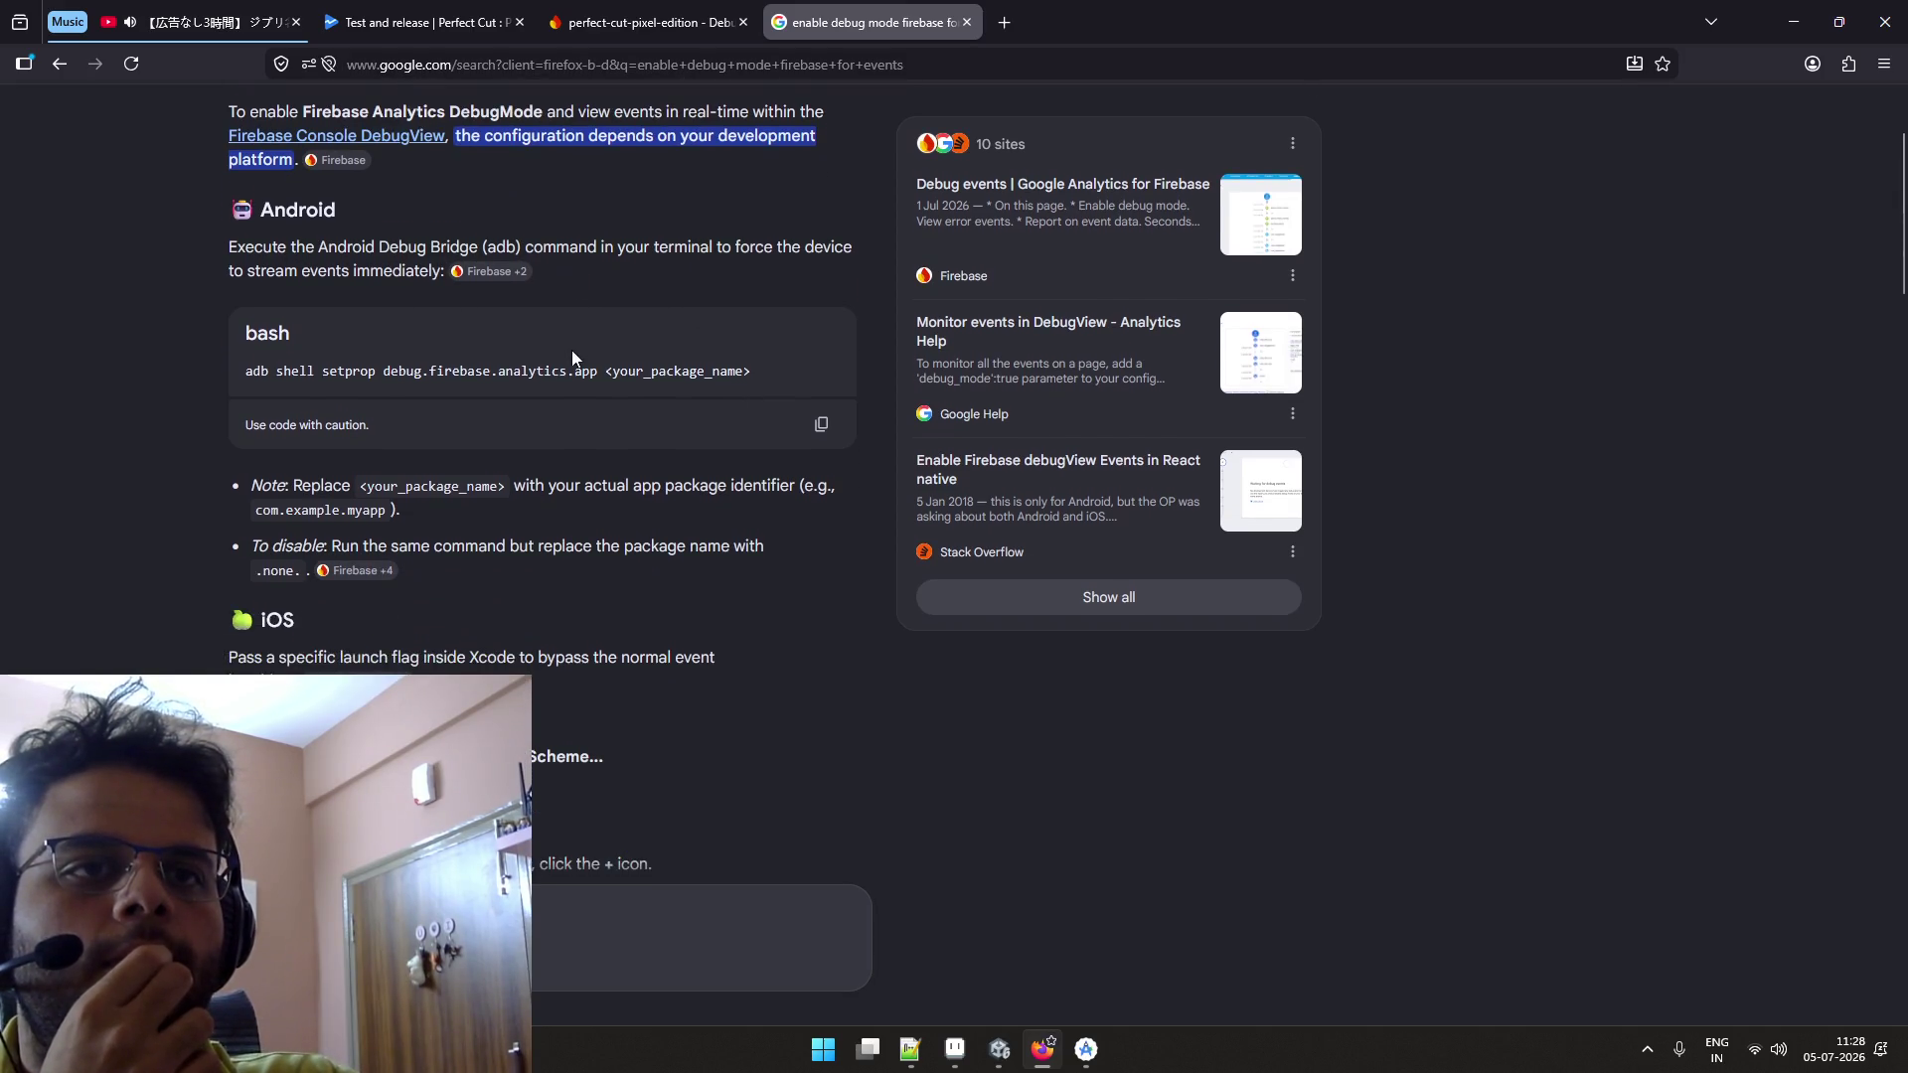
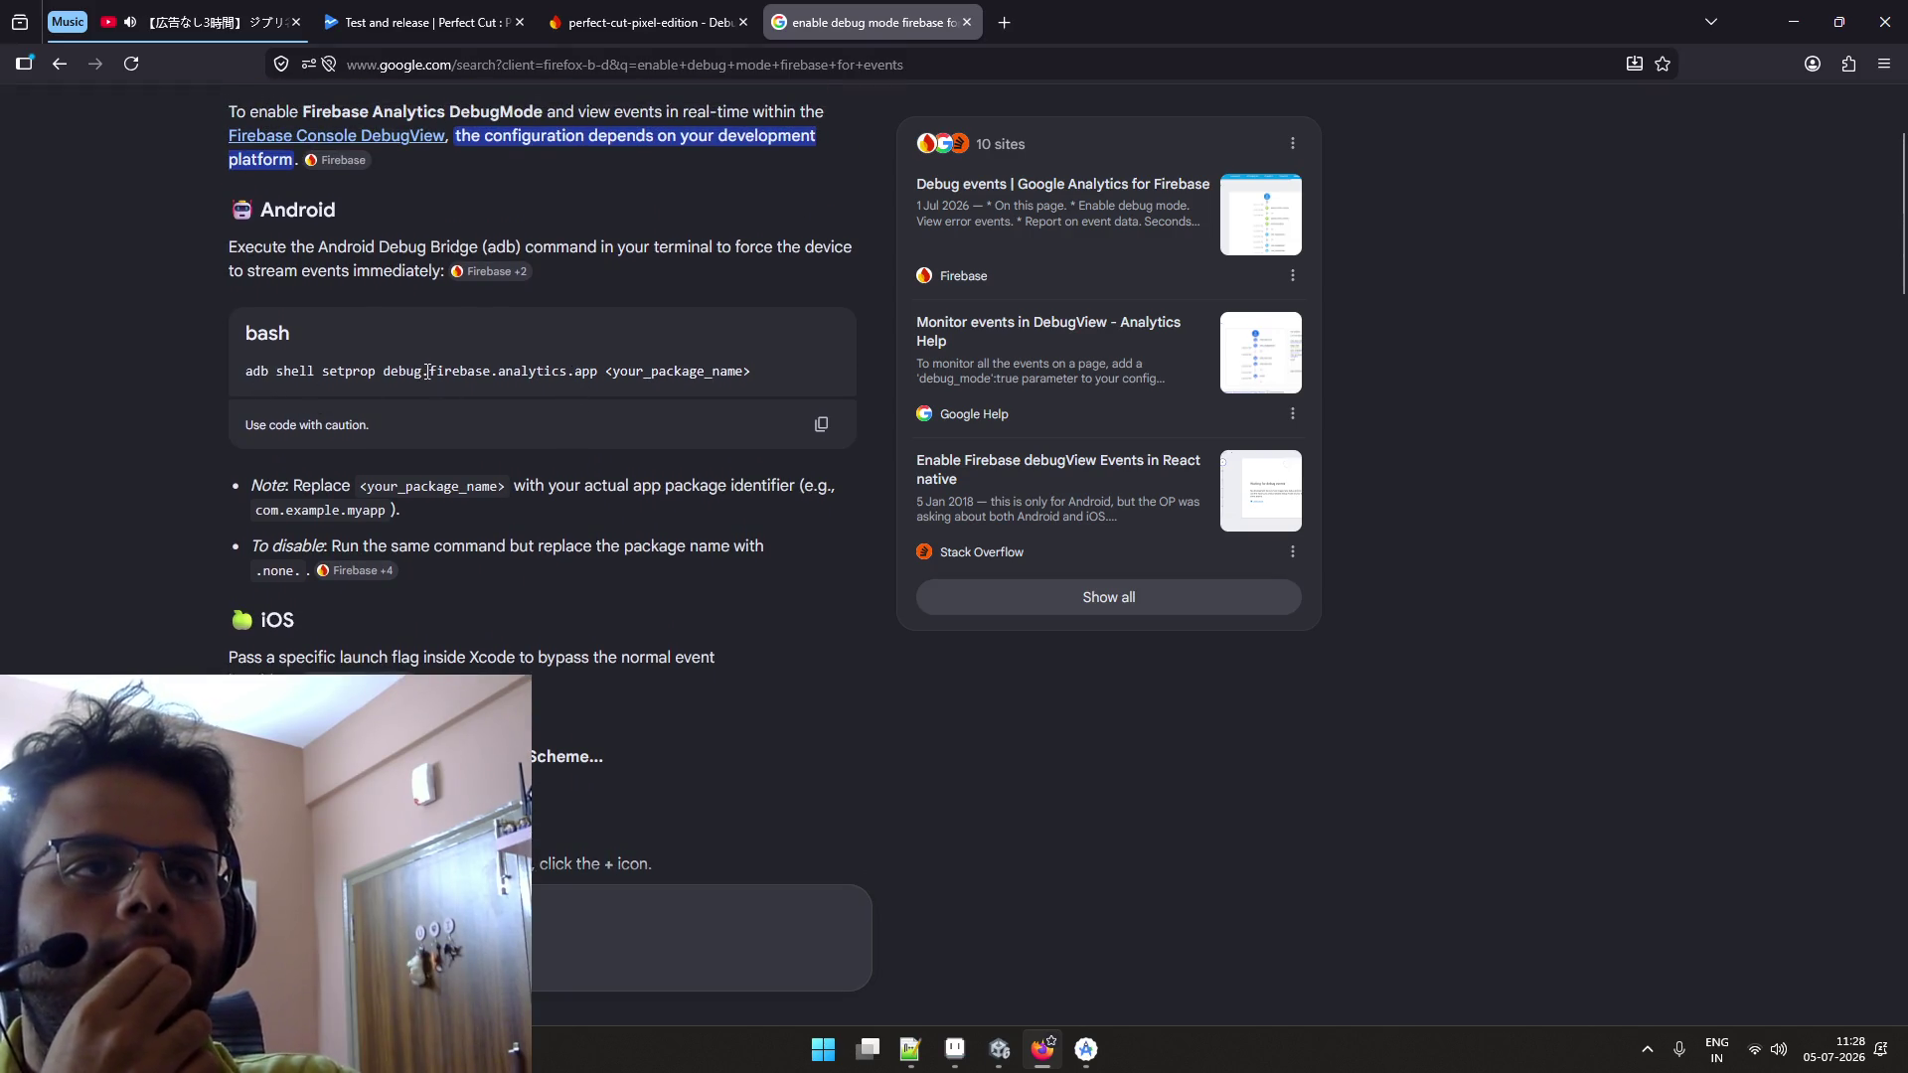
Check the emulator in Android Studio, then return to the search results page
{"action": "left_click_drag", "start_coordinate": [381, 378], "coordinate": [610, 372]}
{"action": "left_click", "coordinate": [610, 371]}
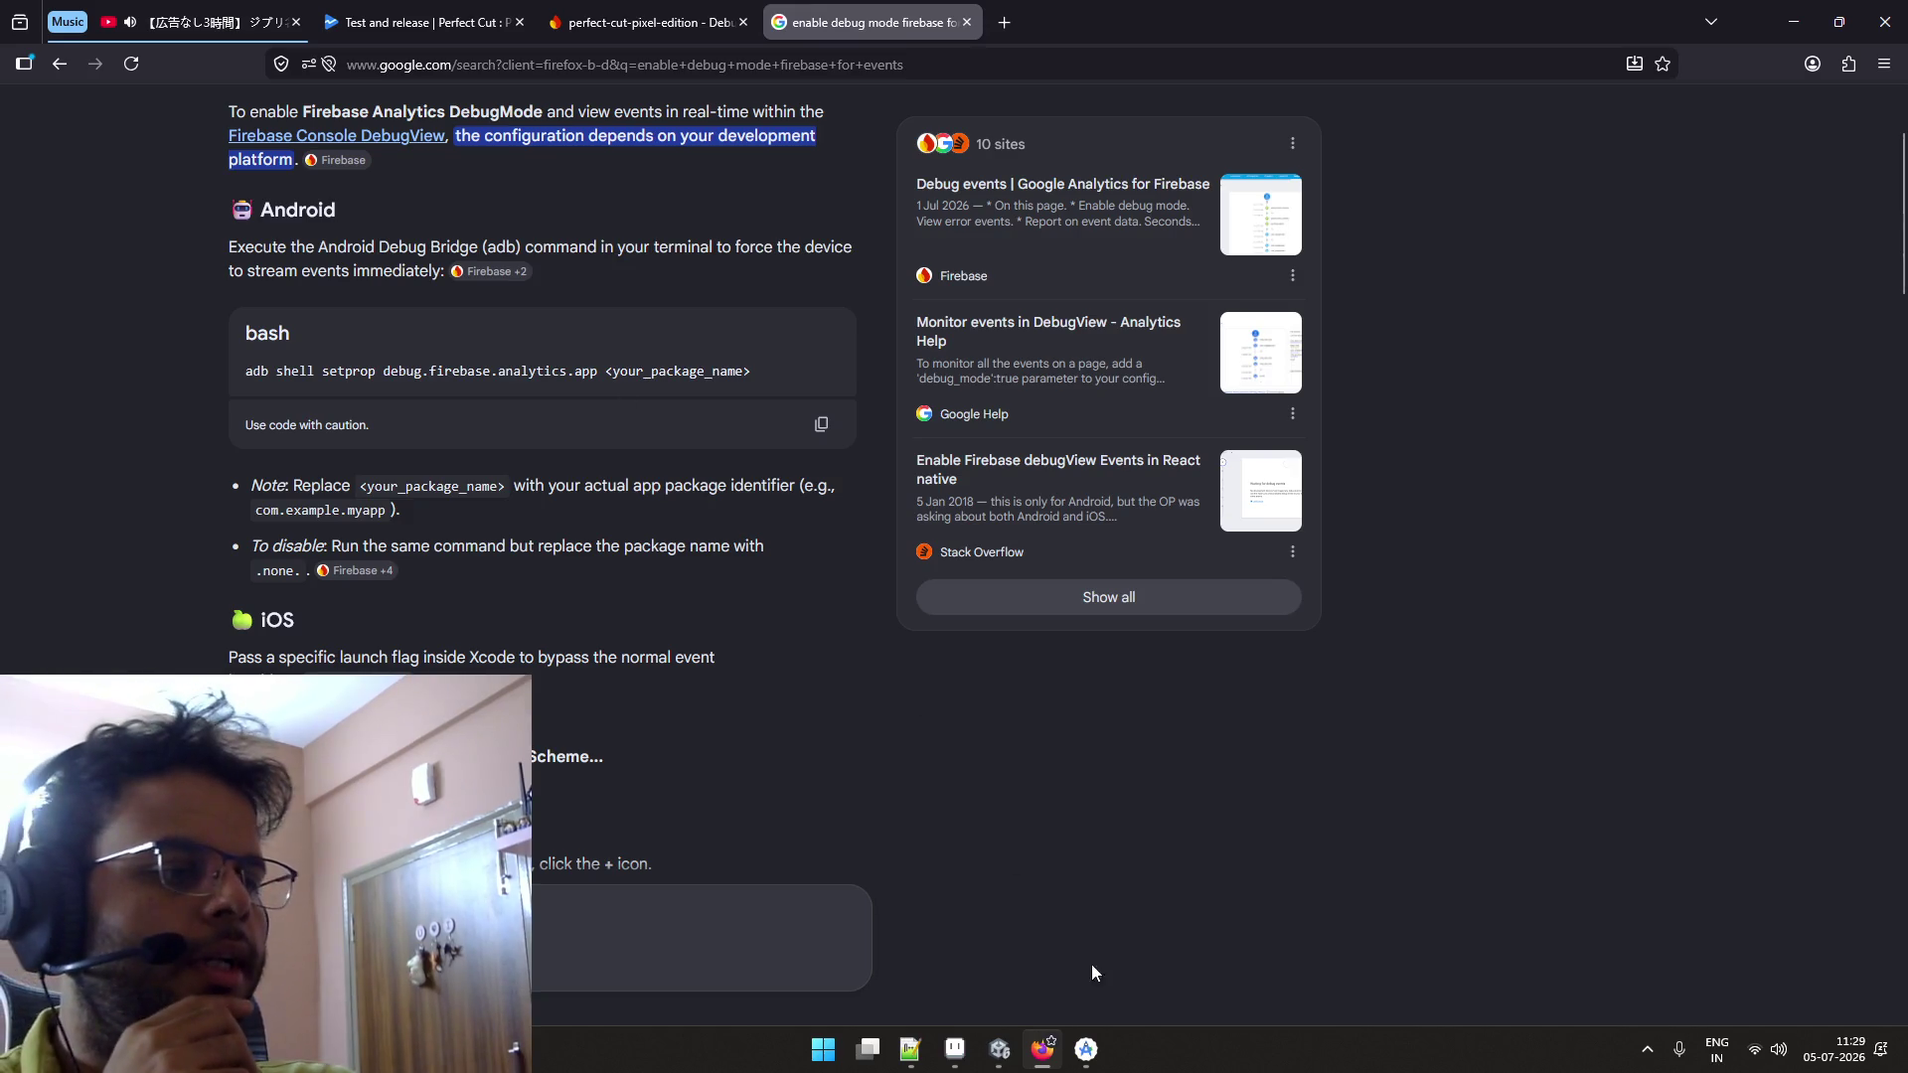
{"action": "left_click", "coordinate": [1087, 1049]}
{"action": "left_click", "coordinate": [1090, 1055]}
{"action": "left_click", "coordinate": [1090, 1055]}
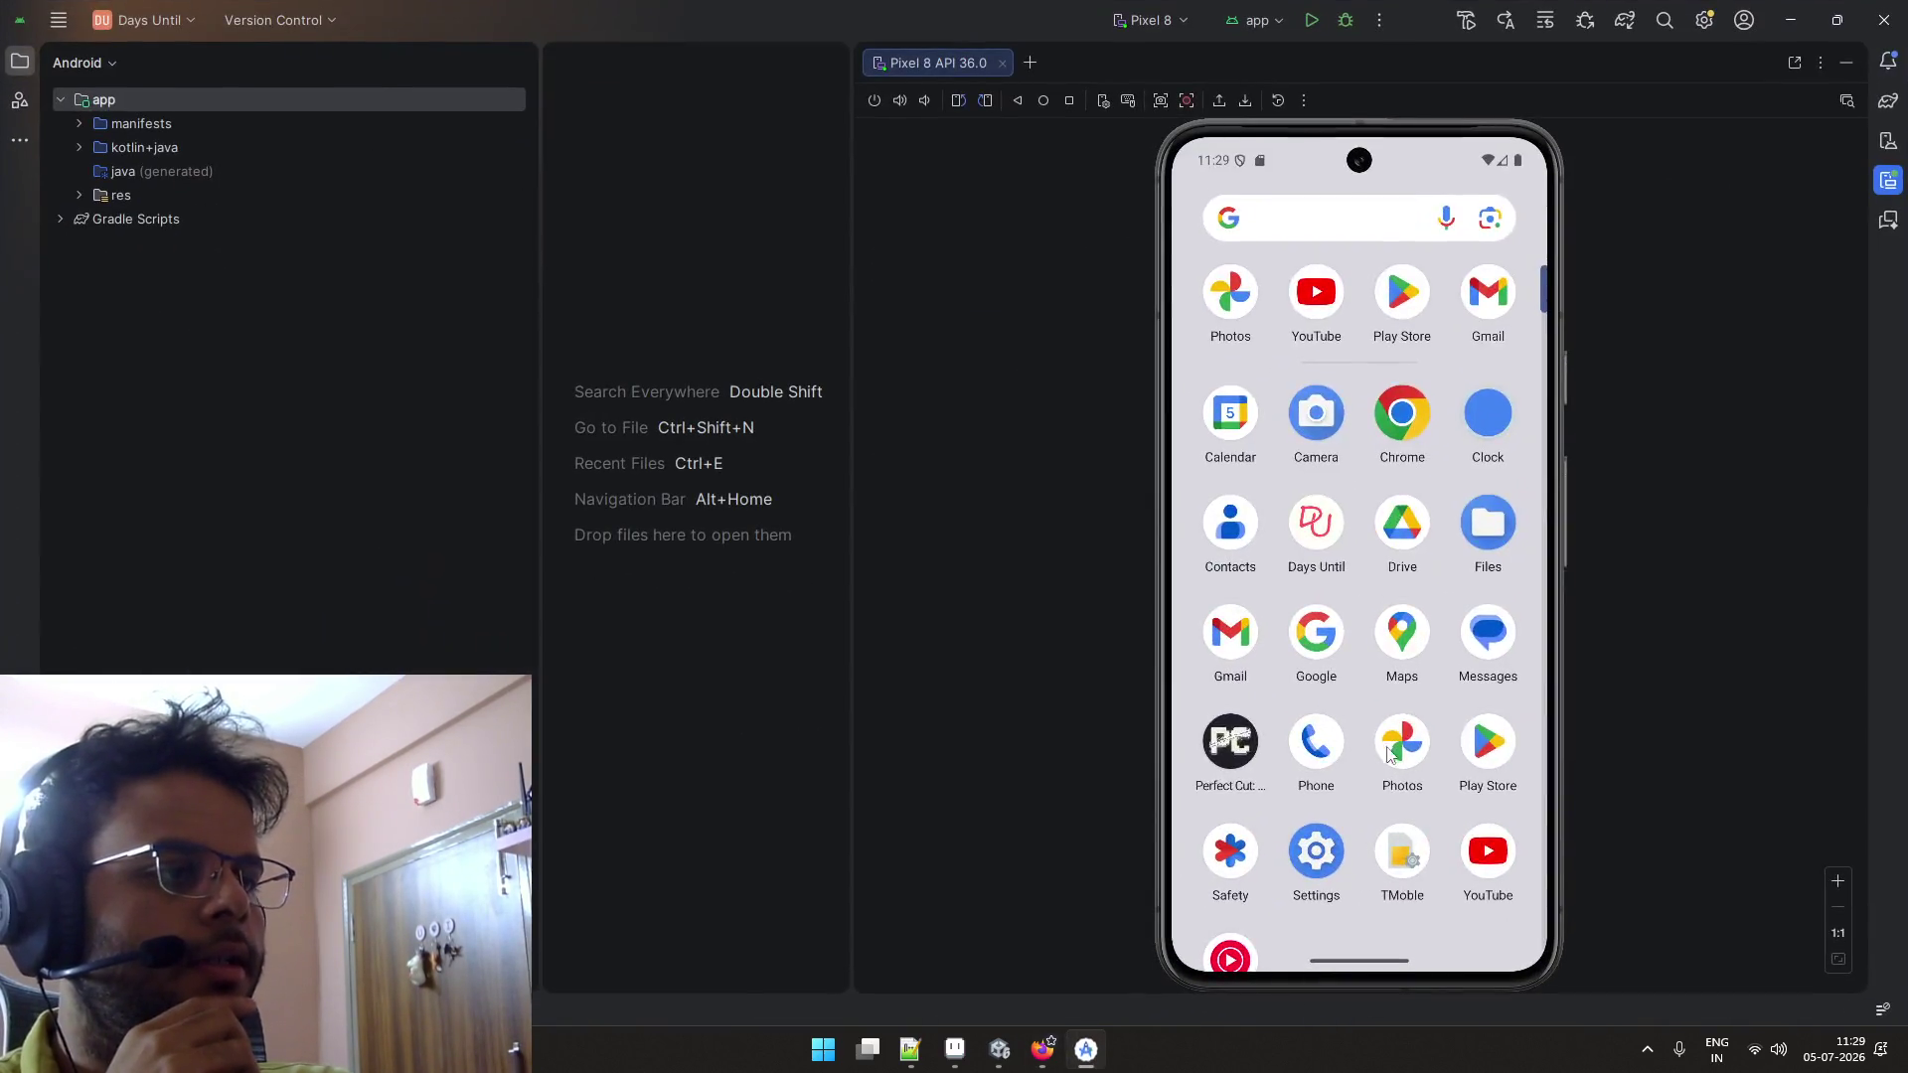
{"action": "left_click", "coordinate": [1099, 1054]}
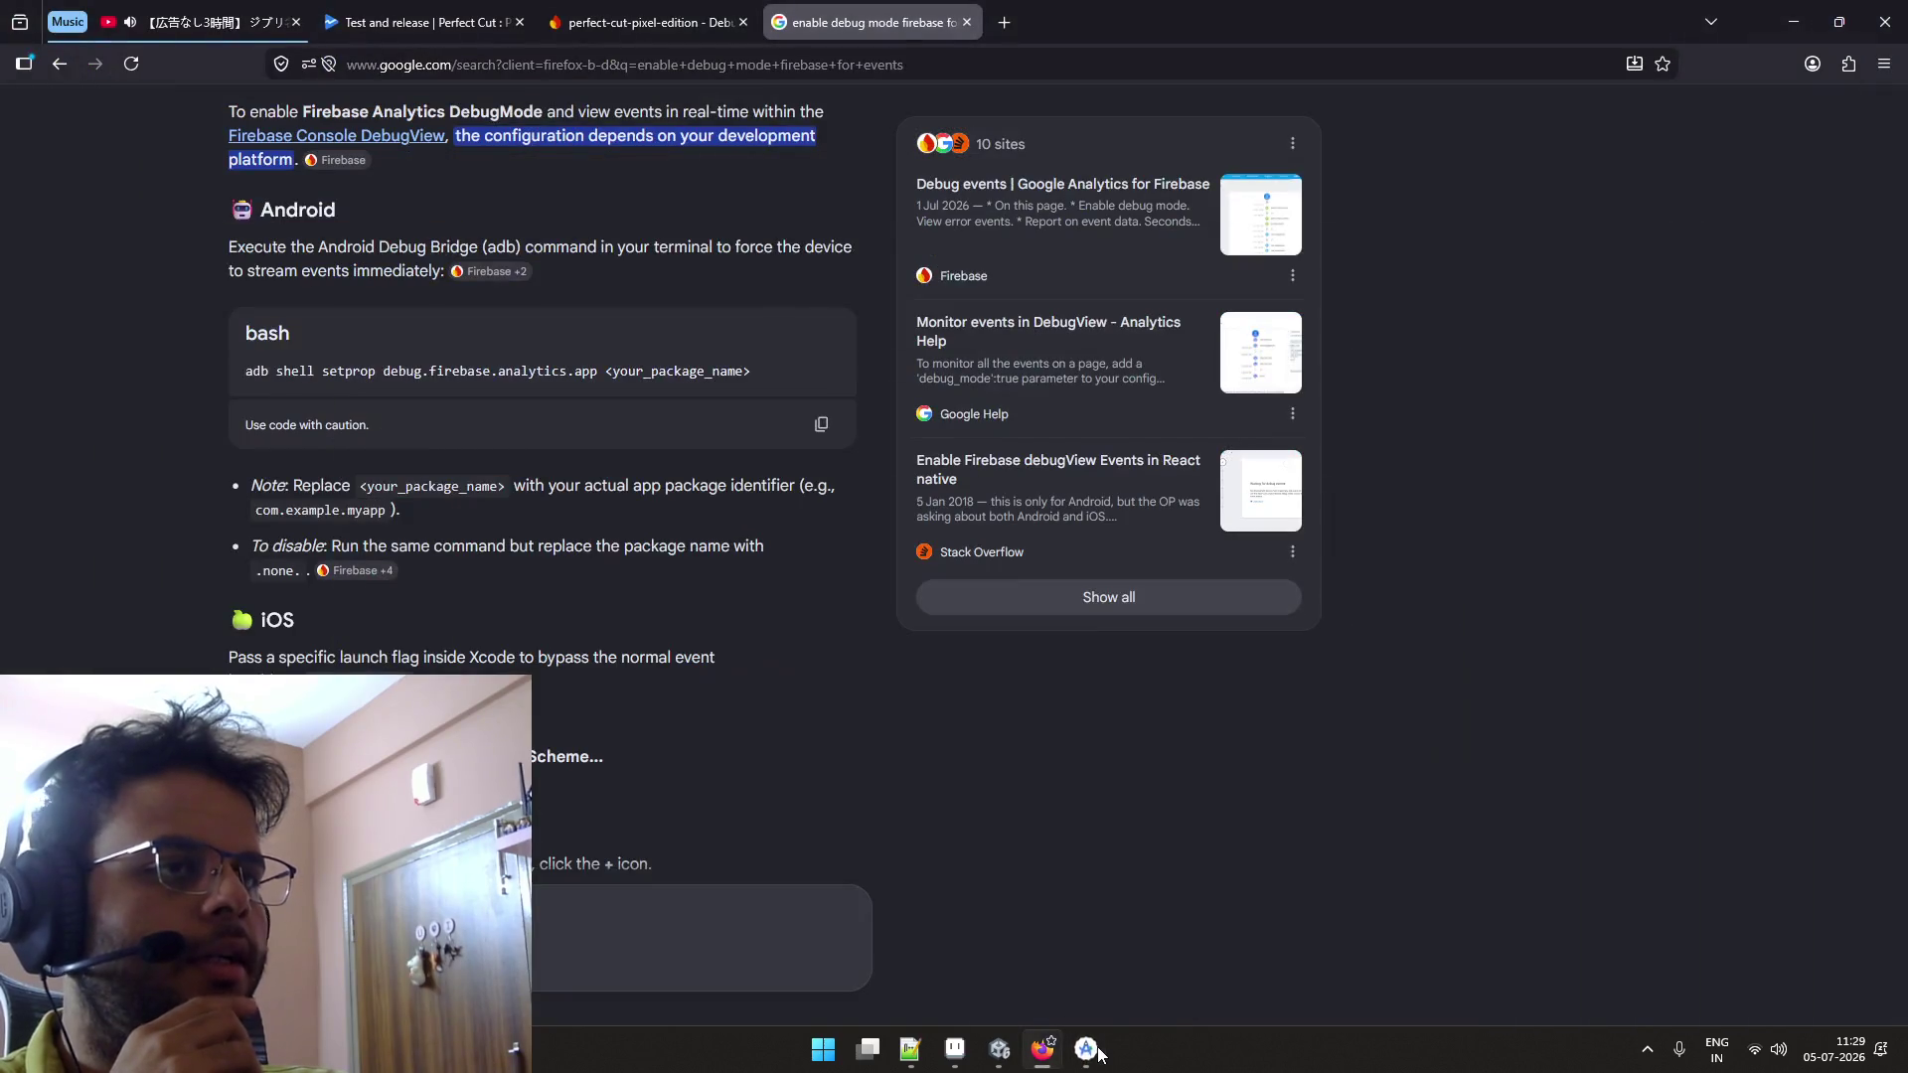
Launch Windows PowerShell and run 'adb devices' to confirm emulator-5554 is attached
{"action": "key", "text": "super"}
{"action": "type", "text": "terminal"}
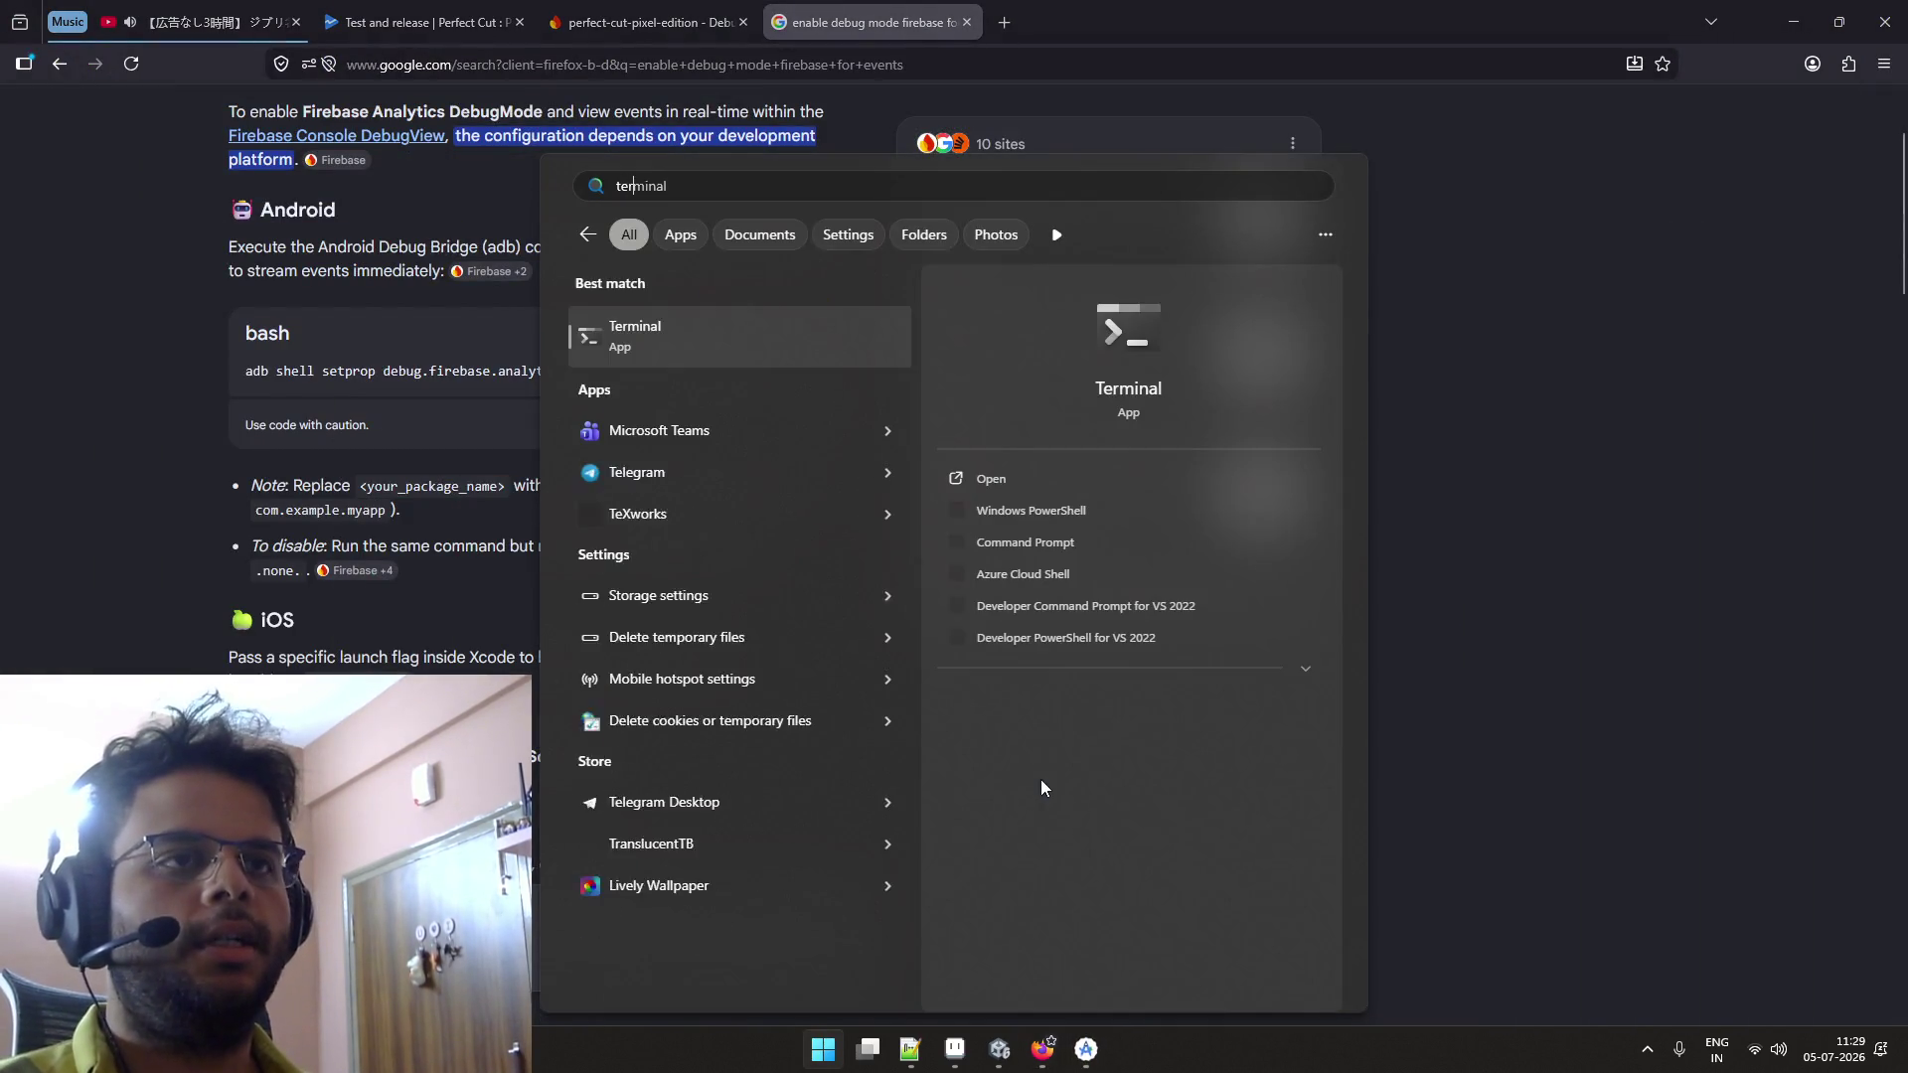
{"action": "key", "text": "ctrl+a"}
{"action": "type", "text": "powershell"}
{"action": "key", "text": "Return"}
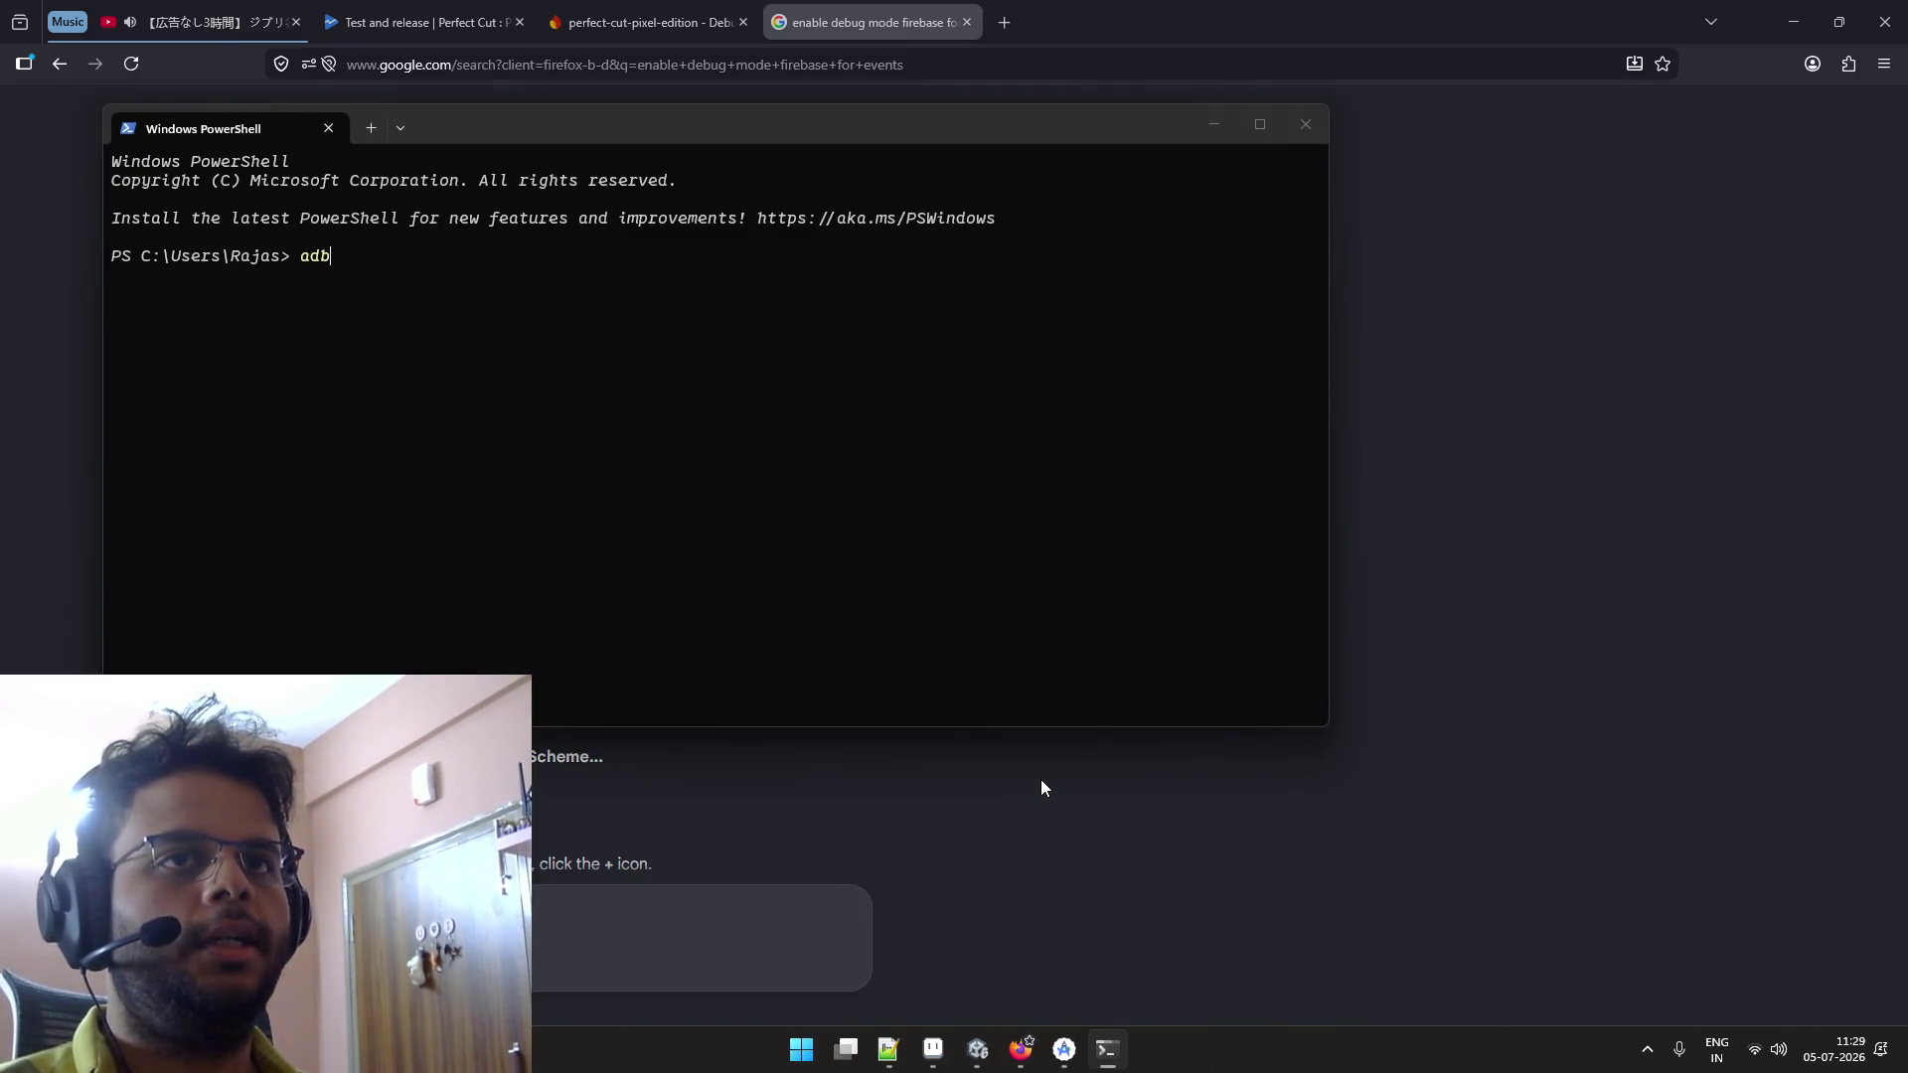
{"action": "type", "text": "es"}
{"action": "key", "text": "Return"}
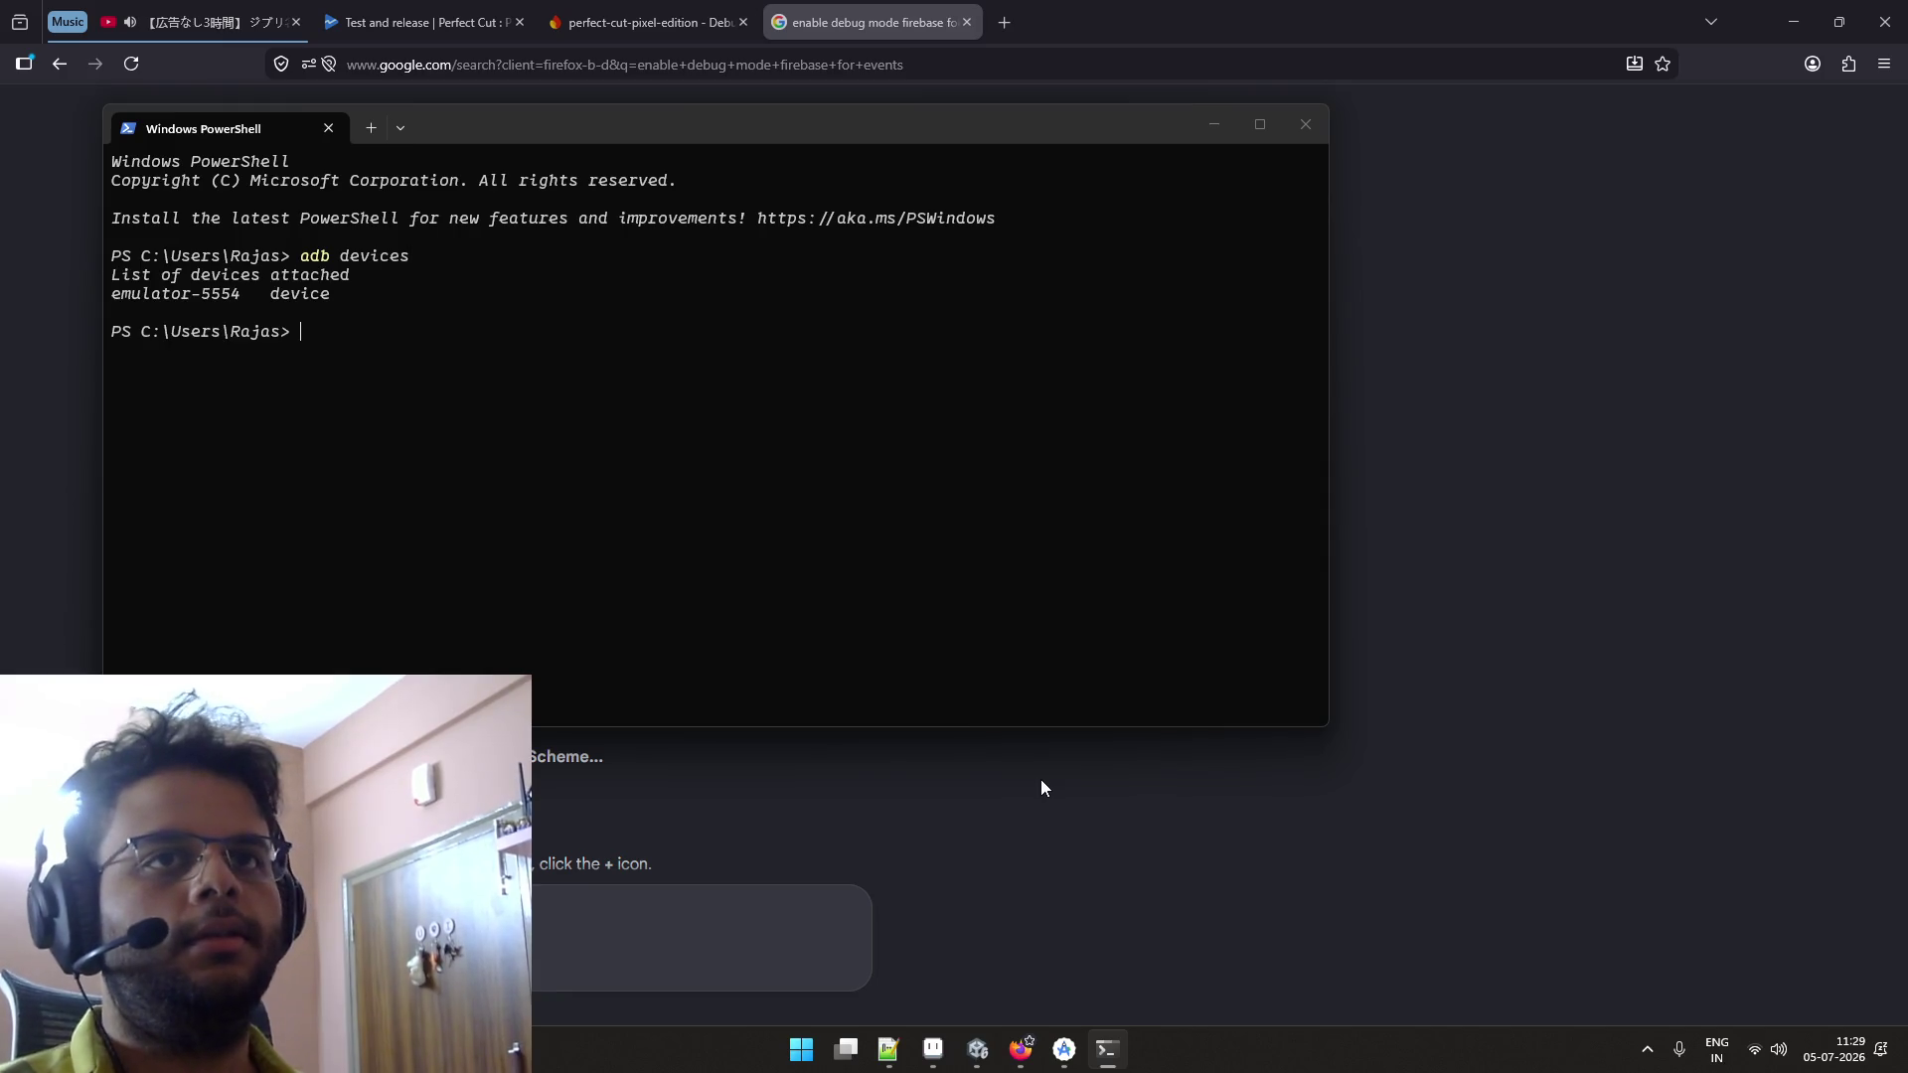
Move PowerShell aside and copy the adb setprop debug-mode command from the search answer
{"action": "left_click_drag", "start_coordinate": [676, 127], "coordinate": [1326, 83]}
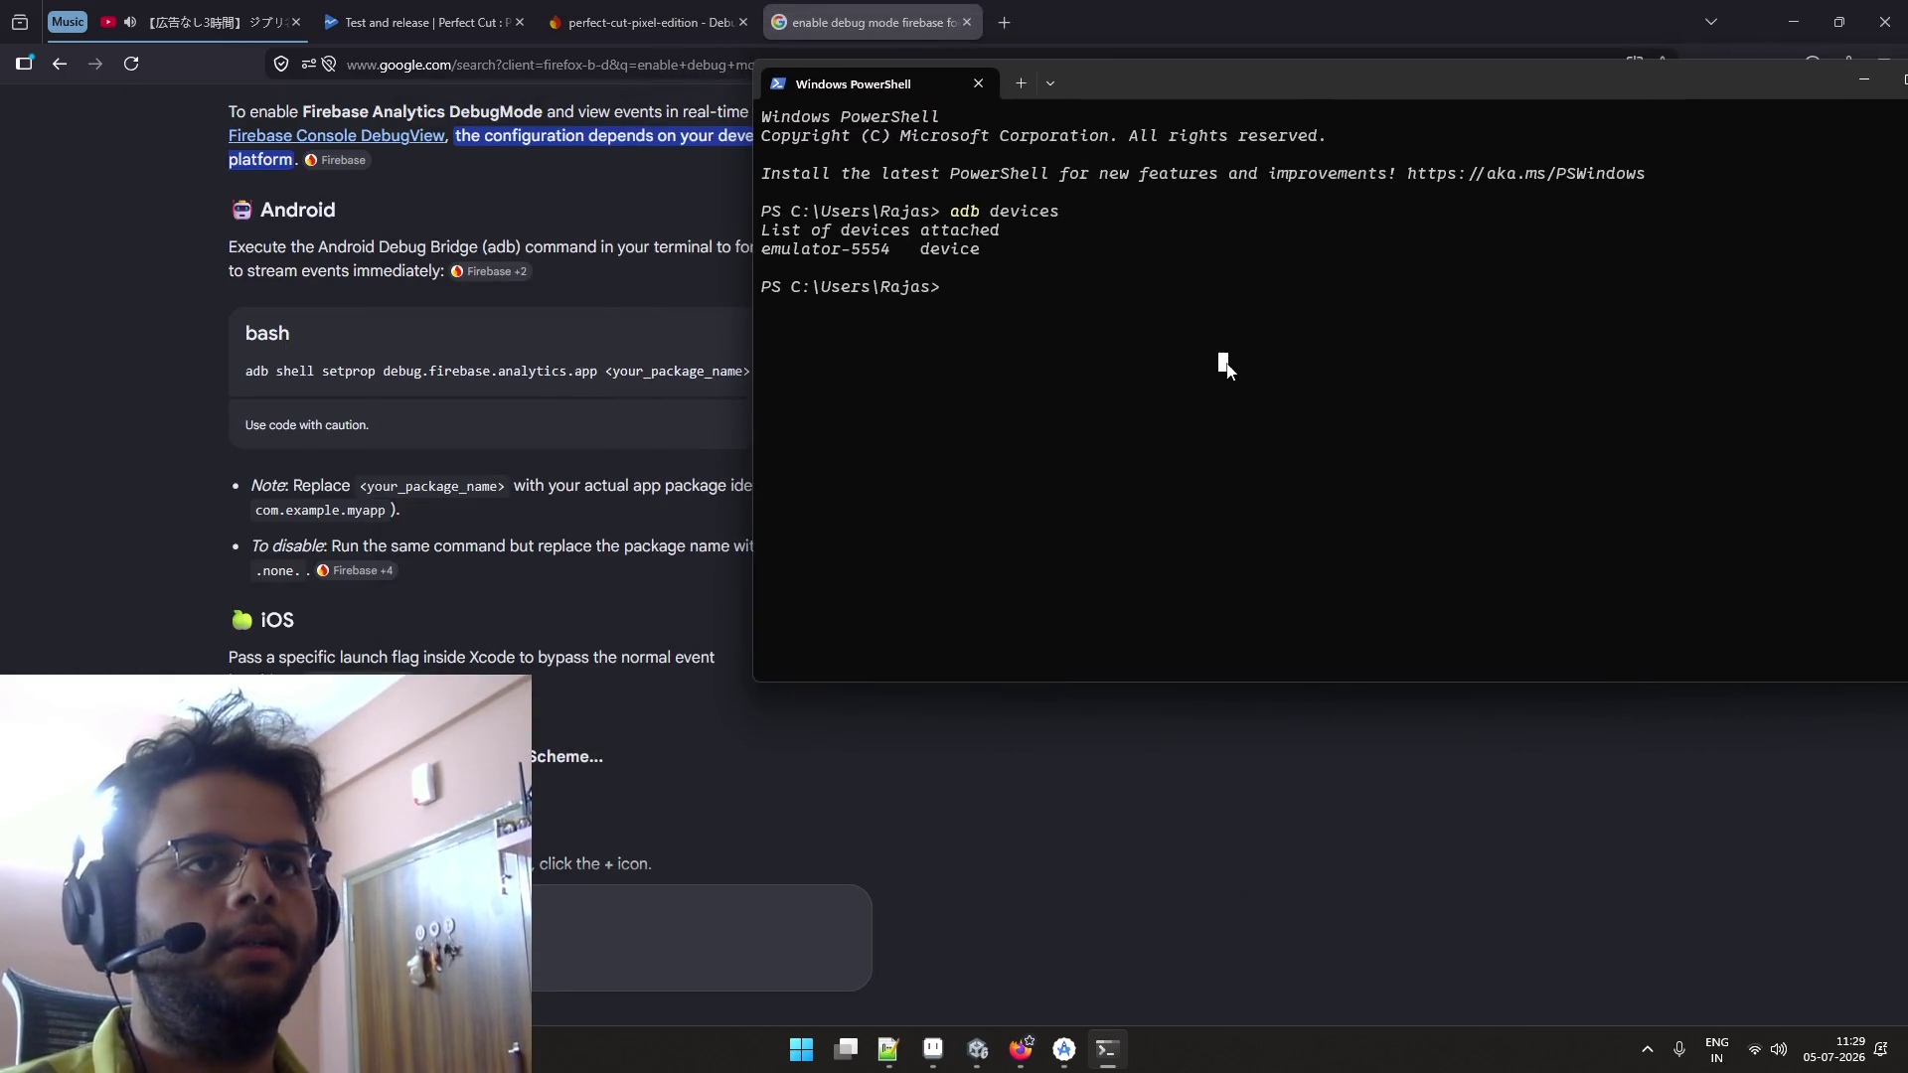
{"action": "left_click", "coordinate": [564, 402]}
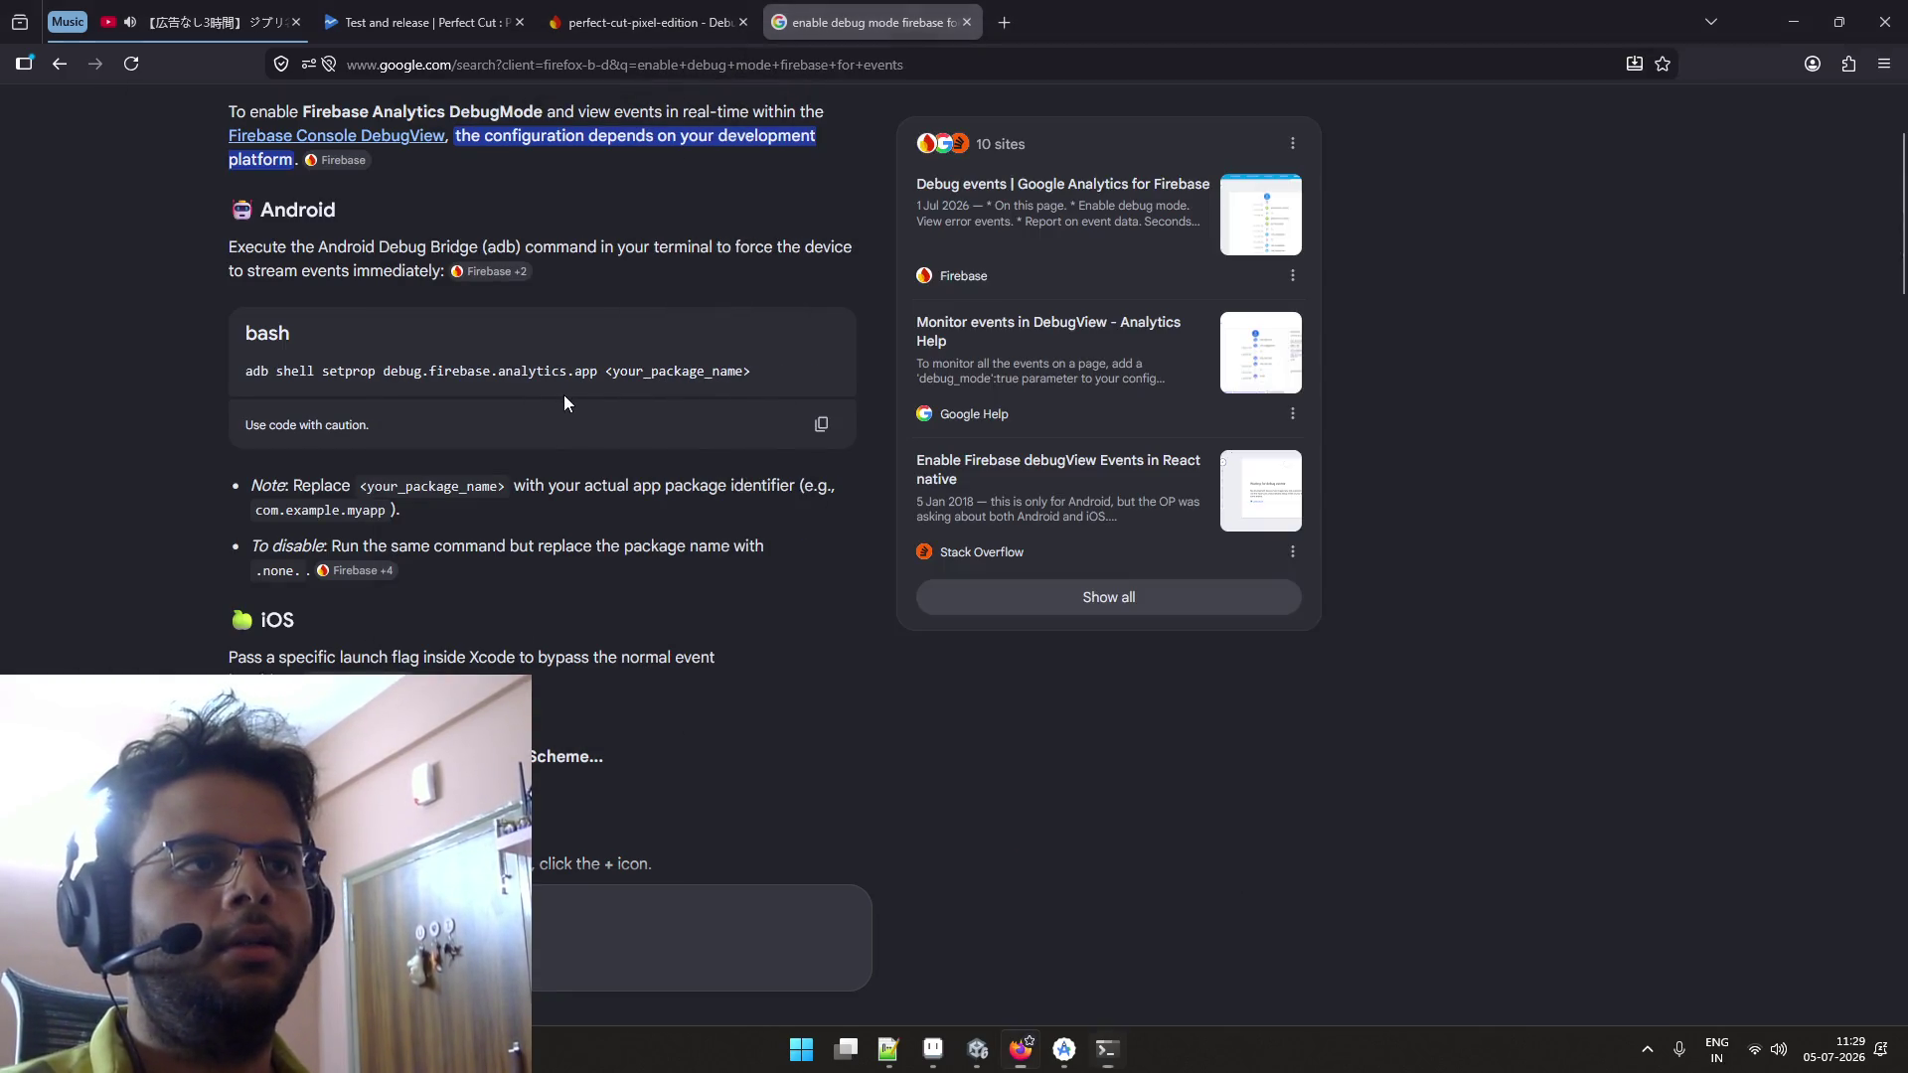
{"action": "left_click", "coordinate": [829, 433]}
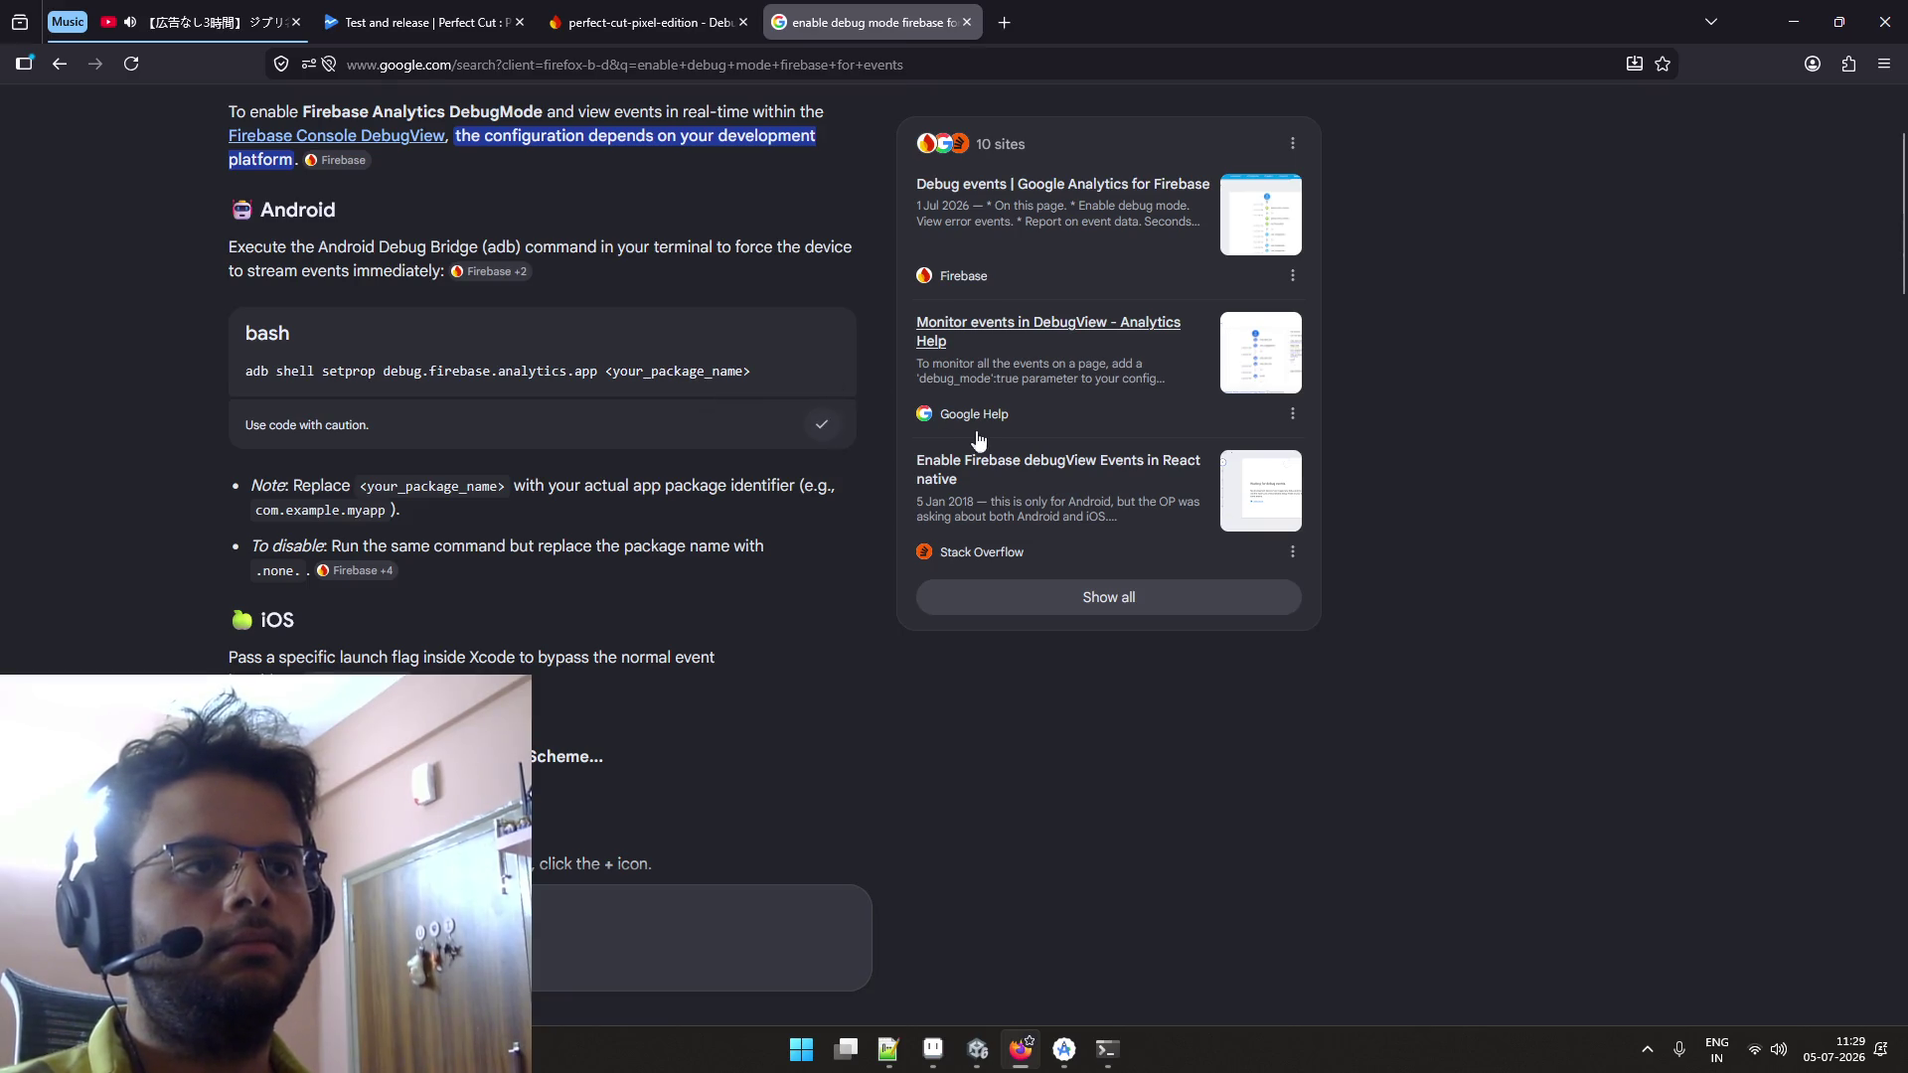
Swap the command's placeholder for the Perfect Cut package name in a scratch tab, then take it out
{"action": "key", "text": "ctrl+t"}
{"action": "key", "text": "ctrl+v"}
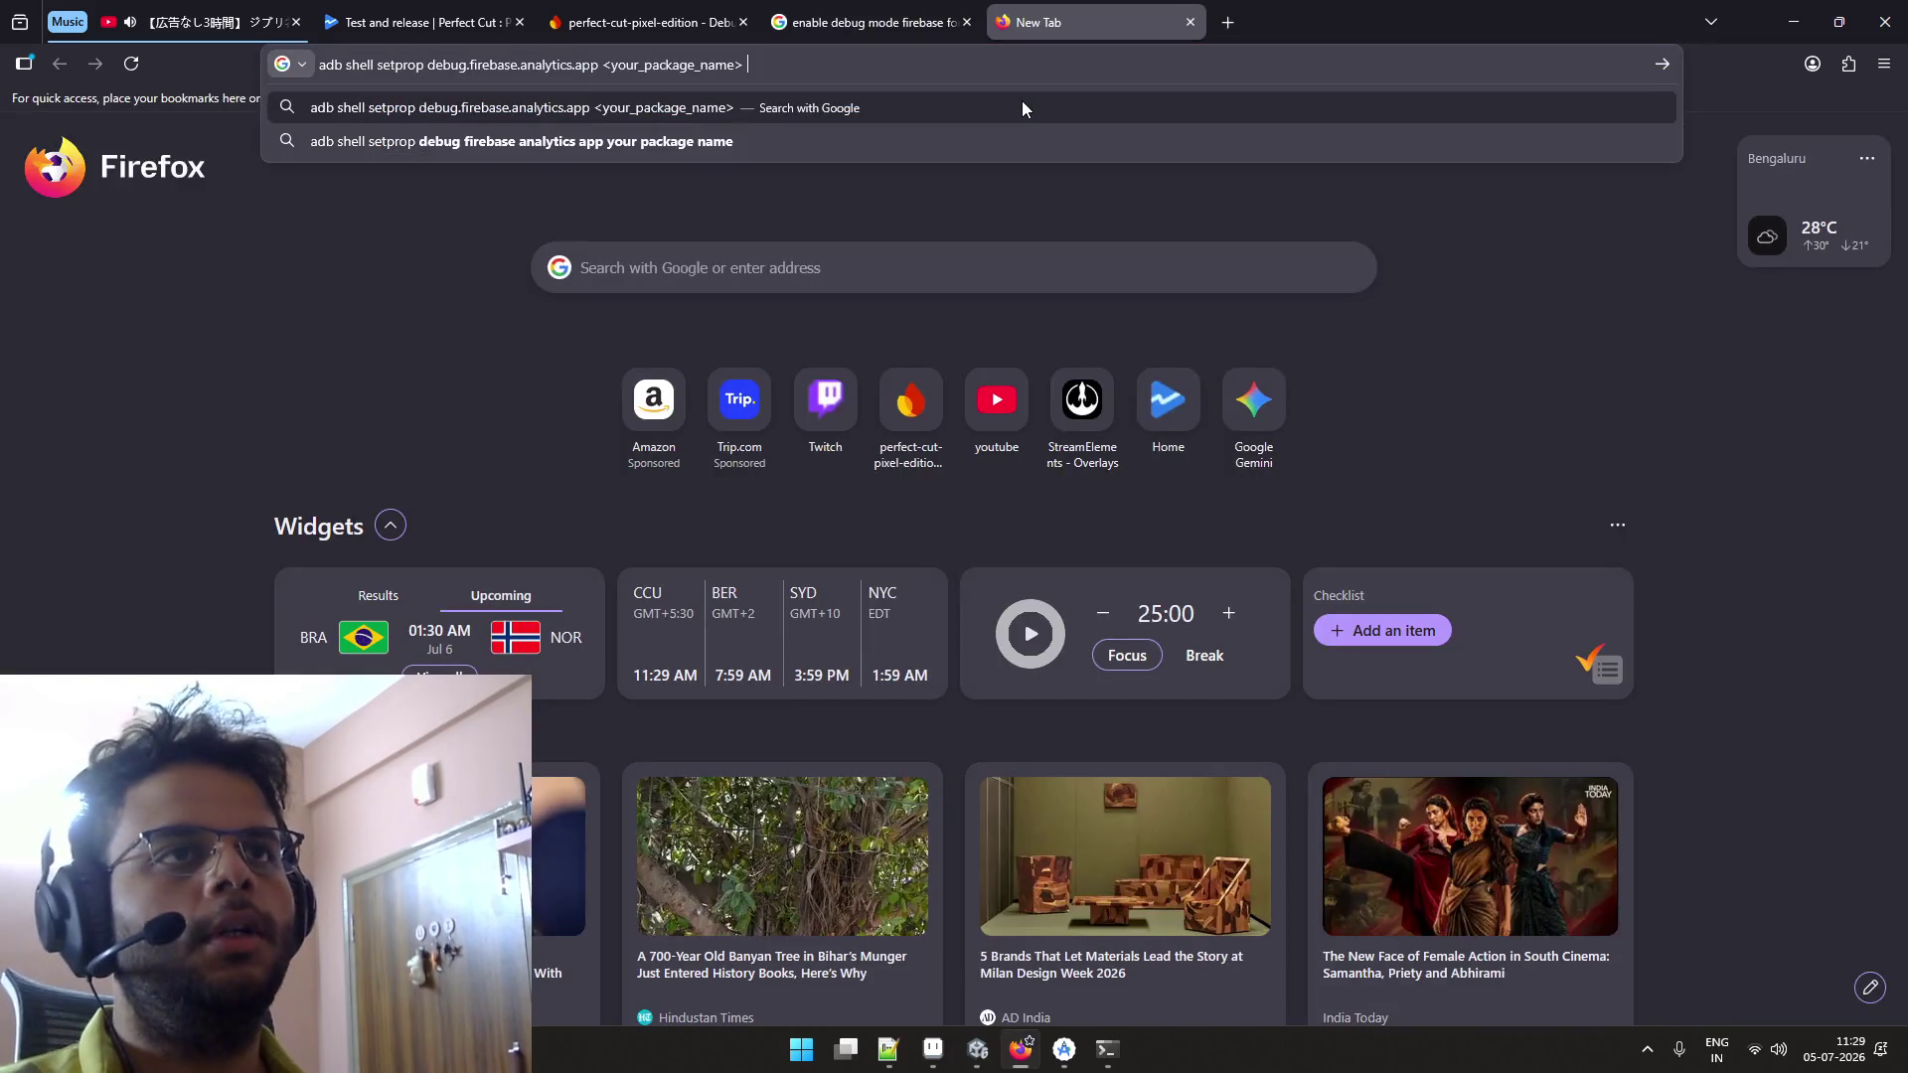
{"action": "key", "text": "shift+Left"}
{"action": "key", "text": "shift+Left"}
{"action": "key", "text": "shift+Left"}
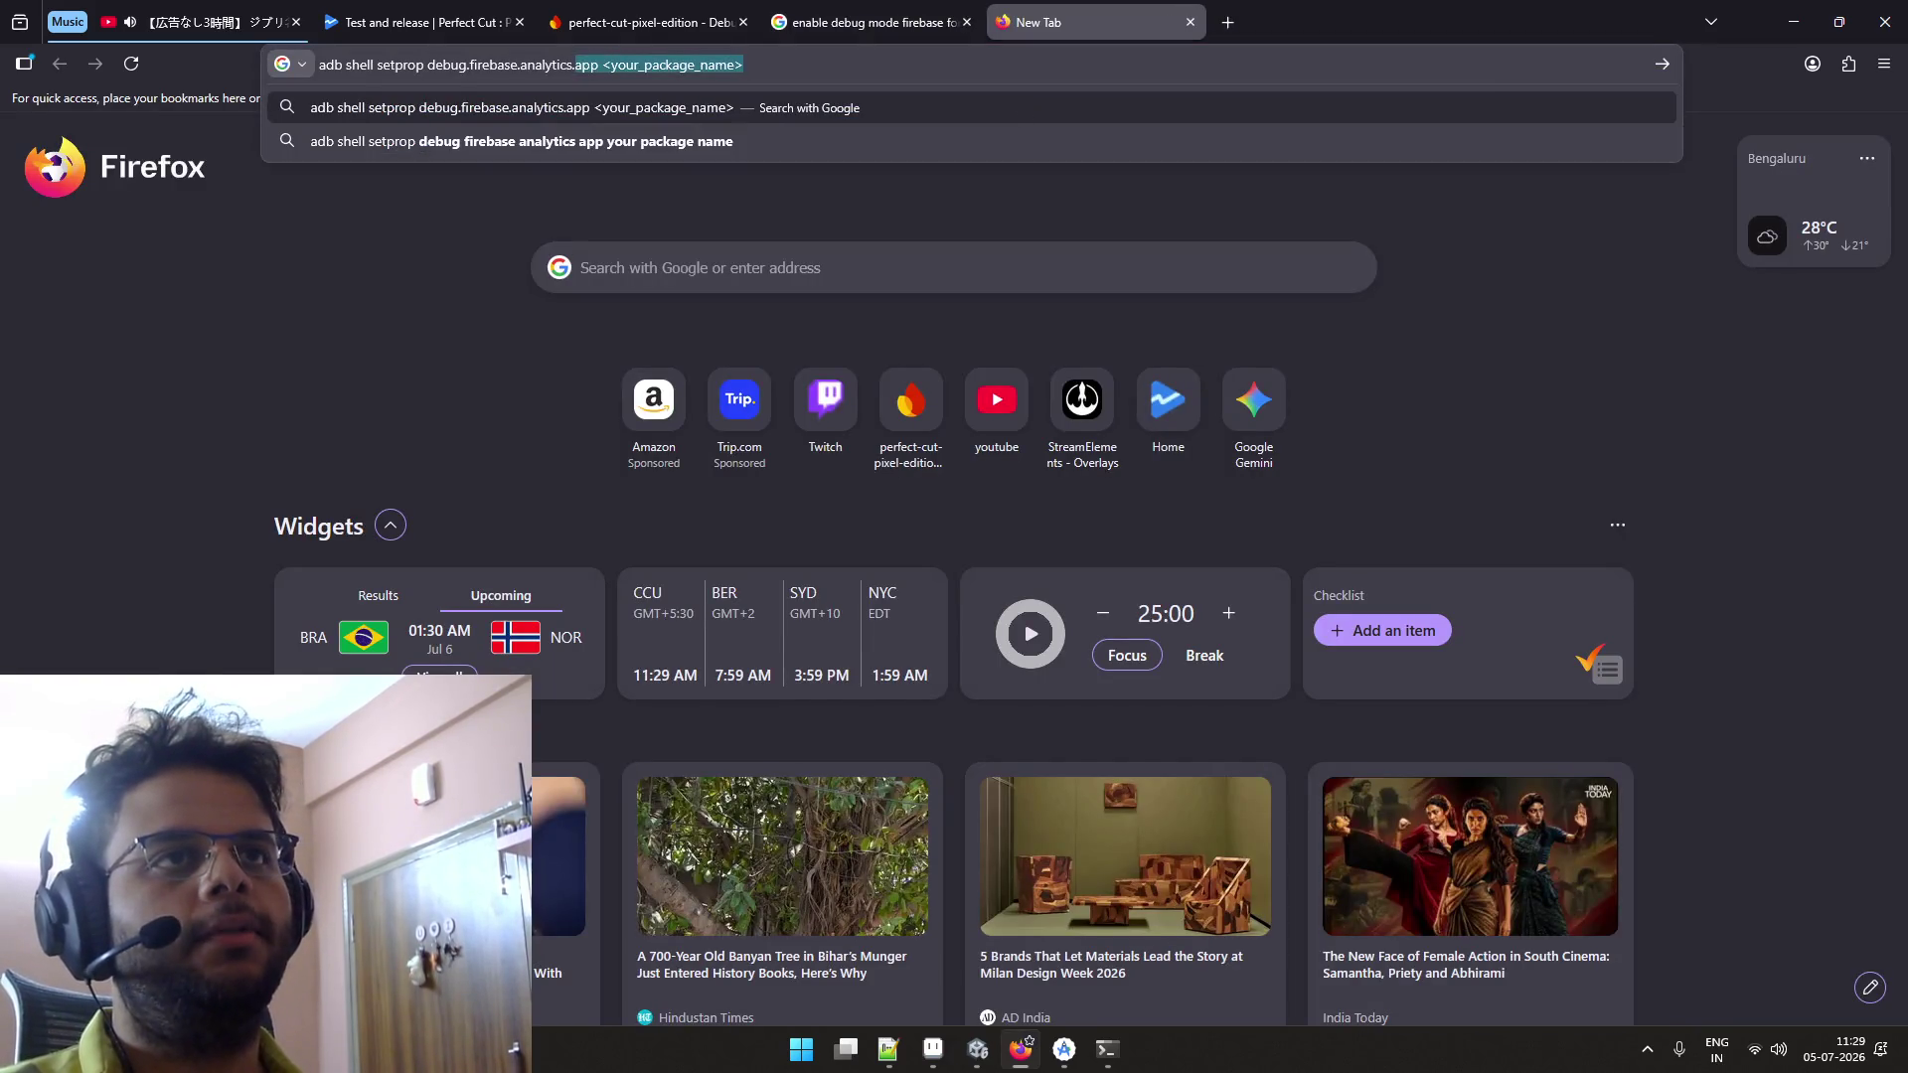
{"action": "type", "text": "com.roi"}
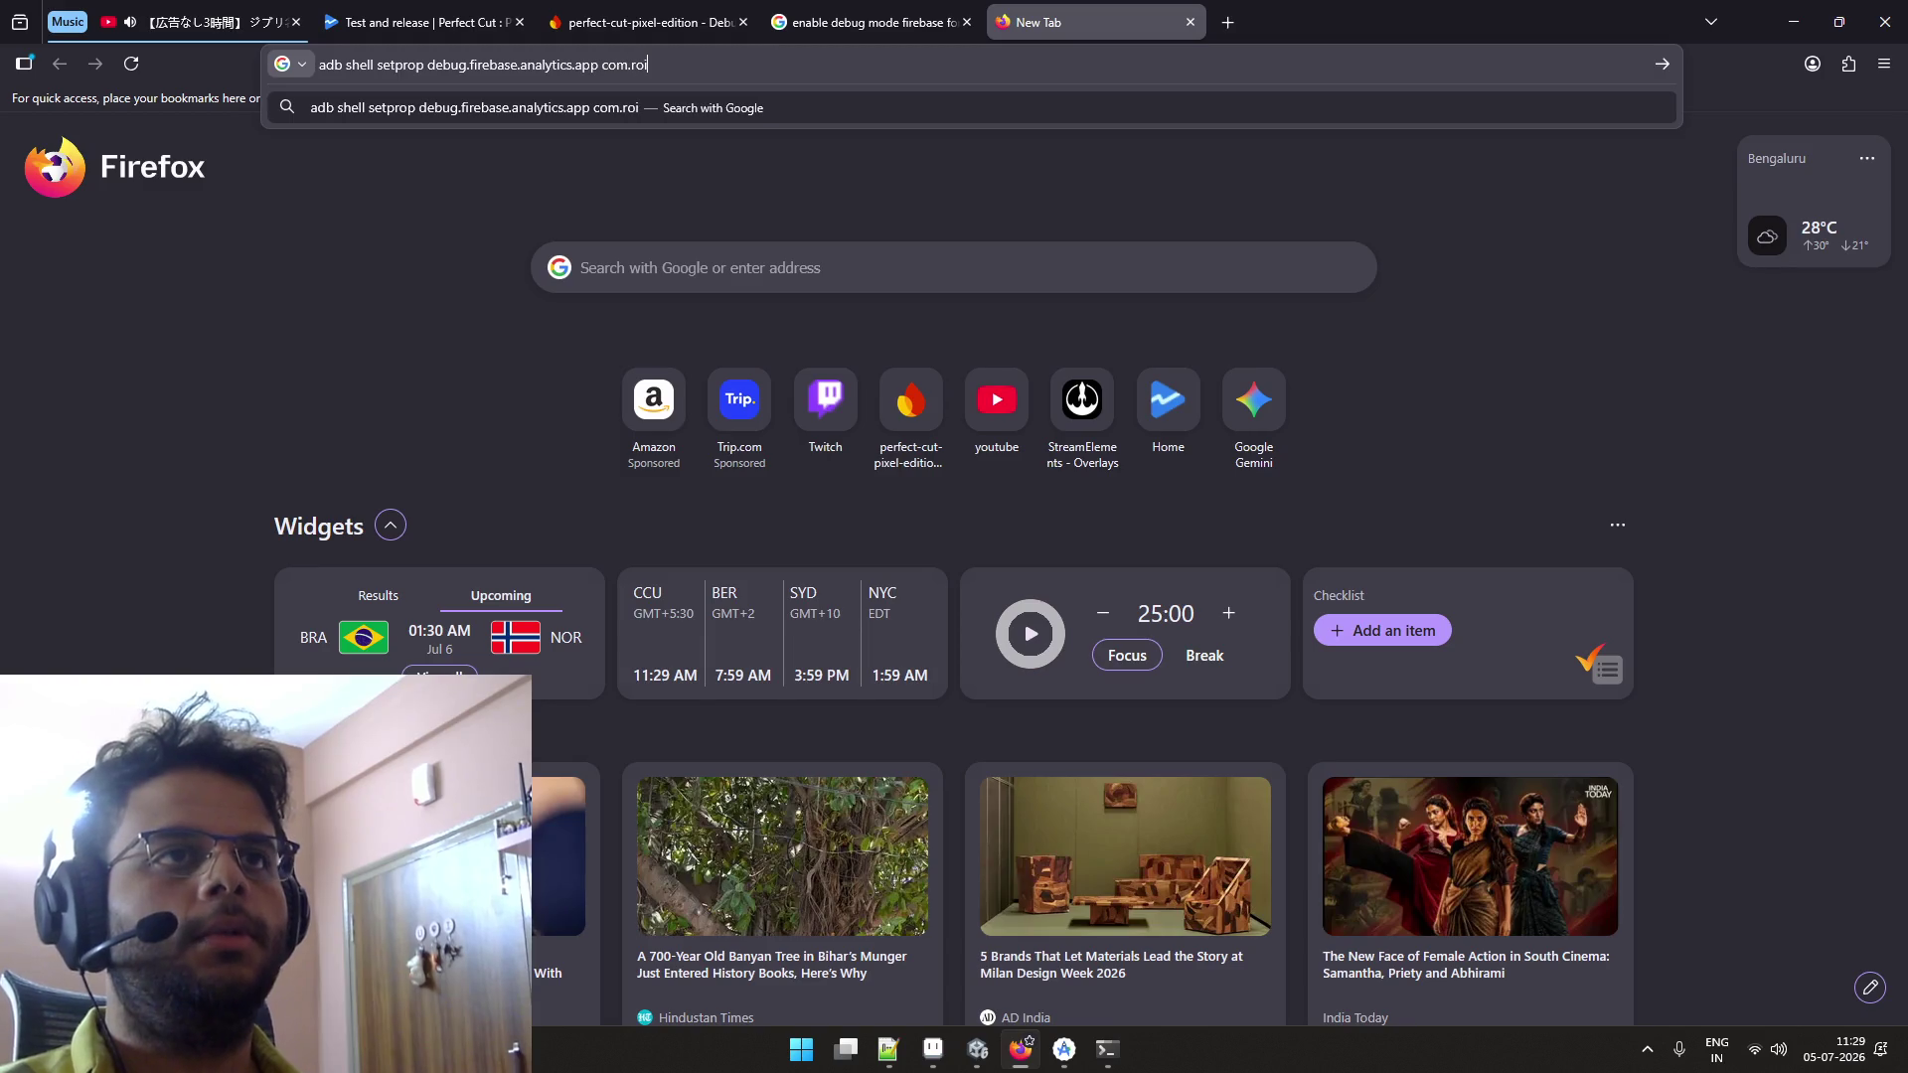
{"action": "type", "text": "shegam"}
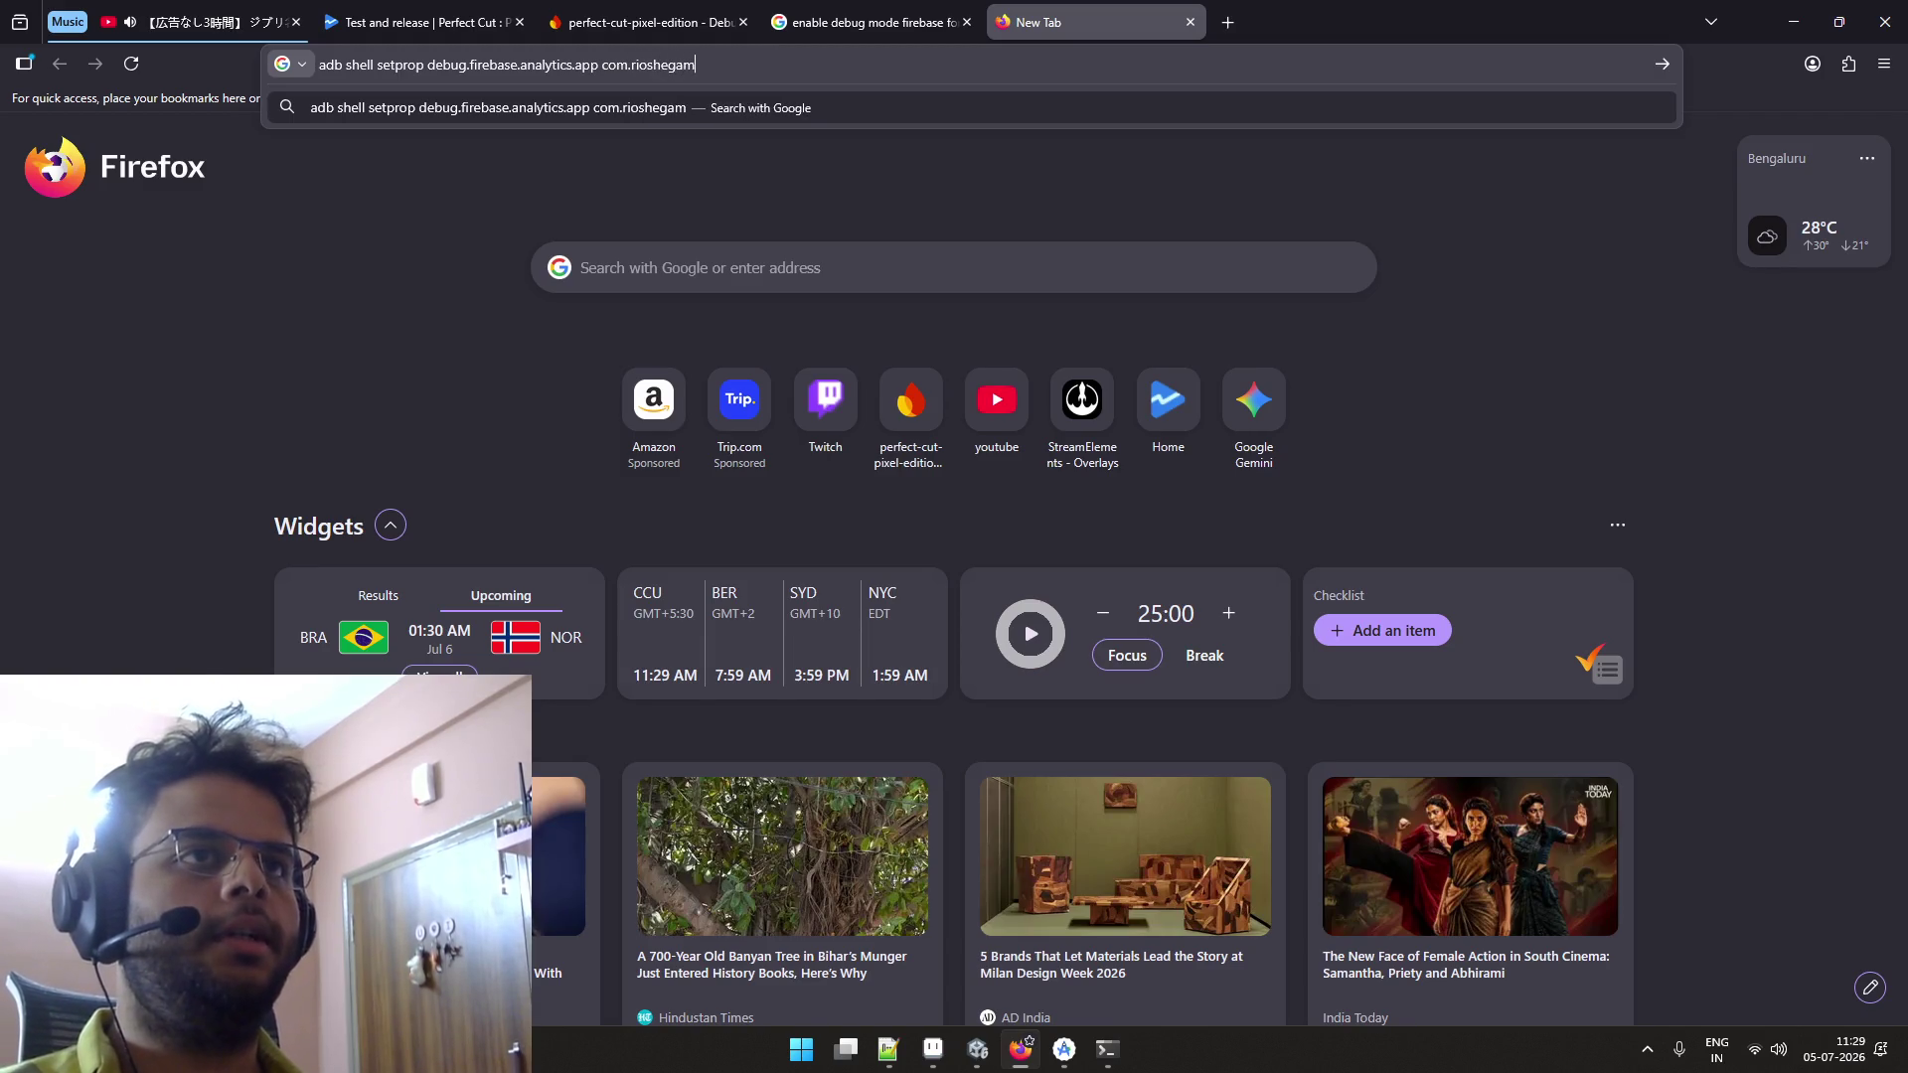
{"action": "type", "text": "es.perfect"}
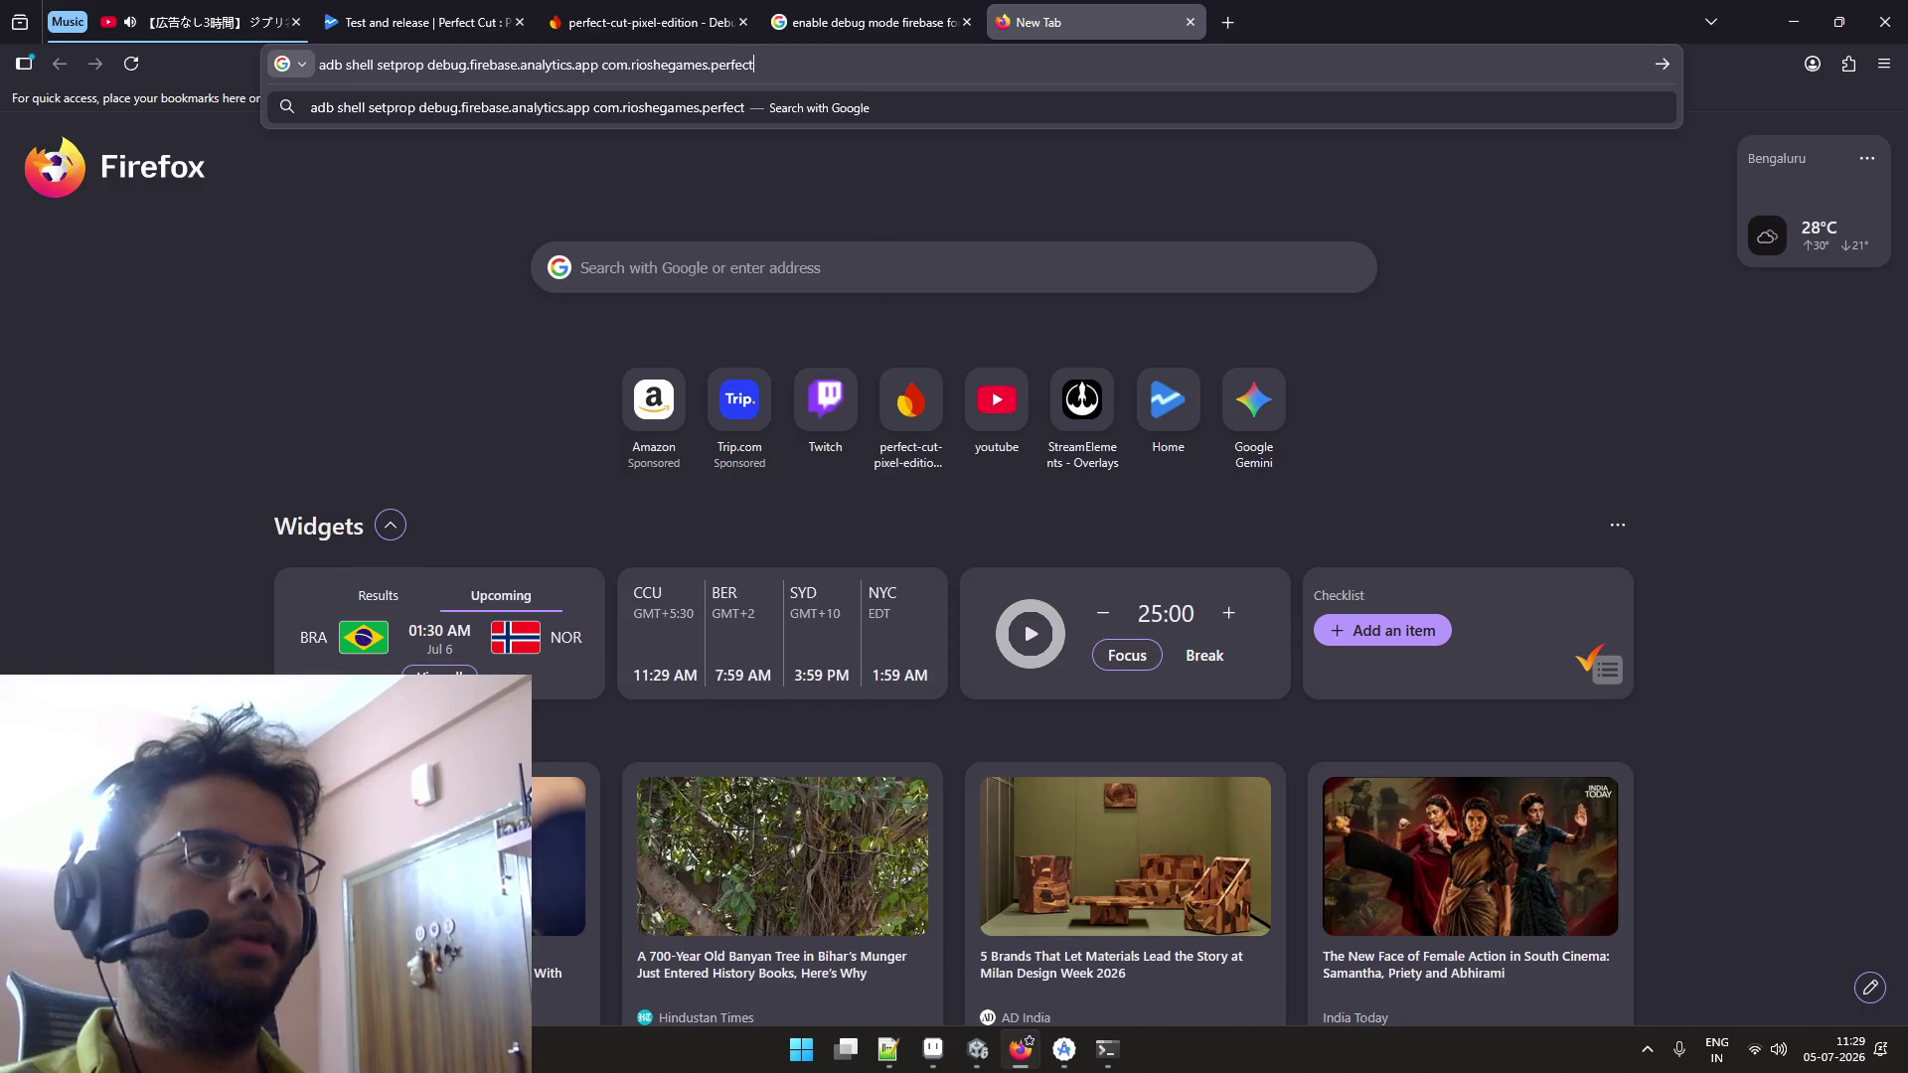
{"action": "type", "text": "cutpixel"}
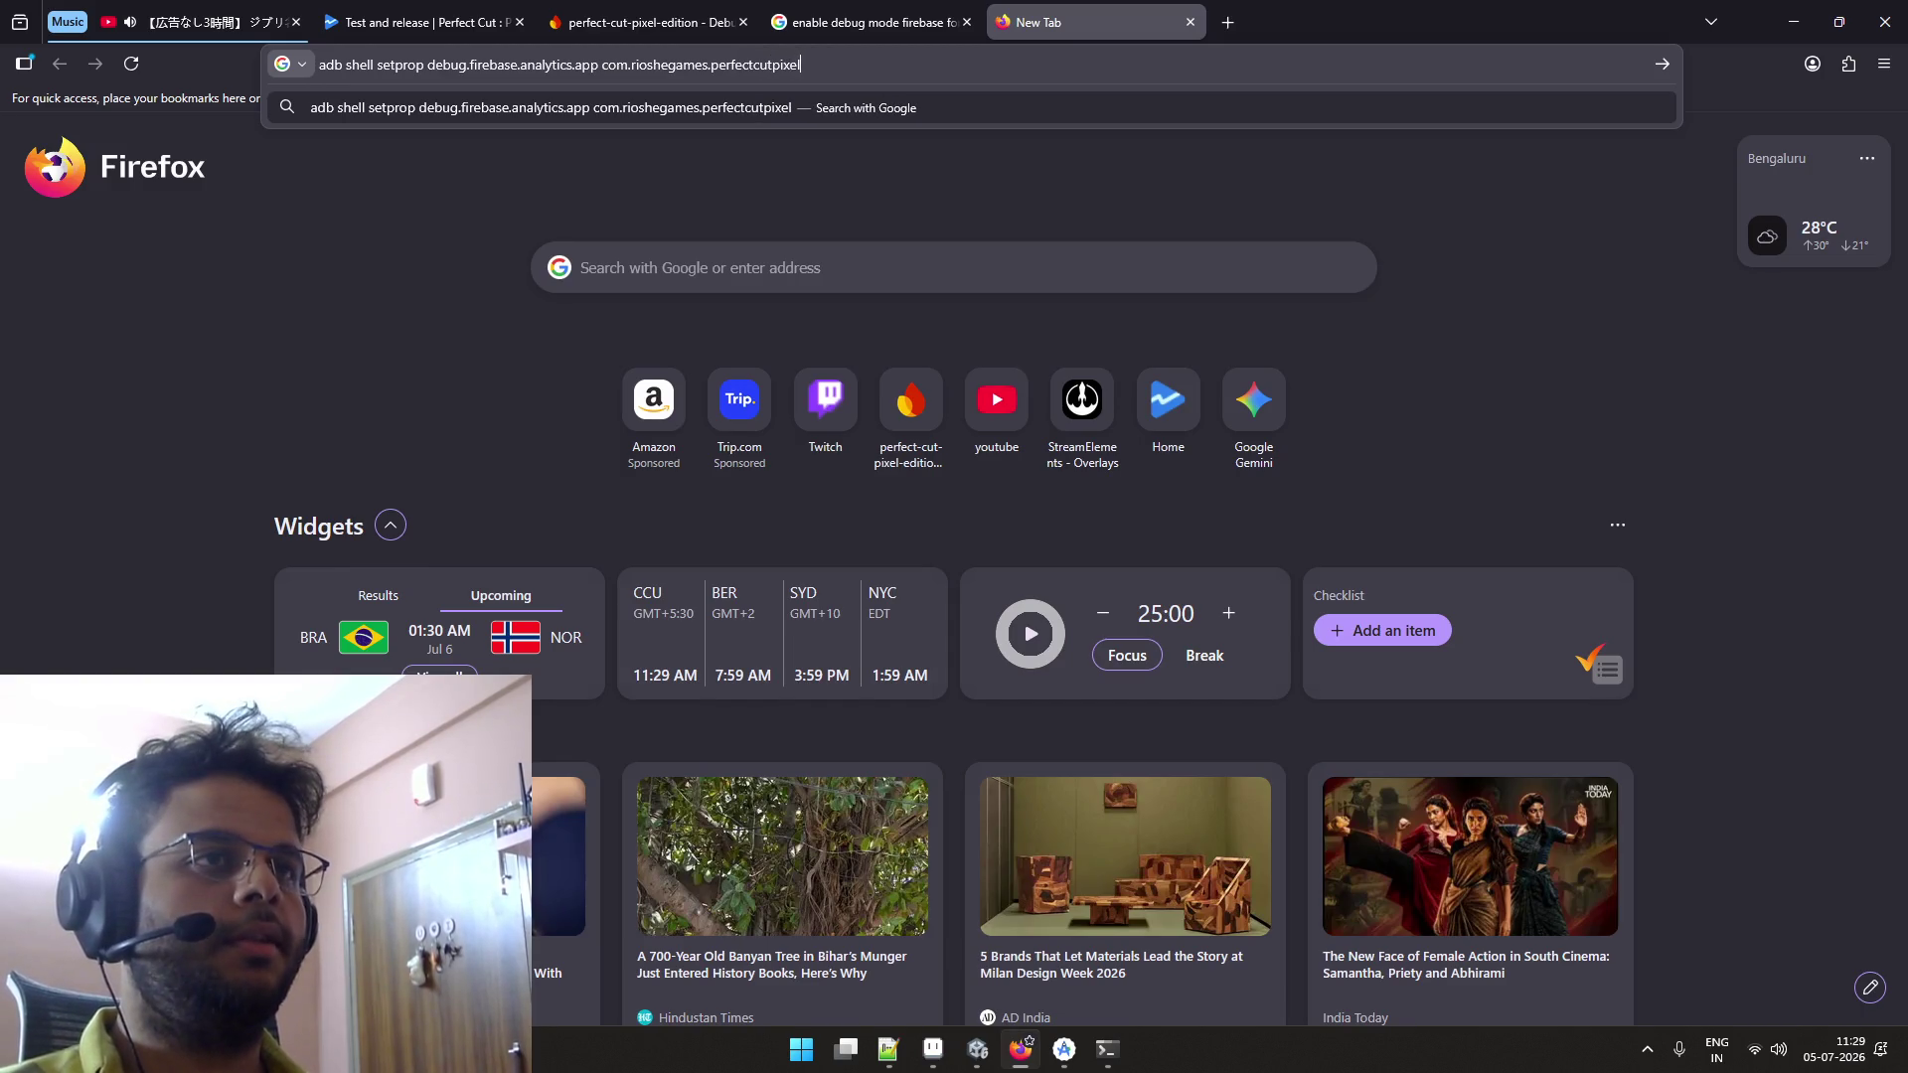
{"action": "type", "text": "edition"}
{"action": "key", "text": "ctrl+a"}
{"action": "key", "text": "BackSpace"}
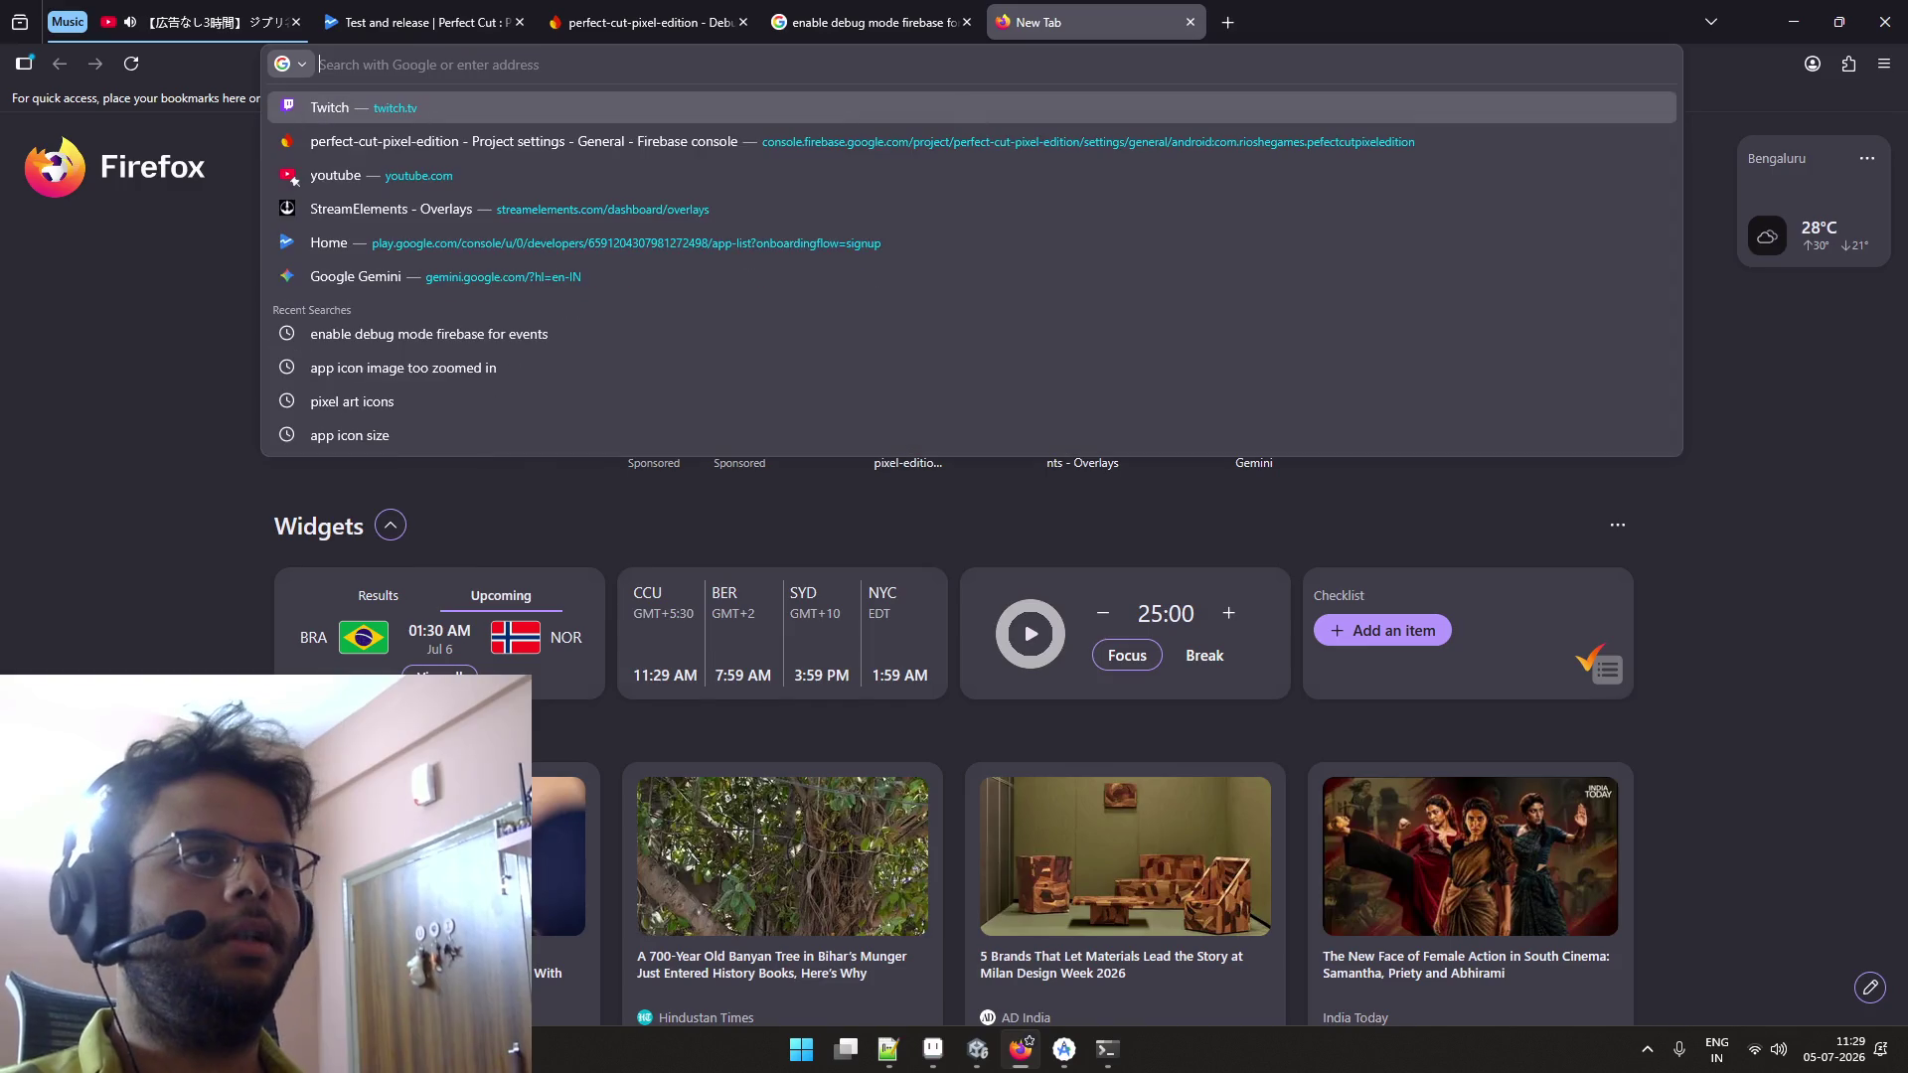
{"action": "key", "text": "ctrl+w"}
Run the edited adb setprop command in PowerShell for com.rioshegames.perfectcutpixeledition
{"action": "key", "text": "alt+Tab"}
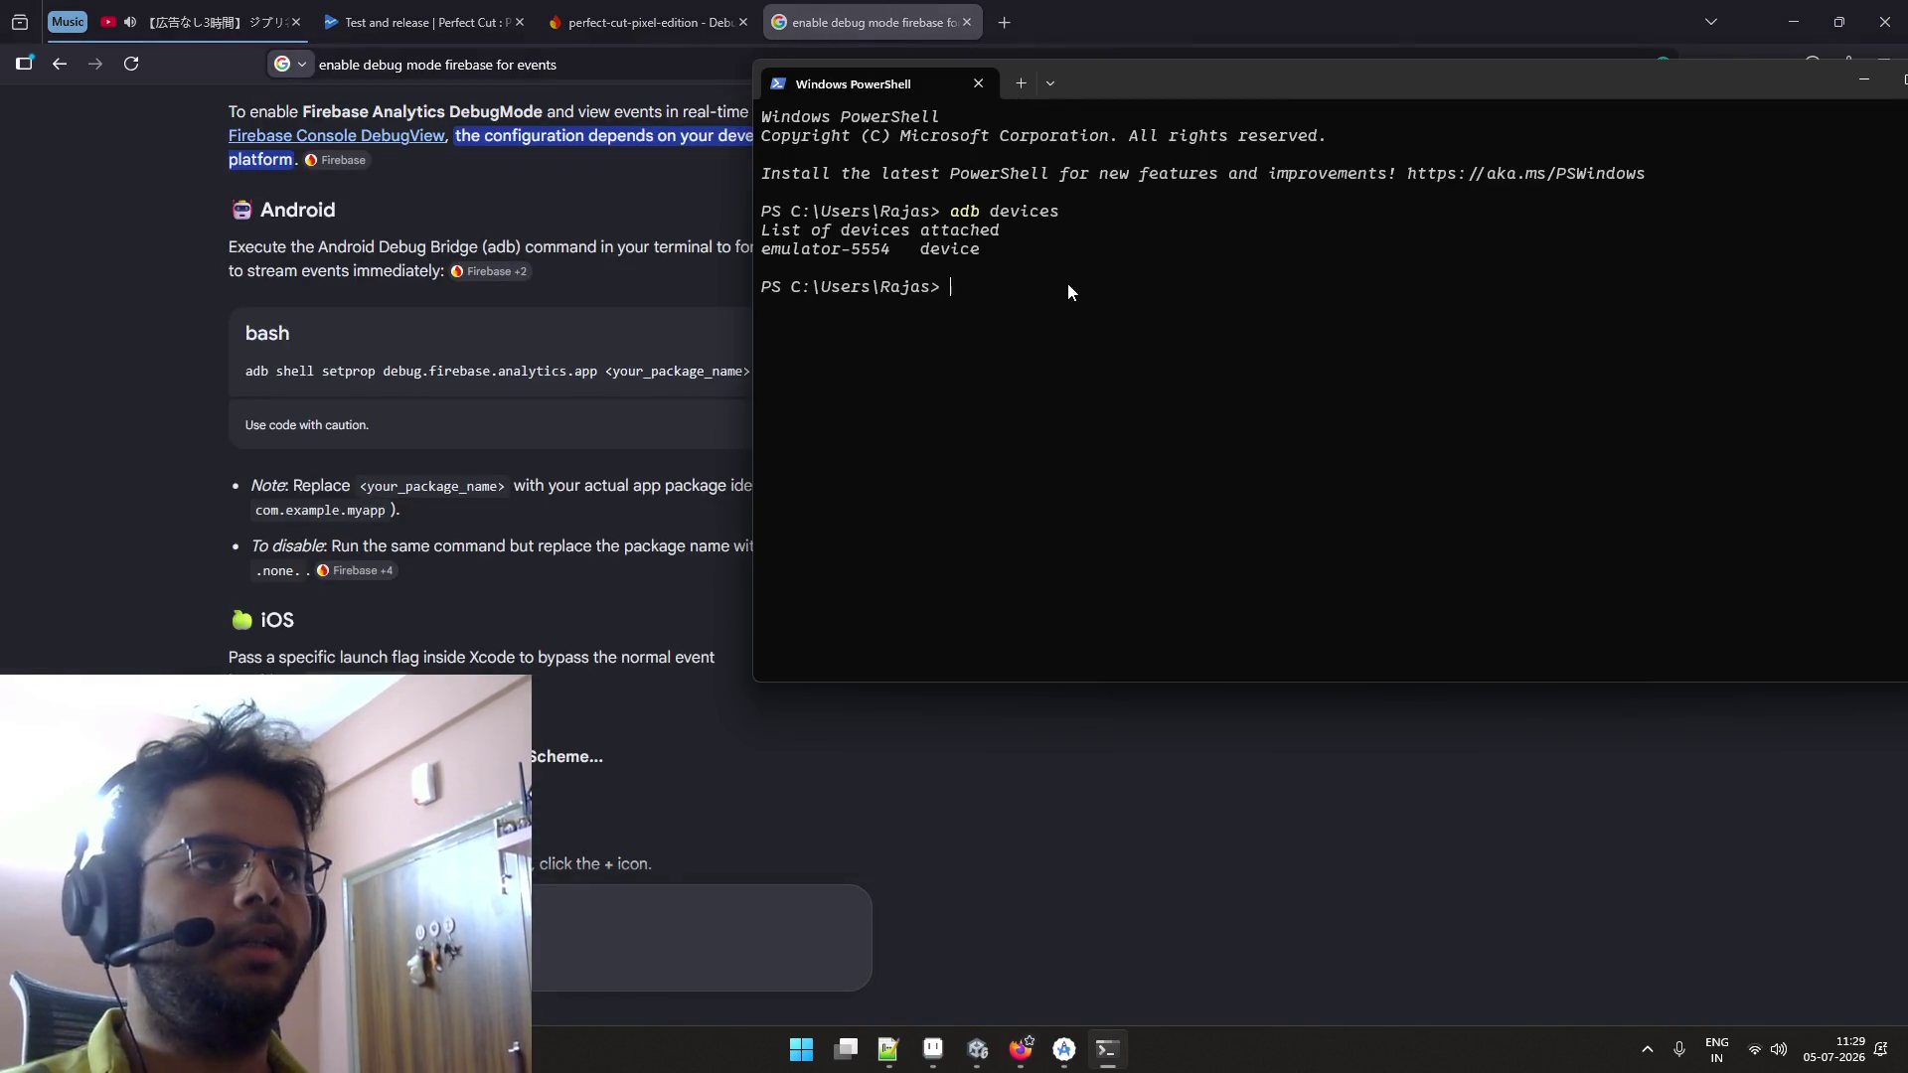
{"action": "type", "text": "adb shell setprop debug.firebase.analytics.app com.rioshegames.perfectcutpixeledition"}
{"action": "key", "text": "Return"}
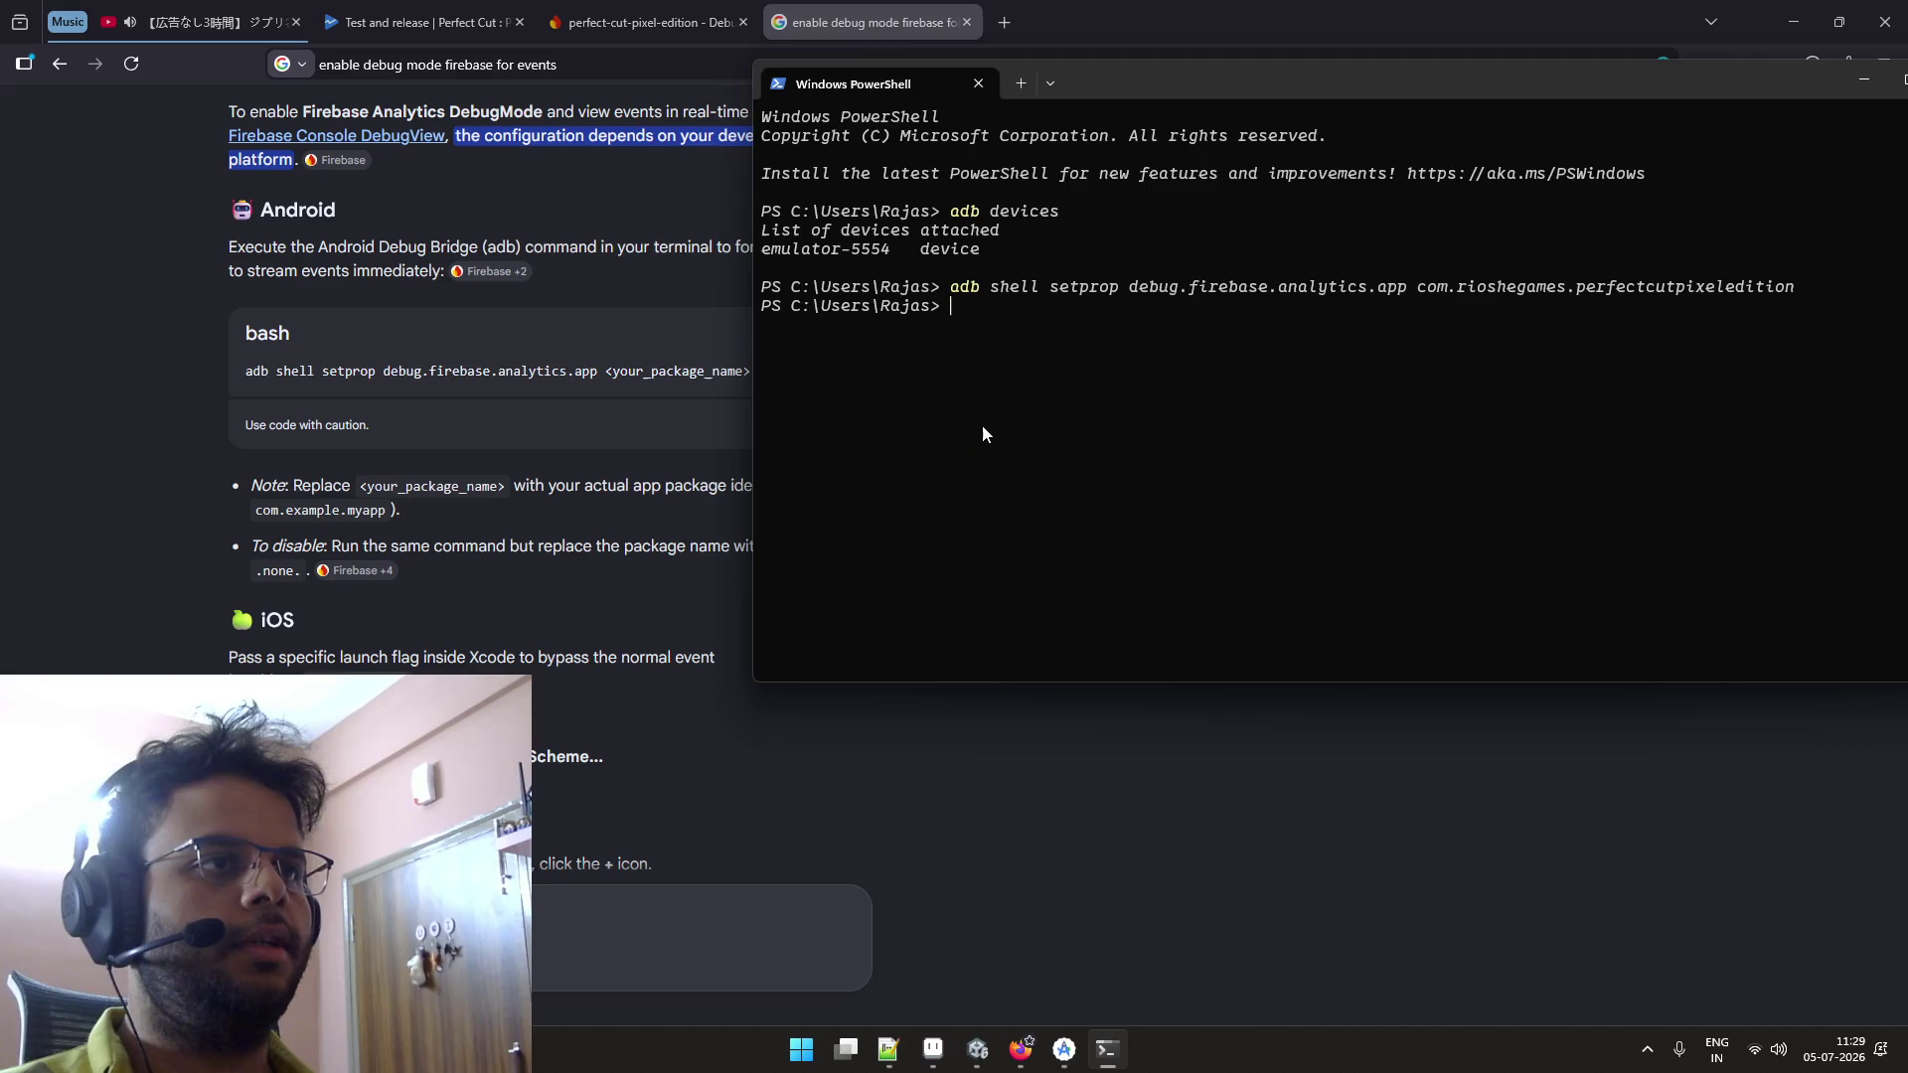
Scroll the search answer down to 'Viewing Your Events' and bring up Firebase DebugView
{"action": "left_click", "coordinate": [641, 453]}
{"action": "scroll", "coordinate": [554, 517], "scroll_direction": "down", "scroll_amount": 1}
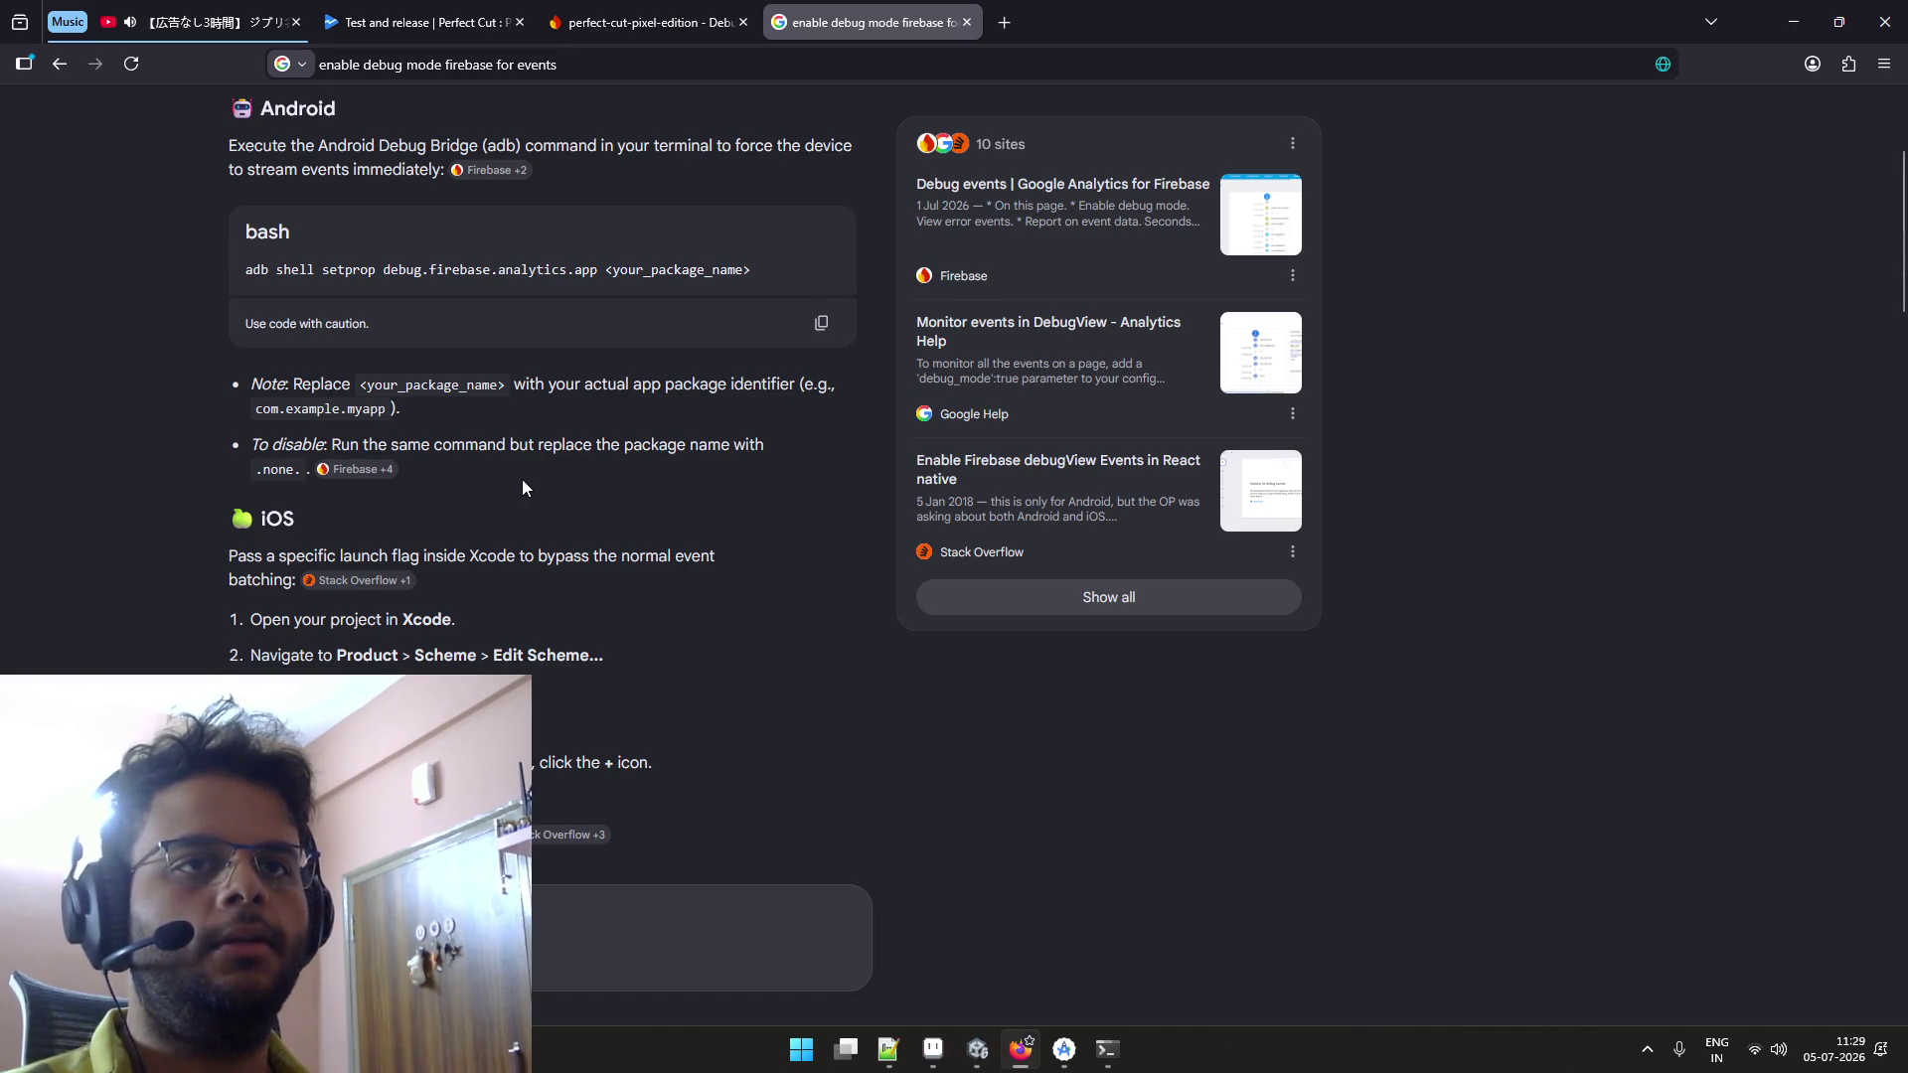
{"action": "key", "text": "alt+Tab"}
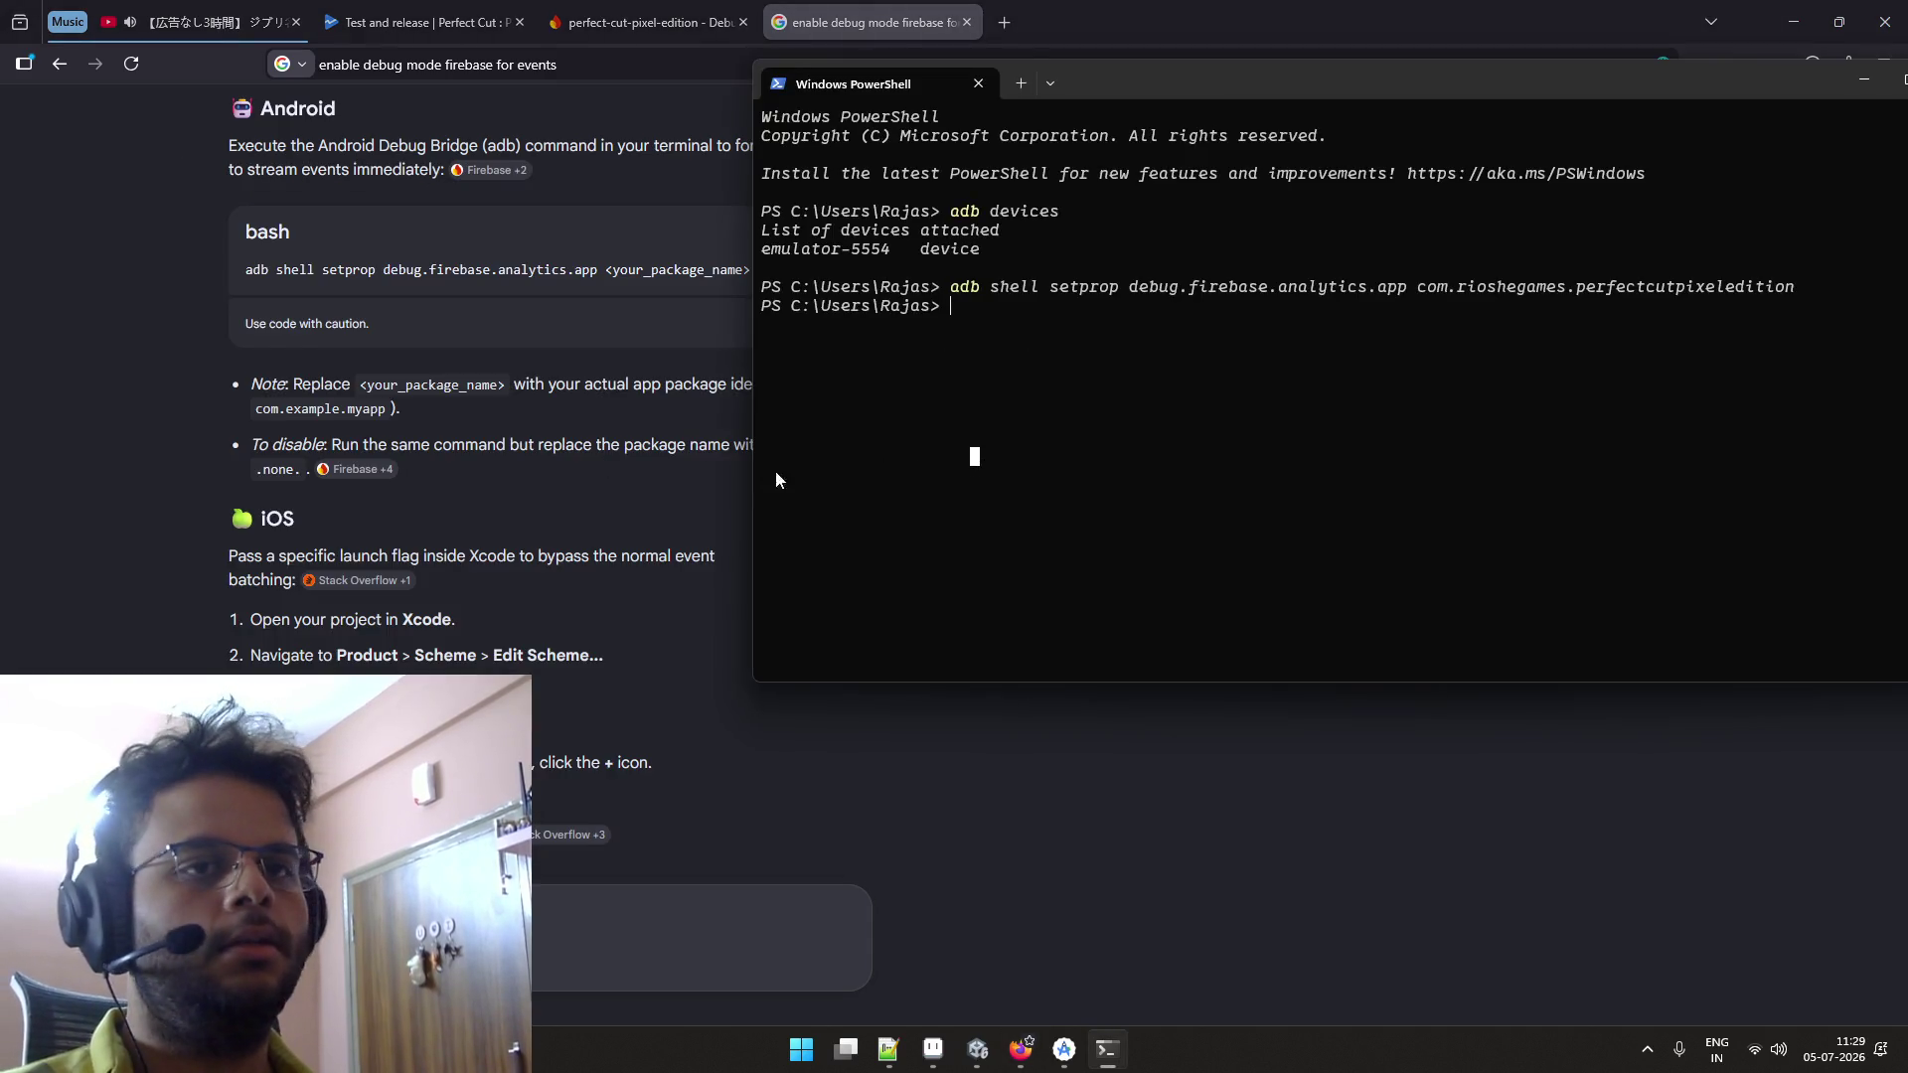
{"action": "left_click", "coordinate": [592, 491]}
{"action": "scroll", "coordinate": [592, 491], "scroll_direction": "down", "scroll_amount": 7}
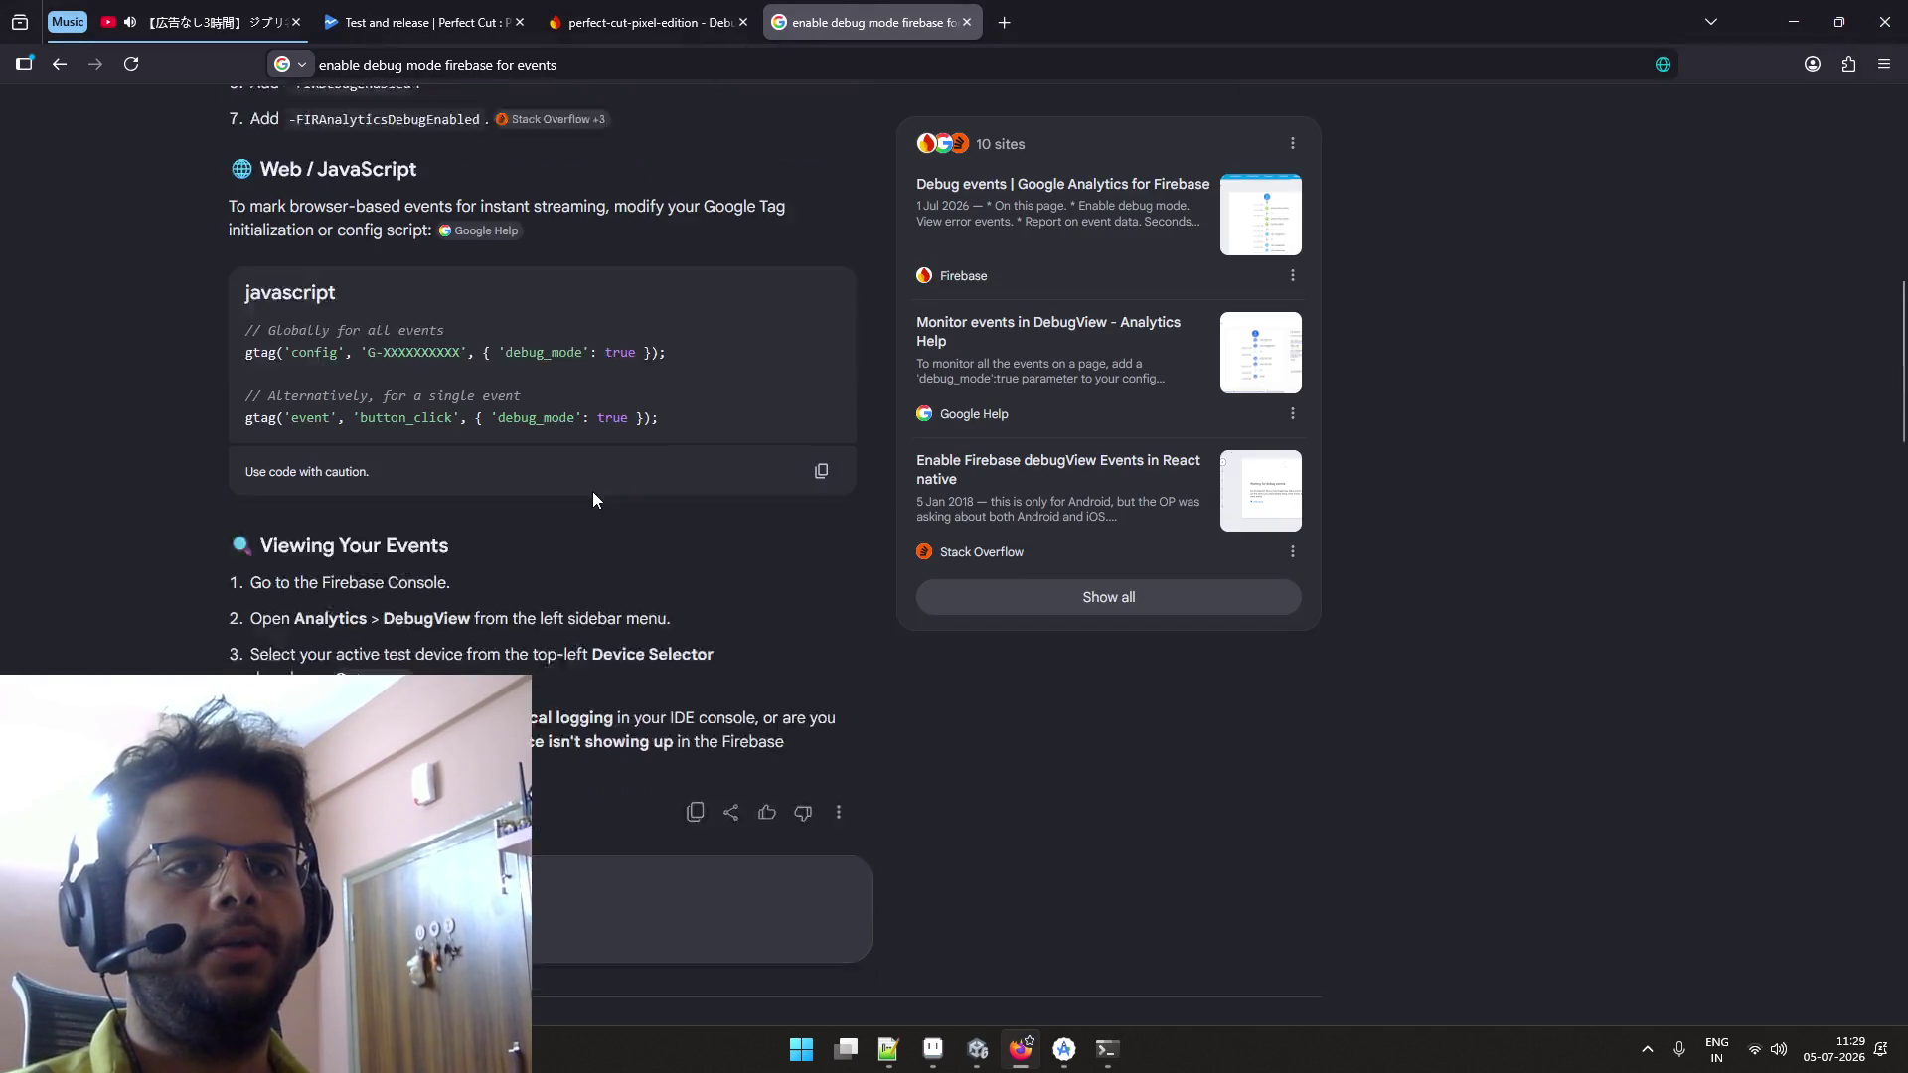
{"action": "scroll", "coordinate": [592, 491], "scroll_direction": "down", "scroll_amount": 1}
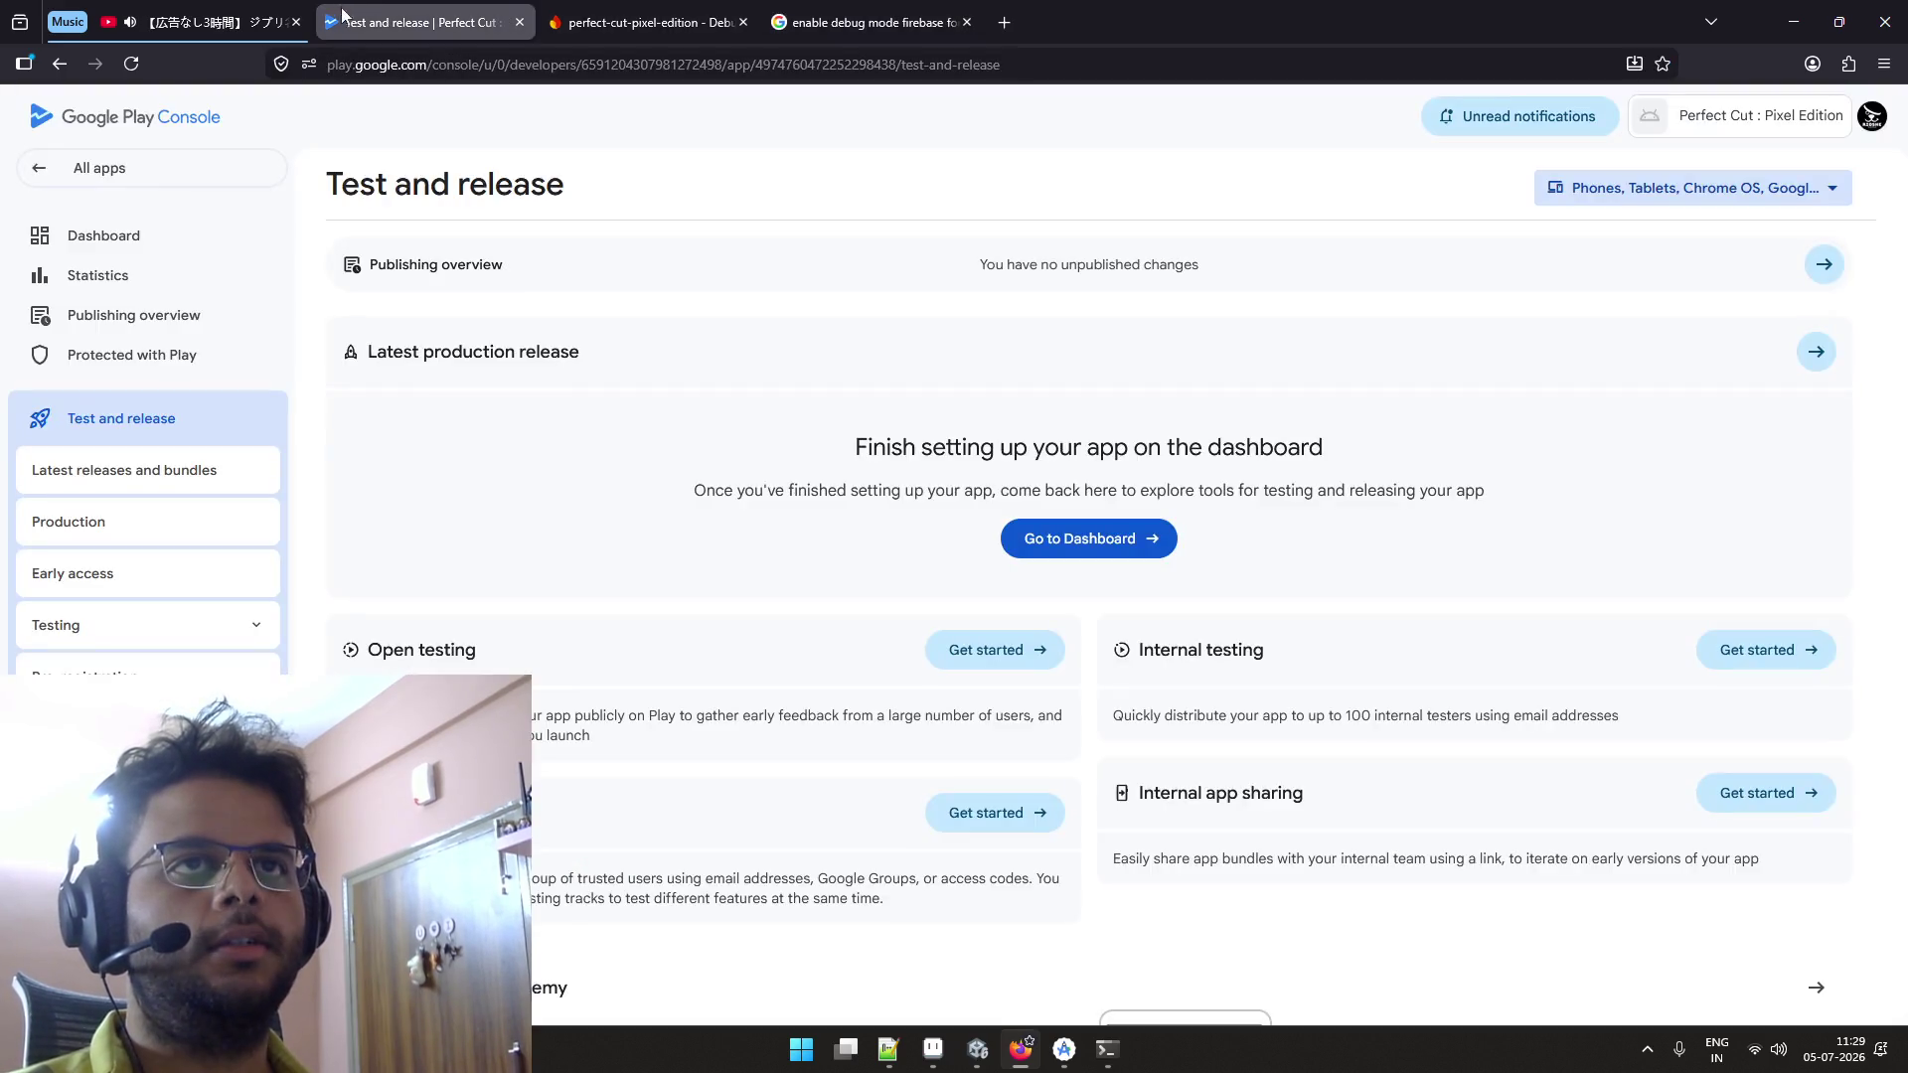
{"action": "left_click", "coordinate": [583, 20]}
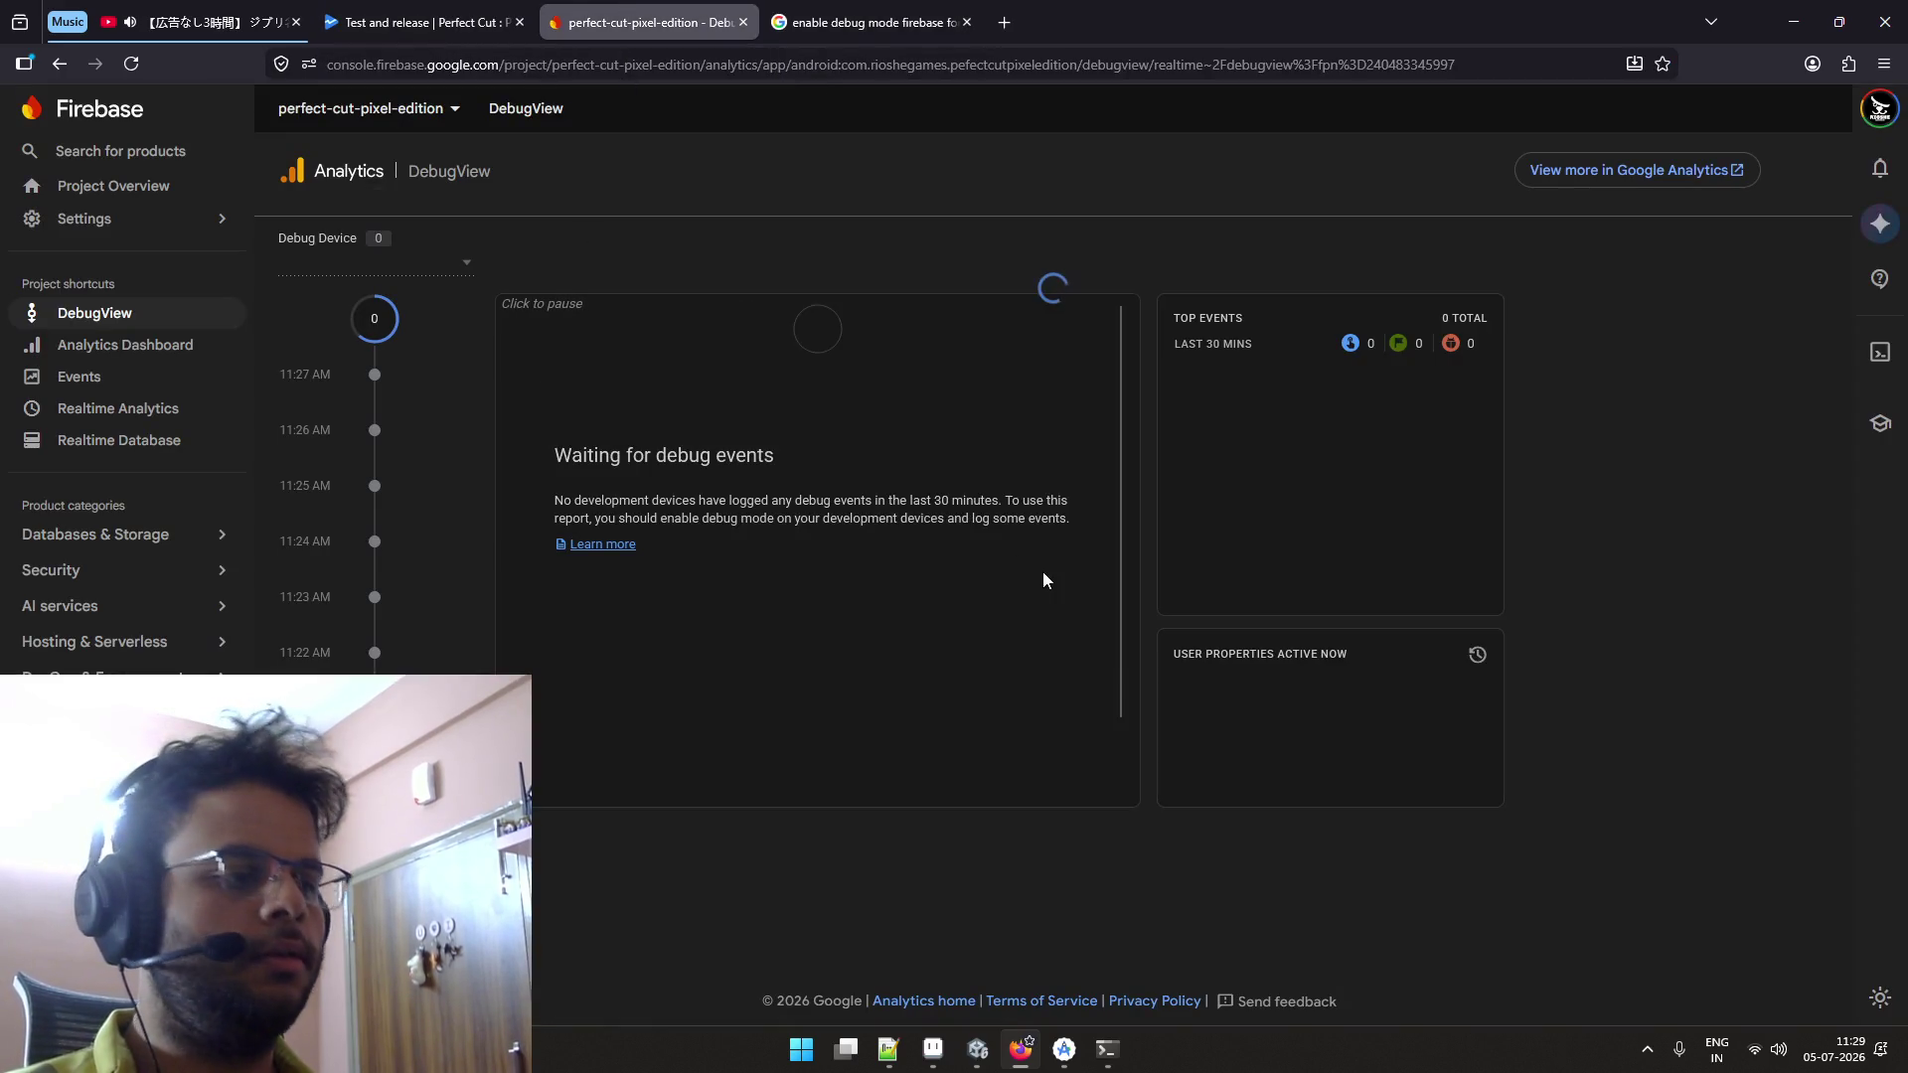
Launch the Perfect Cut game from the emulator's app list
{"action": "key", "text": "alt+Tab"}
{"action": "left_click", "coordinate": [1361, 469]}
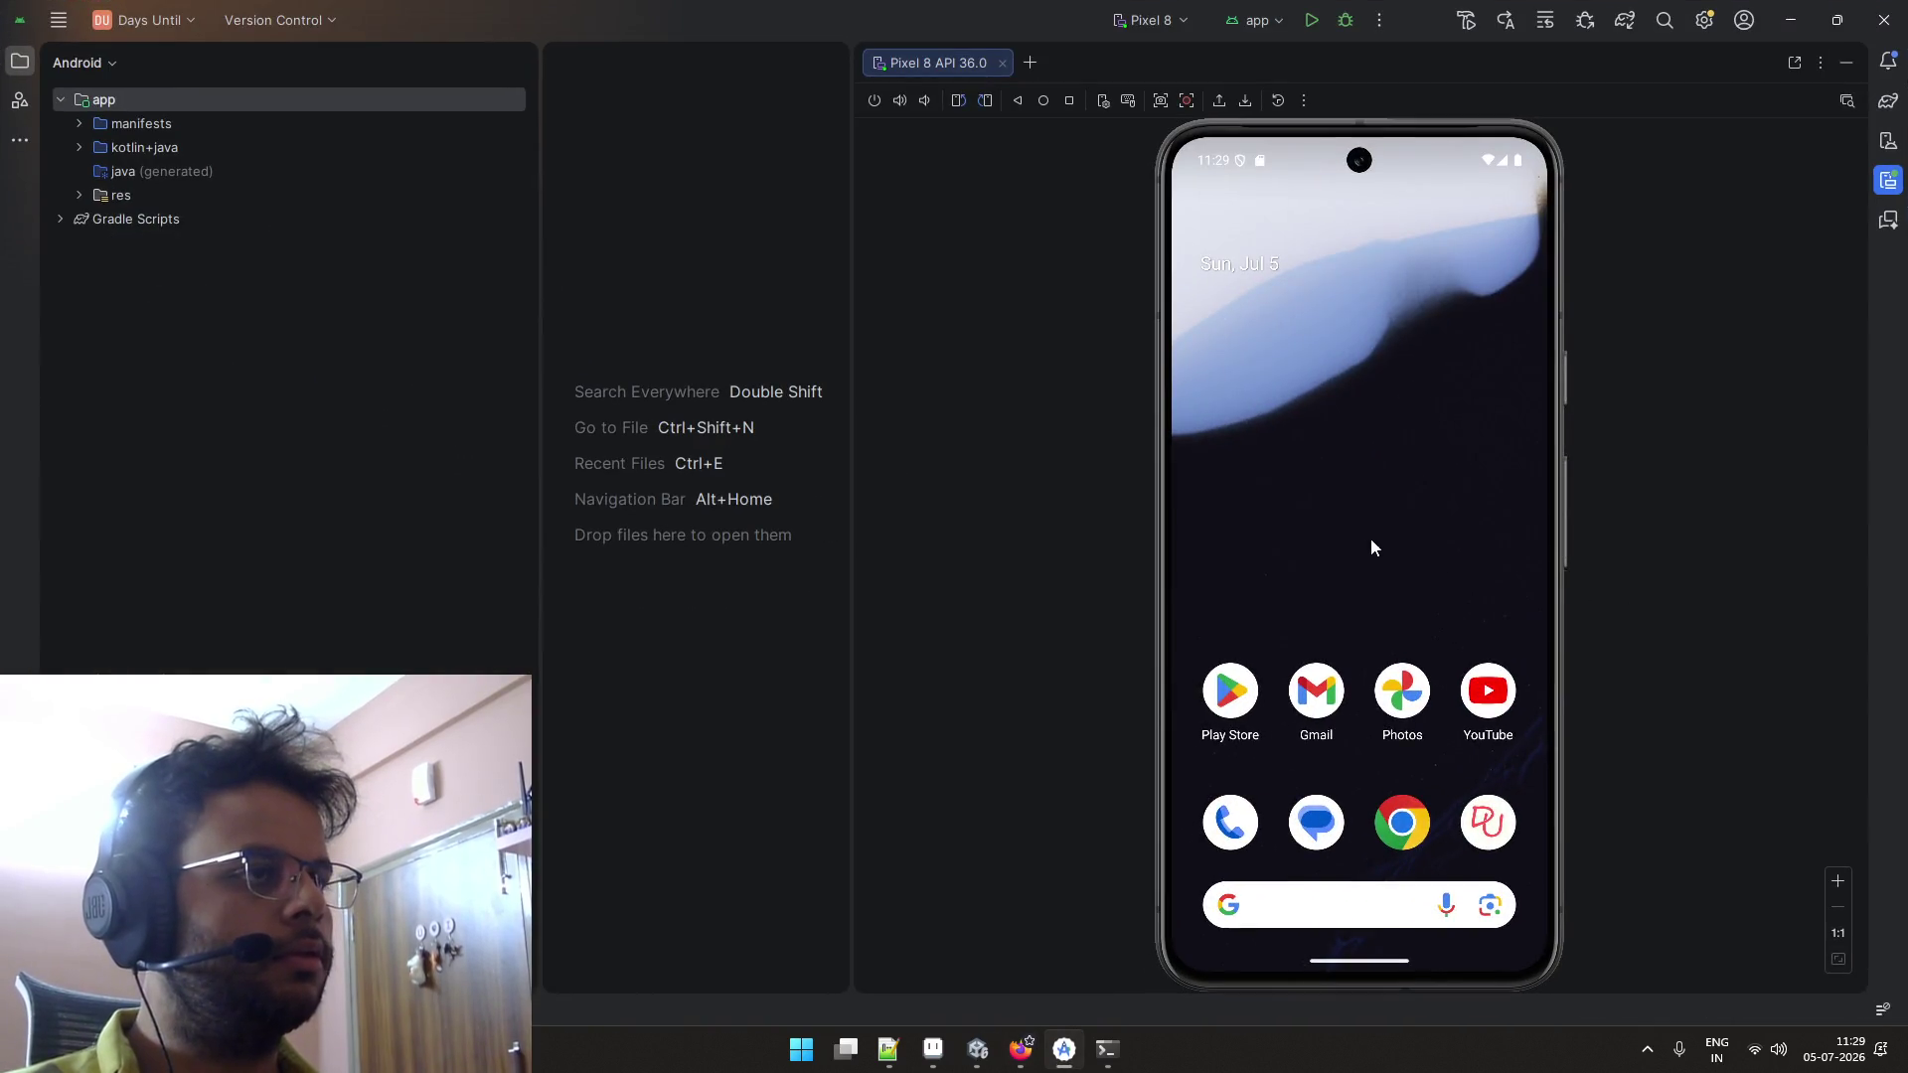
{"action": "mouse_move", "coordinate": [1357, 608]}
{"action": "left_mouse_down"}
{"action": "mouse_move", "coordinate": [1352, 314]}
{"action": "mouse_move", "coordinate": [1357, 618]}
{"action": "left_mouse_up"}
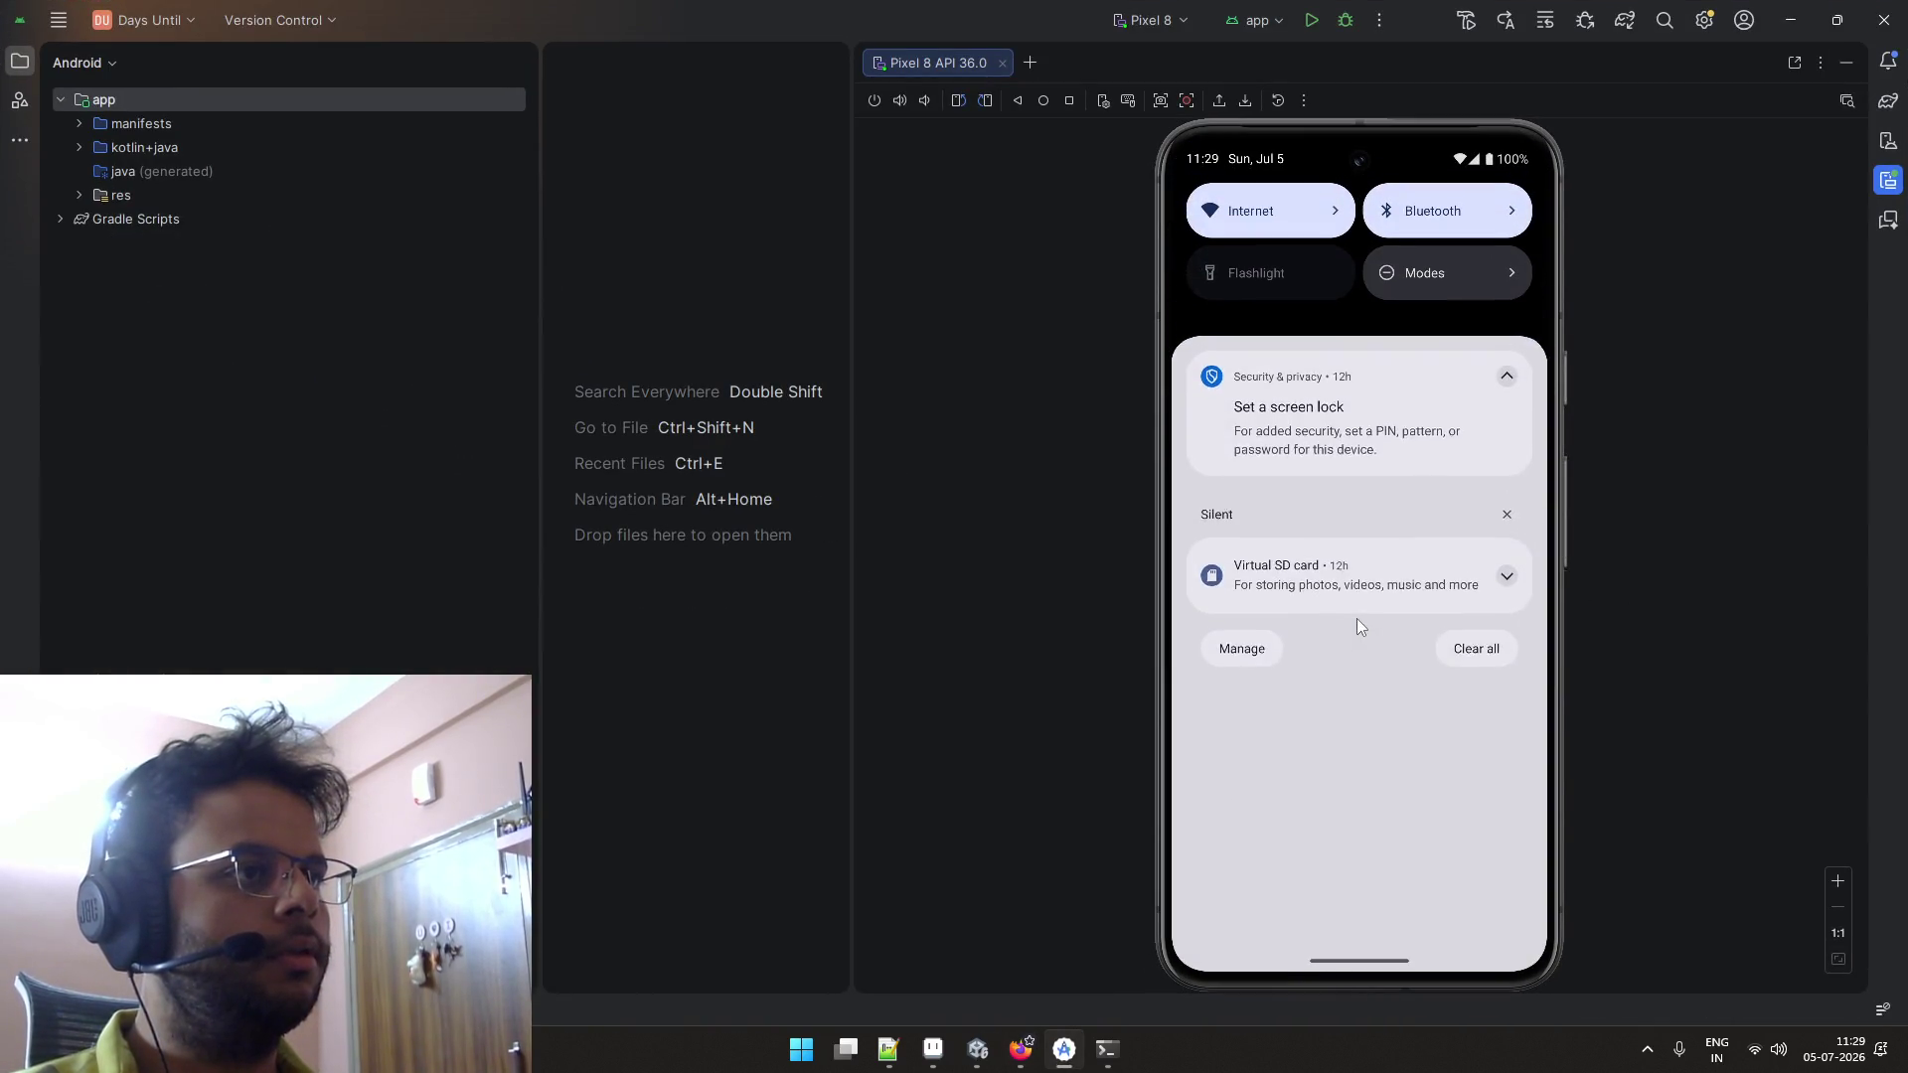
{"action": "left_click_drag", "start_coordinate": [1352, 684], "coordinate": [1368, 306]}
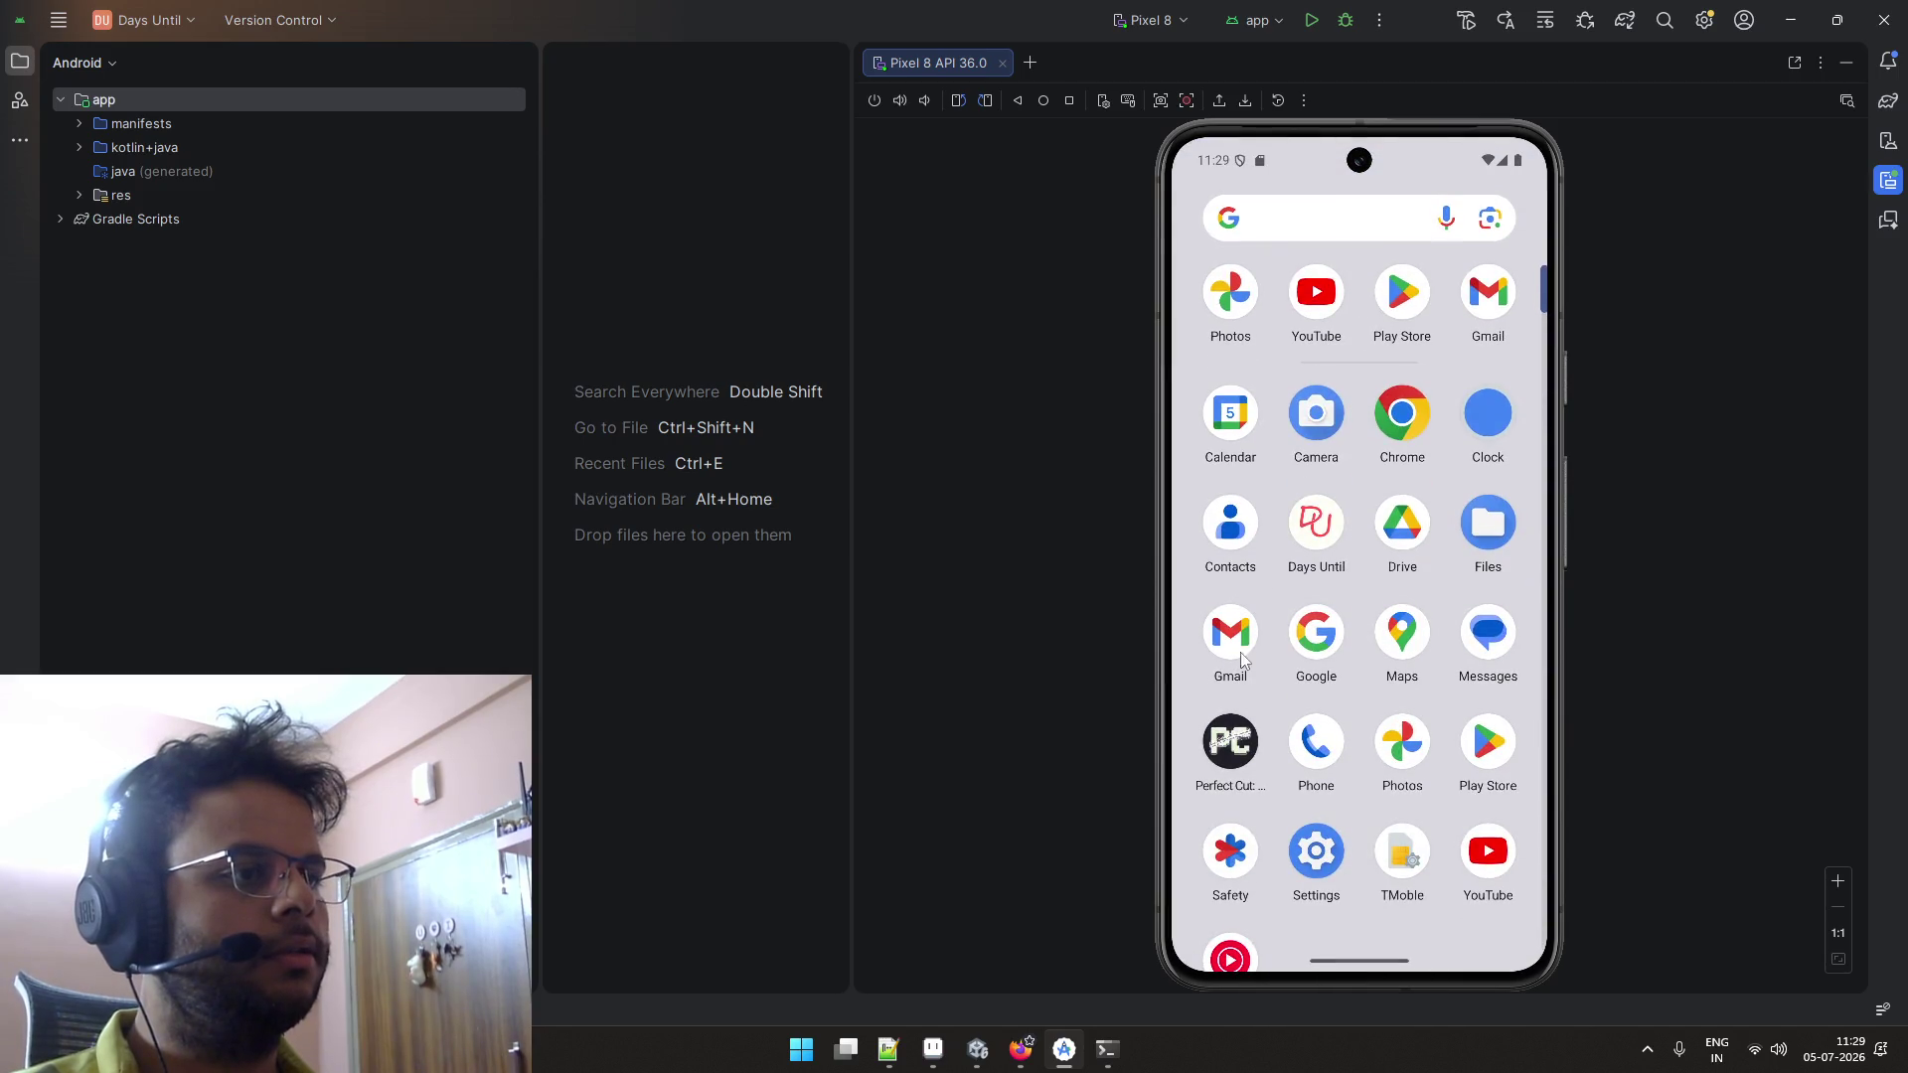
{"action": "left_click", "coordinate": [1232, 745]}
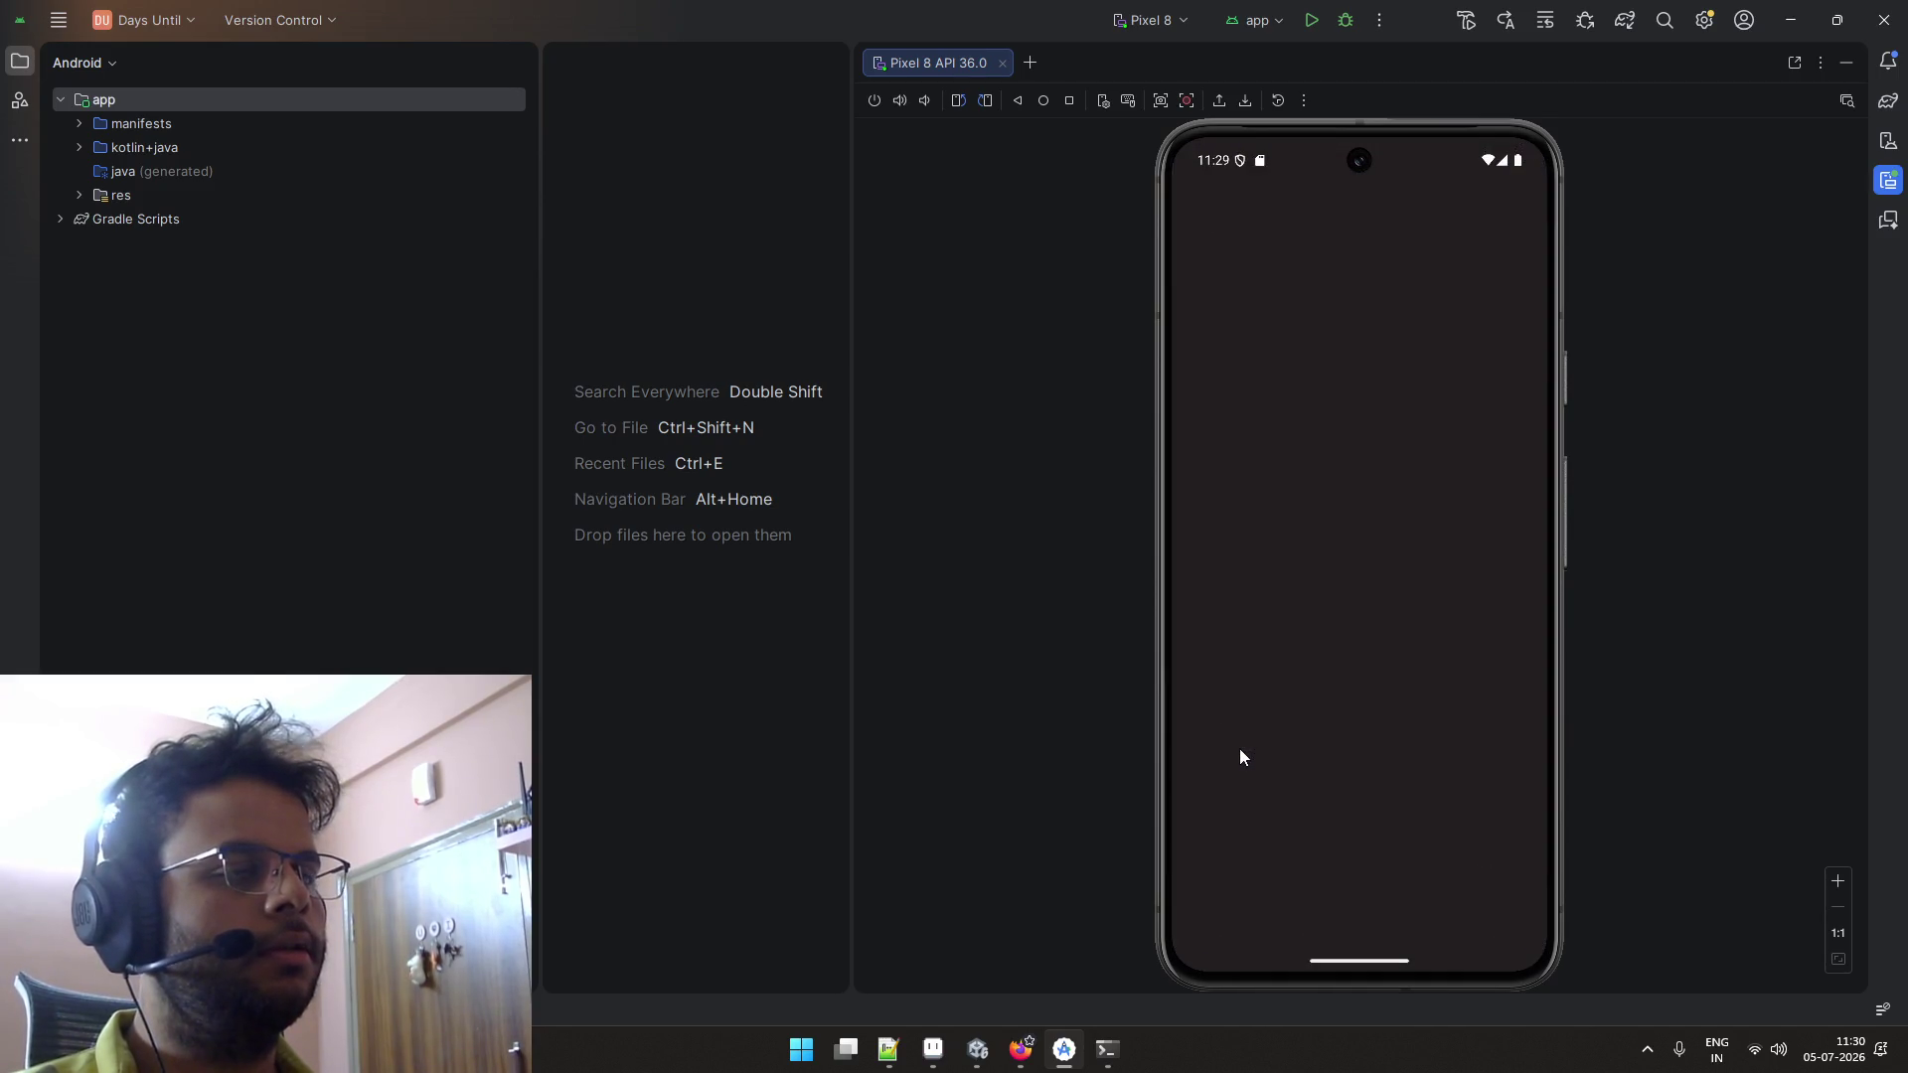
Shrink the browser and narrow the emulator panel so DebugView and the game sit side by side
{"action": "key", "text": "alt+Tab"}
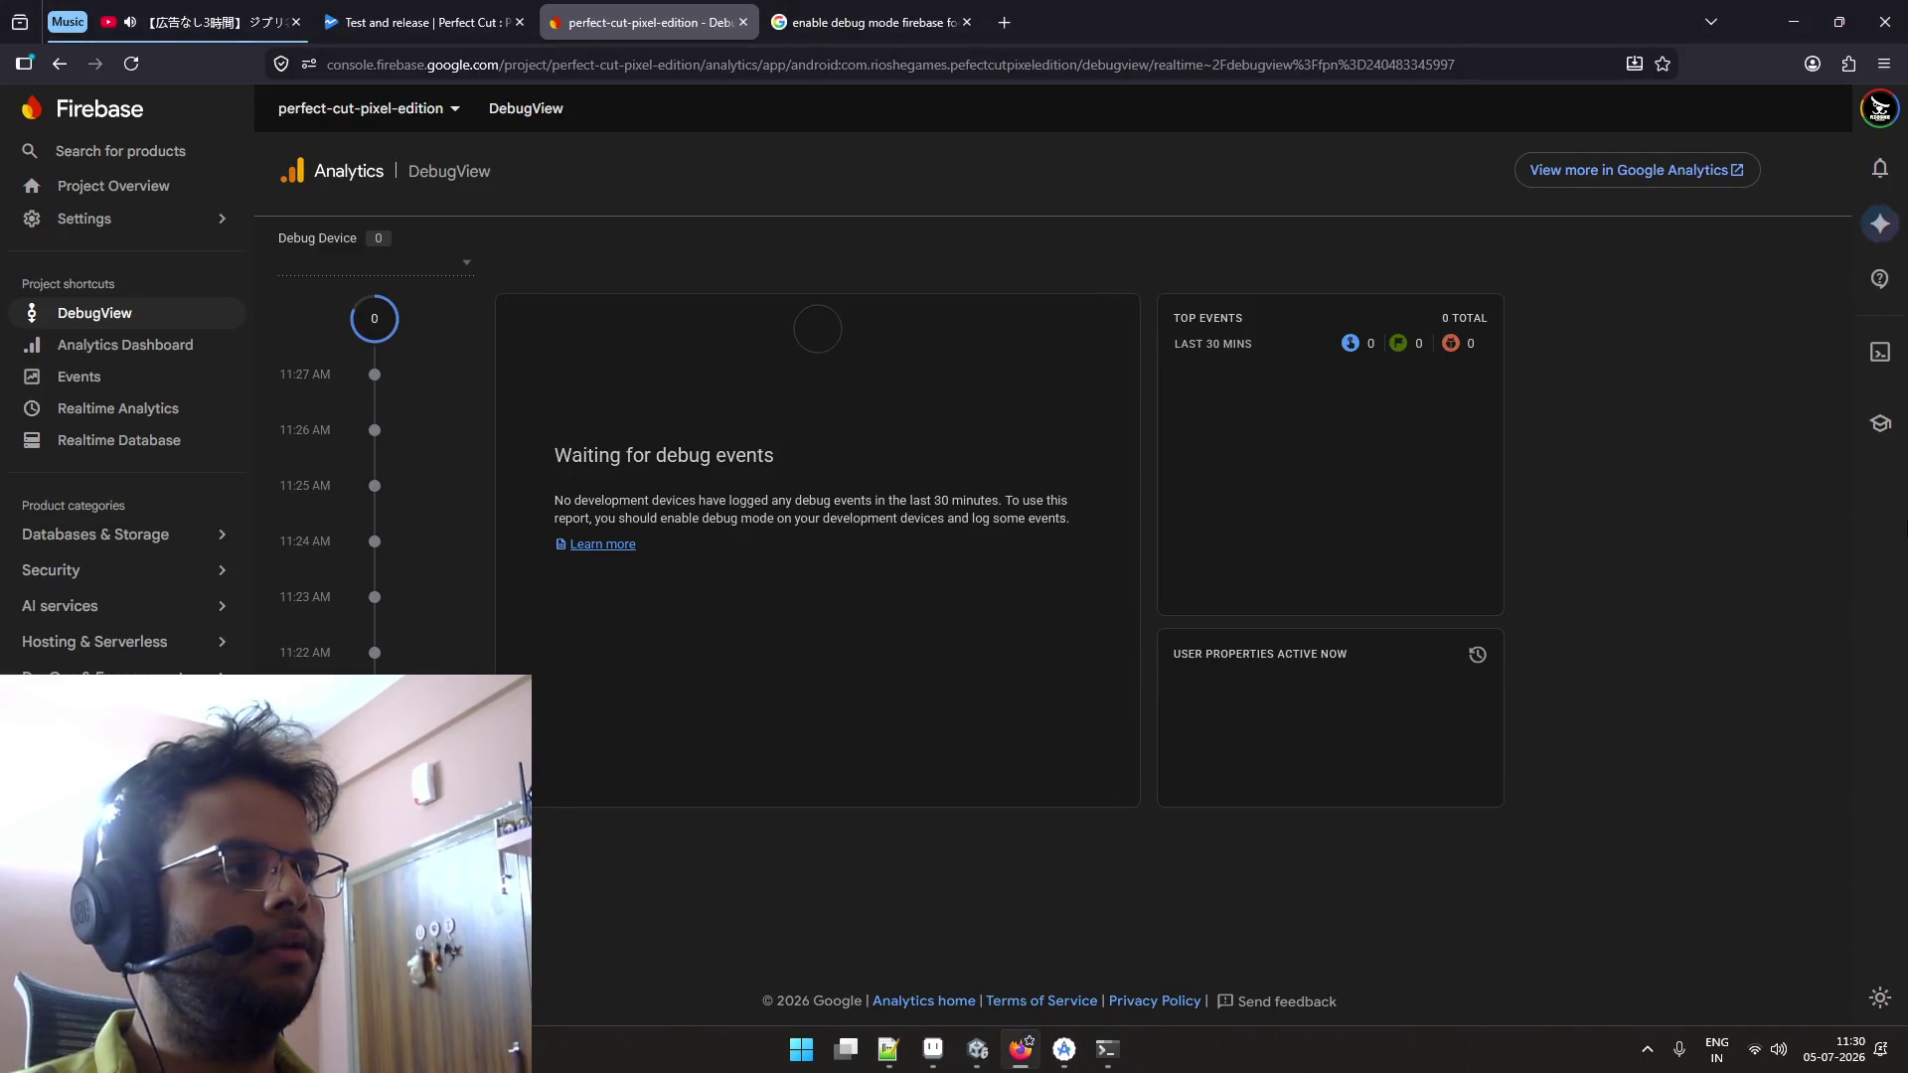
{"action": "double_click", "coordinate": [1615, 27]}
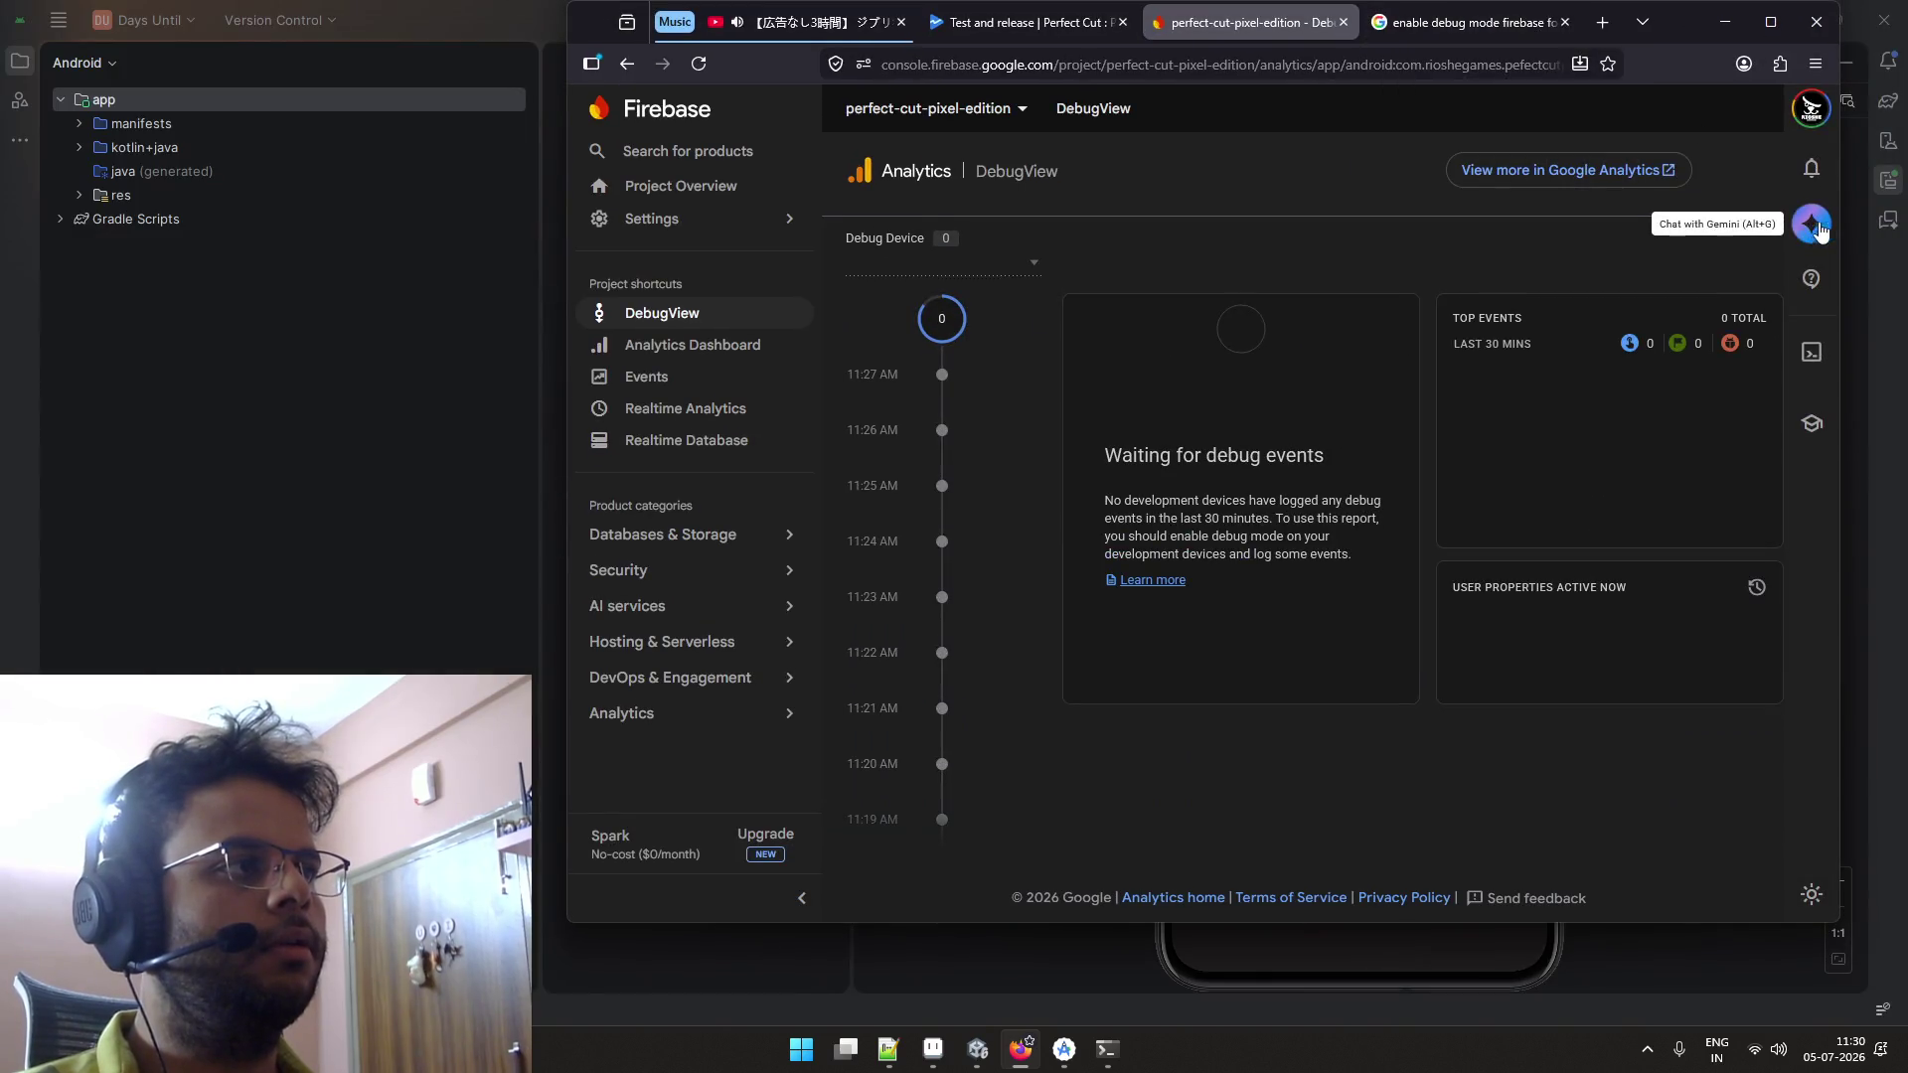
{"action": "mouse_move", "coordinate": [1678, 22]}
{"action": "left_mouse_down"}
{"action": "mouse_move", "coordinate": [1172, 57]}
{"action": "mouse_move", "coordinate": [1034, 38]}
{"action": "mouse_move", "coordinate": [1233, 35]}
{"action": "left_mouse_up"}
{"action": "left_click", "coordinate": [1612, 96]}
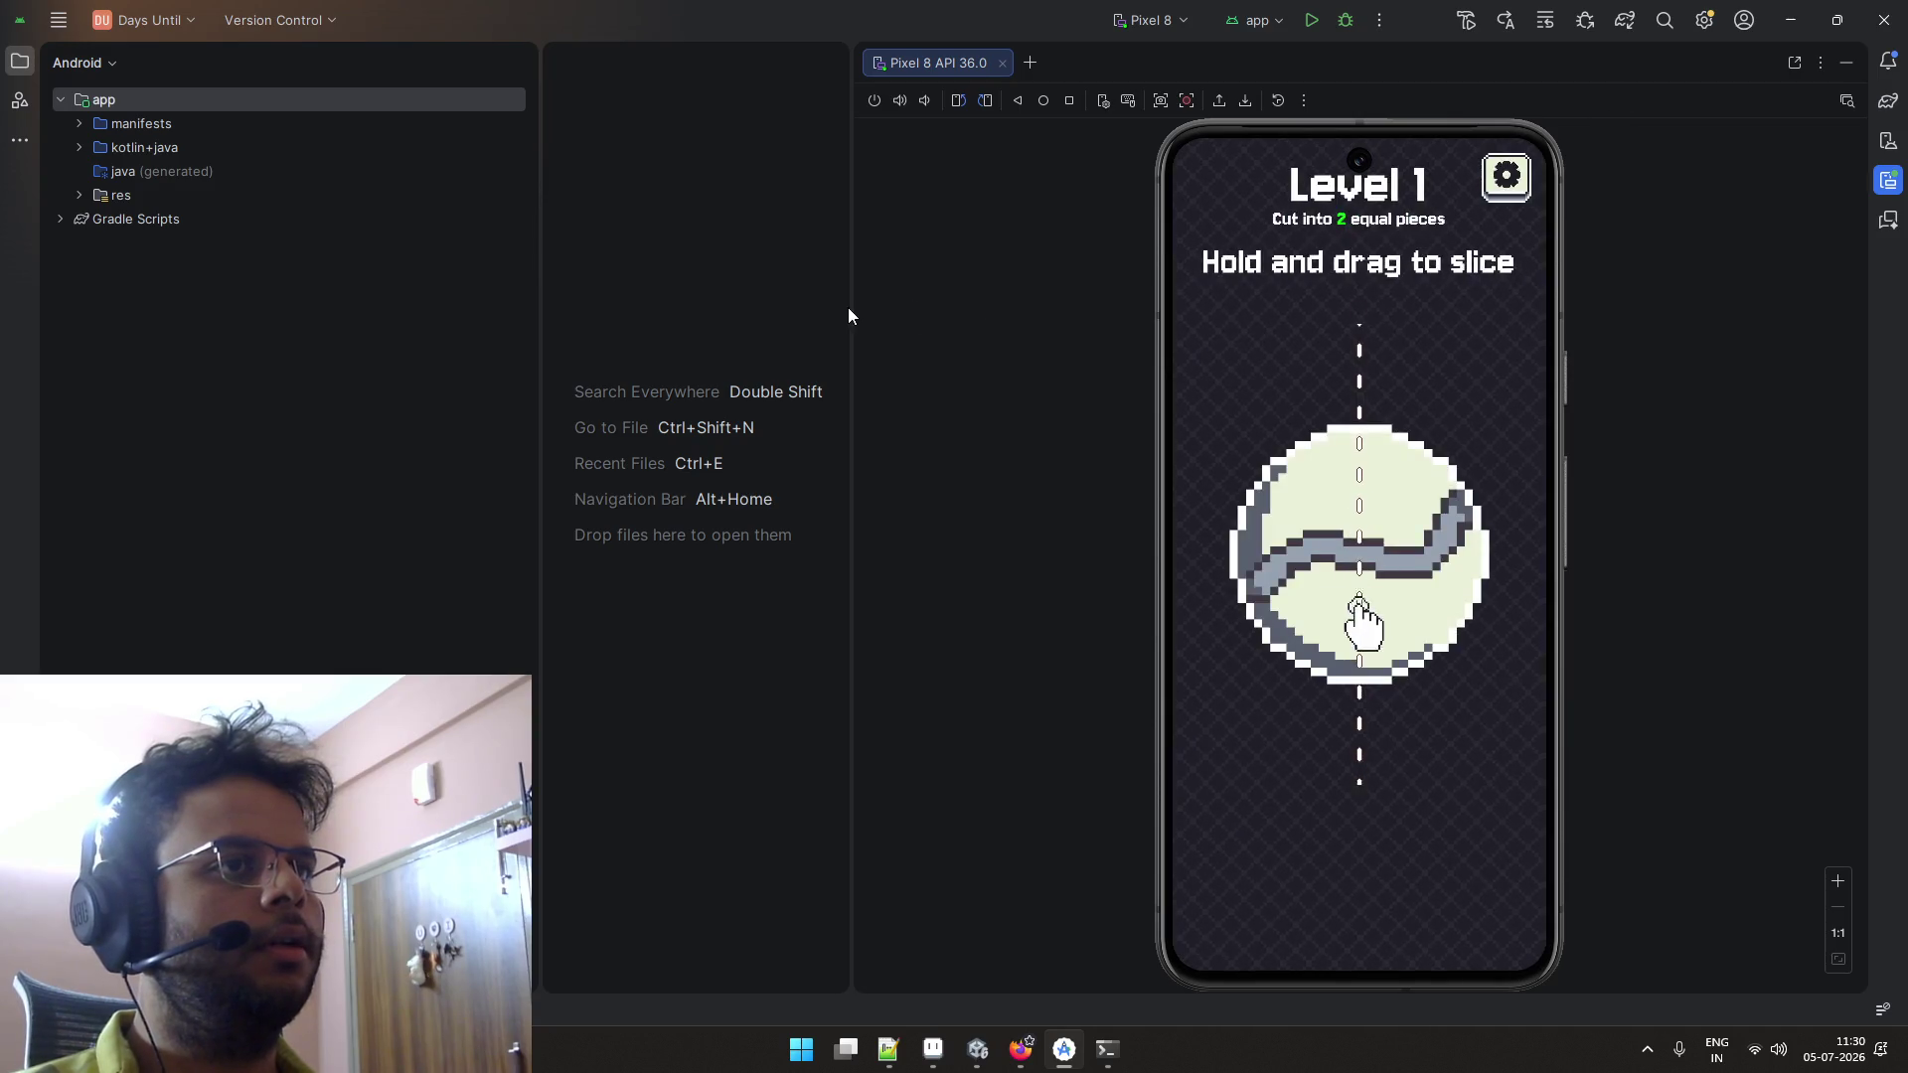
{"action": "left_click_drag", "start_coordinate": [862, 307], "coordinate": [1450, 307]}
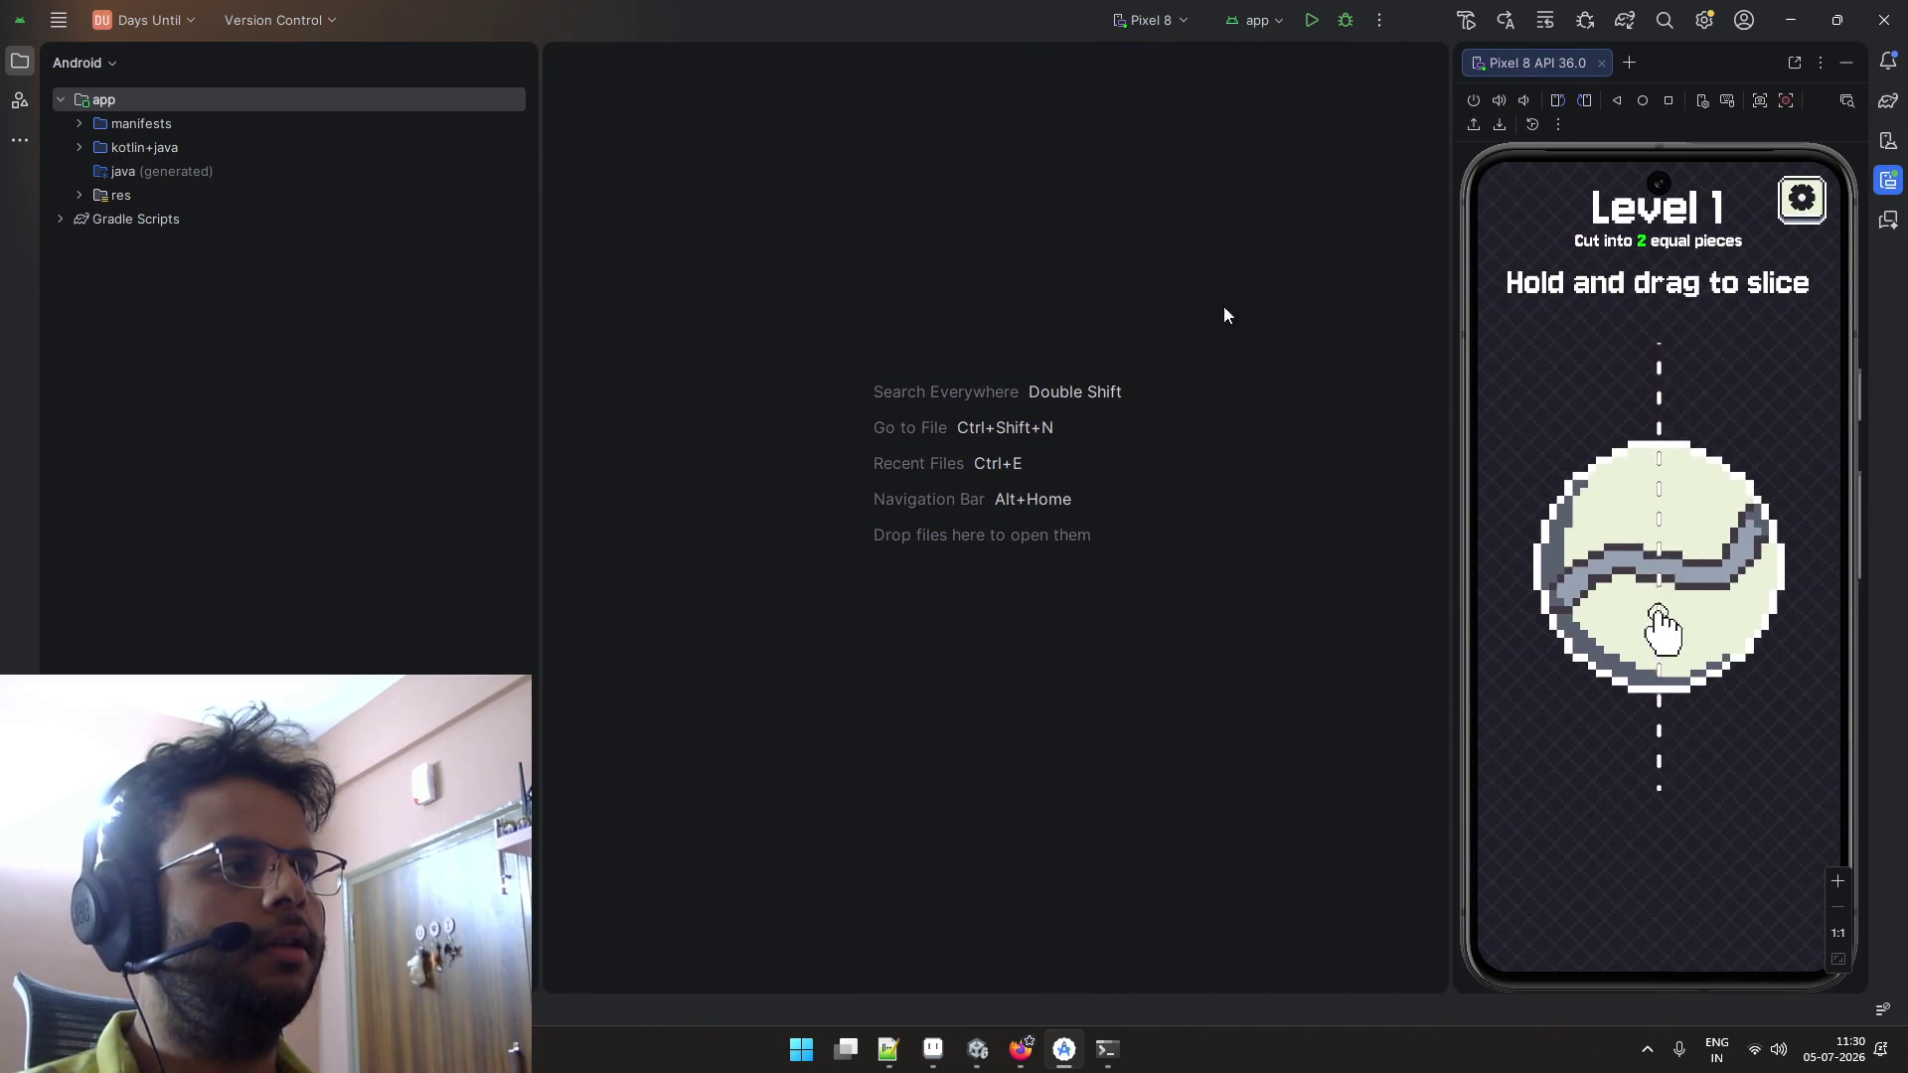
Slice the Level 1 ball into 51.2% / 48.8% halves and advance to Level 2
{"action": "key", "text": "alt+Tab"}
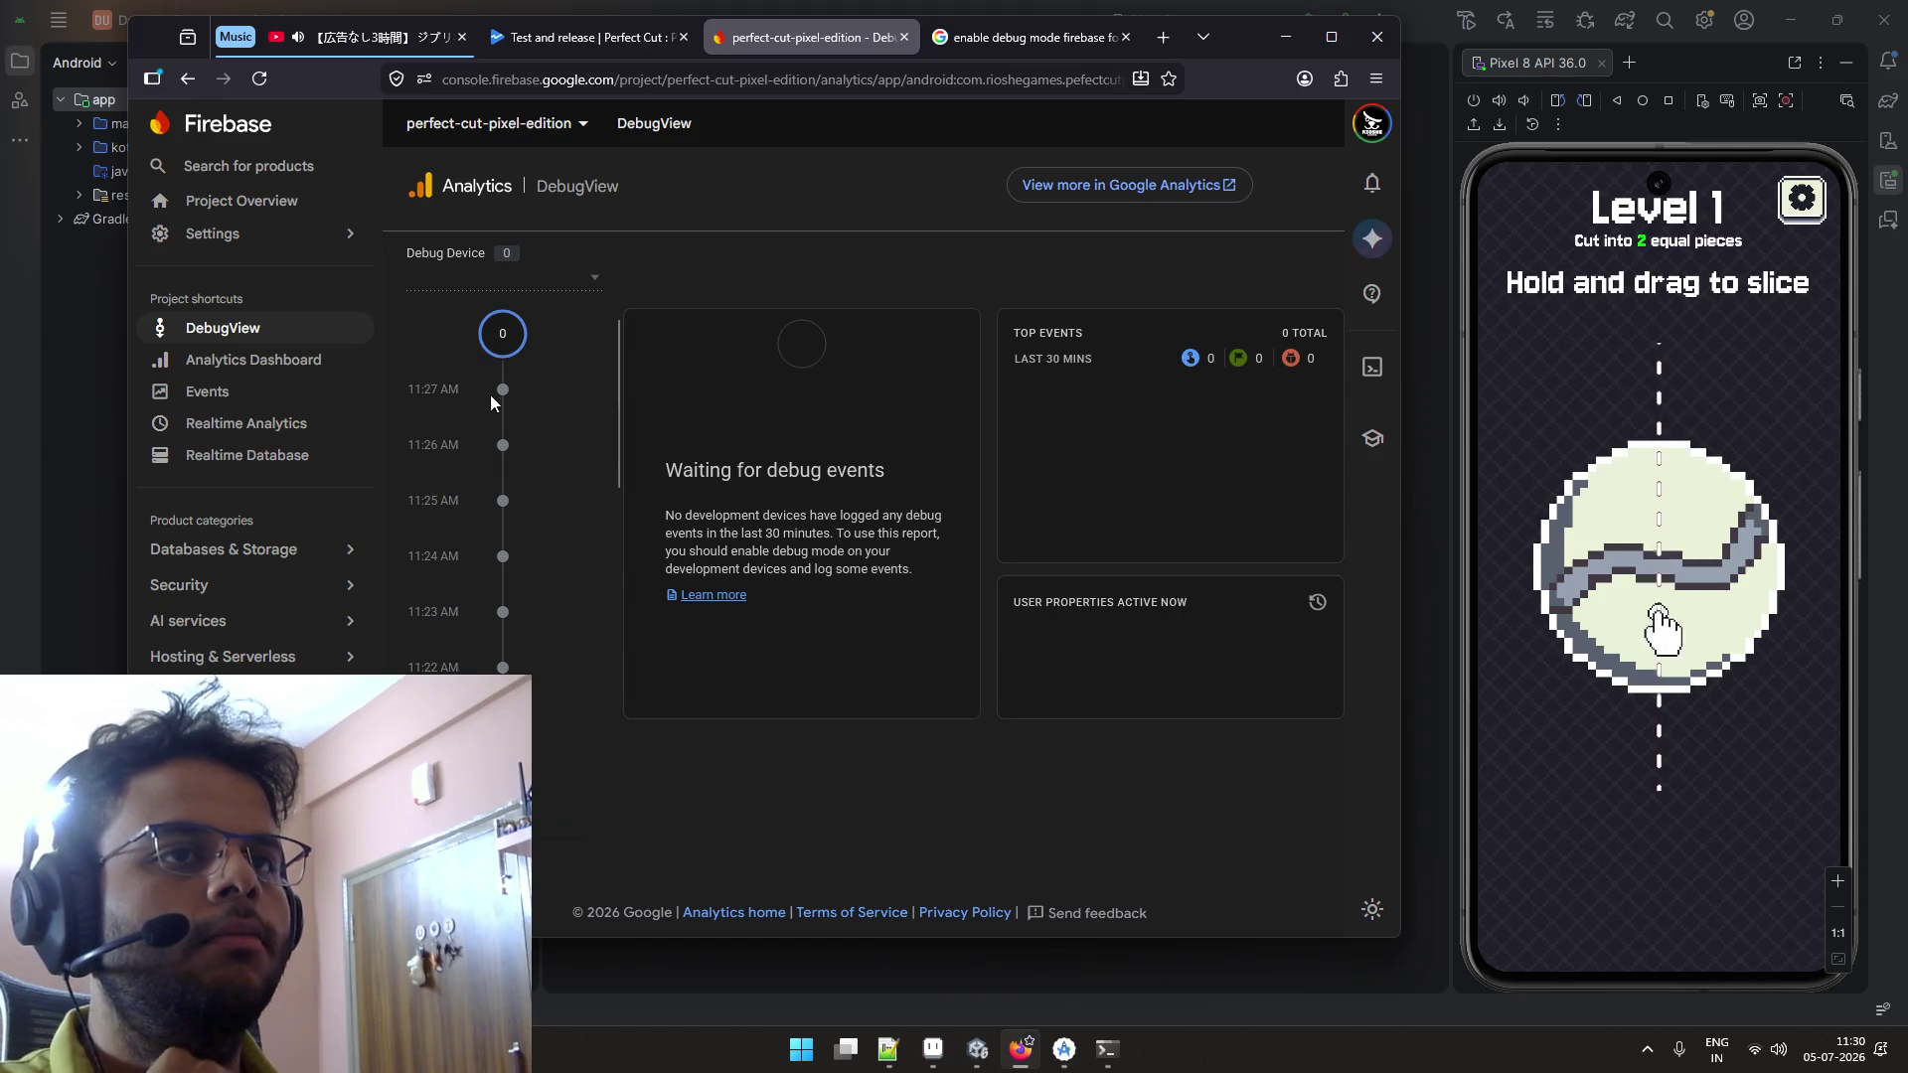
{"action": "left_click_drag", "start_coordinate": [1675, 360], "coordinate": [1668, 839]}
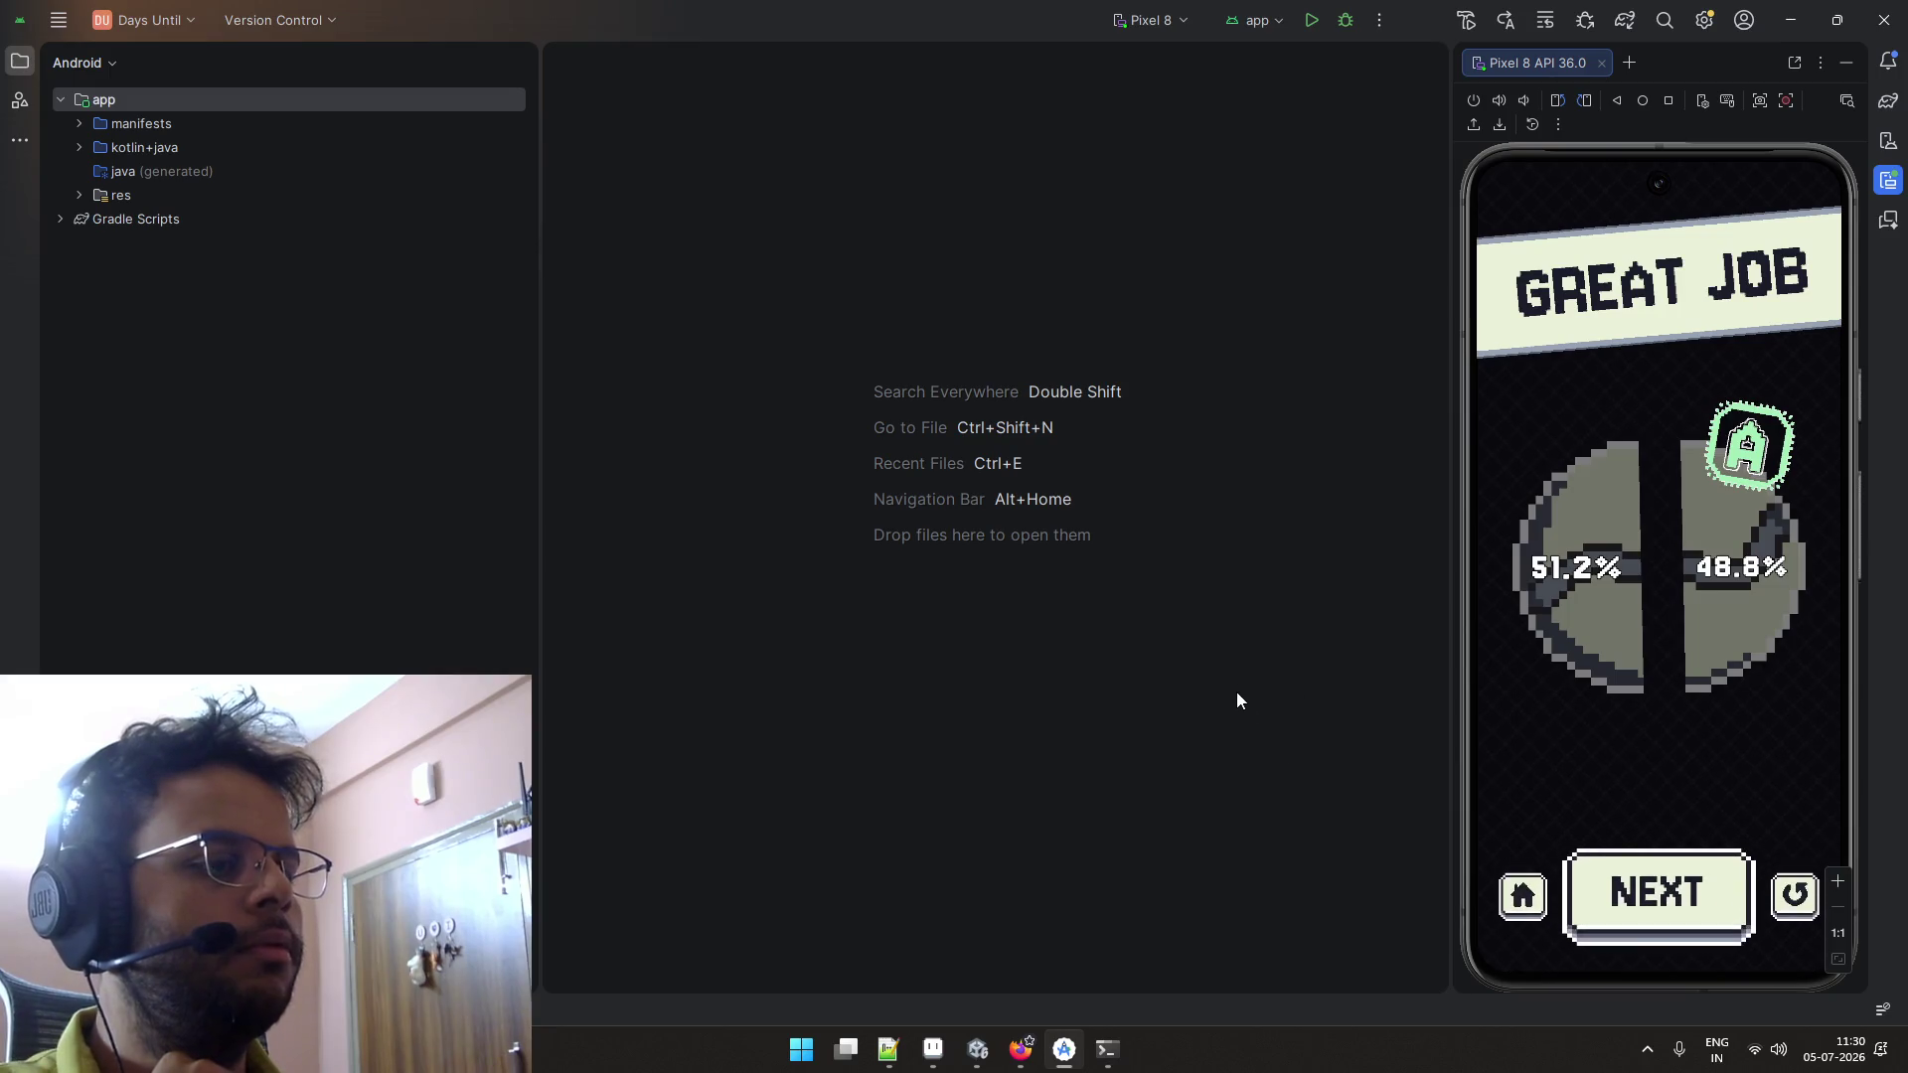
{"action": "left_click", "coordinate": [1707, 928]}
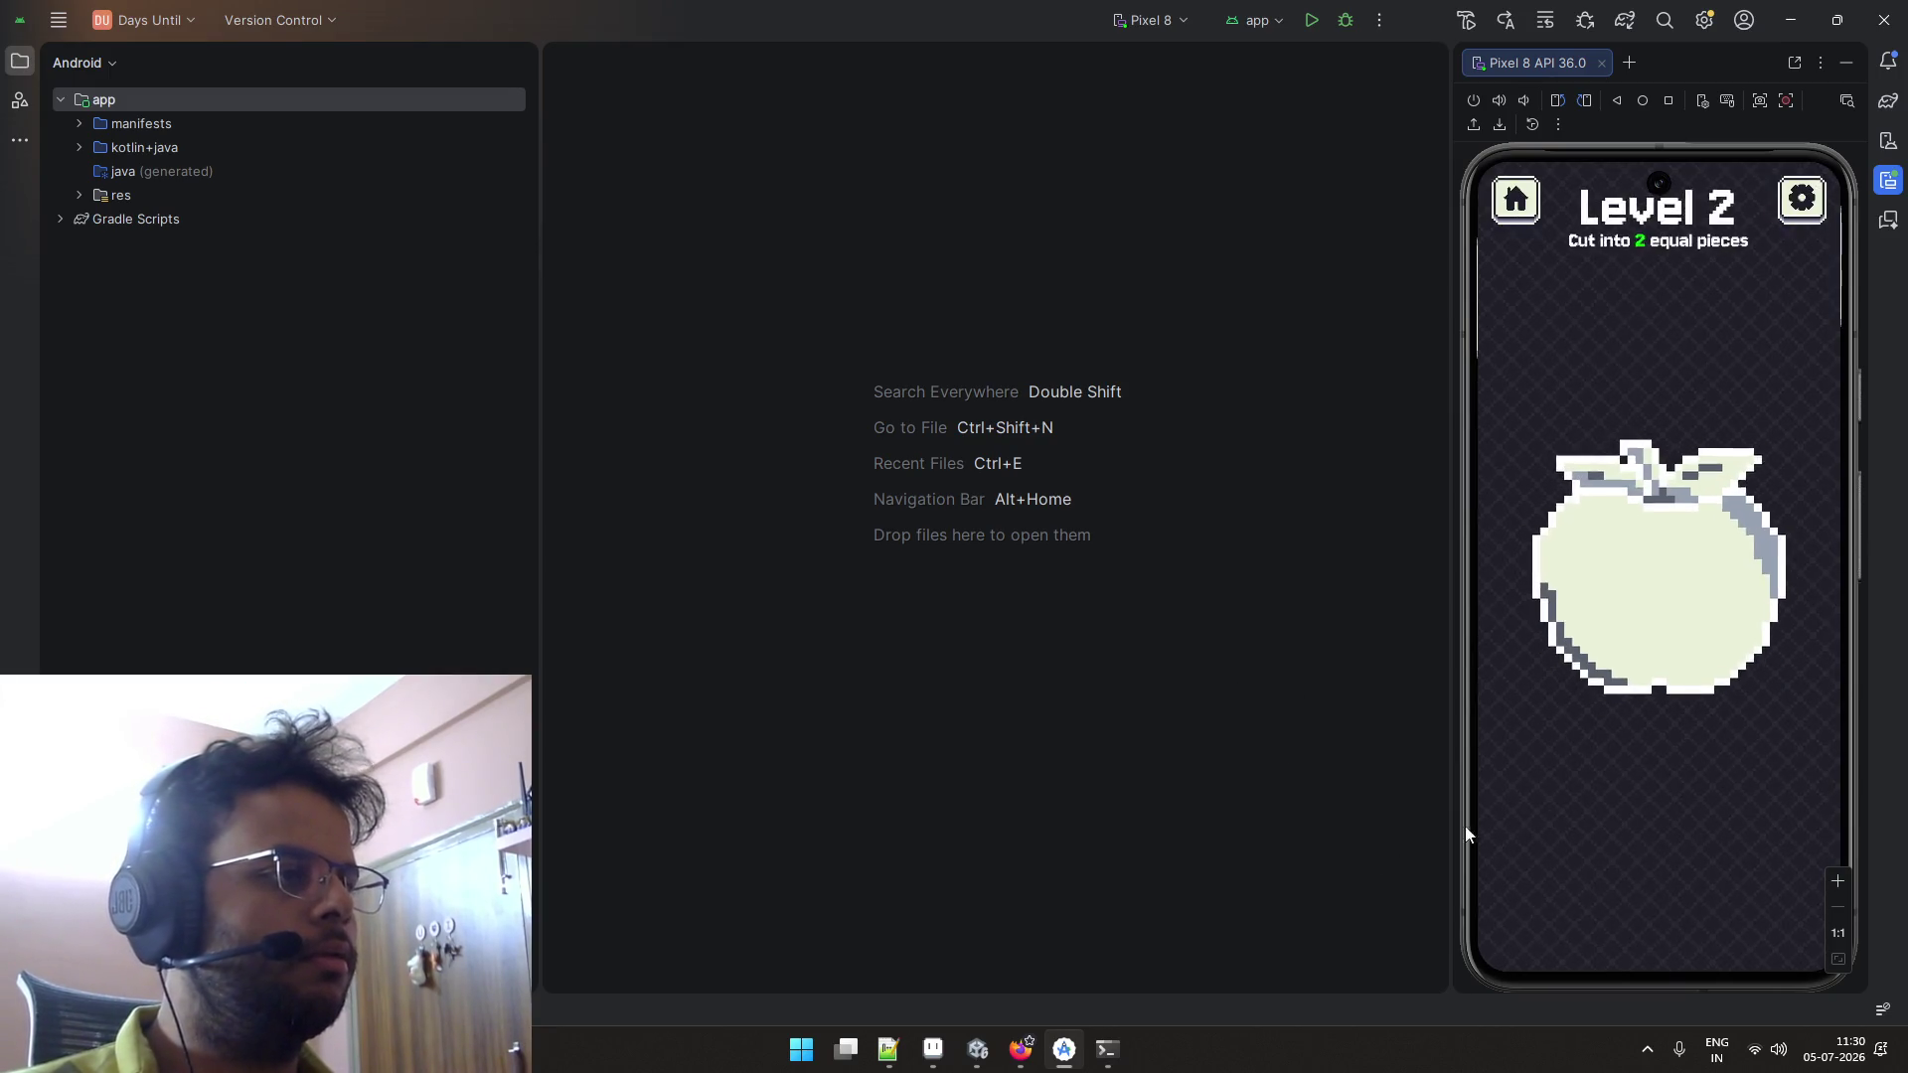
Attempt Cloud Shell in the Firebase console, dismiss its loading error, and return to the search results
{"action": "key", "text": "alt+Tab"}
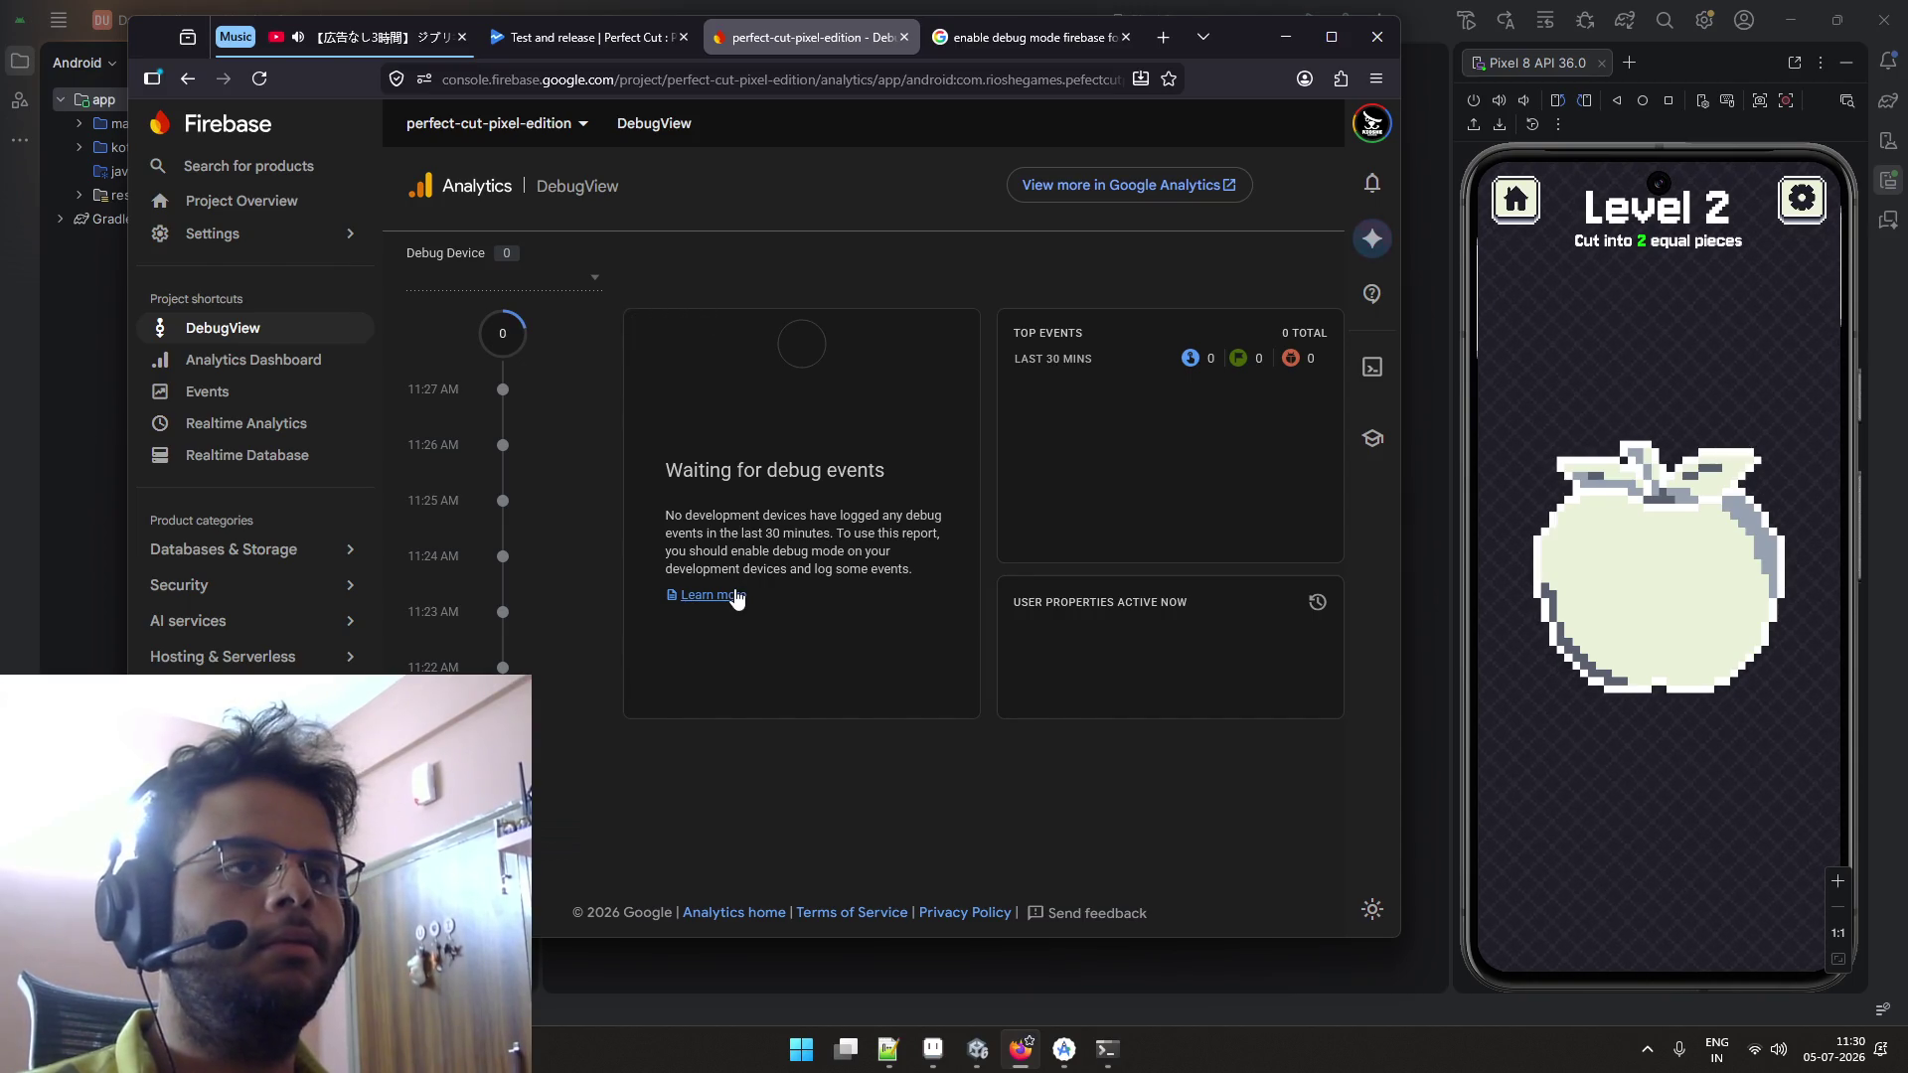
{"action": "left_click", "coordinate": [1386, 371]}
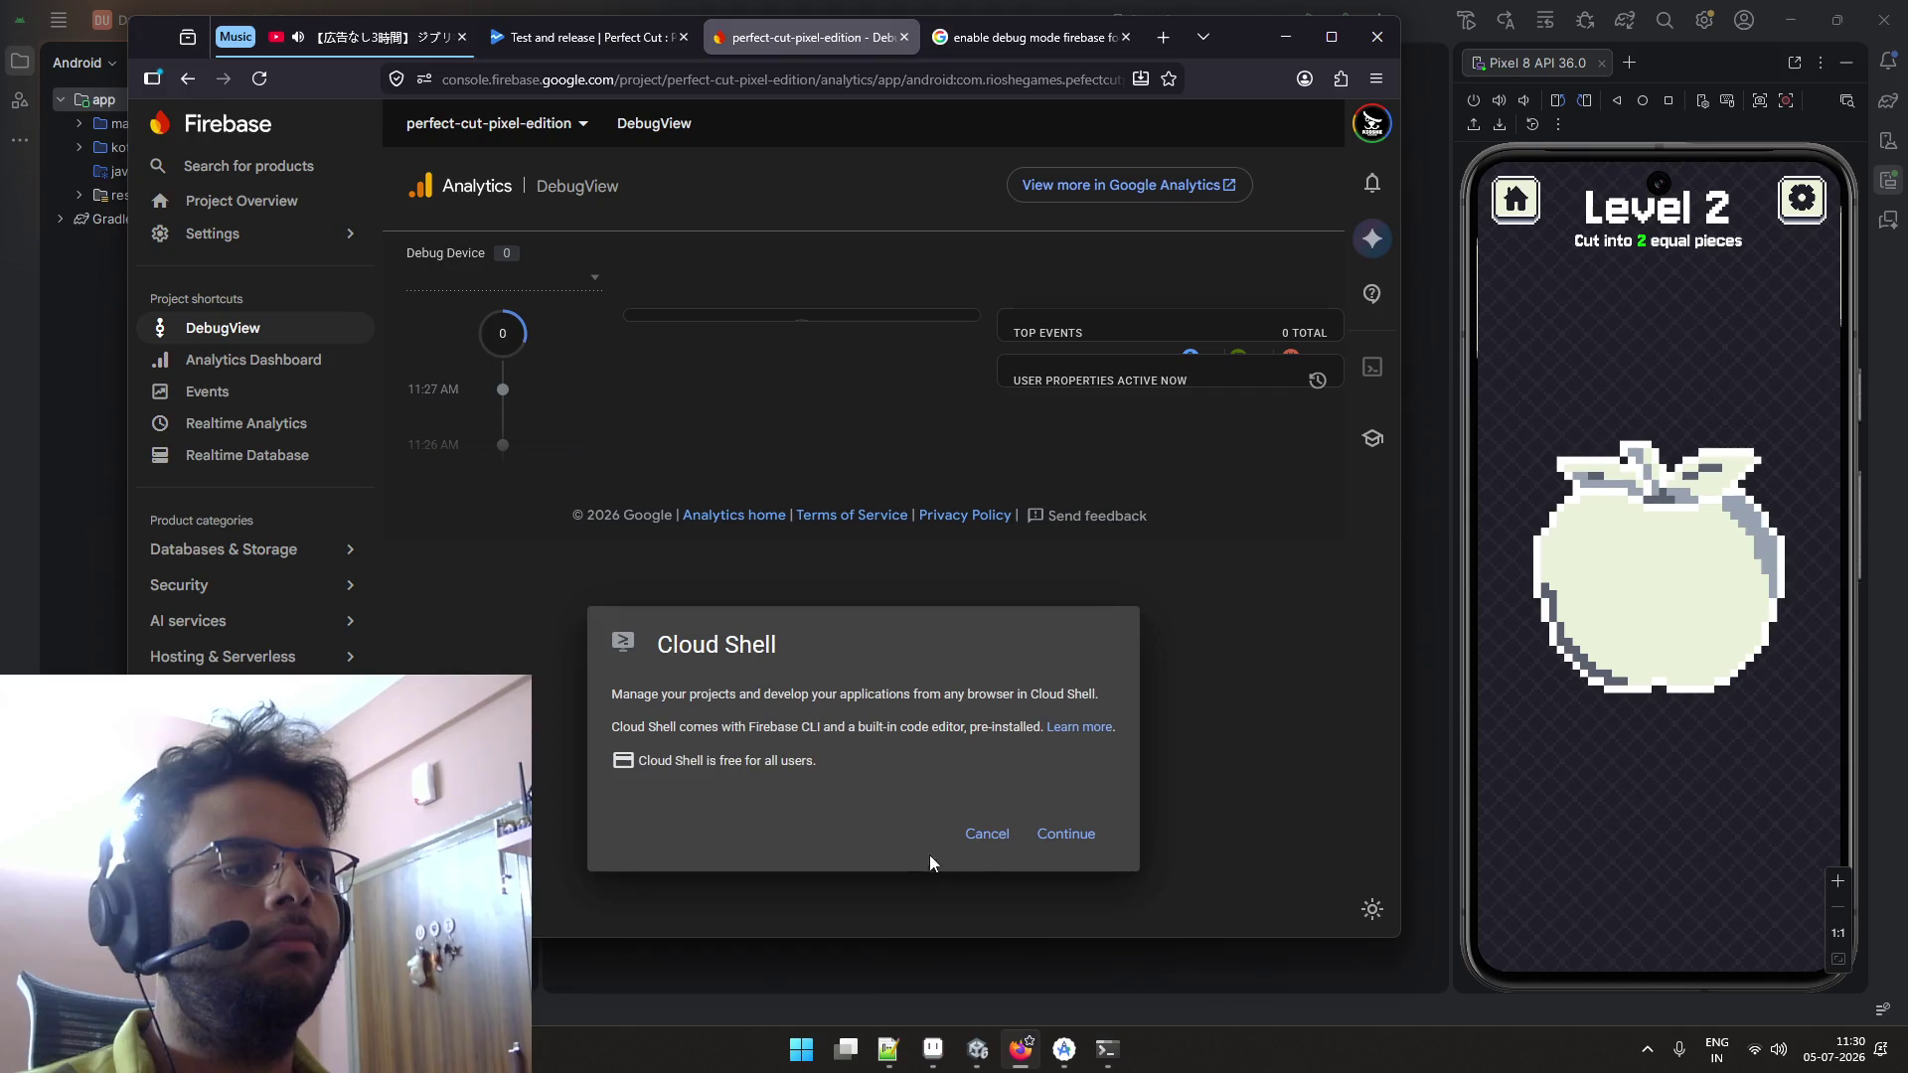
{"action": "left_click", "coordinate": [987, 834]}
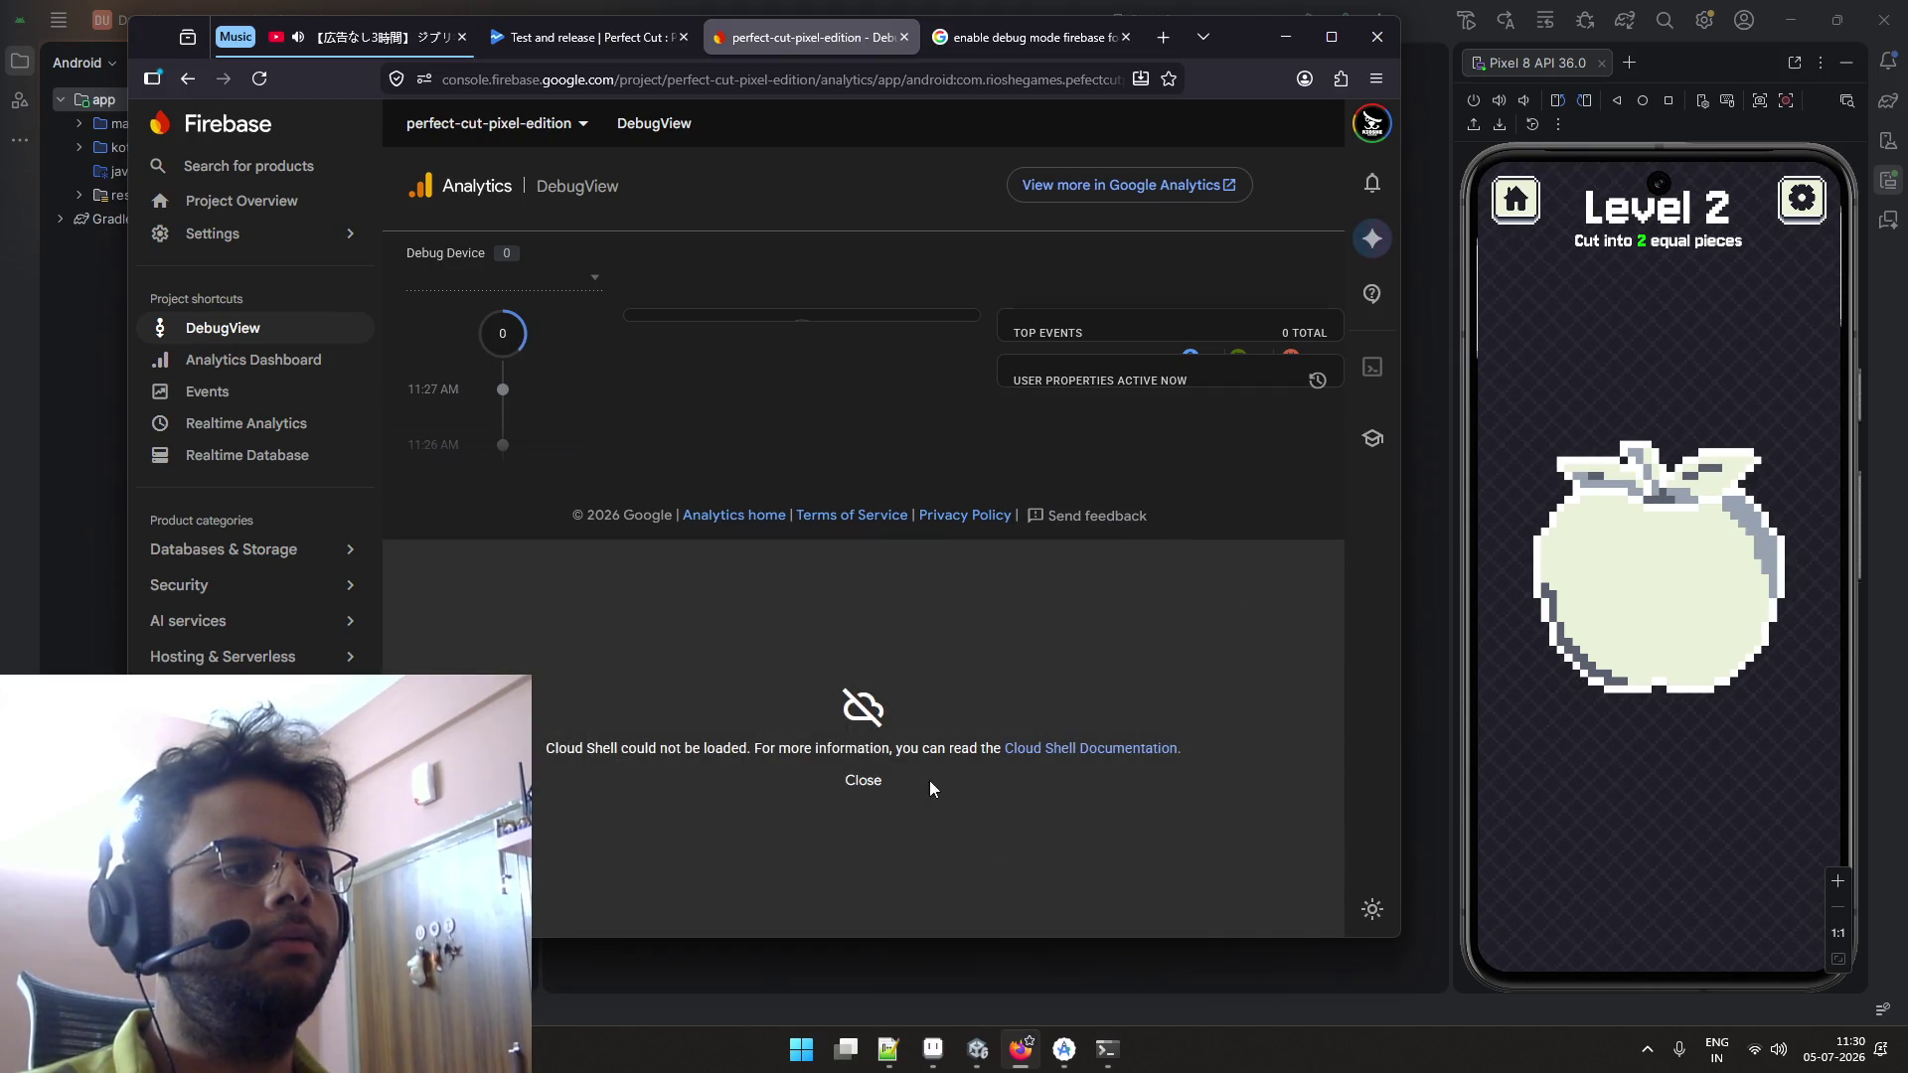
{"action": "left_click", "coordinate": [862, 781]}
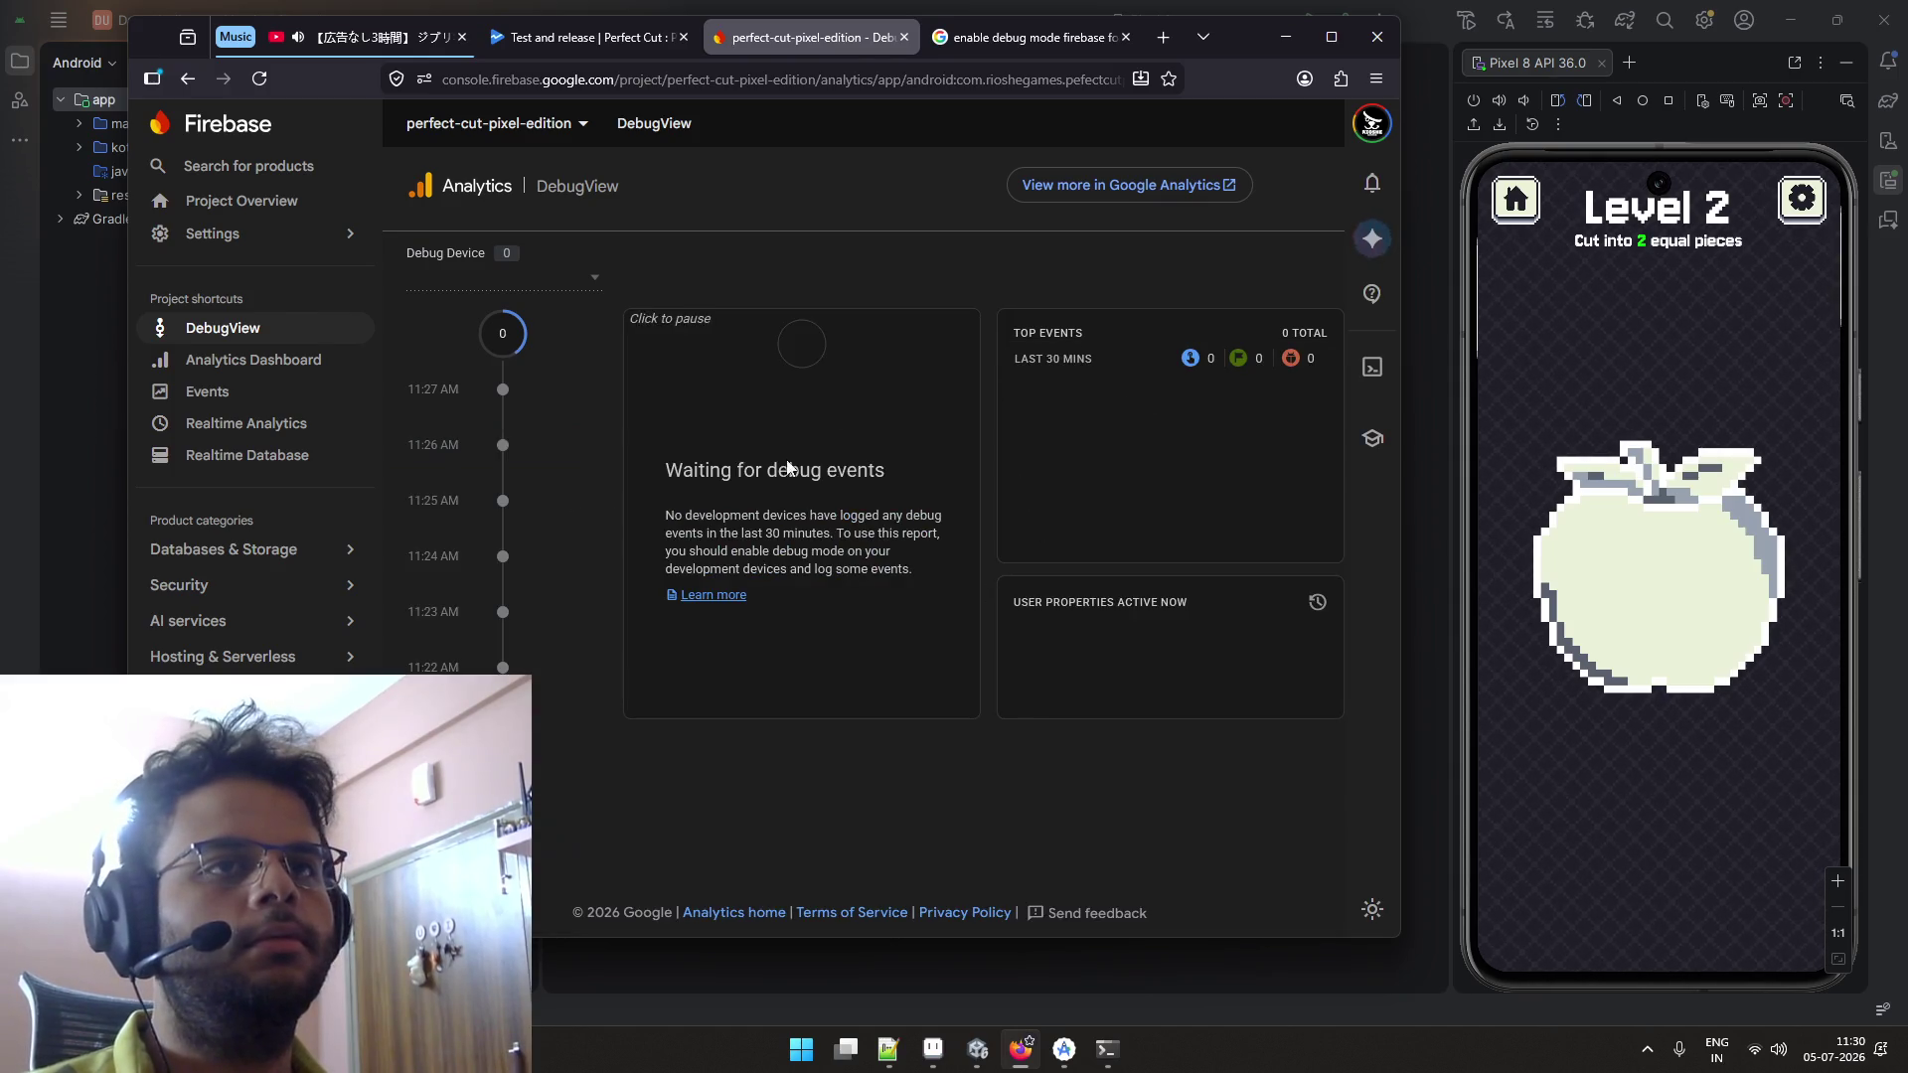
{"action": "left_click", "coordinate": [1023, 40]}
{"action": "scroll", "coordinate": [626, 379], "scroll_direction": "down", "scroll_amount": 8}
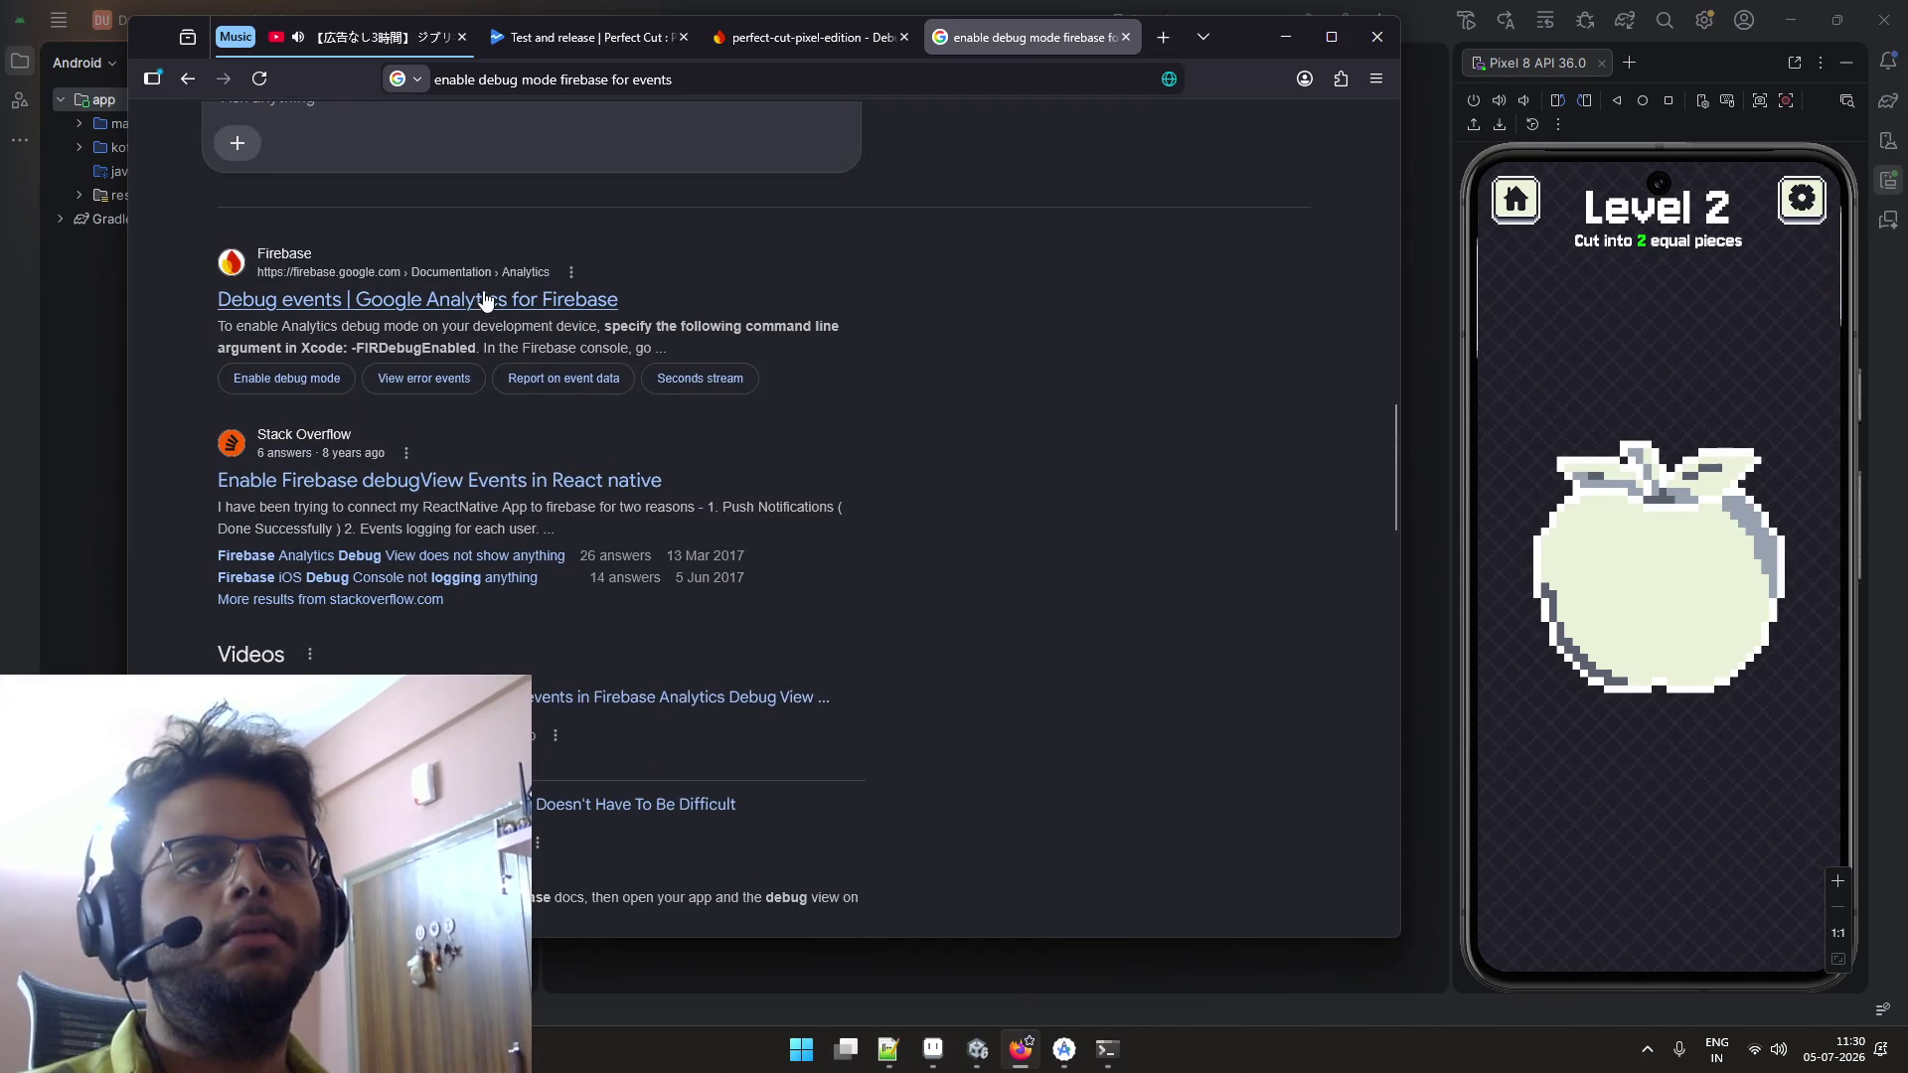
Read the Stack Overflow answer on Firebase DebugView events in a new tab
{"action": "middle_click", "coordinate": [428, 481]}
{"action": "scroll", "coordinate": [427, 481], "scroll_direction": "up", "scroll_amount": 5}
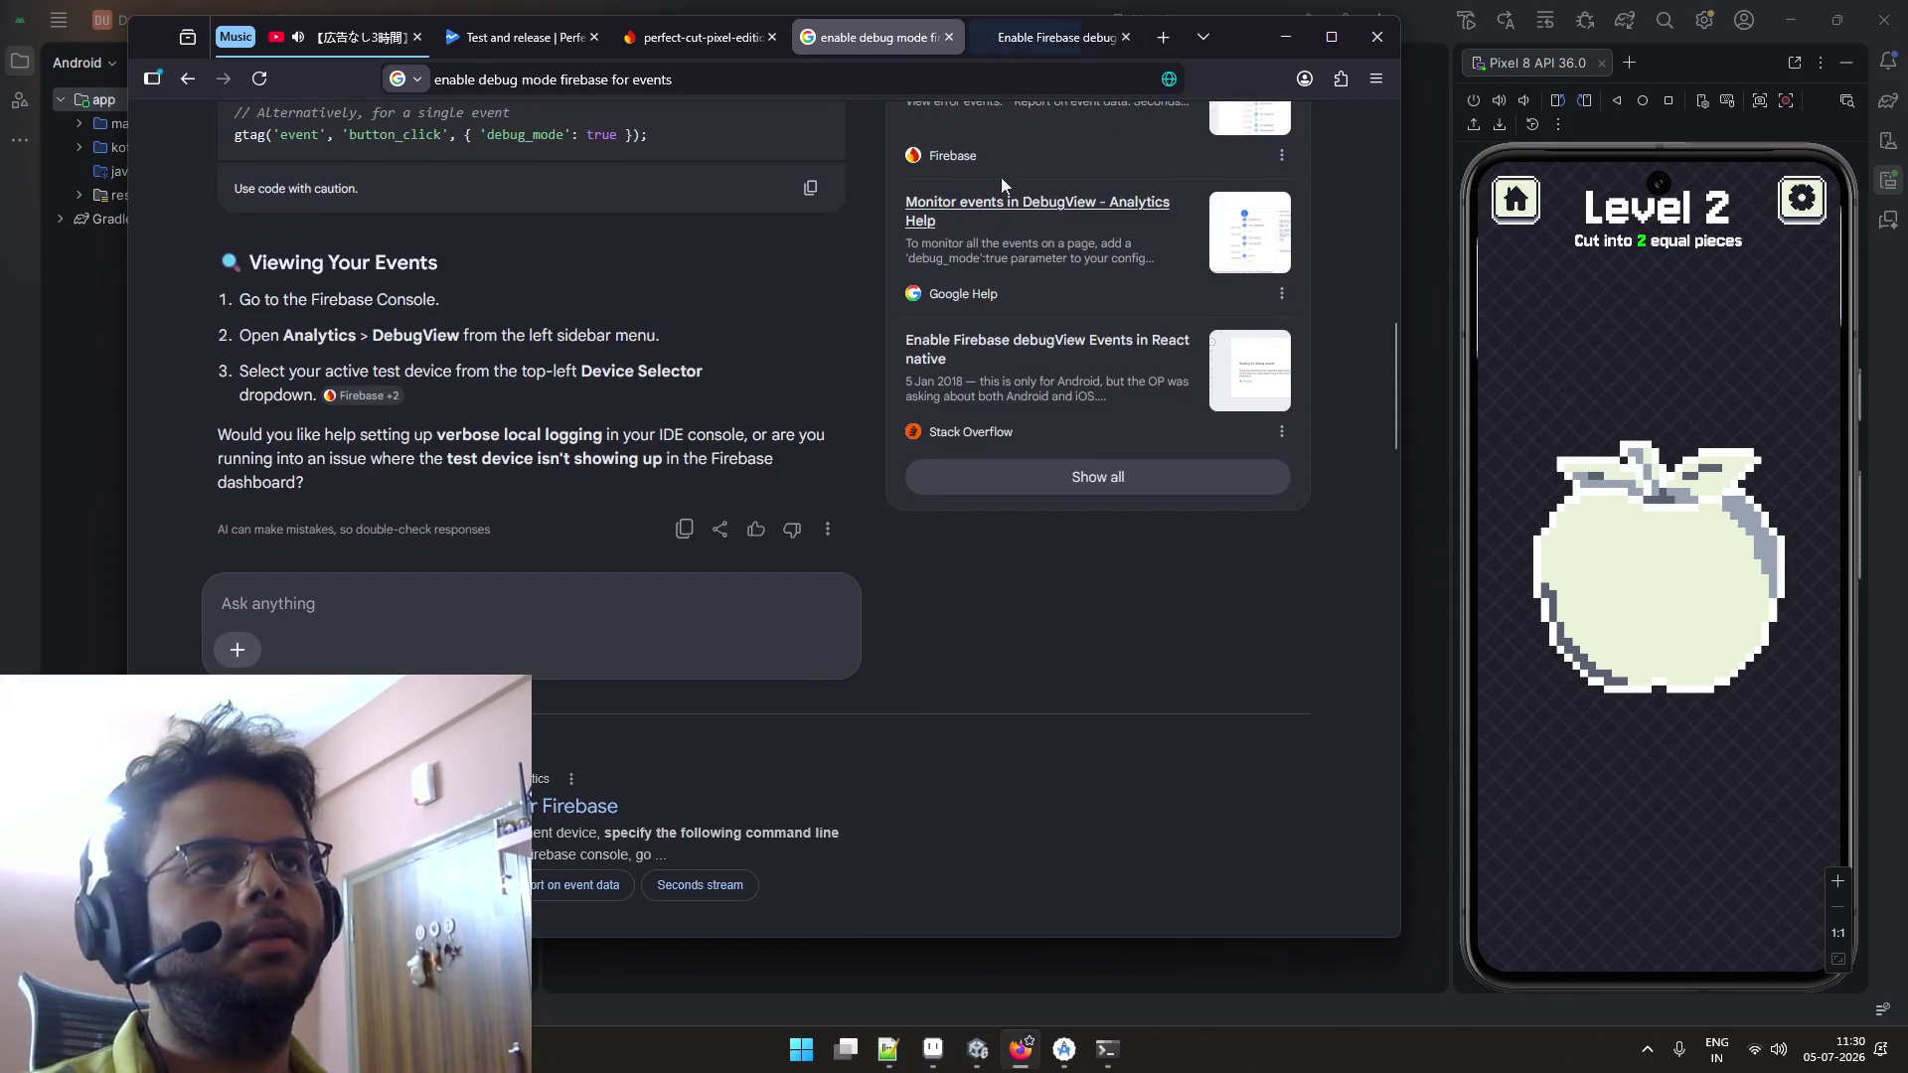
{"action": "key", "text": "ctrl+Tab"}
{"action": "scroll", "coordinate": [756, 409], "scroll_direction": "down", "scroll_amount": 5}
{"action": "scroll", "coordinate": [755, 409], "scroll_direction": "down", "scroll_amount": 4}
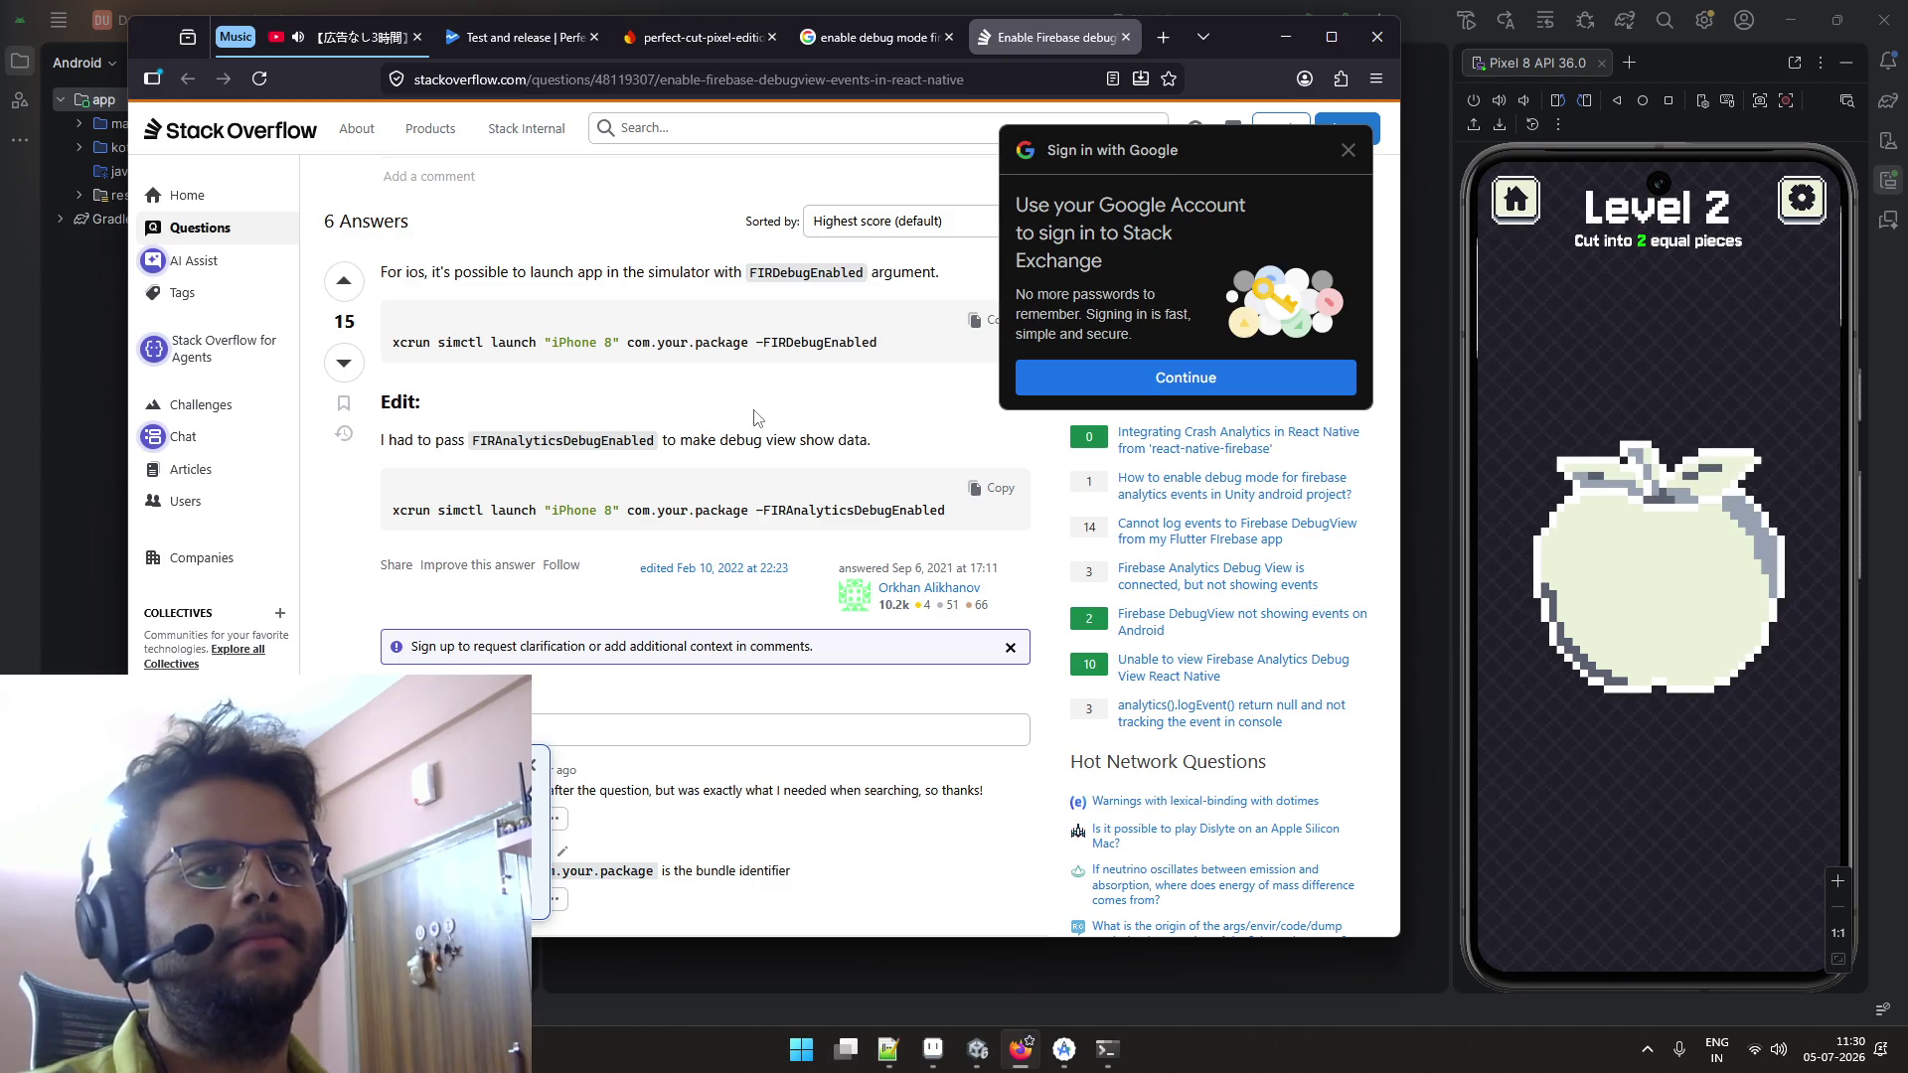
{"action": "scroll", "coordinate": [755, 418], "scroll_direction": "down", "scroll_amount": 1}
{"action": "scroll", "coordinate": [755, 418], "scroll_direction": "up", "scroll_amount": 10}
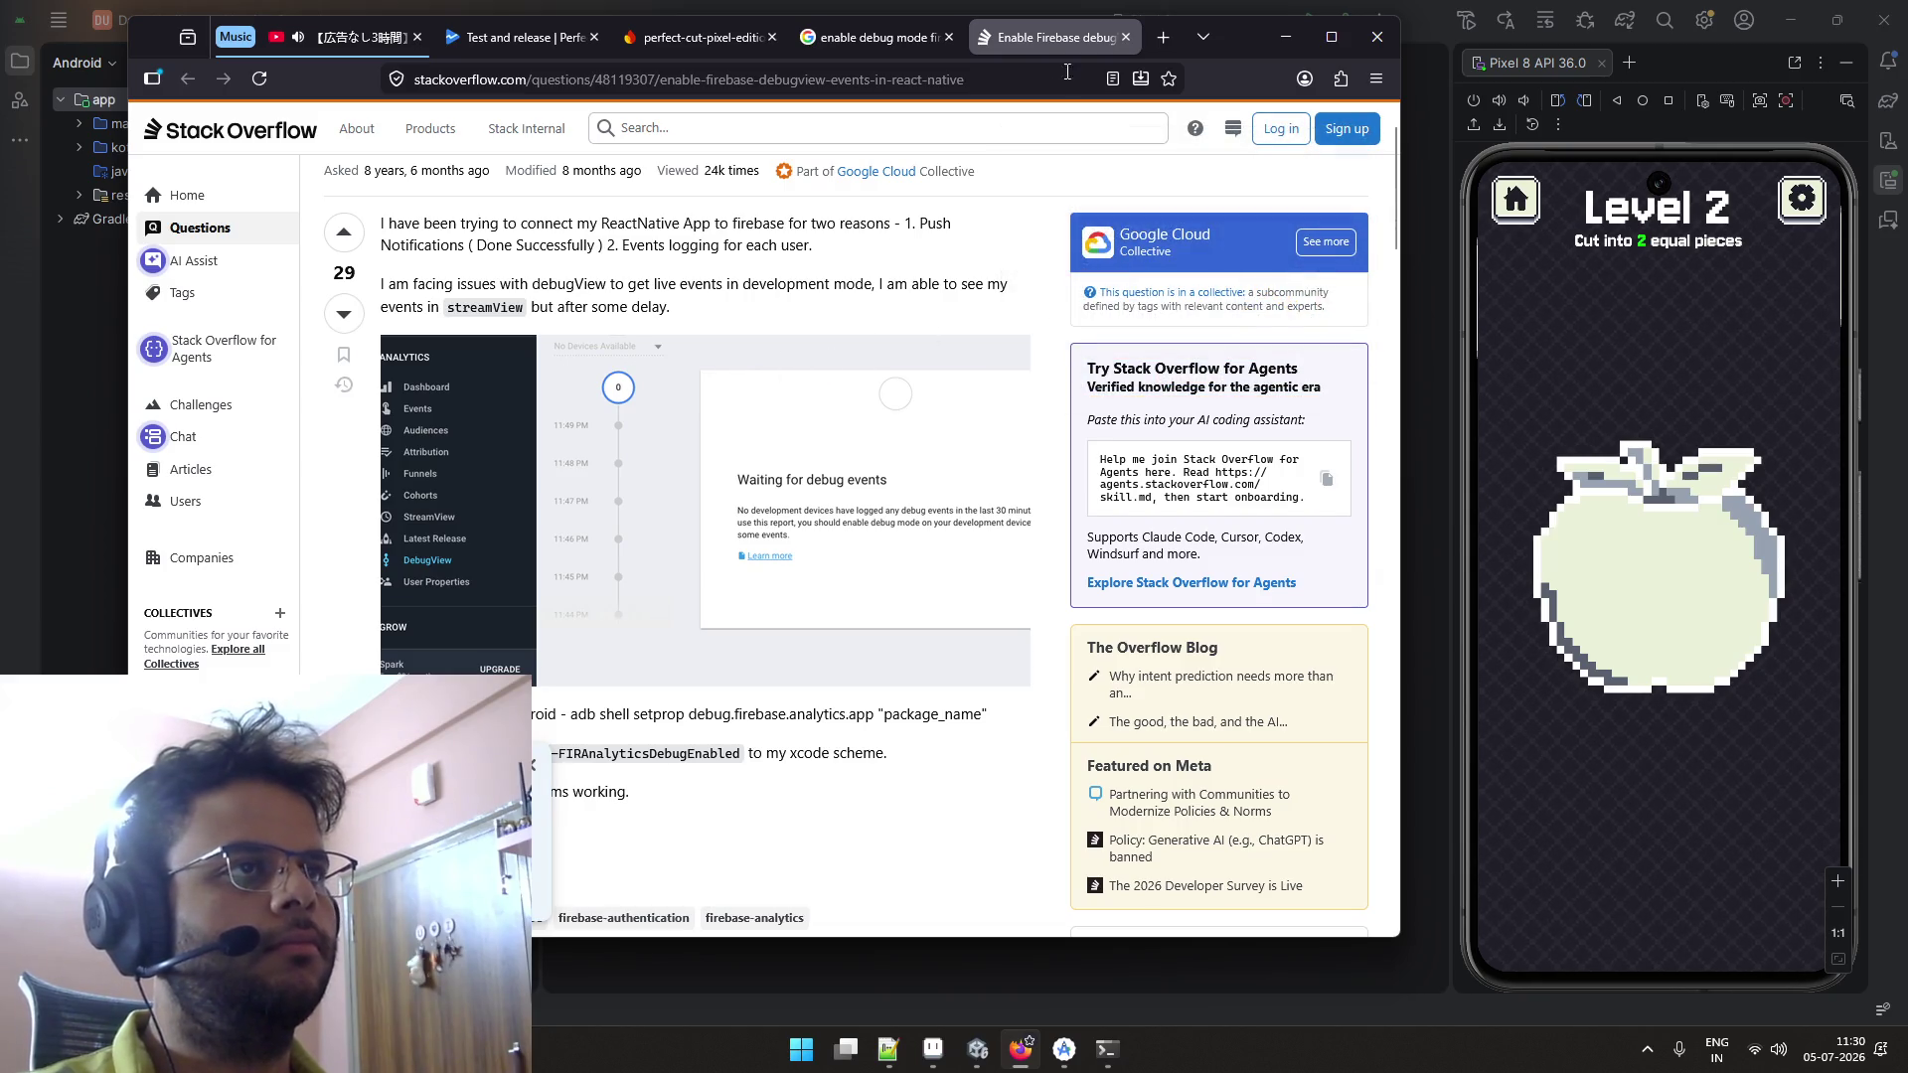
Close the Stack Overflow tab and slice the Level 2 apple into 7.6% and 92.4% pieces
{"action": "left_click", "coordinate": [1124, 37]}
{"action": "scroll", "coordinate": [650, 314], "scroll_direction": "up", "scroll_amount": 4}
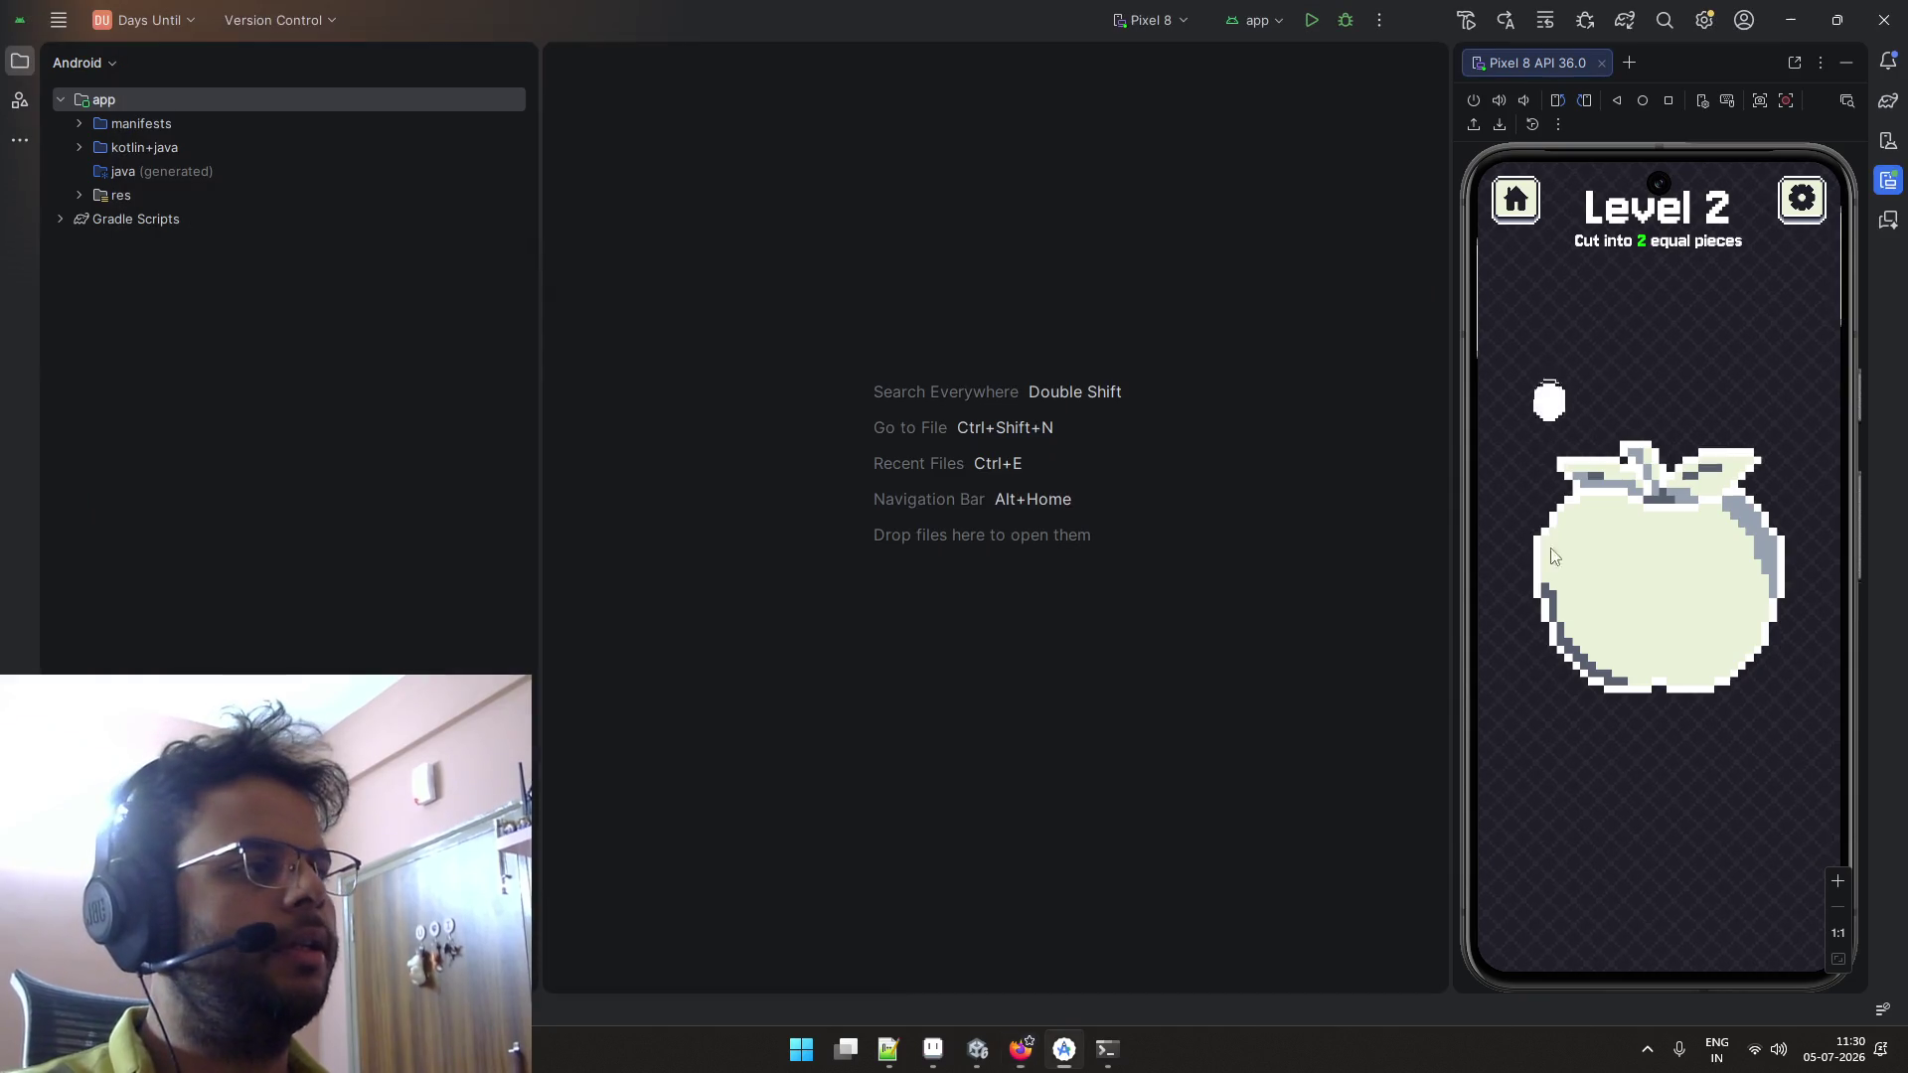
{"action": "left_click_drag", "start_coordinate": [1547, 400], "coordinate": [1540, 795]}
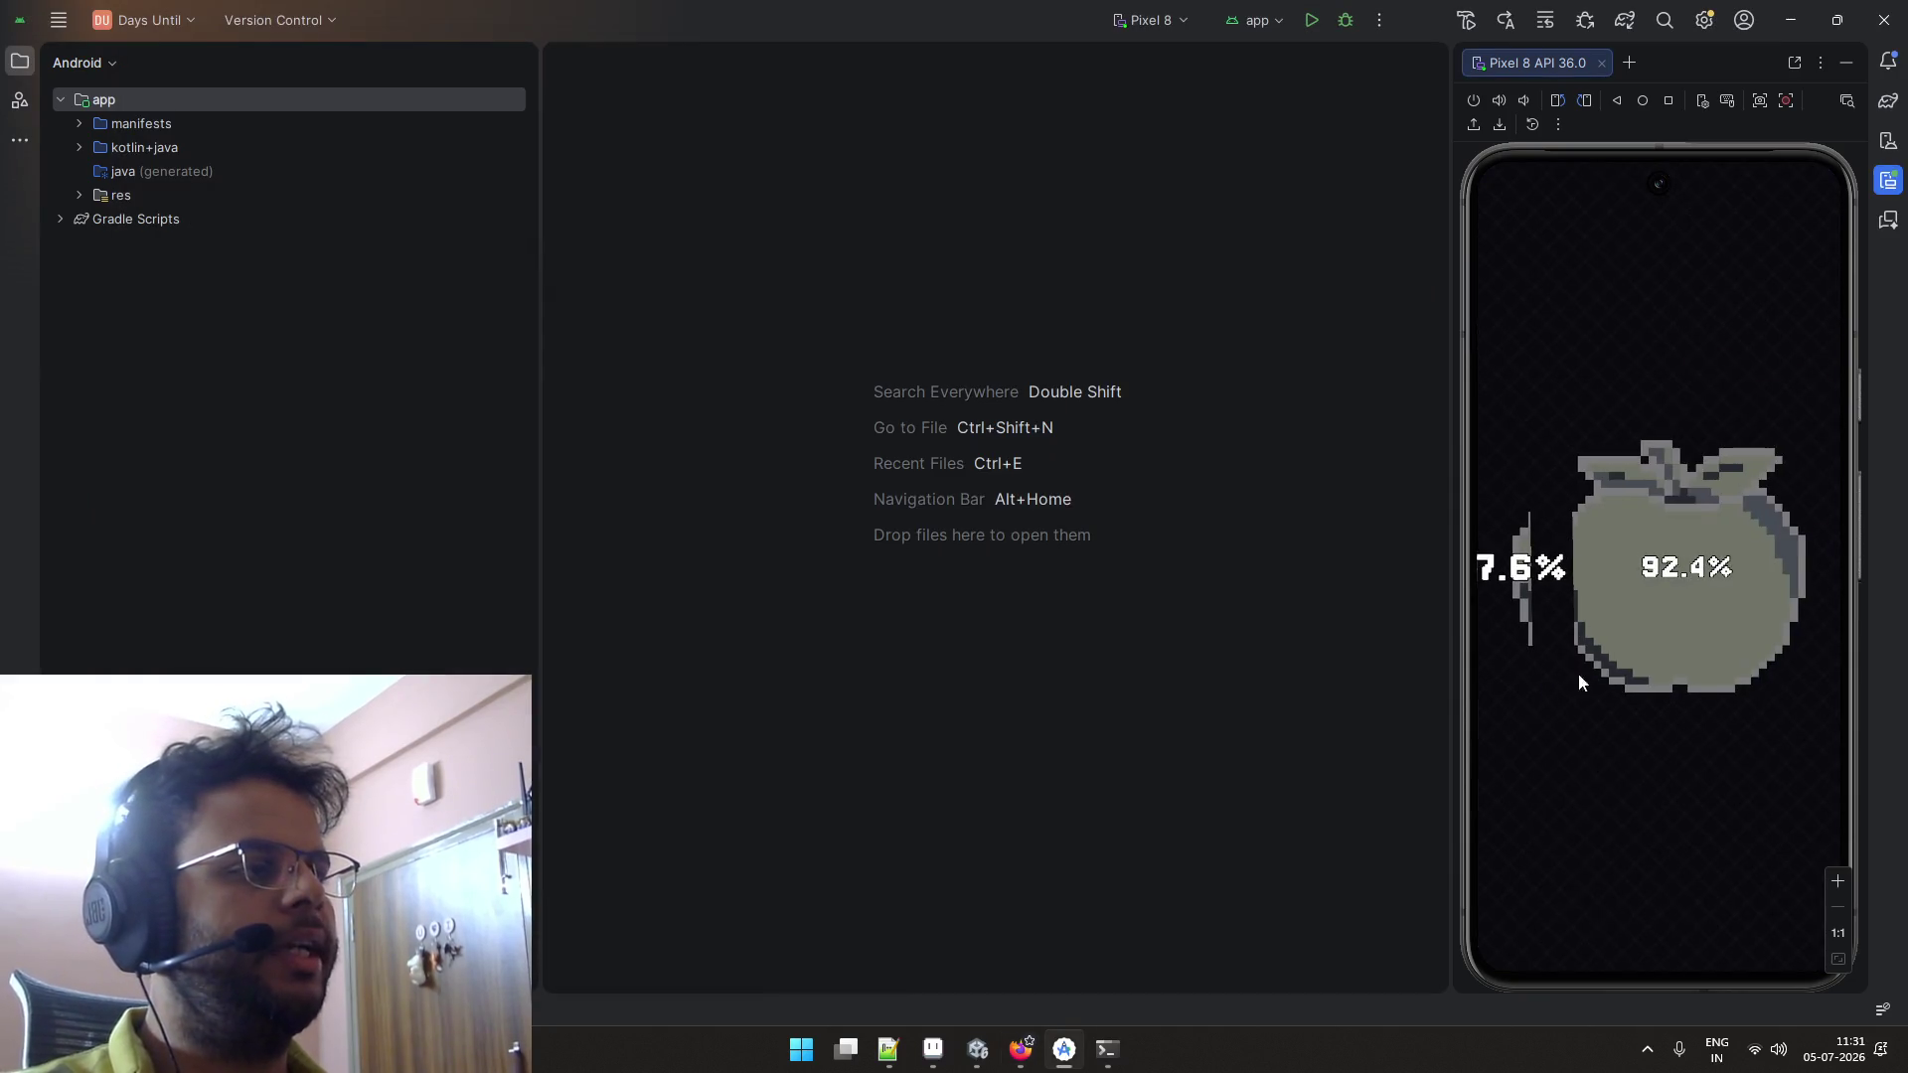
Open the emulated phone's Settings from Quick Settings and go to About emulated device
{"action": "mouse_move", "coordinate": [1637, 949]}
{"action": "left_mouse_down"}
{"action": "mouse_move", "coordinate": [1636, 460]}
{"action": "mouse_move", "coordinate": [1669, 218]}
{"action": "mouse_move", "coordinate": [1765, 477]}
{"action": "mouse_move", "coordinate": [1701, 709]}
{"action": "left_mouse_up"}
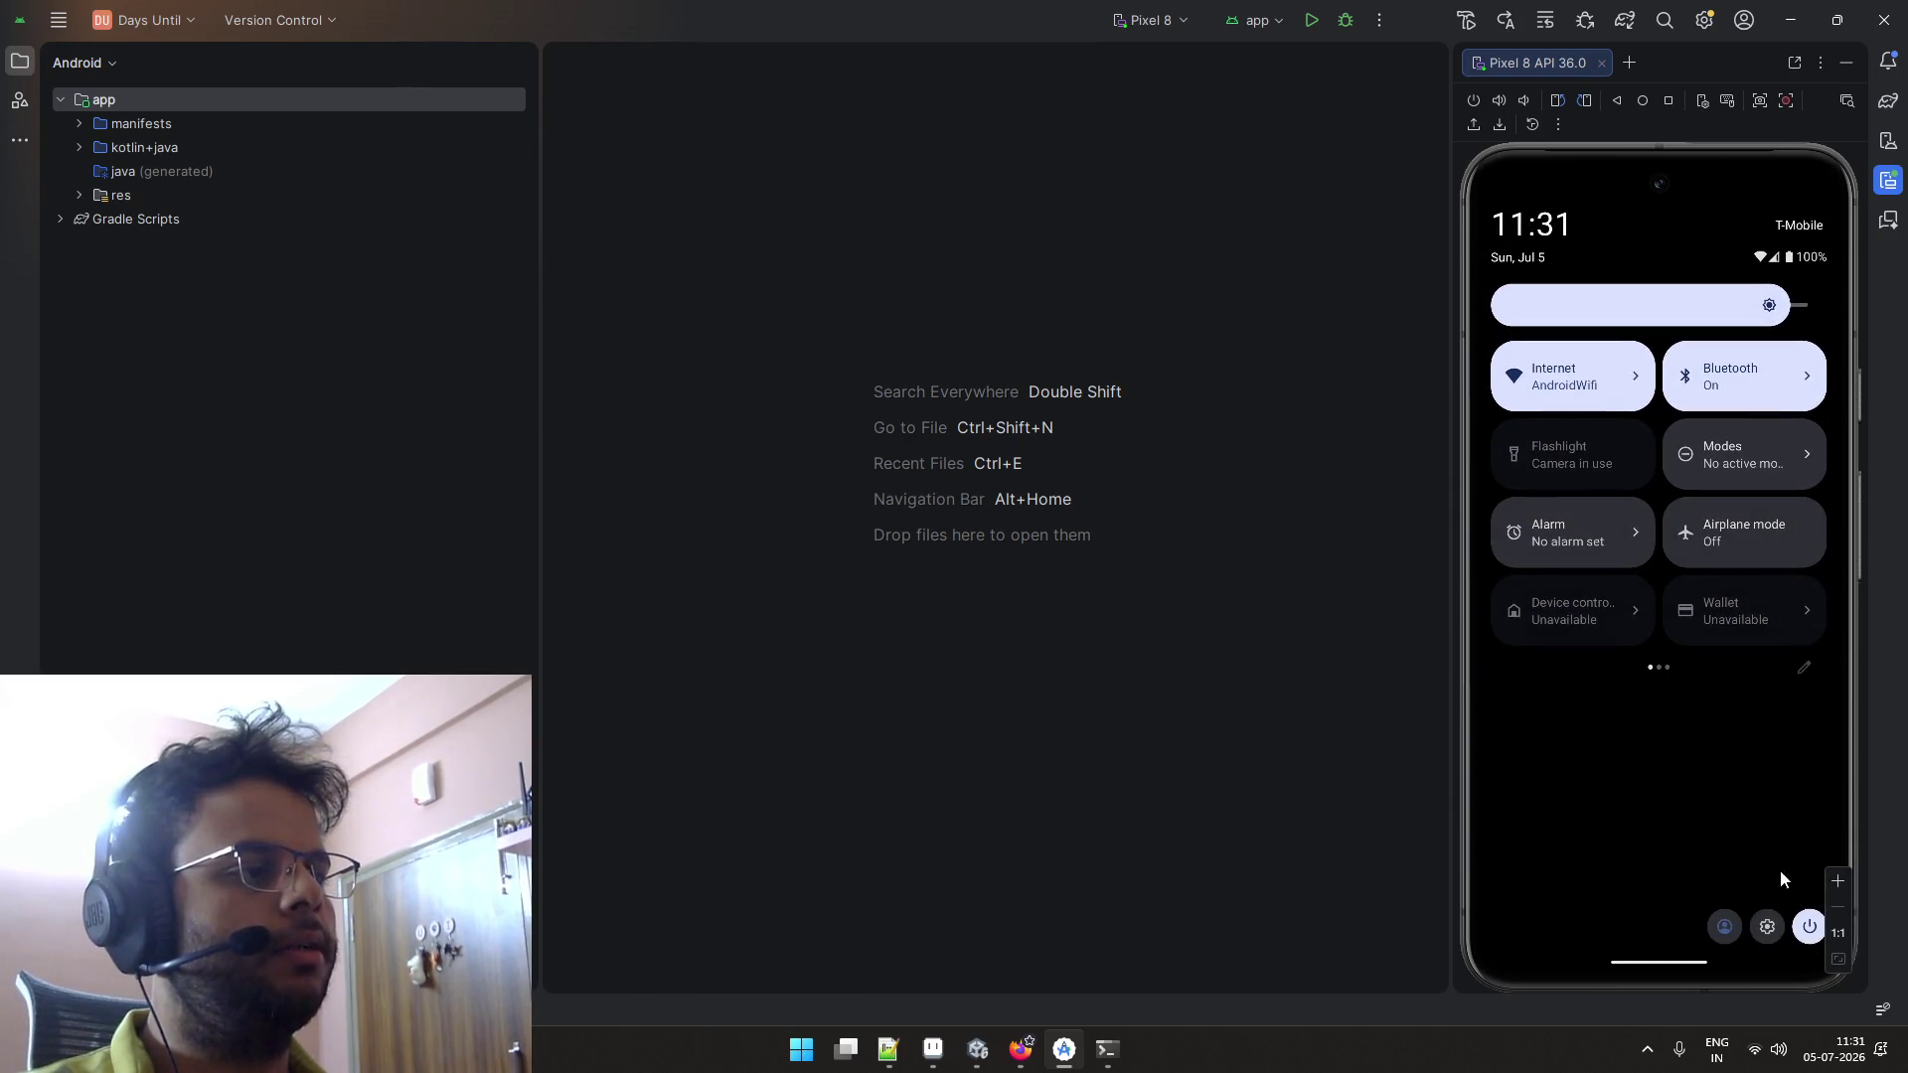
{"action": "left_click", "coordinate": [1763, 931]}
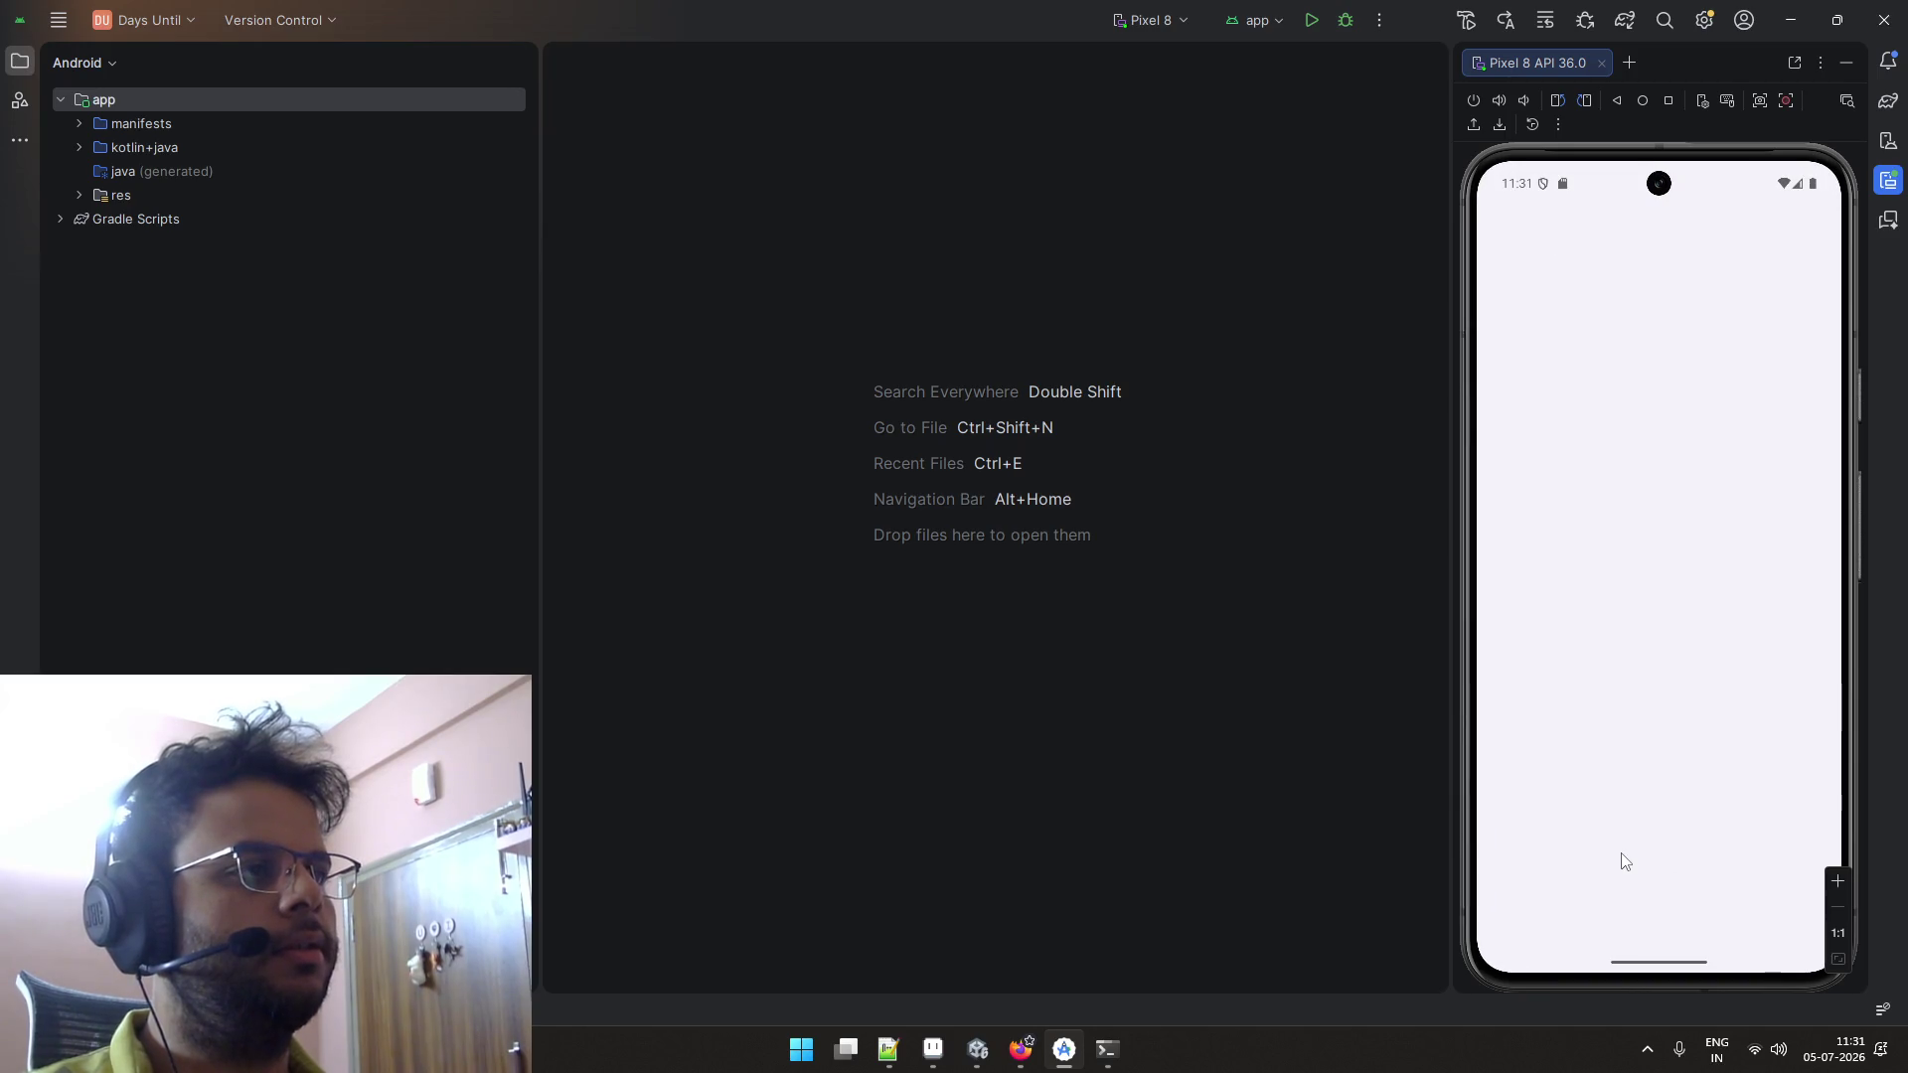
{"action": "scroll", "coordinate": [1615, 855], "scroll_direction": "down", "scroll_amount": 10}
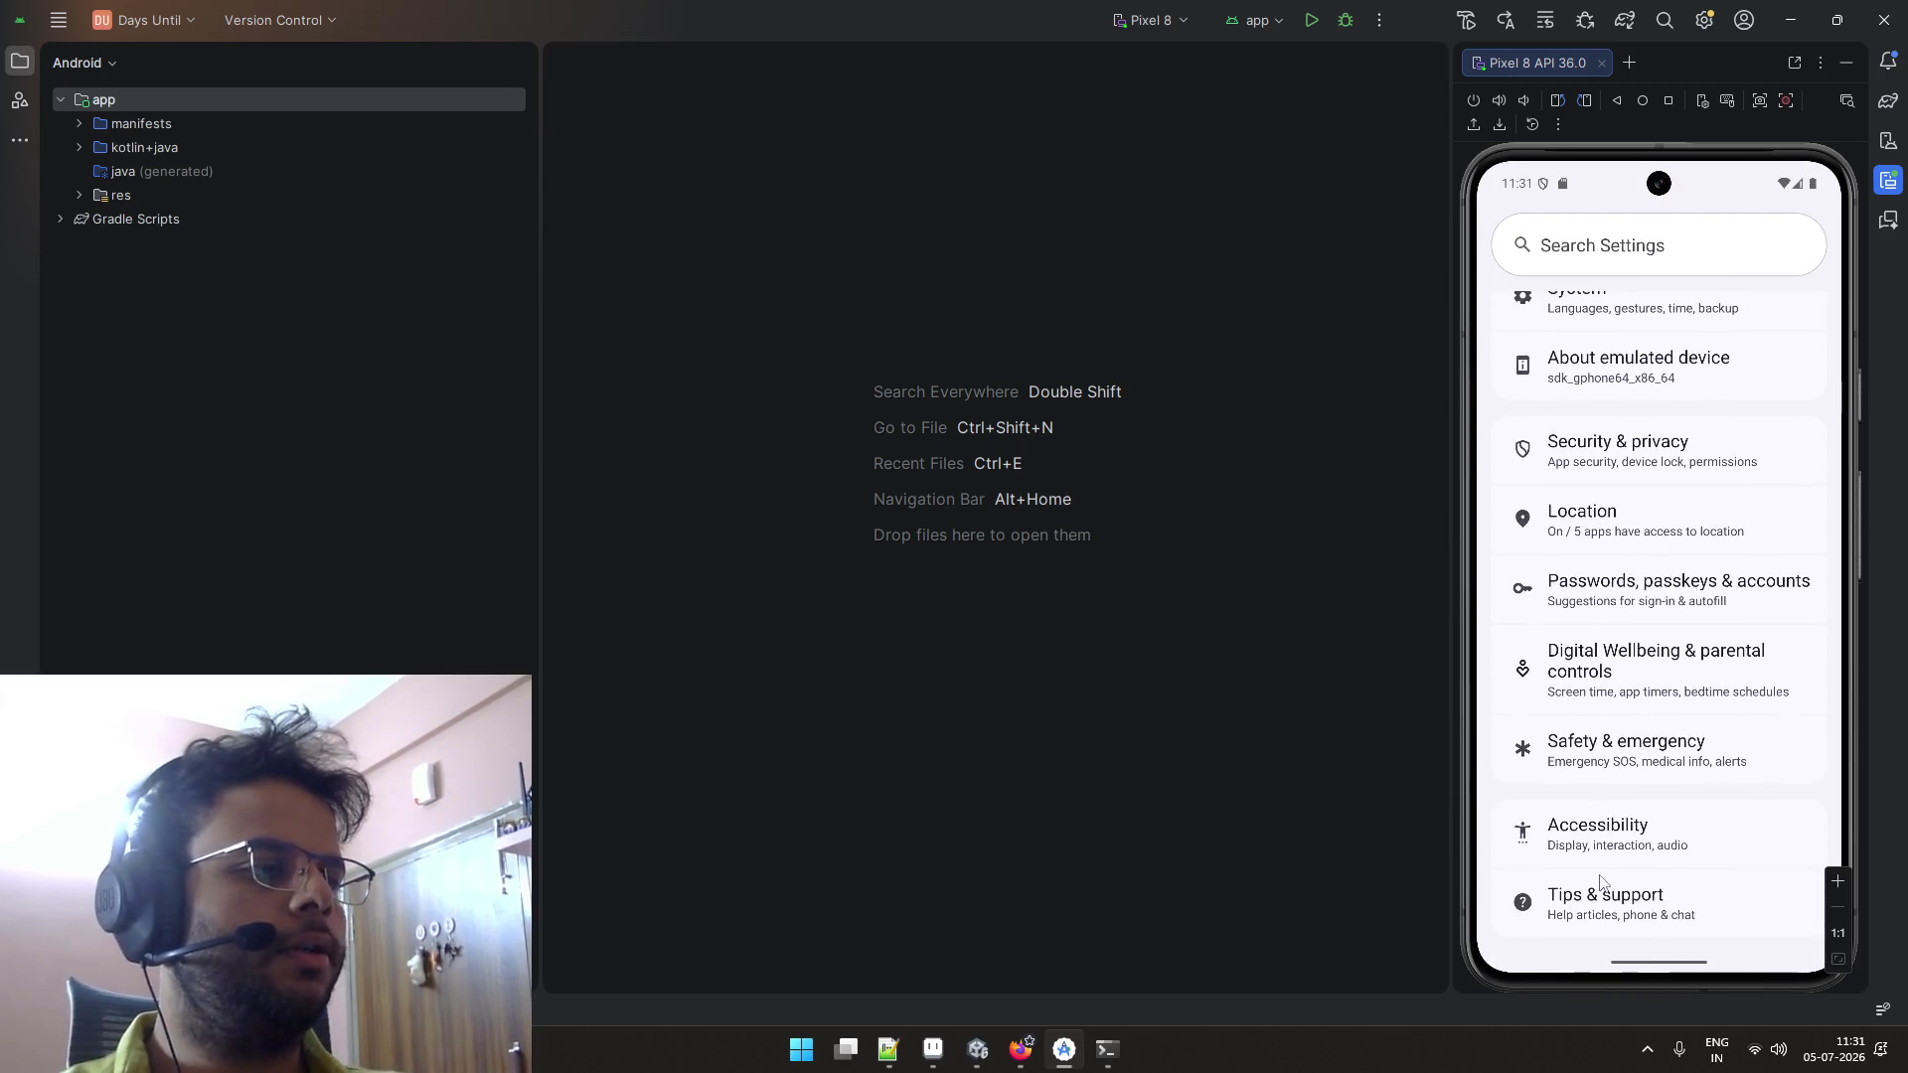
{"action": "scroll", "coordinate": [1560, 622], "scroll_direction": "up", "scroll_amount": 3}
{"action": "left_click", "coordinate": [1582, 492]}
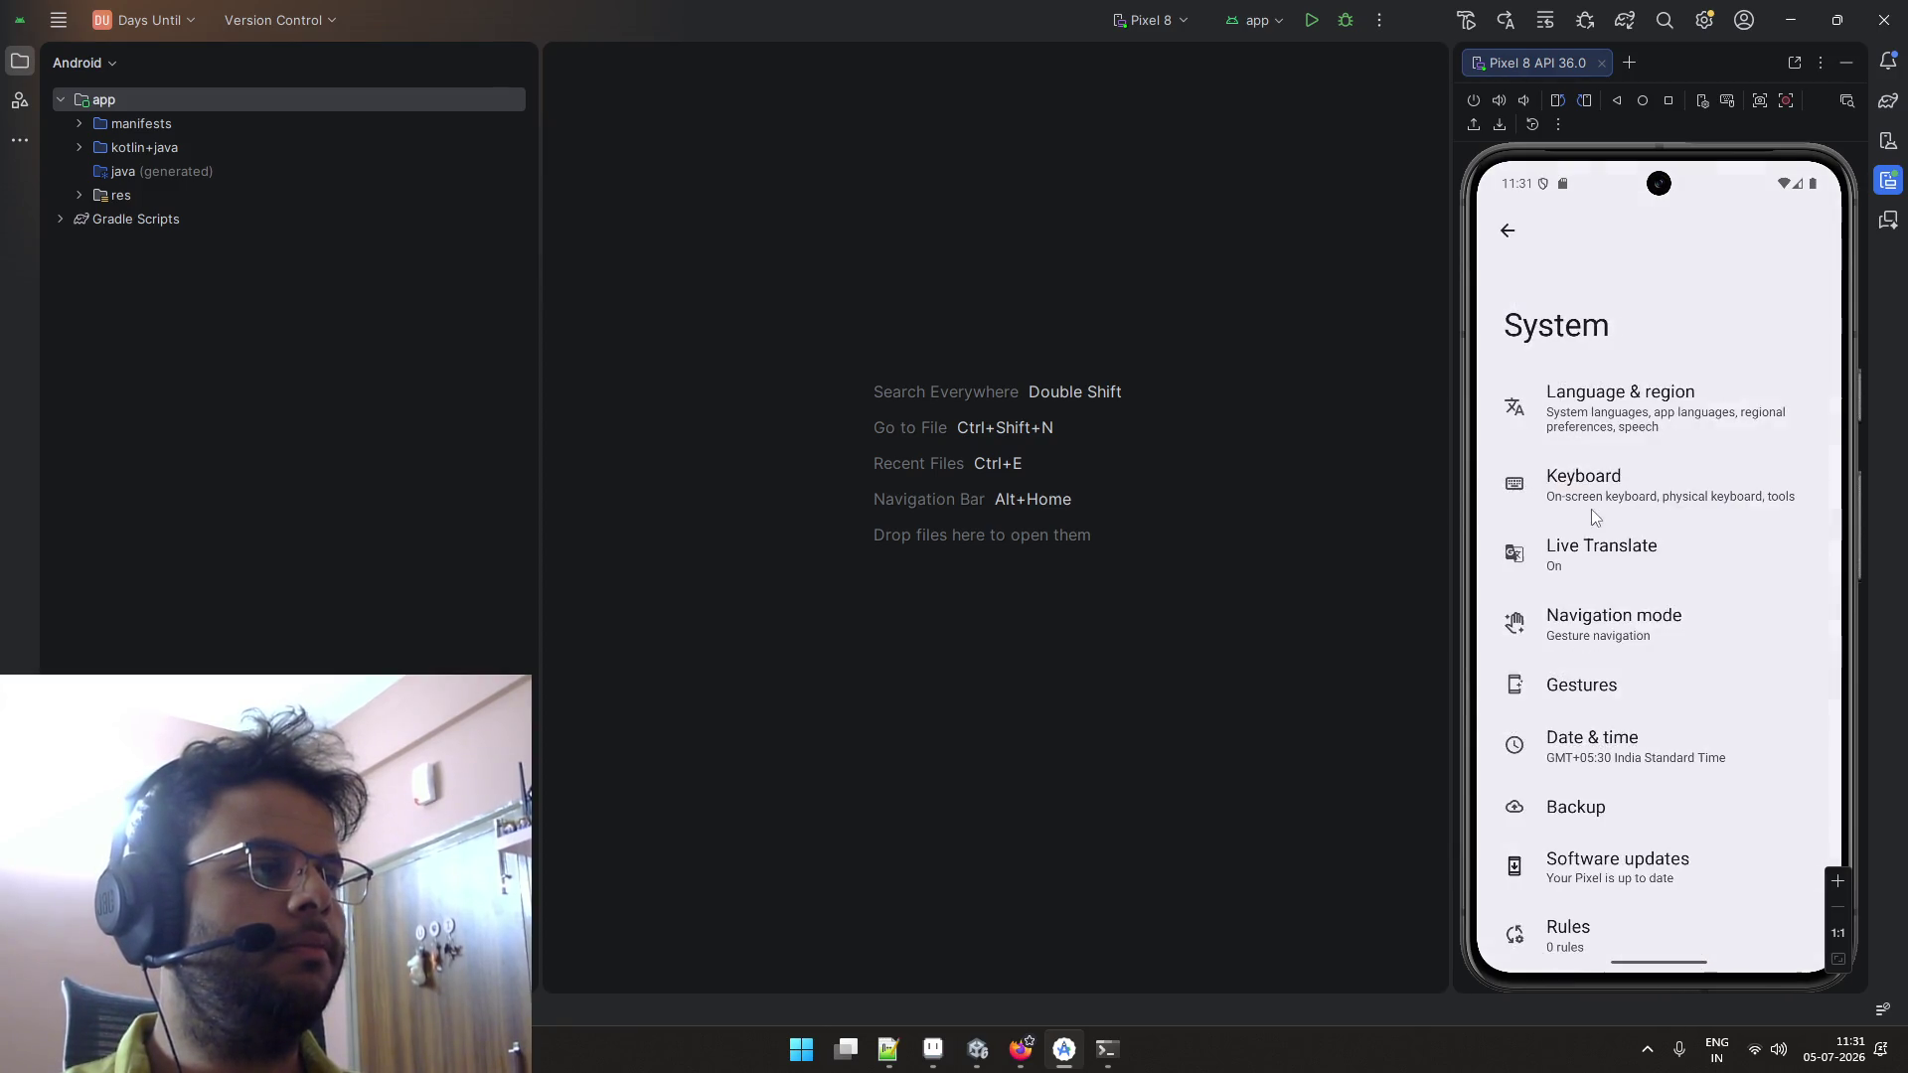
{"action": "left_click", "coordinate": [1505, 232]}
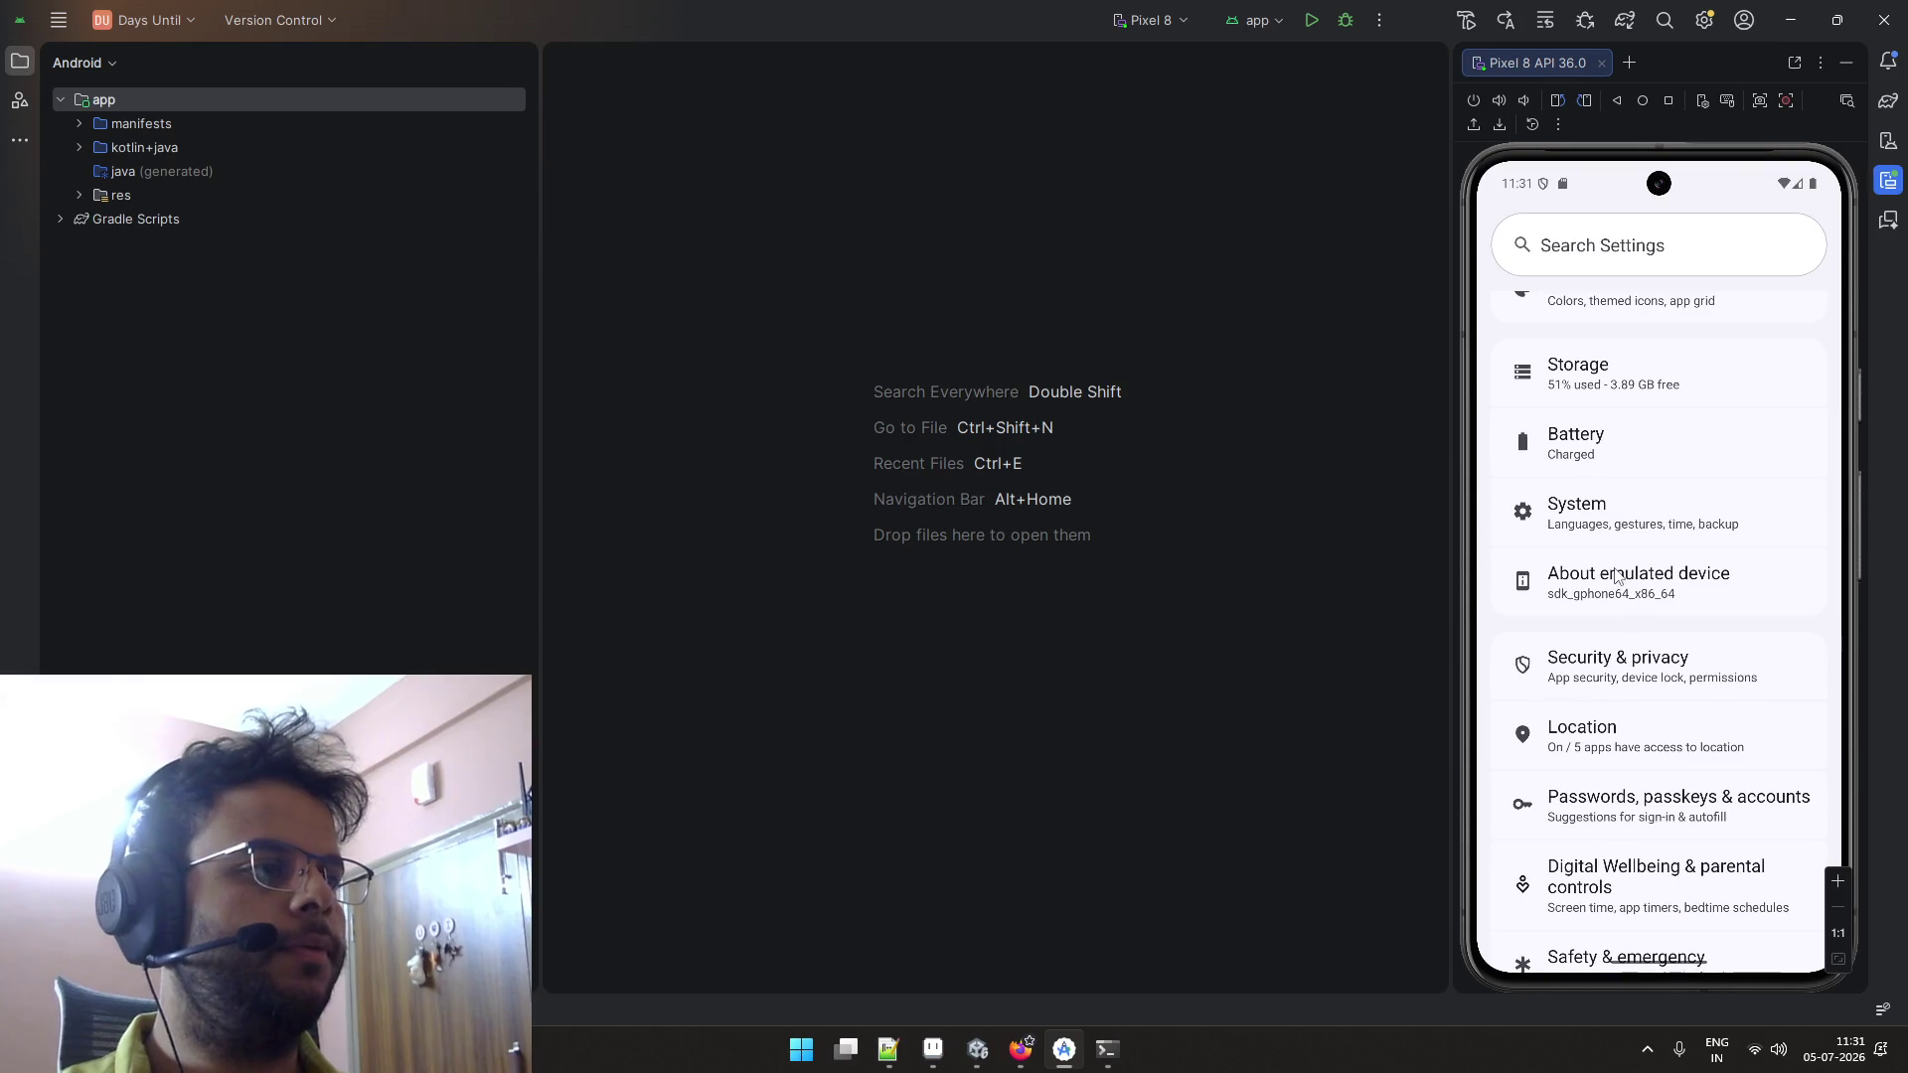
{"action": "left_click", "coordinate": [1513, 557]}
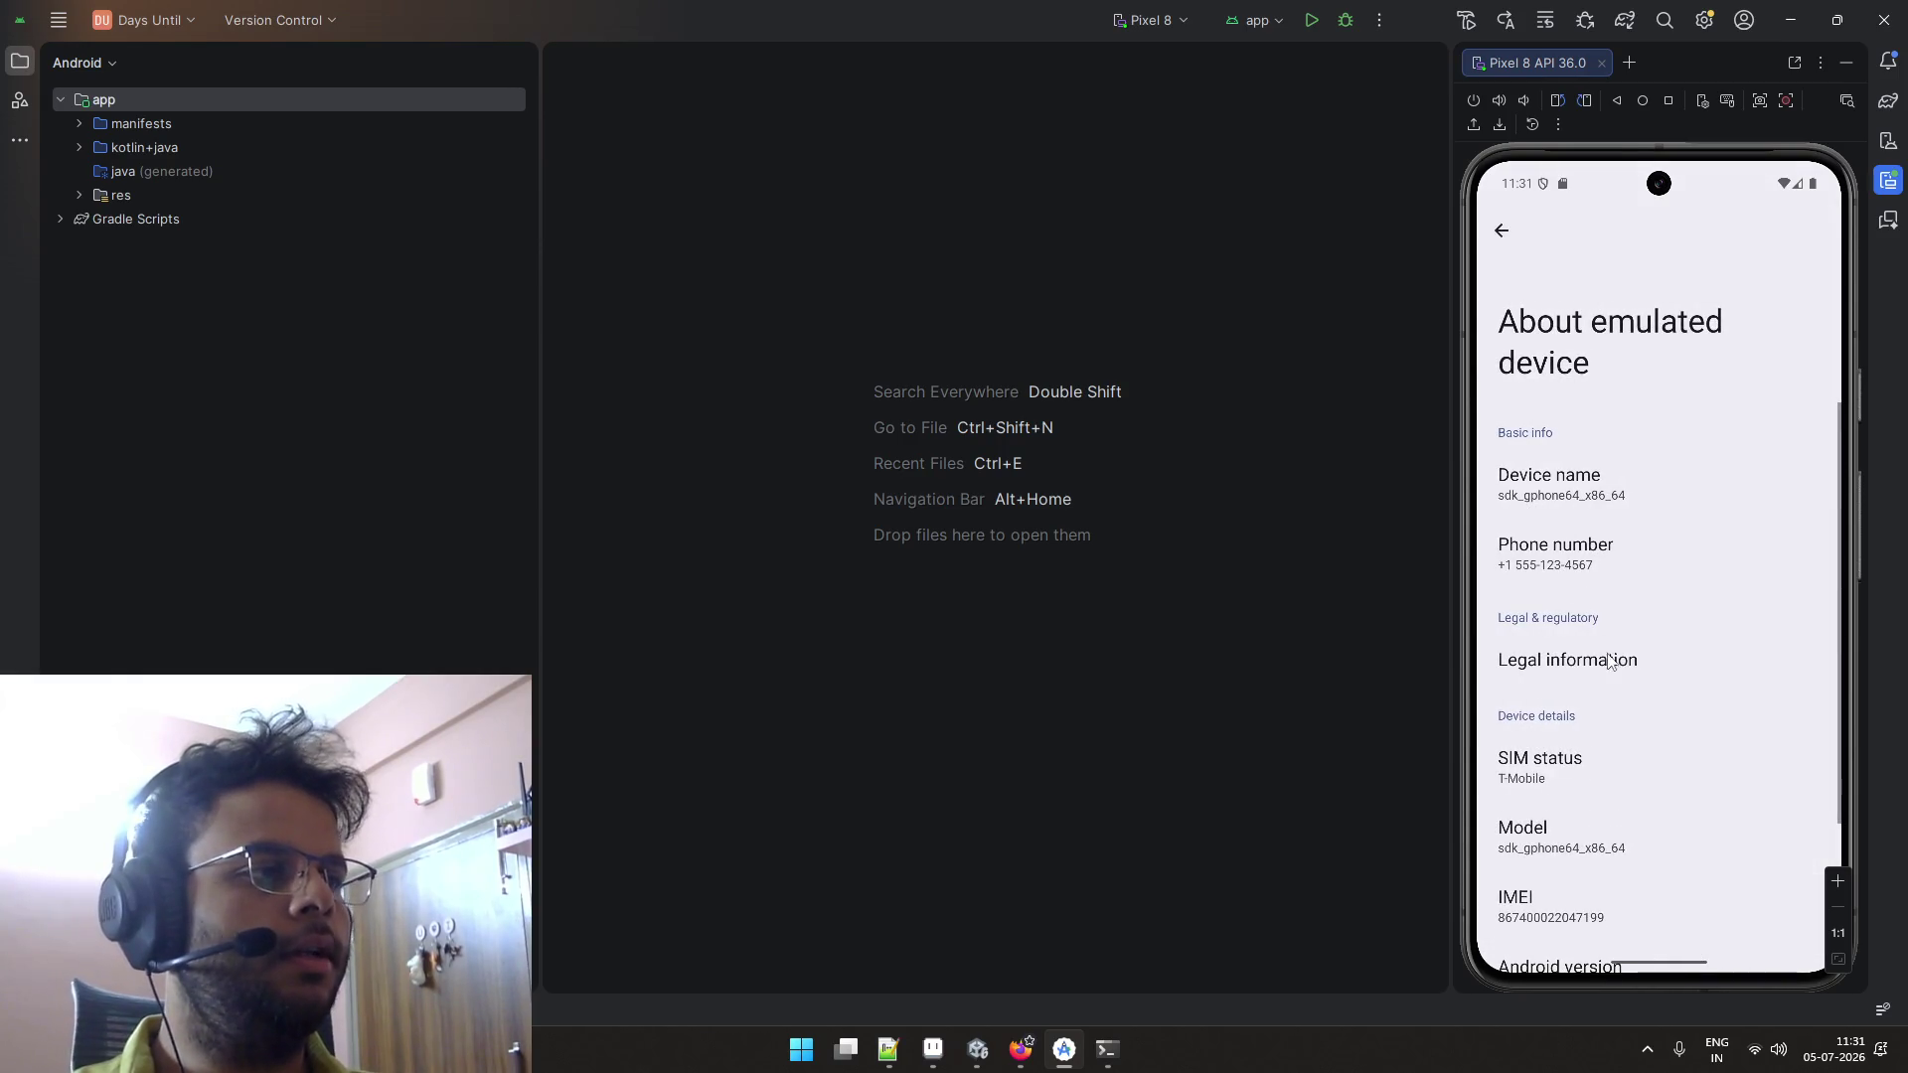
Tap Build number repeatedly until 'You are now a developer!' appears
{"action": "left_click_drag", "start_coordinate": [1610, 658], "coordinate": [1601, 427]}
{"action": "scroll", "coordinate": [1610, 785], "scroll_direction": "down", "scroll_amount": 1}
{"action": "scroll", "coordinate": [1610, 835], "scroll_direction": "up", "scroll_amount": 4}
{"action": "scroll", "coordinate": [1610, 845], "scroll_direction": "up", "scroll_amount": 2}
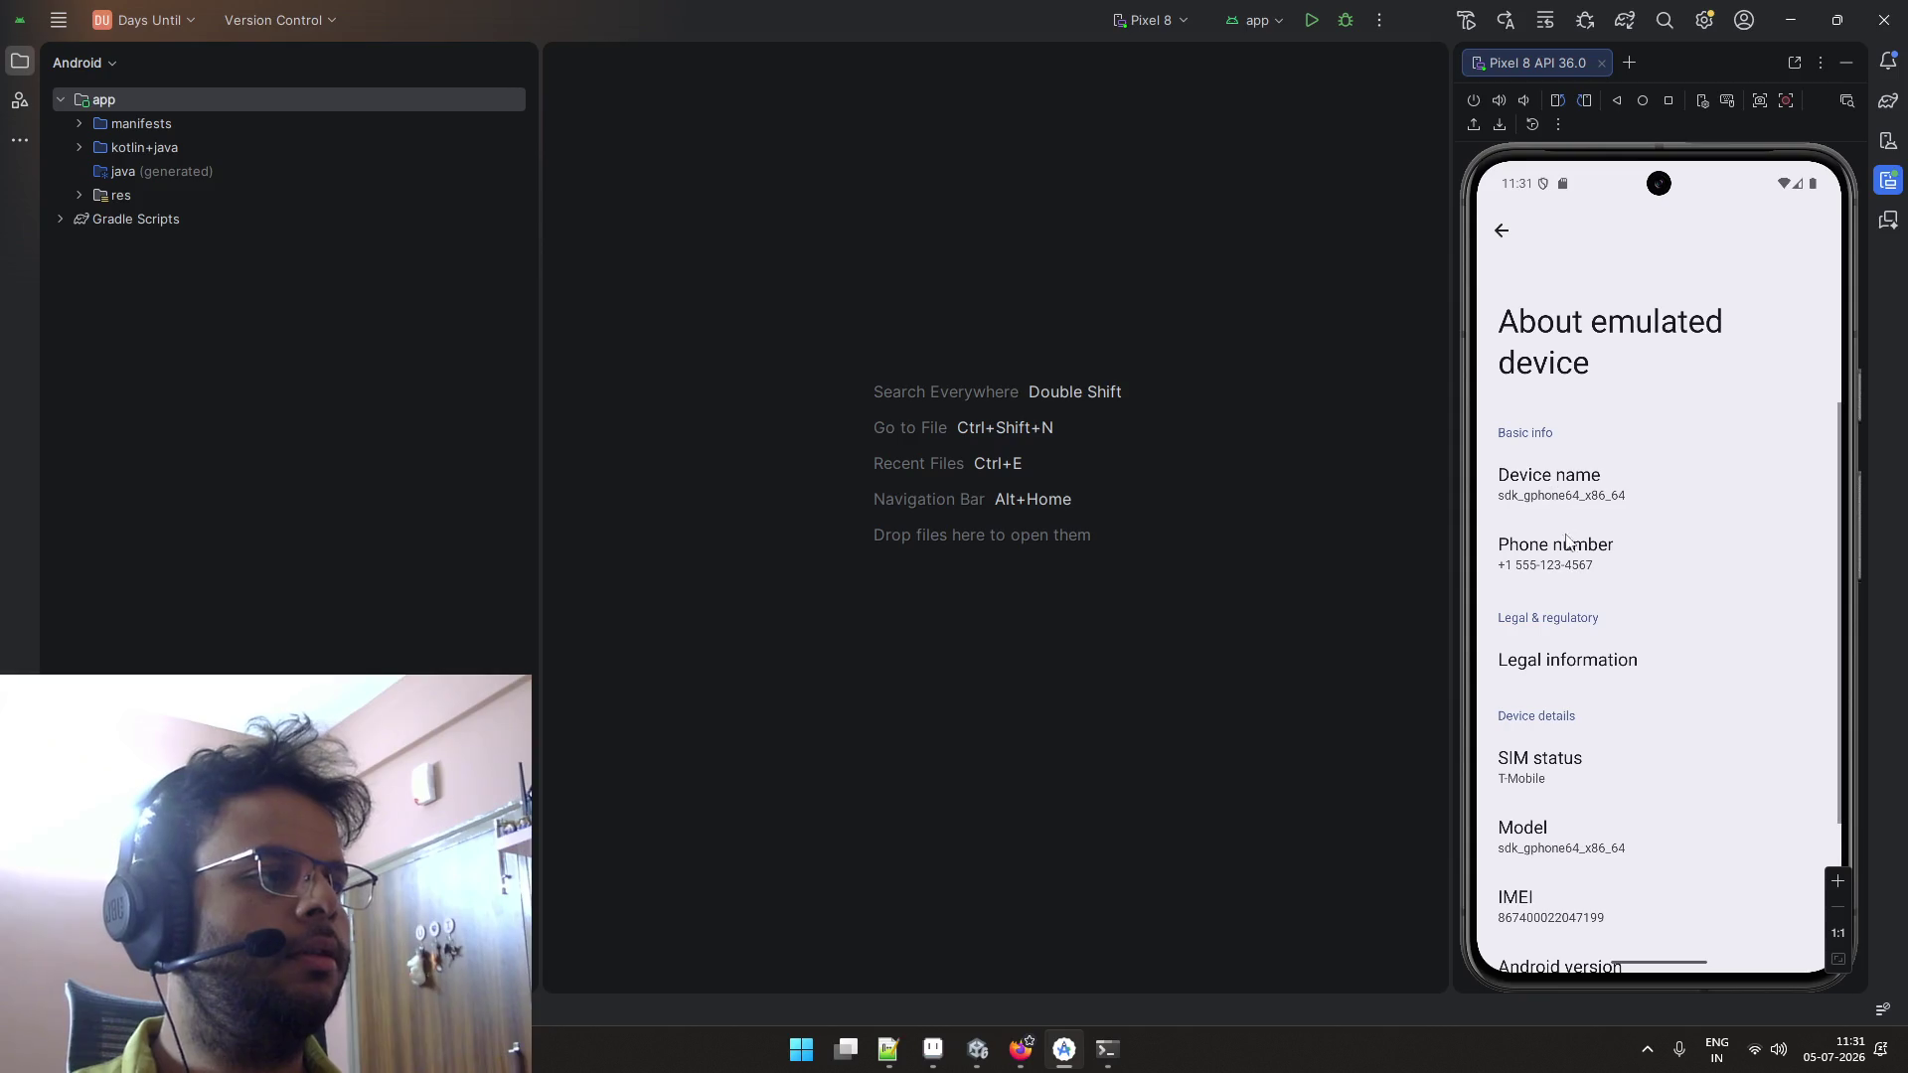
{"action": "scroll", "coordinate": [1576, 689], "scroll_direction": "down", "scroll_amount": 1}
{"action": "scroll", "coordinate": [1584, 733], "scroll_direction": "up", "scroll_amount": 1}
{"action": "left_click_drag", "start_coordinate": [1584, 796], "coordinate": [1582, 710]}
{"action": "left_click_drag", "start_coordinate": [1594, 791], "coordinate": [1620, 581]}
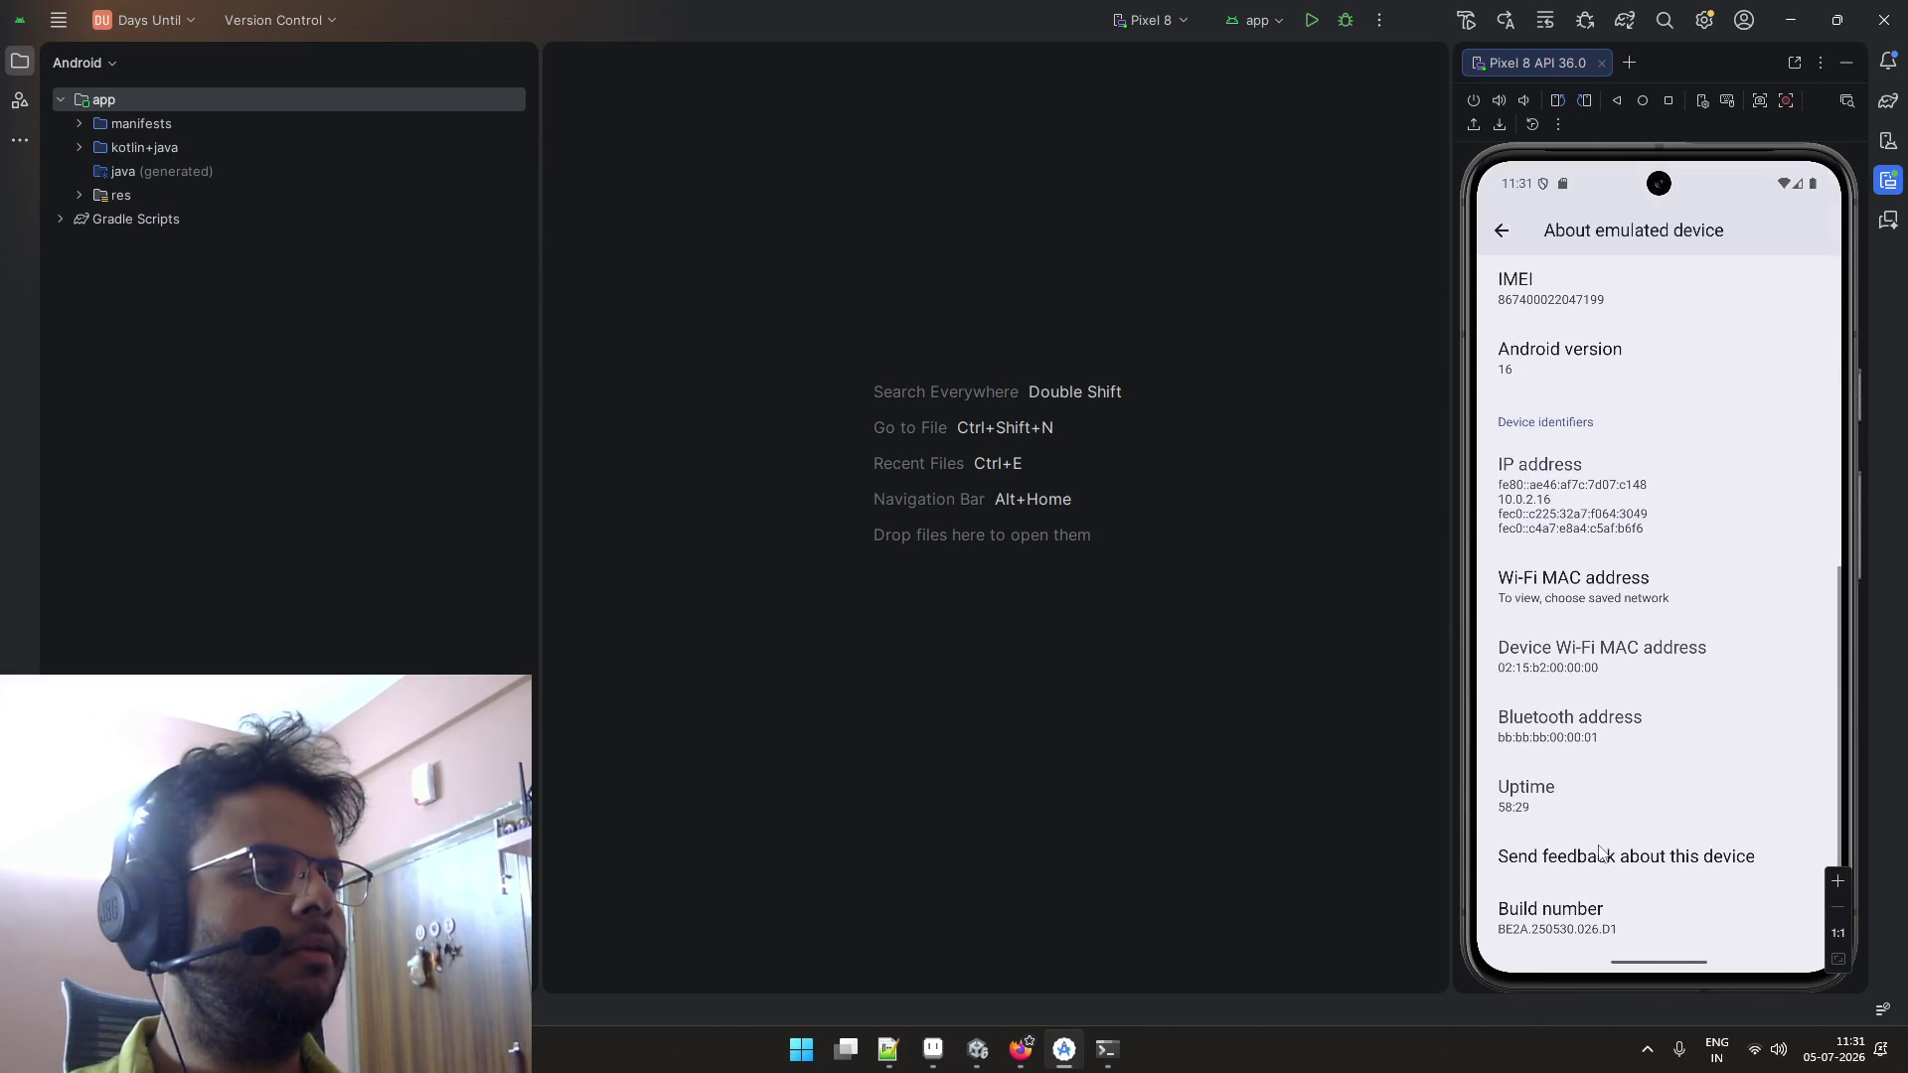
{"action": "left_click", "coordinate": [1582, 909]}
{"action": "left_click", "coordinate": [1582, 910]}
{"action": "left_click", "coordinate": [1582, 909]}
{"action": "left_click", "coordinate": [1582, 909]}
{"action": "left_click", "coordinate": [1582, 909]}
{"action": "left_click", "coordinate": [1582, 909]}
{"action": "left_click", "coordinate": [1583, 909]}
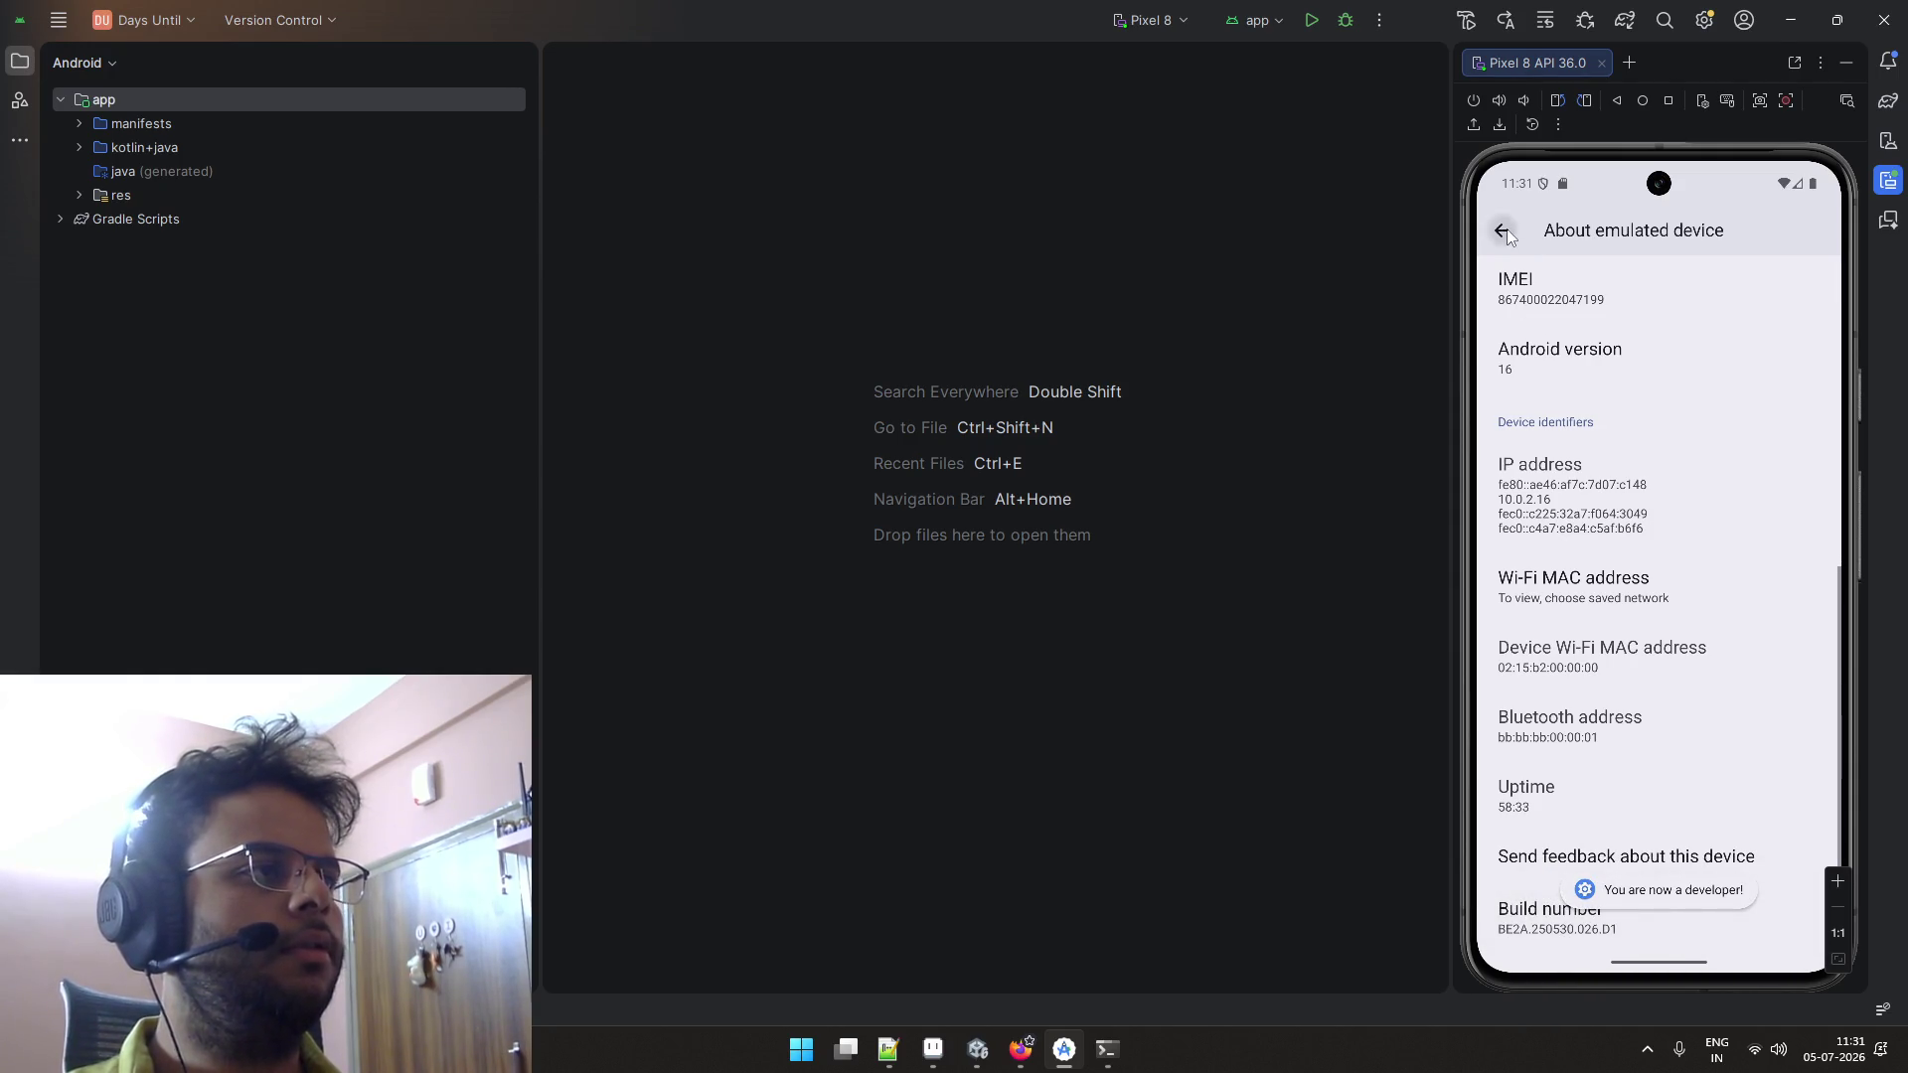
Go back to the main Settings list and scroll through it
{"action": "left_click", "coordinate": [1502, 230]}
{"action": "scroll", "coordinate": [1631, 532], "scroll_direction": "up", "scroll_amount": 3}
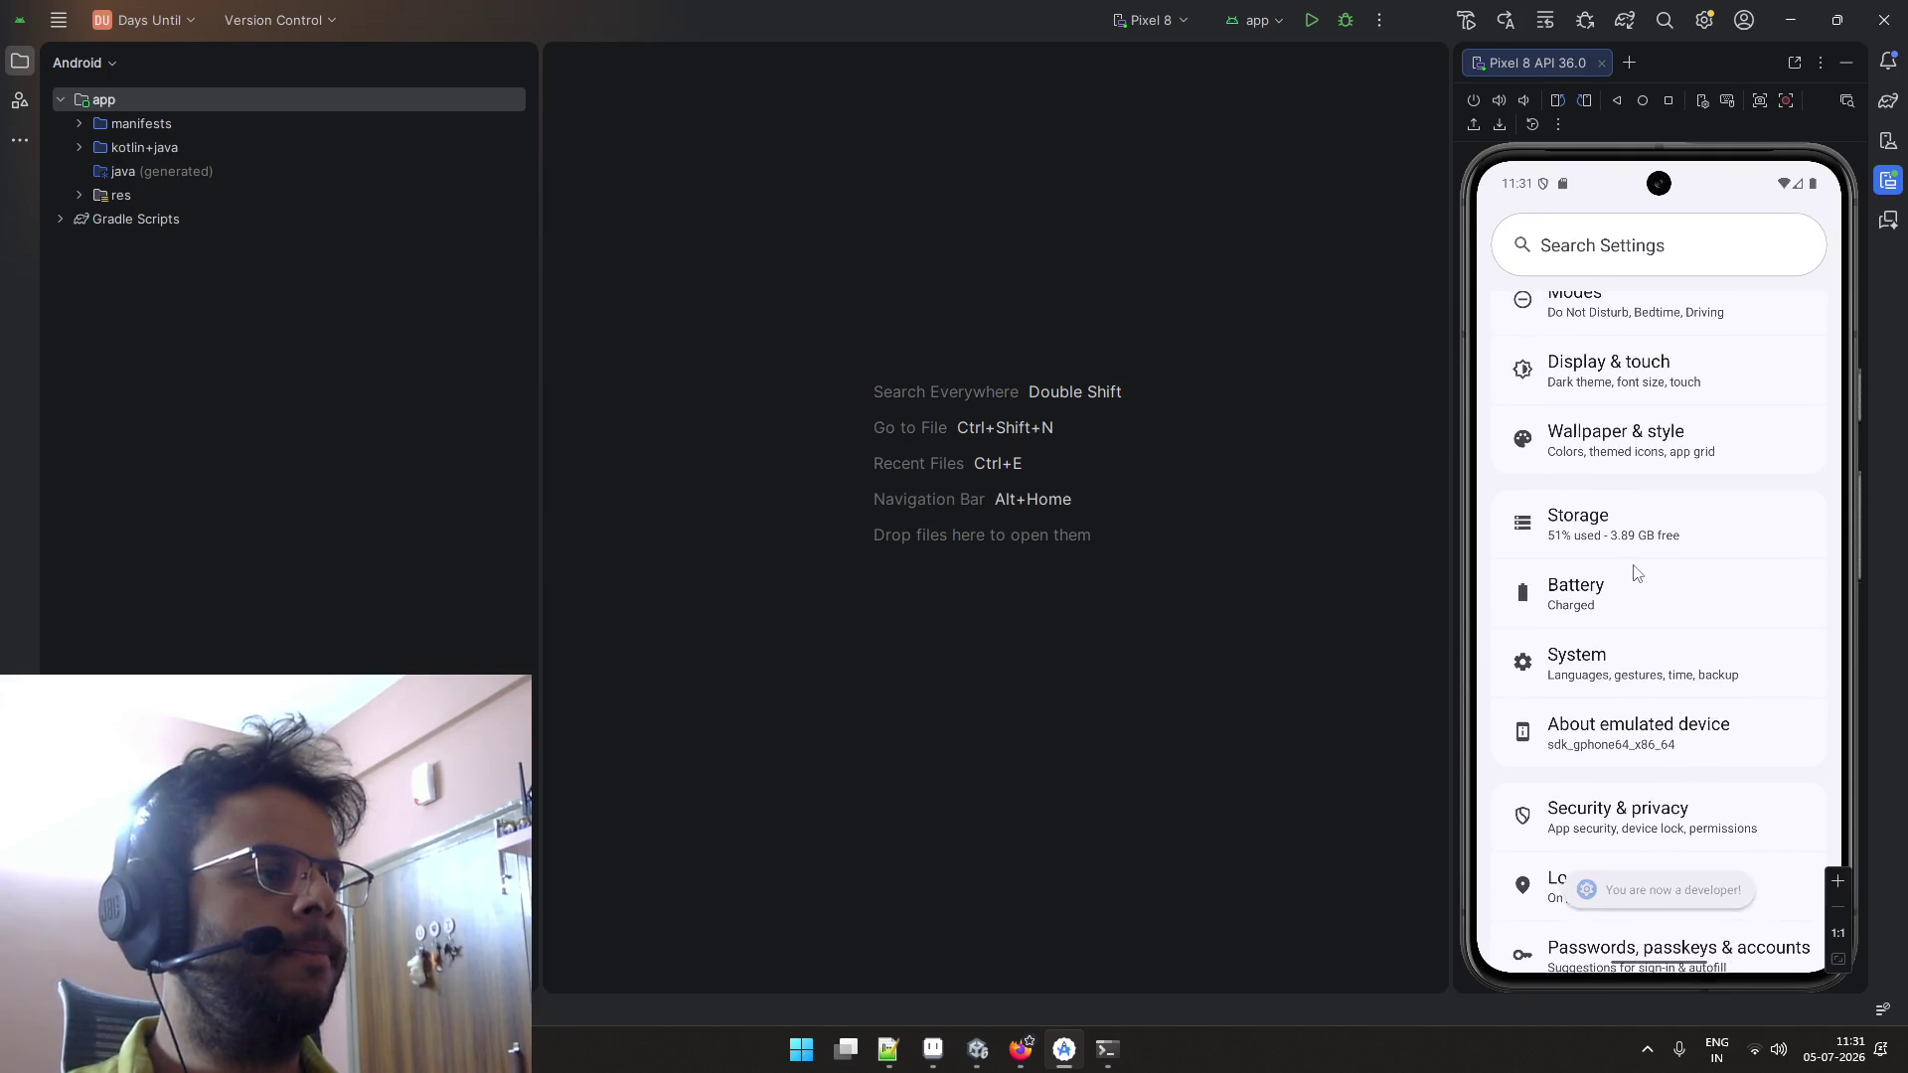
{"action": "scroll", "coordinate": [1635, 482], "scroll_direction": "up", "scroll_amount": 1}
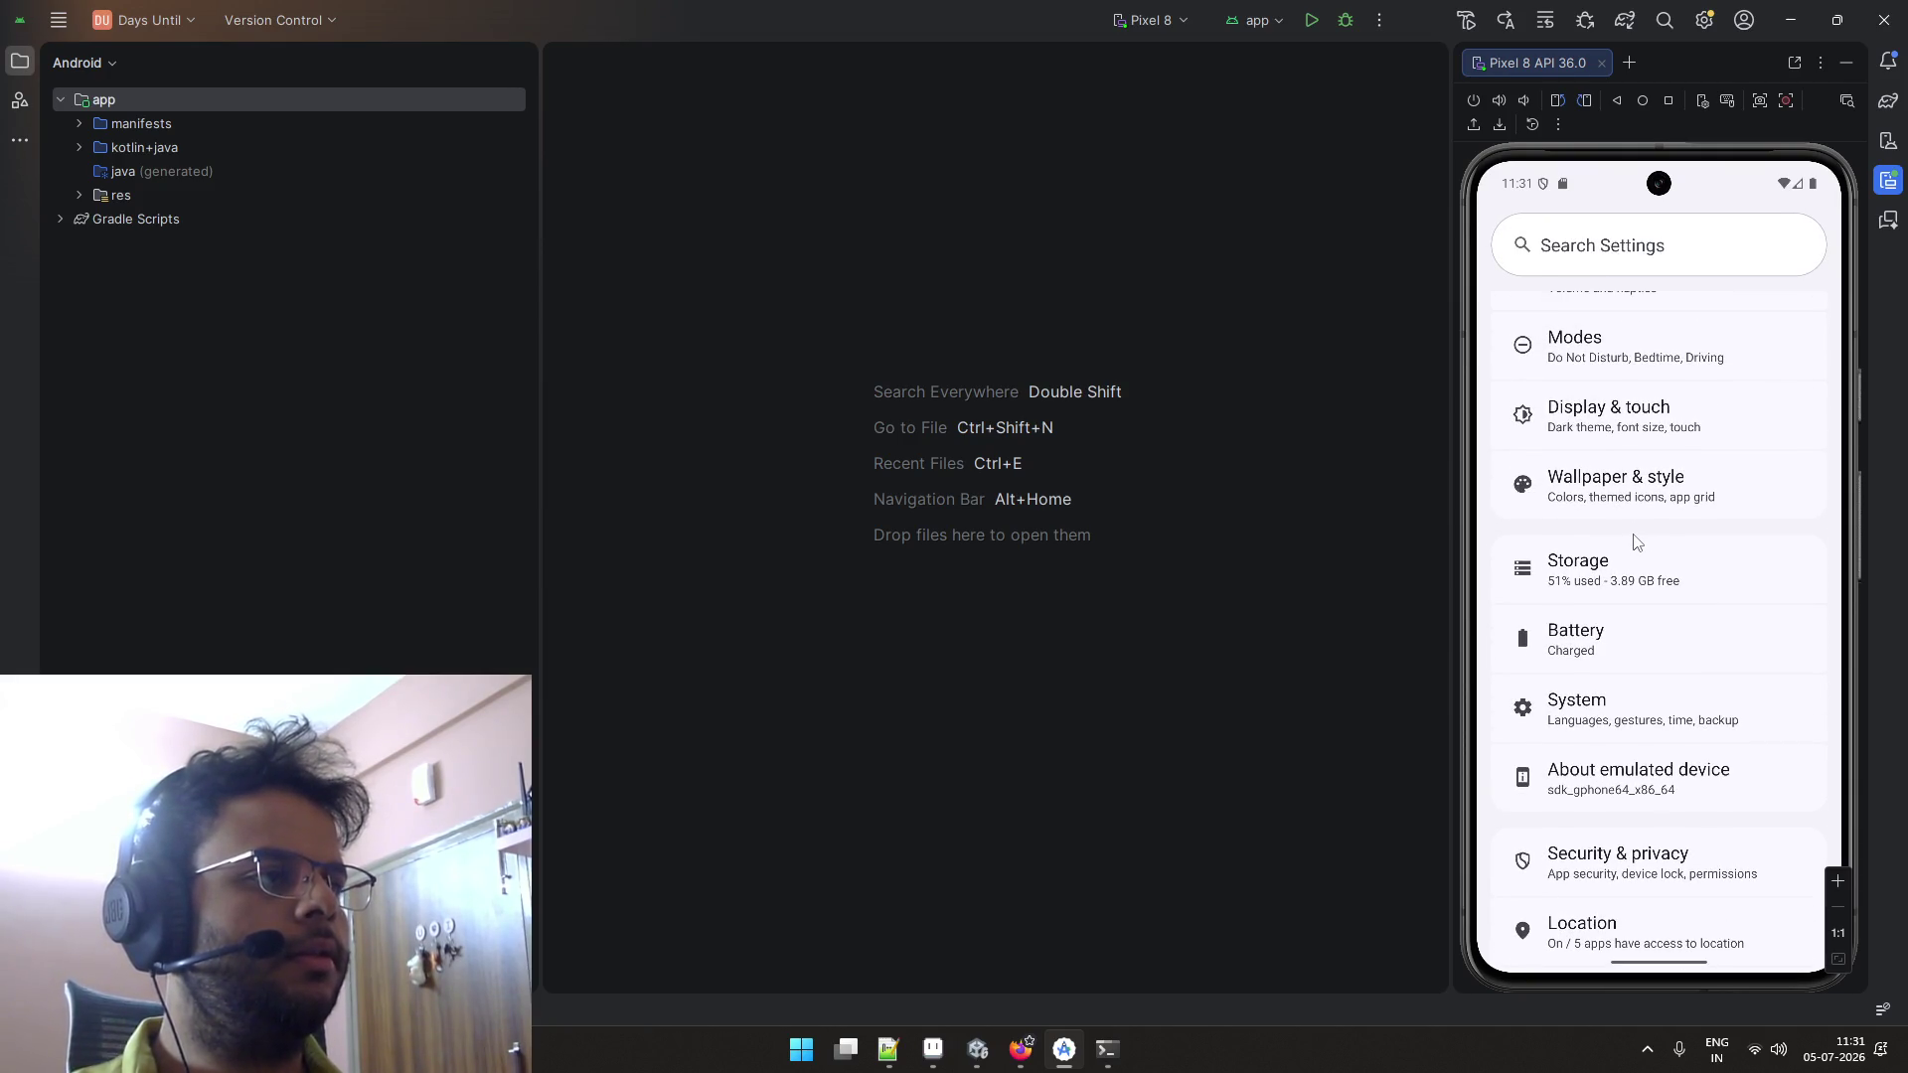
{"action": "left_click_drag", "start_coordinate": [1620, 490], "coordinate": [1616, 546]}
{"action": "scroll", "coordinate": [1616, 545], "scroll_direction": "down", "scroll_amount": 6}
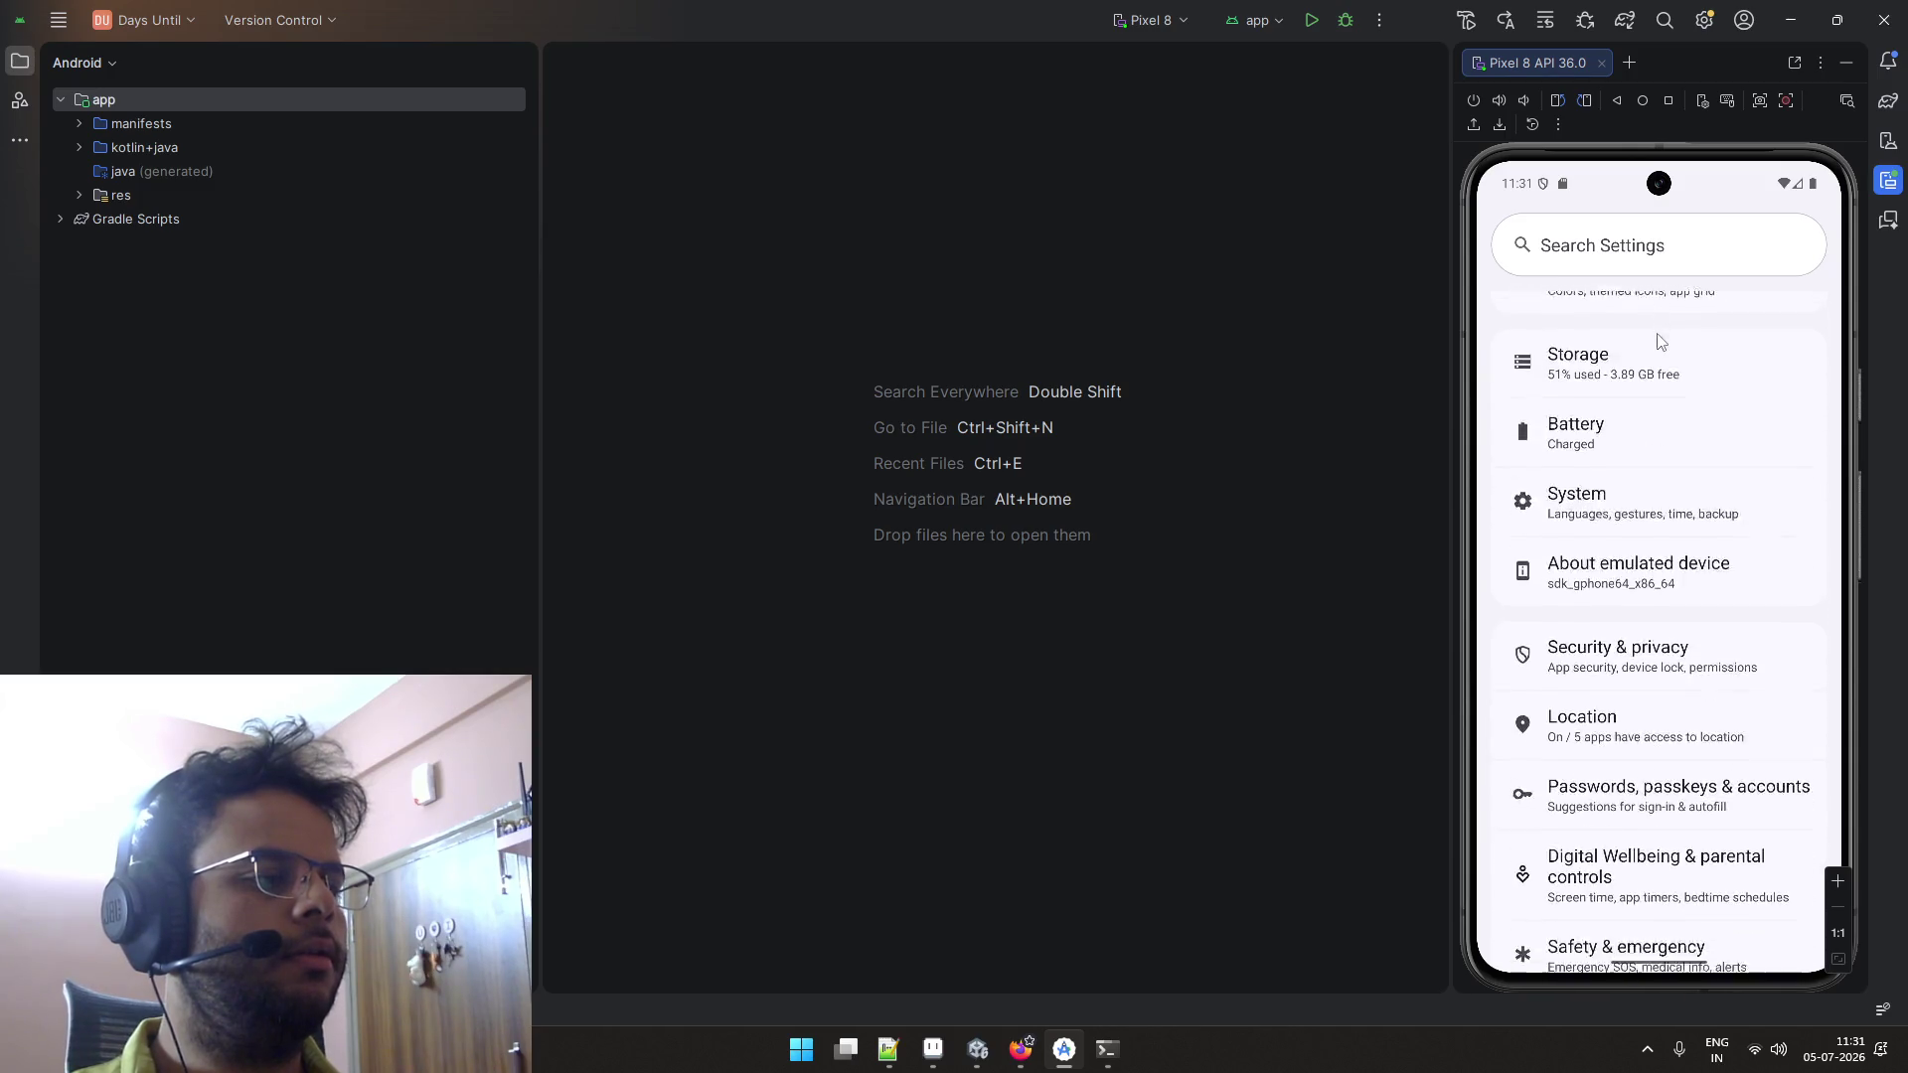
Search Settings for 'de' and open Developer options at USB debugging
{"action": "left_click", "coordinate": [1604, 244]}
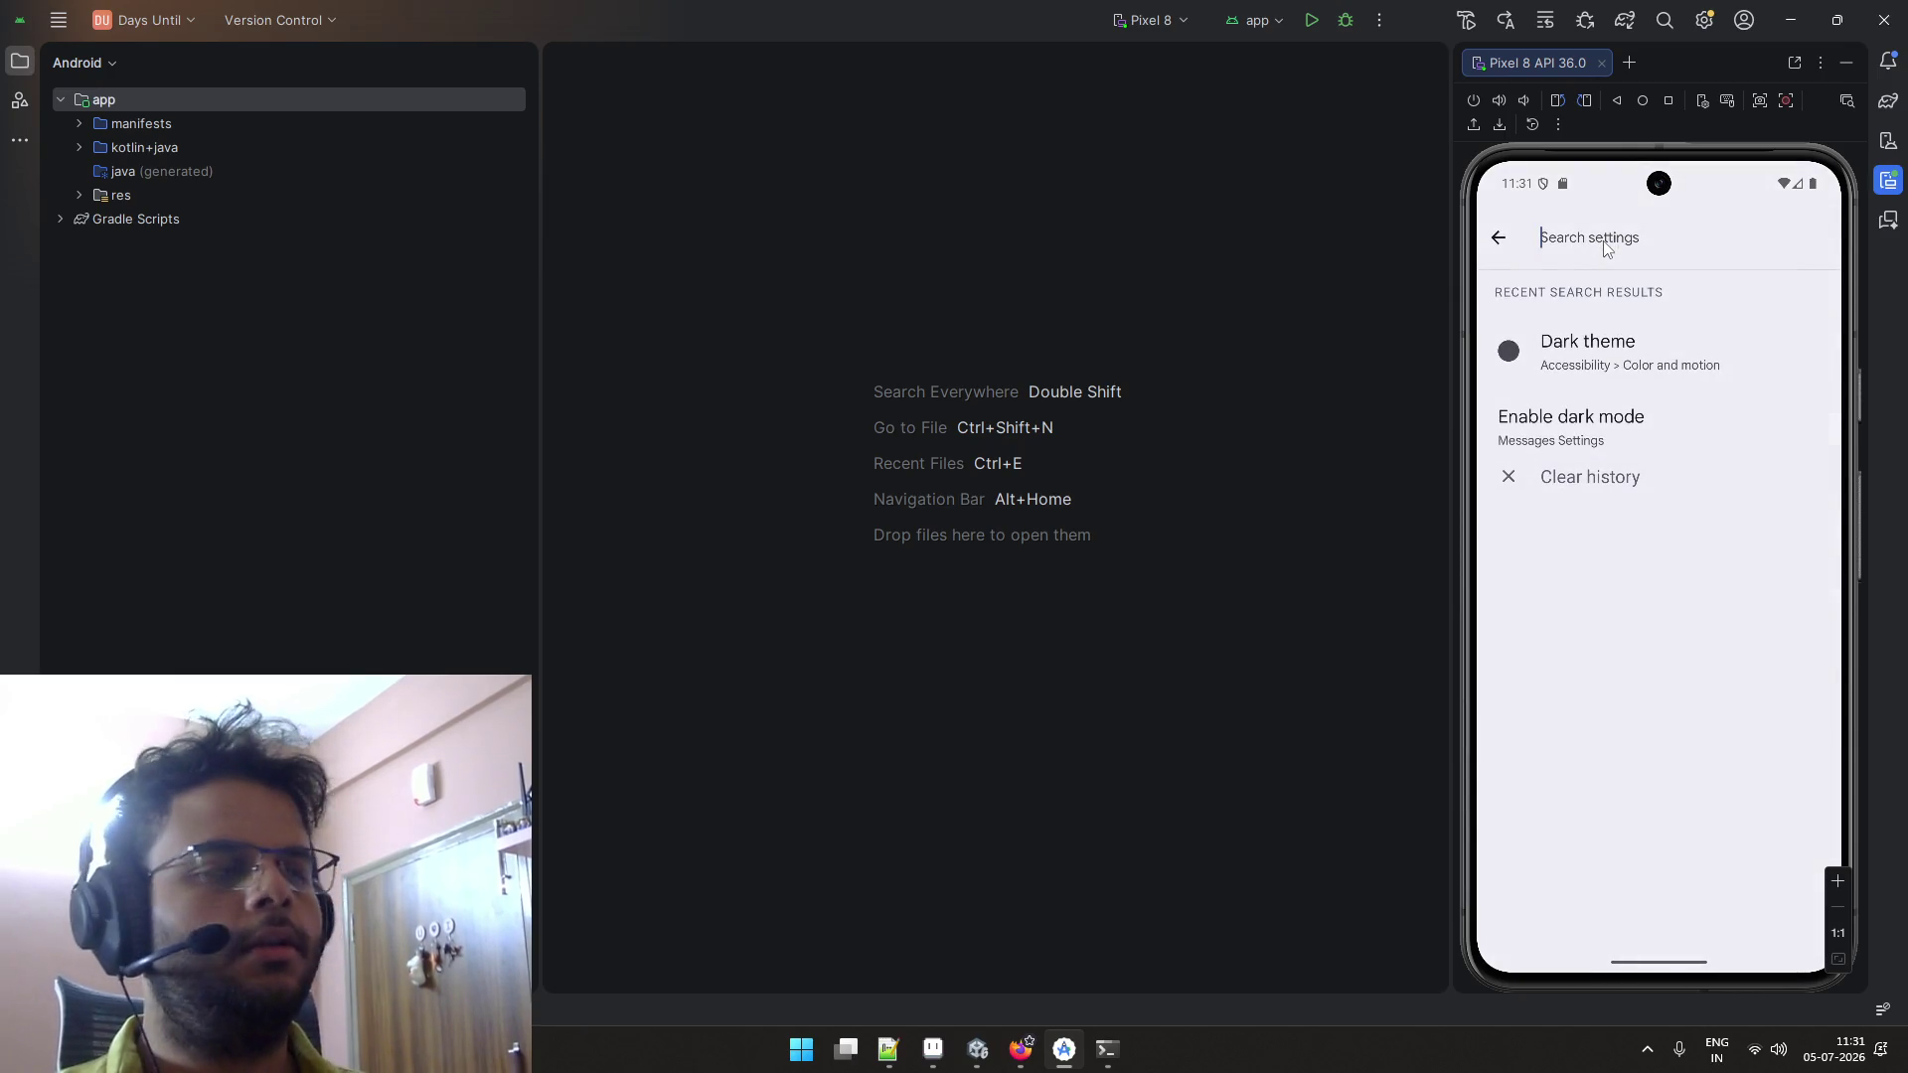
{"action": "type", "text": "debug"}
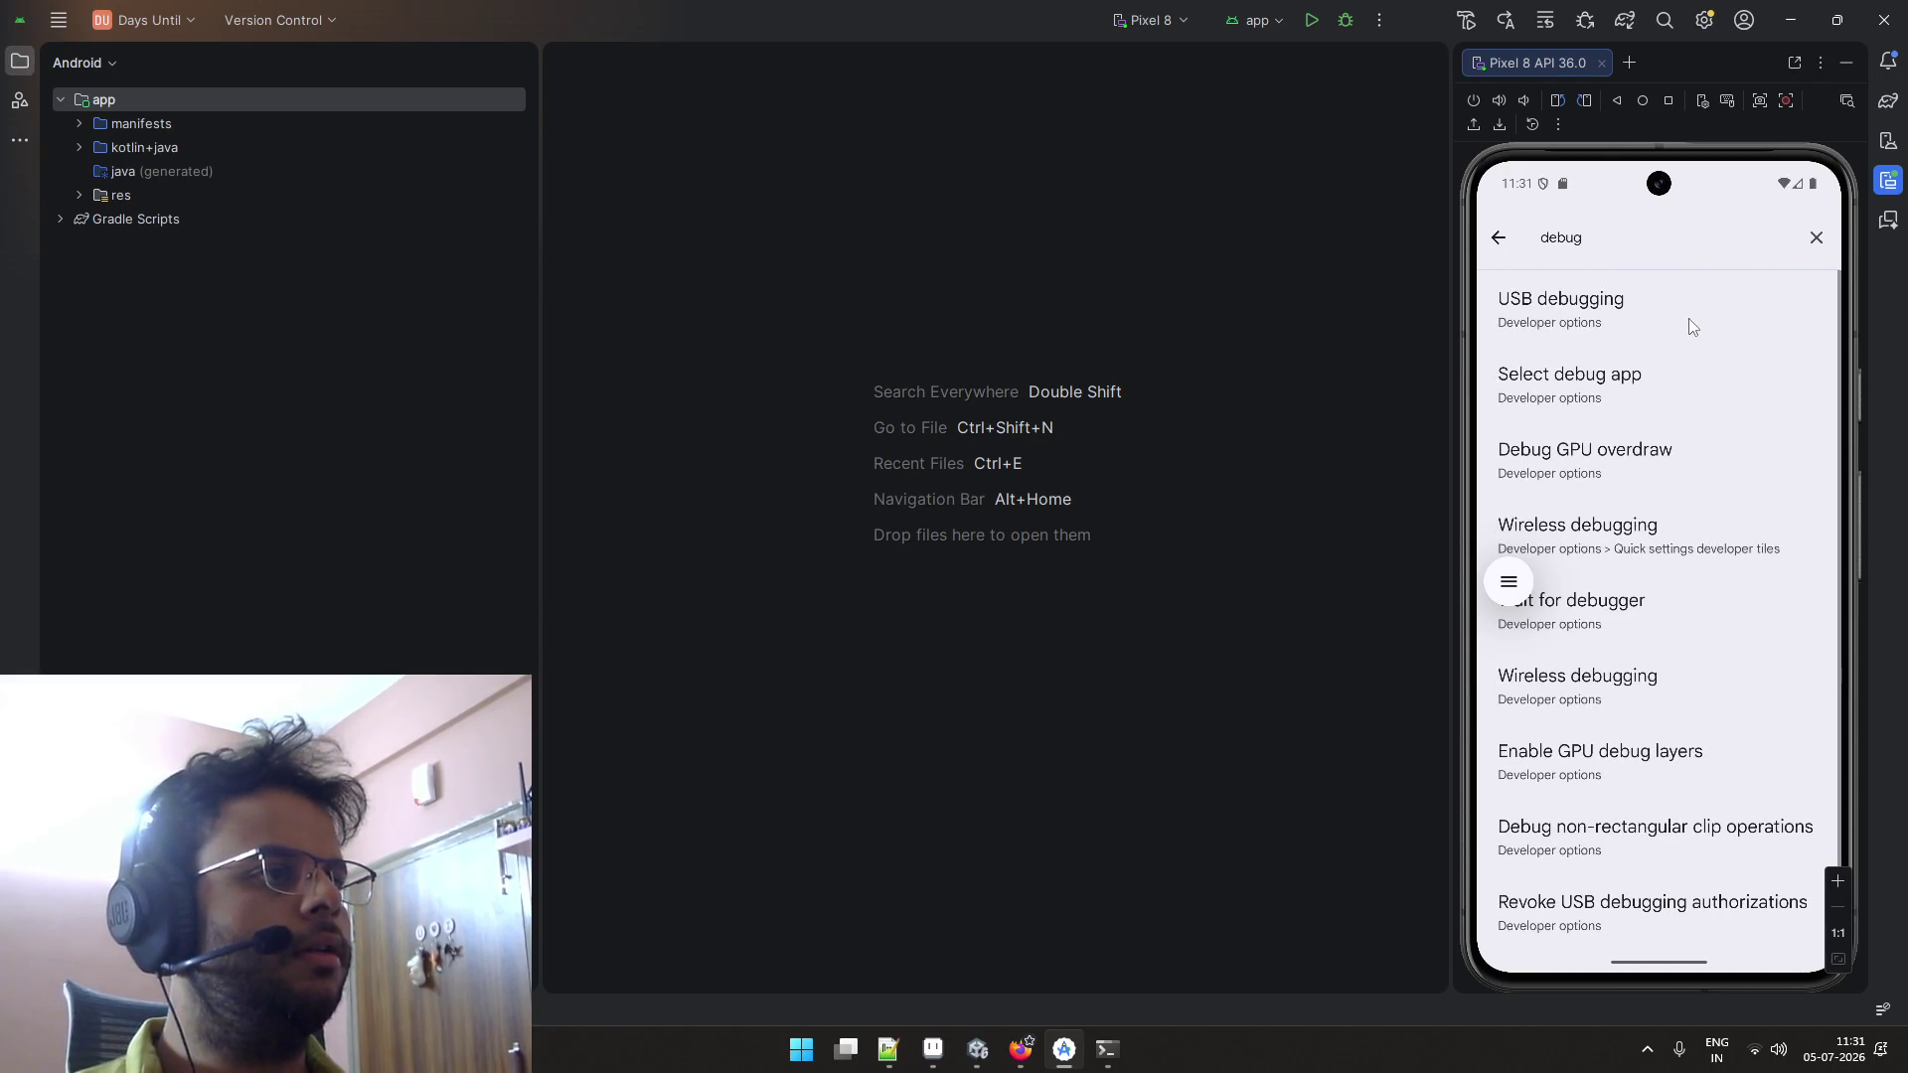
{"action": "left_click", "coordinate": [1690, 318]}
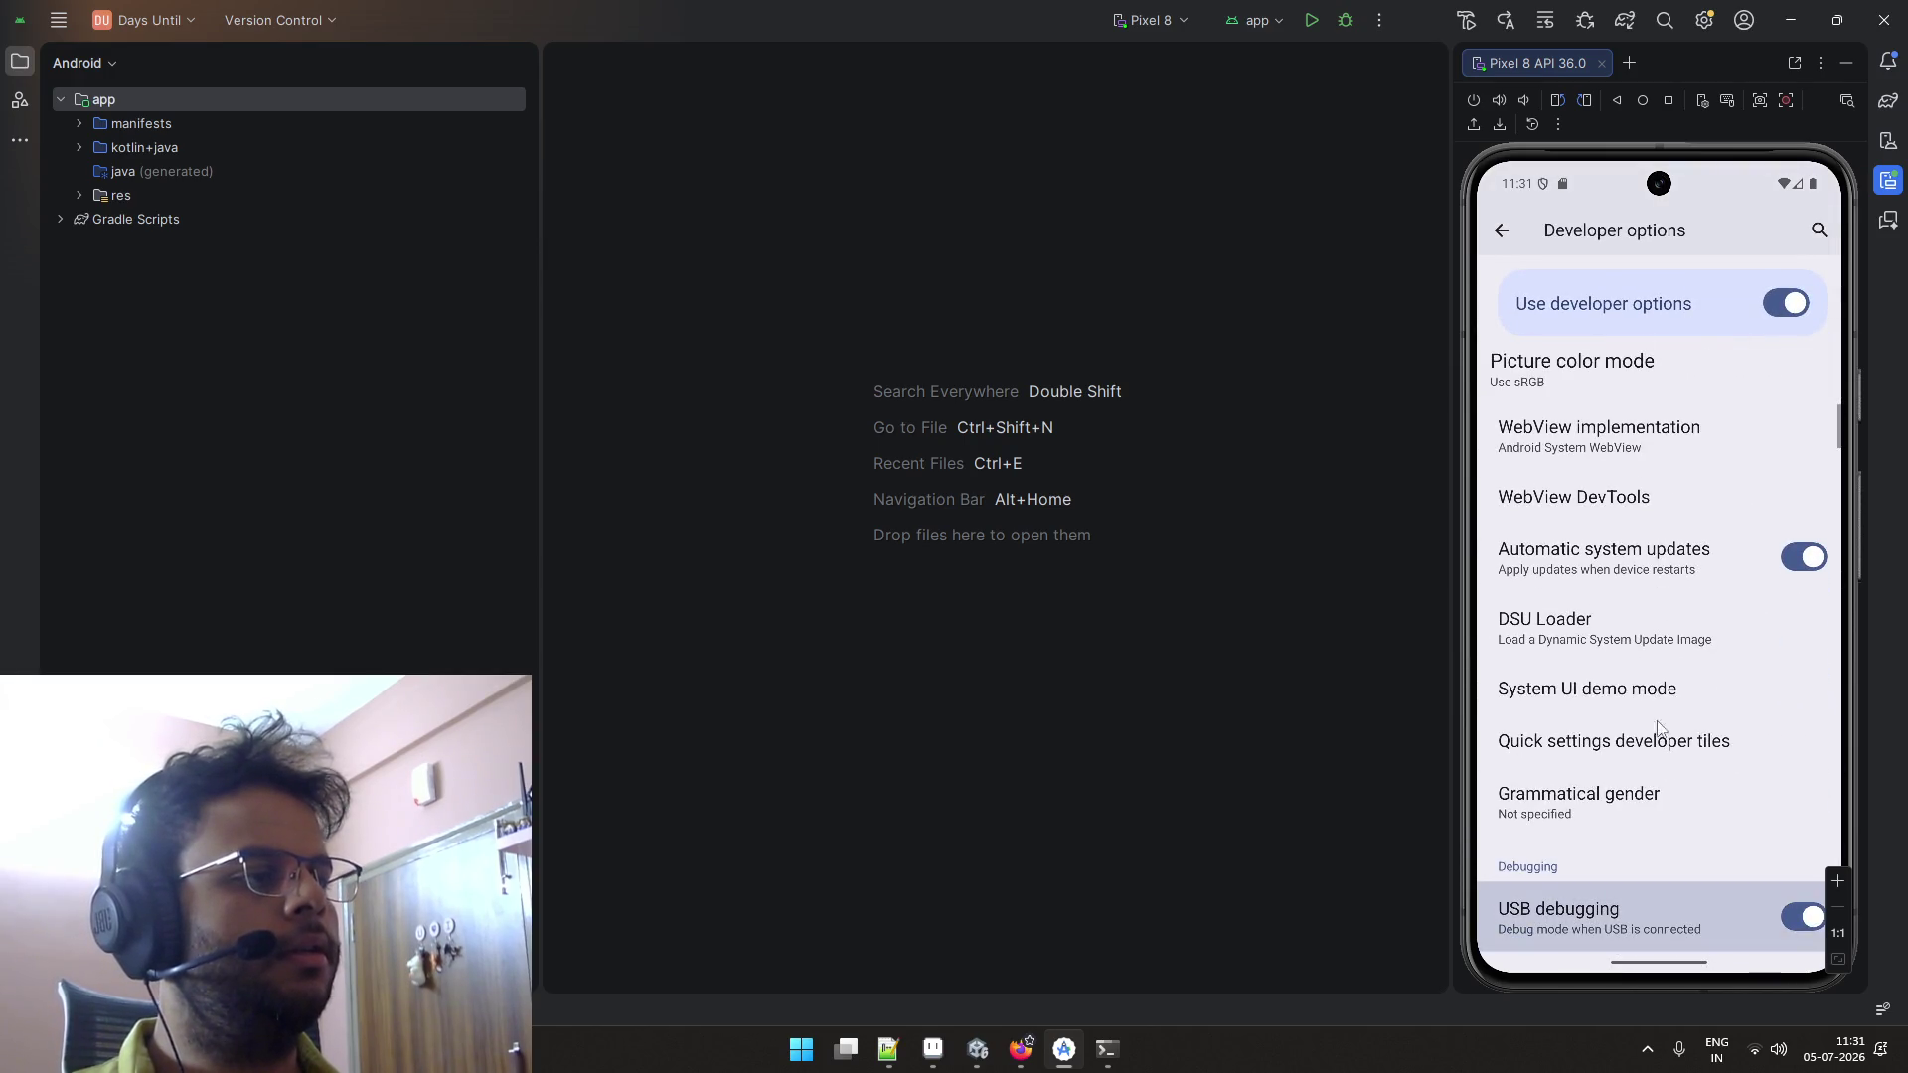
{"action": "scroll", "coordinate": [1655, 710], "scroll_direction": "down", "scroll_amount": 5}
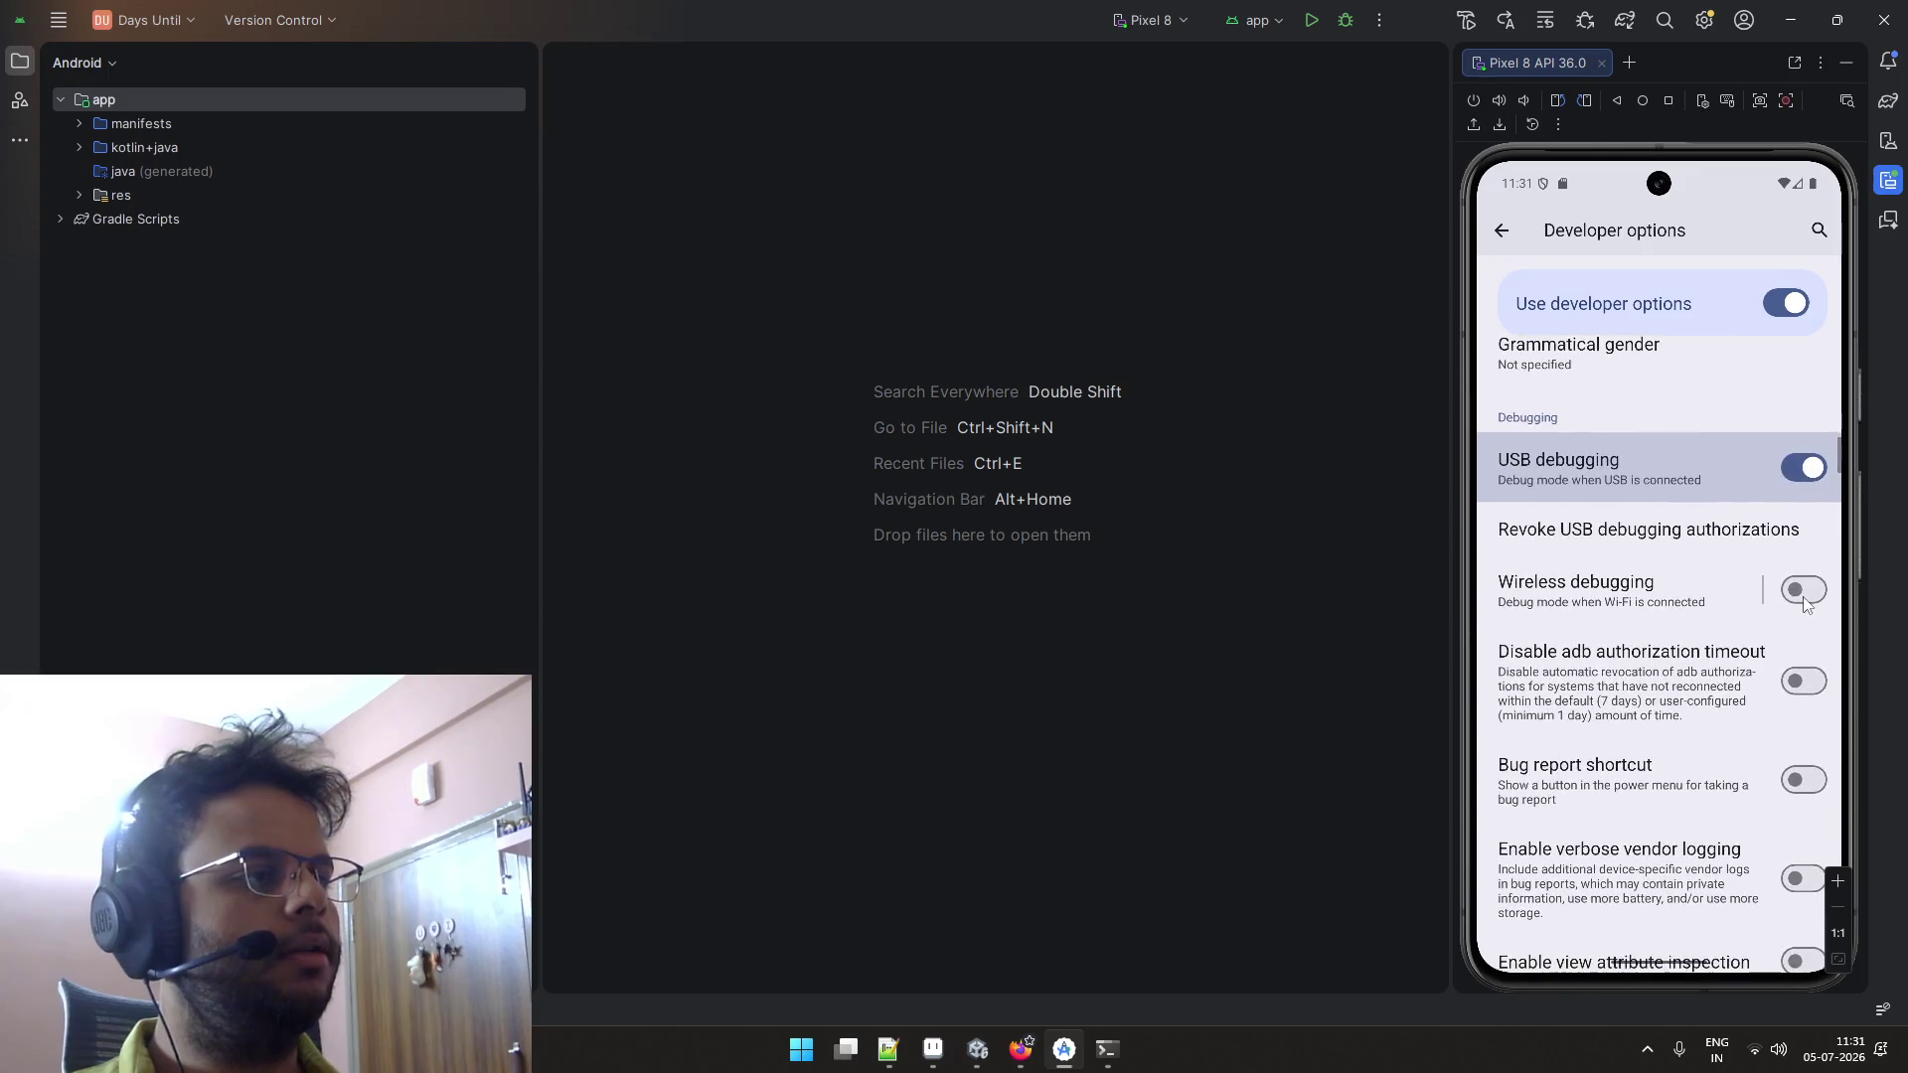
Turn on wireless debugging, always allowing it on this network
{"action": "left_click", "coordinate": [1811, 601]}
{"action": "left_click", "coordinate": [1527, 615]}
{"action": "left_click", "coordinate": [1789, 670]}
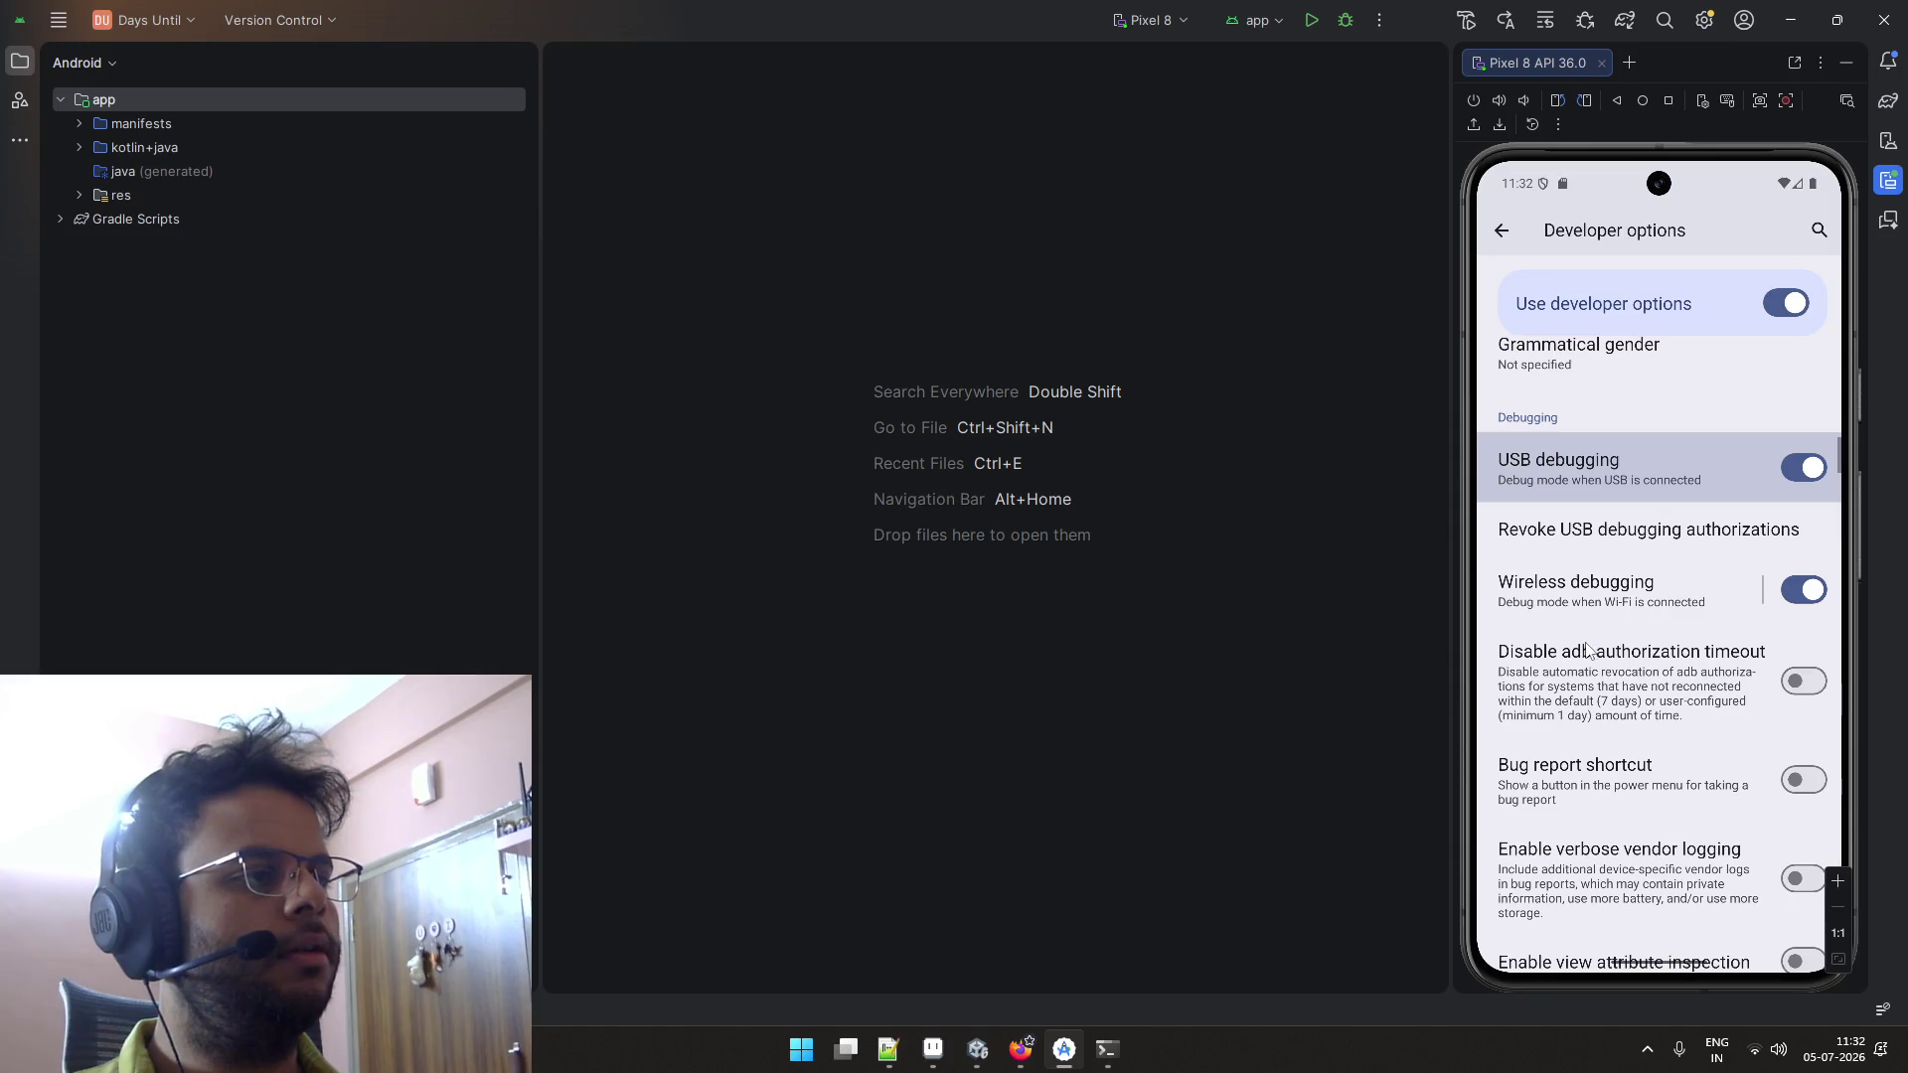
{"action": "scroll", "coordinate": [1620, 621], "scroll_direction": "down", "scroll_amount": 2}
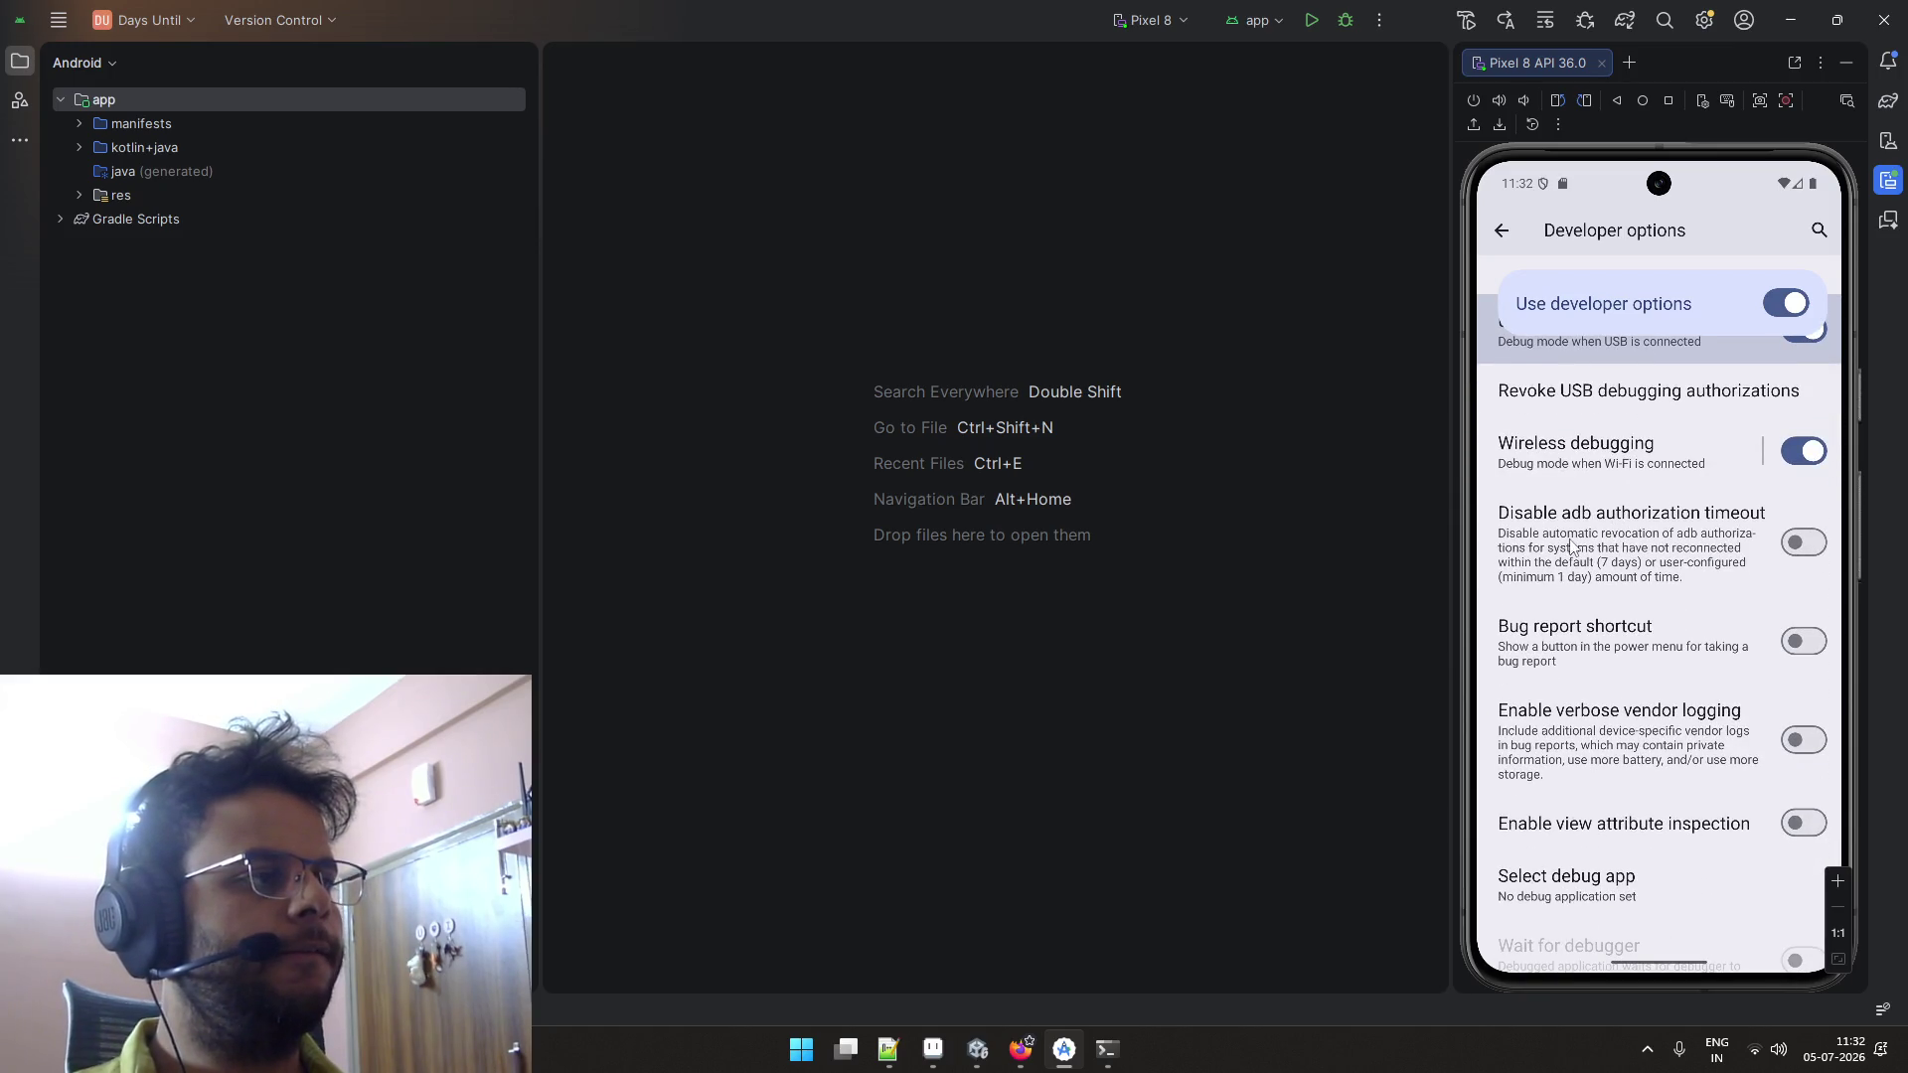
{"action": "left_click_drag", "start_coordinate": [1651, 648], "coordinate": [1640, 602]}
{"action": "key", "text": "alt+Tab"}
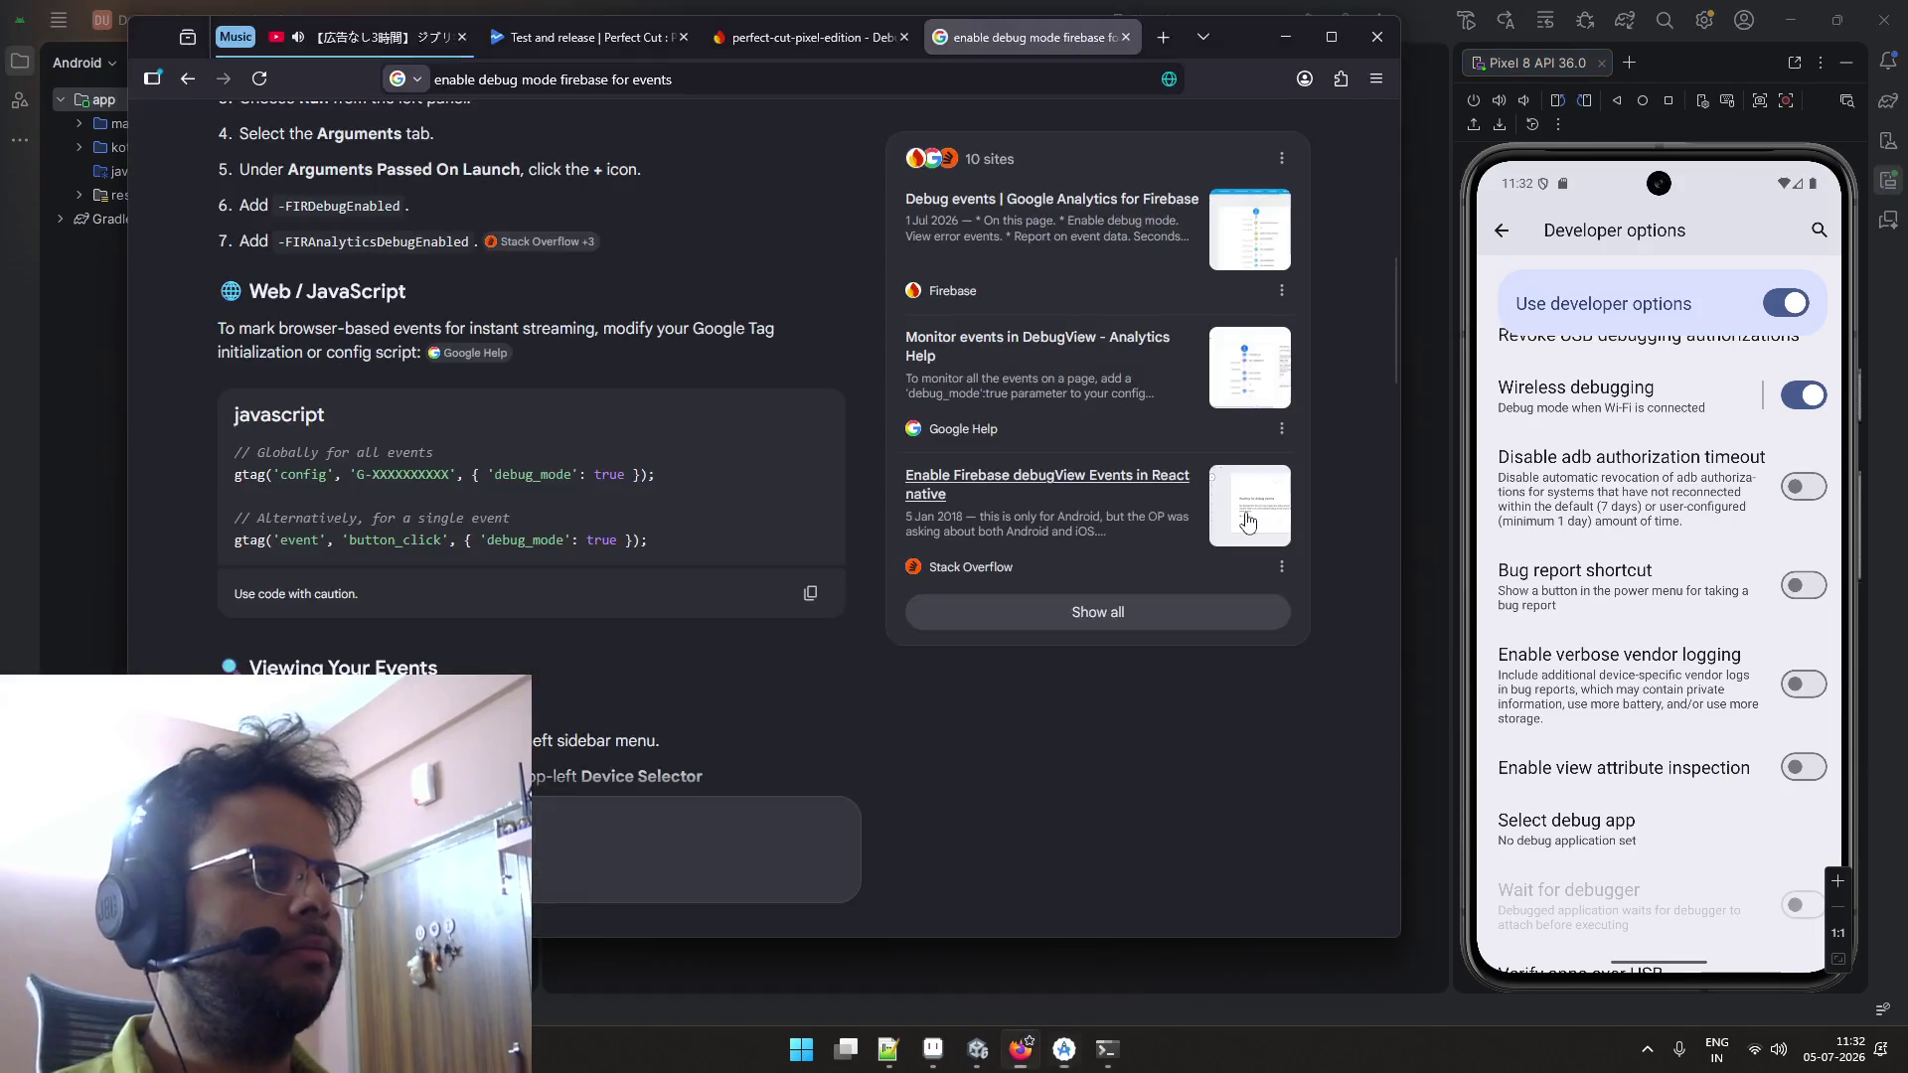
Recall and rerun the adb setprop debug.firebase.analytics.app command for com.rioshegames.perfectcutpixeledition
{"action": "key", "text": "alt+Tab"}
{"action": "key", "text": "alt+Tab"}
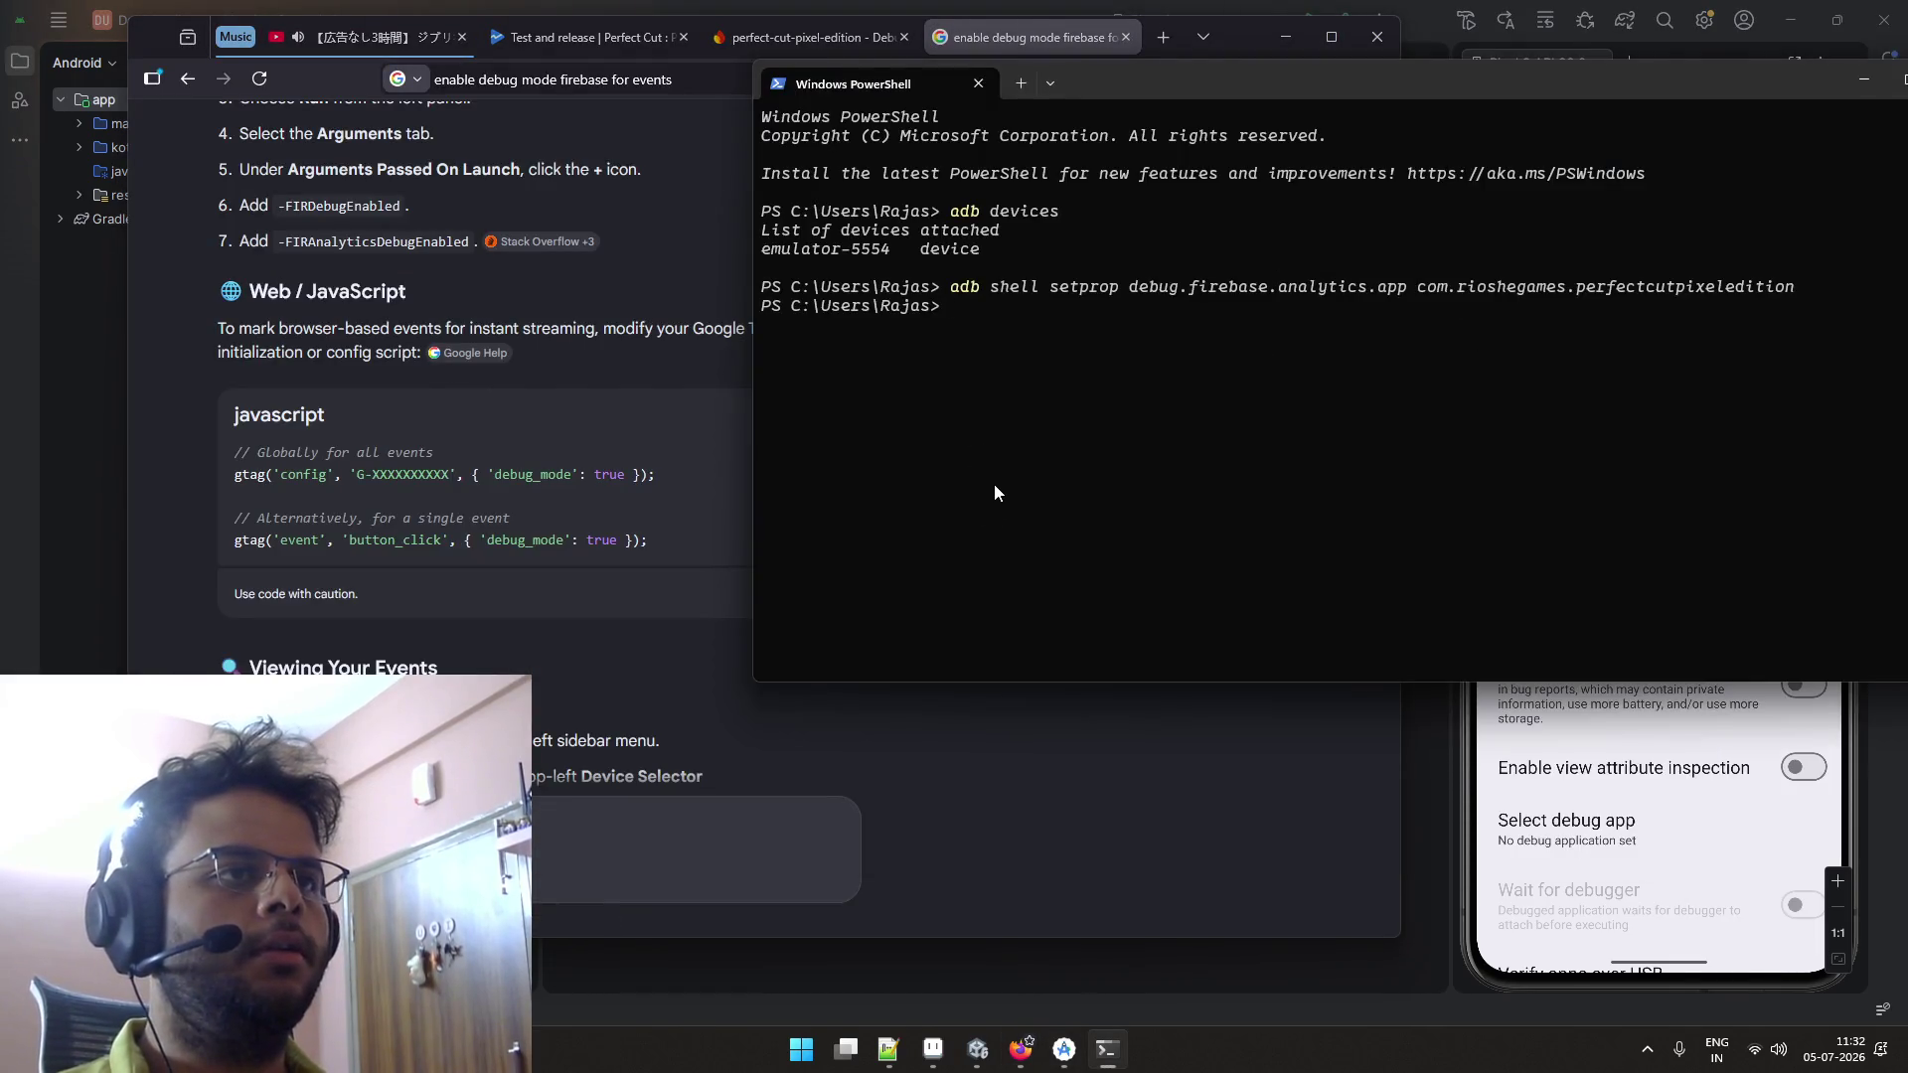
{"action": "key", "text": "Return"}
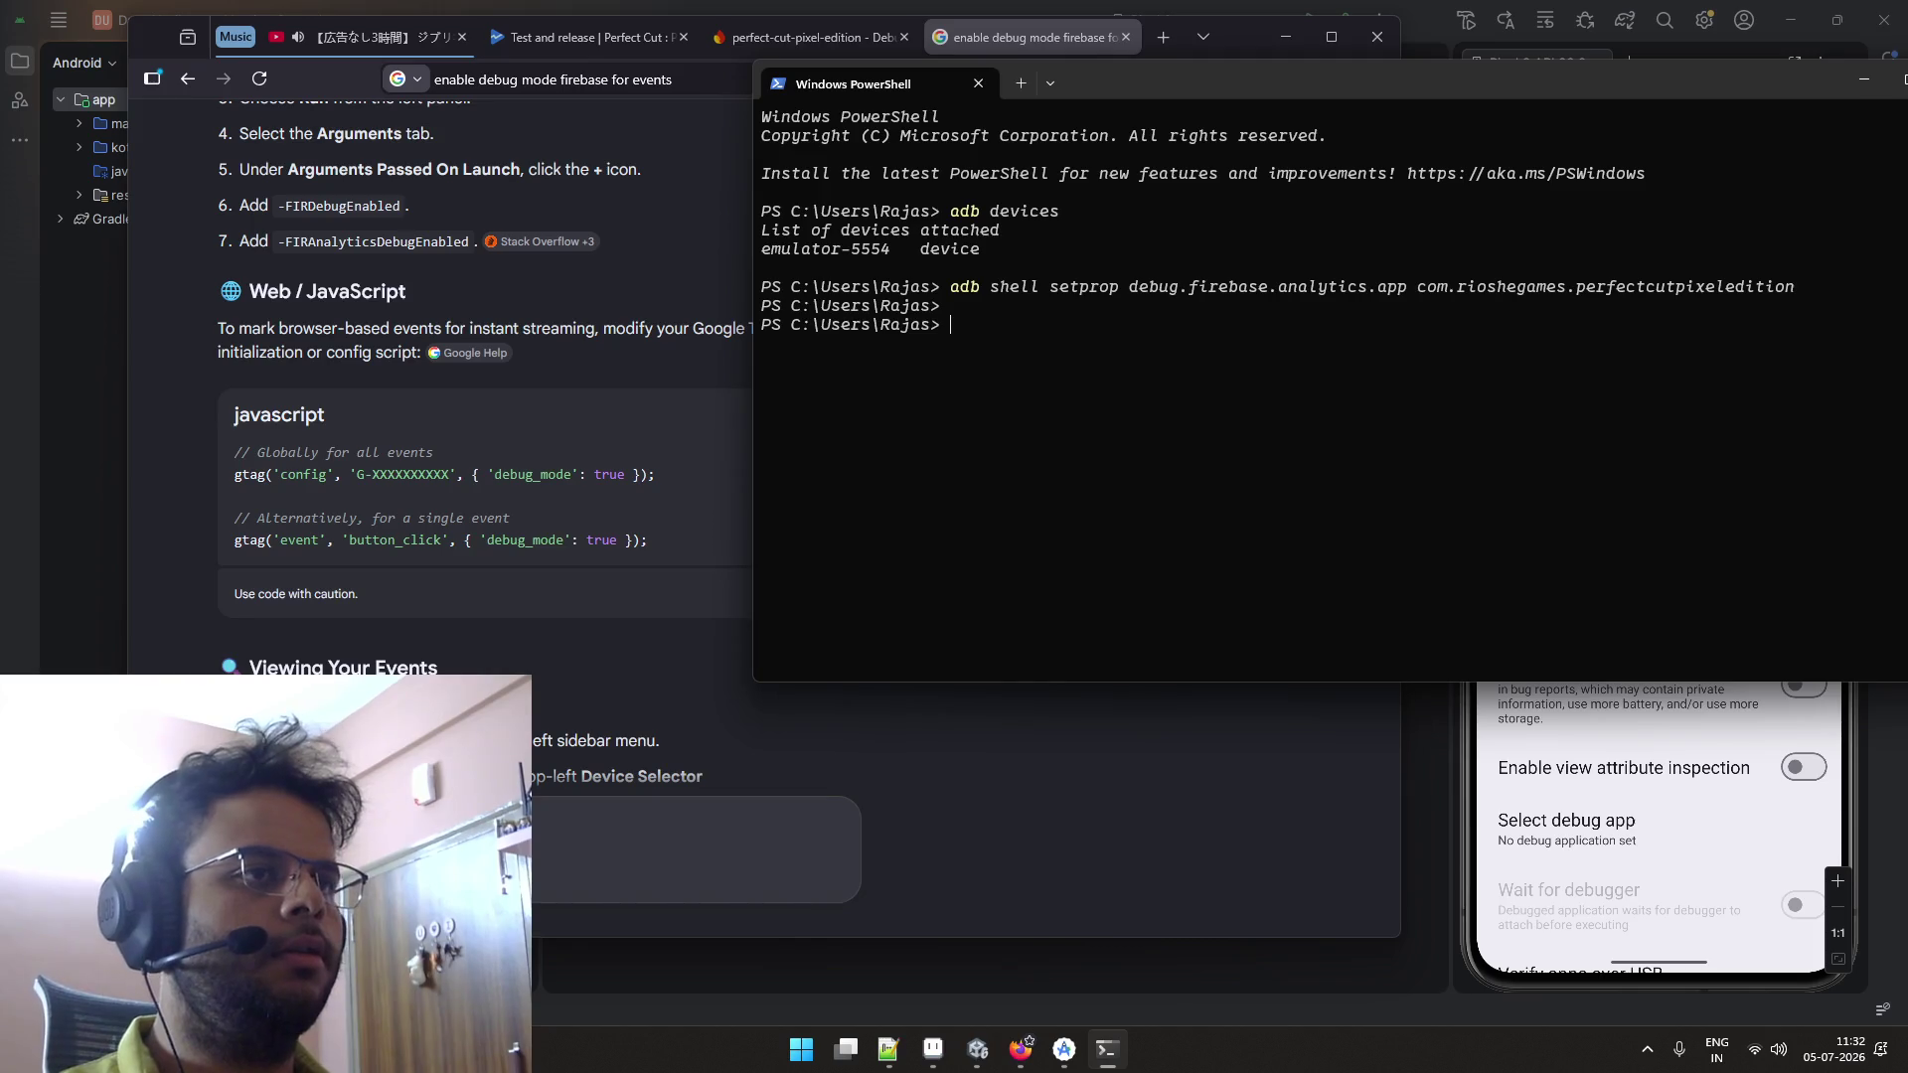
{"action": "key", "text": "Up"}
{"action": "key", "text": "Return"}
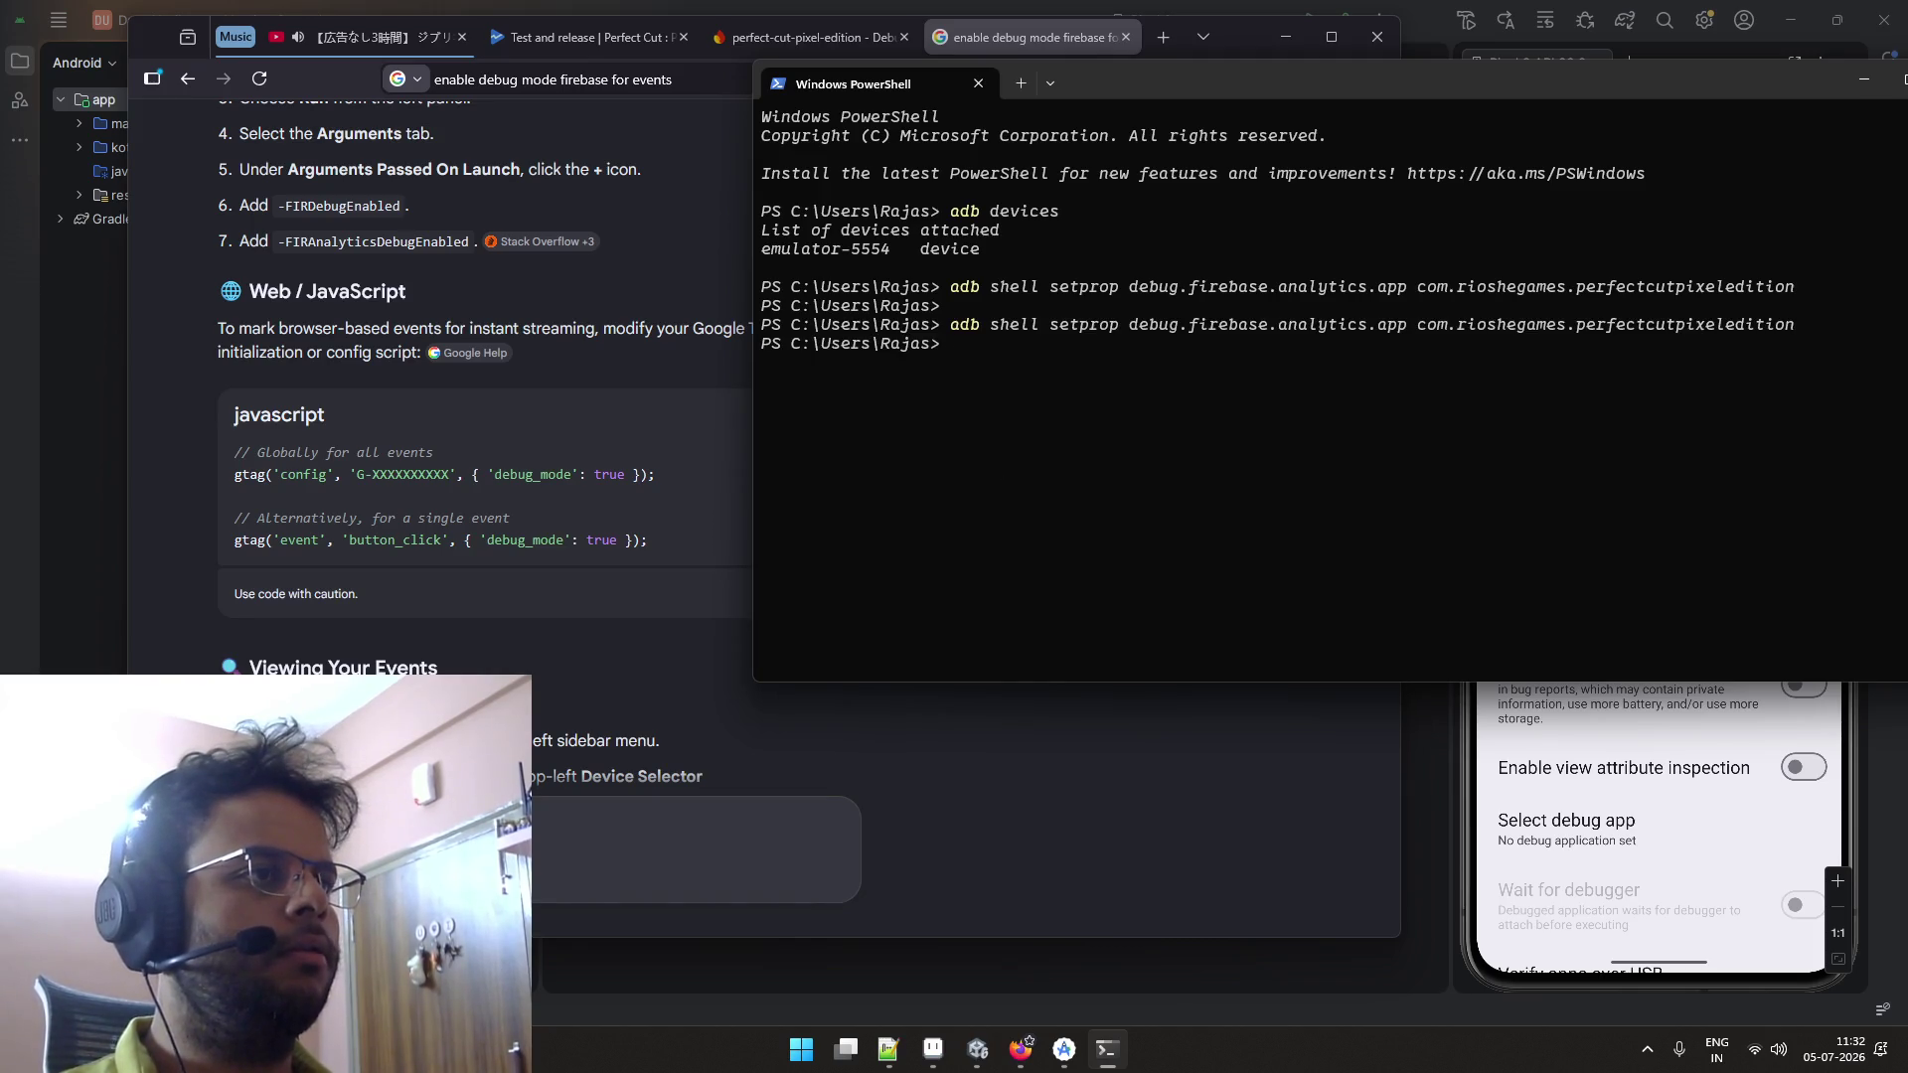
{"action": "scroll", "coordinate": [694, 482], "scroll_direction": "up", "scroll_amount": 5}
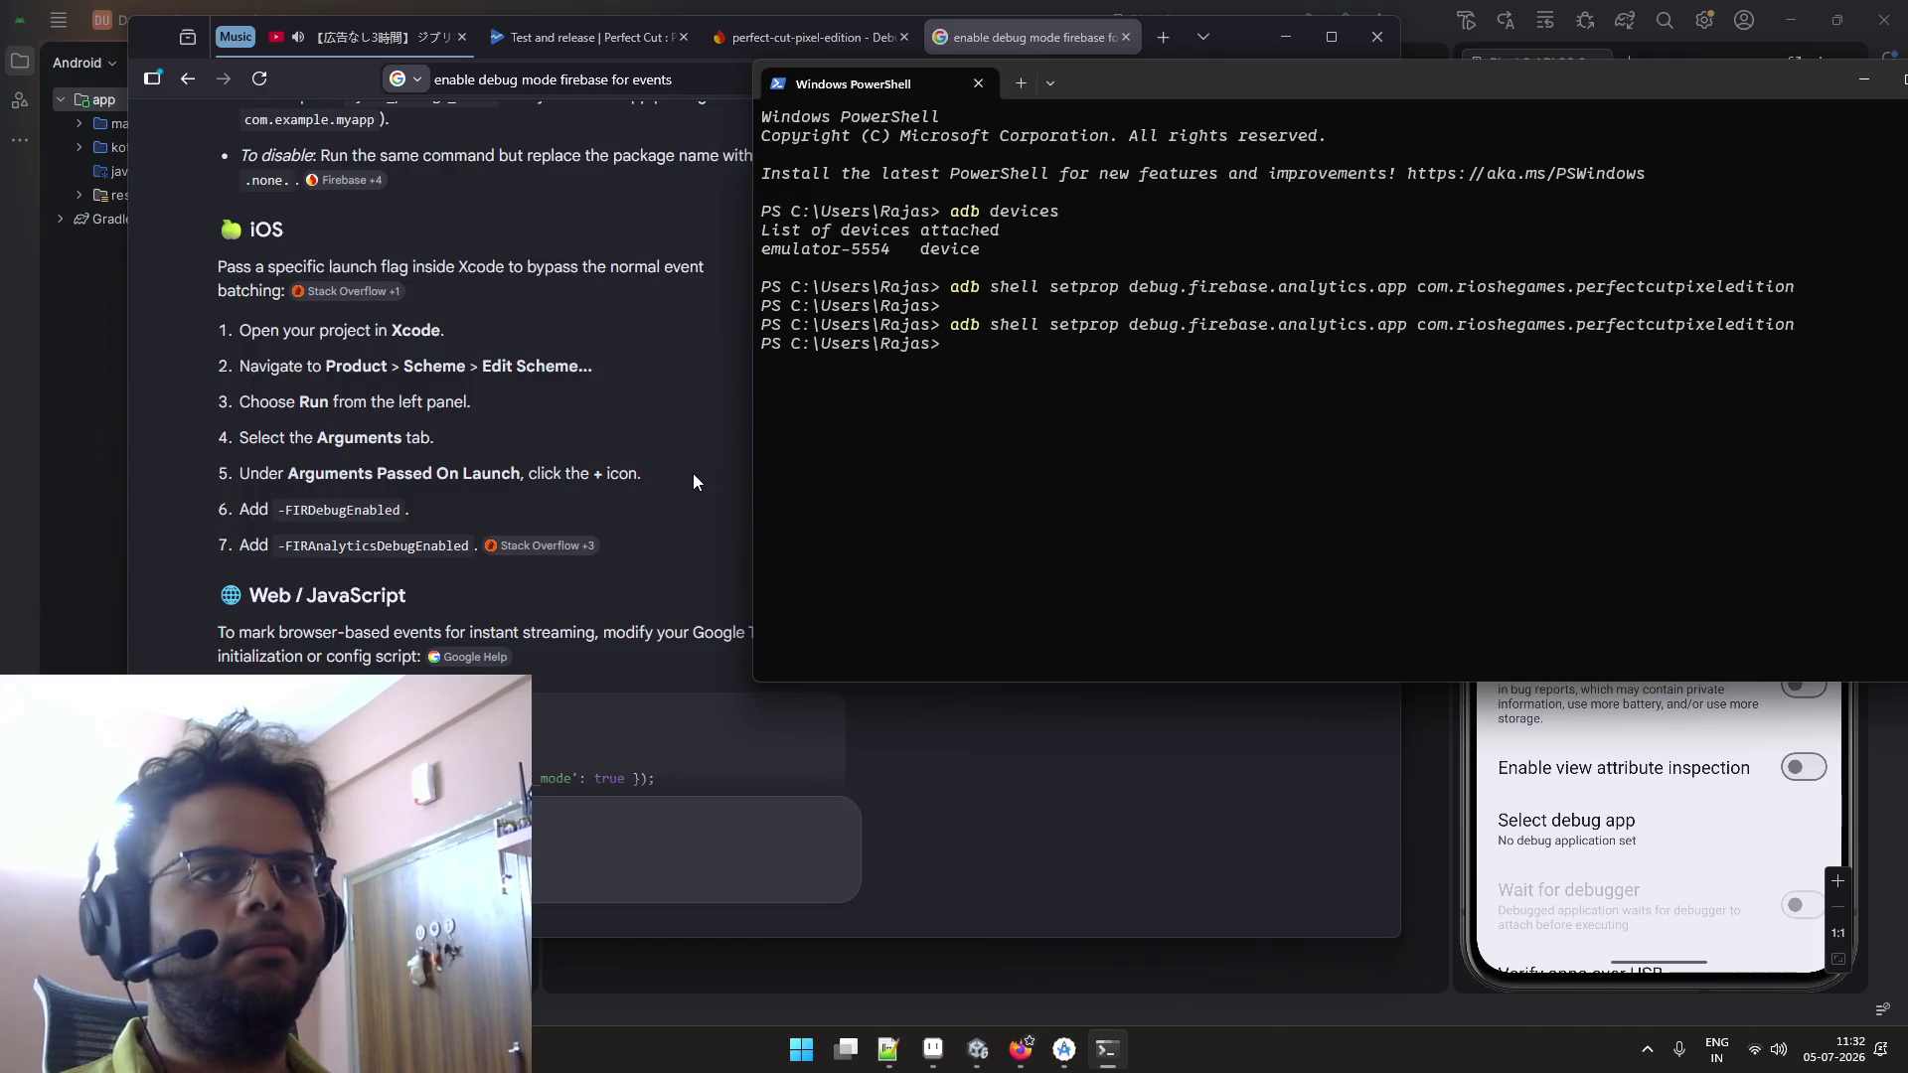
{"action": "scroll", "coordinate": [694, 482], "scroll_direction": "up", "scroll_amount": 5}
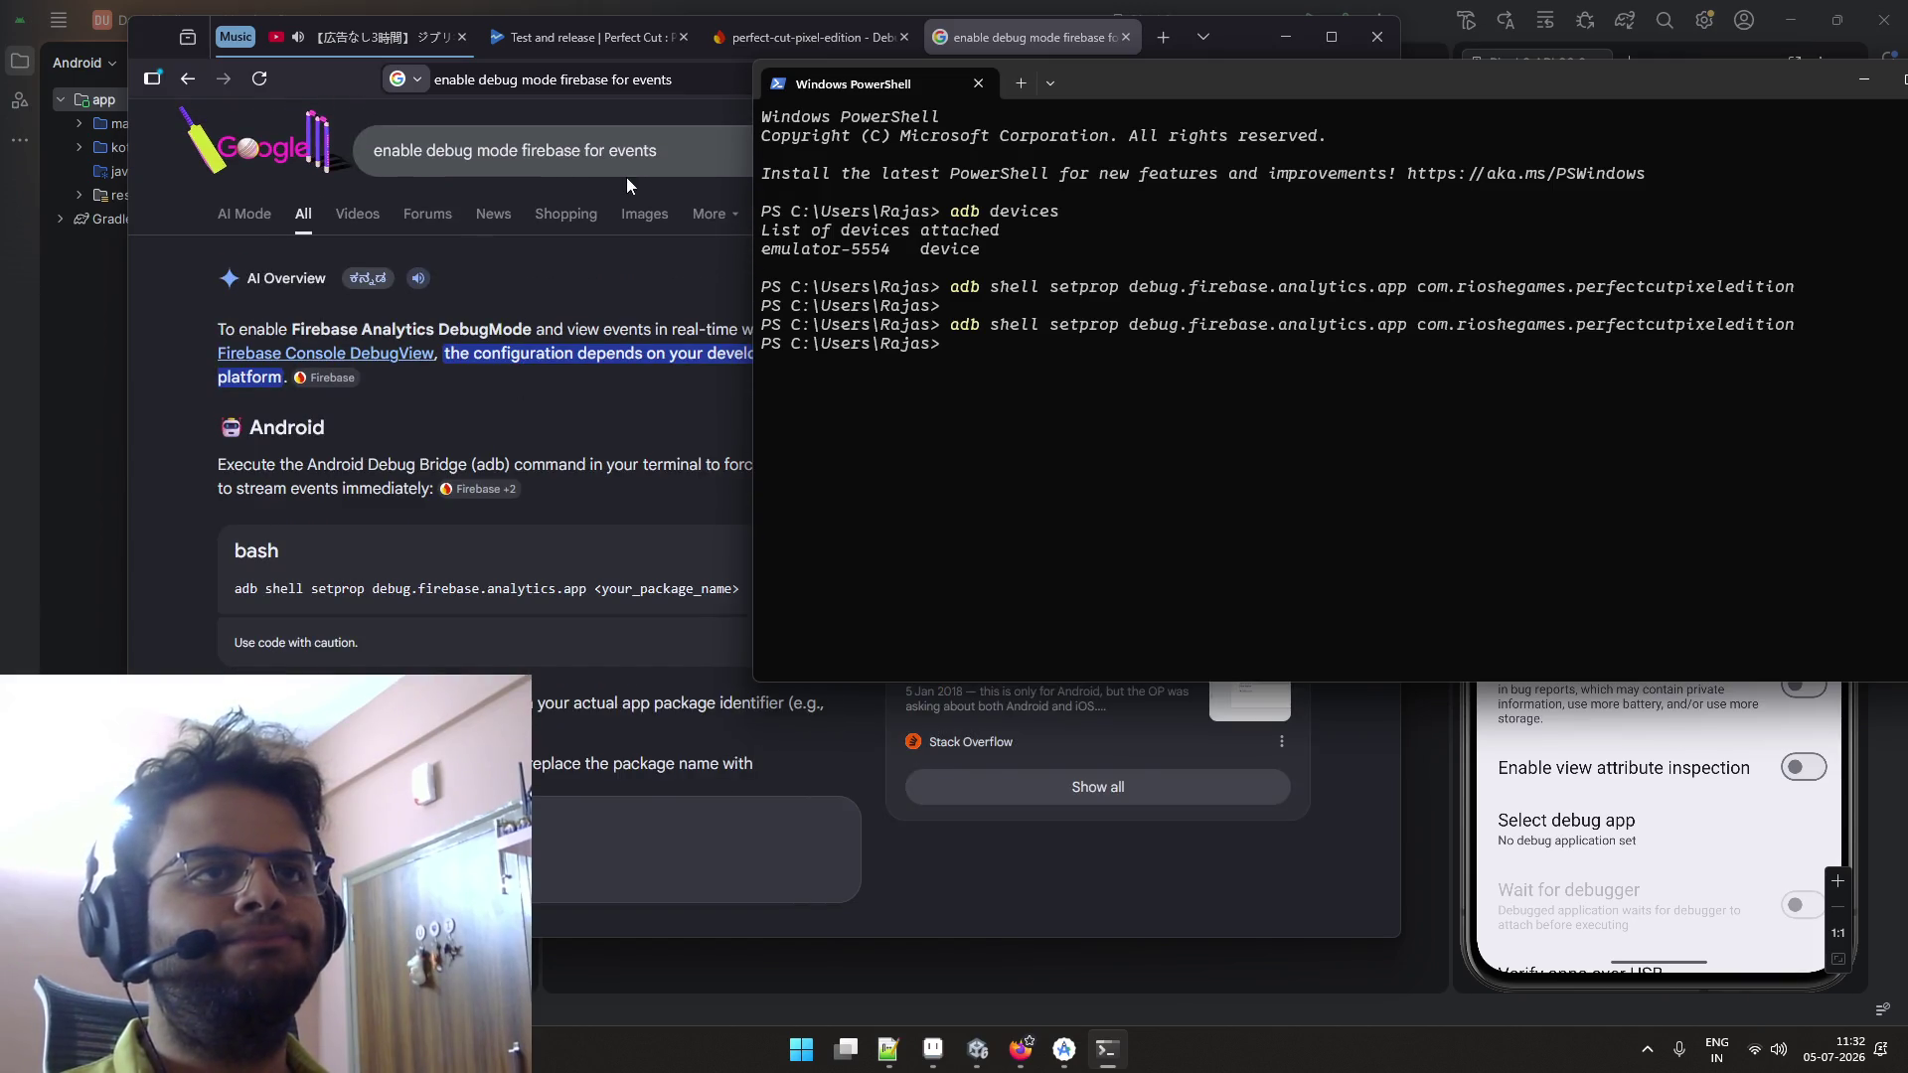
Go to Gemini and ask how to enable Firebase debug mode on an Android Studio emulator
{"action": "left_click", "coordinate": [459, 144]}
{"action": "key", "text": "ctrl+l"}
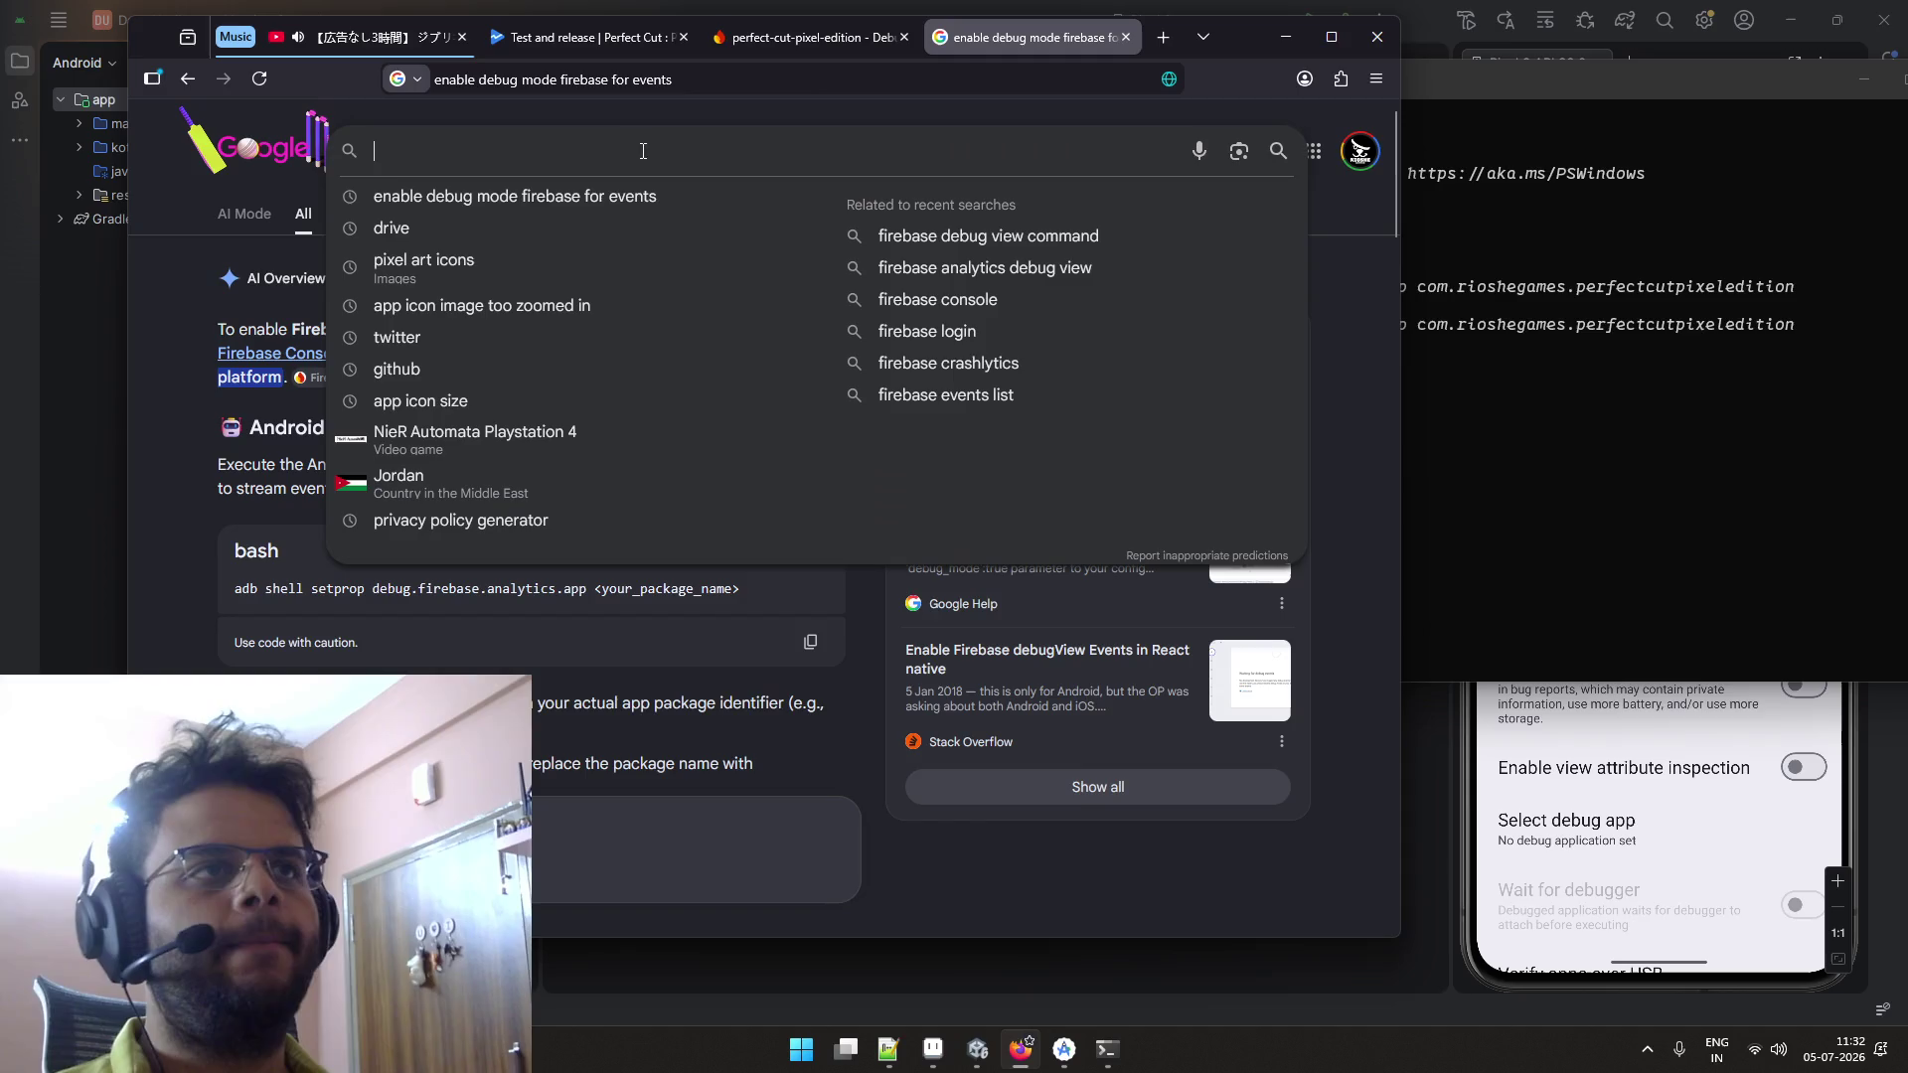
{"action": "type", "text": "ge"}
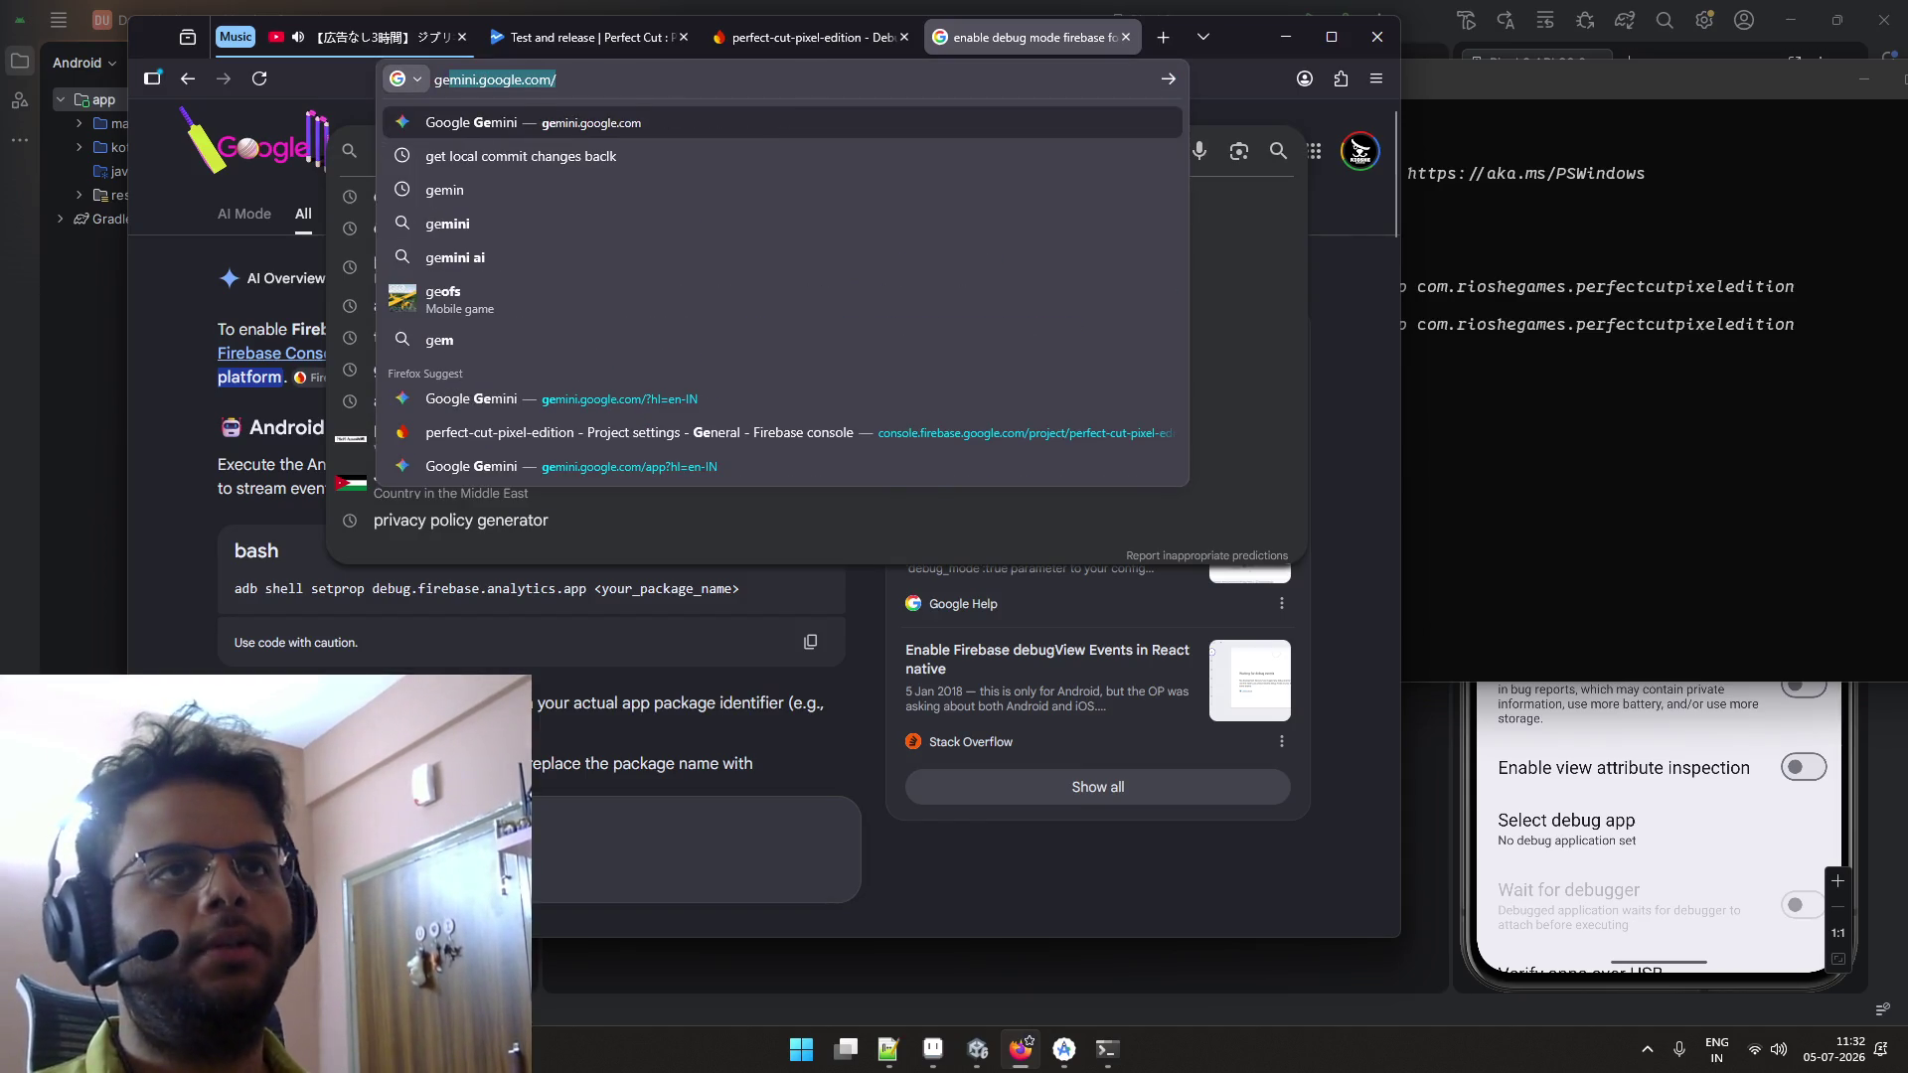
{"action": "key", "text": "Return"}
{"action": "type", "text": "enable debug mode firebase for events"}
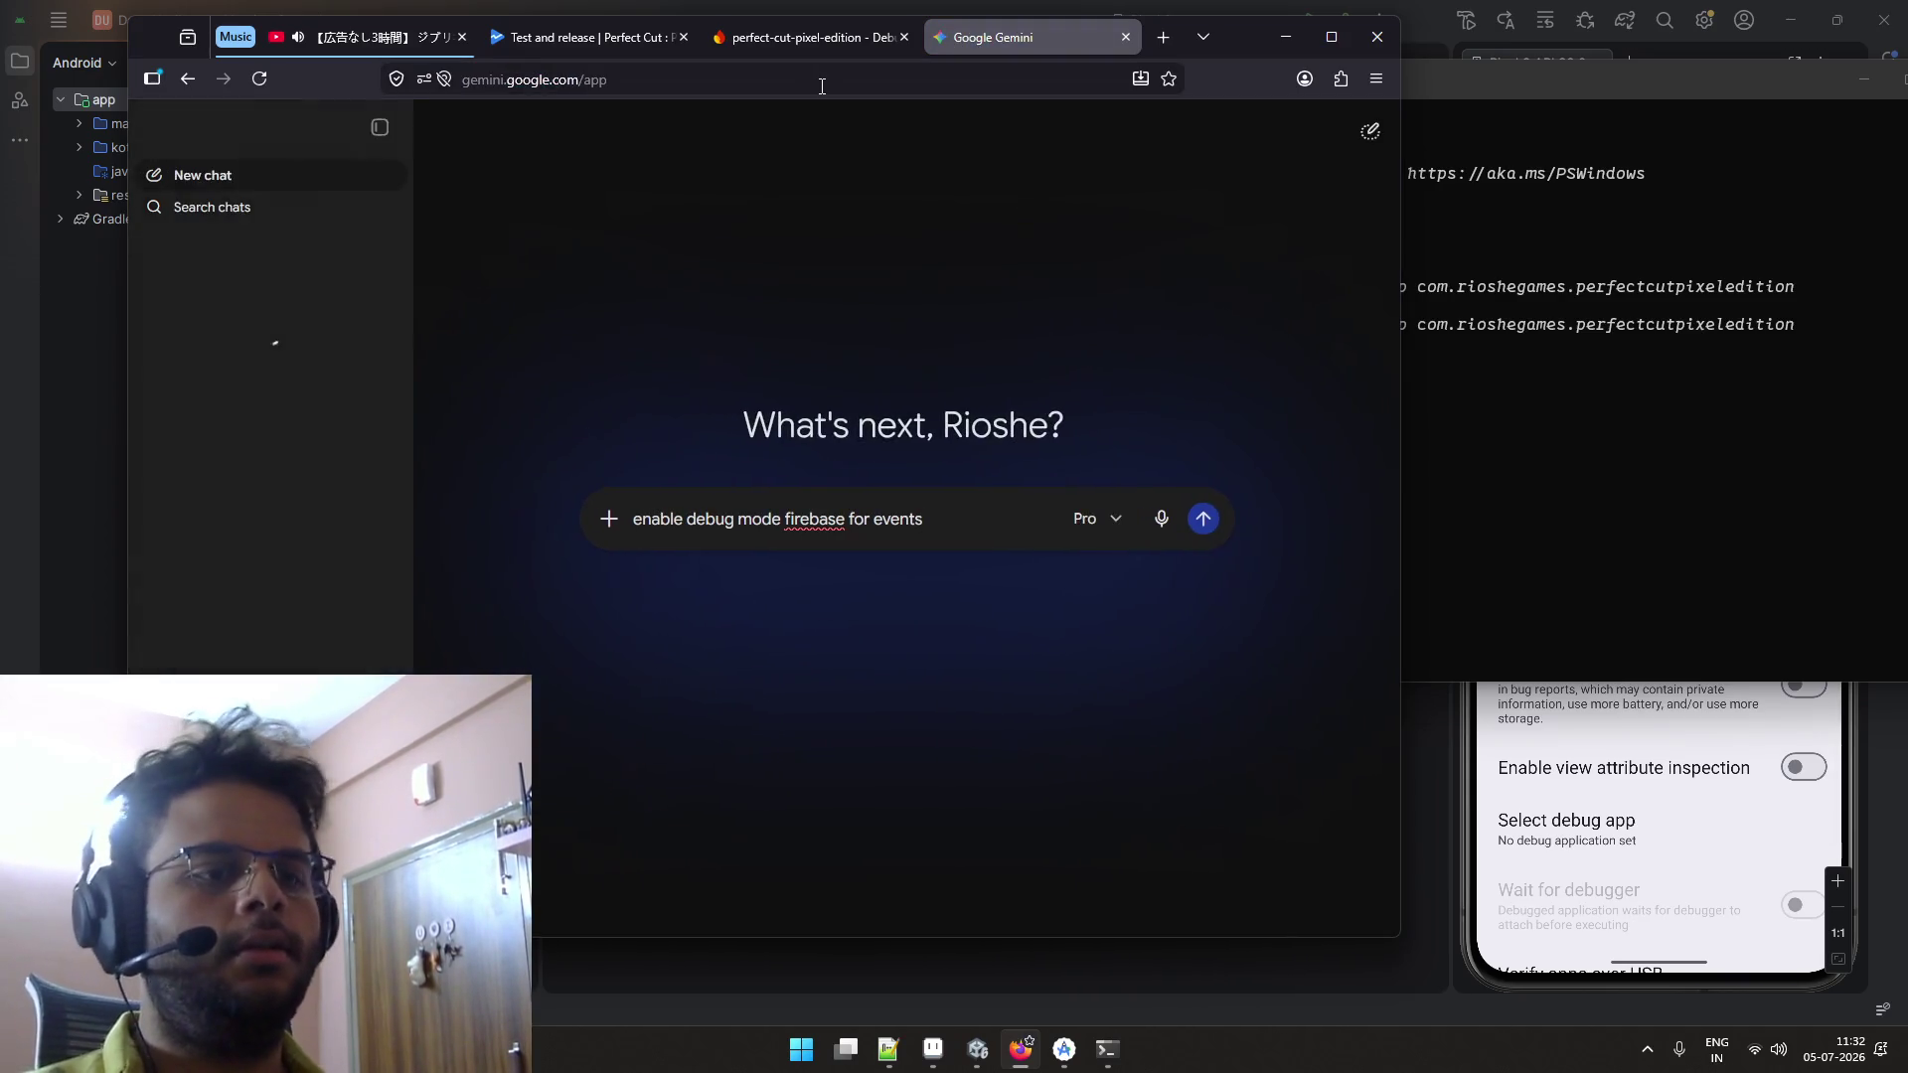
{"action": "type", "text": ", "}
{"action": "type", "text": " usi"}
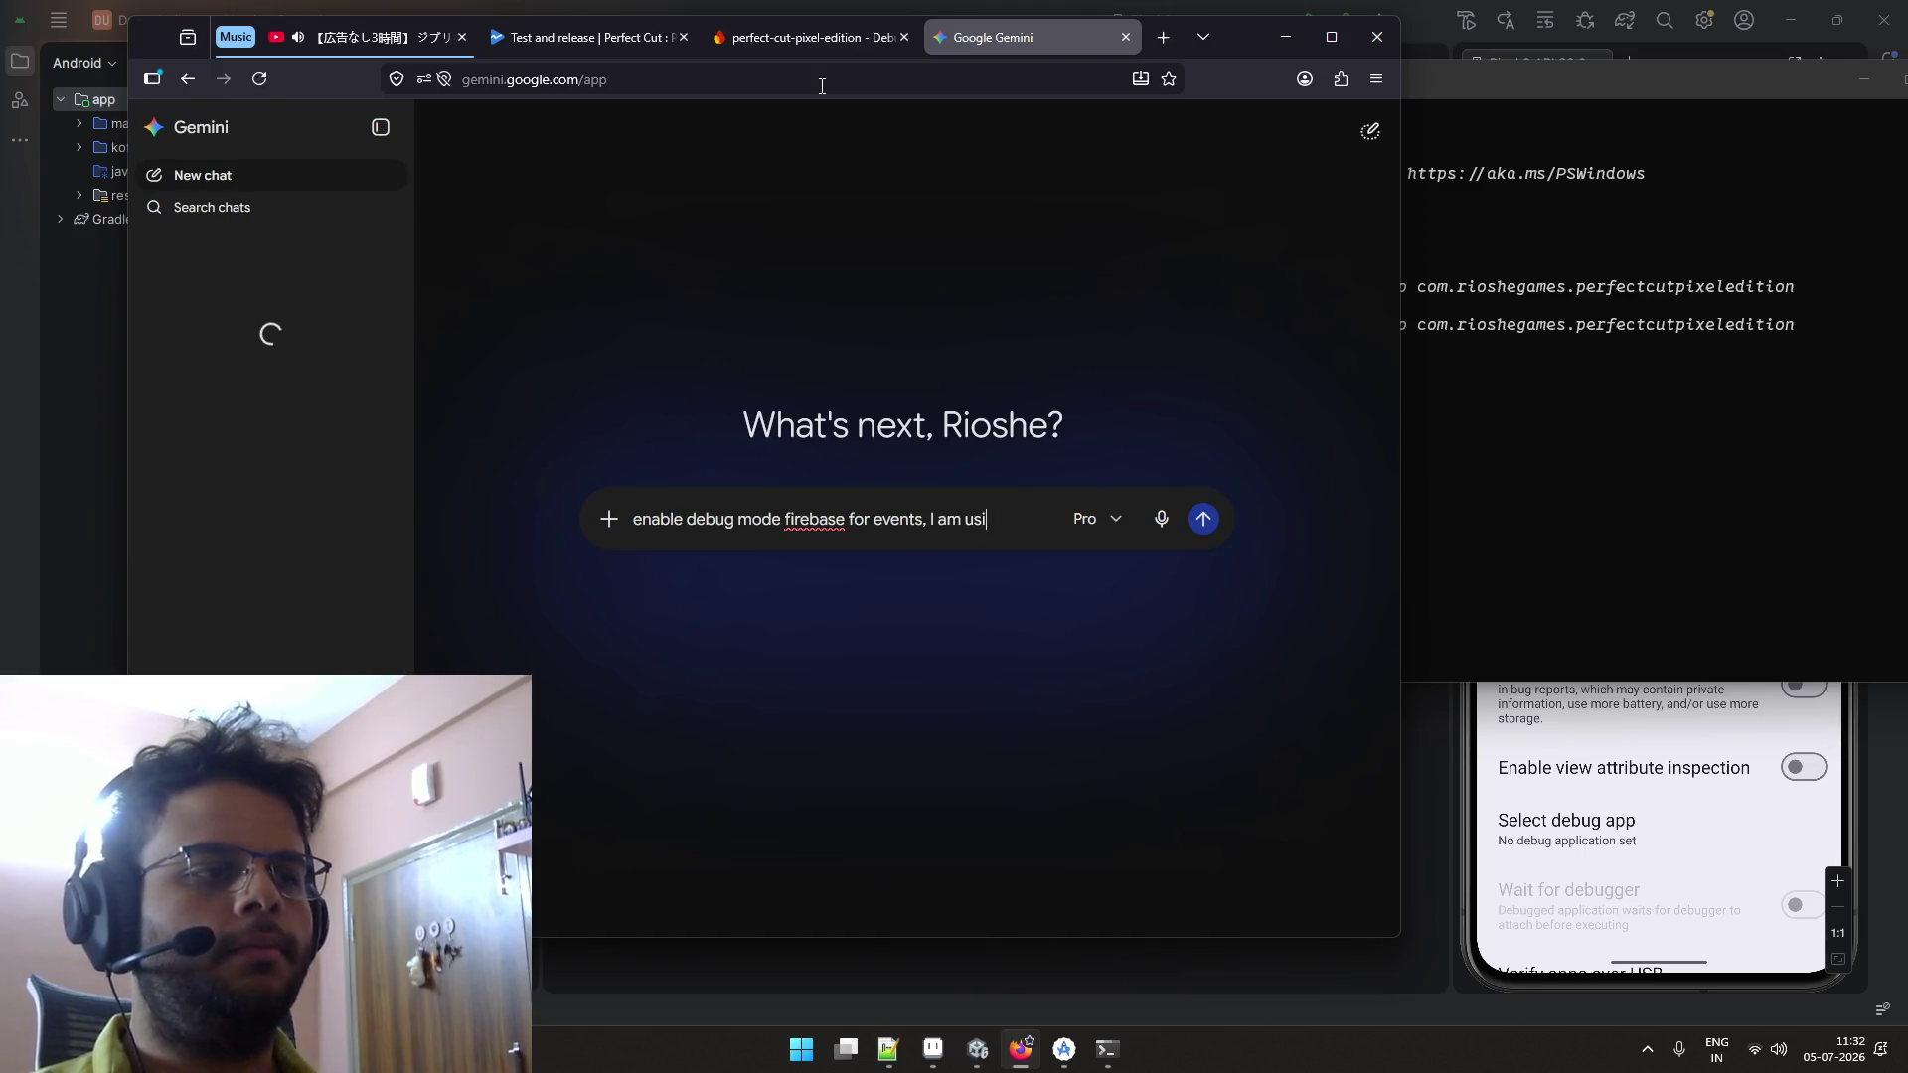
{"action": "type", "text": "an emul"}
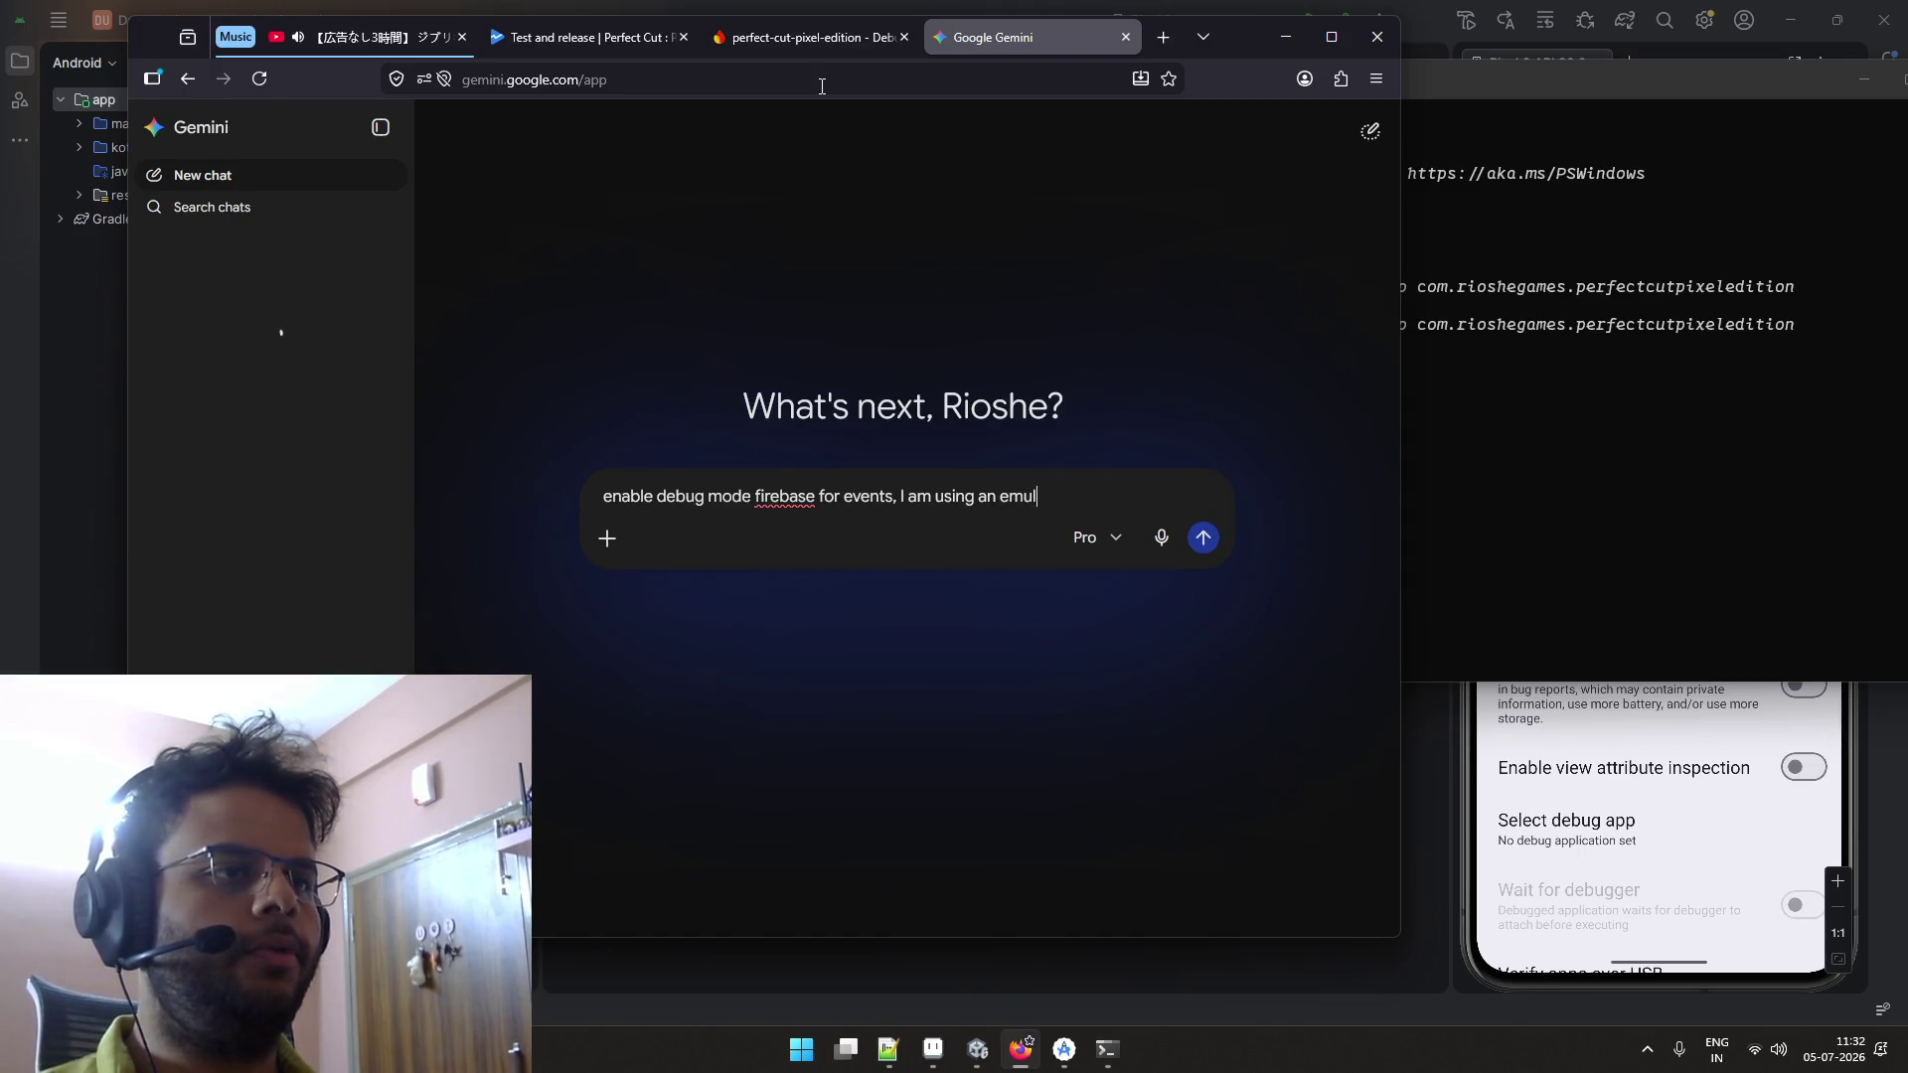
{"action": "type", "text": "ator from andro"}
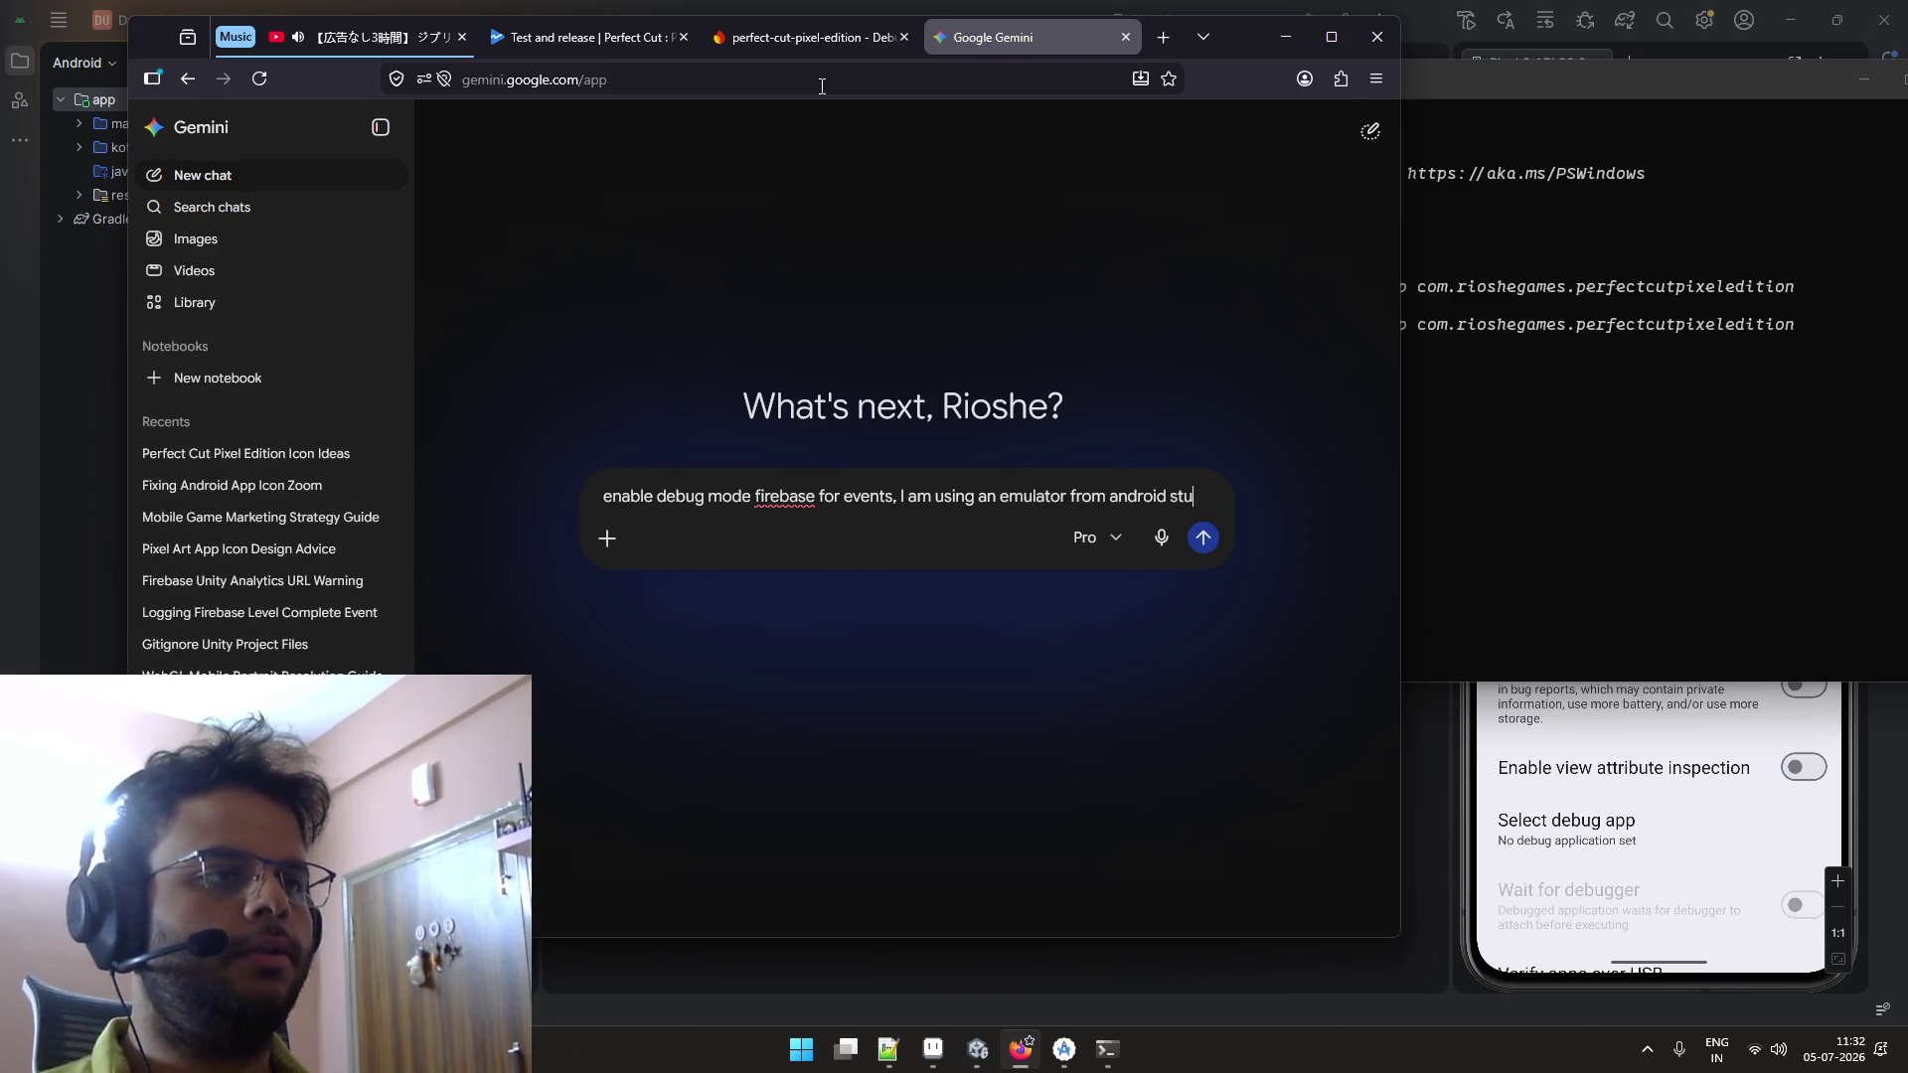
{"action": "type", "text": "id"}
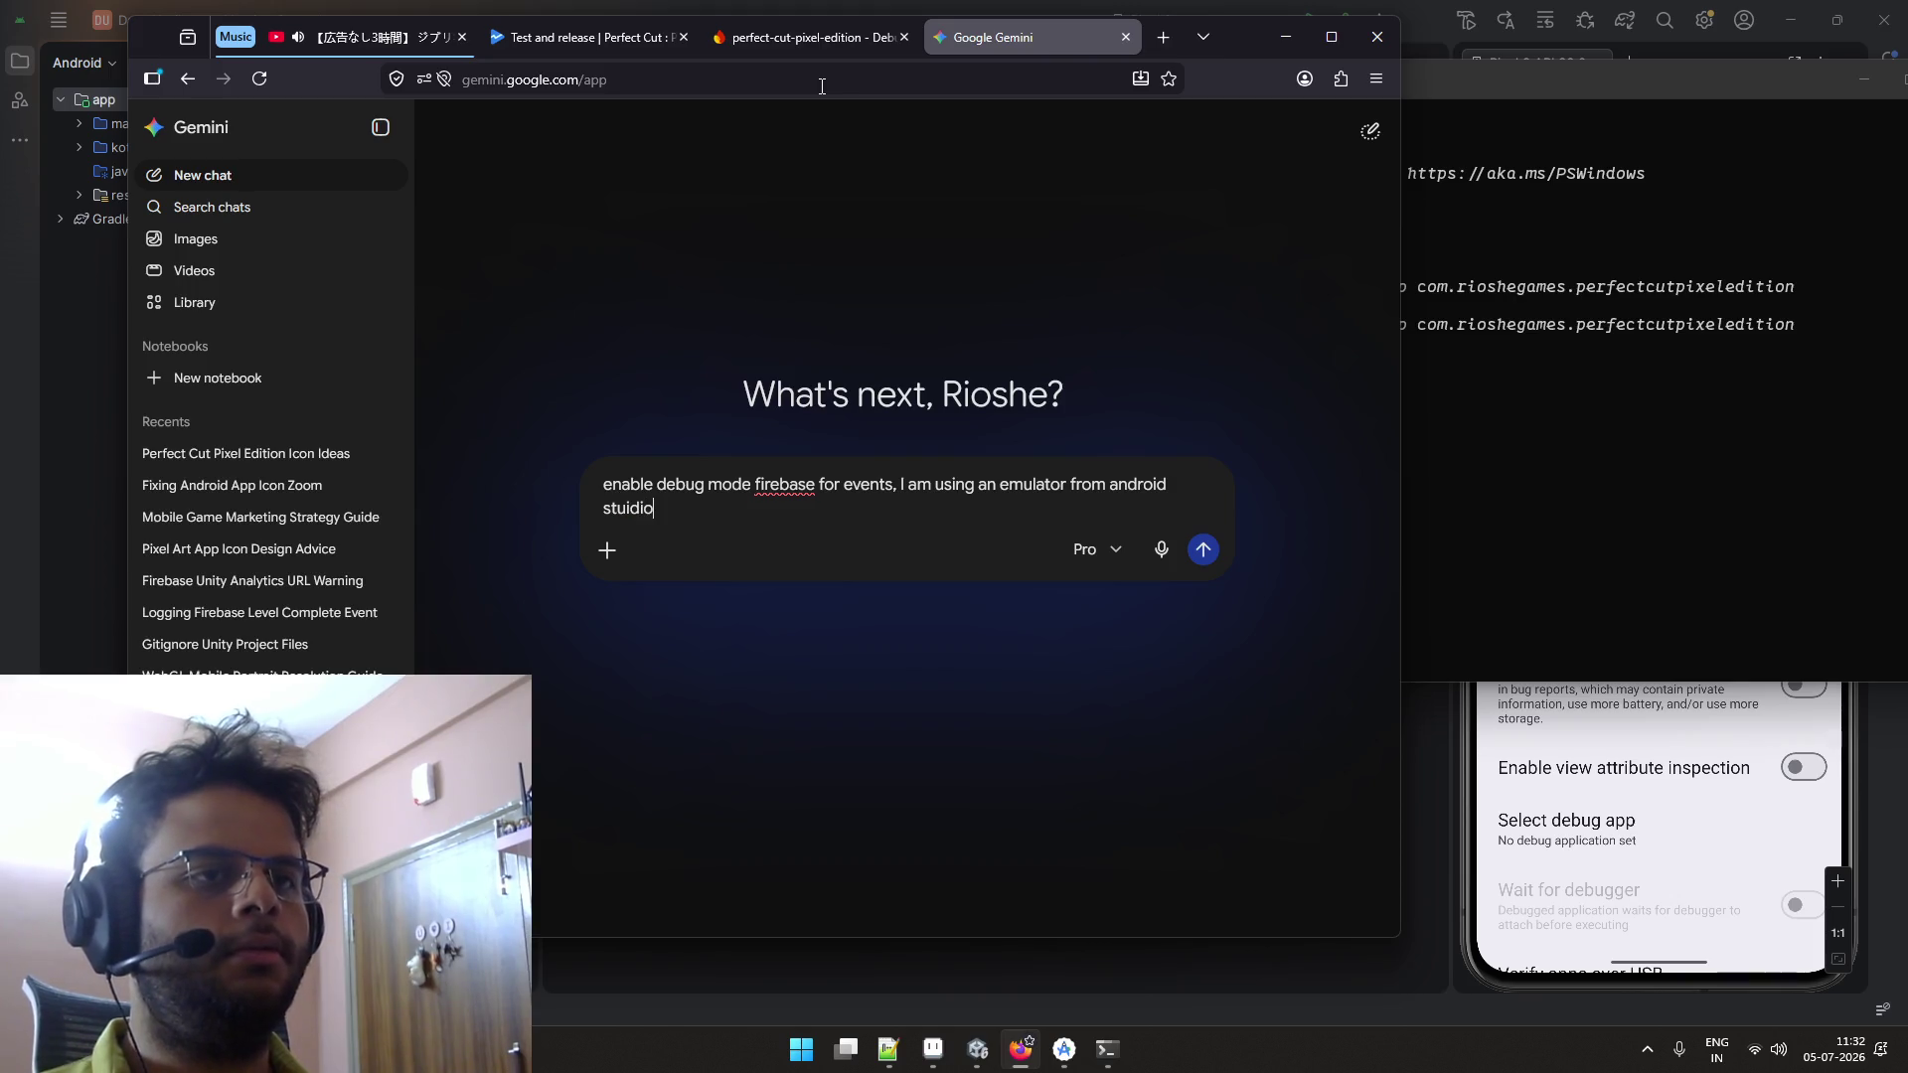
{"action": "key", "text": "Return"}
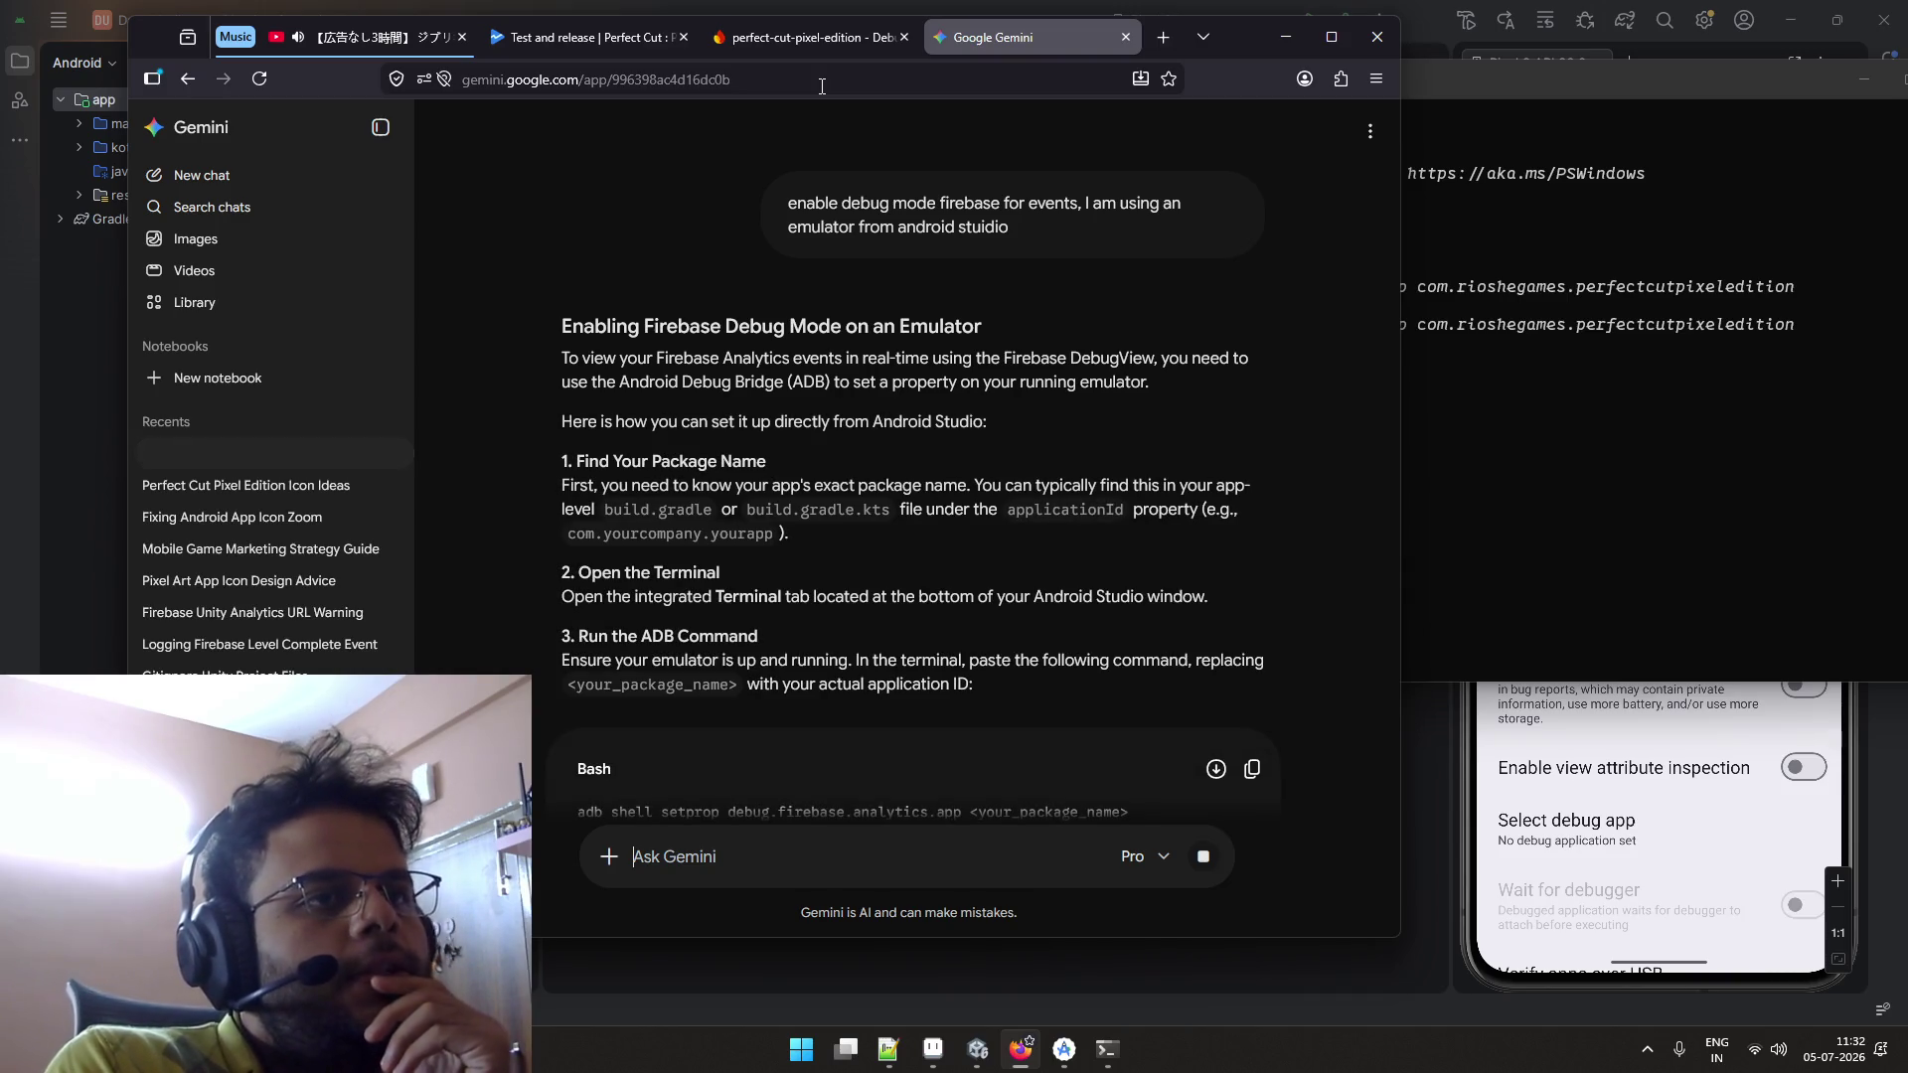
{"action": "scroll", "coordinate": [835, 431], "scroll_direction": "down", "scroll_amount": 4}
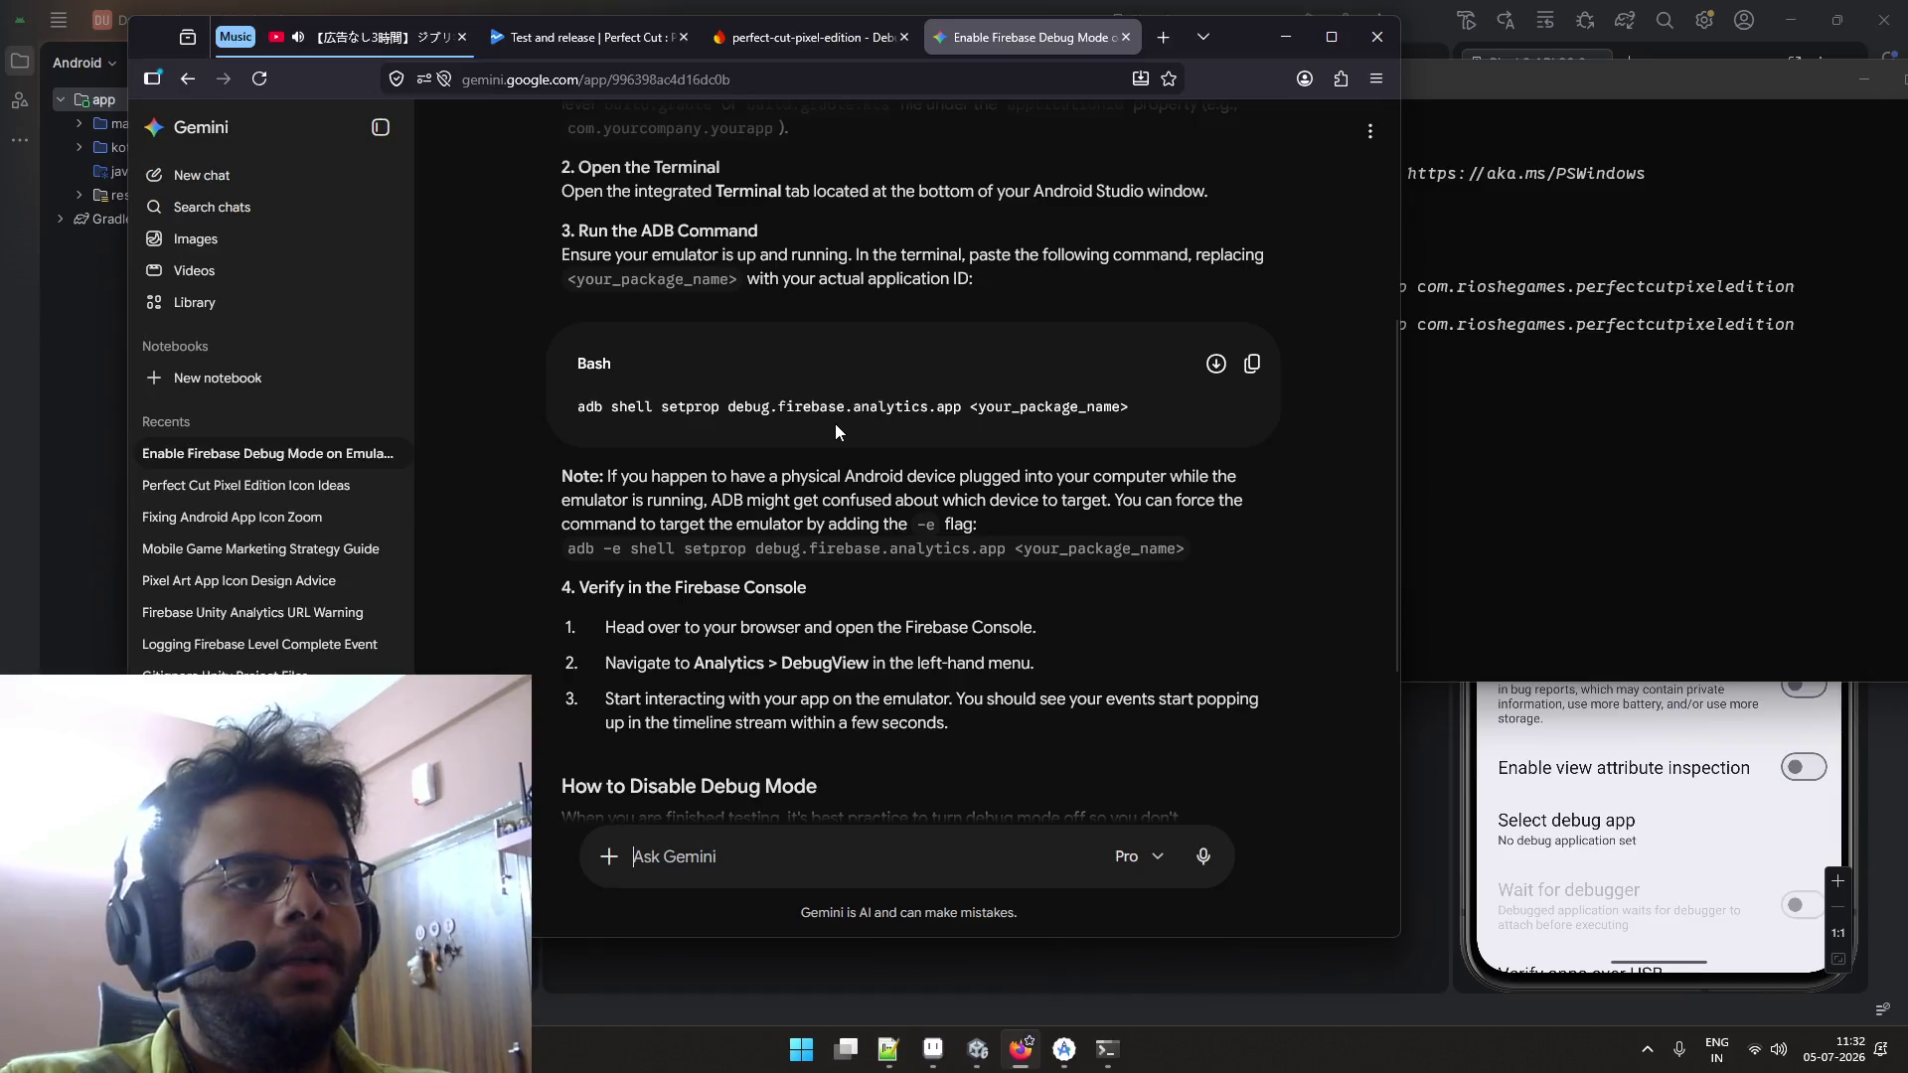
{"action": "scroll", "coordinate": [835, 430], "scroll_direction": "down", "scroll_amount": 1}
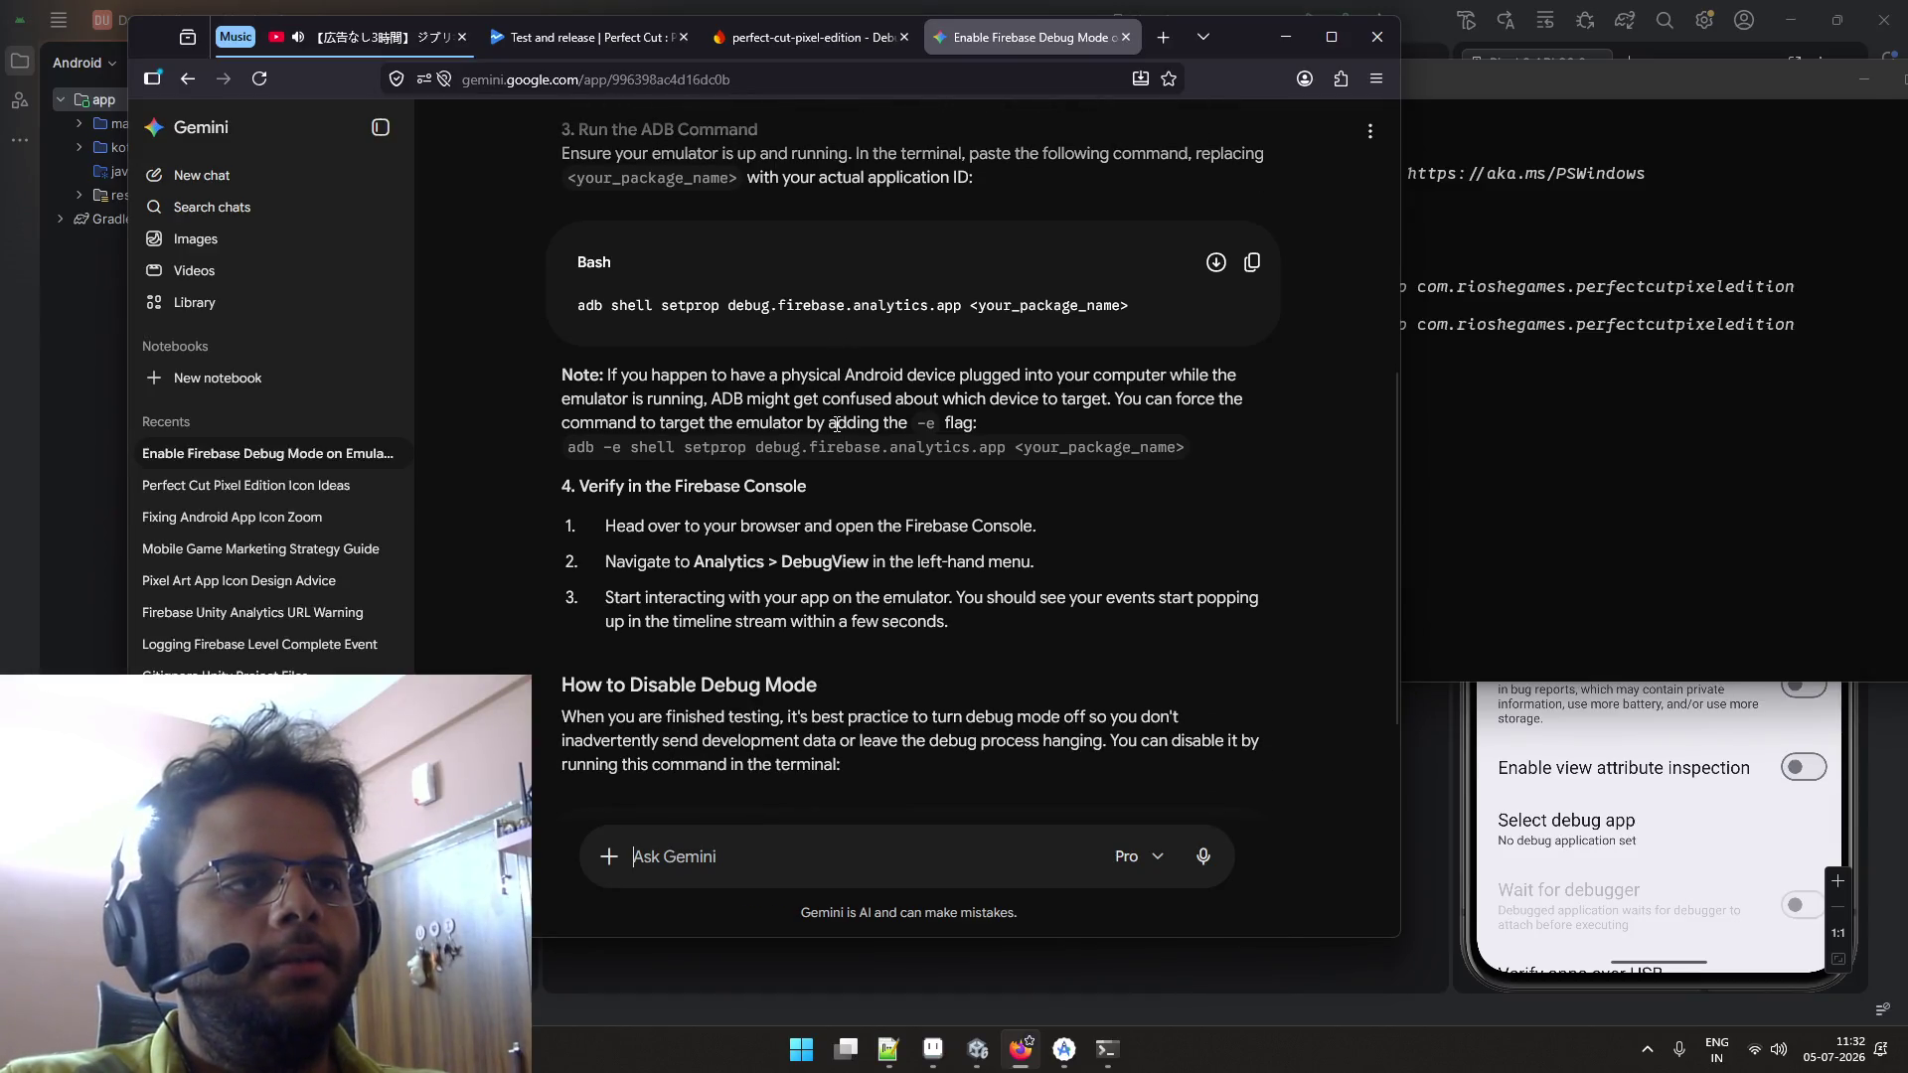
{"action": "scroll", "coordinate": [837, 425], "scroll_direction": "down", "scroll_amount": 2}
{"action": "scroll", "coordinate": [837, 428], "scroll_direction": "up", "scroll_amount": 6}
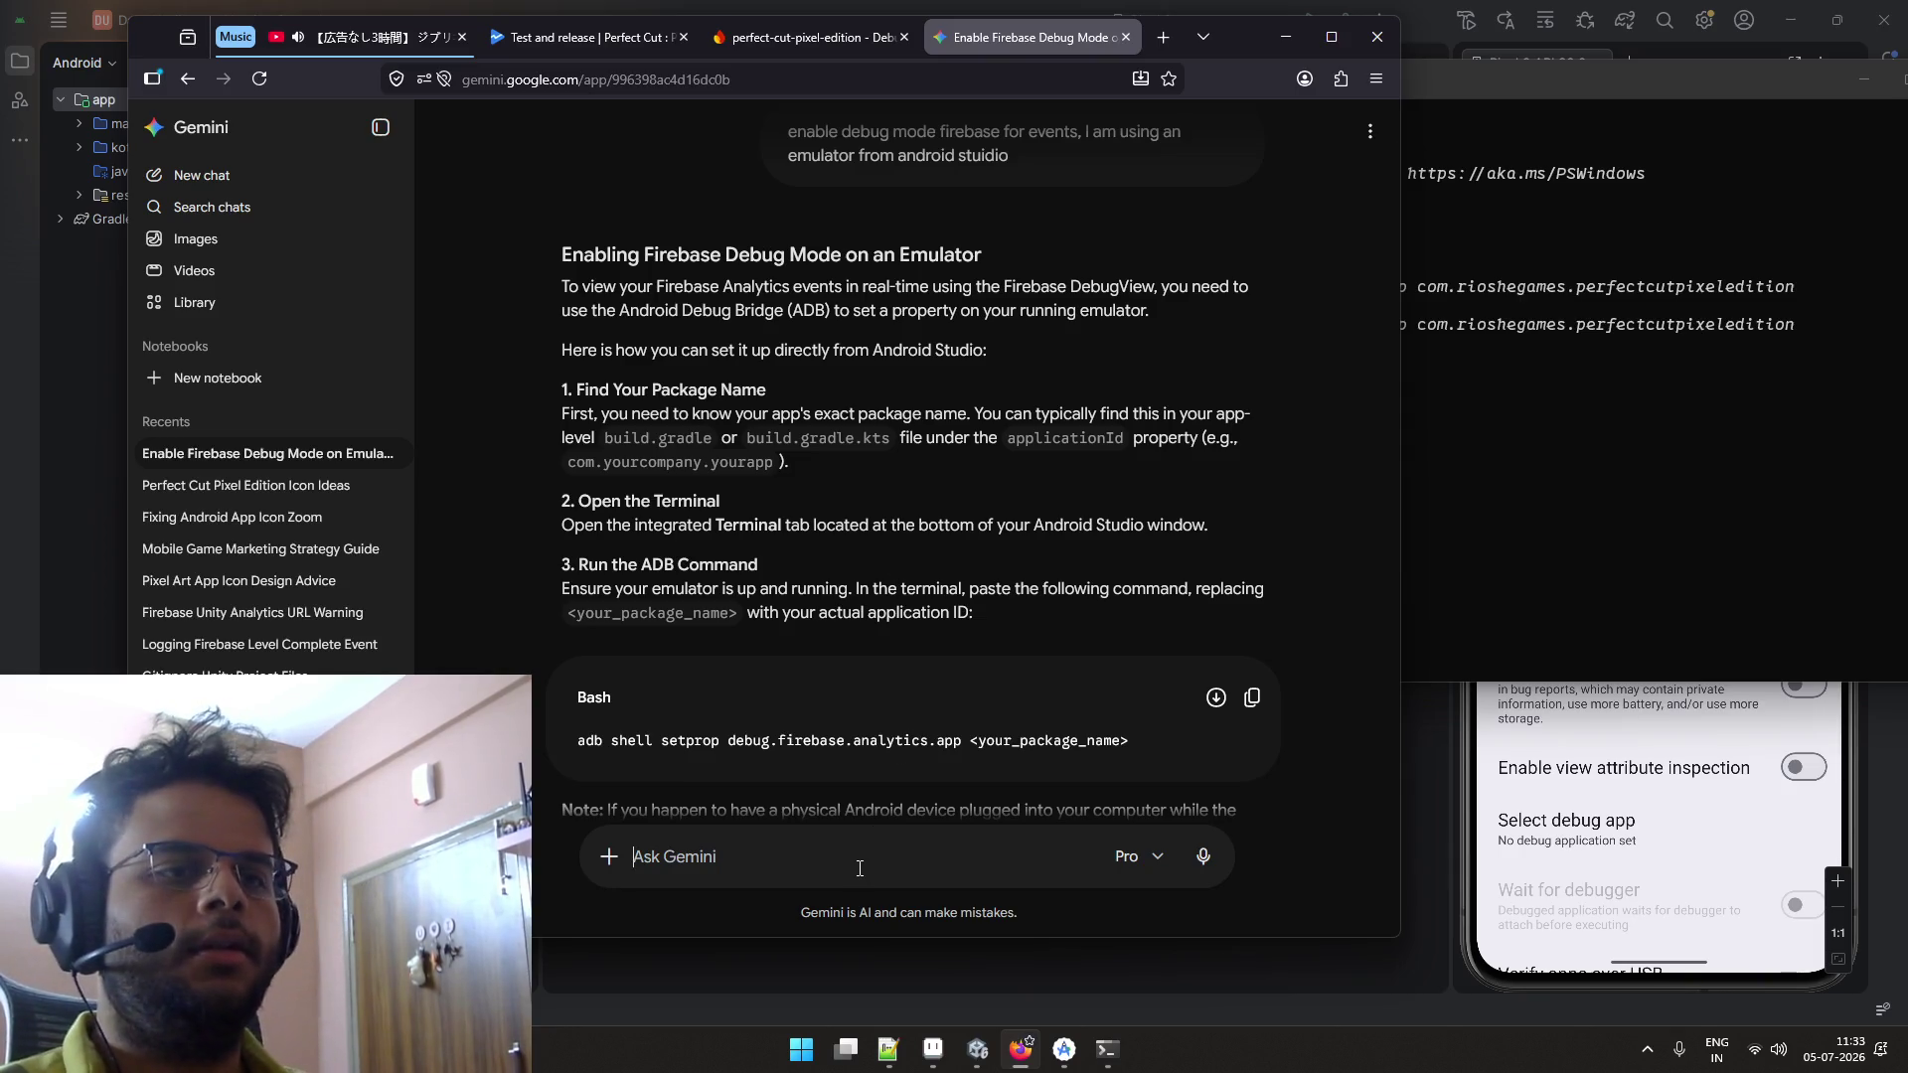
Ask Gemini how to check the list of installed package names
{"action": "type", "text": "check list of "}
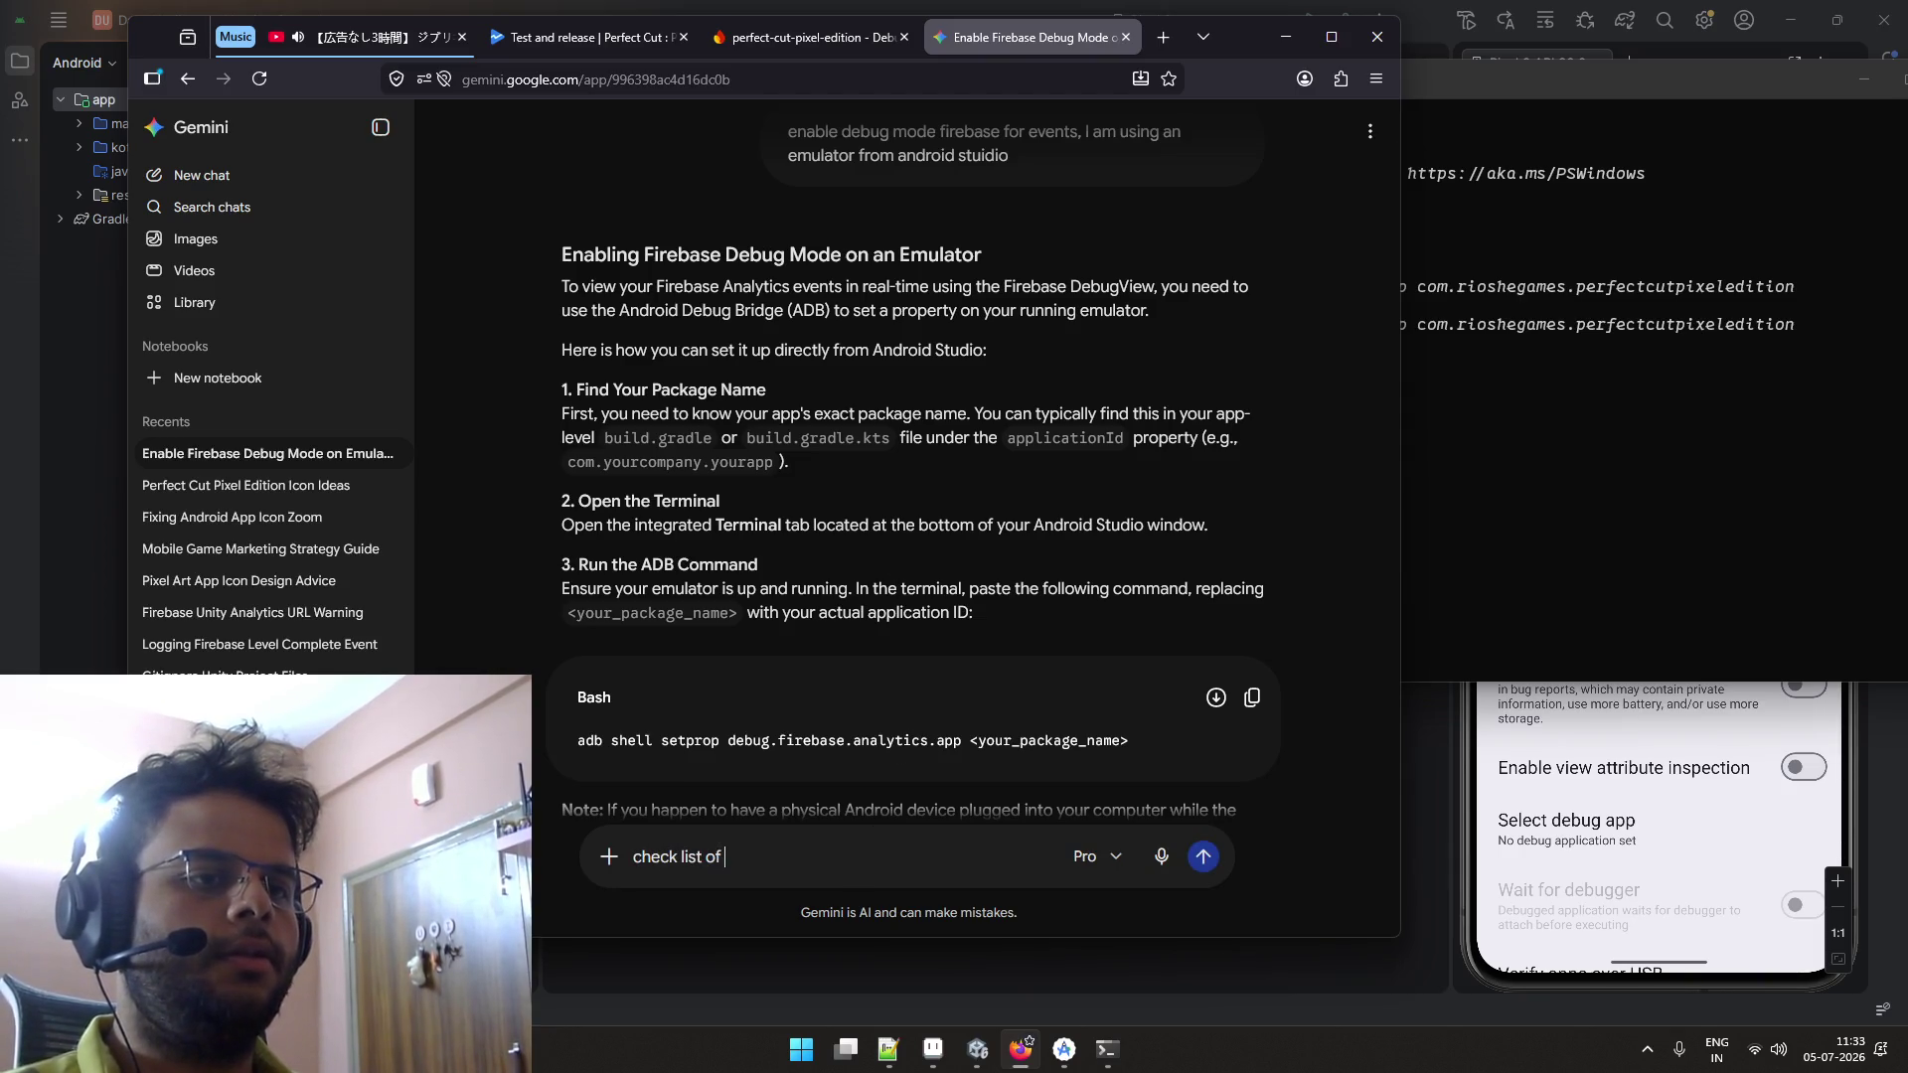
{"action": "type", "text": "package name"}
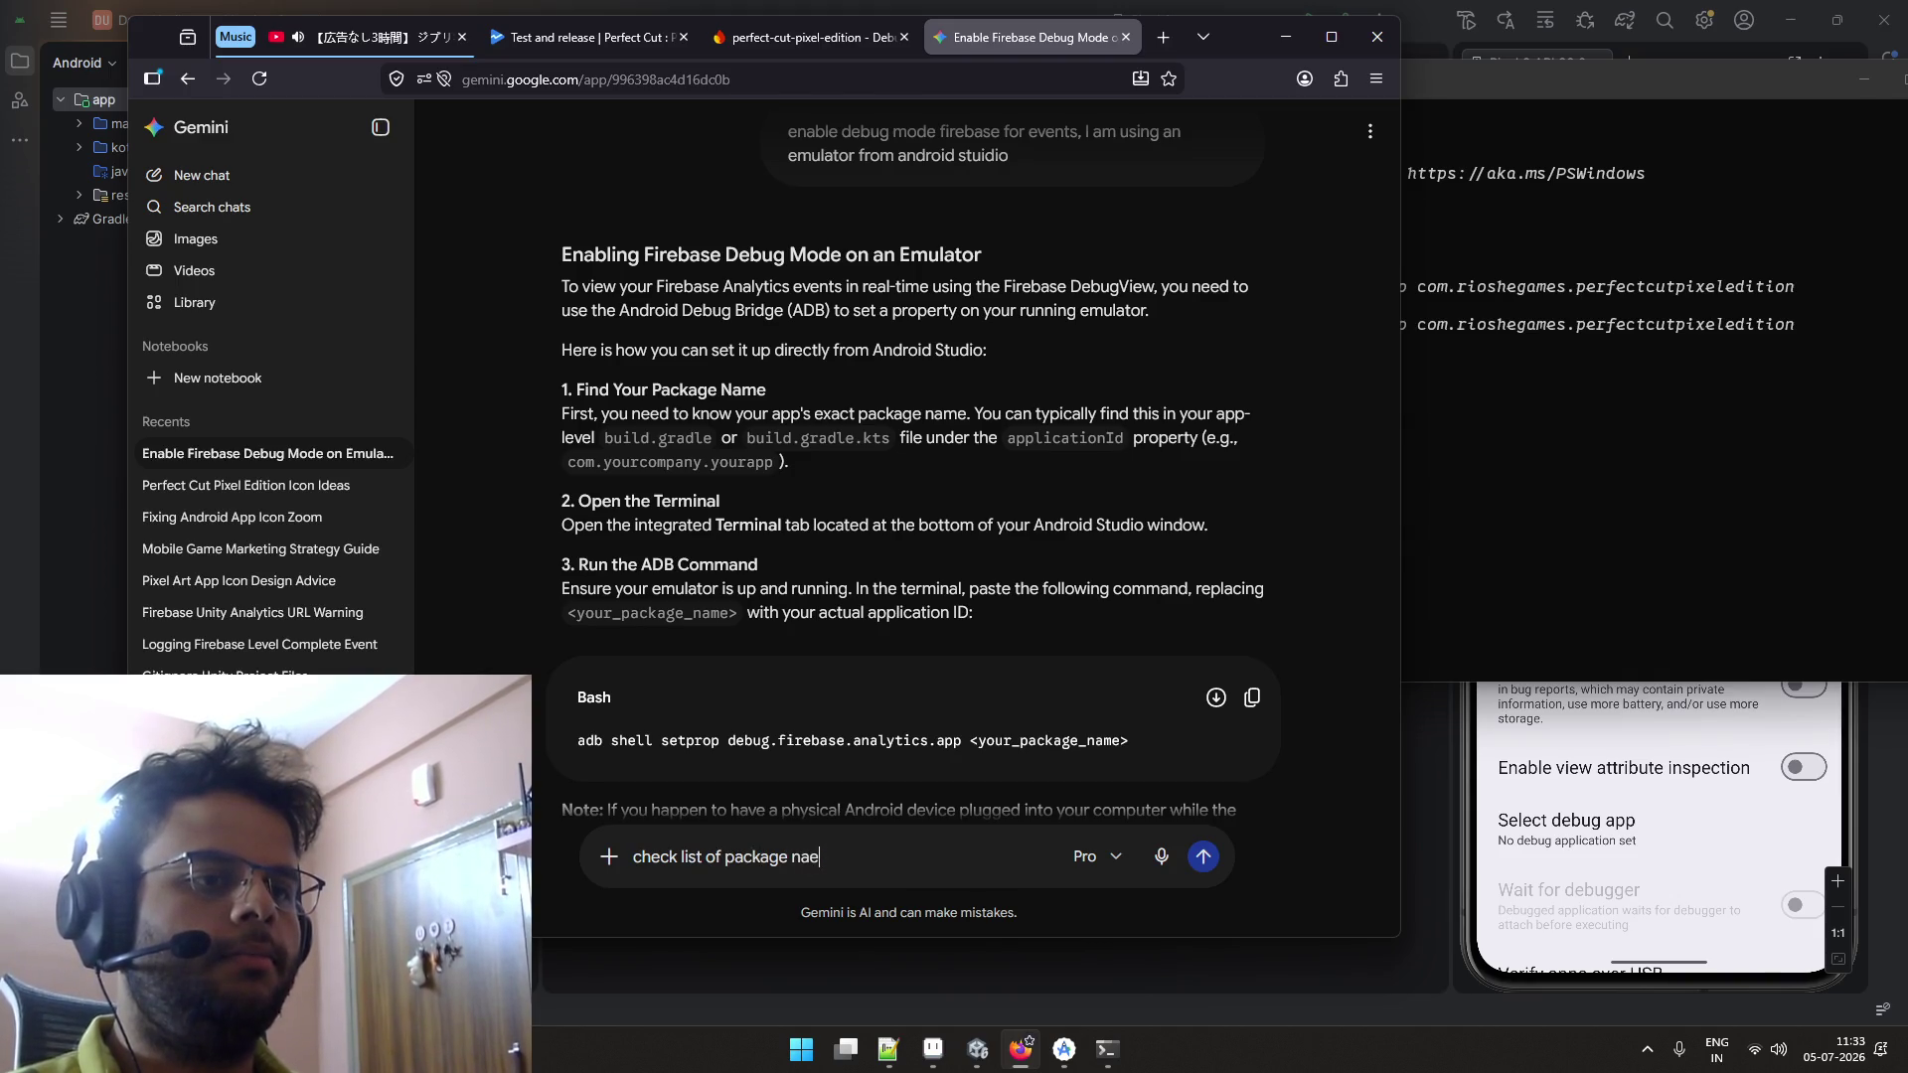
{"action": "key", "text": "BackSpace"}
{"action": "key", "text": "BackSpace"}
{"action": "key", "text": "BackSpace"}
{"action": "type", "text": "alled in"}
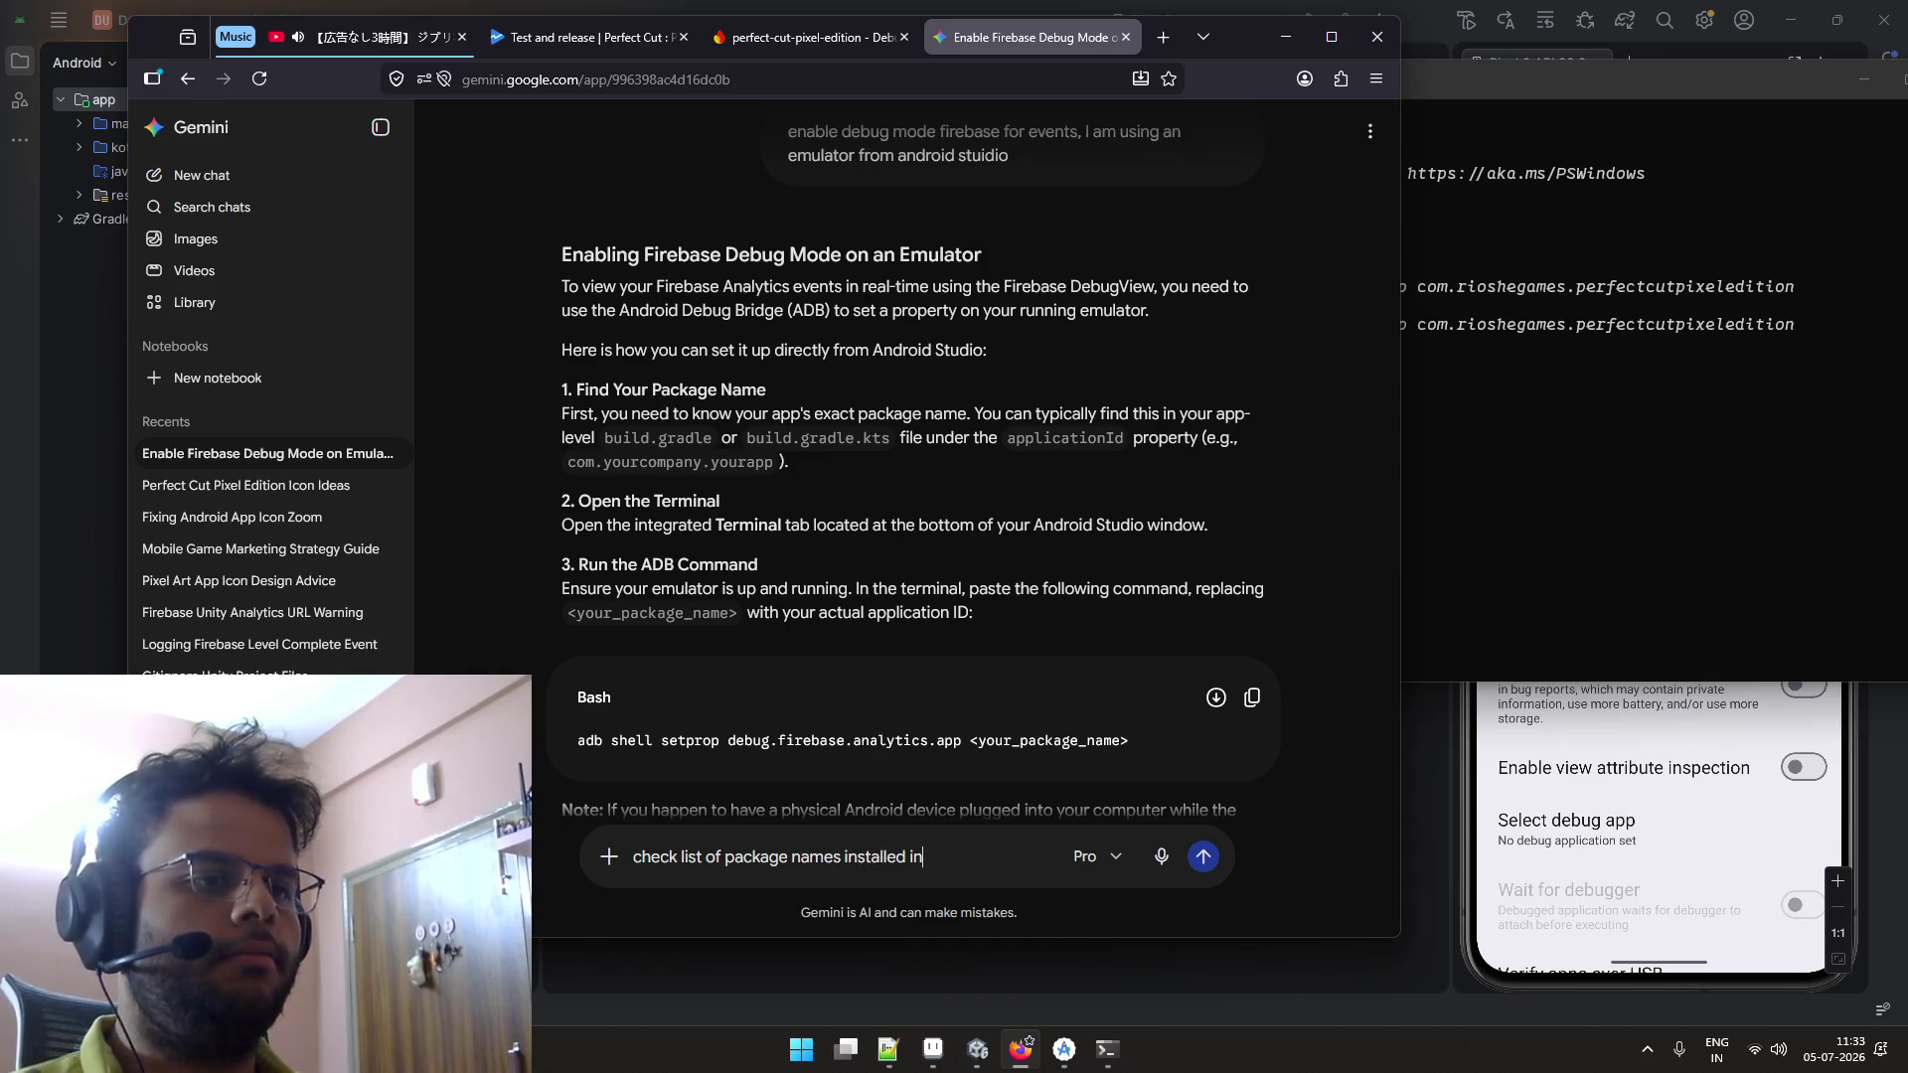
{"action": "type", "text": "ce"}
{"action": "key", "text": "Return"}
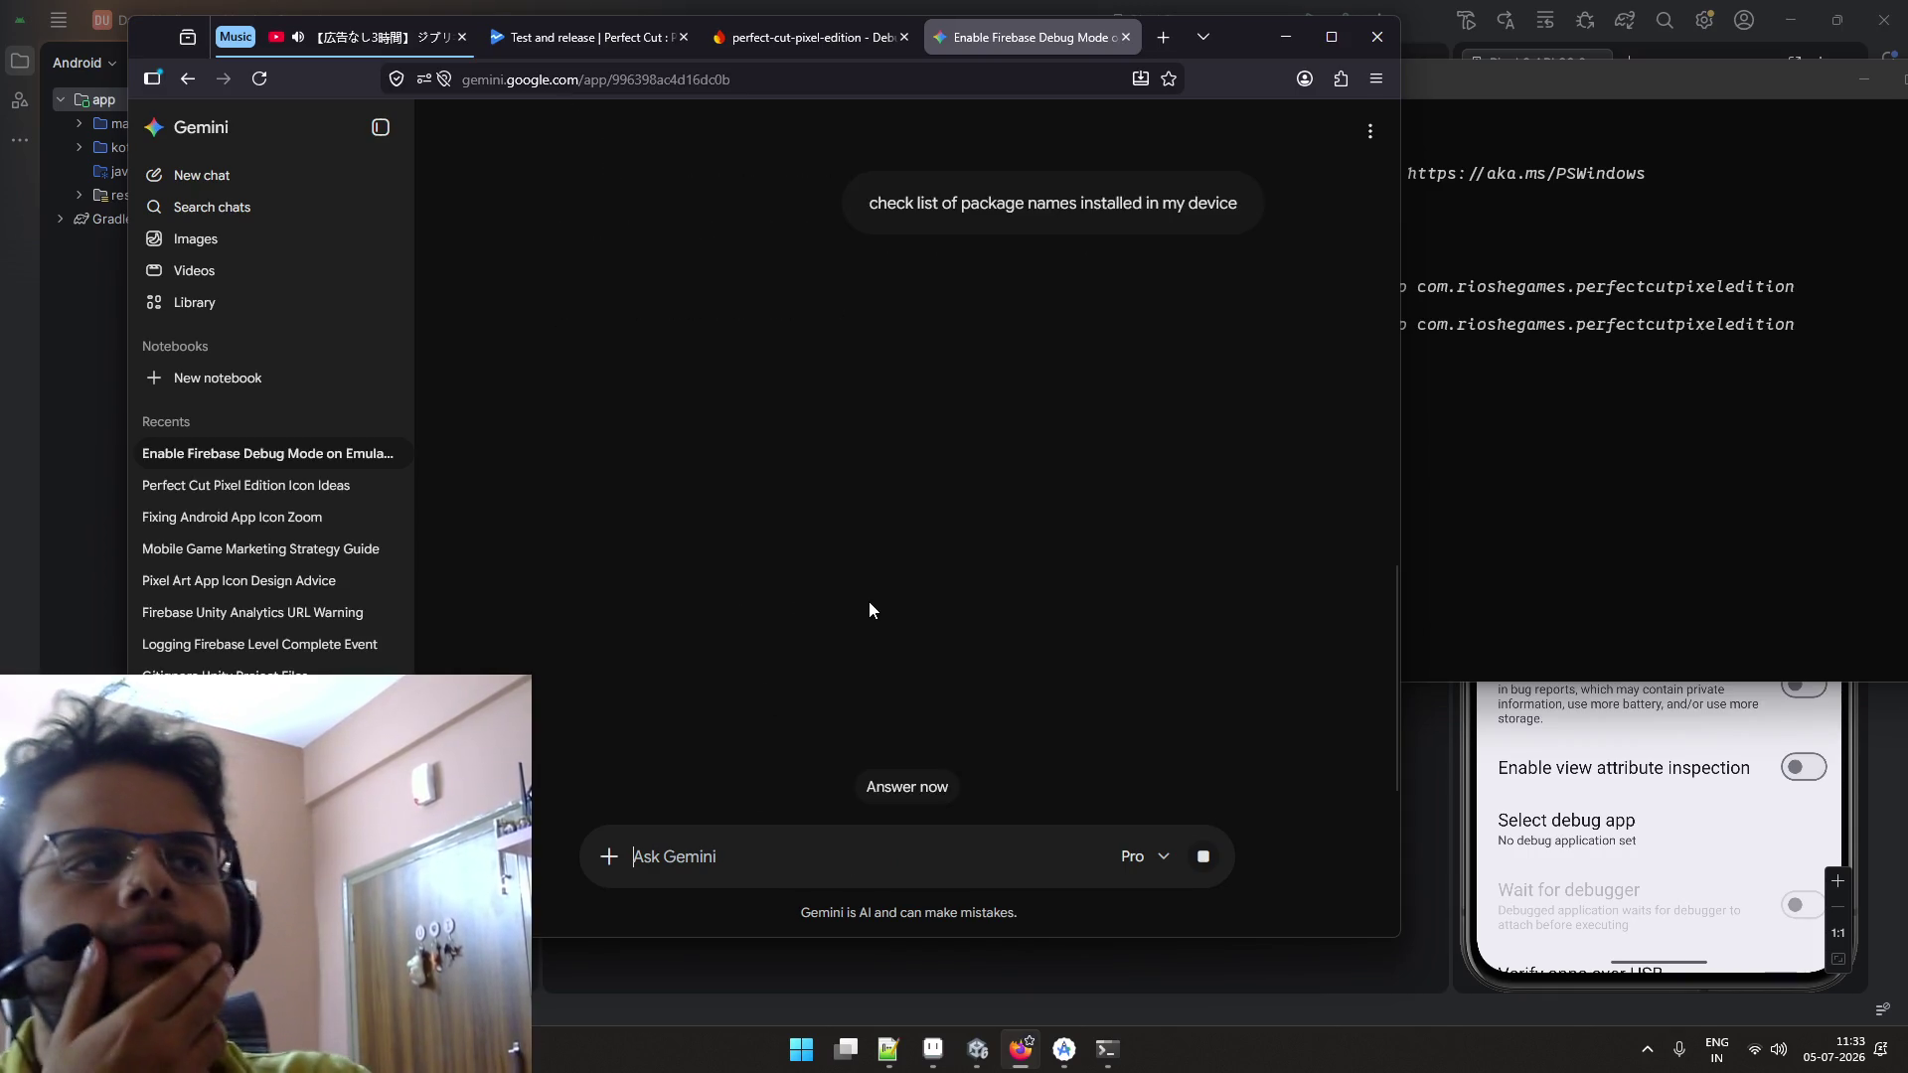
{"action": "scroll", "coordinate": [873, 600], "scroll_direction": "up", "scroll_amount": 5}
{"action": "scroll", "coordinate": [888, 588], "scroll_direction": "down", "scroll_amount": 6}
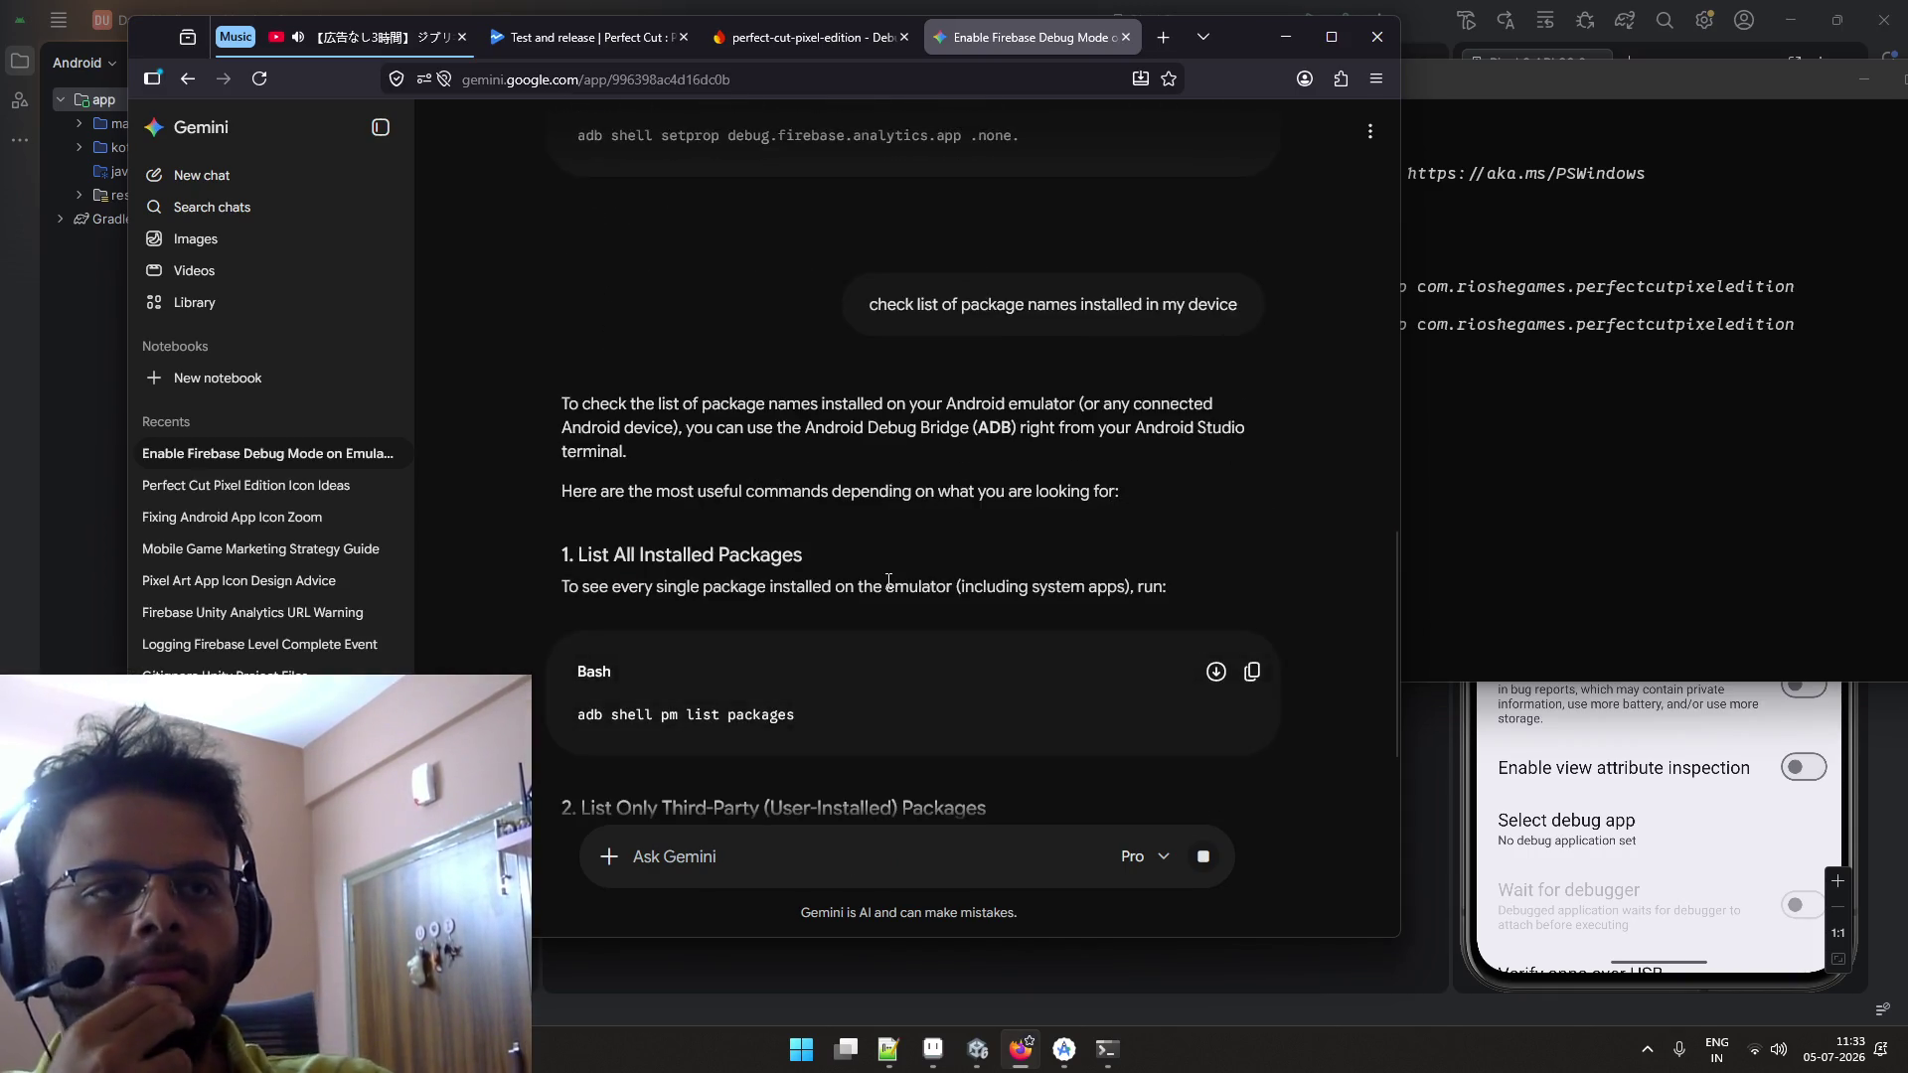
List the emulator's installed packages in PowerShell, then only the third-party packages
{"action": "left_click", "coordinate": [1250, 473]}
{"action": "key", "text": "alt+Tab"}
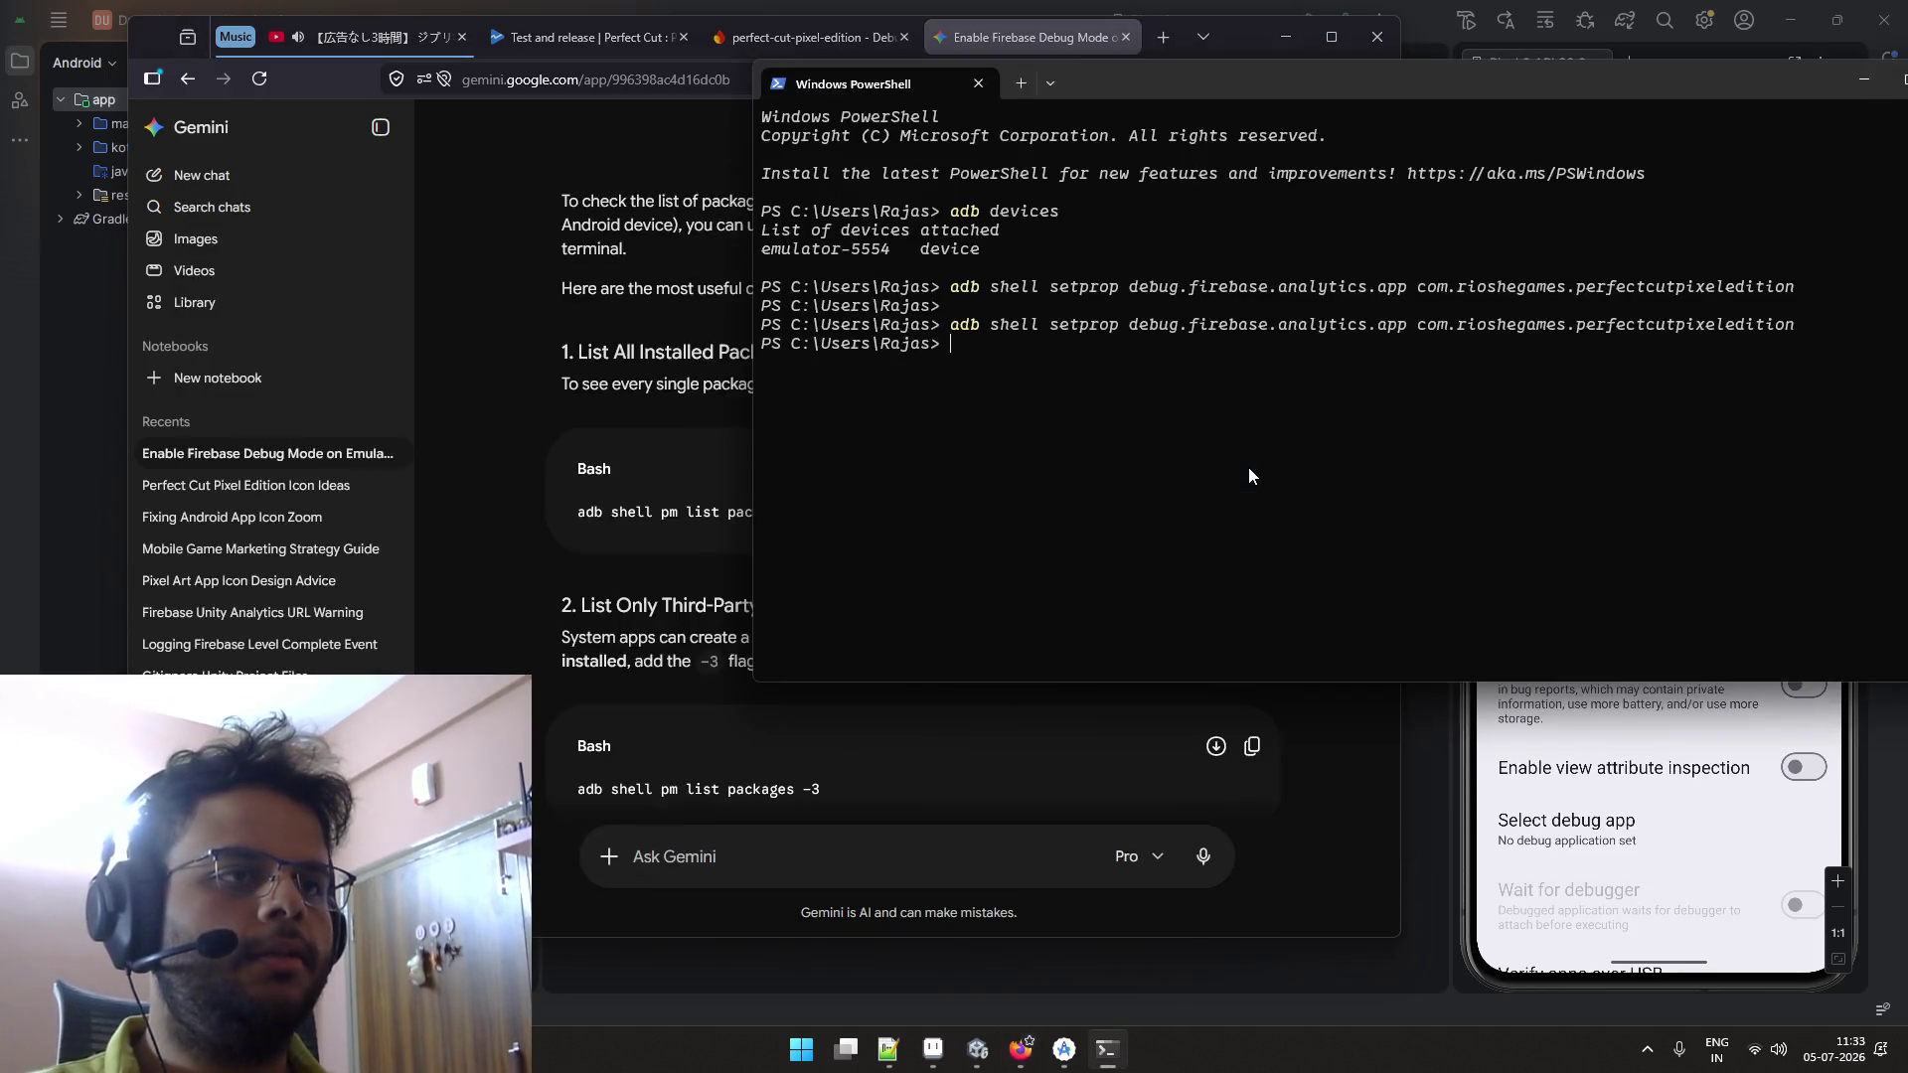
{"action": "key", "text": "ctrl+v"}
{"action": "key", "text": "Return"}
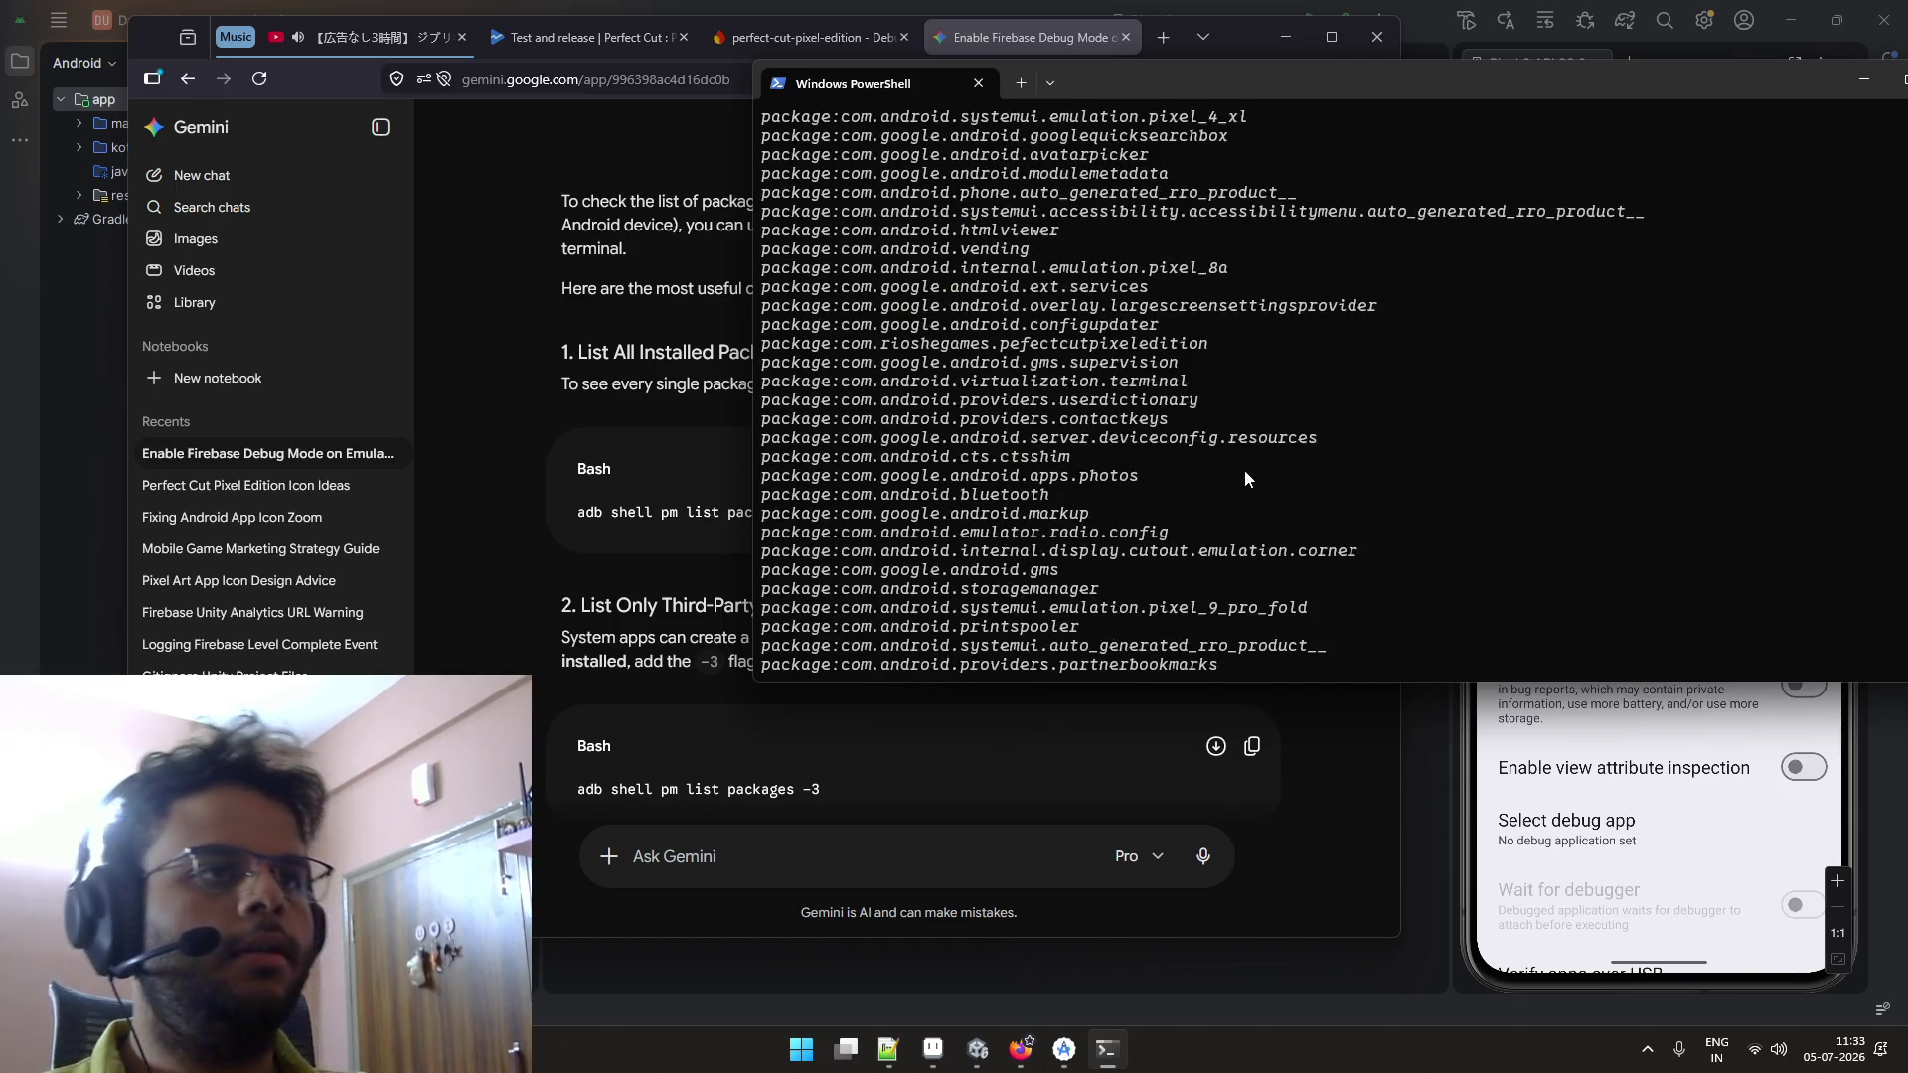
{"action": "left_click", "coordinate": [1179, 693]}
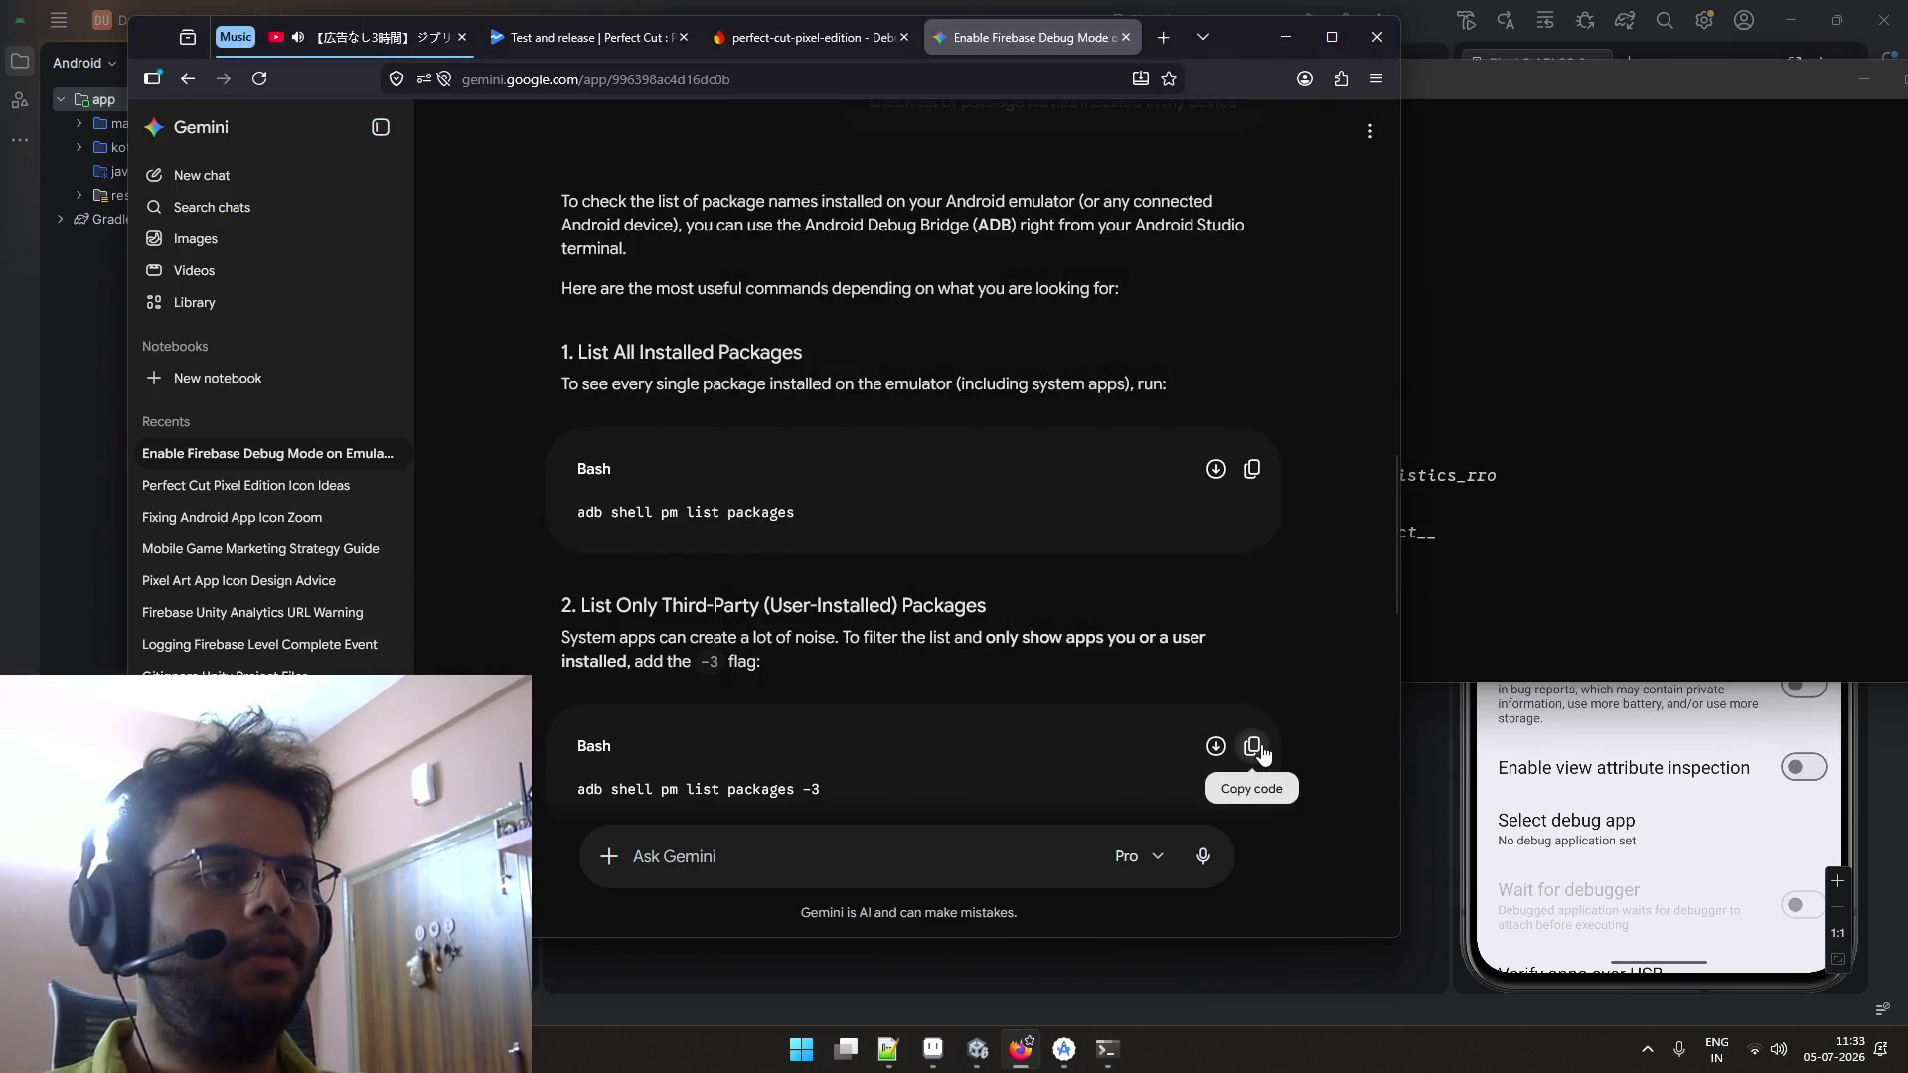
{"action": "left_click", "coordinate": [1251, 746]}
{"action": "key", "text": "alt+Tab"}
{"action": "key", "text": "ctrl+v"}
{"action": "key", "text": "Return"}
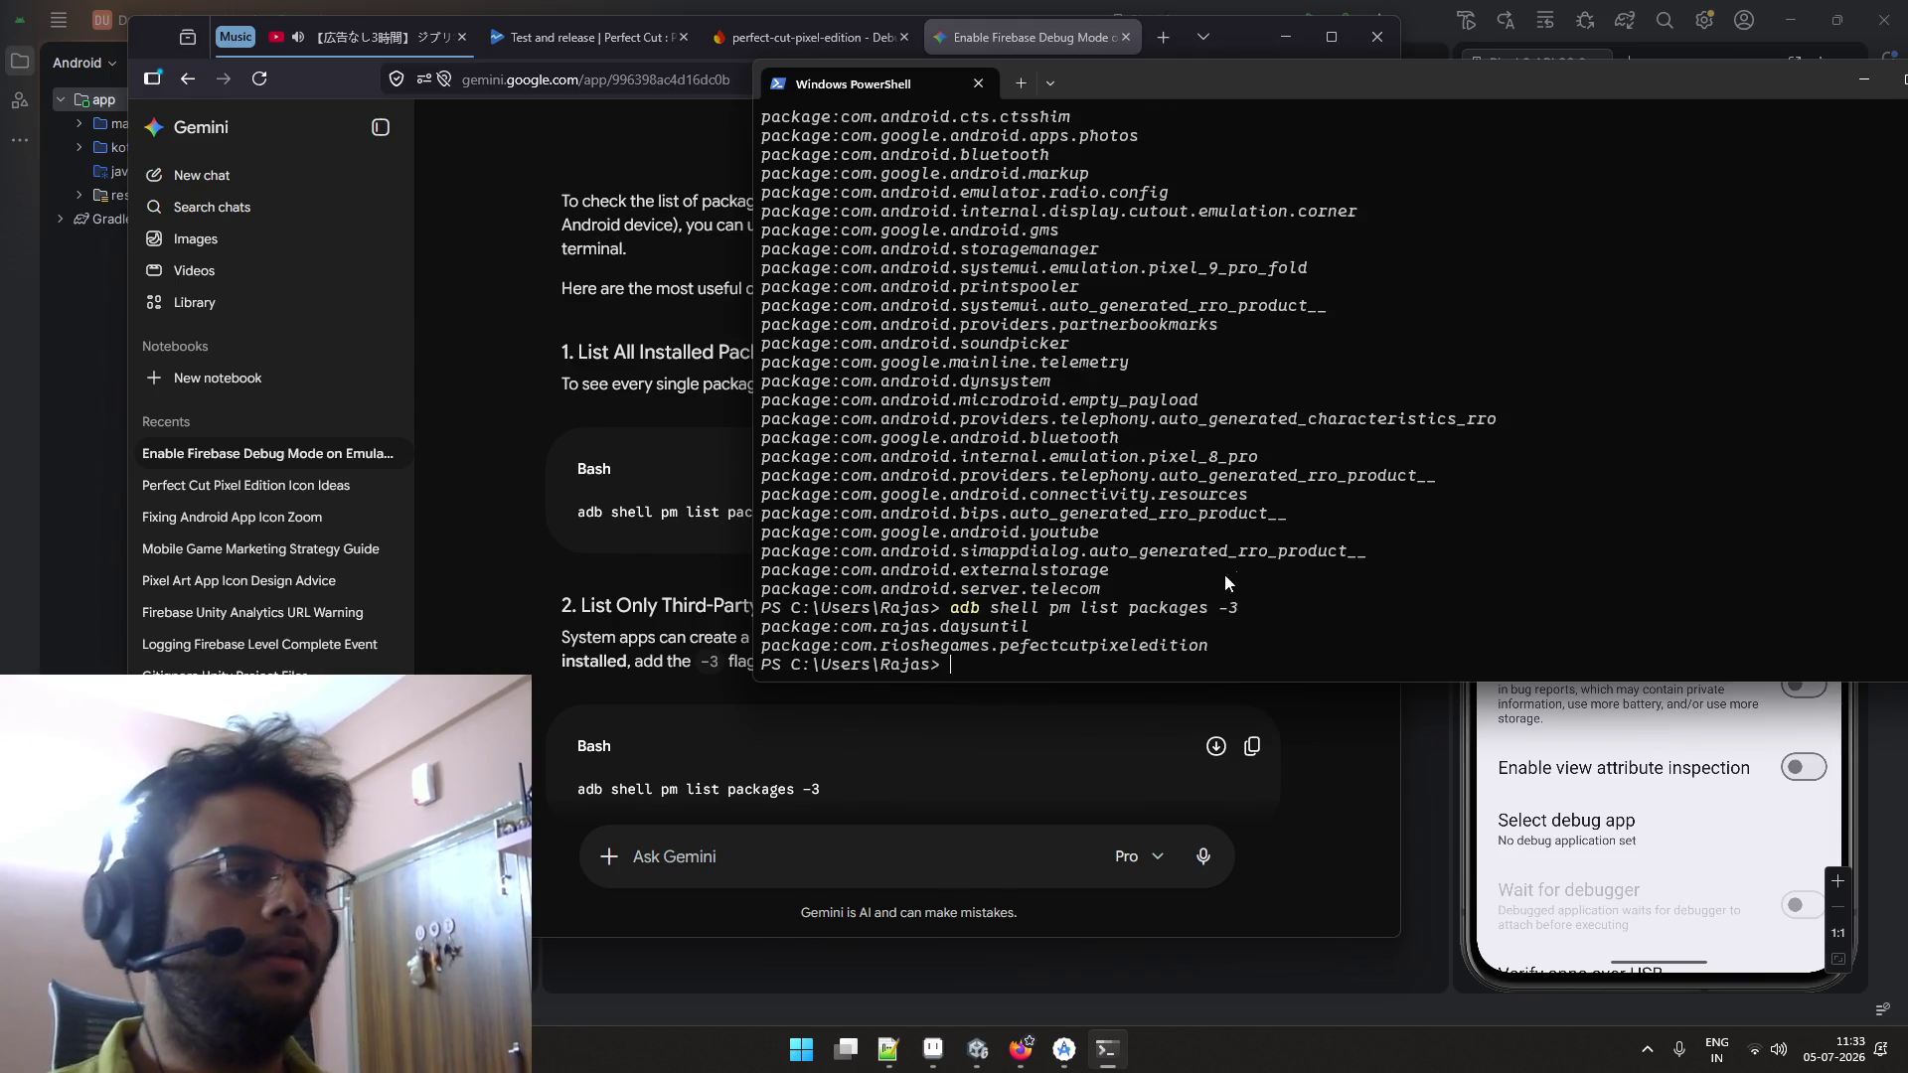
Copy the com.rioshegames.pefectcutpixeledition package name from the output into the Gemini prompt
{"action": "mouse_move", "coordinate": [1243, 646]}
{"action": "left_mouse_down"}
{"action": "mouse_move", "coordinate": [930, 646]}
{"action": "mouse_move", "coordinate": [952, 653]}
{"action": "left_mouse_up"}
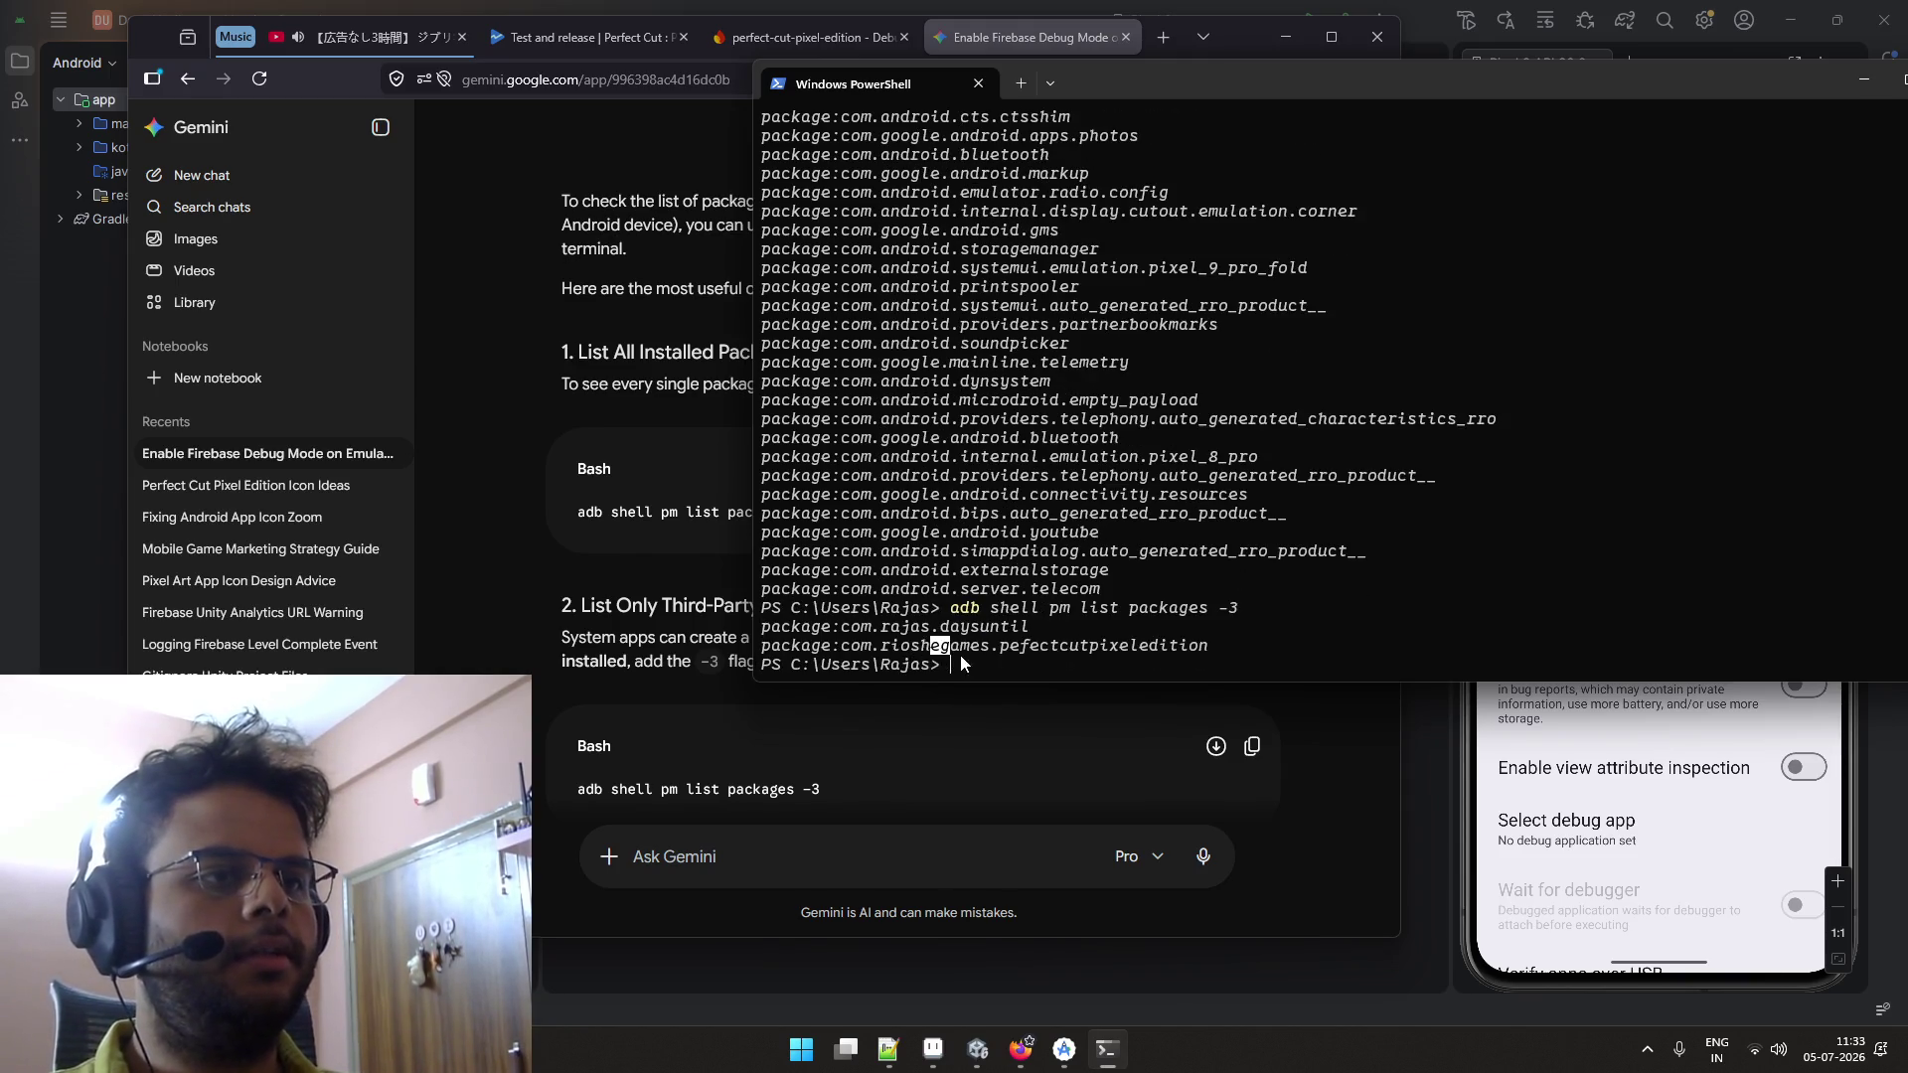
{"action": "left_click_drag", "start_coordinate": [1212, 646], "coordinate": [866, 658]}
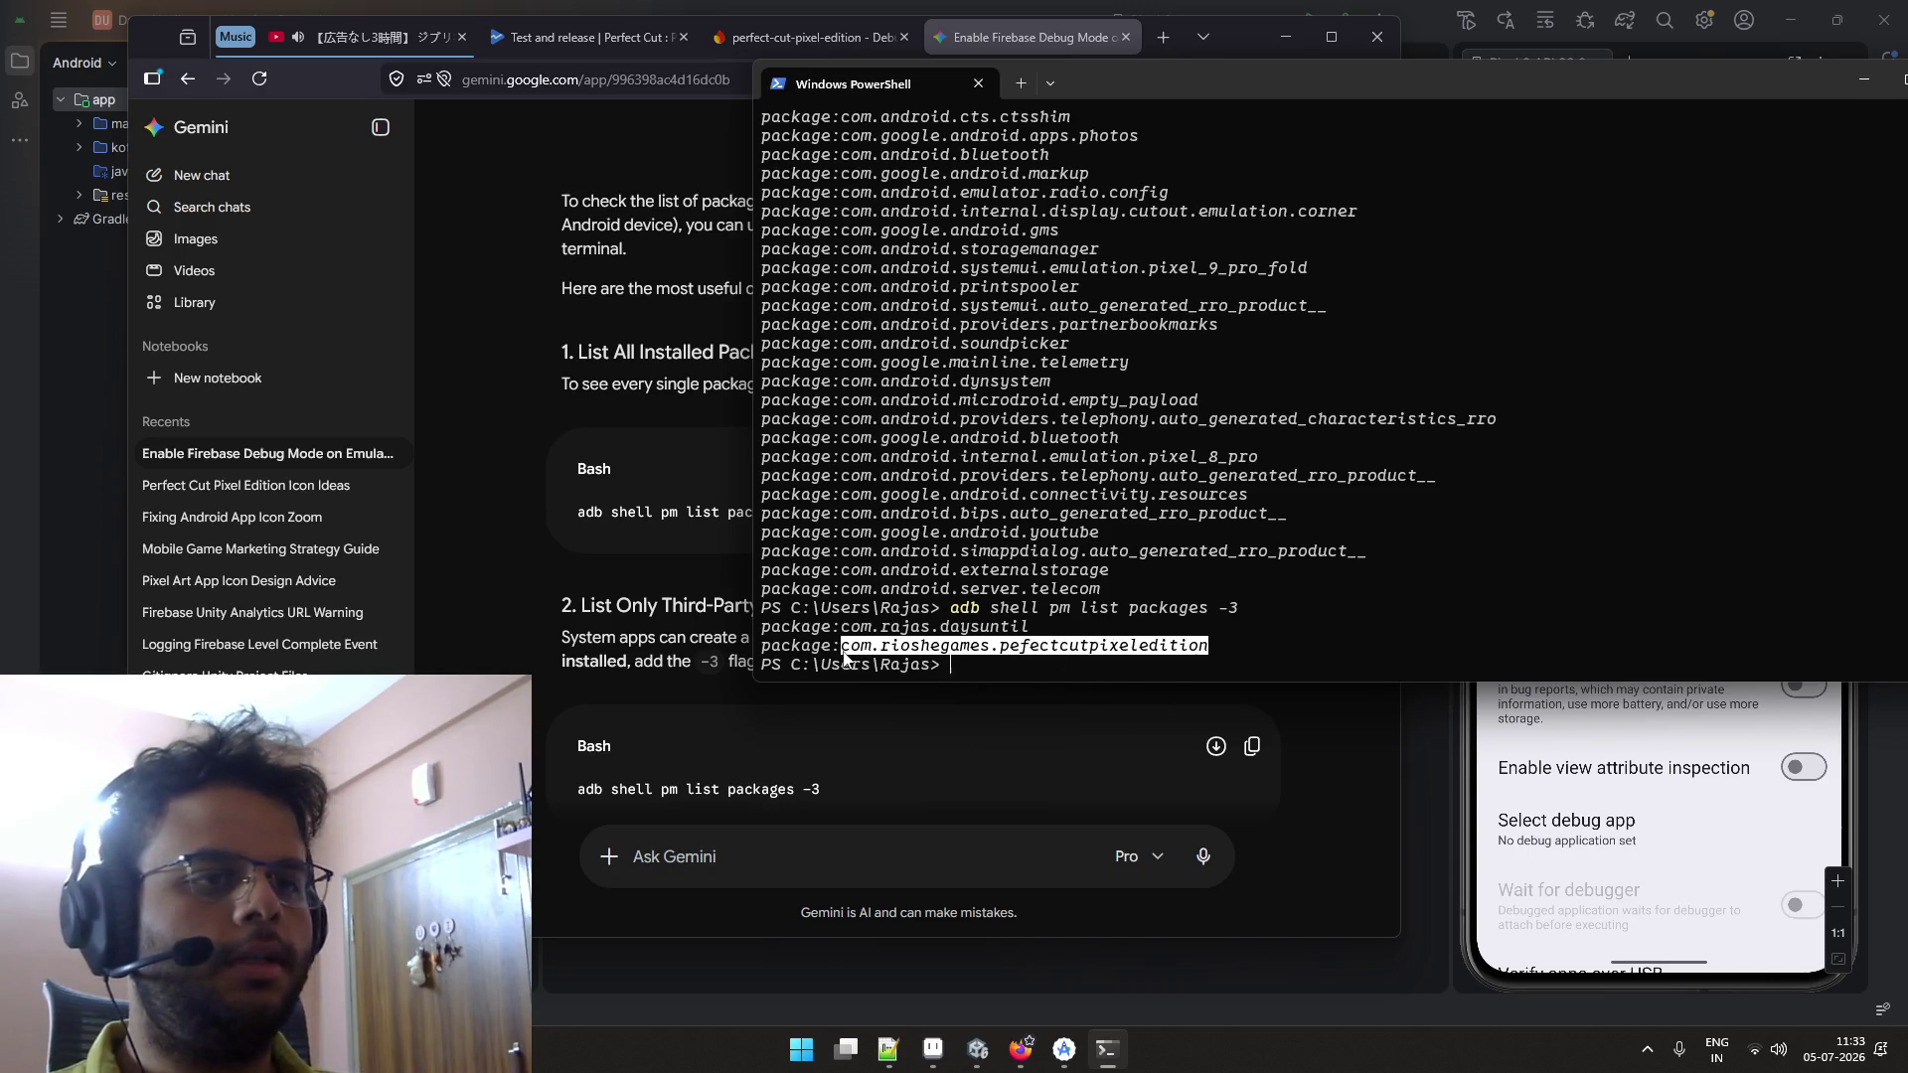
{"action": "key", "text": "ctrl+c"}
{"action": "left_click", "coordinate": [765, 843]}
{"action": "scroll", "coordinate": [802, 742], "scroll_direction": "up", "scroll_amount": 5}
{"action": "key", "text": "ctrl+v"}
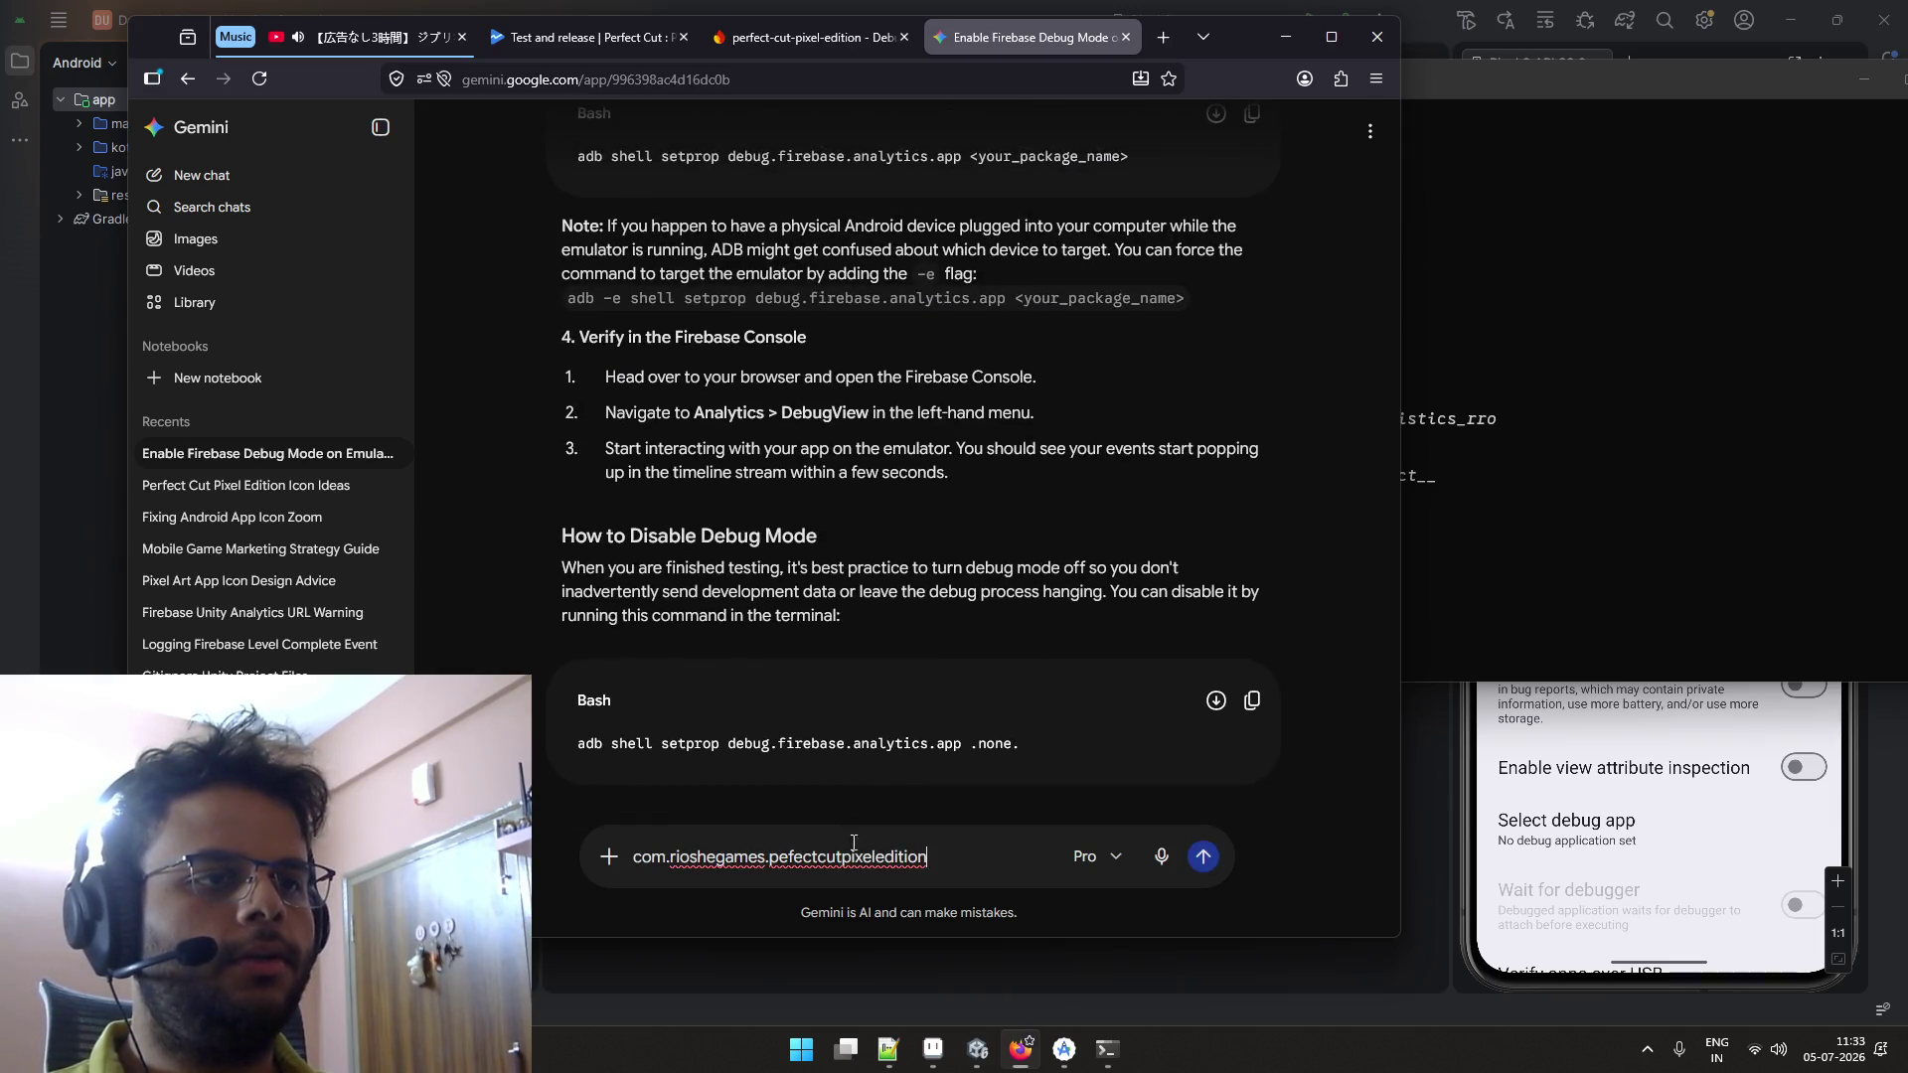
Prepend 'adb shell setprop debug.firebase.analytics.app' to the package name and cut the full command
{"action": "left_click_drag", "start_coordinate": [965, 745], "coordinate": [622, 749]}
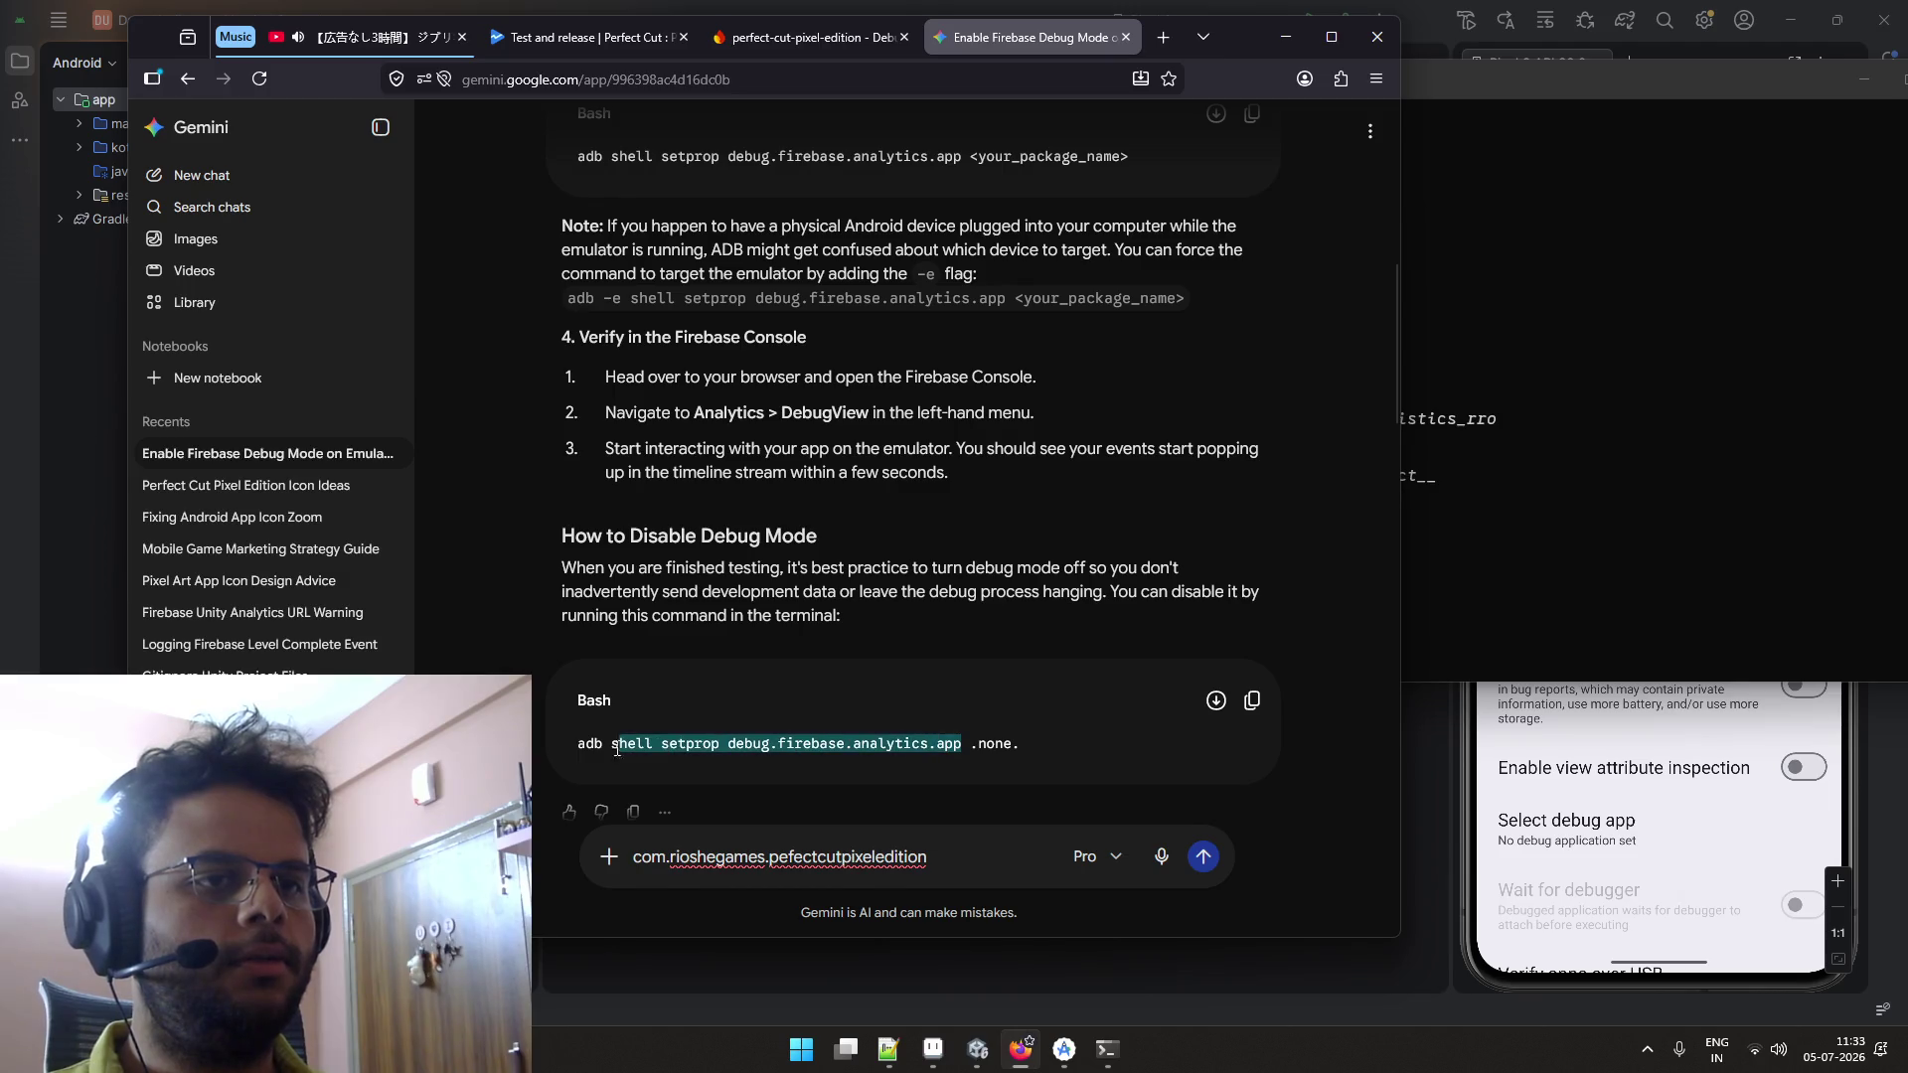
{"action": "key", "text": "ctrl+c"}
{"action": "left_click", "coordinate": [634, 857]}
{"action": "key", "text": "ctrl+v"}
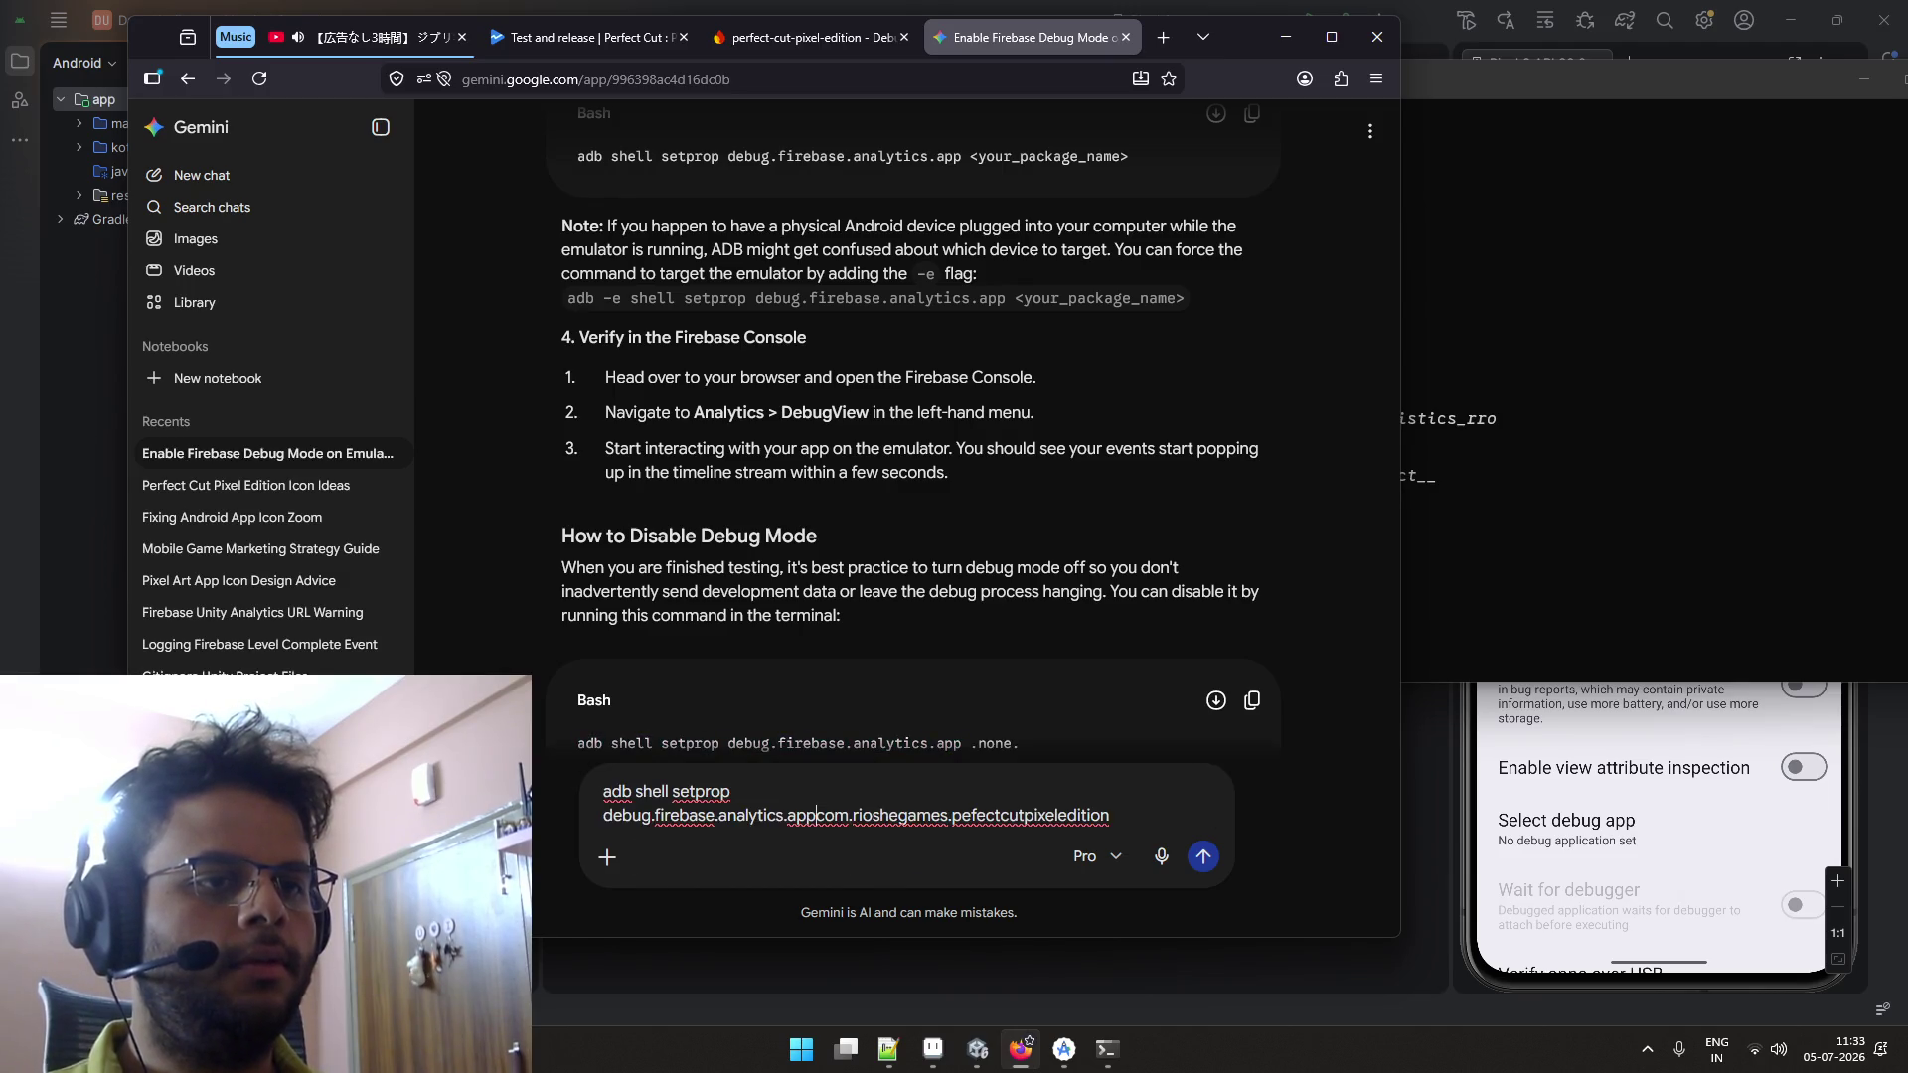
{"action": "key", "text": "ctrl+a"}
{"action": "key", "text": "ctrl+x"}
Run the debug.firebase.analytics.app setprop command with the game's package in PowerShell
{"action": "key", "text": "alt+Tab"}
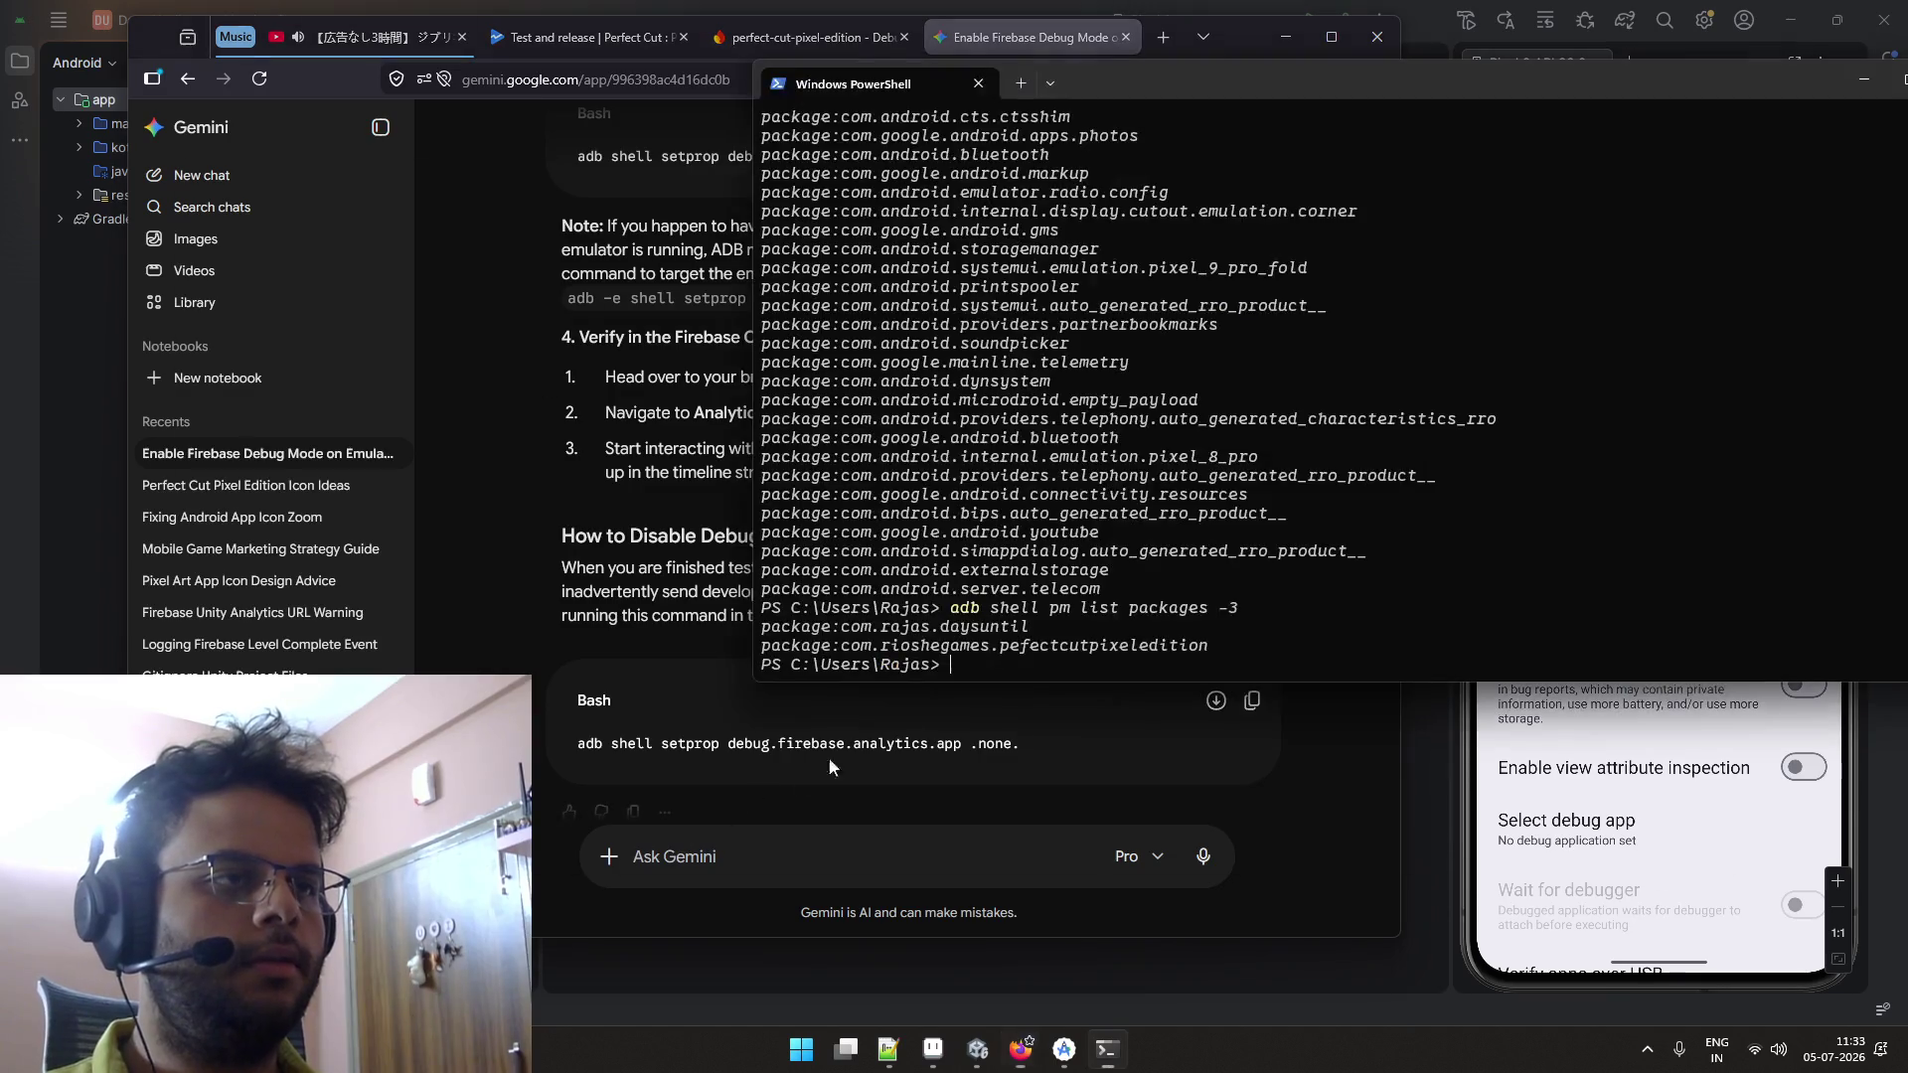
{"action": "key", "text": "ctrl+v"}
{"action": "key", "text": "Return"}
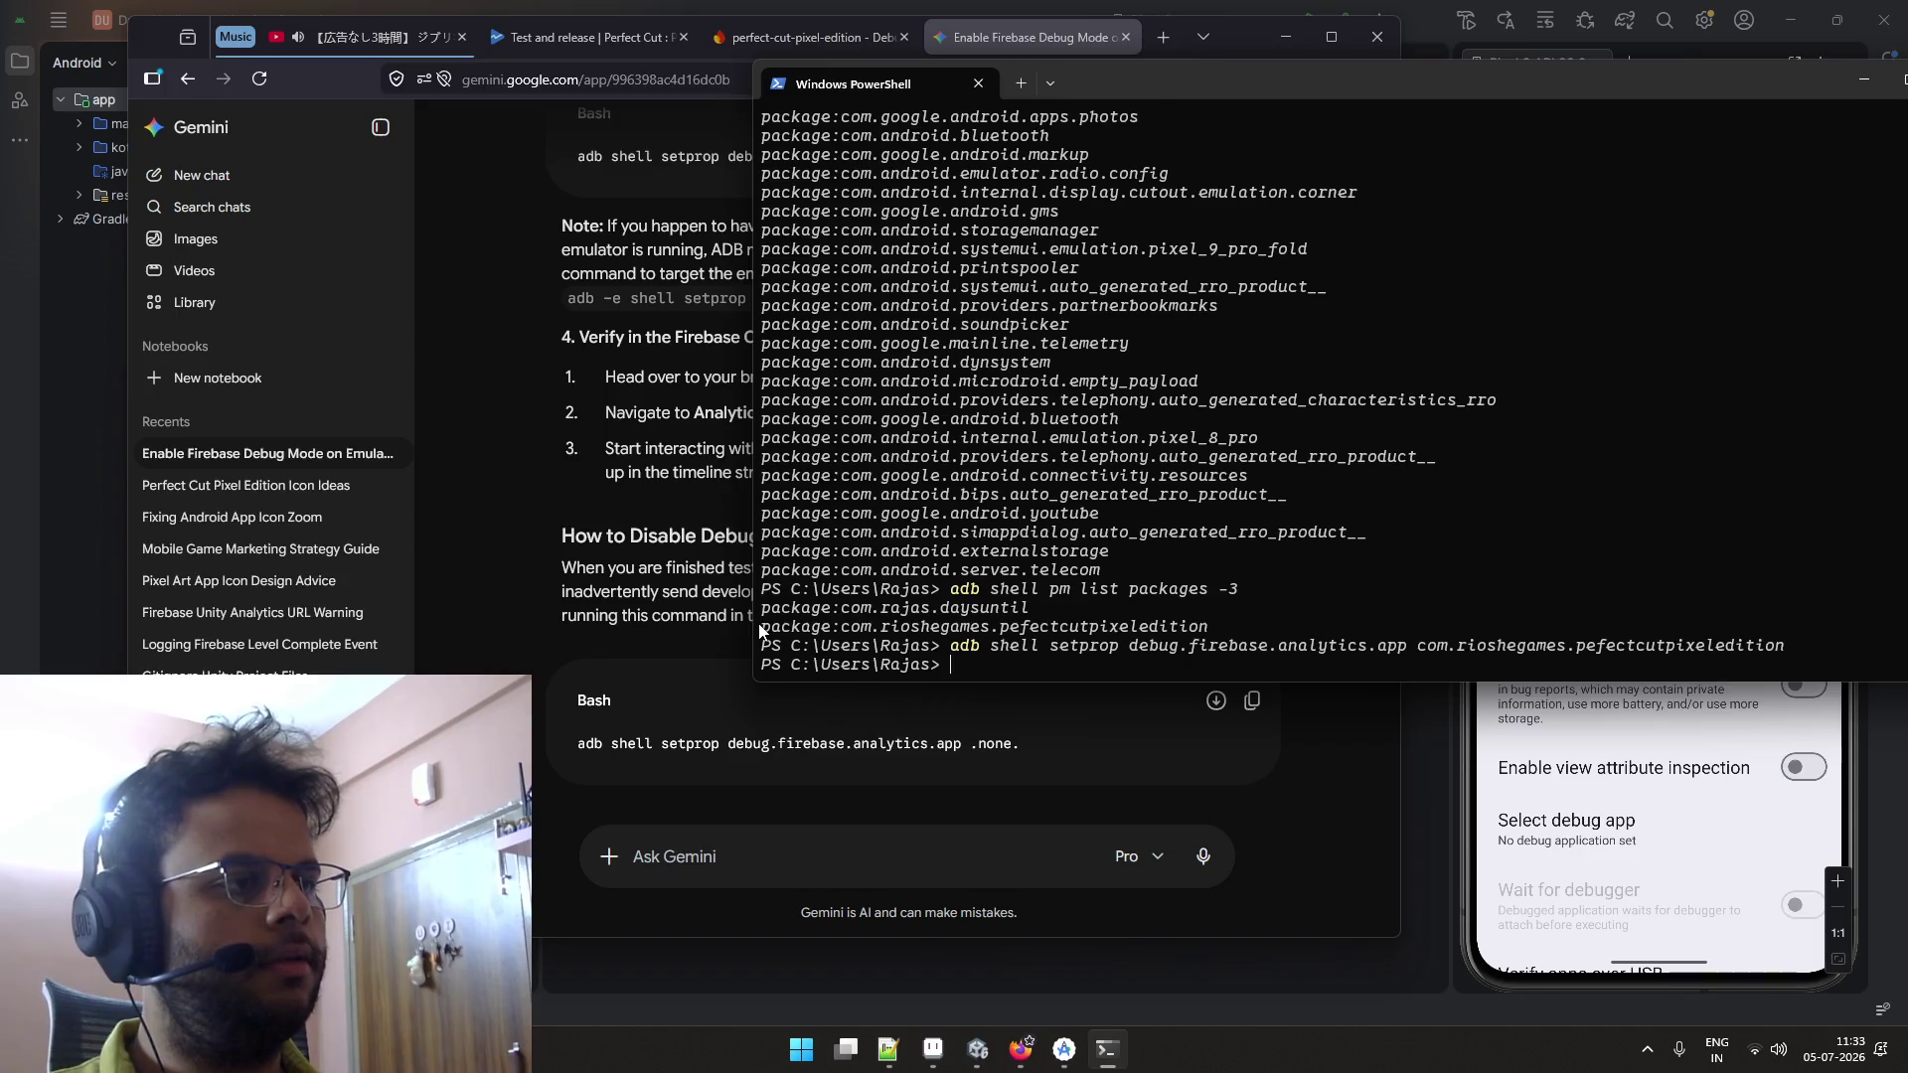
{"action": "left_click", "coordinate": [706, 678]}
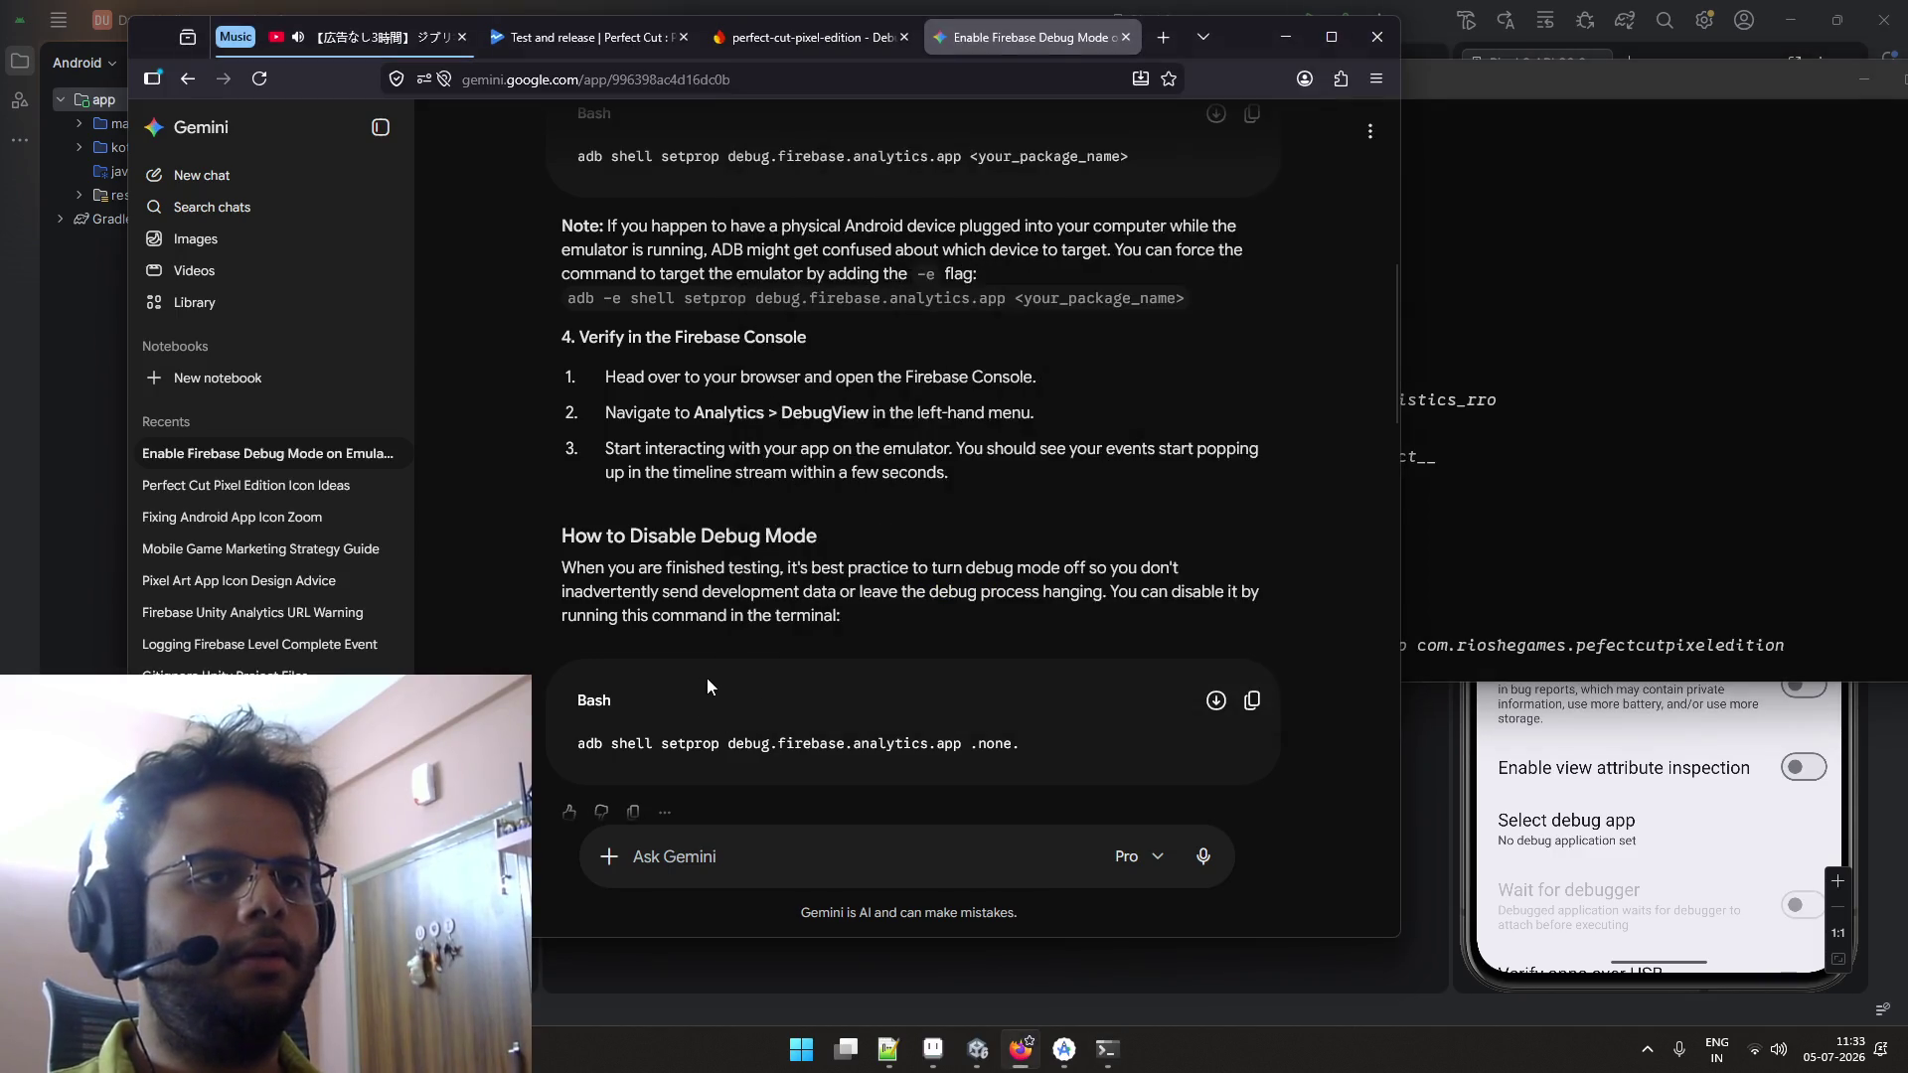
{"action": "scroll", "coordinate": [707, 678], "scroll_direction": "down", "scroll_amount": 2}
{"action": "scroll", "coordinate": [707, 678], "scroll_direction": "up", "scroll_amount": 3}
{"action": "scroll", "coordinate": [706, 678], "scroll_direction": "down", "scroll_amount": 10}
{"action": "scroll", "coordinate": [707, 678], "scroll_direction": "up", "scroll_amount": 15}
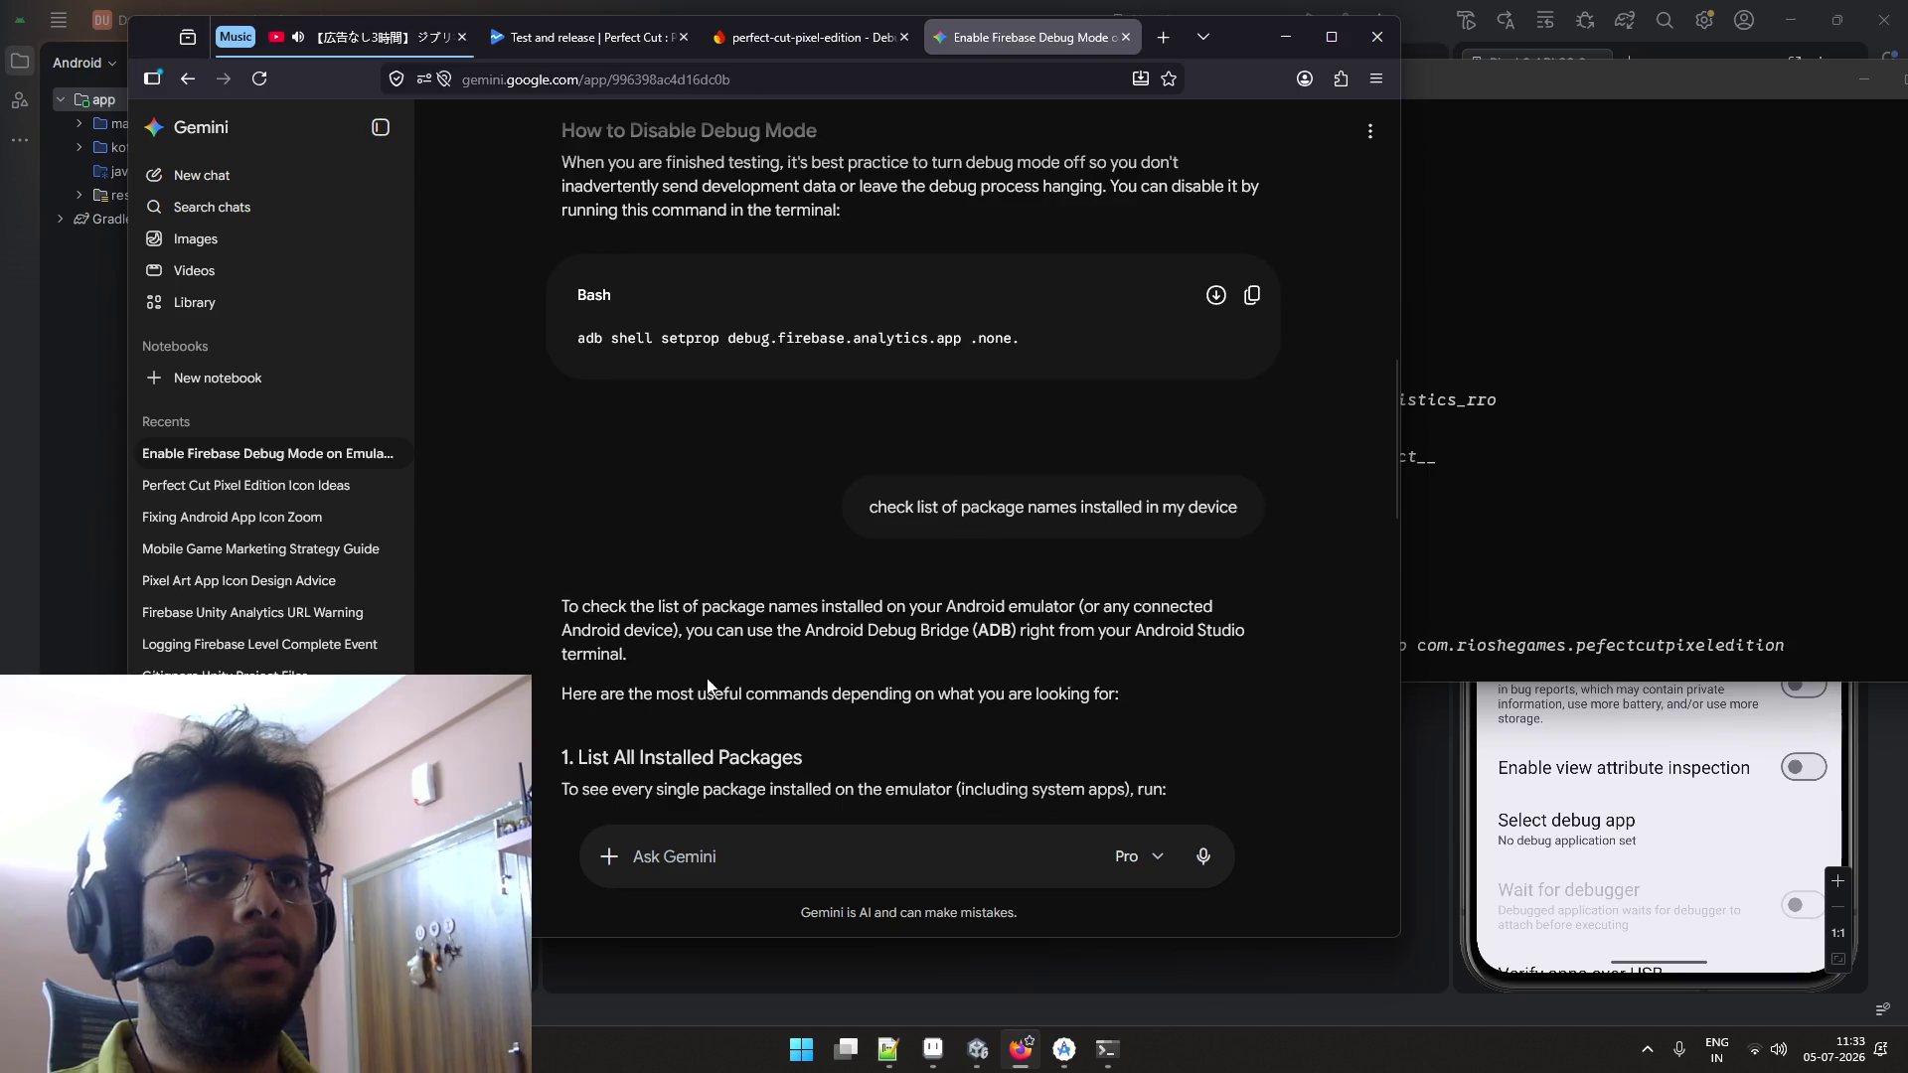
{"action": "scroll", "coordinate": [709, 678], "scroll_direction": "down", "scroll_amount": 4}
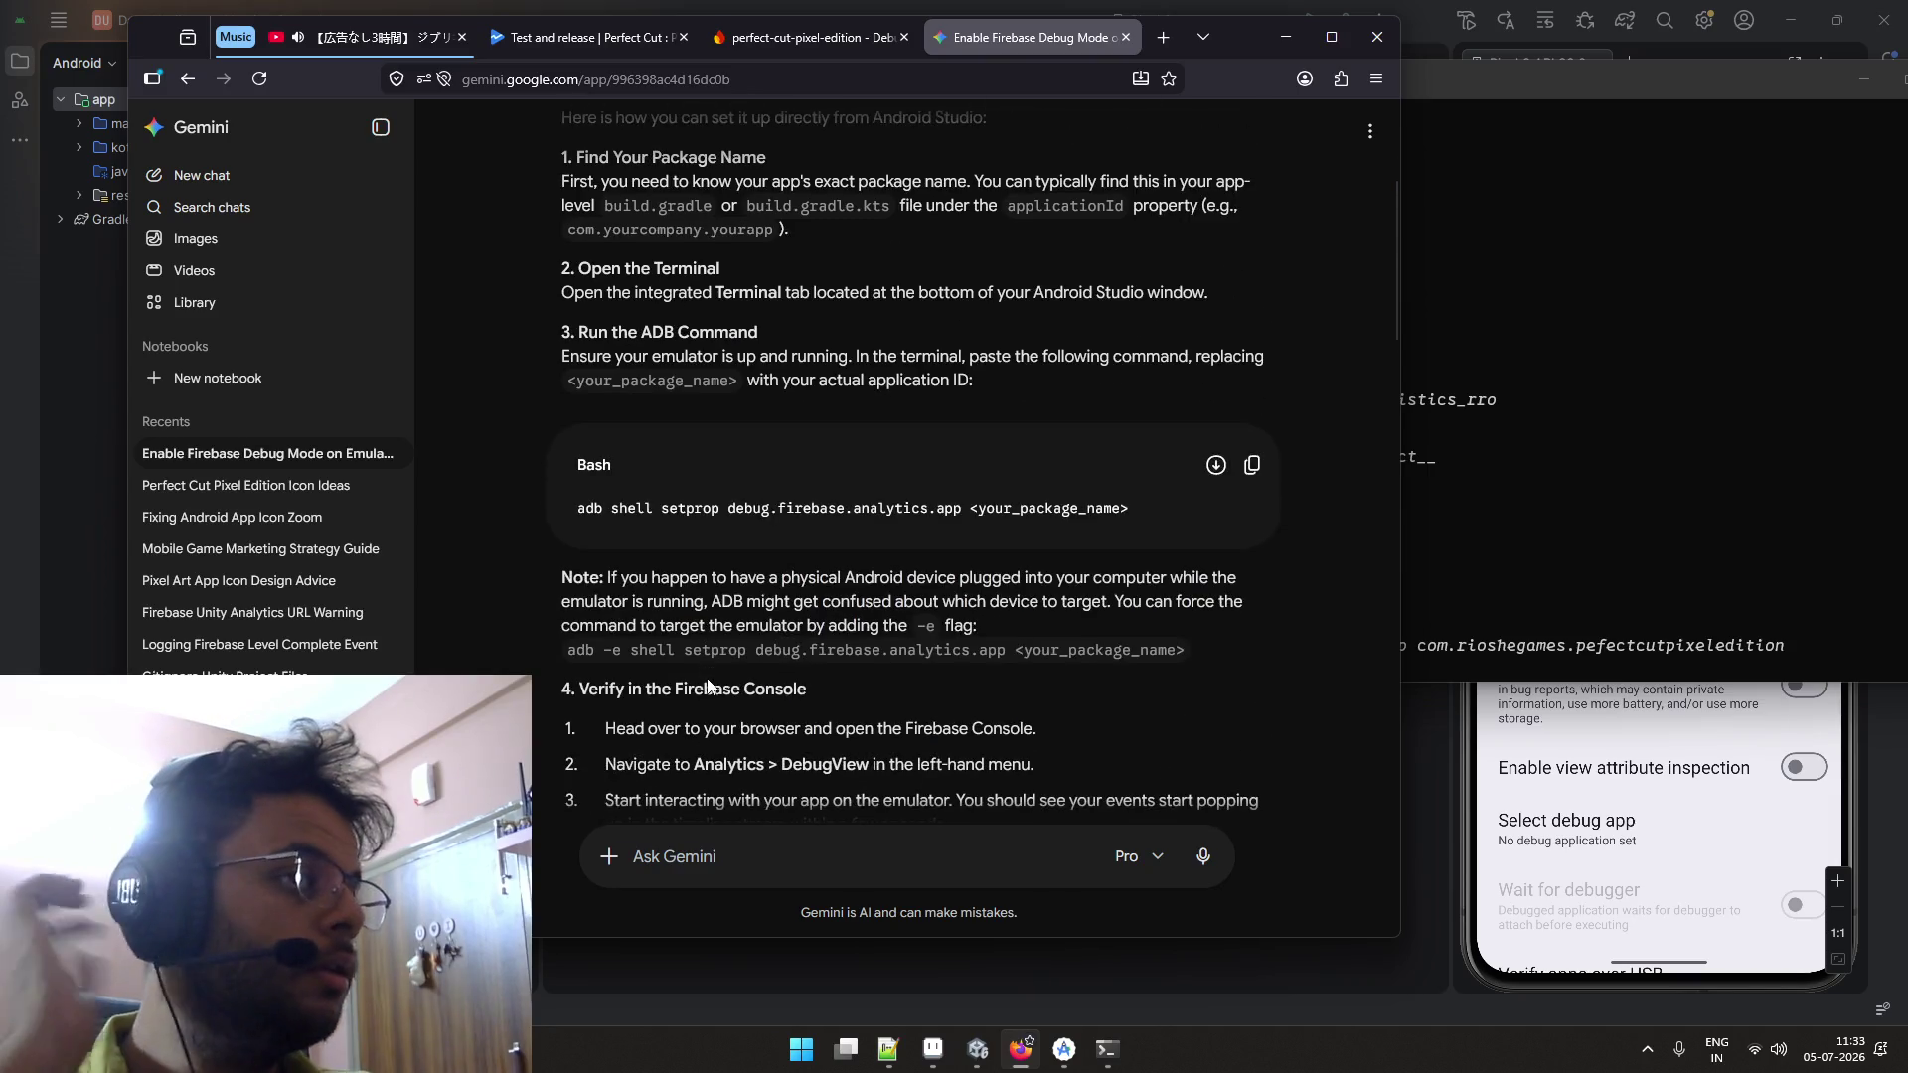
{"action": "scroll", "coordinate": [709, 682], "scroll_direction": "down", "scroll_amount": 1}
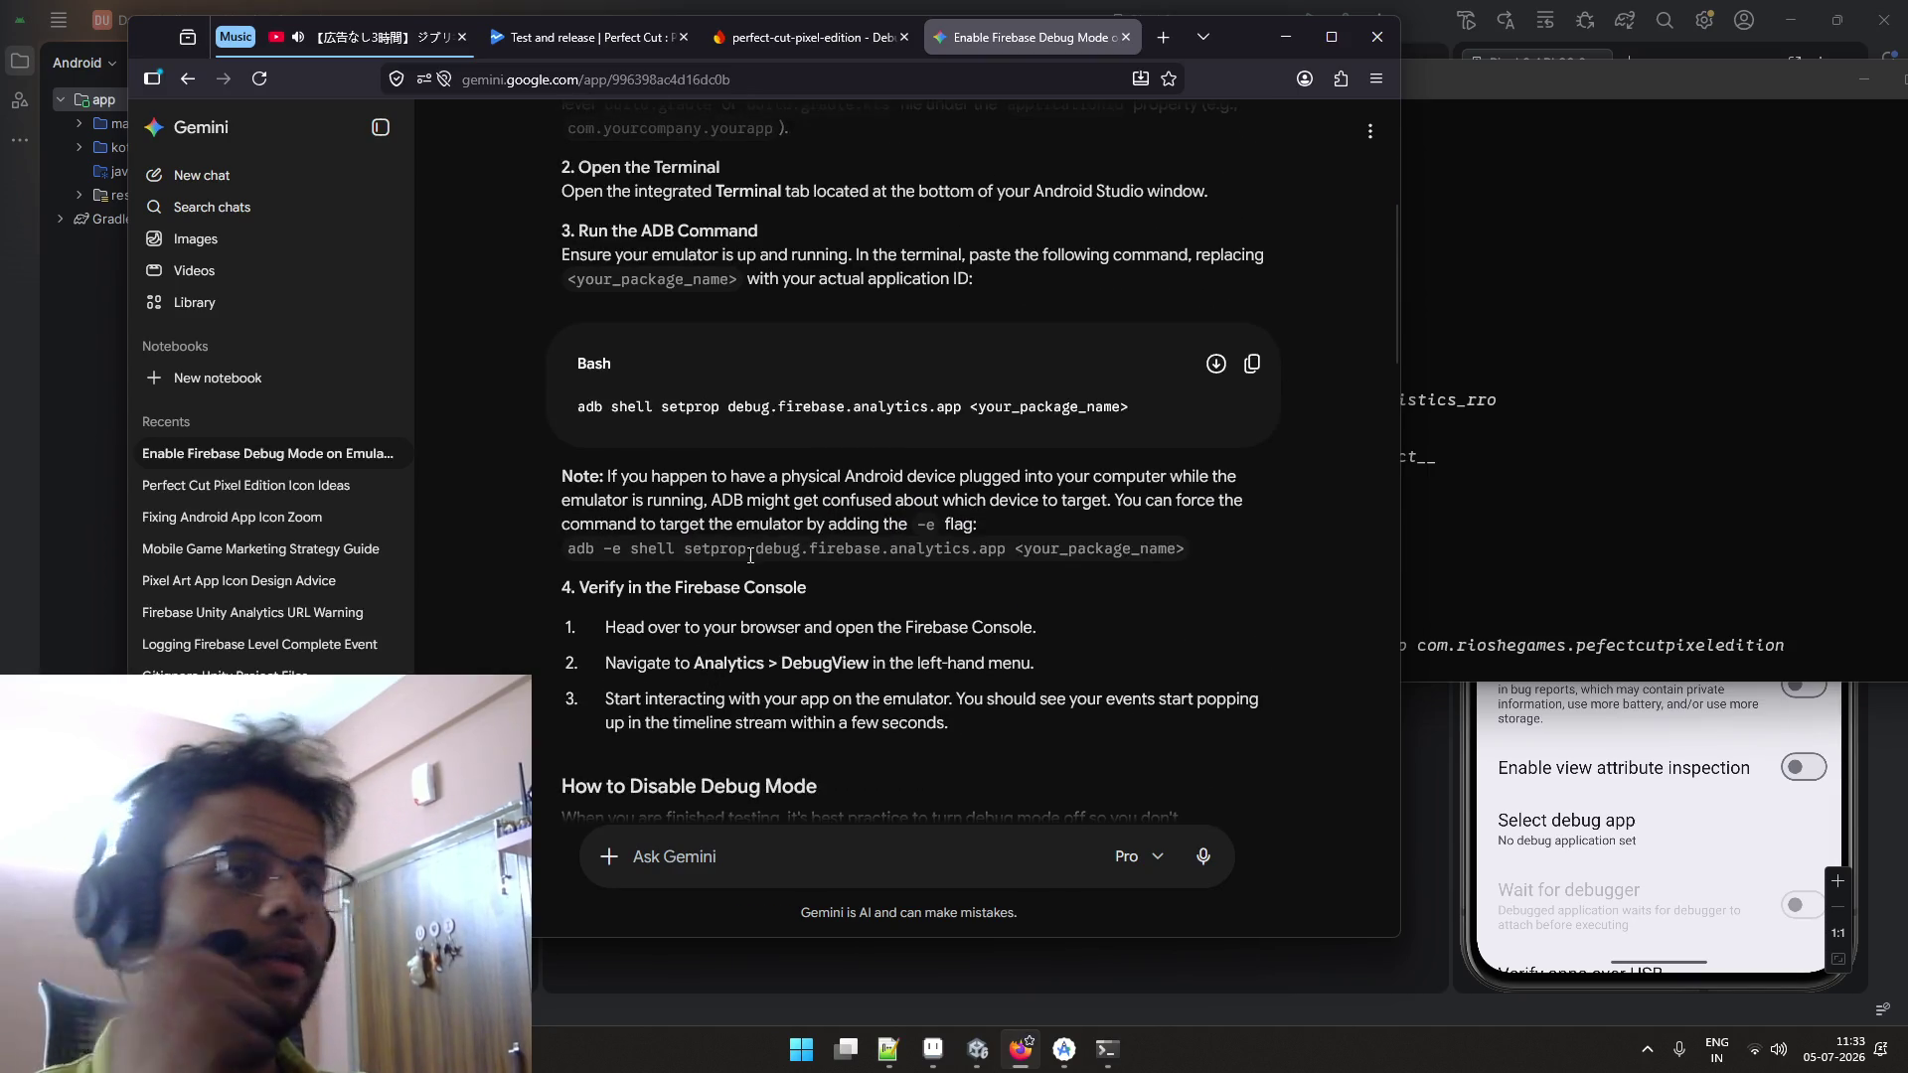
{"action": "scroll", "coordinate": [947, 562], "scroll_direction": "down", "scroll_amount": 2}
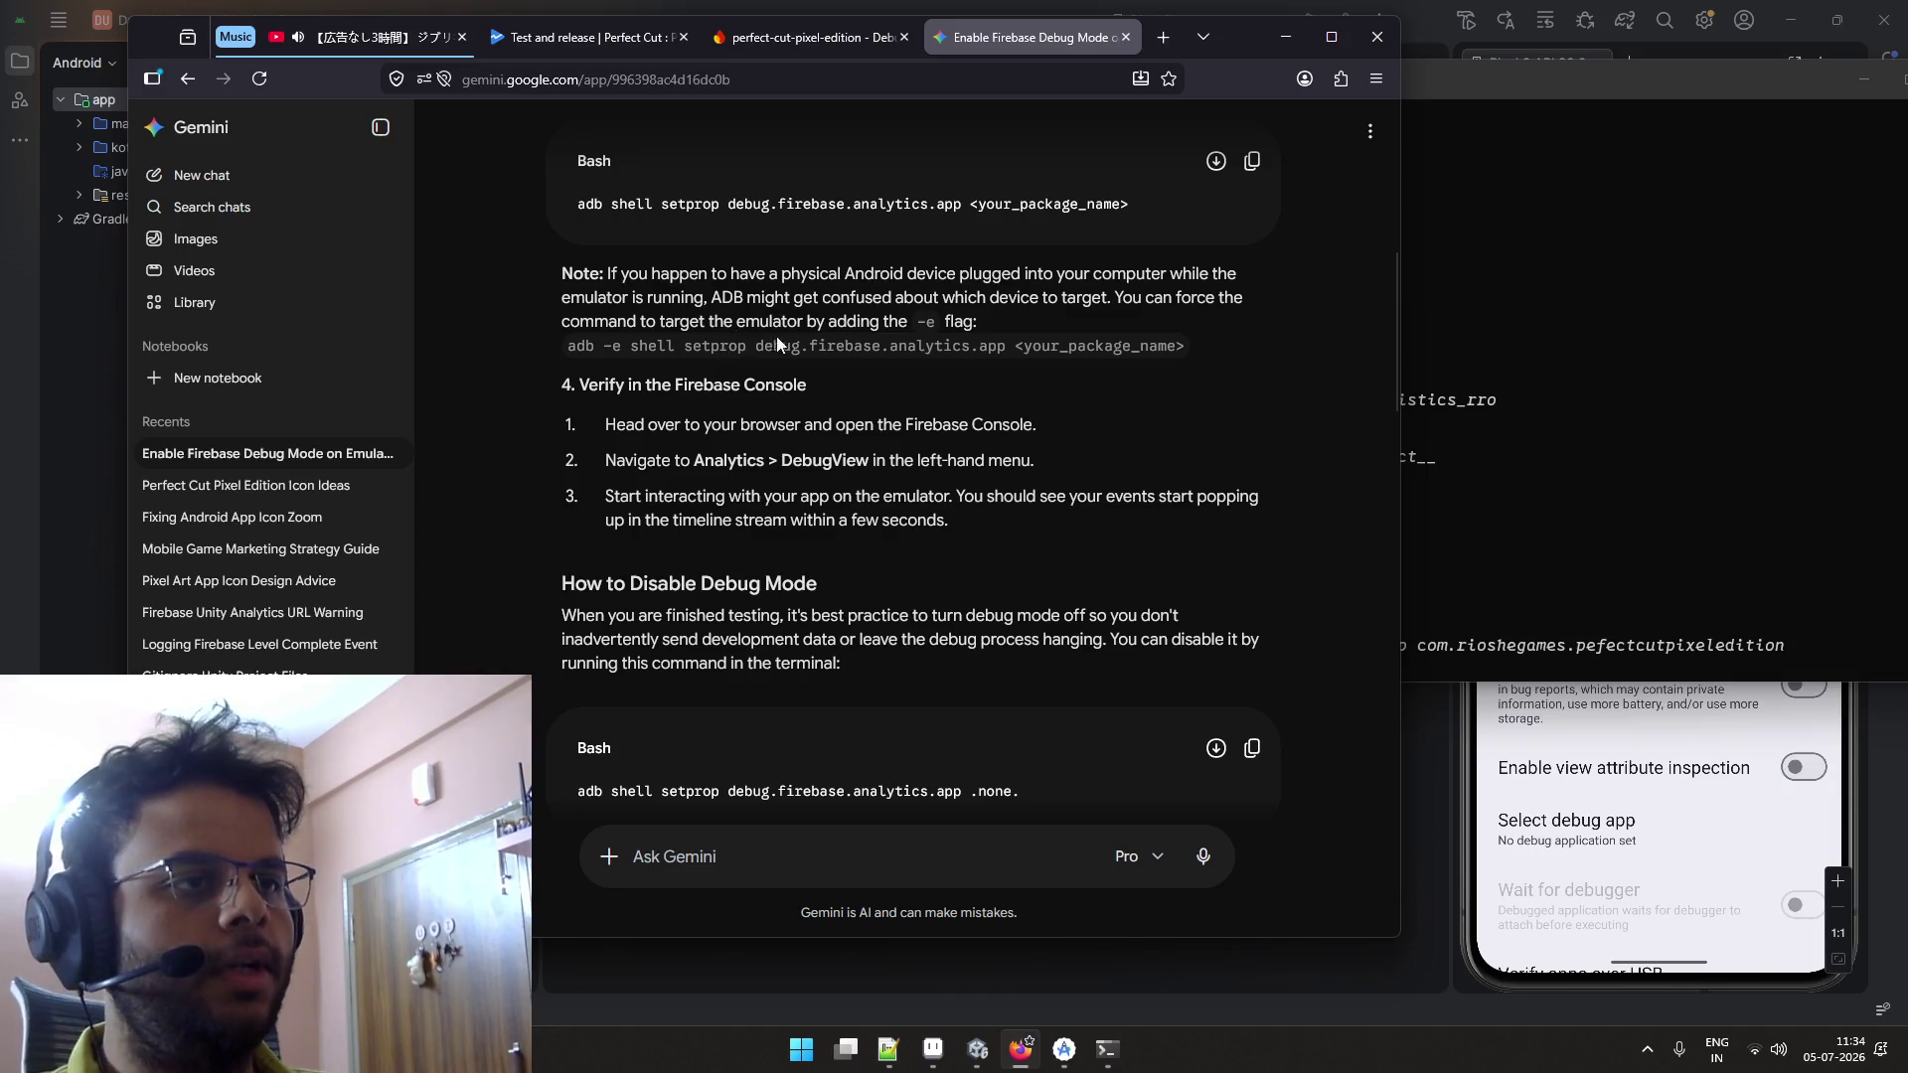
{"action": "left_click", "coordinate": [807, 36]}
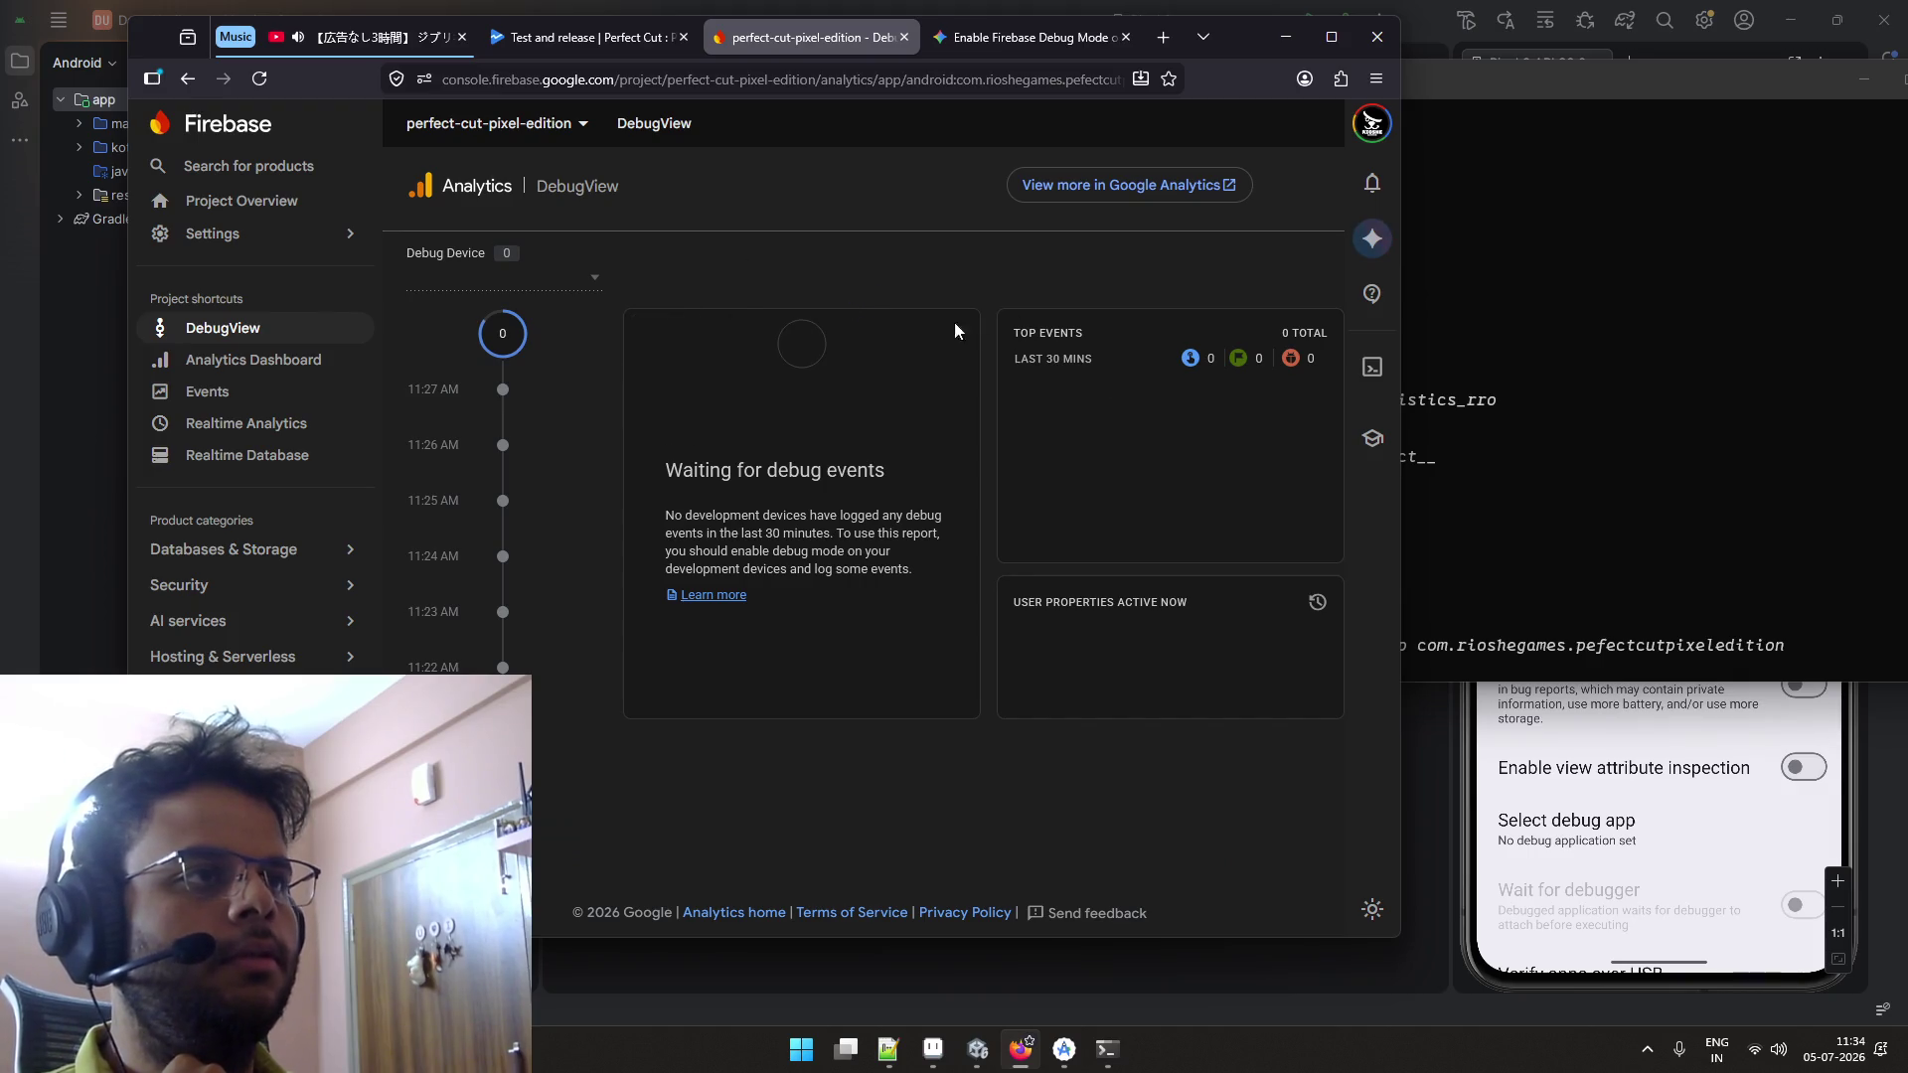
Reload DebugView and clear the emulator's recent apps back to the home screen
{"action": "key", "text": "F5"}
{"action": "left_click", "coordinate": [1679, 768]}
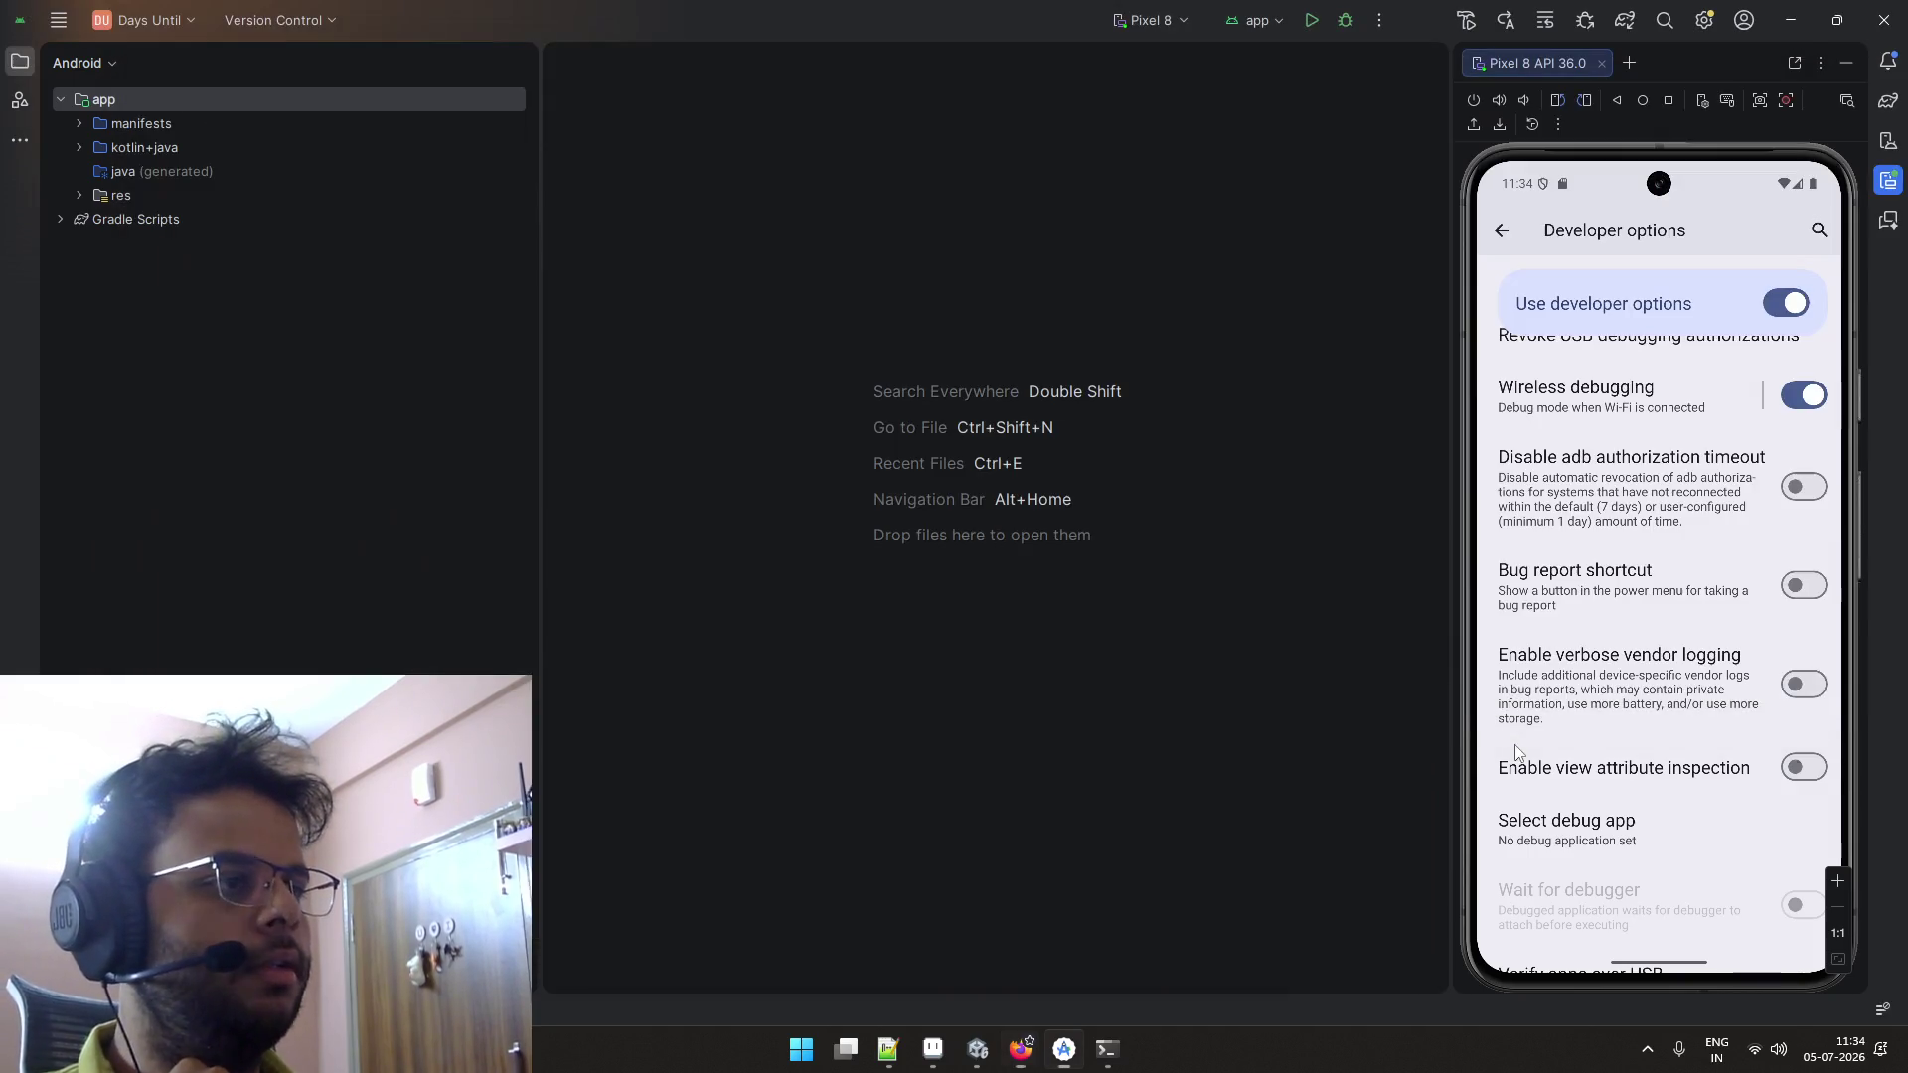
{"action": "left_click_drag", "start_coordinate": [1655, 945], "coordinate": [1614, 558]}
{"action": "left_click_drag", "start_coordinate": [1614, 685], "coordinate": [1600, 516]}
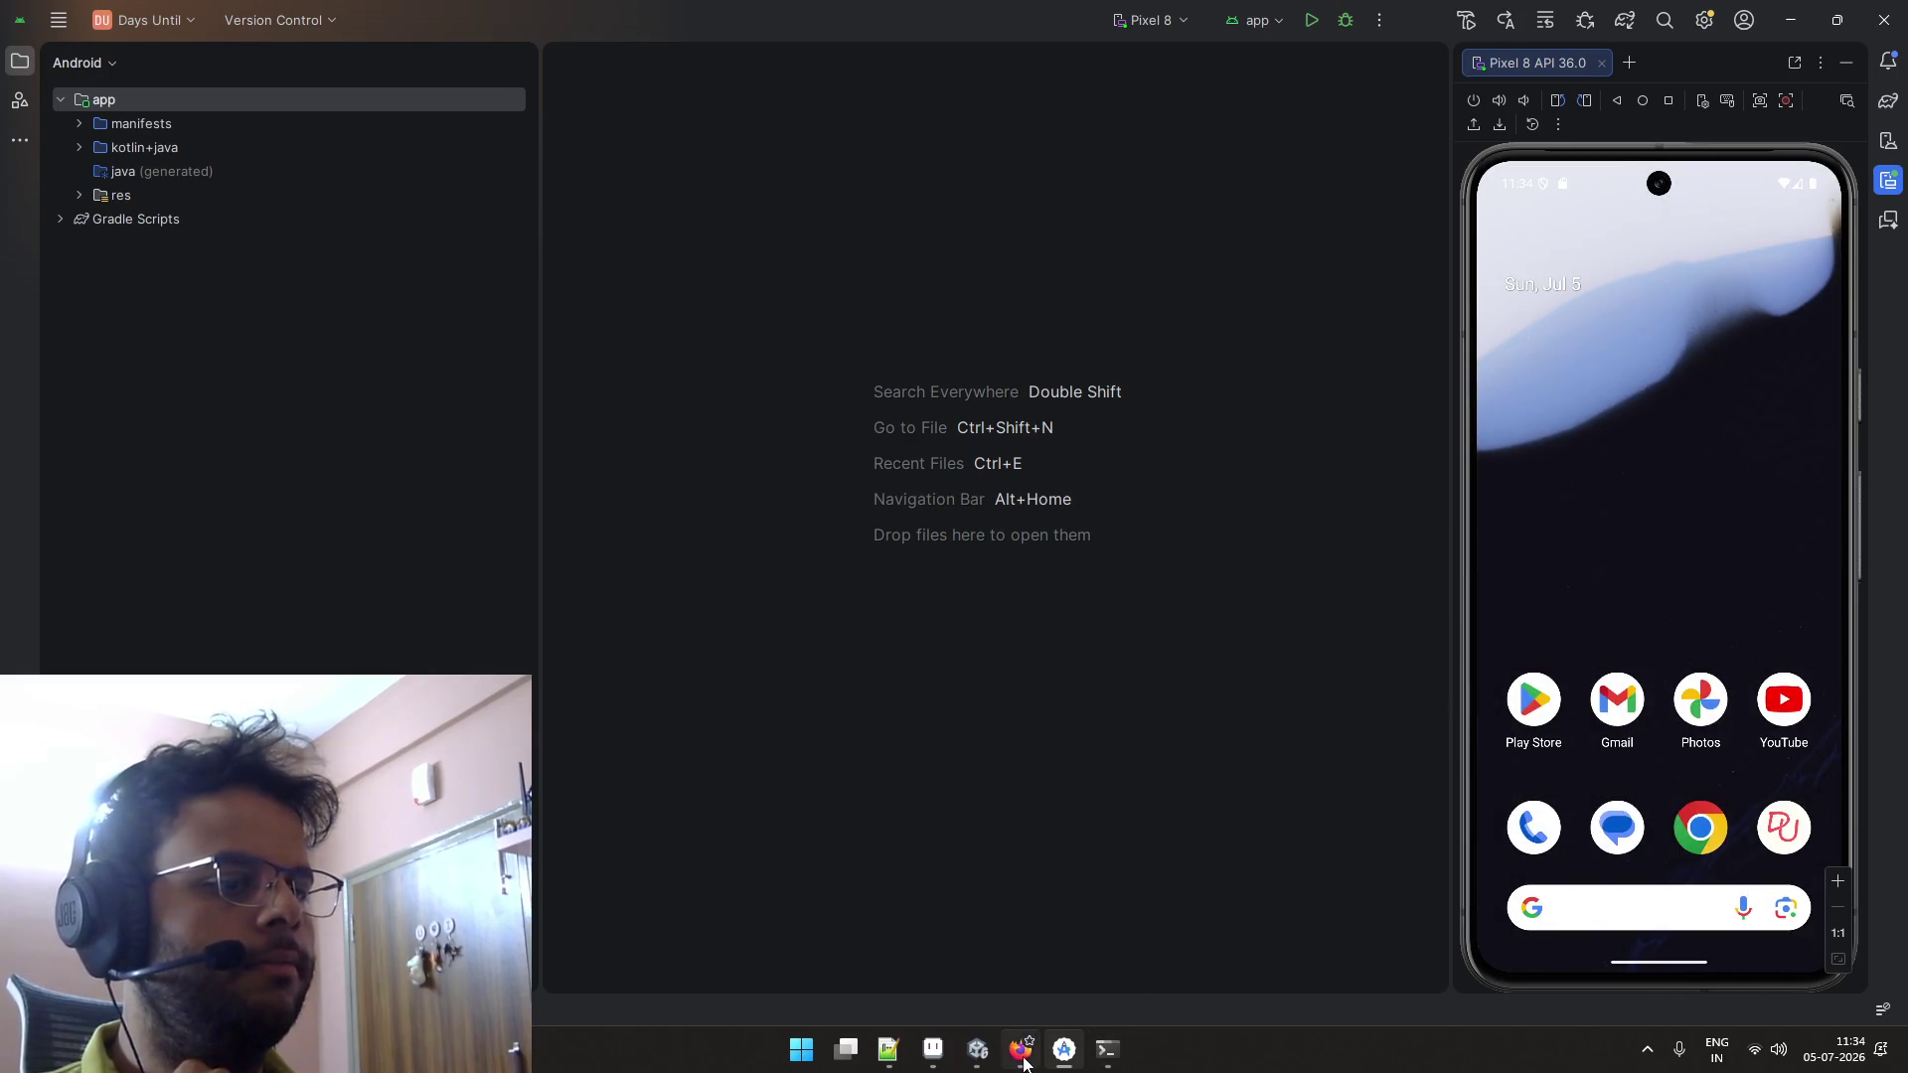
{"action": "left_click", "coordinate": [1024, 1061]}
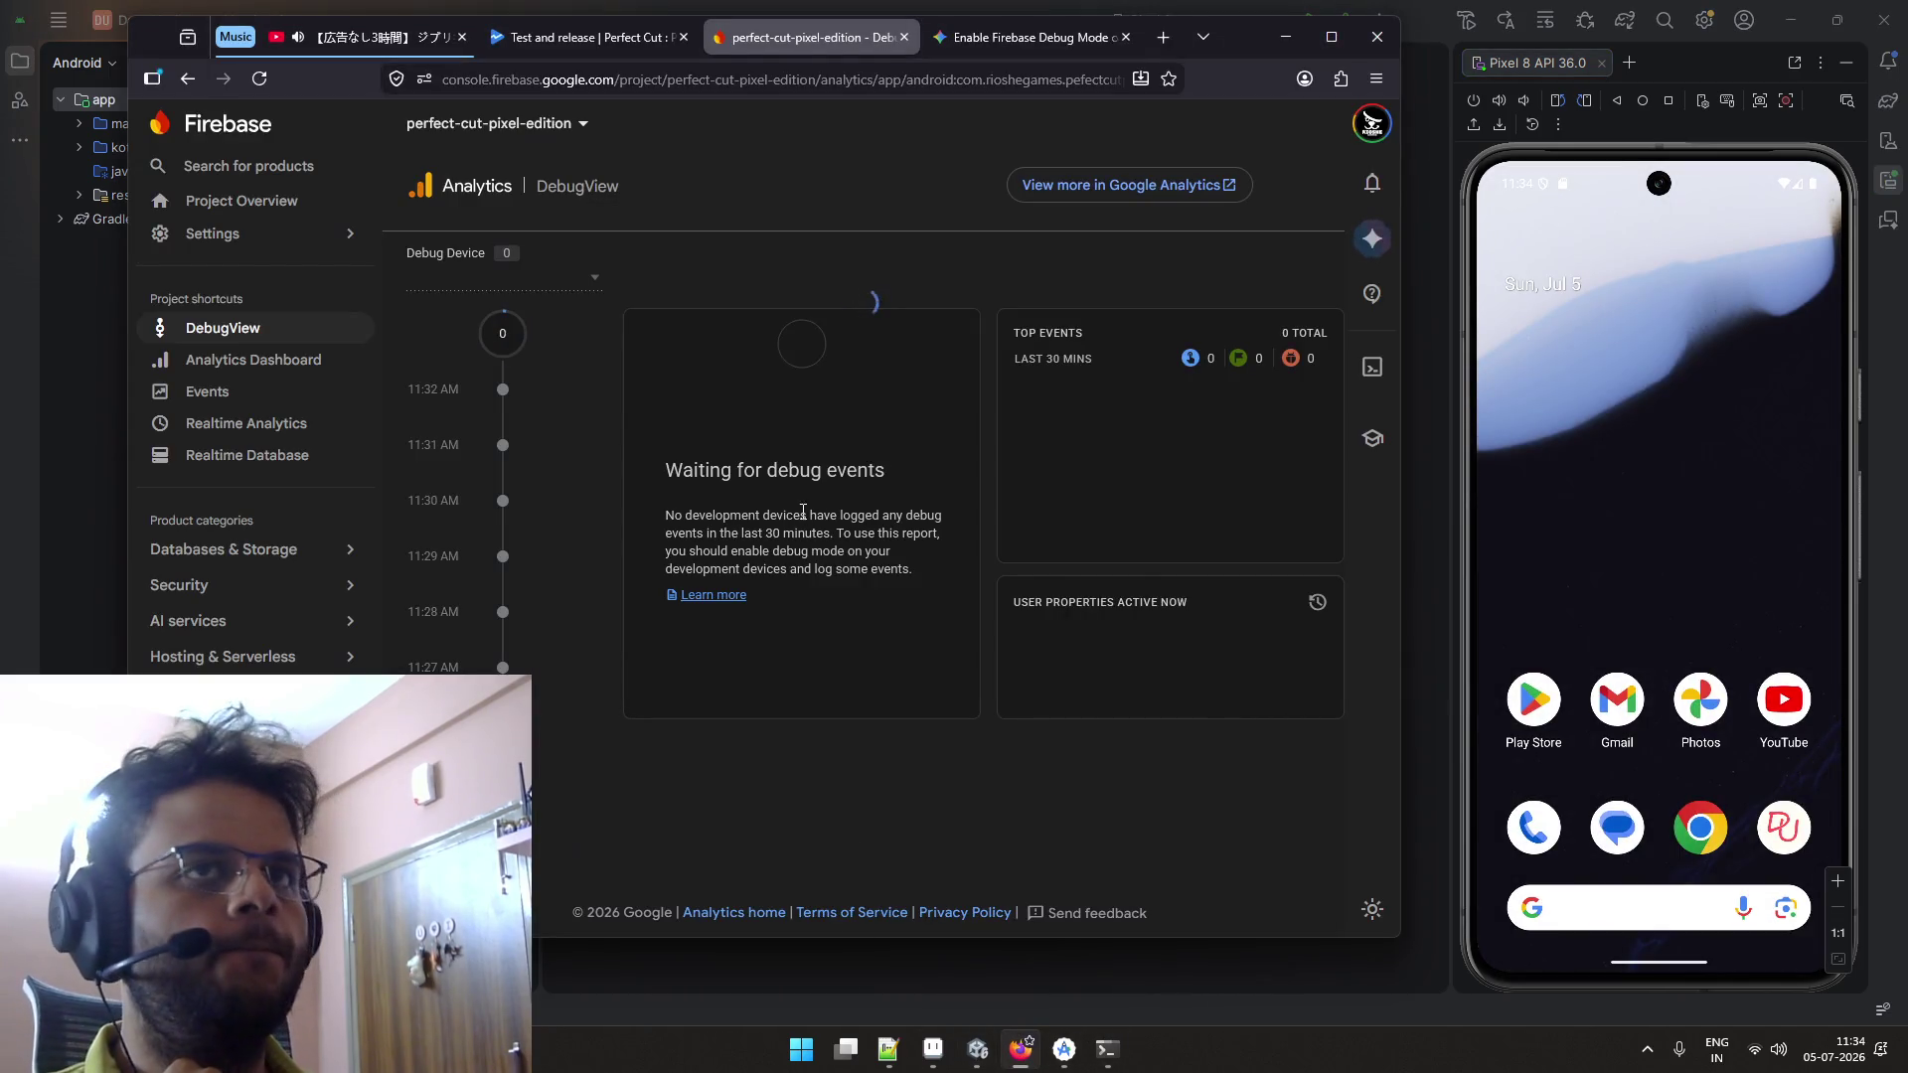
Restore and narrow Android Studio, hide the Project panel and widen the emulator
{"action": "left_click", "coordinate": [1377, 37]}
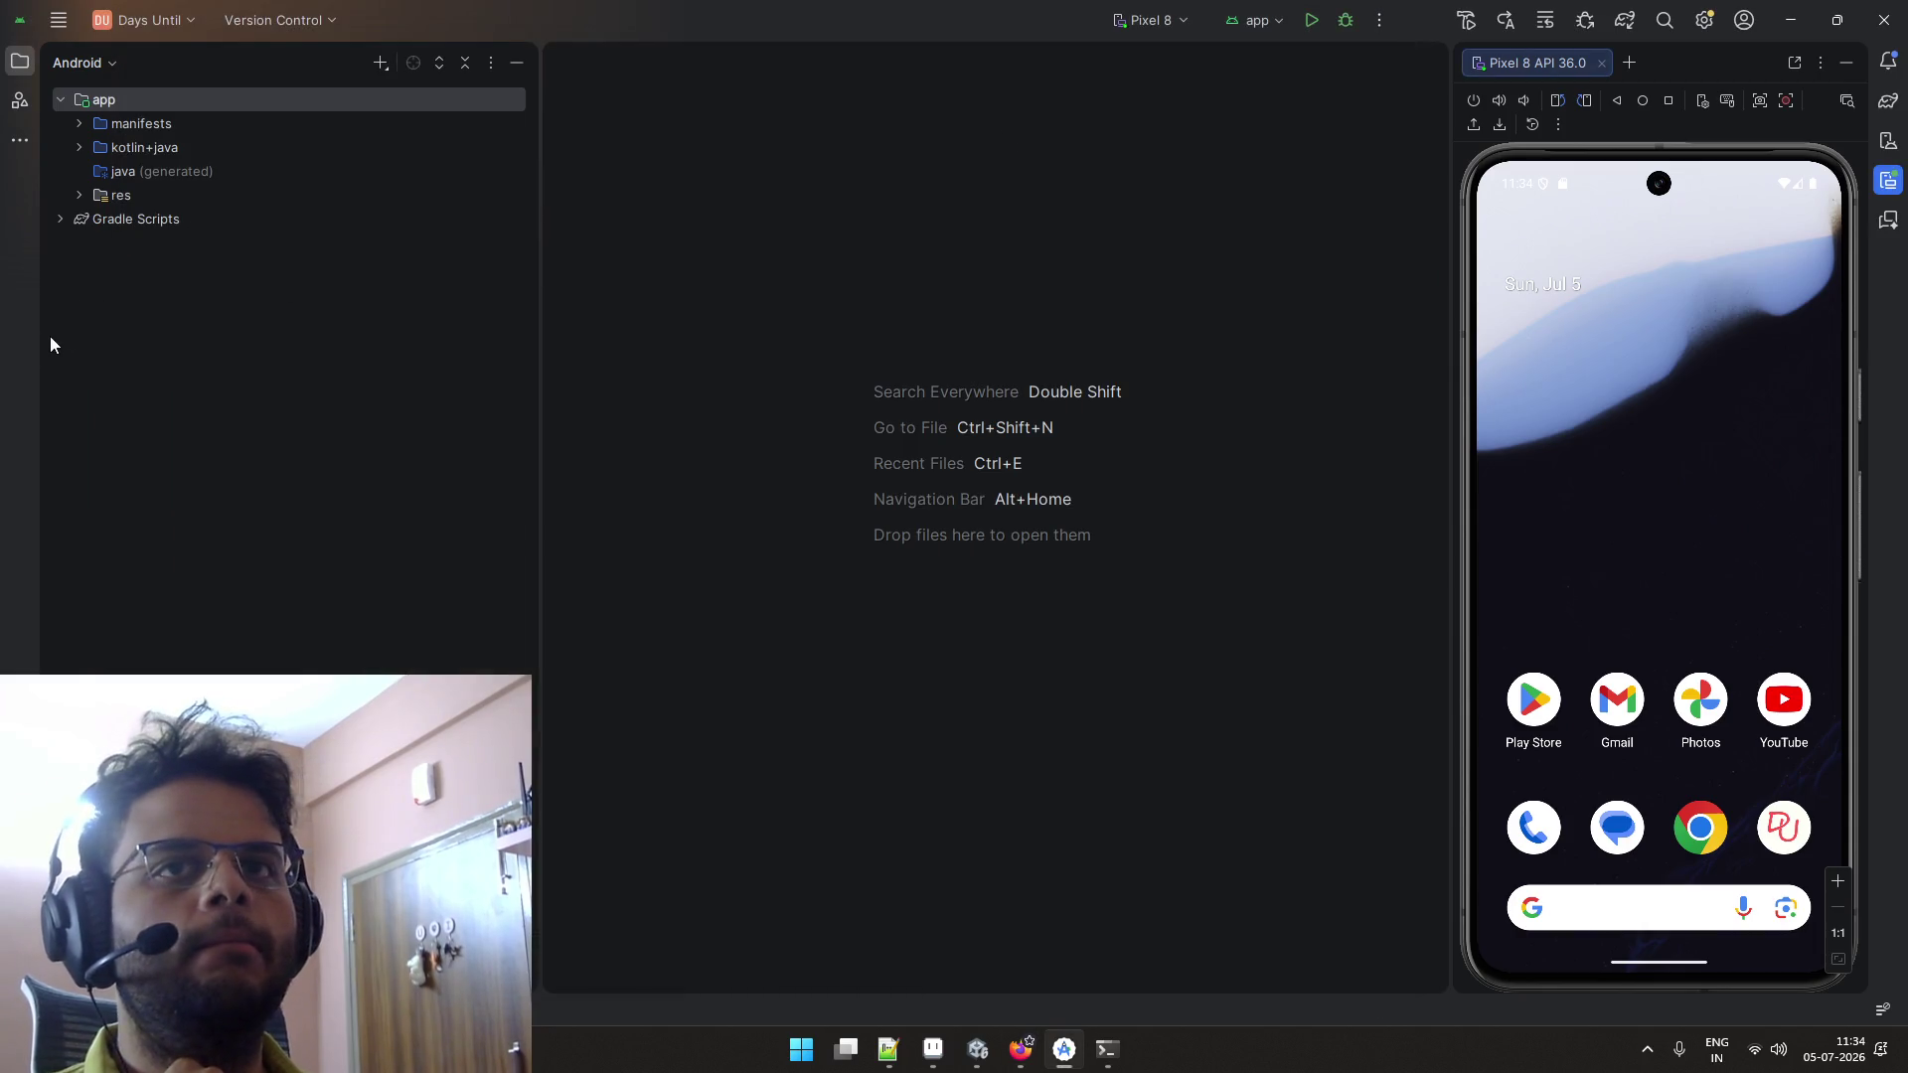
{"action": "double_click", "coordinate": [648, 30]}
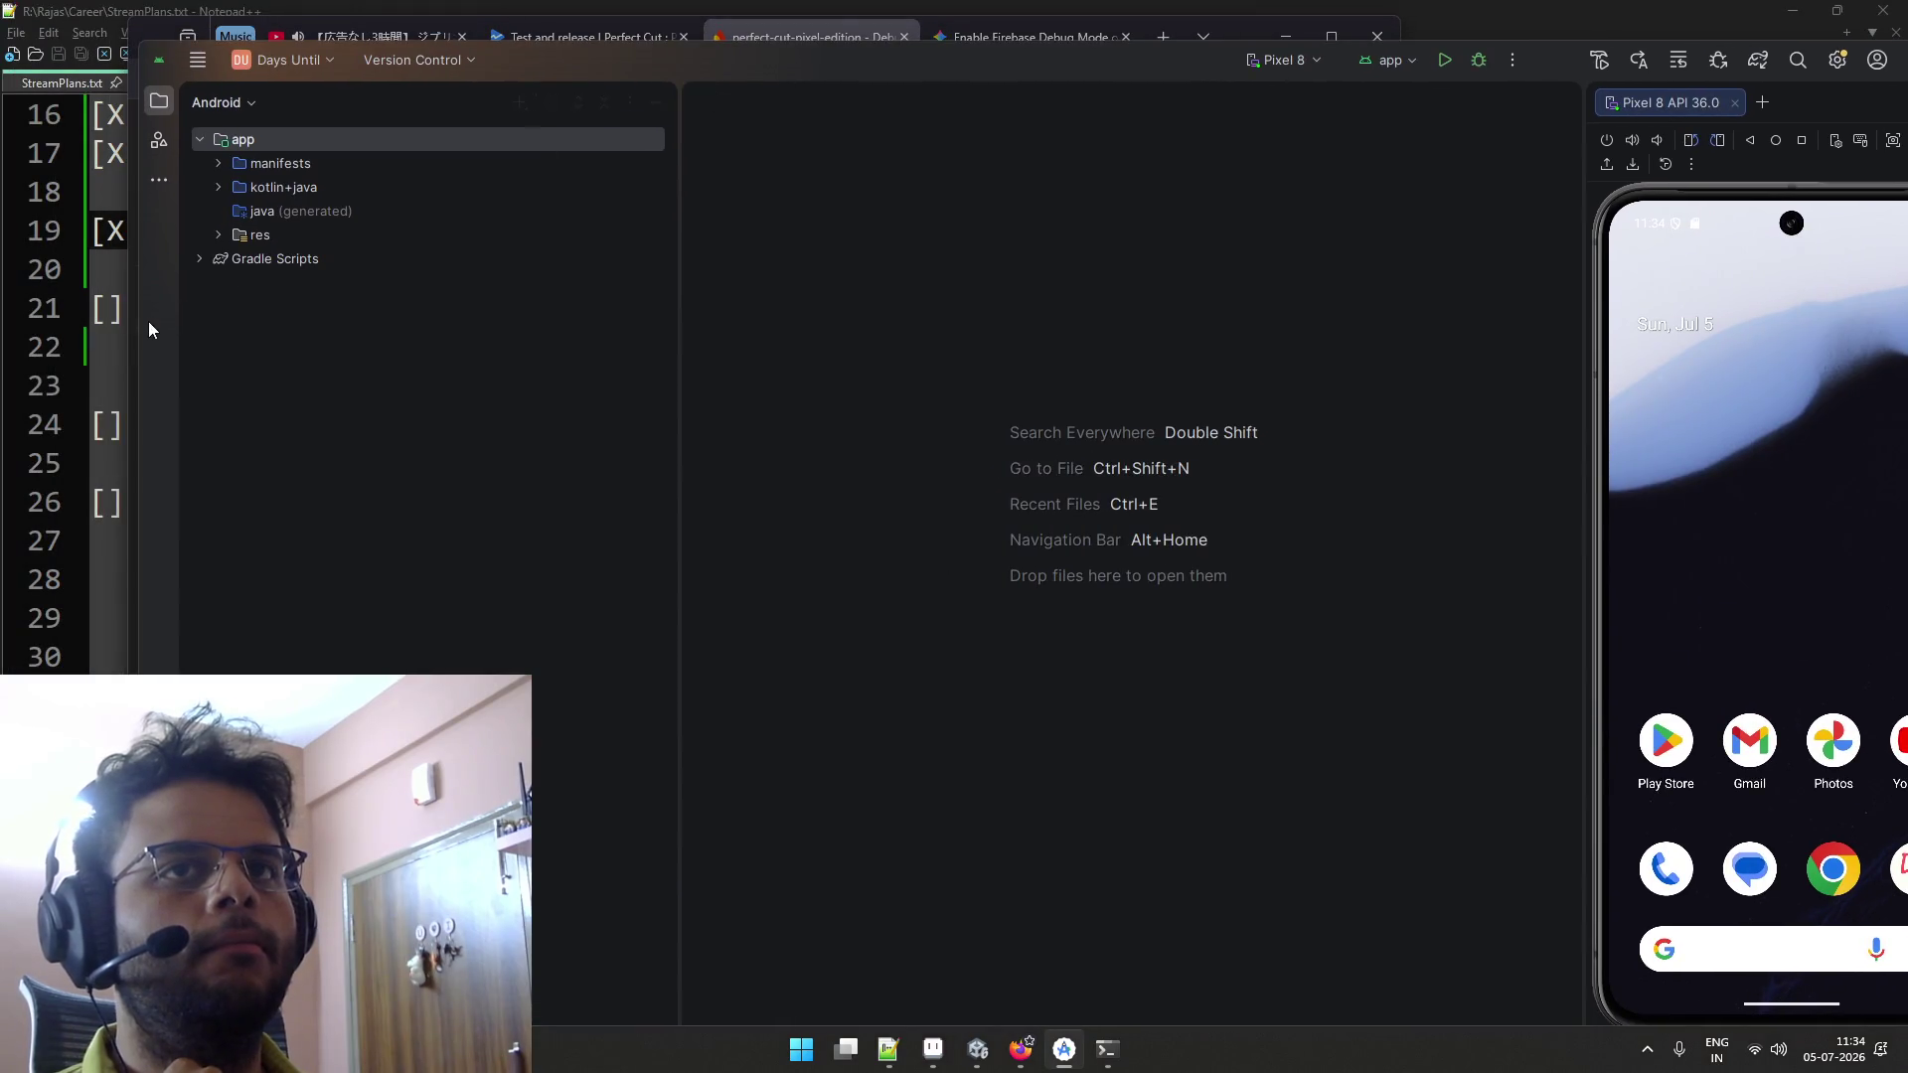
{"action": "left_click_drag", "start_coordinate": [135, 323], "coordinate": [1441, 323]}
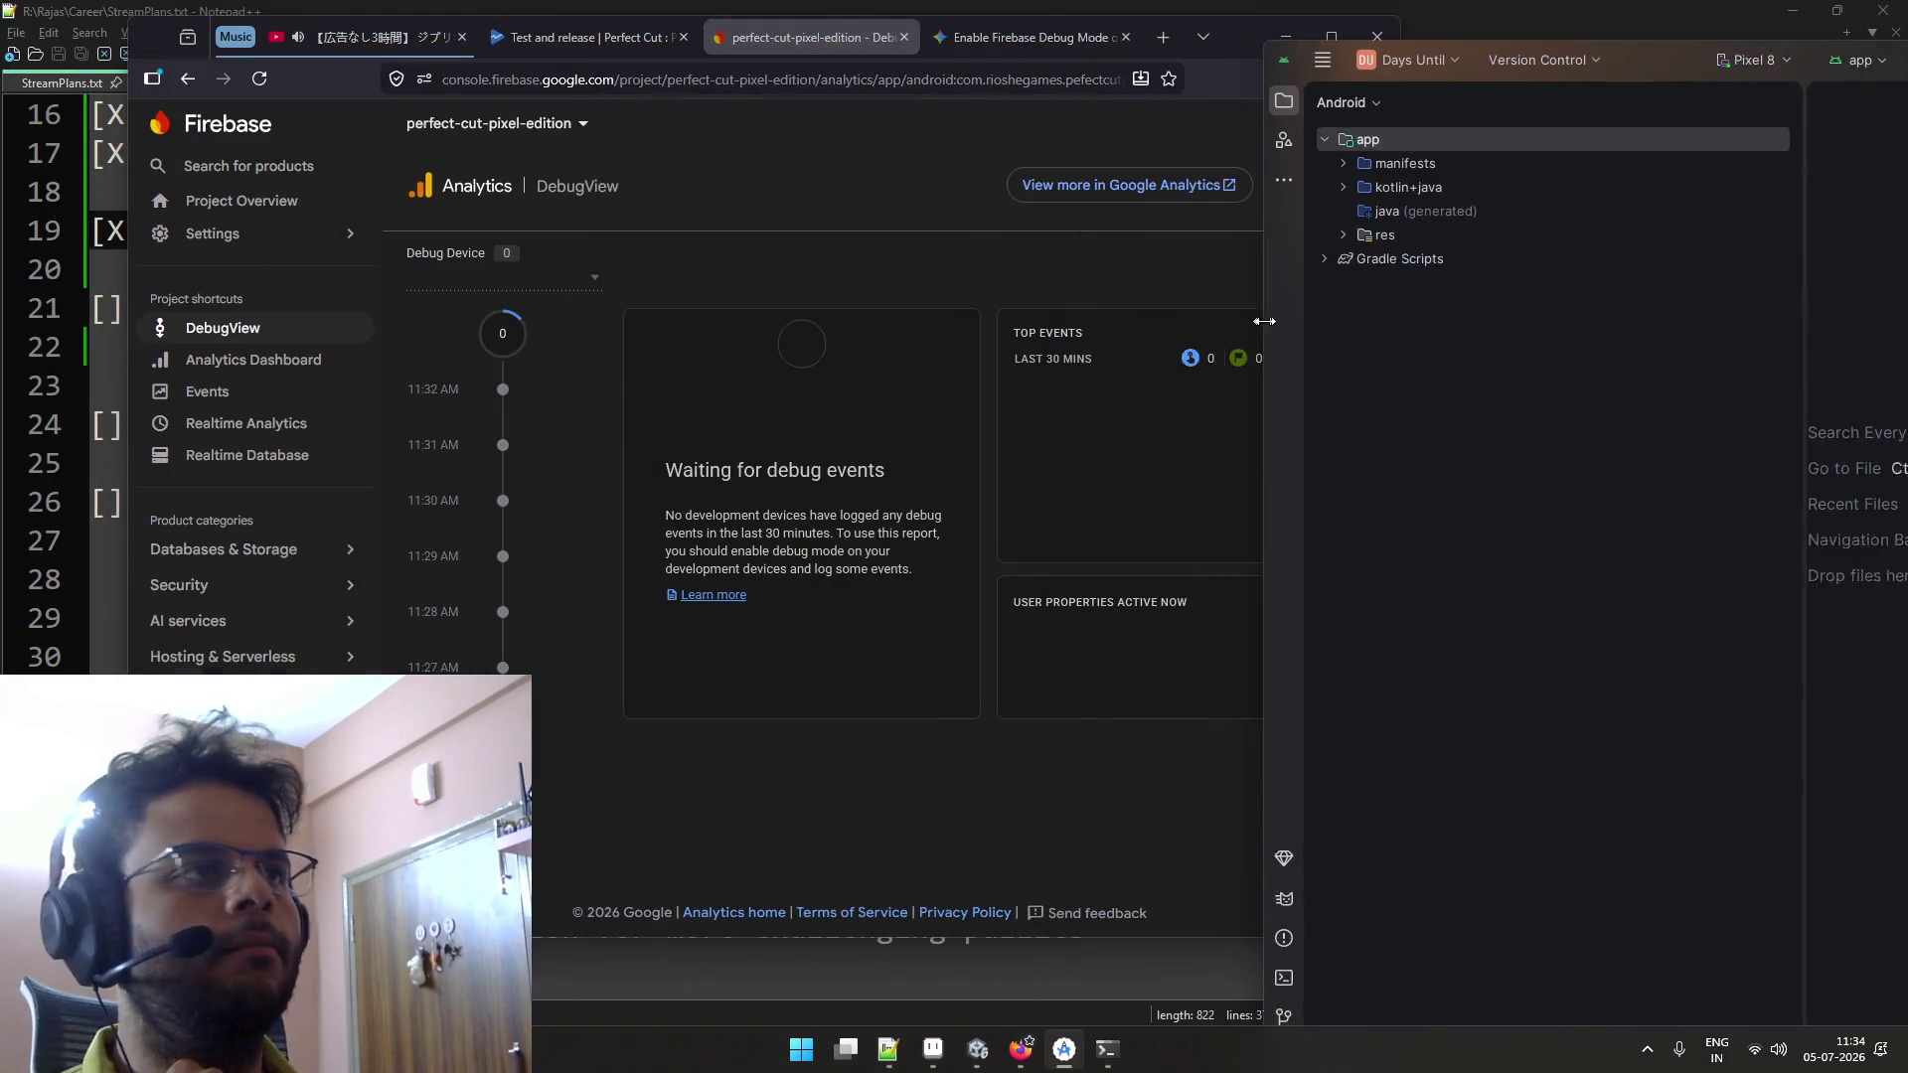
{"action": "left_click_drag", "start_coordinate": [1738, 64], "coordinate": [1126, 24]}
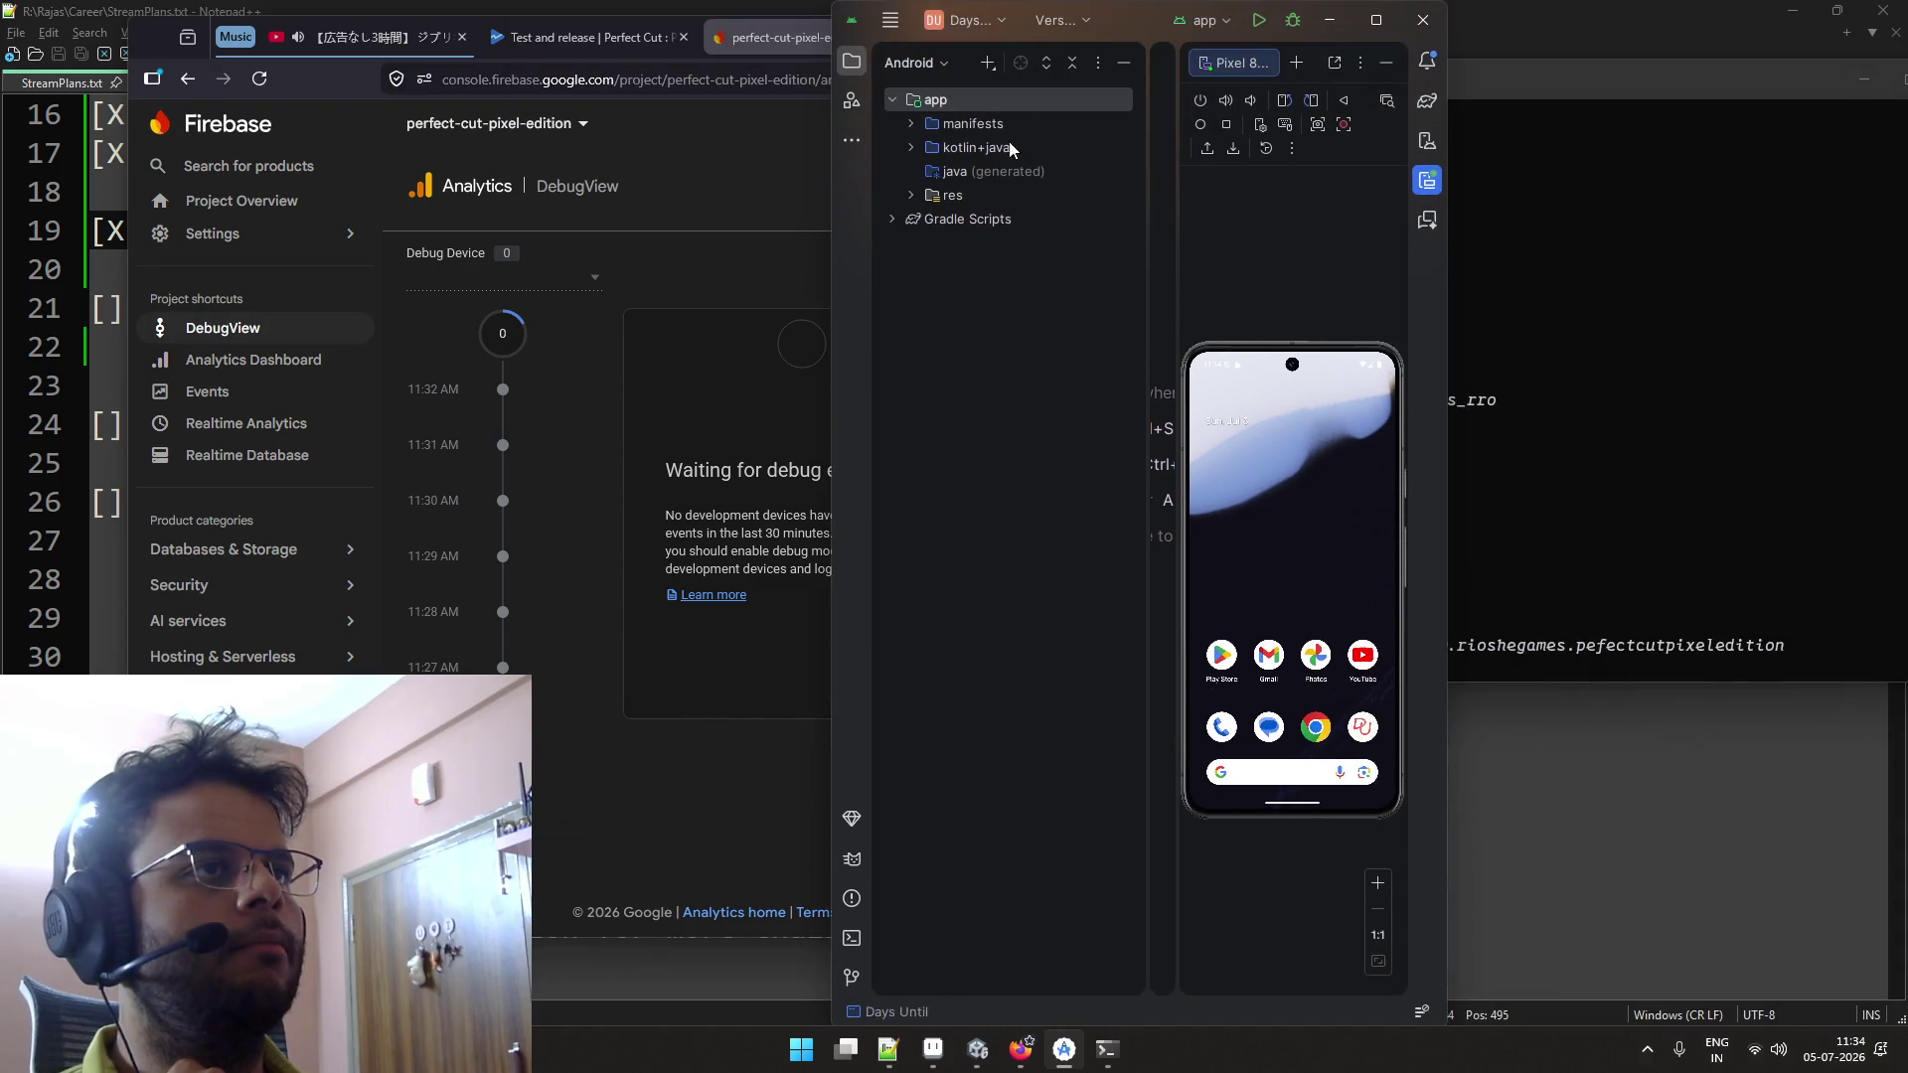
{"action": "left_click", "coordinate": [1131, 63]}
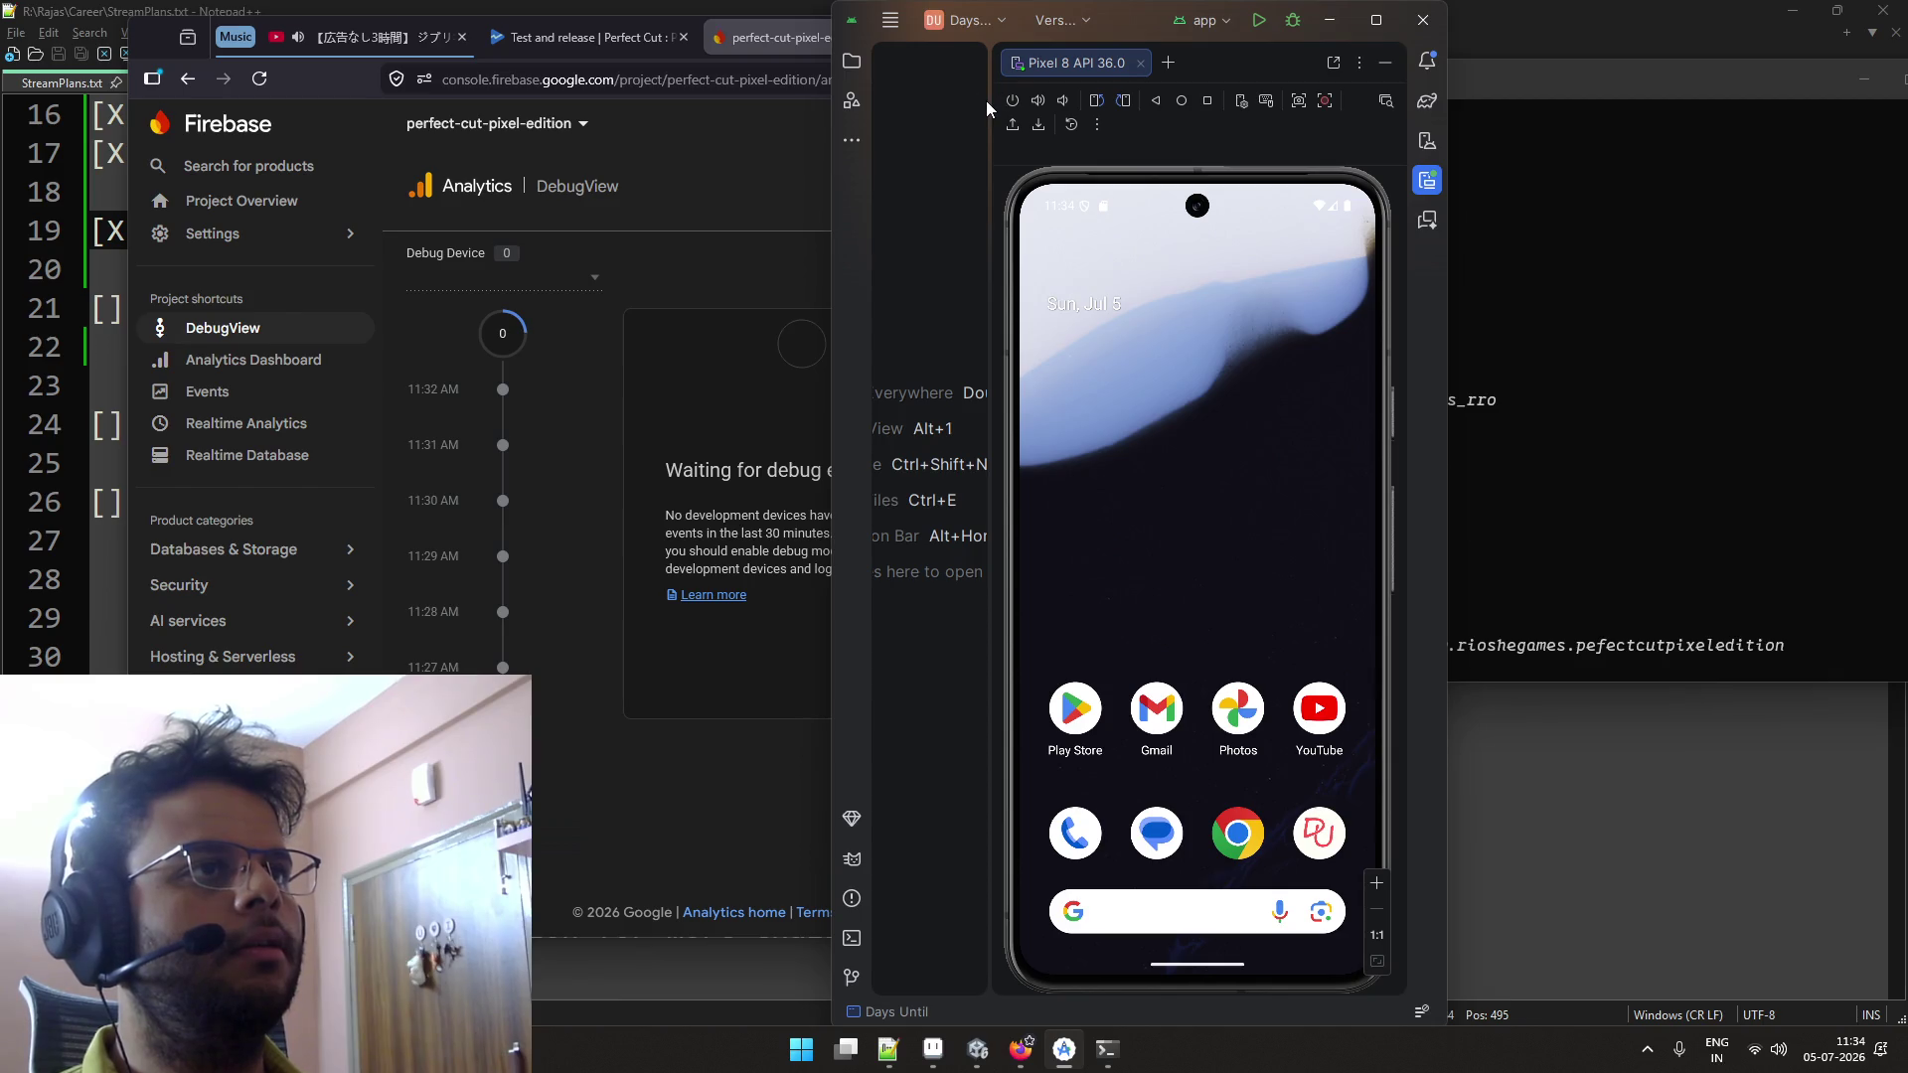
{"action": "left_click_drag", "start_coordinate": [989, 108], "coordinate": [867, 110]}
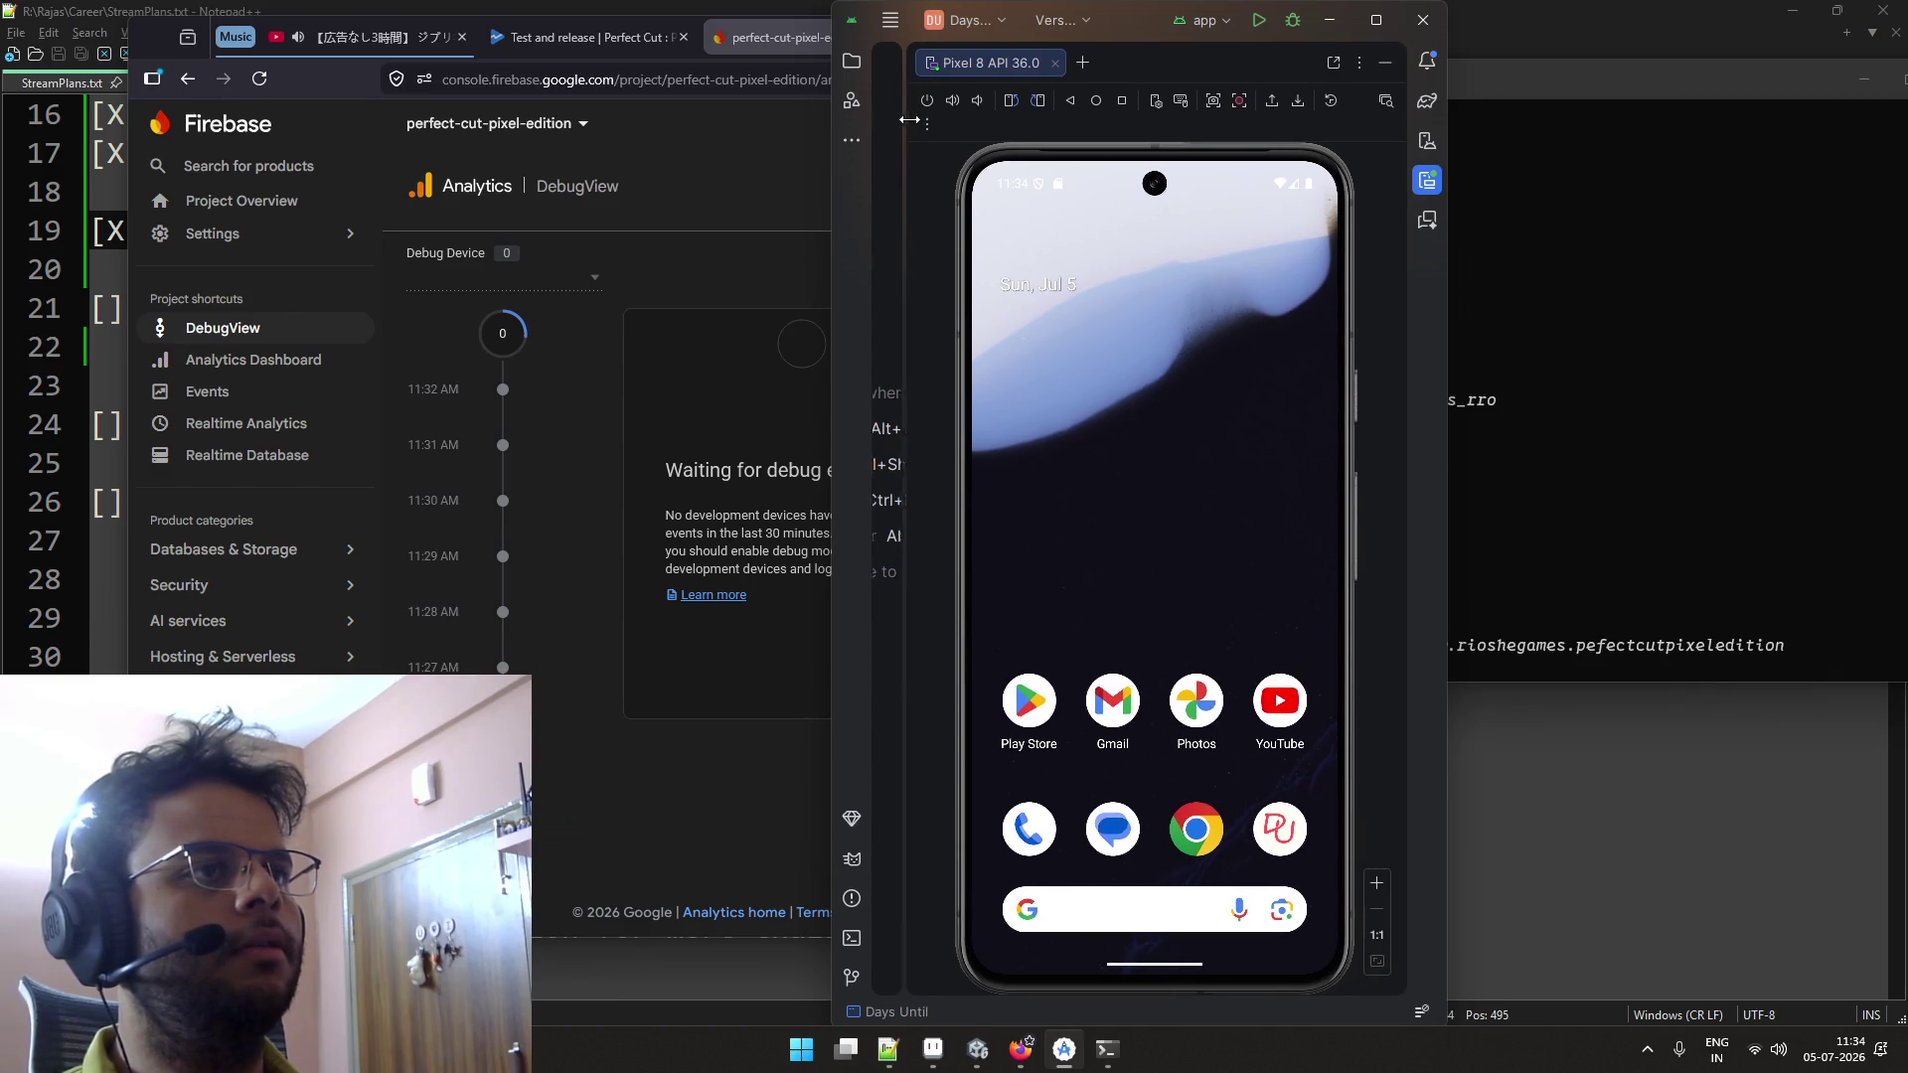
{"action": "mouse_move", "coordinate": [1115, 27]}
{"action": "left_mouse_down"}
{"action": "mouse_move", "coordinate": [1465, 35]}
{"action": "mouse_move", "coordinate": [1475, 79]}
{"action": "mouse_move", "coordinate": [1382, 36]}
{"action": "mouse_move", "coordinate": [1213, 42]}
{"action": "mouse_move", "coordinate": [1370, 77]}
{"action": "left_mouse_up"}
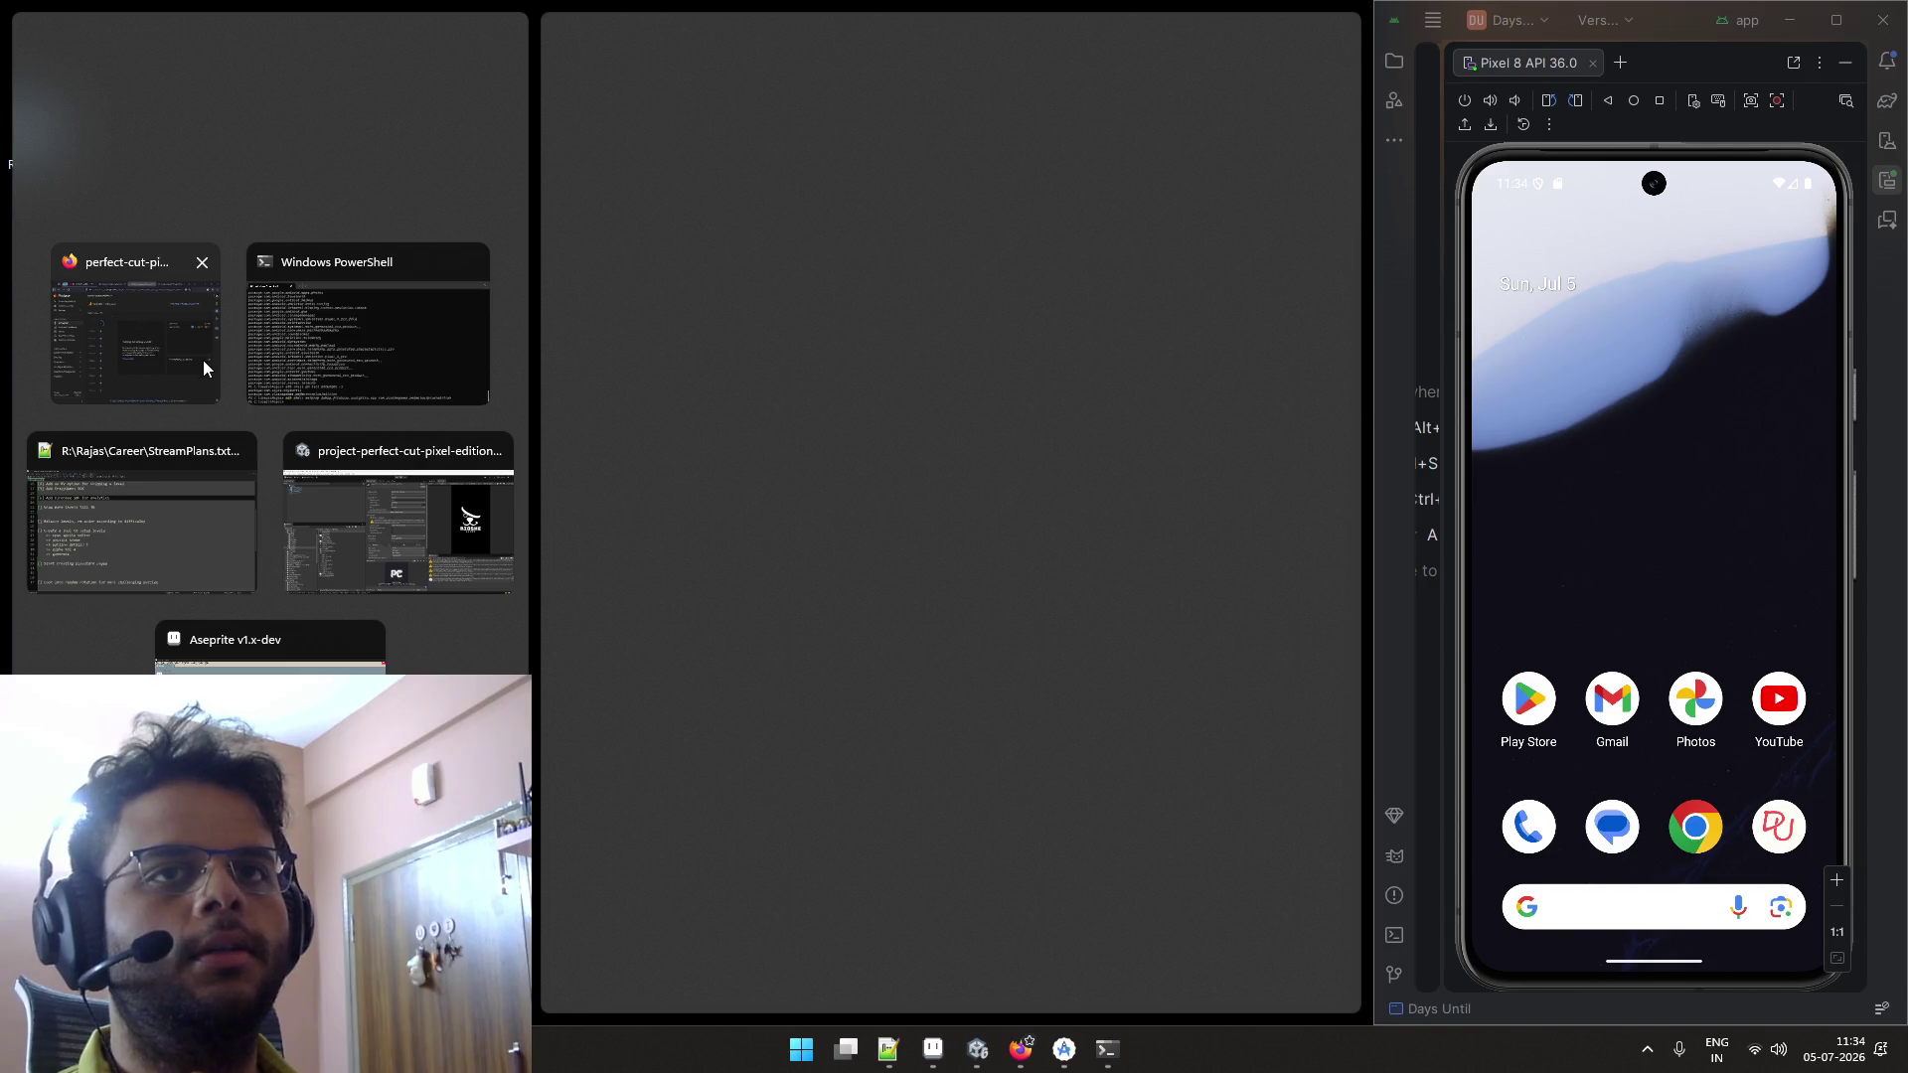
Snap Firefox to the left half with the emulator beside it on the right
{"action": "left_click", "coordinate": [203, 361]}
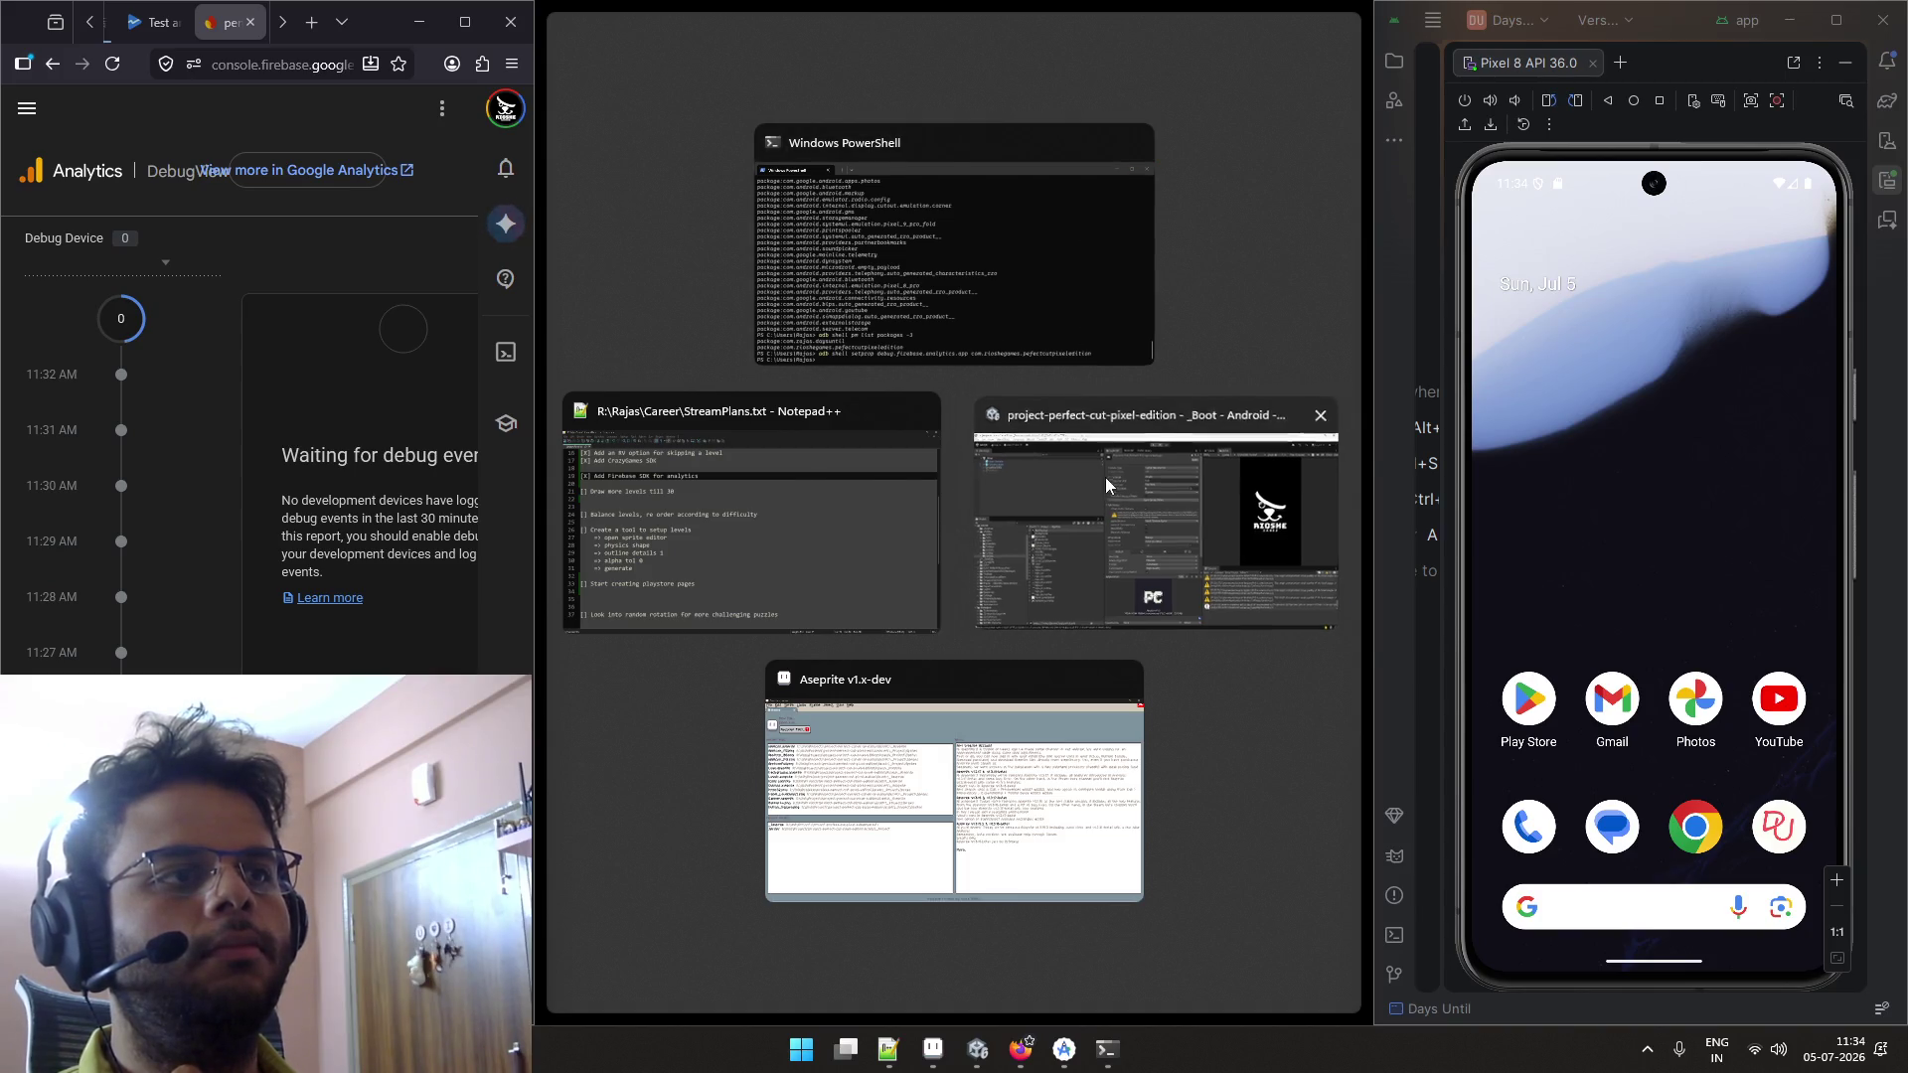
{"action": "left_click", "coordinate": [1043, 517]}
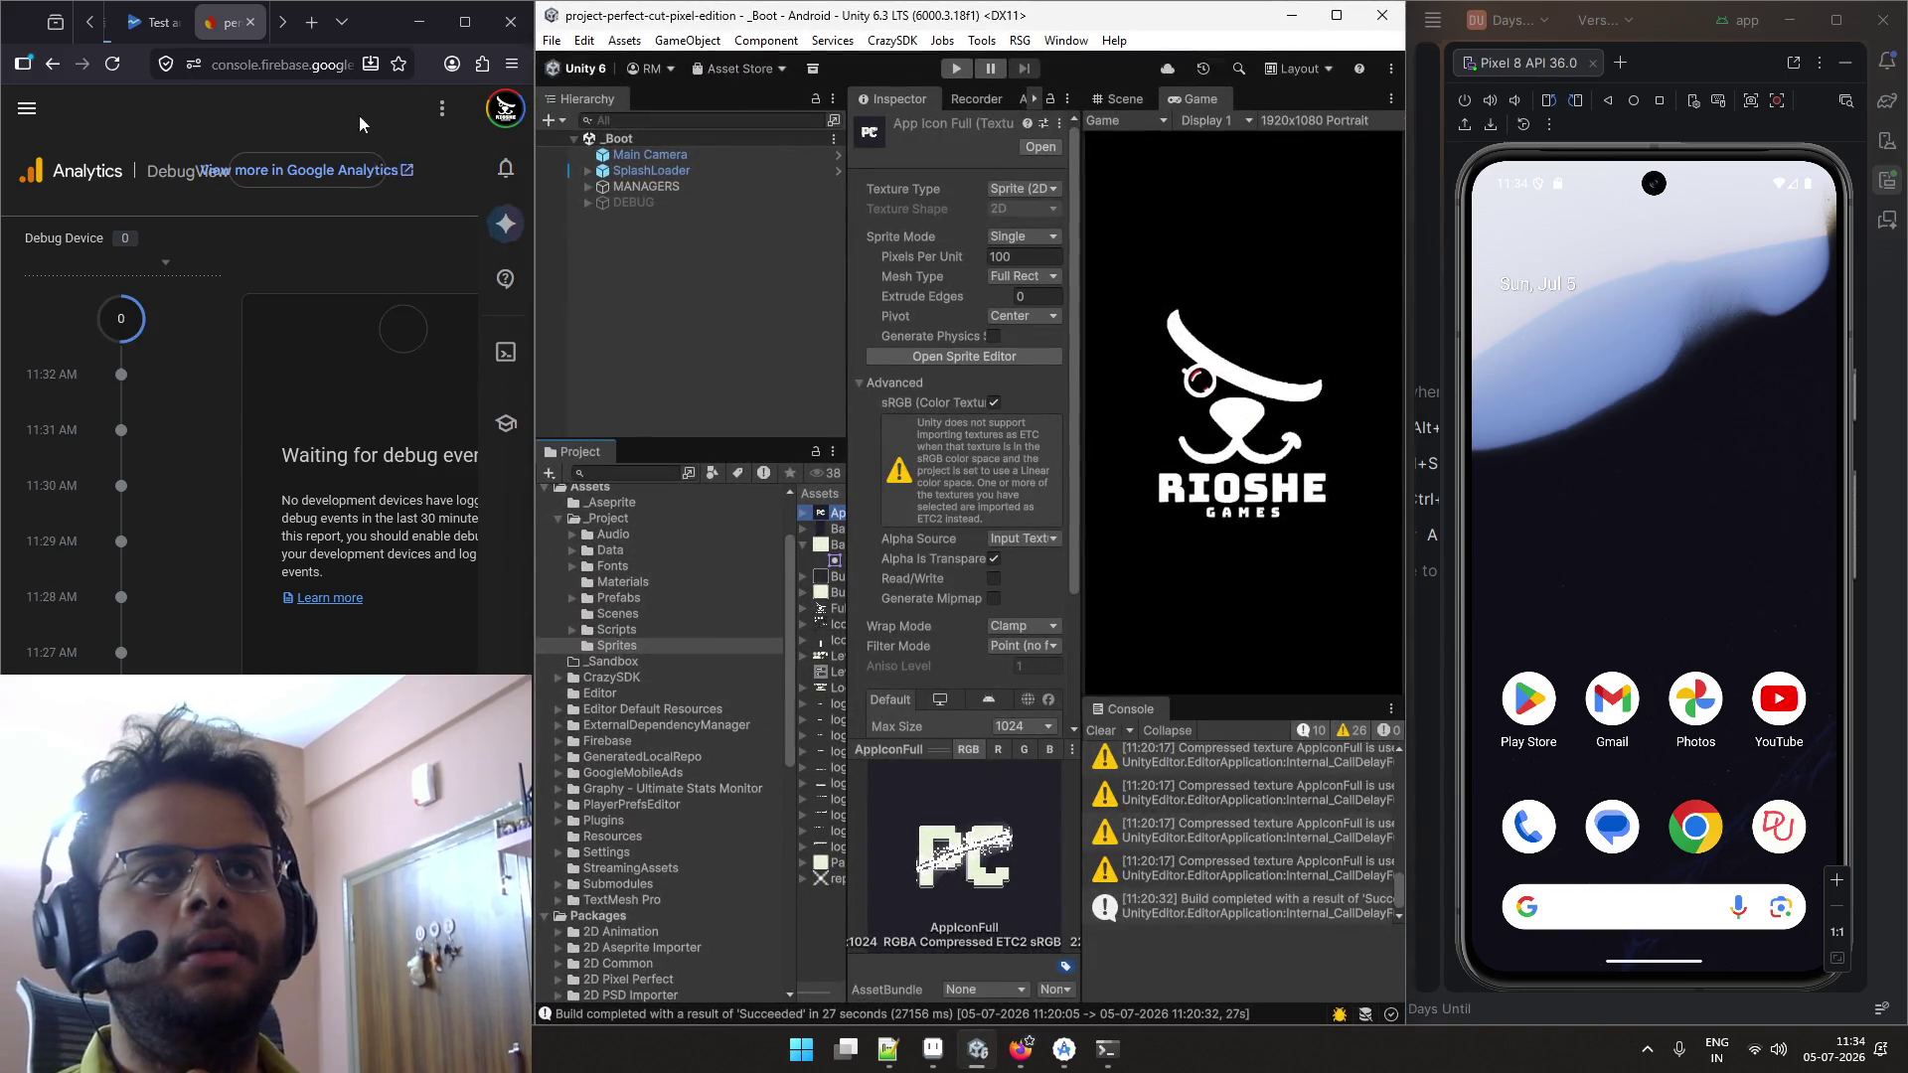
{"action": "double_click", "coordinate": [376, 32]}
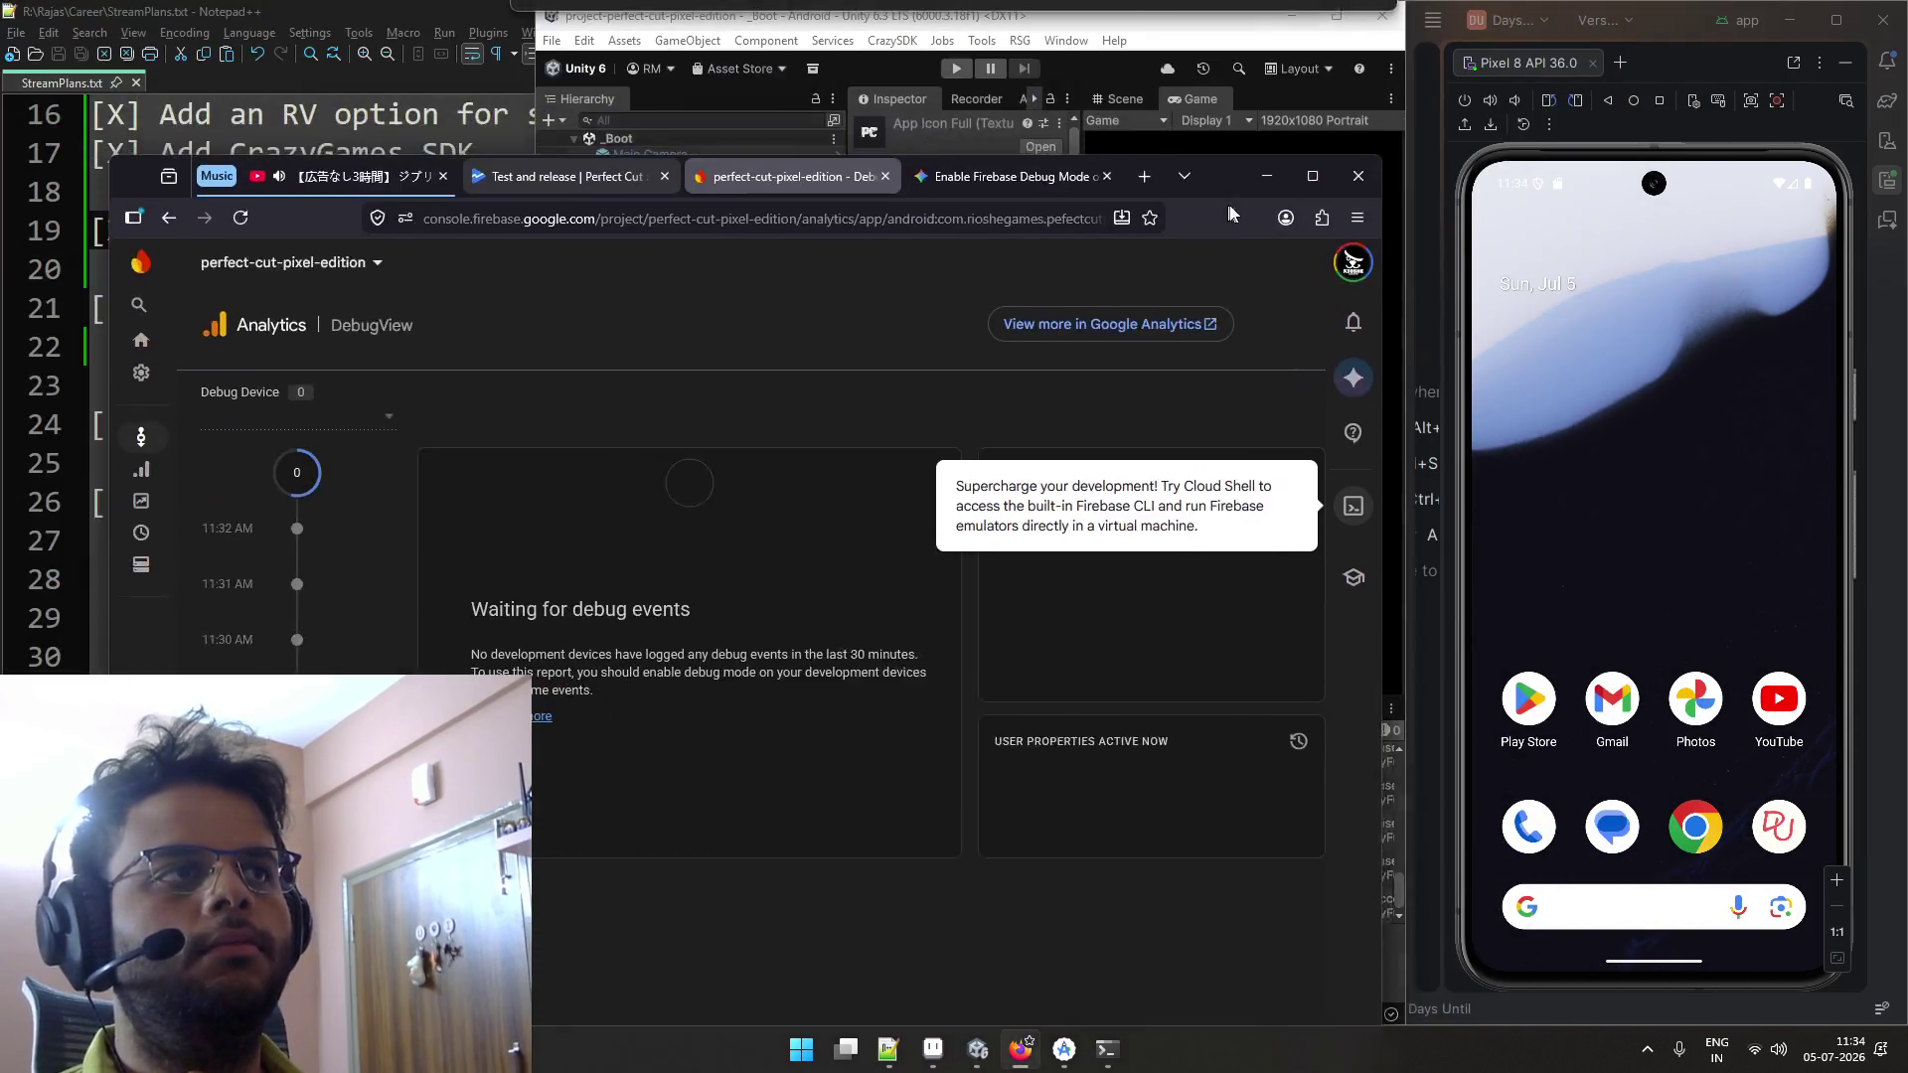
{"action": "mouse_move", "coordinate": [1171, 79]}
{"action": "left_mouse_down"}
{"action": "mouse_move", "coordinate": [950, 20]}
{"action": "mouse_move", "coordinate": [863, 89]}
{"action": "left_mouse_up"}
{"action": "left_click", "coordinate": [1646, 325]}
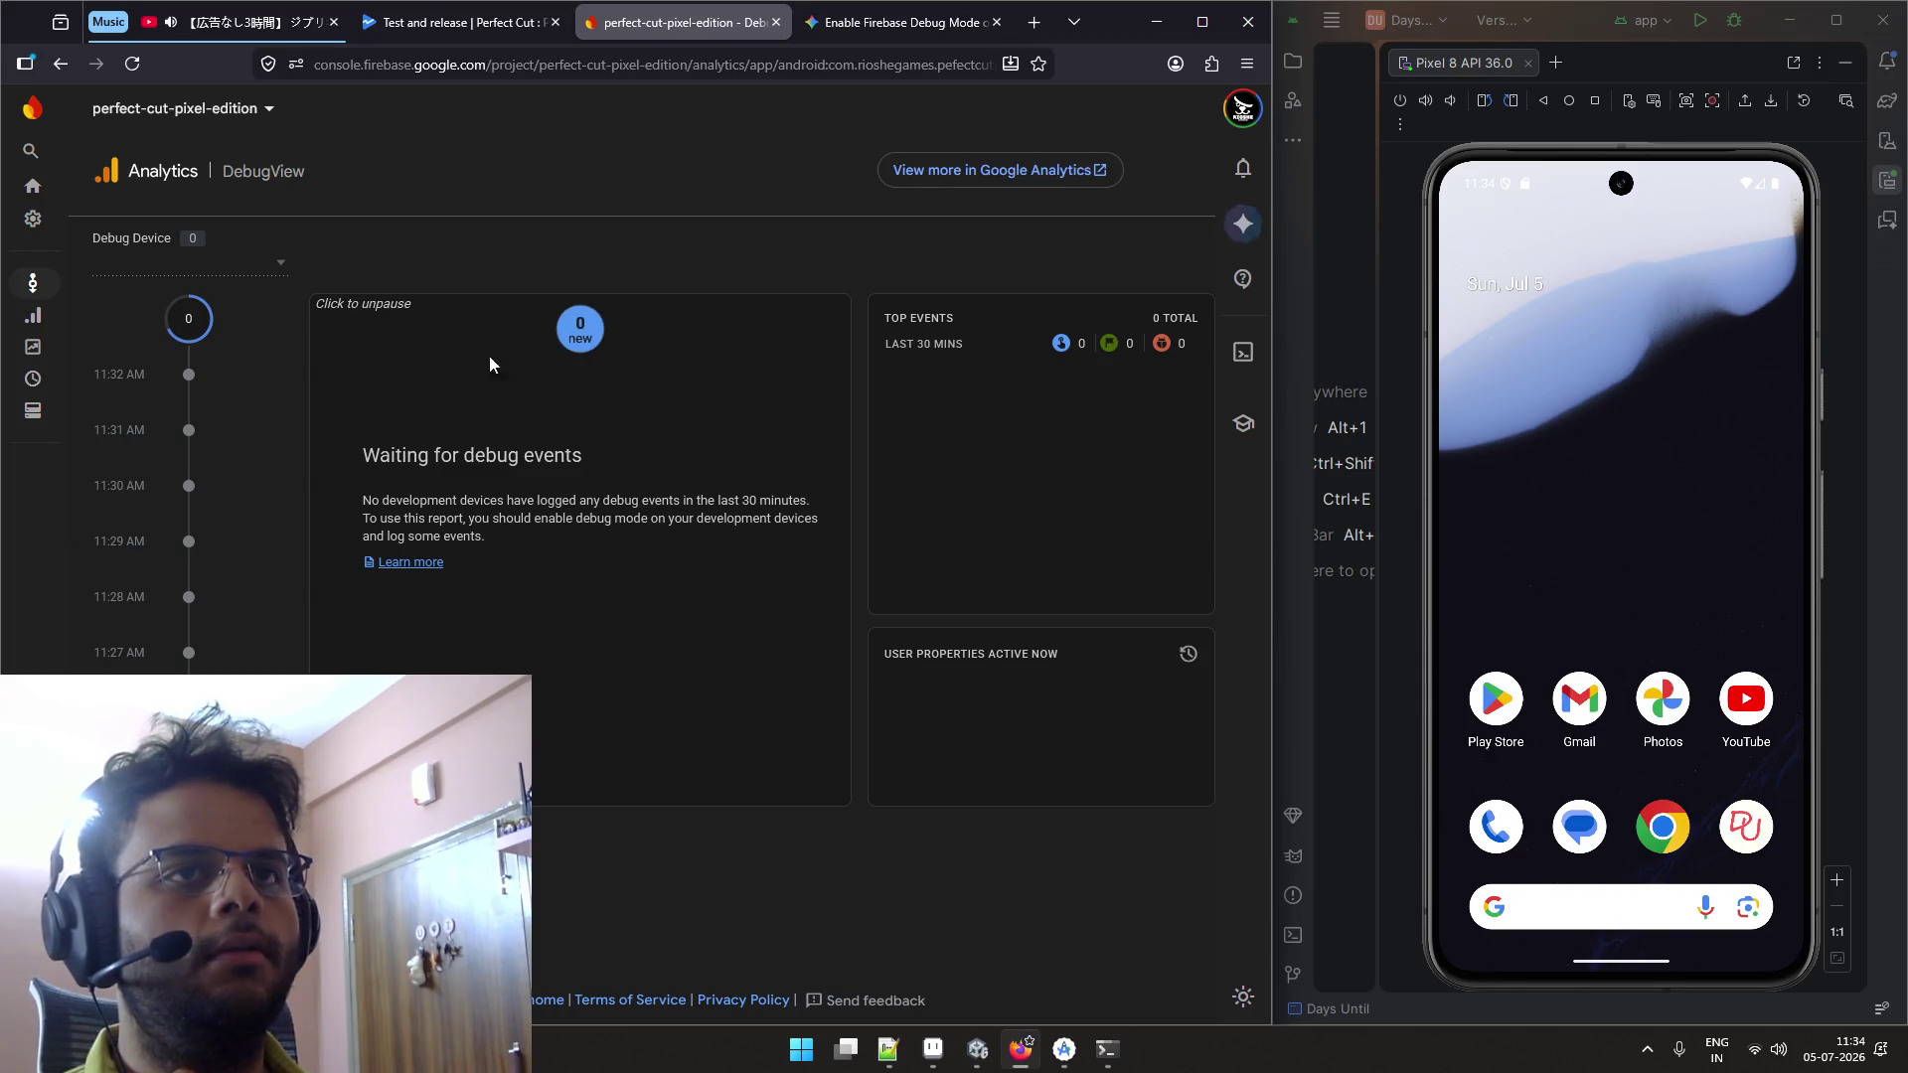
Launch Perfect Cut on the emulator, start Level 2 and cut the apple
{"action": "left_click_drag", "start_coordinate": [1690, 591], "coordinate": [1601, 311]}
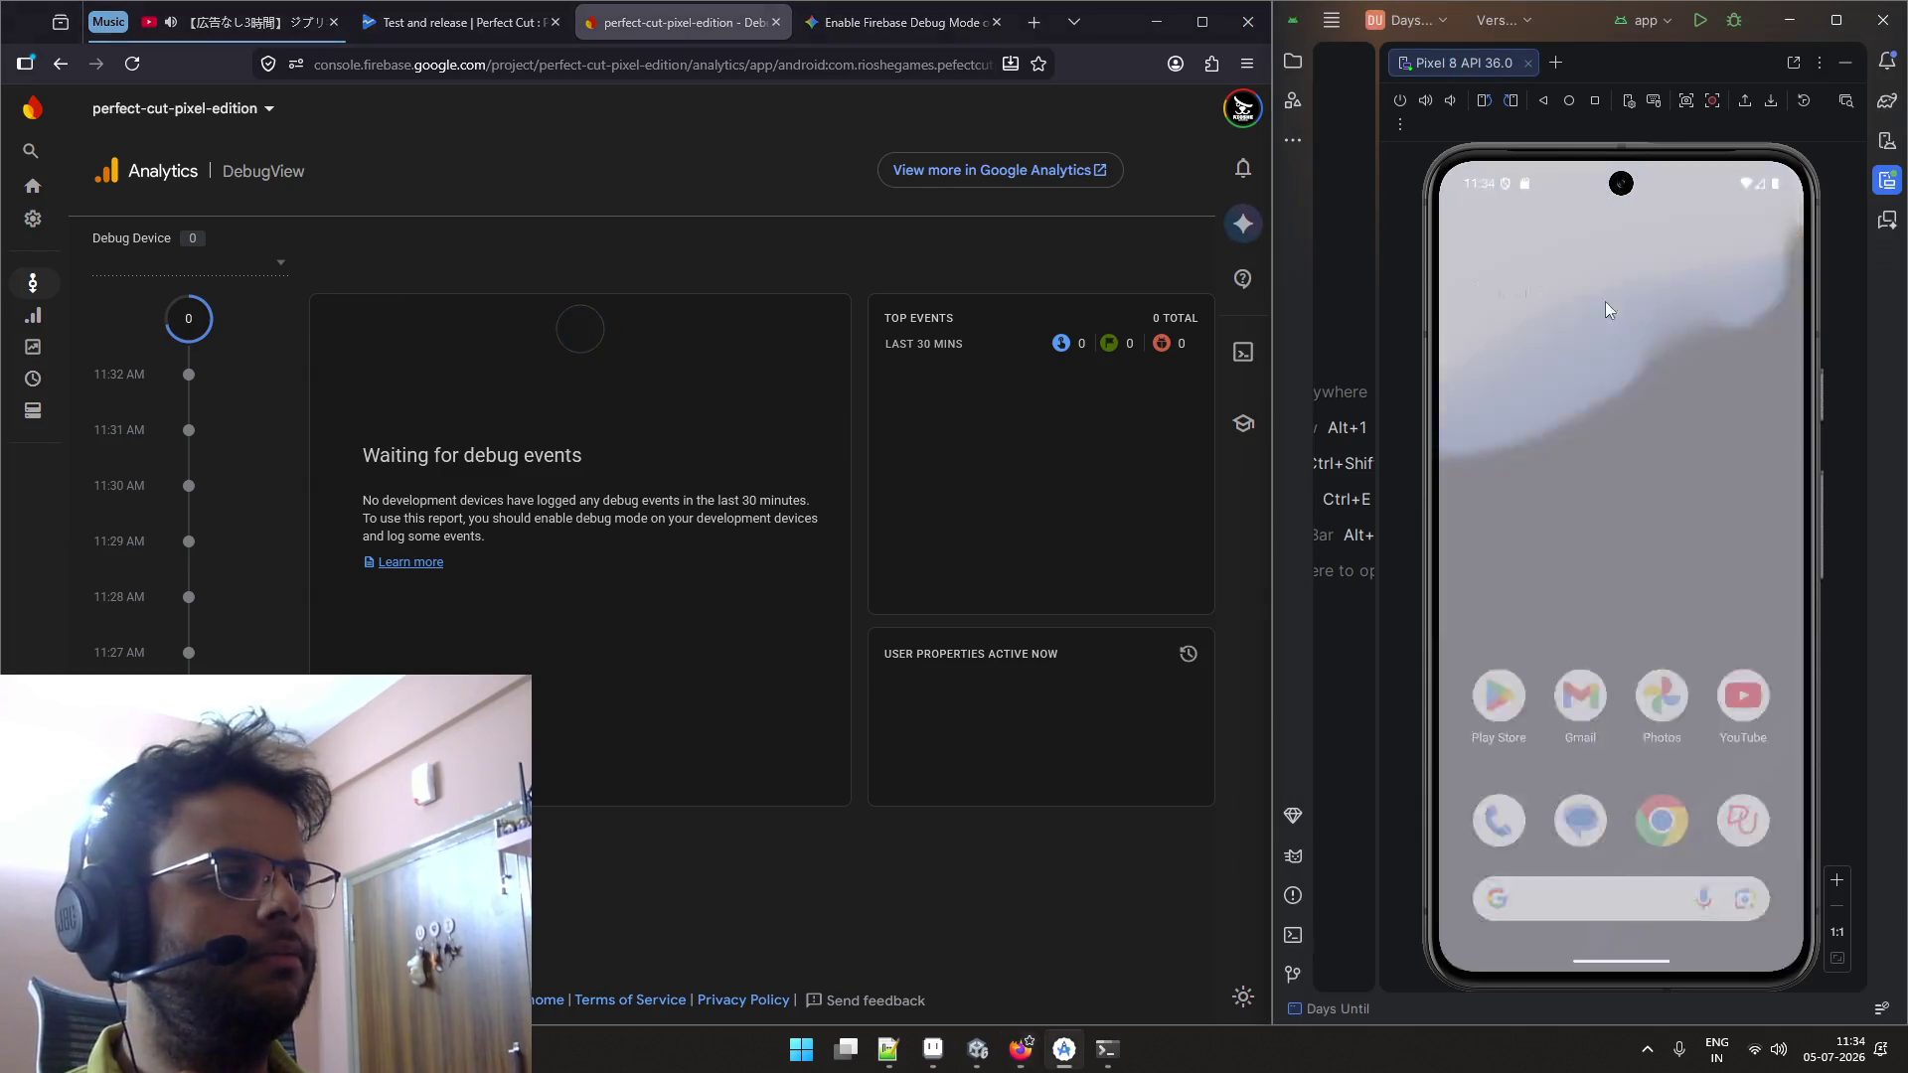
{"action": "left_click", "coordinate": [1491, 341]}
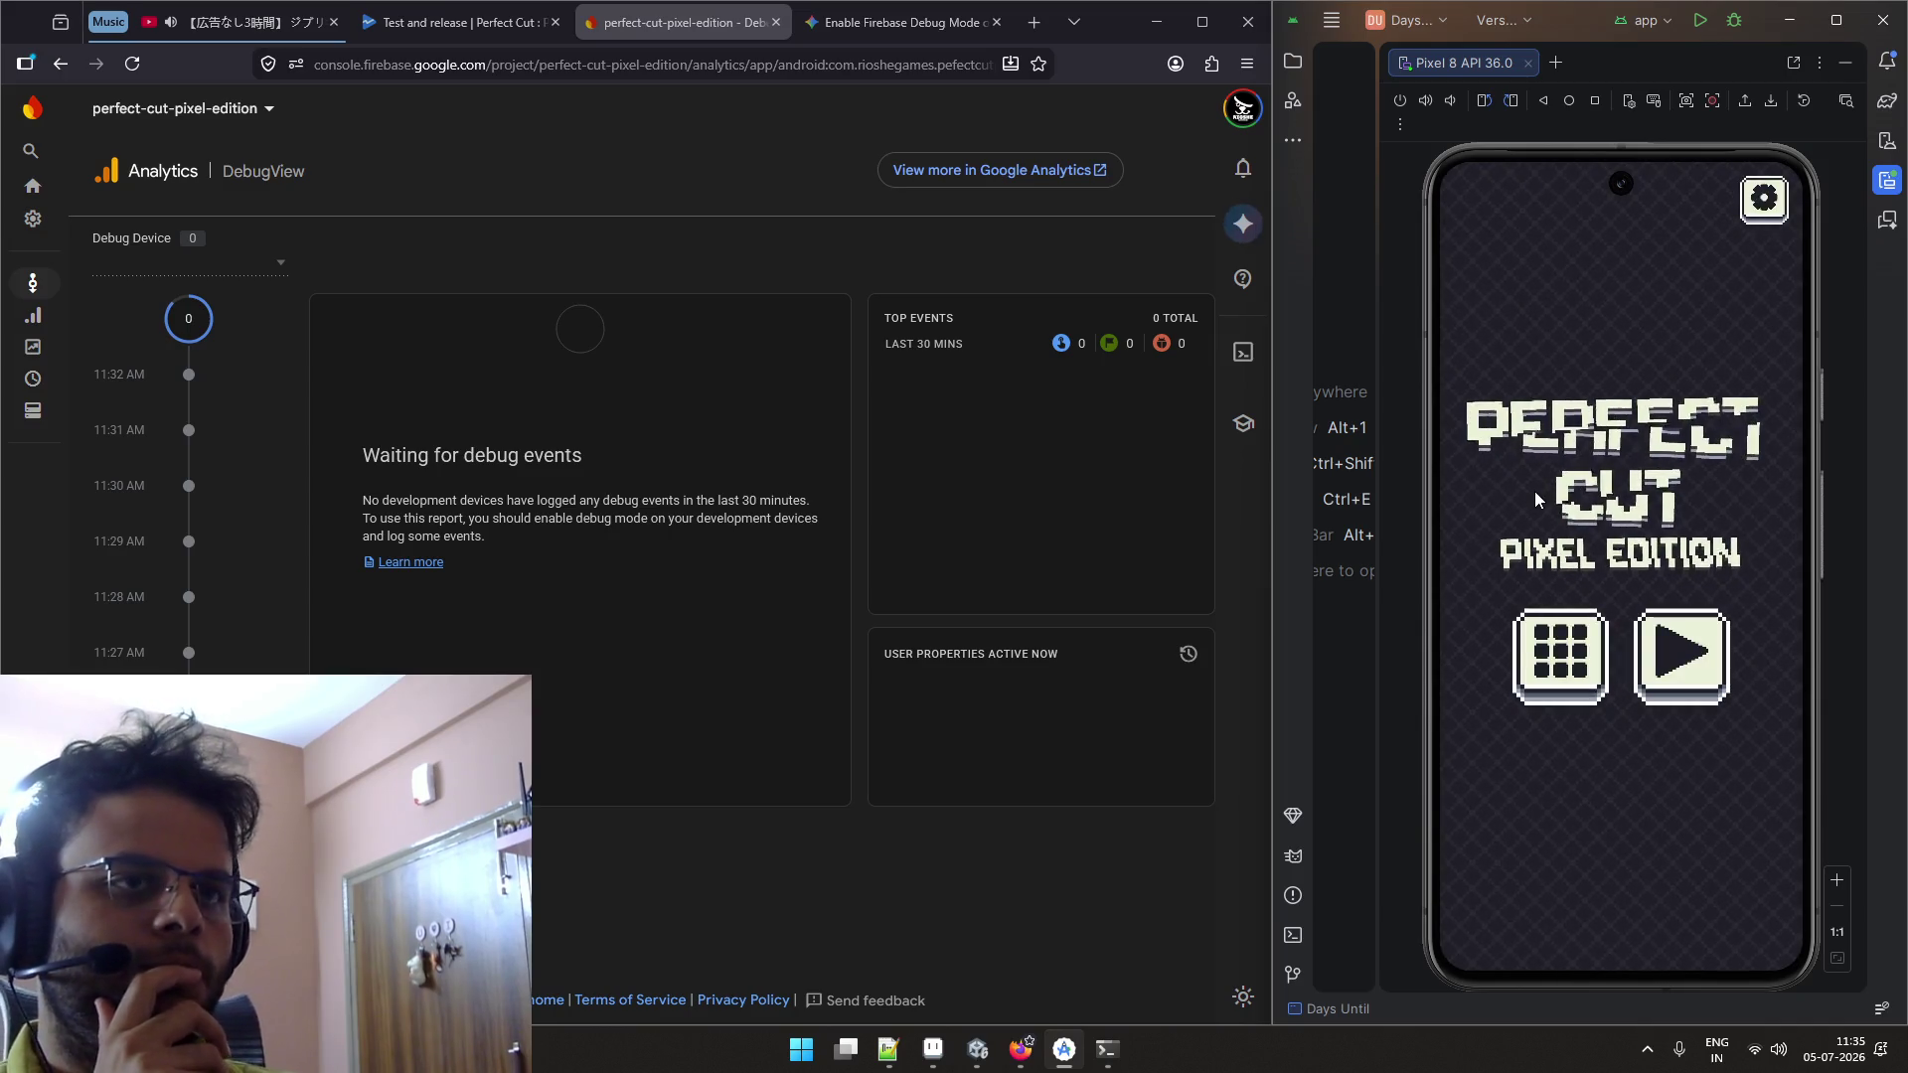
{"action": "left_click", "coordinate": [1704, 676]}
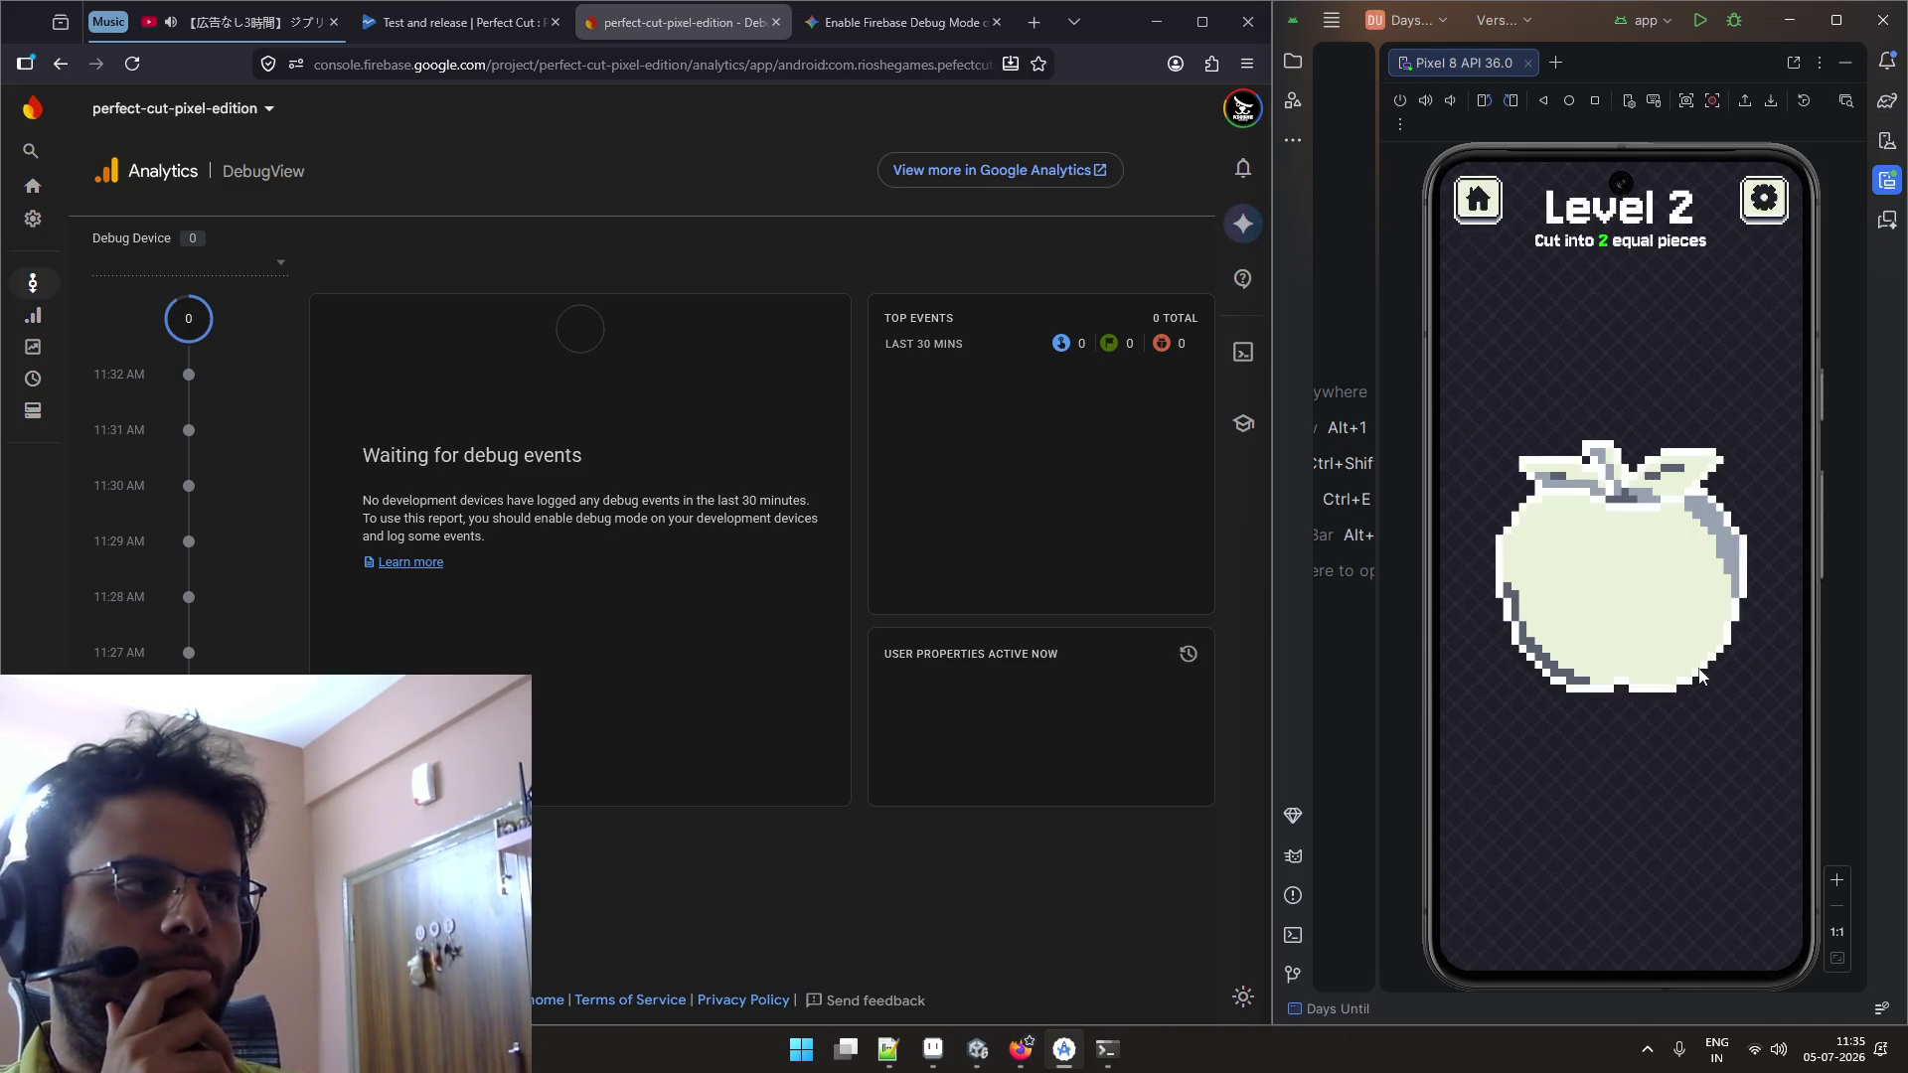
{"action": "mouse_move", "coordinate": [1582, 319]}
{"action": "left_mouse_down"}
{"action": "mouse_move", "coordinate": [1622, 845]}
{"action": "mouse_move", "coordinate": [1600, 839]}
{"action": "left_mouse_up"}
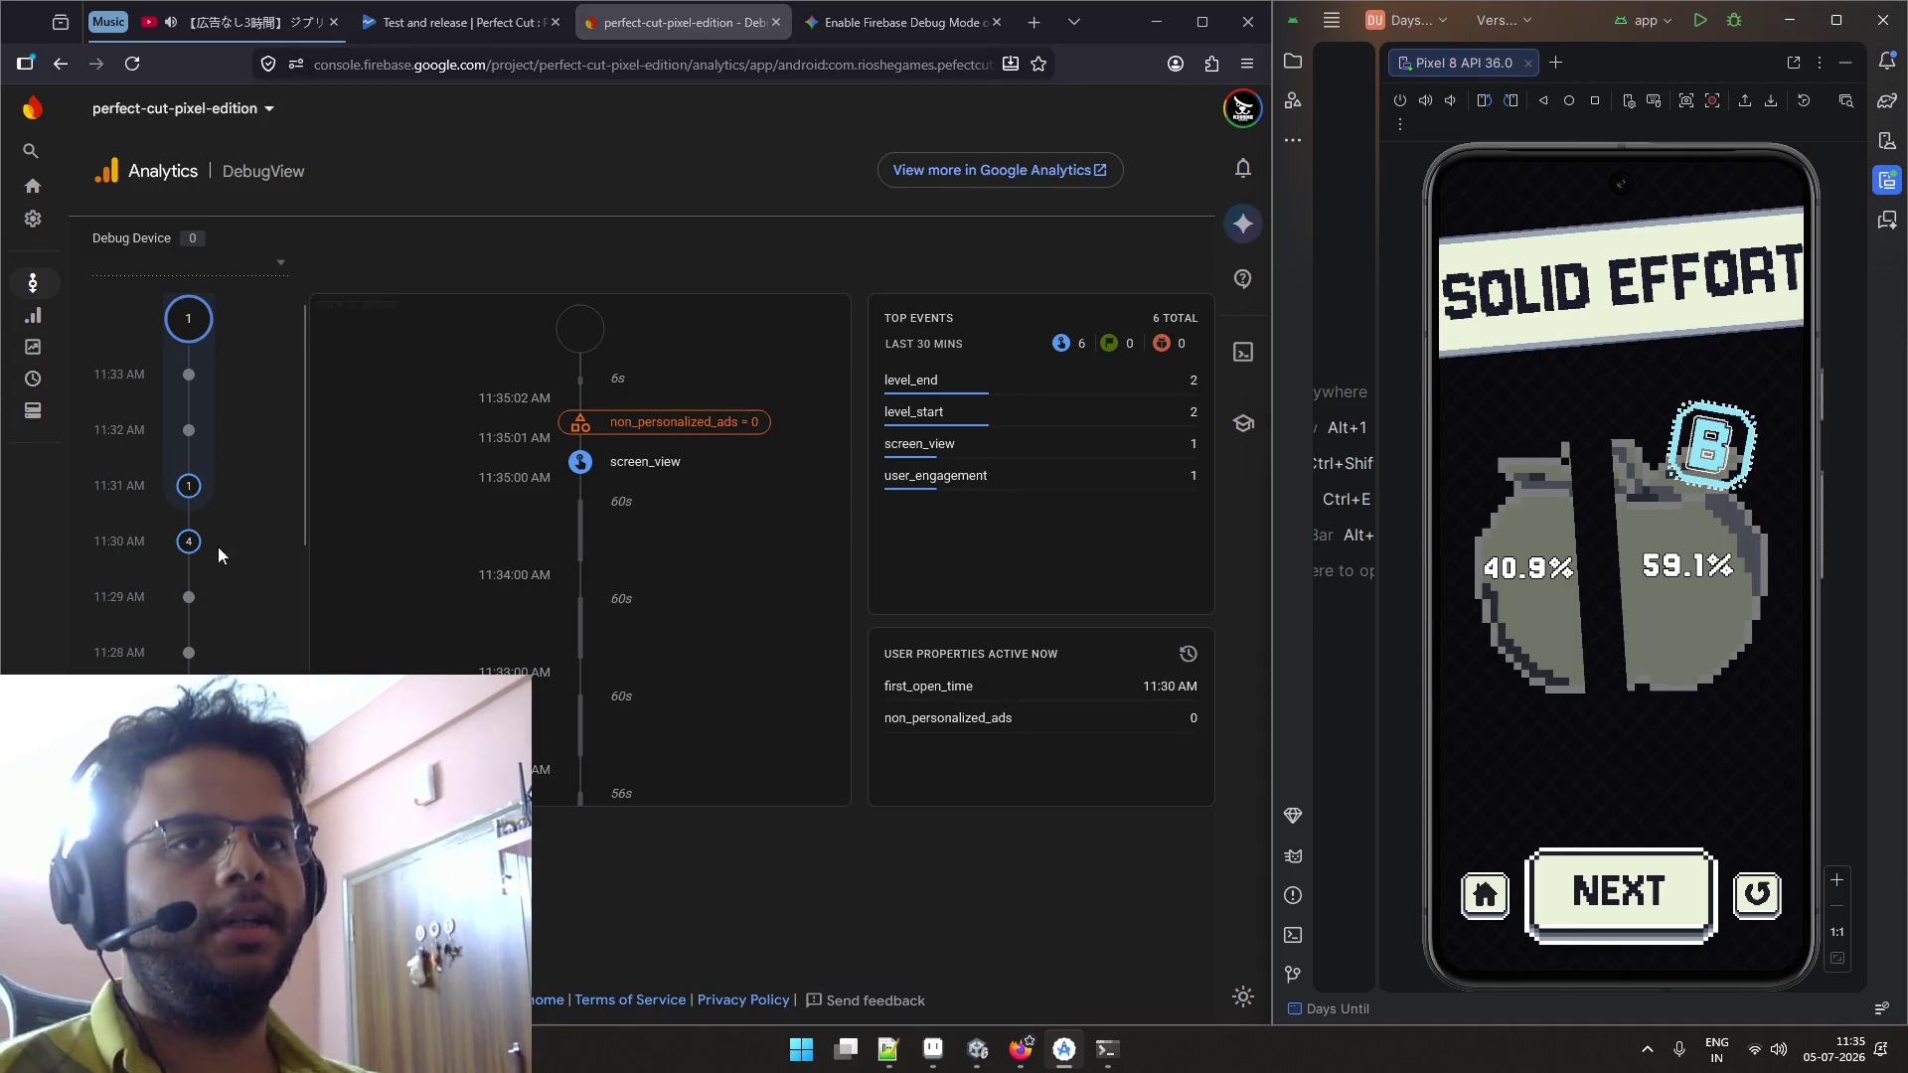
Pause and resume the live DebugView event stream
{"action": "left_click", "coordinate": [189, 543]}
{"action": "double_click", "coordinate": [507, 464]}
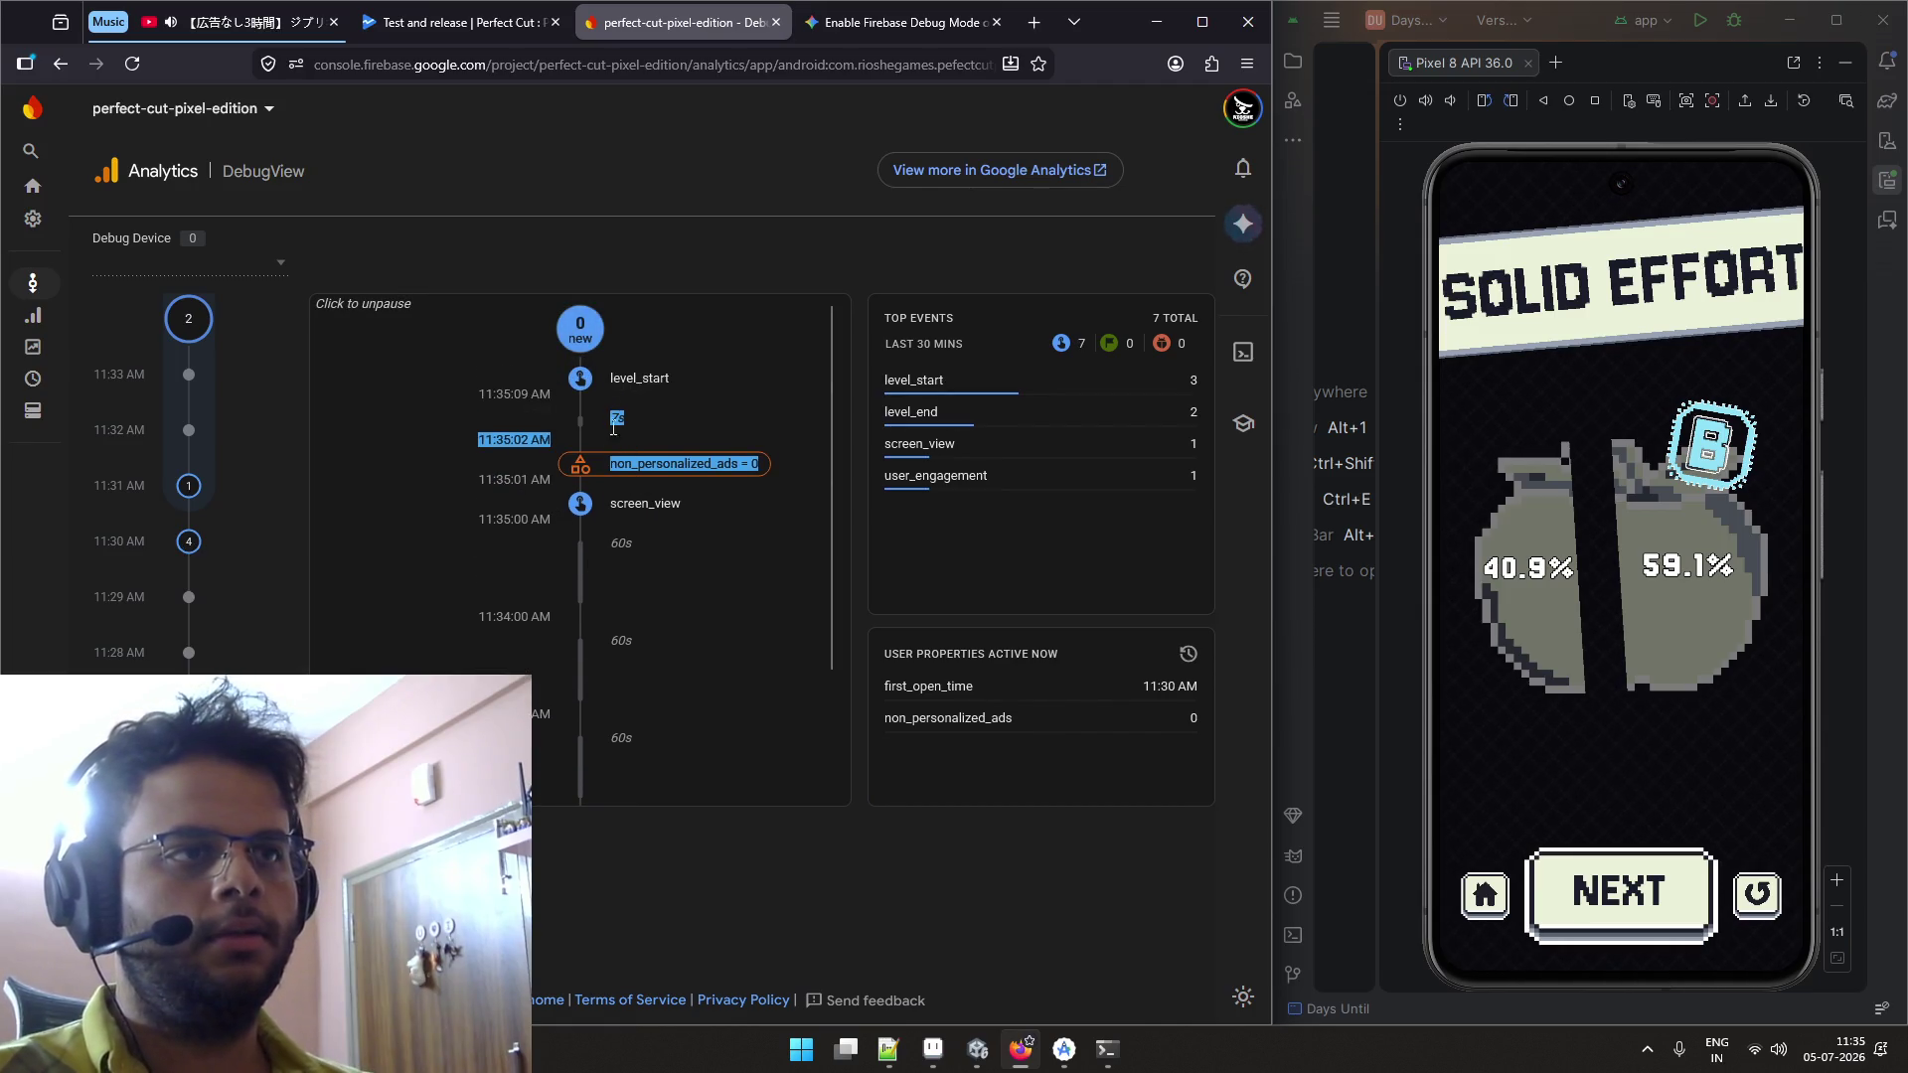
{"action": "left_click", "coordinate": [613, 614]}
{"action": "scroll", "coordinate": [612, 614], "scroll_direction": "down", "scroll_amount": 10}
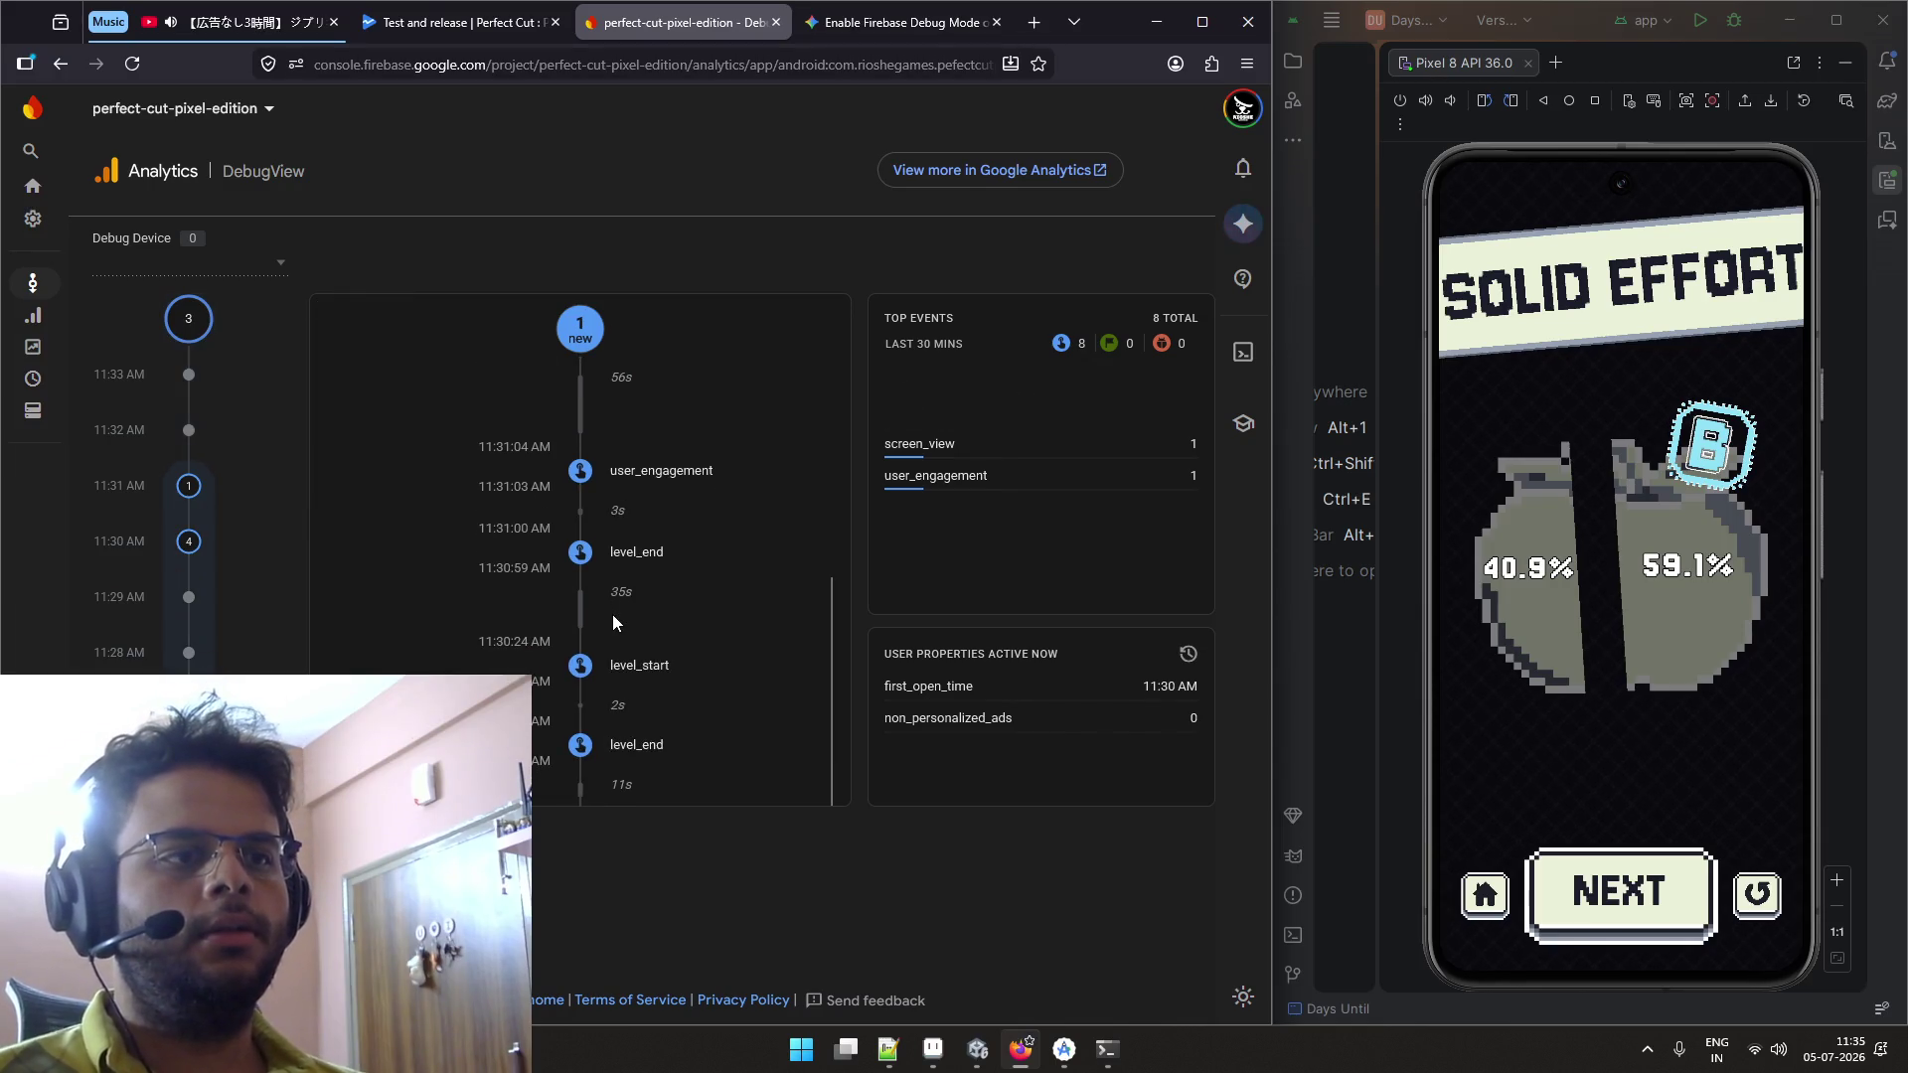
{"action": "scroll", "coordinate": [612, 614], "scroll_direction": "up", "scroll_amount": 10}
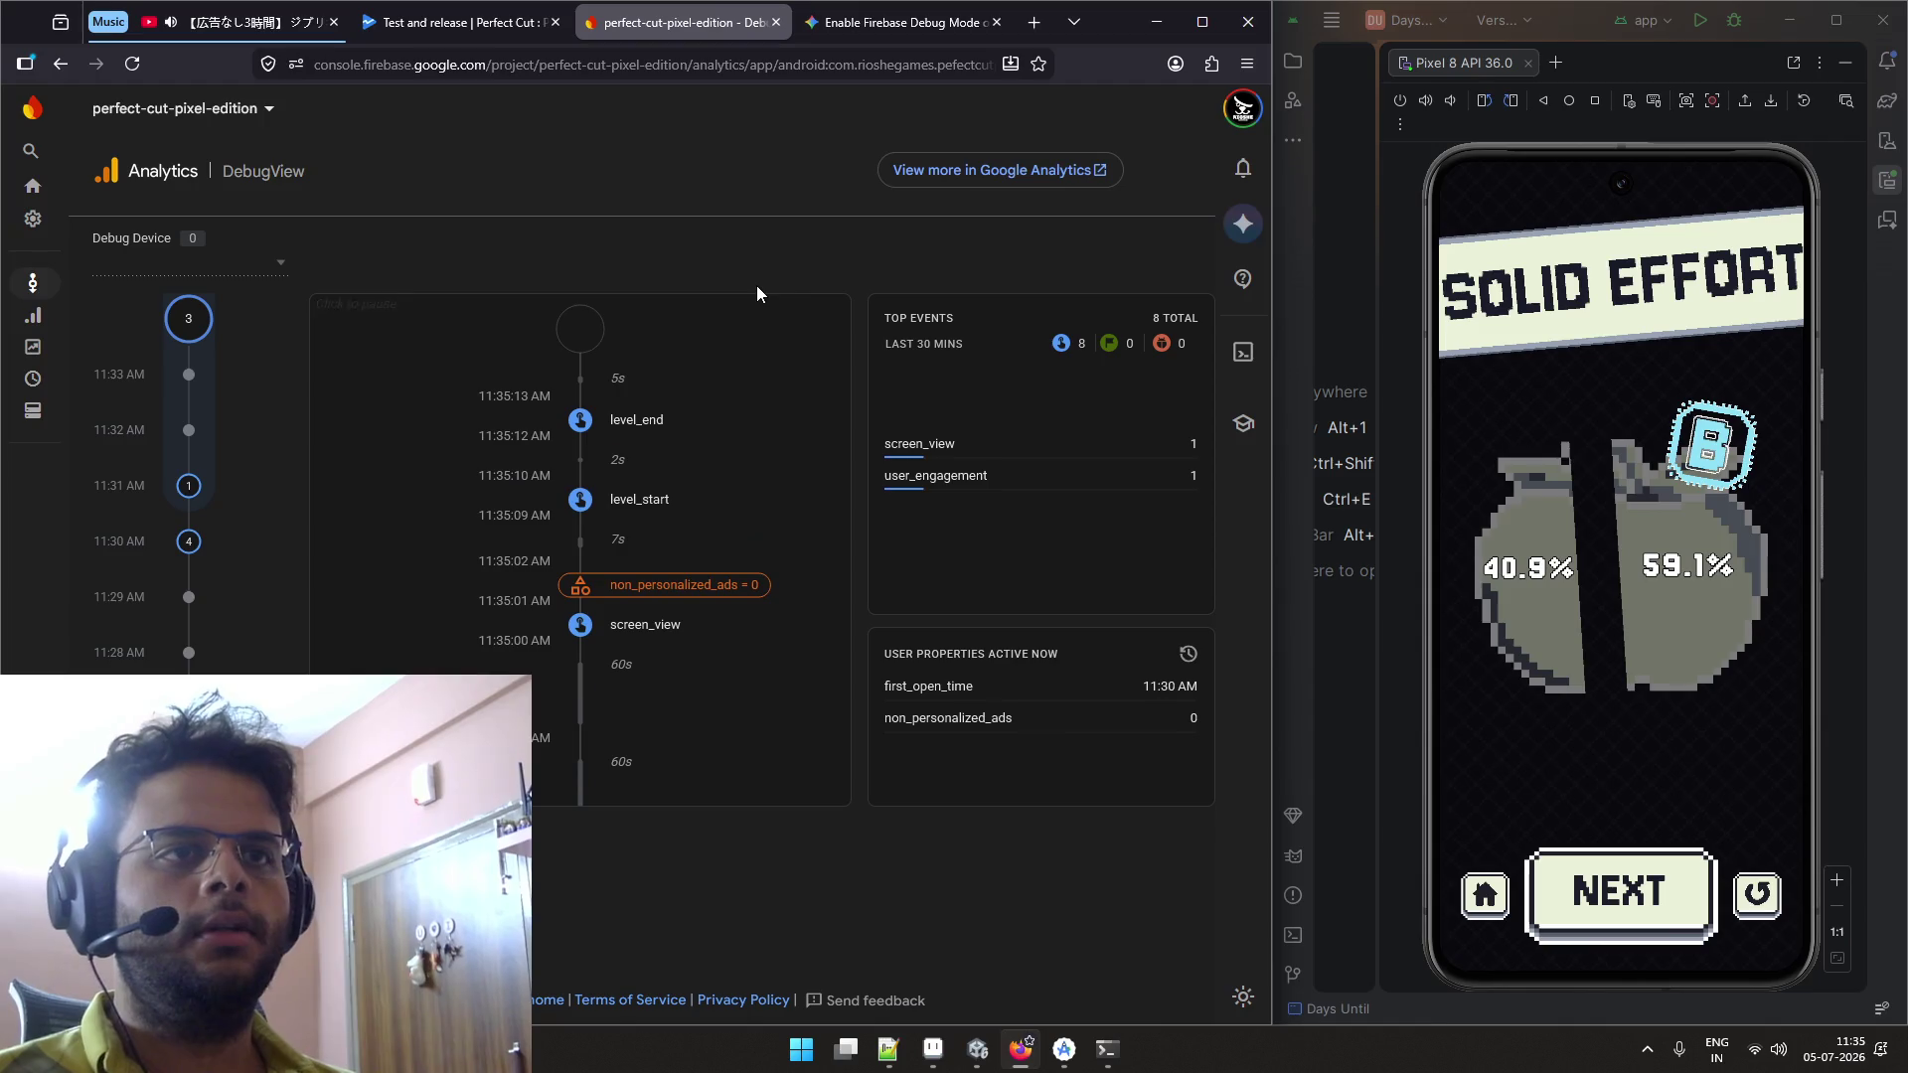
Advance the game to the next level and open the newest level_start event's details
{"action": "left_click", "coordinate": [1612, 795]}
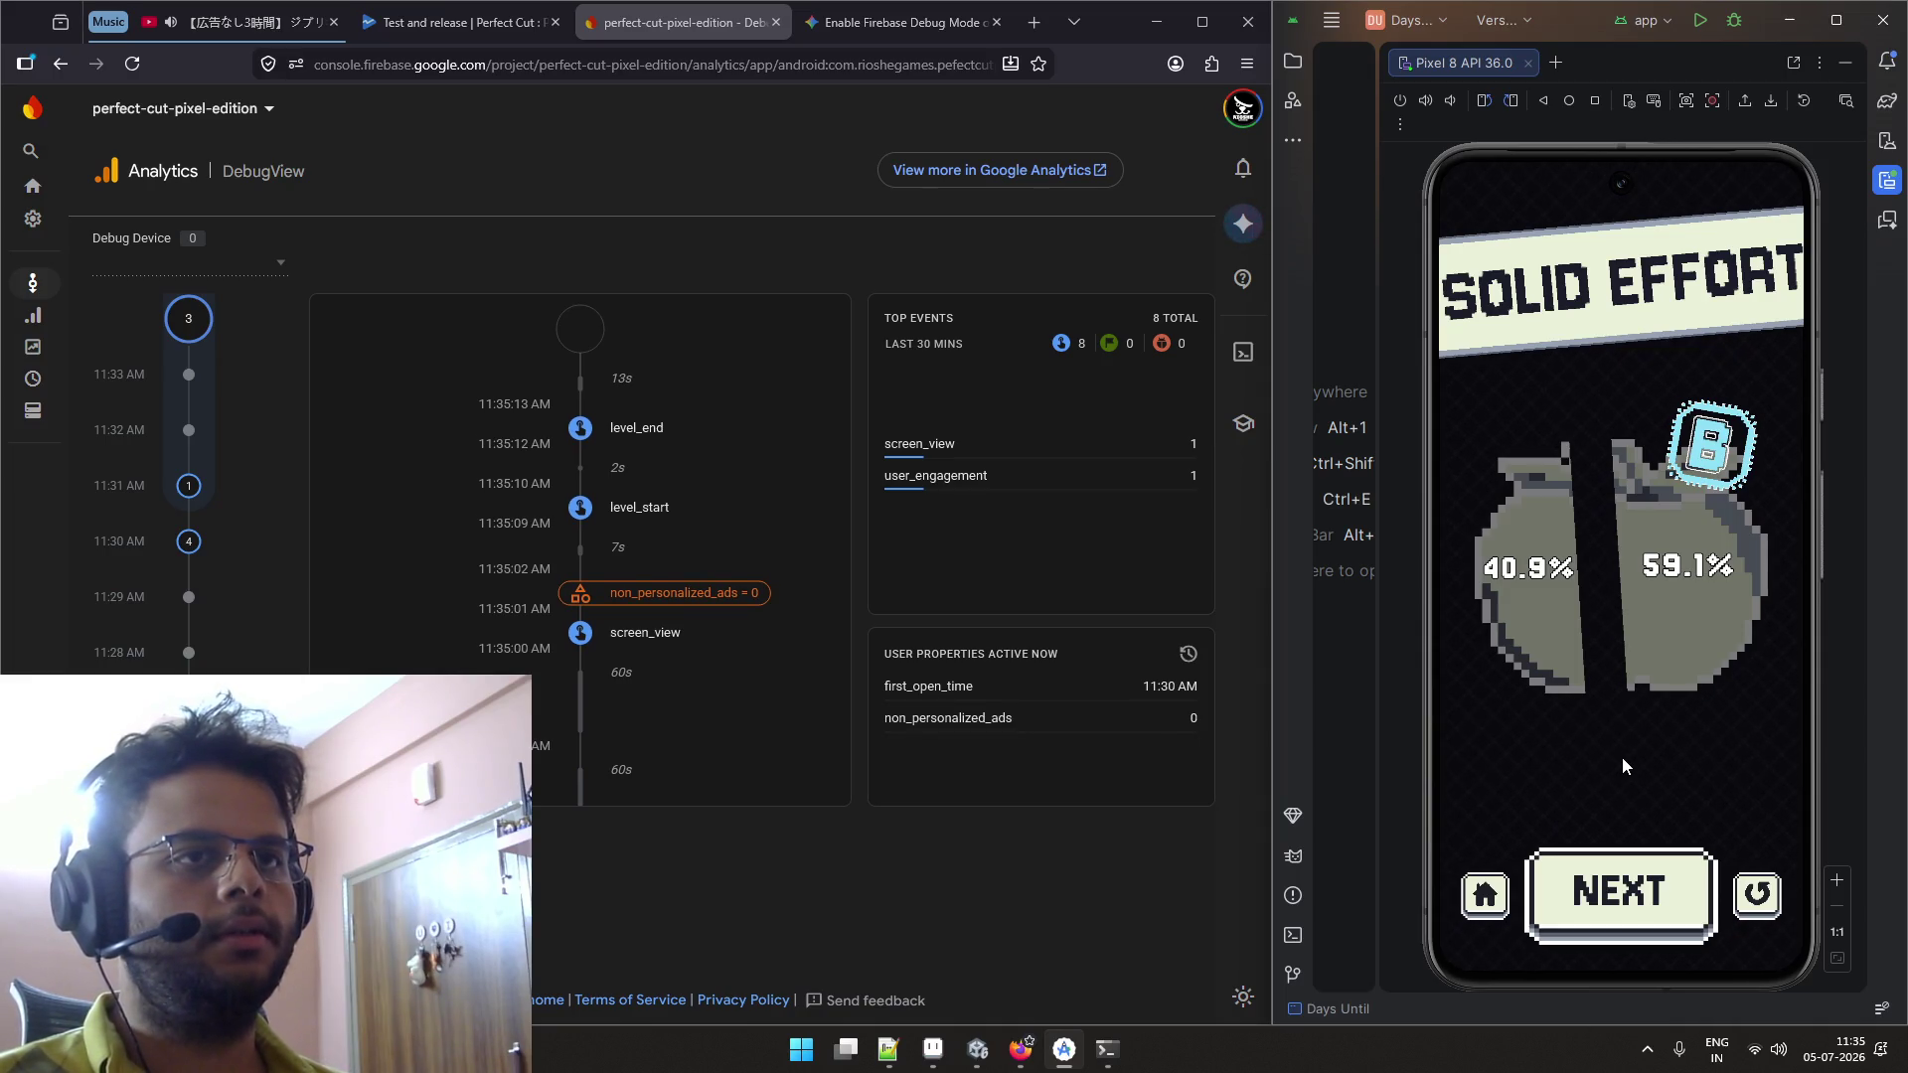
{"action": "left_click", "coordinate": [1613, 872]}
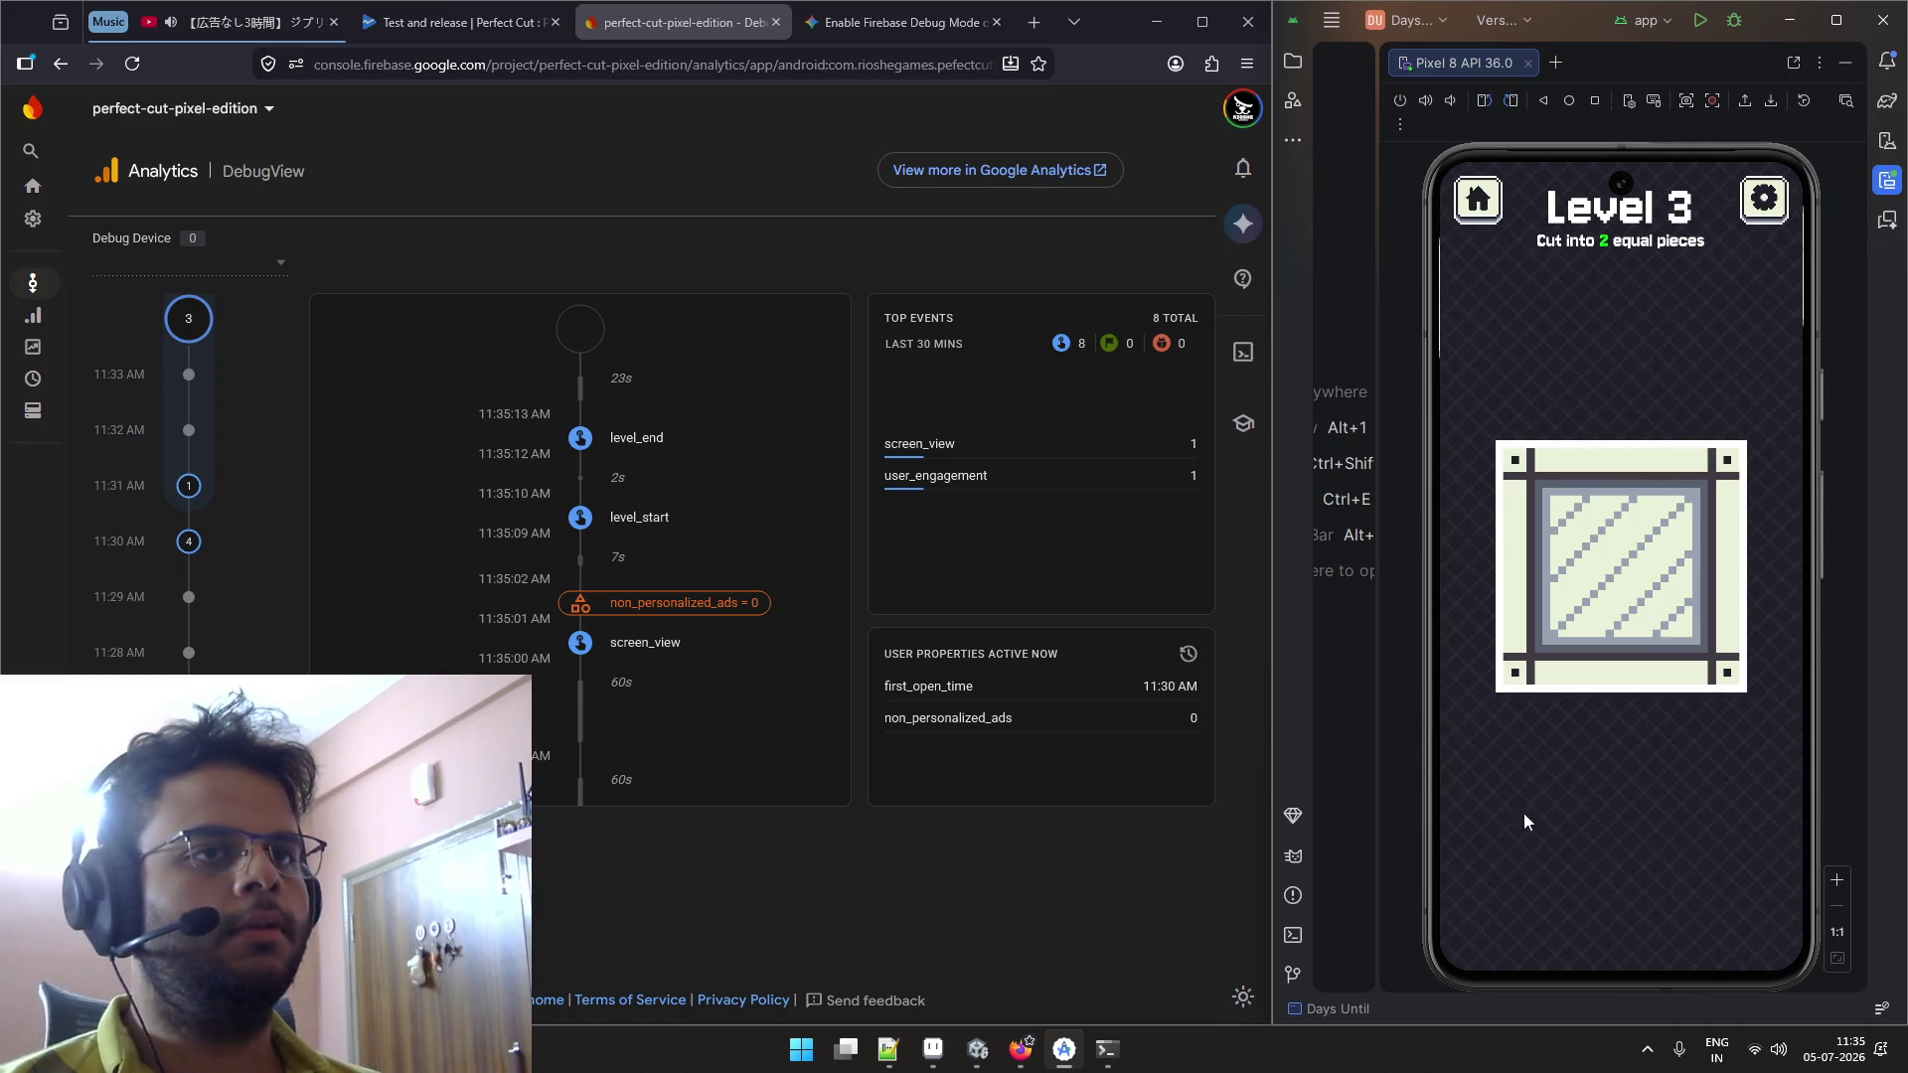
{"action": "scroll", "coordinate": [717, 634], "scroll_direction": "down", "scroll_amount": 3}
{"action": "scroll", "coordinate": [718, 632], "scroll_direction": "up", "scroll_amount": 3}
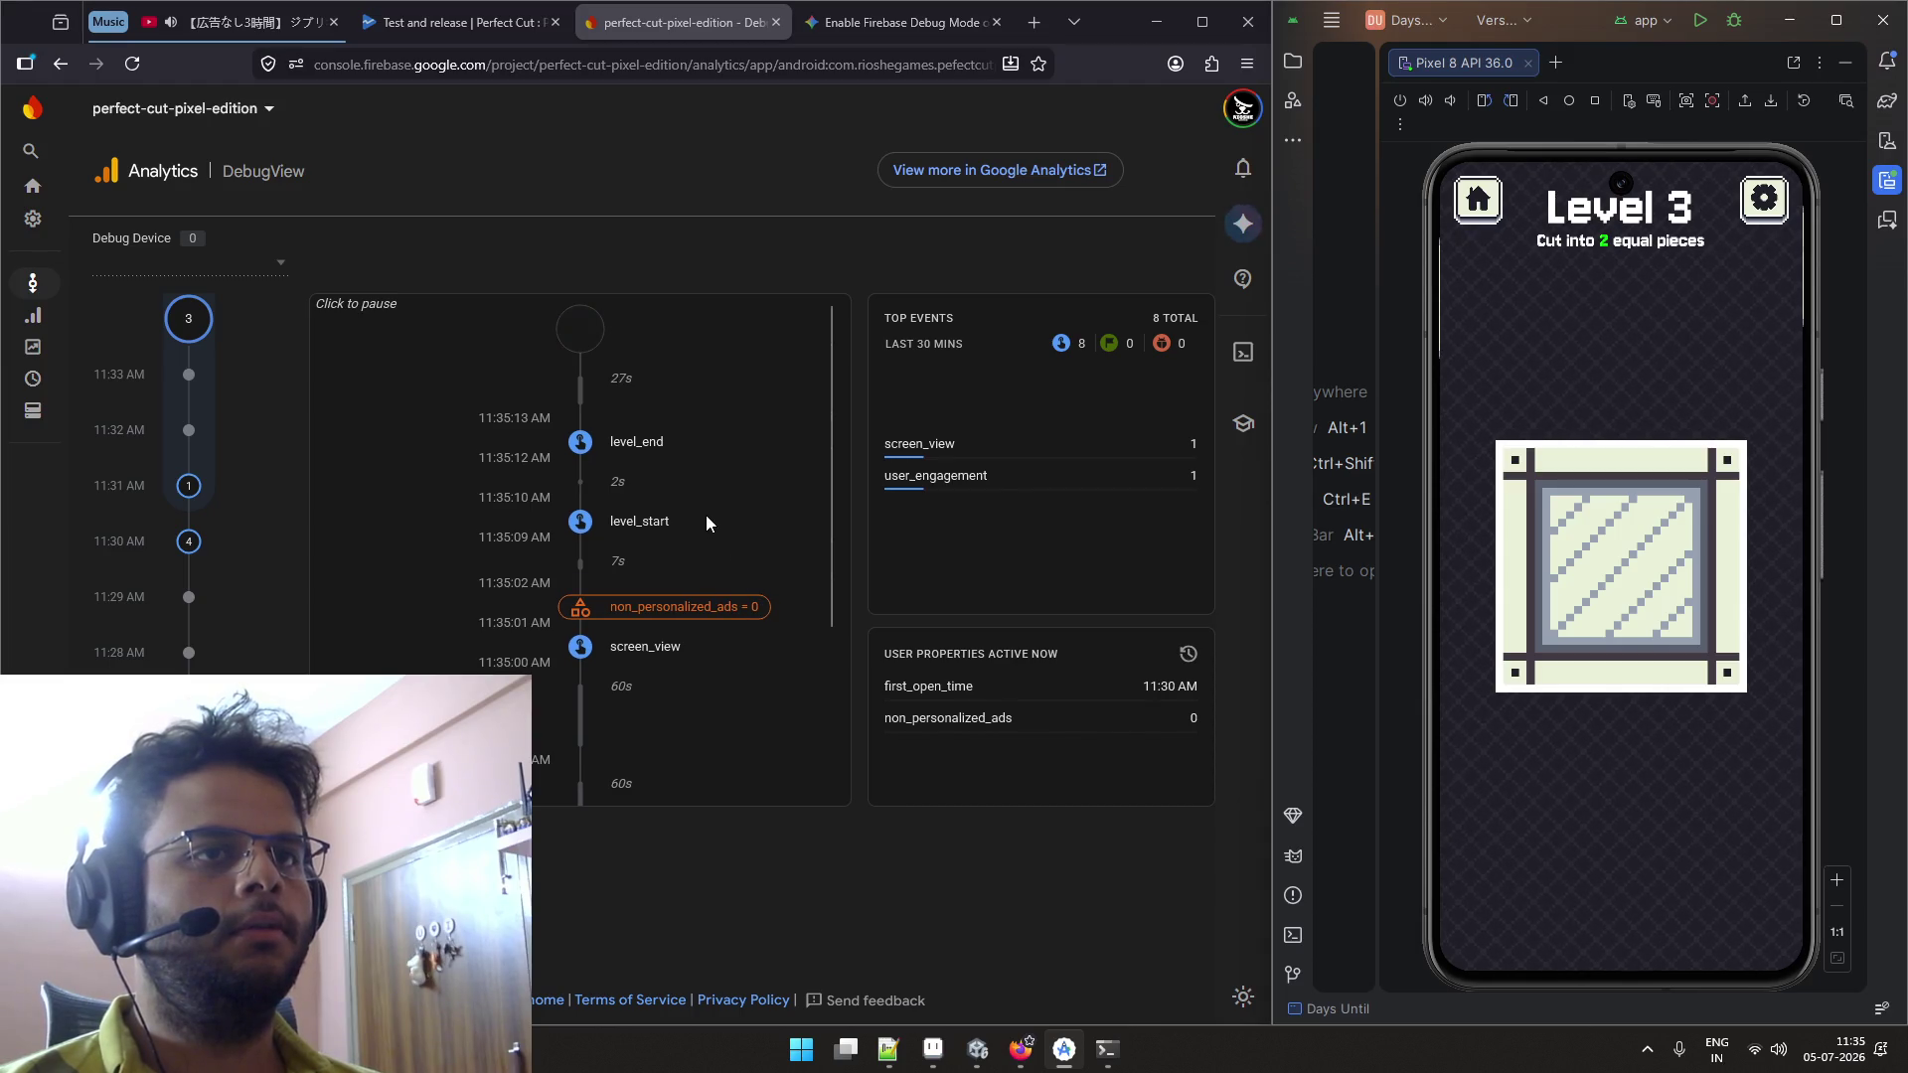
{"action": "left_click", "coordinate": [588, 342]}
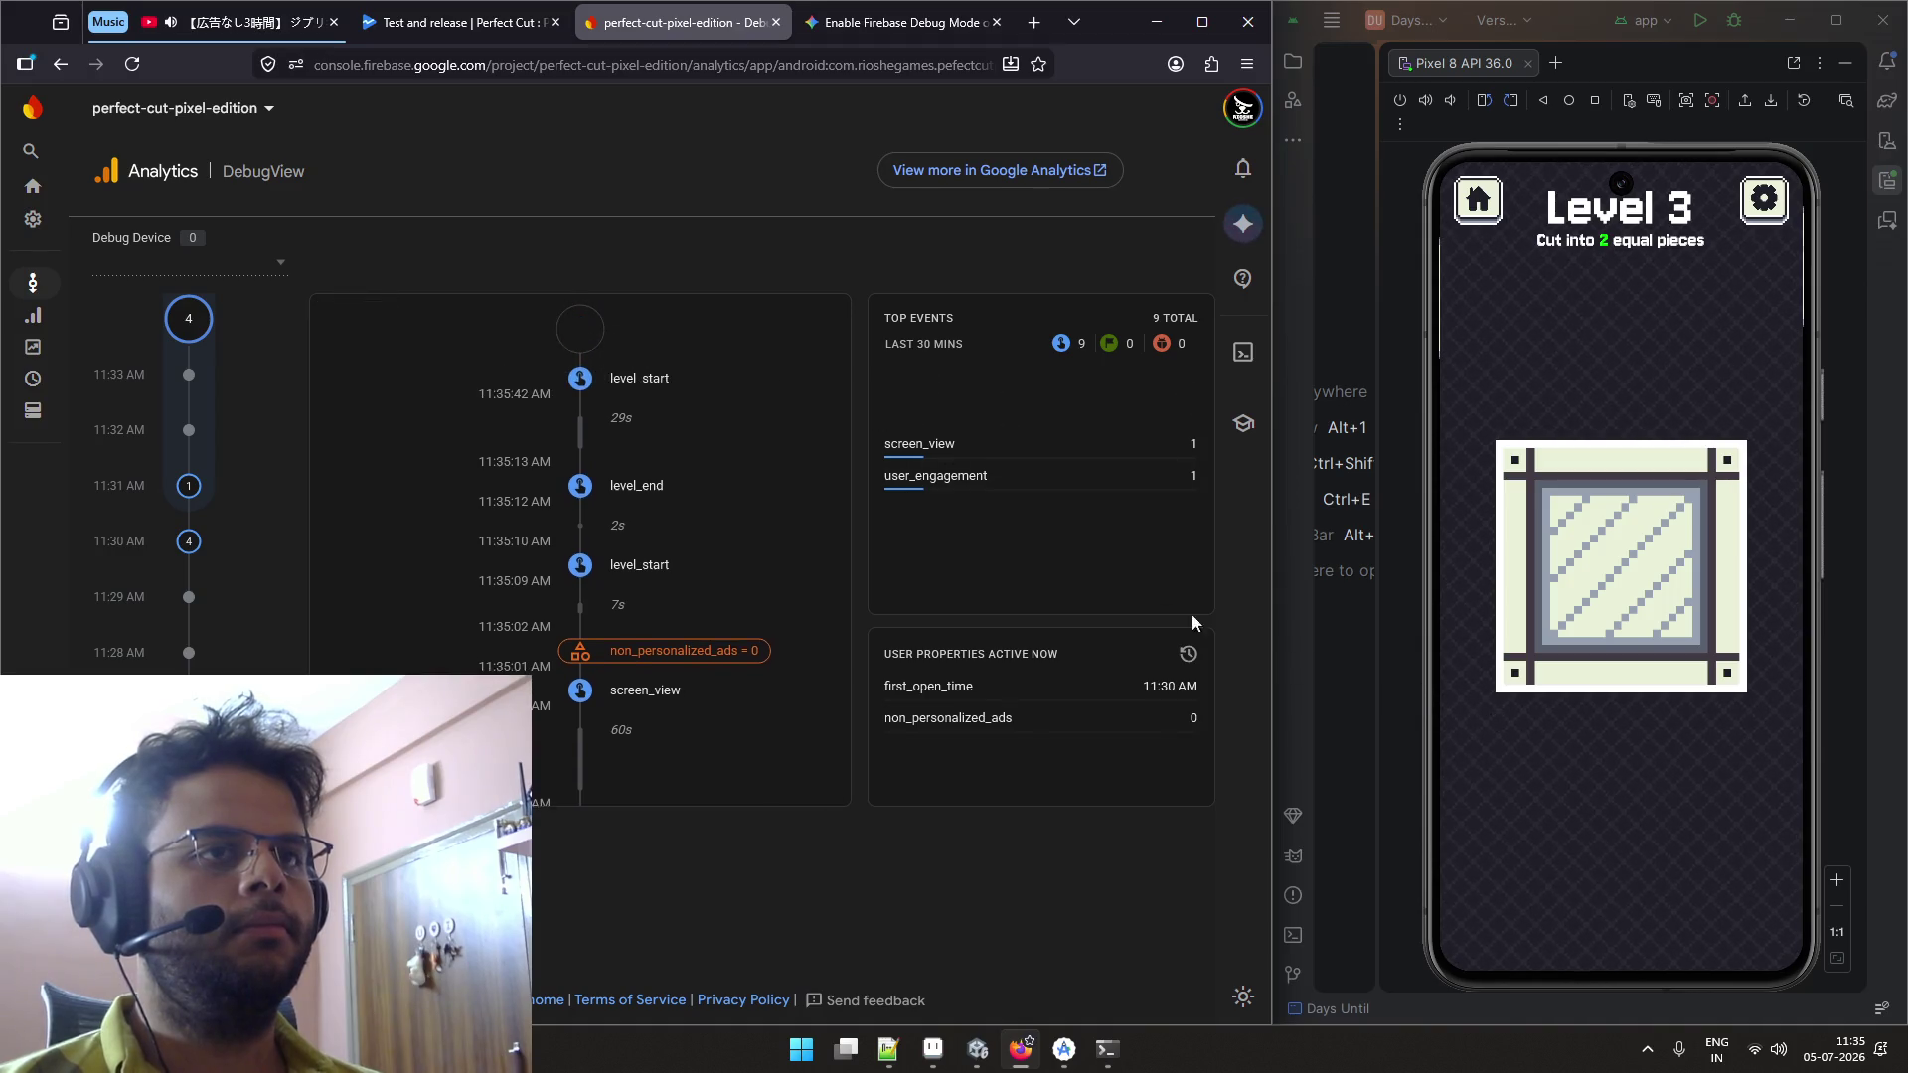
{"action": "left_click", "coordinate": [592, 431]}
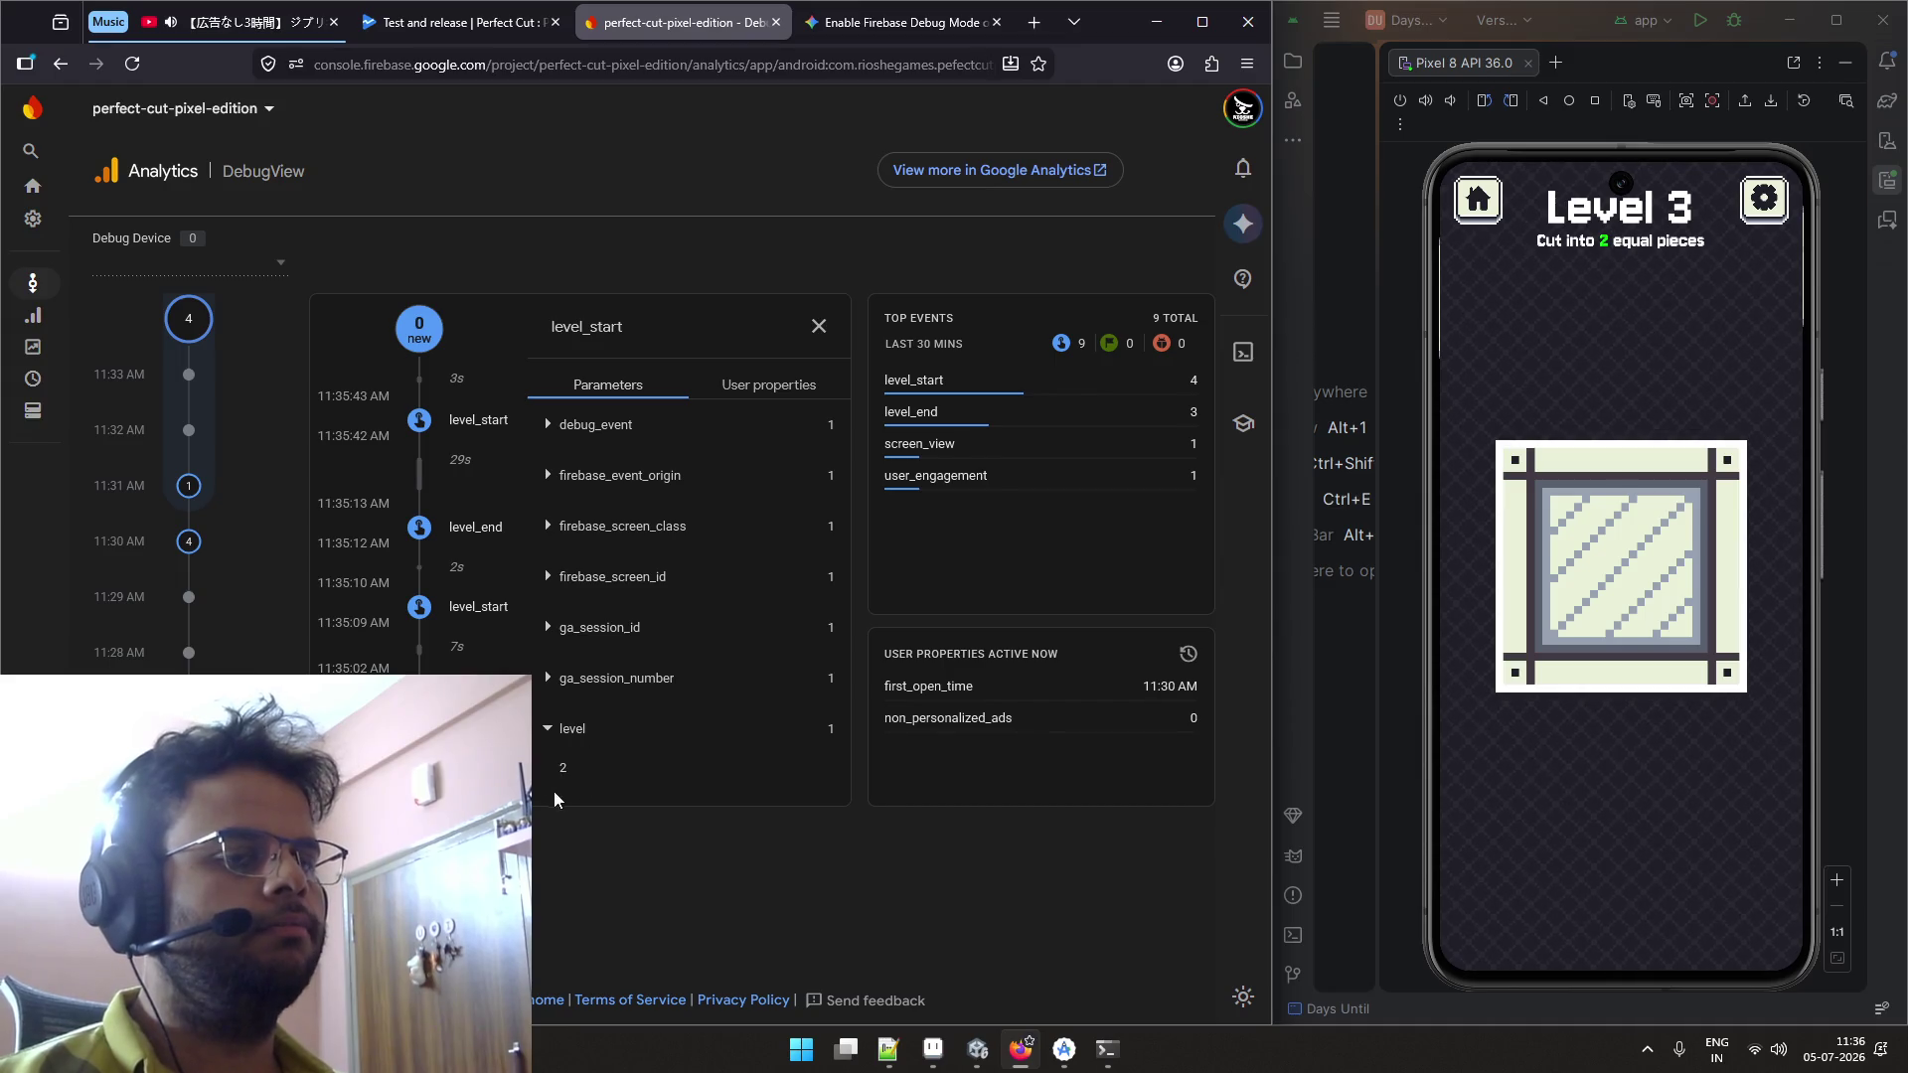
Read the level parameter (2), close the event details, and make a failed 87.8%/12.2% Level 3 cut
{"action": "left_click", "coordinate": [550, 732]}
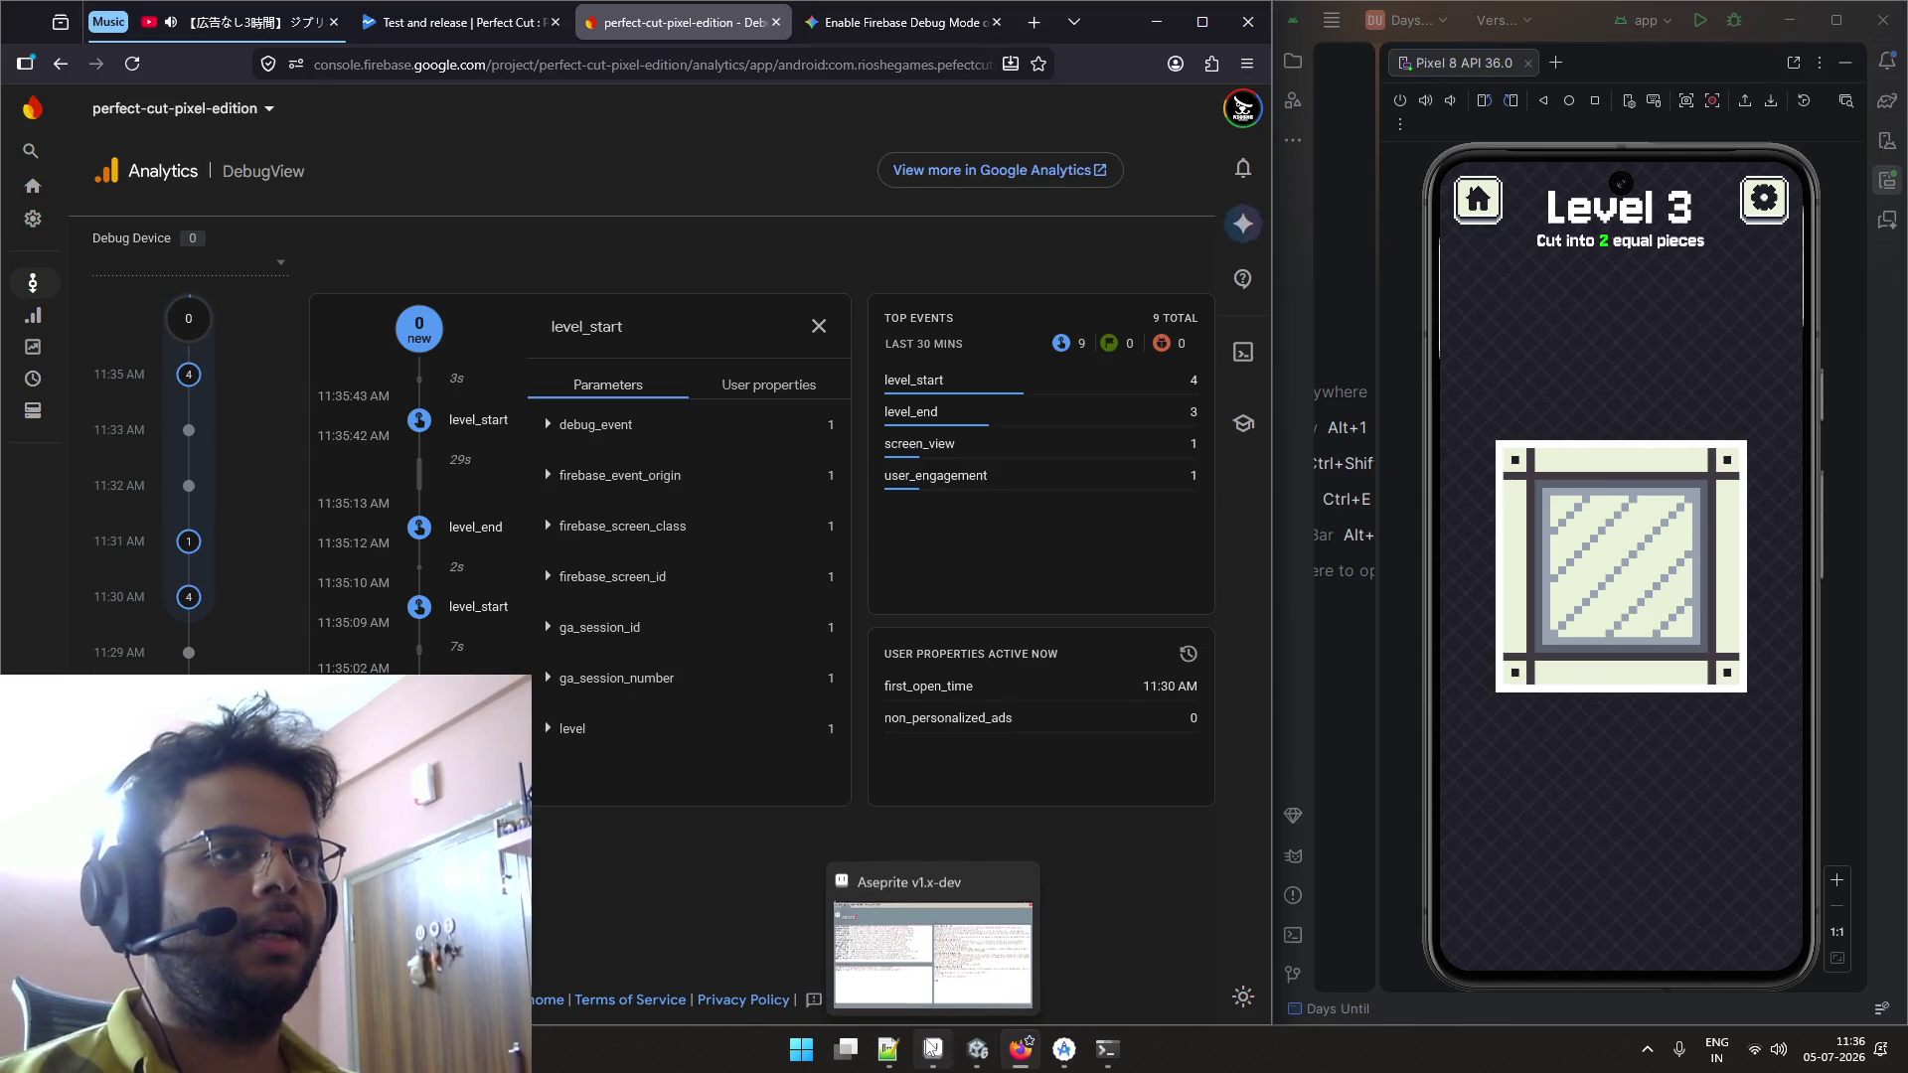
{"action": "left_click", "coordinate": [819, 326]}
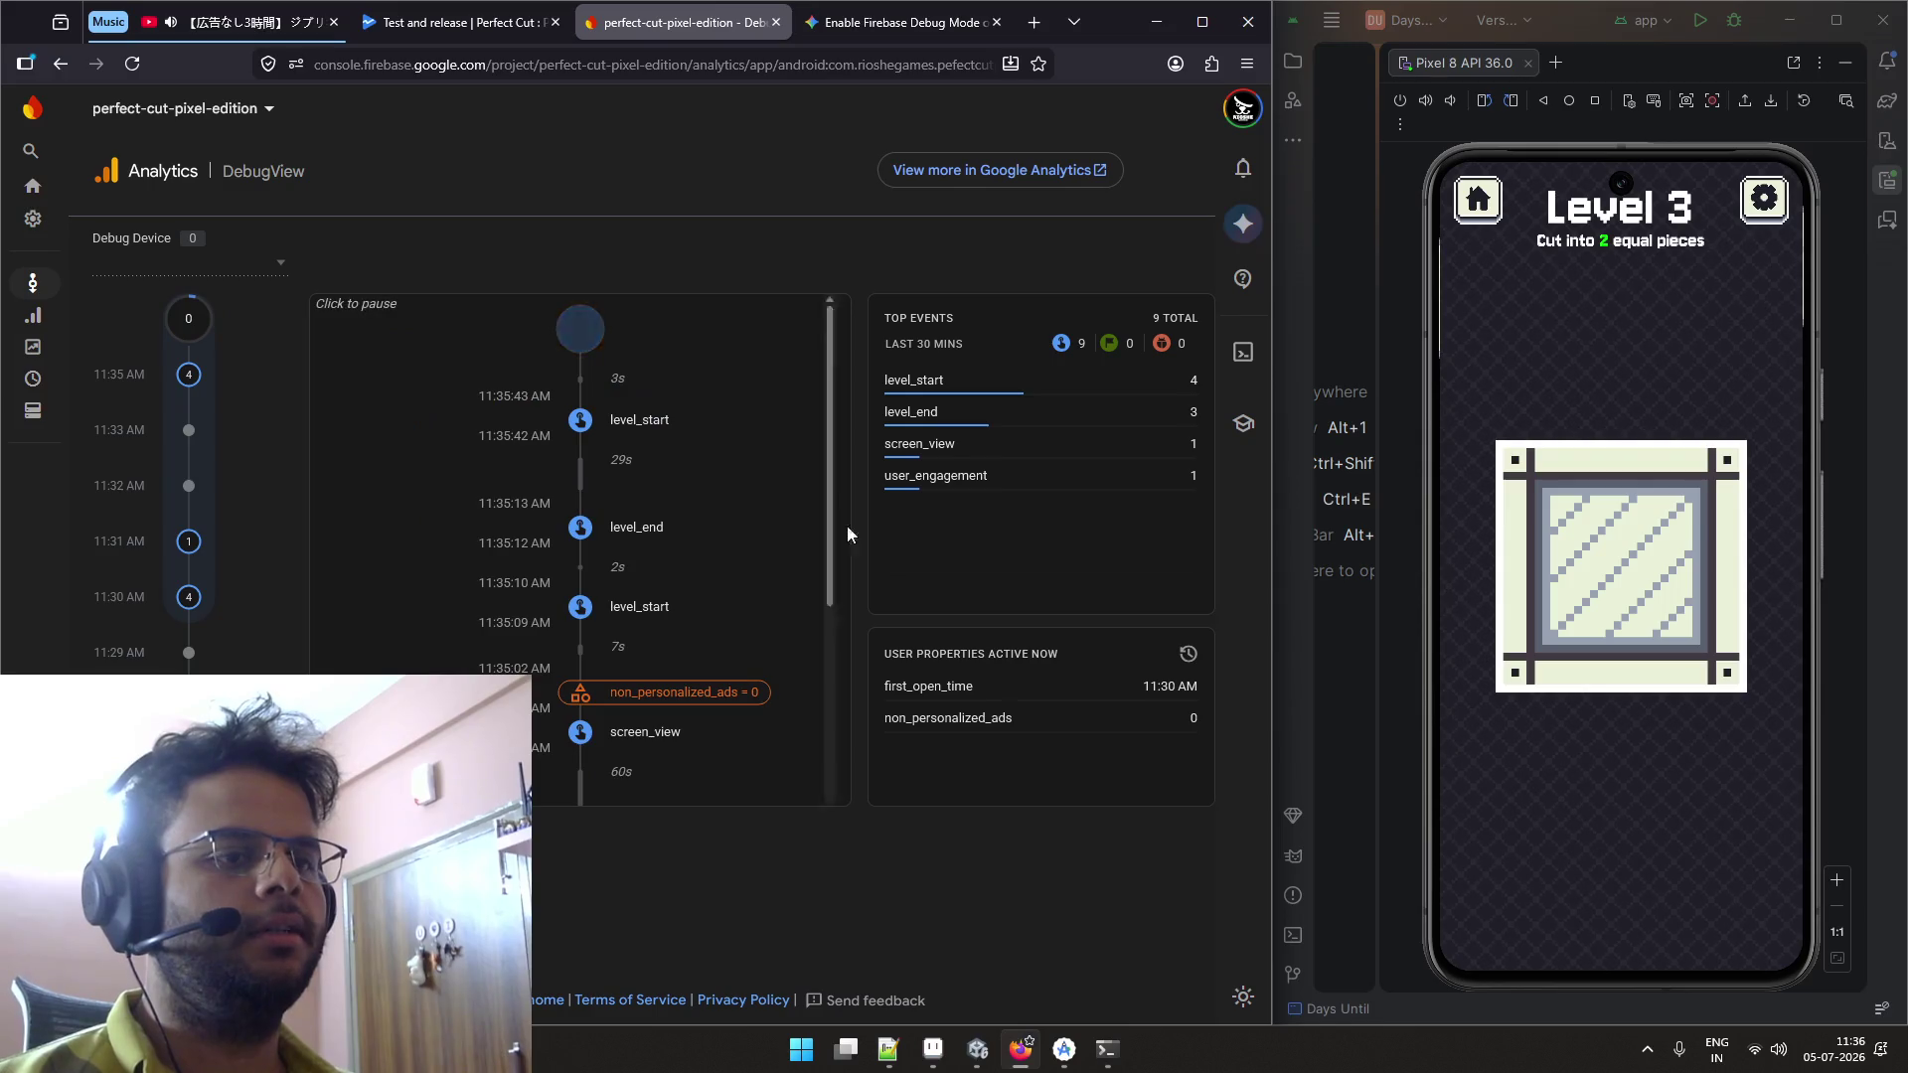
{"action": "mouse_move", "coordinate": [978, 1053]}
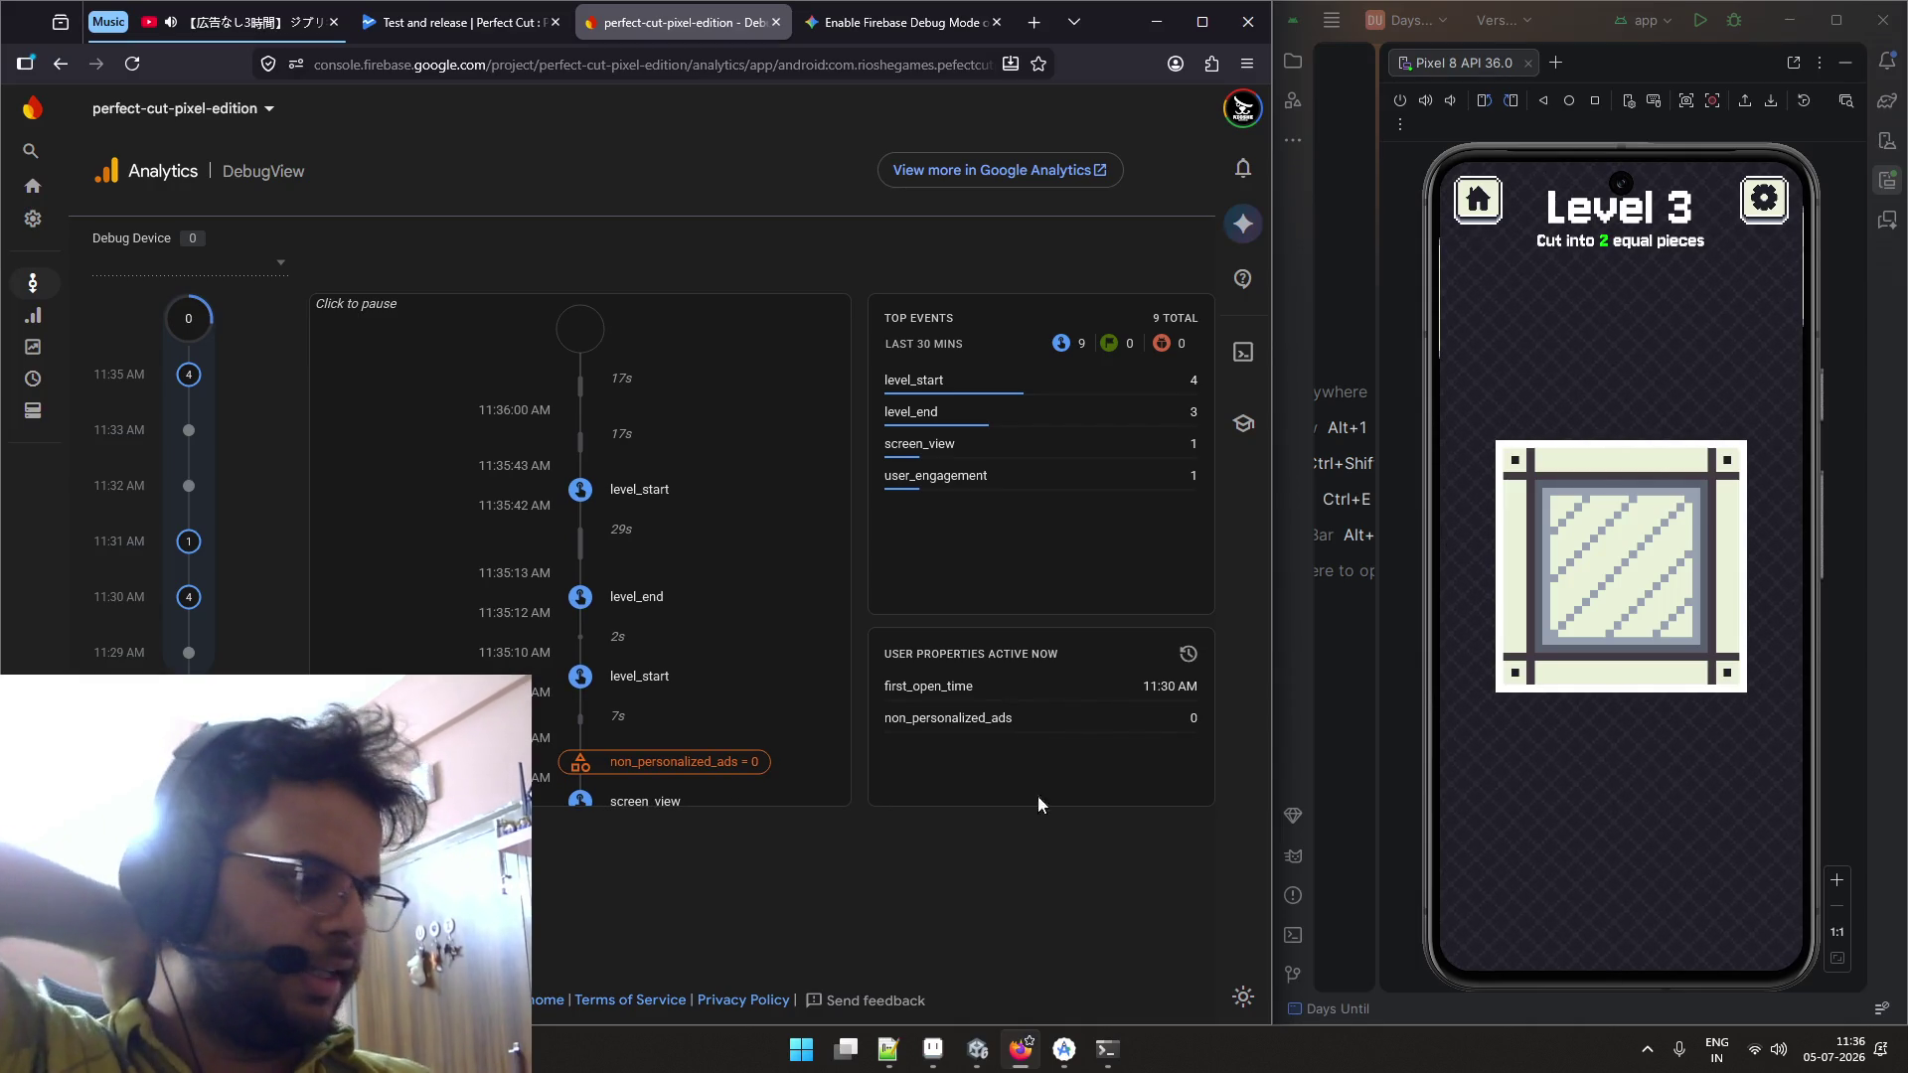
{"action": "mouse_move", "coordinate": [1643, 331]}
{"action": "left_mouse_down"}
{"action": "mouse_move", "coordinate": [1578, 825]}
{"action": "mouse_move", "coordinate": [1791, 802]}
{"action": "left_mouse_up"}
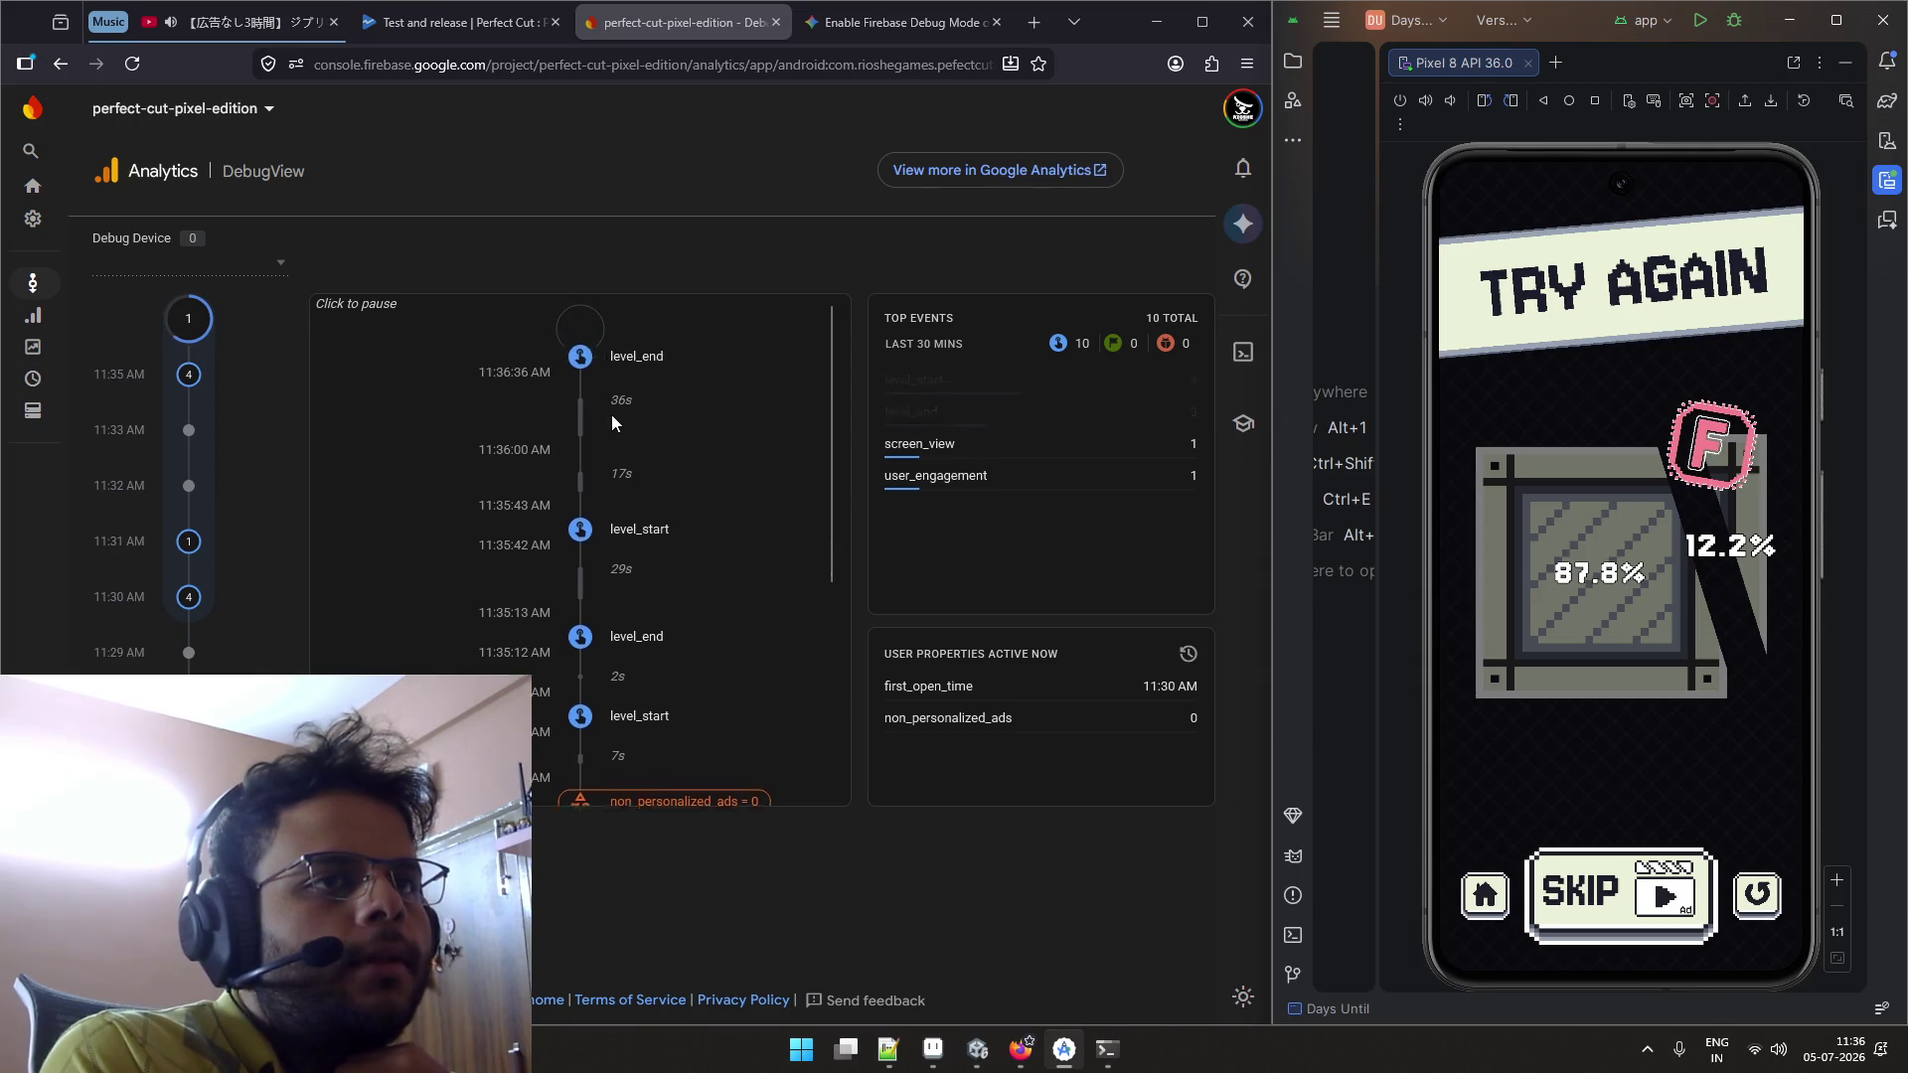
Open the new level_end event and expand its level parameter
{"action": "left_click", "coordinate": [612, 419]}
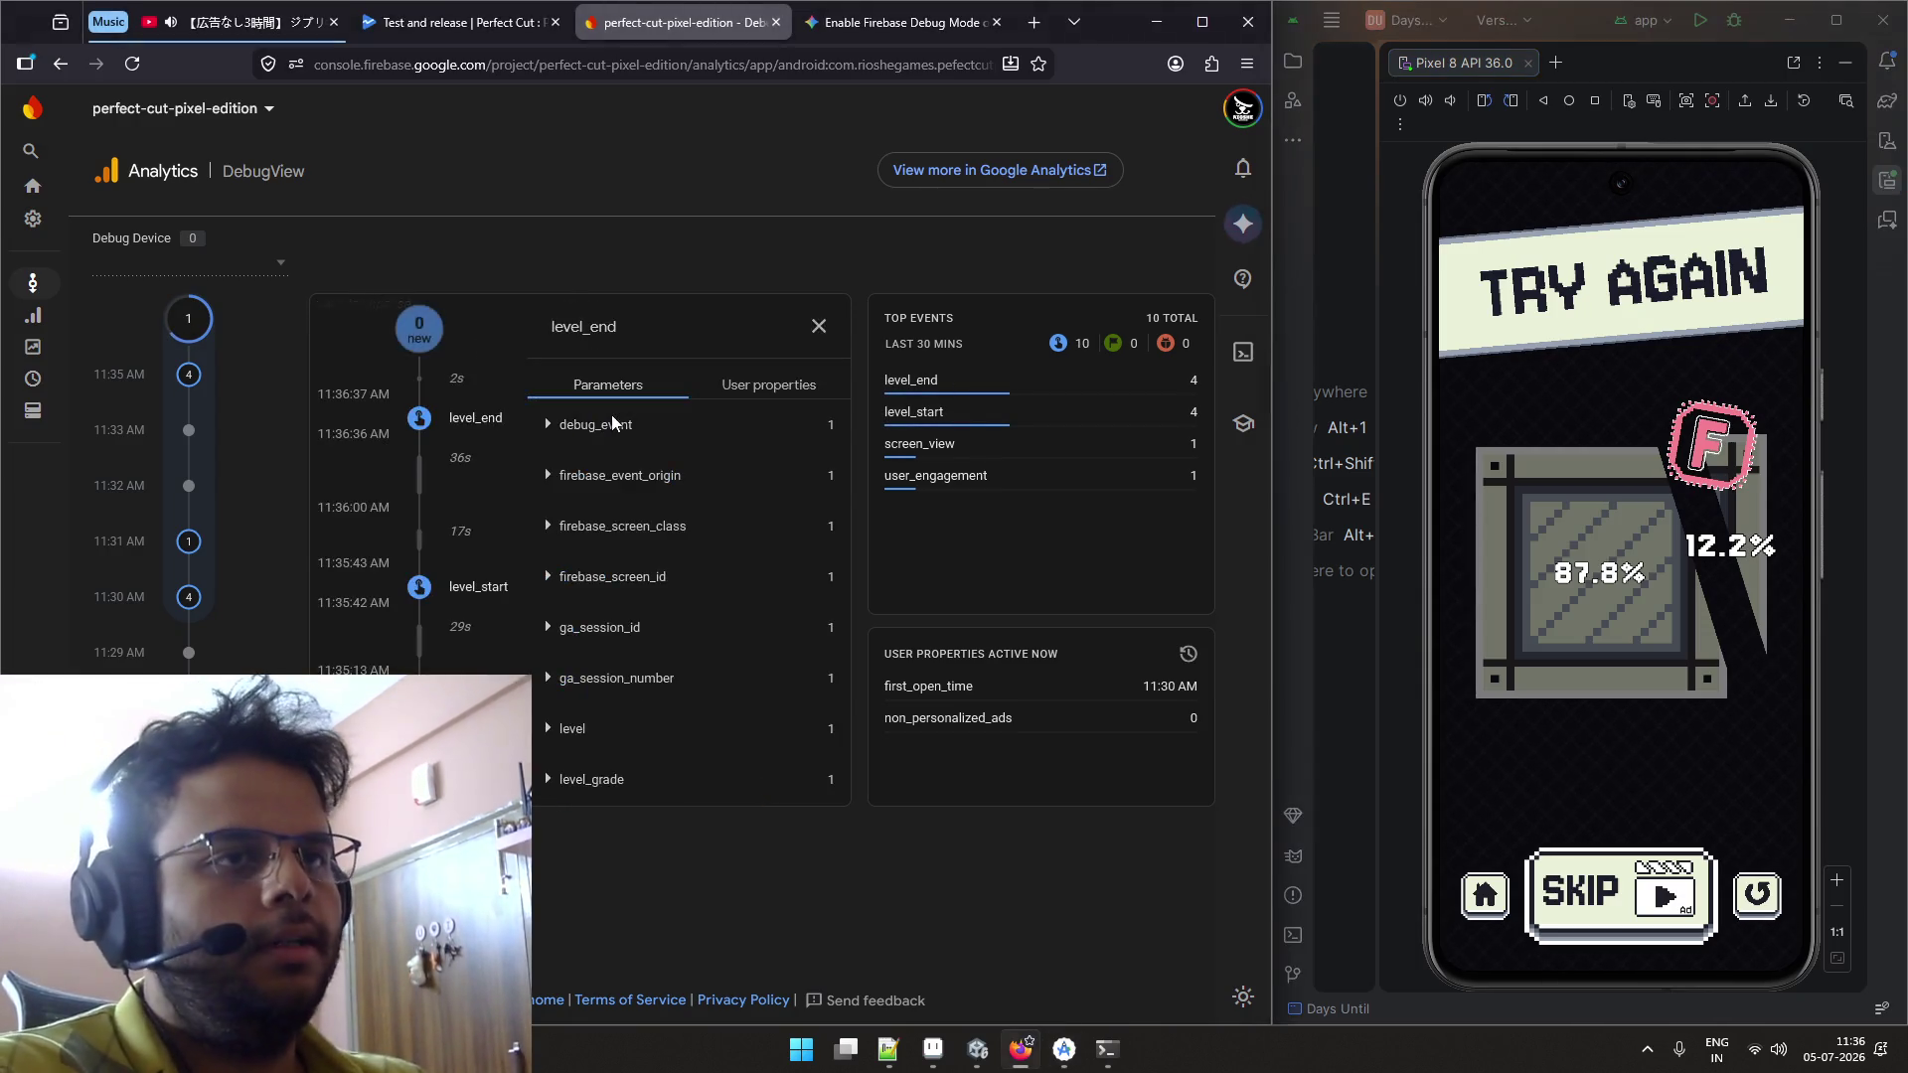
{"action": "left_click", "coordinate": [550, 781]}
{"action": "scroll", "coordinate": [553, 735], "scroll_direction": "down", "scroll_amount": 1}
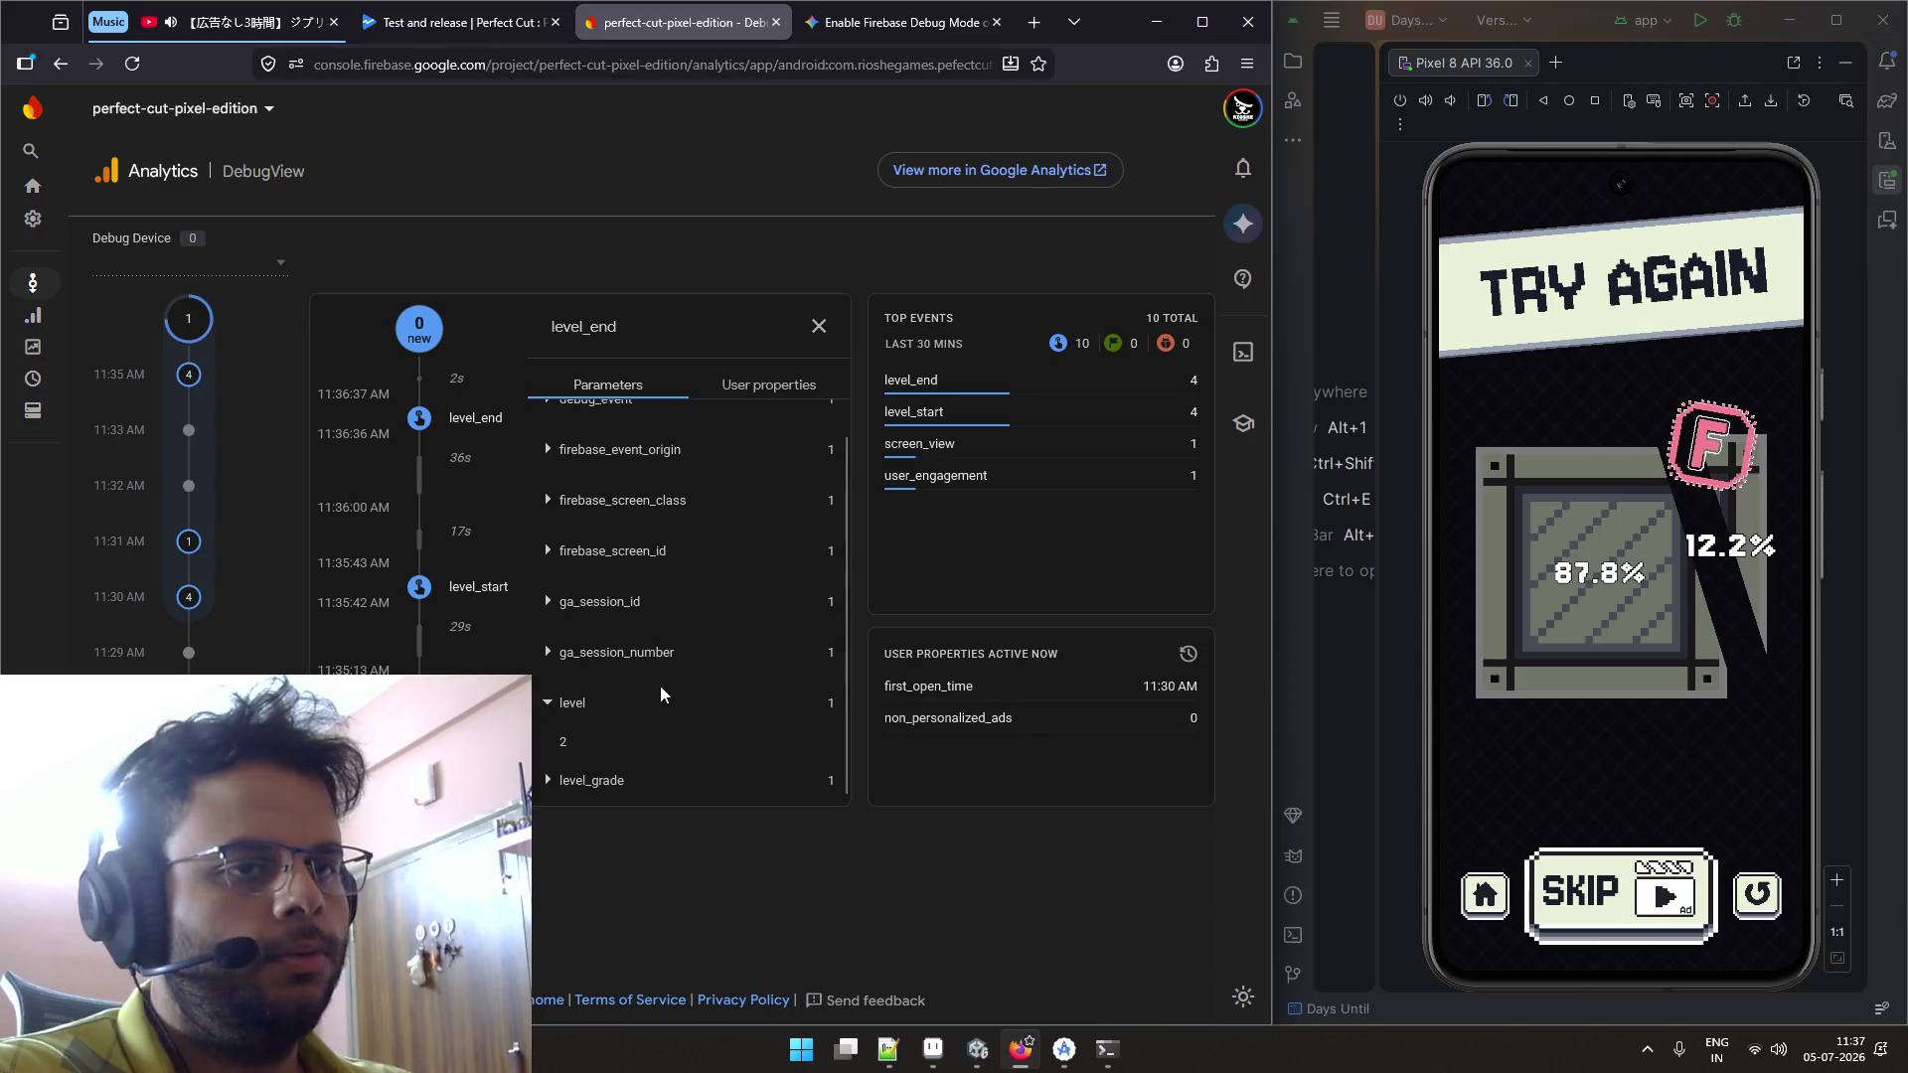
Skip the failed level via a rewarded test ad and resume the DebugView stream
{"action": "left_click", "coordinate": [1600, 875]}
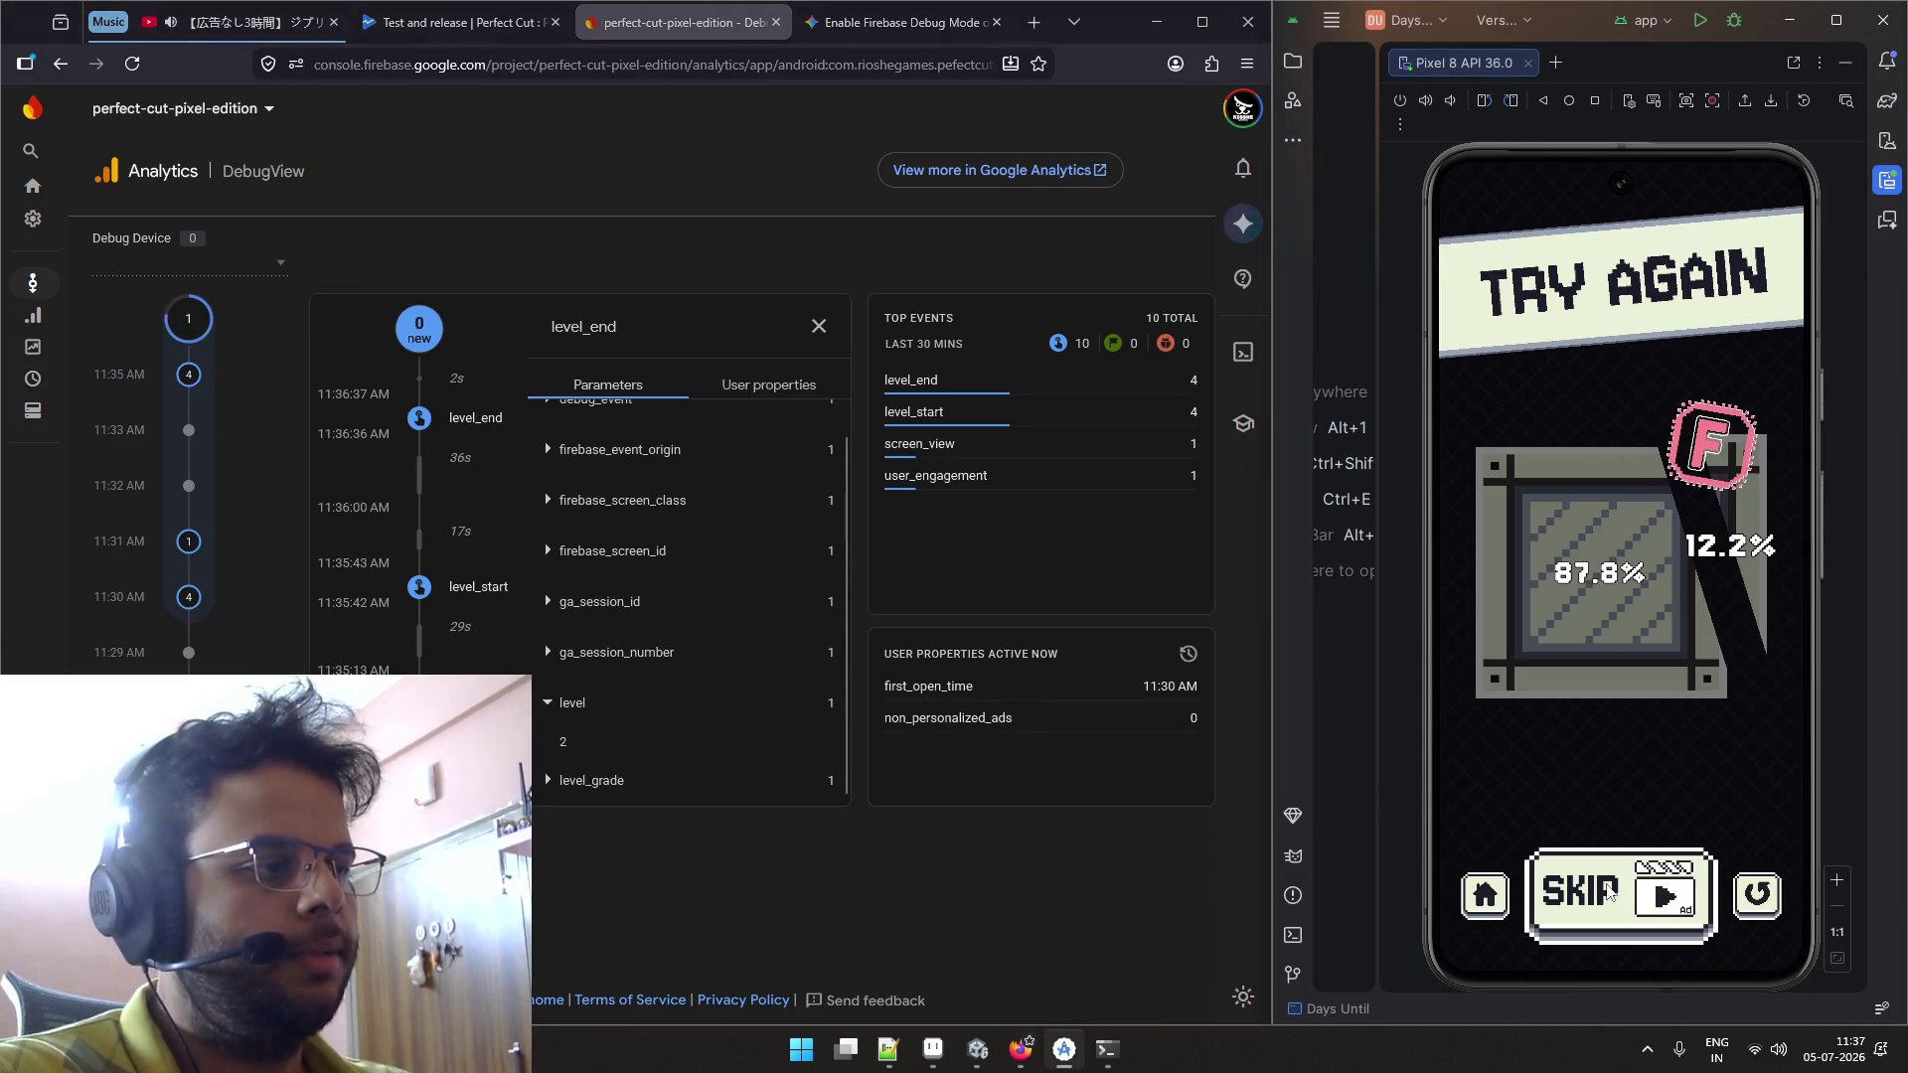
{"action": "left_click", "coordinate": [1586, 850]}
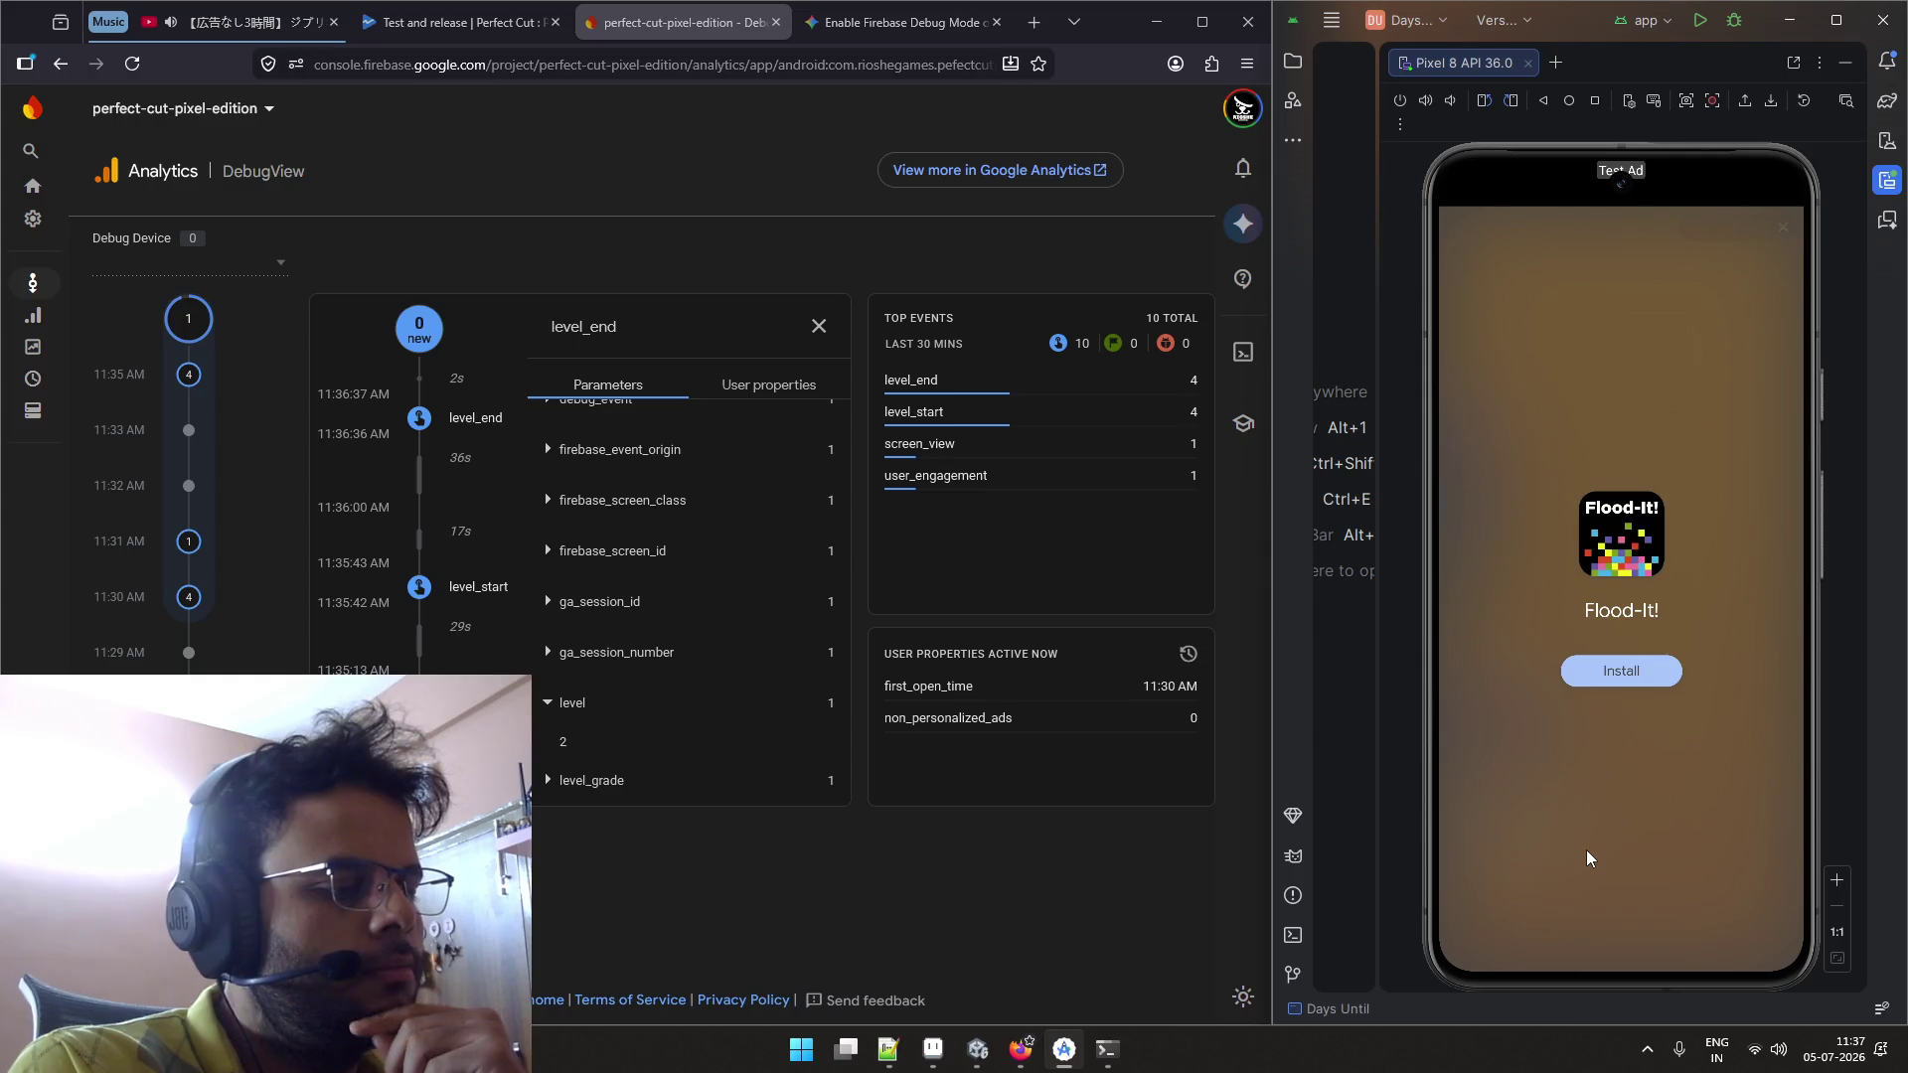
{"action": "left_click", "coordinate": [1781, 228]}
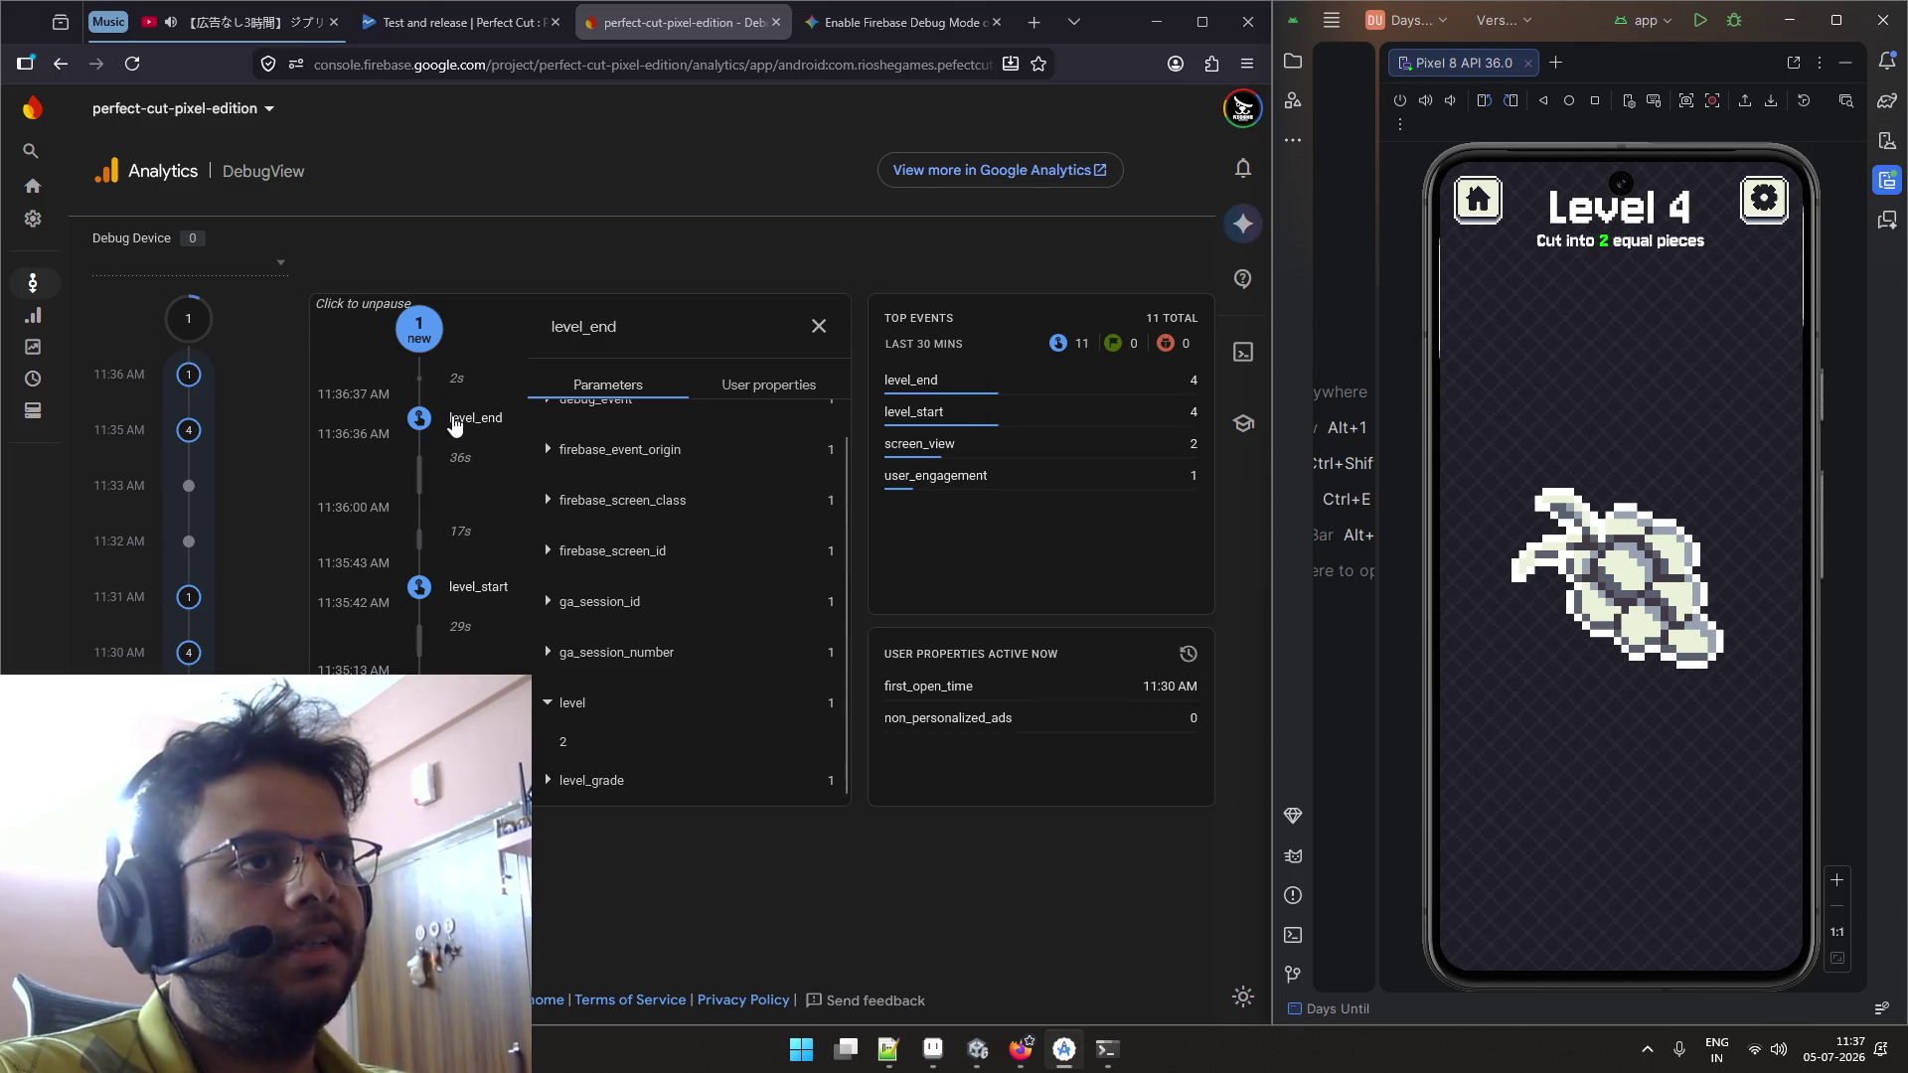
{"action": "left_click", "coordinate": [479, 446]}
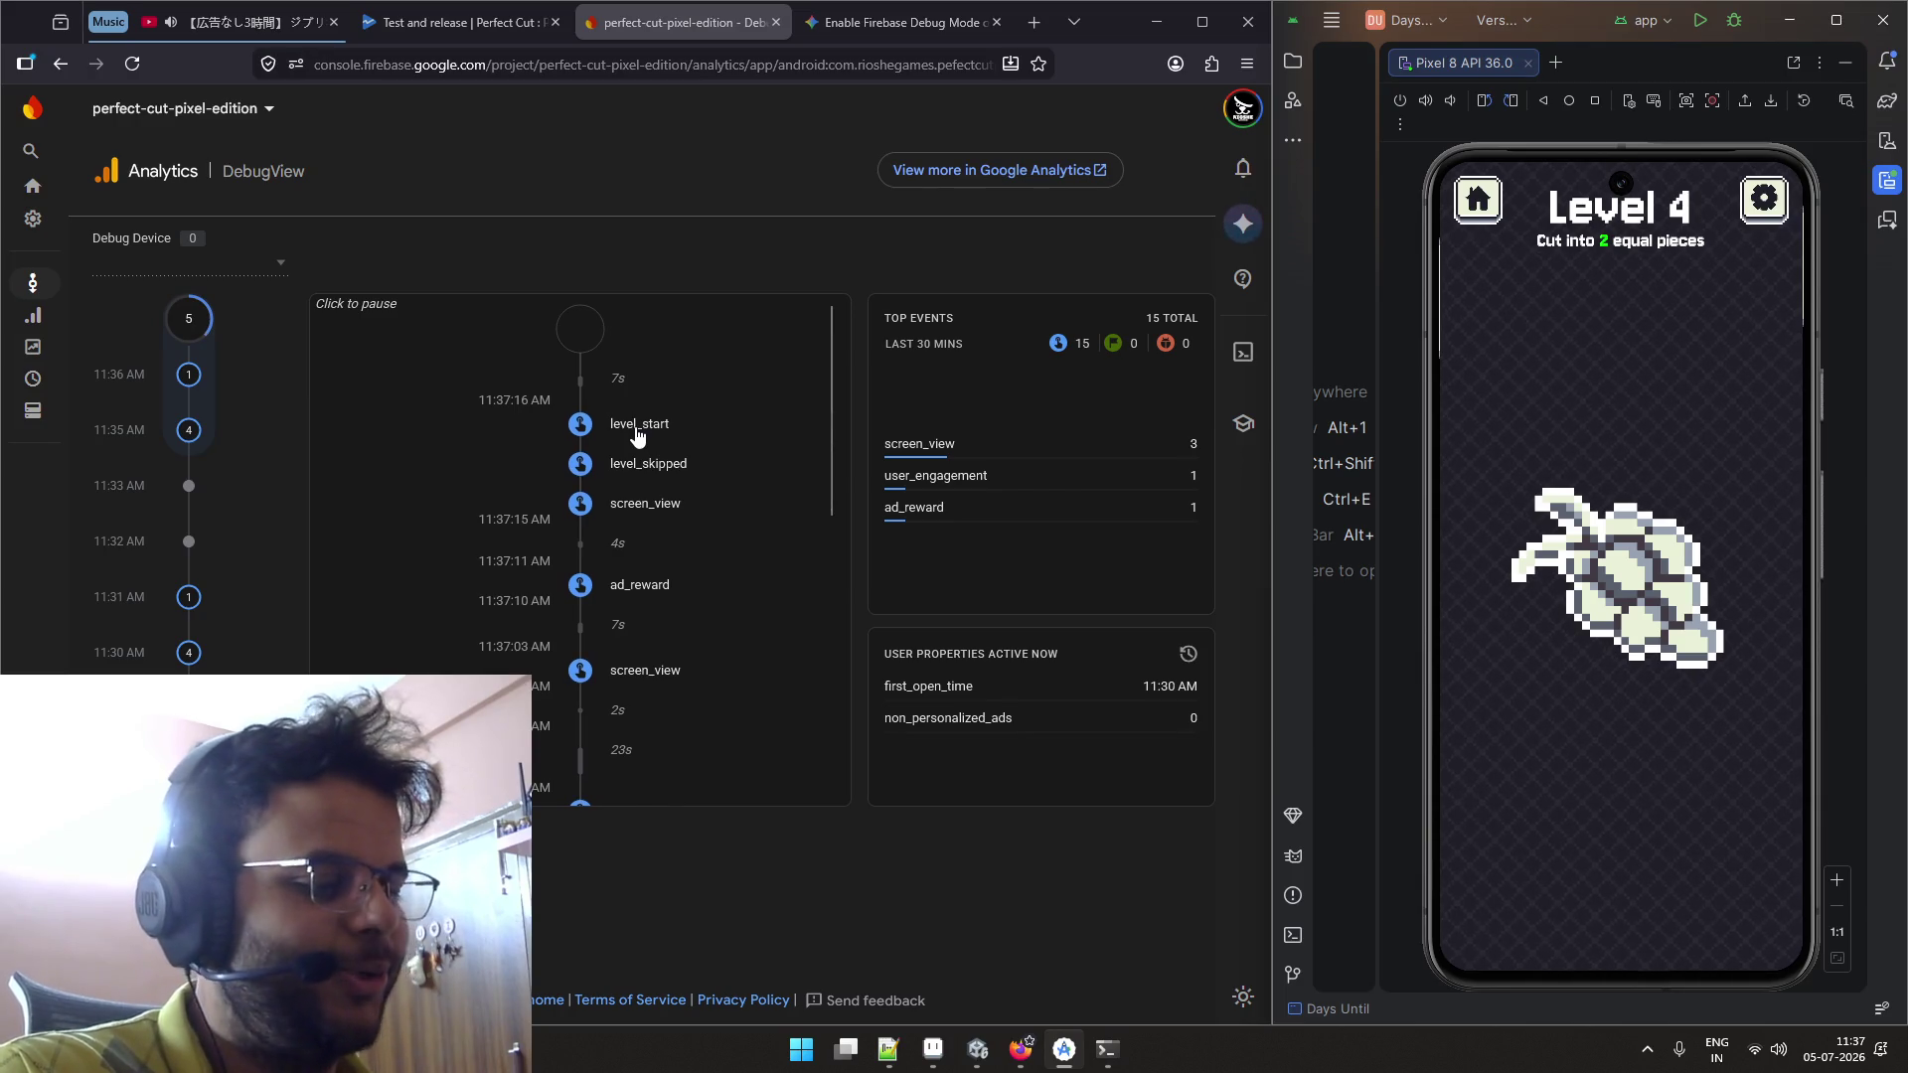
{"action": "left_click", "coordinate": [648, 463]}
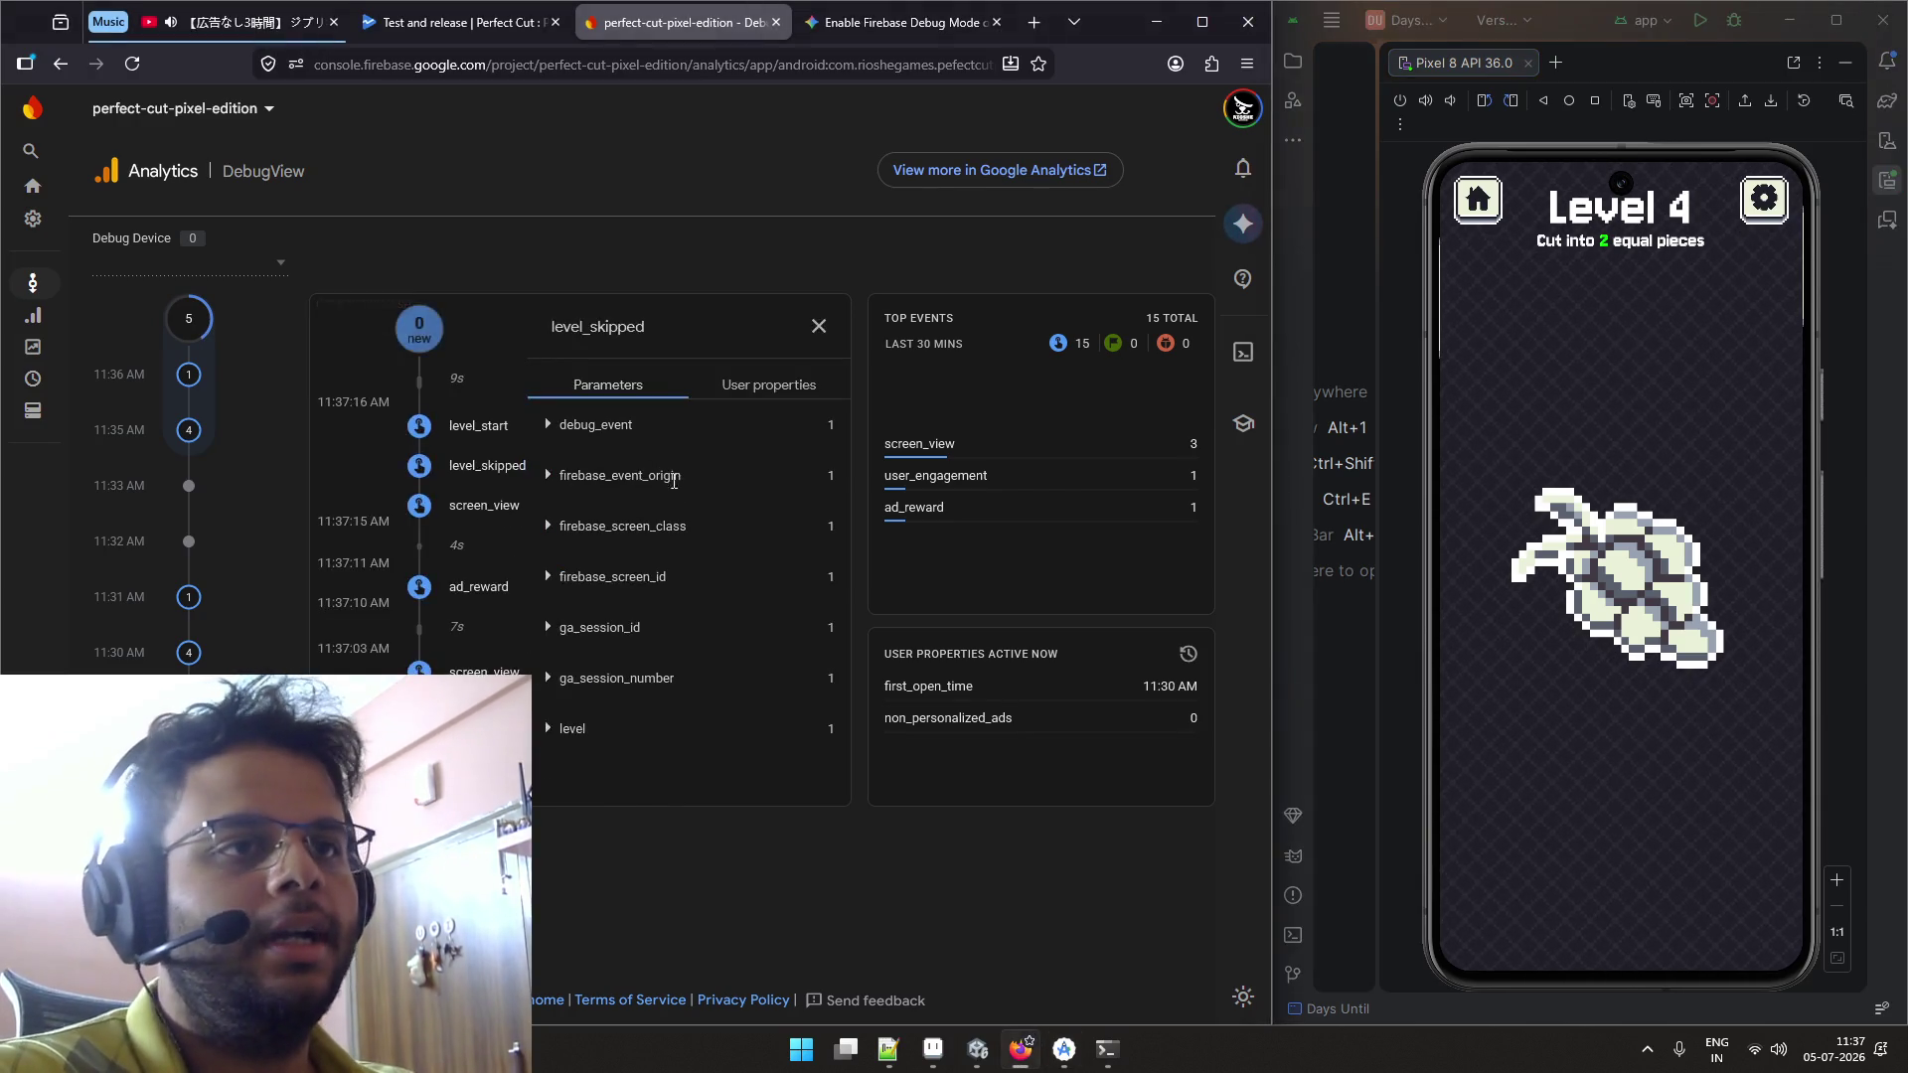
{"action": "left_click", "coordinate": [552, 735]}
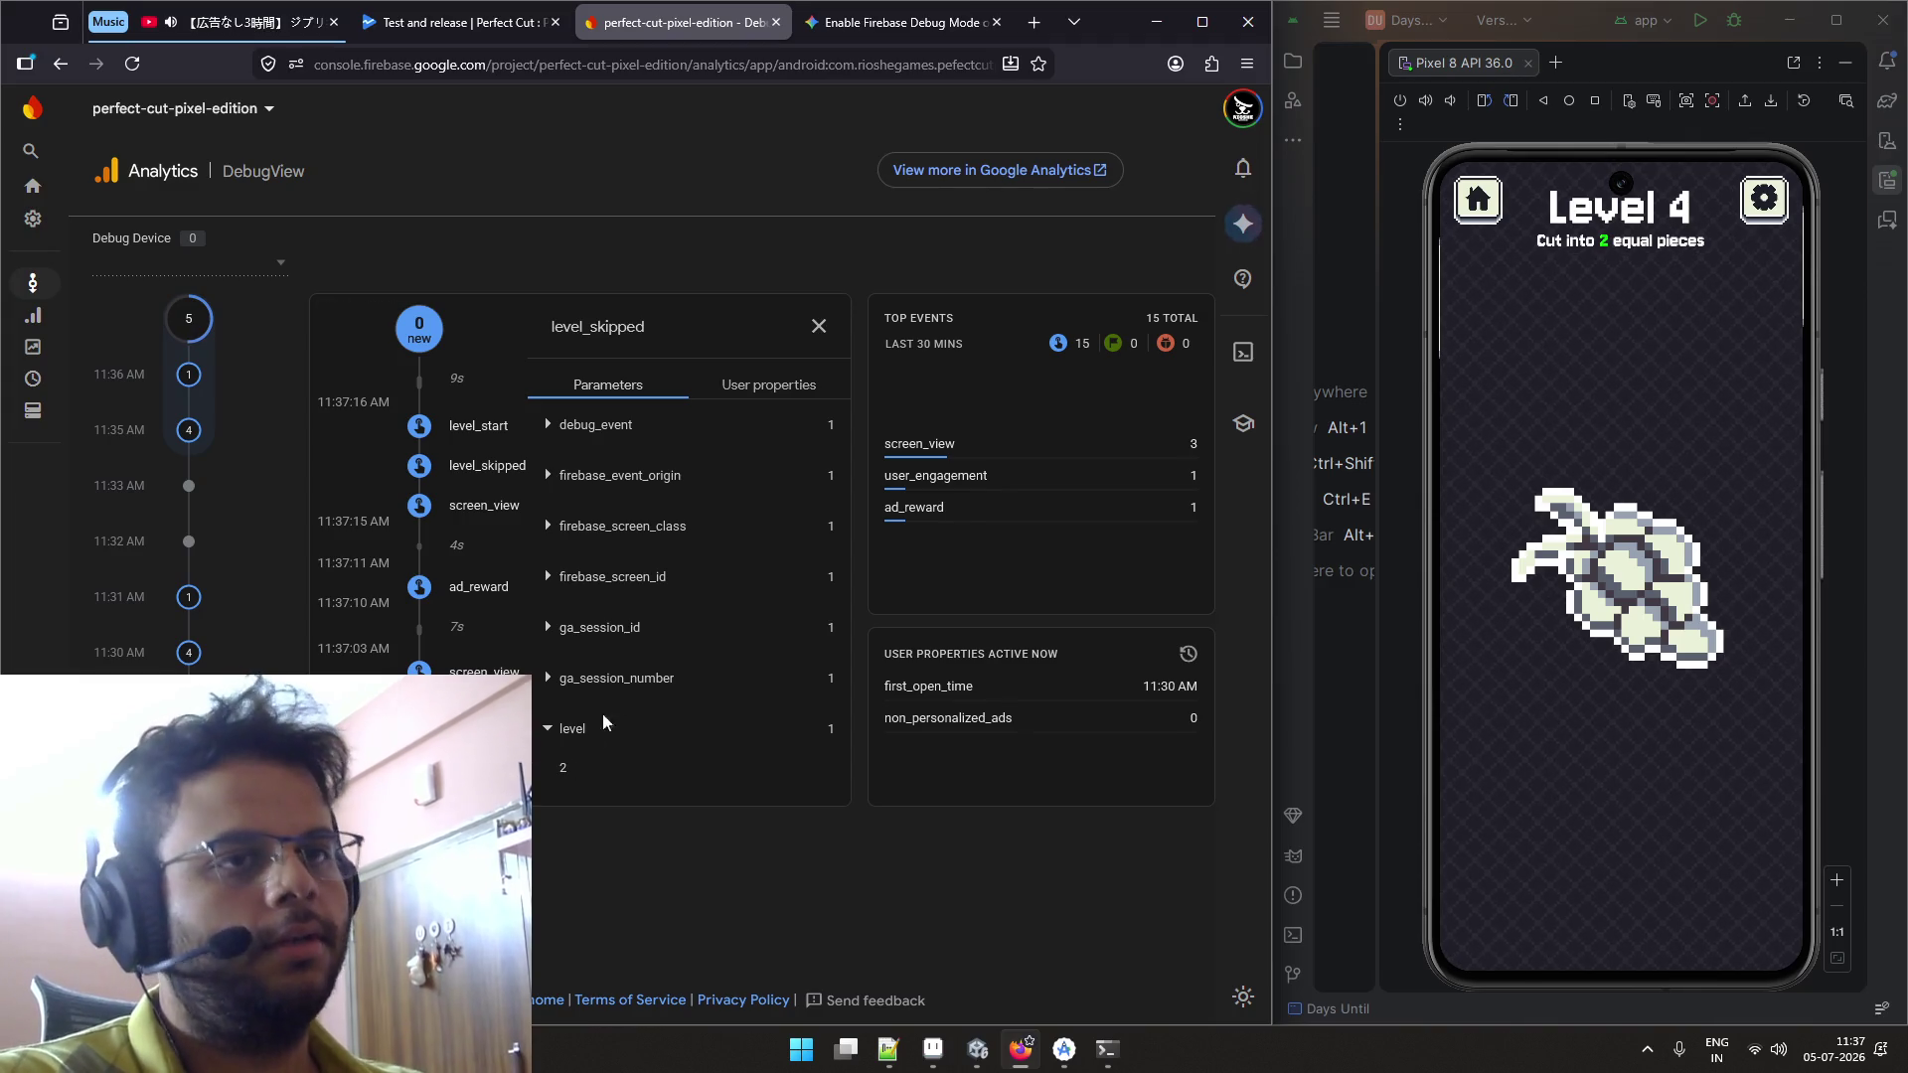
{"action": "left_click", "coordinate": [572, 743]}
{"action": "left_click", "coordinate": [473, 606]}
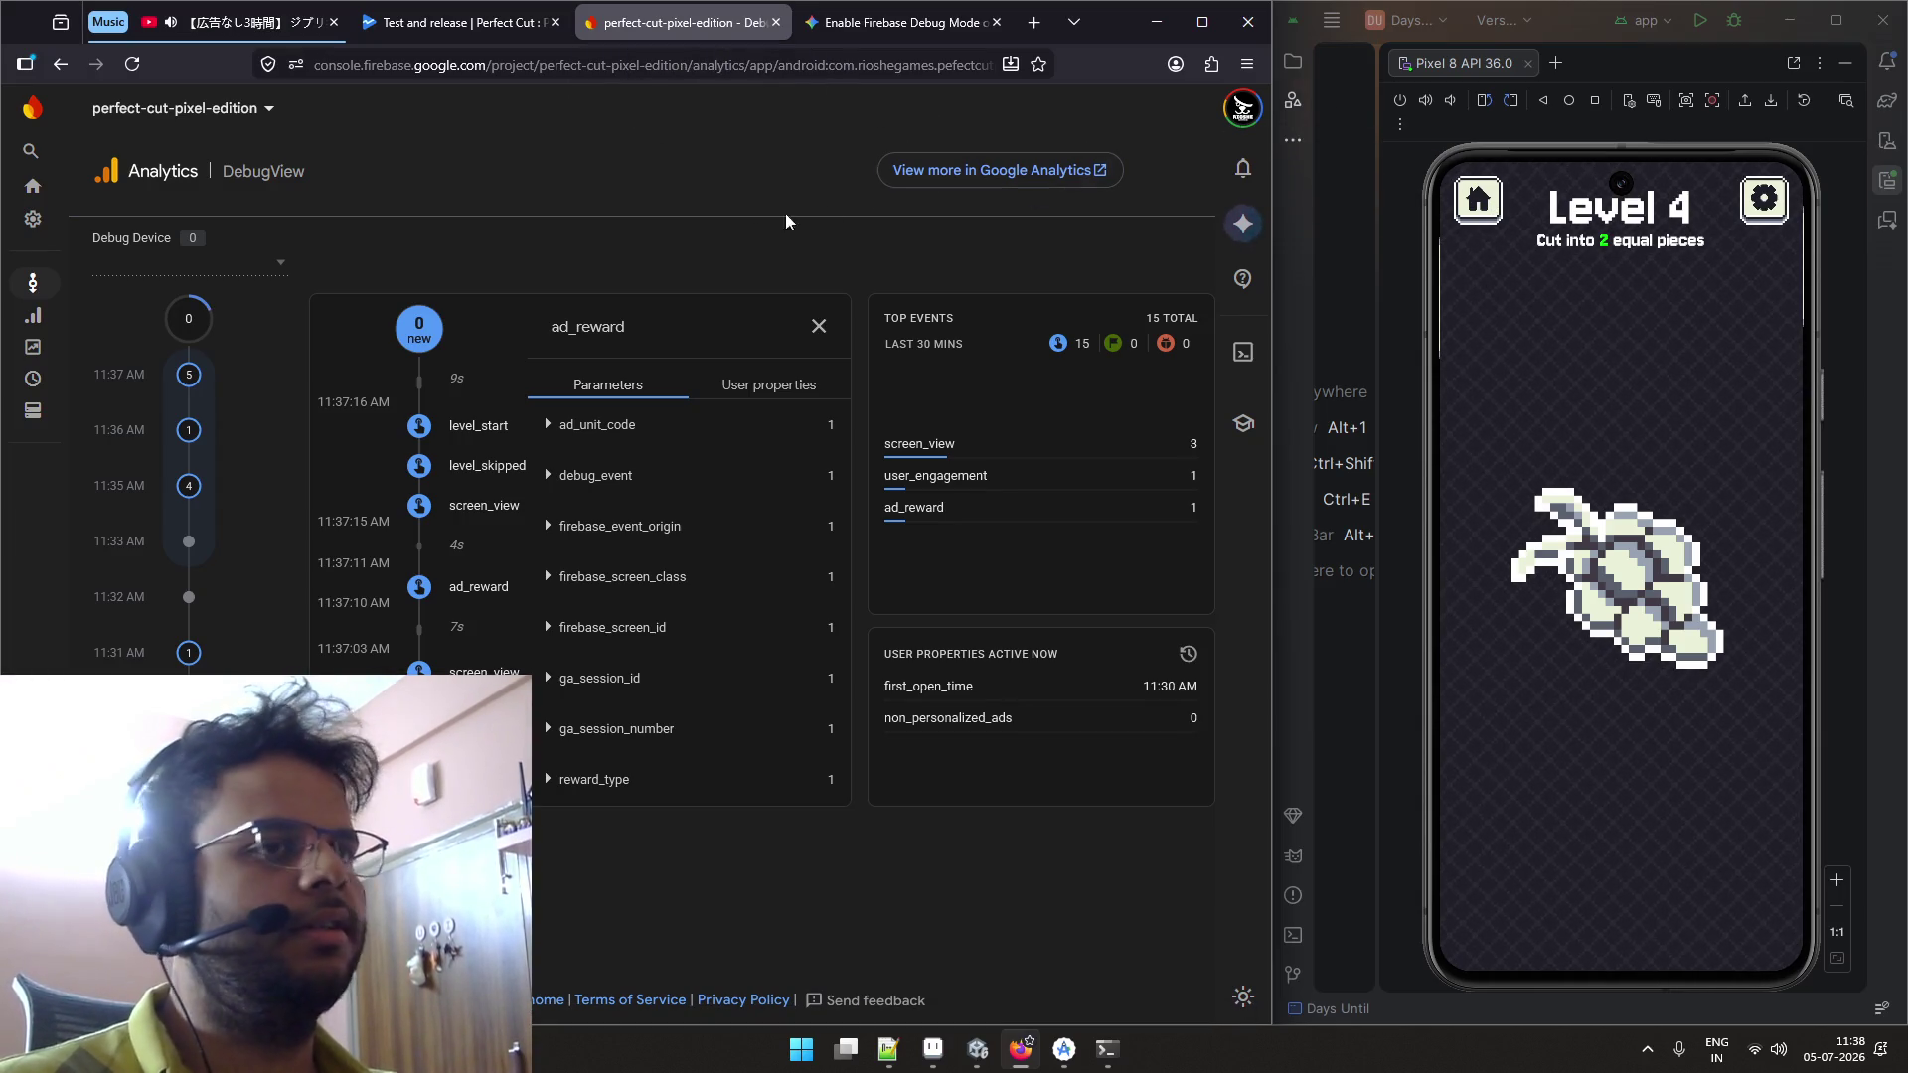
{"action": "left_click", "coordinate": [459, 435]}
{"action": "left_click", "coordinate": [468, 471]}
{"action": "left_click", "coordinate": [473, 505]}
{"action": "left_click", "coordinate": [475, 567]}
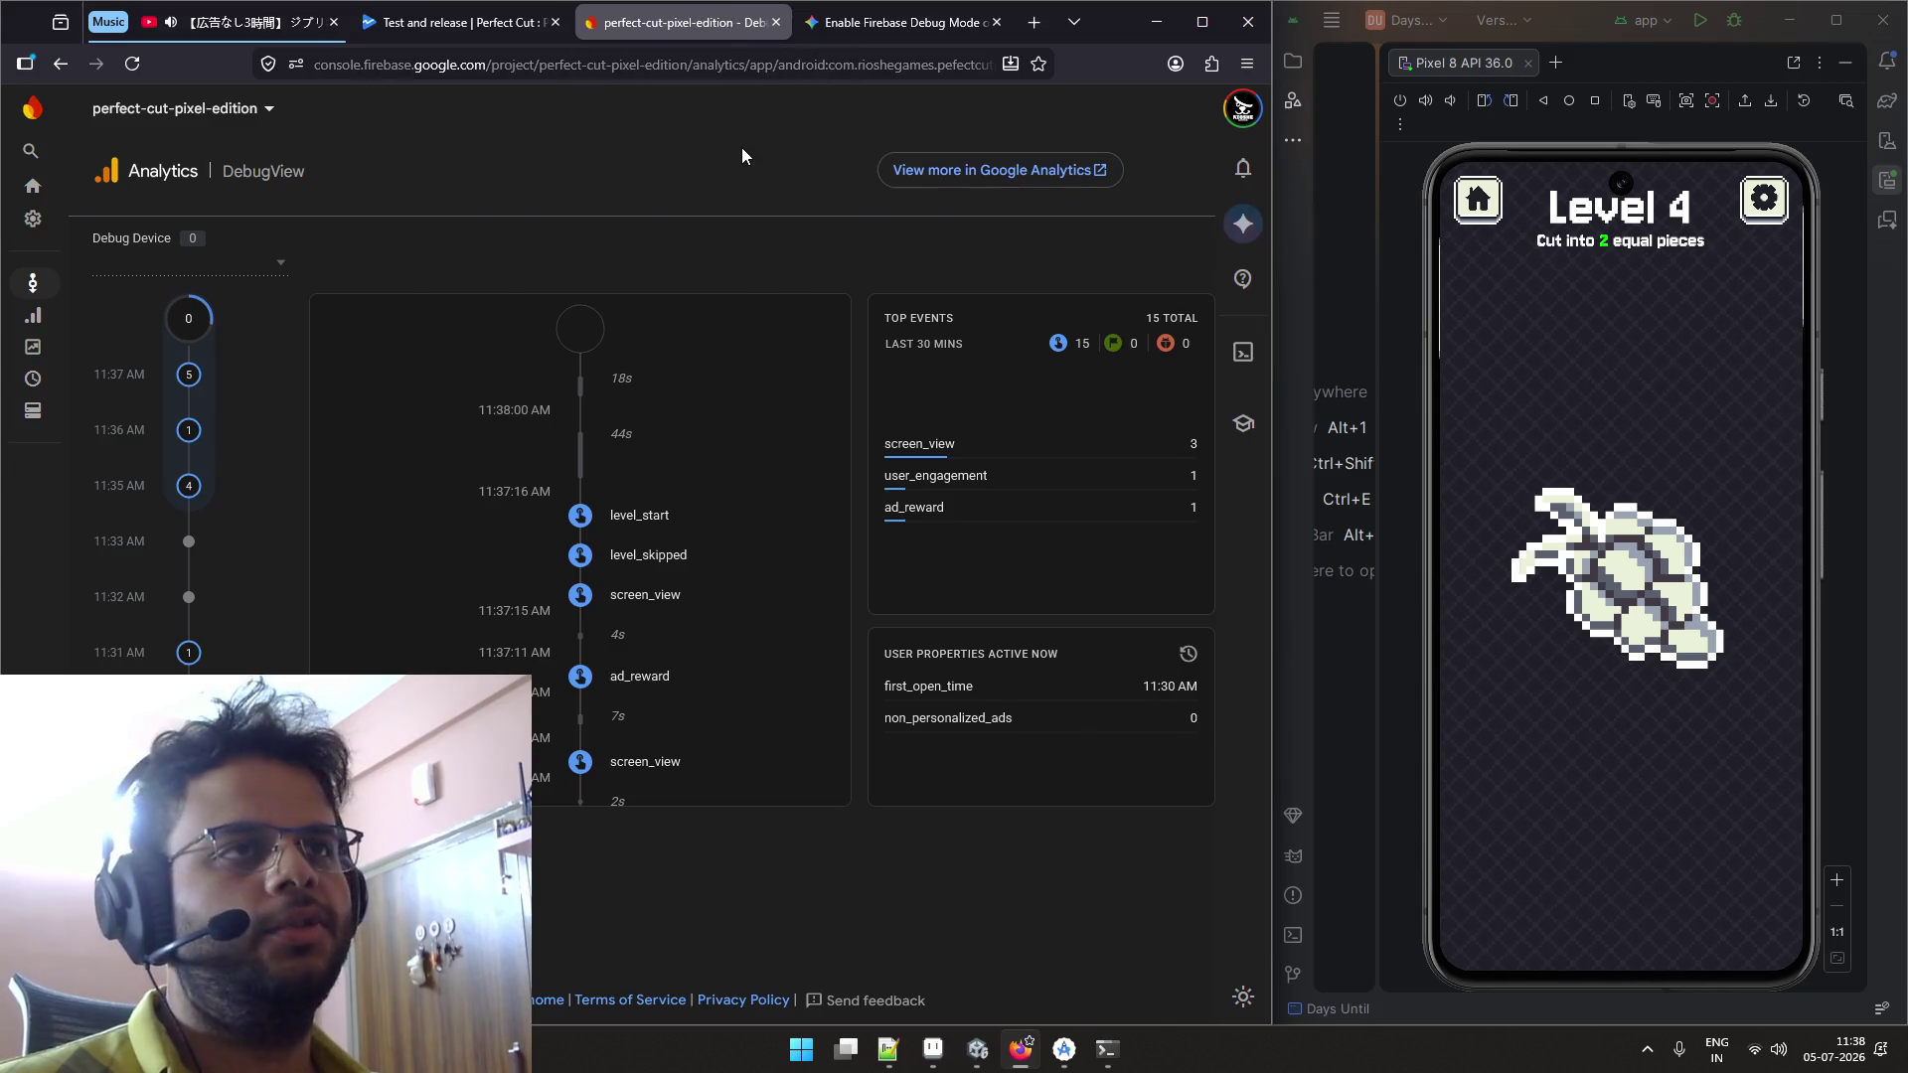
Close the Firebase DebugView tab and bring PowerShell to the front
{"action": "key", "text": "ctrl+w"}
{"action": "key", "text": "alt+Tab"}
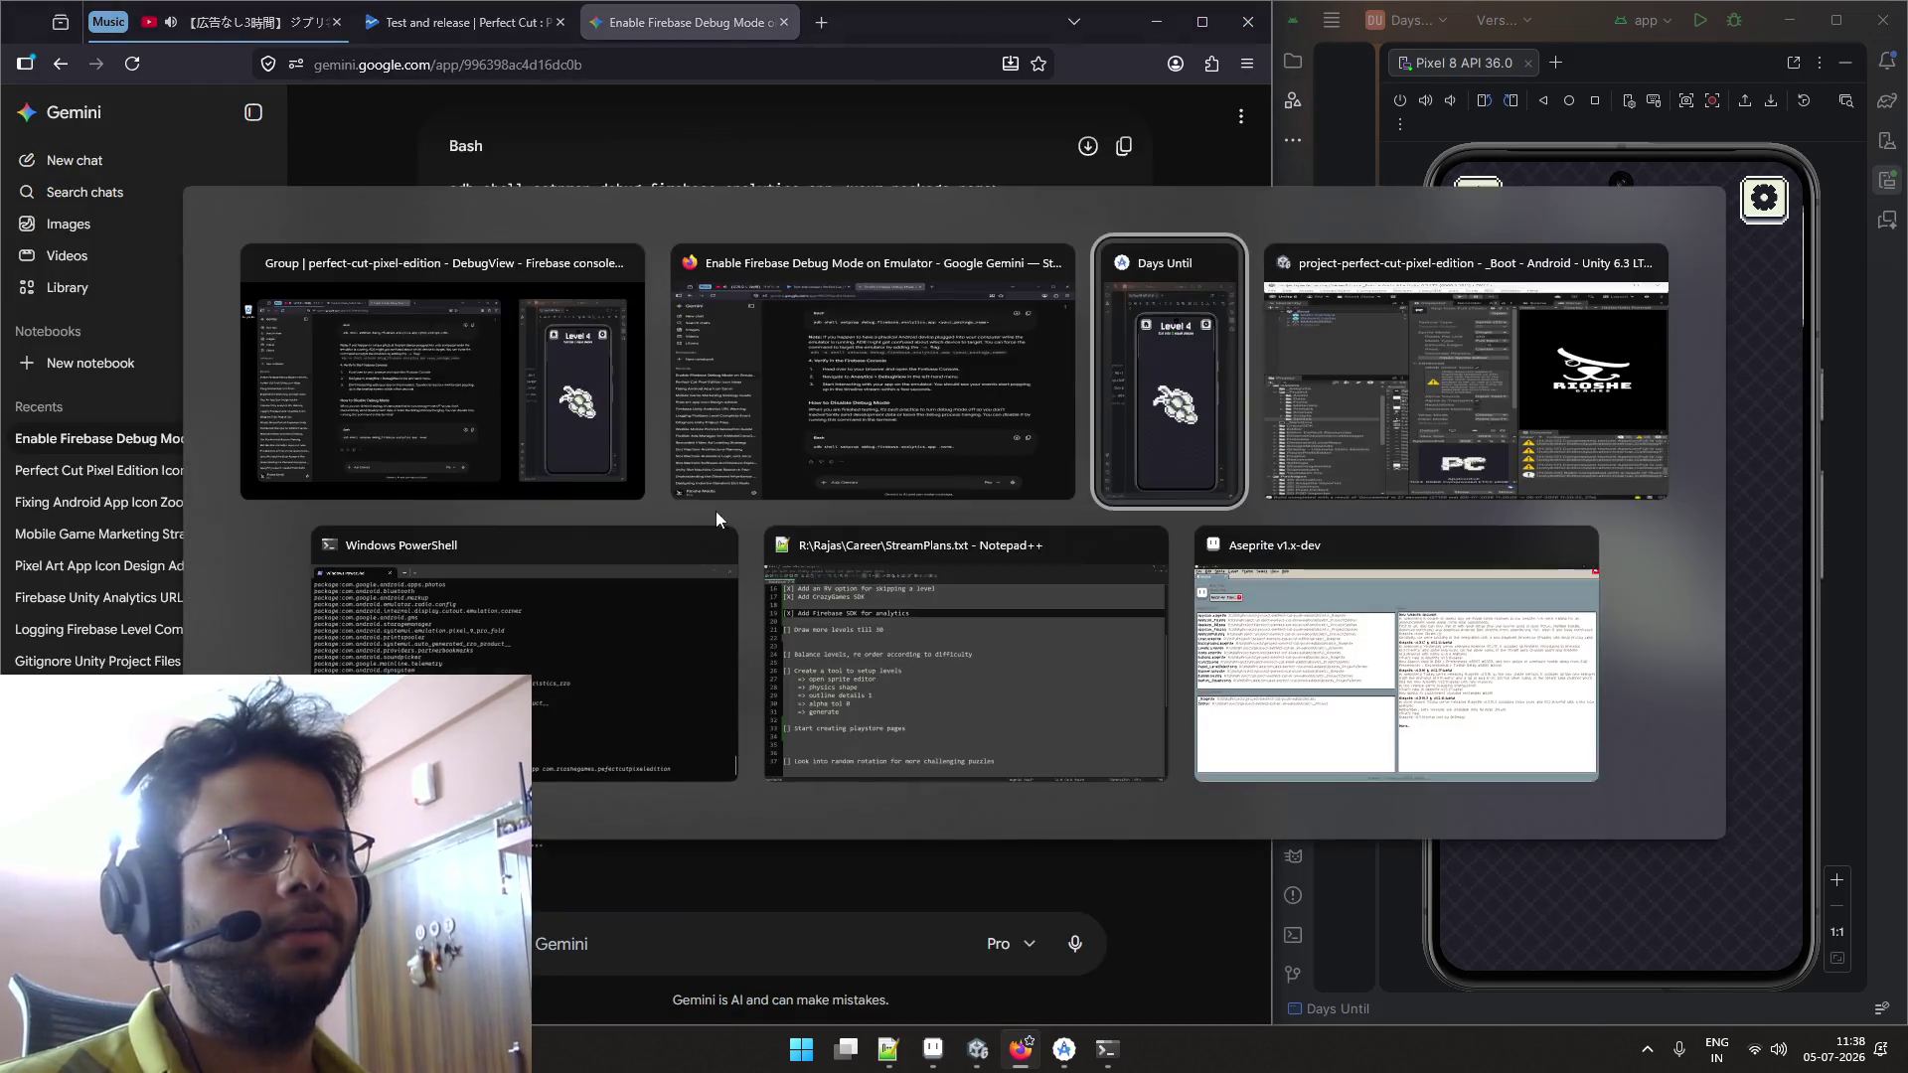
{"action": "key", "text": "alt+shift+Tab"}
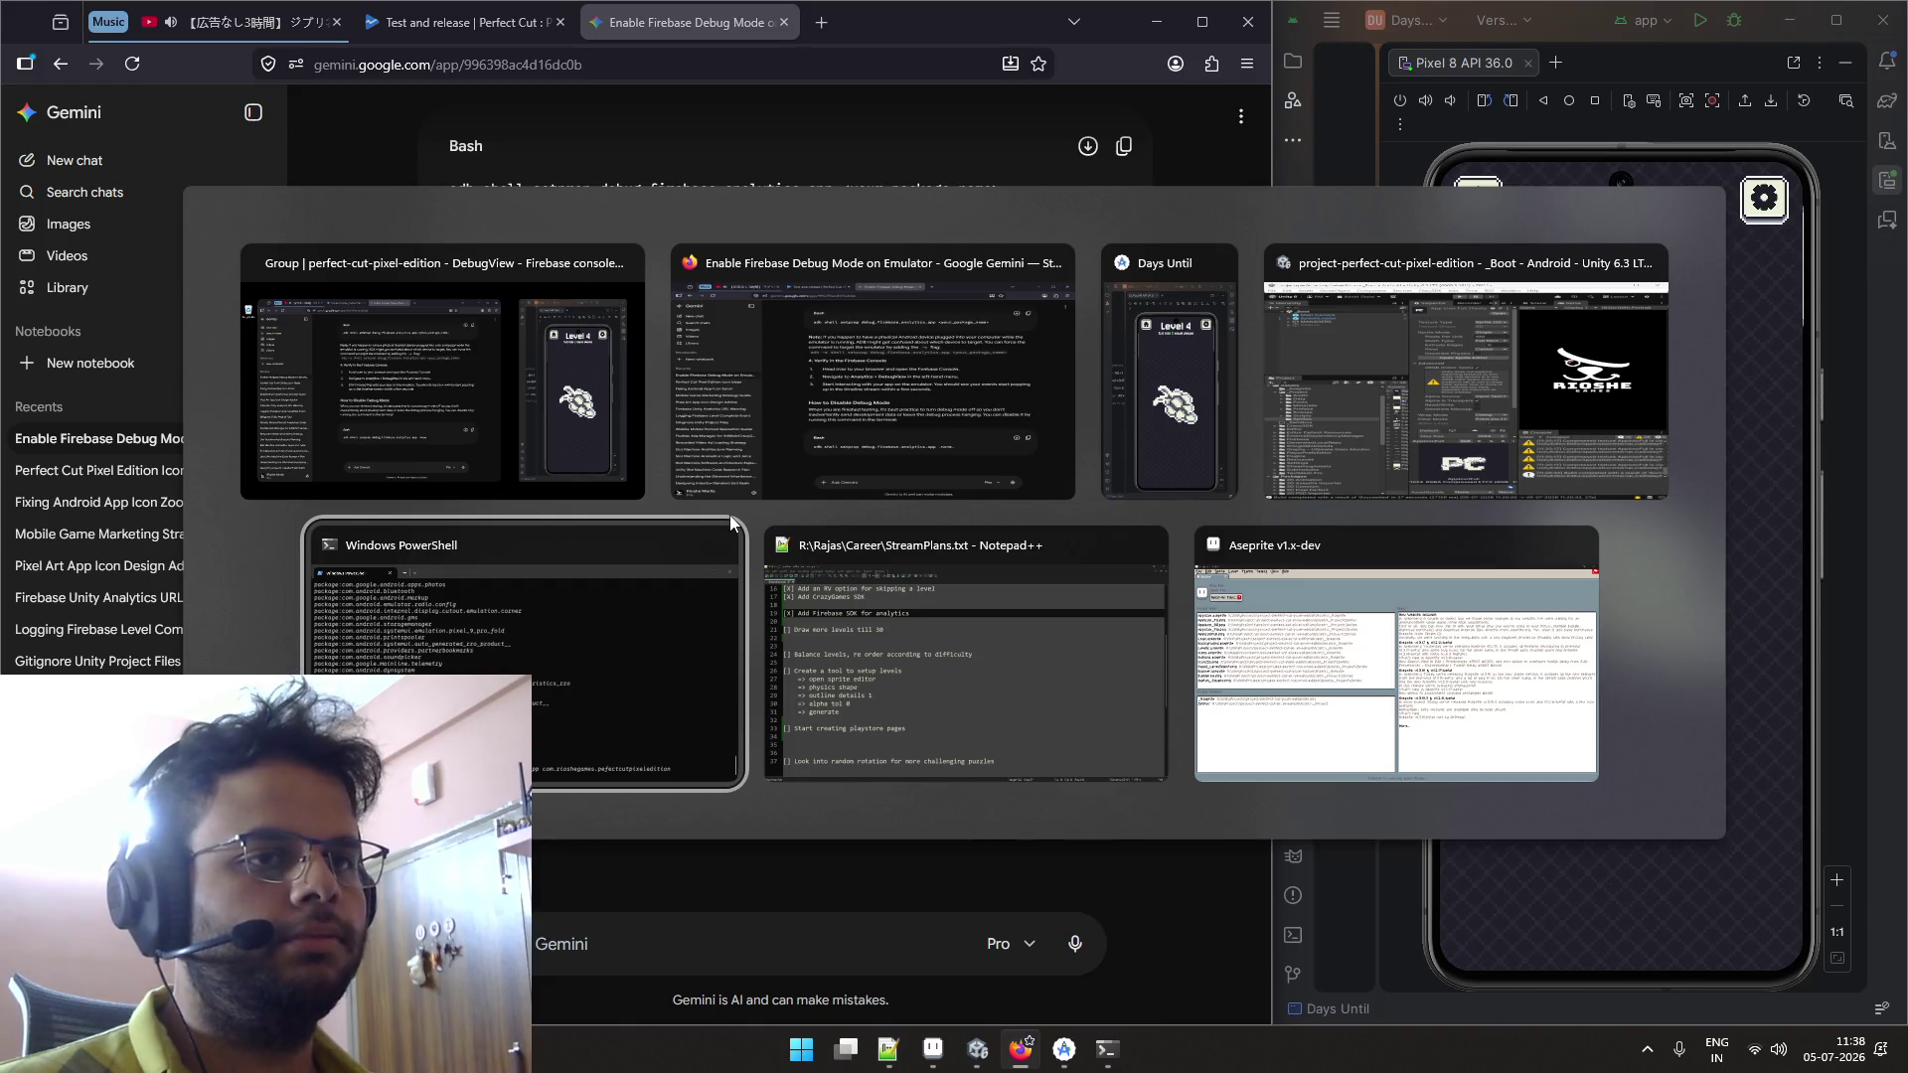
{"action": "key", "text": "alt+Tab"}
Rerun the setprop command with .none. to disable debug mode, then close PowerShell
{"action": "key", "text": "Up"}
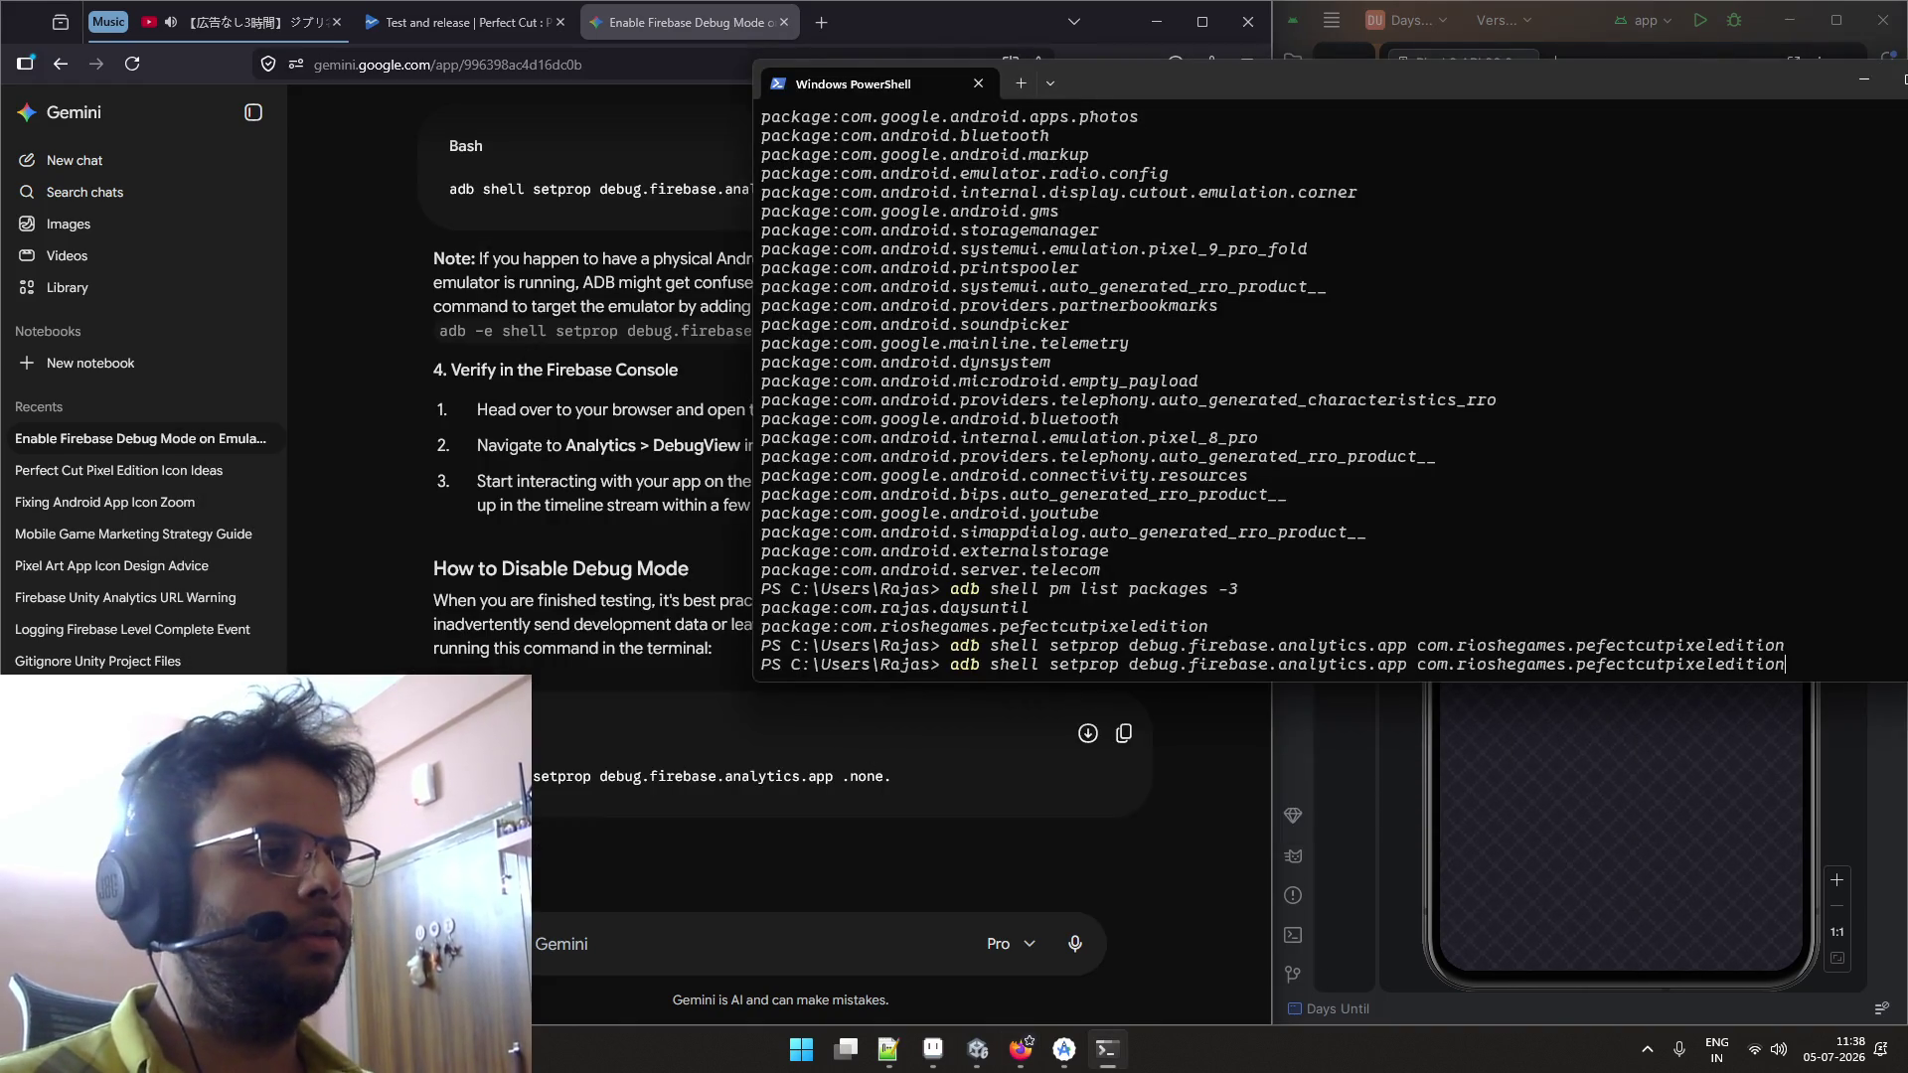
{"action": "key", "text": "shift+Left"}
{"action": "key", "text": "shift+Left"}
{"action": "key", "text": "shift+Left"}
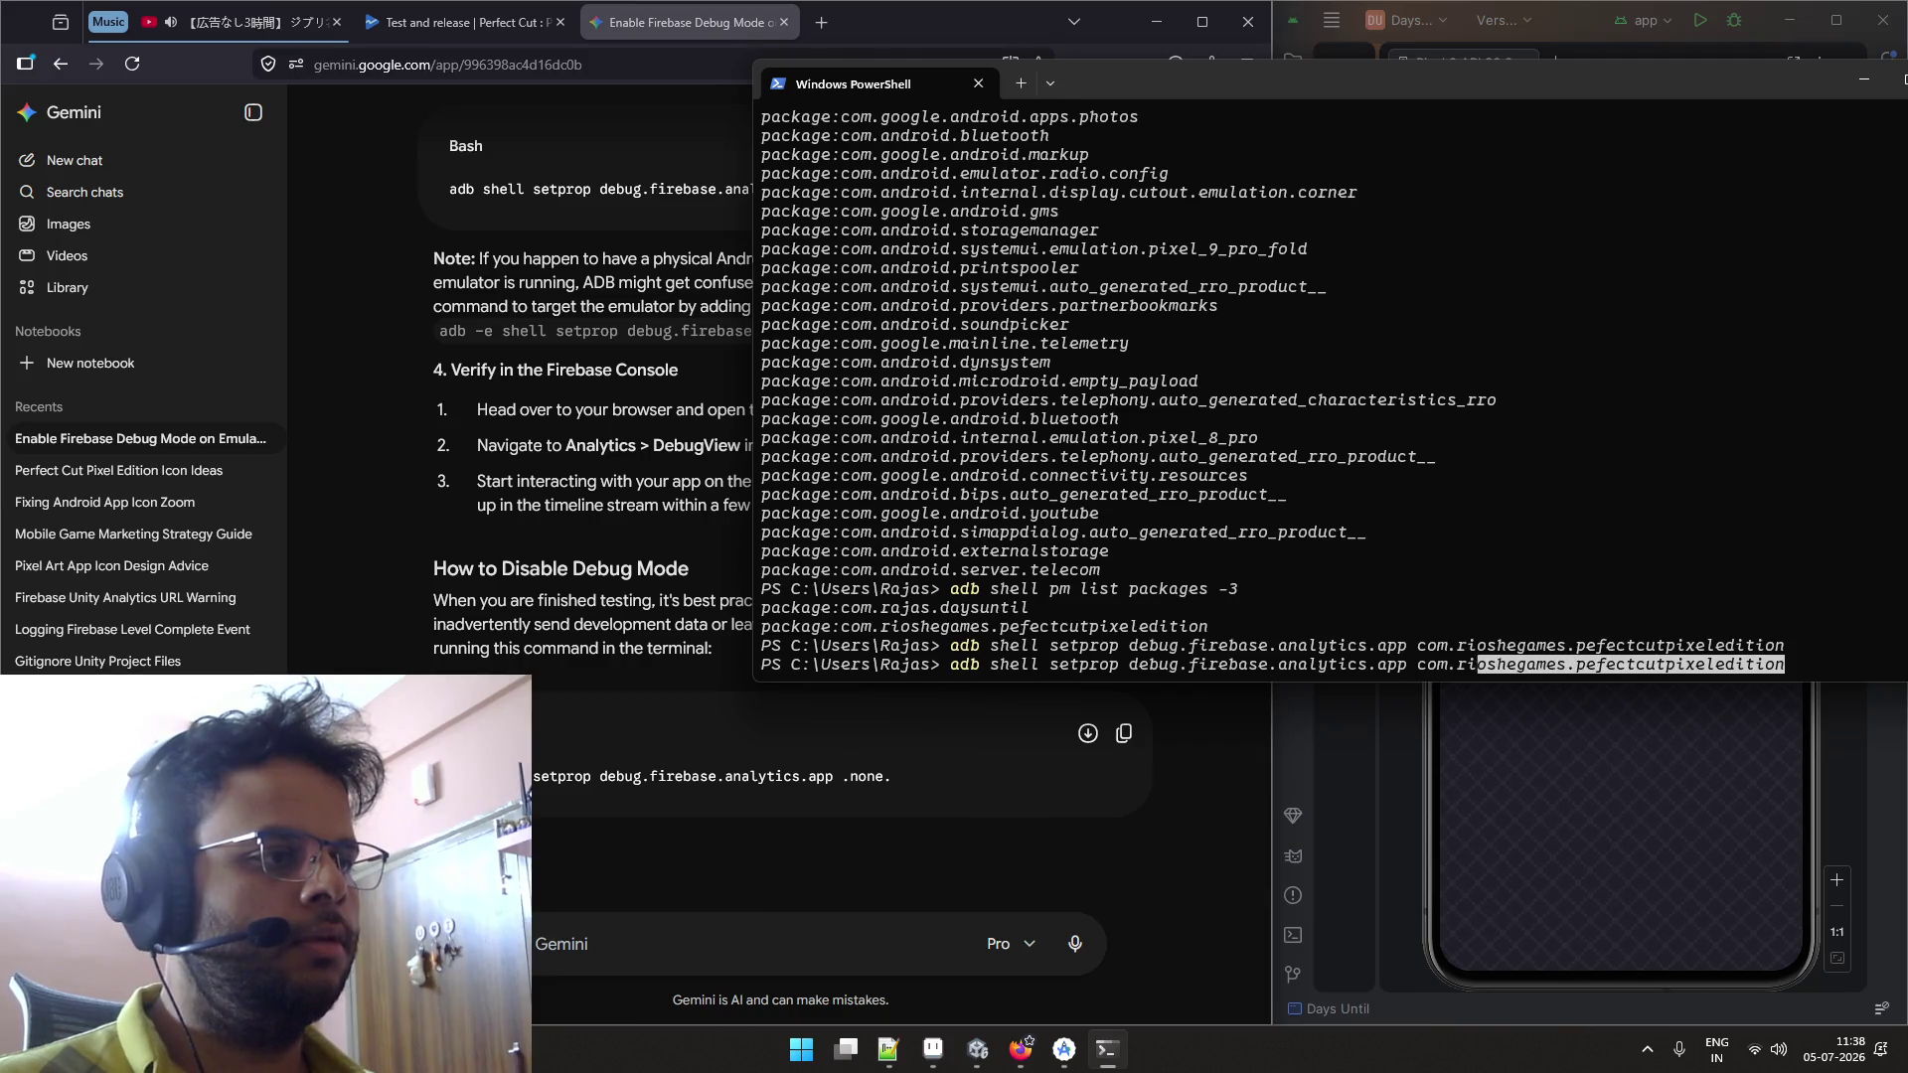
{"action": "key", "text": "BackSpace"}
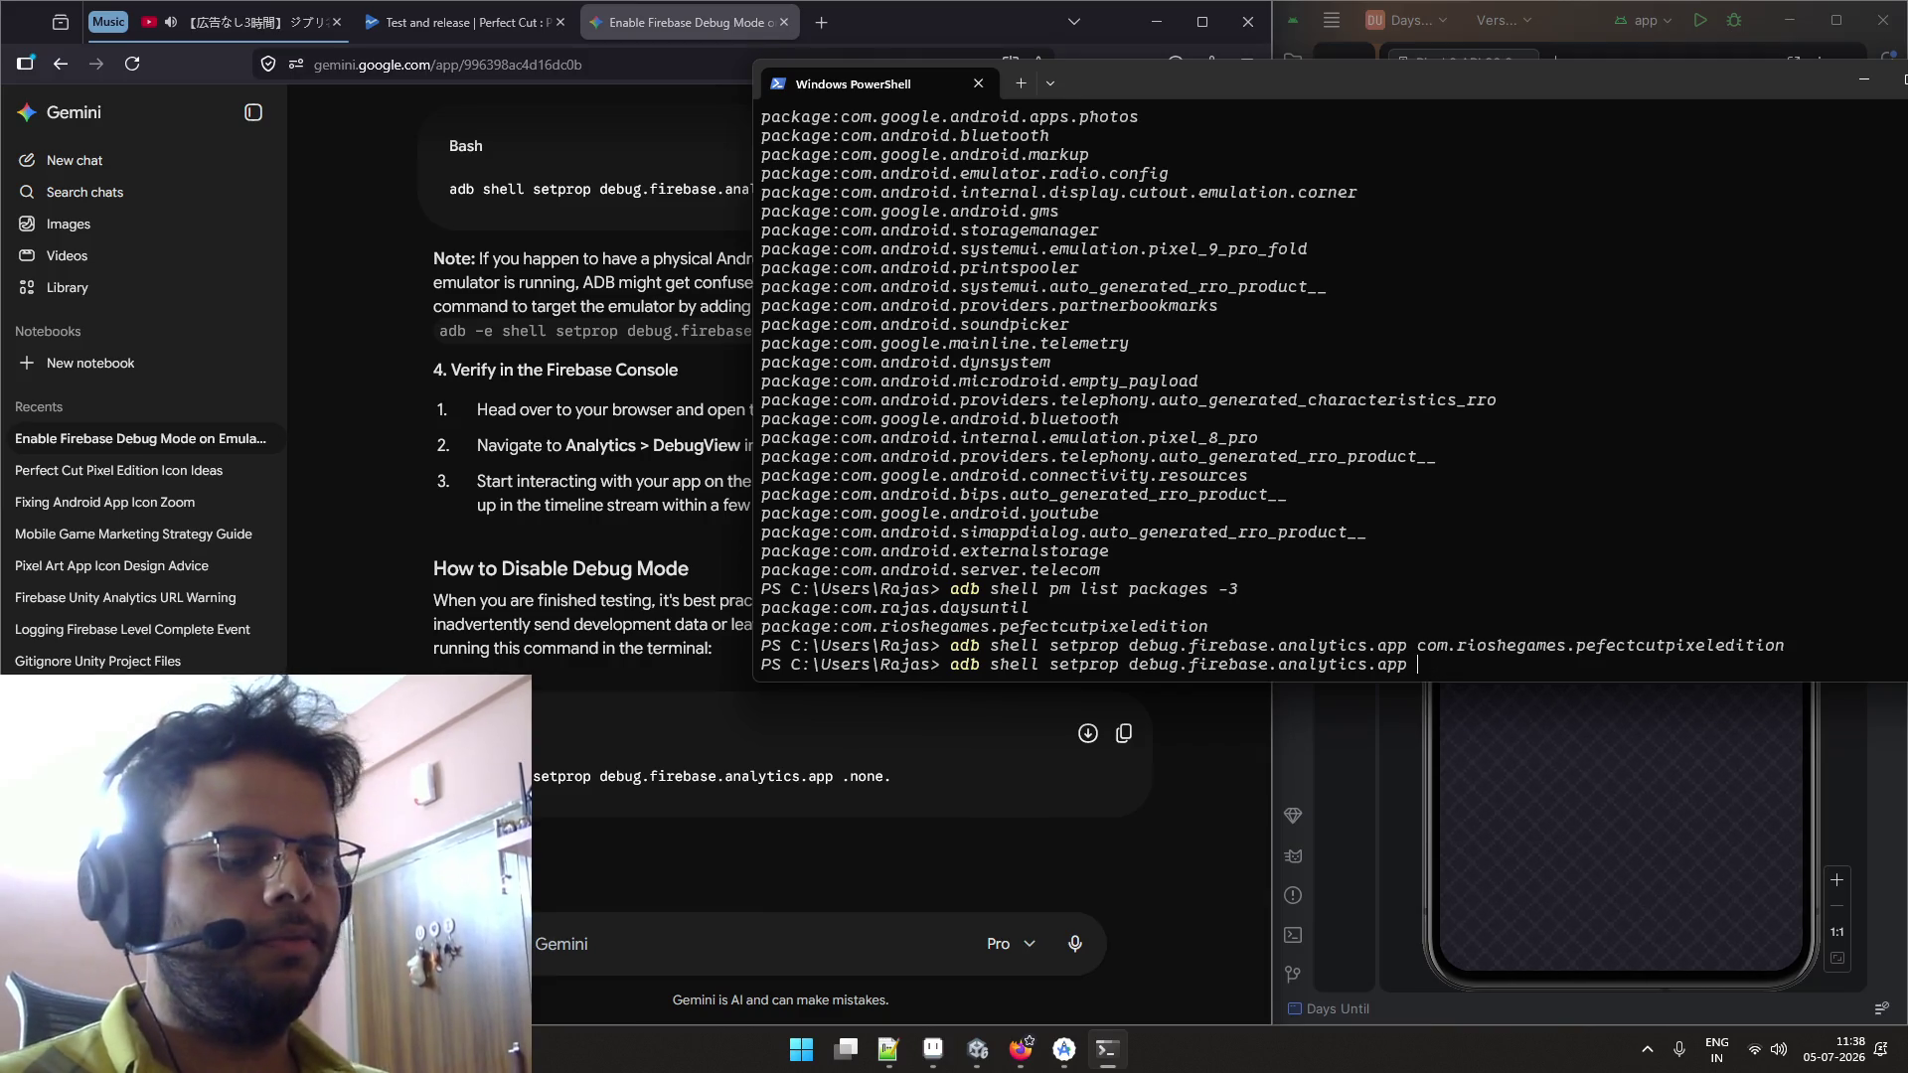
{"action": "type", "text": ".none."}
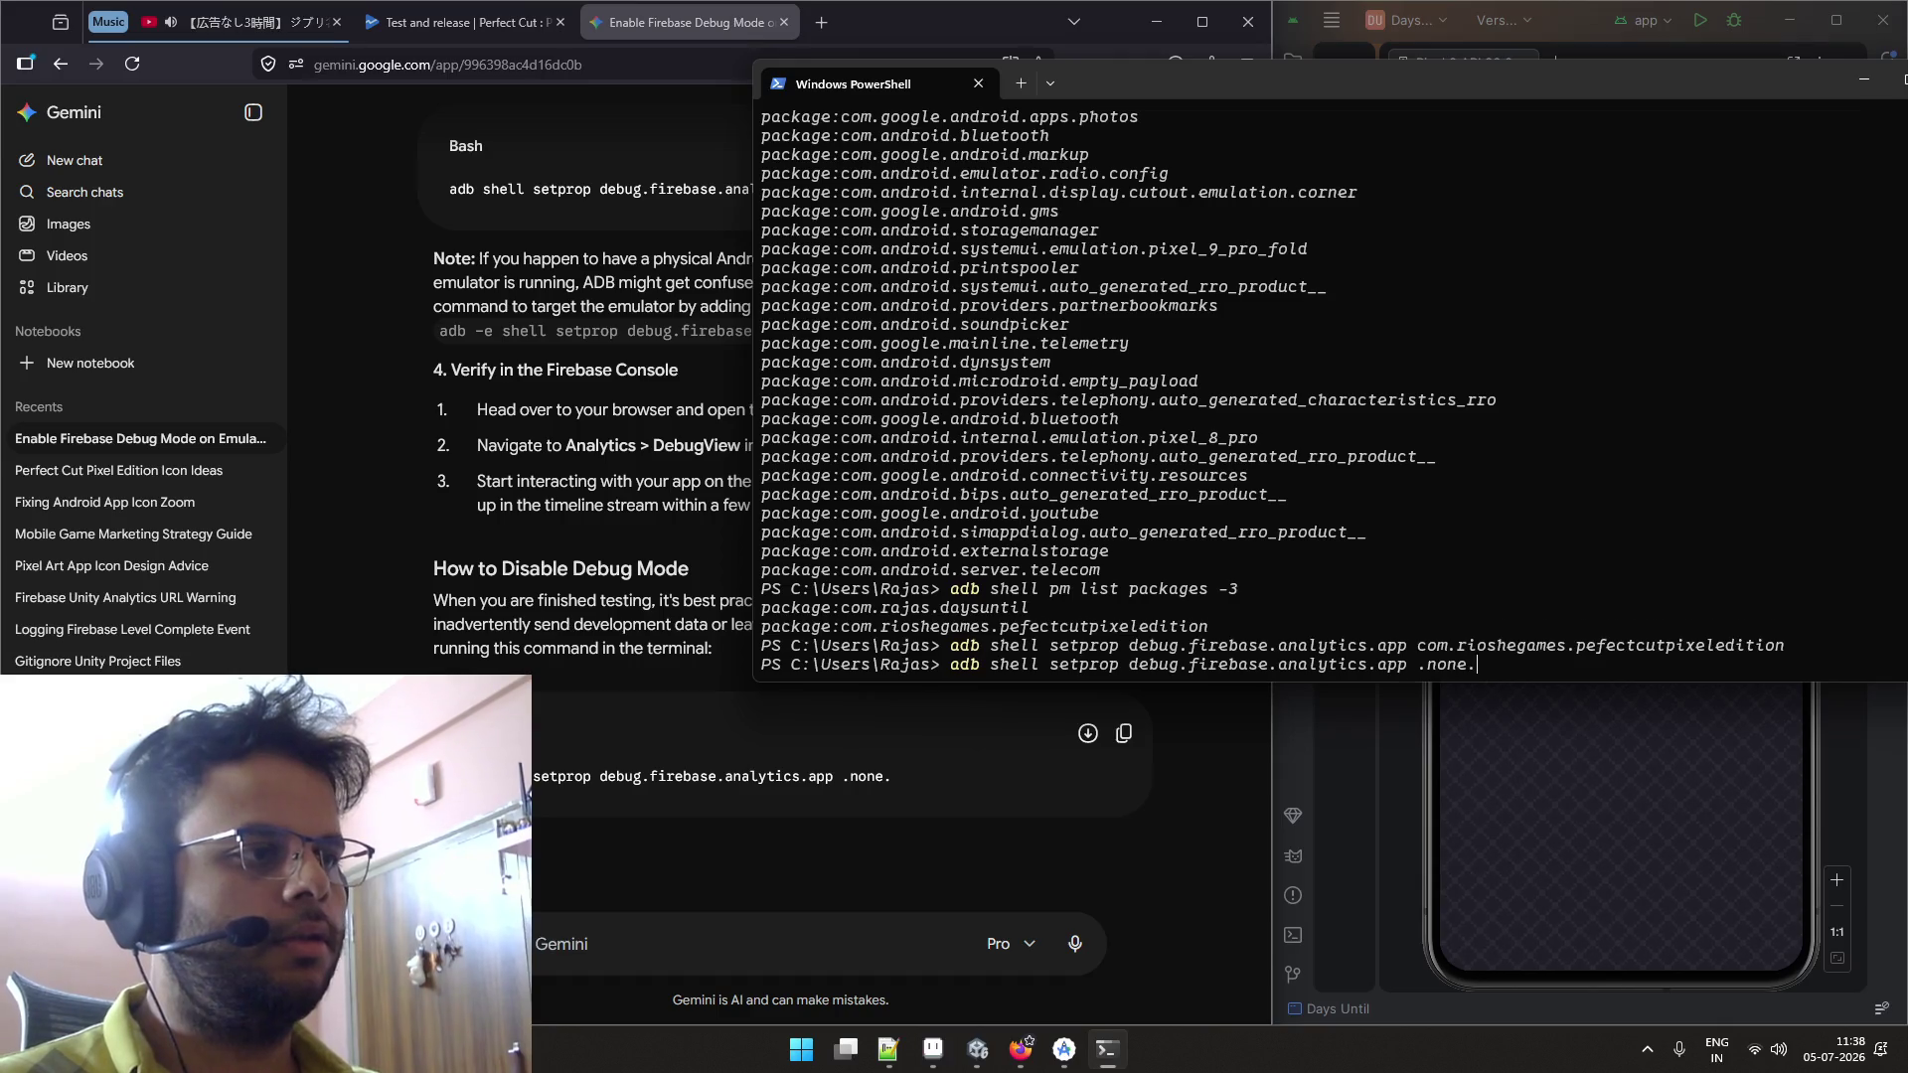
{"action": "key", "text": "Return"}
{"action": "left_click_drag", "start_coordinate": [1506, 74], "coordinate": [1250, 101]}
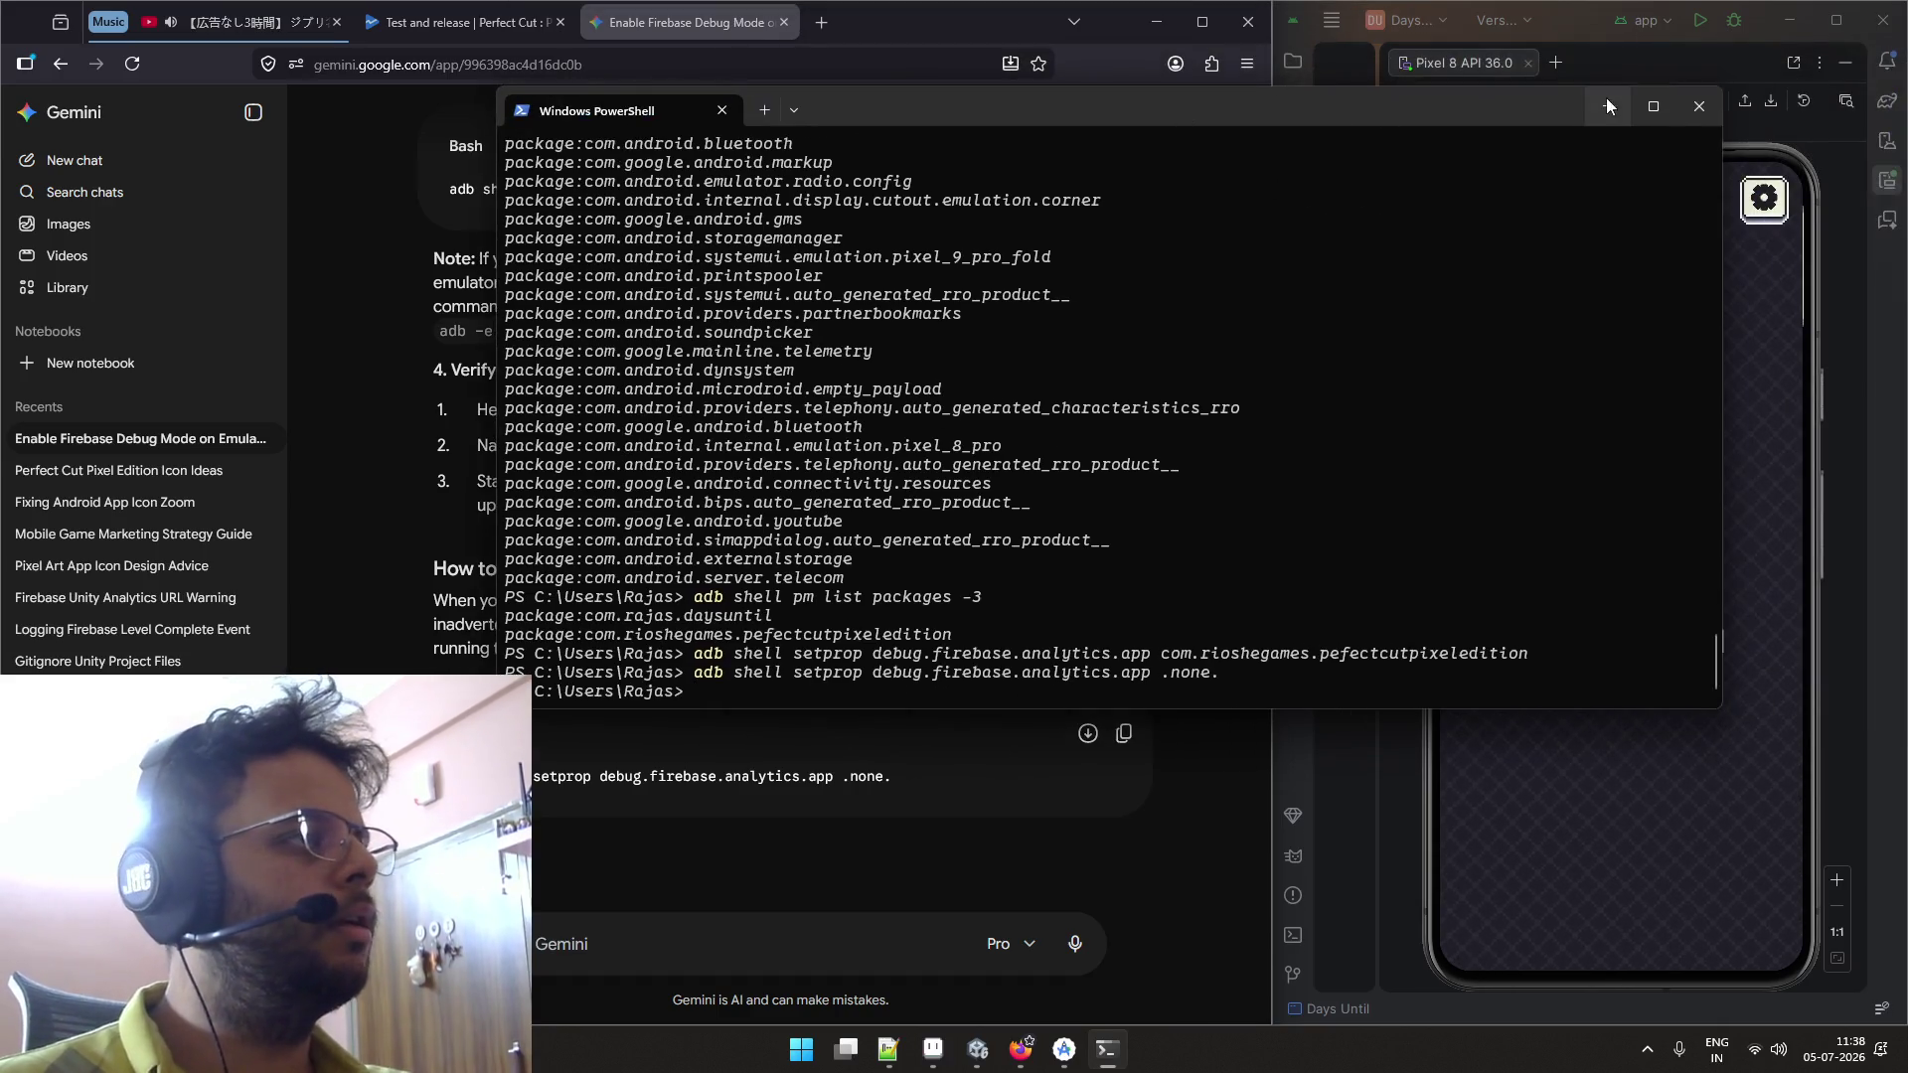
{"action": "key", "text": "alt+F4"}
{"action": "key", "text": "alt+F4"}
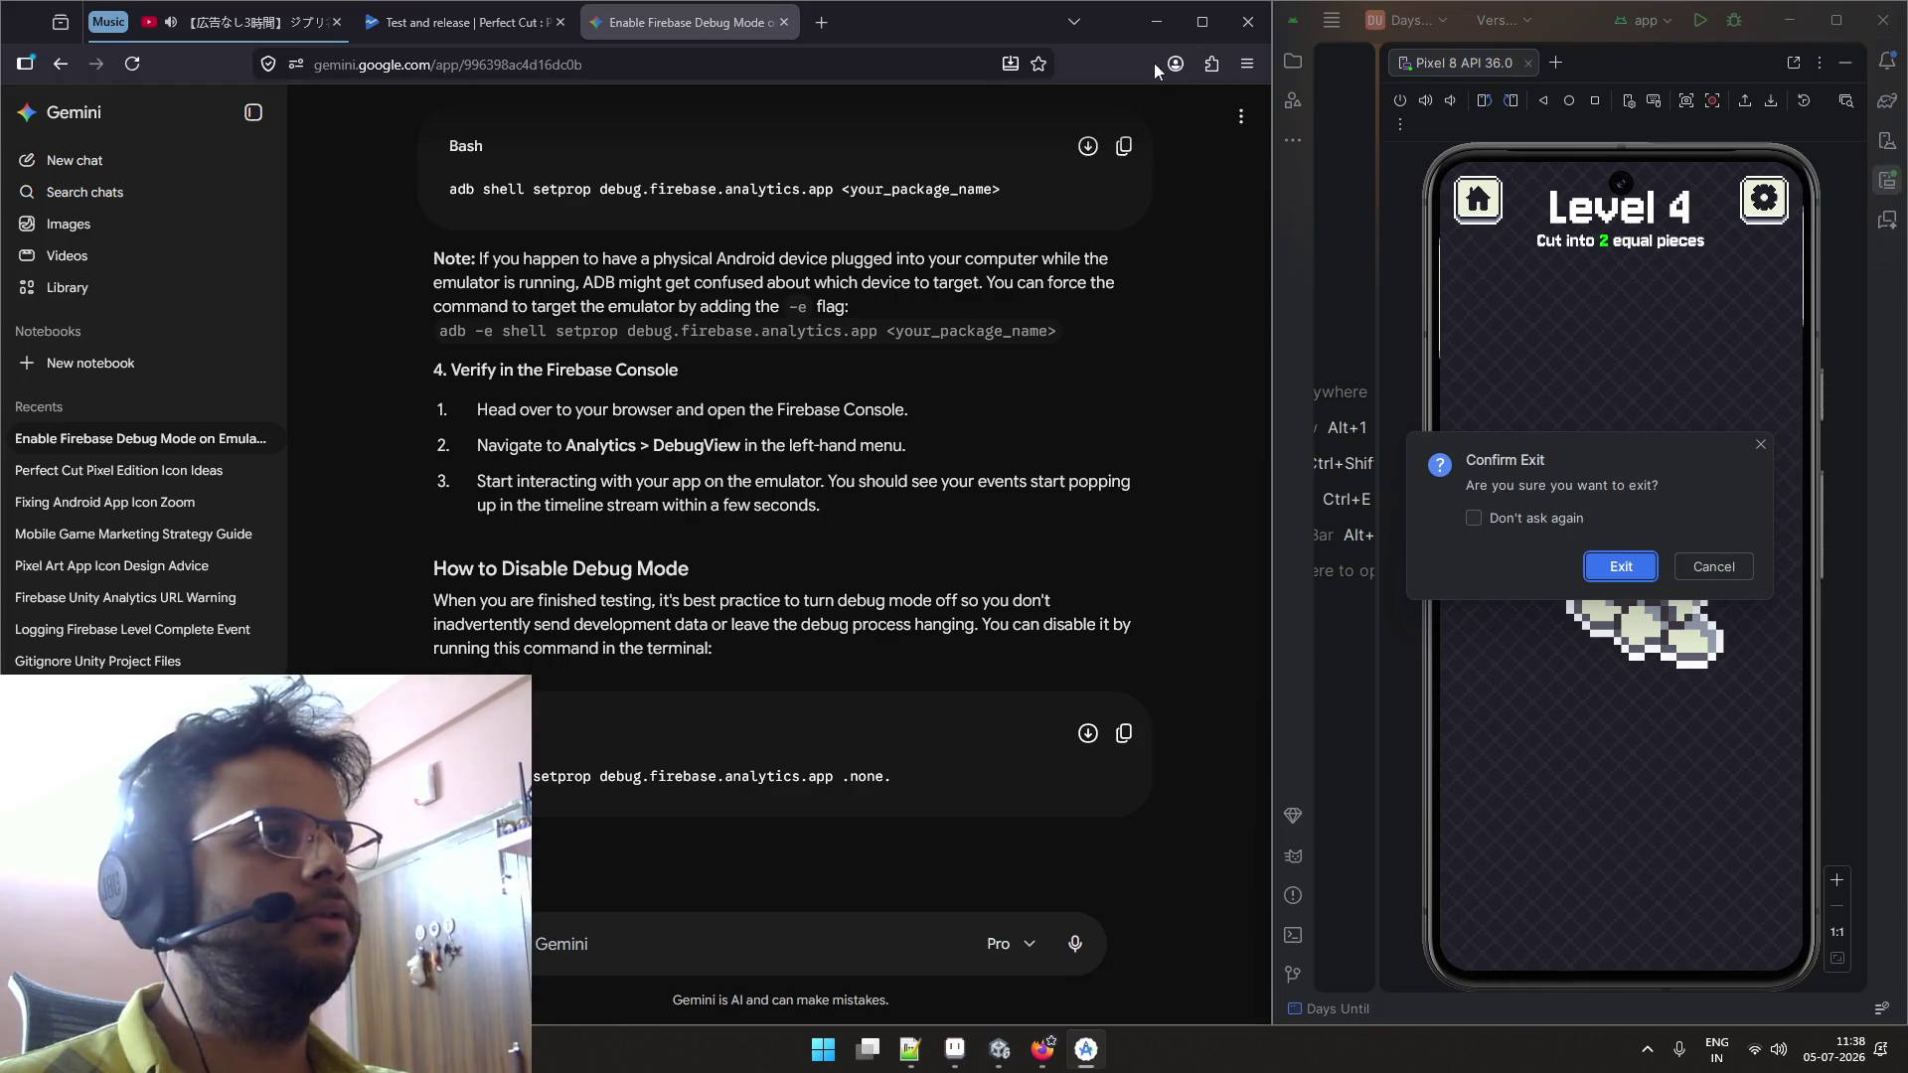
Confirm closing Android Studio, maximize Unity, clear the console and enlarge the Game view
{"action": "key", "text": "Return"}
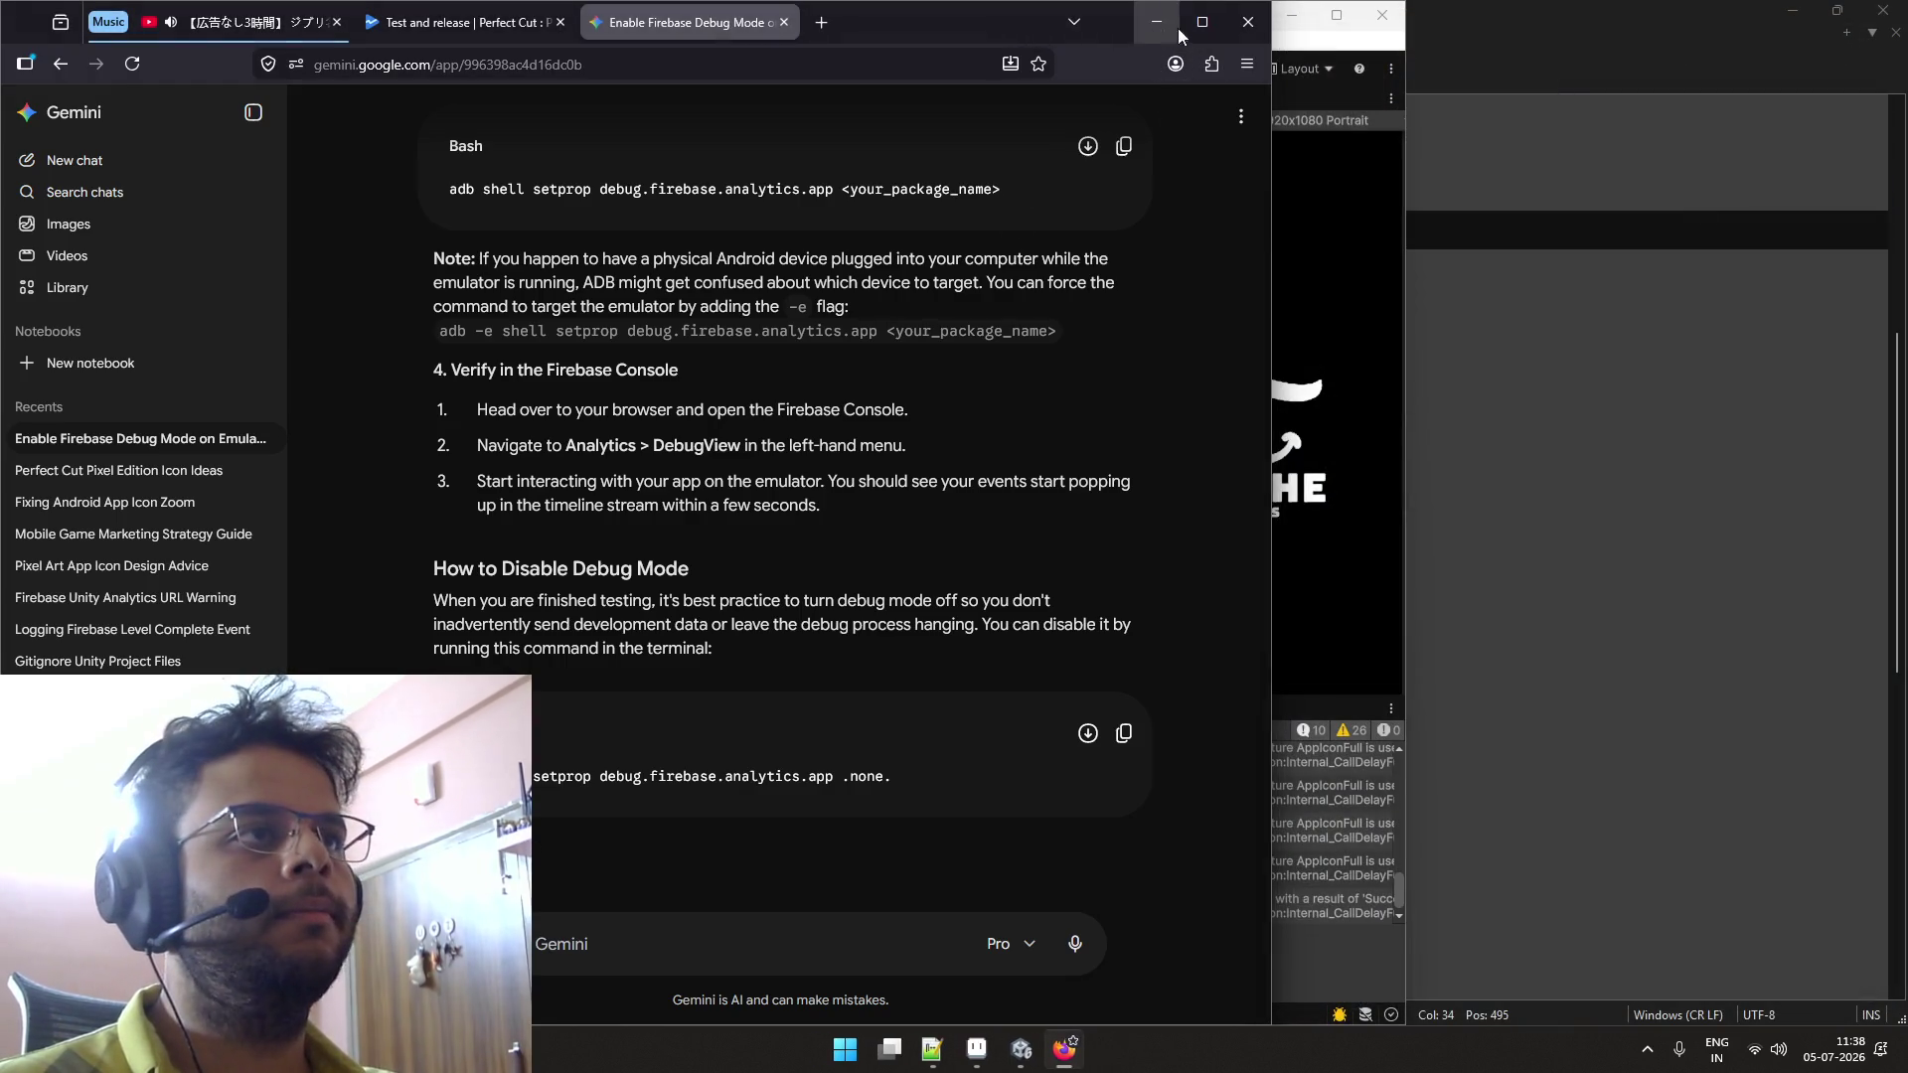
{"action": "left_click", "coordinate": [1172, 20]}
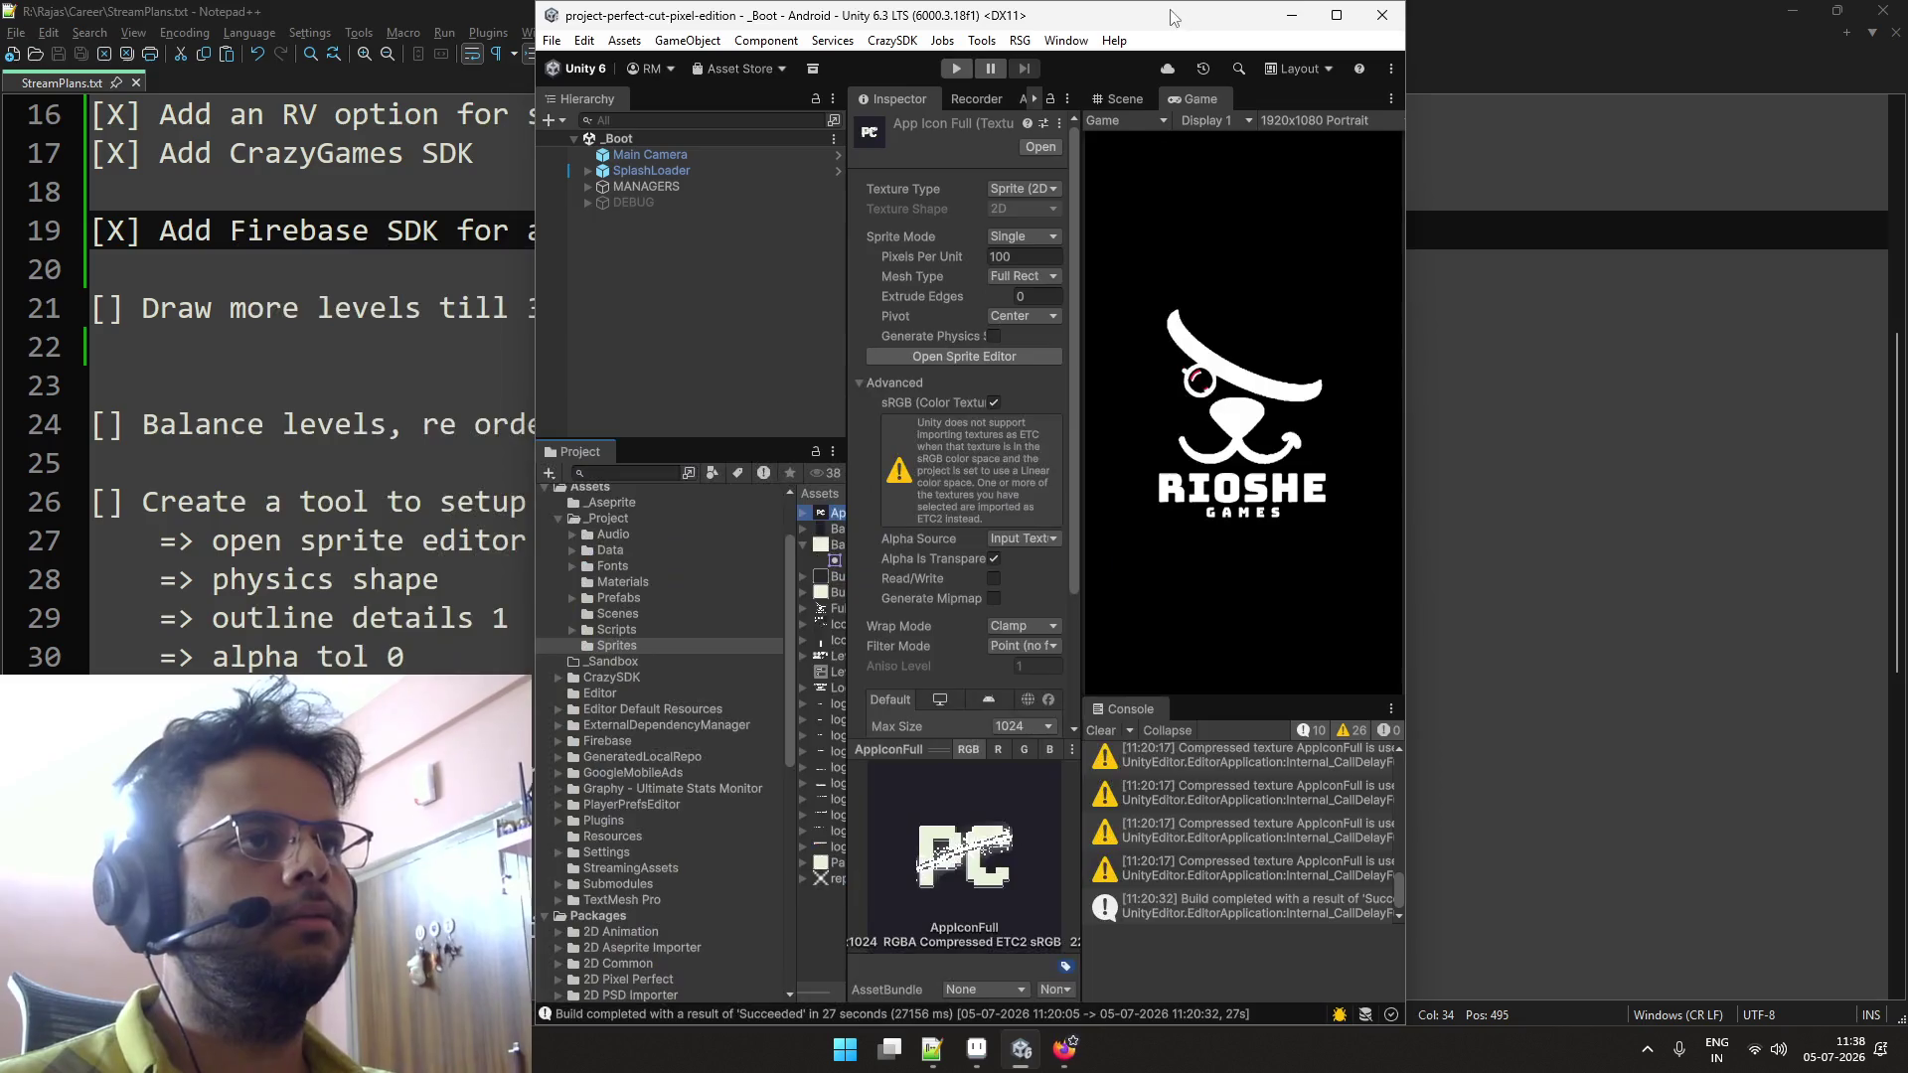
{"action": "double_click", "coordinate": [1171, 17]}
{"action": "left_click", "coordinate": [1219, 729]}
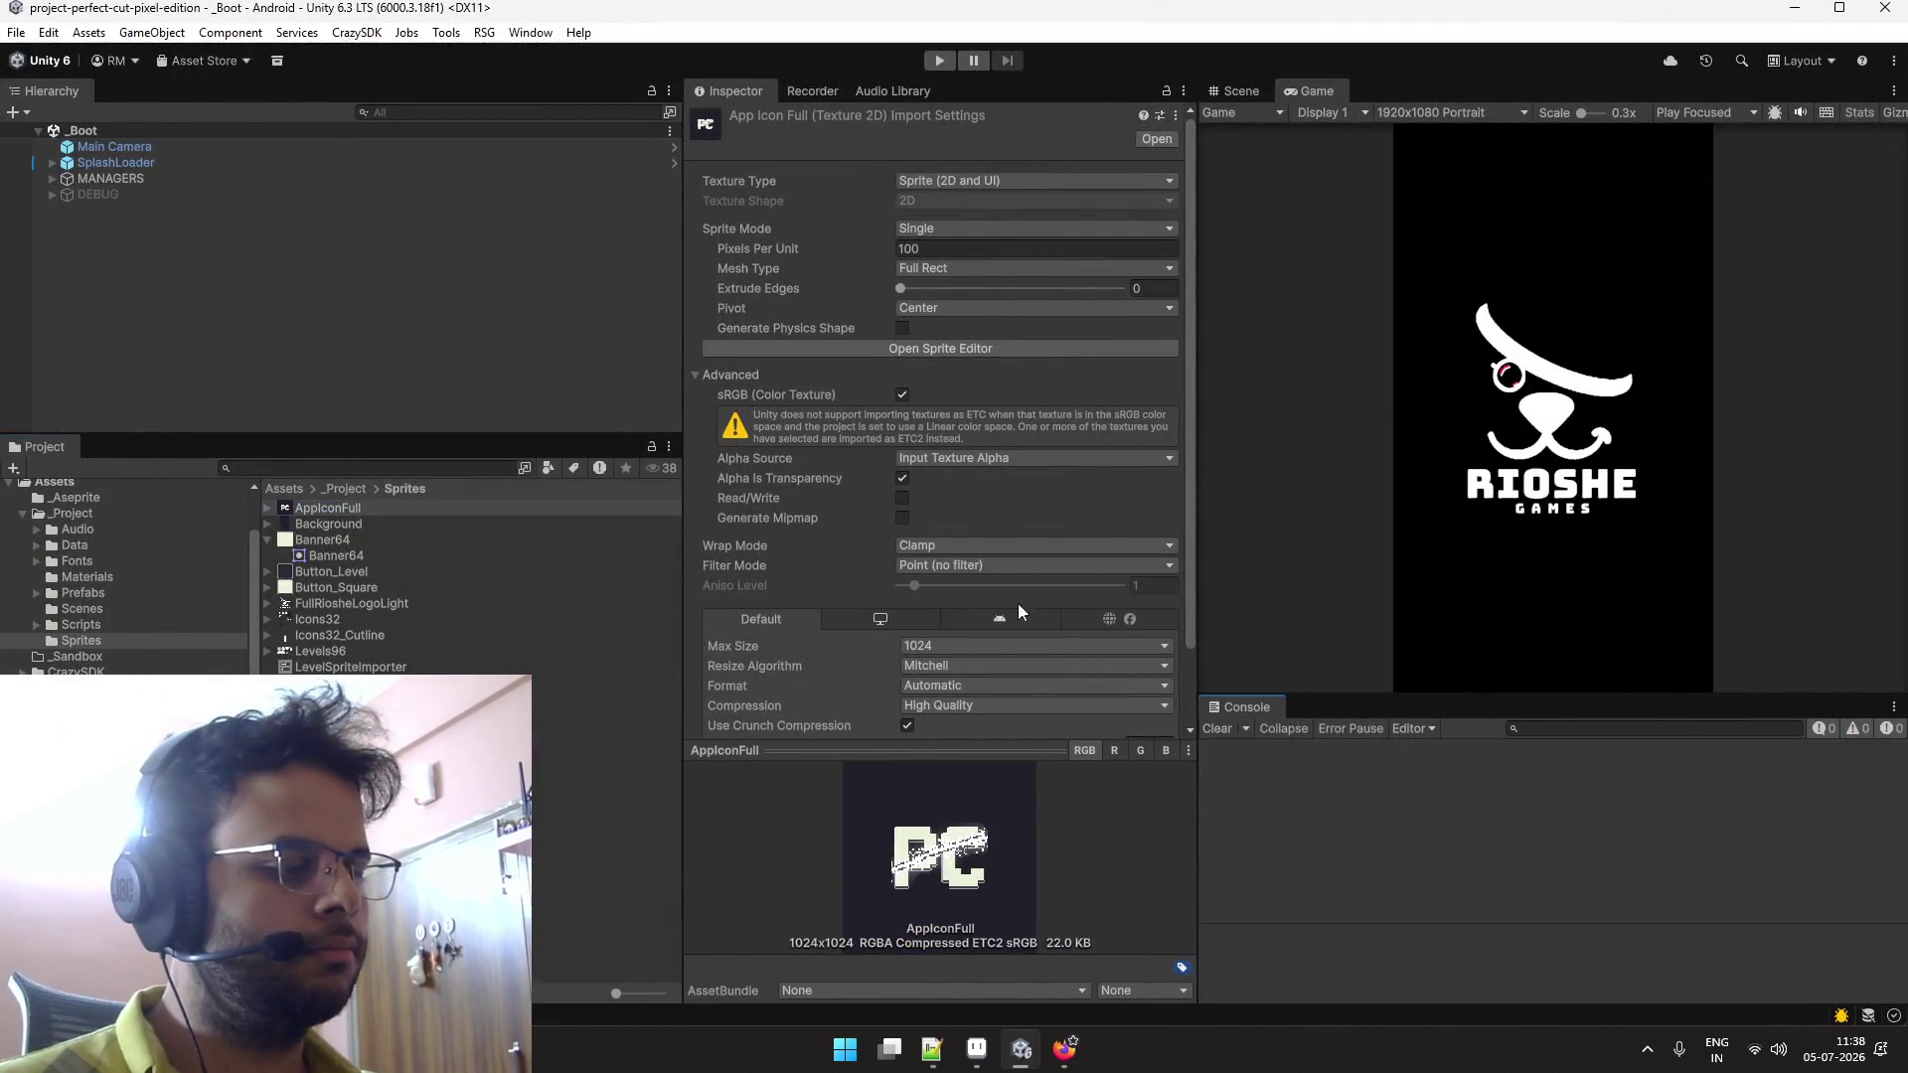
{"action": "left_click_drag", "start_coordinate": [685, 159], "coordinate": [571, 179]}
{"action": "double_click", "coordinate": [1312, 90]}
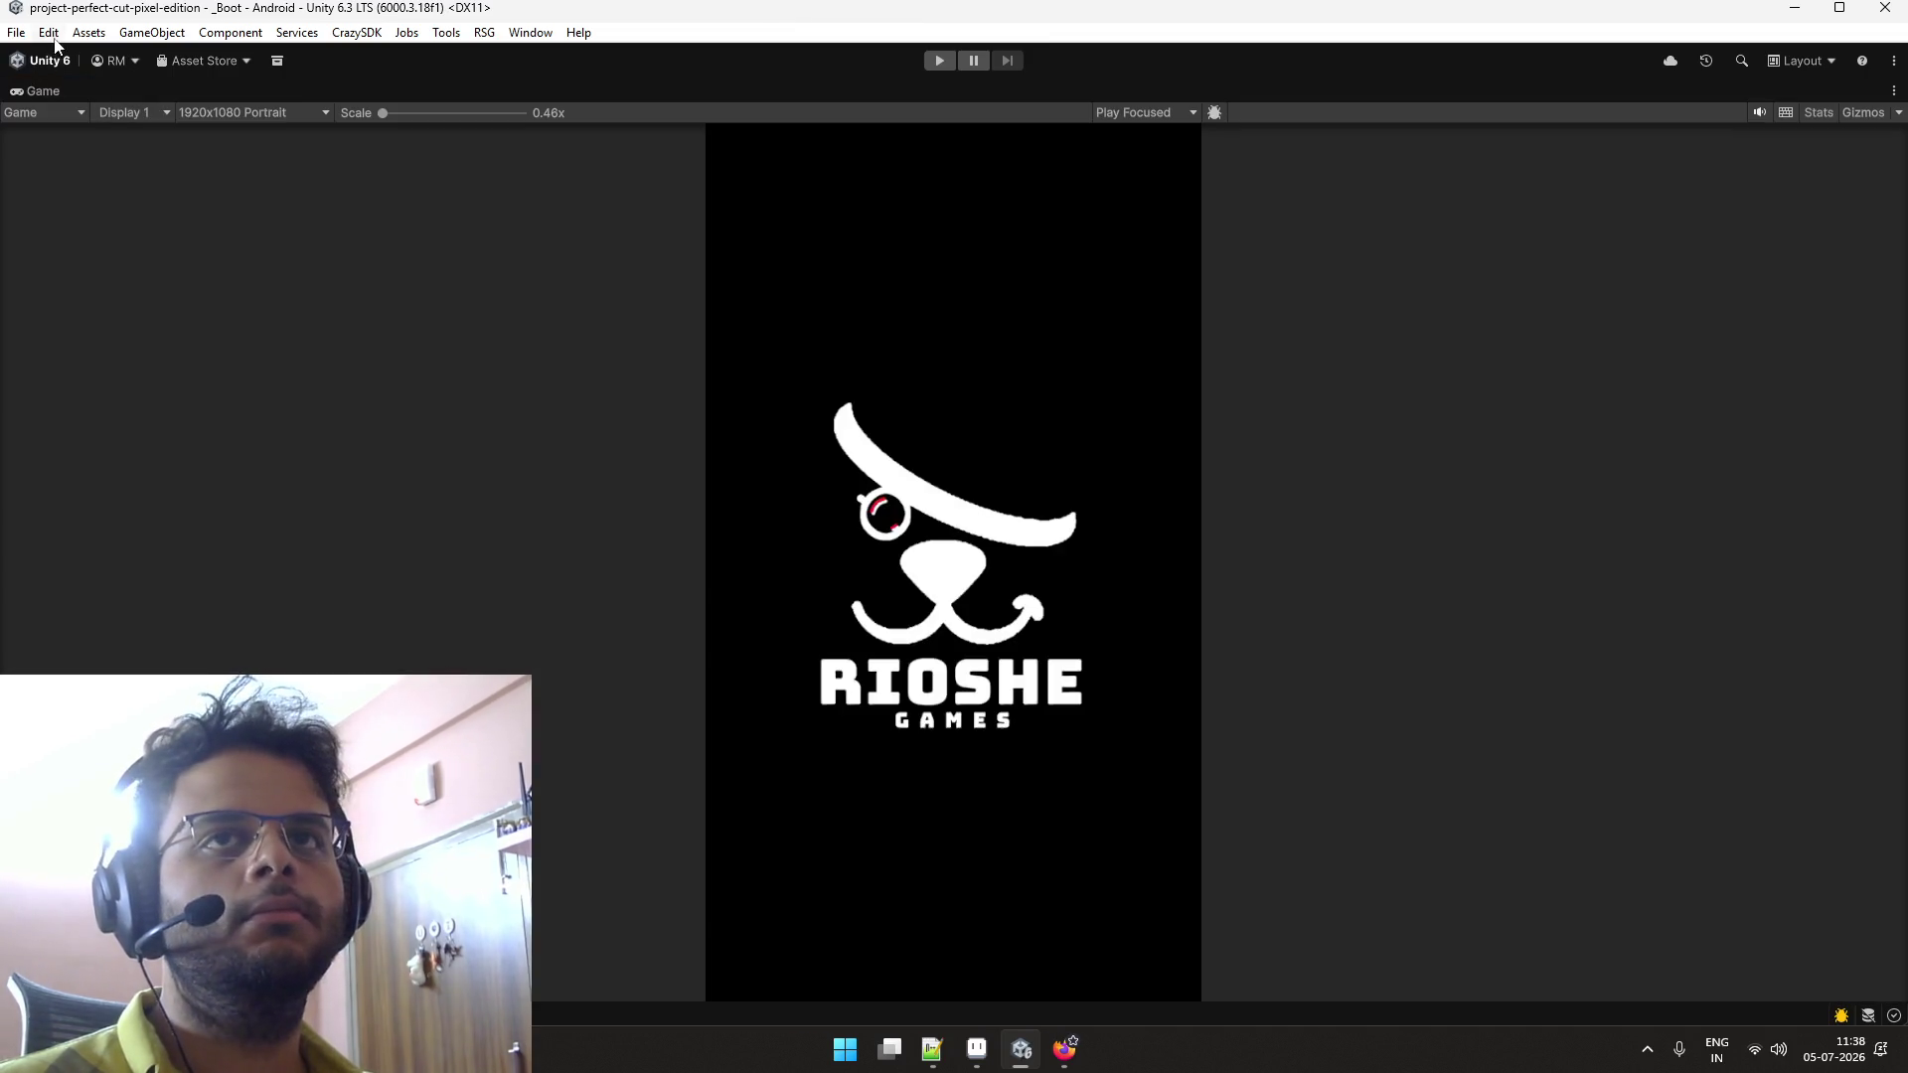
Clear all saved PlayerPrefs from the Edit menu and confirm
{"action": "left_click", "coordinate": [49, 33]}
{"action": "left_click", "coordinate": [336, 602]}
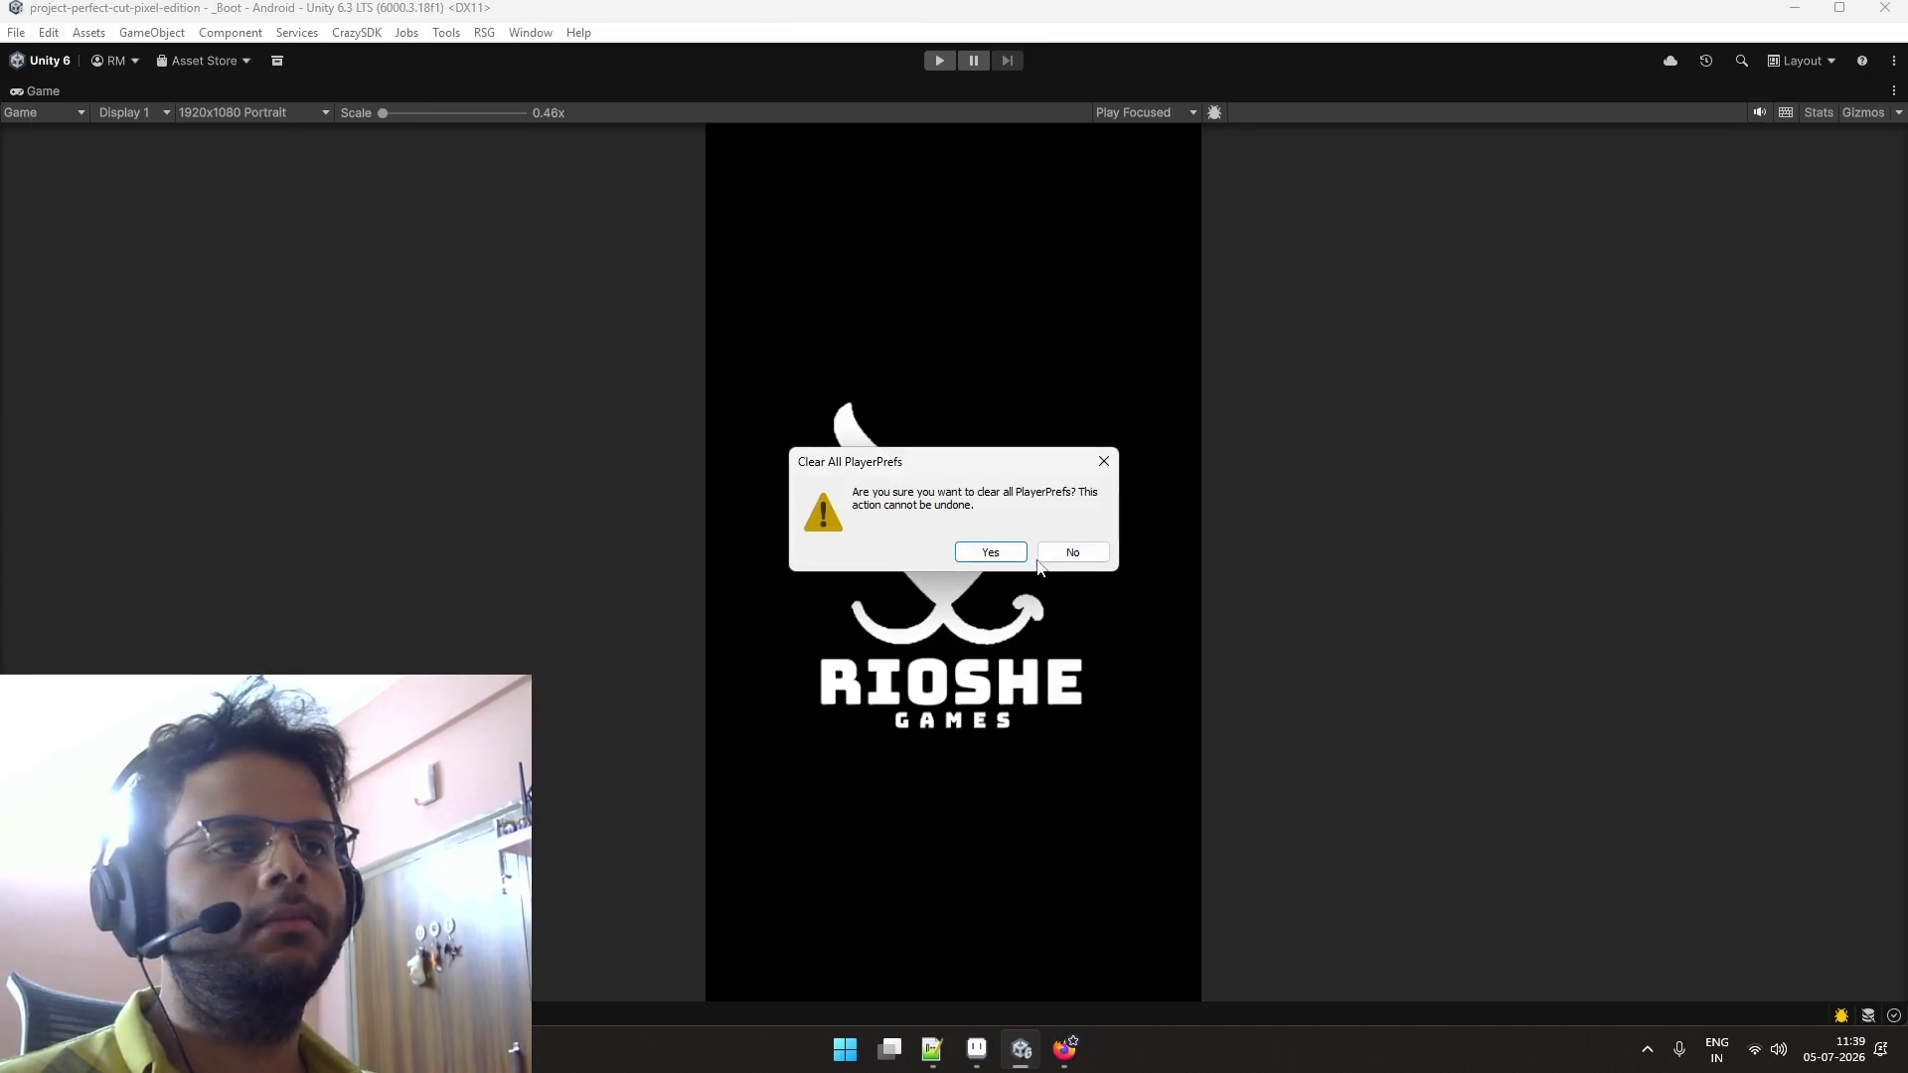
{"action": "left_click", "coordinate": [987, 557]}
Glance at Firefox's YouTube music tab, then return to Unity and enter Play mode
{"action": "key", "text": "alt+Tab"}
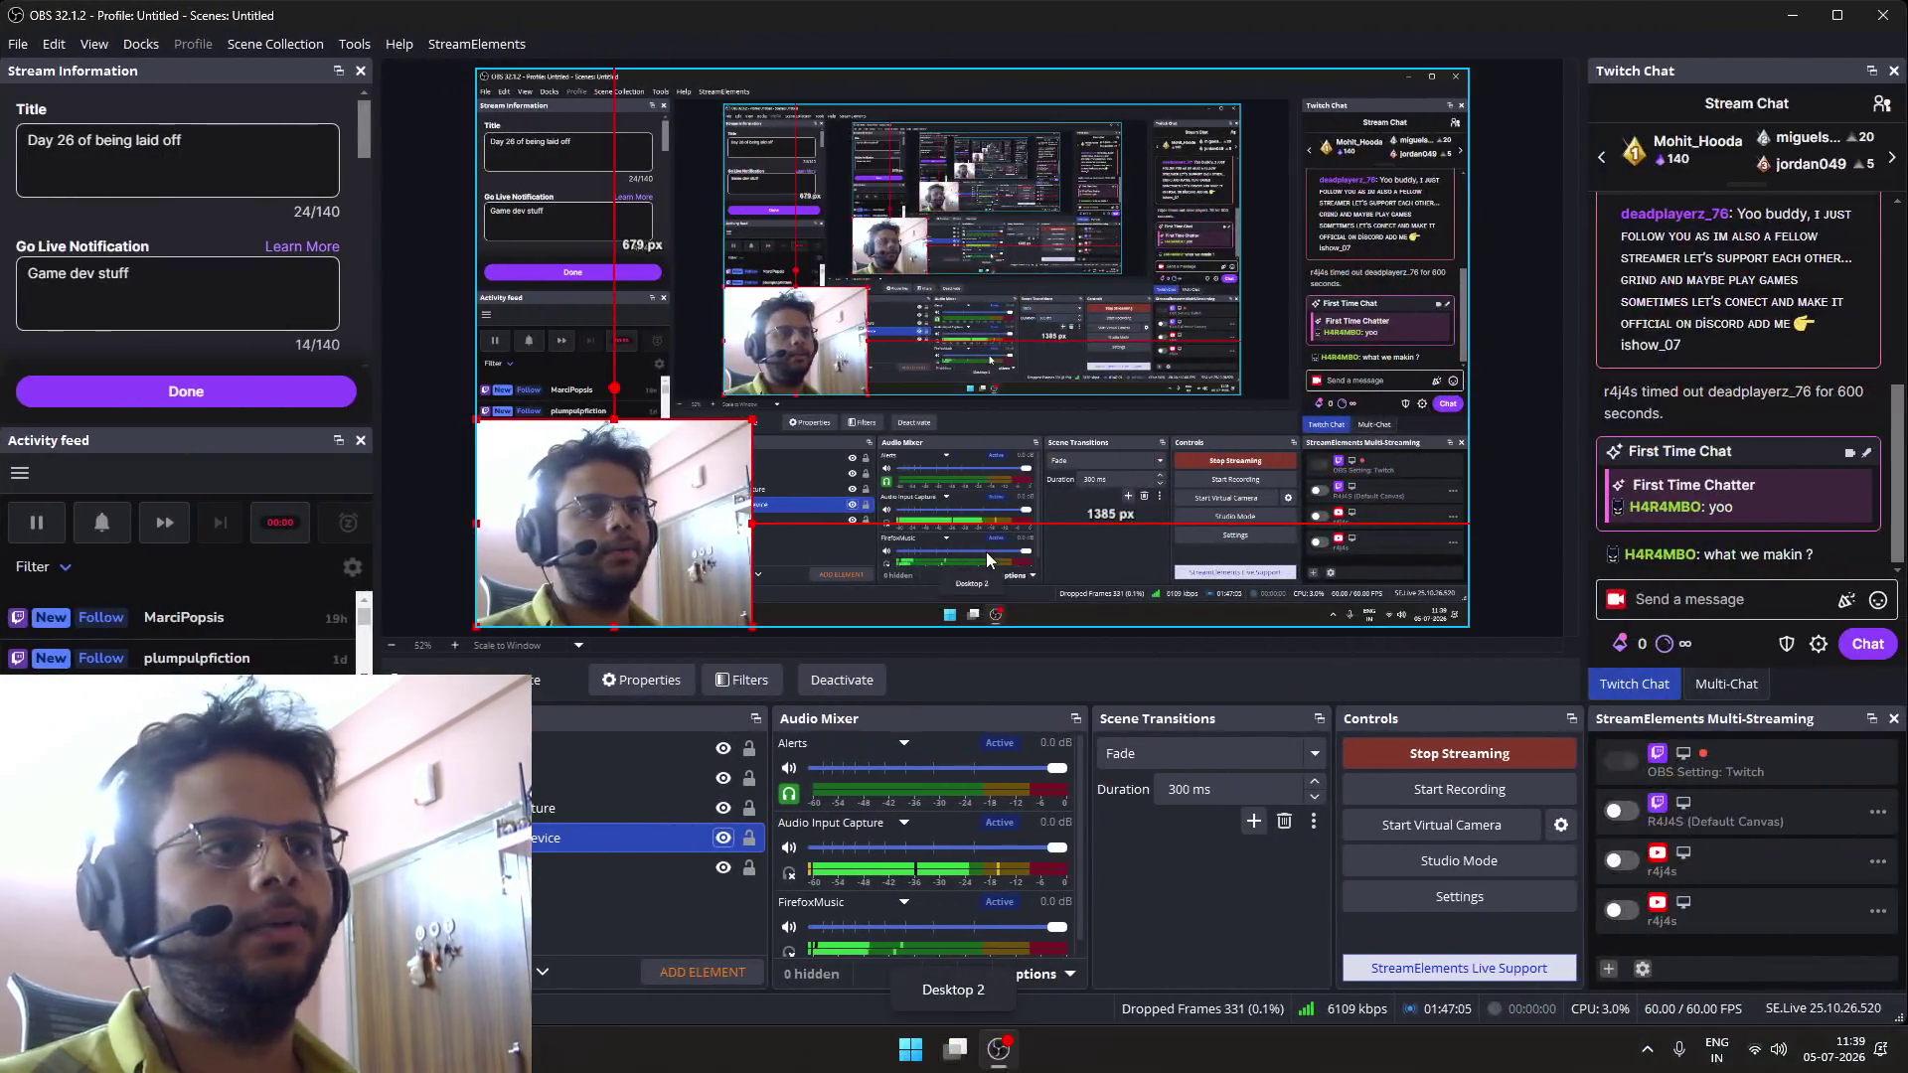
{"action": "key", "text": "alt+Tab"}
{"action": "key", "text": "alt+Tab"}
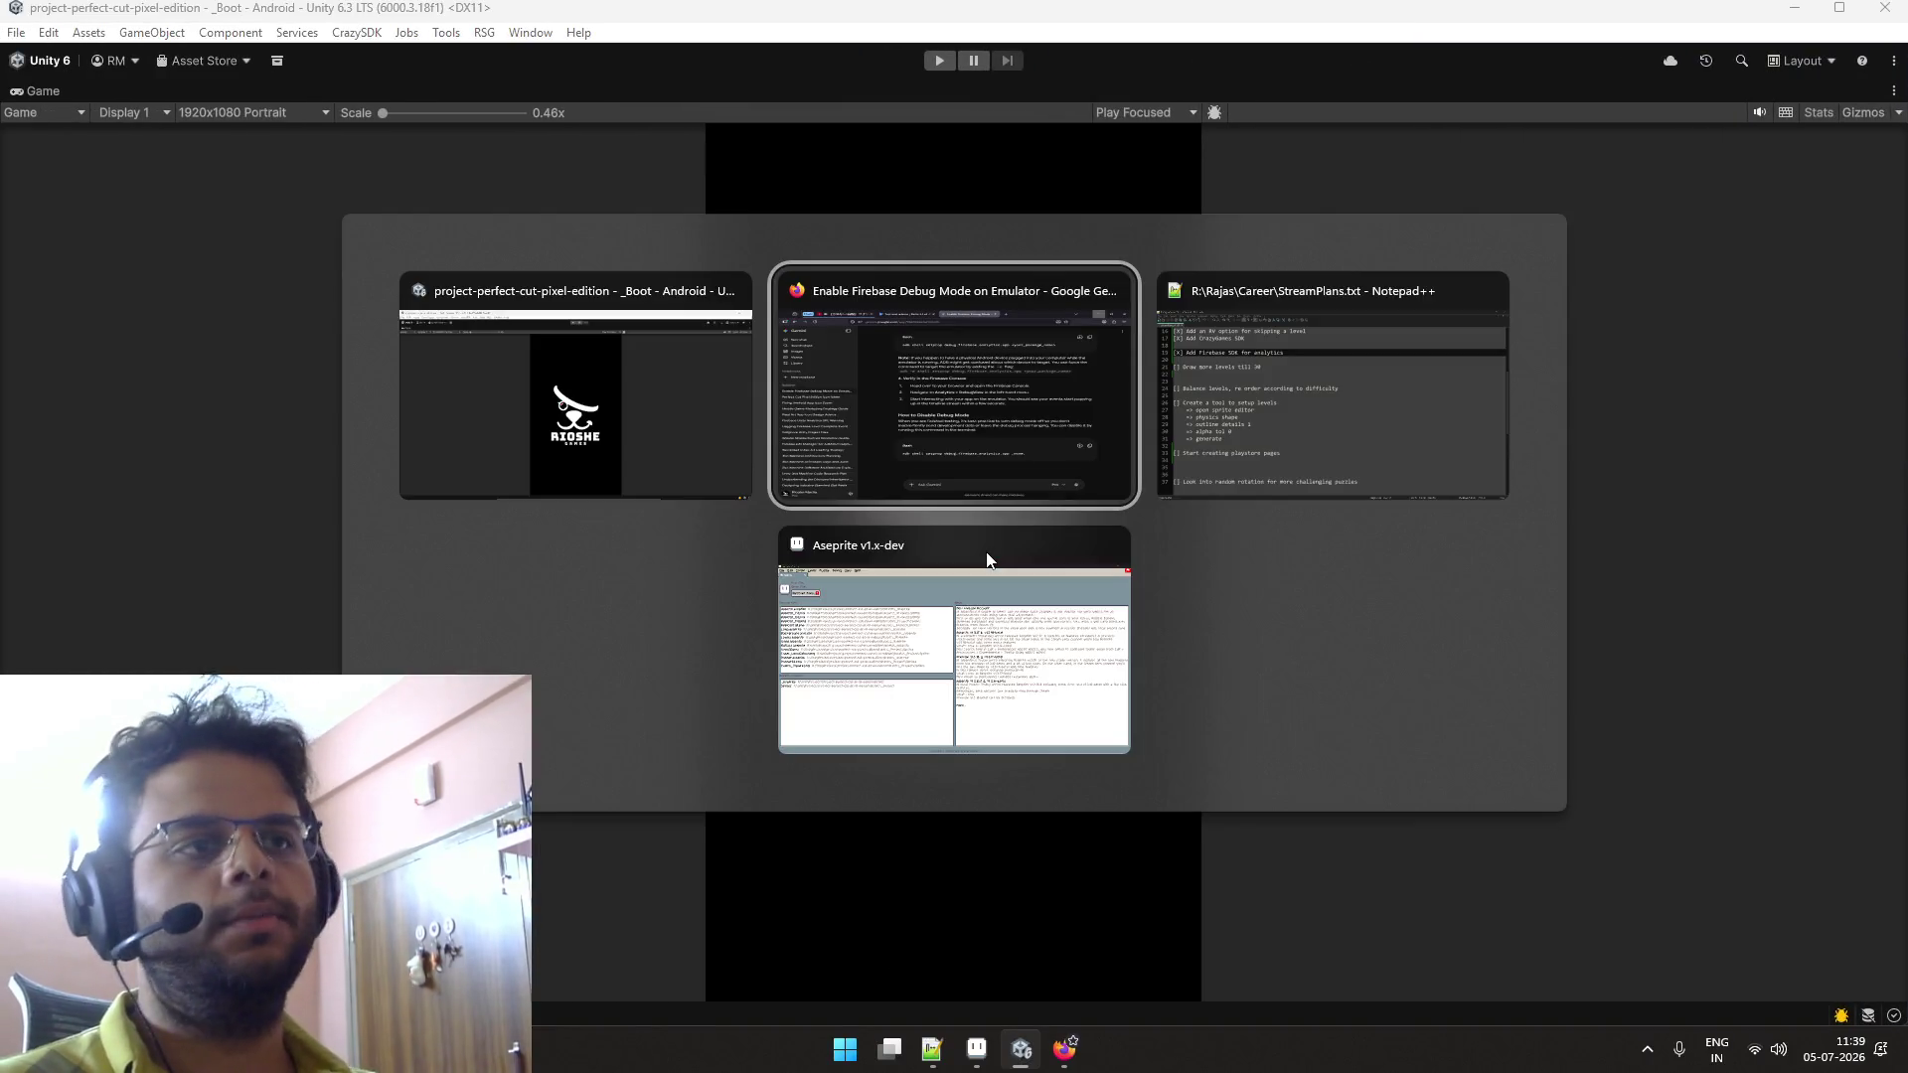
{"action": "left_click", "coordinate": [972, 456]}
{"action": "left_click", "coordinate": [270, 28]}
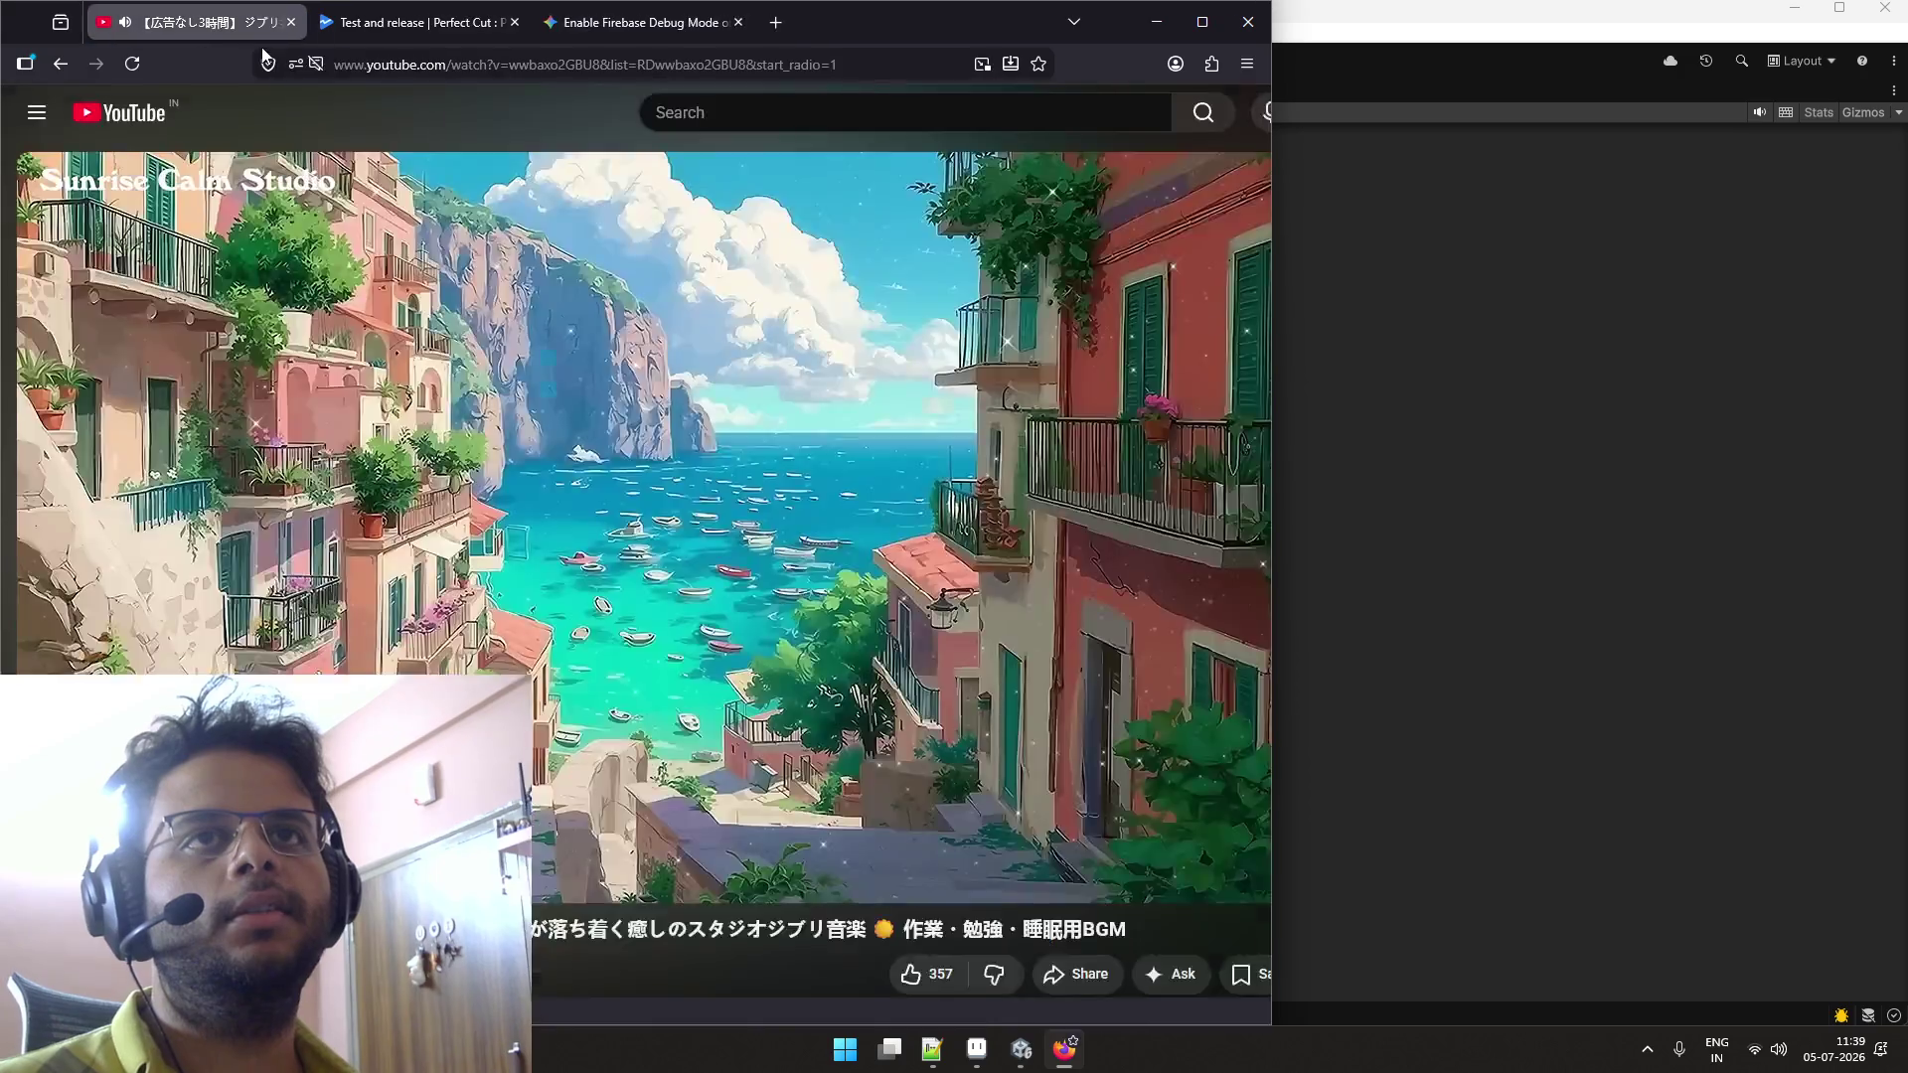
{"action": "key", "text": "alt+Tab"}
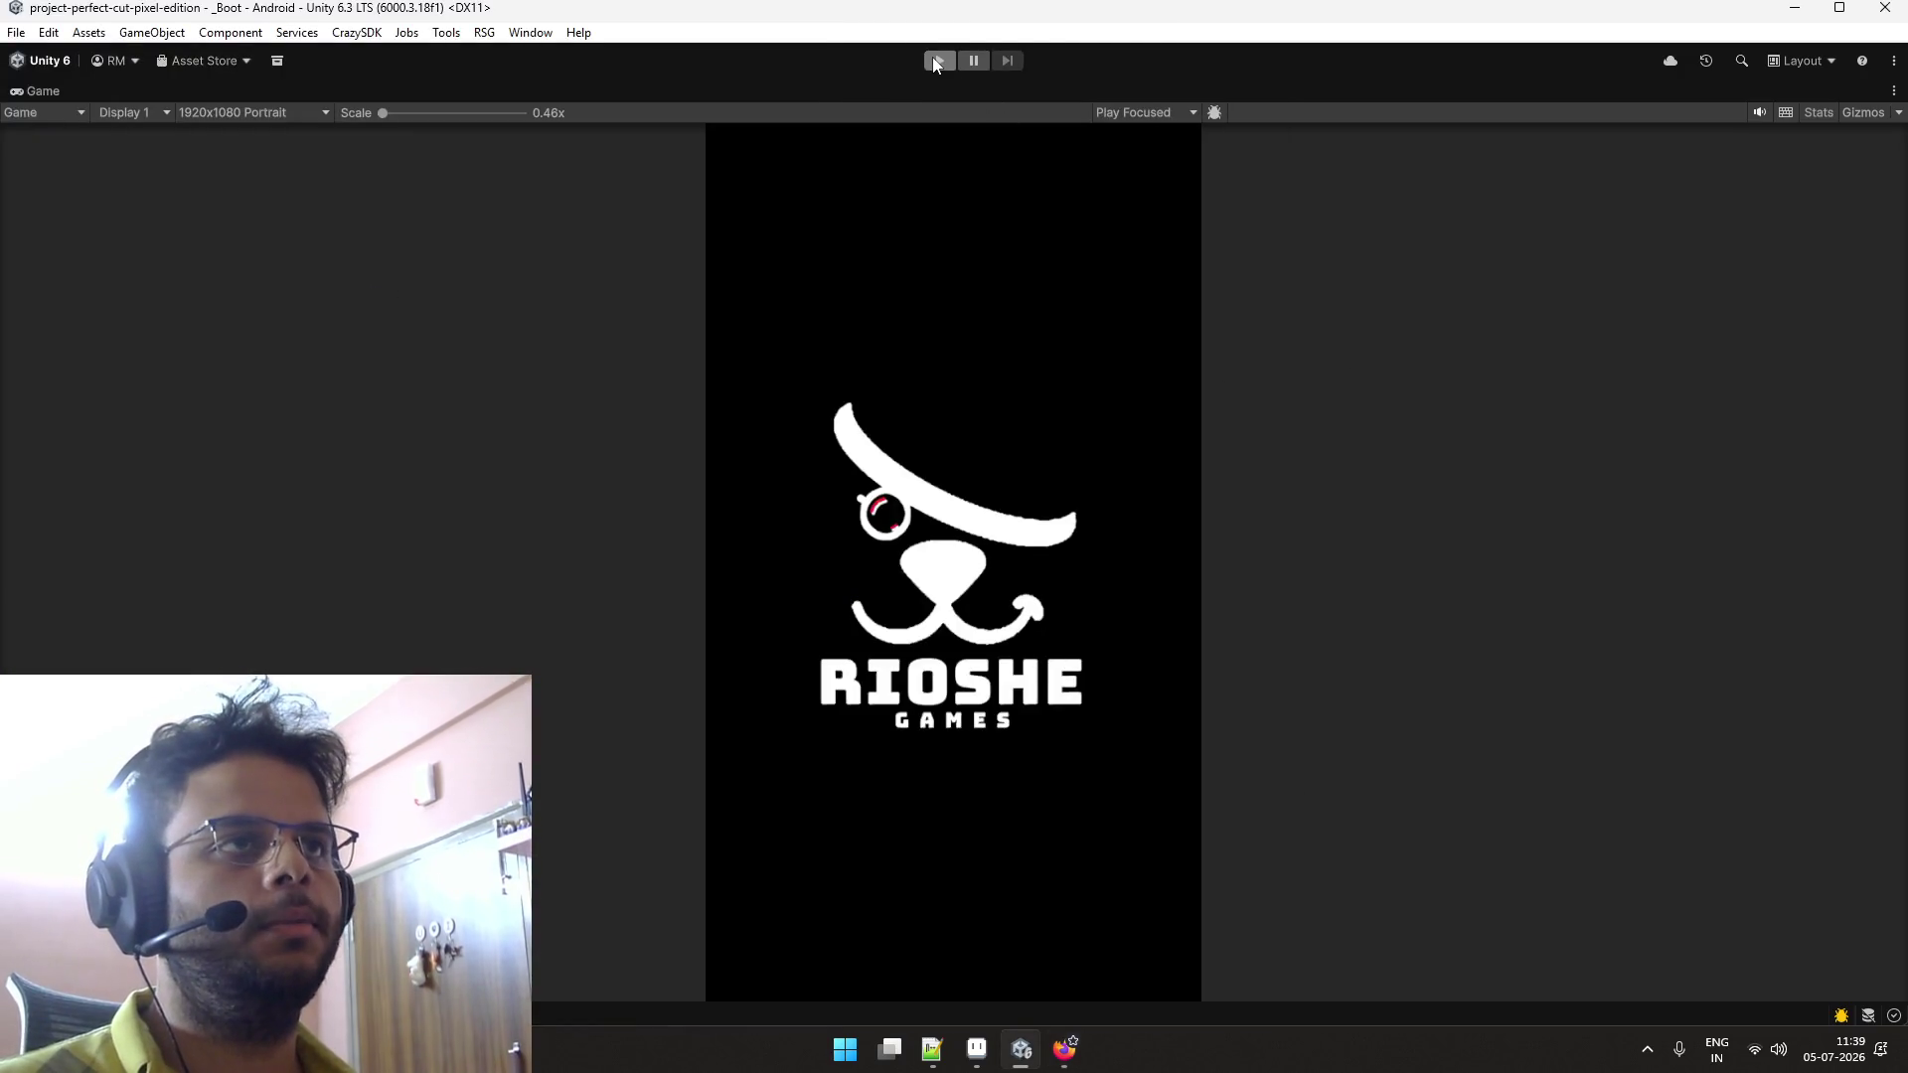
{"action": "left_click", "coordinate": [934, 60]}
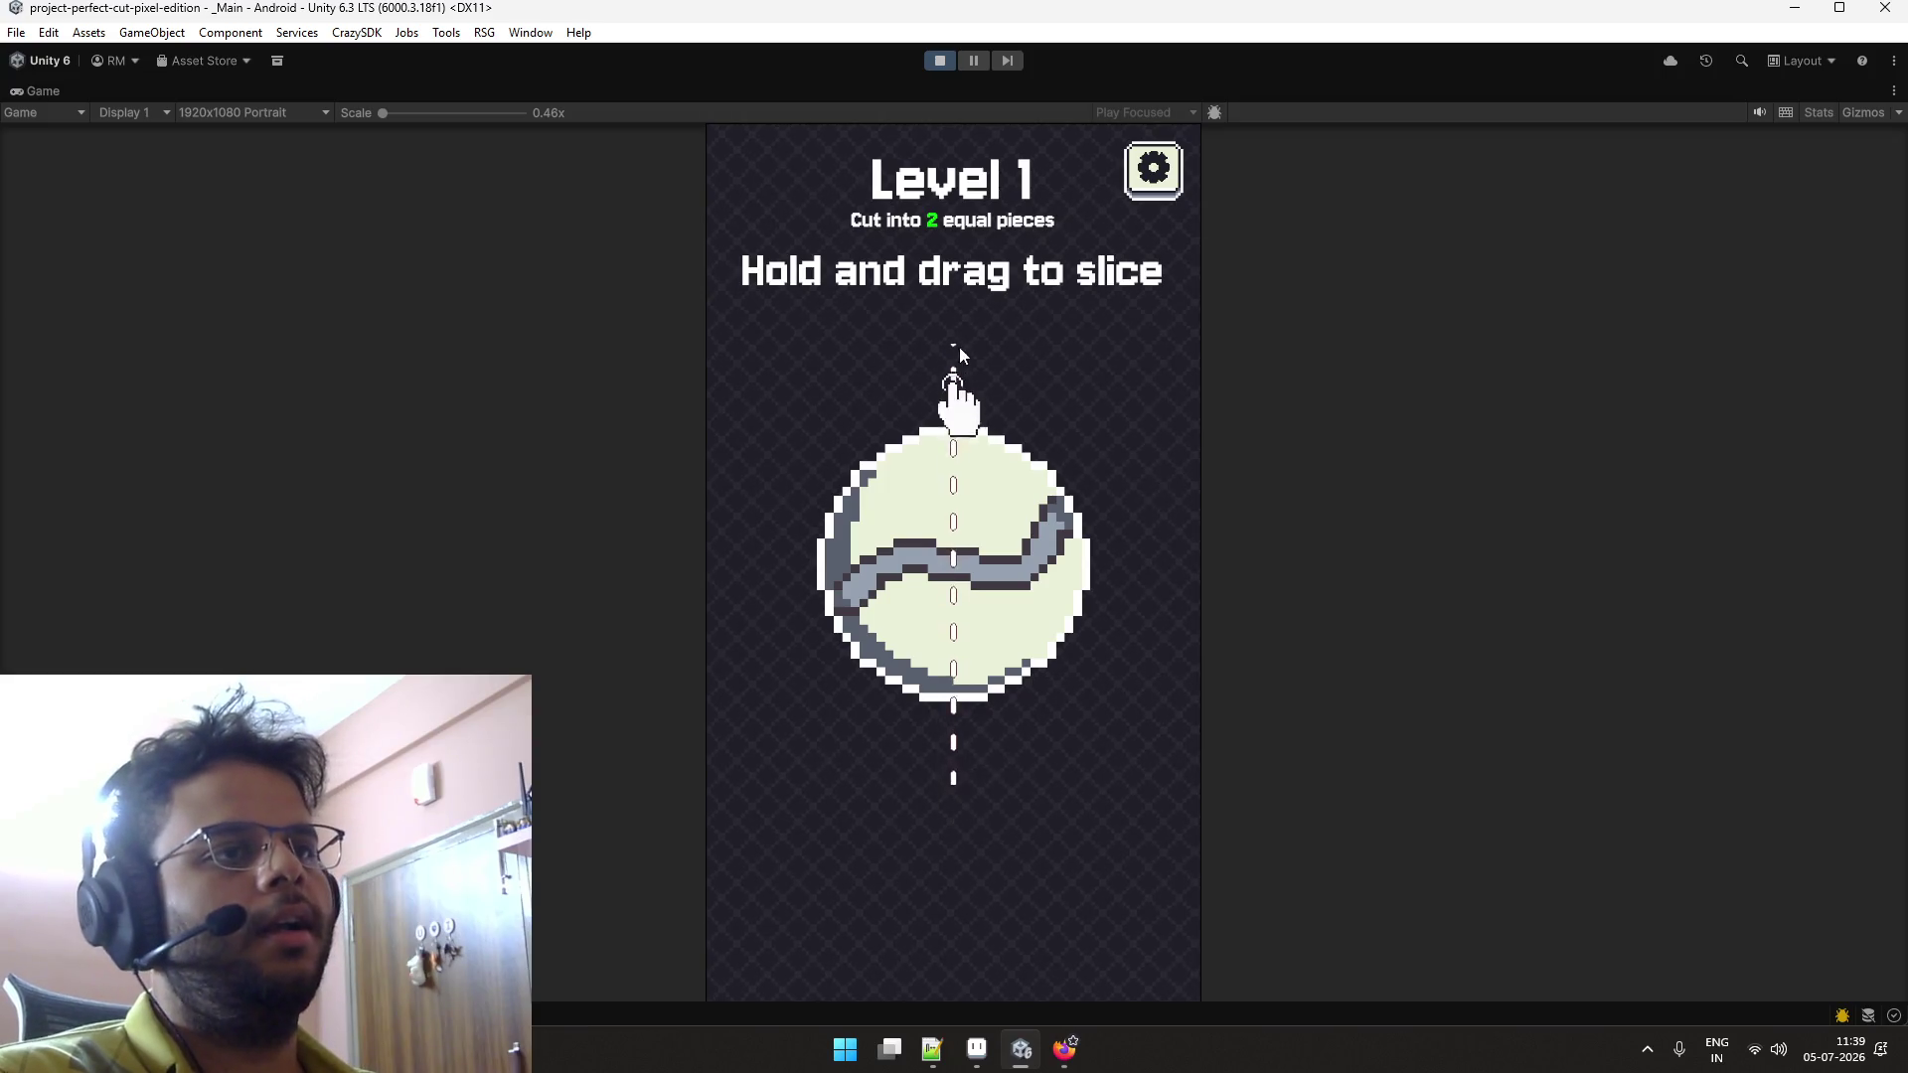
Slice the Level 1 ball into perfect 50.0%/50.0% halves and continue to Level 2
{"action": "left_click_drag", "start_coordinate": [947, 338], "coordinate": [957, 876]}
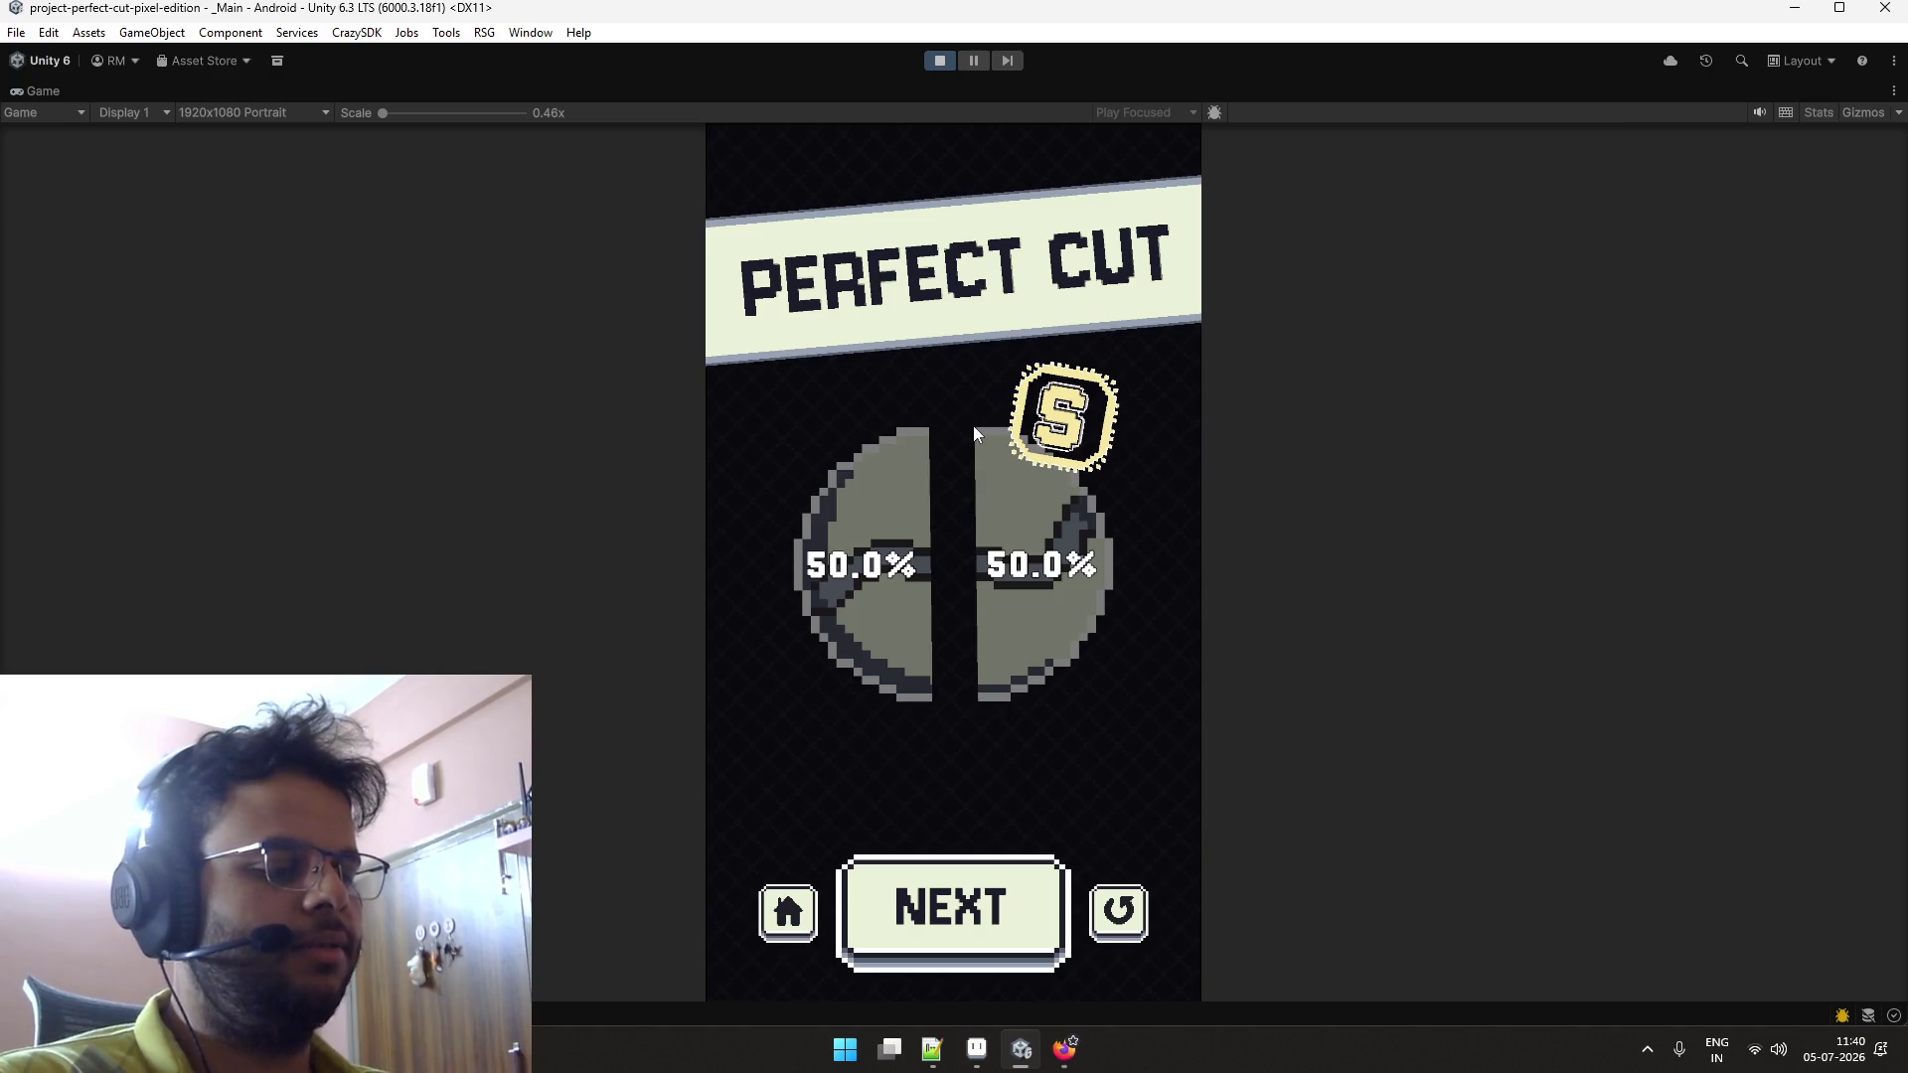
{"action": "left_click", "coordinate": [919, 880]}
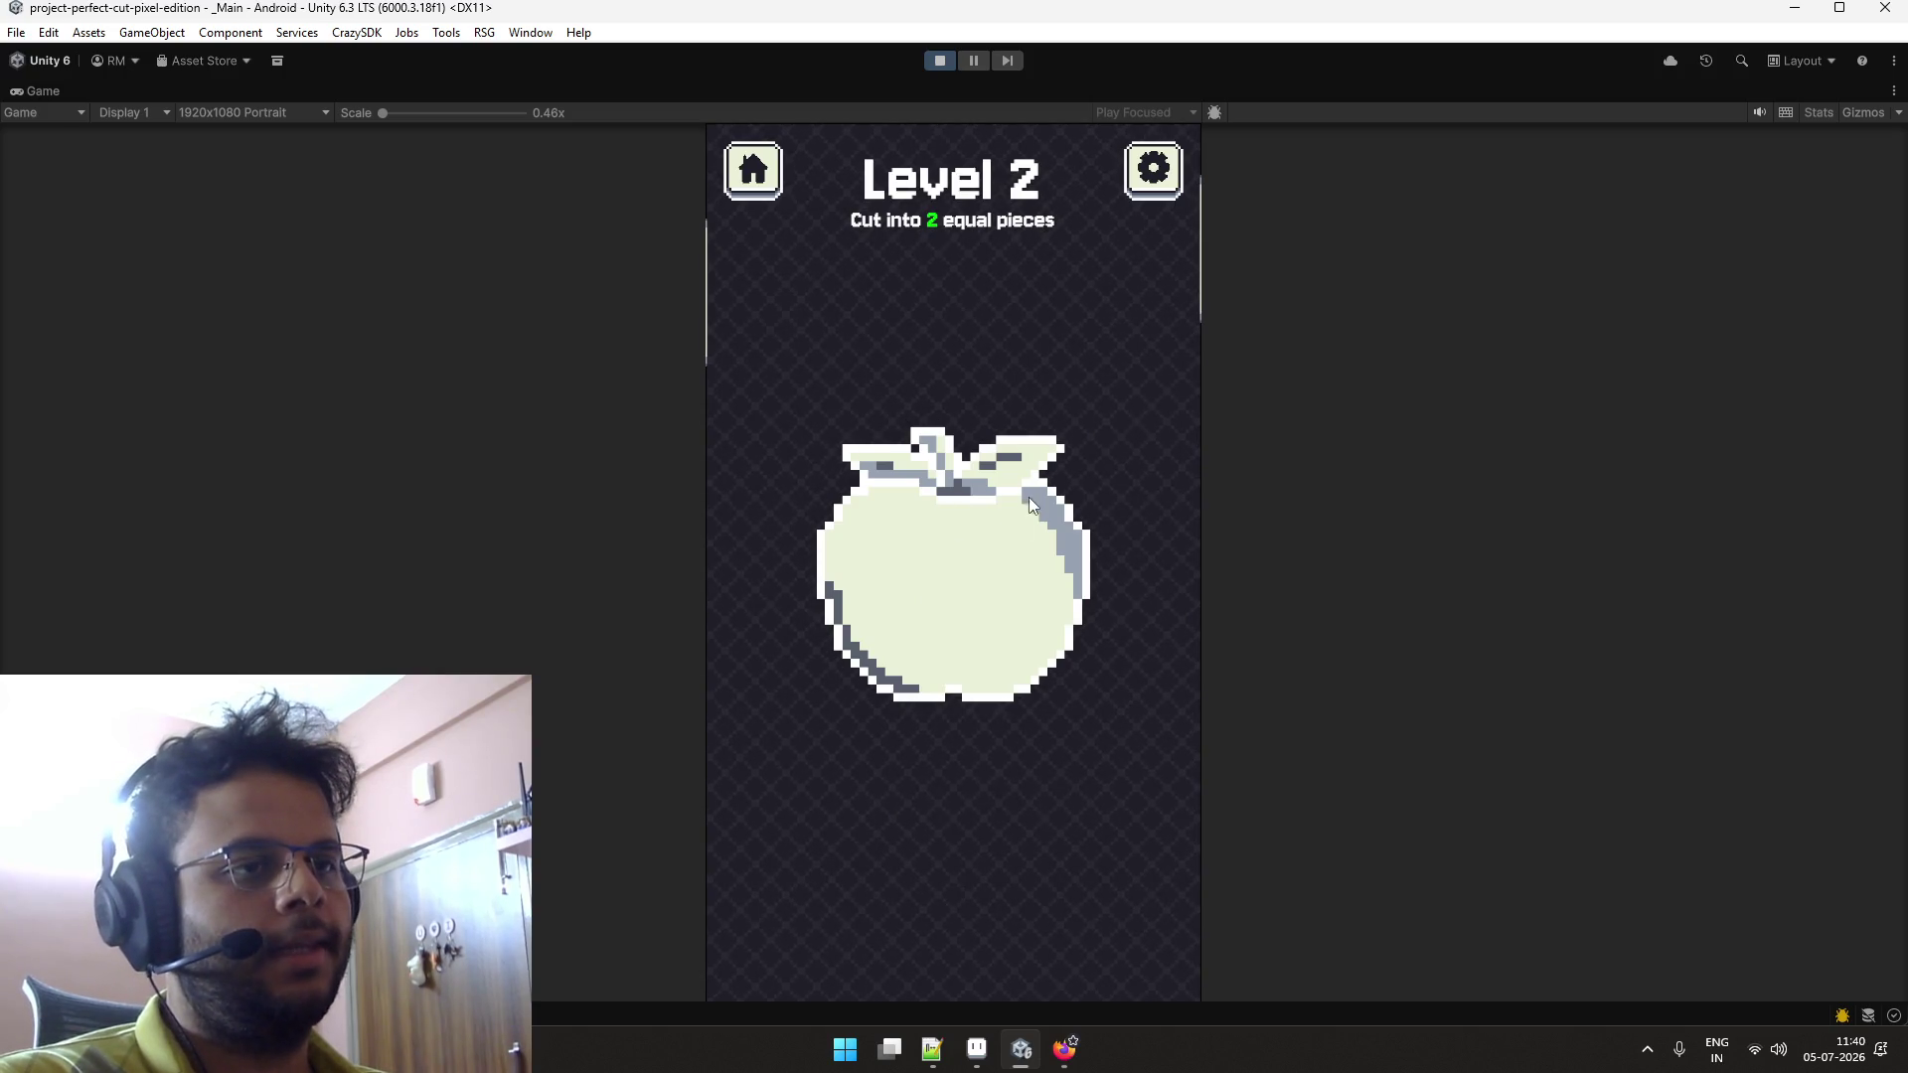
Make three slices on the Level 2 apple, restarting between attempts, then advance to Level 3
{"action": "mouse_move", "coordinate": [943, 341]}
{"action": "left_mouse_down"}
{"action": "mouse_move", "coordinate": [885, 818]}
{"action": "mouse_move", "coordinate": [911, 843]}
{"action": "mouse_move", "coordinate": [899, 858]}
{"action": "left_mouse_up"}
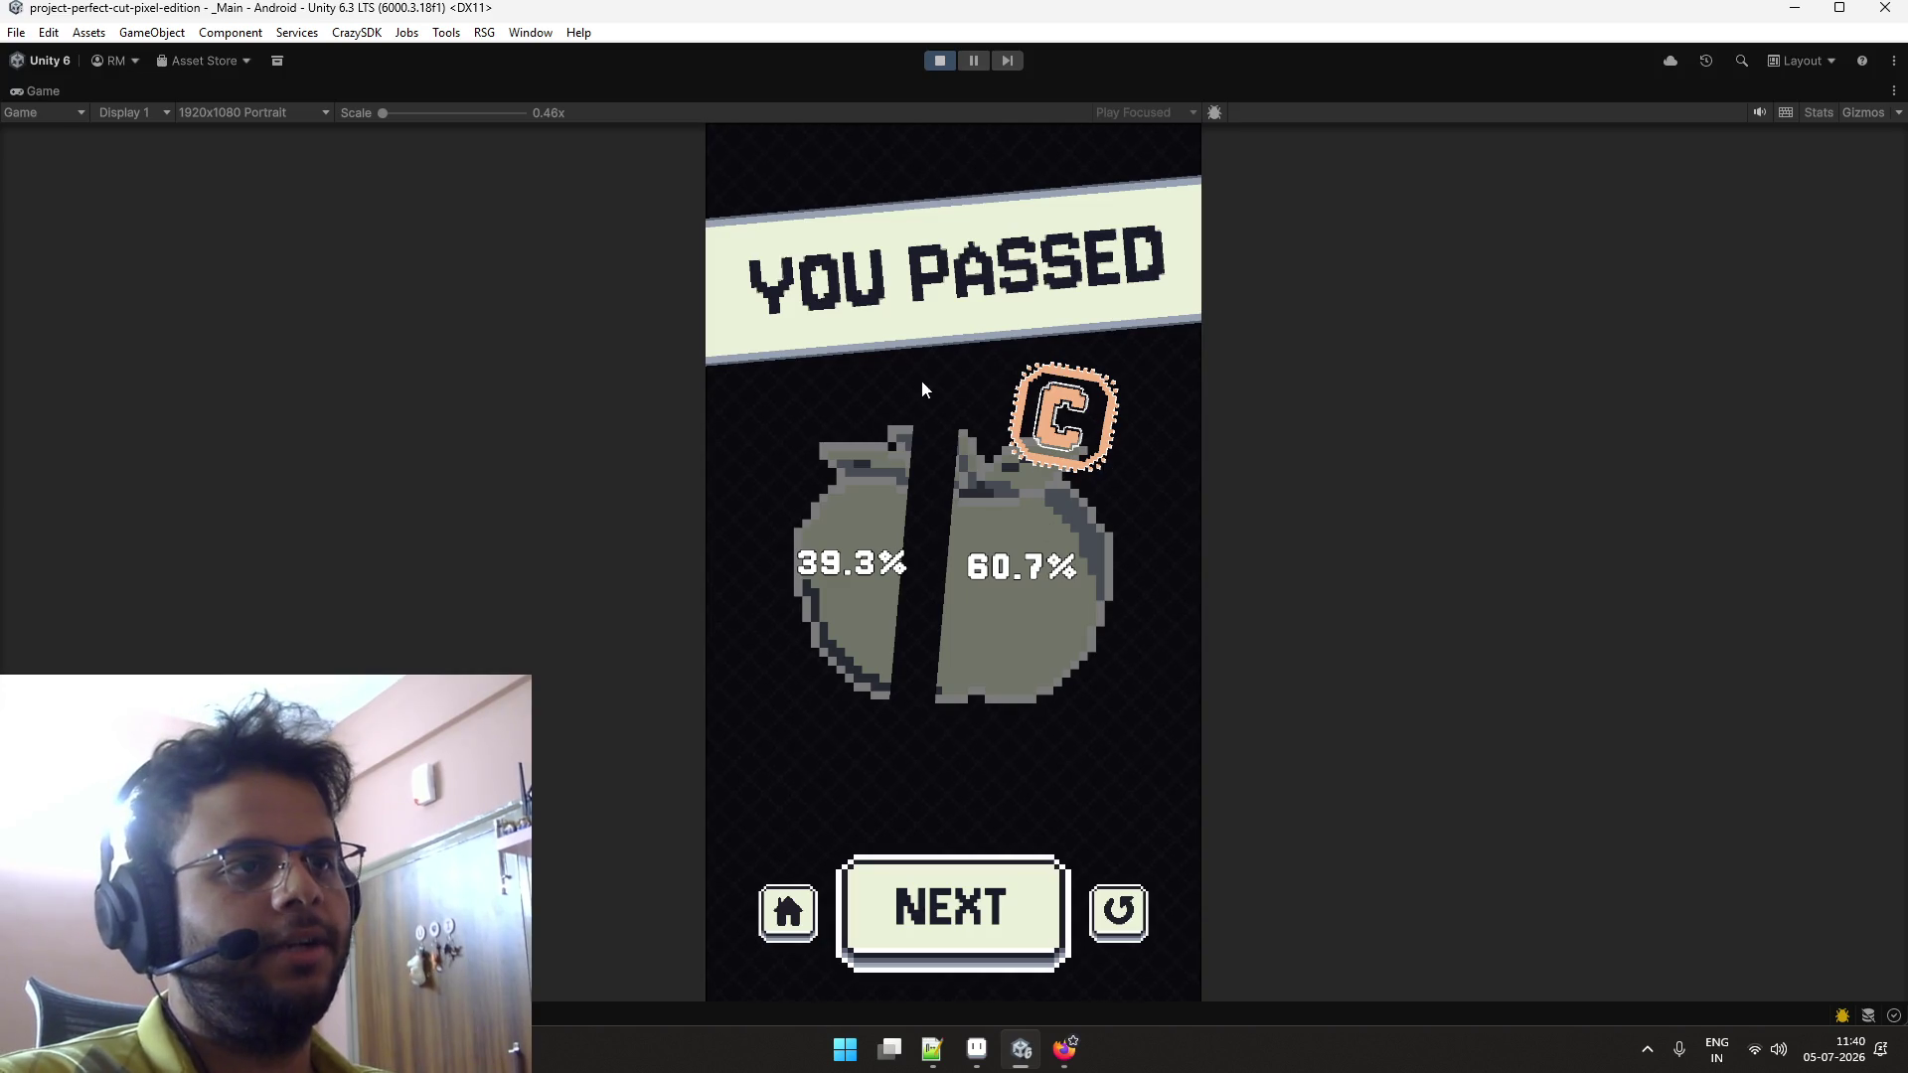
{"action": "left_click", "coordinate": [1123, 910]}
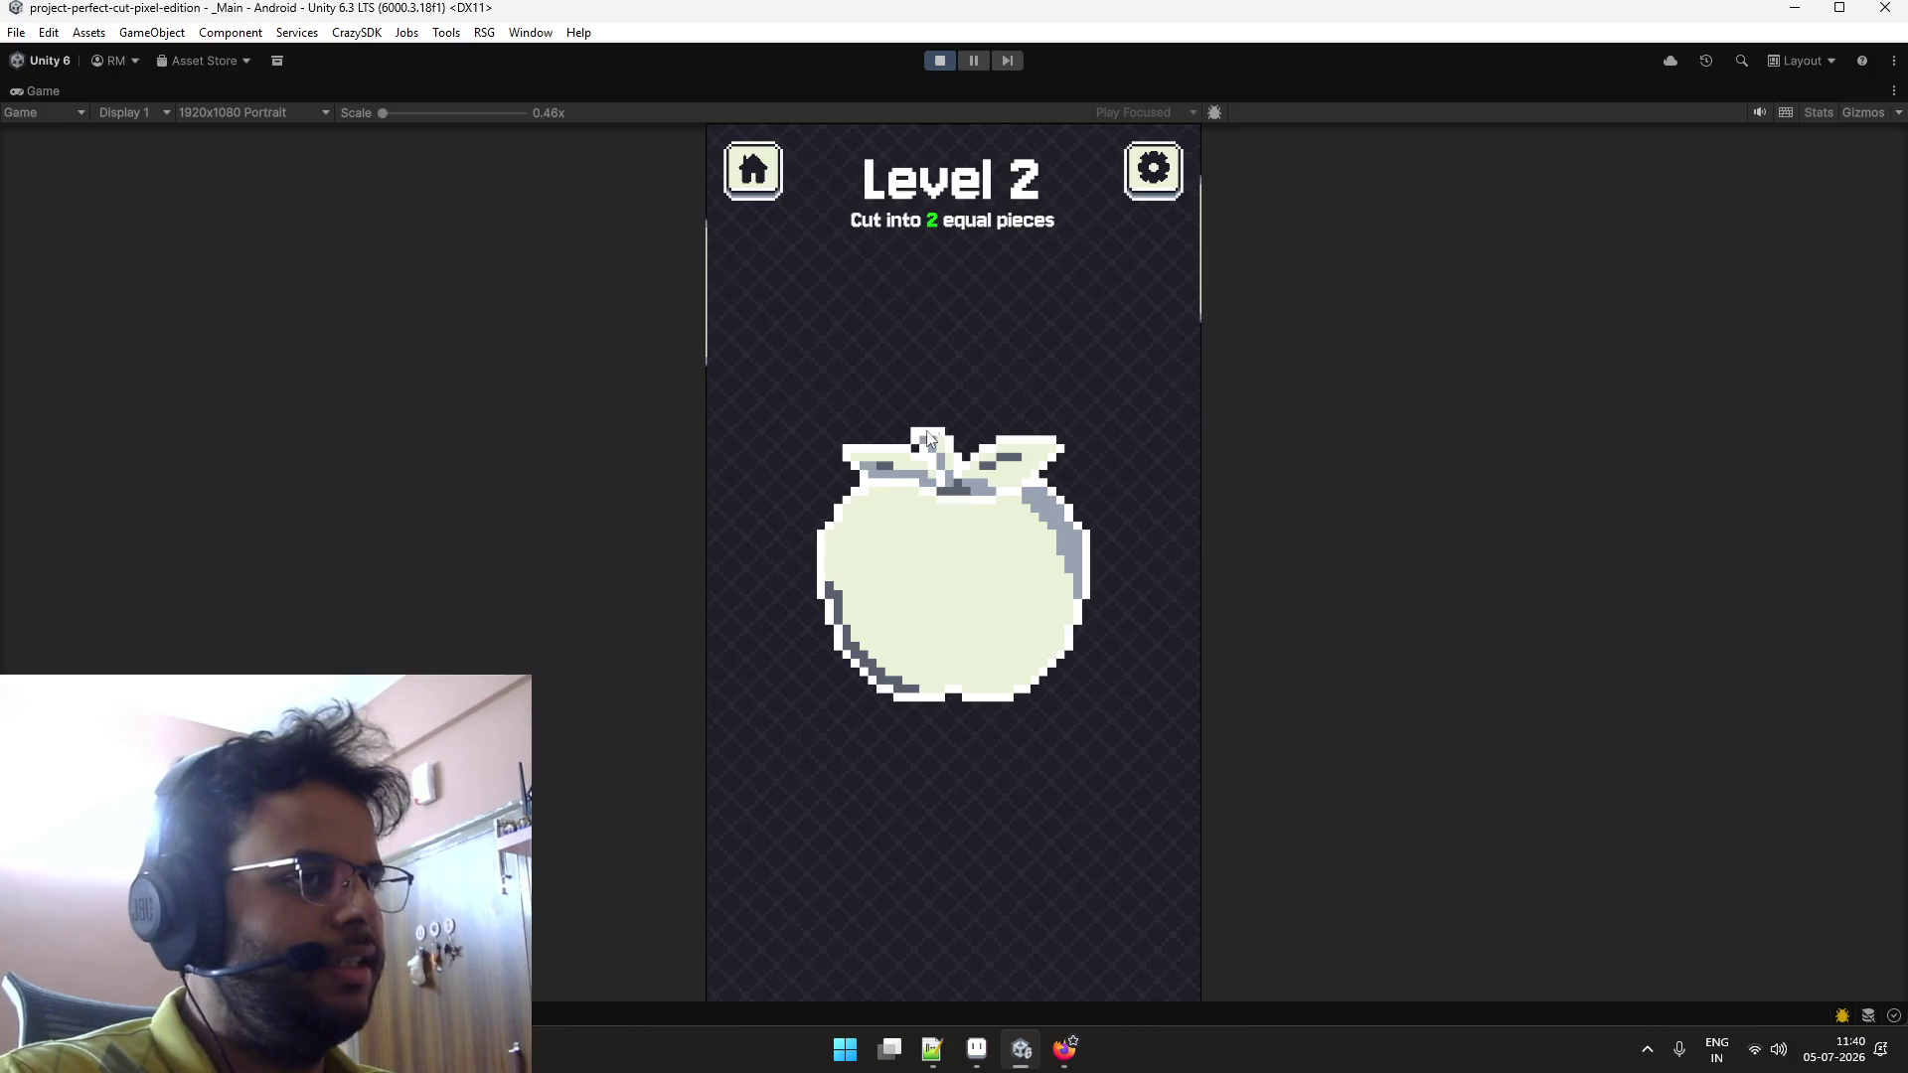
{"action": "mouse_move", "coordinate": [932, 342]}
{"action": "left_mouse_down"}
{"action": "mouse_move", "coordinate": [954, 860]}
{"action": "mouse_move", "coordinate": [980, 873]}
{"action": "left_mouse_up"}
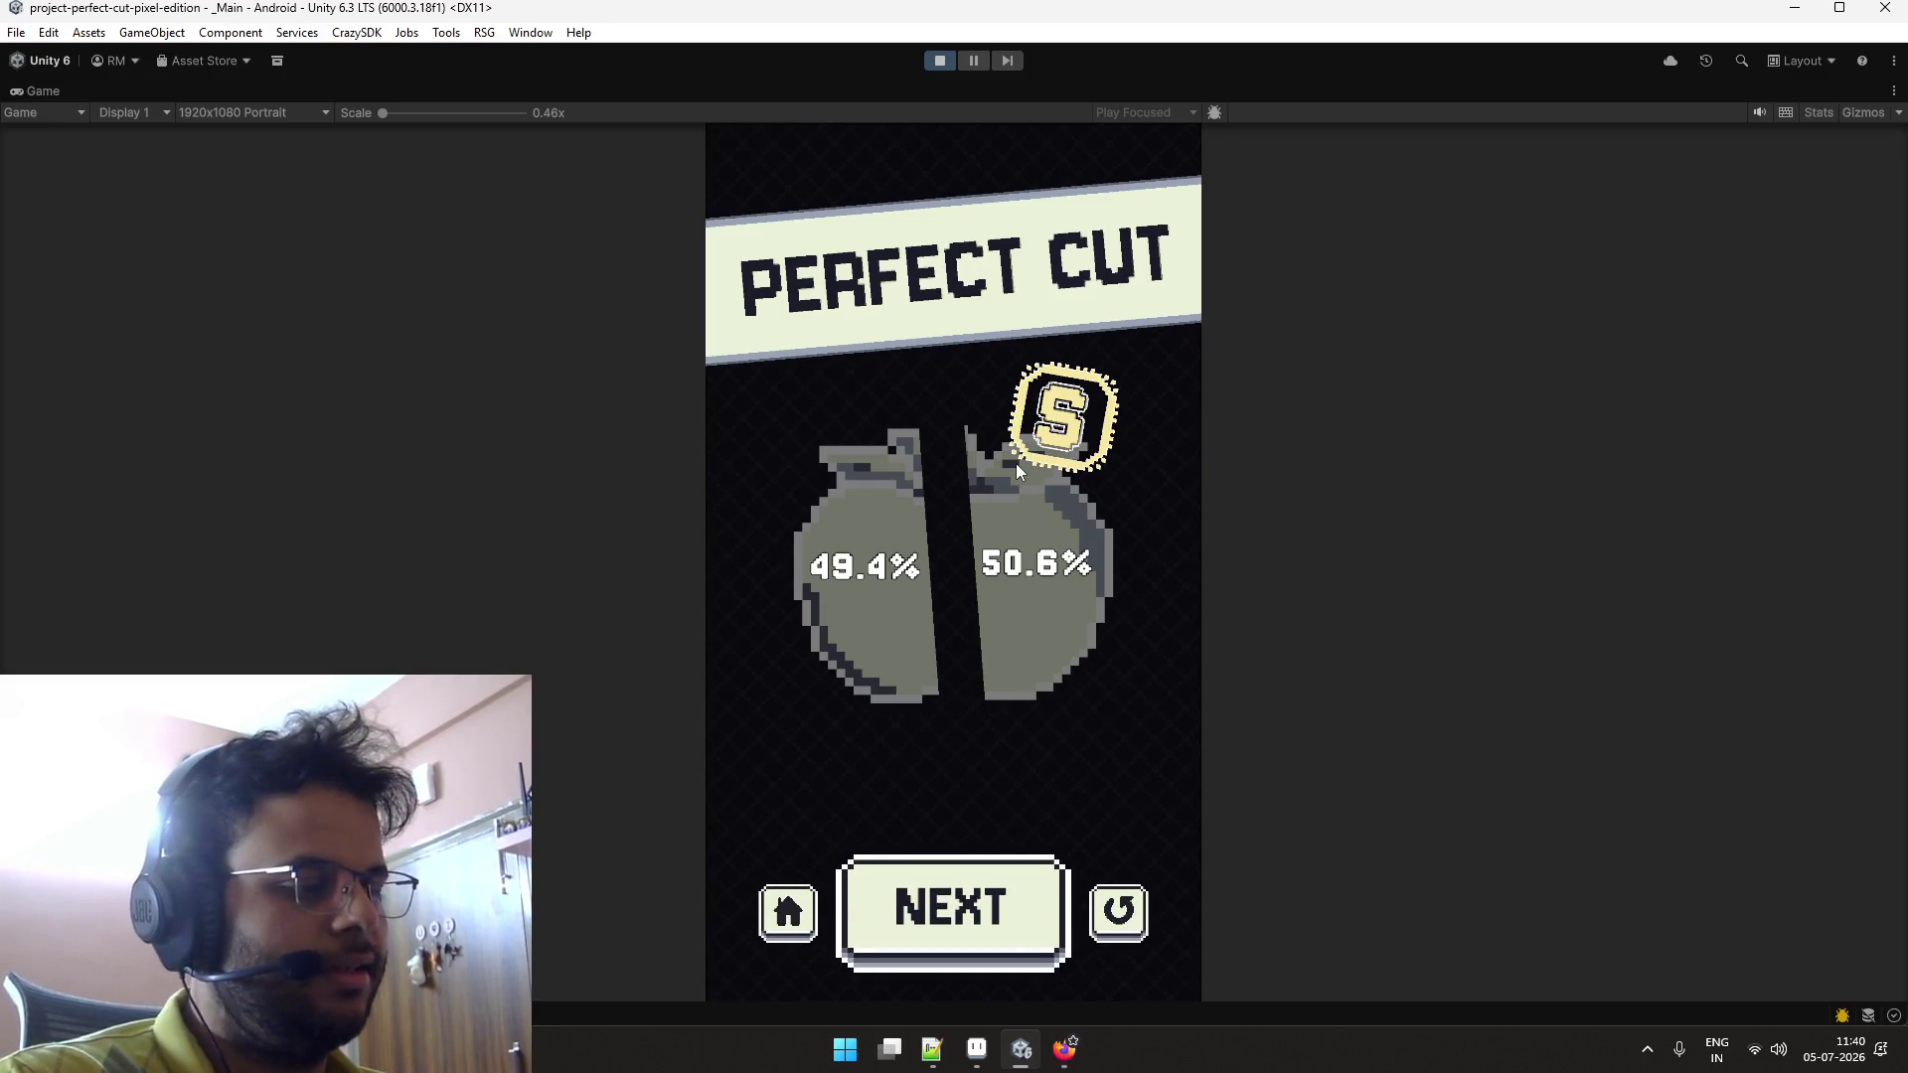
{"action": "left_click", "coordinate": [1112, 895]}
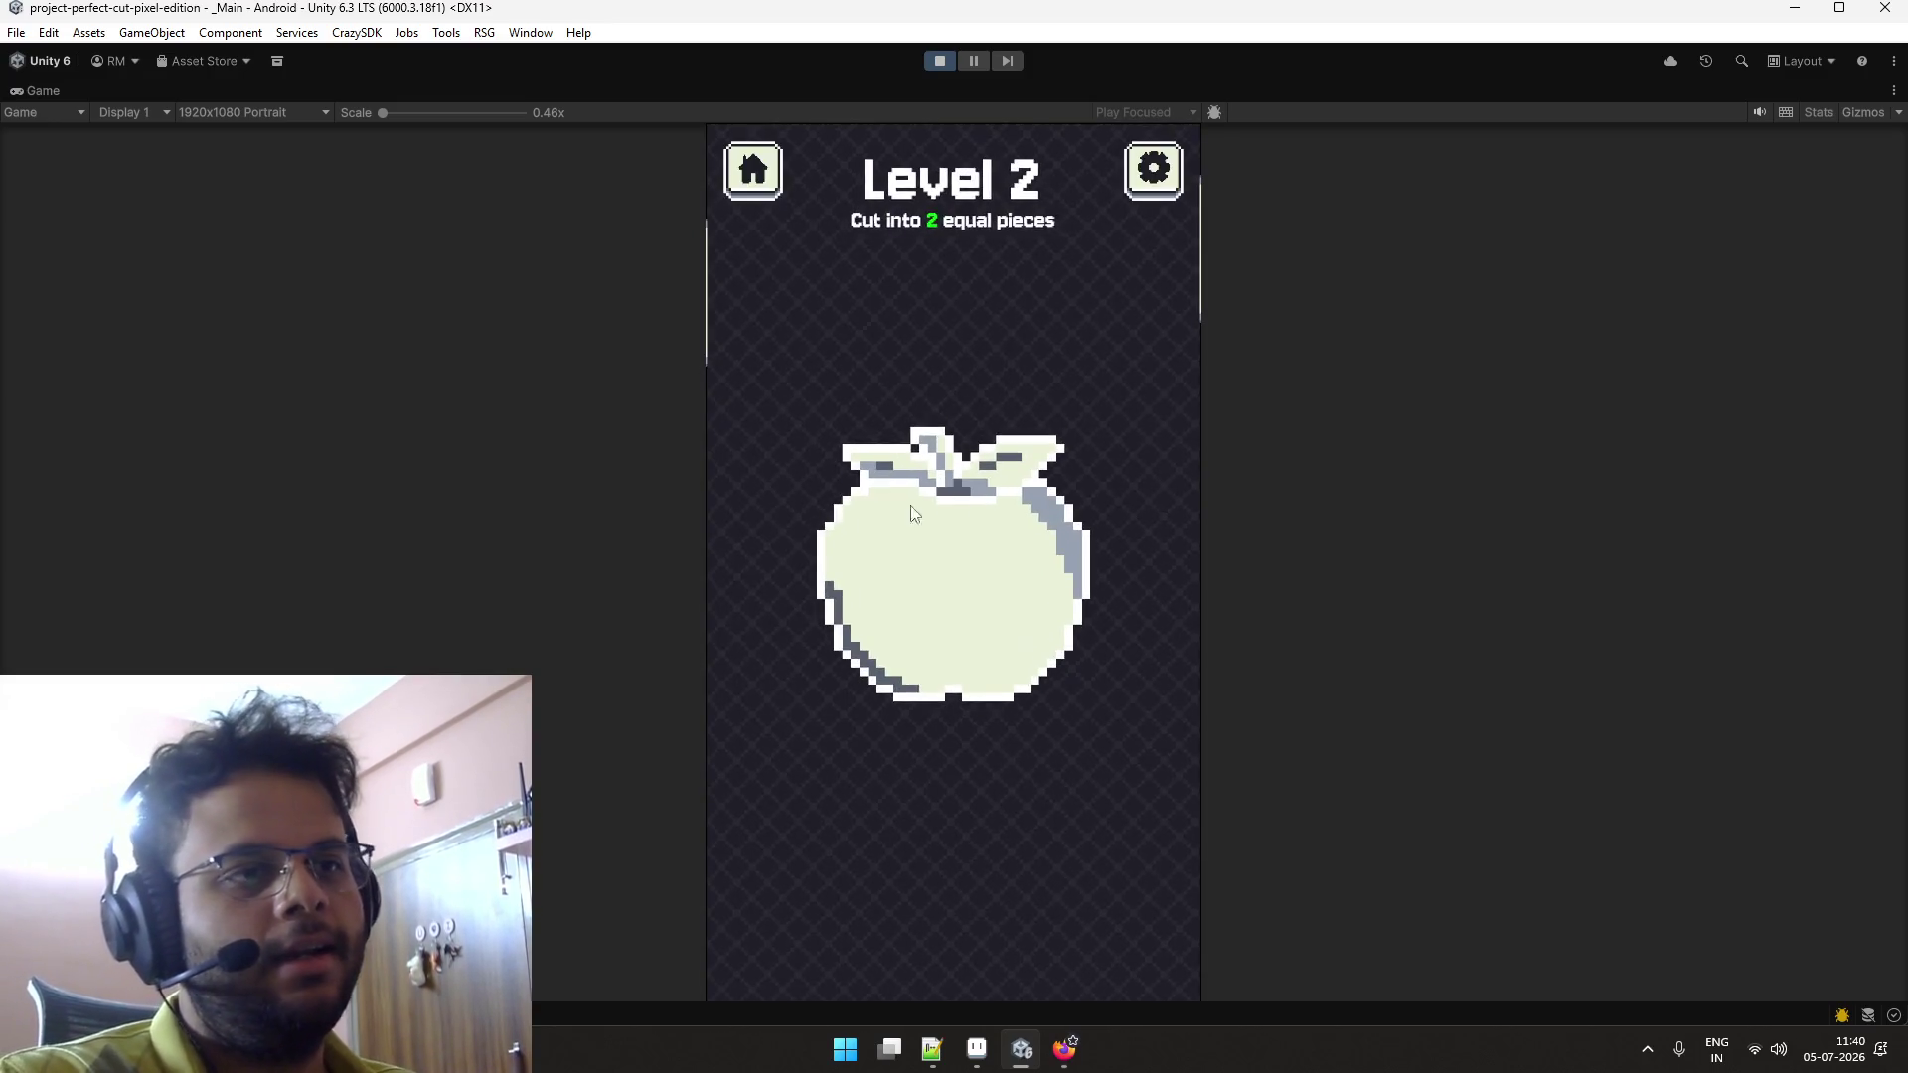
{"action": "left_click_drag", "start_coordinate": [946, 334], "coordinate": [923, 804]}
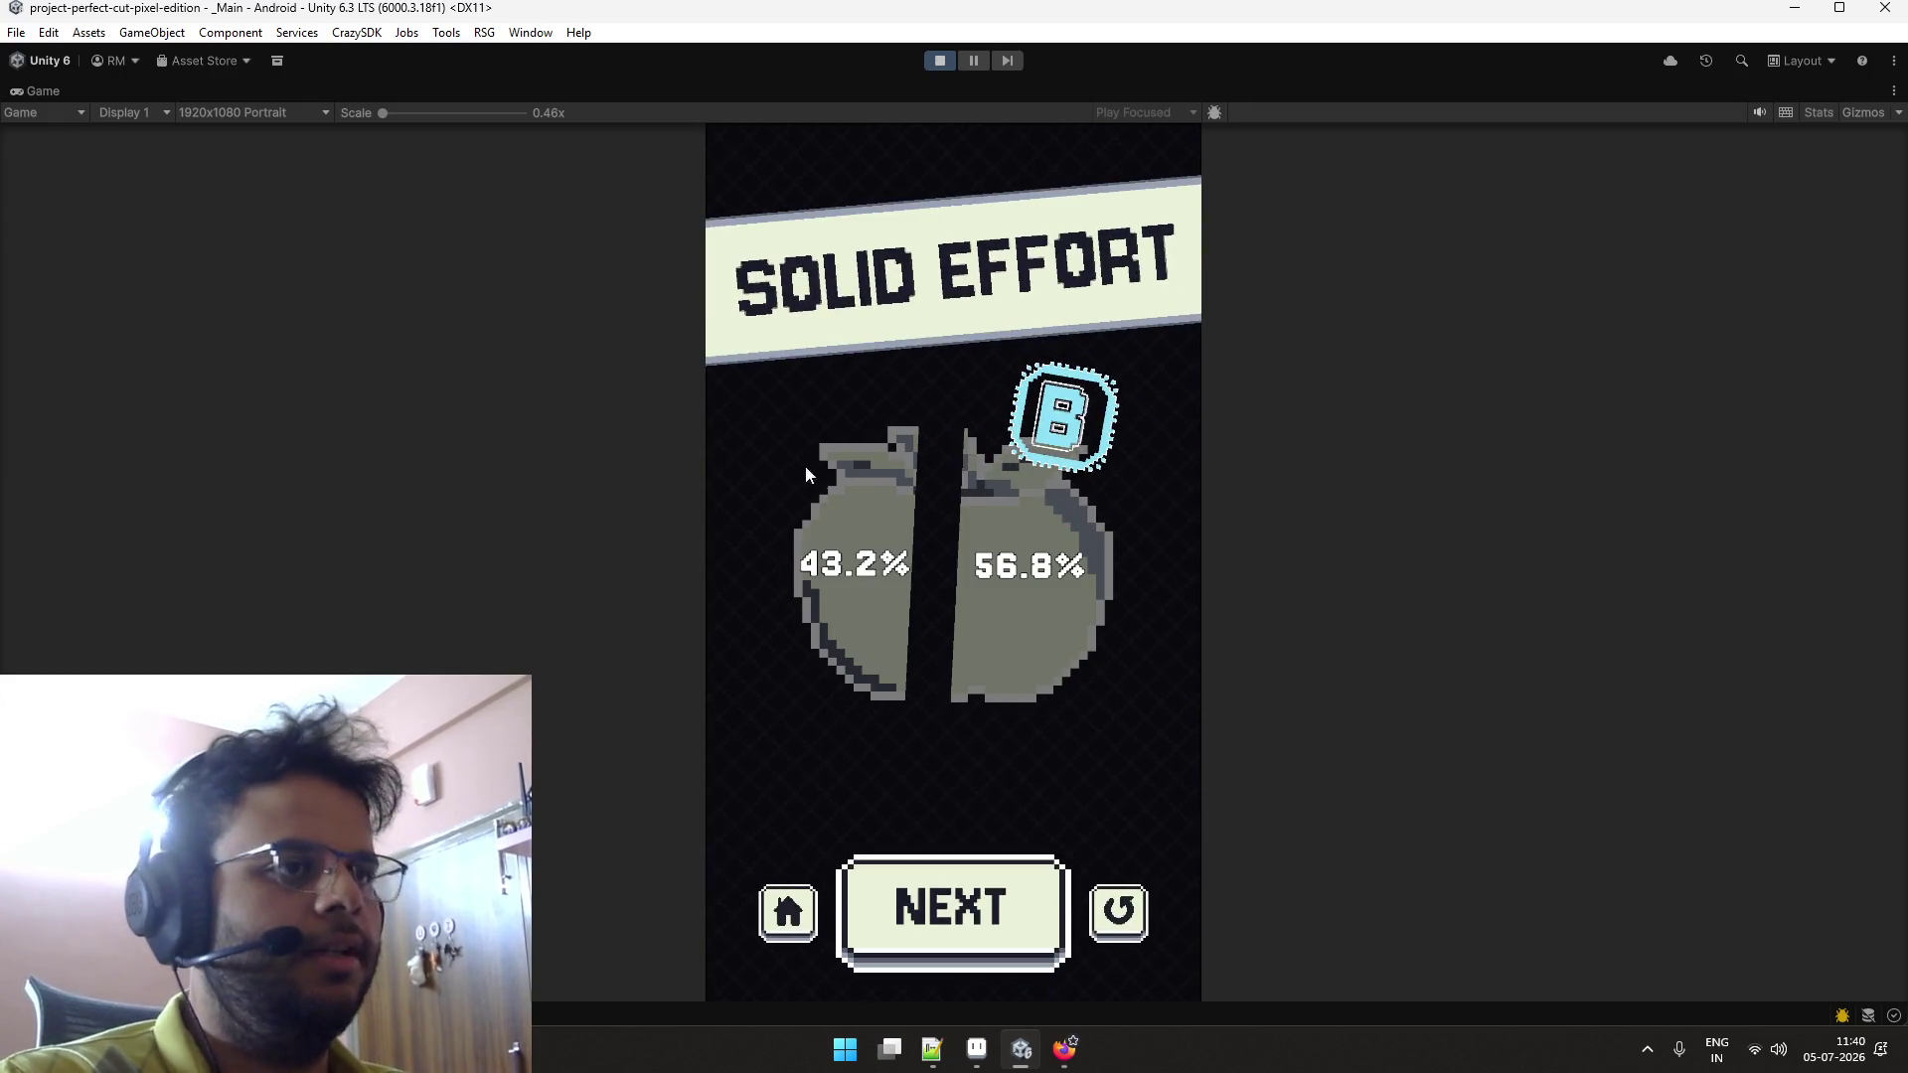
{"action": "left_click", "coordinate": [951, 916]}
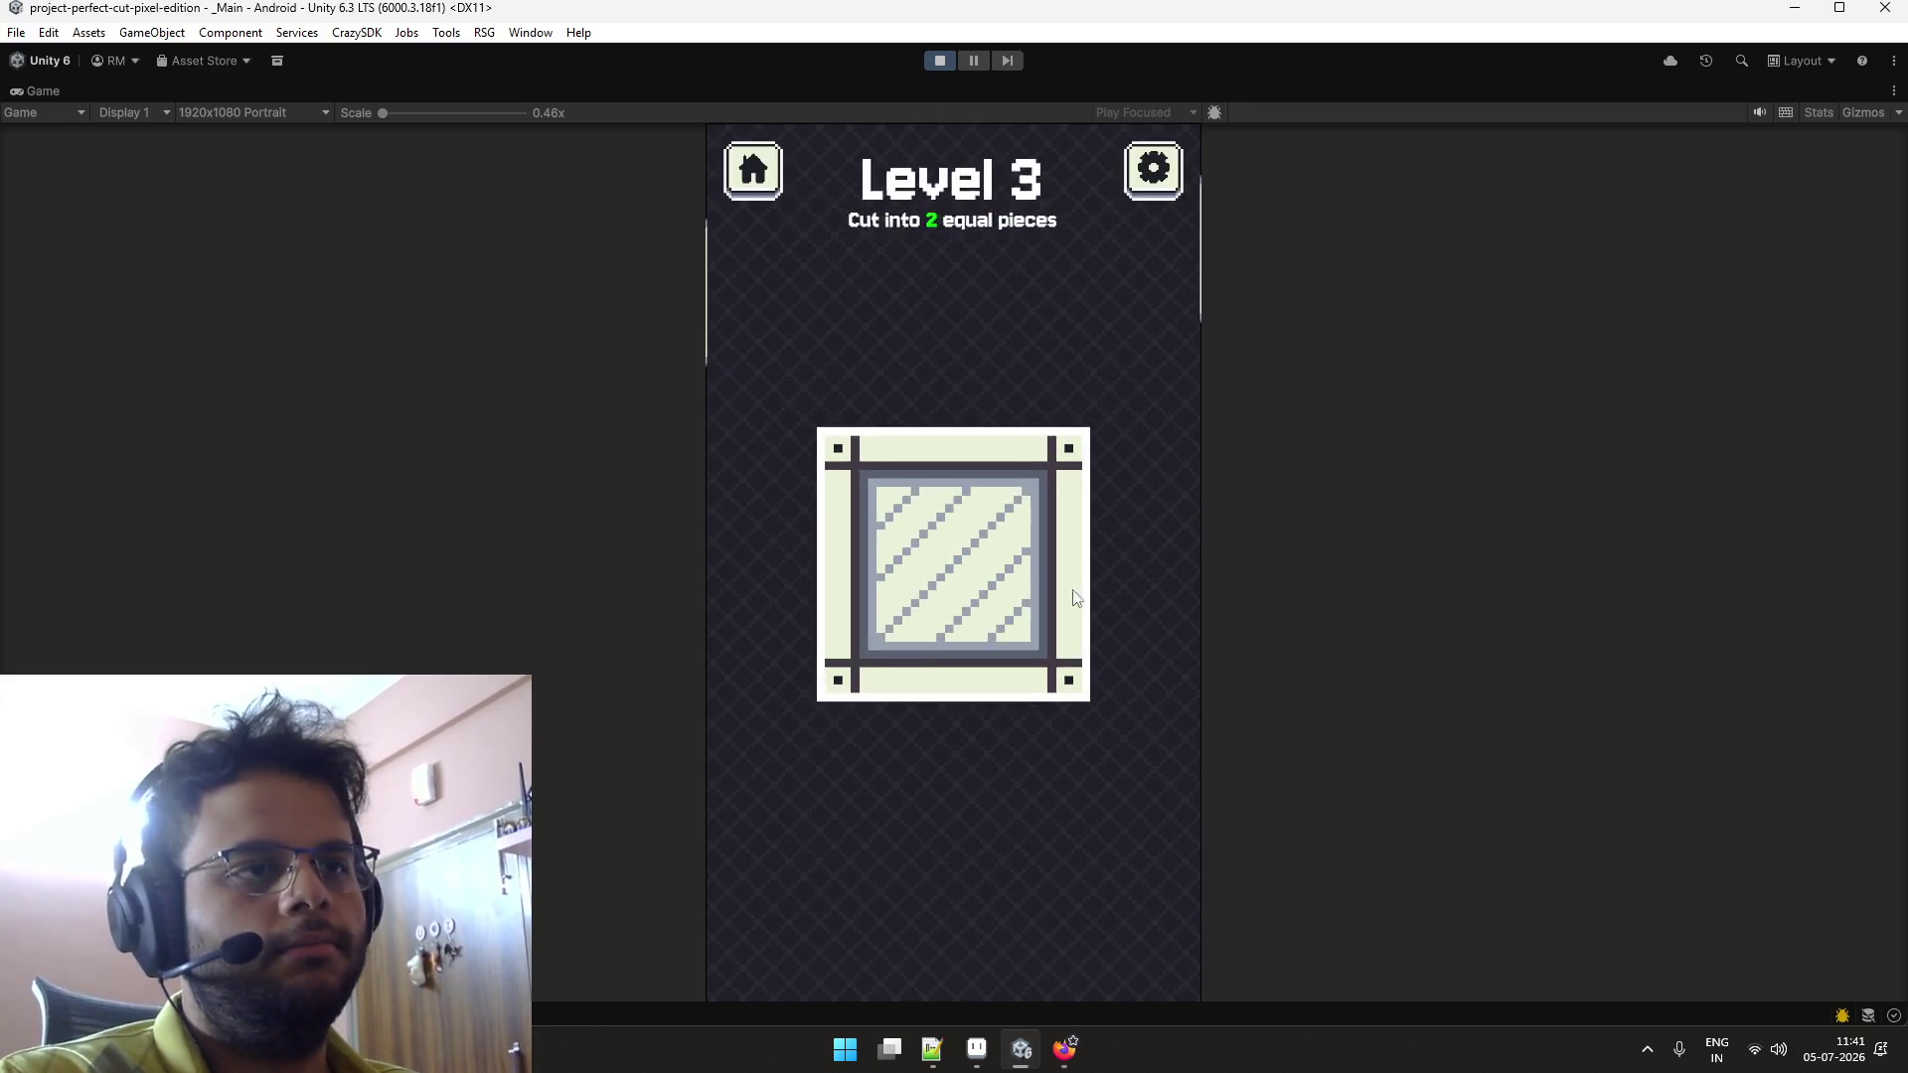
Cut the Level 3 square into an F-rank 96.5%/3.5% split, then choose SKIP (Ad)
{"action": "mouse_move", "coordinate": [950, 300]}
{"action": "left_mouse_down"}
{"action": "mouse_move", "coordinate": [1226, 630]}
{"action": "mouse_move", "coordinate": [1184, 670]}
{"action": "left_mouse_up"}
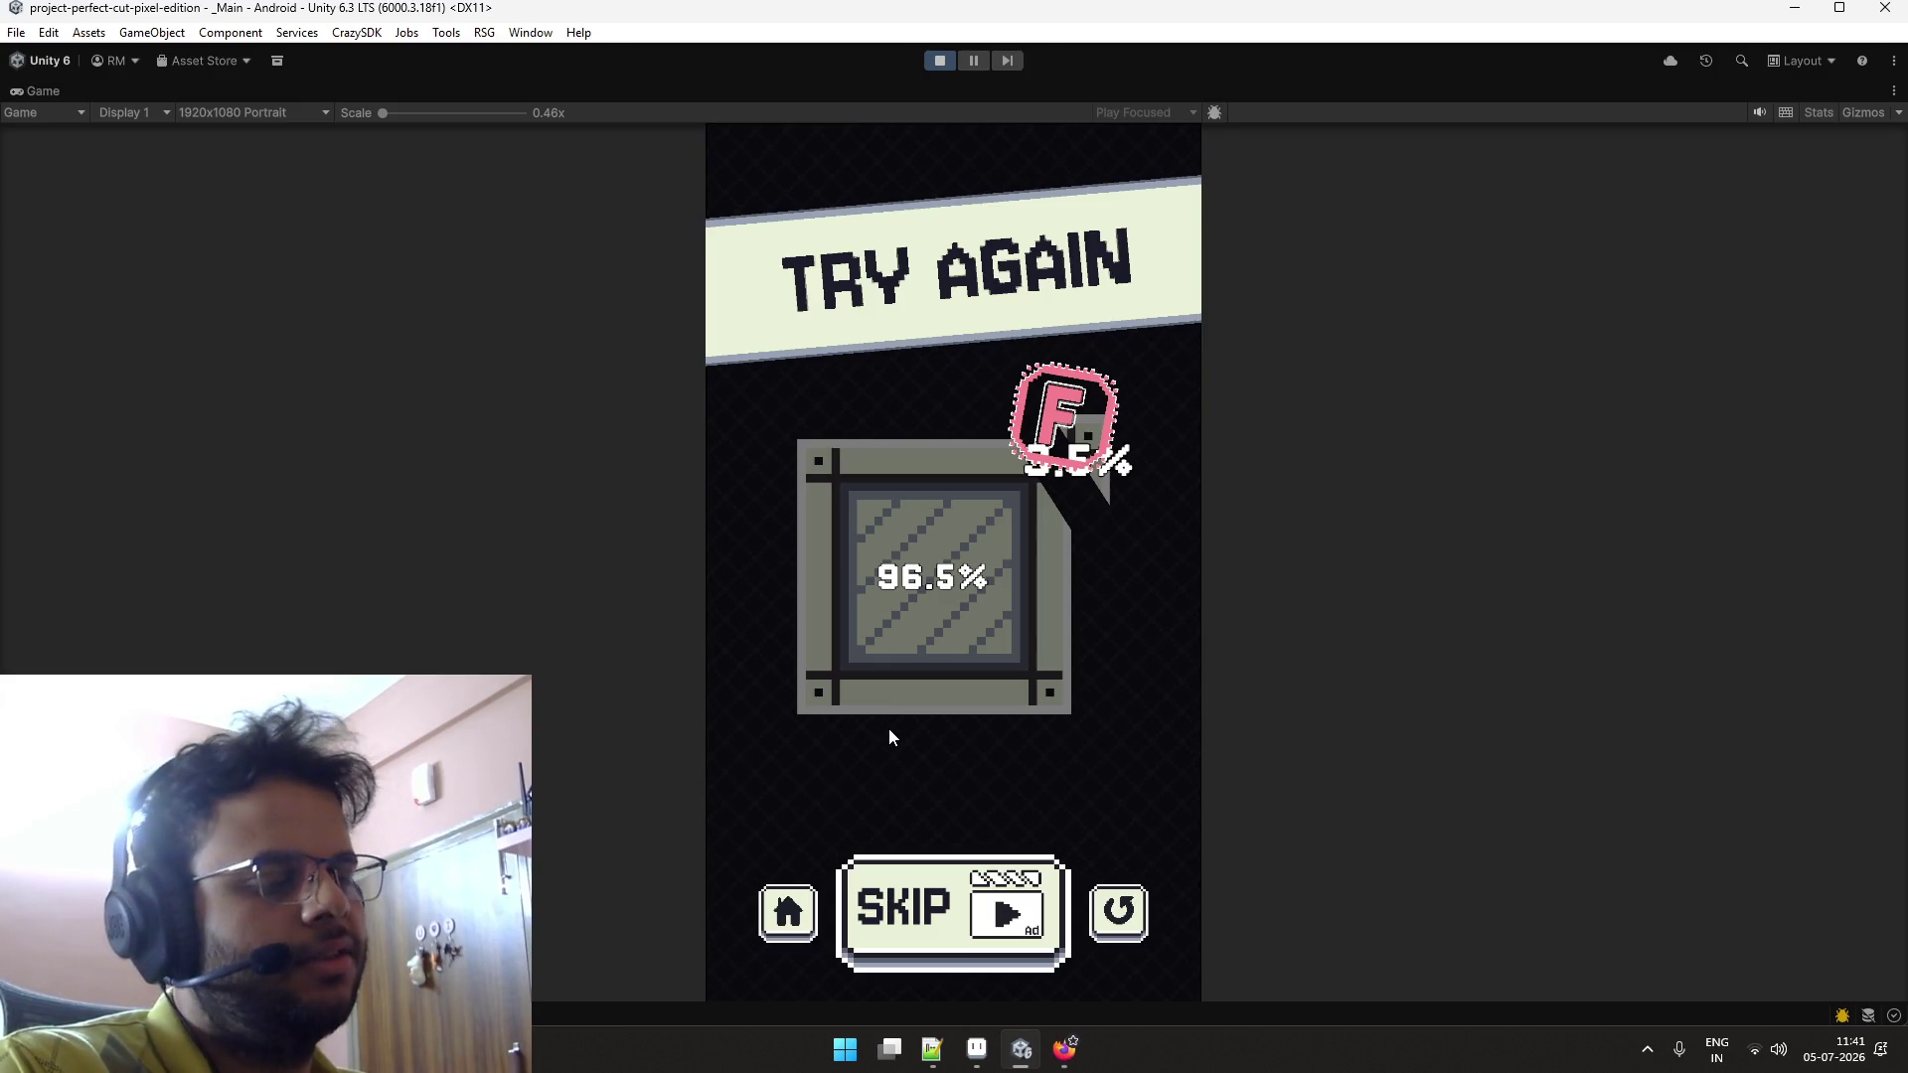
{"action": "left_click", "coordinate": [950, 902]}
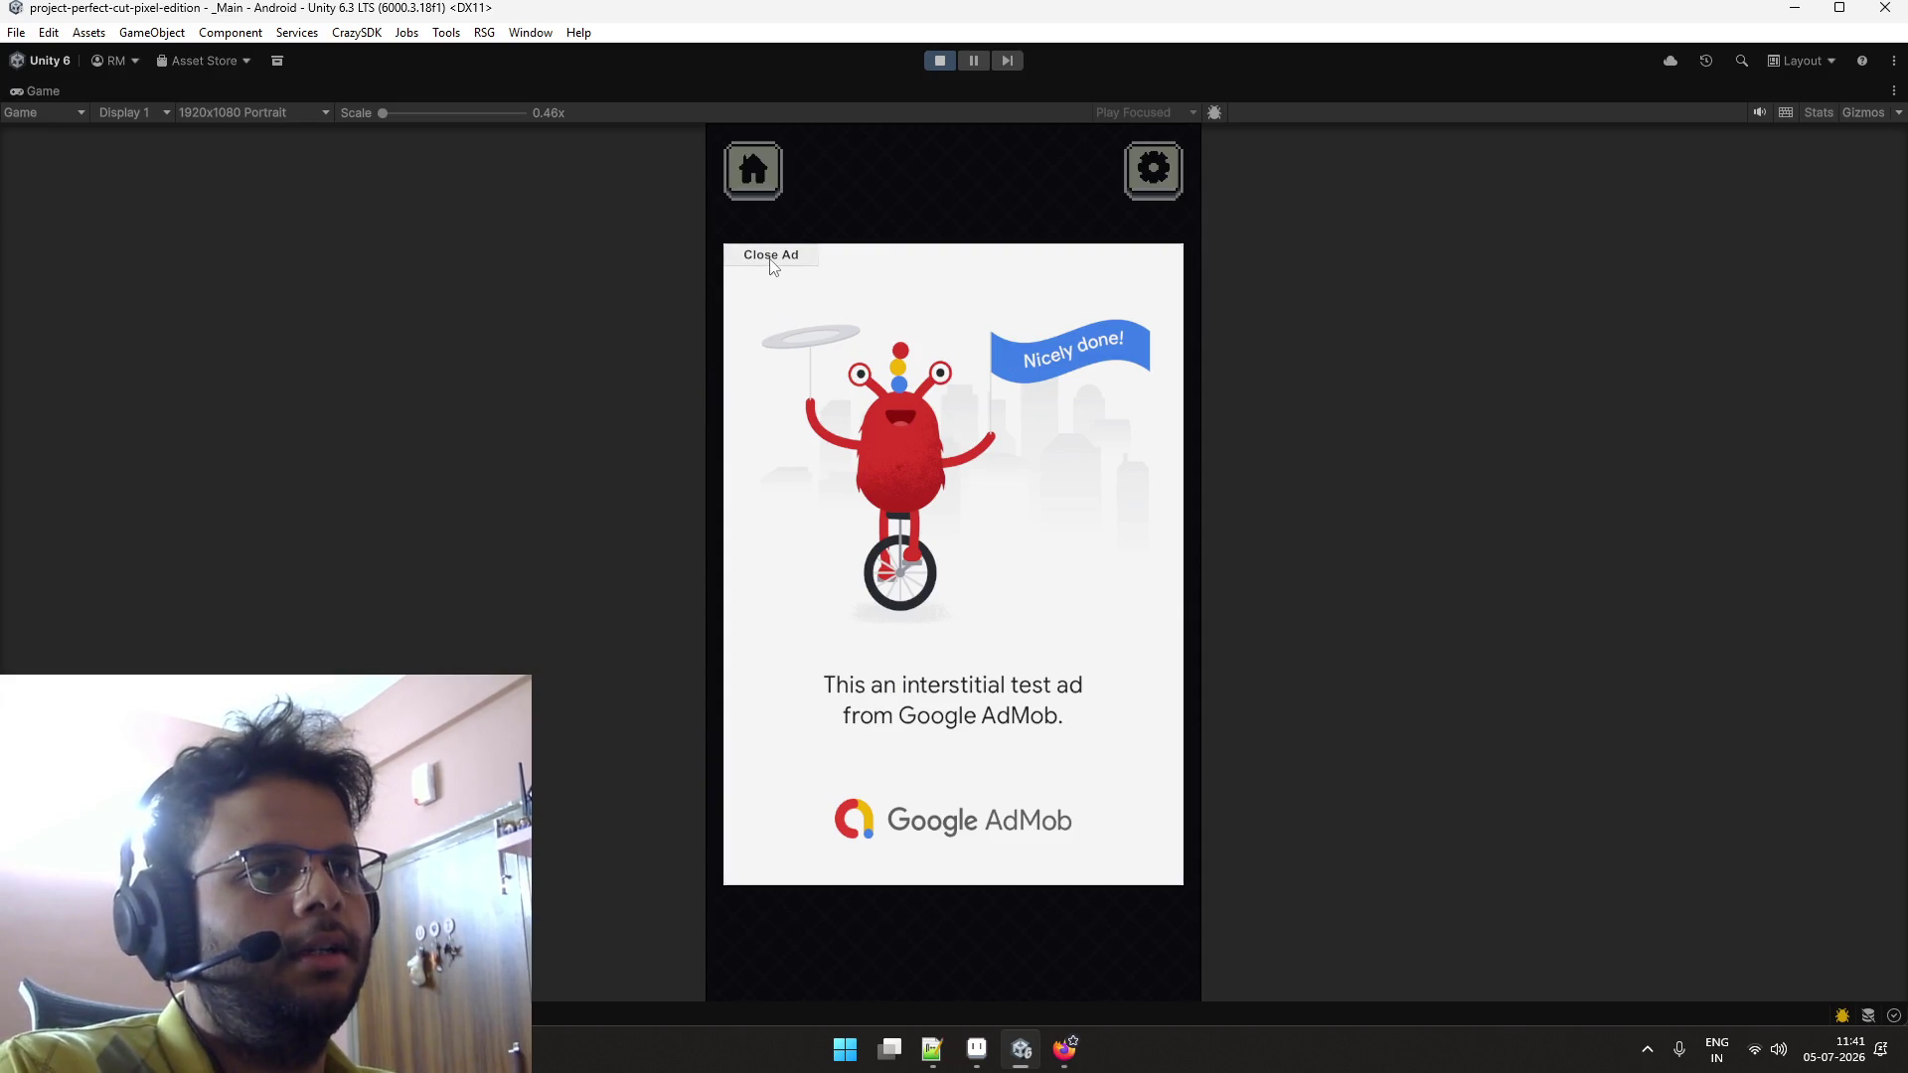
Dismiss the test ad, clear level 4 with an A-rank 53.7%/46.3% cut, and restore the layout
{"action": "left_click", "coordinate": [772, 257]}
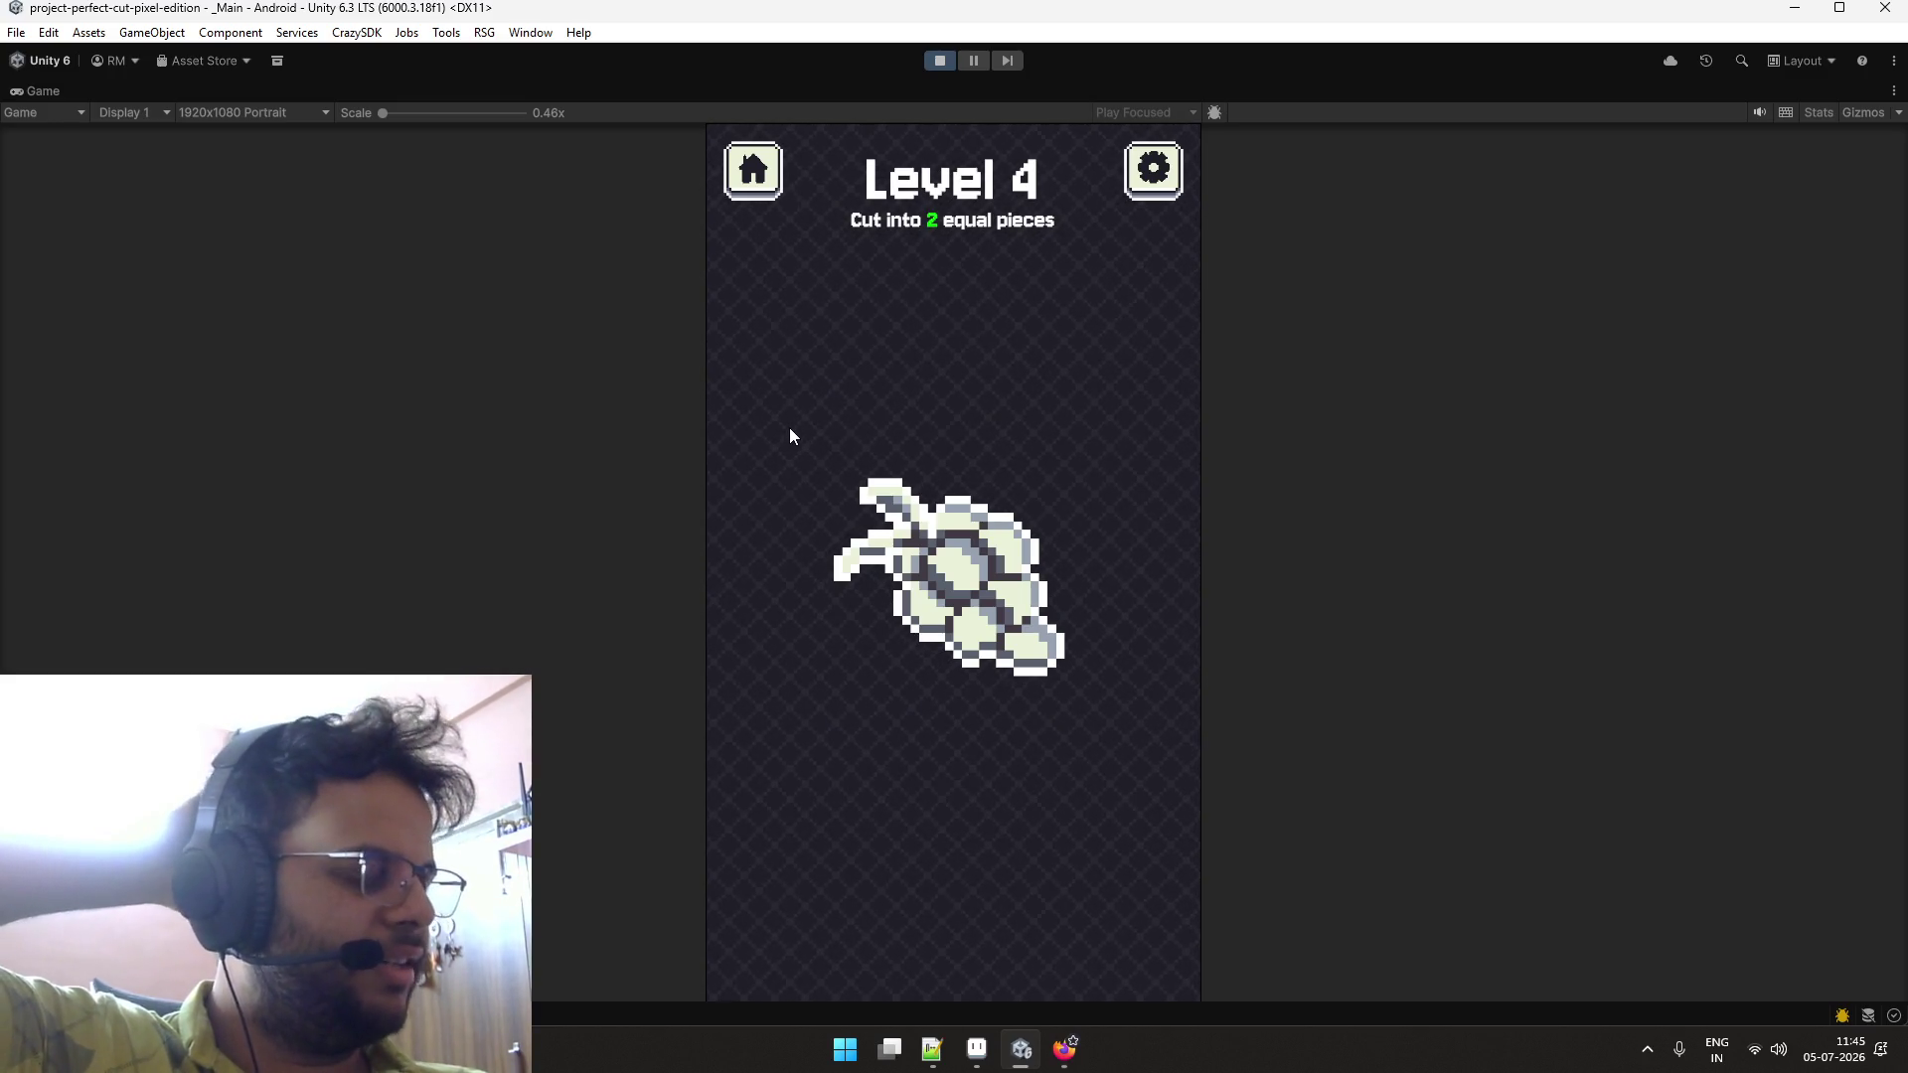
{"action": "mouse_move", "coordinate": [805, 437]}
{"action": "left_mouse_down"}
{"action": "mouse_move", "coordinate": [1069, 709]}
{"action": "mouse_move", "coordinate": [1093, 710]}
{"action": "left_mouse_up"}
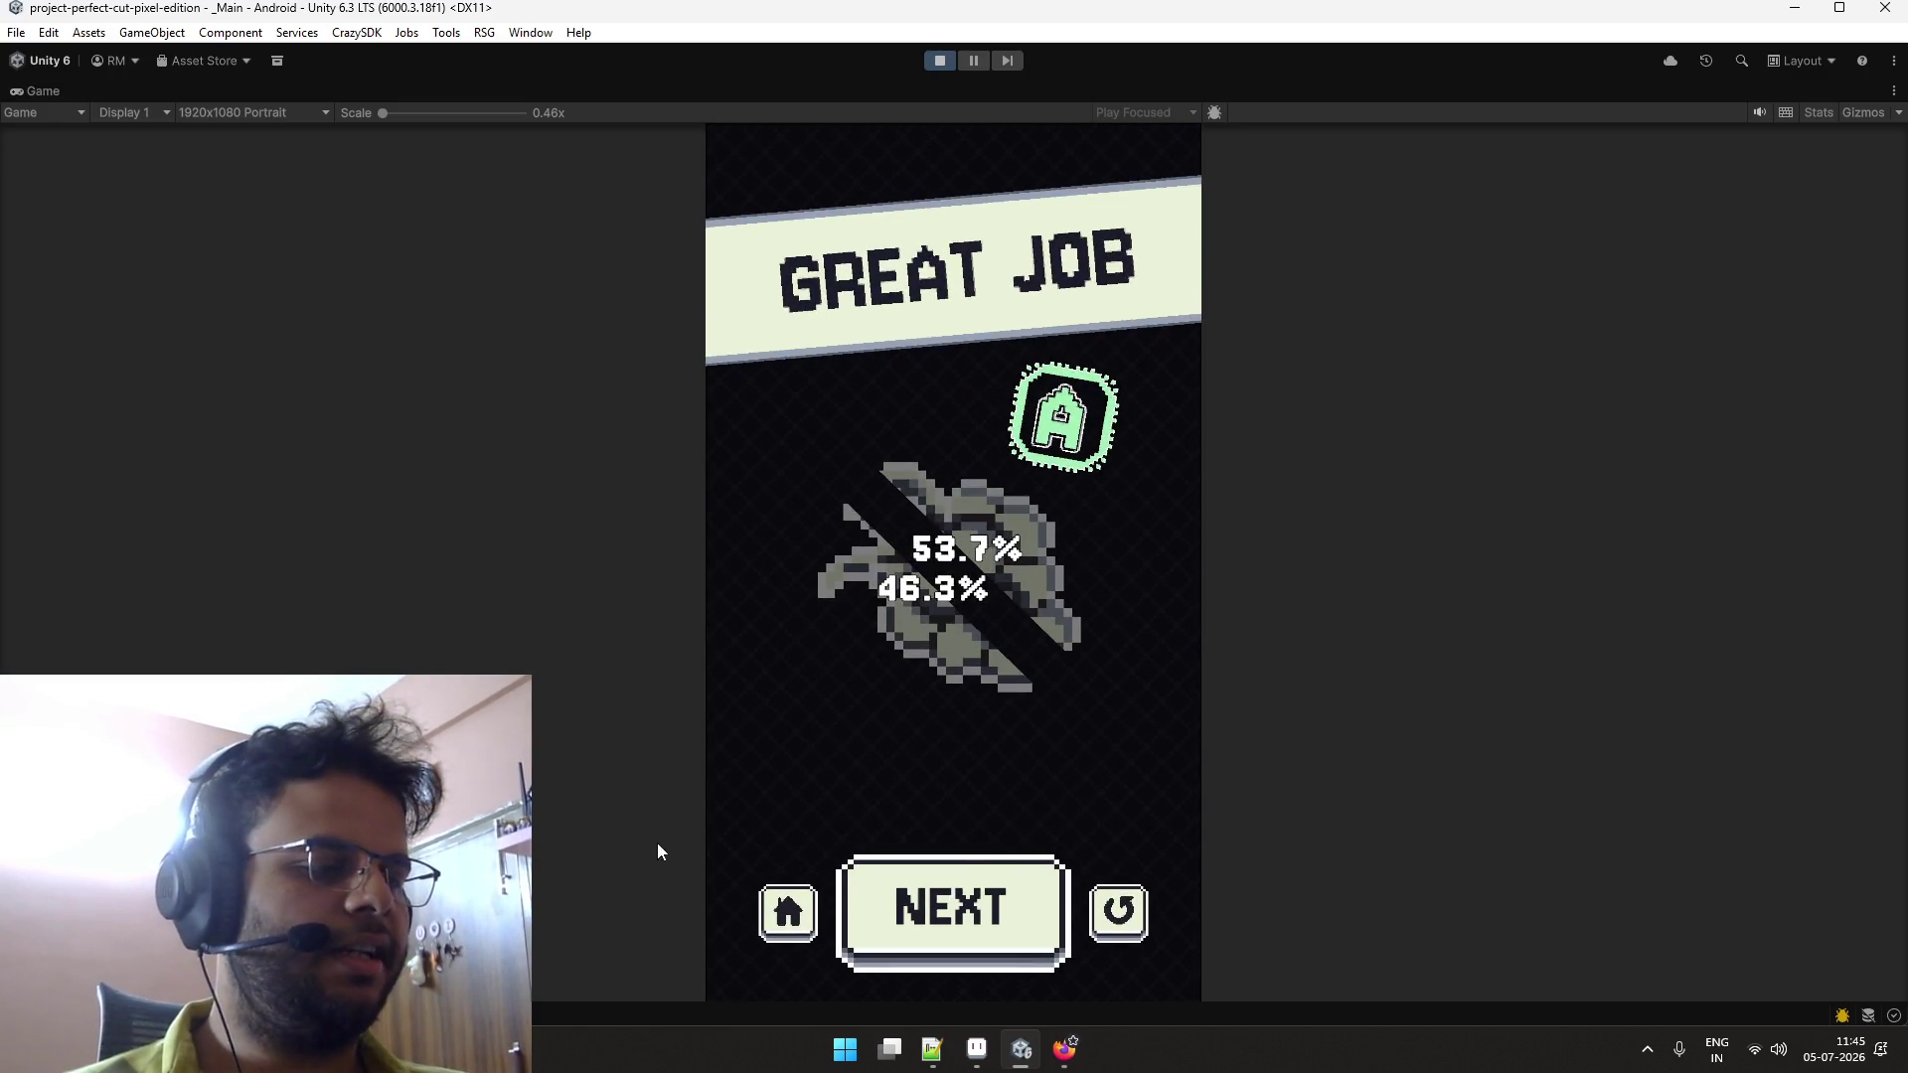
{"action": "double_click", "coordinate": [34, 85]}
Restart the game from its splash, then switch to the StreamPlans.txt notes in Notepad++
{"action": "left_click", "coordinate": [940, 62]}
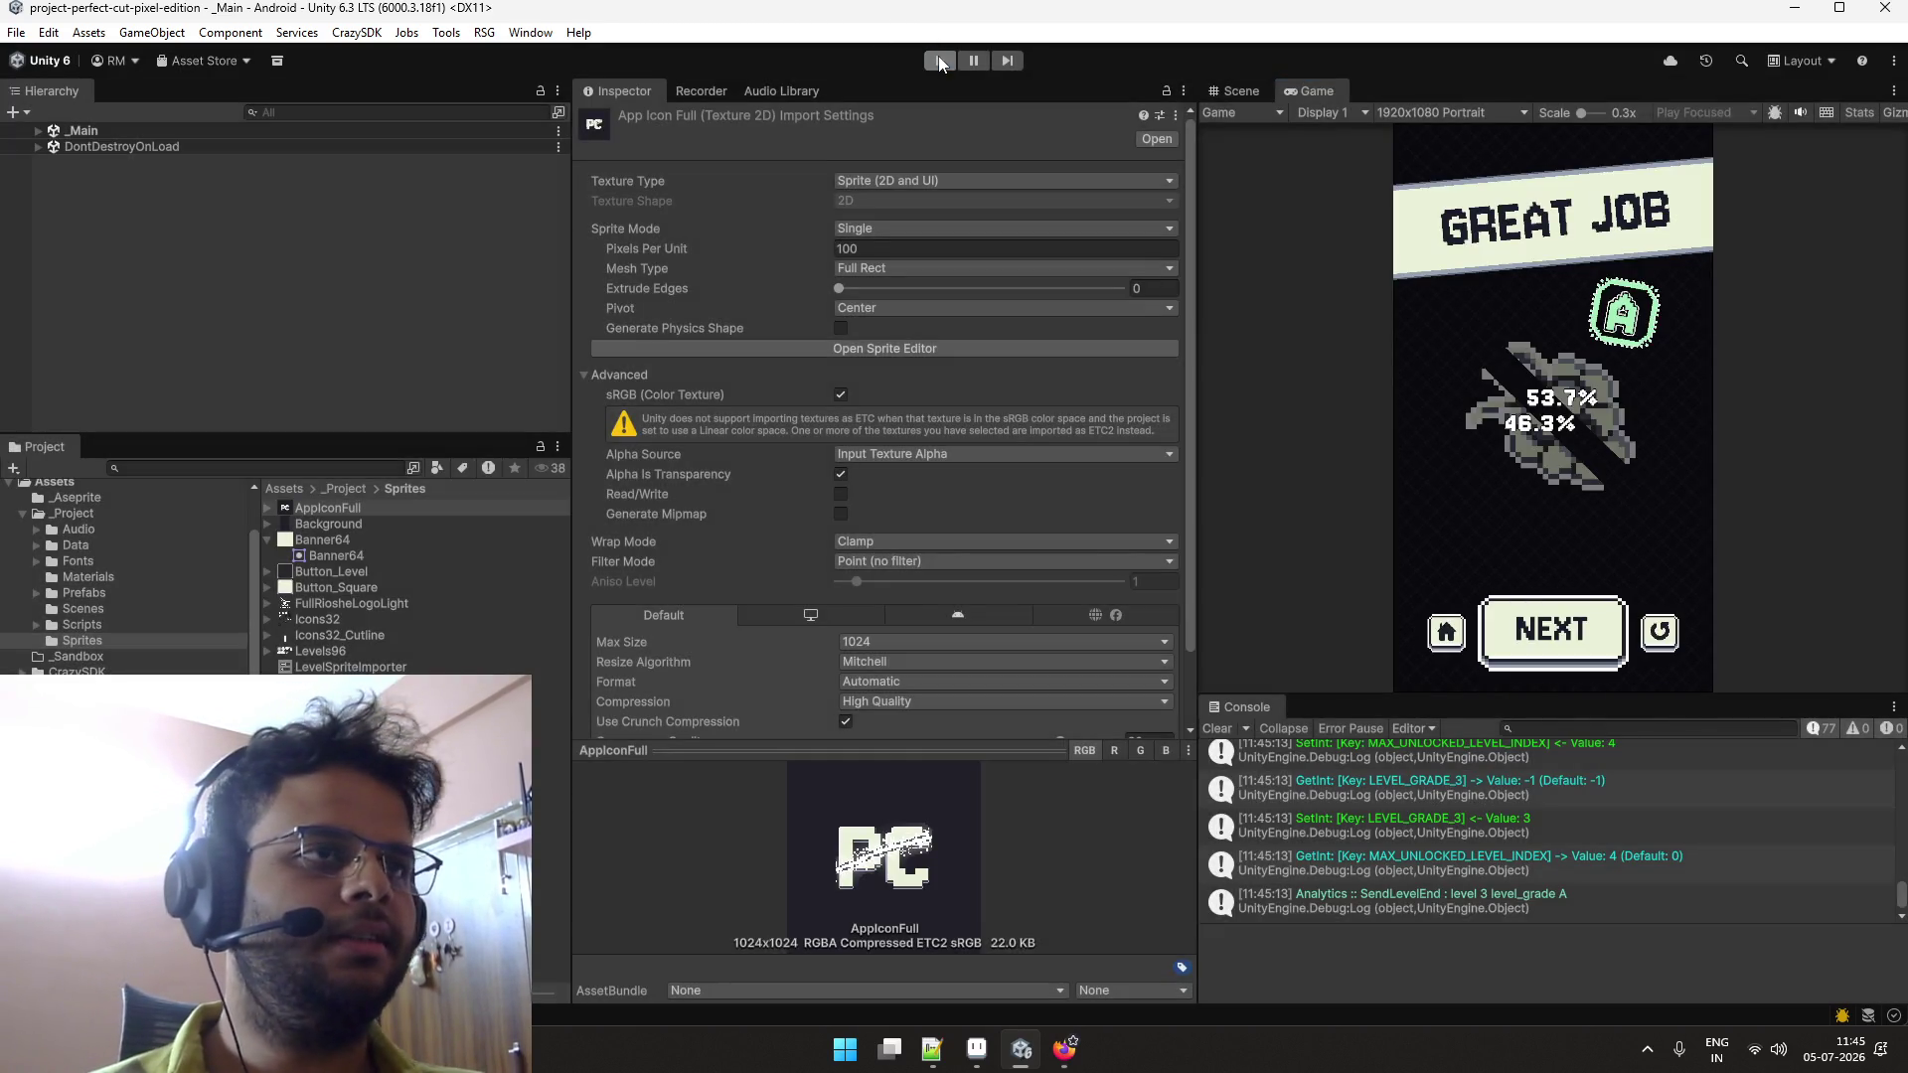
{"action": "left_click", "coordinate": [939, 62]}
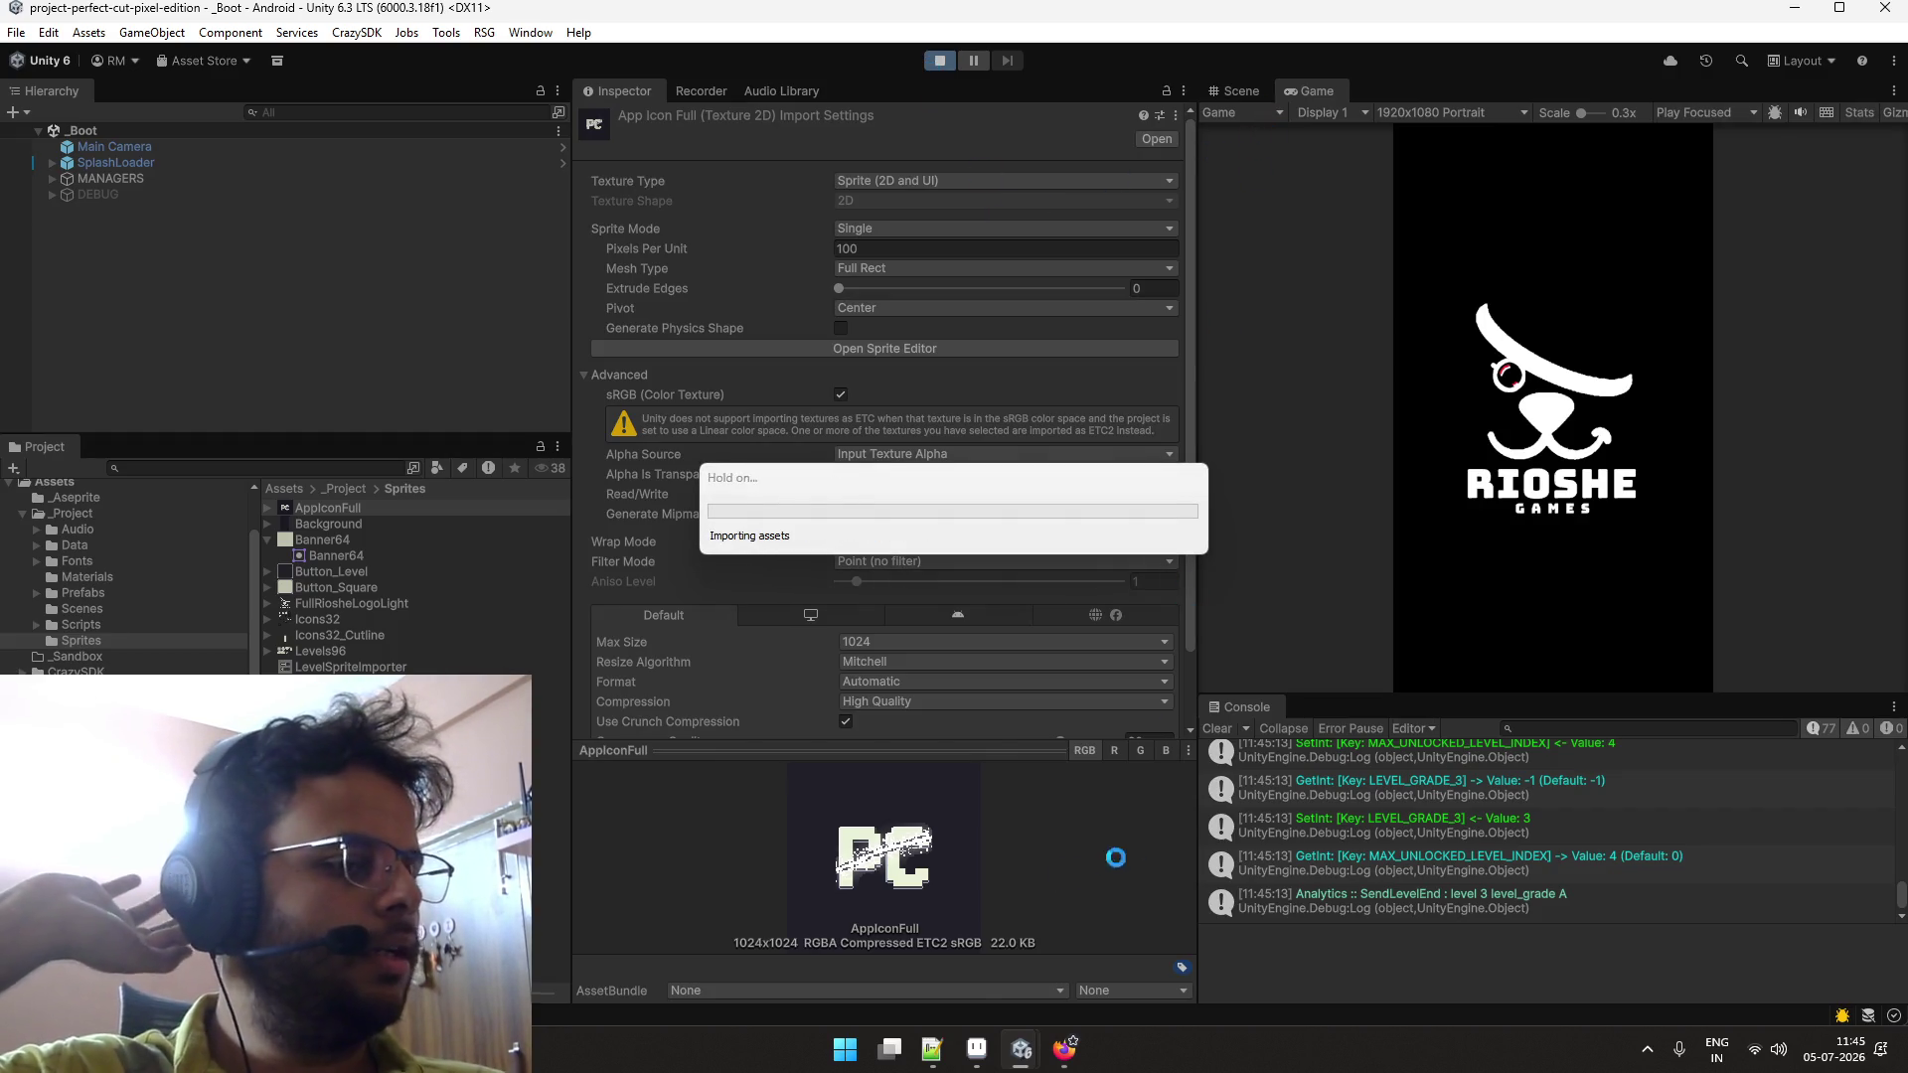
{"action": "left_click", "coordinate": [931, 1048]}
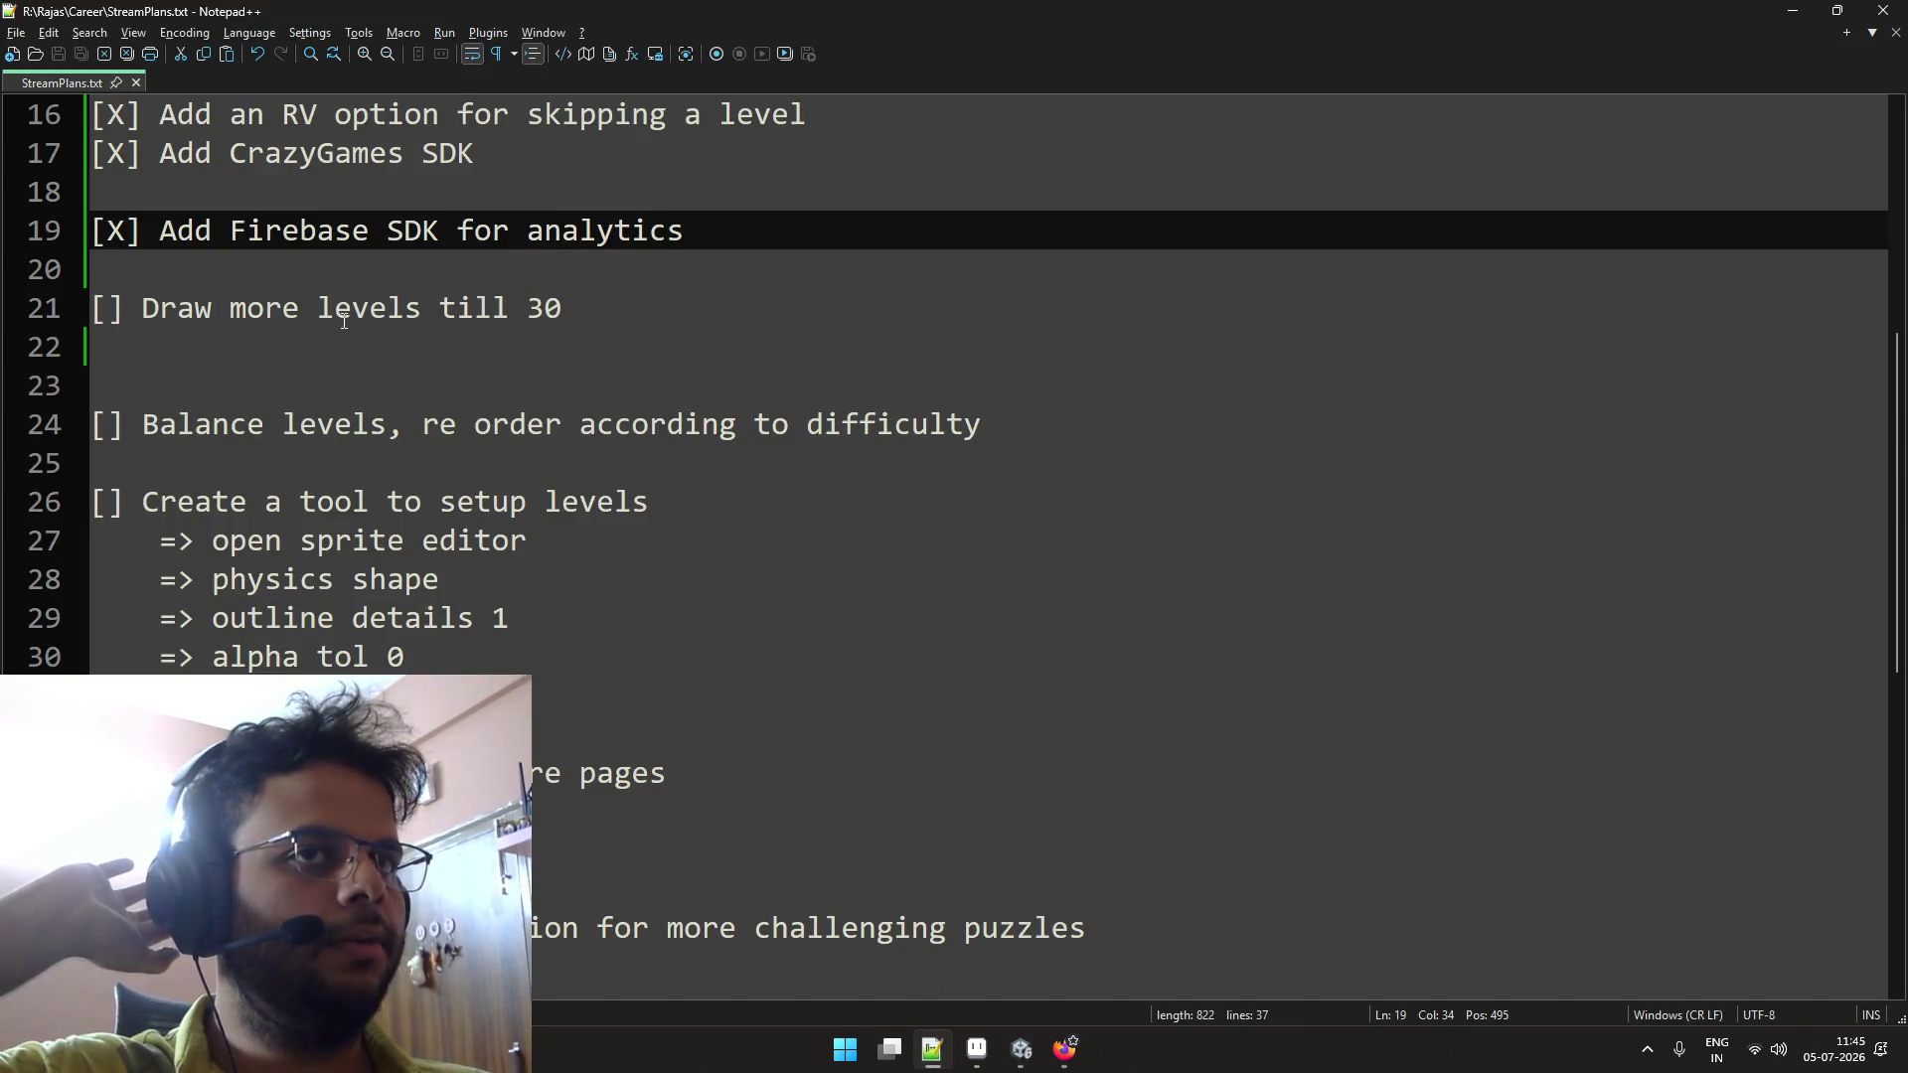
Review the 'Draw more levels till 30' task near the top of StreamPlans.txt
{"action": "left_click", "coordinate": [597, 308]}
{"action": "scroll", "coordinate": [596, 318], "scroll_direction": "up", "scroll_amount": 2}
{"action": "left_click_drag", "start_coordinate": [616, 543], "coordinate": [91, 539]}
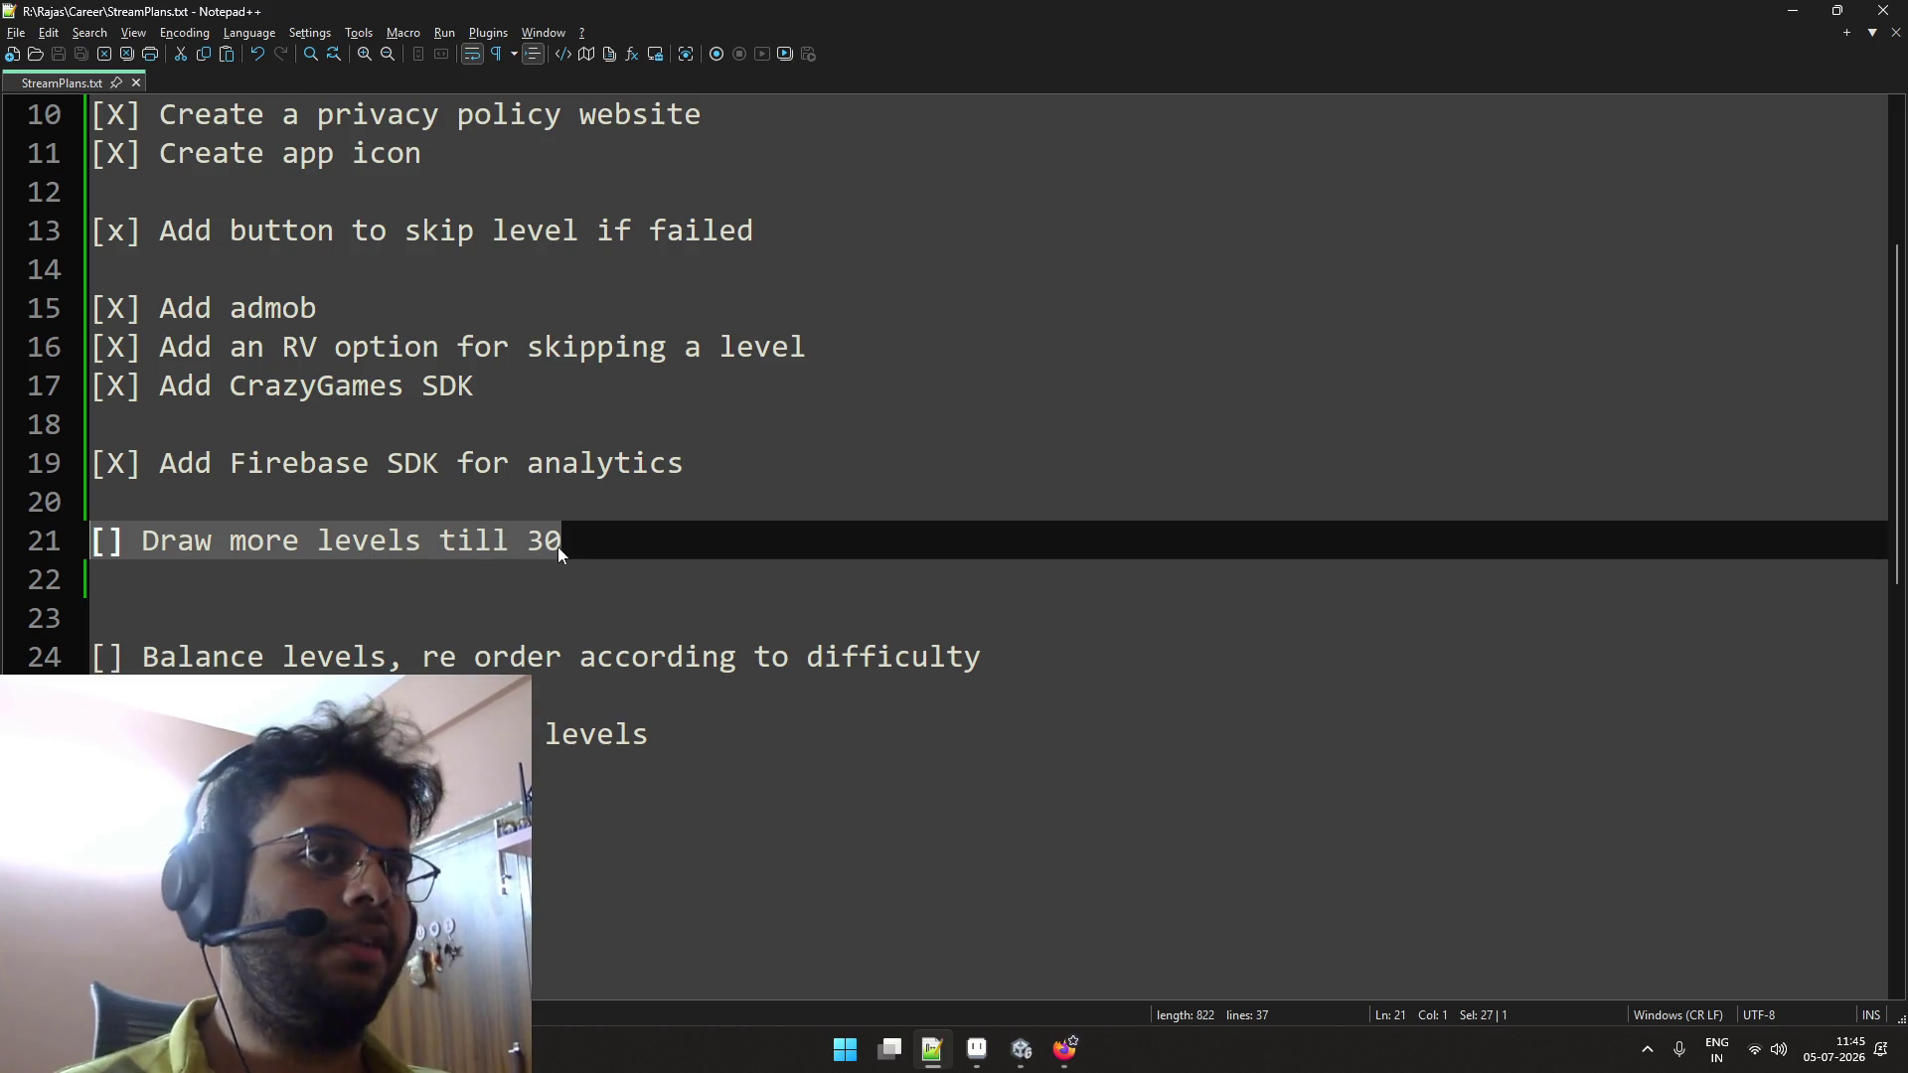
{"action": "scroll", "coordinate": [611, 540], "scroll_direction": "up", "scroll_amount": 2}
{"action": "scroll", "coordinate": [613, 517], "scroll_direction": "down", "scroll_amount": 5}
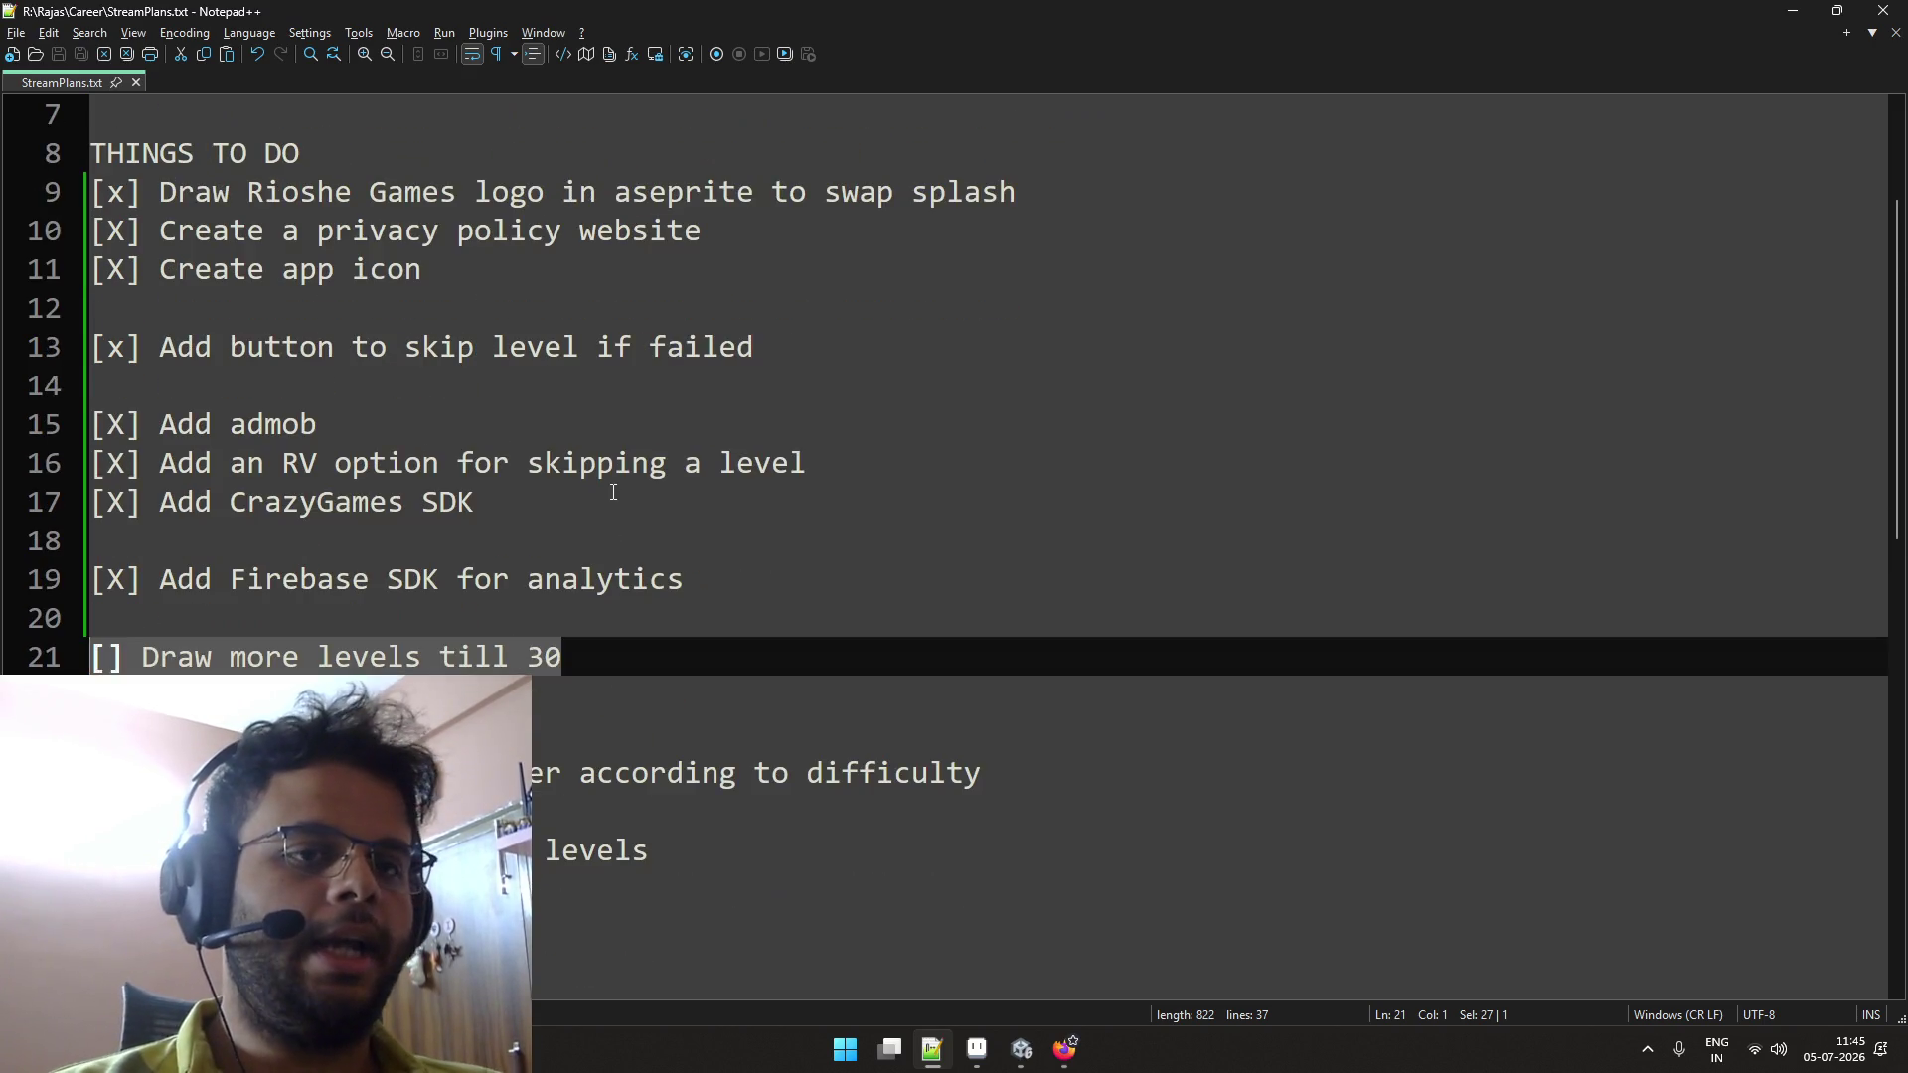
Highlight the Balance levels task and the level setup tool steps on lines 27–31
{"action": "left_click", "coordinate": [812, 304]}
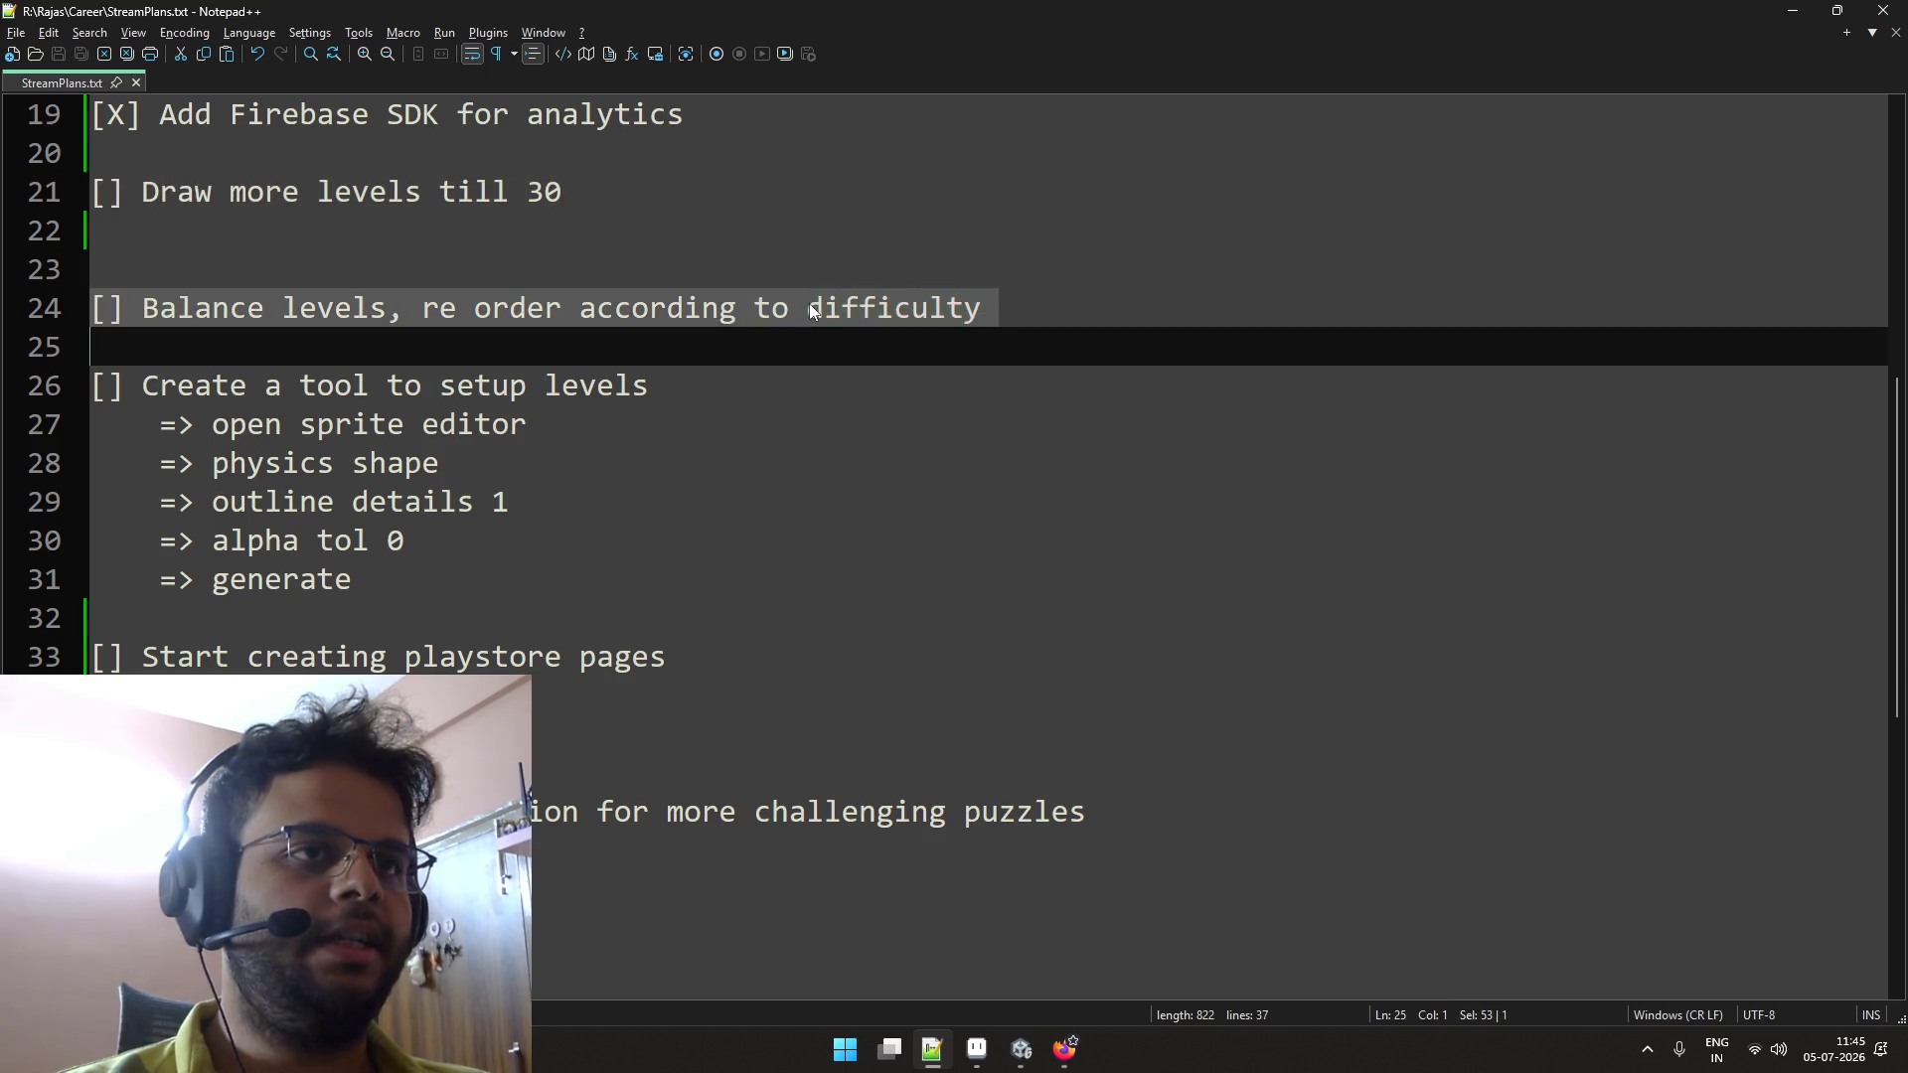
{"action": "left_click", "coordinate": [596, 463]}
{"action": "mouse_move", "coordinate": [510, 587]}
{"action": "left_mouse_down"}
{"action": "mouse_move", "coordinate": [120, 421]}
{"action": "mouse_move", "coordinate": [61, 373]}
{"action": "left_mouse_up"}
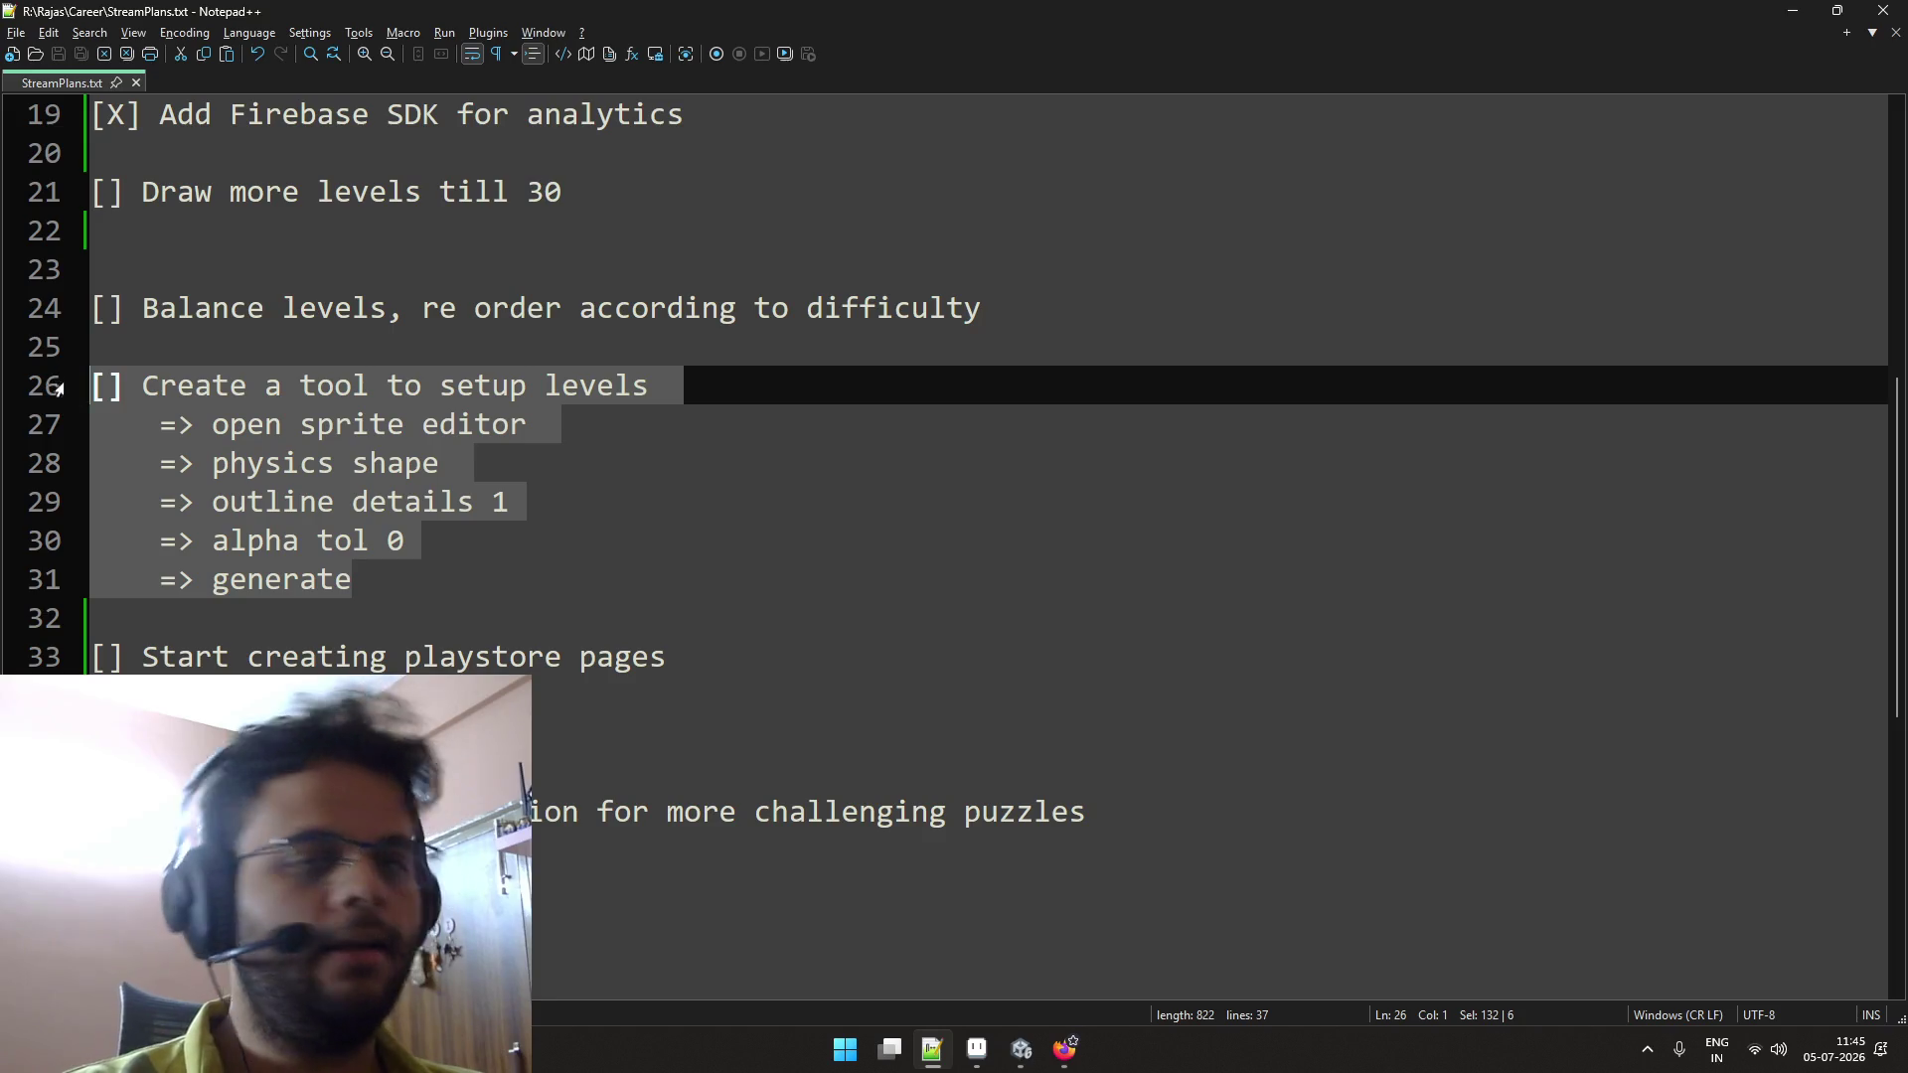
{"action": "left_click", "coordinate": [404, 501]}
Highlight the 'Start creating playstore pages' task and the challenging puzzles task on line 37
{"action": "left_click_drag", "start_coordinate": [686, 657], "coordinate": [147, 656]}
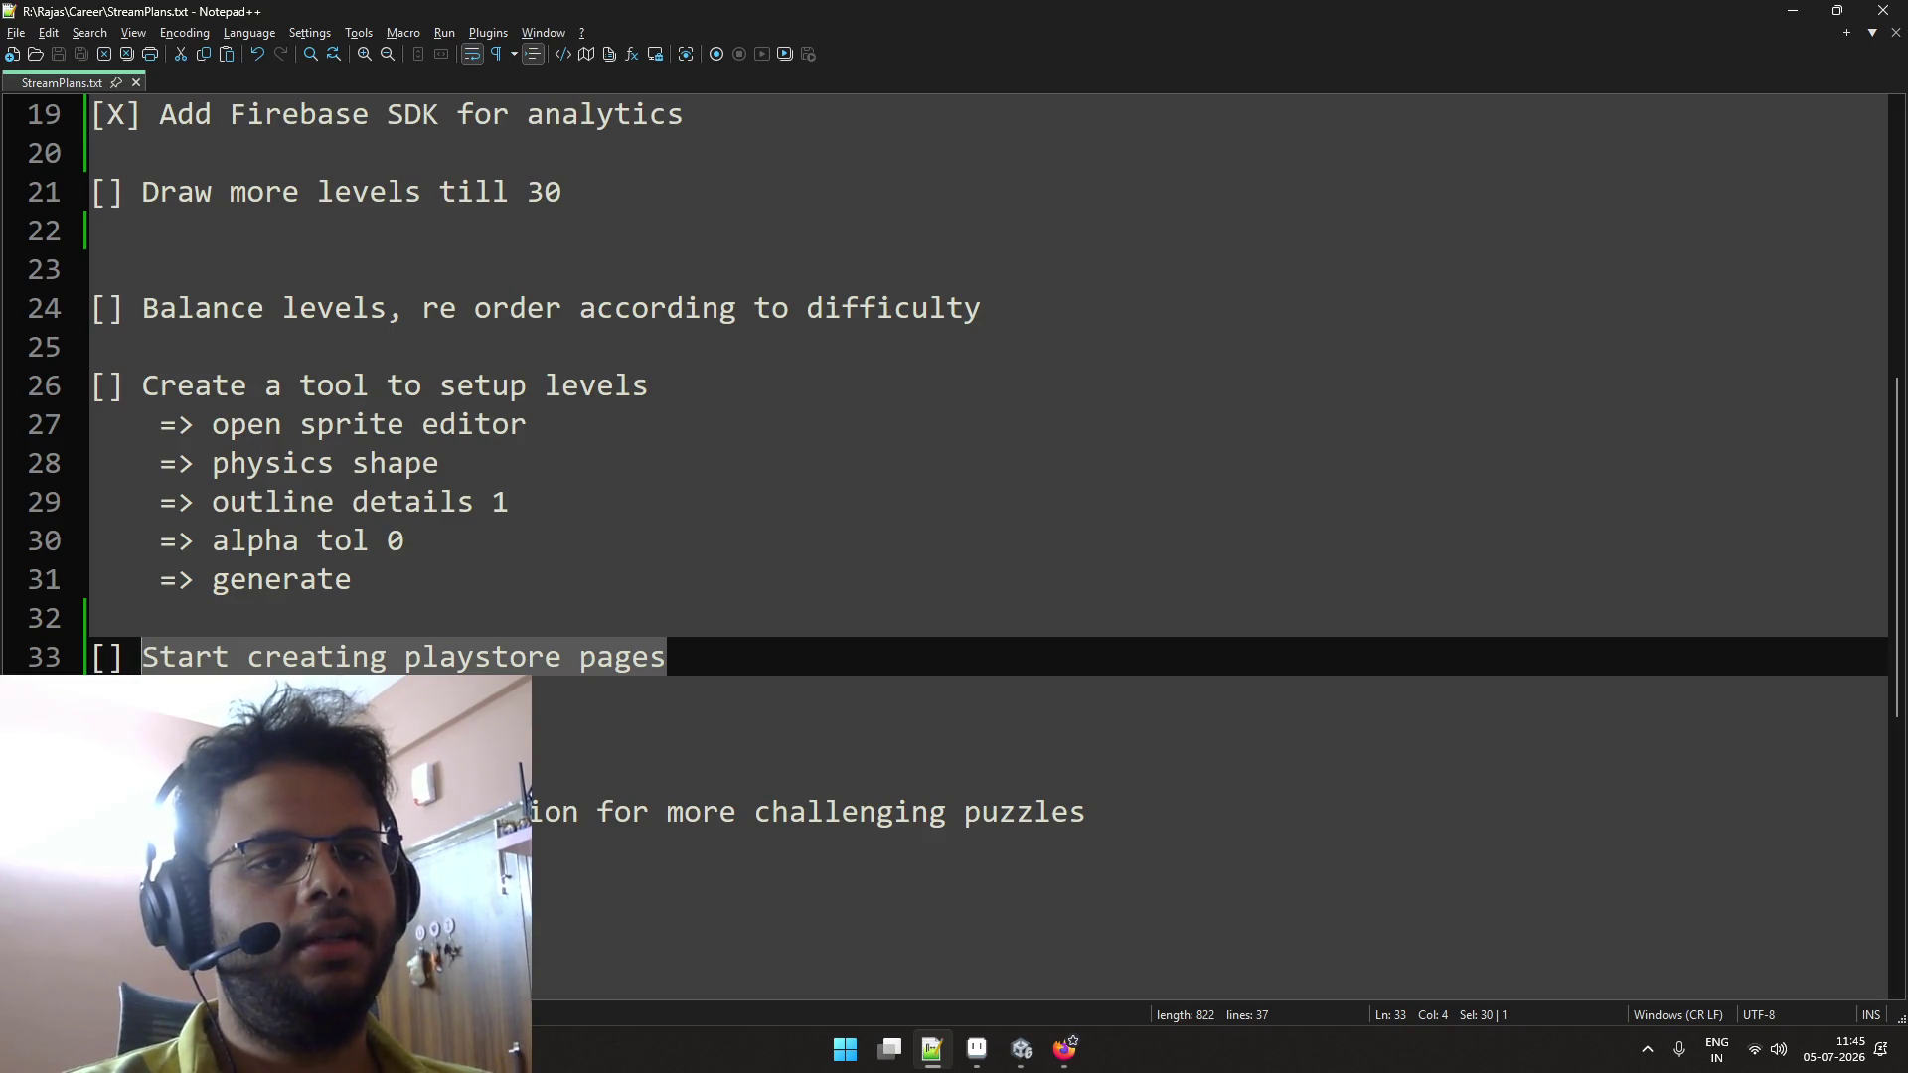
{"action": "left_click", "coordinate": [417, 812]}
{"action": "left_click_drag", "start_coordinate": [1086, 812], "coordinate": [203, 811]}
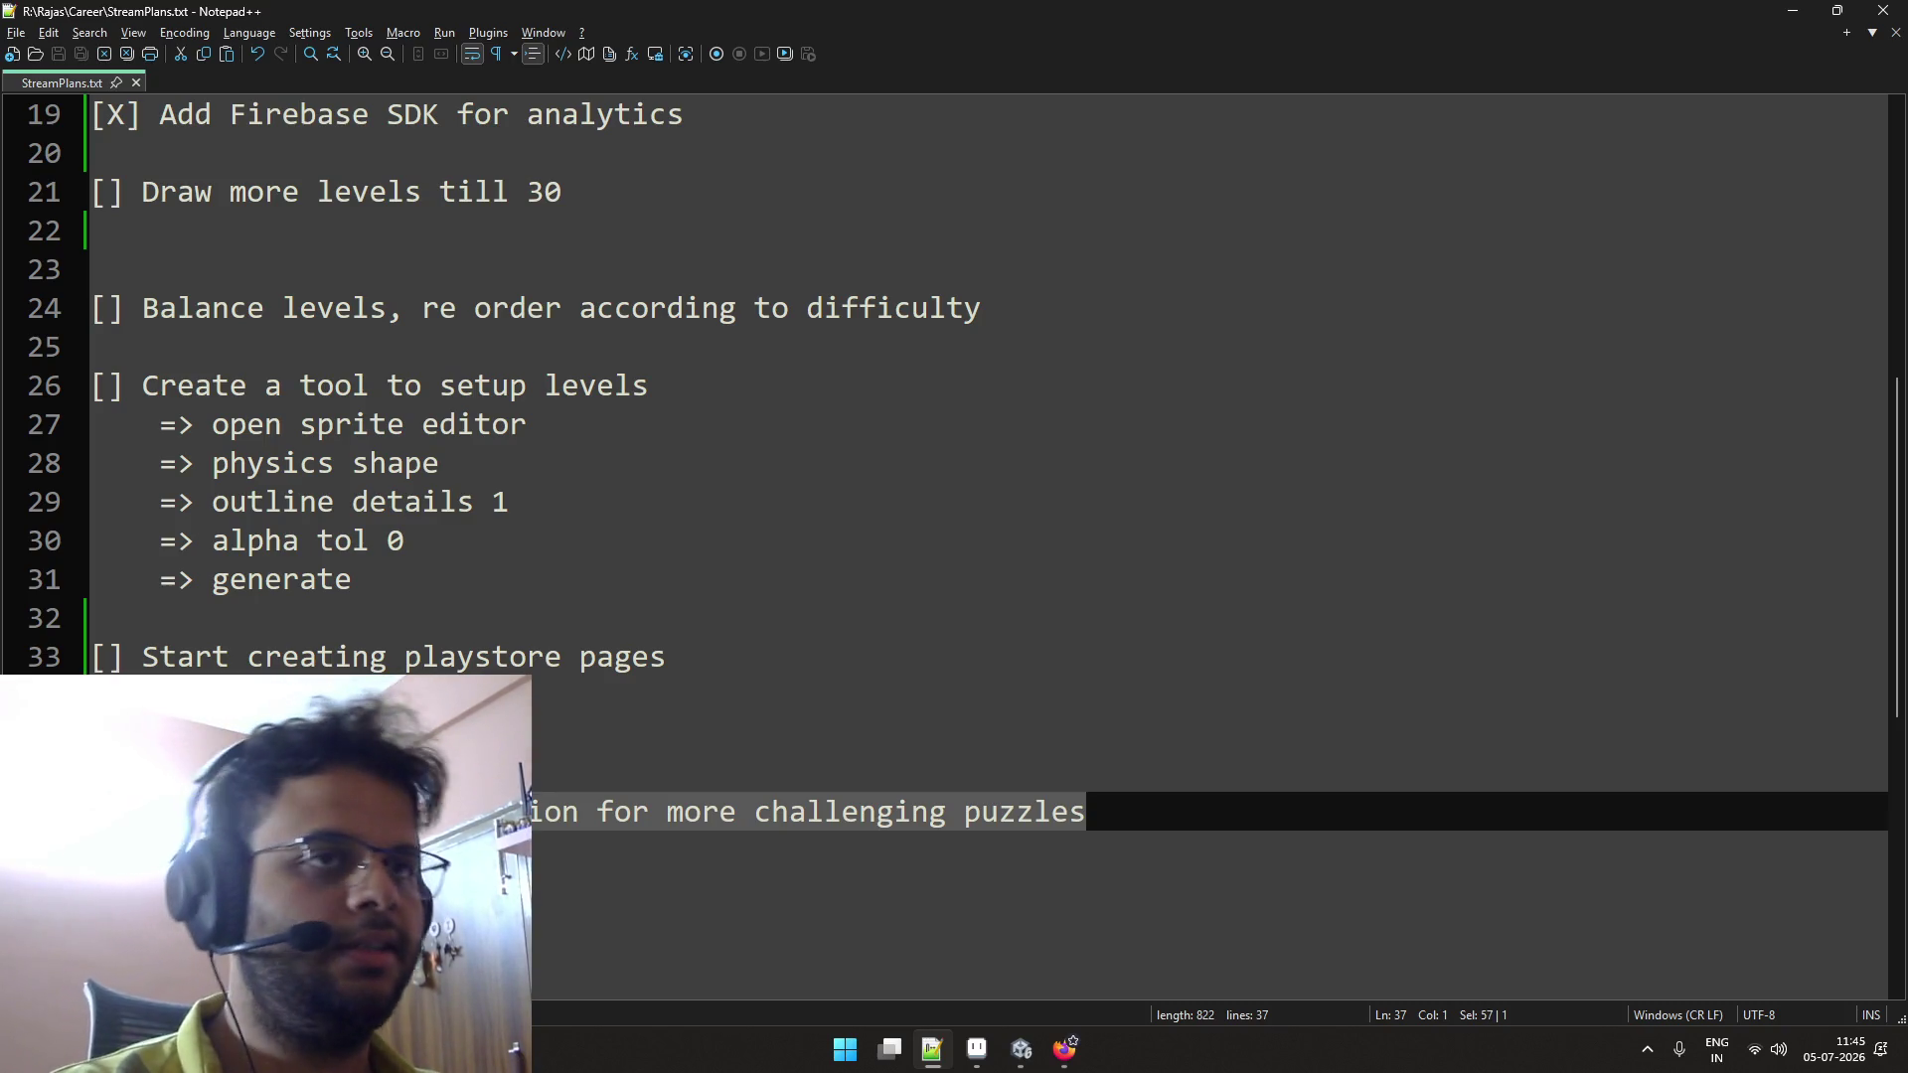
{"action": "key", "text": "Up"}
{"action": "key", "text": "Up"}
{"action": "key", "text": "Up"}
{"action": "key", "text": "Down"}
{"action": "key", "text": "Down"}
{"action": "key", "text": "Down"}
{"action": "key", "text": "shift+End"}
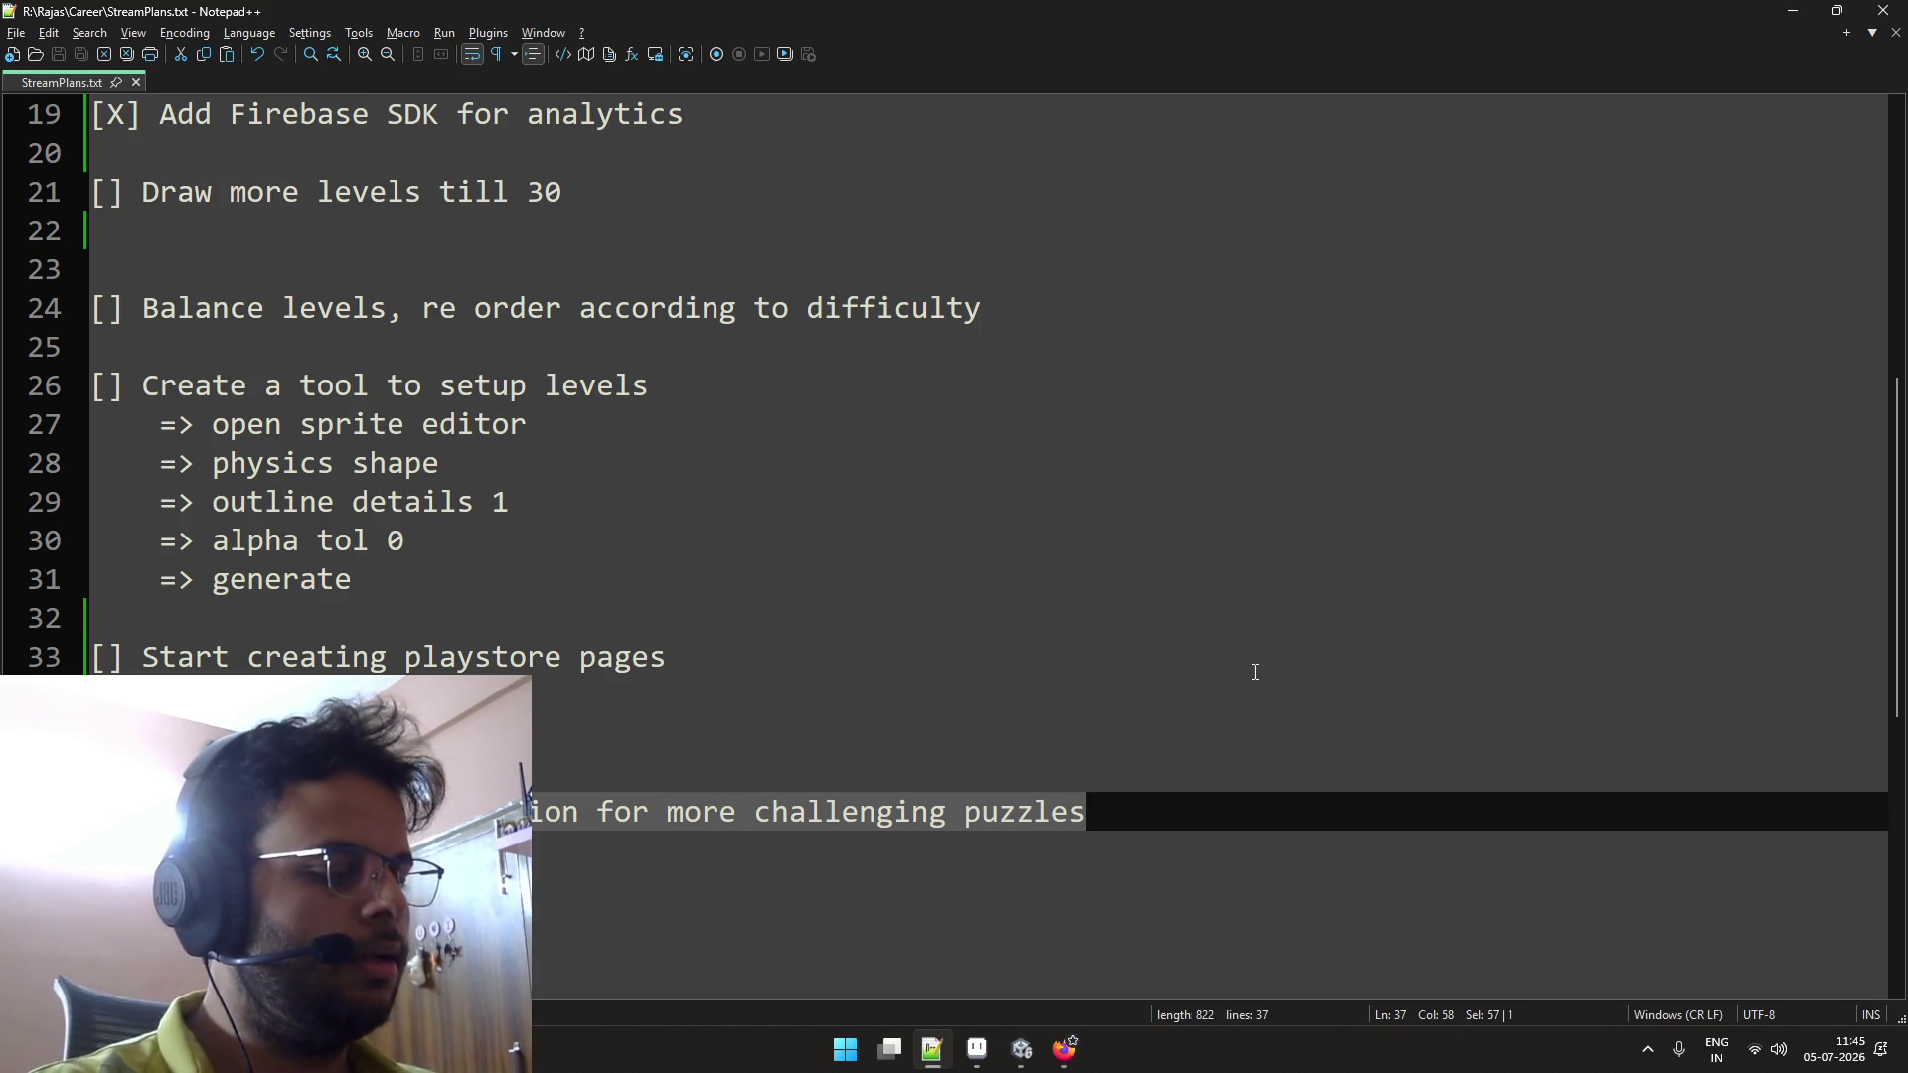
Reselect the playstore pages text and lines 34–35, then minimize Notepad++
{"action": "left_click", "coordinate": [1066, 664]}
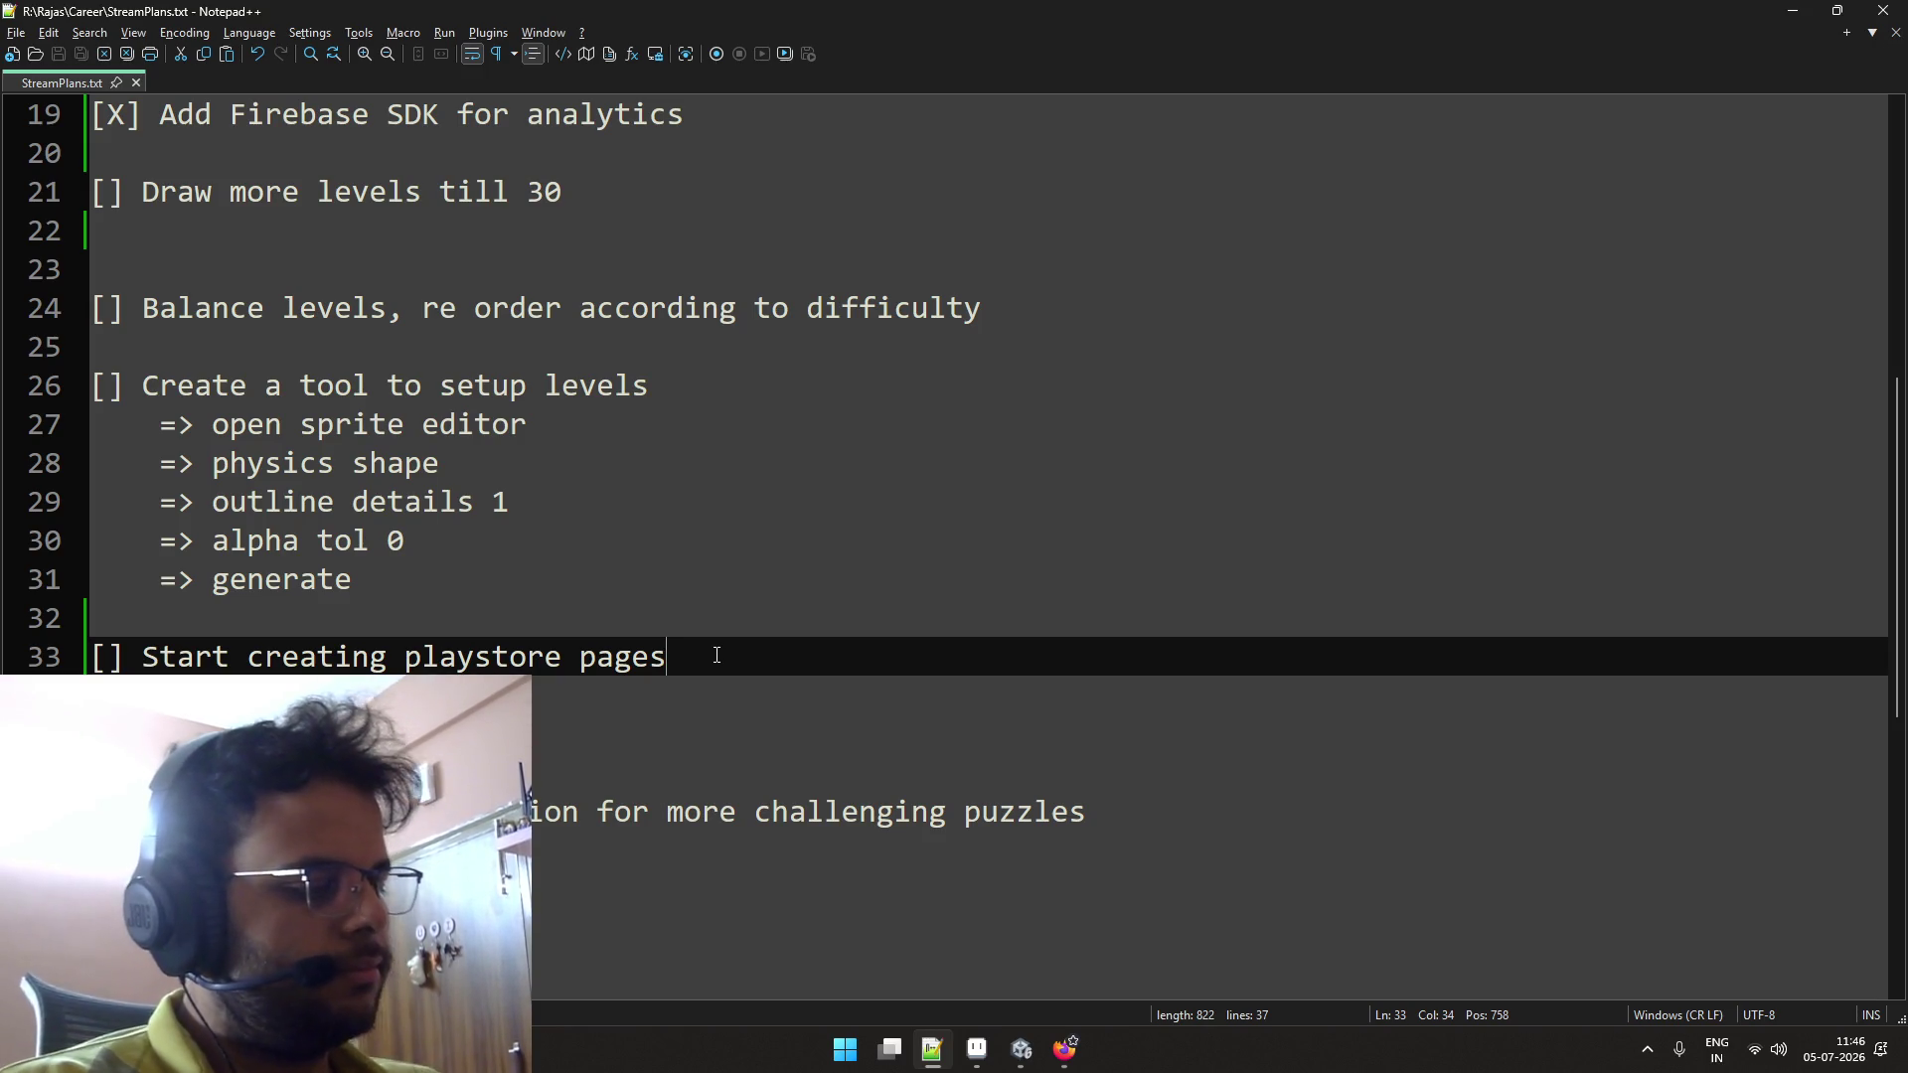
{"action": "mouse_move", "coordinate": [713, 658]}
{"action": "left_mouse_down"}
{"action": "mouse_move", "coordinate": [146, 658]}
{"action": "mouse_move", "coordinate": [675, 650]}
{"action": "left_mouse_up"}
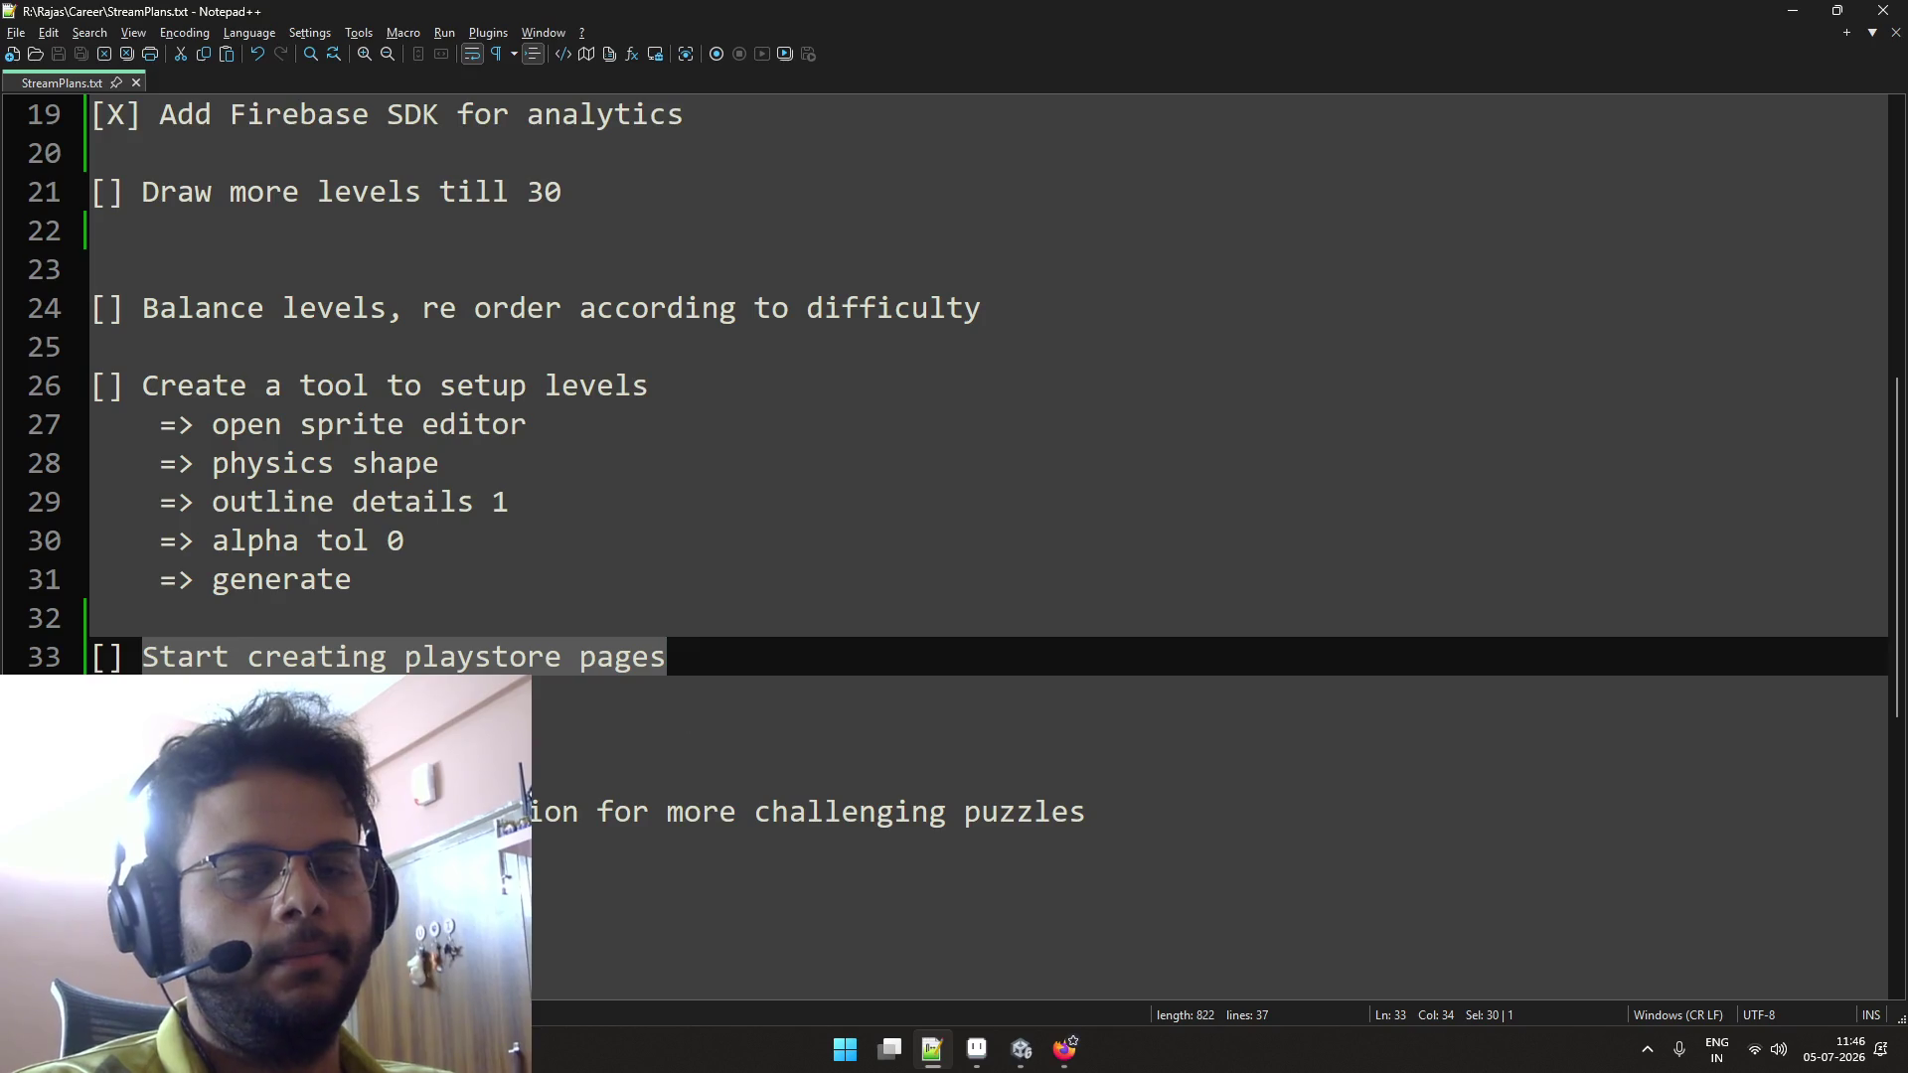
{"action": "key", "text": "ctrl+End"}
{"action": "key", "text": "Up"}
{"action": "key", "text": "Up"}
{"action": "key", "text": "Up"}
{"action": "key", "text": "Down"}
{"action": "key", "text": "shift+Up"}
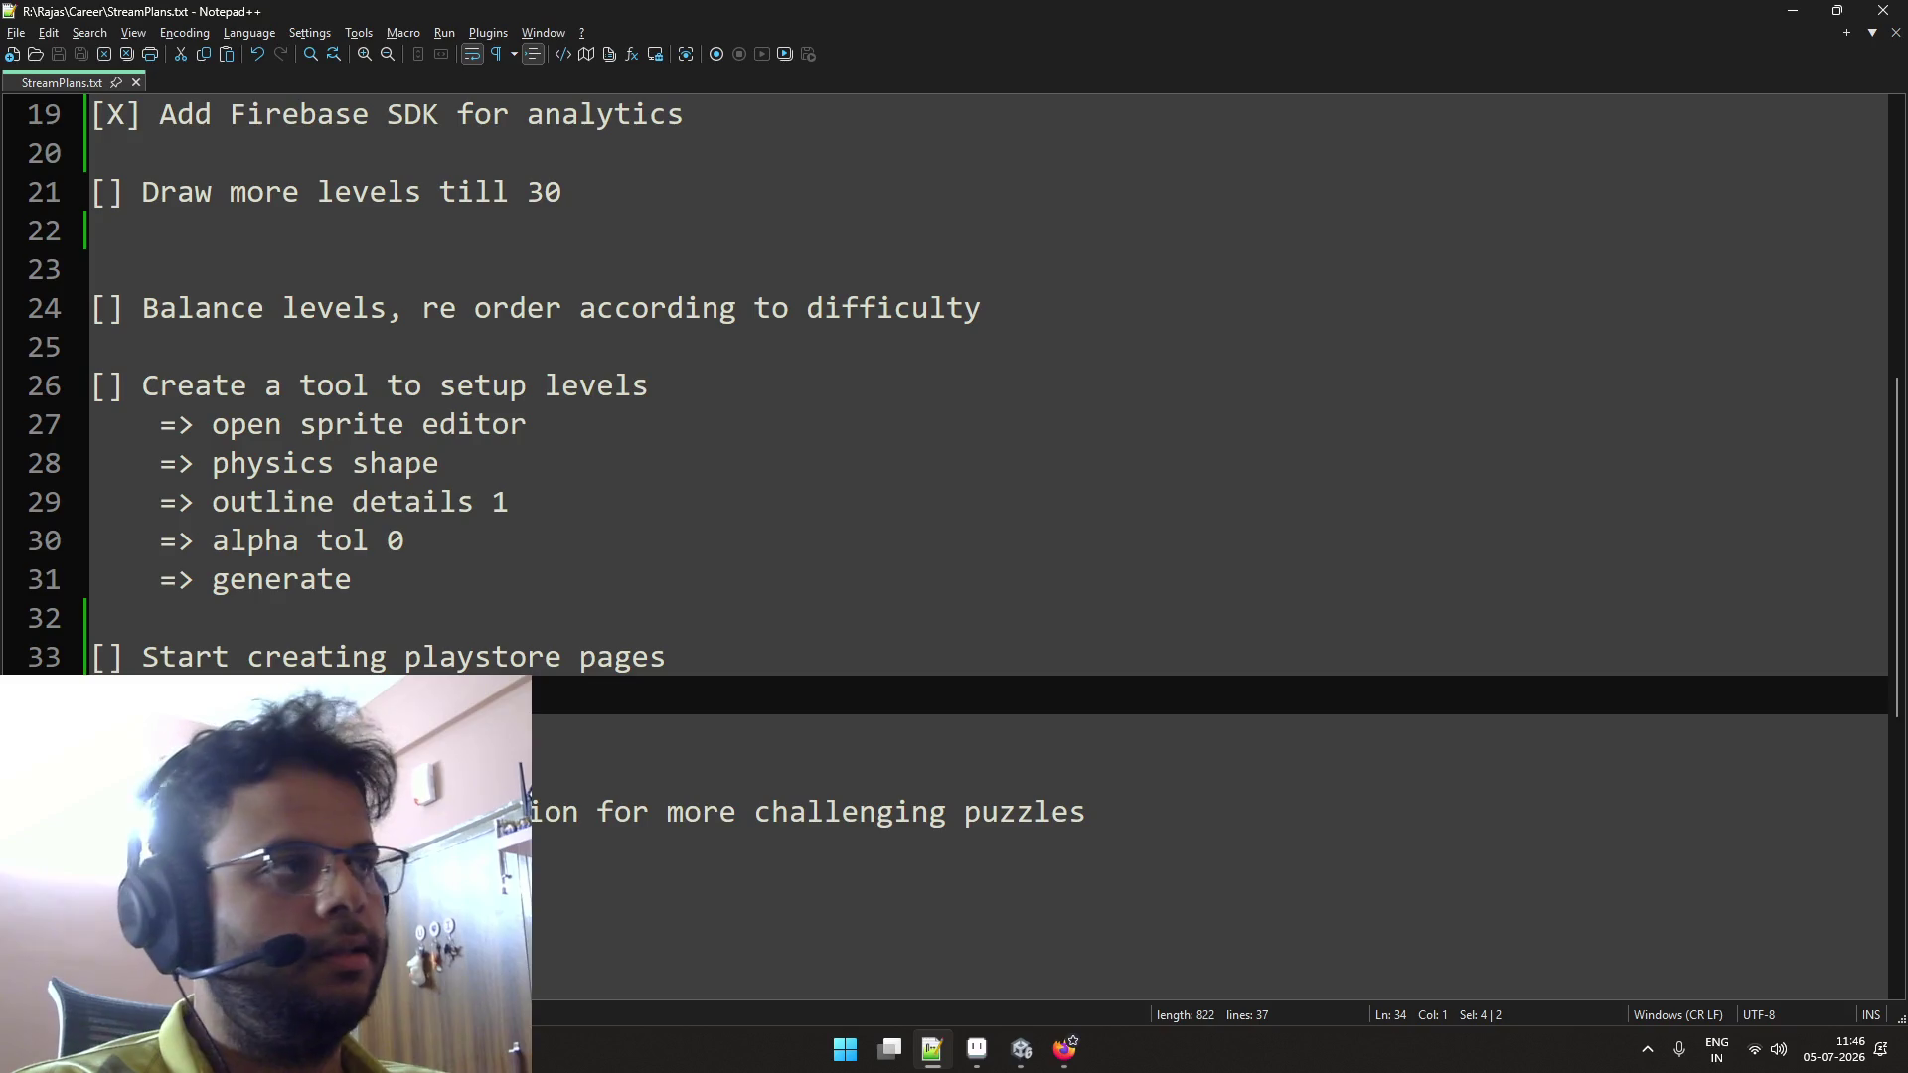
{"action": "left_click", "coordinate": [1779, 14]}
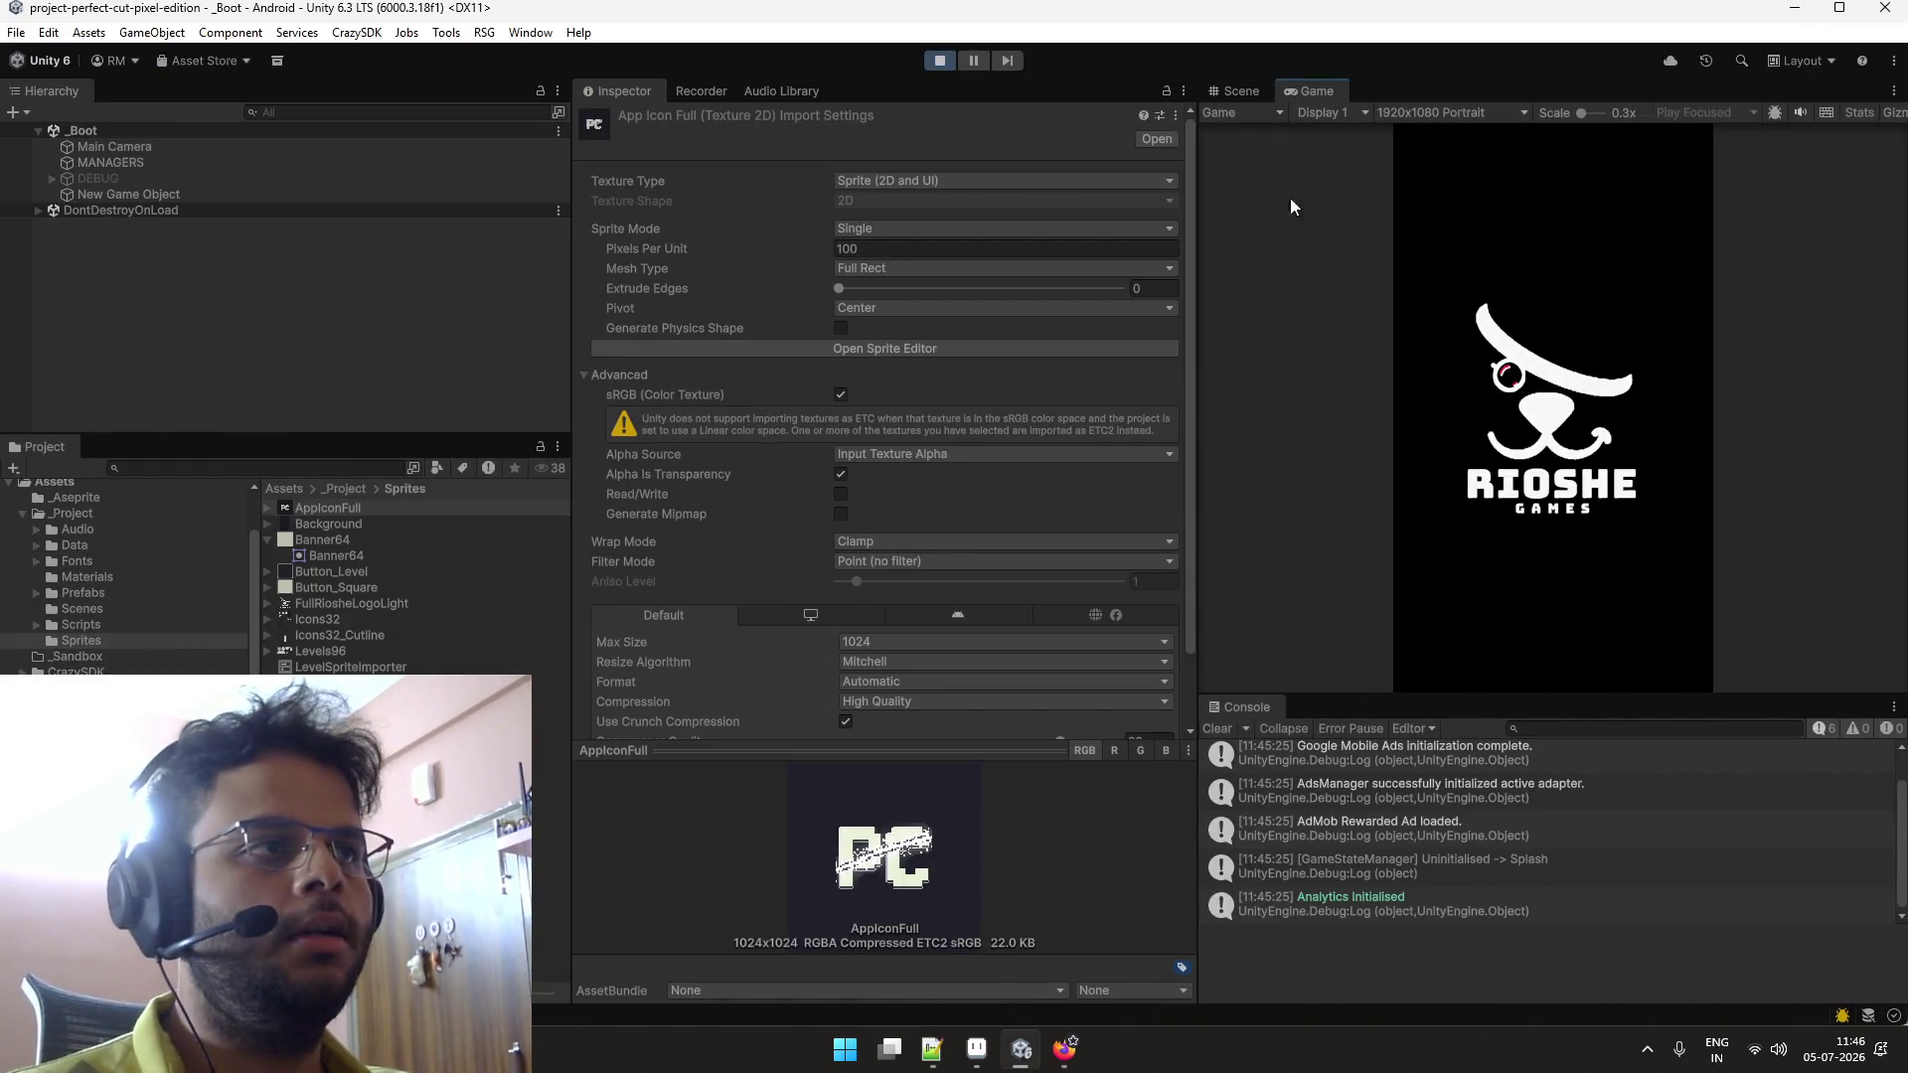
Open the game's LEVELS screen, view it maximized and restored, then bring Aseprite forward
{"action": "left_click", "coordinate": [1486, 492]}
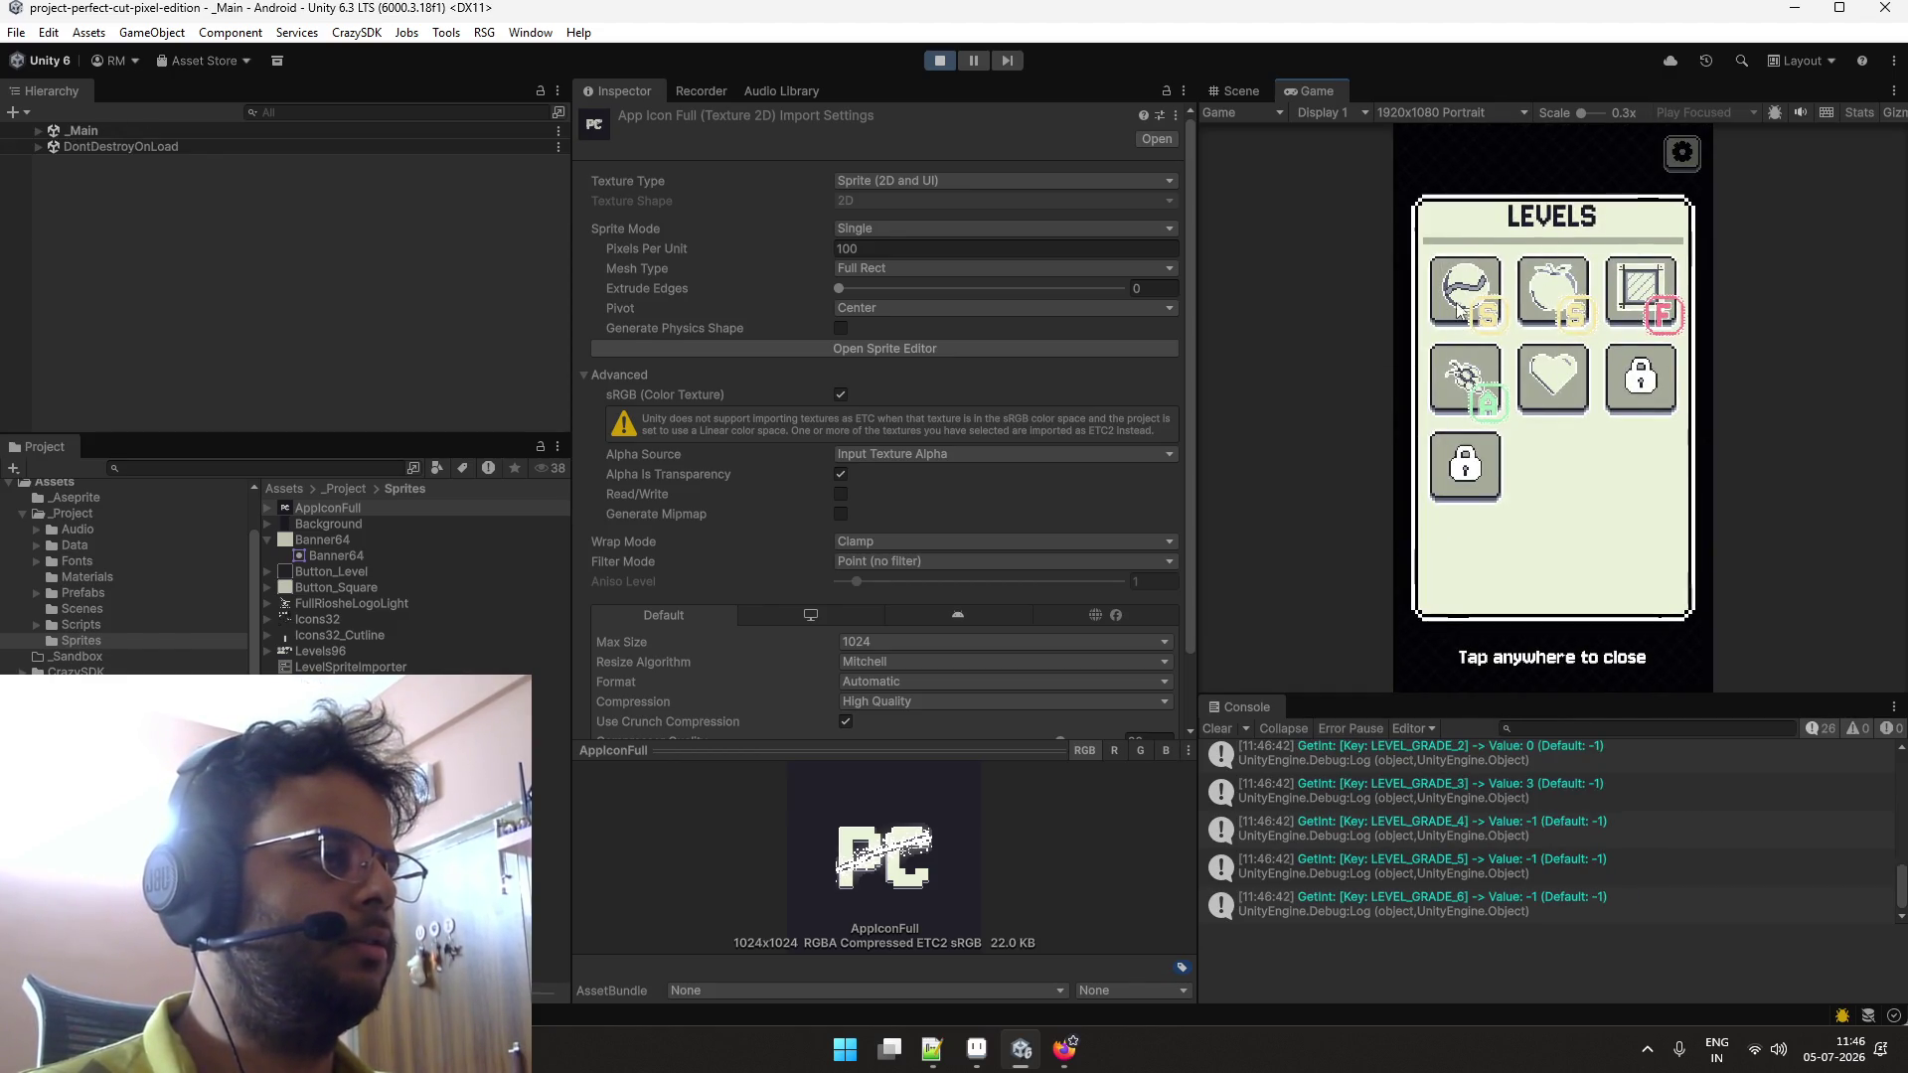
{"action": "double_click", "coordinate": [1319, 90]}
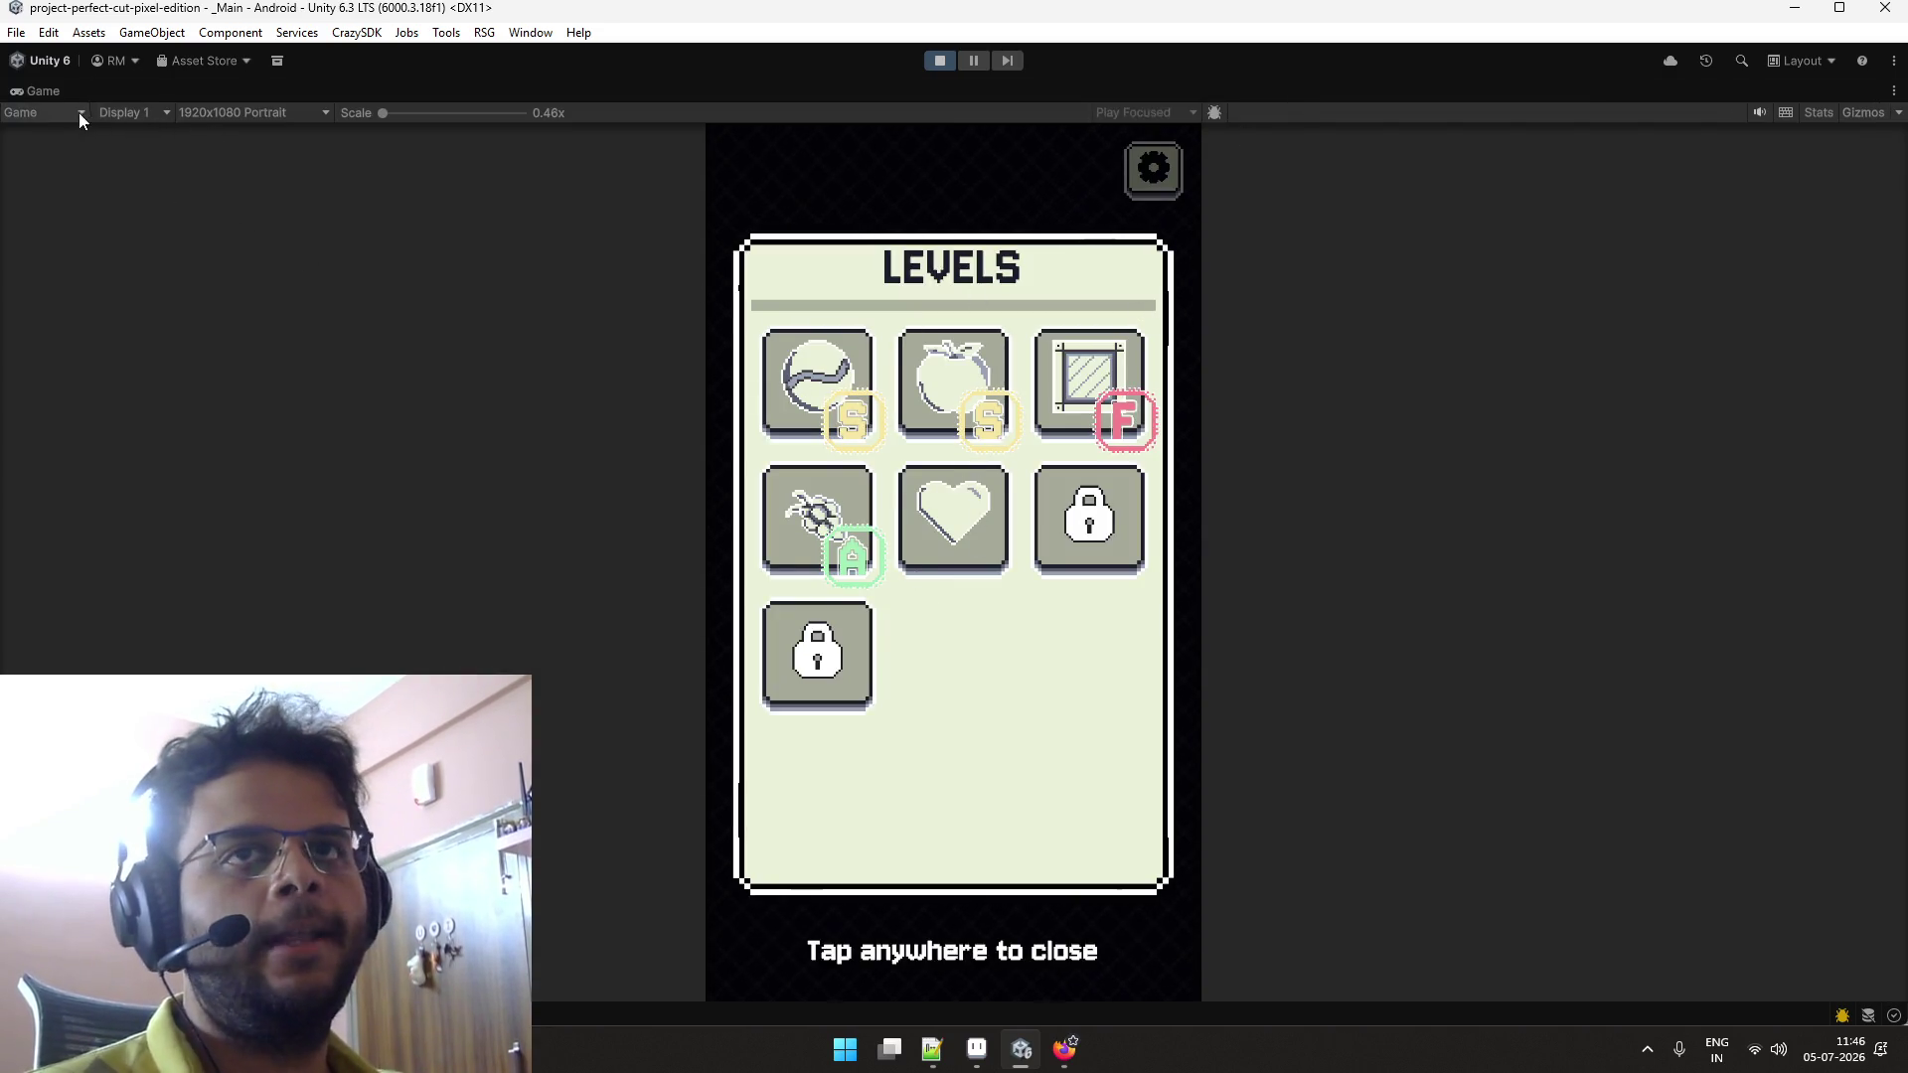
{"action": "double_click", "coordinate": [53, 93]}
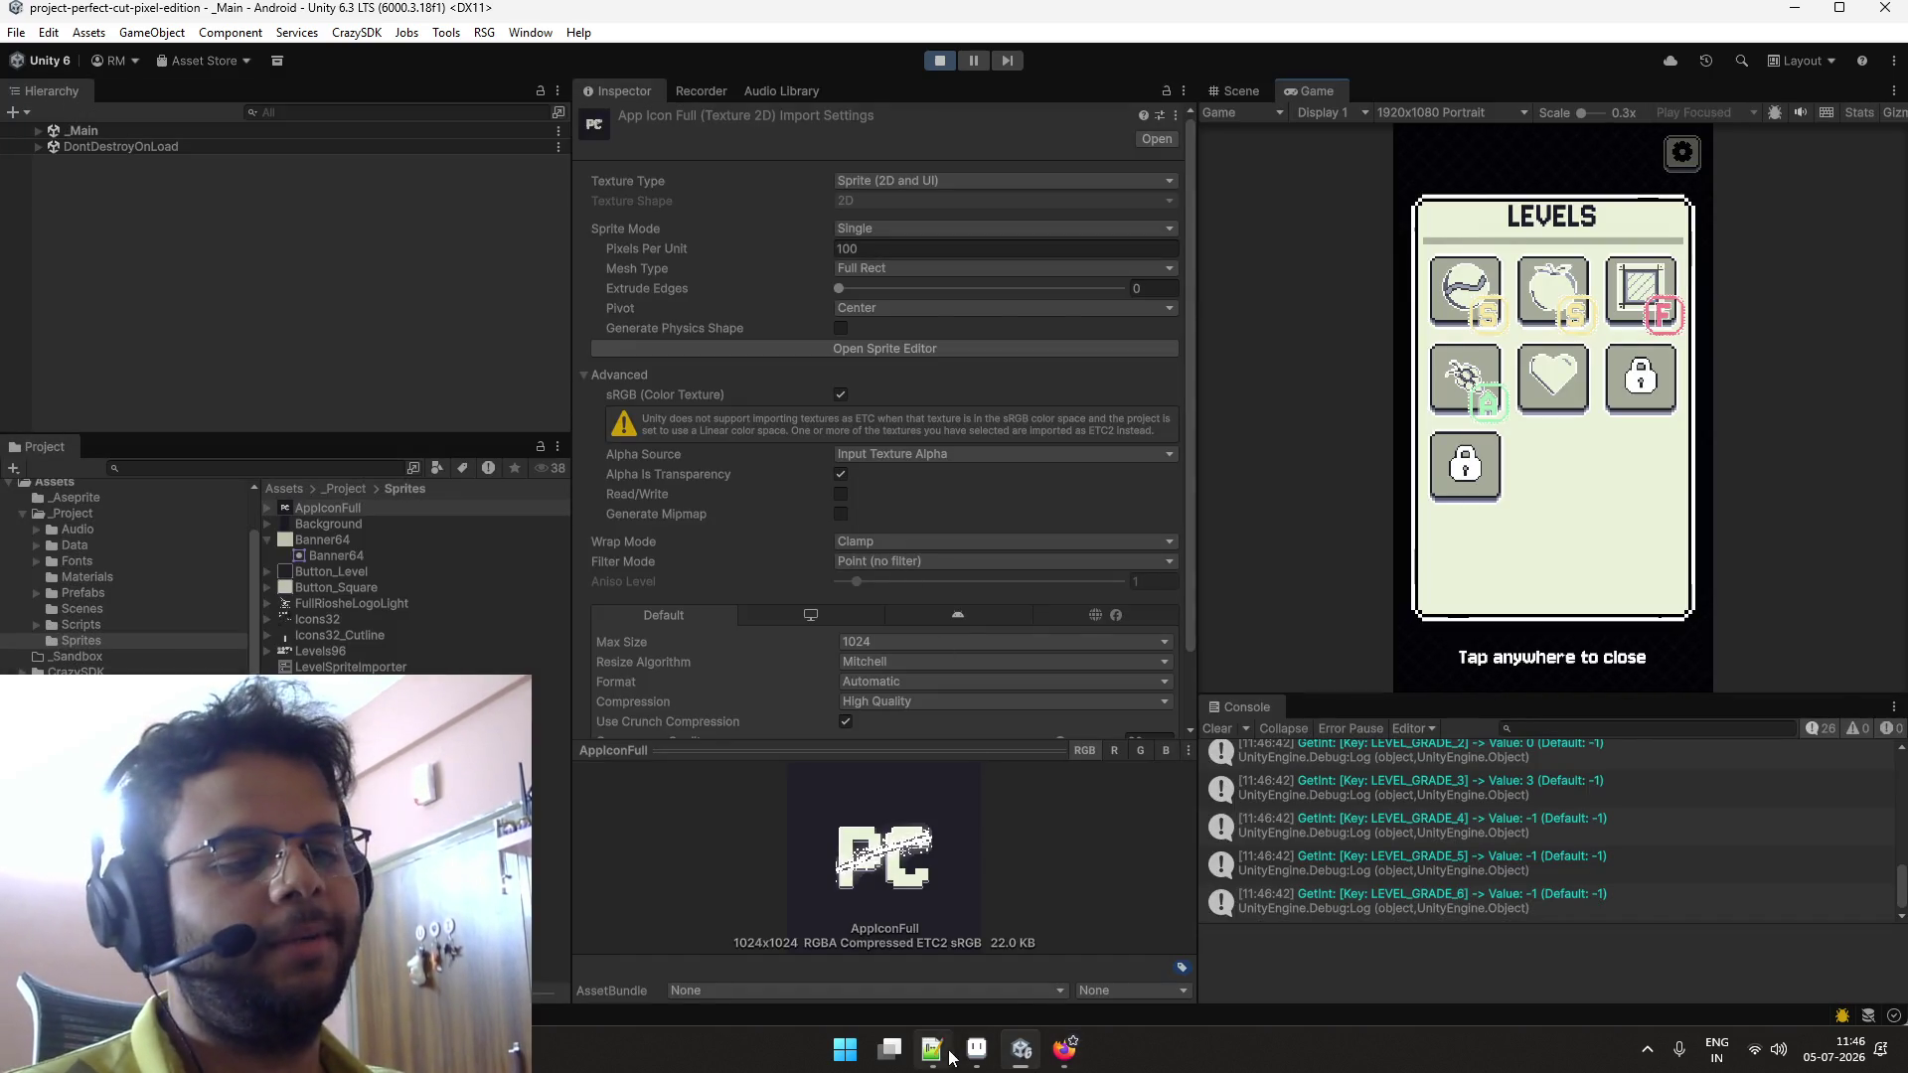
{"action": "left_click", "coordinate": [862, 954]}
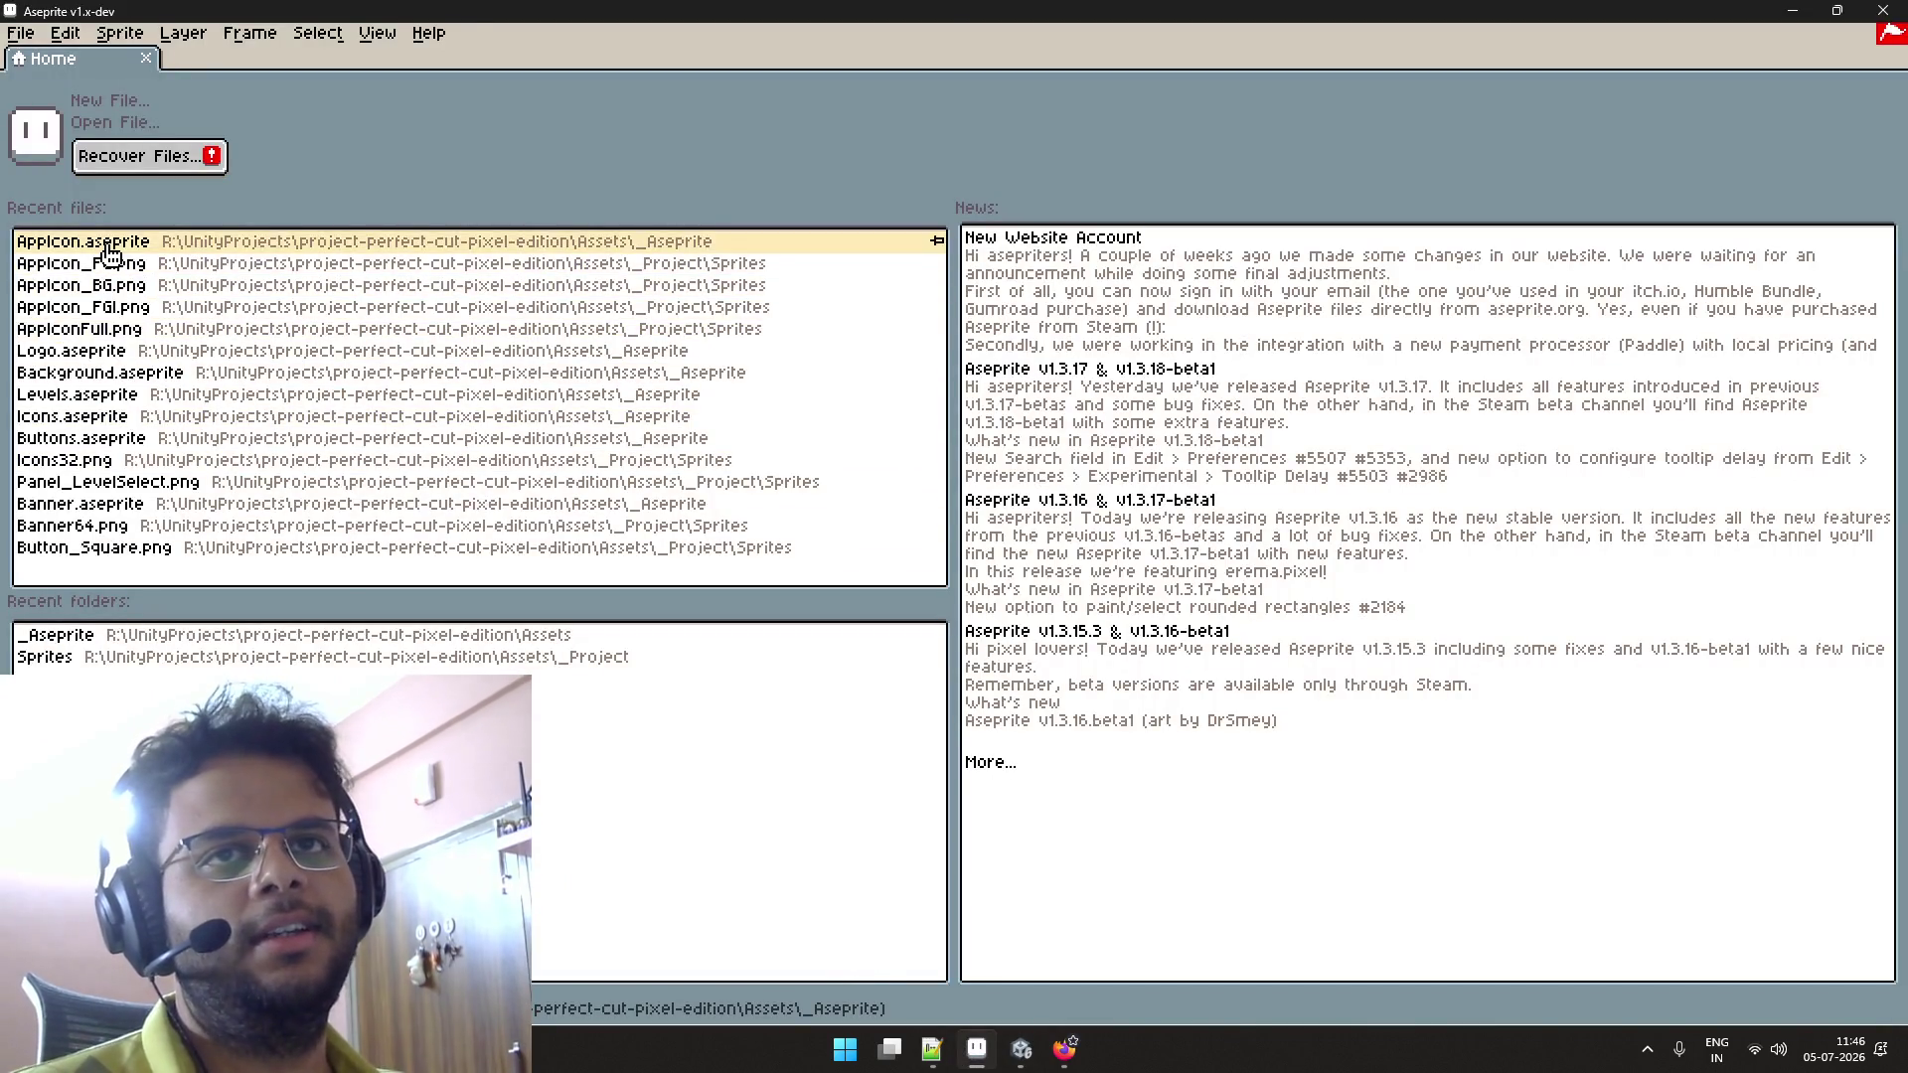
{"action": "left_click", "coordinate": [60, 241]}
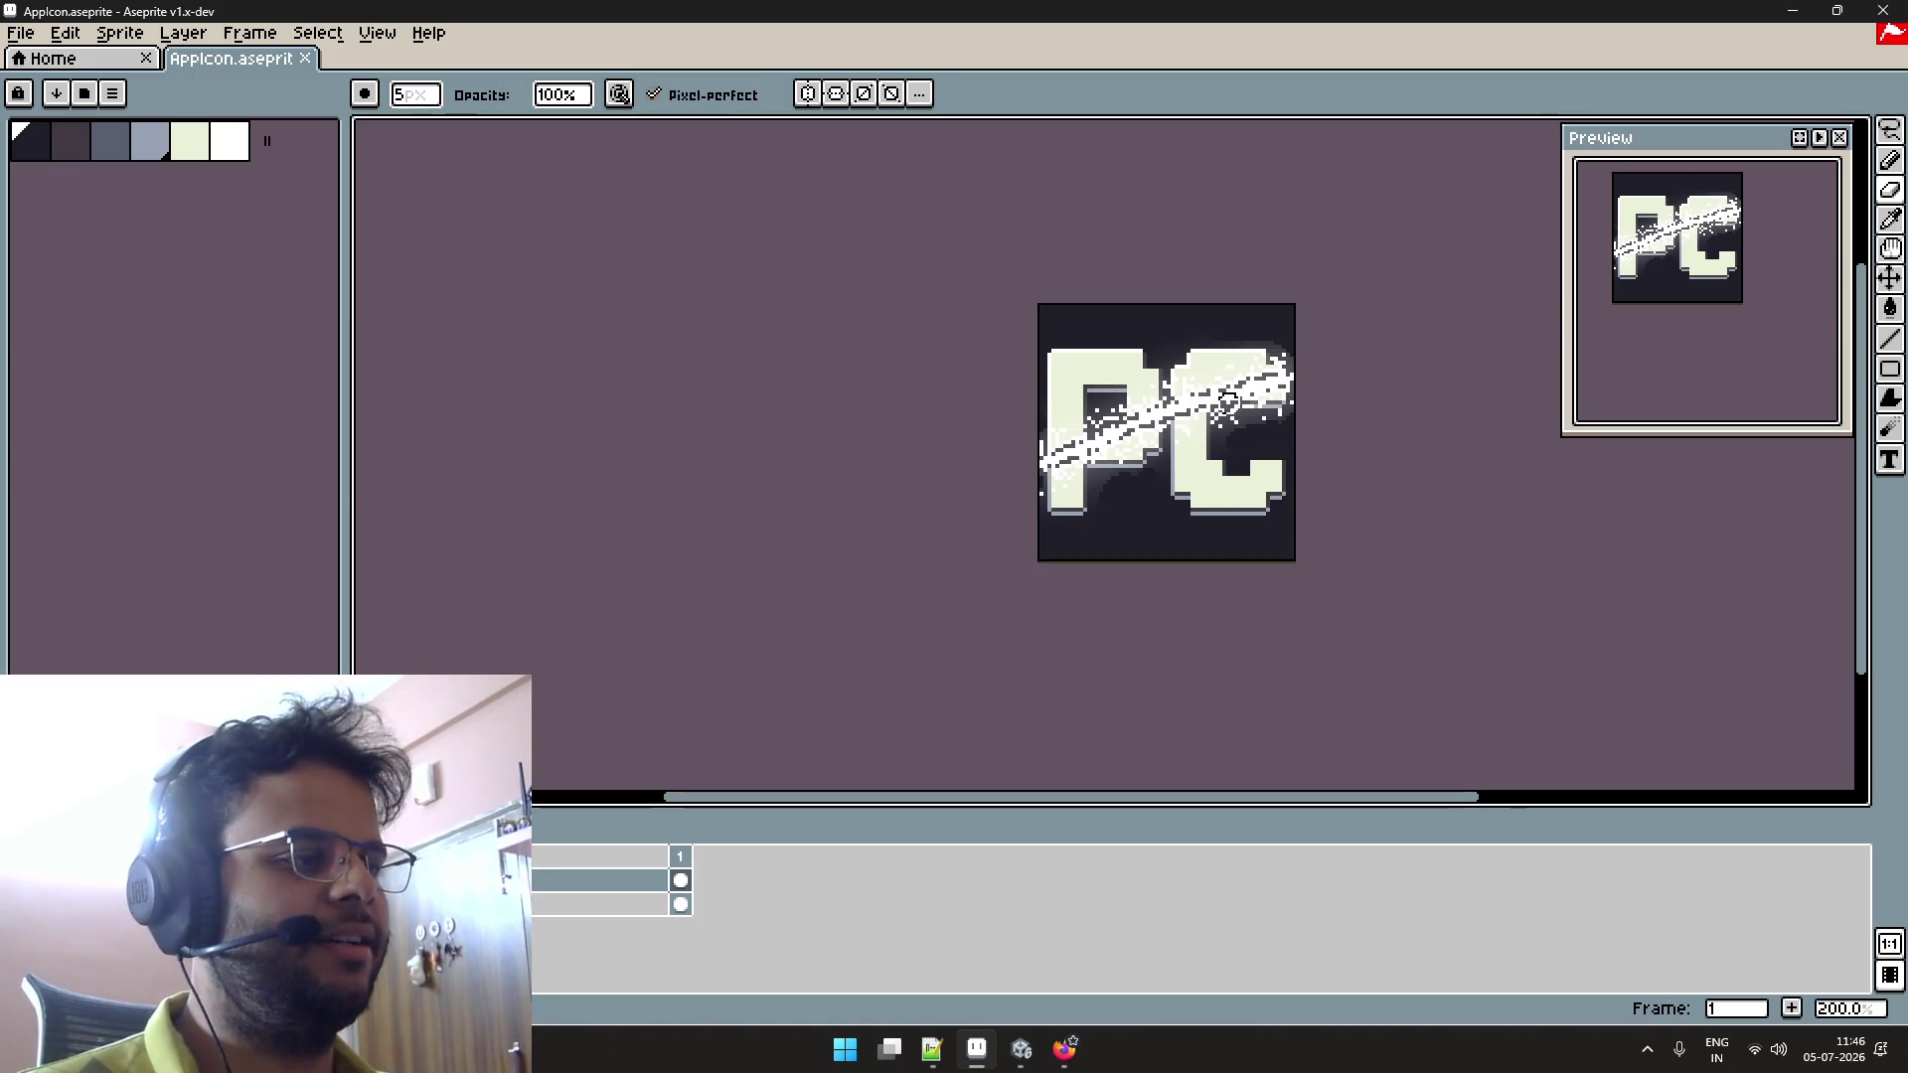
{"action": "left_click_drag", "start_coordinate": [1351, 456], "coordinate": [1222, 533]}
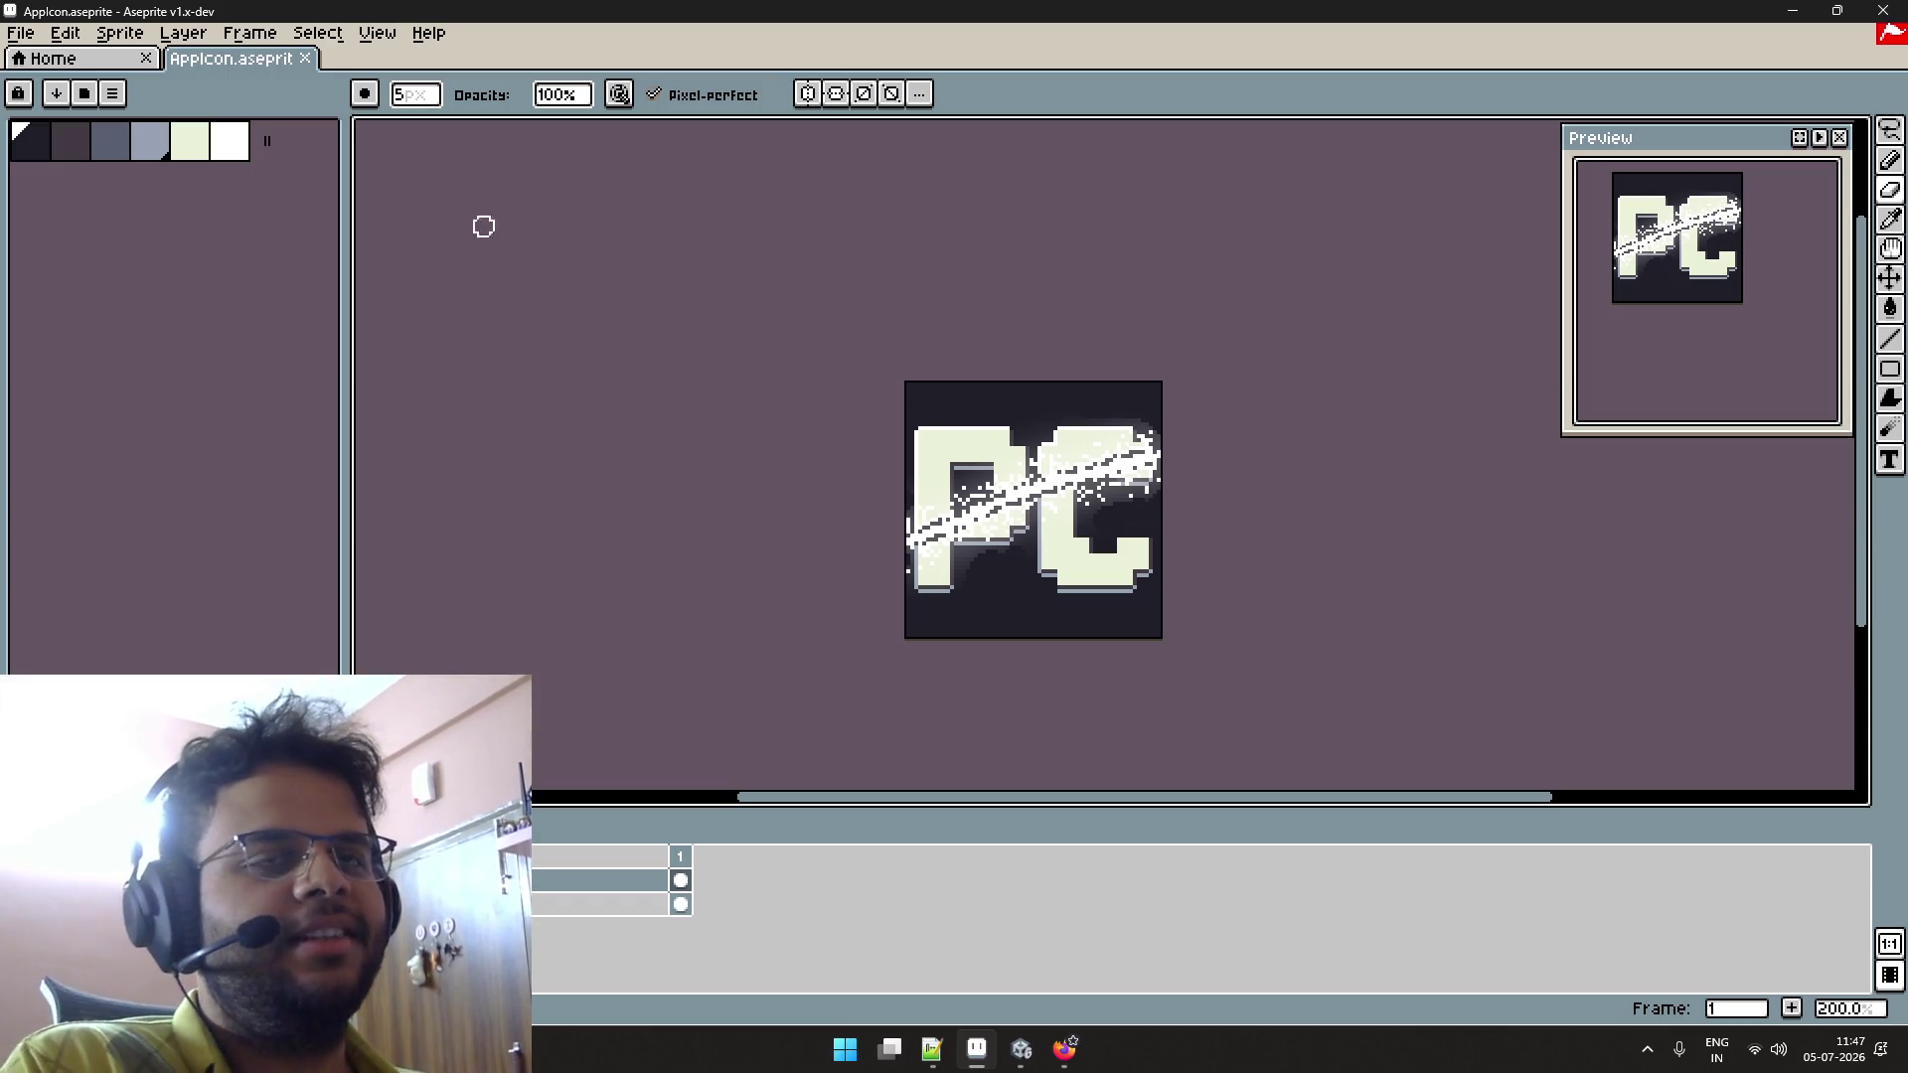
{"action": "scroll", "coordinate": [861, 477], "scroll_direction": "down", "scroll_amount": 3}
{"action": "scroll", "coordinate": [861, 477], "scroll_direction": "right", "scroll_amount": 3}
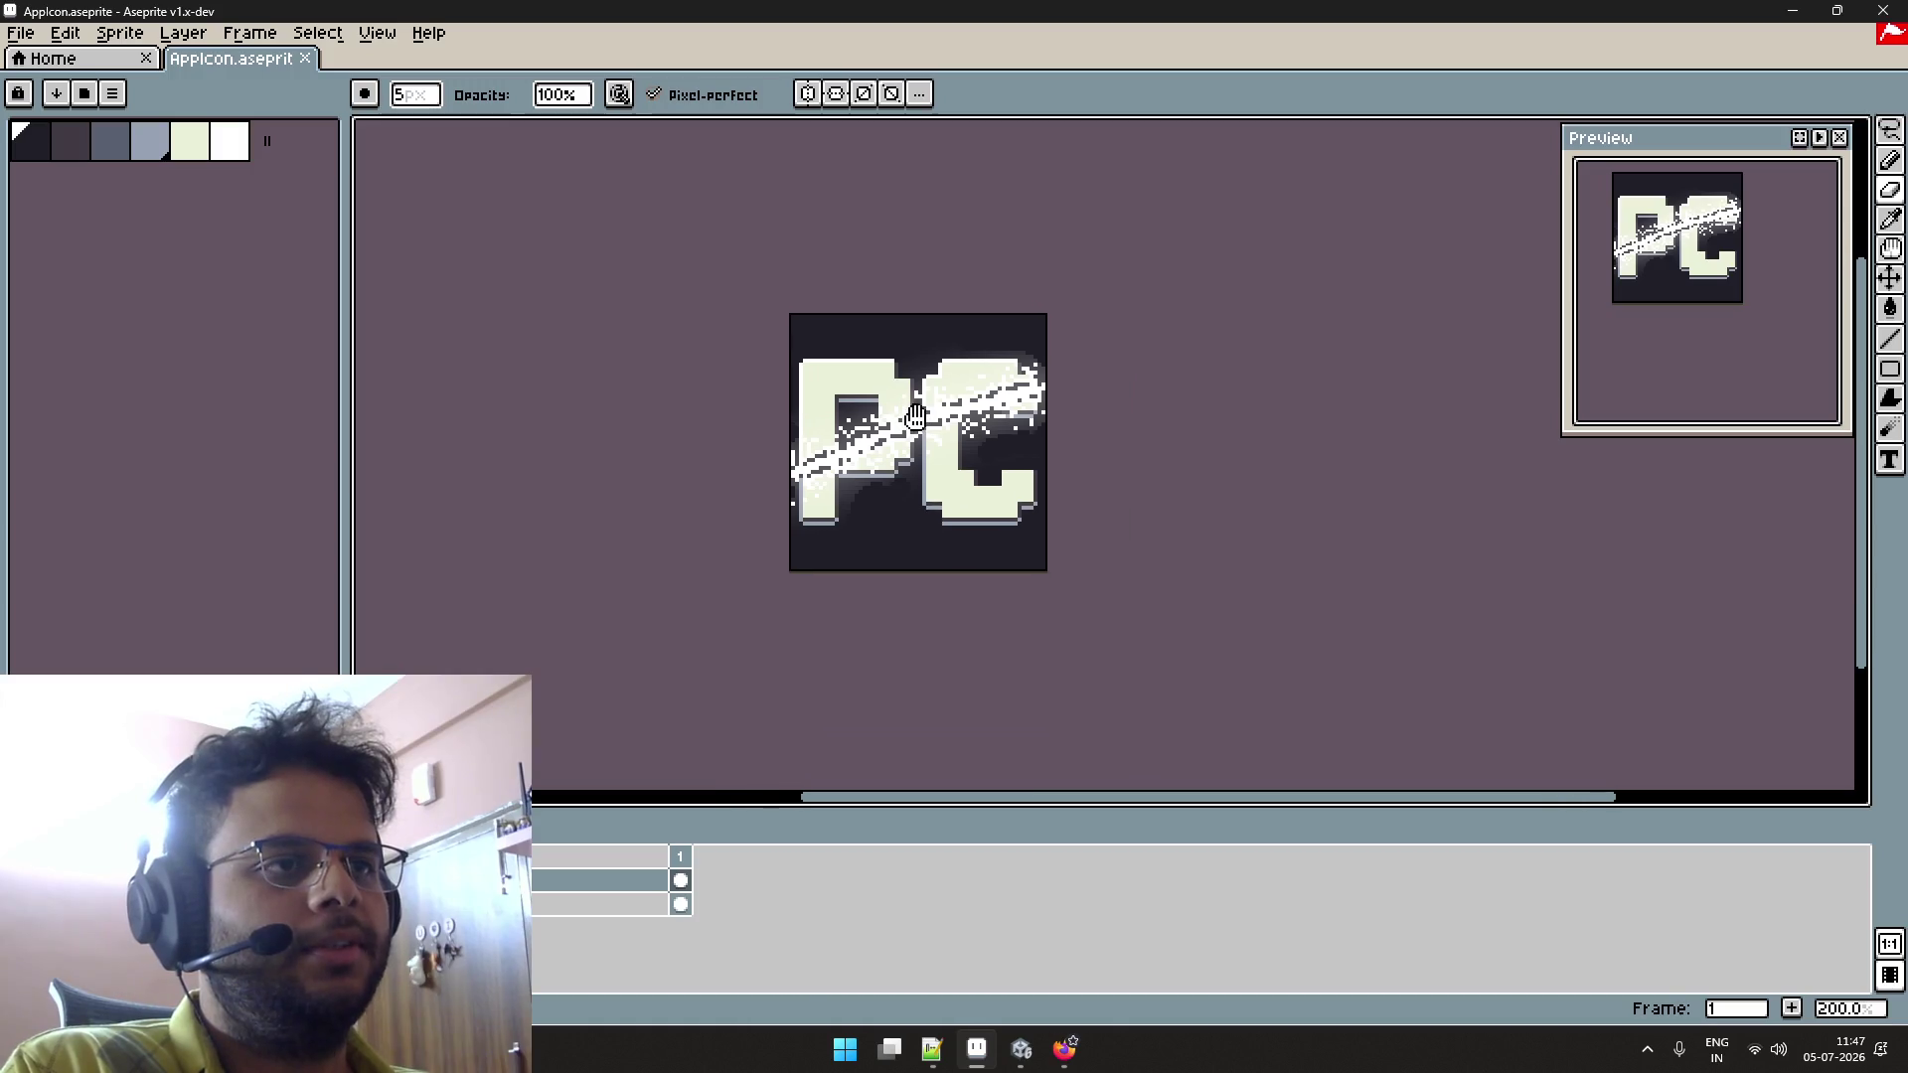
{"action": "scroll", "coordinate": [887, 368], "scroll_direction": "up", "scroll_amount": 1}
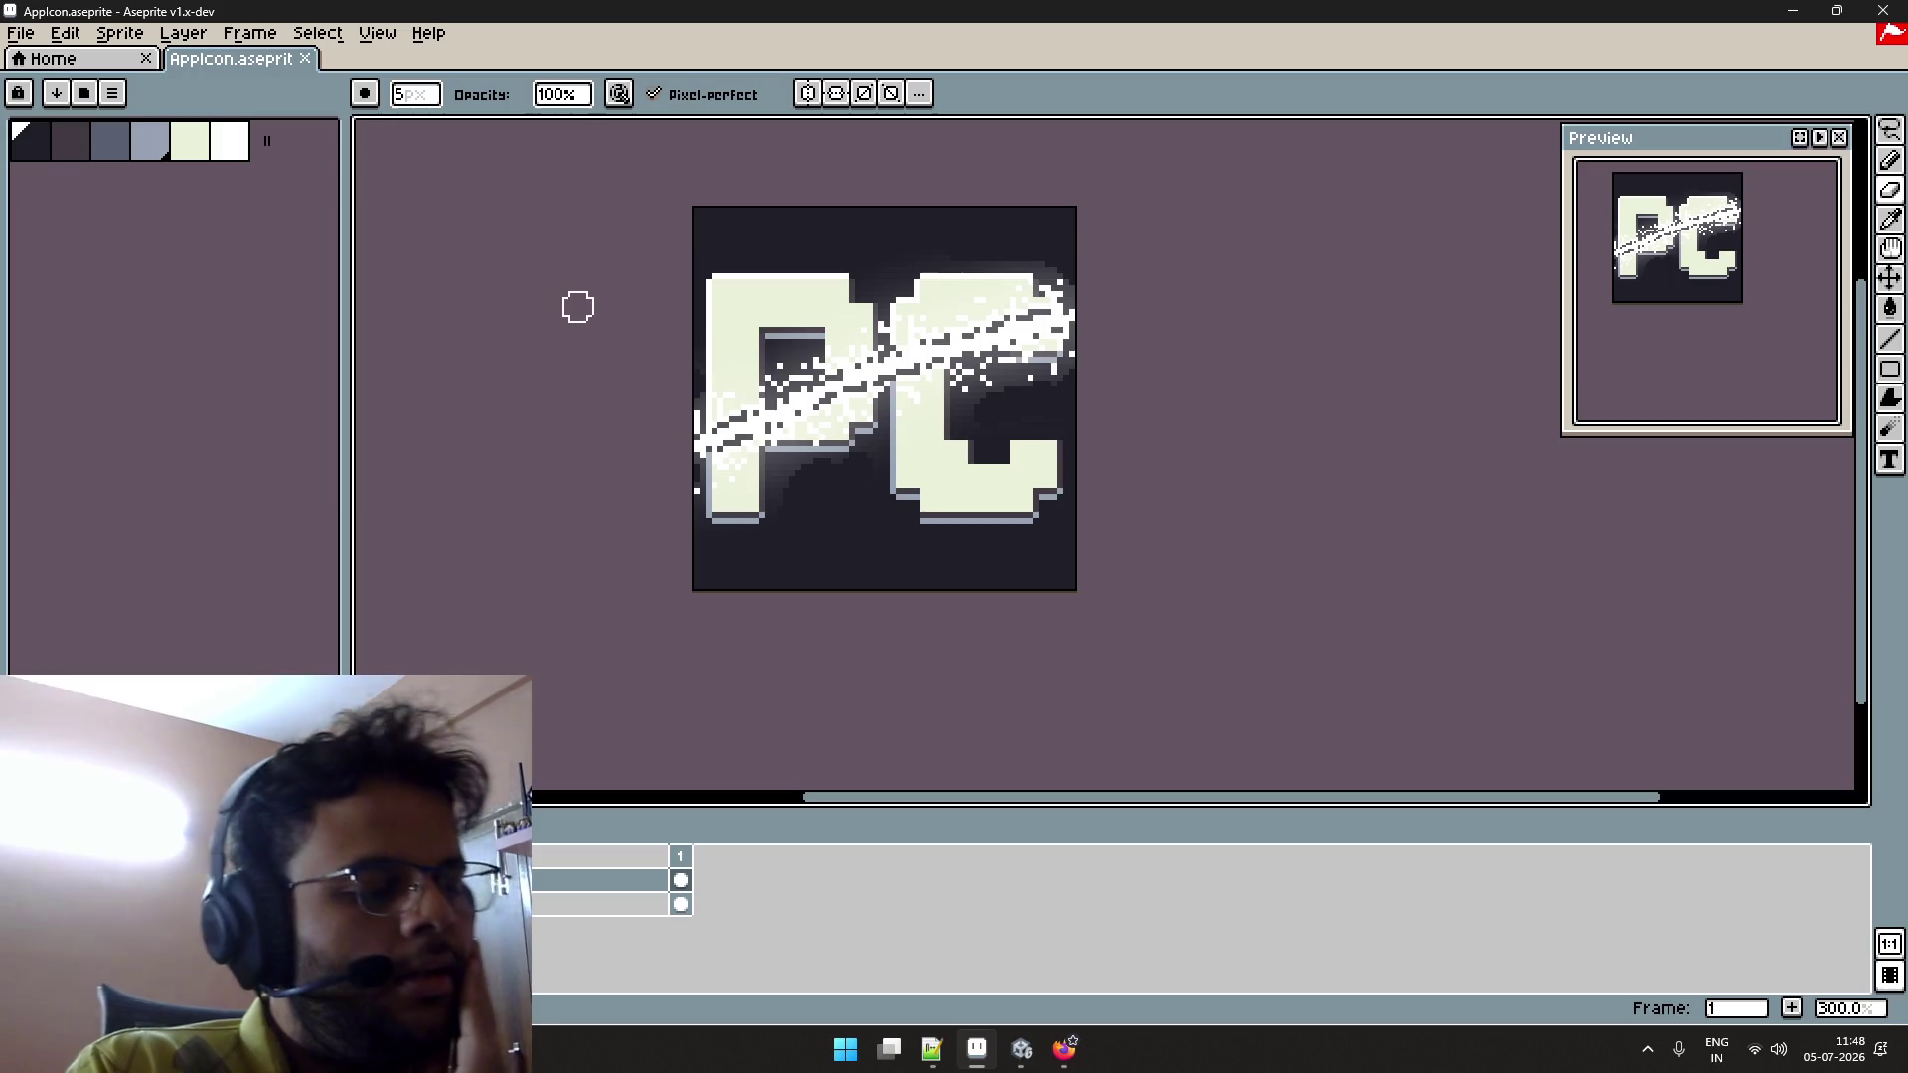
{"action": "left_click", "coordinate": [305, 58]}
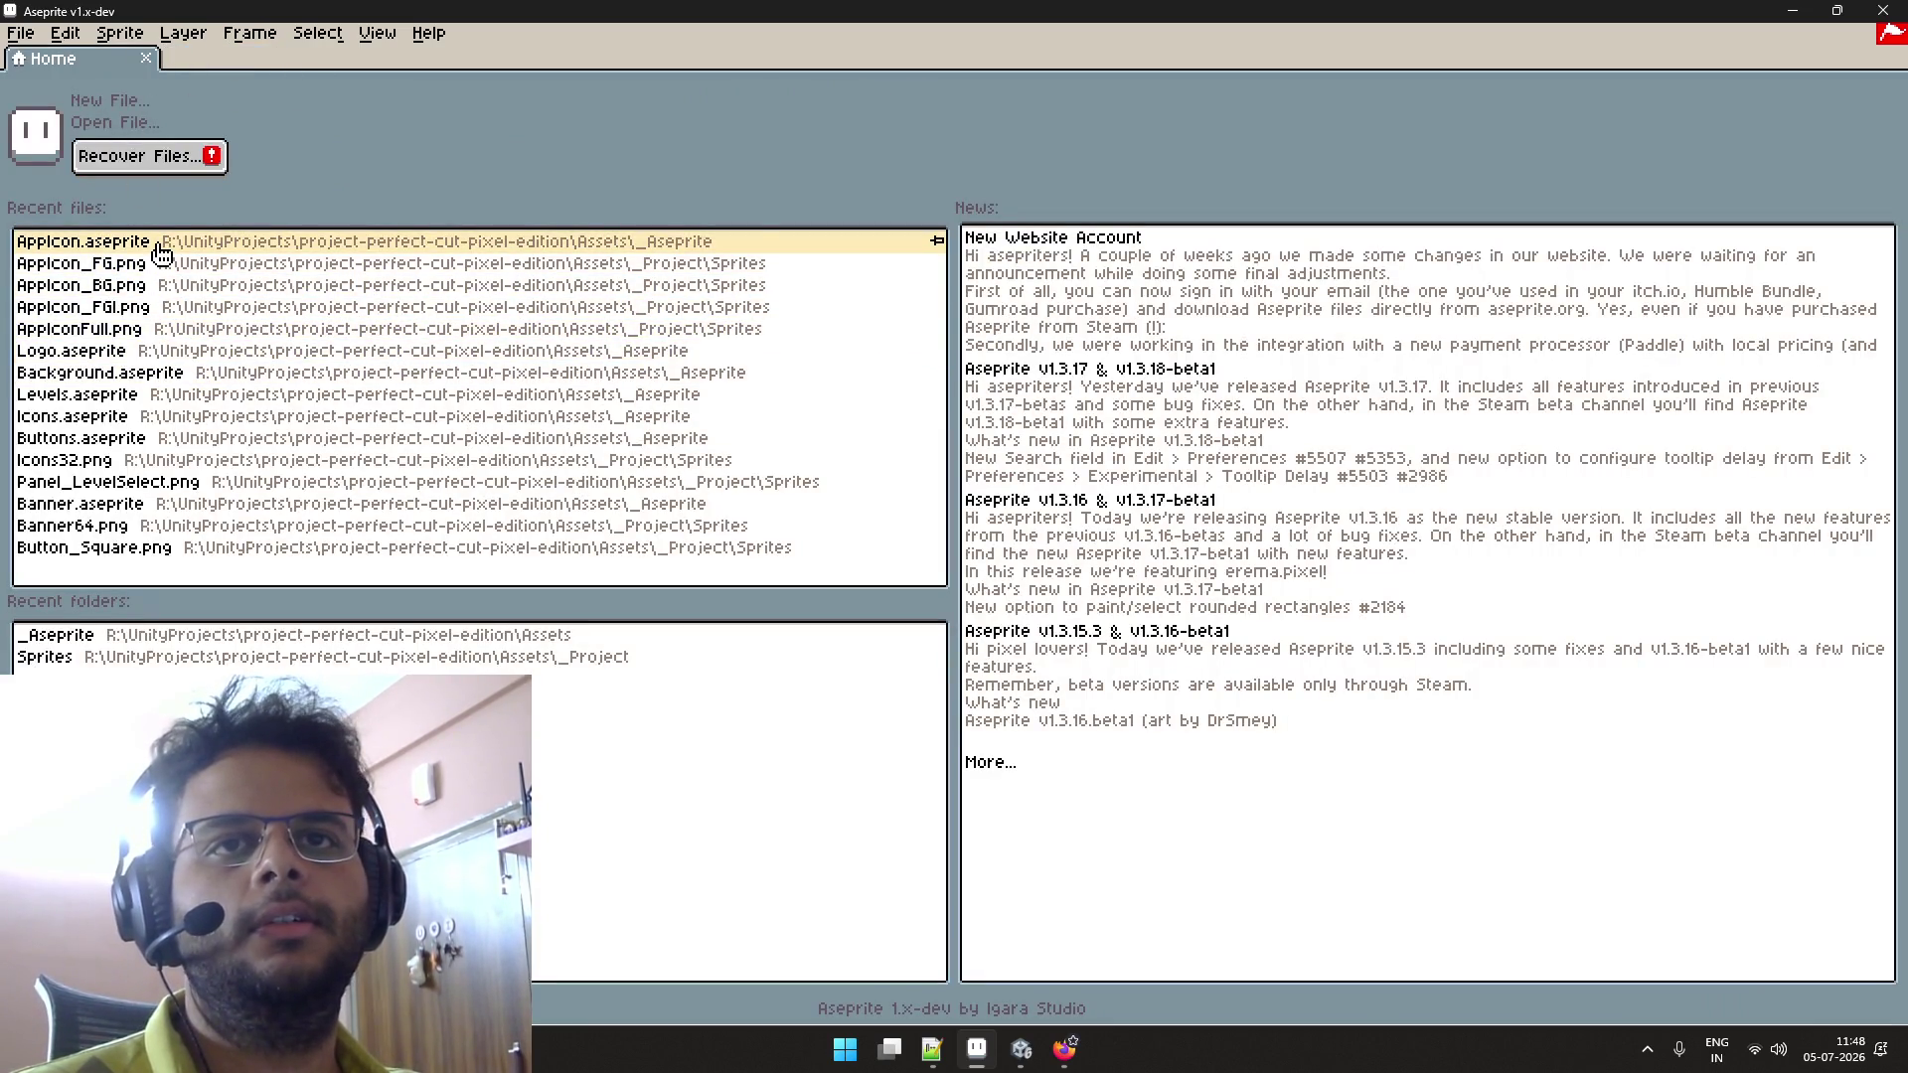
{"action": "key", "text": "alt+Tab"}
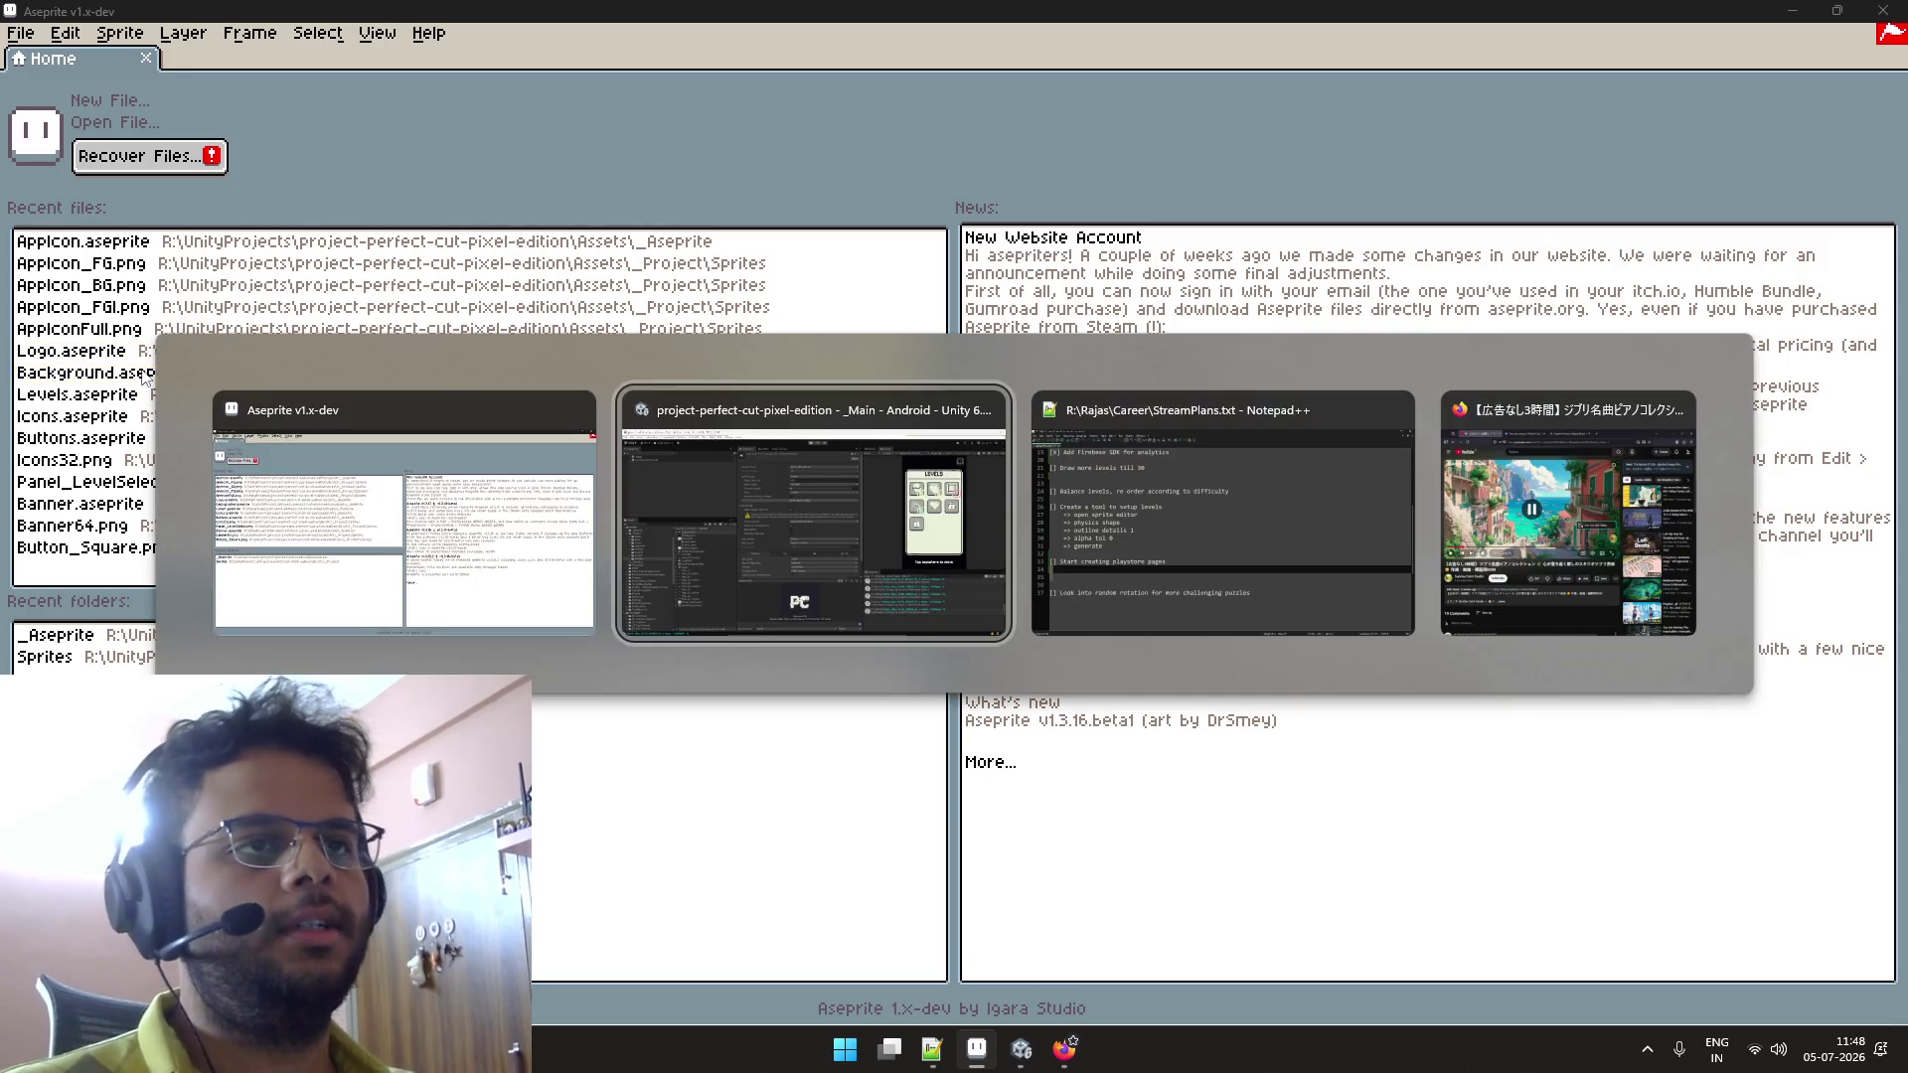
Open Logo.aseprite, Levels.aseprite and Icons.aseprite from Aseprite's recent files
{"action": "key", "text": "alt+Tab"}
{"action": "key", "text": "alt+Tab"}
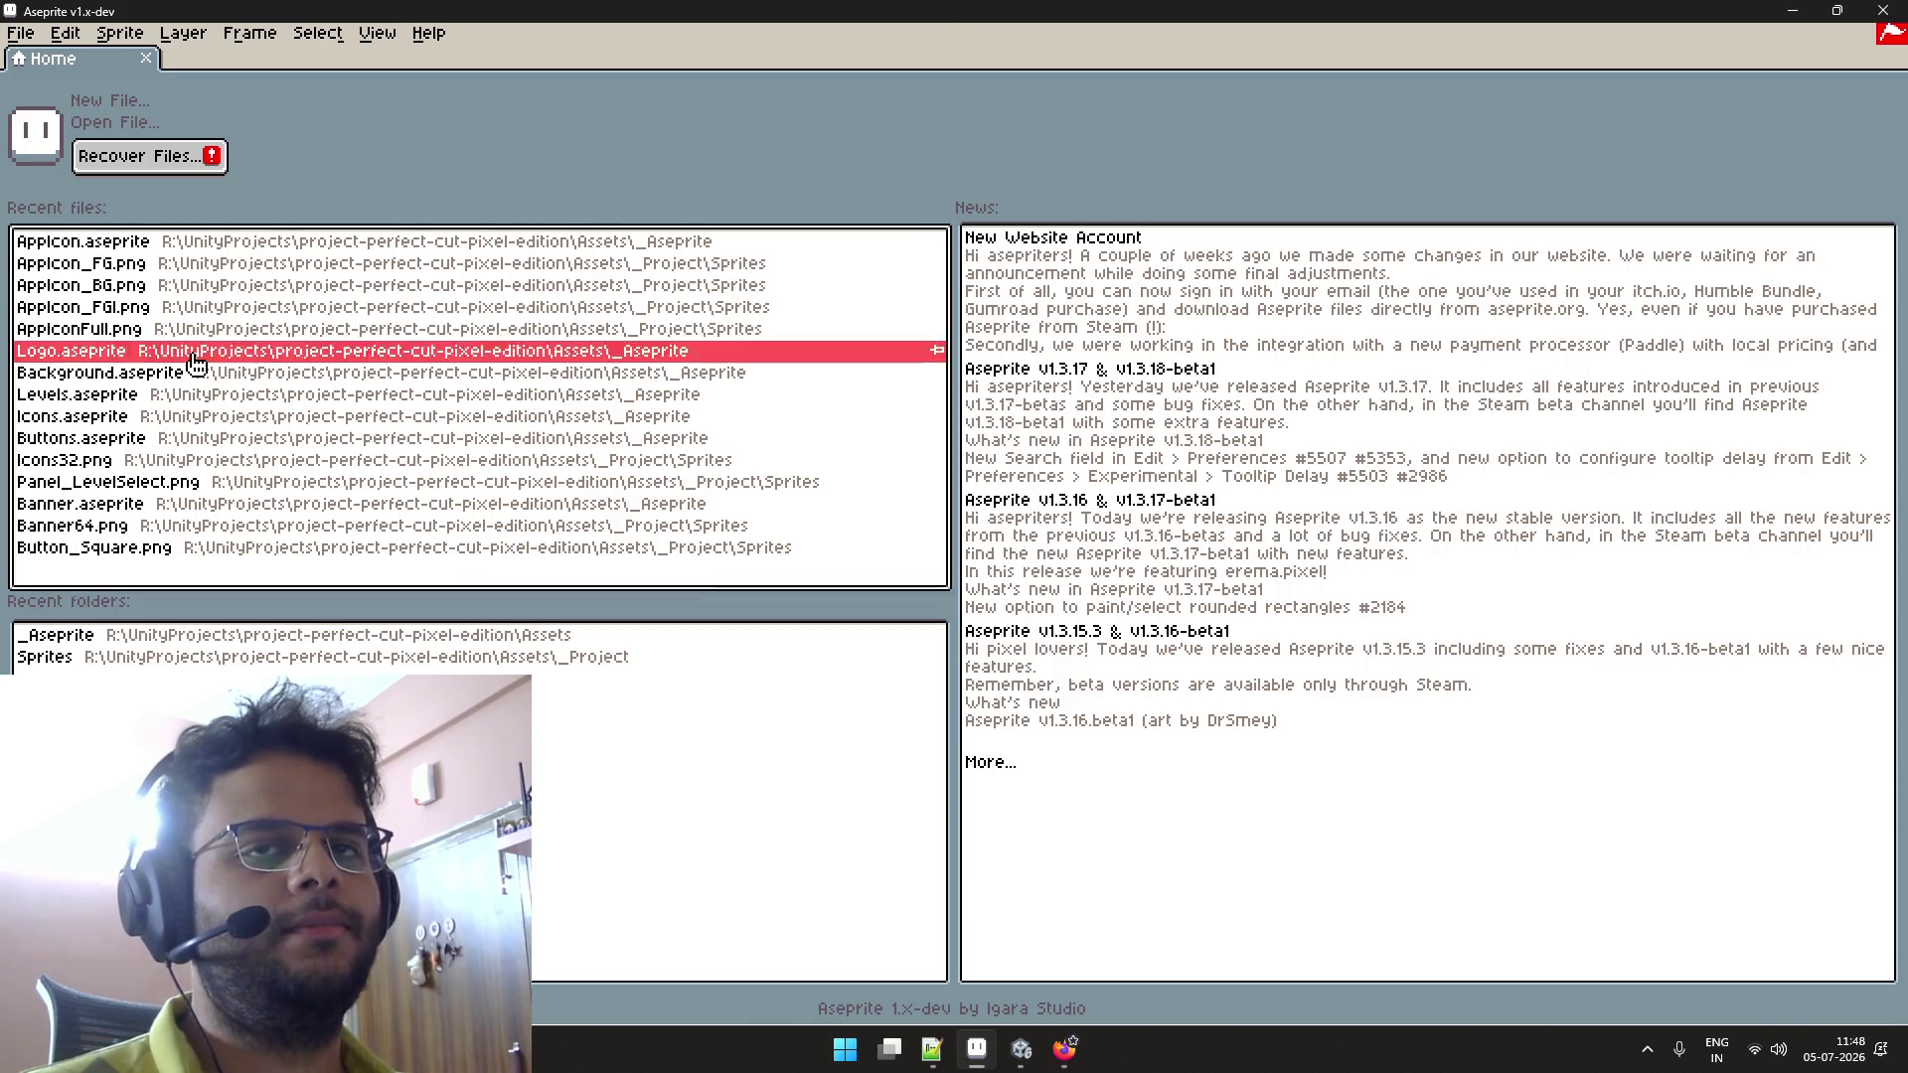
{"action": "left_click", "coordinate": [194, 357]}
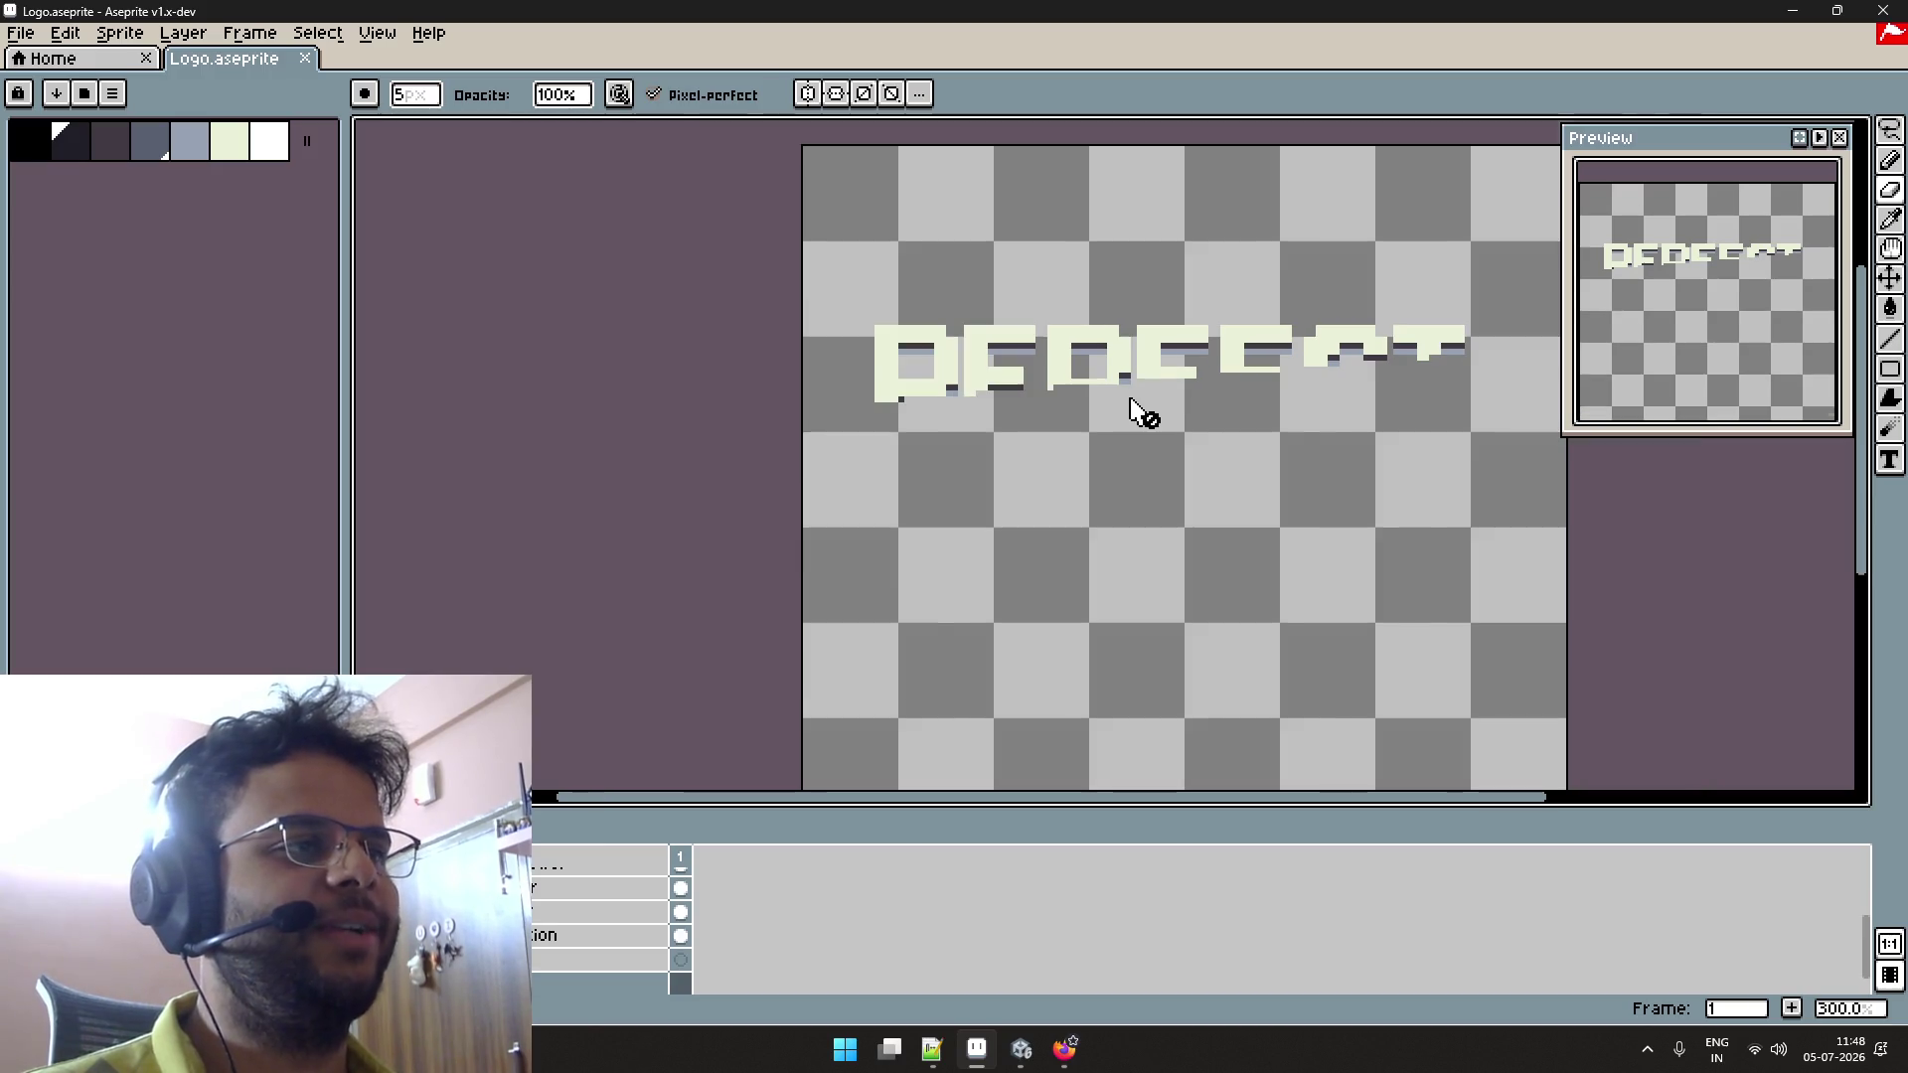
{"action": "left_click", "coordinate": [95, 60]}
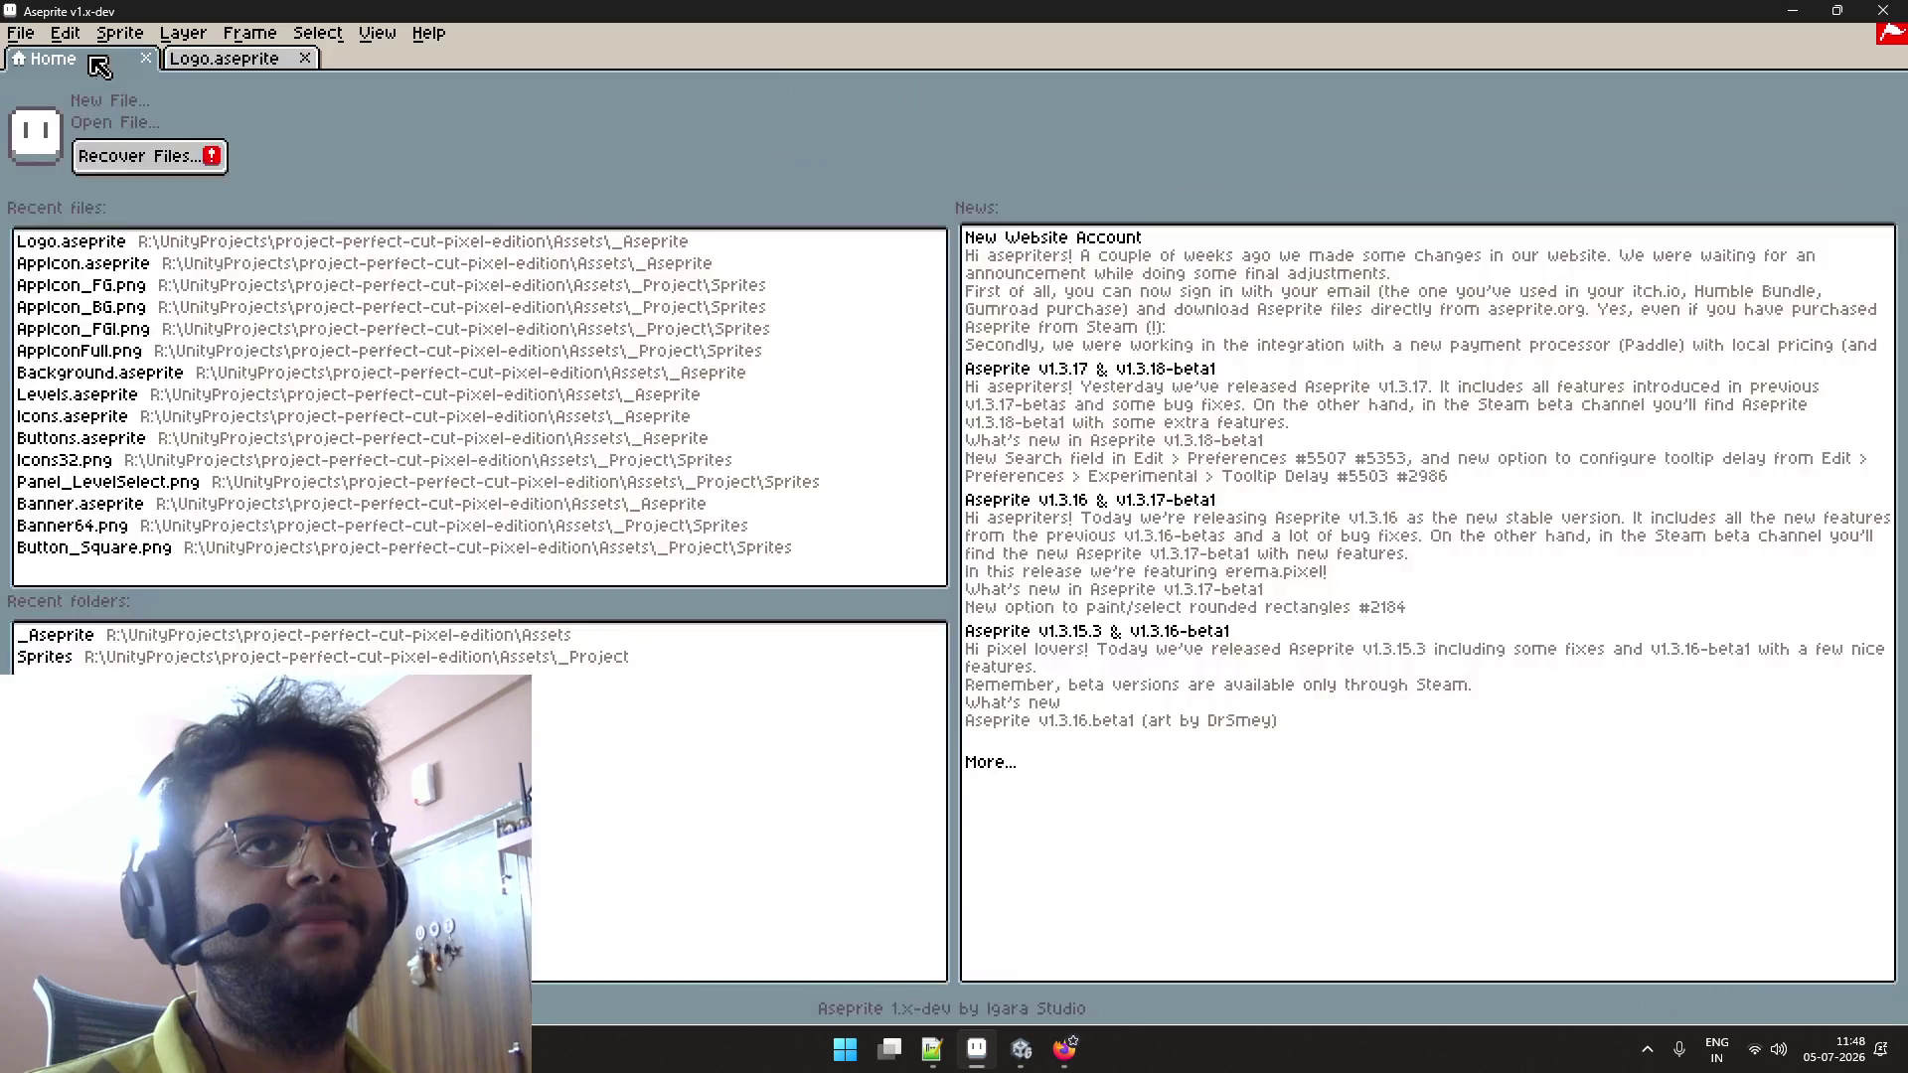
{"action": "left_click", "coordinate": [175, 395]}
{"action": "scroll", "coordinate": [1166, 465], "scroll_direction": "down", "scroll_amount": 1}
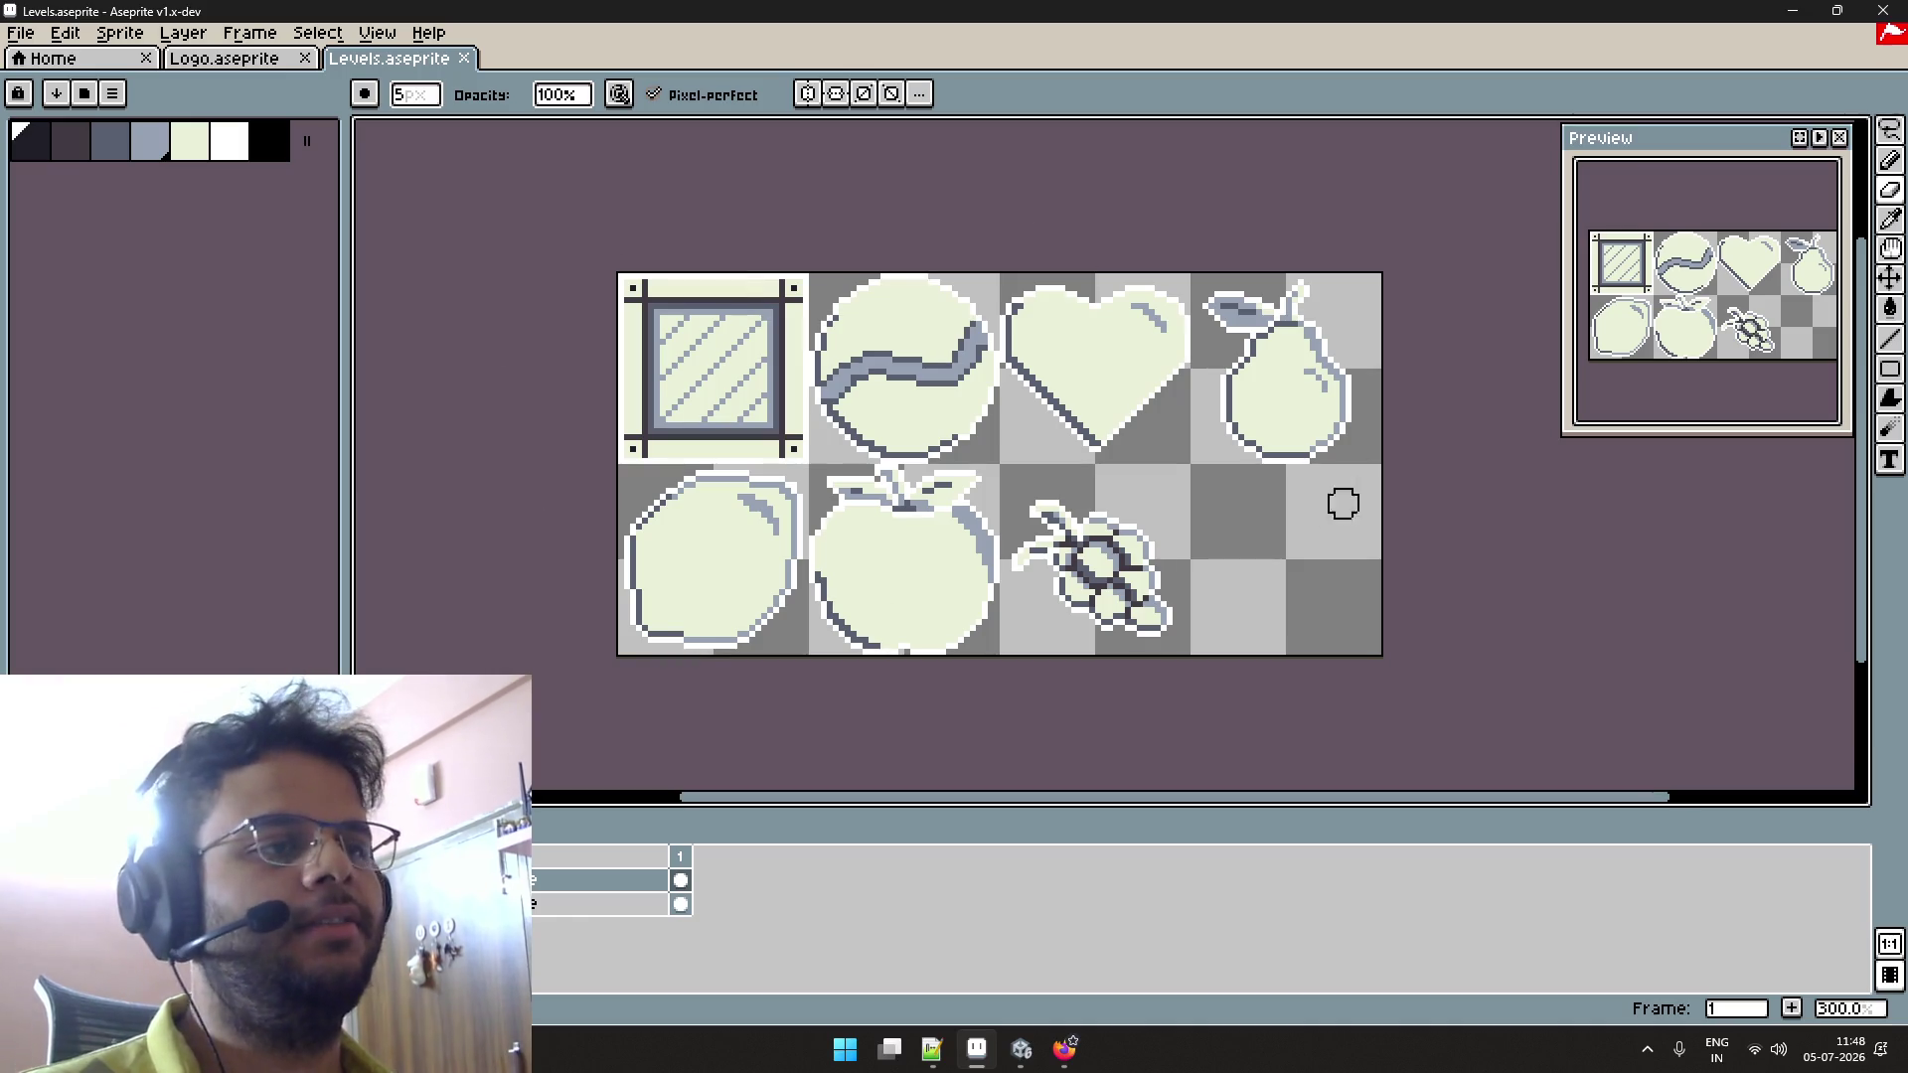
{"action": "left_click", "coordinate": [54, 62]}
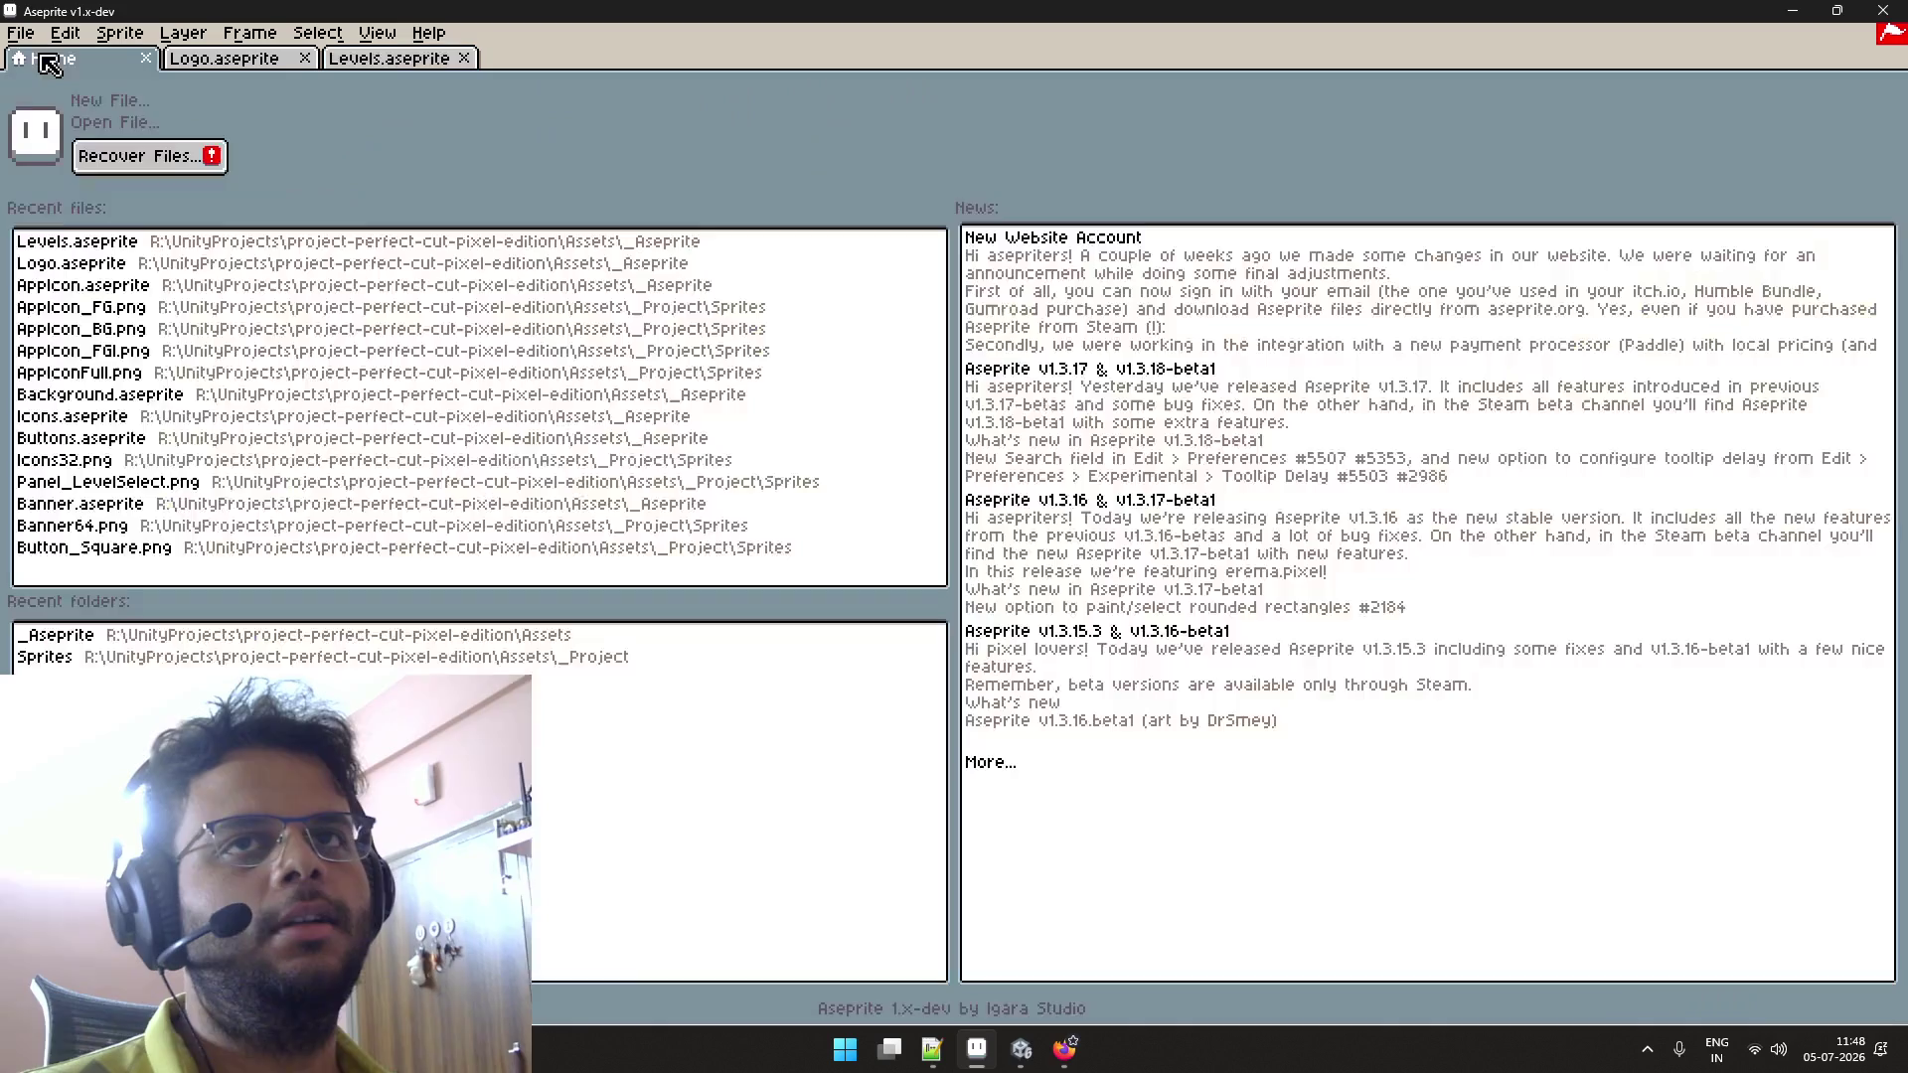
{"action": "left_click", "coordinate": [149, 418]}
Pan and zoom the Icons.aseprite sheet to inspect the hand, lock, gear, play and mail icons
{"action": "mouse_move", "coordinate": [1266, 511]}
{"action": "left_mouse_down"}
{"action": "mouse_move", "coordinate": [1184, 587]}
{"action": "mouse_move", "coordinate": [1125, 554]}
{"action": "left_mouse_up"}
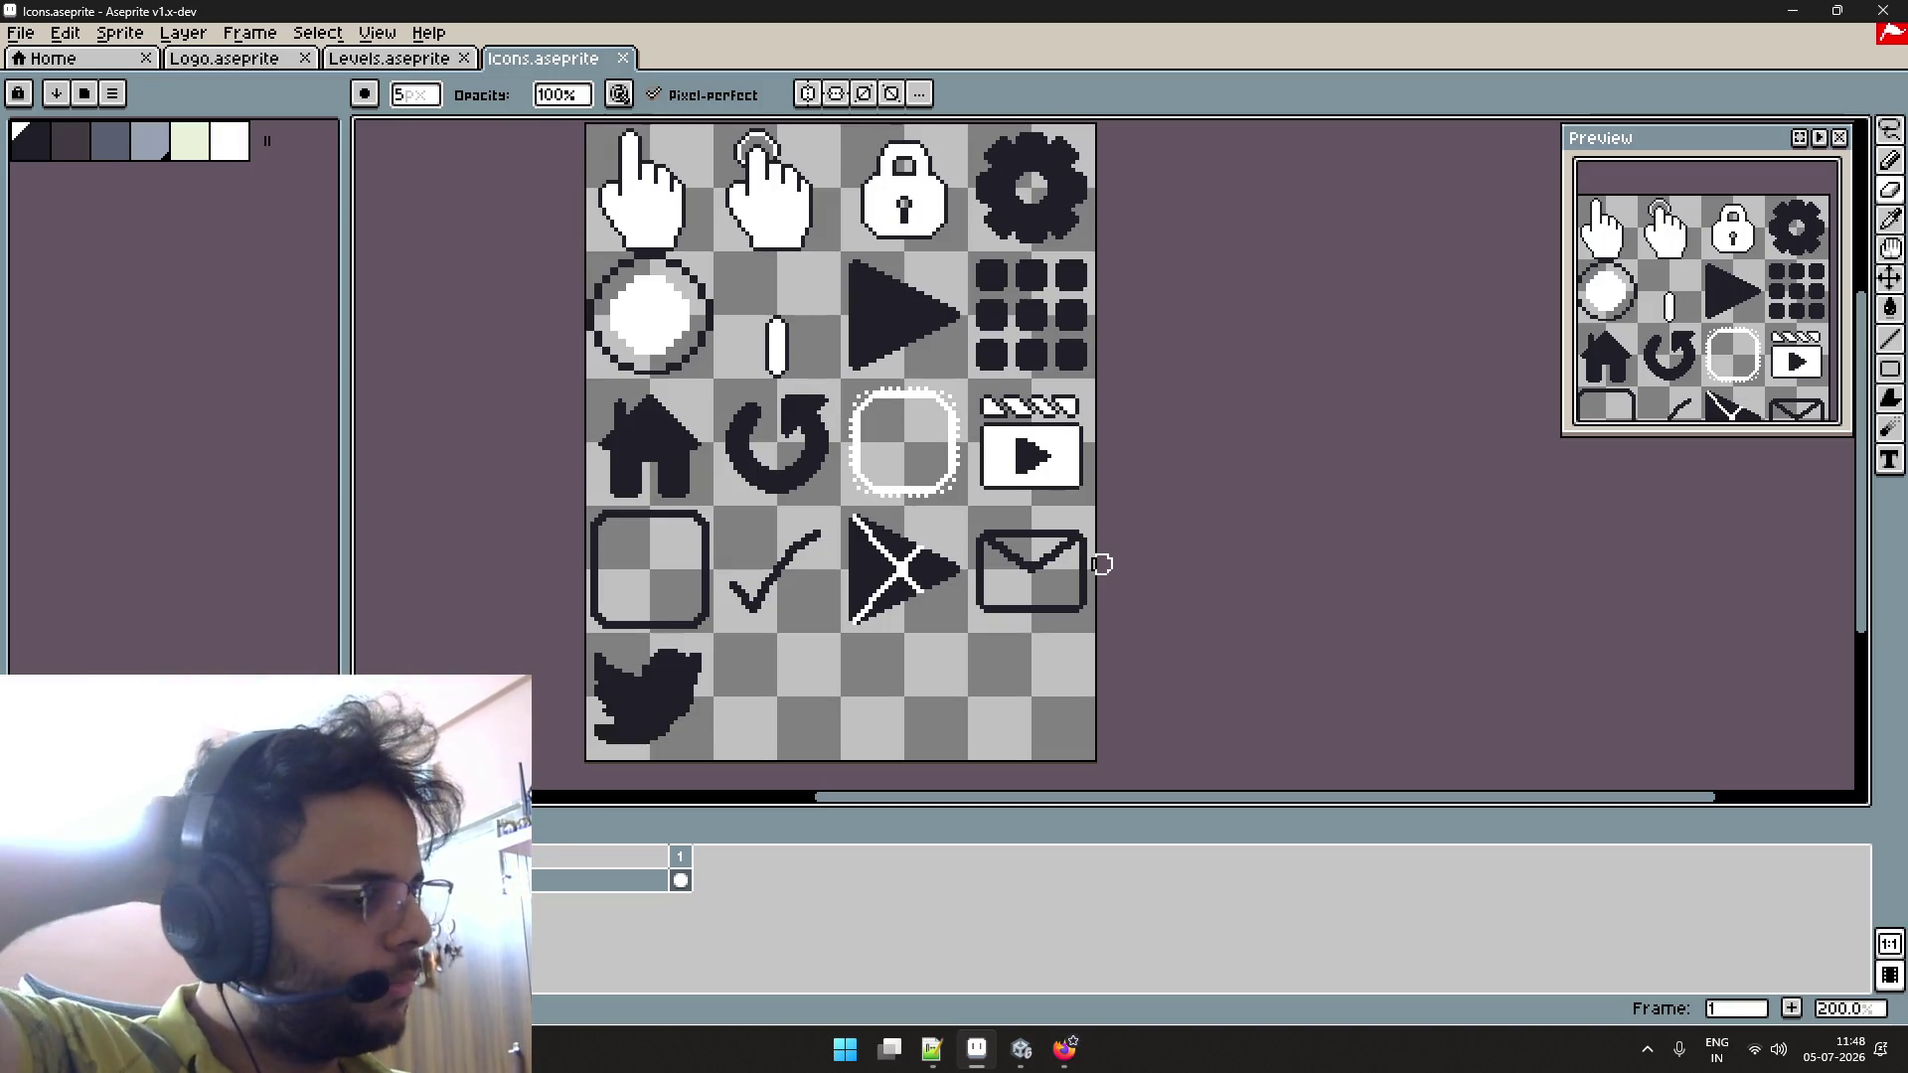
{"action": "scroll", "coordinate": [825, 427], "scroll_direction": "down", "scroll_amount": 1}
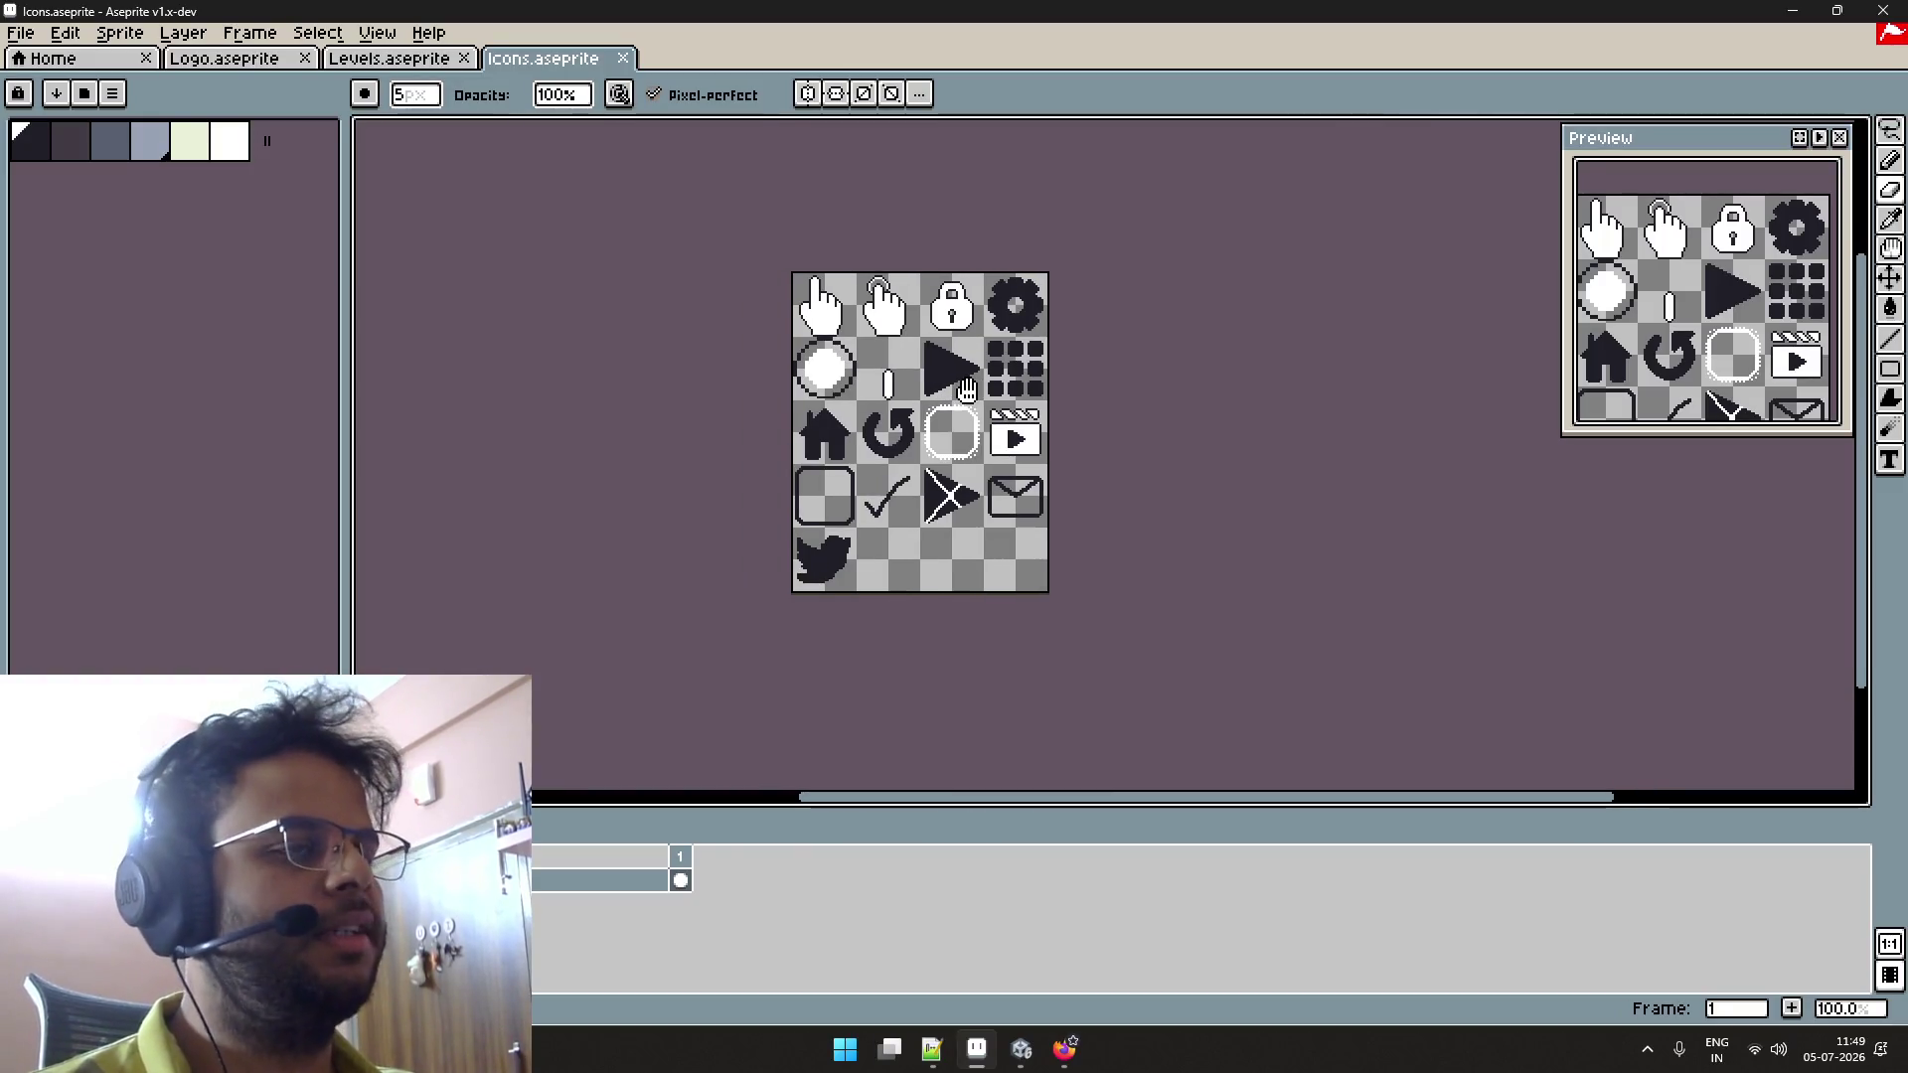
{"action": "scroll", "coordinate": [950, 397], "scroll_direction": "up", "scroll_amount": 1}
{"action": "left_click_drag", "start_coordinate": [898, 414], "coordinate": [1012, 398]}
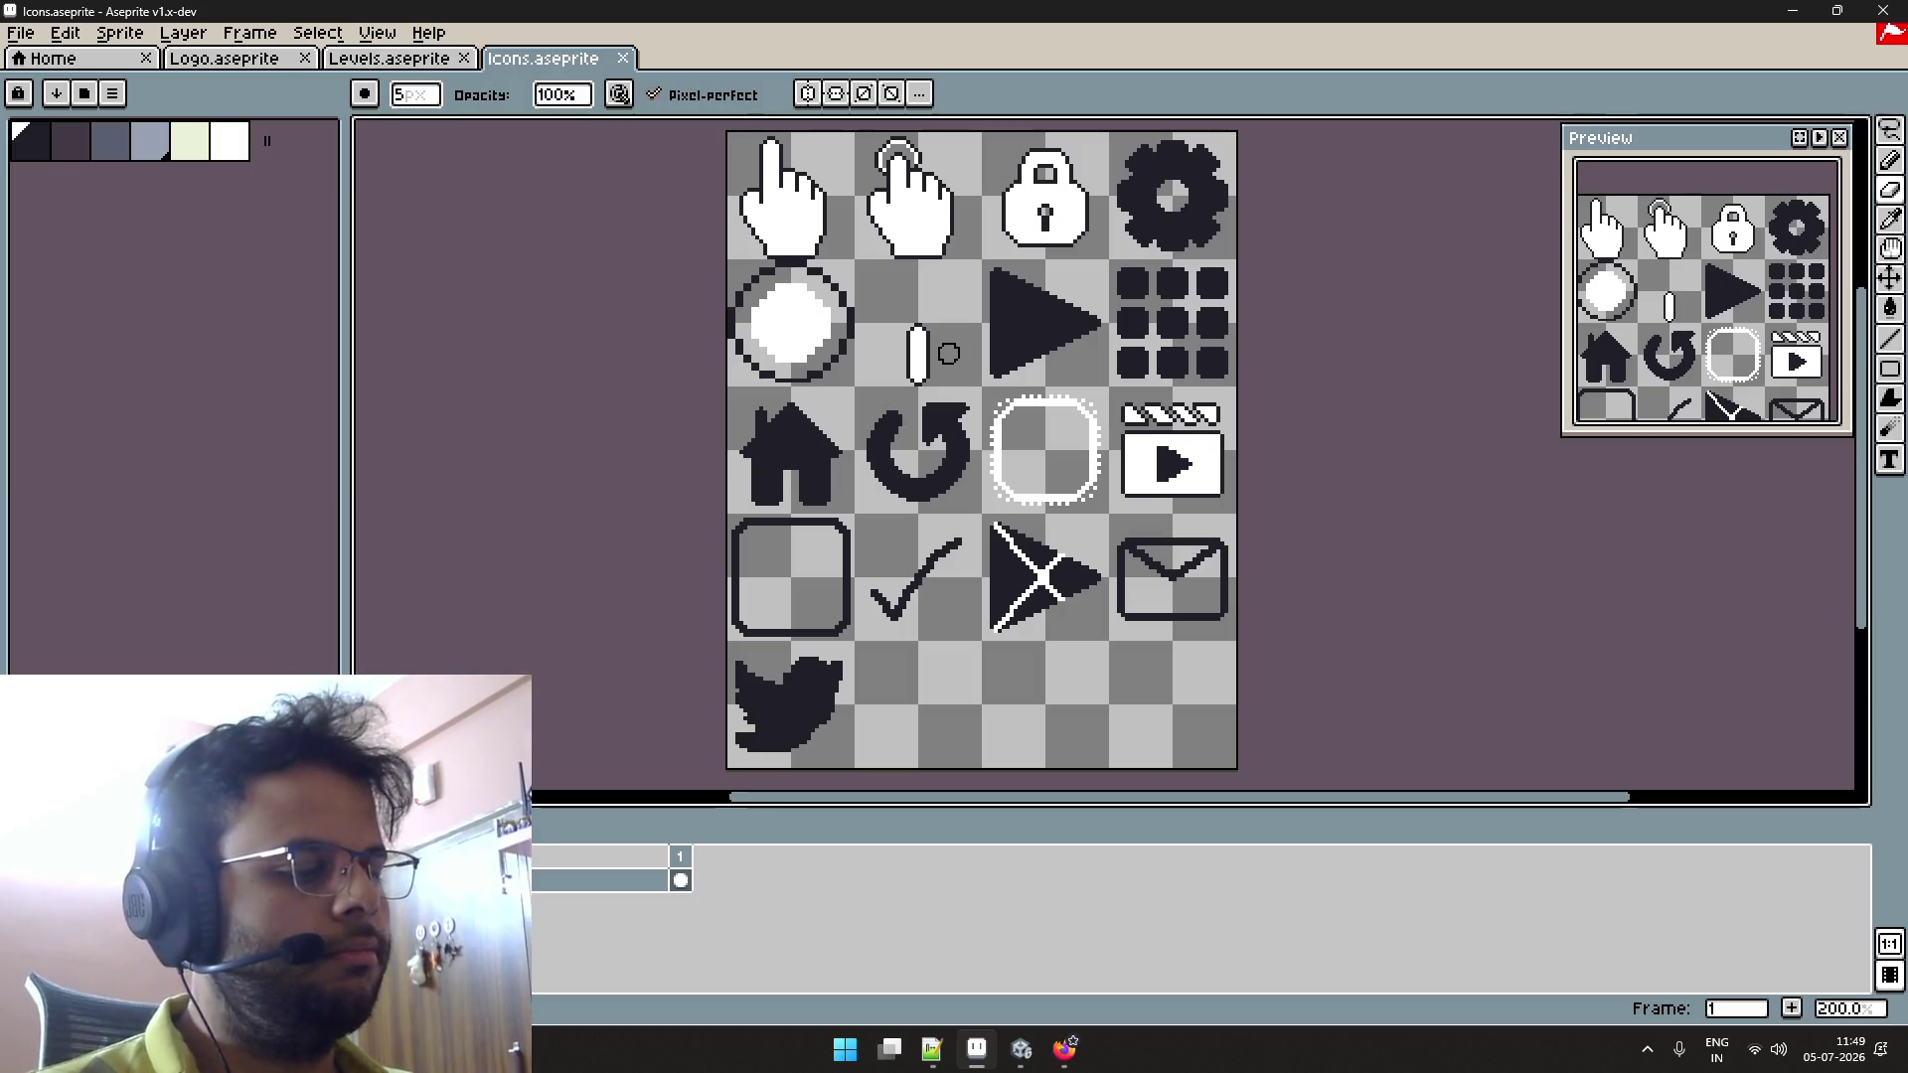
Flip through the Levels, Icons, Logo and Home tabs, ending on the Levels sprite
{"action": "left_click", "coordinate": [382, 62]}
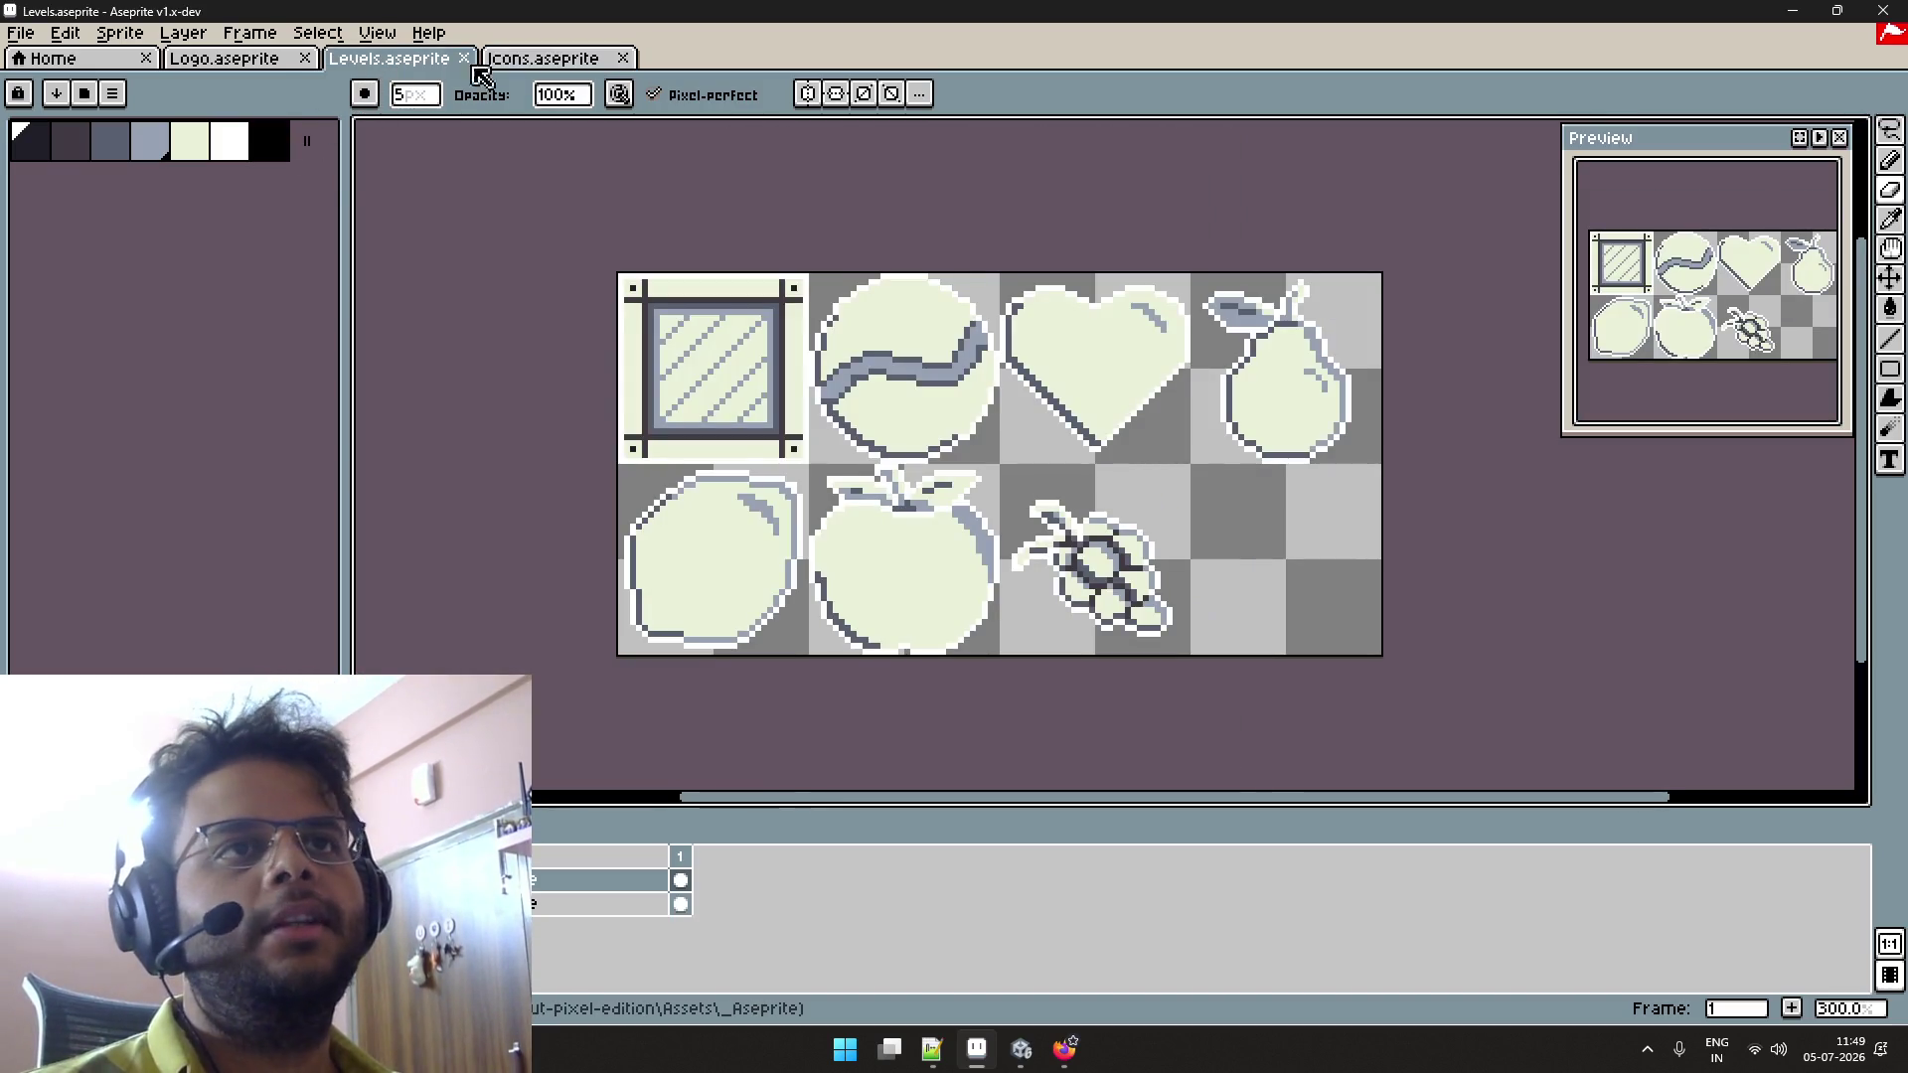
{"action": "left_click", "coordinate": [560, 69]}
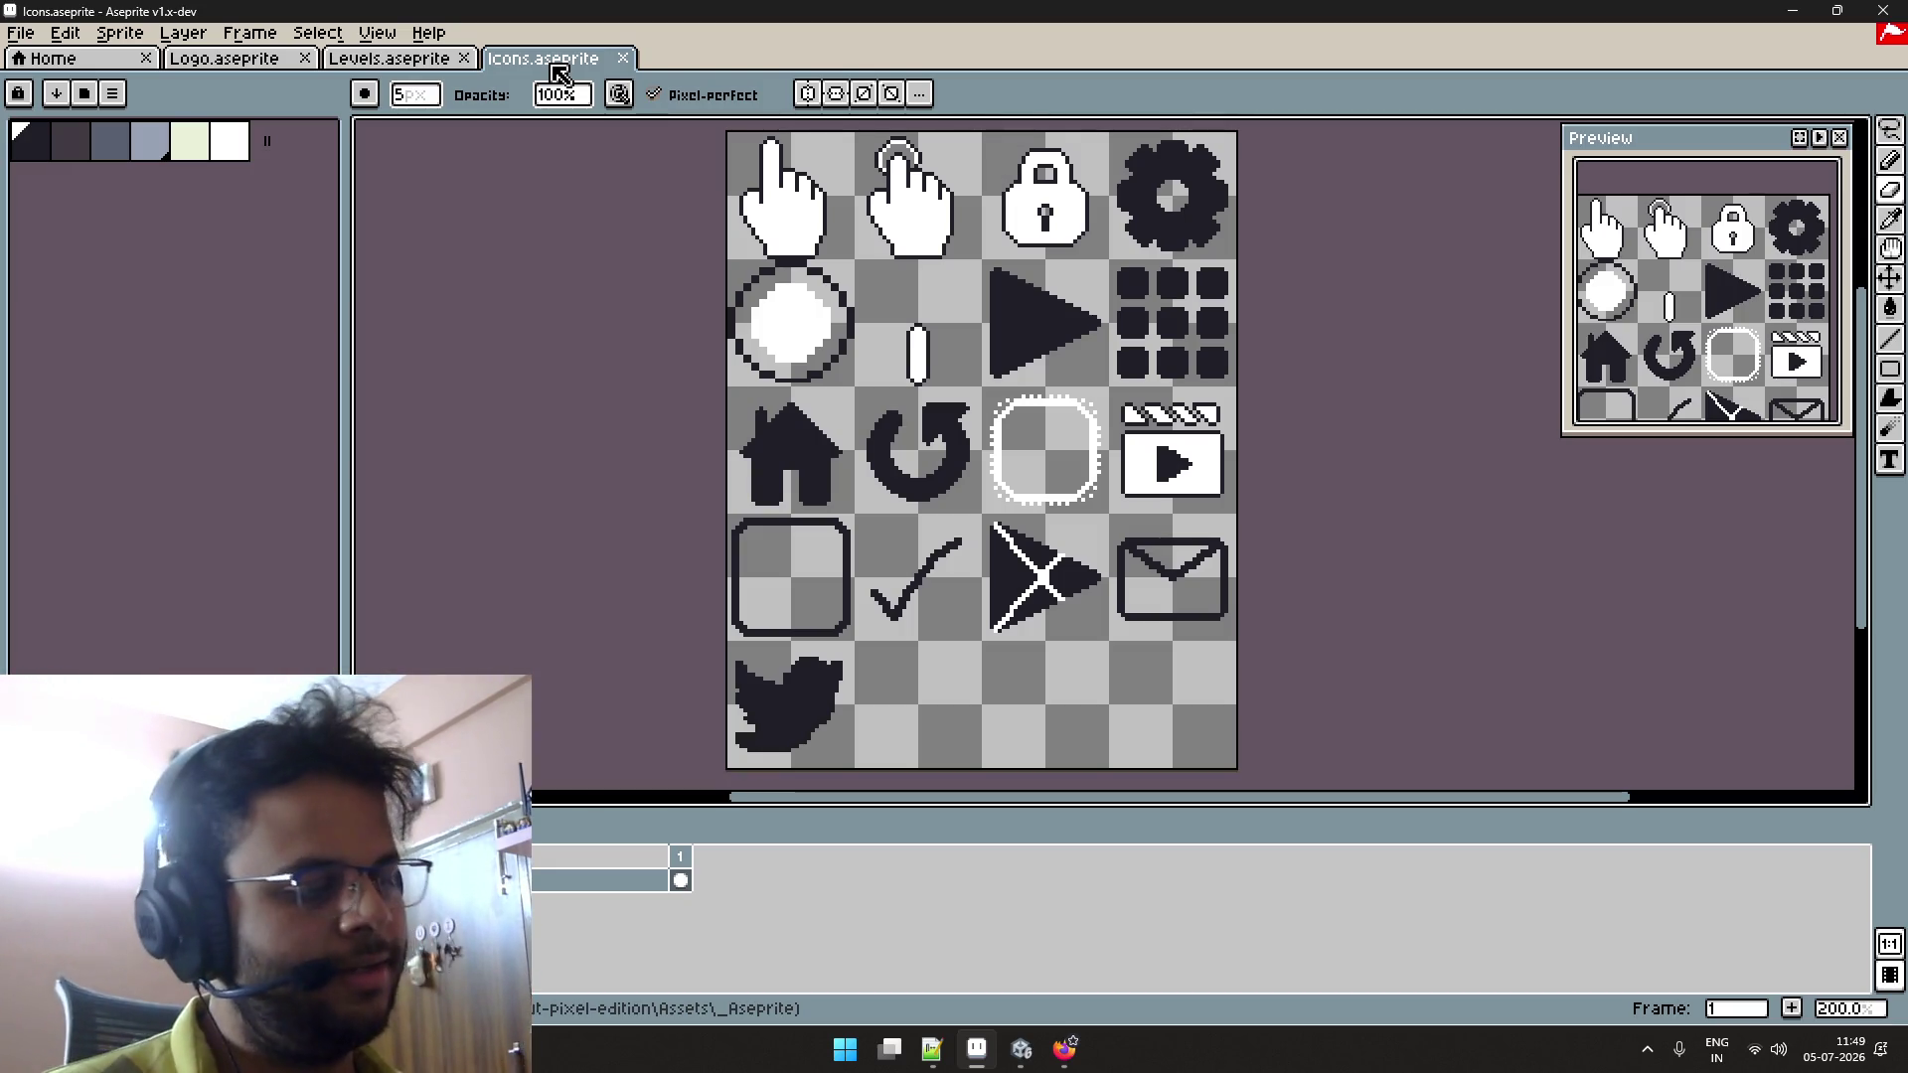
{"action": "left_click", "coordinate": [408, 62]}
{"action": "left_click", "coordinate": [553, 60]}
{"action": "left_click", "coordinate": [390, 60]}
{"action": "left_click", "coordinate": [221, 62]}
{"action": "left_click", "coordinate": [107, 61]}
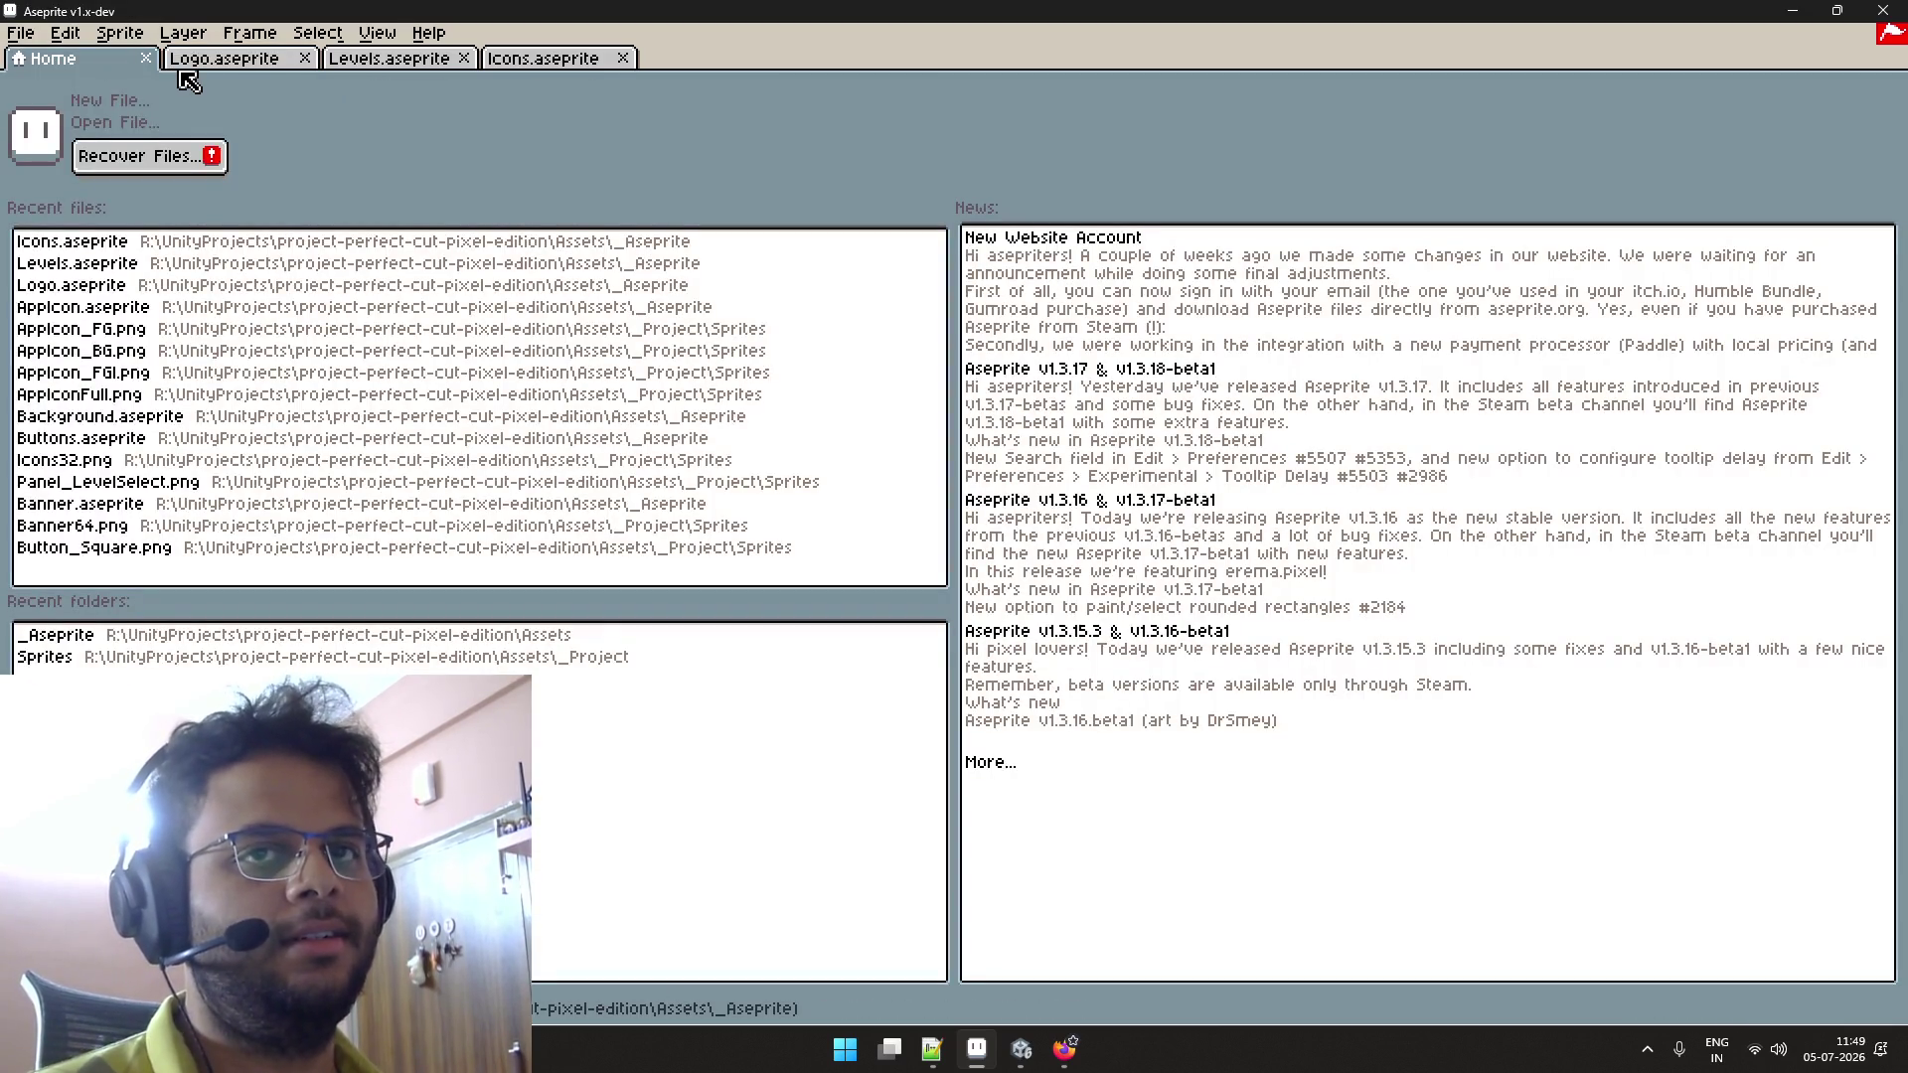
{"action": "left_click", "coordinate": [553, 62]}
{"action": "key", "text": "alt+Tab"}
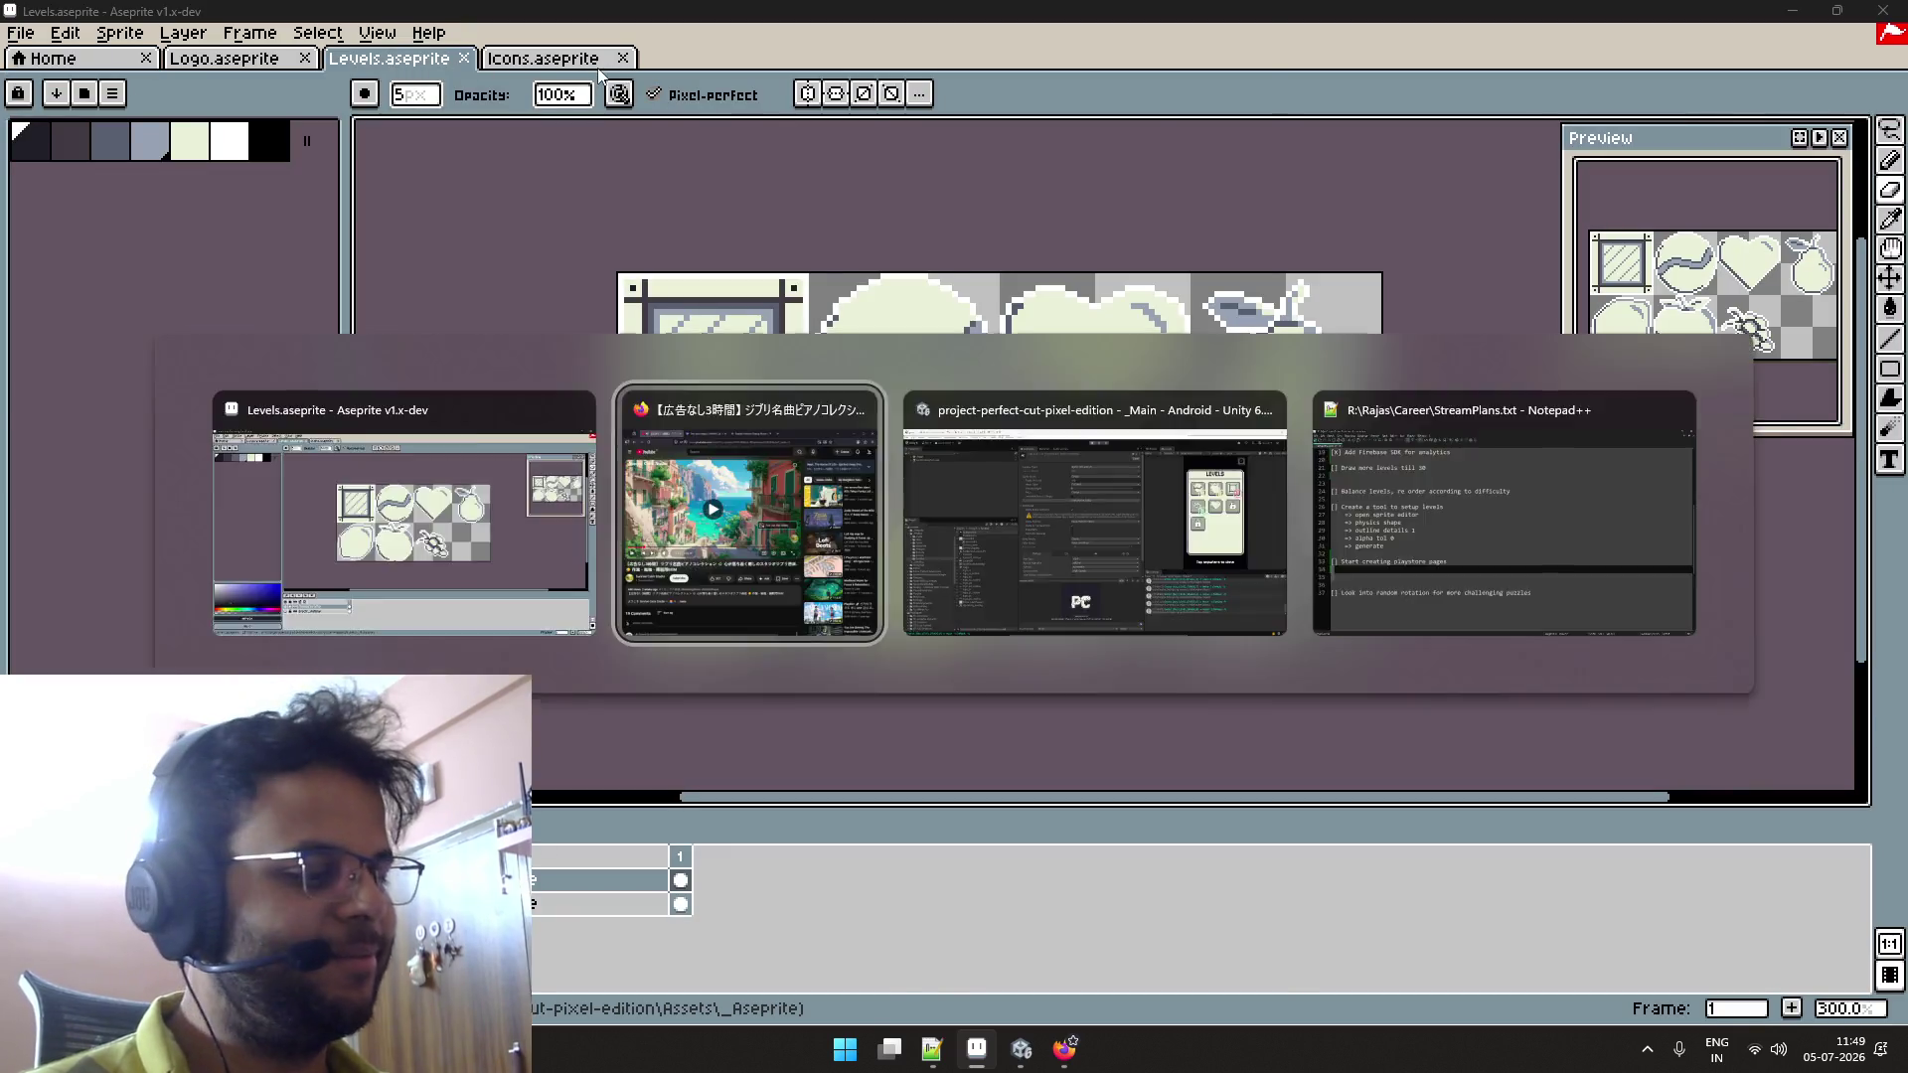
In Unity, close the level-select popup and preview the title and settings screens maximized
{"action": "key", "text": "alt+Tab"}
{"action": "key", "text": "alt+Tab"}
{"action": "key", "text": "Tab"}
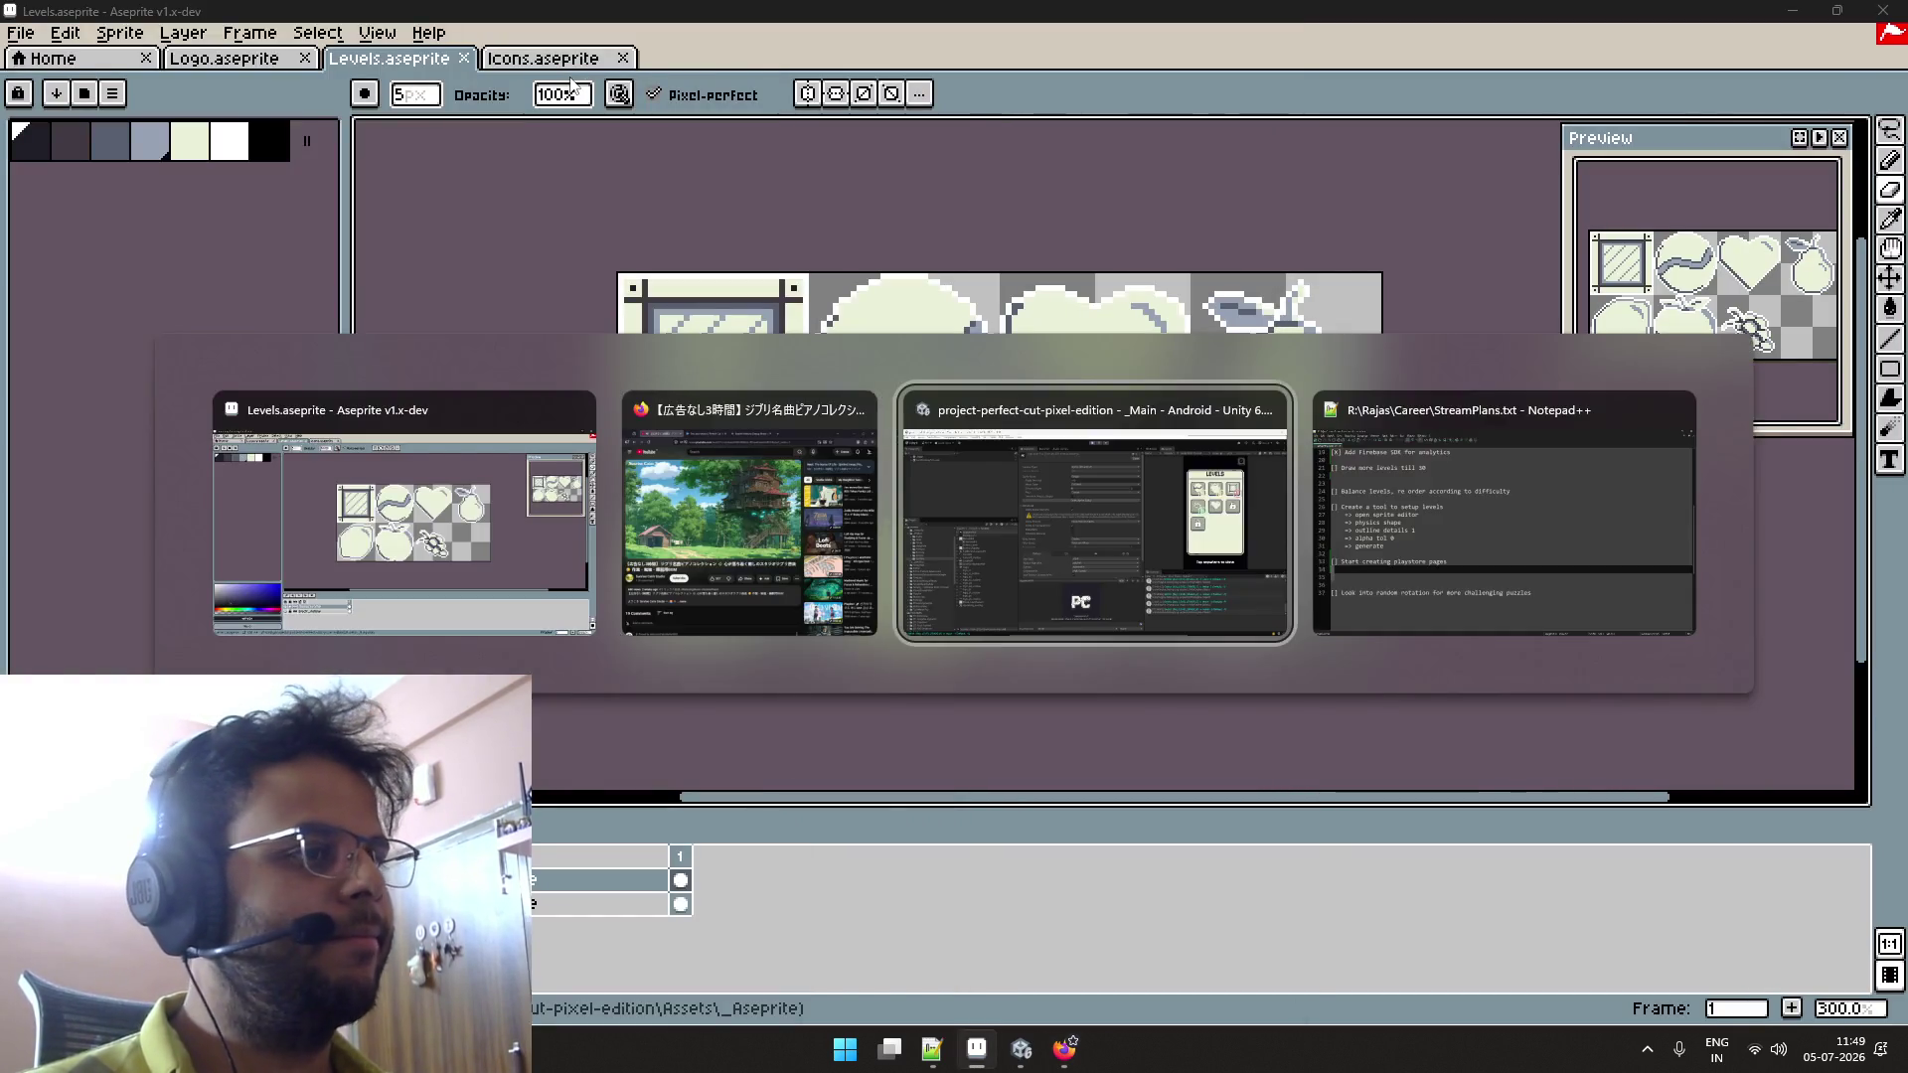
{"action": "left_click", "coordinate": [1606, 663]}
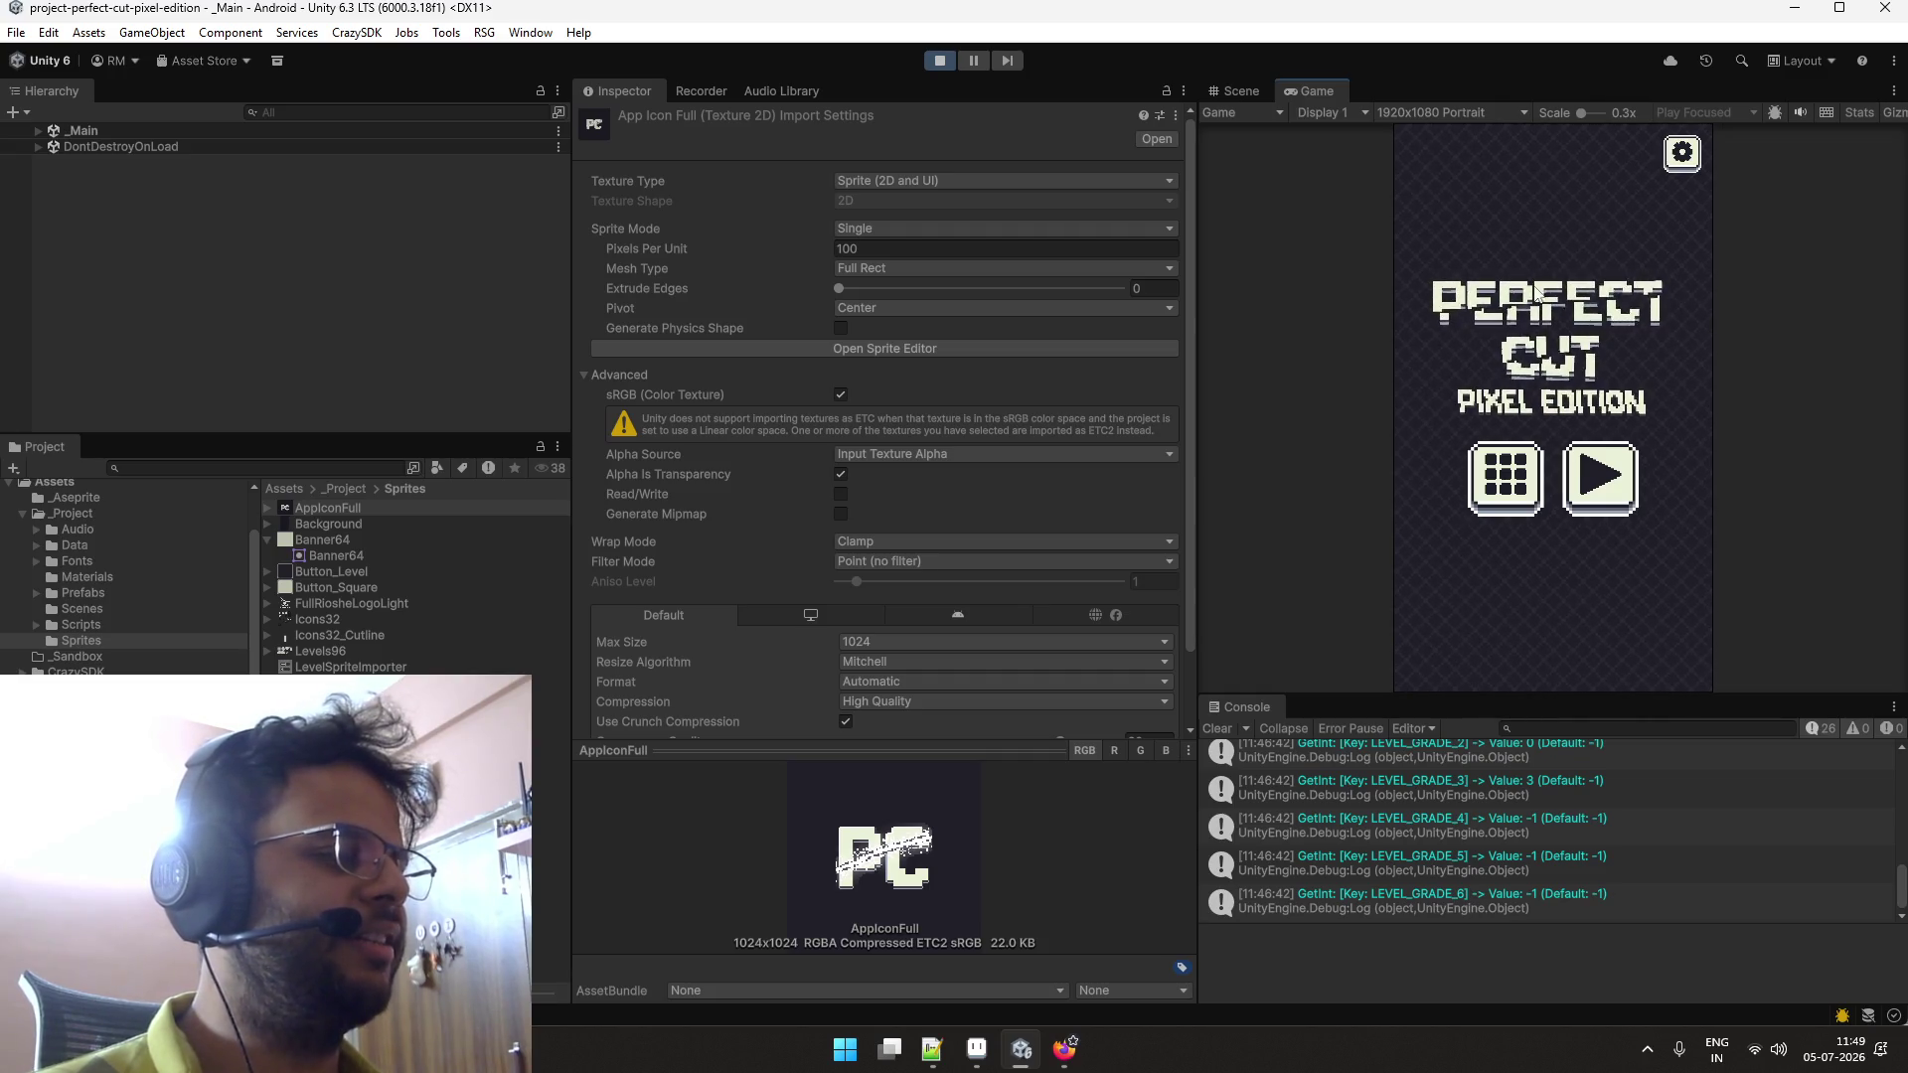
{"action": "double_click", "coordinate": [1310, 94]}
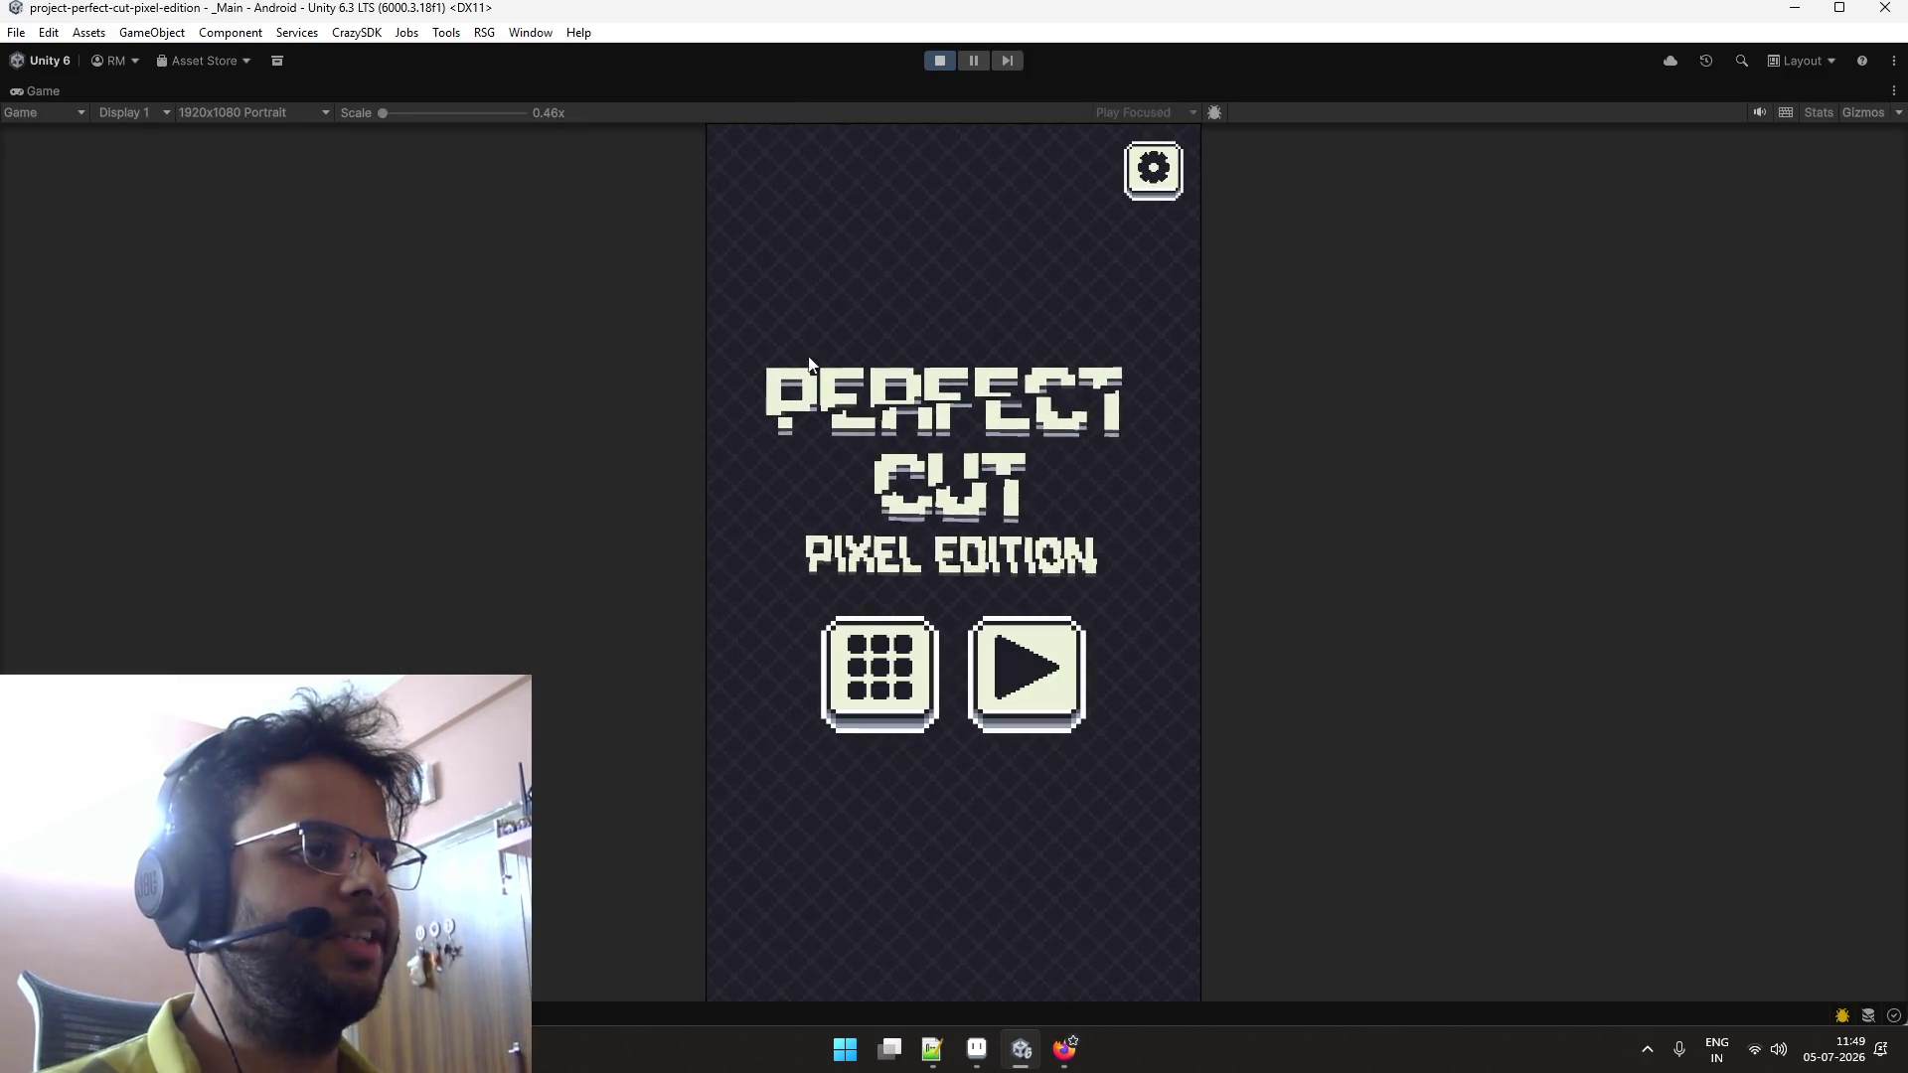
{"action": "left_click", "coordinate": [1148, 184]}
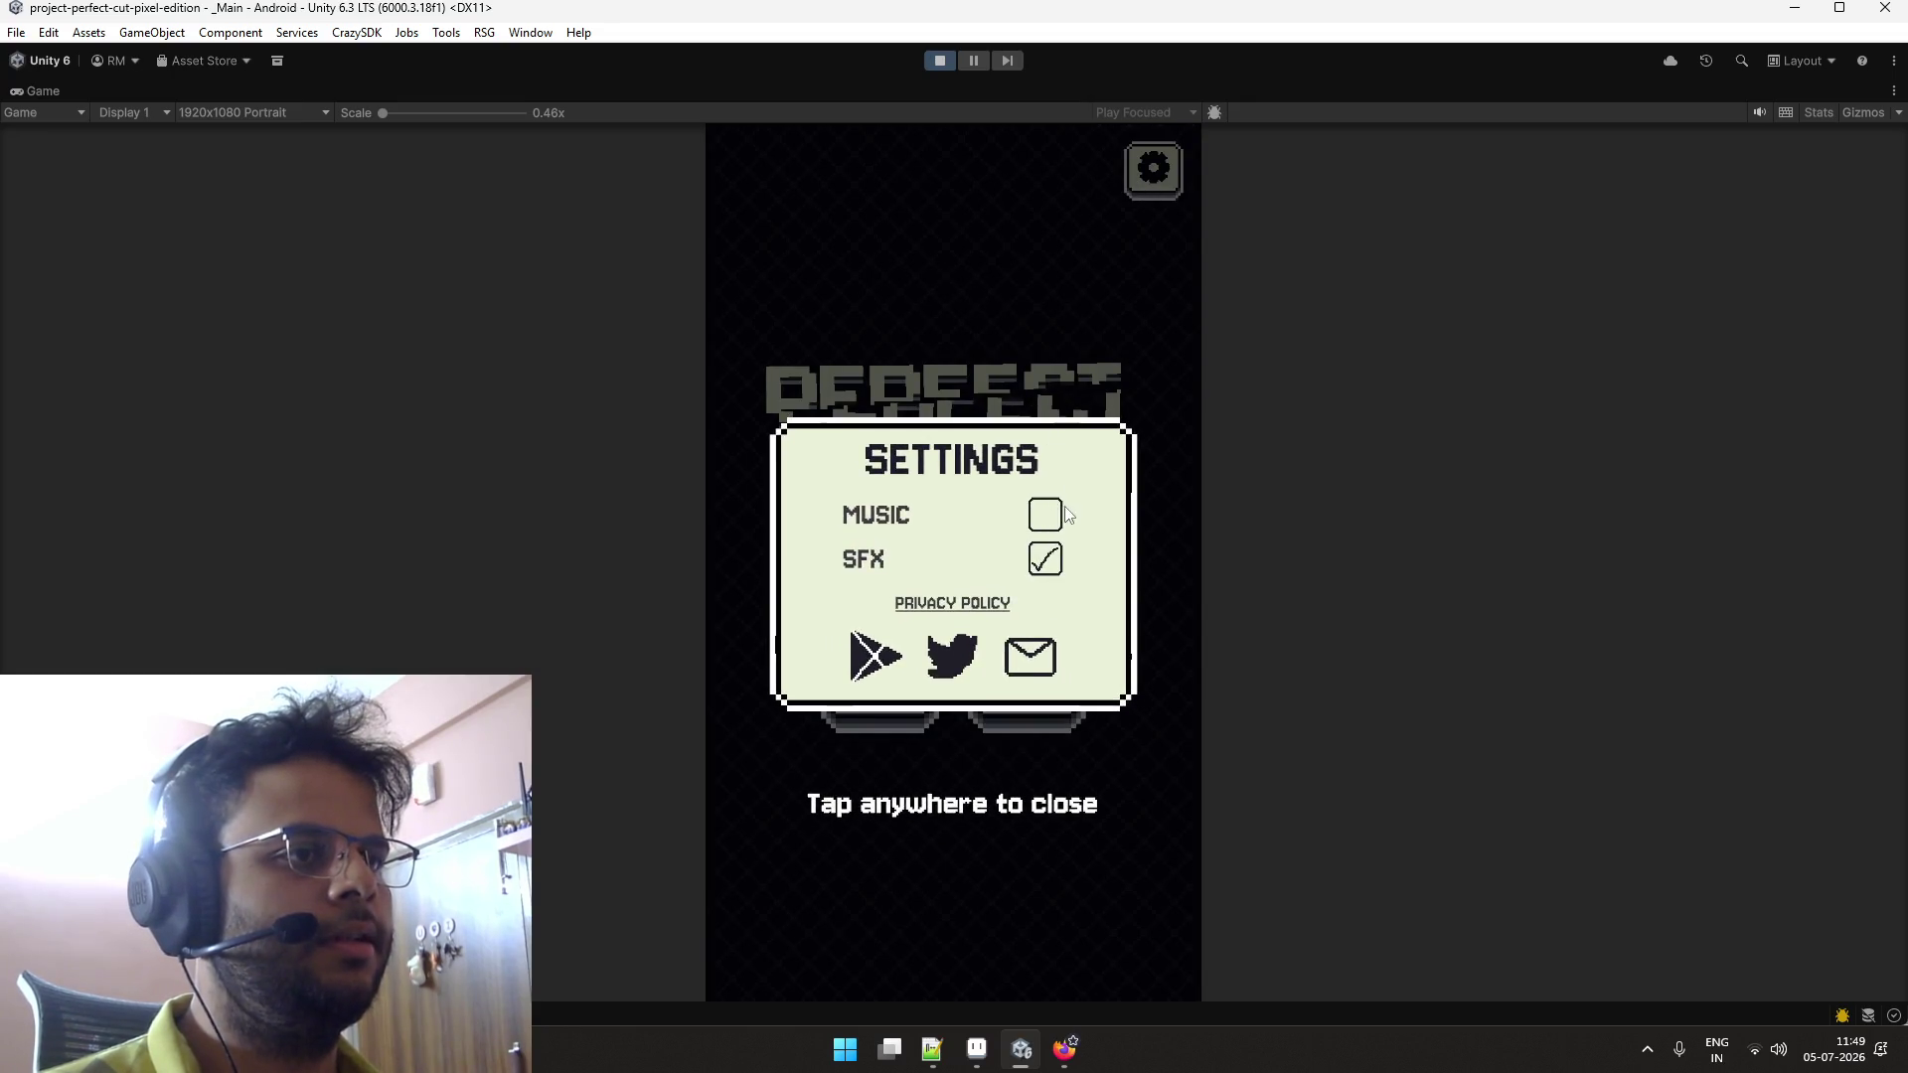
{"action": "left_click", "coordinate": [1173, 374]}
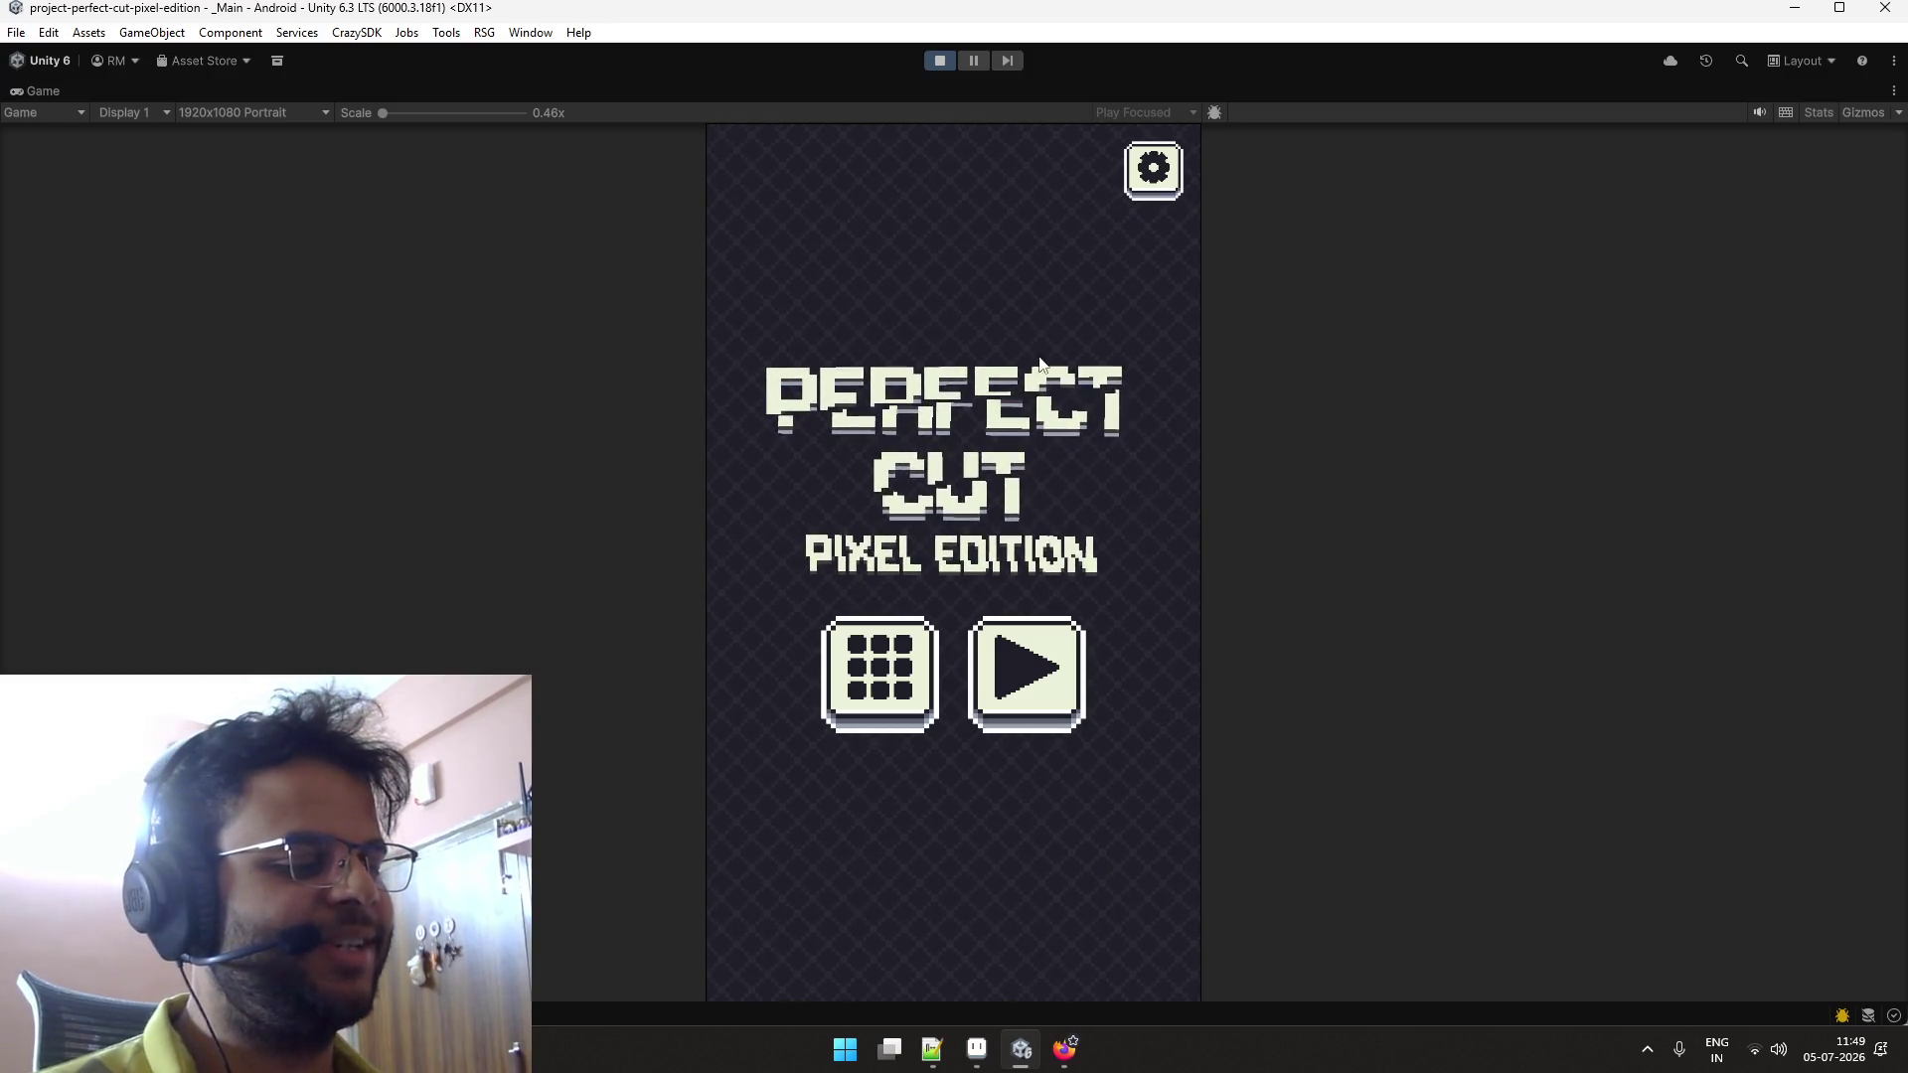
{"action": "double_click", "coordinate": [39, 89]}
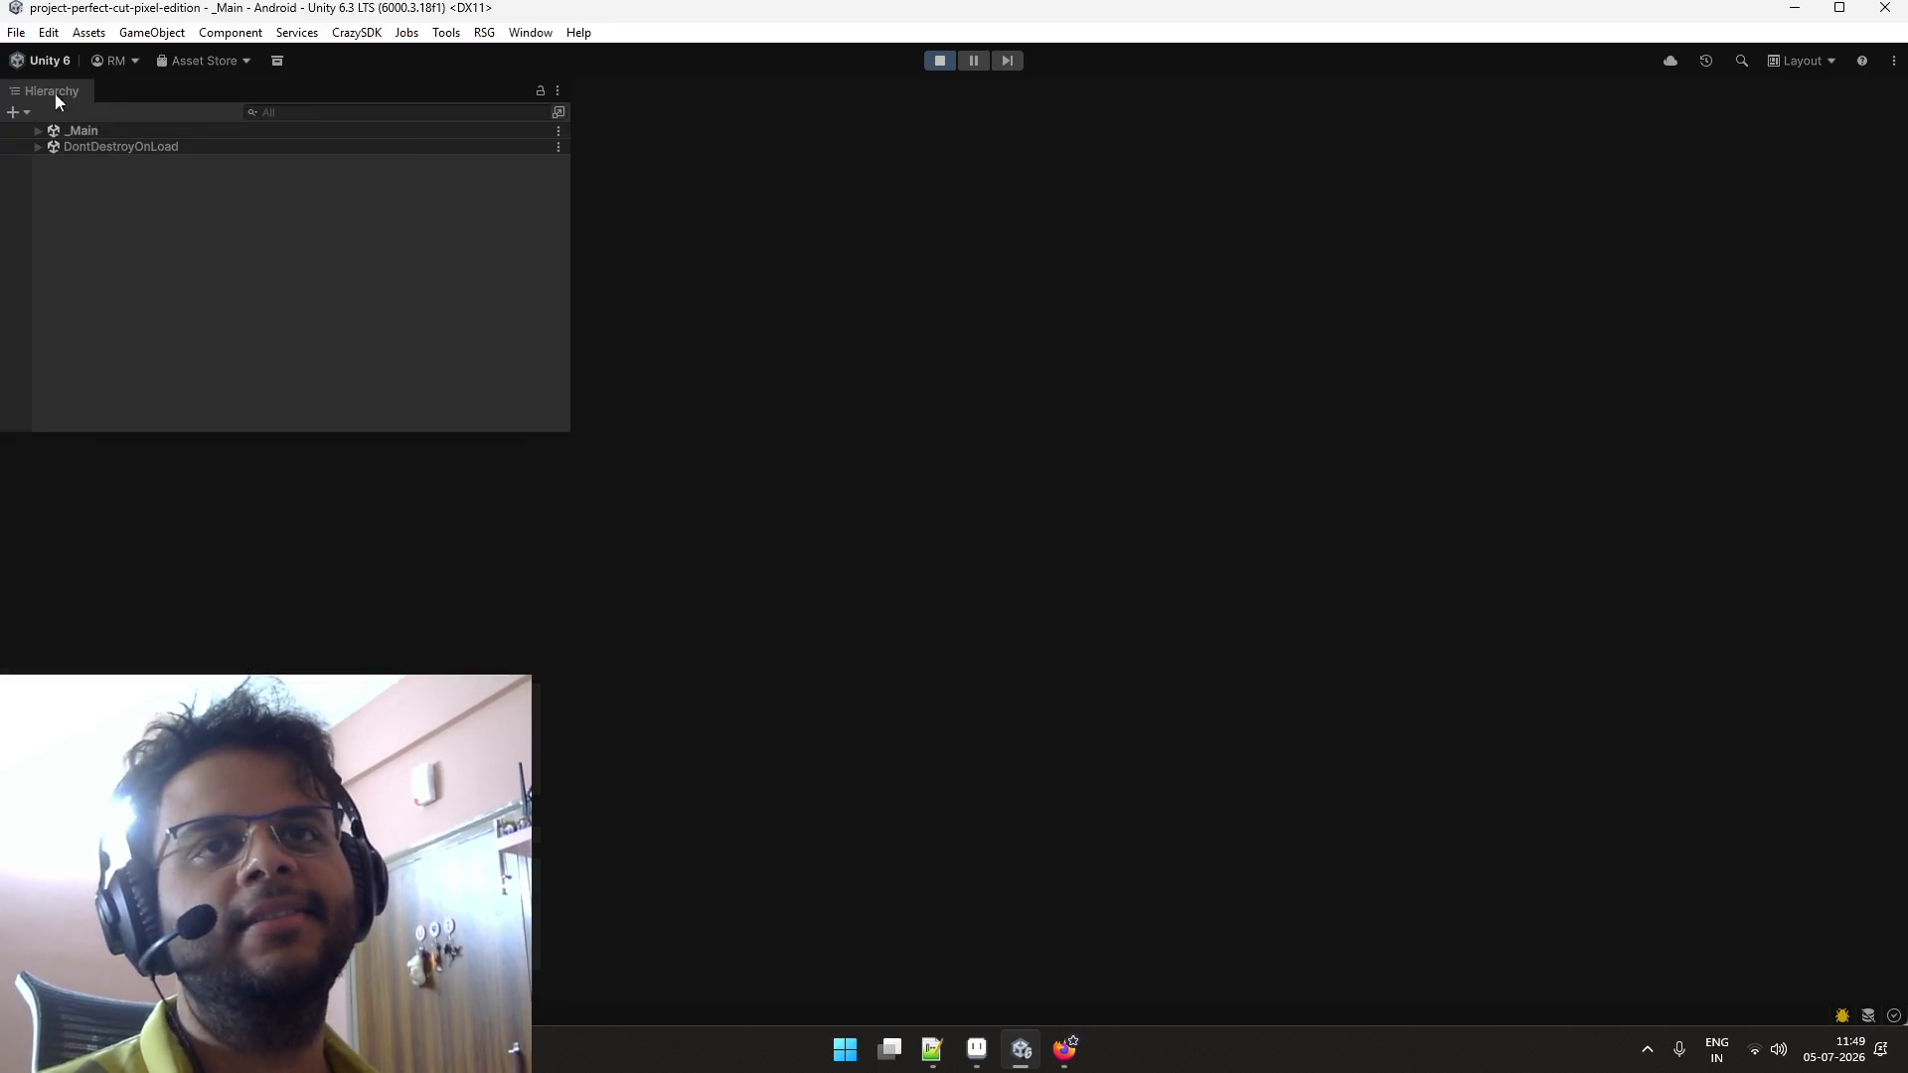
Stop play mode, clear the Console, and bring the StreamPlans notes forward
{"action": "left_click", "coordinate": [936, 60]}
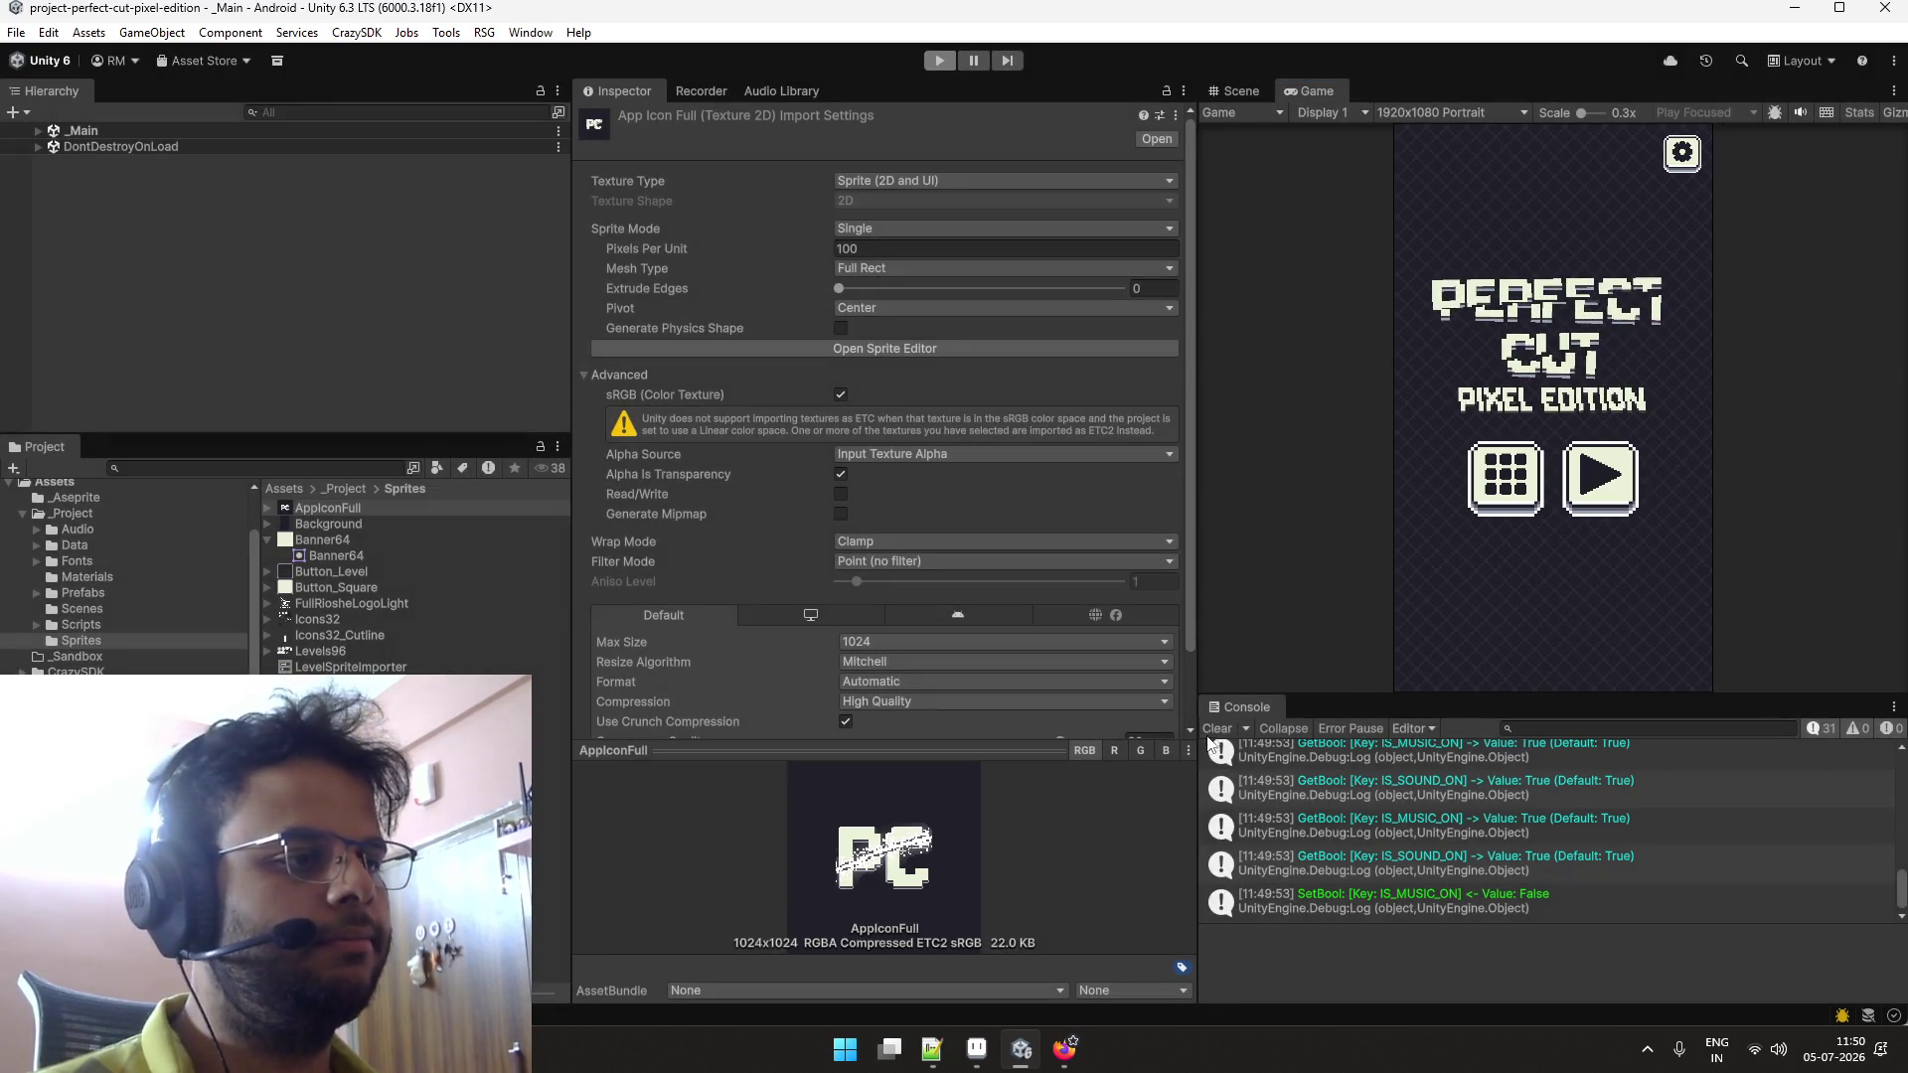
{"action": "left_click", "coordinate": [1214, 731]}
{"action": "key", "text": "alt+Tab"}
{"action": "key", "text": "Tab"}
{"action": "key", "text": "Tab"}
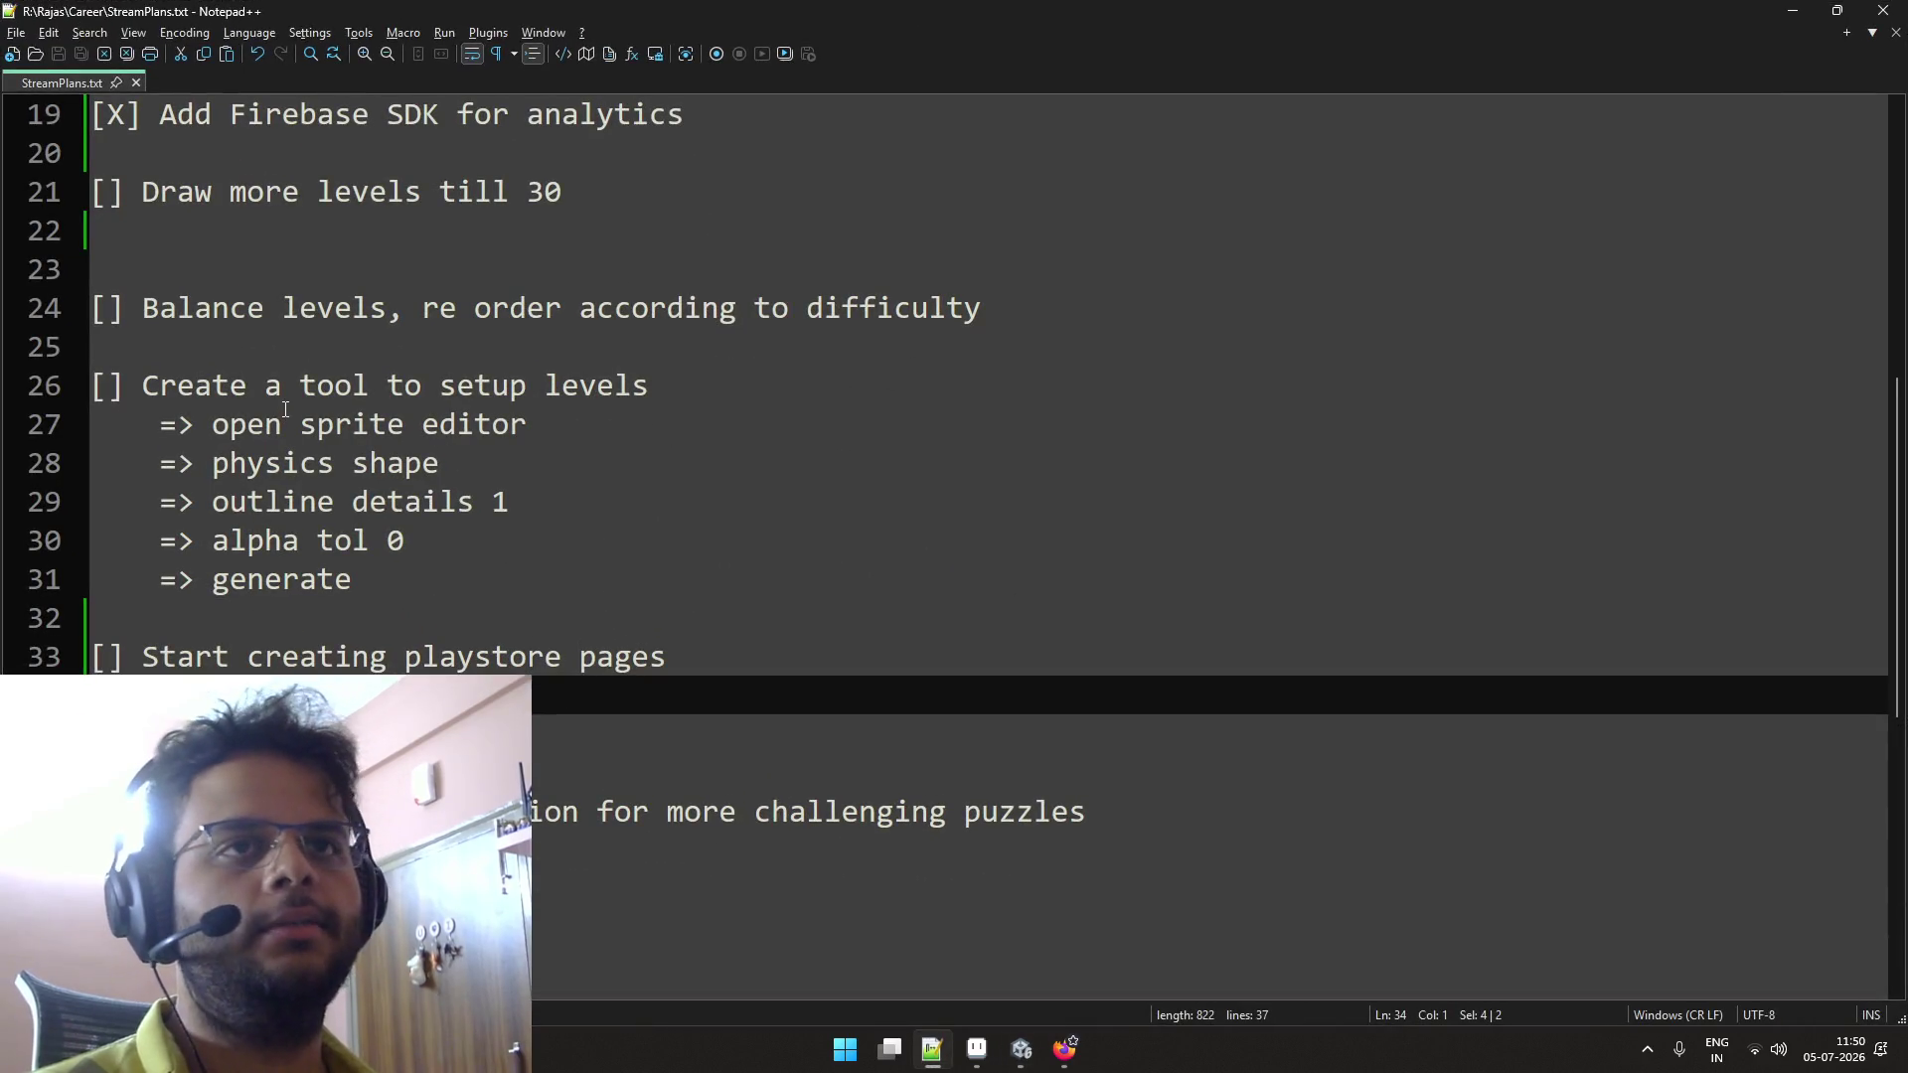
Select the drawing-more-levels and 'creating playstore pages' lines, then scroll back to the top
{"action": "left_click", "coordinate": [226, 199]}
{"action": "key", "text": "Down"}
{"action": "key", "text": "Down"}
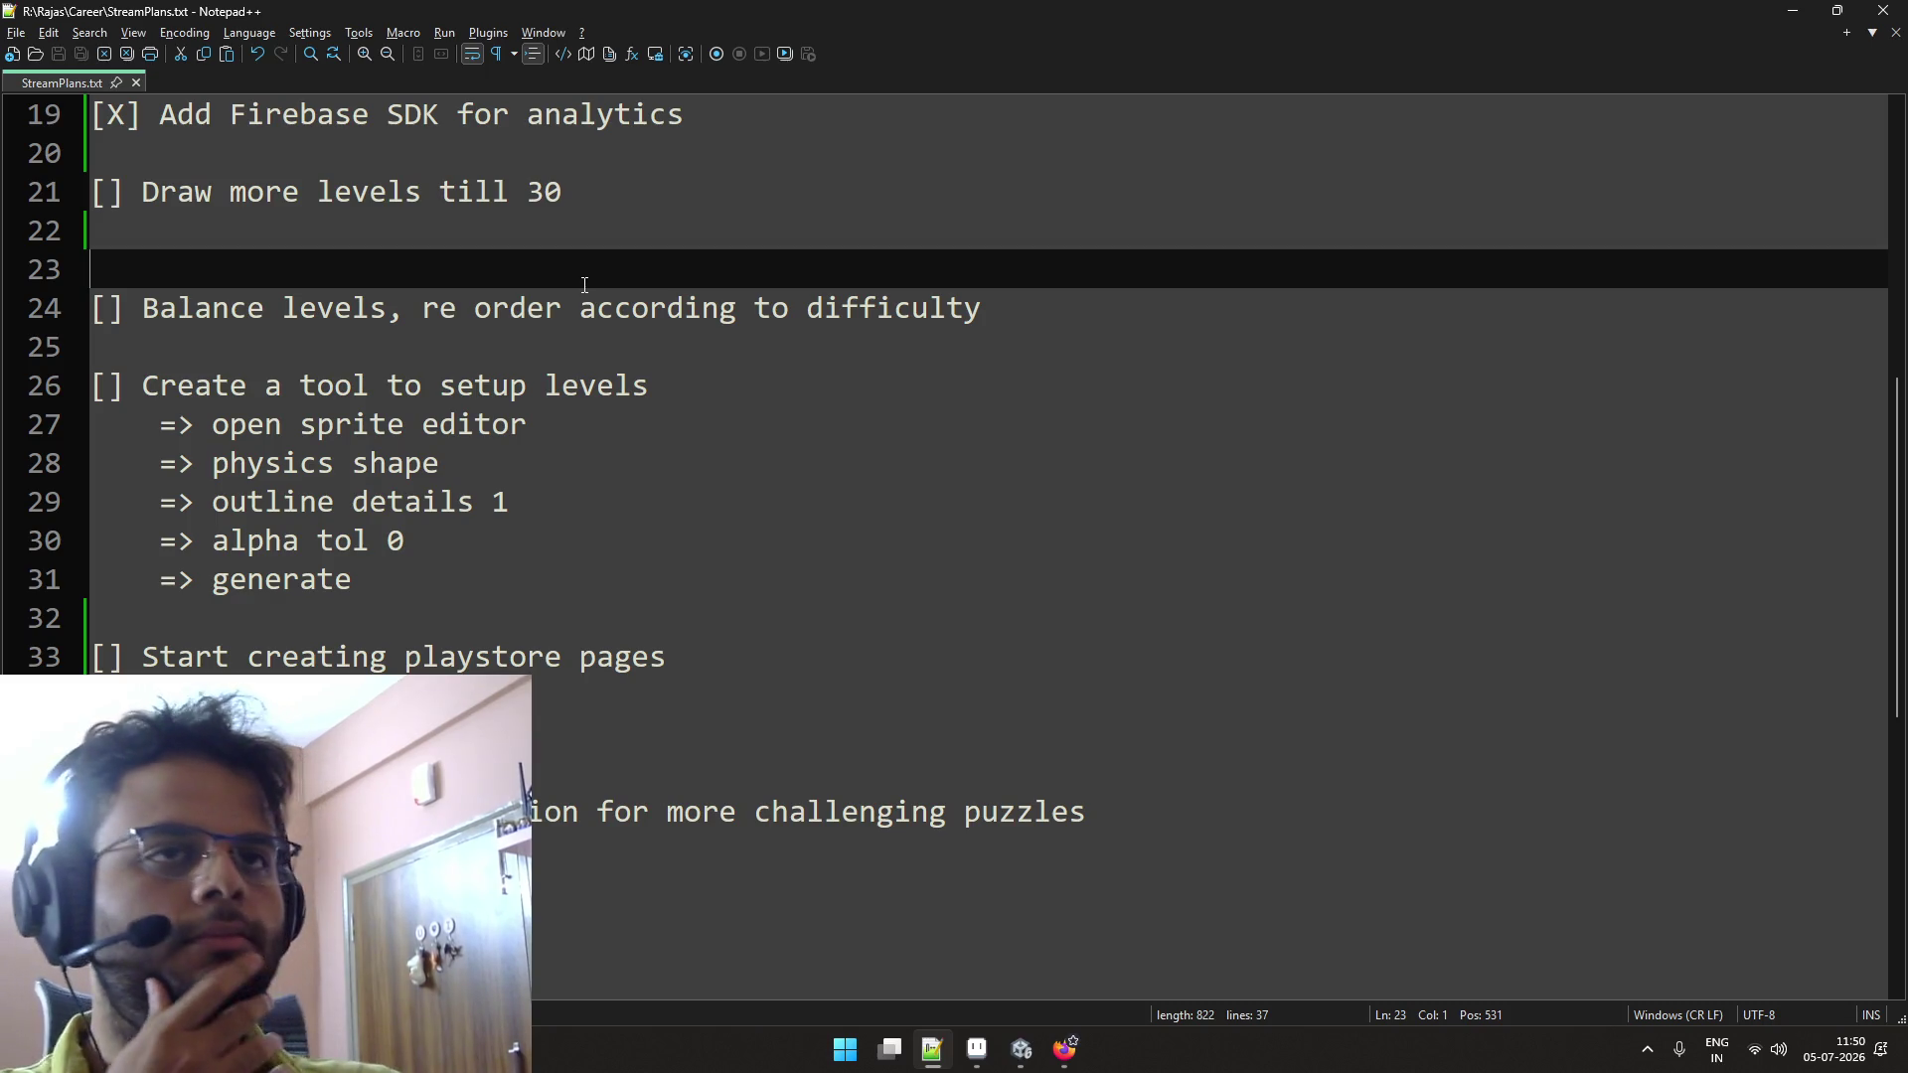
{"action": "left_click_drag", "start_coordinate": [562, 194], "coordinate": [377, 195]}
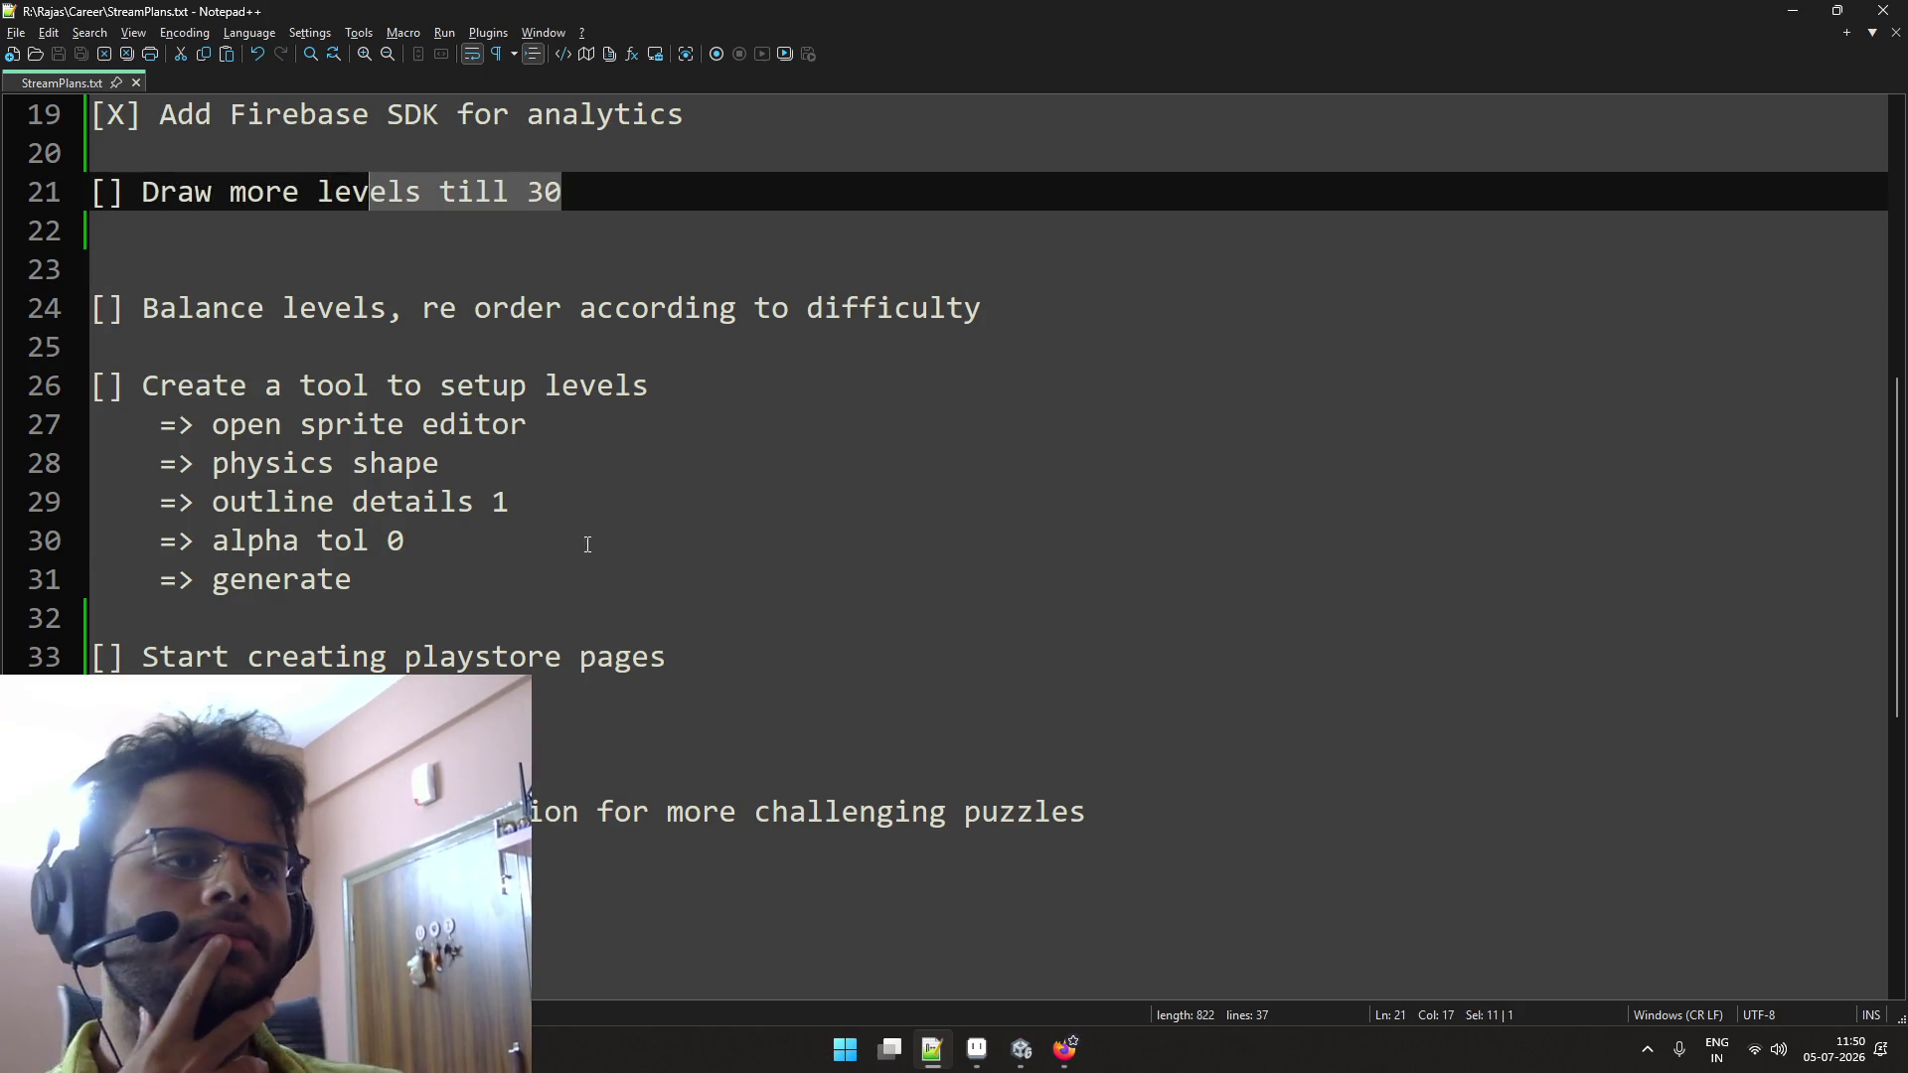
{"action": "left_click", "coordinate": [586, 540]}
{"action": "left_click_drag", "start_coordinate": [696, 657], "coordinate": [161, 657]}
{"action": "scroll", "coordinate": [714, 601], "scroll_direction": "up", "scroll_amount": 6}
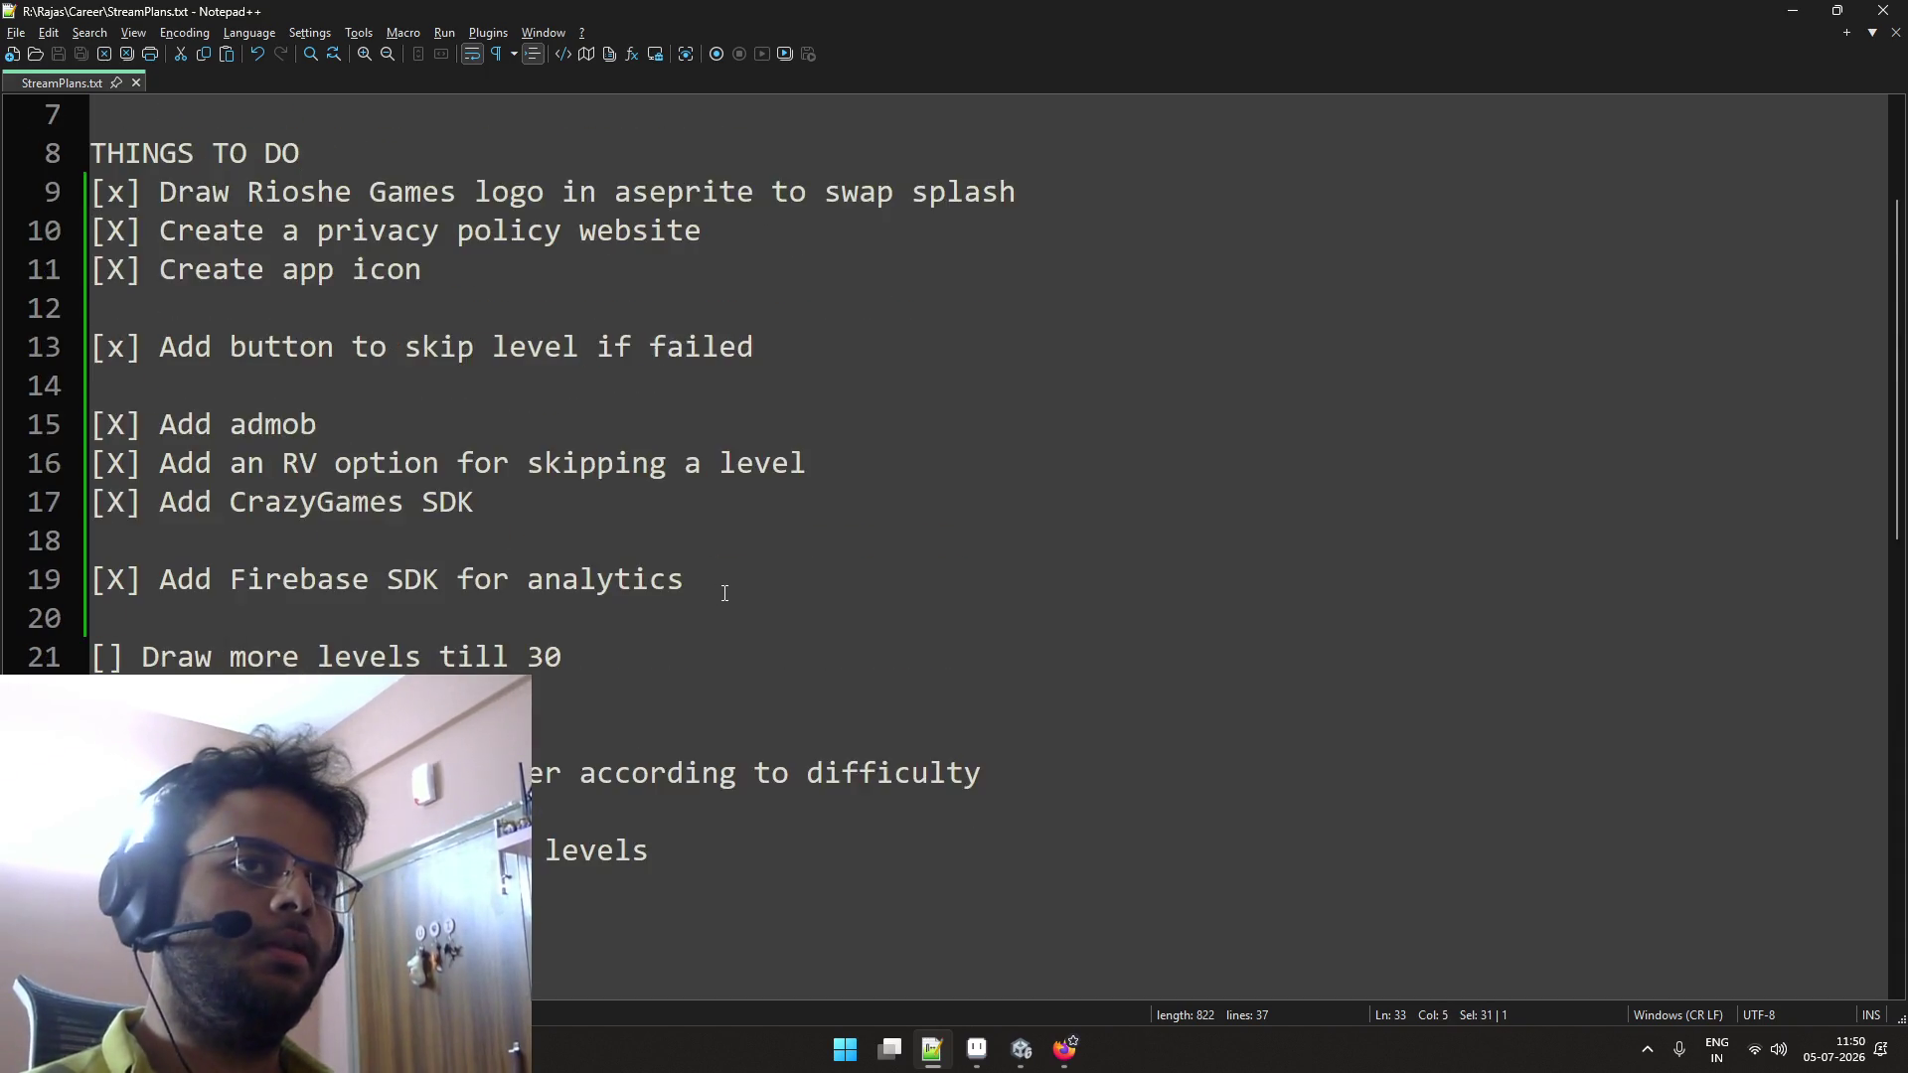
Return to the Unity editor and open its Assets menu
{"action": "key", "text": "alt+Tab"}
{"action": "key", "text": "alt+Tab"}
{"action": "key", "text": "alt+Tab"}
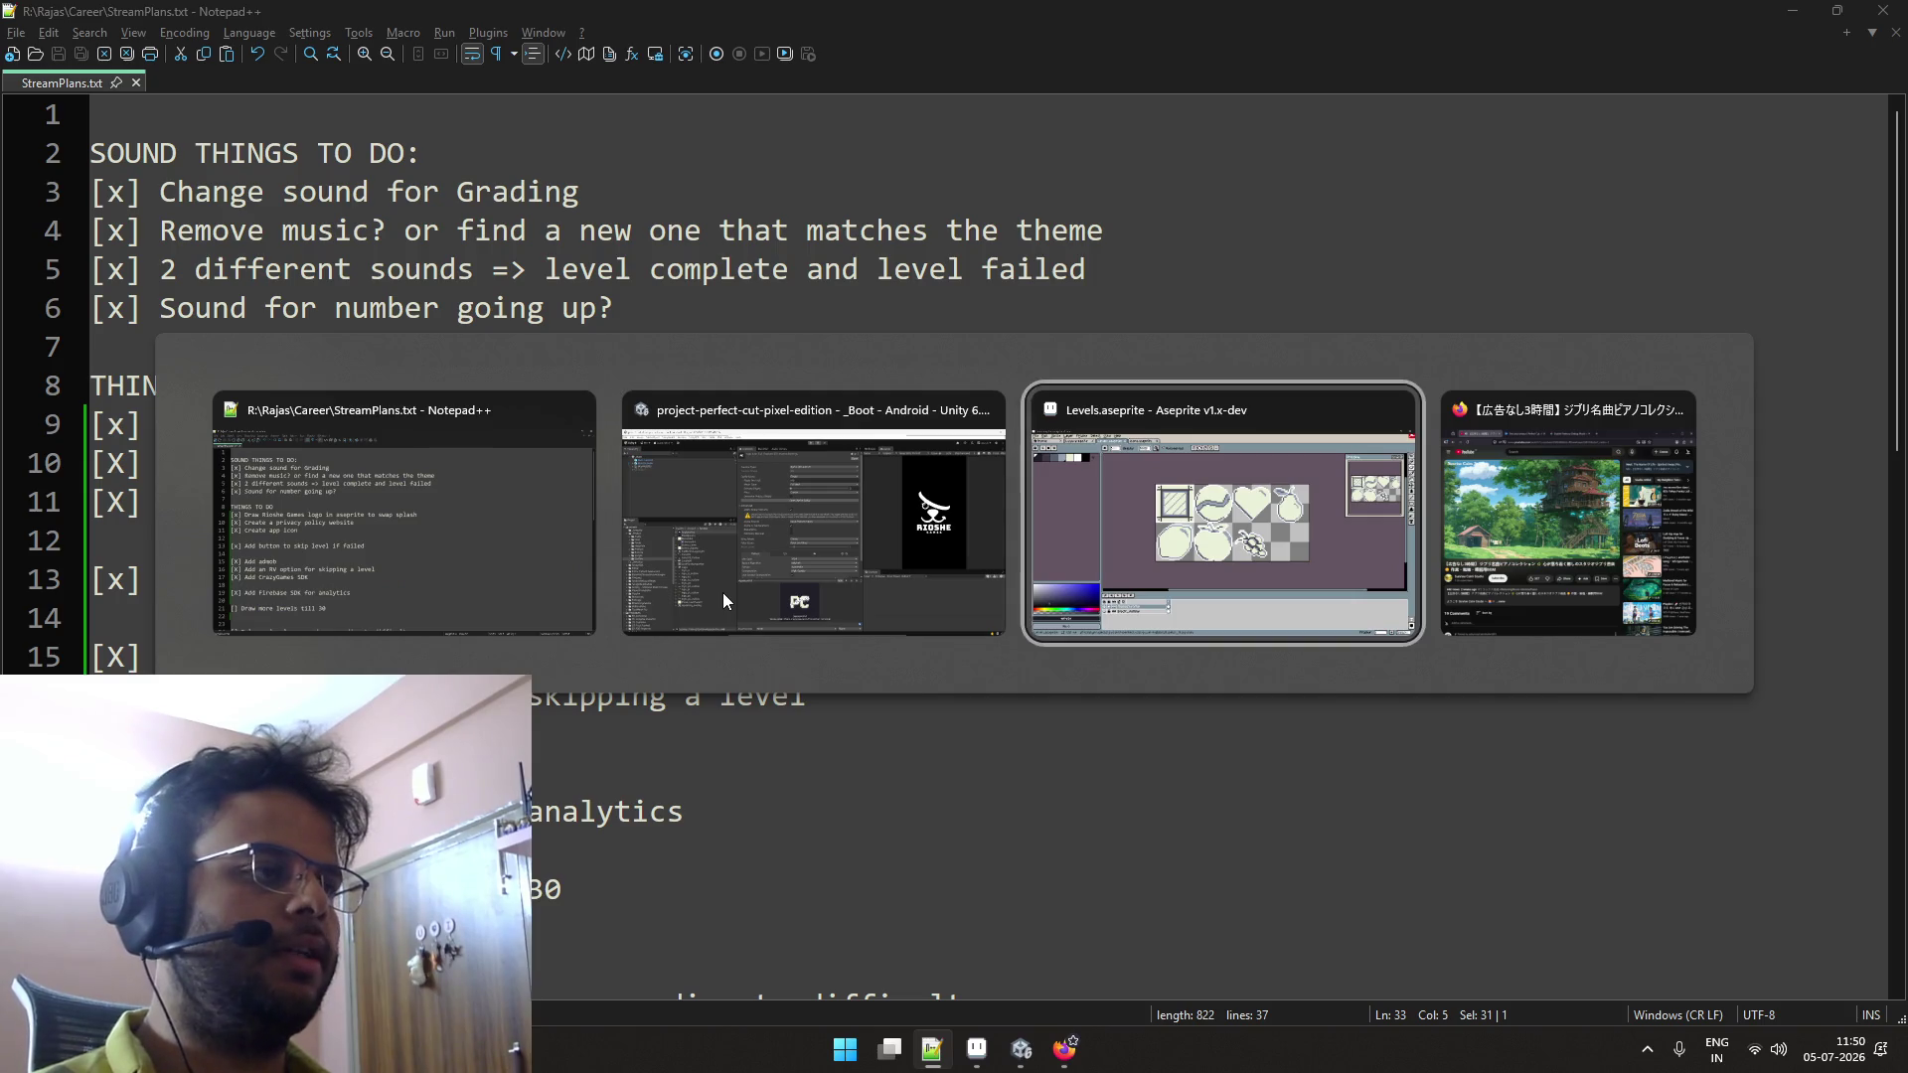
{"action": "key", "text": "alt+Tab"}
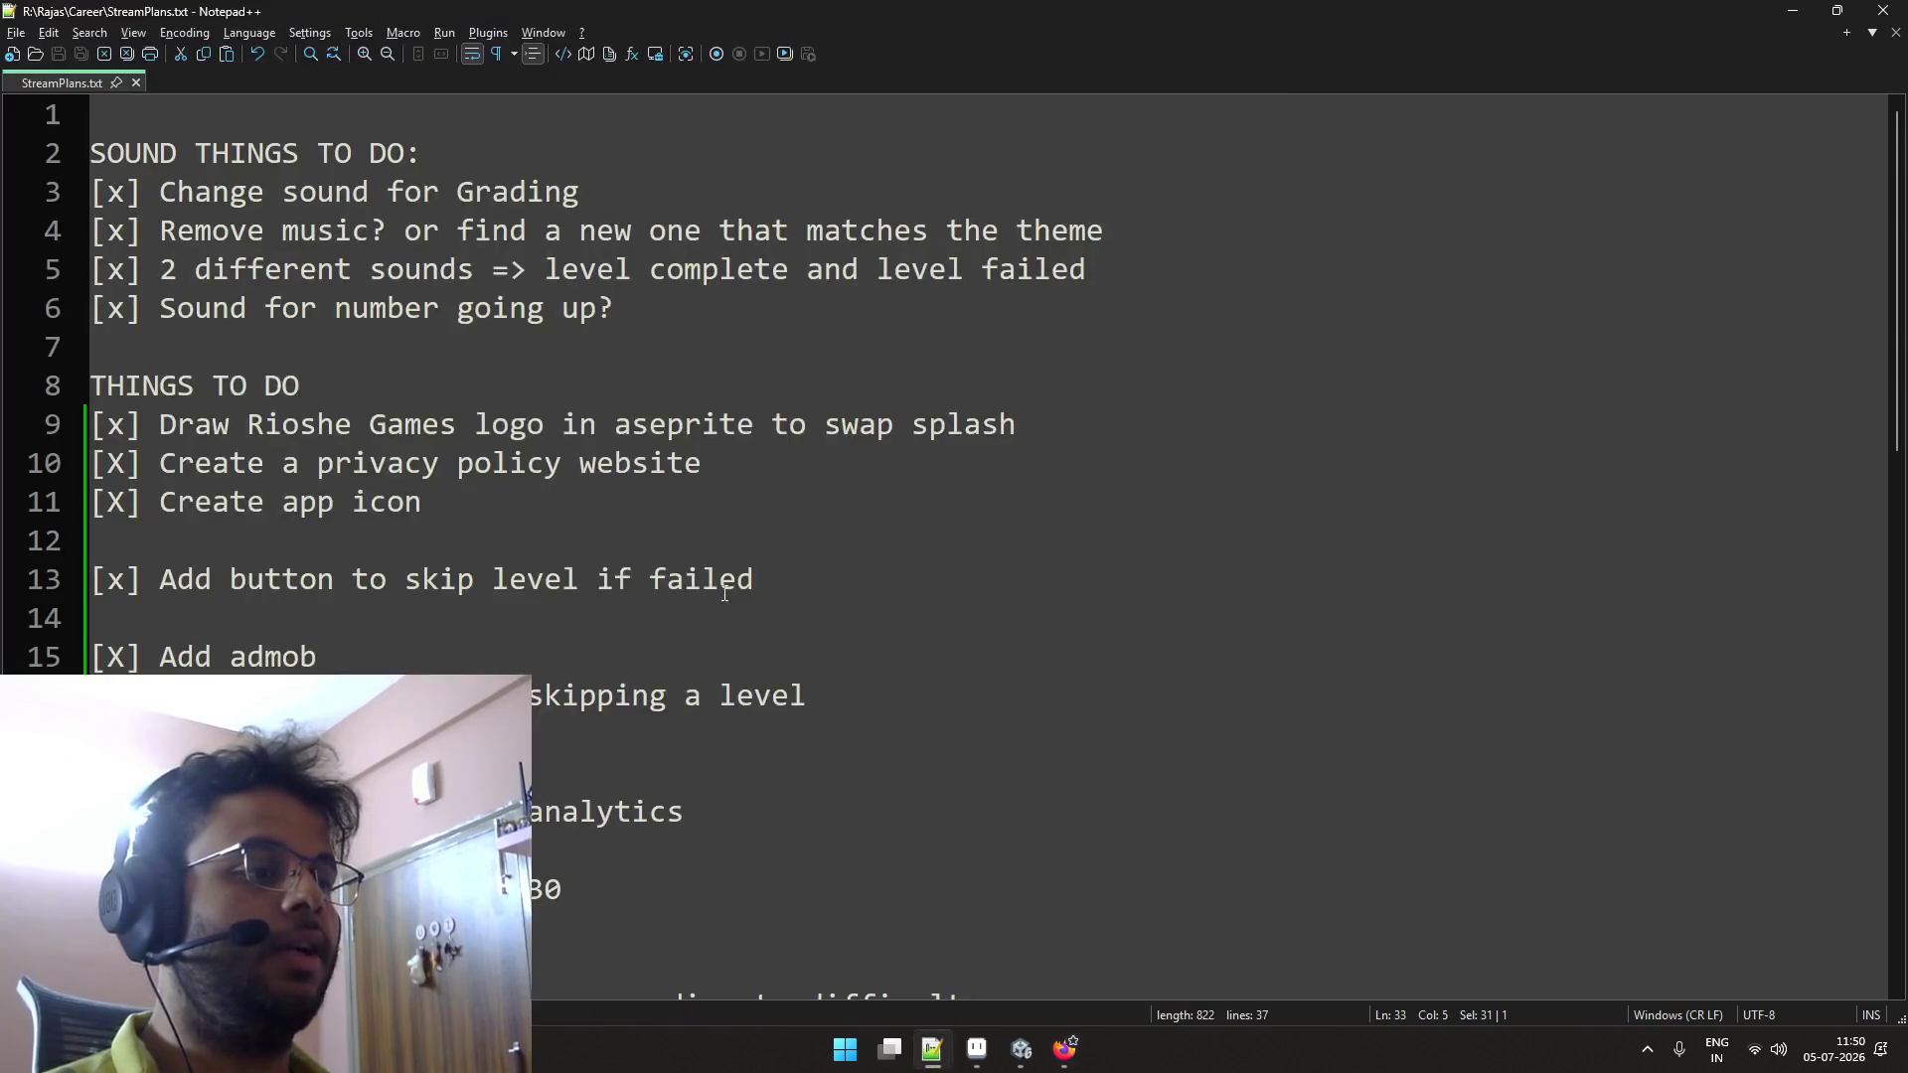
{"action": "key", "text": "alt+Tab"}
{"action": "key", "text": "alt+Tab"}
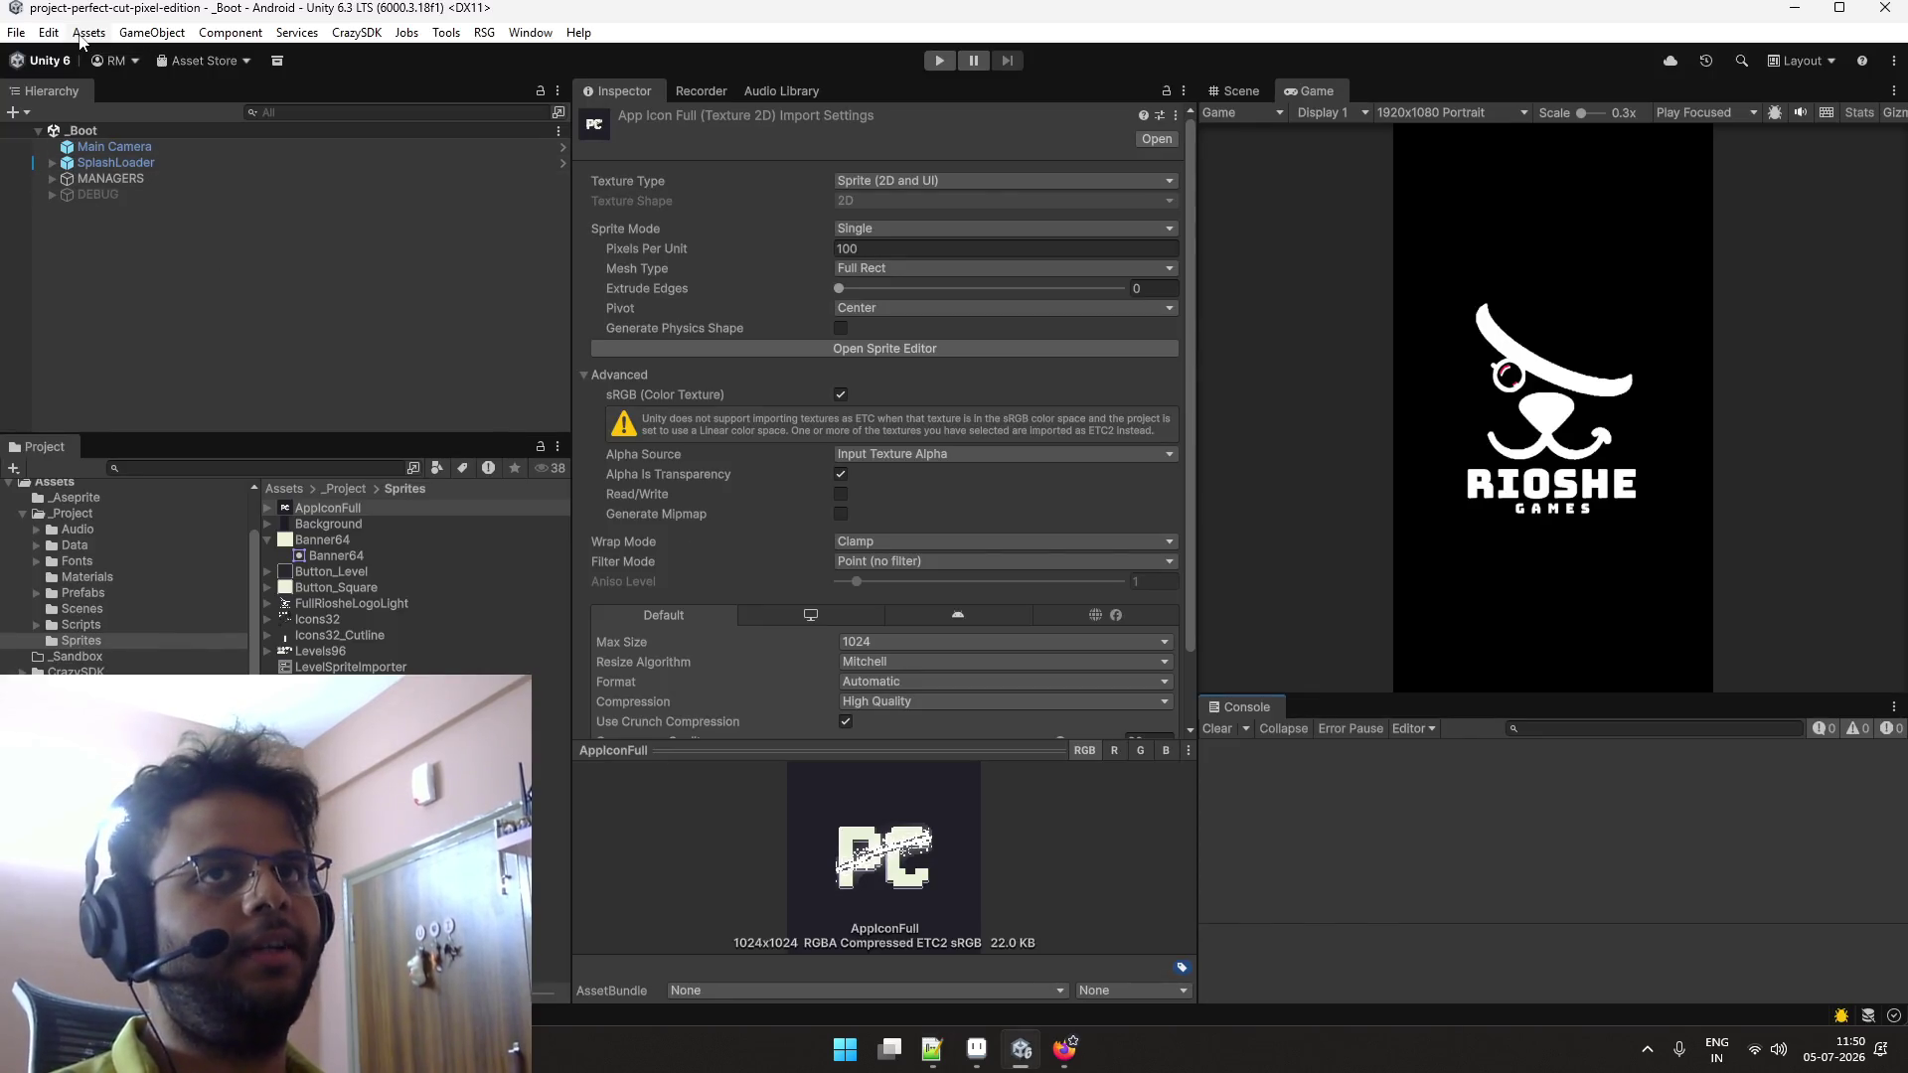
{"action": "left_click", "coordinate": [88, 31]}
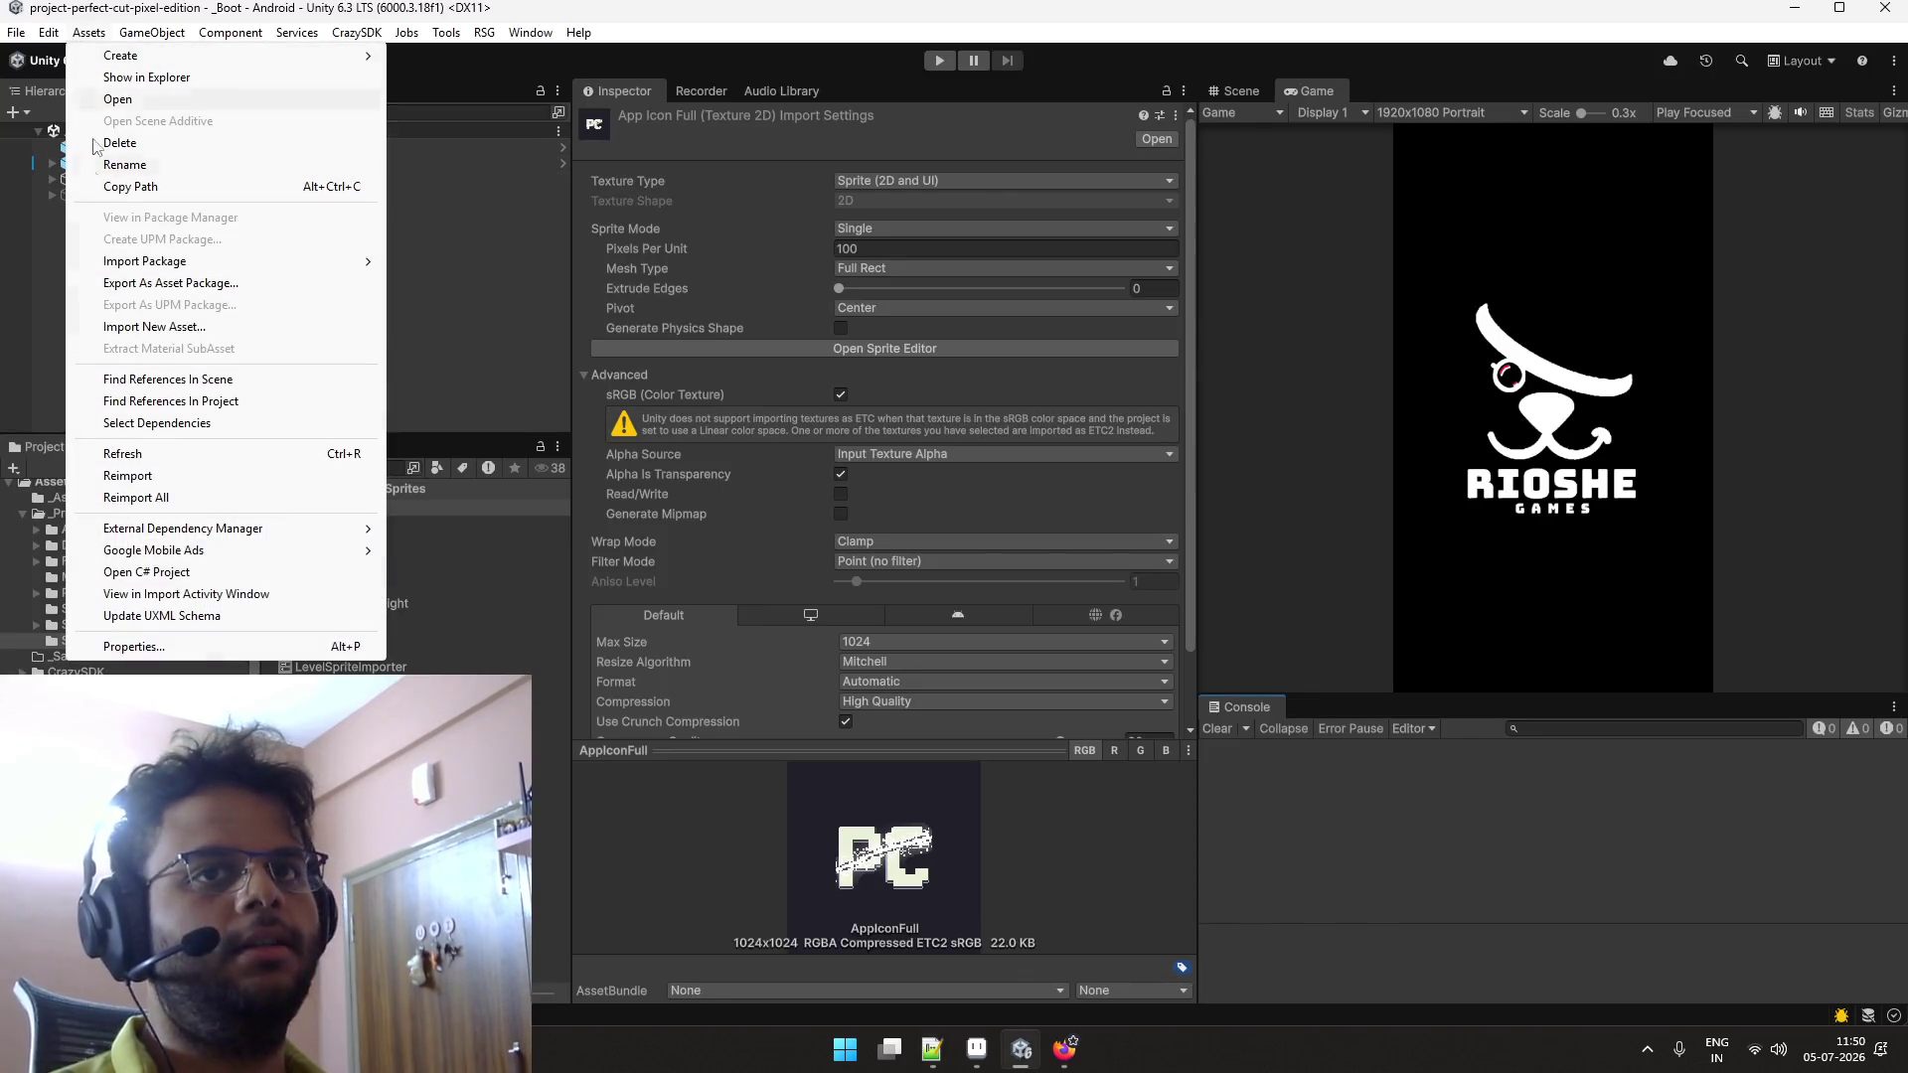
Launch Rider via Assets > Open C# Project to view FirebaseAnalyticsAdapter.cs
{"action": "left_click", "coordinate": [149, 572]}
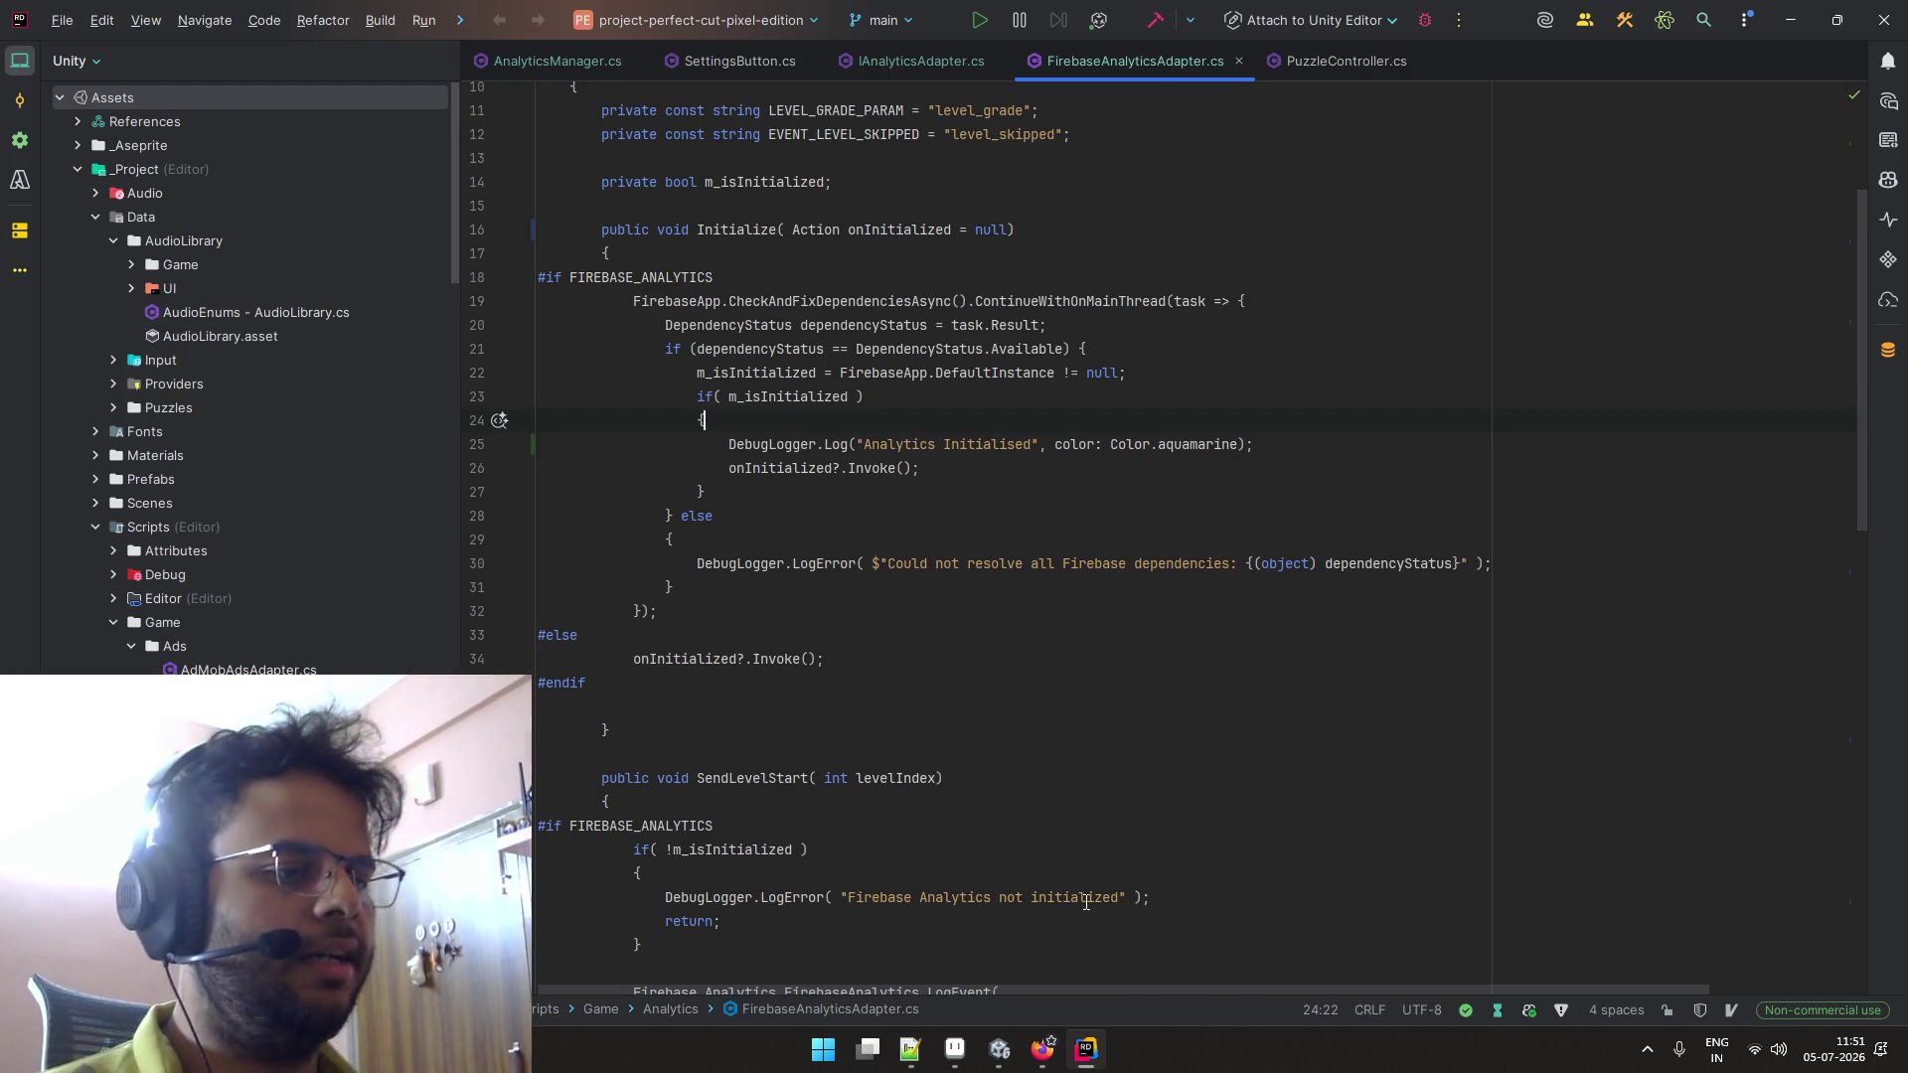
Cycle with Alt+Tab from Rider back to the Unity editor window
{"action": "key", "text": "alt+Tab"}
{"action": "key", "text": "alt+Tab"}
{"action": "key", "text": "alt+Tab"}
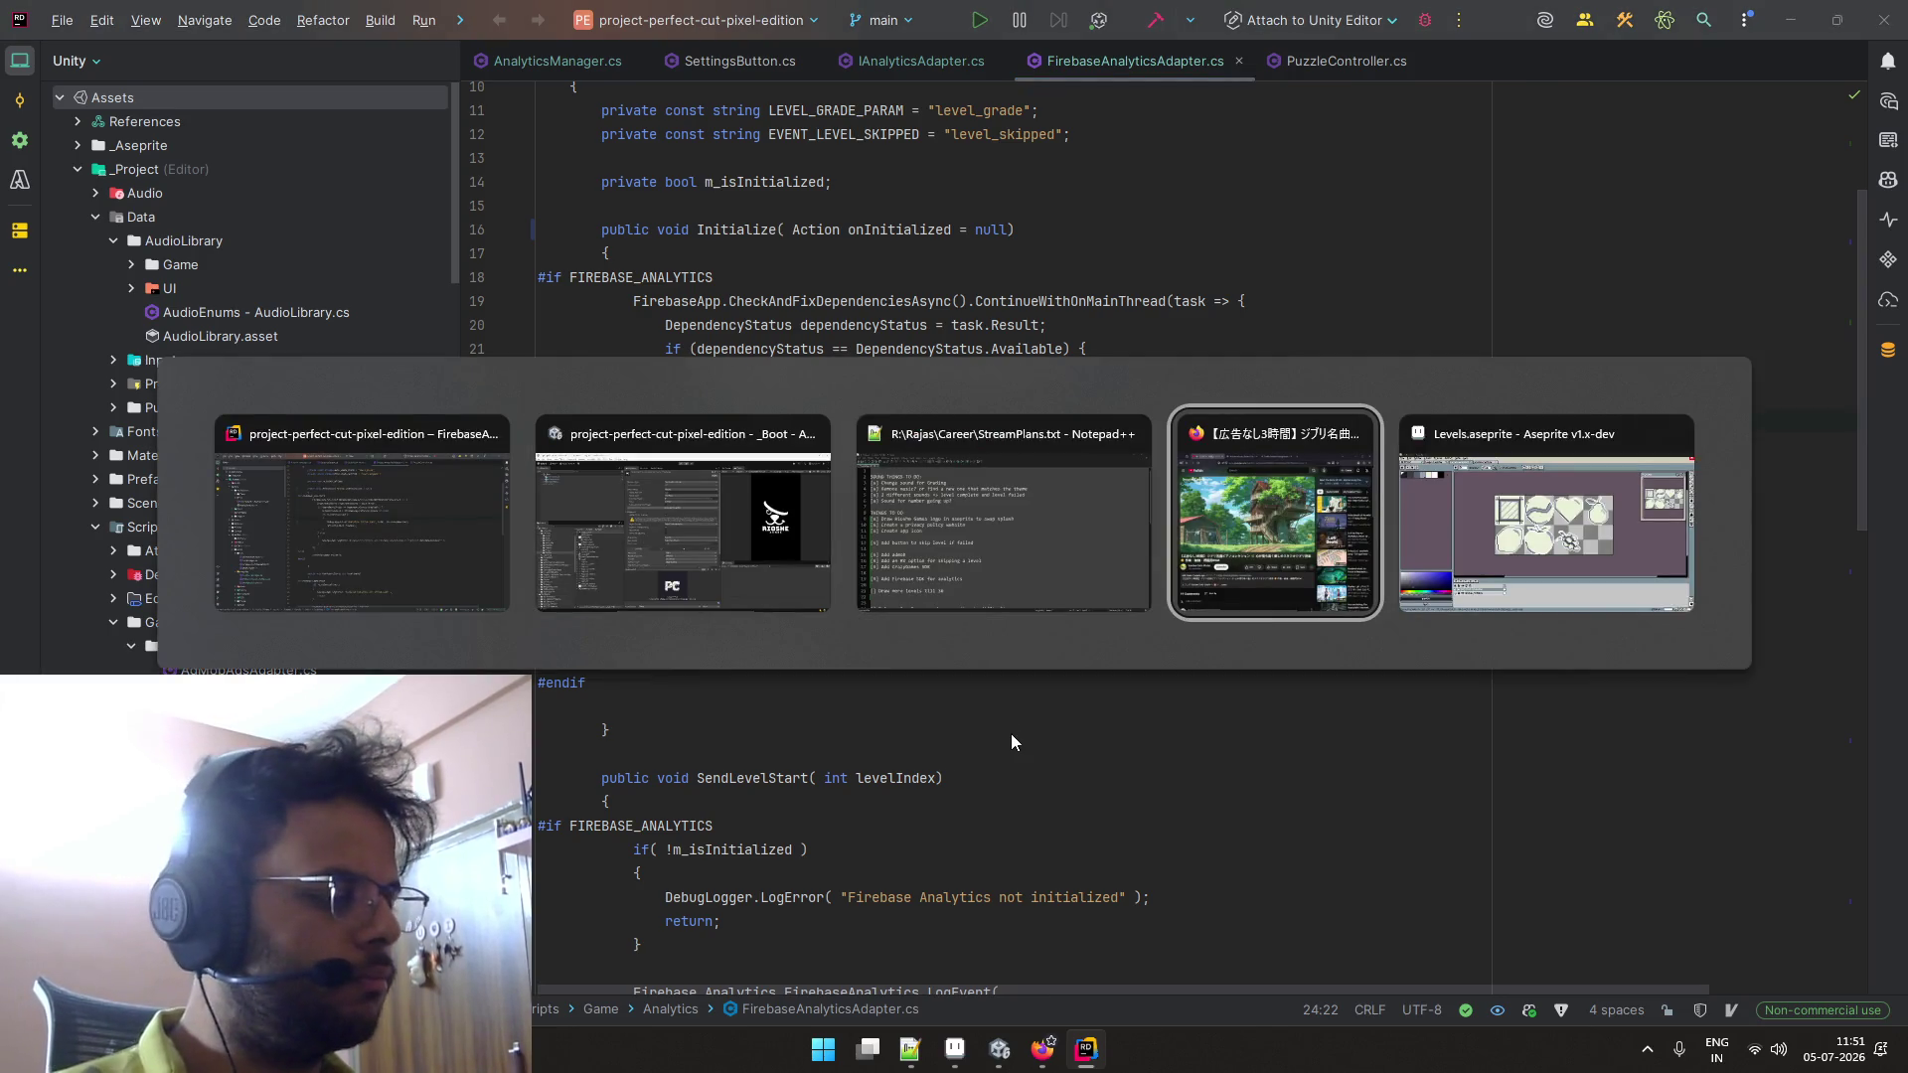
{"action": "key", "text": "alt+Tab"}
{"action": "key", "text": "alt+Tab"}
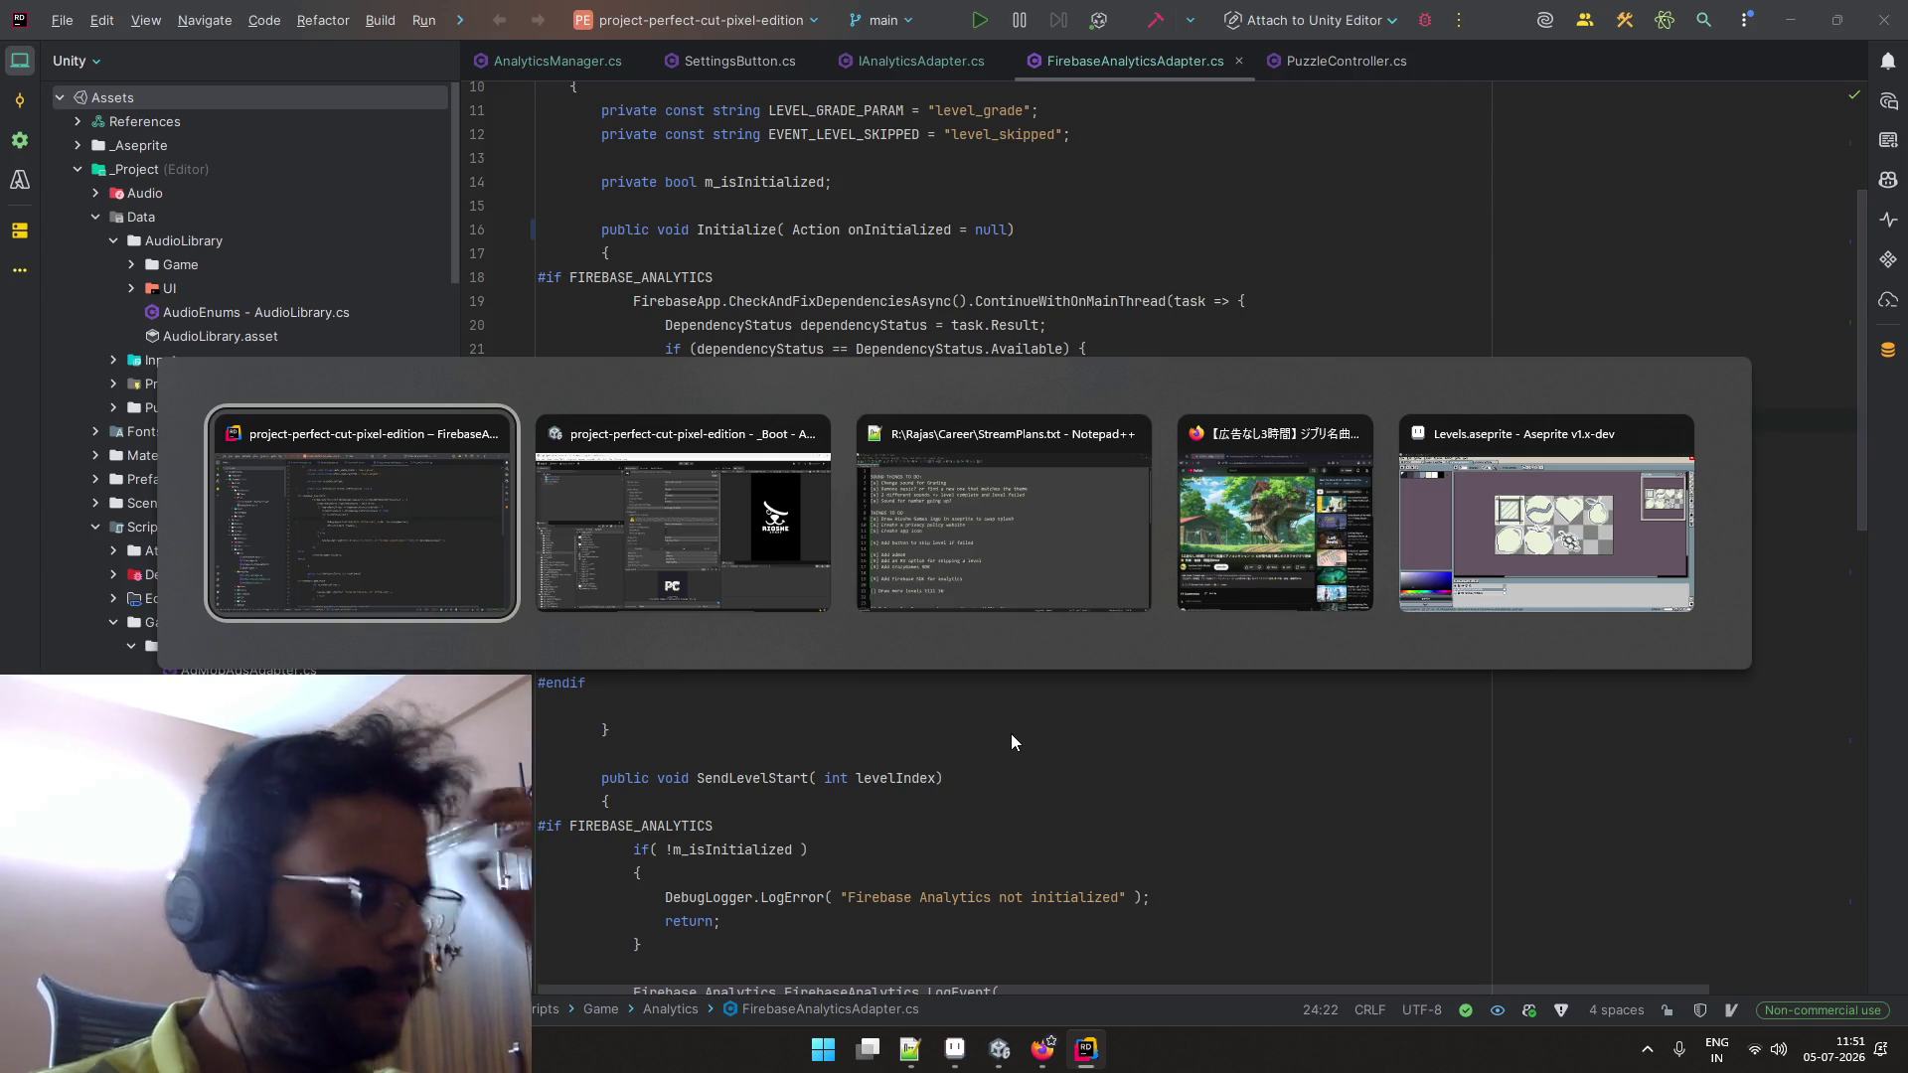
{"action": "key", "text": "alt+Tab"}
{"action": "key", "text": "alt+Tab"}
{"action": "key", "text": "alt+Tab"}
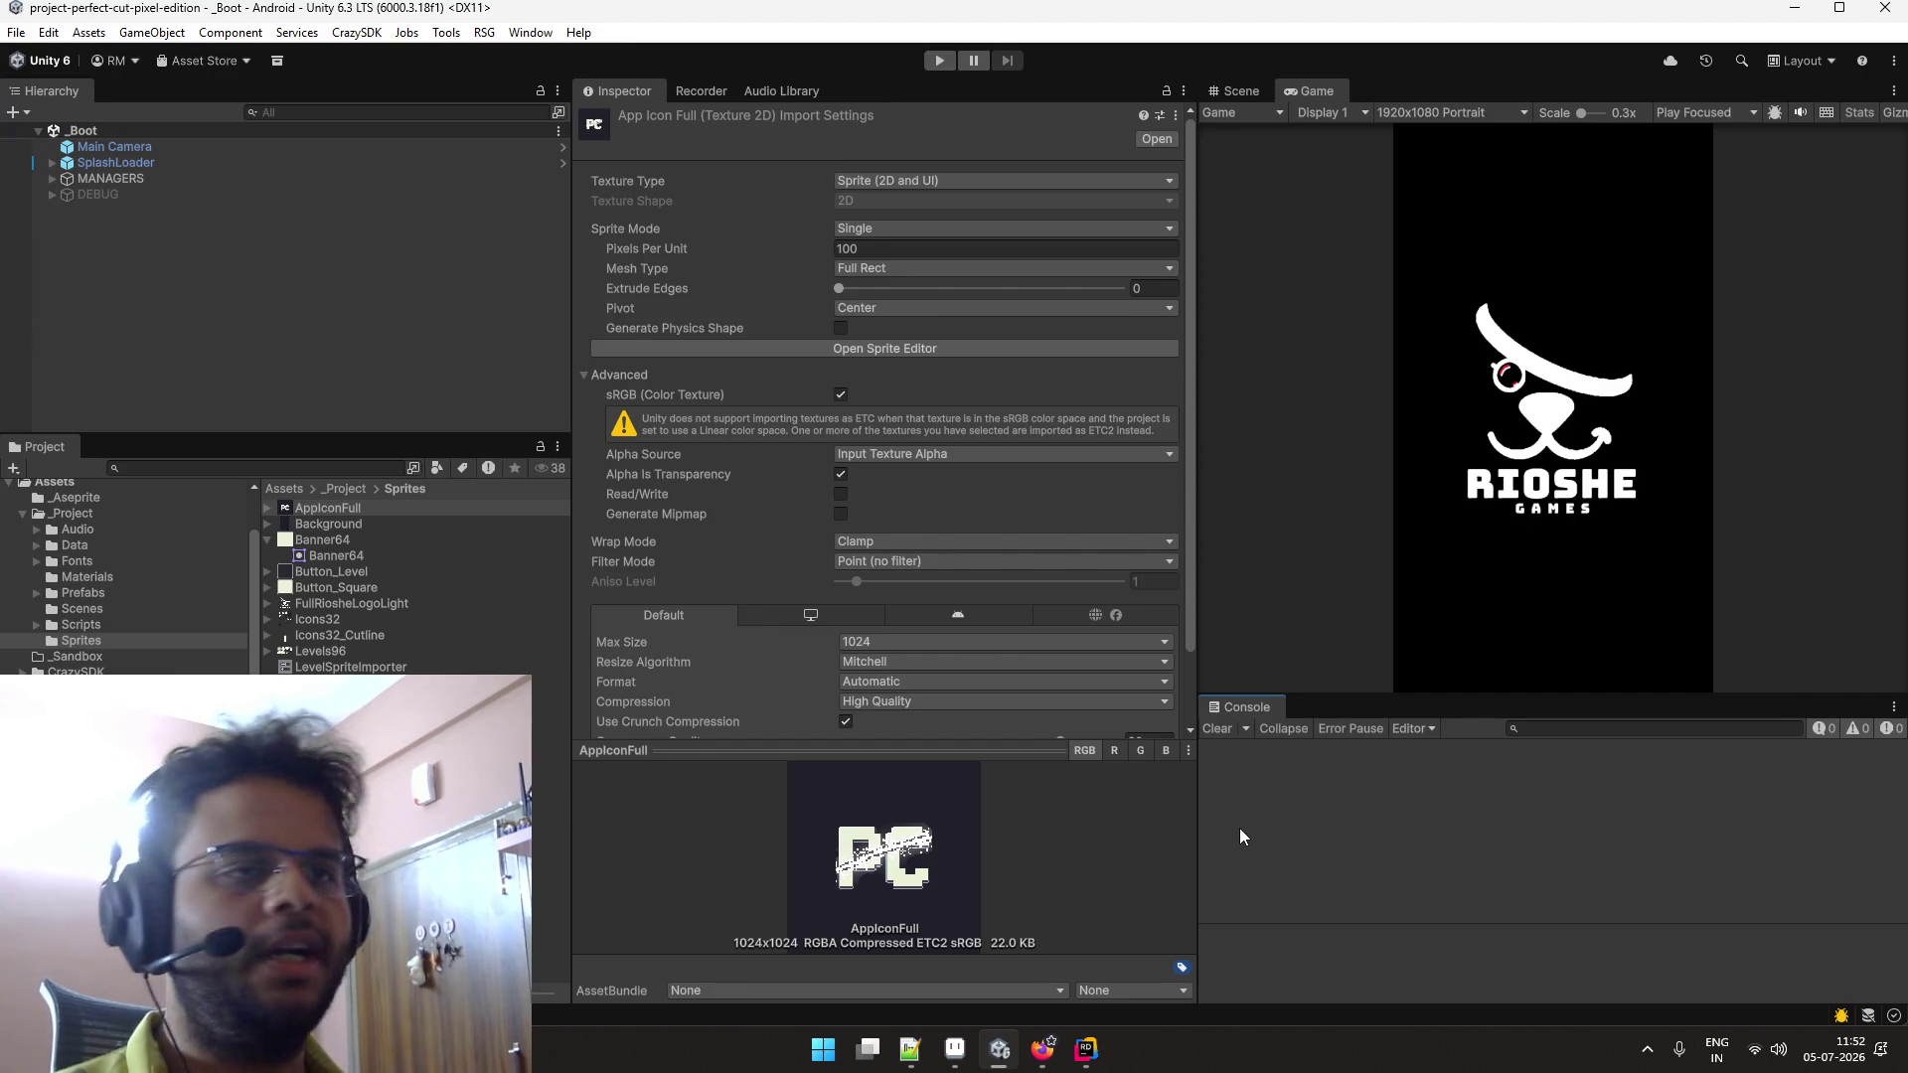
Switch over to Desktop 2, where OBS Studio is running the stream
{"action": "key", "text": "ctrl+super+Right"}
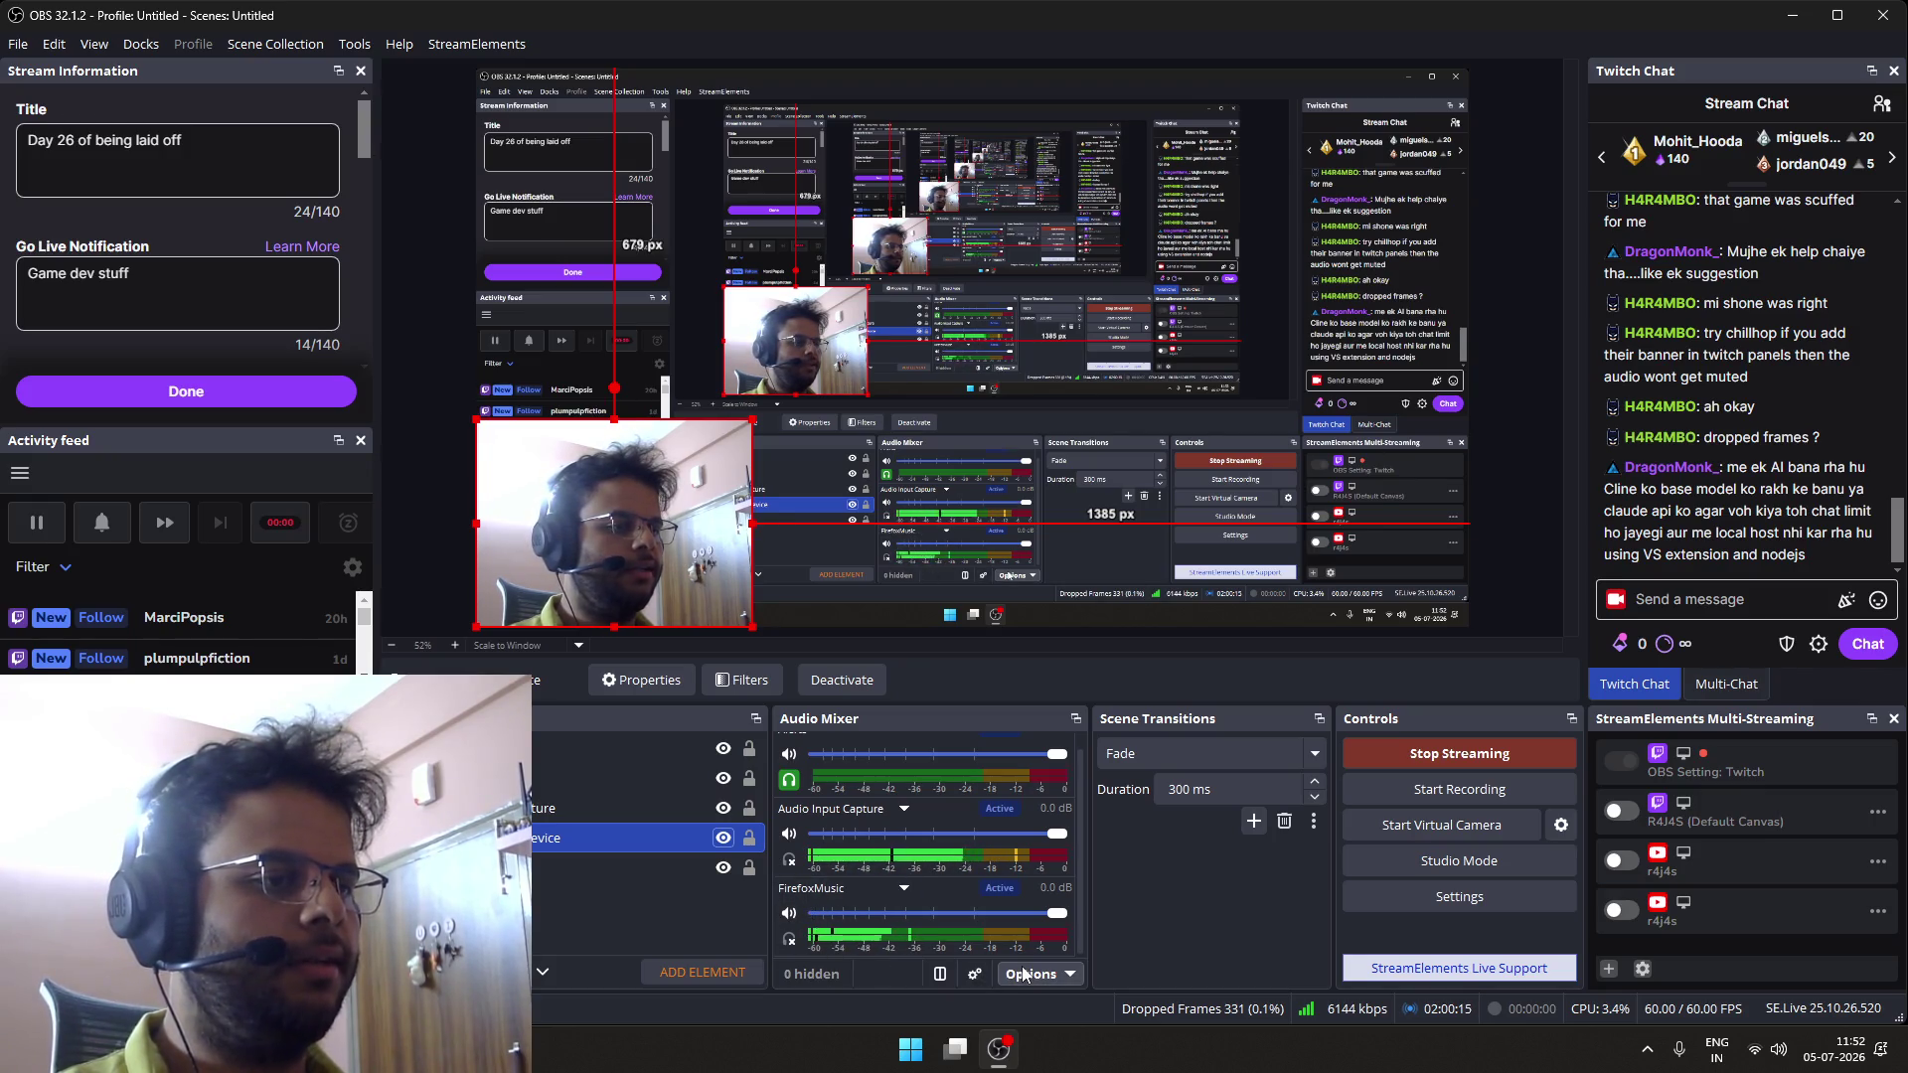
Review OBS's Advanced Audio Properties, then the Stream and Output pages in Settings, and close
{"action": "left_click", "coordinate": [972, 977]}
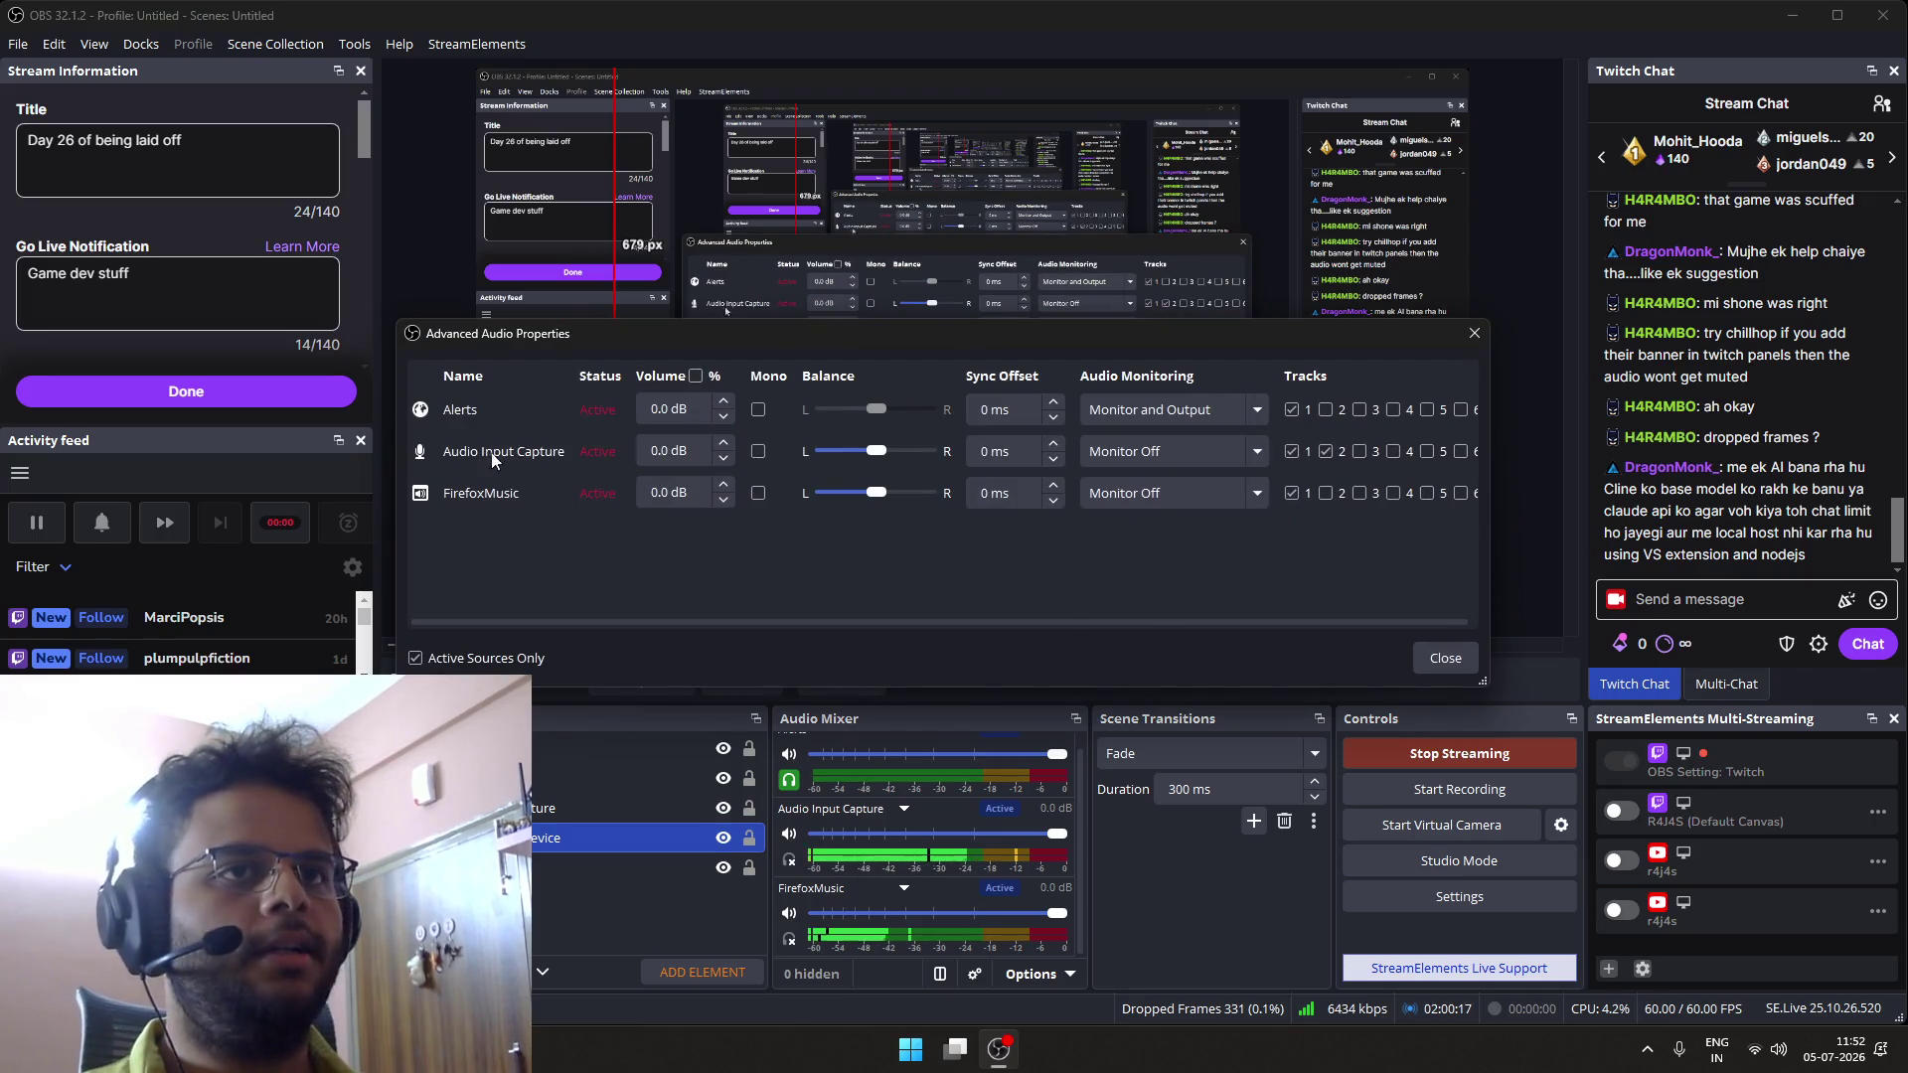
{"action": "left_click_drag", "start_coordinate": [1469, 347], "coordinate": [1216, 367]}
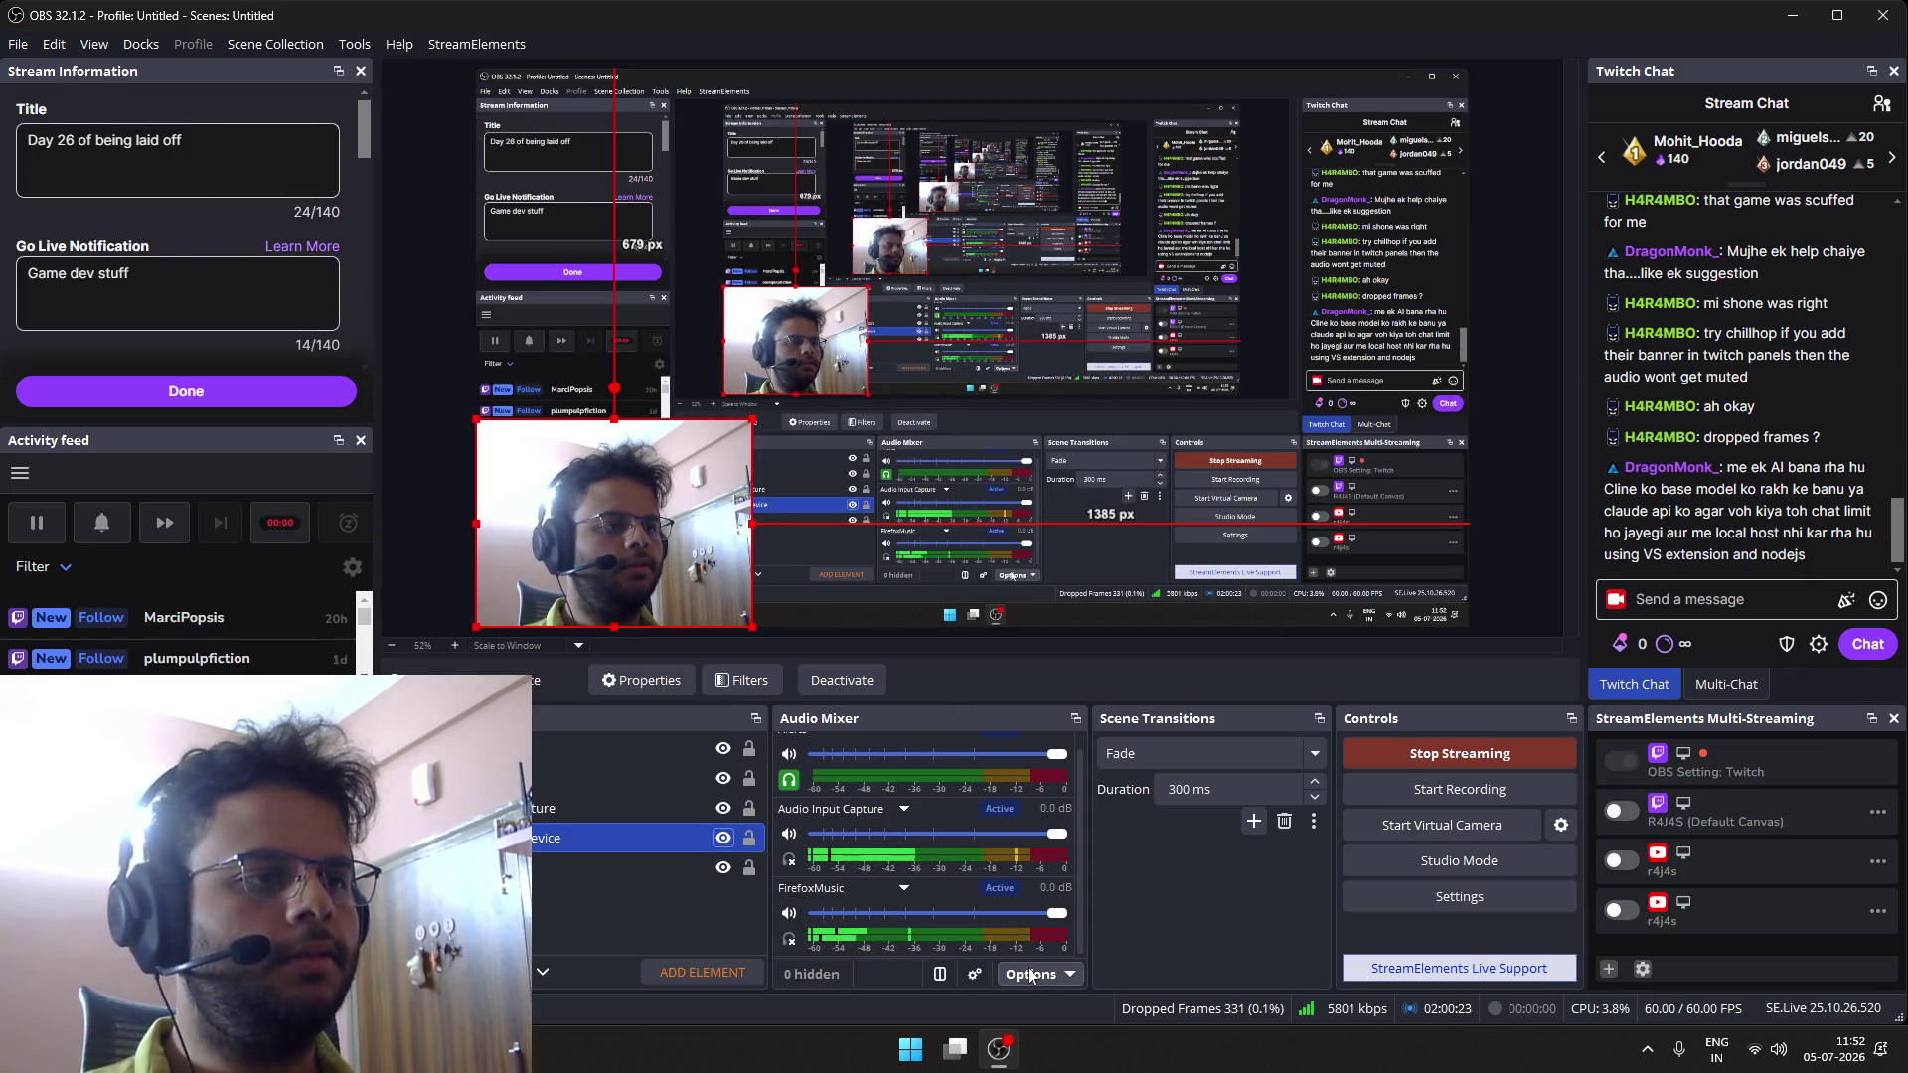
{"action": "left_click", "coordinate": [18, 44]}
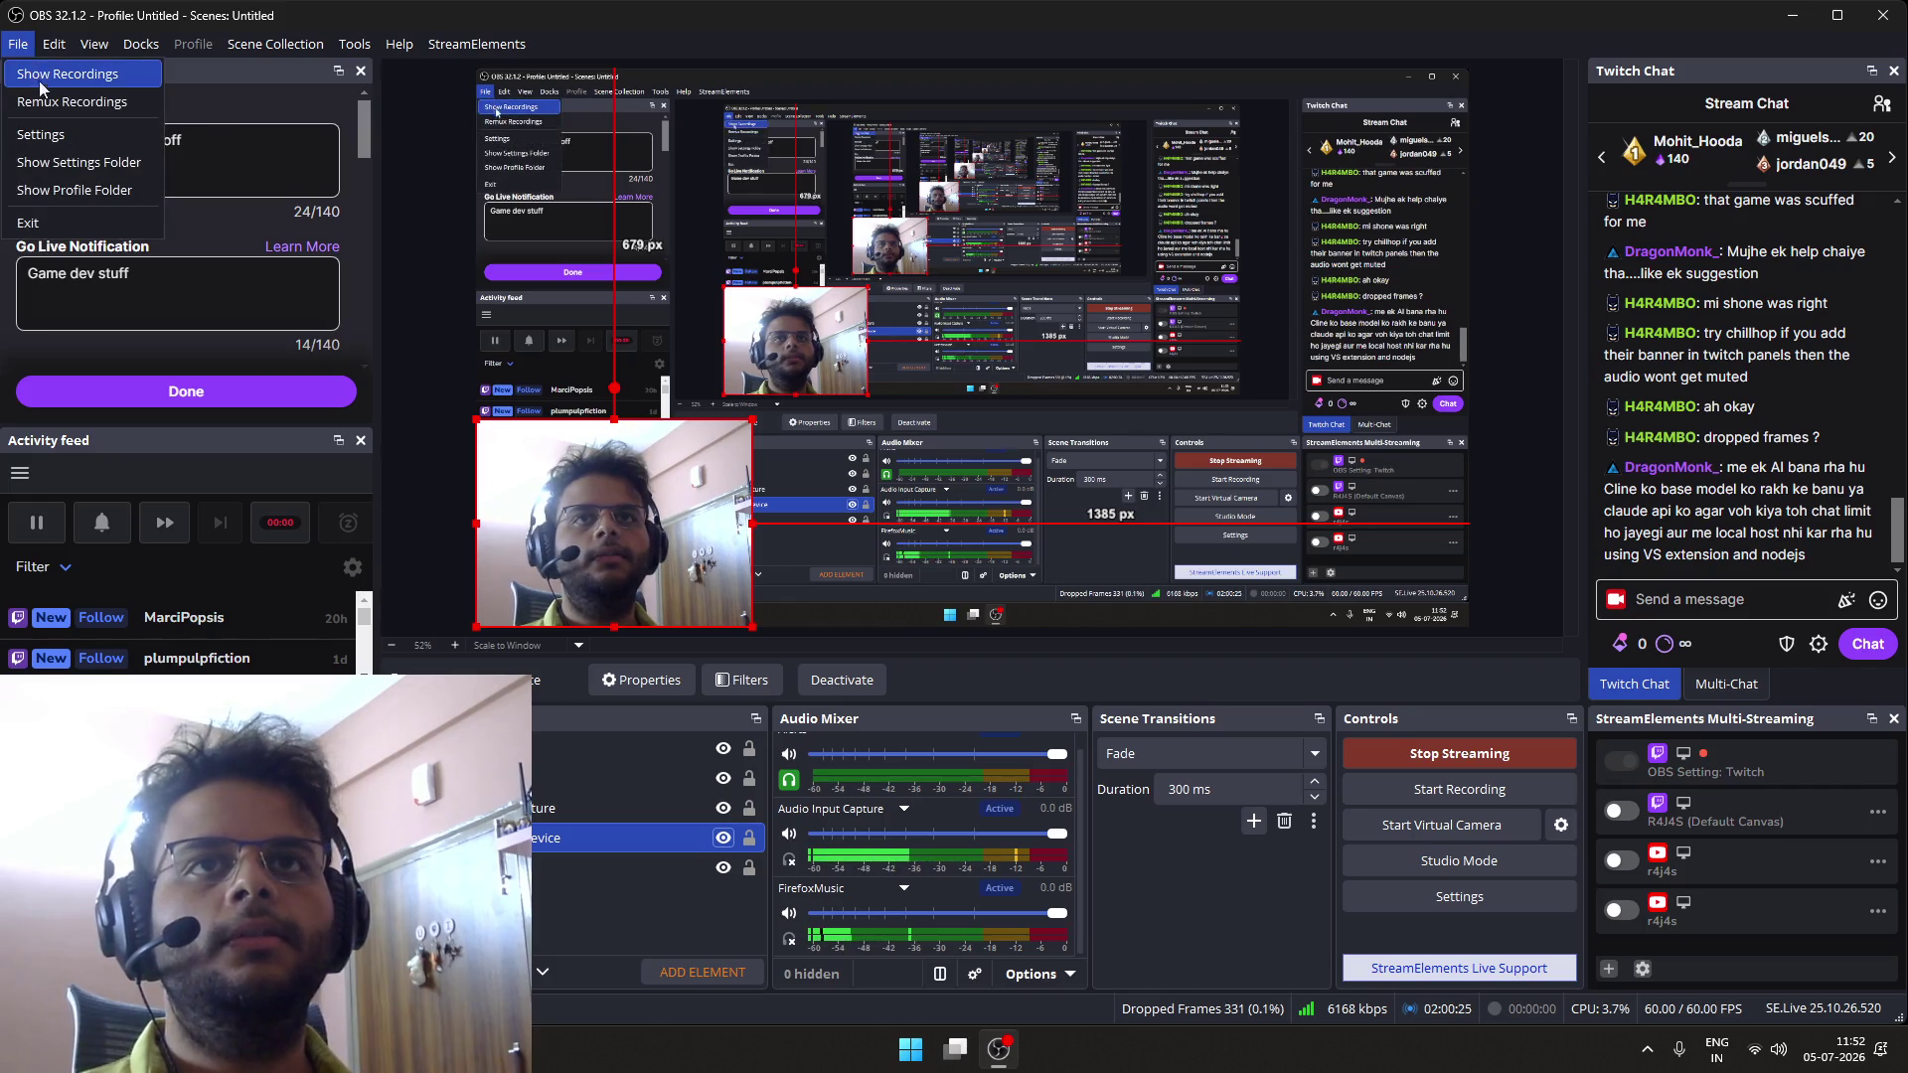
{"action": "left_click", "coordinate": [39, 134]}
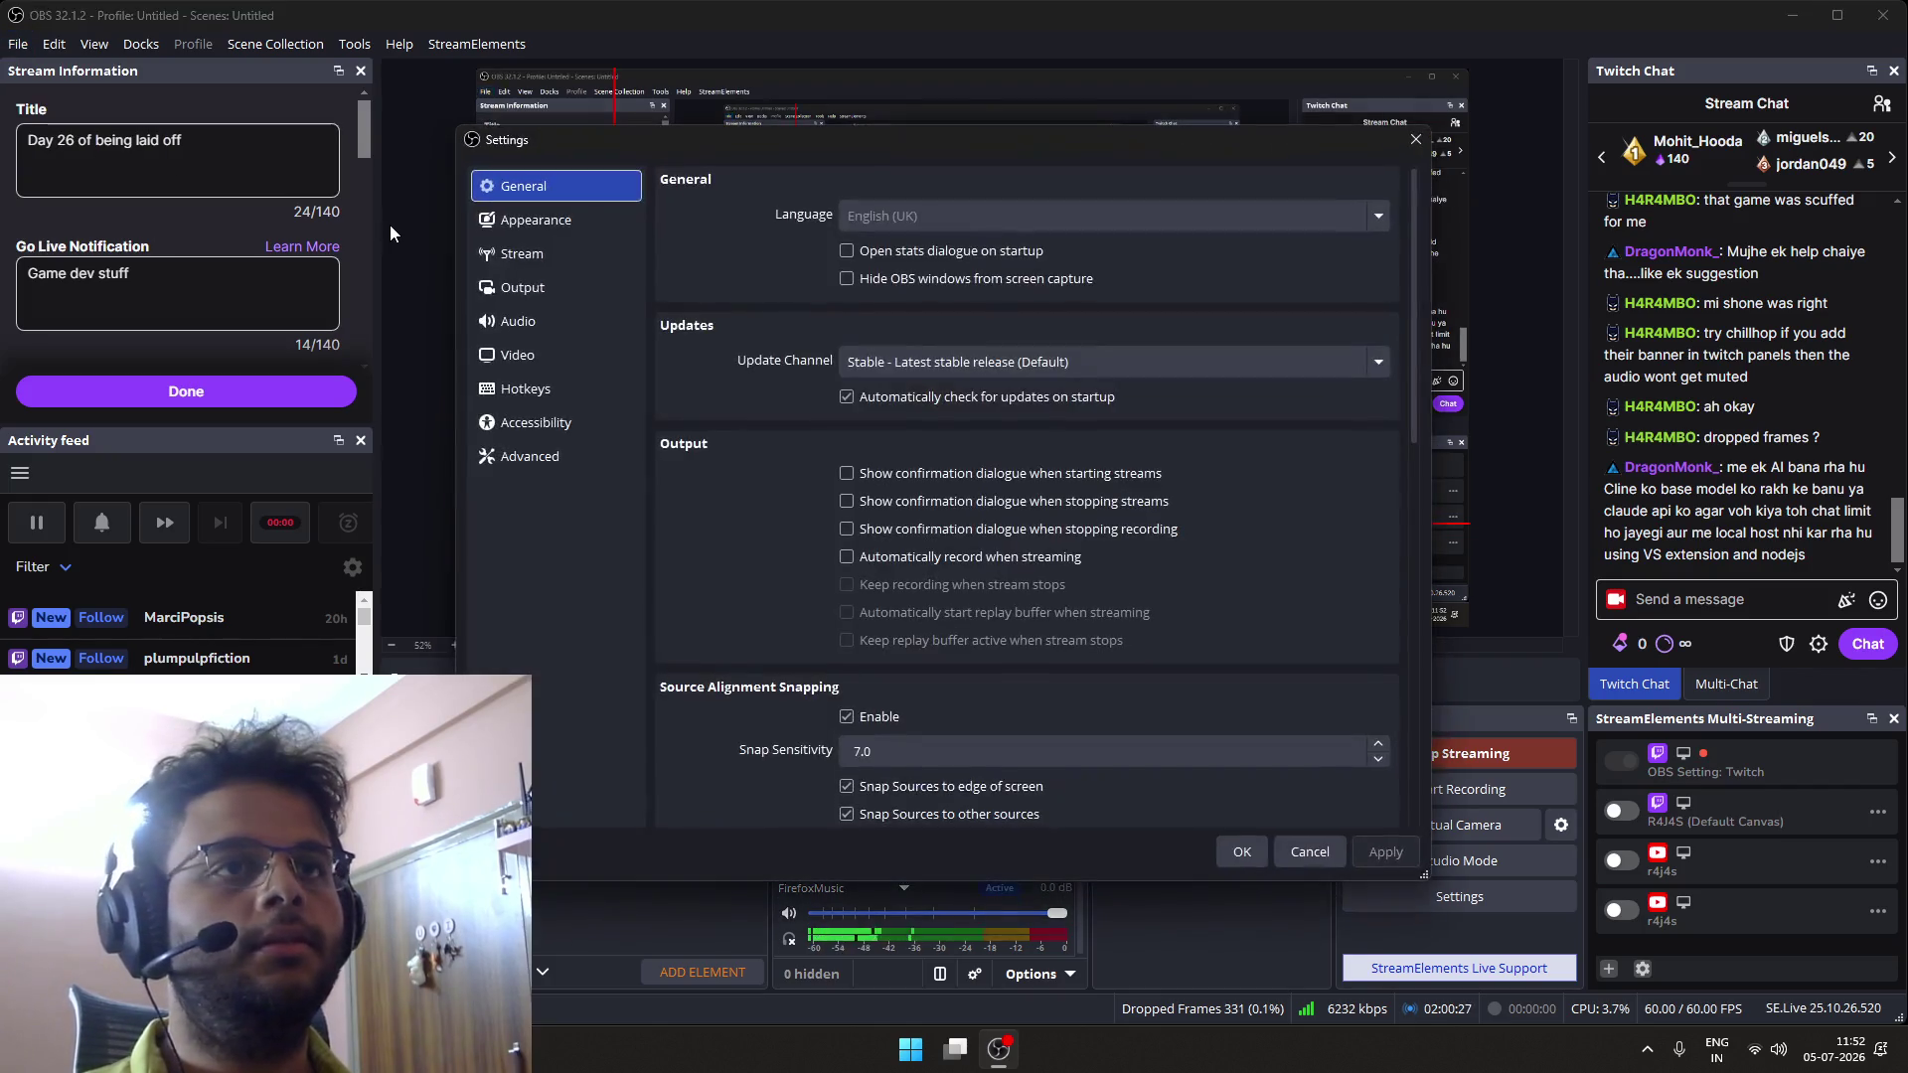
{"action": "left_click", "coordinate": [534, 256]}
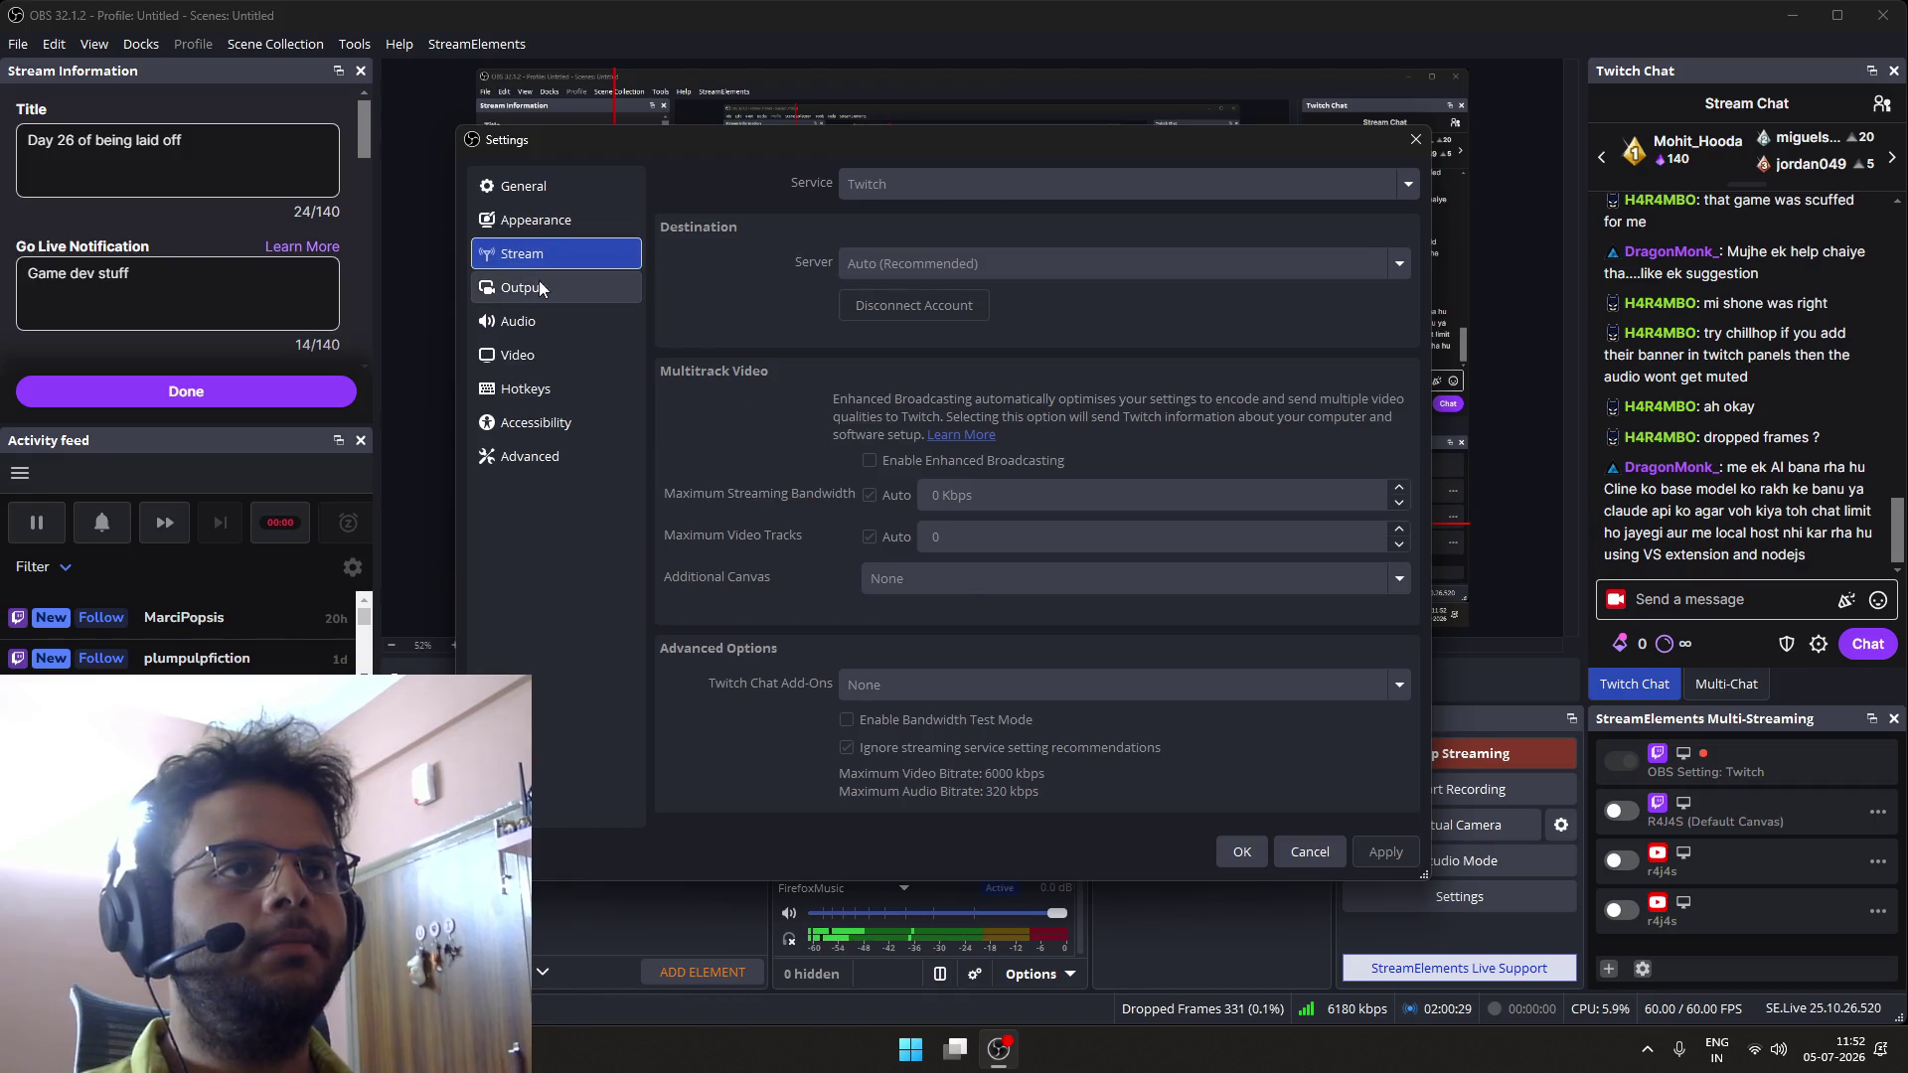
{"action": "left_click", "coordinate": [541, 287]}
{"action": "scroll", "coordinate": [743, 338], "scroll_direction": "down", "scroll_amount": 1}
{"action": "scroll", "coordinate": [744, 338], "scroll_direction": "up", "scroll_amount": 1}
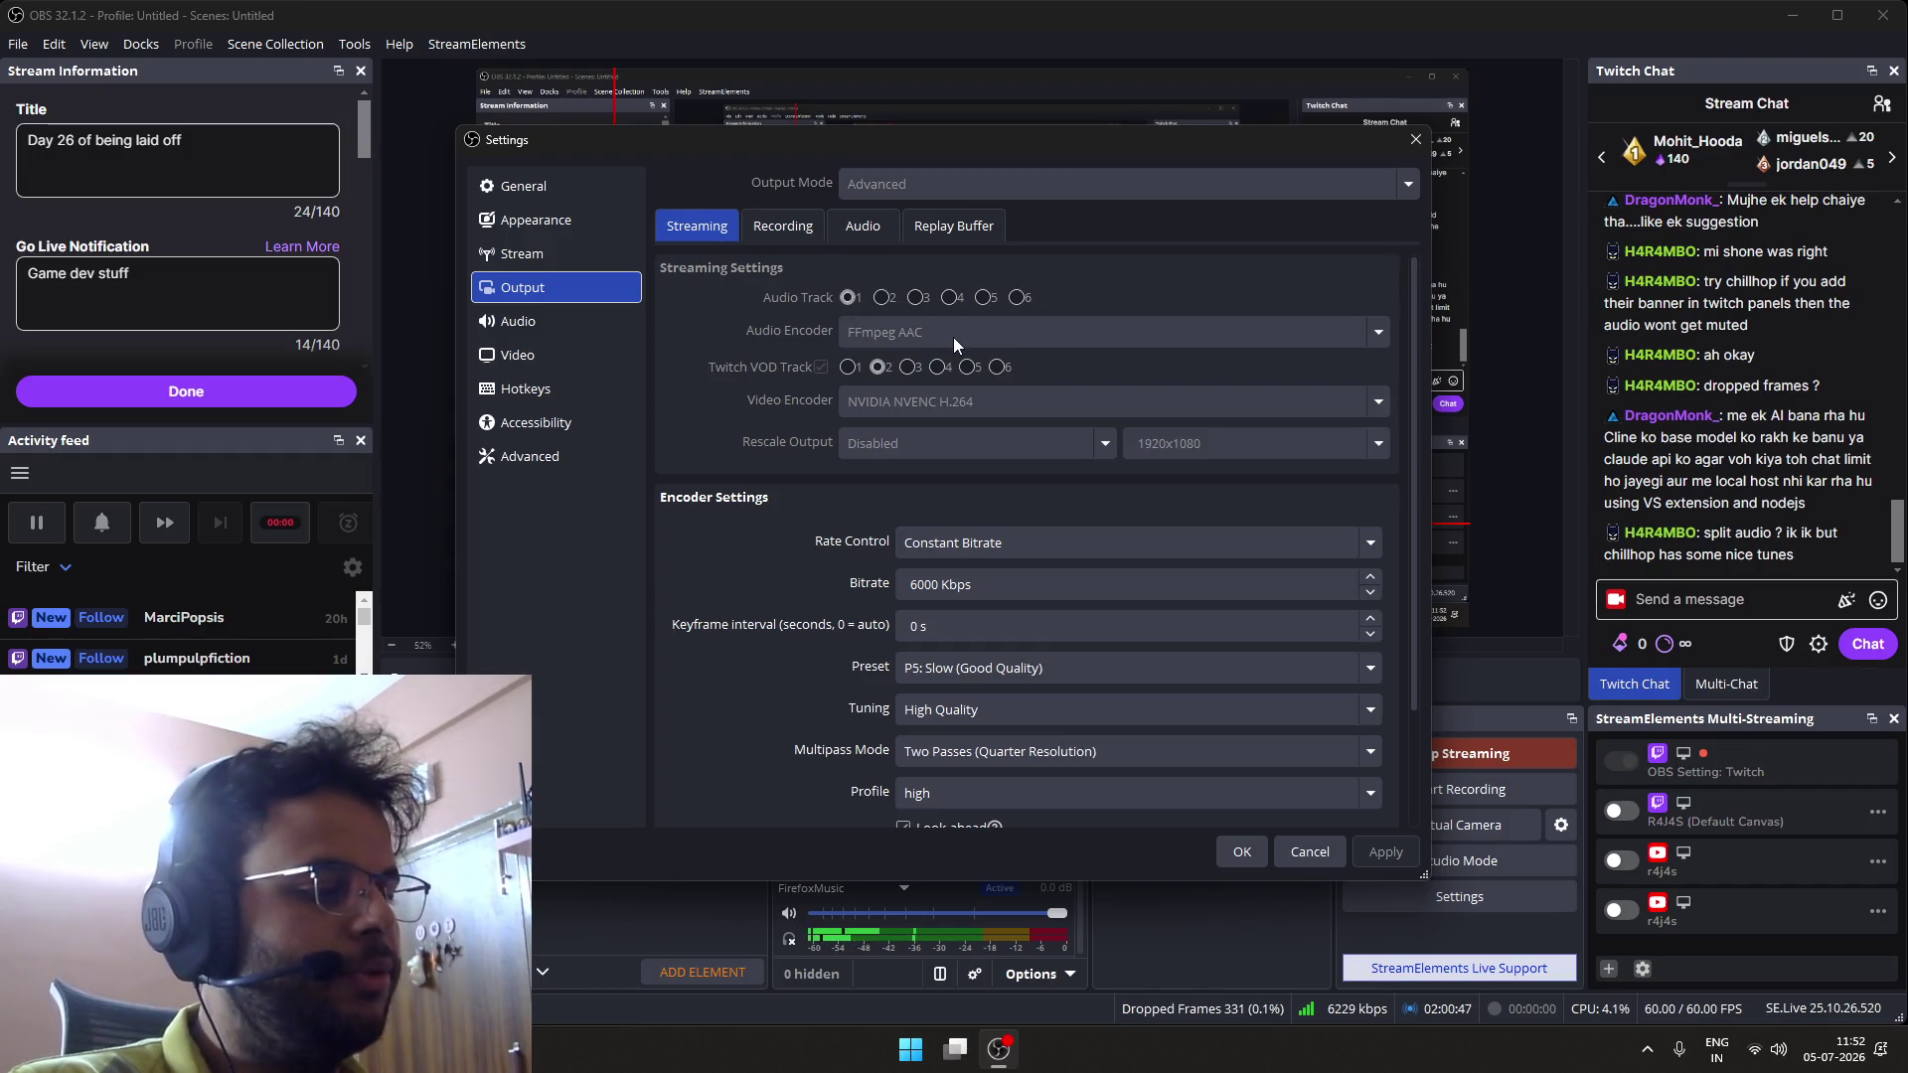
{"action": "left_click", "coordinate": [1421, 142]}
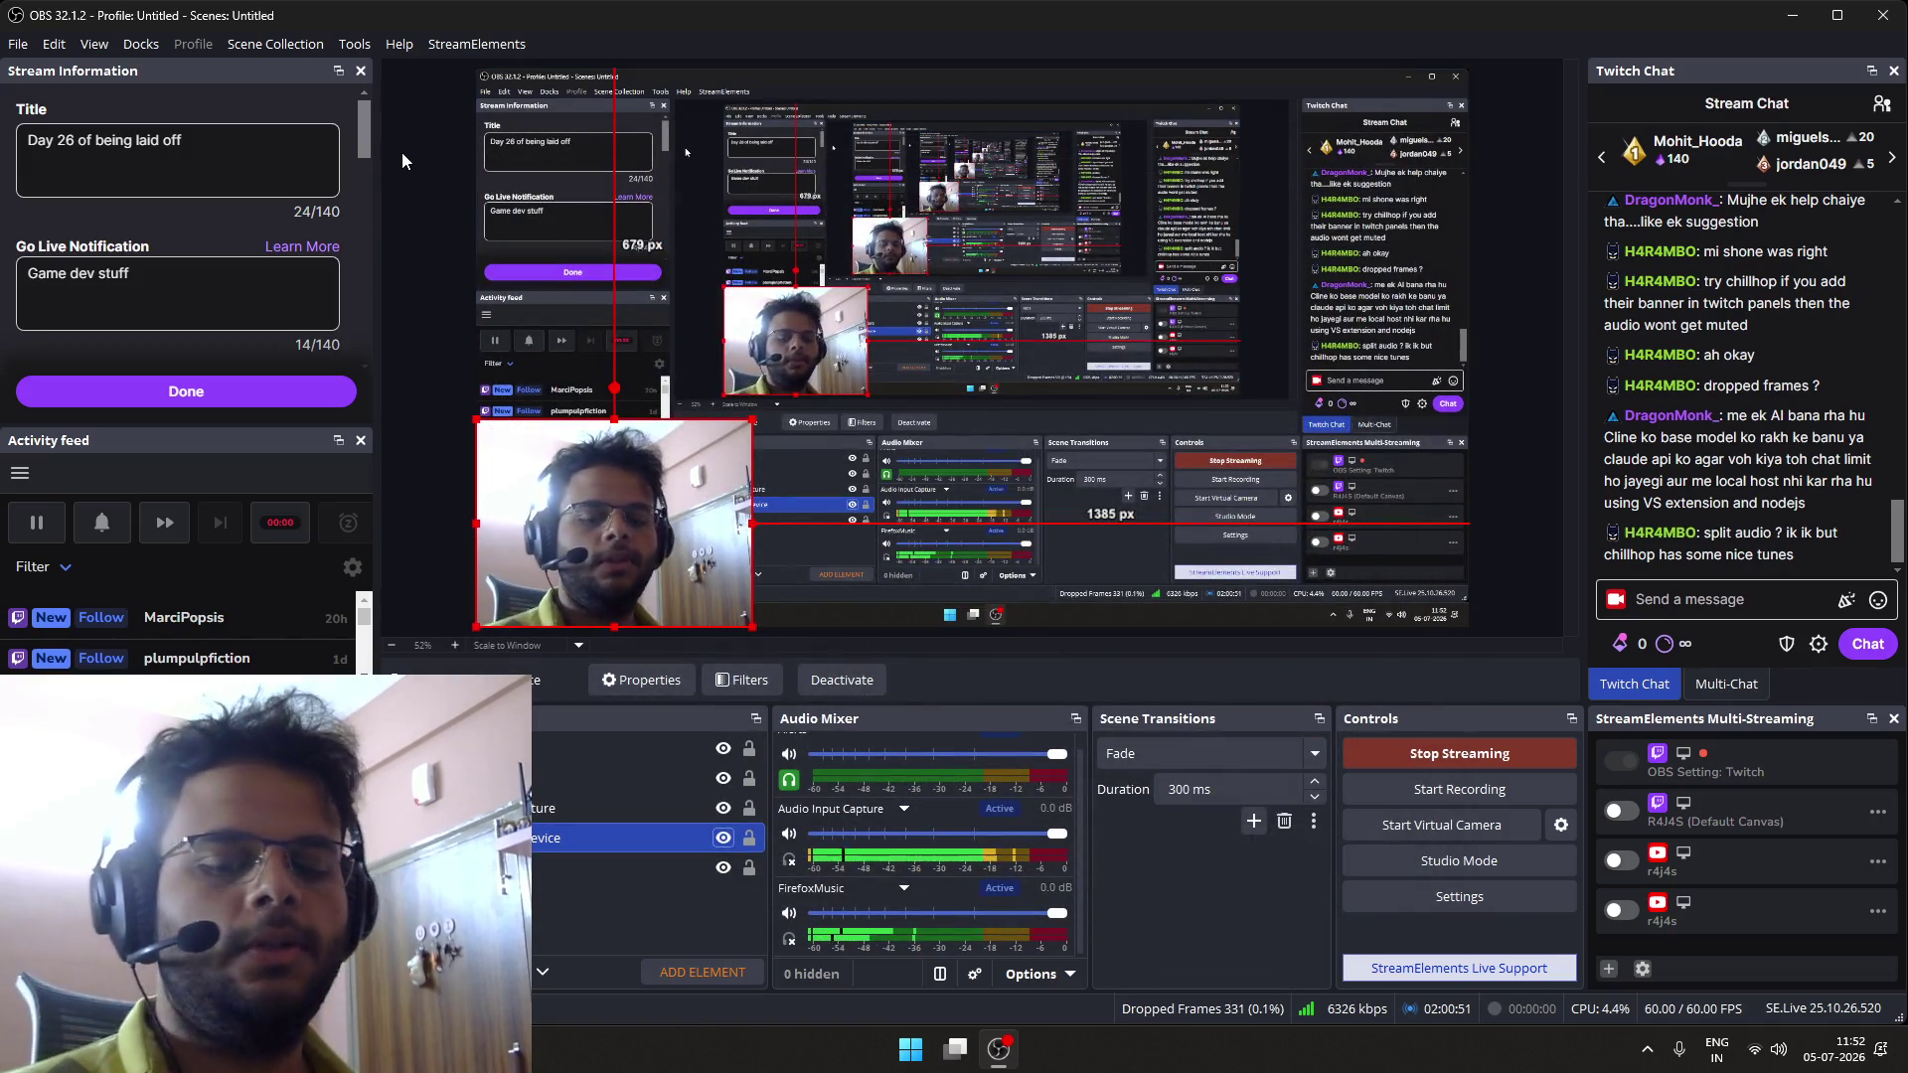
Return to Unity on Desktop 1, deselect AppIconFull, and bring the Firefox YouTube window forward
{"action": "key", "text": "ctrl+super+Left"}
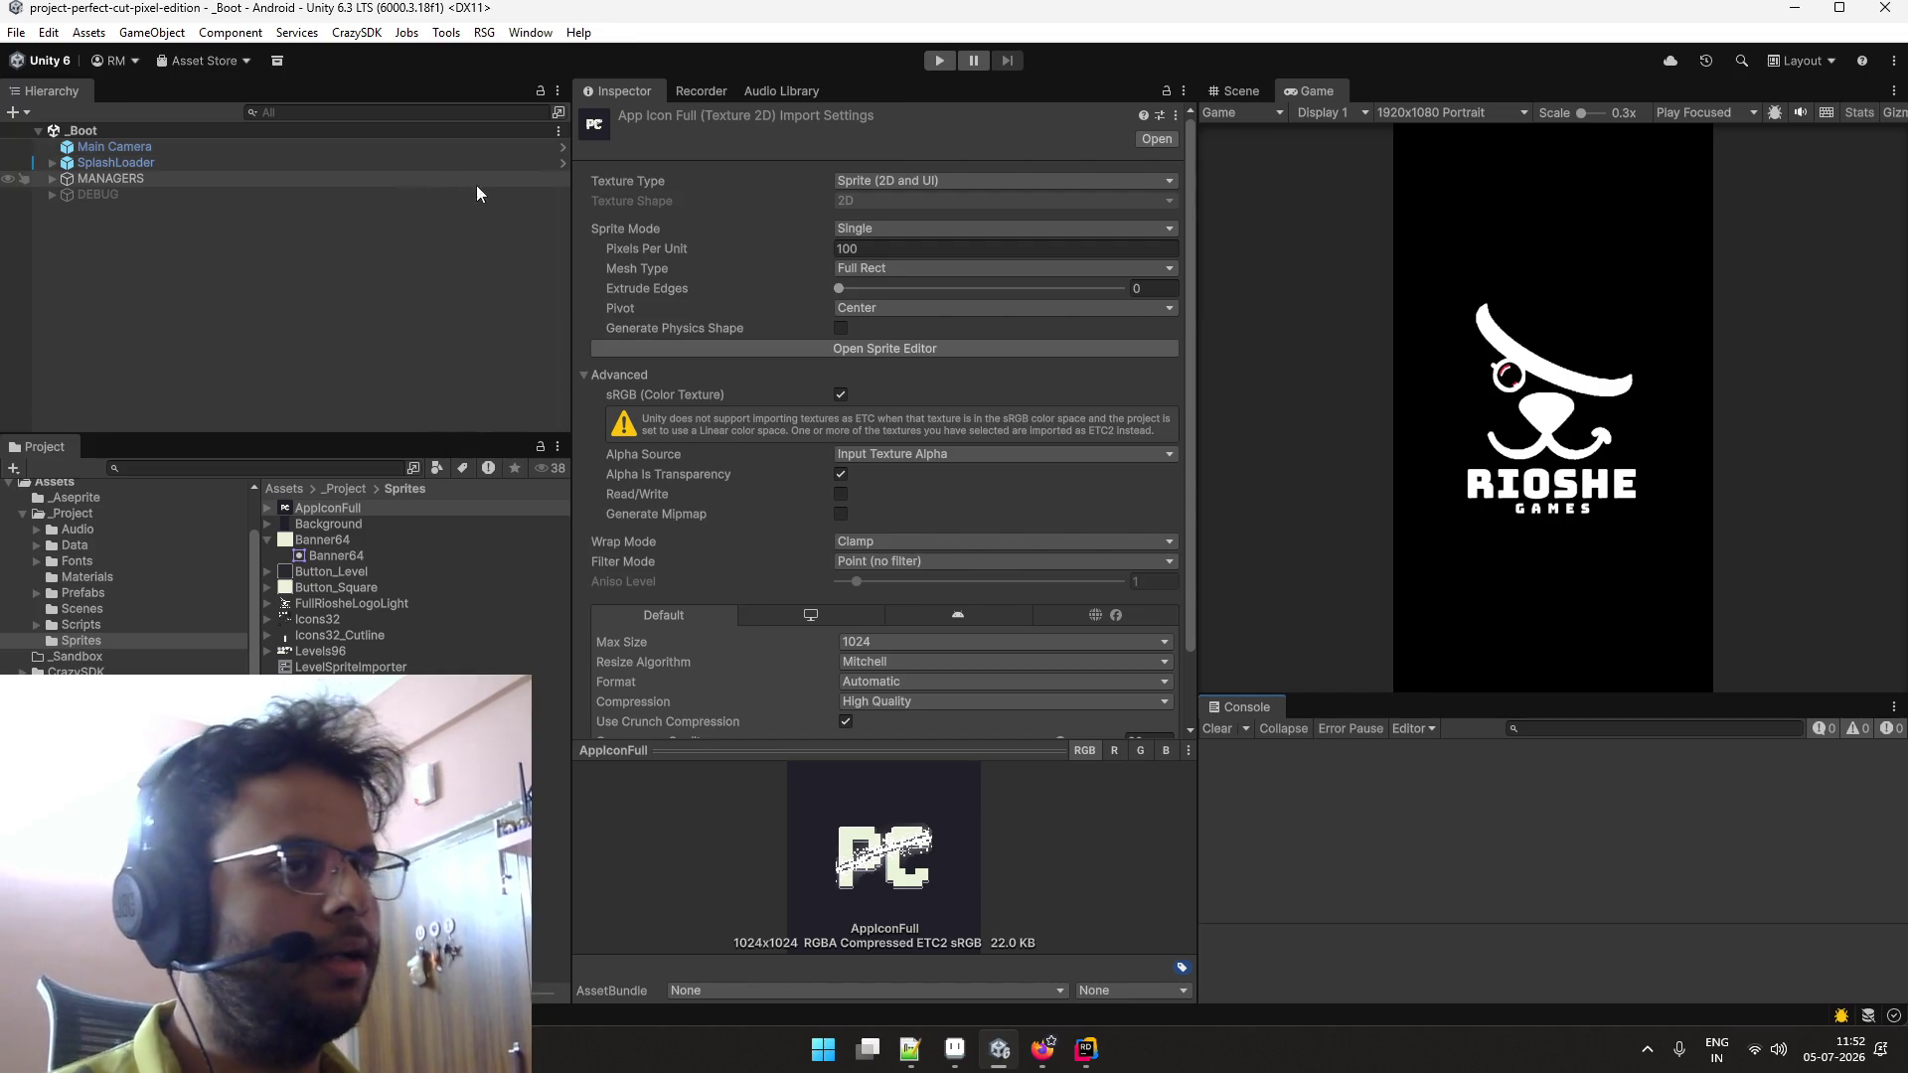
{"action": "left_click", "coordinate": [529, 339]}
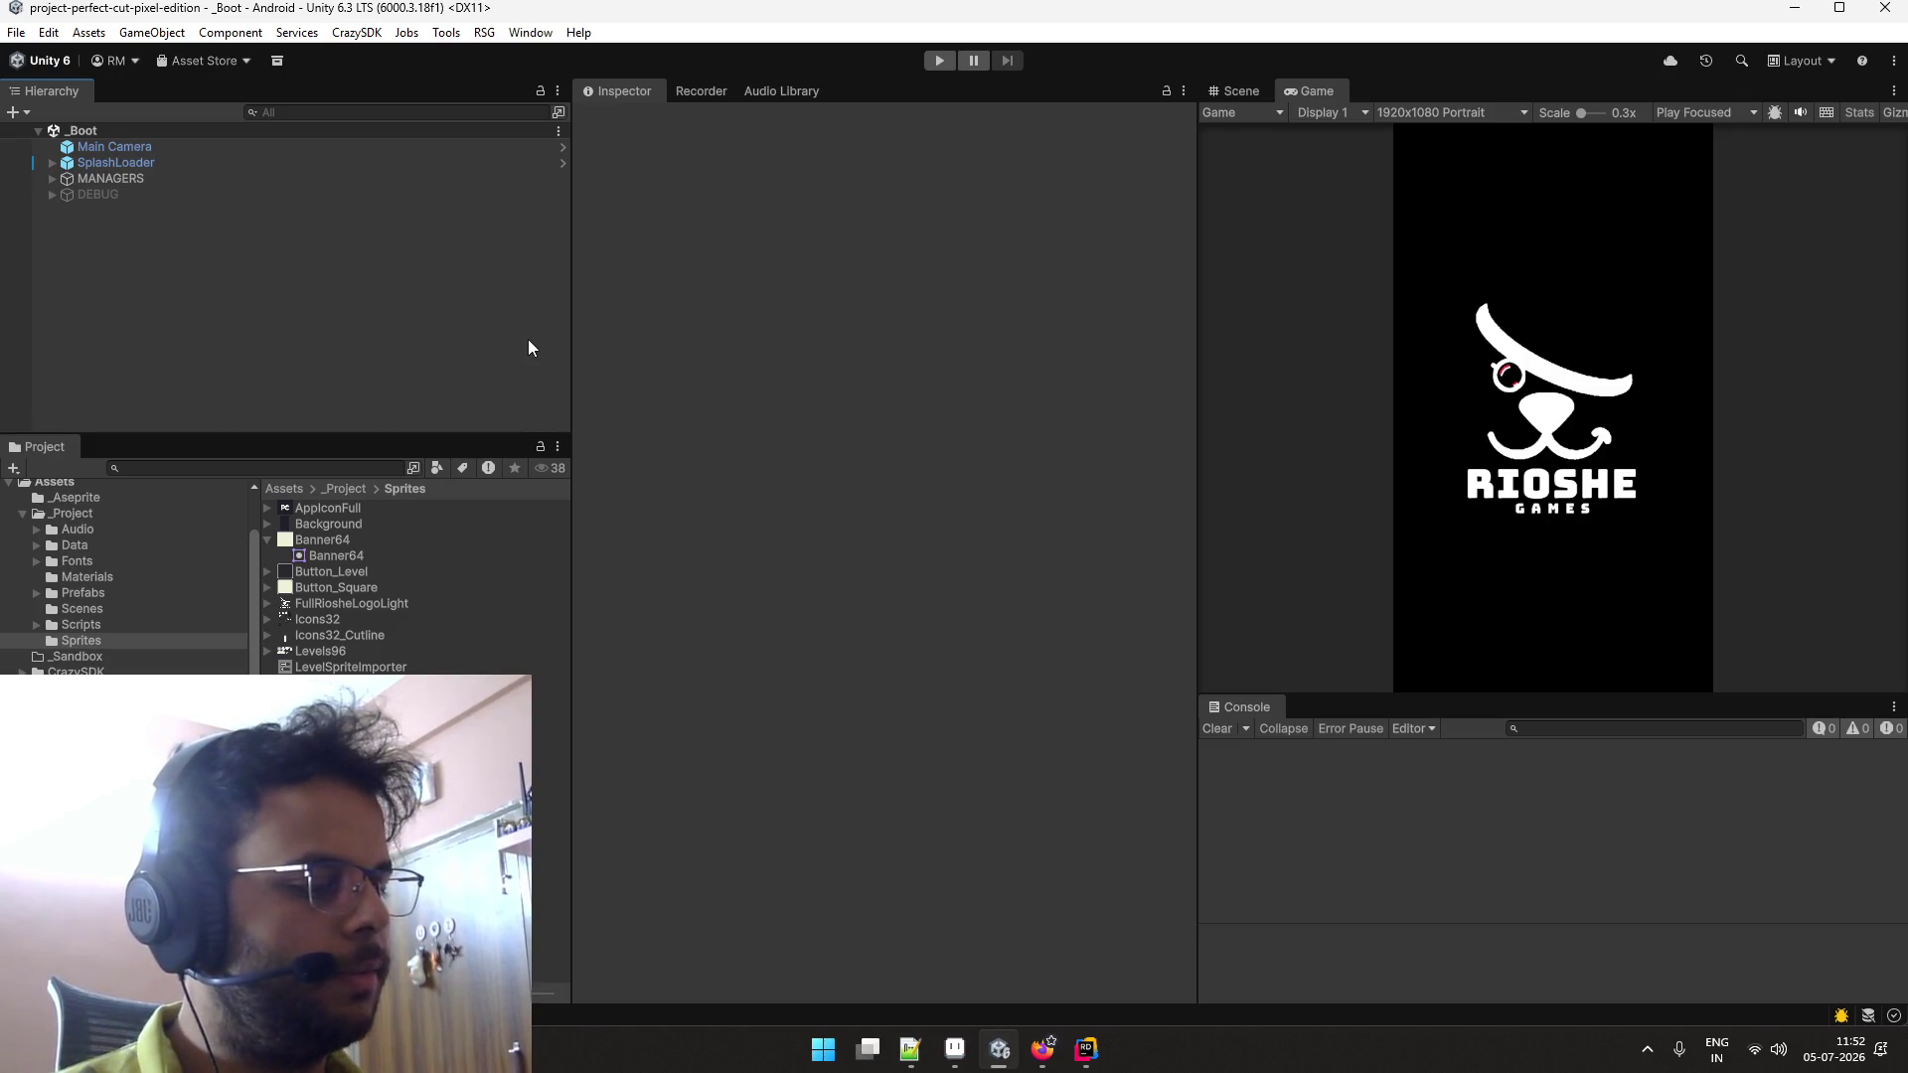
{"action": "key", "text": "alt+Tab"}
{"action": "key", "text": "alt+Tab"}
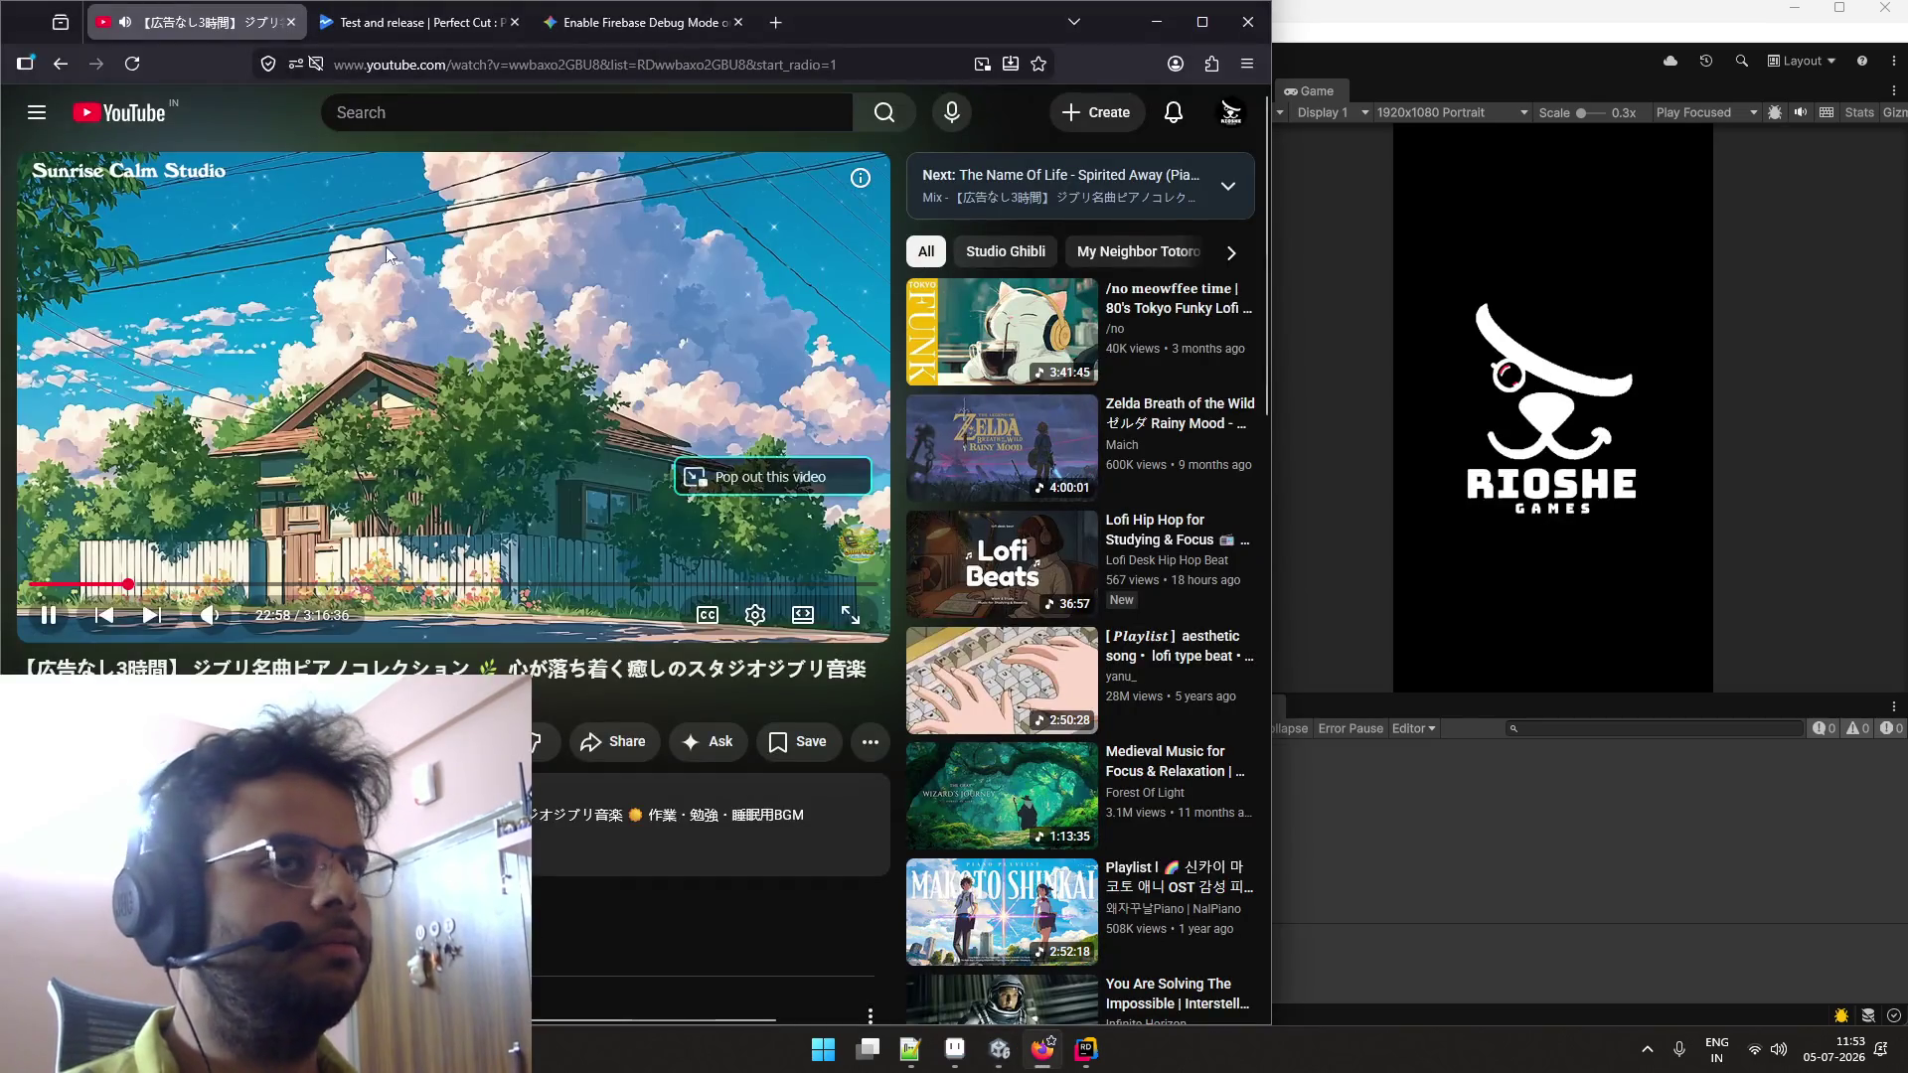
Search YouTube for 'chillhop' and open the Chillhop Music channel page
{"action": "key", "text": "/"}
{"action": "scroll", "coordinate": [675, 373], "scroll_direction": "down", "scroll_amount": 1}
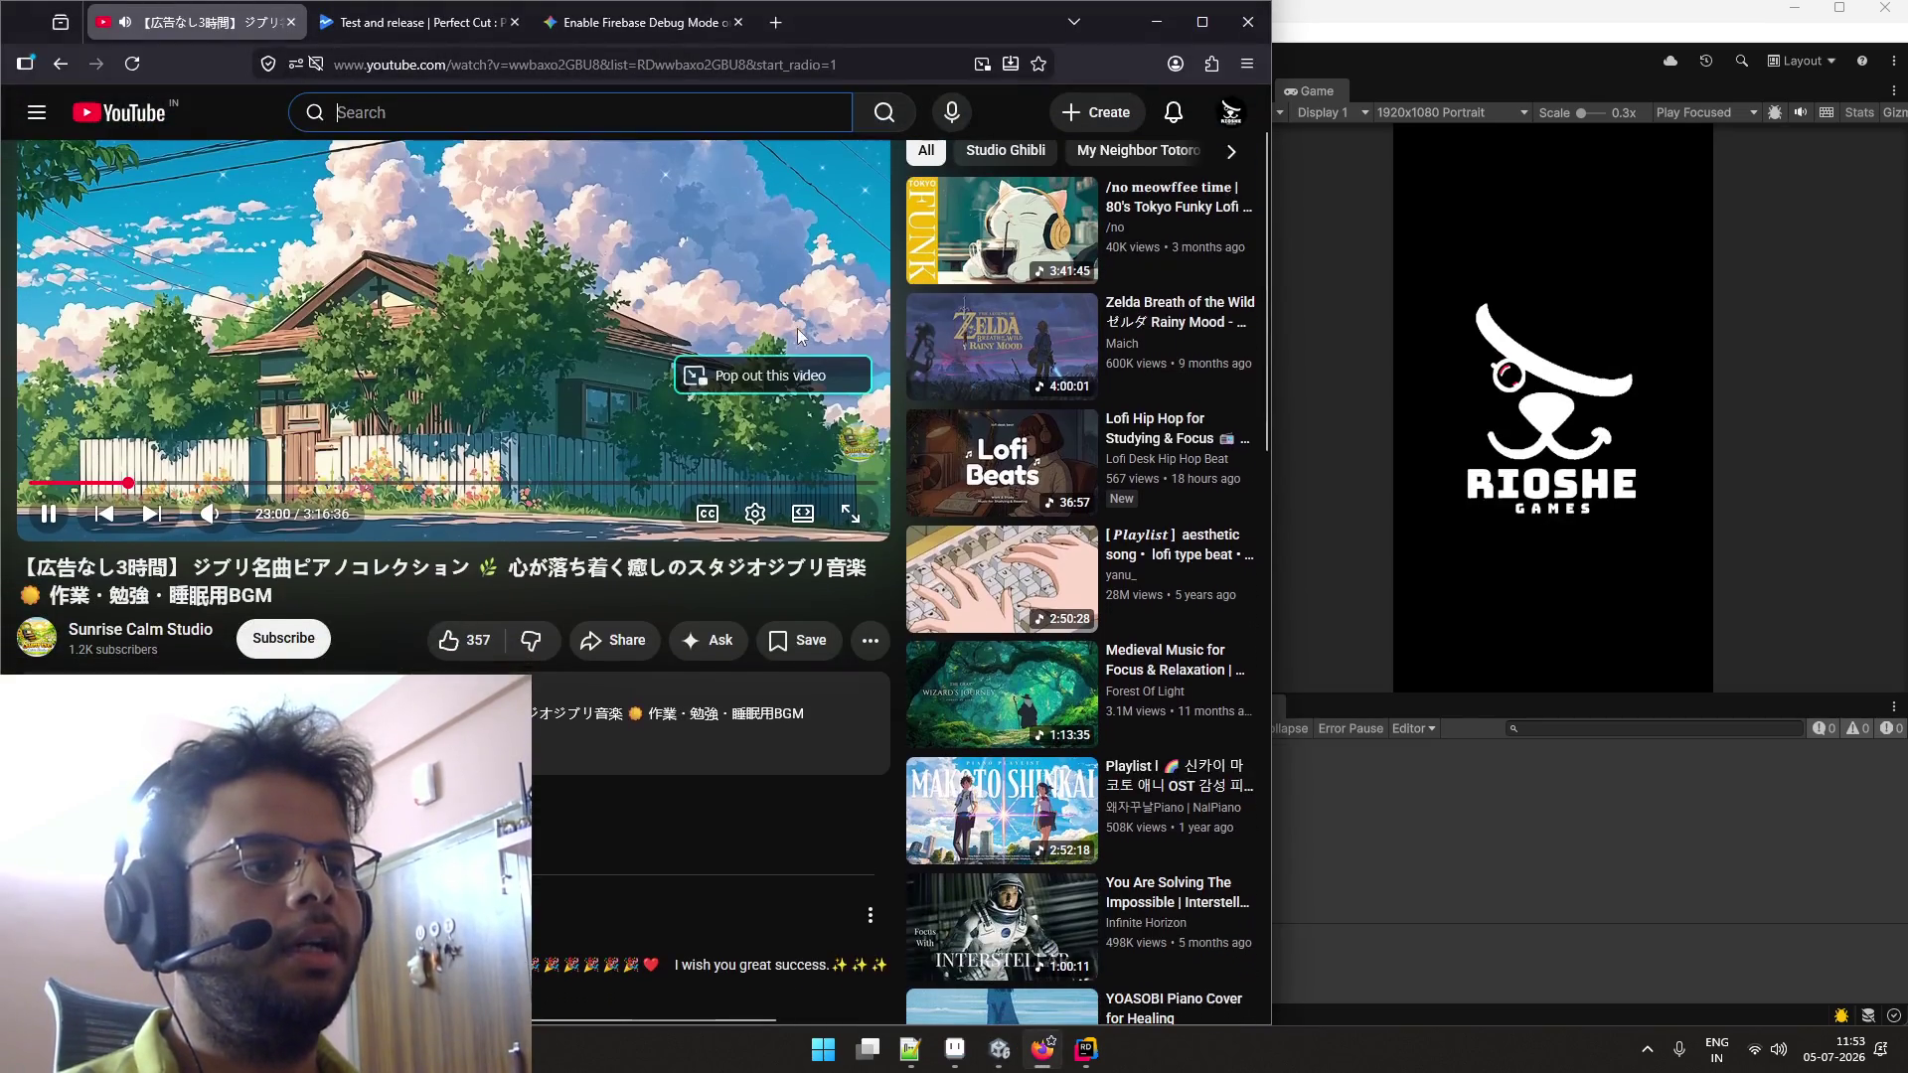
{"action": "scroll", "coordinate": [597, 248], "scroll_direction": "up", "scroll_amount": 1}
{"action": "type", "text": "chill ho"}
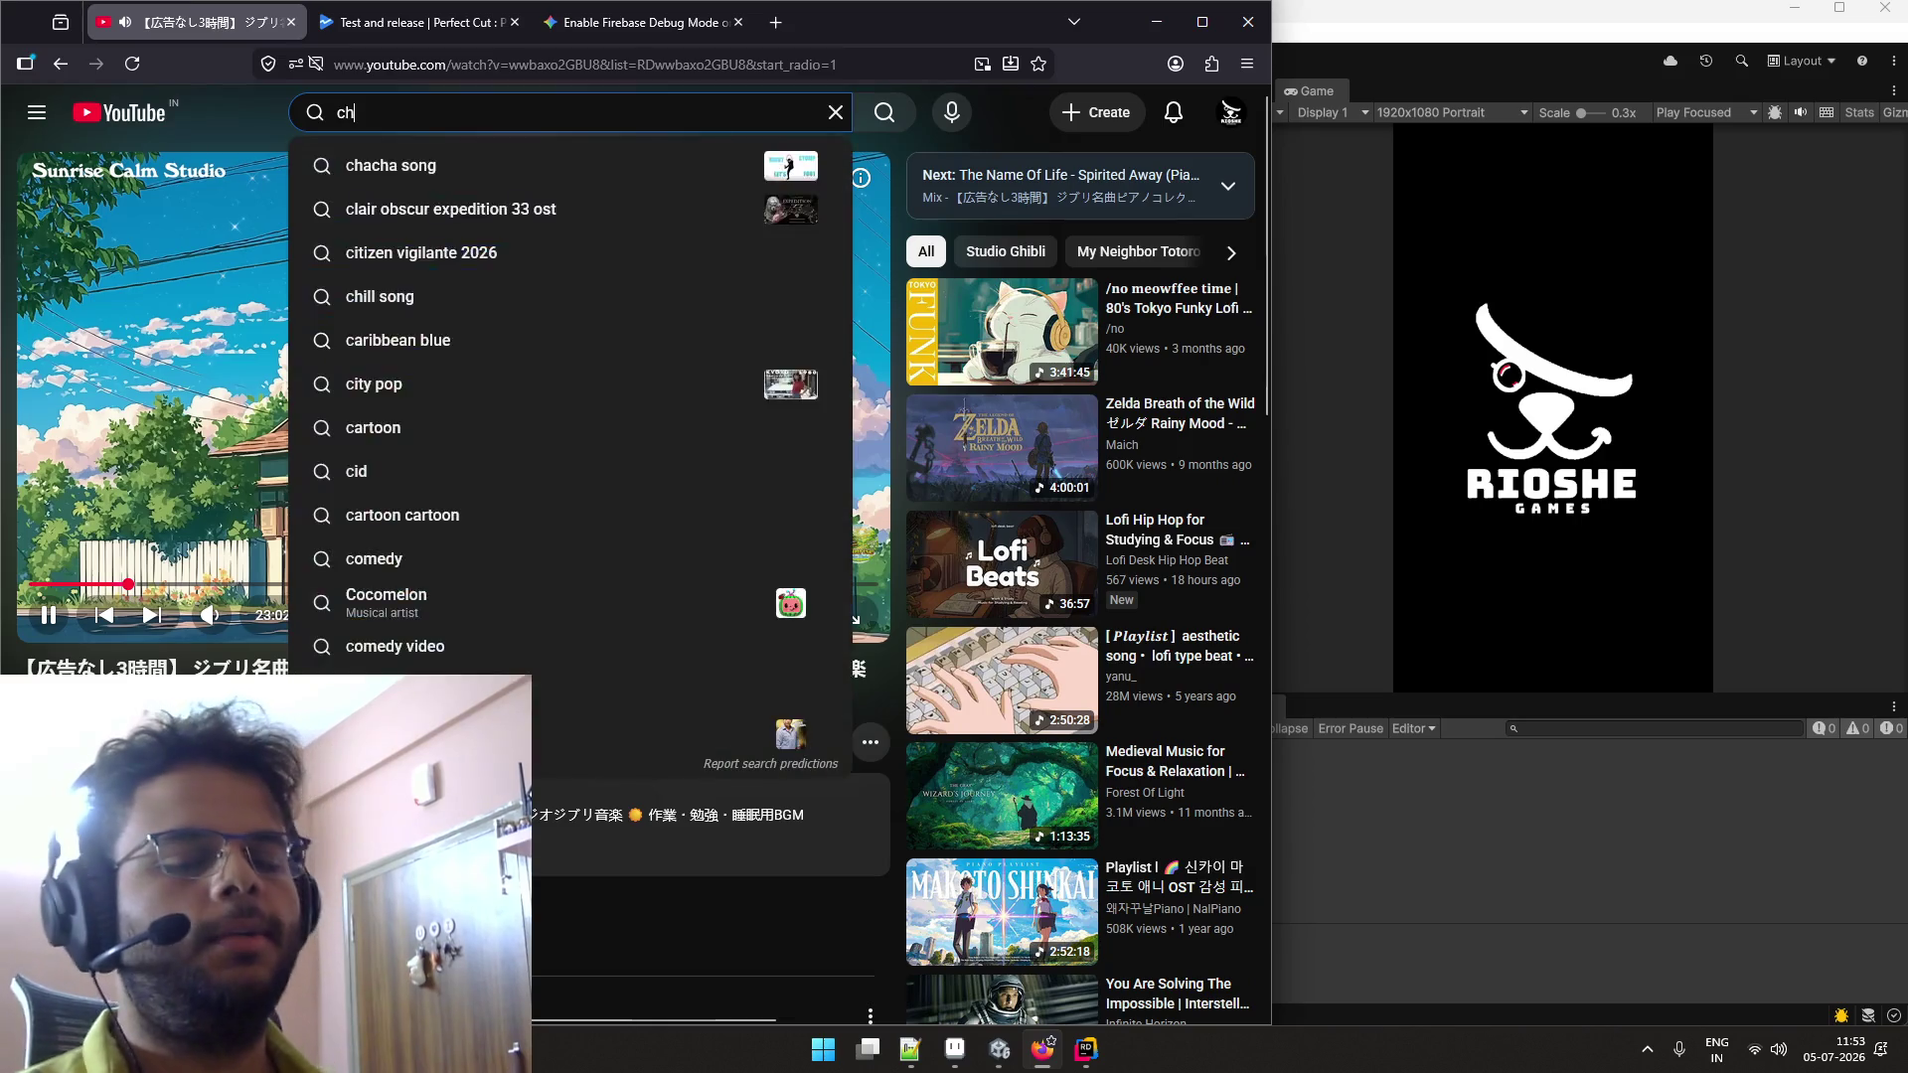
{"action": "key", "text": "BackSpace"}
{"action": "key", "text": "BackSpace"}
{"action": "key", "text": "BackSpace"}
{"action": "type", "text": "hop"}
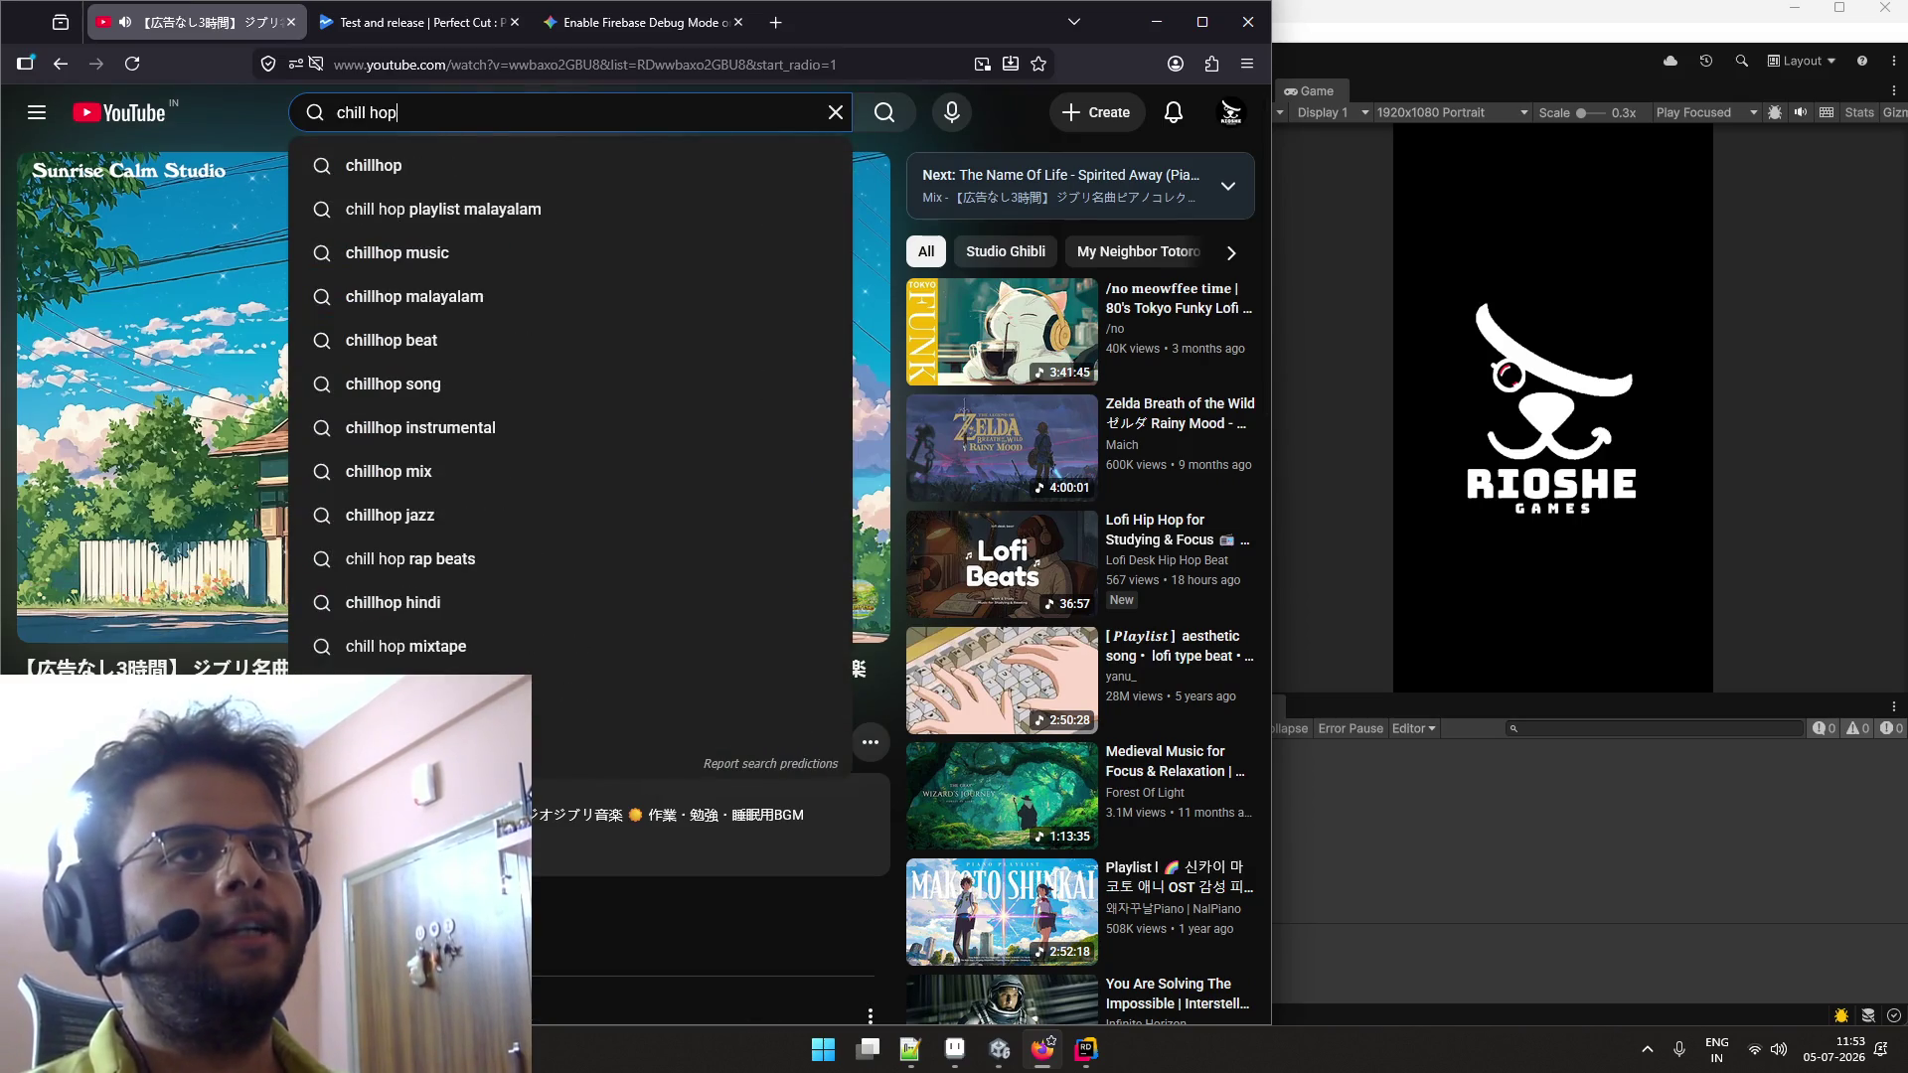
{"action": "key", "text": "Return"}
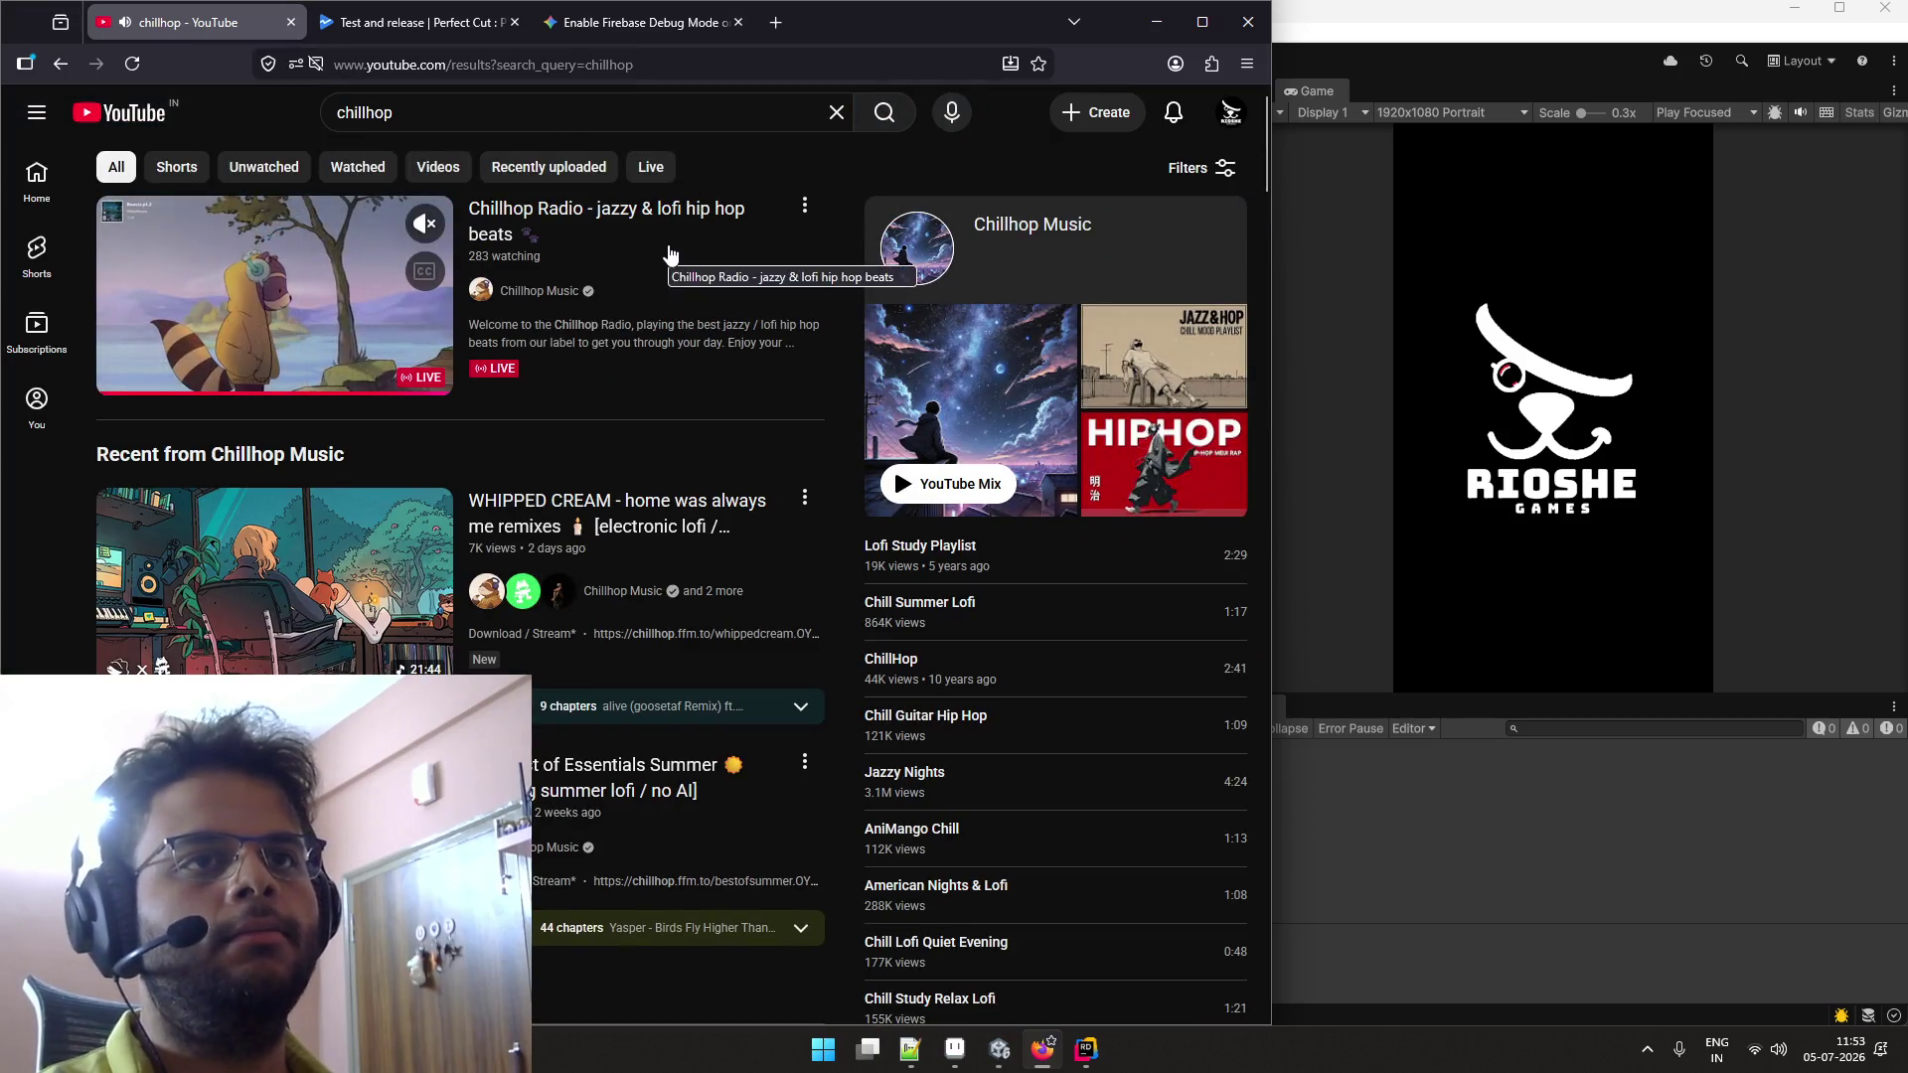
{"action": "scroll", "coordinate": [695, 467], "scroll_direction": "down", "scroll_amount": 1}
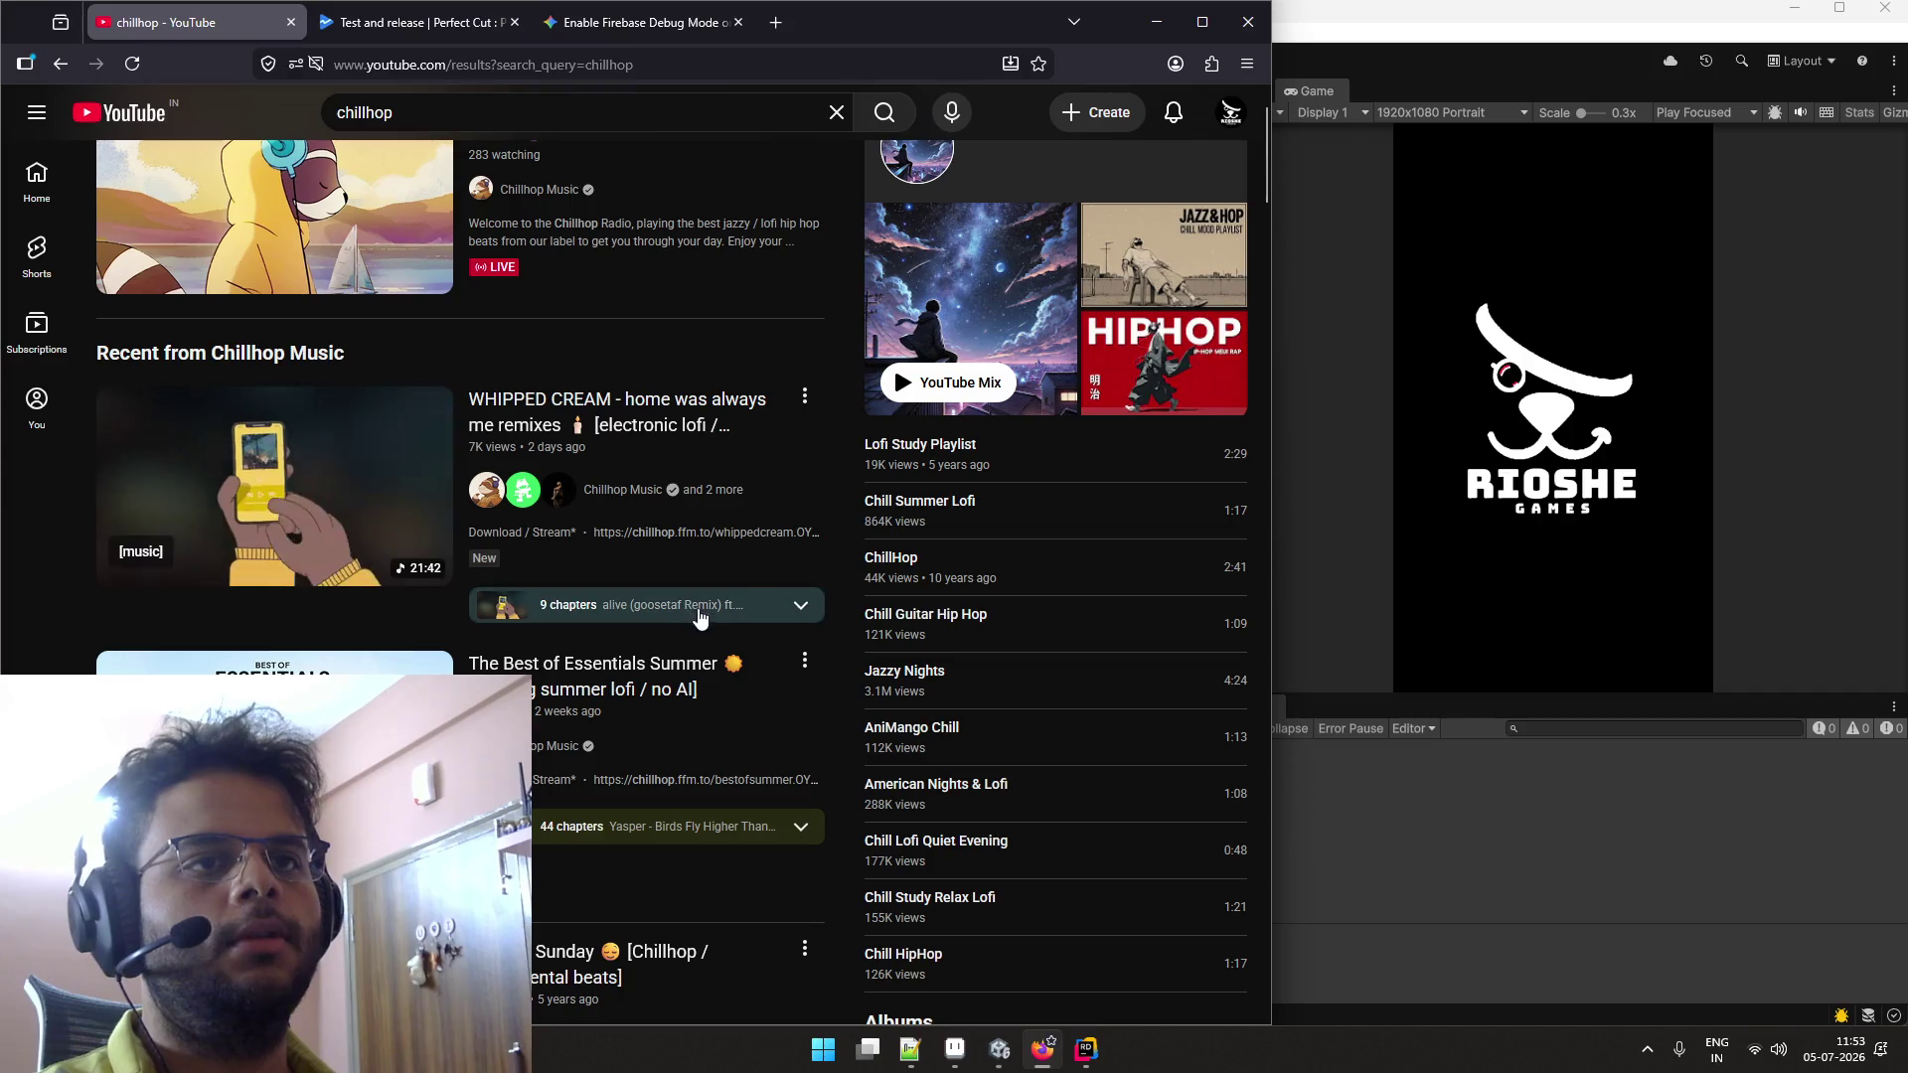
{"action": "scroll", "coordinate": [656, 676], "scroll_direction": "down", "scroll_amount": 1}
{"action": "left_click", "coordinate": [536, 644]}
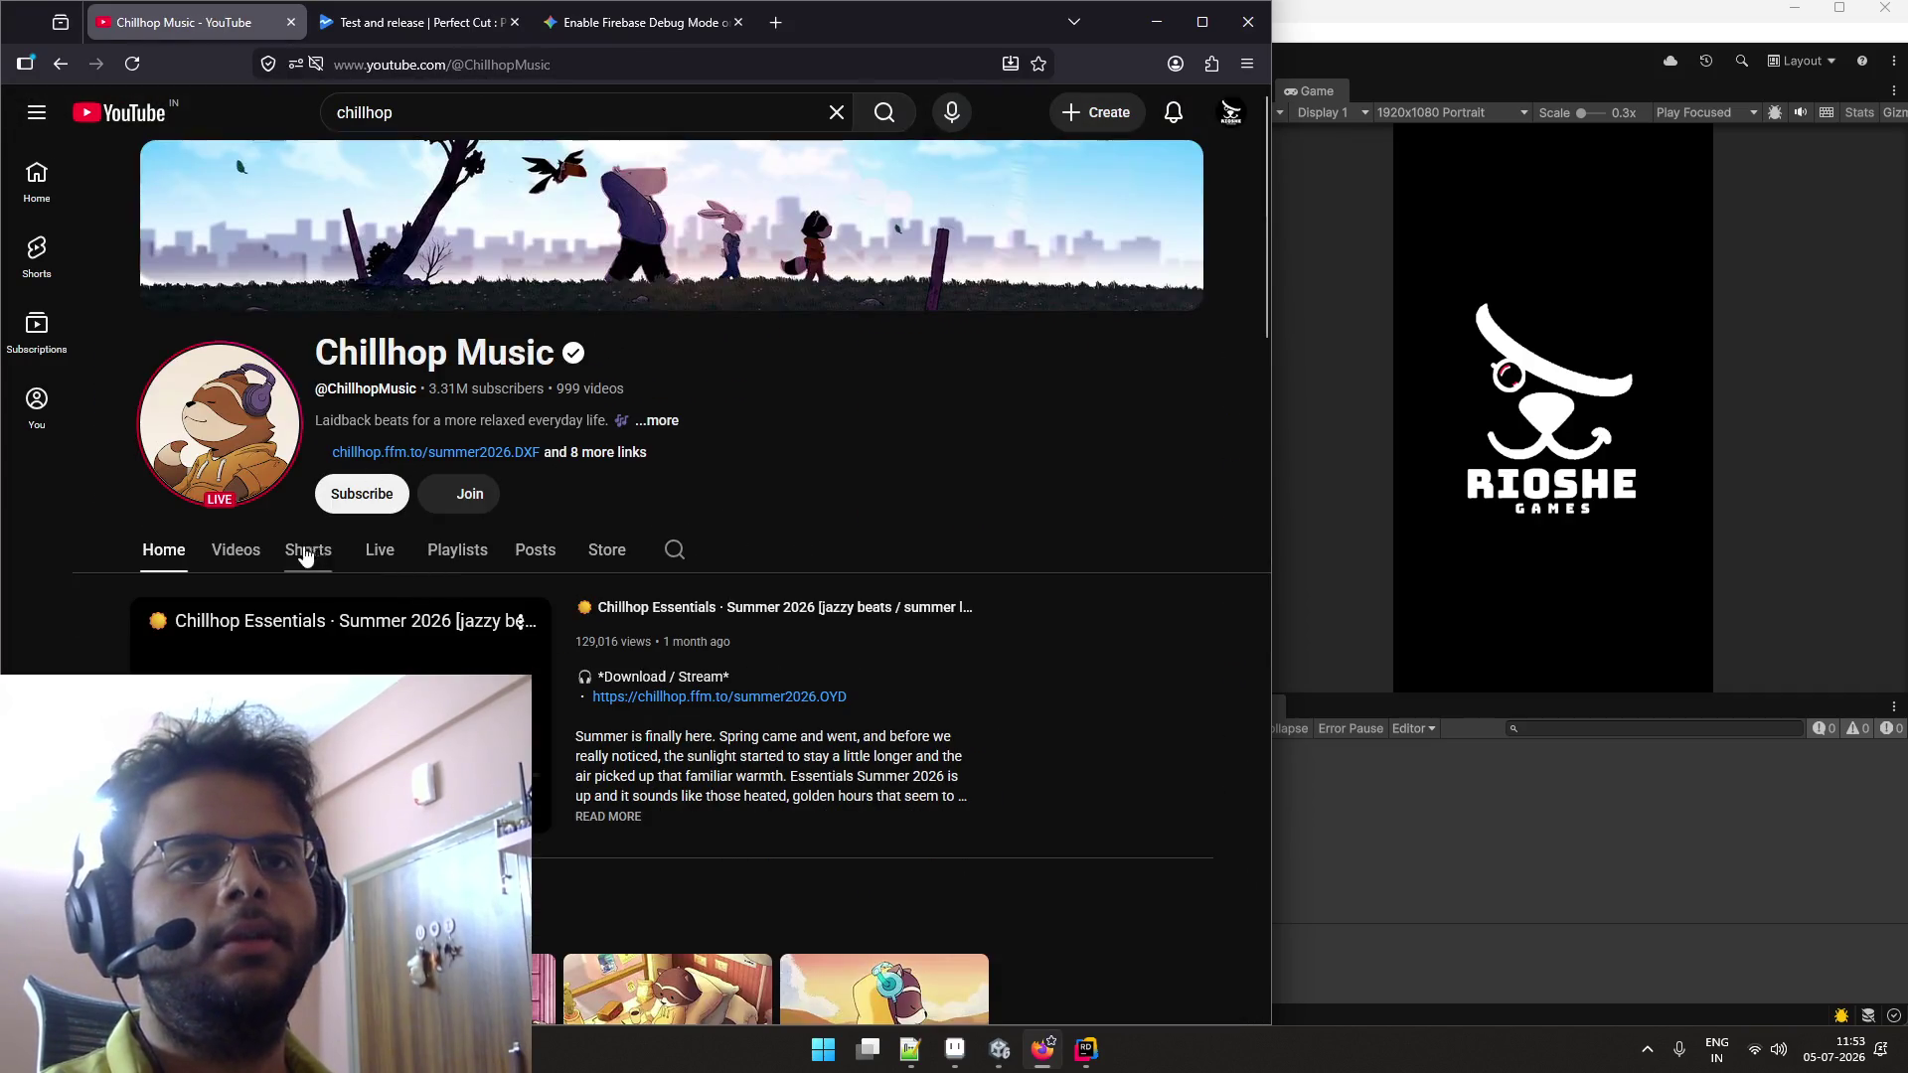
Sort the channel's videos by Popular, play Chill Study Beats 2, then go to the Gemini tab
{"action": "left_click", "coordinate": [236, 550]}
{"action": "left_click", "coordinate": [192, 622]}
{"action": "left_click", "coordinate": [174, 686]}
{"action": "left_click", "coordinate": [298, 746]}
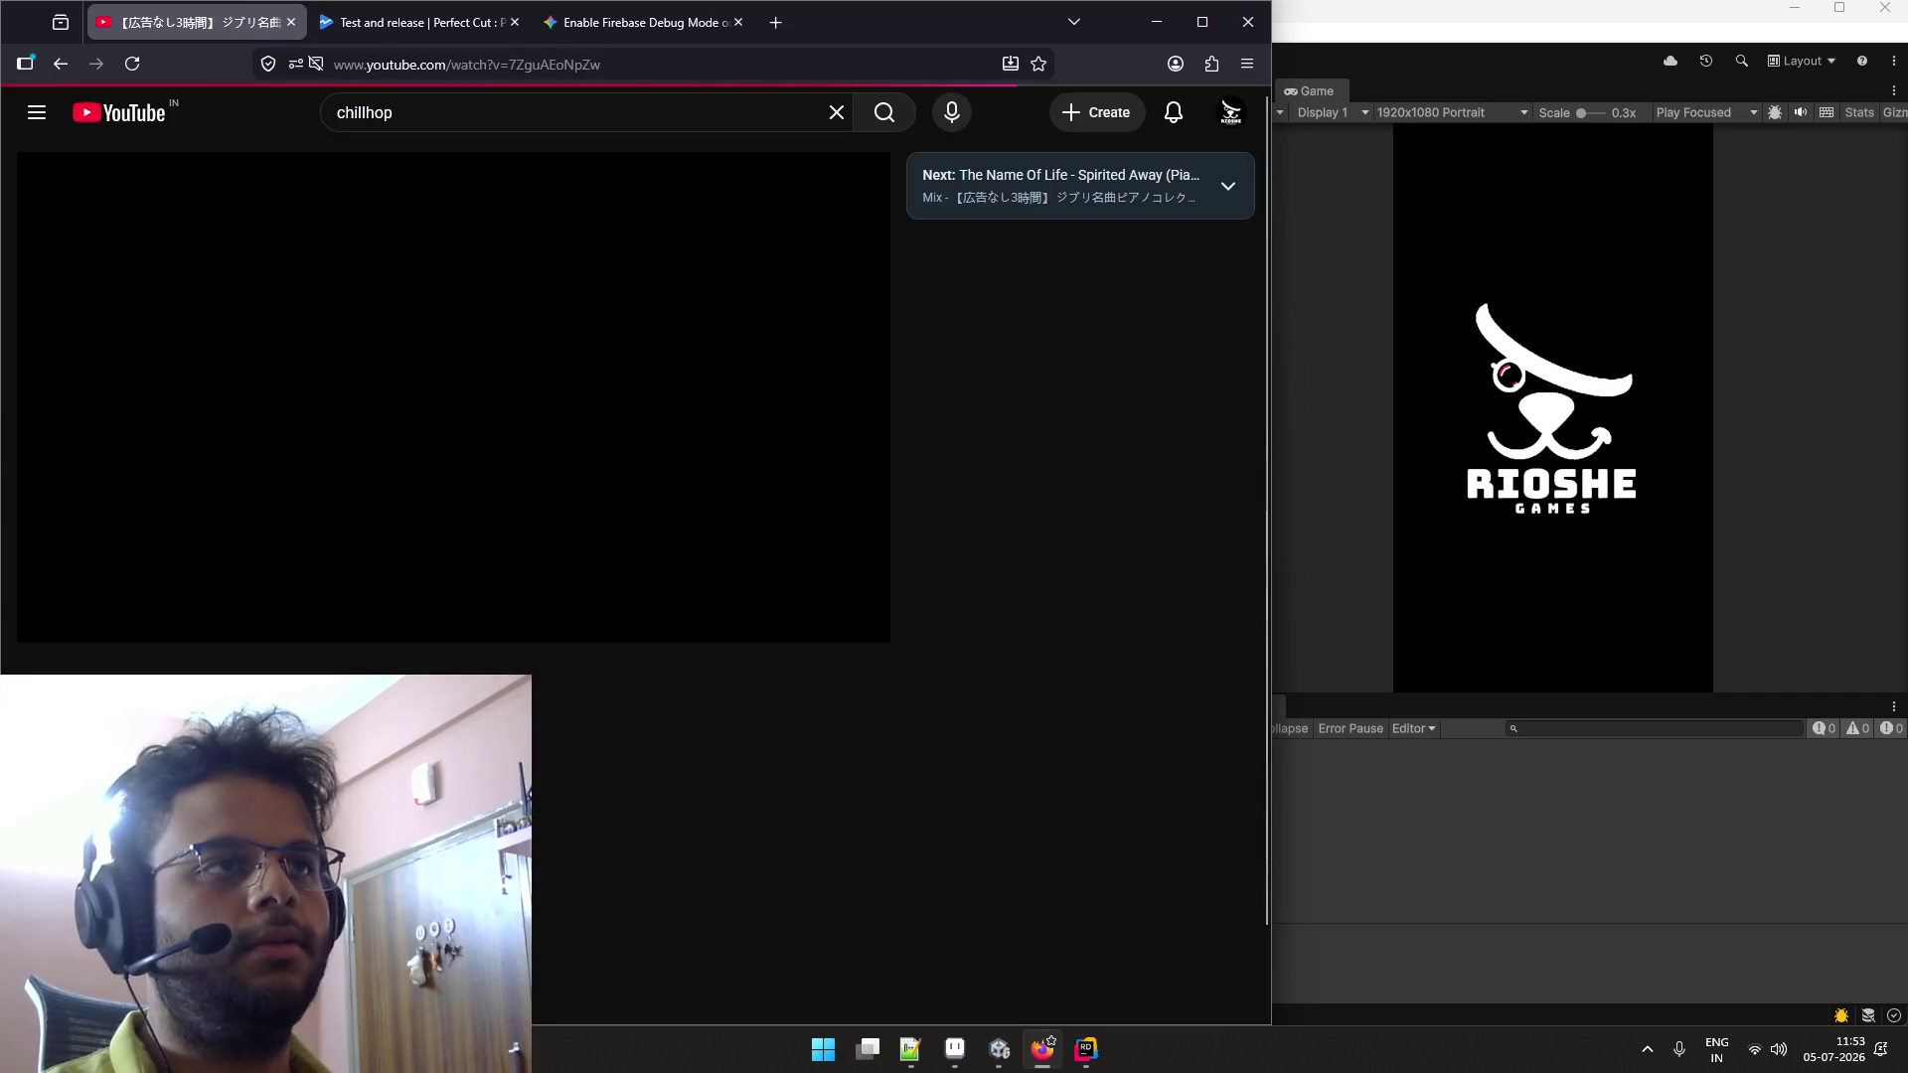
{"action": "key", "text": "alt+Left"}
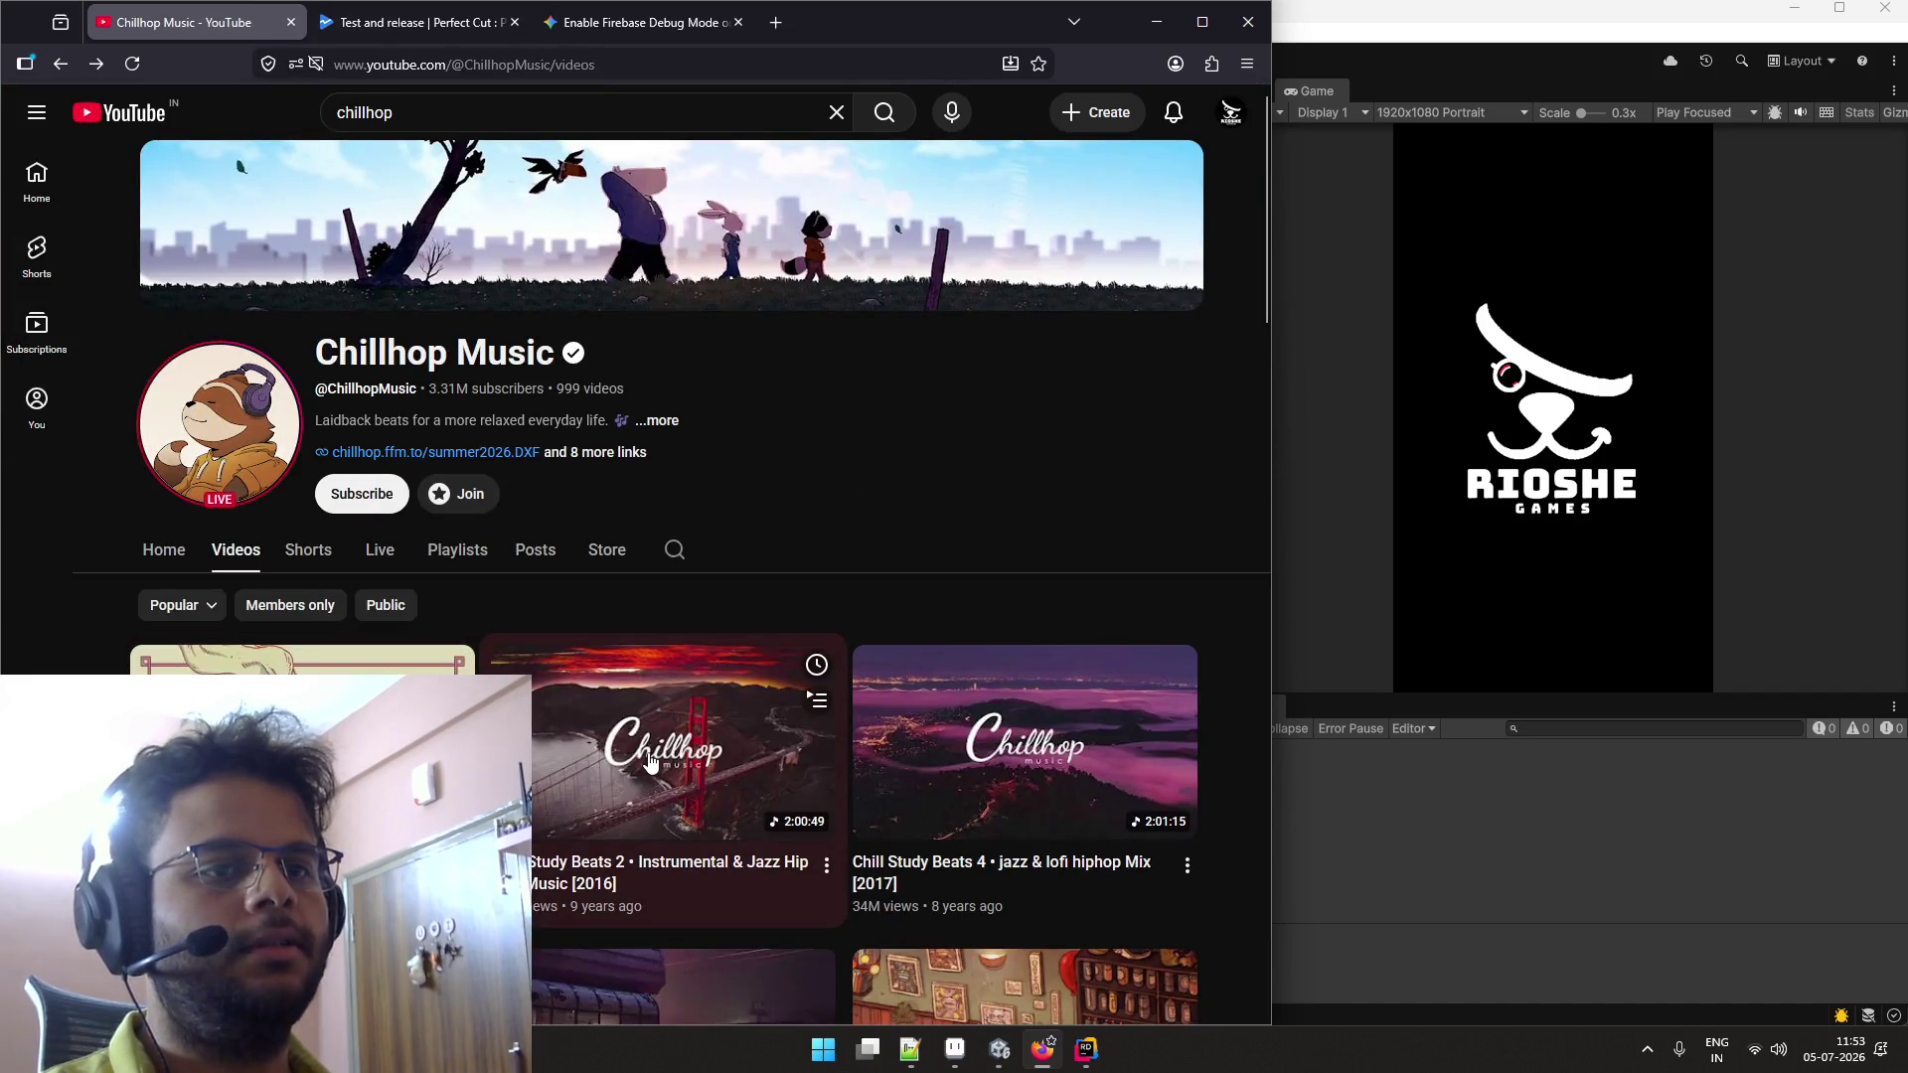
{"action": "left_click", "coordinate": [651, 762]}
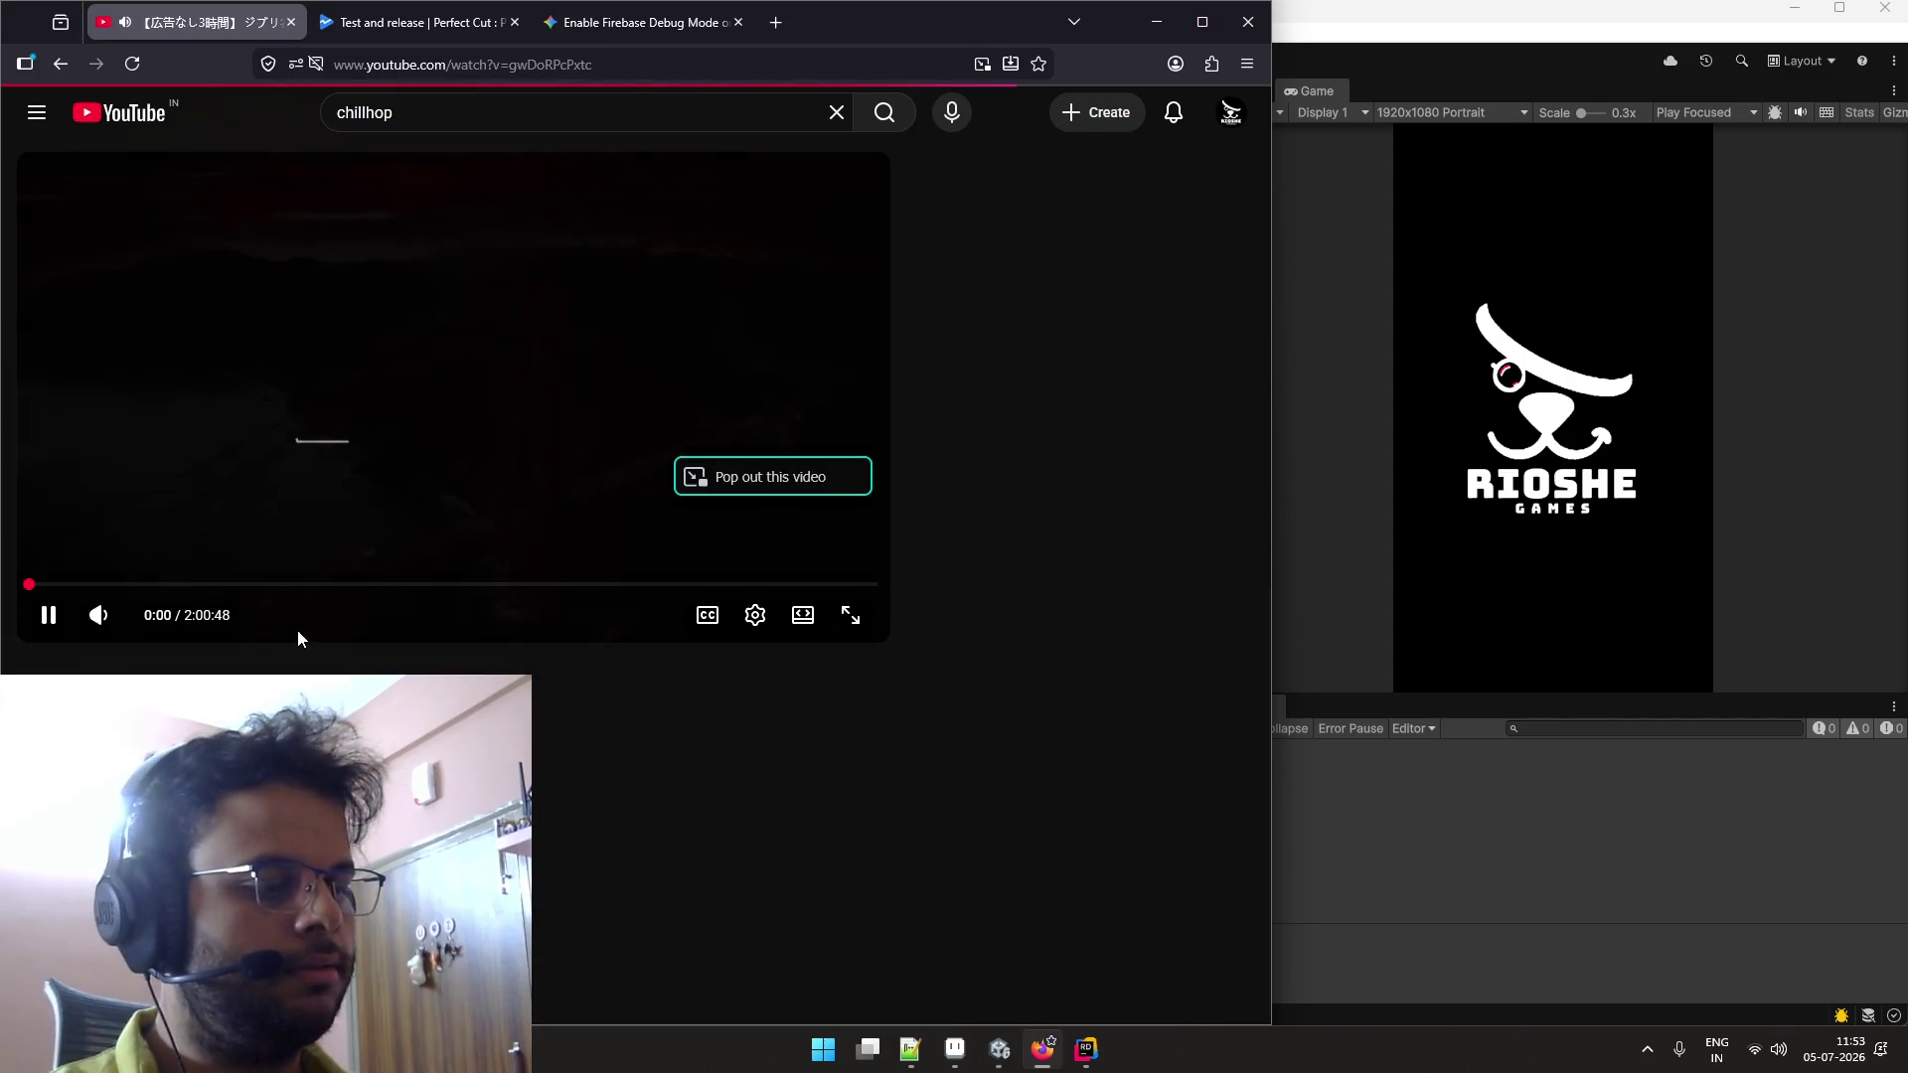
{"action": "left_click", "coordinate": [413, 36]}
{"action": "left_click", "coordinate": [651, 28]}
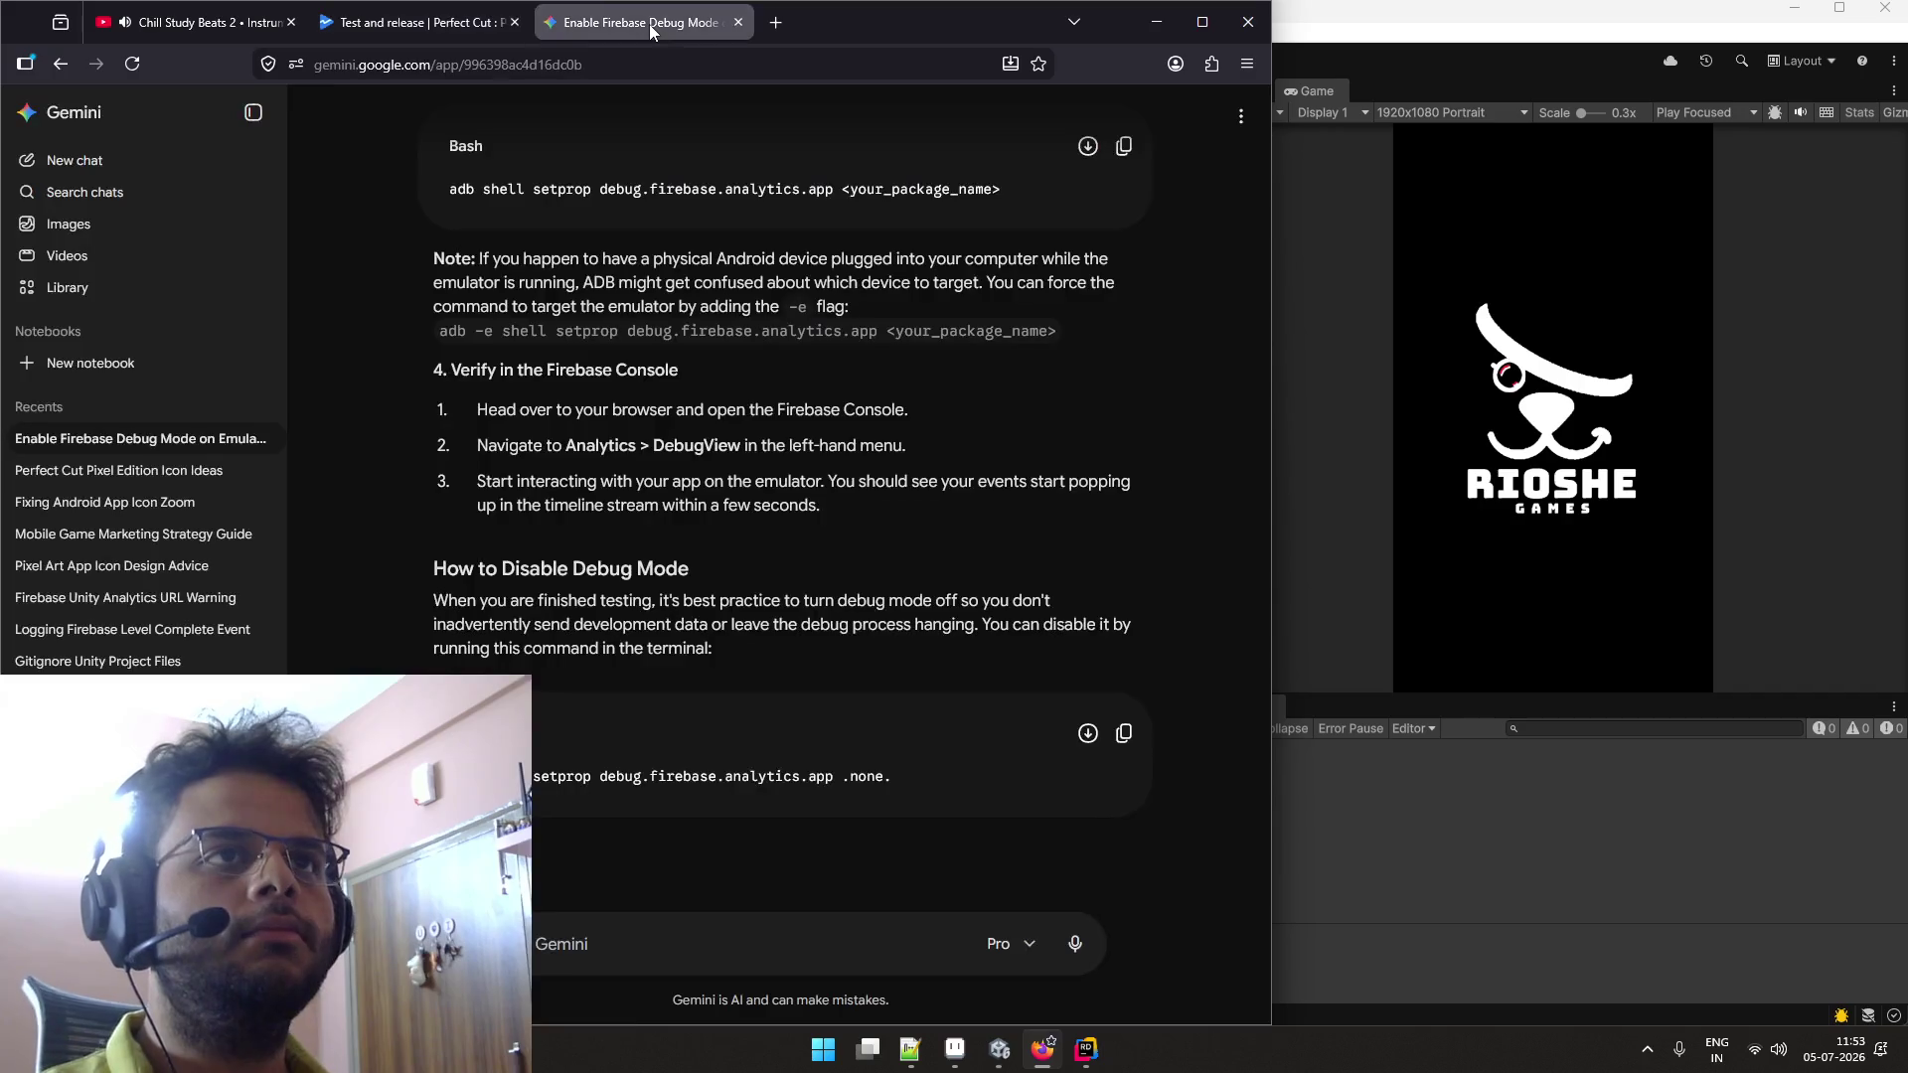
Close the Gemini tab, return to Play Console's Test and release page, and minimize Firefox
{"action": "left_click", "coordinate": [740, 24]}
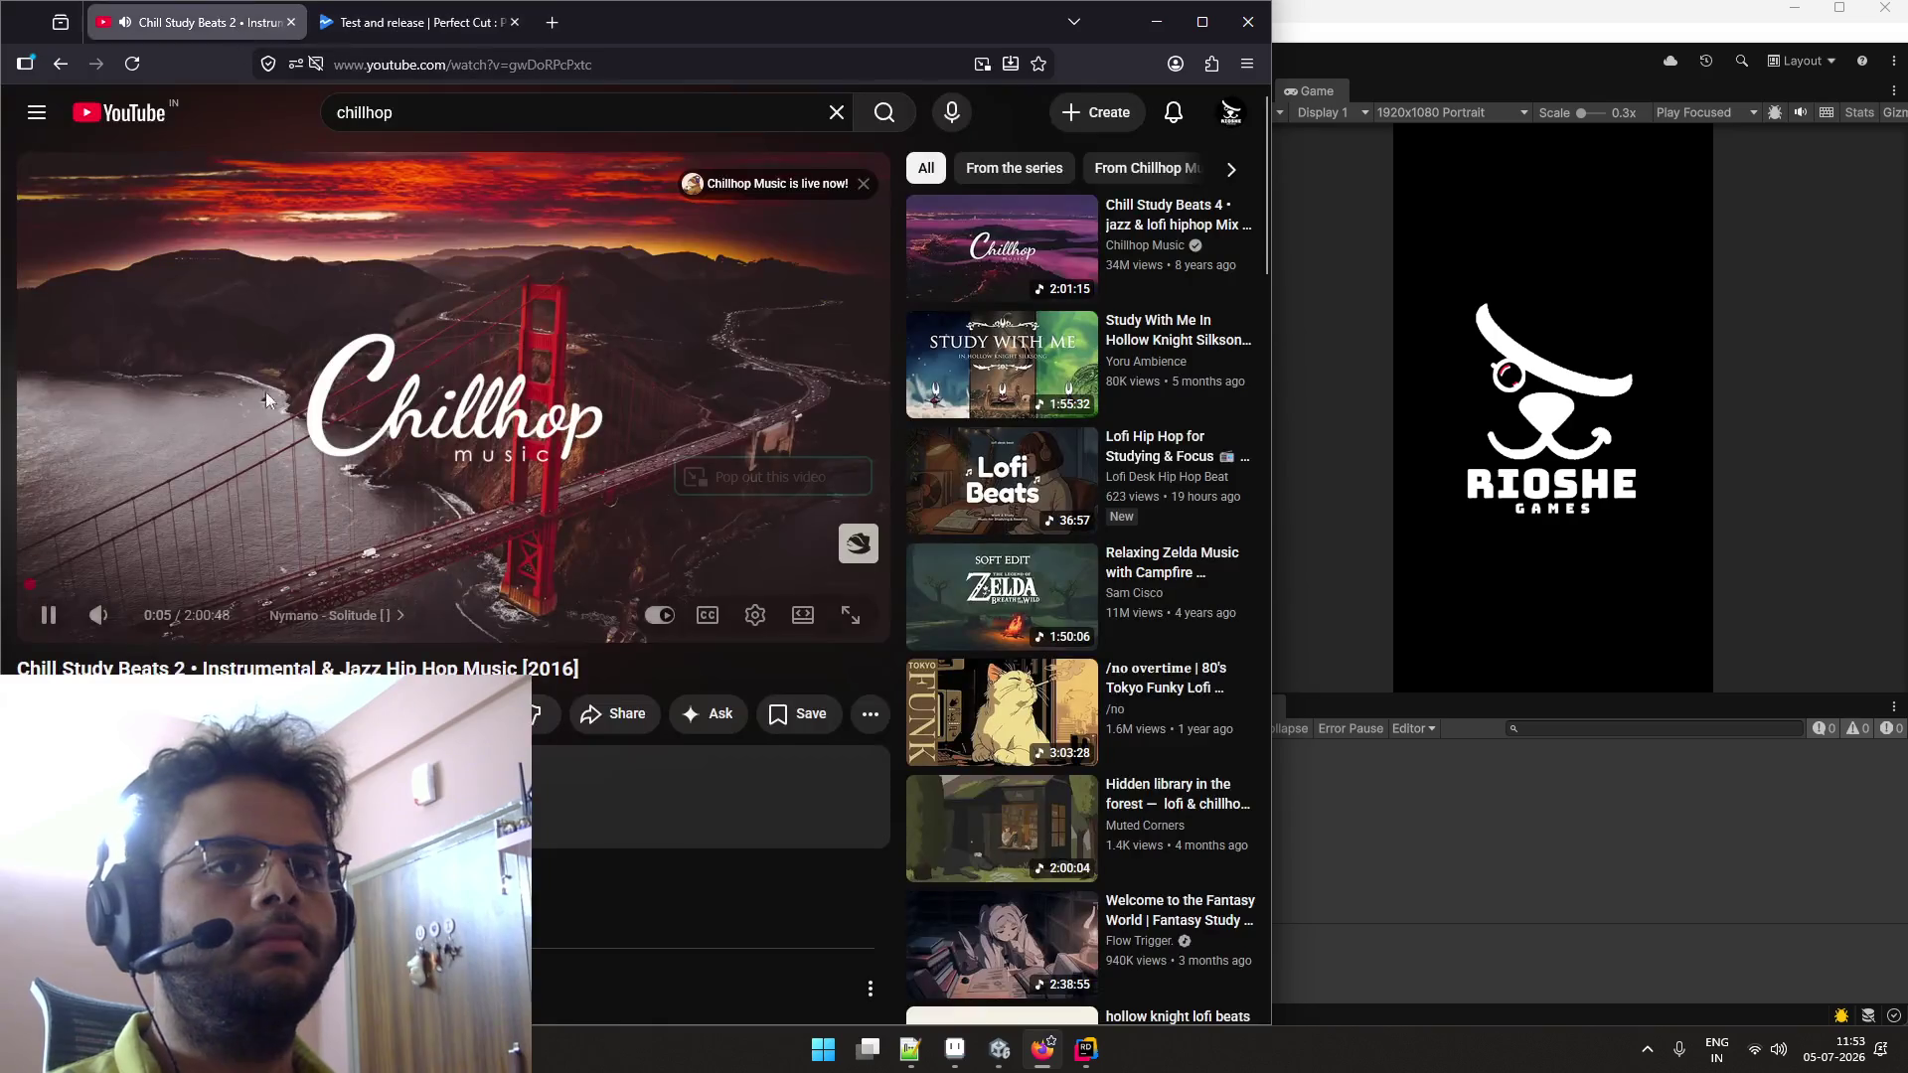
{"action": "left_click", "coordinate": [139, 22]}
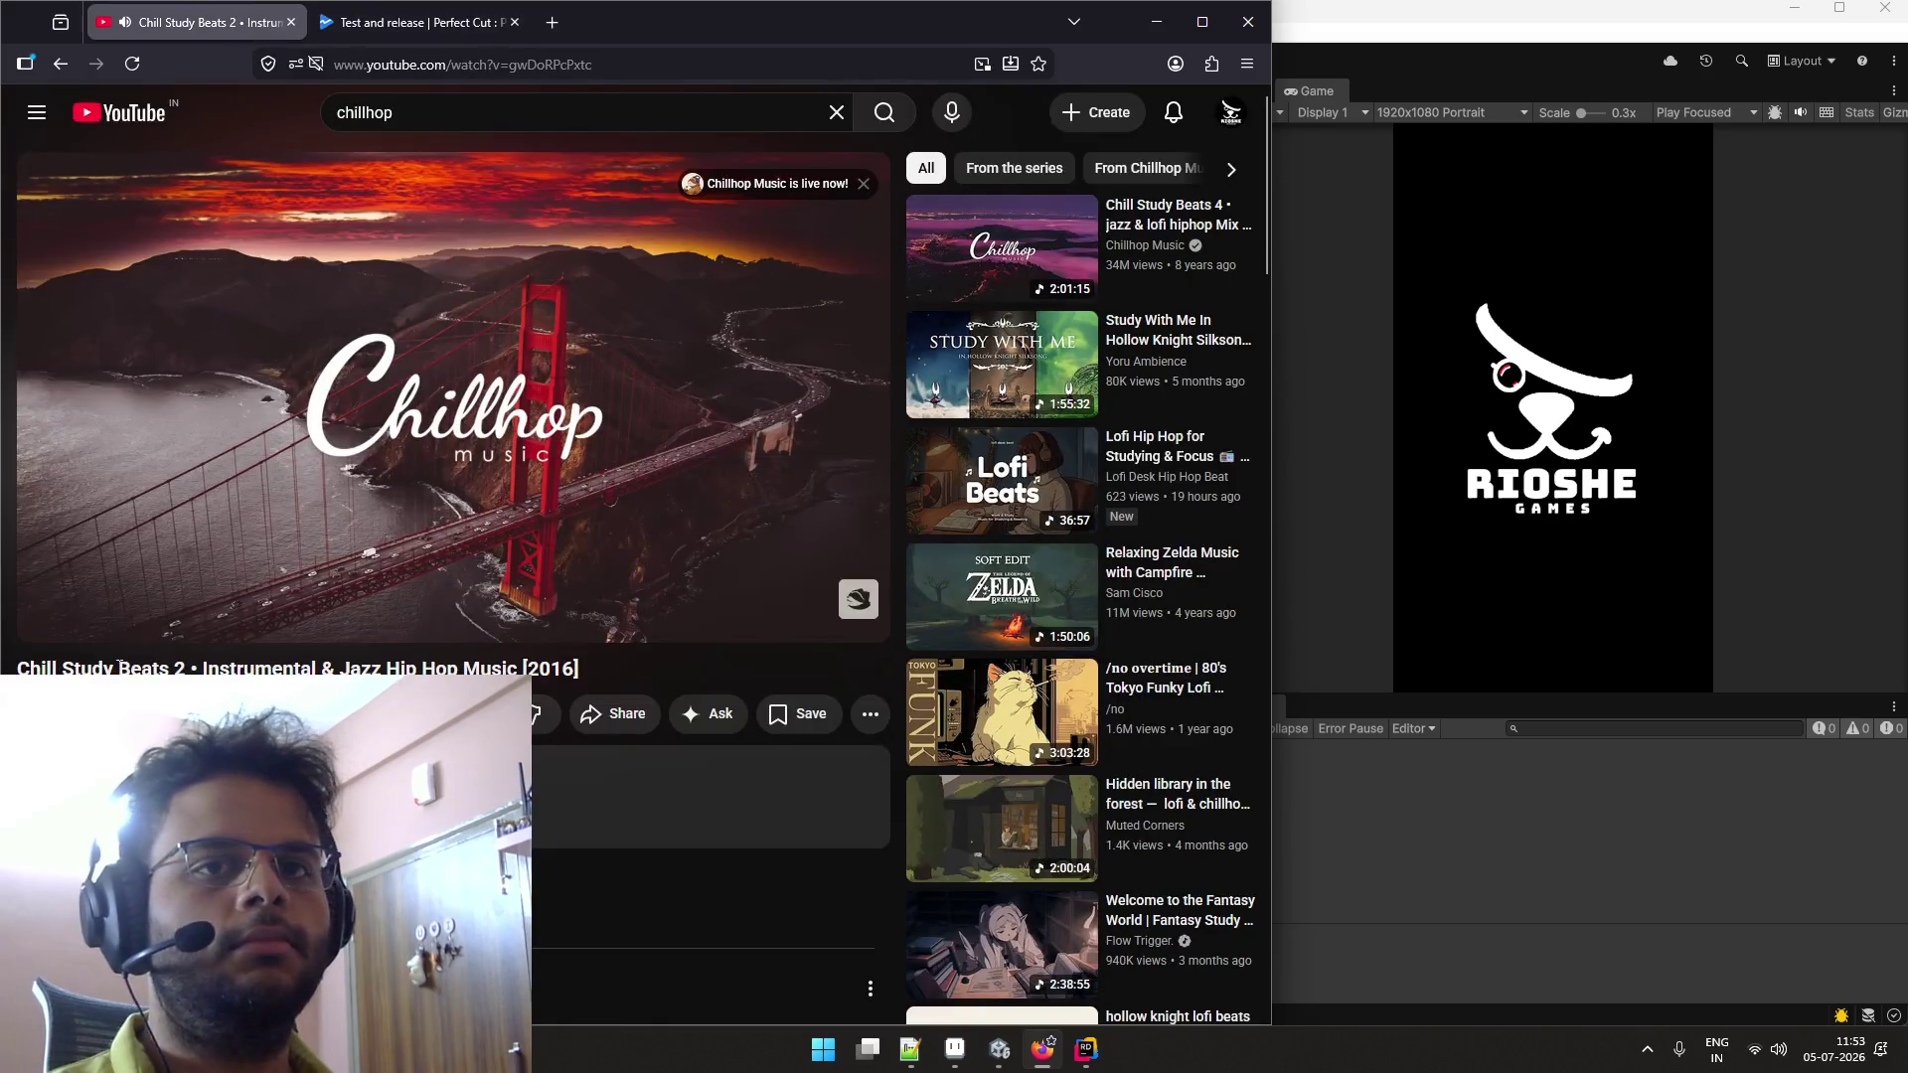
{"action": "left_click", "coordinate": [424, 38]}
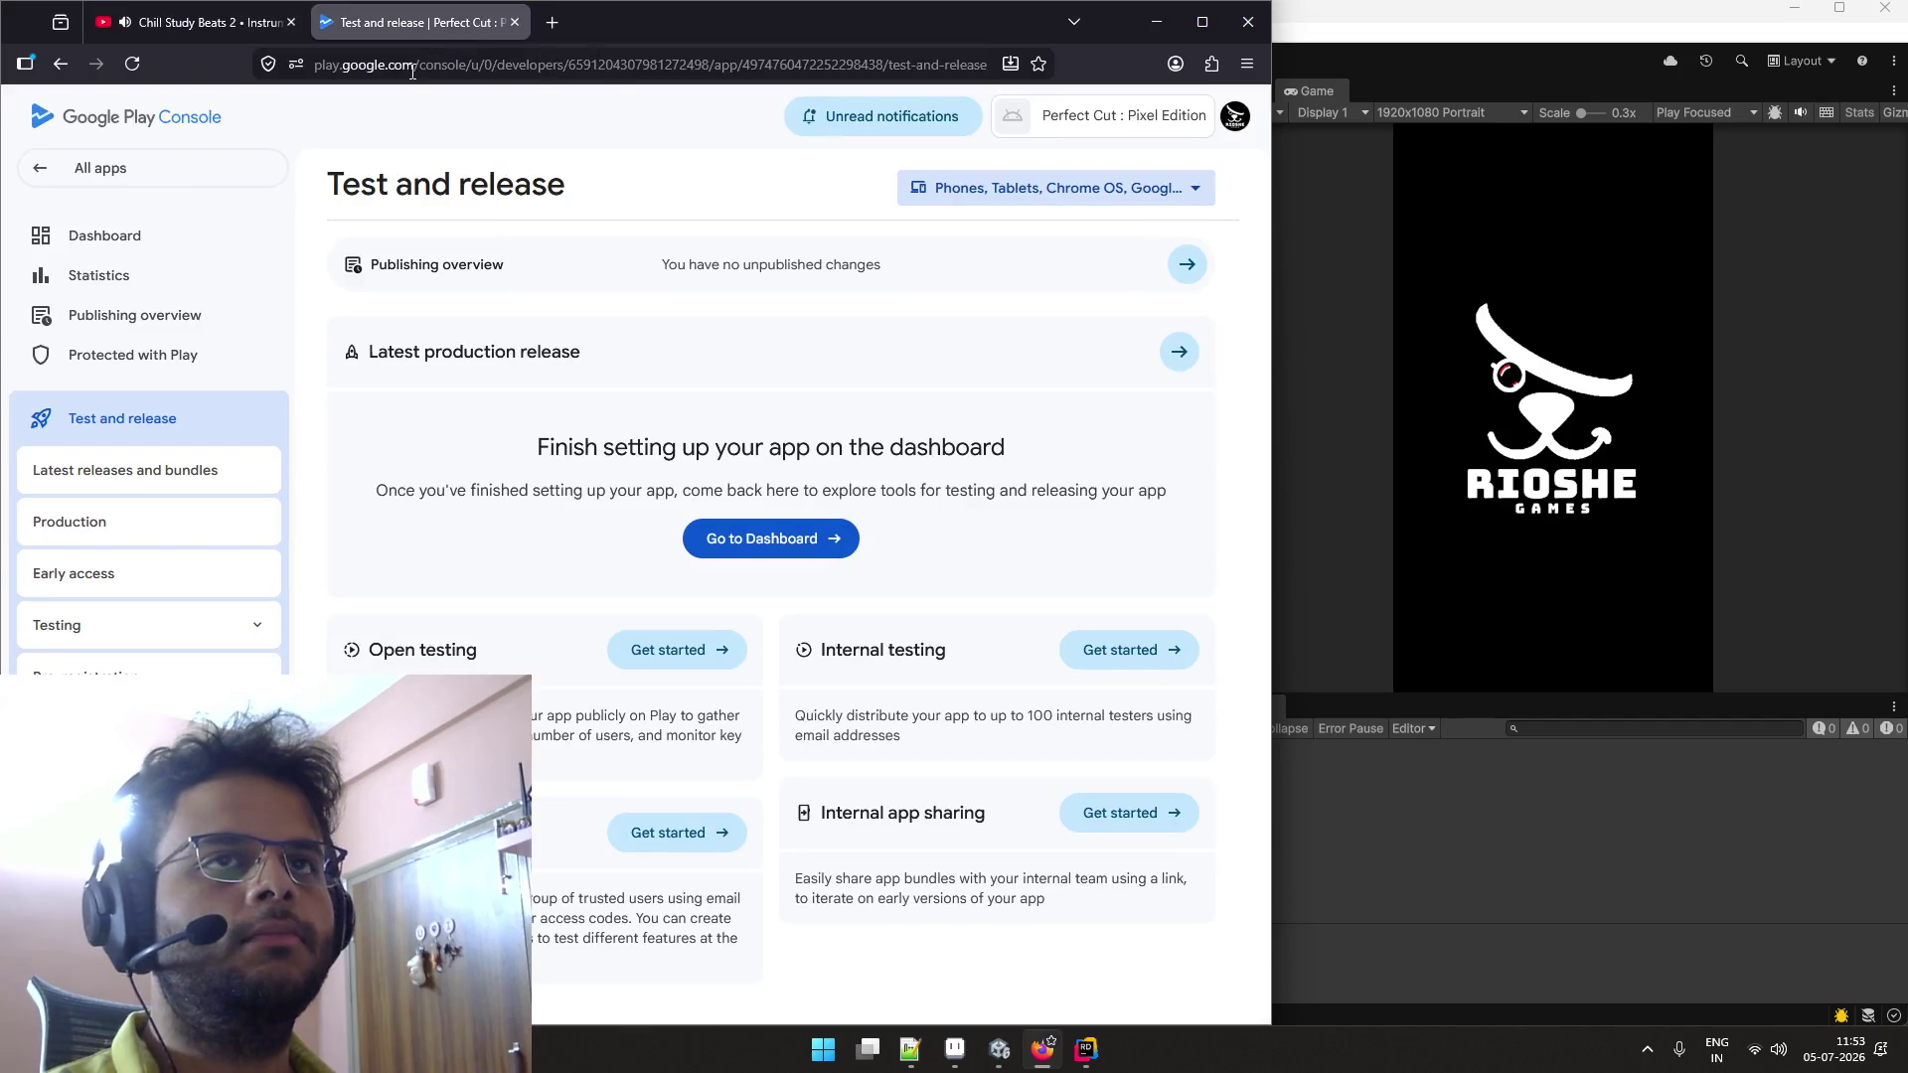
{"action": "left_click", "coordinate": [1156, 22]}
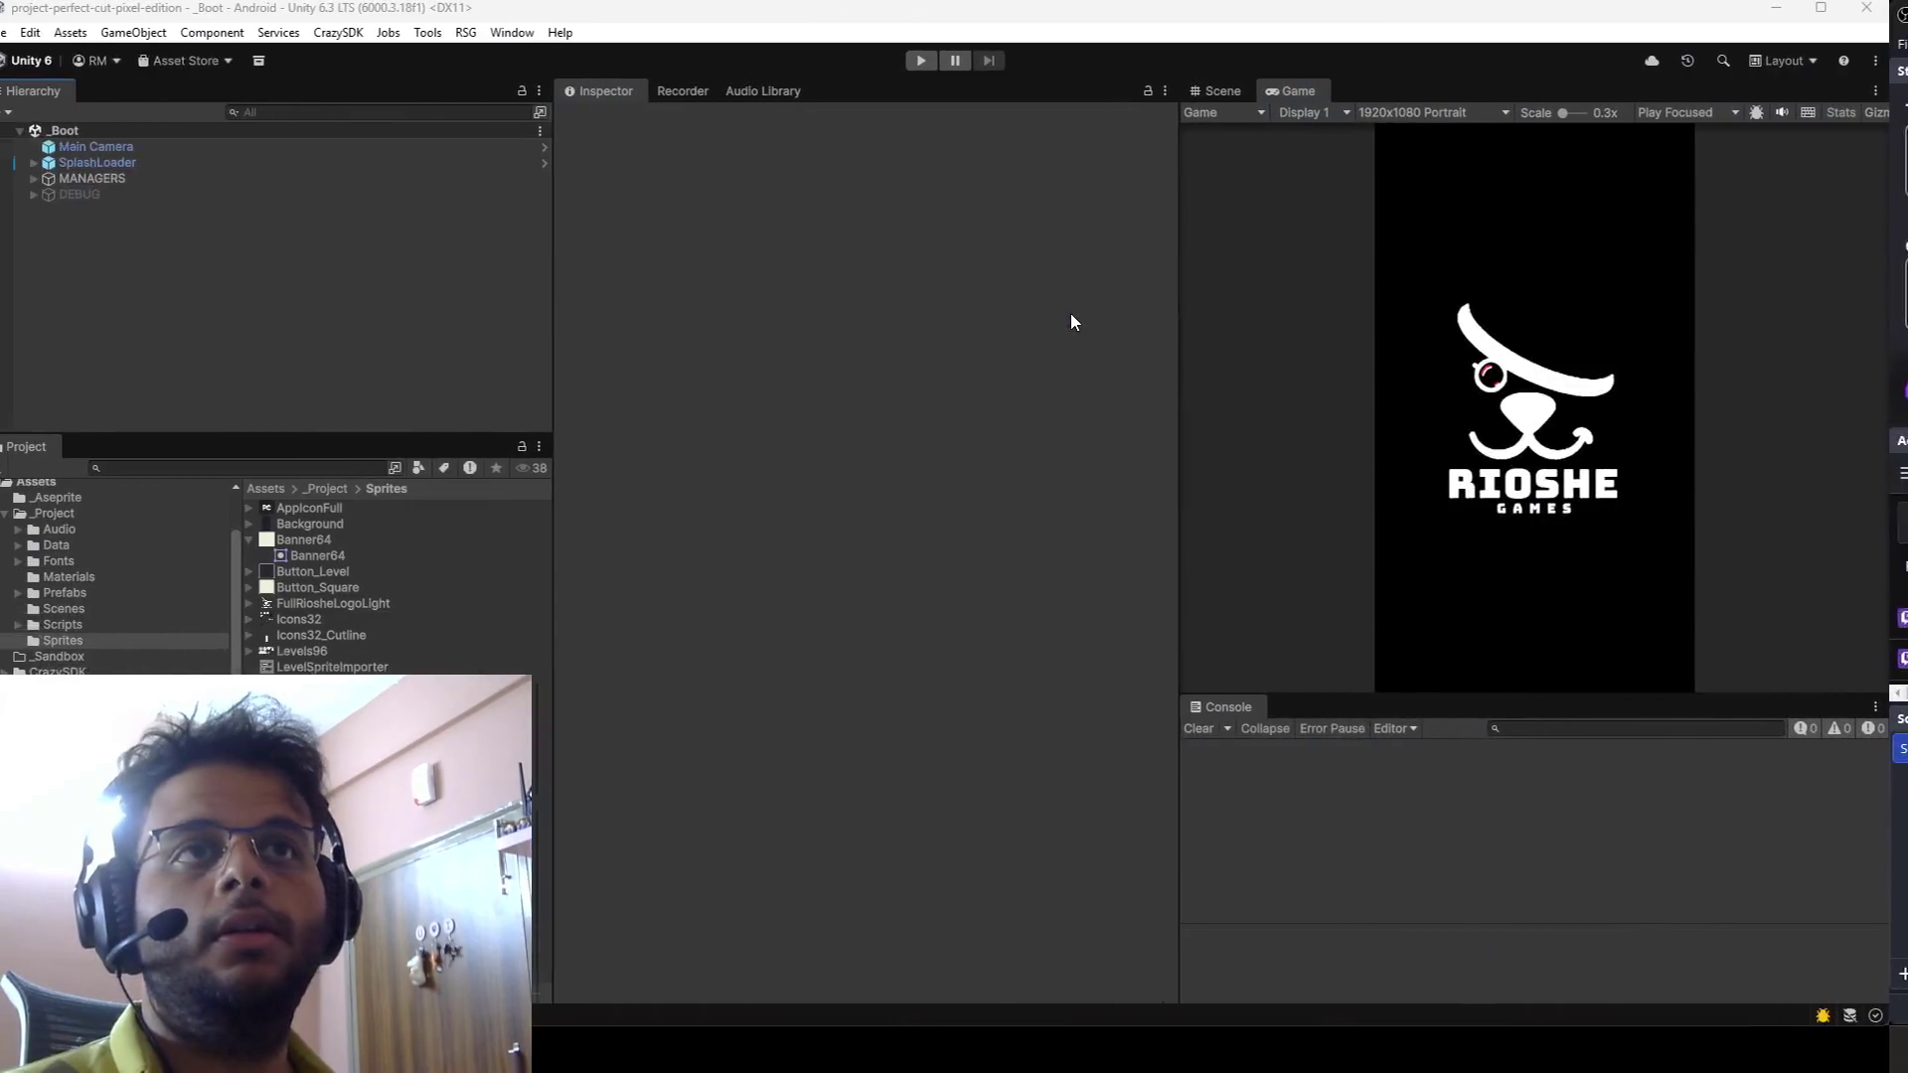
Bring Firefox's YouTube tab with Chill Study Beats 2 back over Unity after a brief Unity check
{"action": "key", "text": "alt+Tab"}
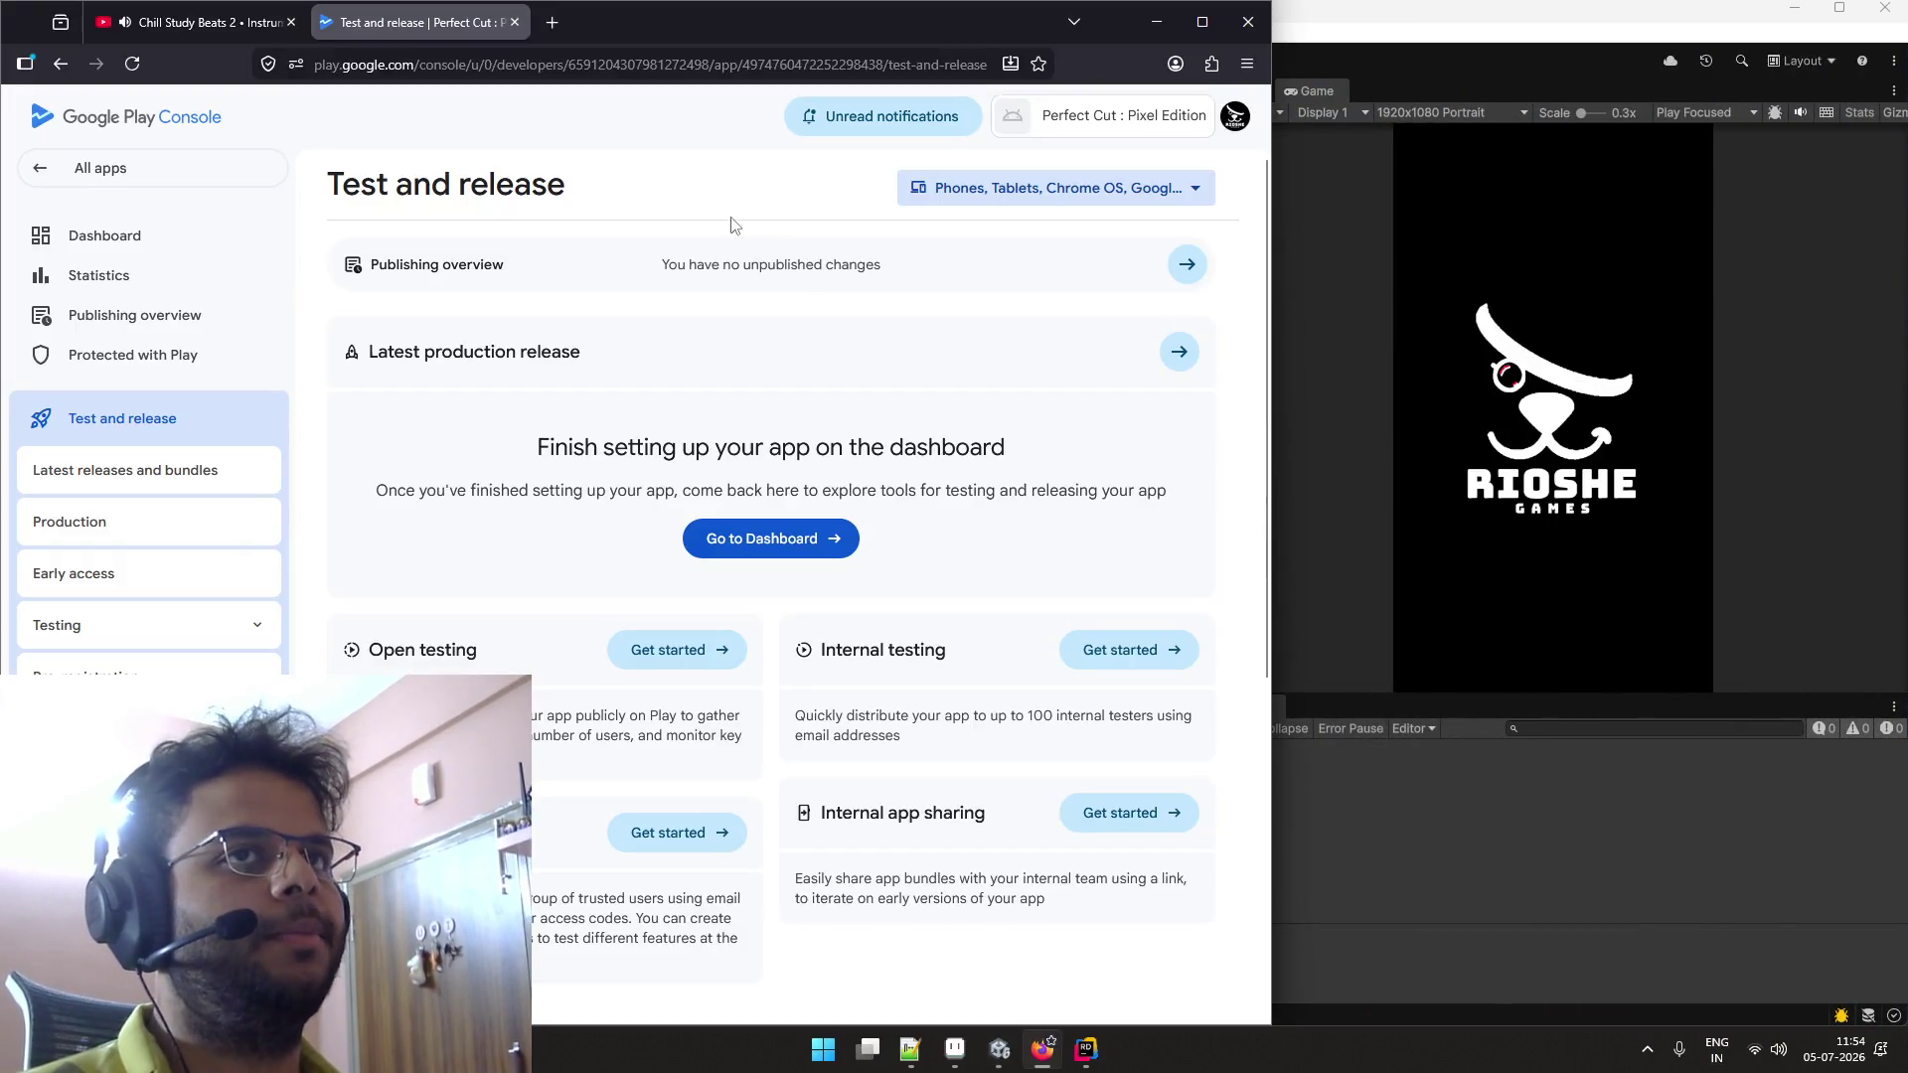
{"action": "left_click", "coordinate": [244, 29]}
{"action": "mouse_move", "coordinate": [100, 618]}
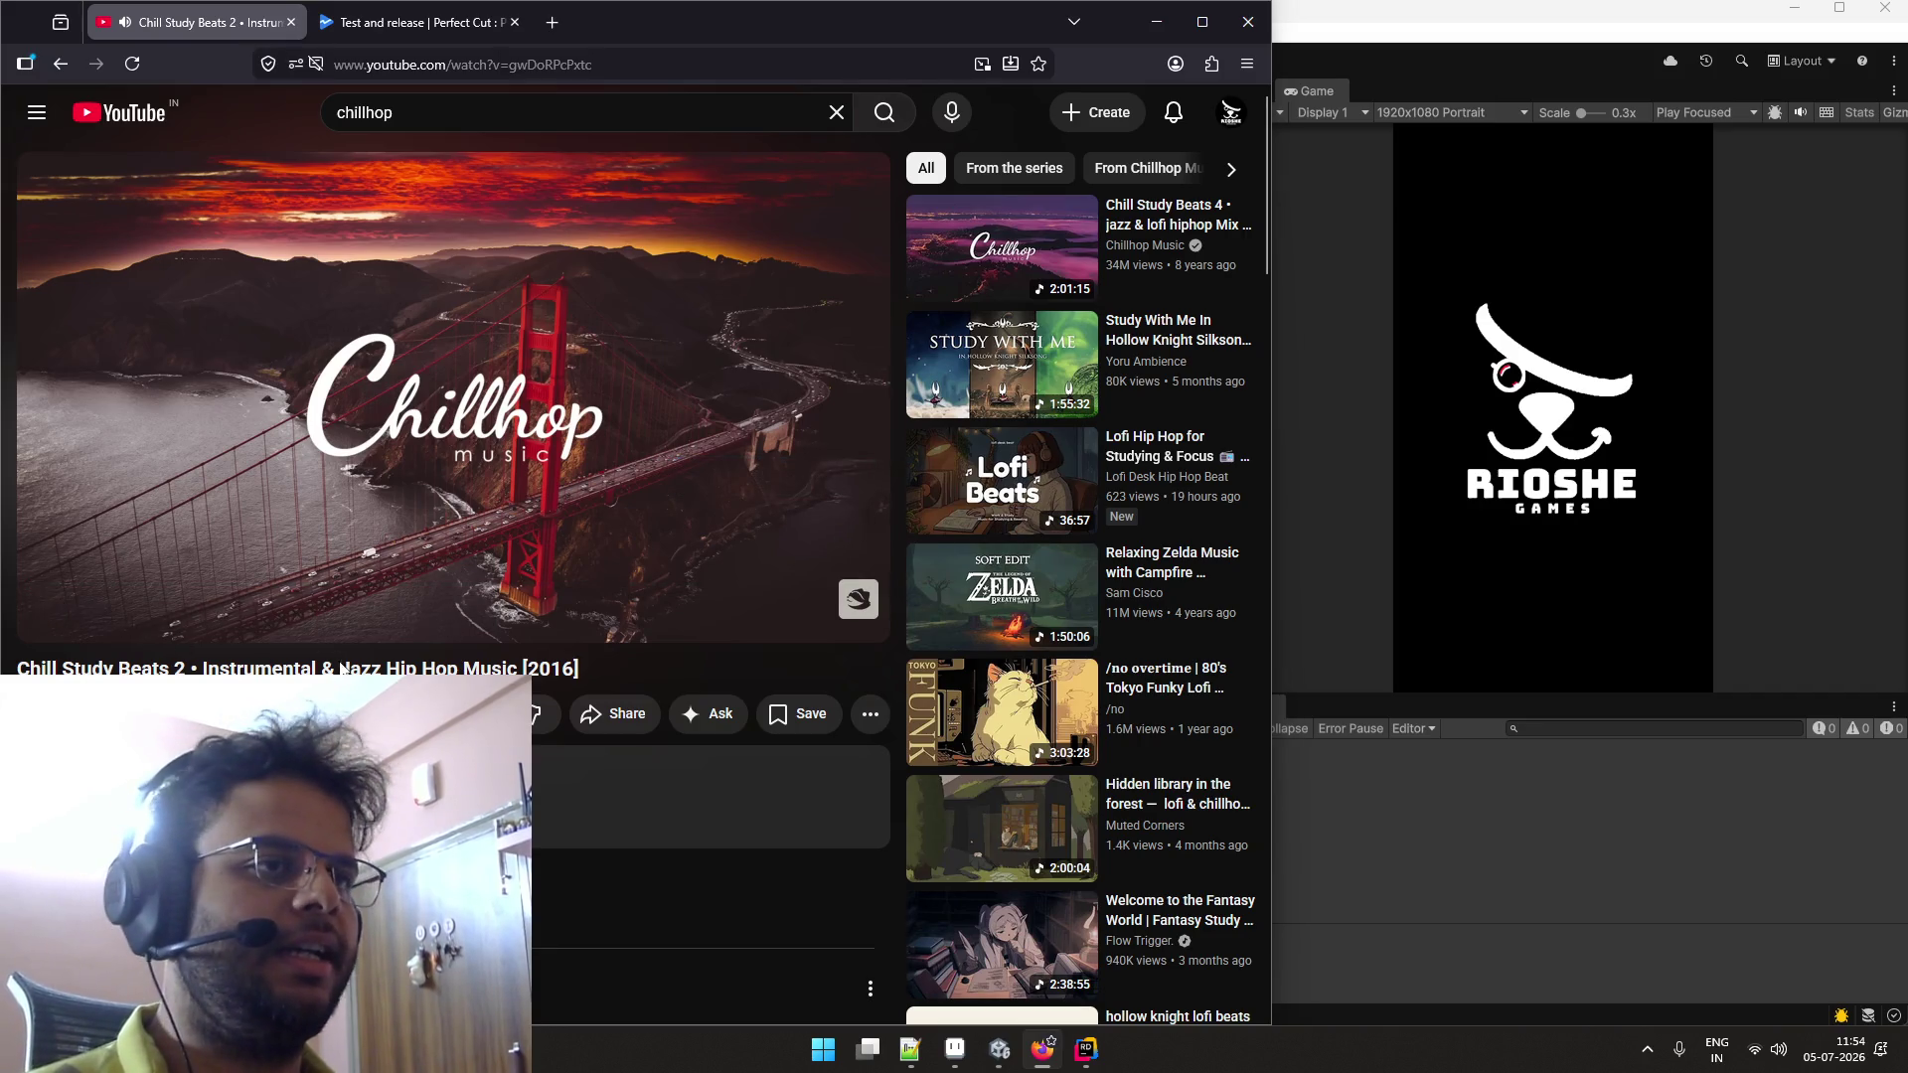
{"action": "key", "text": "alt+Tab"}
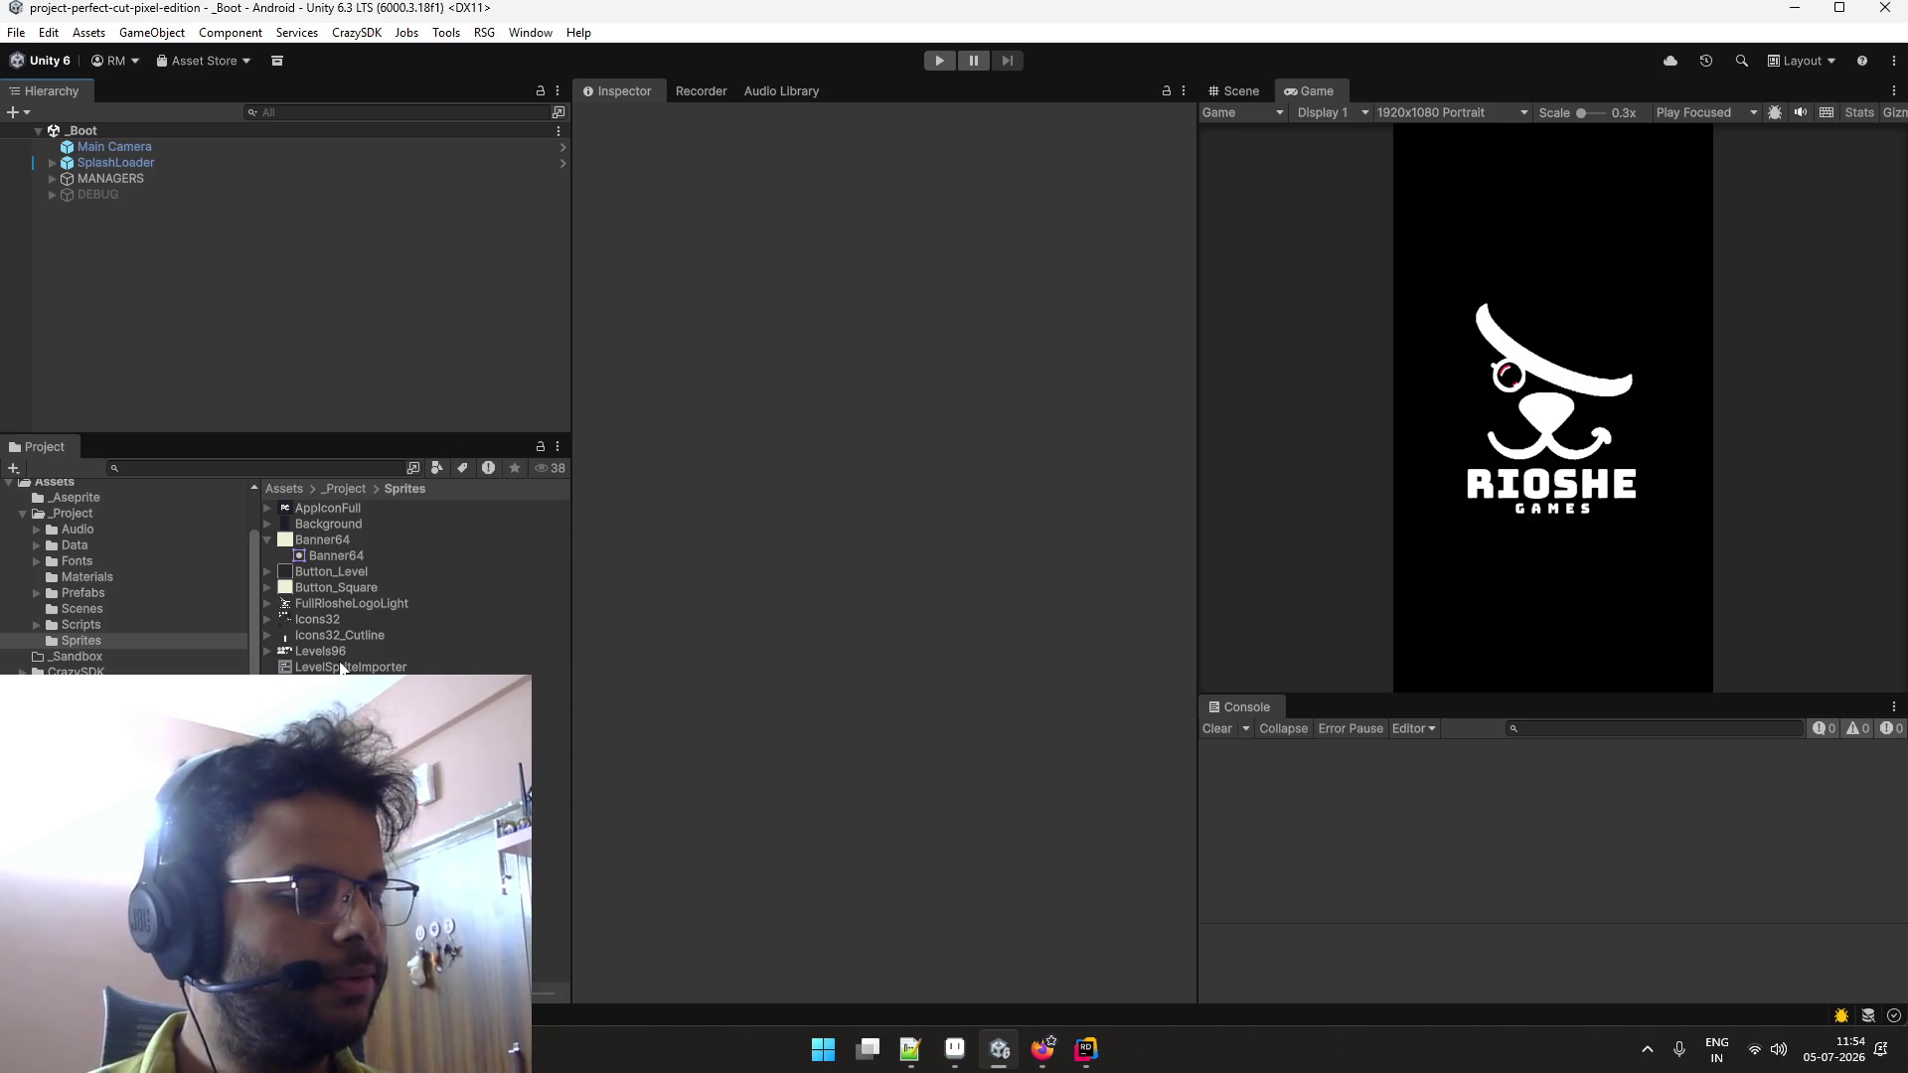
{"action": "key", "text": "alt+Tab"}
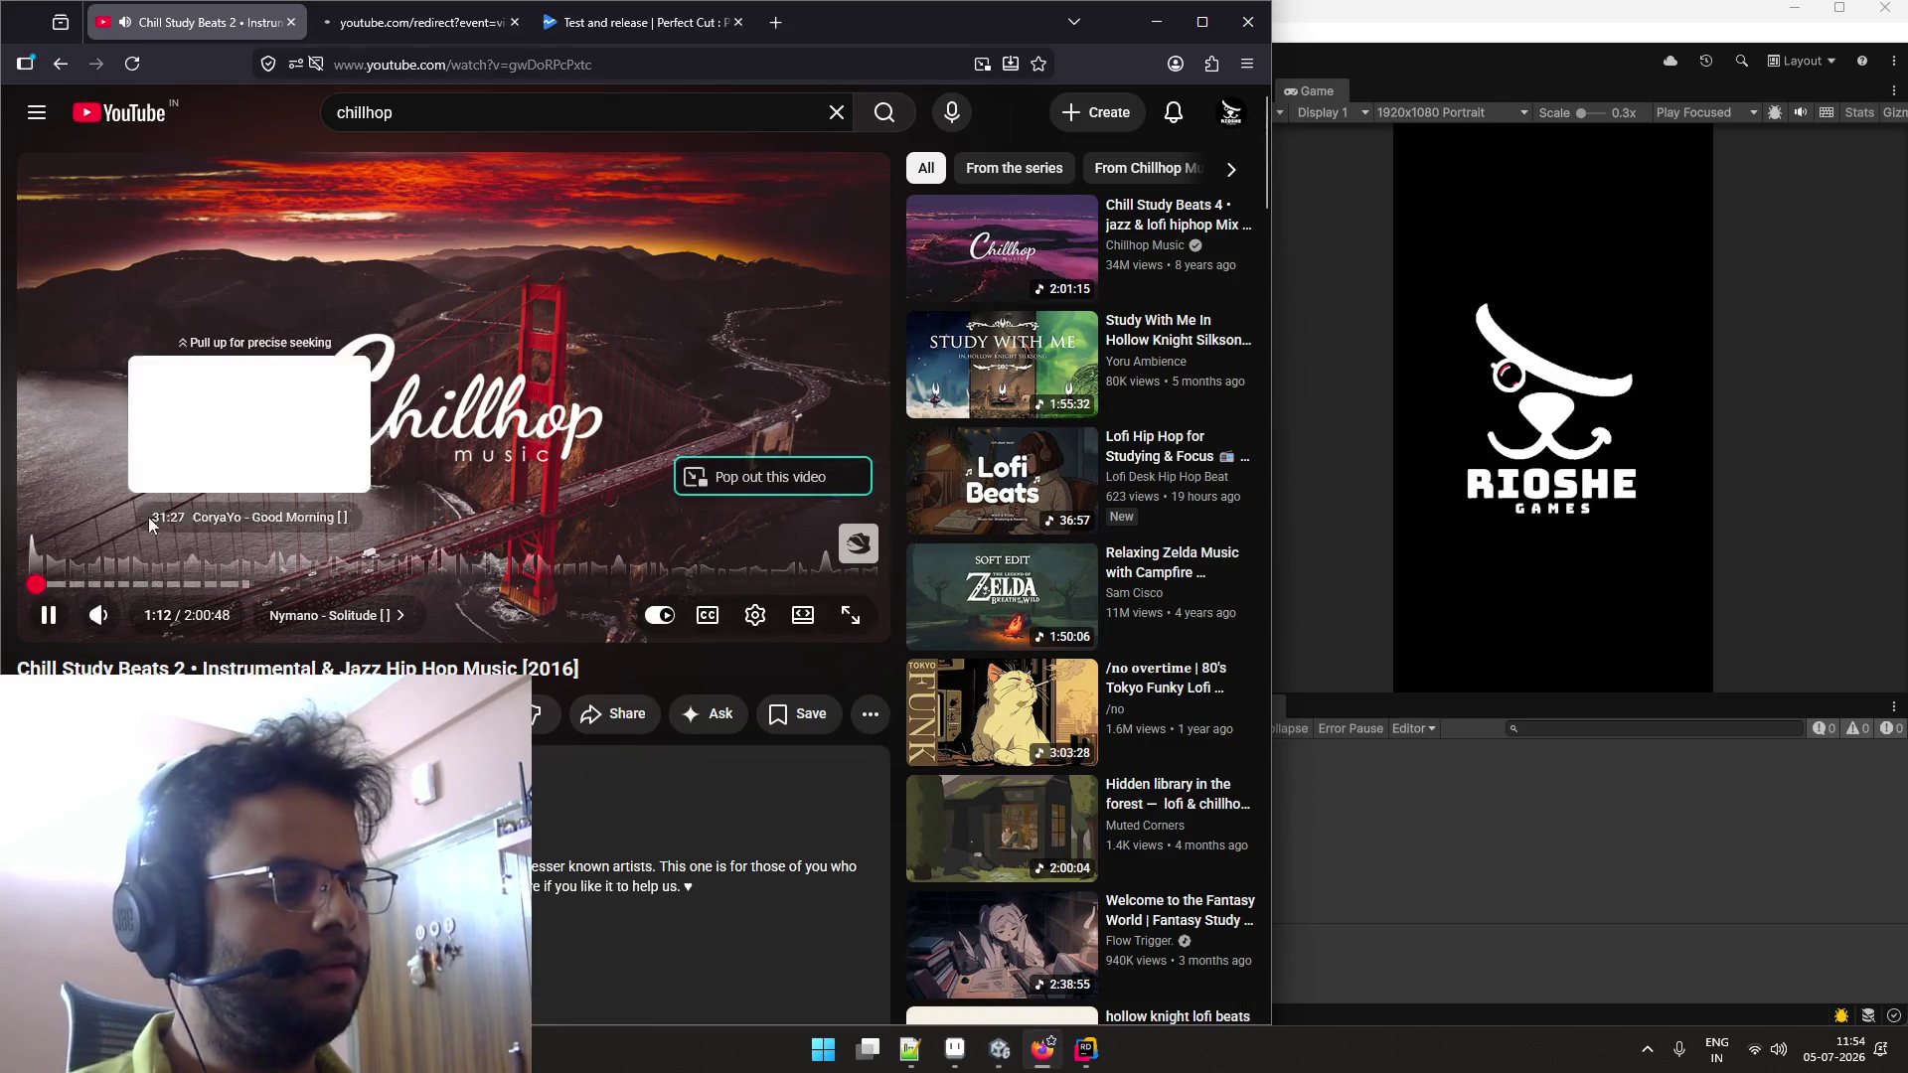
Close the Chill Study Beats 2026 tab and open the description's chillhop.com link in a new tab
{"action": "left_click", "coordinate": [437, 22]}
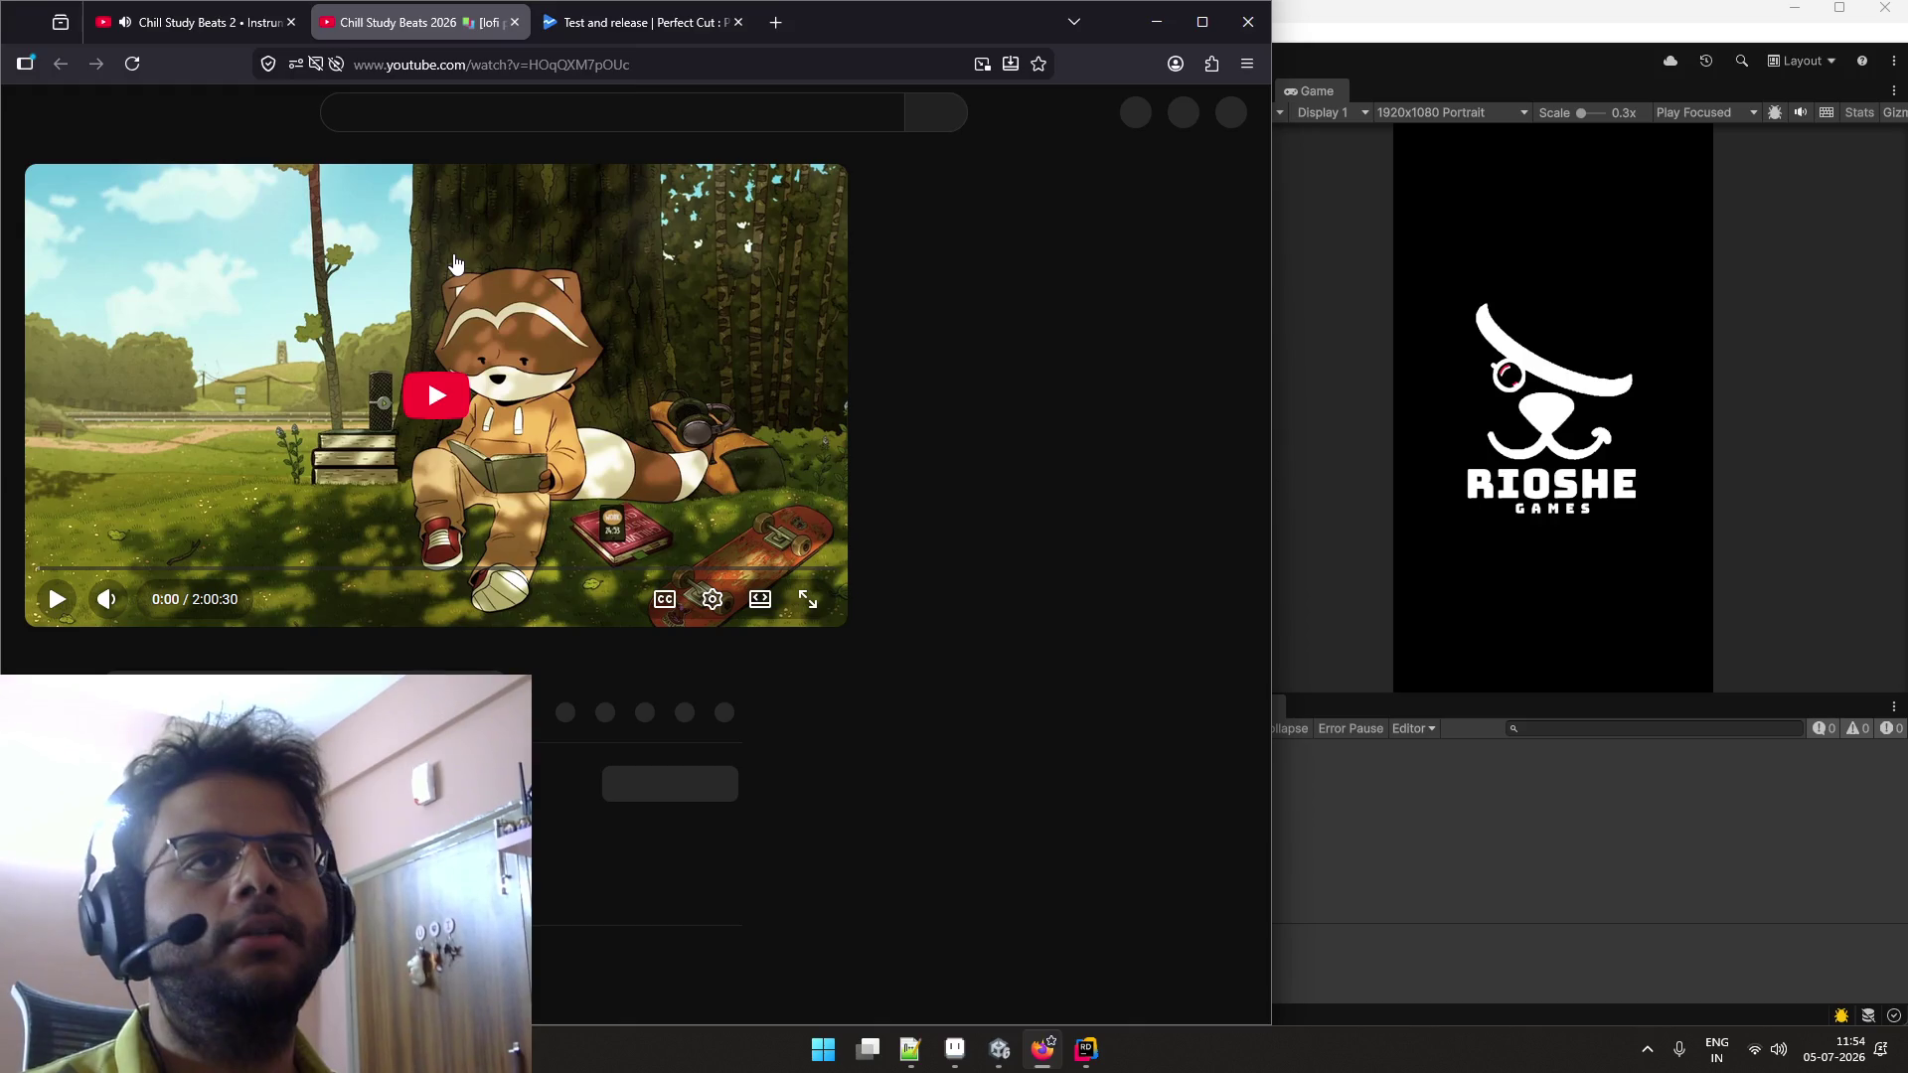
{"action": "key", "text": "ctrl+w"}
{"action": "scroll", "coordinate": [310, 565], "scroll_direction": "down", "scroll_amount": 2}
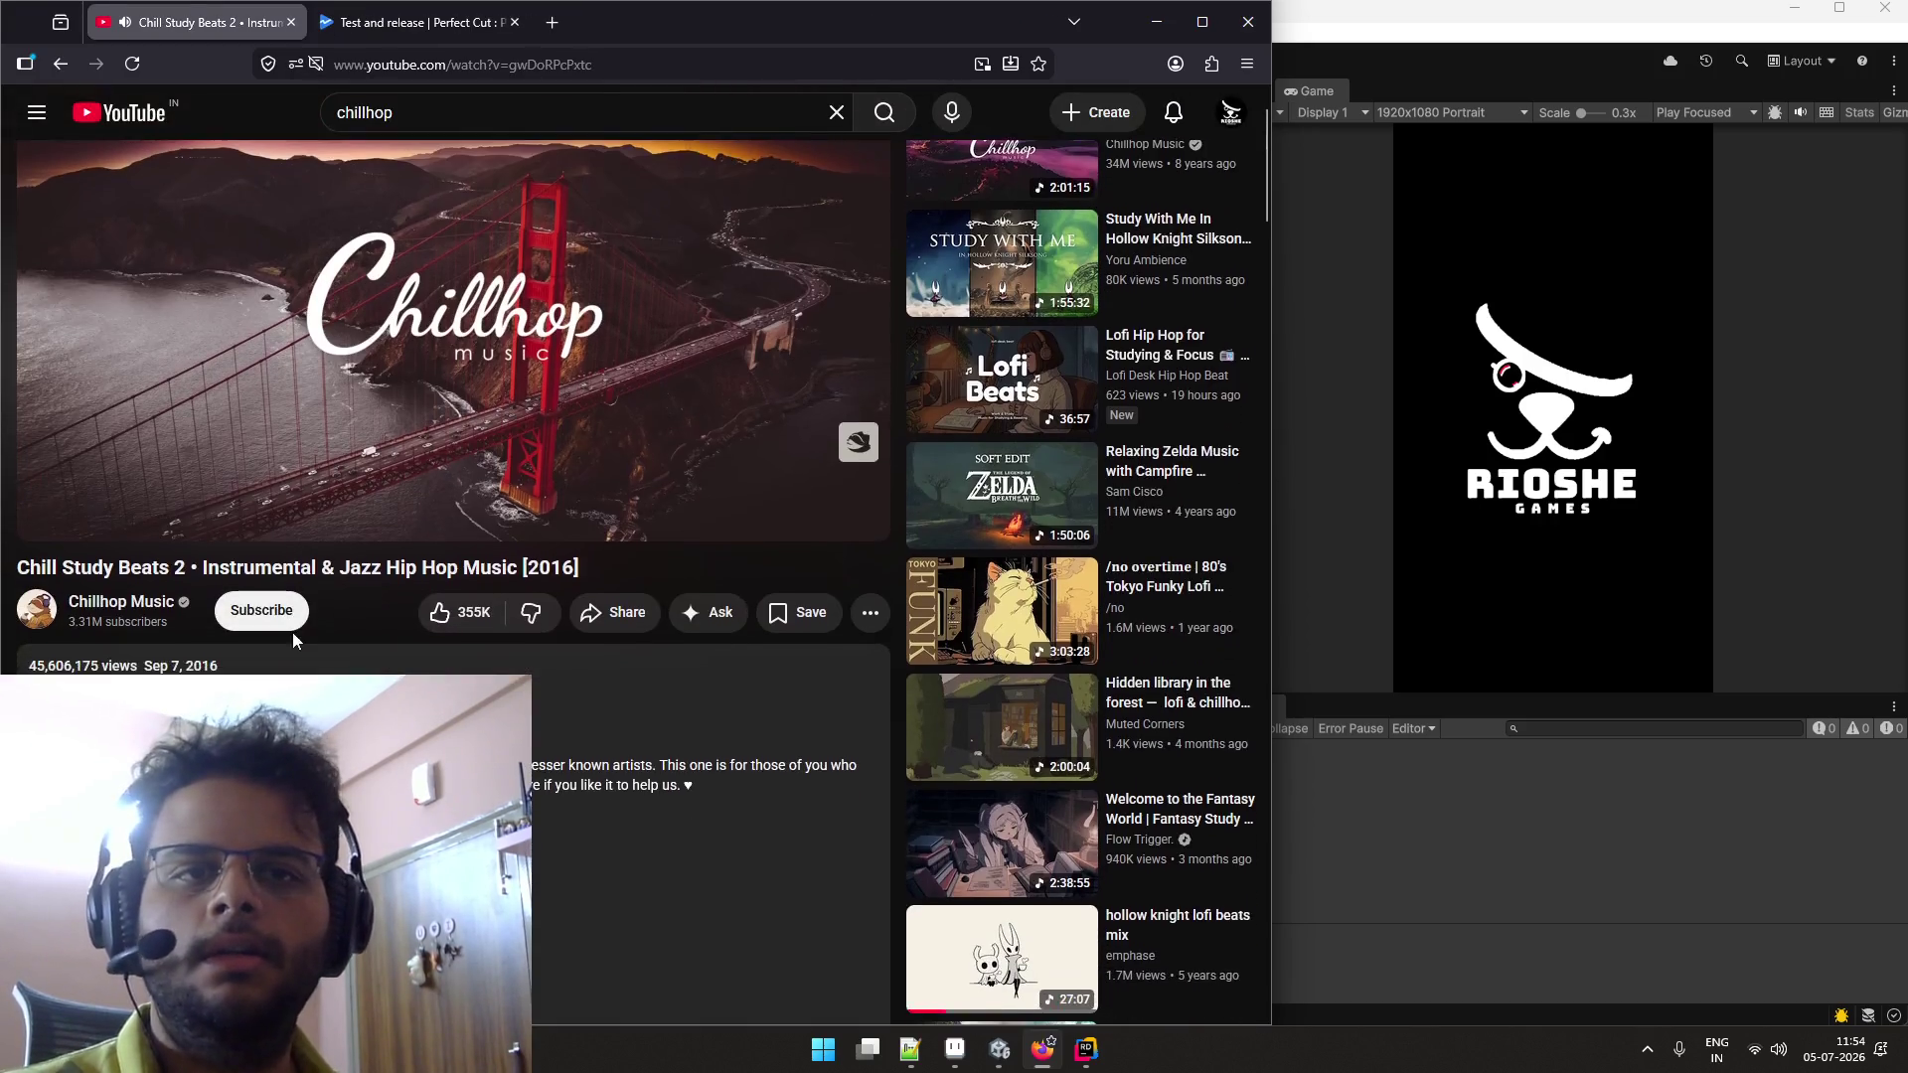
{"action": "scroll", "coordinate": [350, 648], "scroll_direction": "down", "scroll_amount": 1}
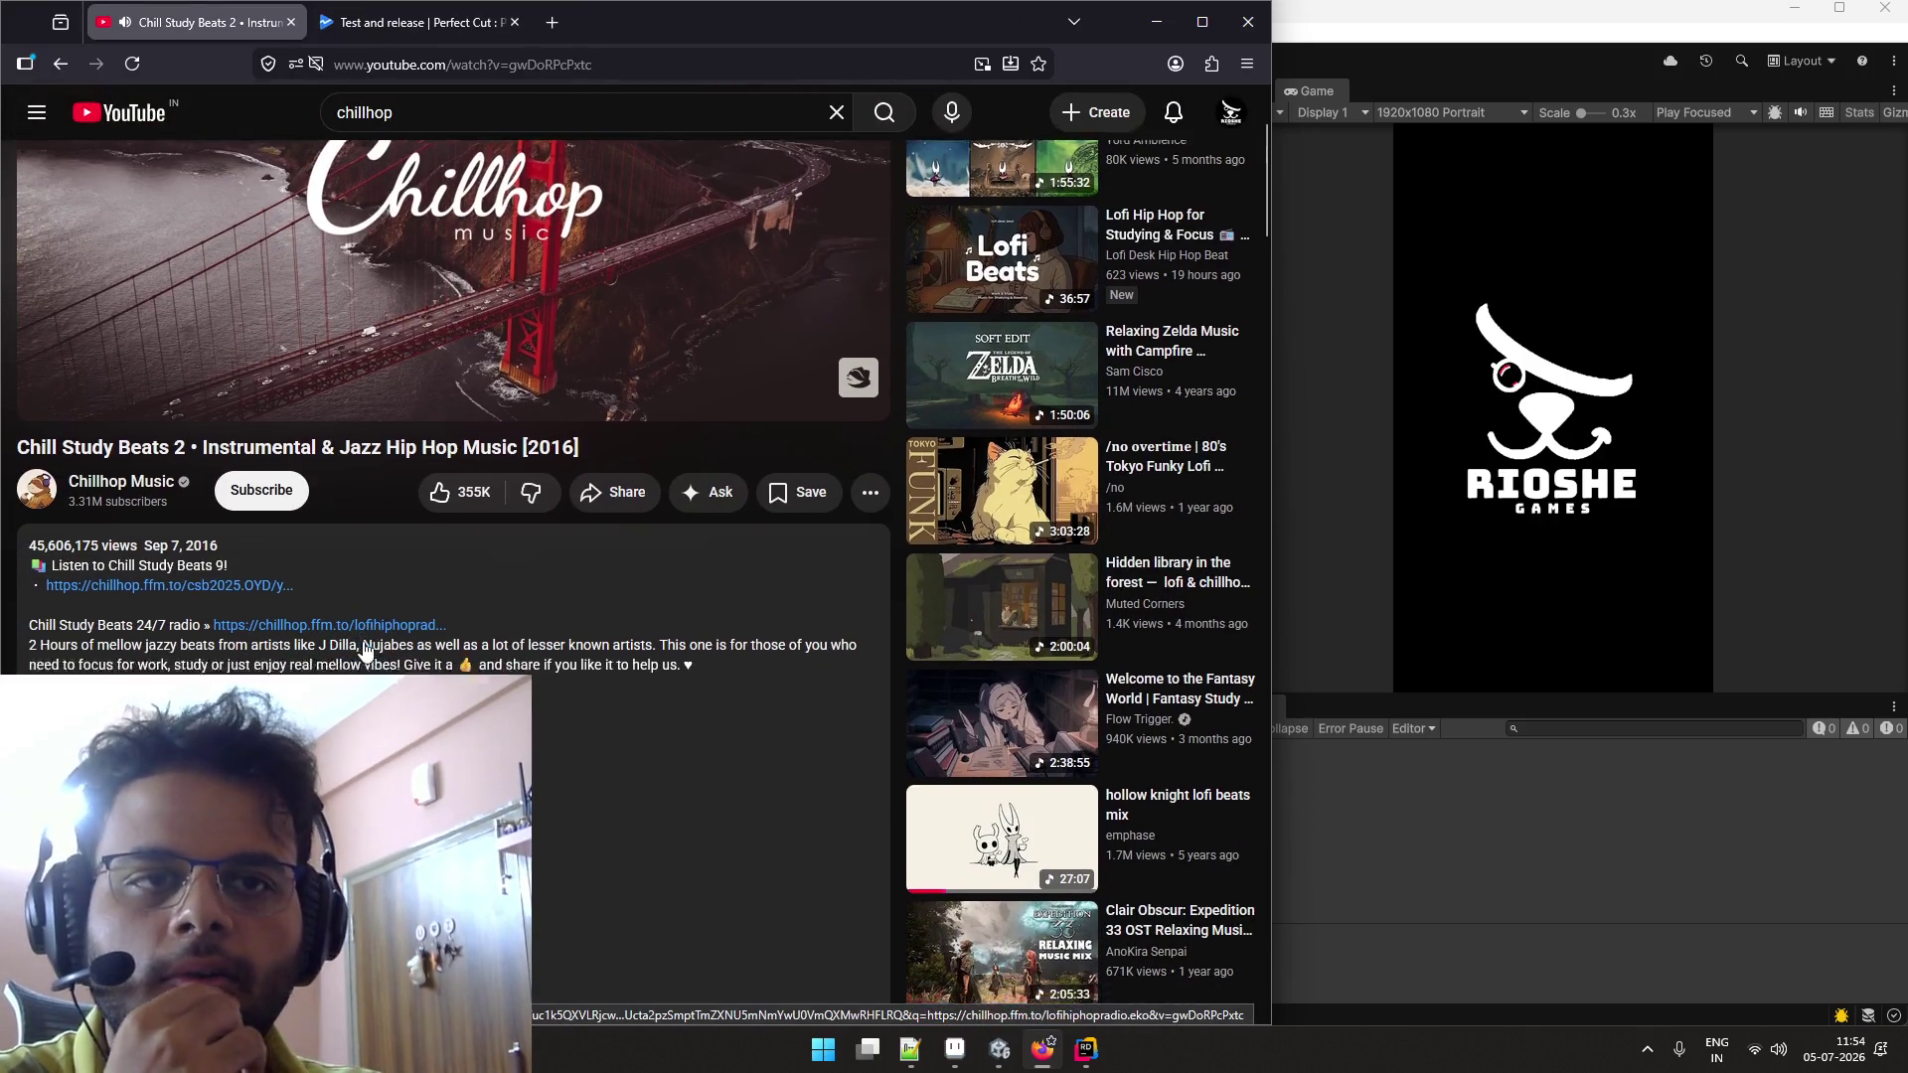
{"action": "scroll", "coordinate": [364, 636], "scroll_direction": "down", "scroll_amount": 10}
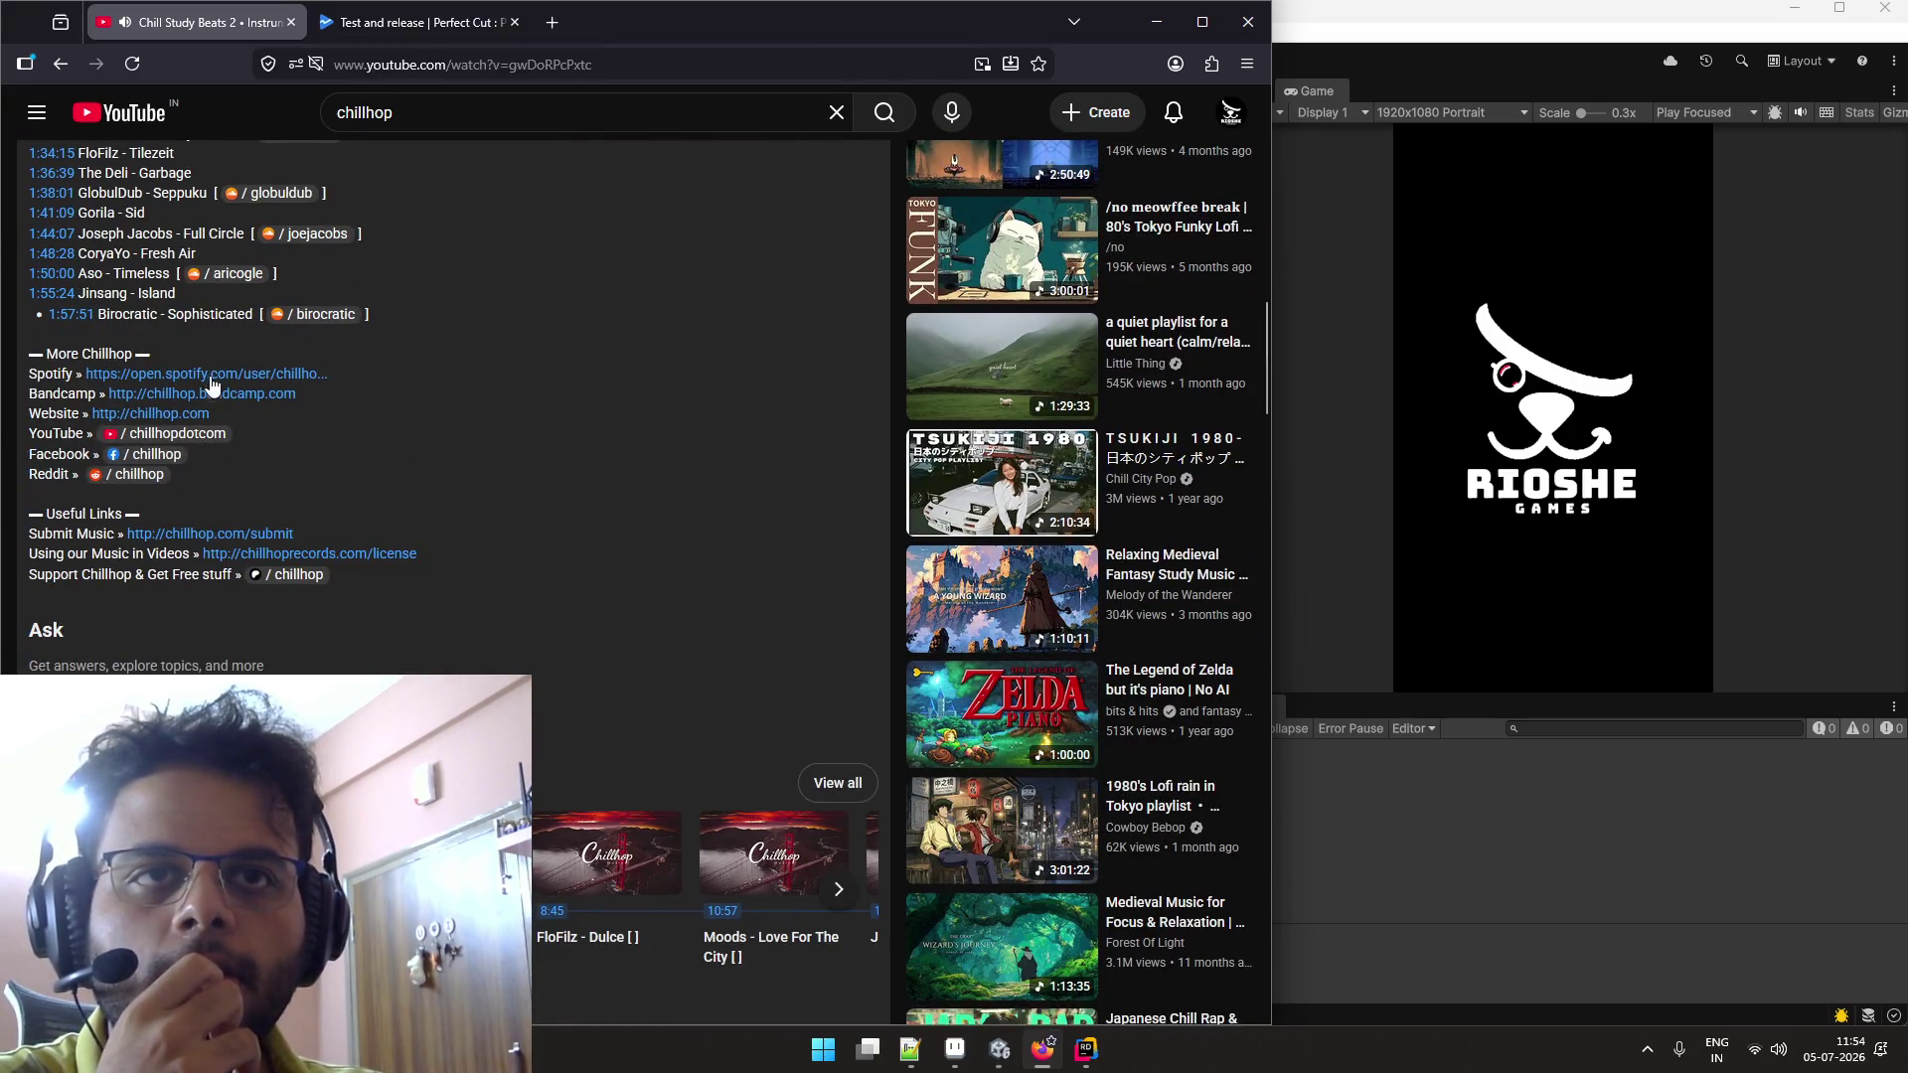
{"action": "middle_click", "coordinate": [187, 415]}
{"action": "left_click", "coordinate": [431, 37]}
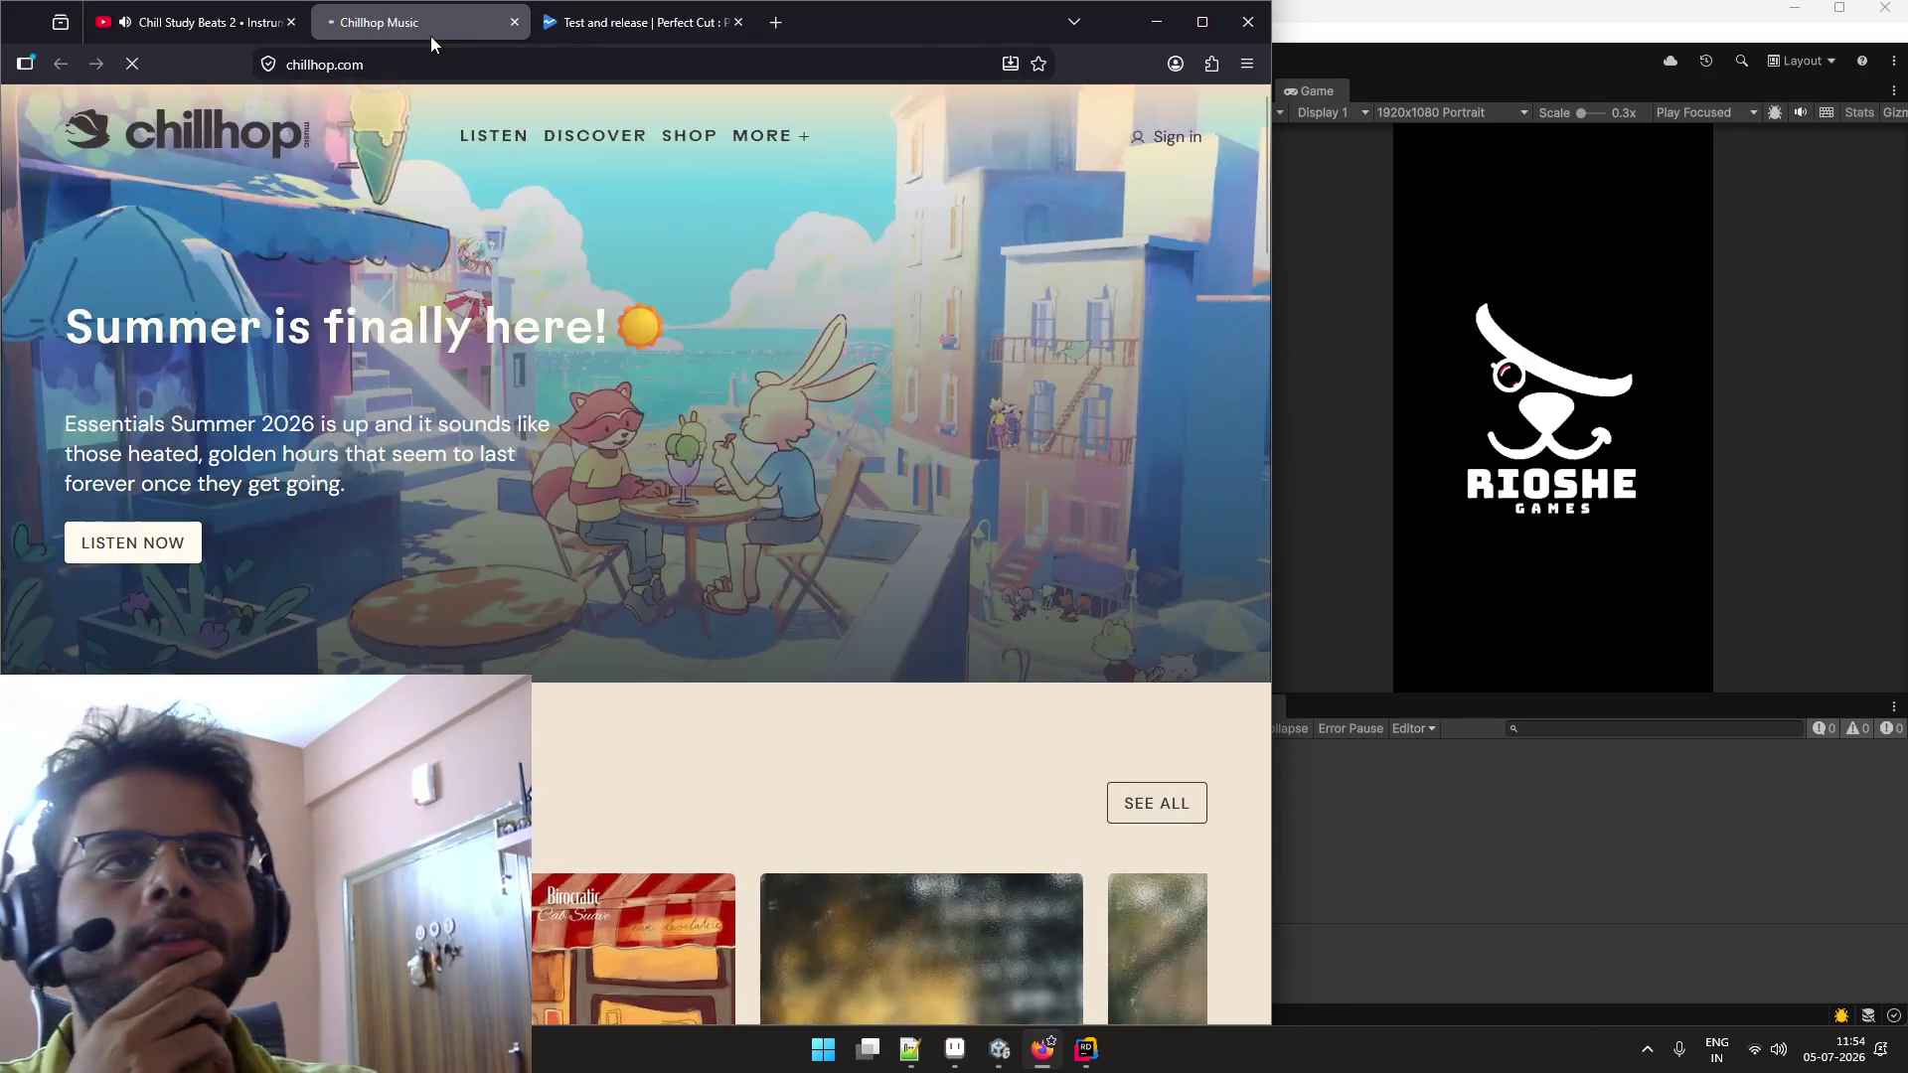
Accept Chillhop's cookie notice and open the Essentials Summer 2026 listening page
{"action": "scroll", "coordinate": [427, 407], "scroll_direction": "down", "scroll_amount": 2}
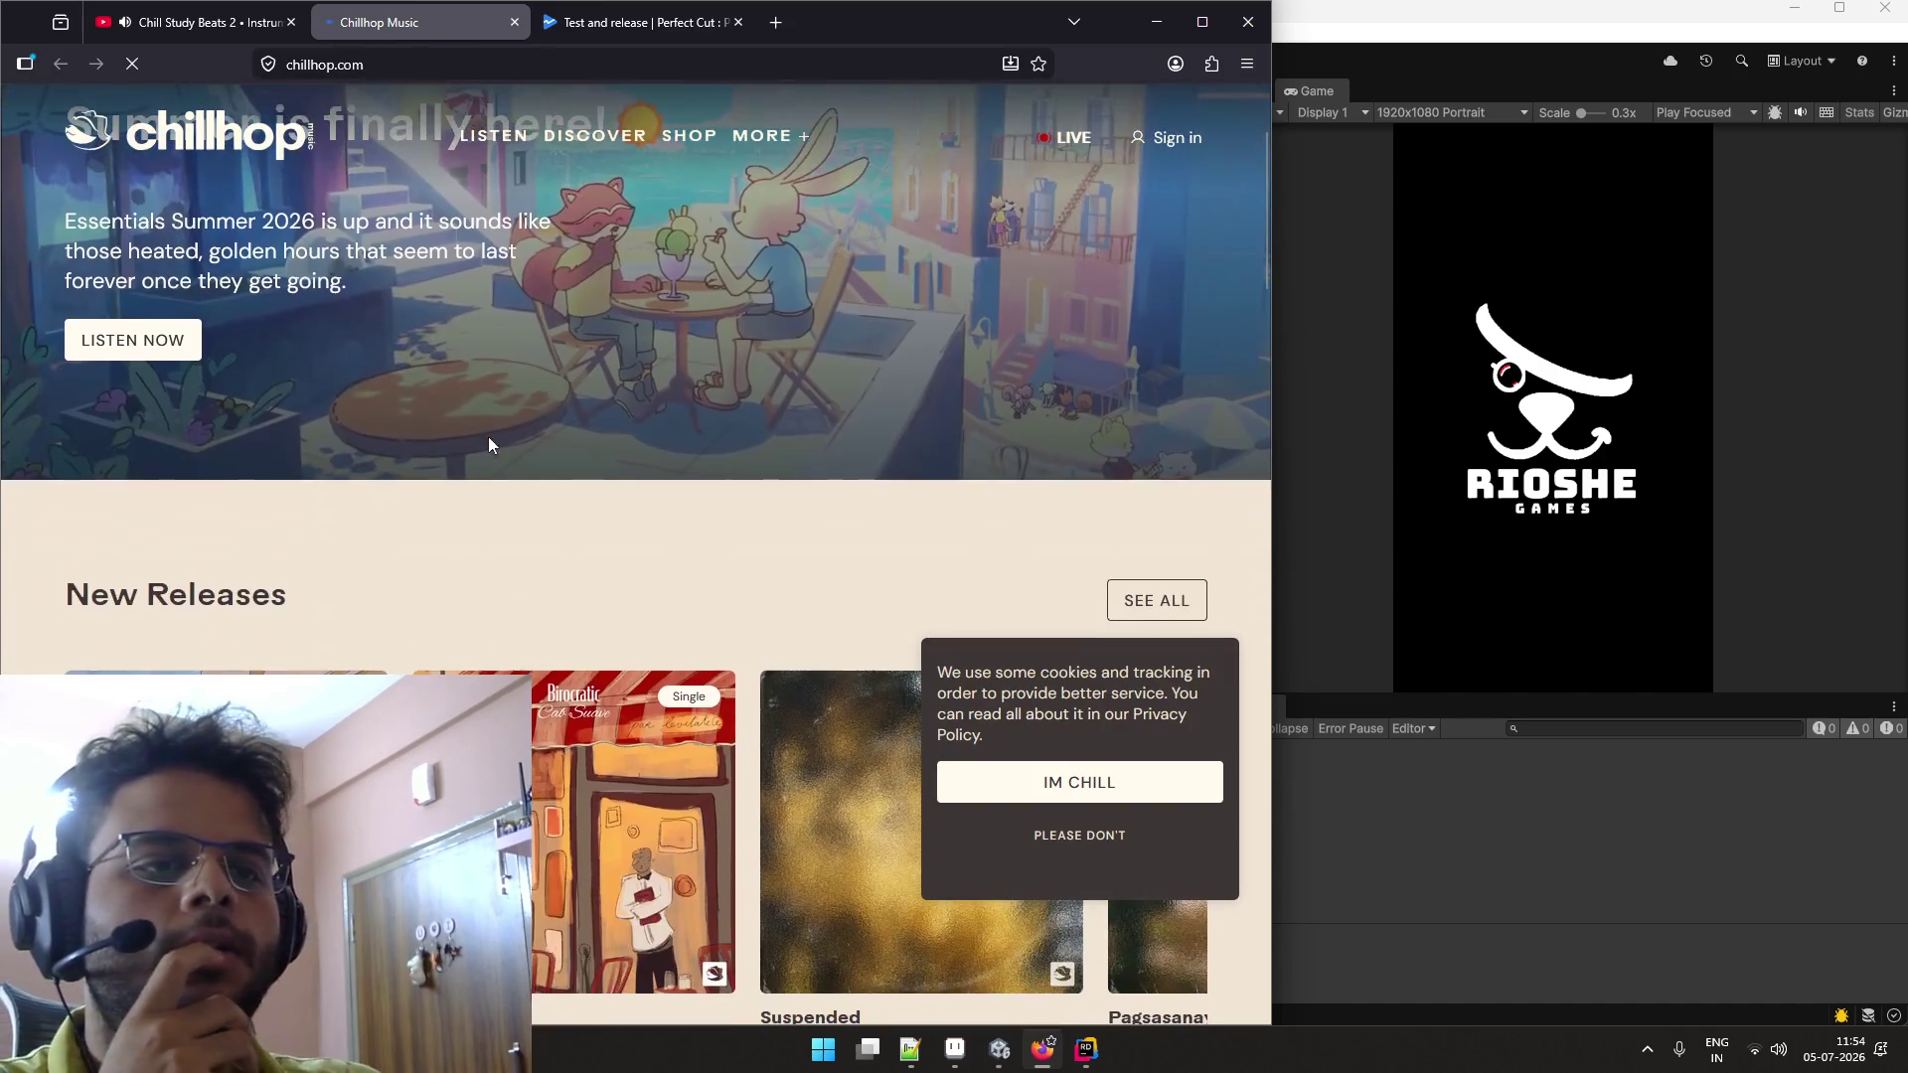
{"action": "left_click", "coordinate": [1010, 780]}
{"action": "scroll", "coordinate": [503, 437], "scroll_direction": "down", "scroll_amount": 2}
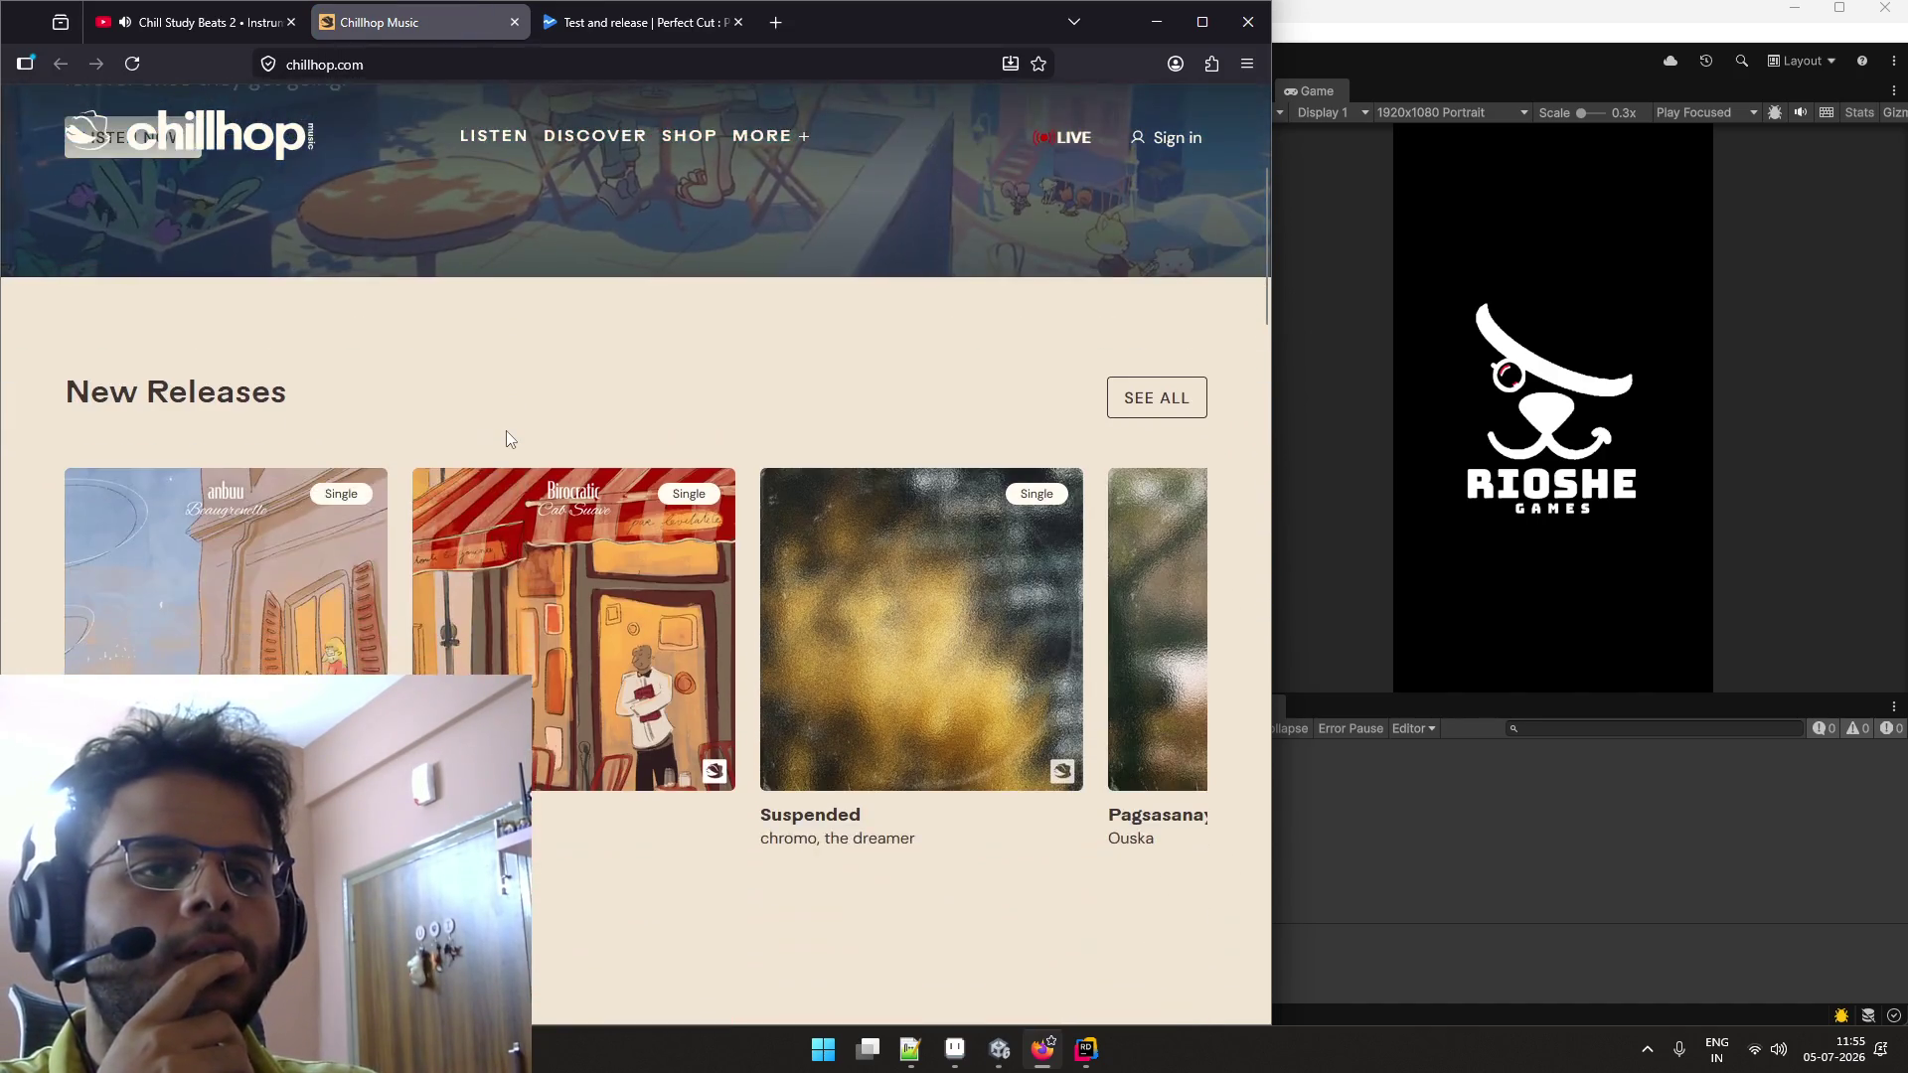
{"action": "scroll", "coordinate": [477, 447], "scroll_direction": "up", "scroll_amount": 3}
{"action": "left_click", "coordinate": [177, 432]}
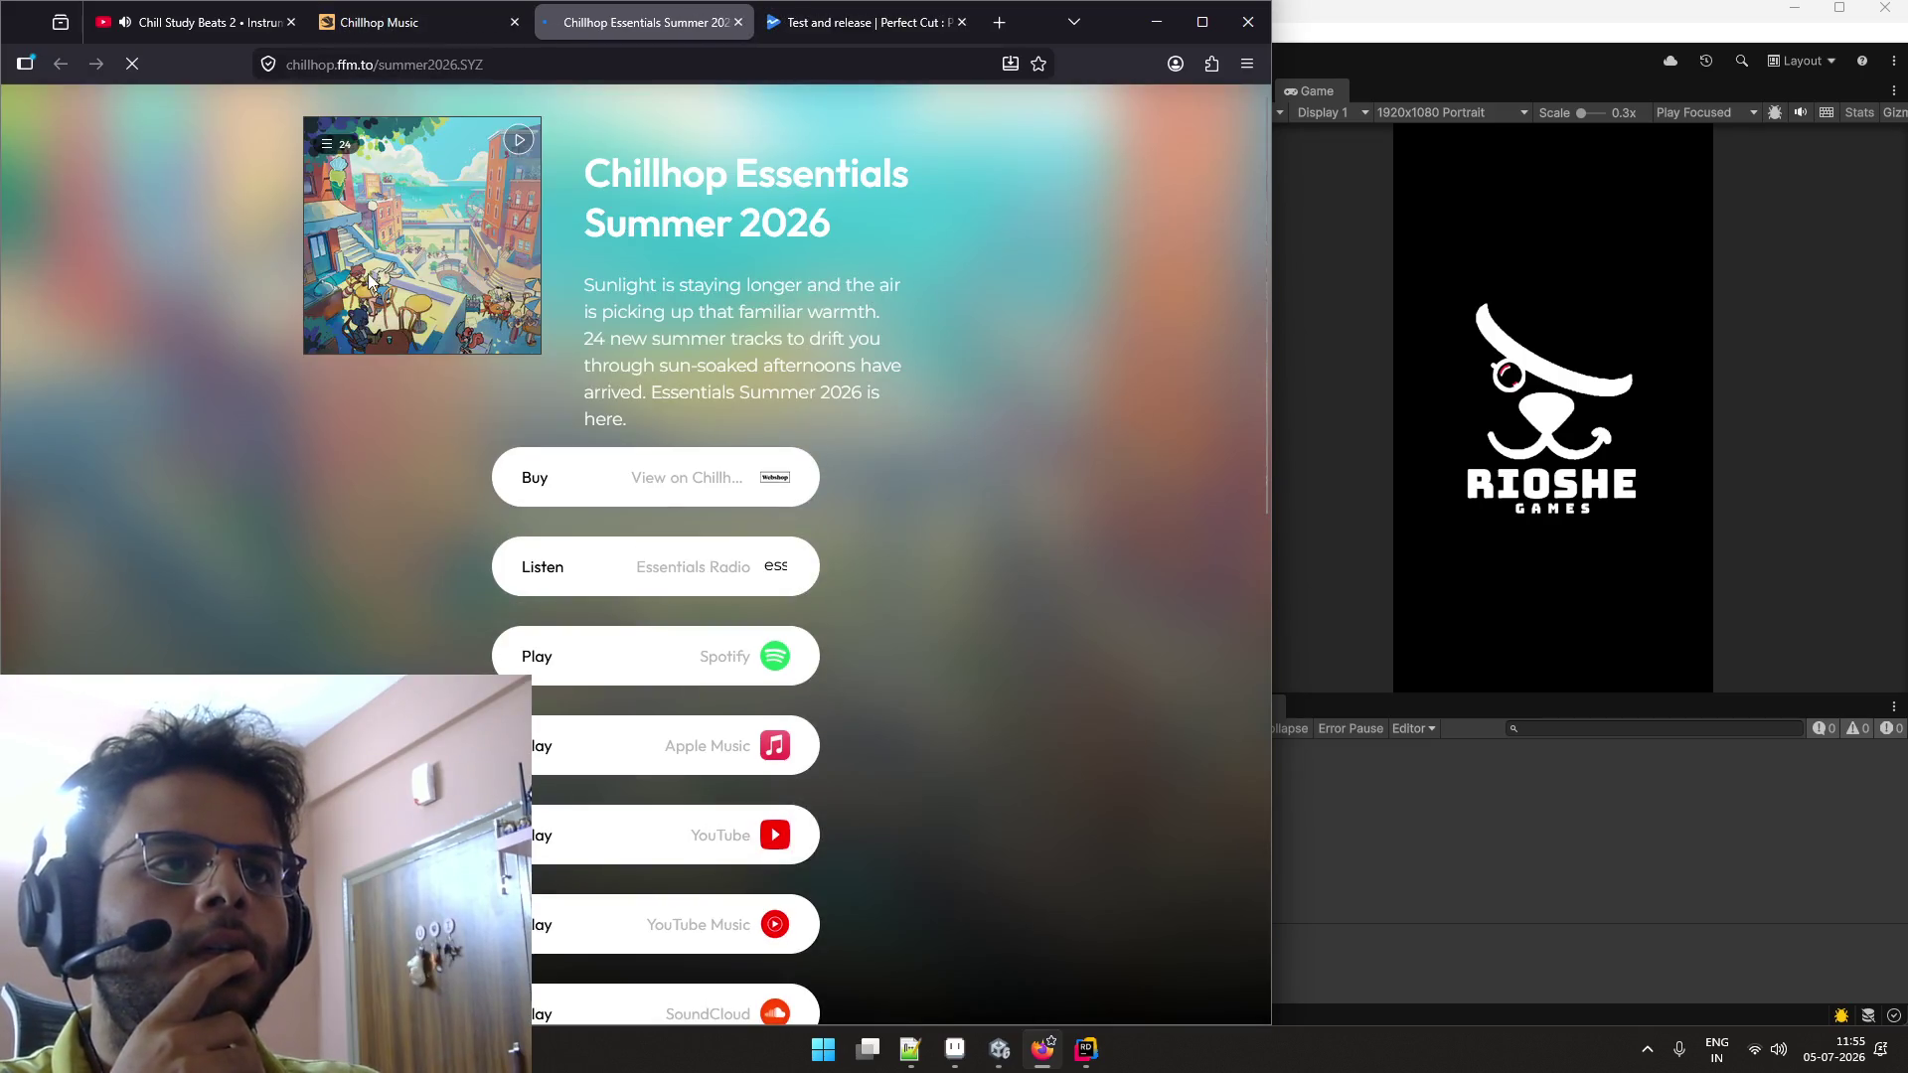
Browse the Summer 2026 page, then close both Chillhop tabs to return to Play Console
{"action": "scroll", "coordinate": [366, 261], "scroll_direction": "down", "scroll_amount": 7}
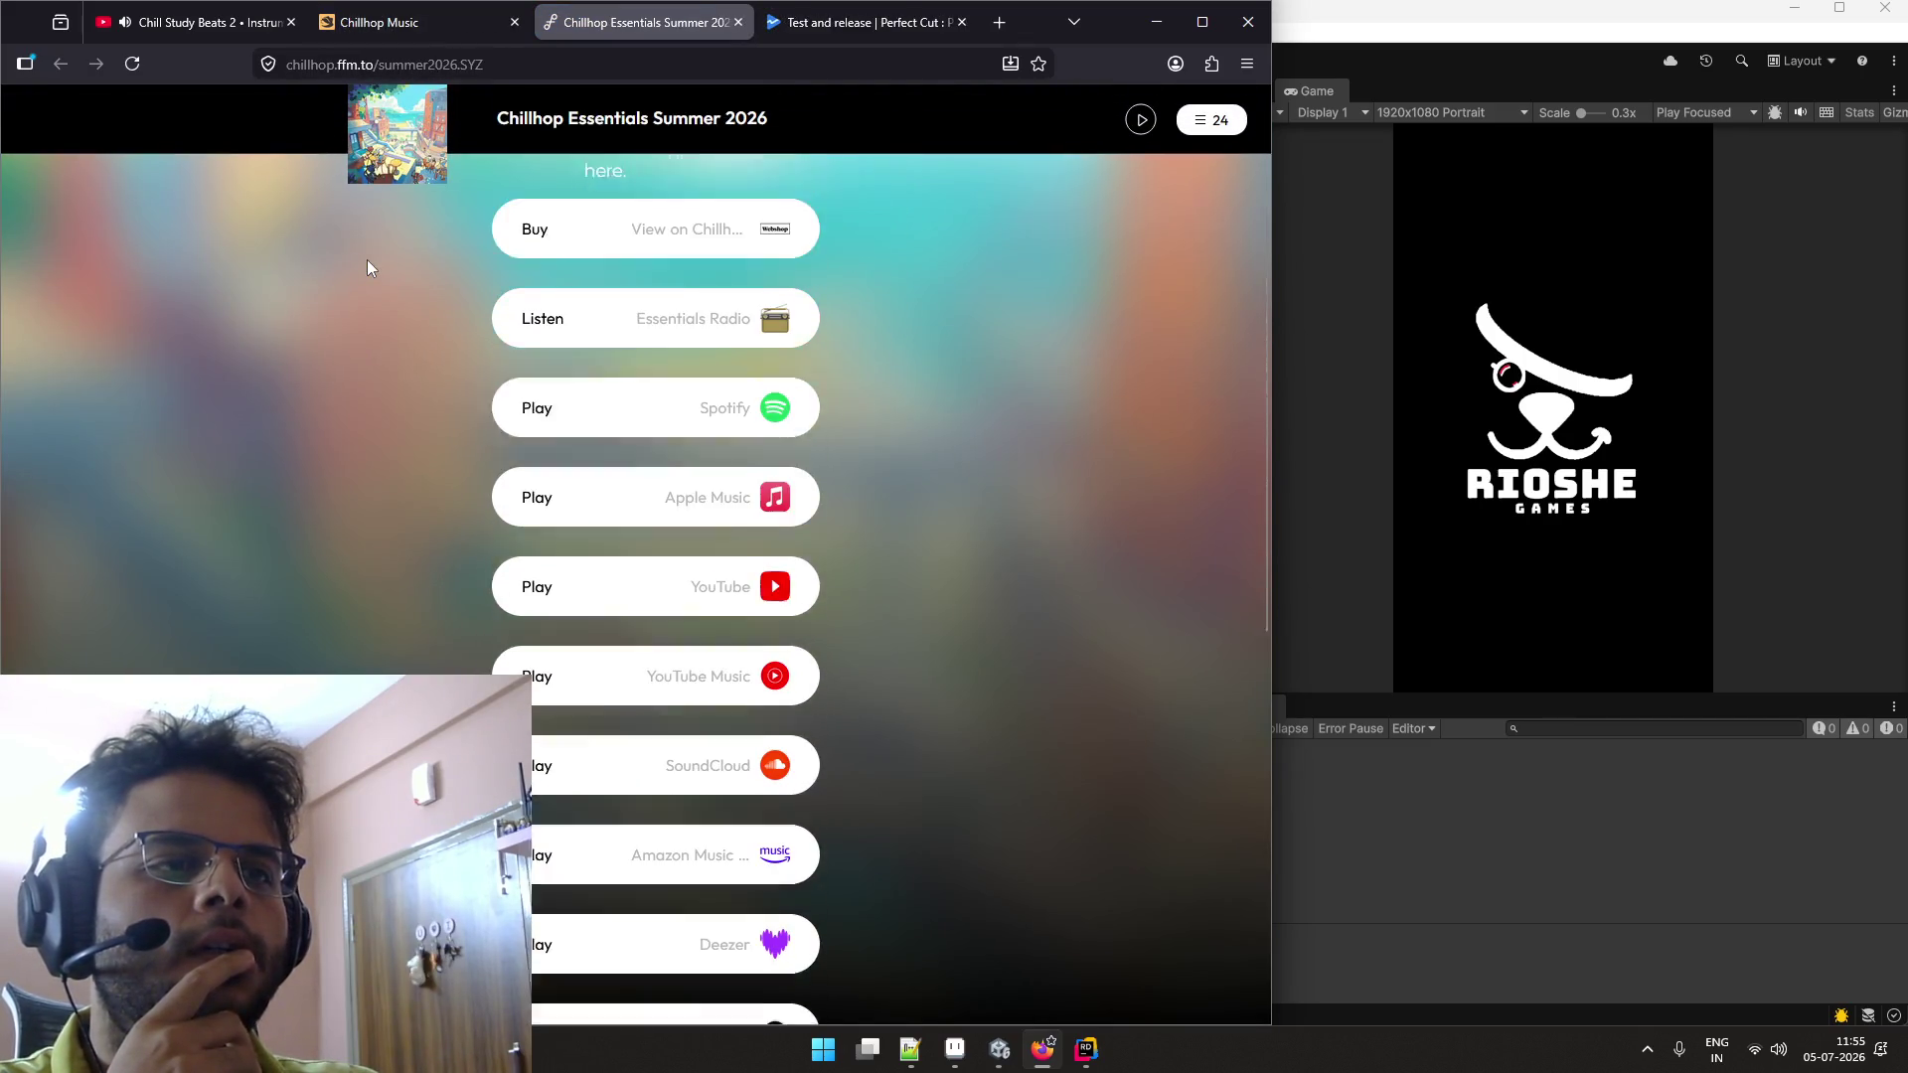
{"action": "scroll", "coordinate": [366, 266], "scroll_direction": "down", "scroll_amount": 5}
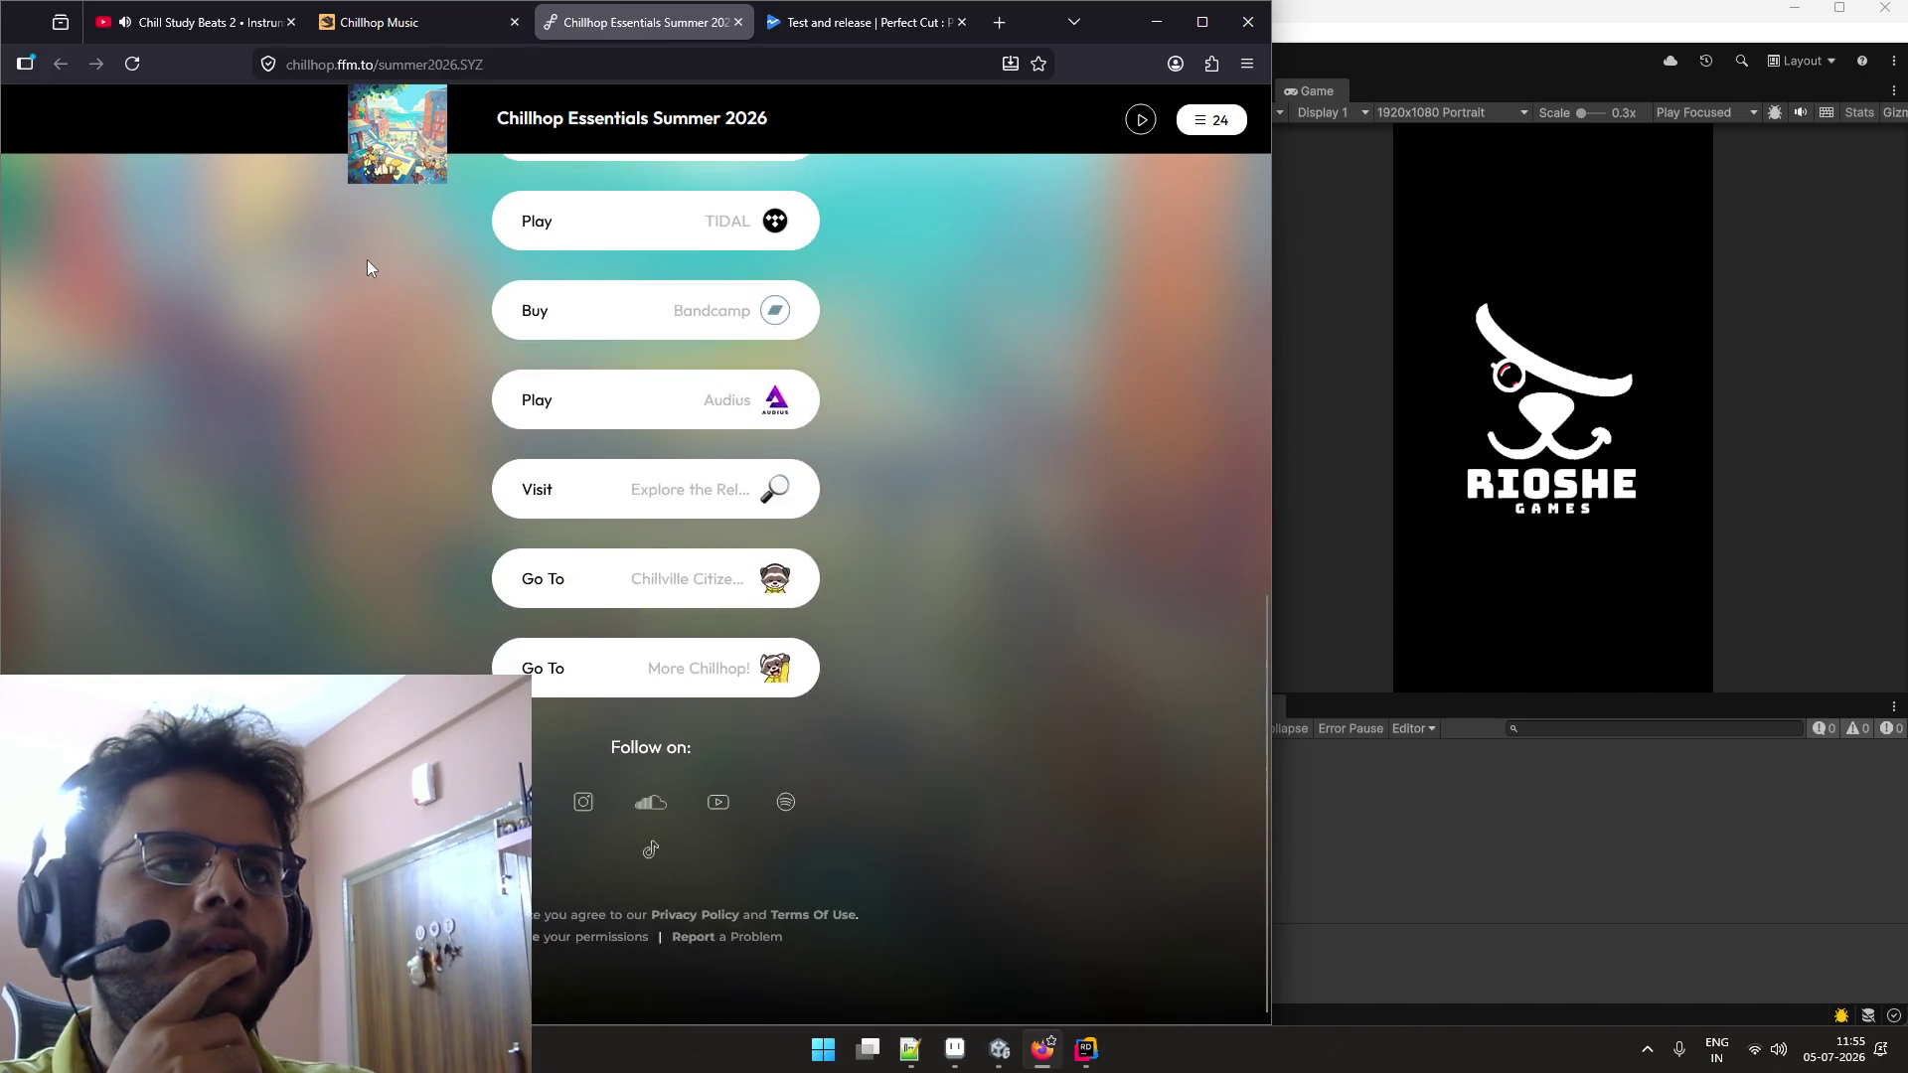
{"action": "scroll", "coordinate": [367, 266], "scroll_direction": "up", "scroll_amount": 6}
{"action": "scroll", "coordinate": [366, 267], "scroll_direction": "up", "scroll_amount": 1}
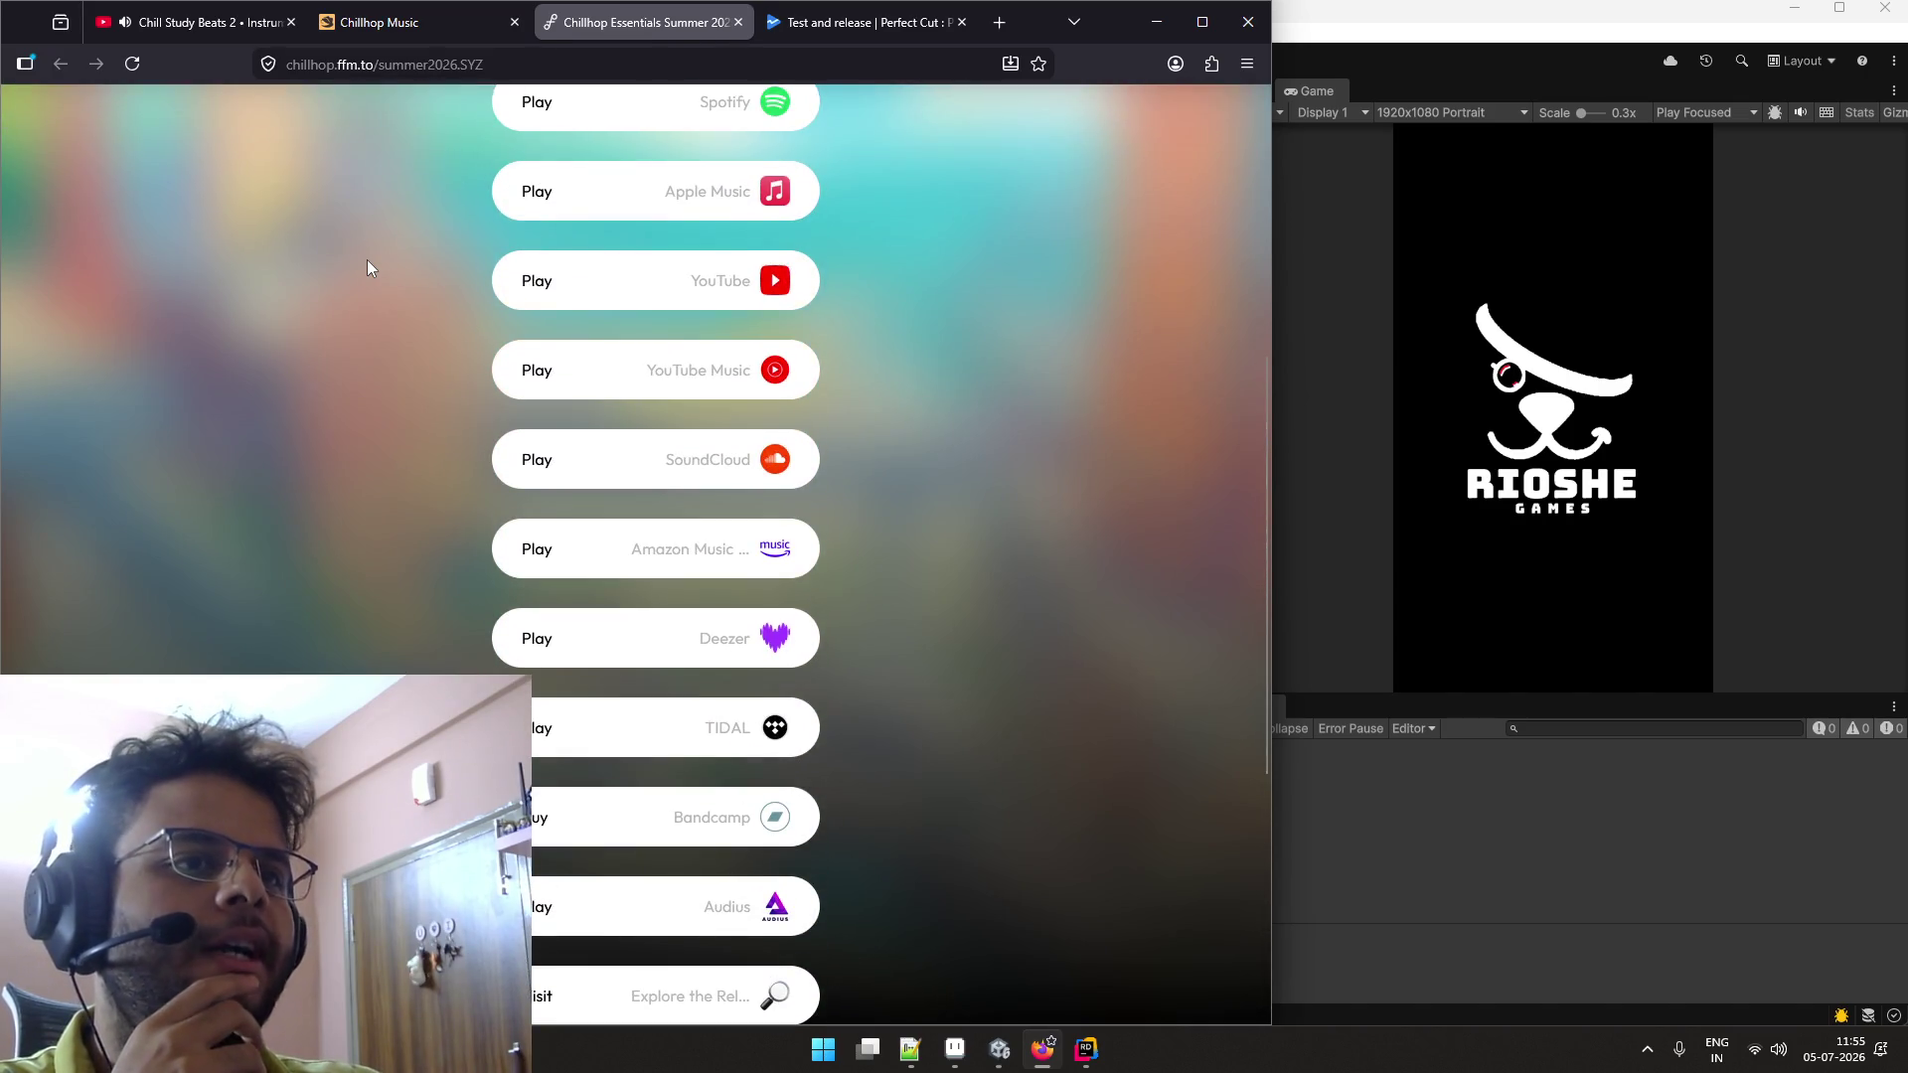
{"action": "scroll", "coordinate": [367, 266], "scroll_direction": "down", "scroll_amount": 5}
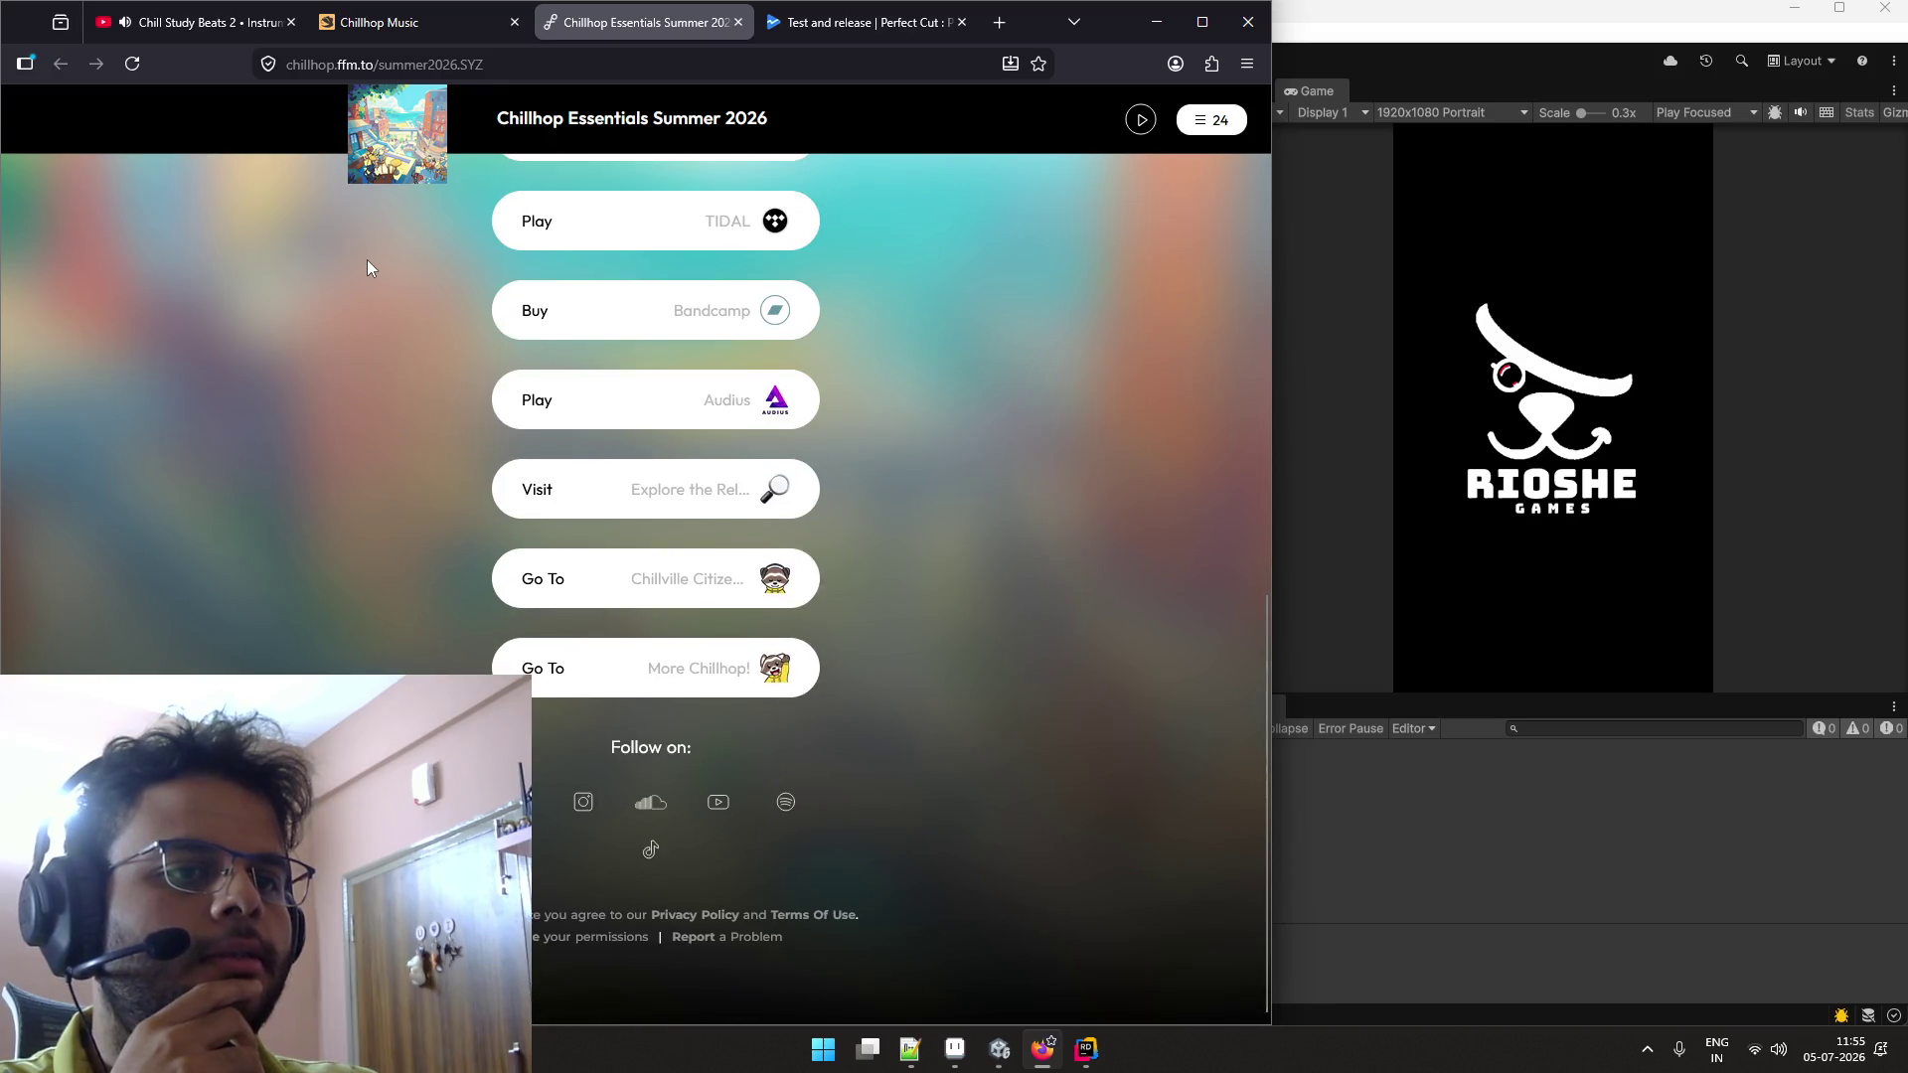
{"action": "scroll", "coordinate": [367, 266], "scroll_direction": "up", "scroll_amount": 10}
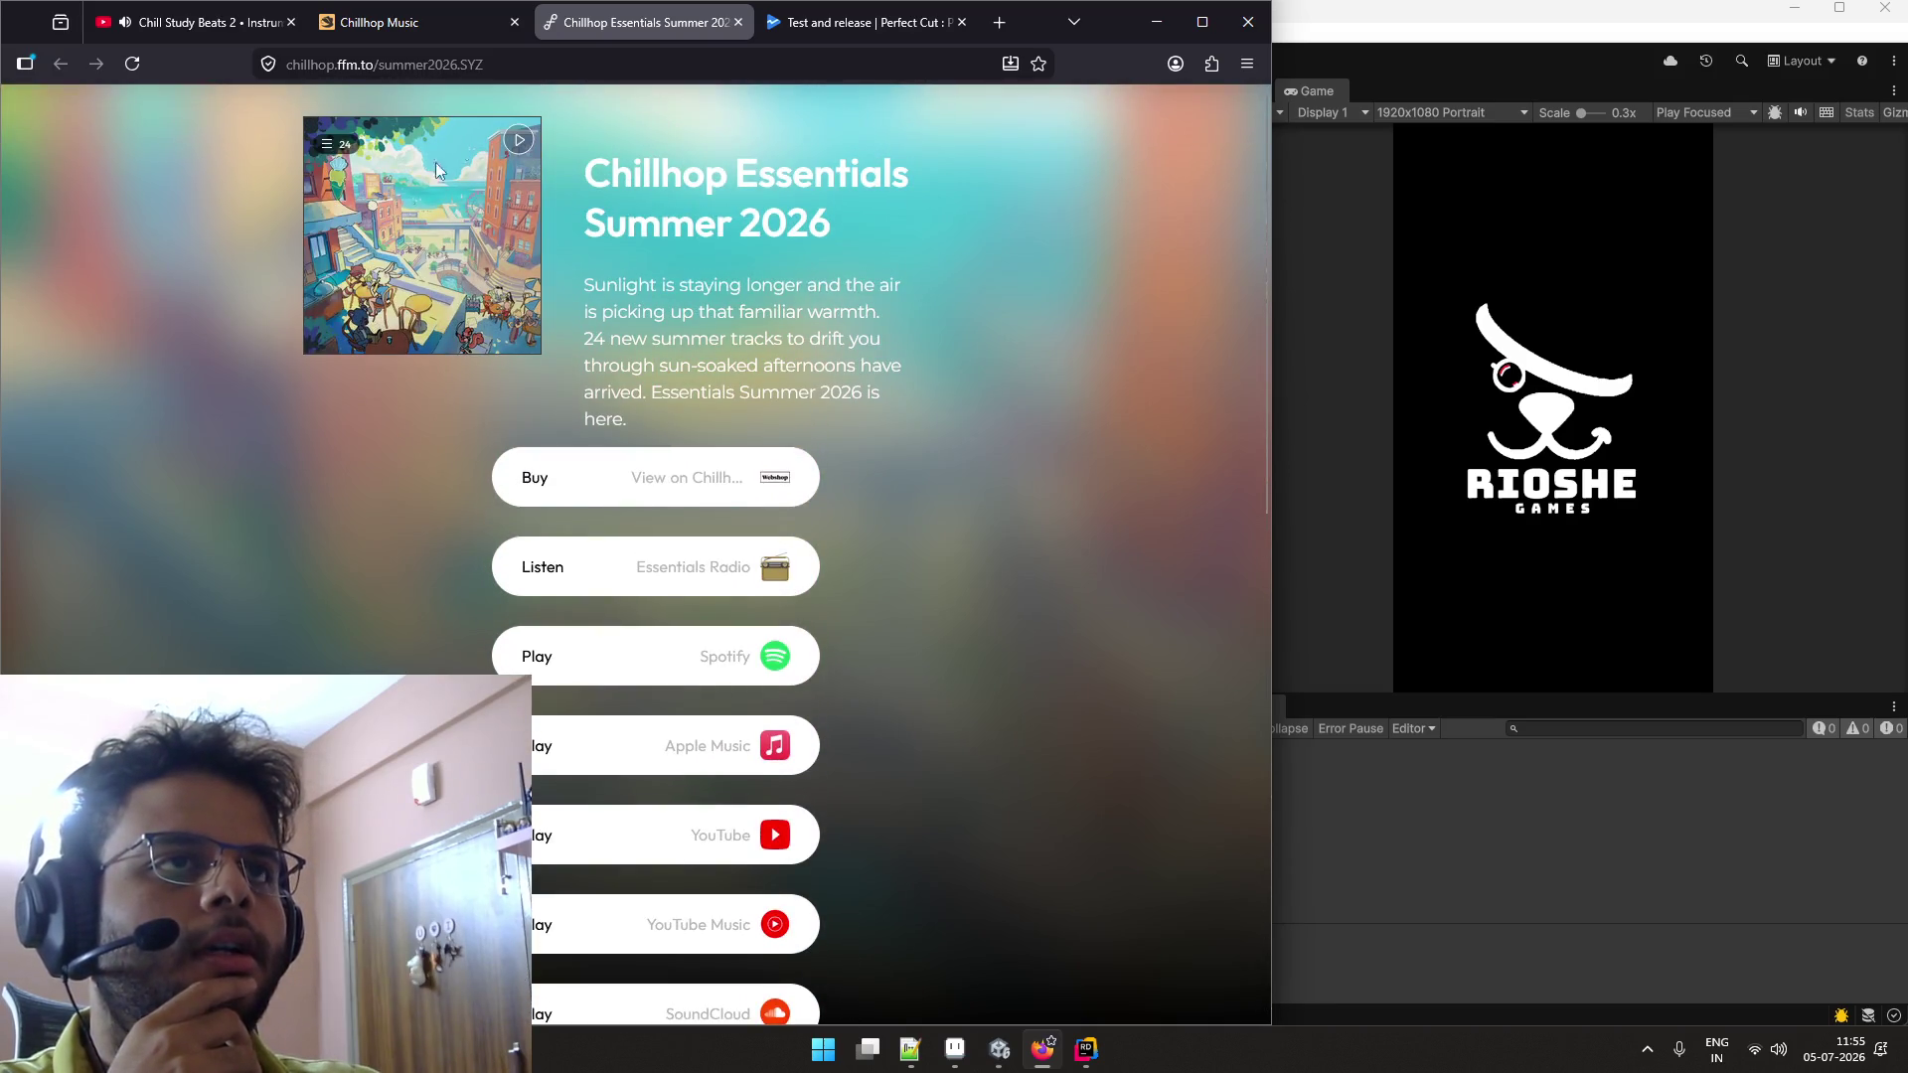
{"action": "left_click", "coordinate": [737, 22]}
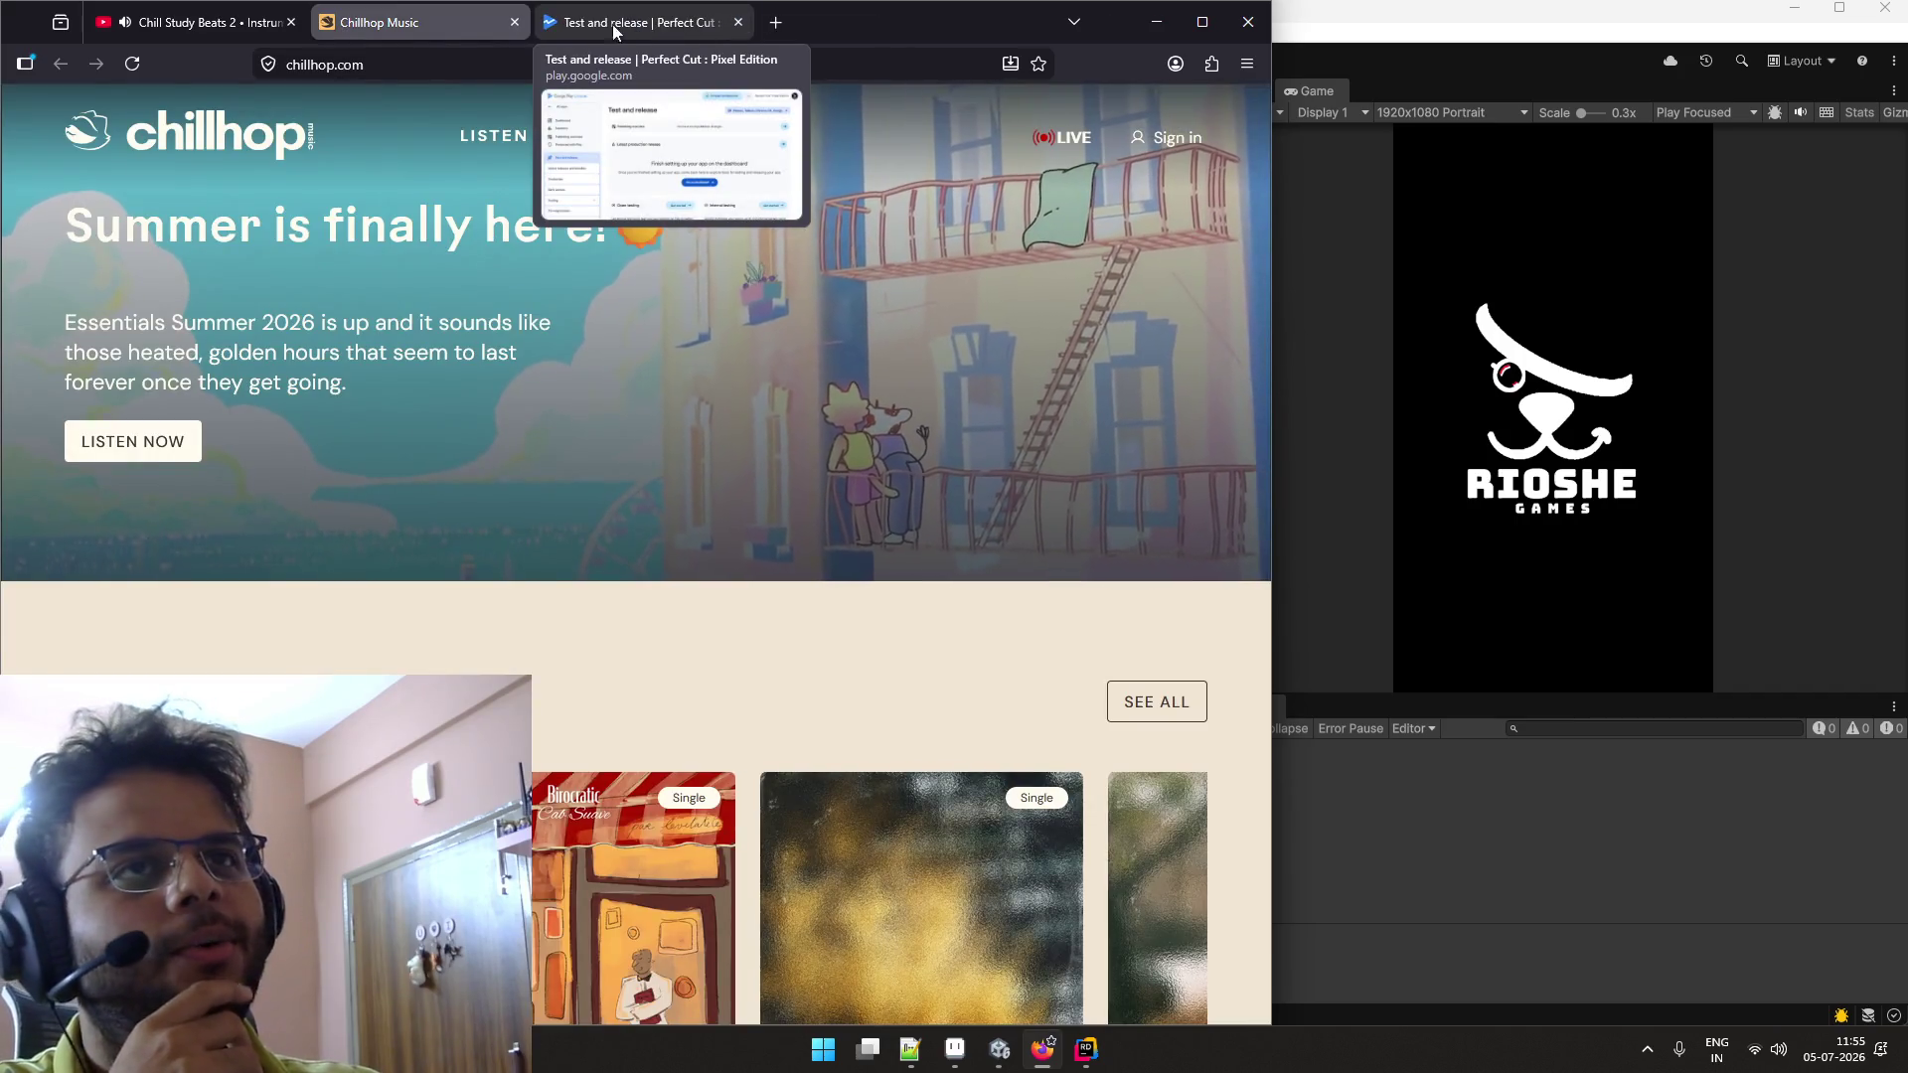
{"action": "left_click", "coordinate": [523, 27]}
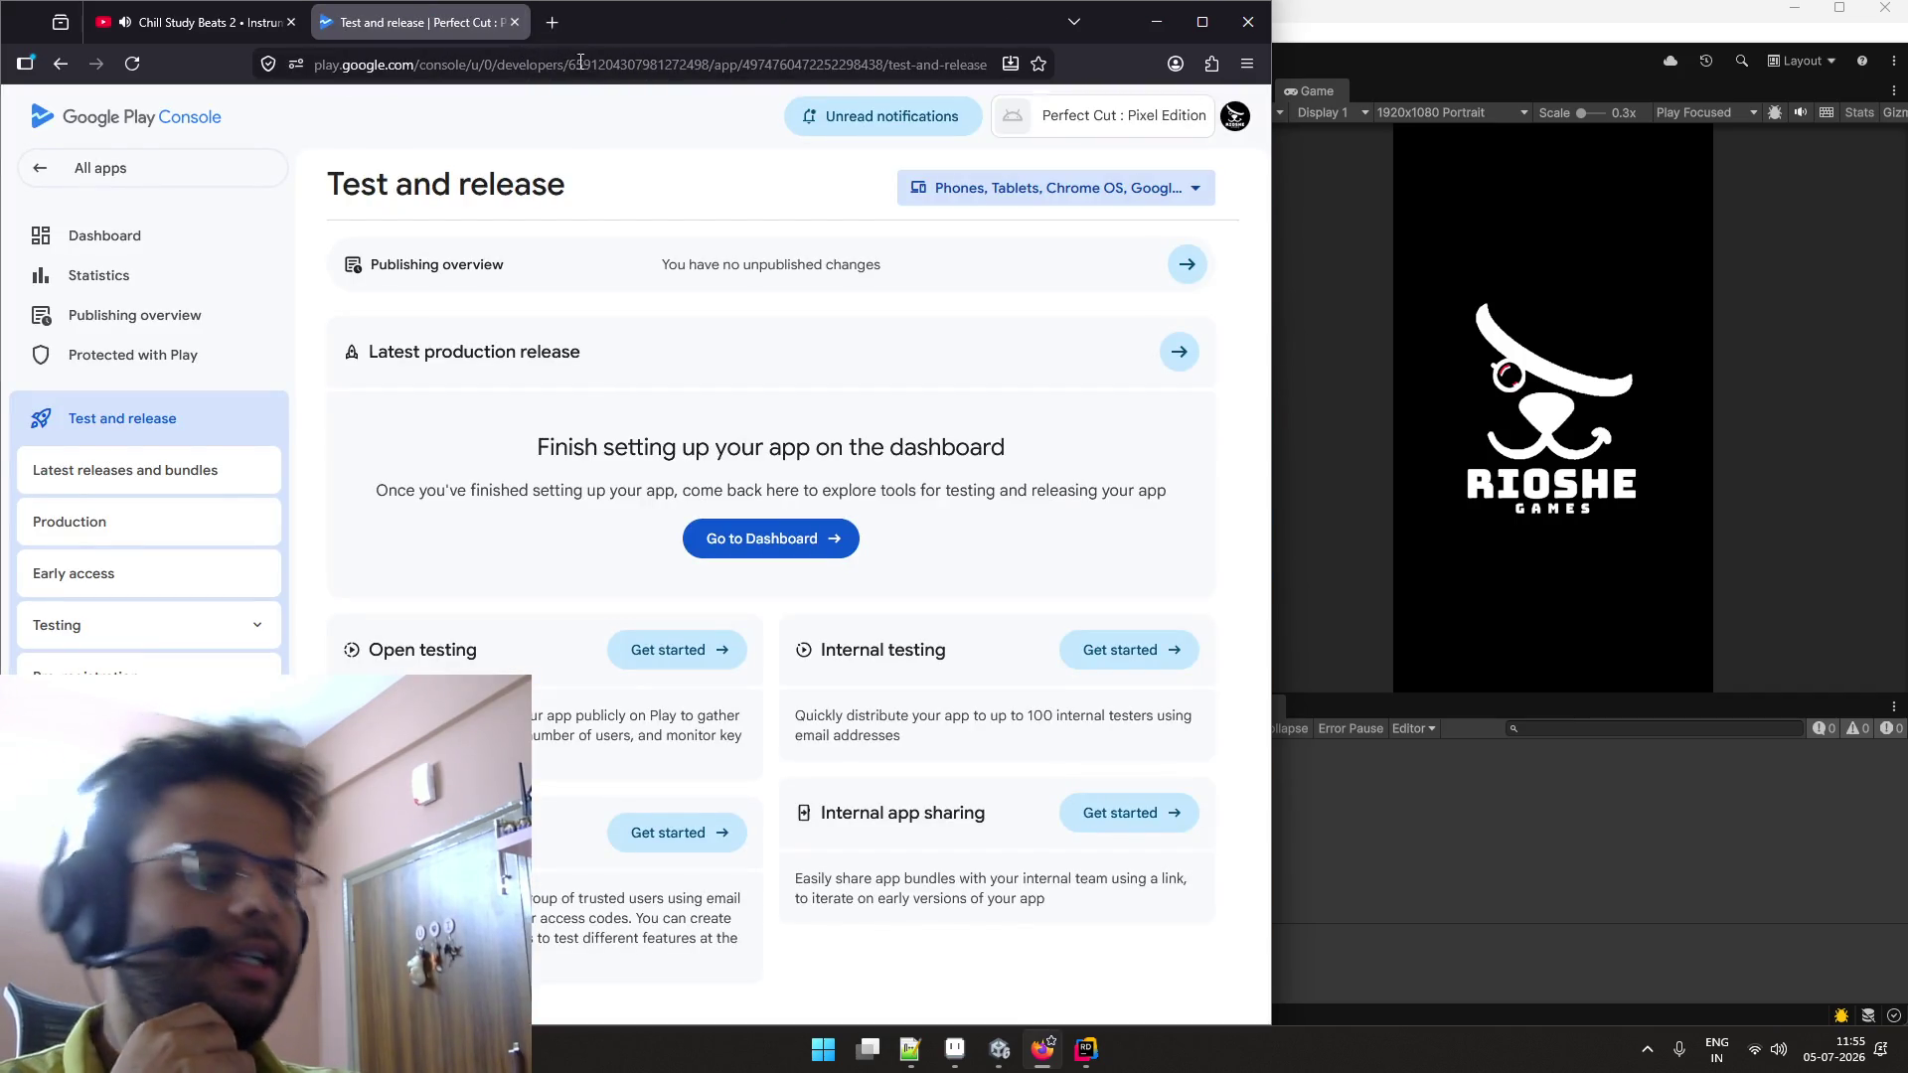
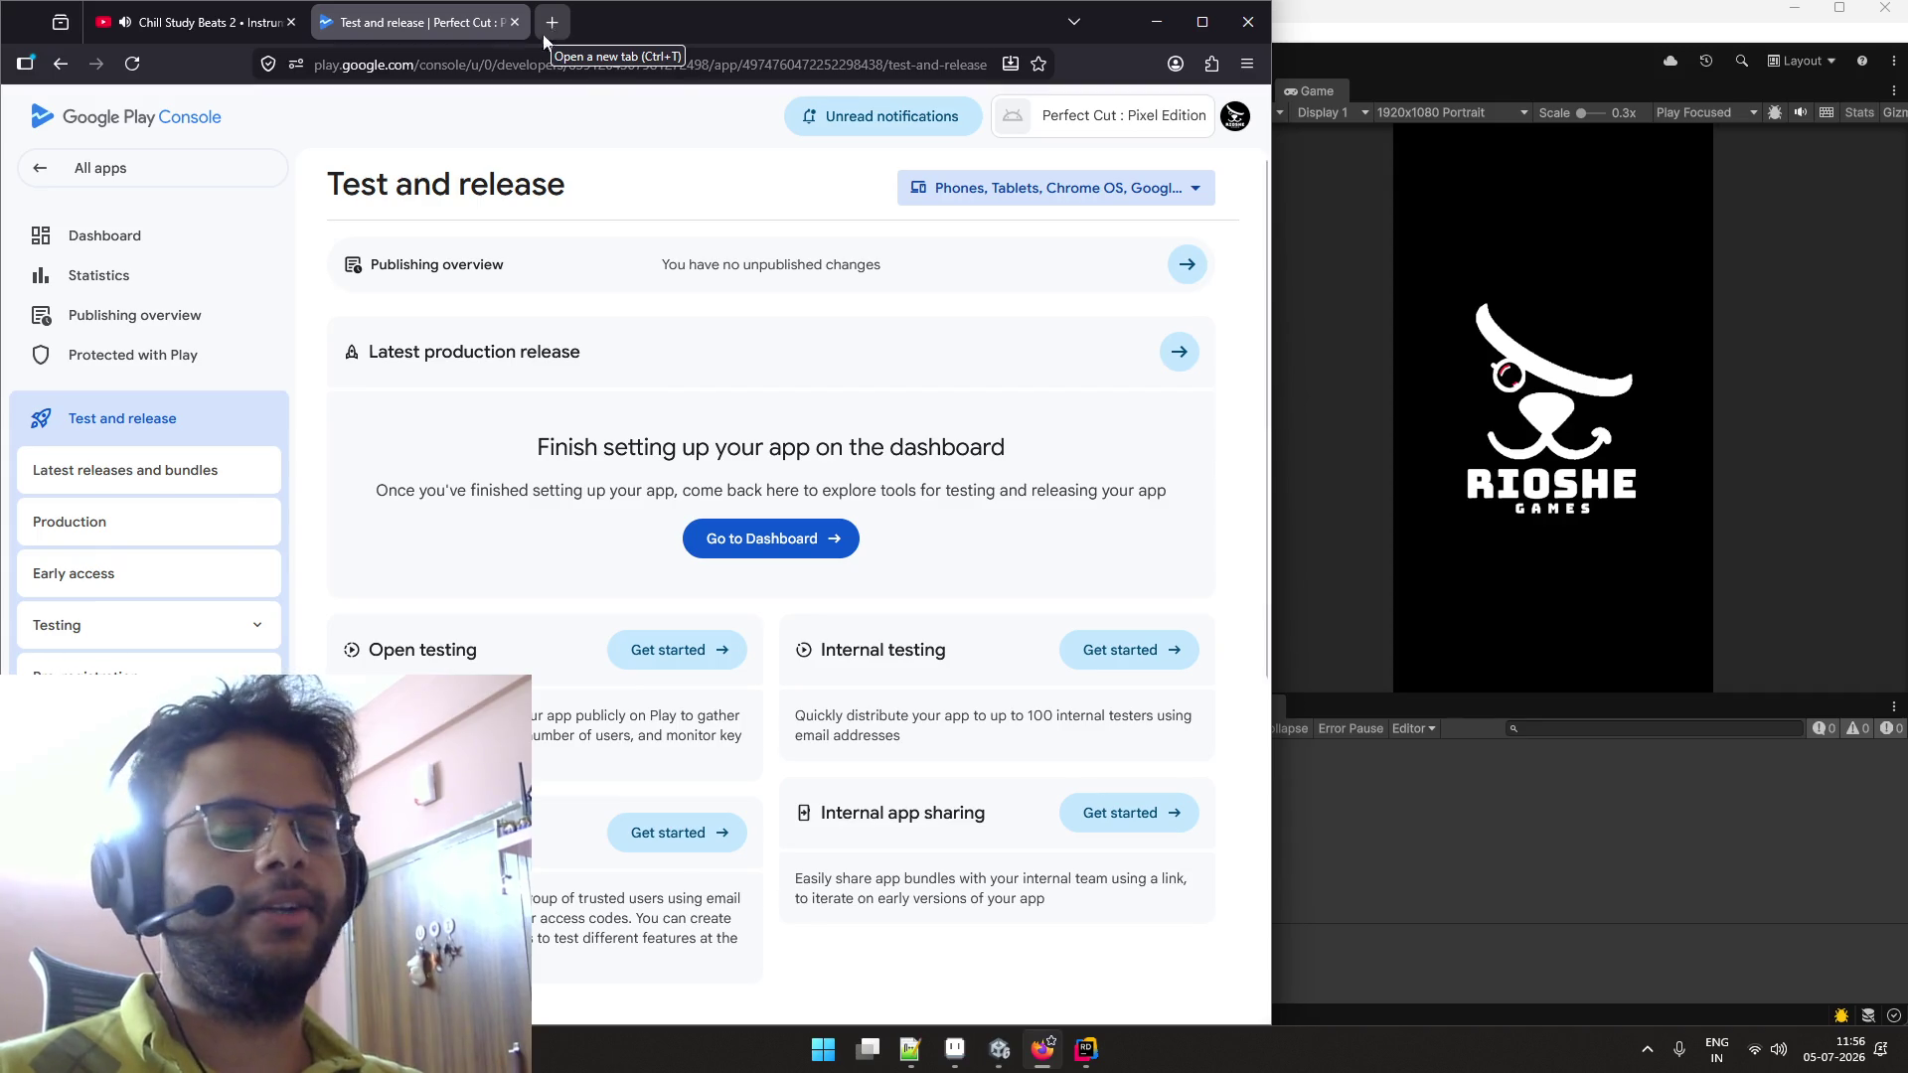
Answer No in the Sign in details declaration (no restricted part of the app) and save it
{"action": "scroll", "coordinate": [711, 497], "scroll_direction": "down", "scroll_amount": 1}
{"action": "scroll", "coordinate": [736, 516], "scroll_direction": "up", "scroll_amount": 1}
{"action": "left_click", "coordinate": [771, 540]}
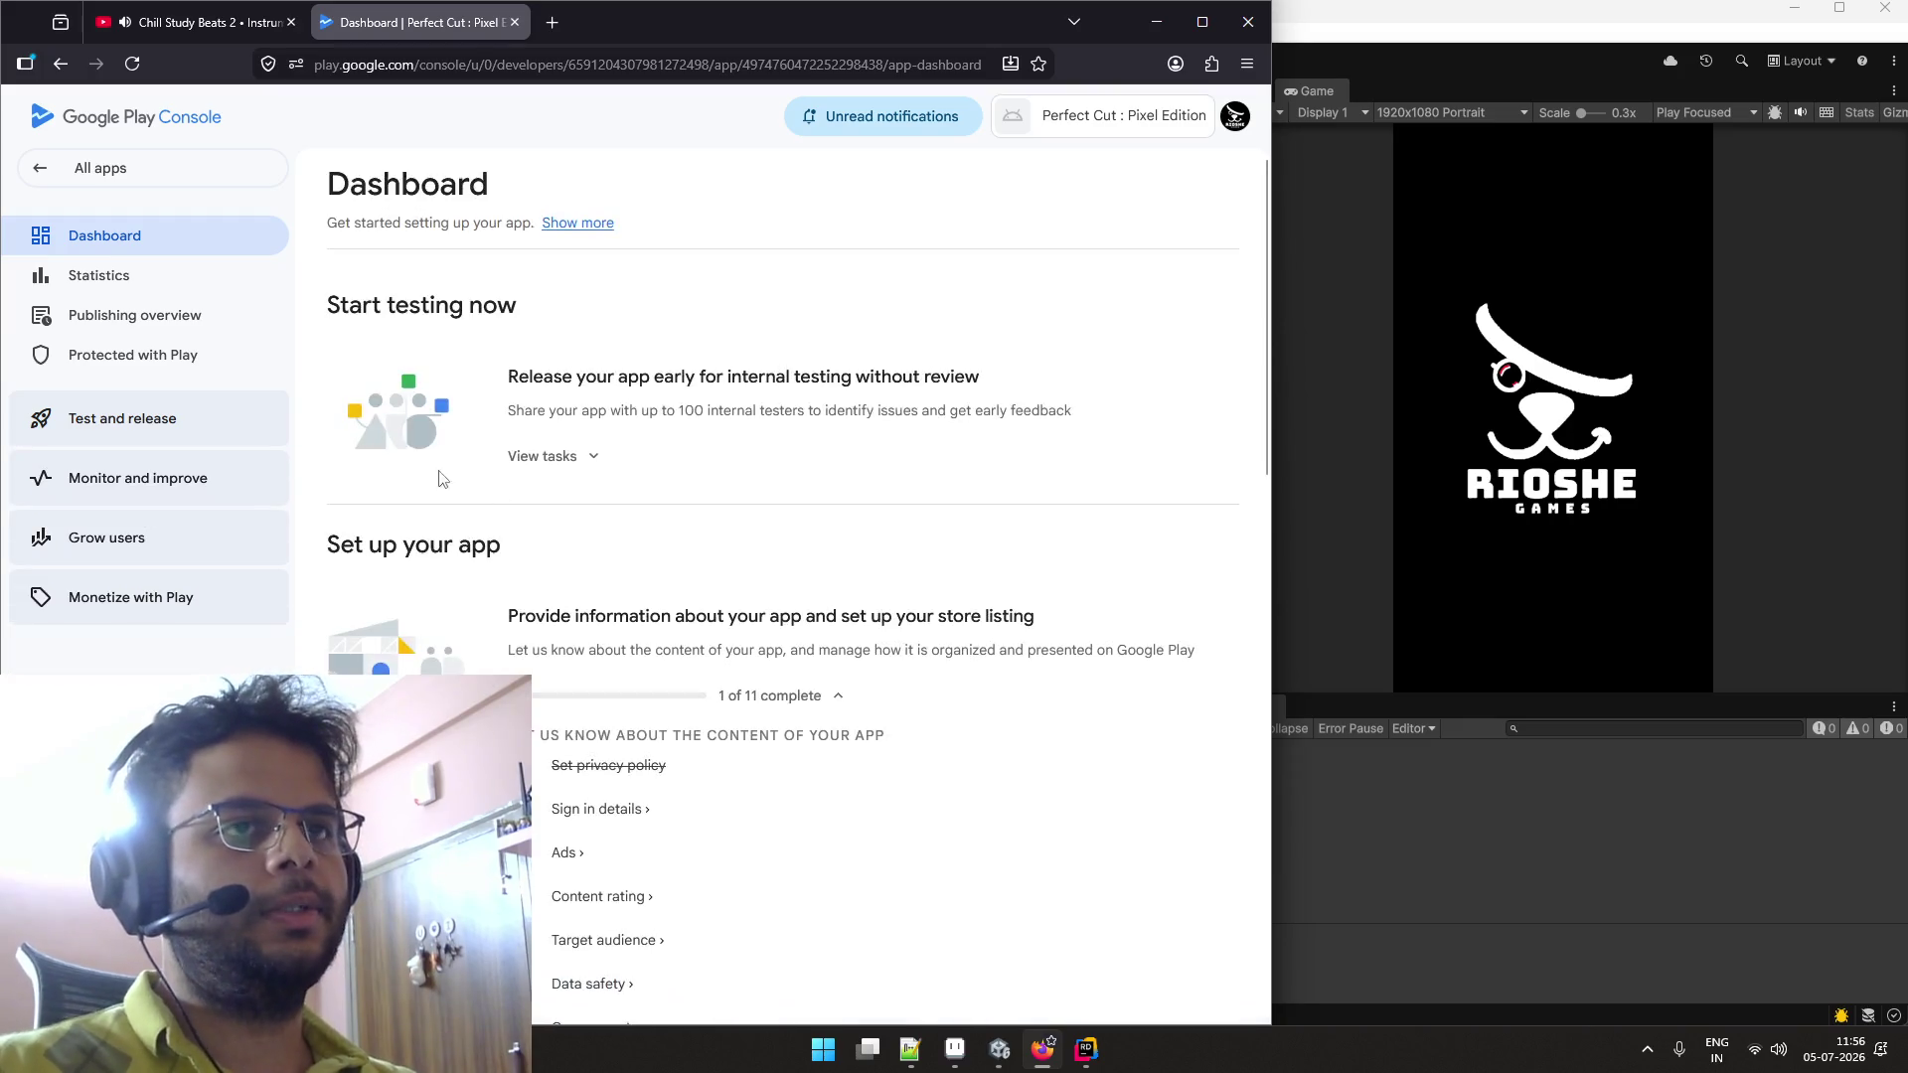
{"action": "scroll", "coordinate": [566, 546], "scroll_direction": "down", "scroll_amount": 2}
{"action": "left_click", "coordinate": [610, 596]}
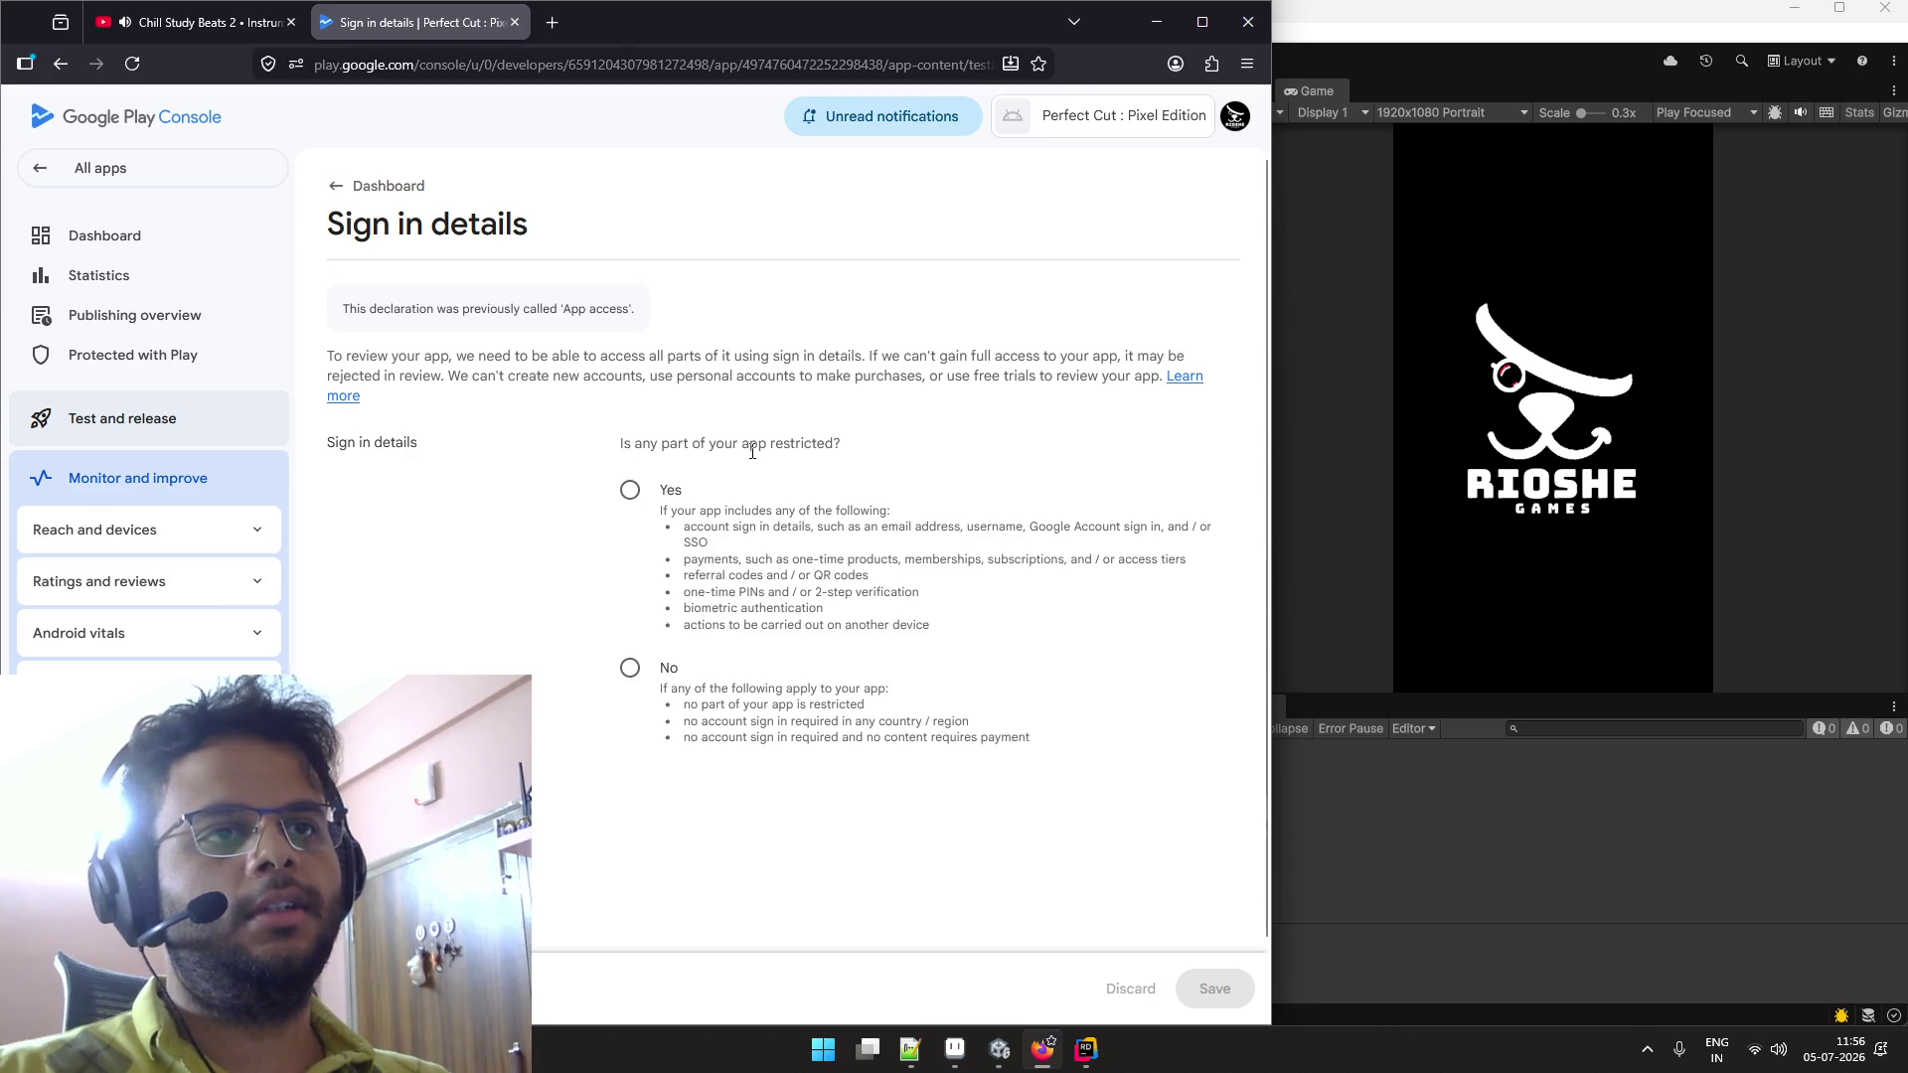
{"action": "left_click", "coordinate": [671, 666]}
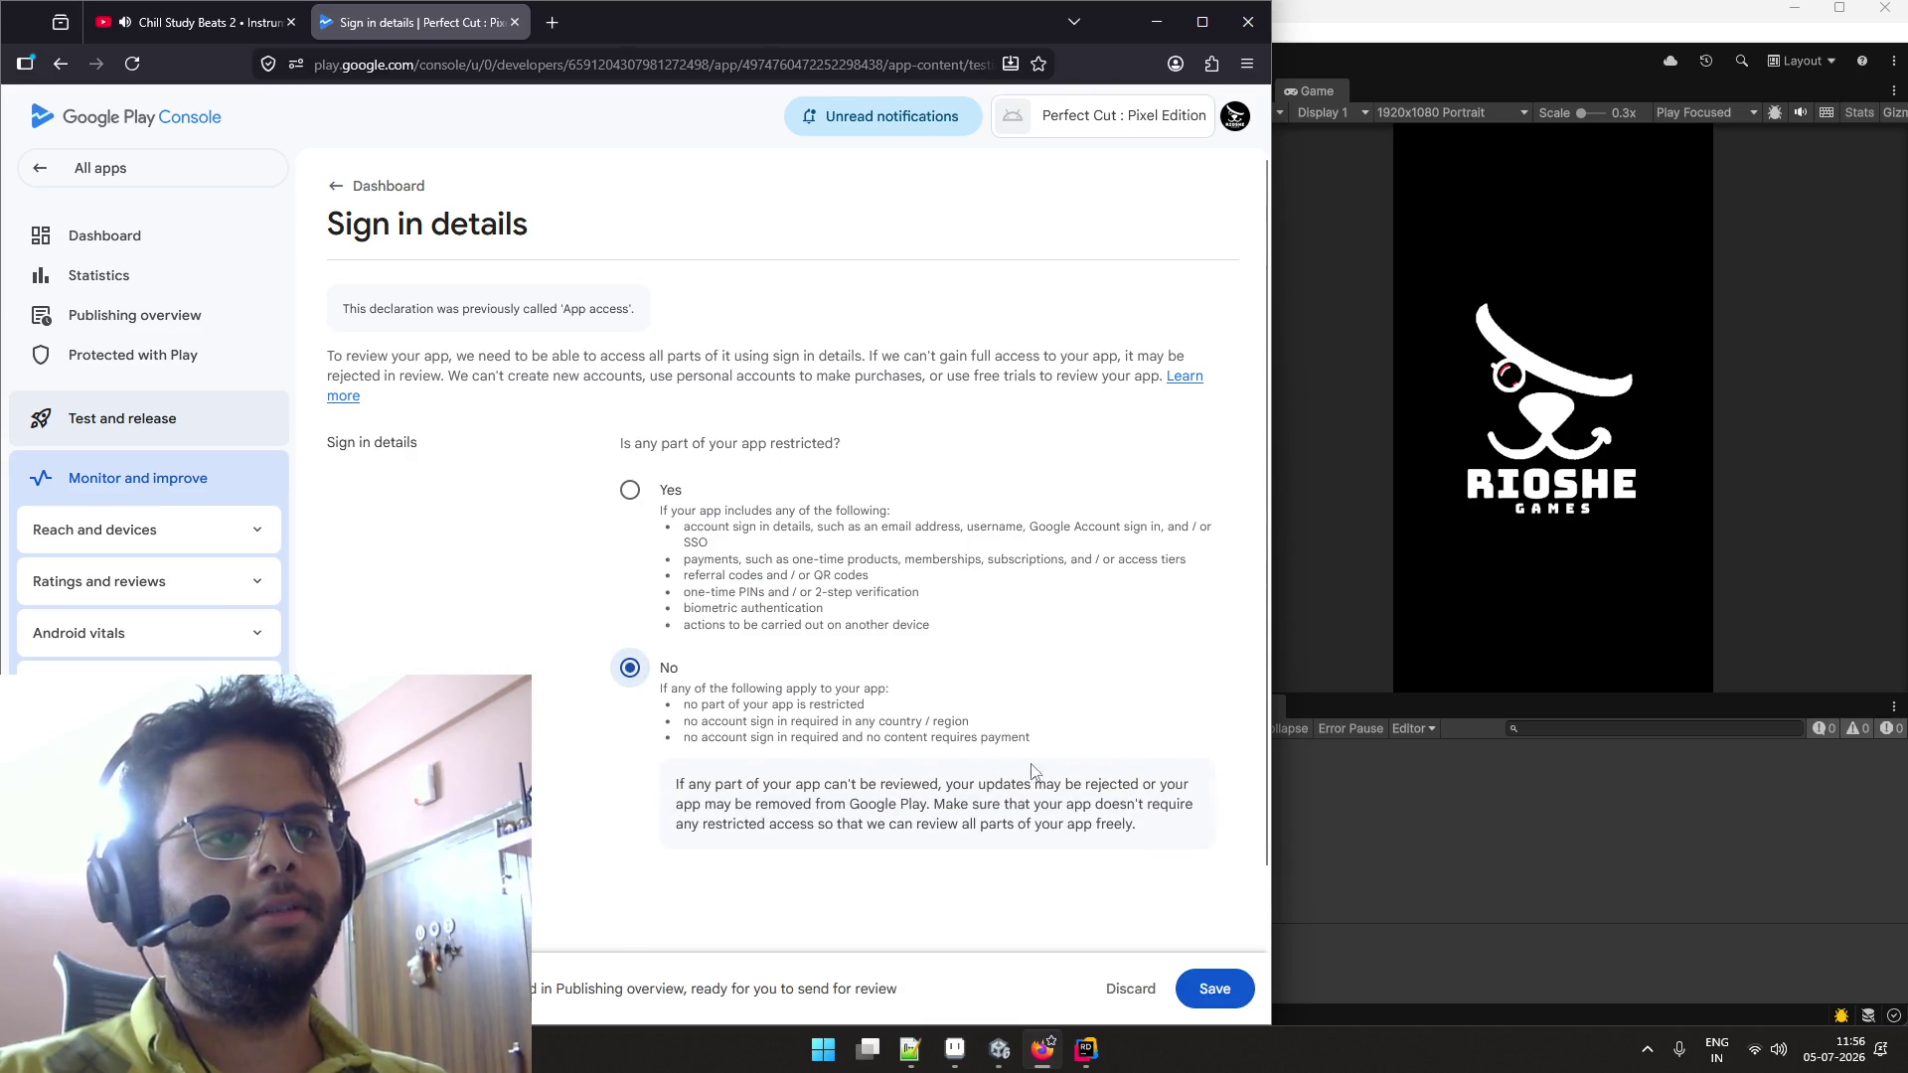
{"action": "left_click", "coordinate": [1210, 985]}
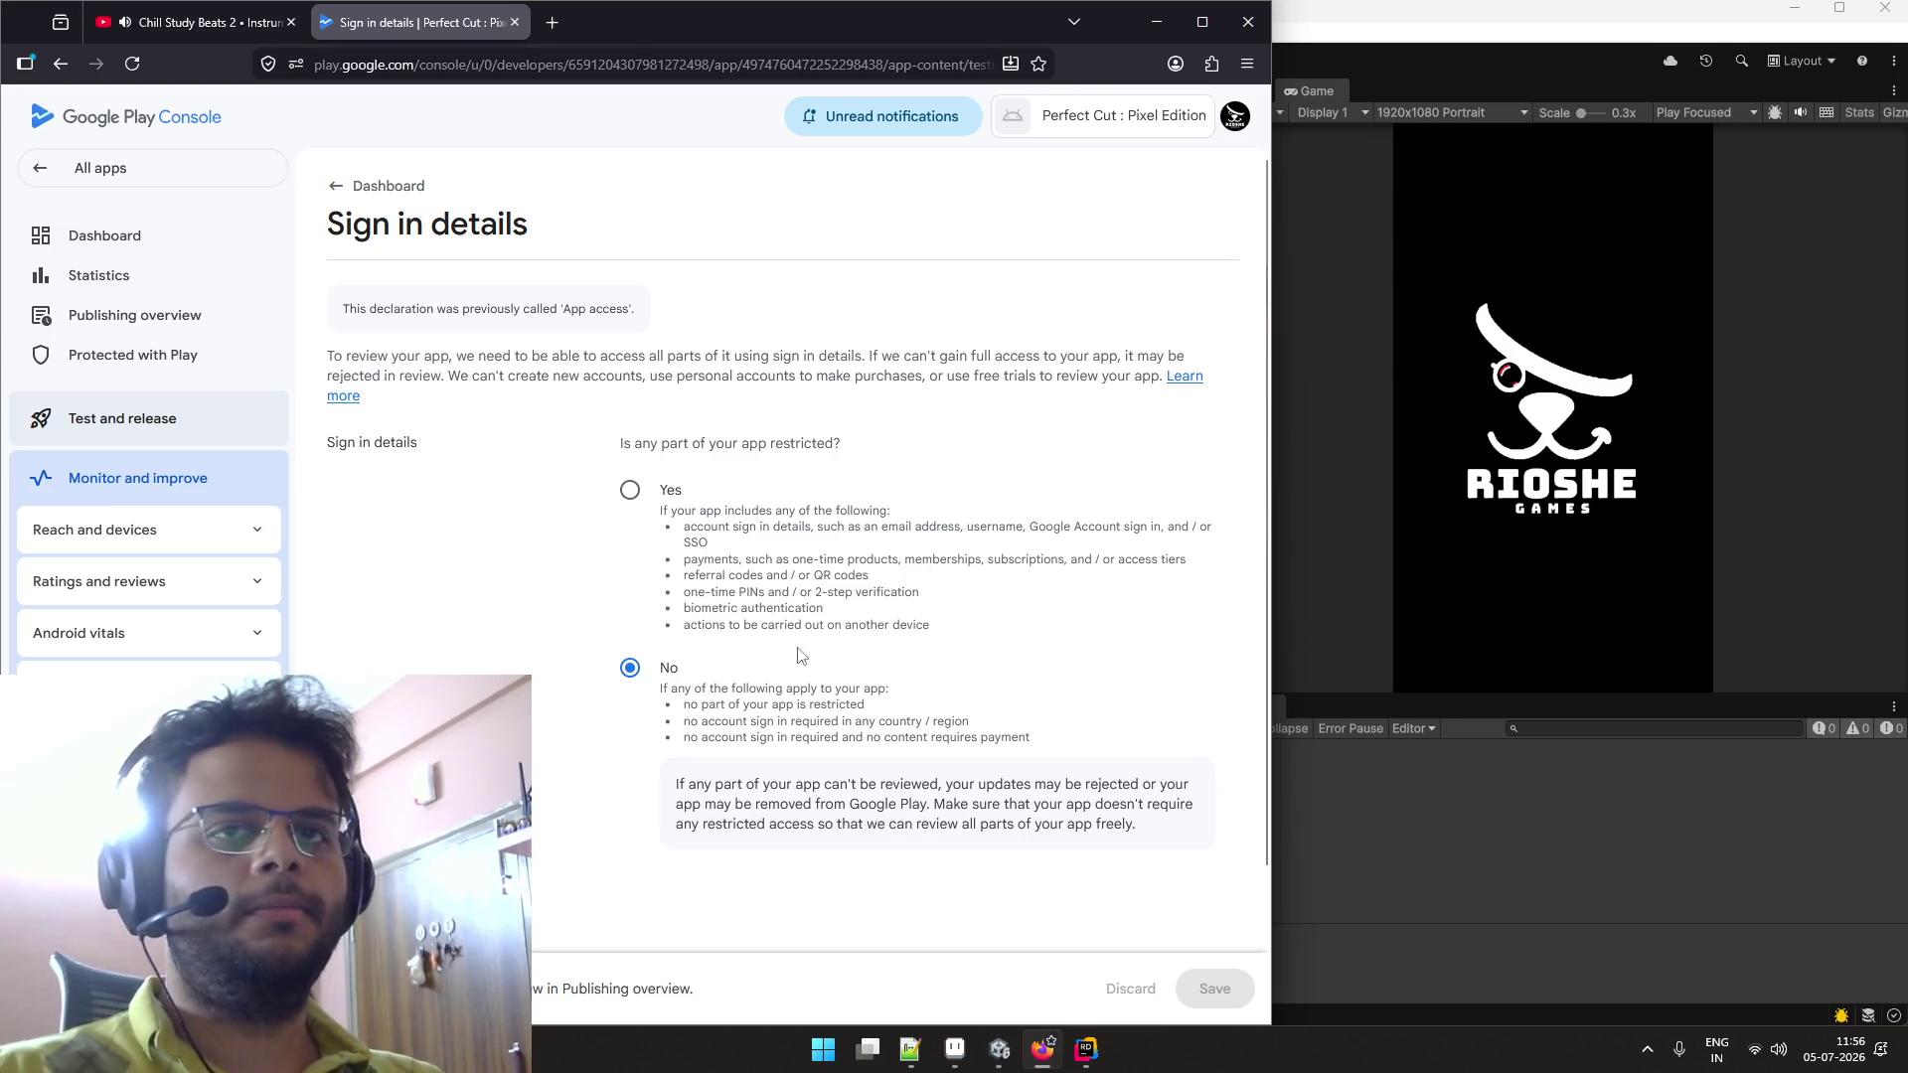
Set the Ads declaration to 'Yes, my app contains ads', save it and return to the dashboard
{"action": "scroll", "coordinate": [574, 486], "scroll_direction": "down", "scroll_amount": 2}
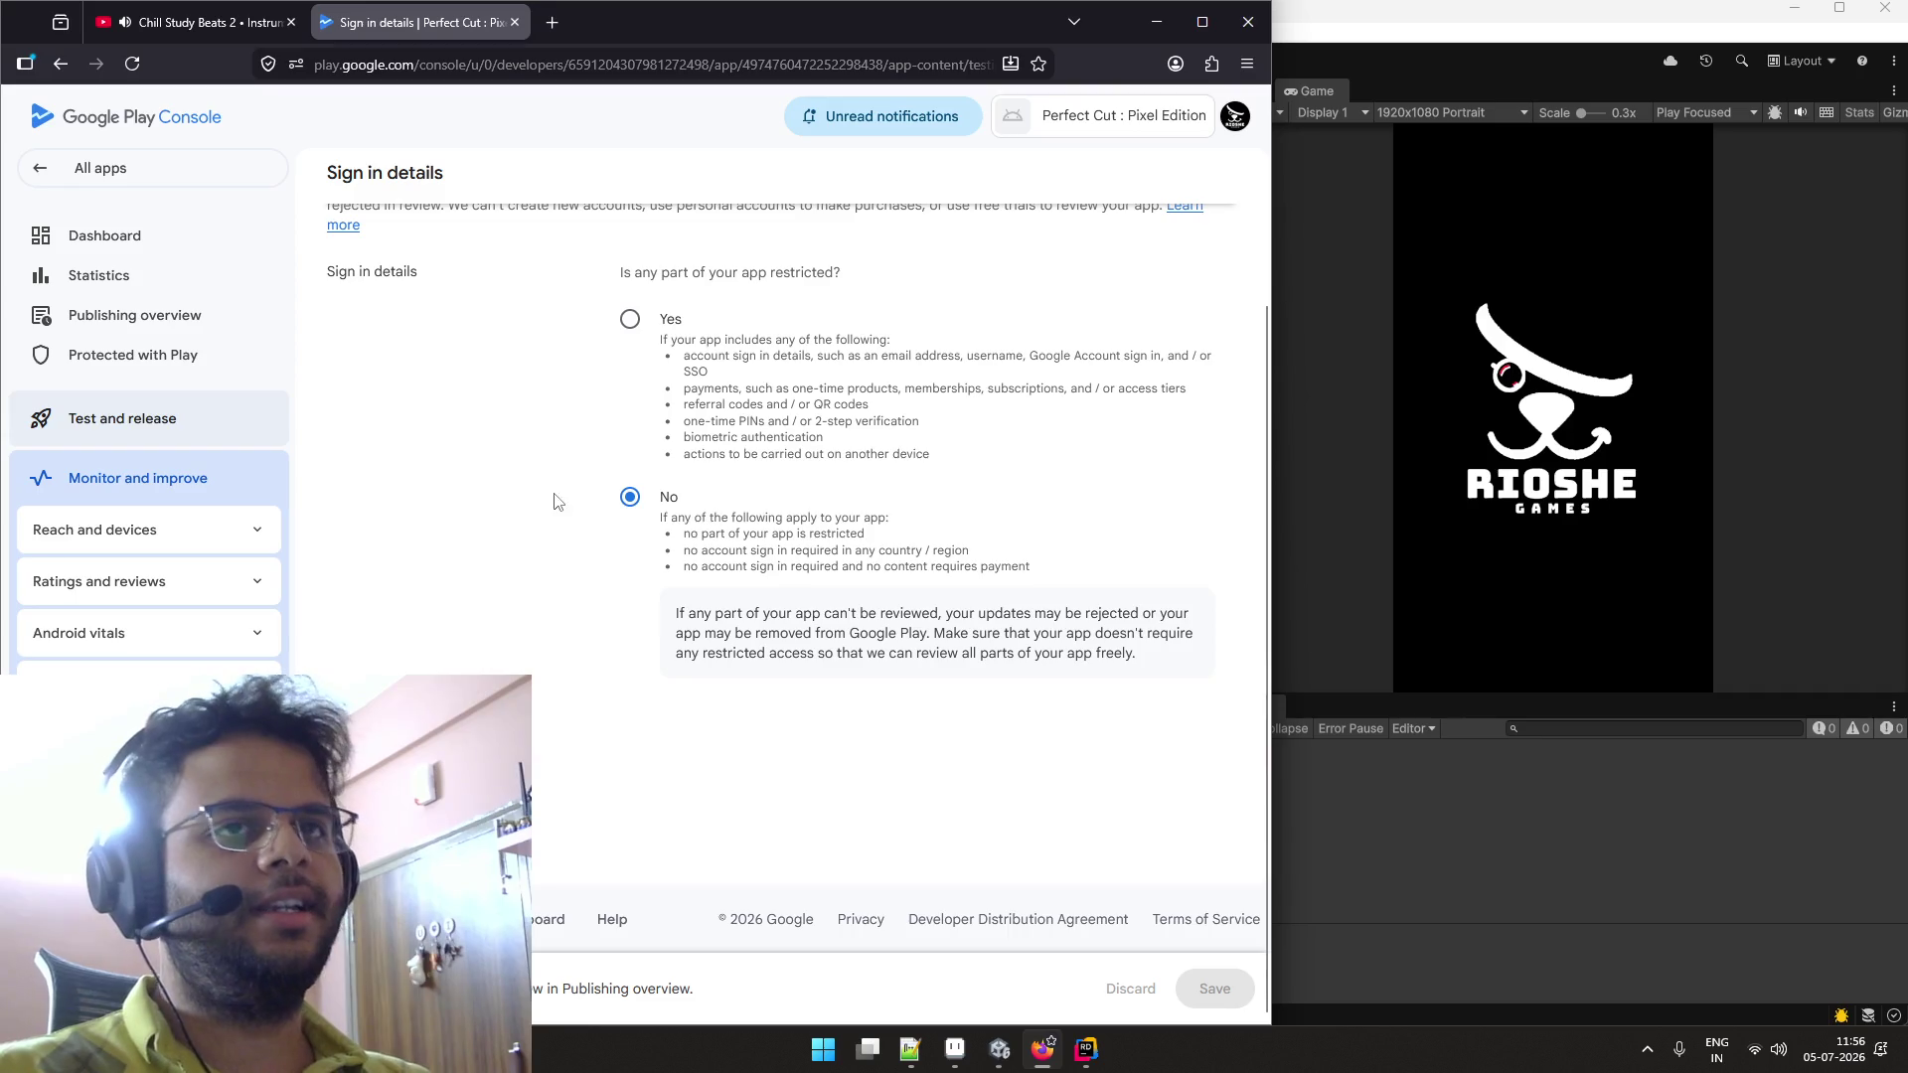
{"action": "scroll", "coordinate": [404, 407], "scroll_direction": "up", "scroll_amount": 2}
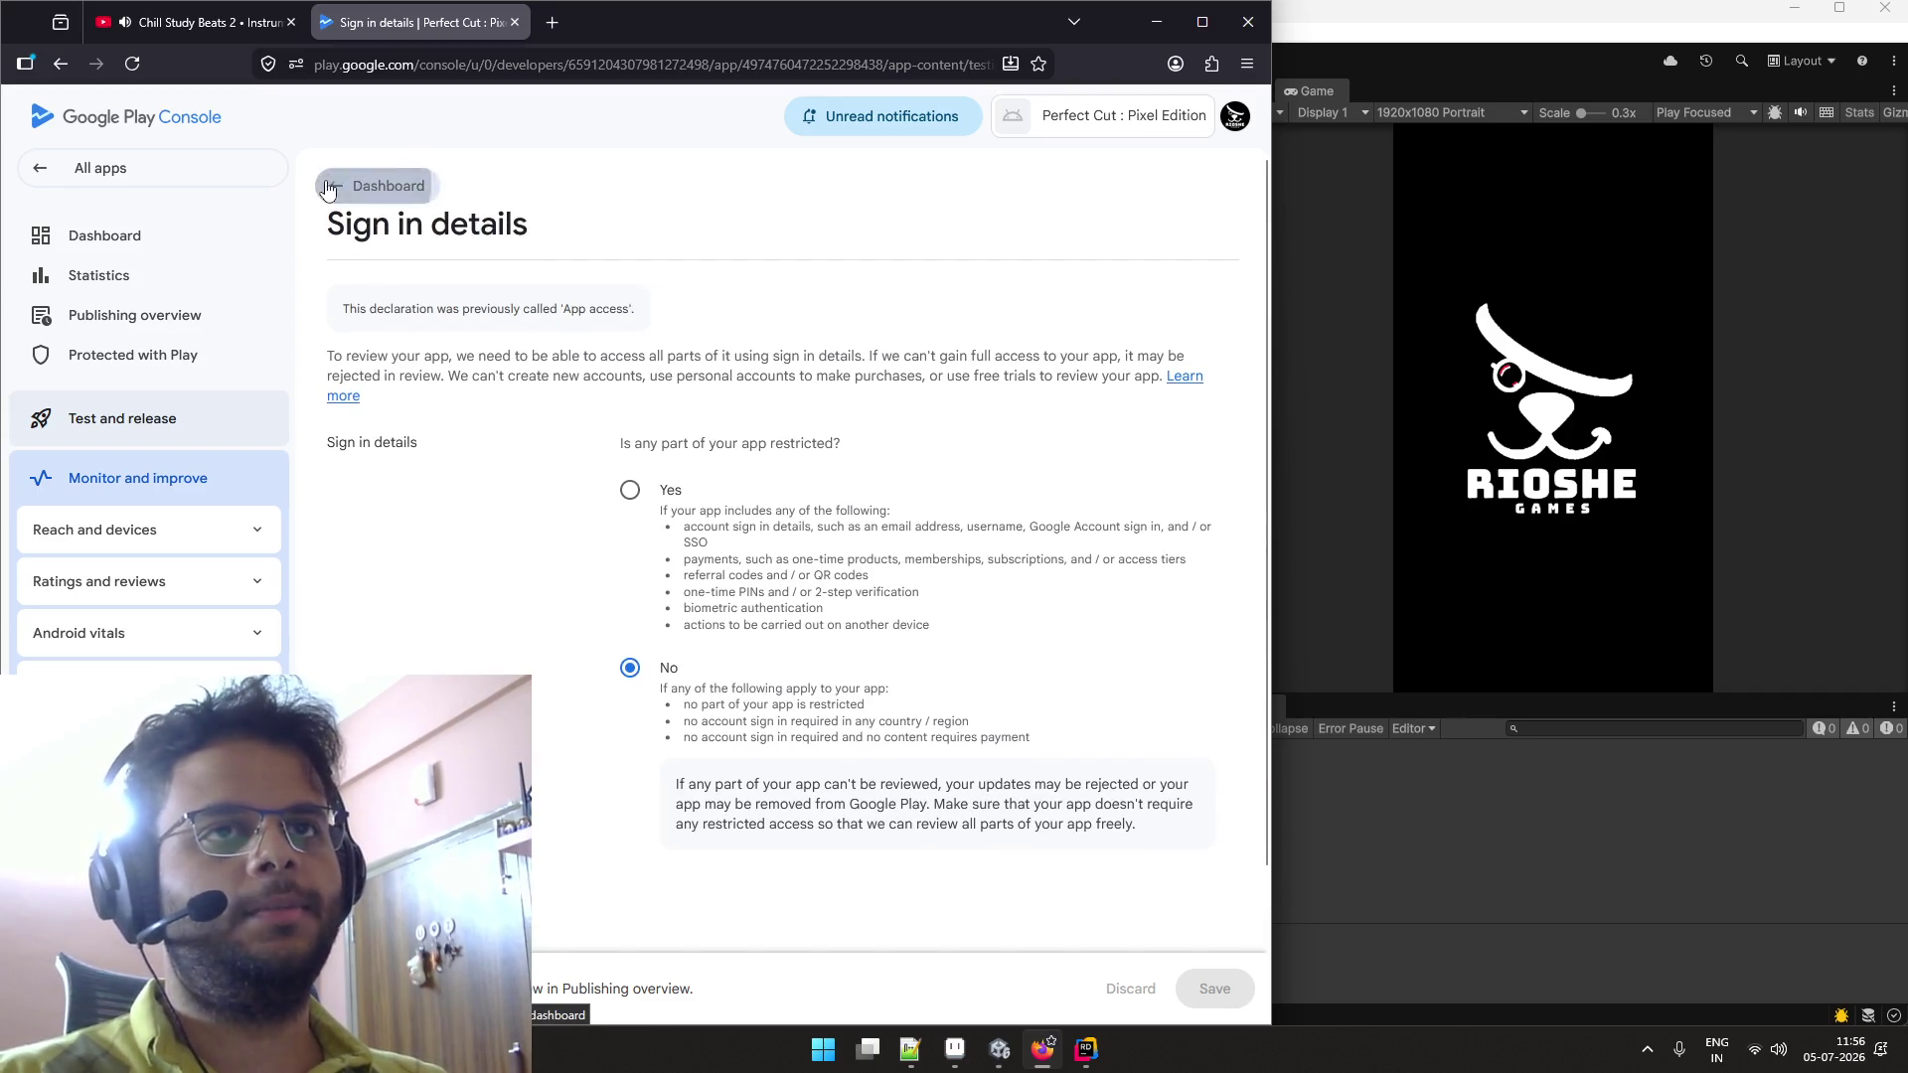
{"action": "left_click", "coordinate": [343, 186]}
{"action": "scroll", "coordinate": [567, 467], "scroll_direction": "down", "scroll_amount": 3}
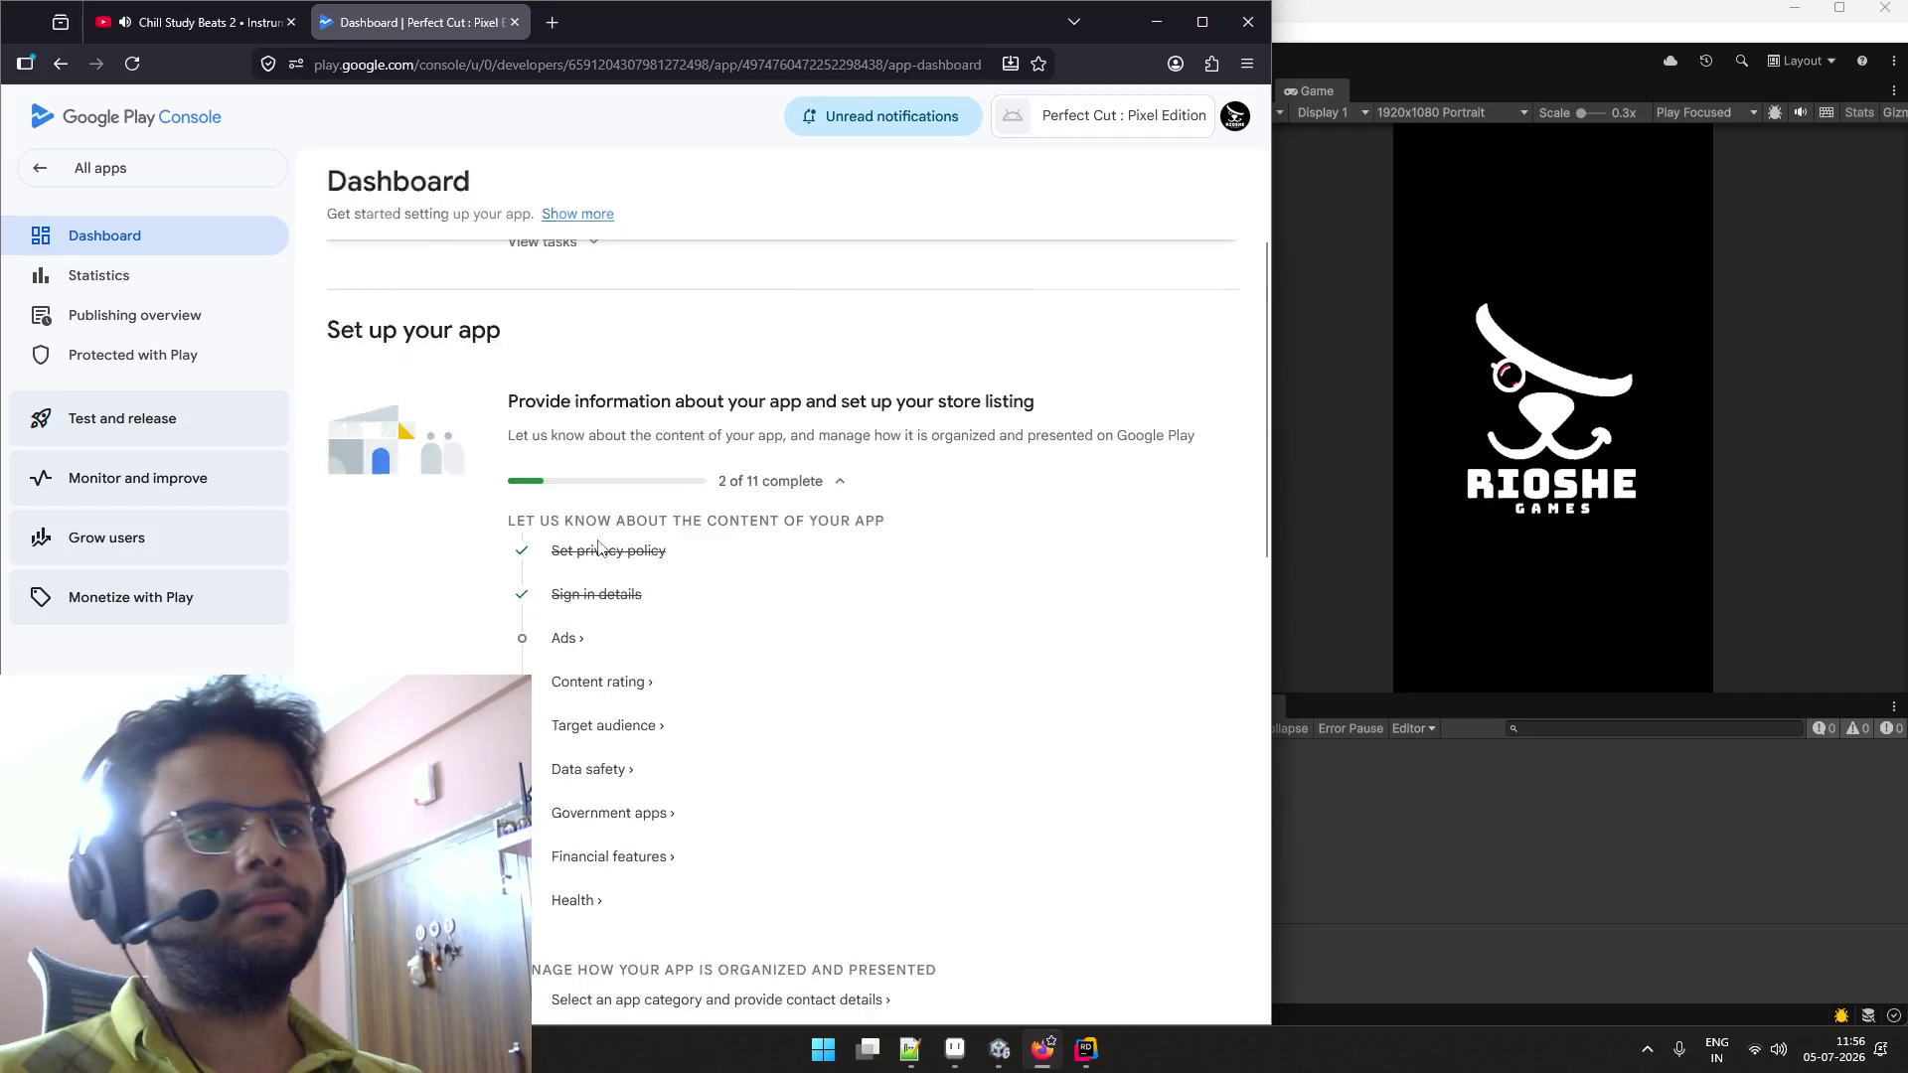
{"action": "left_click", "coordinate": [558, 533]}
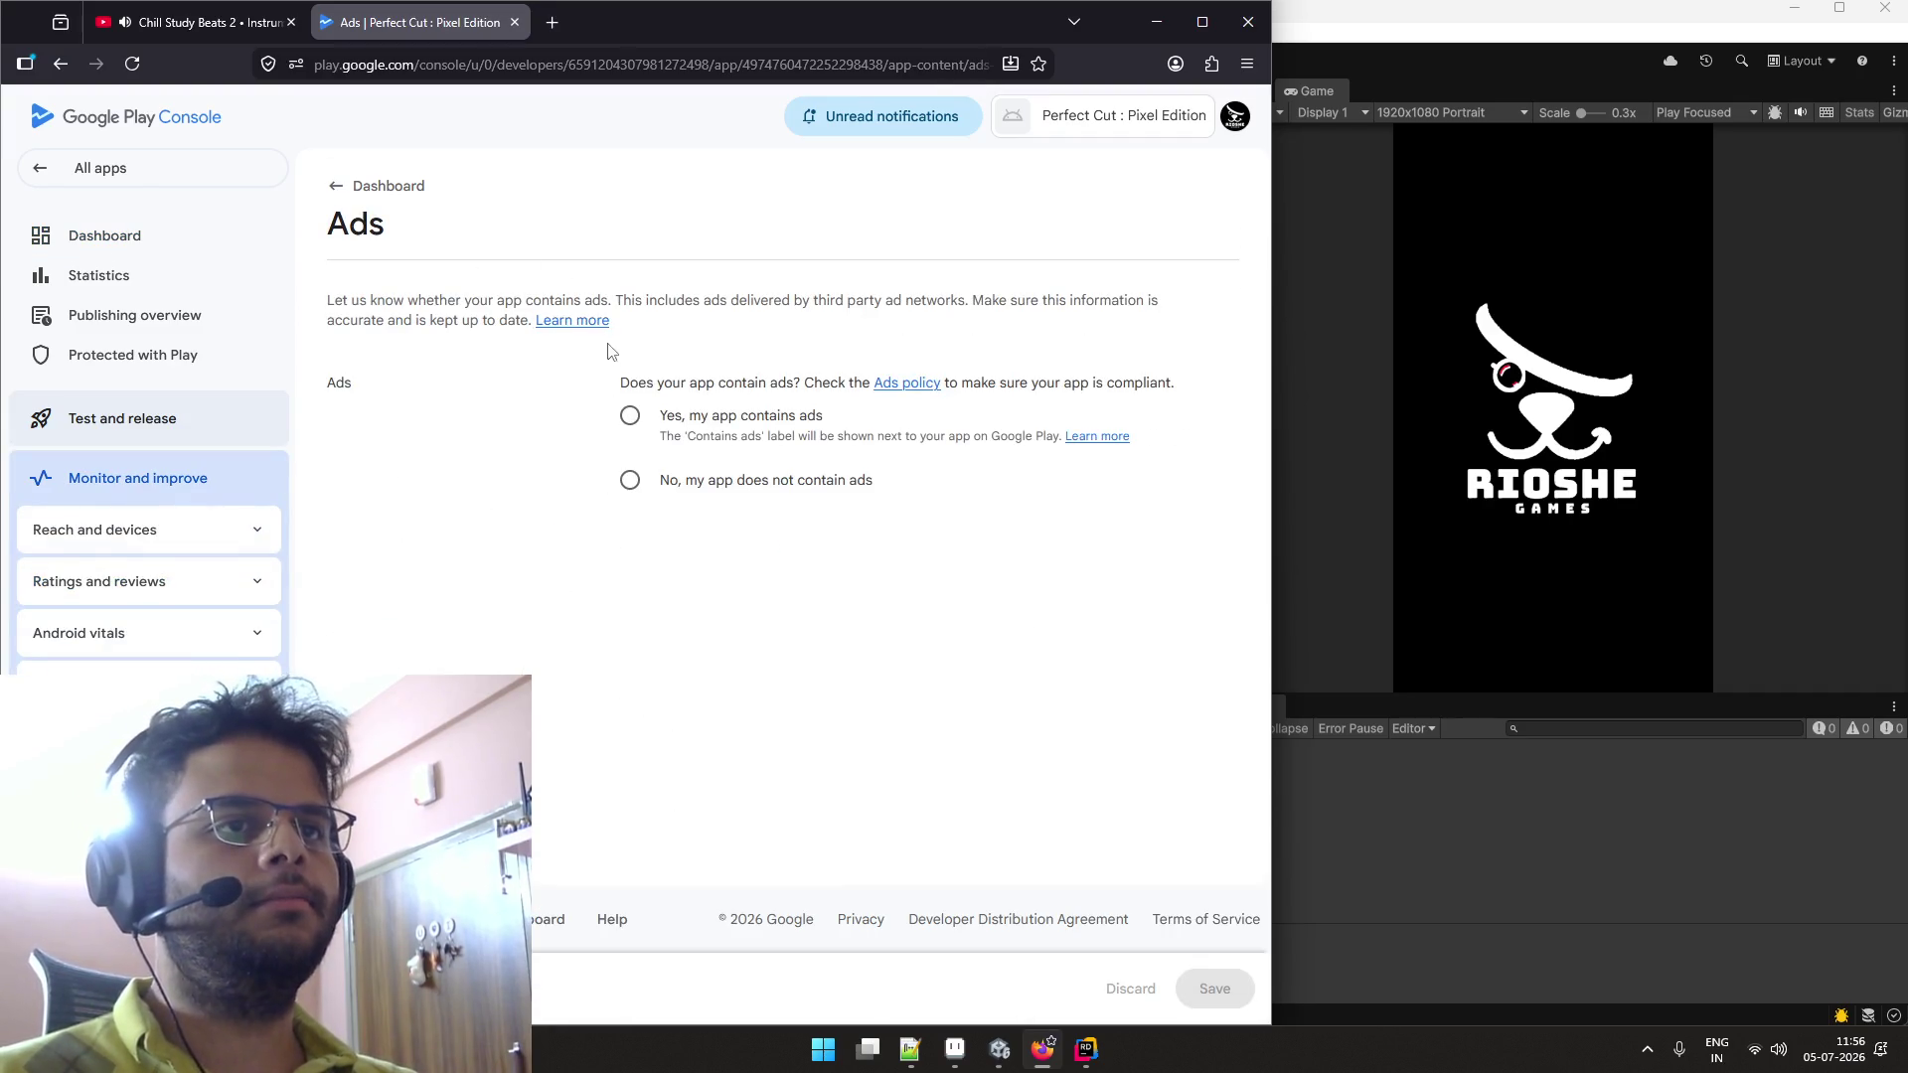
{"action": "left_click", "coordinate": [630, 418]}
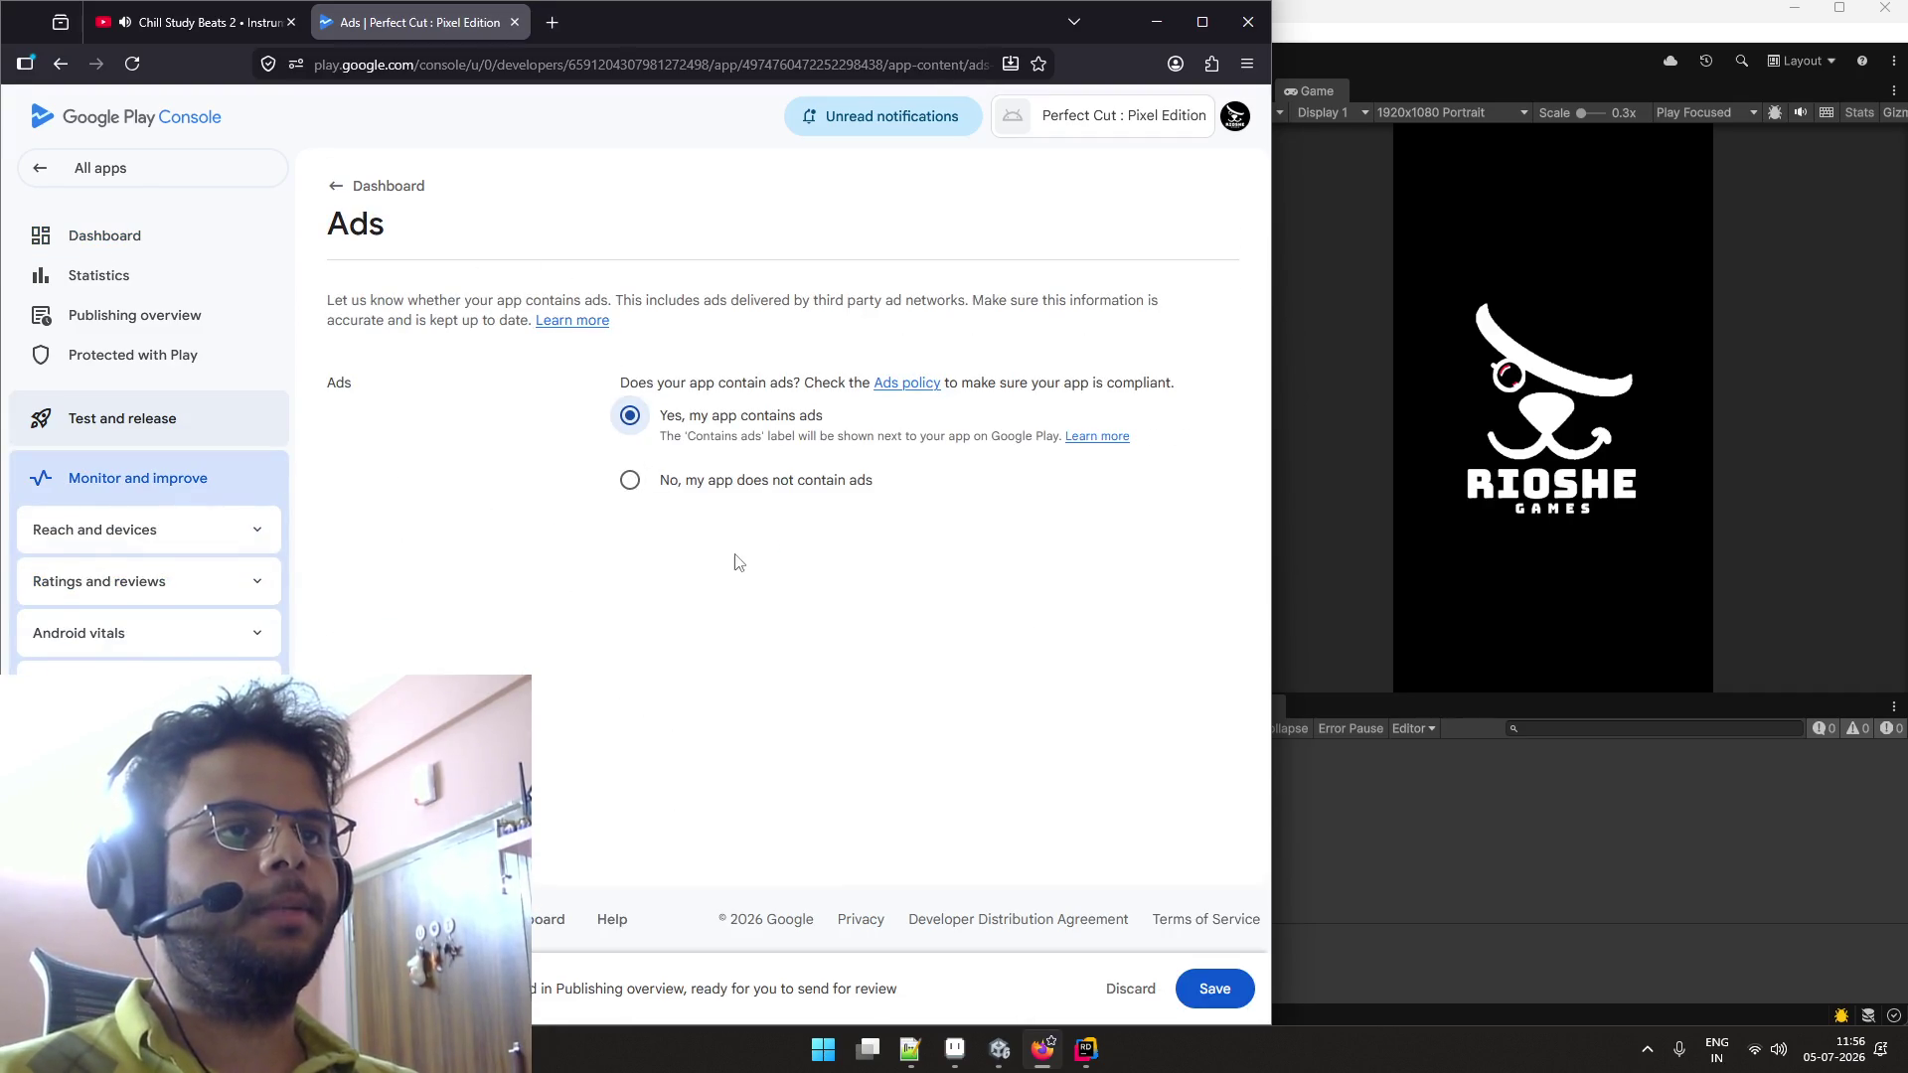
{"action": "left_click", "coordinate": [1203, 974]}
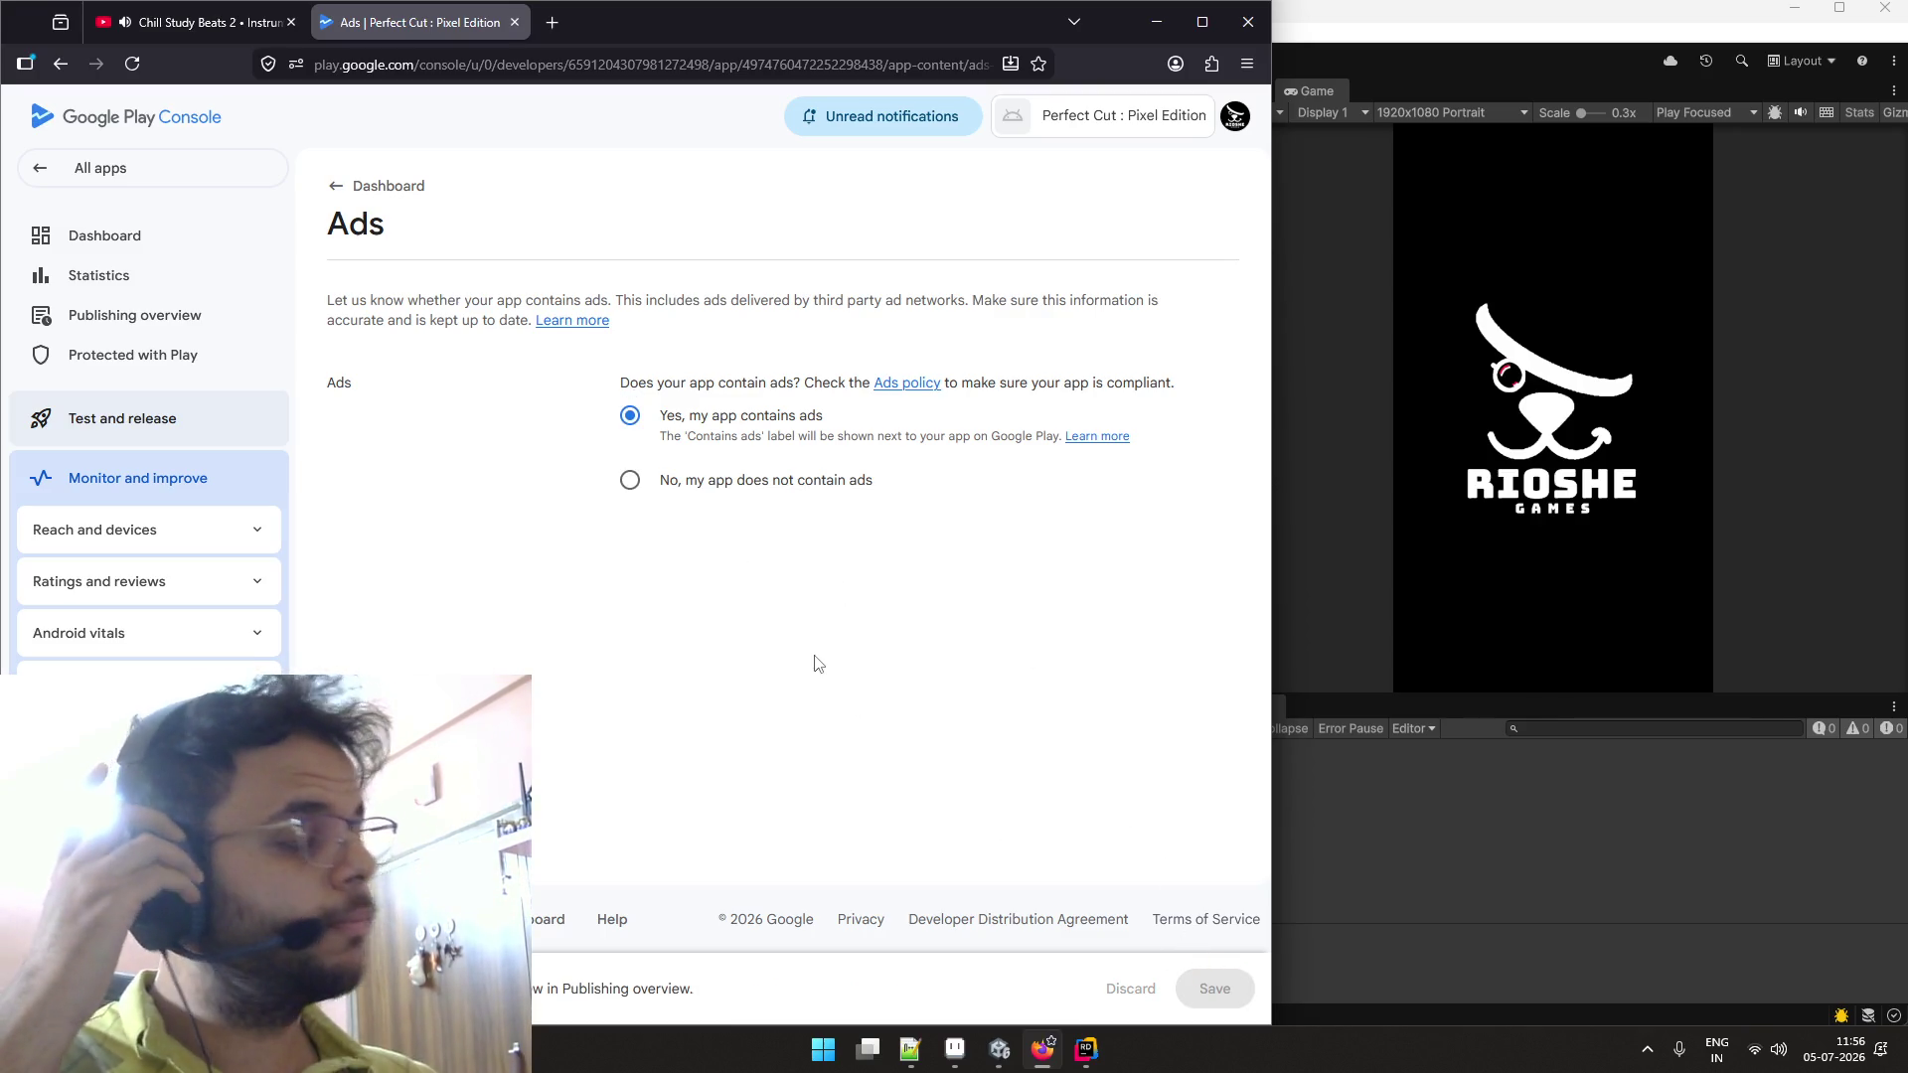
{"action": "left_click", "coordinate": [382, 186]}
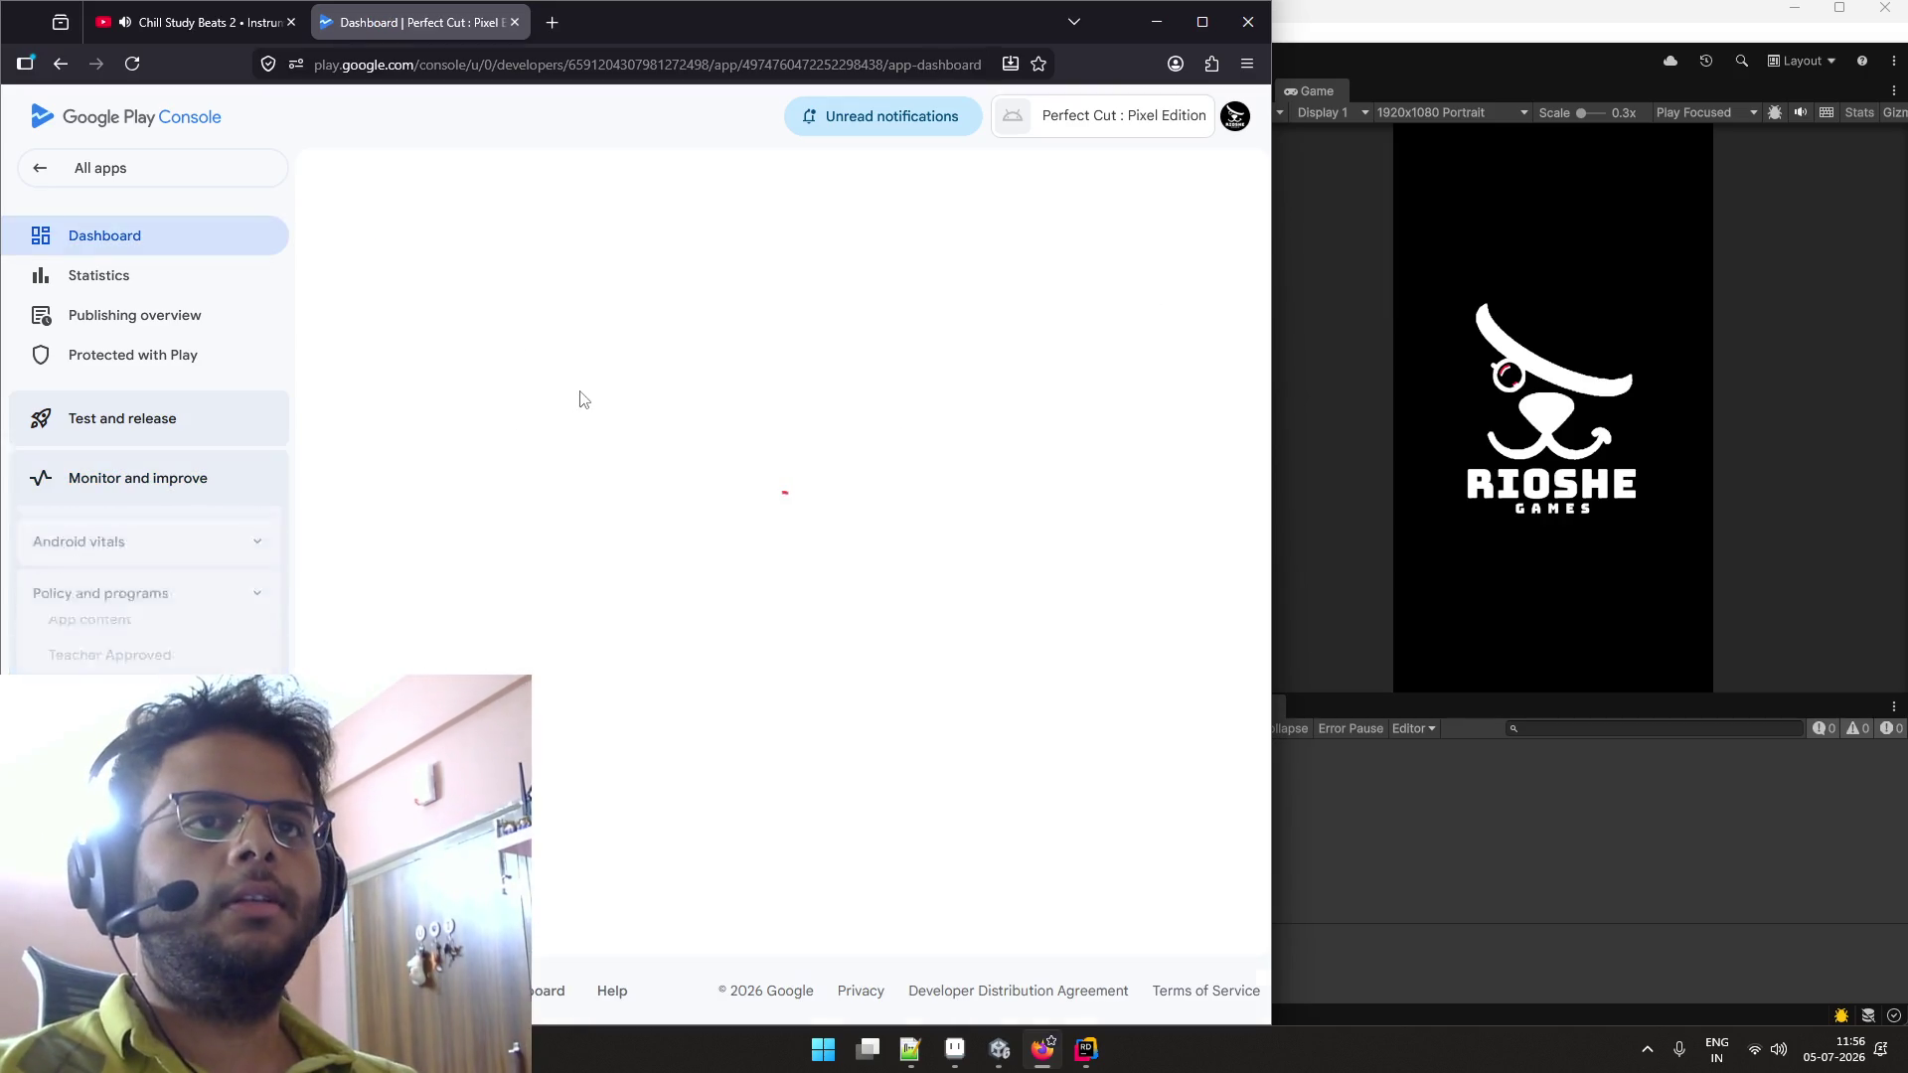
{"action": "scroll", "coordinate": [597, 457], "scroll_direction": "down", "scroll_amount": 5}
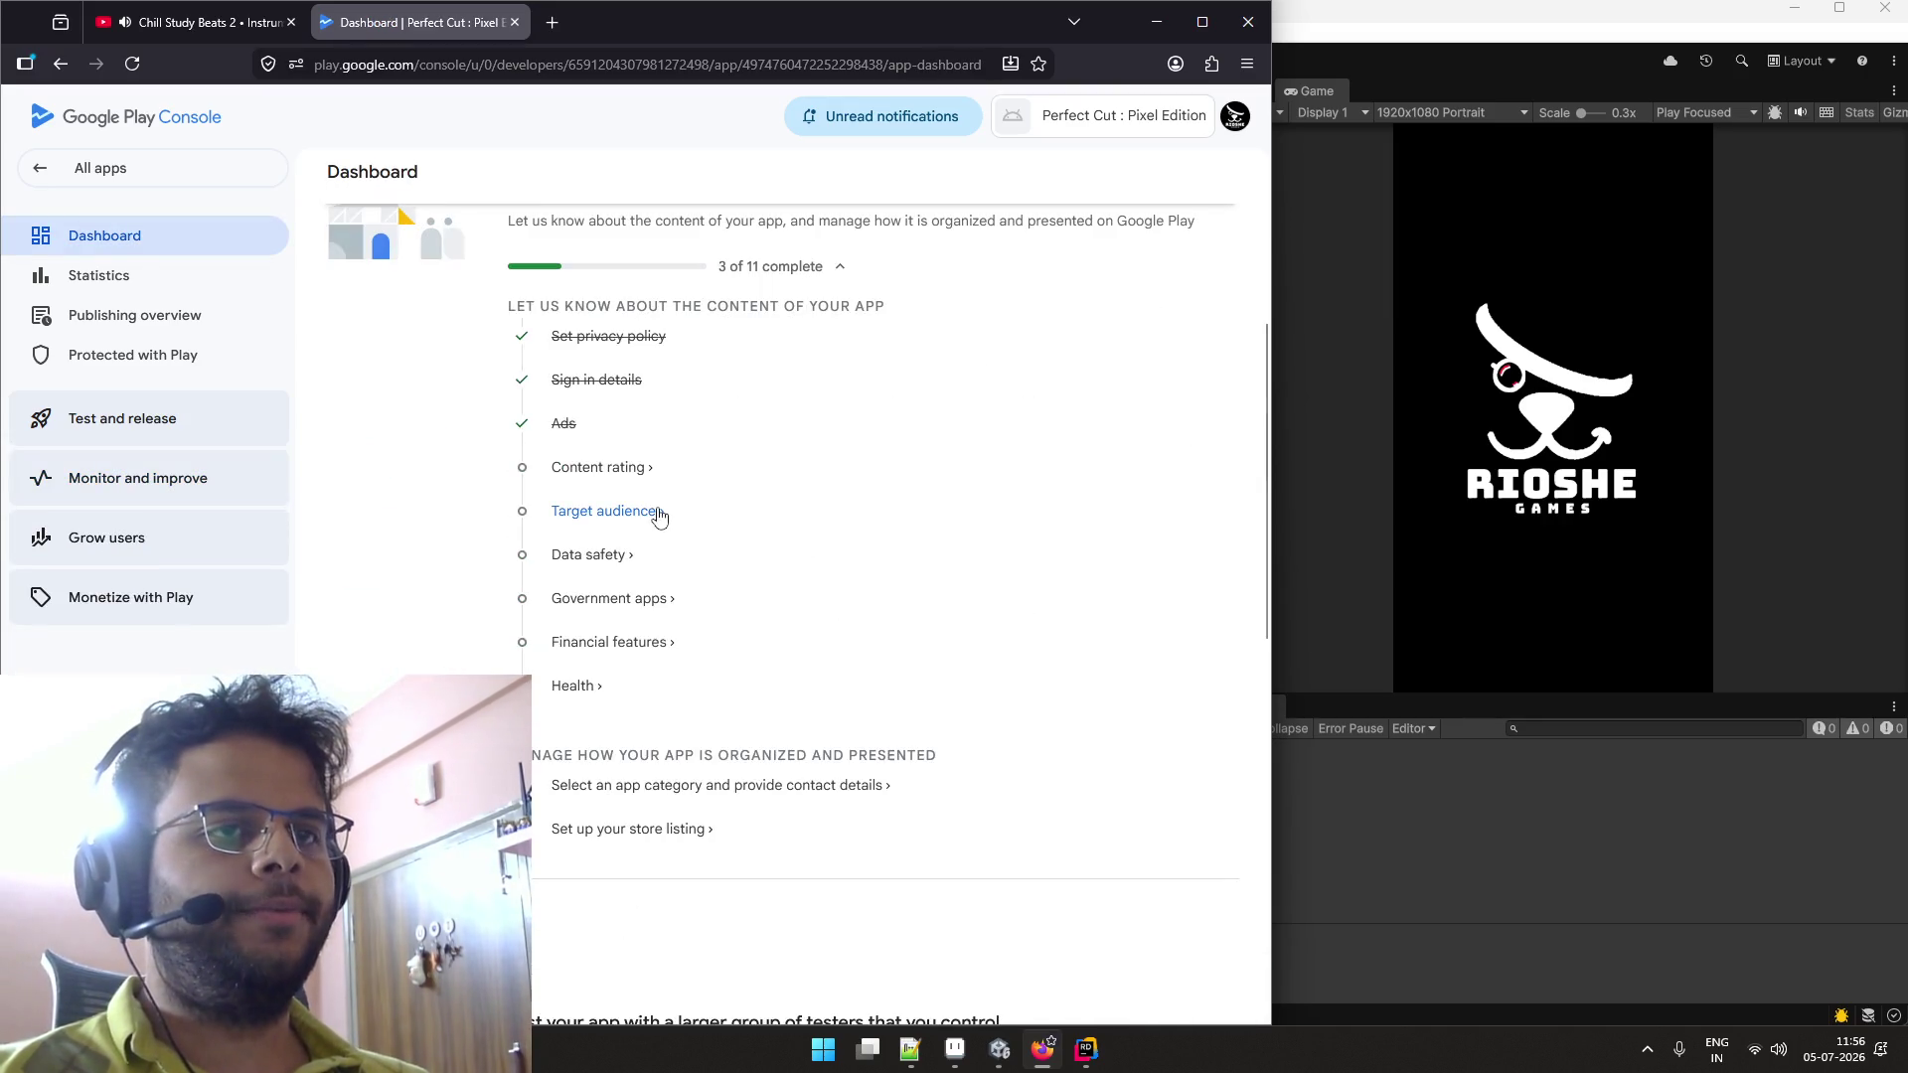
Enter the contact e-mail, choose Game, accept the IARC terms and continue; then search 'ridicolous fishing' in a new tab
{"action": "left_click", "coordinate": [602, 469]}
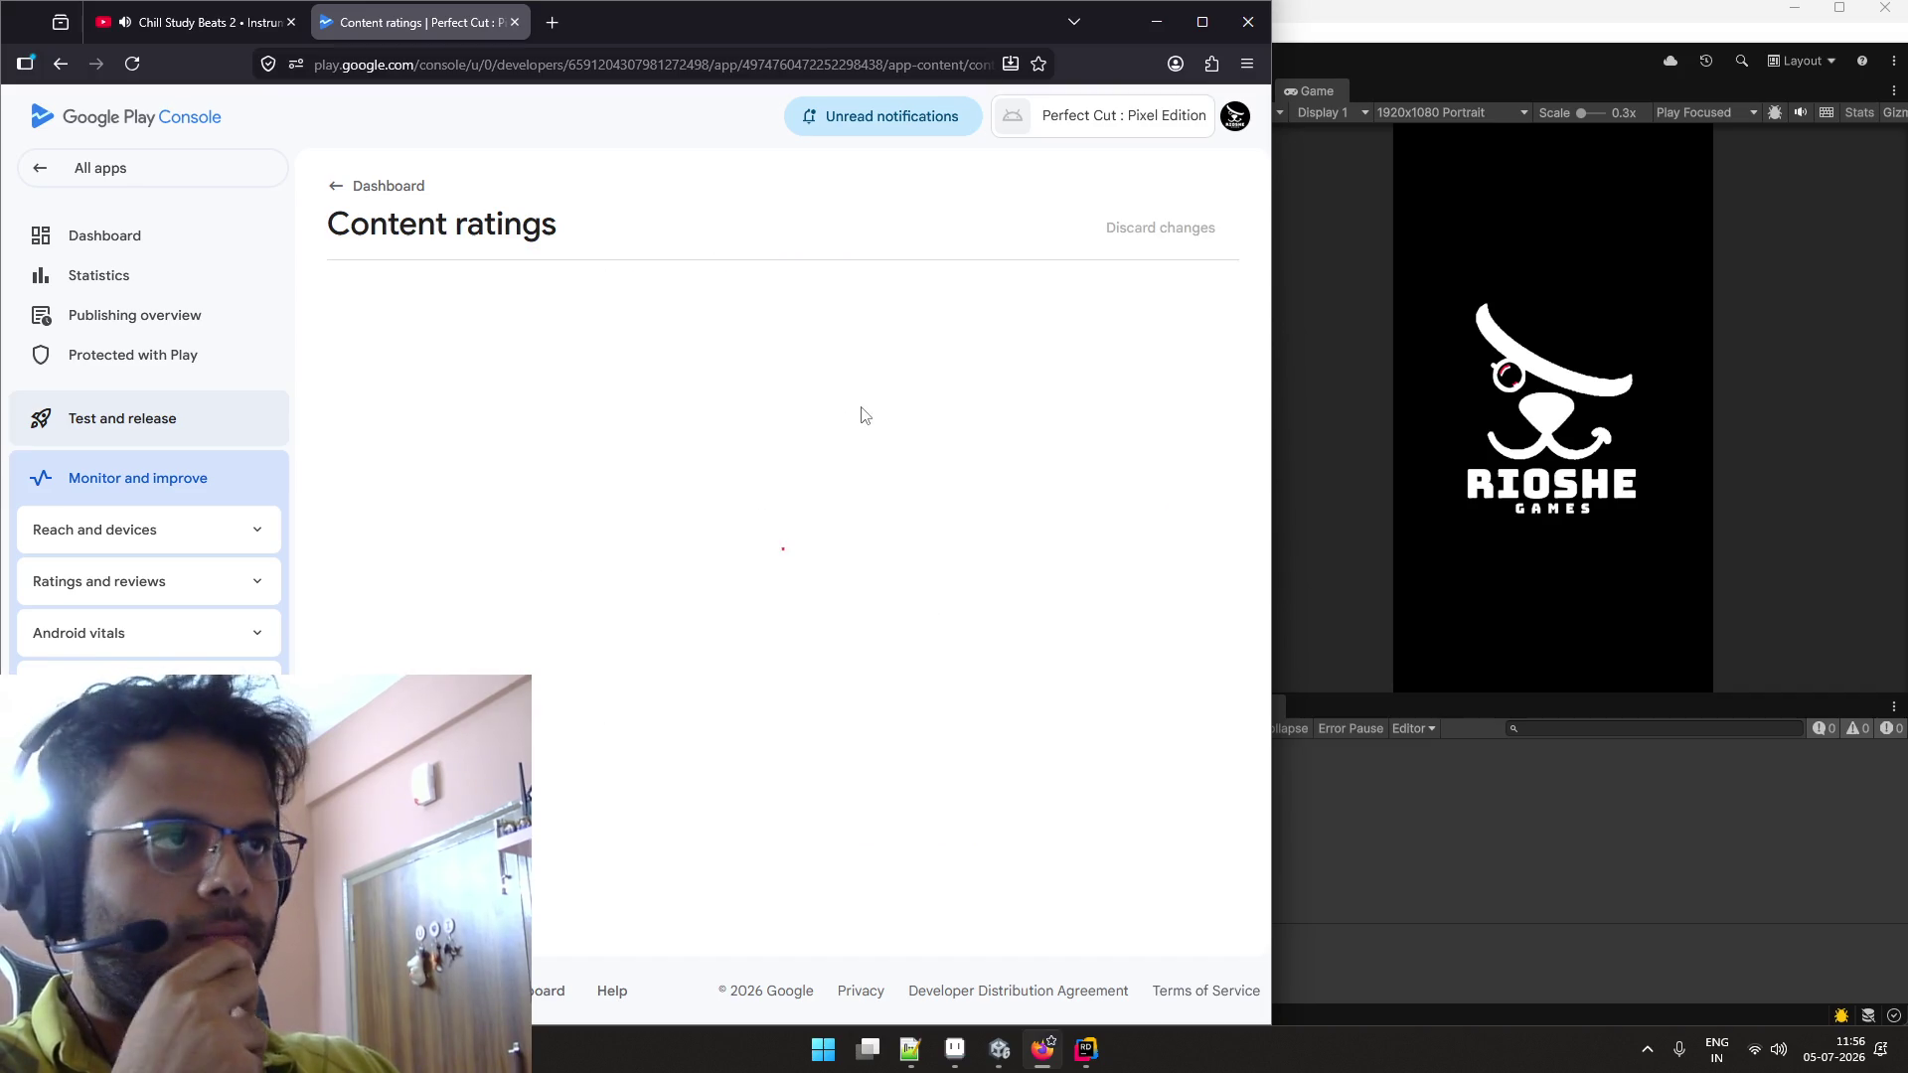
{"action": "left_click", "coordinate": [749, 314]}
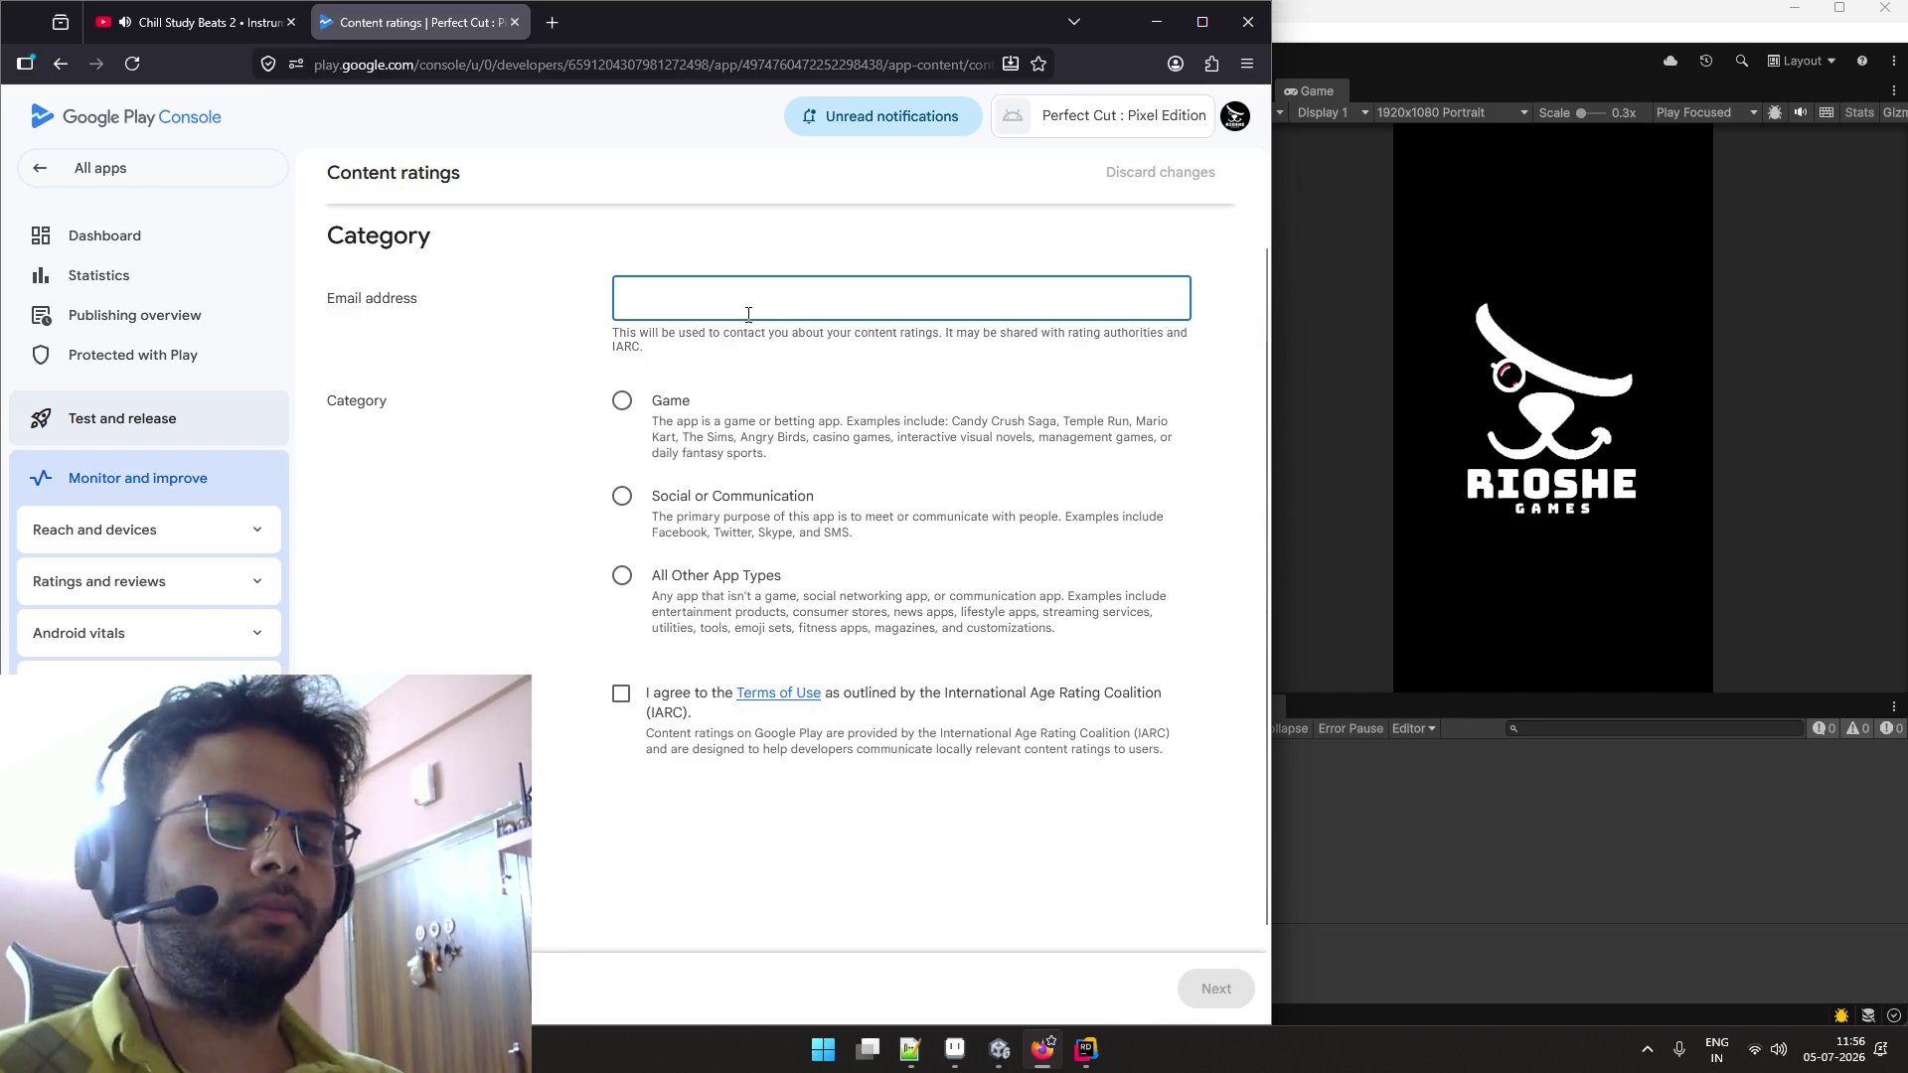
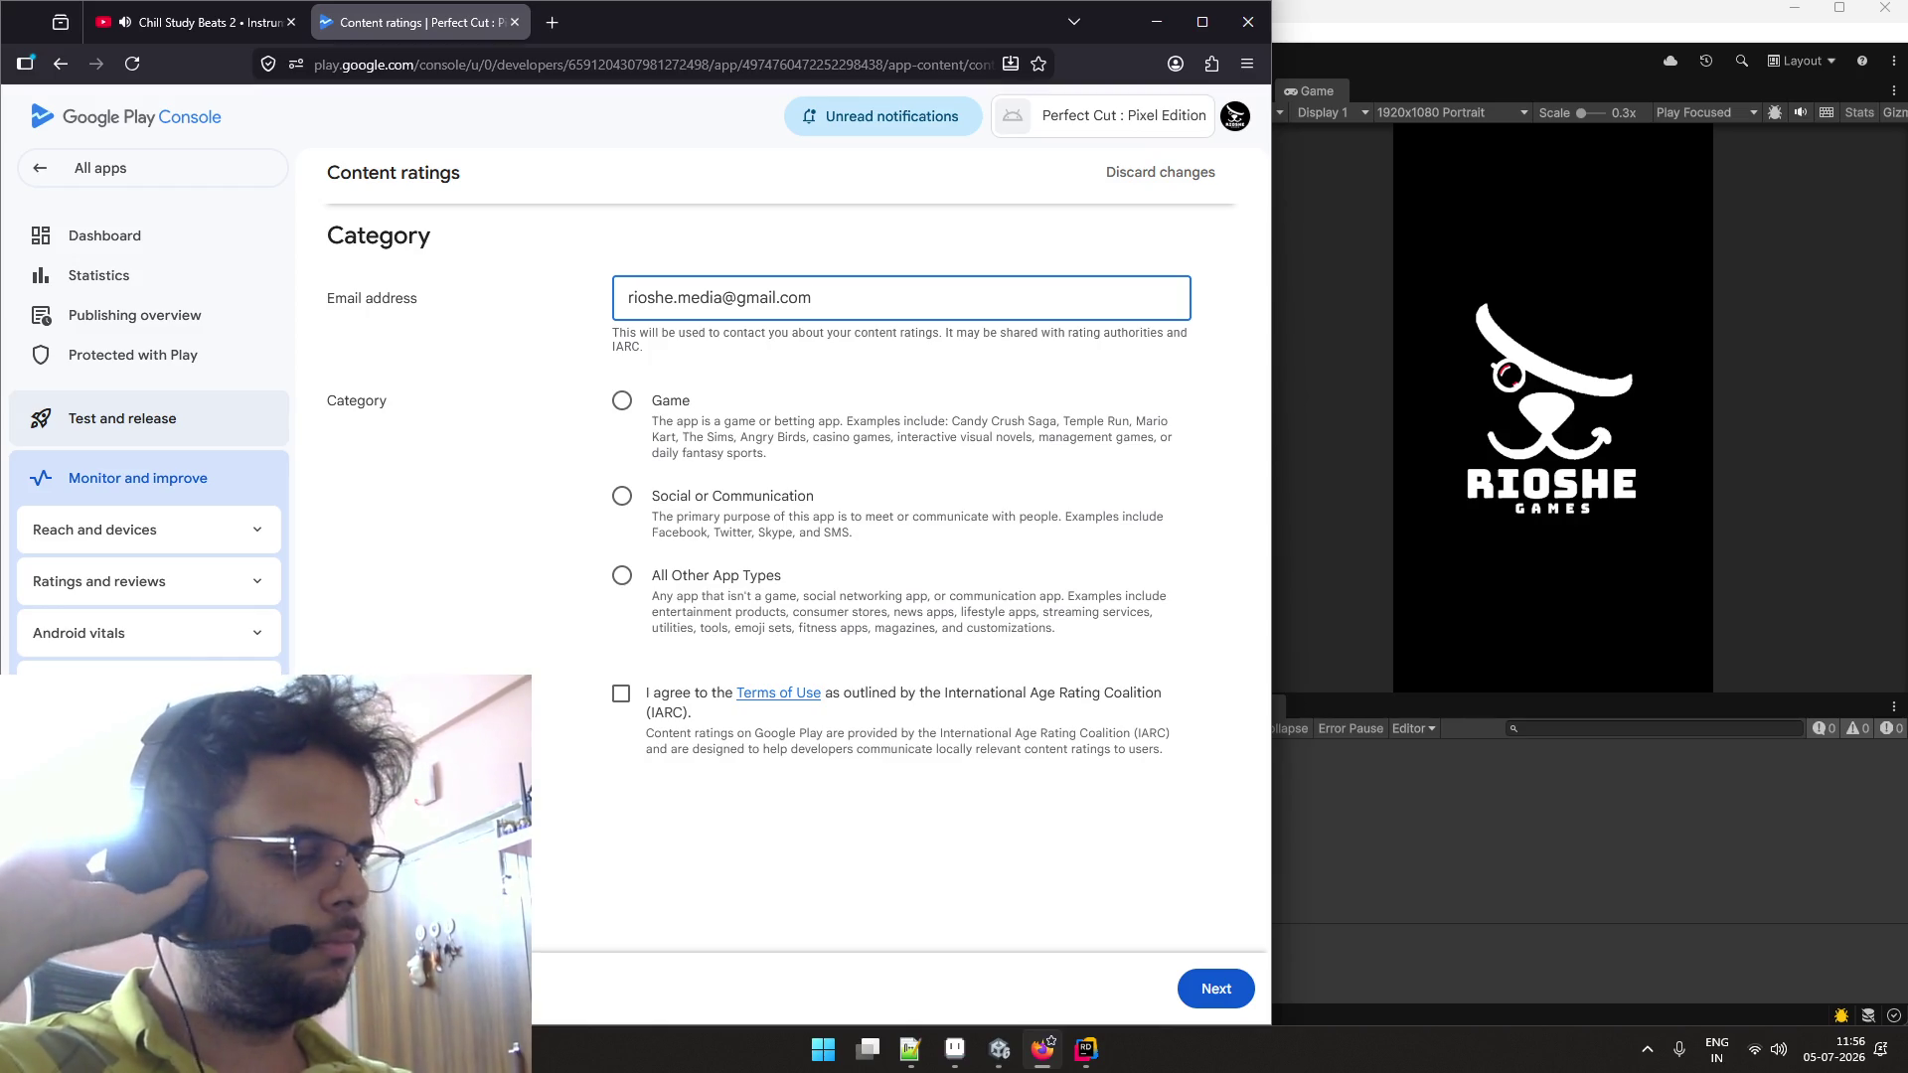
{"action": "left_click", "coordinate": [651, 412]}
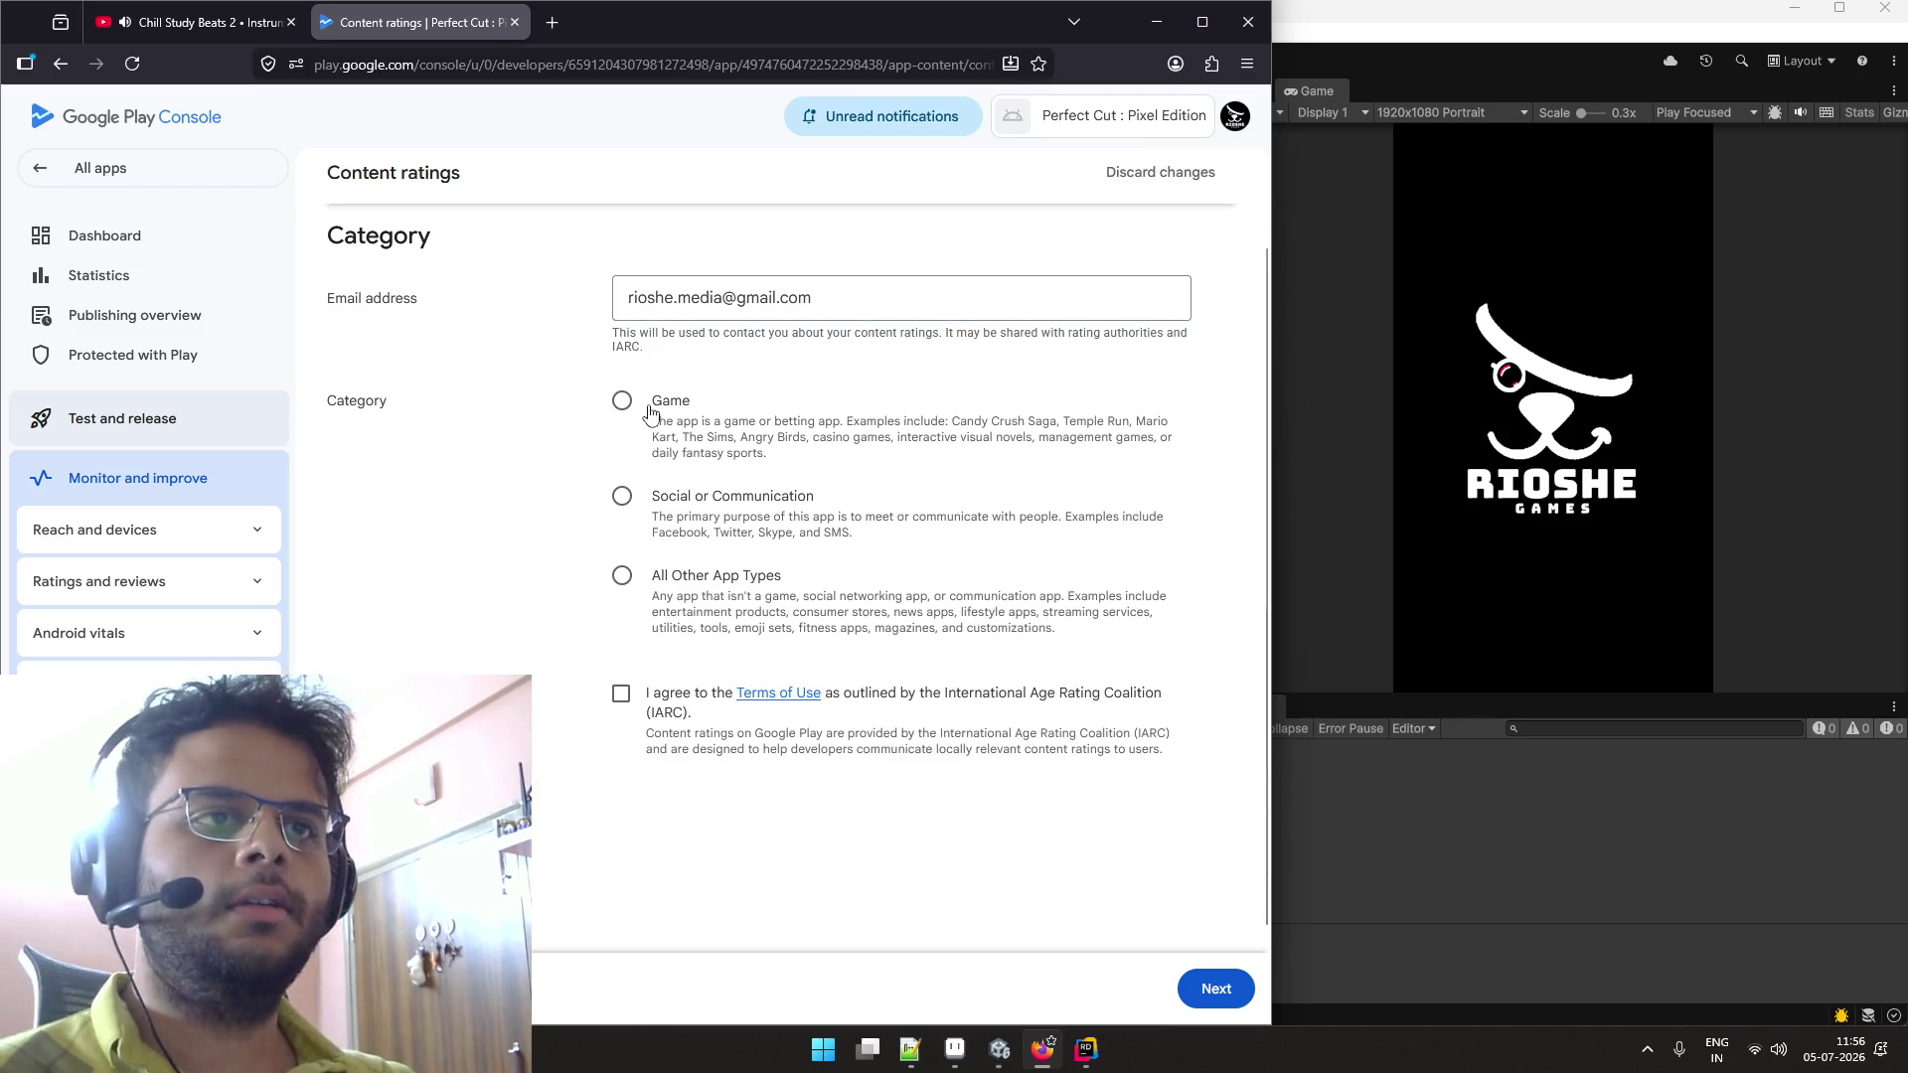
{"action": "left_click", "coordinate": [621, 693]}
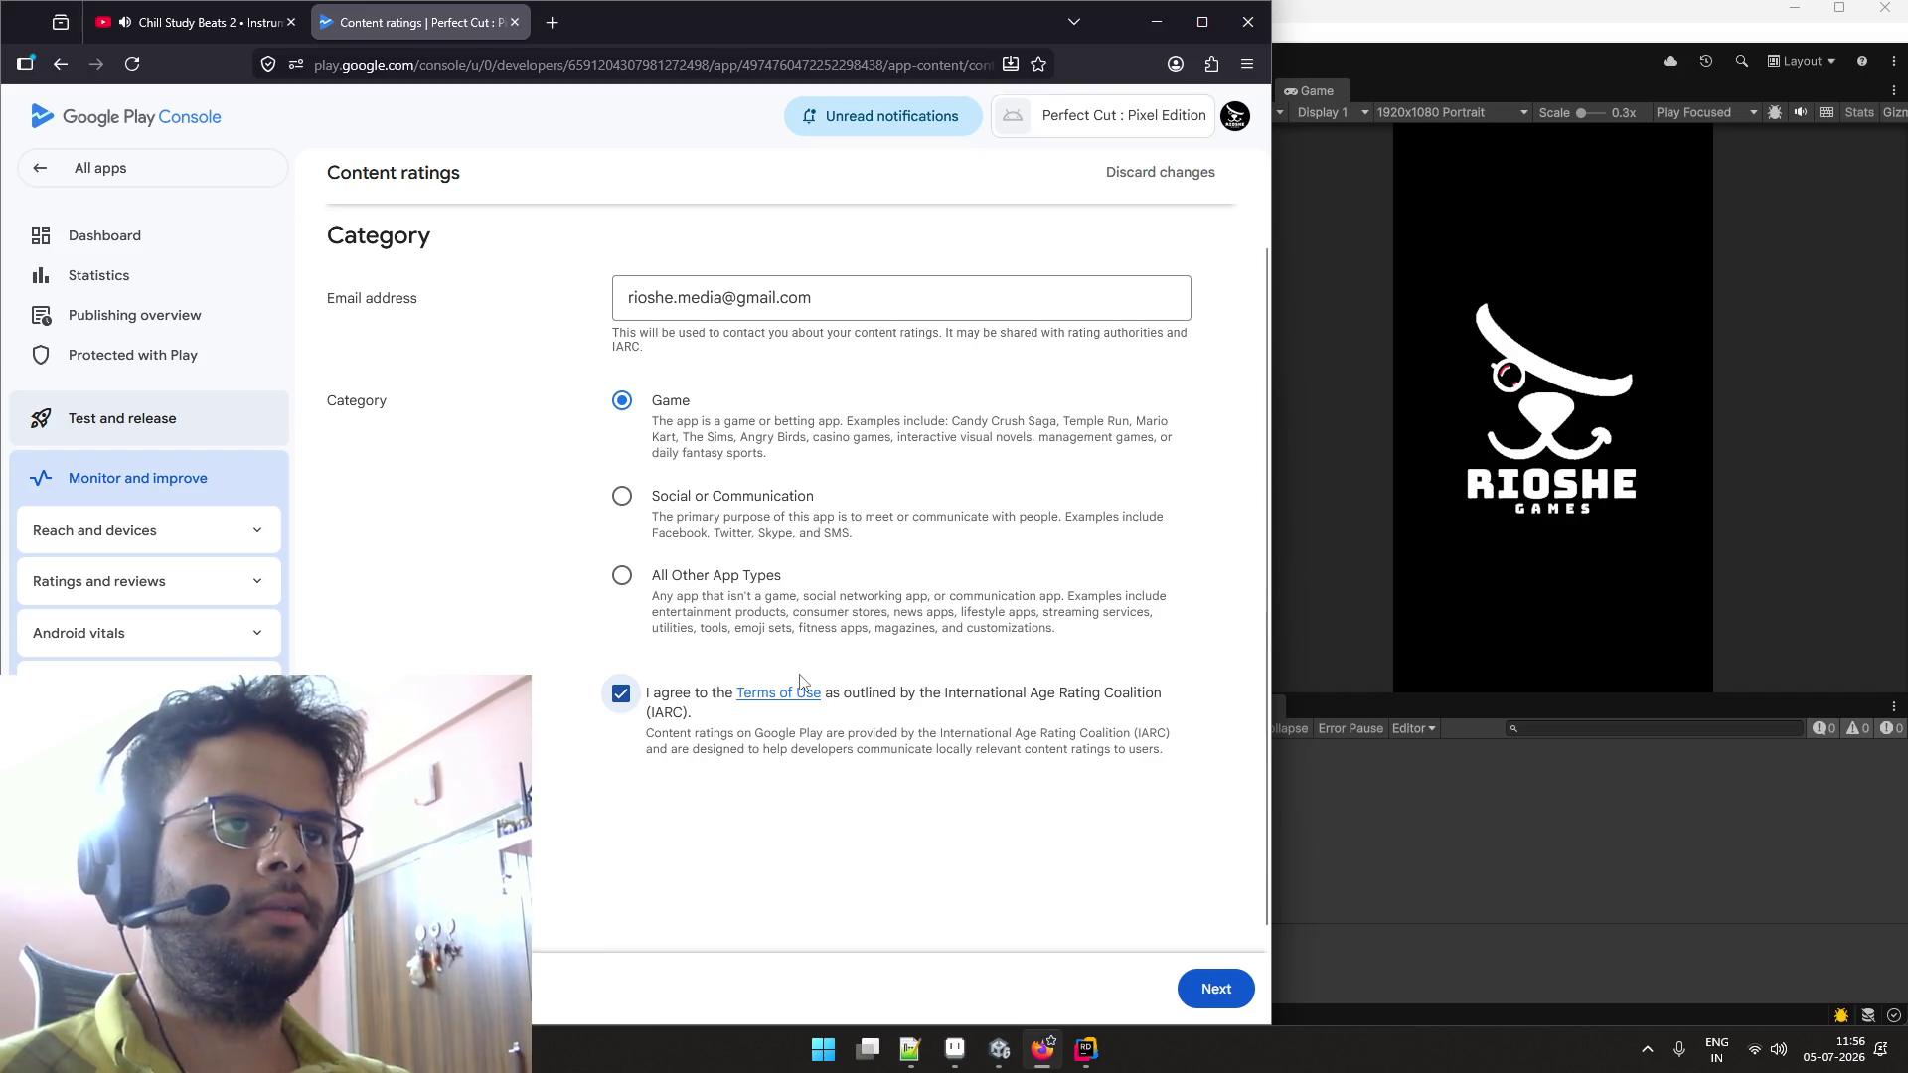
{"action": "left_click", "coordinate": [1216, 989]}
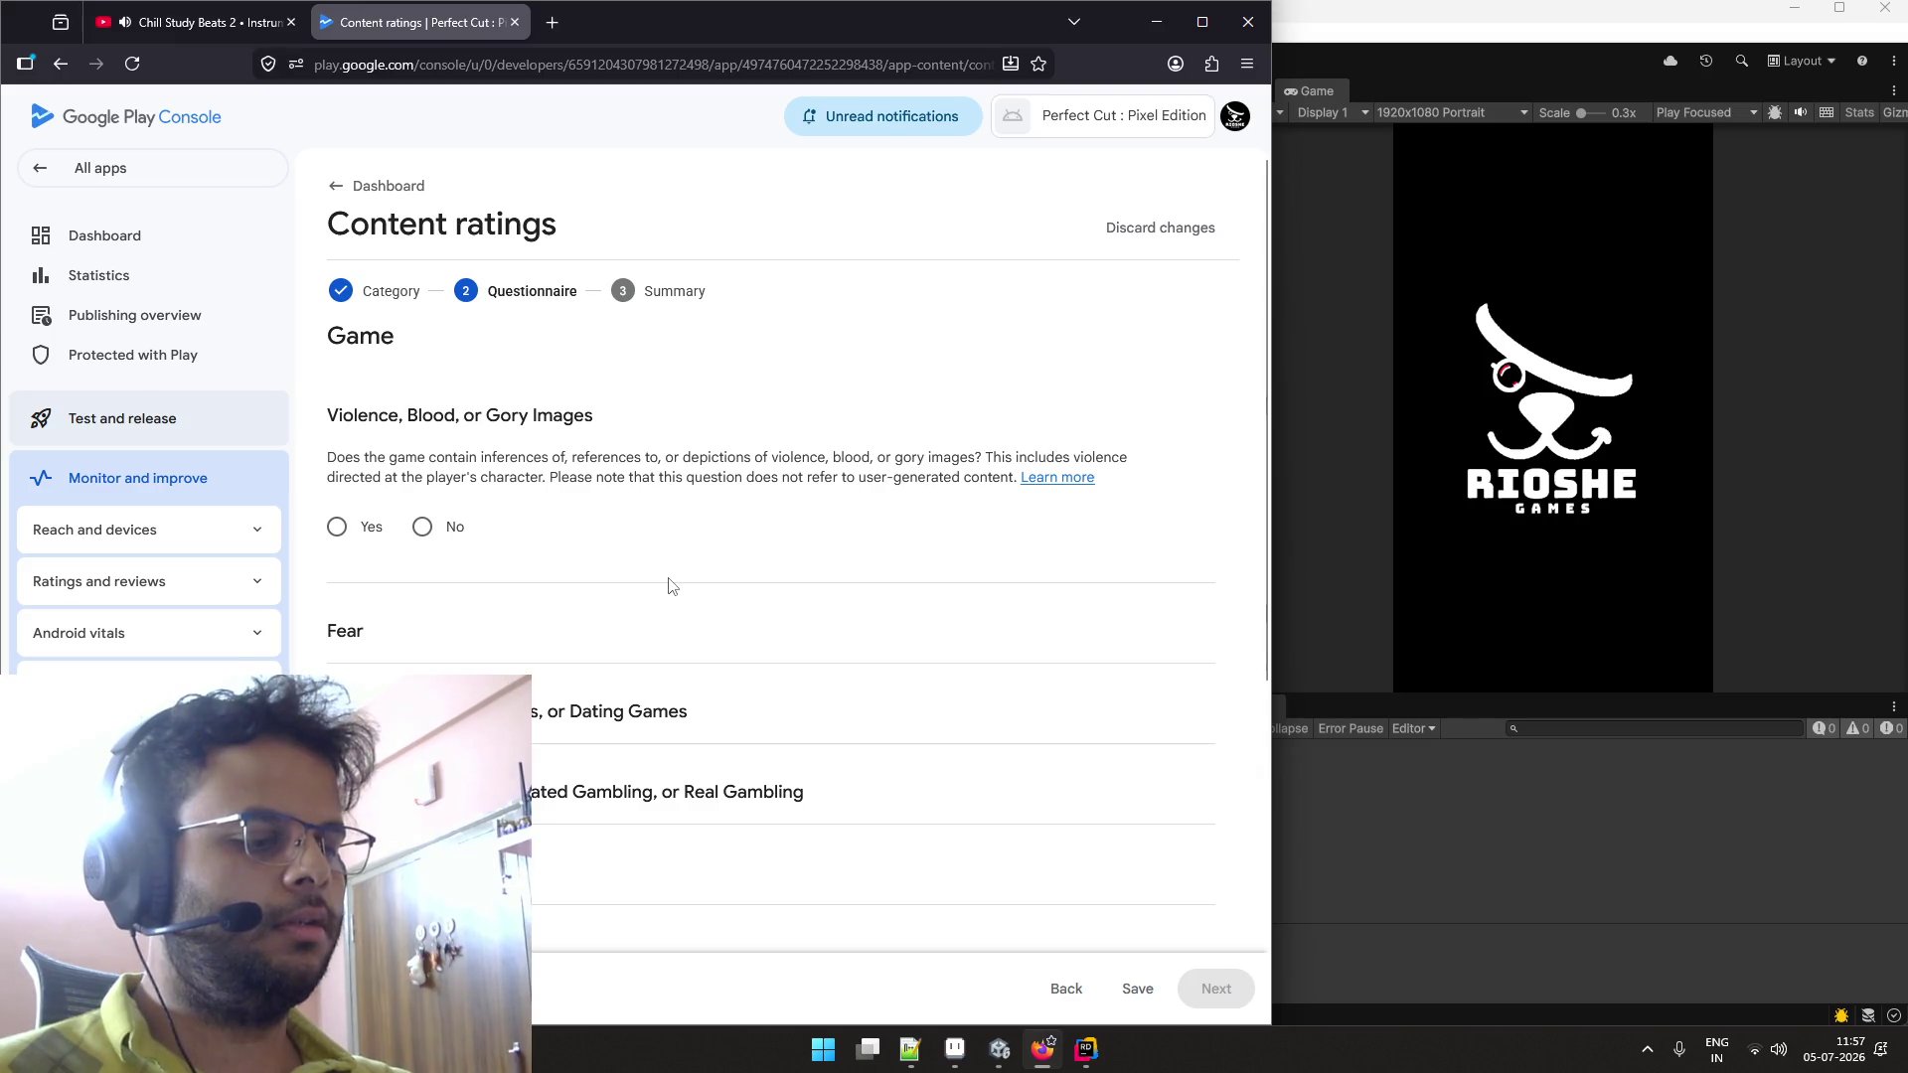
{"action": "key", "text": "ctrl+t"}
{"action": "type", "text": "ridico"}
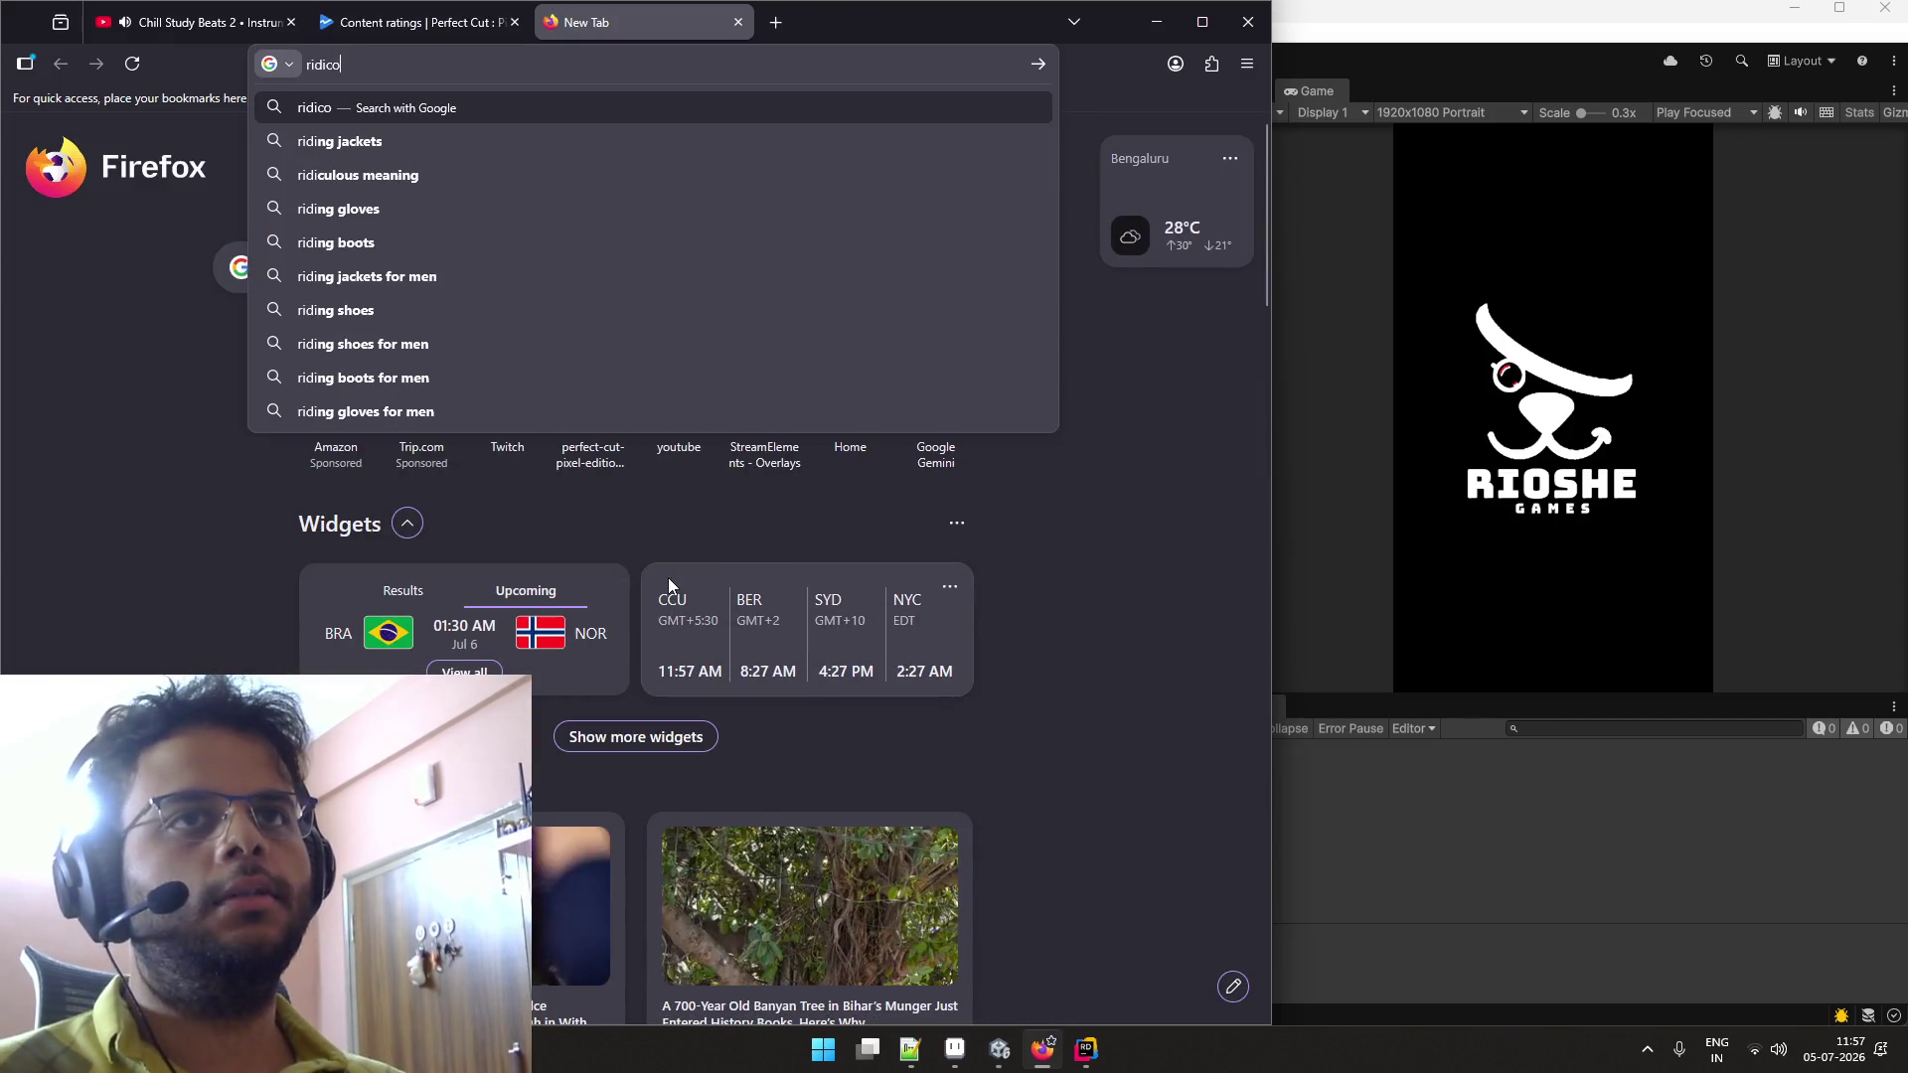
{"action": "type", "text": "l"}
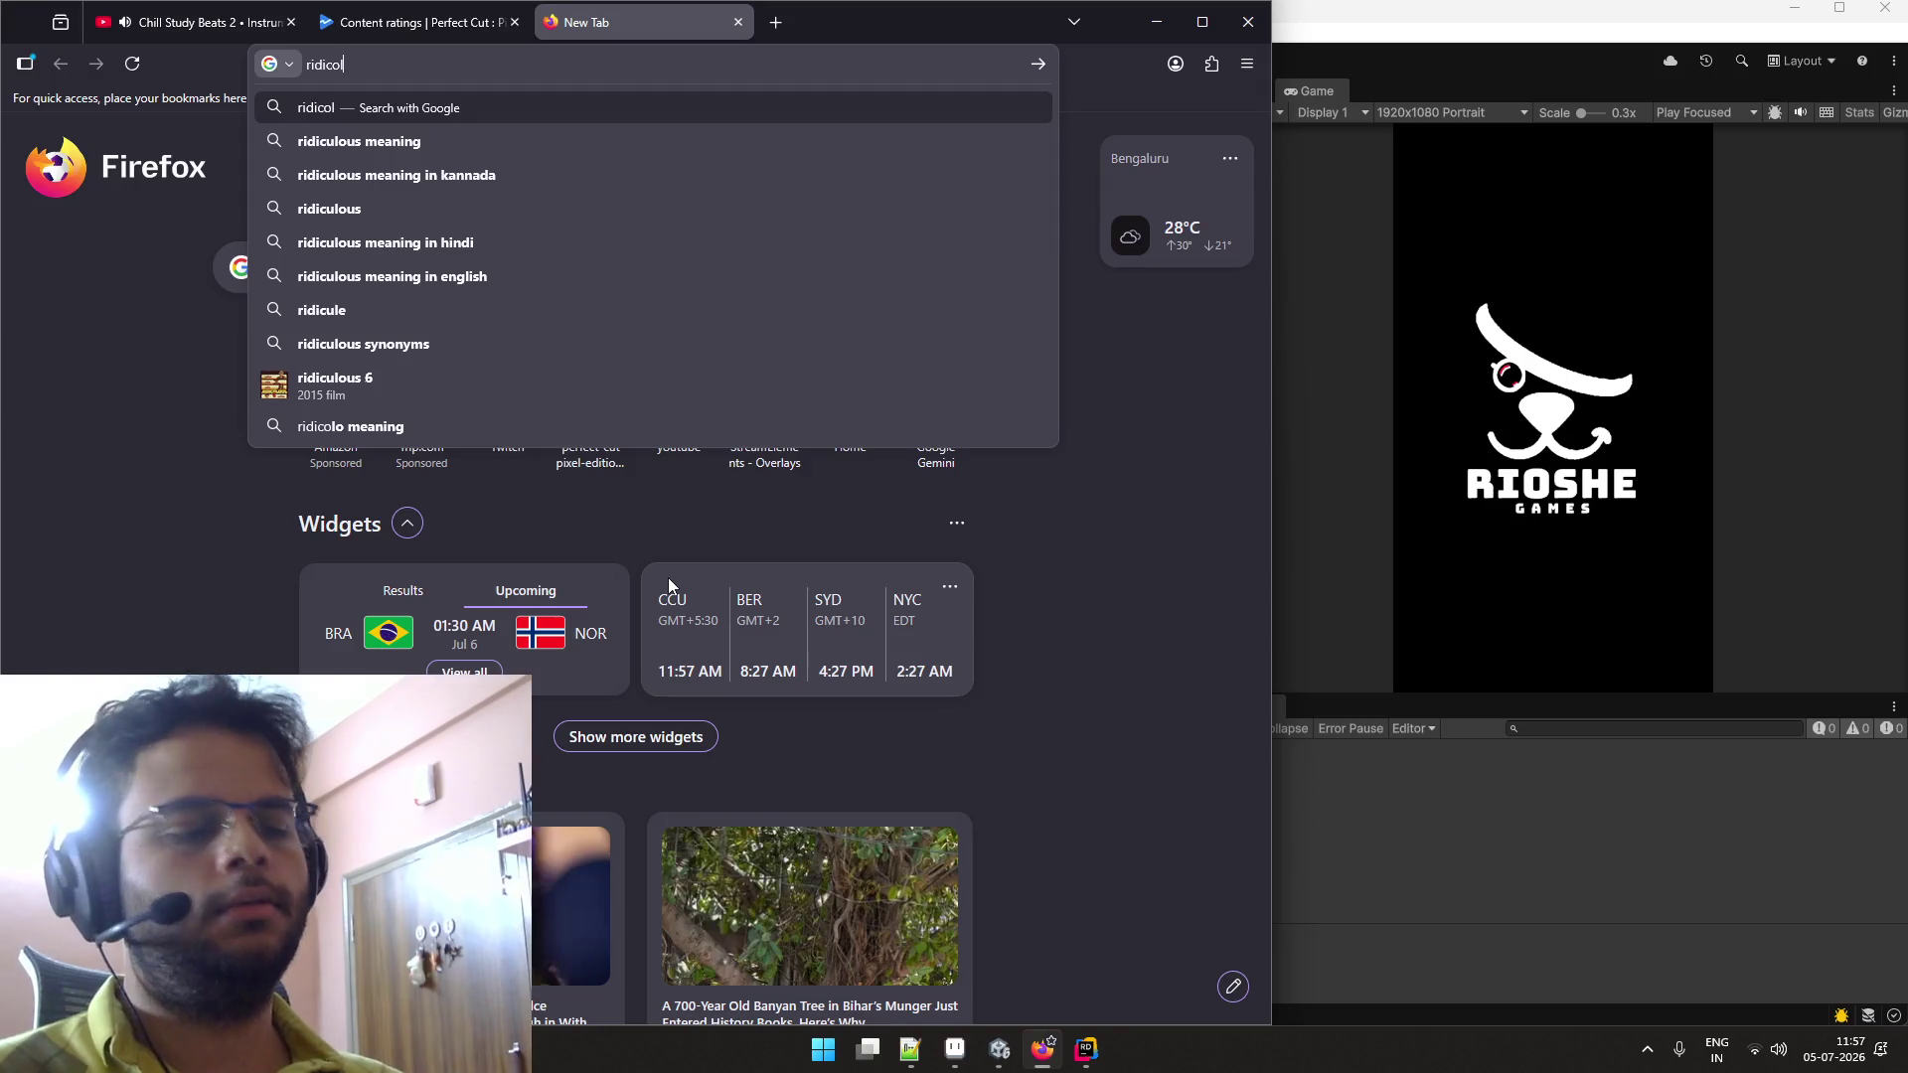
{"action": "type", "text": "ous fishing"}
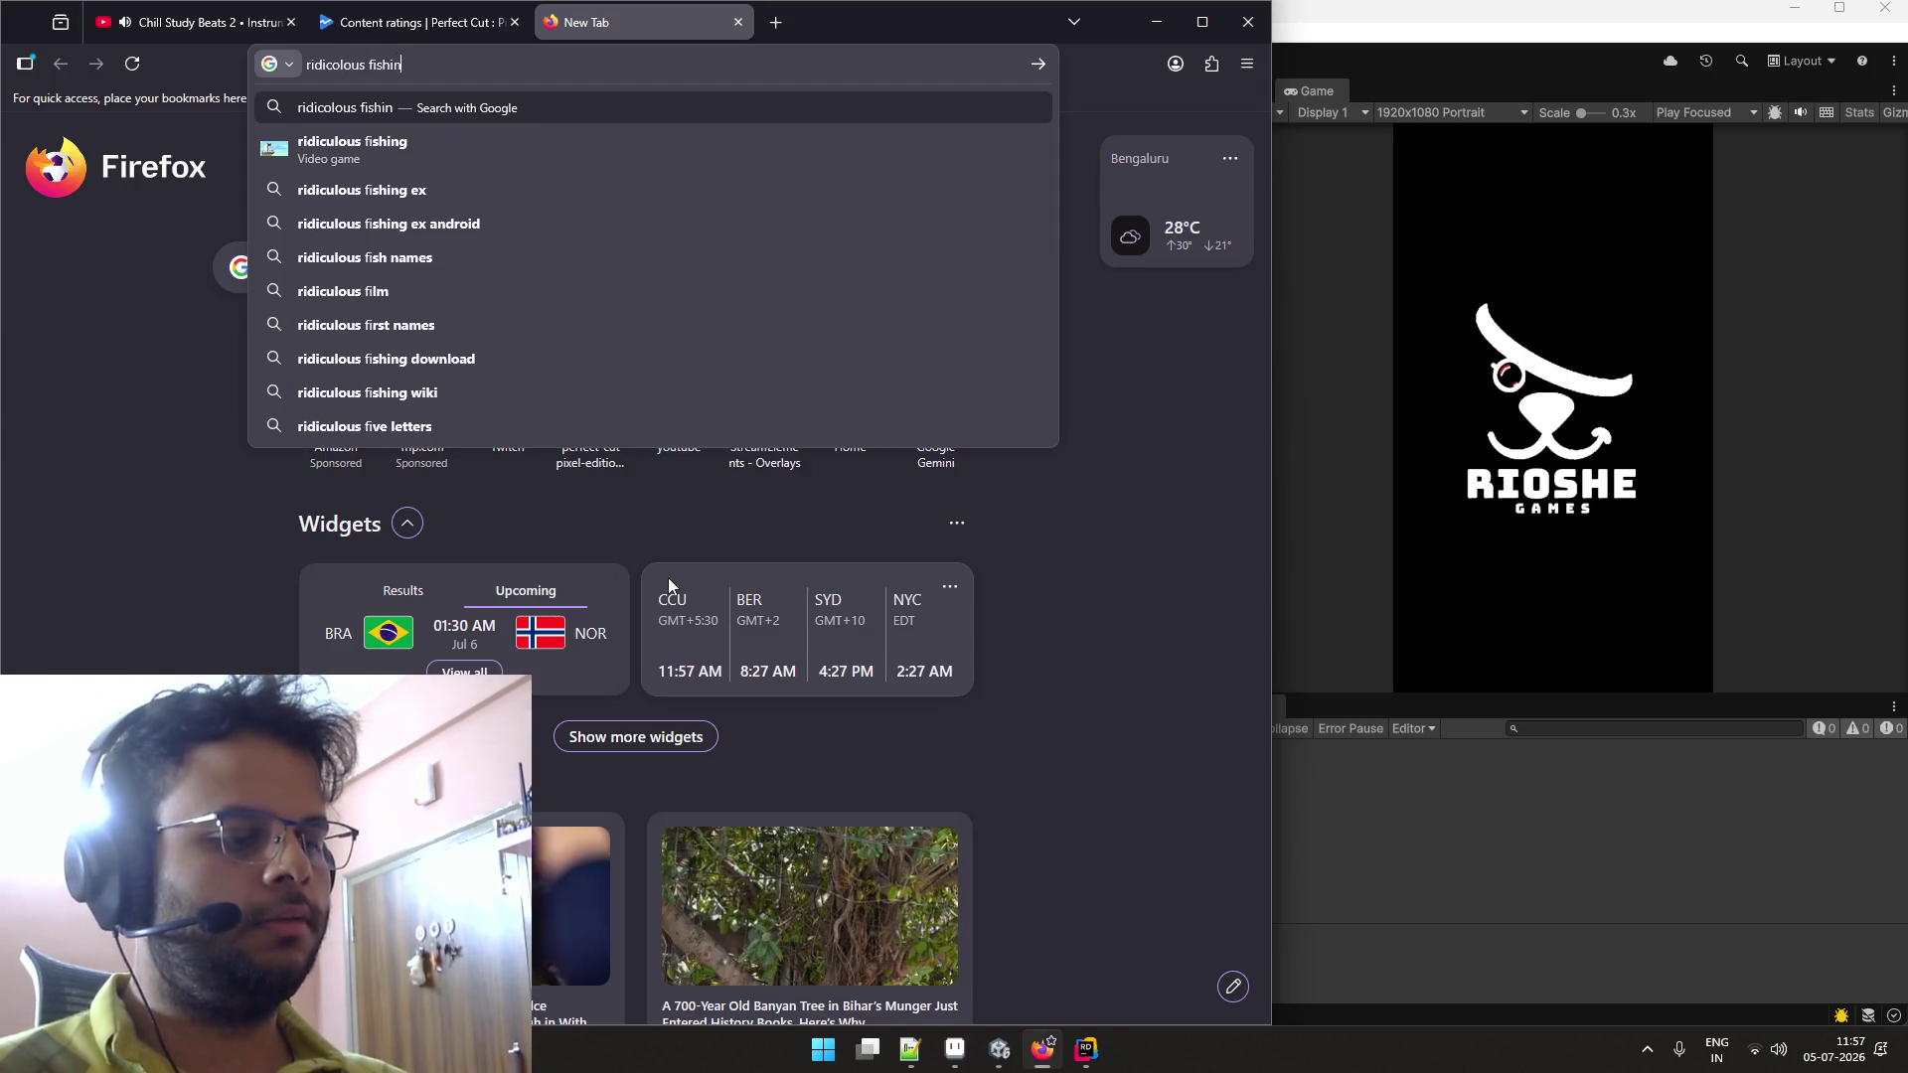
Search for Ridiculous Fishing, open the game's official site in a background tab and browse it
{"action": "key", "text": "Return"}
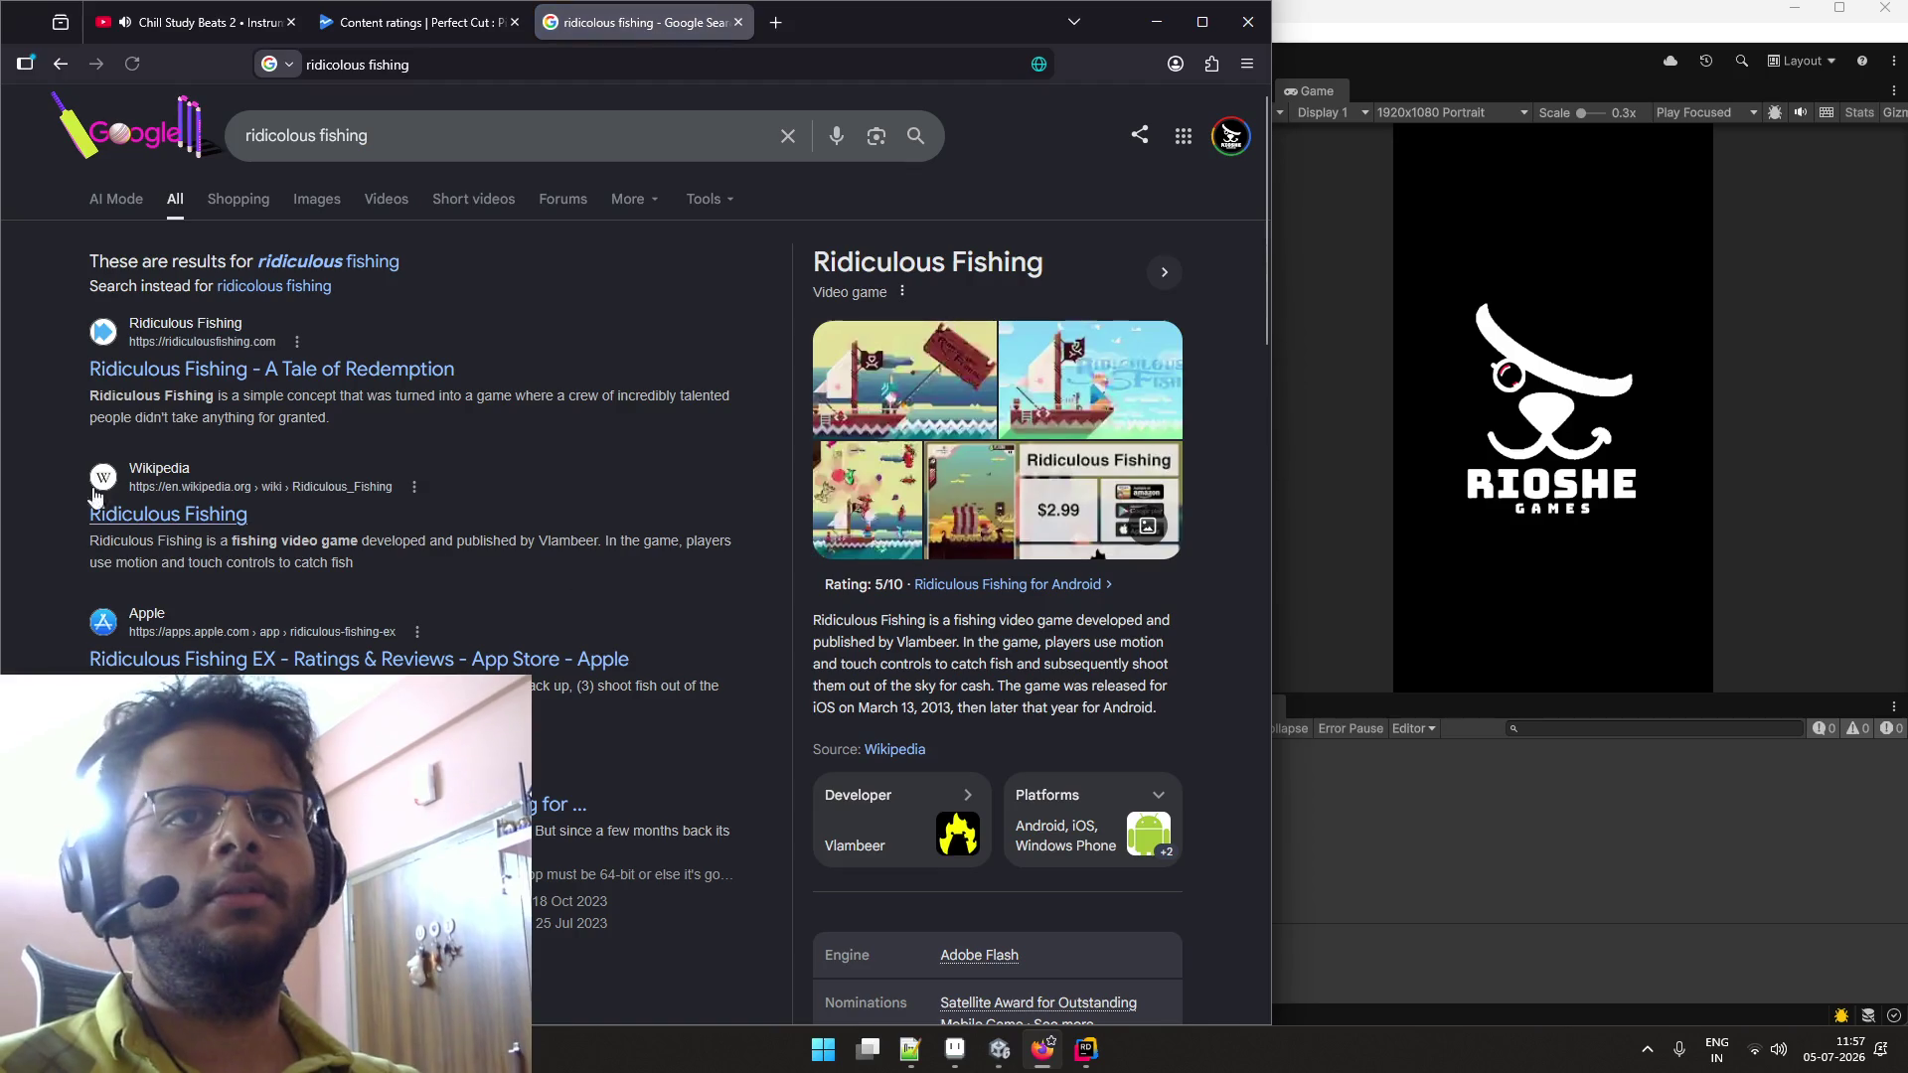
{"action": "middle_click", "coordinate": [236, 373]}
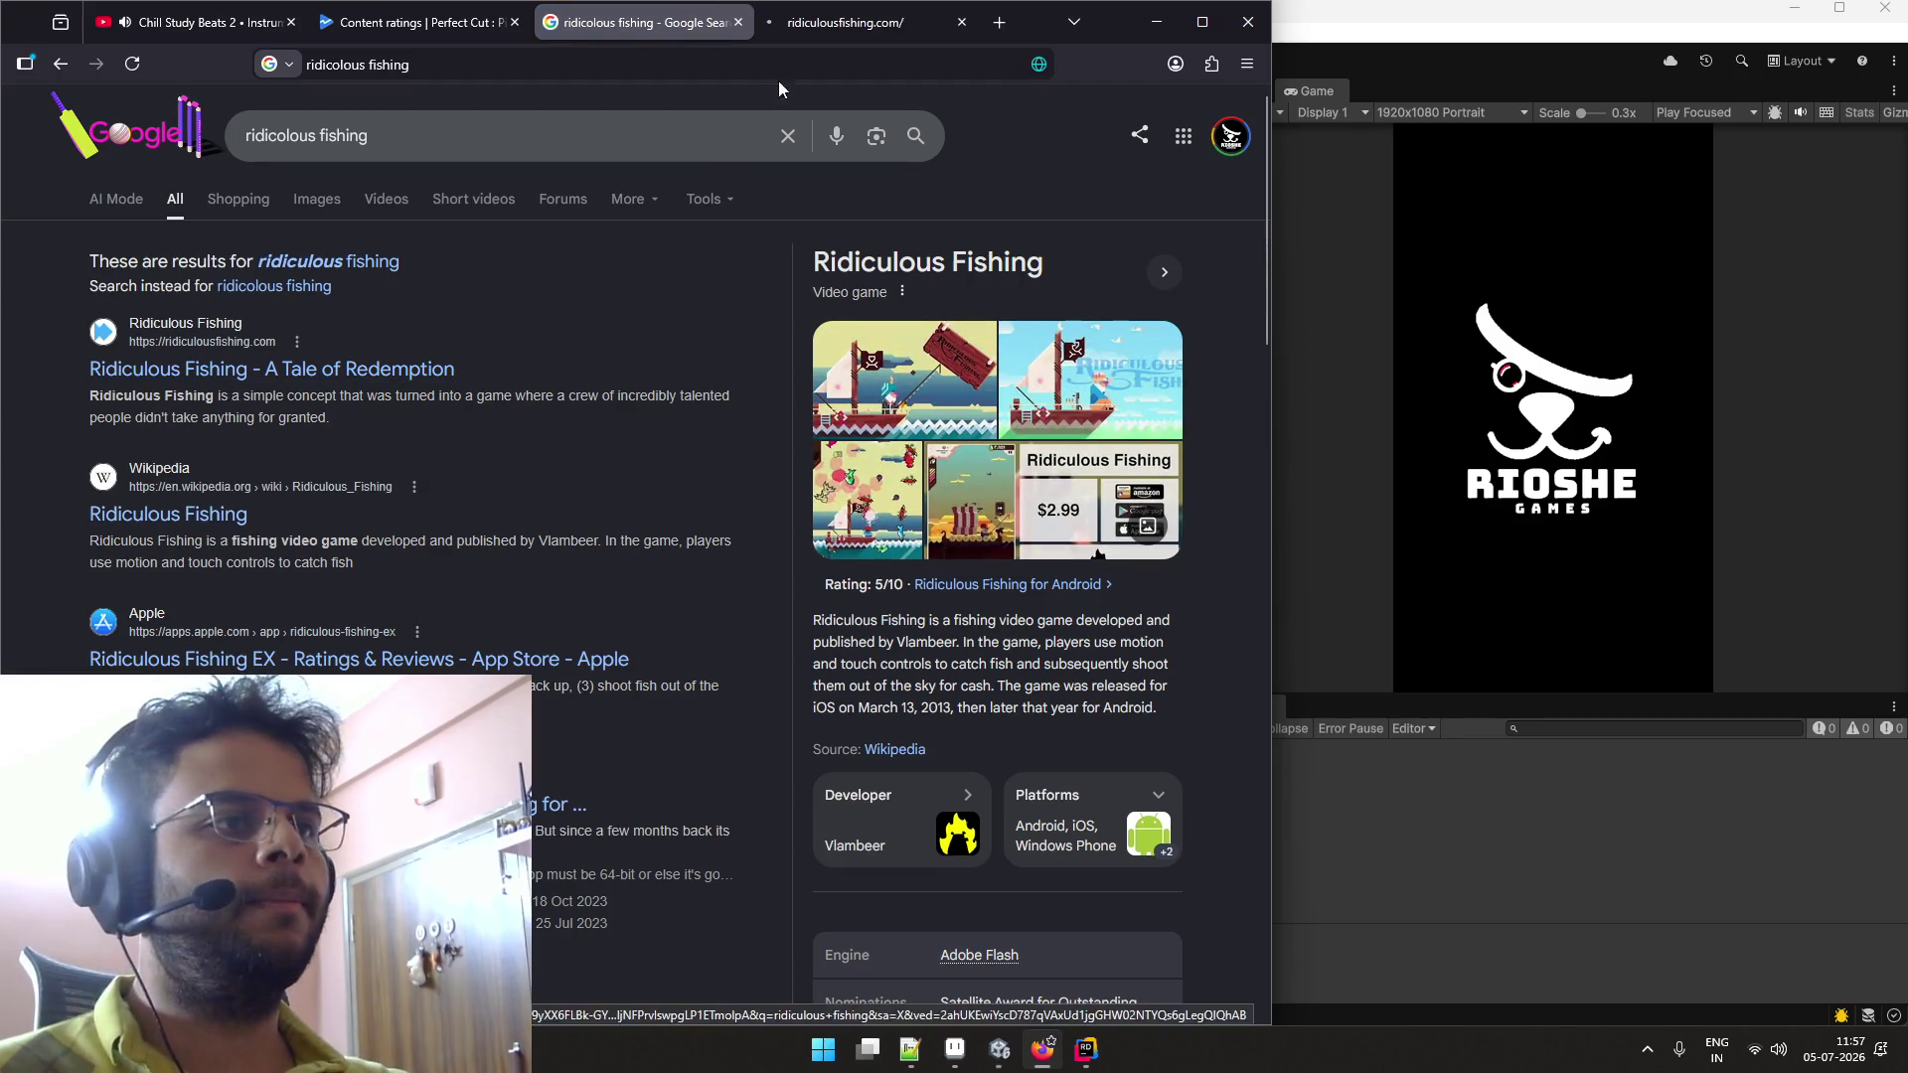
{"action": "left_click", "coordinate": [844, 22]}
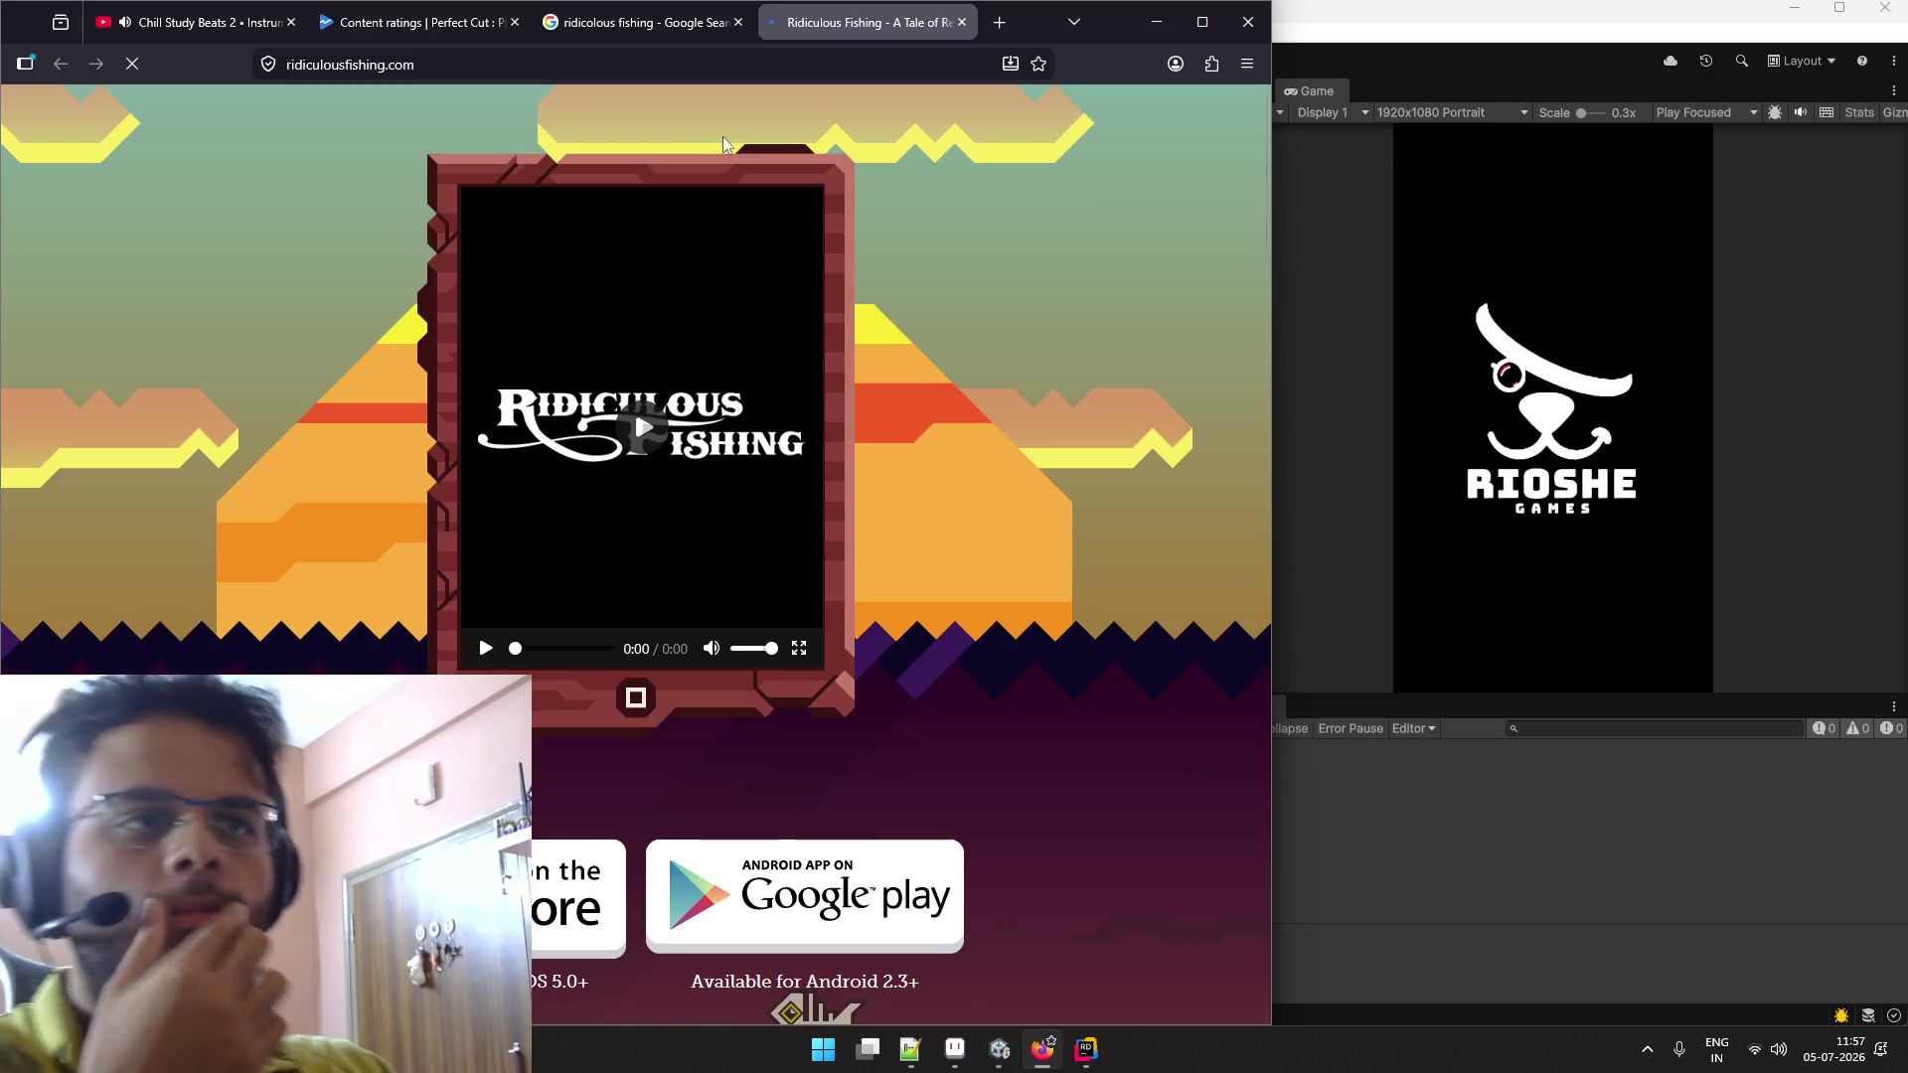
{"action": "mouse_move", "coordinate": [755, 442]}
{"action": "scroll", "coordinate": [756, 442], "scroll_direction": "down", "scroll_amount": 7}
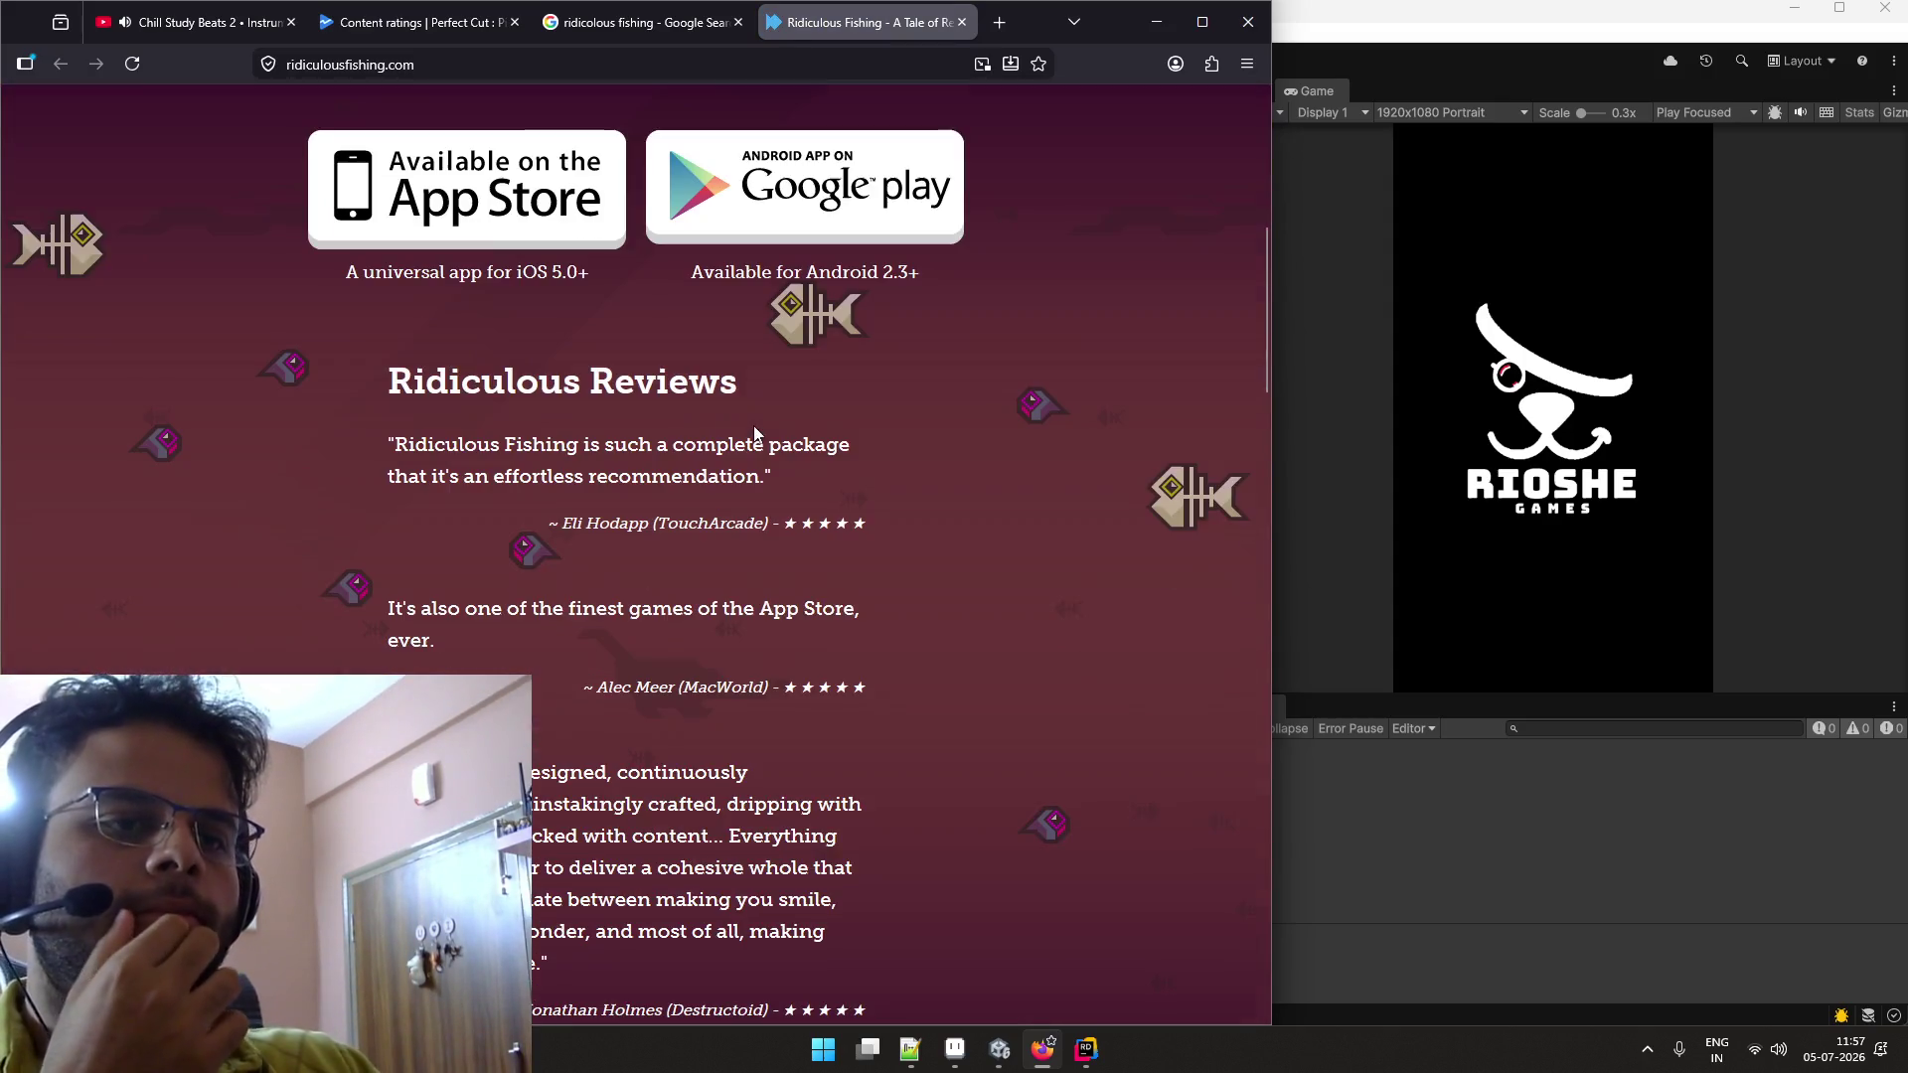
{"action": "scroll", "coordinate": [764, 427], "scroll_direction": "down", "scroll_amount": 20}
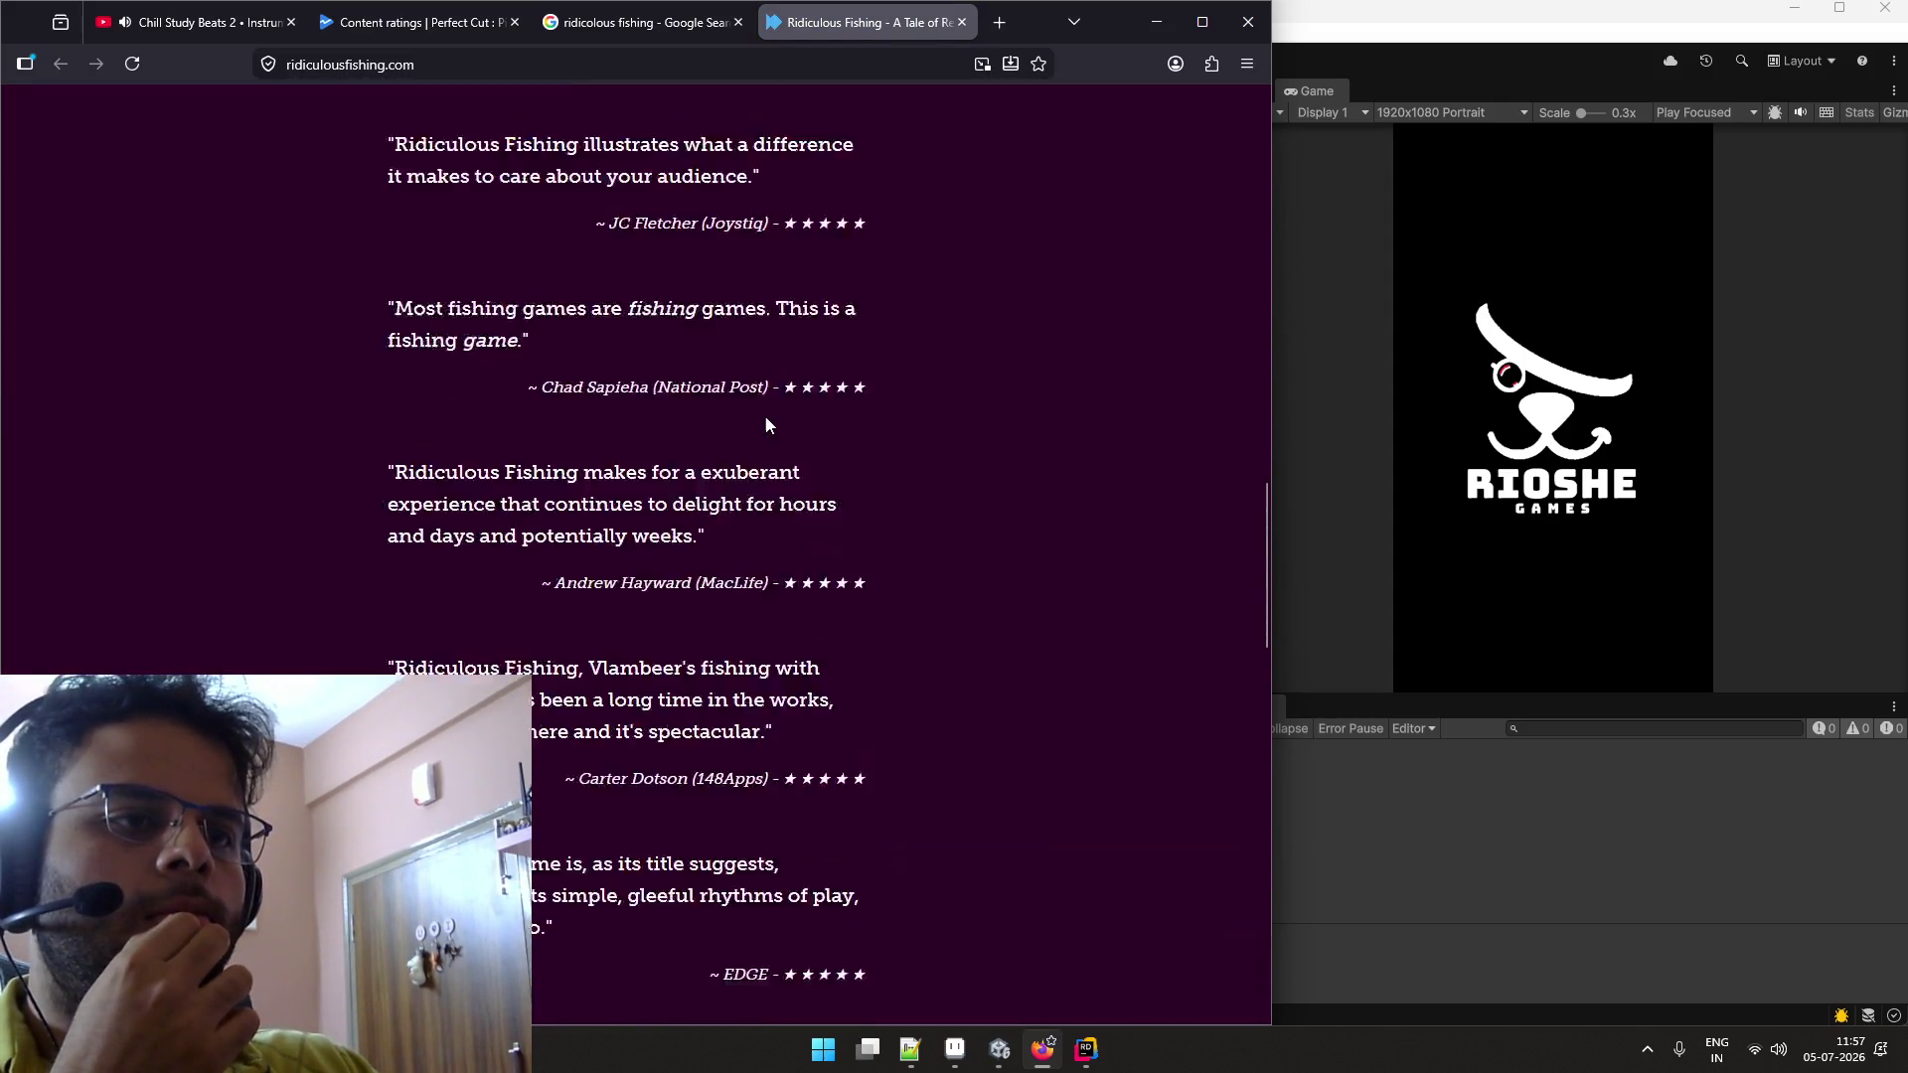
{"action": "scroll", "coordinate": [766, 425], "scroll_direction": "down", "scroll_amount": 8}
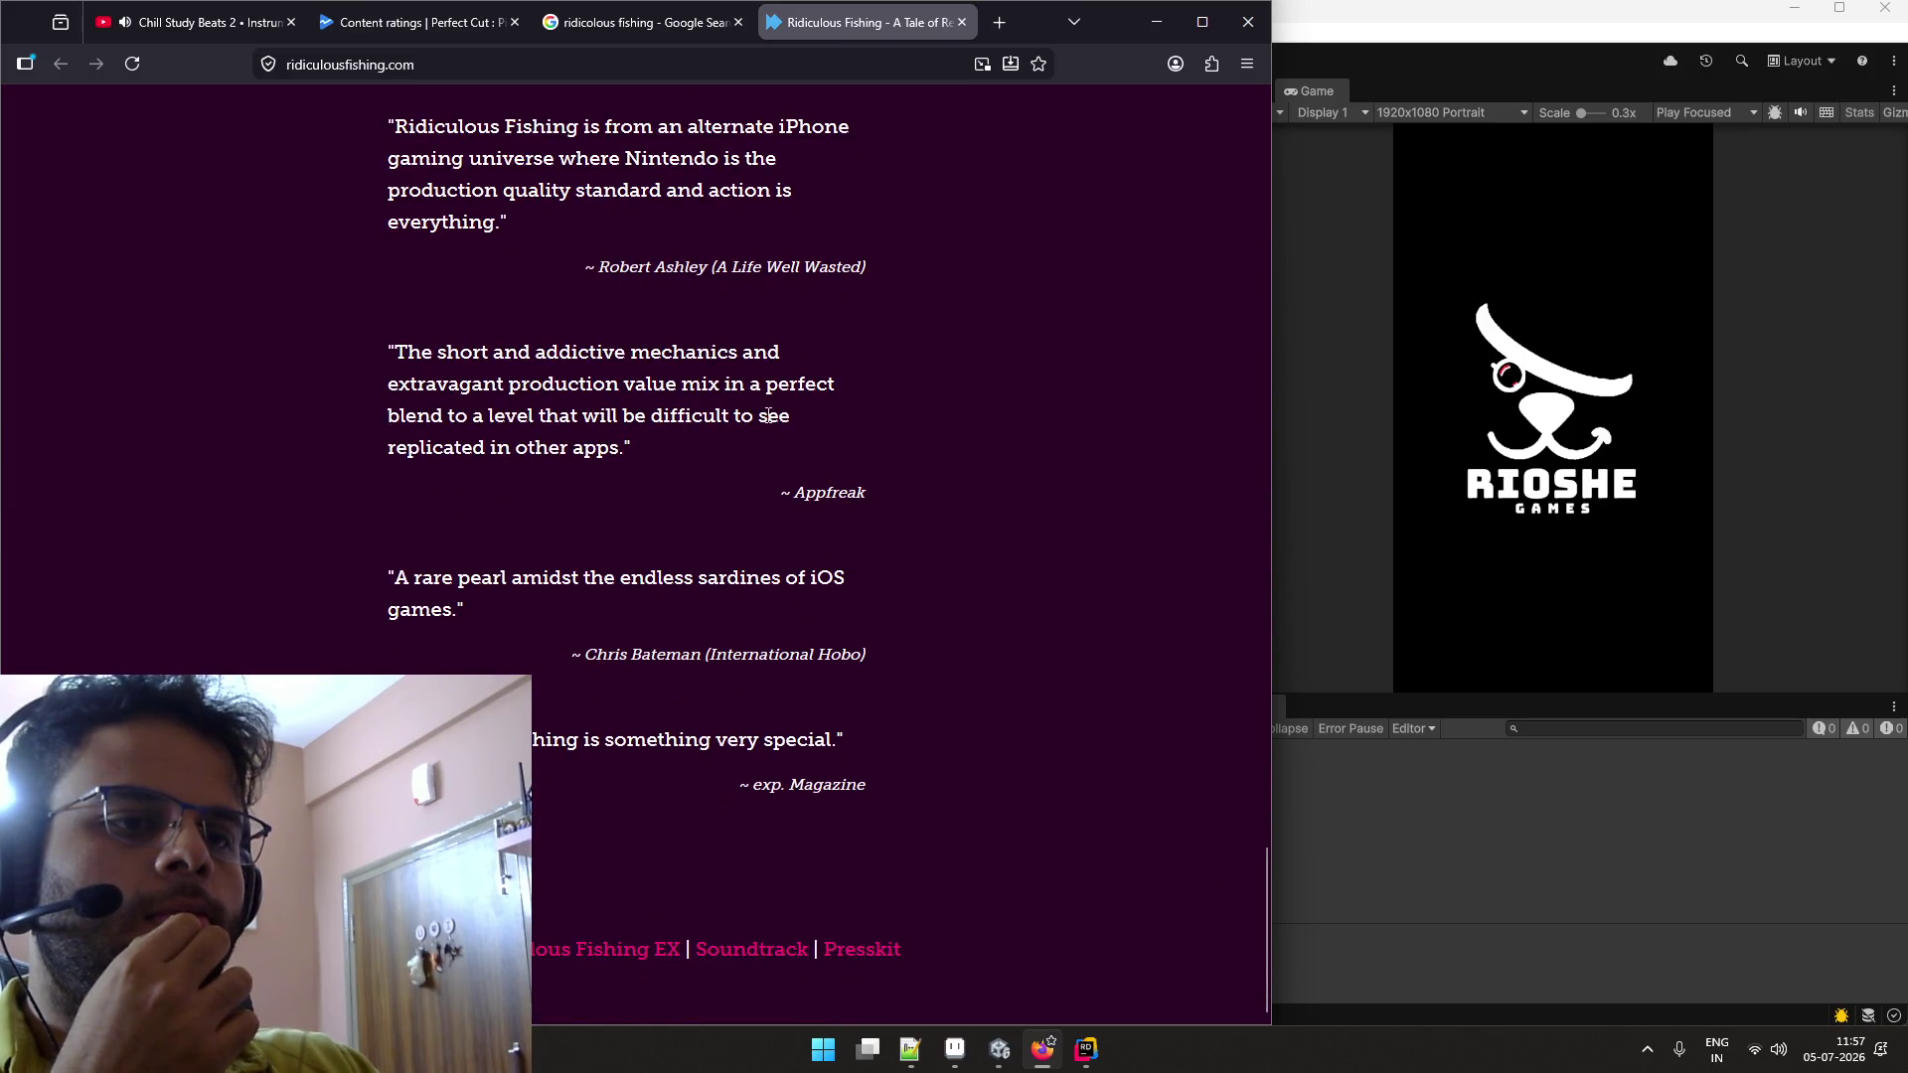
{"action": "scroll", "coordinate": [768, 417], "scroll_direction": "up", "scroll_amount": 20}
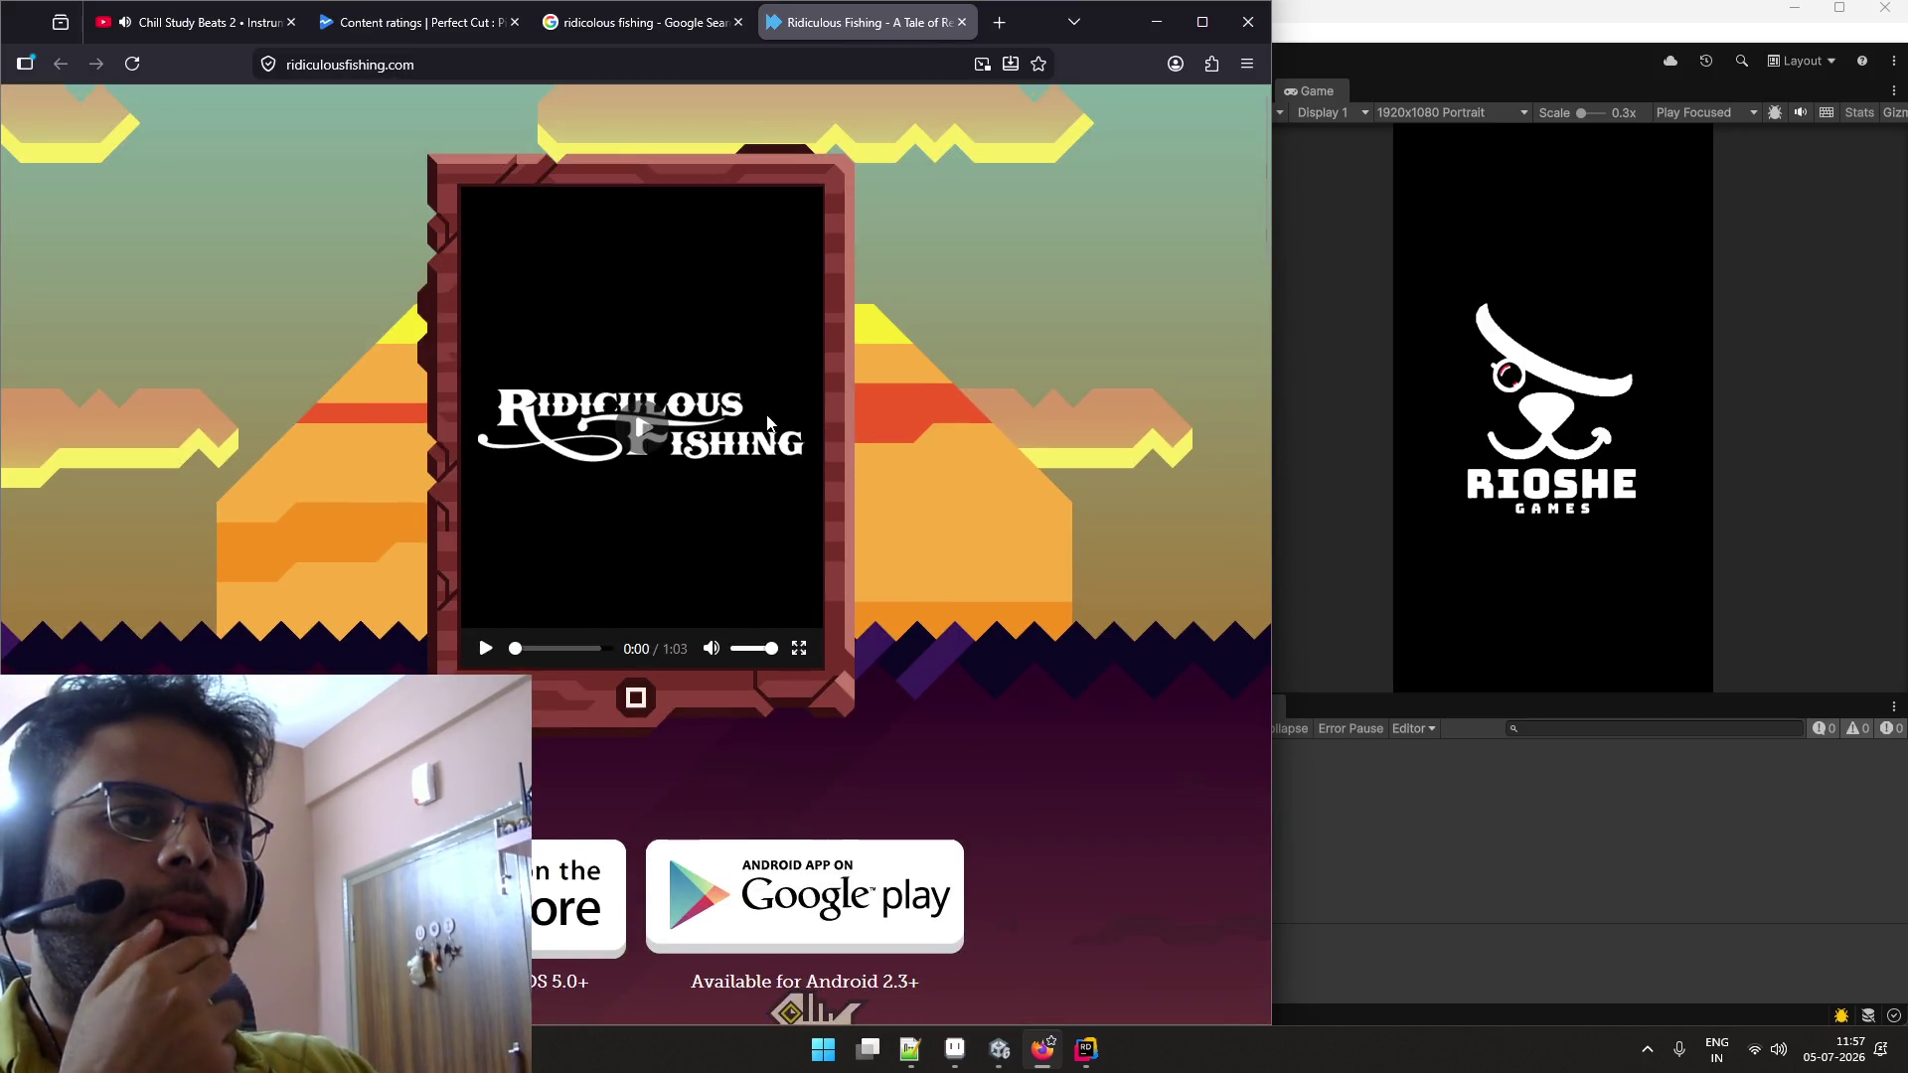
Pause the music video, then play, quiet, skip through and pause the Ridiculous Fishing trailer before closing the site
{"action": "left_click", "coordinate": [221, 24]}
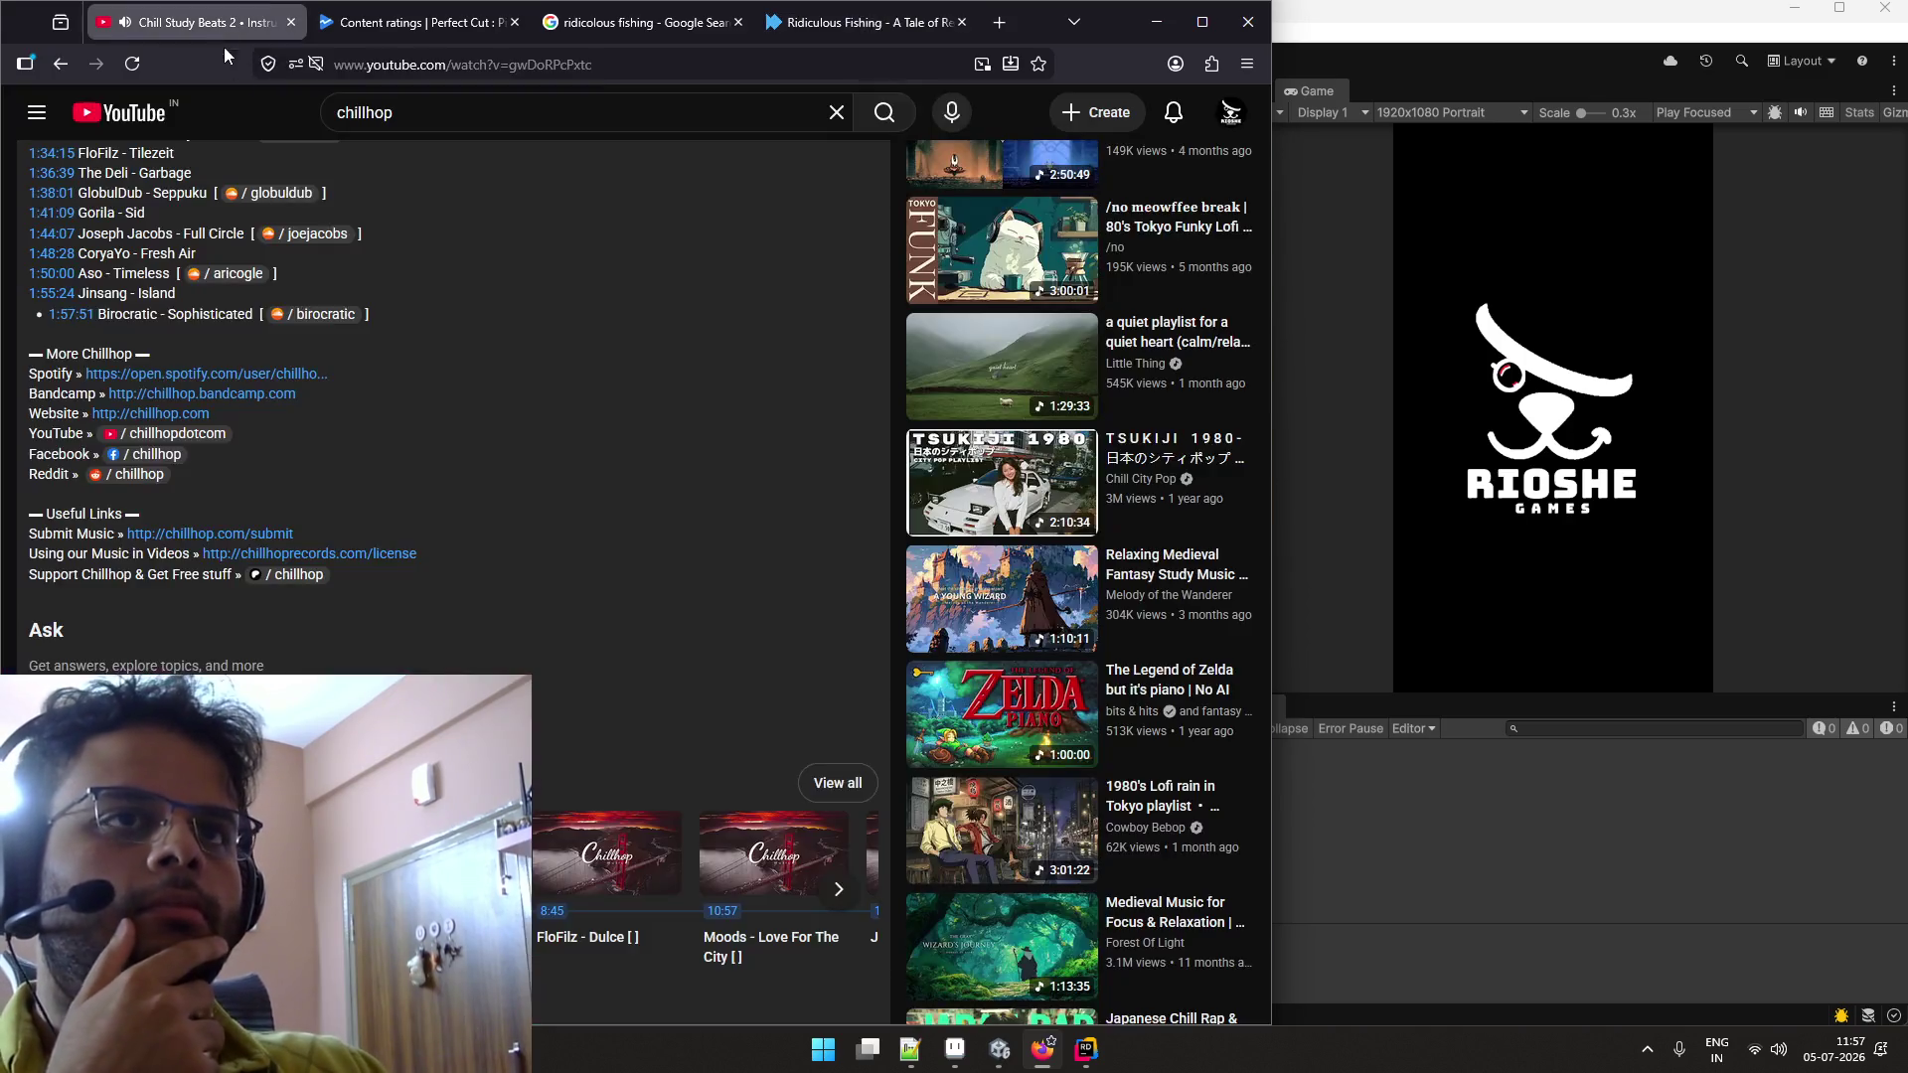
{"action": "scroll", "coordinate": [432, 312], "scroll_direction": "up", "scroll_amount": 15}
{"action": "left_click", "coordinate": [439, 308]}
{"action": "left_click", "coordinate": [860, 22]}
{"action": "left_click", "coordinate": [706, 225]}
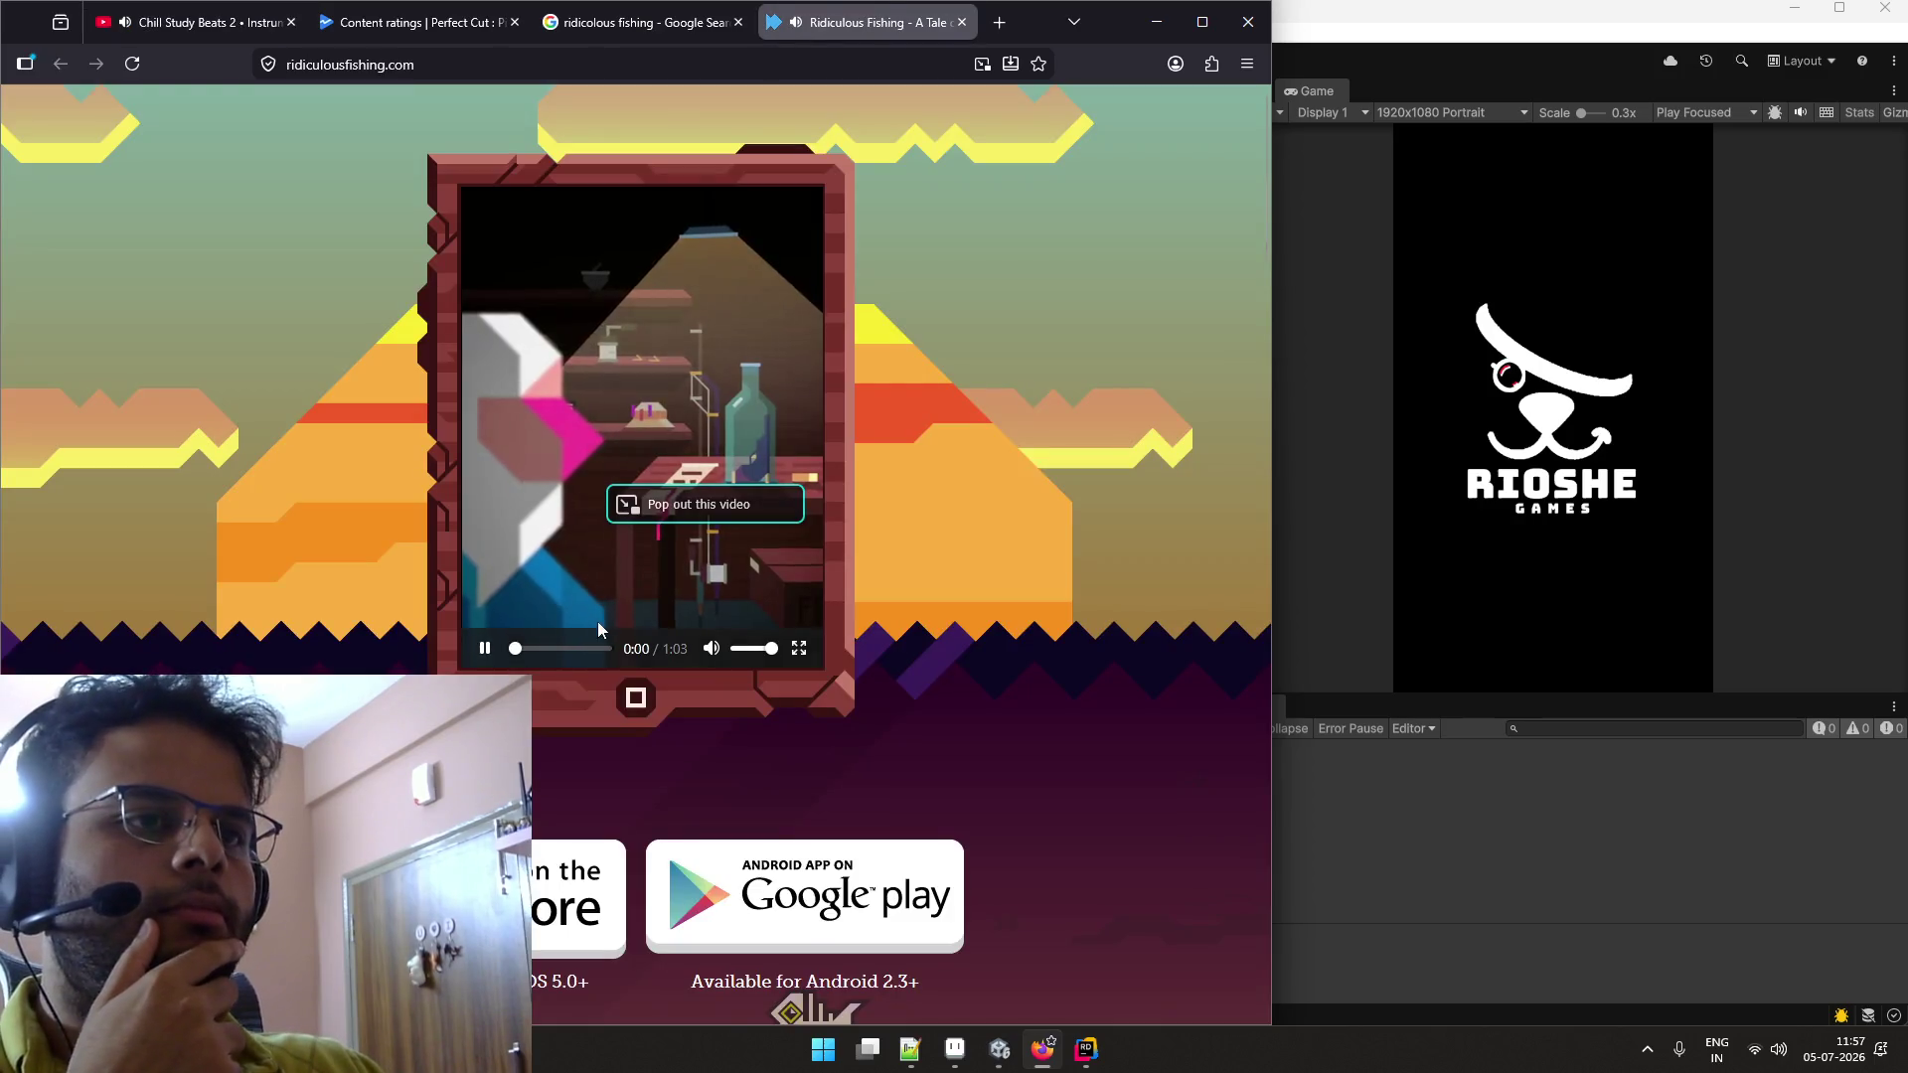
{"action": "left_click", "coordinate": [741, 648]}
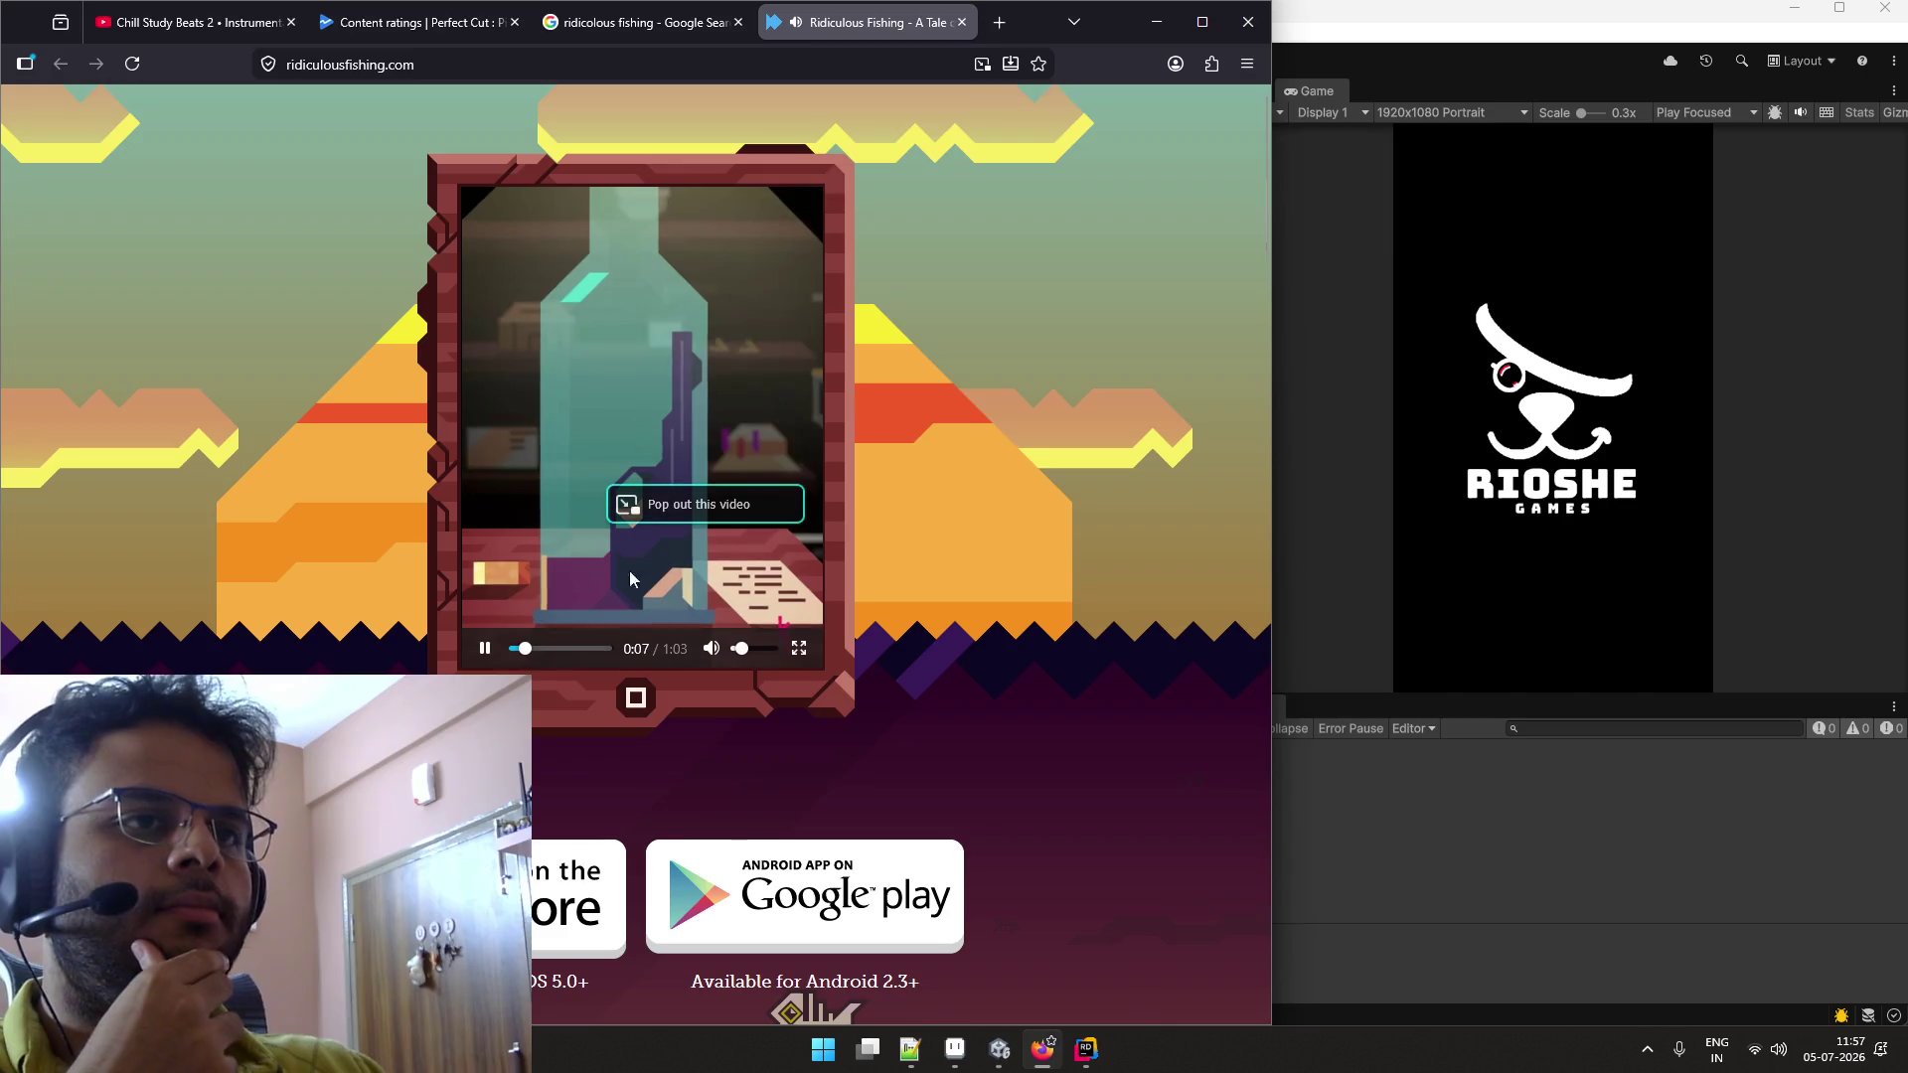
{"action": "left_click", "coordinate": [545, 649]}
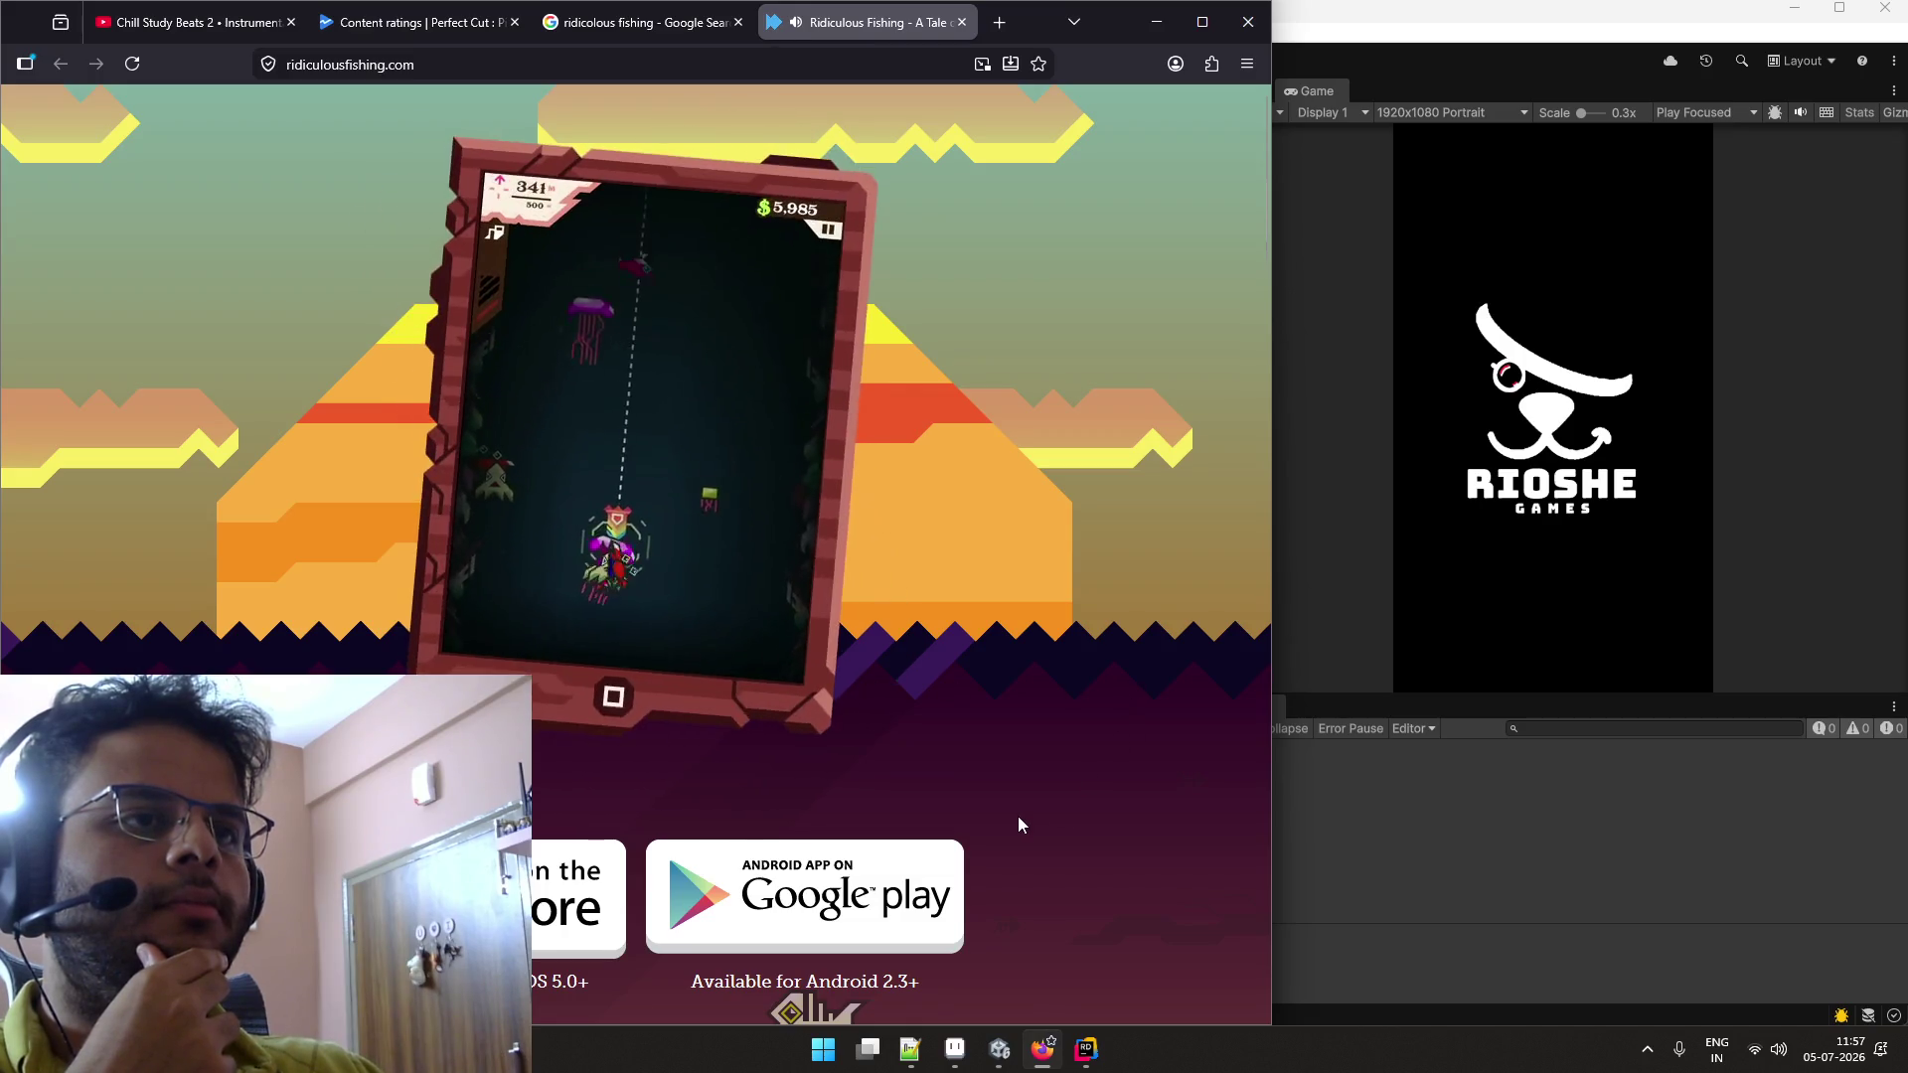
{"action": "mouse_move", "coordinate": [739, 658]}
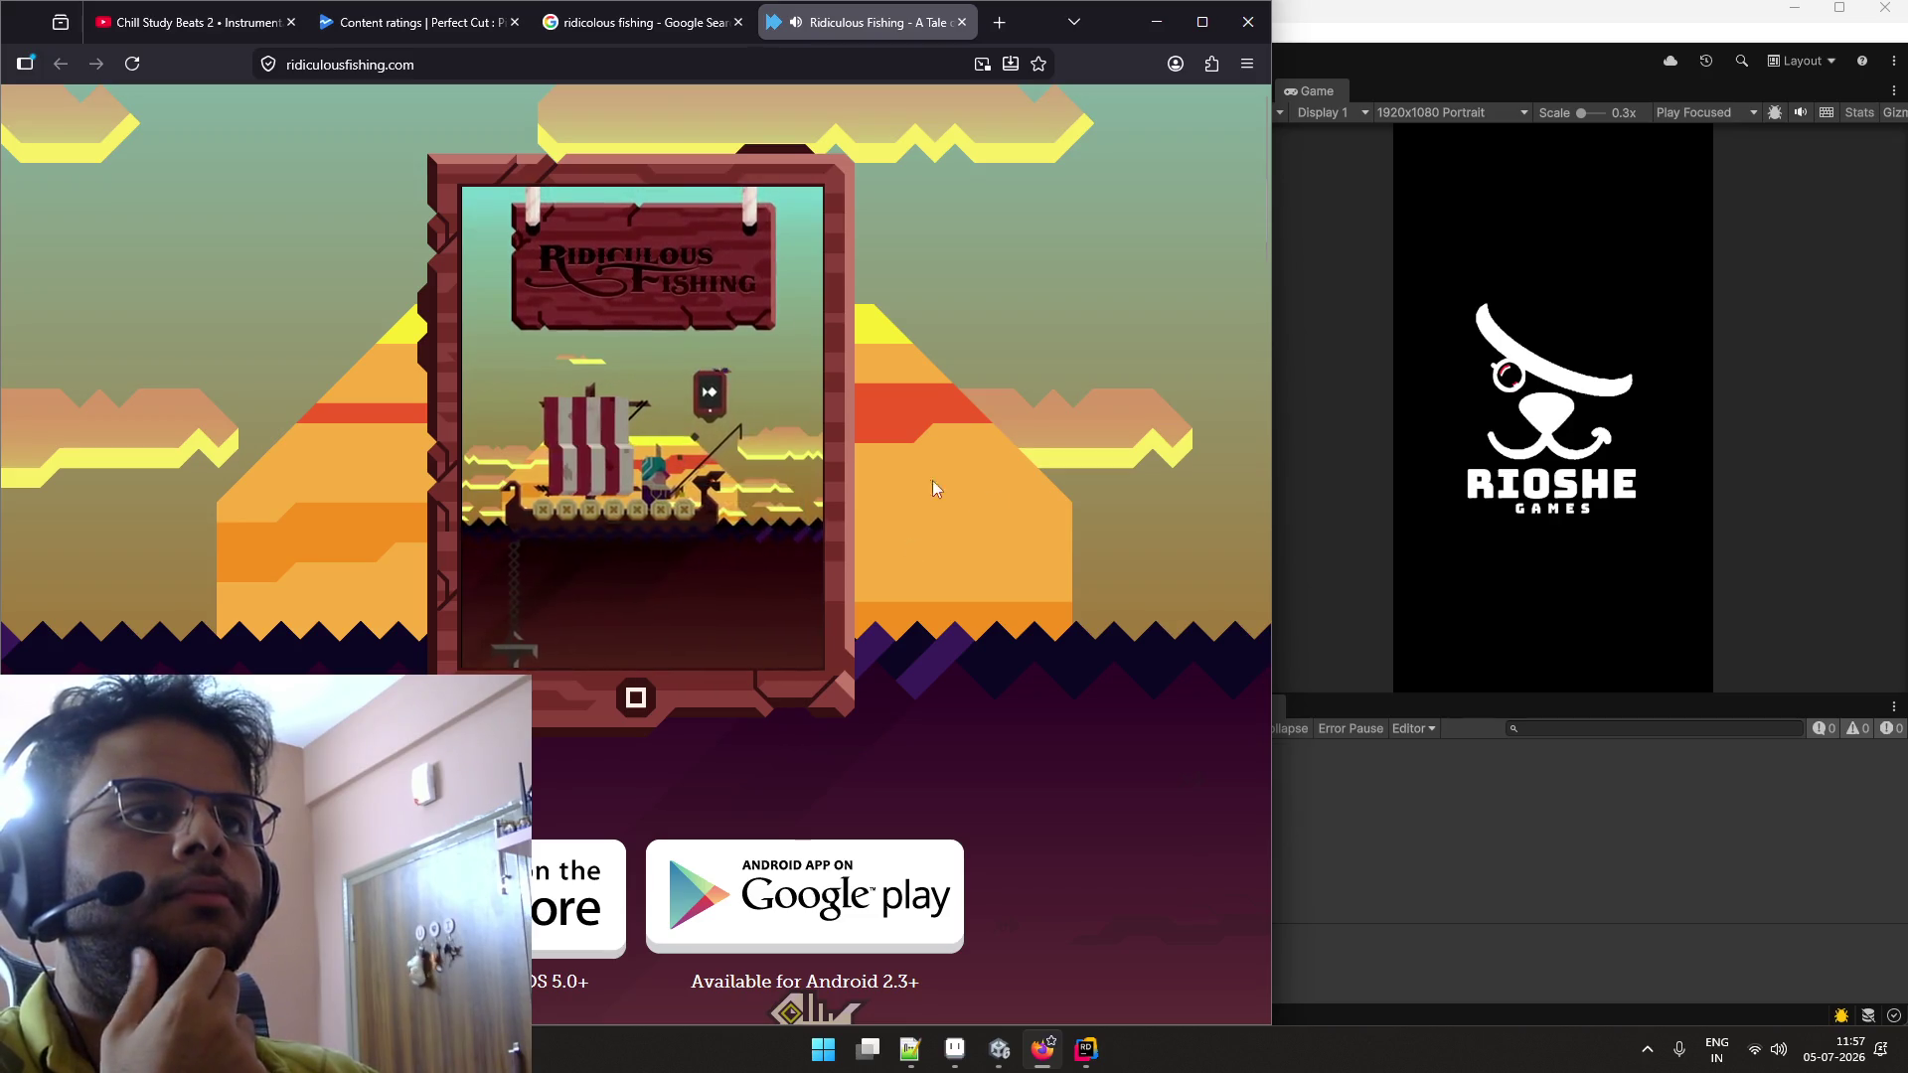
{"action": "left_click", "coordinate": [707, 431]}
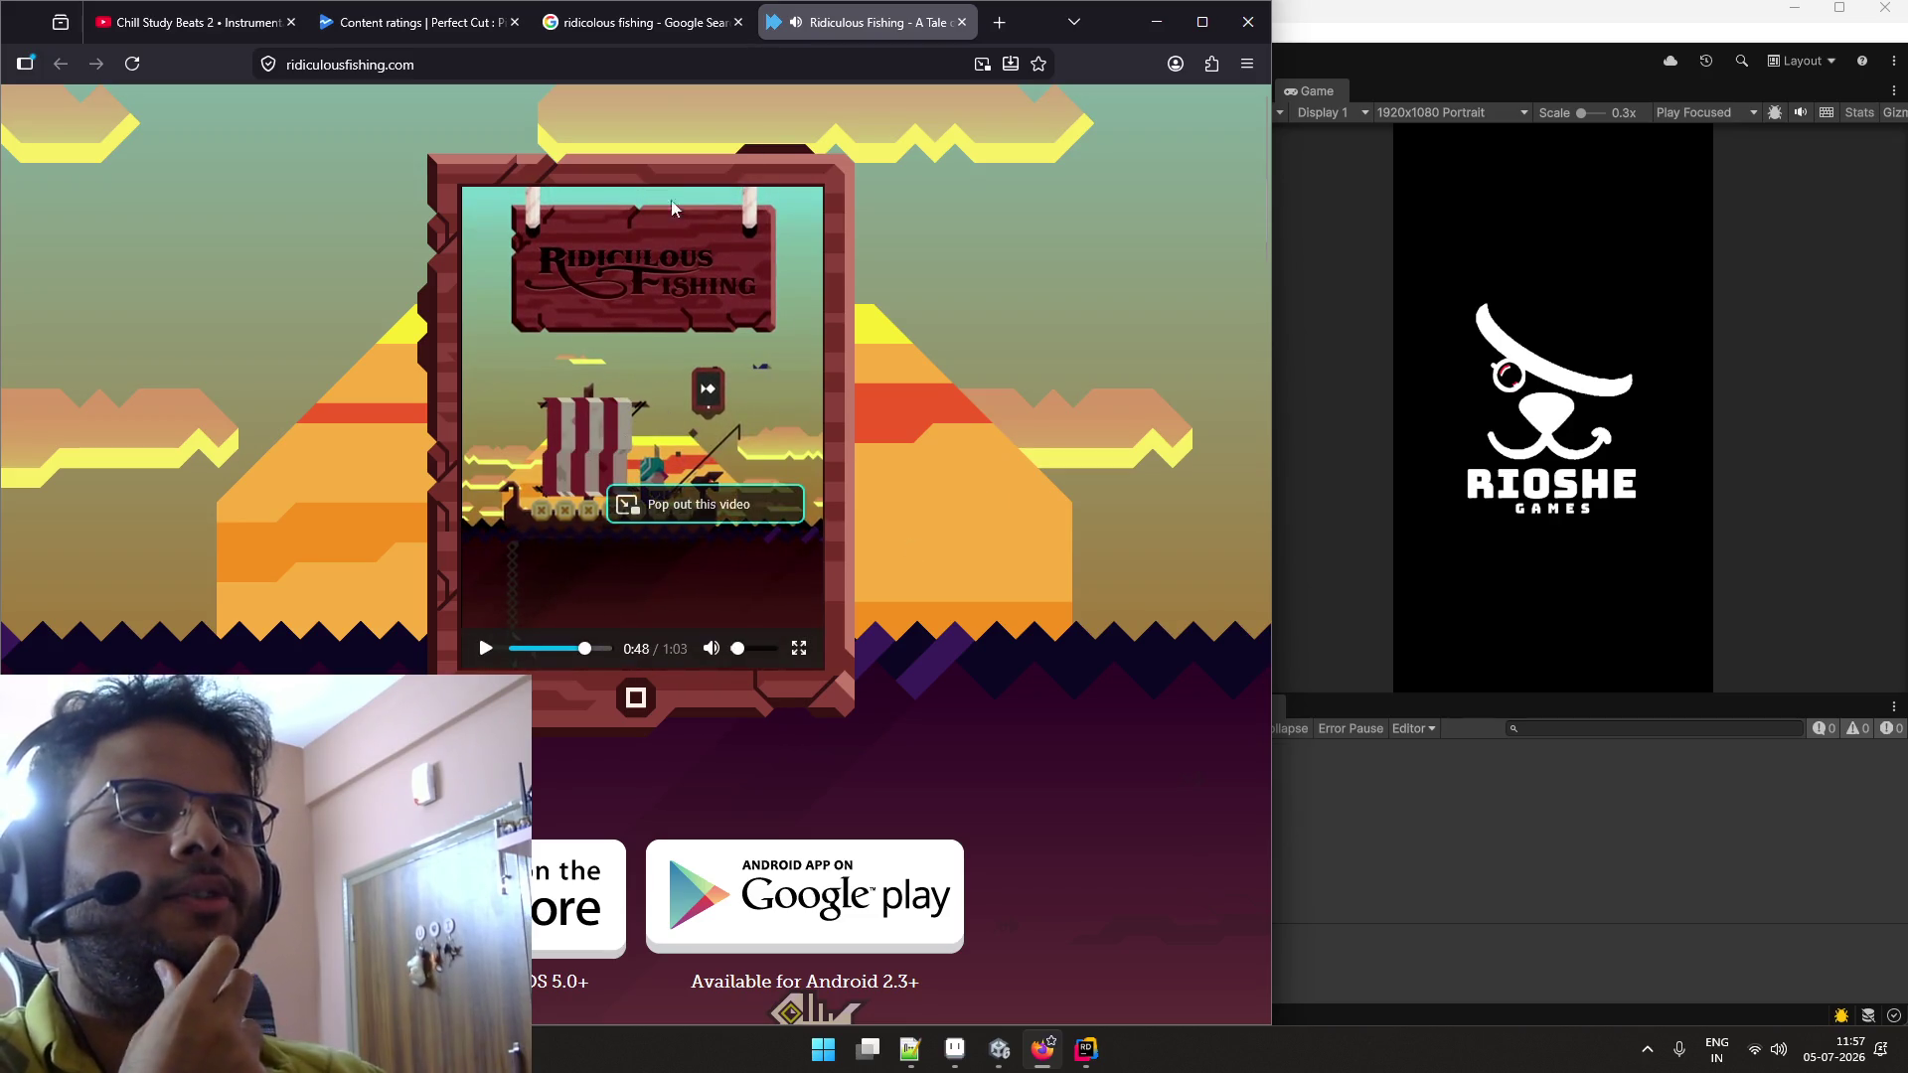
{"action": "left_click", "coordinate": [963, 28]}
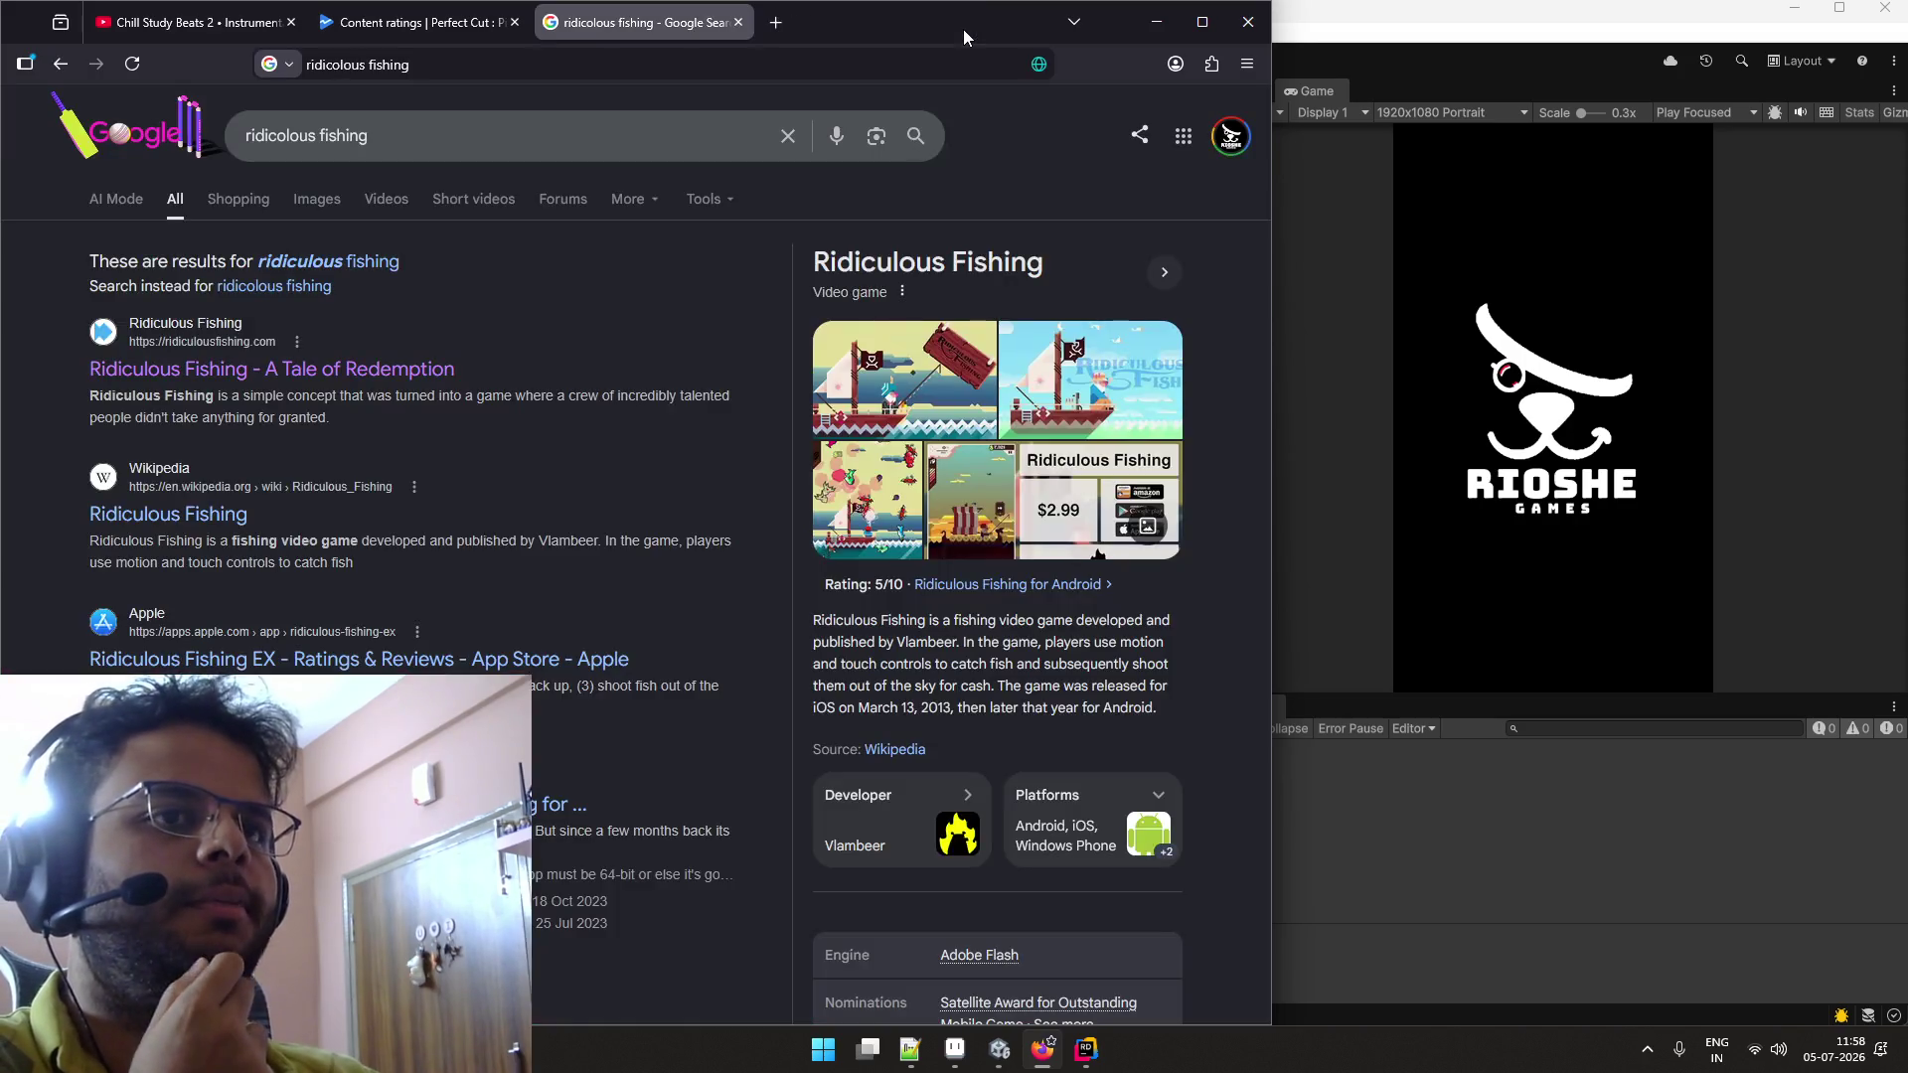
{"action": "scroll", "coordinate": [474, 353], "scroll_direction": "down", "scroll_amount": 2}
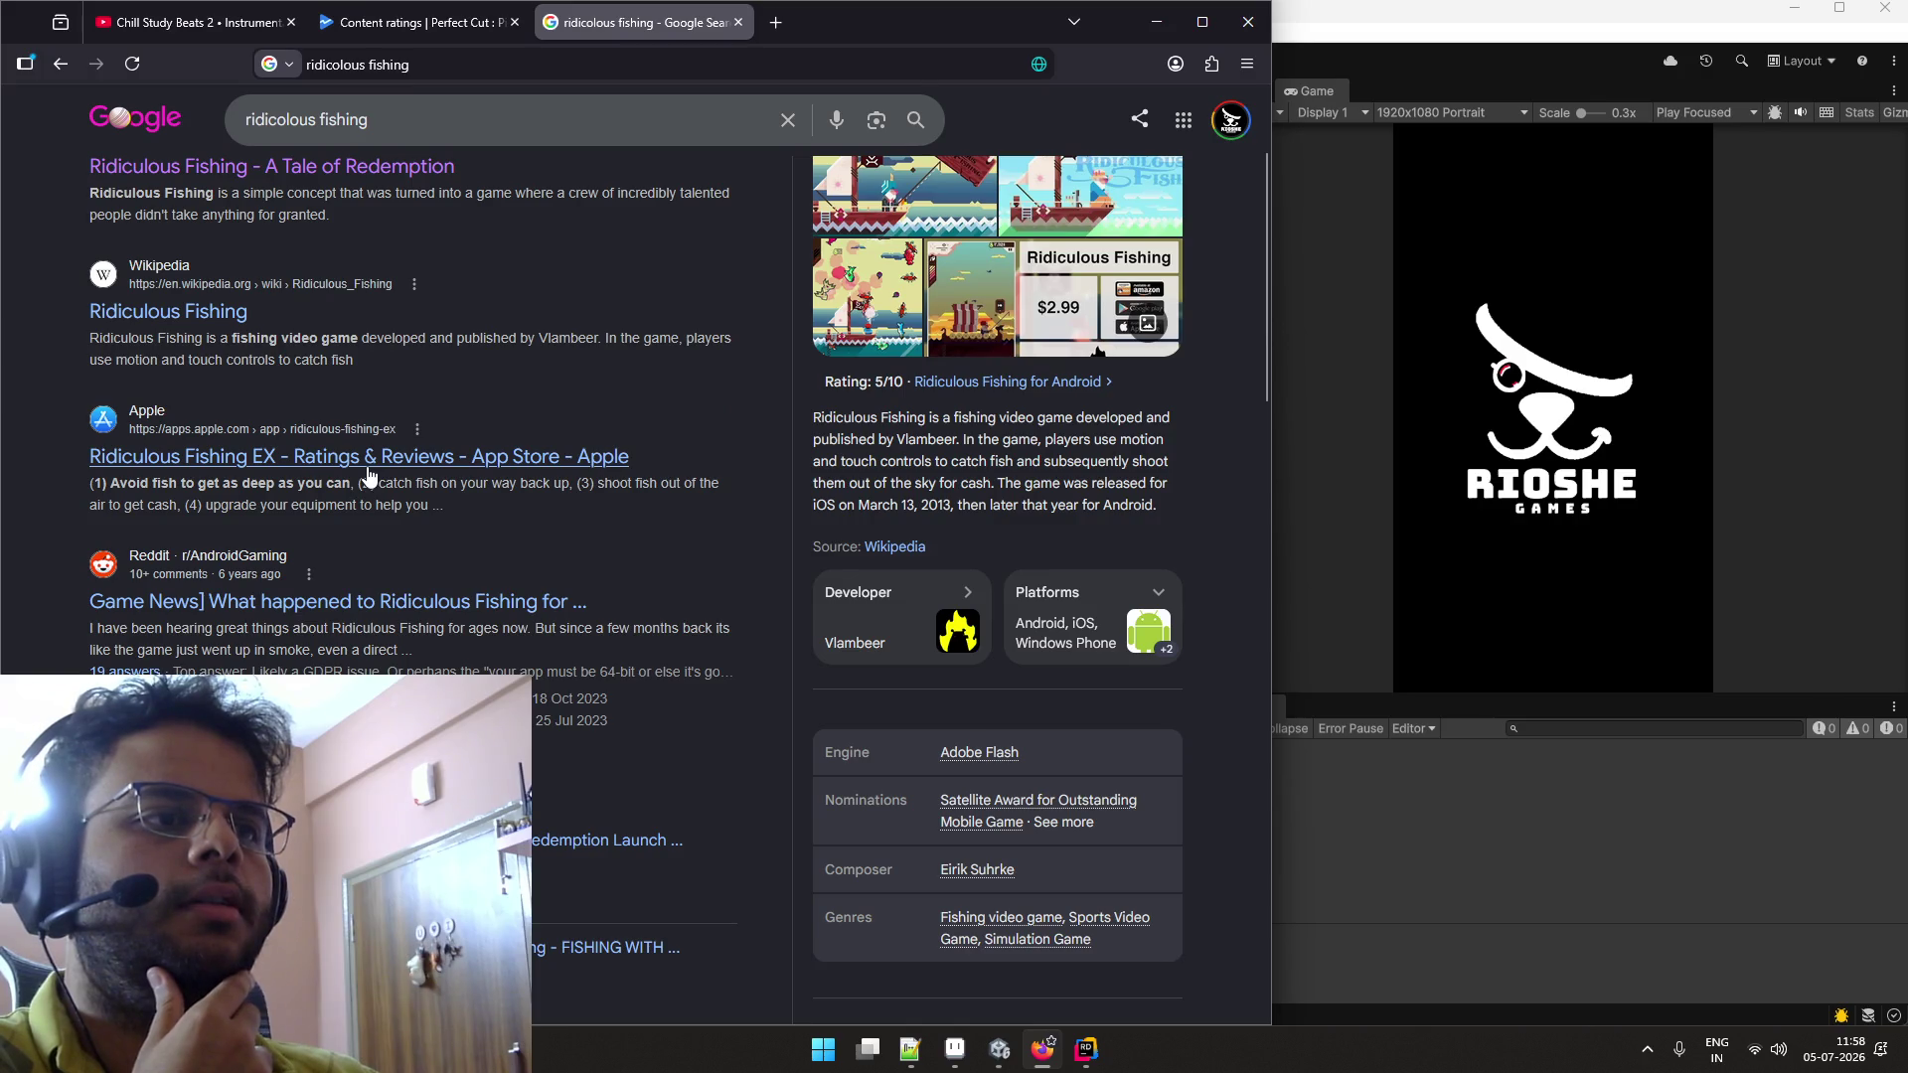
{"action": "scroll", "coordinate": [367, 477], "scroll_direction": "up", "scroll_amount": 2}
{"action": "right_click", "coordinate": [367, 379]}
{"action": "key", "text": "Escape"}
{"action": "left_click", "coordinate": [370, 379]}
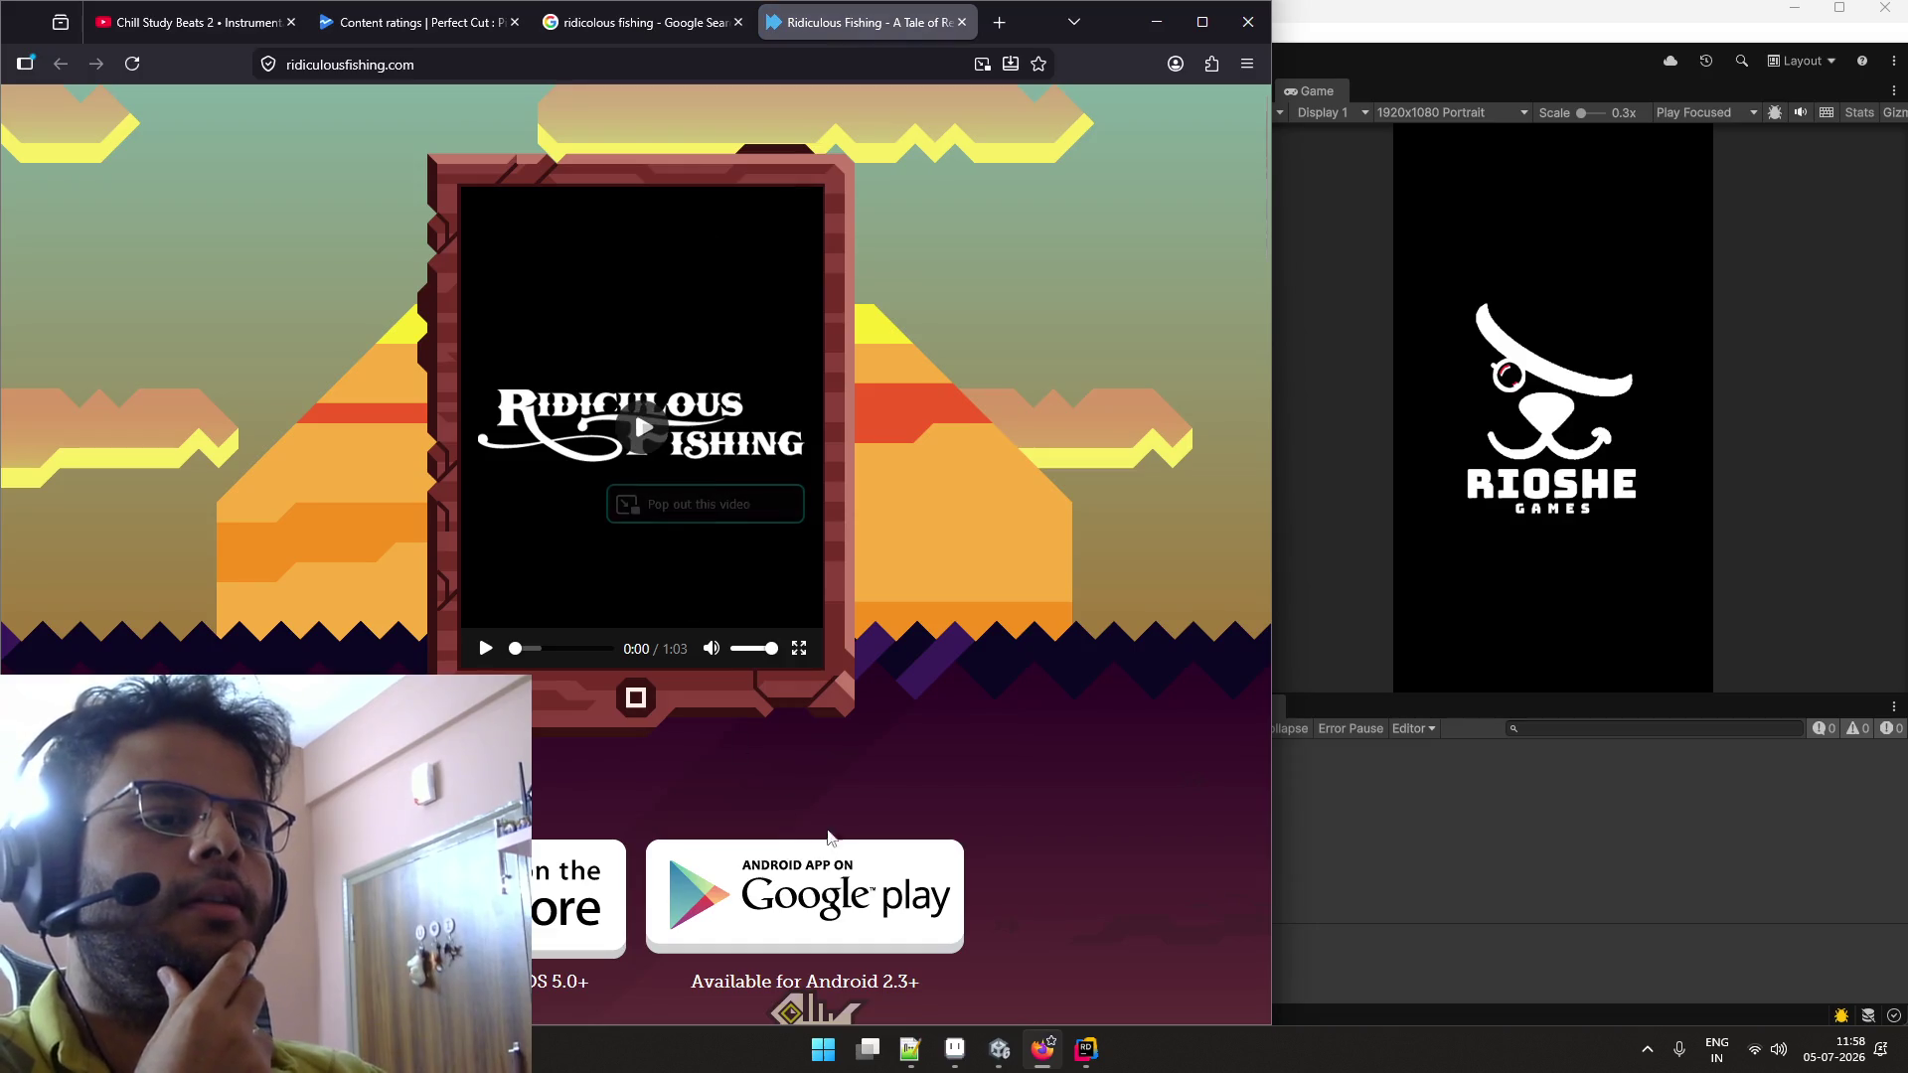
{"action": "right_click", "coordinate": [854, 415]}
{"action": "left_click", "coordinate": [920, 457]}
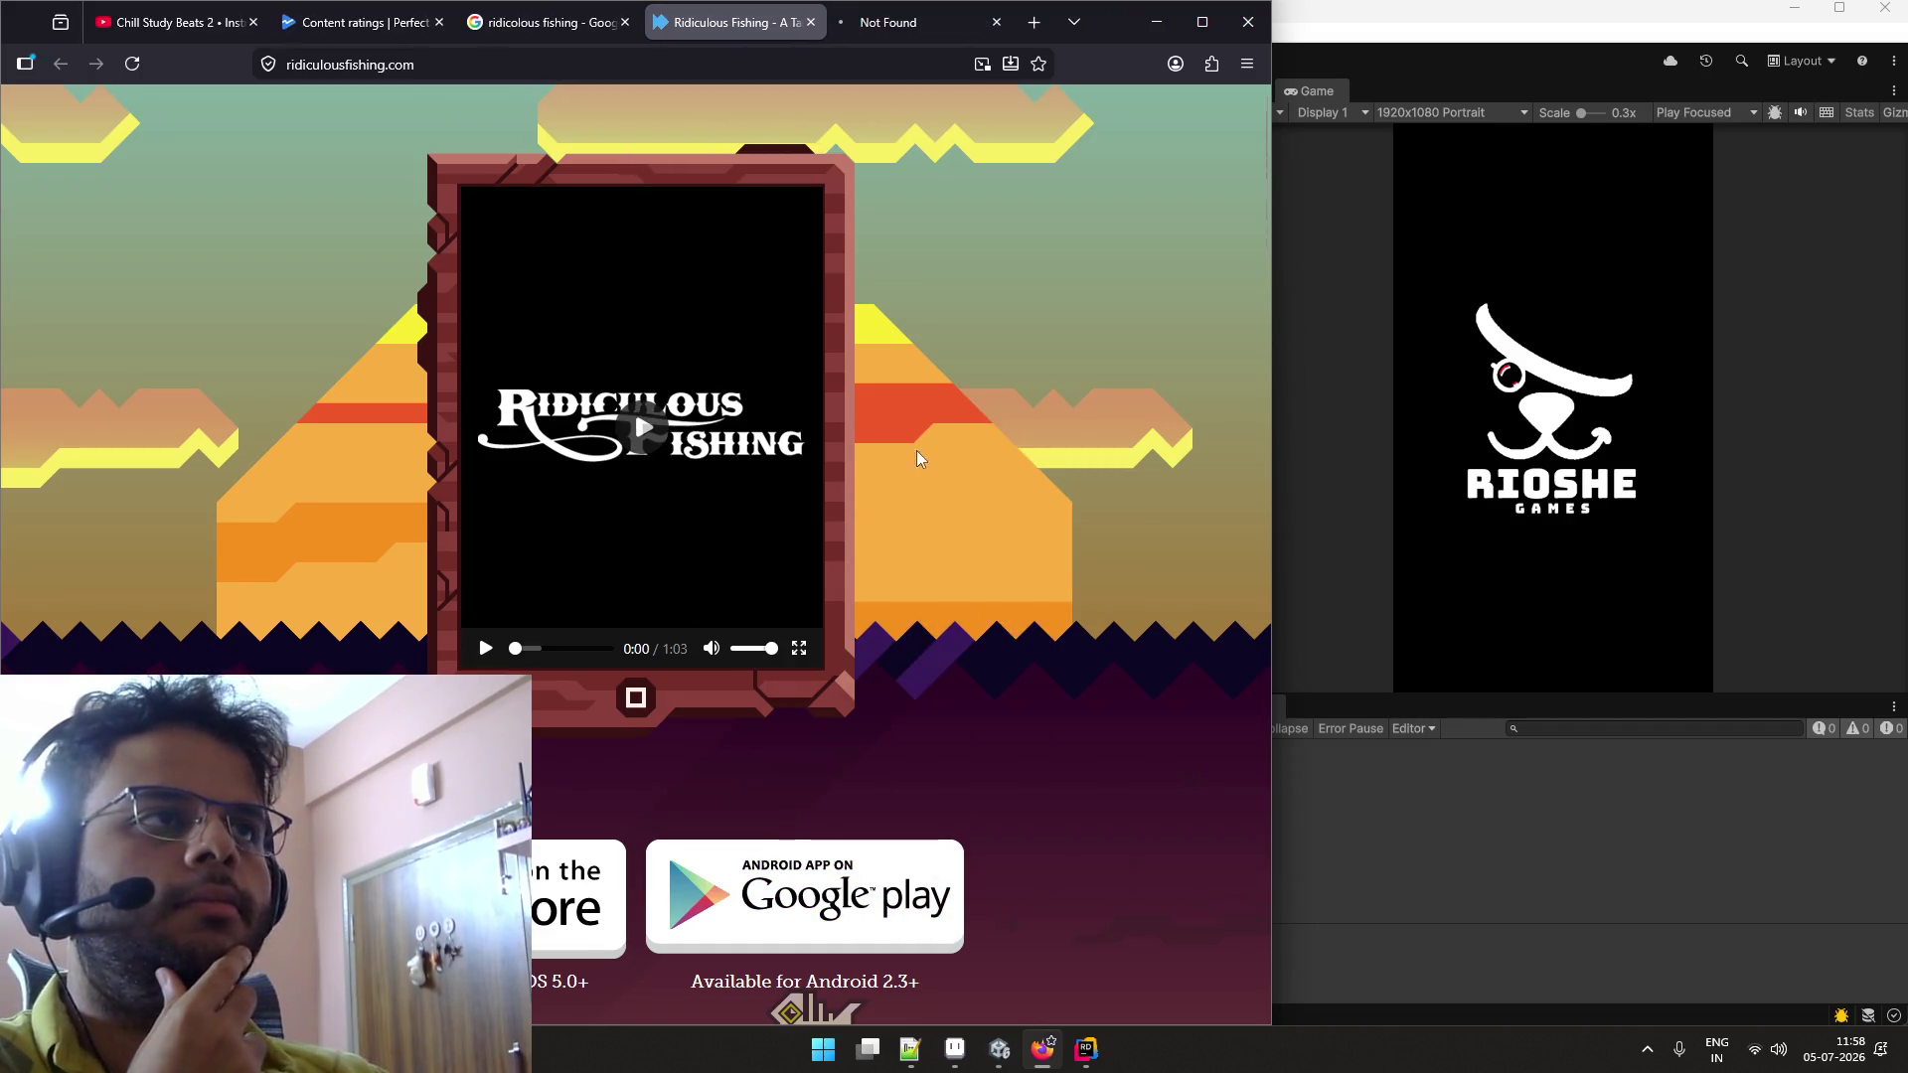
{"action": "left_click", "coordinate": [928, 22]}
{"action": "left_click", "coordinate": [996, 22]}
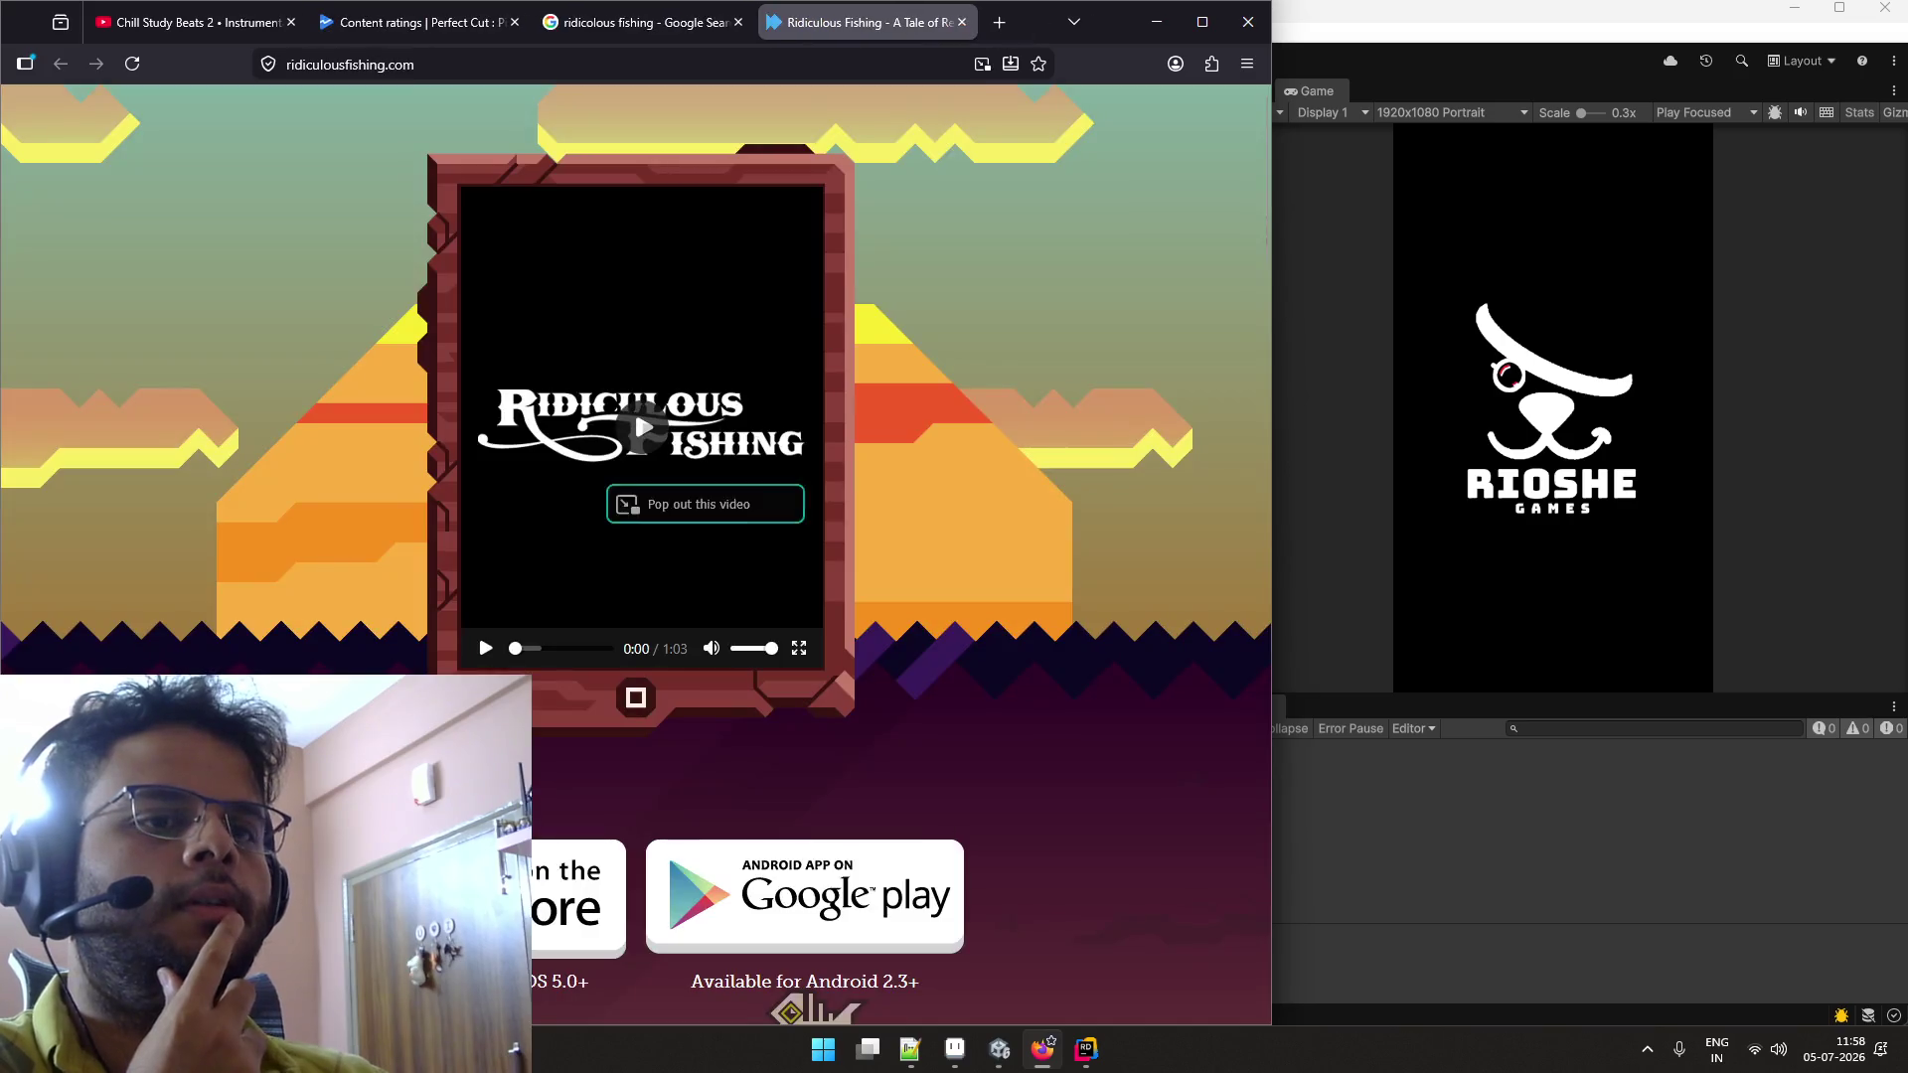
{"action": "right_click", "coordinate": [463, 489]}
{"action": "key", "text": "Escape"}
{"action": "right_click", "coordinate": [399, 429]}
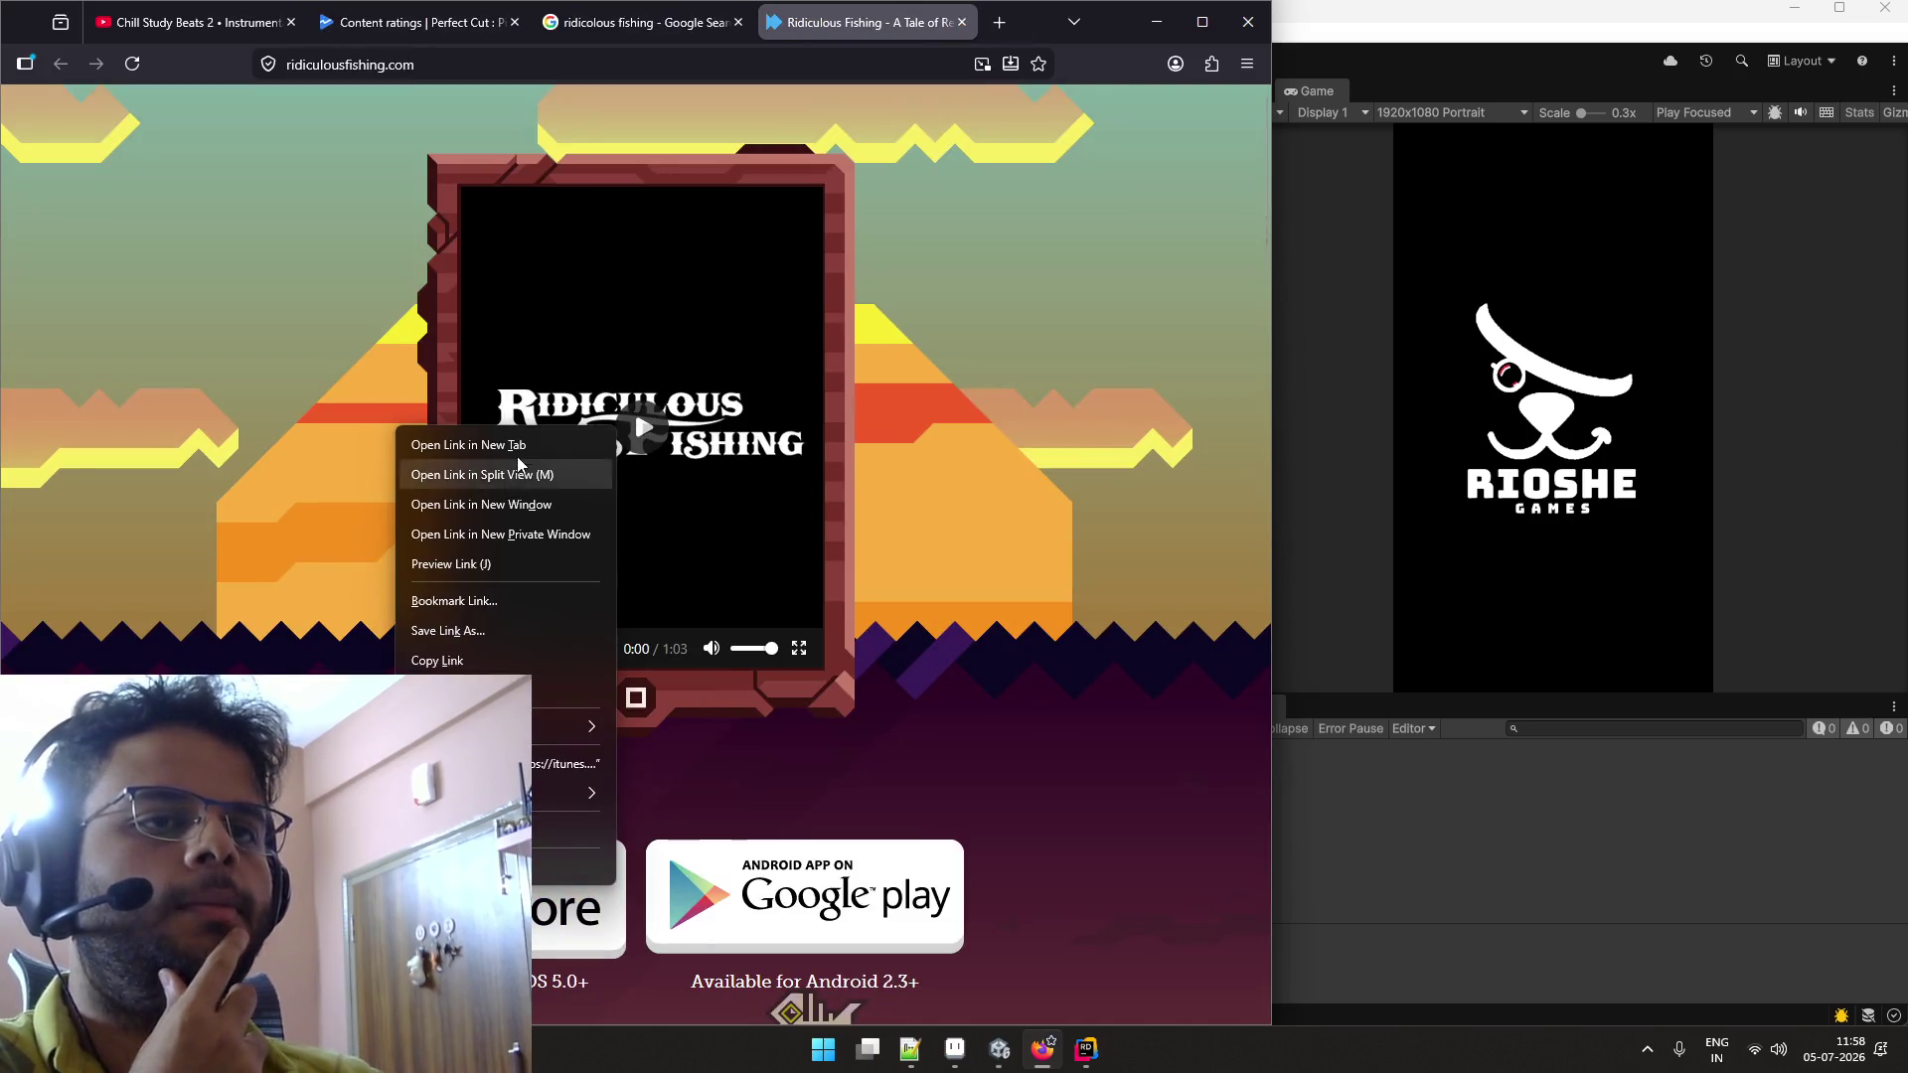
{"action": "left_click", "coordinate": [517, 449]}
{"action": "left_click", "coordinate": [914, 22]}
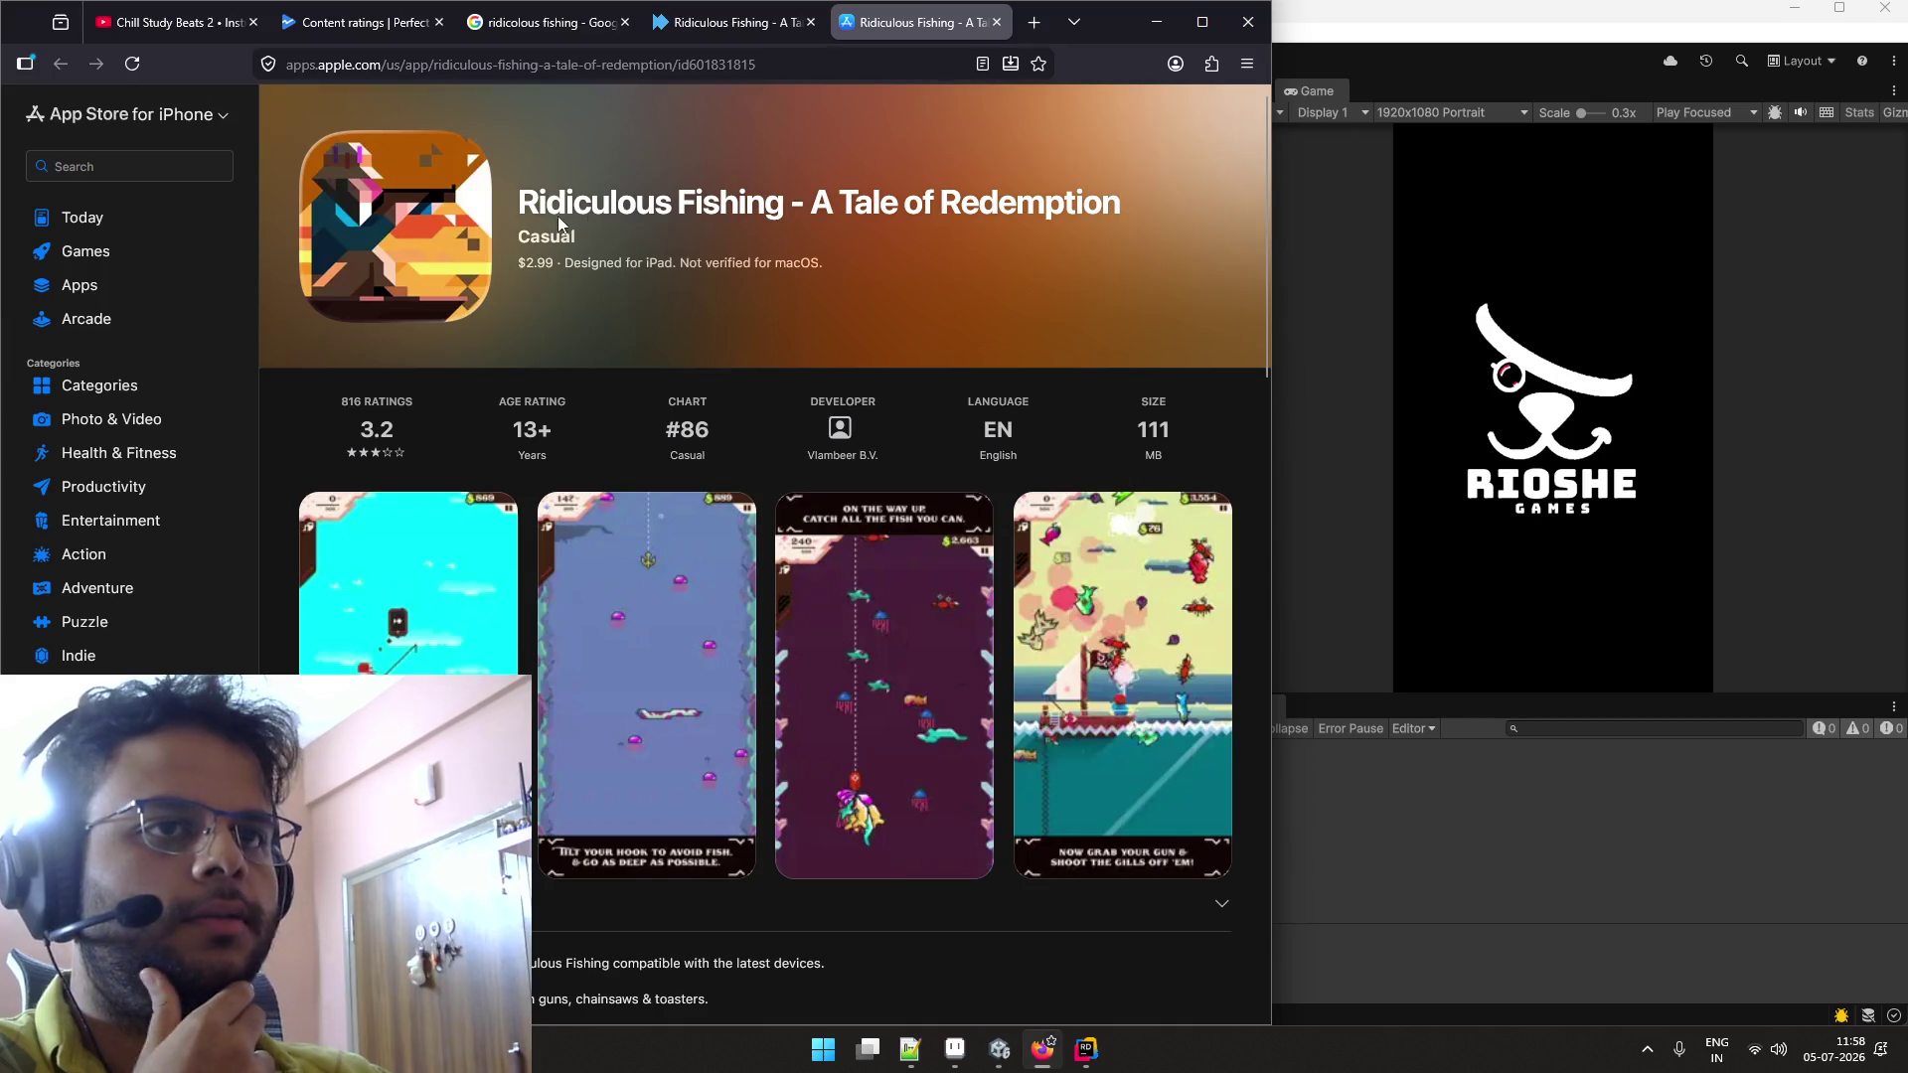
{"action": "scroll", "coordinate": [427, 586], "scroll_direction": "down", "scroll_amount": 1}
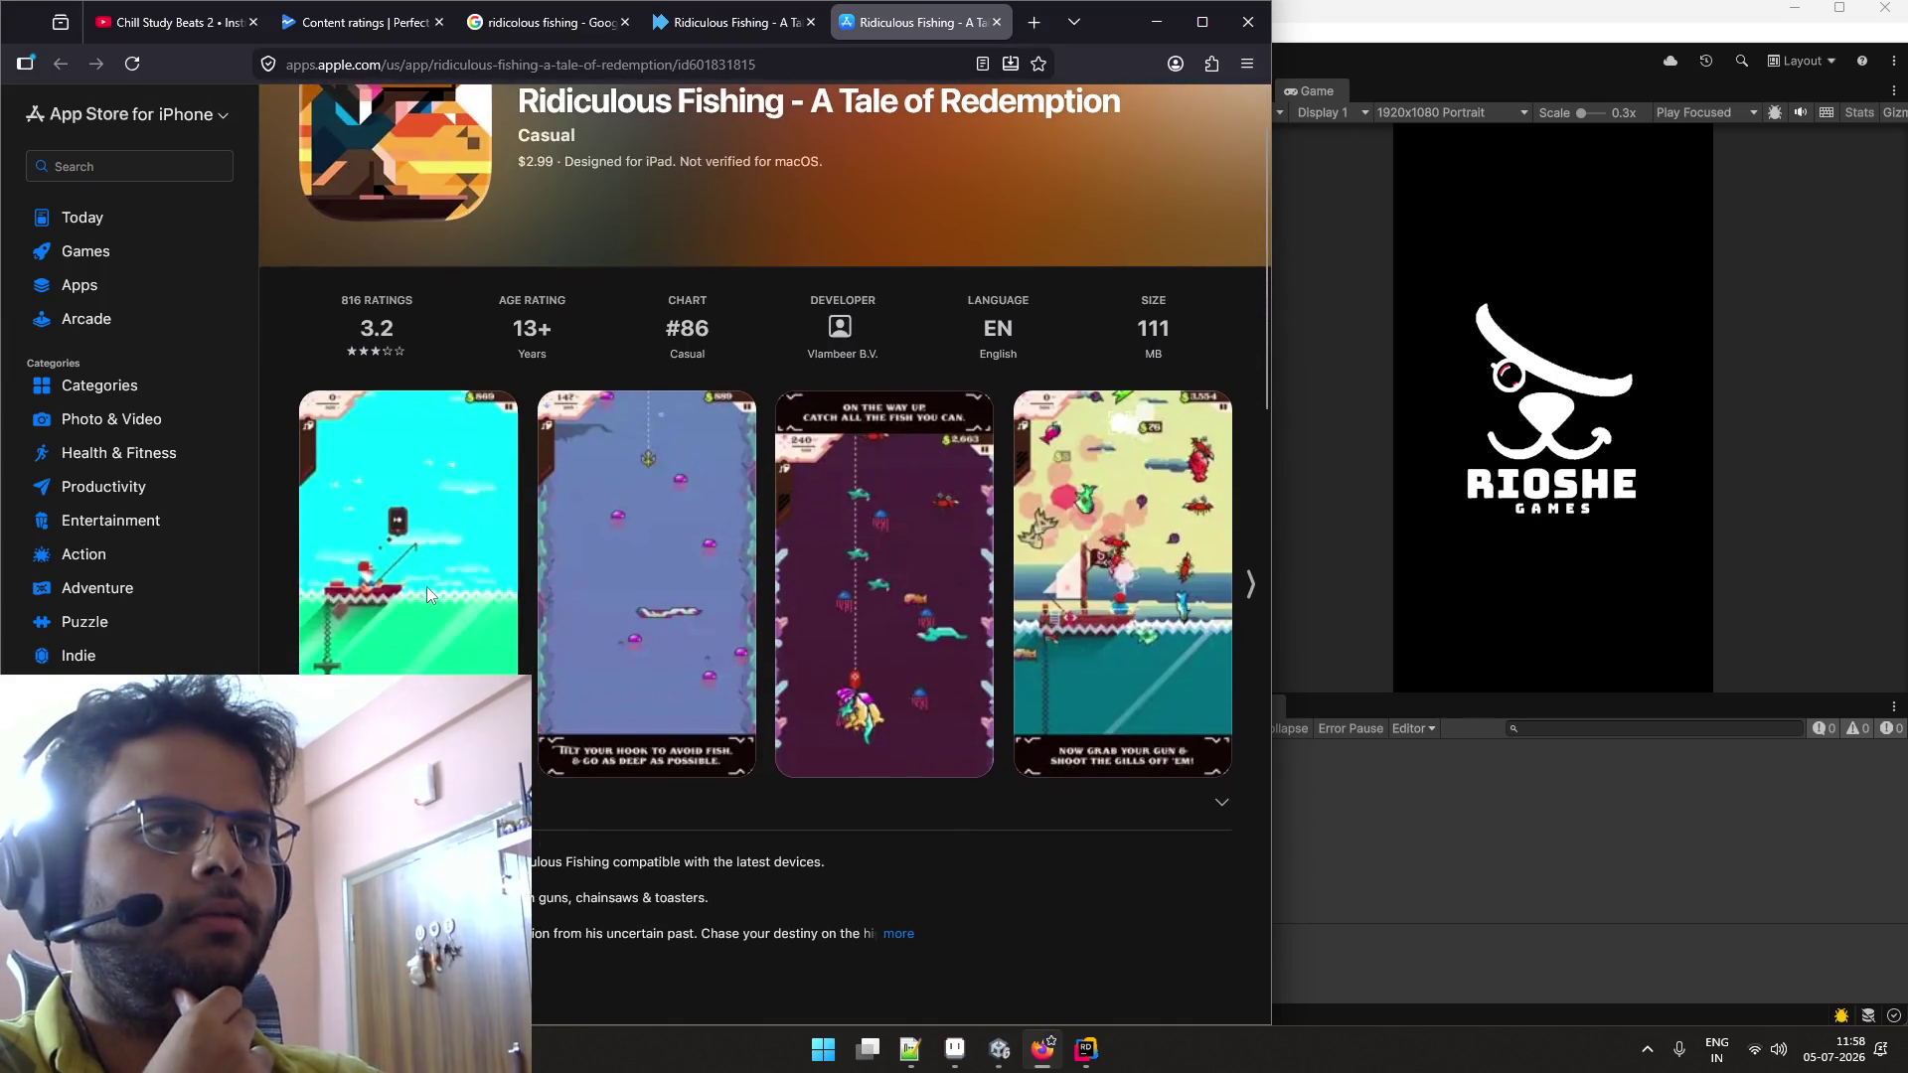
{"action": "scroll", "coordinate": [427, 586], "scroll_direction": "down", "scroll_amount": 4}
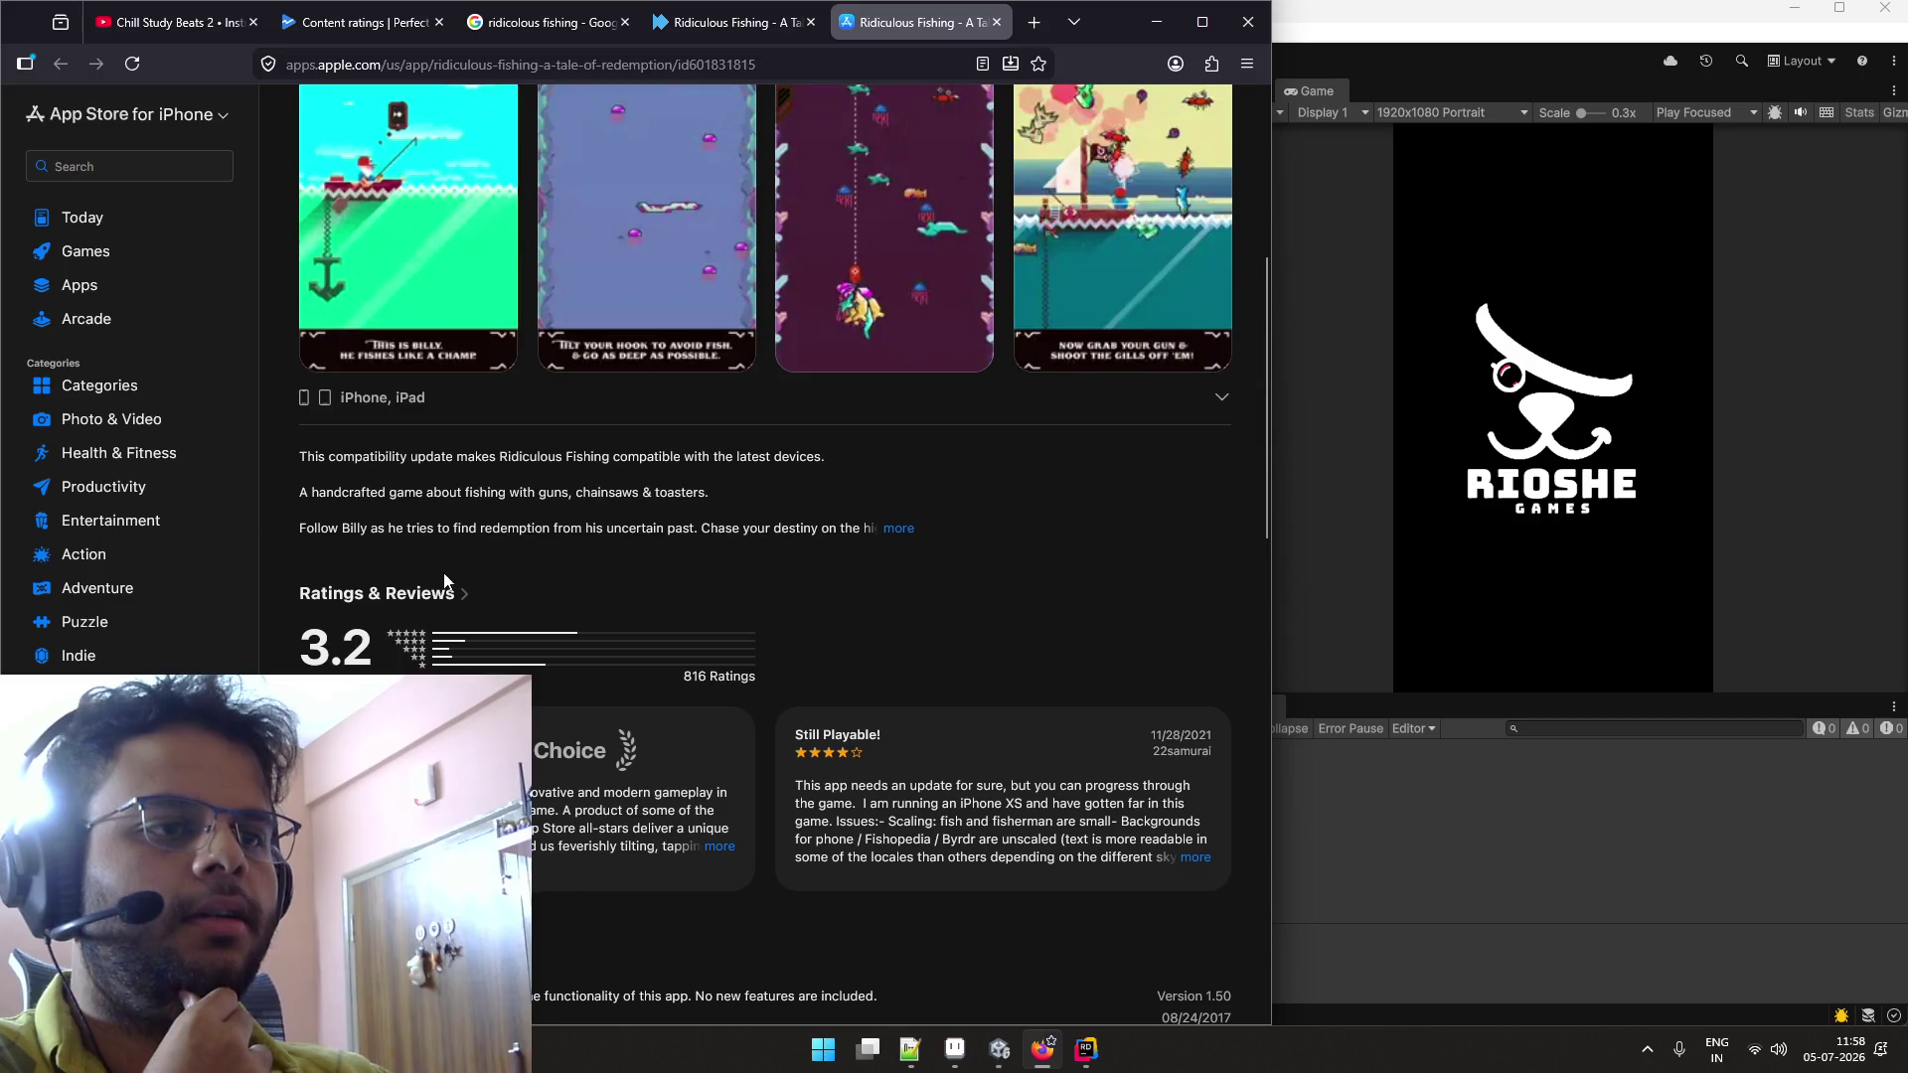
{"action": "scroll", "coordinate": [499, 527], "scroll_direction": "up", "scroll_amount": 5}
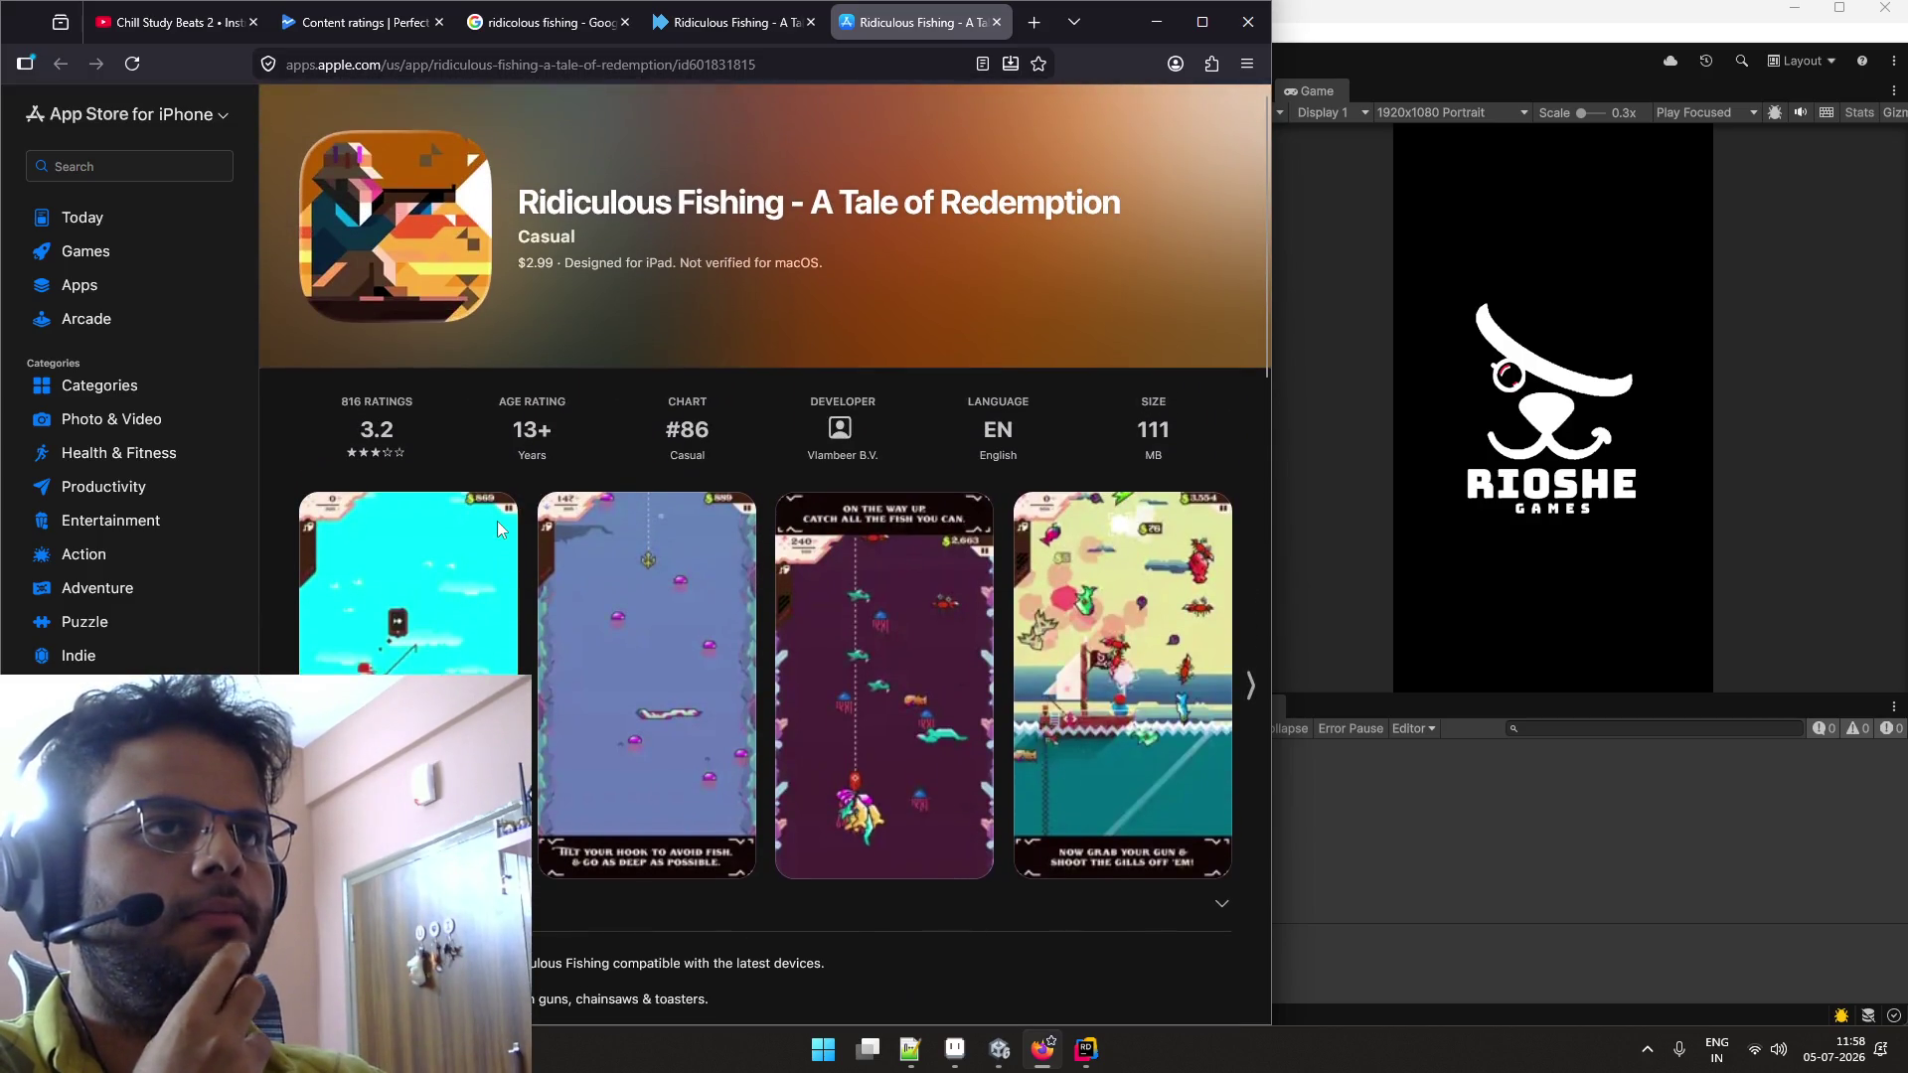
{"action": "scroll", "coordinate": [499, 527], "scroll_direction": "down", "scroll_amount": 5}
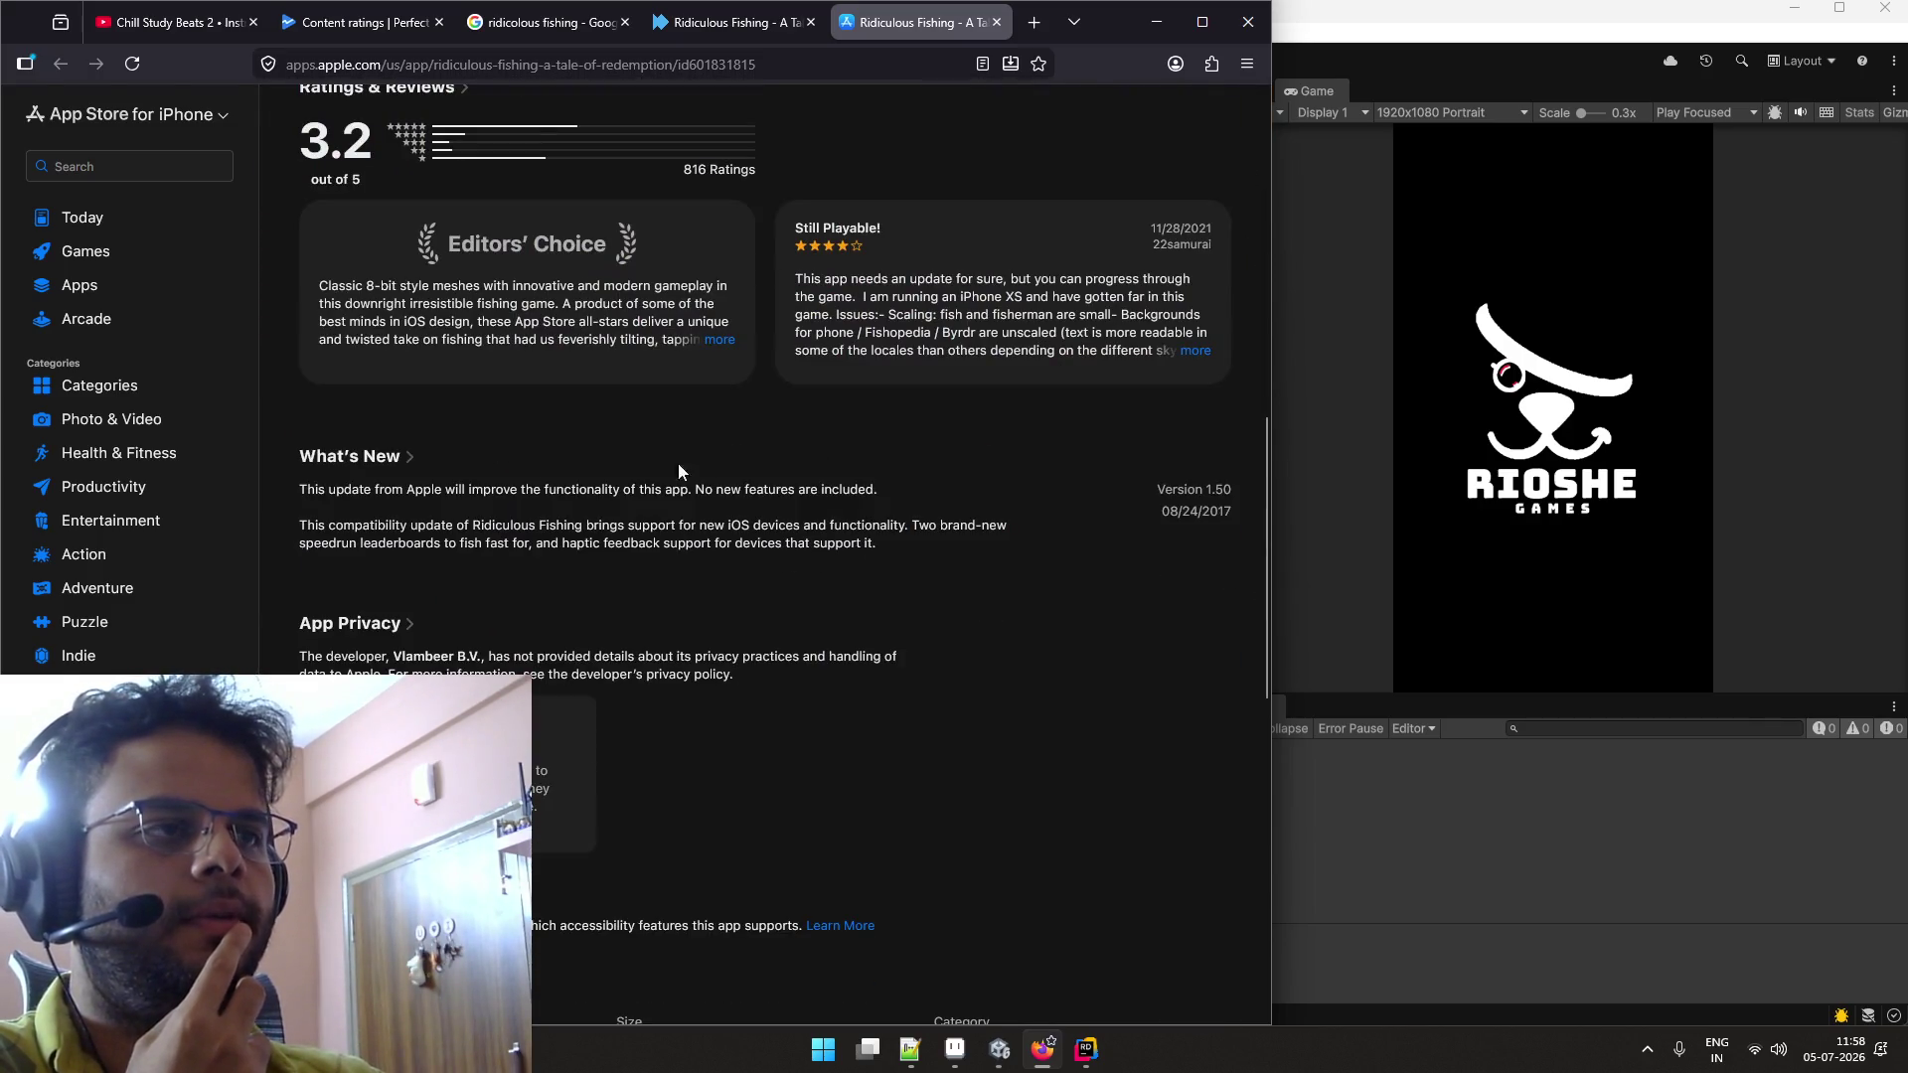
{"action": "scroll", "coordinate": [797, 432], "scroll_direction": "down", "scroll_amount": 5}
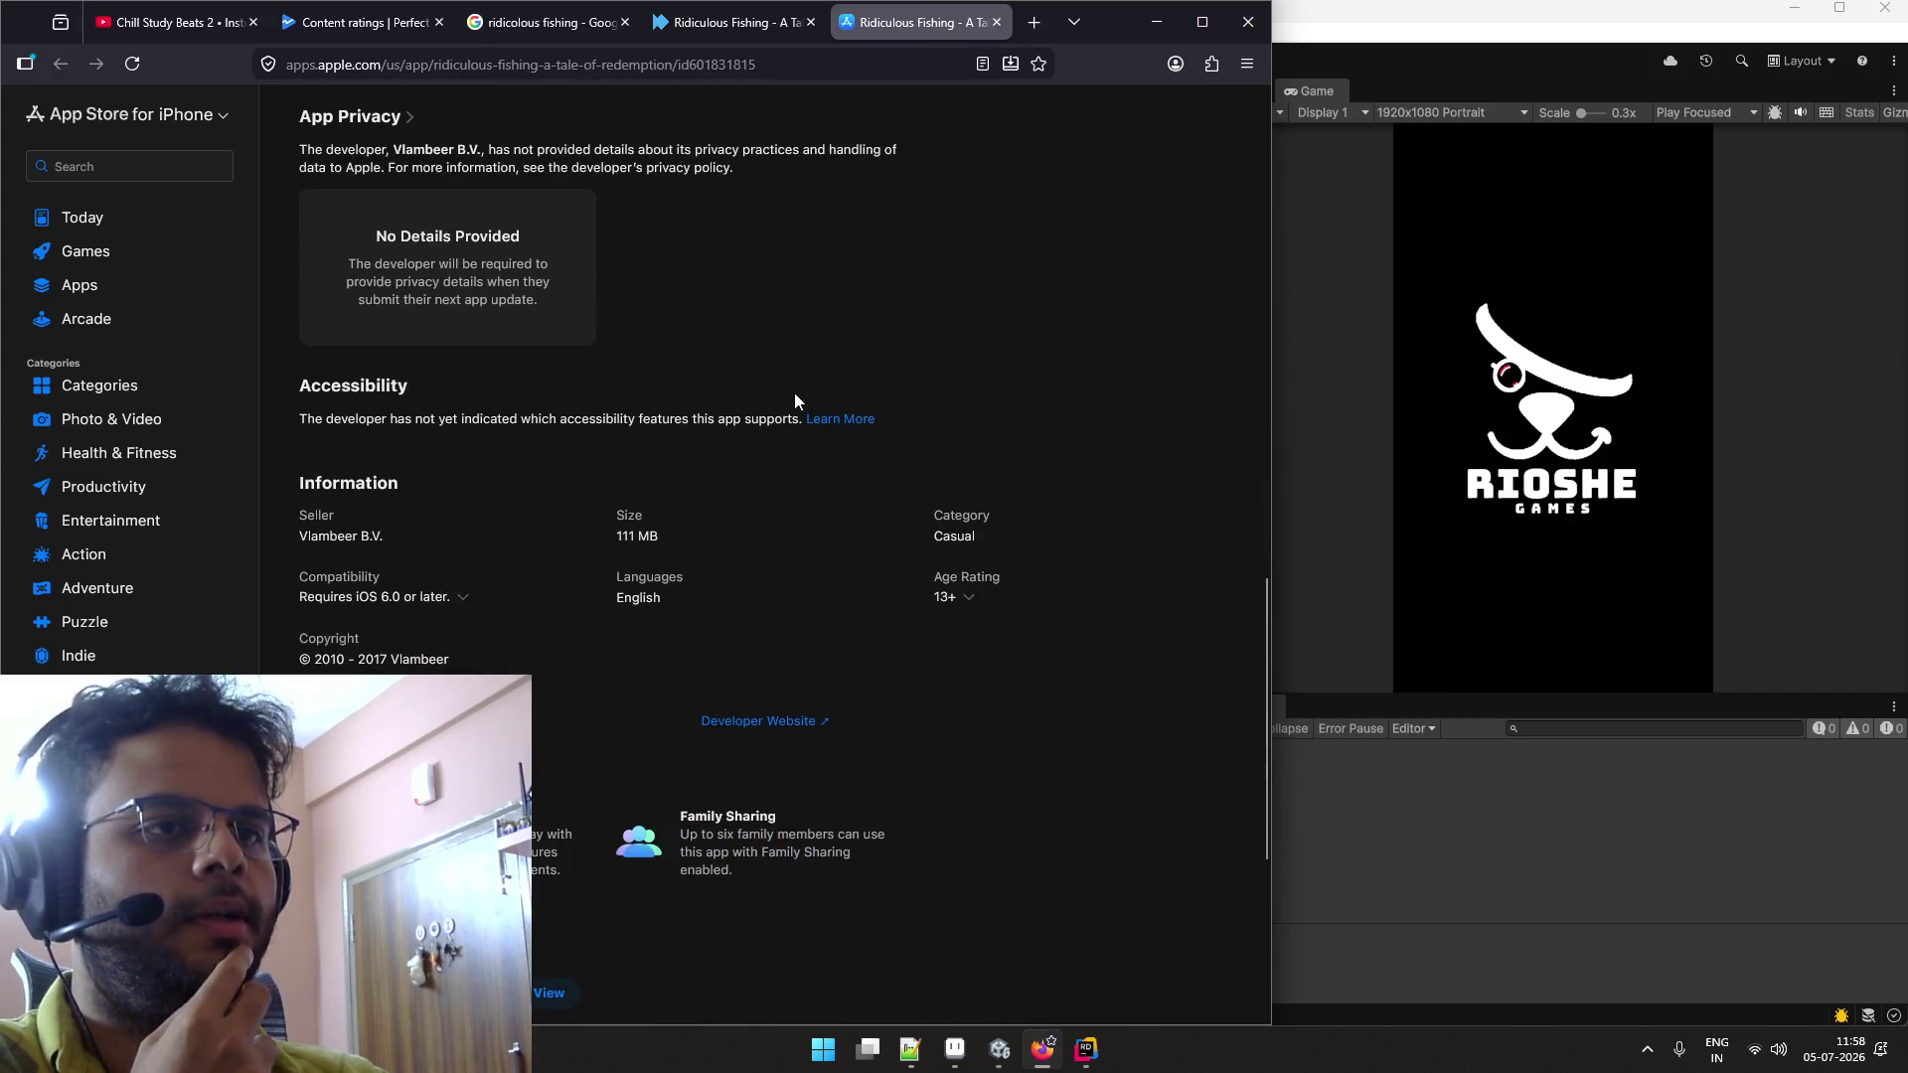
{"action": "left_click", "coordinate": [997, 23]}
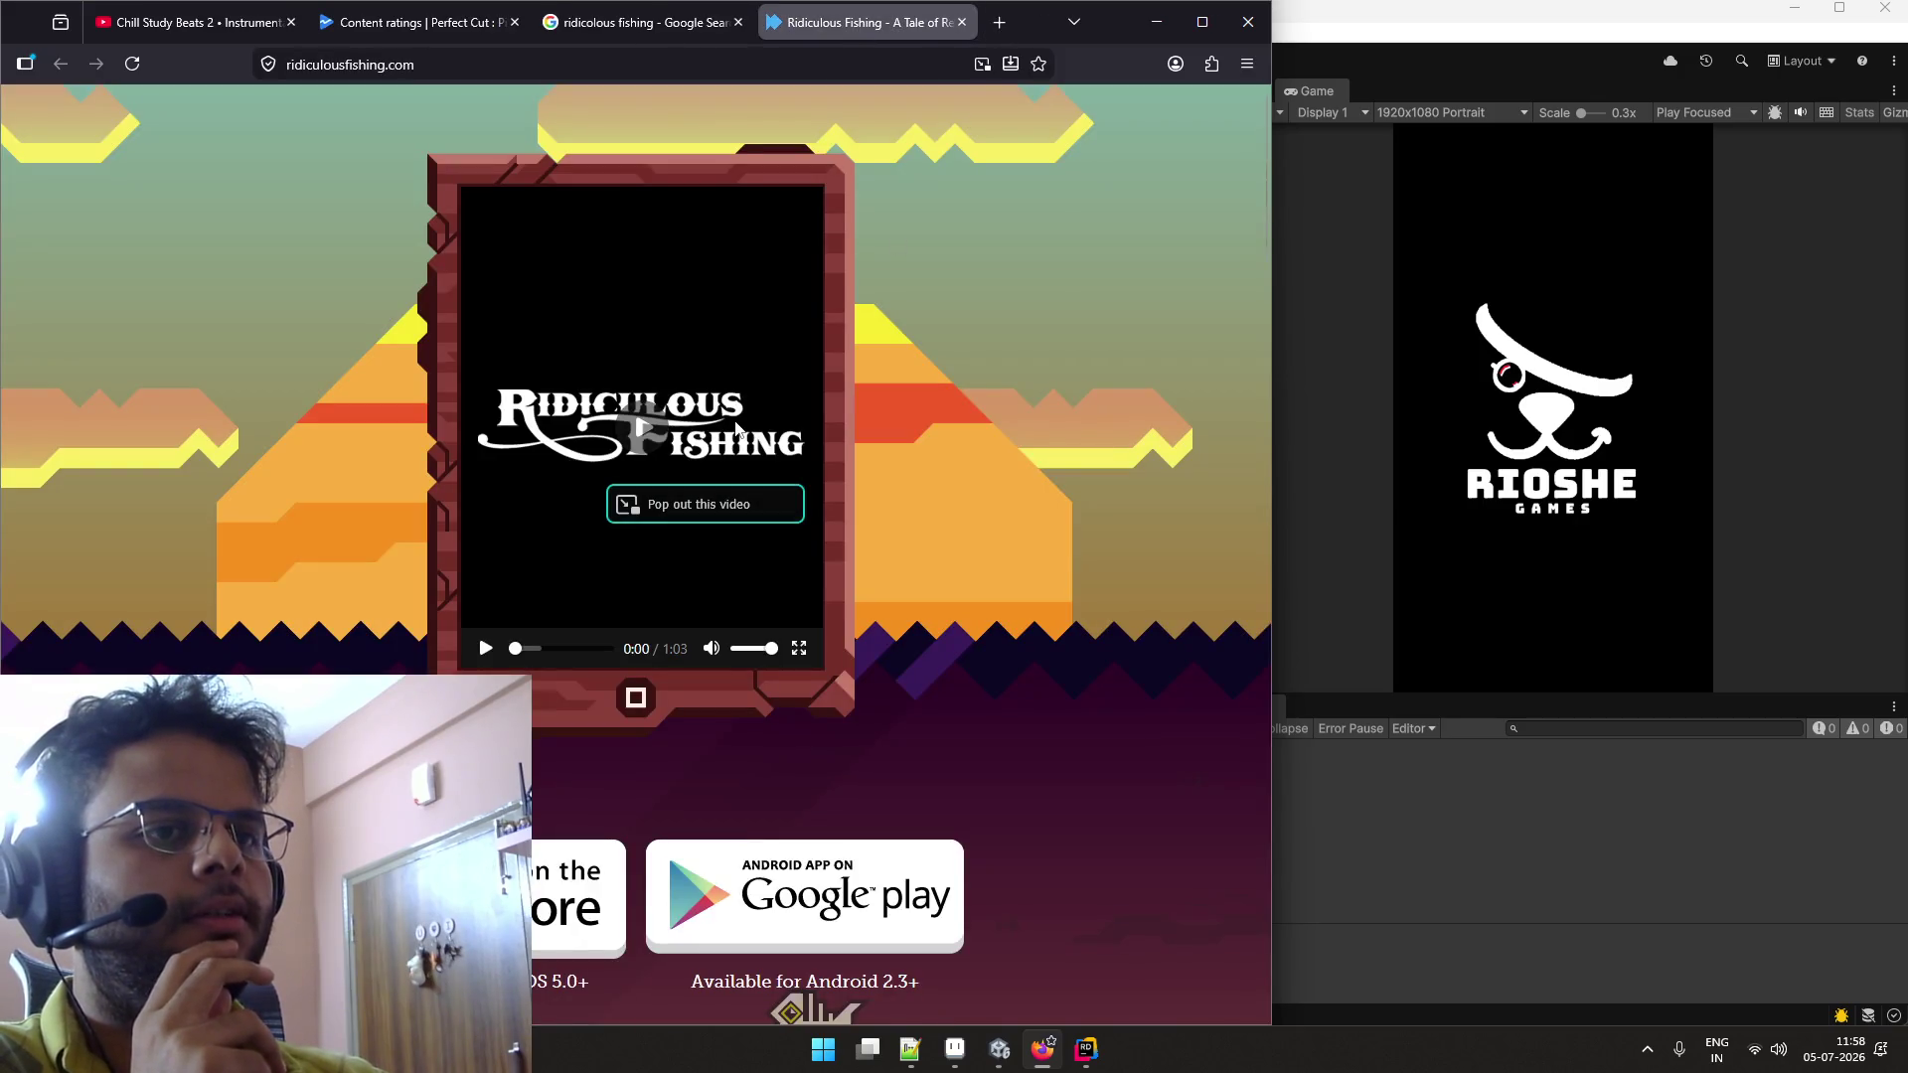
{"action": "key", "text": "ctrl+shift+Tab"}
{"action": "scroll", "coordinate": [579, 344], "scroll_direction": "down", "scroll_amount": 10}
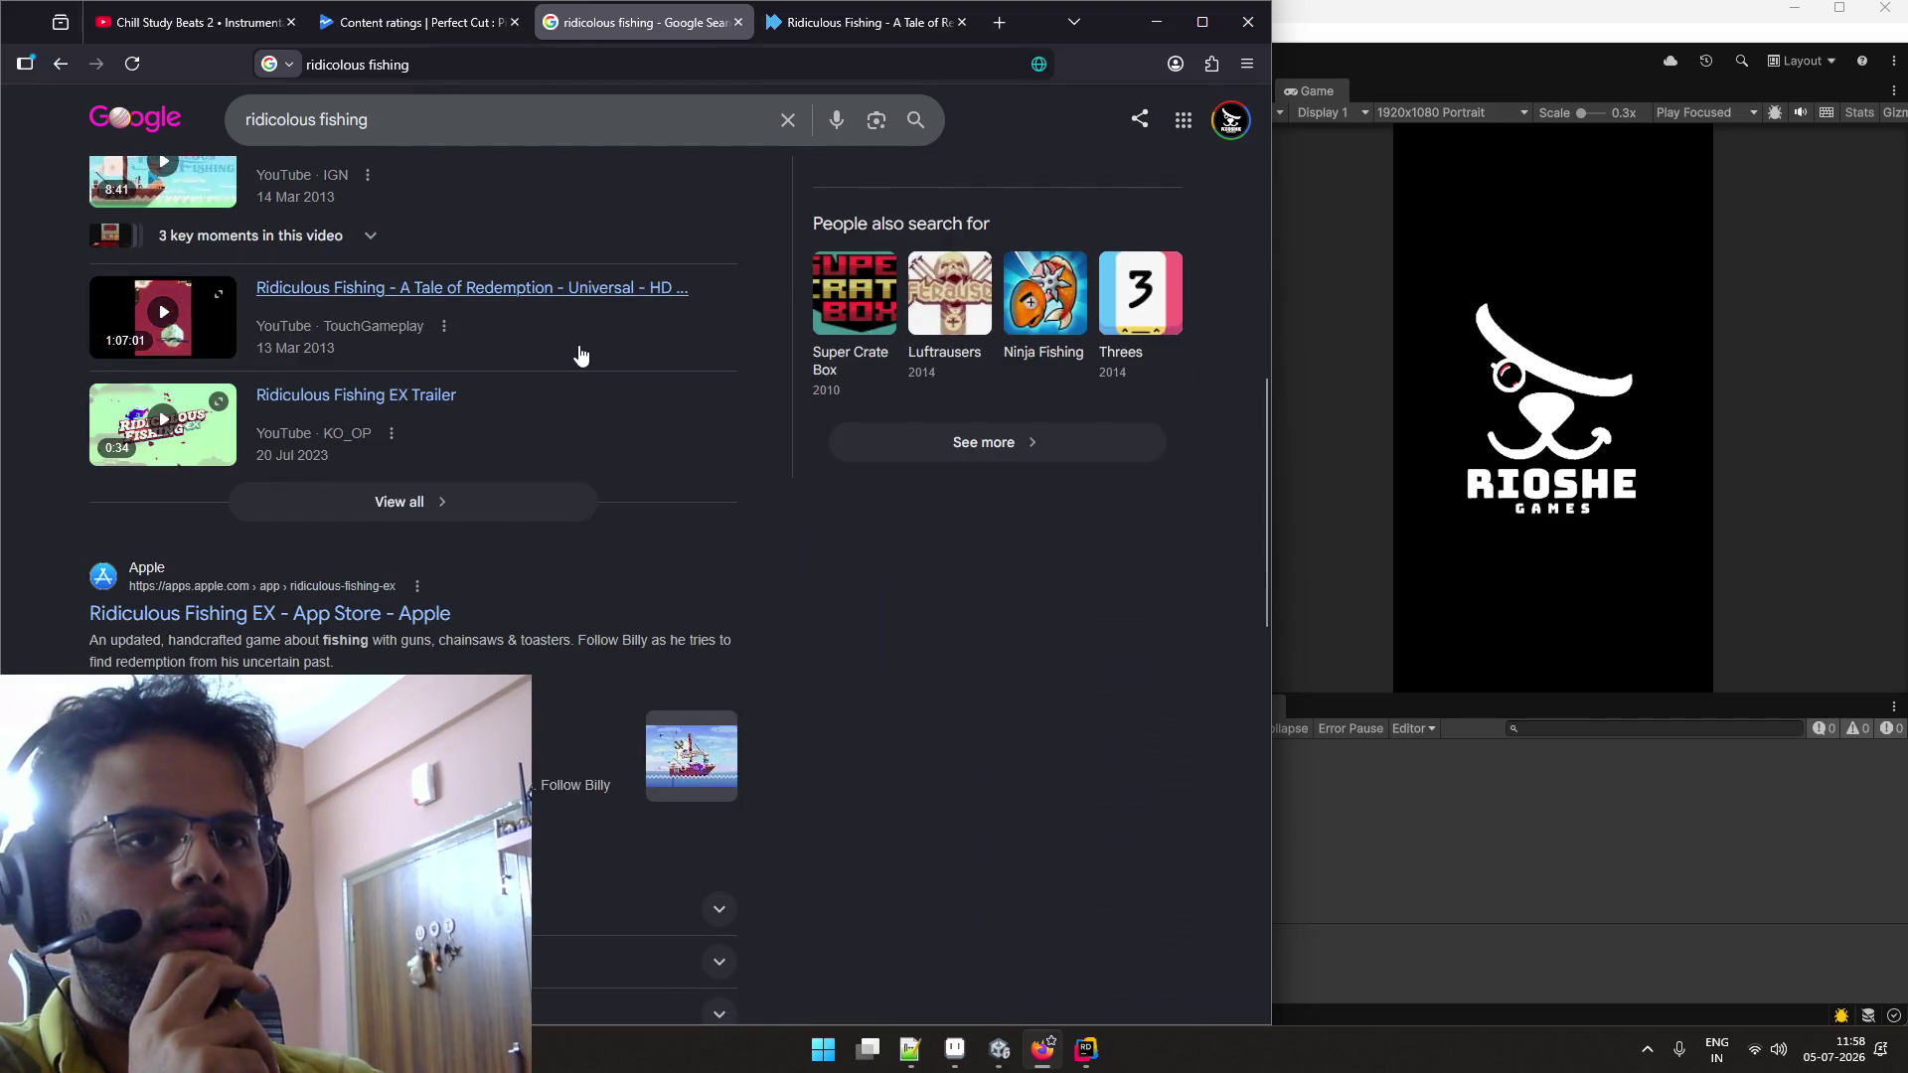
{"action": "scroll", "coordinate": [586, 353], "scroll_direction": "up", "scroll_amount": 5}
{"action": "scroll", "coordinate": [594, 352], "scroll_direction": "up", "scroll_amount": 5}
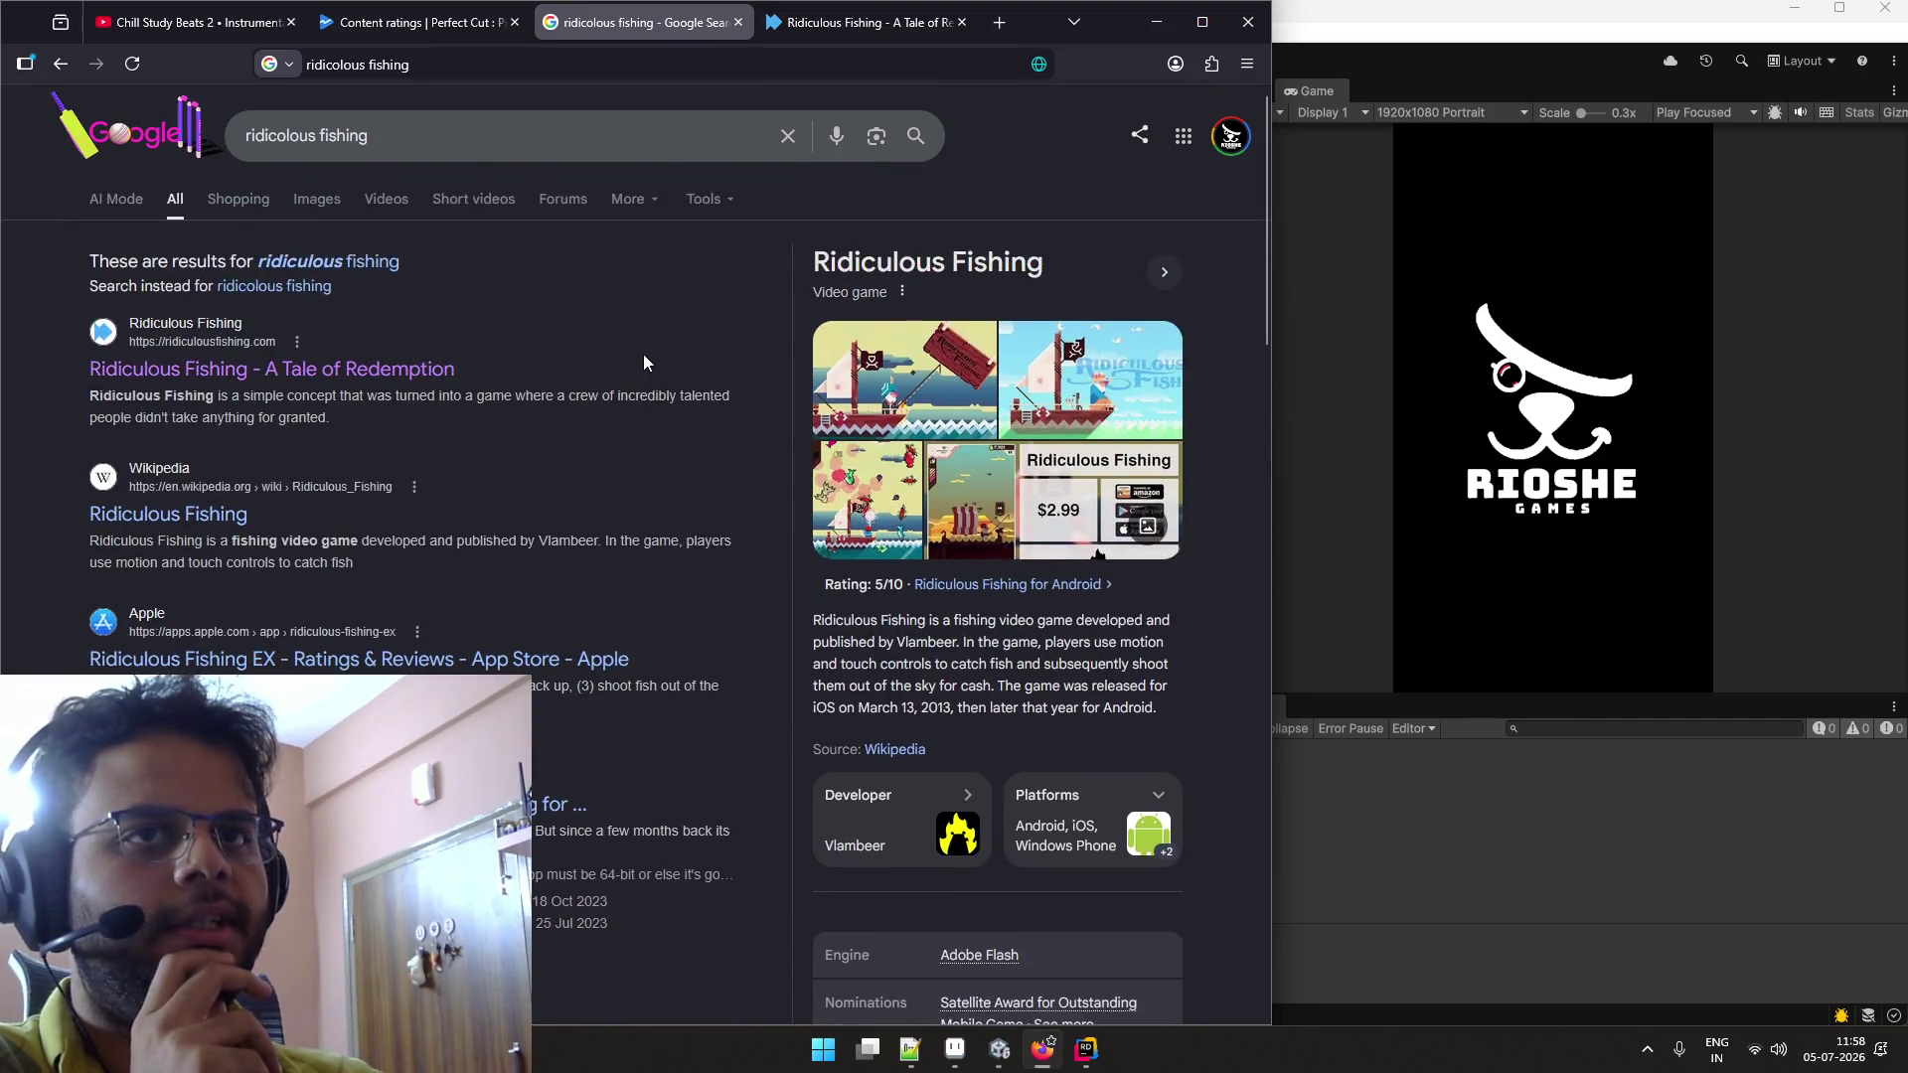
{"action": "right_click", "coordinate": [326, 371]}
{"action": "left_click", "coordinate": [397, 391]}
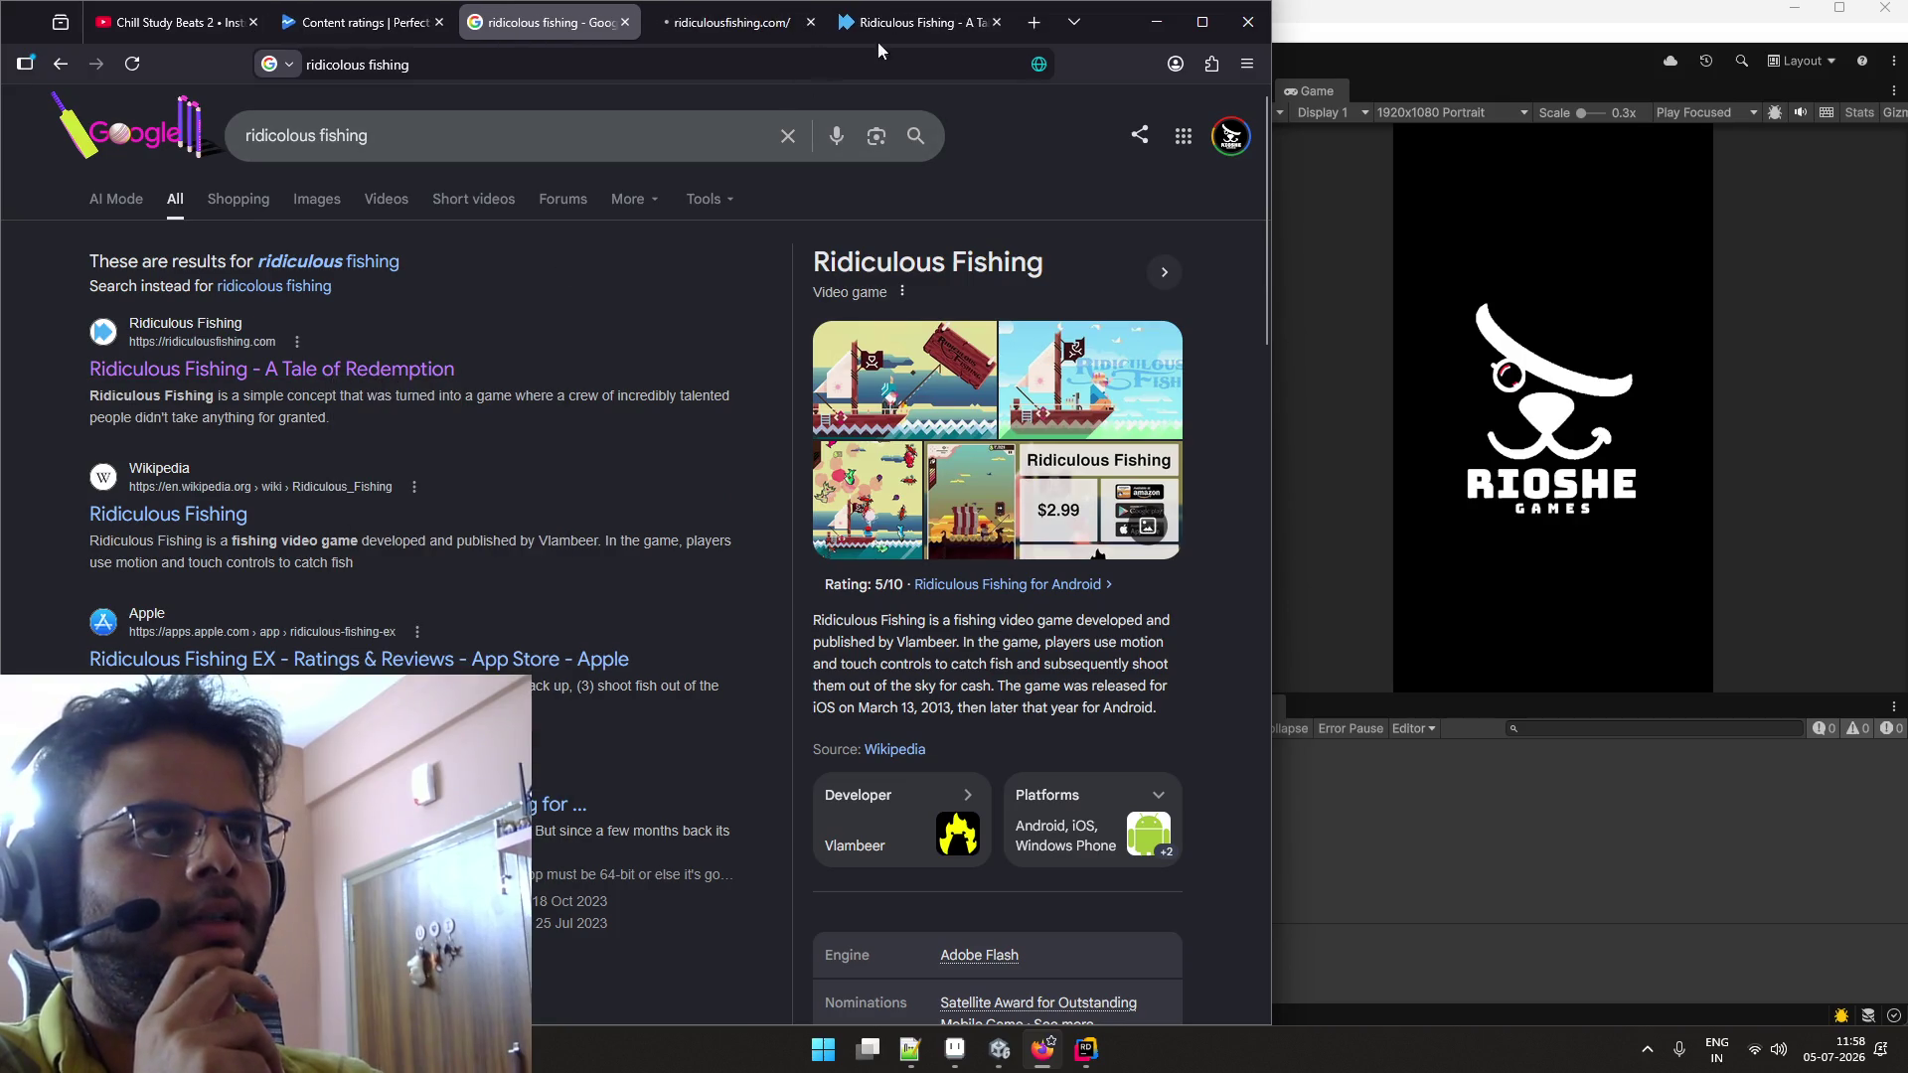
{"action": "left_click", "coordinate": [730, 22]}
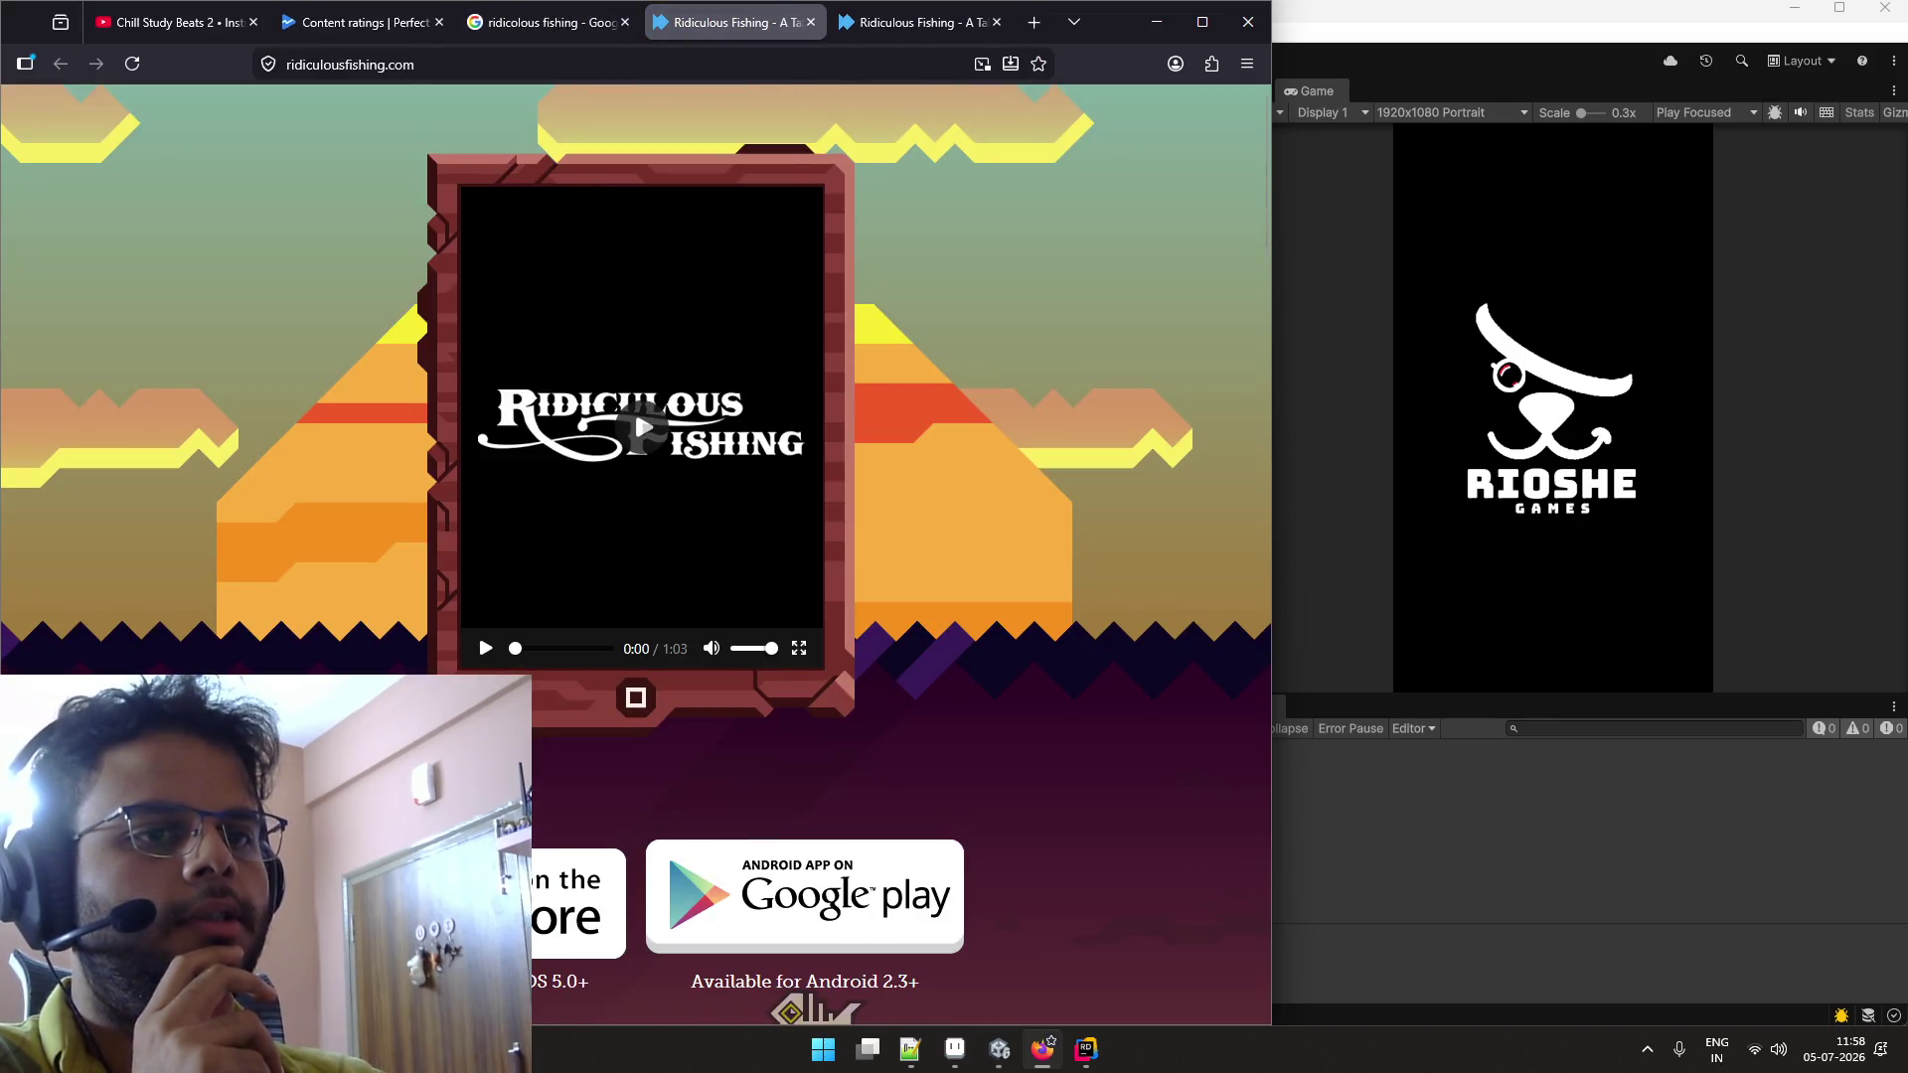
{"action": "left_click", "coordinate": [577, 894]}
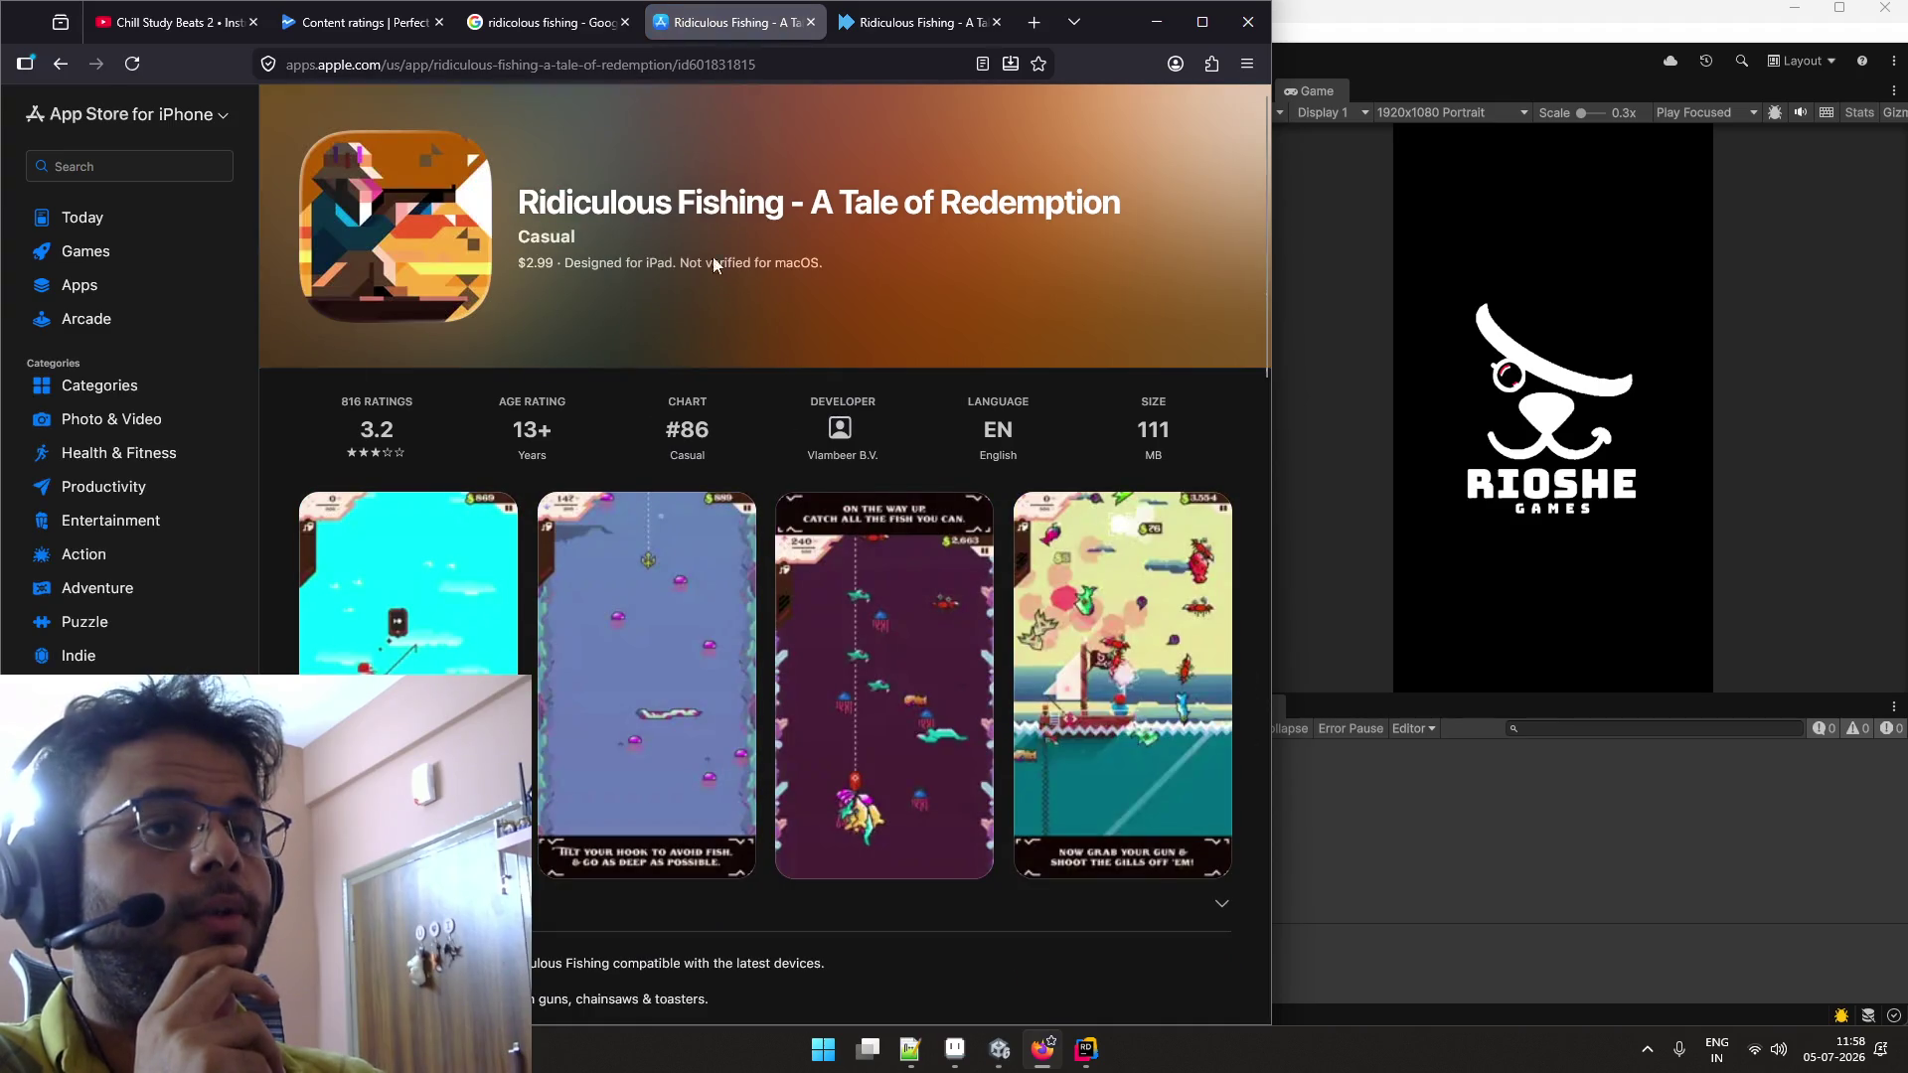
{"action": "left_click", "coordinate": [810, 22]}
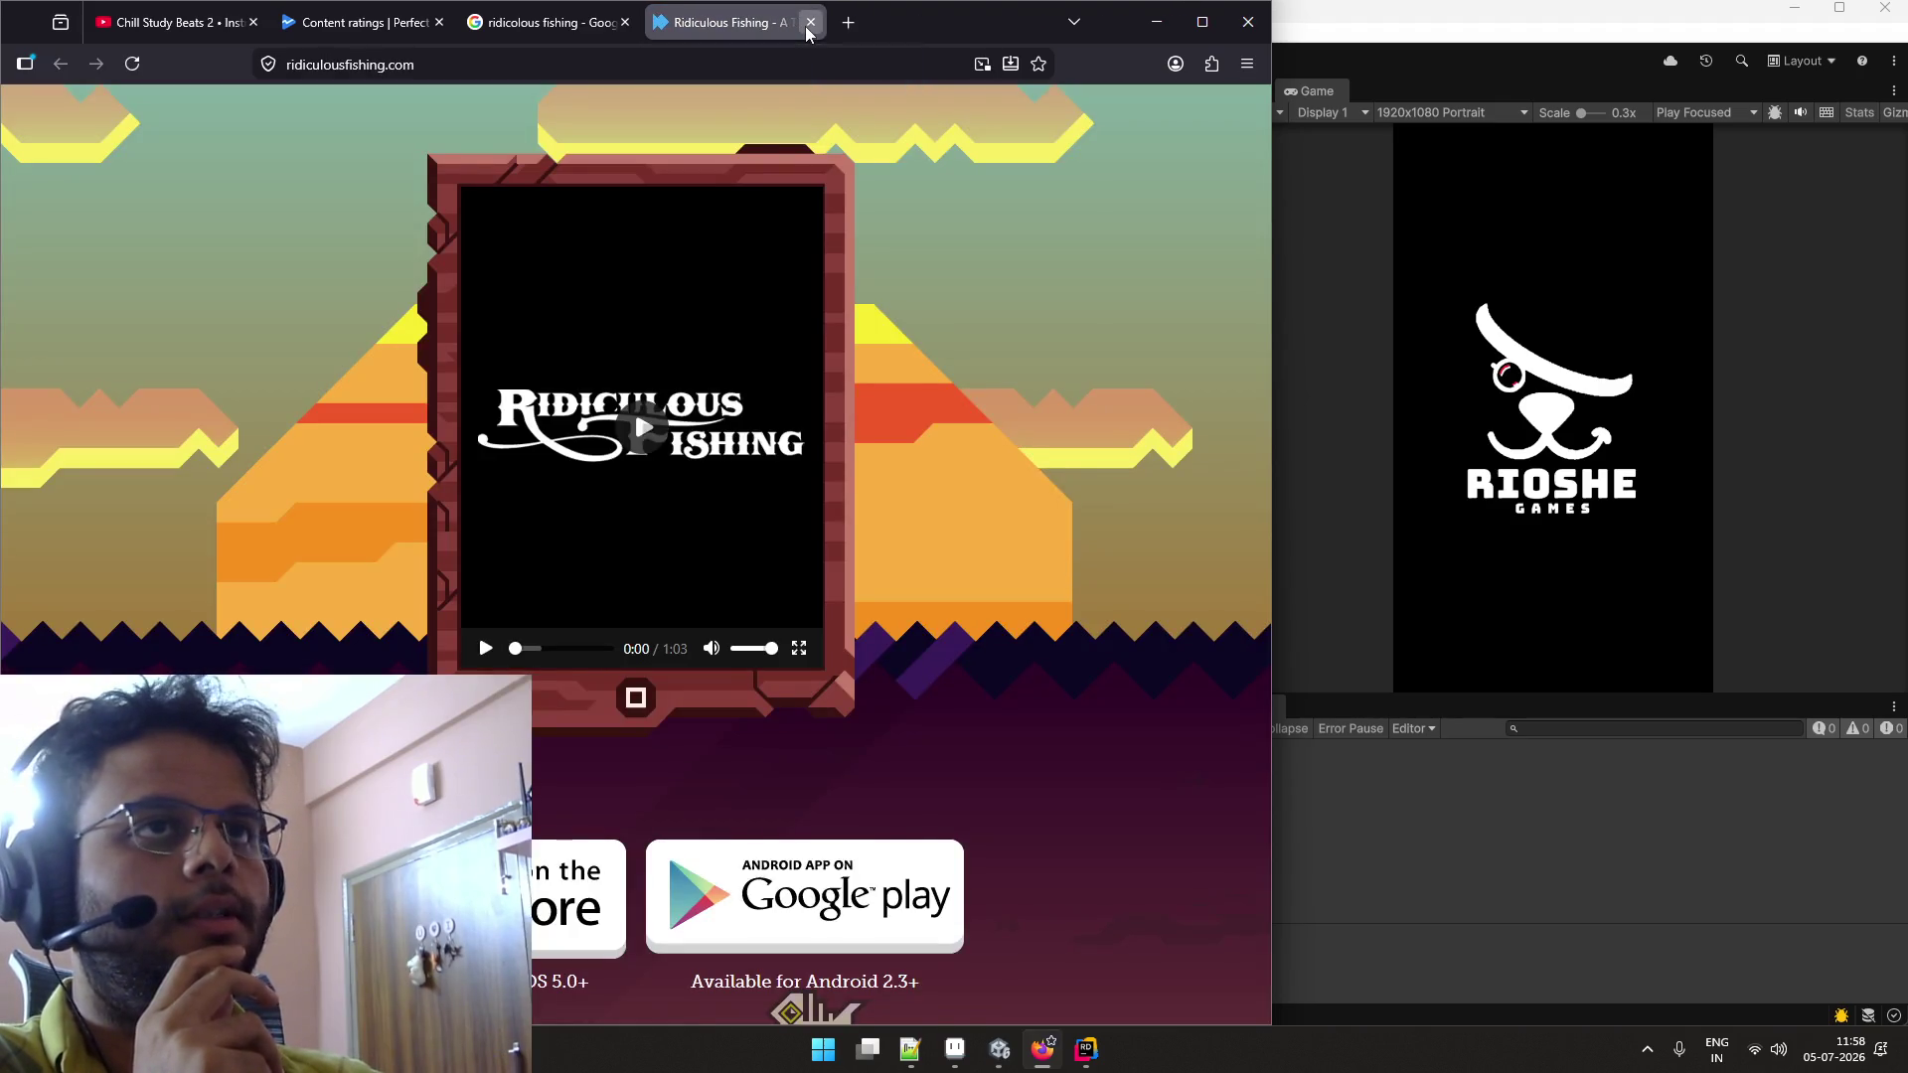
{"action": "left_click", "coordinate": [805, 22]}
{"action": "scroll", "coordinate": [477, 433], "scroll_direction": "down", "scroll_amount": 2}
{"action": "scroll", "coordinate": [477, 433], "scroll_direction": "down", "scroll_amount": 5}
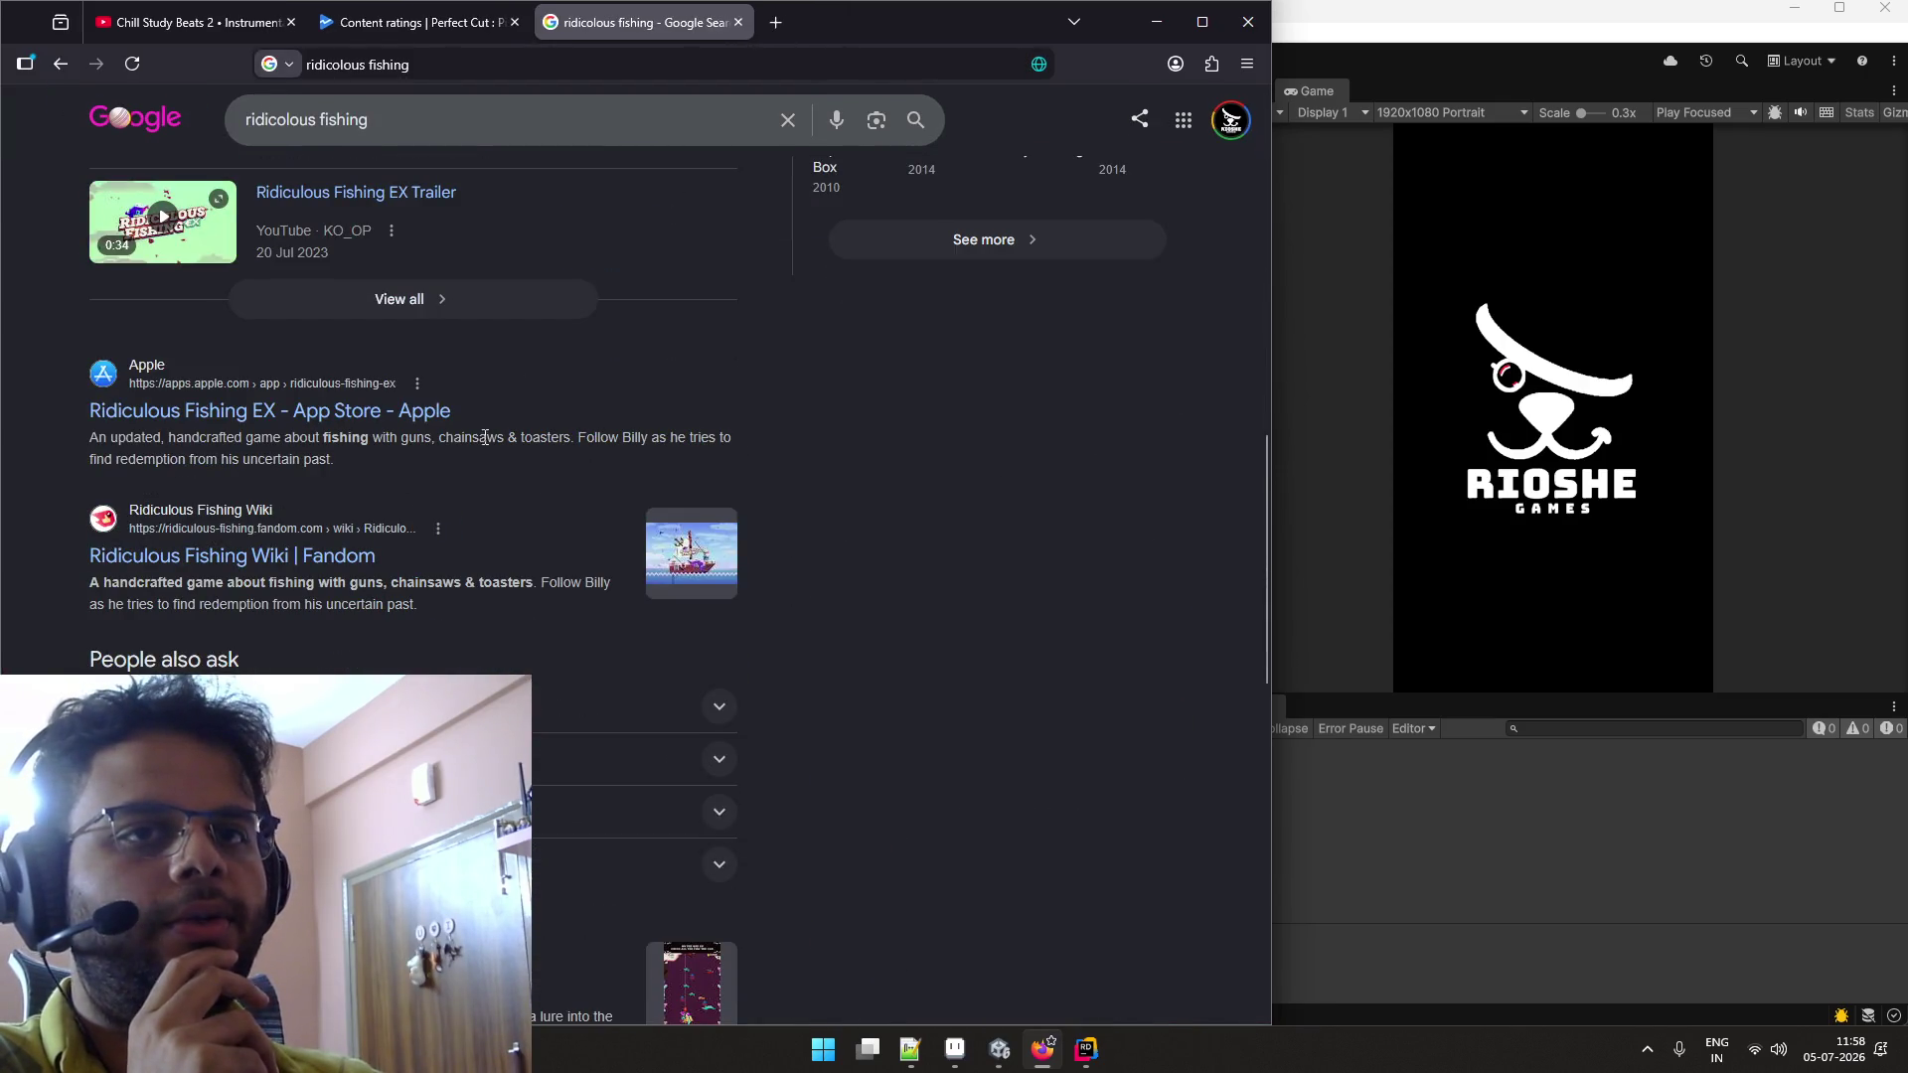
{"action": "scroll", "coordinate": [516, 437], "scroll_direction": "up", "scroll_amount": 8}
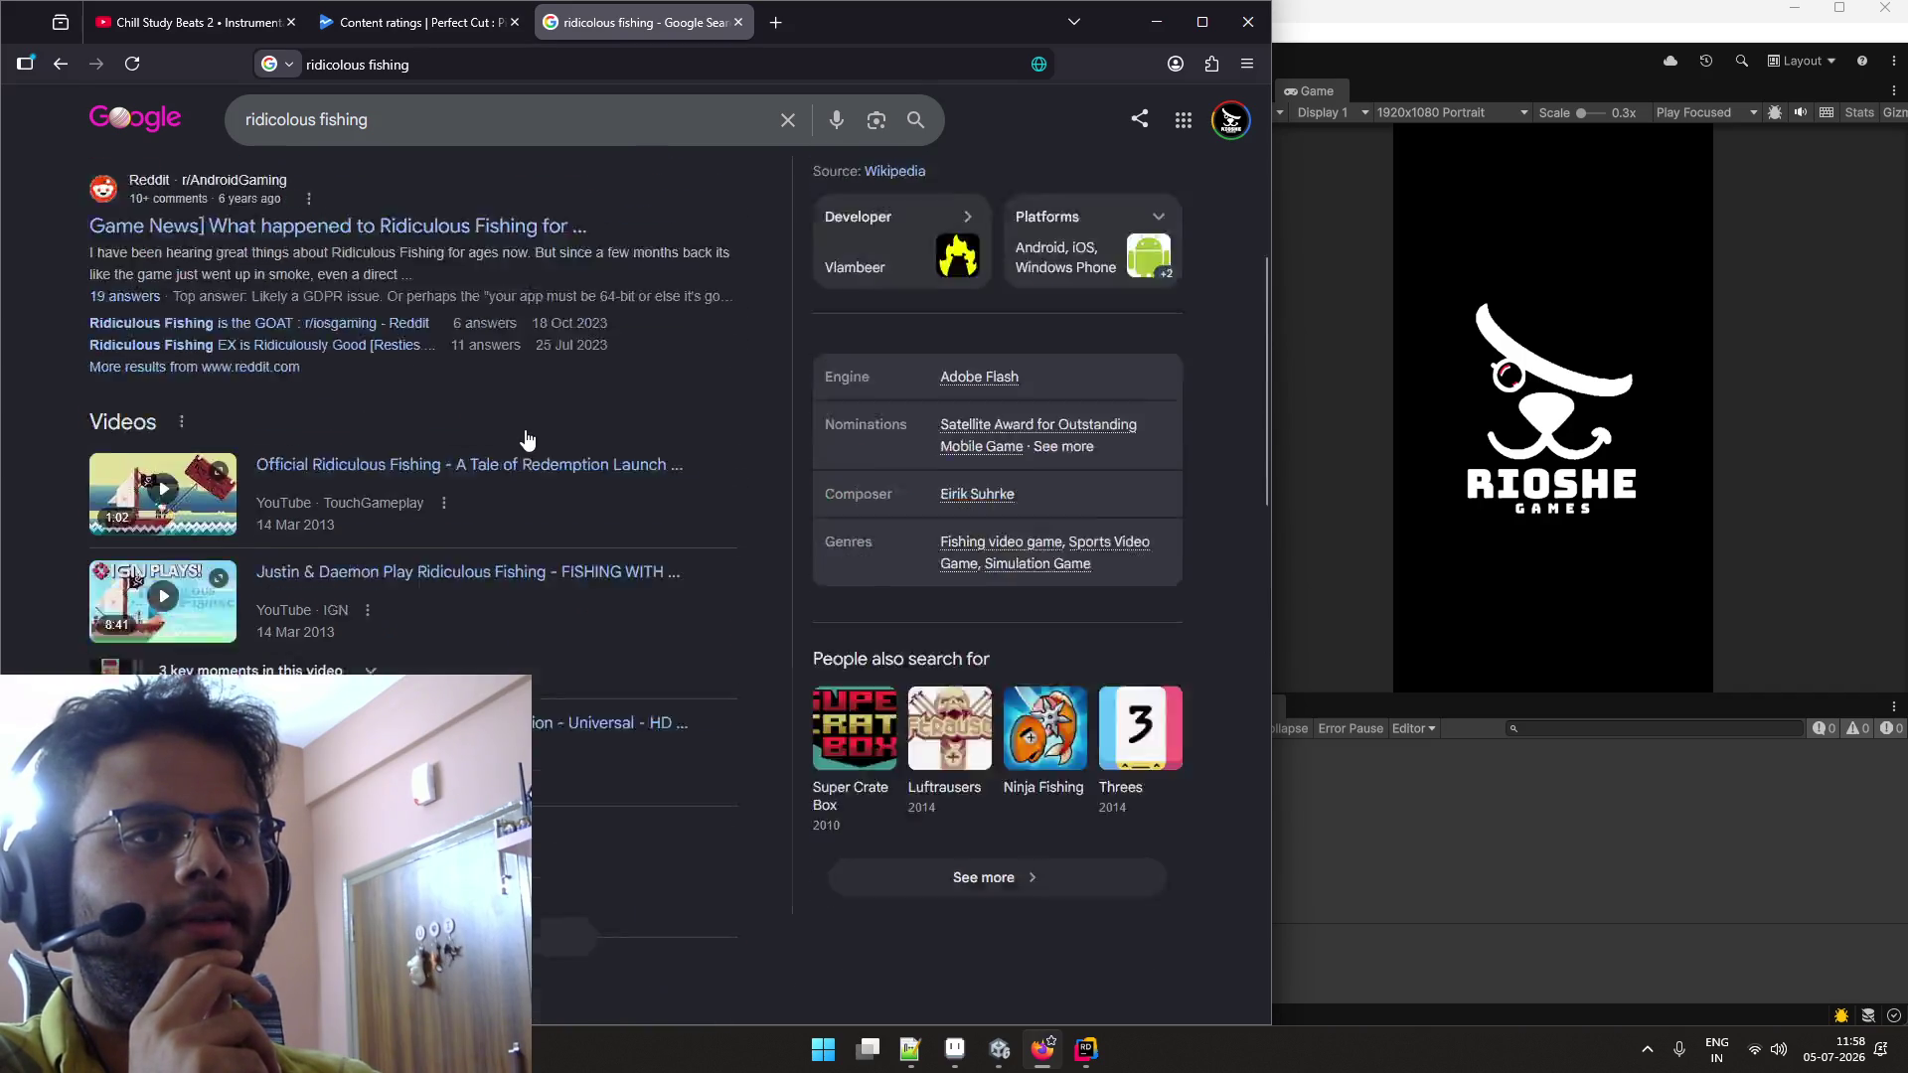
{"action": "left_click", "coordinate": [737, 22]}
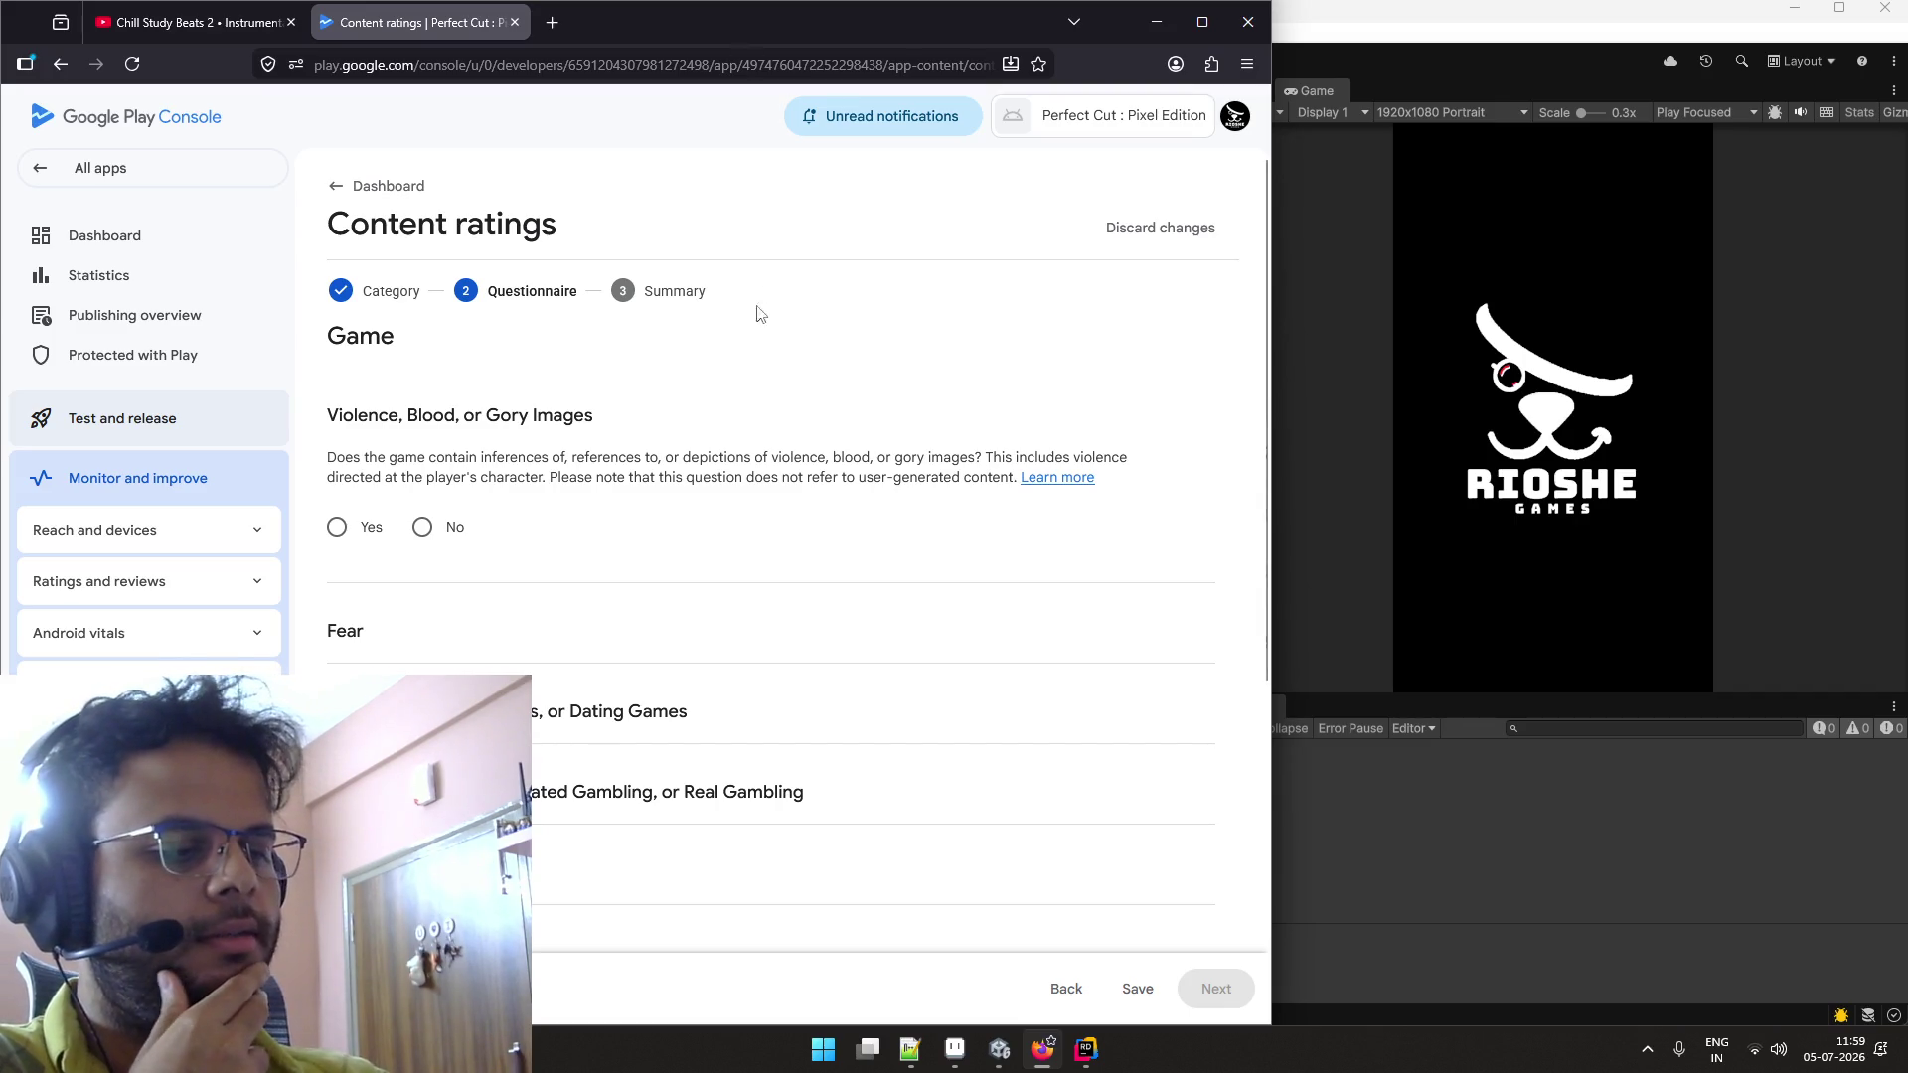
Resume the Chill Study Beats music and go back to the Content ratings questionnaire
{"action": "left_click", "coordinate": [227, 28]}
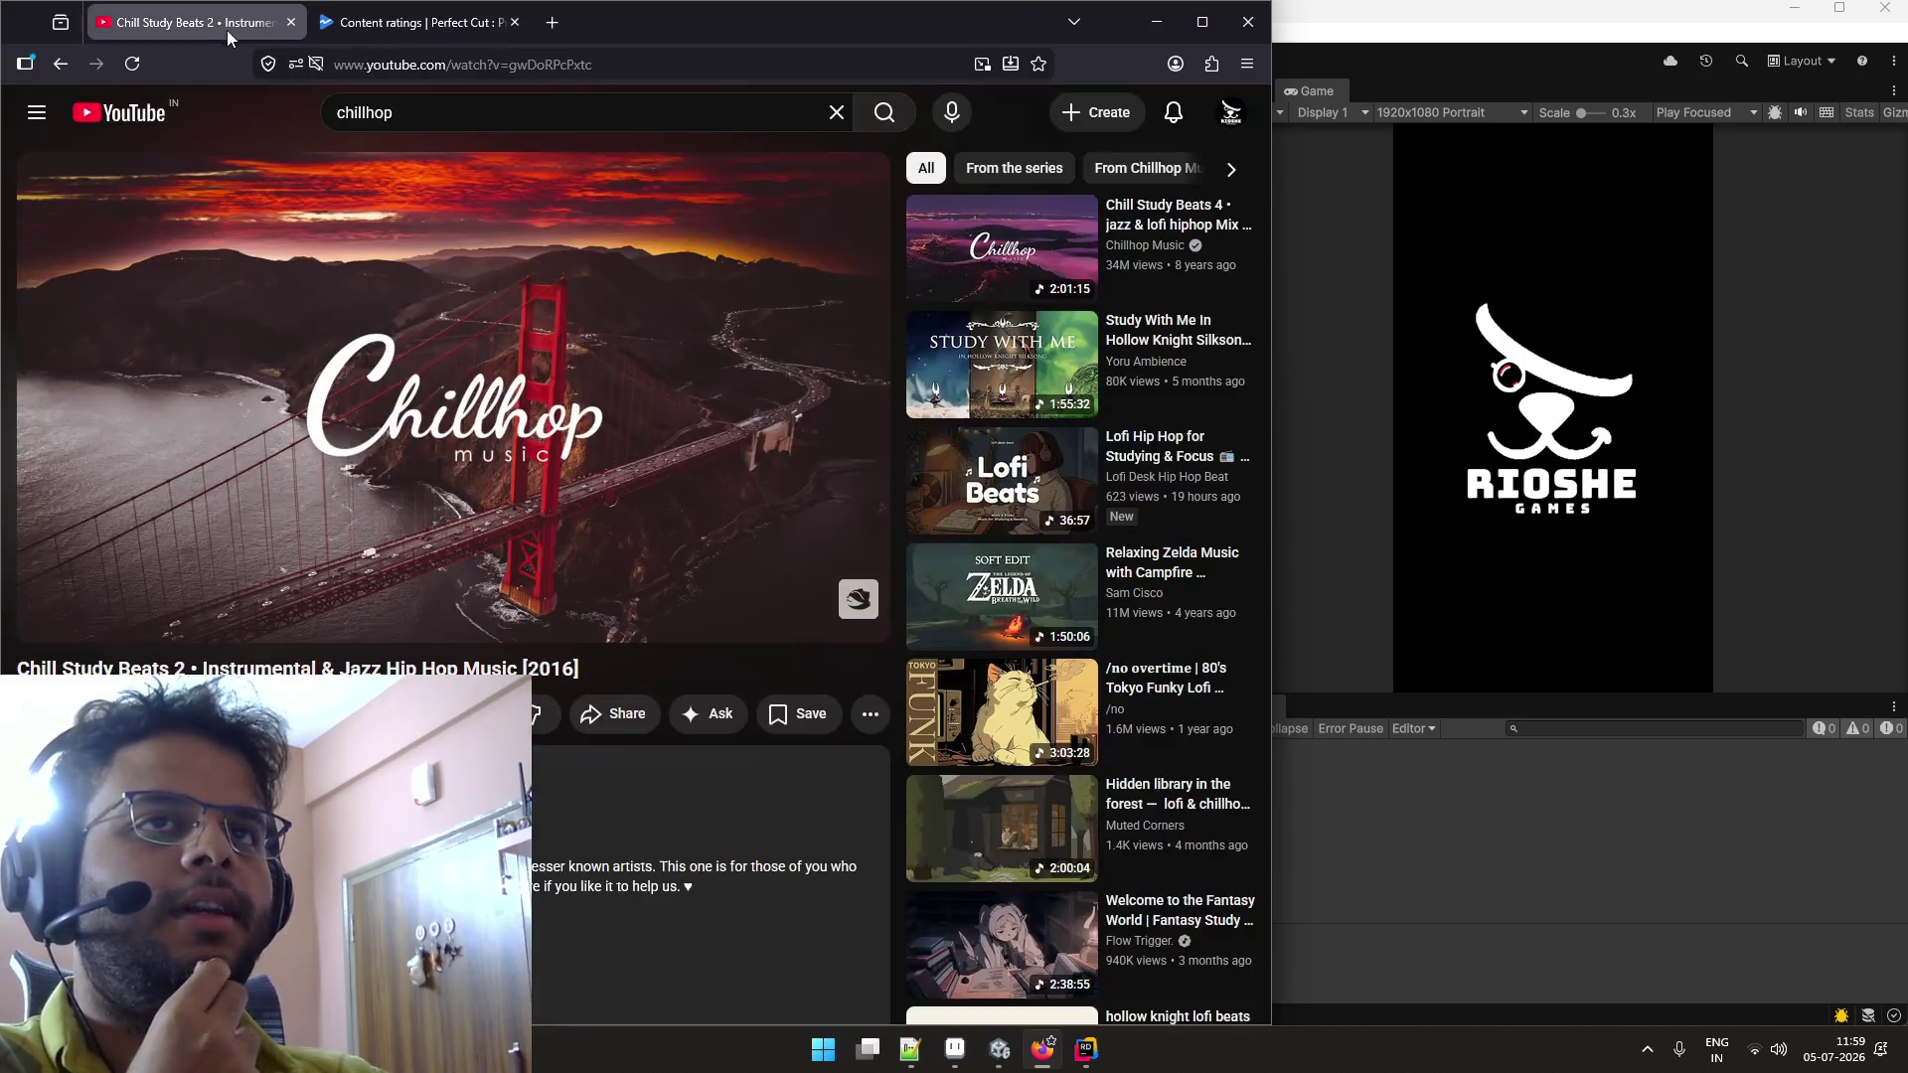
{"action": "left_click", "coordinate": [269, 295]}
{"action": "left_click", "coordinate": [414, 28]}
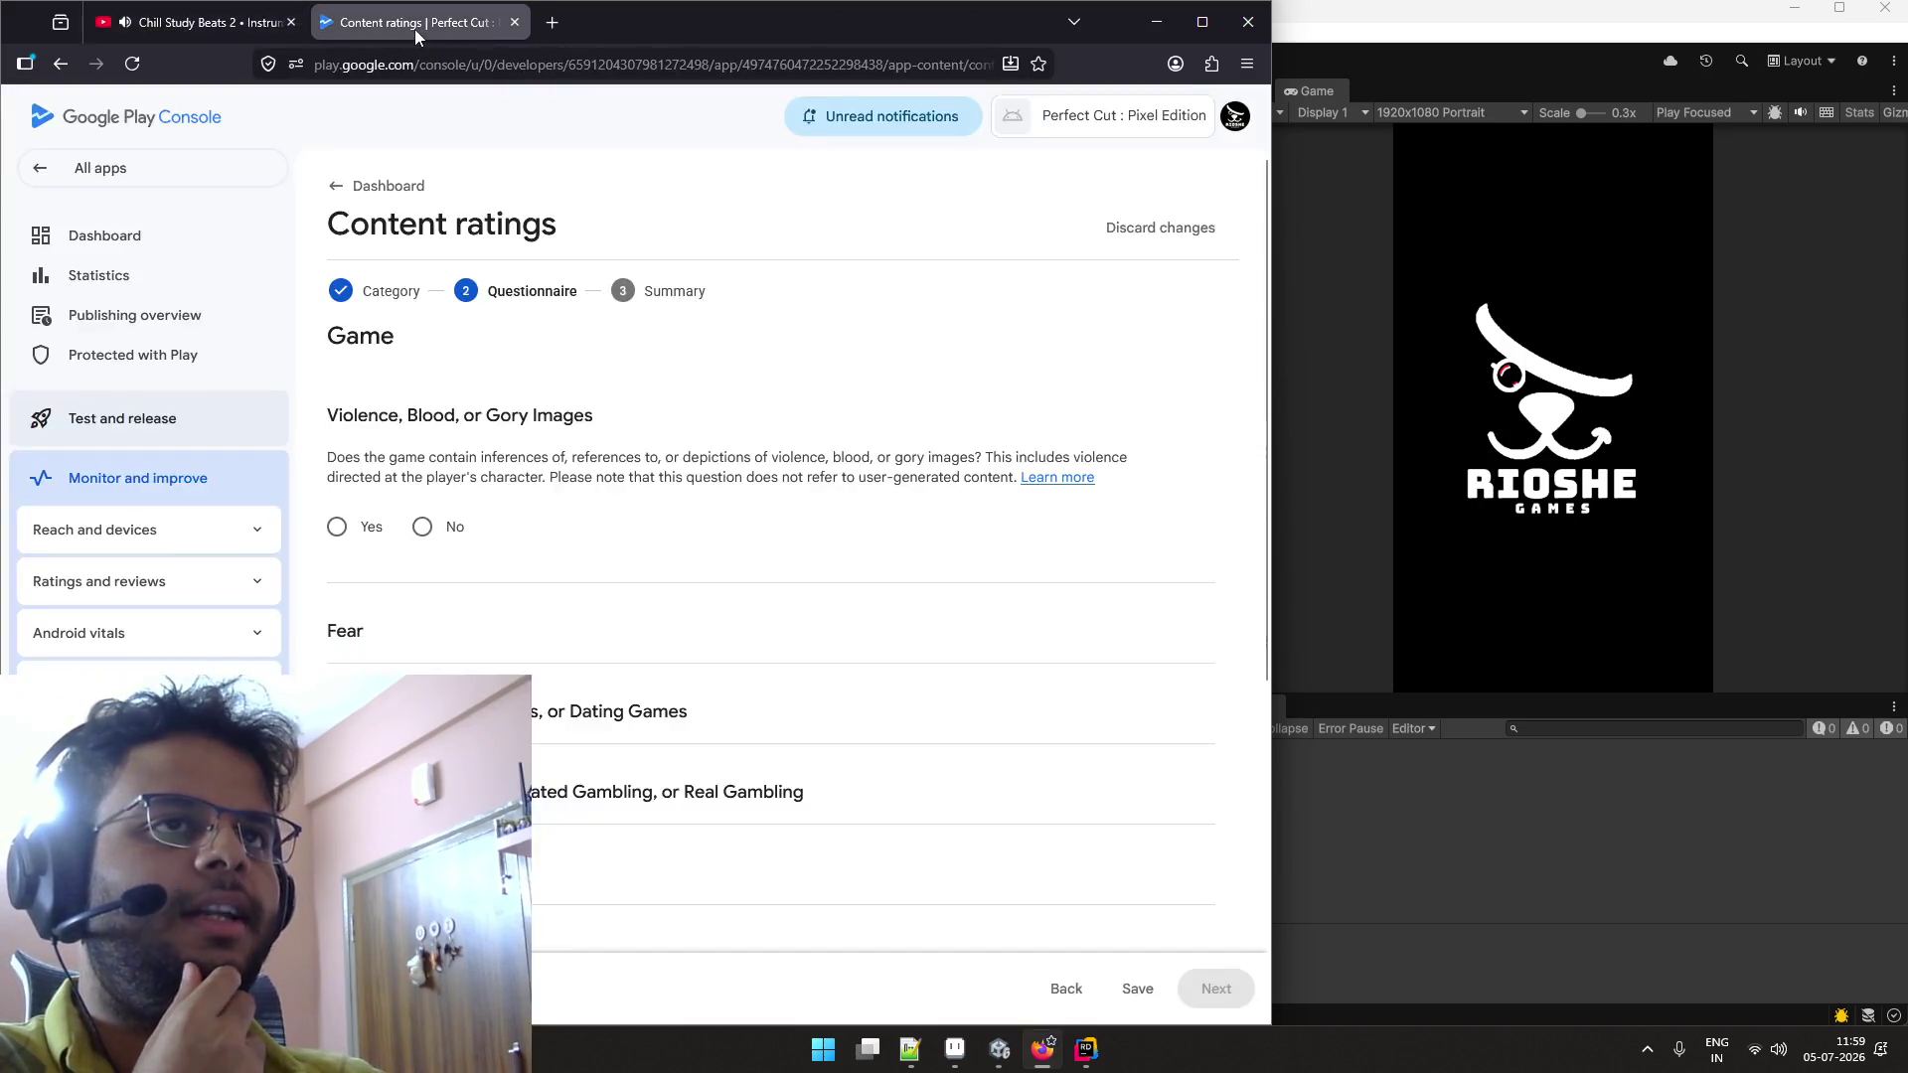
{"action": "left_click", "coordinate": [240, 30]}
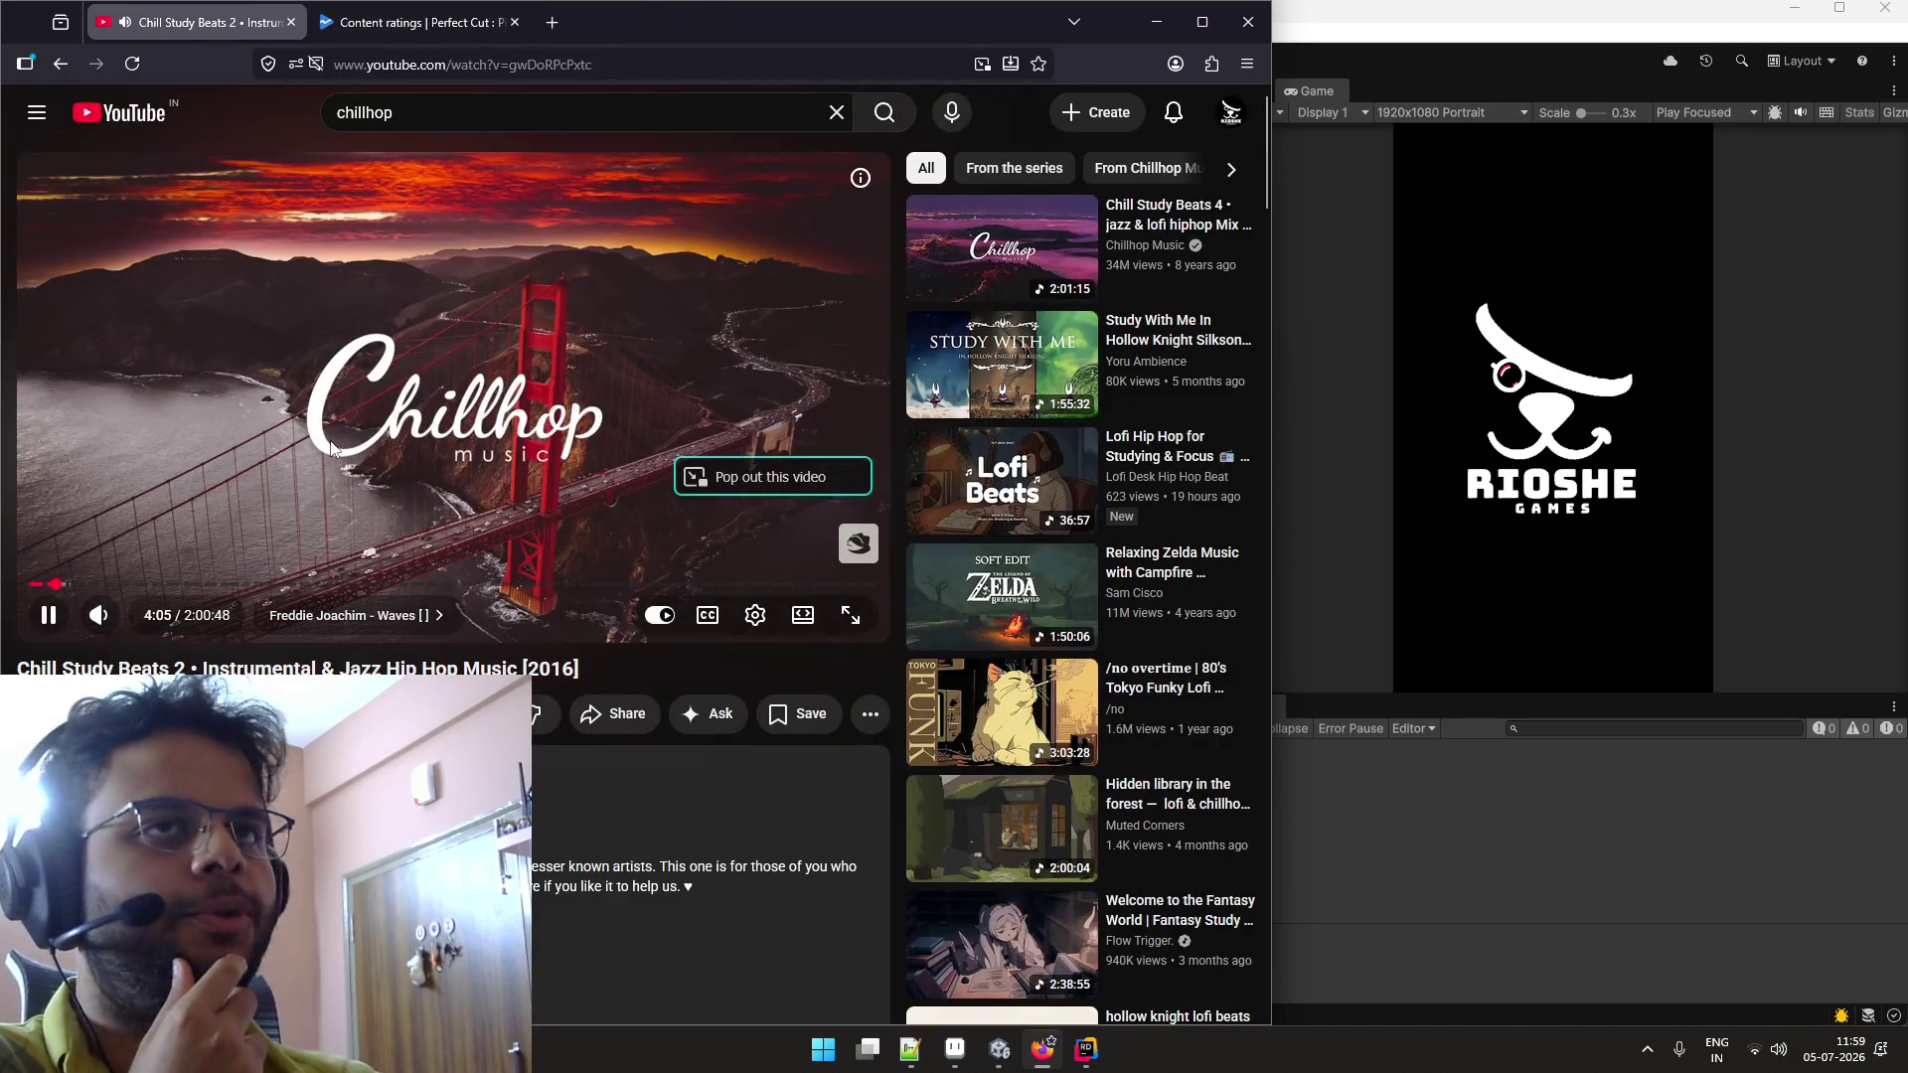
{"action": "left_click", "coordinate": [421, 22]}
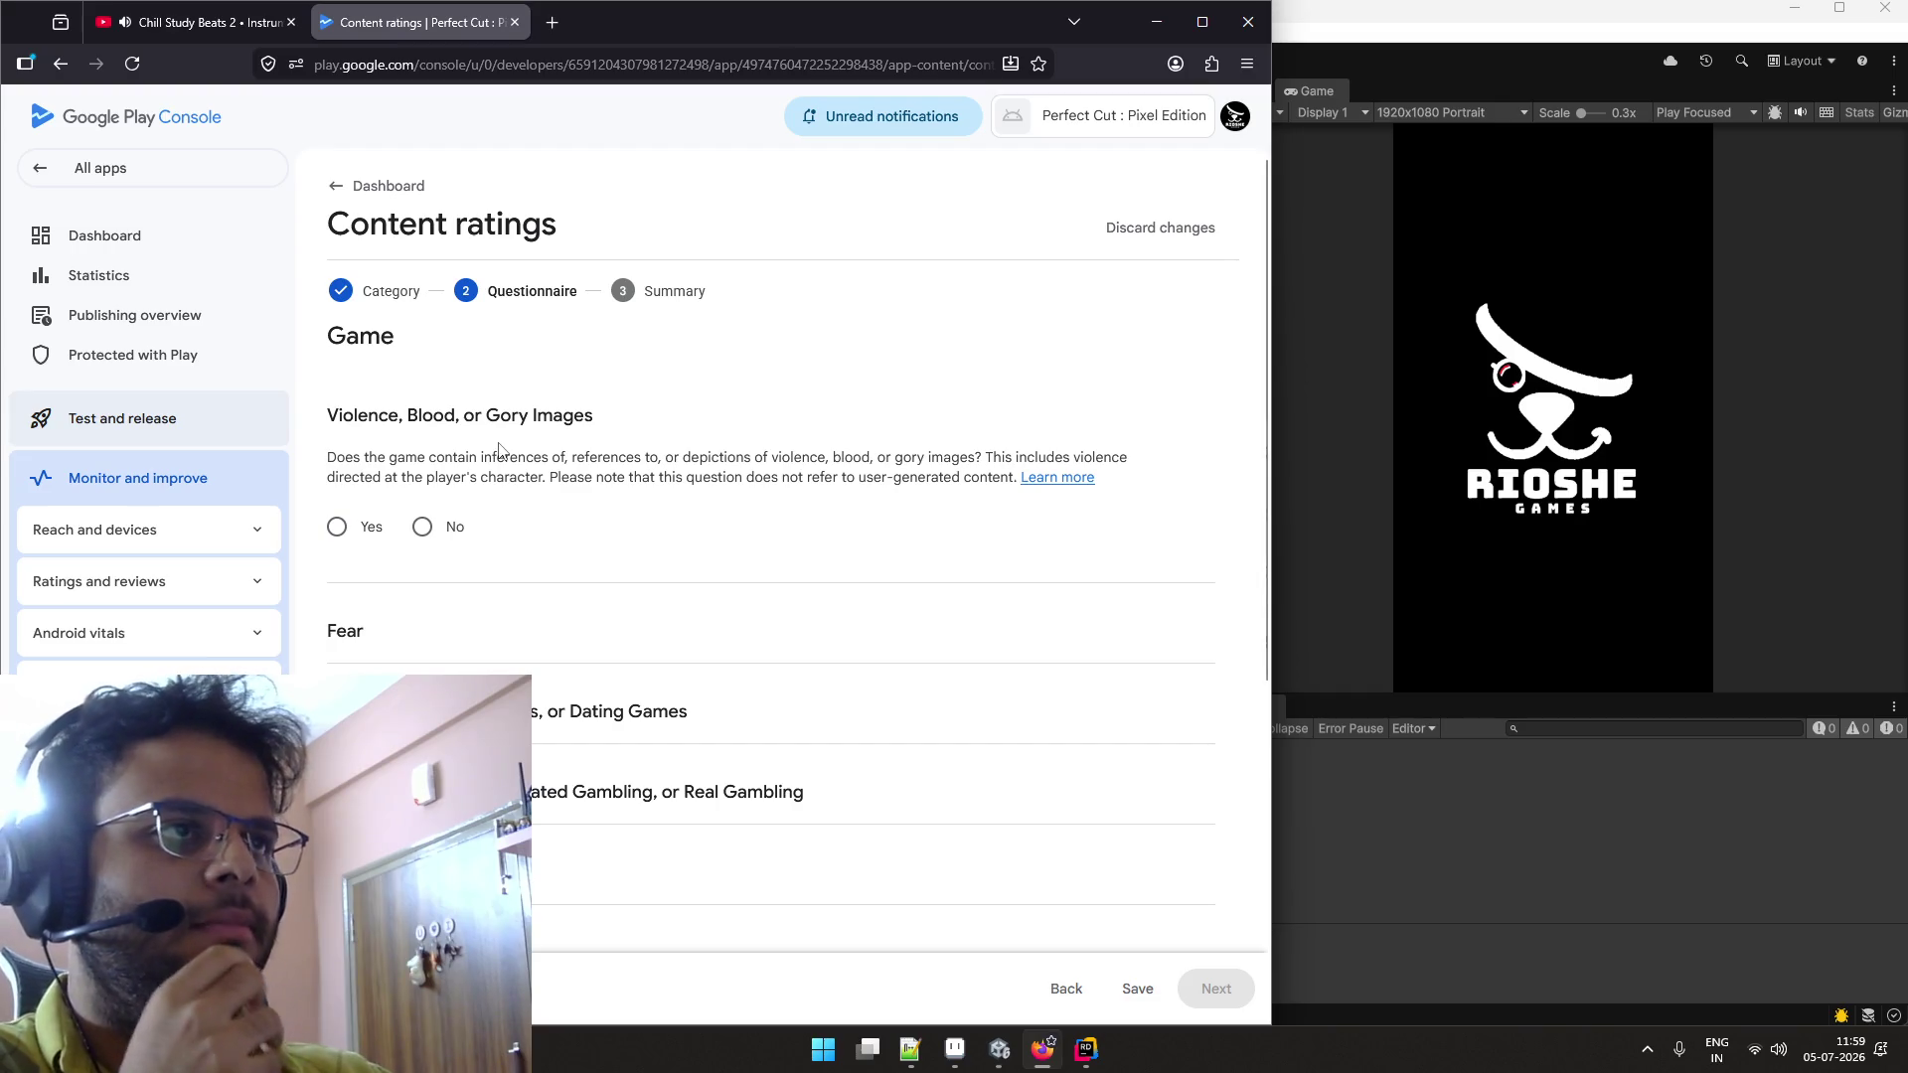
Answer Yes to the violence, blood or gory images question
{"action": "left_click", "coordinate": [375, 524]}
{"action": "scroll", "coordinate": [367, 502], "scroll_direction": "down", "scroll_amount": 1}
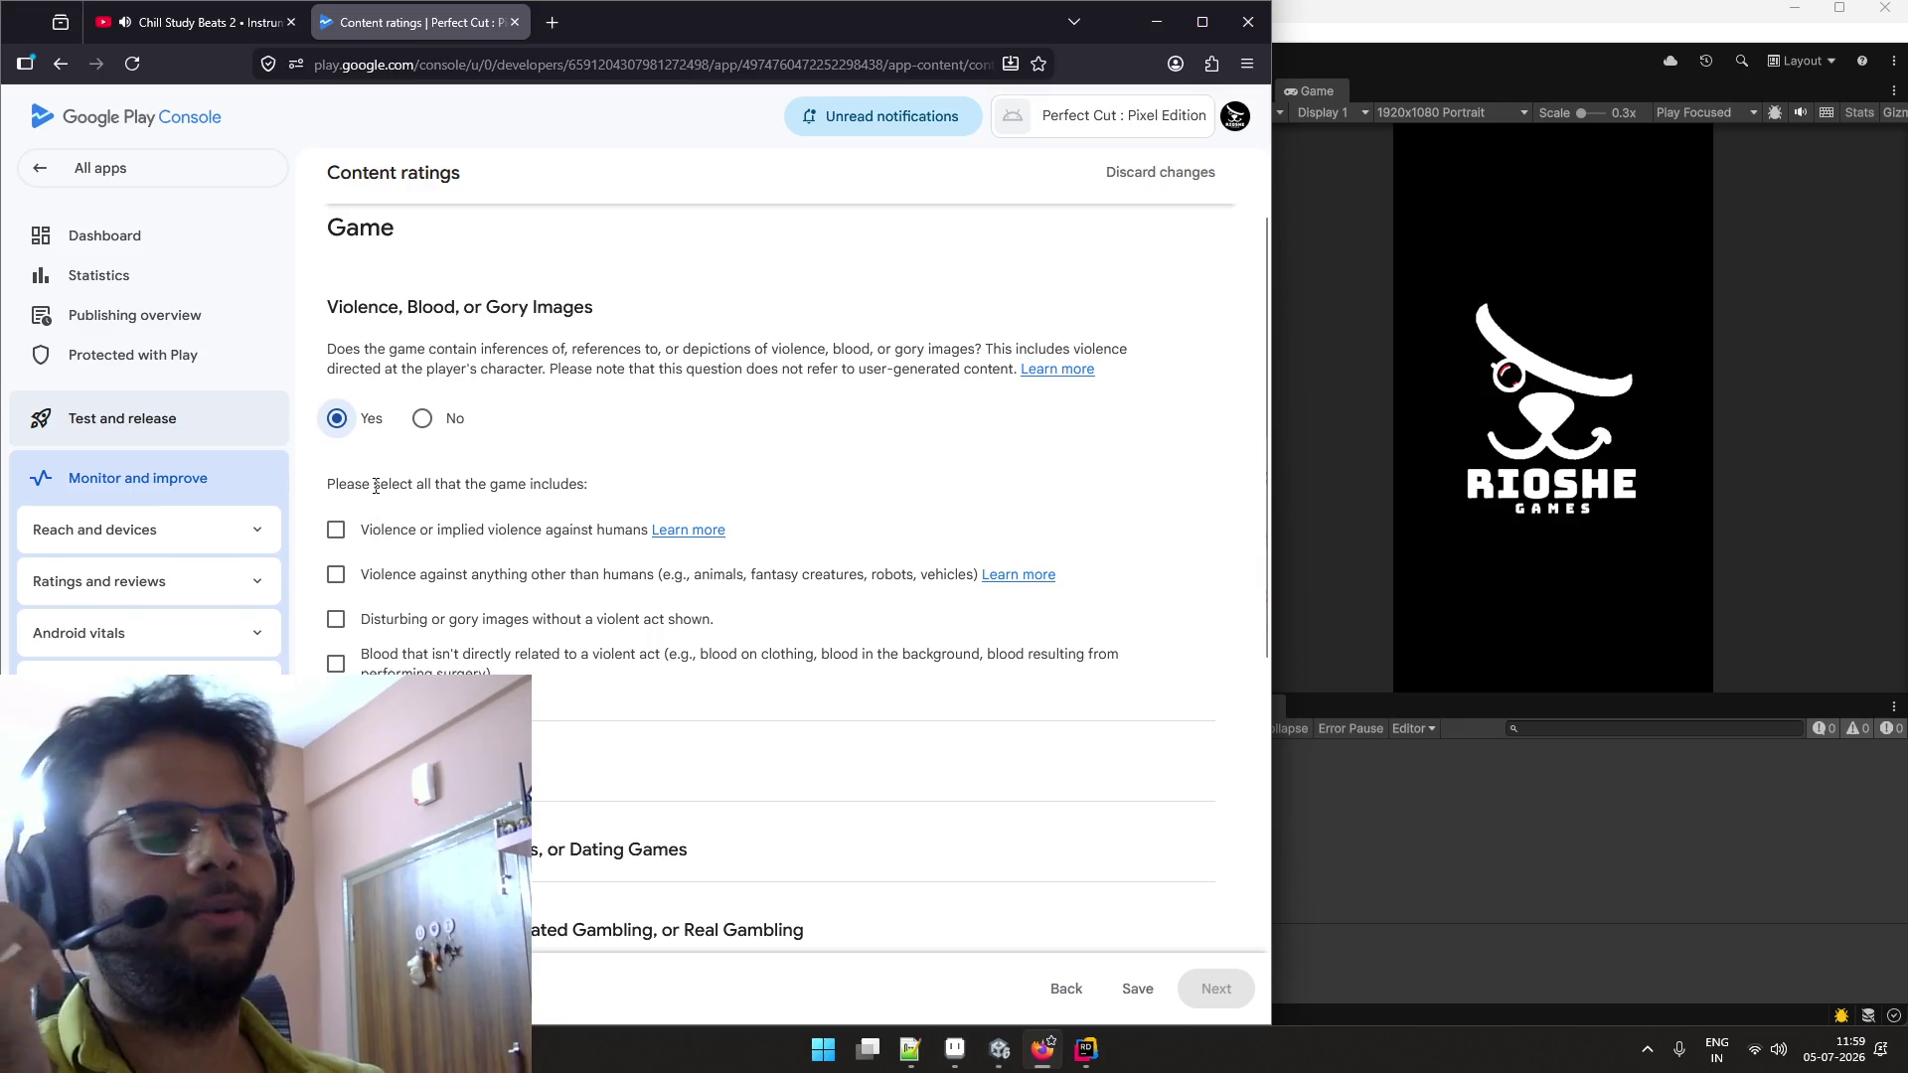
{"action": "left_click", "coordinate": [553, 34]}
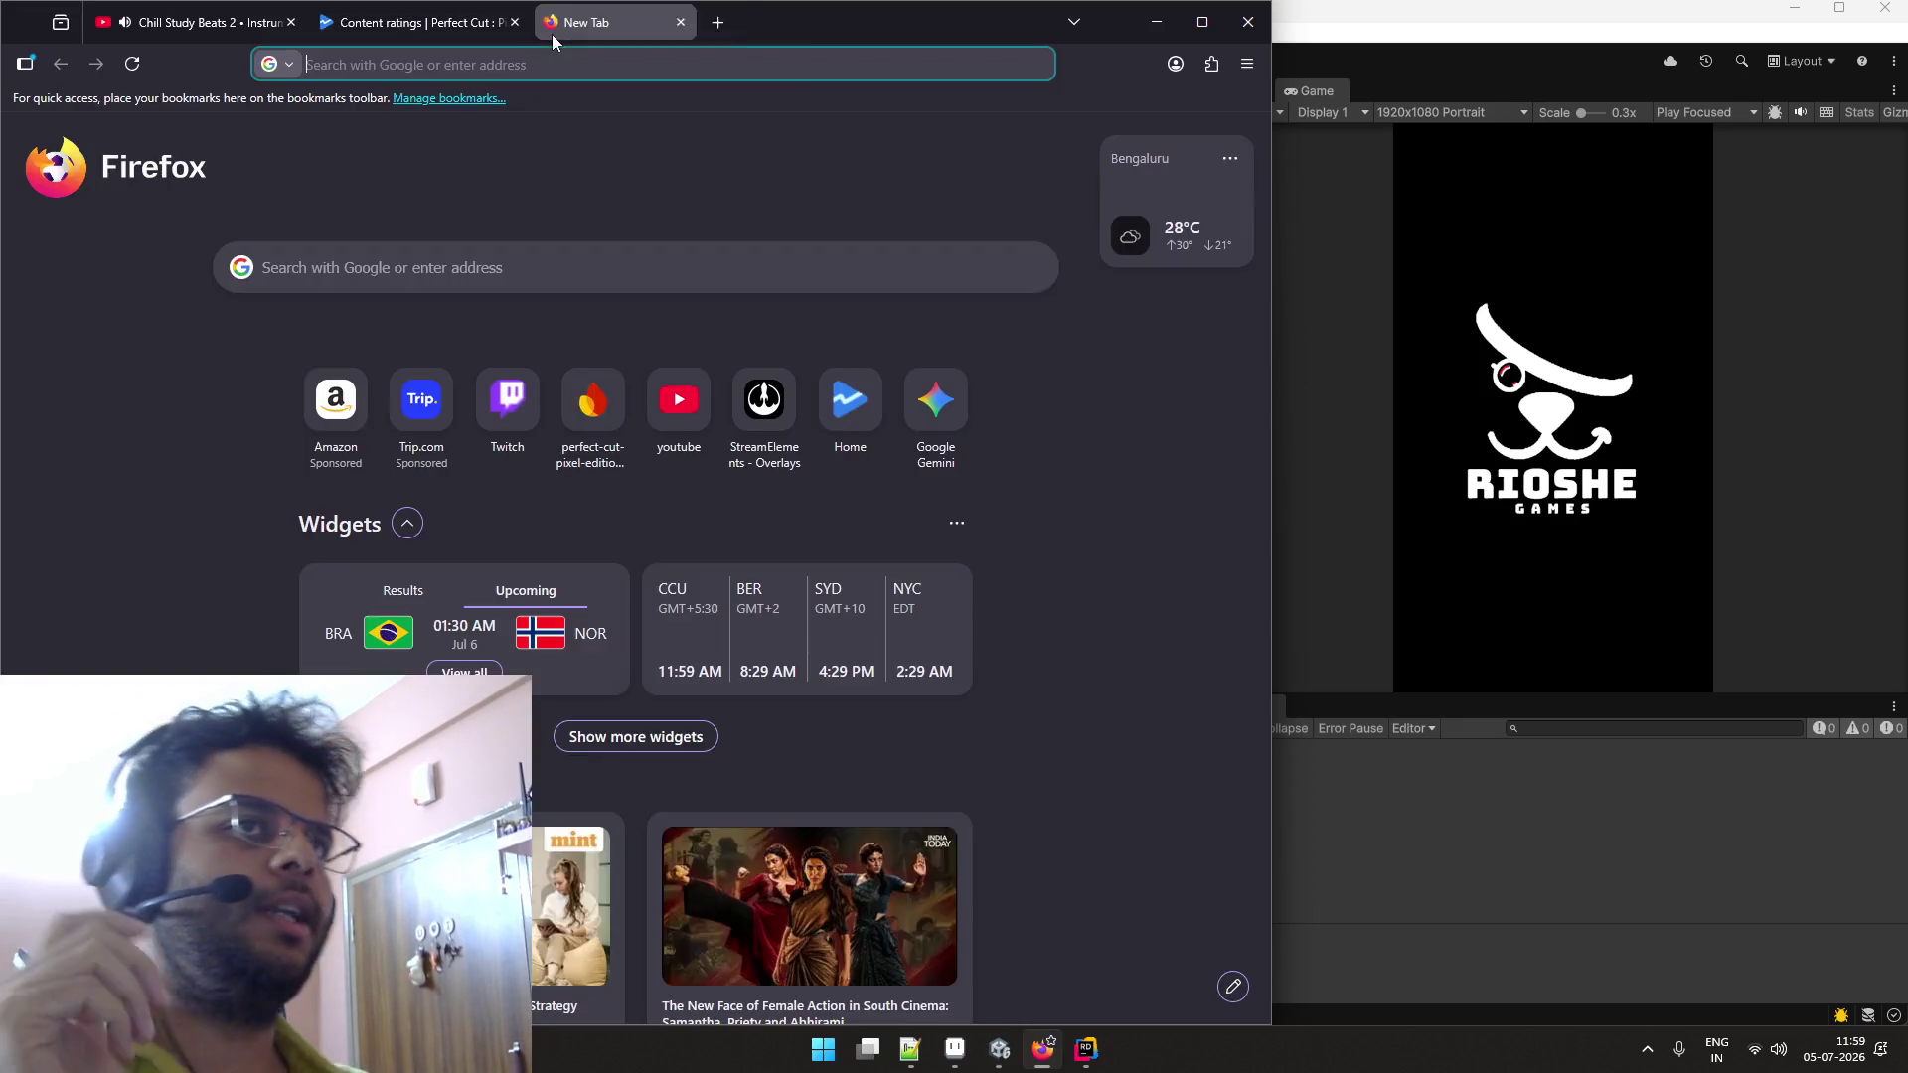
Search Google for 'archero 2' and open its Play Store page to see the 7+ rating
{"action": "type", "text": "archero"}
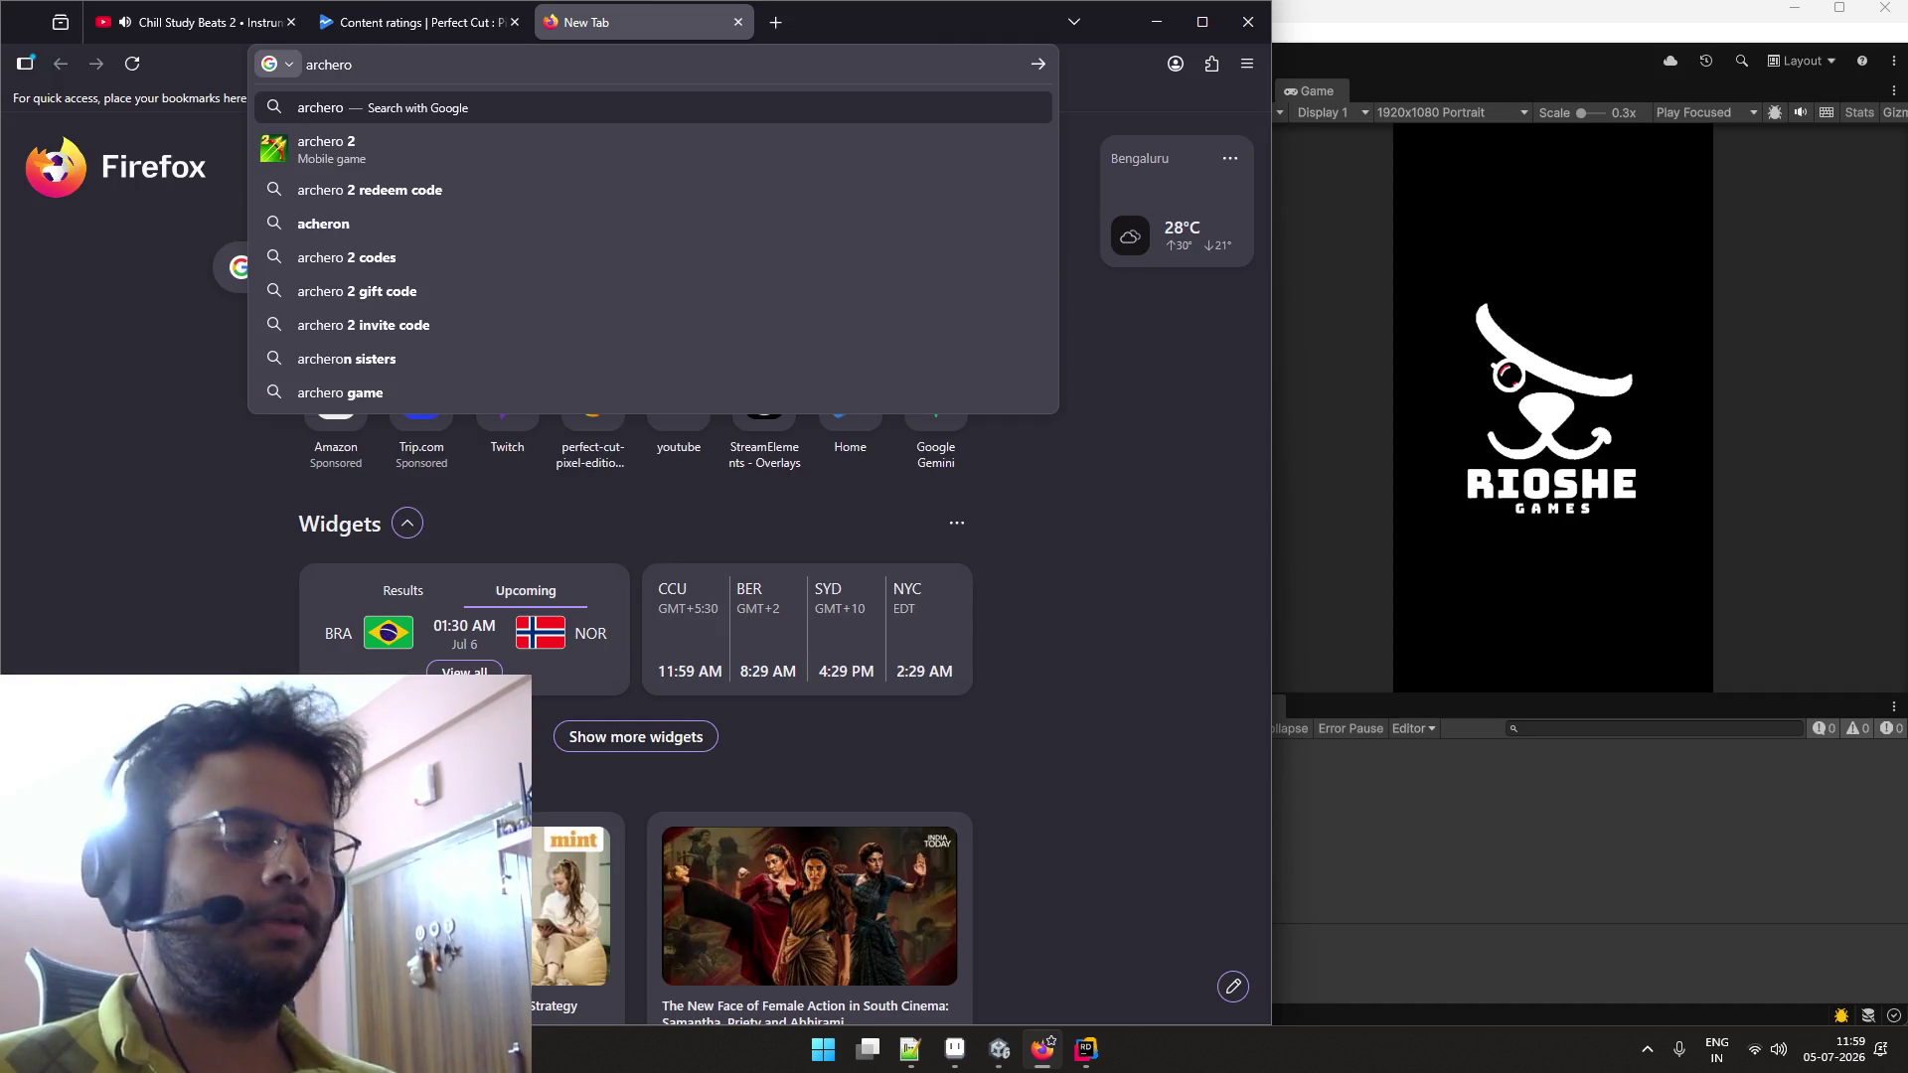
{"action": "type", "text": " 2"}
{"action": "key", "text": "Return"}
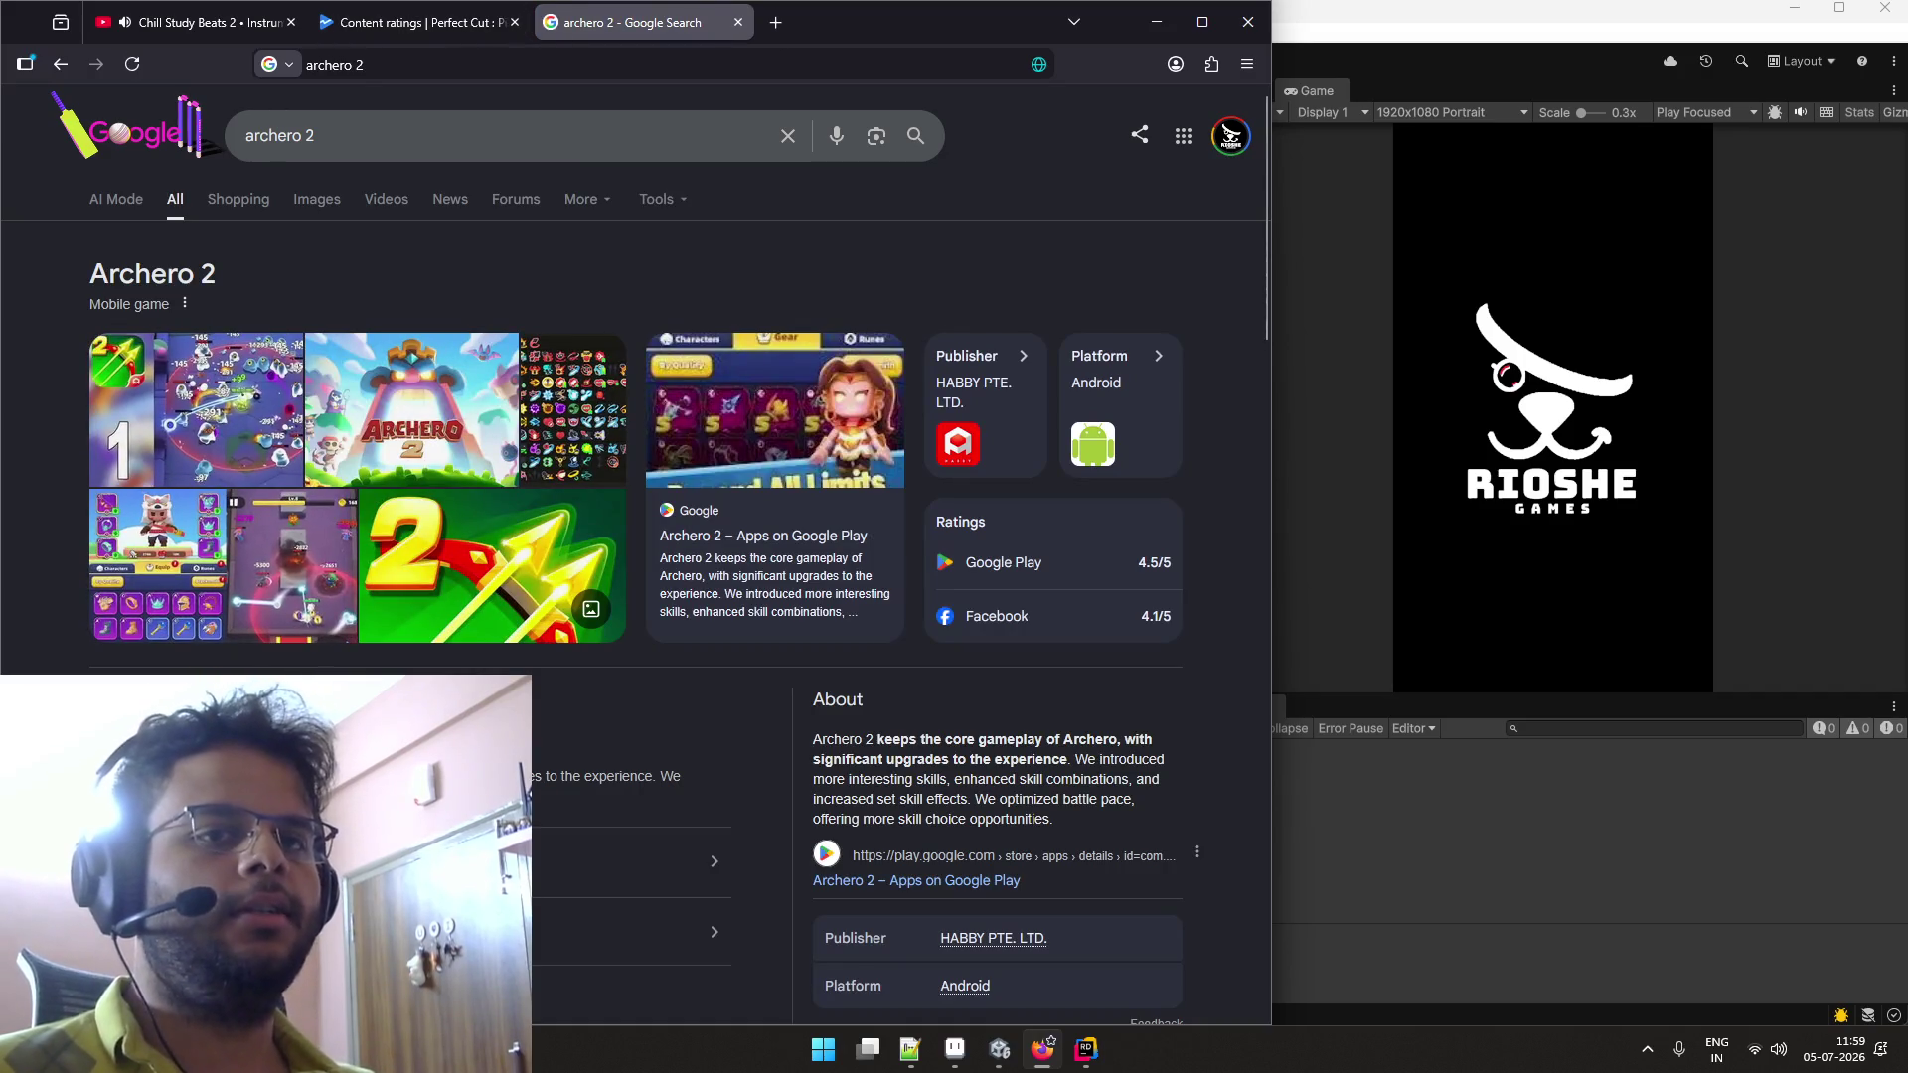
{"action": "left_click", "coordinate": [763, 536]}
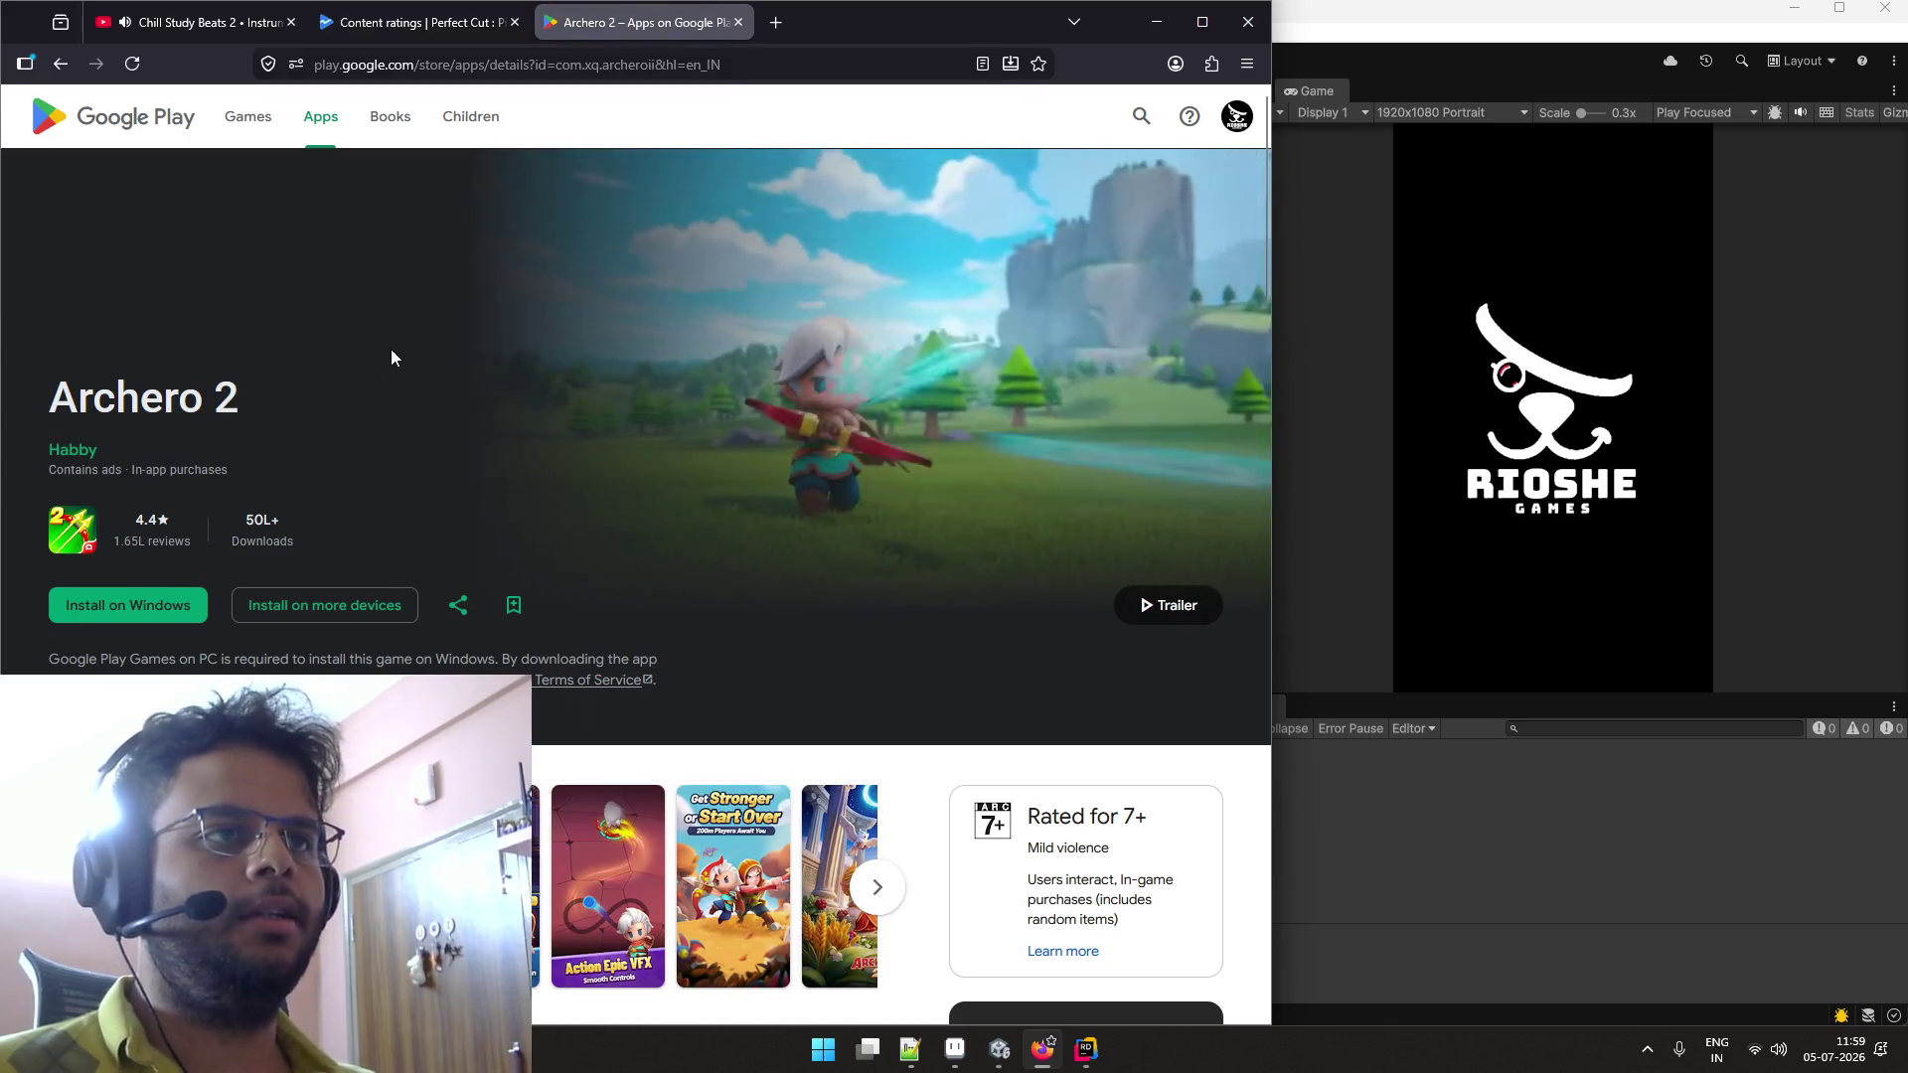
{"action": "scroll", "coordinate": [353, 436], "scroll_direction": "down", "scroll_amount": 2}
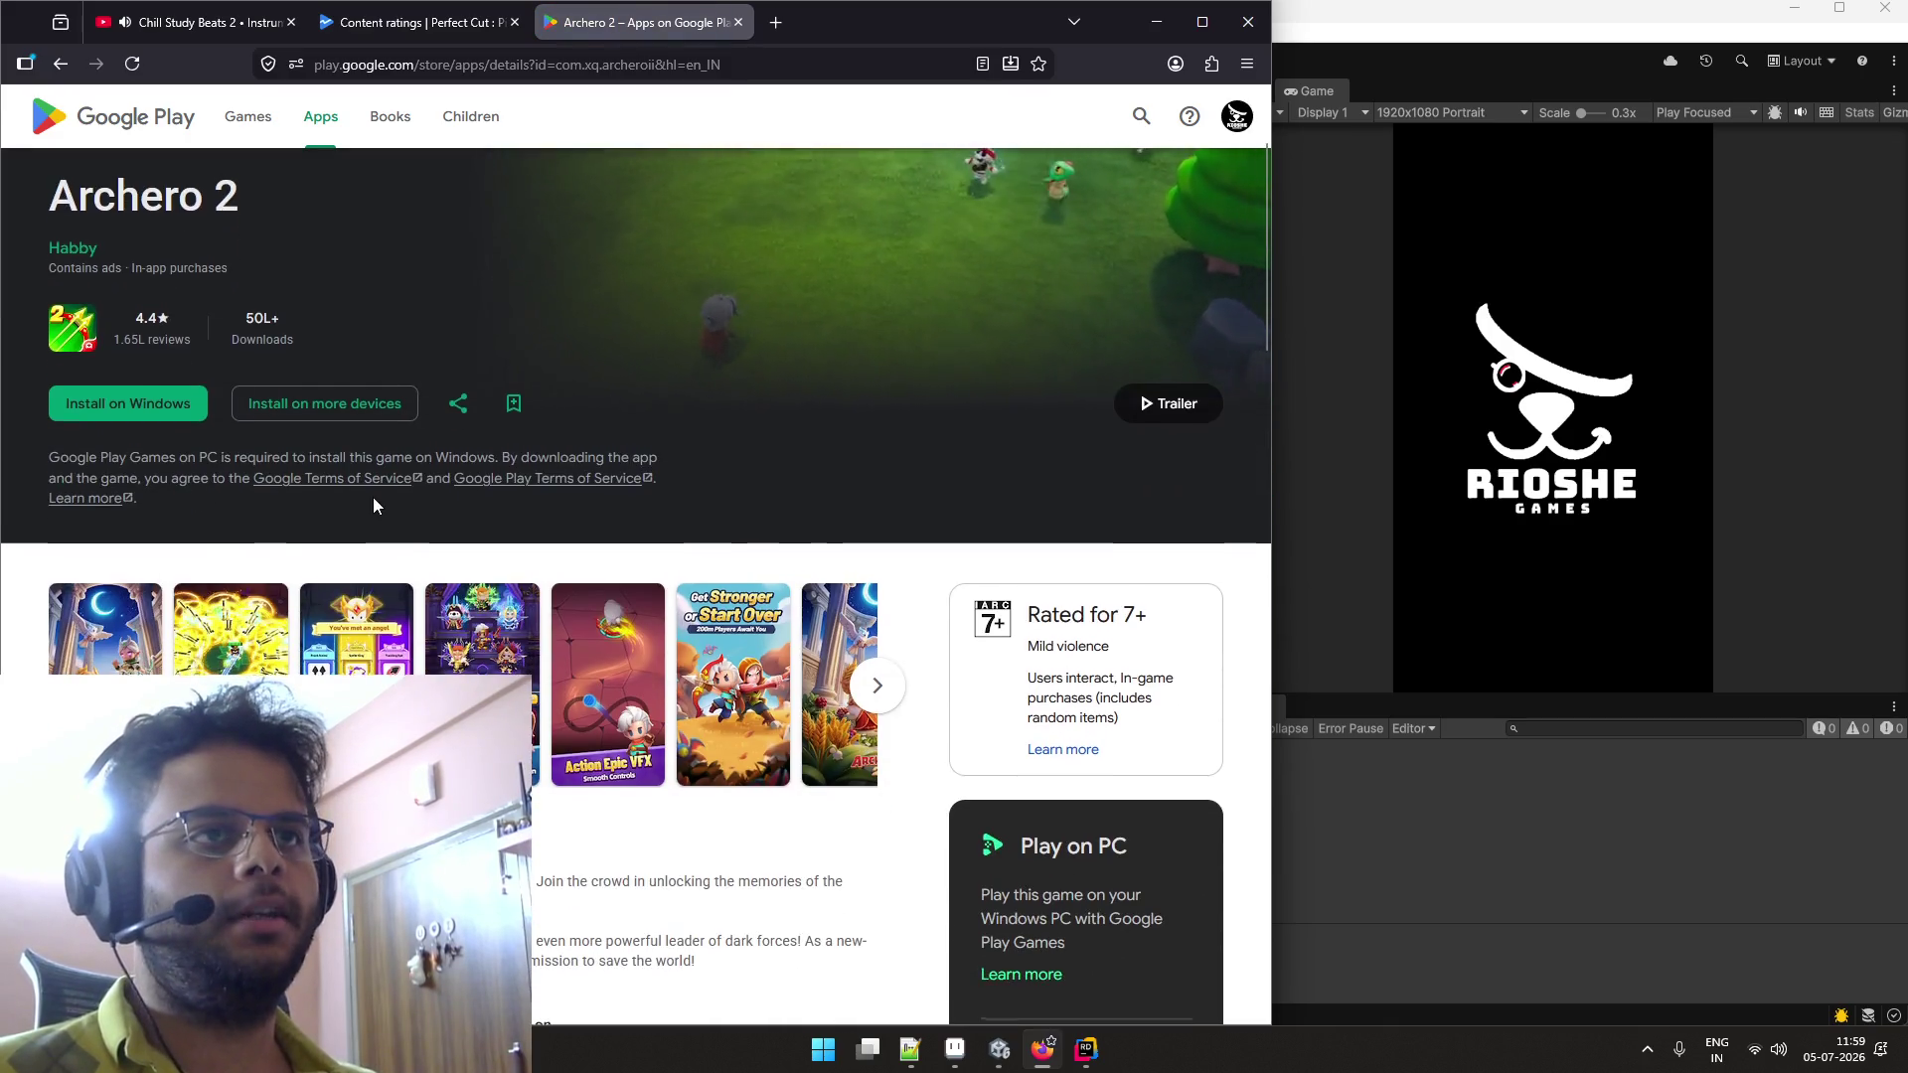
{"action": "scroll", "coordinate": [373, 496], "scroll_direction": "up", "scroll_amount": 2}
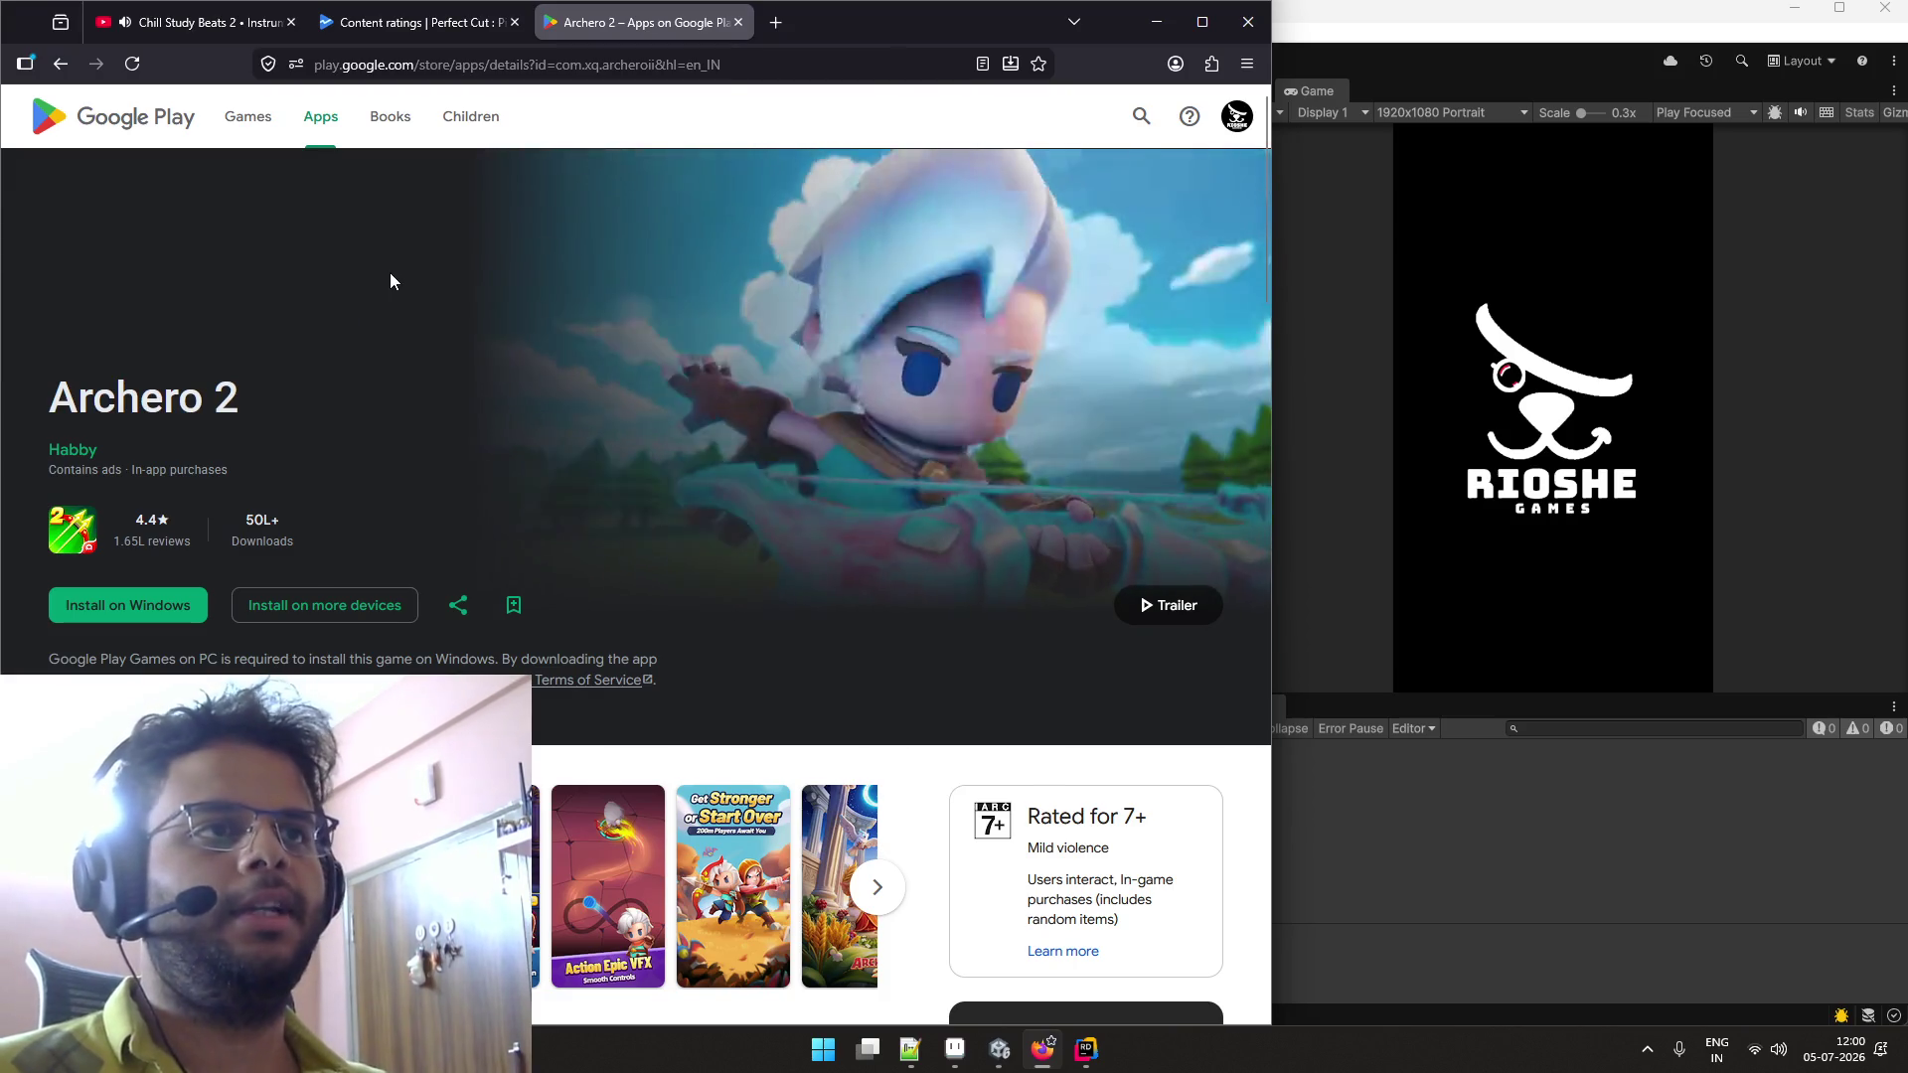
Search the Play Store for 'mini metro' to see its 3+ rating, then close the tab
{"action": "left_click", "coordinate": [1141, 116]}
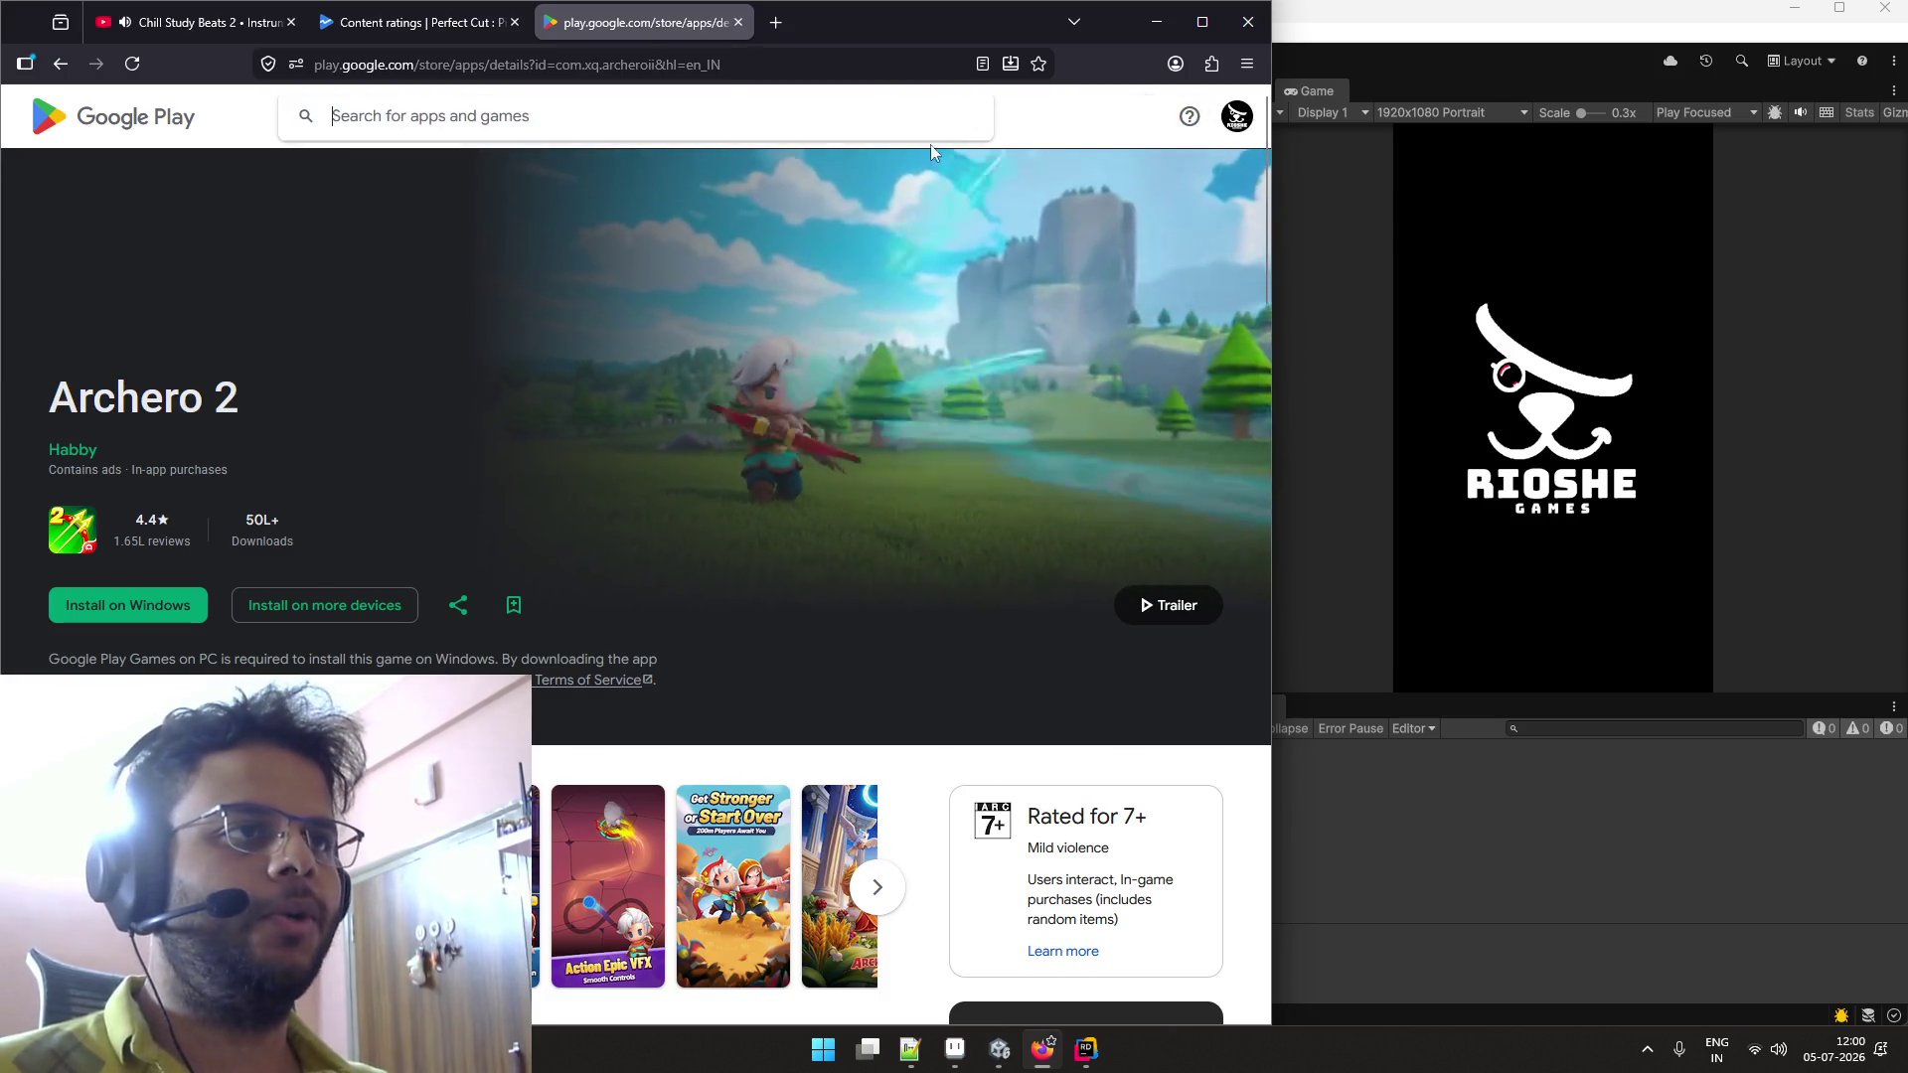
{"action": "type", "text": "mini metro"}
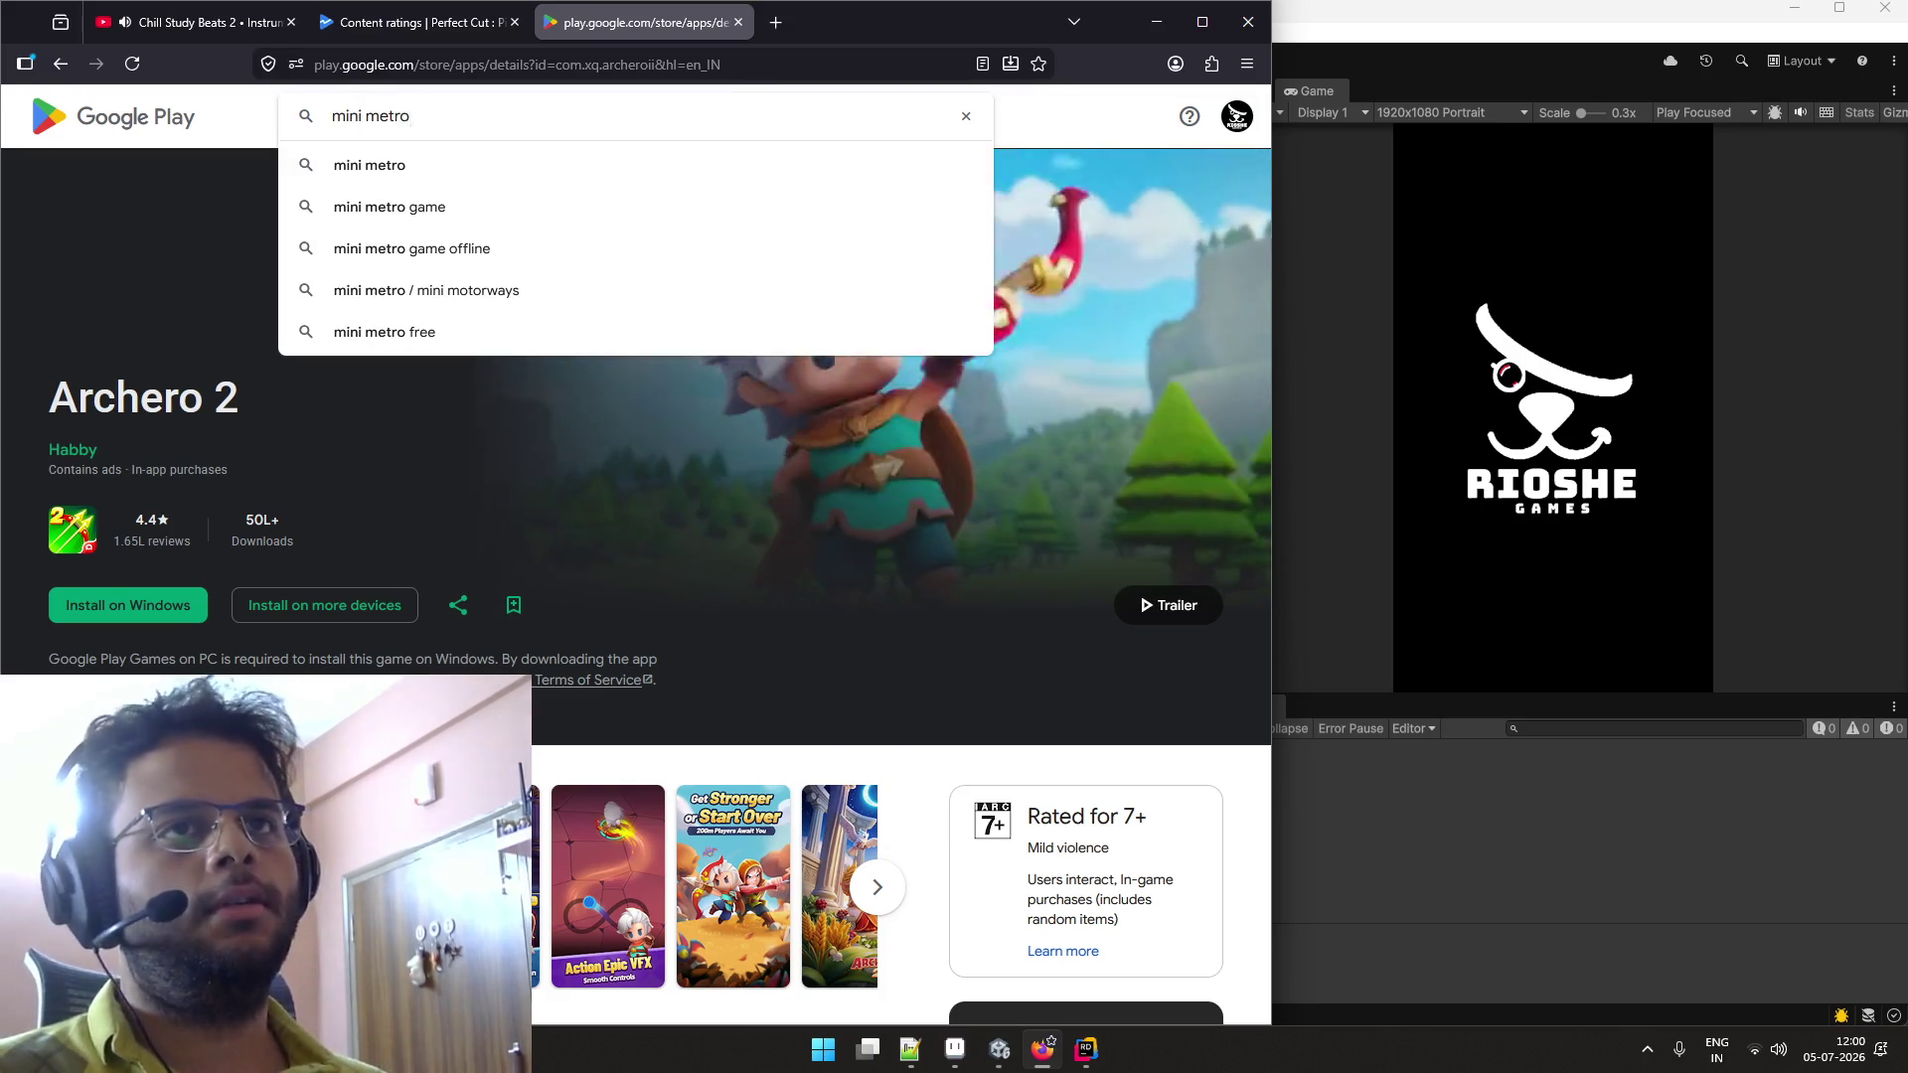
{"action": "key", "text": "Return"}
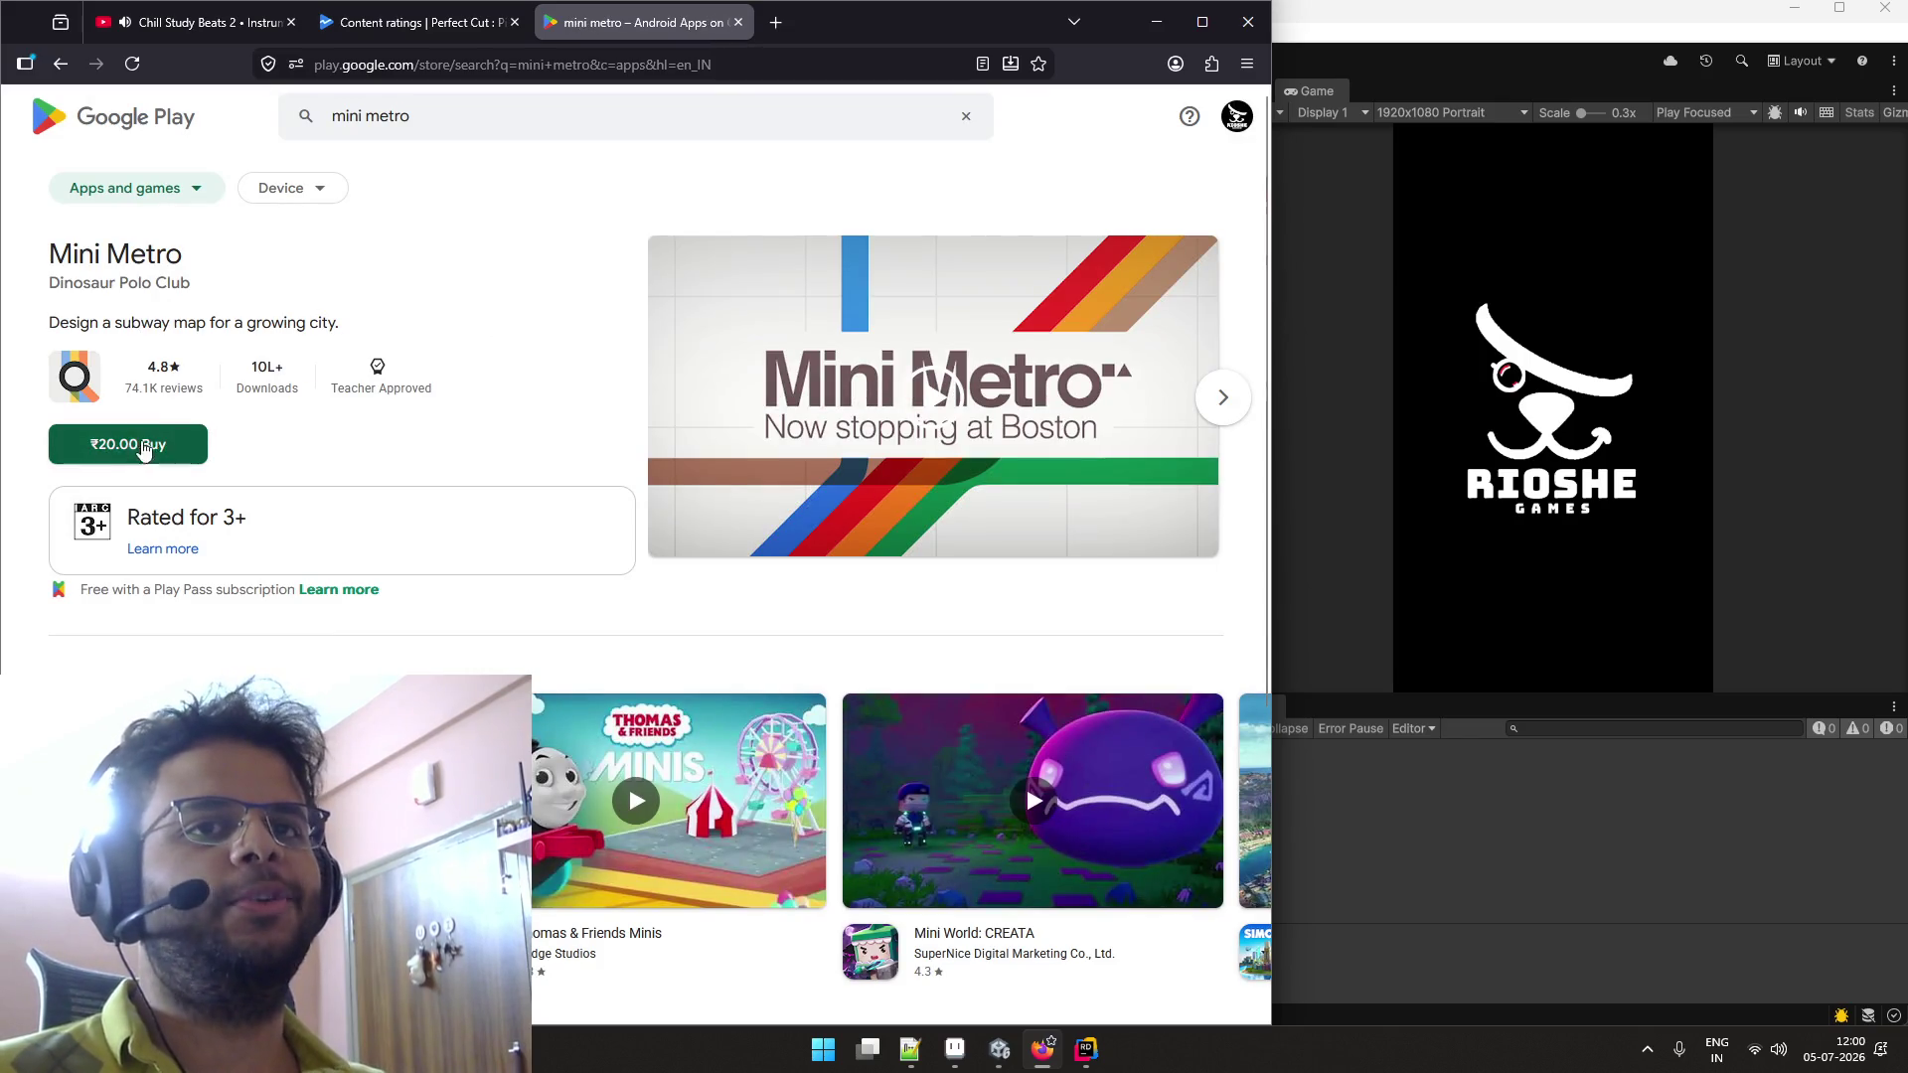
{"action": "scroll", "coordinate": [433, 370], "scroll_direction": "down", "scroll_amount": 1}
{"action": "scroll", "coordinate": [418, 373], "scroll_direction": "up", "scroll_amount": 1}
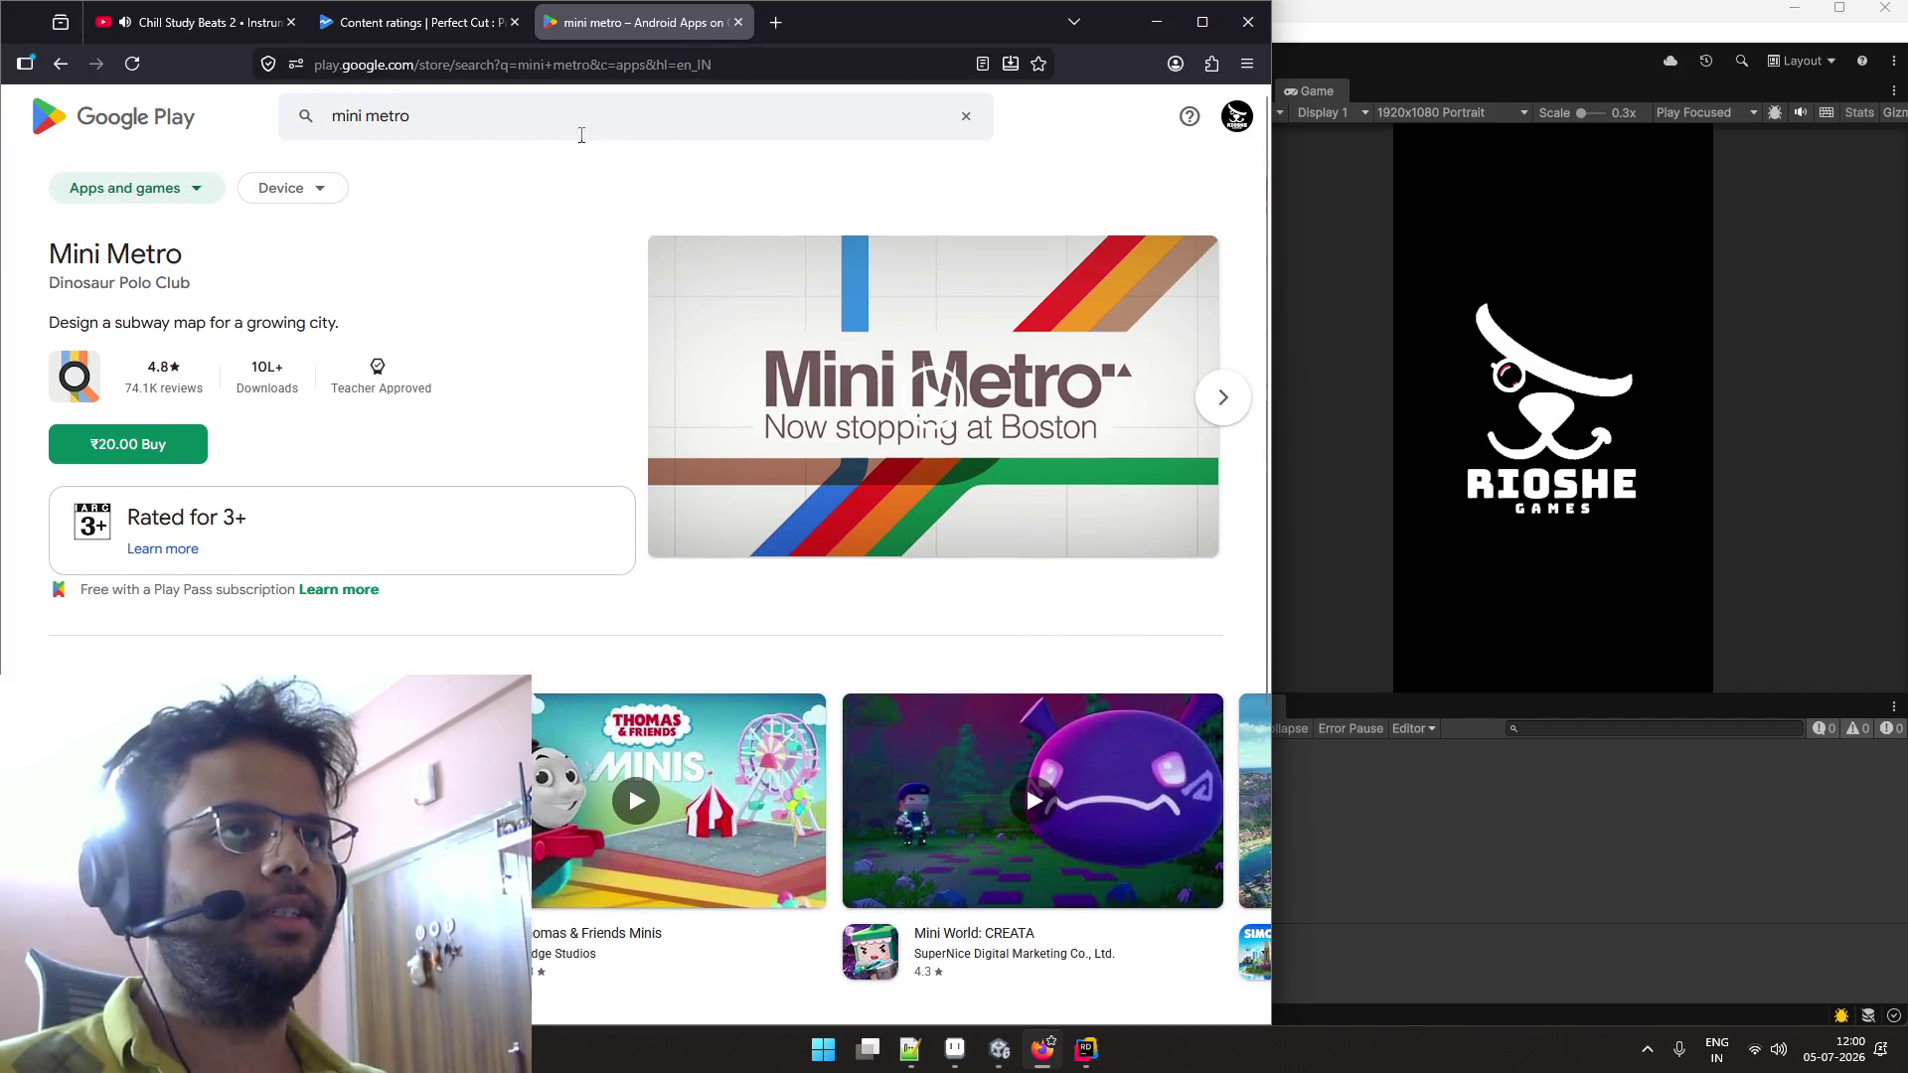
{"action": "key", "text": "ctrl+w"}
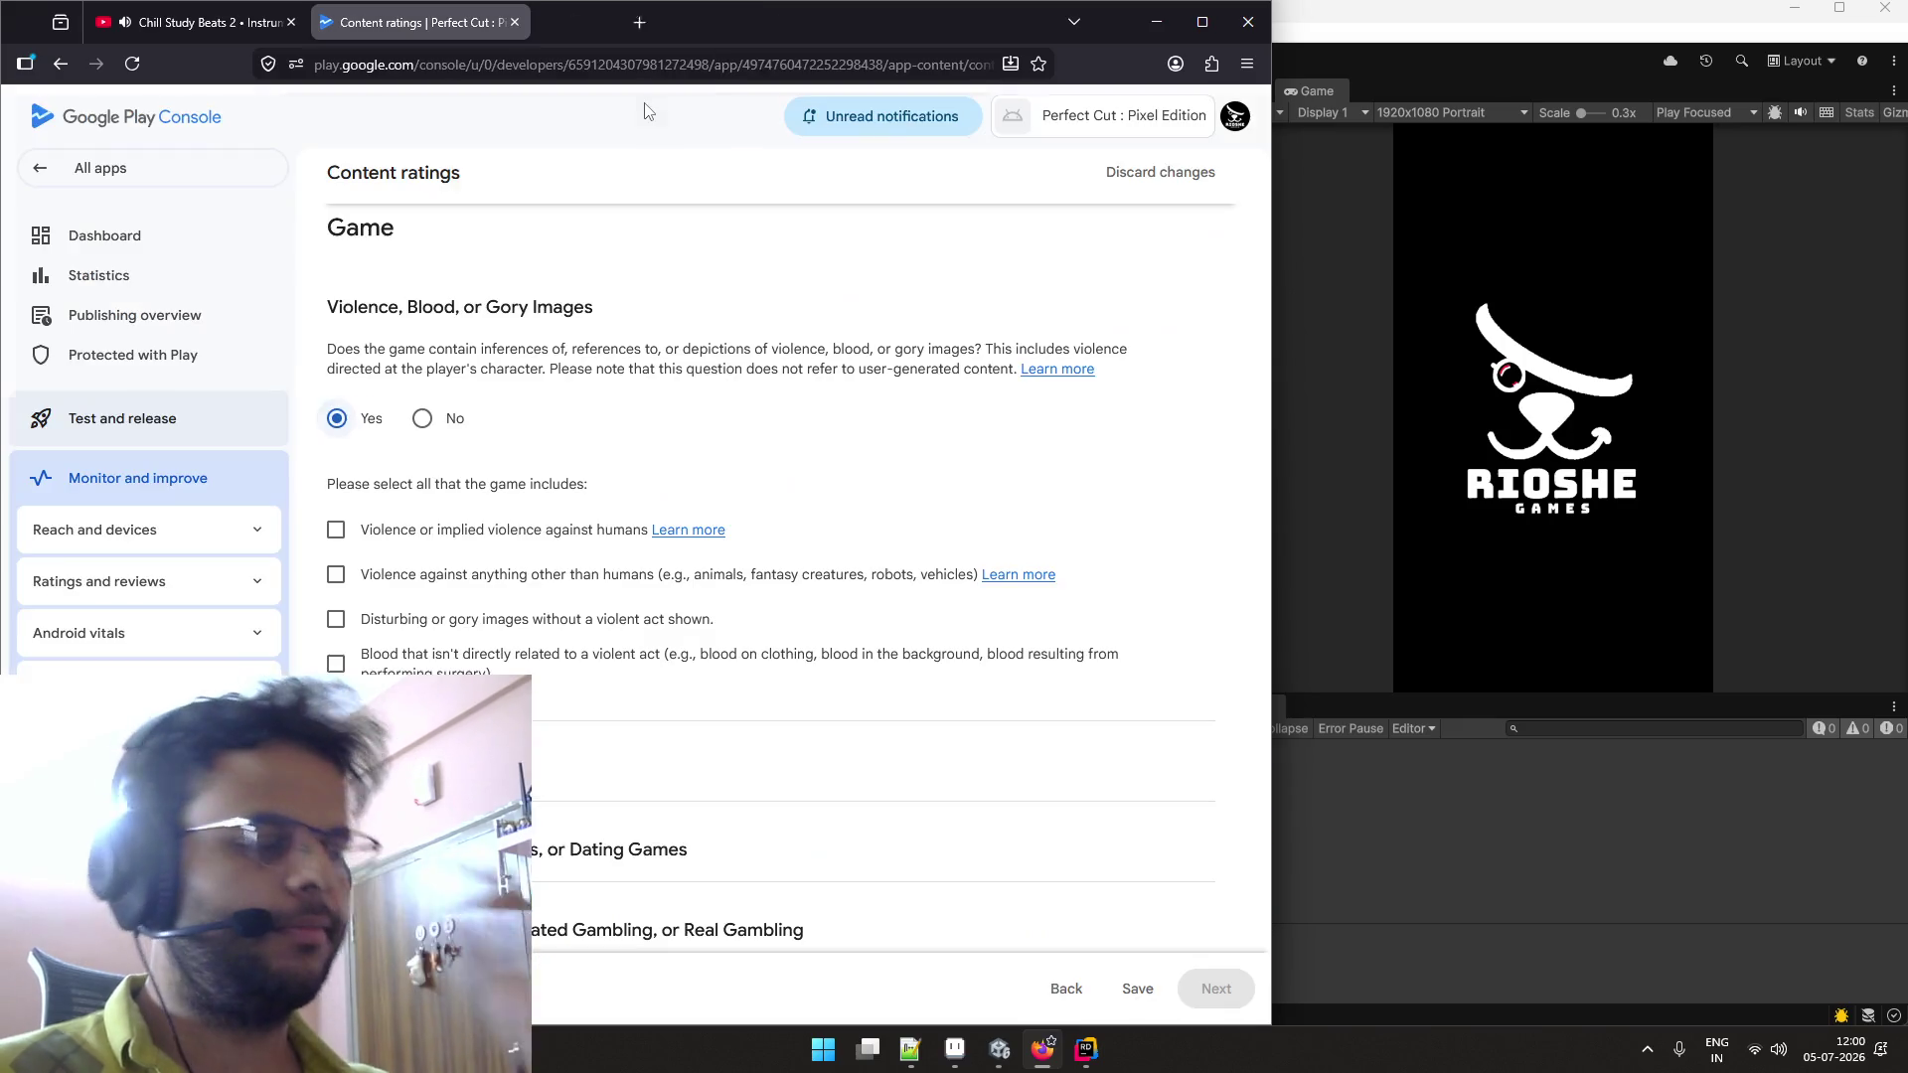
Launch Steam from the Windows search by typing 'steam'
{"action": "key", "text": "super"}
{"action": "type", "text": "steam"}
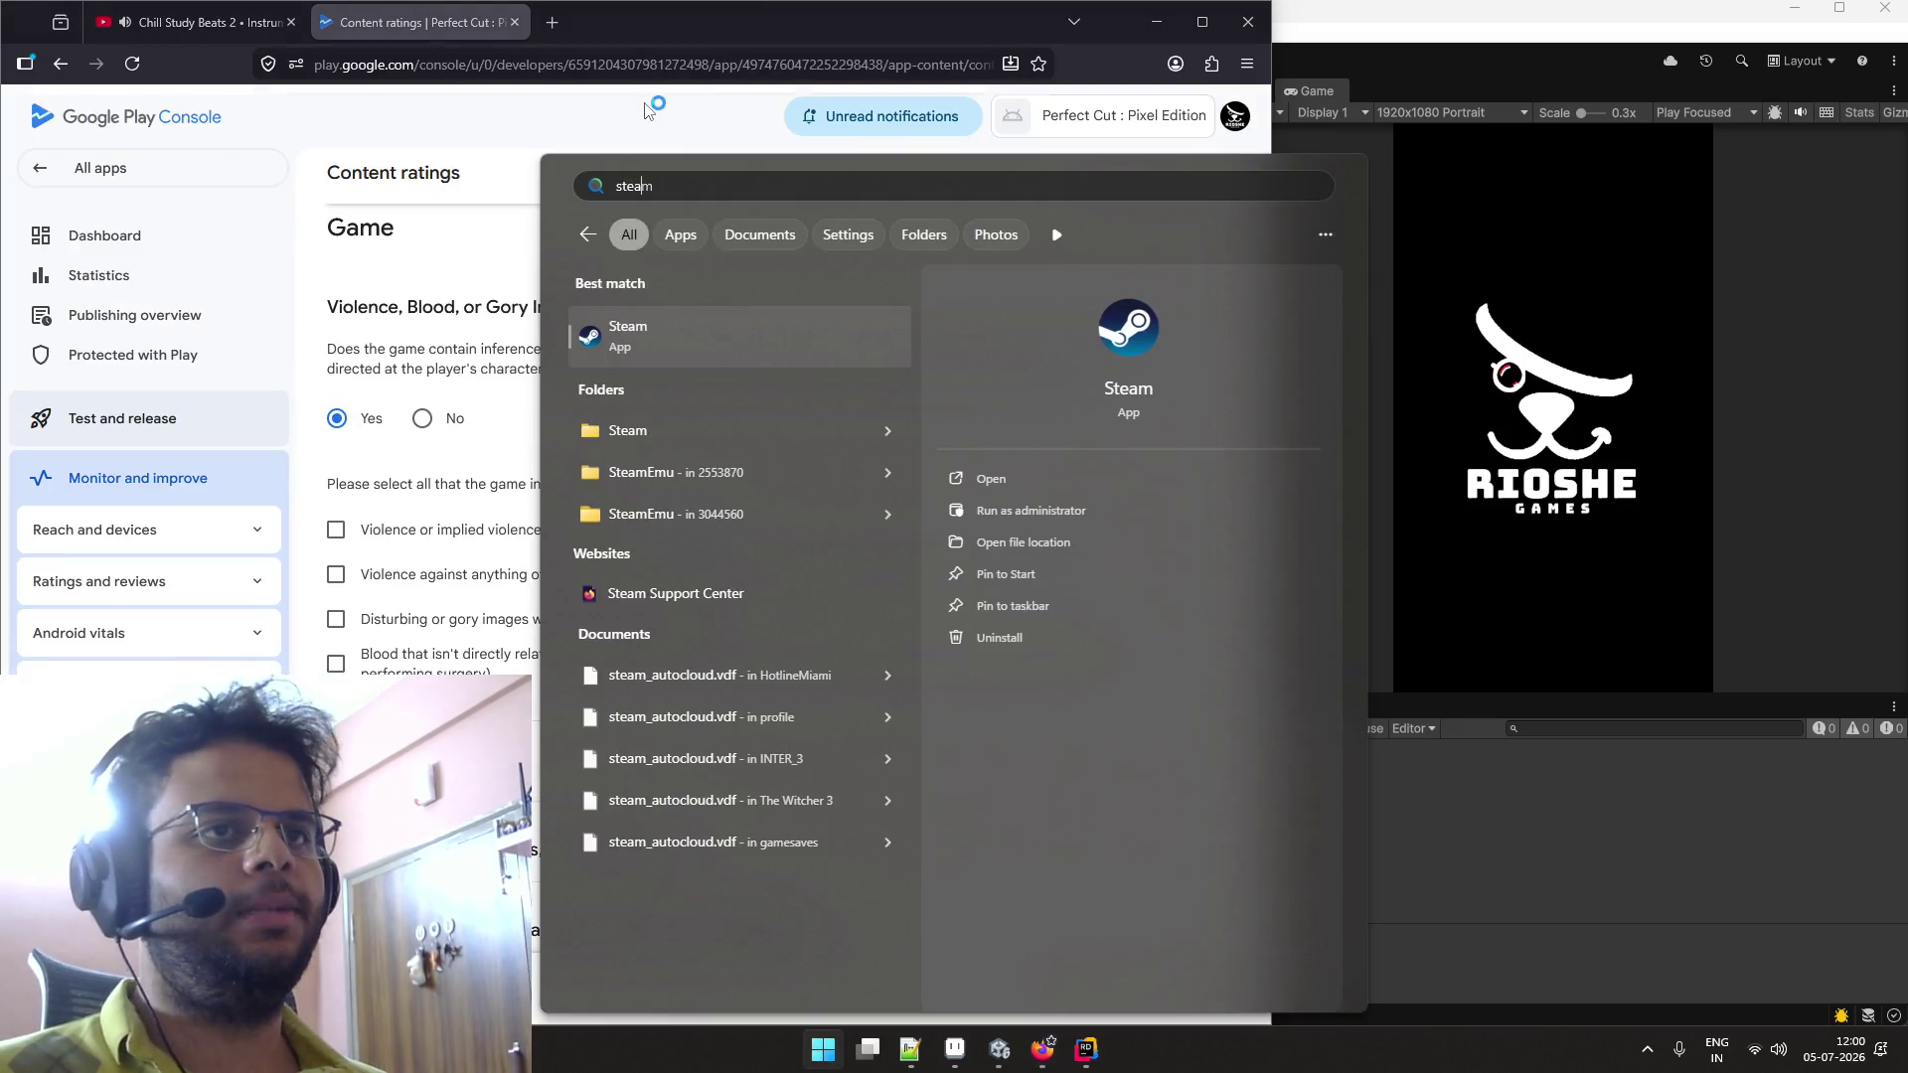
{"action": "key", "text": "Return"}
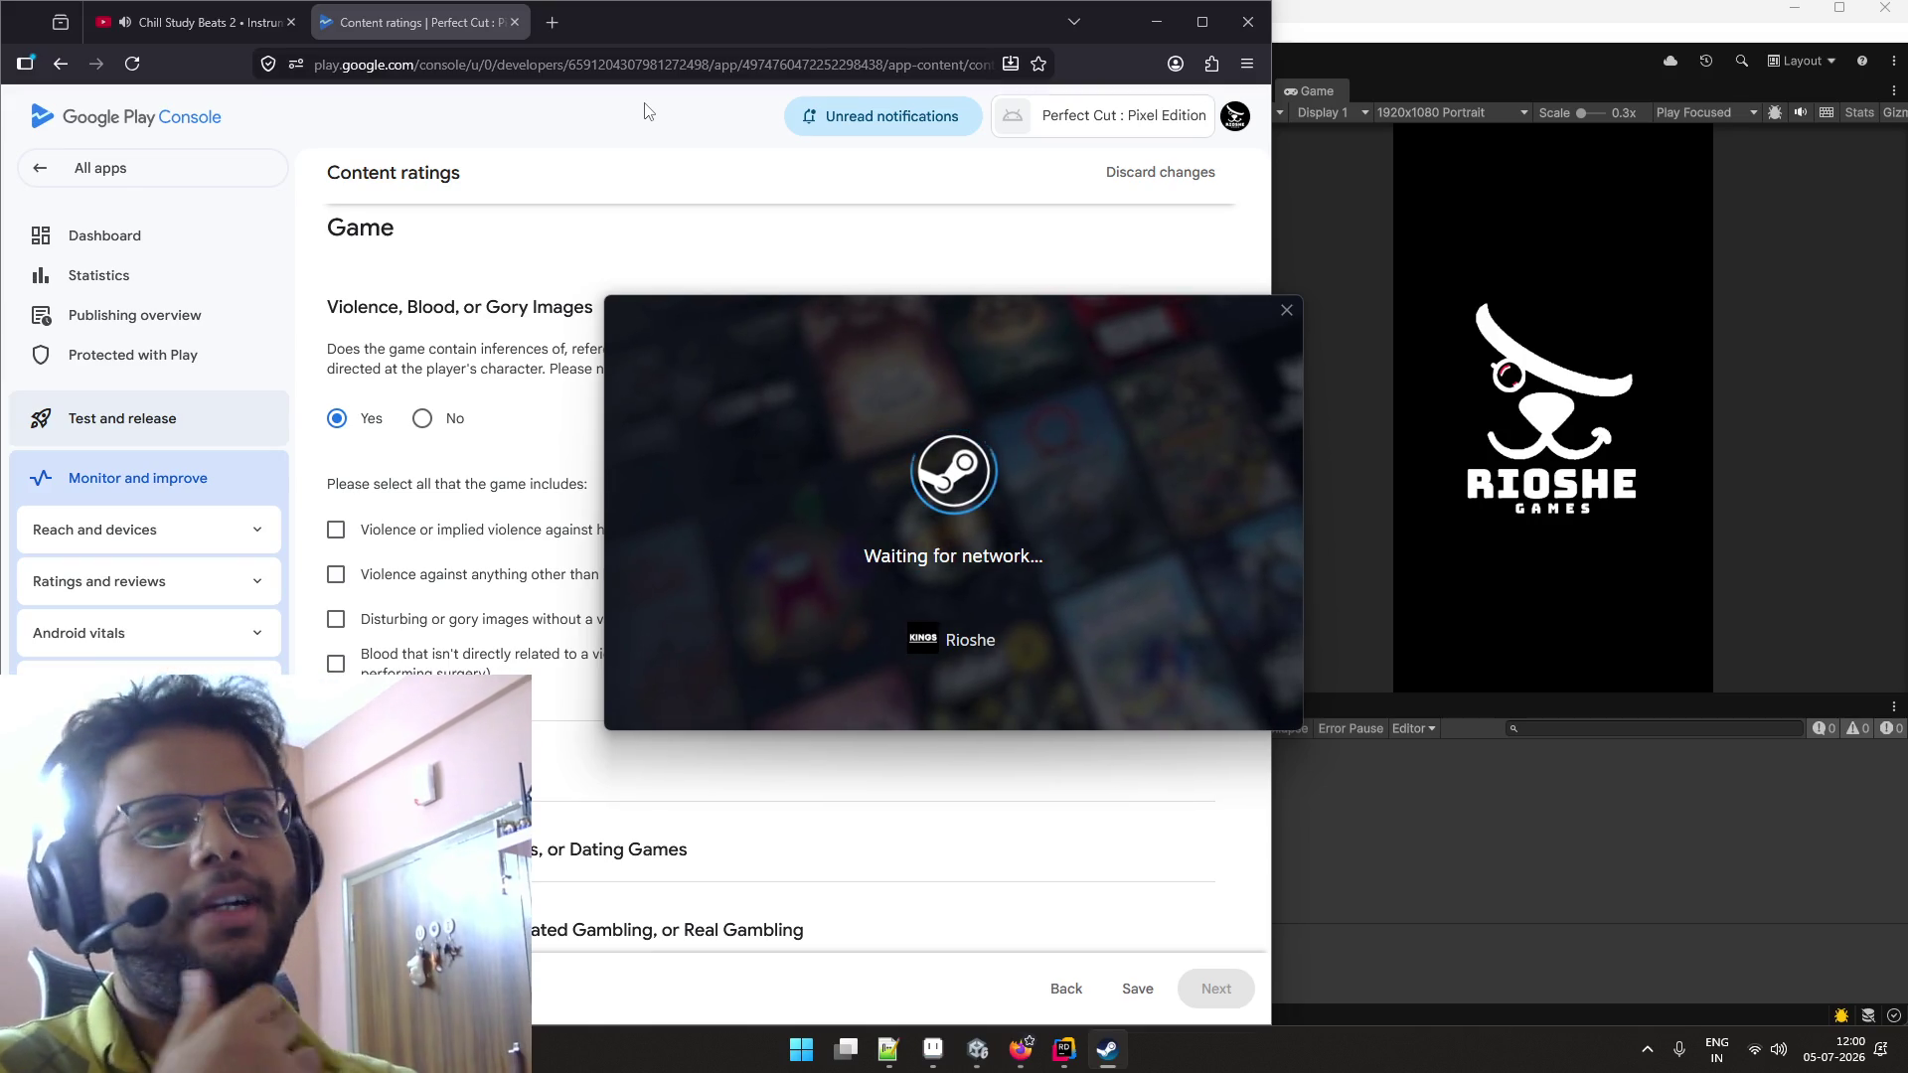
Back in Content ratings, mark violence or implied violence against humans
{"action": "left_click", "coordinate": [403, 465]}
{"action": "left_click", "coordinate": [339, 542]}
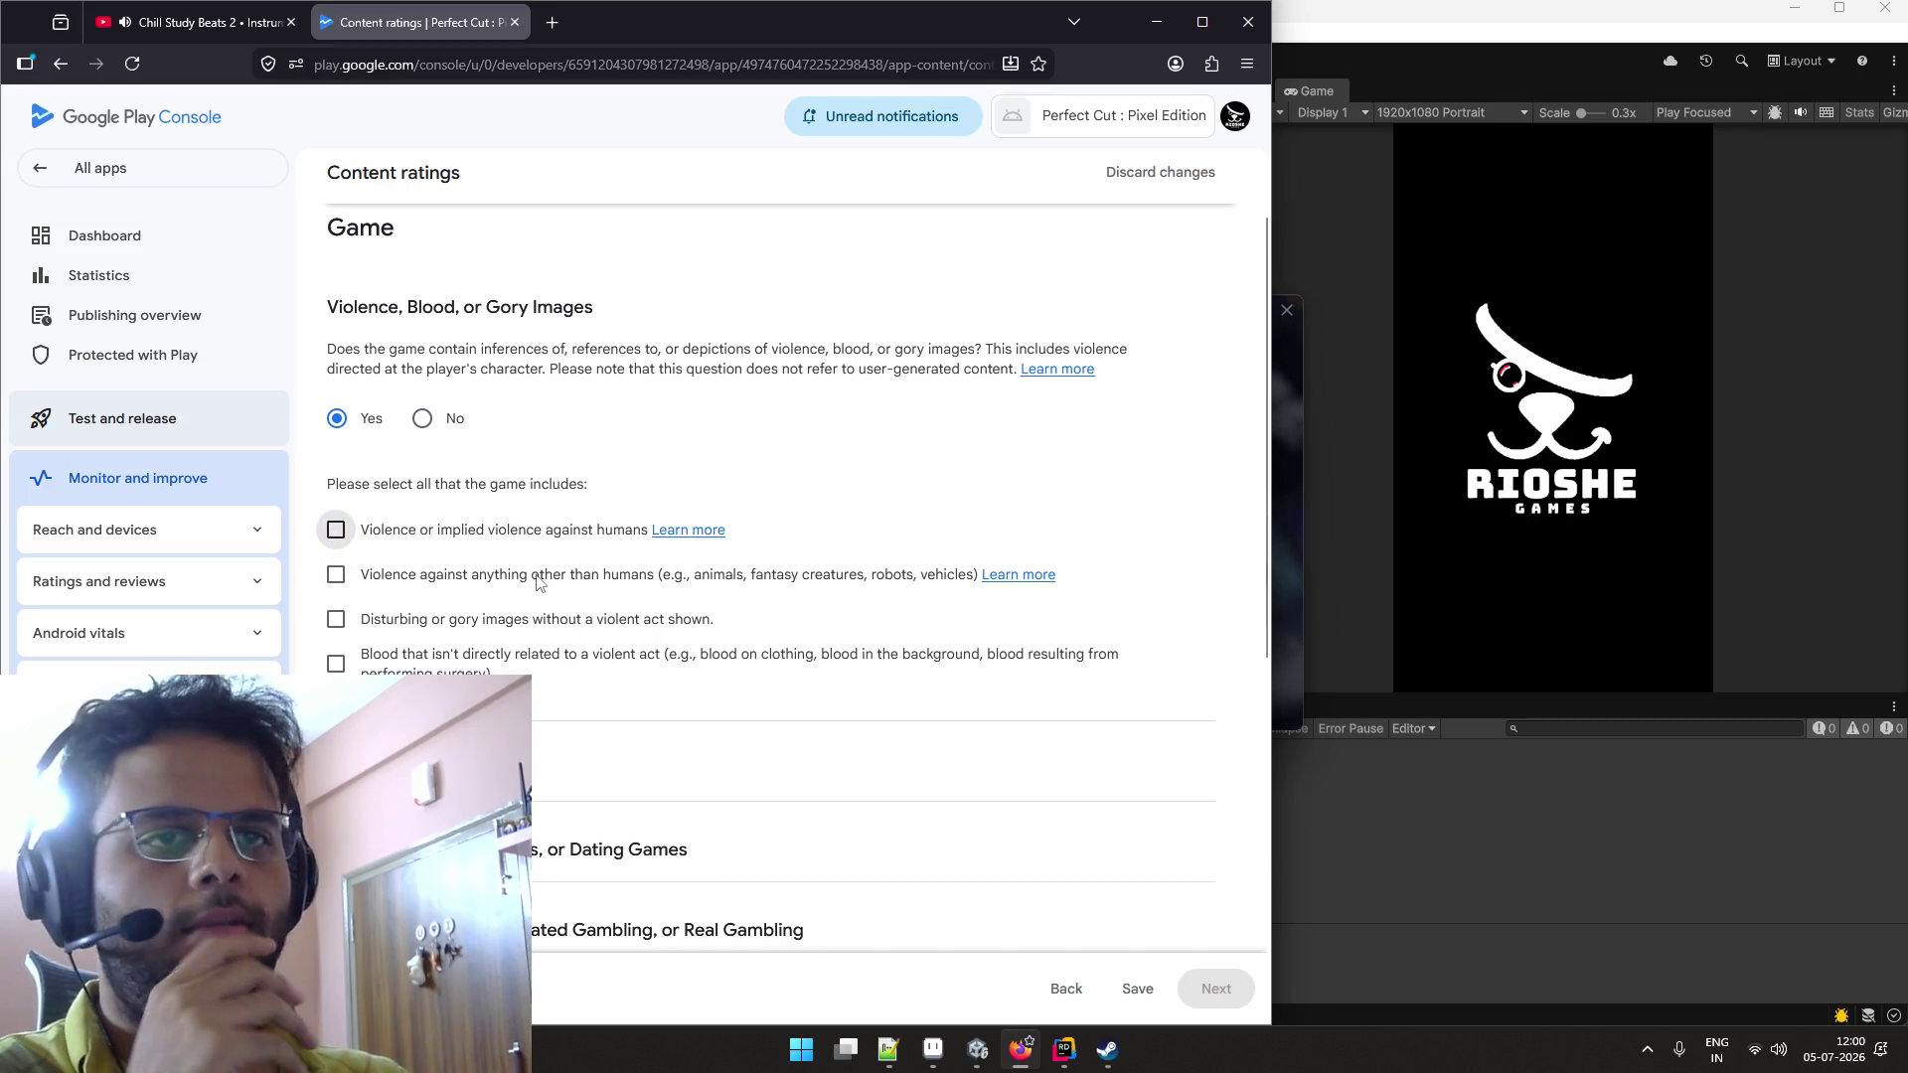
{"action": "scroll", "coordinate": [502, 578], "scroll_direction": "down", "scroll_amount": 2}
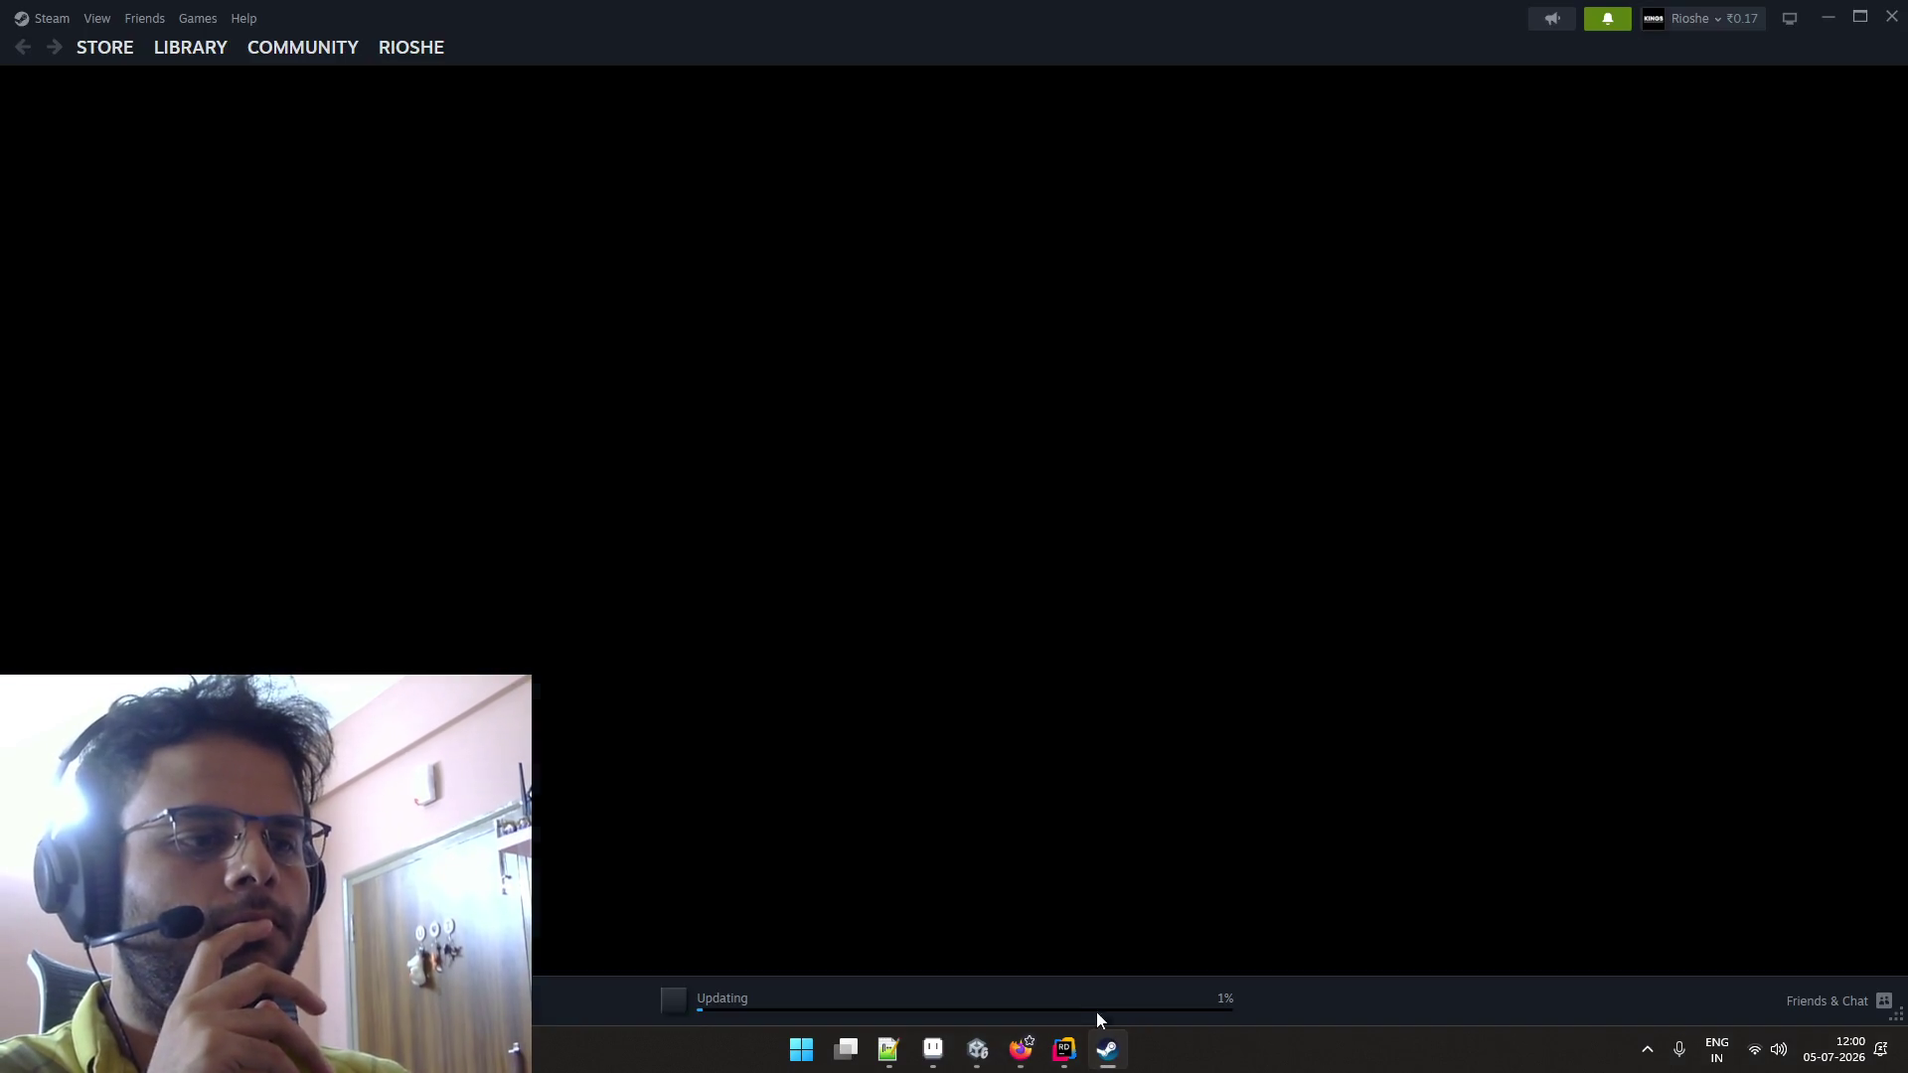
Pause the Counter-Strike 2 update in Steam's downloads and go to Library Home
{"action": "left_click", "coordinate": [725, 1002]}
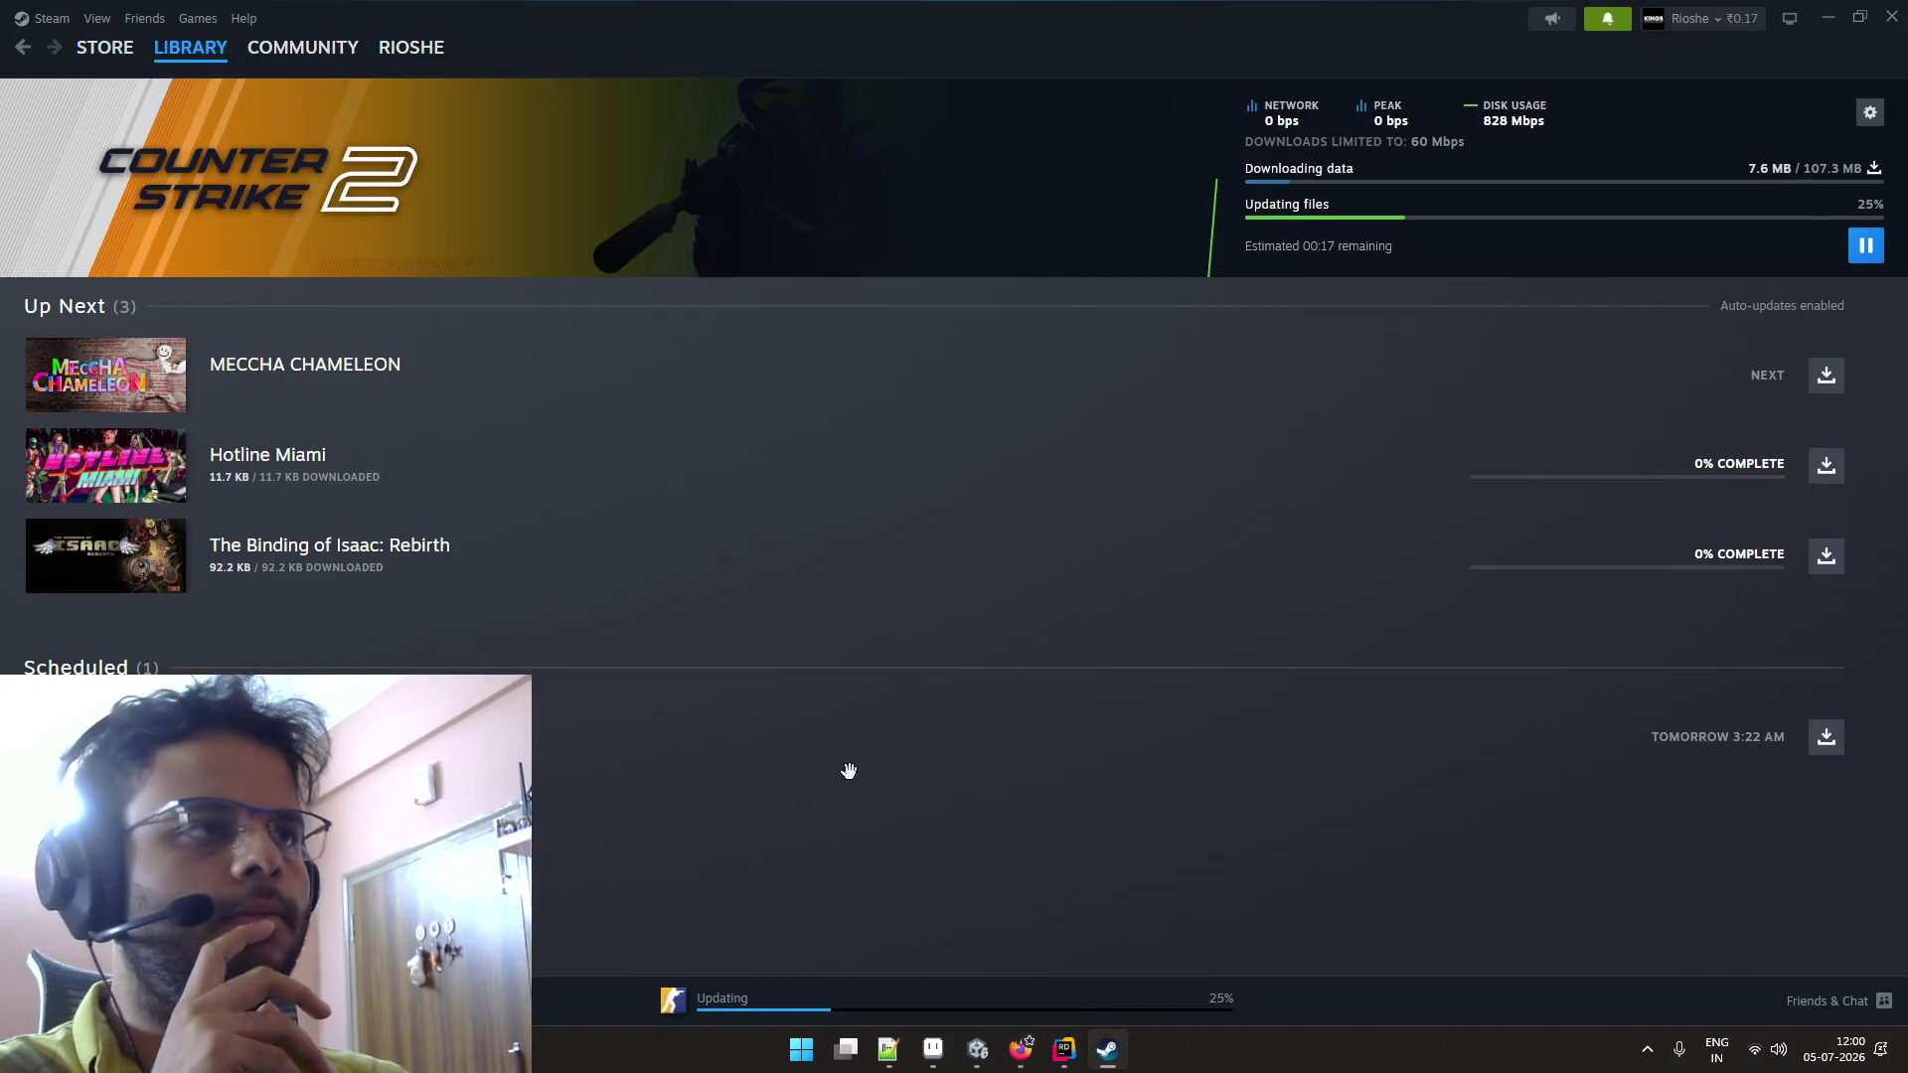
{"action": "left_click", "coordinate": [1866, 246]}
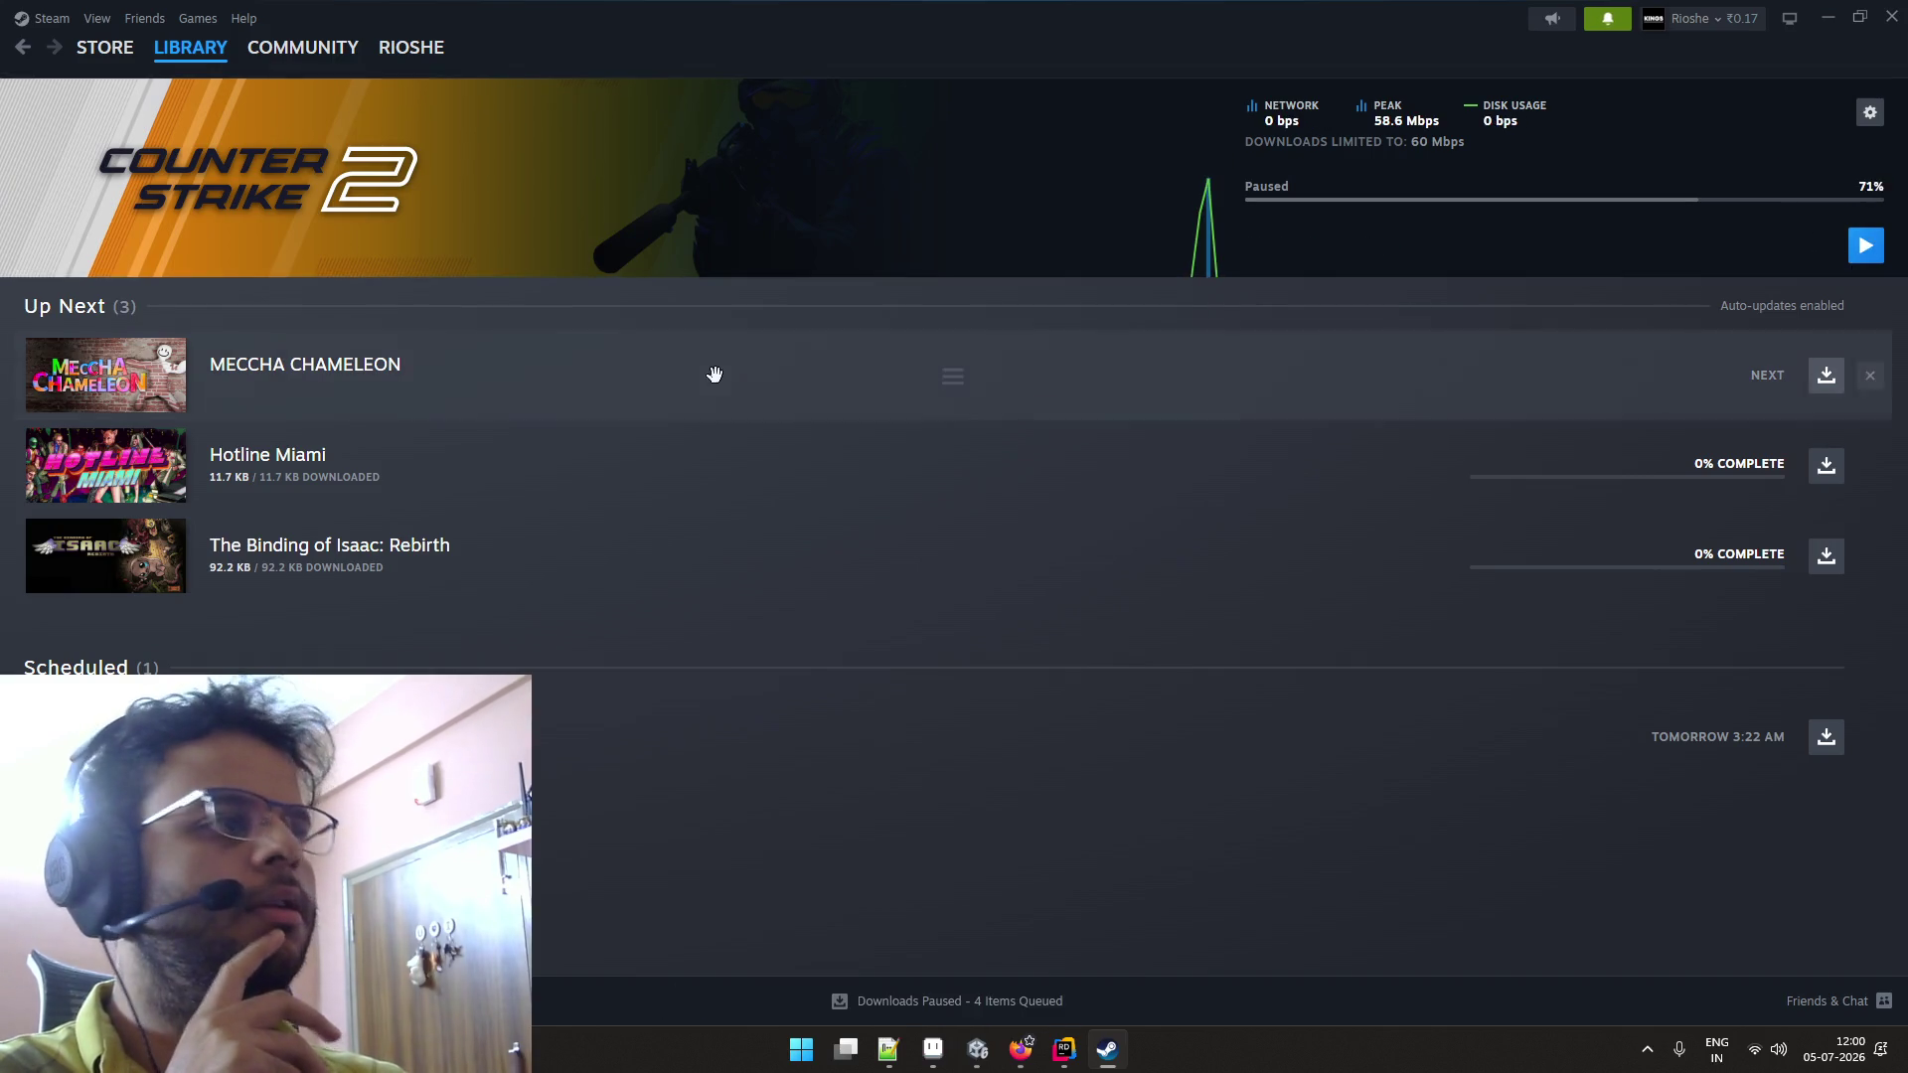
{"action": "mouse_move", "coordinate": [259, 59]}
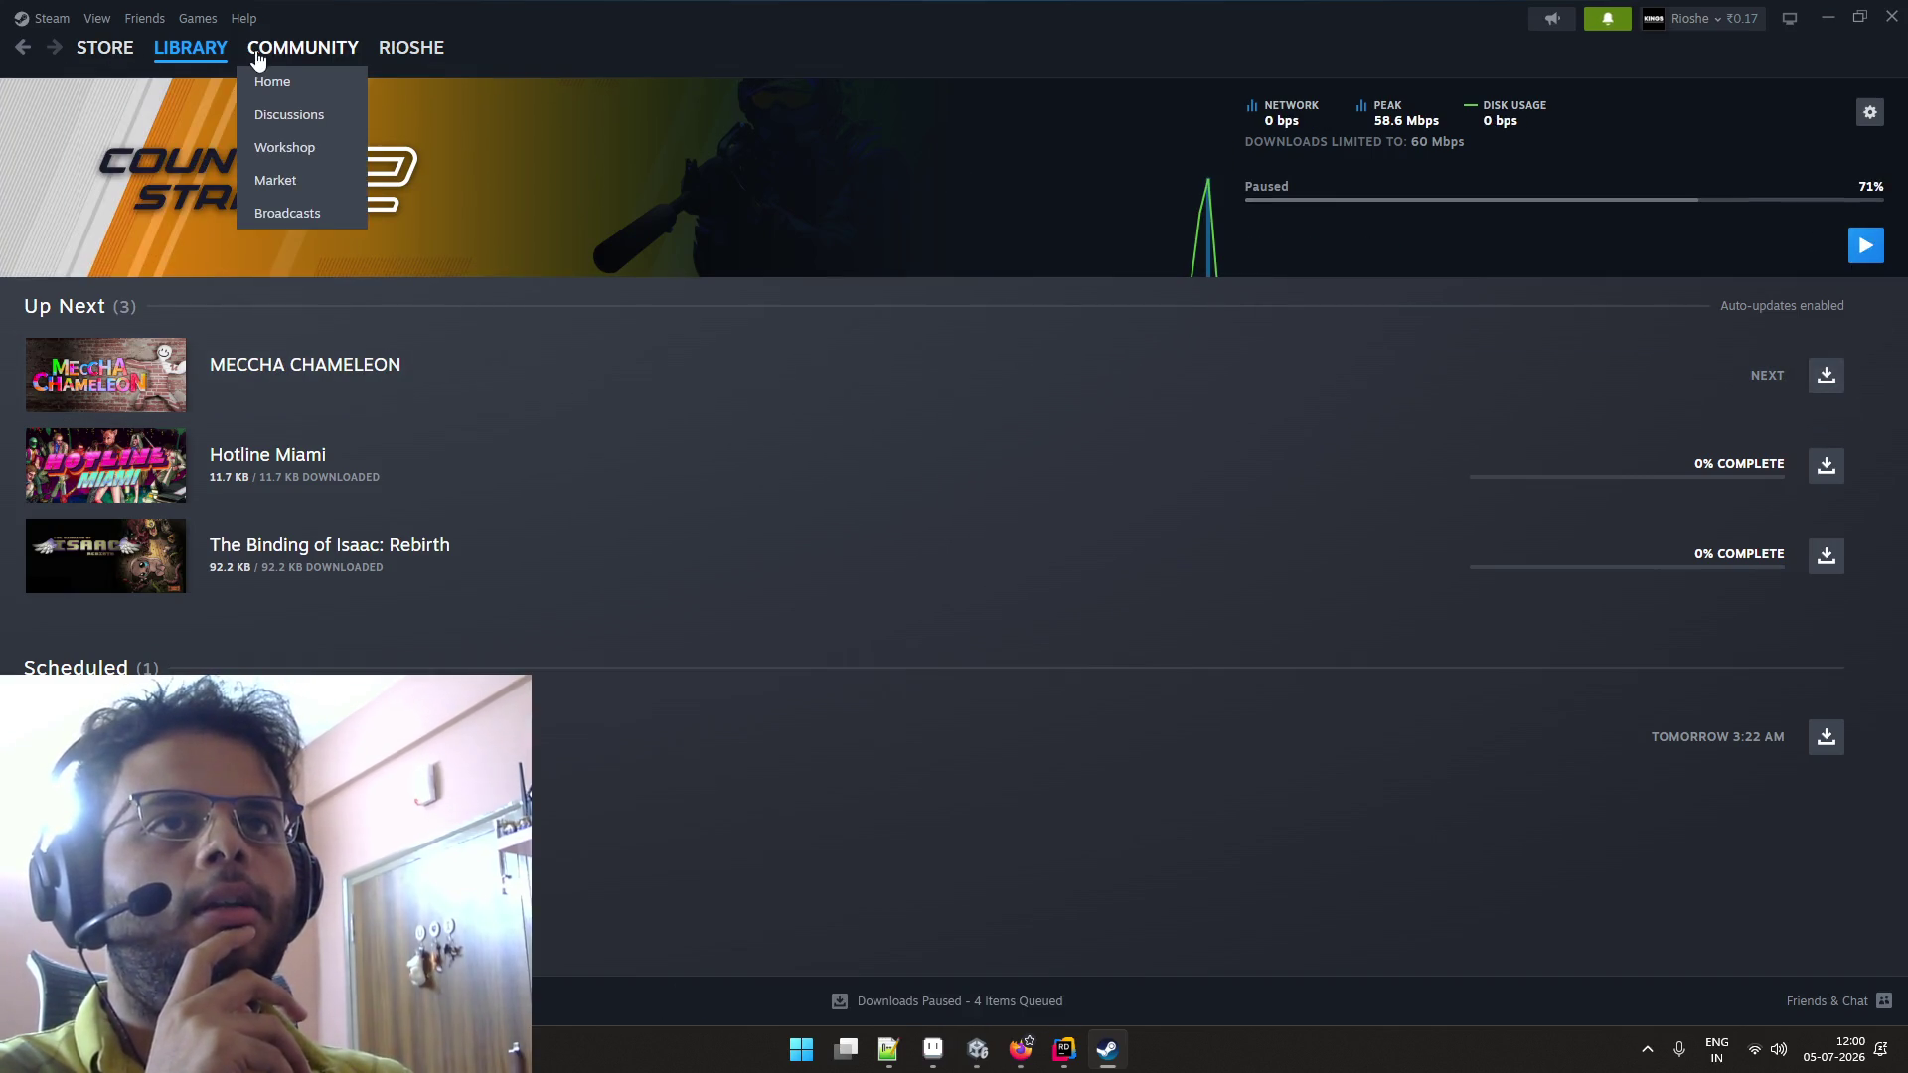
{"action": "left_click", "coordinate": [226, 50]}
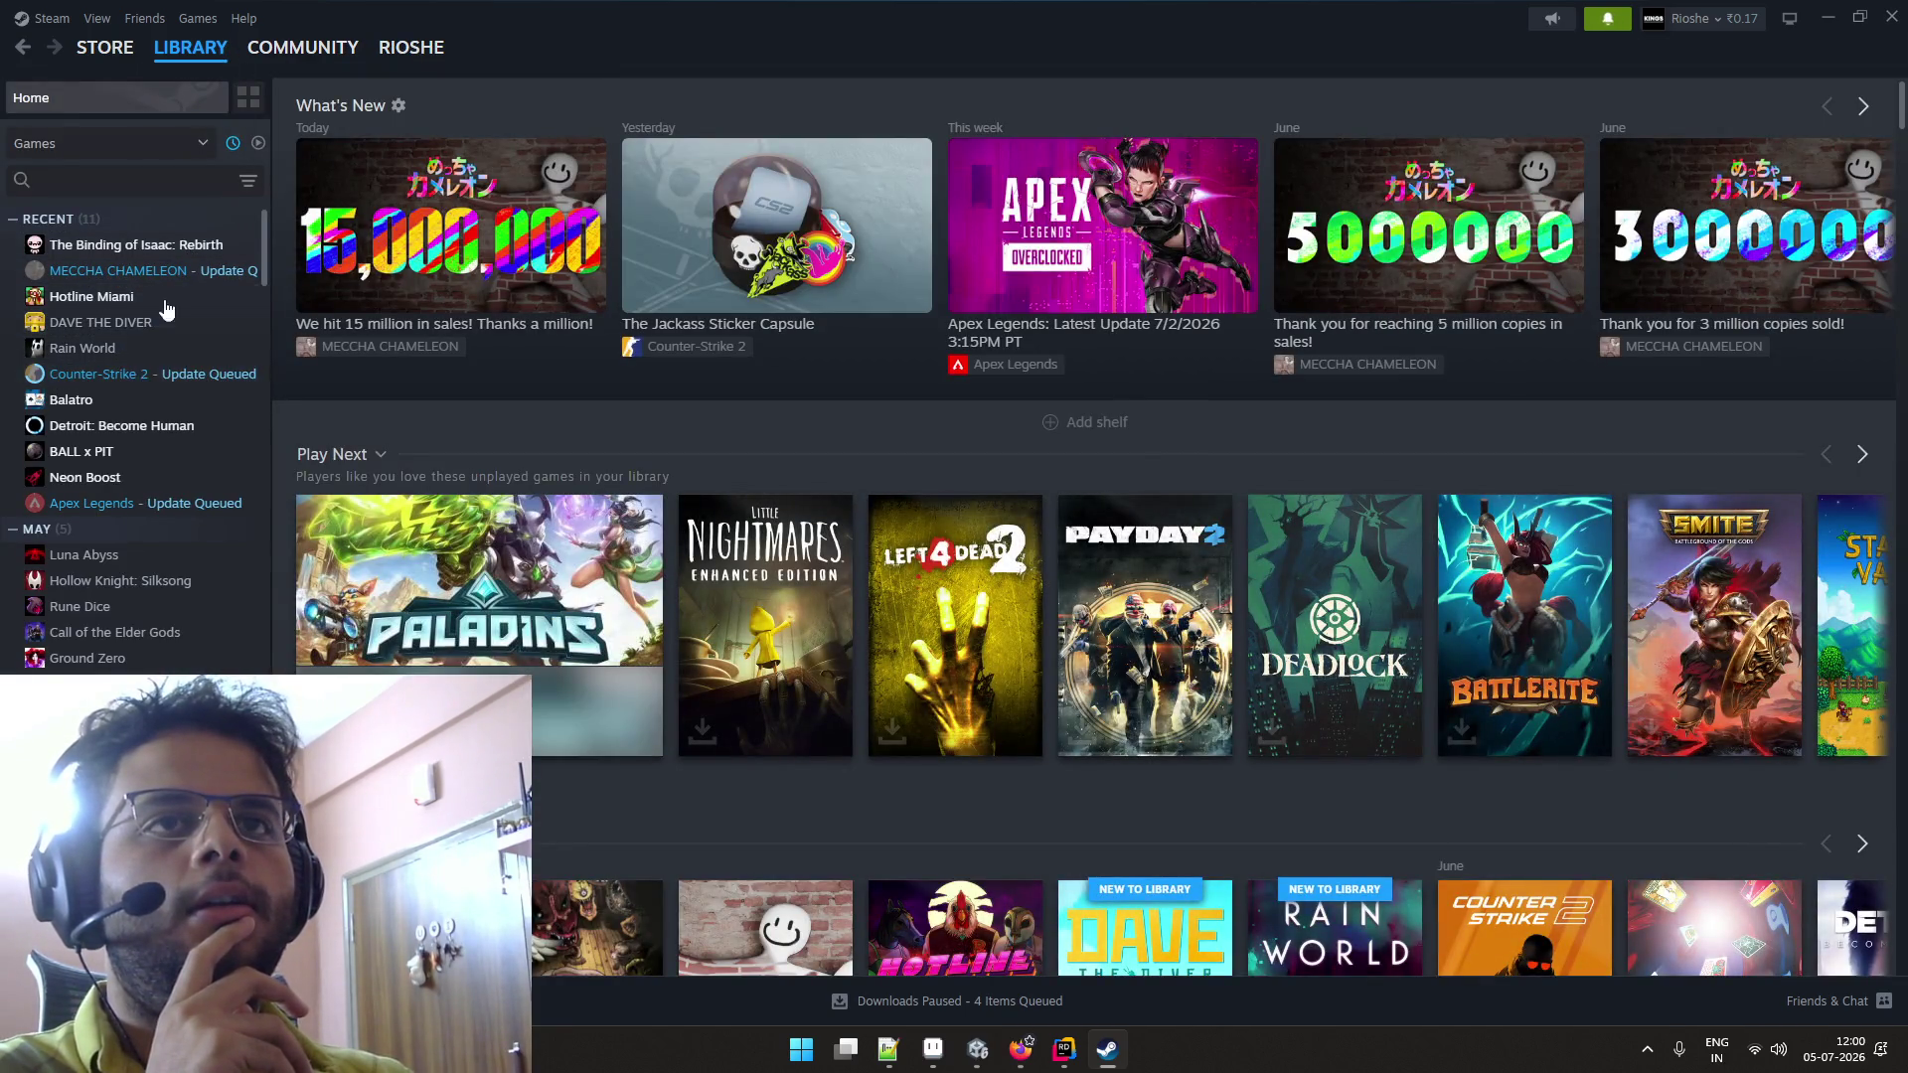
Step through Counter-Strike 2, Rain World, Isaac, MECCHA CHAMELEON and Hotline Miami to DAVE THE DIVER
{"action": "left_click", "coordinate": [133, 377]}
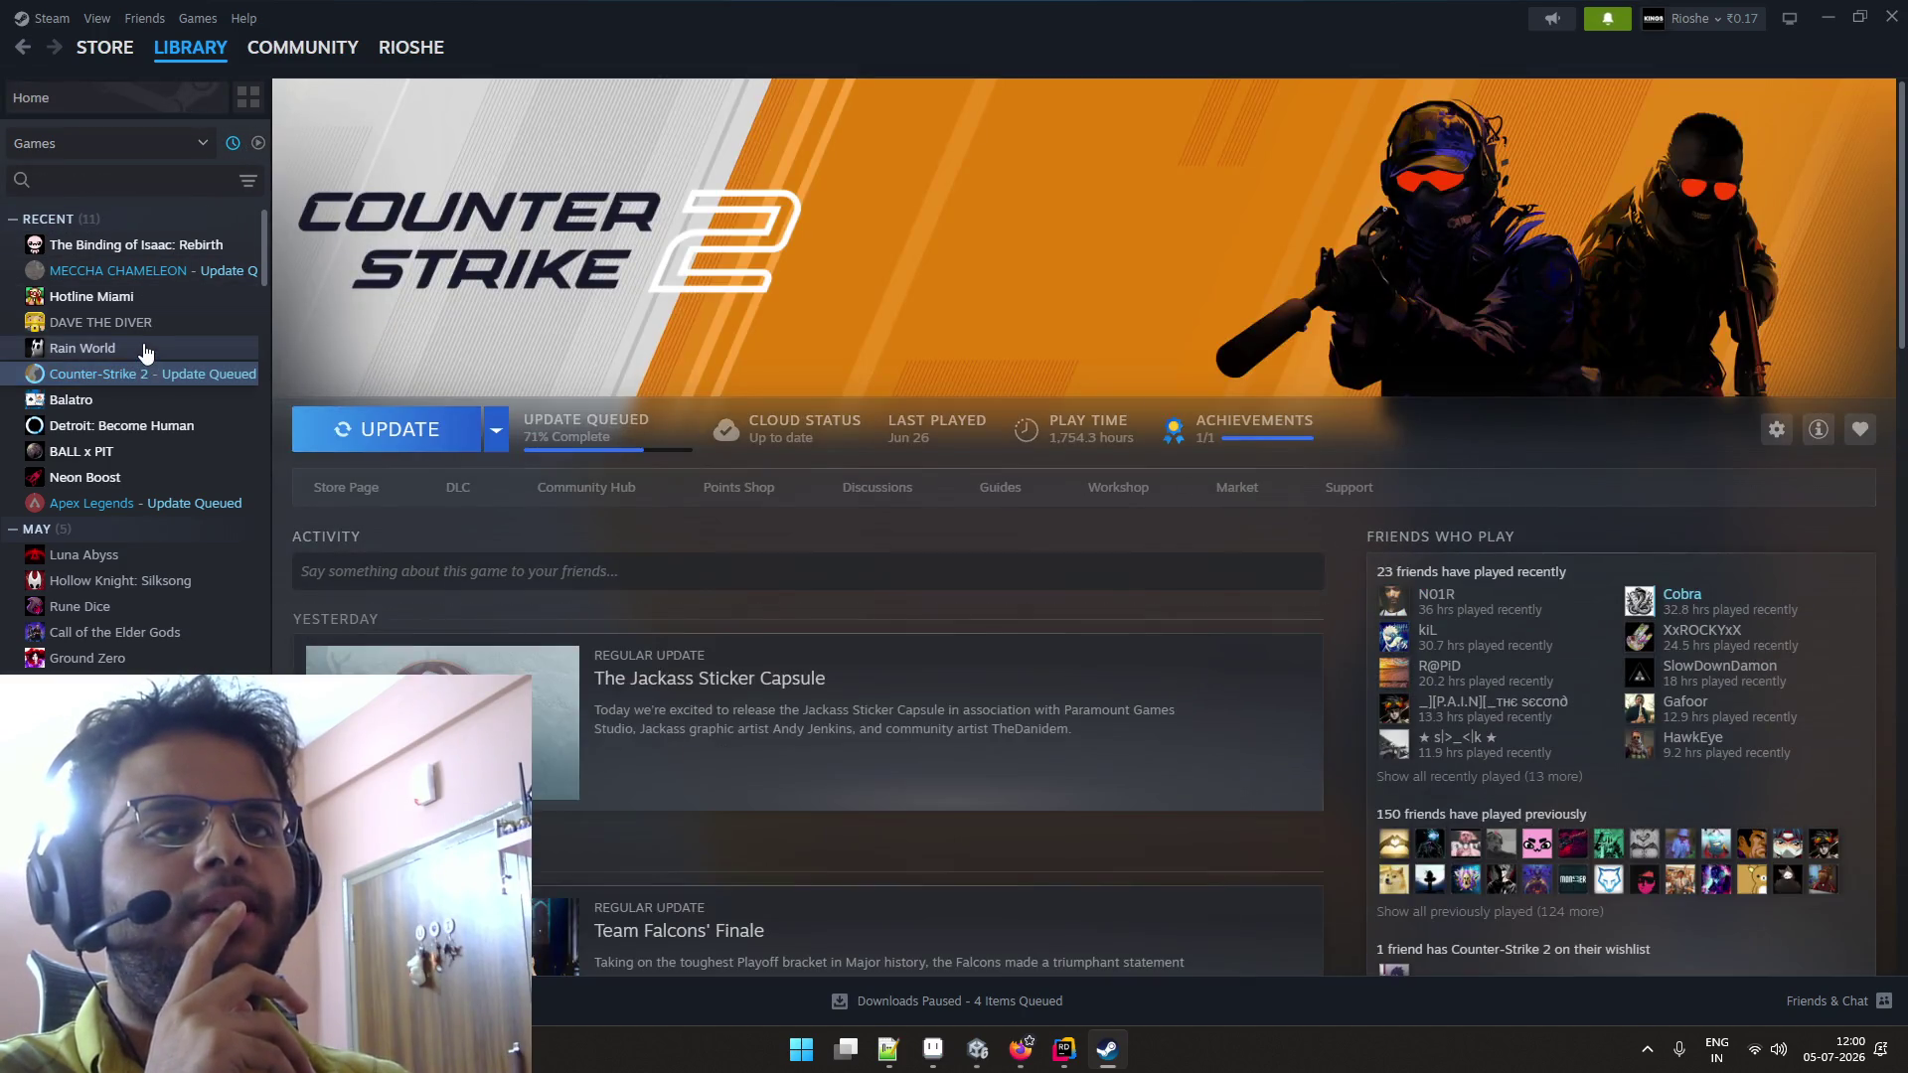
{"action": "left_click", "coordinate": [146, 351]}
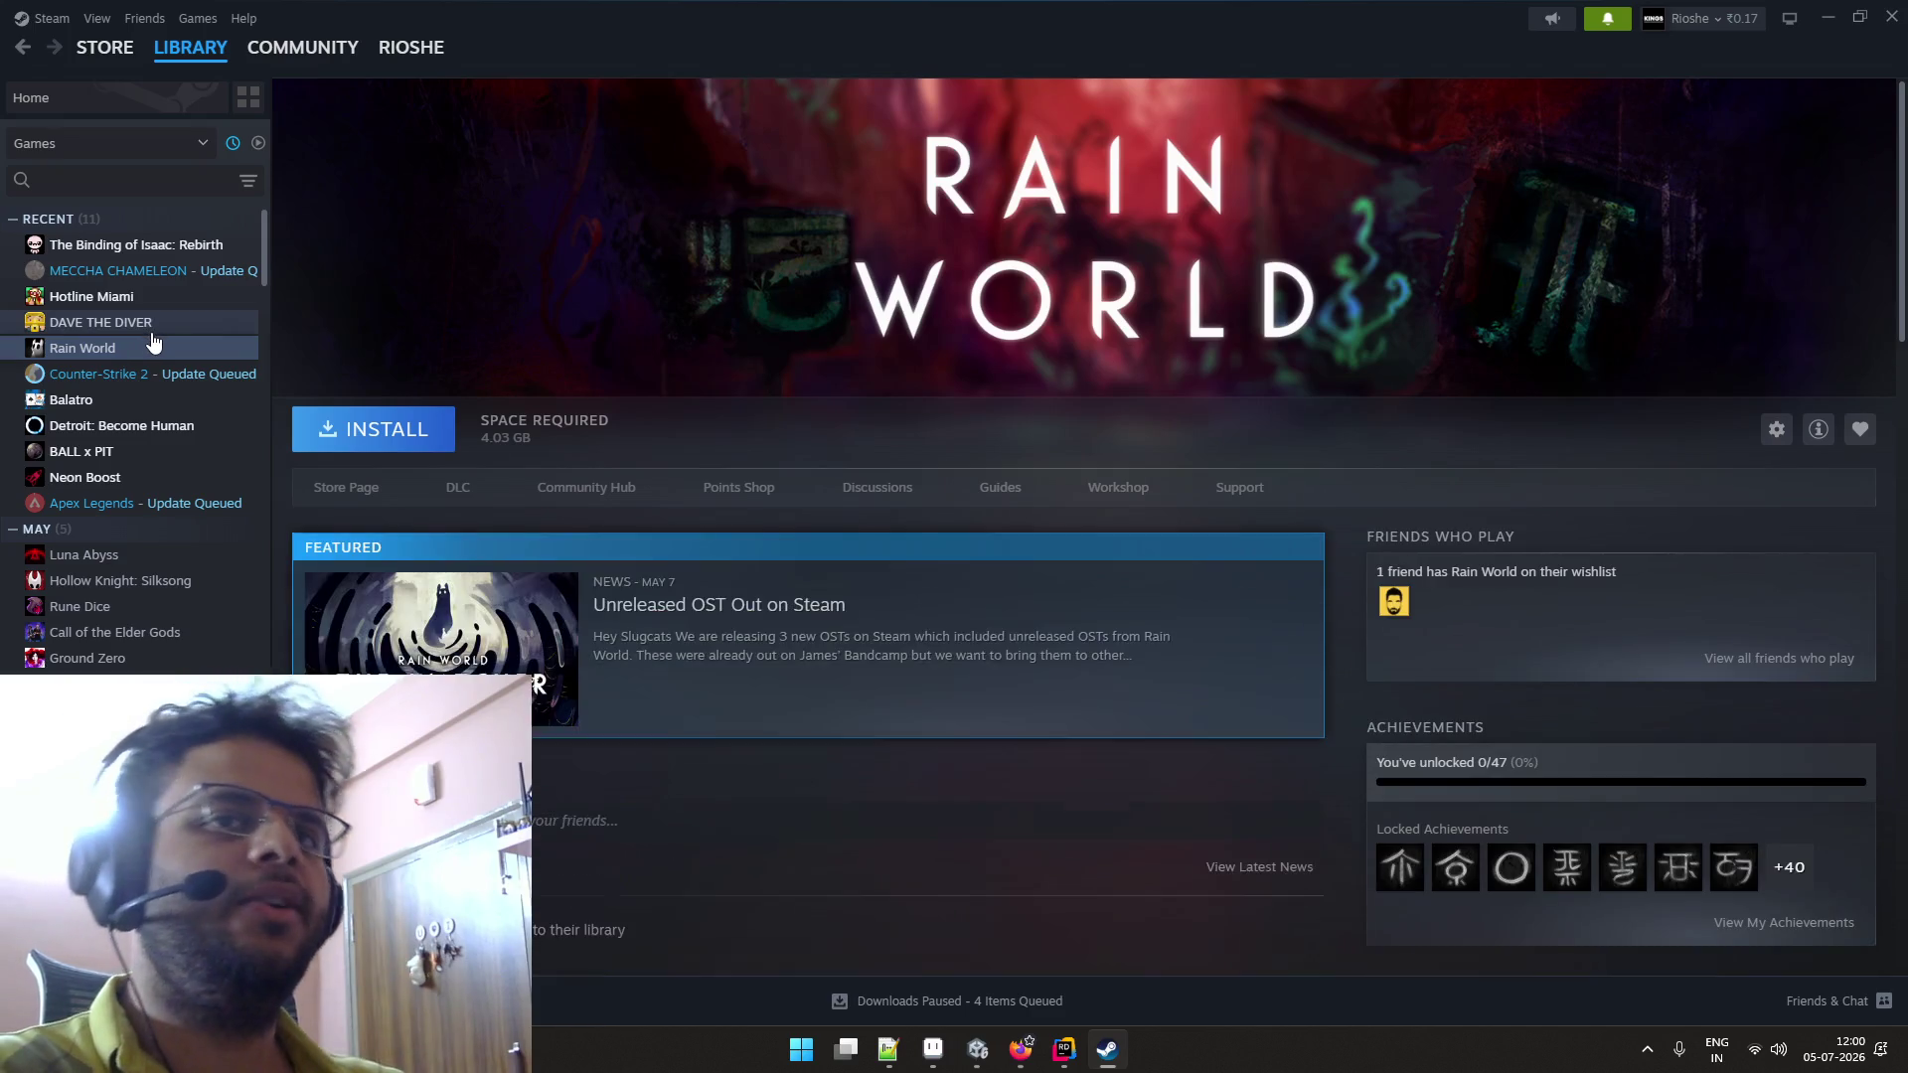
{"action": "key", "text": "Up"}
{"action": "key", "text": "Up"}
{"action": "key", "text": "Up"}
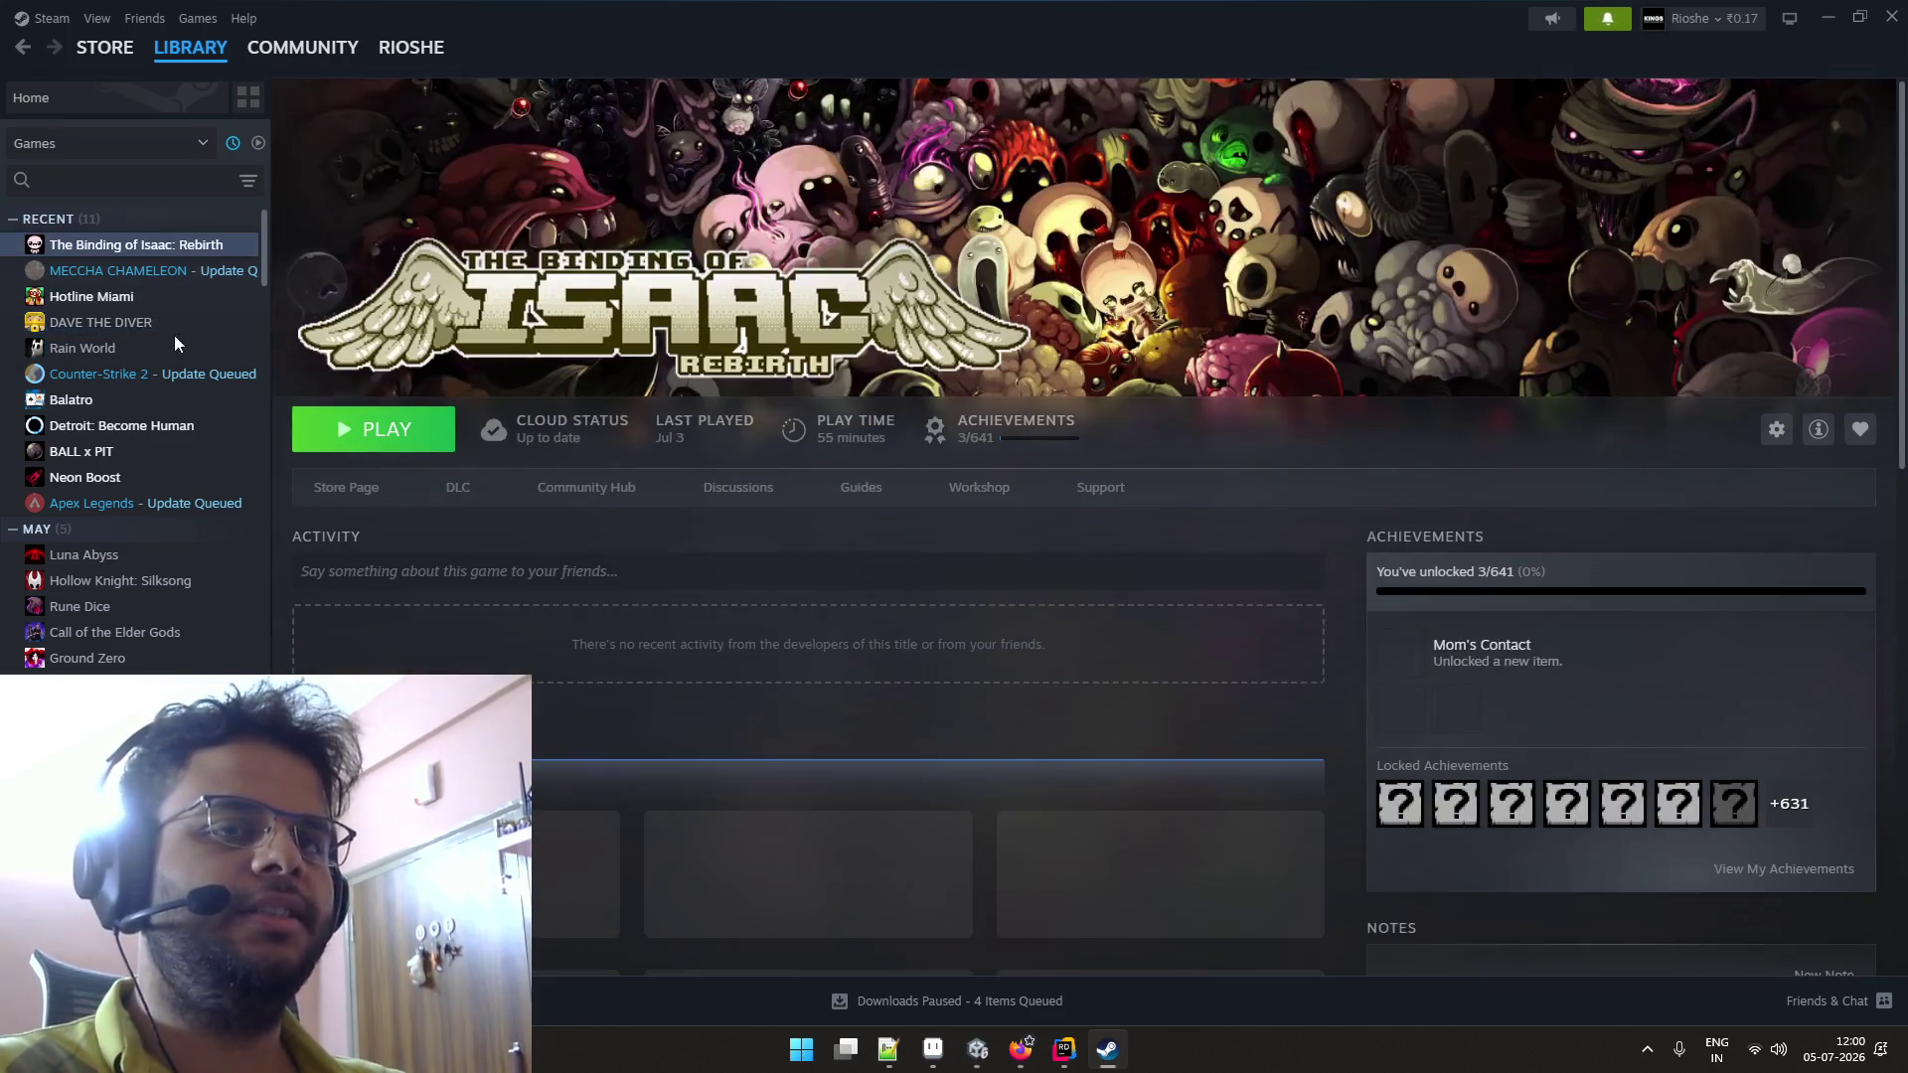
{"action": "key", "text": "Down"}
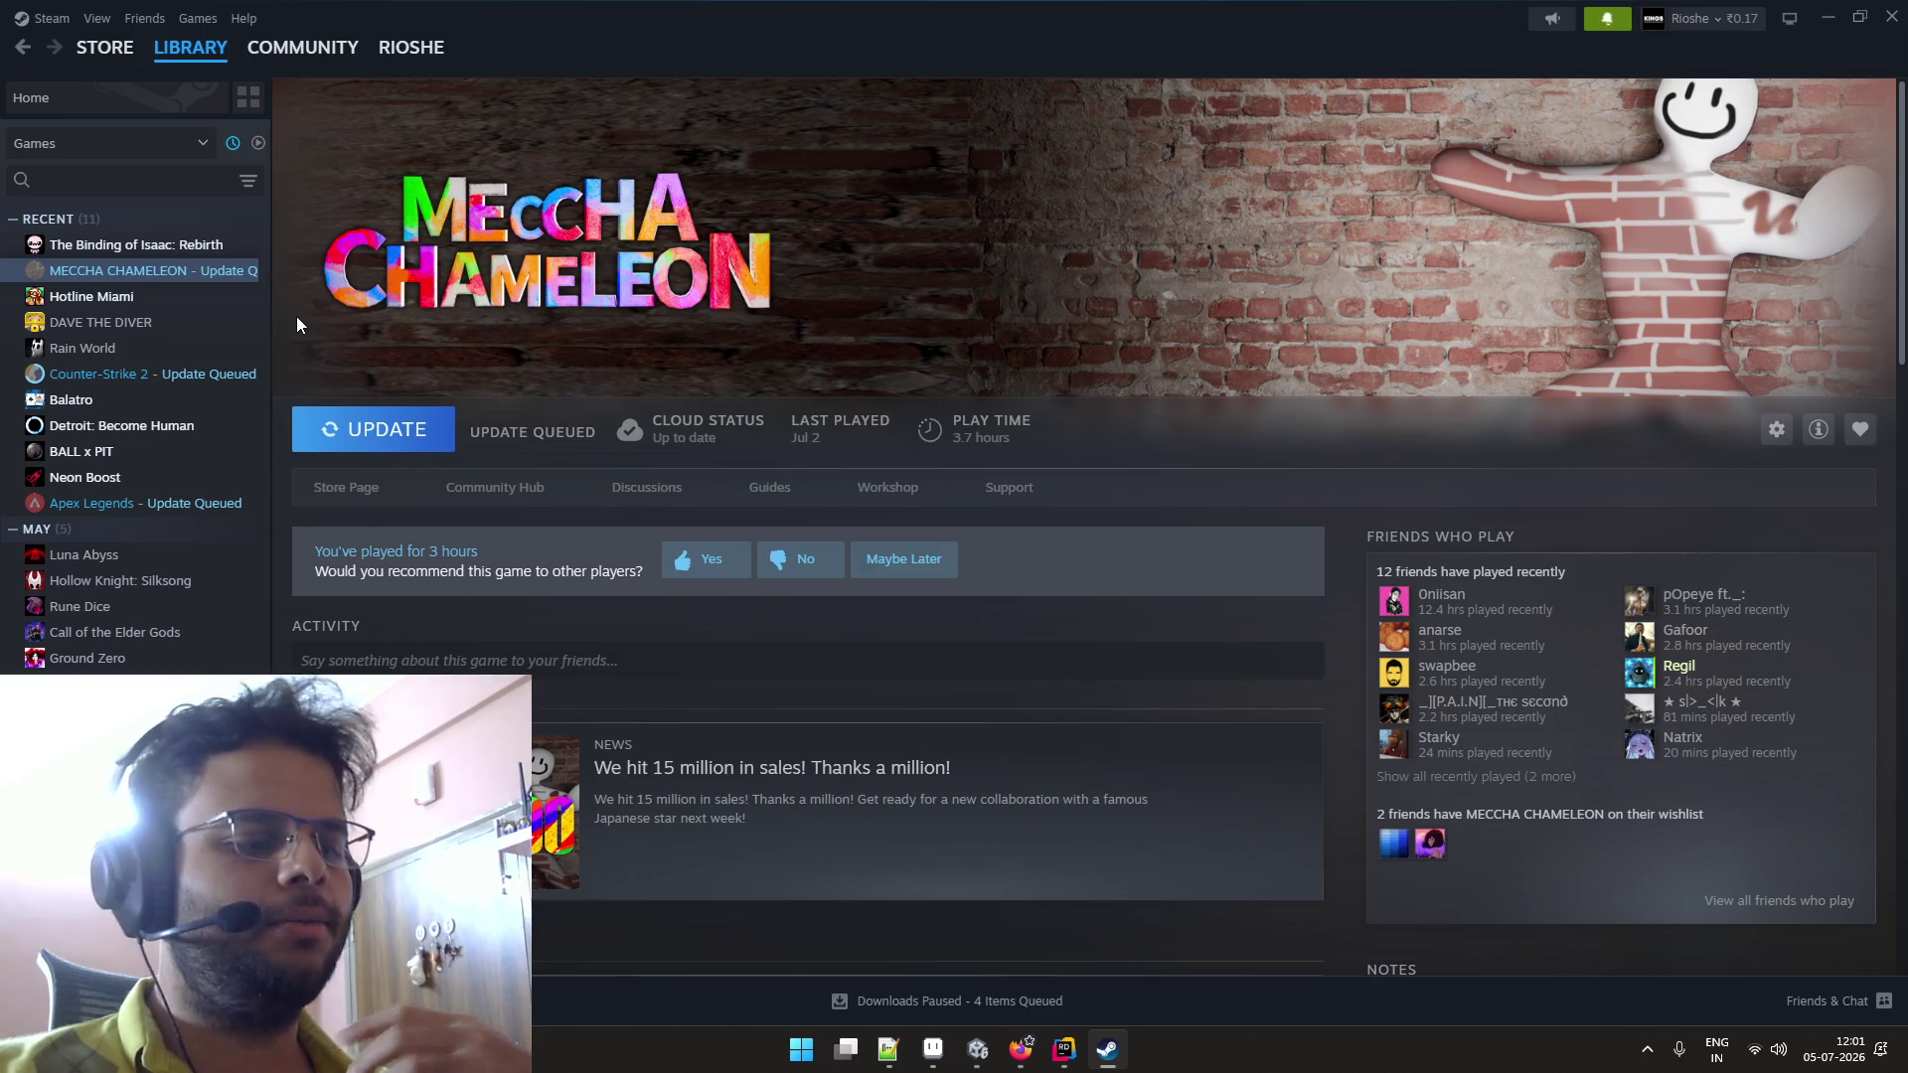
{"action": "key", "text": "Down"}
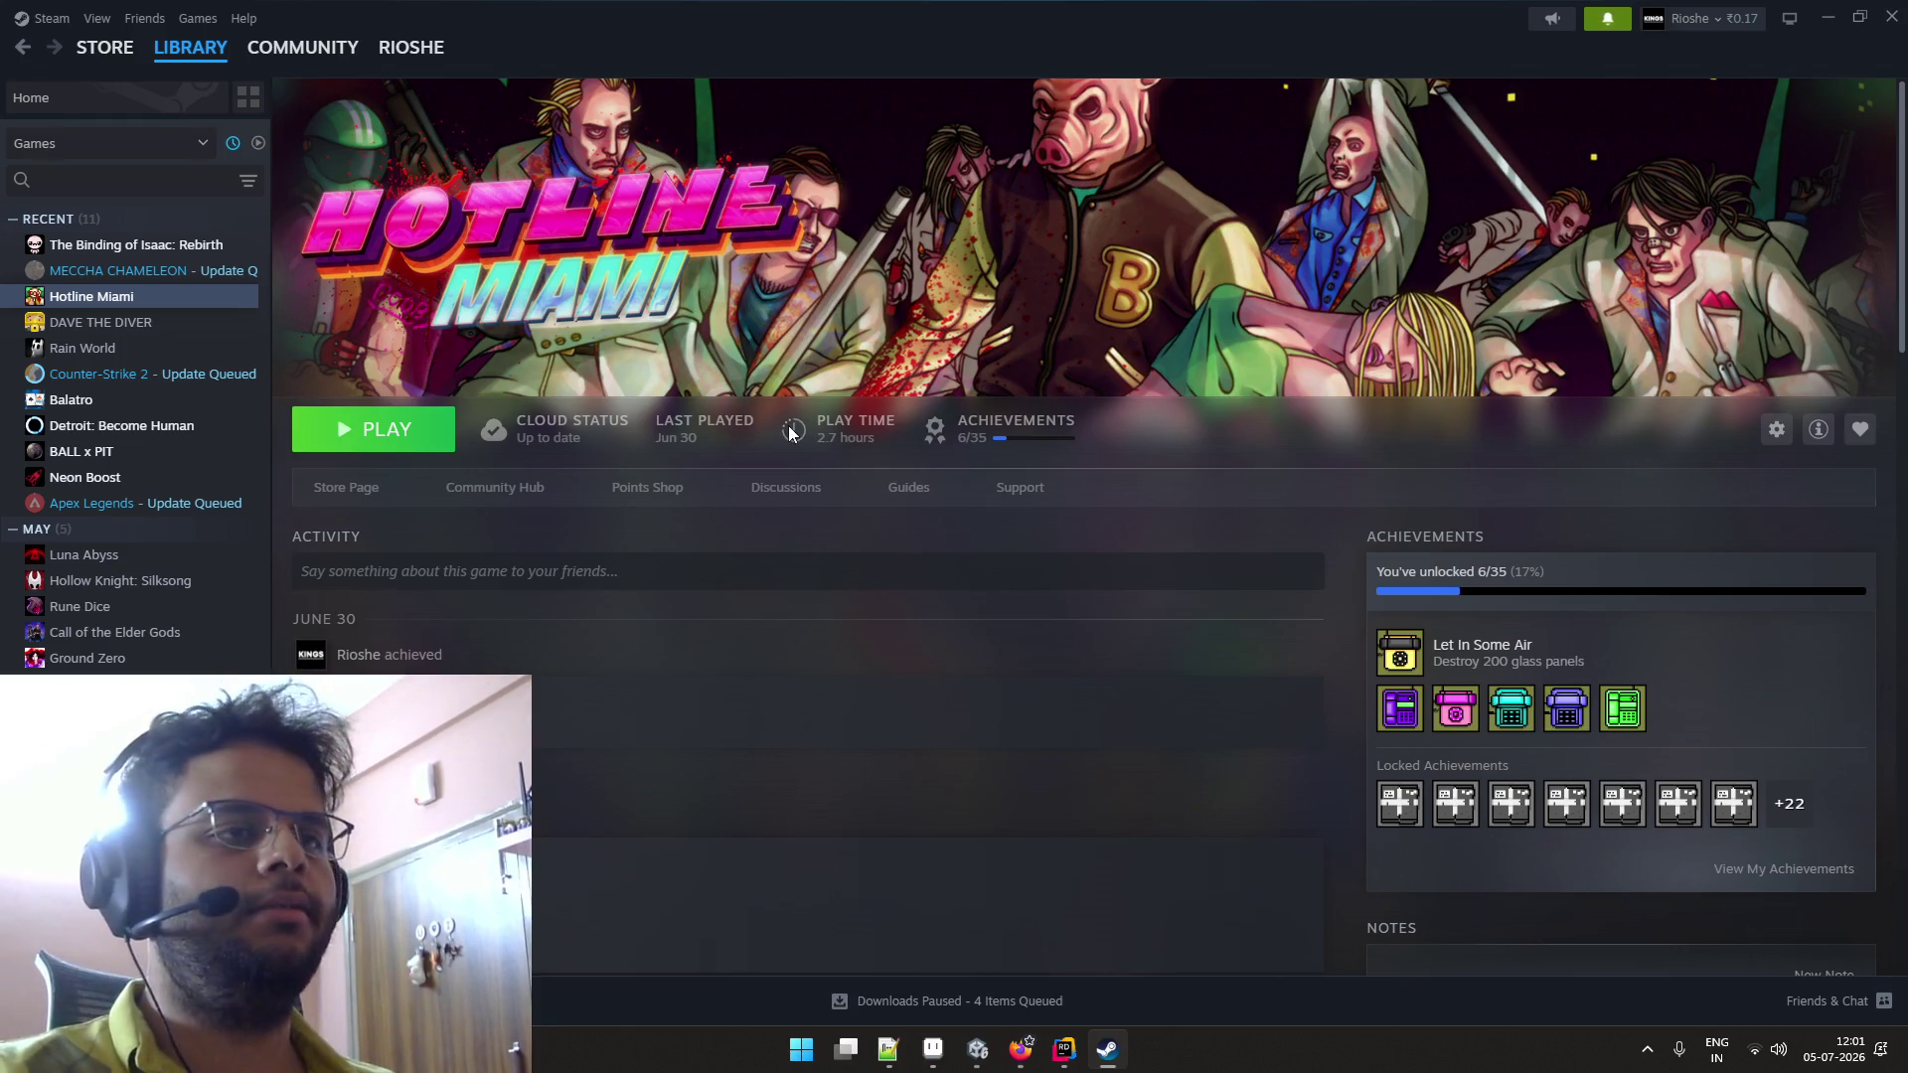
{"action": "key", "text": "Down"}
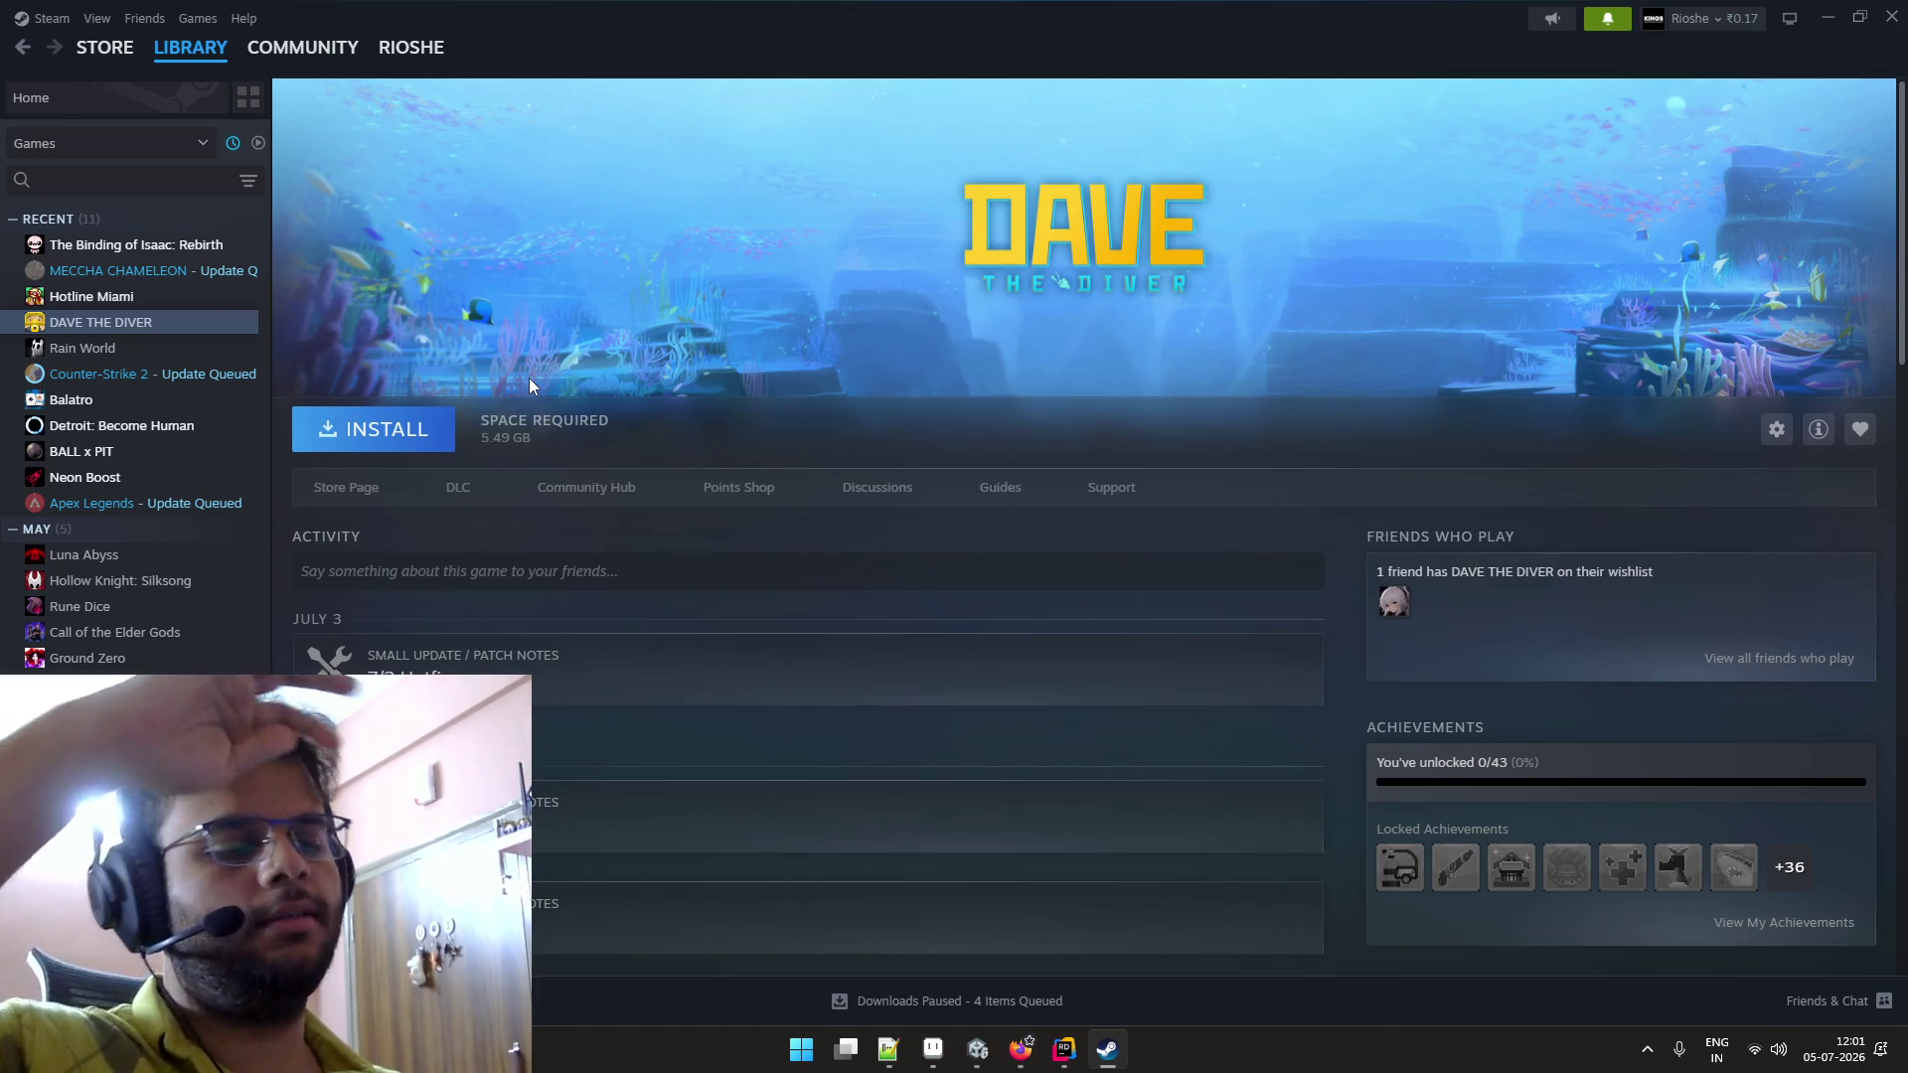
Browse Rain World and The Binding of Isaac, then open DAVE THE DIVER's store page
{"action": "left_click", "coordinate": [142, 348]}
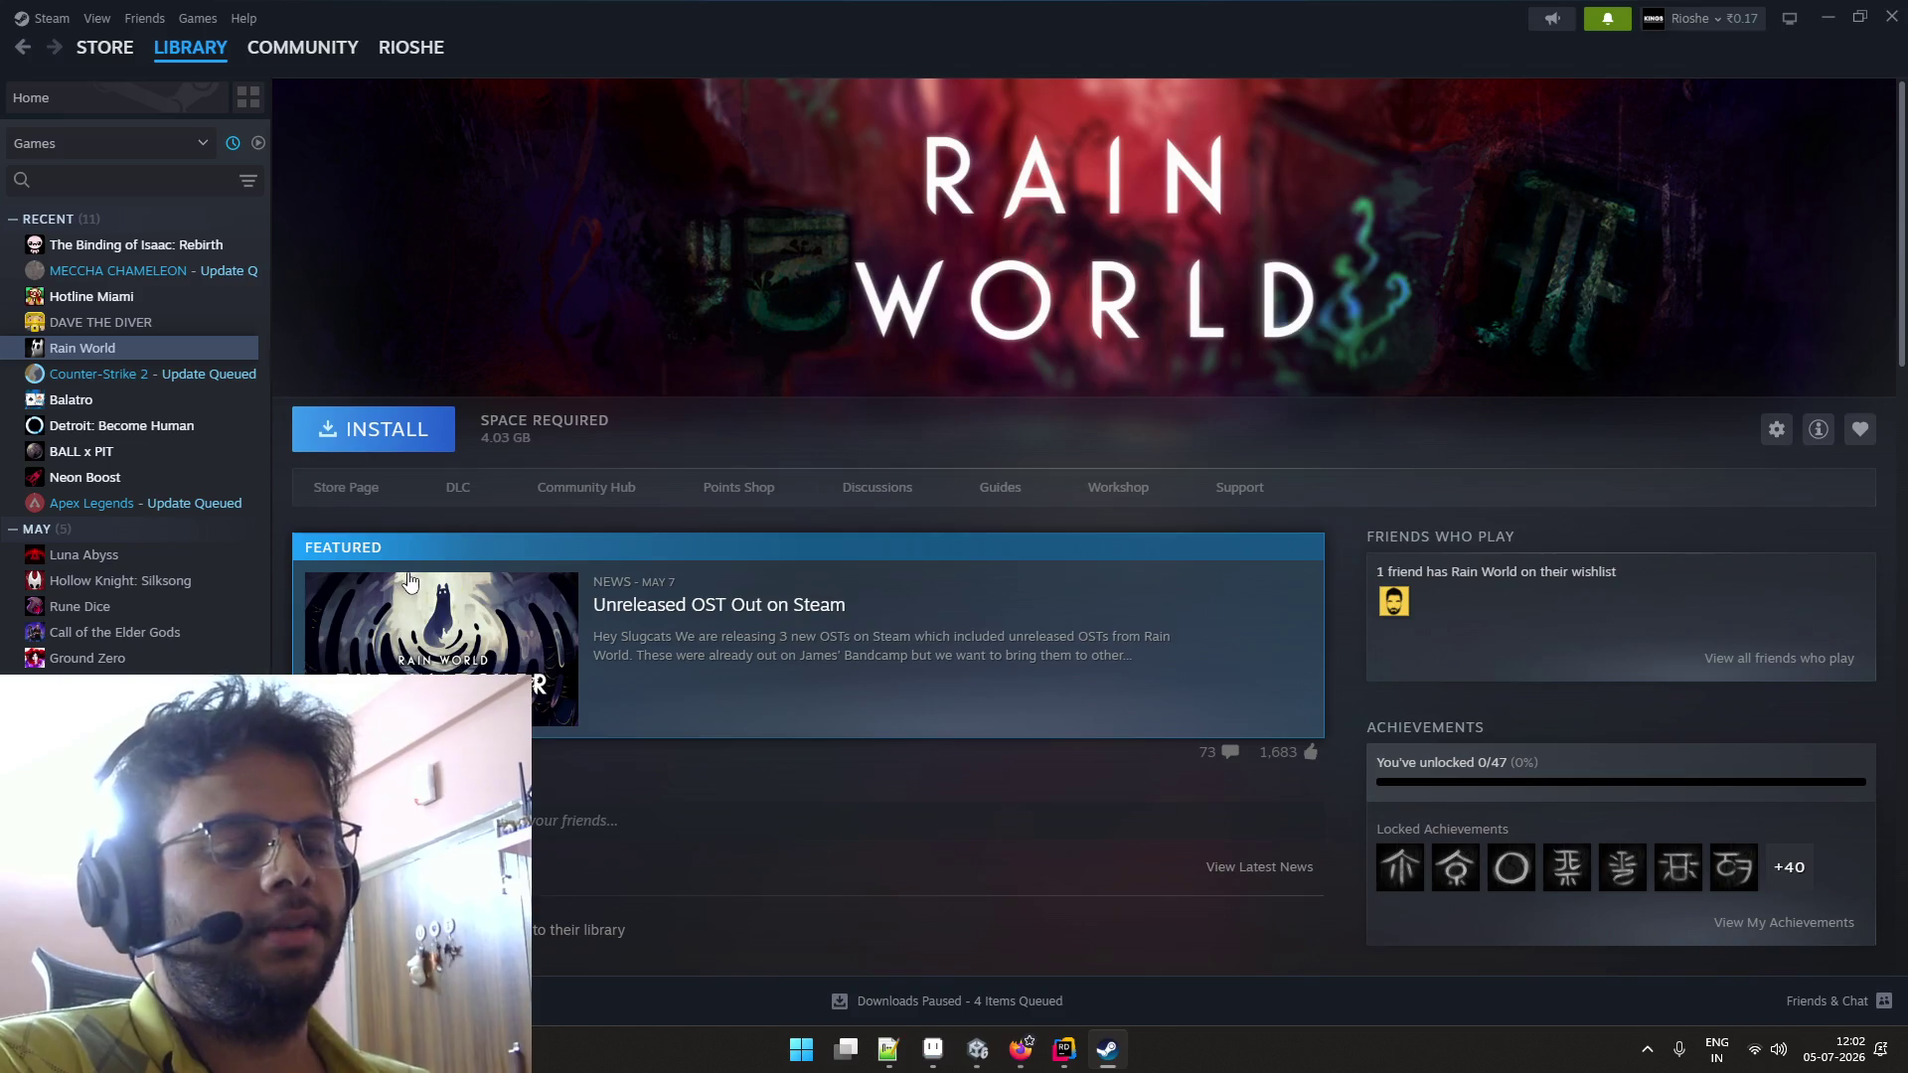
{"action": "left_click", "coordinate": [149, 322]}
{"action": "left_click", "coordinate": [149, 271]}
{"action": "left_click", "coordinate": [147, 249]}
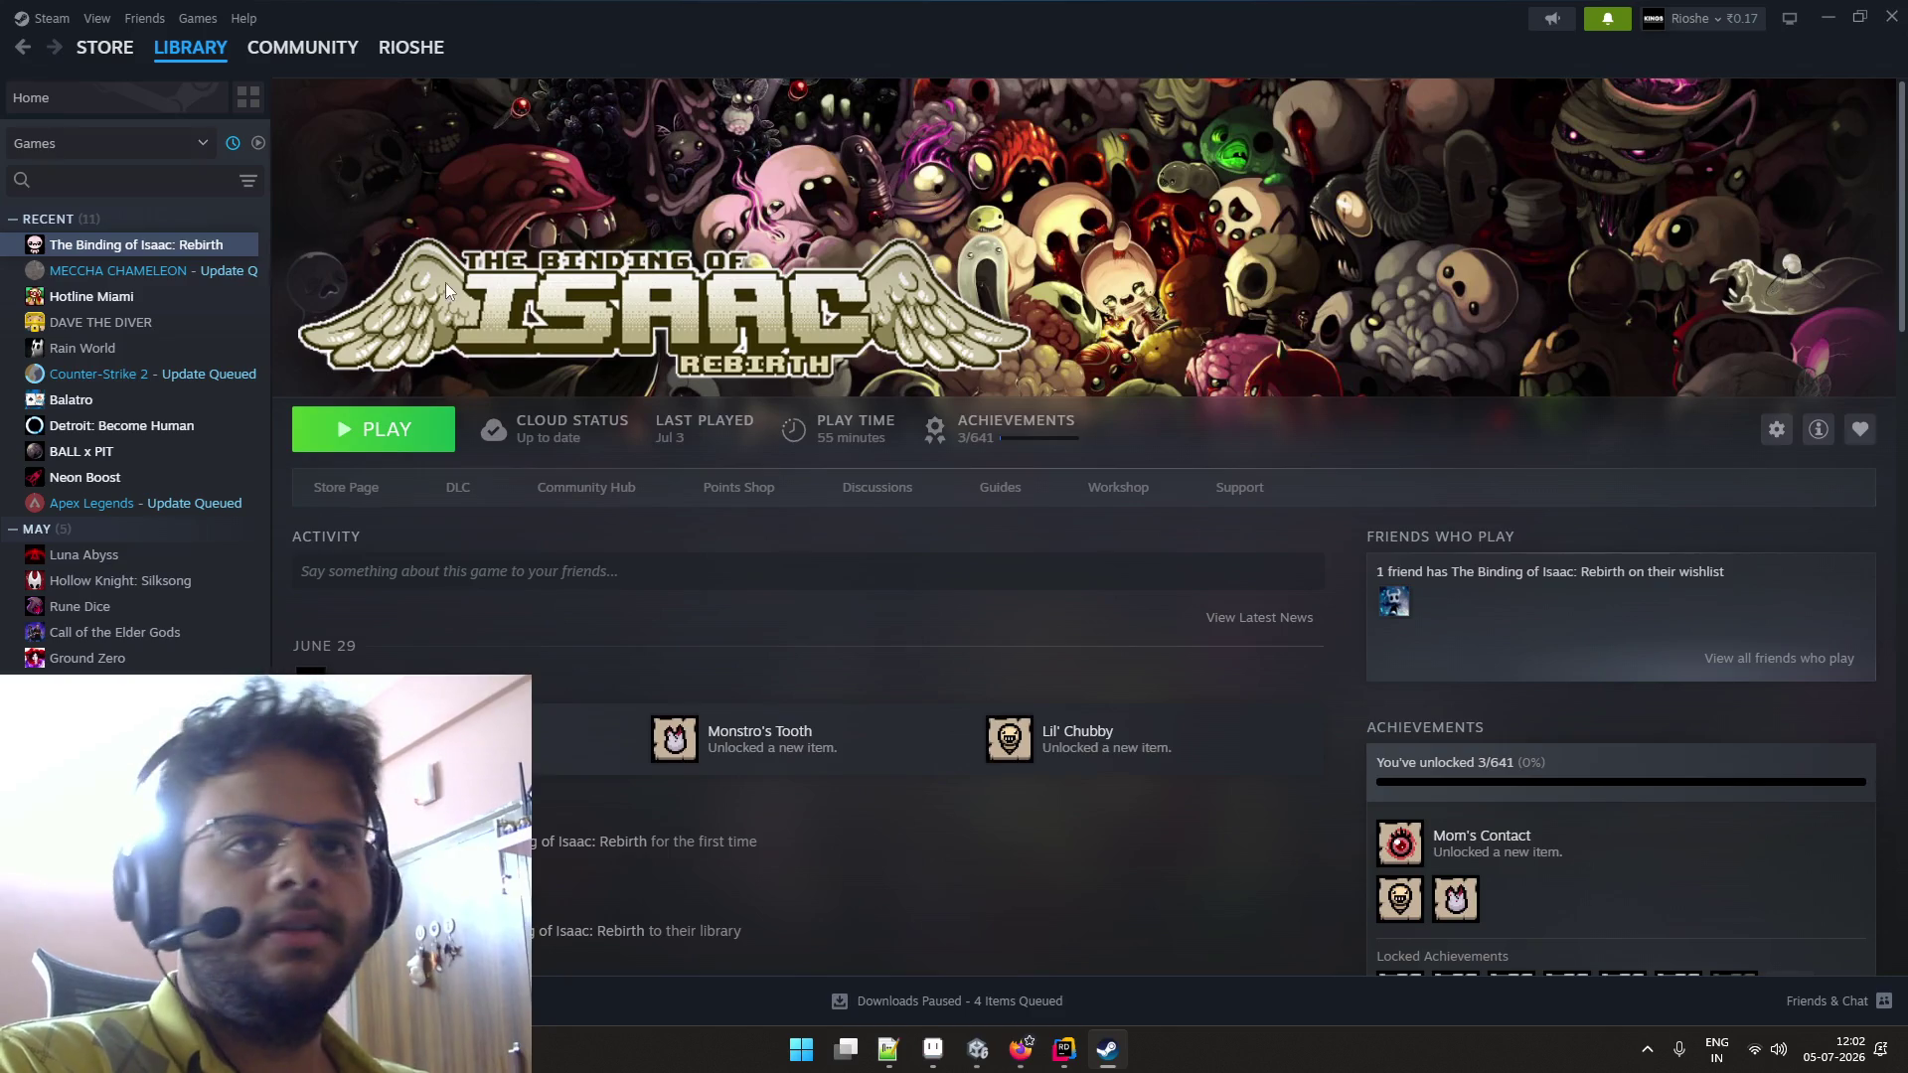
{"action": "left_click", "coordinate": [184, 322]}
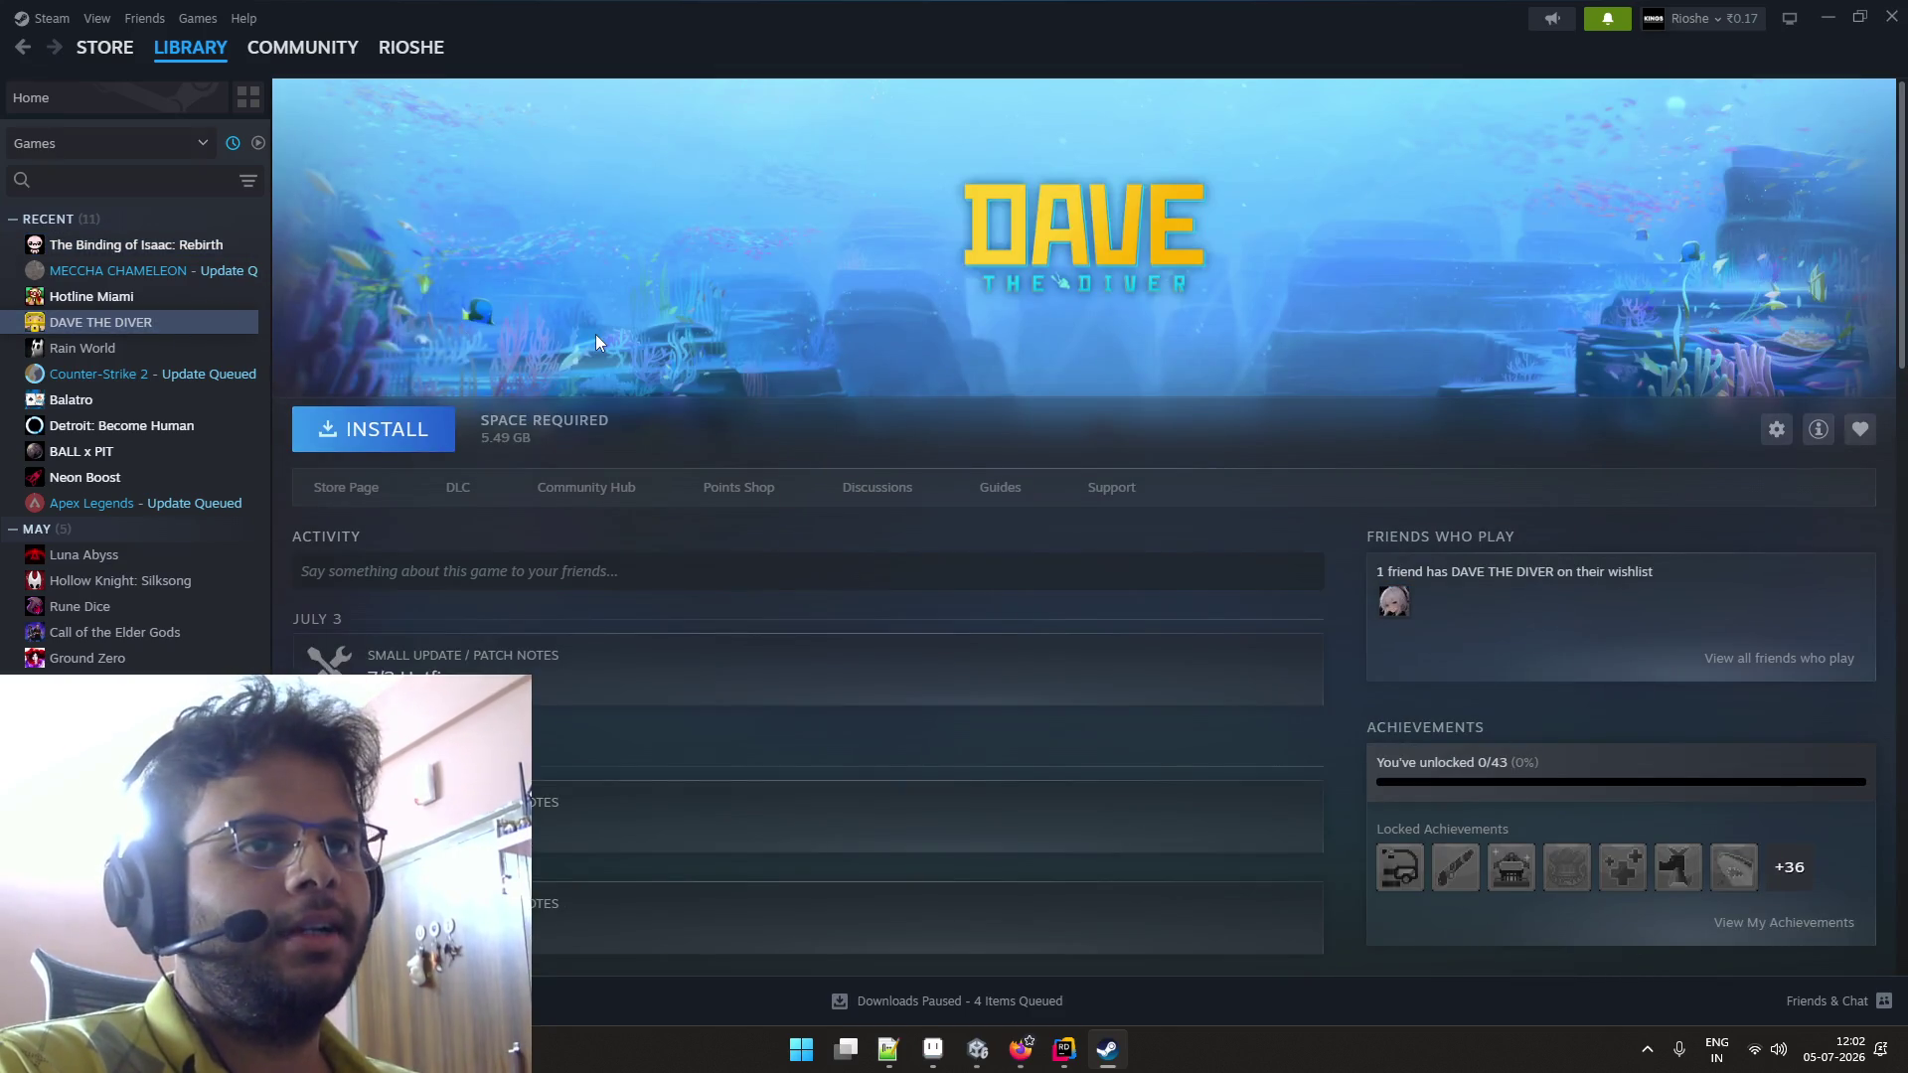
{"action": "left_click", "coordinate": [326, 491]}
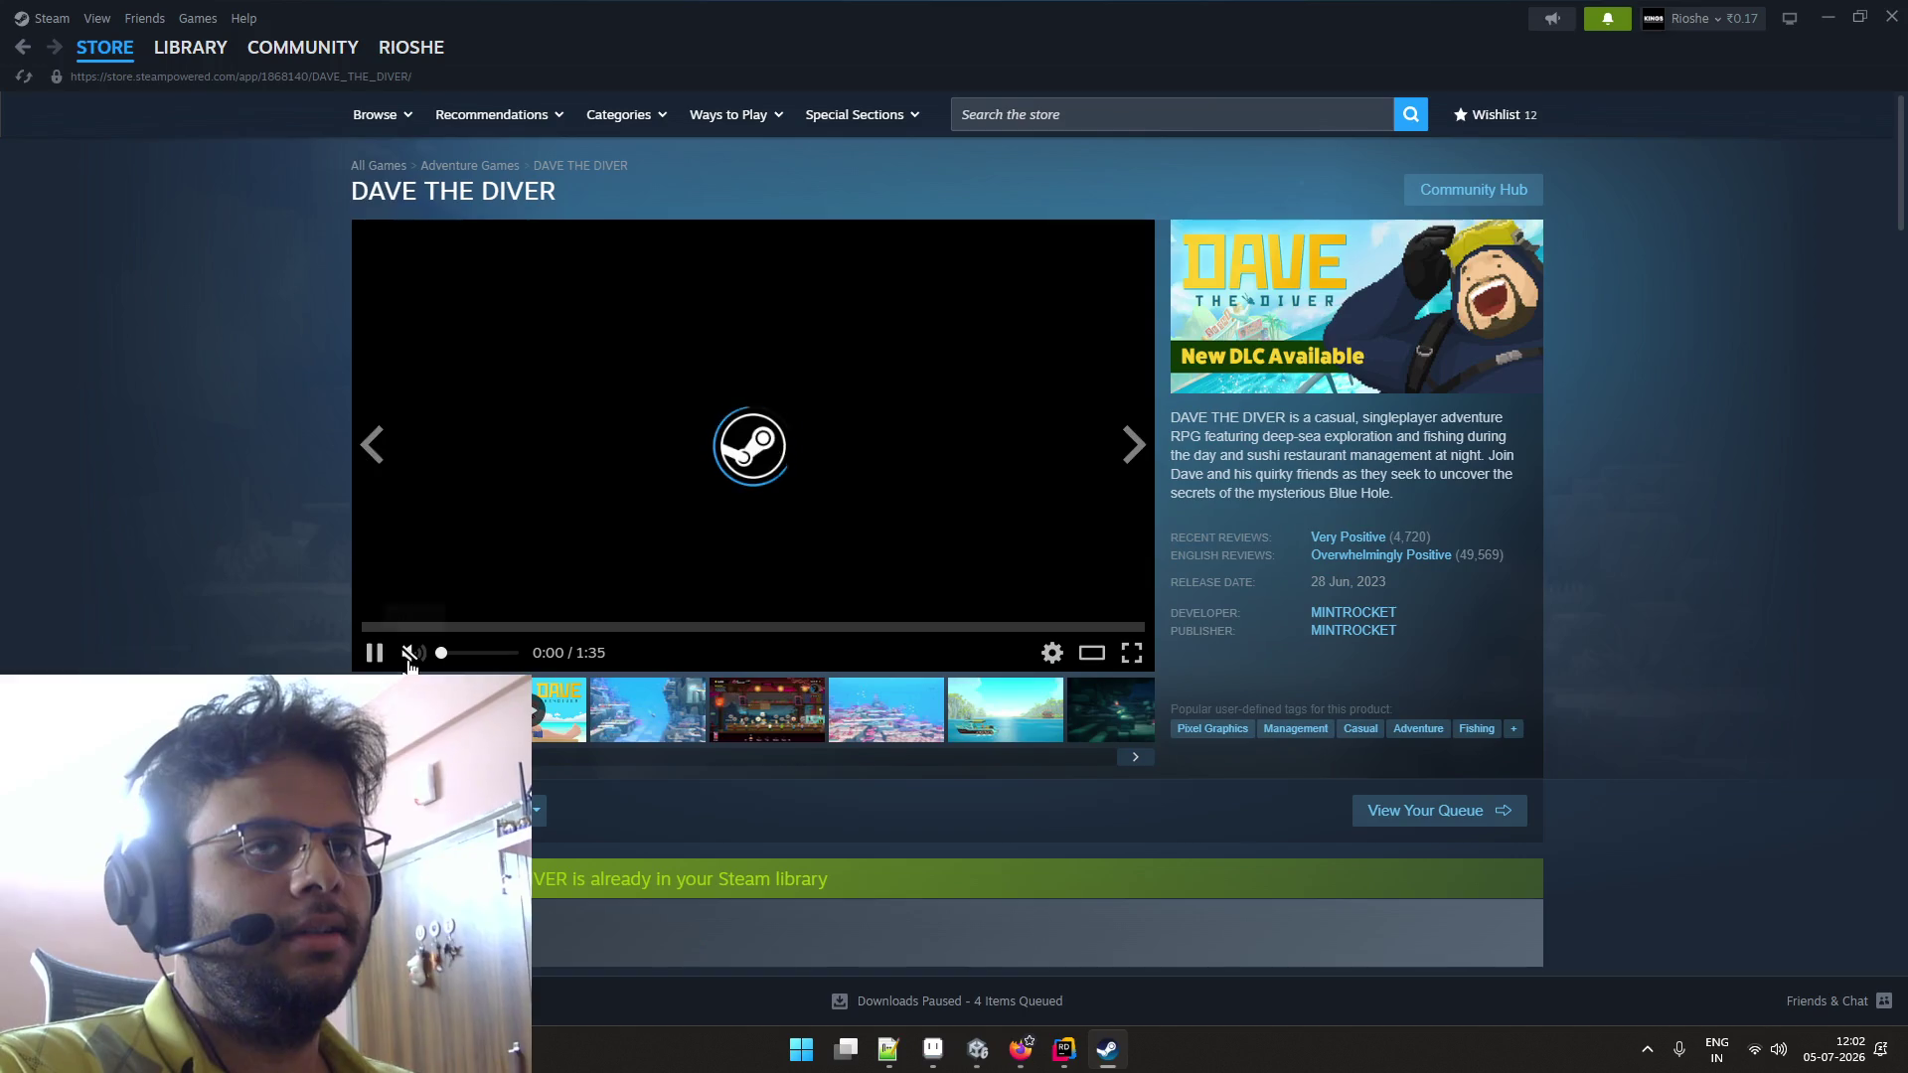
Jump ahead through the DAVE THE DIVER trailer, pause it at the boat scene, and close Steam
{"action": "mouse_move", "coordinate": [434, 656]}
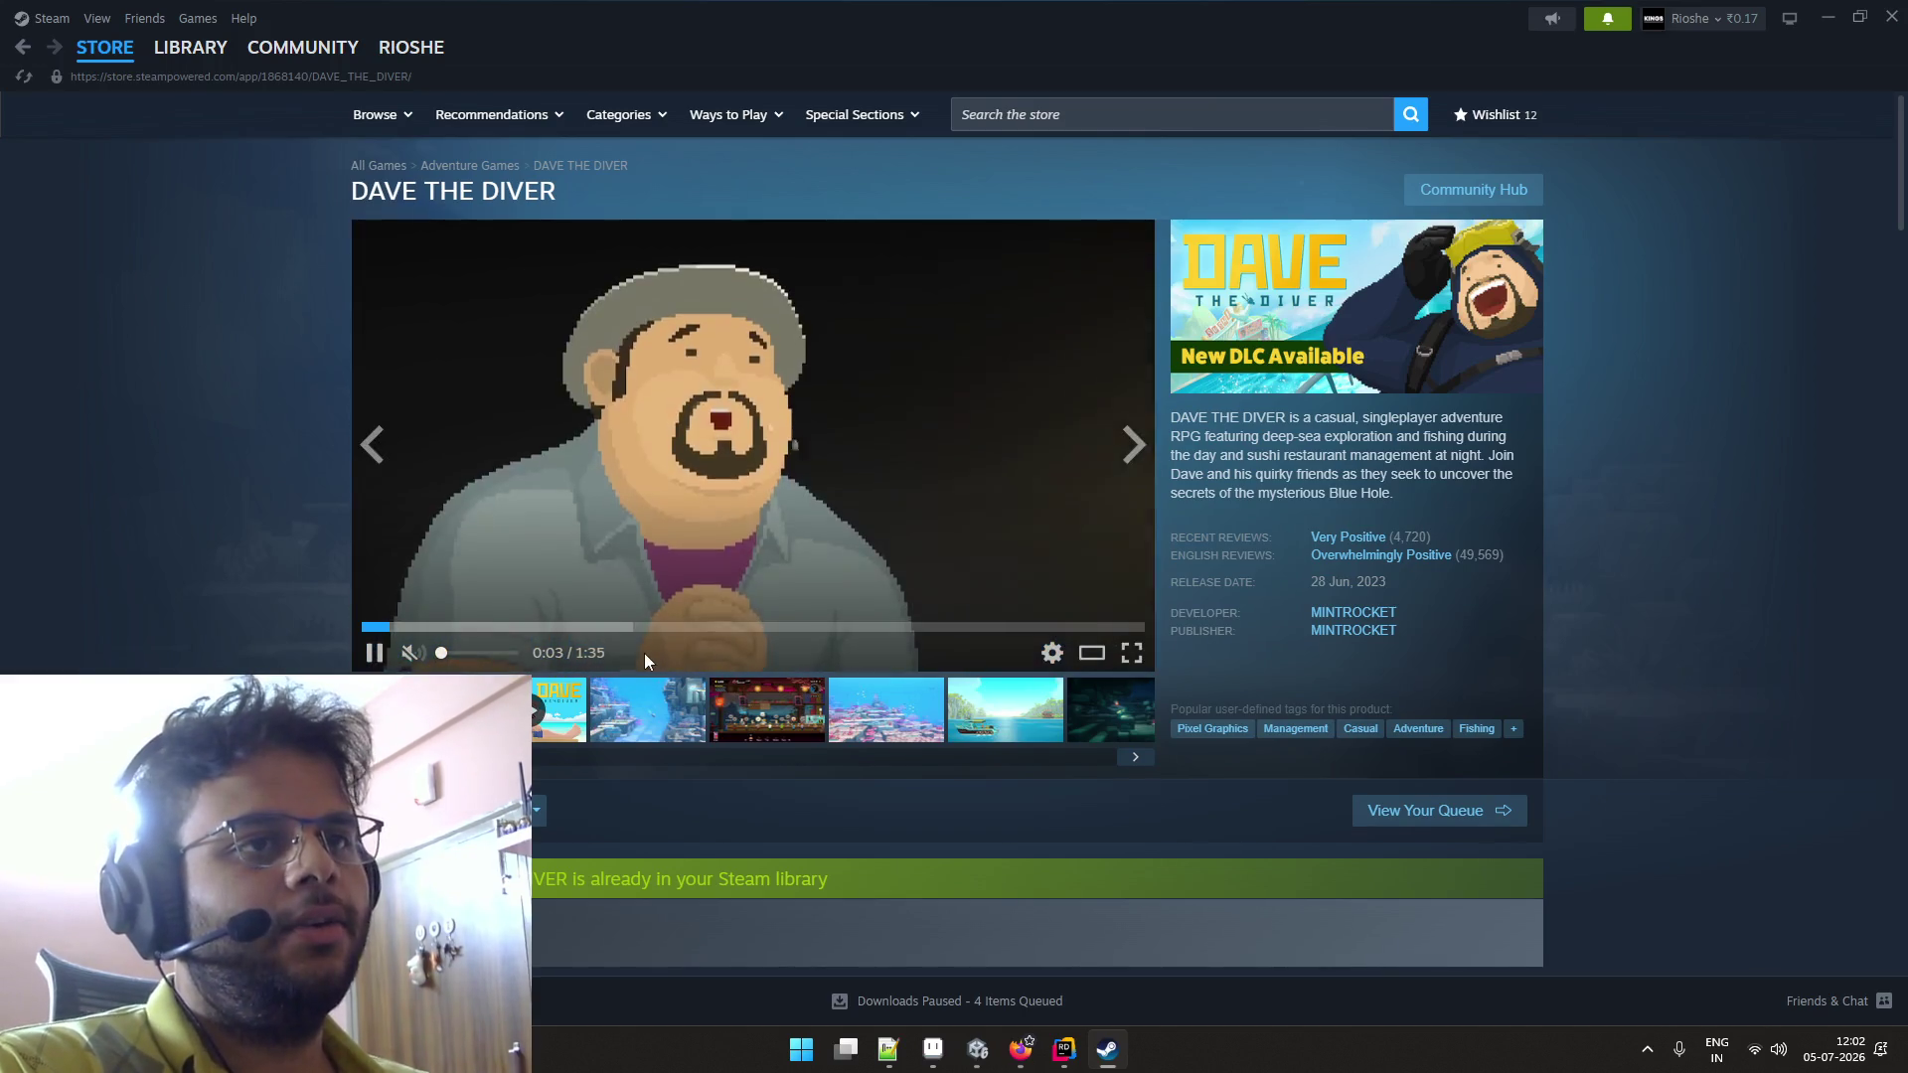
{"action": "left_click", "coordinate": [443, 626]}
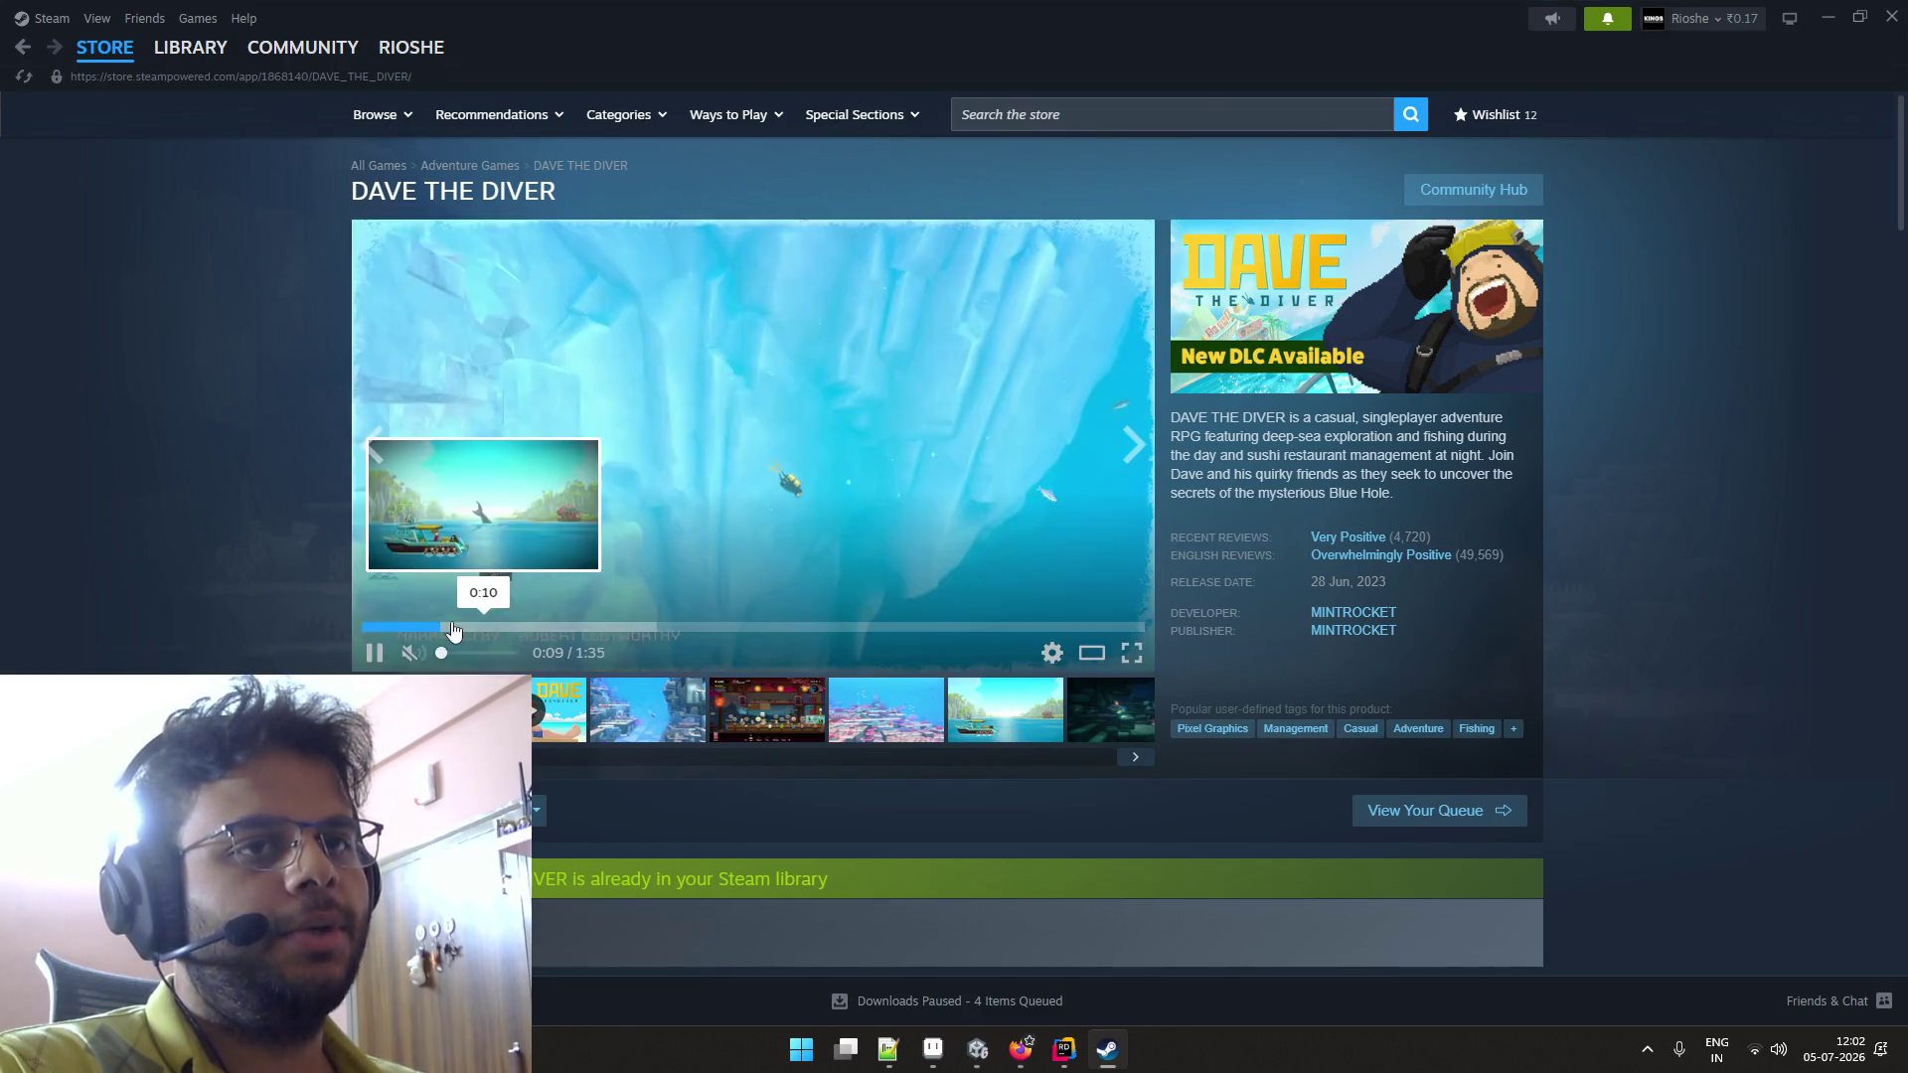
{"action": "left_click", "coordinate": [487, 627]}
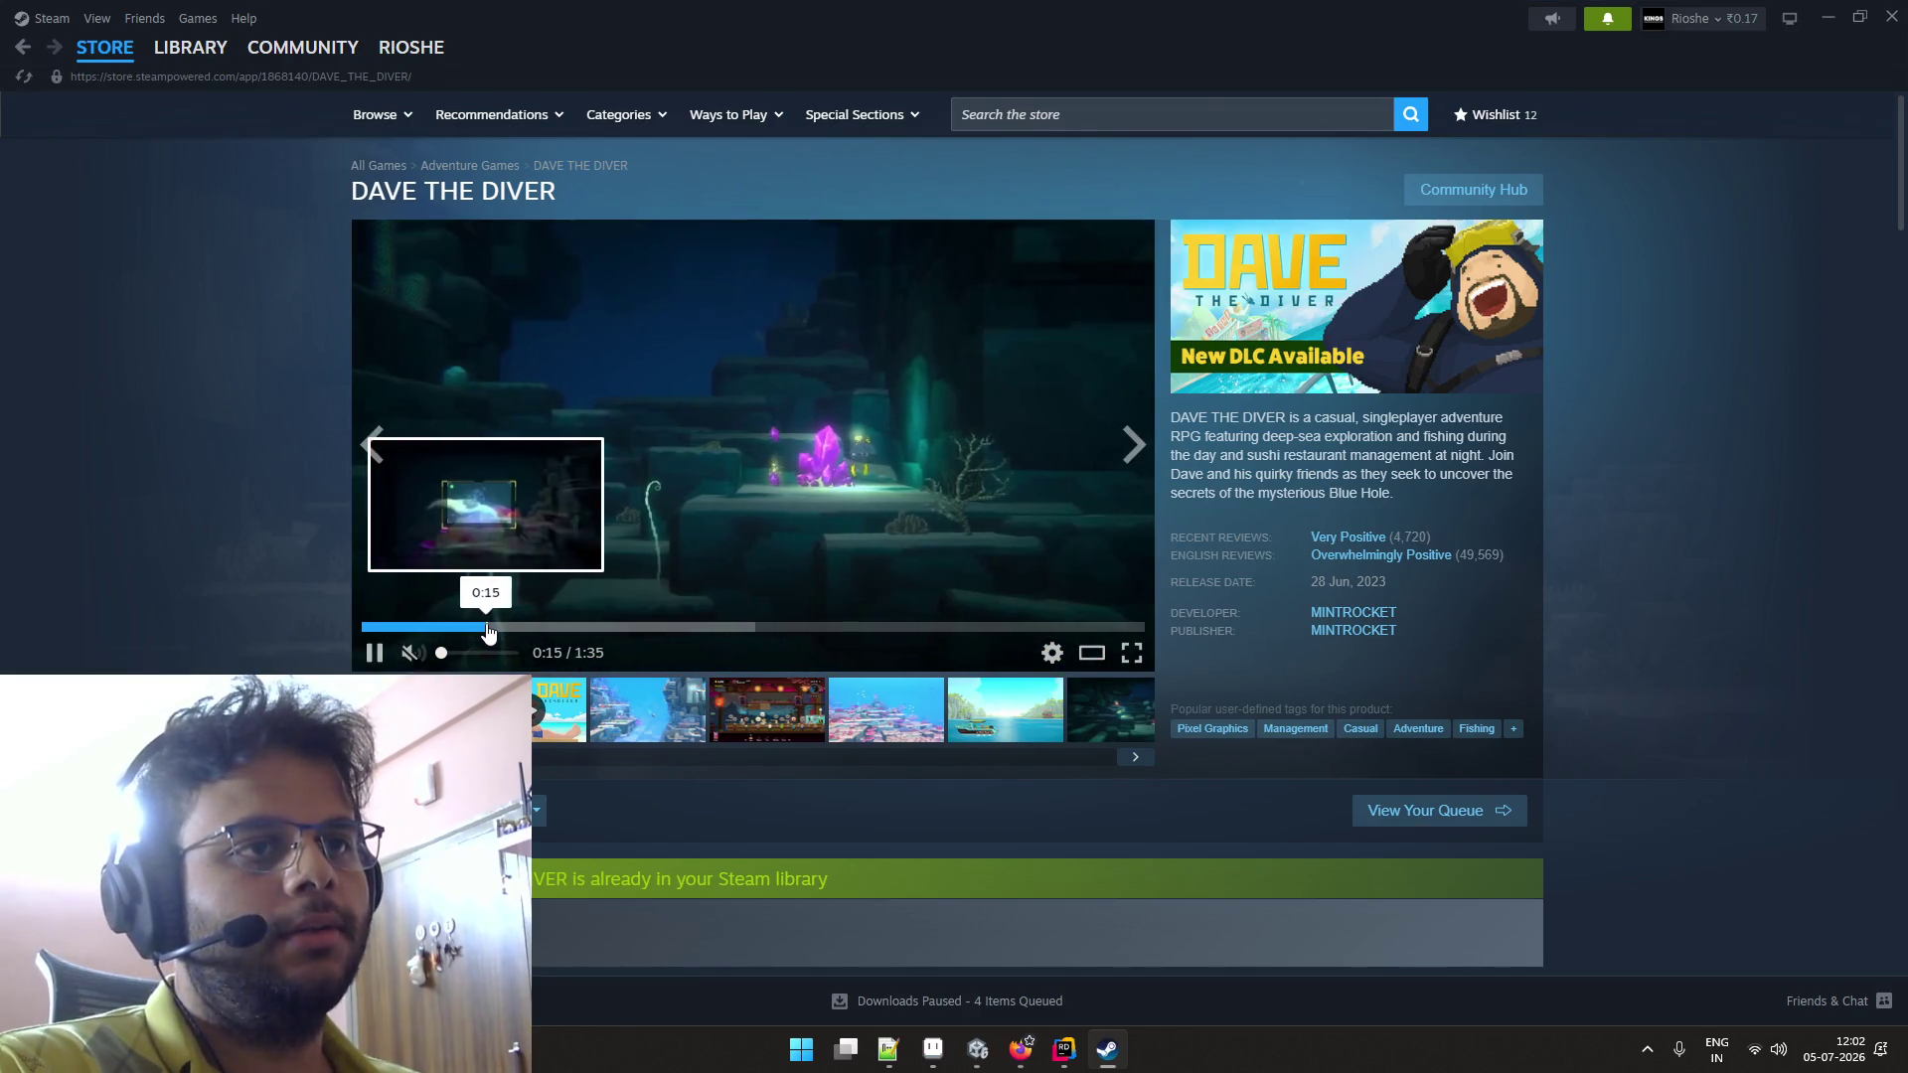
{"action": "left_click", "coordinate": [515, 627]}
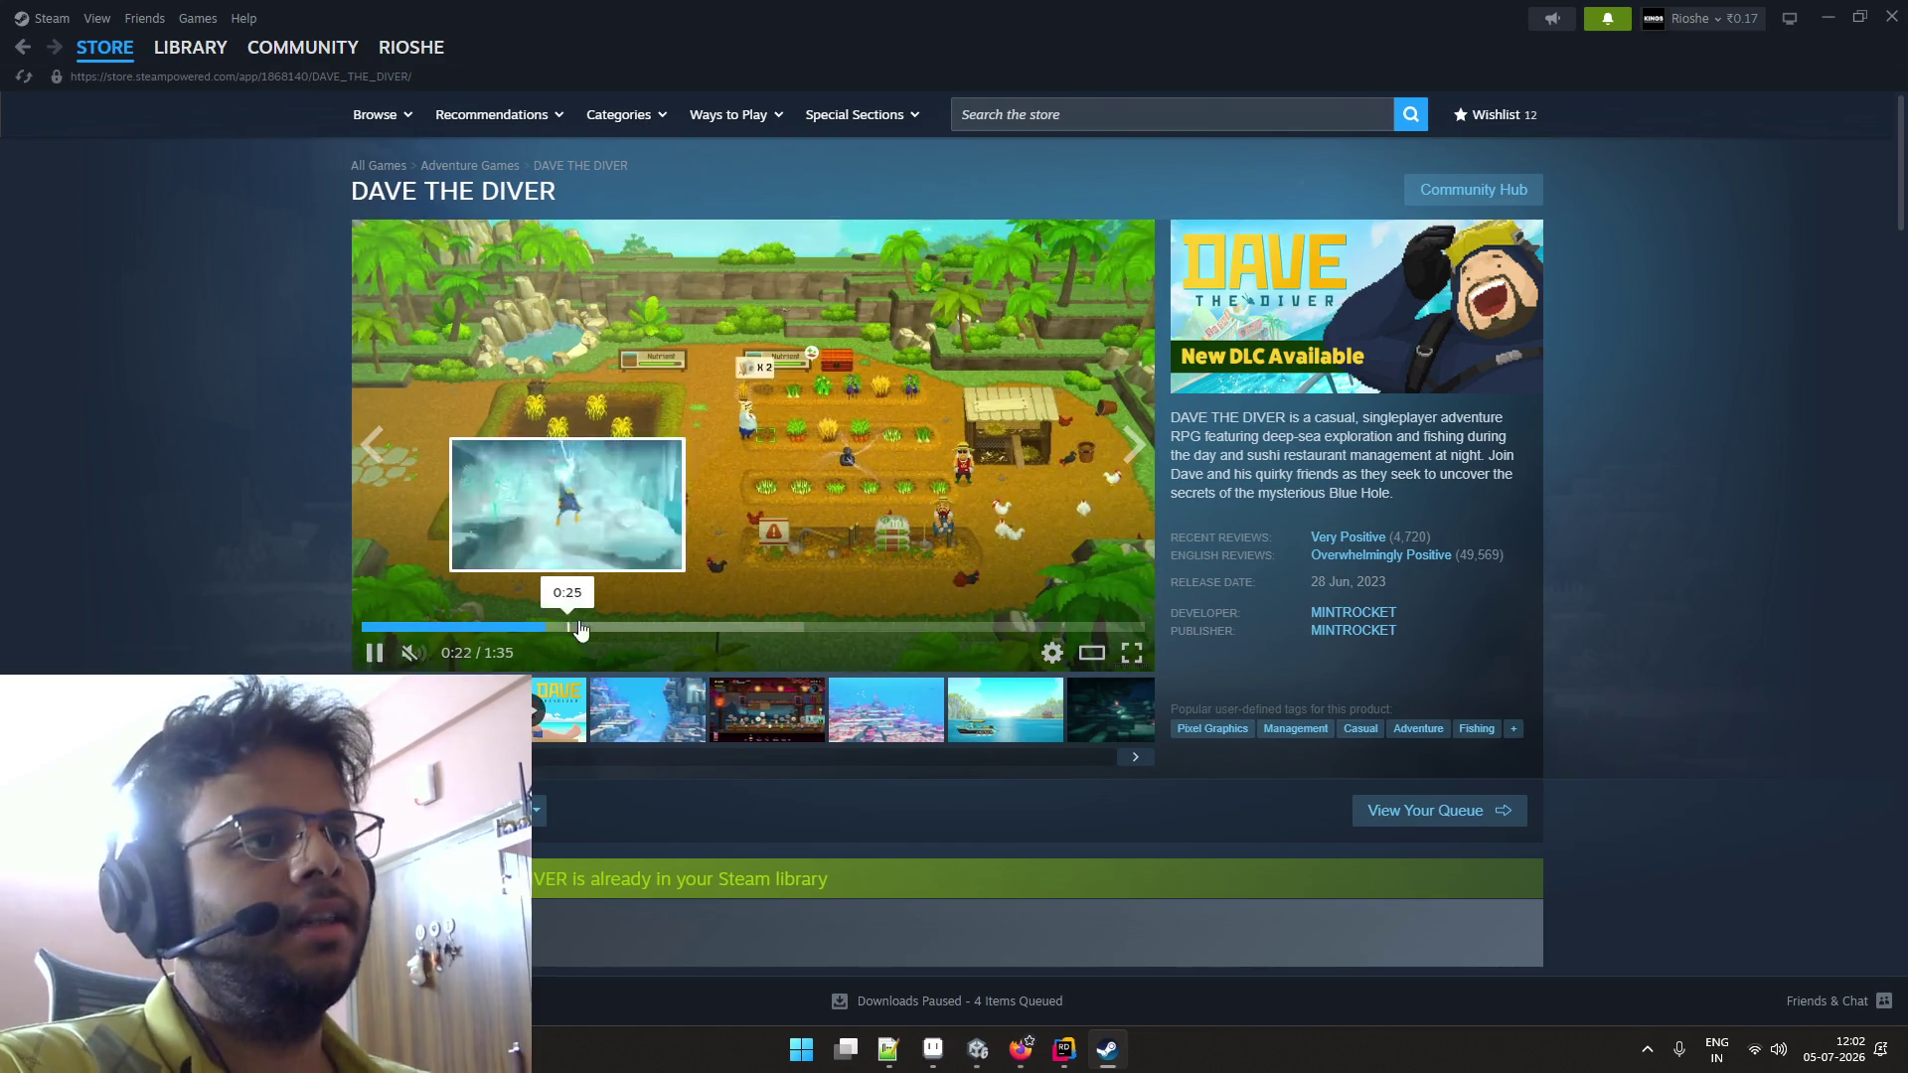
{"action": "left_click", "coordinate": [596, 627]}
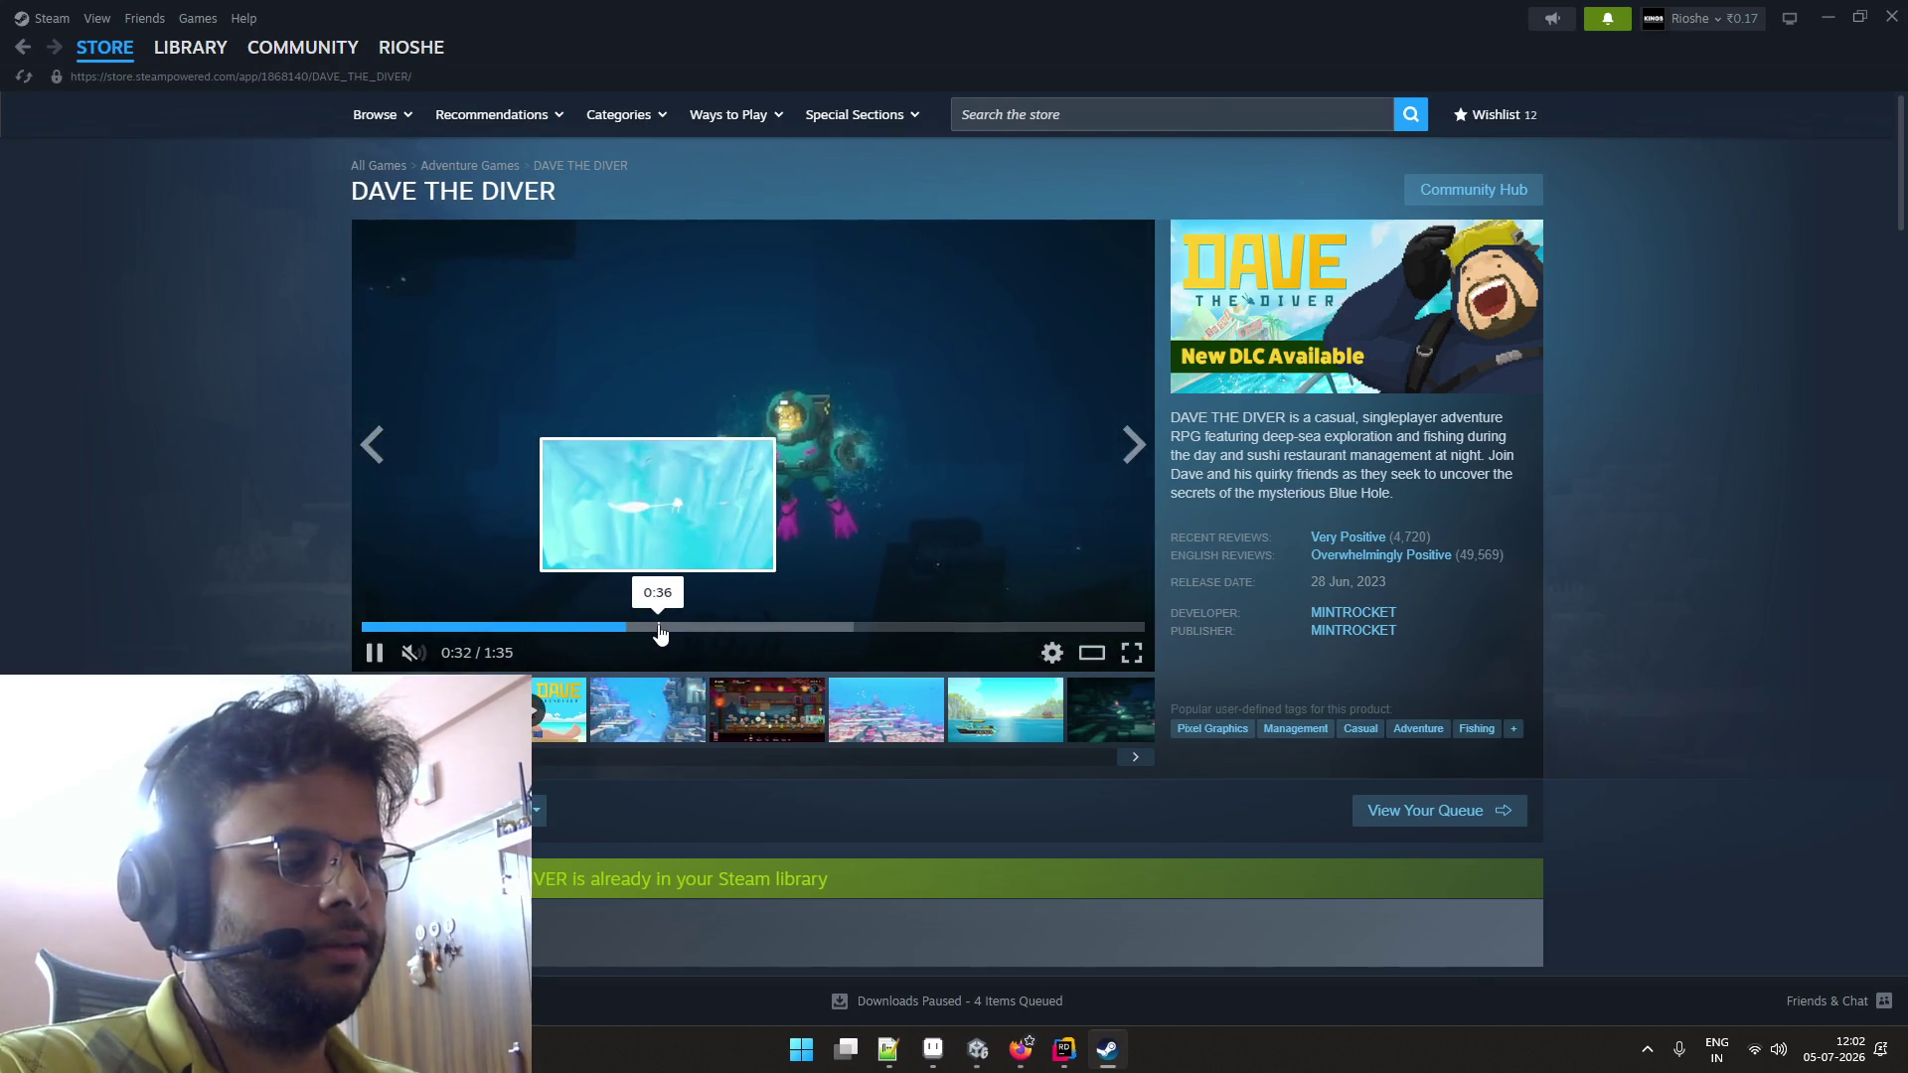
{"action": "left_click", "coordinate": [684, 628]}
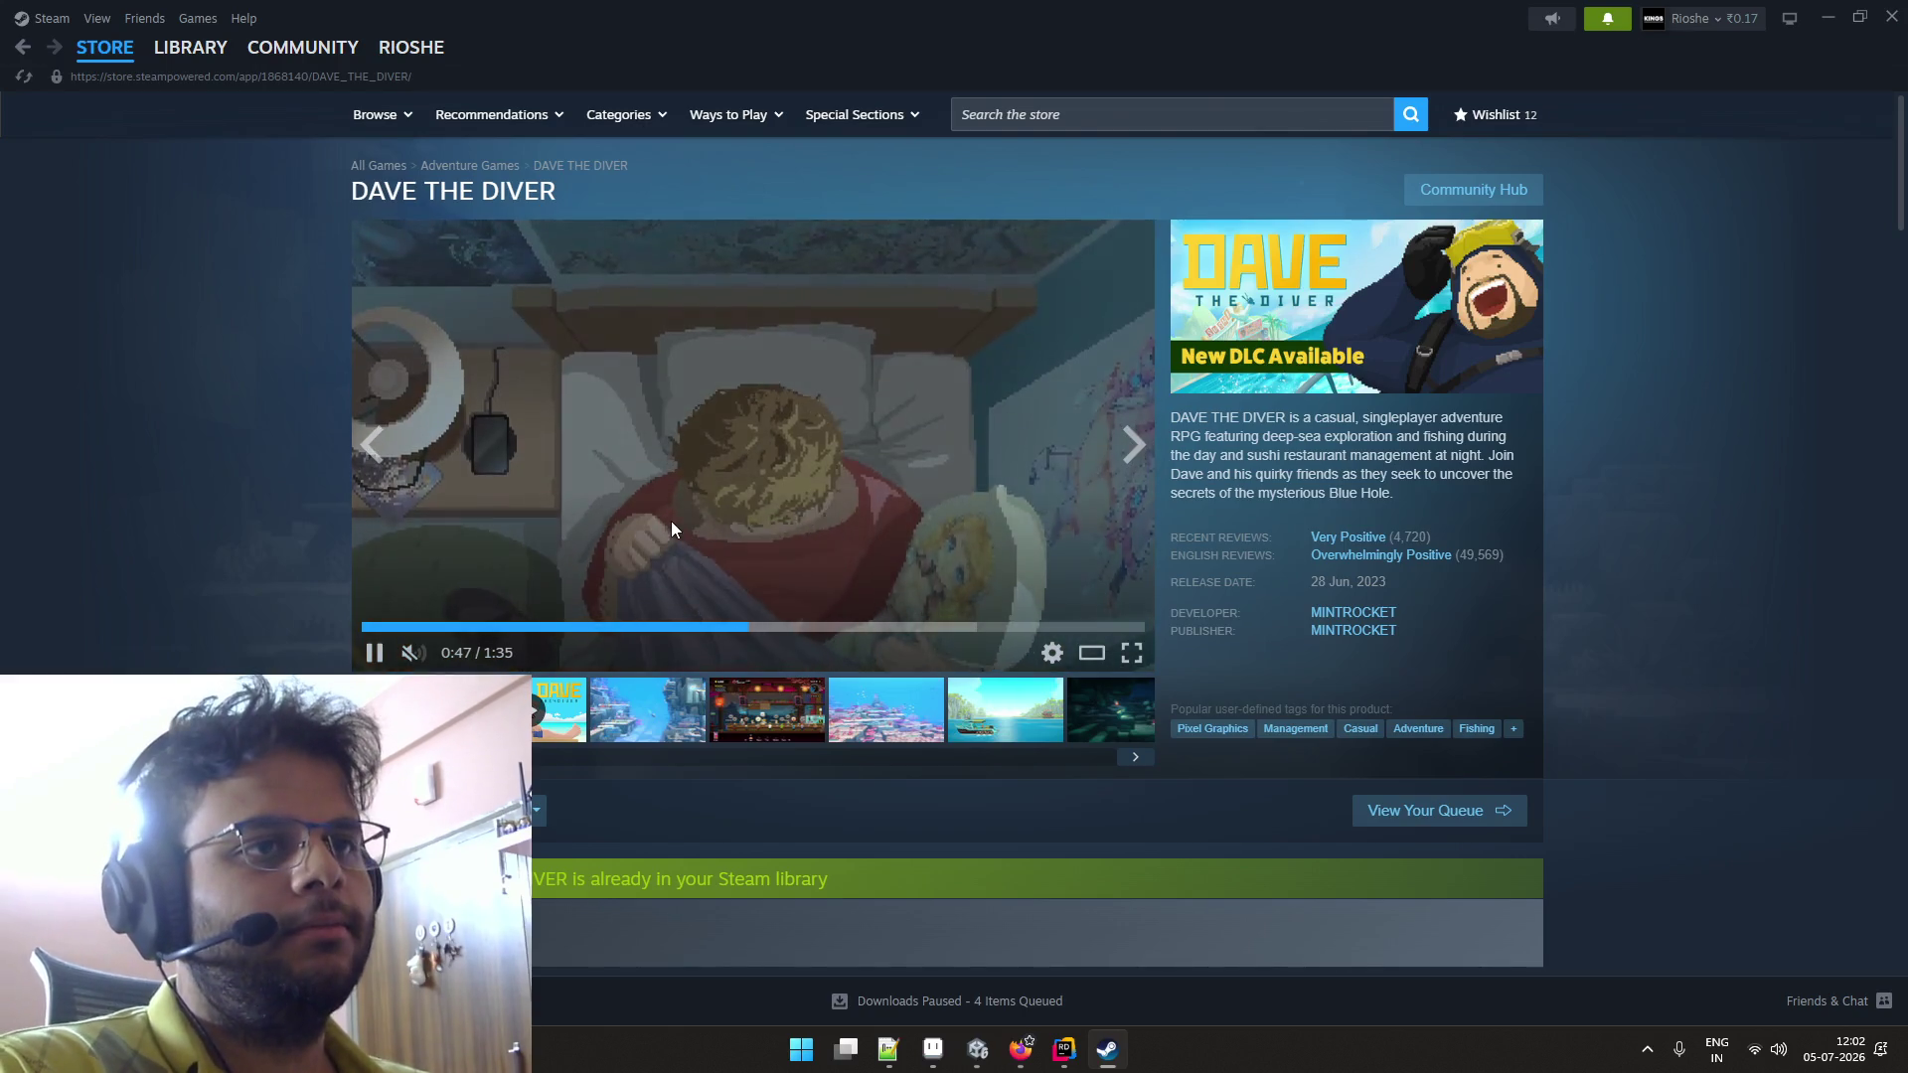
{"action": "left_click", "coordinate": [672, 531]}
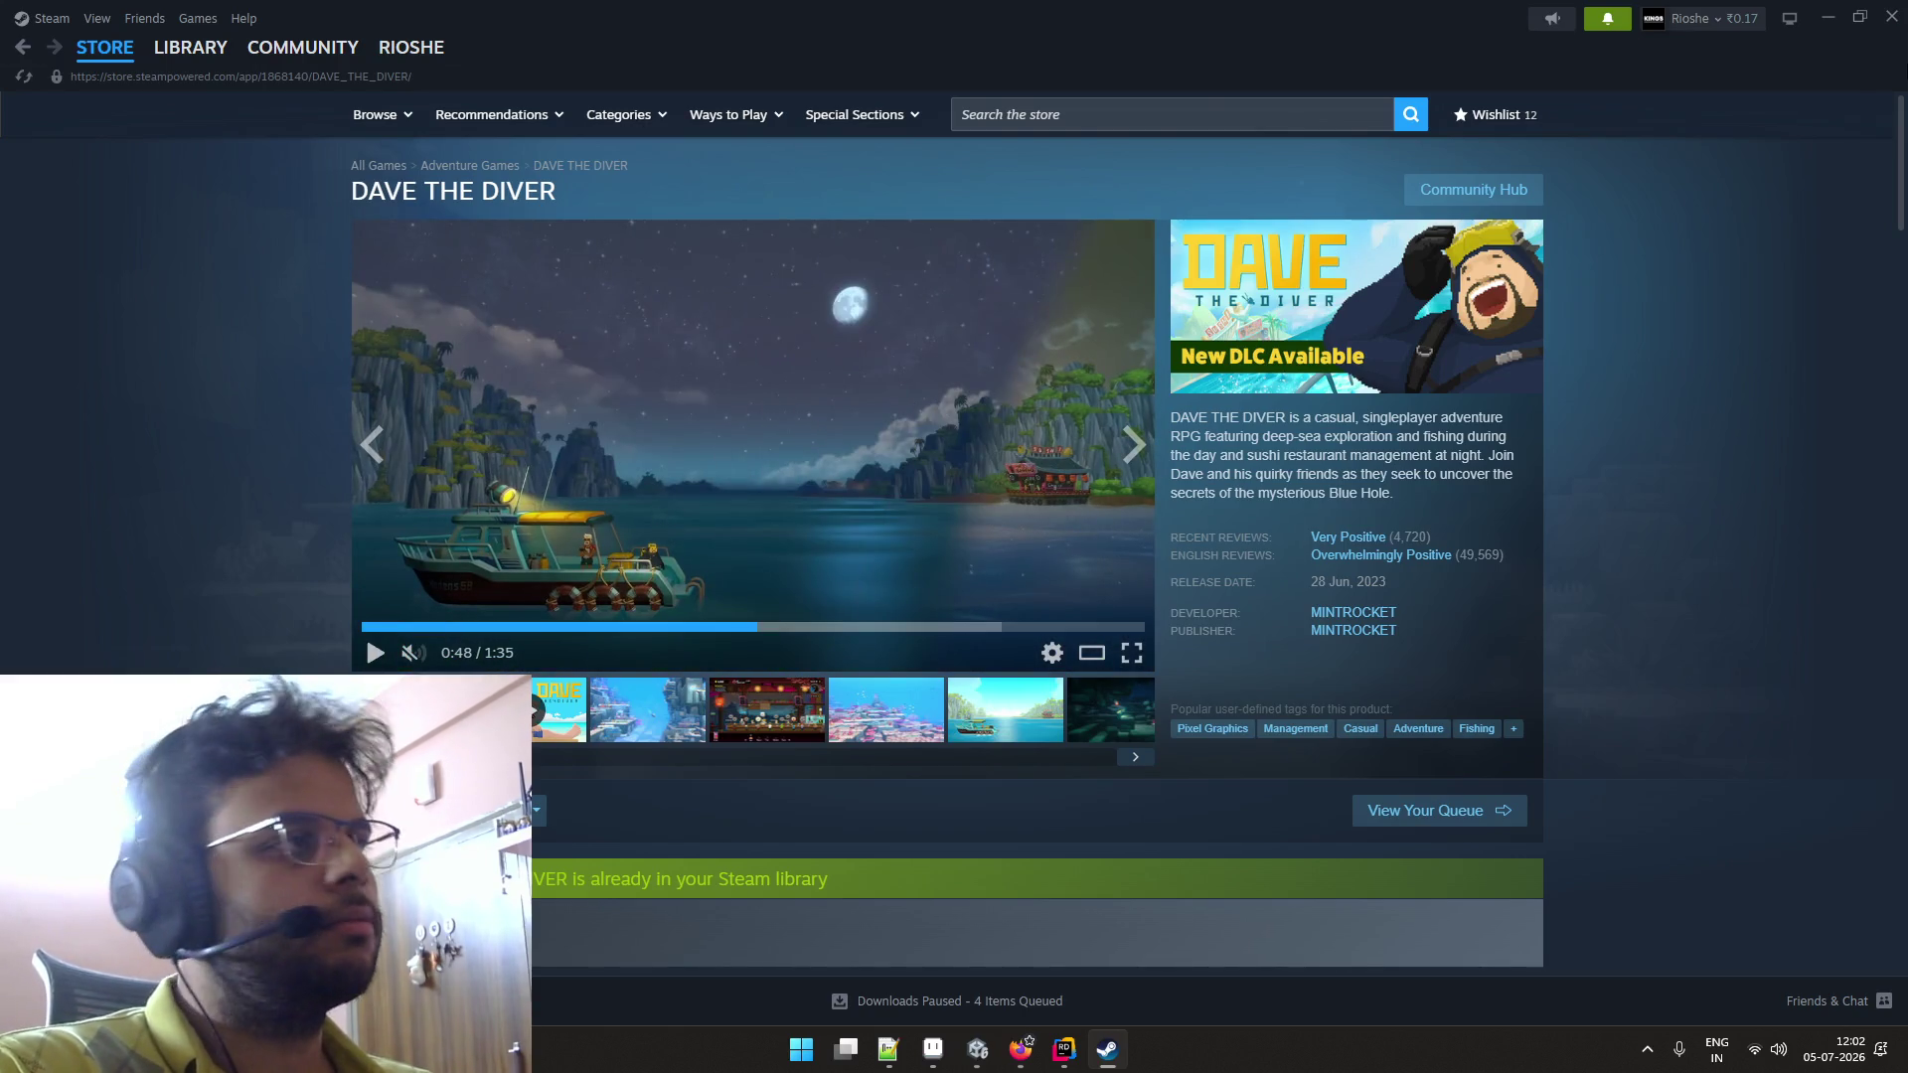
{"action": "left_click", "coordinate": [1891, 17]}
{"action": "left_click", "coordinate": [1647, 1049]}
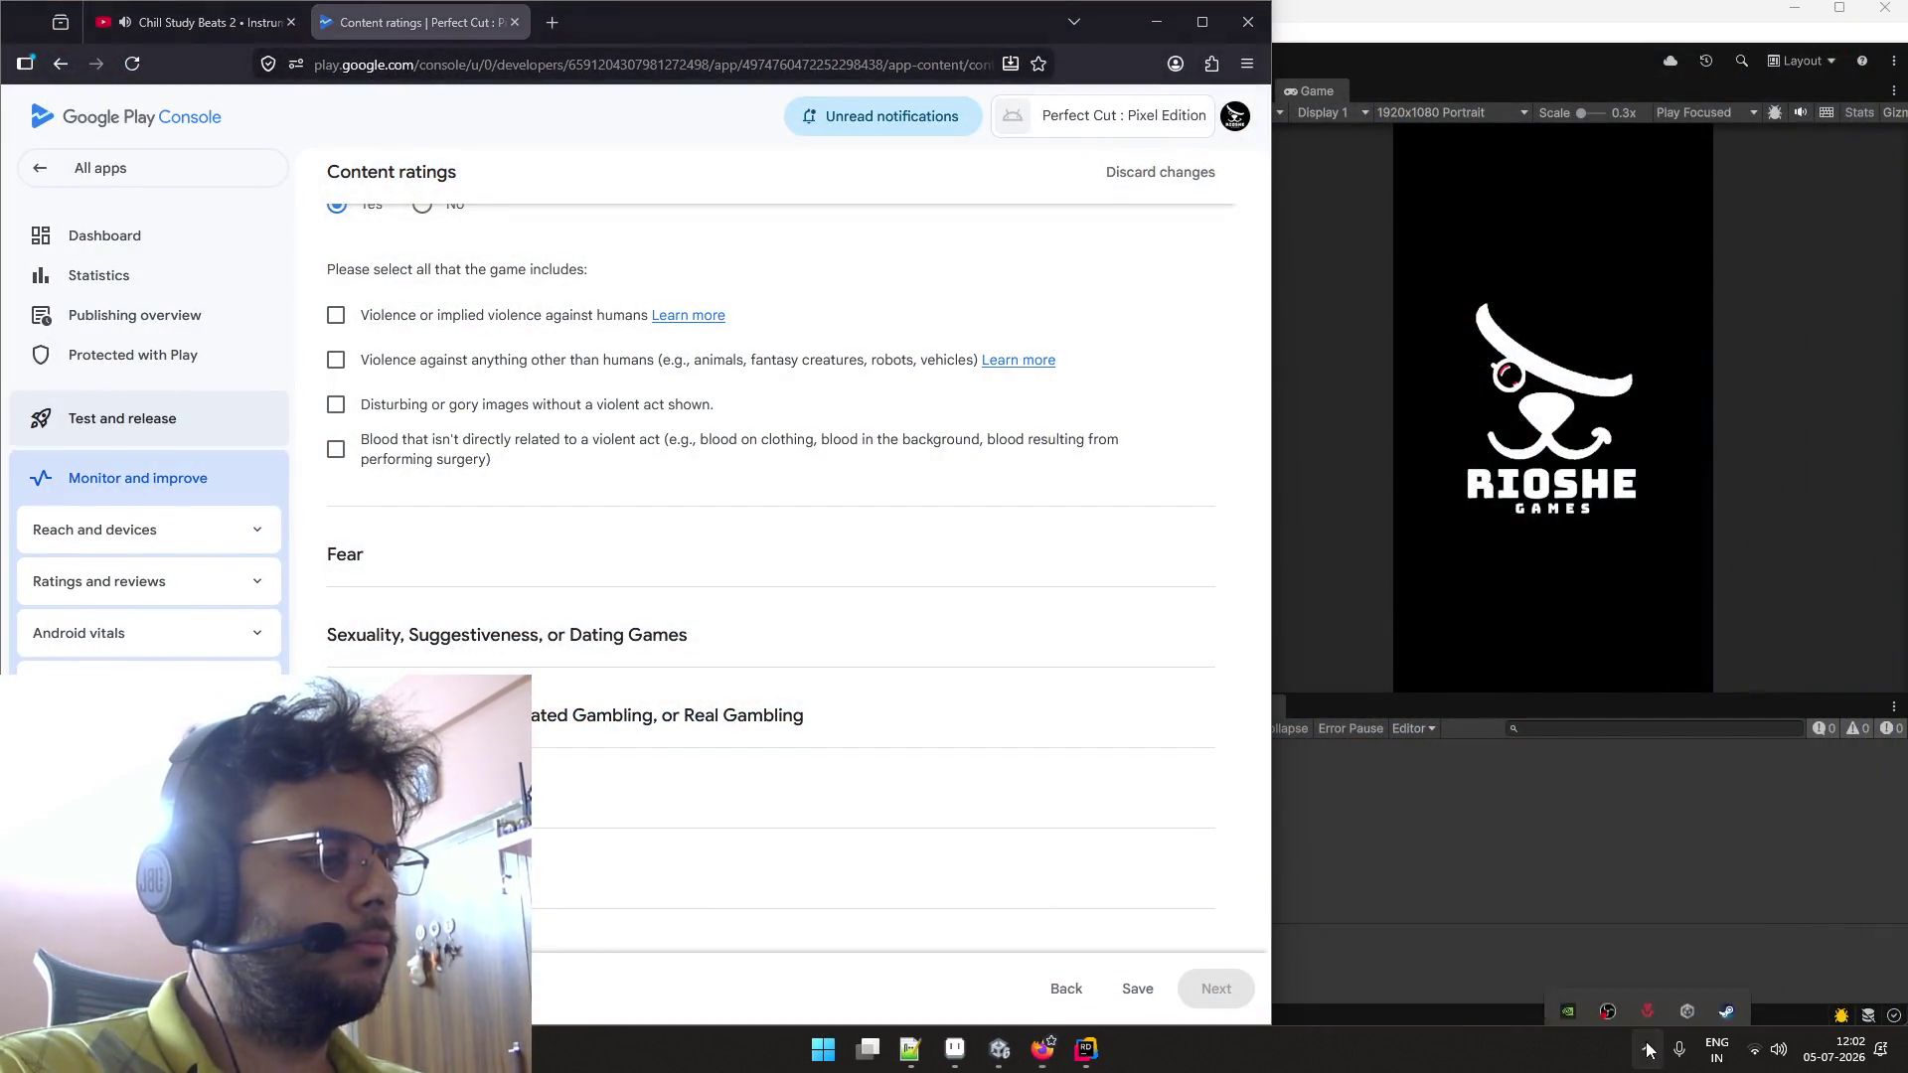
Exit Steam from its tray icon and scroll the Content ratings page back to the top
{"action": "right_click", "coordinate": [1722, 988]}
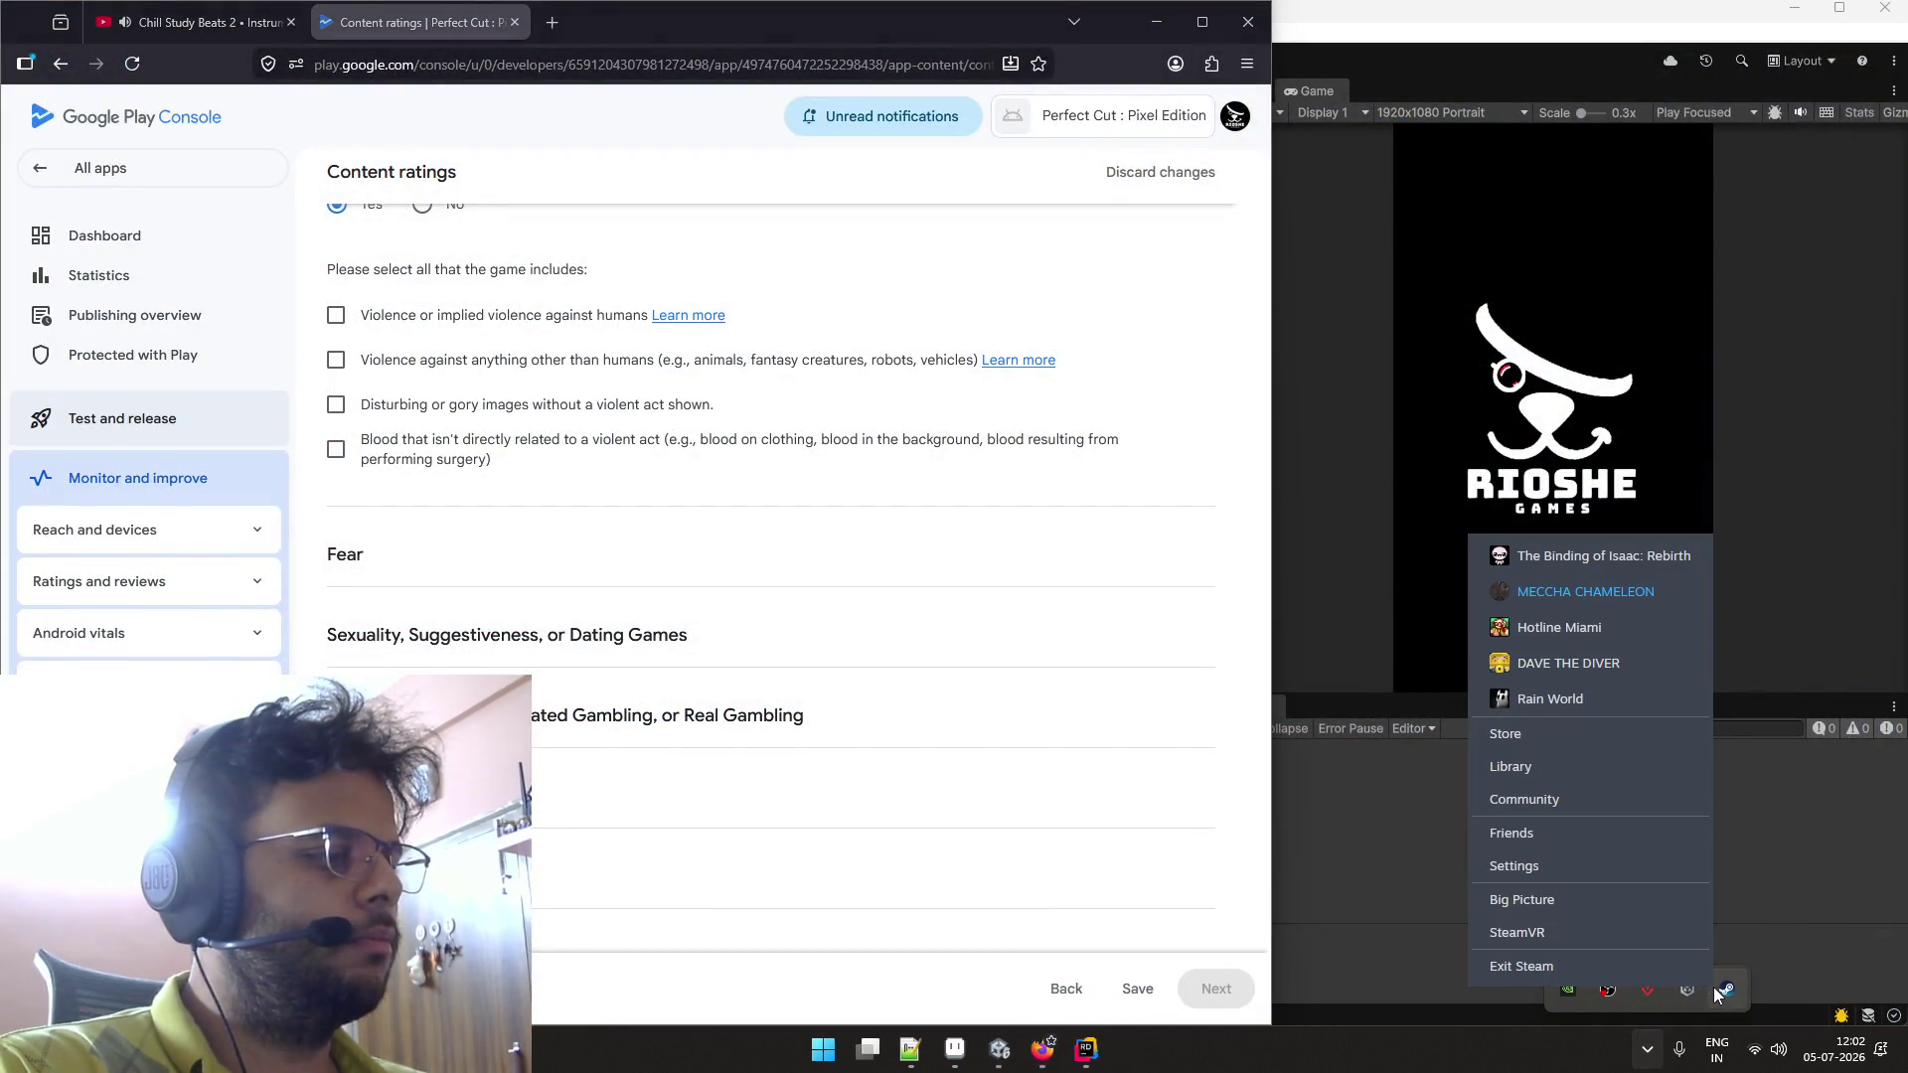
{"action": "left_click", "coordinate": [1694, 975]}
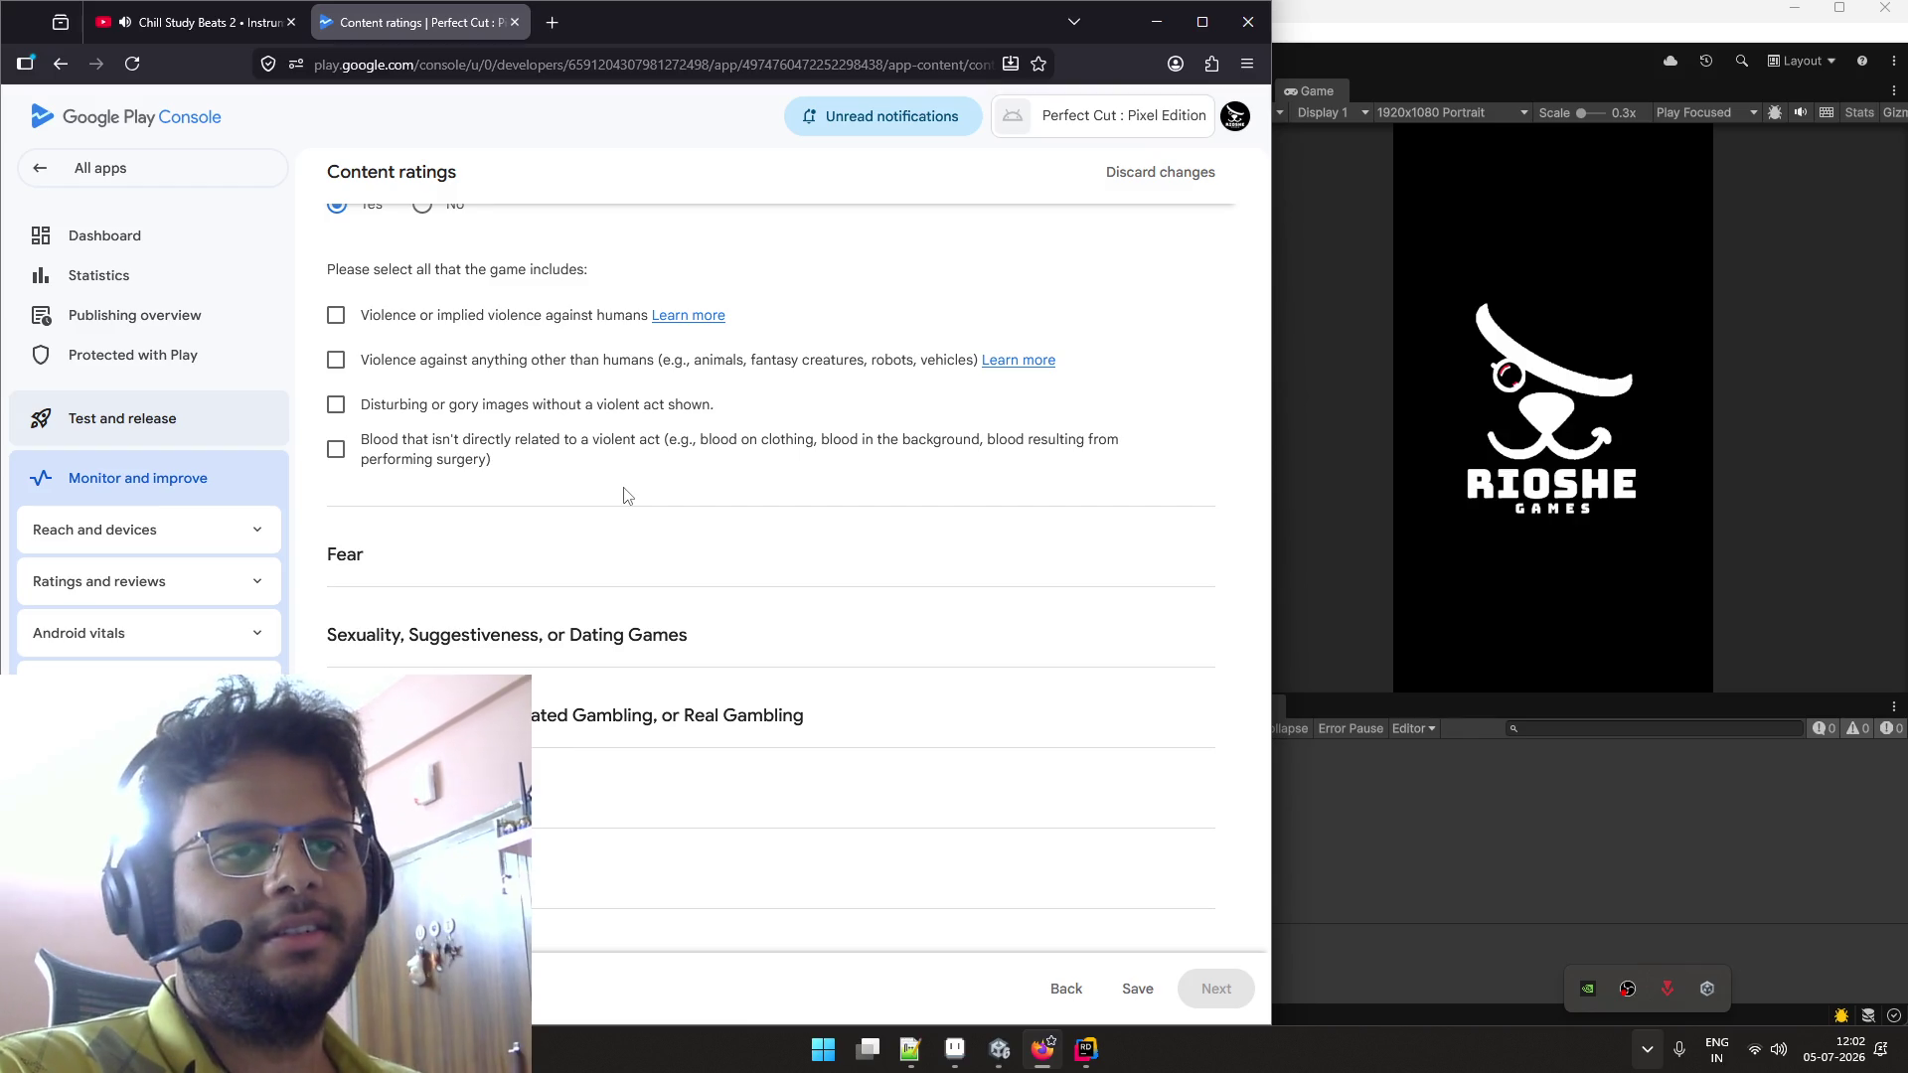
{"action": "scroll", "coordinate": [625, 494], "scroll_direction": "down", "scroll_amount": 1}
{"action": "scroll", "coordinate": [626, 494], "scroll_direction": "up", "scroll_amount": 1}
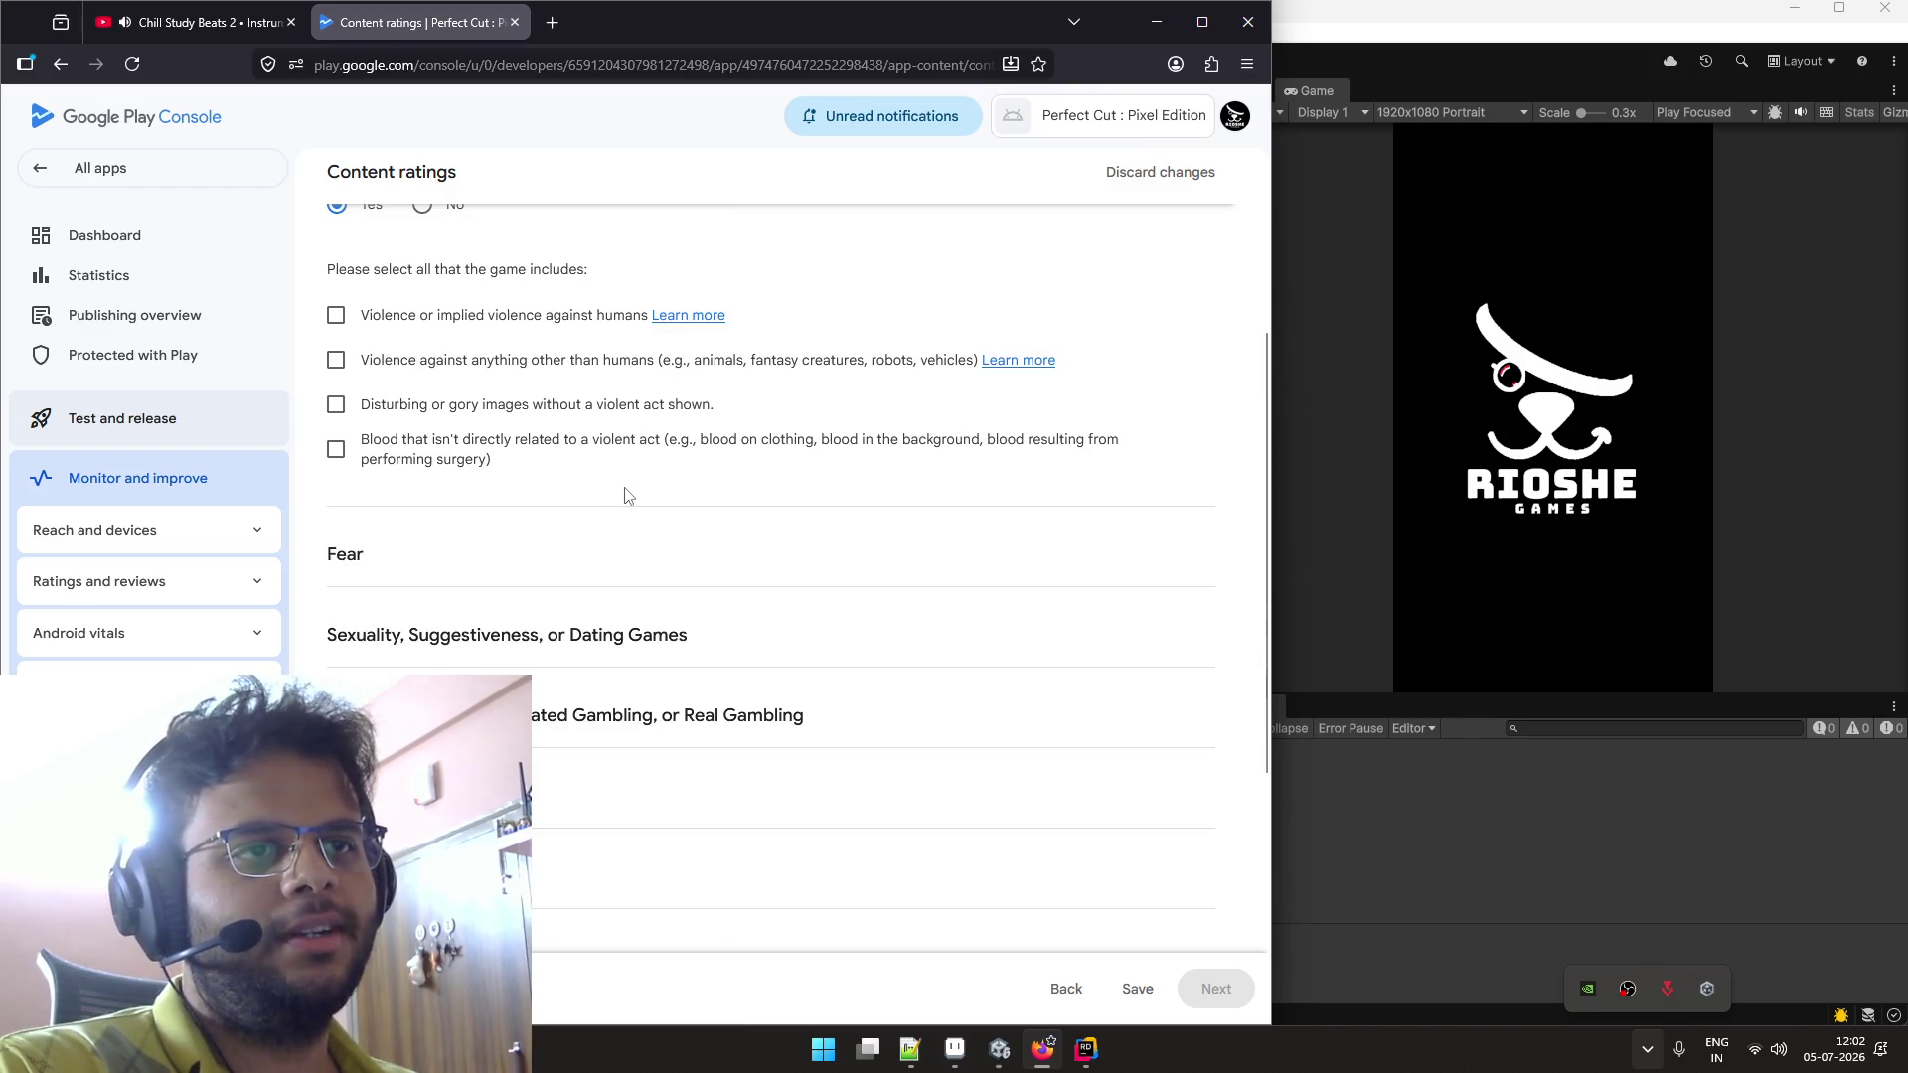
{"action": "scroll", "coordinate": [626, 494], "scroll_direction": "down", "scroll_amount": 2}
{"action": "scroll", "coordinate": [625, 494], "scroll_direction": "up", "scroll_amount": 2}
{"action": "scroll", "coordinate": [625, 494], "scroll_direction": "up", "scroll_amount": 2}
{"action": "scroll", "coordinate": [625, 494], "scroll_direction": "down", "scroll_amount": 2}
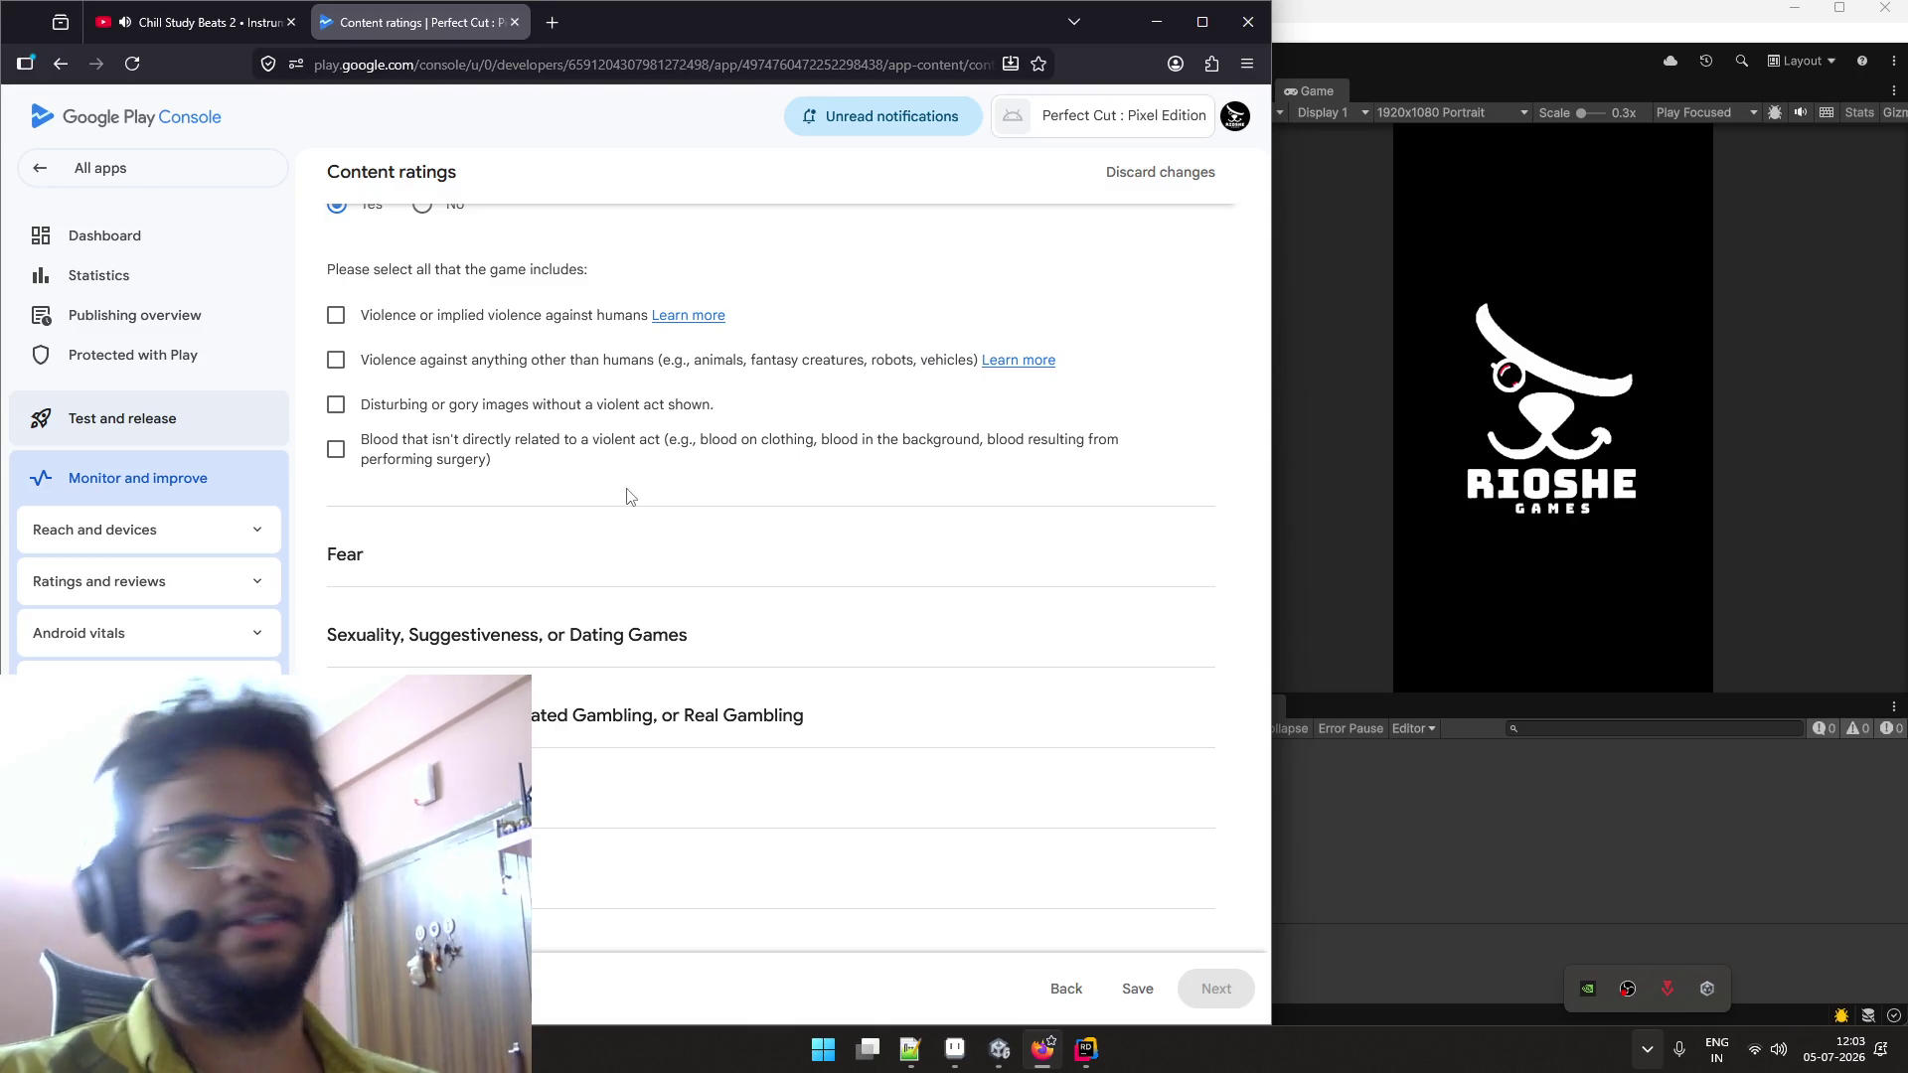
{"action": "scroll", "coordinate": [612, 506], "scroll_direction": "up", "scroll_amount": 3}
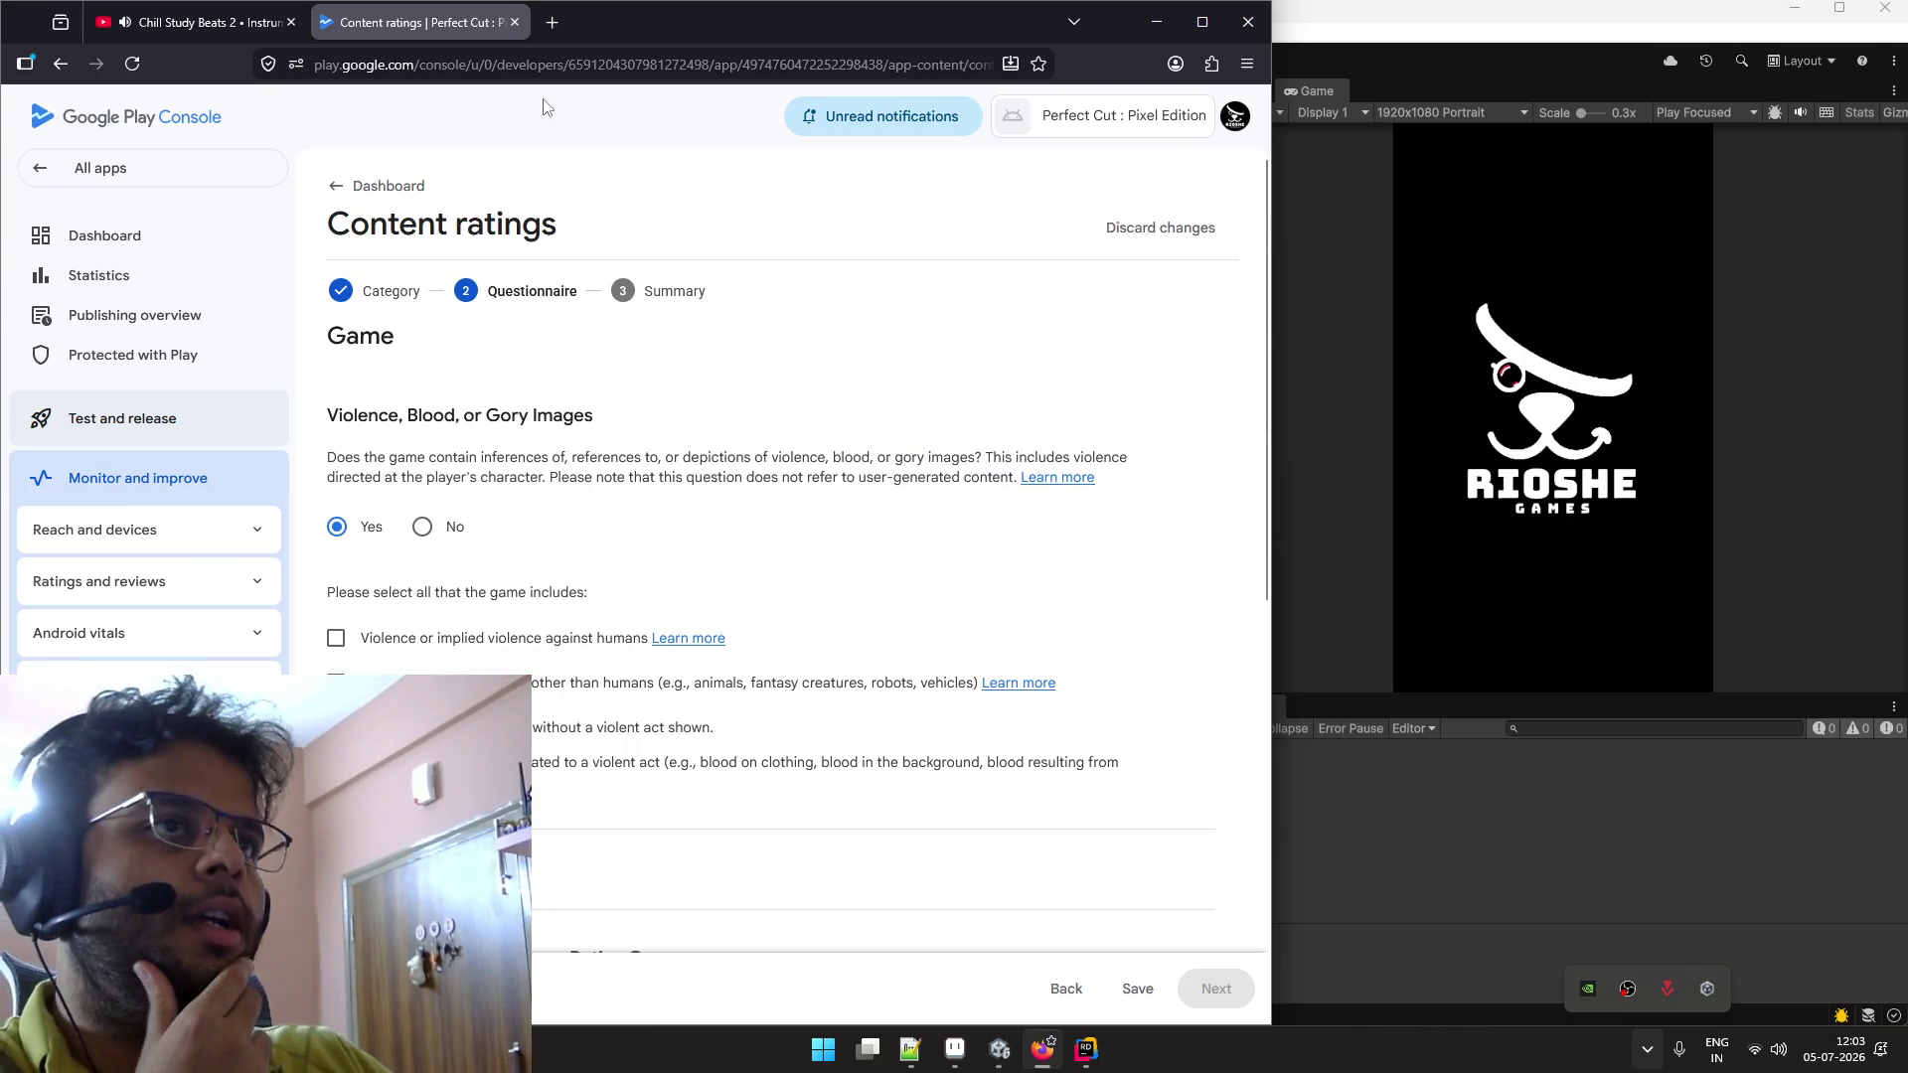
Make the Firefox window fill the screen and open a new tab
{"action": "left_click_drag", "start_coordinate": [646, 21], "coordinate": [753, 37]}
{"action": "double_click", "coordinate": [753, 38]}
{"action": "key", "text": "ctrl+t"}
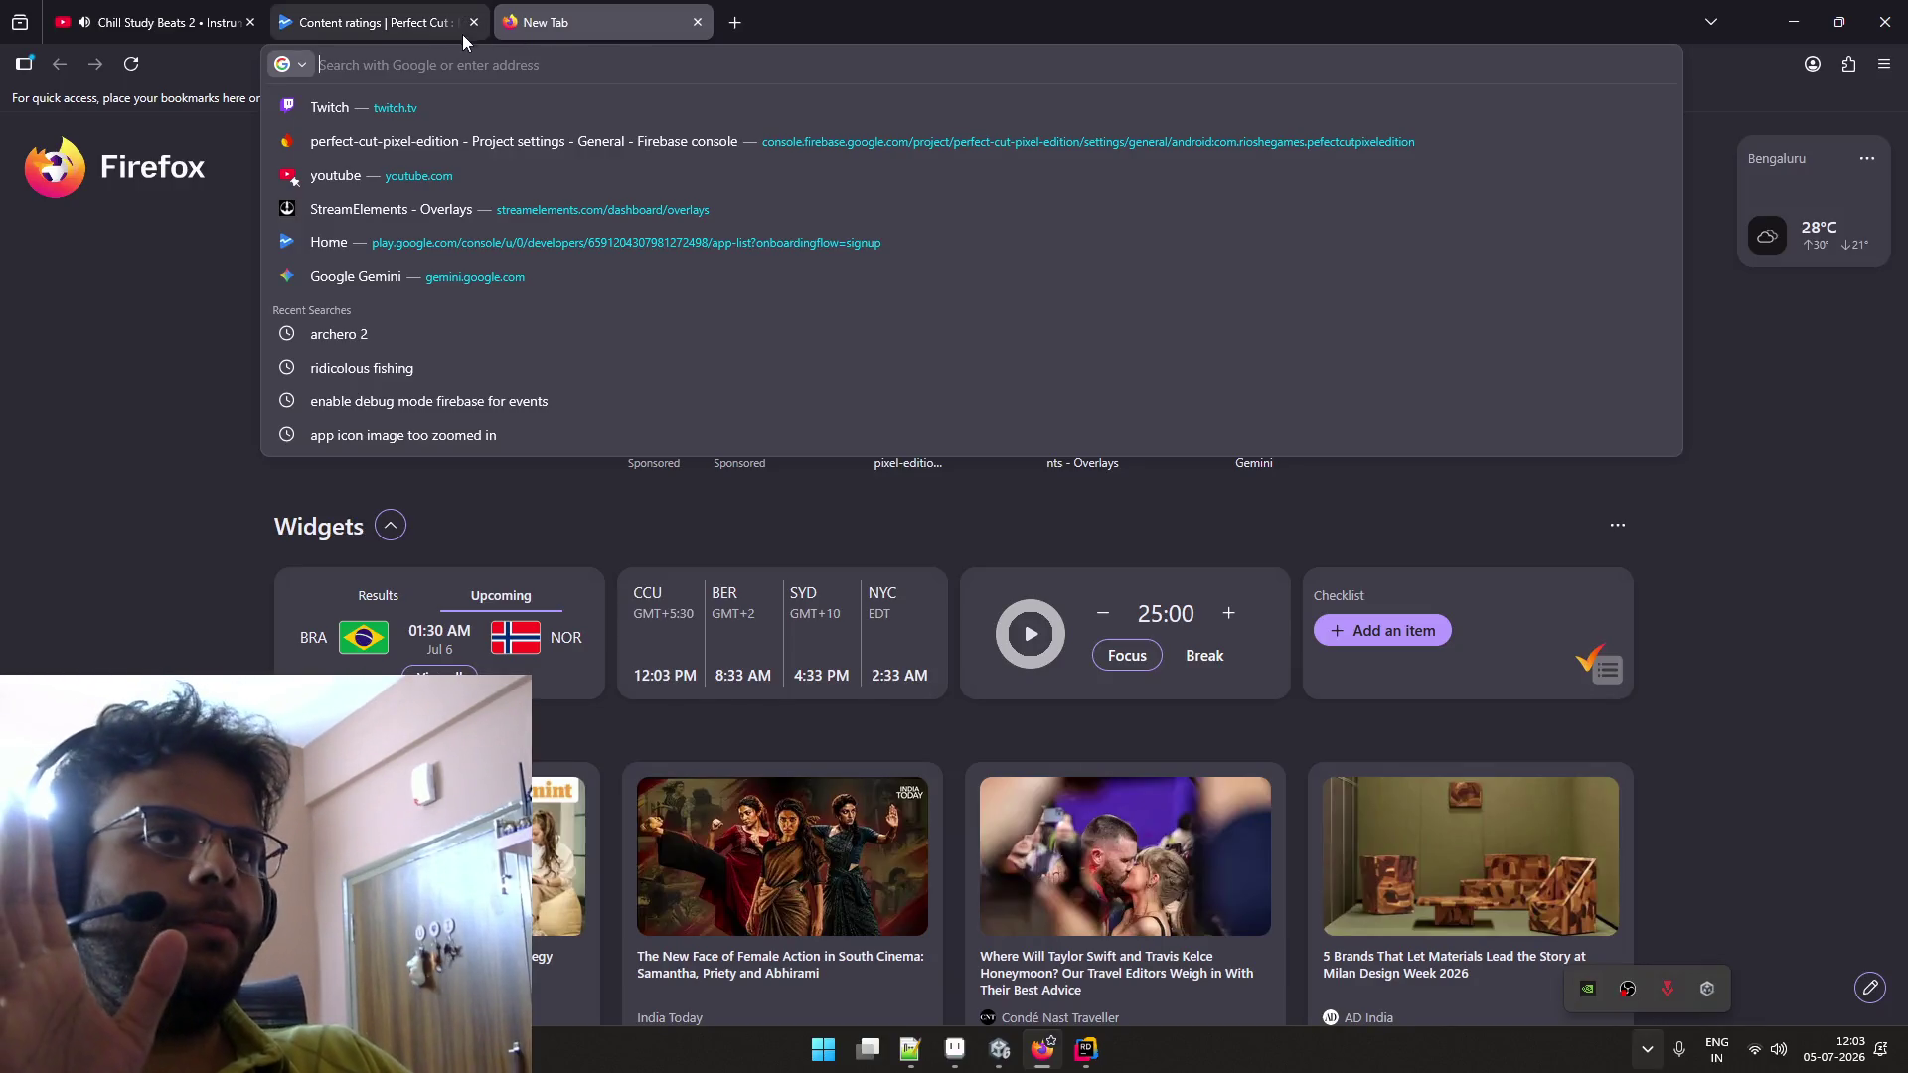
Search Google for 'open source visual novel unity' and open the GitHub UVNF result in the background
{"action": "left_click", "coordinate": [442, 30]}
{"action": "left_click", "coordinate": [546, 26]}
{"action": "left_click", "coordinate": [608, 69]}
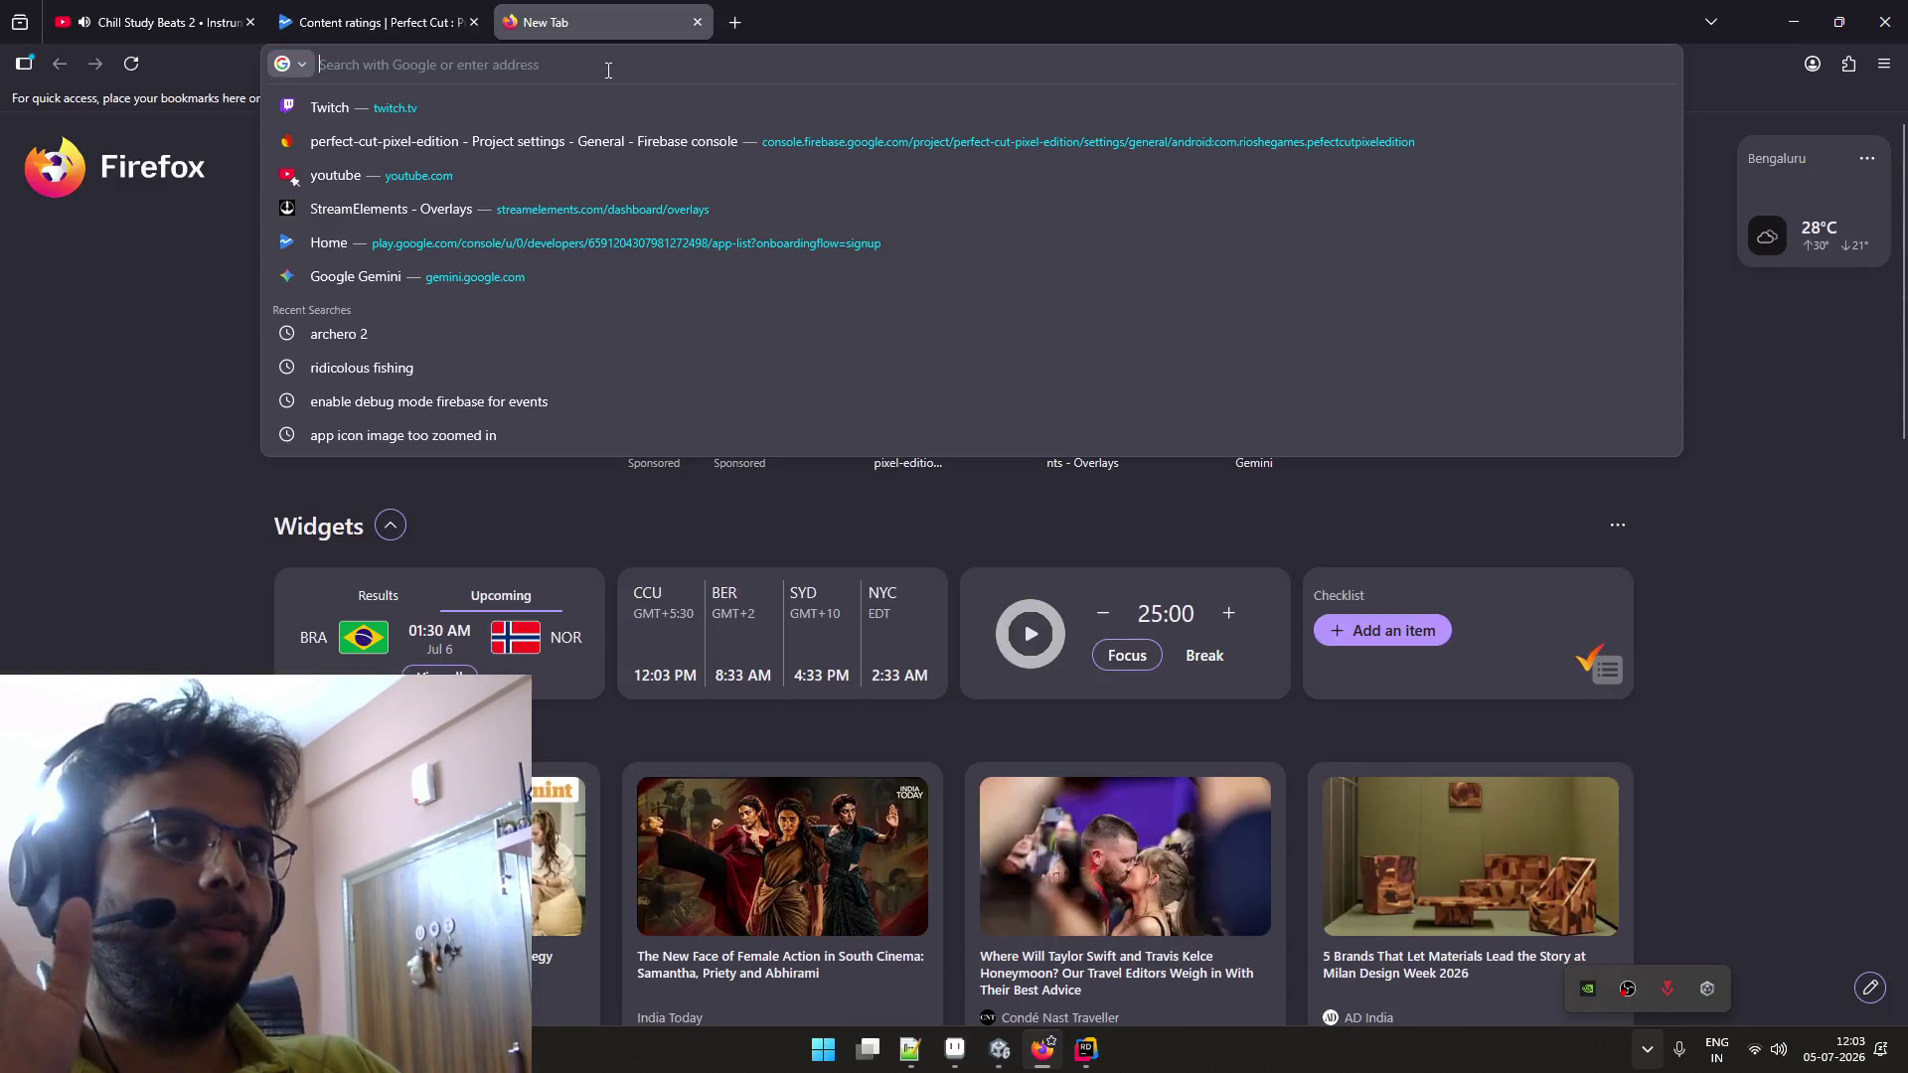
{"action": "type", "text": "open"}
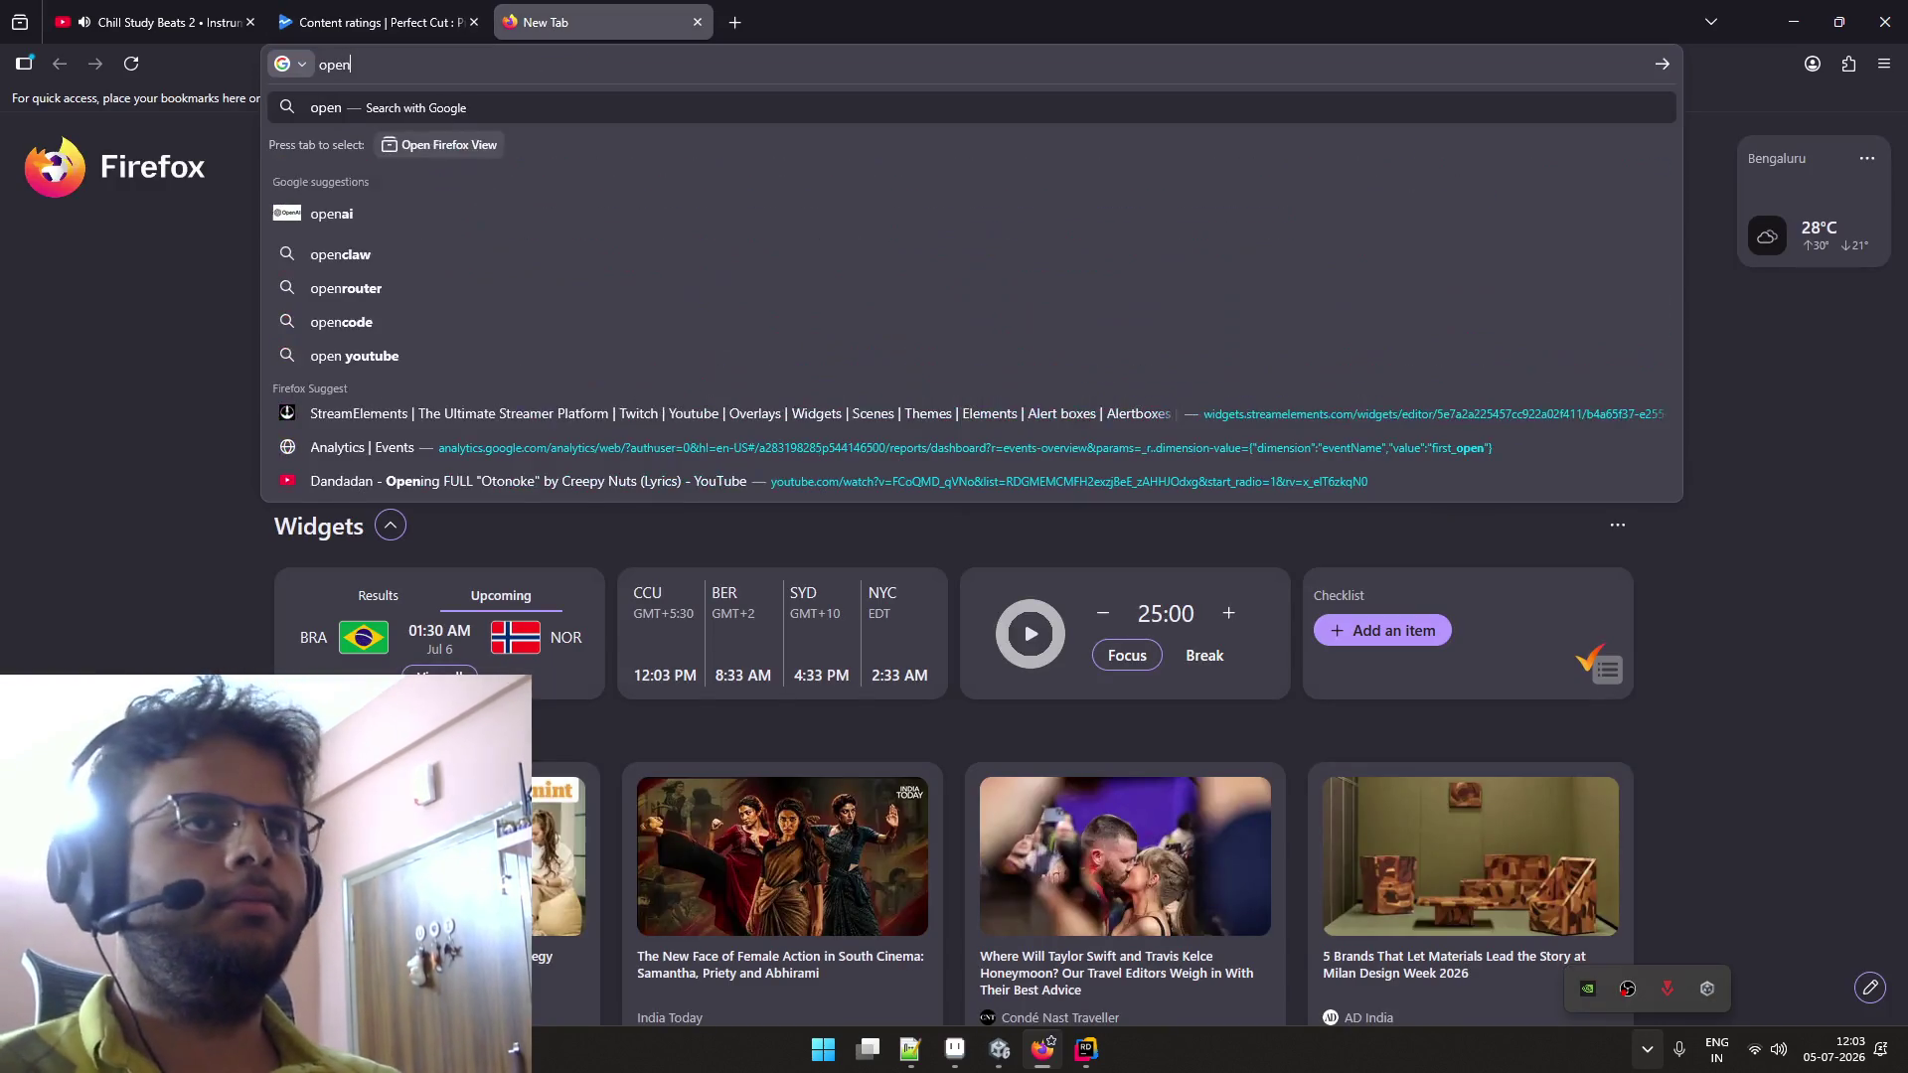
{"action": "type", "text": " source"}
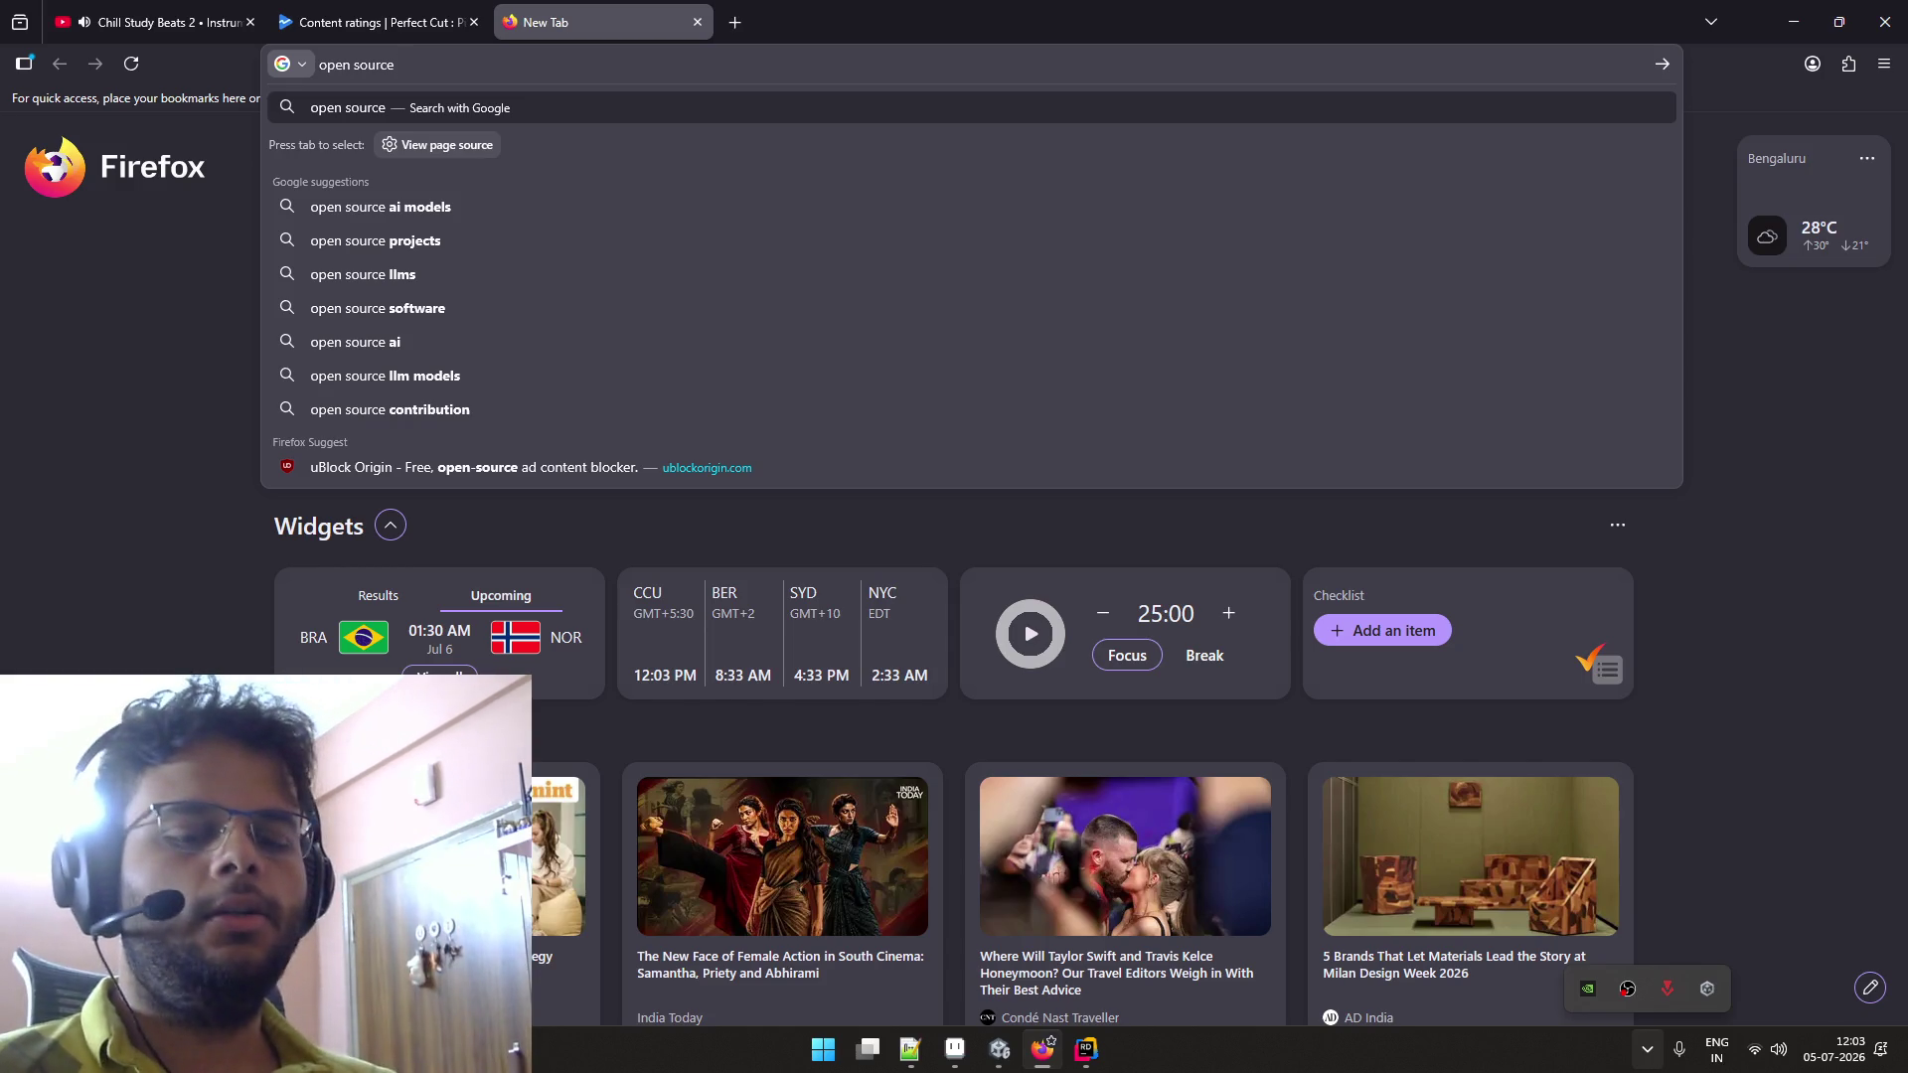
{"action": "type", "text": "visual nov"}
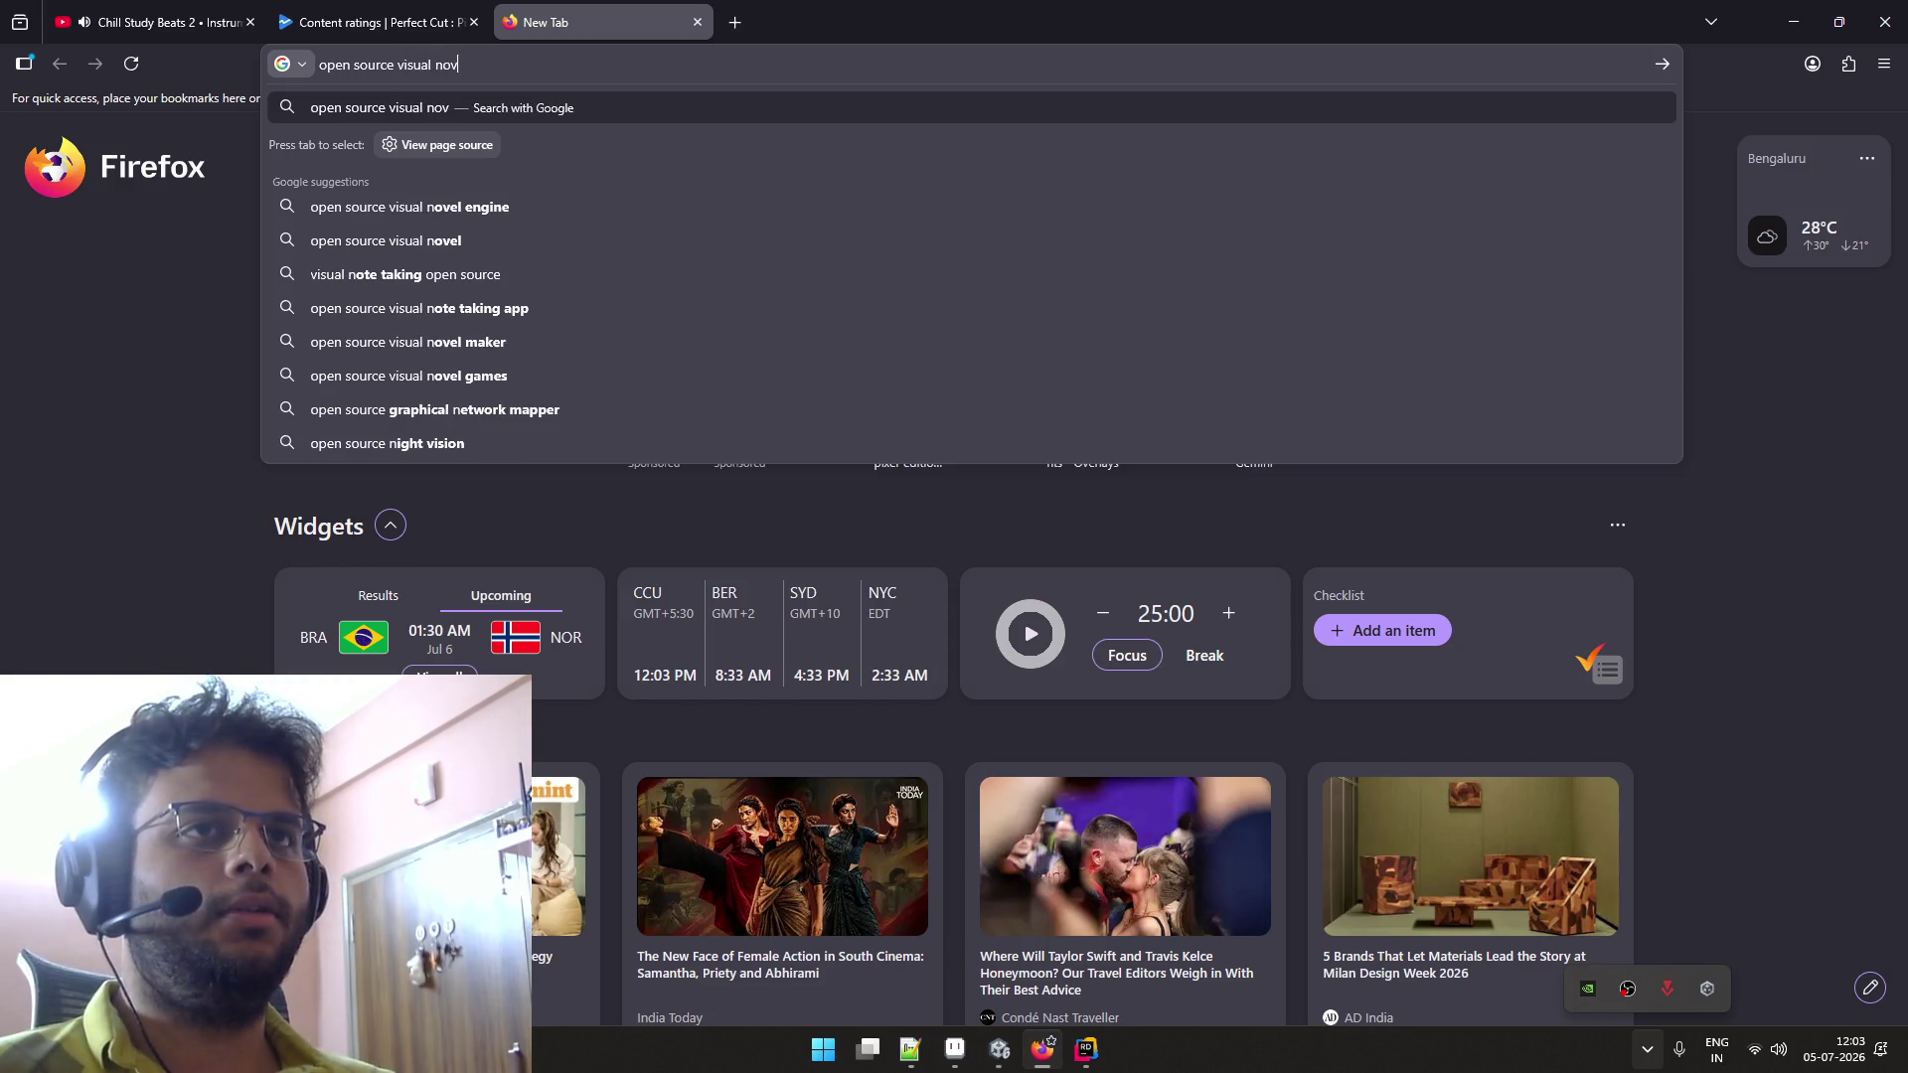
{"action": "type", "text": "el unity pl"}
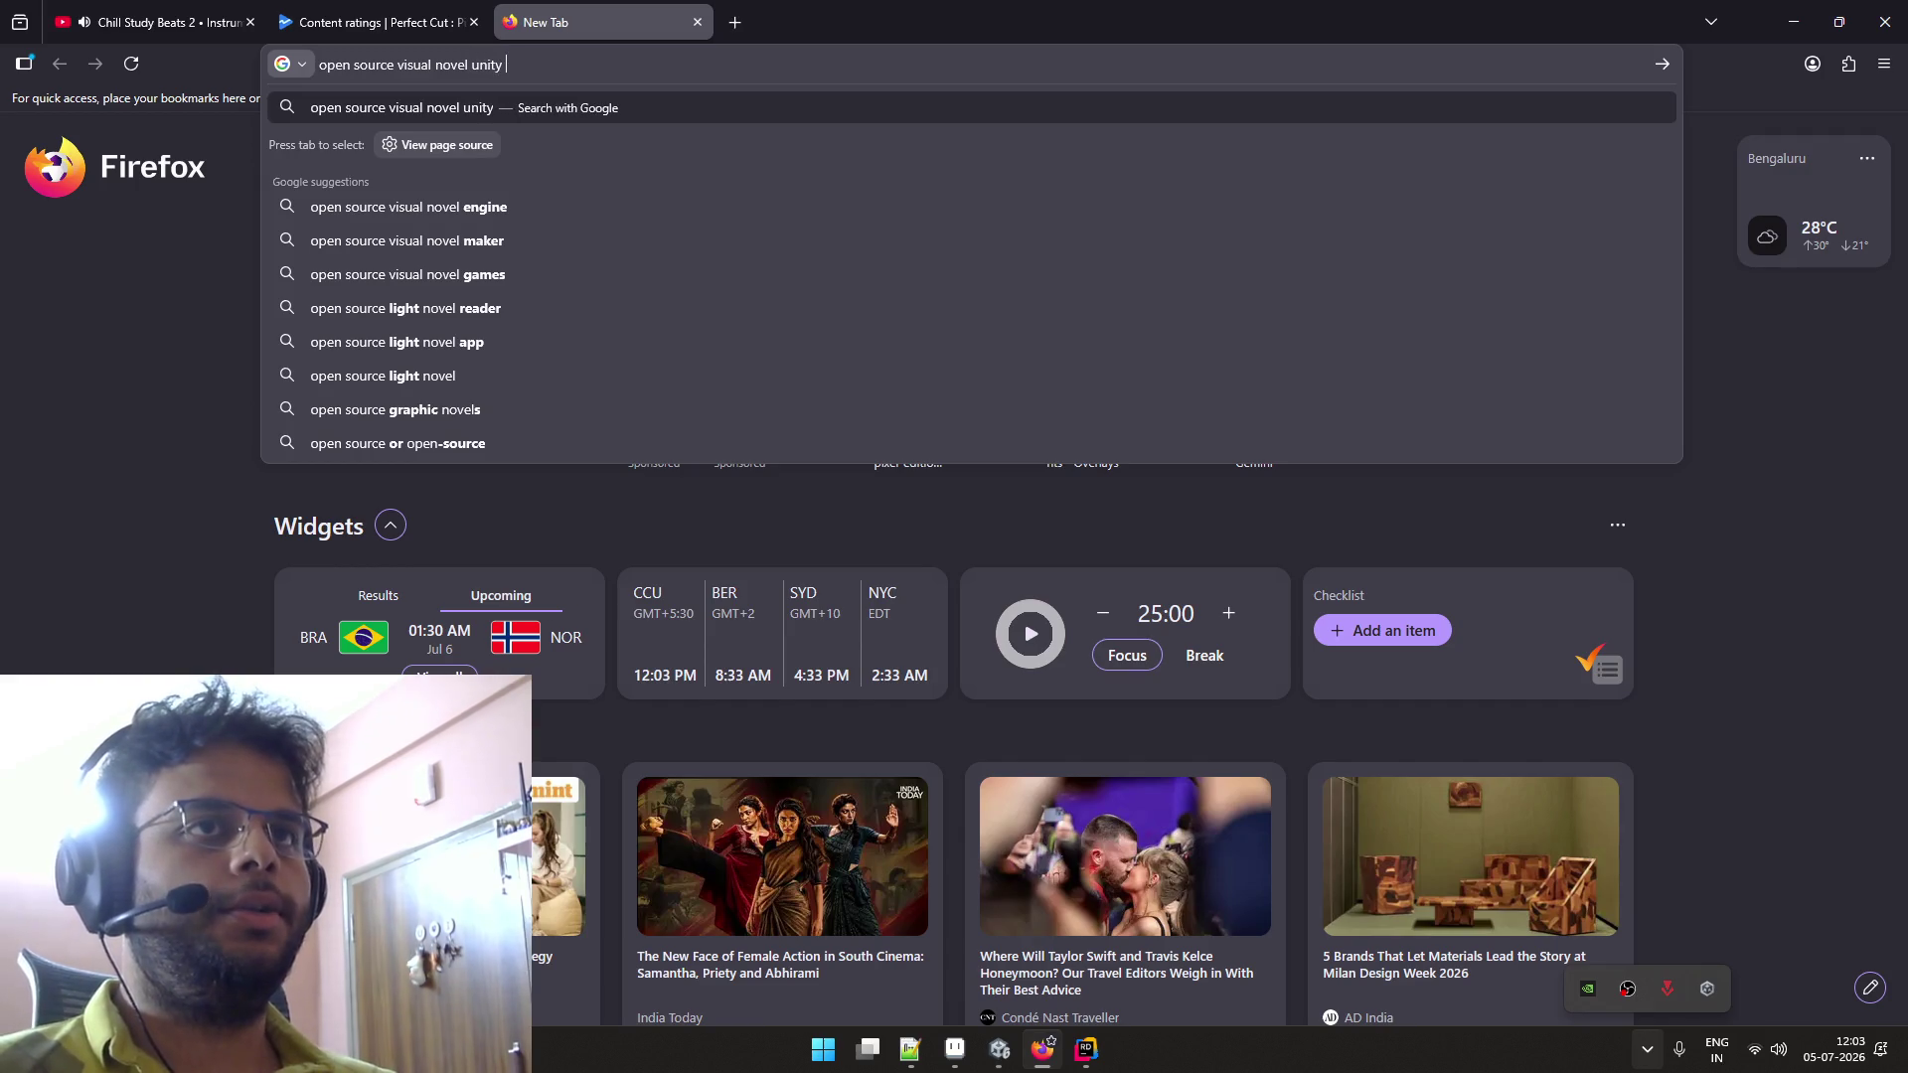
{"action": "key", "text": "BackSpace"}
{"action": "key", "text": "BackSpace"}
{"action": "key", "text": "Return"}
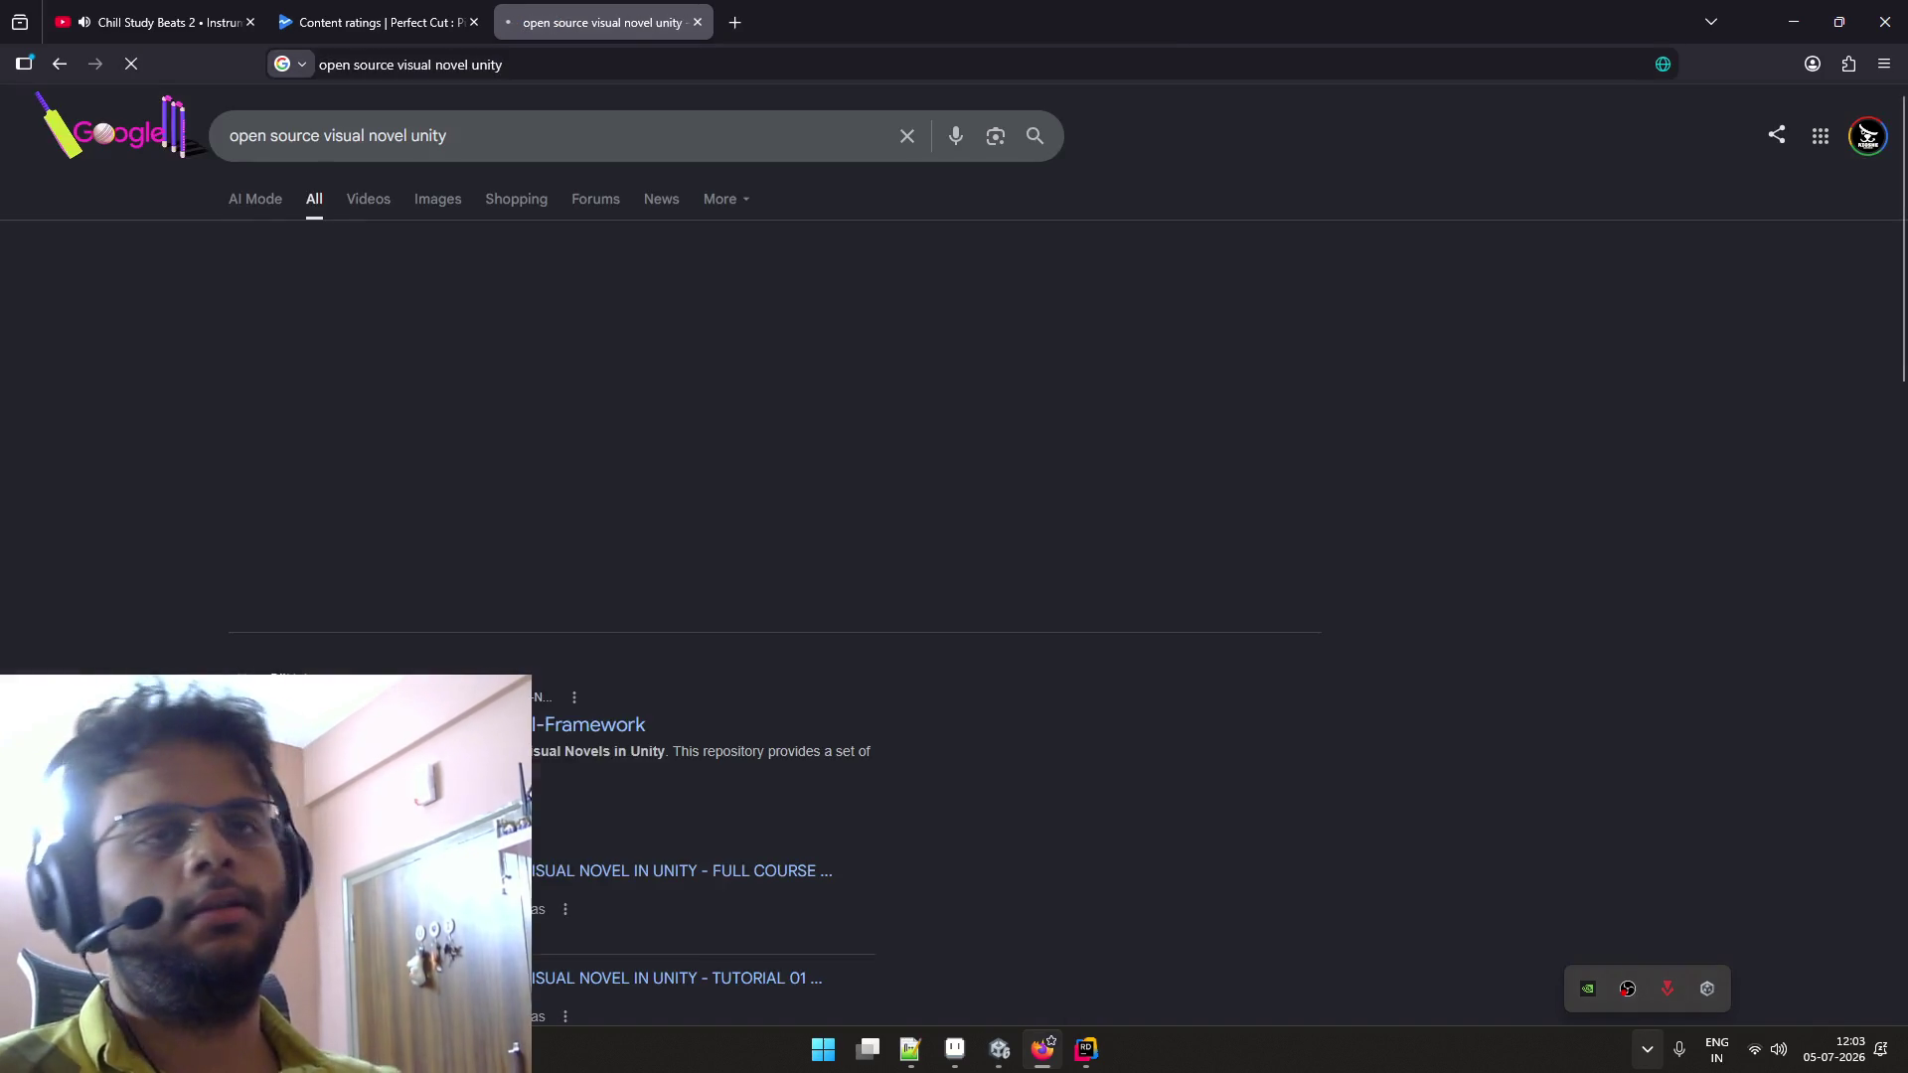
{"action": "middle_click", "coordinate": [588, 725]}
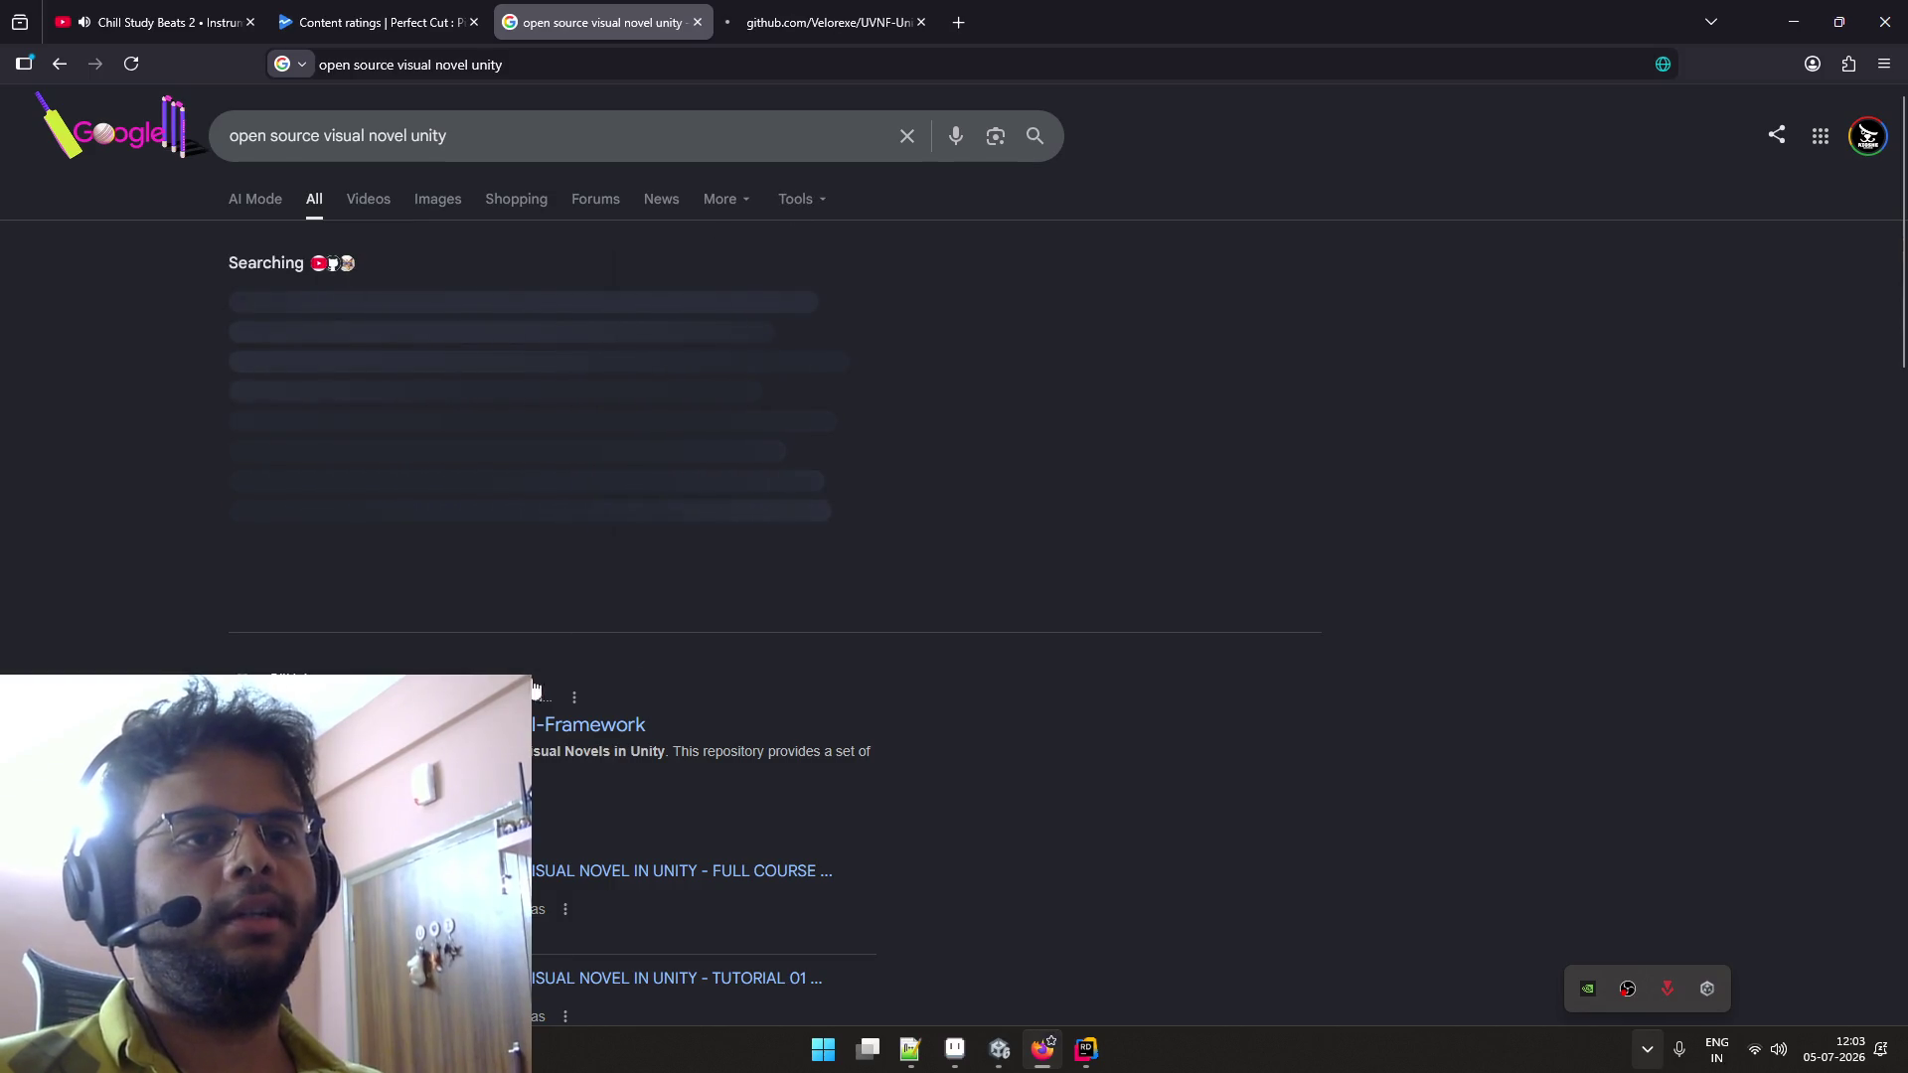
Read through the UVNF-Unity-Visual-Novel-Framework README on GitHub, then close that repository tab
{"action": "key", "text": "ctrl+Tab"}
{"action": "scroll", "coordinate": [582, 451], "scroll_direction": "down", "scroll_amount": 4}
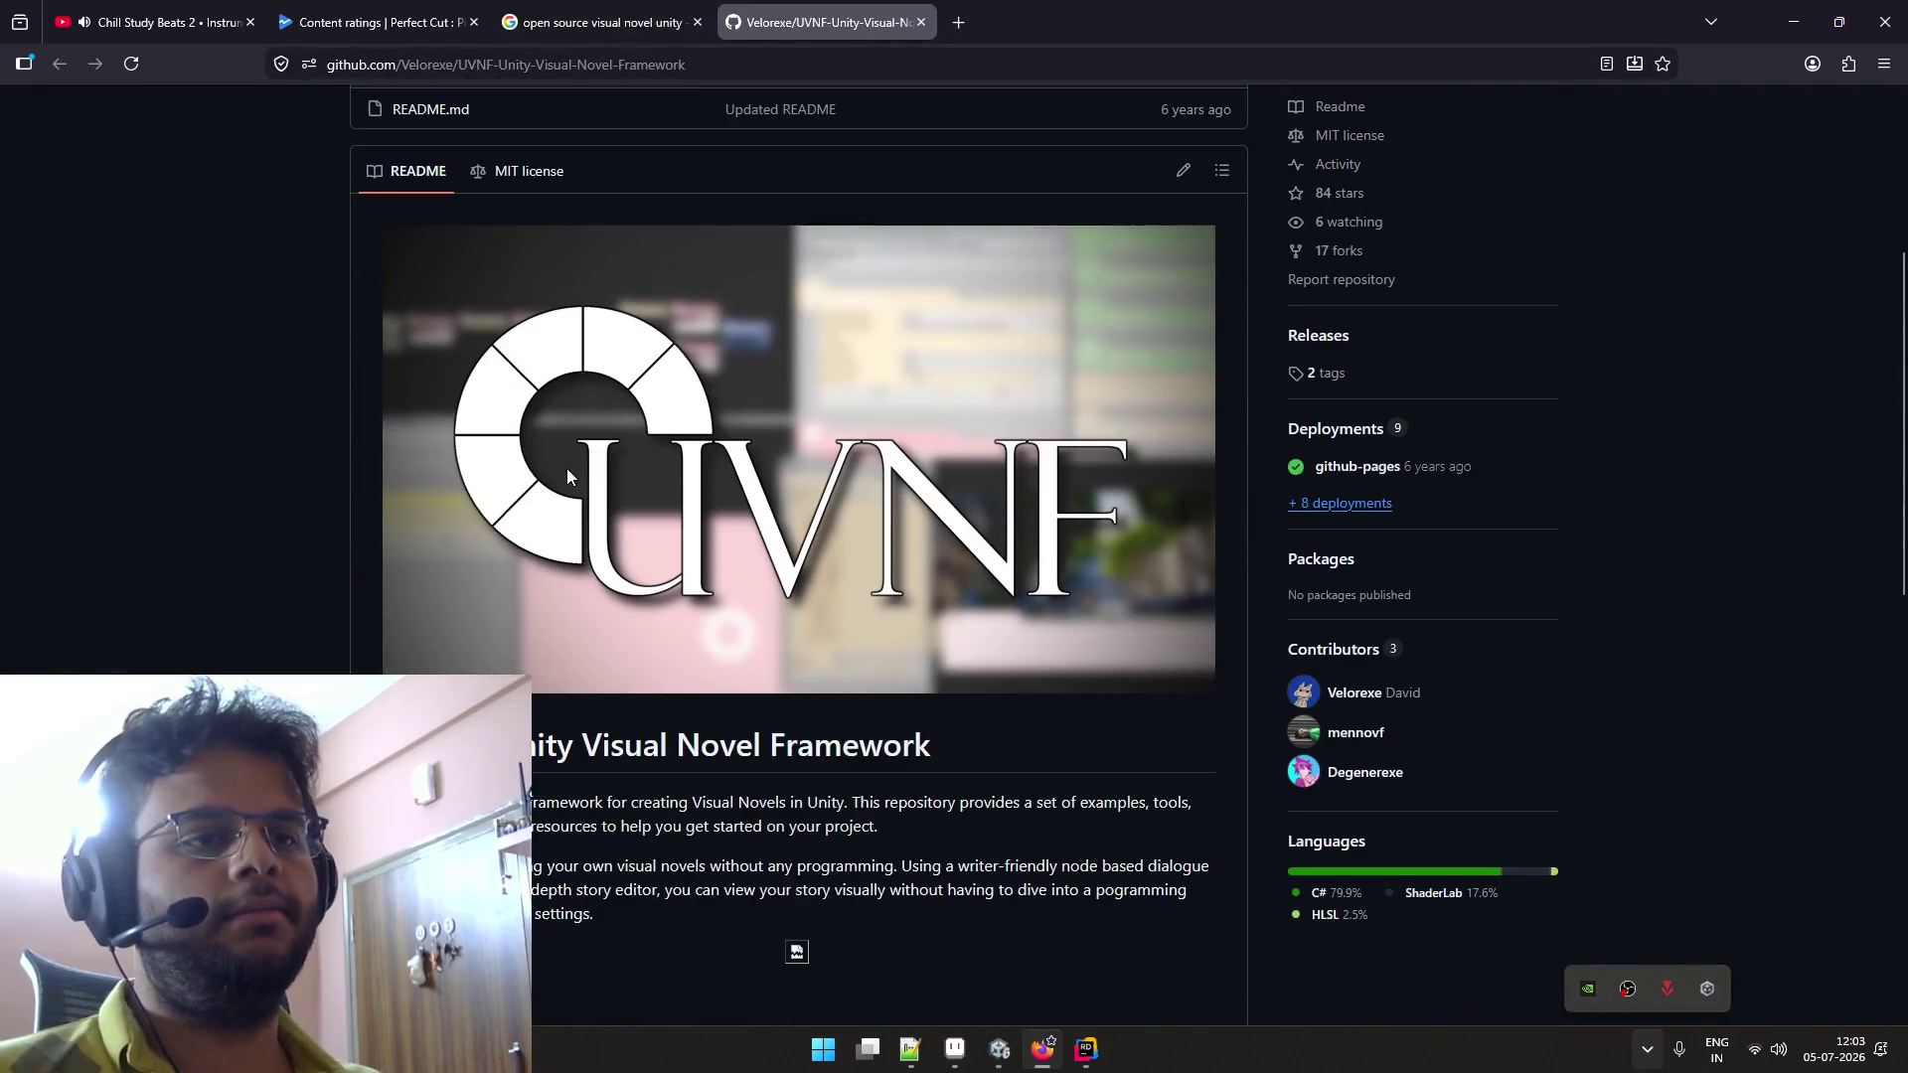
{"action": "scroll", "coordinate": [534, 647], "scroll_direction": "down", "scroll_amount": 4}
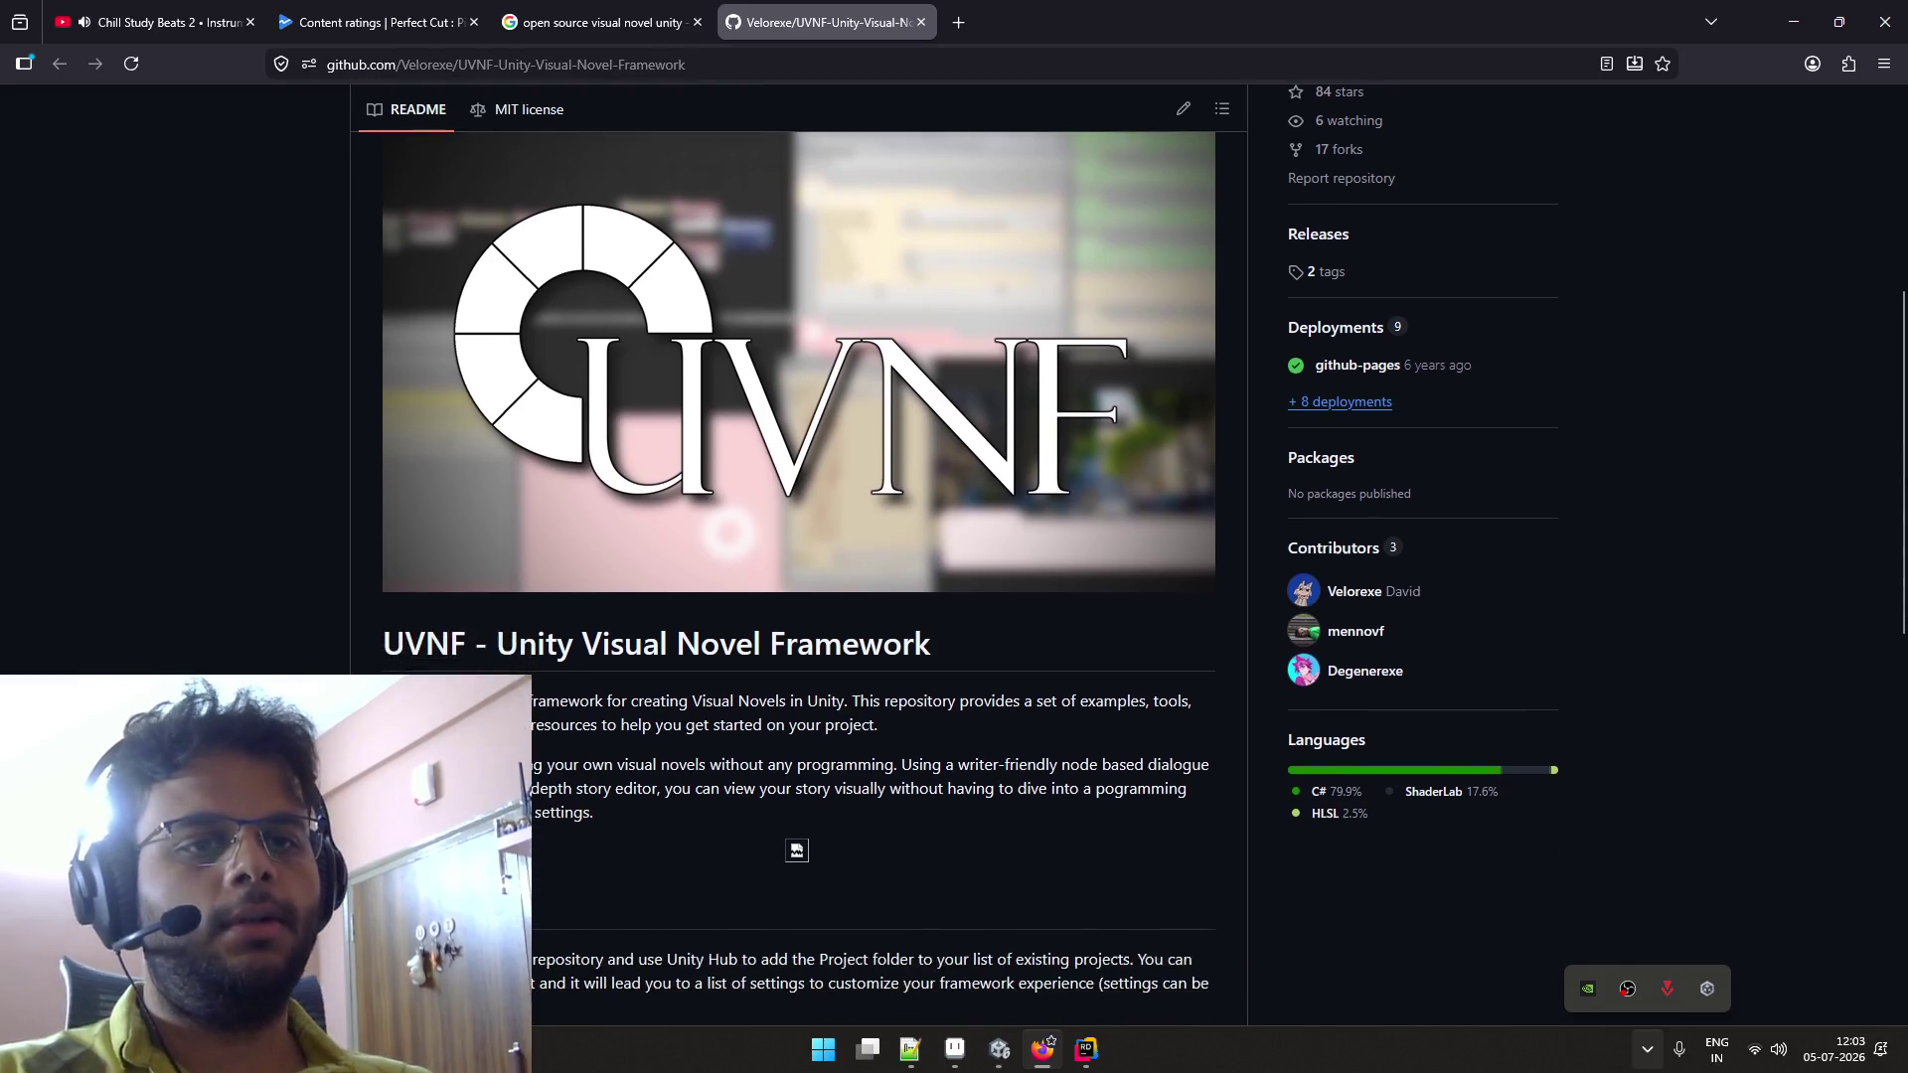
{"action": "scroll", "coordinate": [540, 641], "scroll_direction": "down", "scroll_amount": 6}
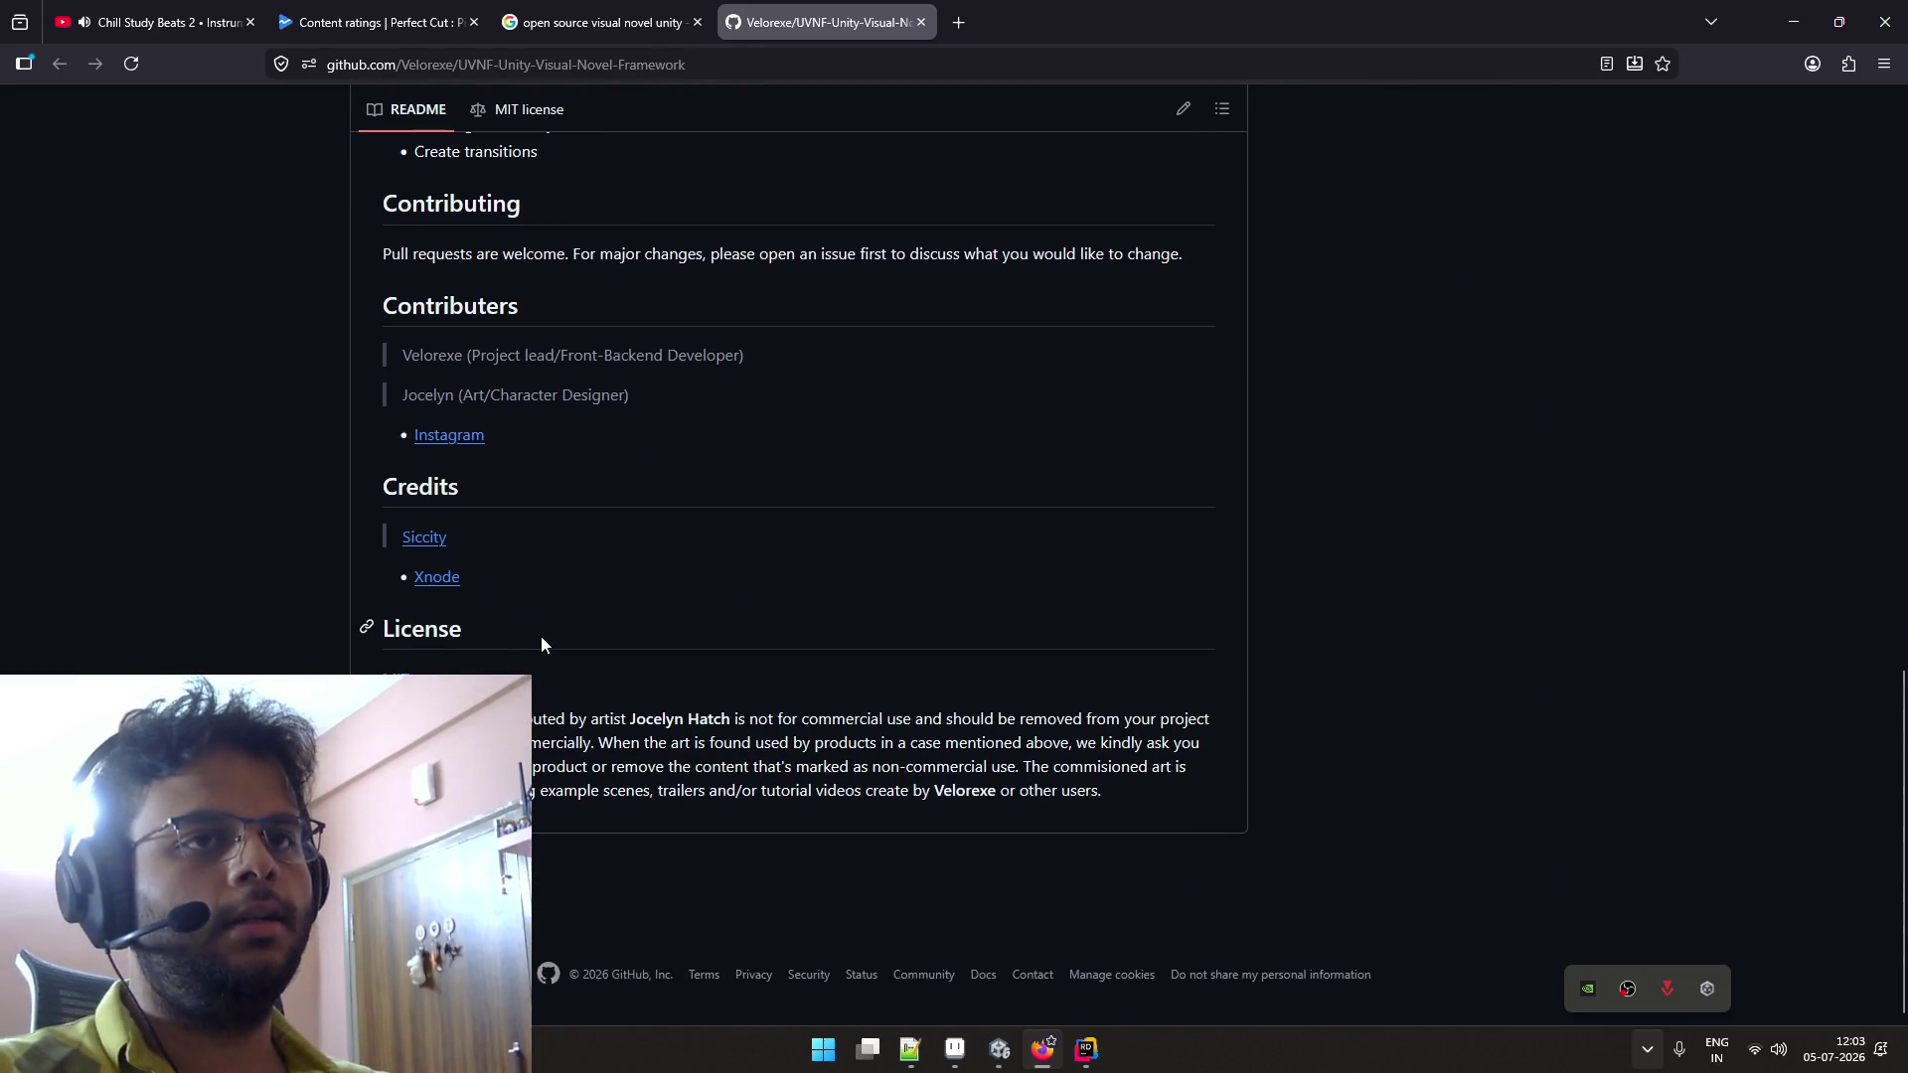
{"action": "scroll", "coordinate": [541, 634], "scroll_direction": "up", "scroll_amount": 10}
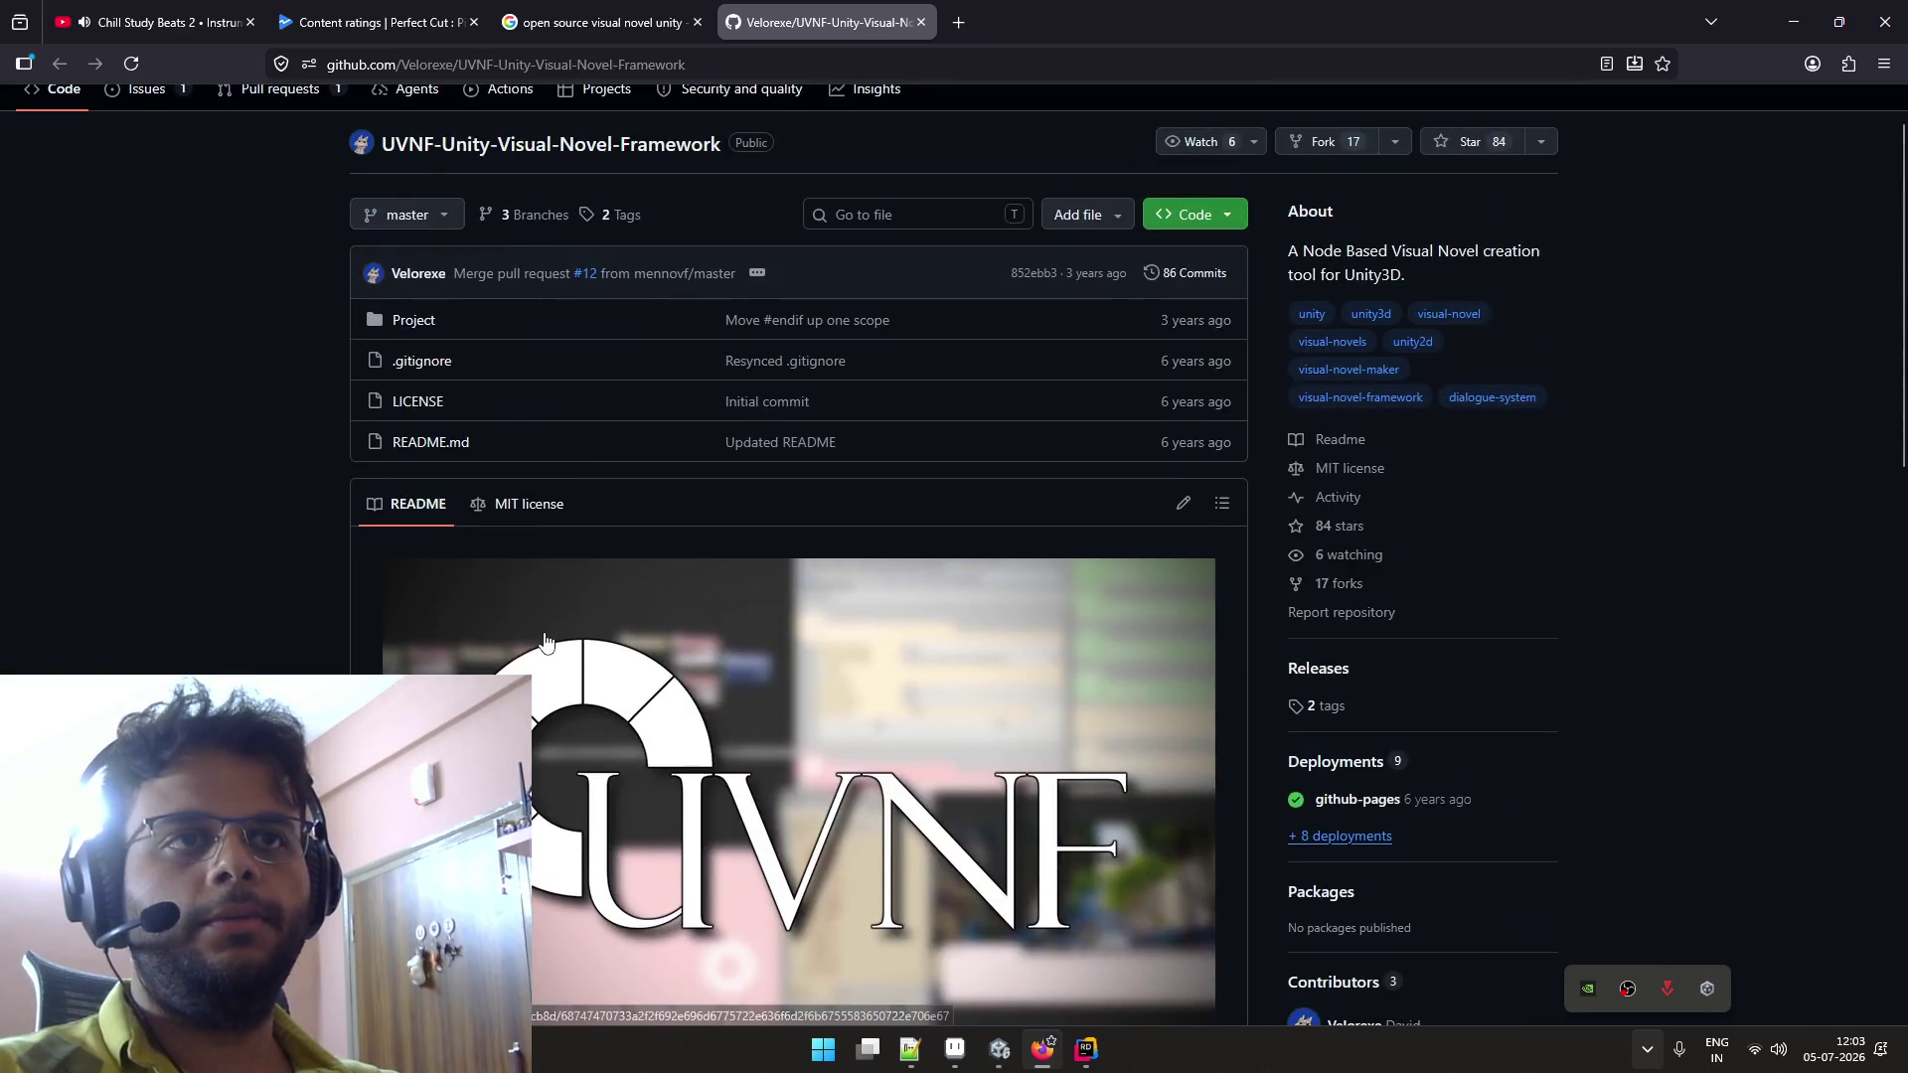
{"action": "scroll", "coordinate": [459, 495], "scroll_direction": "down", "scroll_amount": 8}
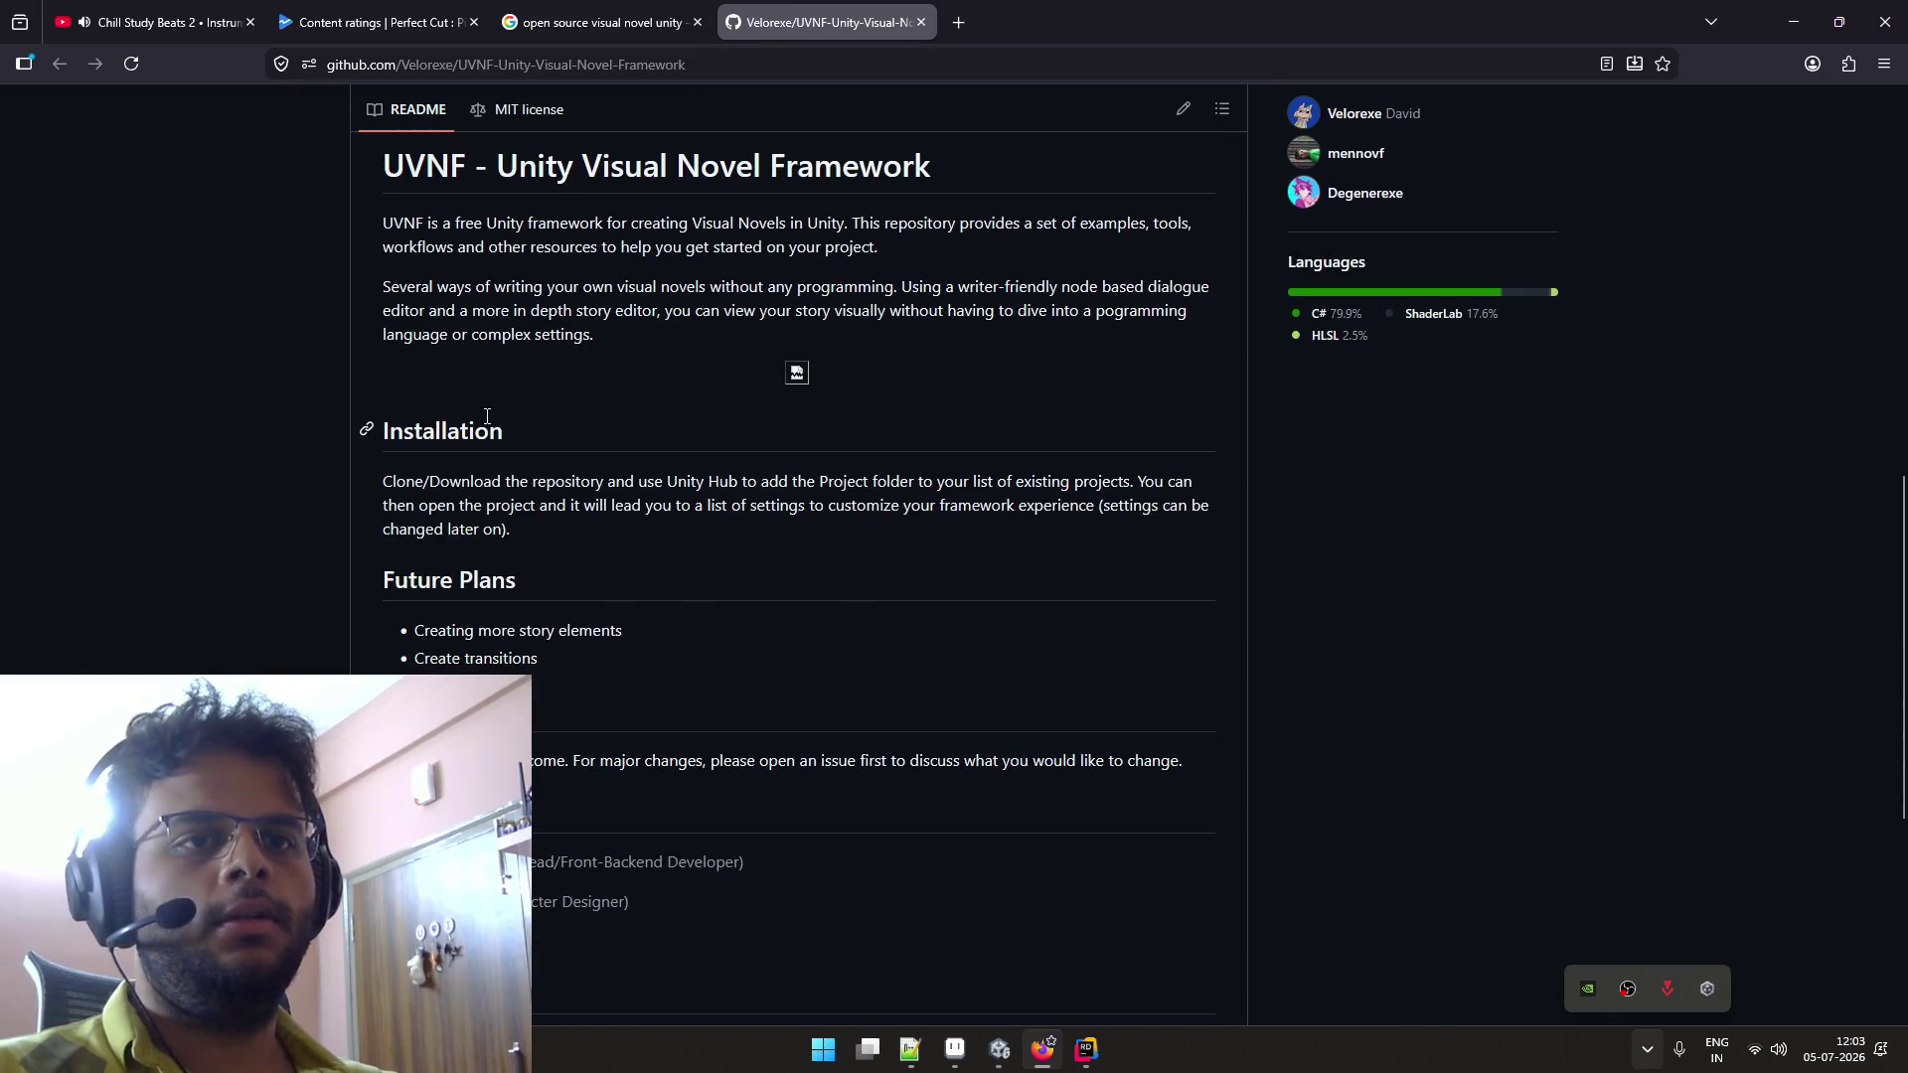
{"action": "scroll", "coordinate": [487, 415], "scroll_direction": "down", "scroll_amount": 2}
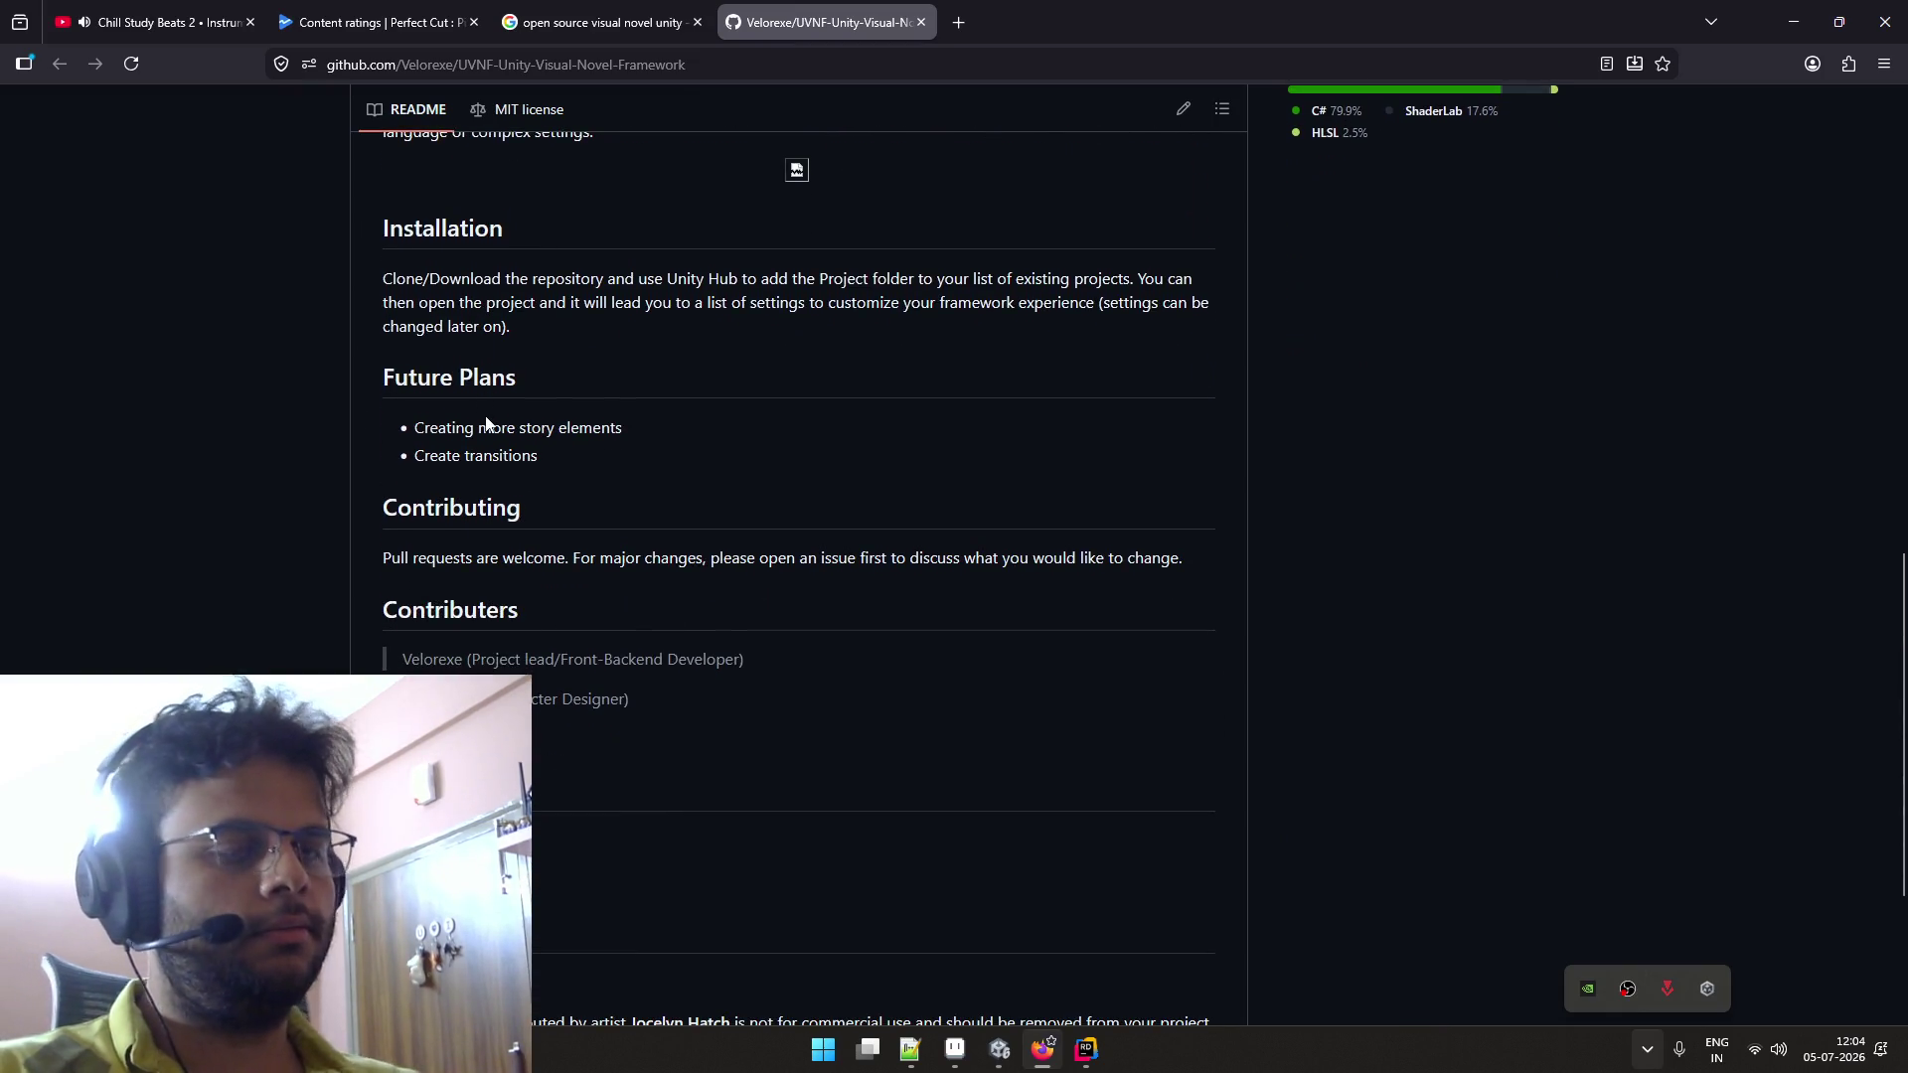
{"action": "scroll", "coordinate": [487, 422], "scroll_direction": "down", "scroll_amount": 1}
{"action": "scroll", "coordinate": [487, 415], "scroll_direction": "down", "scroll_amount": 1}
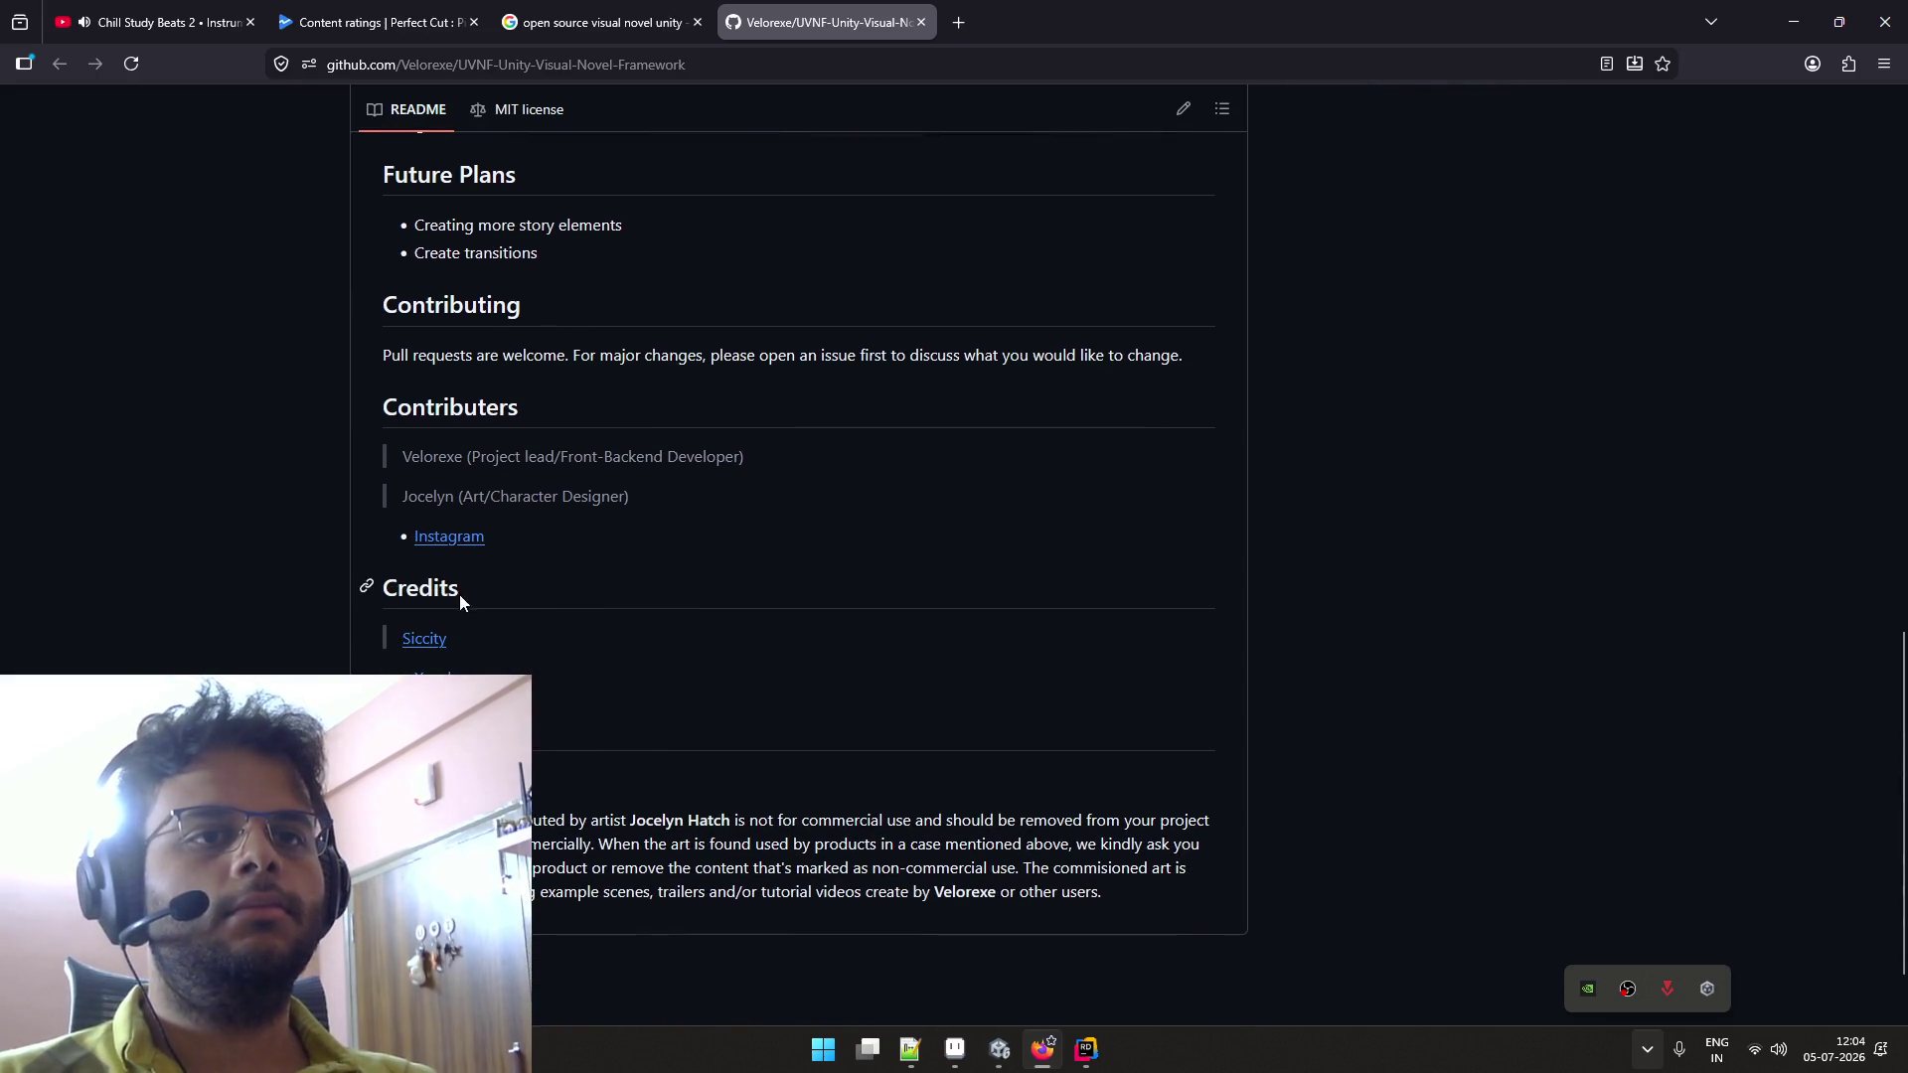
{"action": "scroll", "coordinate": [799, 557], "scroll_direction": "up", "scroll_amount": 15}
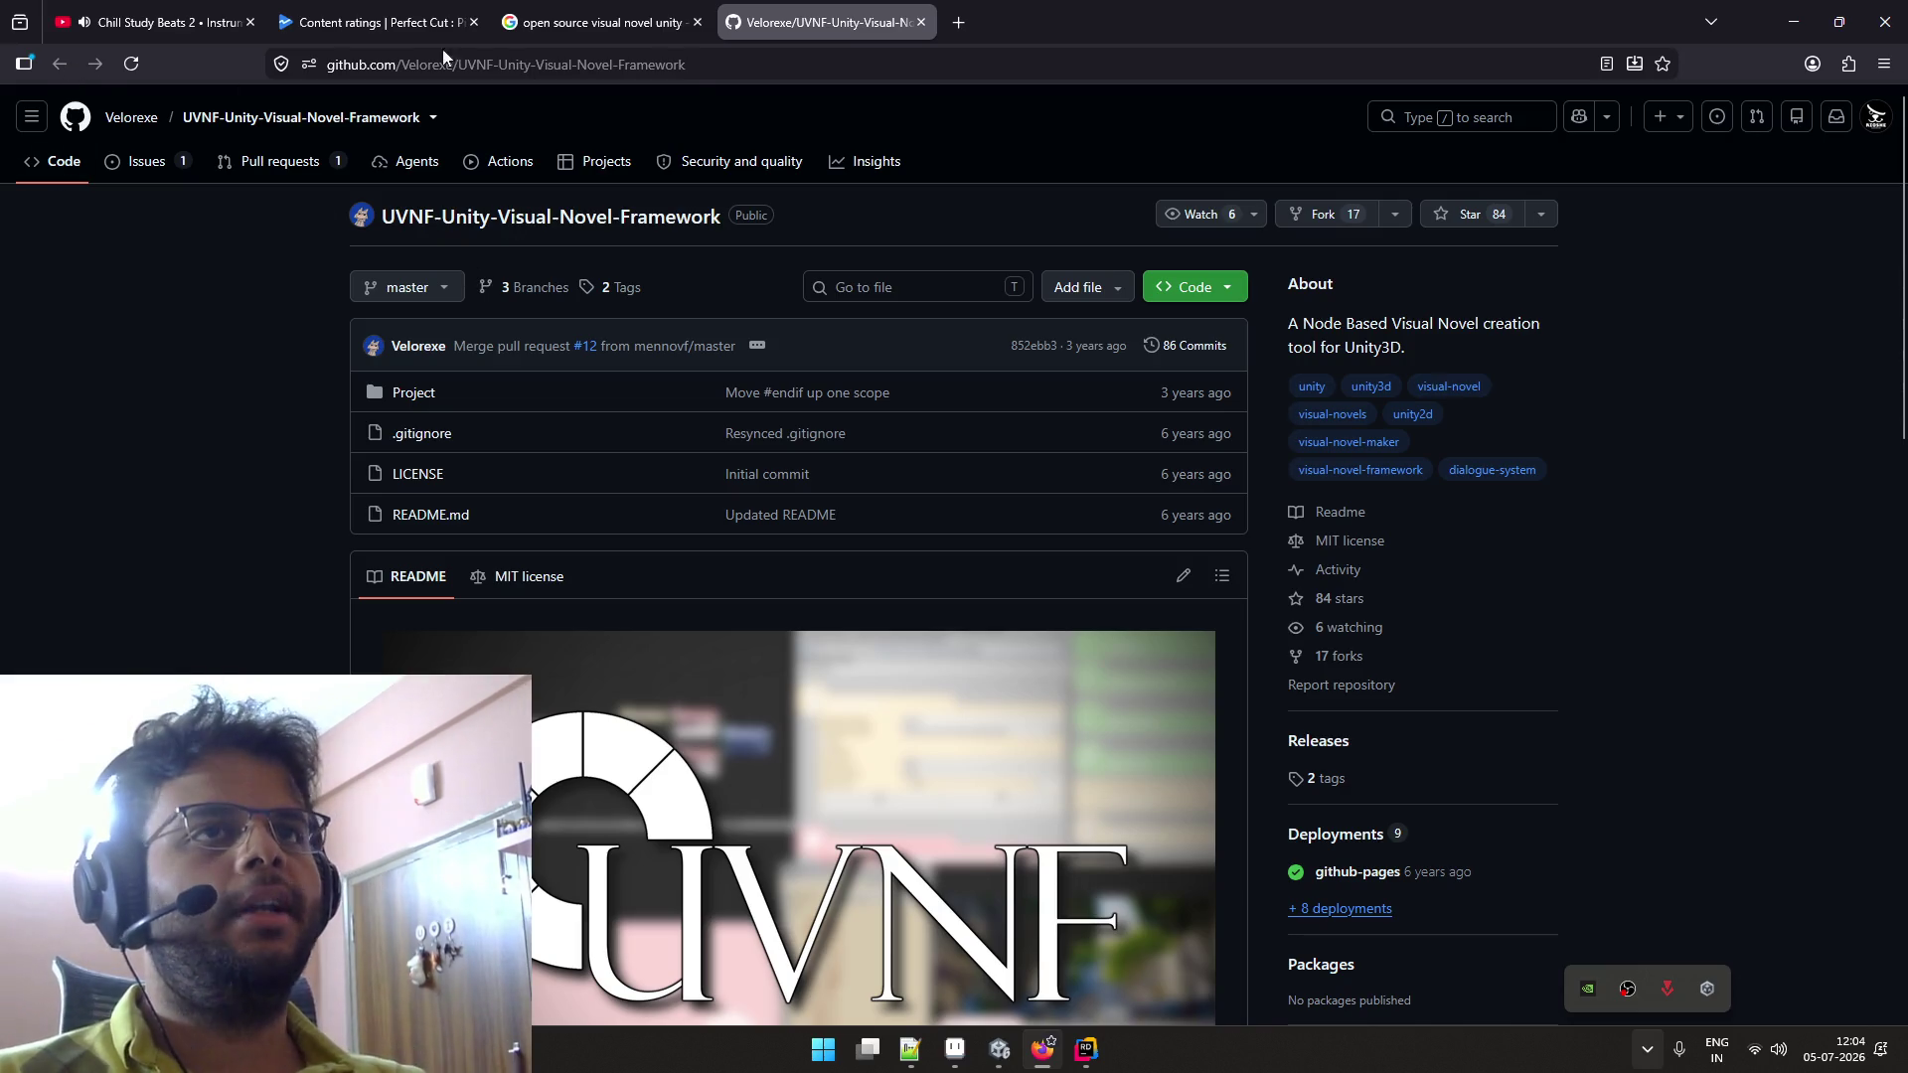
{"action": "middle_click", "coordinate": [753, 36]}
{"action": "scroll", "coordinate": [575, 314], "scroll_direction": "down", "scroll_amount": 5}
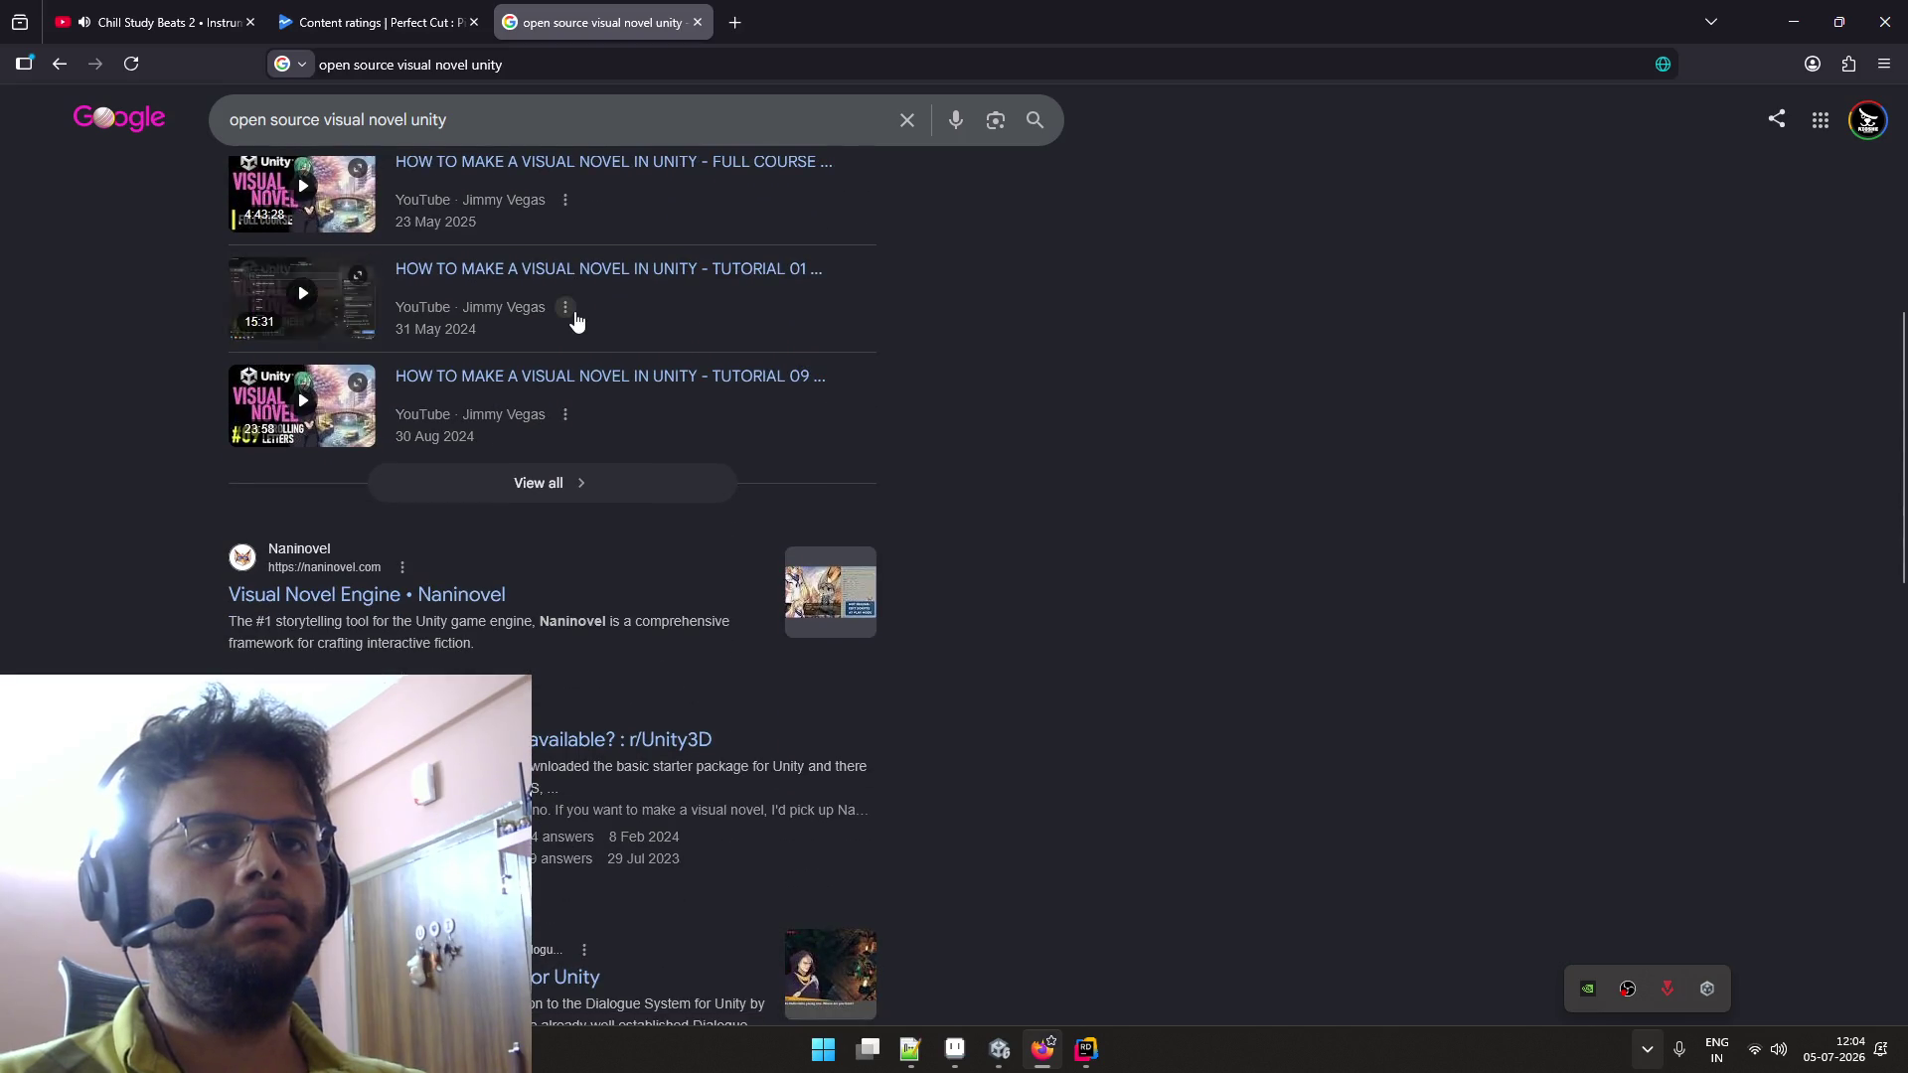
Open the Naninovel search result in a new tab, skim its homepage, and close it
{"action": "middle_click", "coordinate": [440, 594]}
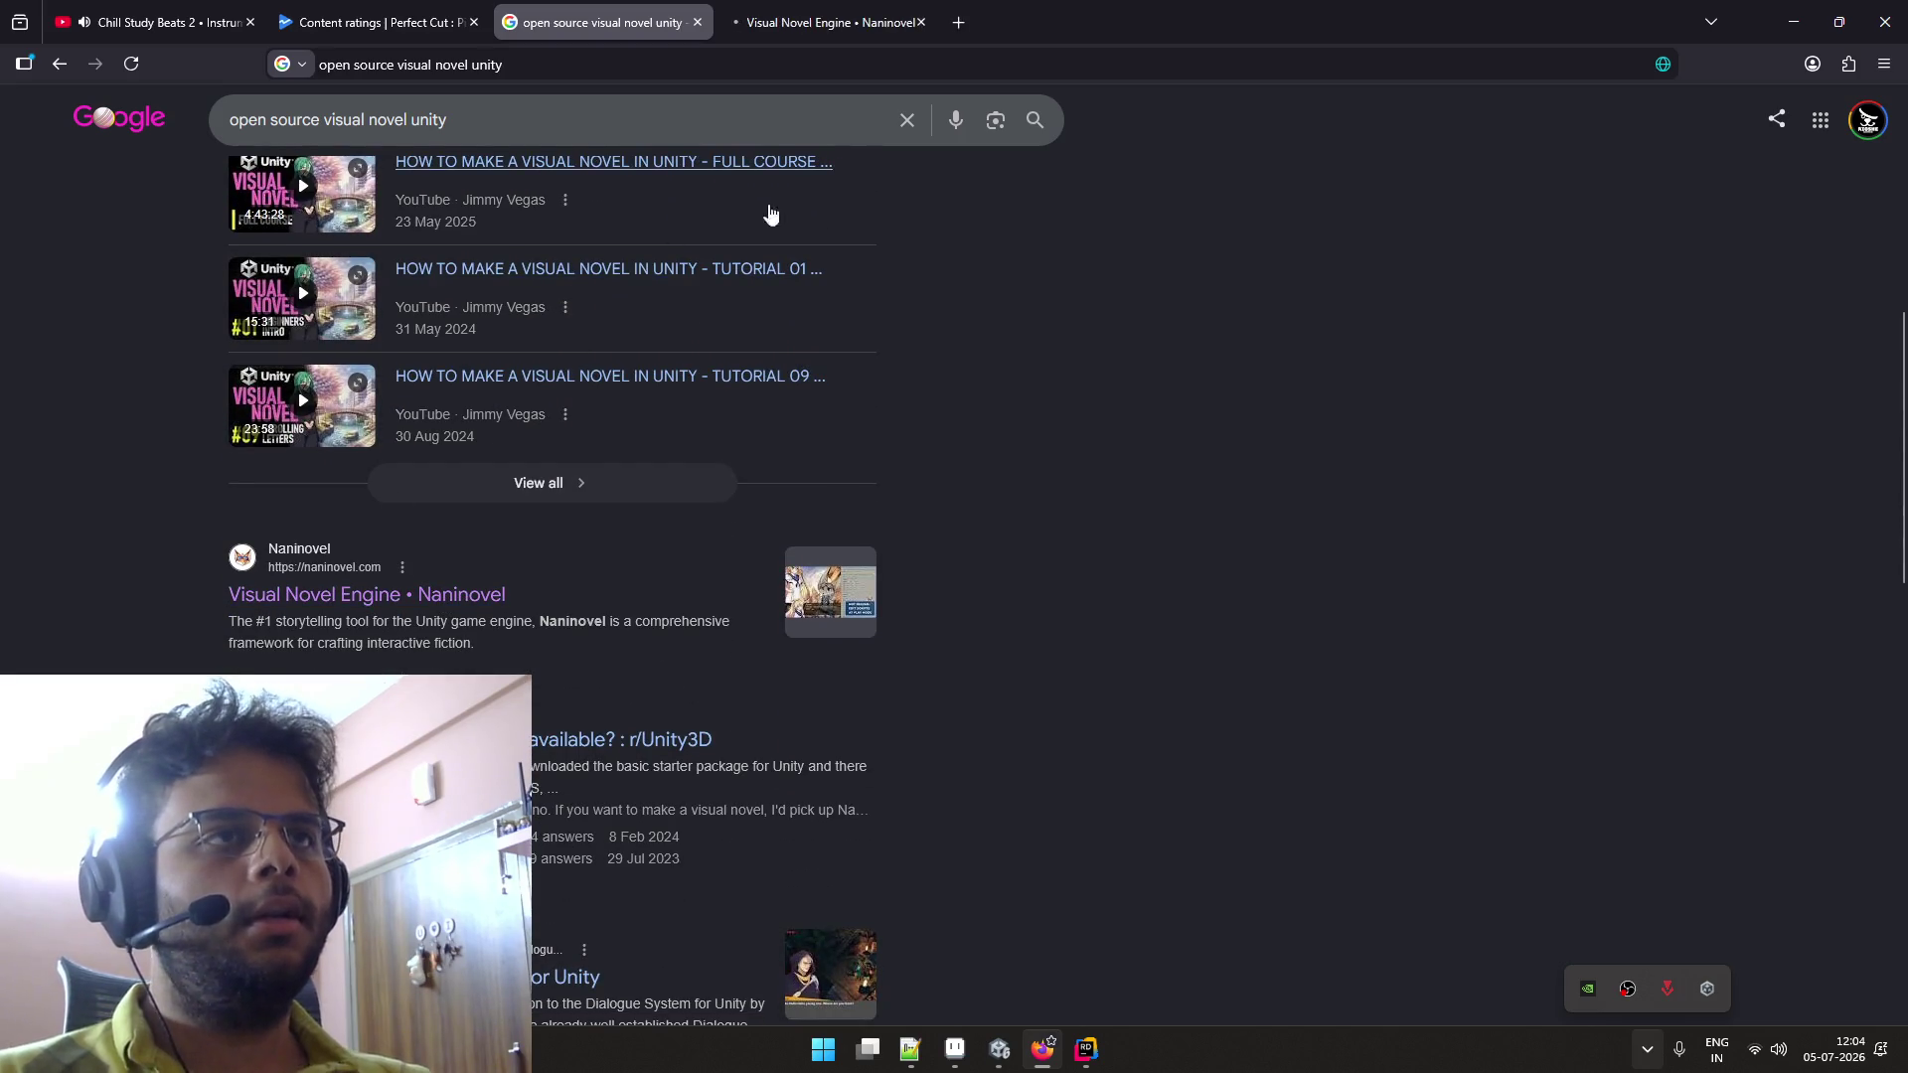
{"action": "left_click", "coordinate": [795, 22]}
{"action": "scroll", "coordinate": [791, 248], "scroll_direction": "down", "scroll_amount": 5}
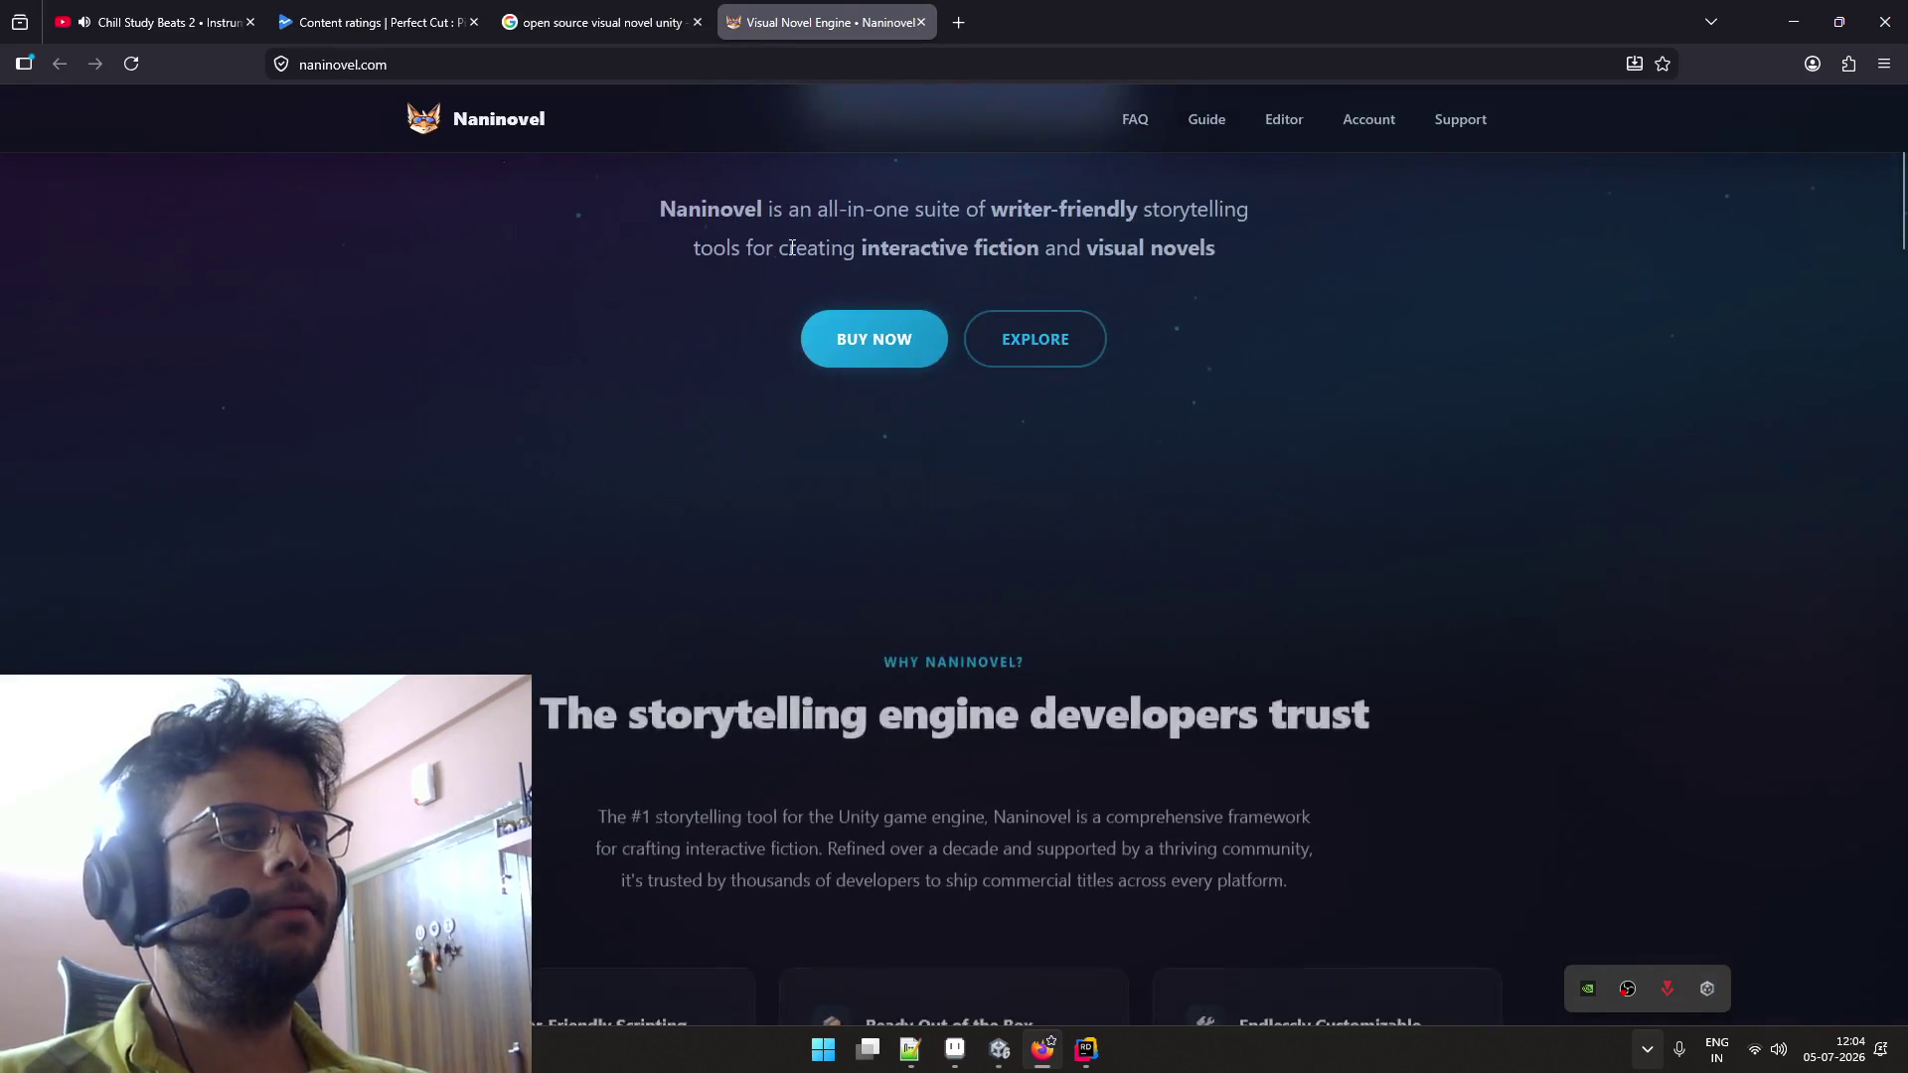
{"action": "scroll", "coordinate": [791, 248], "scroll_direction": "up", "scroll_amount": 5}
{"action": "key", "text": "ctrl+w"}
{"action": "key", "text": "ctrl+w"}
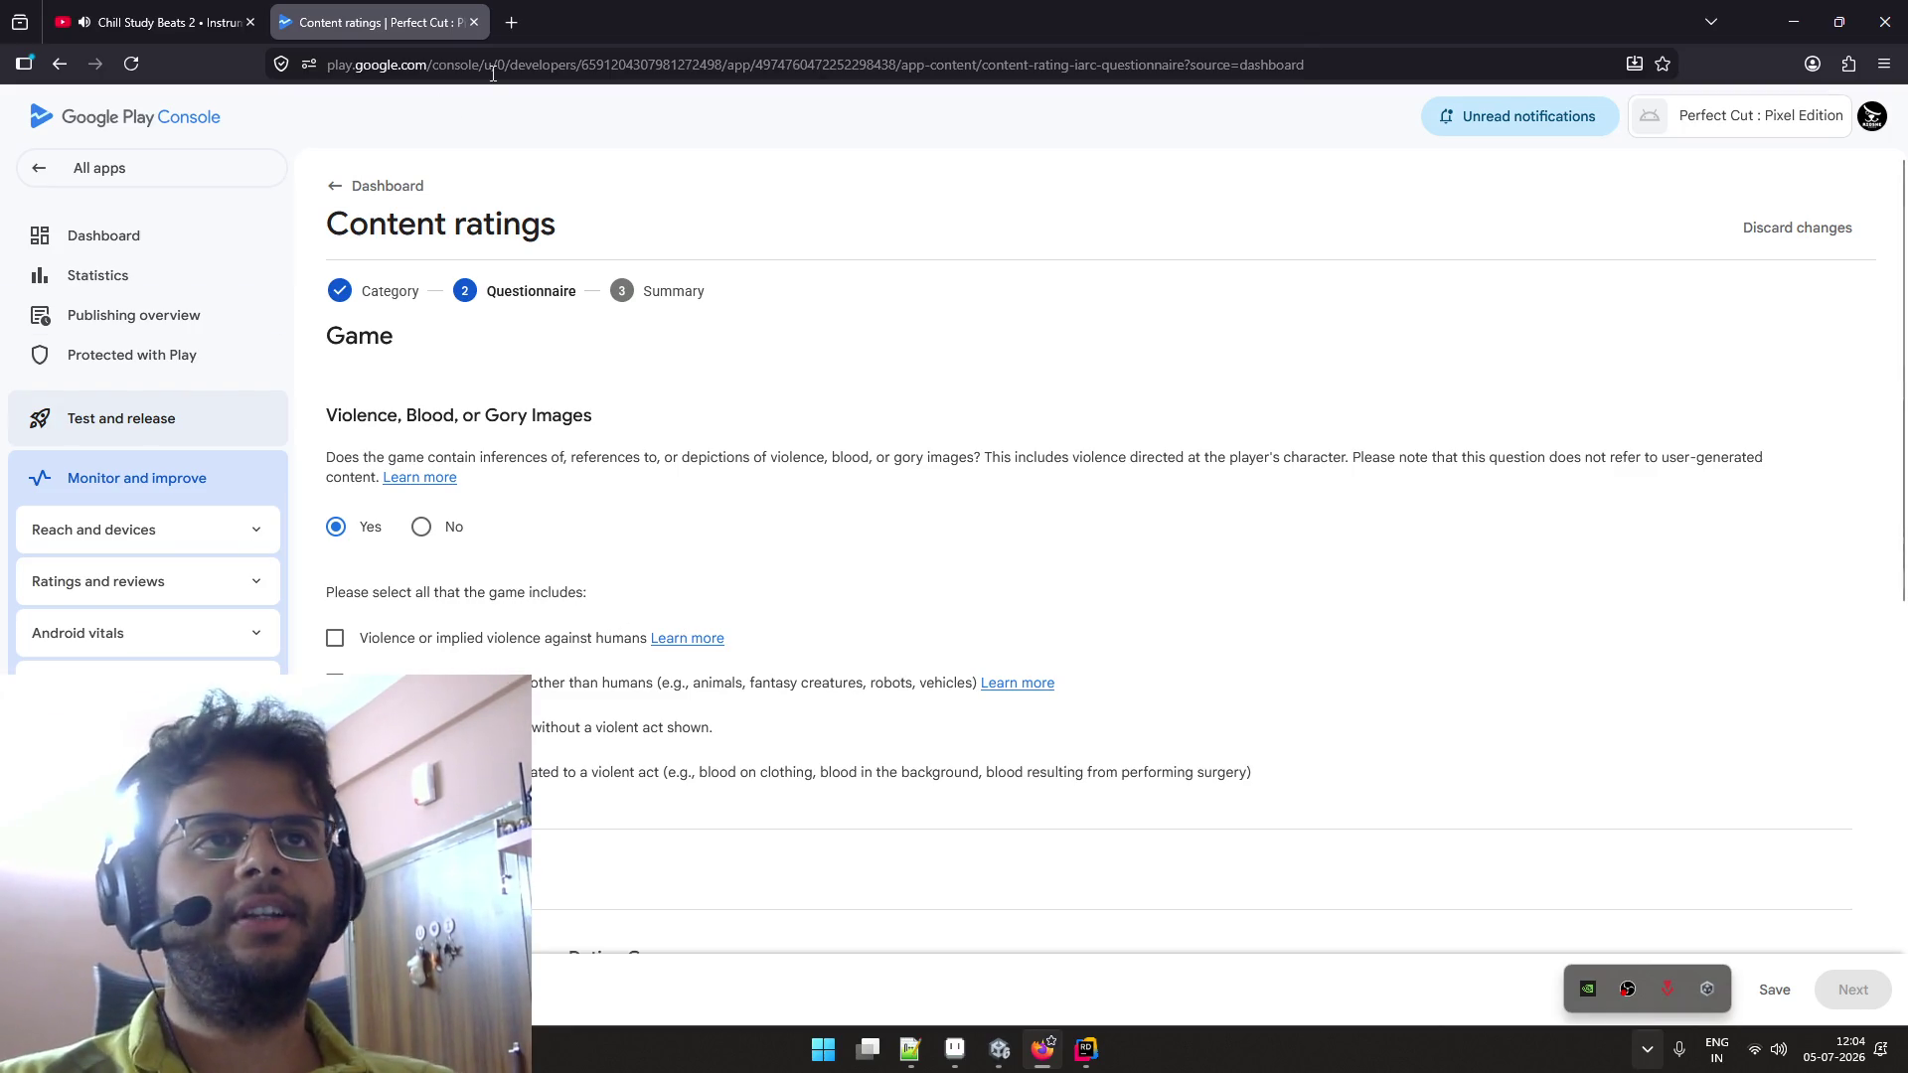
Search Google for 'comfyui' in a new tab and open the comfy.org result
{"action": "left_click", "coordinate": [513, 36]}
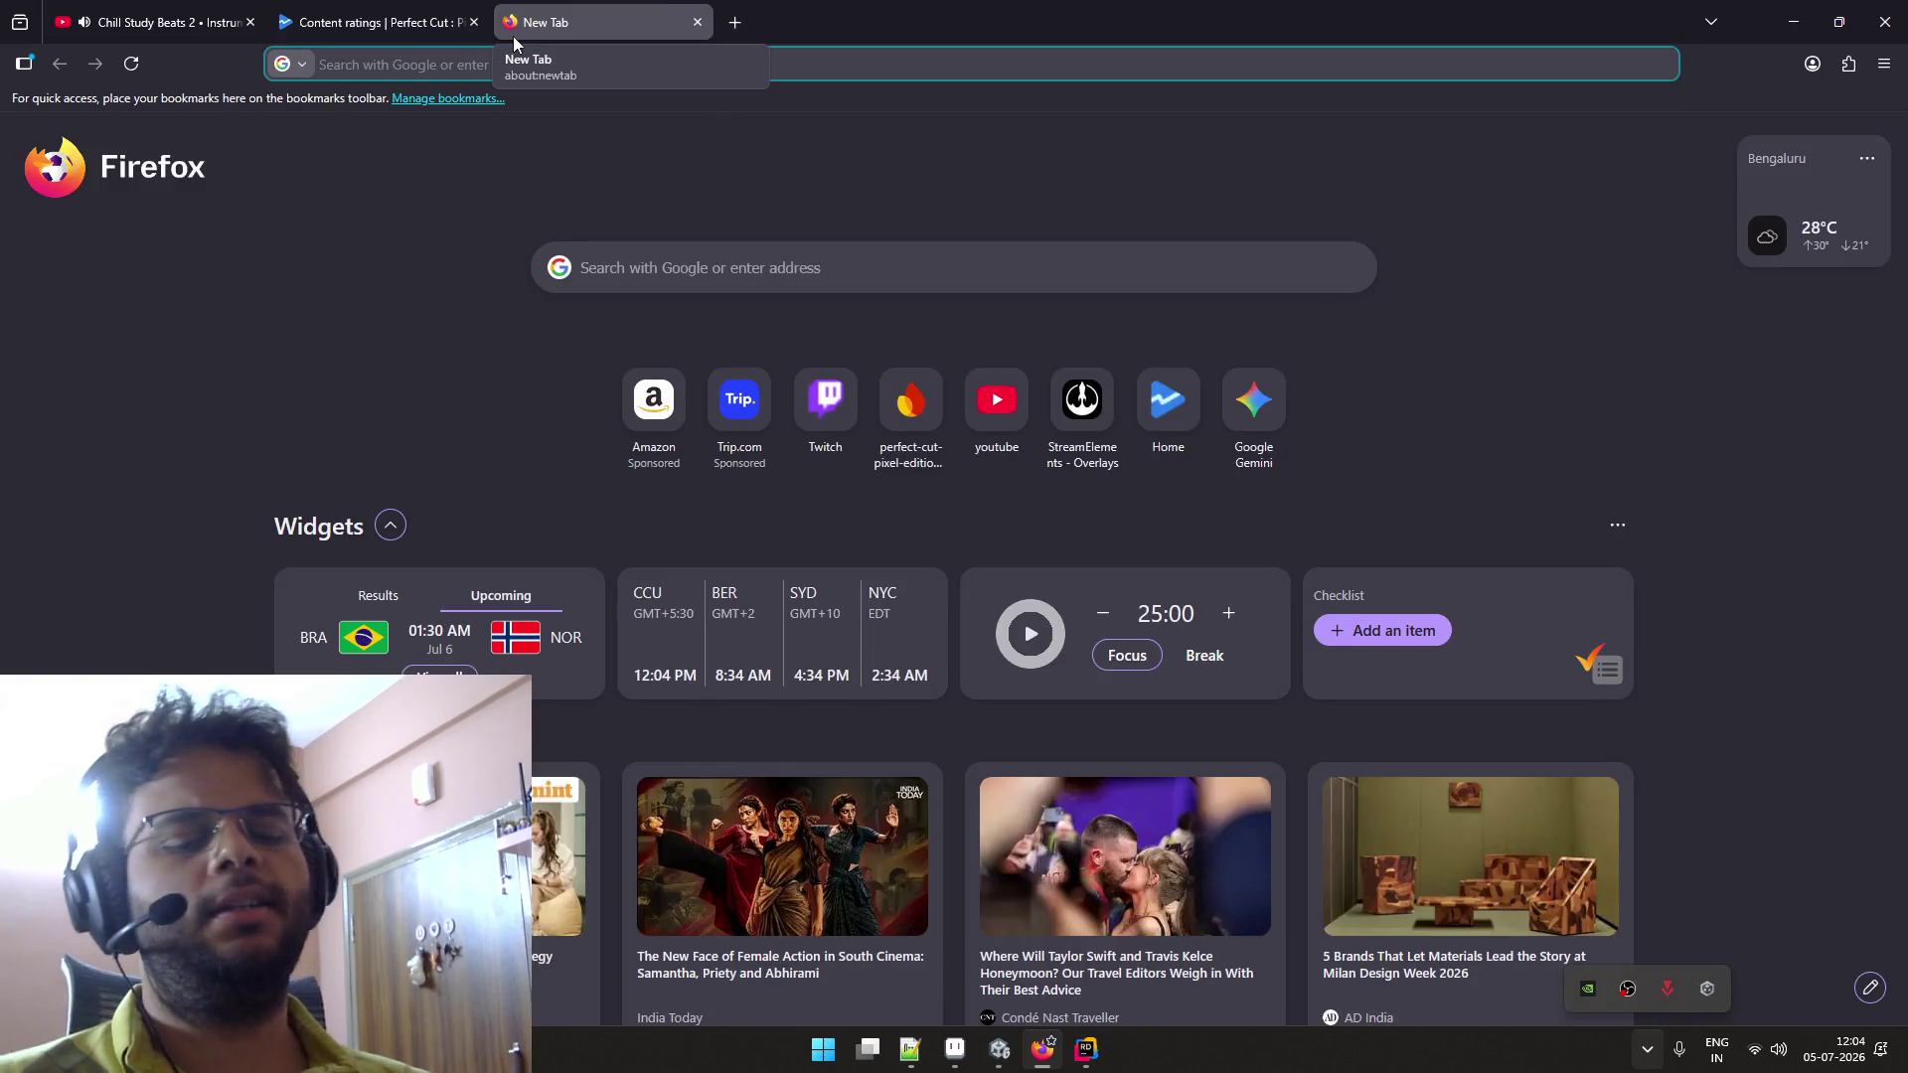
{"action": "type", "text": "comfyui"}
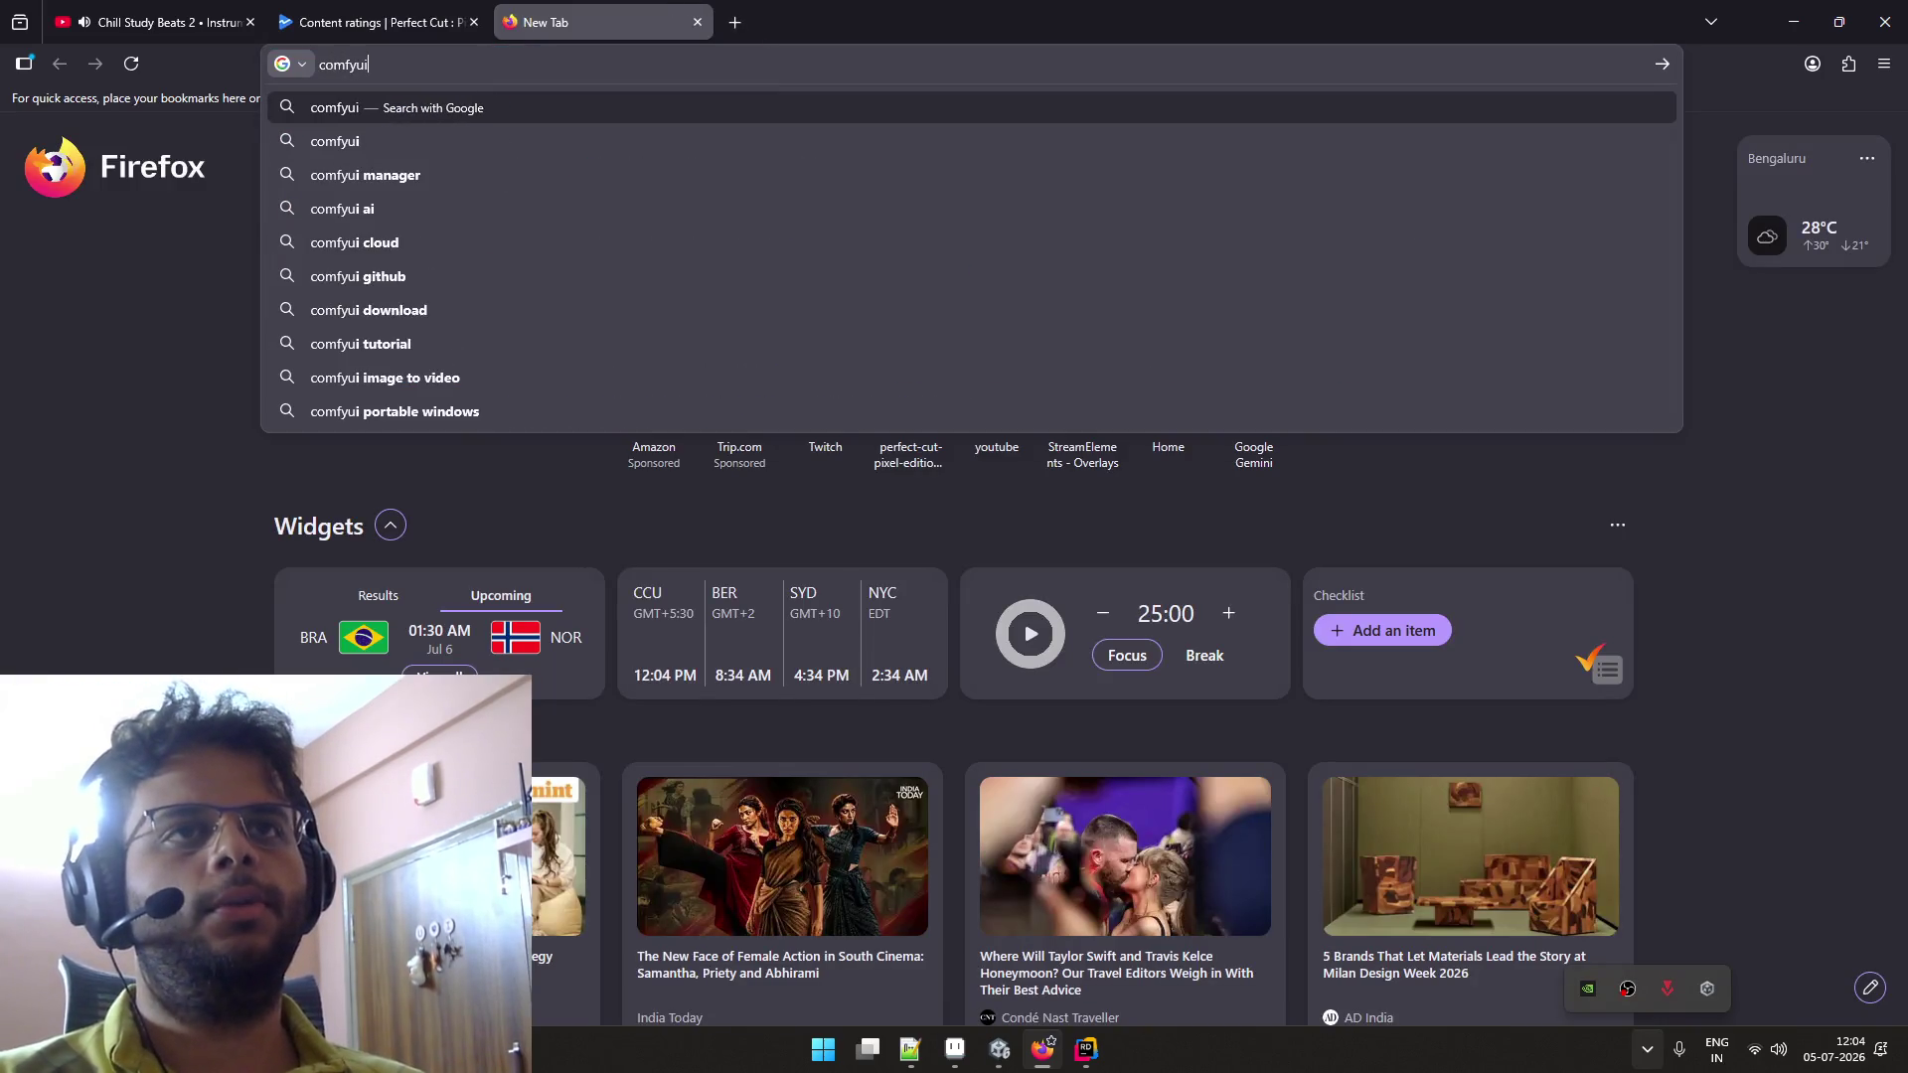
{"action": "key", "text": "Return"}
{"action": "left_click", "coordinate": [357, 316]}
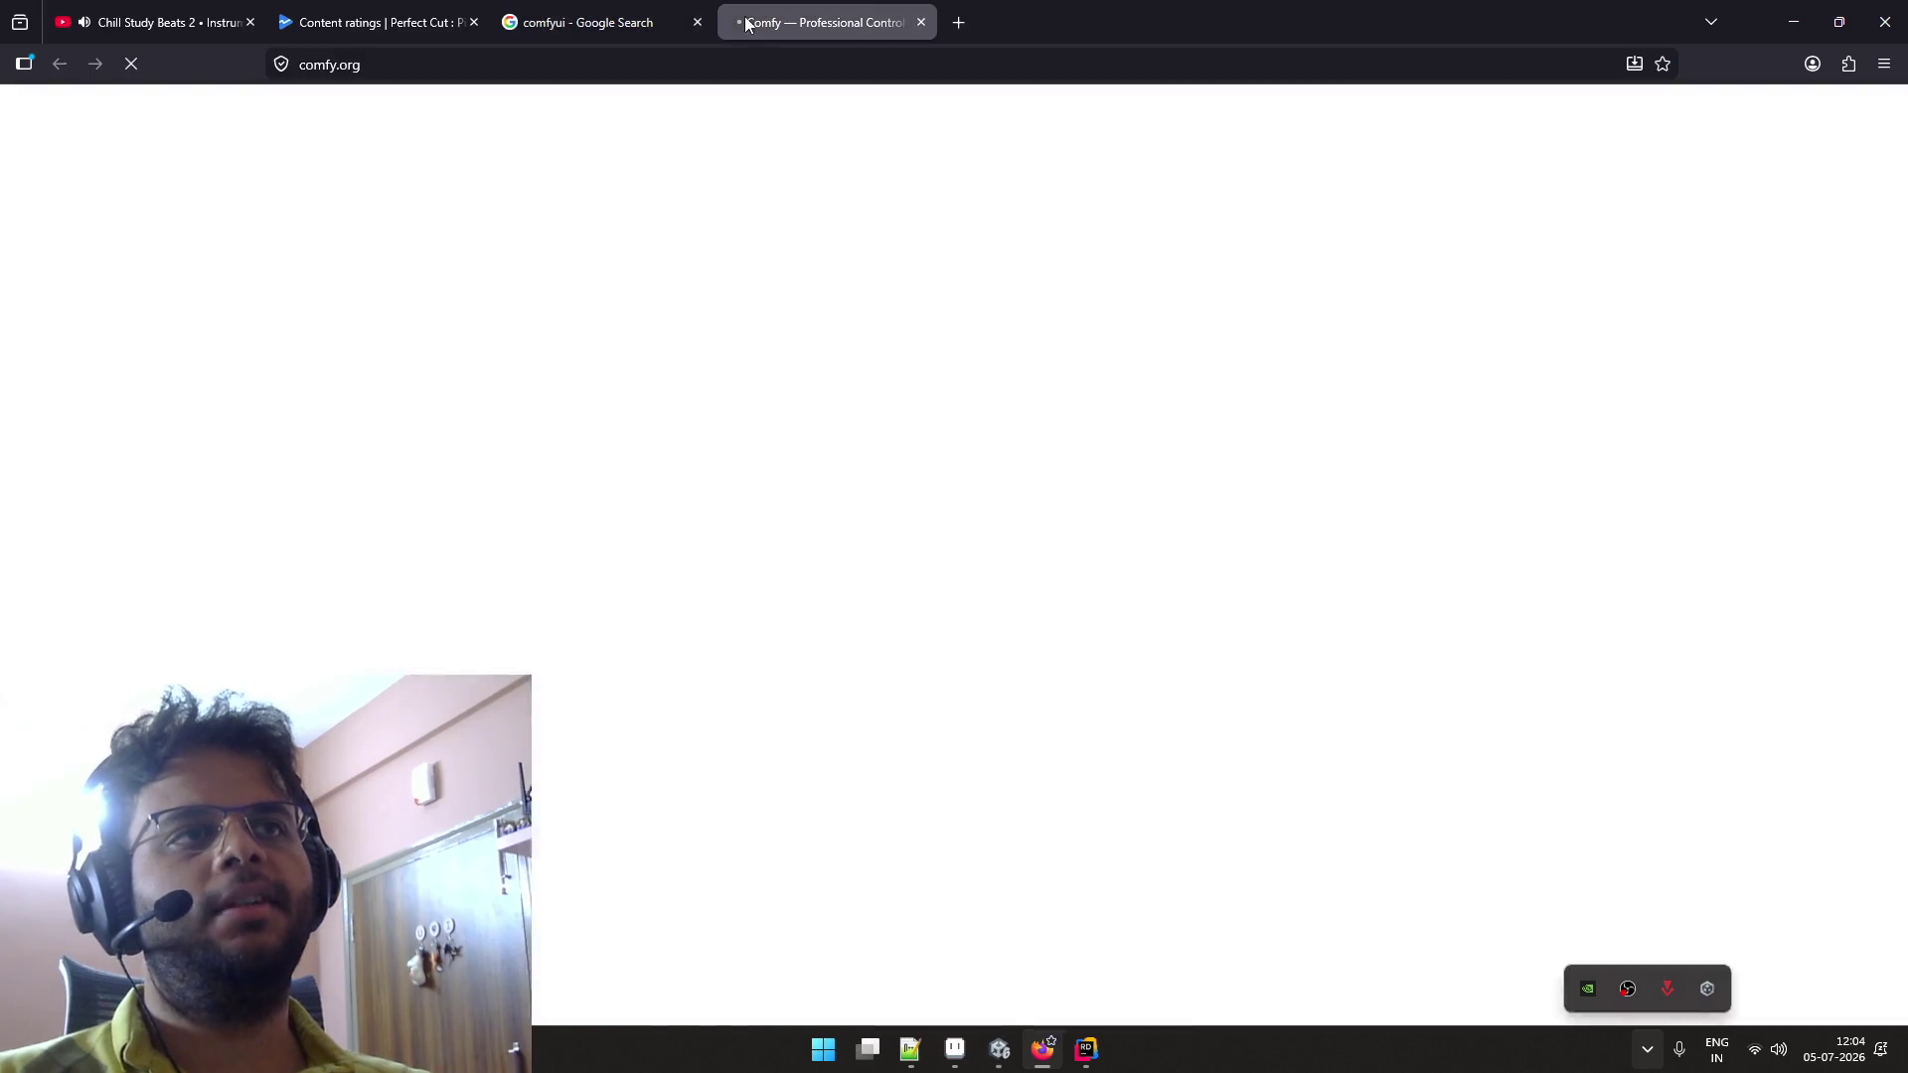
Skim the Comfy homepage, close it, and bring Aseprite forward
{"action": "scroll", "coordinate": [934, 369], "scroll_direction": "down", "scroll_amount": 2}
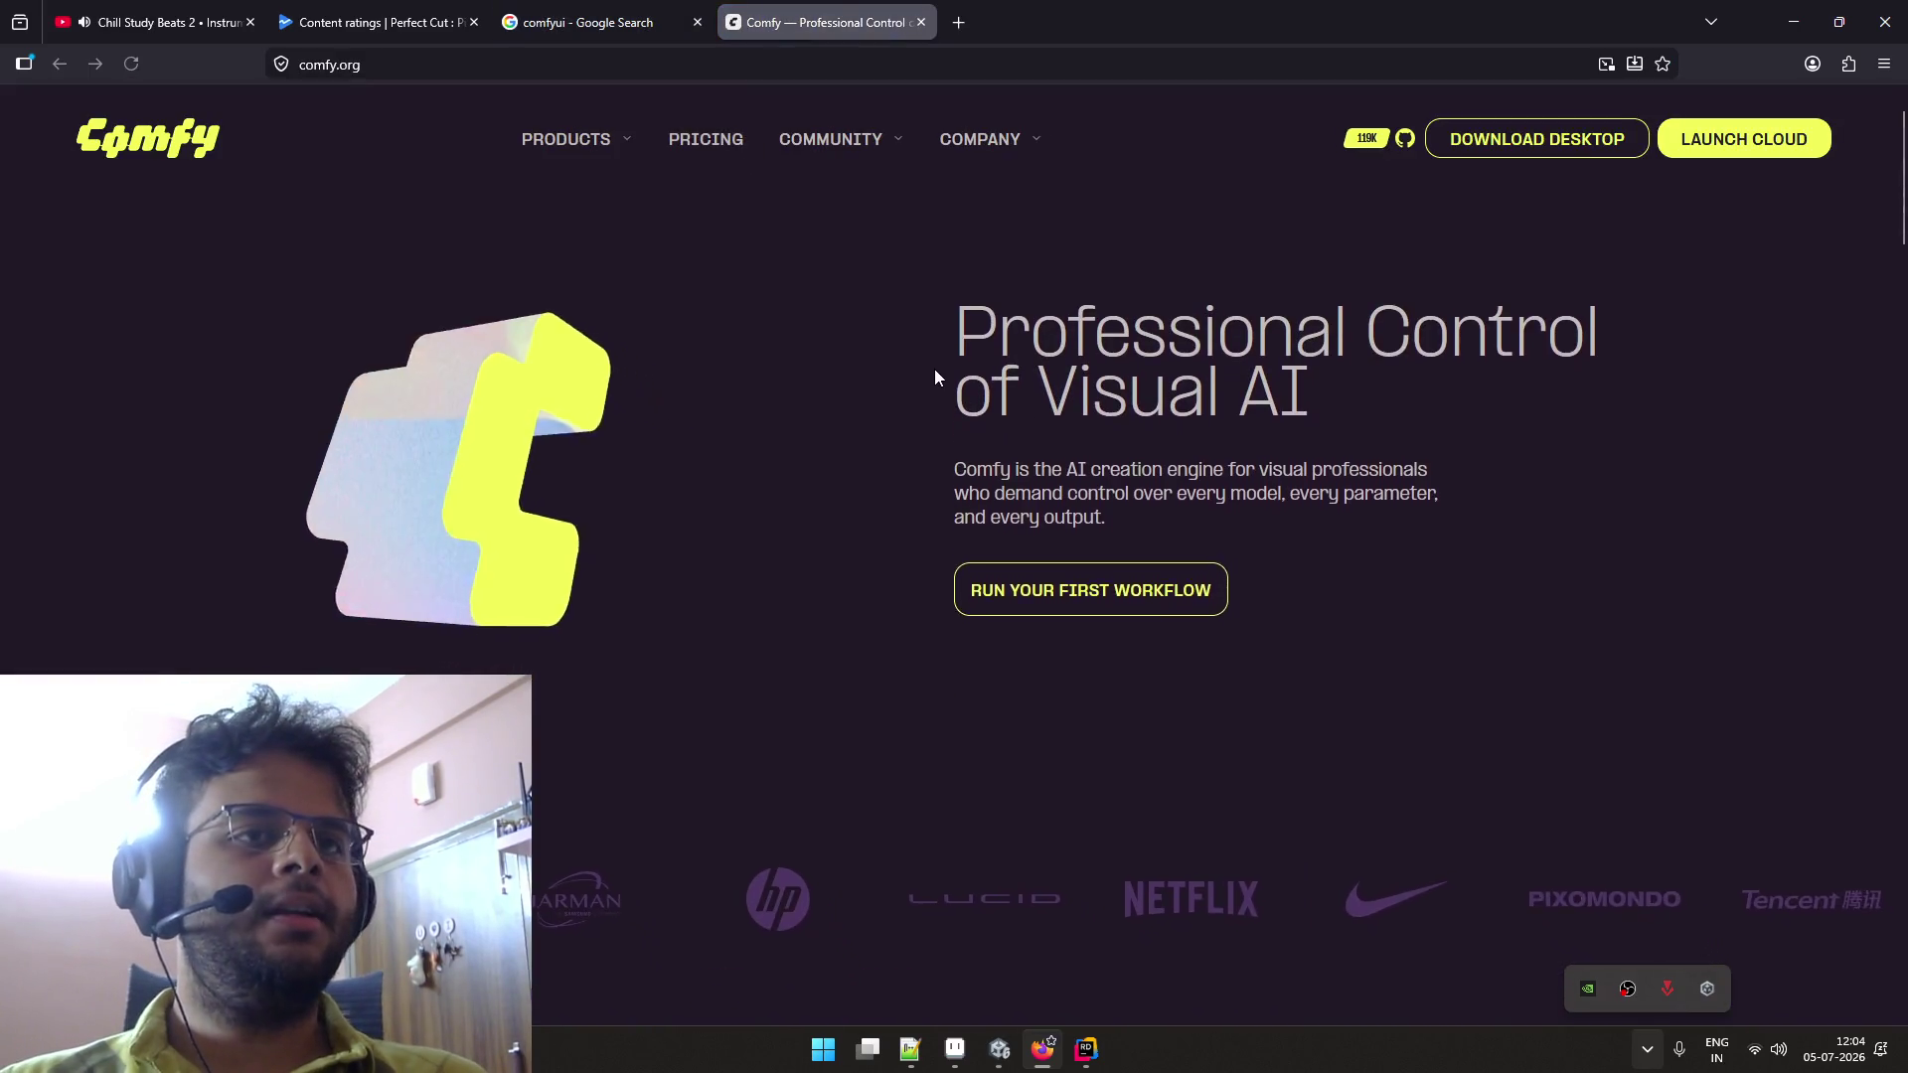
{"action": "scroll", "coordinate": [935, 375], "scroll_direction": "down", "scroll_amount": 3}
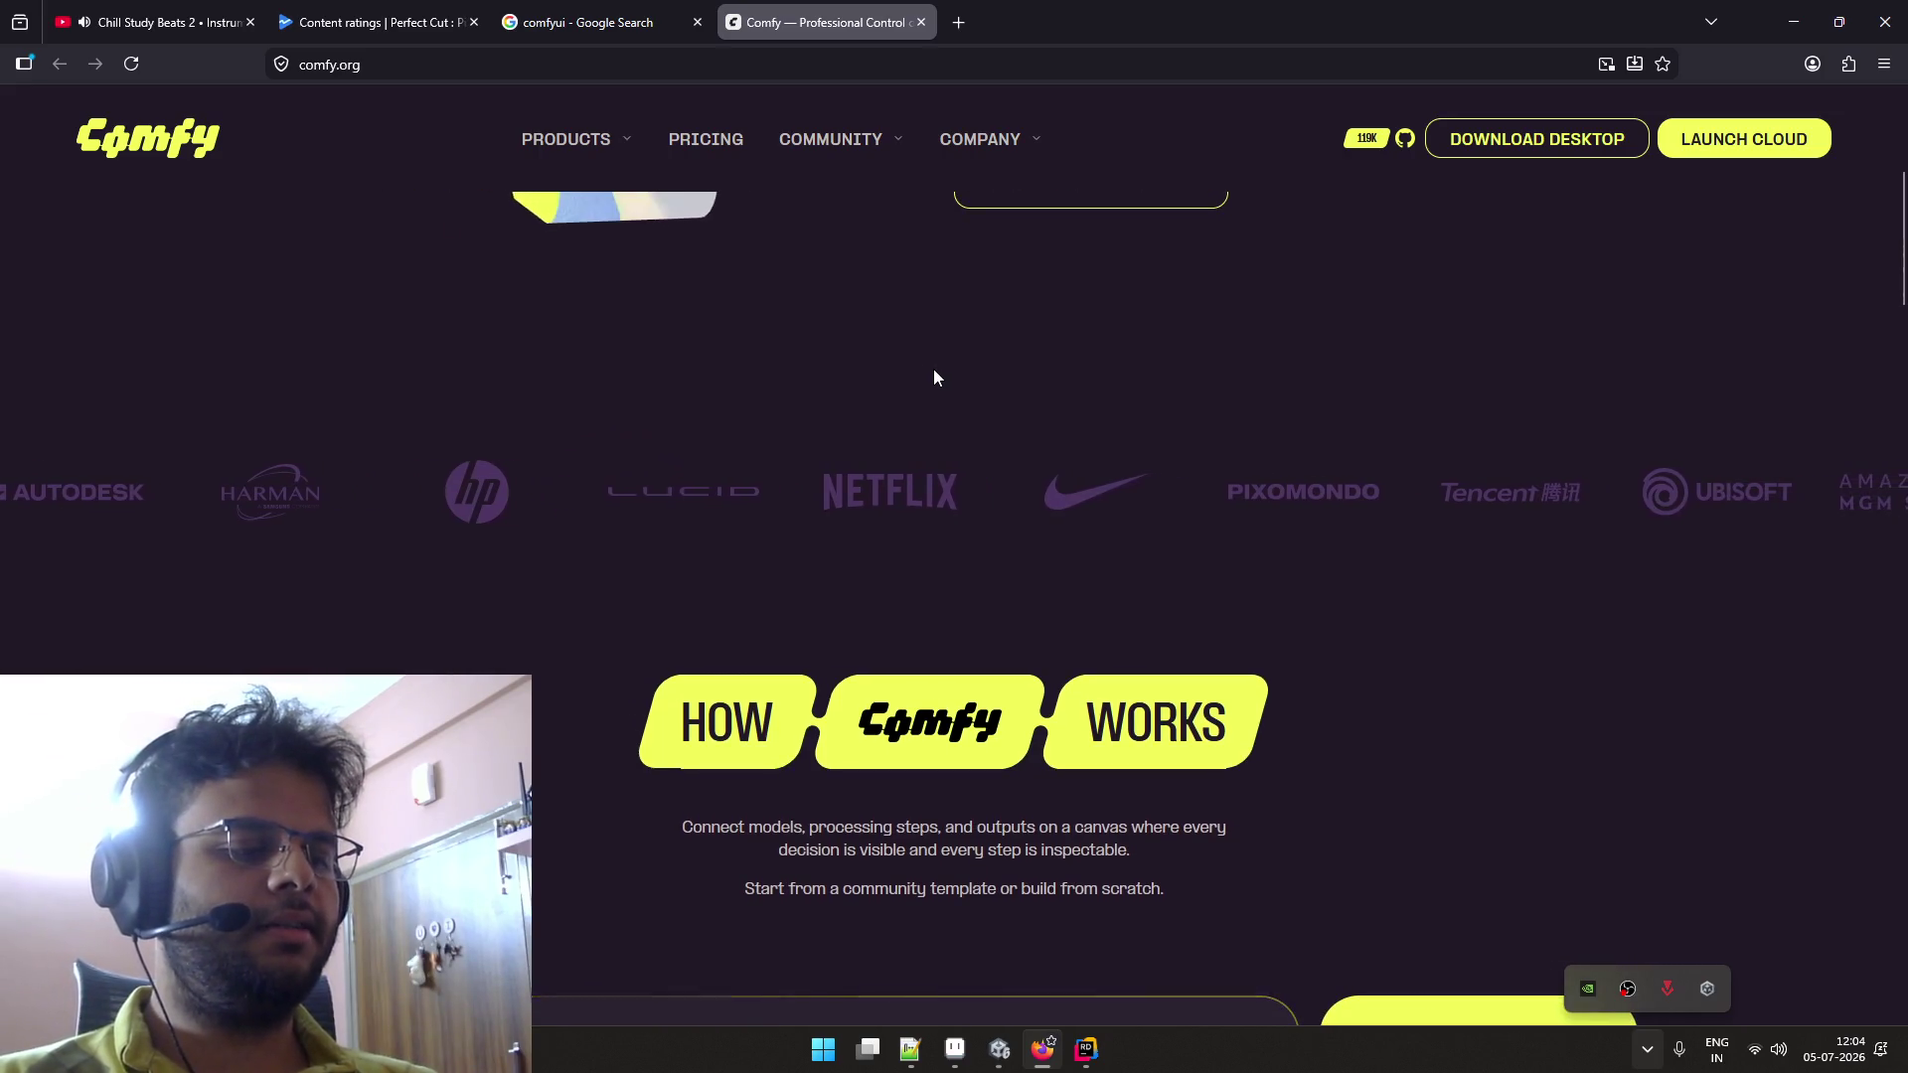
{"action": "scroll", "coordinate": [670, 453], "scroll_direction": "down", "scroll_amount": 8}
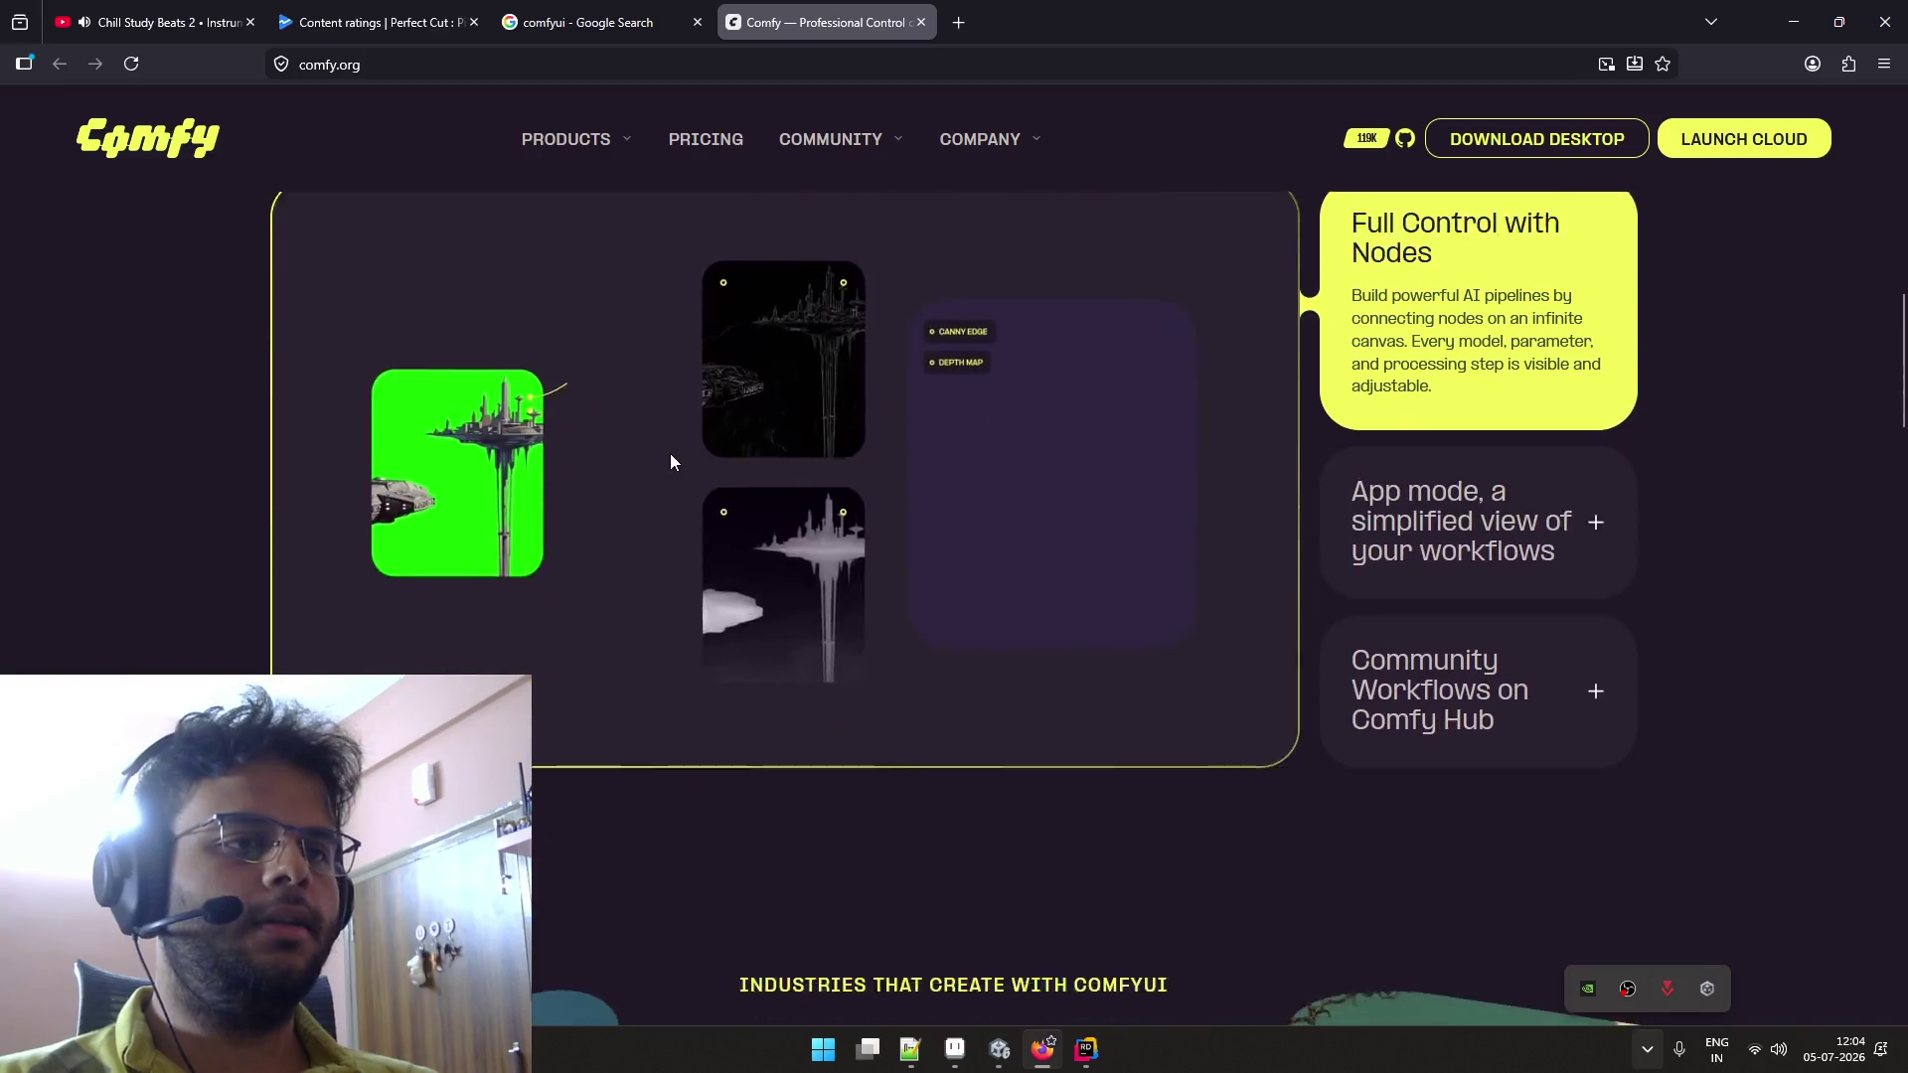
{"action": "scroll", "coordinate": [538, 443], "scroll_direction": "up", "scroll_amount": 4}
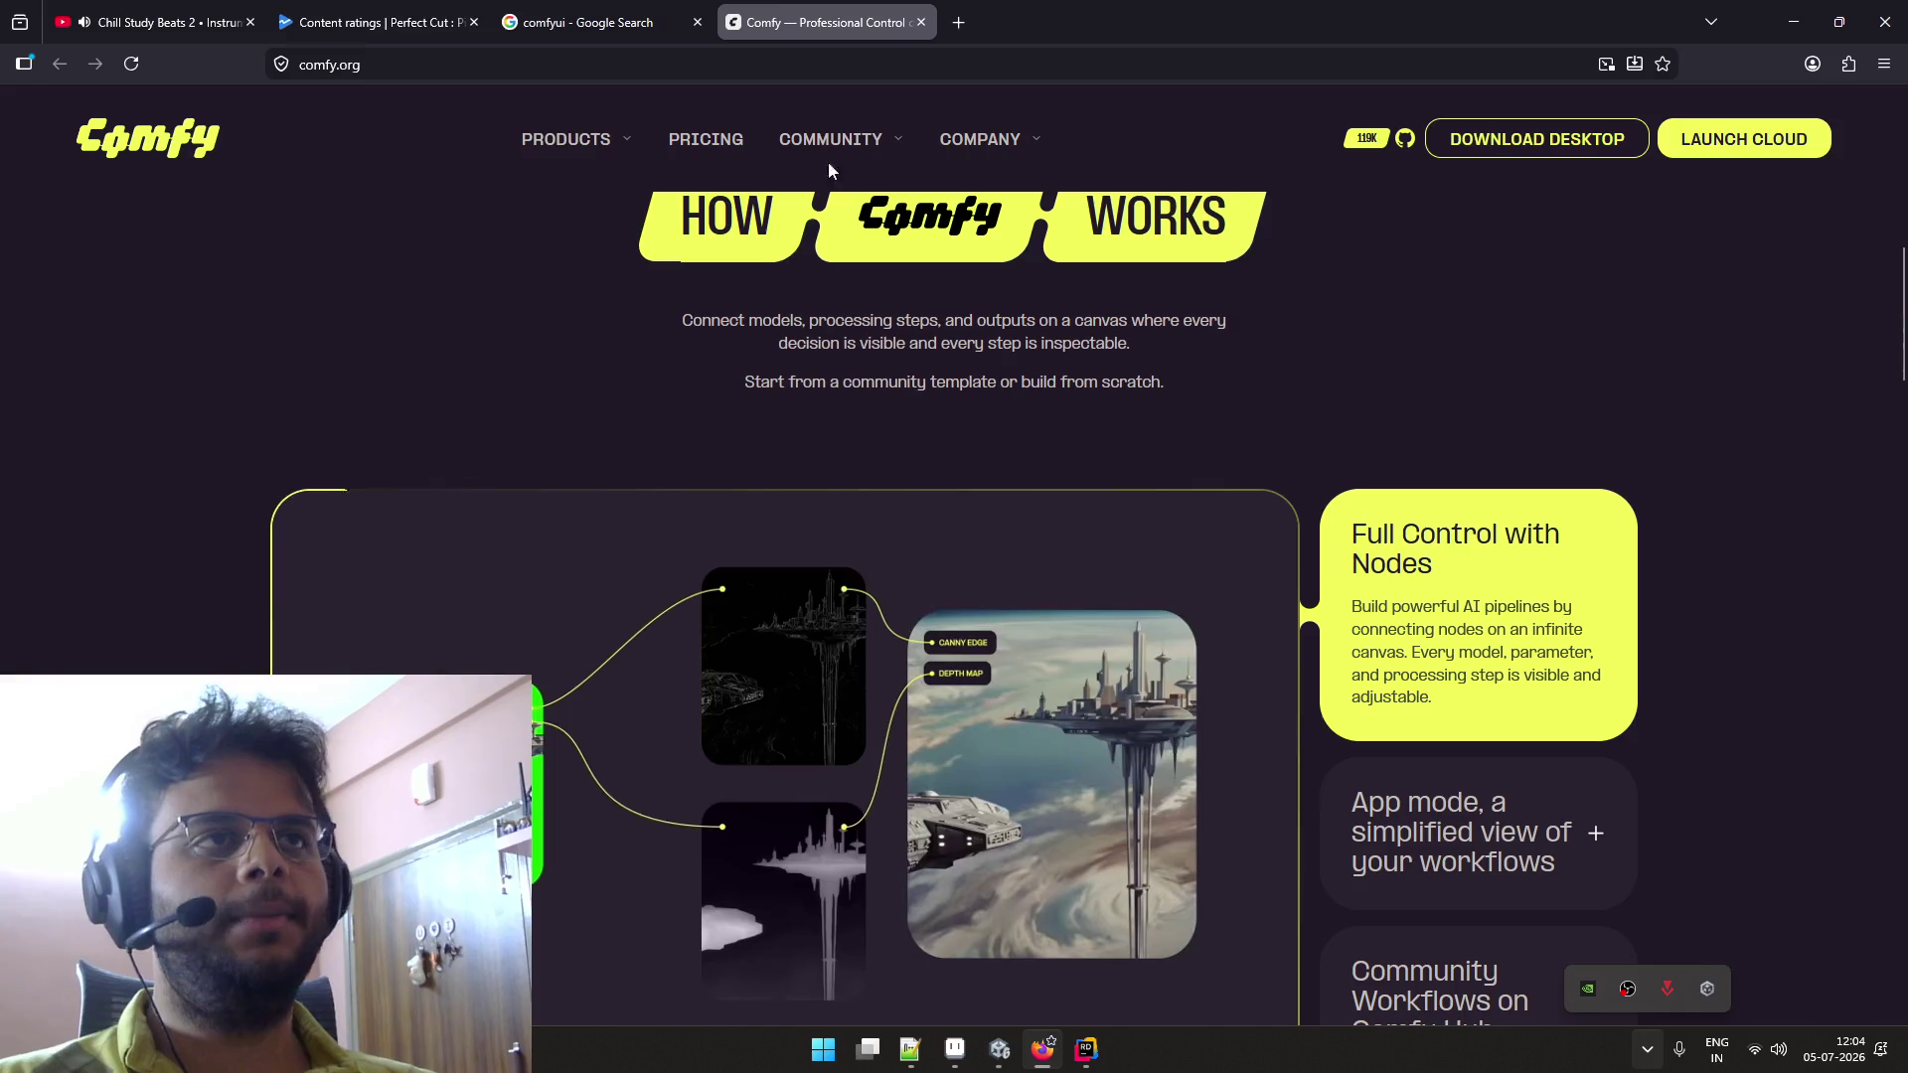
{"action": "left_click", "coordinate": [920, 21]}
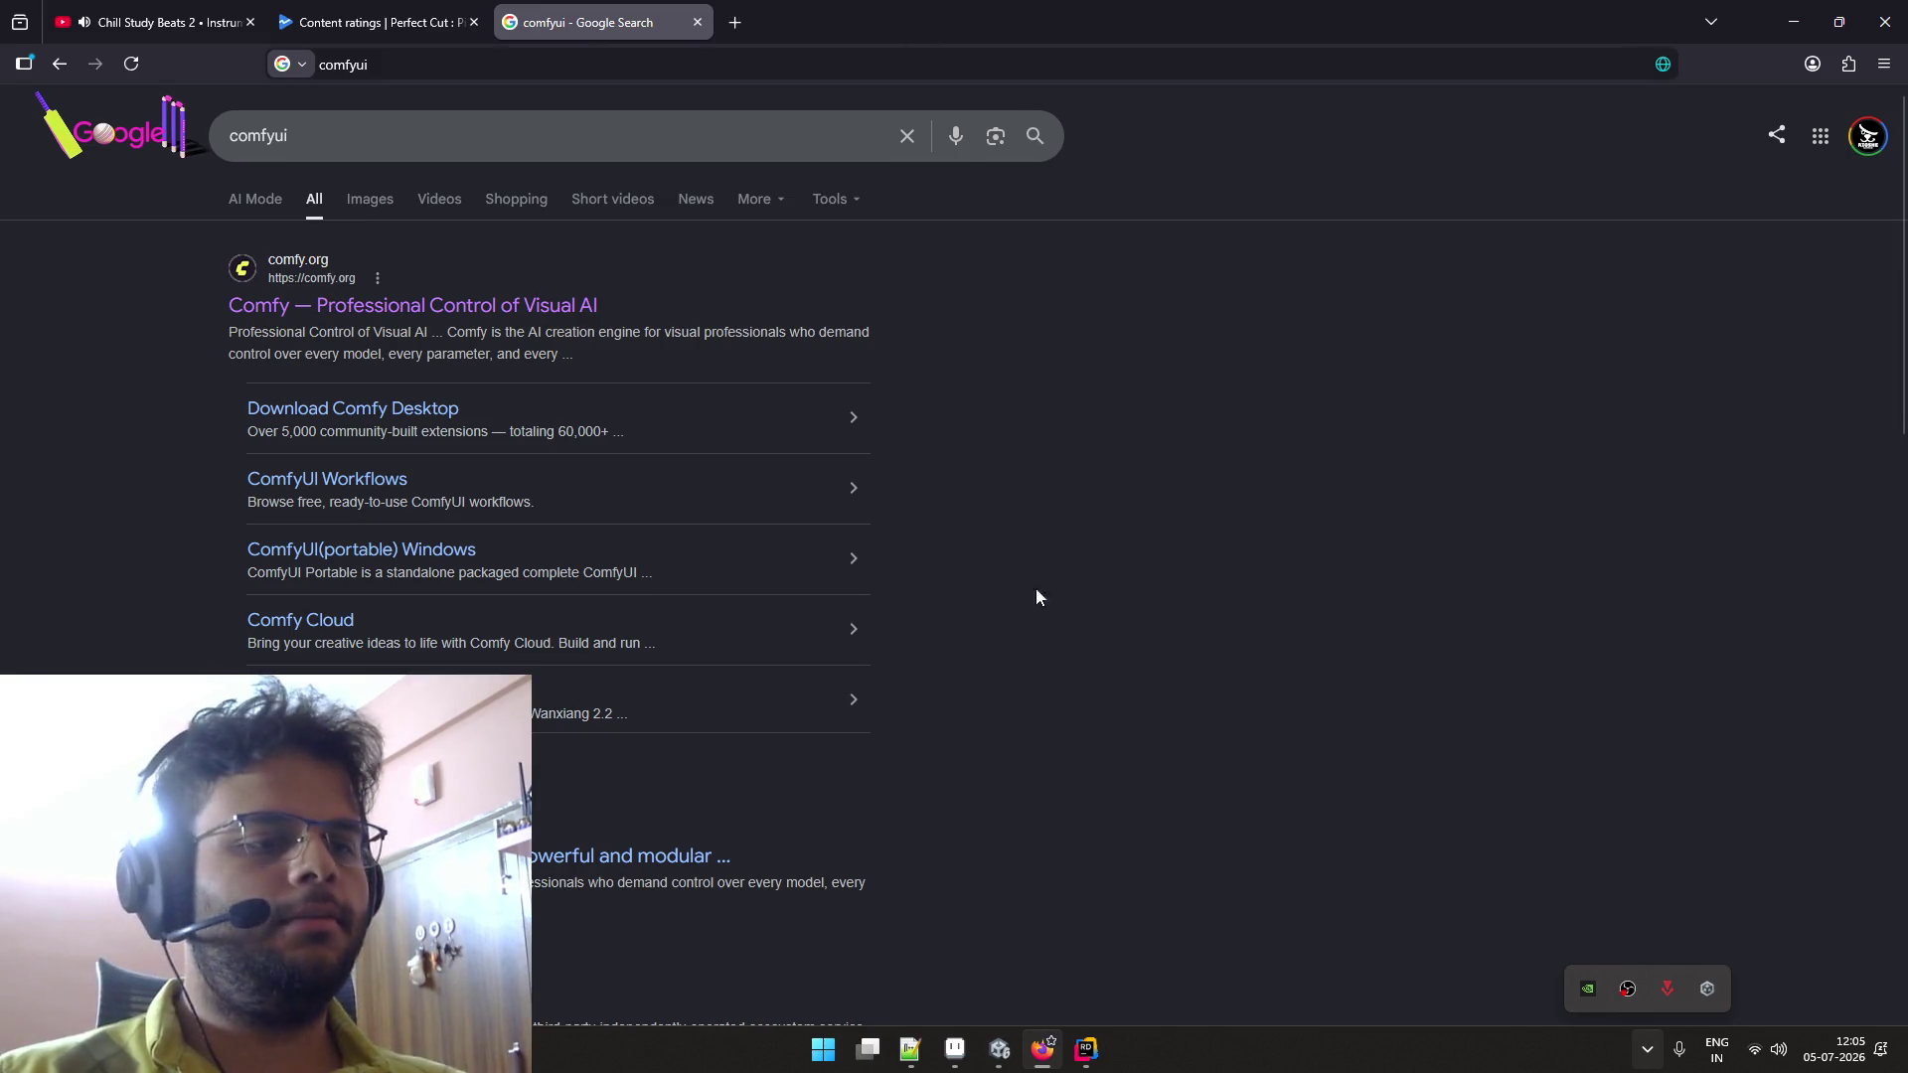
{"action": "left_click", "coordinate": [955, 1049]}
Set the brush size to 1 px and inspect the Levels.aseprite icon sheet
{"action": "scroll", "coordinate": [973, 646], "scroll_direction": "up", "scroll_amount": 12}
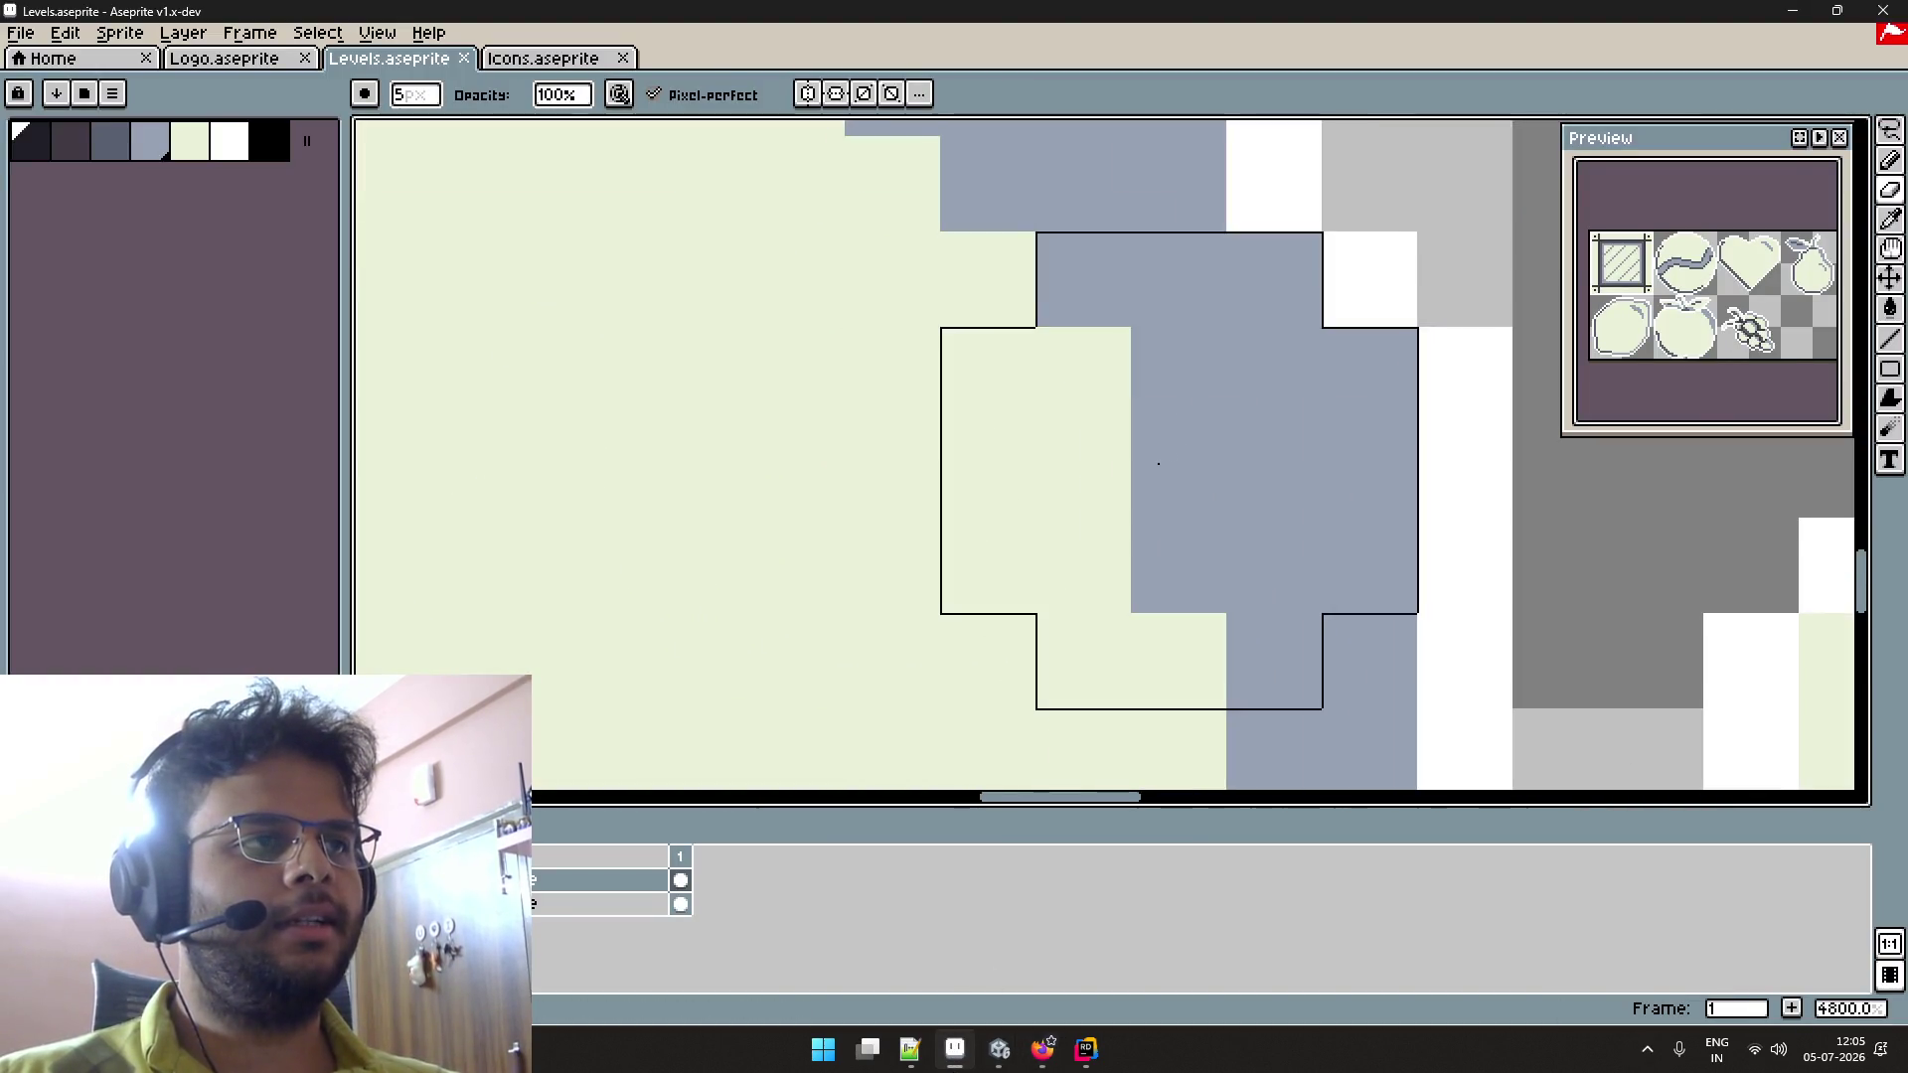
{"action": "key", "text": "minus"}
{"action": "key", "text": "minus"}
{"action": "key", "text": "minus"}
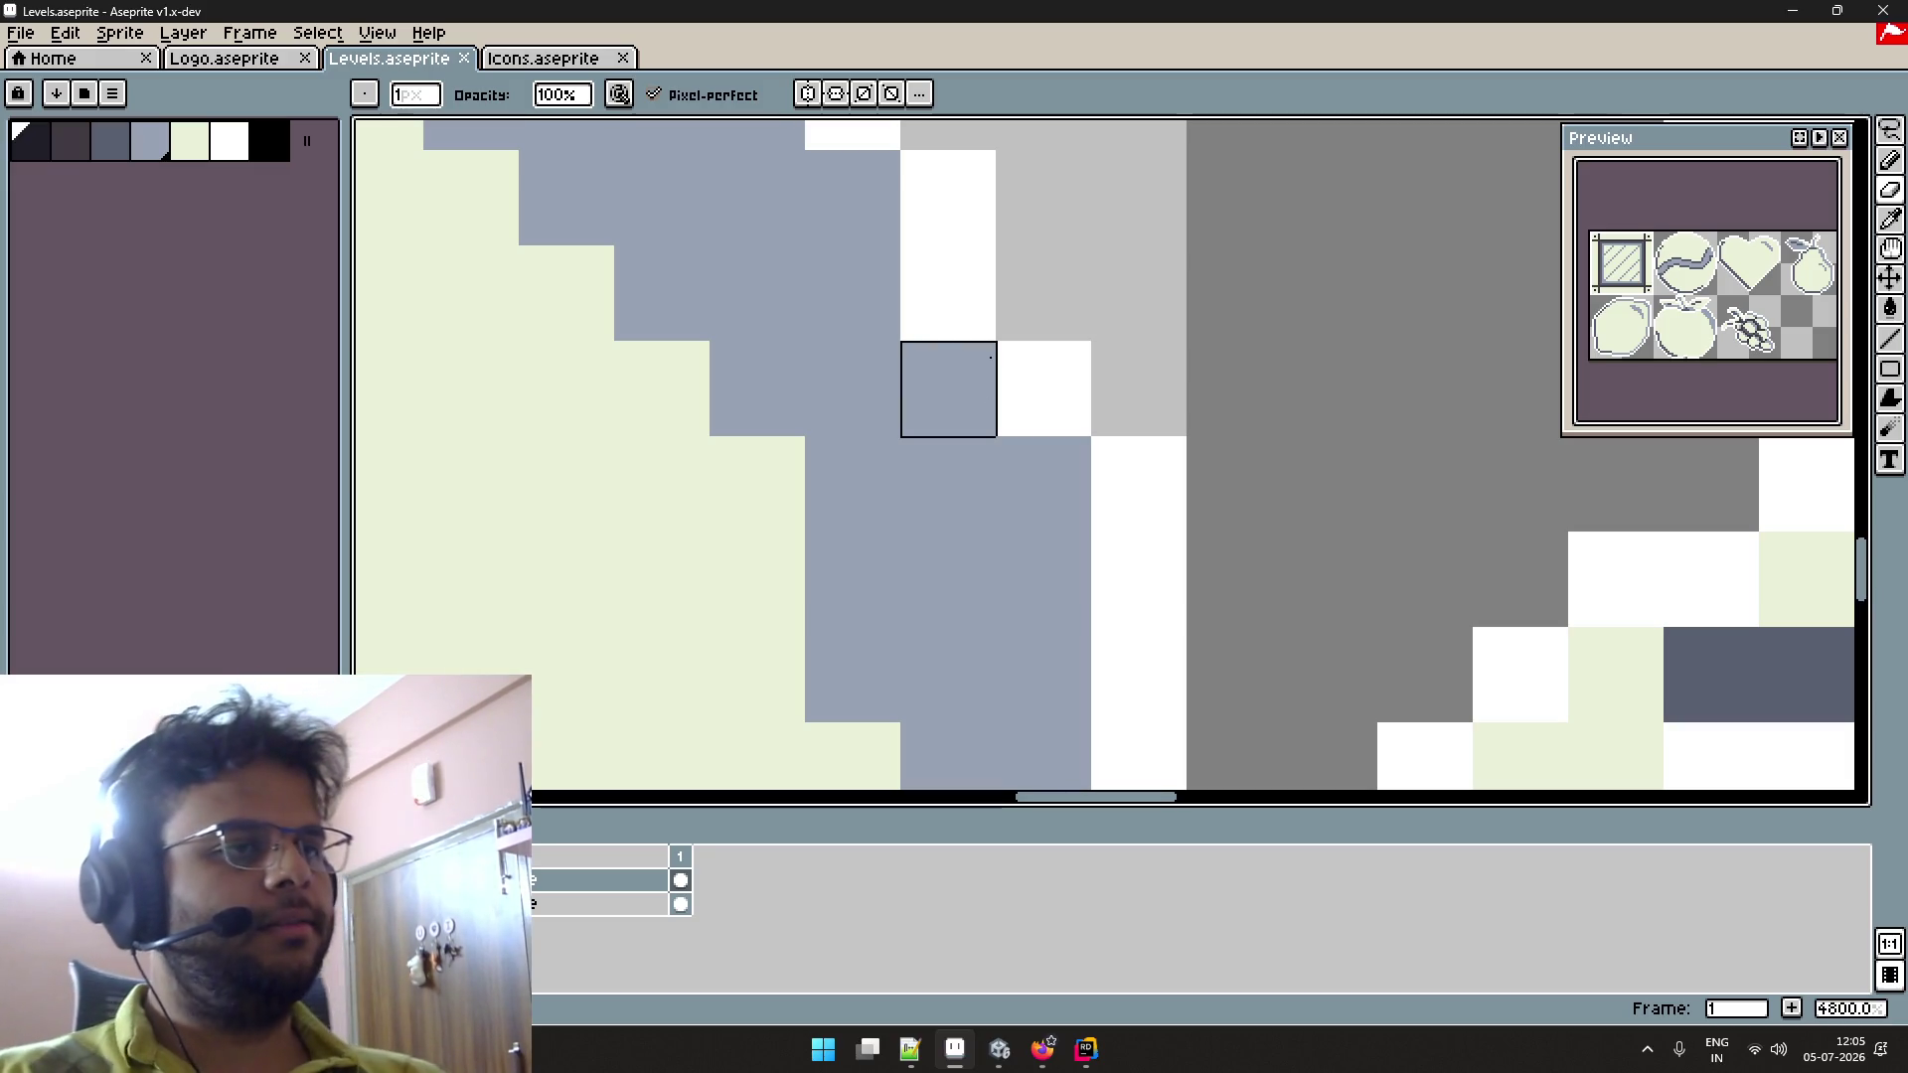
{"action": "scroll", "coordinate": [989, 401], "scroll_direction": "down", "scroll_amount": 3}
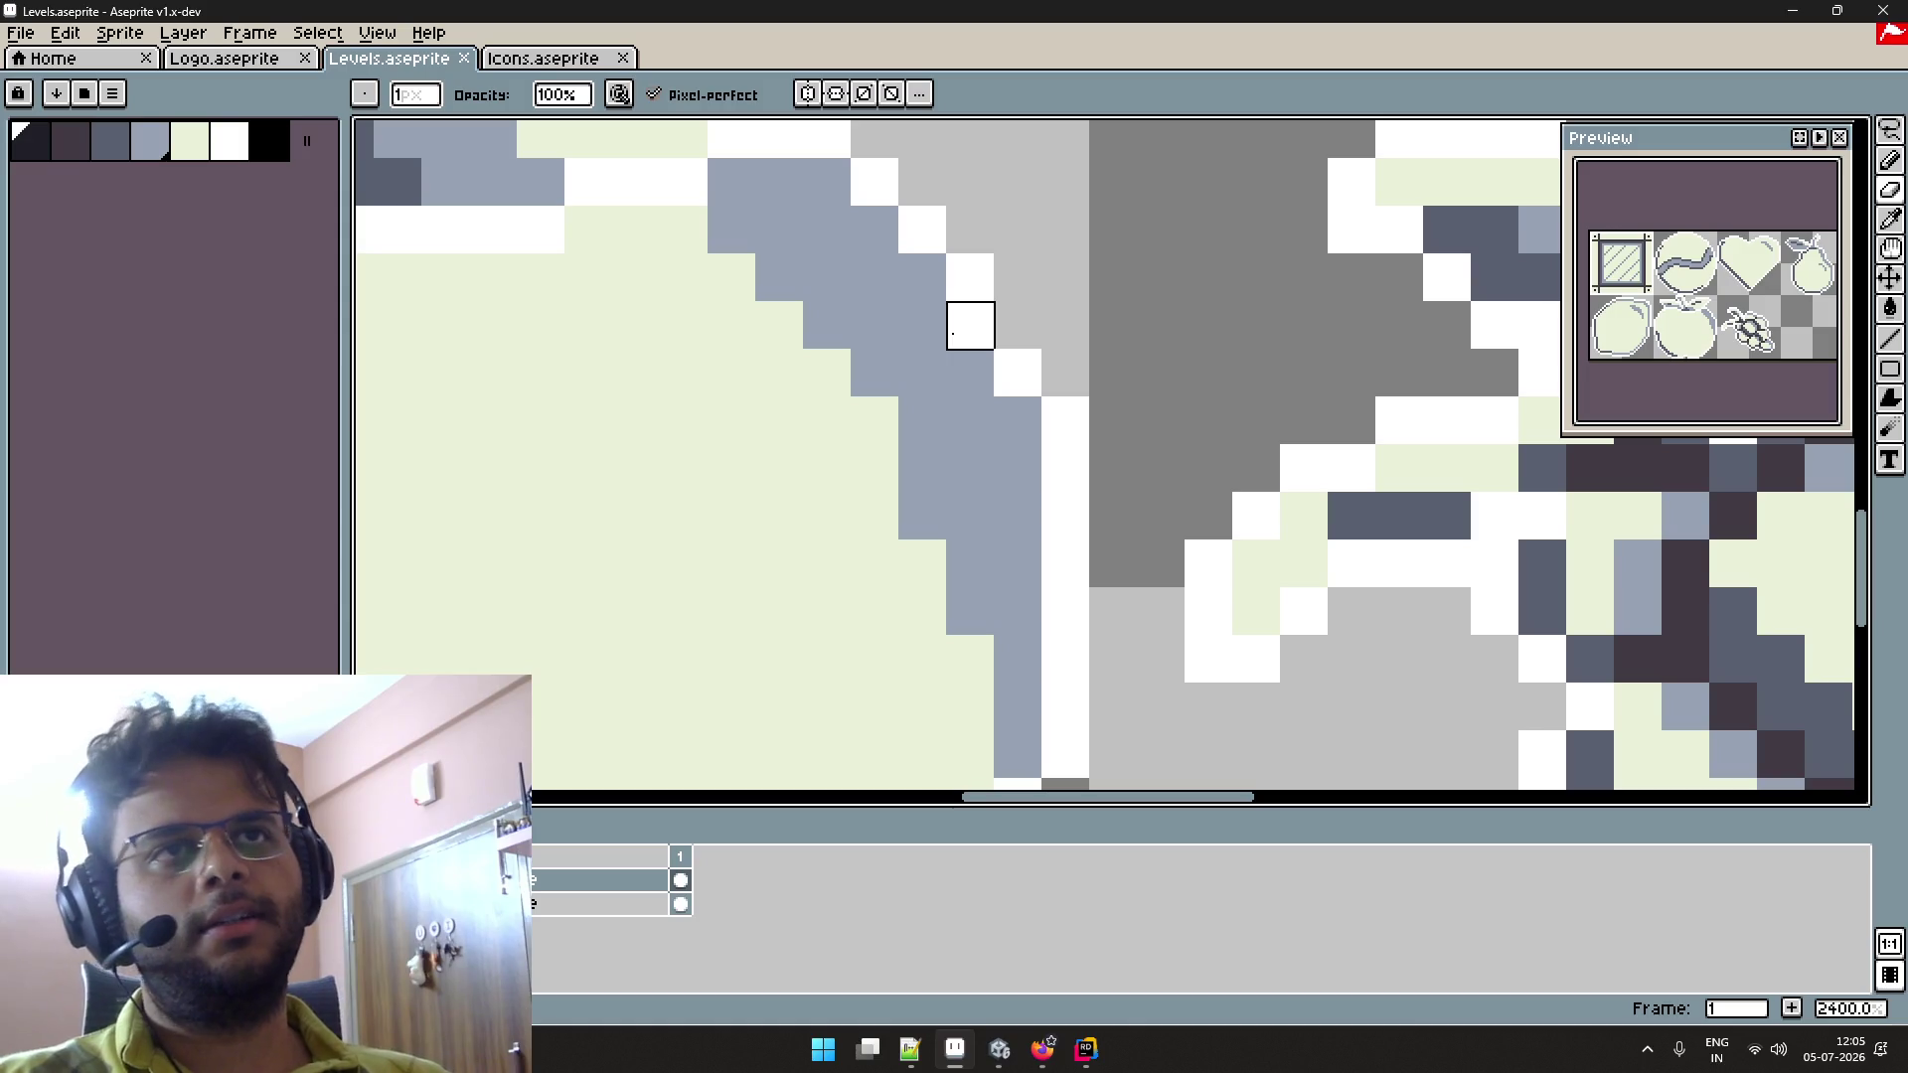
{"action": "scroll", "coordinate": [956, 332], "scroll_direction": "down", "scroll_amount": 2}
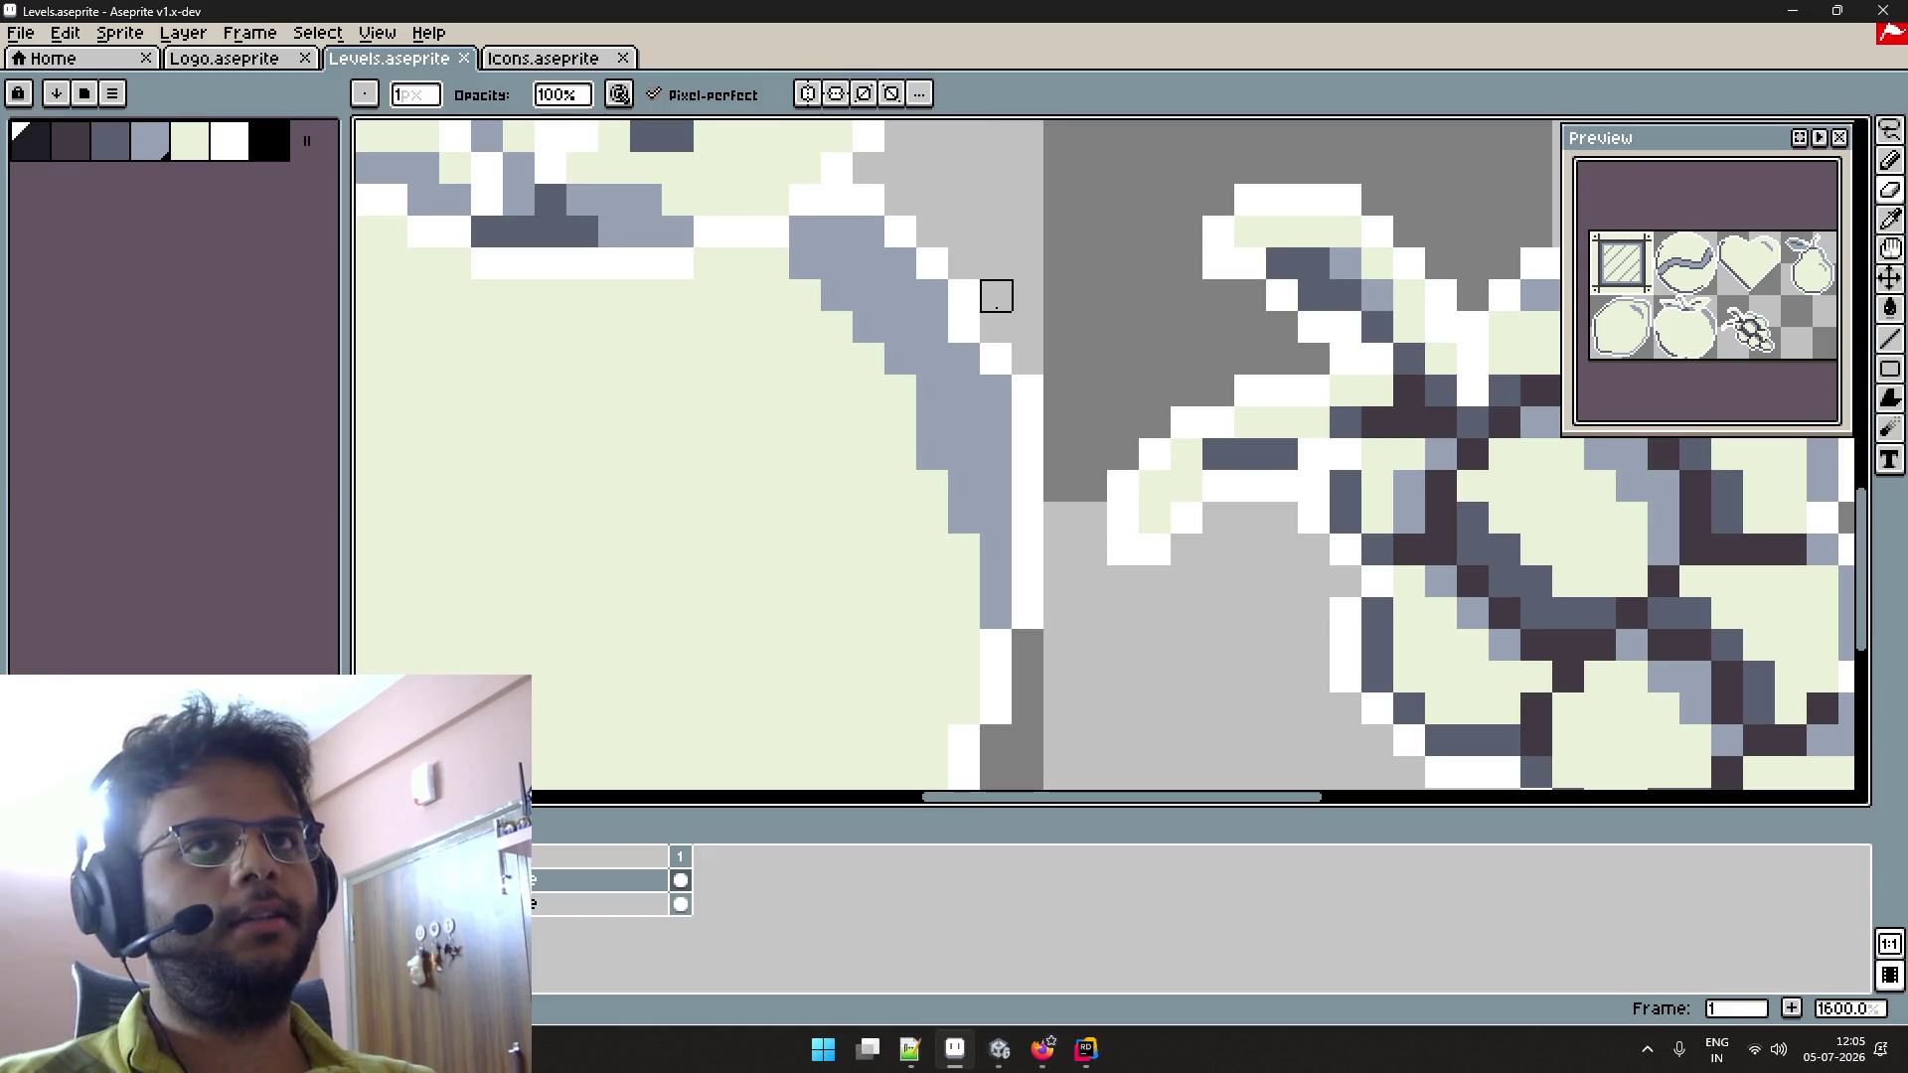
{"action": "scroll", "coordinate": [900, 265], "scroll_direction": "up", "scroll_amount": 1}
{"action": "scroll", "coordinate": [900, 265], "scroll_direction": "down", "scroll_amount": 3}
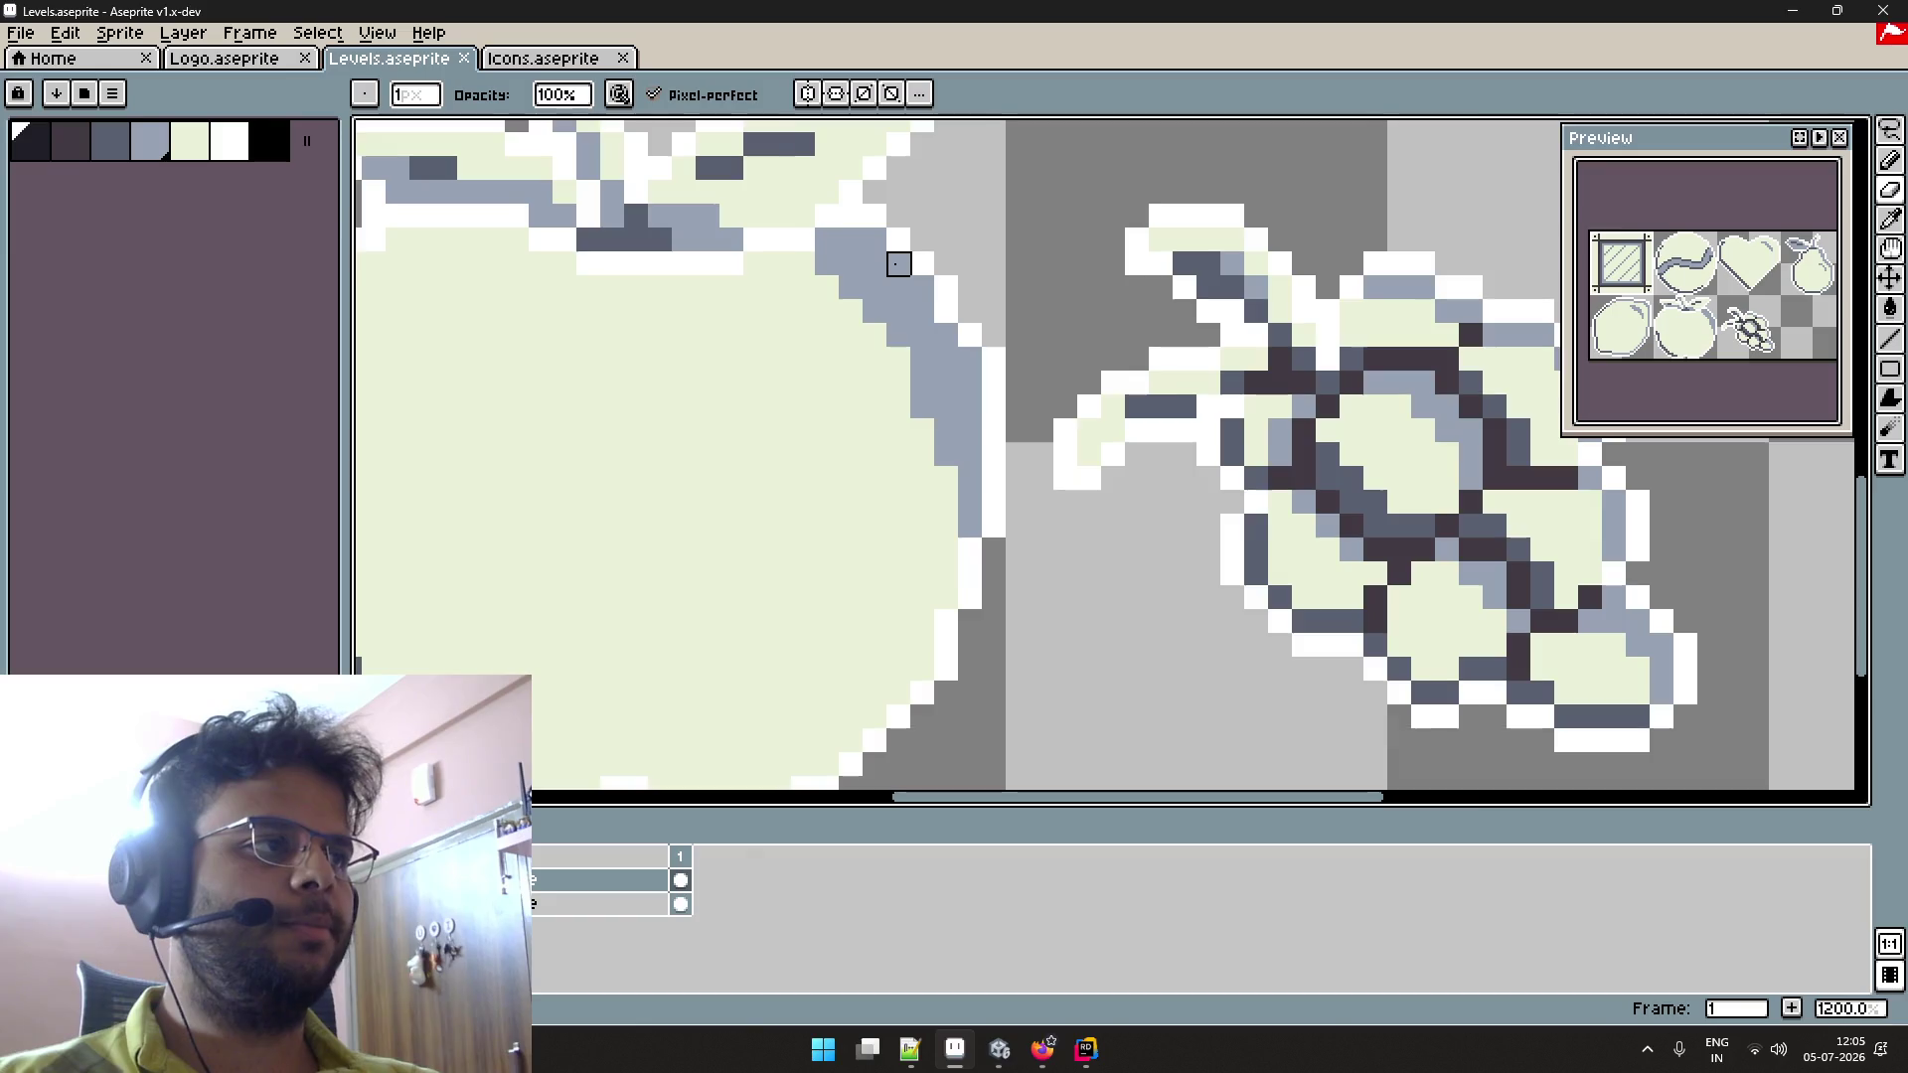
{"action": "scroll", "coordinate": [898, 265], "scroll_direction": "down", "scroll_amount": 3}
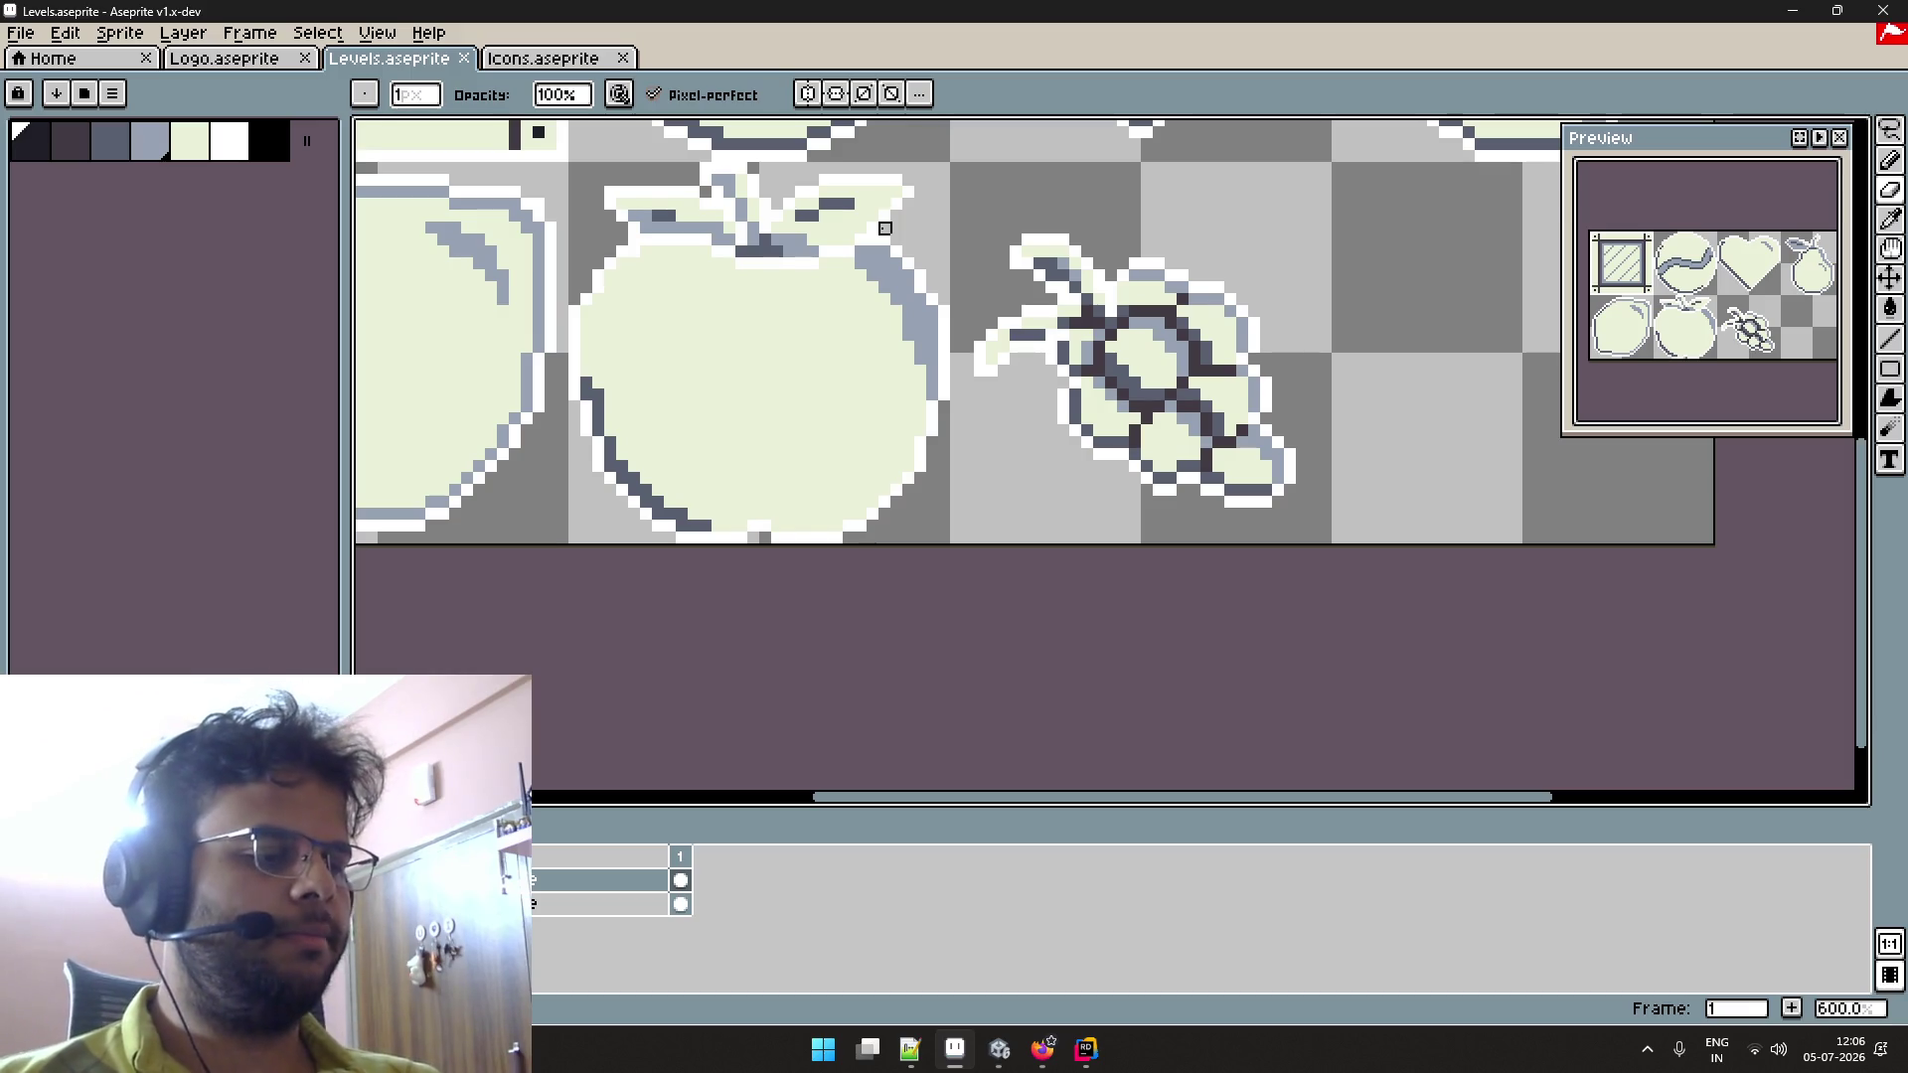
{"action": "scroll", "coordinate": [853, 368], "scroll_direction": "down", "scroll_amount": 2}
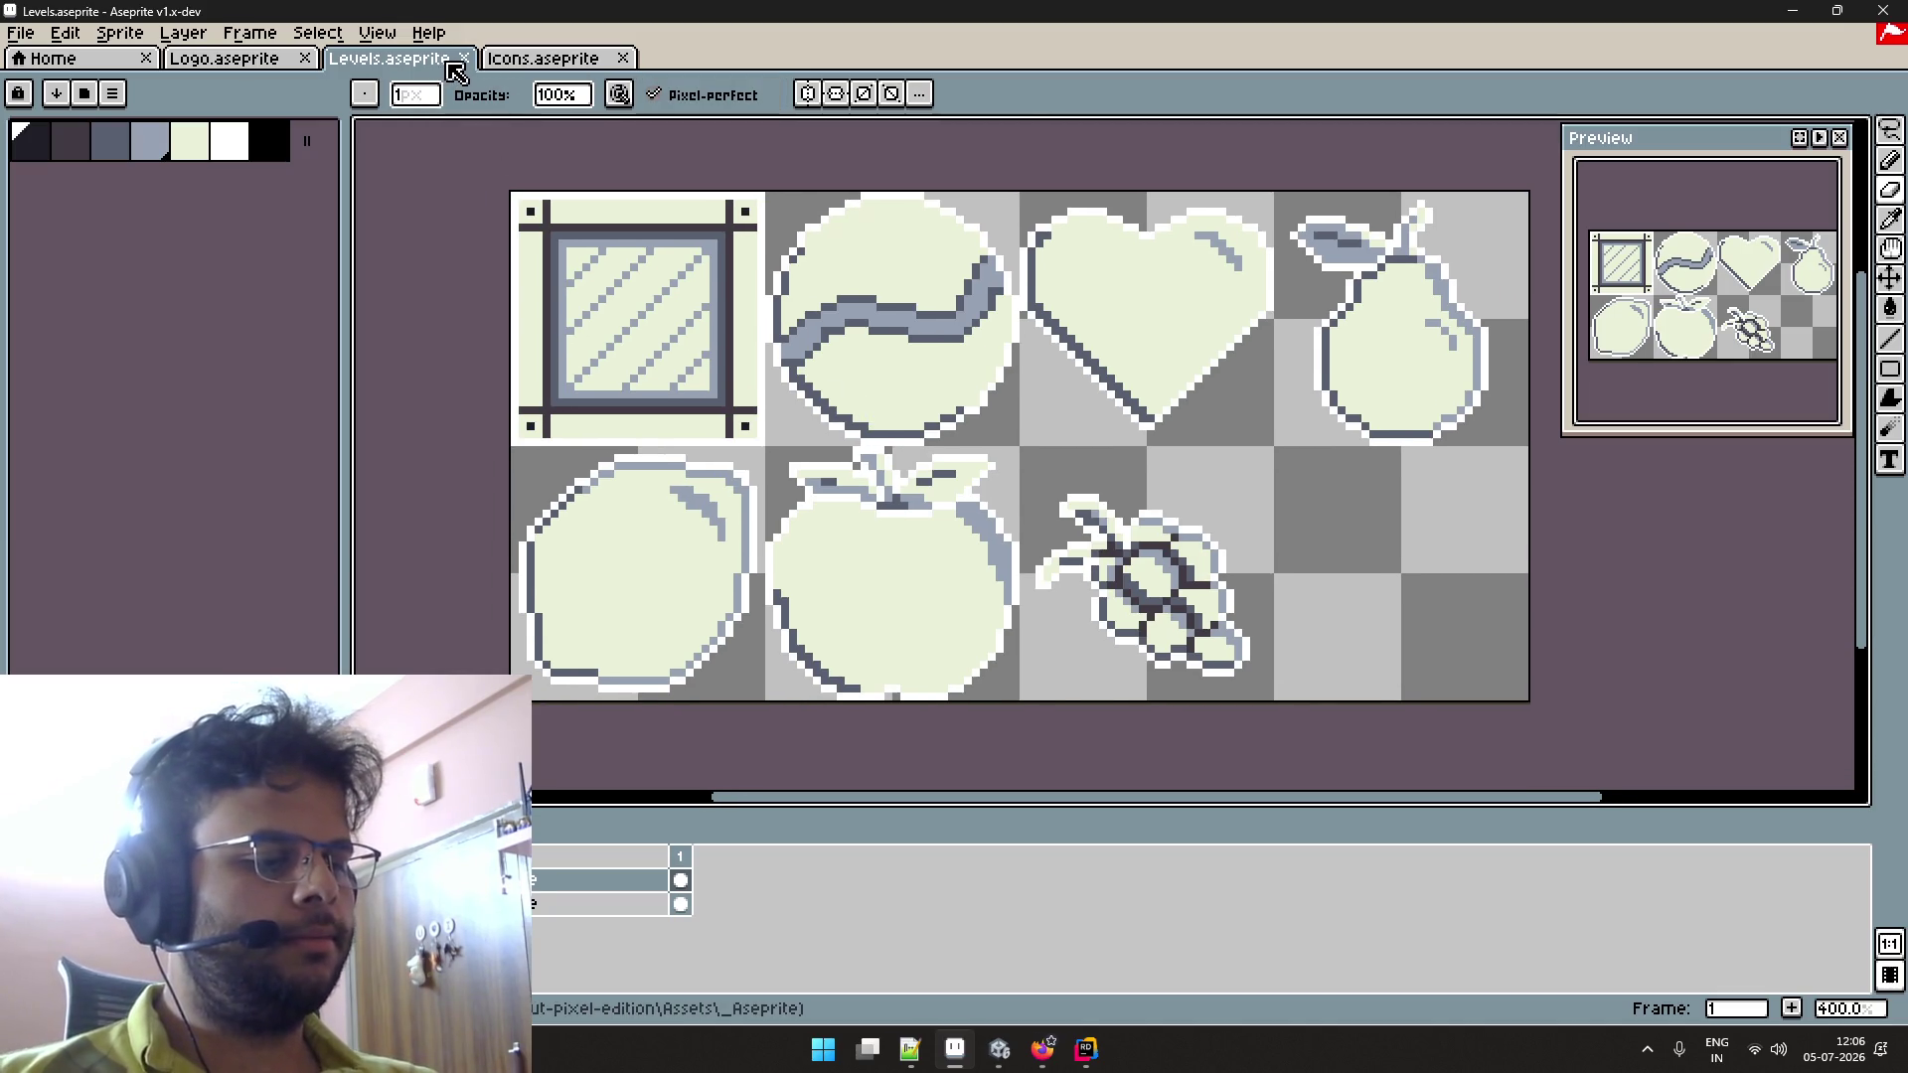
{"action": "left_click", "coordinate": [294, 60]}
{"action": "left_click", "coordinate": [399, 64]}
Return to Firefox and close the leftover comfyui search tab
{"action": "key", "text": "alt+Tab"}
{"action": "key", "text": "alt+Tab"}
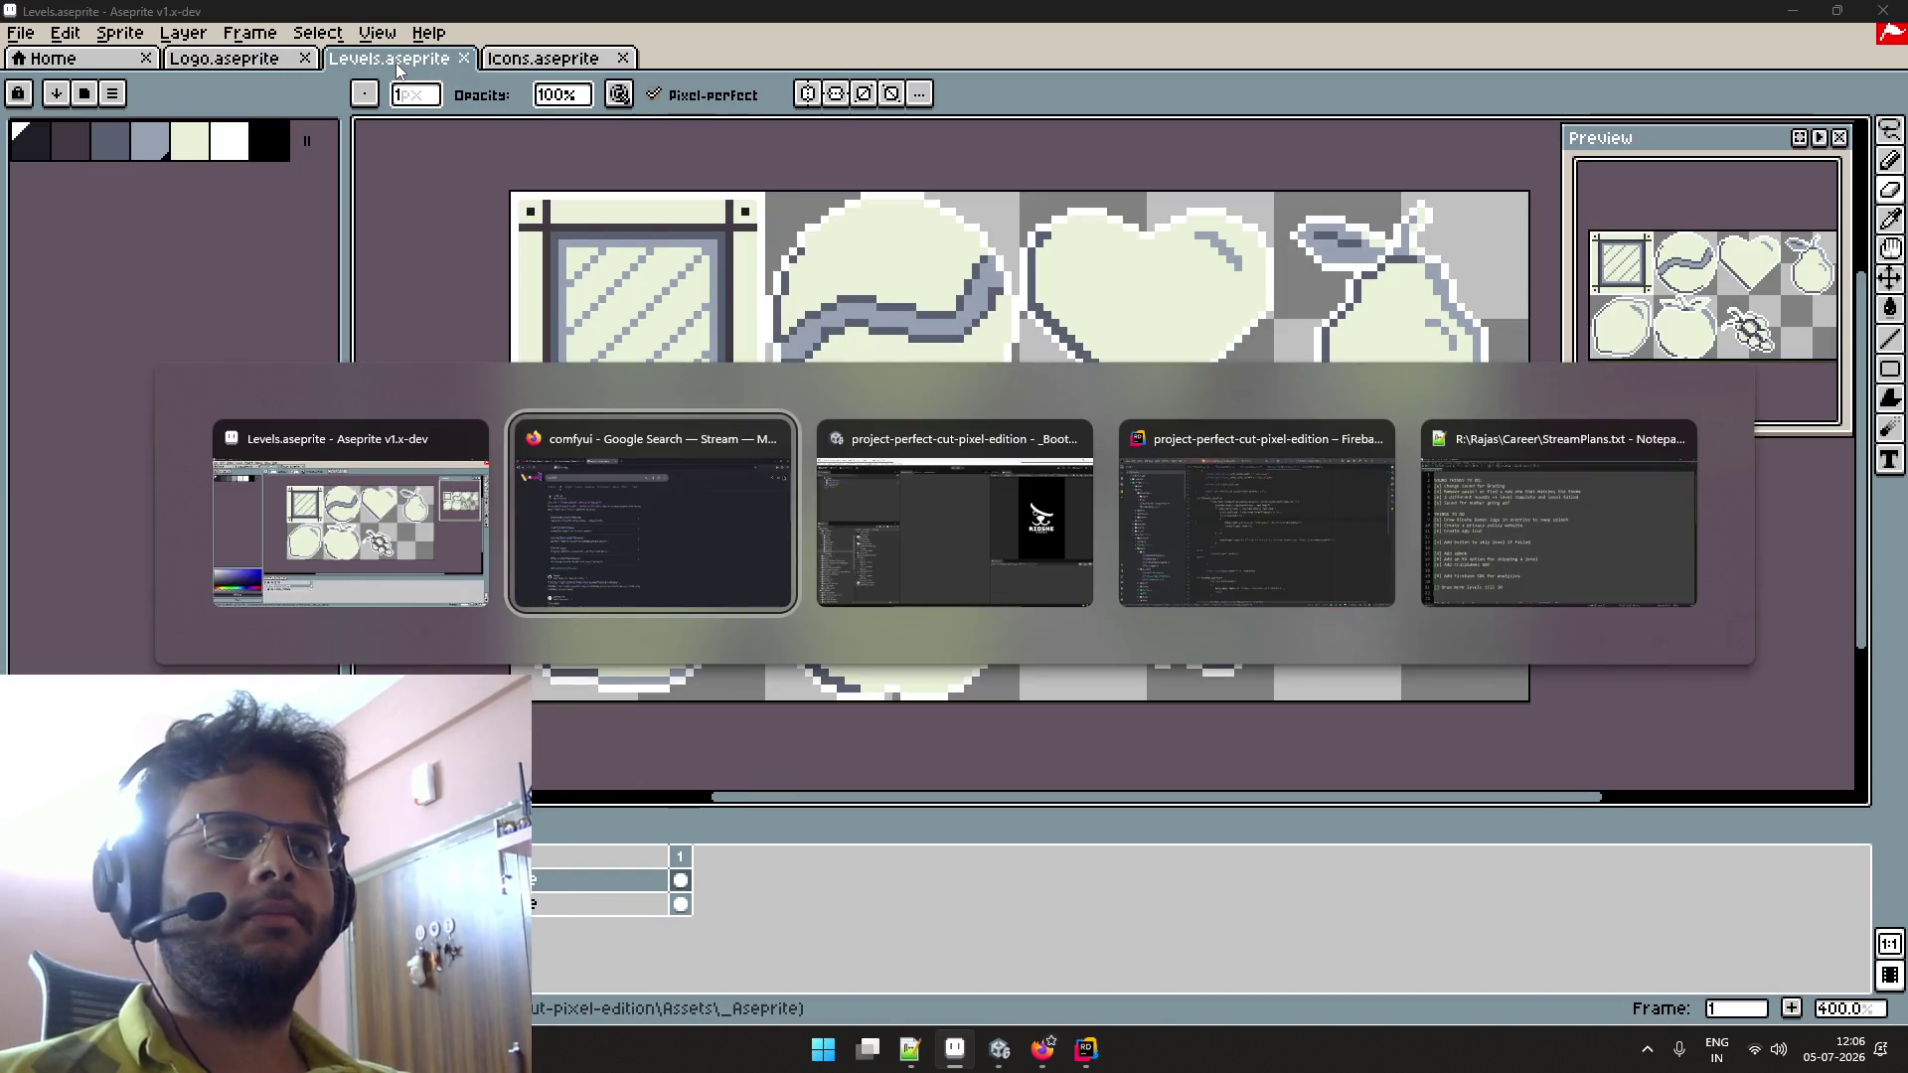
{"action": "key", "text": "alt+Tab"}
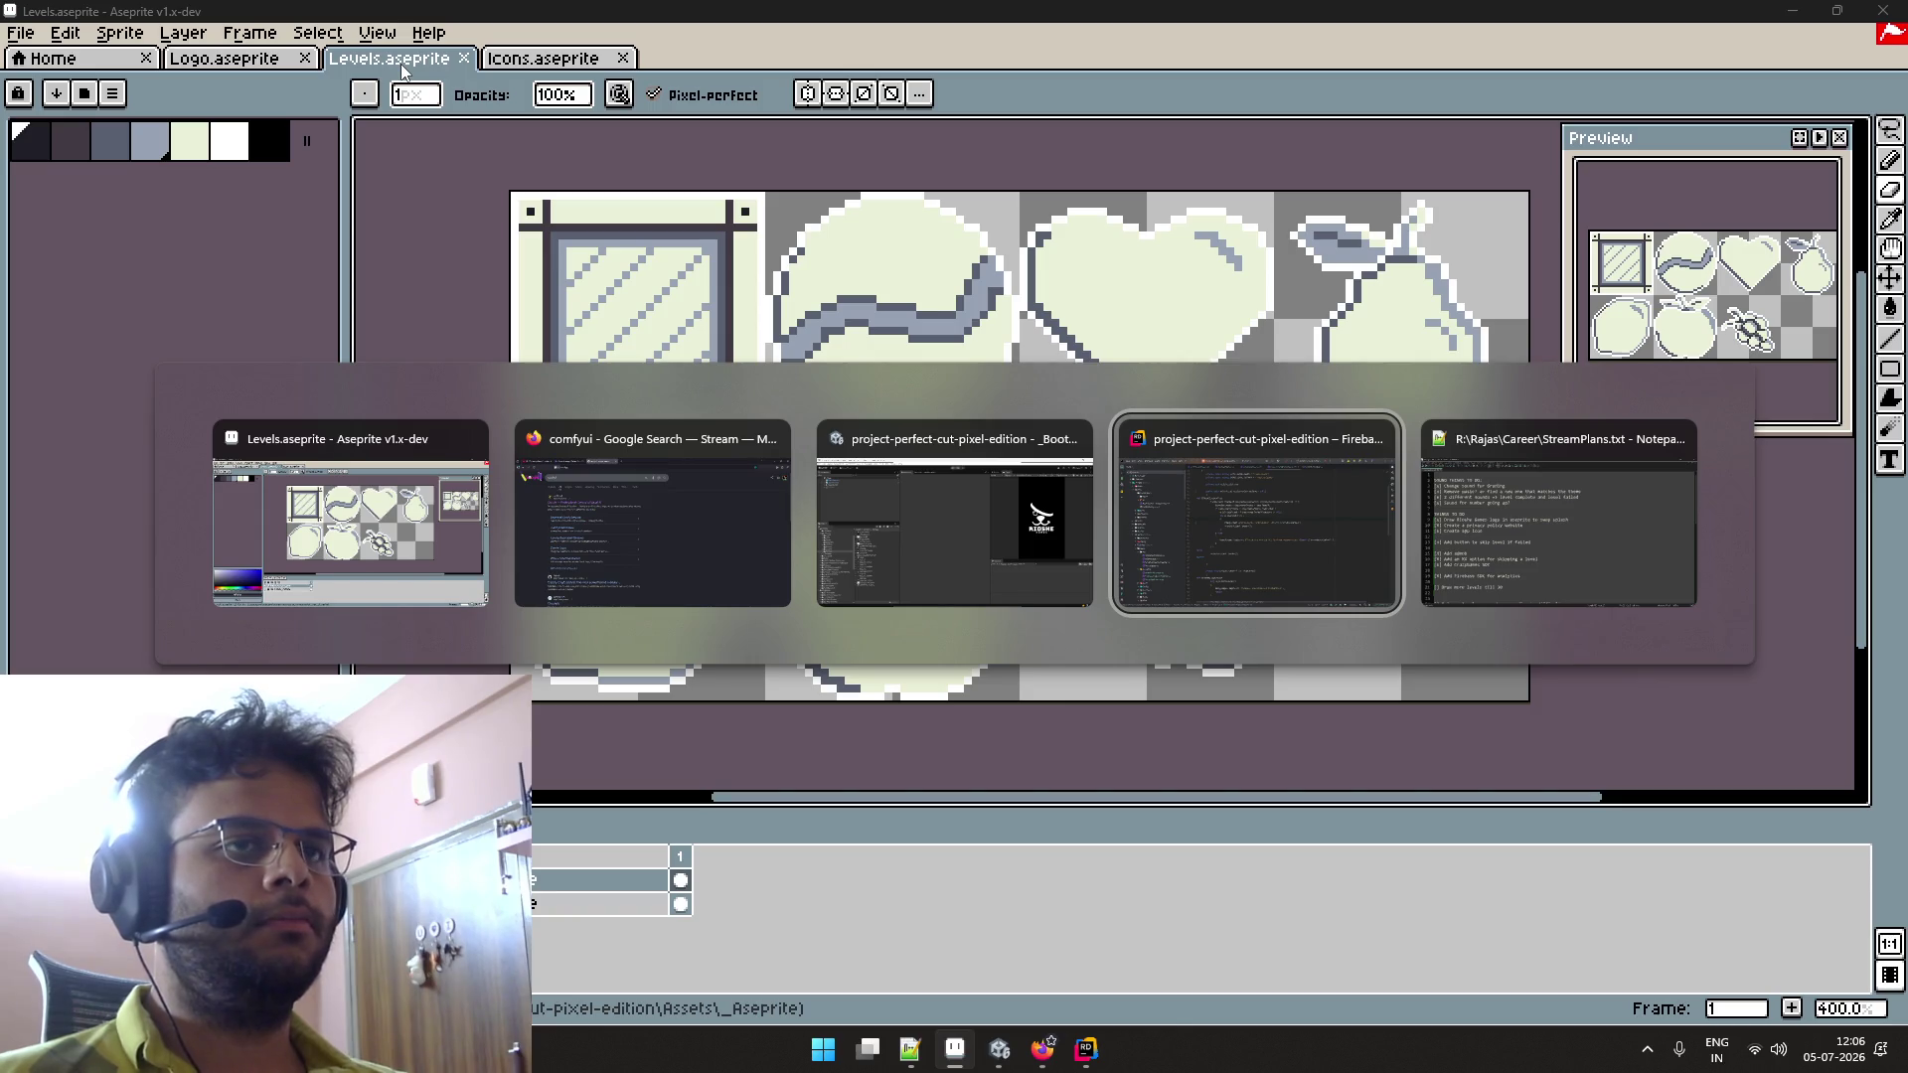
{"action": "left_click", "coordinate": [672, 517]}
{"action": "key", "text": "ctrl+w"}
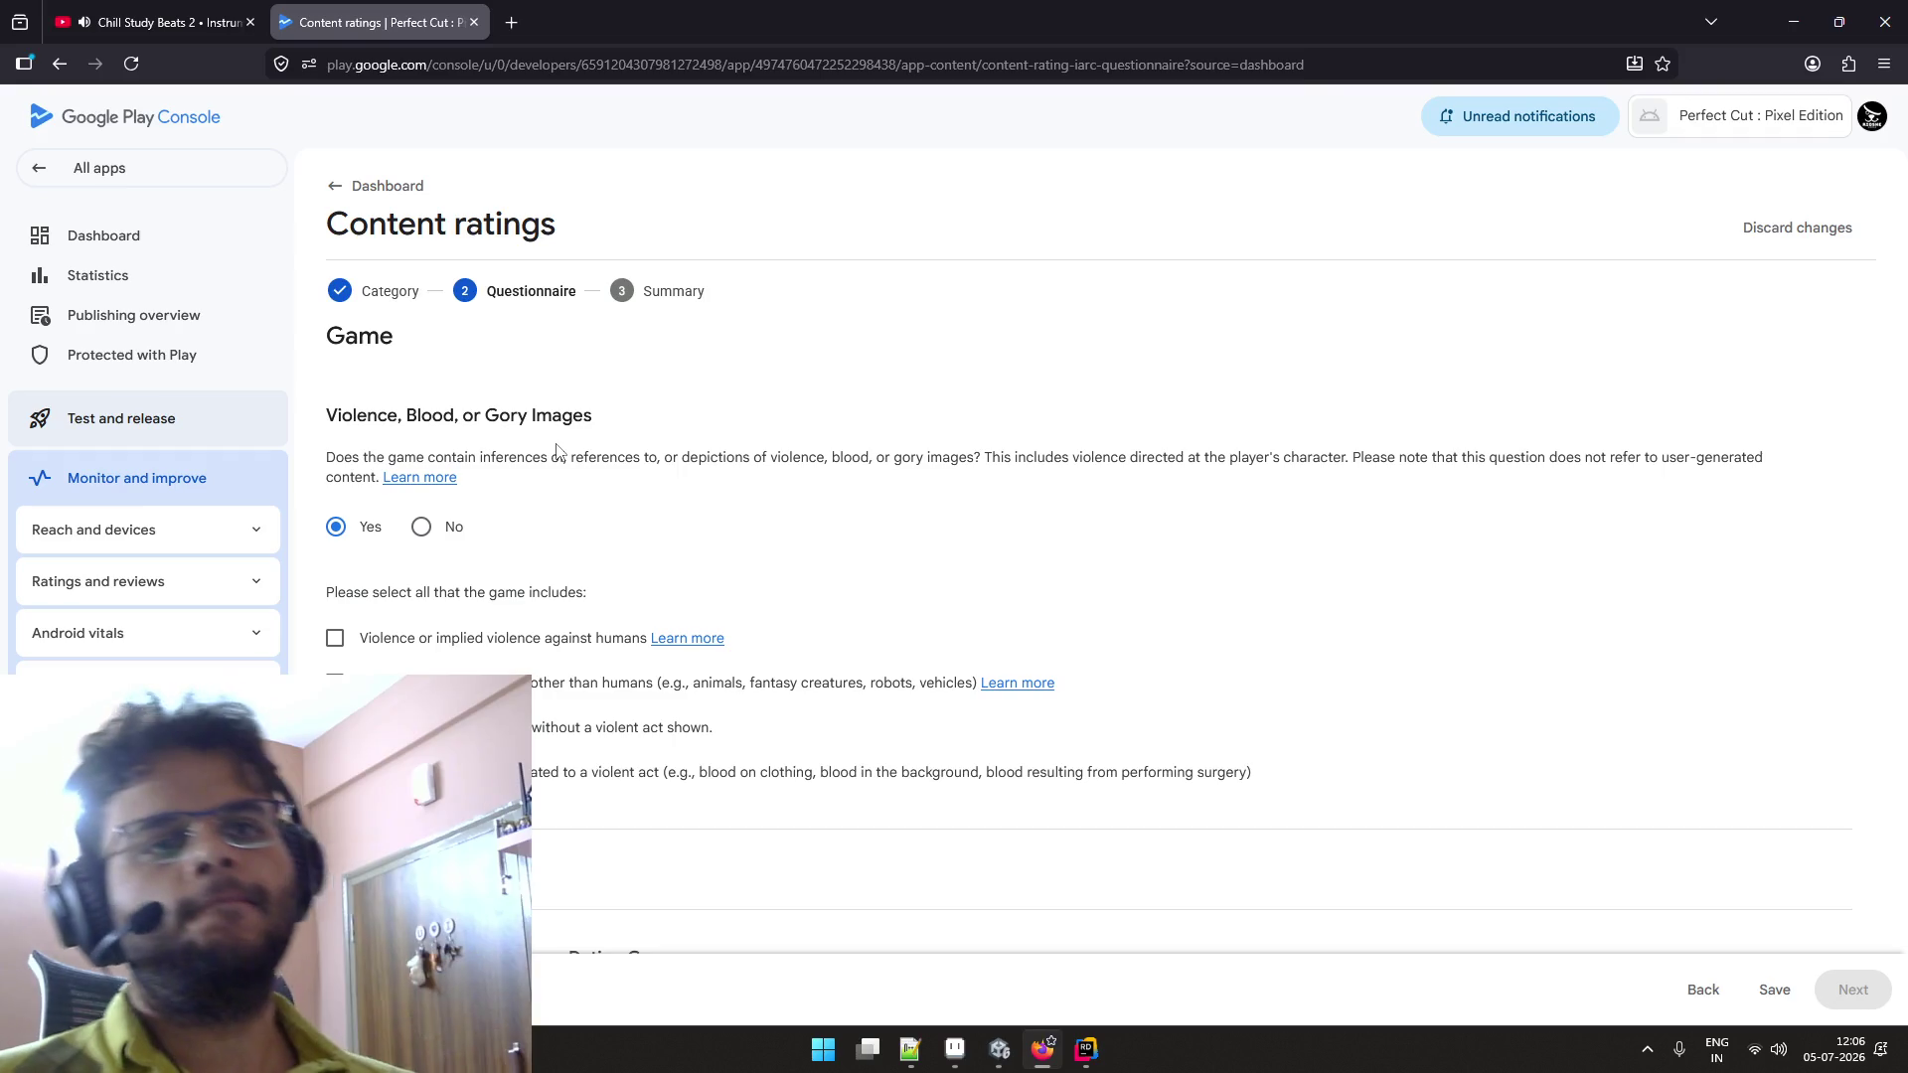
Answer No to the Fear, Sexuality, Gambling, Language, Controlled Substance and Digital Purchases questions
{"action": "scroll", "coordinate": [536, 457], "scroll_direction": "down", "scroll_amount": 3}
{"action": "scroll", "coordinate": [517, 471], "scroll_direction": "up", "scroll_amount": 3}
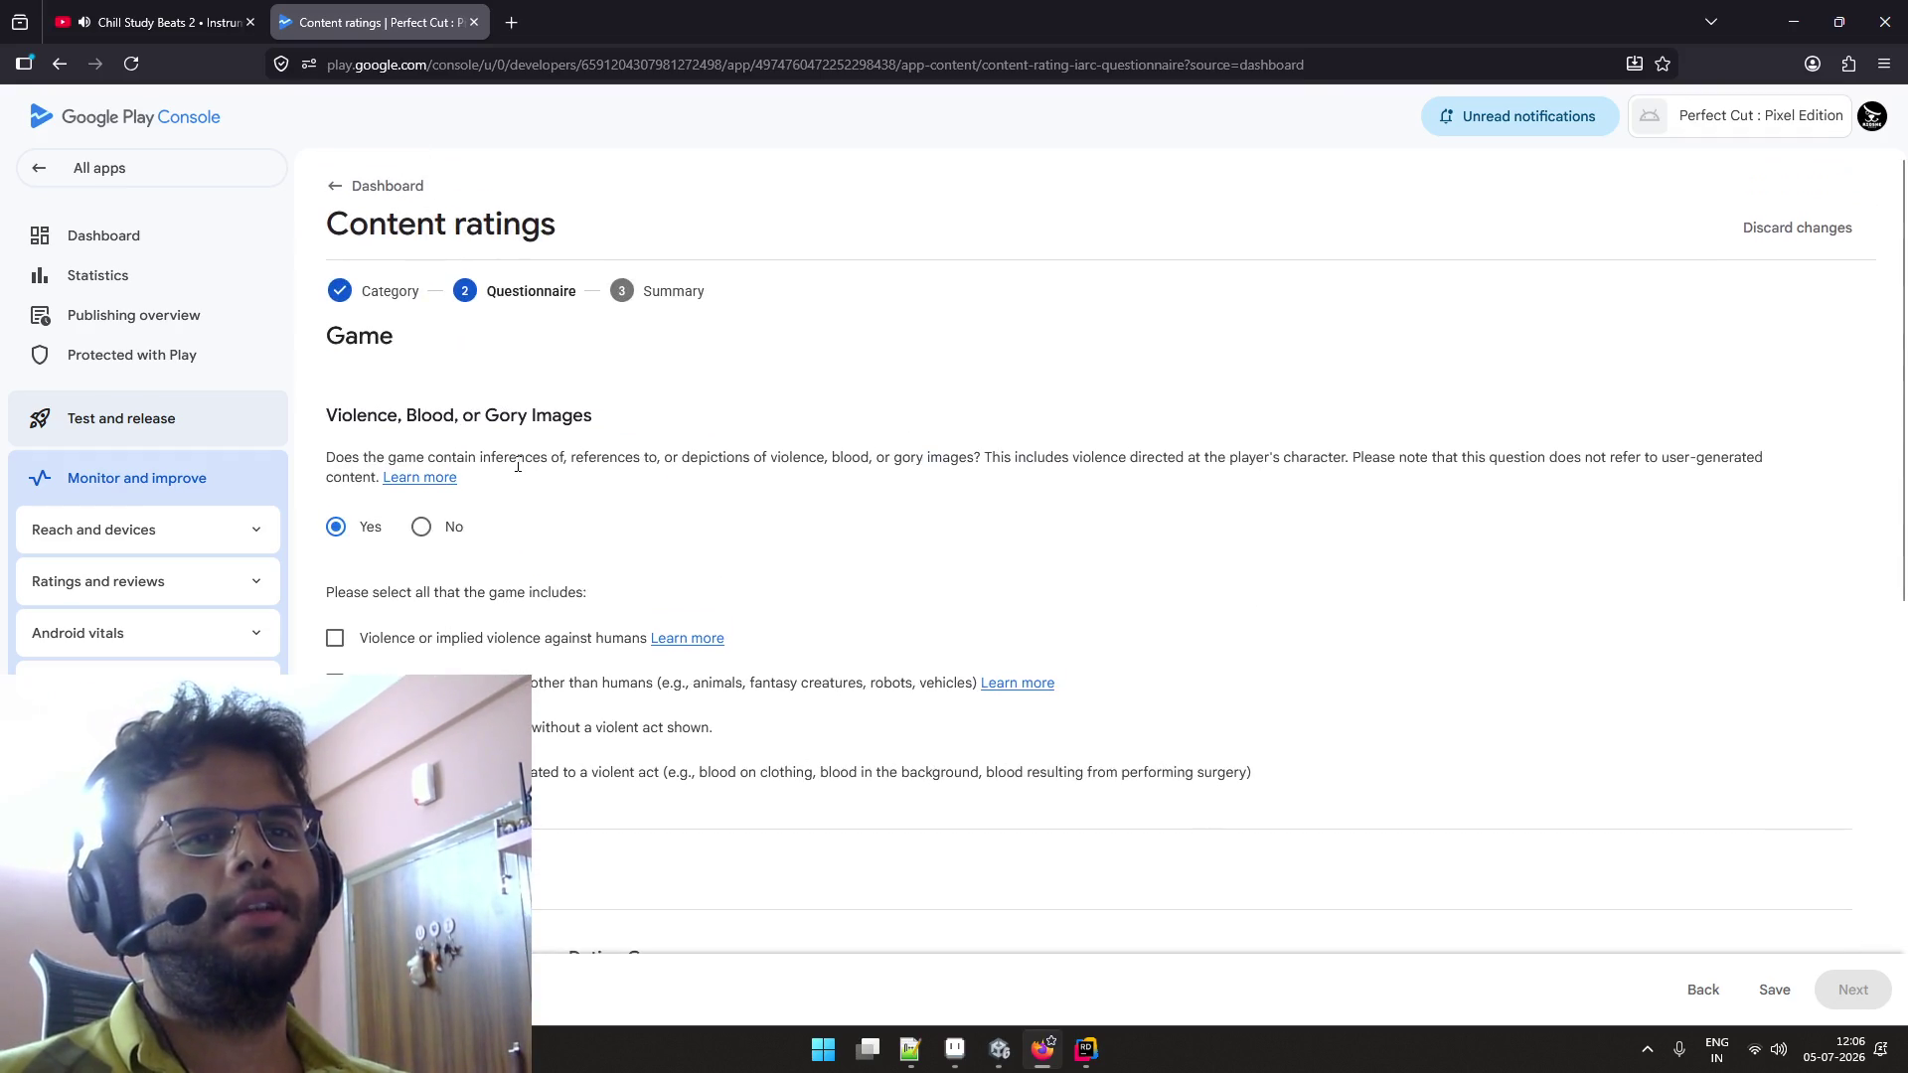
{"action": "scroll", "coordinate": [518, 467], "scroll_direction": "down", "scroll_amount": 4}
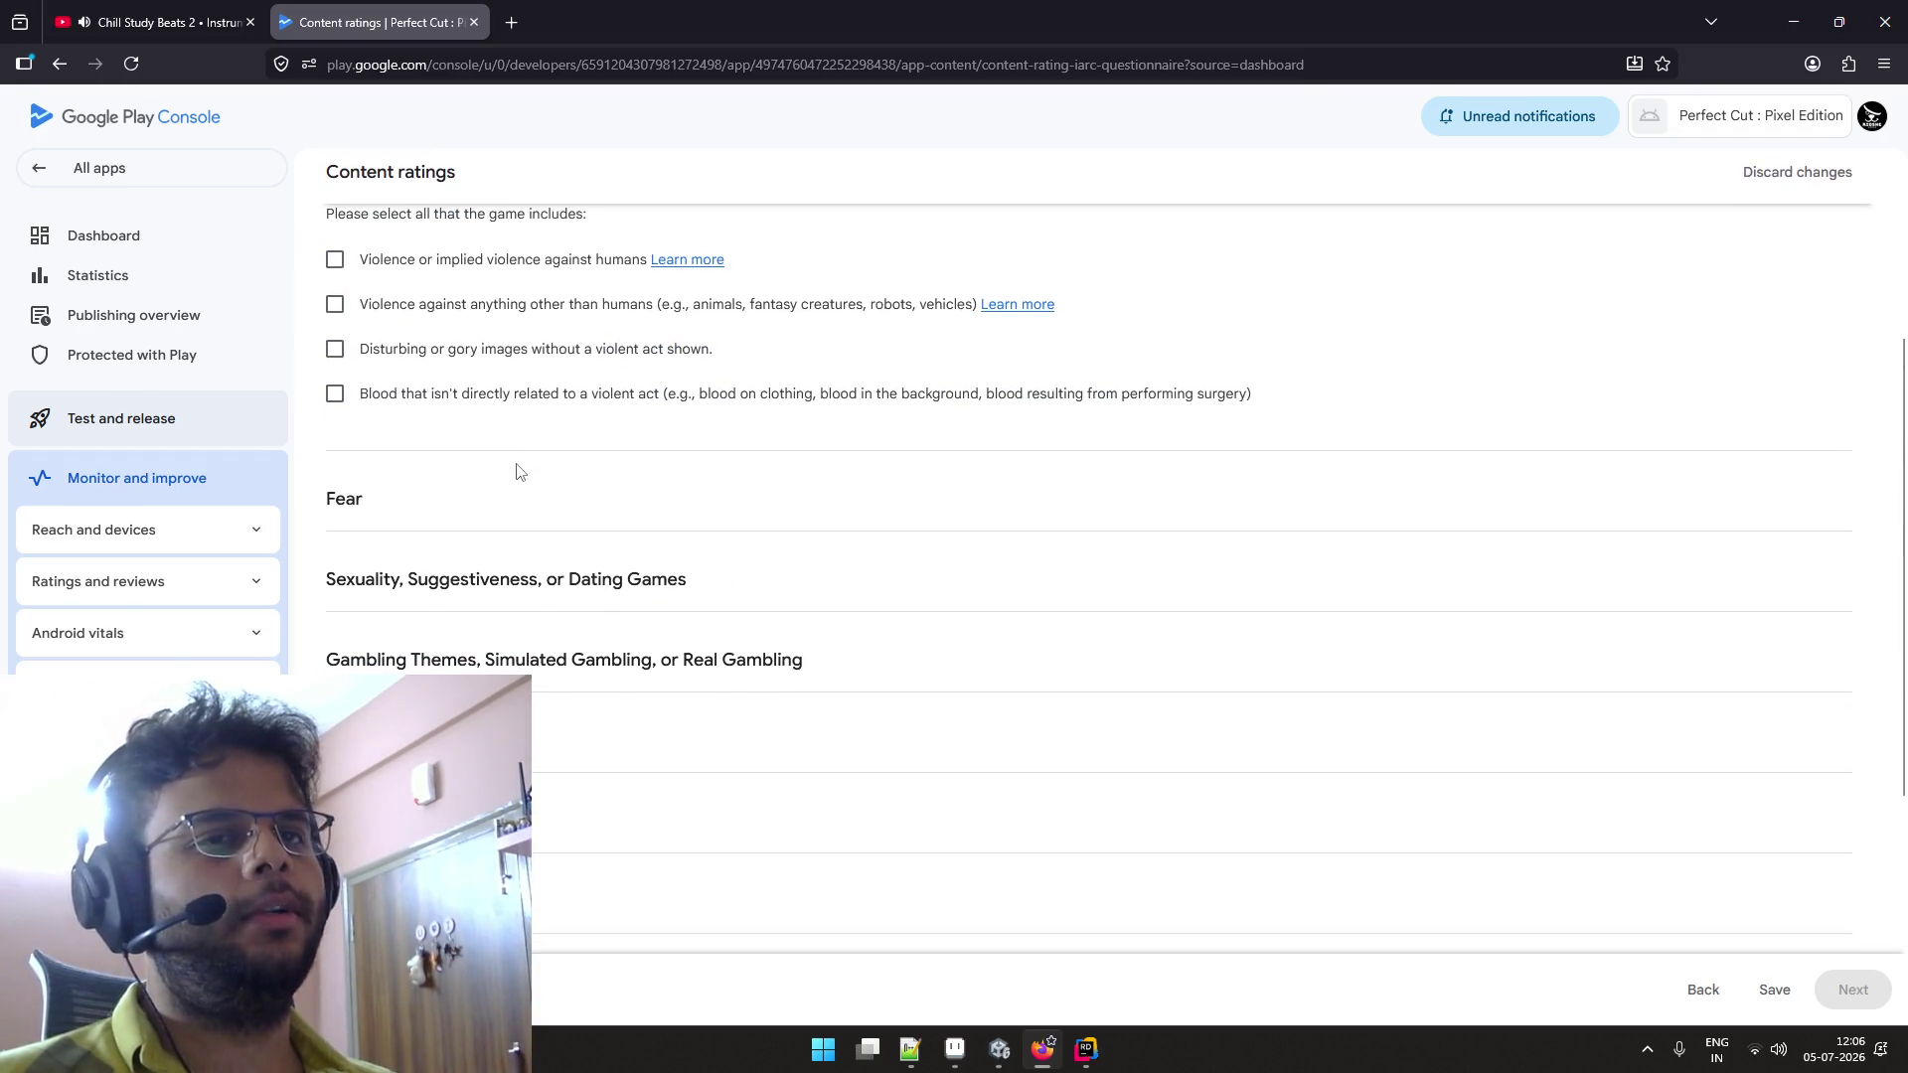
{"action": "scroll", "coordinate": [518, 471], "scroll_direction": "up", "scroll_amount": 1}
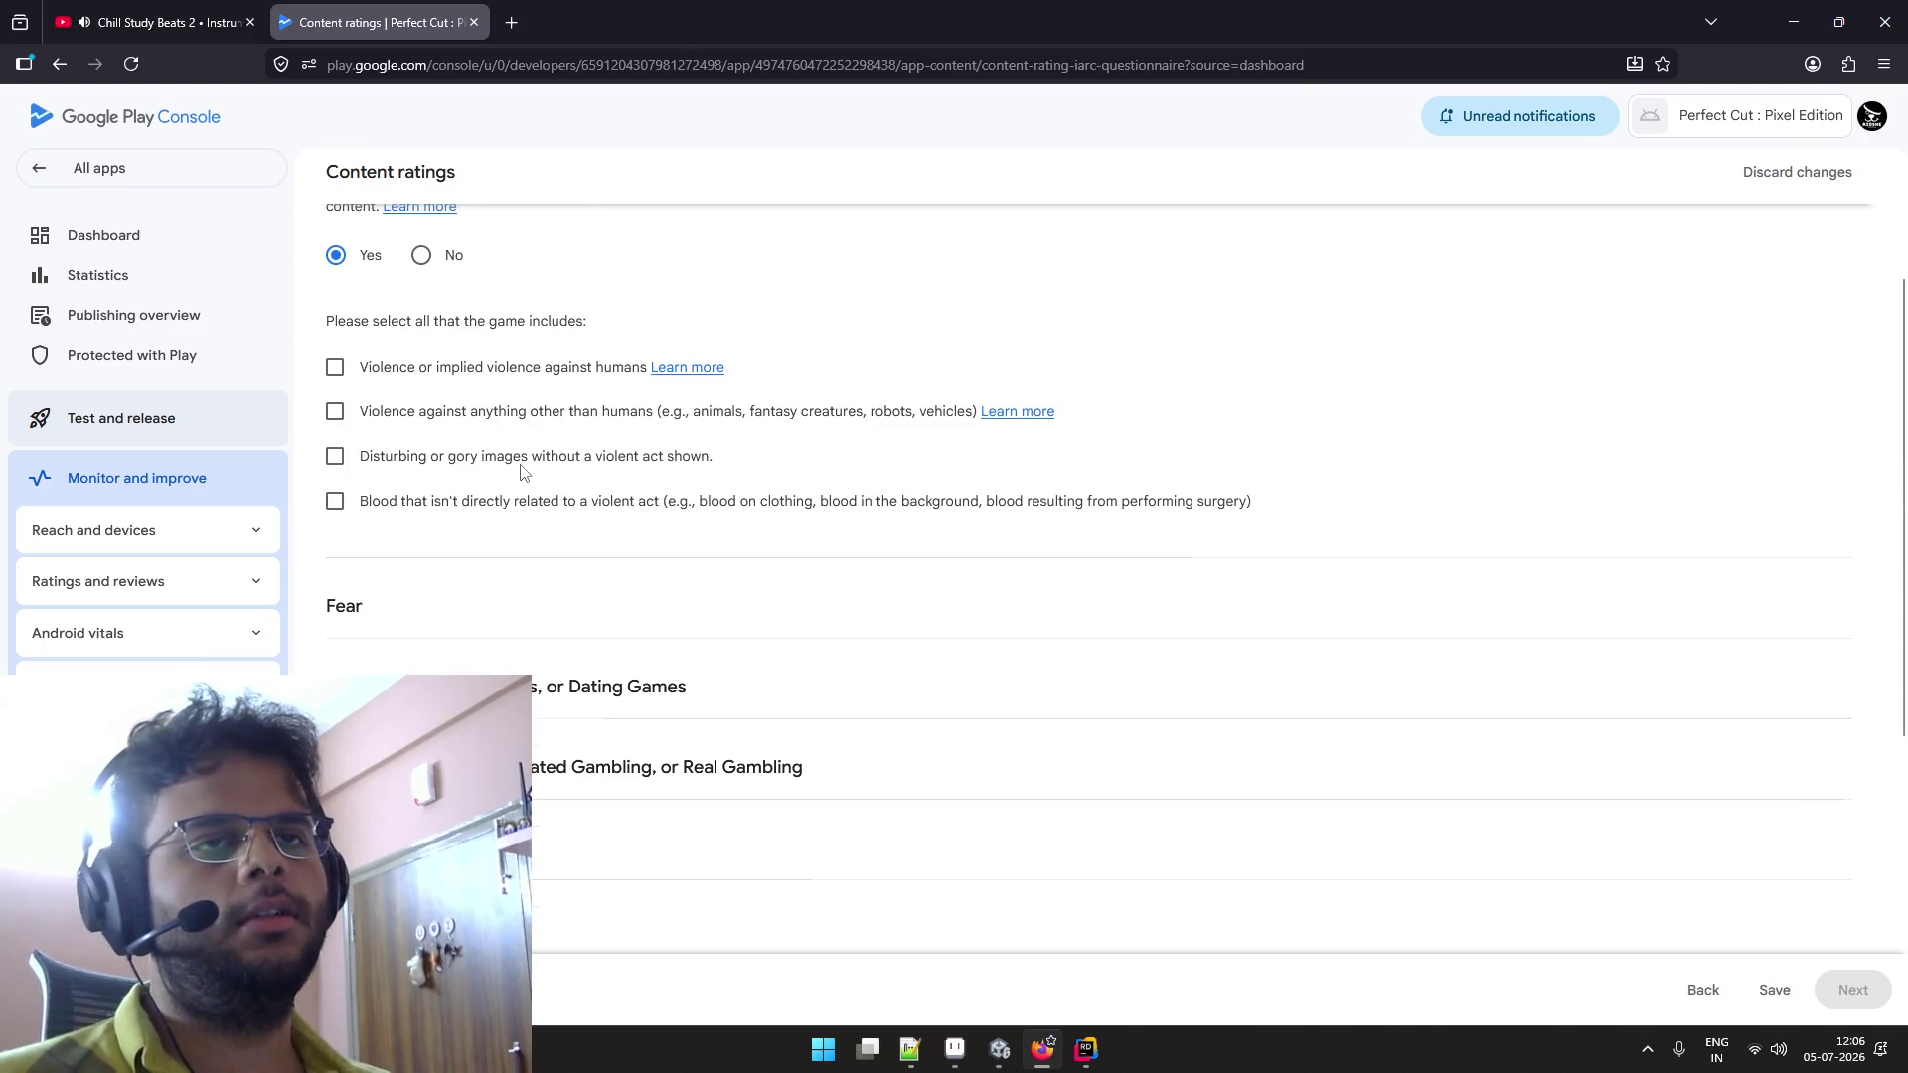
{"action": "scroll", "coordinate": [524, 471], "scroll_direction": "up", "scroll_amount": 3}
{"action": "scroll", "coordinate": [522, 465], "scroll_direction": "down", "scroll_amount": 2}
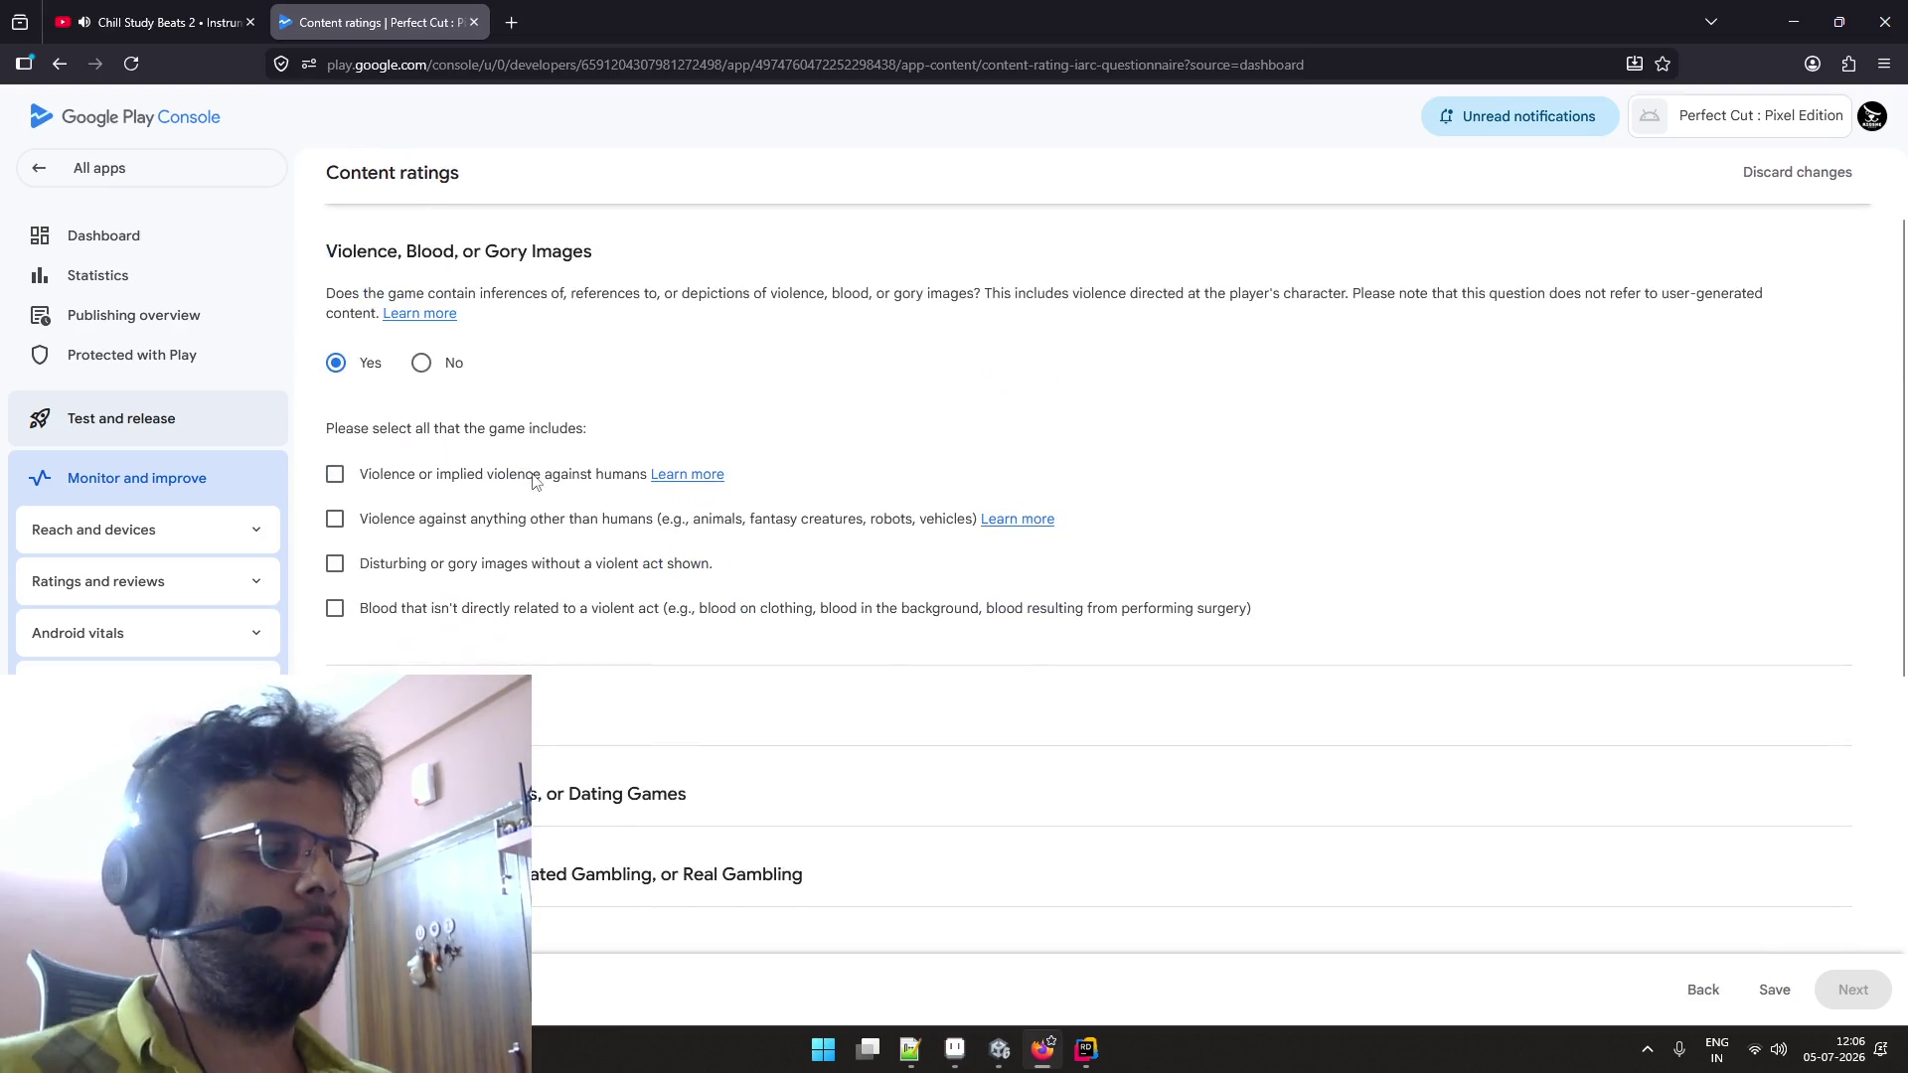
{"action": "scroll", "coordinate": [636, 409], "scroll_direction": "down", "scroll_amount": 1}
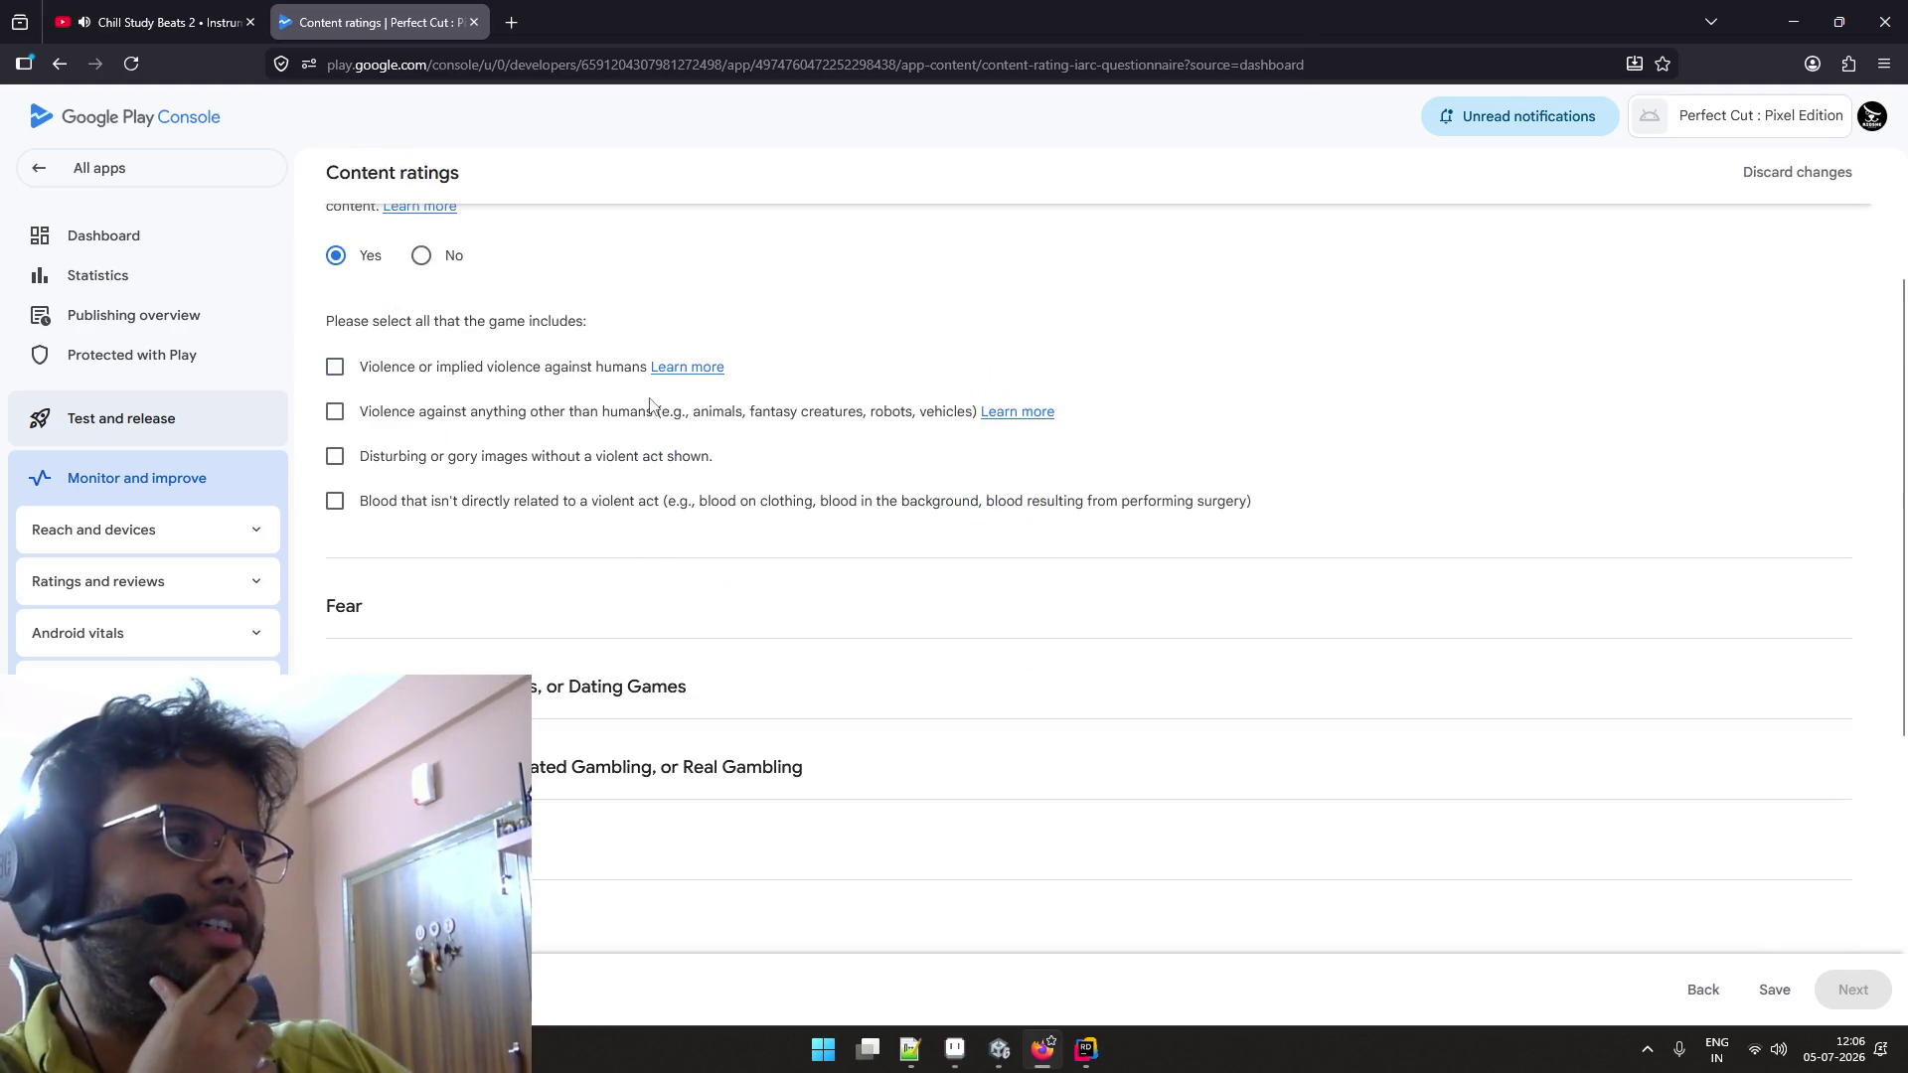
{"action": "scroll", "coordinate": [646, 407], "scroll_direction": "up", "scroll_amount": 3}
{"action": "scroll", "coordinate": [652, 408], "scroll_direction": "down", "scroll_amount": 3}
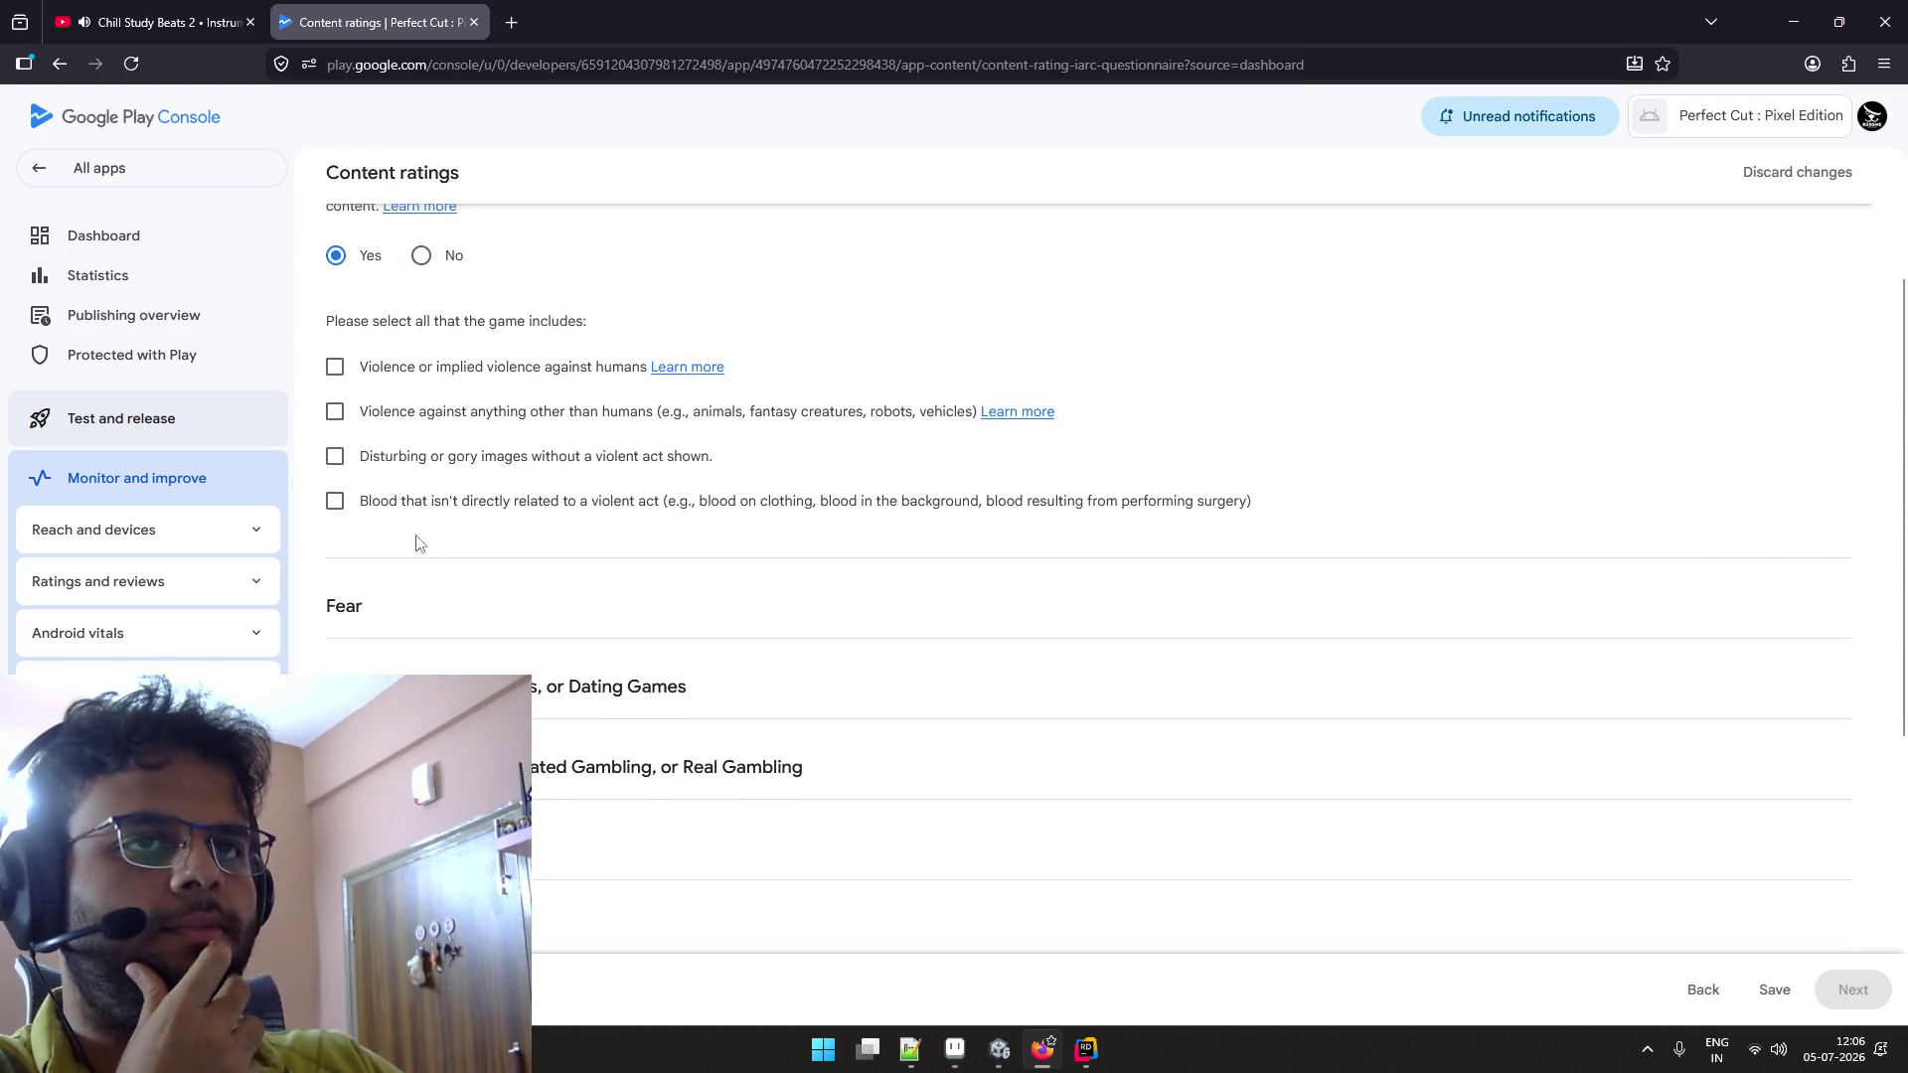
{"action": "scroll", "coordinate": [416, 542], "scroll_direction": "up", "scroll_amount": 3}
{"action": "scroll", "coordinate": [426, 542], "scroll_direction": "down", "scroll_amount": 6}
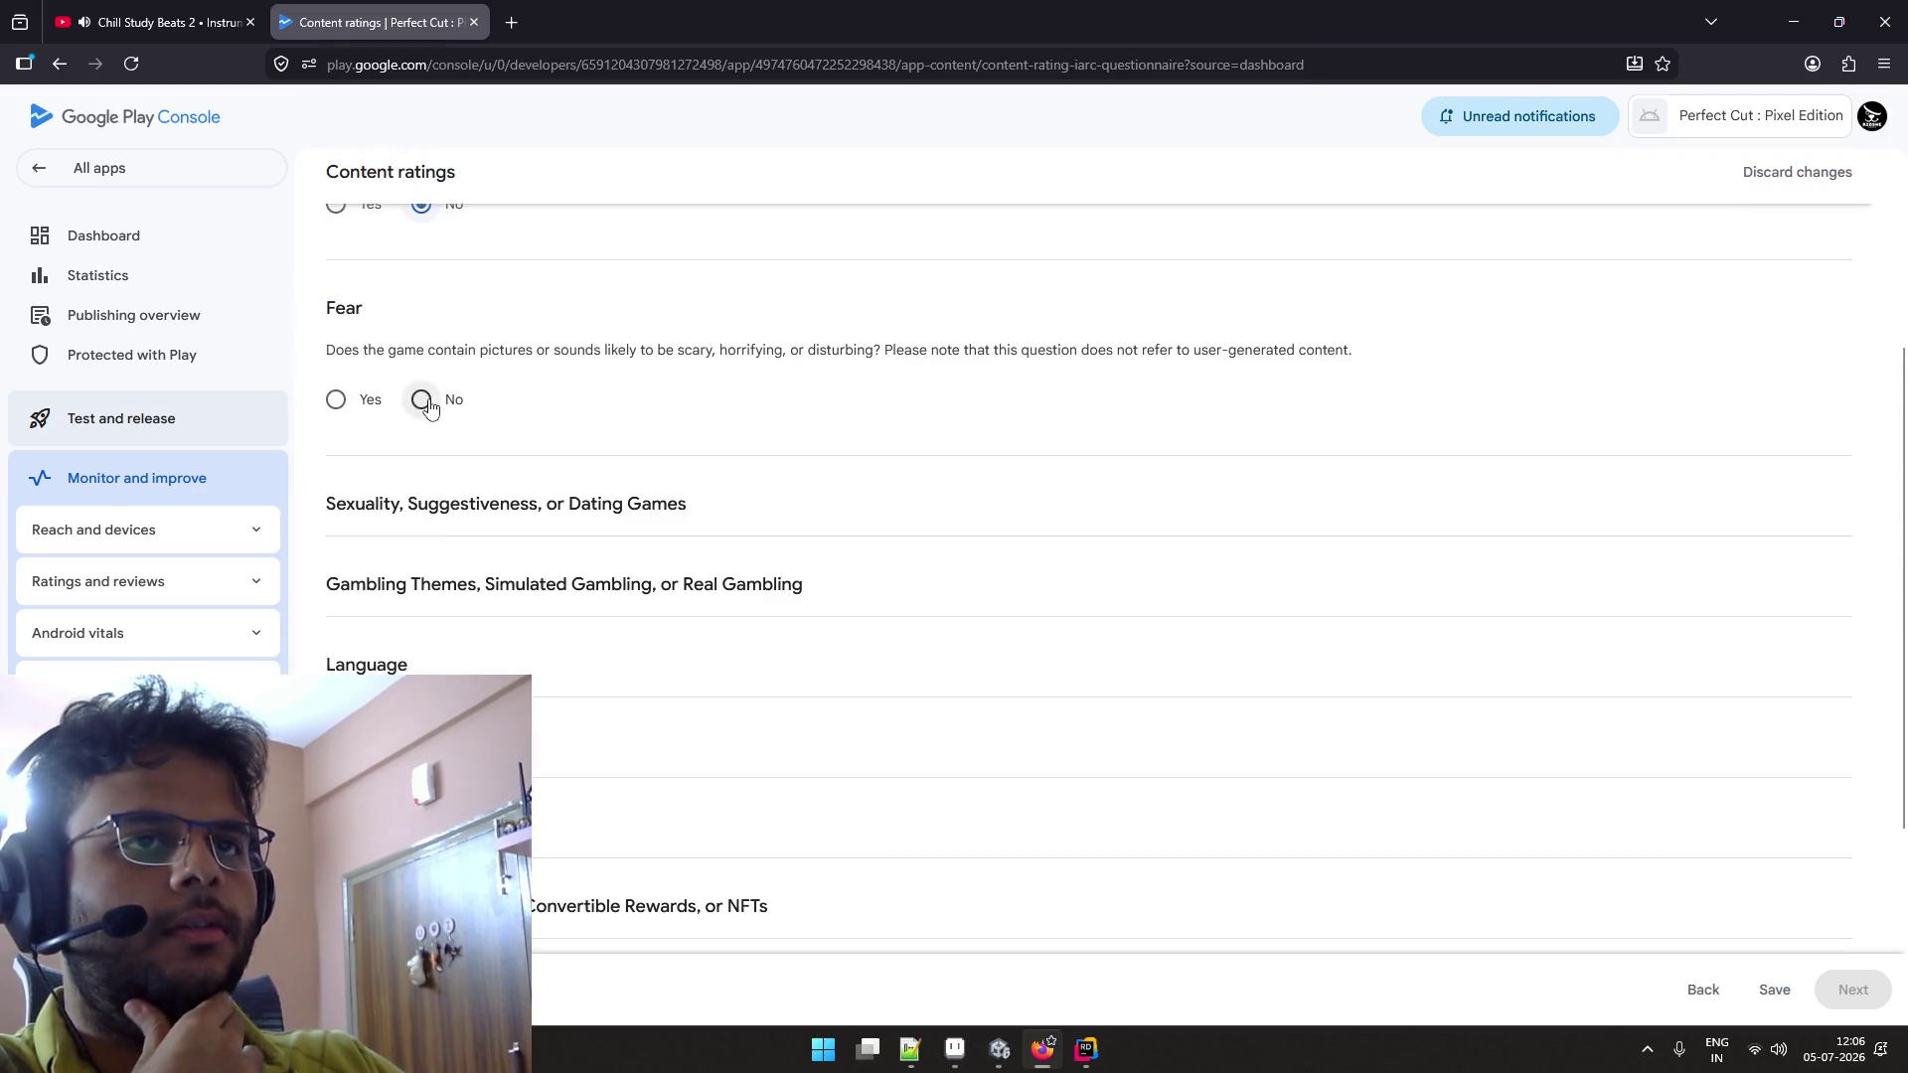
{"action": "left_click", "coordinate": [423, 401]}
{"action": "left_click", "coordinate": [370, 488]}
{"action": "left_click", "coordinate": [421, 375]}
{"action": "left_click", "coordinate": [441, 487]}
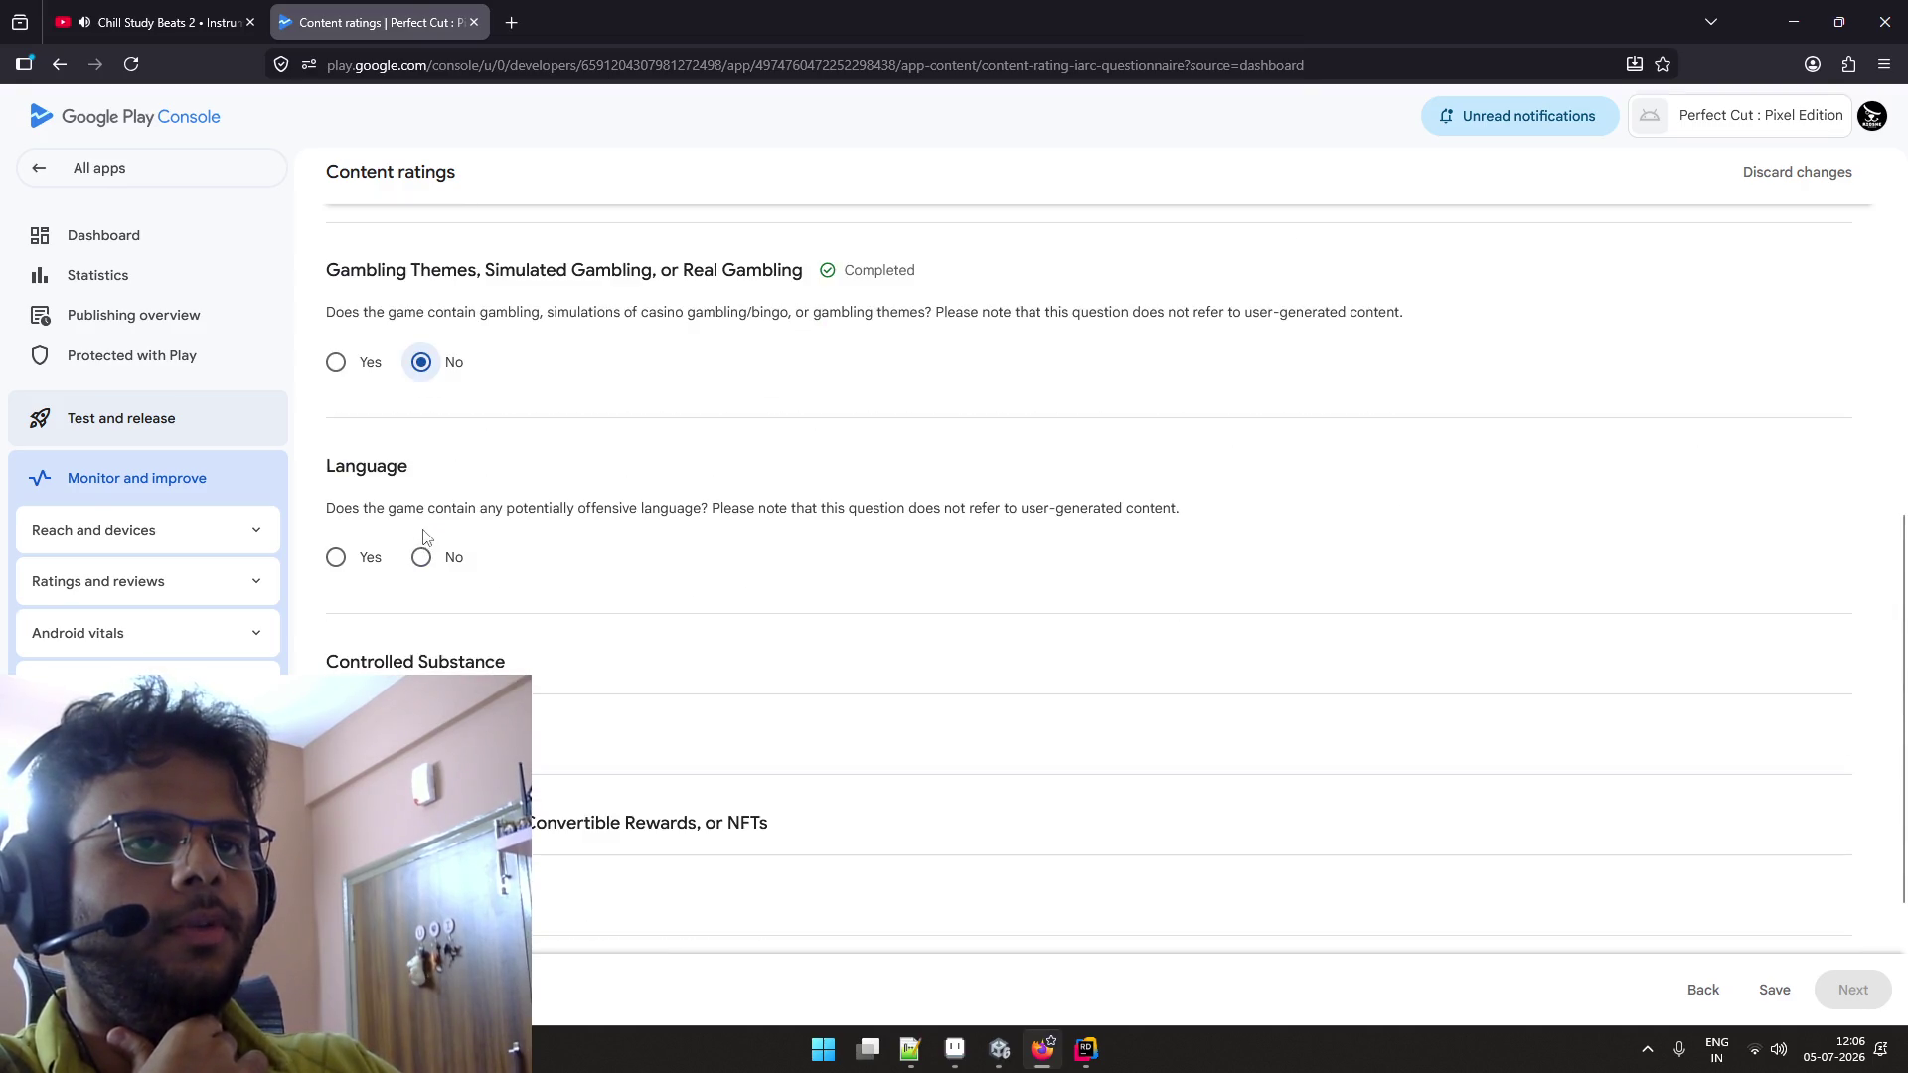
{"action": "left_click", "coordinate": [423, 558]}
{"action": "left_click", "coordinate": [463, 542]}
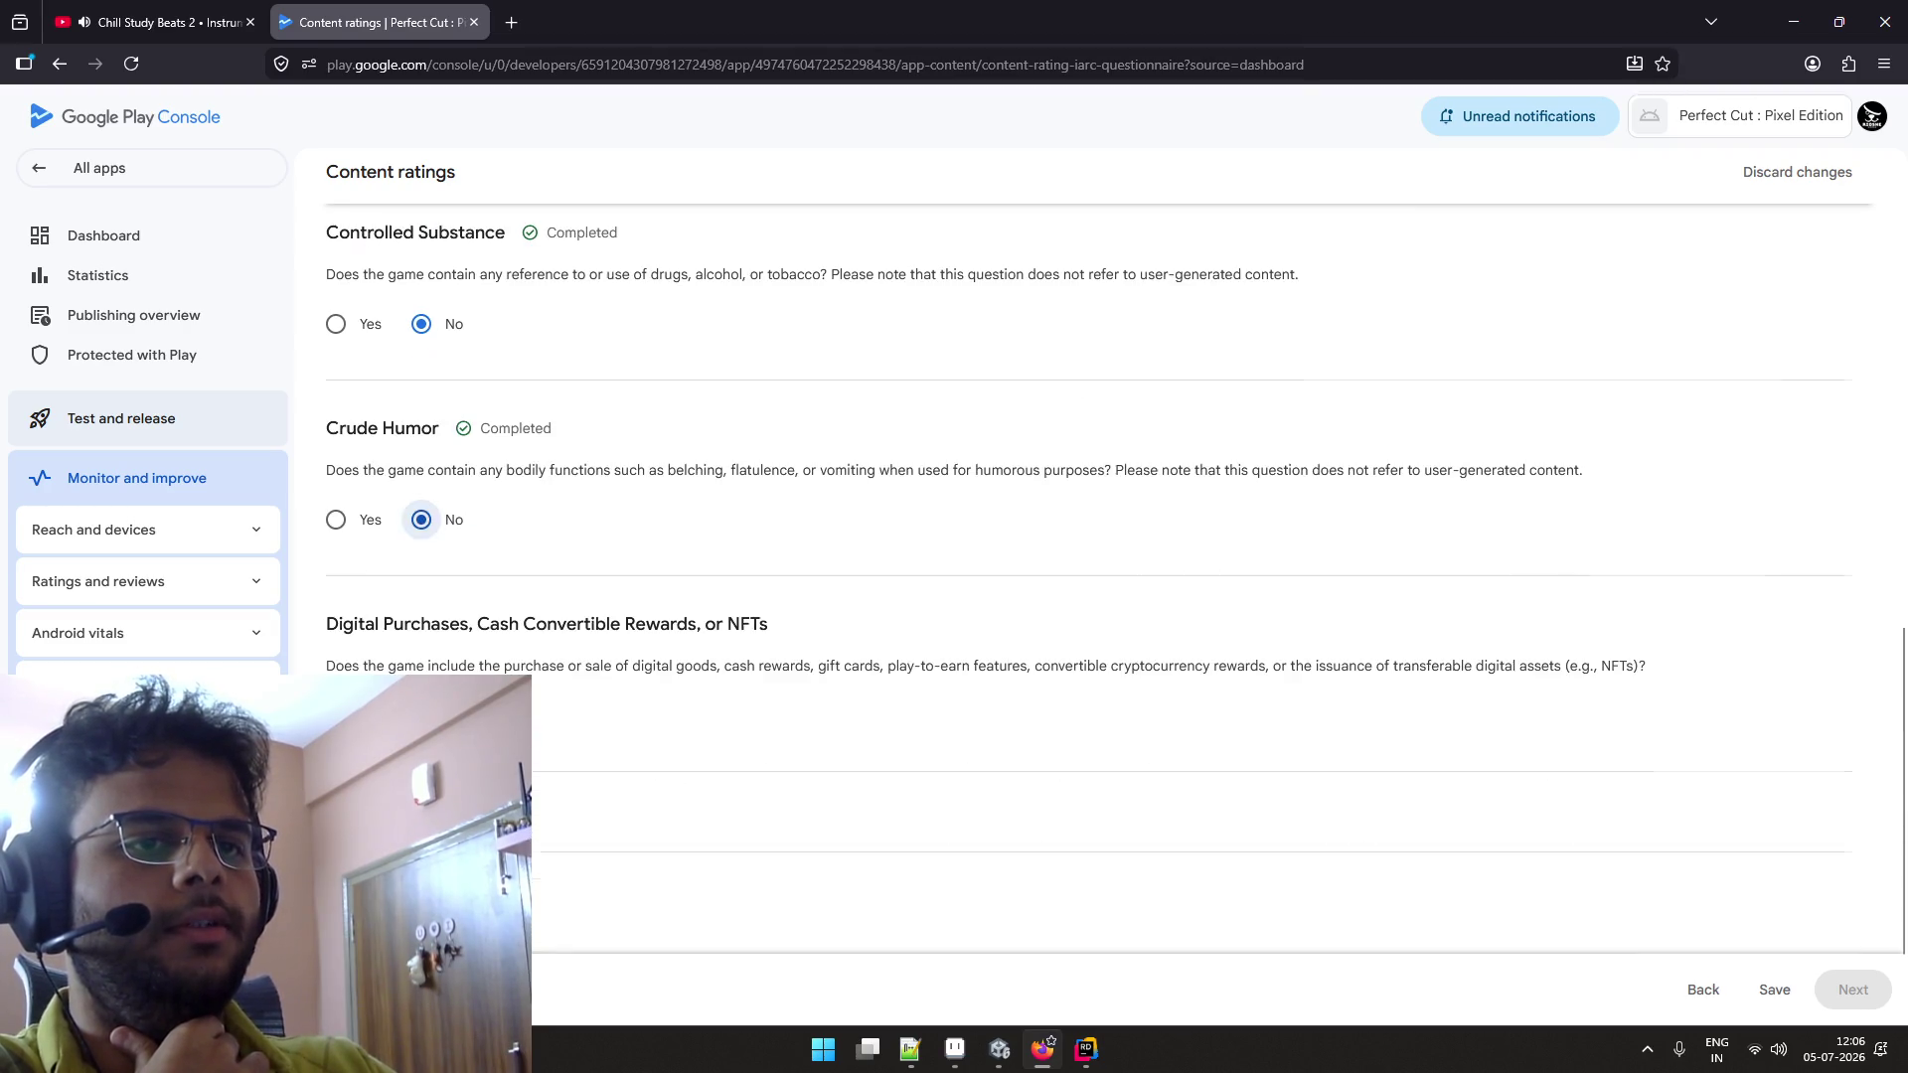
{"action": "left_click", "coordinate": [421, 715]}
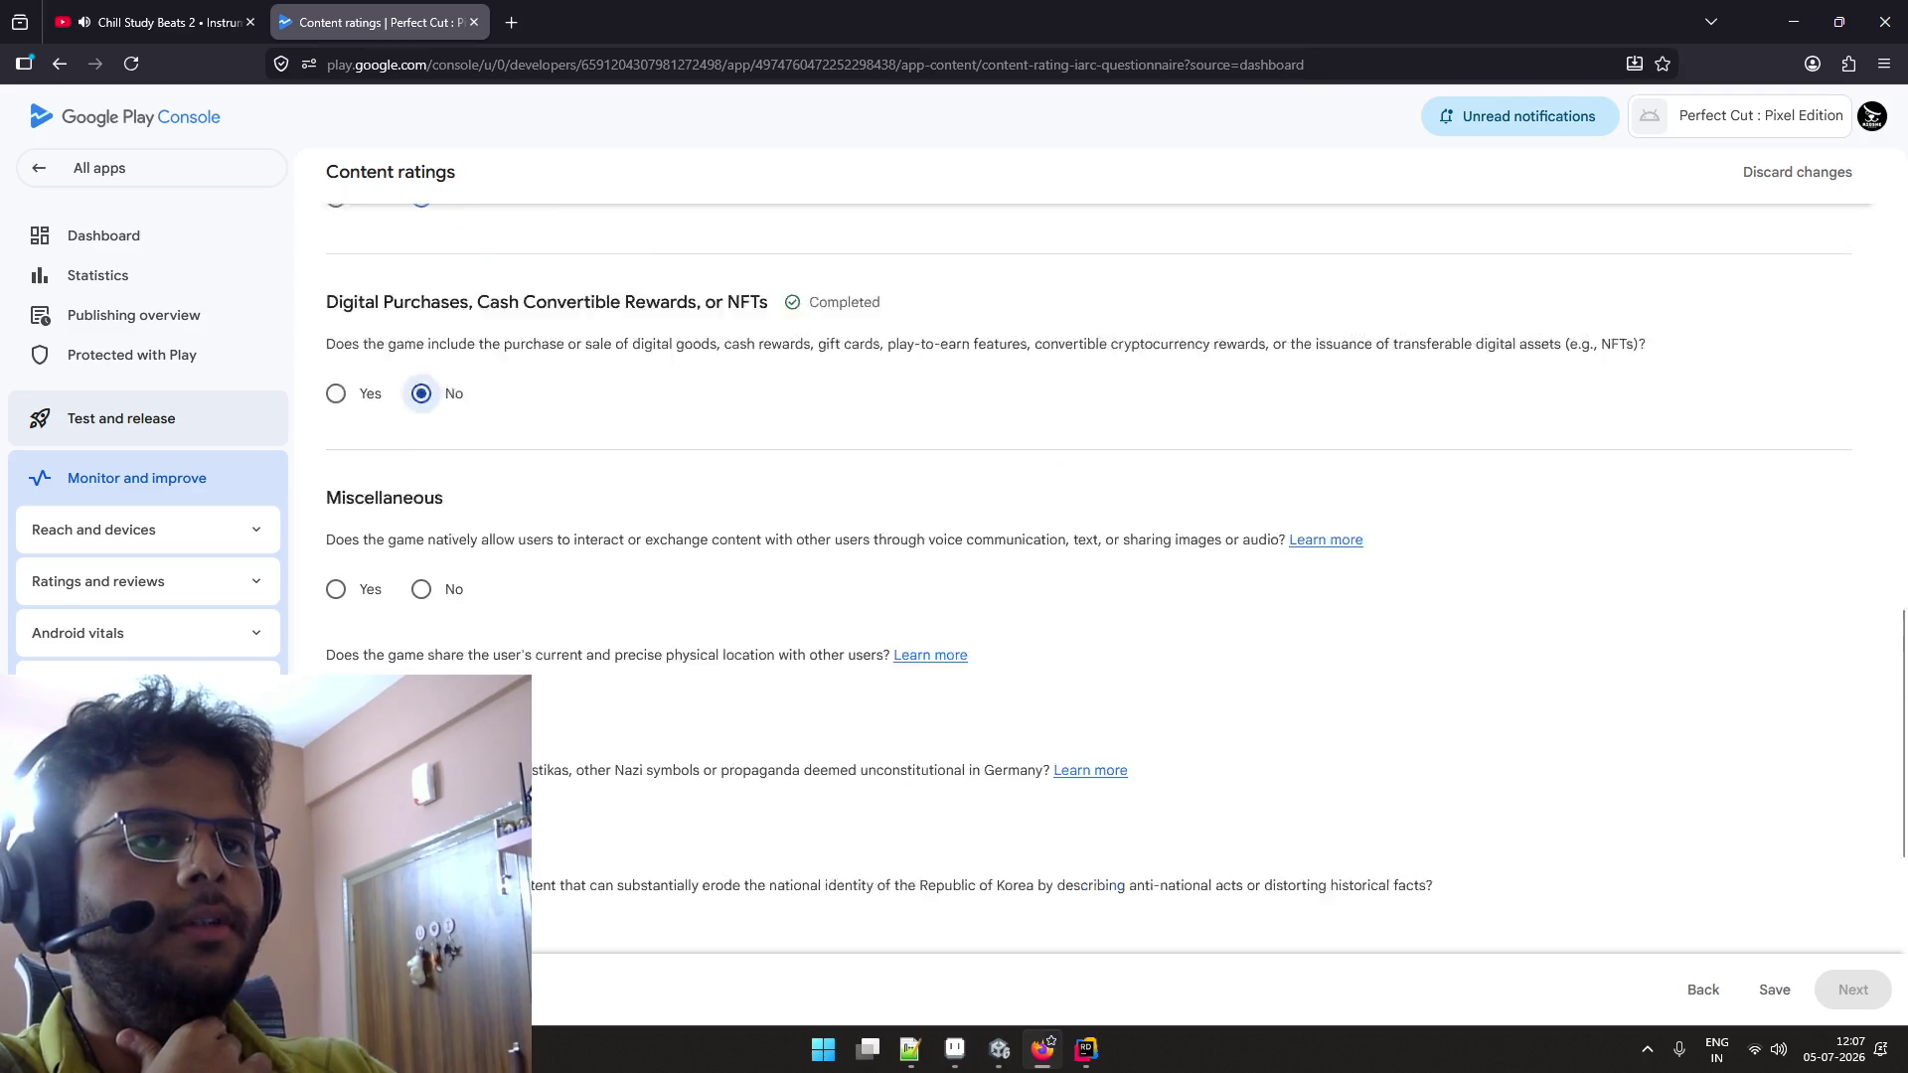
Answer No to content exchange, location sharing, Nazi symbols, Korea identity, terrorism and crime questions
{"action": "left_click", "coordinate": [450, 484]}
{"action": "left_click", "coordinate": [421, 597]}
{"action": "left_click", "coordinate": [565, 401]}
{"action": "scroll", "coordinate": [556, 469], "scroll_direction": "down", "scroll_amount": 1}
{"action": "left_click", "coordinate": [422, 391]}
{"action": "left_click", "coordinate": [435, 508]}
{"action": "left_click", "coordinate": [438, 622]}
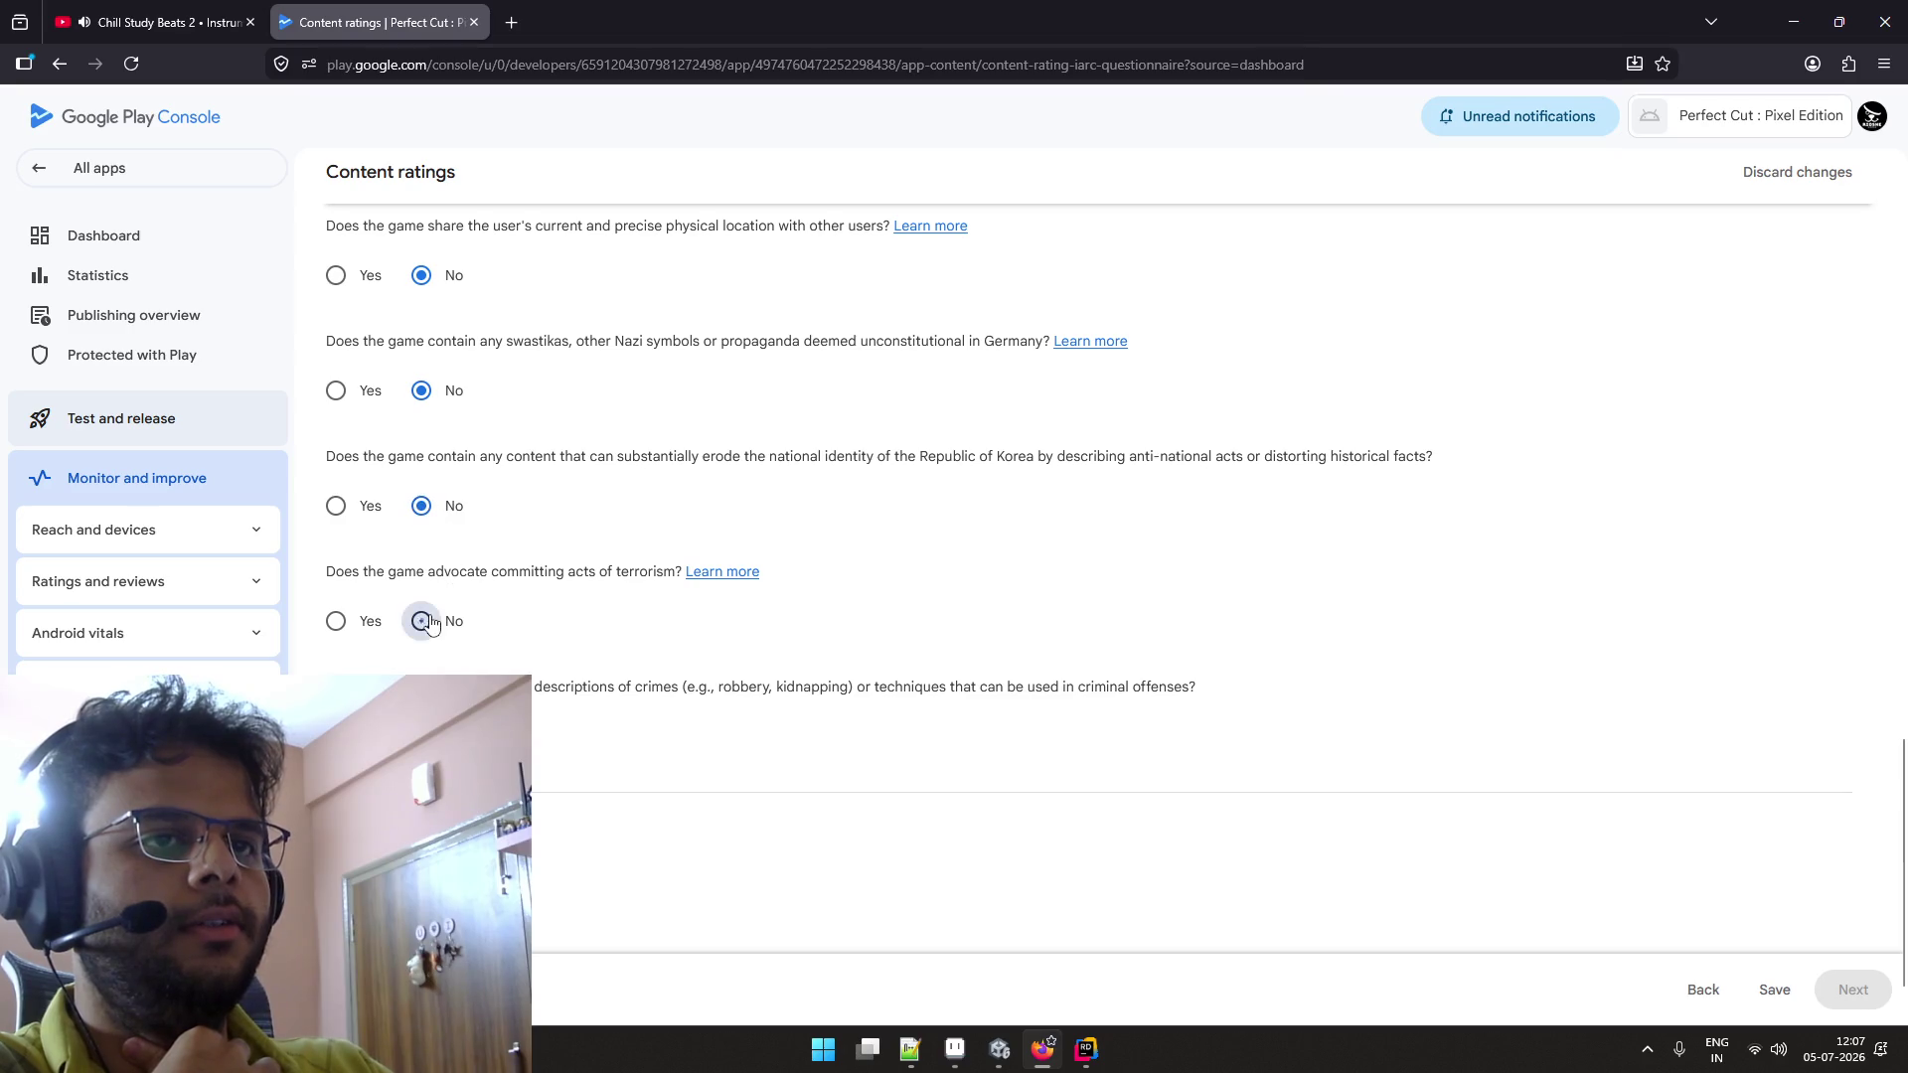
{"action": "left_click", "coordinate": [421, 736]}
Review the completed answers and save the questionnaire
{"action": "scroll", "coordinate": [746, 722], "scroll_direction": "down", "scroll_amount": 1}
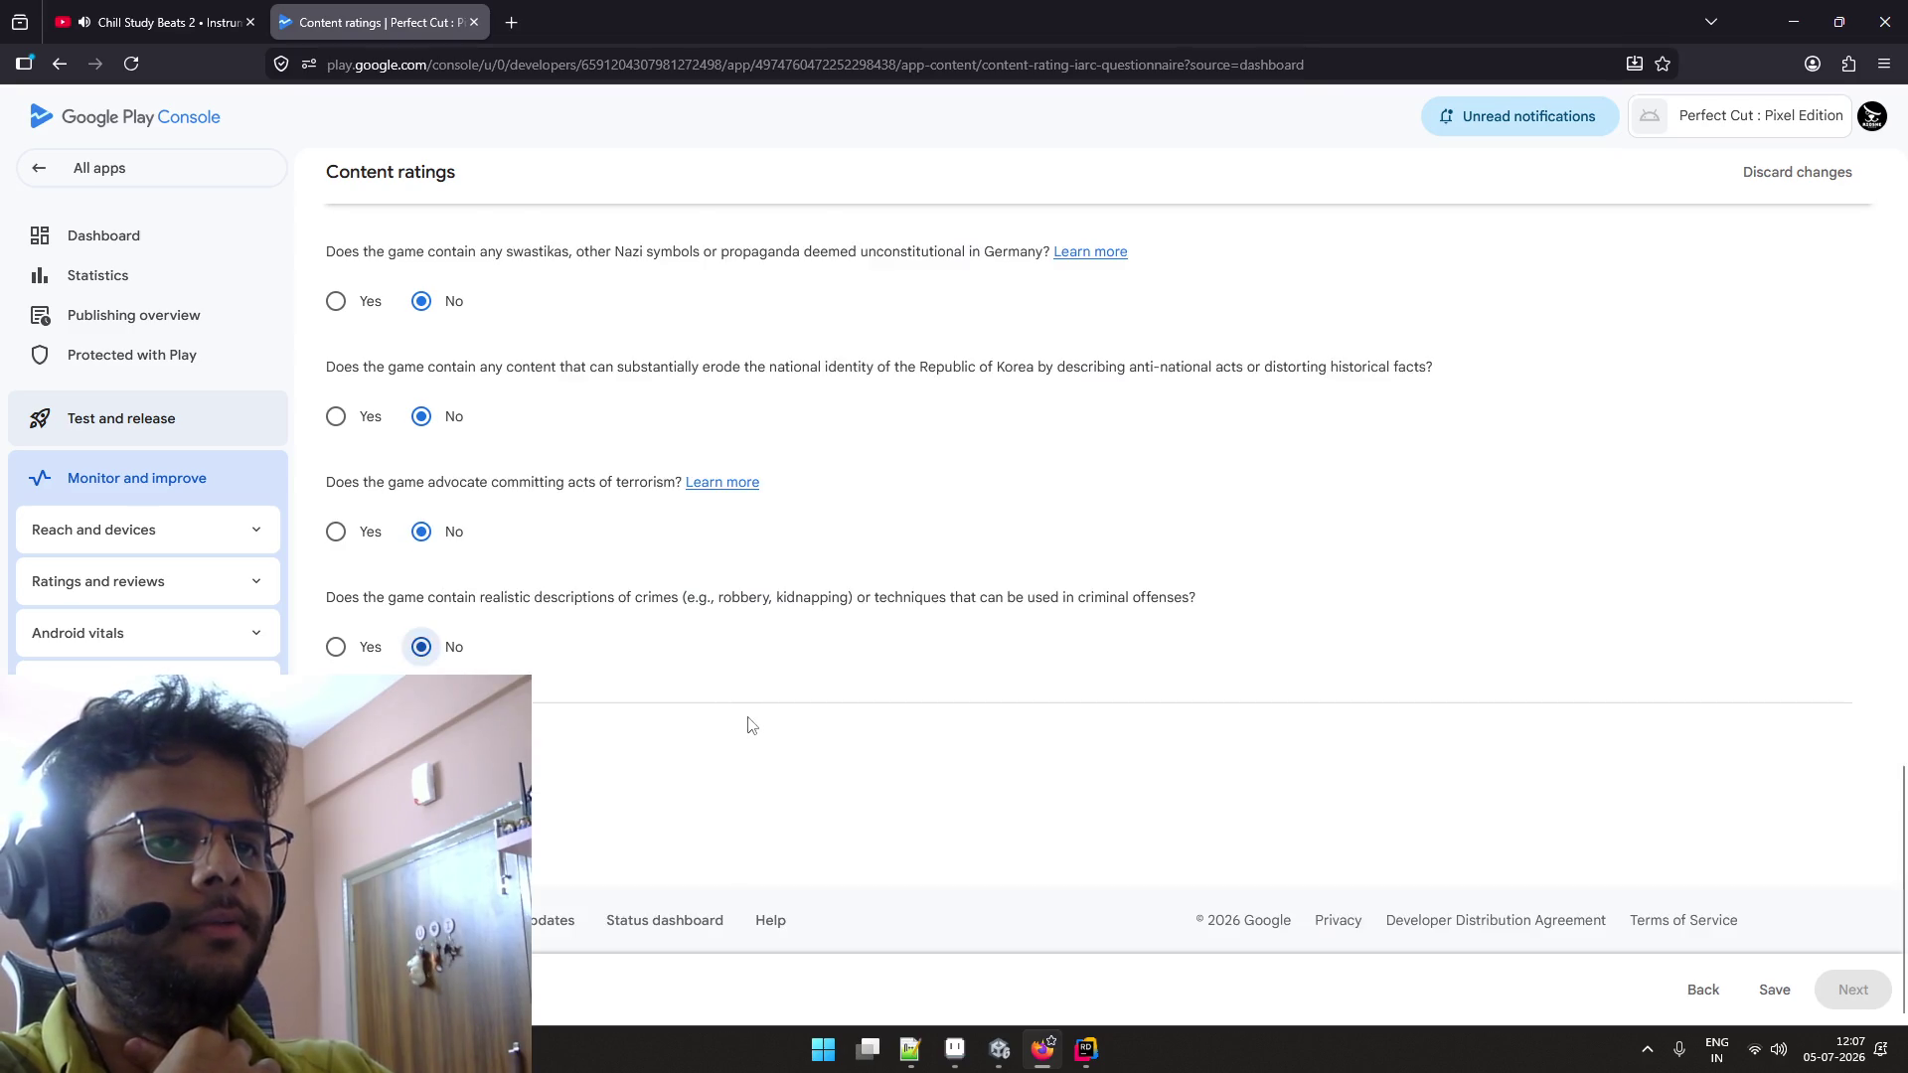
{"action": "scroll", "coordinate": [1564, 789], "scroll_direction": "up", "scroll_amount": 15}
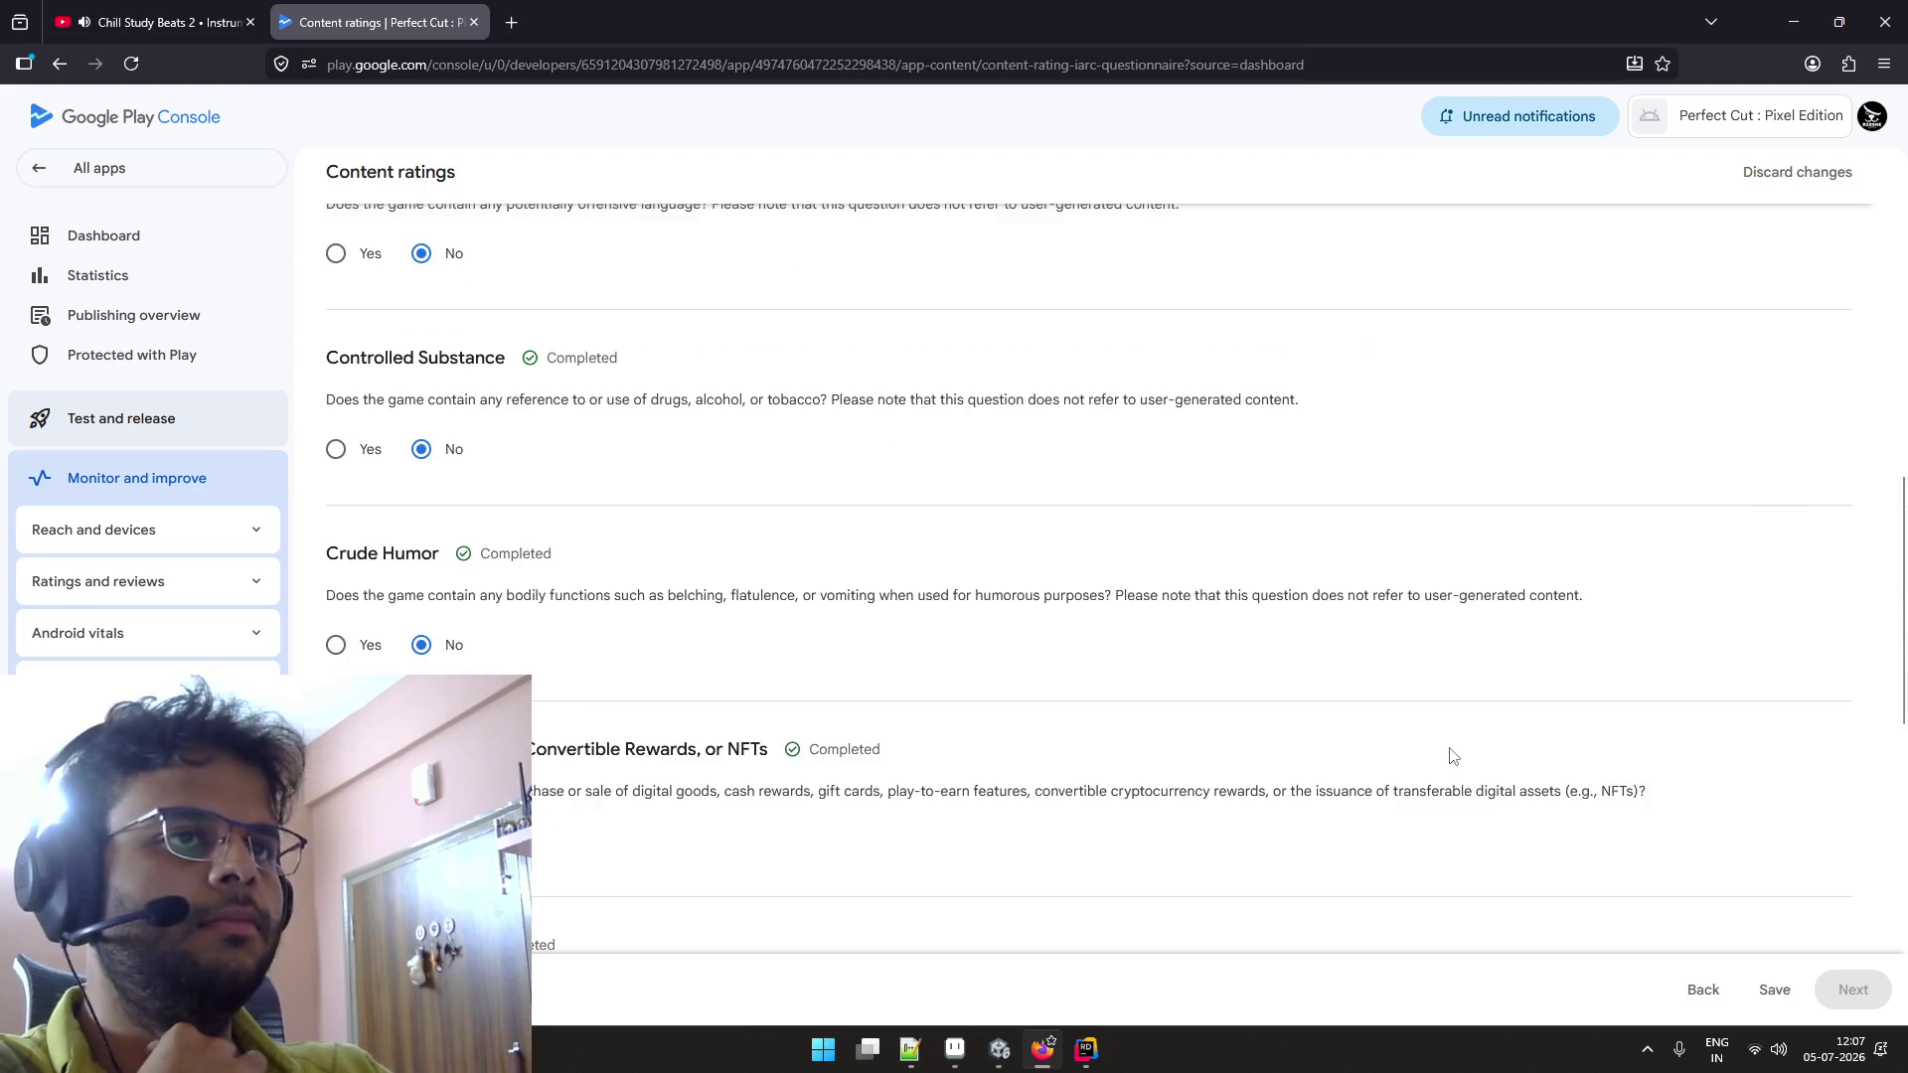
{"action": "scroll", "coordinate": [1452, 756], "scroll_direction": "up", "scroll_amount": 5}
{"action": "scroll", "coordinate": [1452, 755], "scroll_direction": "down", "scroll_amount": 7}
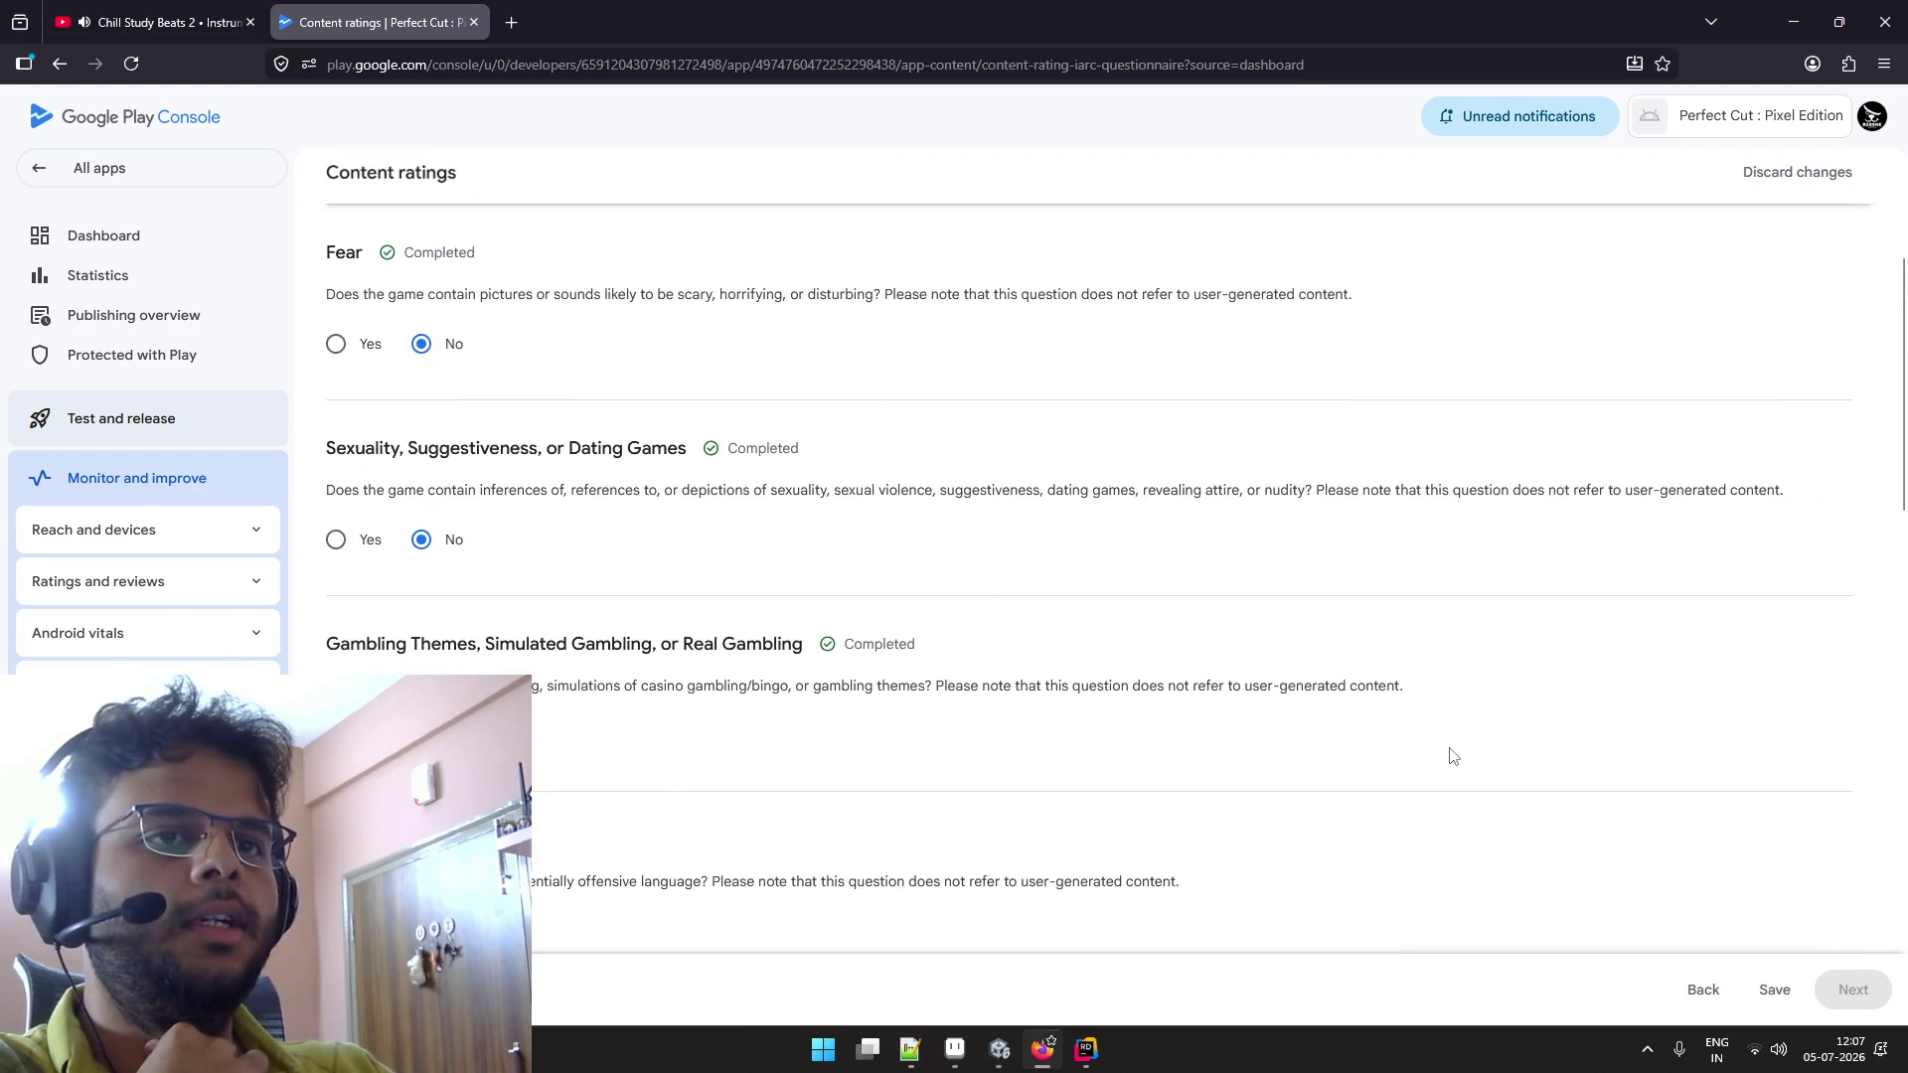
{"action": "scroll", "coordinate": [1452, 755], "scroll_direction": "down", "scroll_amount": 15}
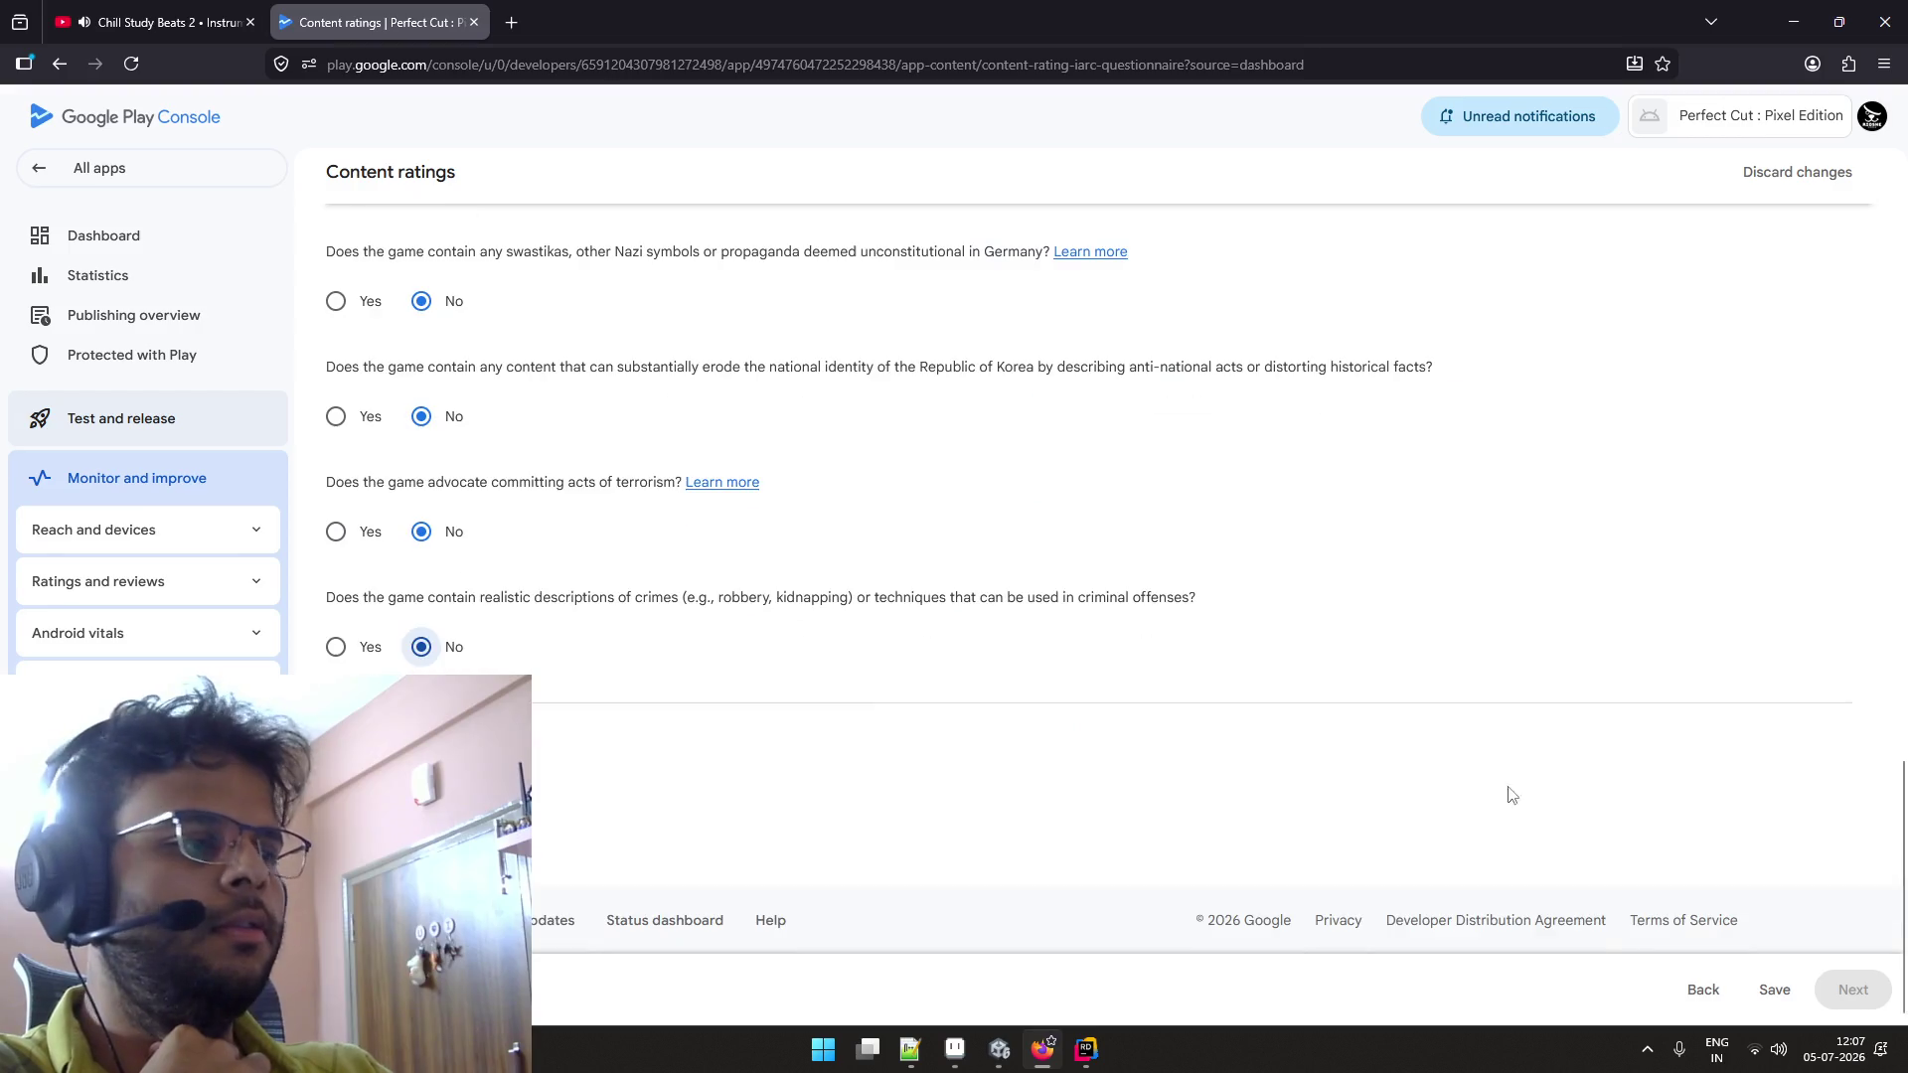
{"action": "left_click", "coordinate": [1775, 990]}
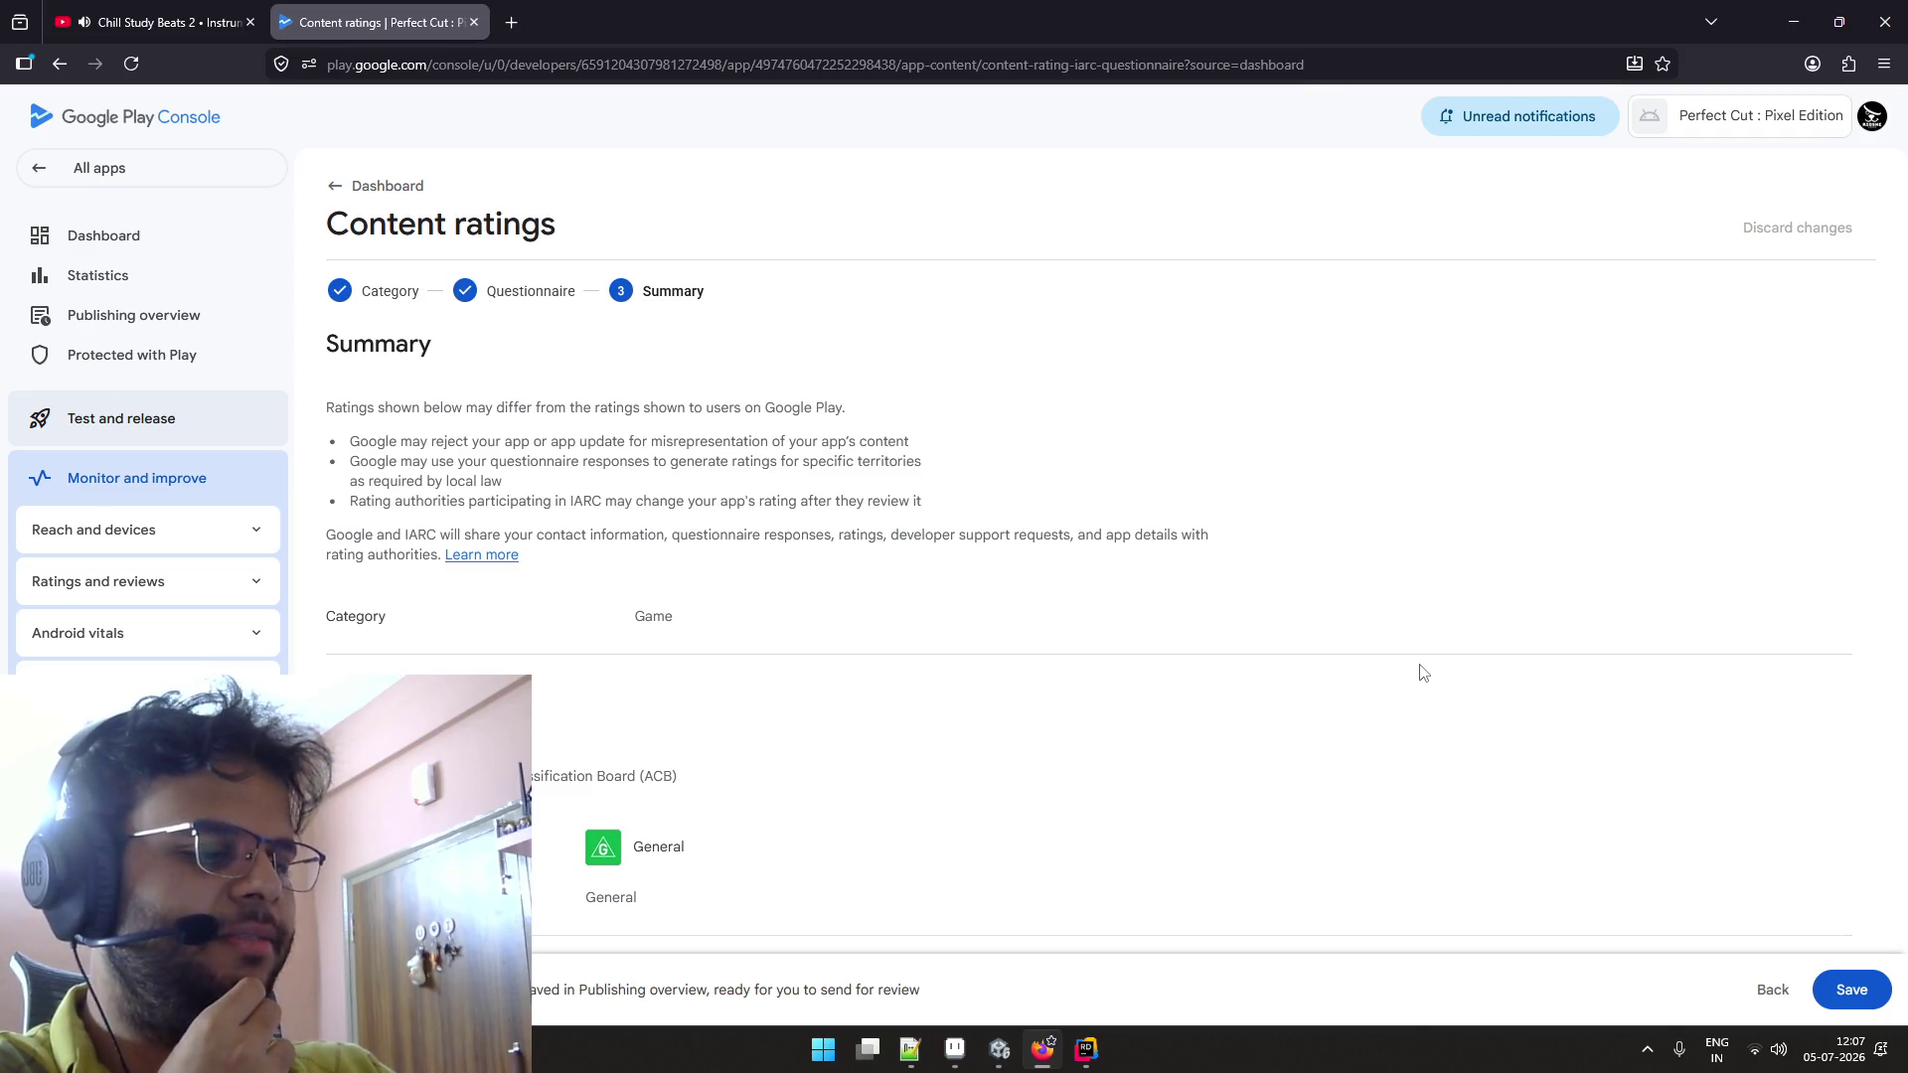
Scroll through the regional ratings list on the content rating Summary
{"action": "scroll", "coordinate": [1424, 672], "scroll_direction": "down", "scroll_amount": 2}
{"action": "scroll", "coordinate": [1415, 666], "scroll_direction": "down", "scroll_amount": 15}
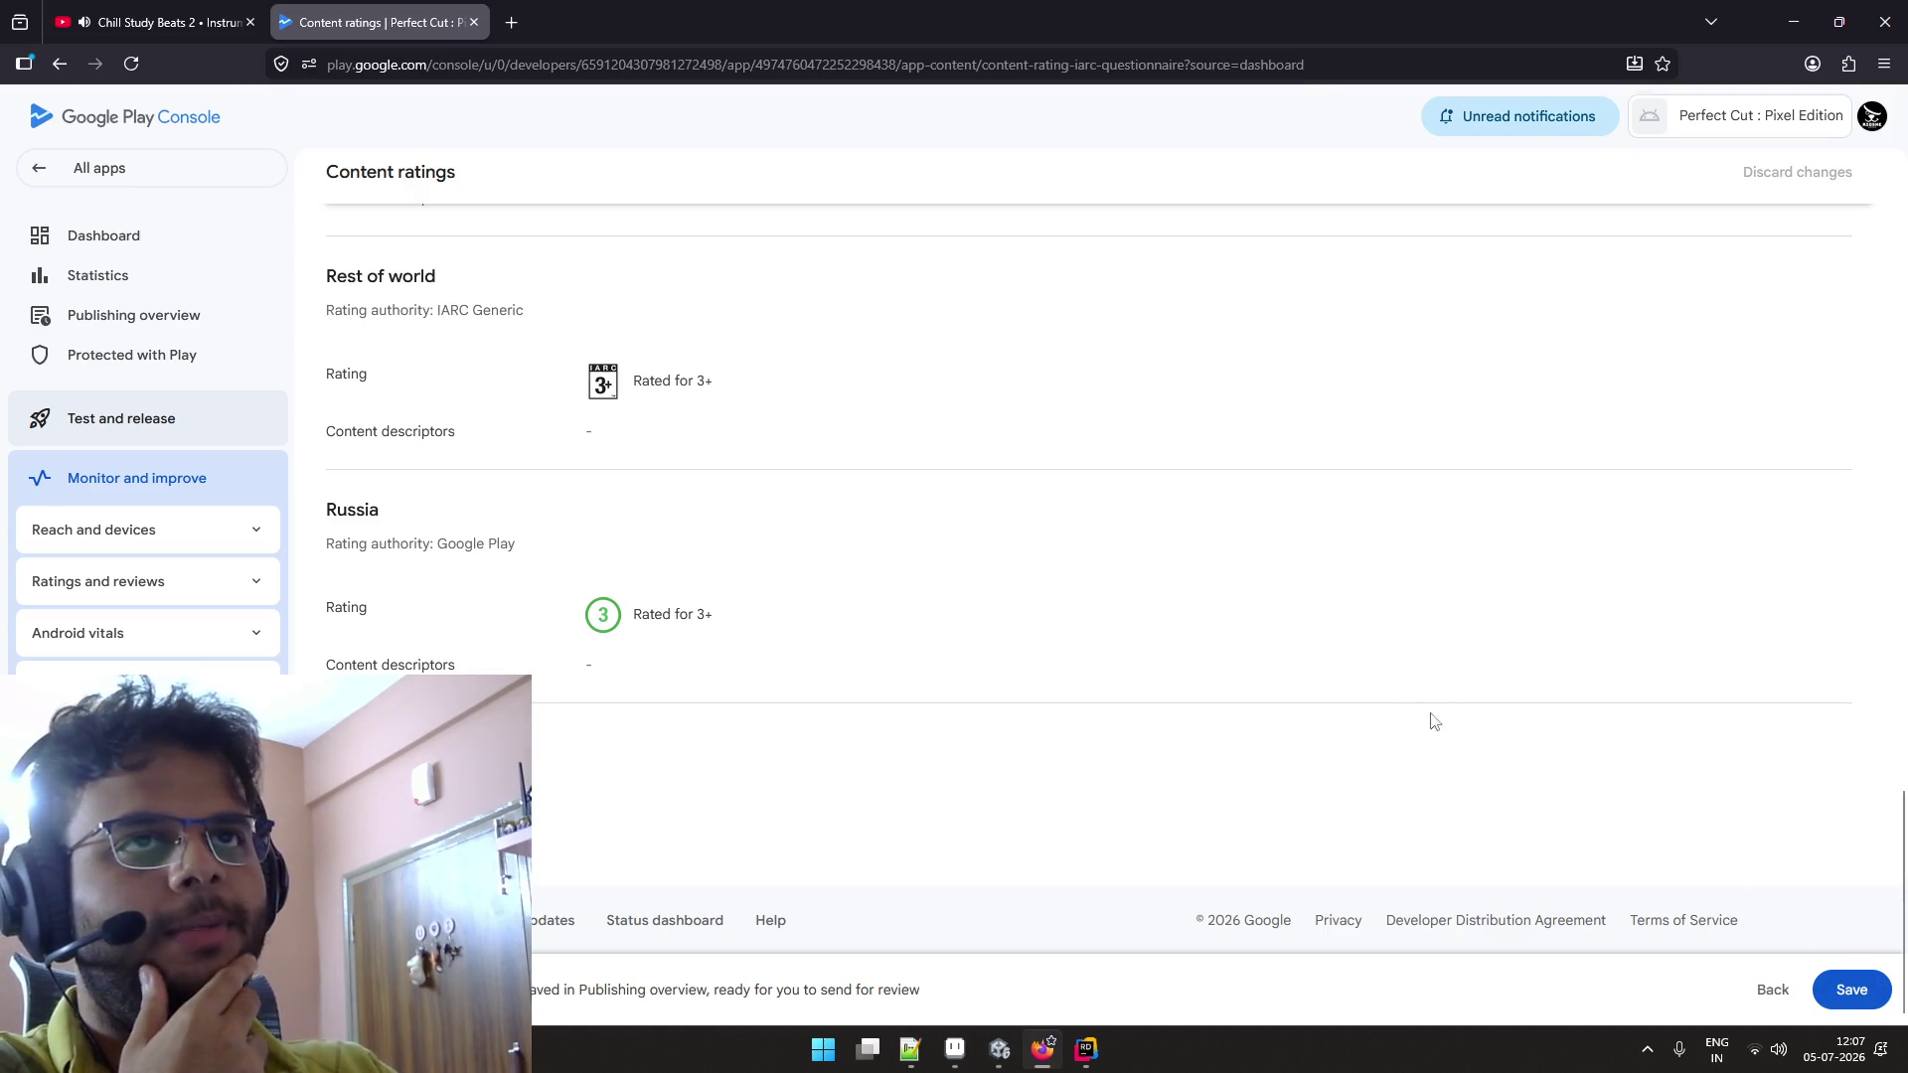
{"action": "scroll", "coordinate": [865, 587], "scroll_direction": "up", "scroll_amount": 4}
{"action": "scroll", "coordinate": [822, 574], "scroll_direction": "down", "scroll_amount": 4}
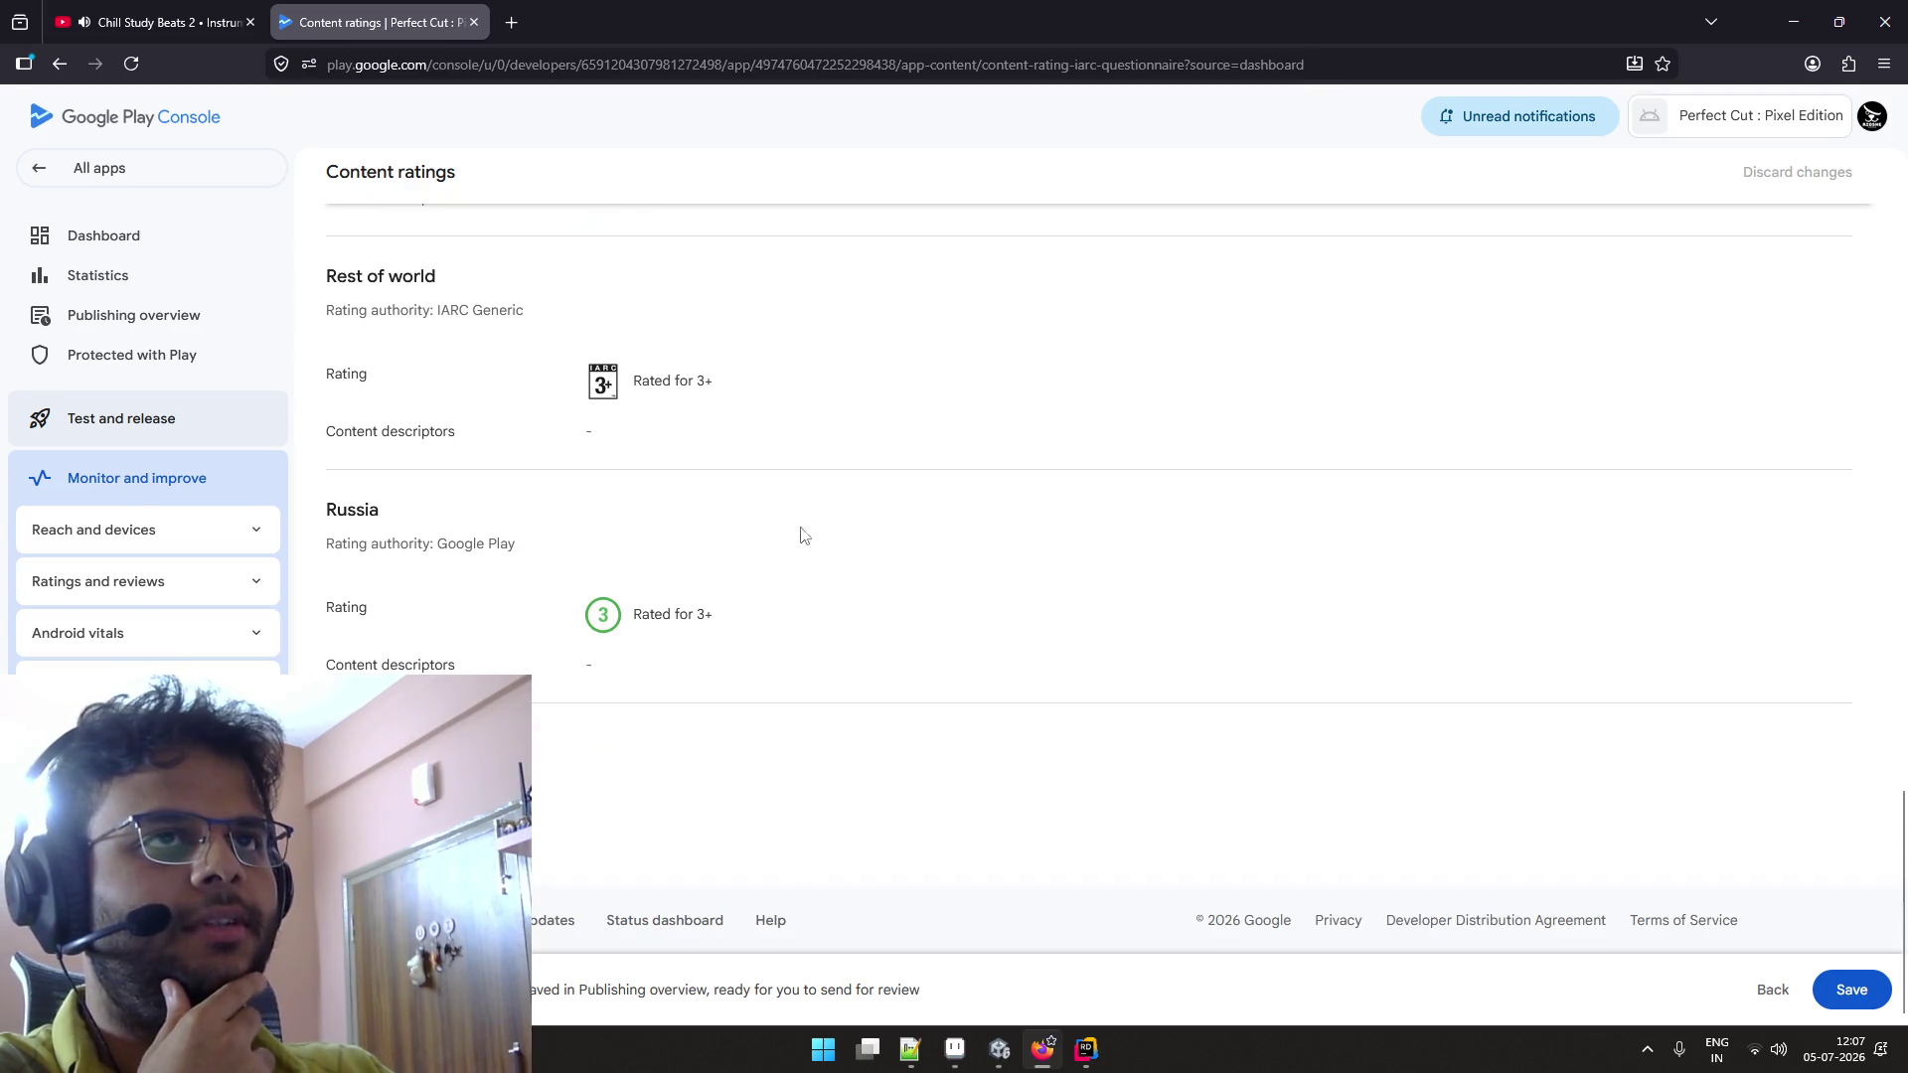
{"action": "left_click", "coordinate": [511, 22]}
Load the Play Console home app list and open the Color Swift dashboard
{"action": "type", "text": "p"}
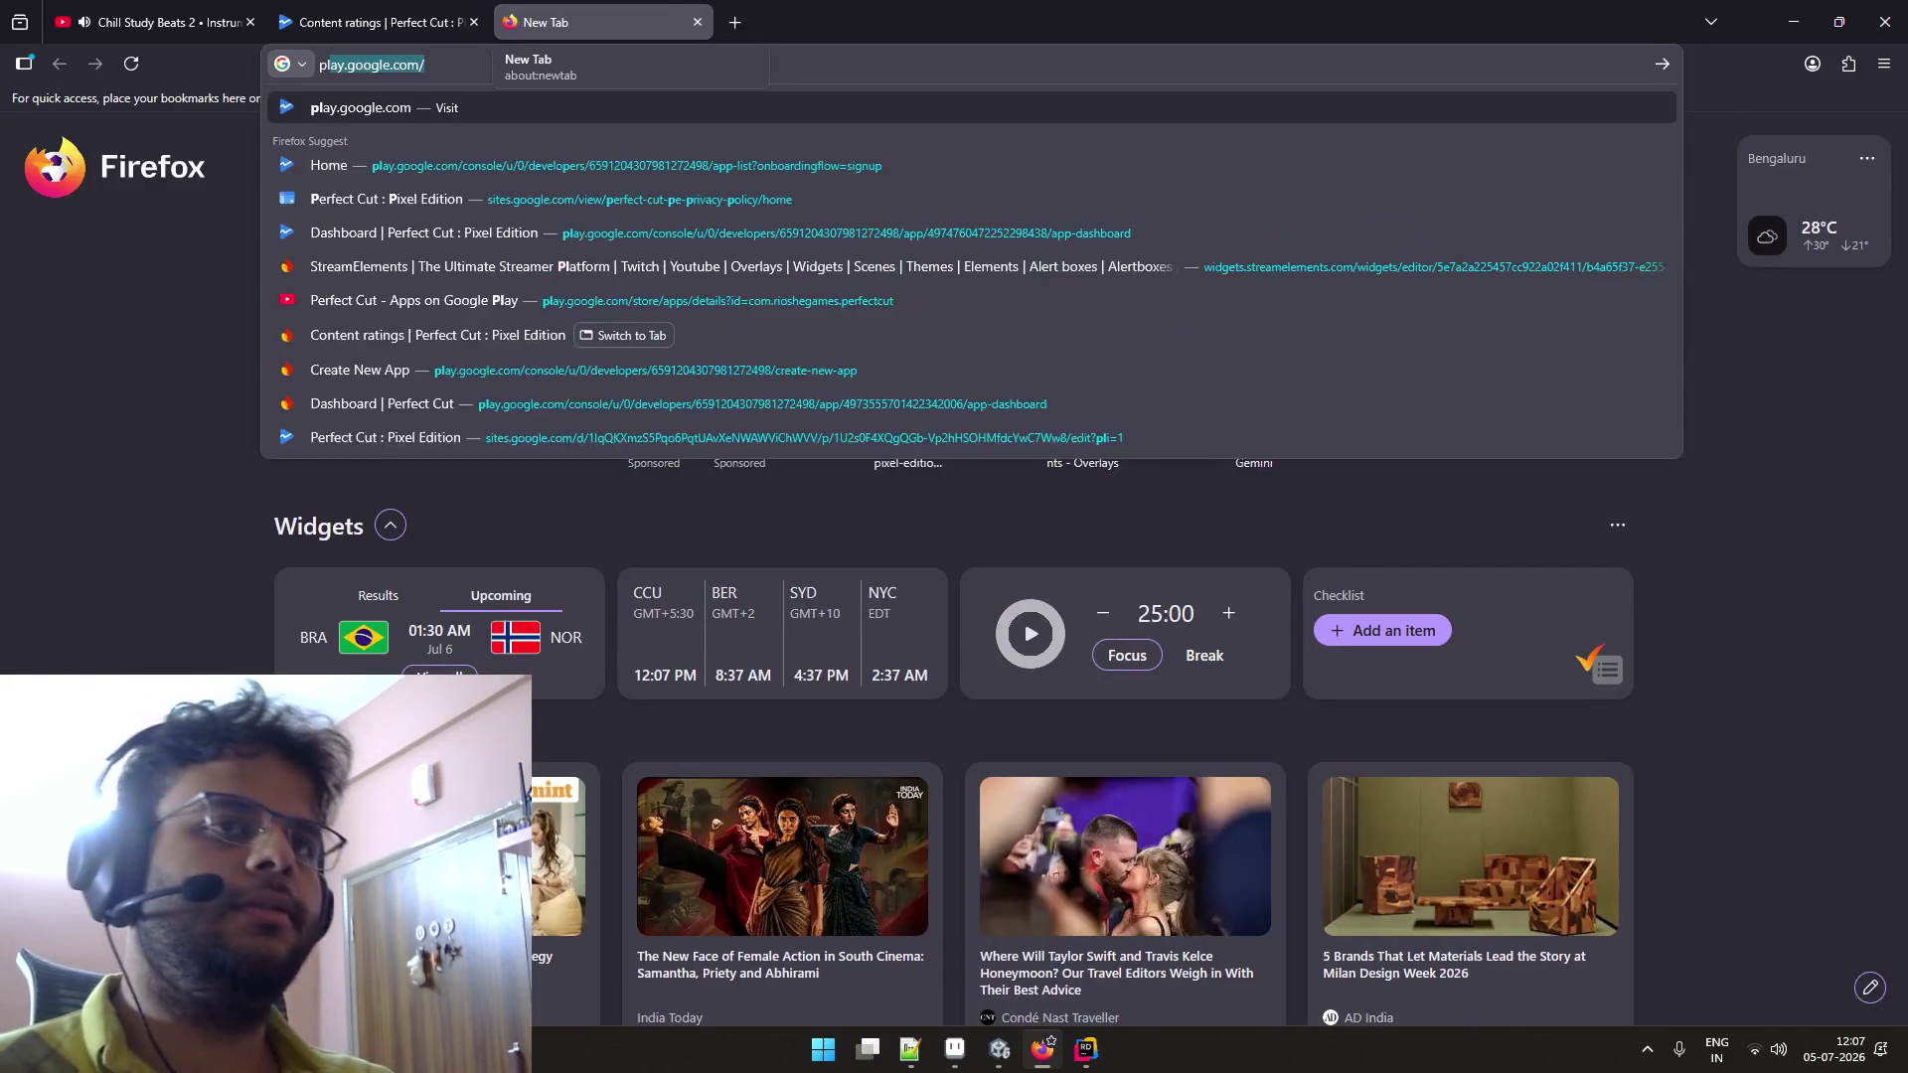
{"action": "type", "text": "la"}
{"action": "key", "text": "Up"}
{"action": "key", "text": "Up"}
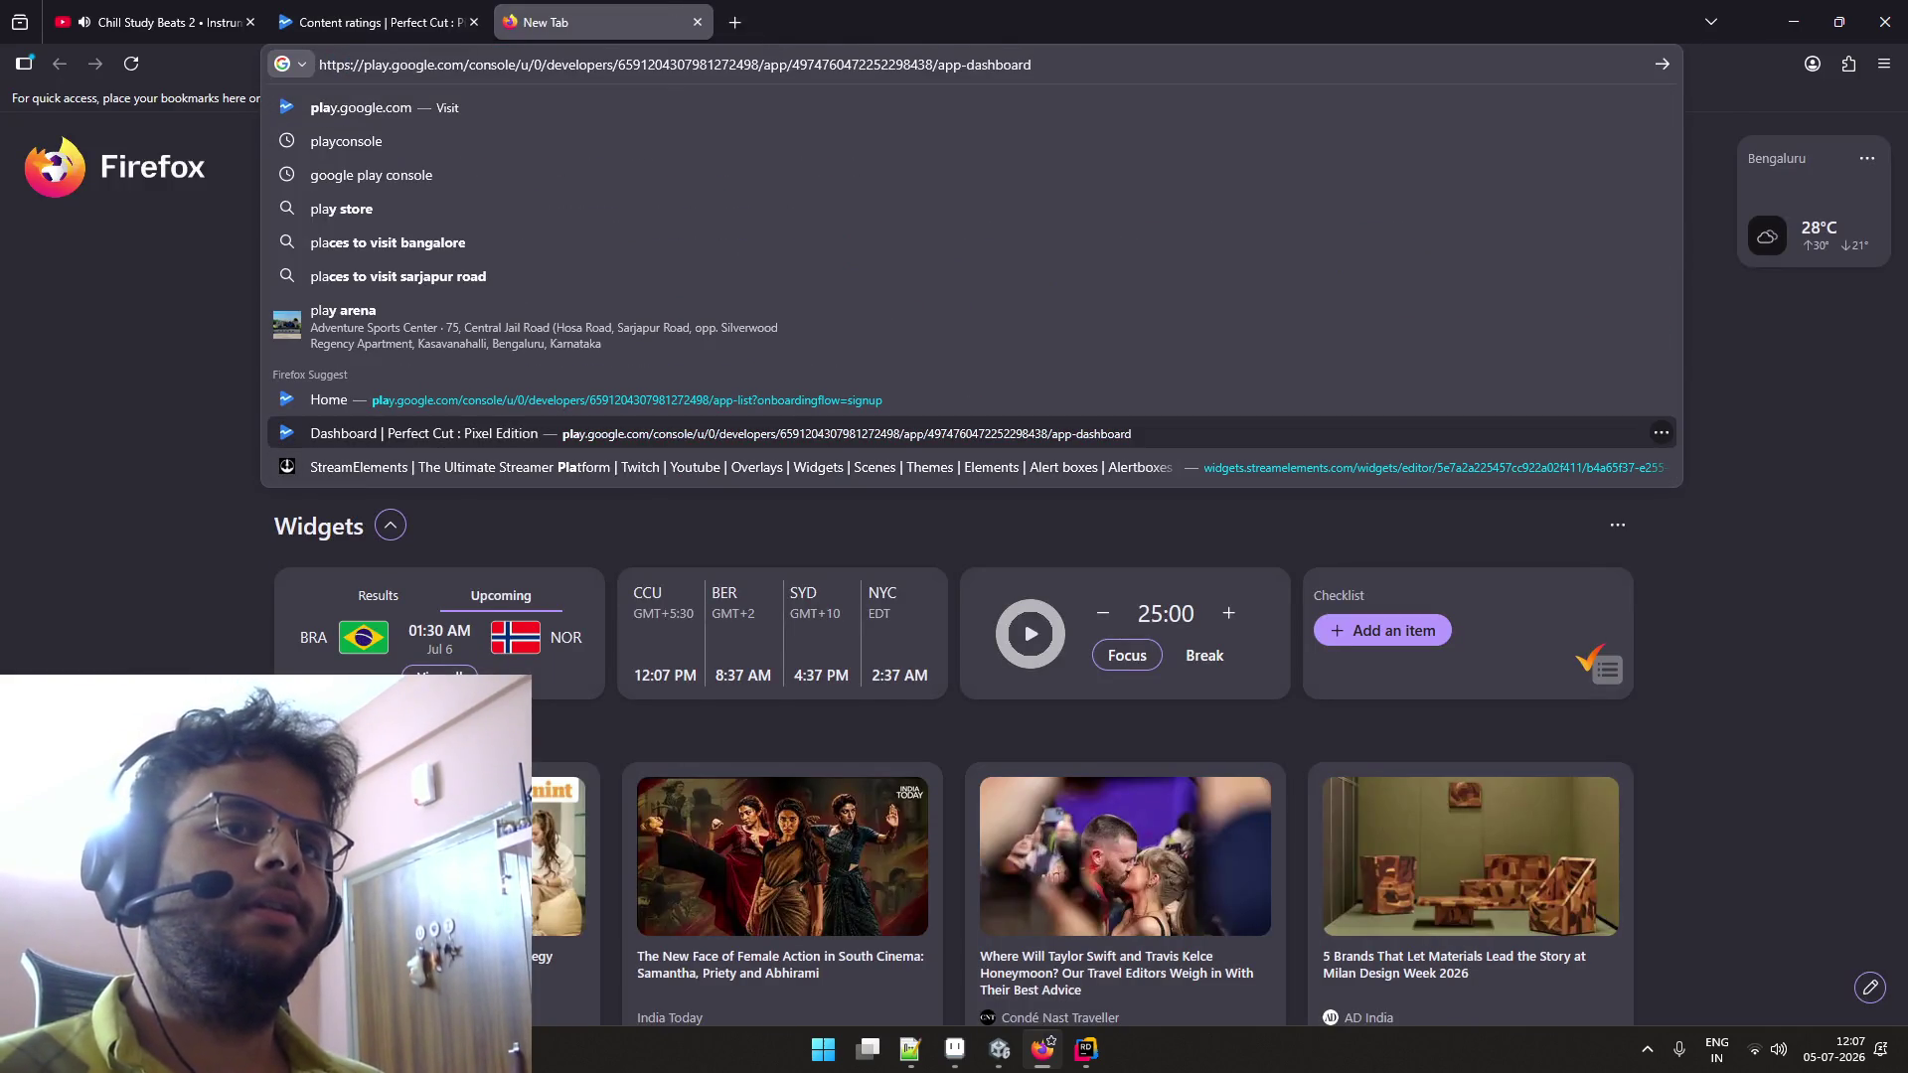
{"action": "key", "text": "Up"}
{"action": "key", "text": "Return"}
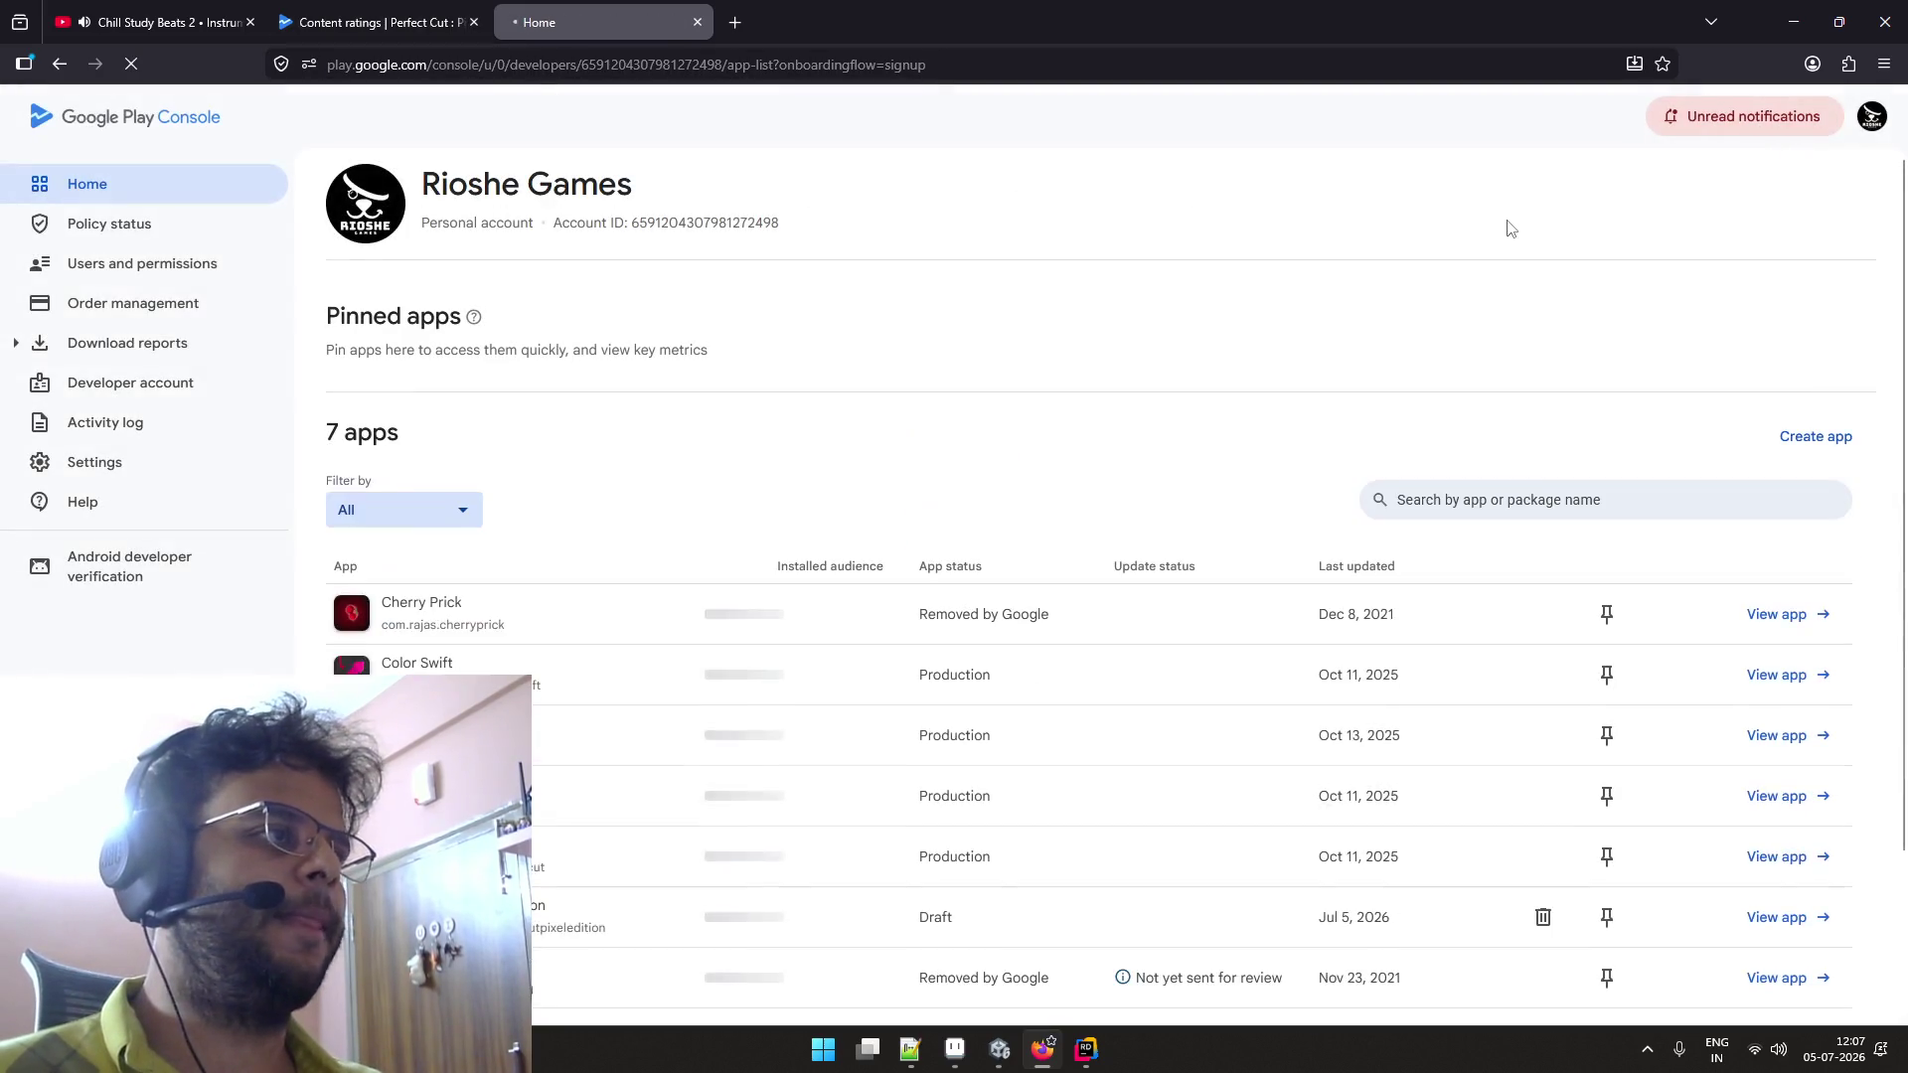
{"action": "scroll", "coordinate": [990, 555], "scroll_direction": "down", "scroll_amount": 2}
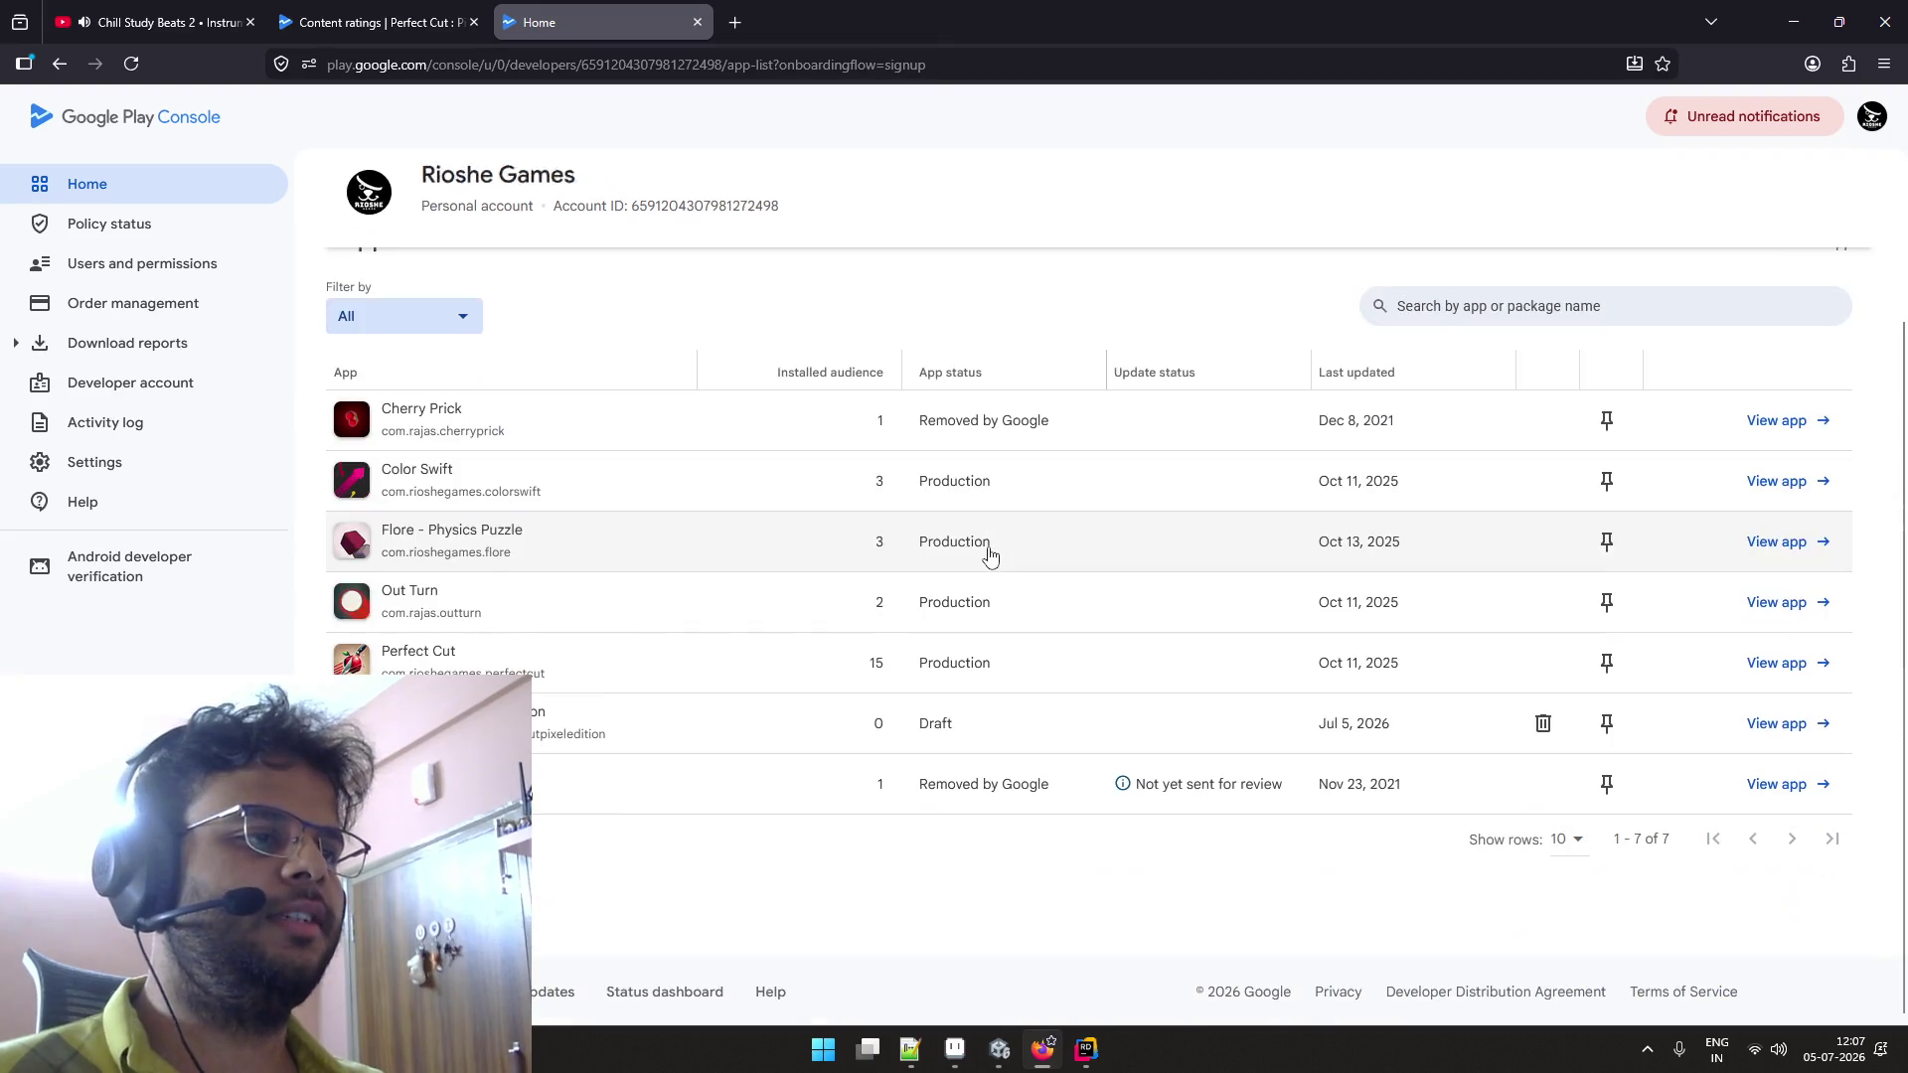
{"action": "left_click", "coordinate": [704, 509]}
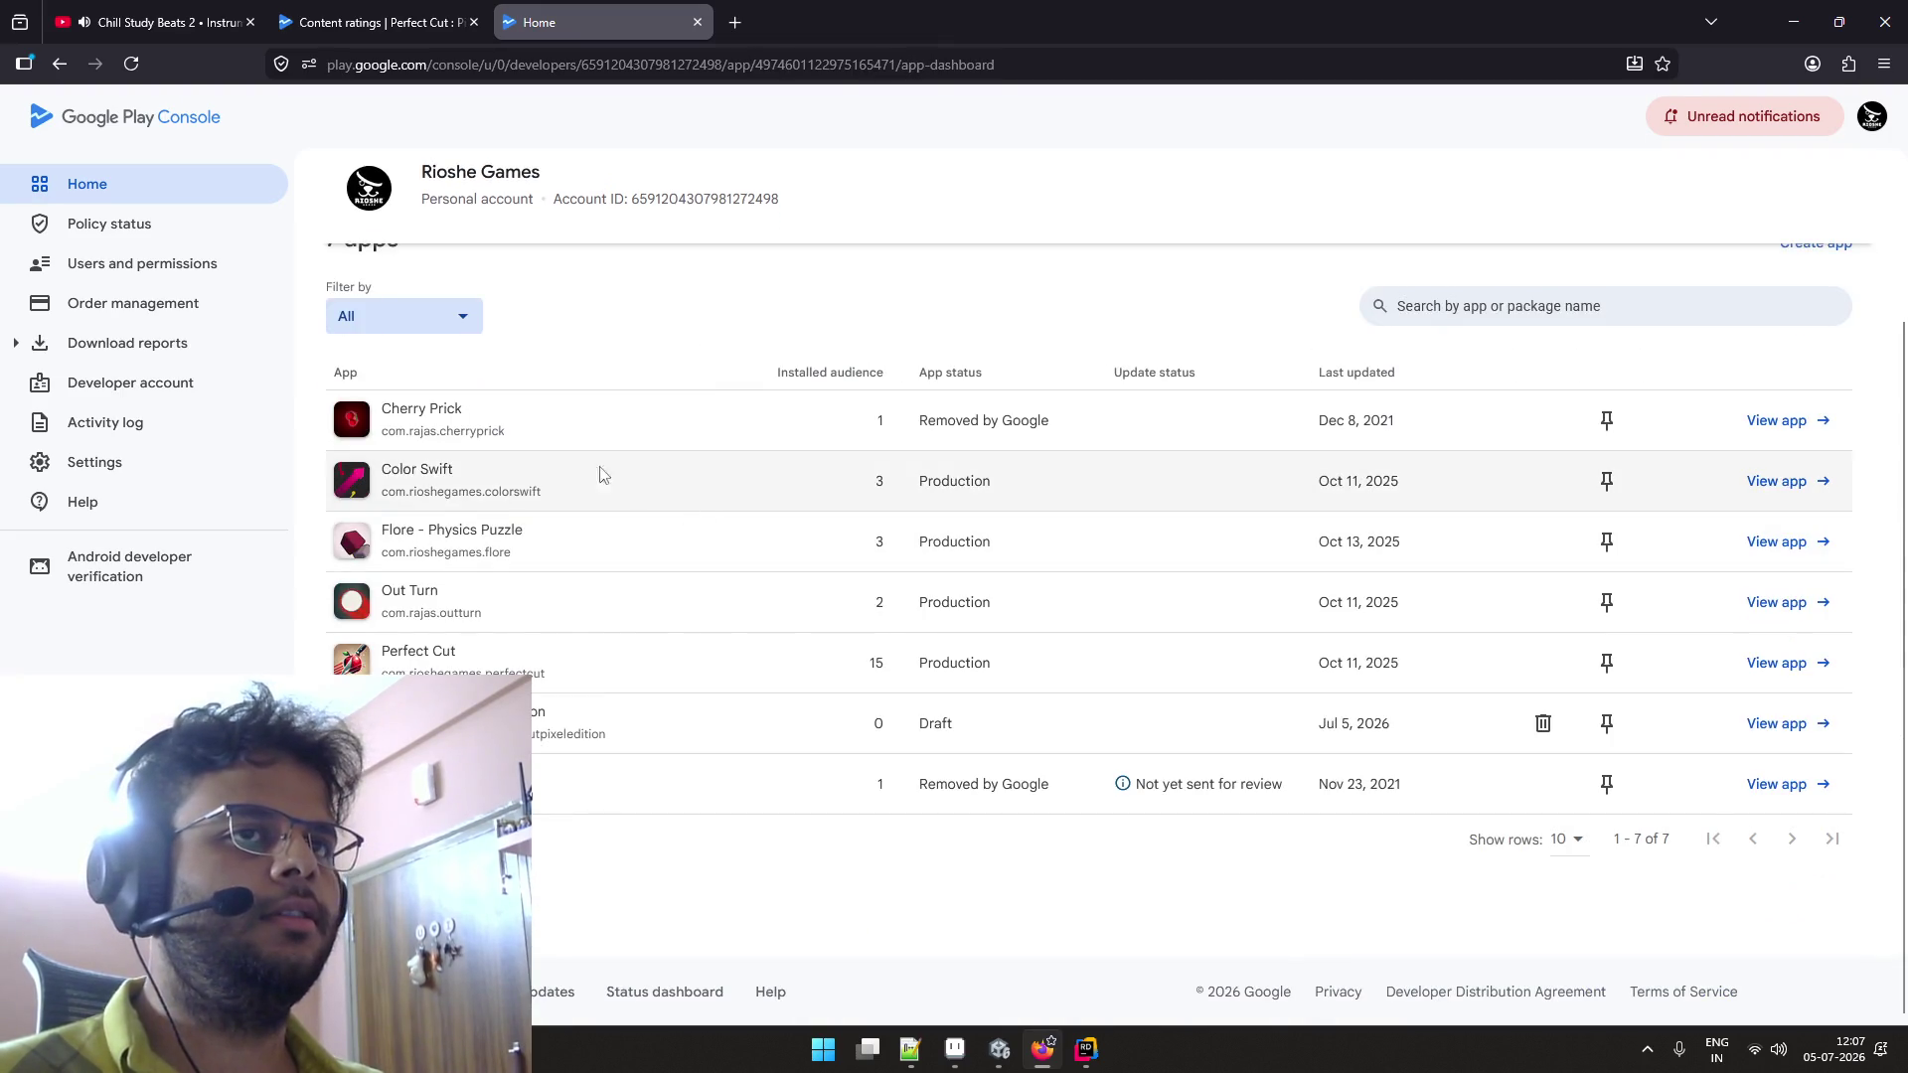
Open Color Swift's Play Store page and copy the Rioshe Games developer page link
{"action": "middle_click", "coordinate": [1242, 221]}
{"action": "key", "text": "ctrl+Tab"}
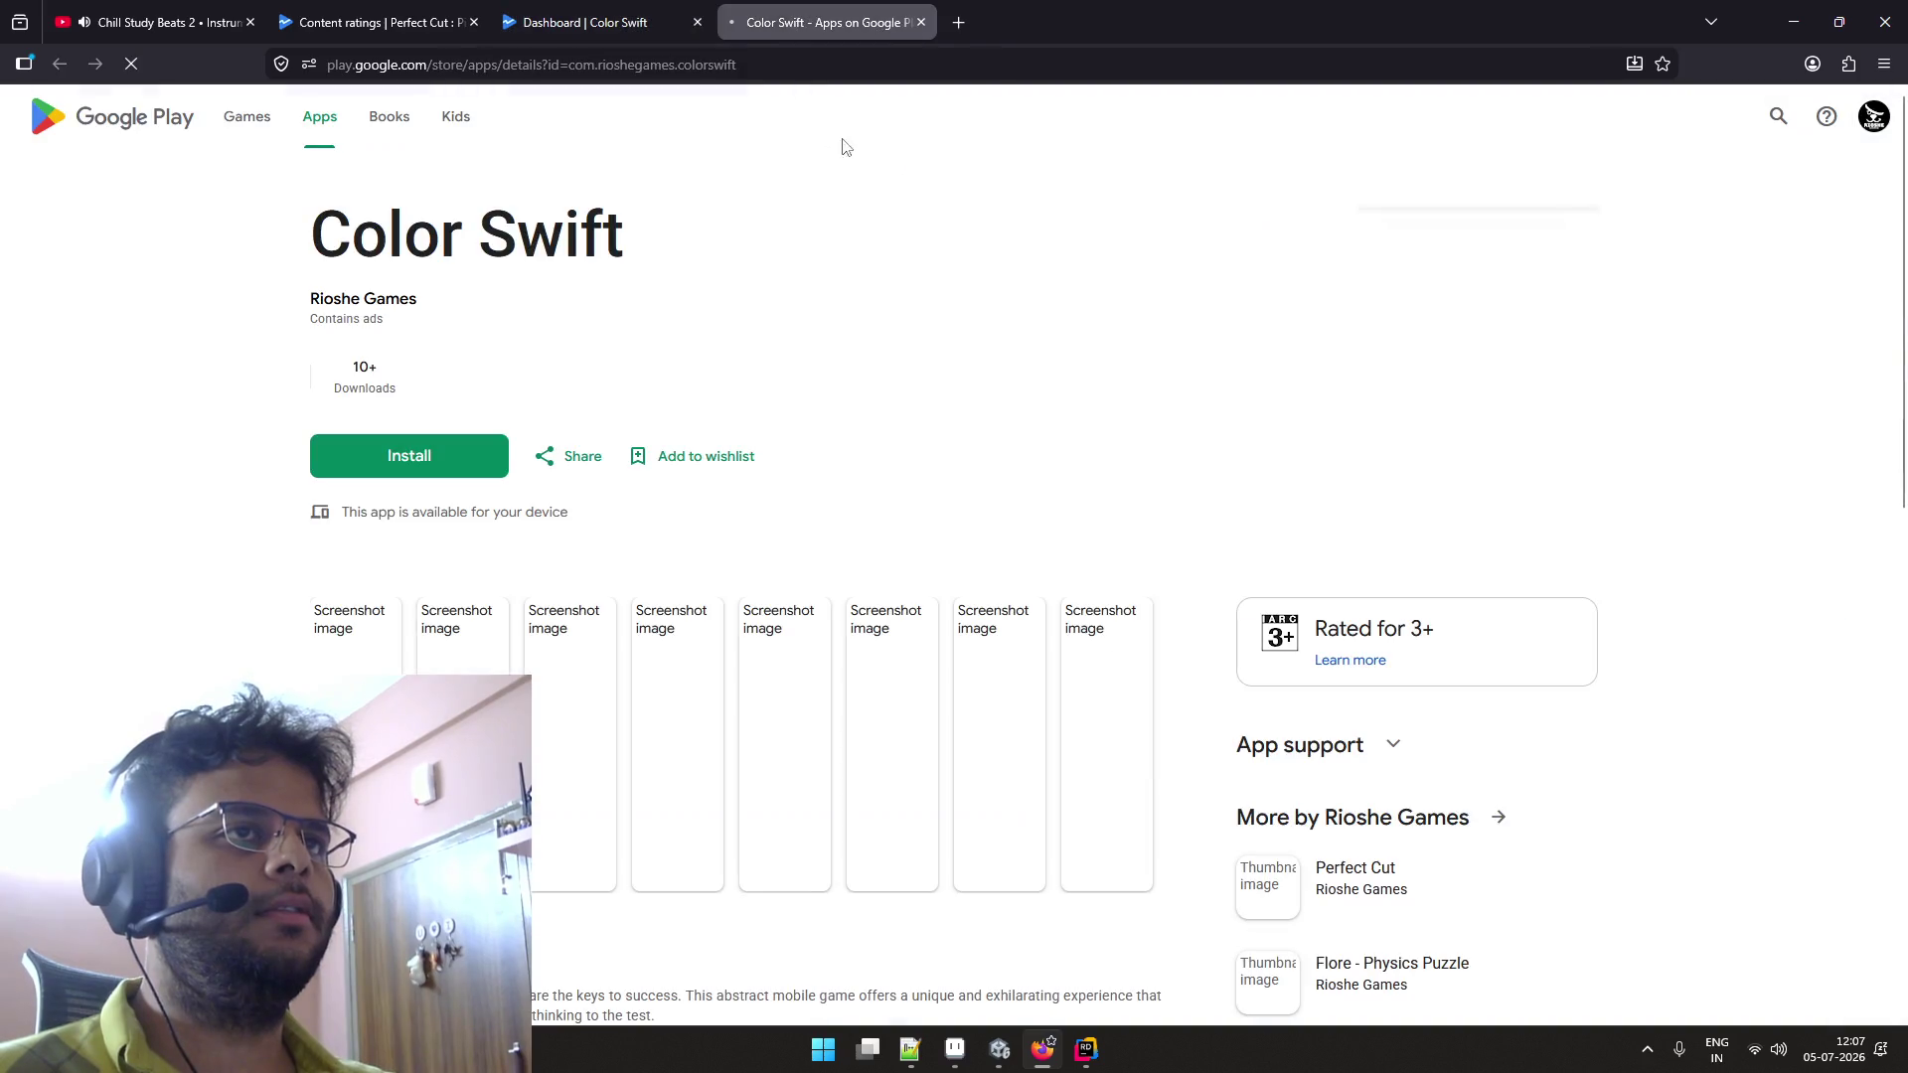
{"action": "left_click", "coordinate": [374, 298]}
{"action": "left_click", "coordinate": [890, 65]}
{"action": "key", "text": "BackSpace"}
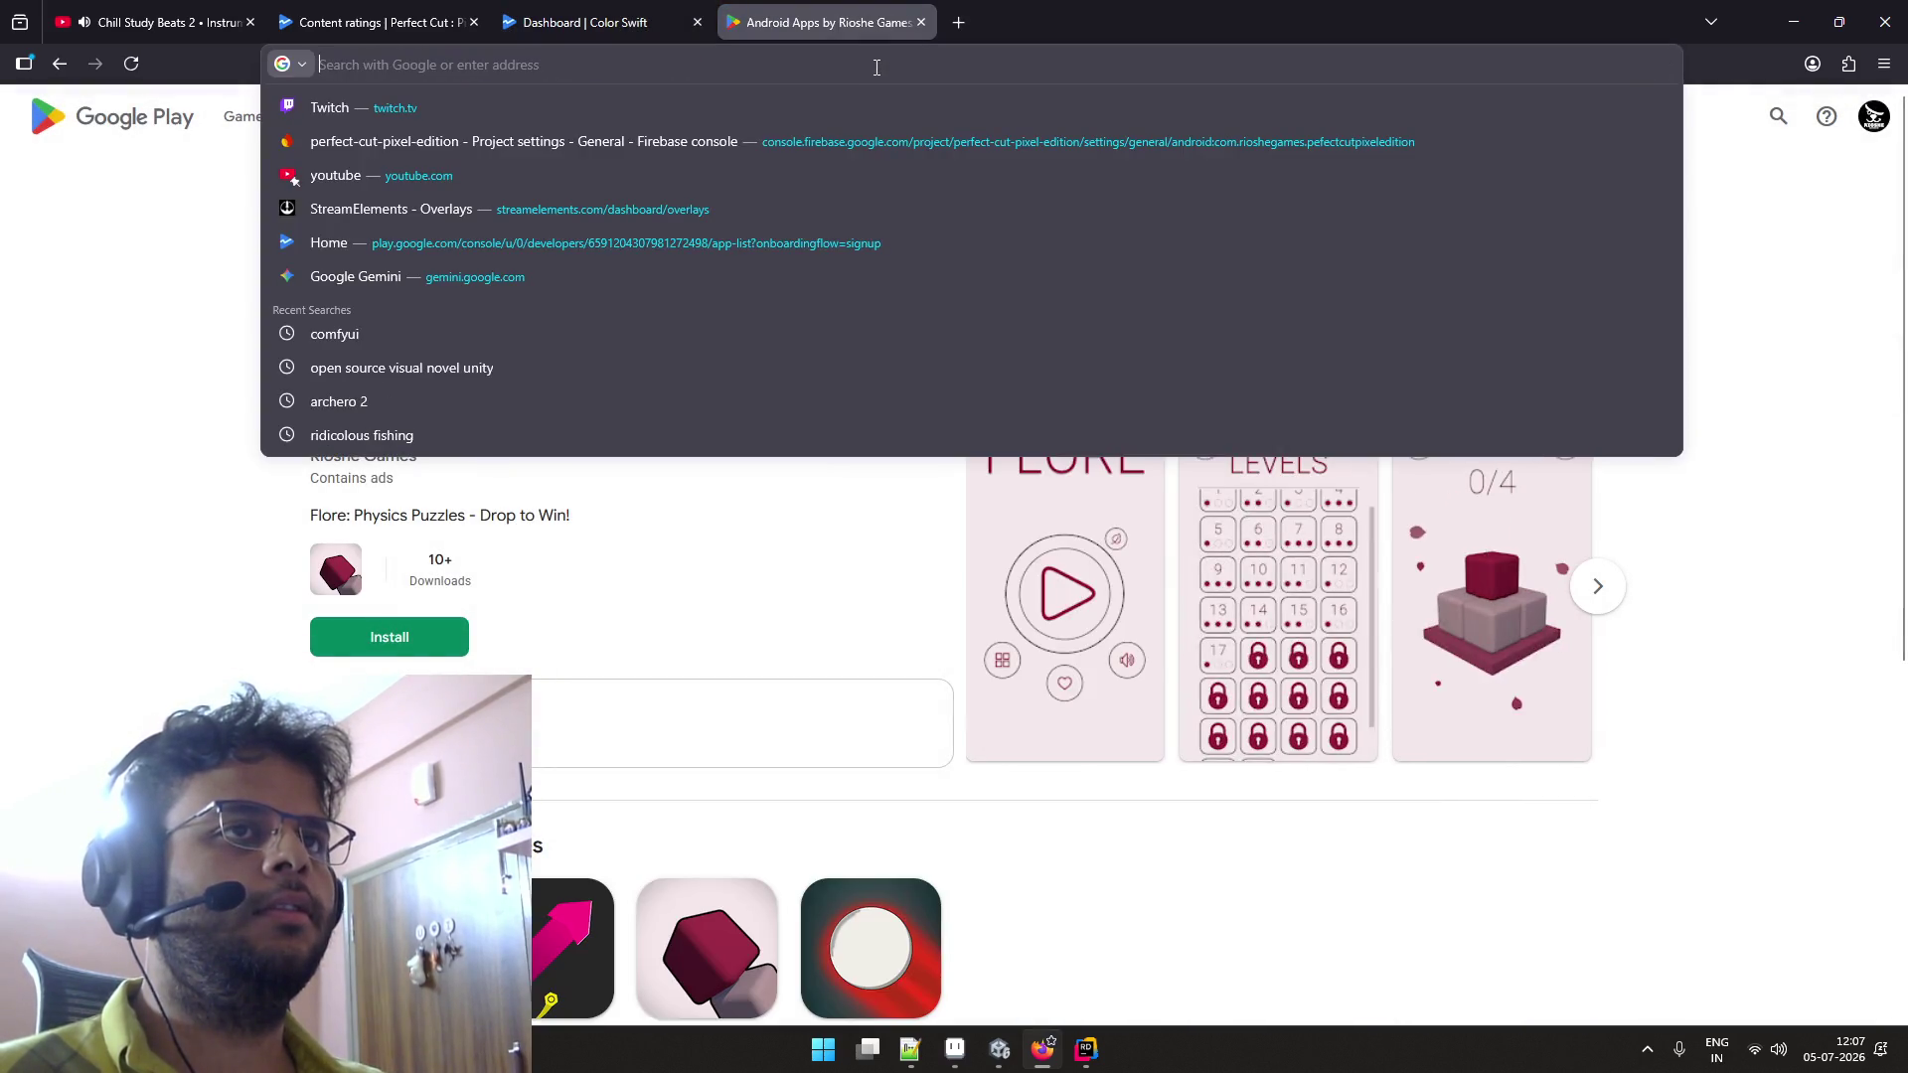
Paste the Rioshe Games Play Store link into the stream chat and send it
{"action": "key", "text": "alt+Tab"}
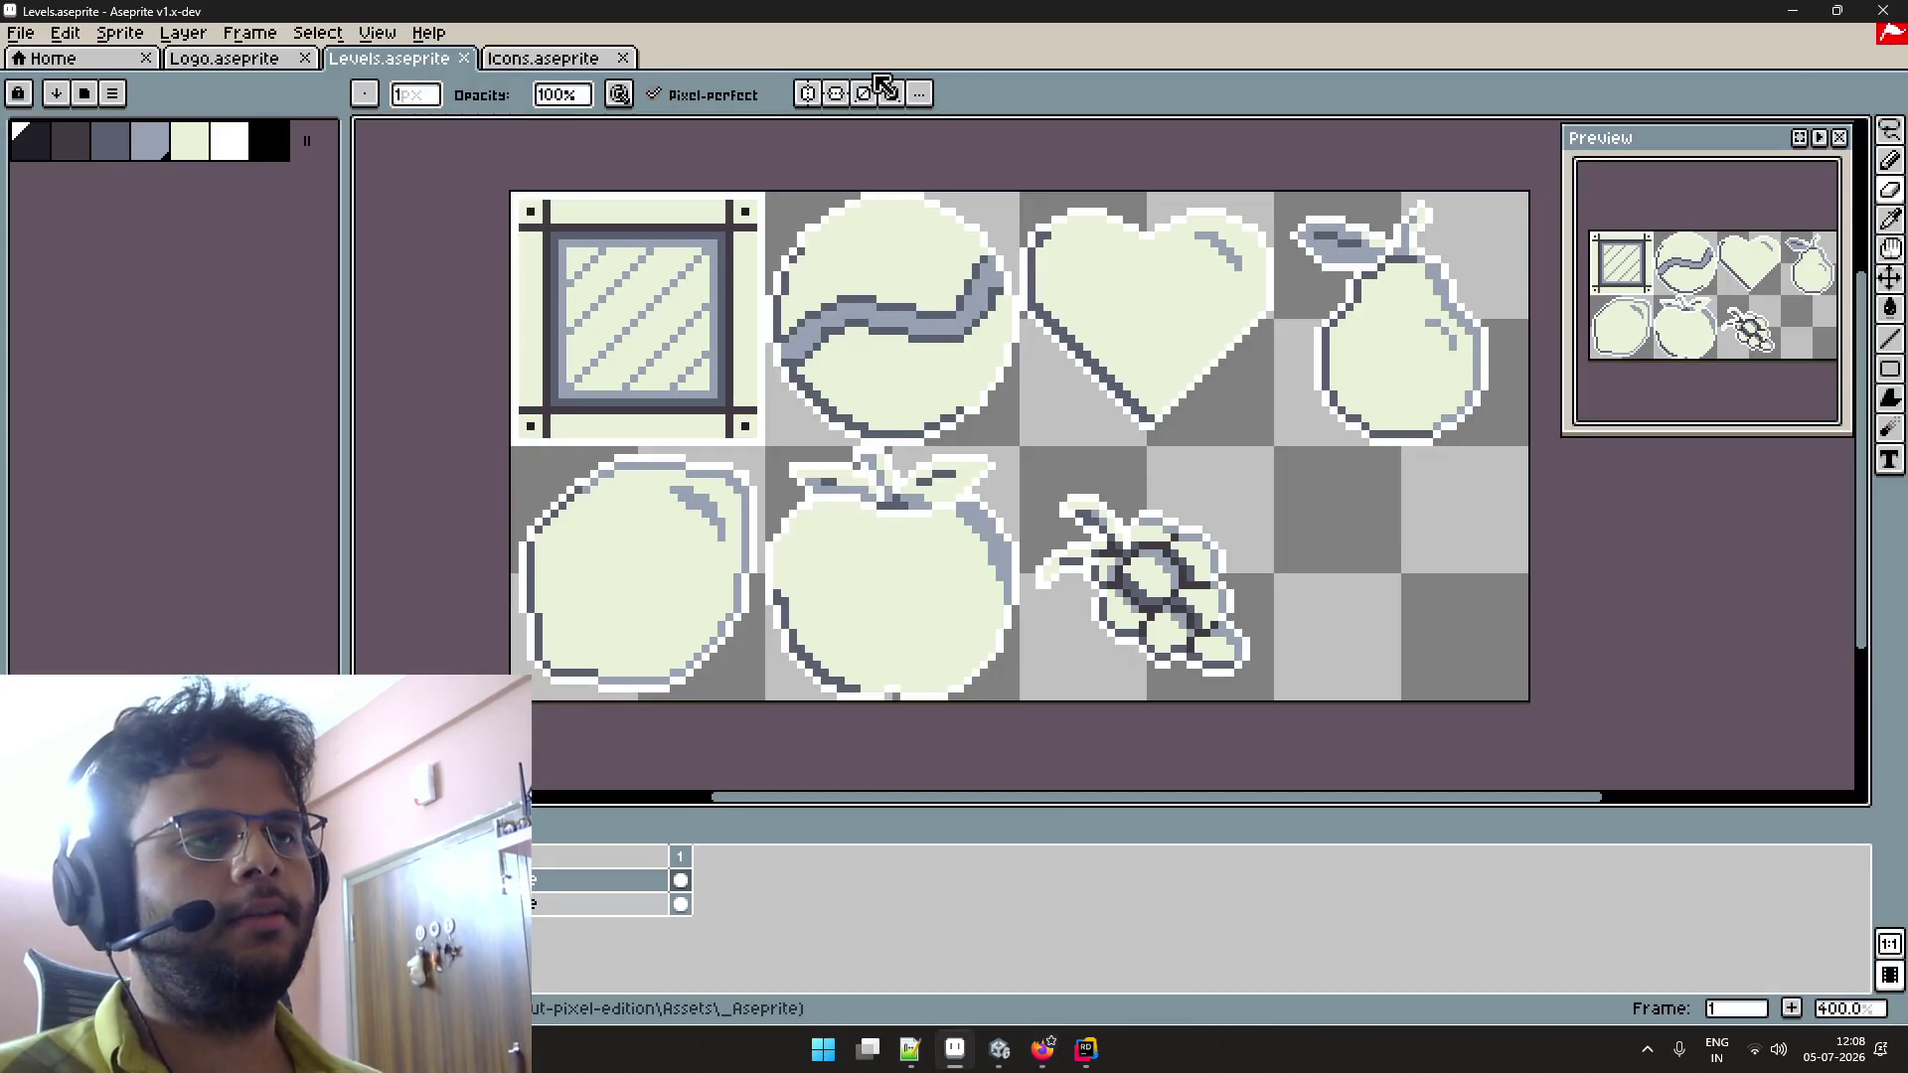
{"action": "key", "text": "super+Tab"}
{"action": "left_click", "coordinate": [957, 929]}
{"action": "key", "text": "alt+Tab"}
{"action": "left_click", "coordinate": [1687, 603]}
{"action": "key", "text": "ctrl+v"}
{"action": "key", "text": "Return"}
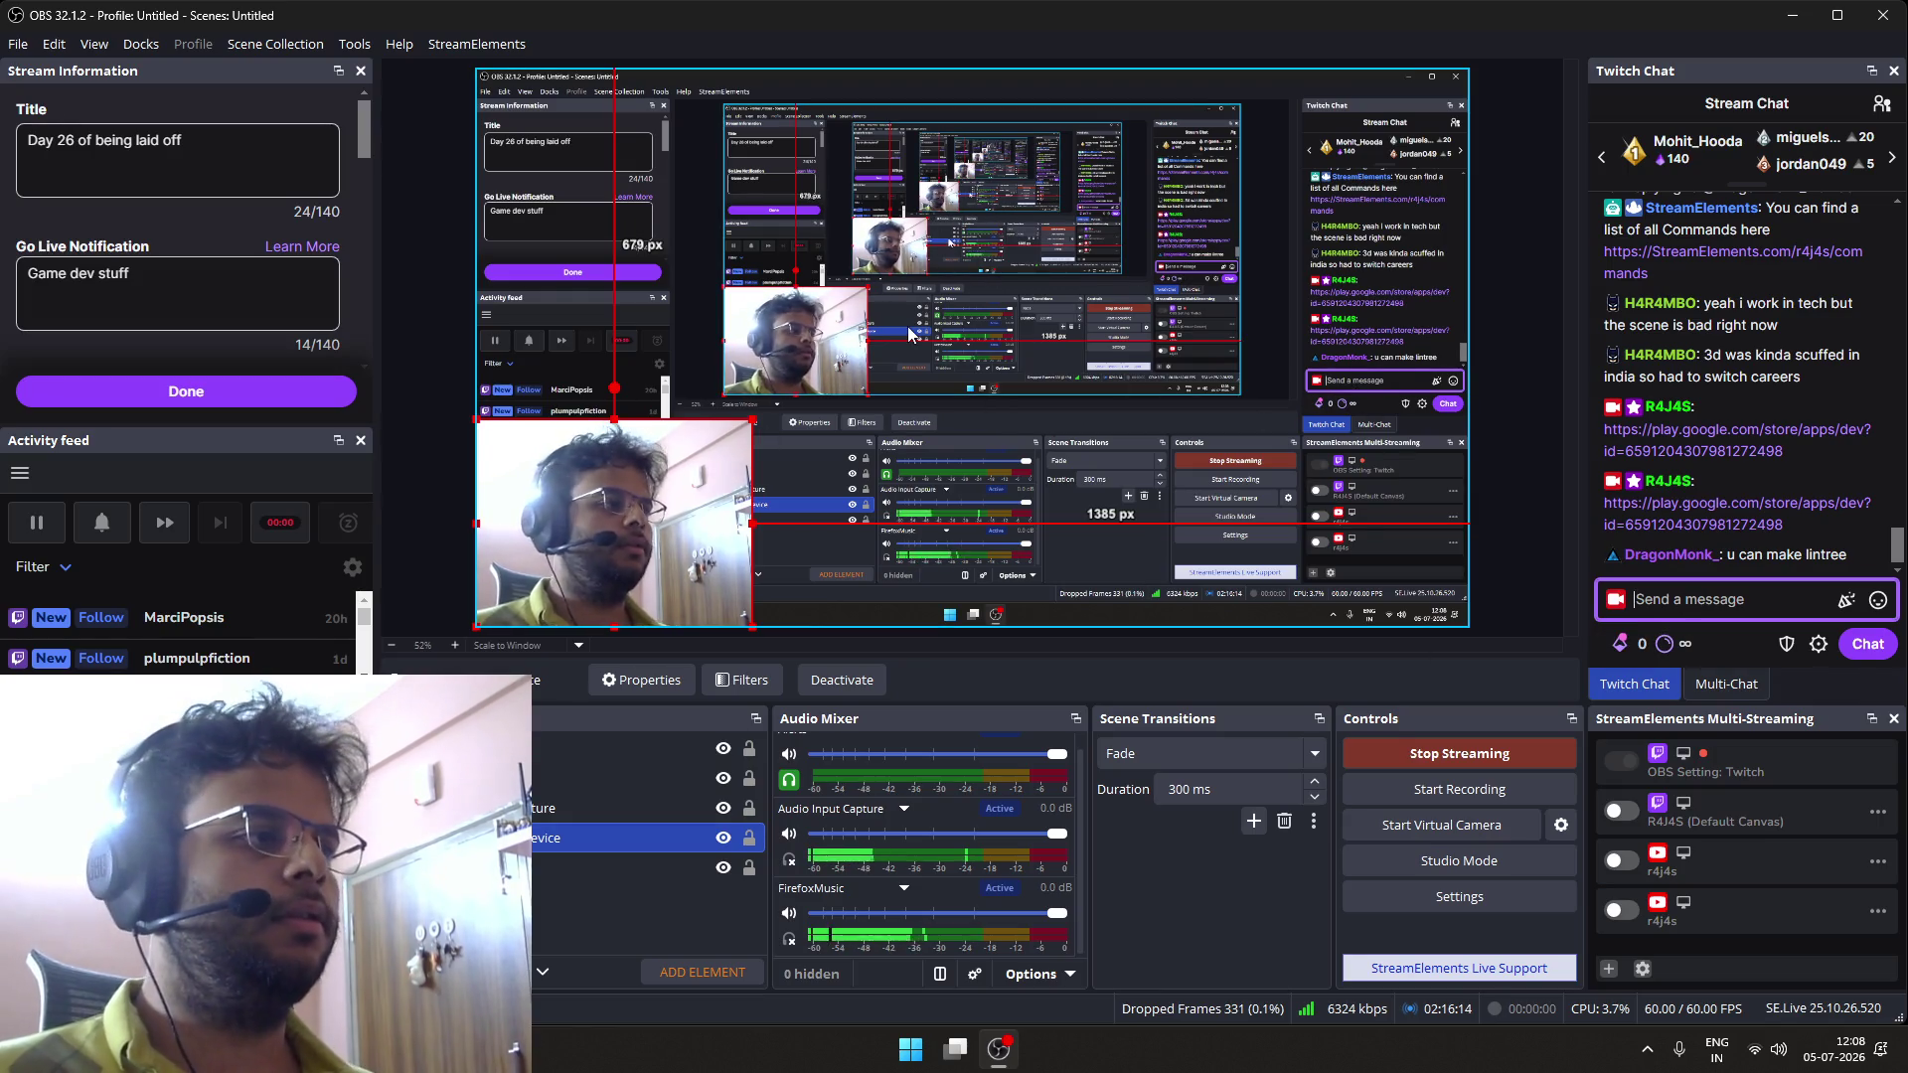
Return to the browser and close the Rioshe Games store page
{"action": "key", "text": "ctrl+super+Left"}
{"action": "key", "text": "alt+Tab"}
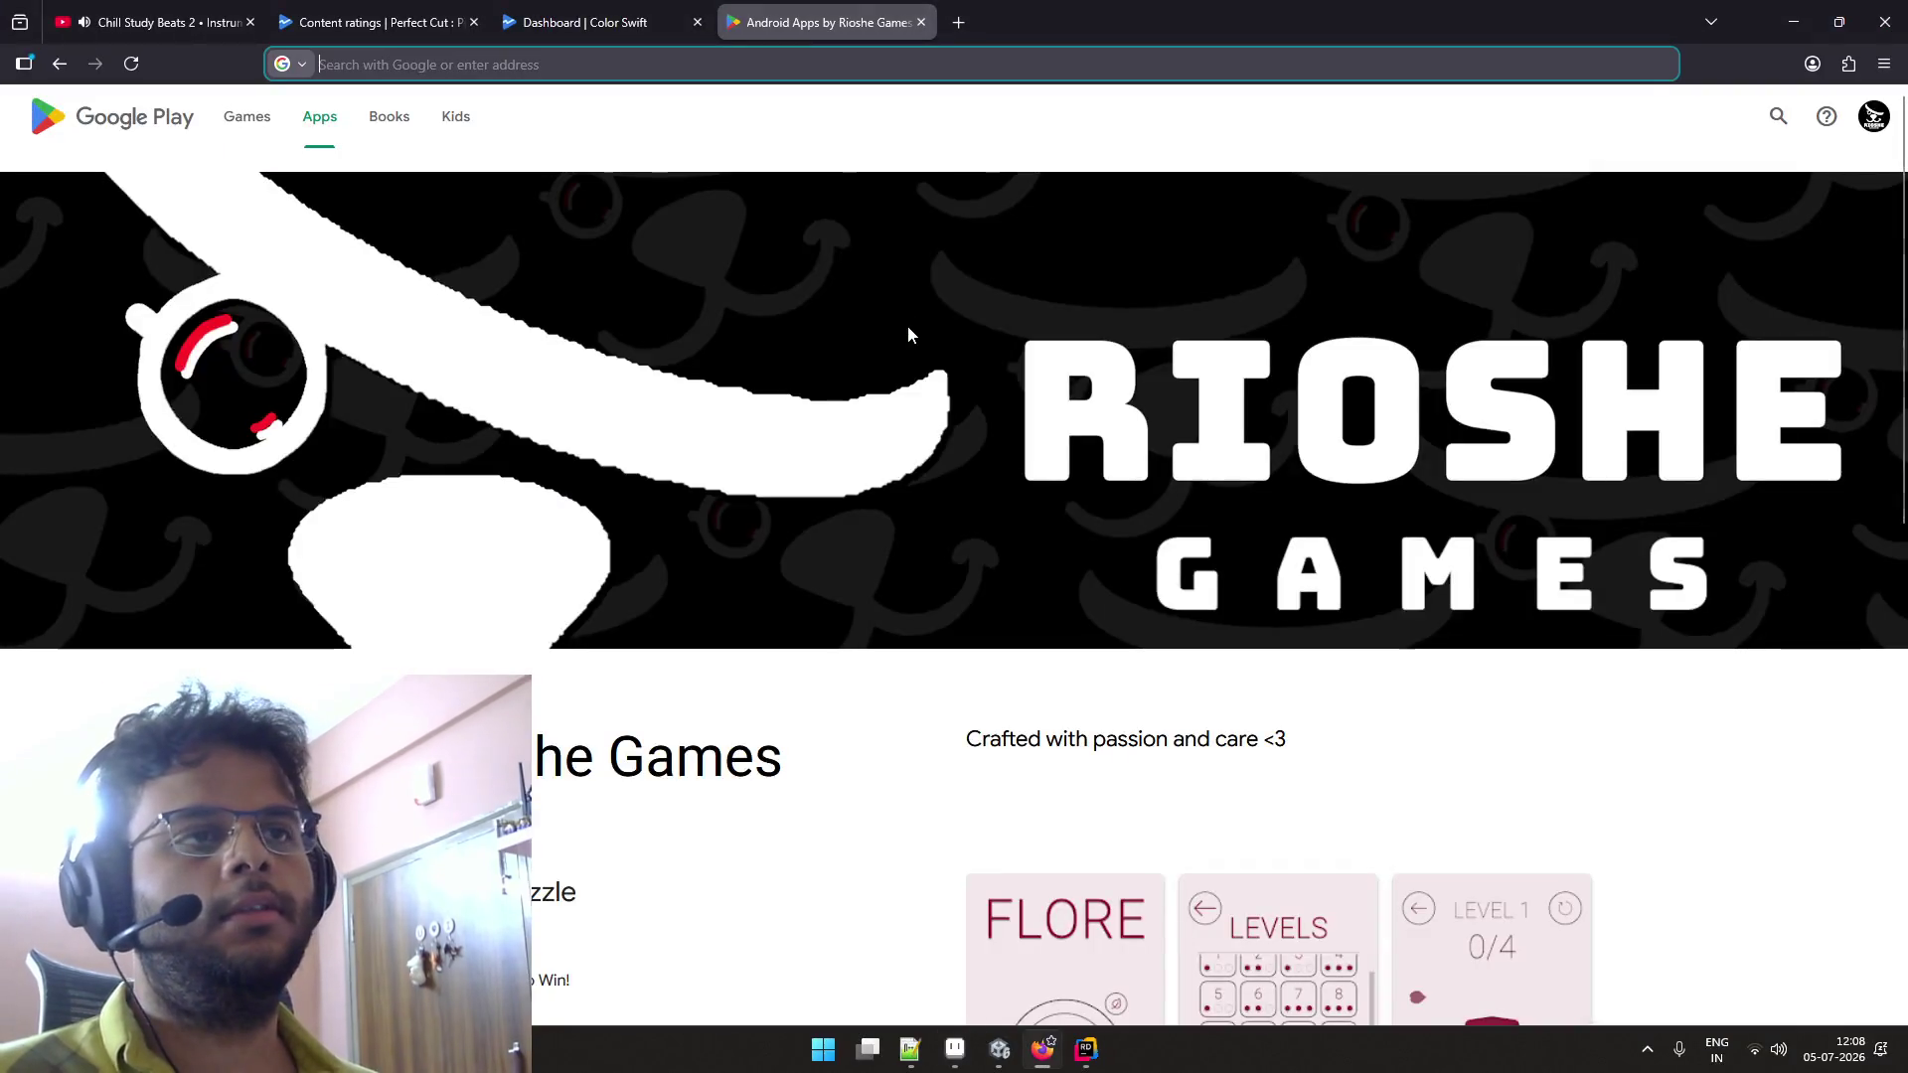
{"action": "scroll", "coordinate": [793, 331], "scroll_direction": "down", "scroll_amount": 4}
{"action": "scroll", "coordinate": [793, 331], "scroll_direction": "up", "scroll_amount": 4}
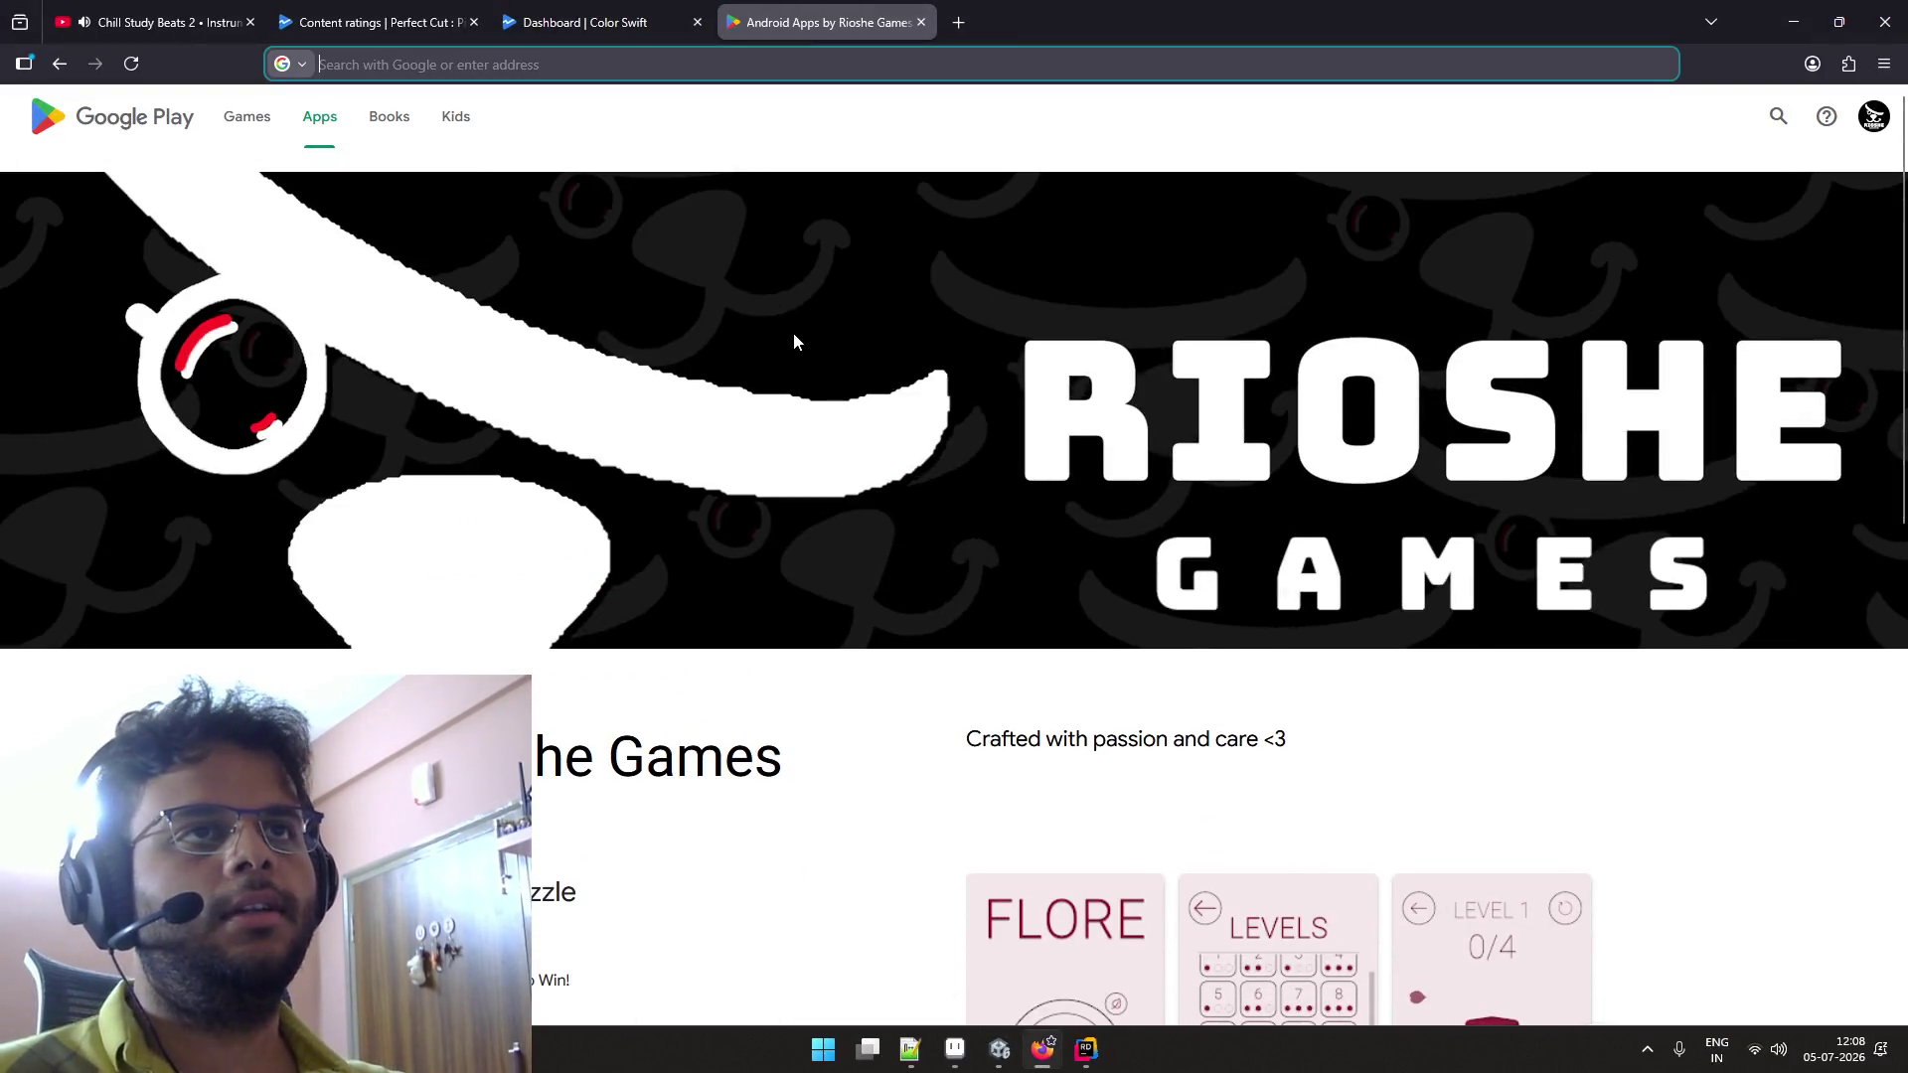
{"action": "key", "text": "ctrl+w"}
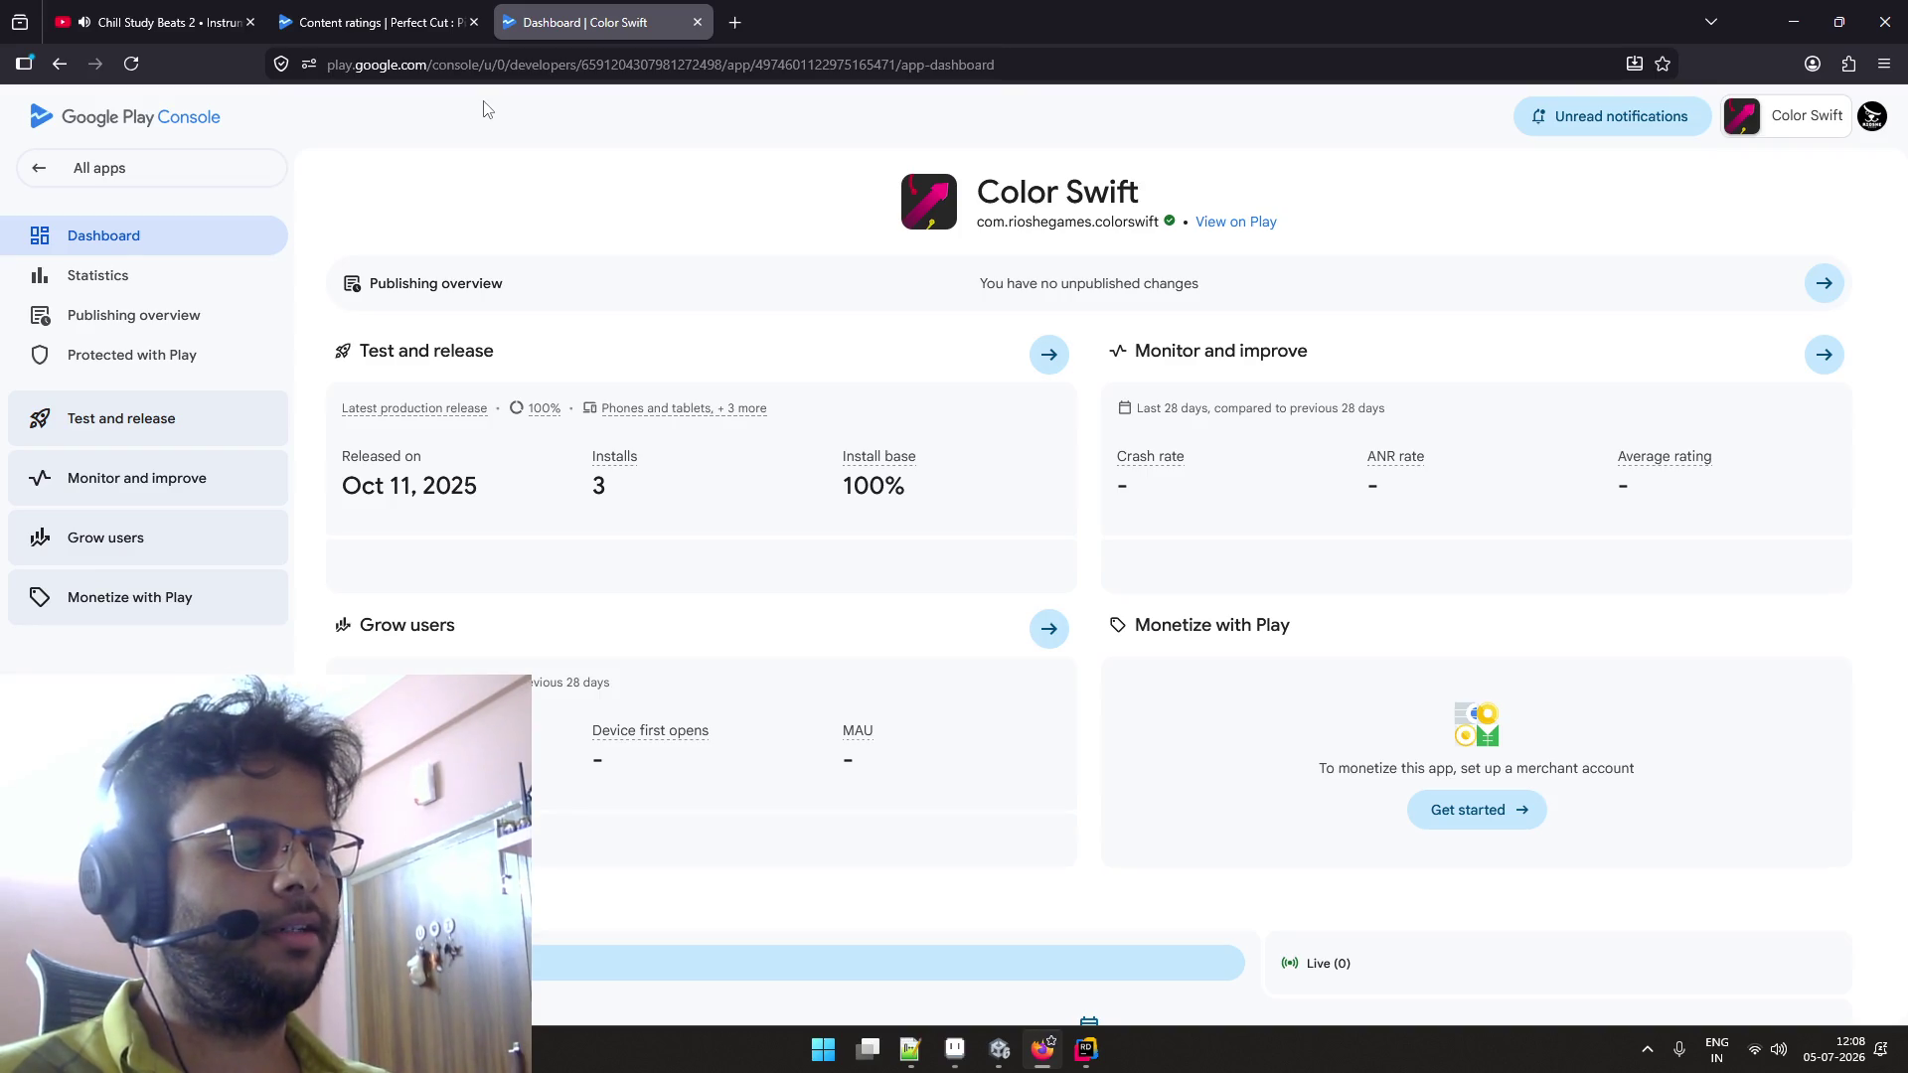
Save the content rating results on the Content ratings tab
{"action": "left_click", "coordinate": [407, 22]}
{"action": "left_click", "coordinate": [570, 24]}
{"action": "left_click", "coordinate": [348, 22]}
{"action": "left_click", "coordinate": [1852, 990]}
Close the Color Swift dashboard tab
{"action": "left_click", "coordinate": [524, 24]}
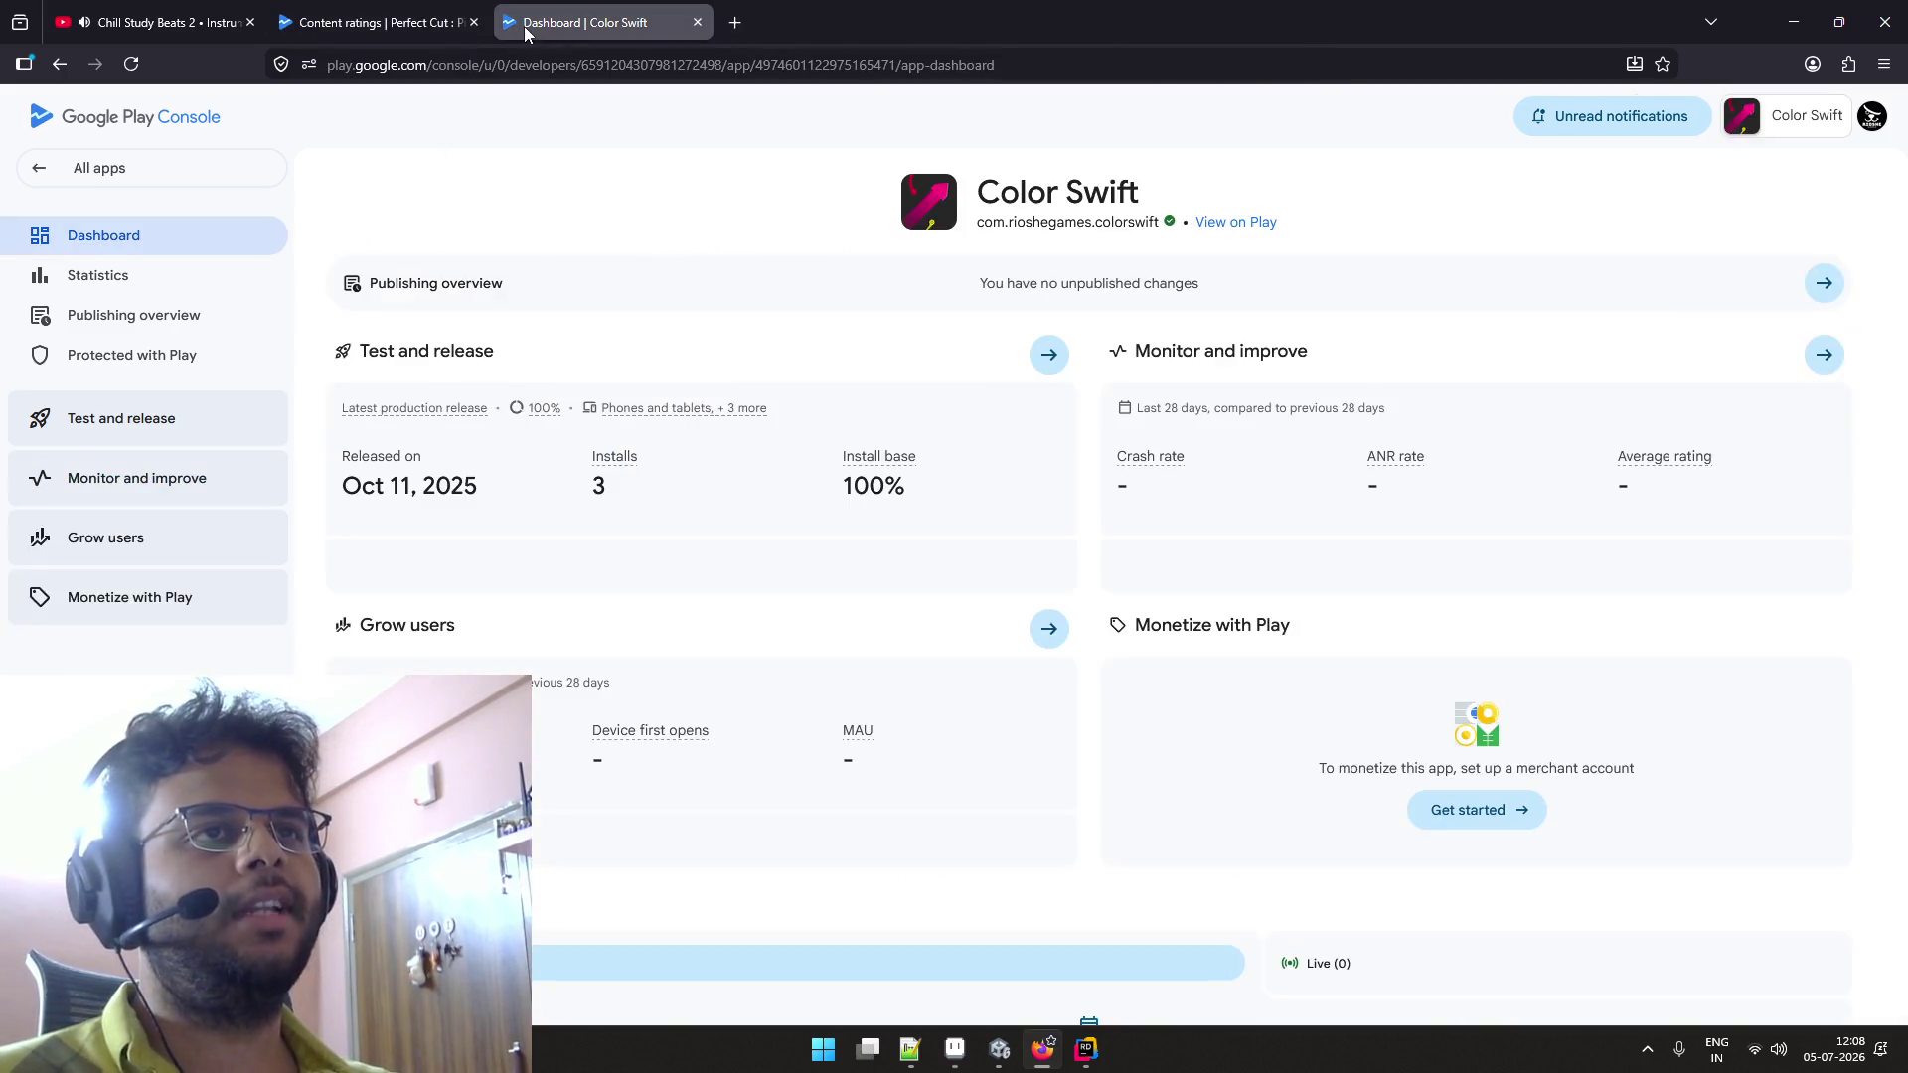
{"action": "middle_click", "coordinate": [525, 30]}
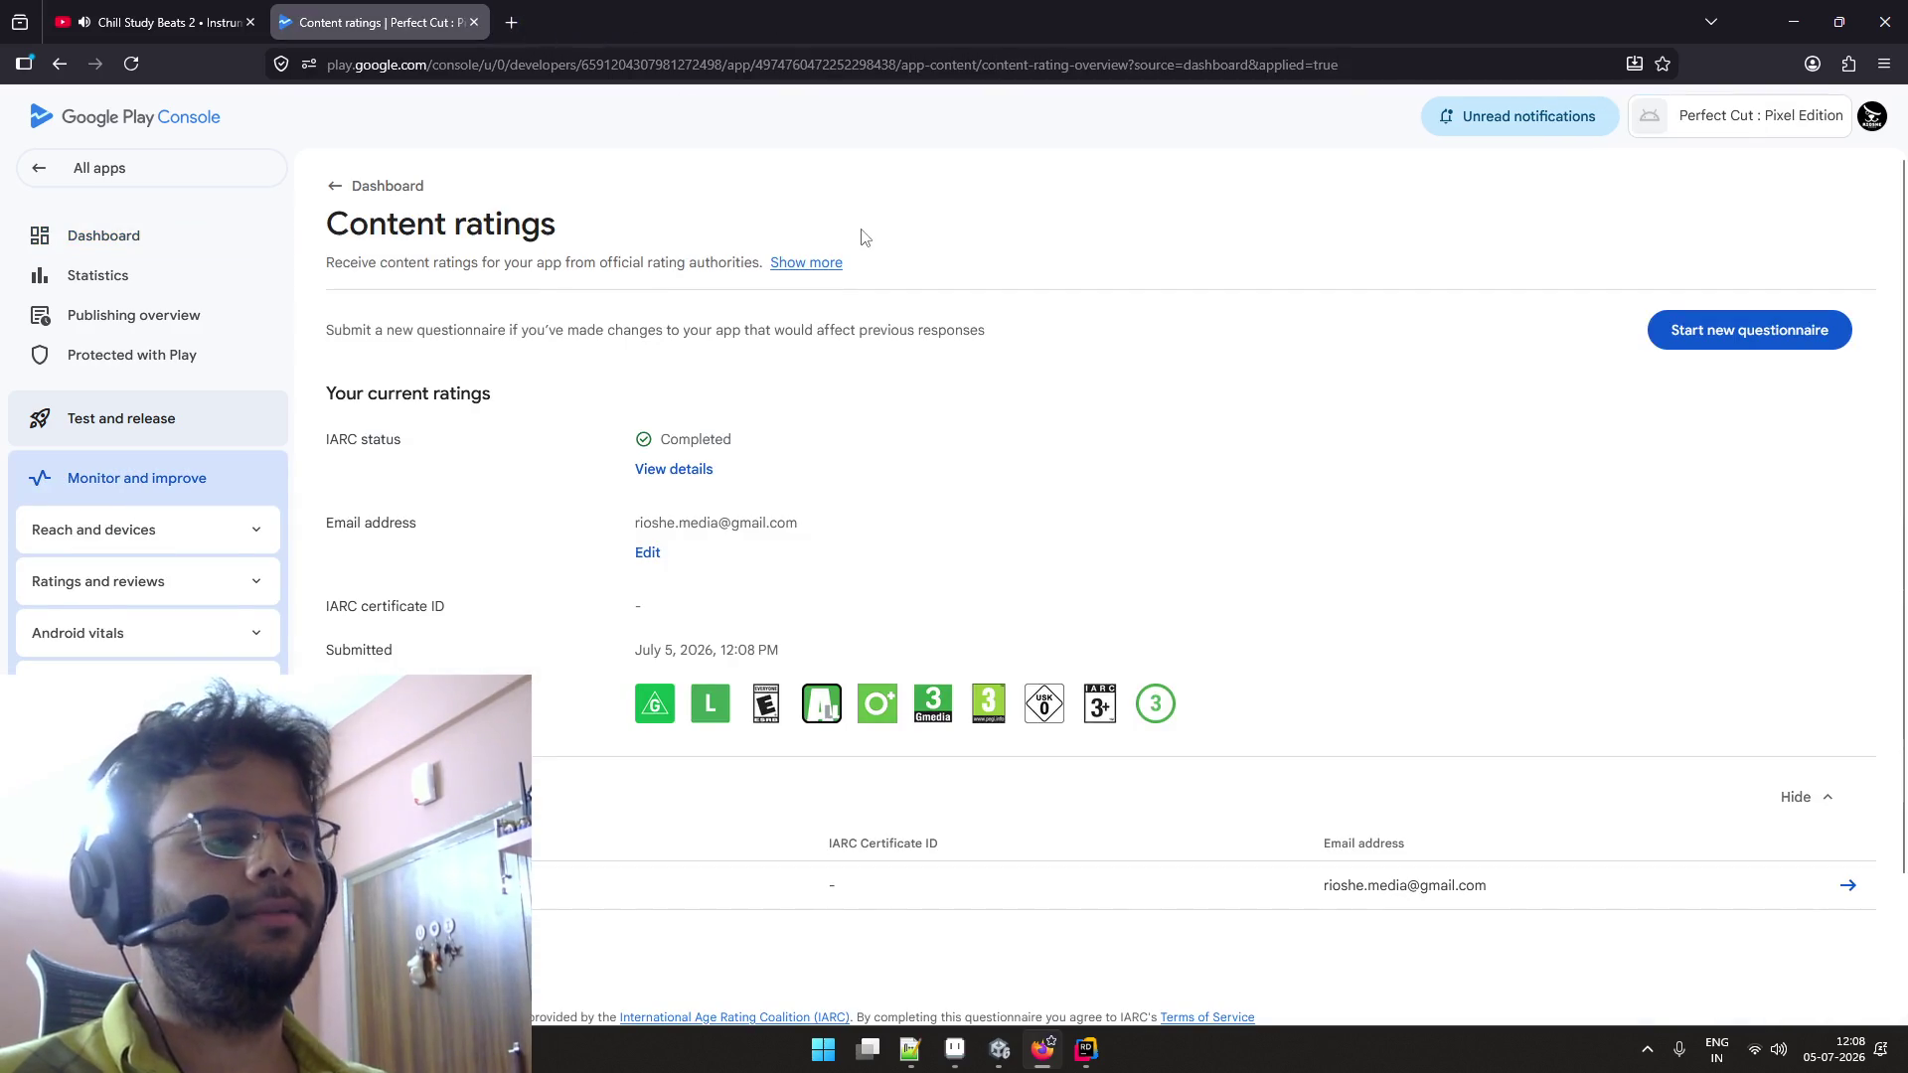
{"action": "scroll", "coordinate": [864, 239], "scroll_direction": "down", "scroll_amount": 3}
{"action": "scroll", "coordinate": [864, 237], "scroll_direction": "up", "scroll_amount": 3}
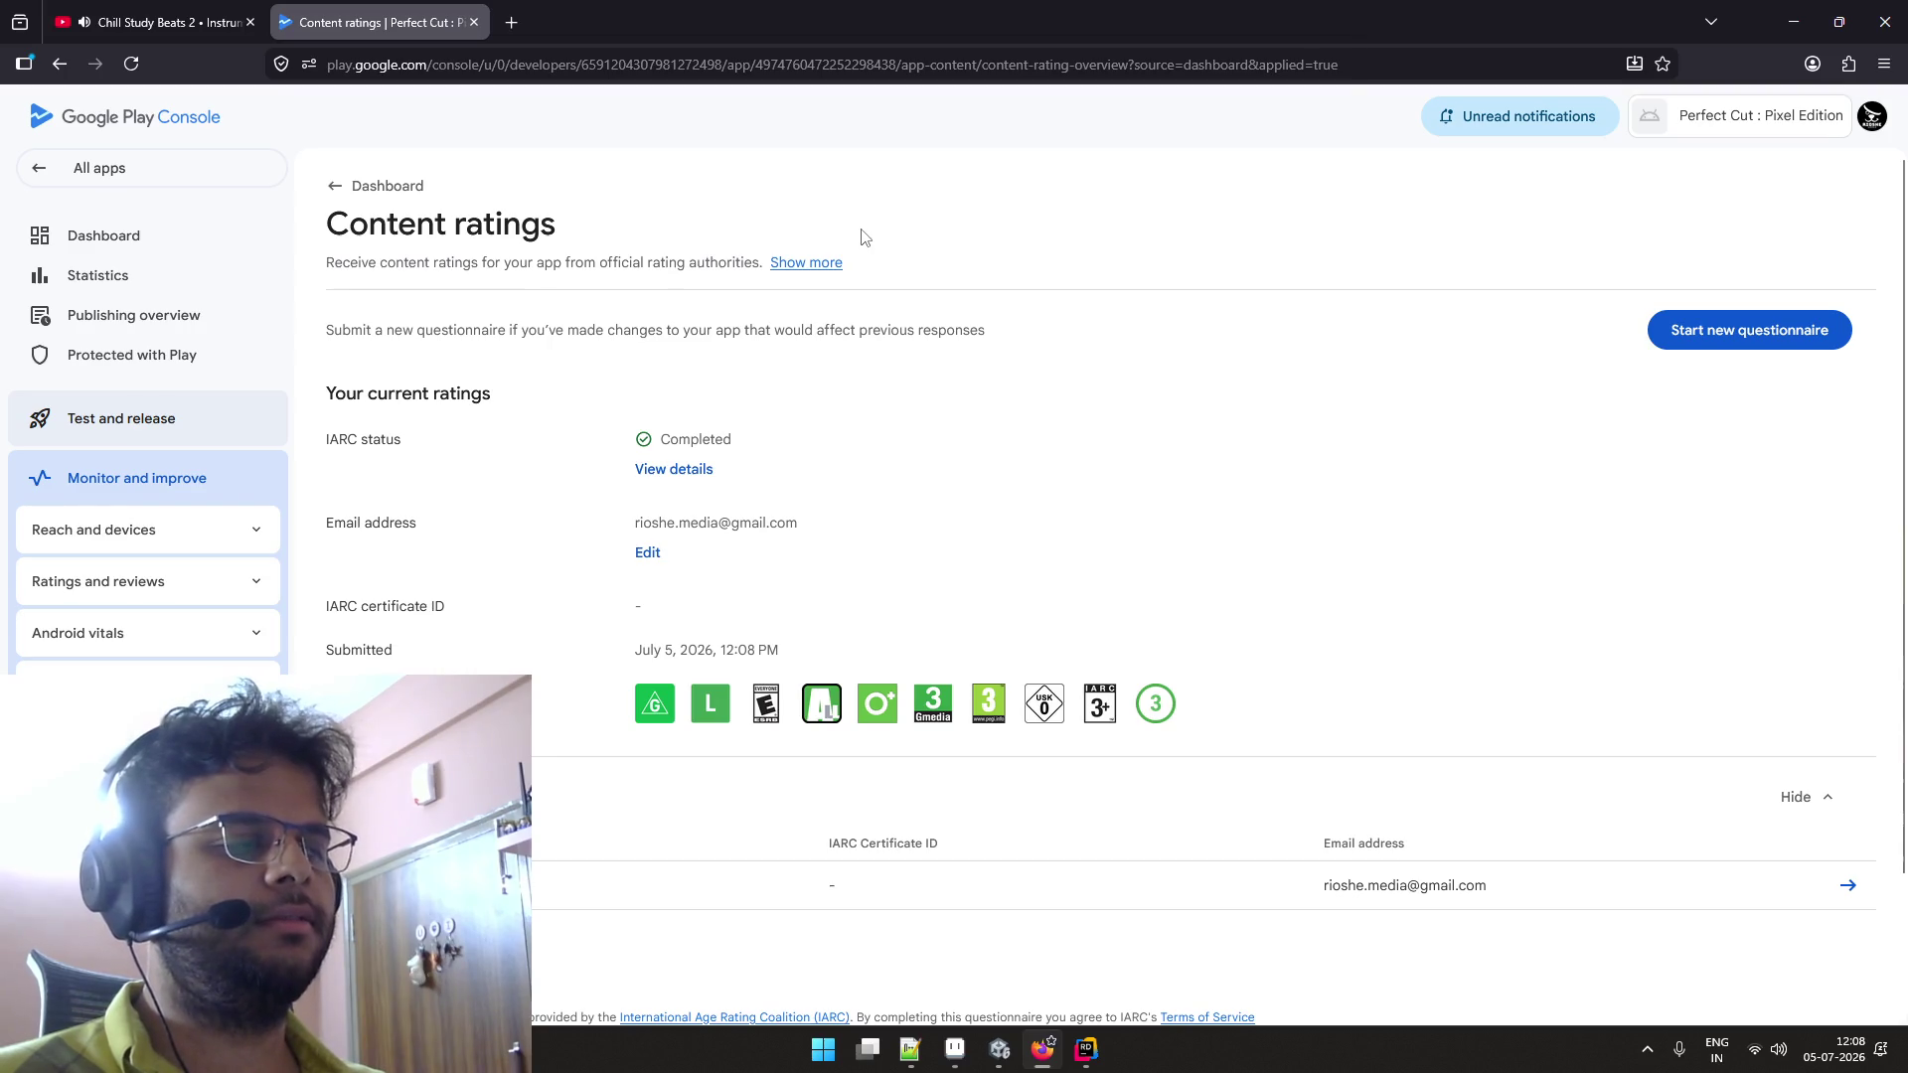
{"action": "scroll", "coordinate": [855, 237], "scroll_direction": "down", "scroll_amount": 1}
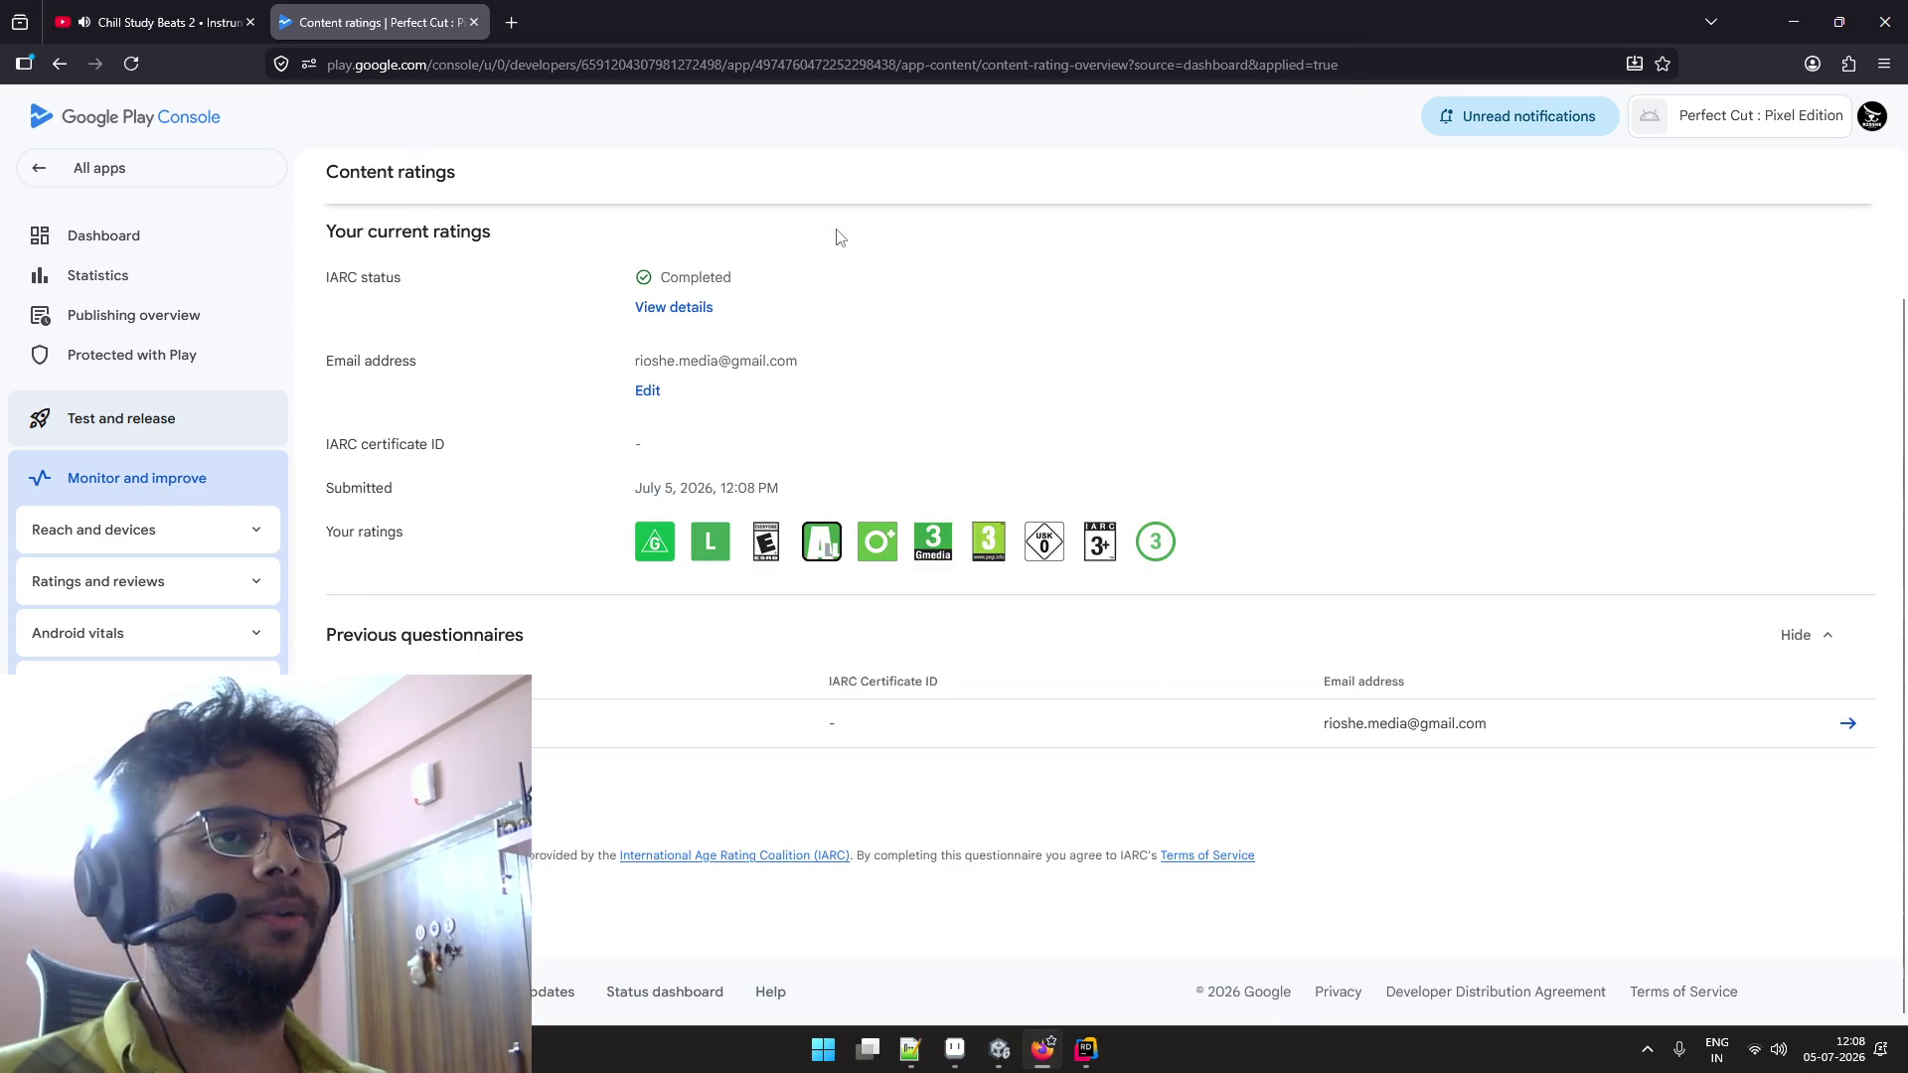
{"action": "scroll", "coordinate": [839, 235], "scroll_direction": "up", "scroll_amount": 1}
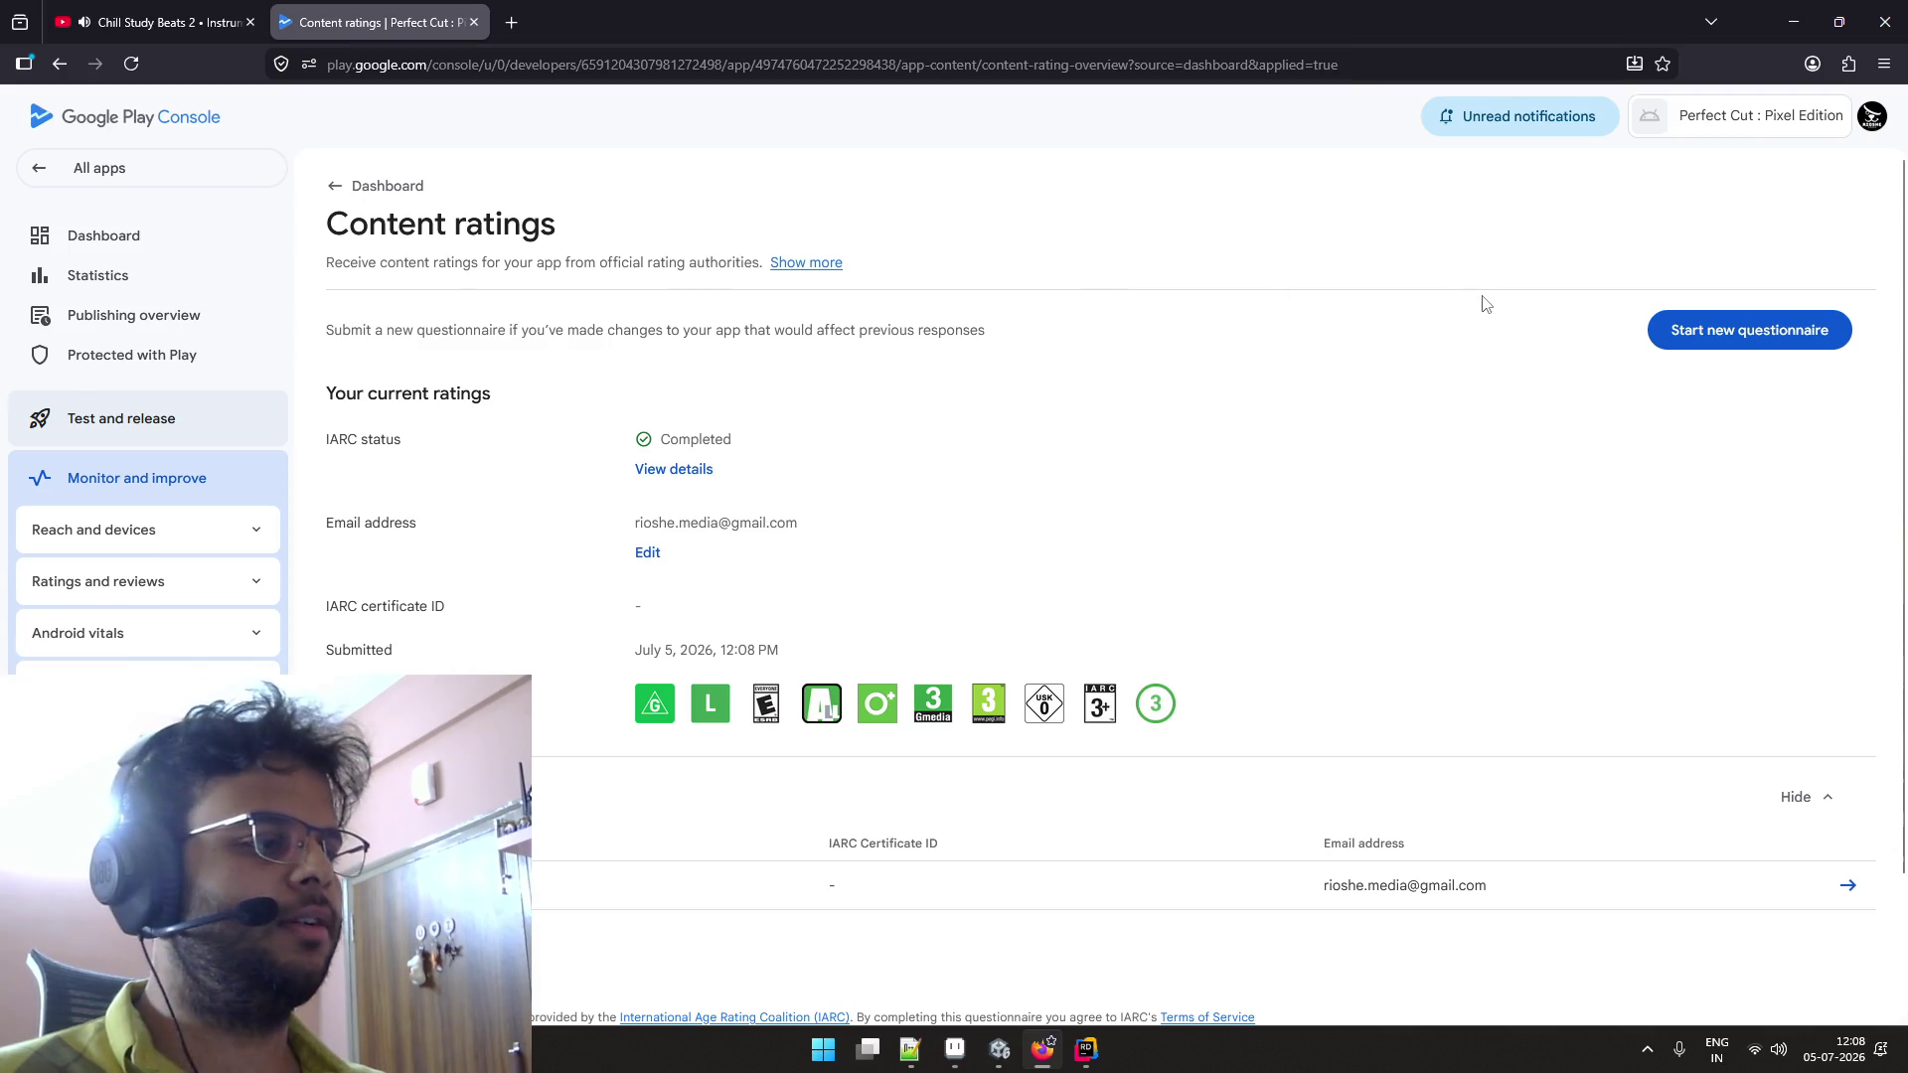
Start a new rating questionnaire and focus its contact e-mail field
{"action": "left_click", "coordinate": [1712, 326]}
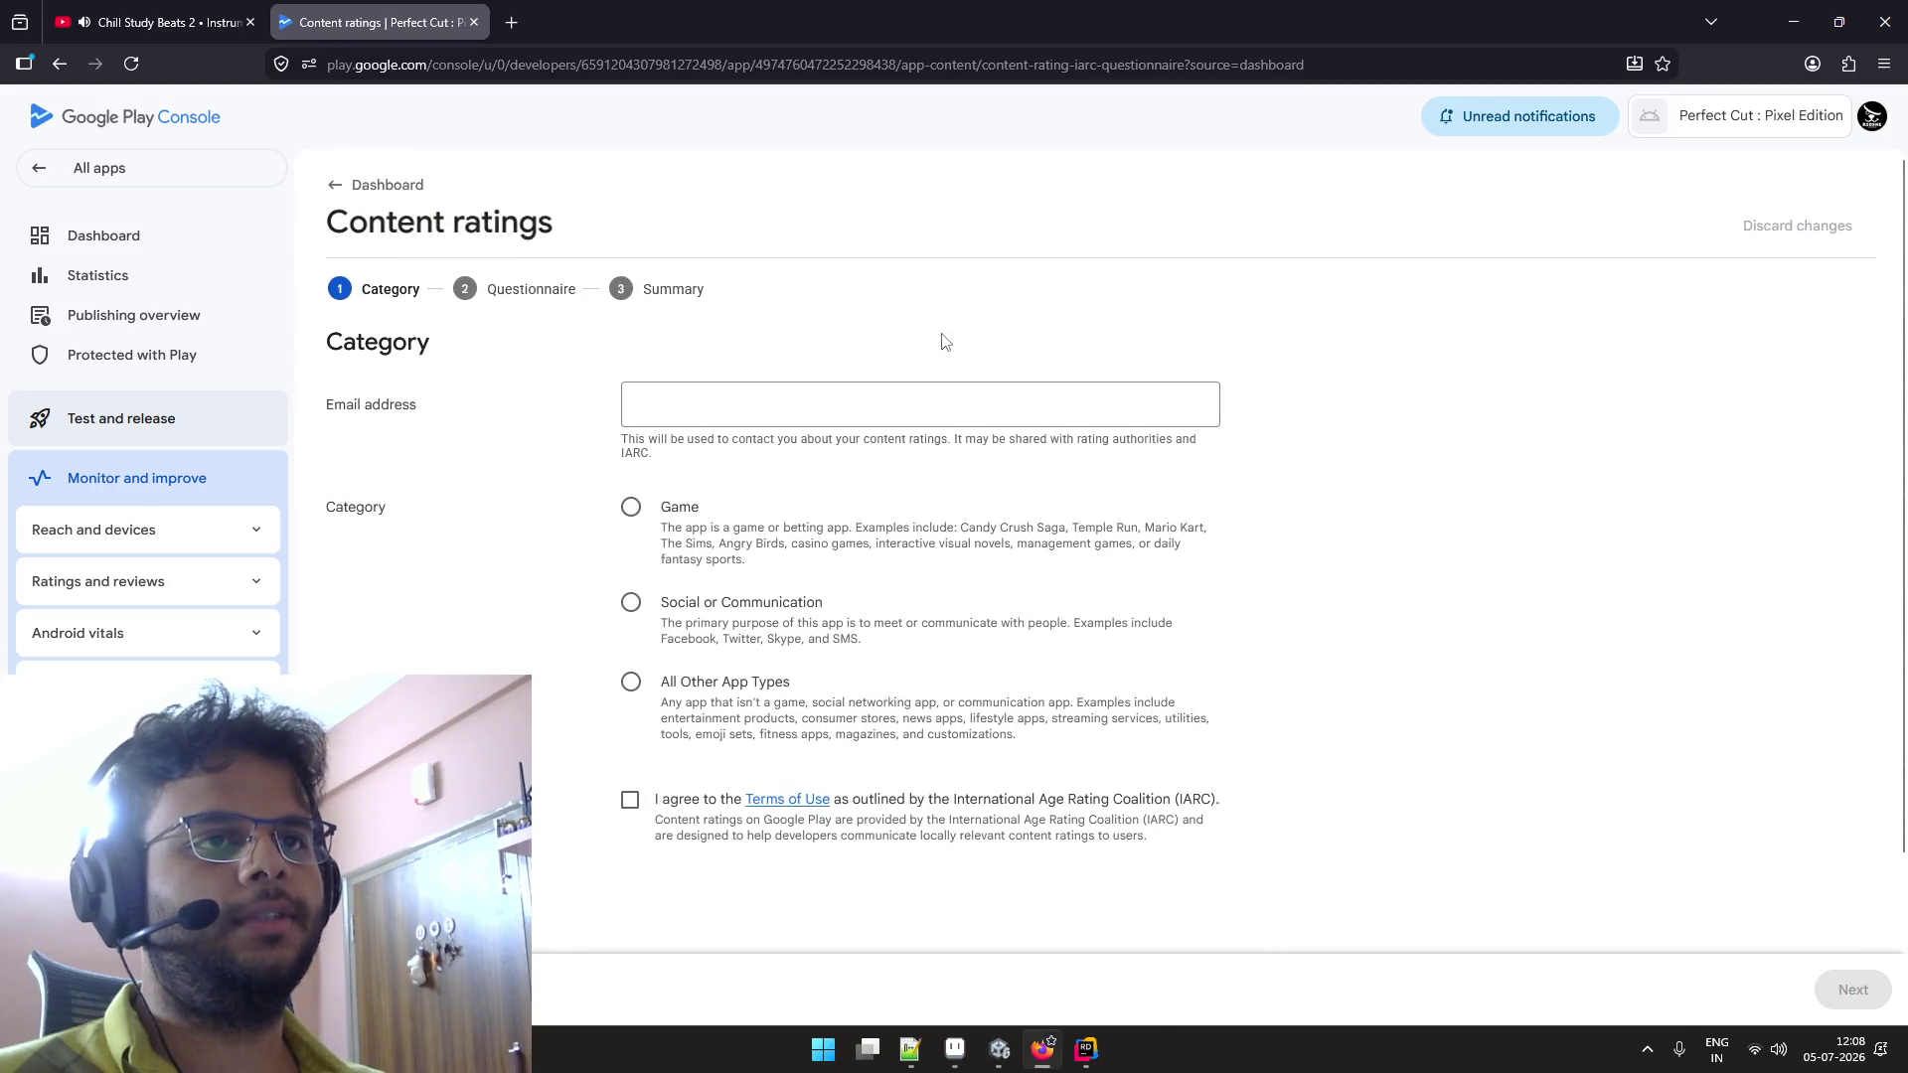
{"action": "left_click", "coordinate": [835, 398]}
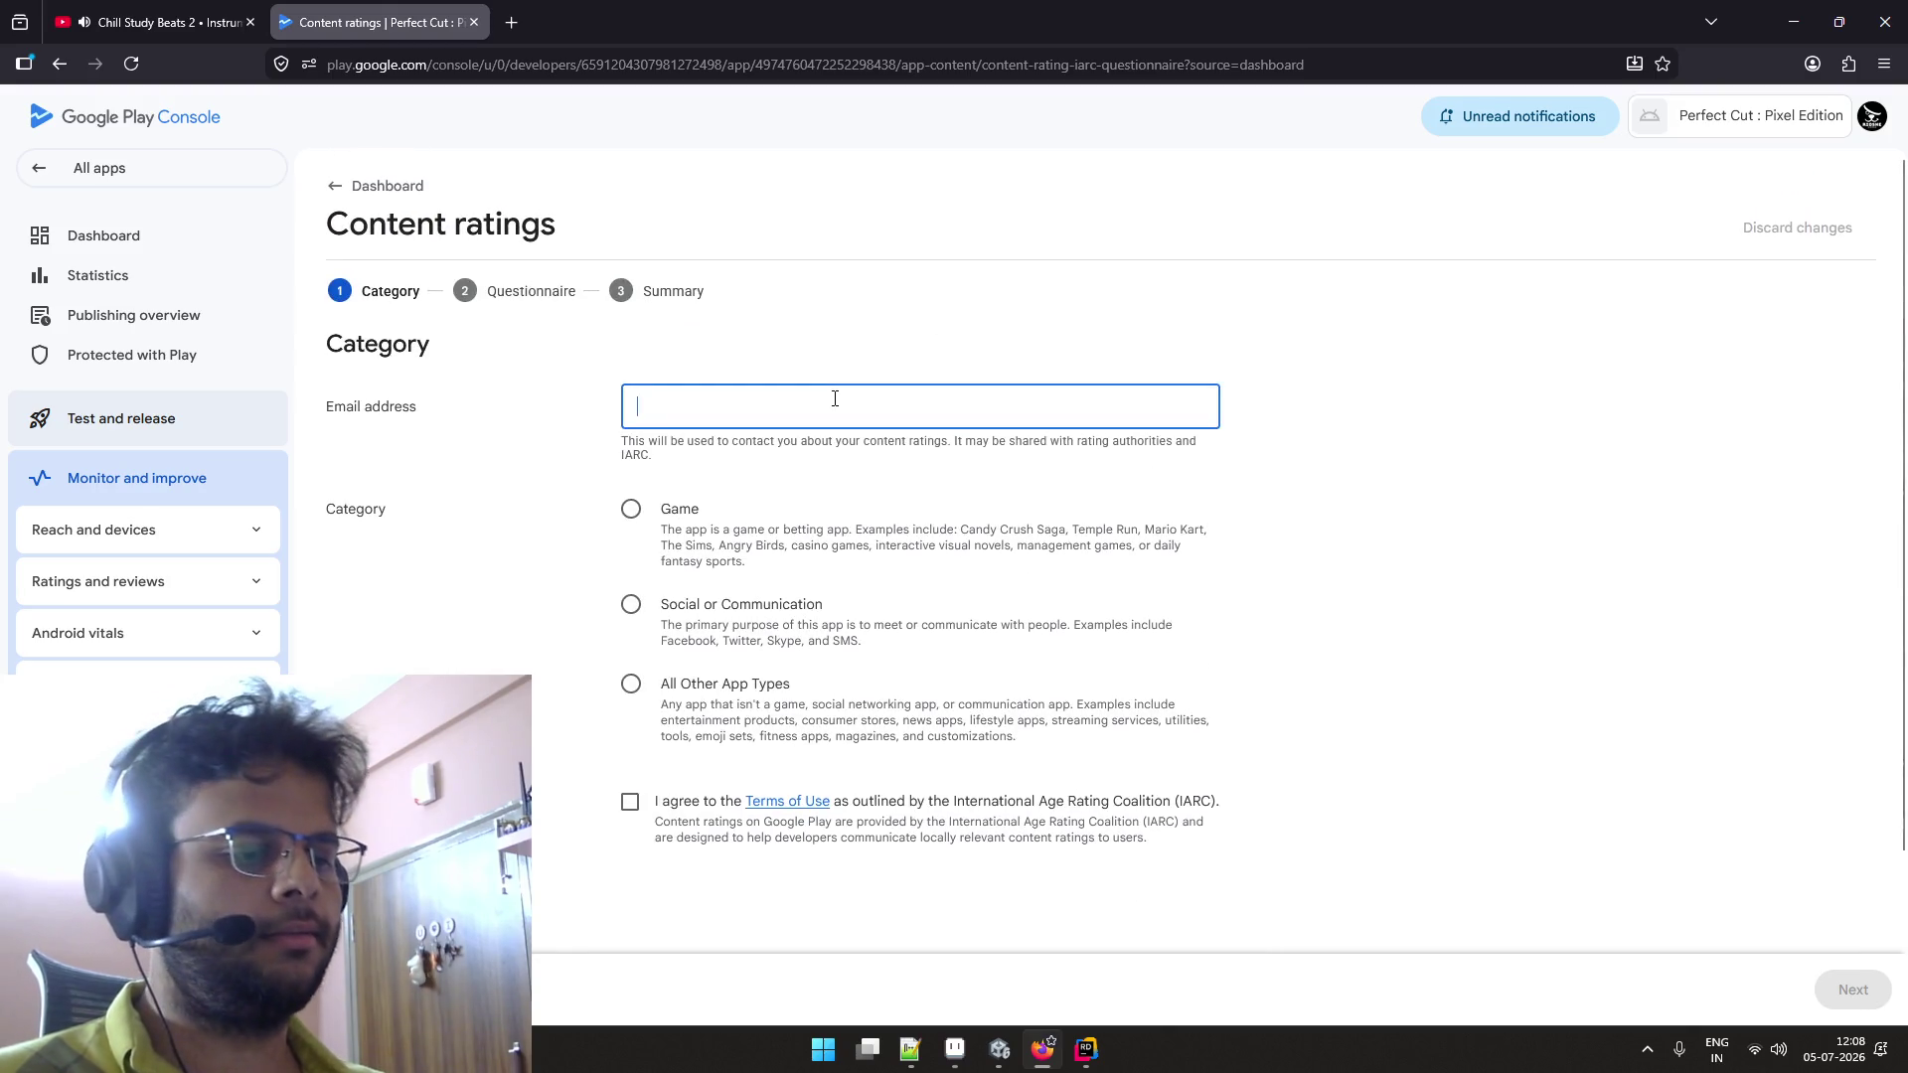
{"action": "left_click", "coordinate": [1286, 353]}
{"action": "left_click", "coordinate": [1006, 409]}
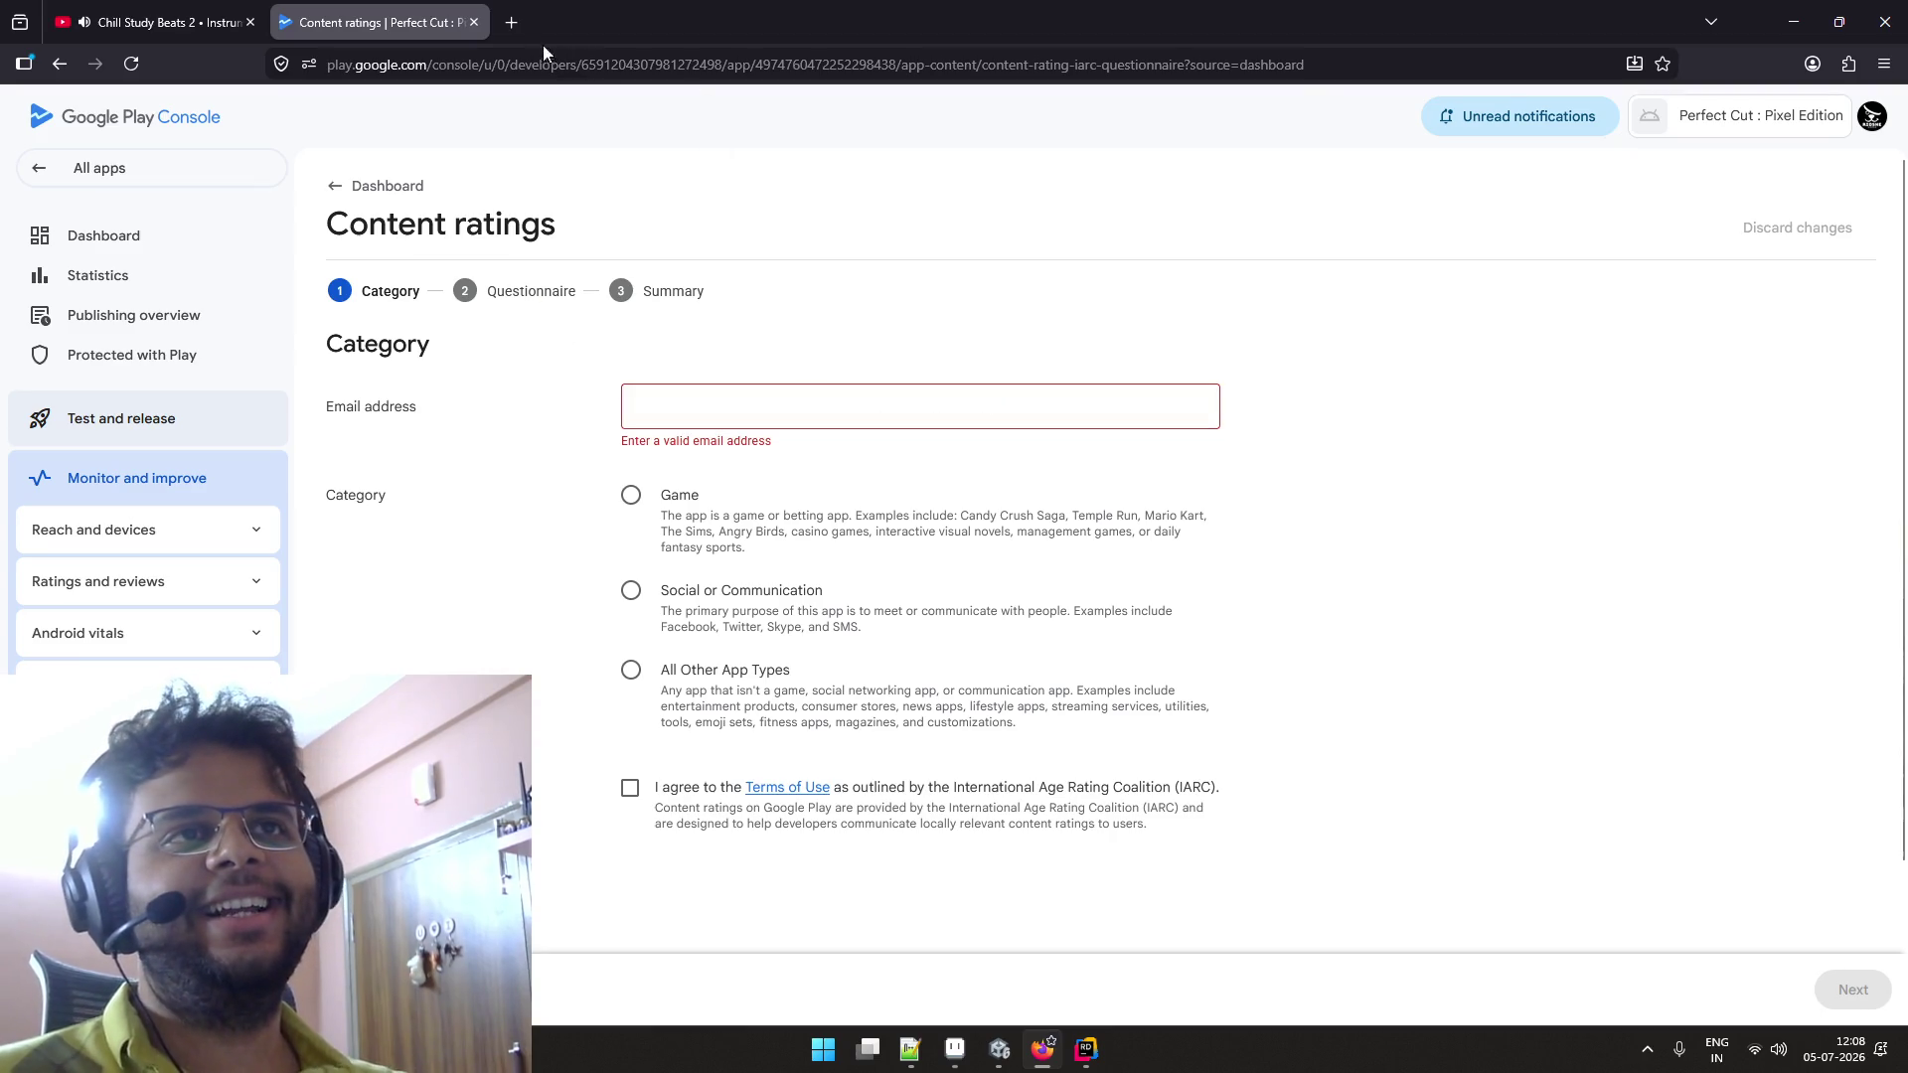
{"action": "left_click", "coordinate": [517, 34]}
{"action": "type", "text": "lintree"}
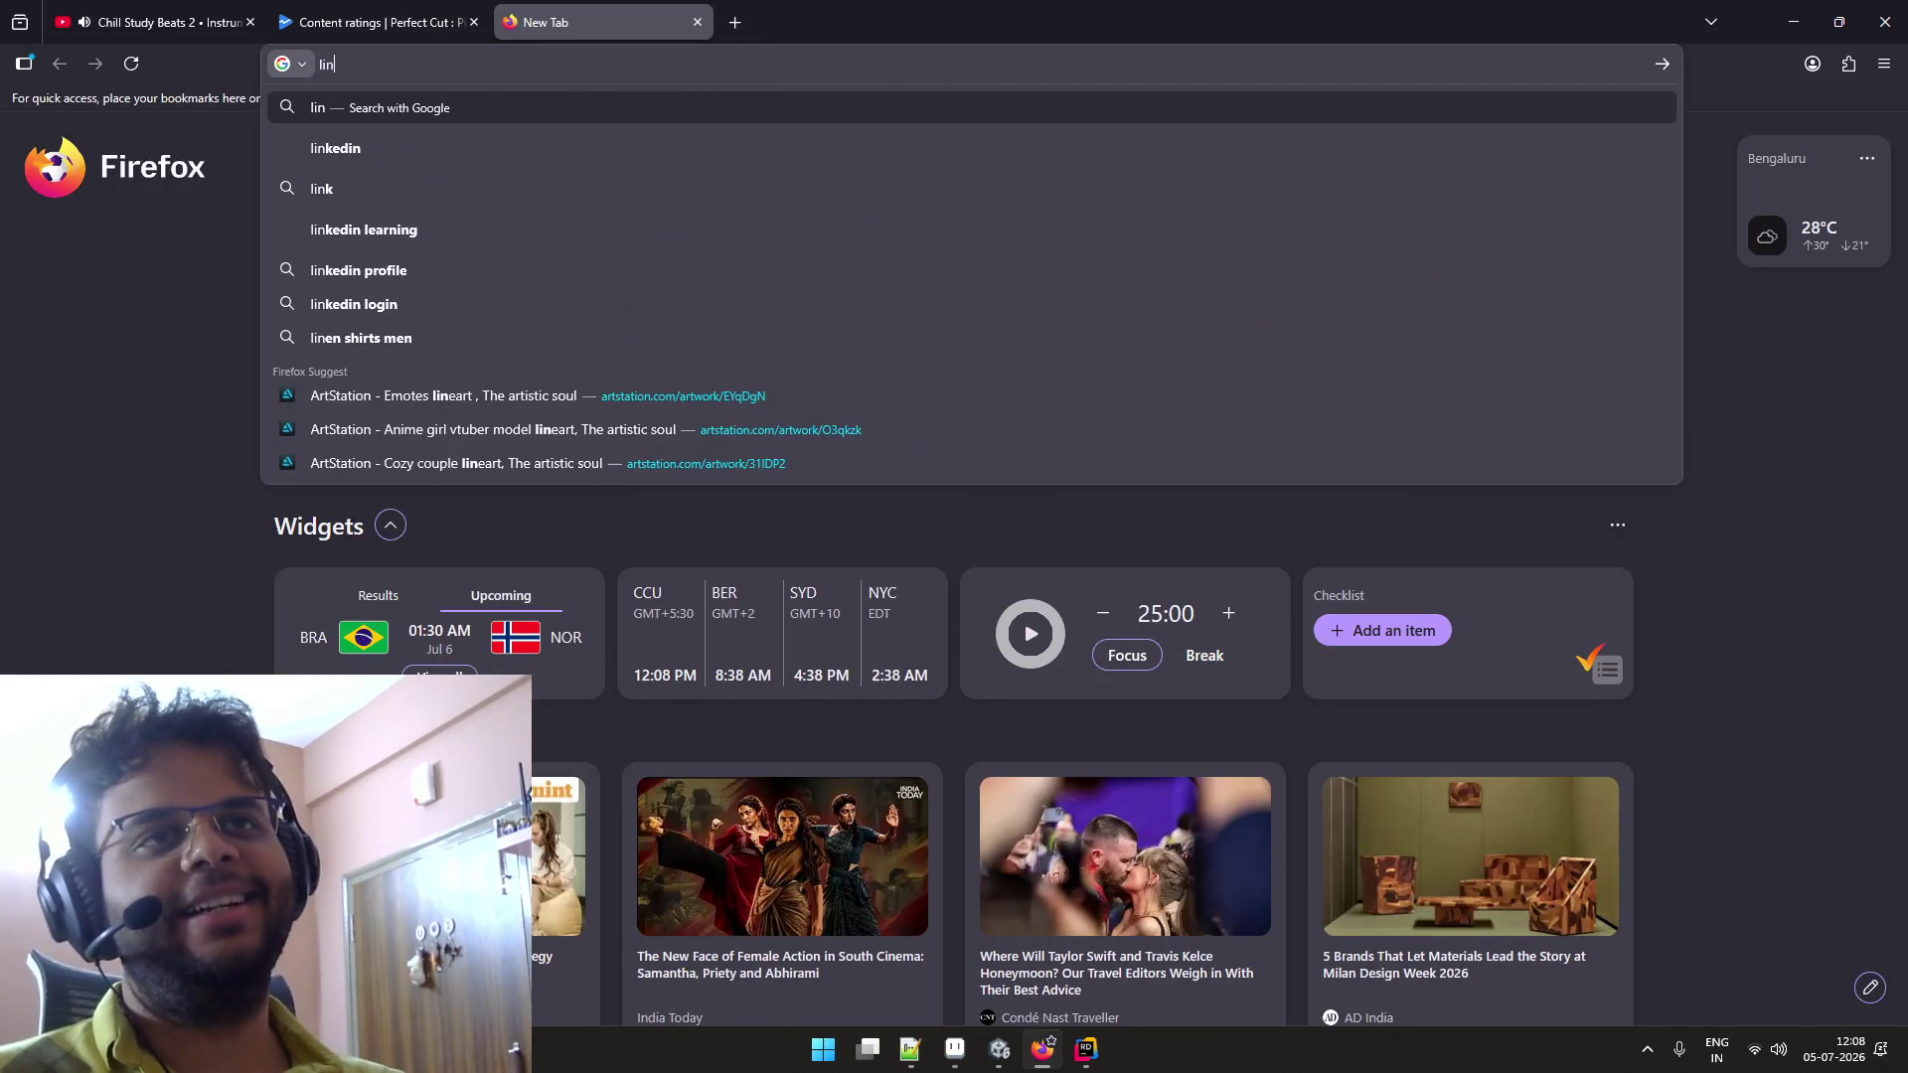
{"action": "key", "text": "Return"}
{"action": "left_click", "coordinate": [375, 368]}
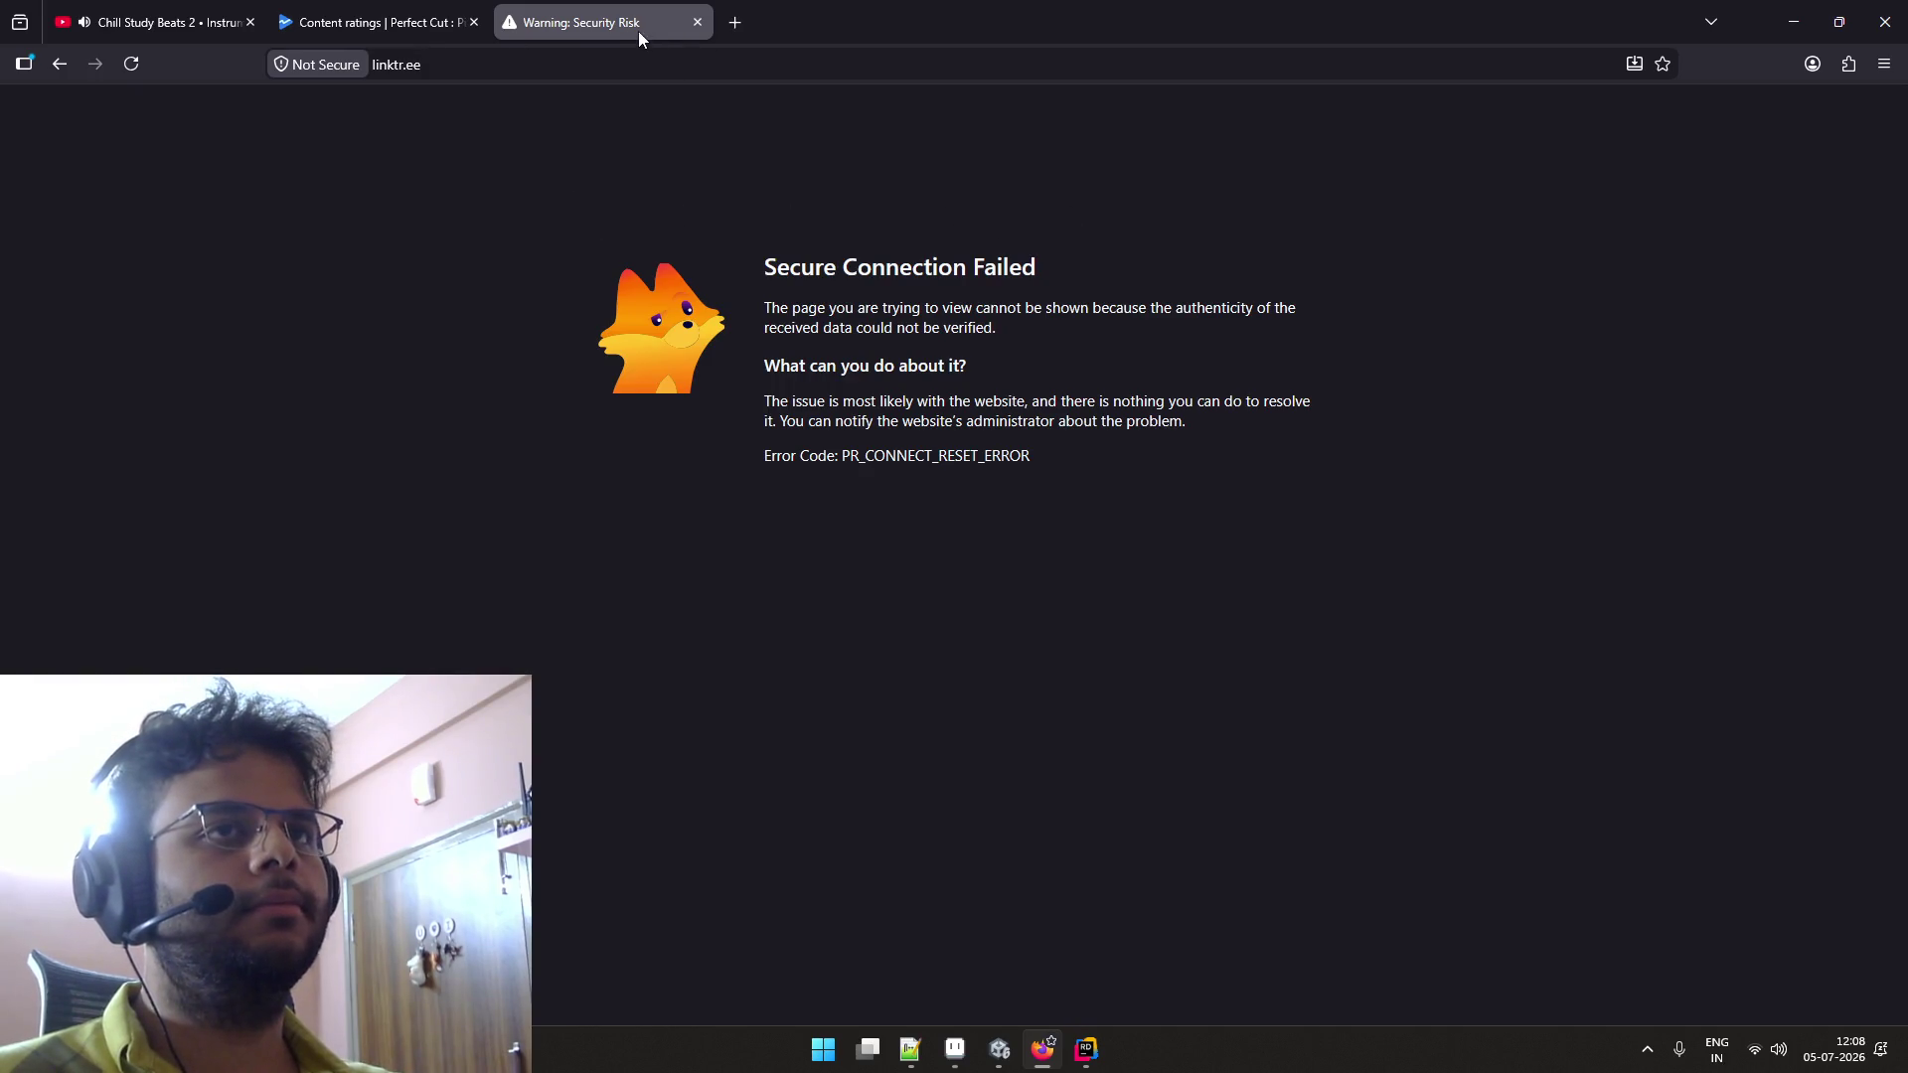
{"action": "key", "text": "ctrl+shift+Tab"}
{"action": "key", "text": "ctrl+Tab"}
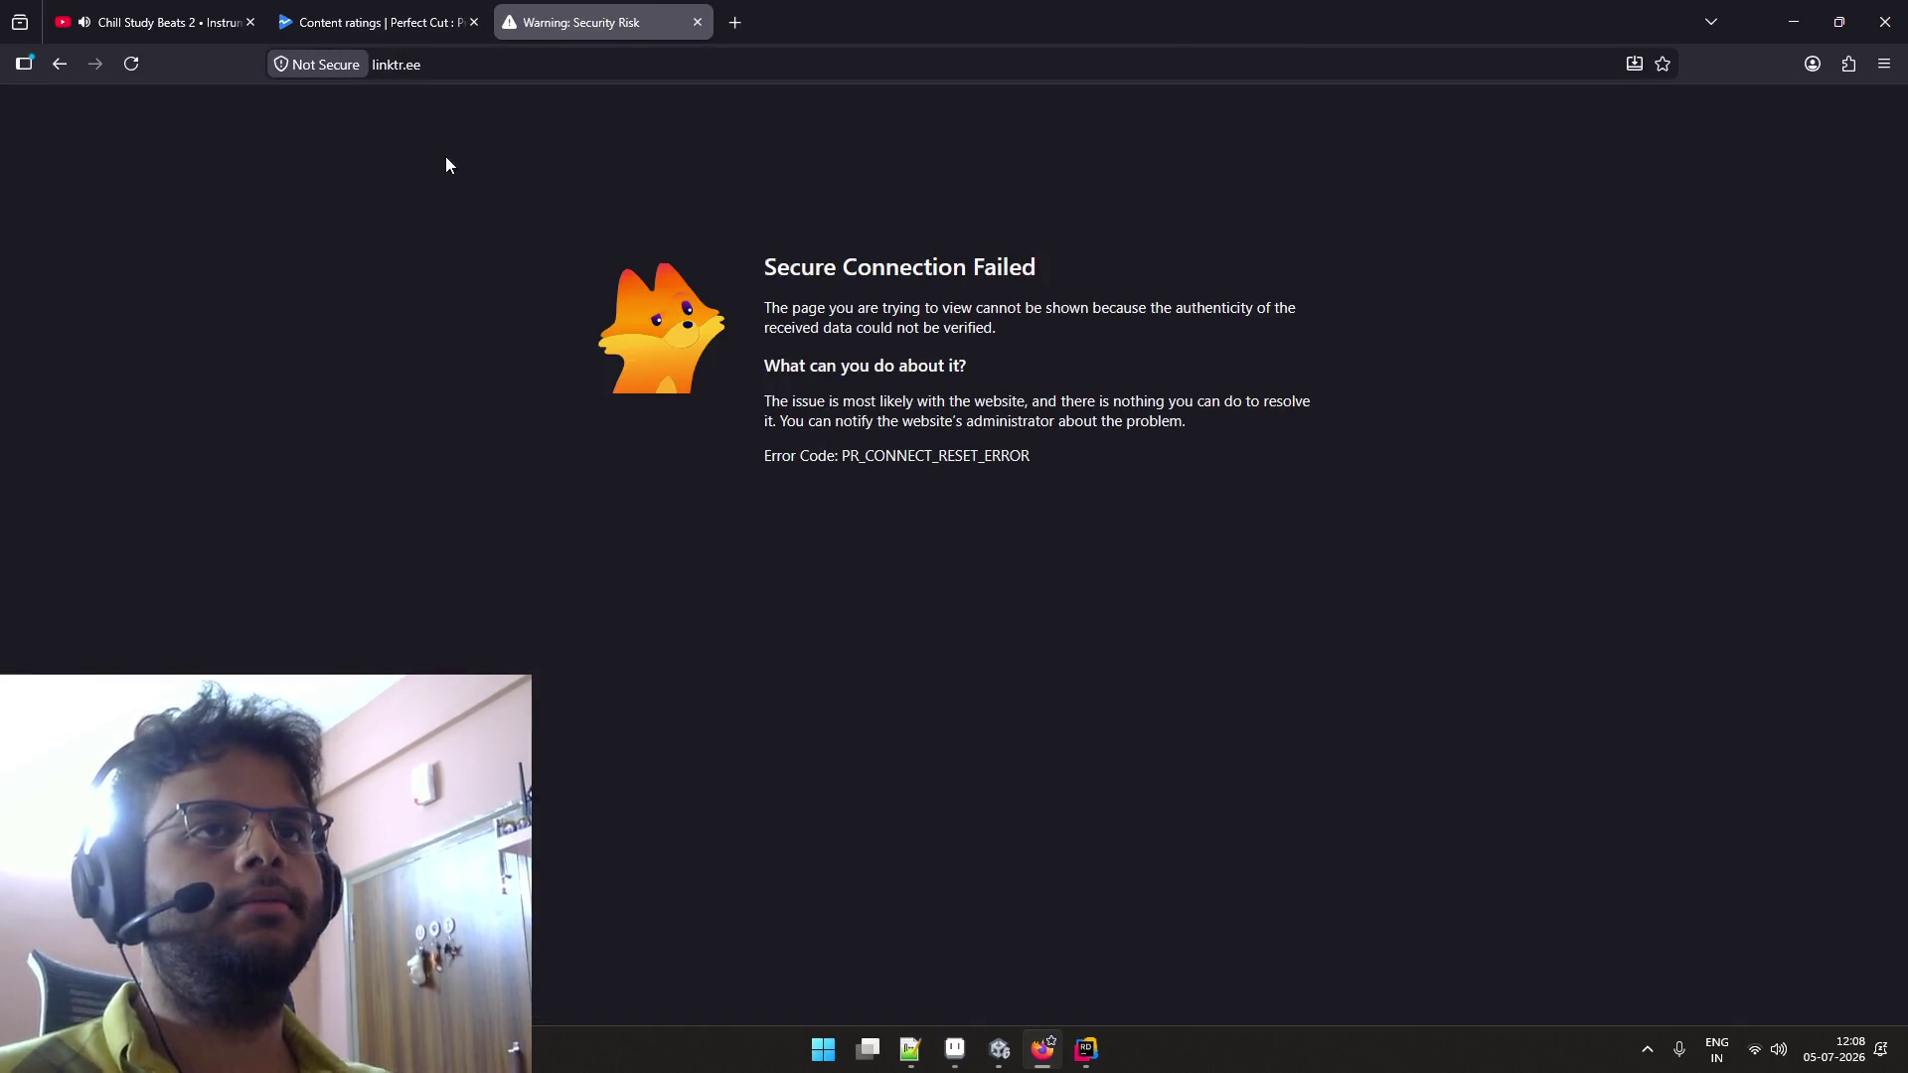
{"action": "left_click", "coordinate": [66, 67]}
{"action": "middle_click", "coordinate": [438, 371]}
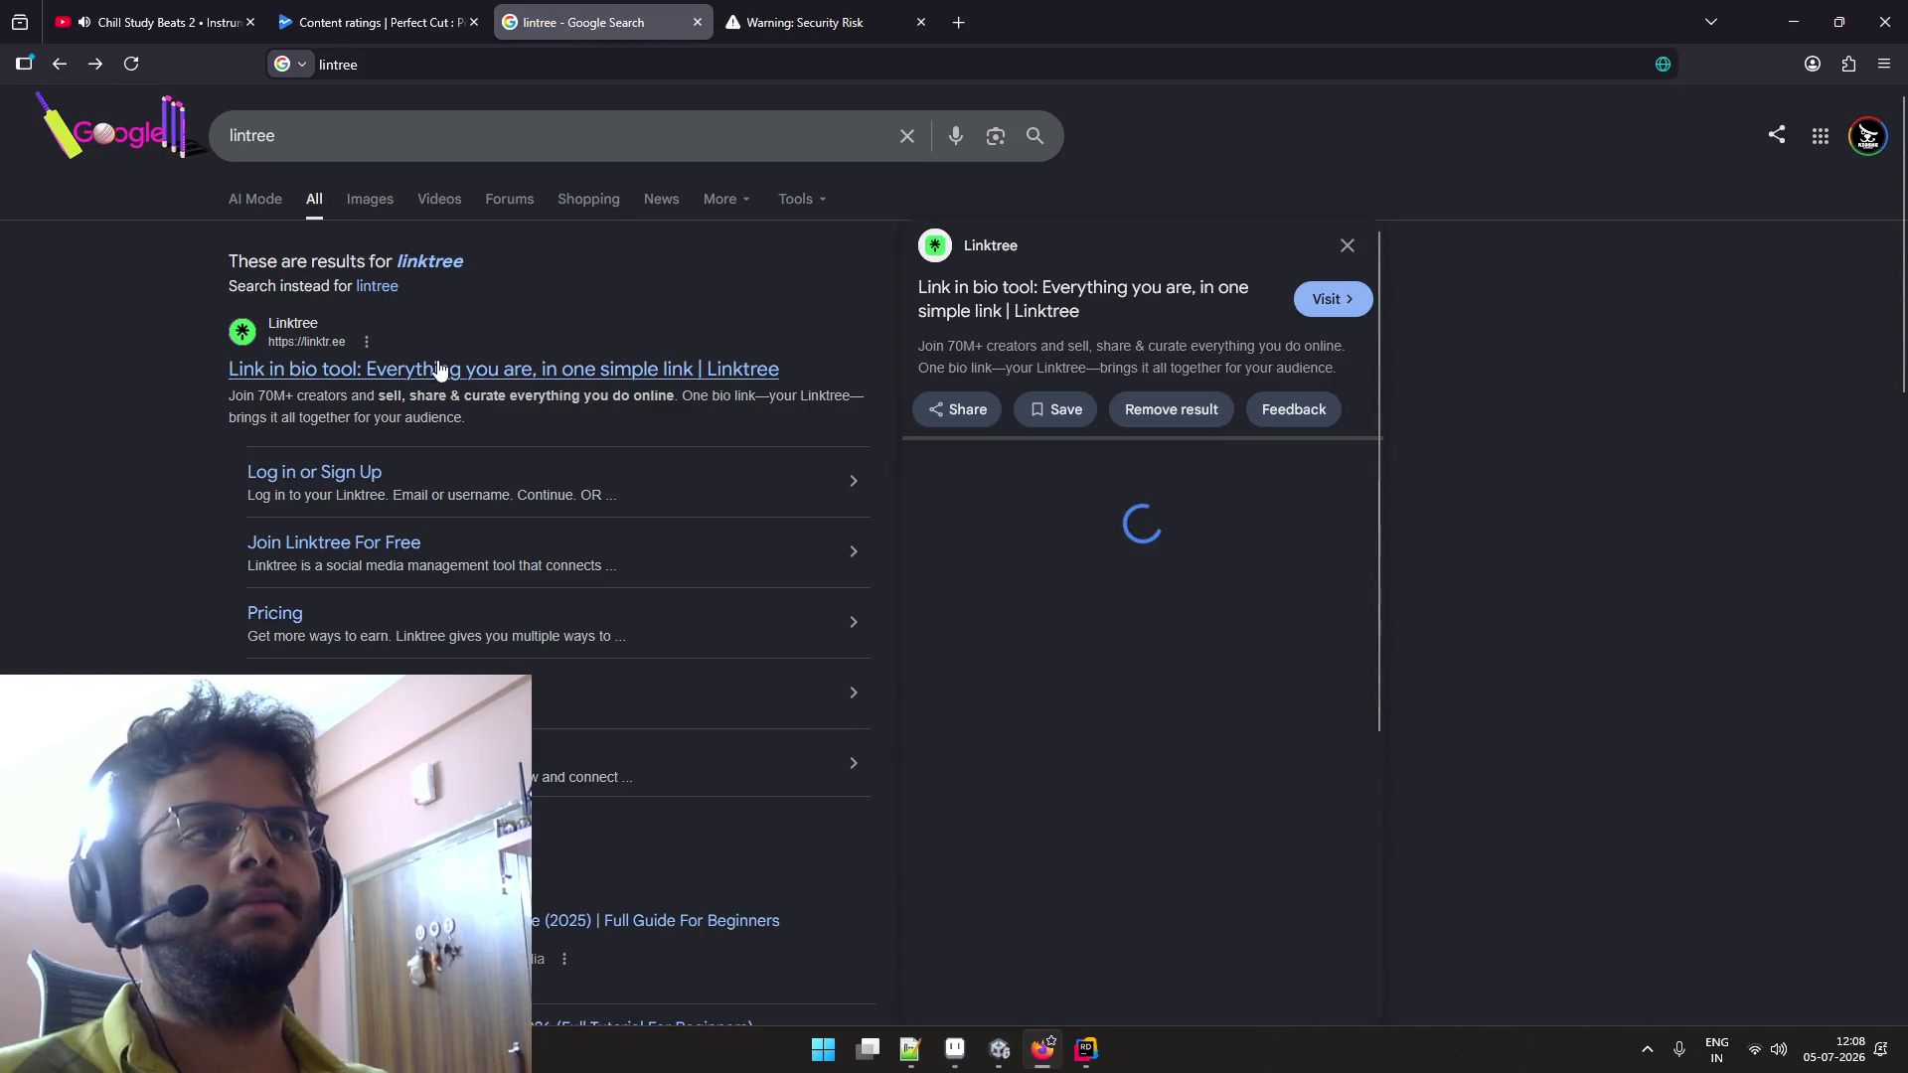
{"action": "left_click", "coordinate": [781, 30]}
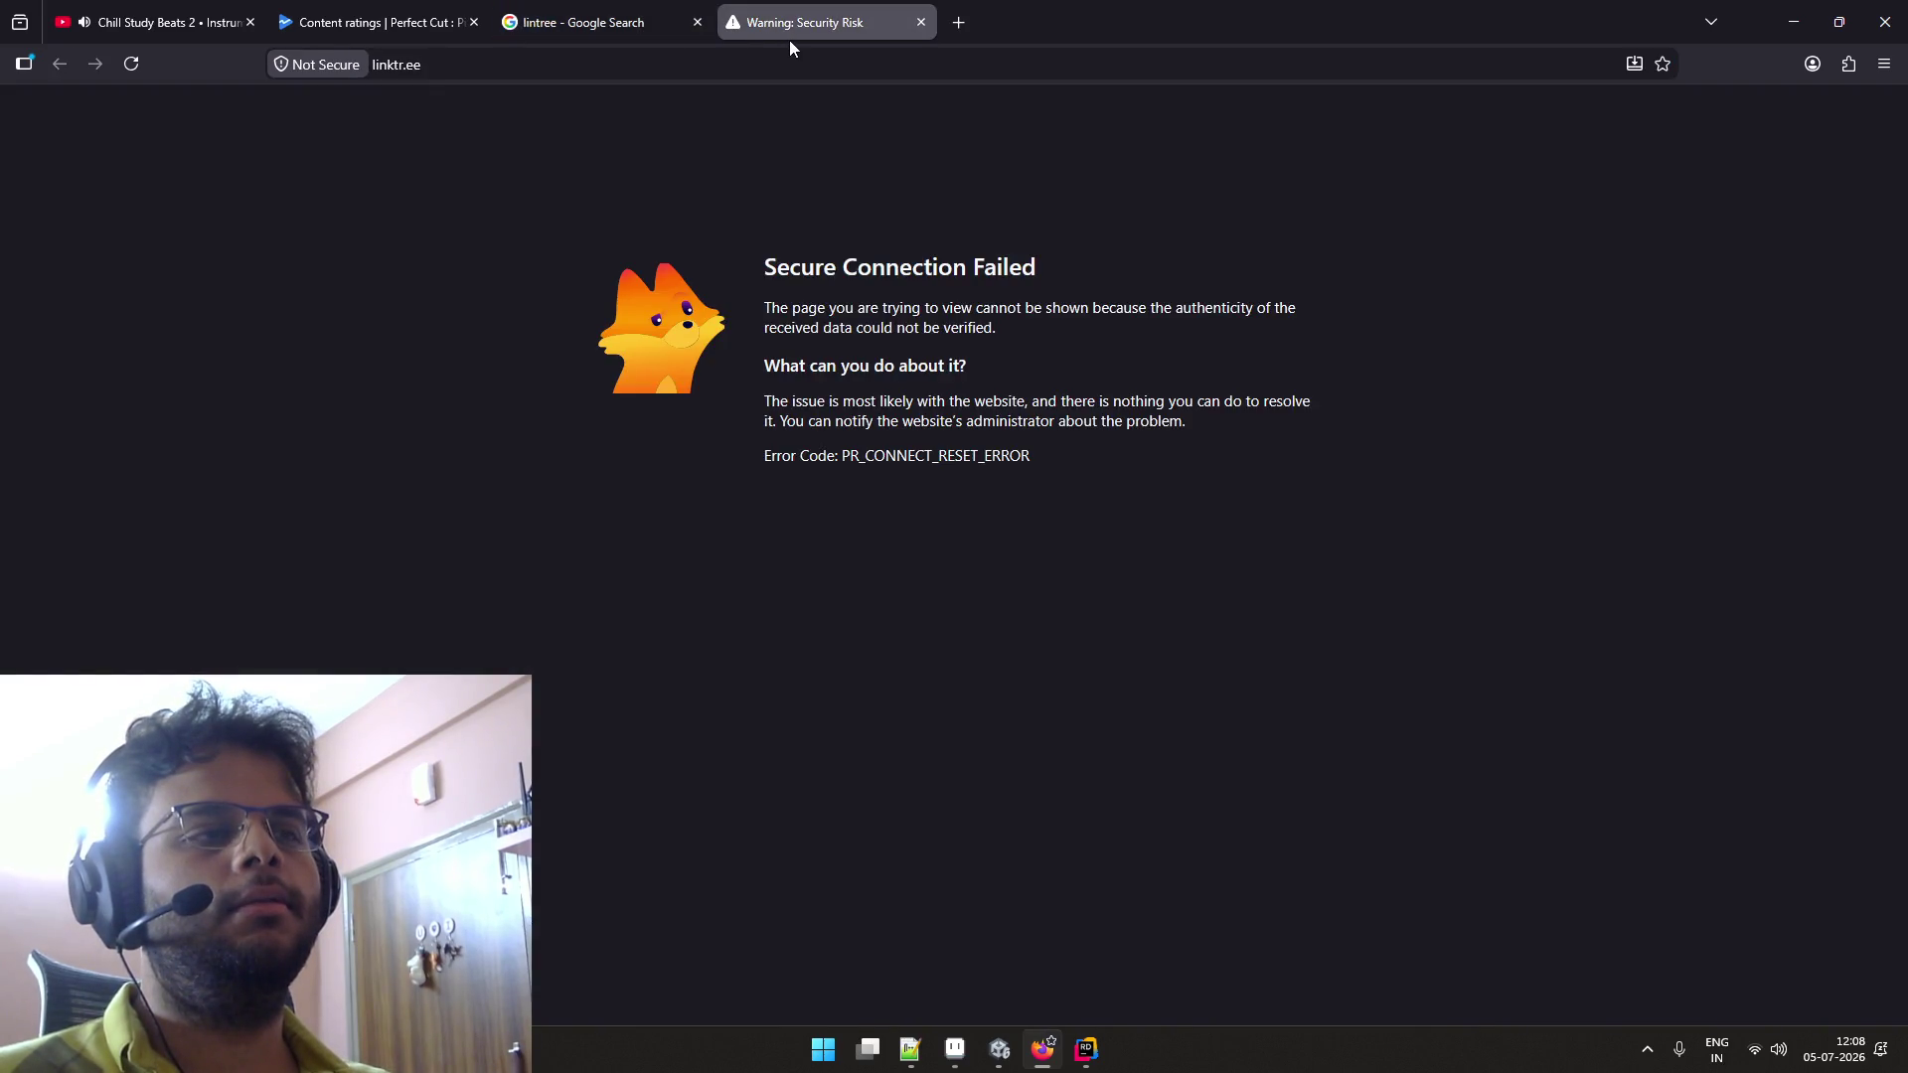
{"action": "middle_click", "coordinate": [789, 40]}
{"action": "scroll", "coordinate": [596, 243], "scroll_direction": "down", "scroll_amount": 3}
{"action": "scroll", "coordinate": [590, 245], "scroll_direction": "up", "scroll_amount": 3}
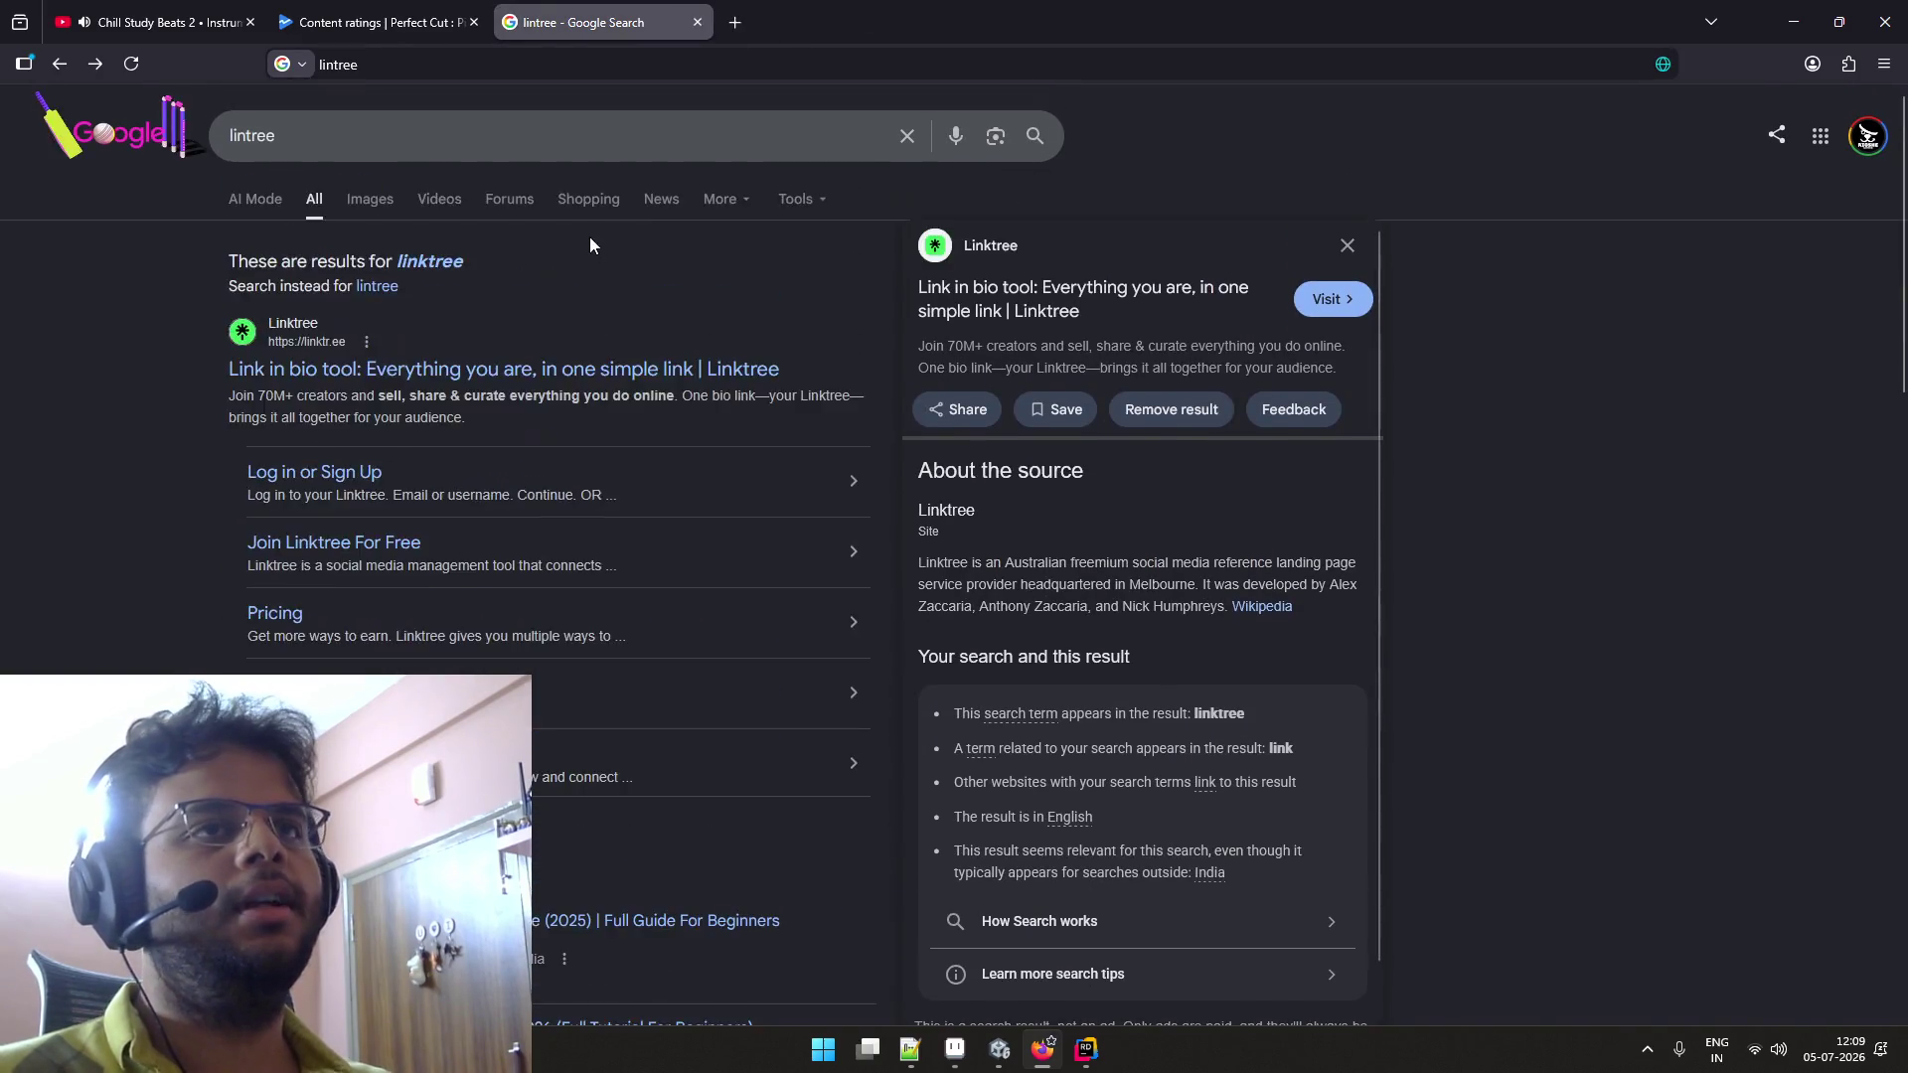
{"action": "key", "text": "ctrl+shift+Tab"}
{"action": "scroll", "coordinate": [803, 340], "scroll_direction": "down", "scroll_amount": 3}
{"action": "scroll", "coordinate": [801, 341], "scroll_direction": "up", "scroll_amount": 3}
{"action": "scroll", "coordinate": [801, 341], "scroll_direction": "down", "scroll_amount": 3}
{"action": "scroll", "coordinate": [765, 344], "scroll_direction": "up", "scroll_amount": 3}
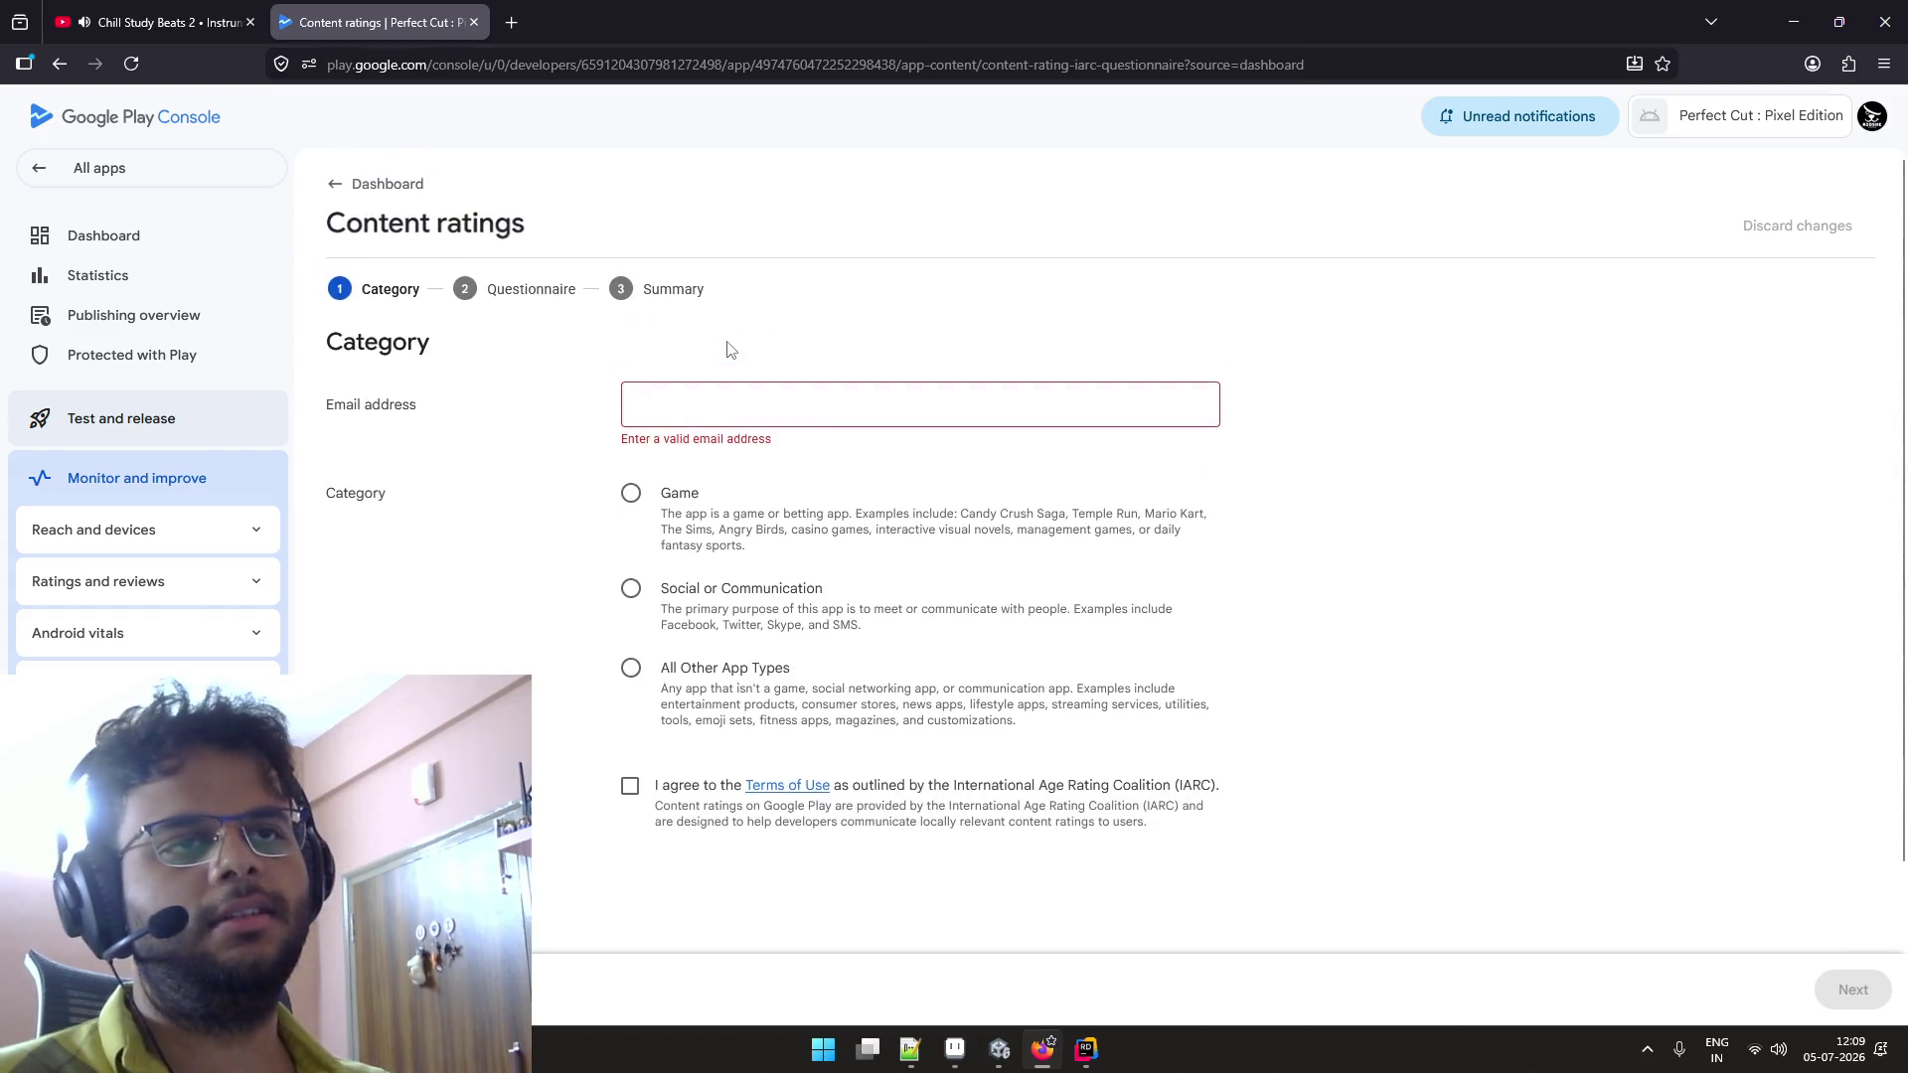
Enter the contact e-mail address for the new questionnaire
{"action": "left_click", "coordinate": [682, 404]}
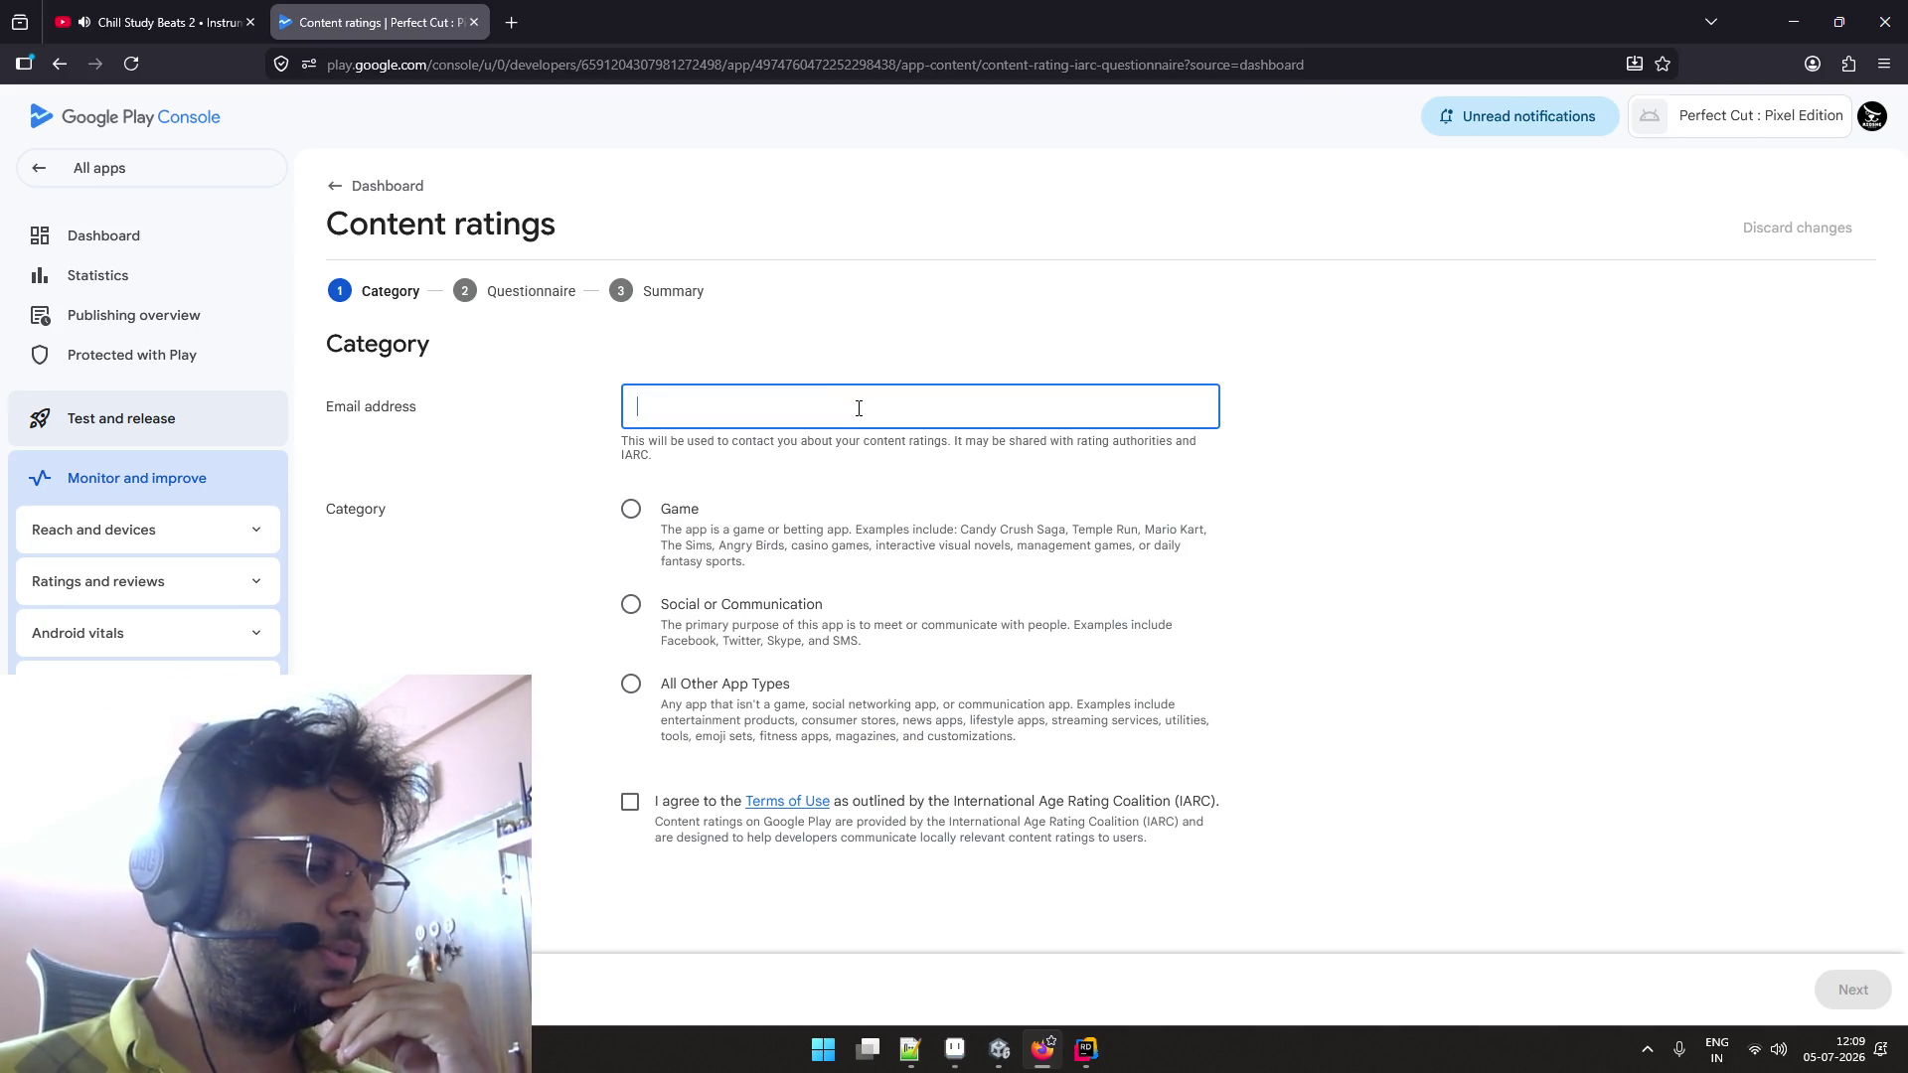
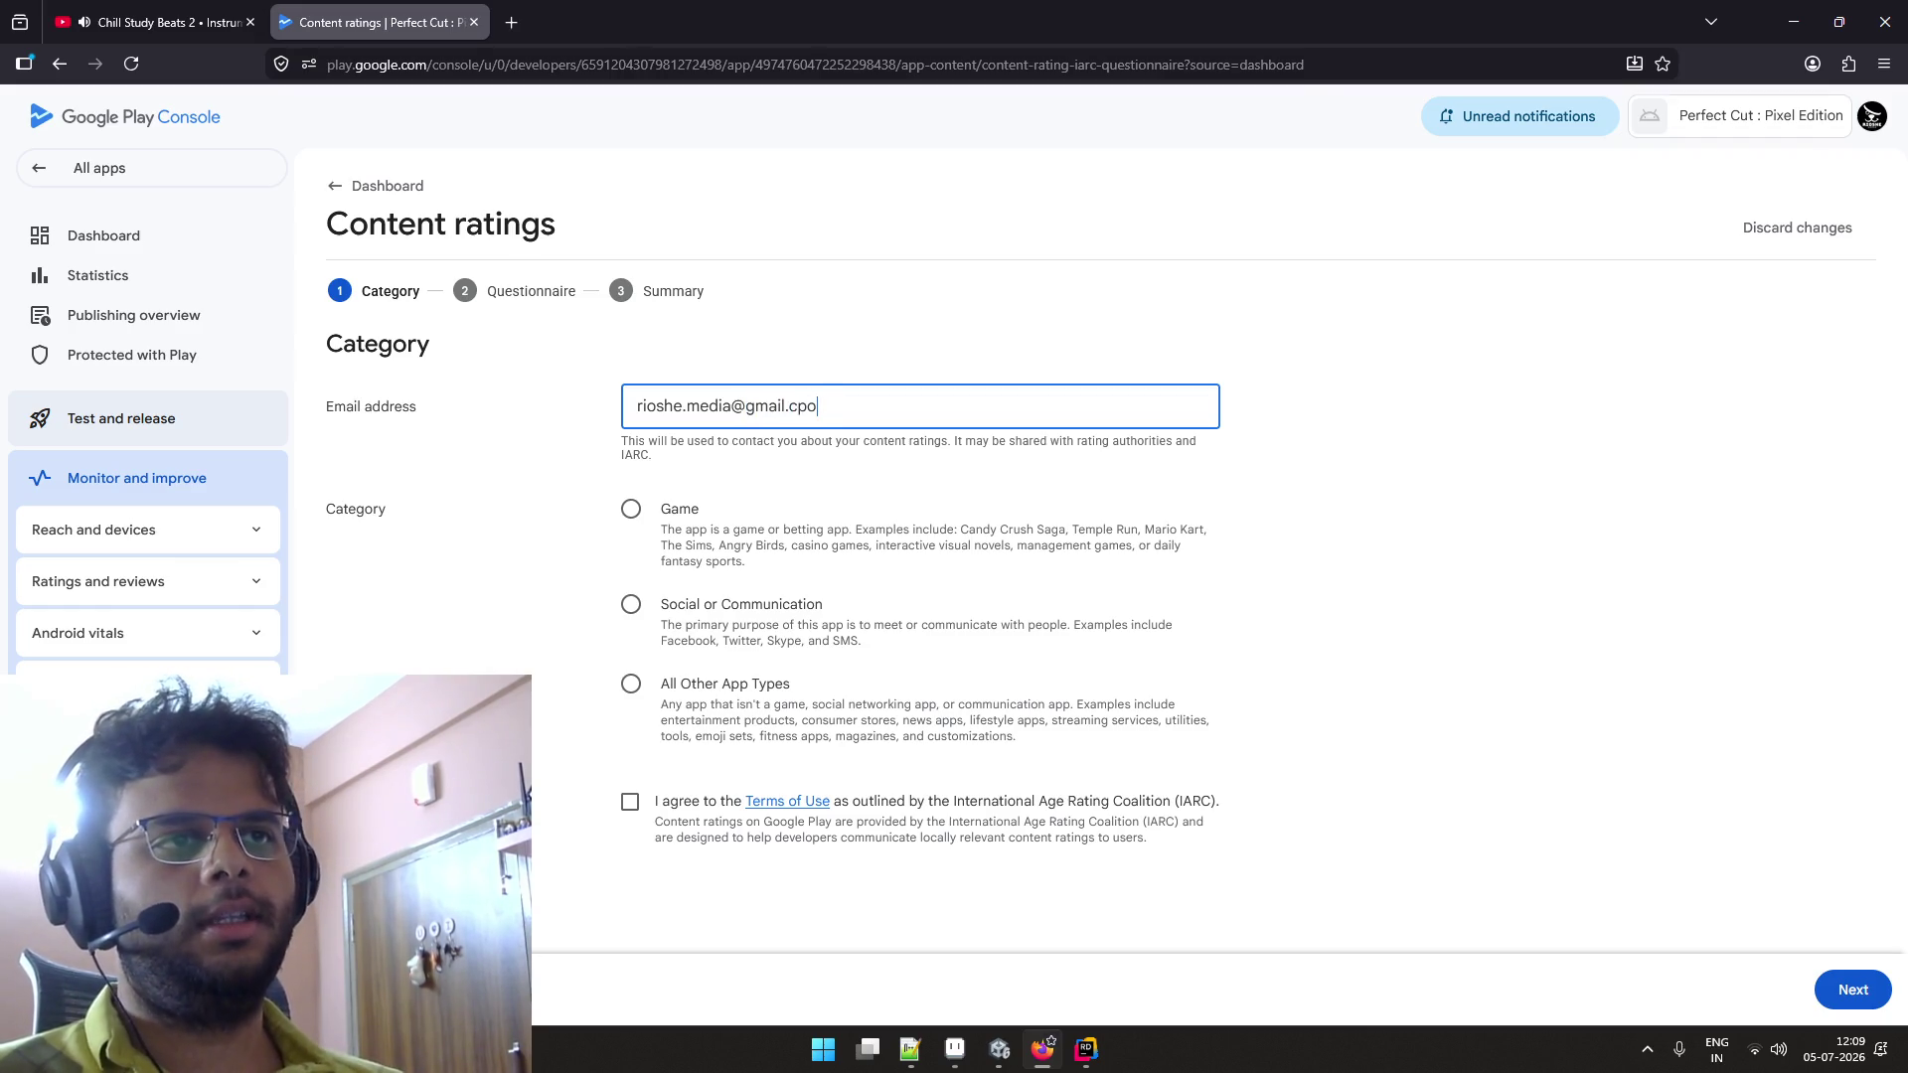
Choose the Game category, accept the IARC terms, continue, and answer No to violence
{"action": "left_click", "coordinate": [658, 537]}
{"action": "left_click", "coordinate": [636, 803]}
{"action": "scroll", "coordinate": [1440, 801], "scroll_direction": "down", "scroll_amount": 2}
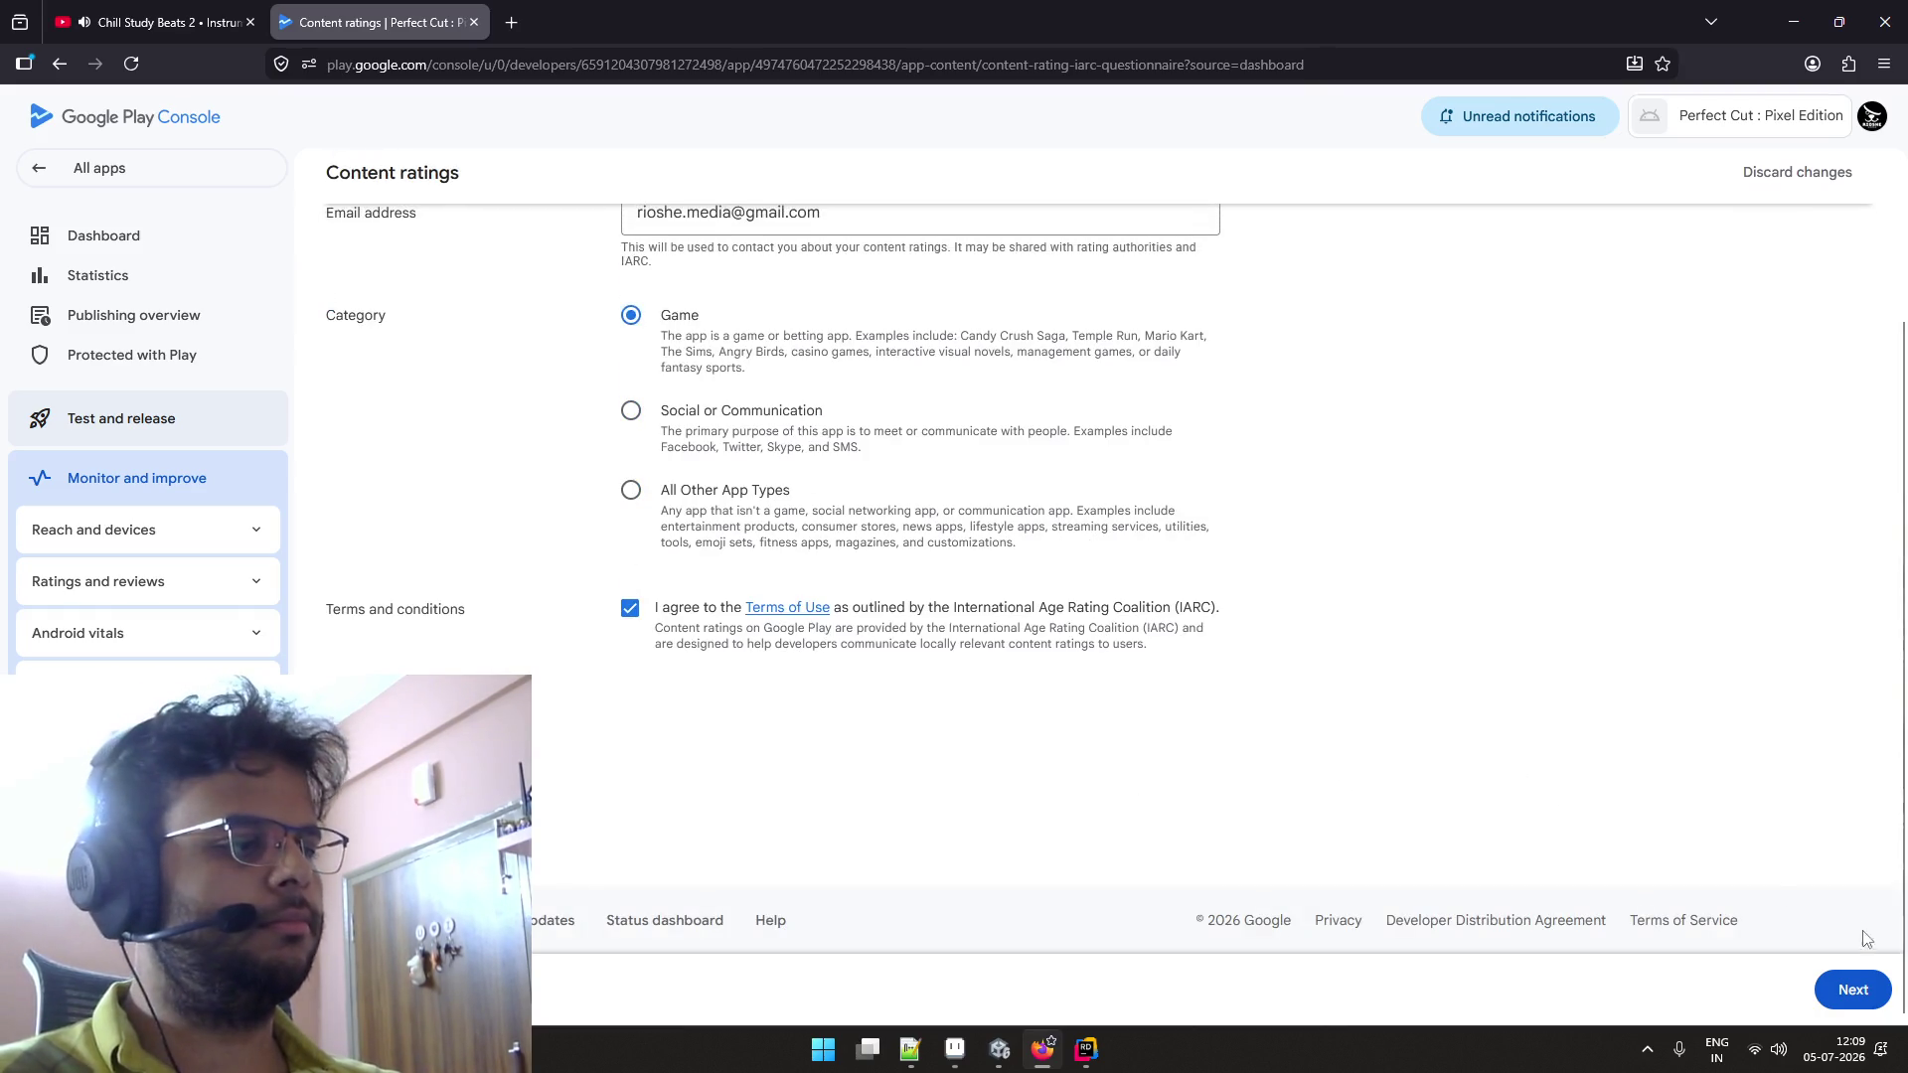
{"action": "left_click", "coordinate": [1854, 990]}
{"action": "left_click", "coordinate": [421, 527]}
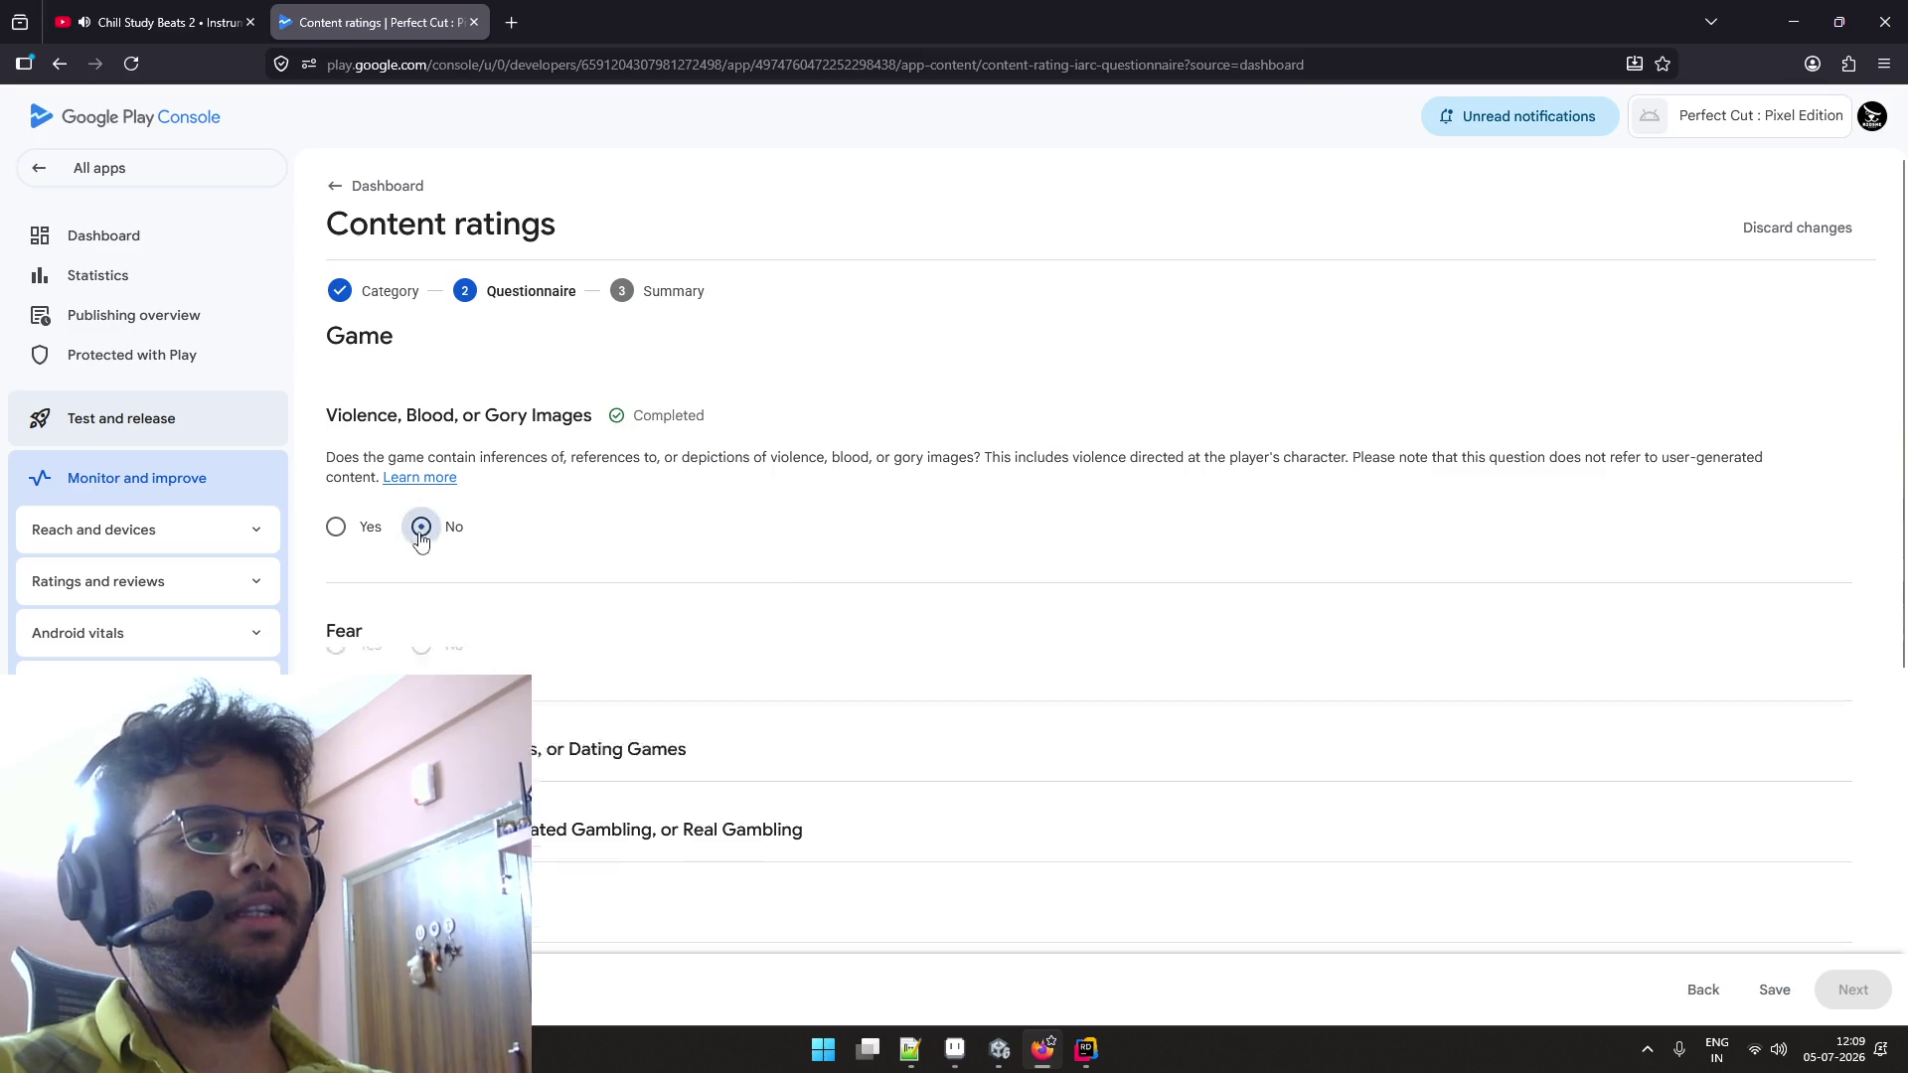
Answer No to the fear, sexuality, gambling, offensive language, controlled substances and crude humor questions
{"action": "left_click", "coordinate": [421, 613]}
{"action": "scroll", "coordinate": [437, 656], "scroll_direction": "down", "scroll_amount": 3}
{"action": "left_click", "coordinate": [421, 488]}
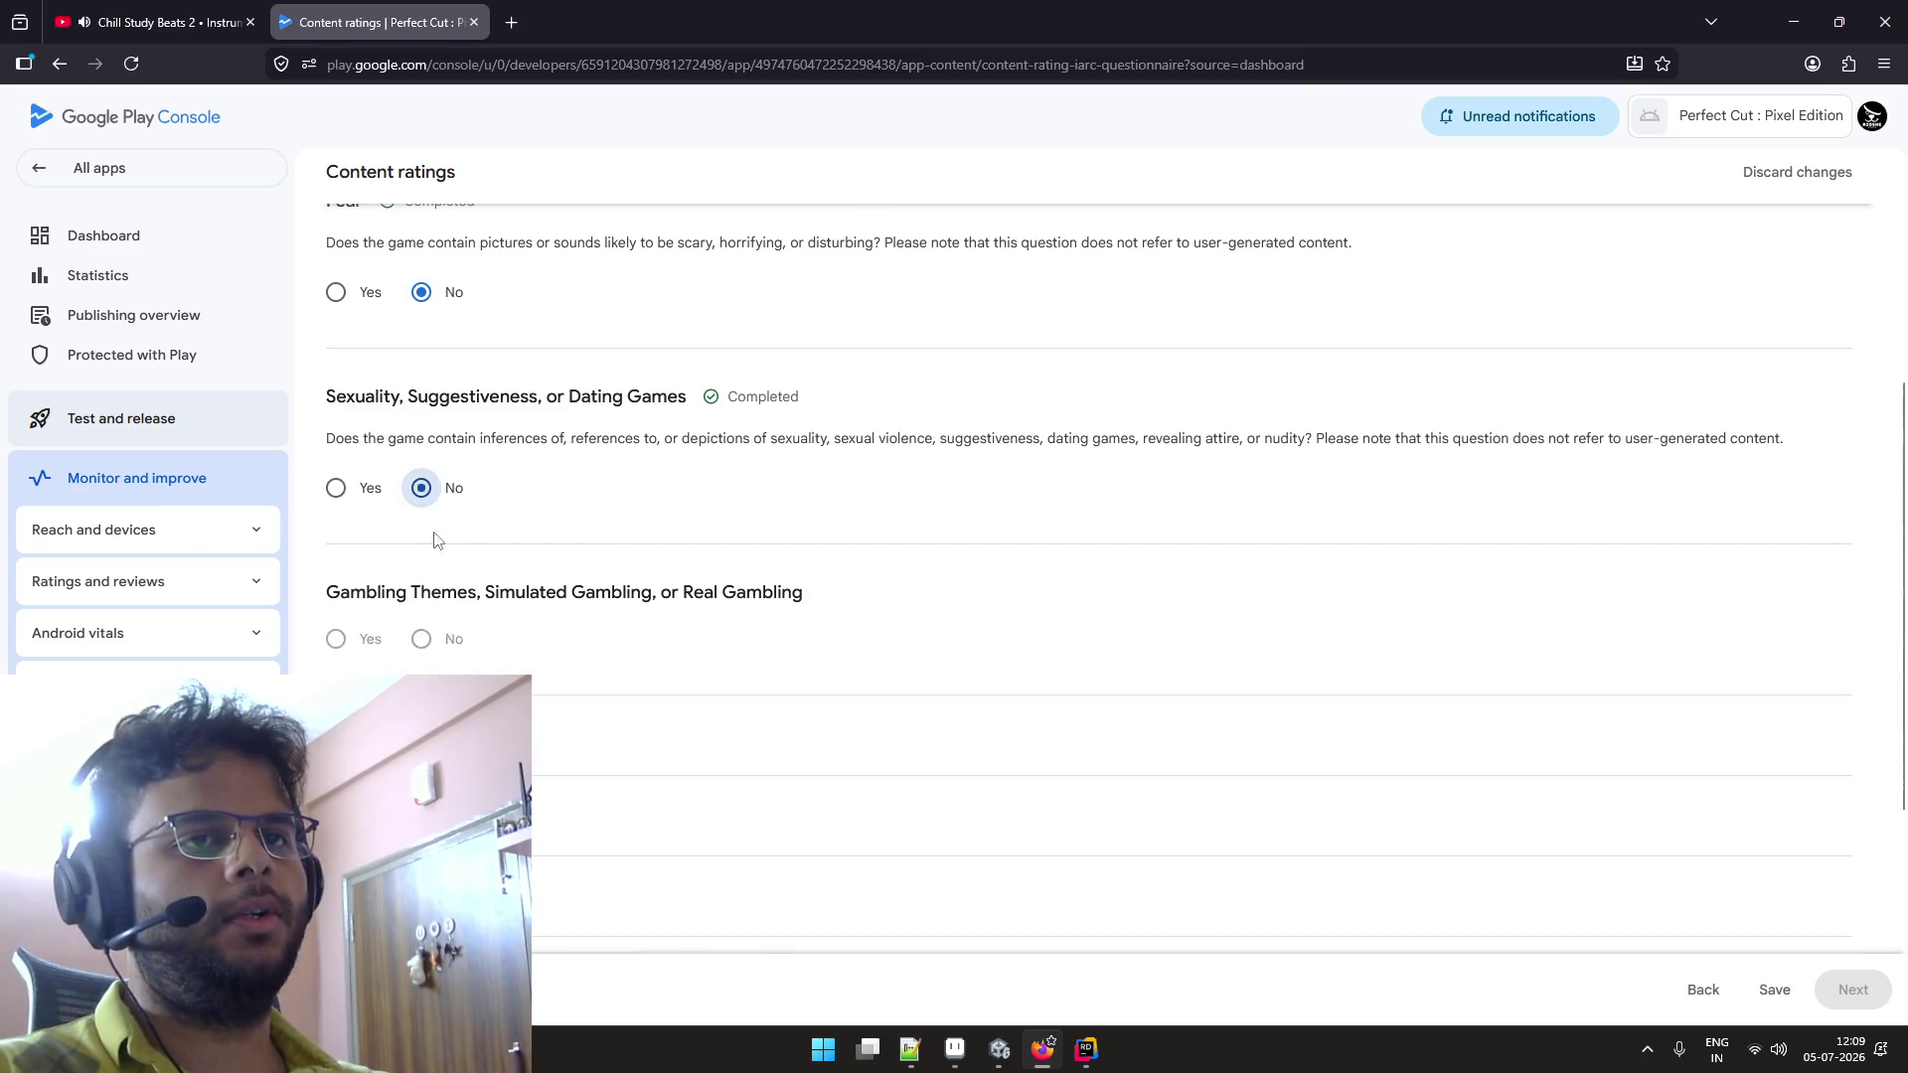
{"action": "left_click", "coordinate": [421, 635]}
{"action": "scroll", "coordinate": [424, 580], "scroll_direction": "down", "scroll_amount": 3}
{"action": "left_click", "coordinate": [422, 558]}
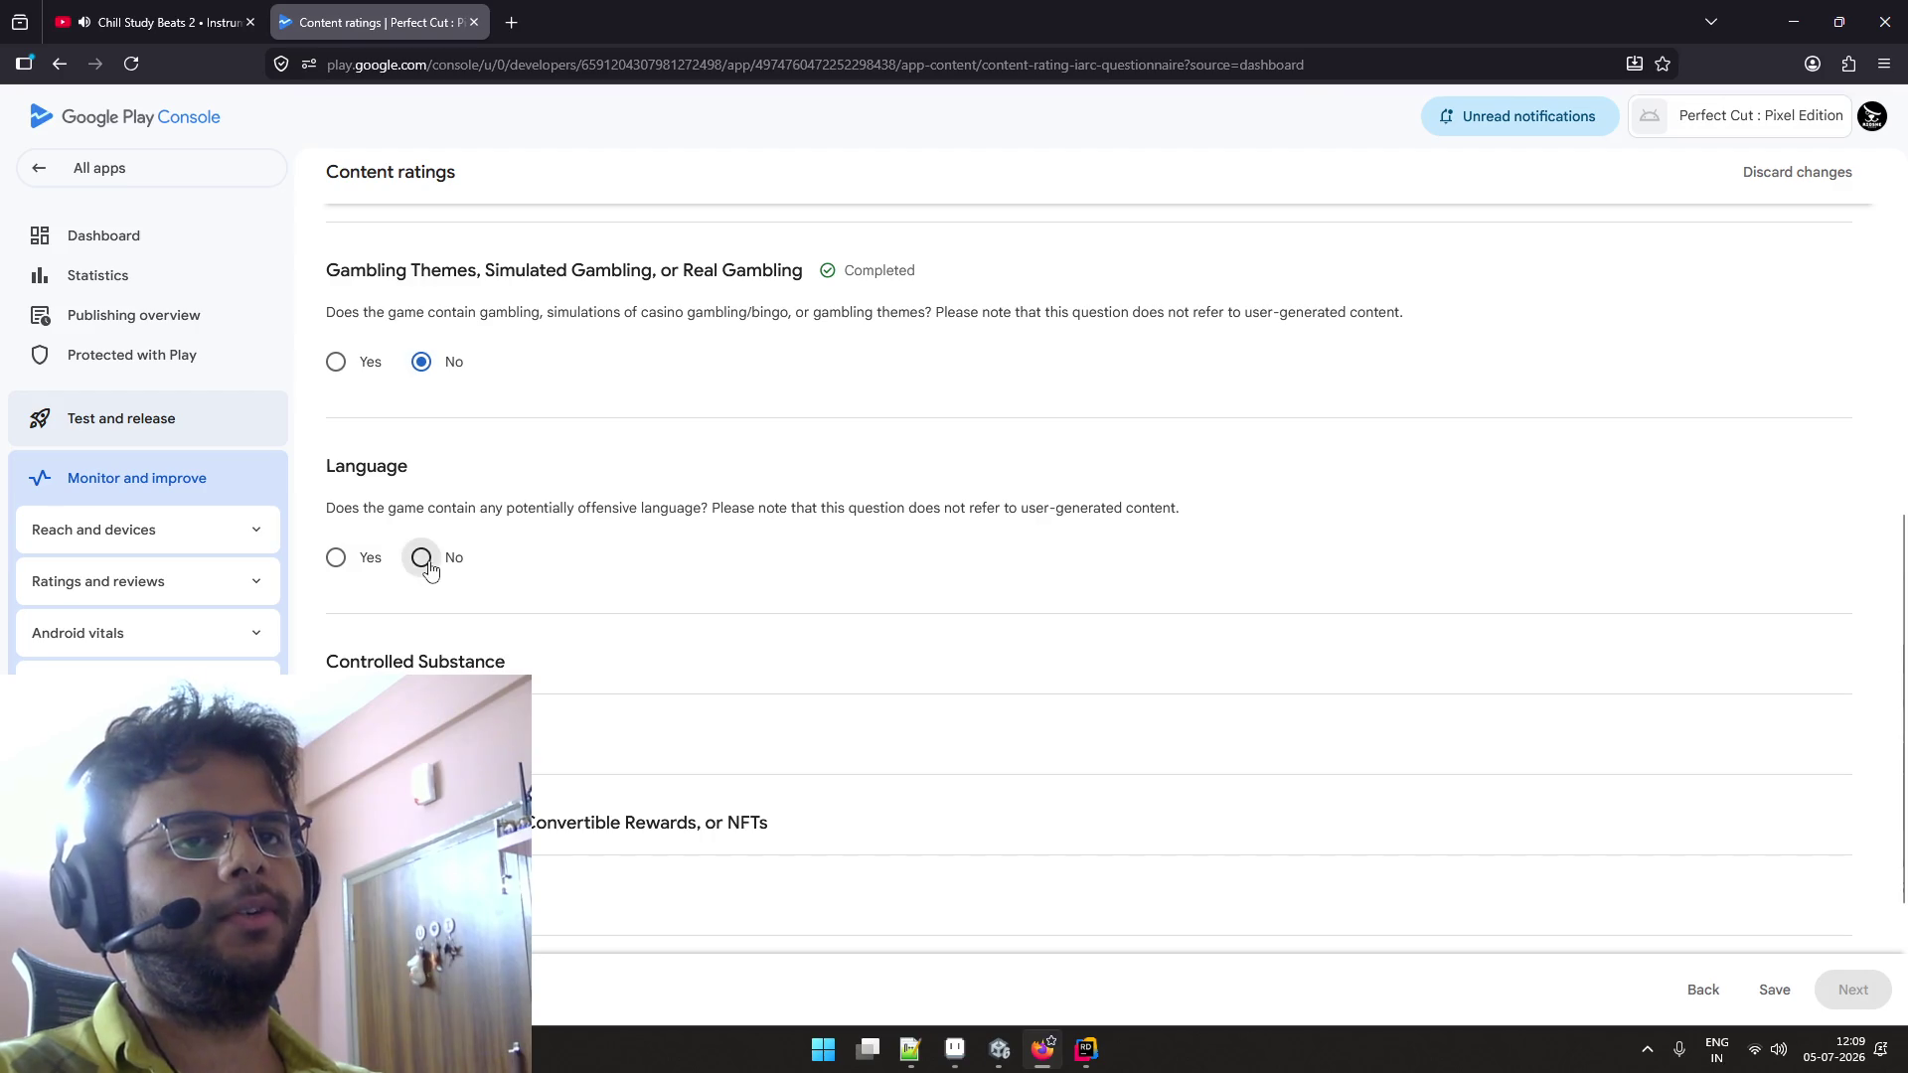
{"action": "scroll", "coordinate": [427, 597], "scroll_direction": "down", "scroll_amount": 2}
{"action": "left_click", "coordinate": [422, 539]}
{"action": "scroll", "coordinate": [422, 597], "scroll_direction": "down", "scroll_amount": 1}
{"action": "left_click", "coordinate": [422, 626]}
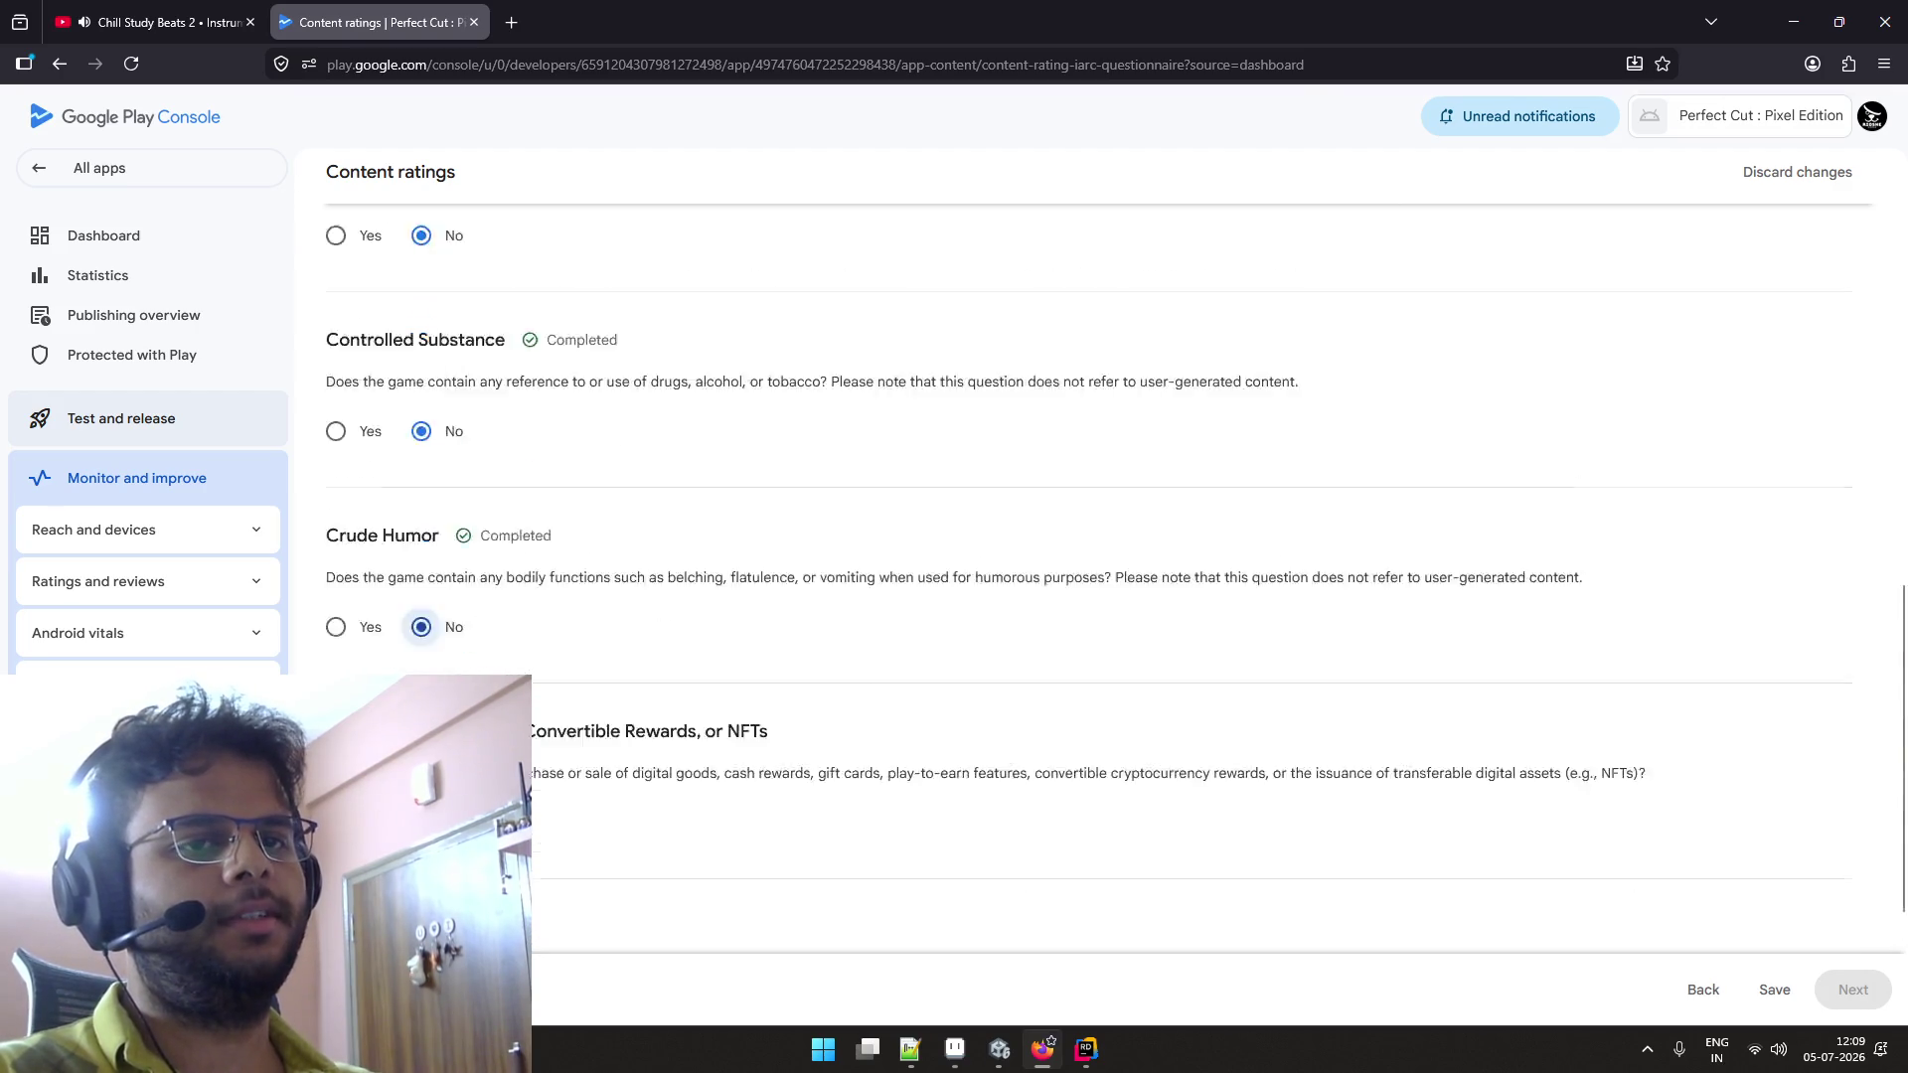
{"action": "scroll", "coordinate": [421, 616], "scroll_direction": "down", "scroll_amount": 2}
Answer No to the remaining questions, digital purchases through realistic crime, then save and continue to Summary
{"action": "left_click", "coordinate": [422, 605]}
{"action": "scroll", "coordinate": [447, 646], "scroll_direction": "down", "scroll_amount": 3}
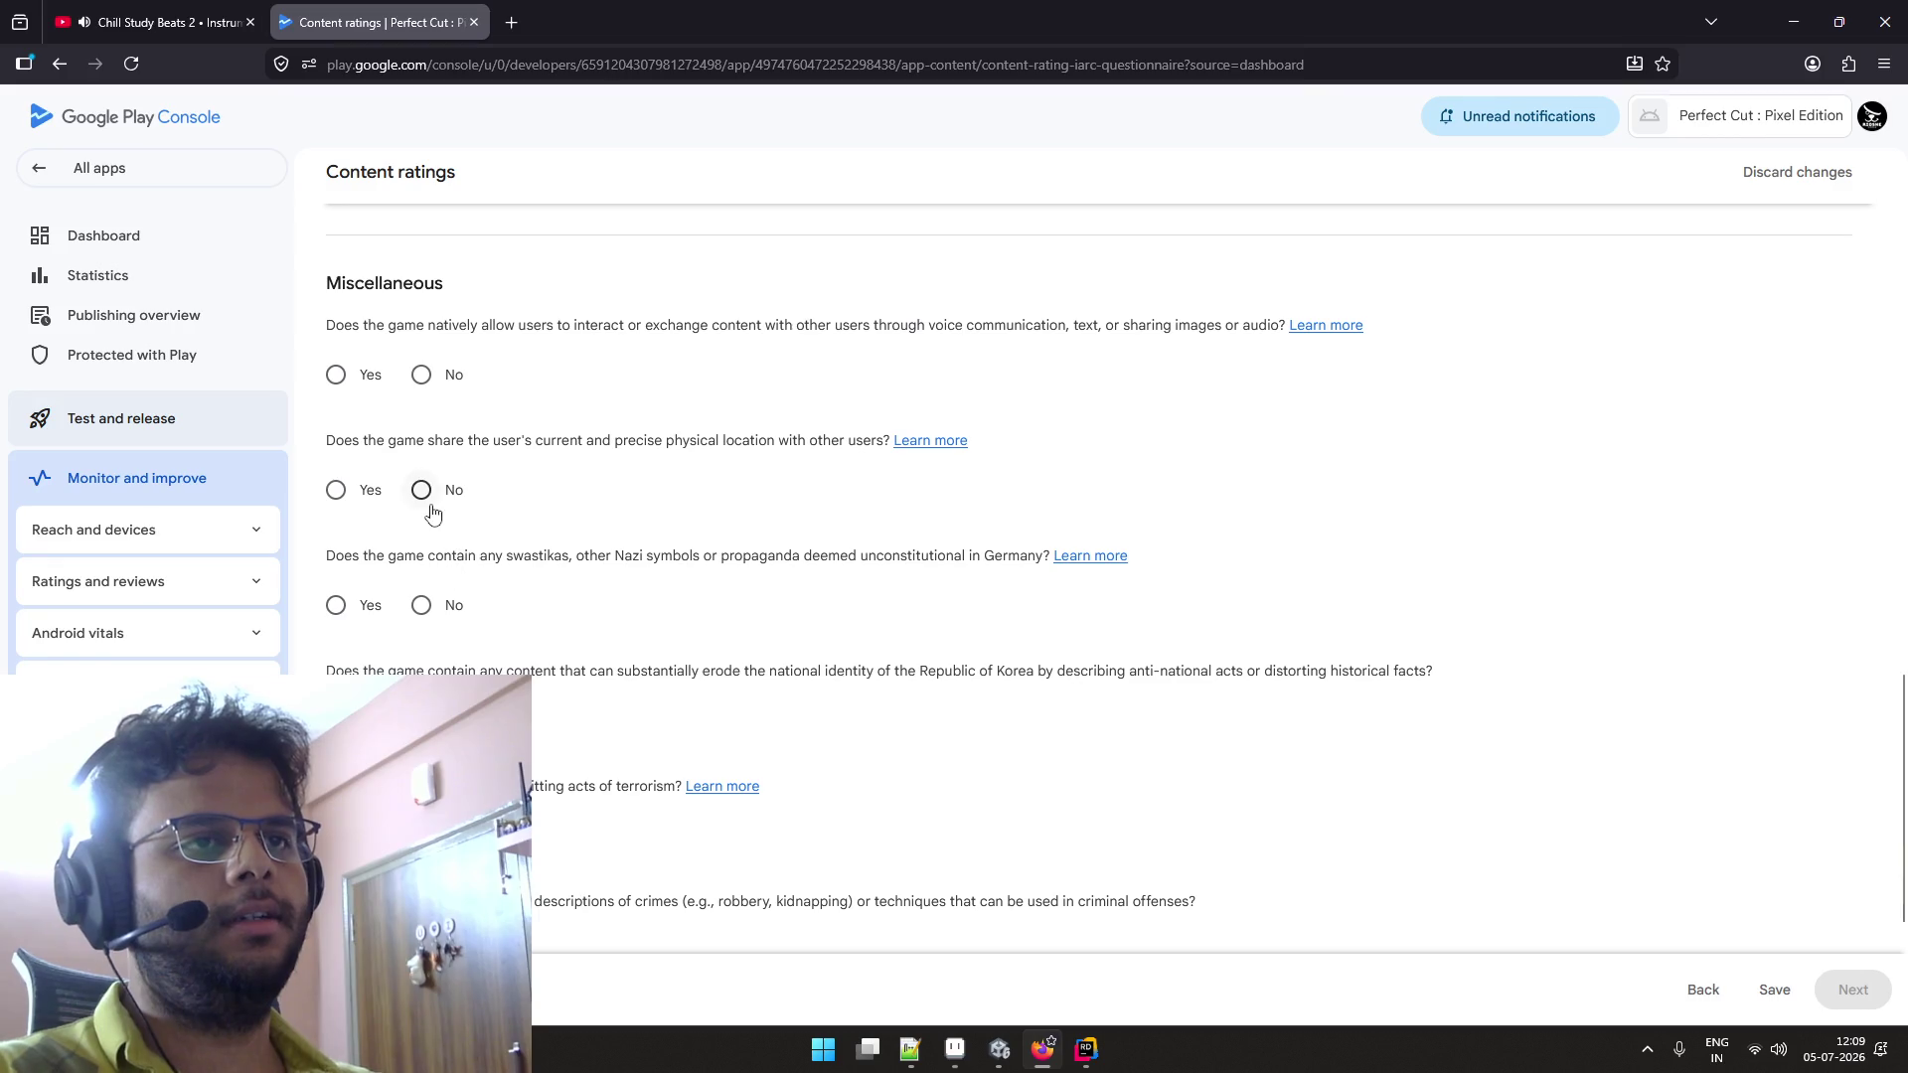
{"action": "left_click", "coordinate": [416, 375]}
{"action": "left_click", "coordinate": [421, 490]}
{"action": "left_click", "coordinate": [430, 624]}
{"action": "scroll", "coordinate": [431, 627], "scroll_direction": "down", "scroll_amount": 2}
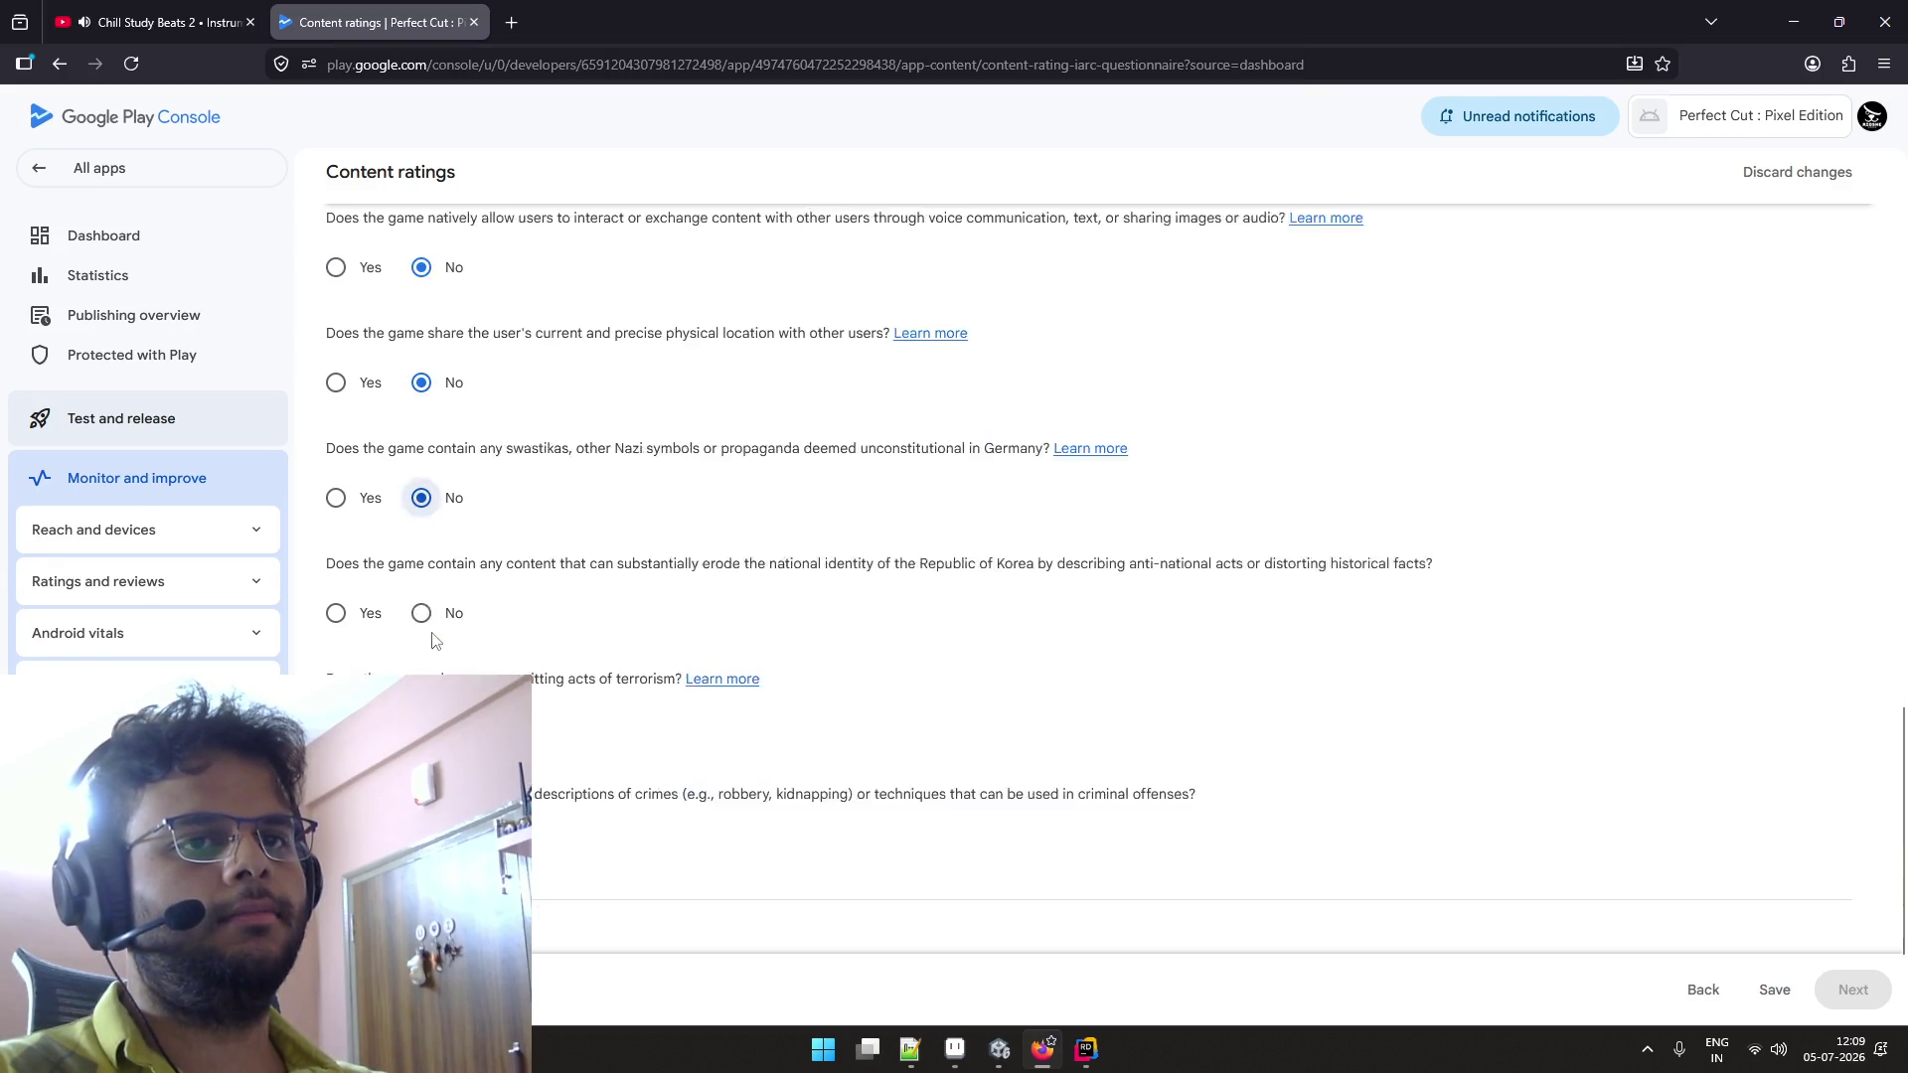
{"action": "left_click", "coordinate": [422, 505]}
{"action": "left_click", "coordinate": [421, 627]}
{"action": "left_click", "coordinate": [421, 737]}
{"action": "scroll", "coordinate": [641, 633], "scroll_direction": "down", "scroll_amount": 1}
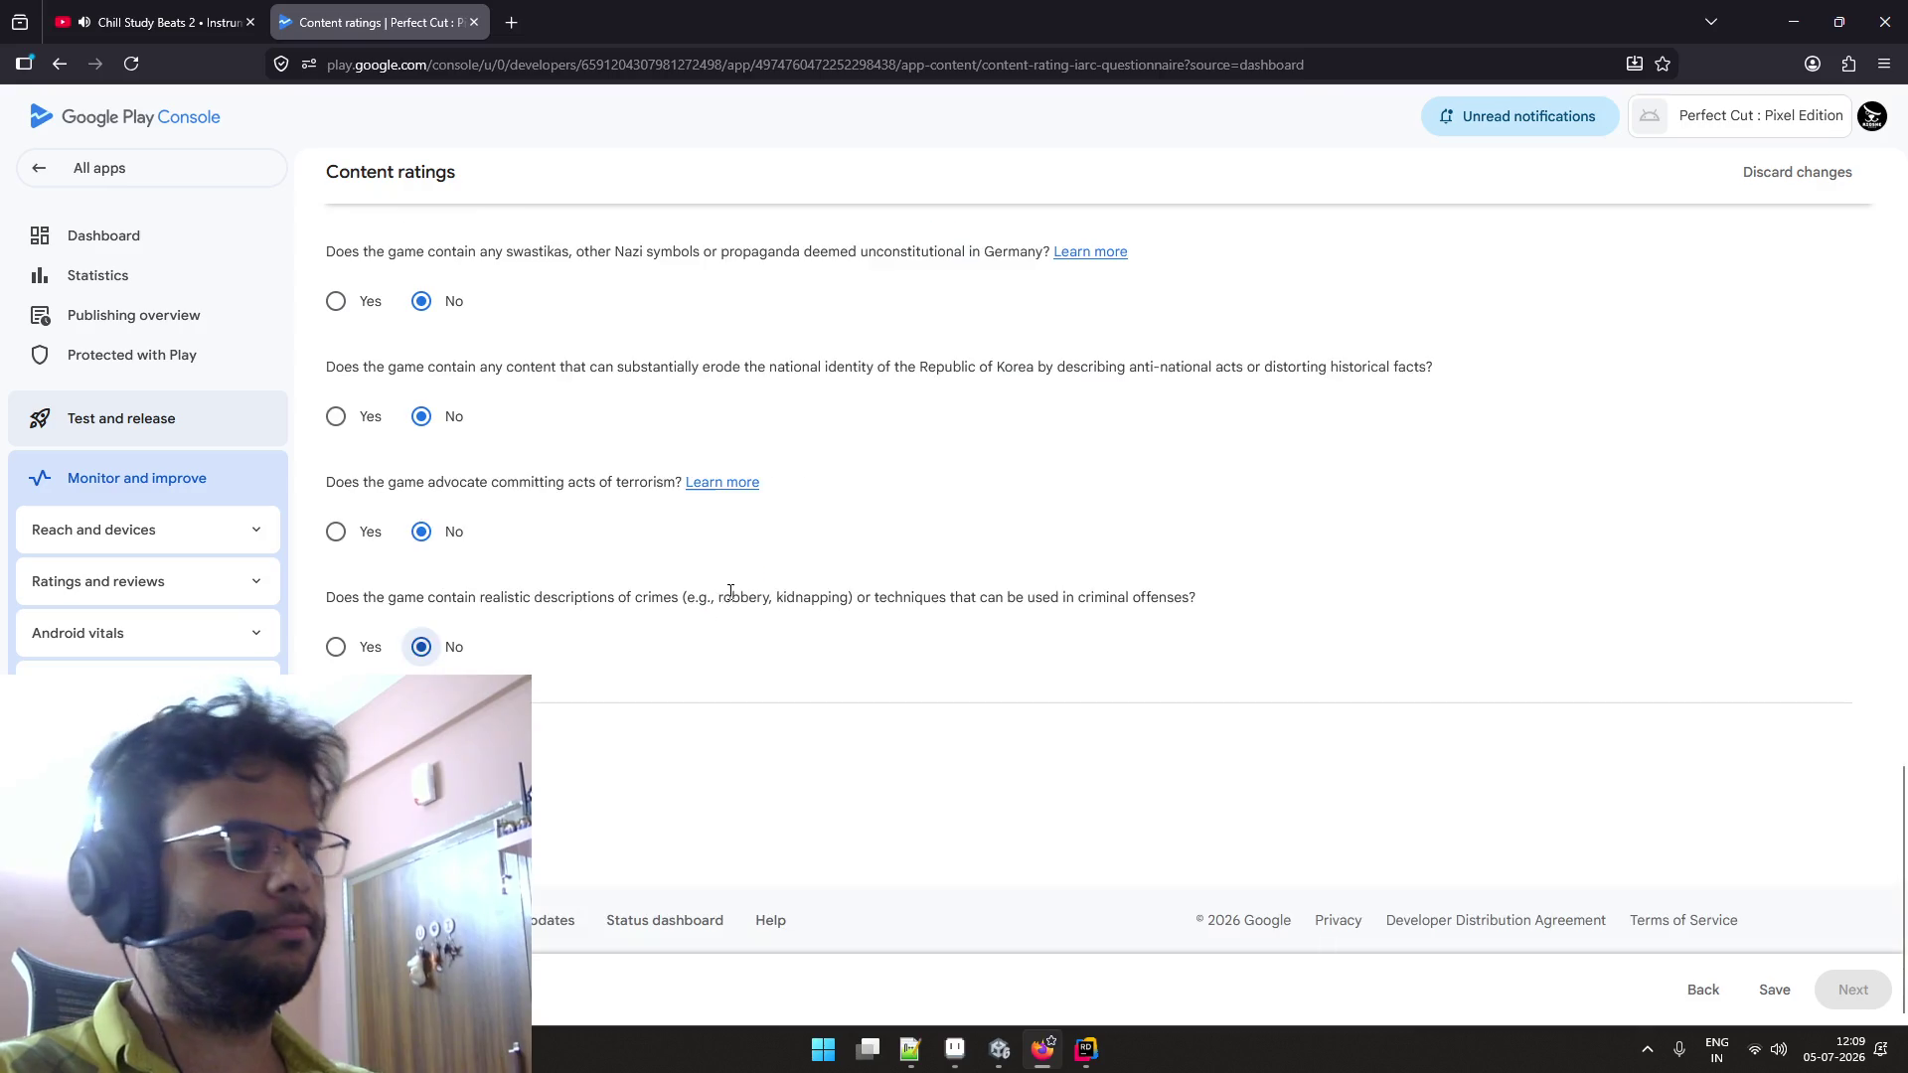
{"action": "left_click", "coordinate": [1775, 990]}
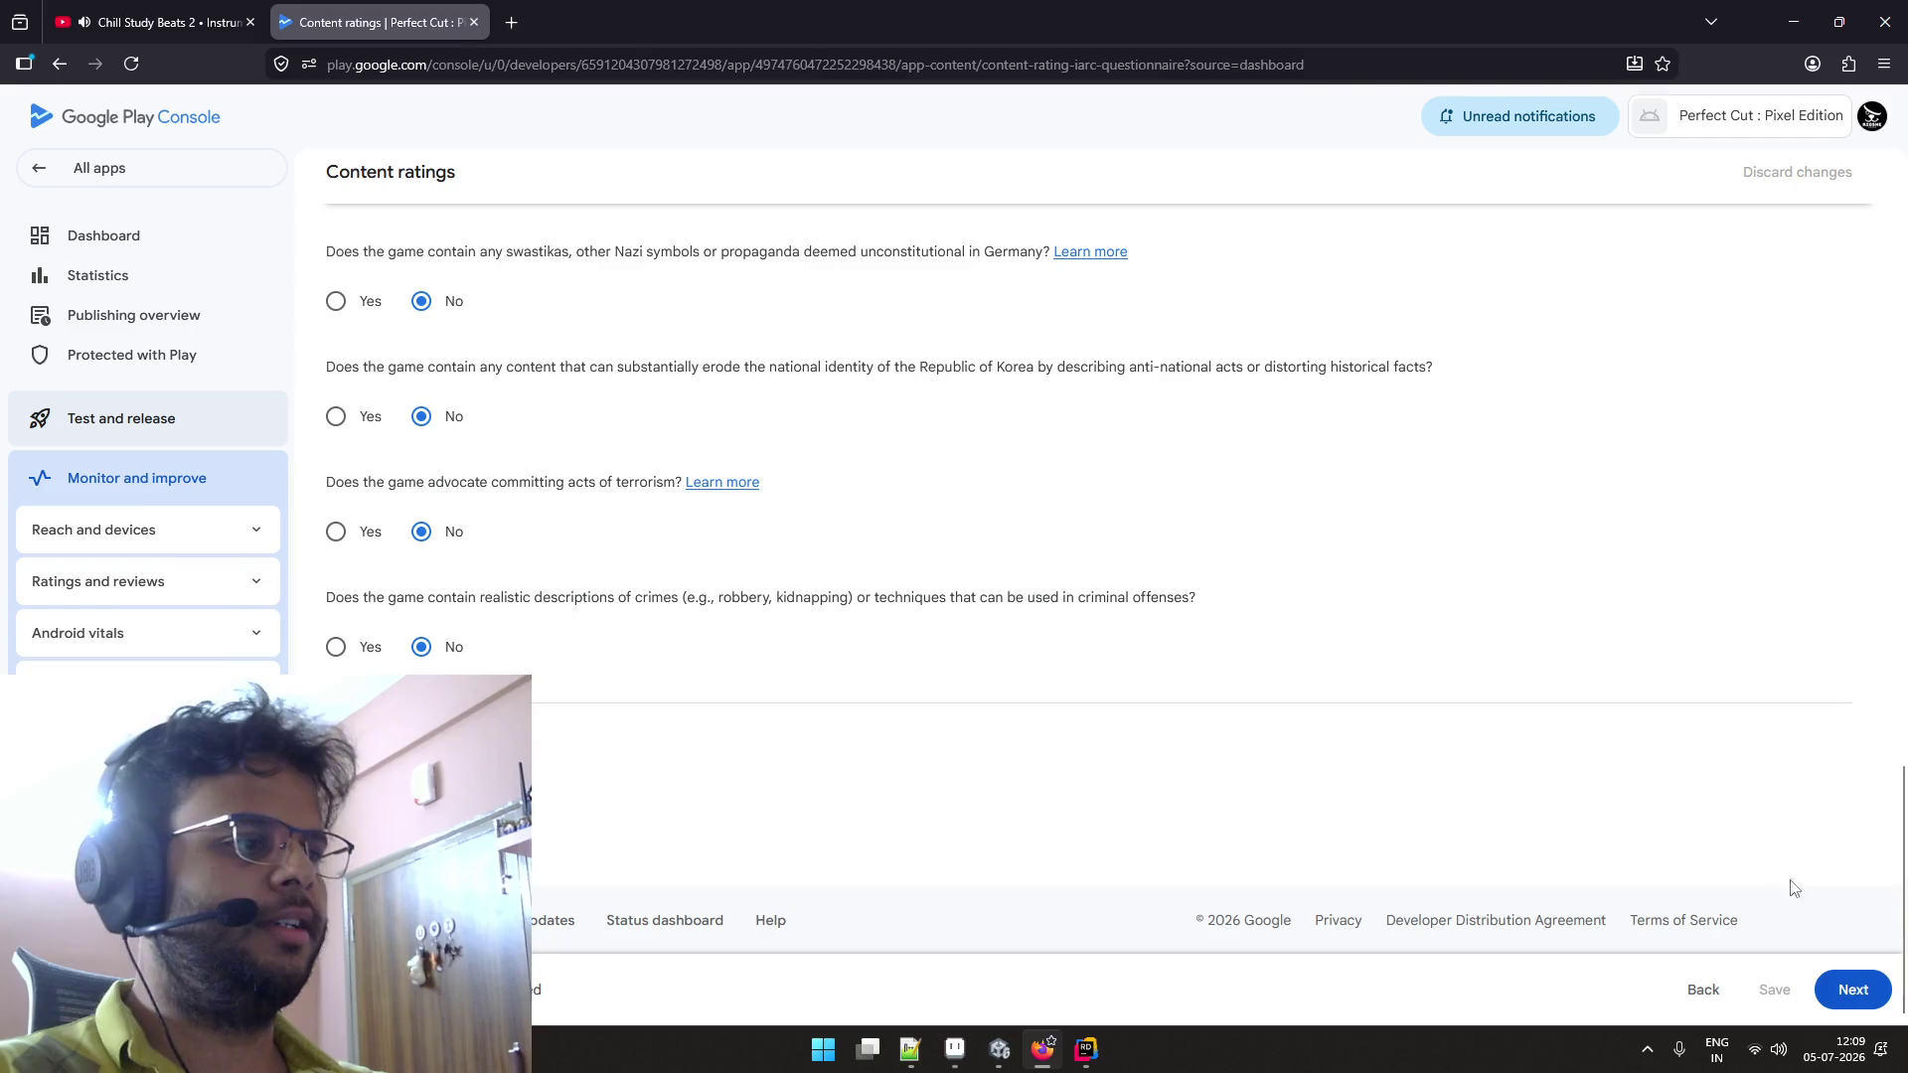
{"action": "left_click", "coordinate": [1844, 989]}
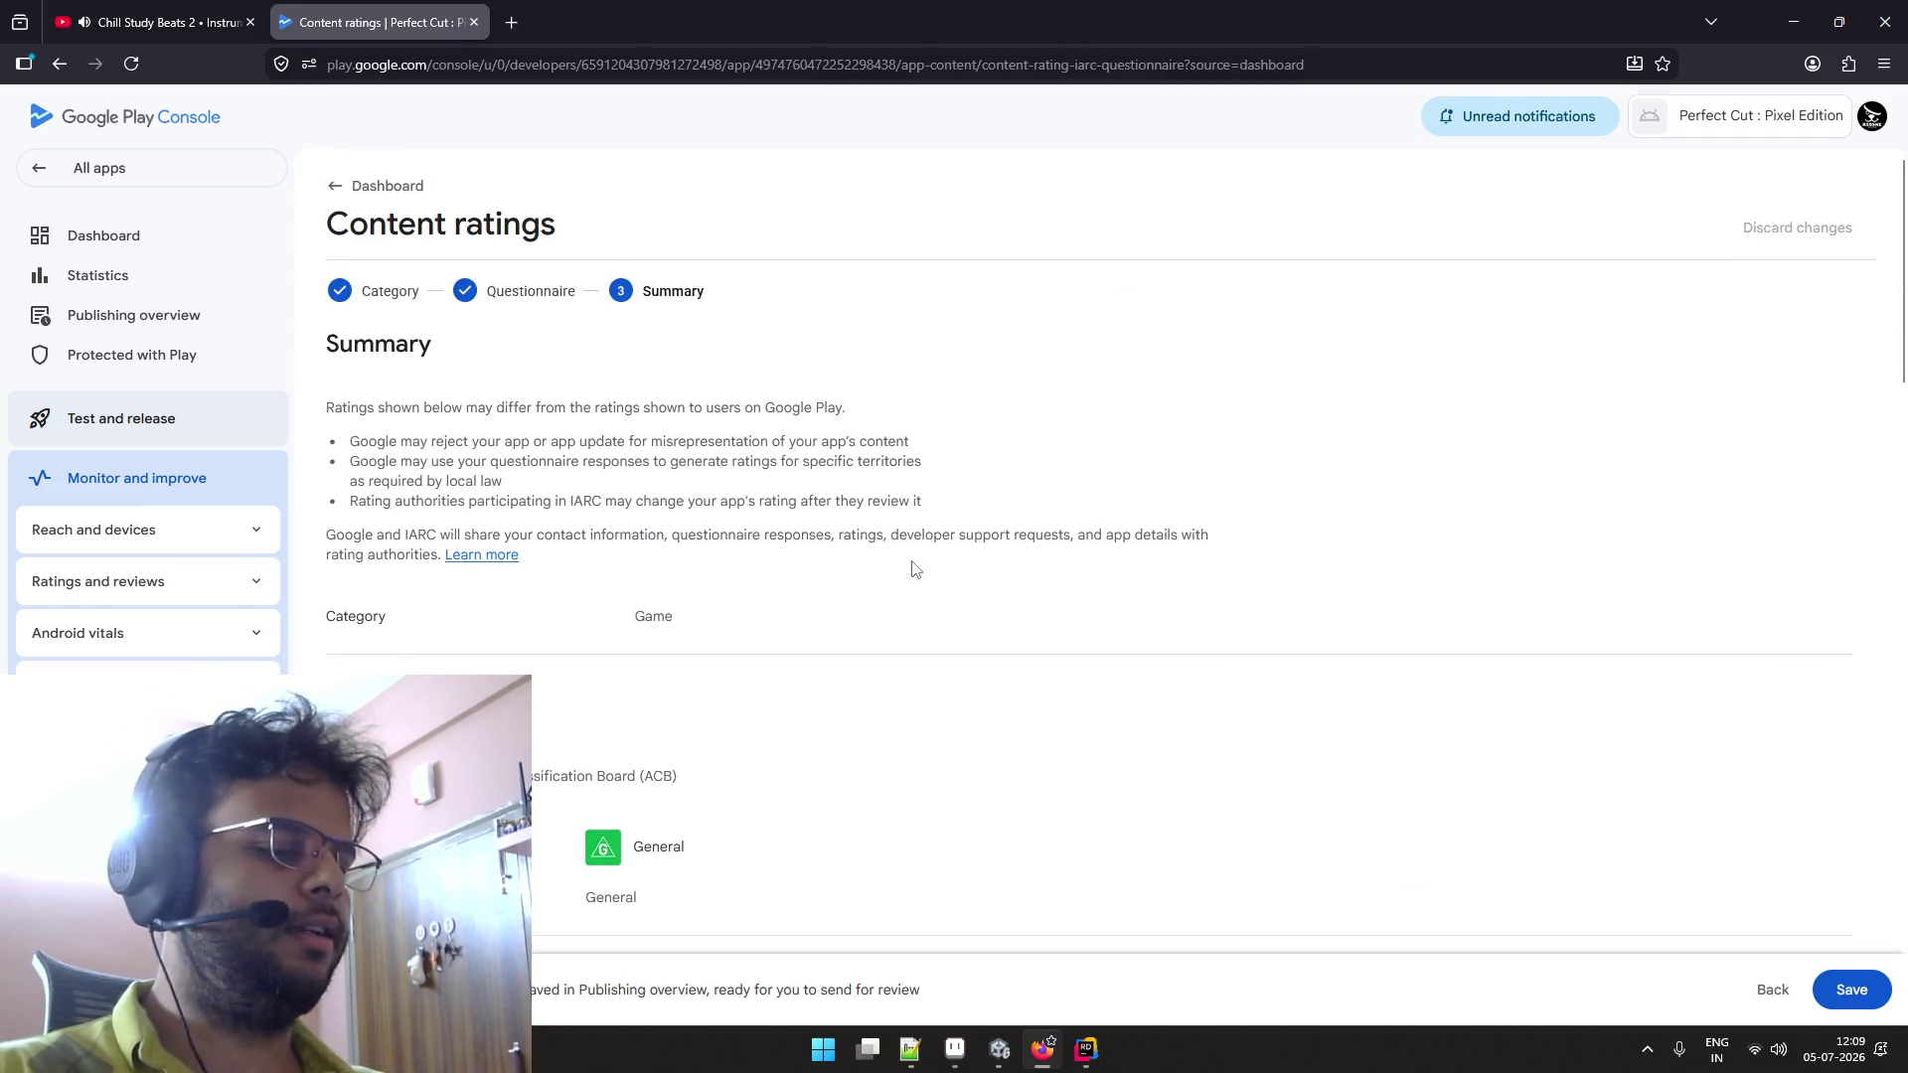
Review the ratings summary and save it, bringing the dashboard to 4 of 11 tasks done
{"action": "scroll", "coordinate": [912, 567], "scroll_direction": "down", "scroll_amount": 10}
{"action": "scroll", "coordinate": [971, 519], "scroll_direction": "down", "scroll_amount": 15}
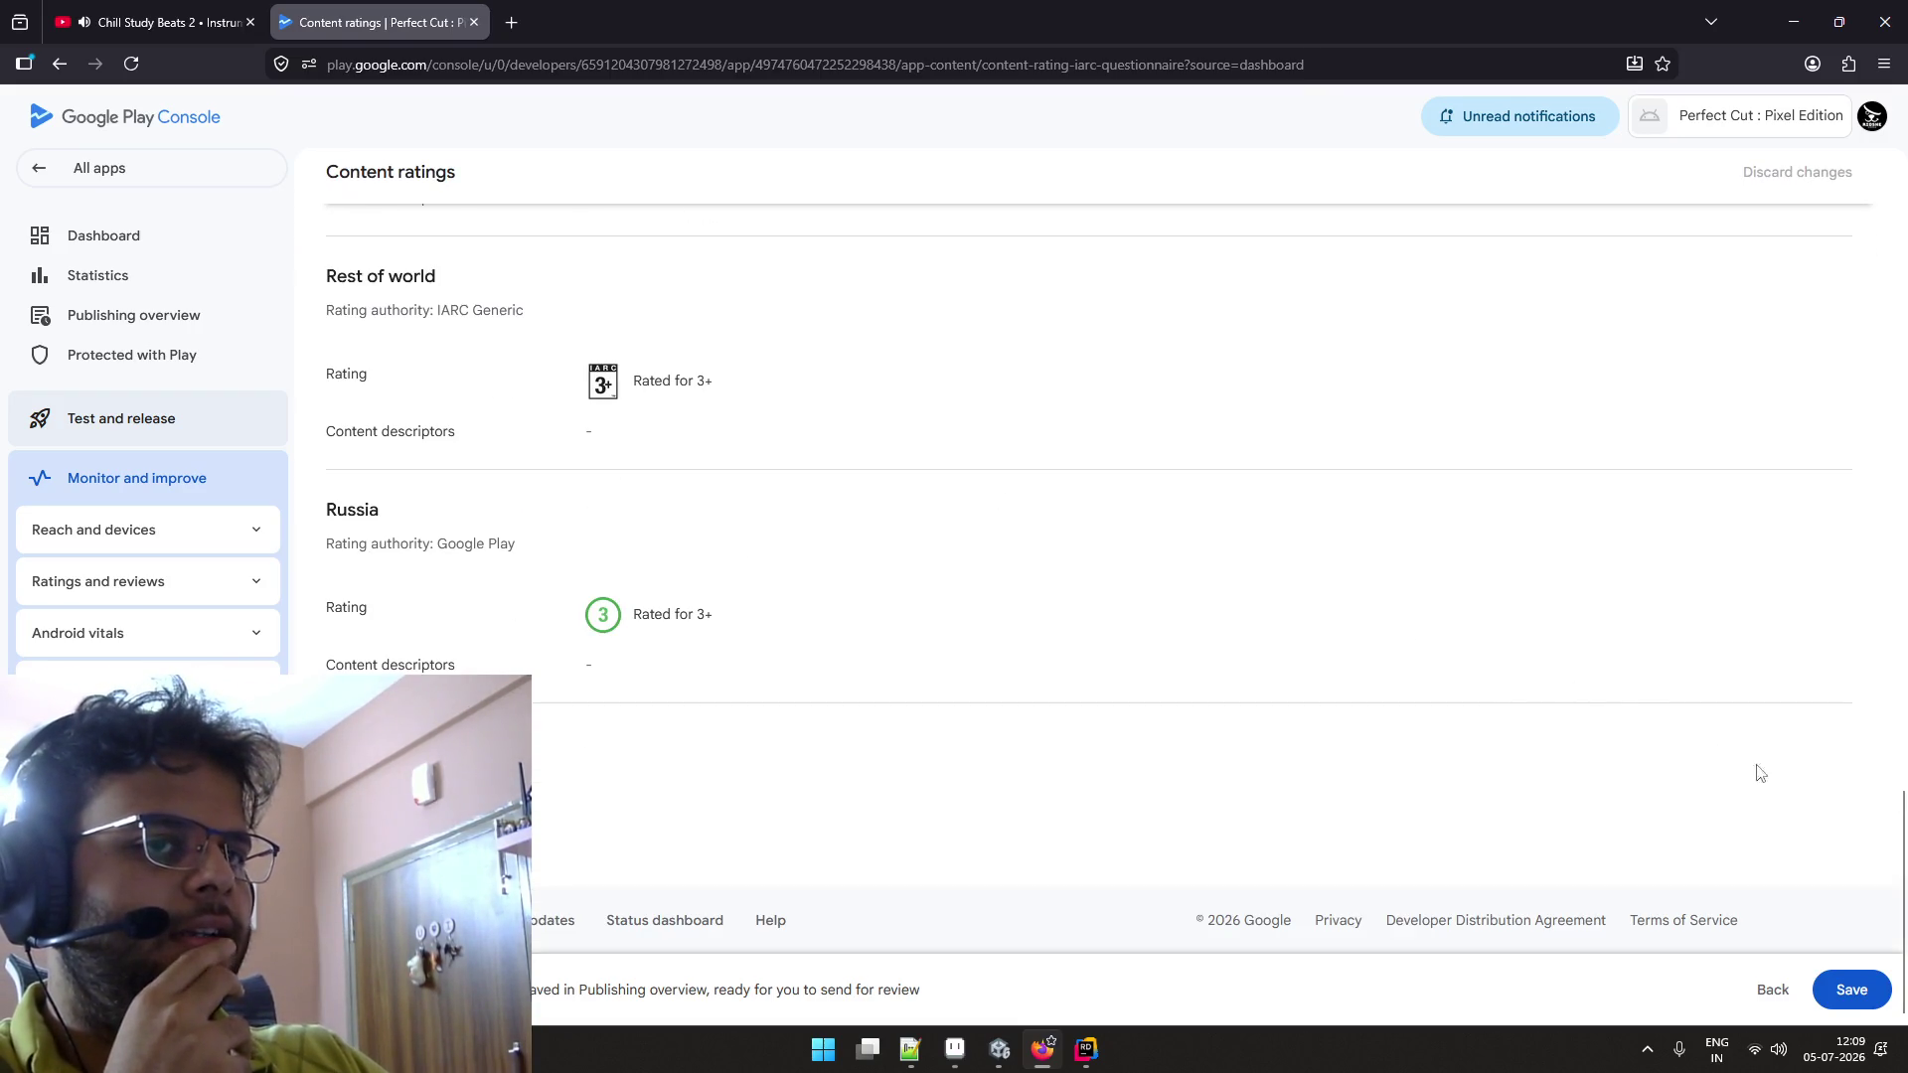
{"action": "left_click", "coordinate": [1874, 1009]}
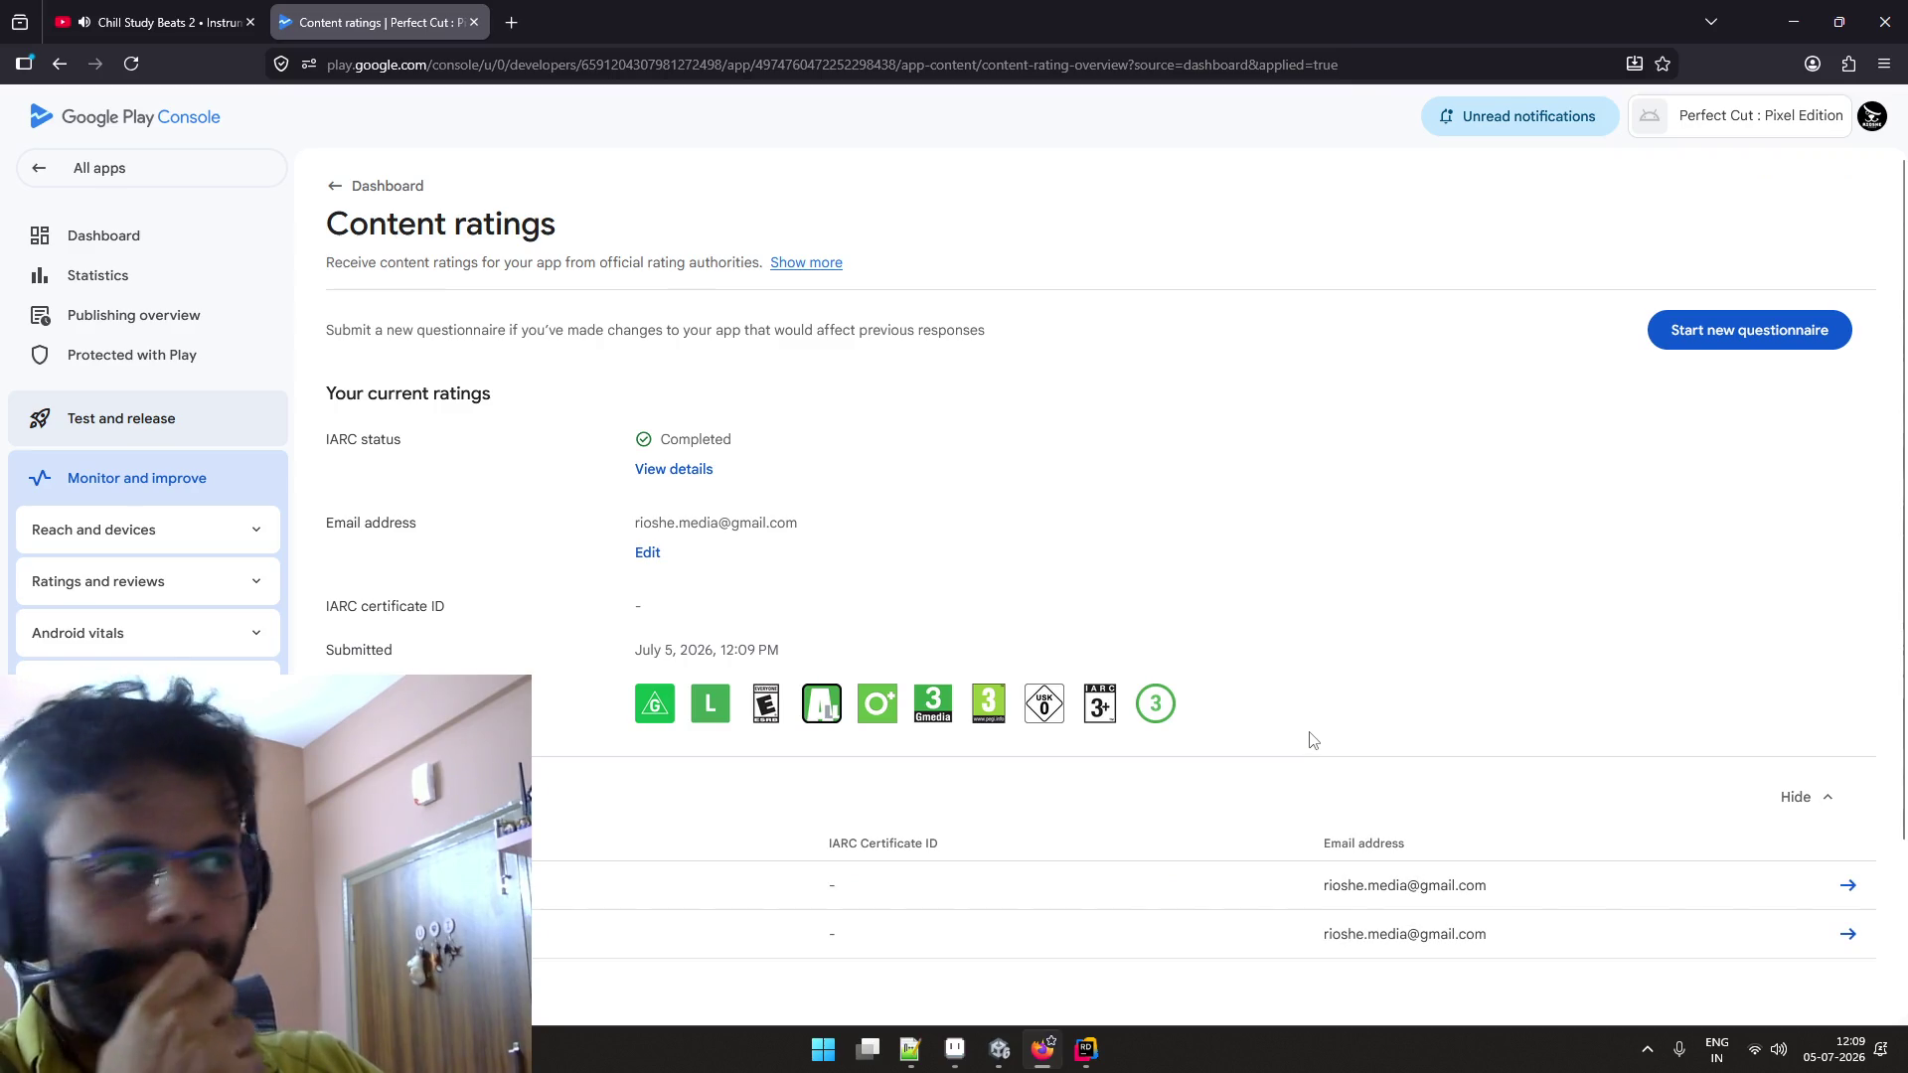
{"action": "scroll", "coordinate": [1401, 557], "scroll_direction": "down", "scroll_amount": 3}
{"action": "scroll", "coordinate": [1391, 554], "scroll_direction": "up", "scroll_amount": 3}
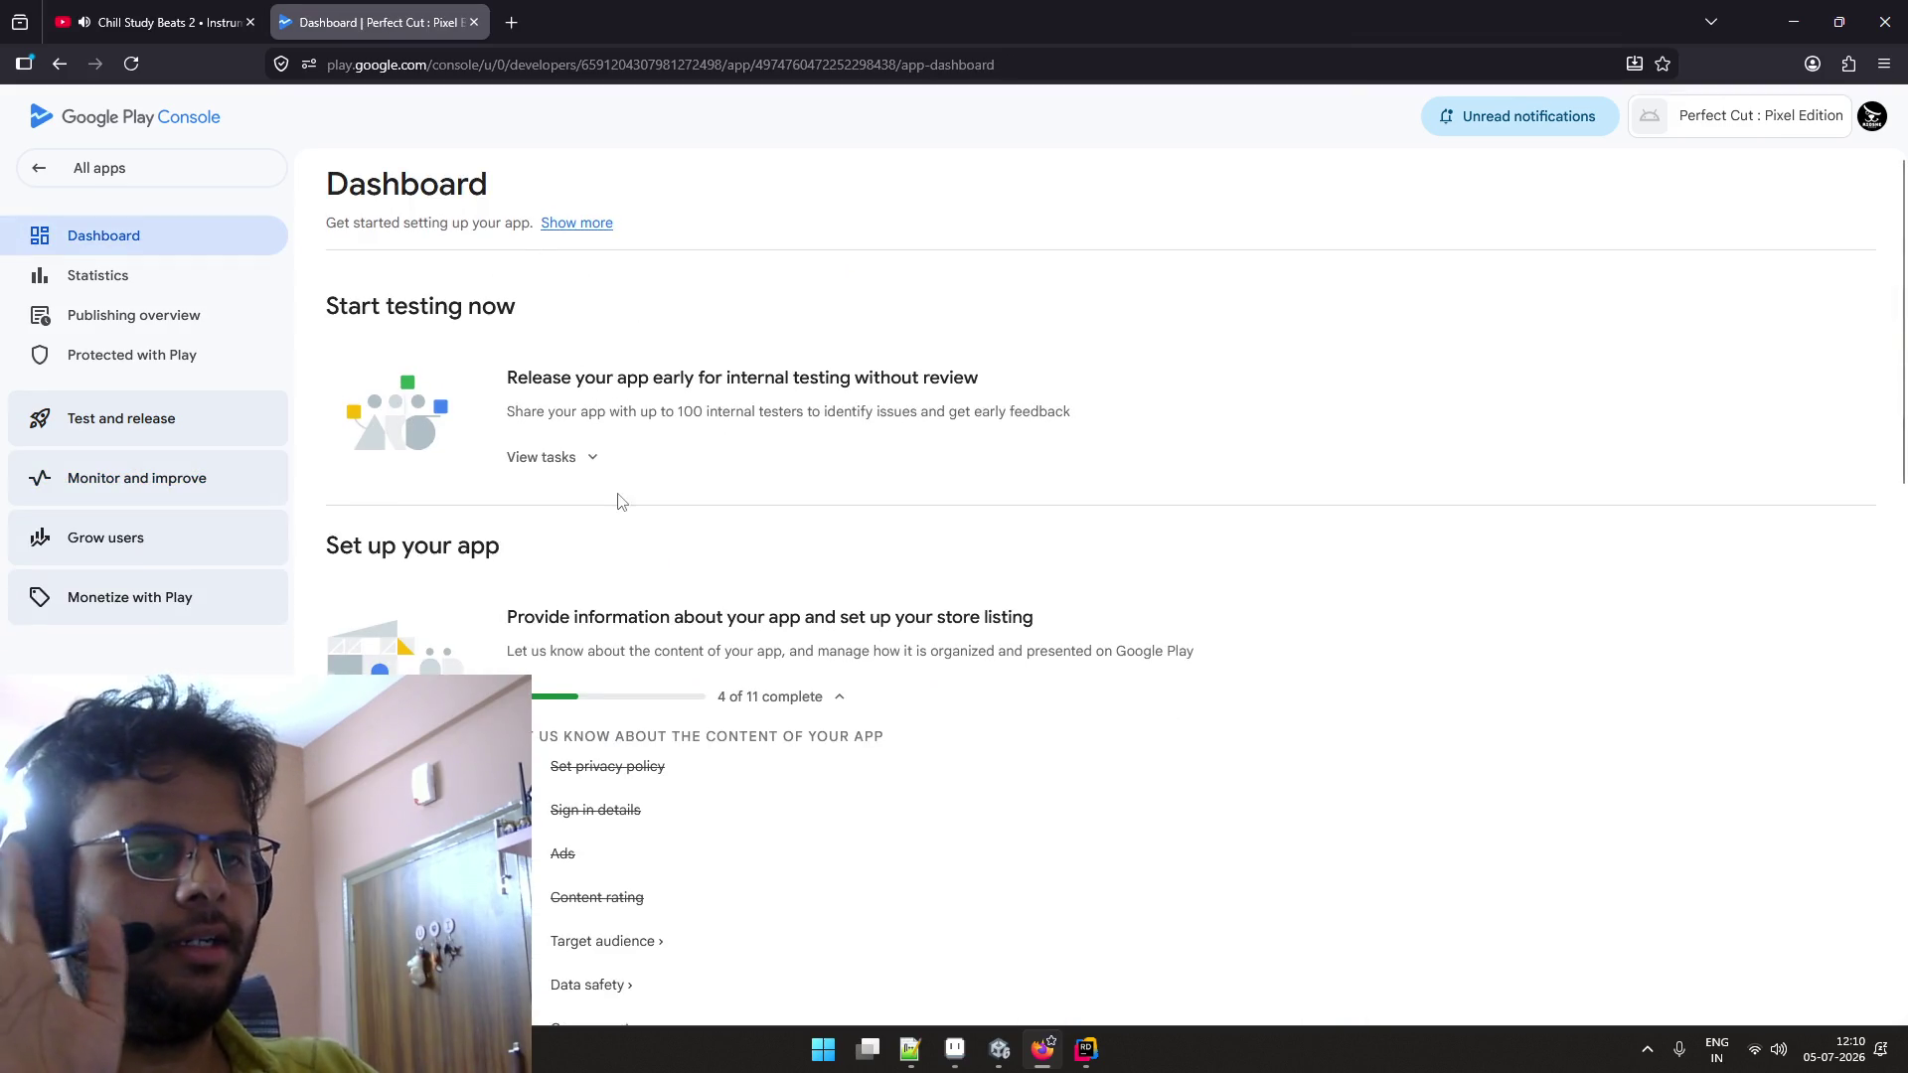
Open Target audience and content and select all six age groups, 5 and under through 18+
{"action": "scroll", "coordinate": [618, 501], "scroll_direction": "down", "scroll_amount": 3}
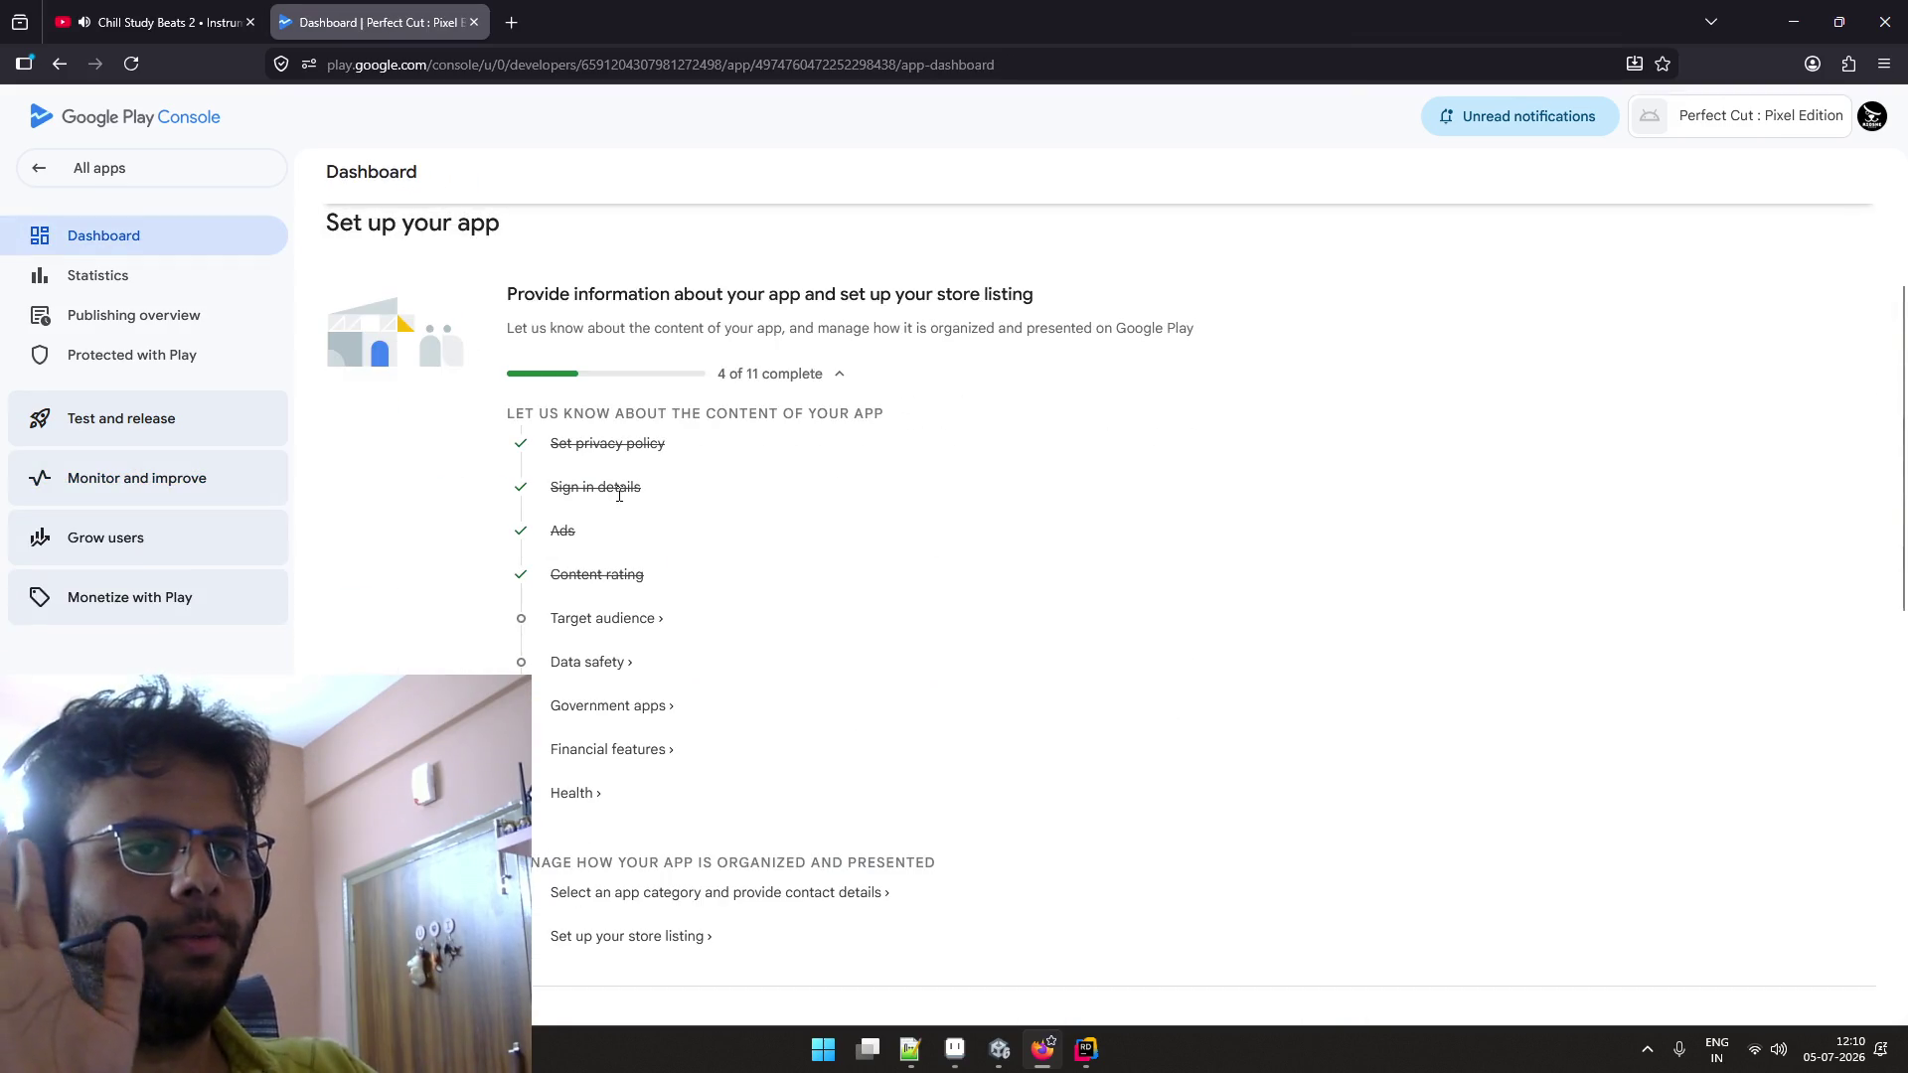
{"action": "right_click", "coordinate": [613, 622]}
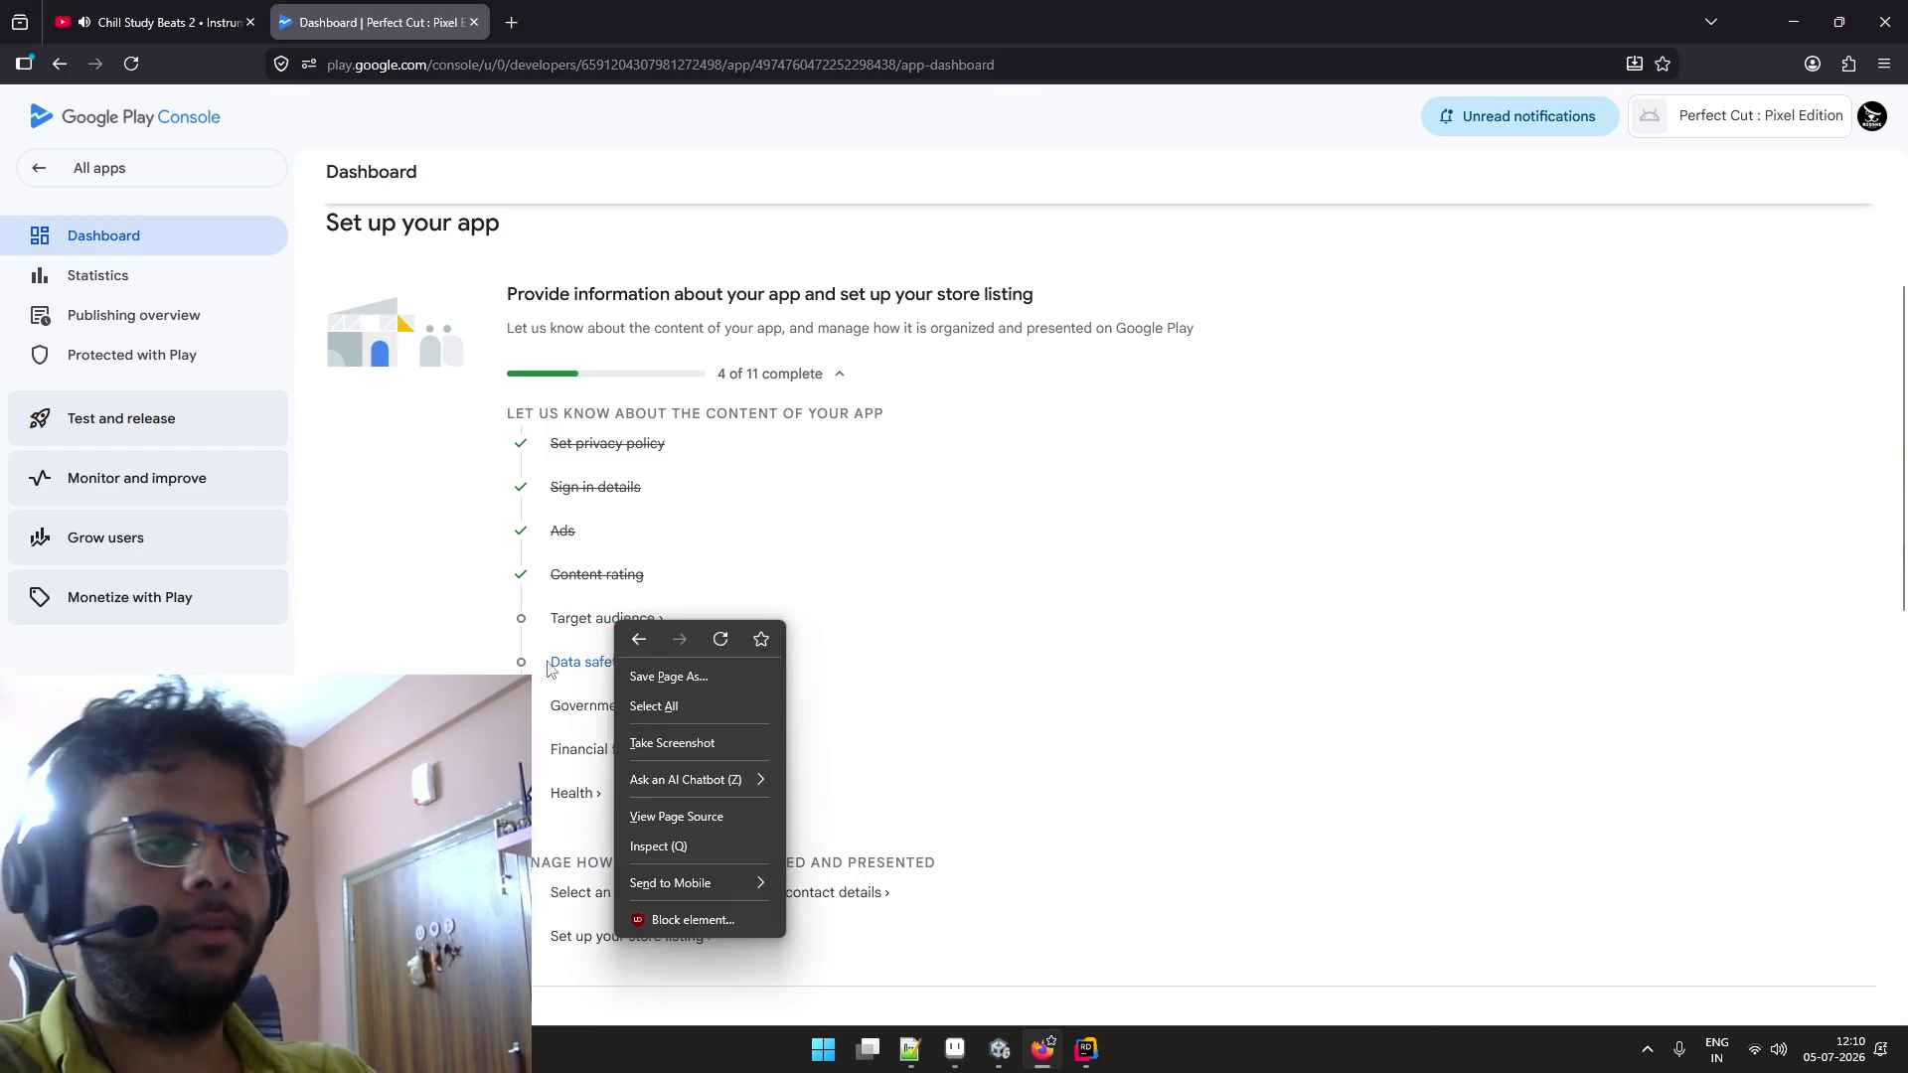
{"action": "left_click", "coordinate": [596, 622]}
{"action": "left_click", "coordinate": [598, 620]}
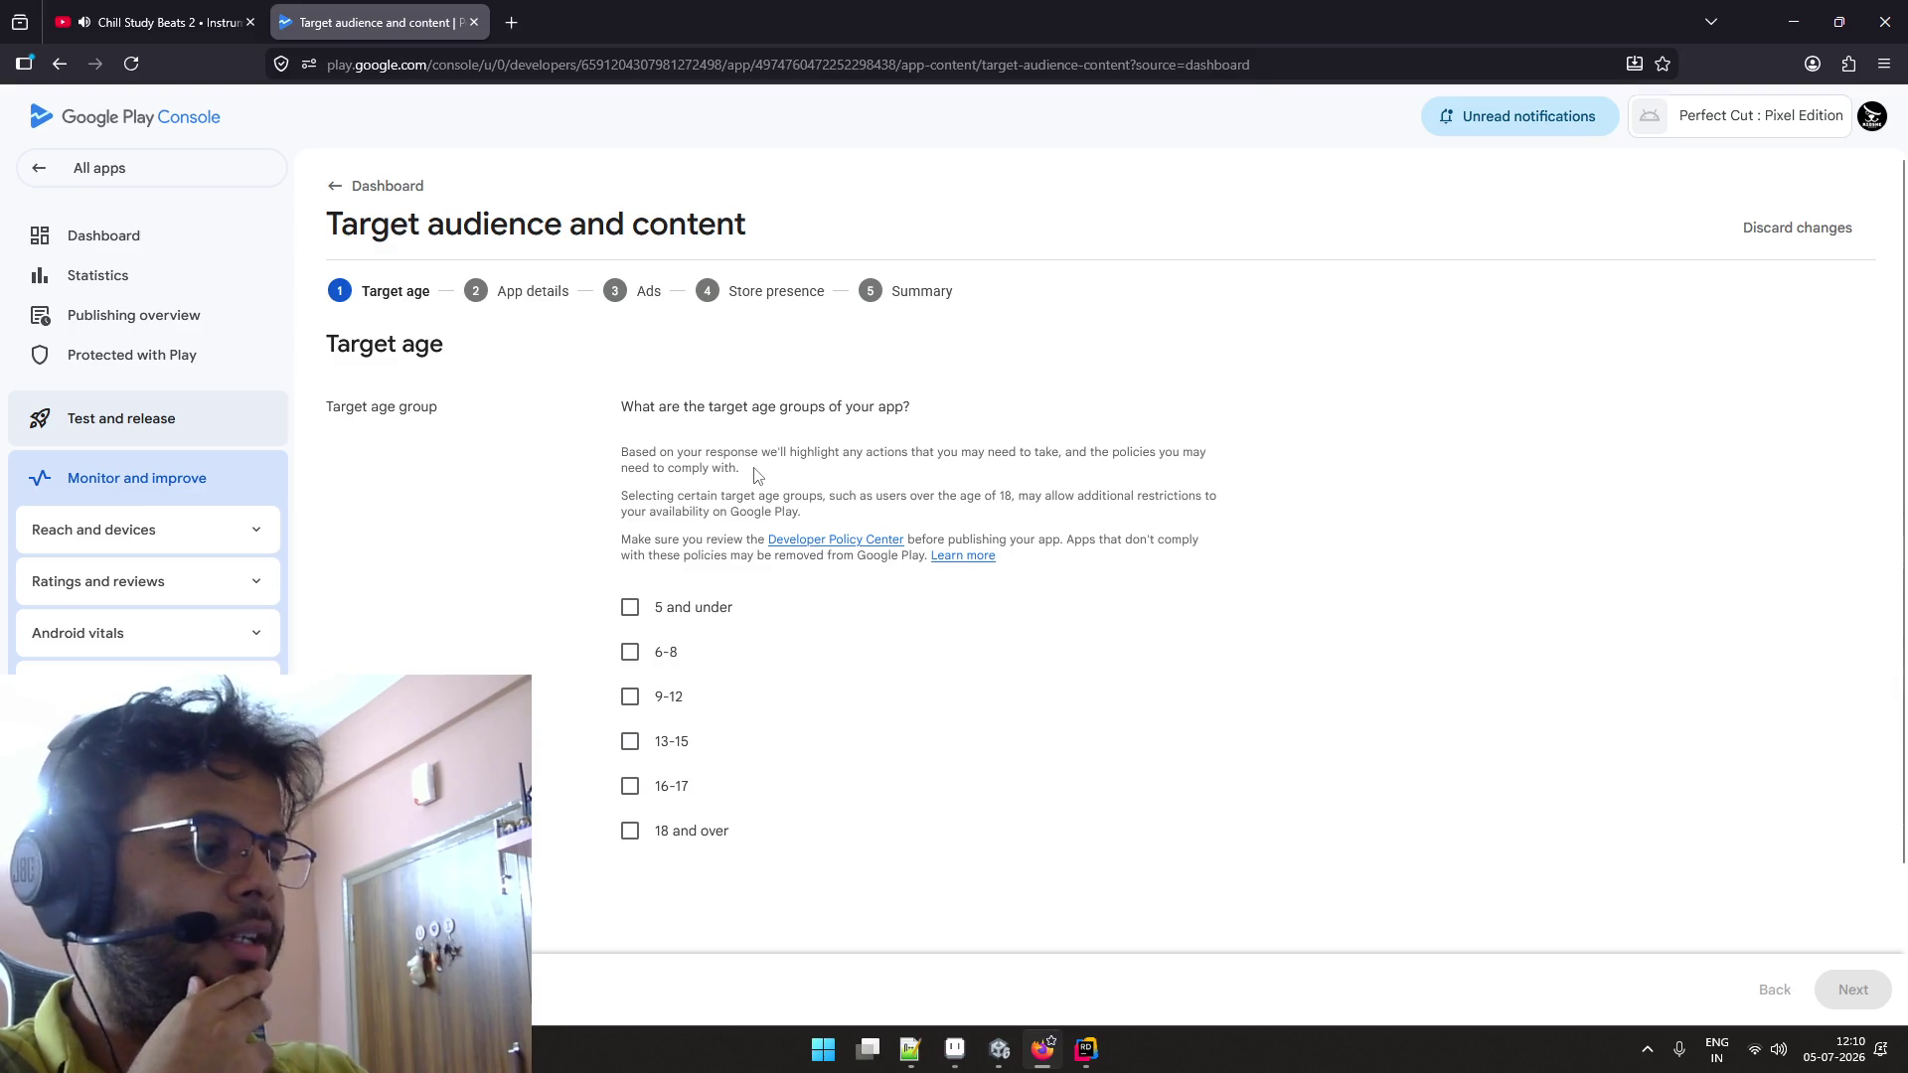
{"action": "scroll", "coordinate": [724, 568], "scroll_direction": "down", "scroll_amount": 1}
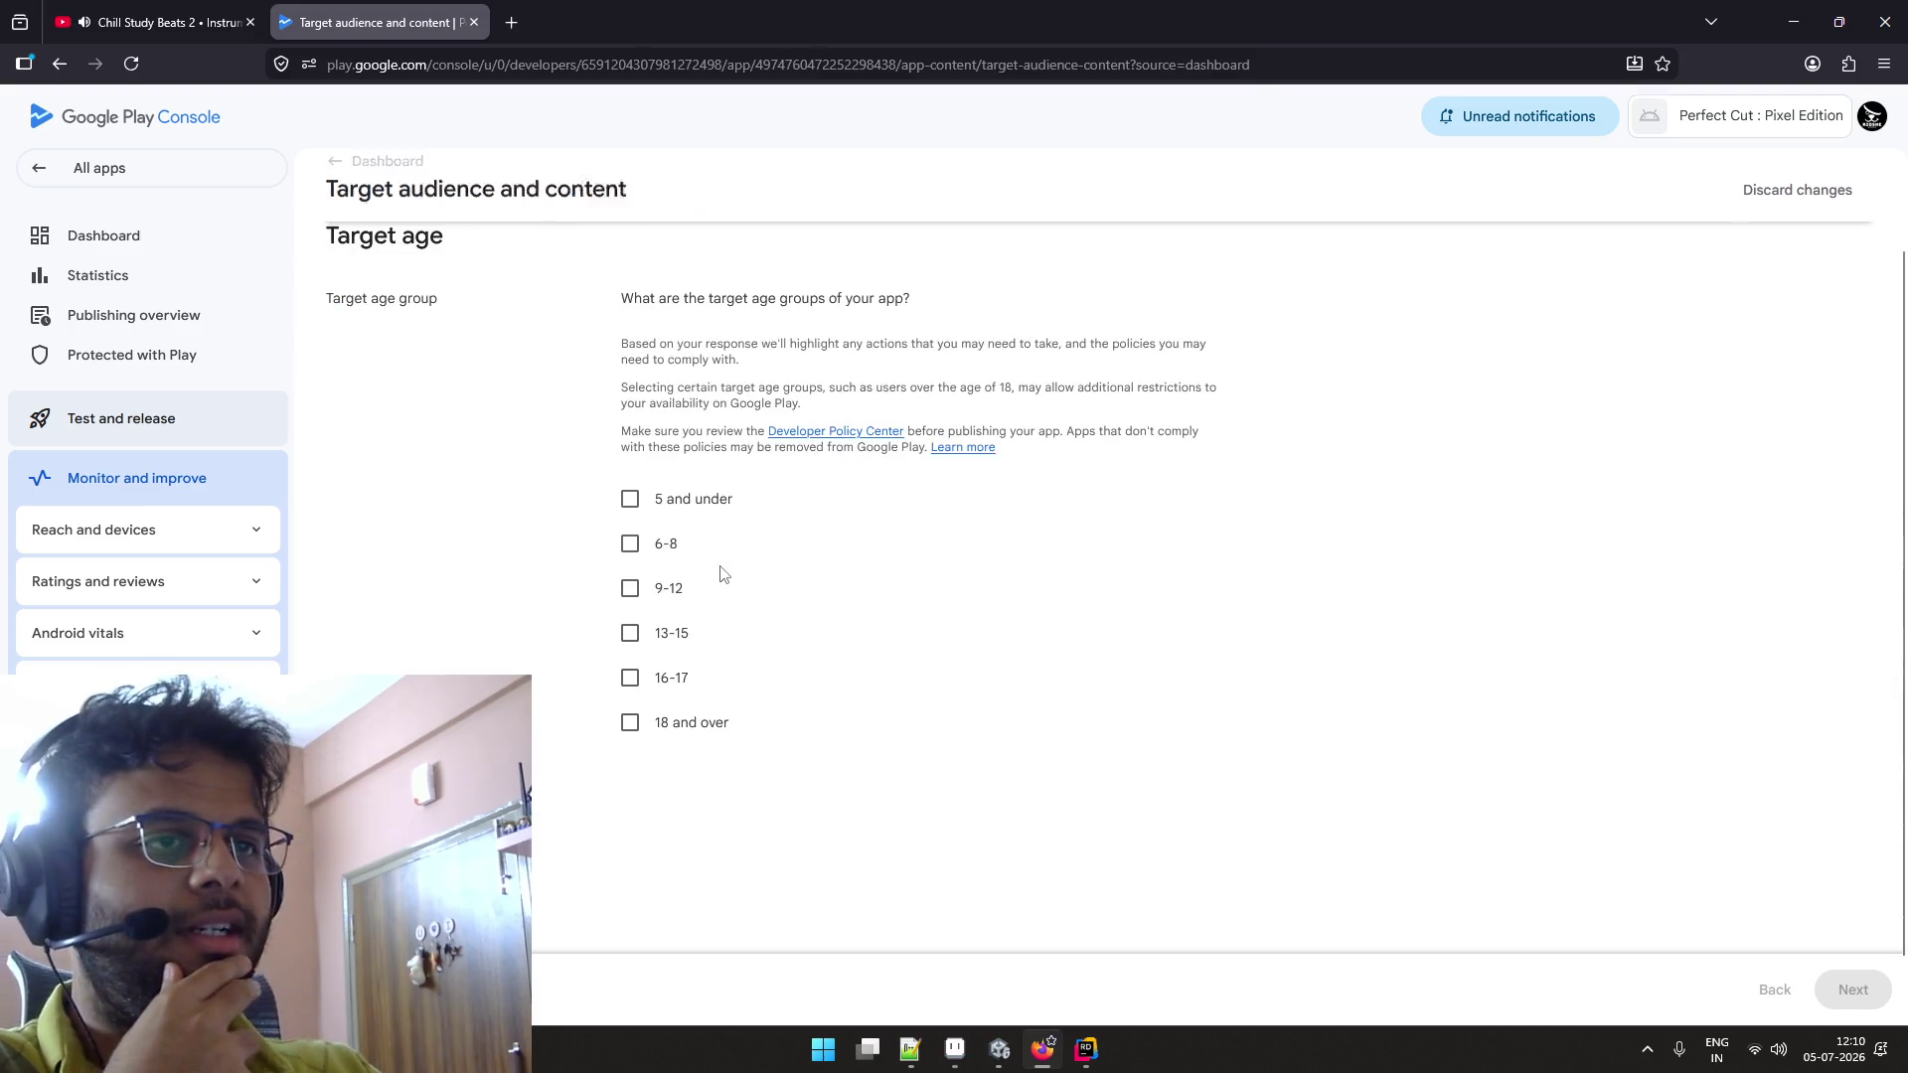
{"action": "left_click", "coordinate": [630, 499]}
{"action": "left_click", "coordinate": [630, 544]}
{"action": "left_click", "coordinate": [630, 589]}
{"action": "left_click", "coordinate": [630, 633]}
{"action": "left_click", "coordinate": [630, 678]}
{"action": "left_click", "coordinate": [630, 723]}
{"action": "scroll", "coordinate": [1002, 641], "scroll_direction": "down", "scroll_amount": 2}
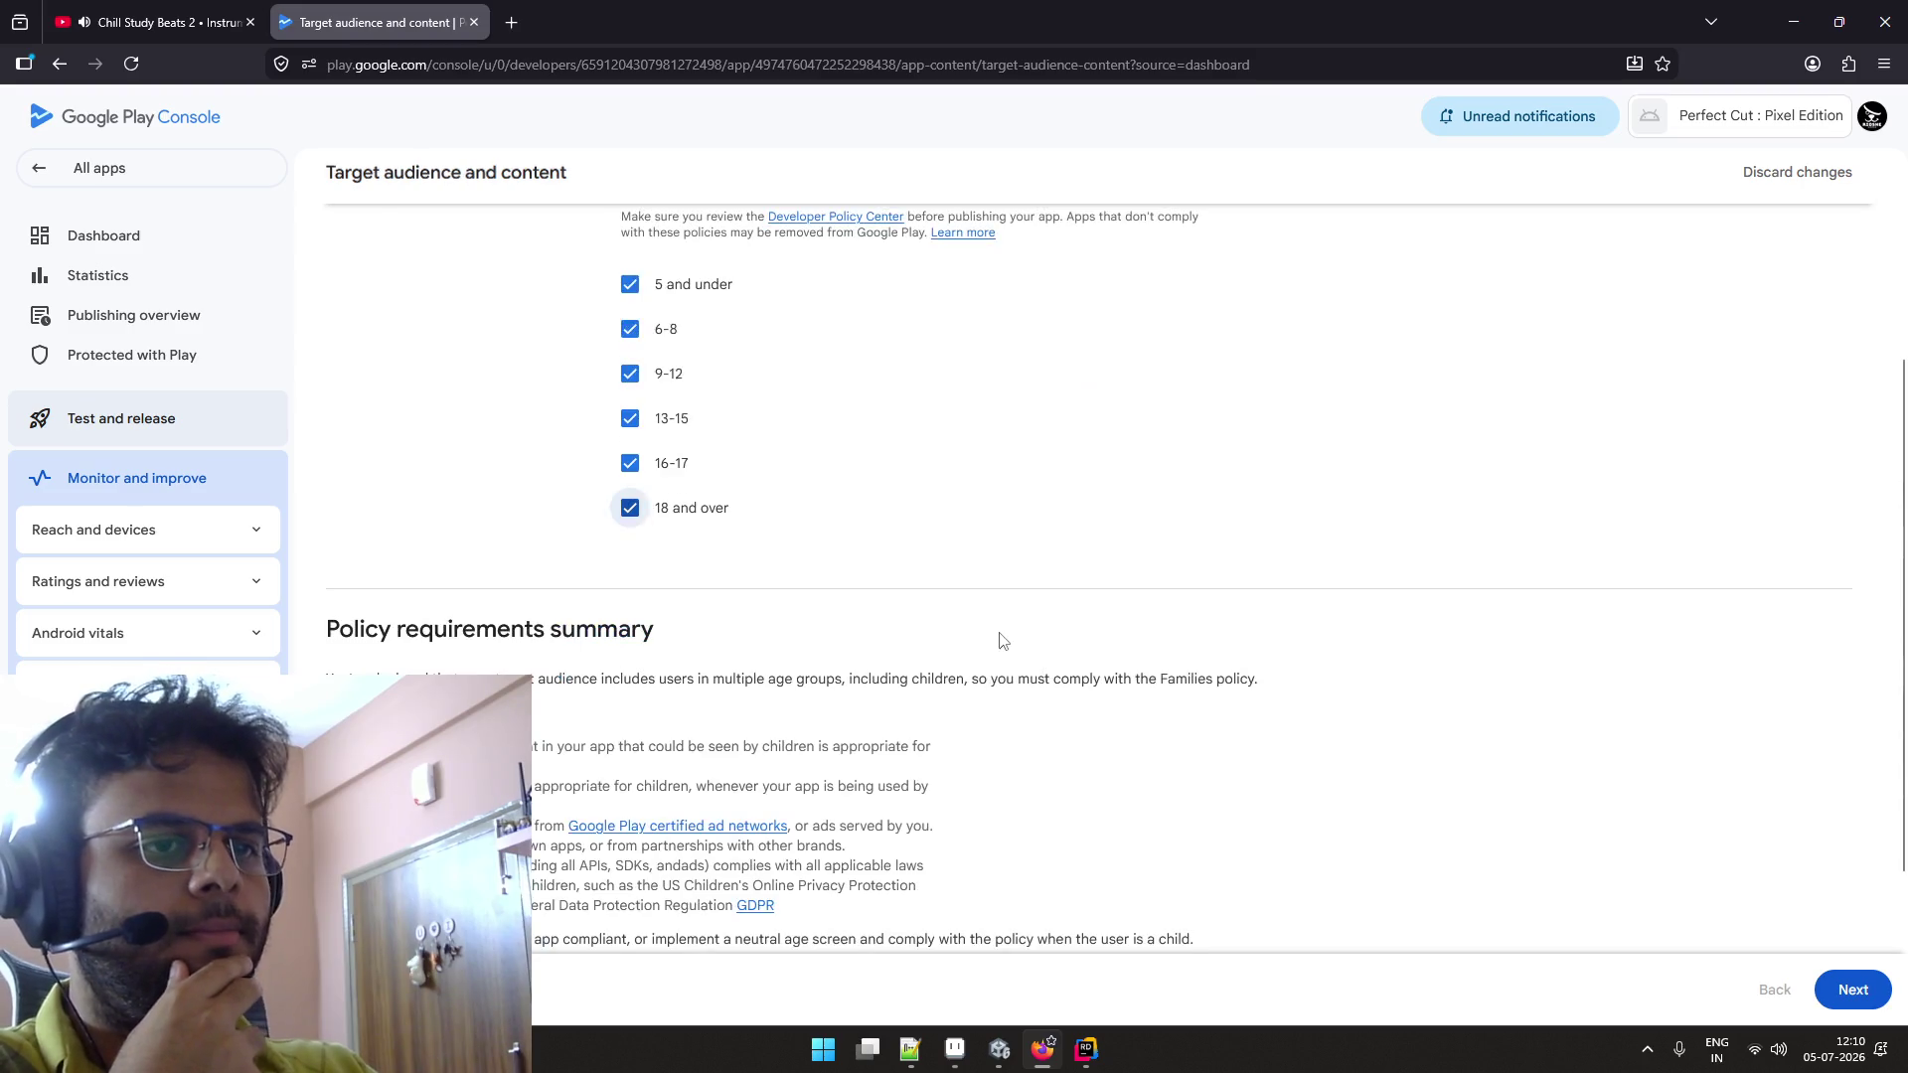
{"action": "scroll", "coordinate": [682, 566], "scroll_direction": "up", "scroll_amount": 3}
{"action": "scroll", "coordinate": [817, 603], "scroll_direction": "down", "scroll_amount": 5}
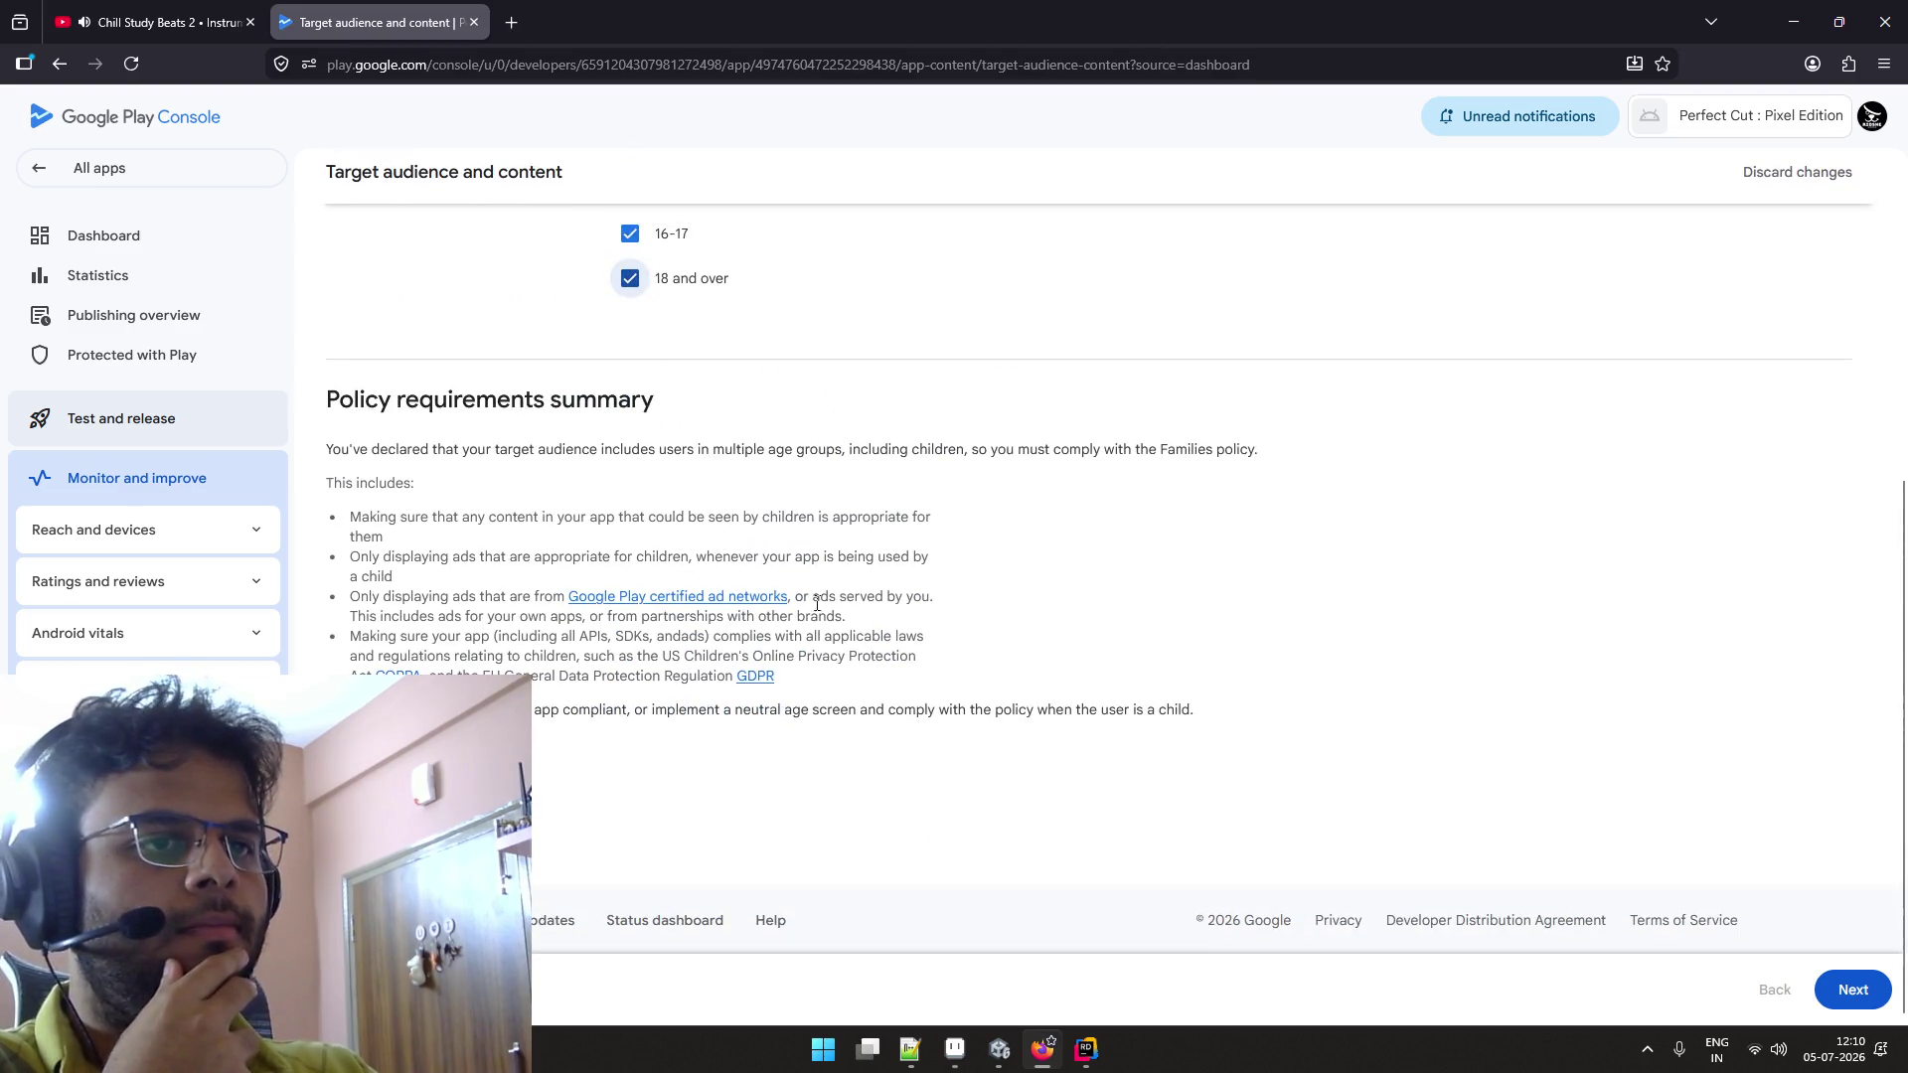
Accept the under-13 declaration and certify compliance on the app details step
{"action": "left_click", "coordinate": [1856, 988]}
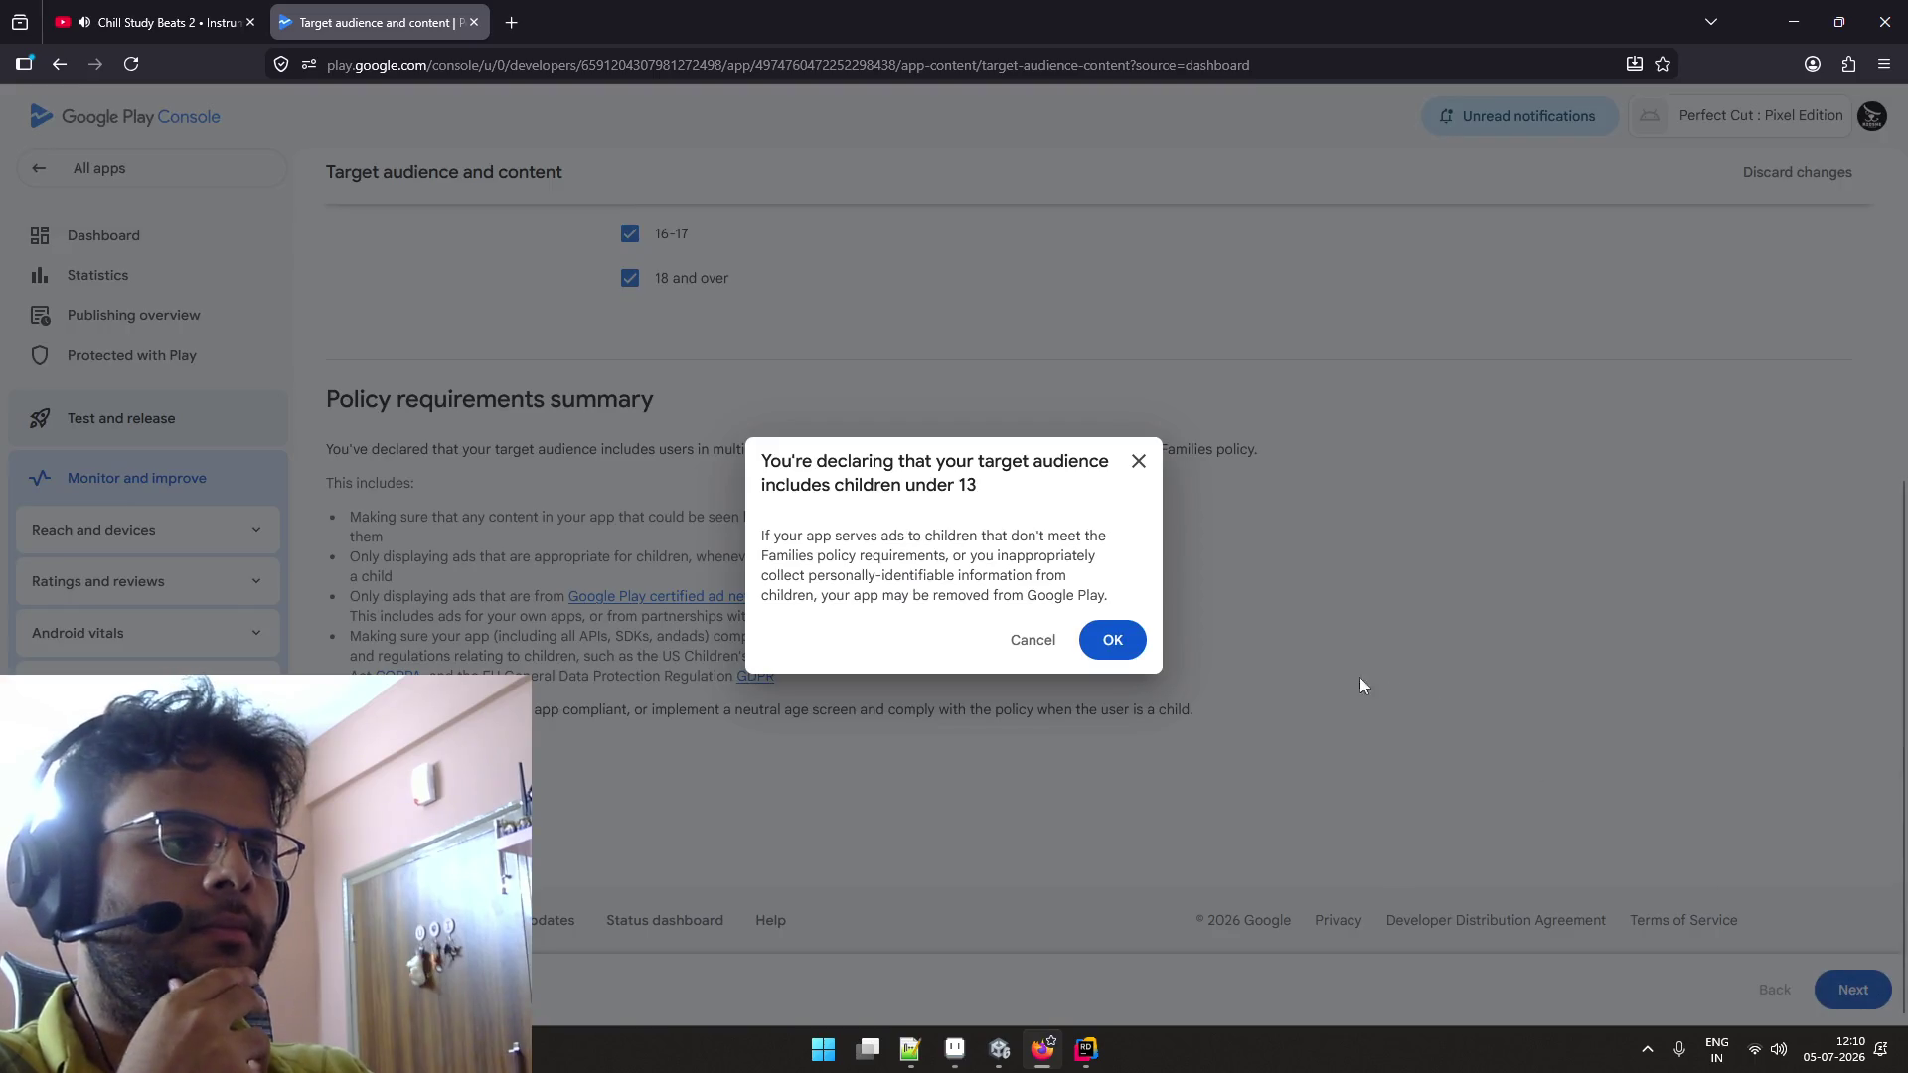
{"action": "left_click", "coordinate": [1113, 640]}
{"action": "left_click", "coordinate": [630, 352]}
{"action": "left_click", "coordinate": [1875, 986]}
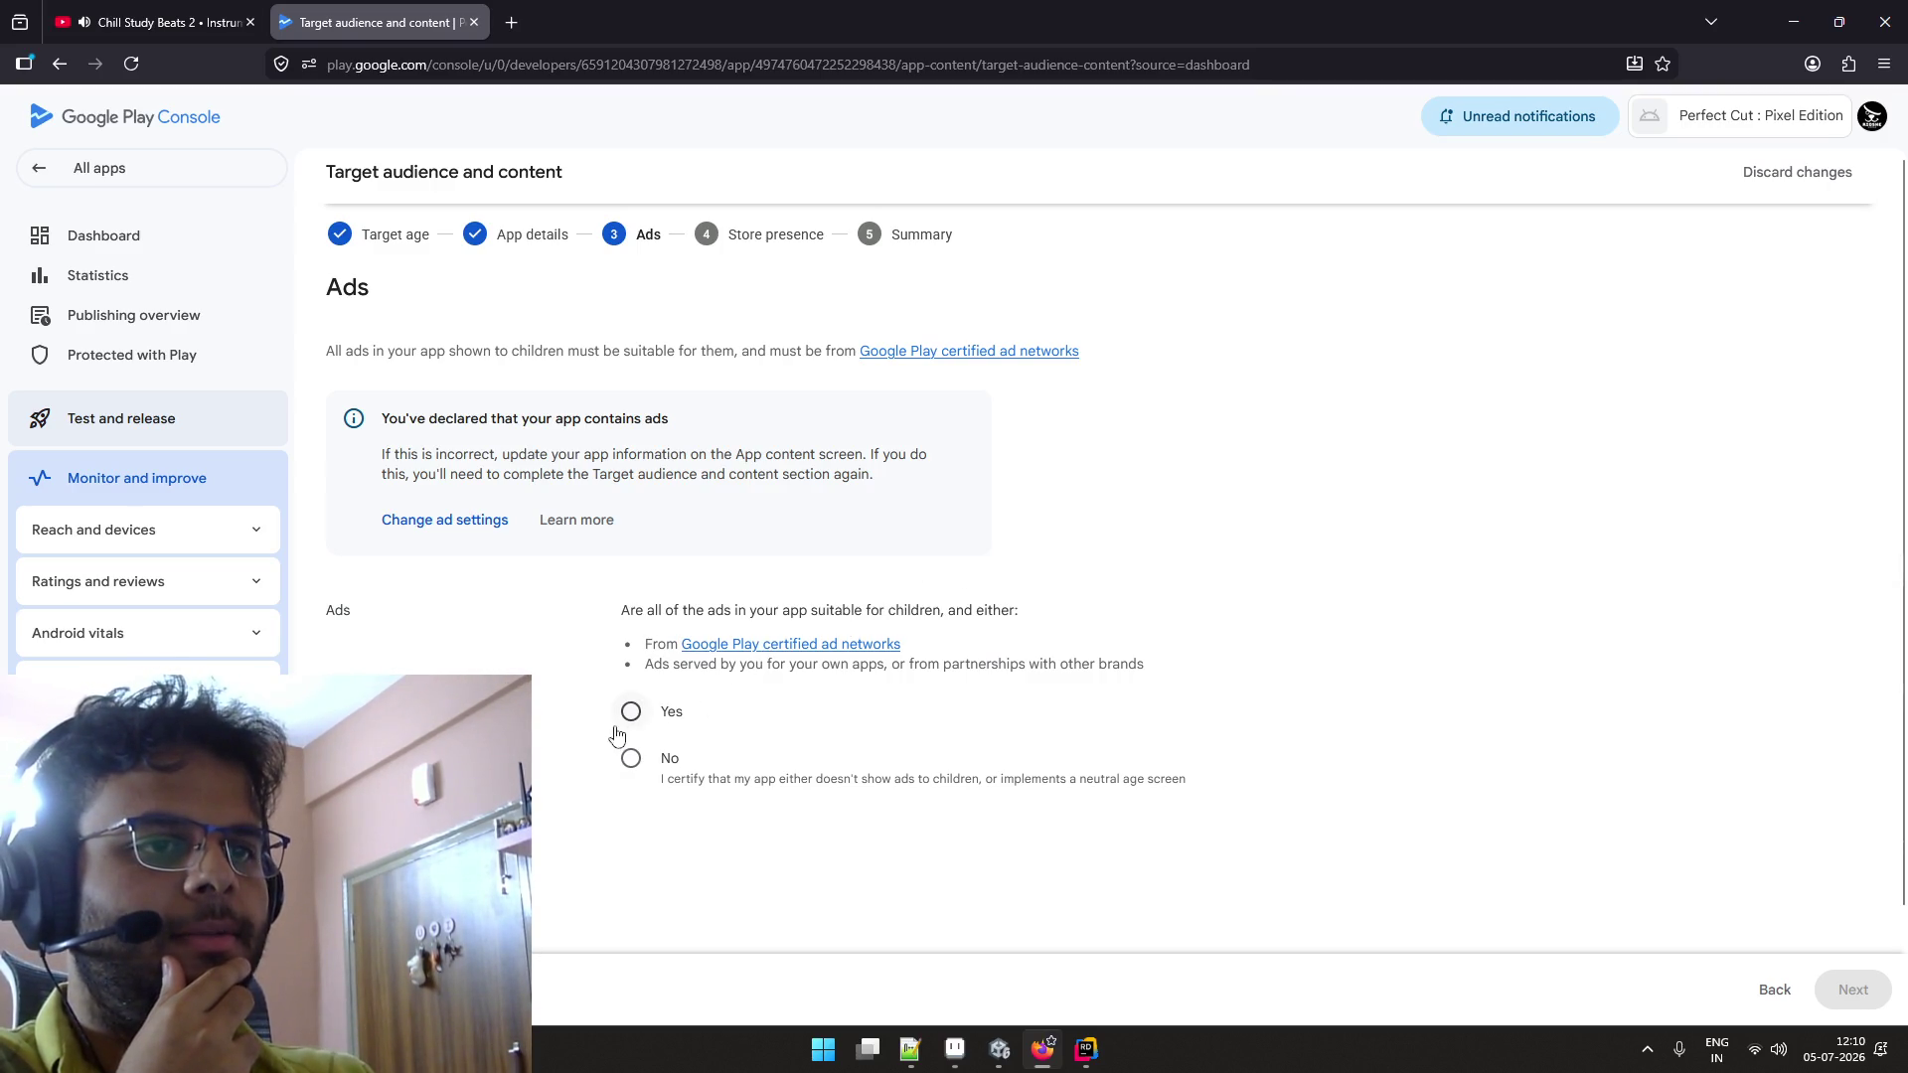
Answer Yes that all ads suit children and open the certified ad networks help article
{"action": "left_click", "coordinate": [688, 723]}
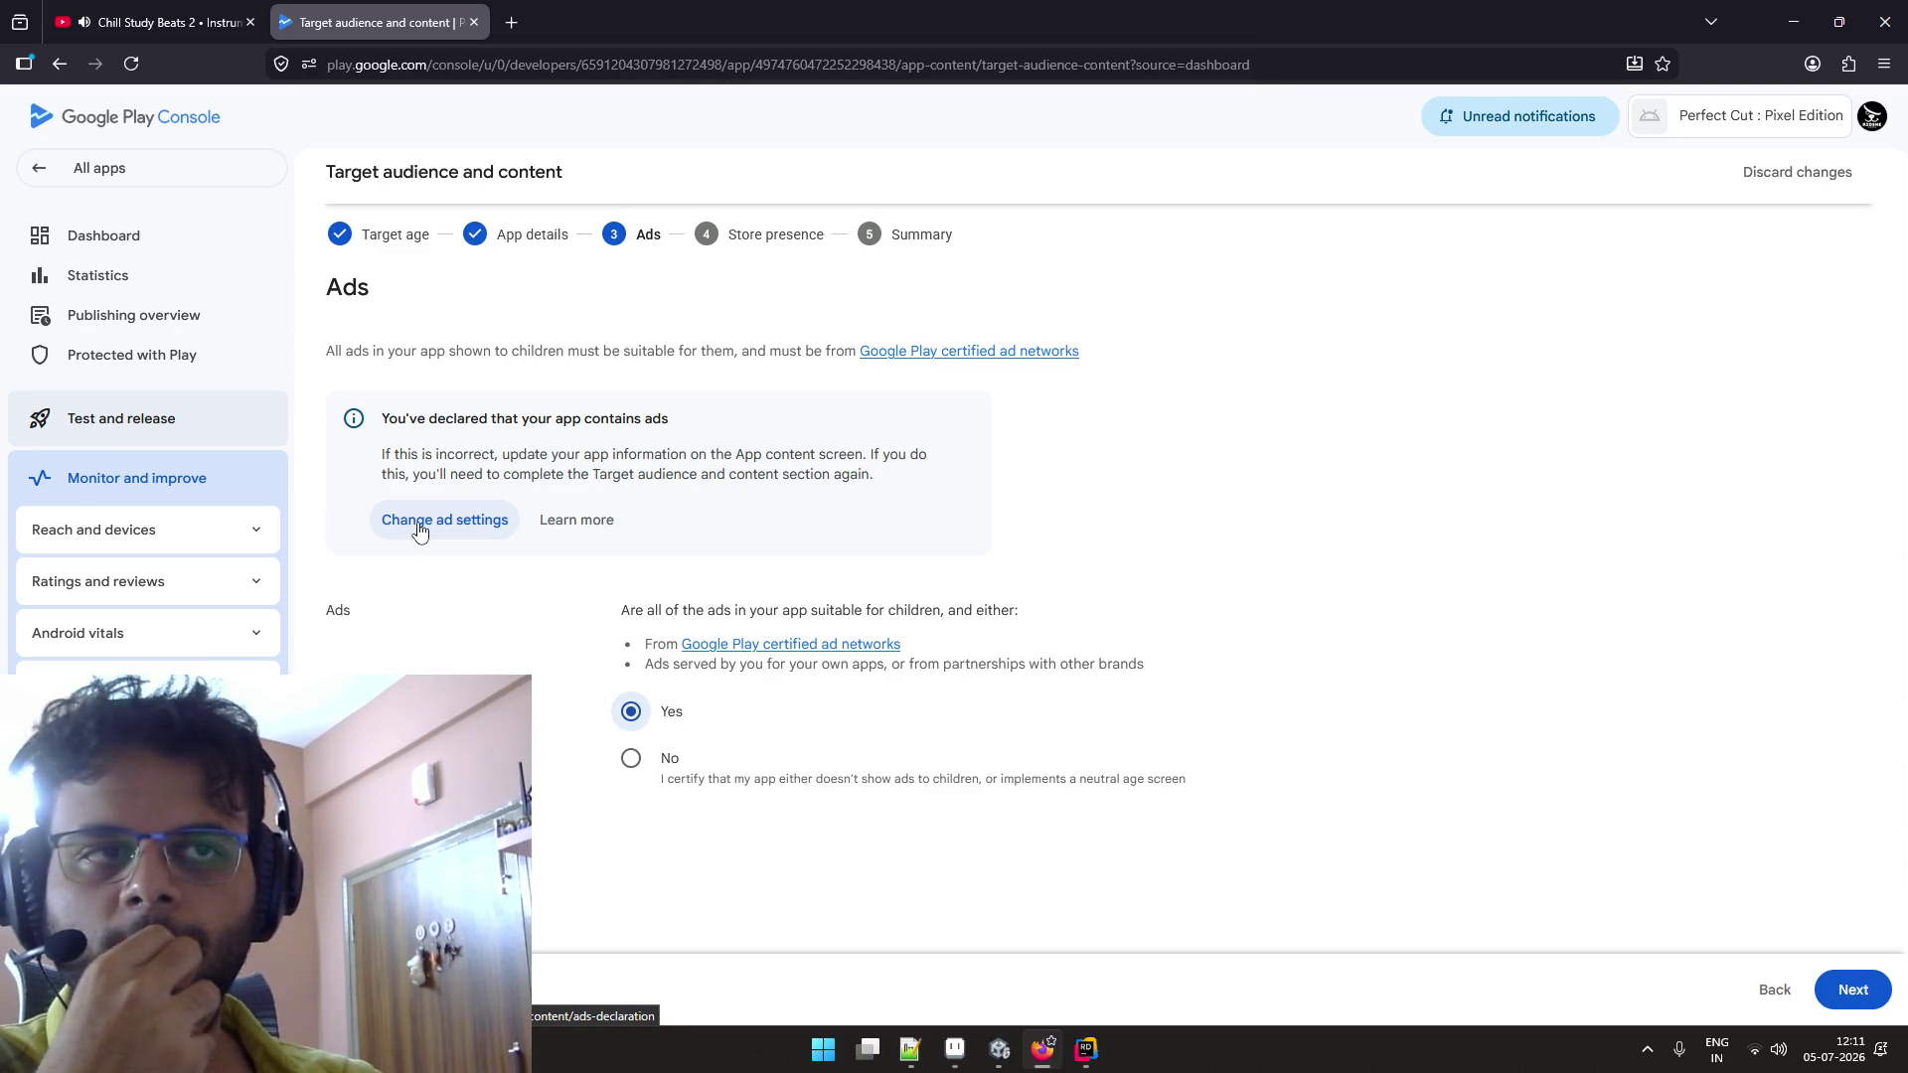
{"action": "left_click", "coordinate": [807, 656]}
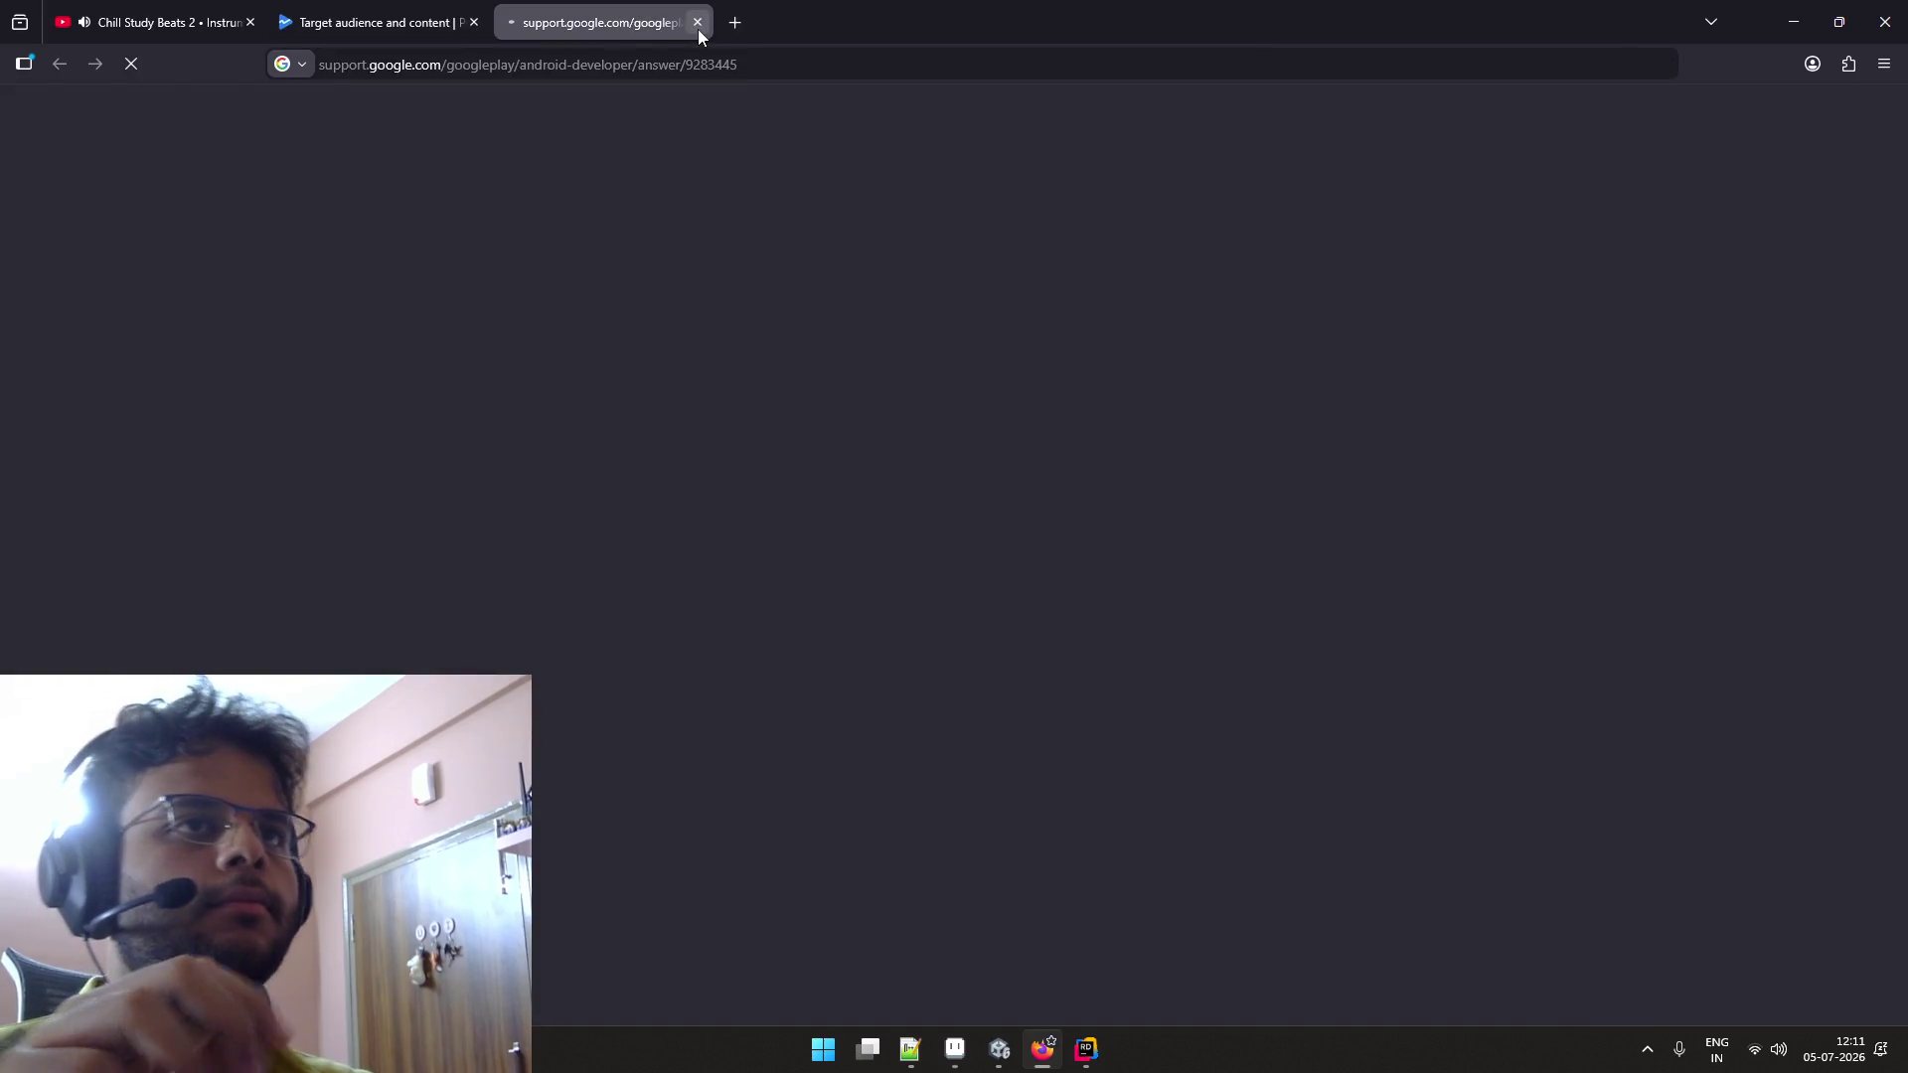
Close the help tab and search Google for 'admob set ad suitable for children'
{"action": "left_click", "coordinate": [698, 22]}
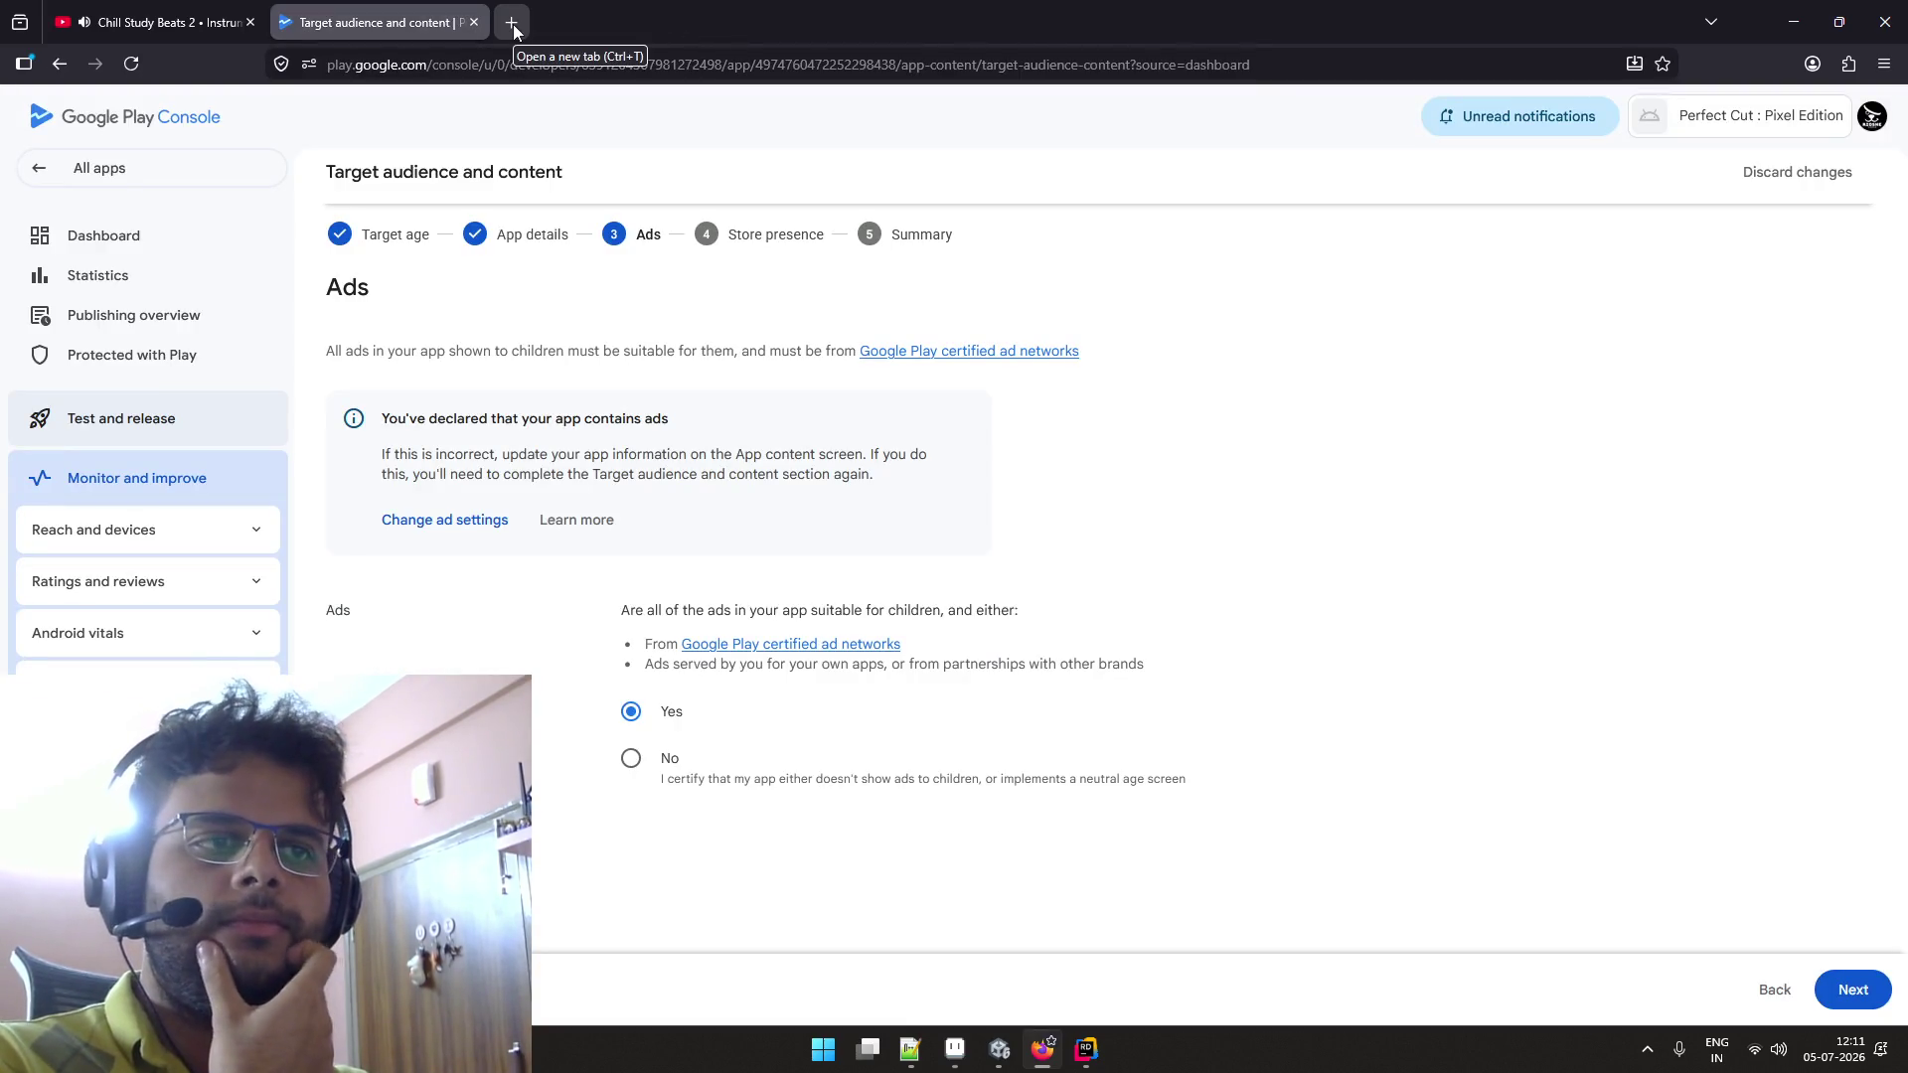
{"action": "left_click", "coordinate": [513, 24]}
{"action": "type", "text": "ad"}
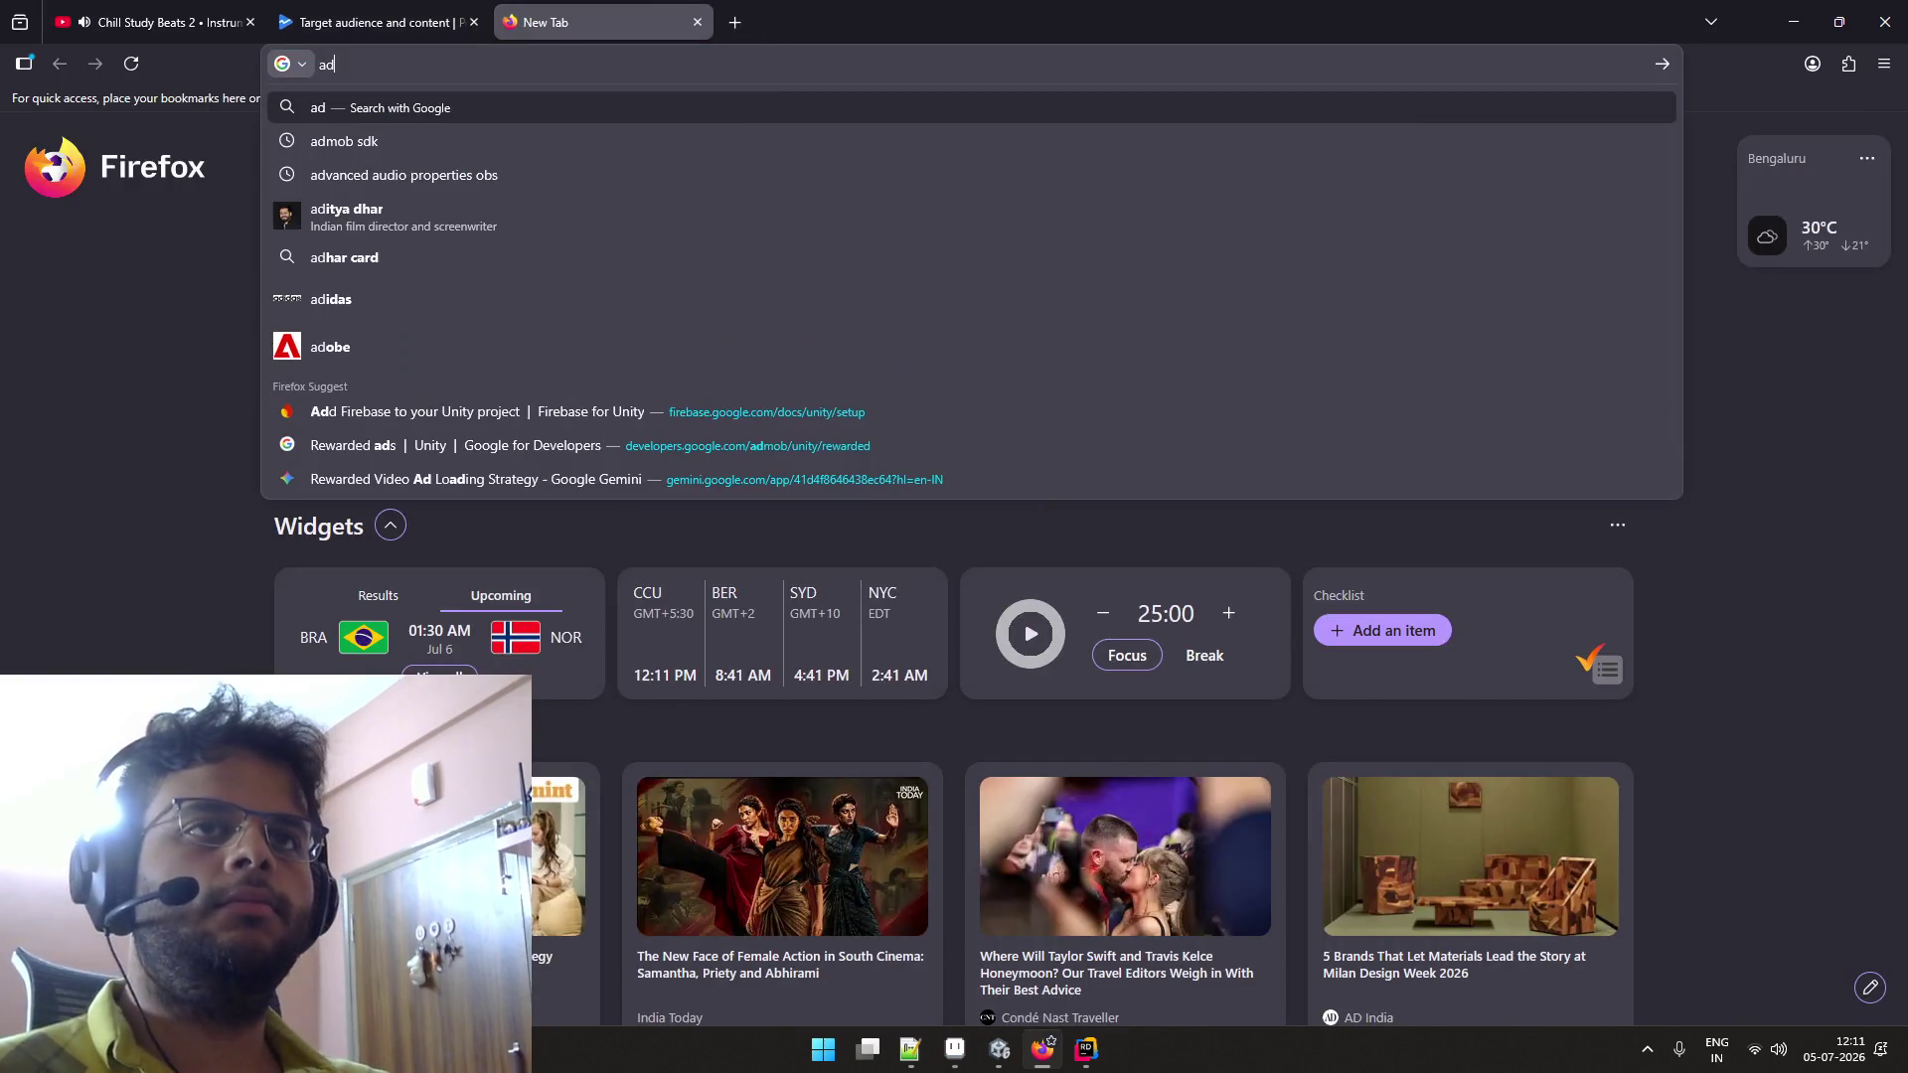
{"action": "type", "text": "mob set ad s"}
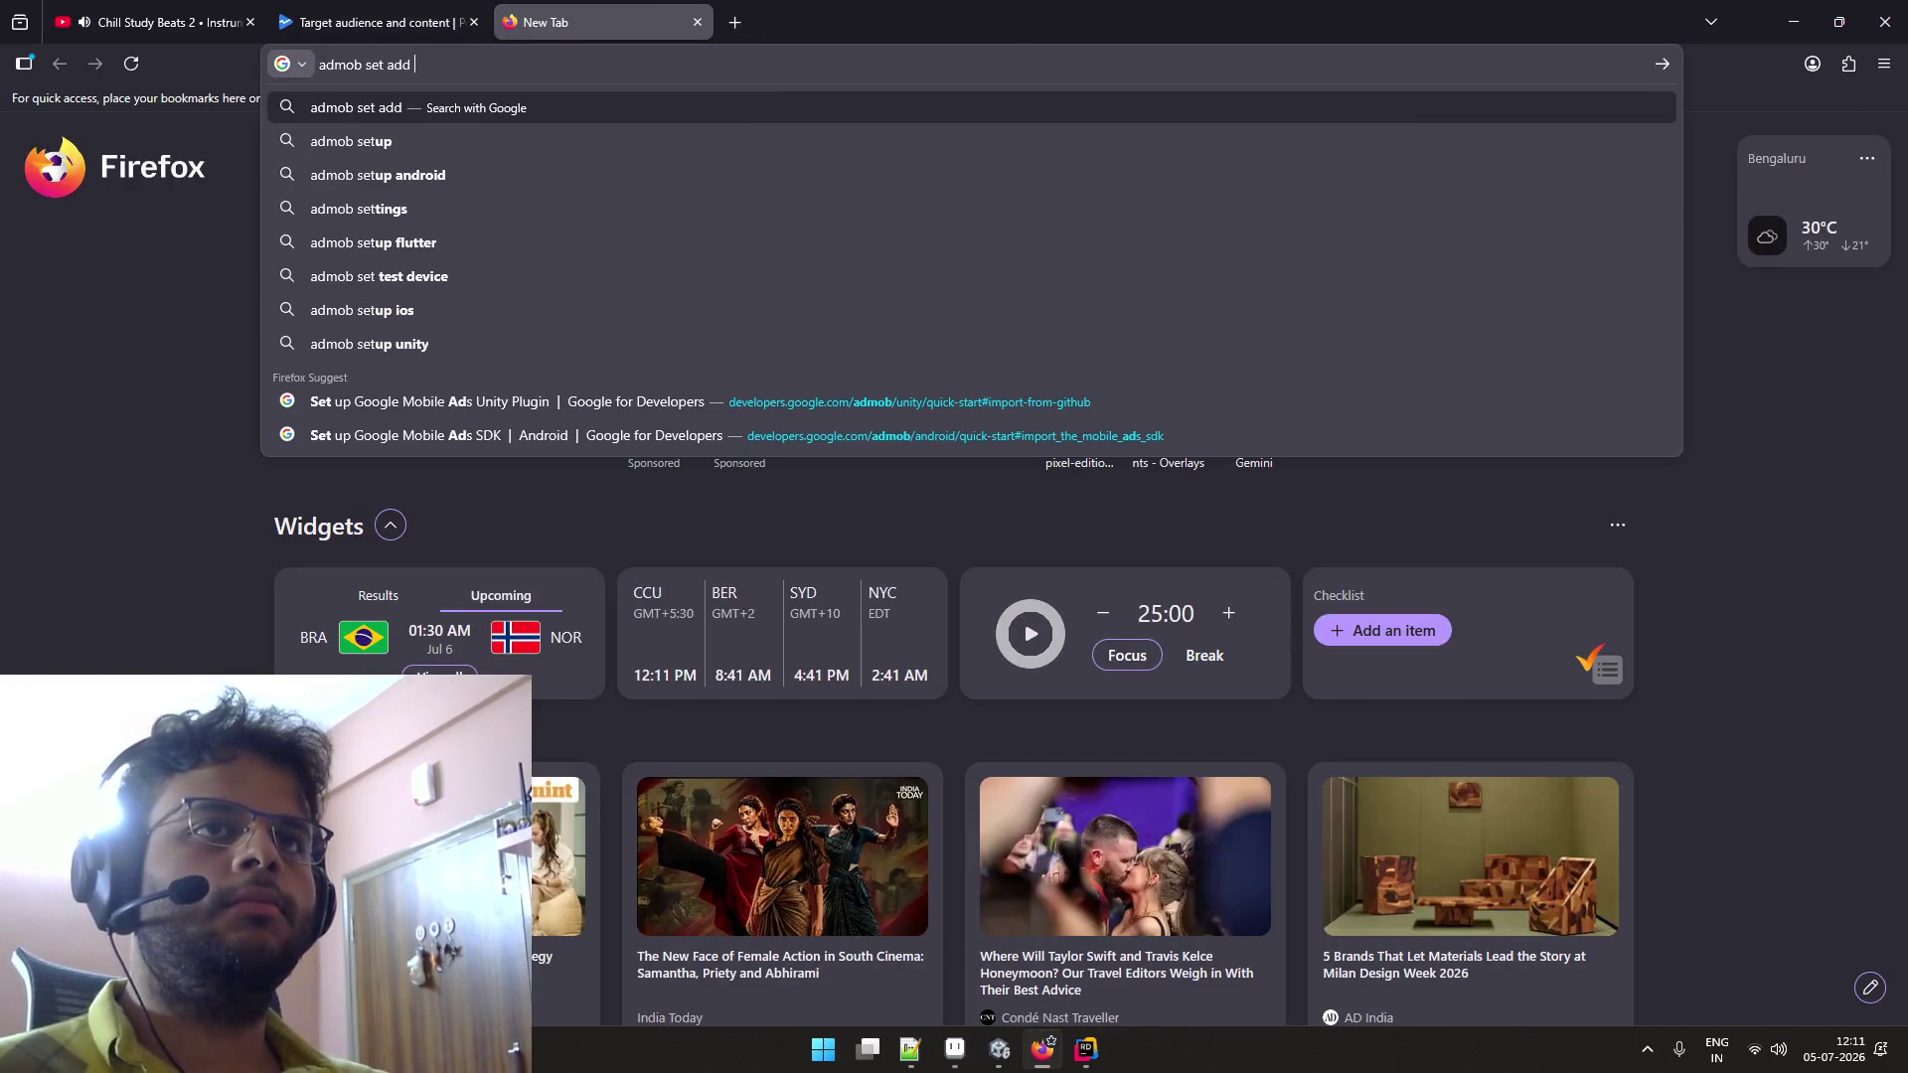
{"action": "type", "text": "ui"}
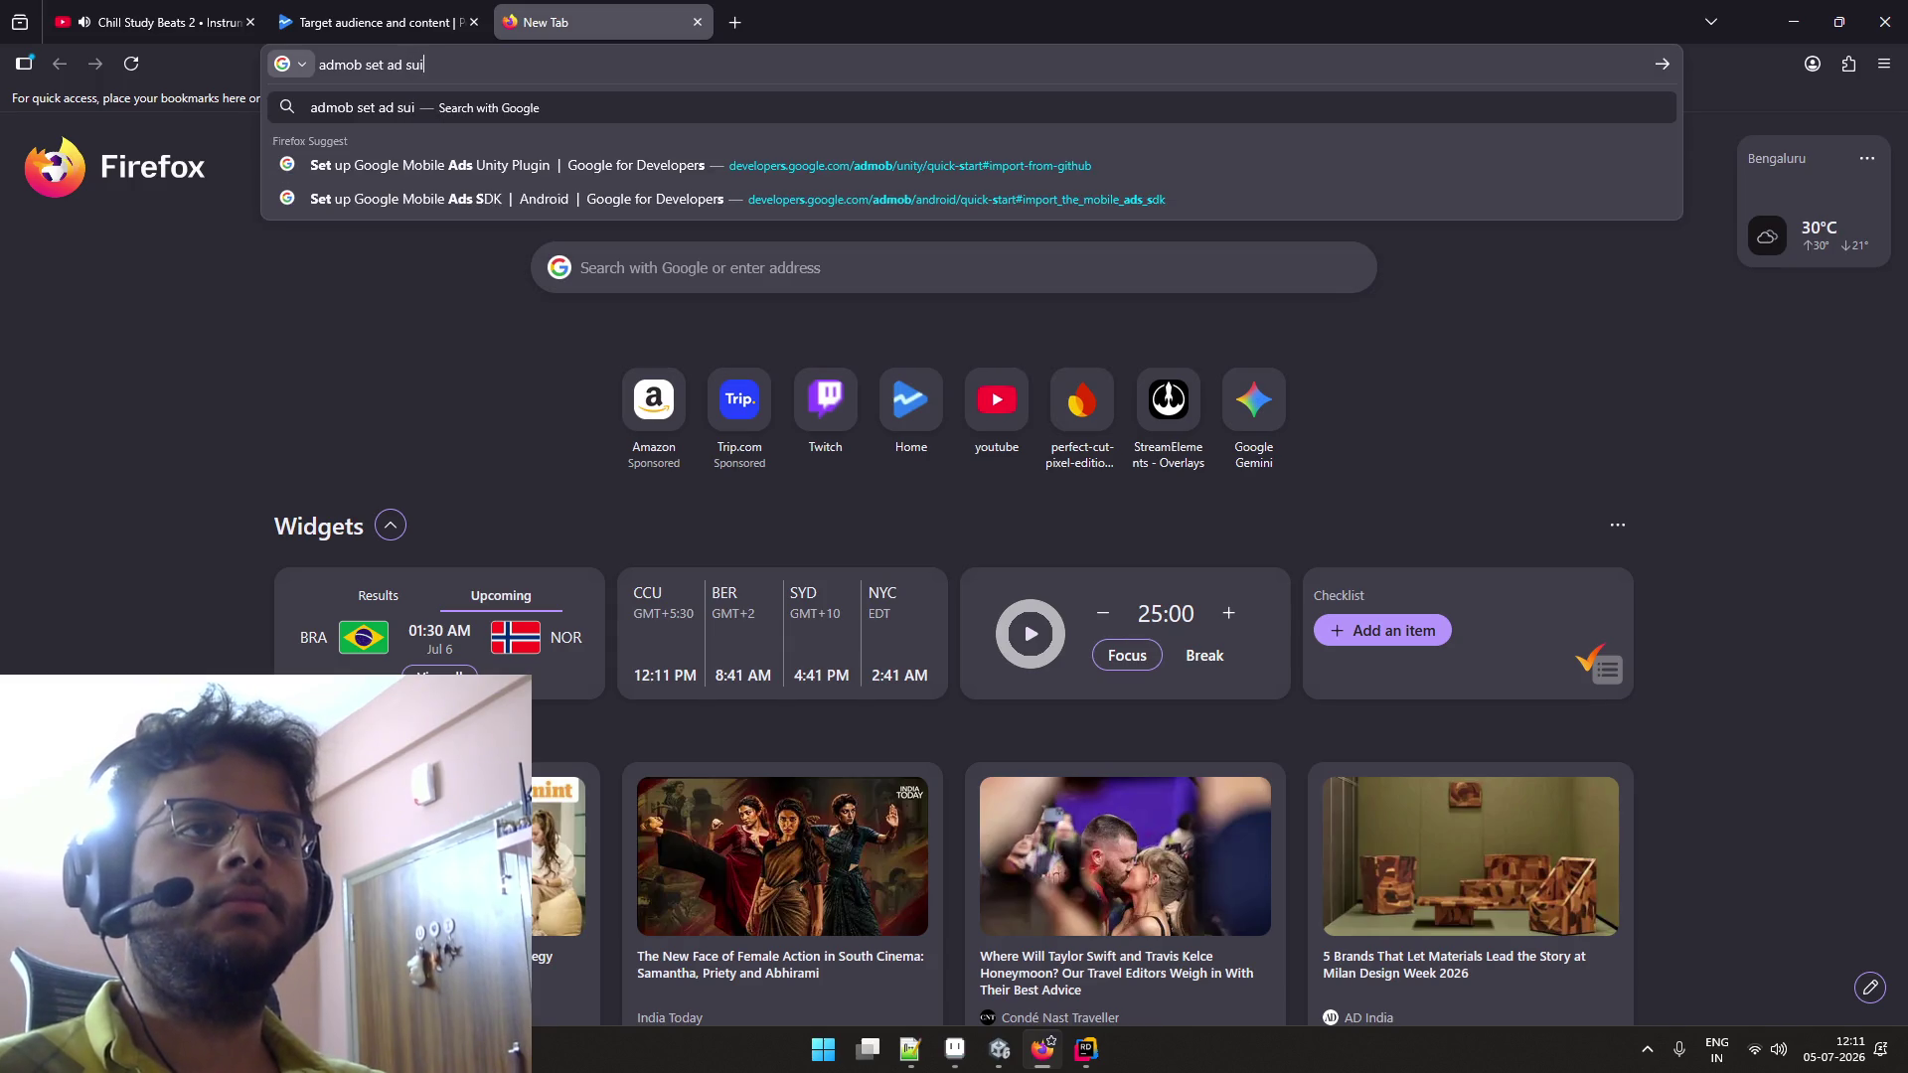
{"action": "type", "text": "table "}
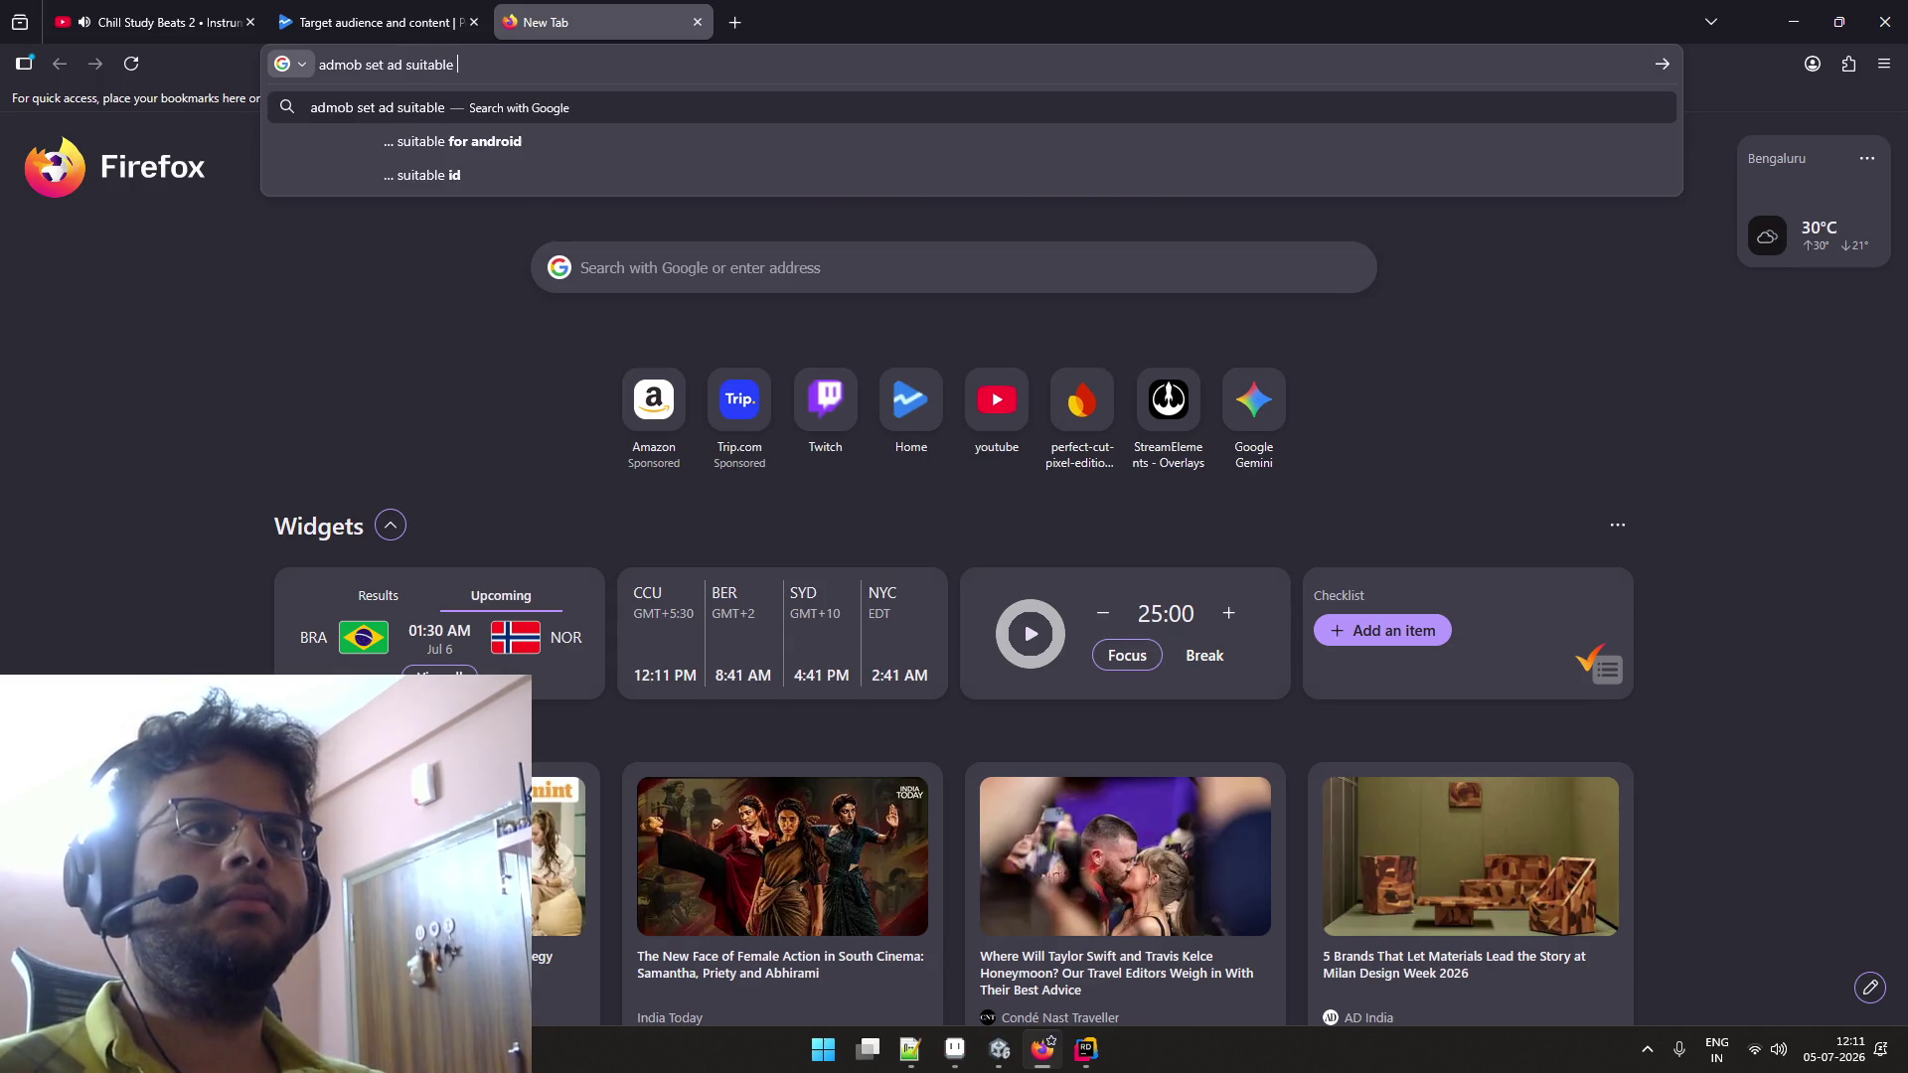
{"action": "type", "text": "for c"}
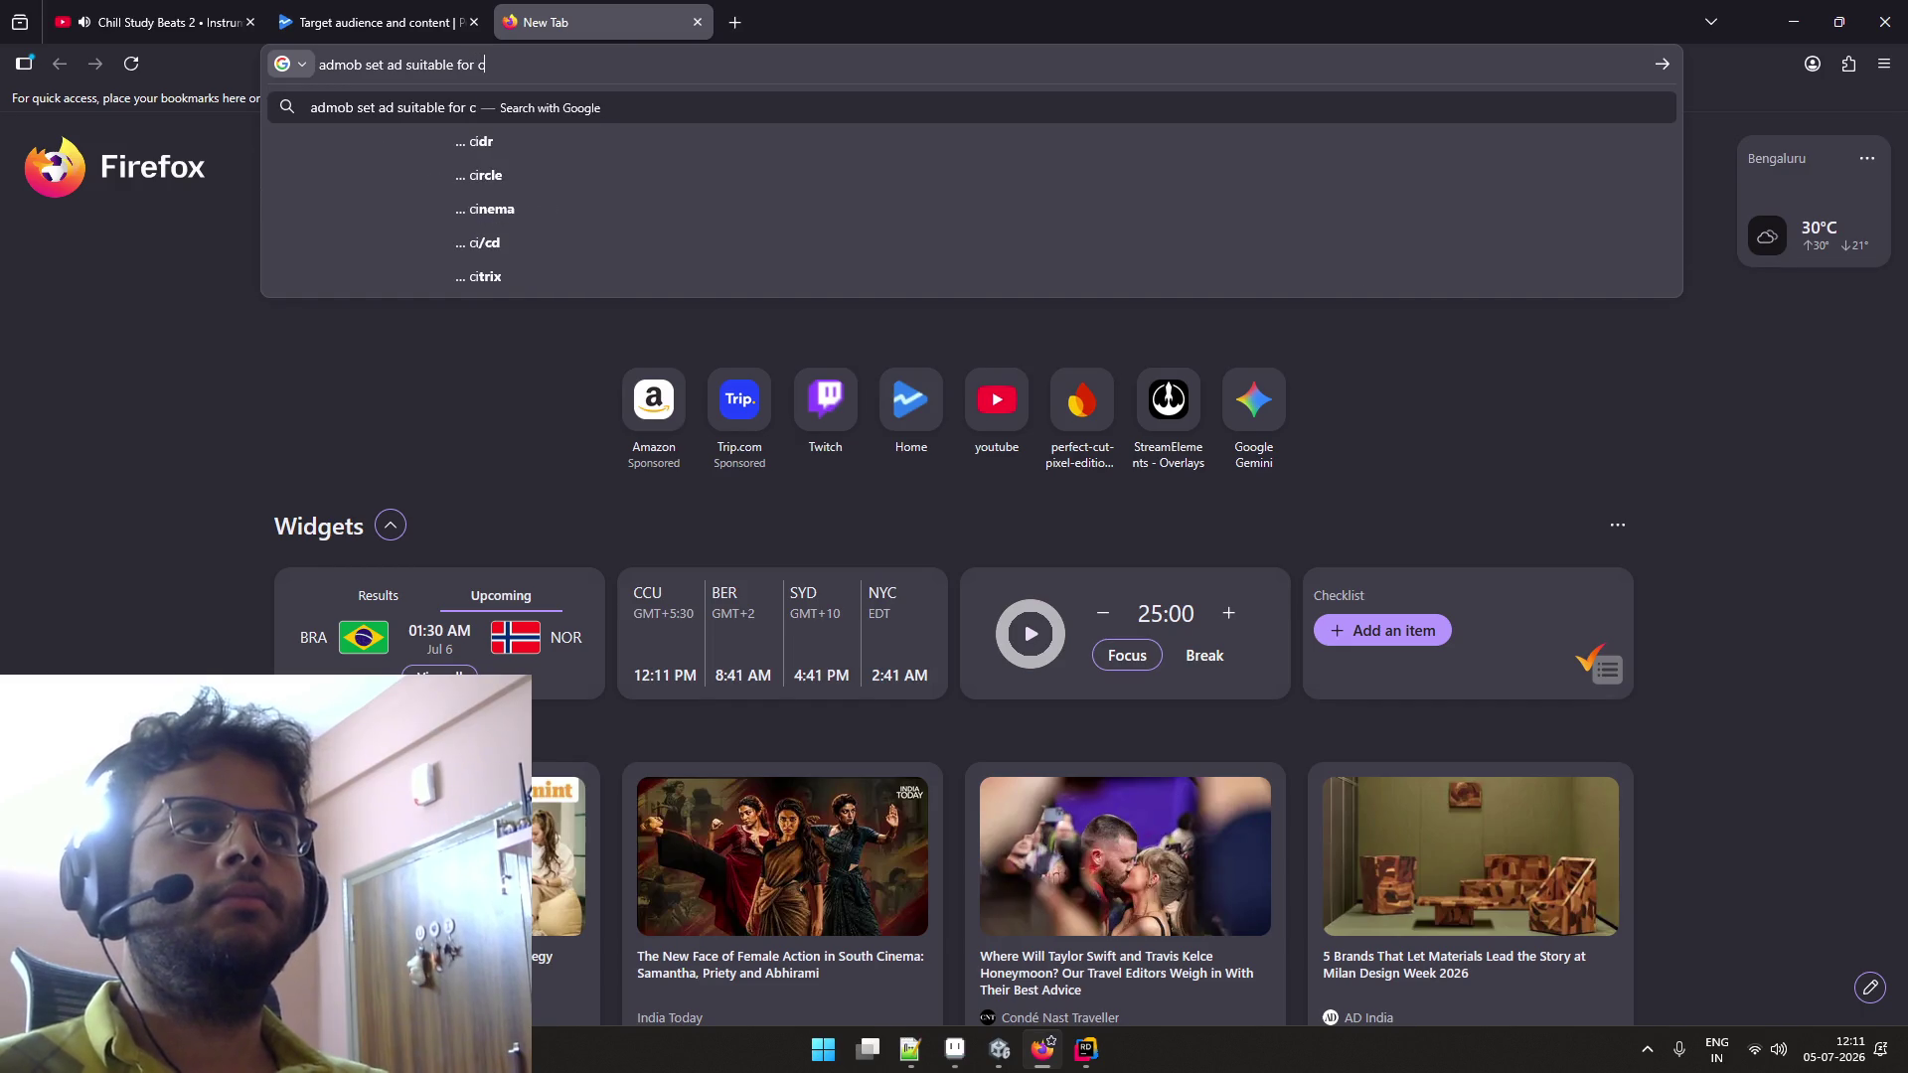
{"action": "type", "text": "hildren"}
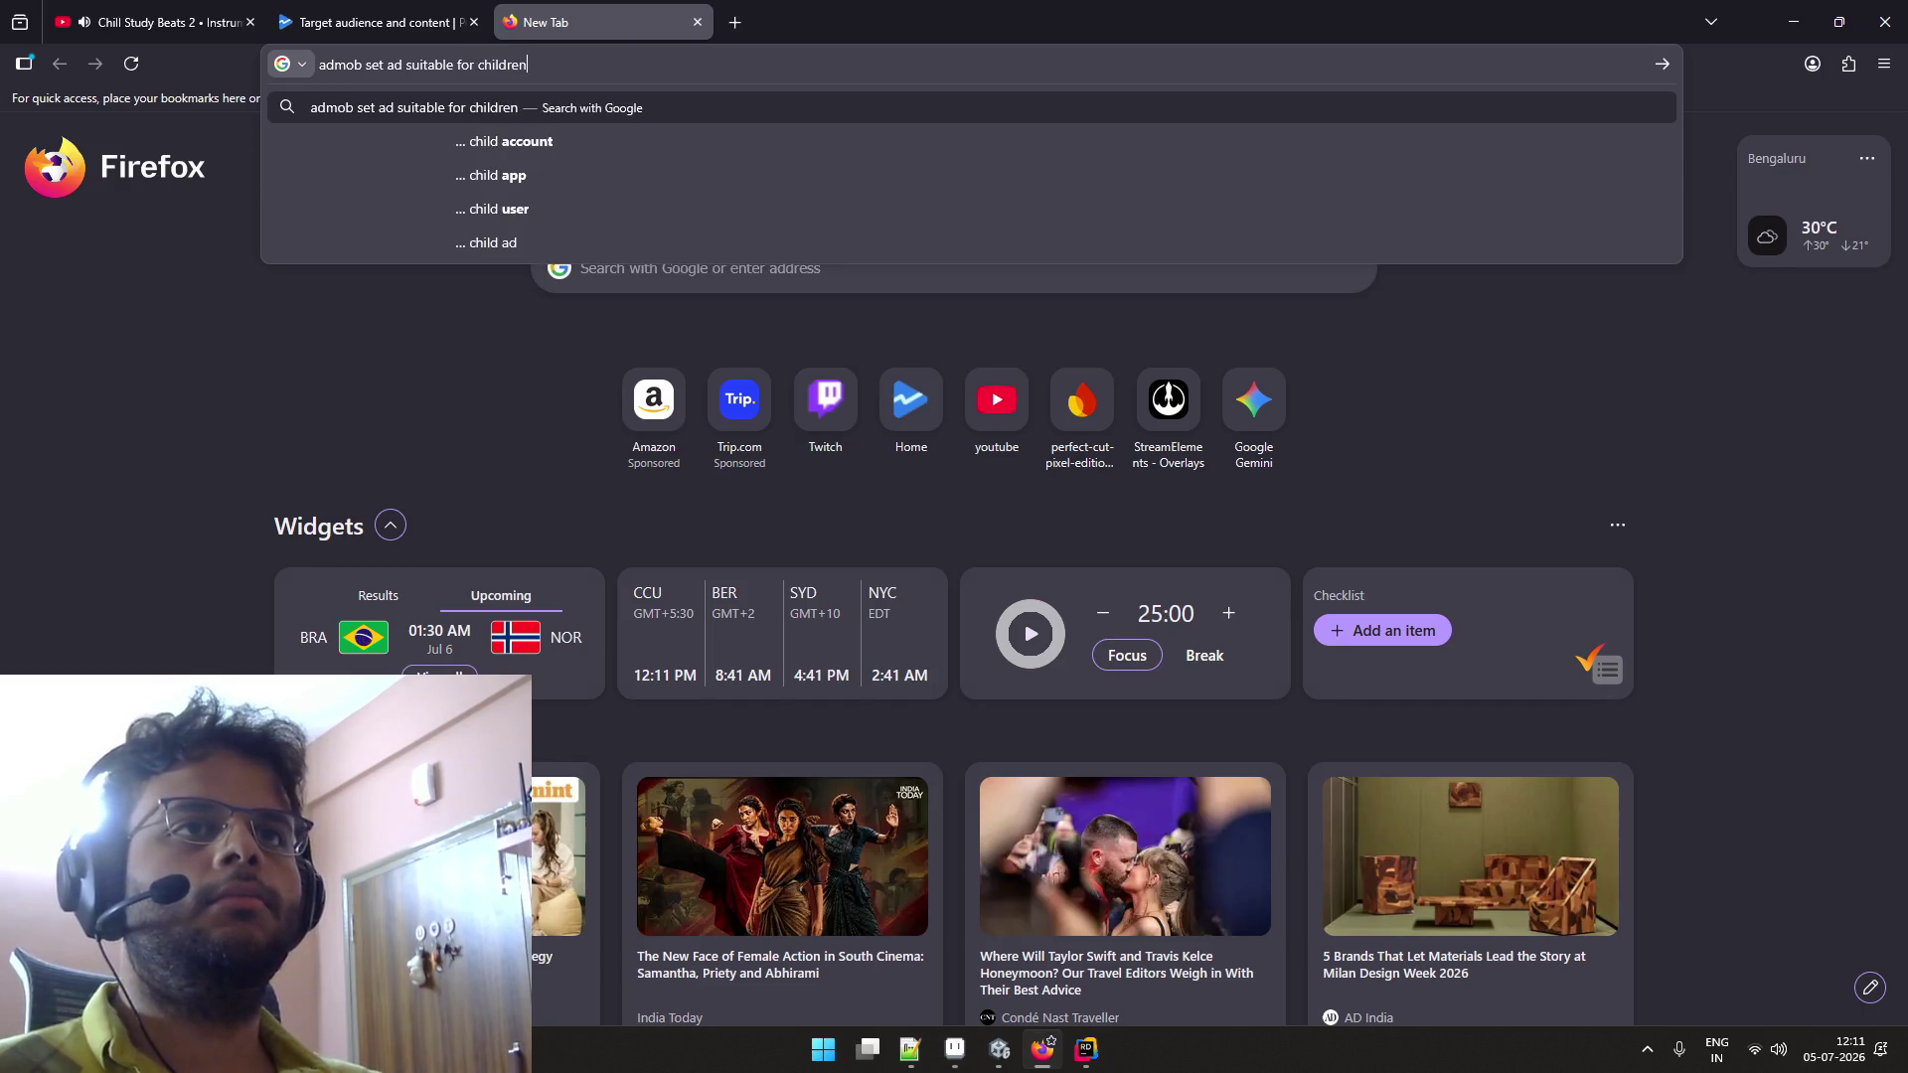
{"action": "key", "text": "Return"}
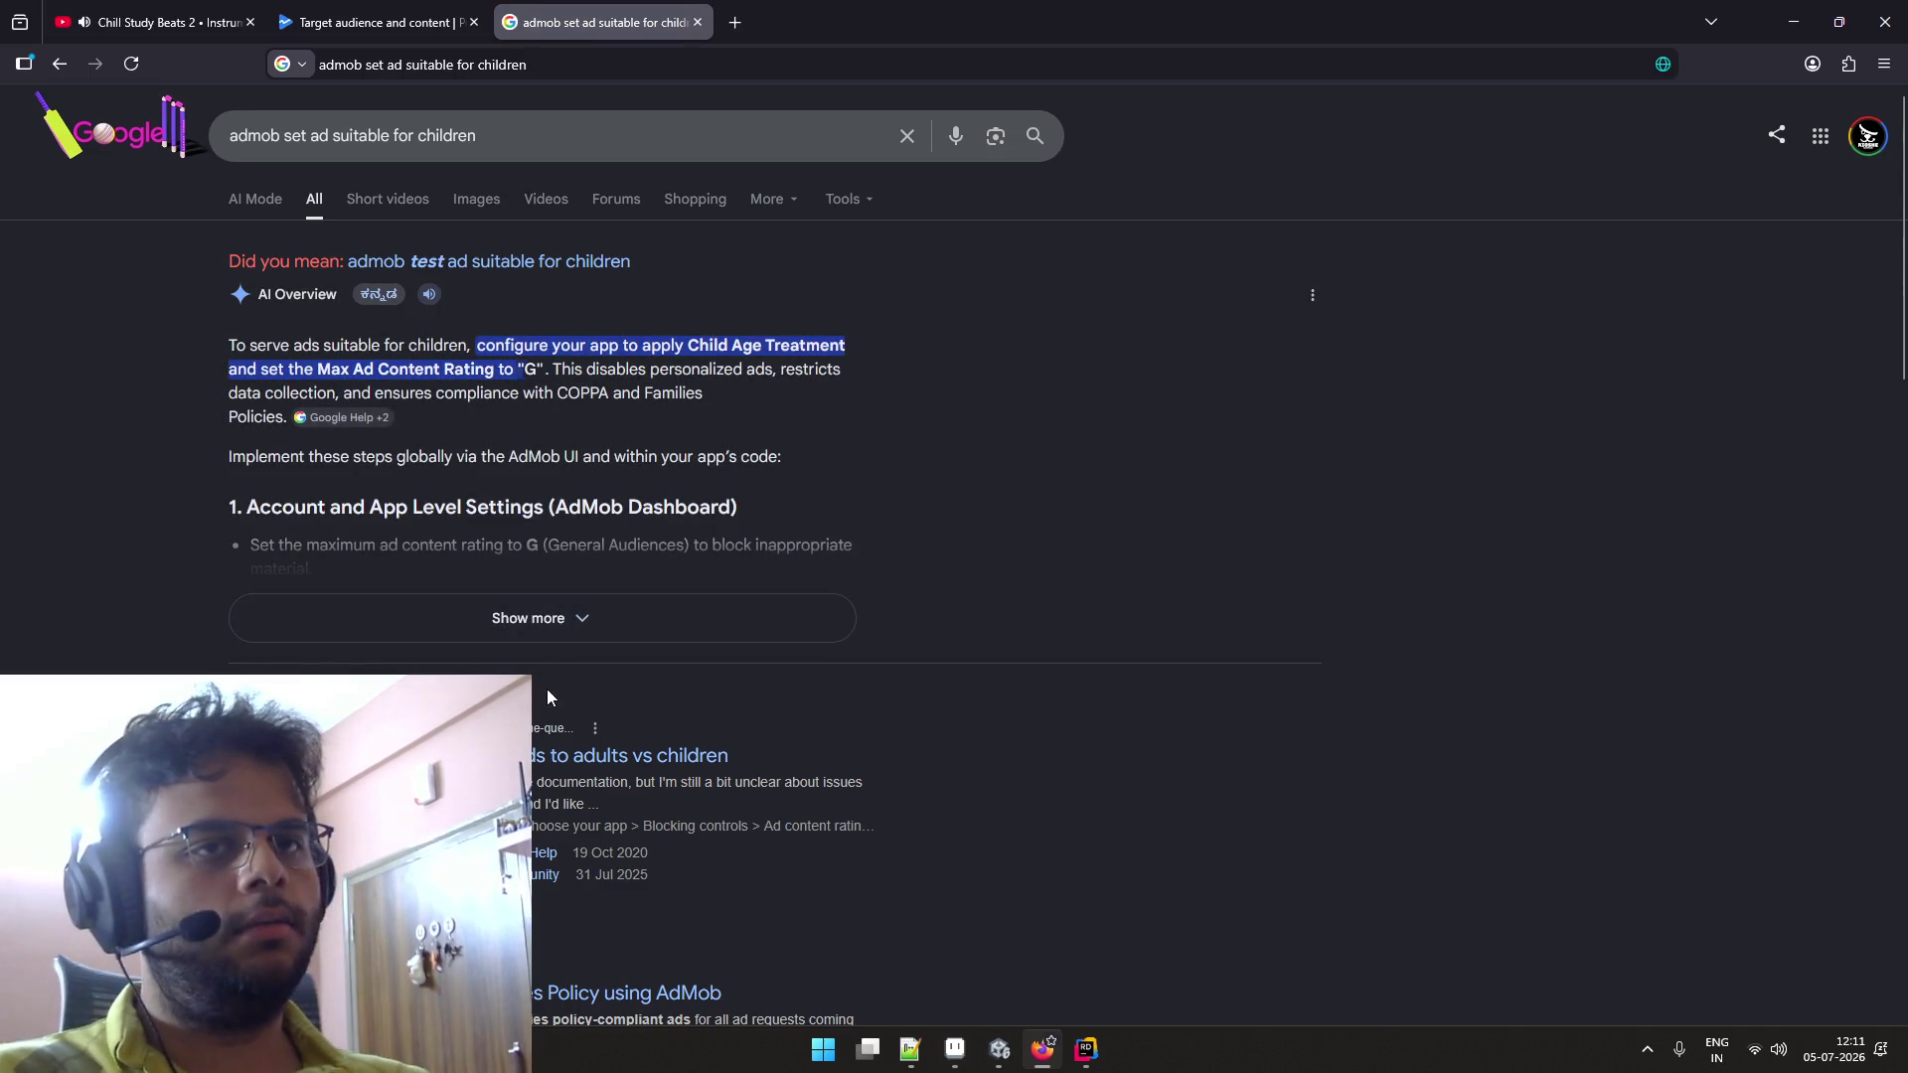
Expand the AI Overview and read through the full answer
{"action": "left_click", "coordinate": [522, 629]}
{"action": "mouse_move", "coordinate": [527, 630]}
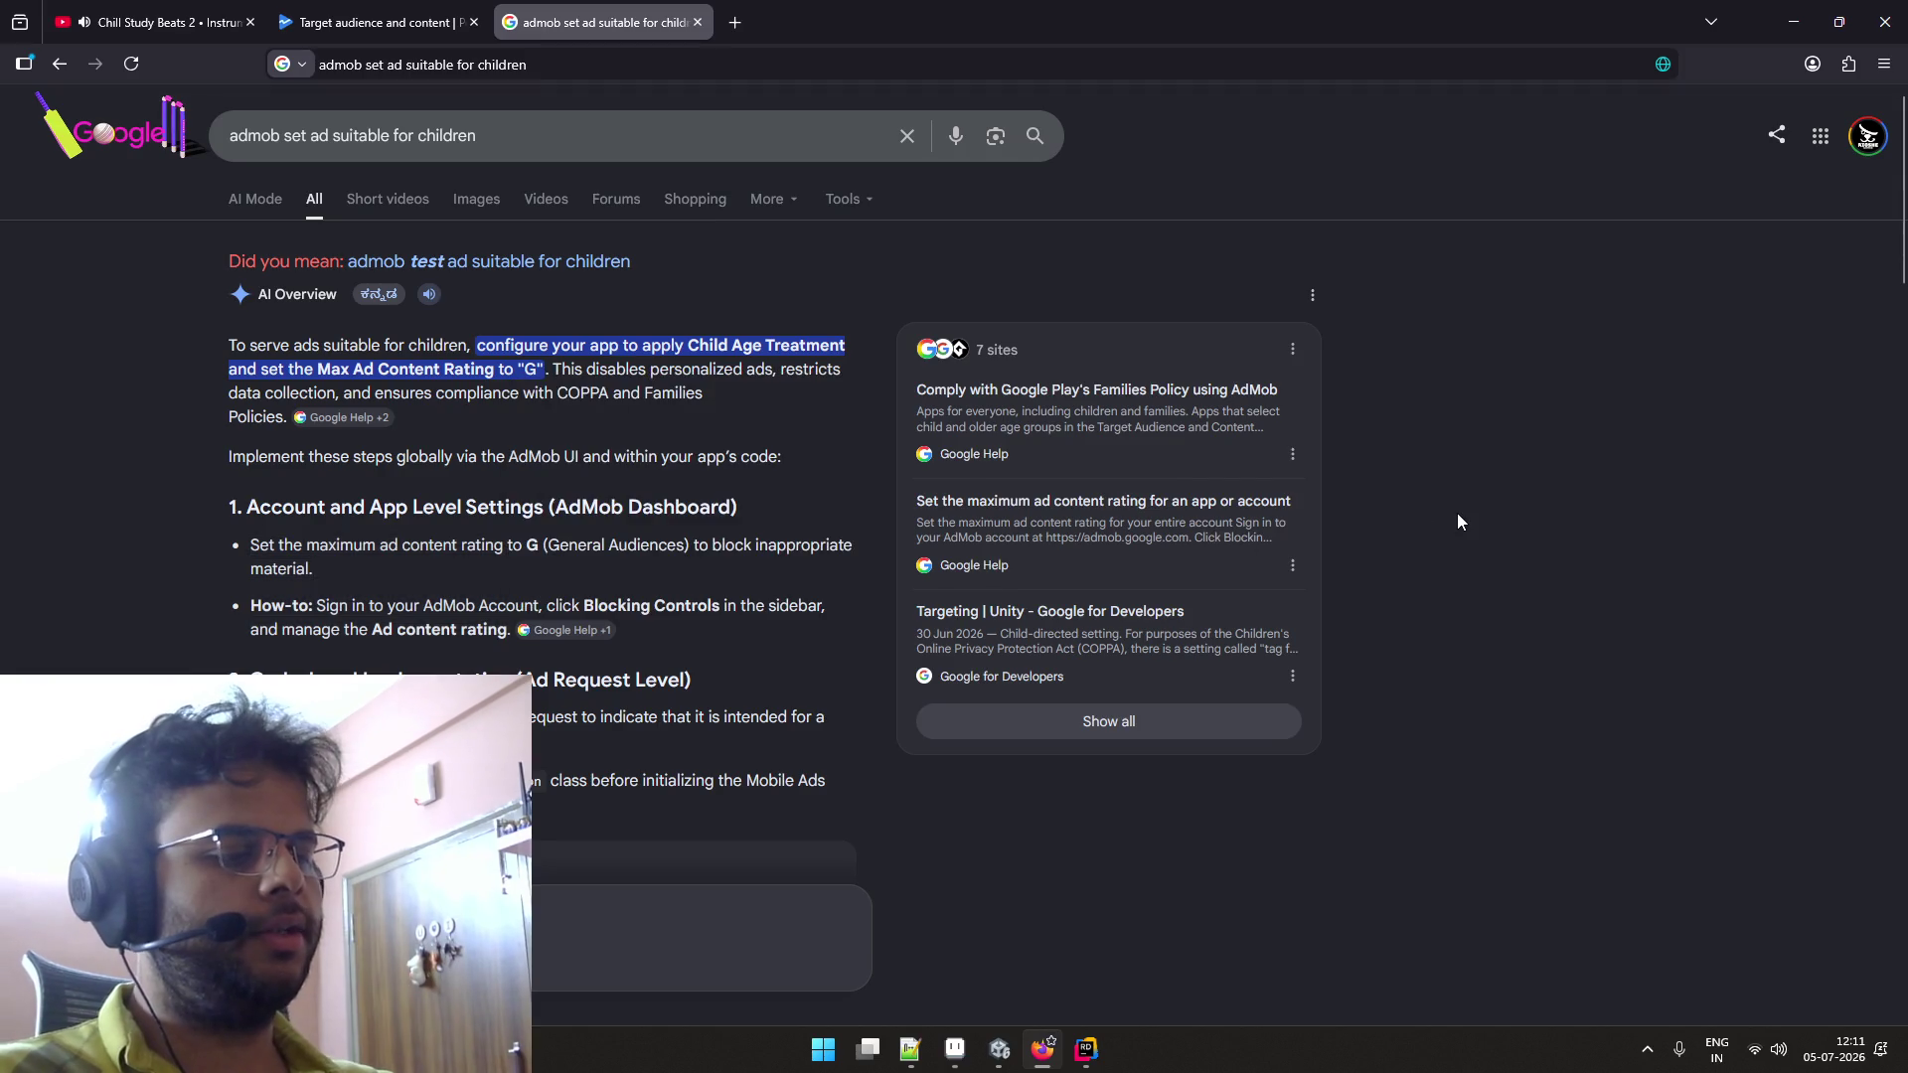
{"action": "scroll", "coordinate": [662, 501], "scroll_direction": "down", "scroll_amount": 5}
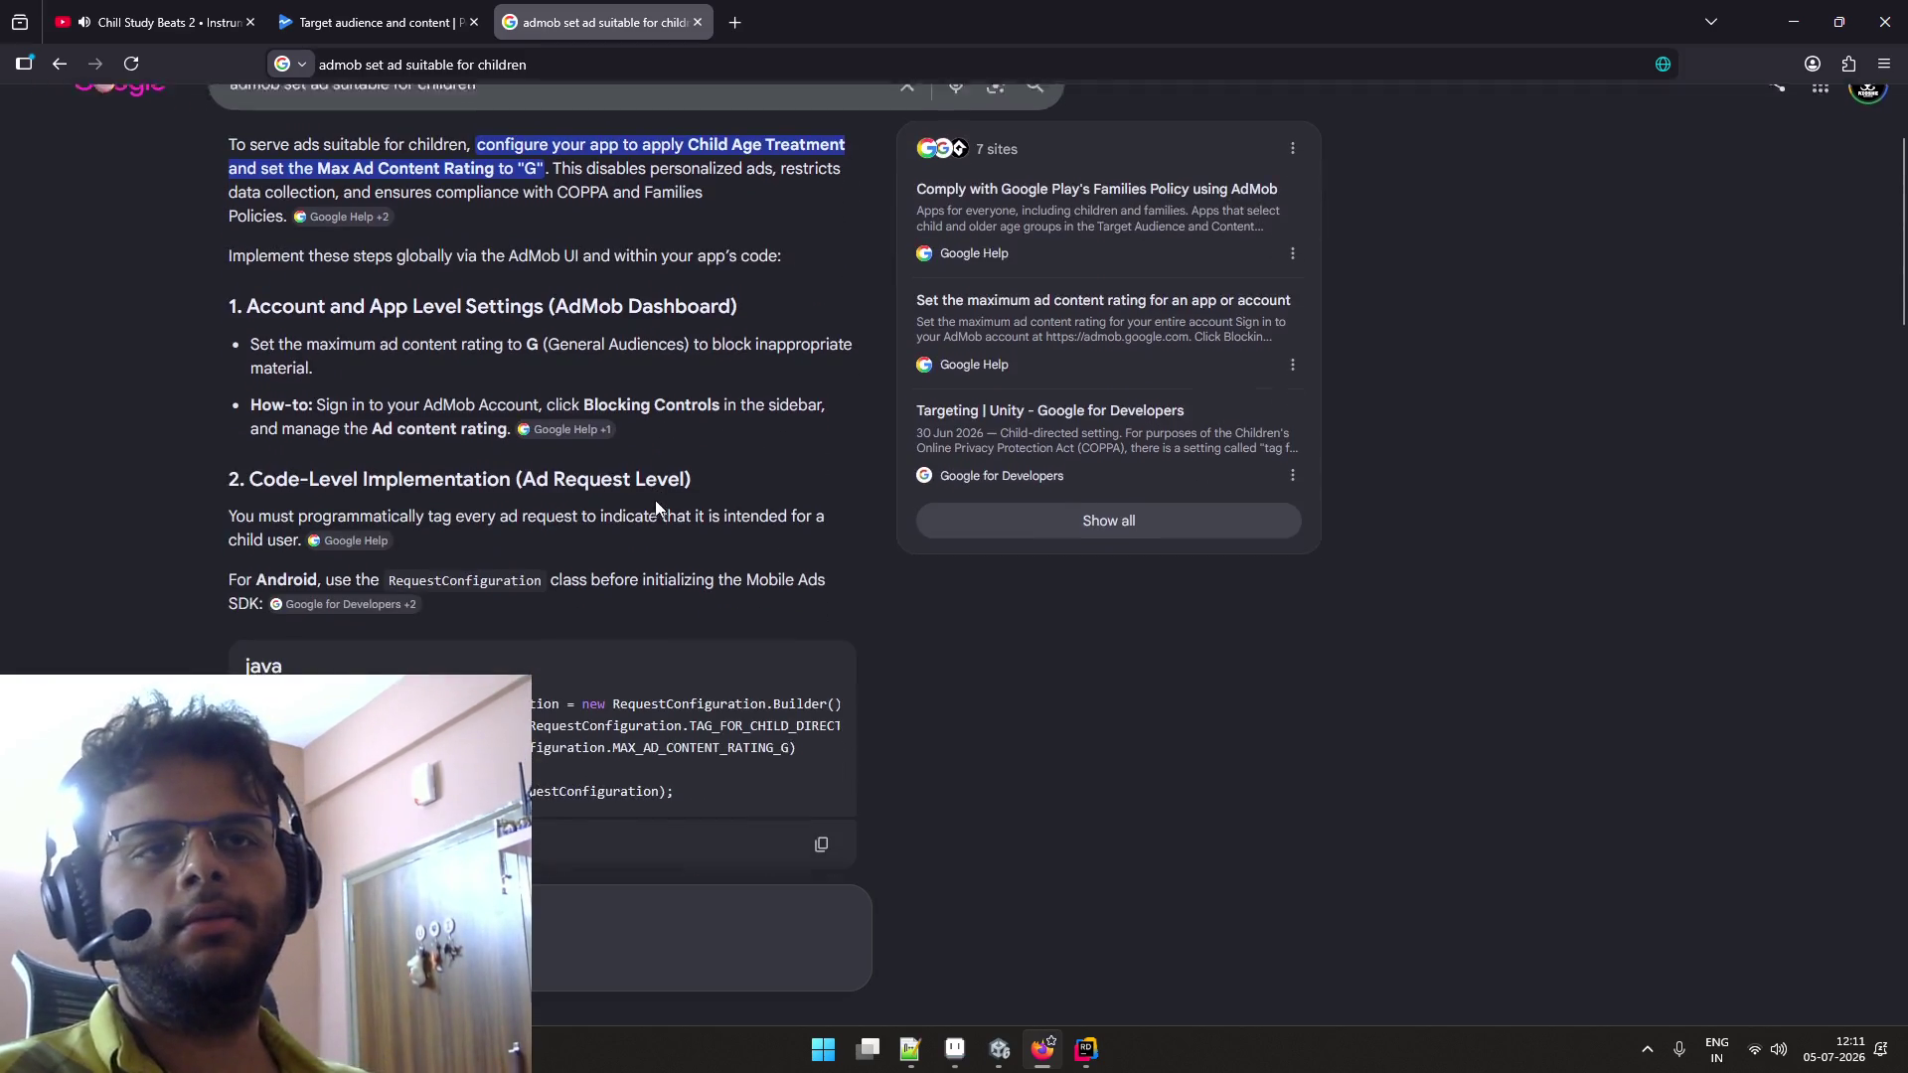
{"action": "scroll", "coordinate": [662, 505], "scroll_direction": "up", "scroll_amount": 5}
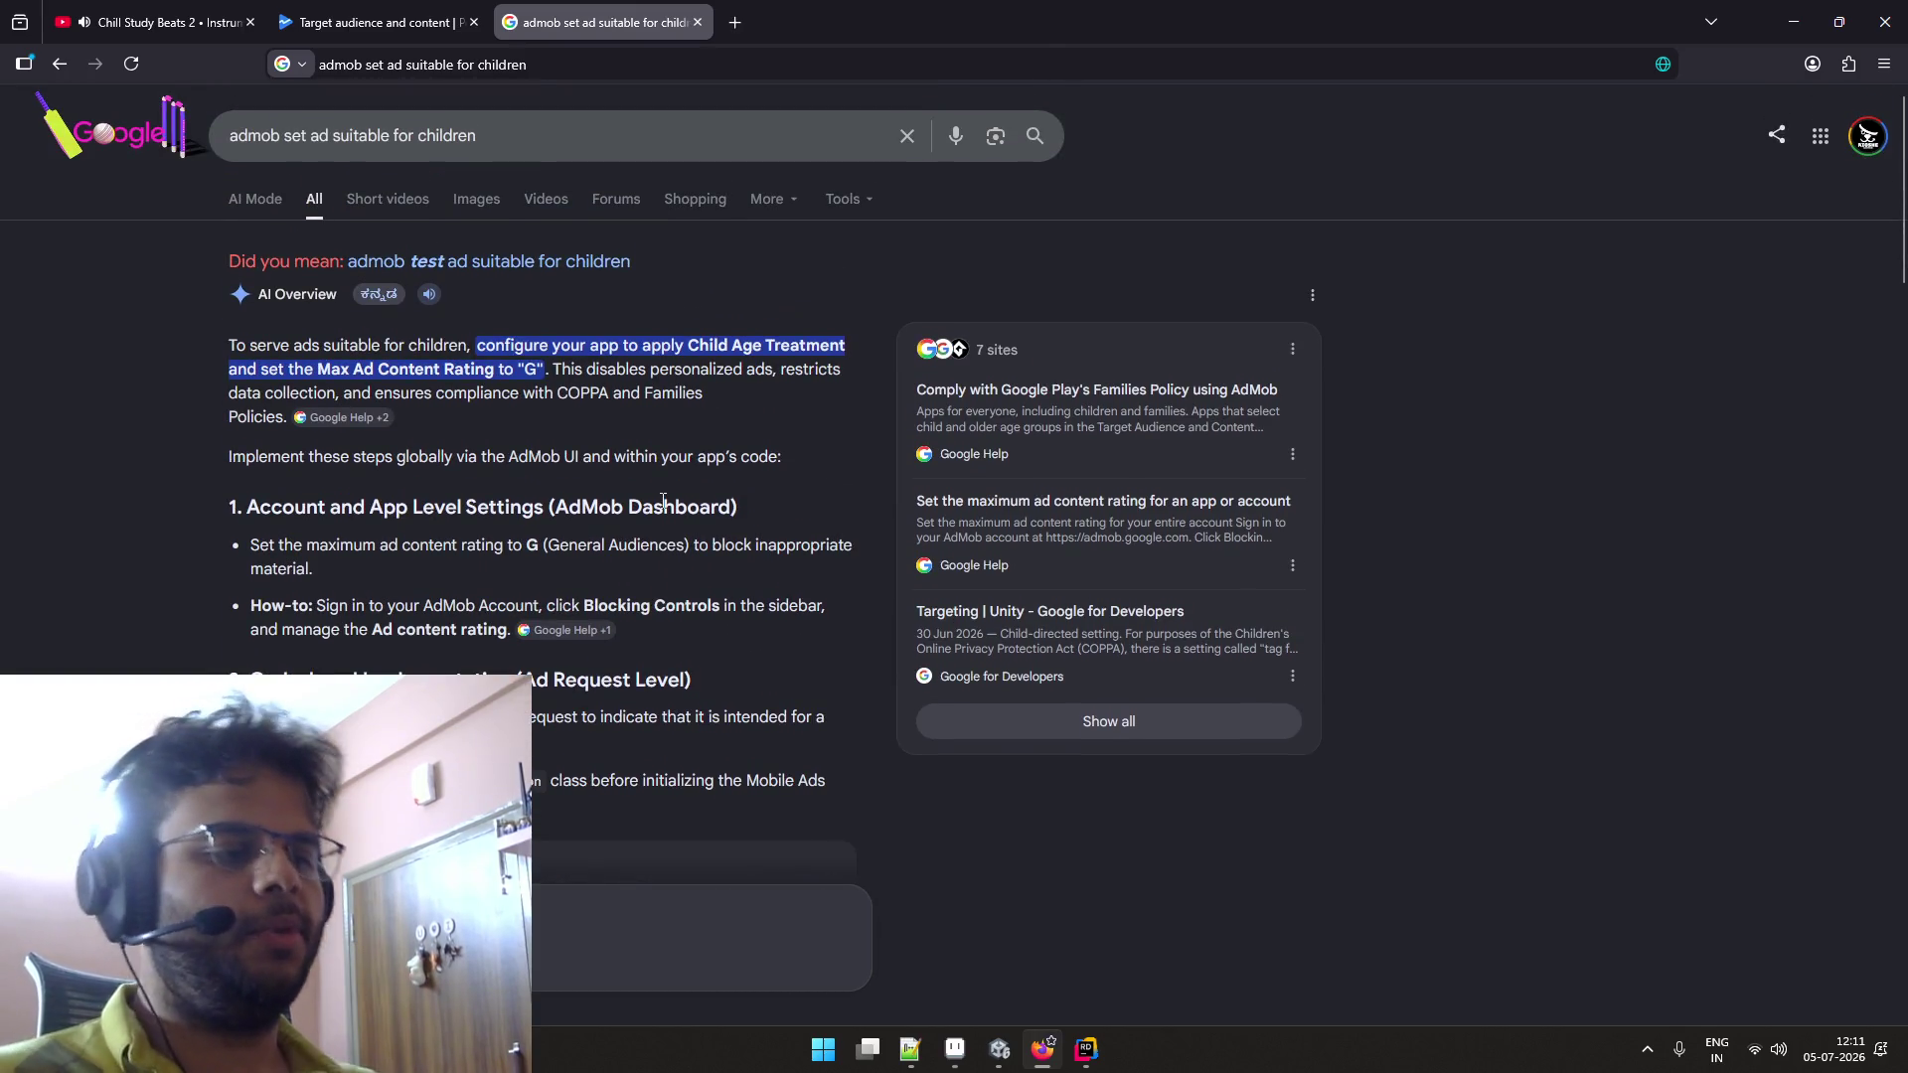
{"action": "scroll", "coordinate": [663, 501], "scroll_direction": "down", "scroll_amount": 3}
{"action": "scroll", "coordinate": [663, 501], "scroll_direction": "up", "scroll_amount": 3}
{"action": "scroll", "coordinate": [663, 500], "scroll_direction": "down", "scroll_amount": 3}
{"action": "scroll", "coordinate": [663, 500], "scroll_direction": "up", "scroll_amount": 3}
{"action": "scroll", "coordinate": [663, 500], "scroll_direction": "down", "scroll_amount": 1}
{"action": "scroll", "coordinate": [663, 501], "scroll_direction": "down", "scroll_amount": 2}
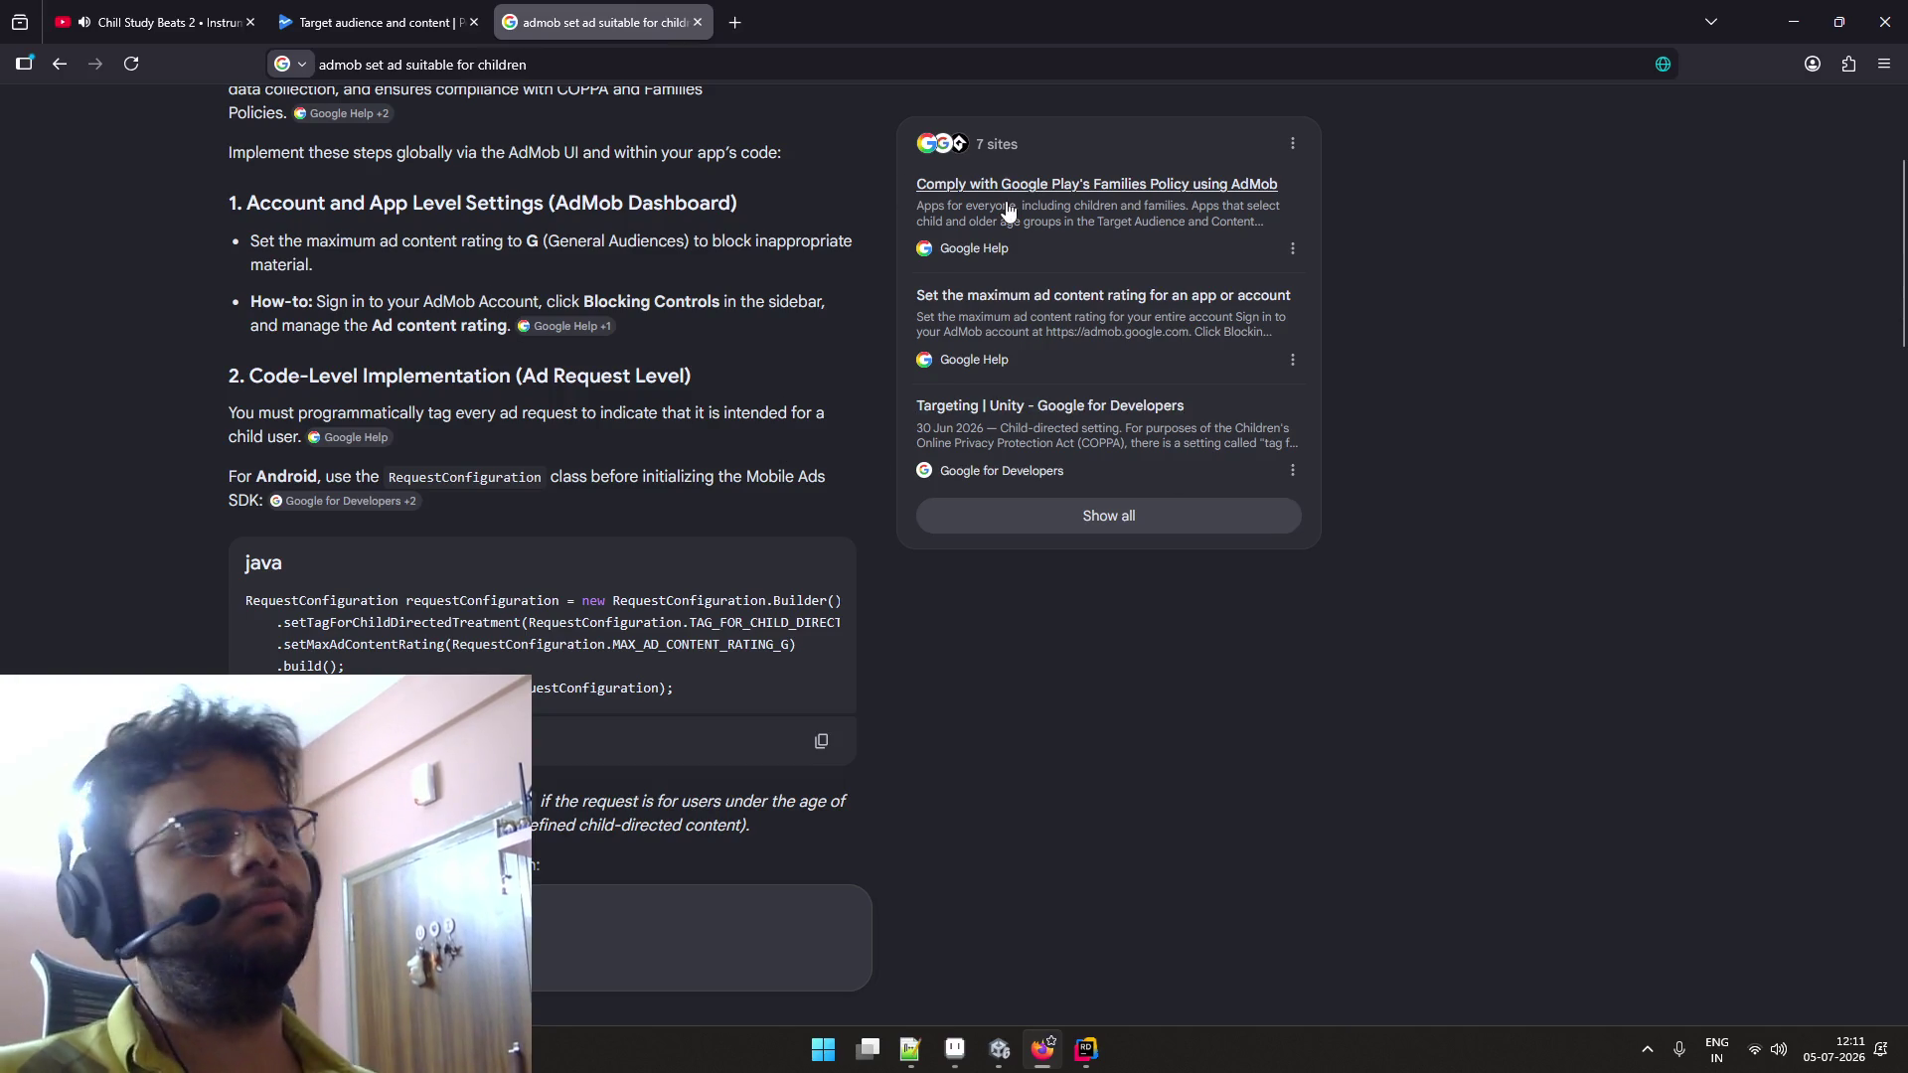
{"action": "key", "text": "alt+Tab"}
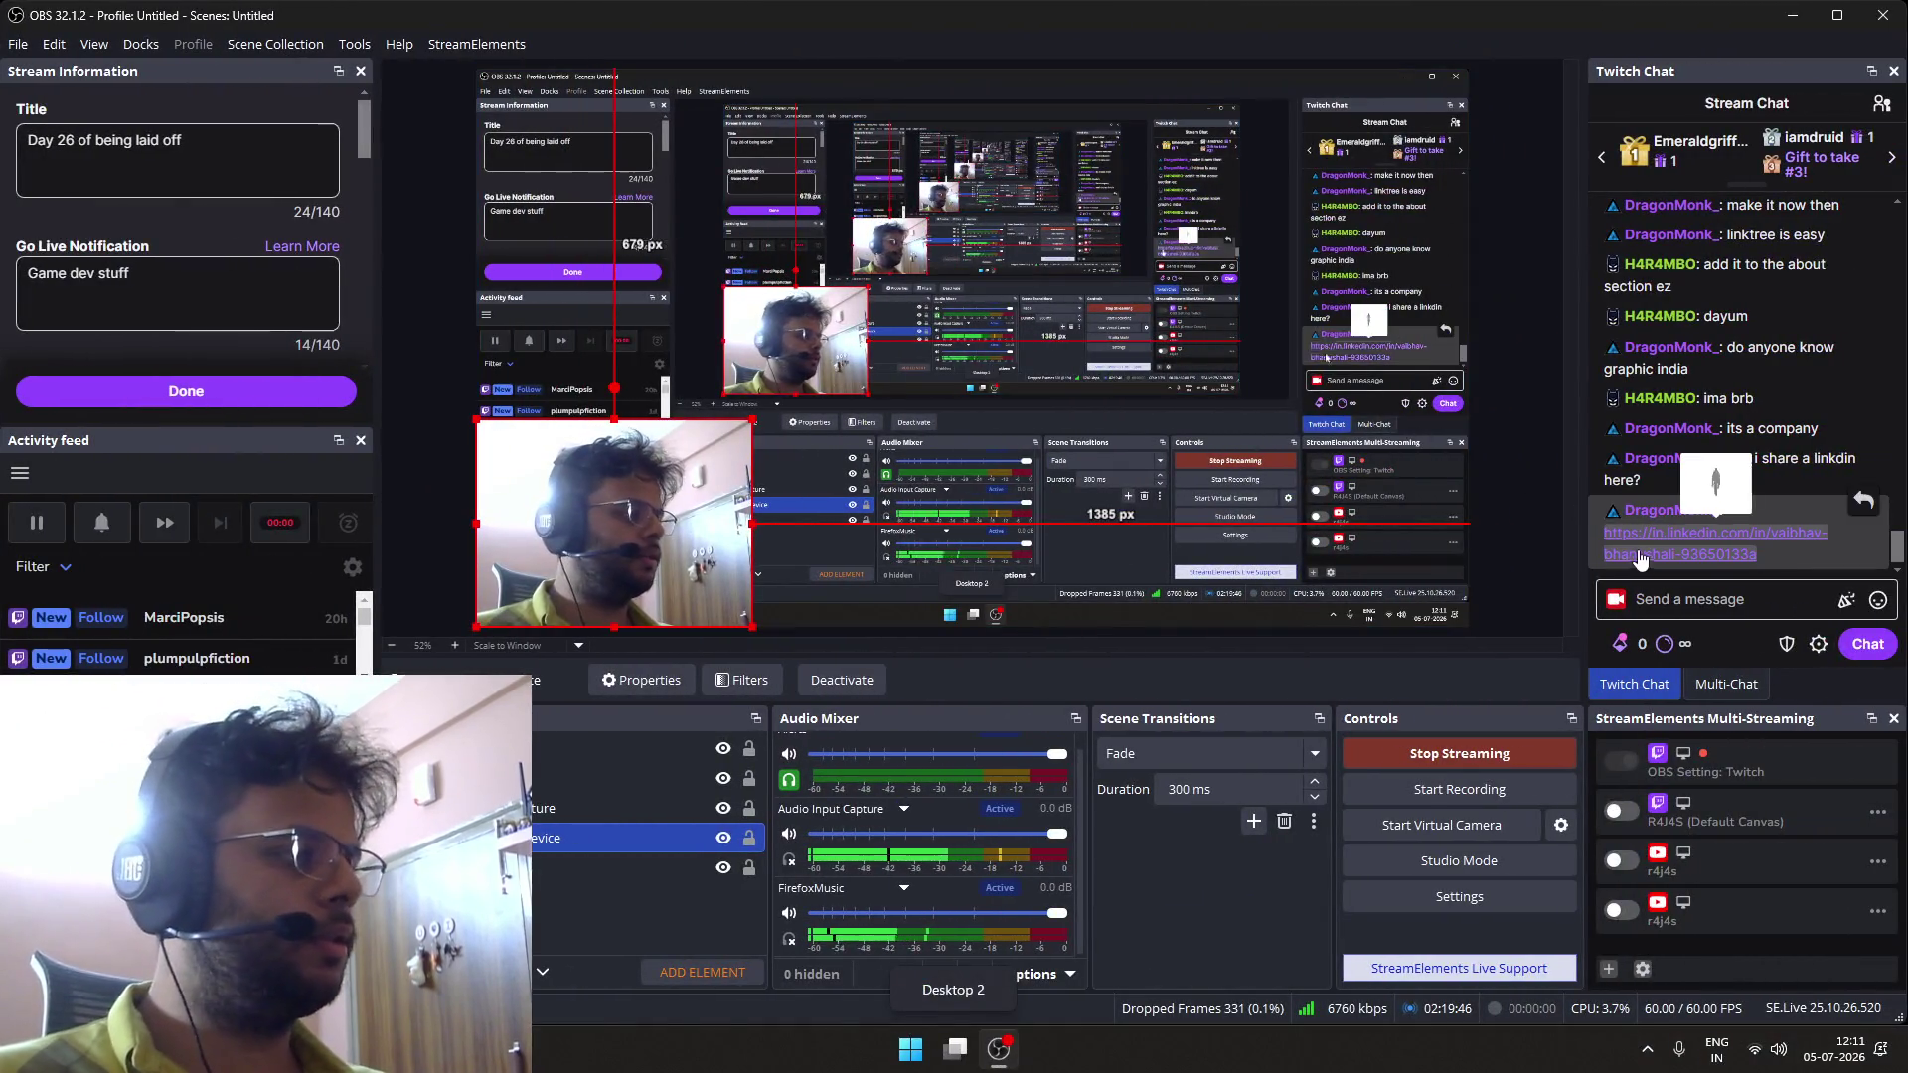
Copy the LinkedIn link from the stream chat and load it in a new tab of the main browser
{"action": "left_click", "coordinate": [1646, 555]}
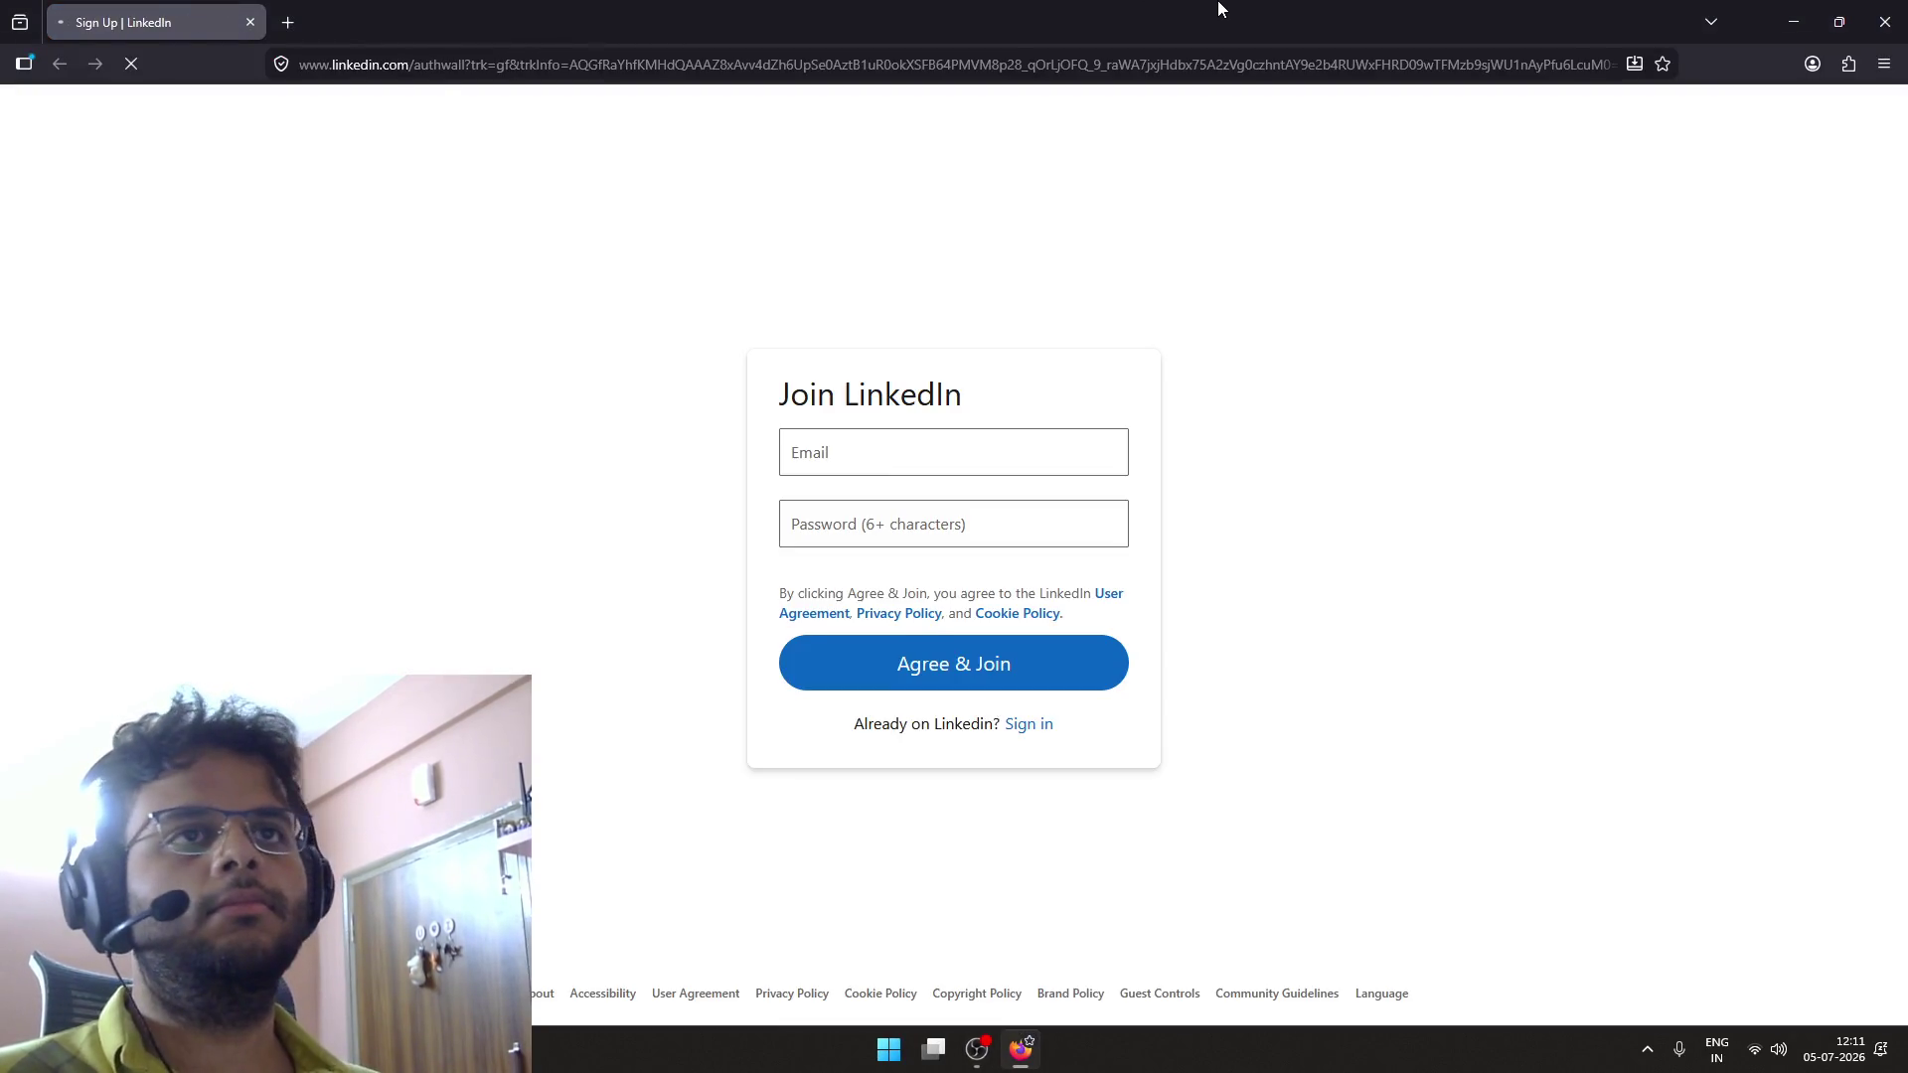
{"action": "left_click", "coordinate": [1372, 64]}
{"action": "key", "text": "BackSpace"}
{"action": "left_click", "coordinate": [1785, 44]}
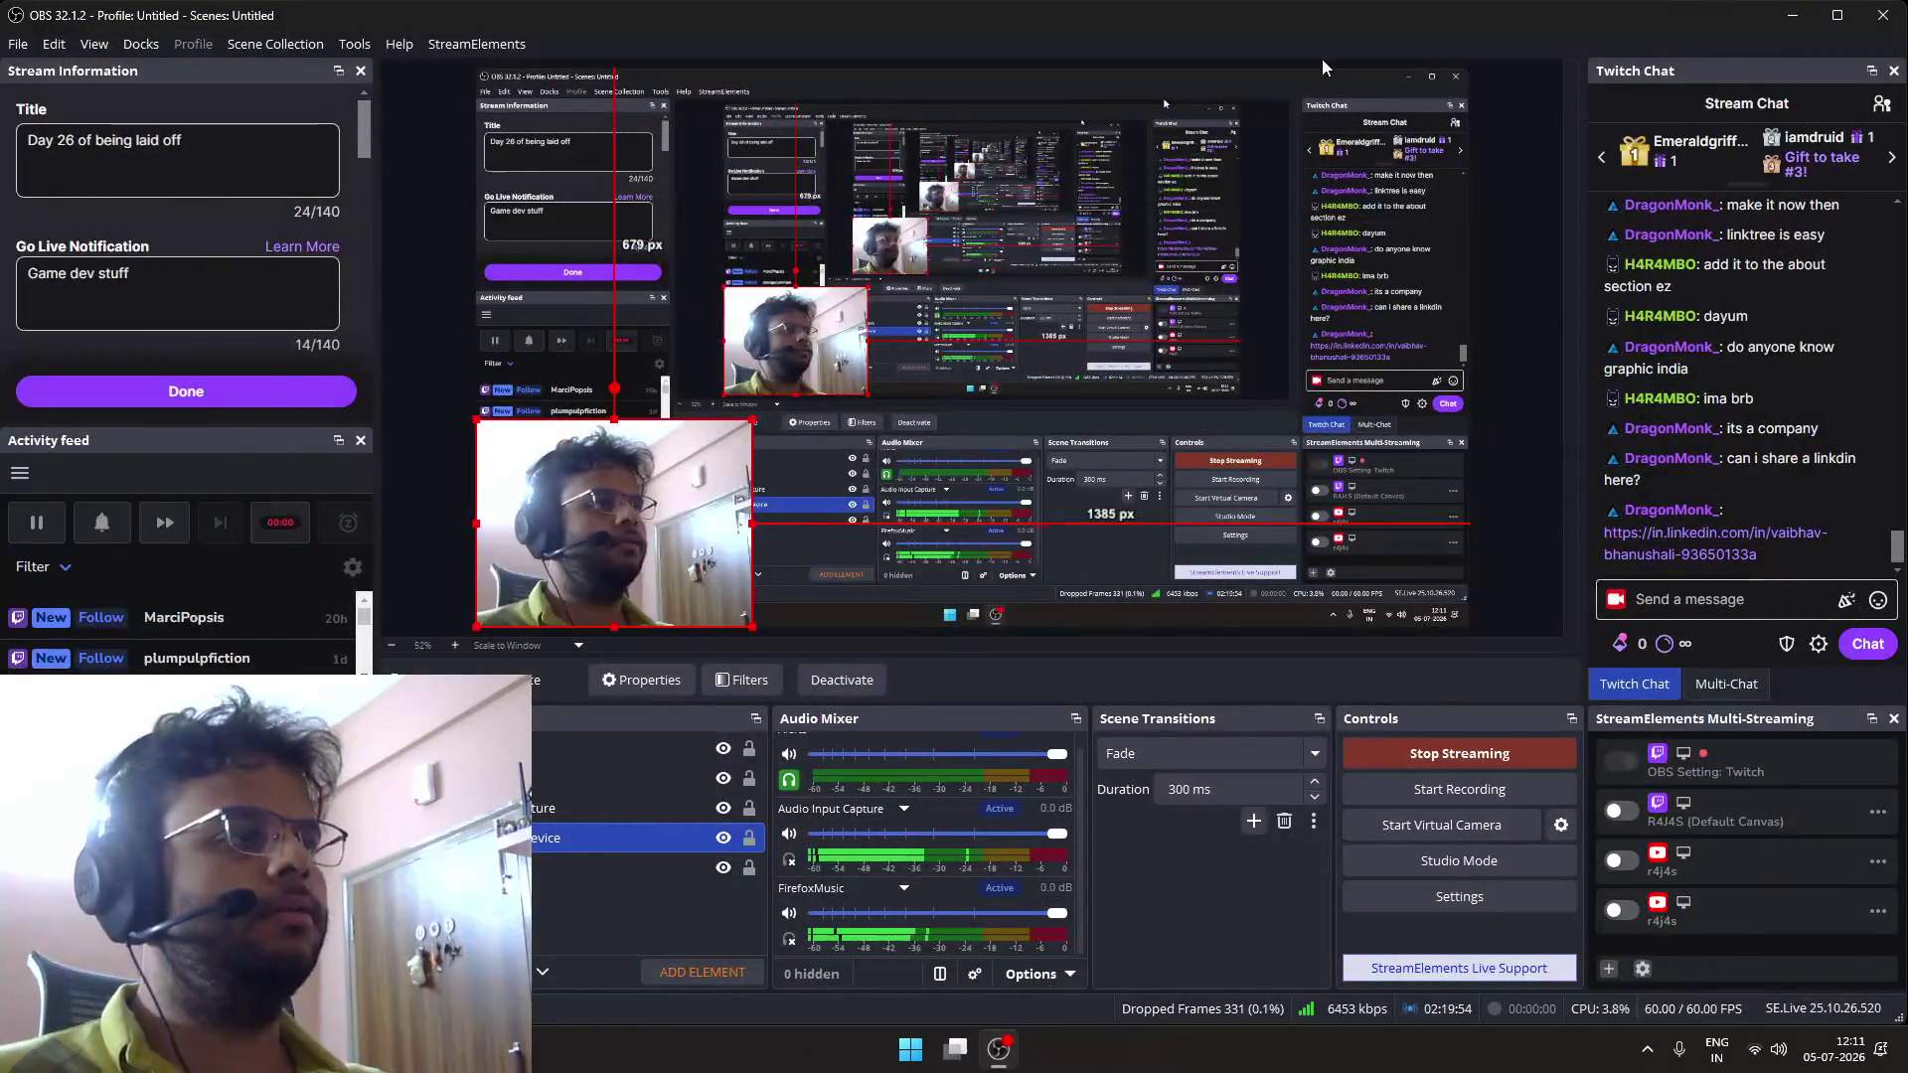
{"action": "key", "text": "ctrl+super+Left"}
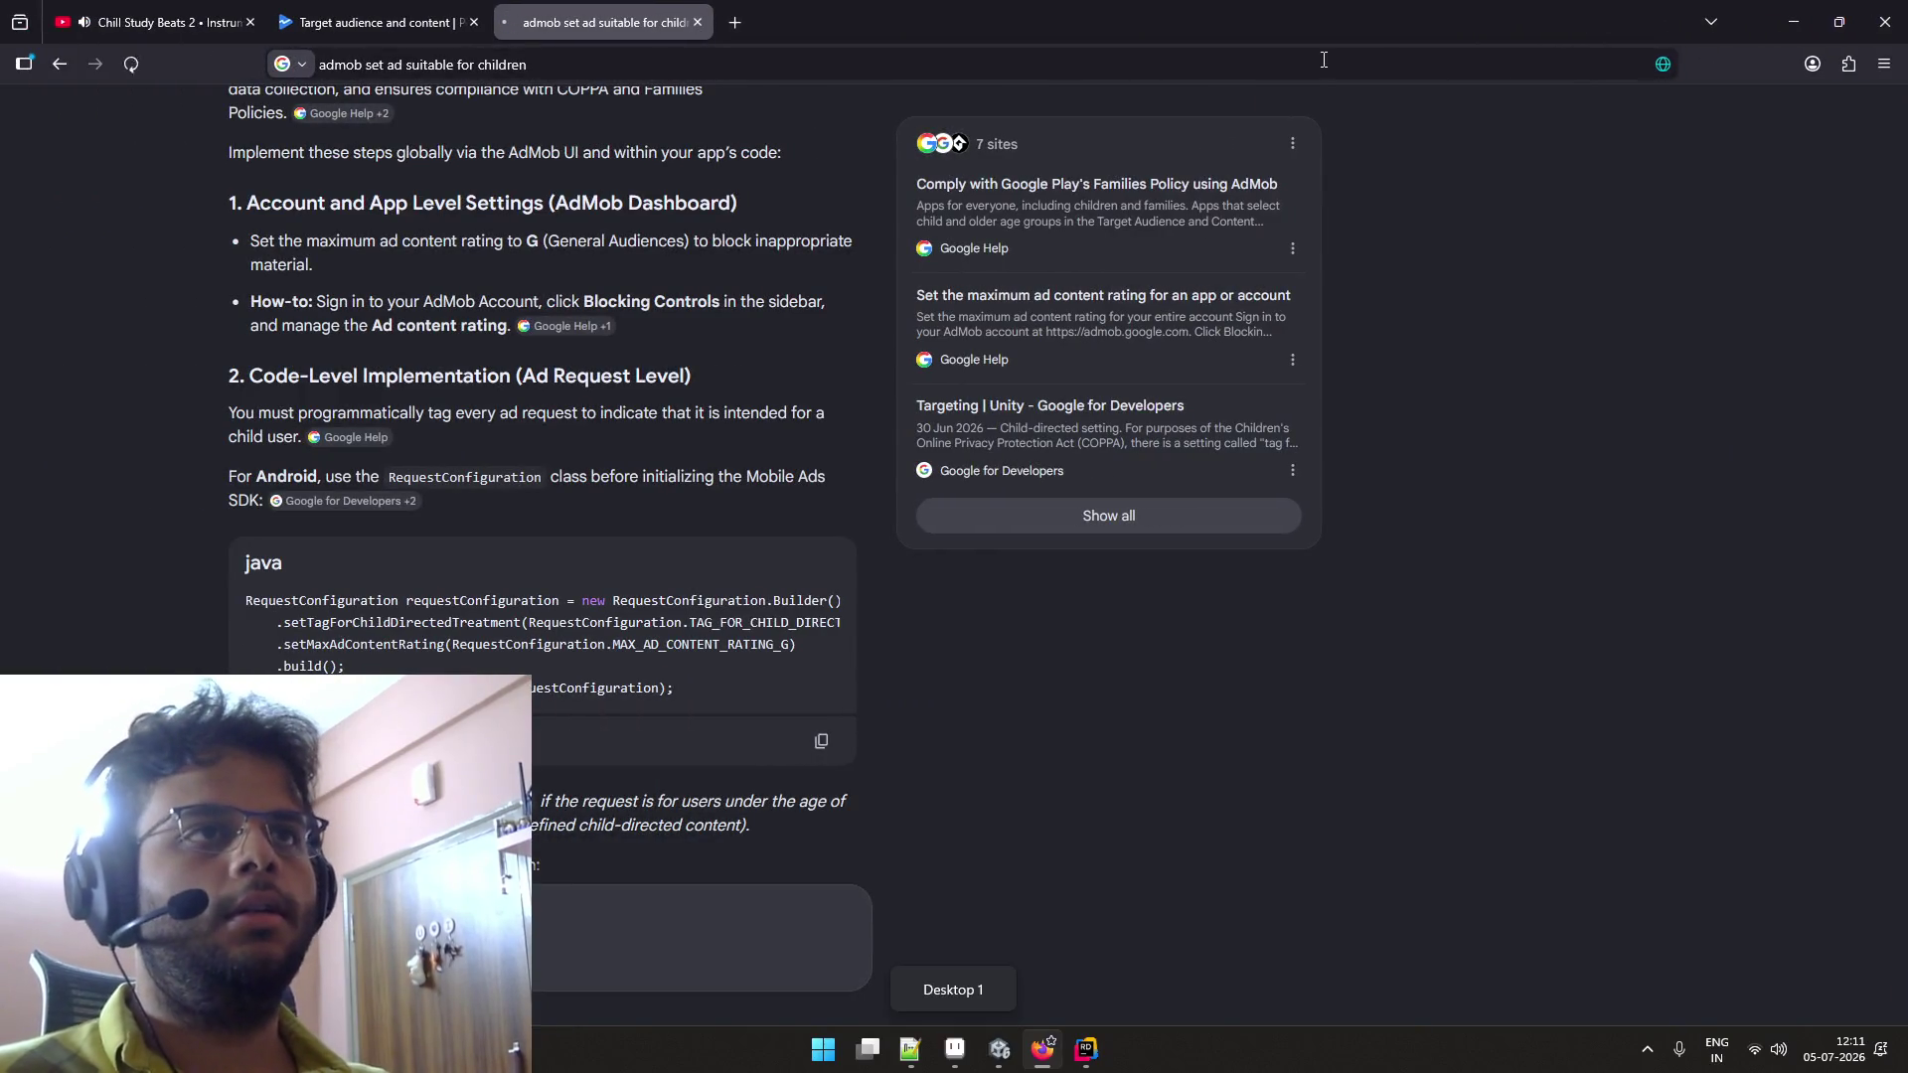
{"action": "key", "text": "ctrl+t"}
{"action": "key", "text": "ctrl+v"}
{"action": "key", "text": "Return"}
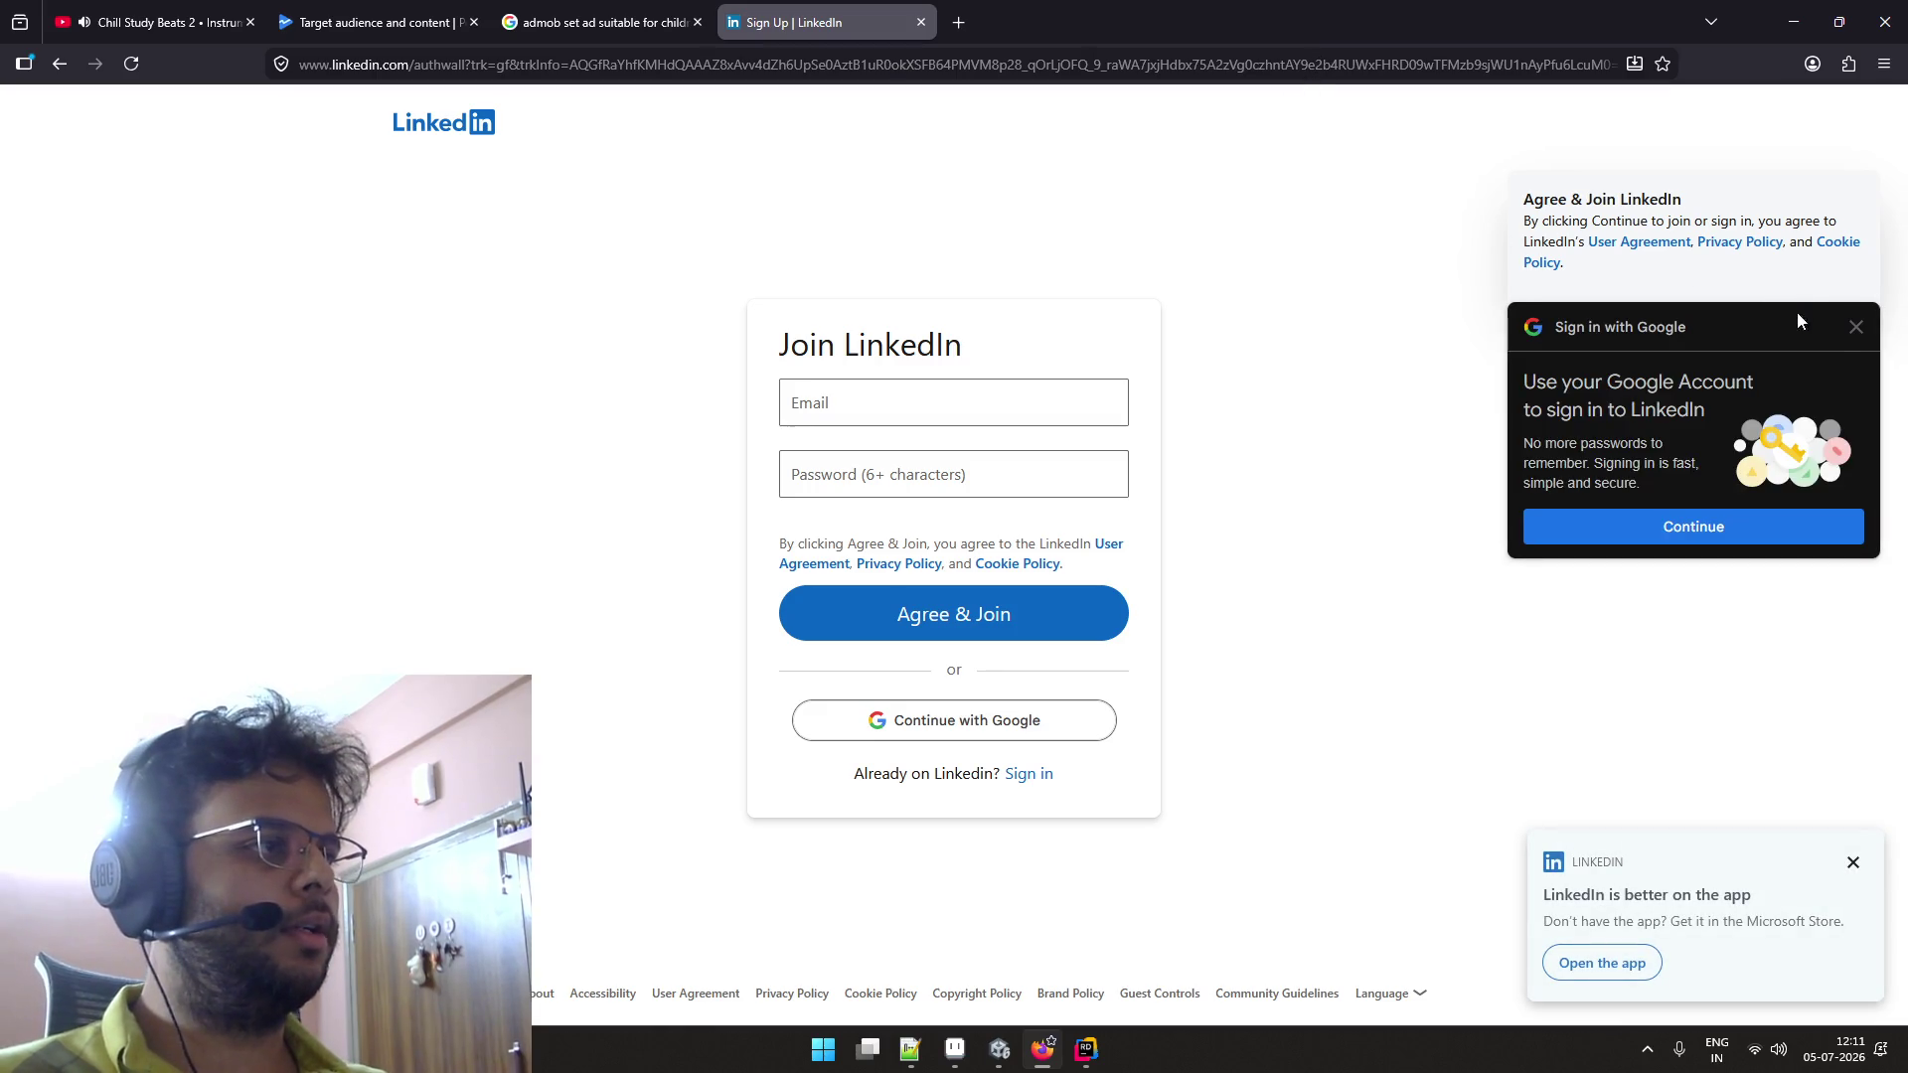
Dismiss the Google sign-in prompt and enter 'mirai hotstart' in a new tab
{"action": "left_click", "coordinate": [1853, 326]}
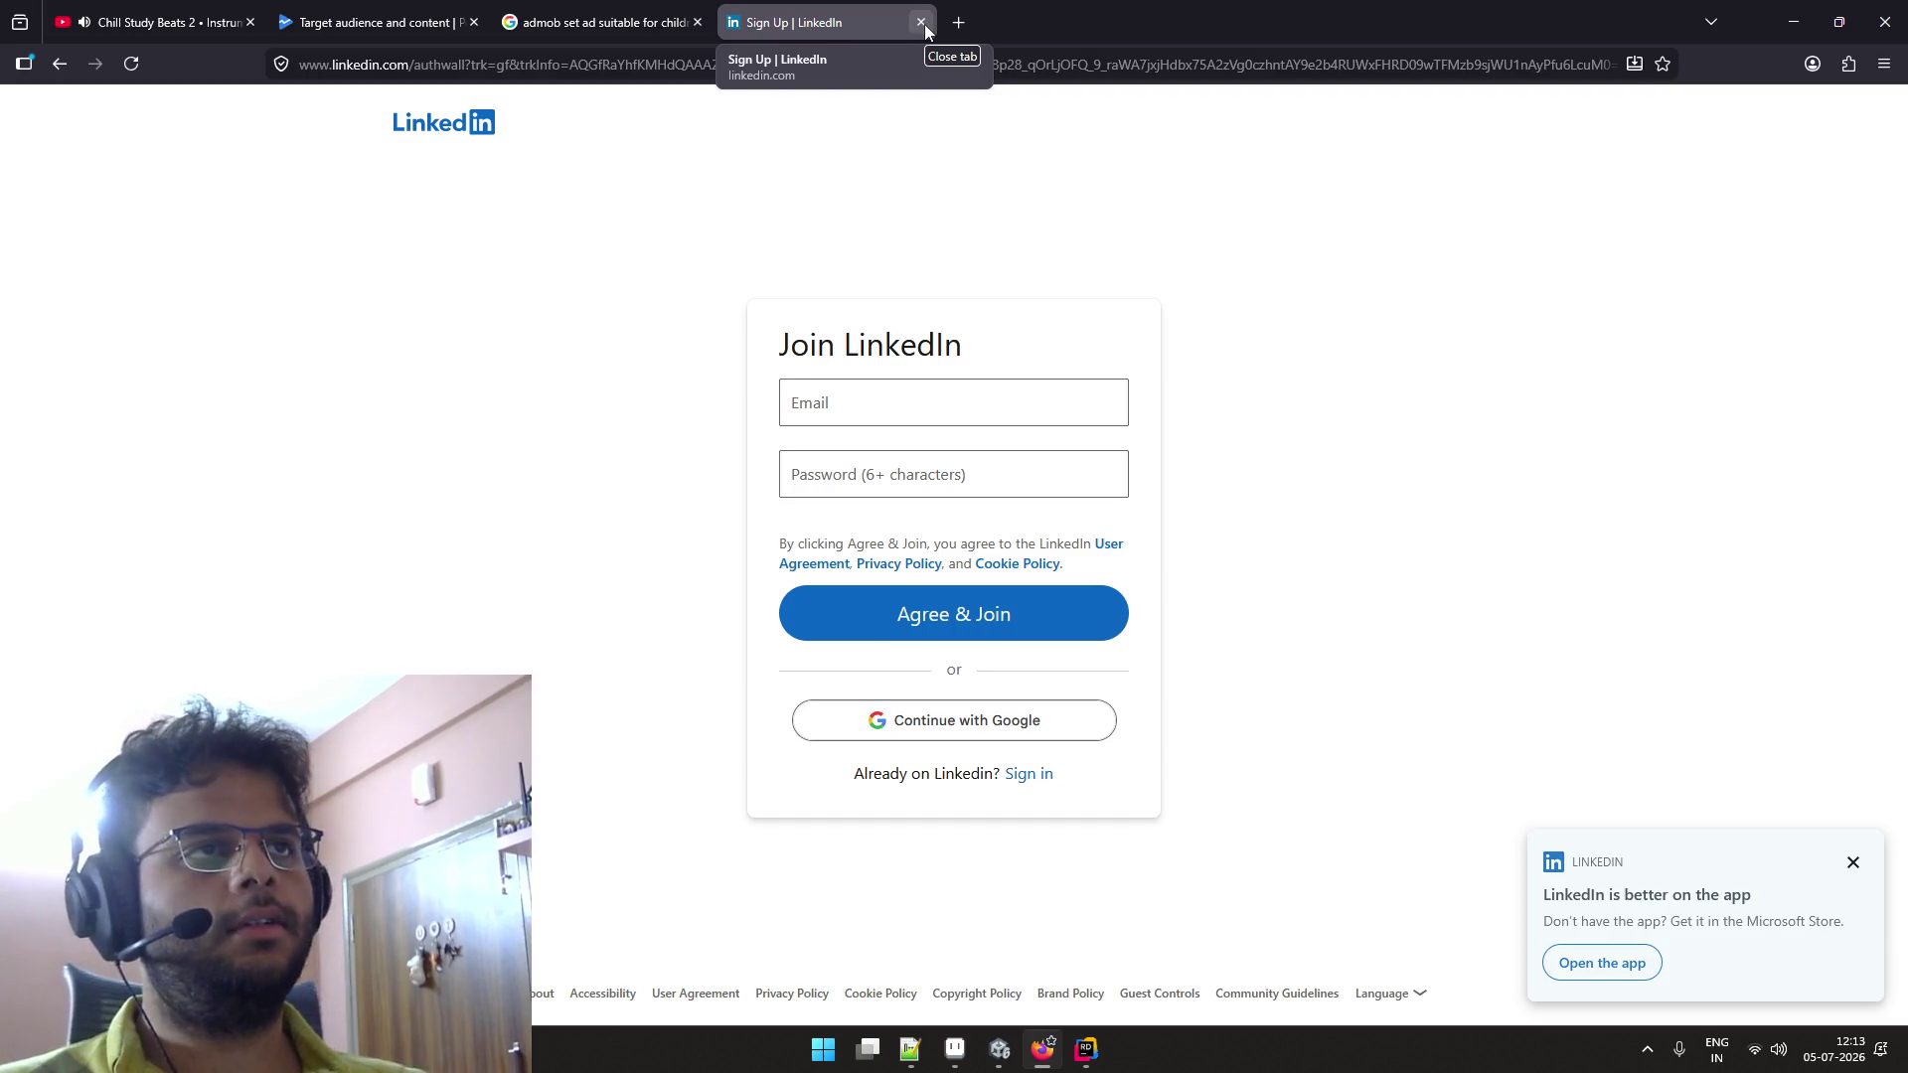
{"action": "left_click", "coordinate": [959, 22]}
{"action": "type", "text": "mirai hotstart"}
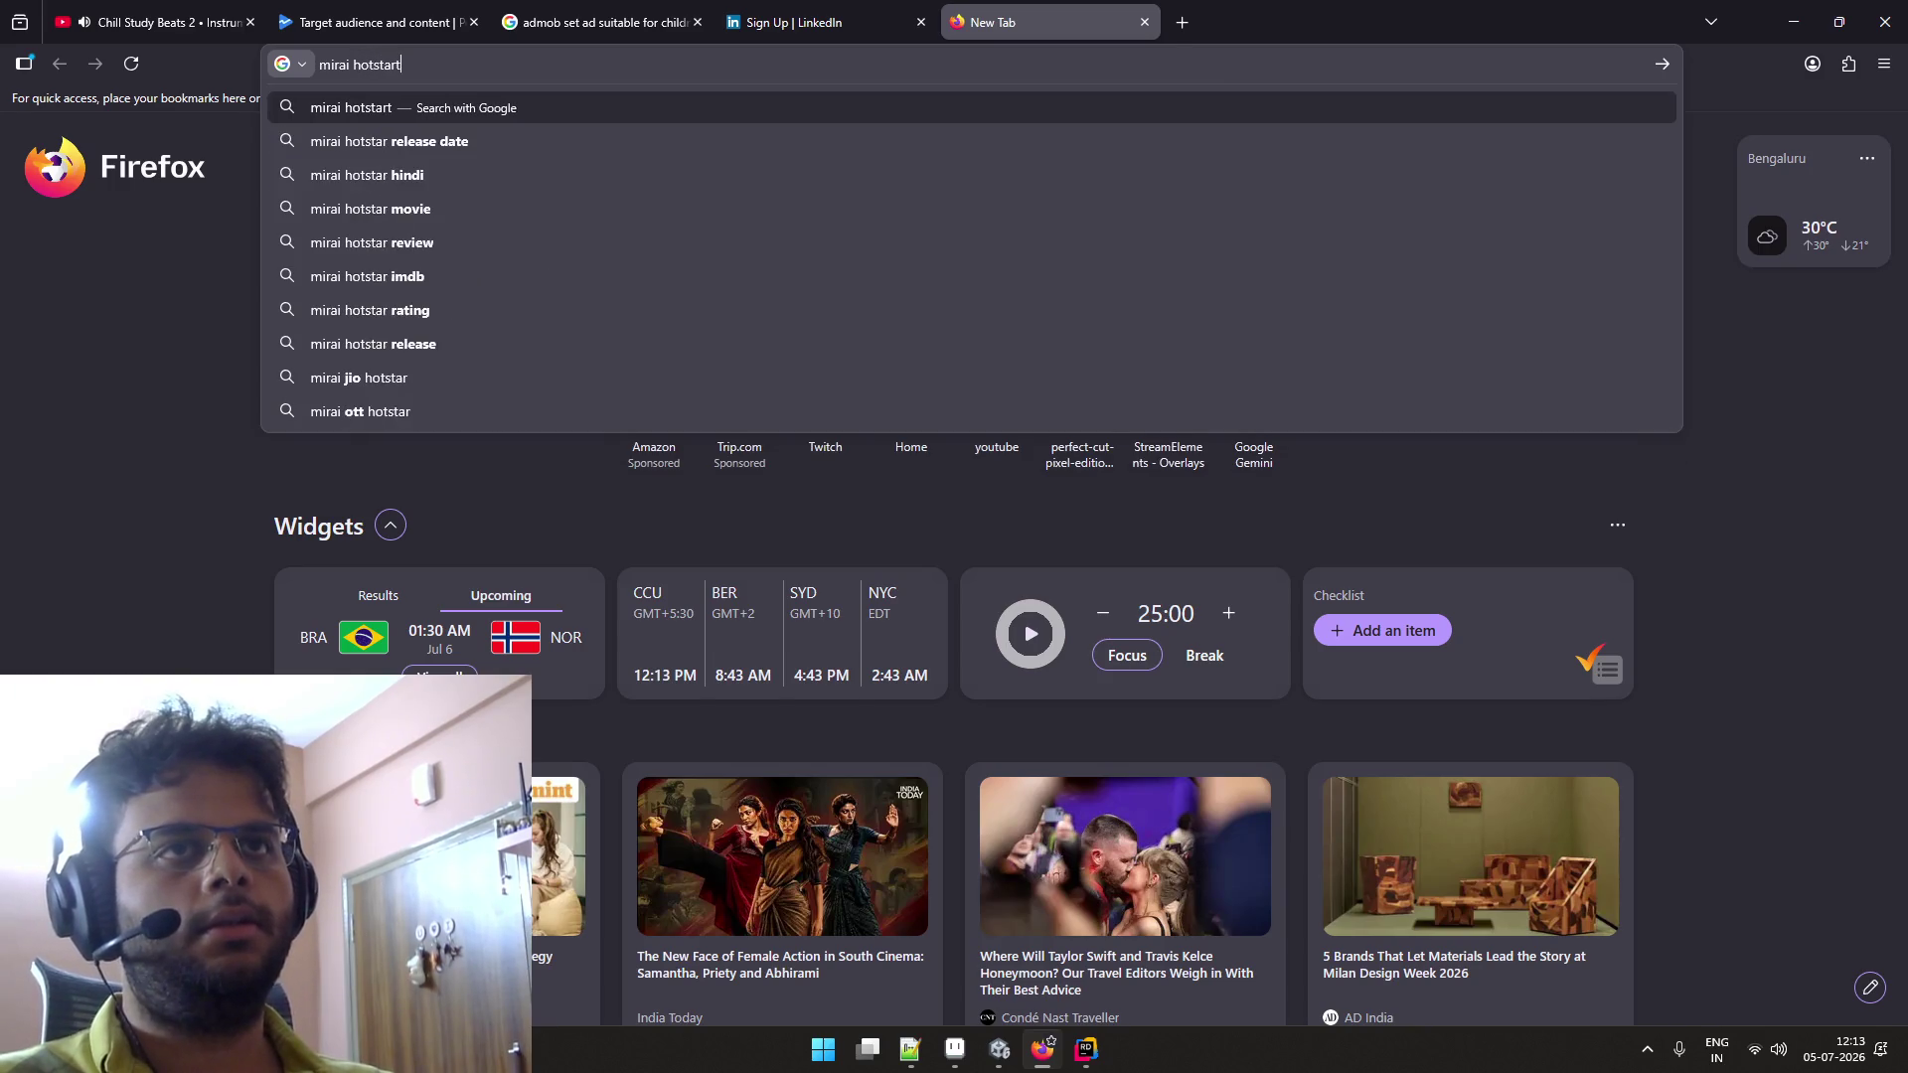
Search for 'mirai hotstar' and open the Mirai movie page, blocking its storage request
{"action": "key", "text": "BackSpace"}
{"action": "key", "text": "Return"}
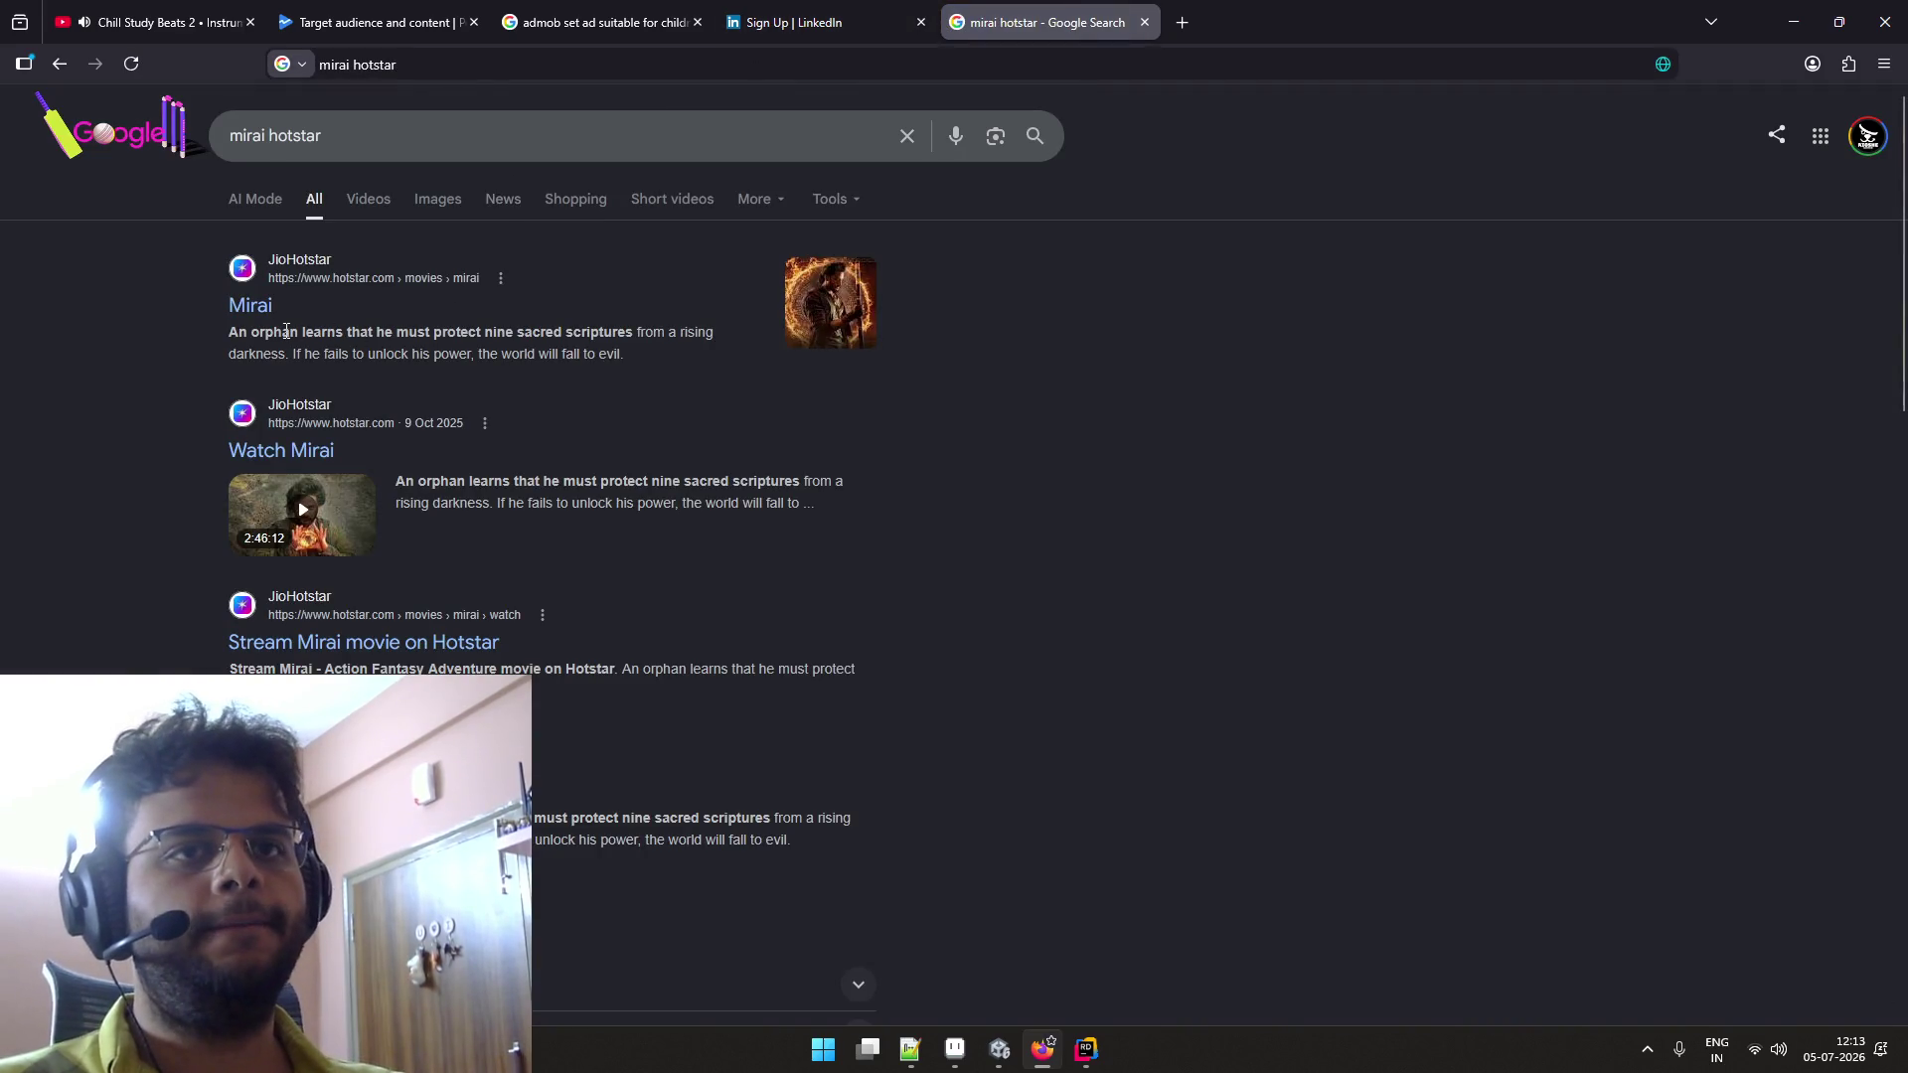
{"action": "left_click", "coordinate": [257, 320]}
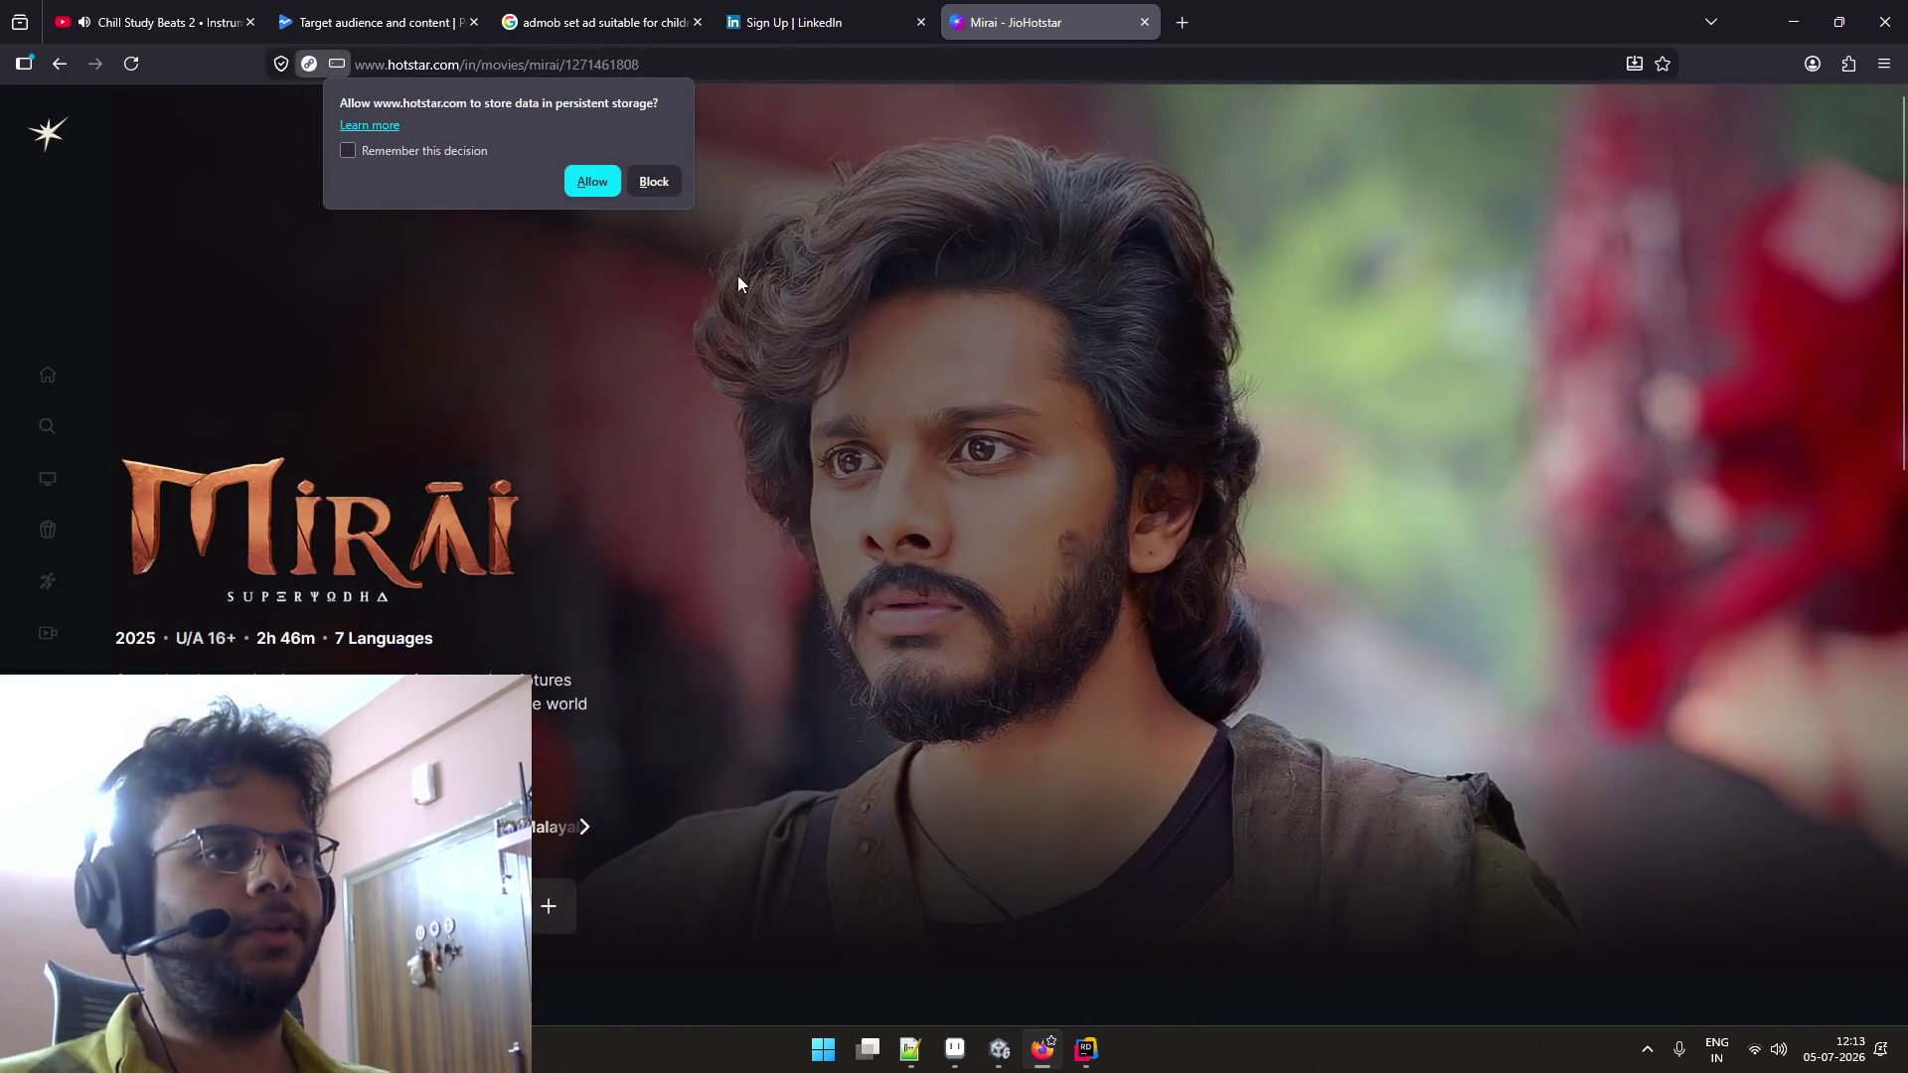
{"action": "left_click", "coordinate": [654, 181]}
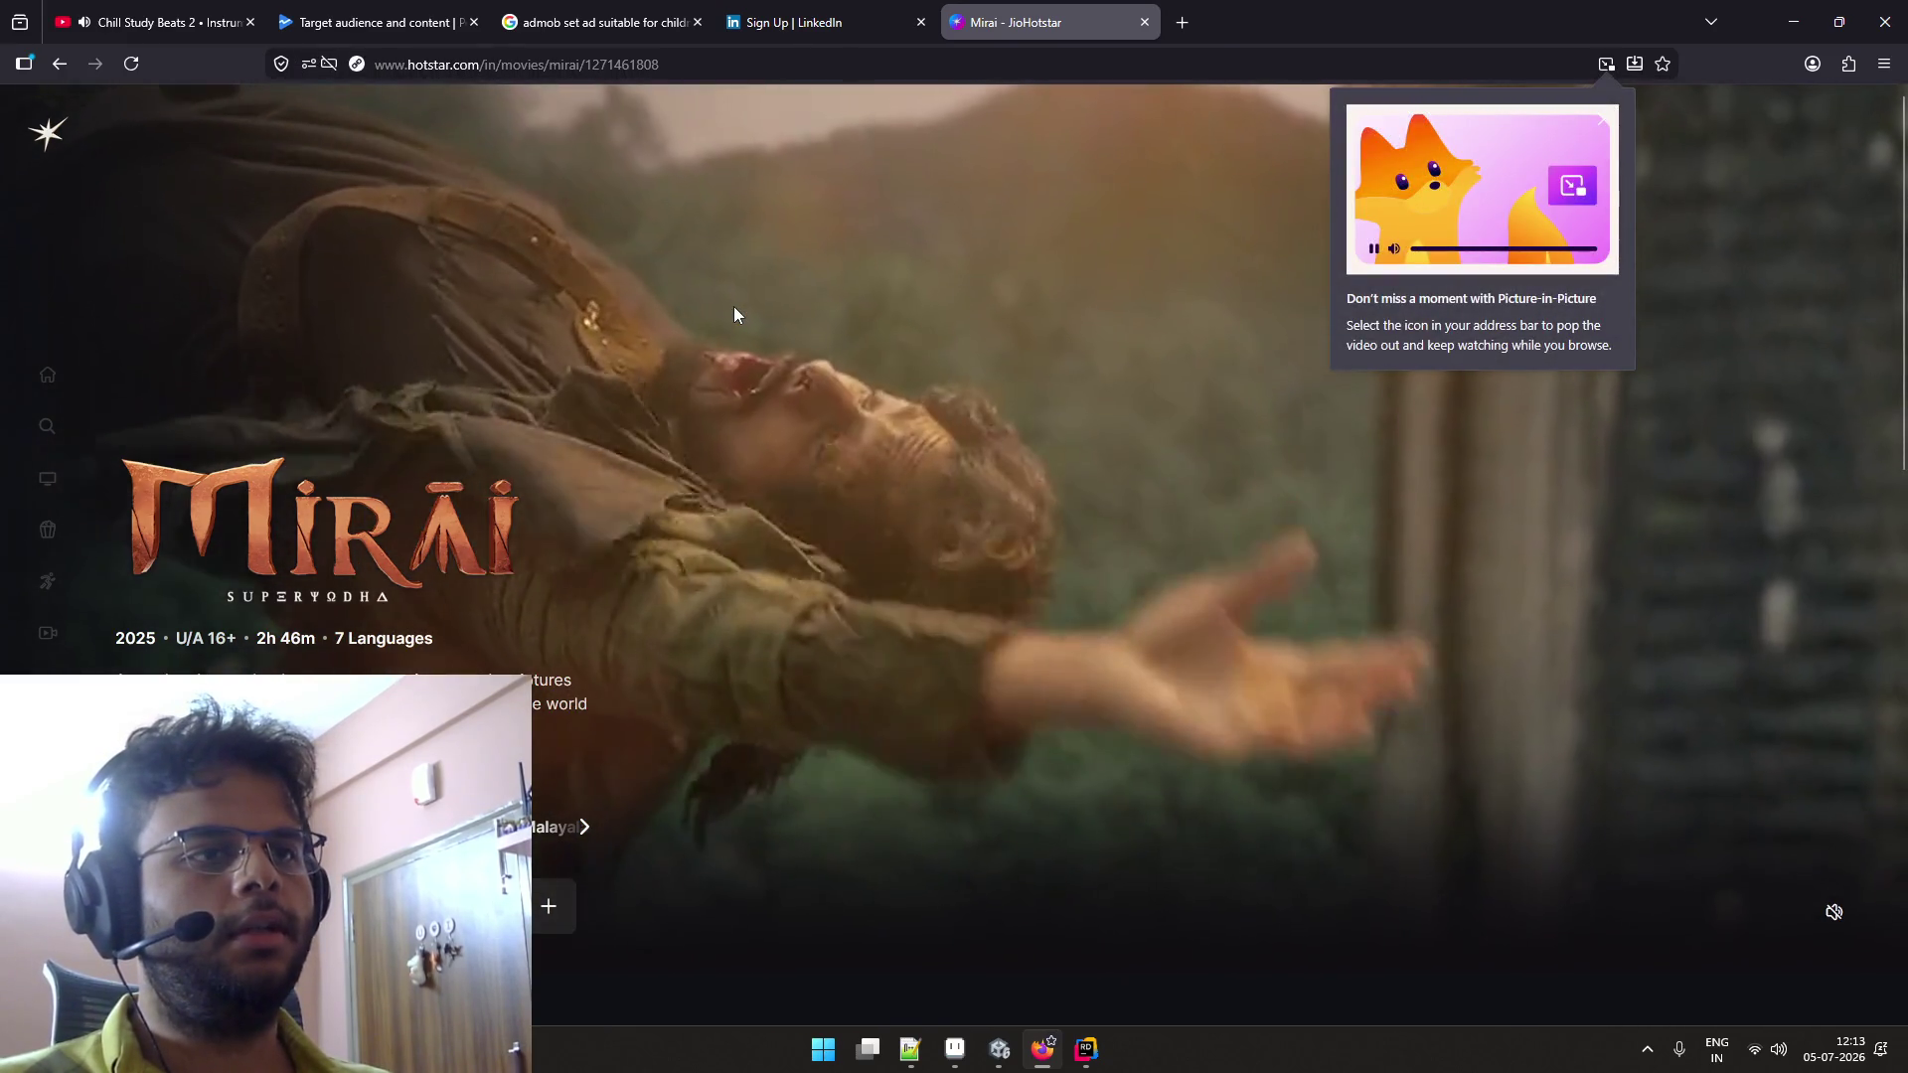
Browse the Mirai page, return to the search results, then switch back to the LinkedIn tab
{"action": "scroll", "coordinate": [733, 314], "scroll_direction": "down", "scroll_amount": 2}
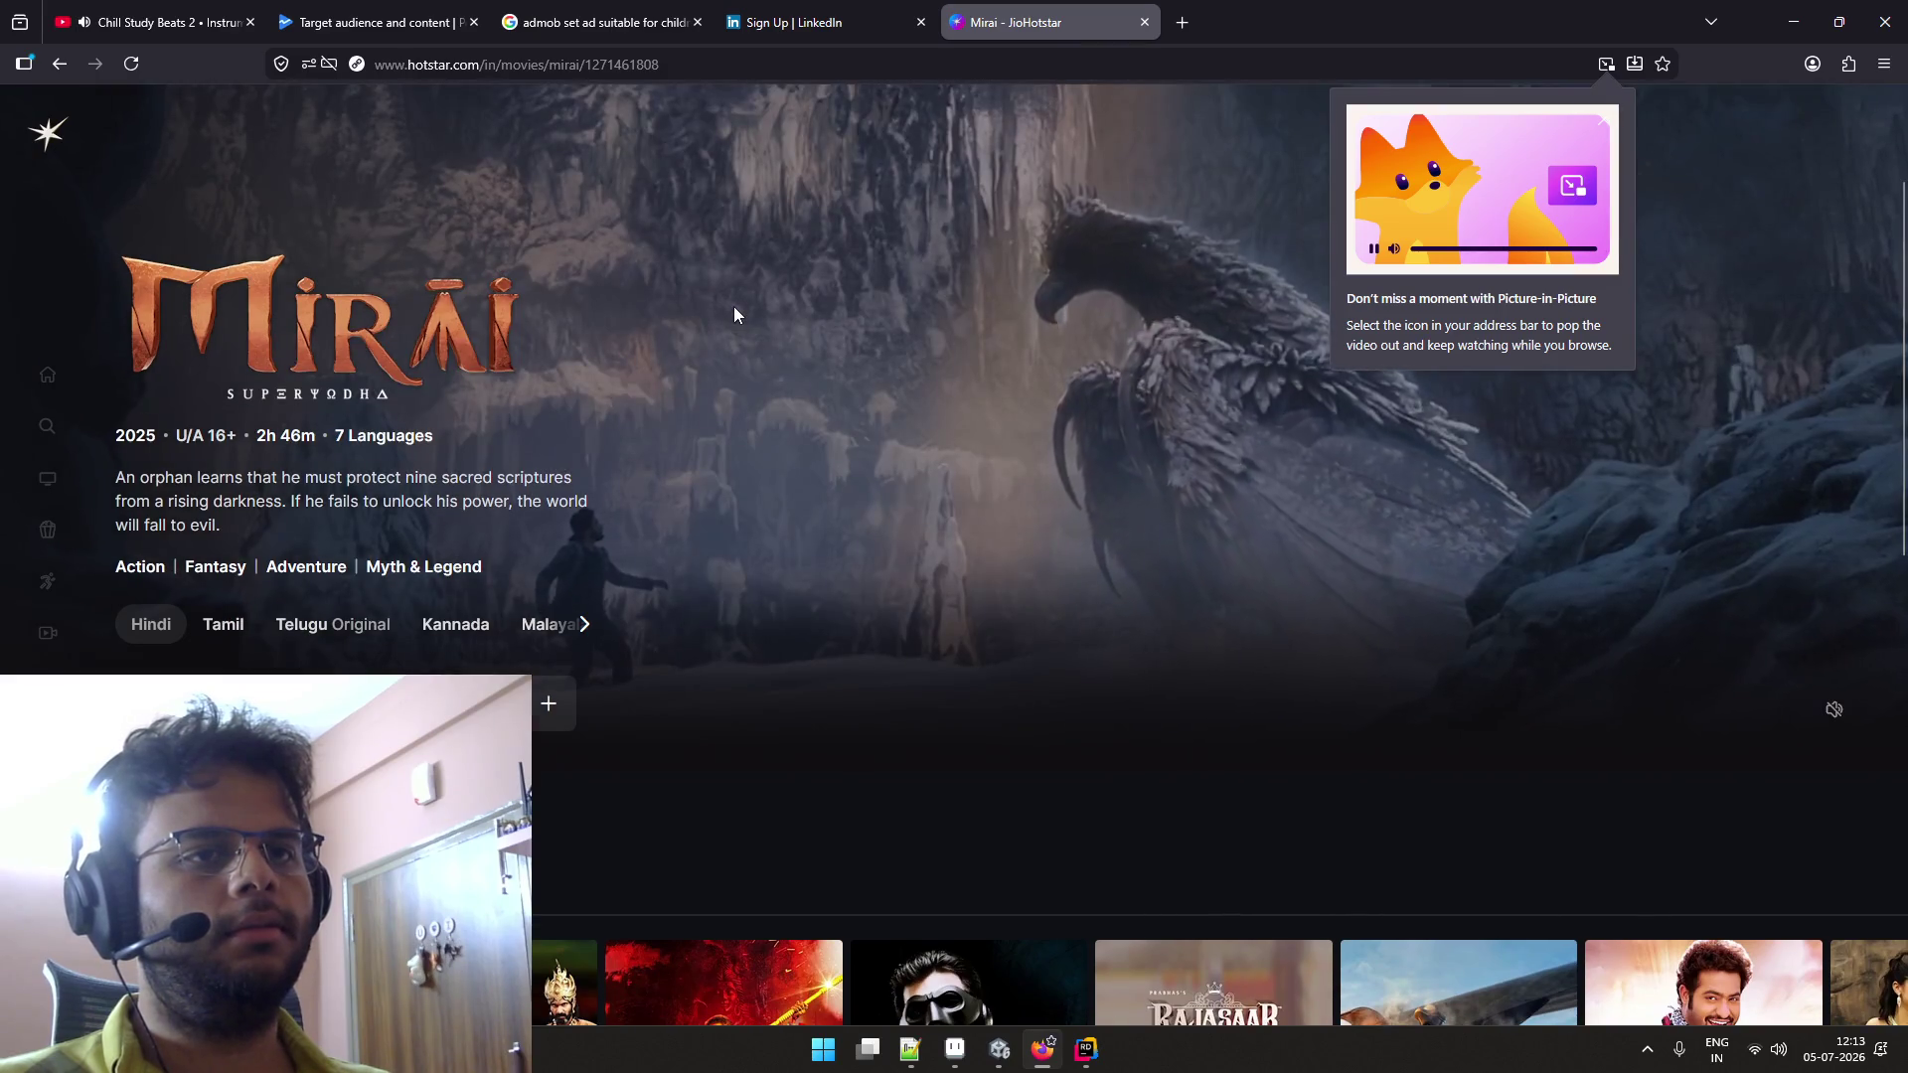
{"action": "scroll", "coordinate": [733, 314], "scroll_direction": "down", "scroll_amount": 3}
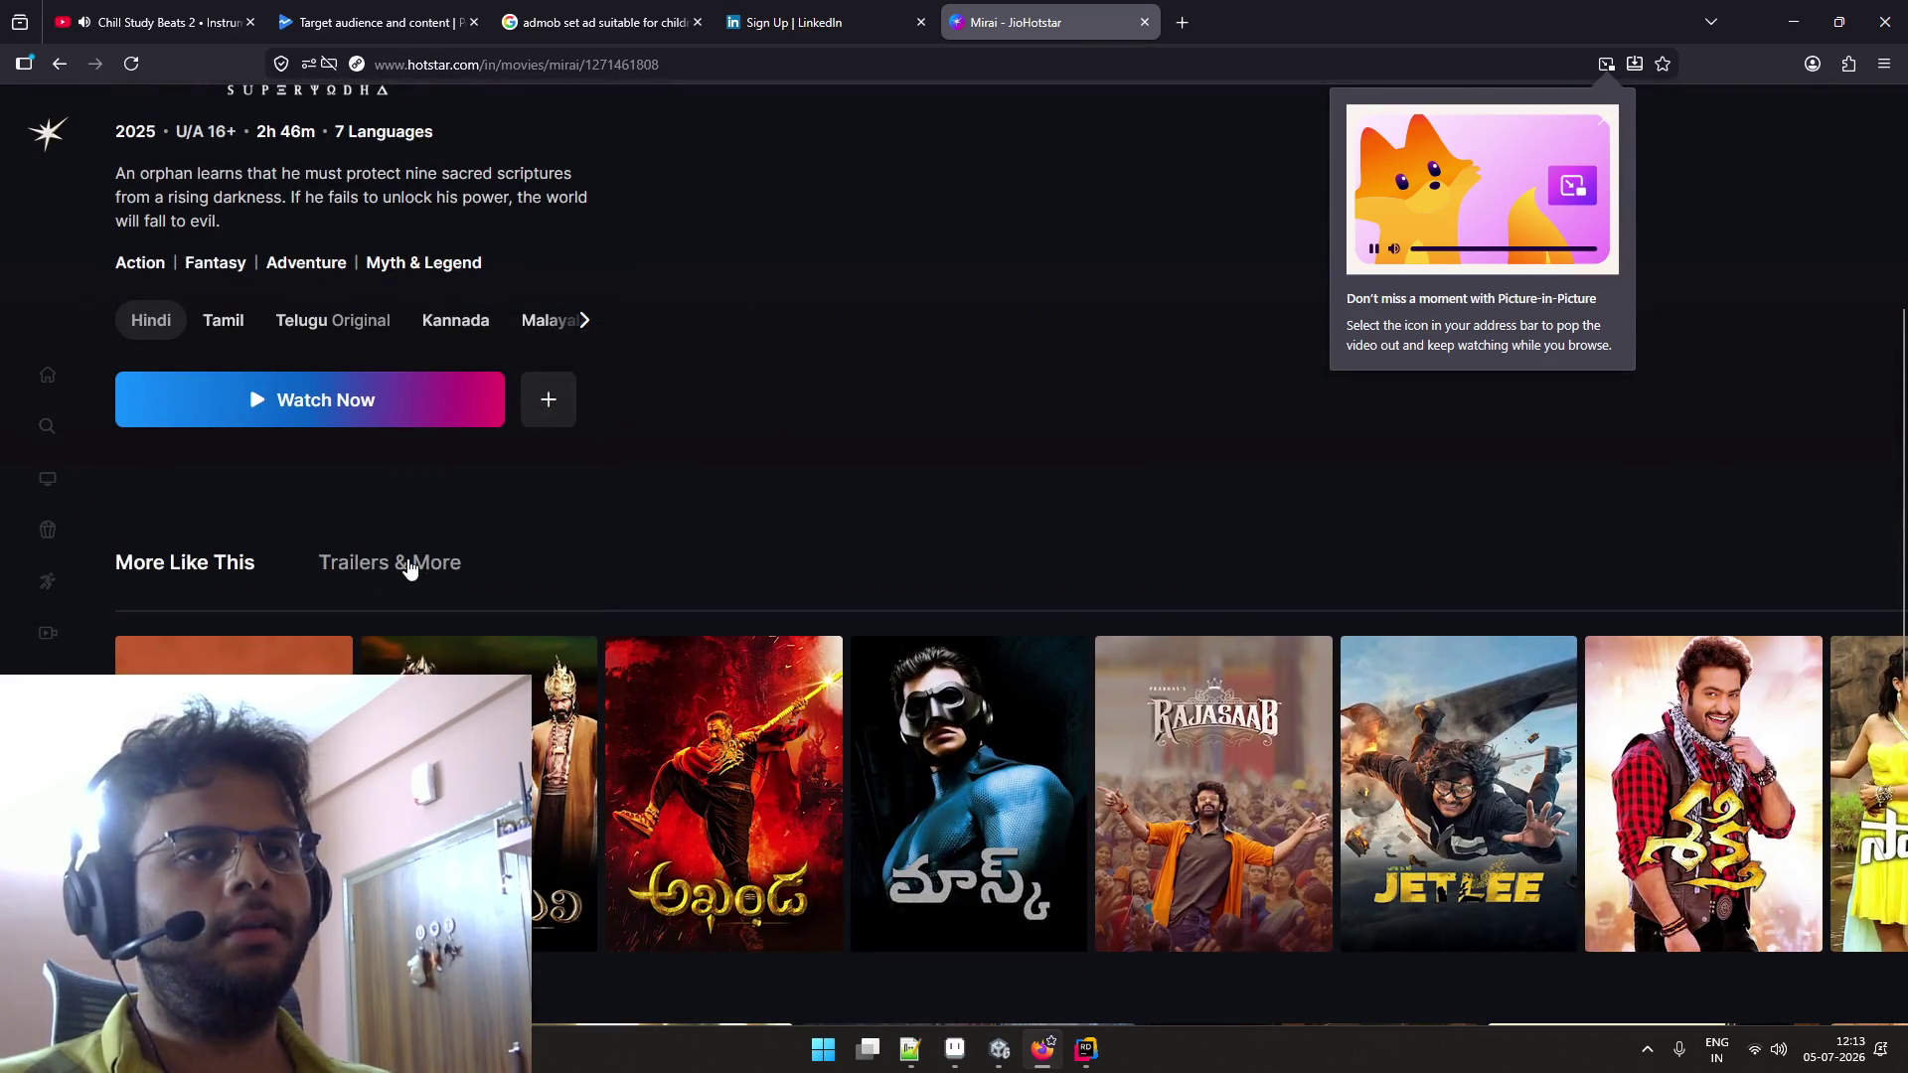
{"action": "scroll", "coordinate": [412, 557], "scroll_direction": "down", "scroll_amount": 7}
{"action": "scroll", "coordinate": [423, 519], "scroll_direction": "up", "scroll_amount": 4}
{"action": "scroll", "coordinate": [535, 355], "scroll_direction": "up", "scroll_amount": 10}
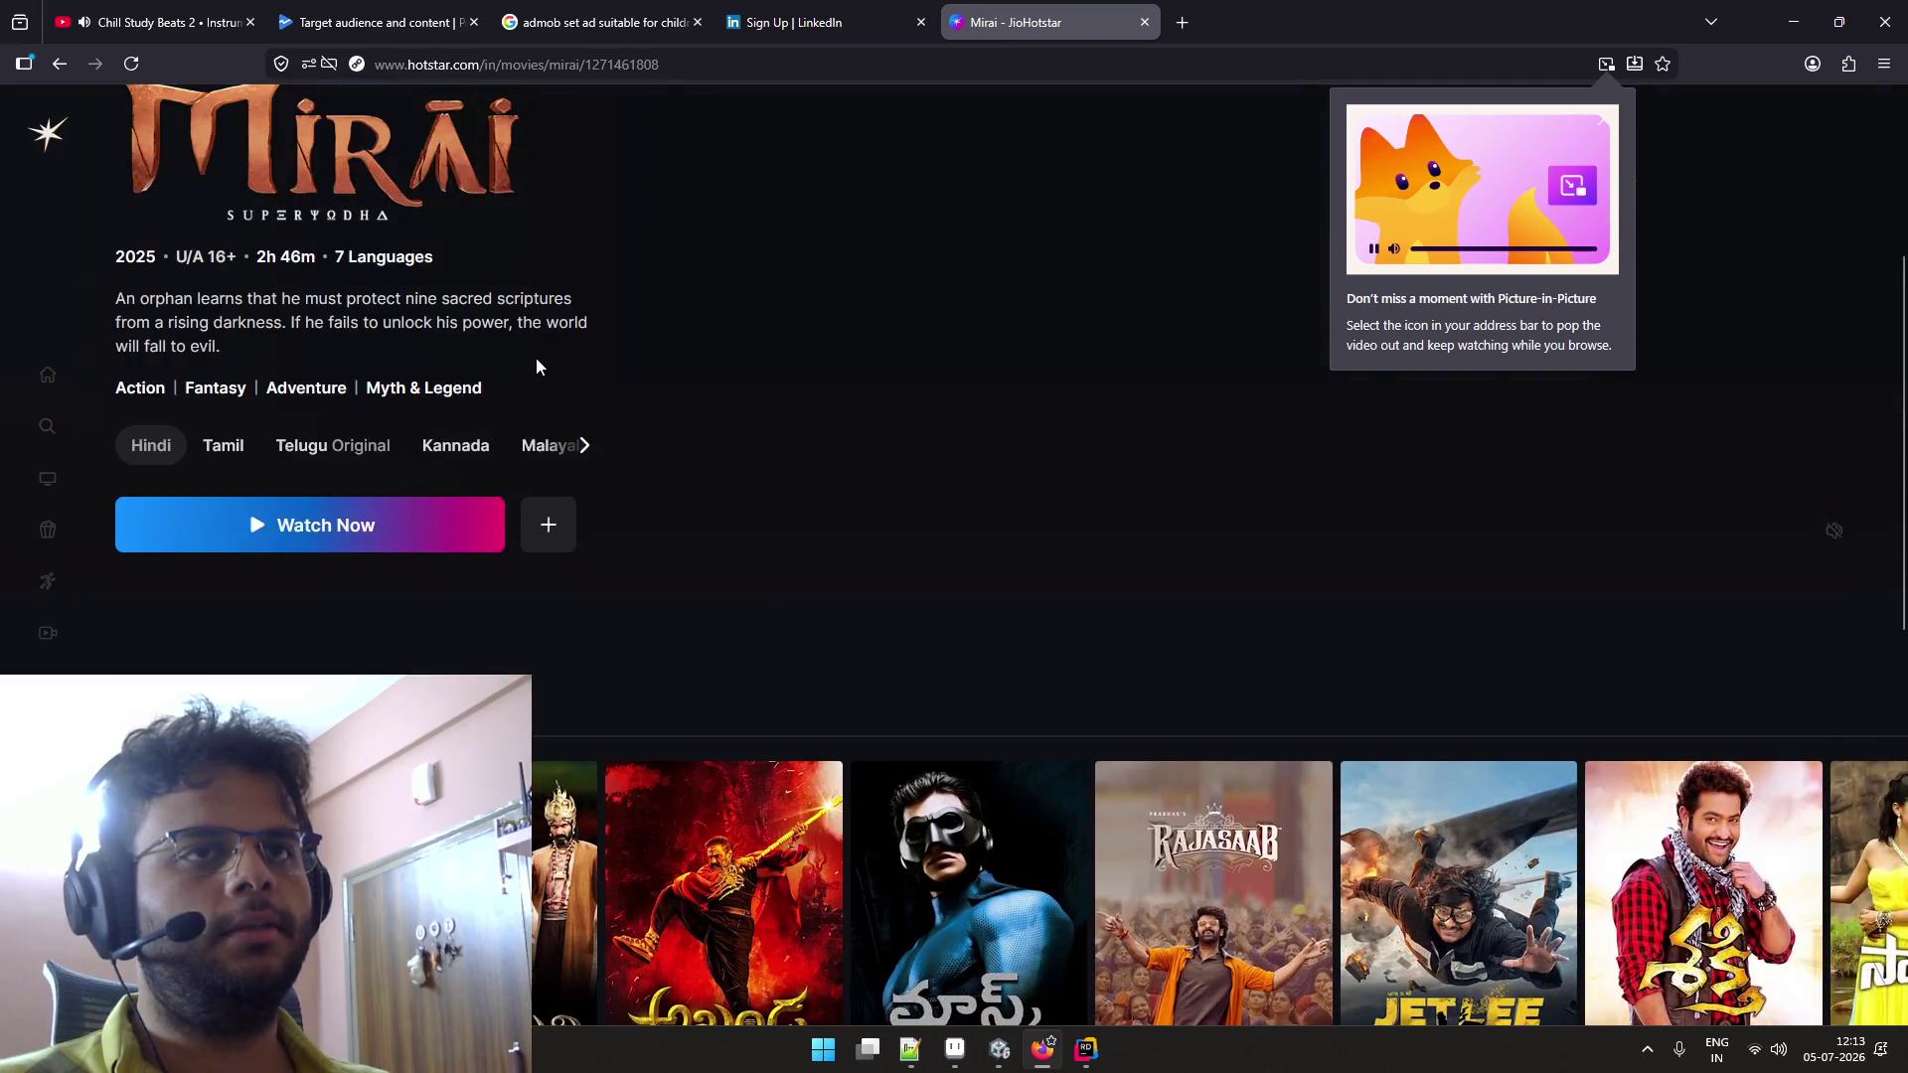
{"action": "key", "text": "alt+Left"}
{"action": "left_click", "coordinate": [452, 138]}
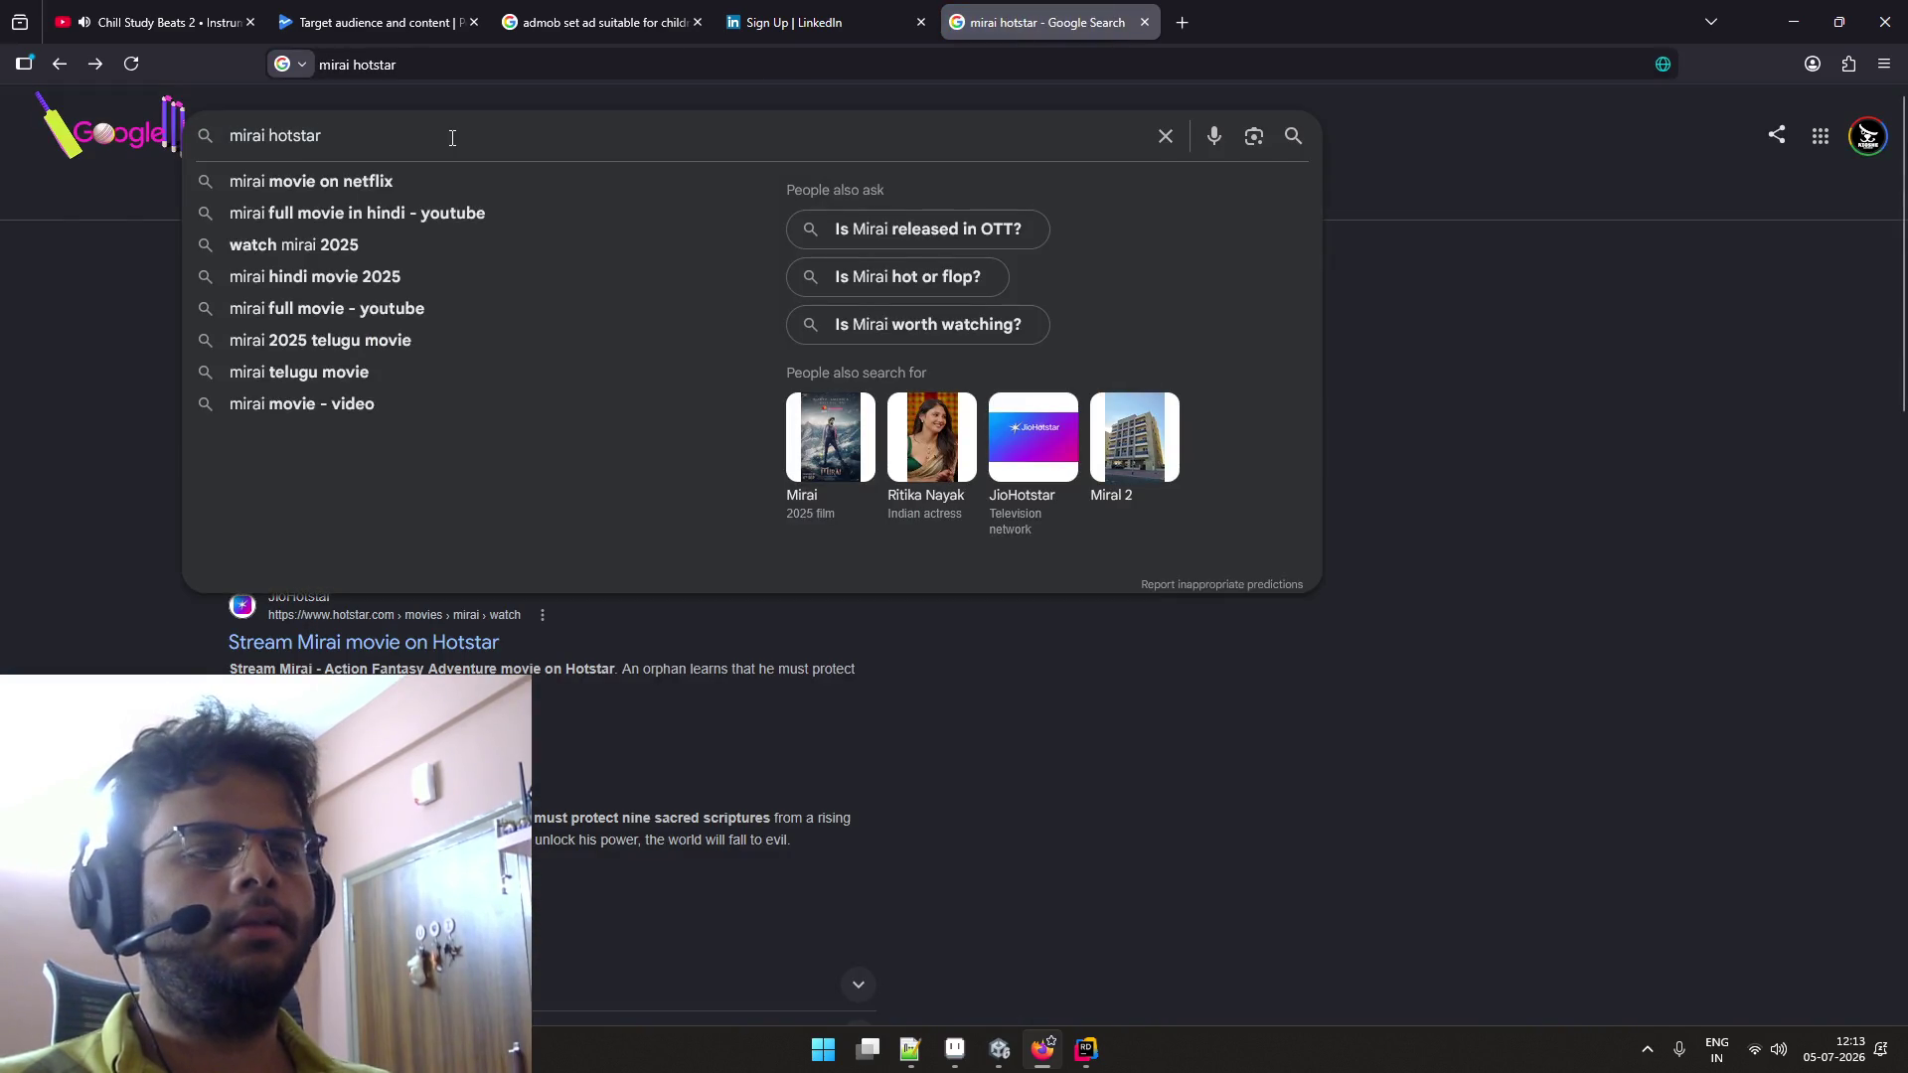
{"action": "left_click", "coordinate": [824, 23]}
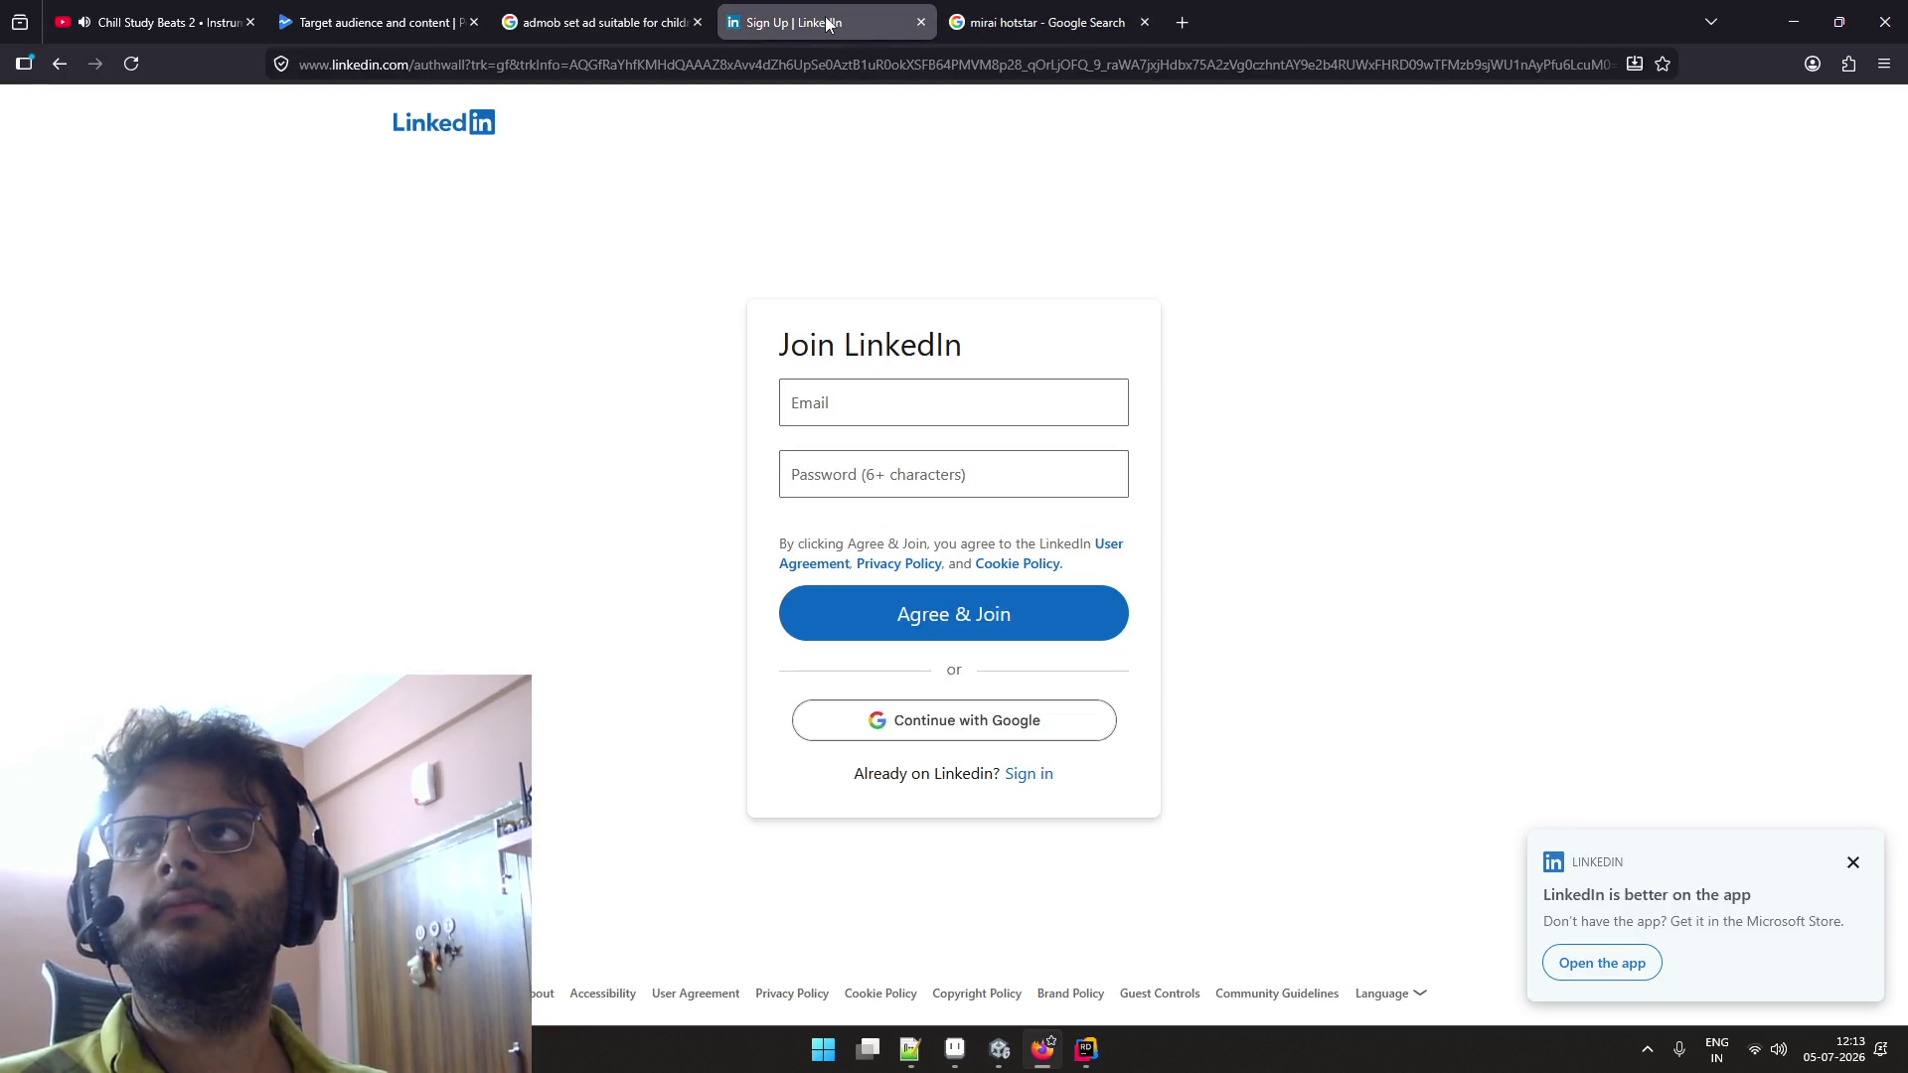
Close the LinkedIn, Hotstar search and AdMob search tabs, and open a blank tab
{"action": "key", "text": "ctrl+w"}
{"action": "key", "text": "ctrl+w"}
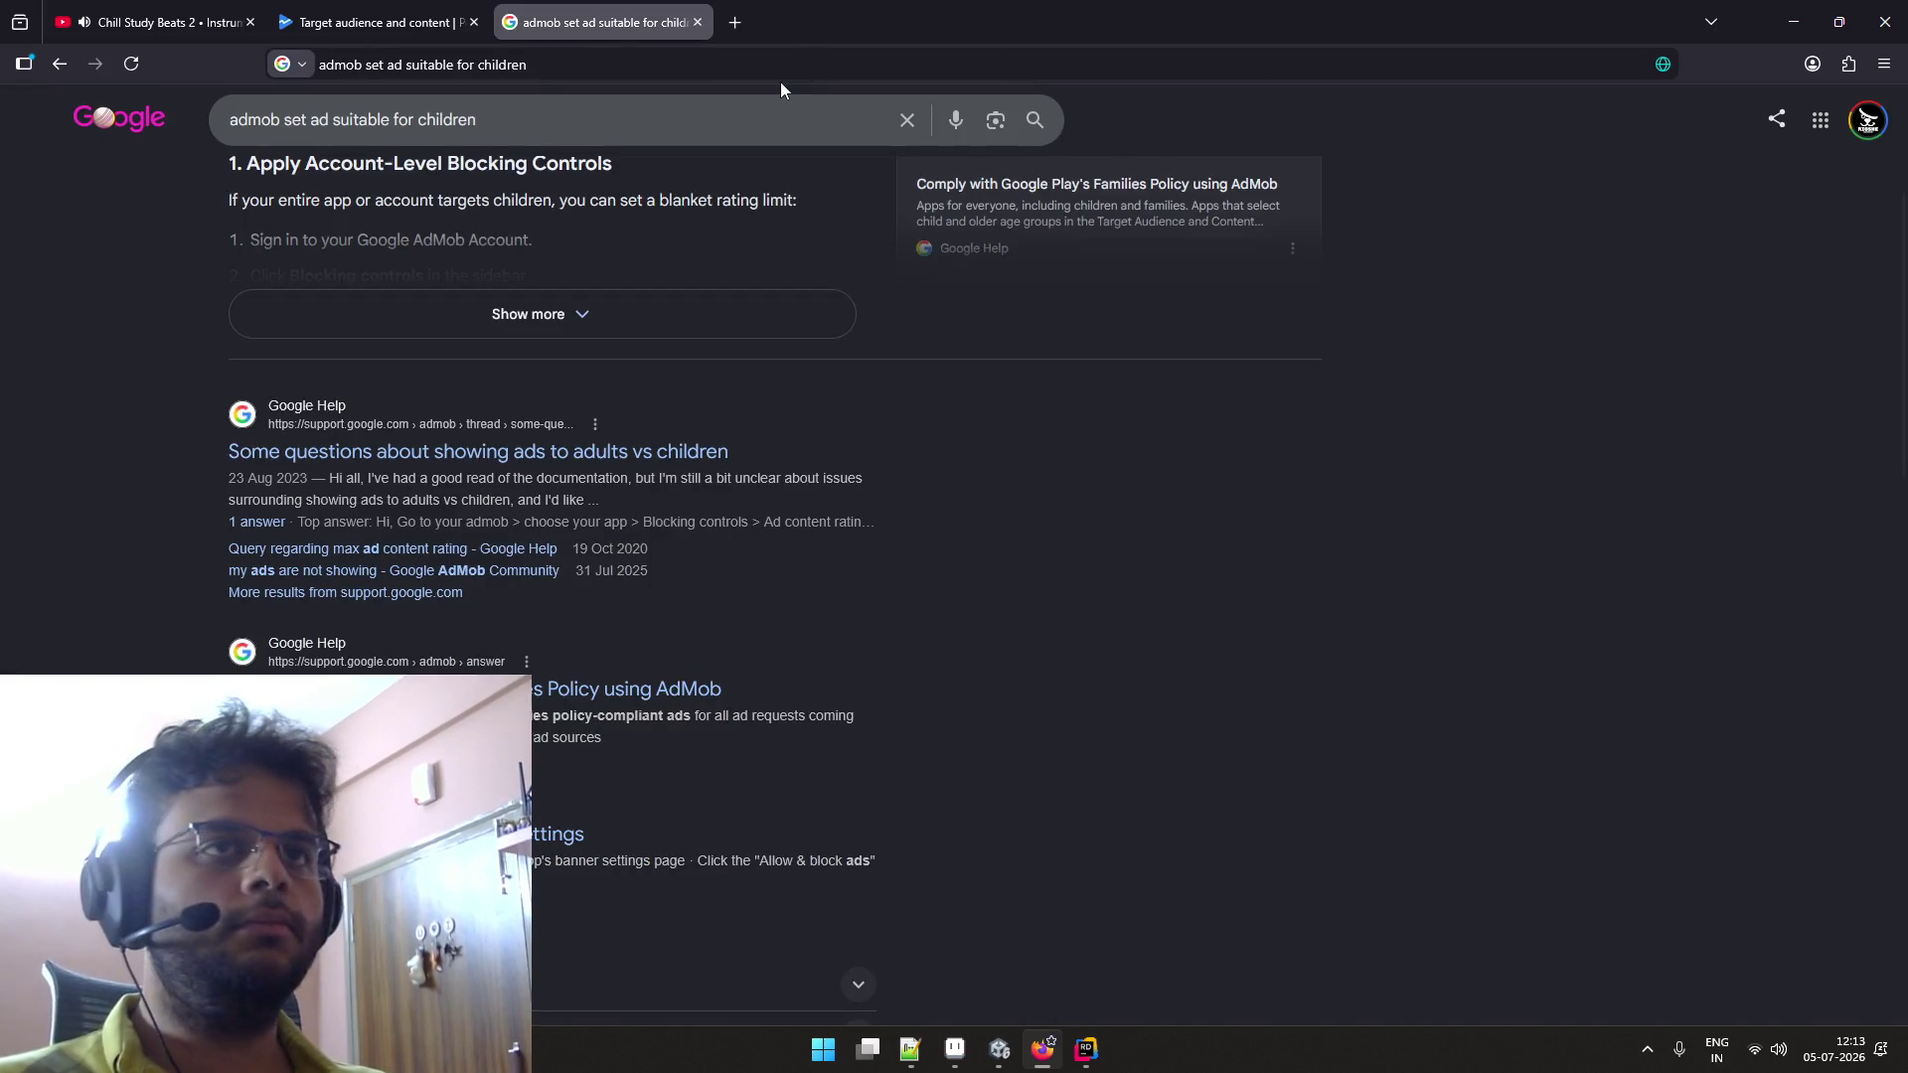
{"action": "key", "text": "ctrl+w"}
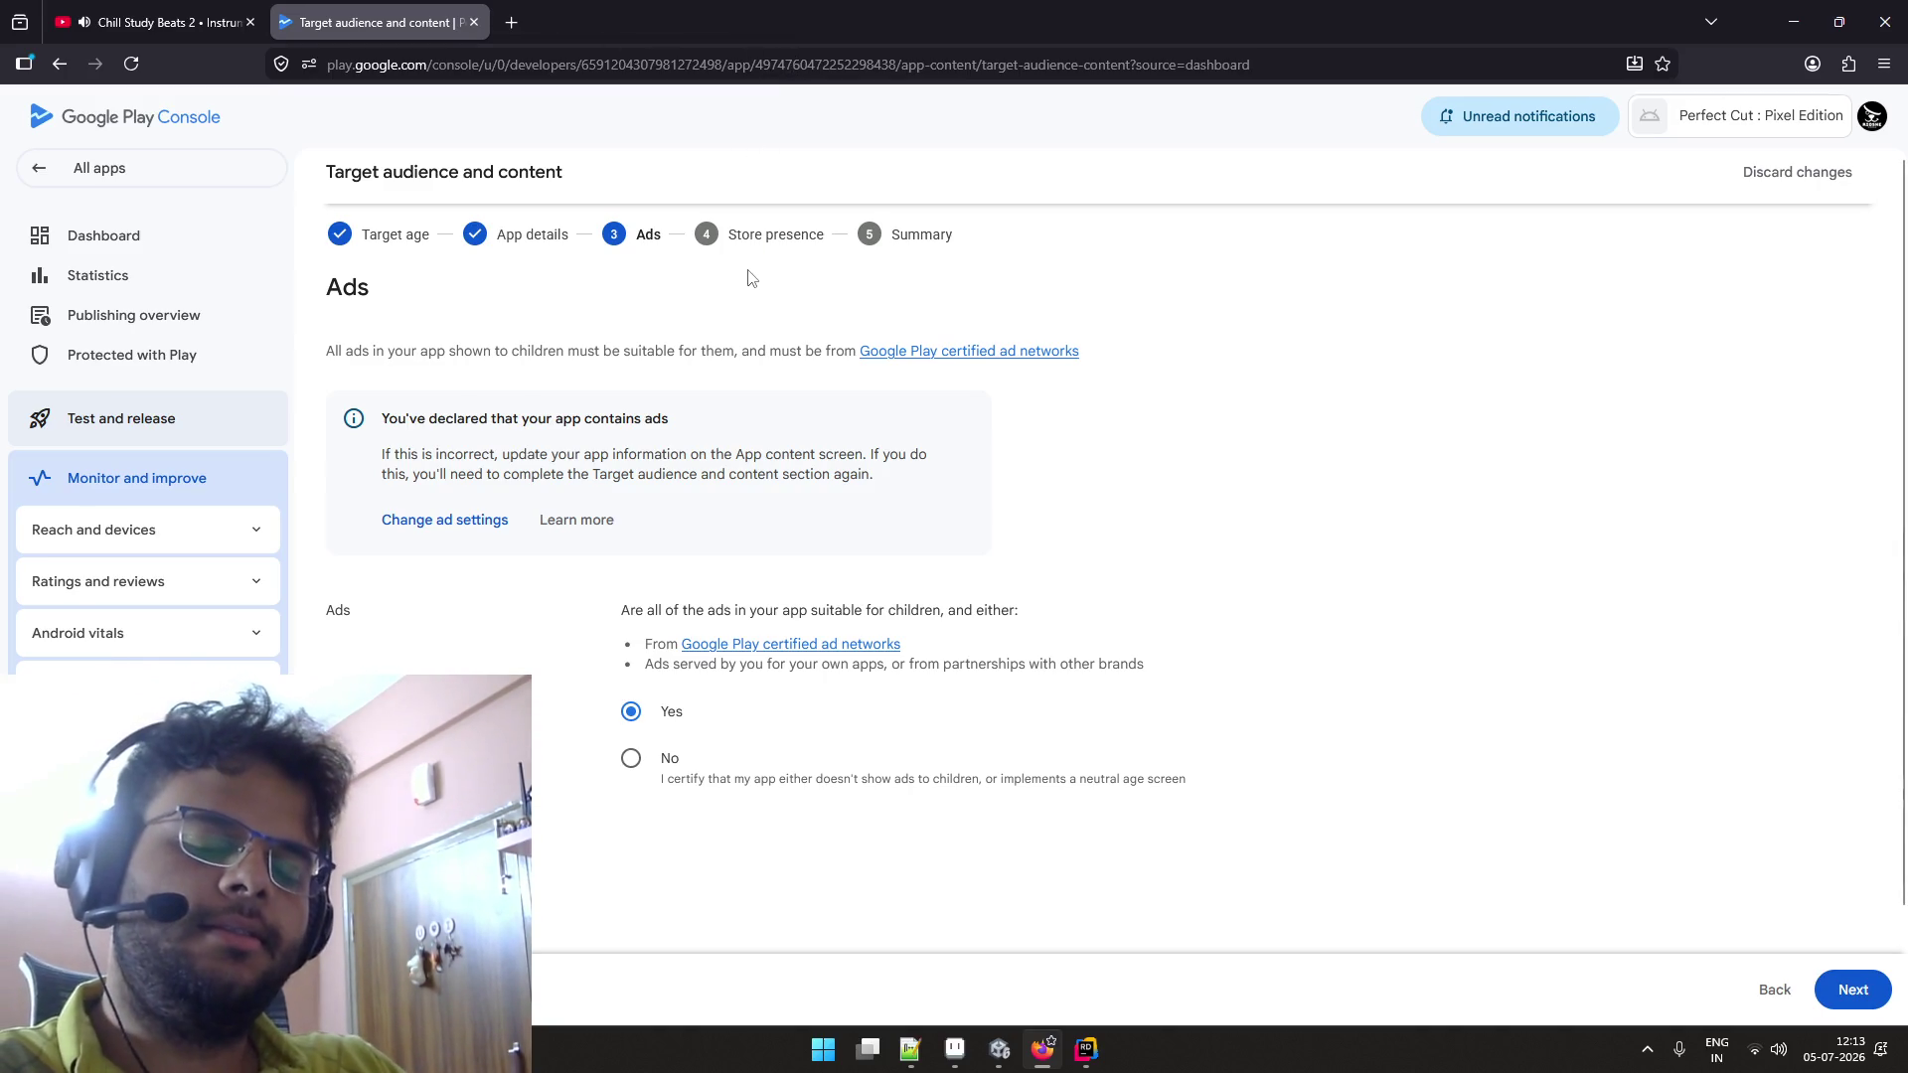
{"action": "key", "text": "ctrl+t"}
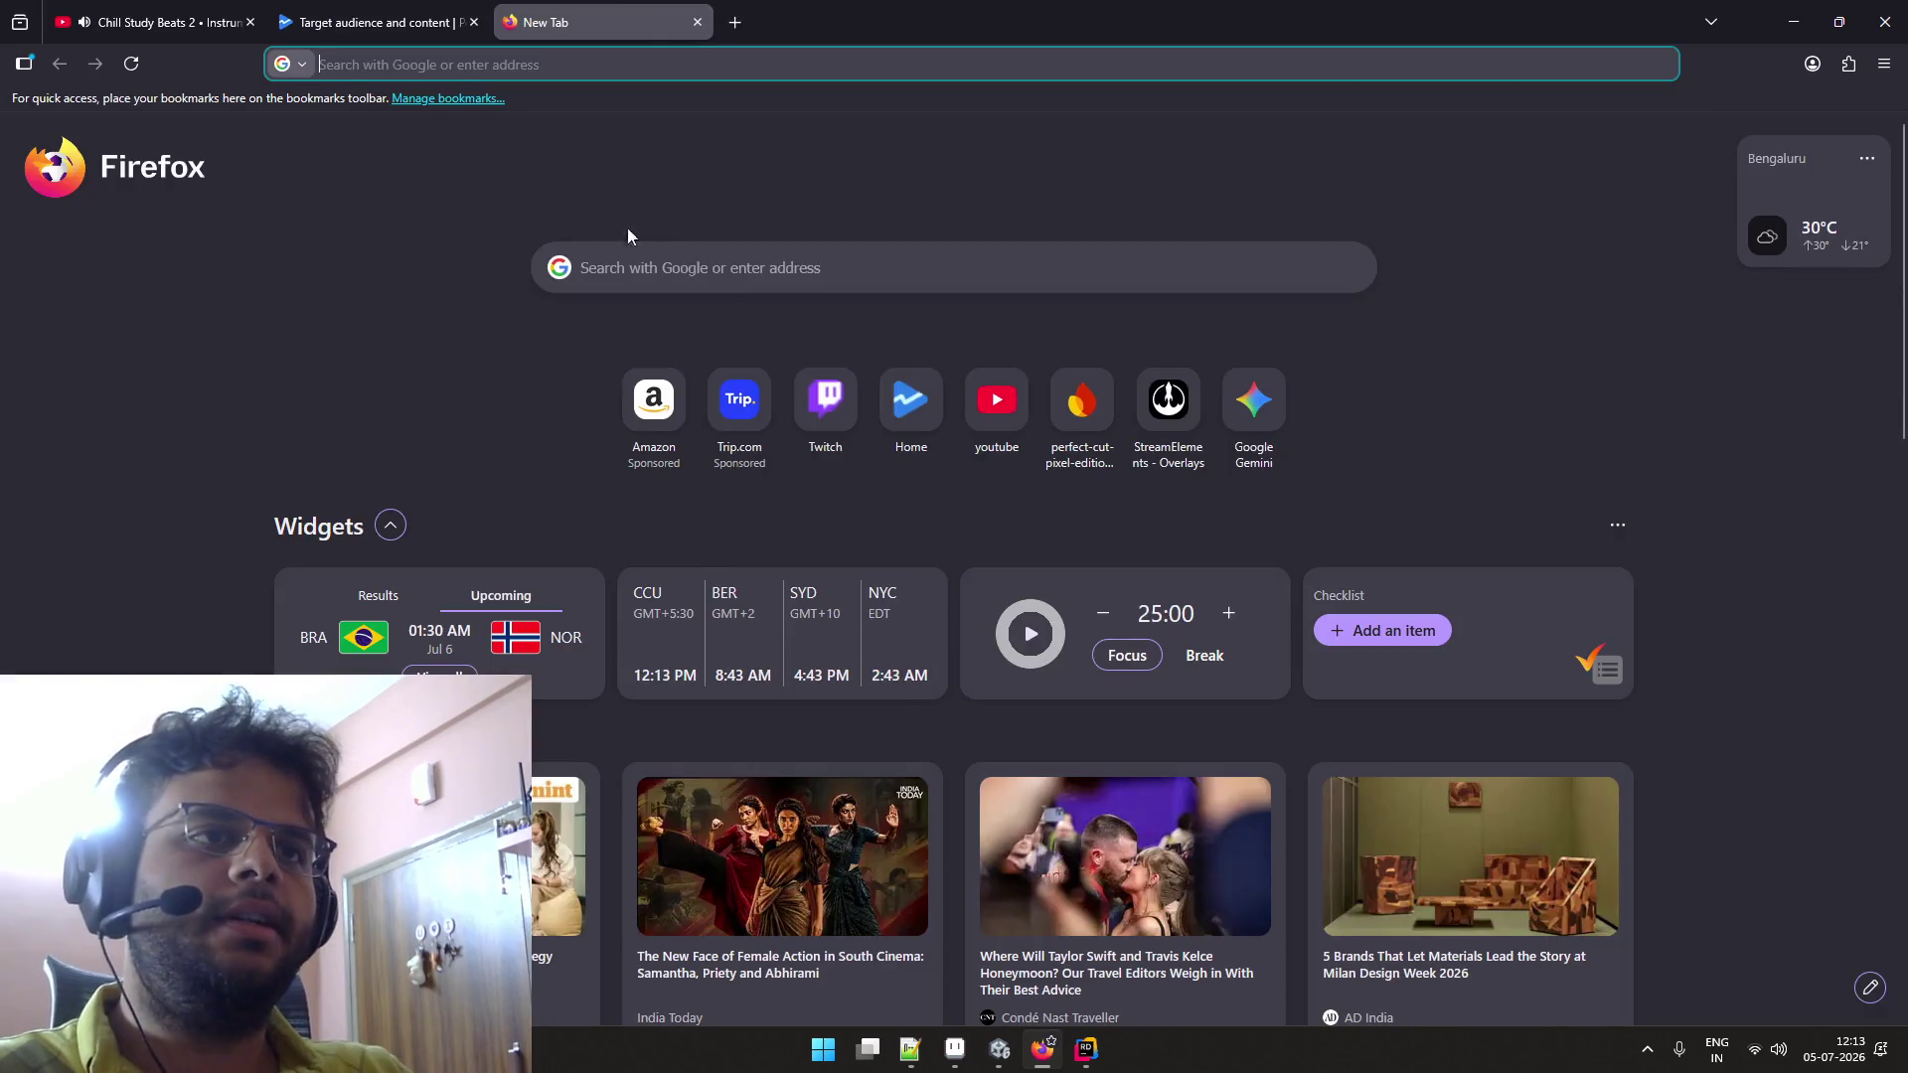
{"action": "left_click", "coordinate": [149, 22]}
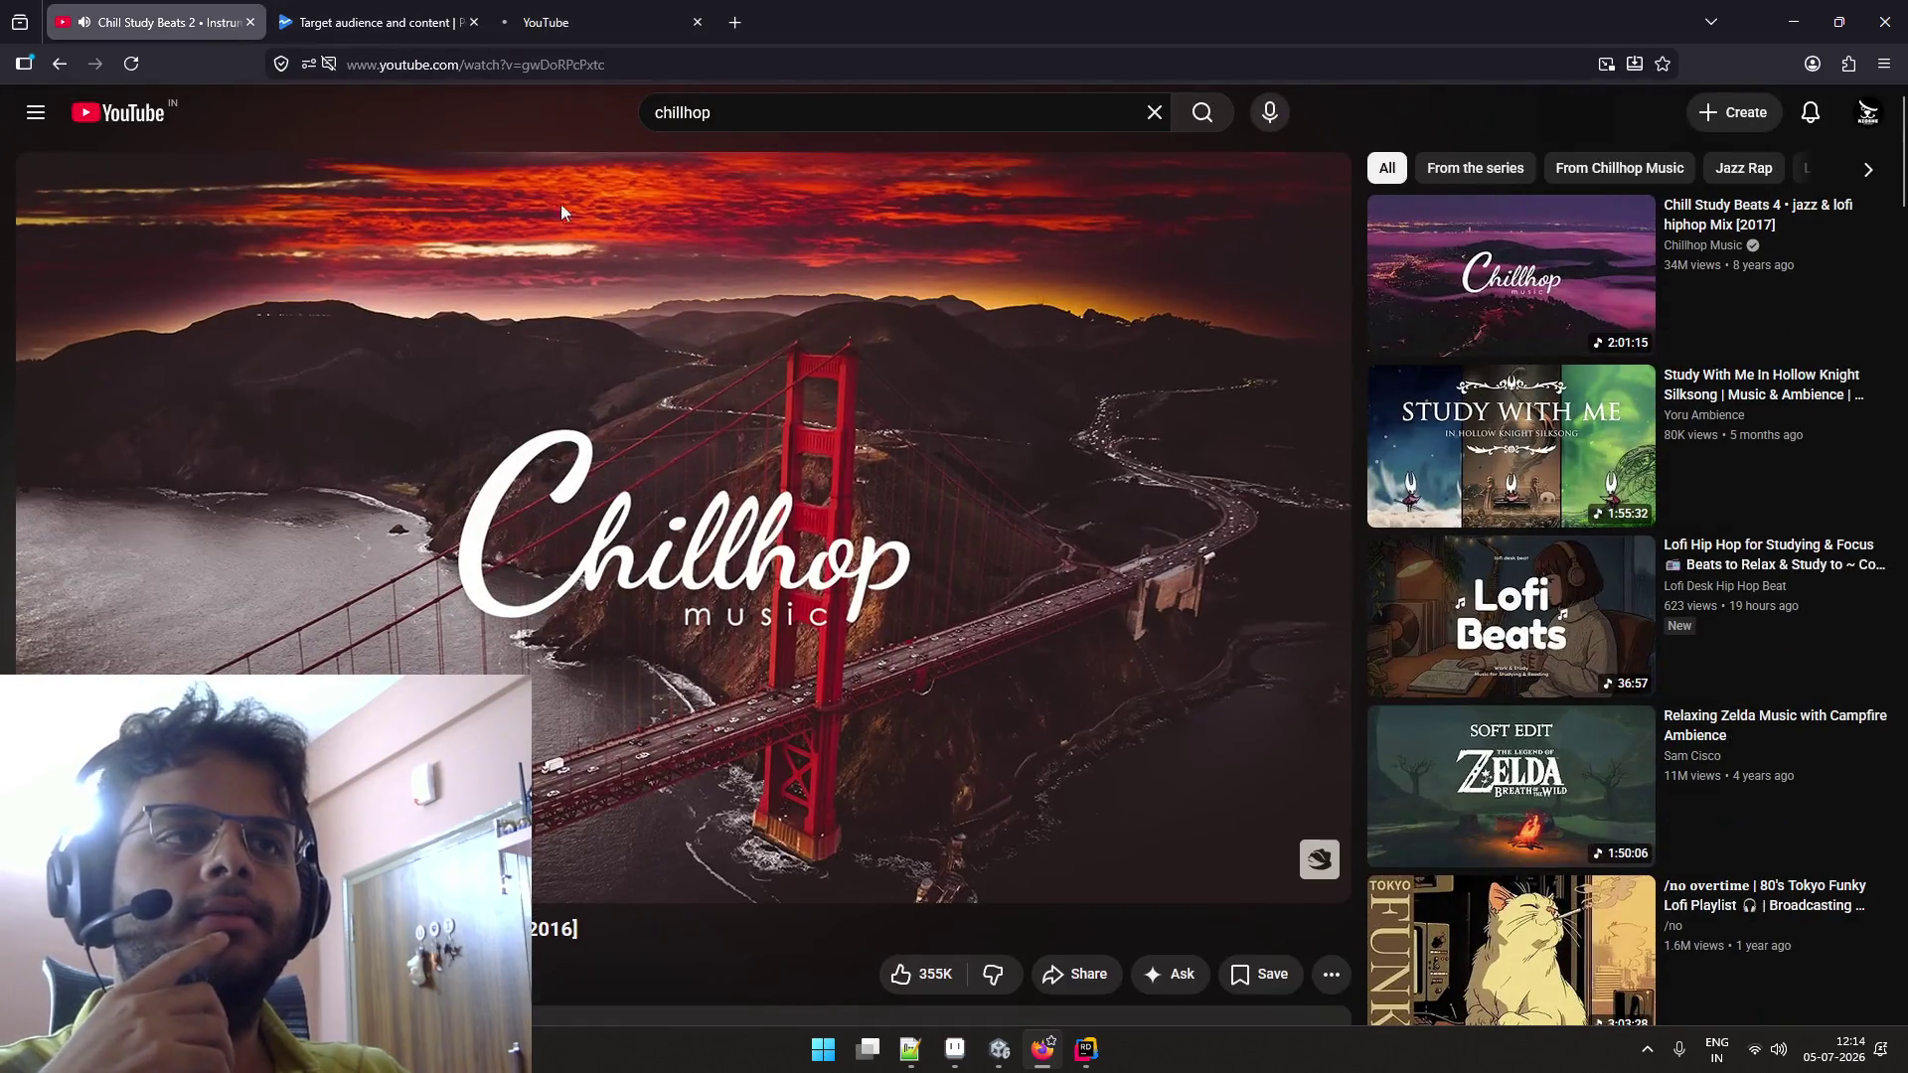
Search YouTube for 'mirai trailer' and play the official Hindi Mirai trailer
{"action": "left_click", "coordinate": [596, 22]}
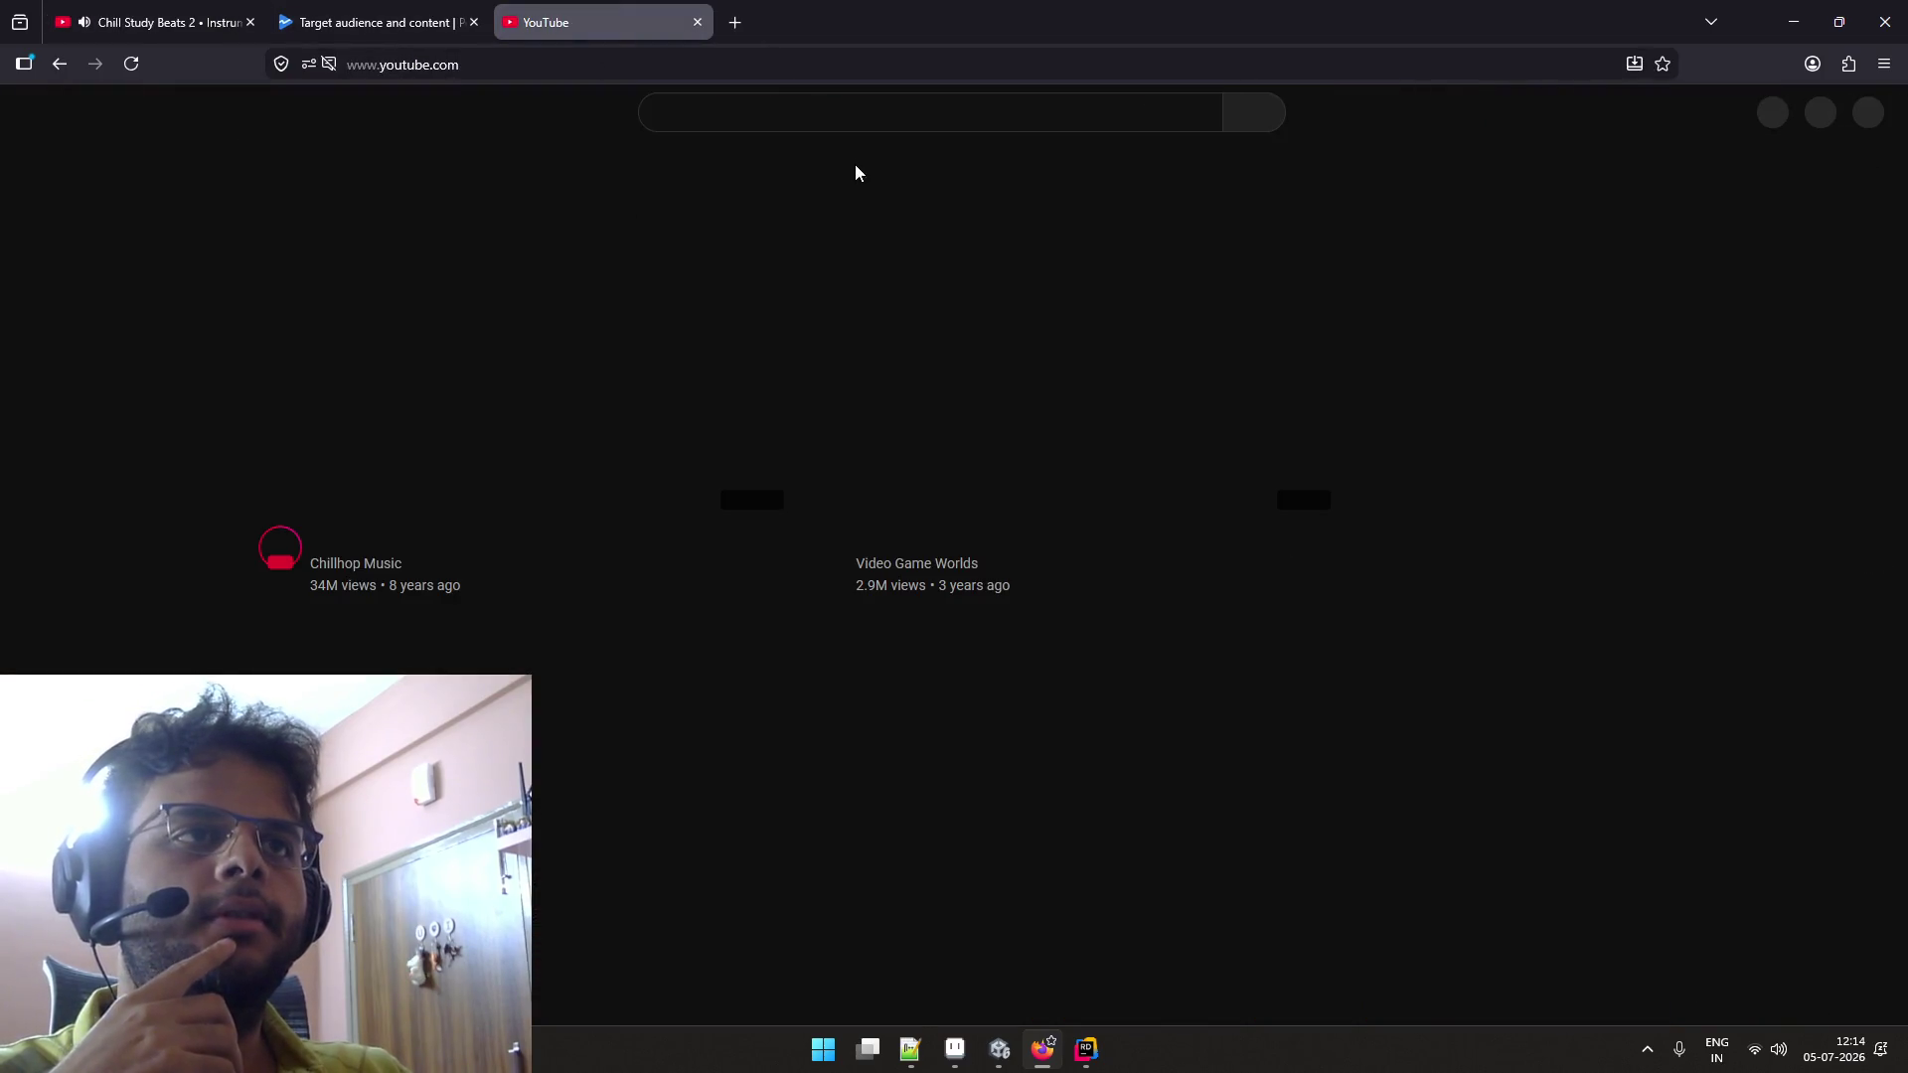
{"action": "left_click", "coordinate": [848, 115]}
{"action": "type", "text": "mirai"}
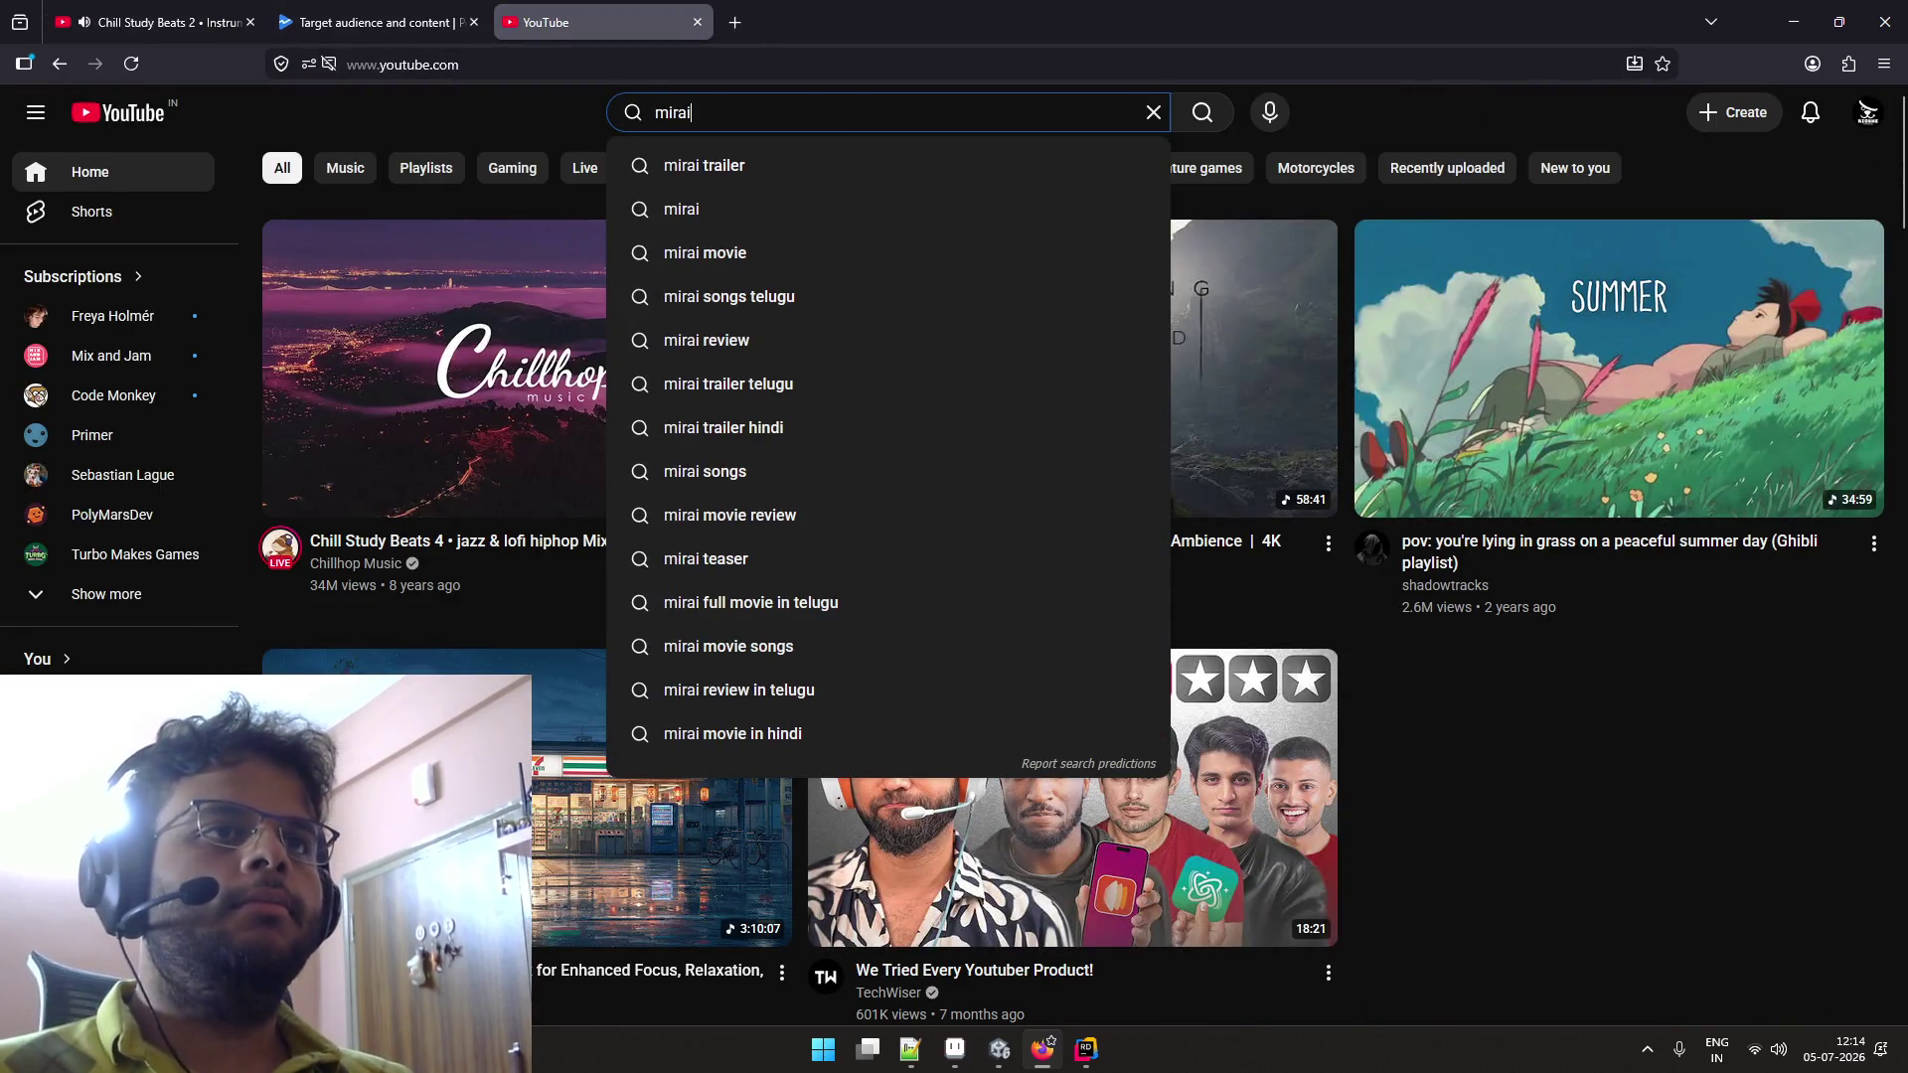
{"action": "key", "text": "Down"}
{"action": "key", "text": "Return"}
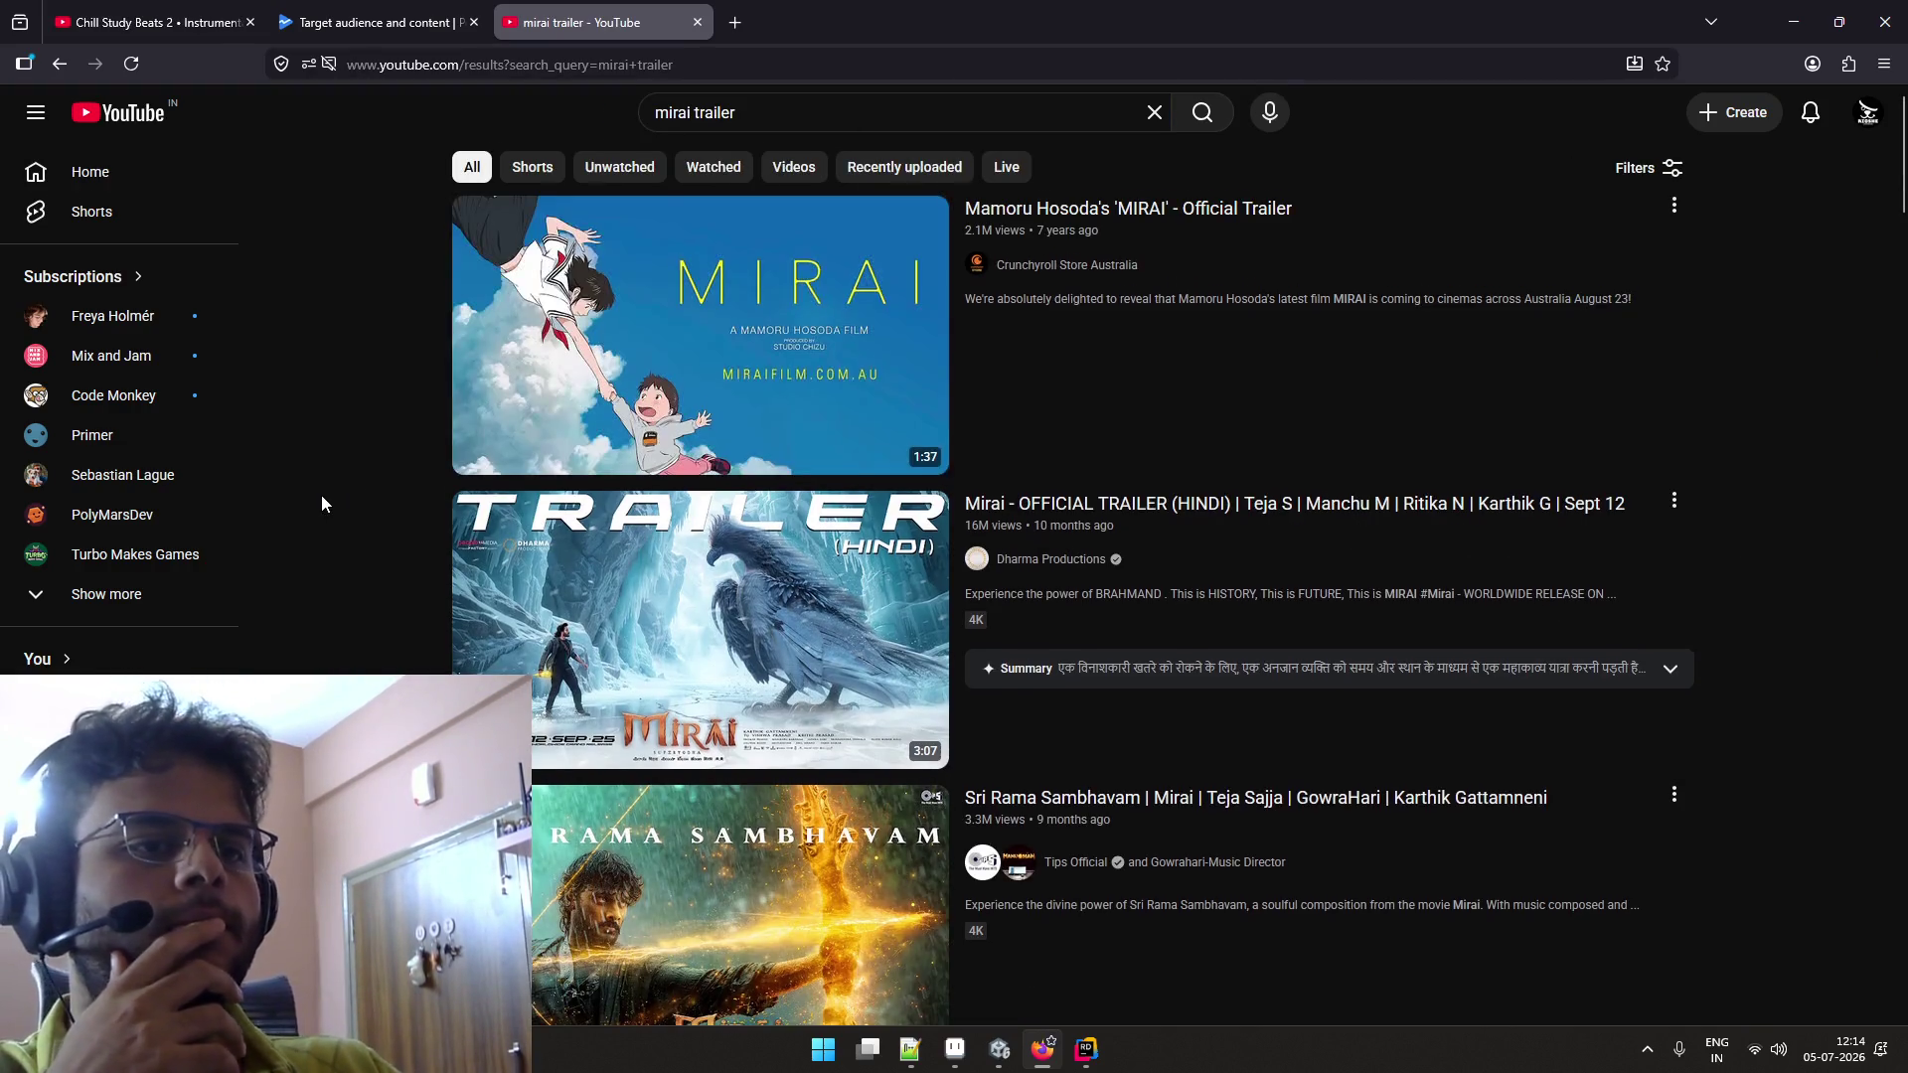
{"action": "scroll", "coordinate": [320, 495], "scroll_direction": "down", "scroll_amount": 2}
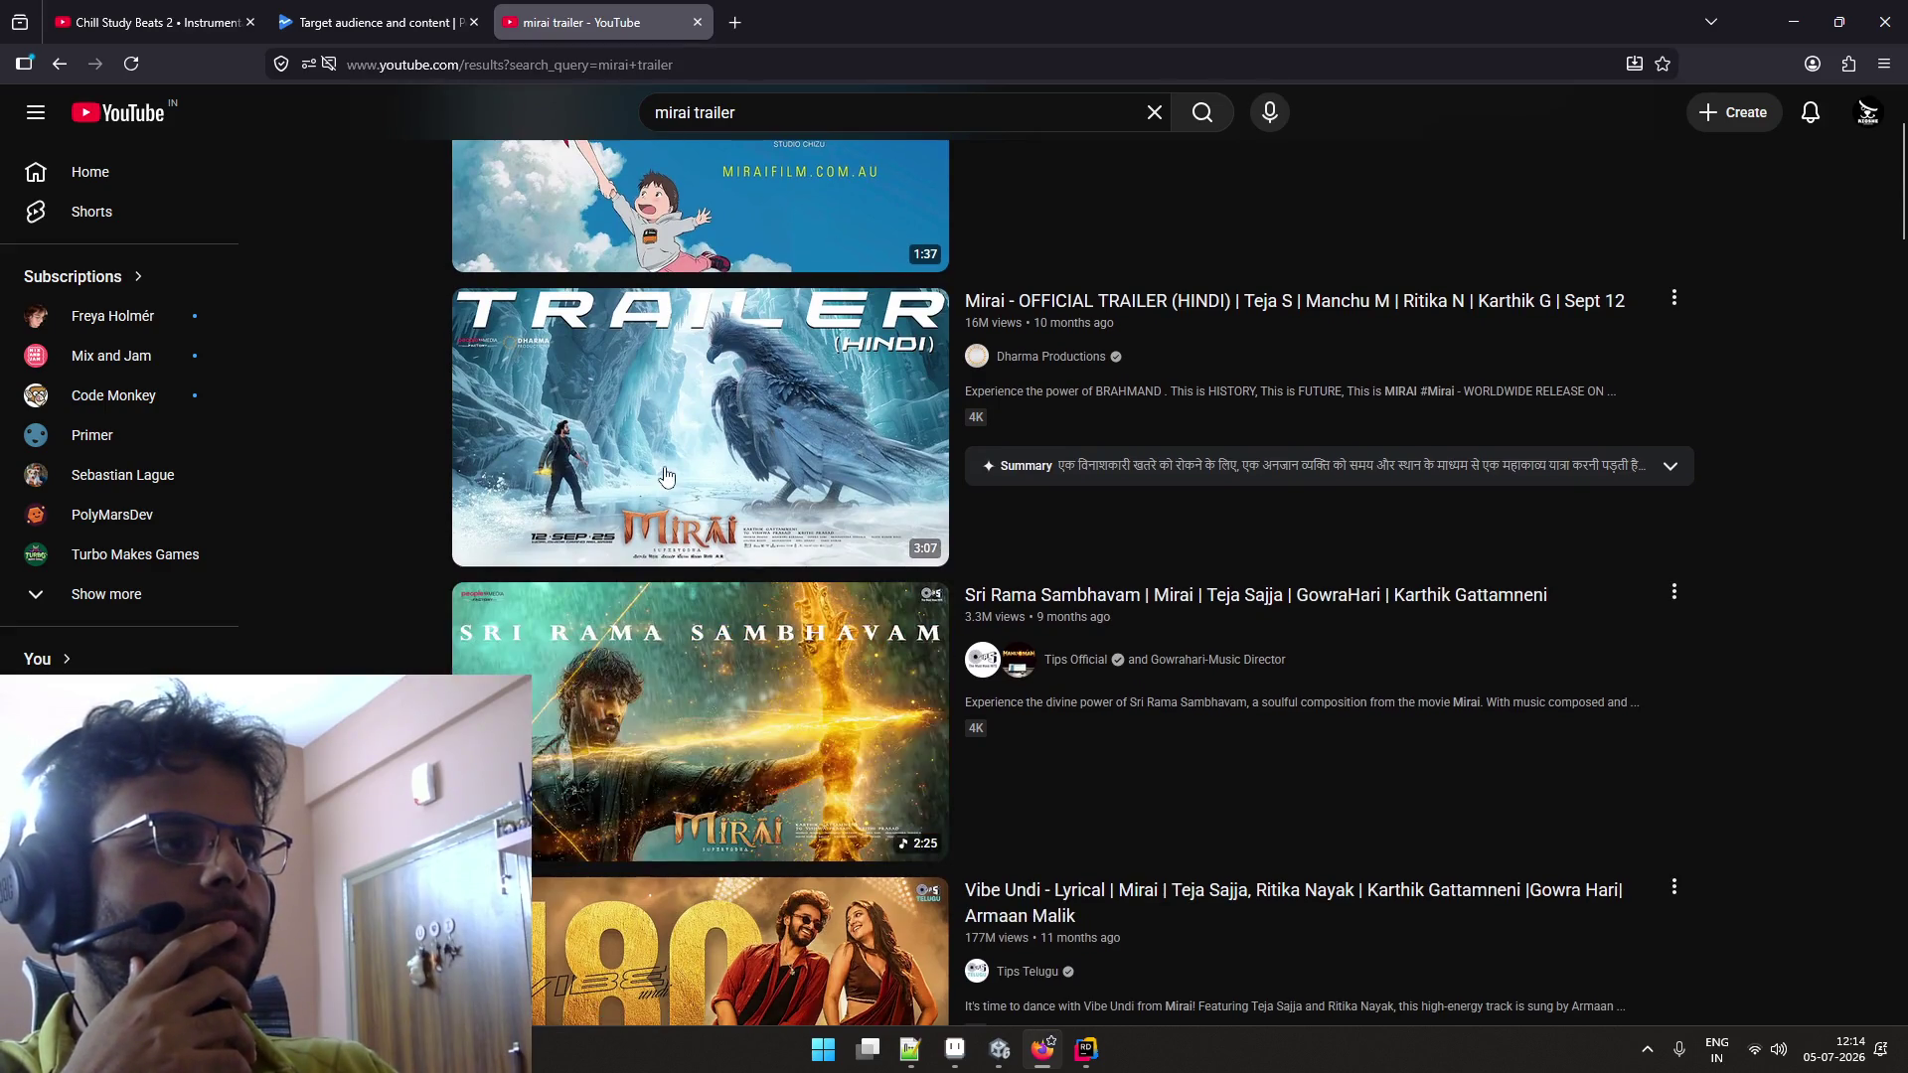
{"action": "left_click", "coordinate": [723, 405]}
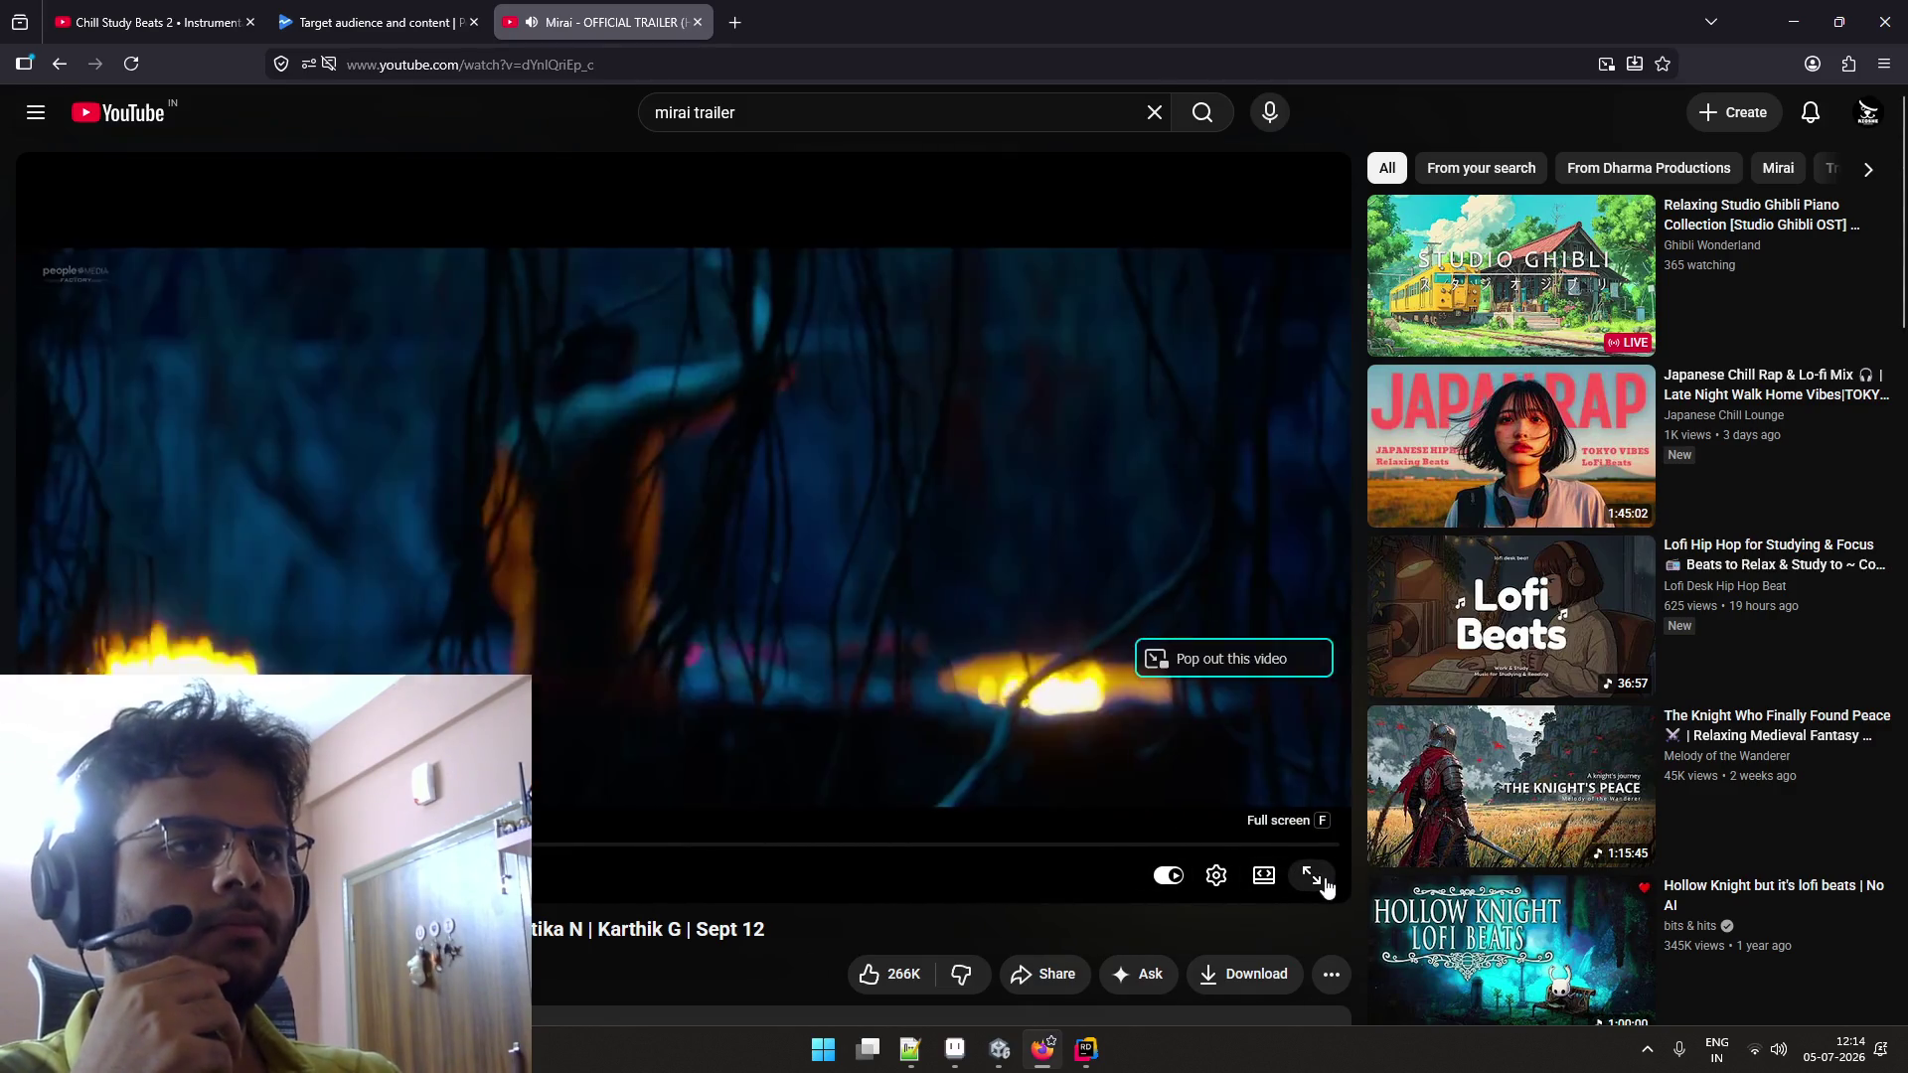
Play the Mirai Hindi trailer full screen and scrub ahead to its closing shots
{"action": "left_click", "coordinate": [1314, 878]}
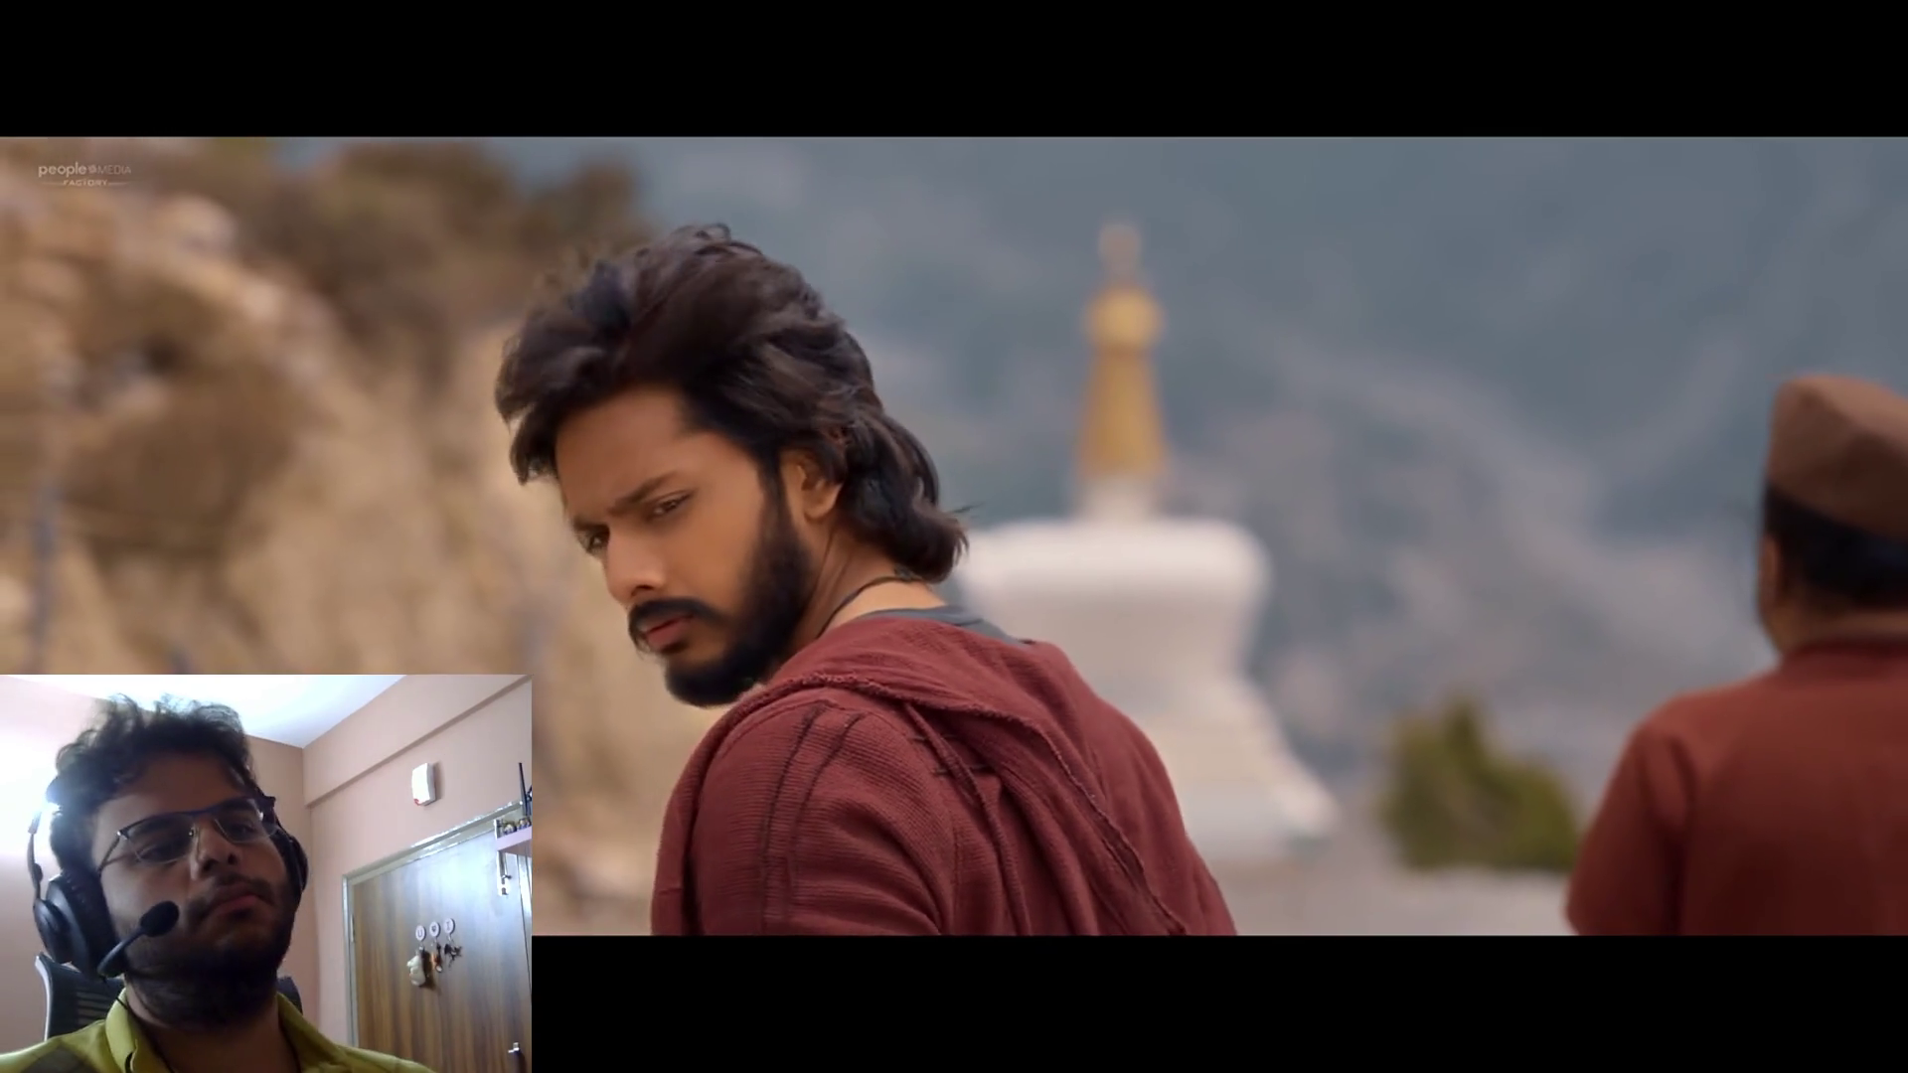
{"action": "mouse_move", "coordinate": [1905, 856]}
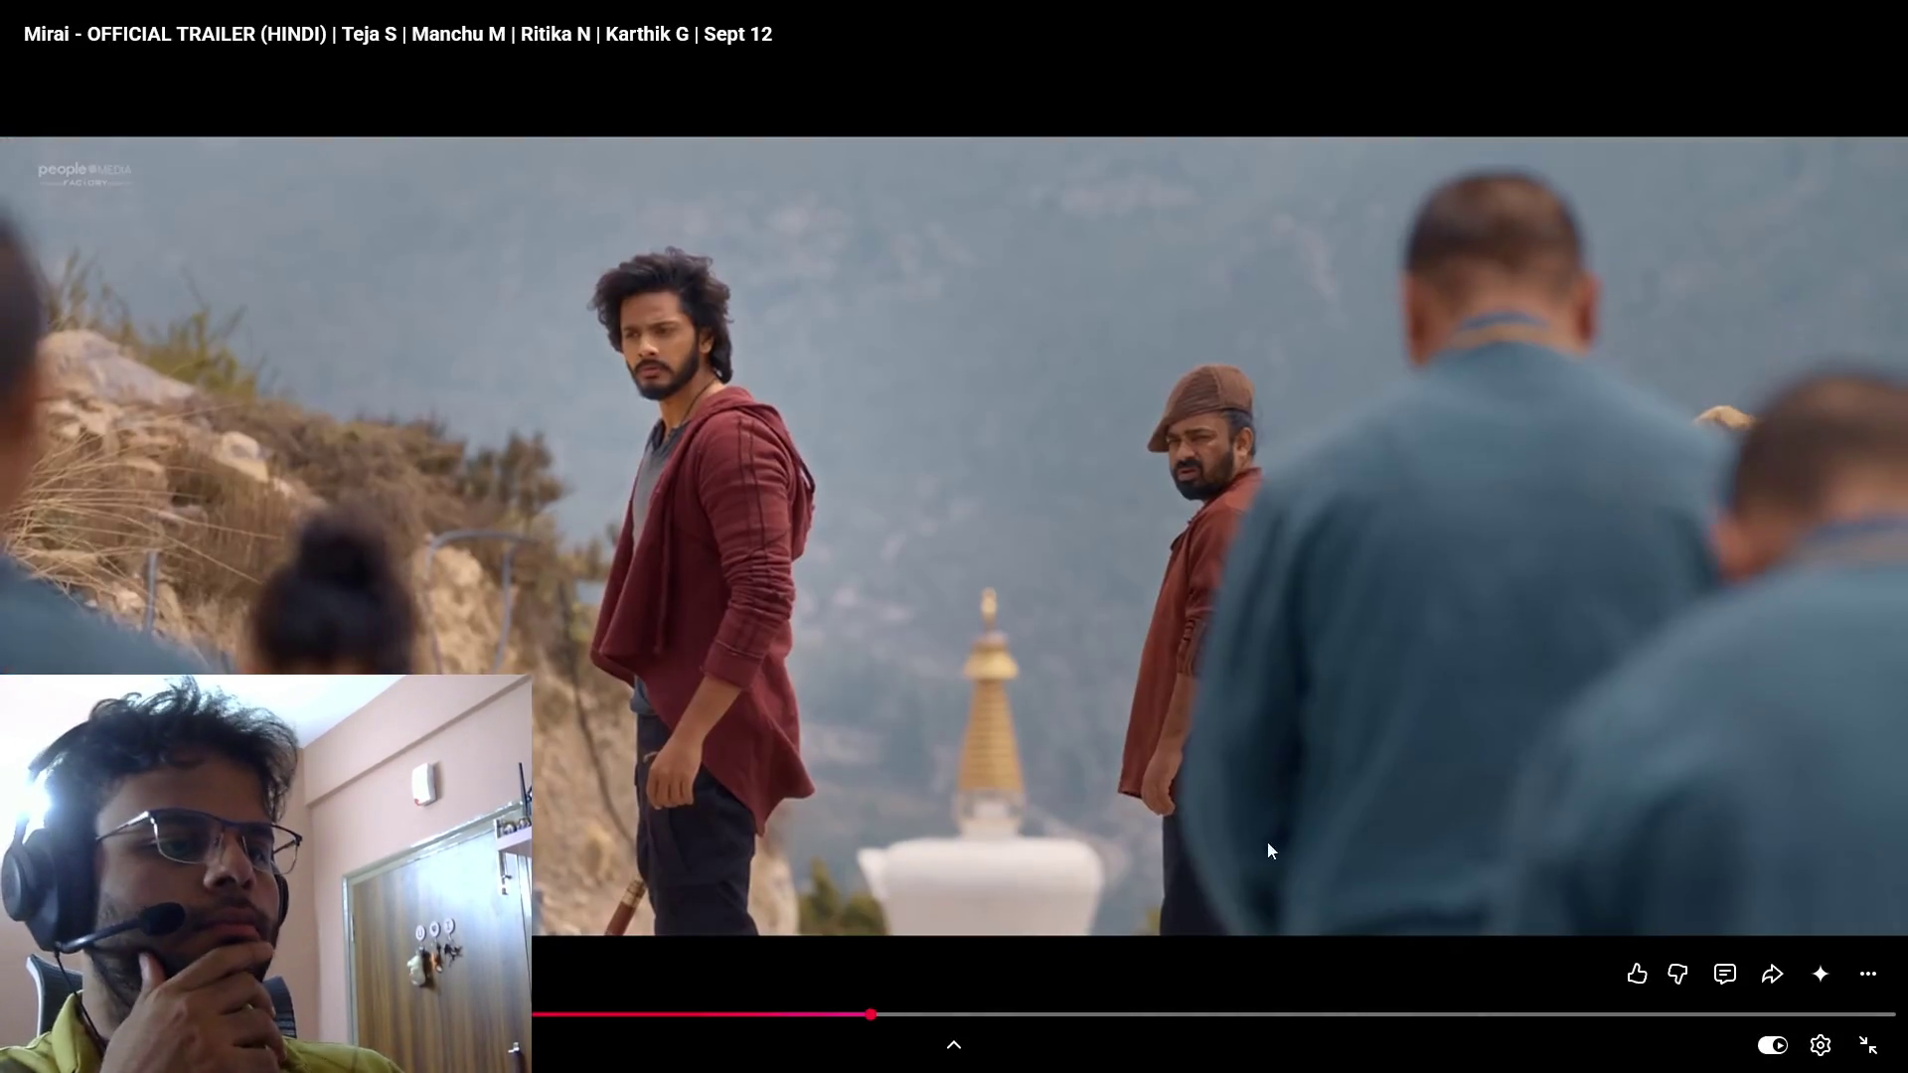
{"action": "left_click", "coordinate": [939, 1014]}
{"action": "left_click_drag", "start_coordinate": [1050, 1023], "coordinate": [1397, 1018]}
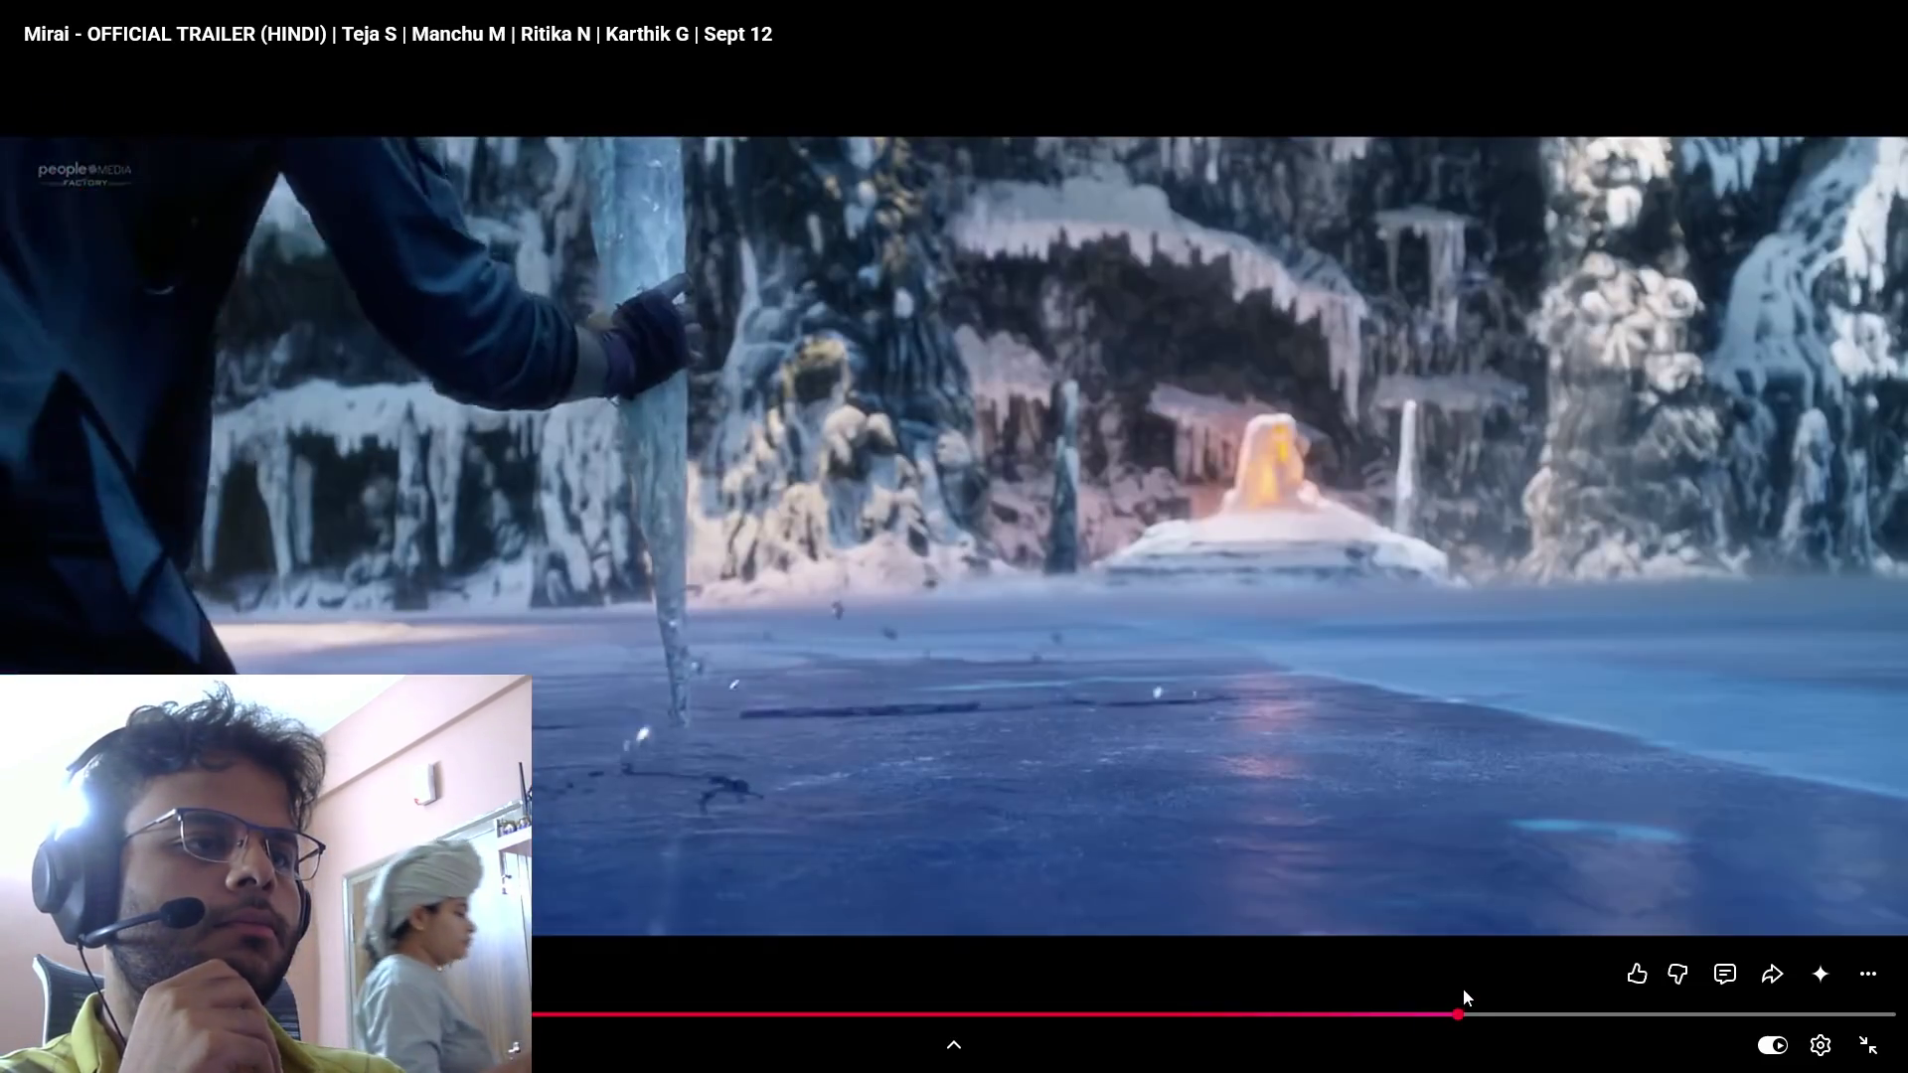
{"action": "left_click", "coordinate": [1448, 1015]}
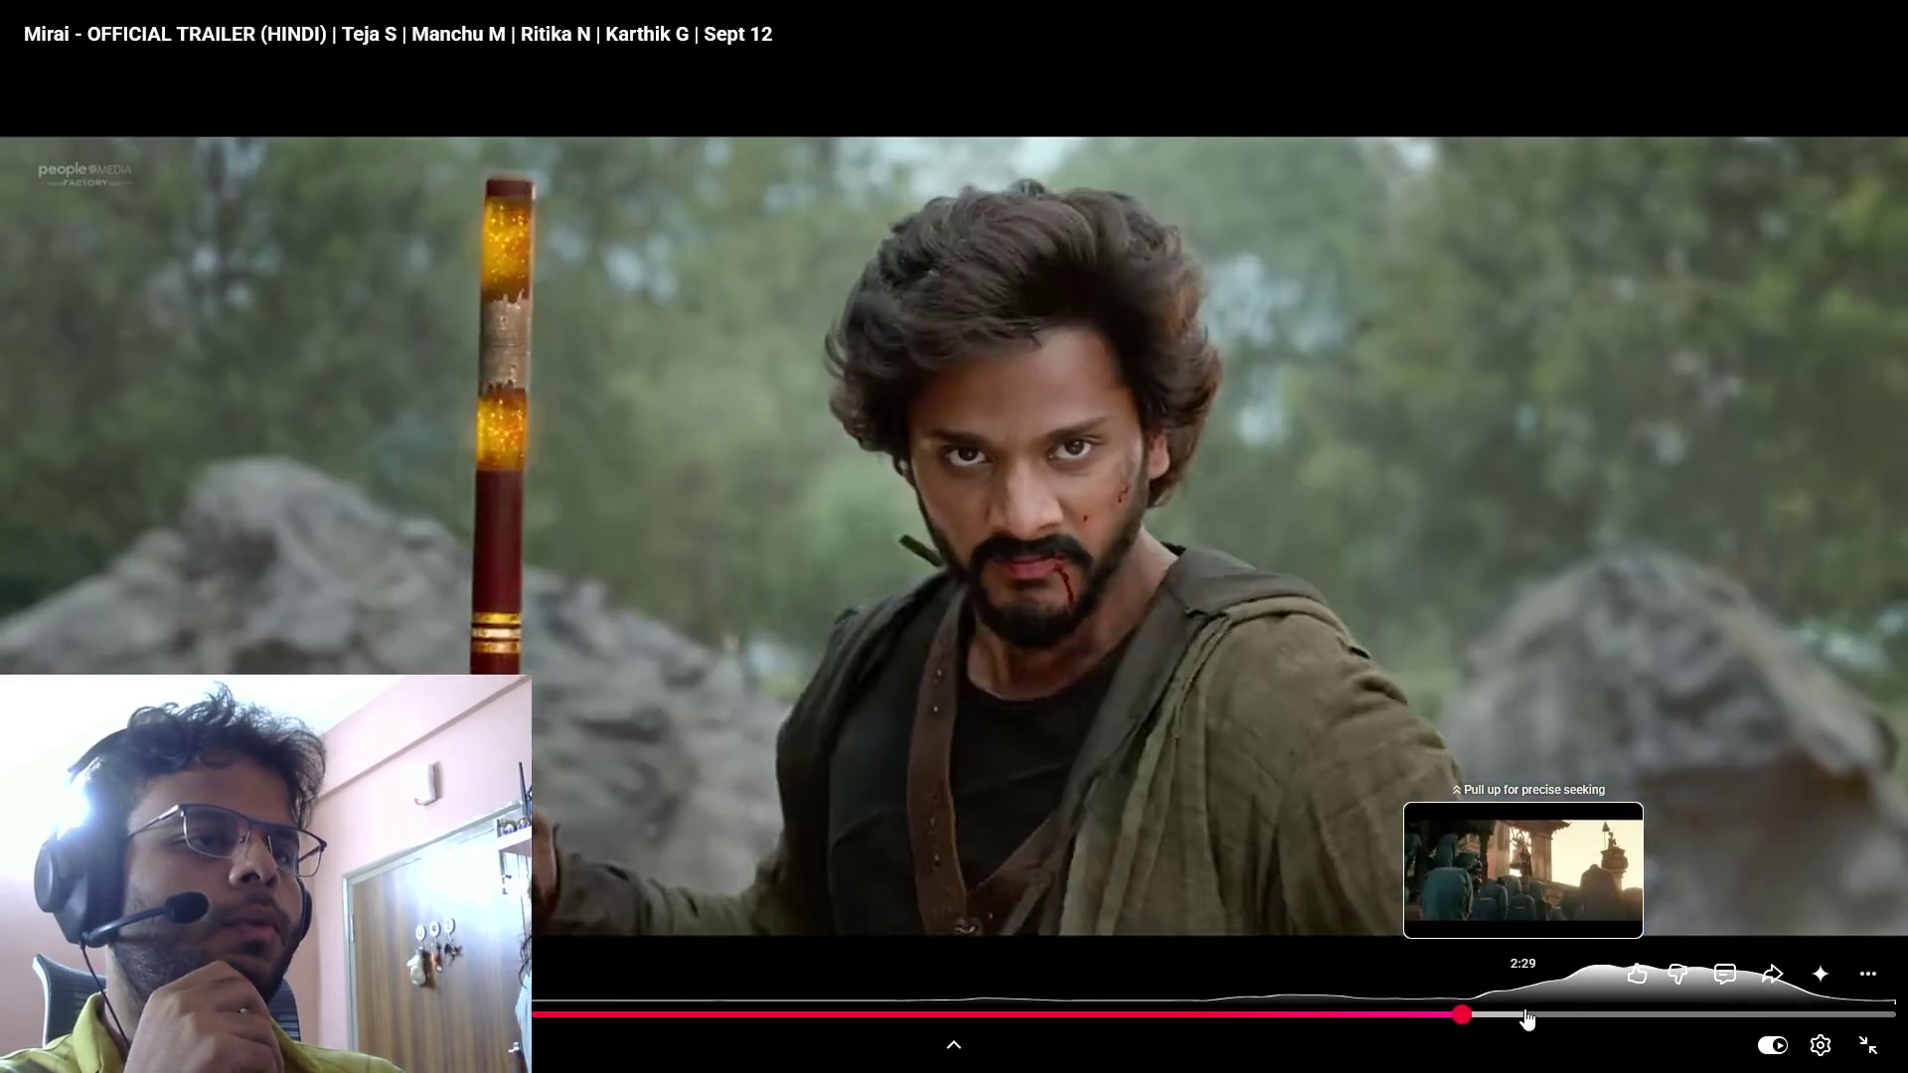
{"action": "left_click", "coordinate": [1526, 1015]}
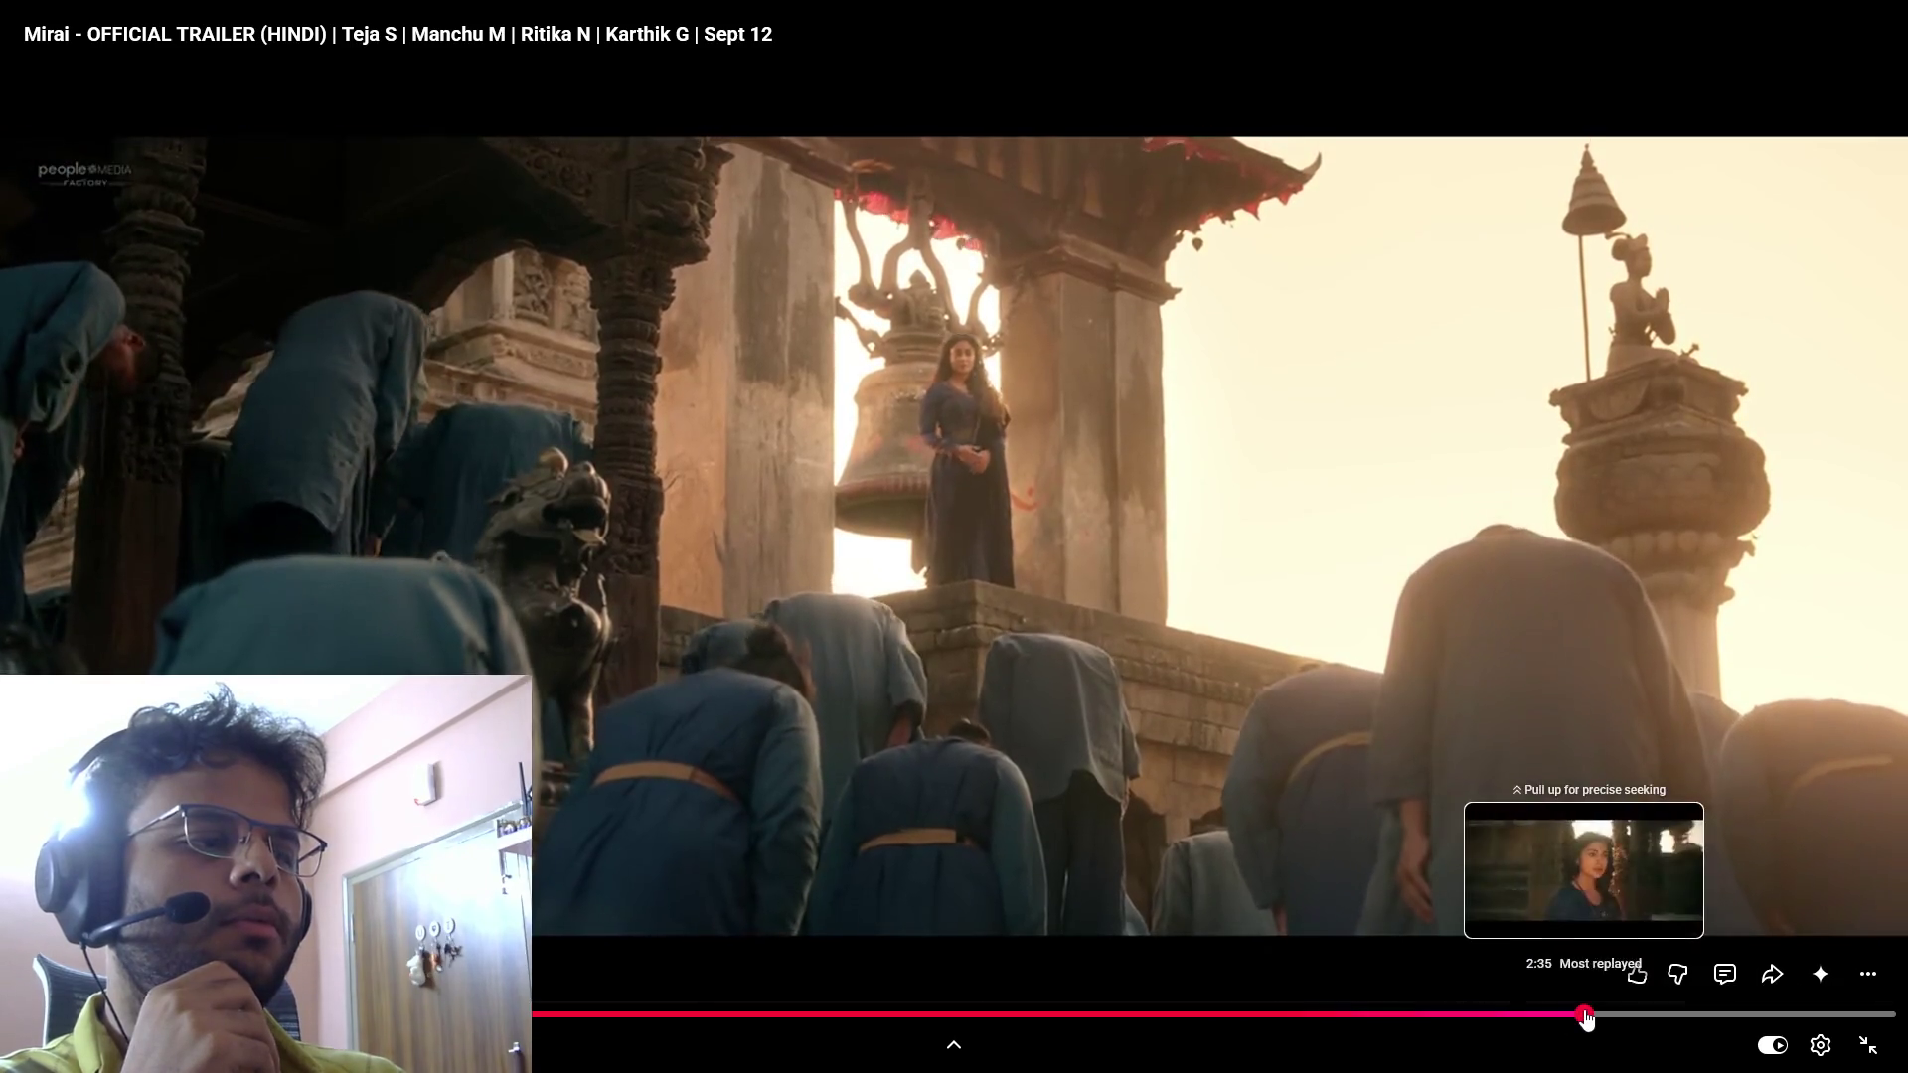
{"action": "left_click", "coordinate": [1586, 1015]}
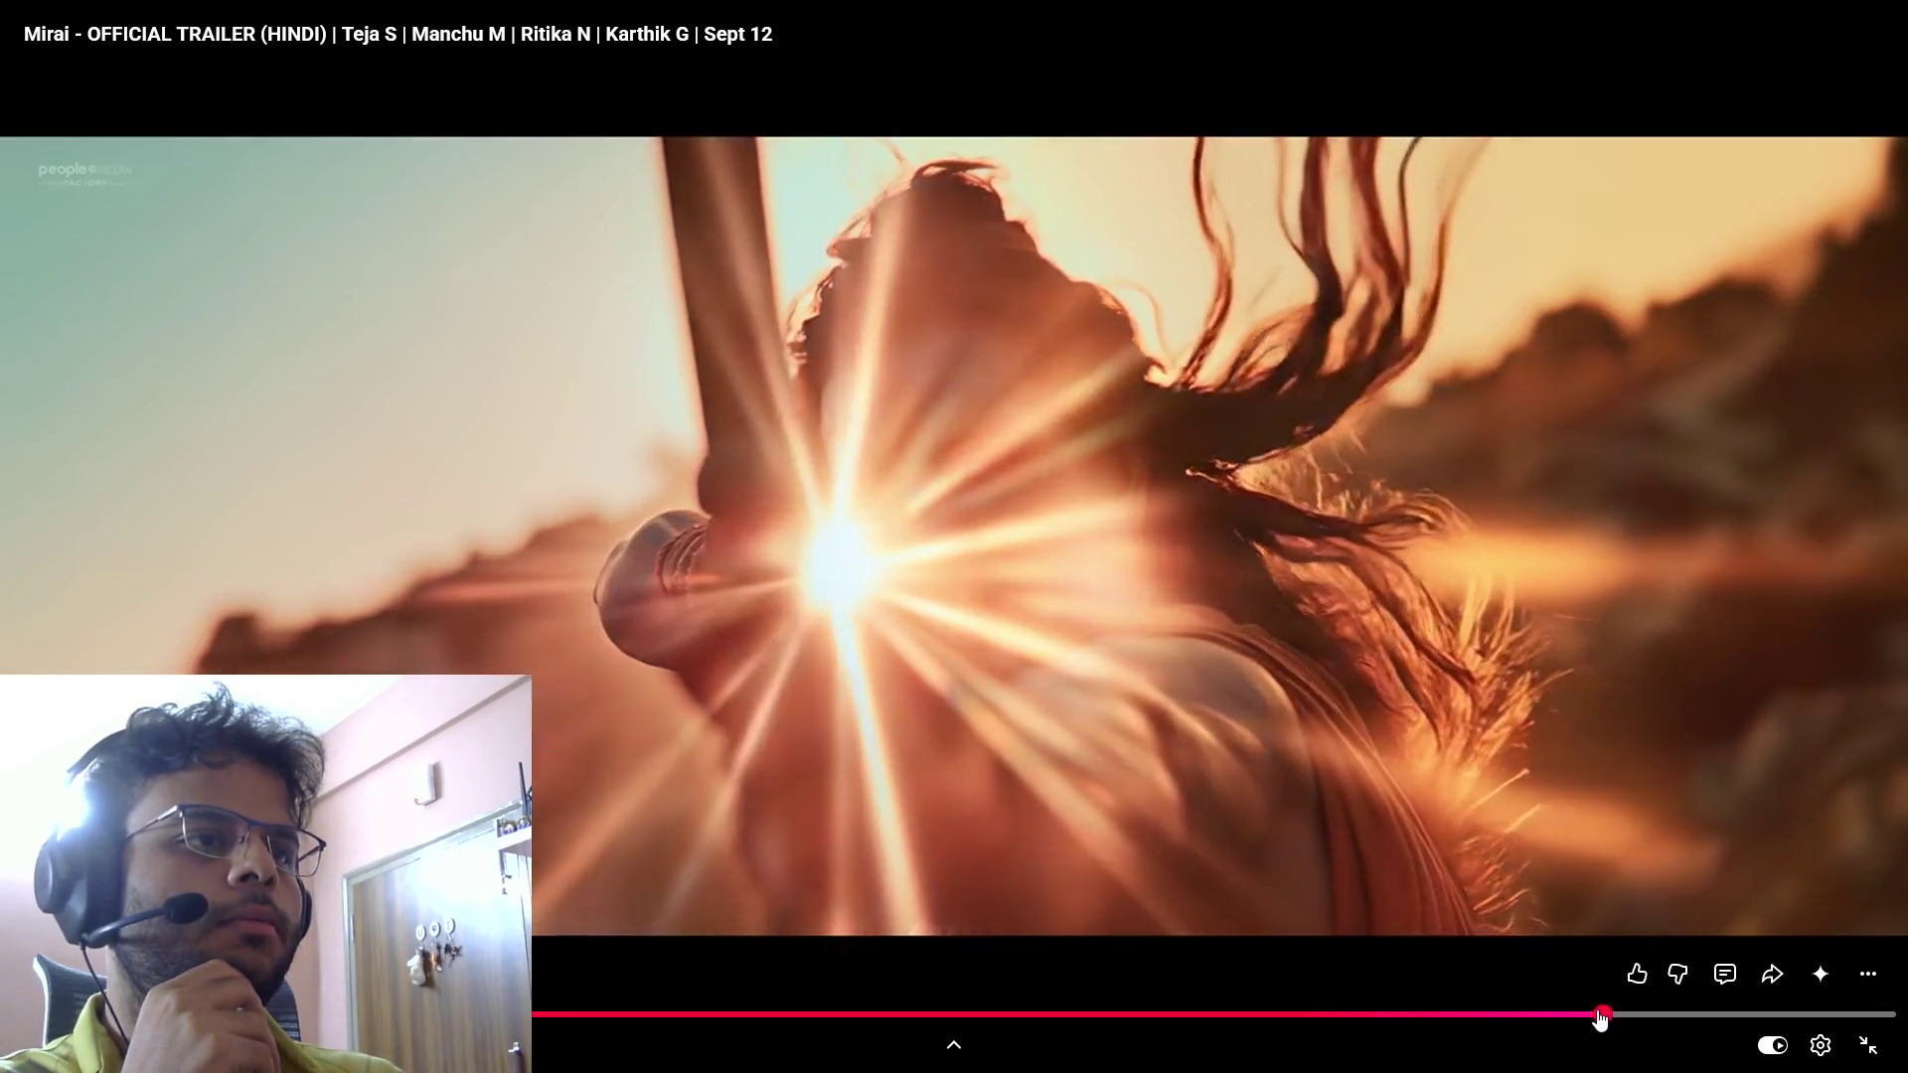
{"action": "left_click", "coordinate": [1611, 1014]}
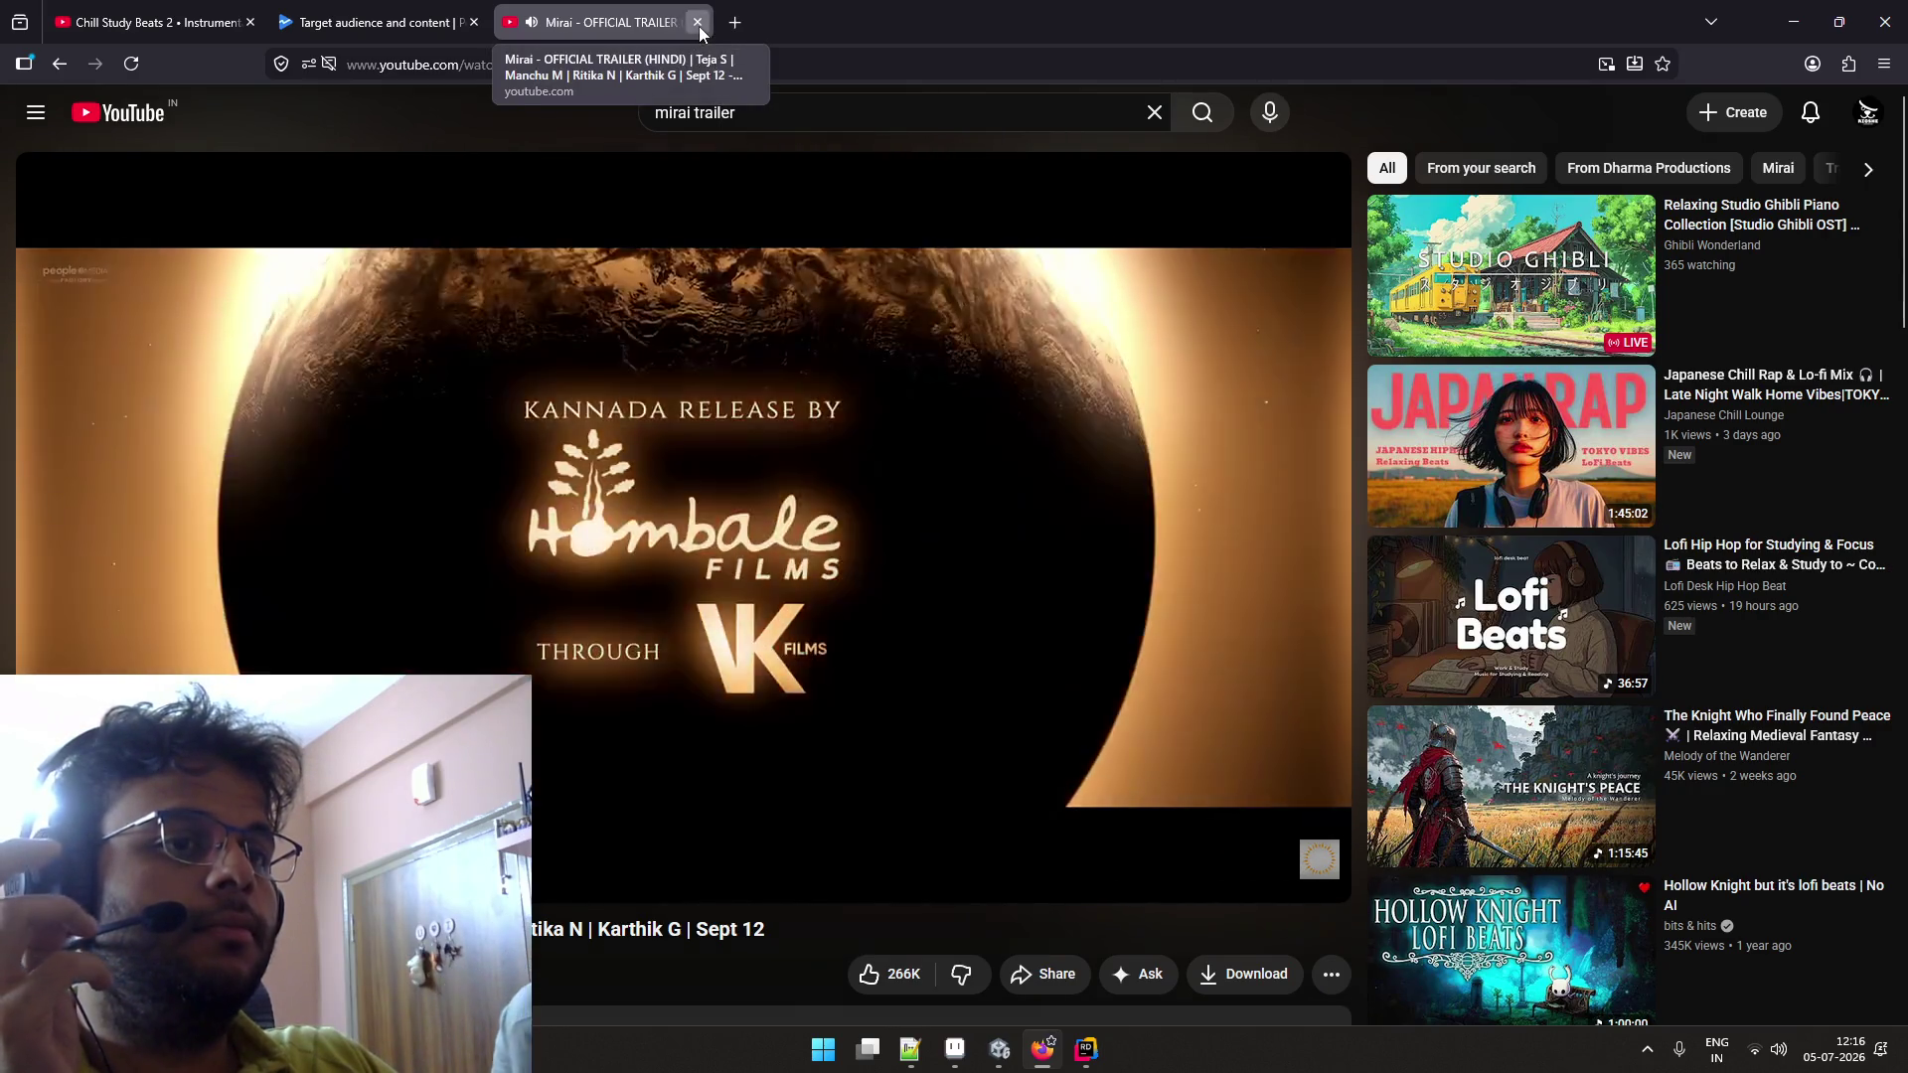
Close the Mirai trailer tab and check the stream on the OBS desktop
{"action": "left_click", "coordinate": [700, 26]}
{"action": "left_click", "coordinate": [159, 22]}
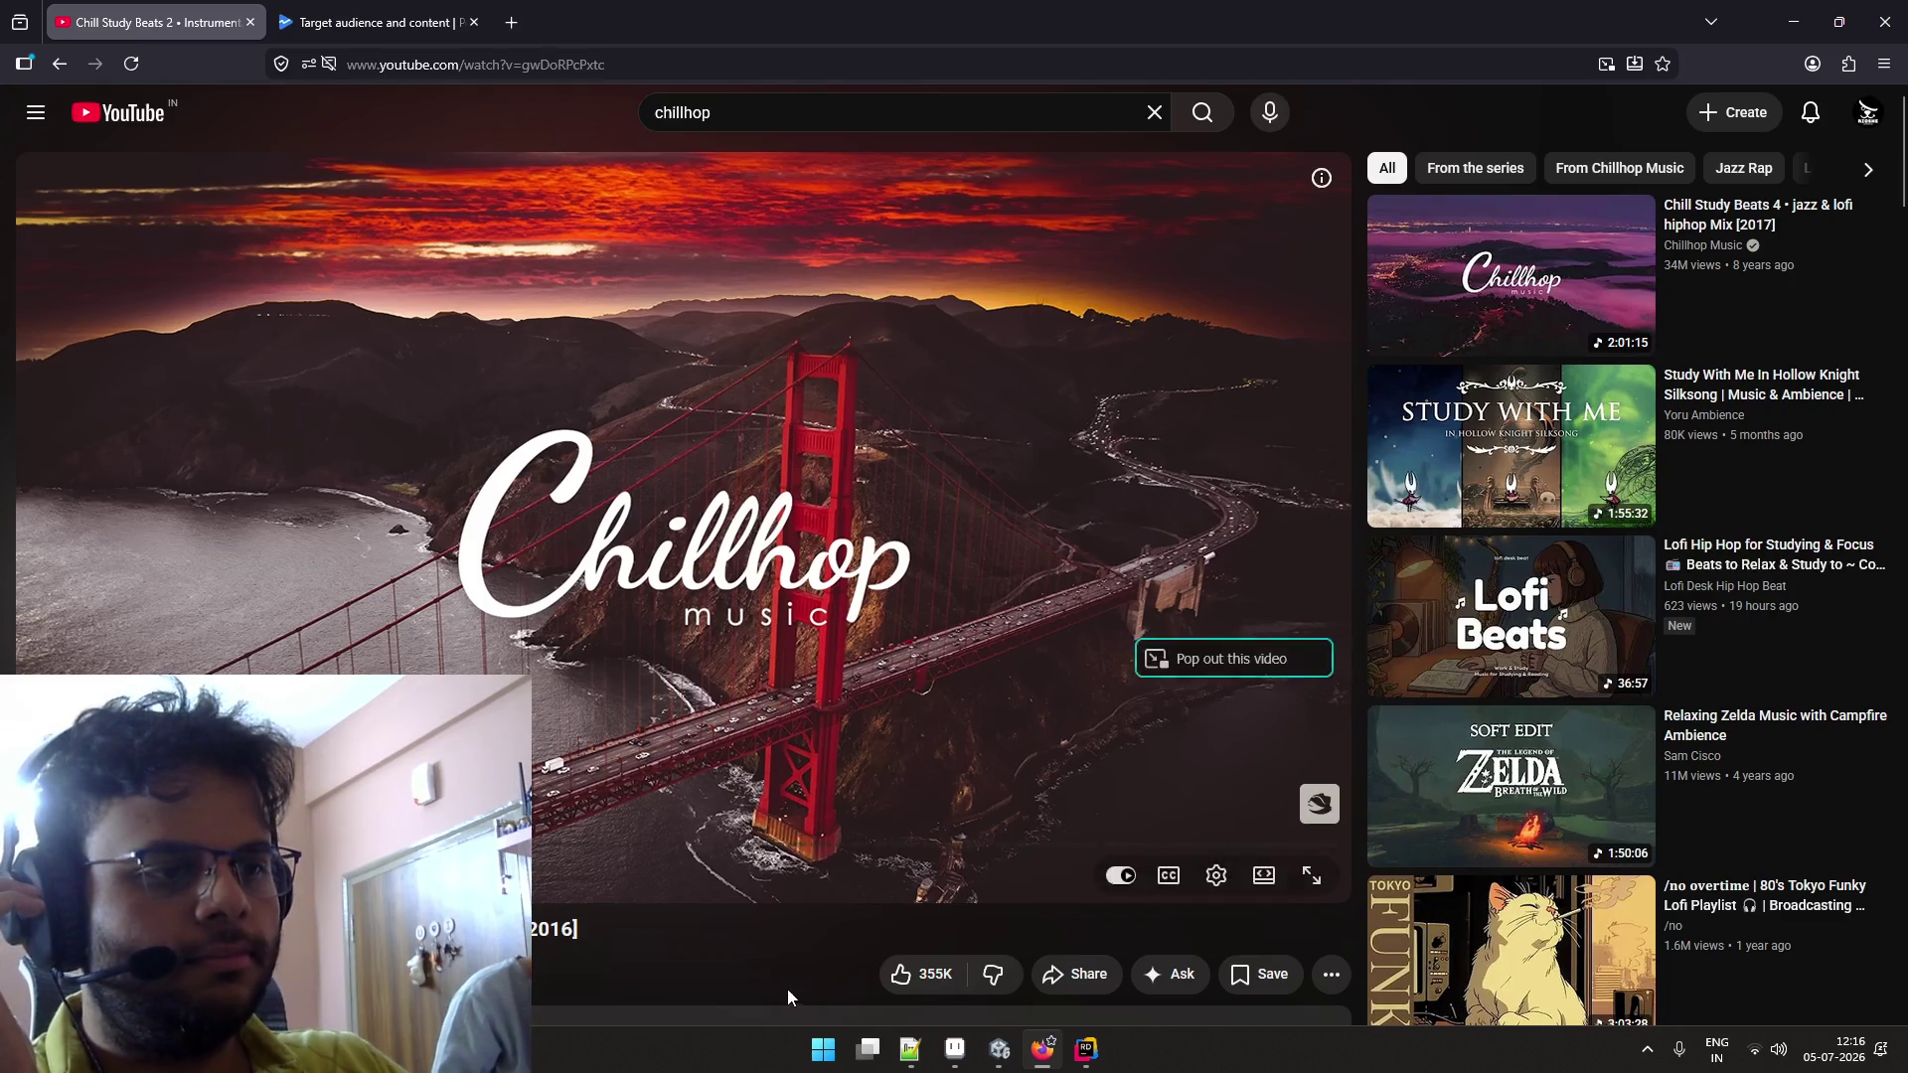
{"action": "left_click", "coordinate": [991, 1045]}
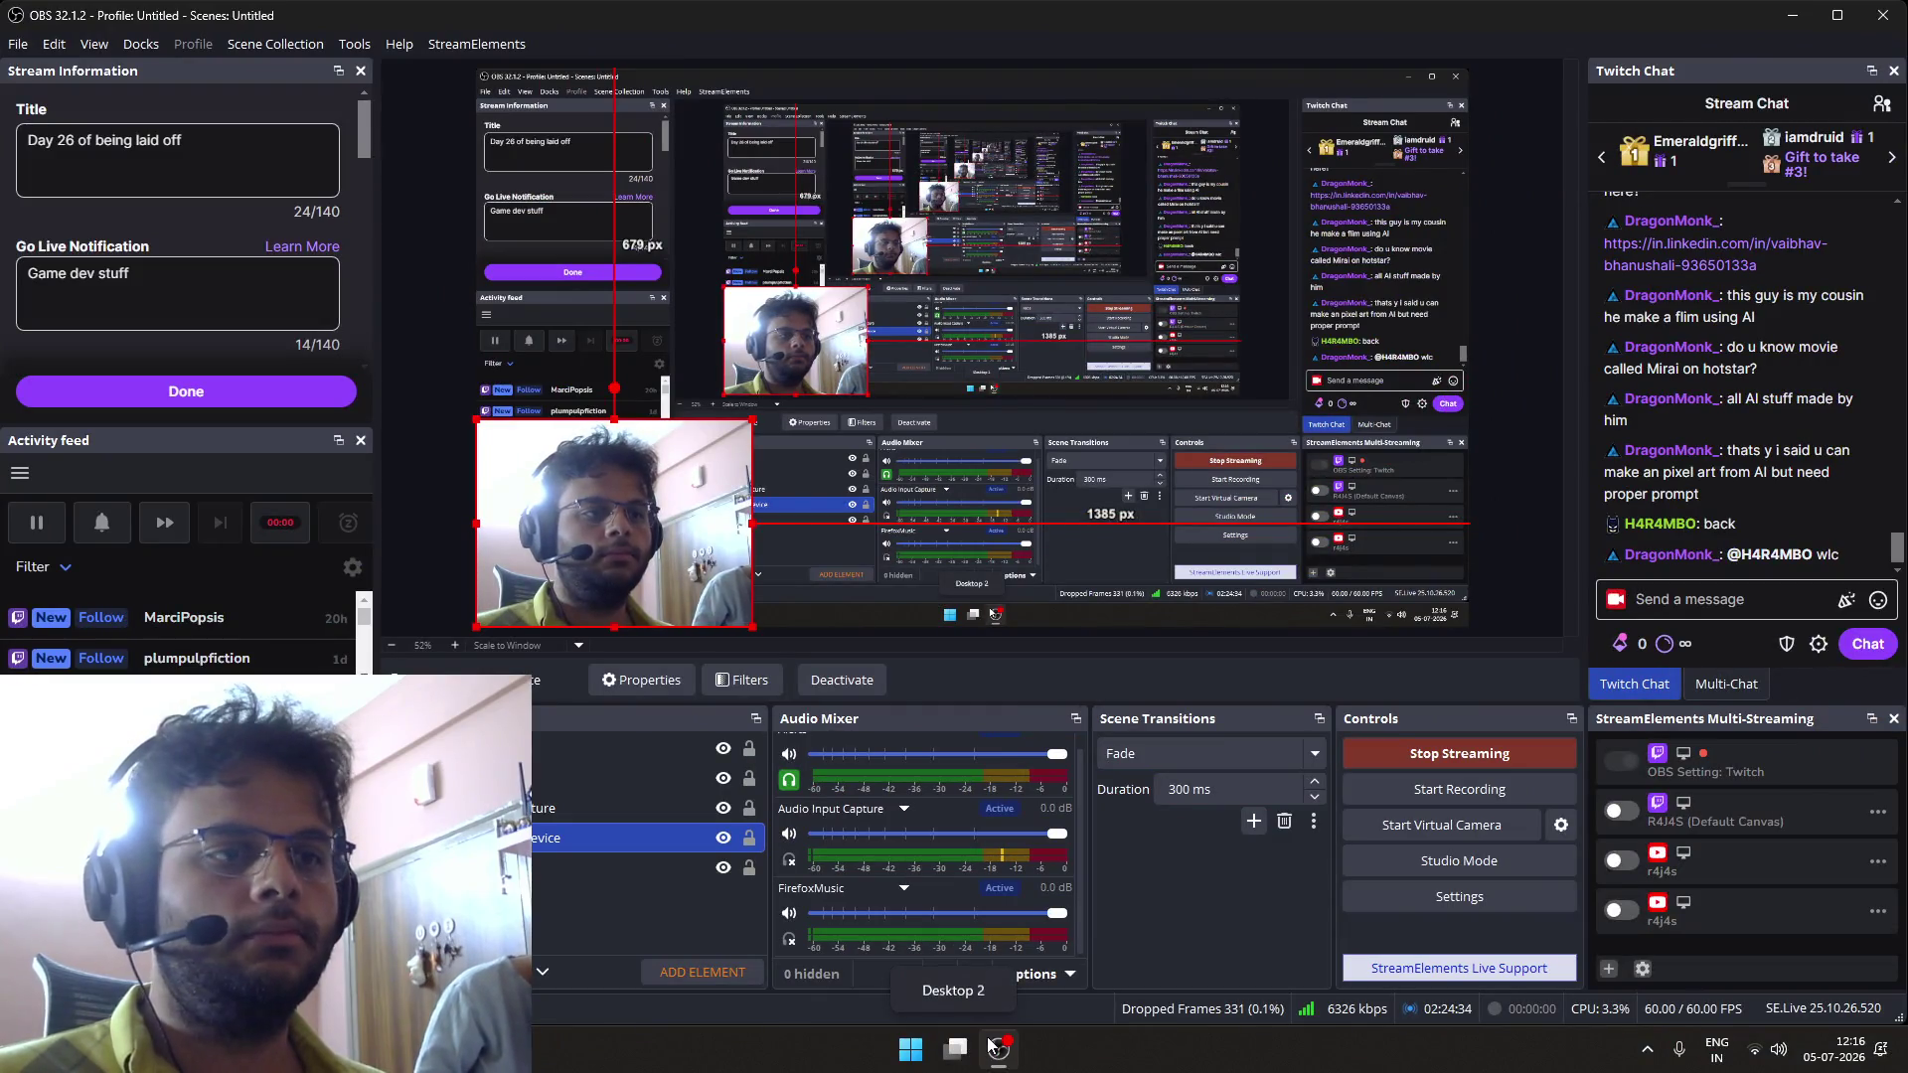
{"action": "scroll", "coordinate": [989, 934], "scroll_direction": "up", "scroll_amount": 1}
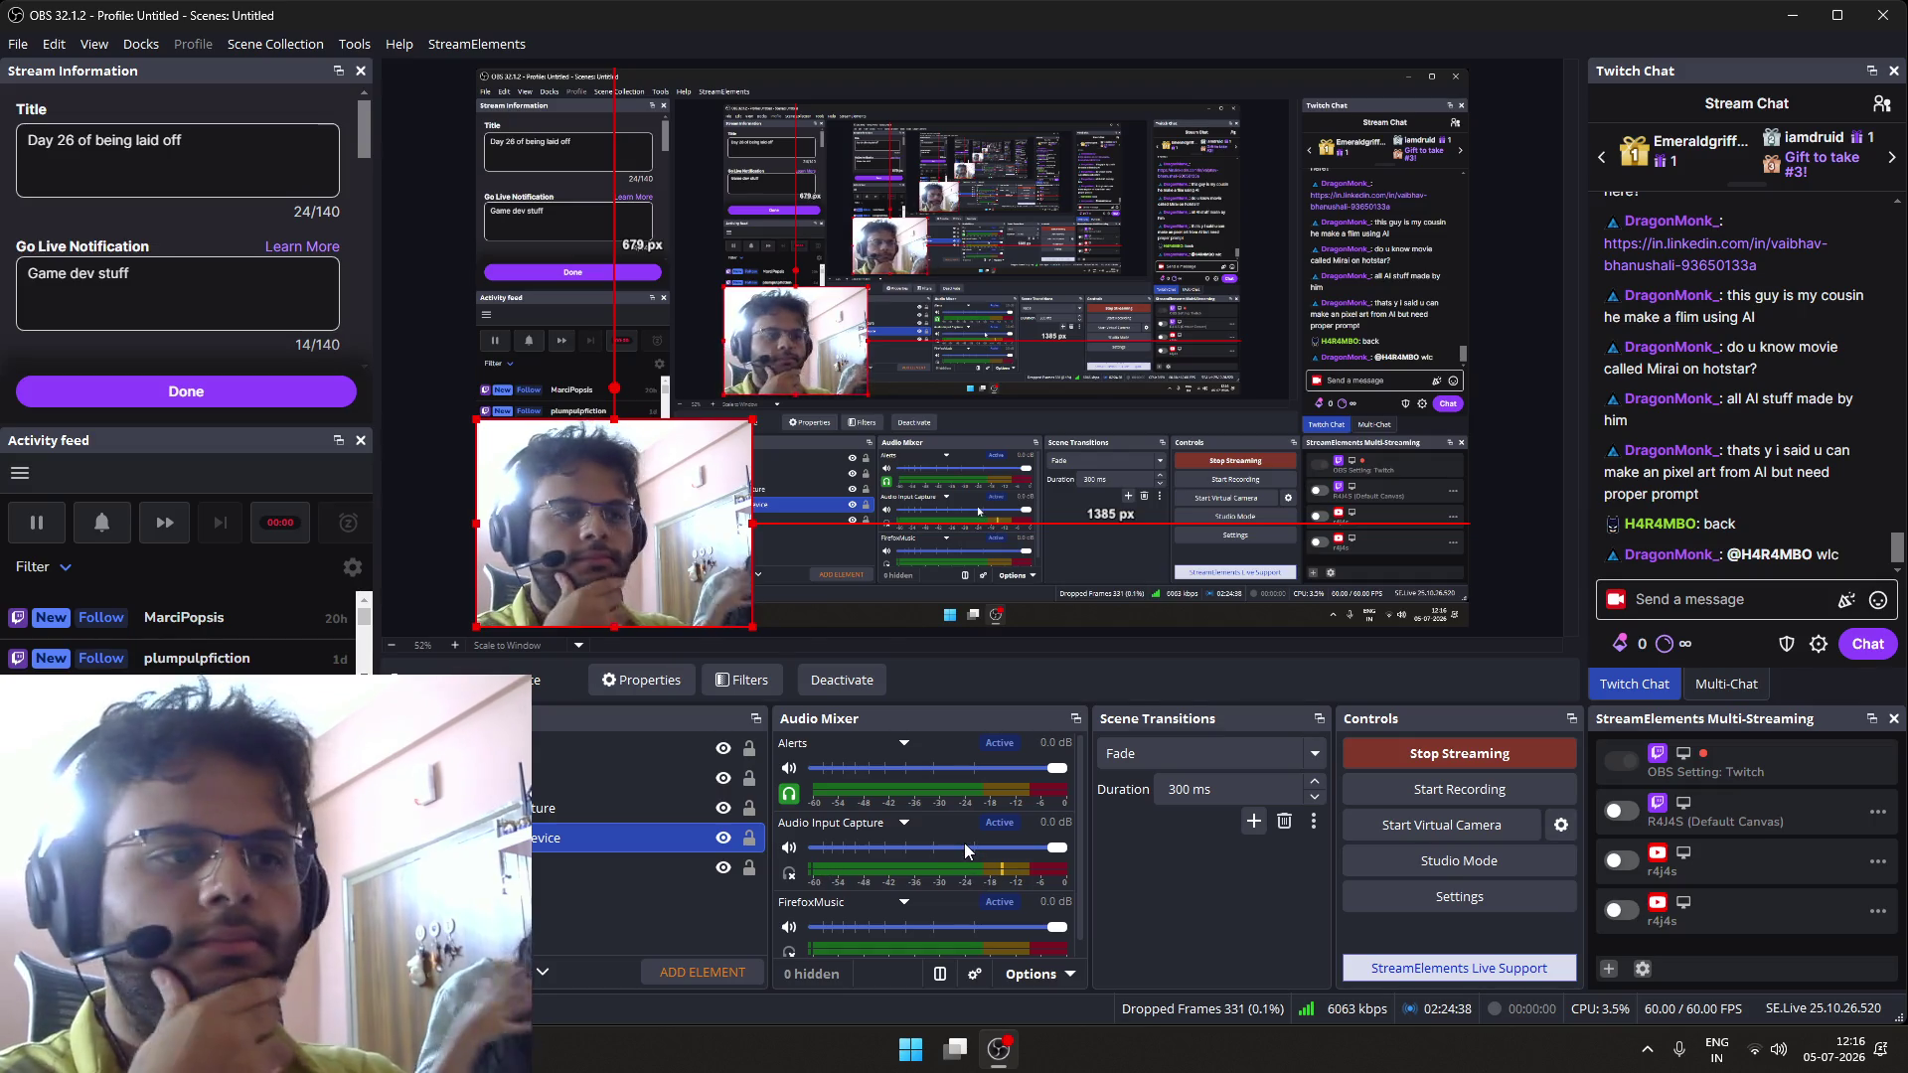
Return to the browser desktop and the Target audience and content tab
{"action": "key", "text": "ctrl+super+Left"}
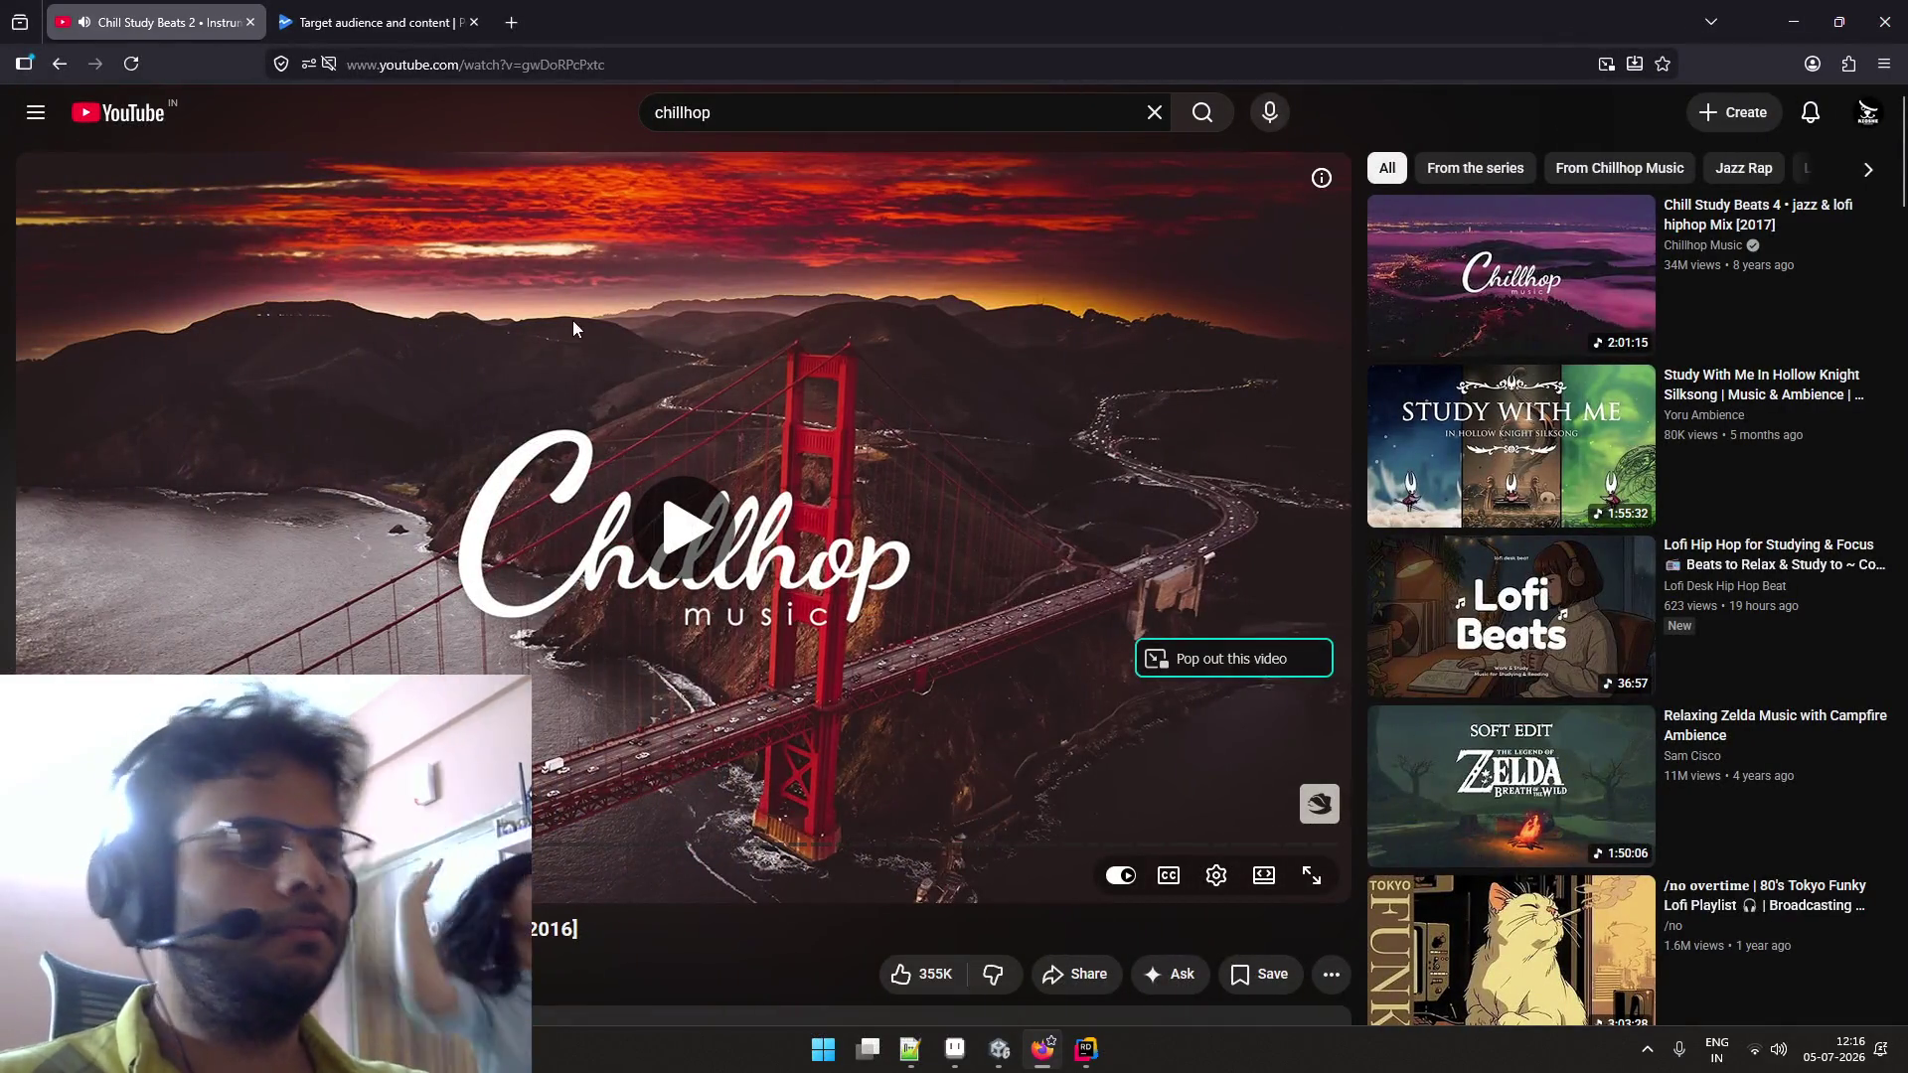
{"action": "key", "text": "ctrl+super+Right"}
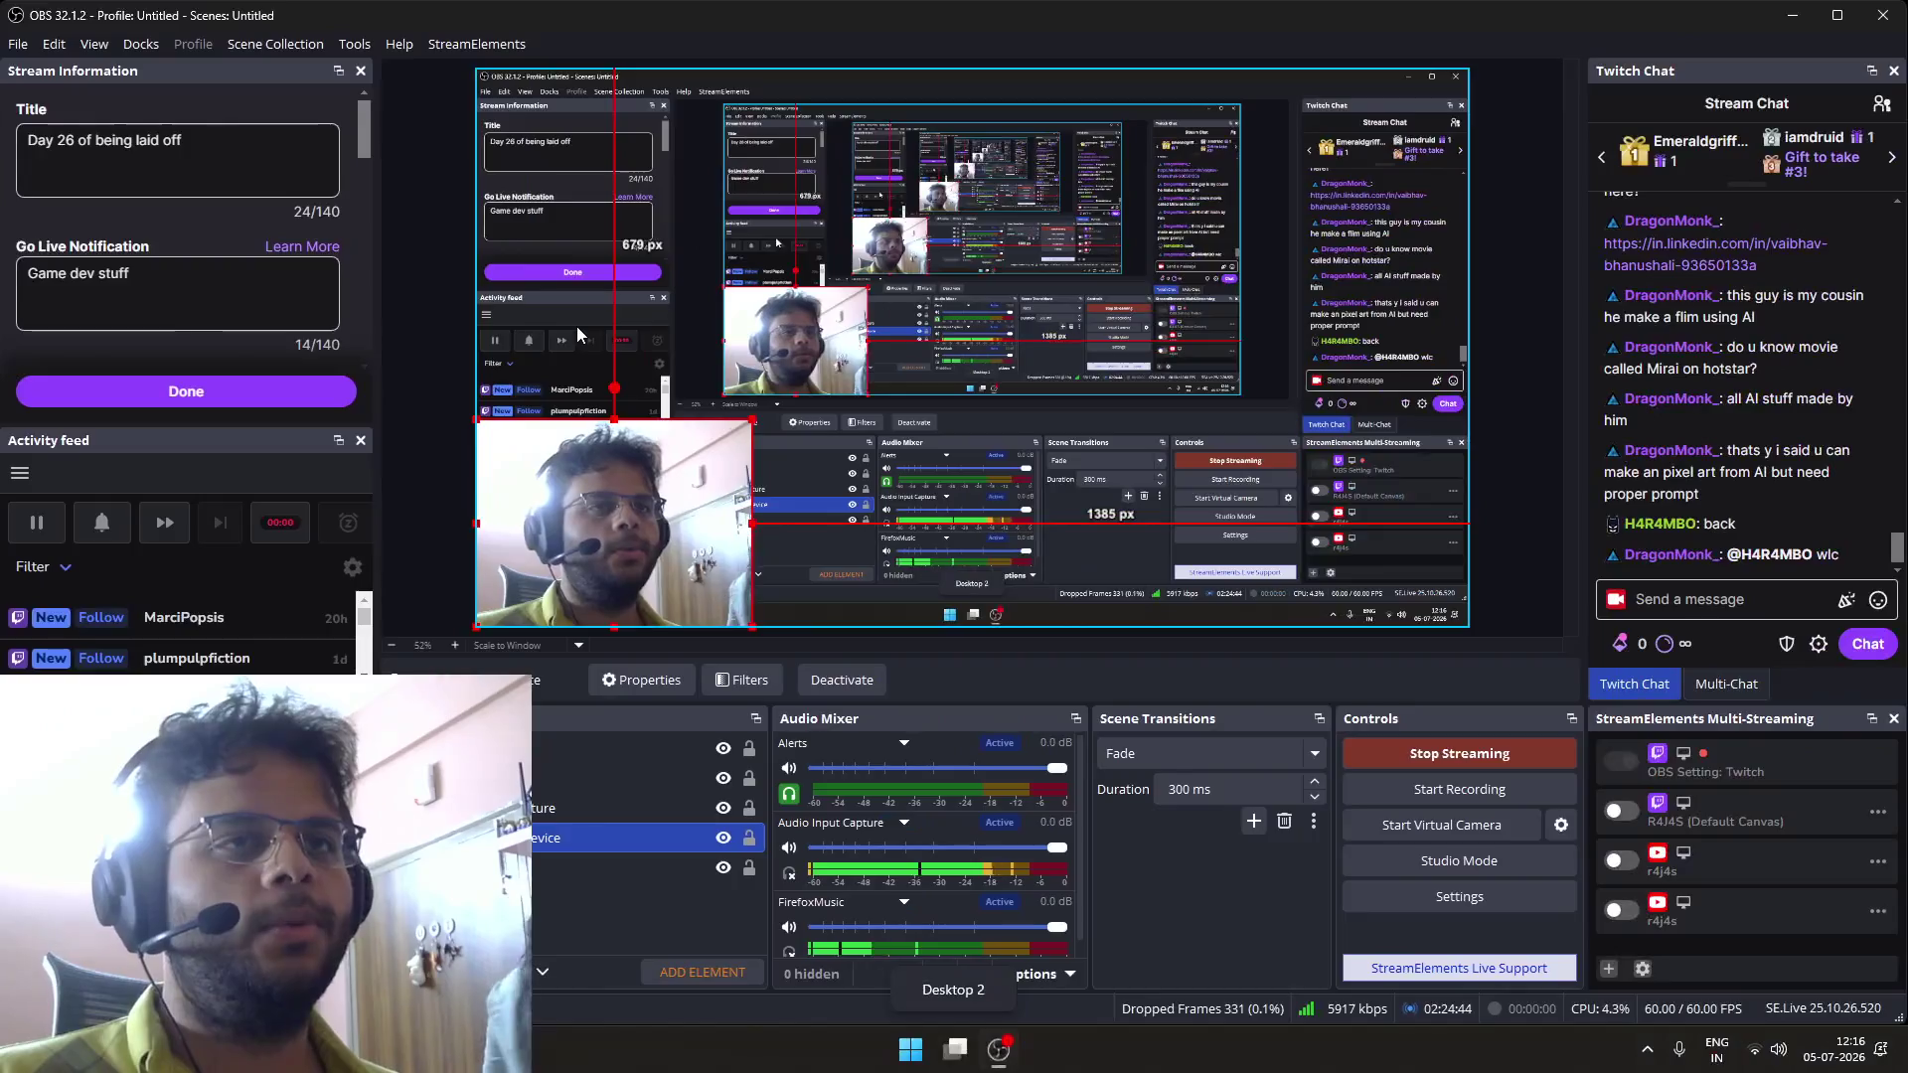
{"action": "key", "text": "ctrl+super+Left"}
{"action": "key", "text": "ctrl+Tab"}
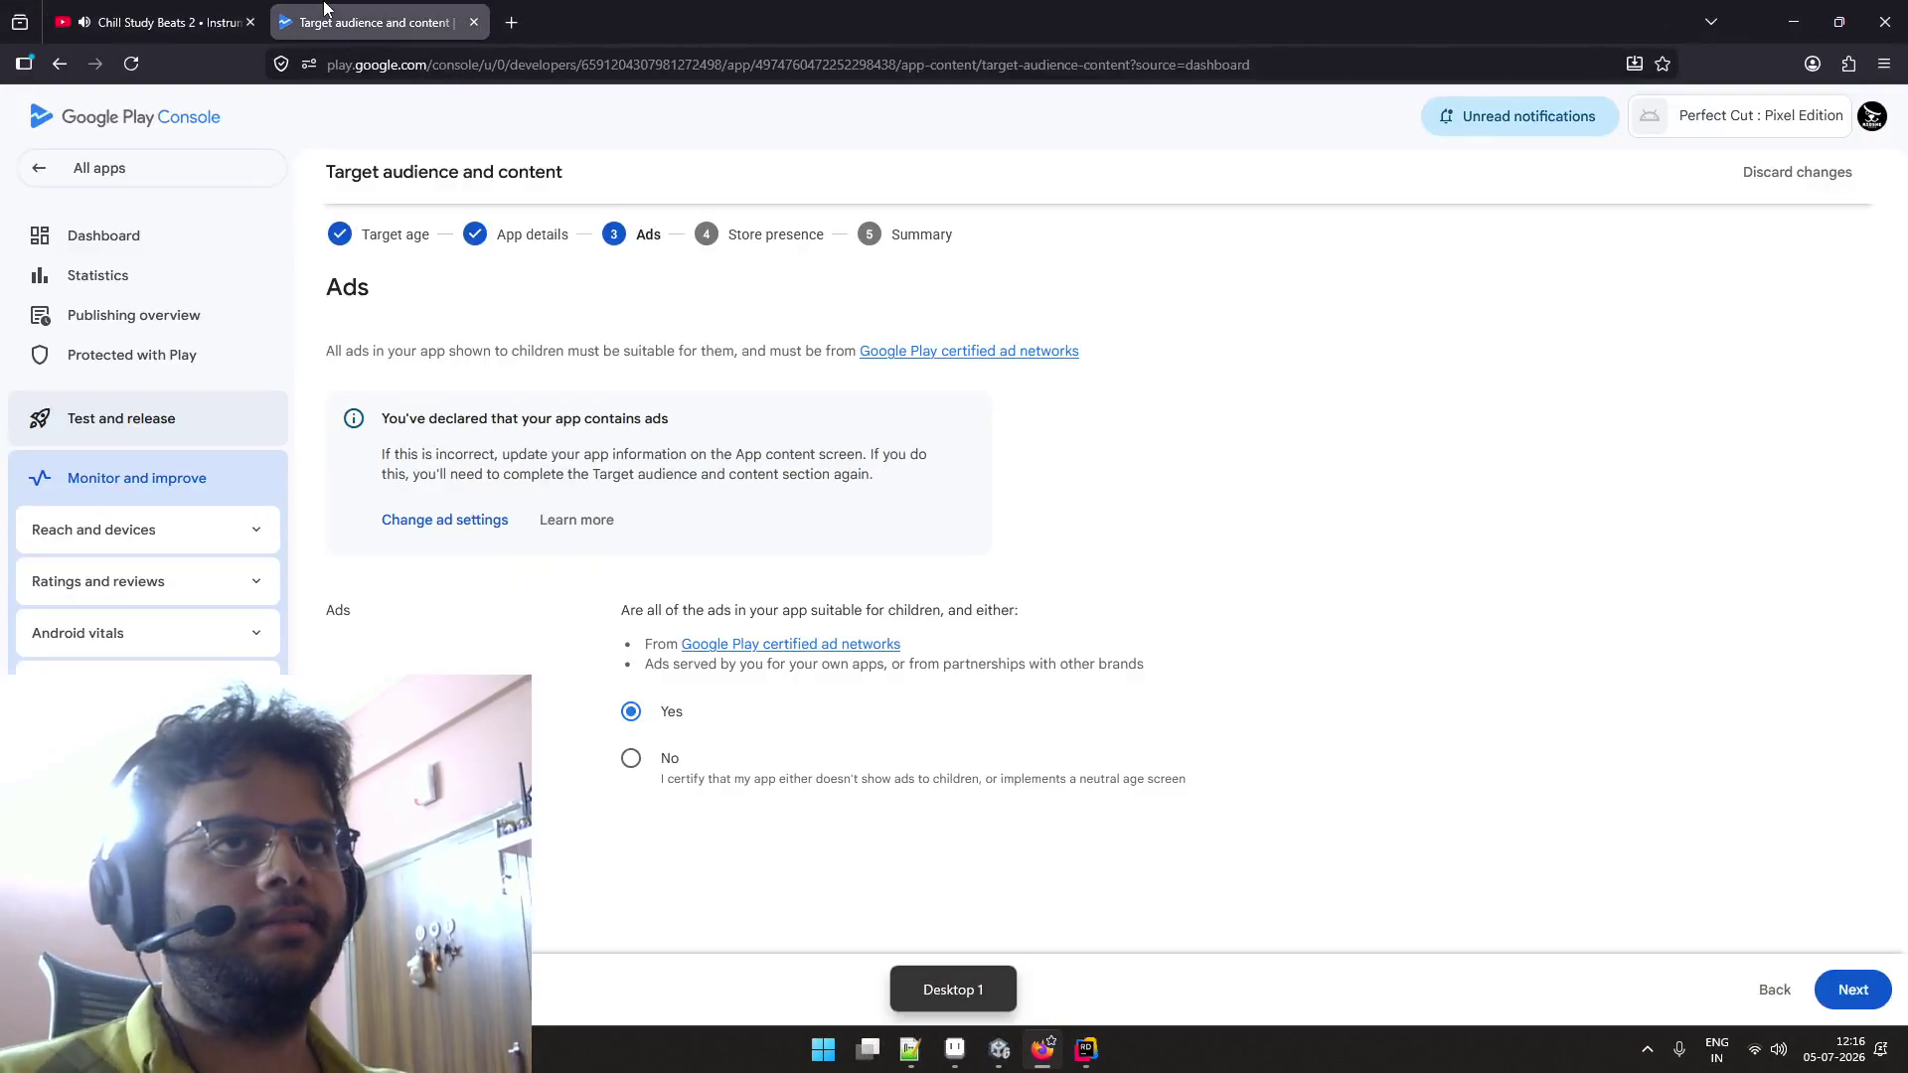
Keep Yes for 'all ads are suitable for children' and continue to Store presence
{"action": "scroll", "coordinate": [653, 338], "scroll_direction": "down", "scroll_amount": 2}
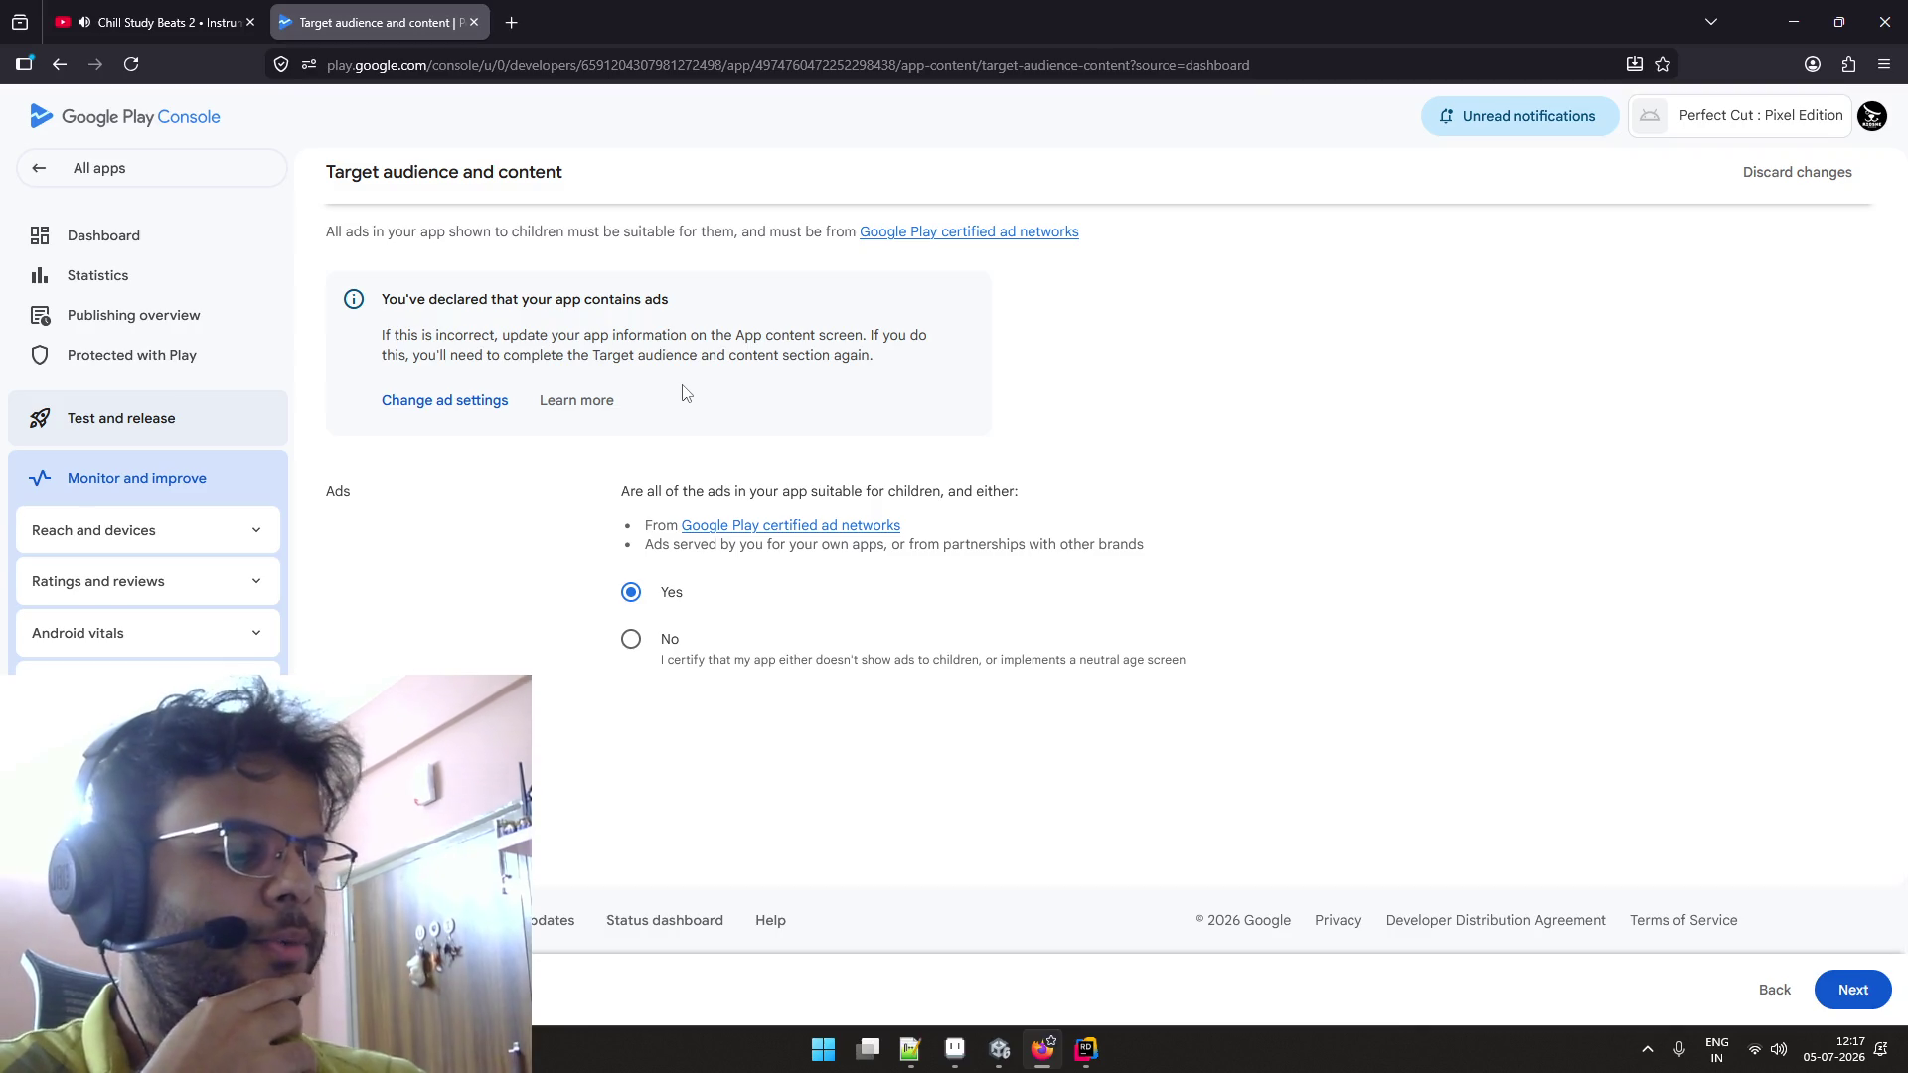
{"action": "left_click", "coordinate": [631, 639]}
{"action": "left_click", "coordinate": [631, 592]}
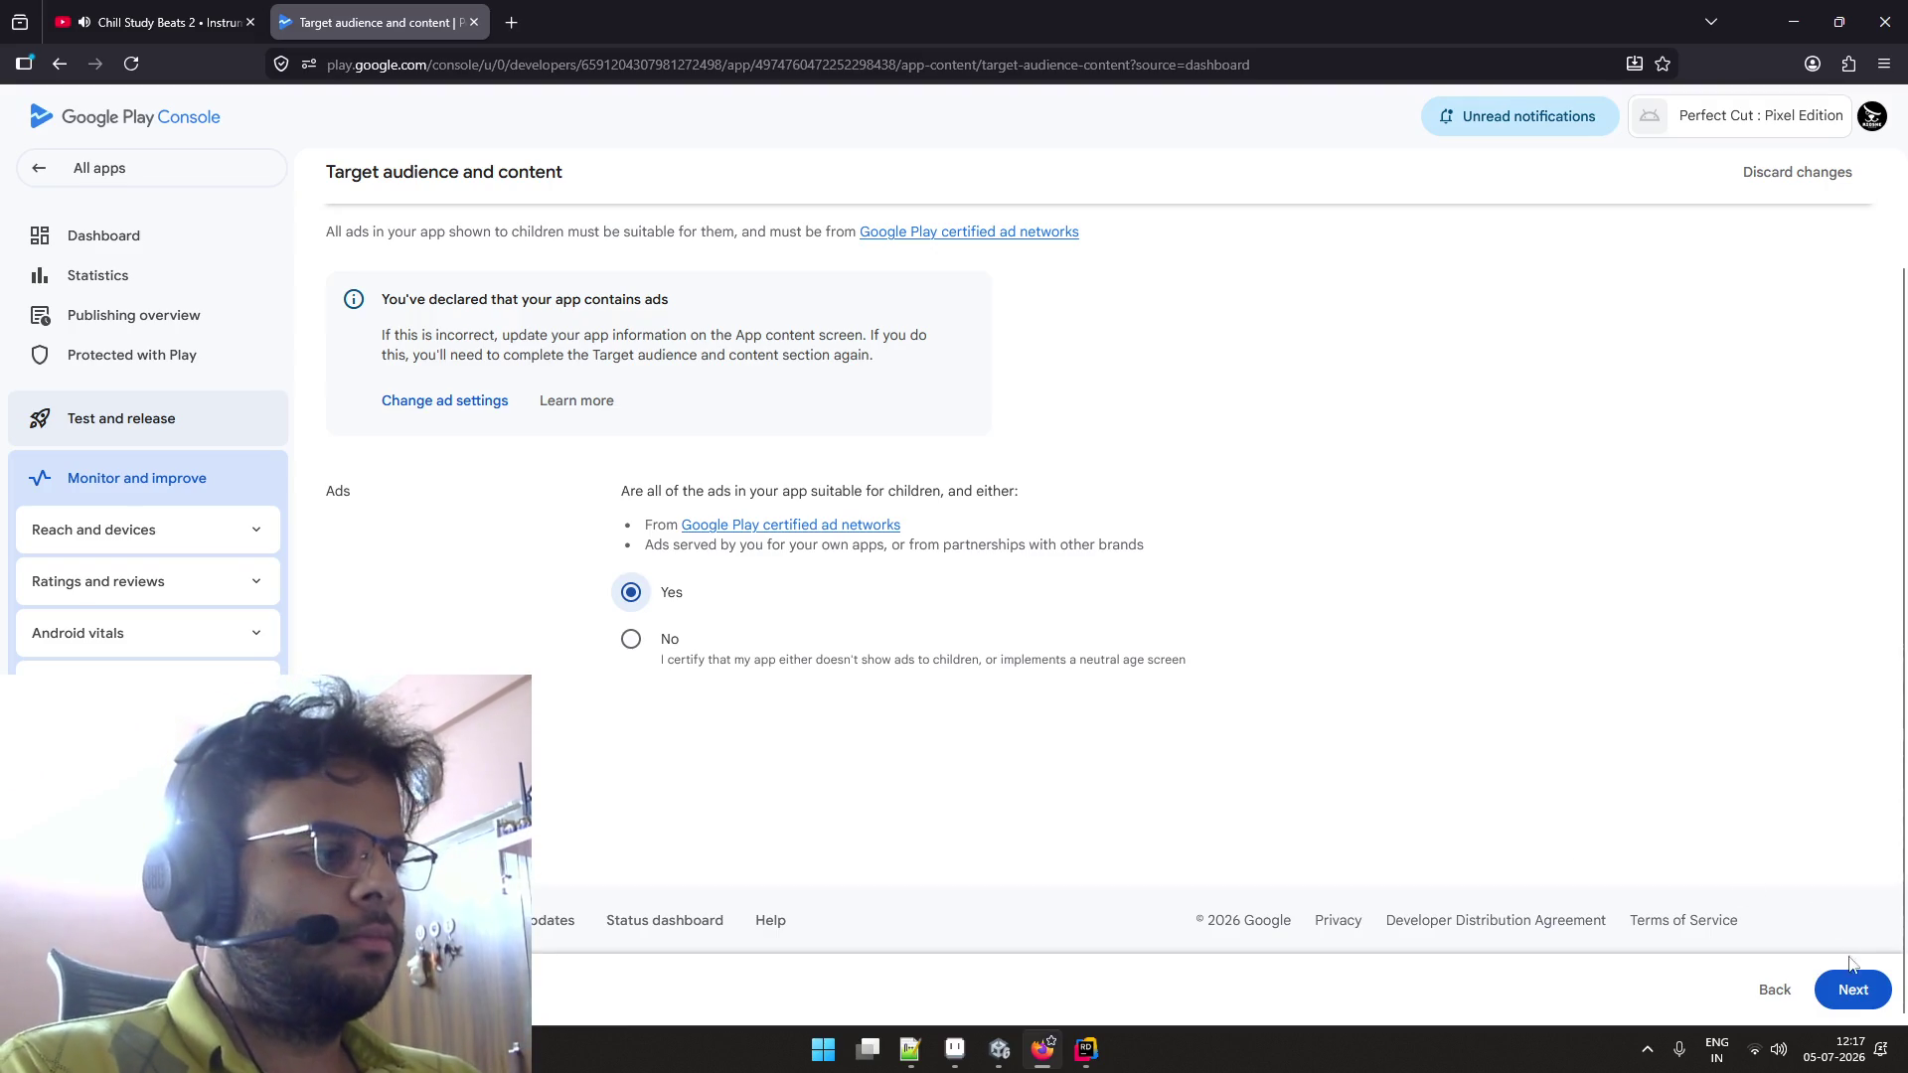
{"action": "left_click", "coordinate": [1852, 987]}
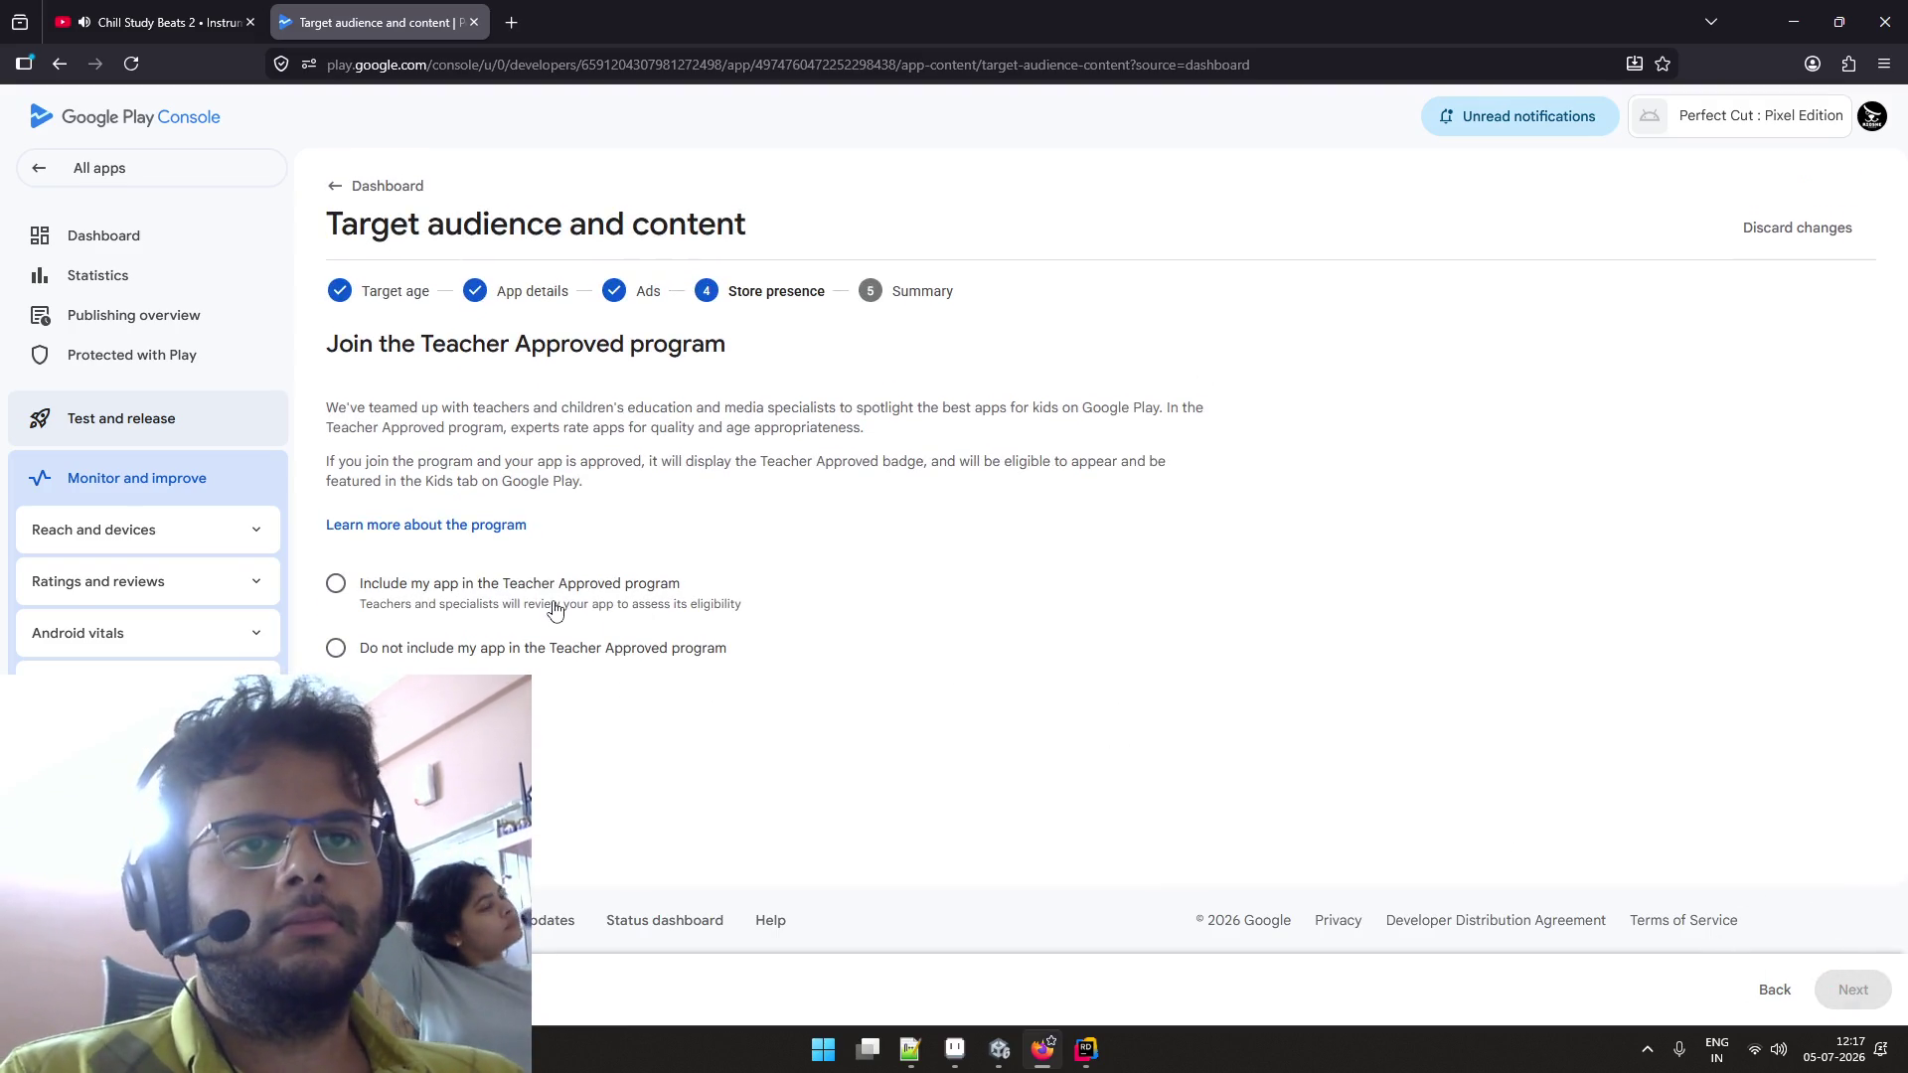
Choose 'Do not include my app in the Teacher Approved program' and save the summary
{"action": "left_click", "coordinate": [423, 648]}
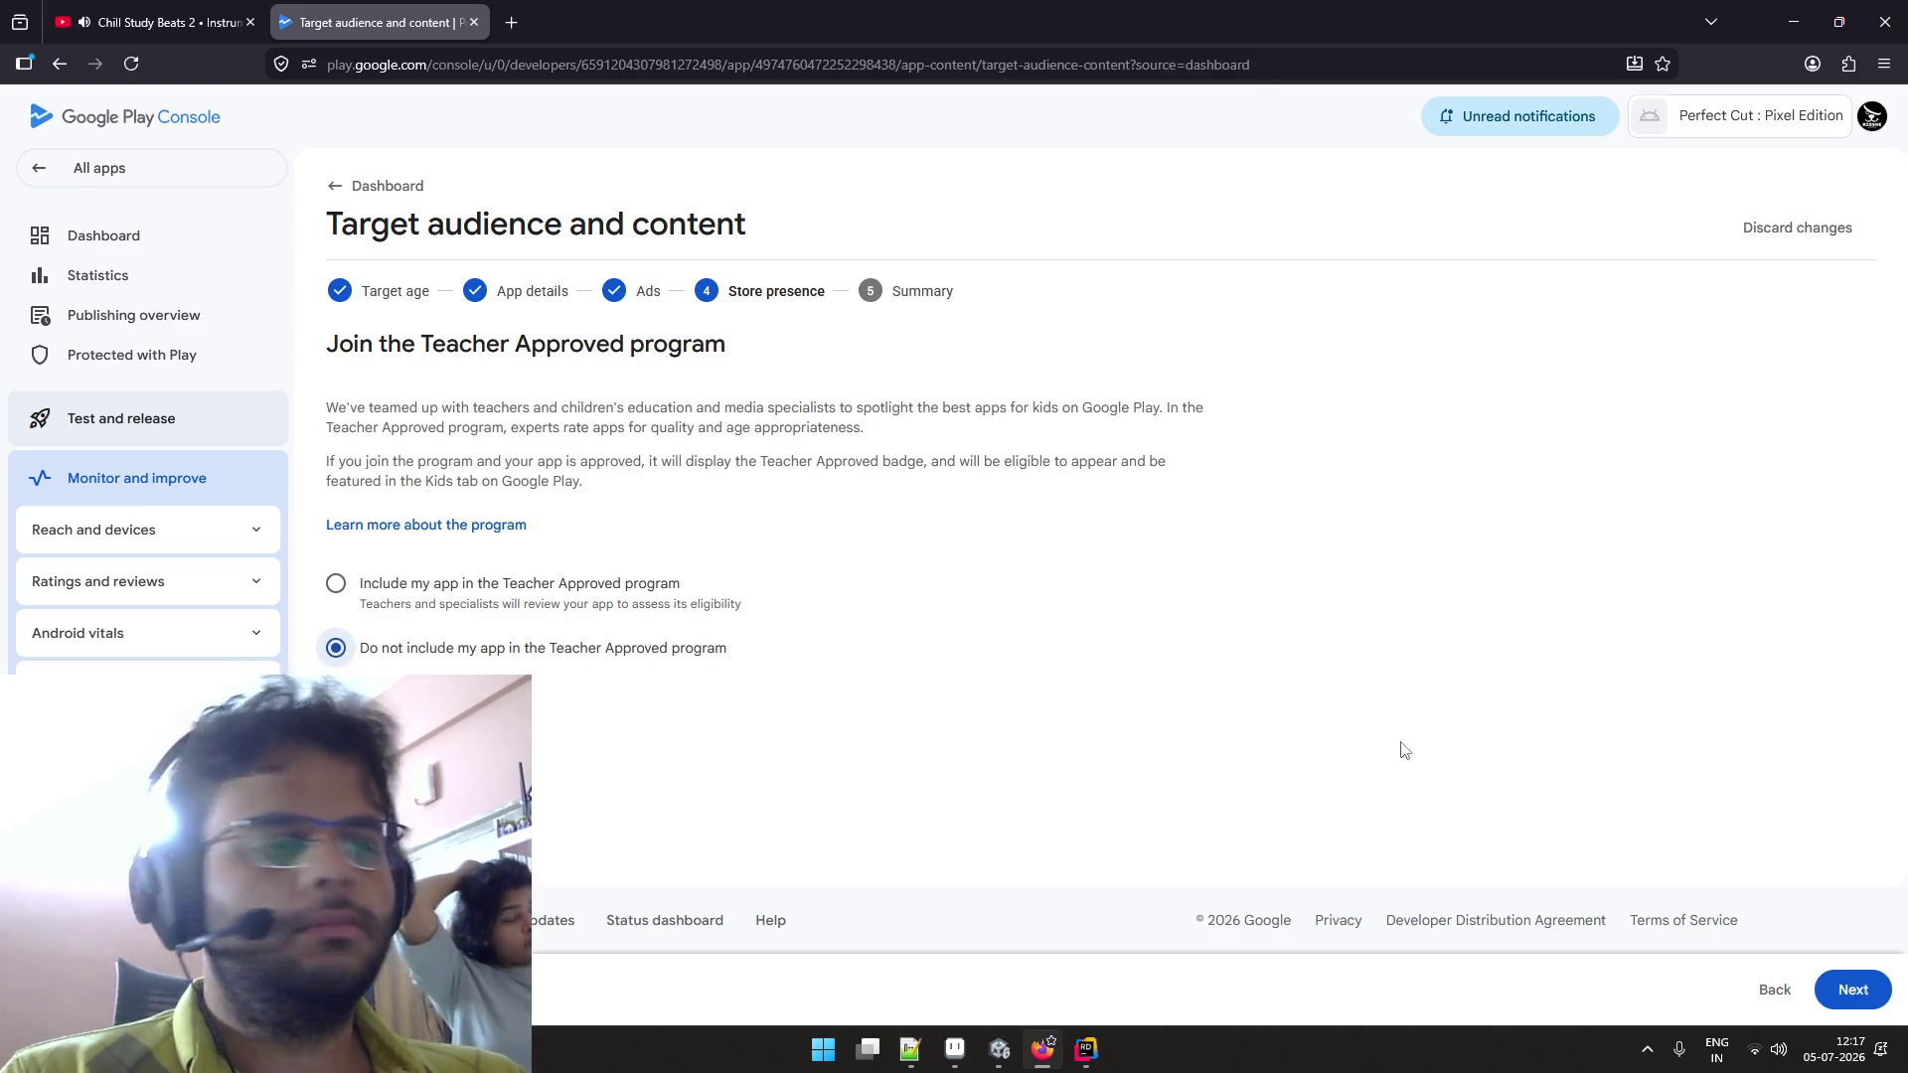
{"action": "left_click", "coordinate": [1853, 989]}
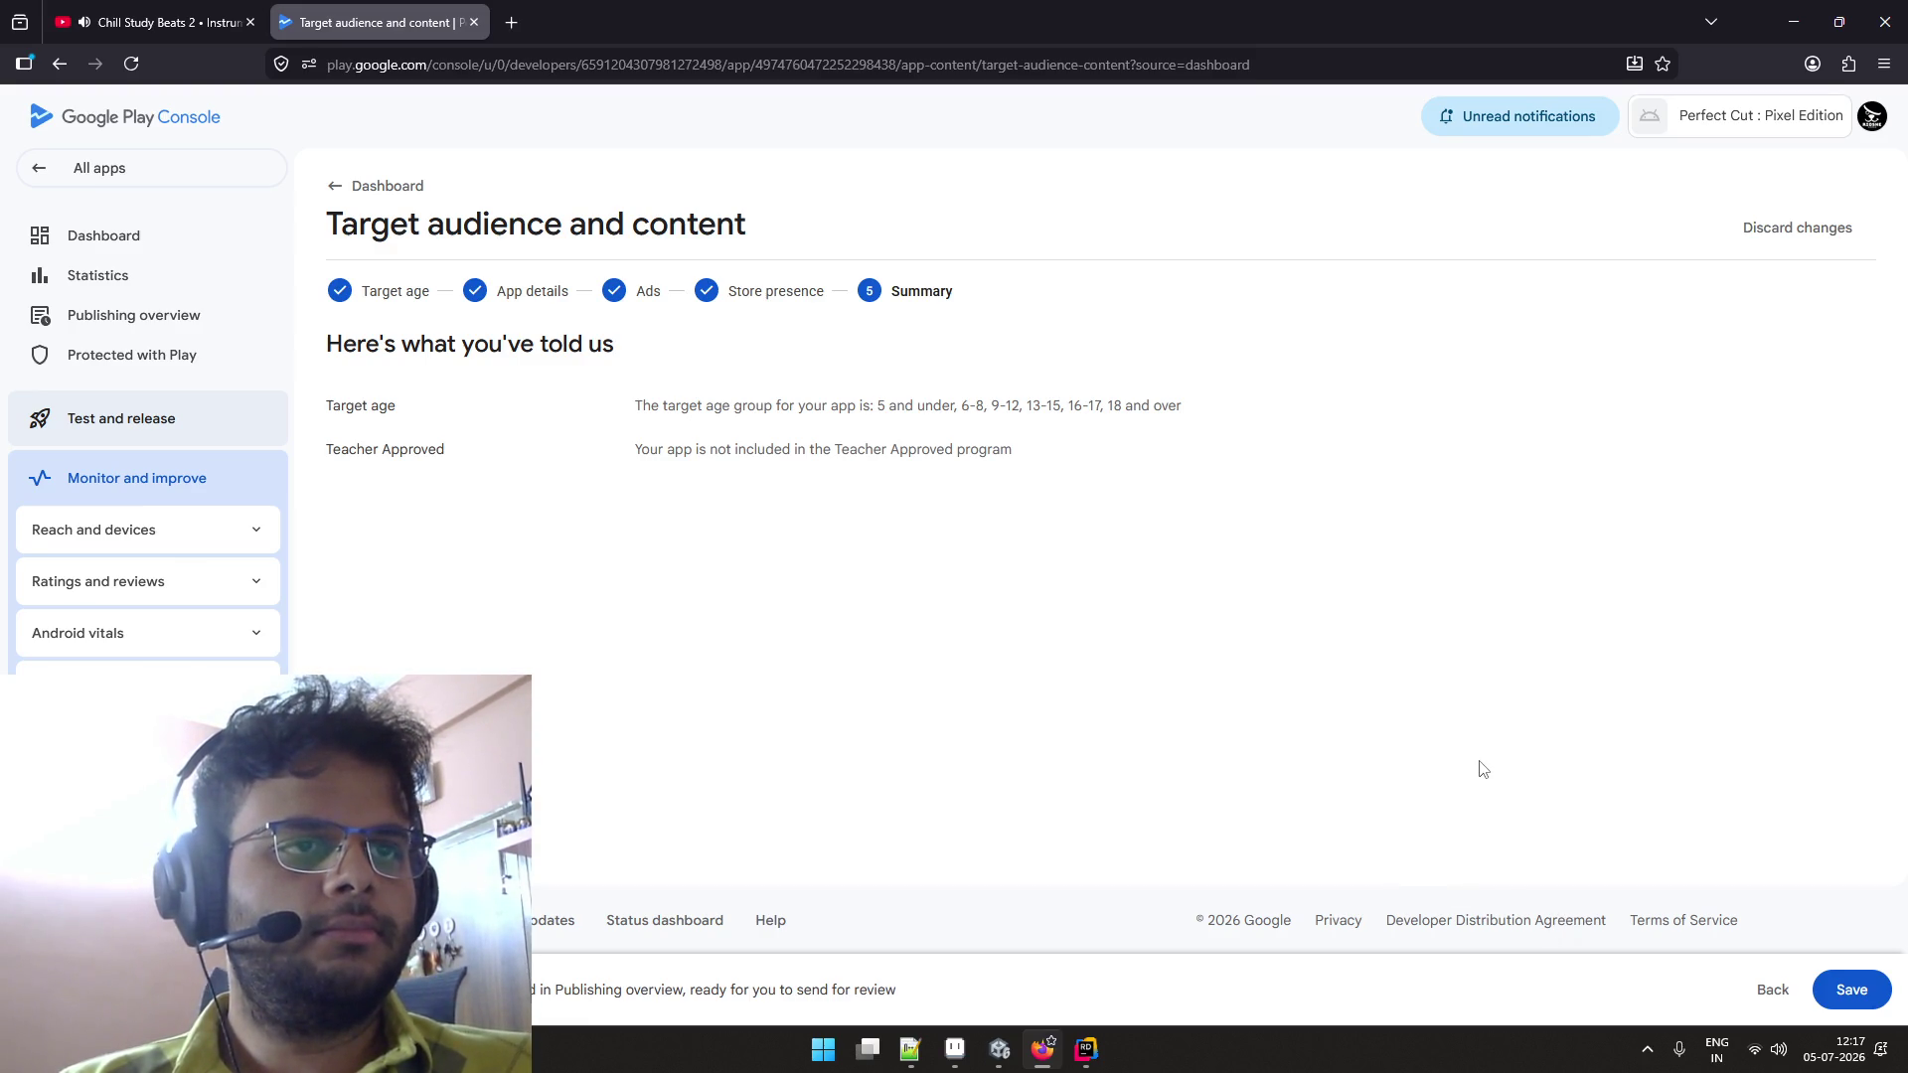
{"action": "left_click", "coordinate": [1820, 976]}
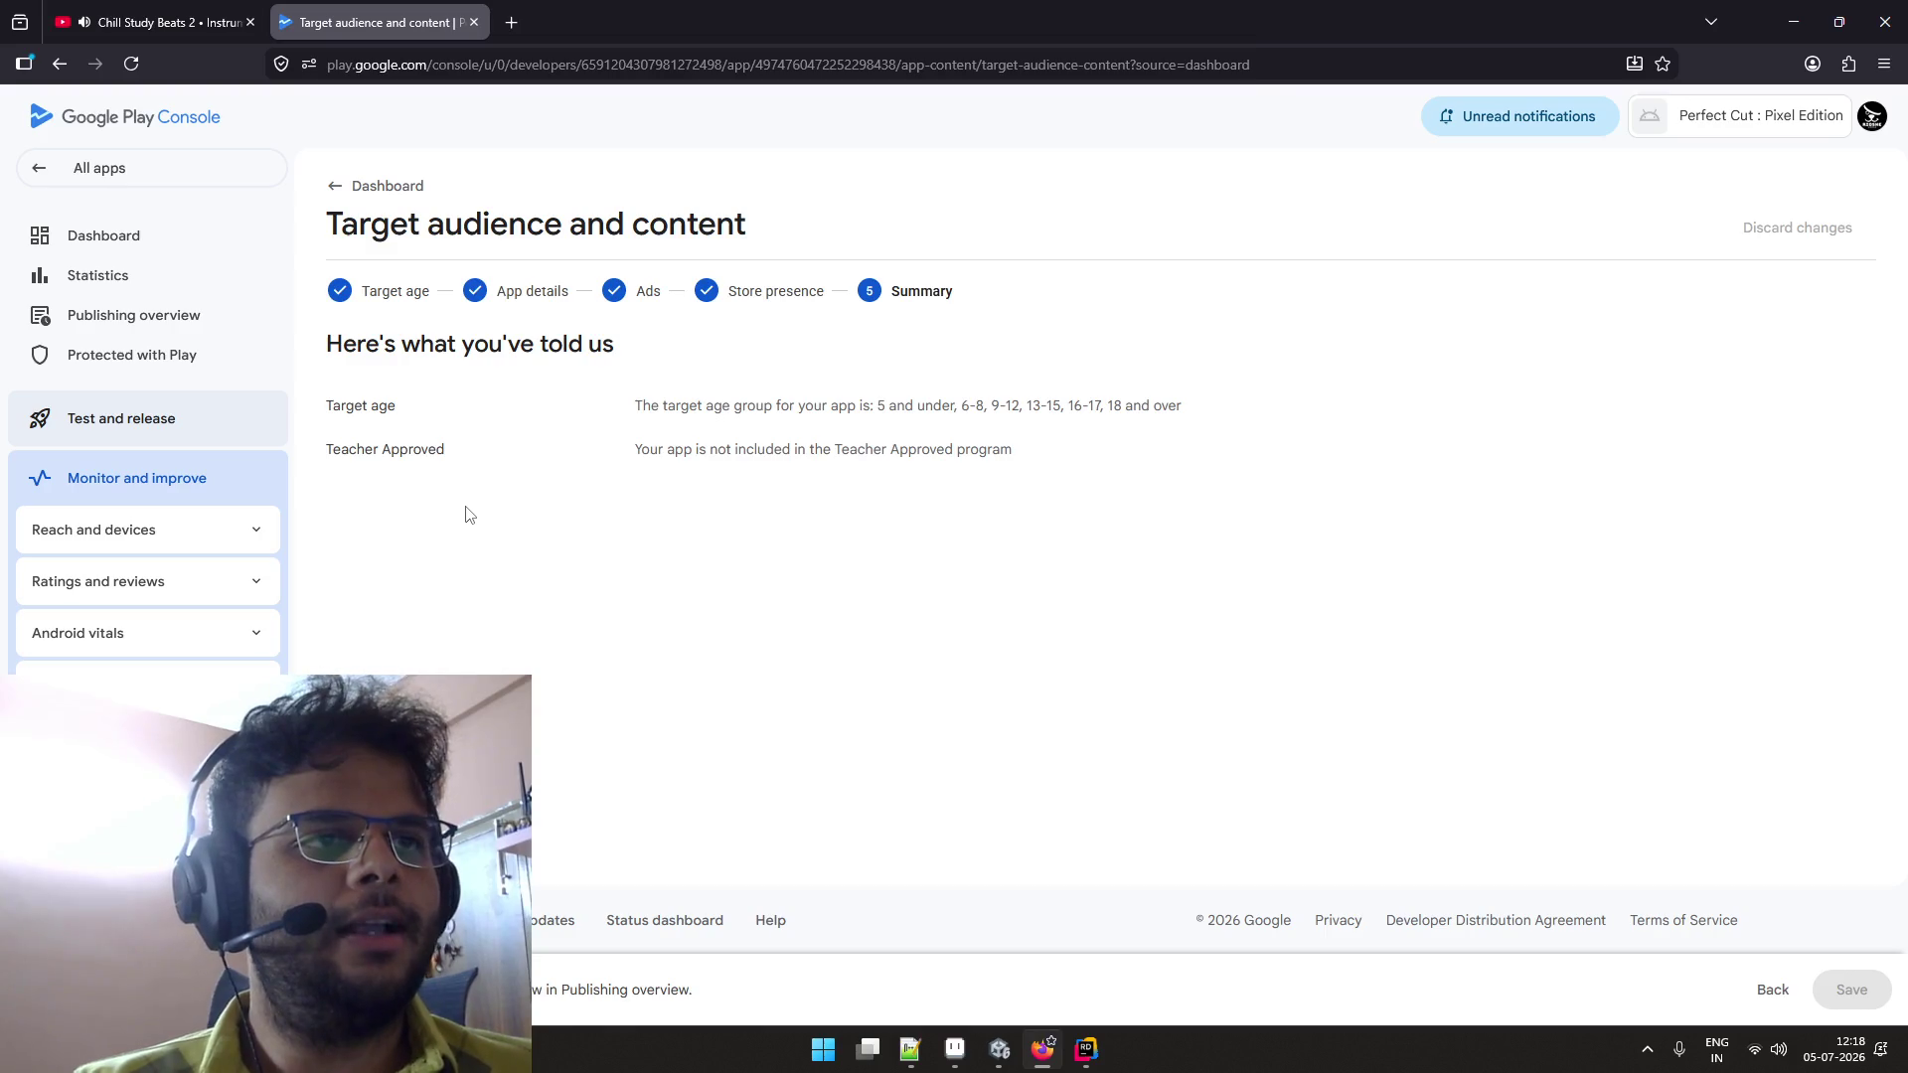
Go back to the App content overview
{"action": "left_click", "coordinate": [94, 716]}
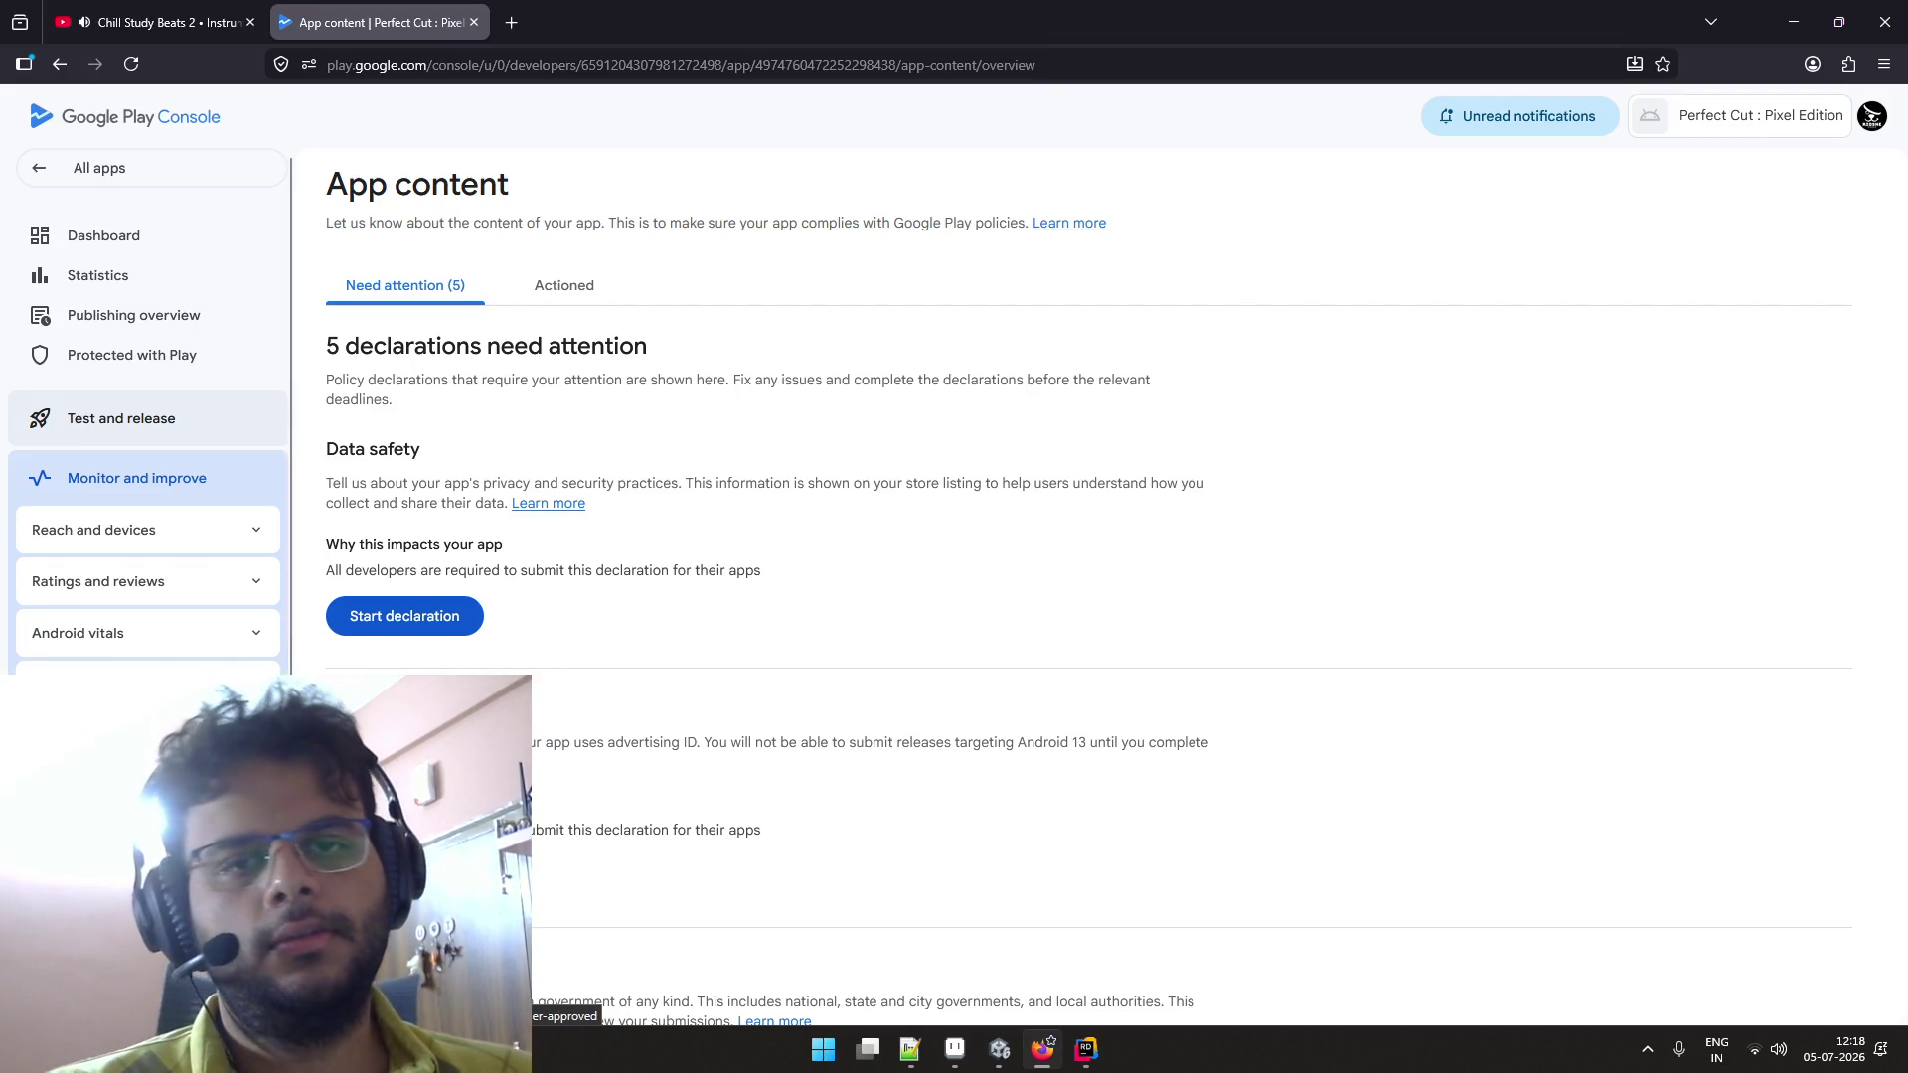
Start the Data safety declaration from the App content page
{"action": "left_click", "coordinate": [119, 993]}
{"action": "left_click", "coordinate": [119, 954]}
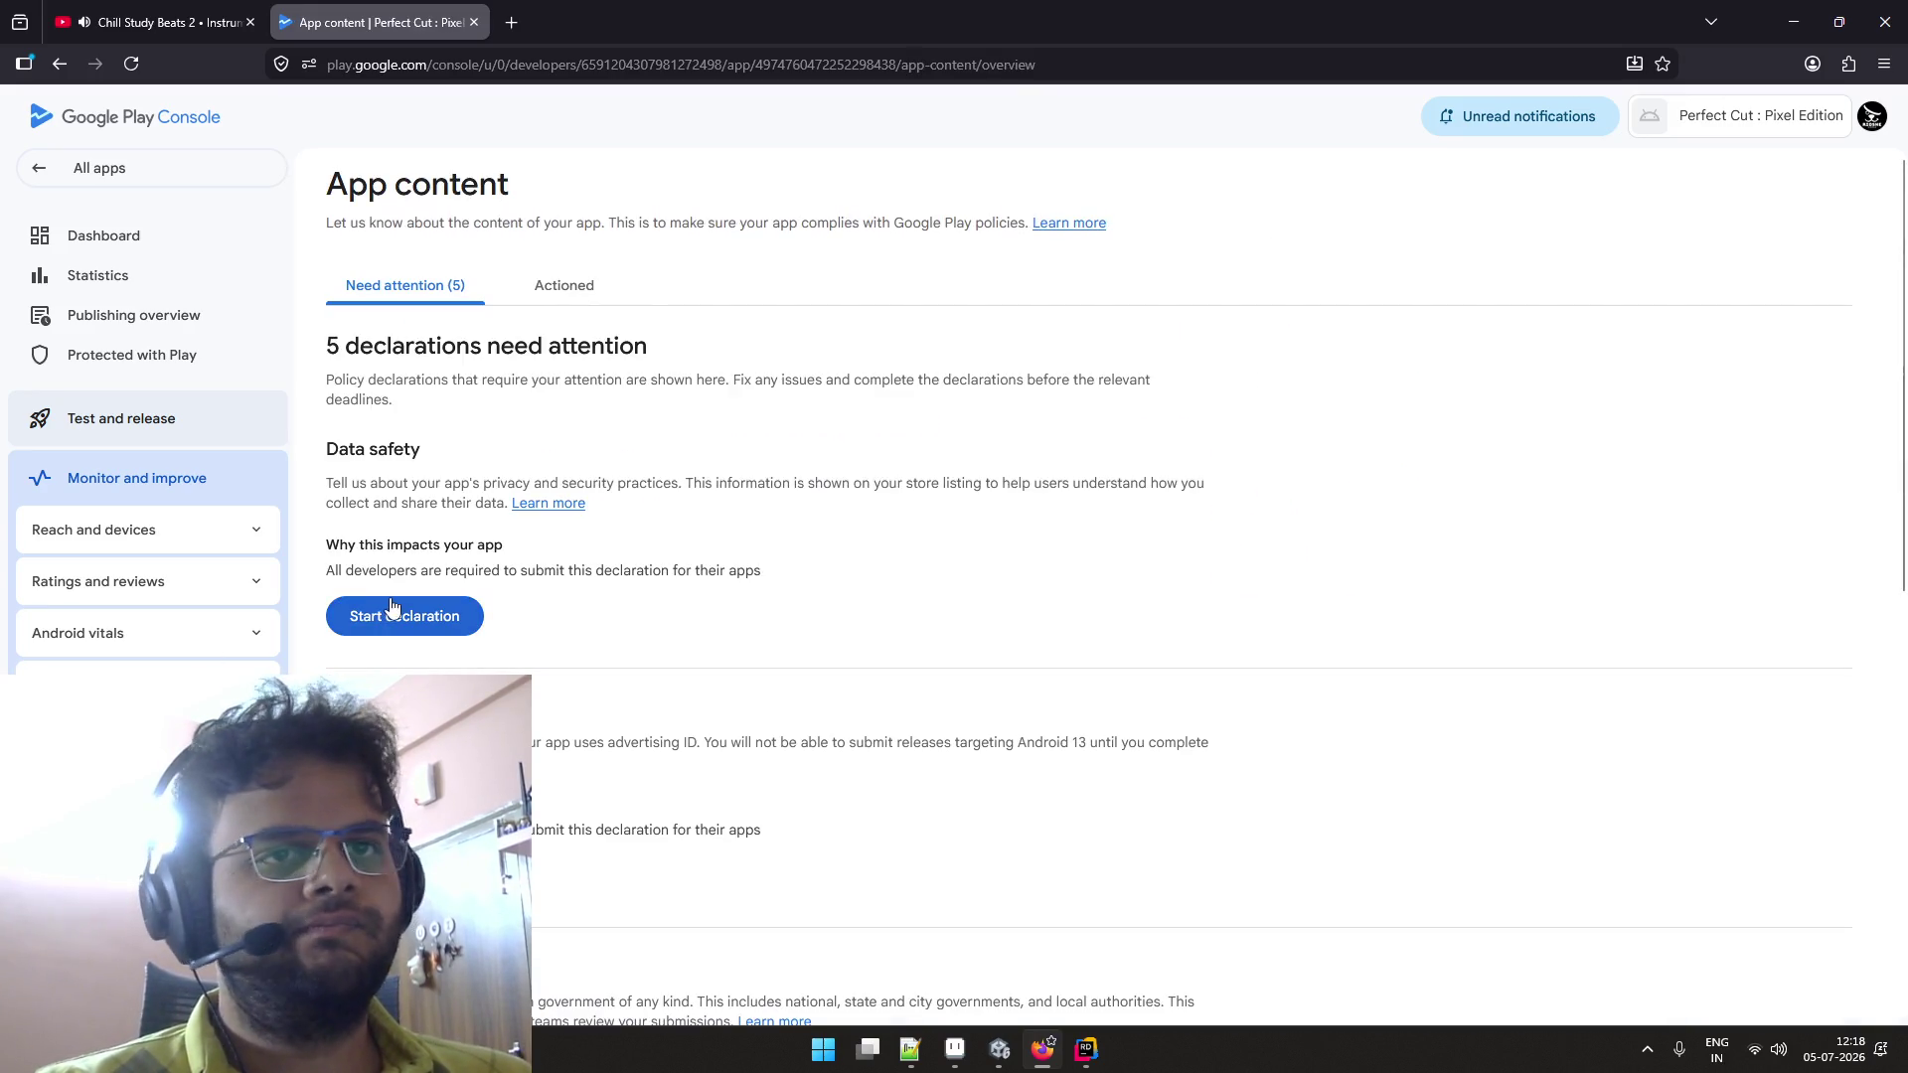
{"action": "left_click", "coordinate": [397, 617]}
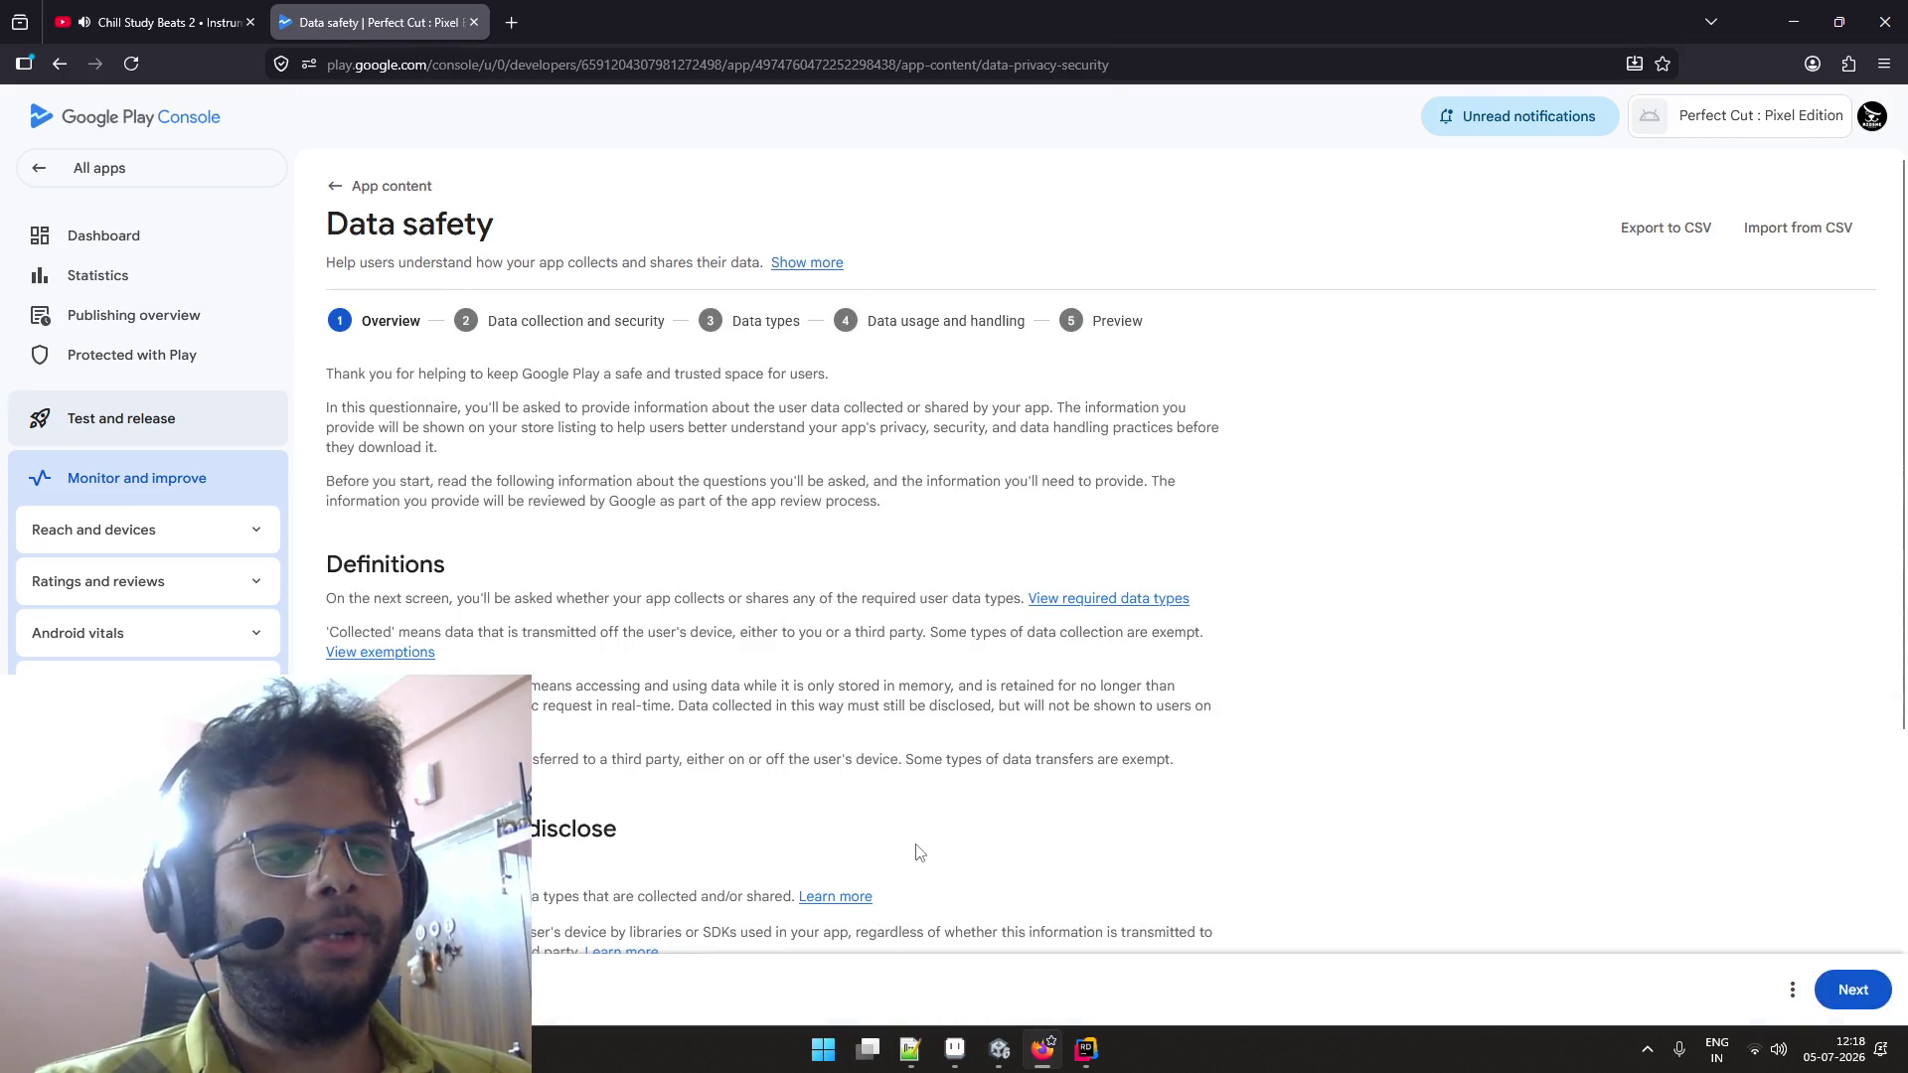
Glance at the Aseprite level icons, then open a new Firefox tab
{"action": "left_click", "coordinate": [954, 1048]}
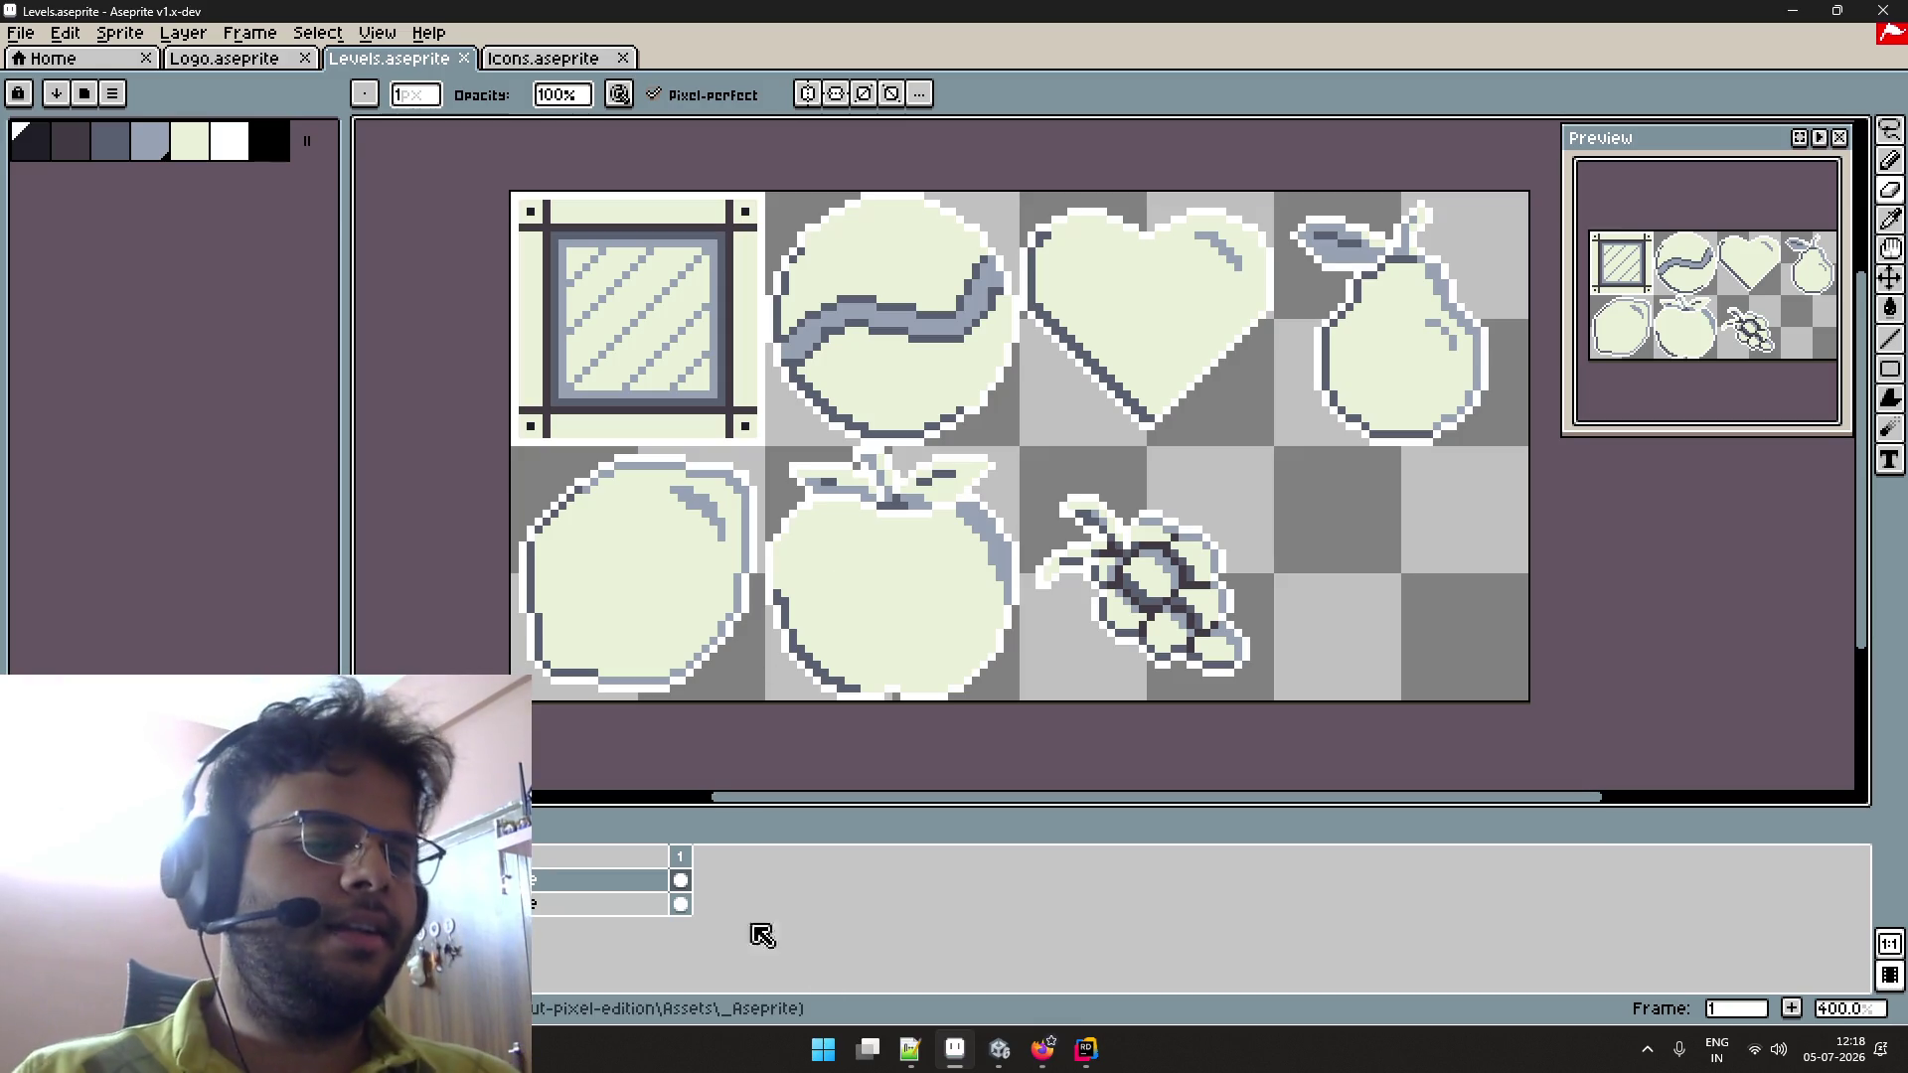
{"action": "left_click", "coordinate": [1042, 1049]}
{"action": "key", "text": "ctrl+t"}
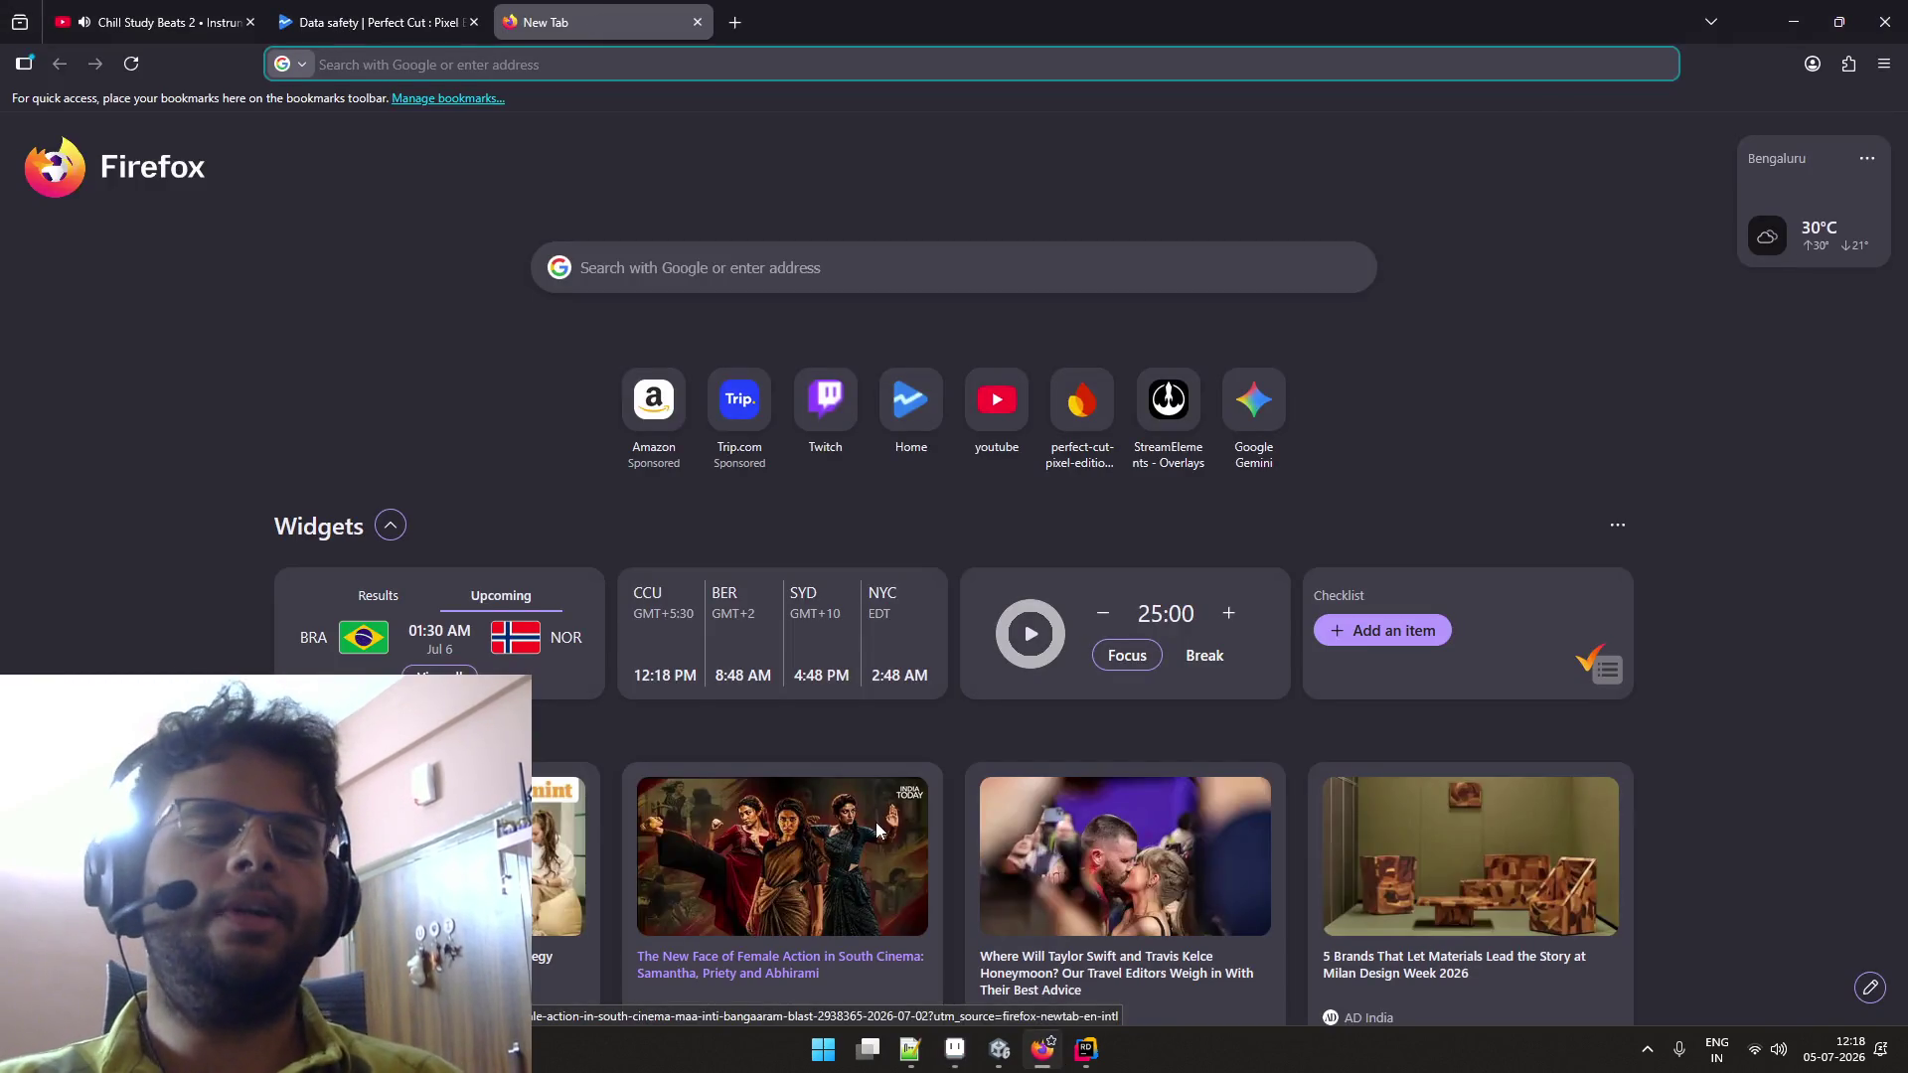